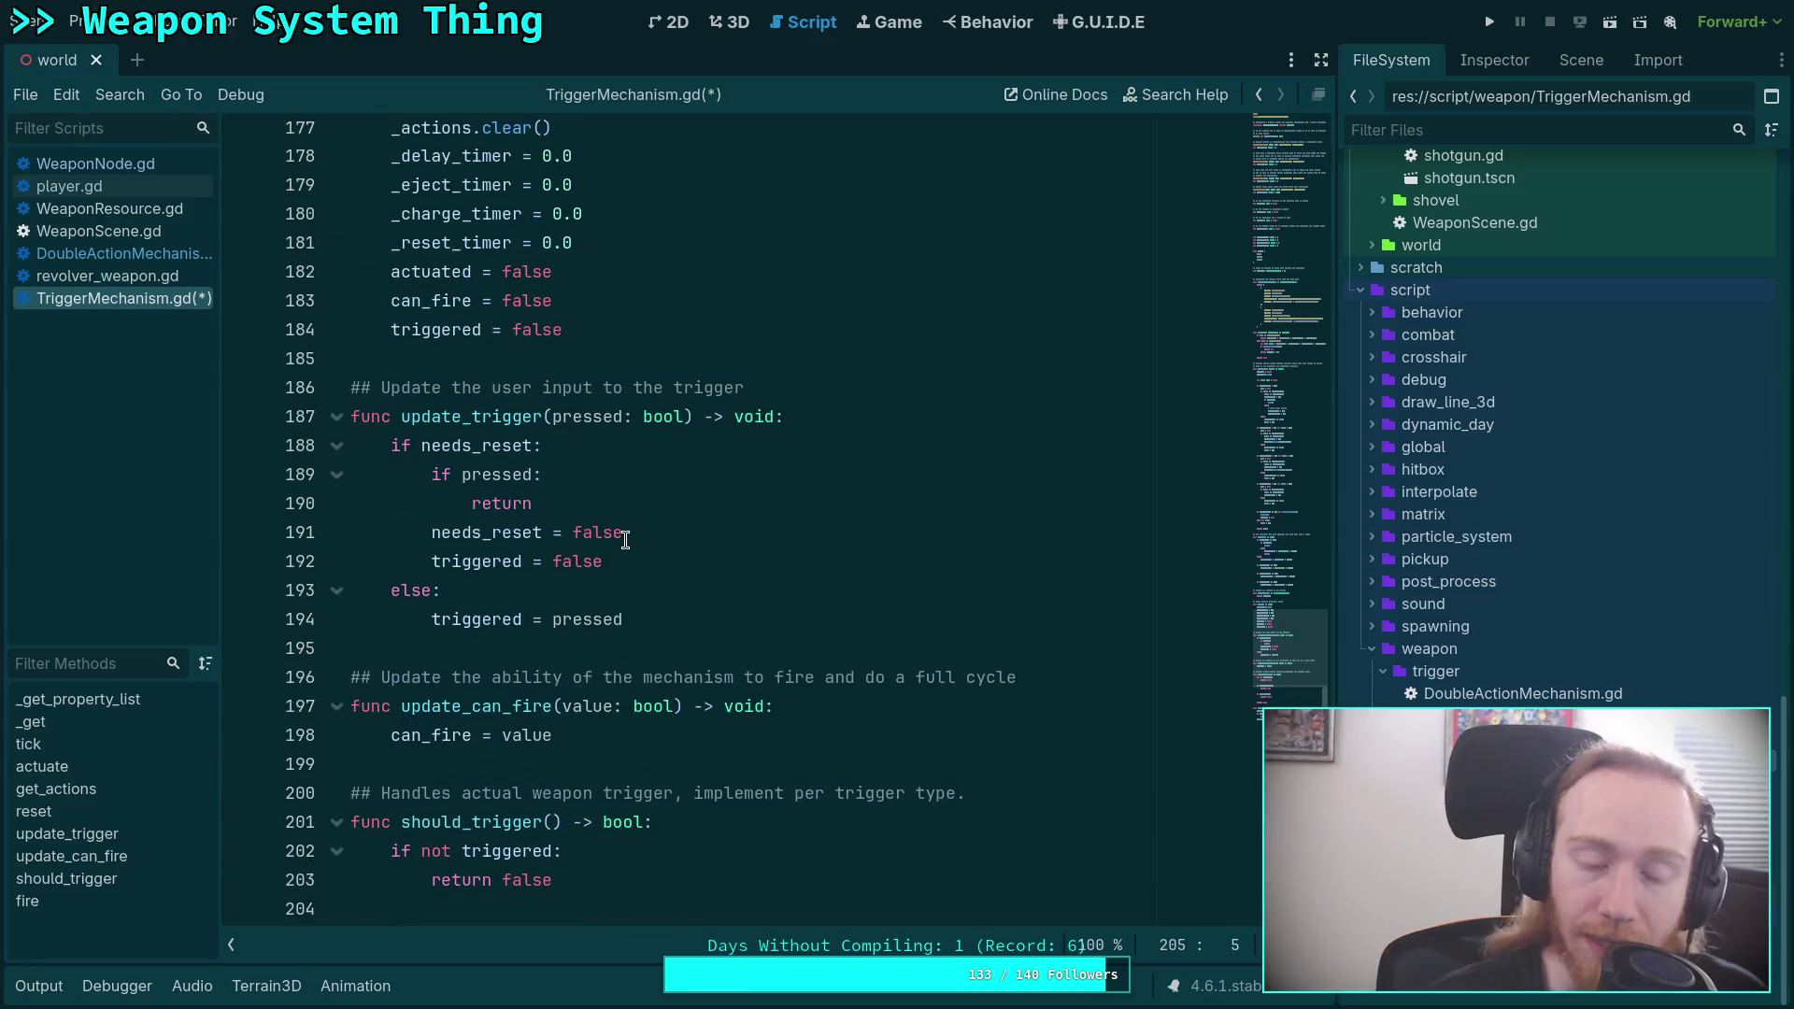
Scroll up through TriggerMechanism.gd to review the tick(), actuate() and reset() logic.
click(511, 361)
scroll(697, 526, up, 7)
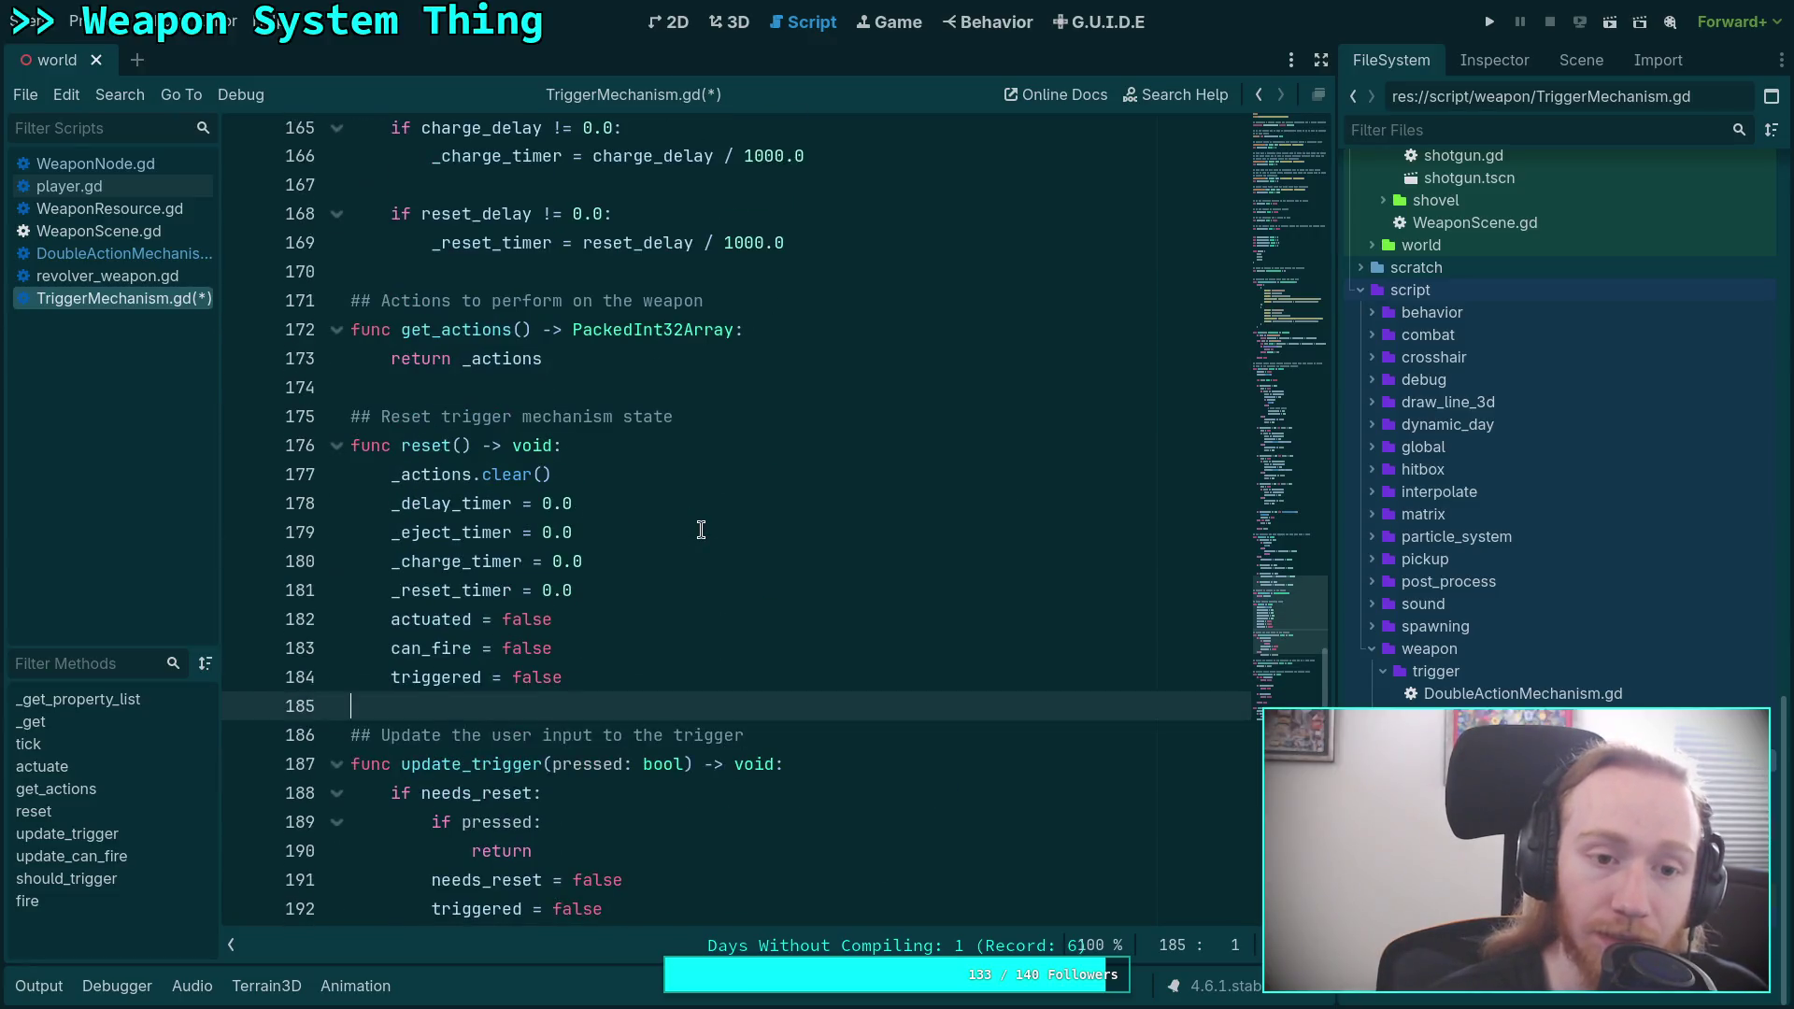
click(641, 530)
scroll(641, 526, up, 6)
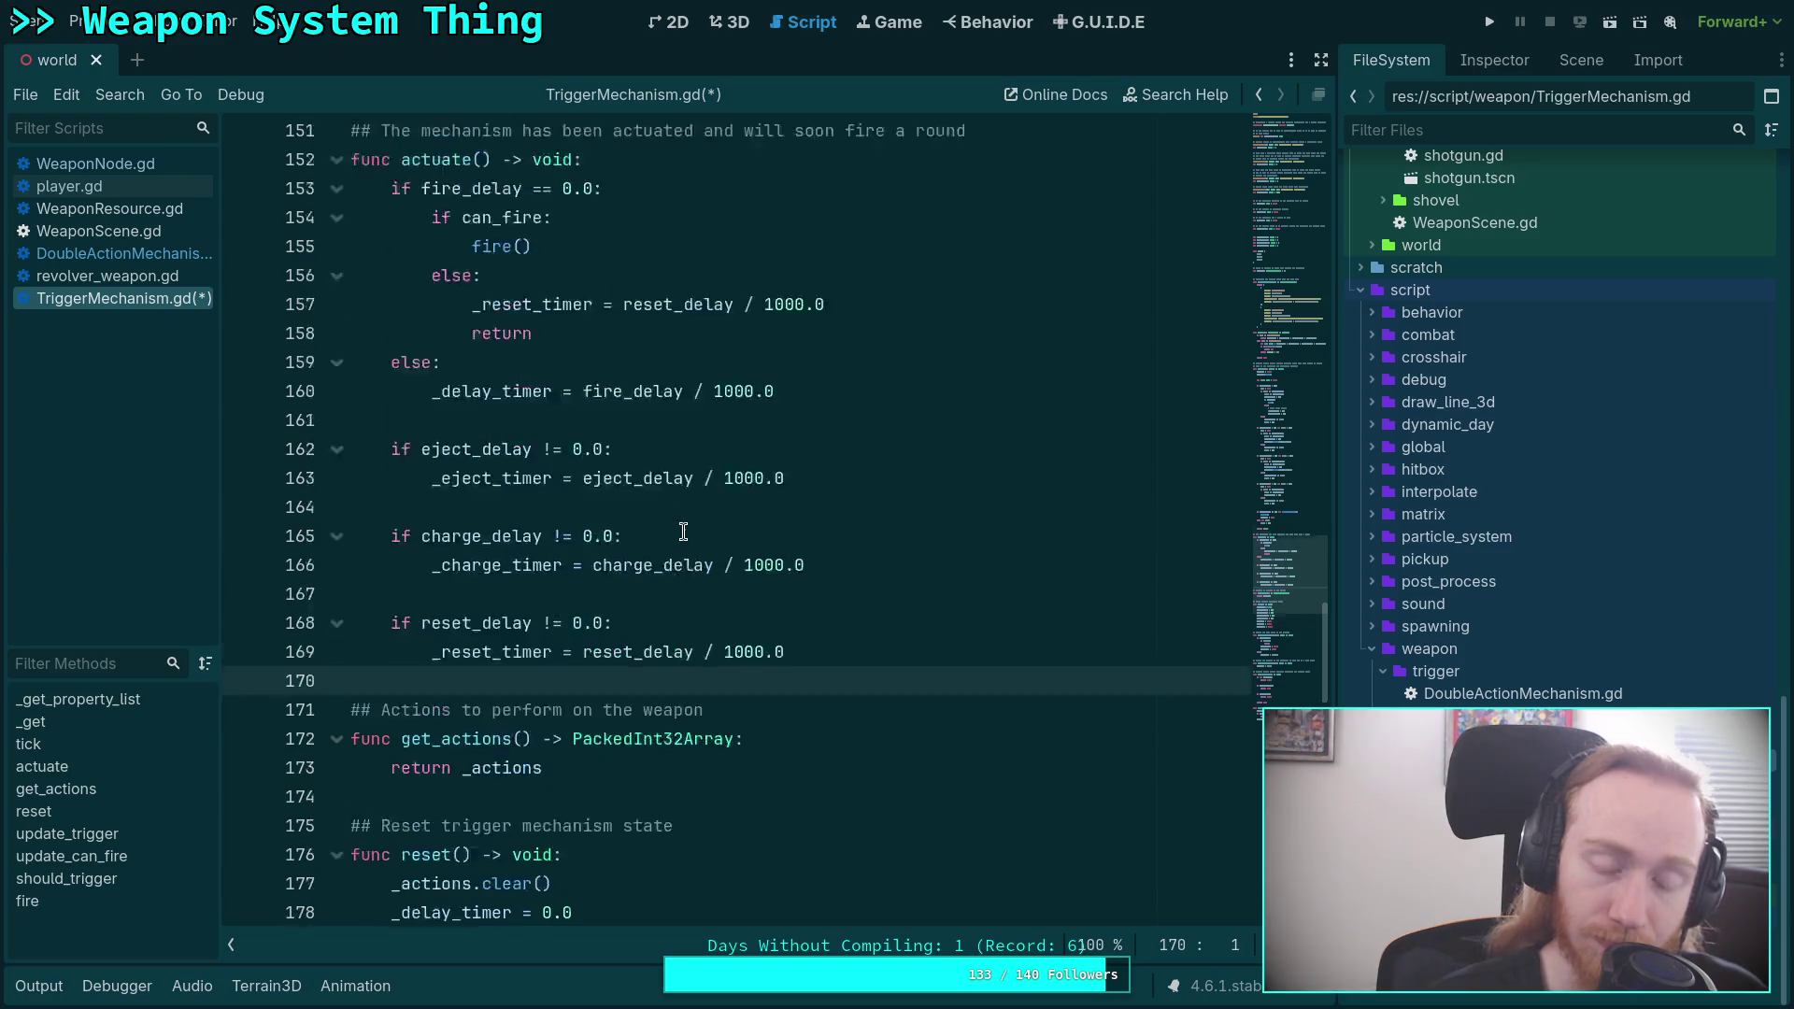
scroll(683, 532, up, 8)
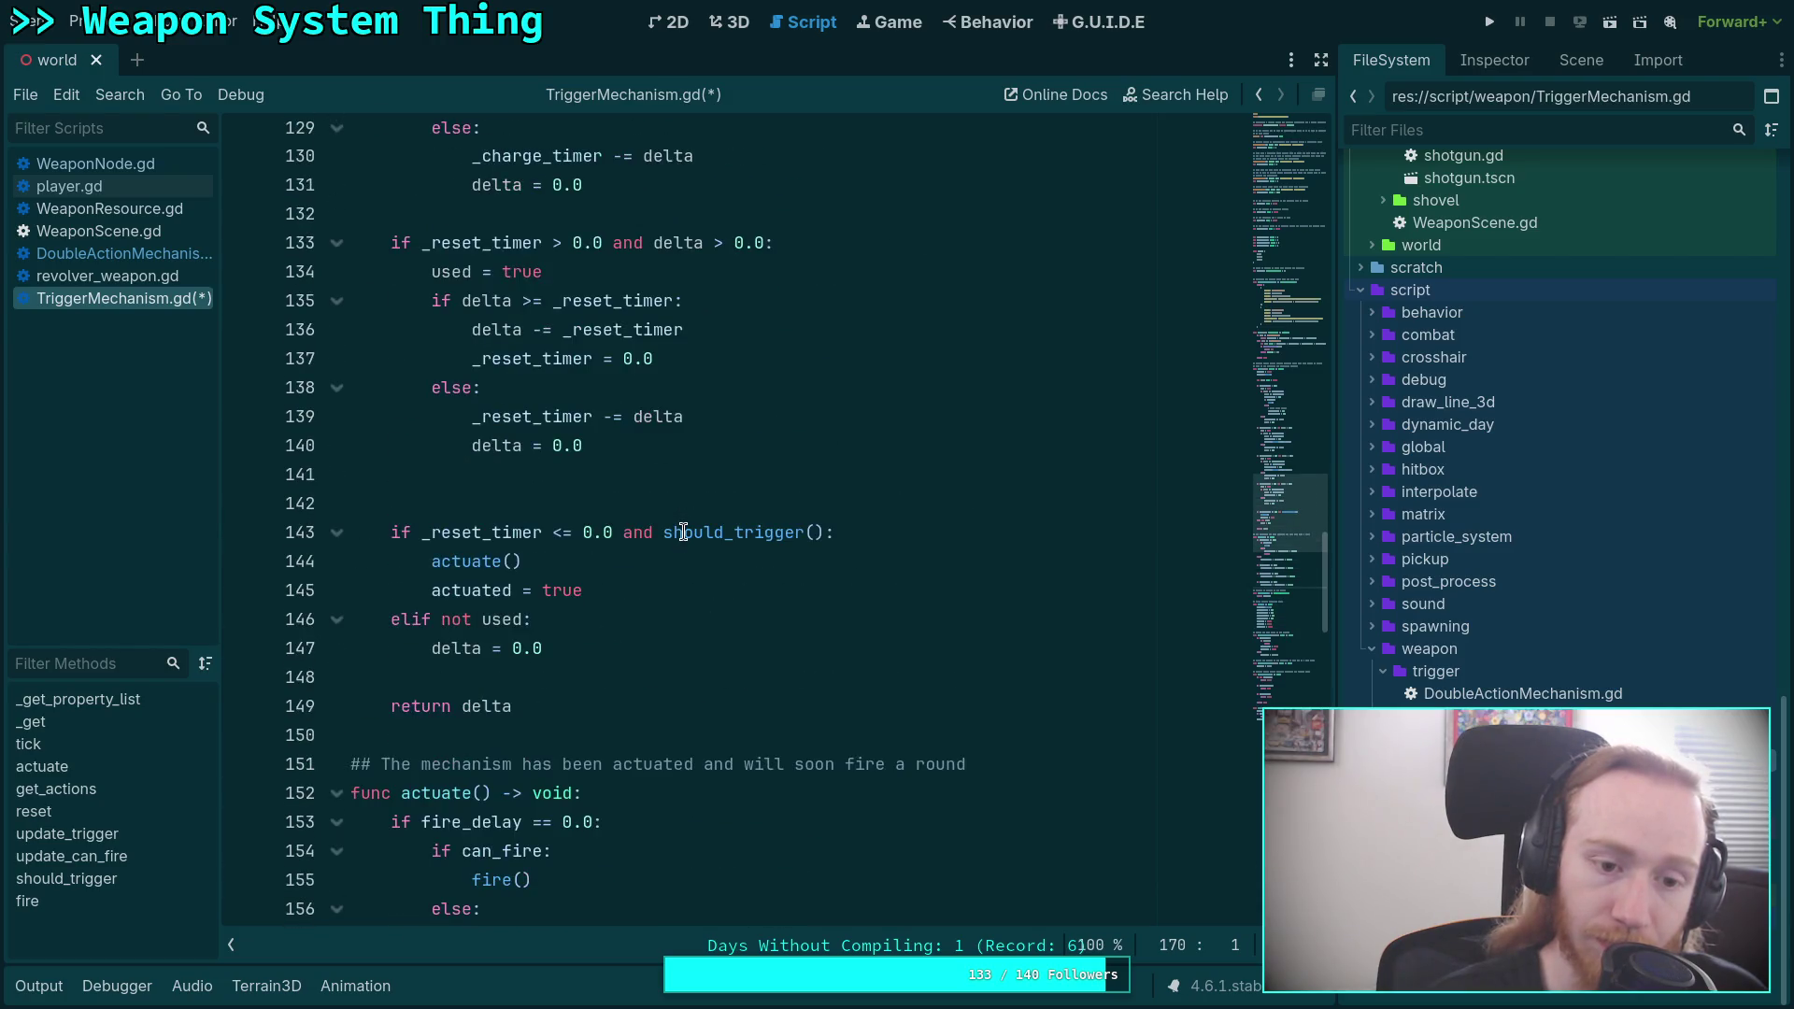
scroll(683, 531, up, 9)
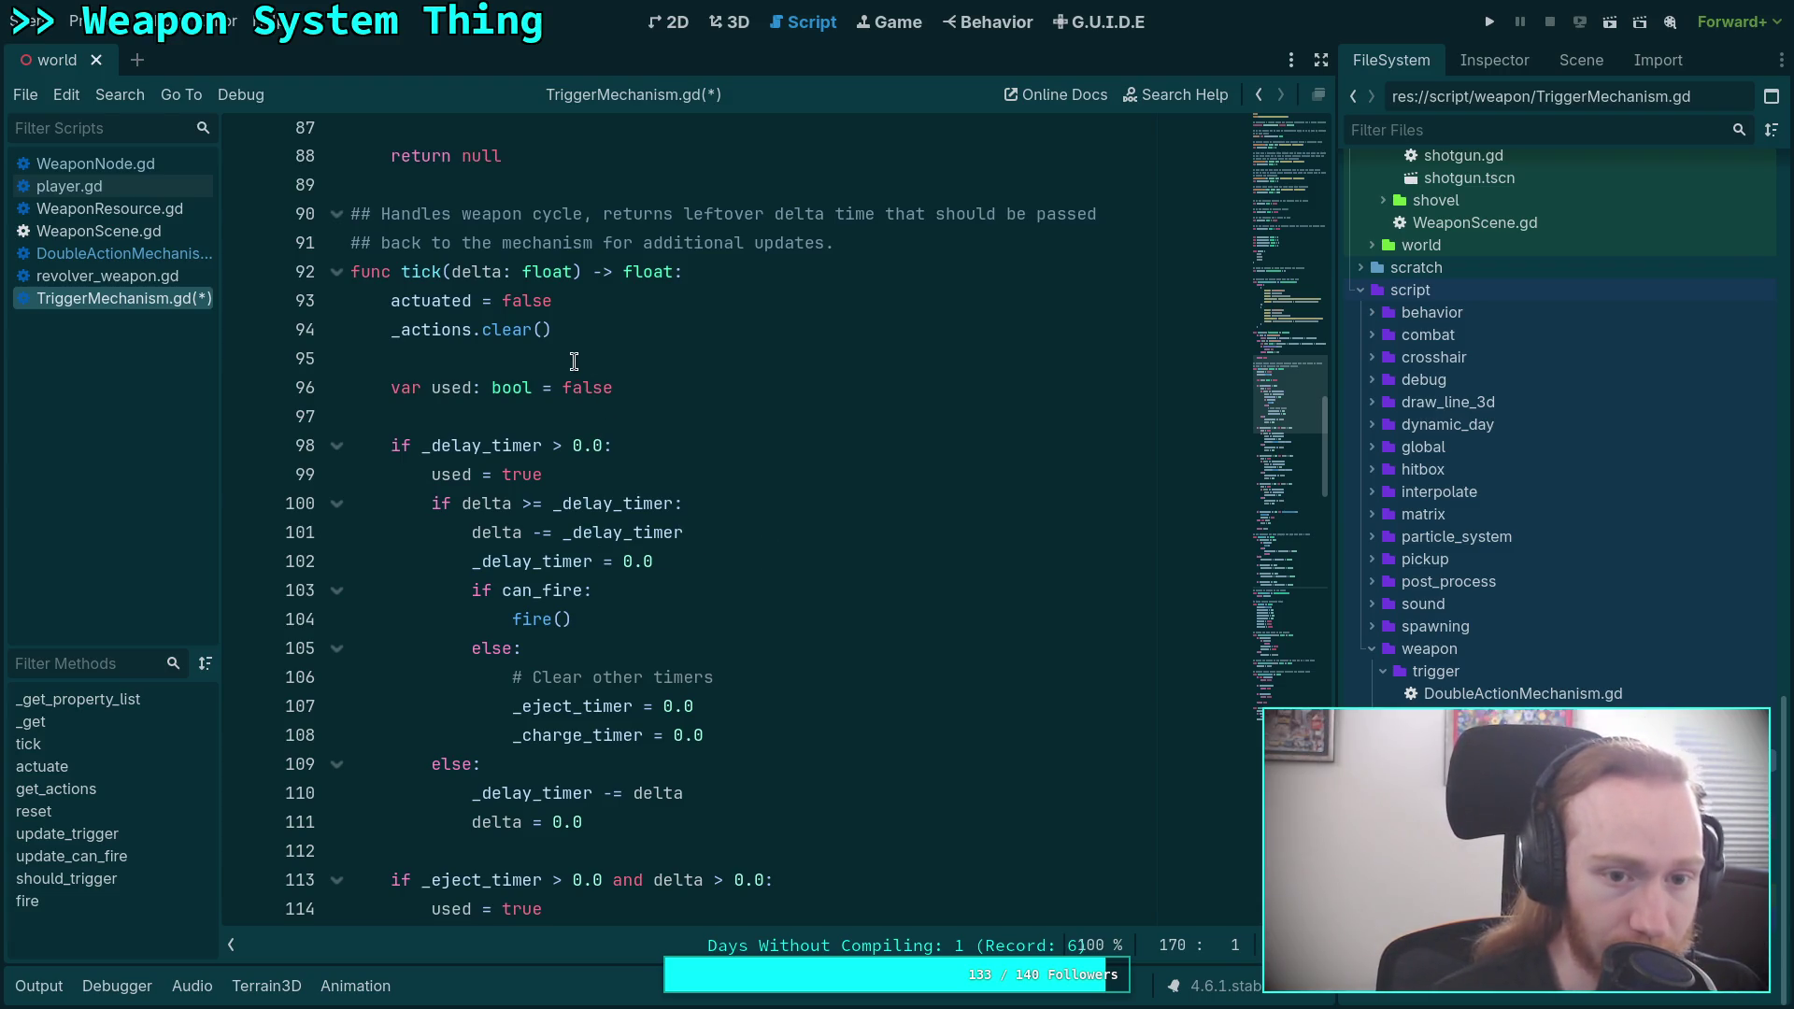
Inspect the reset lines and the actuated flag in tick(), then save with Ctrl+S.
drag(560, 330, 391, 301)
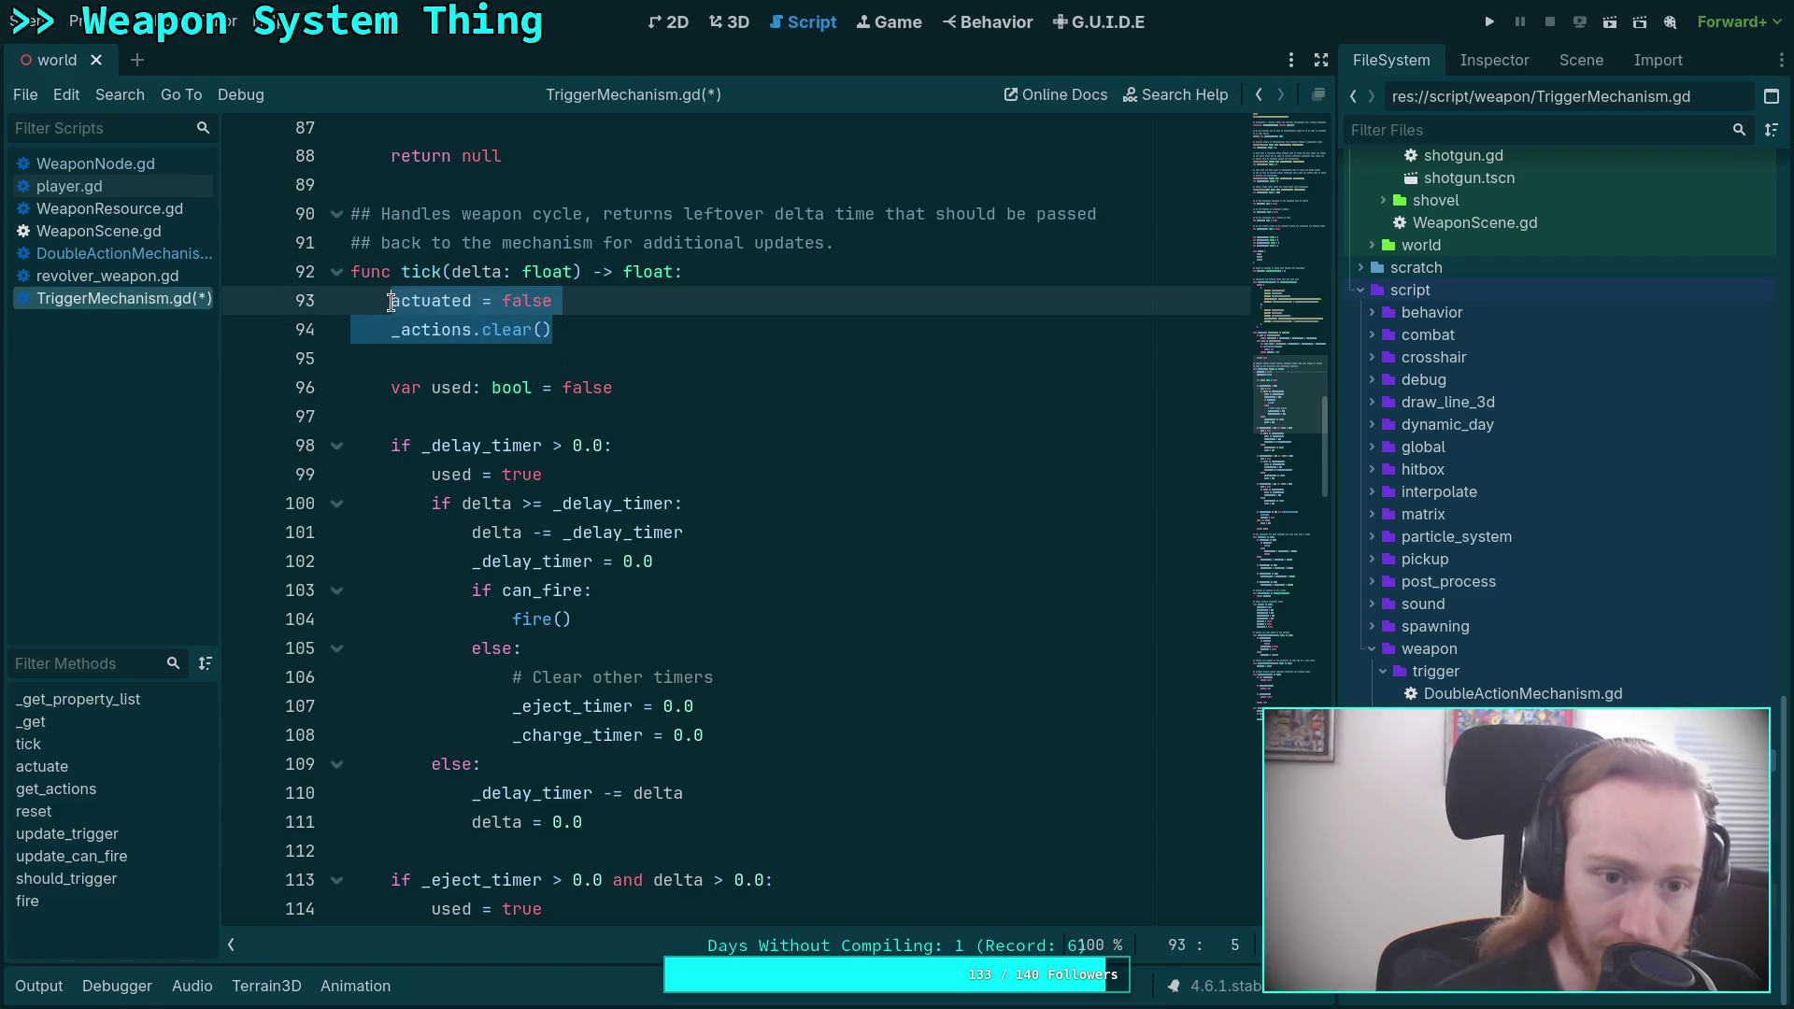
scroll(616, 463, down, 2)
scroll(617, 462, down, 8)
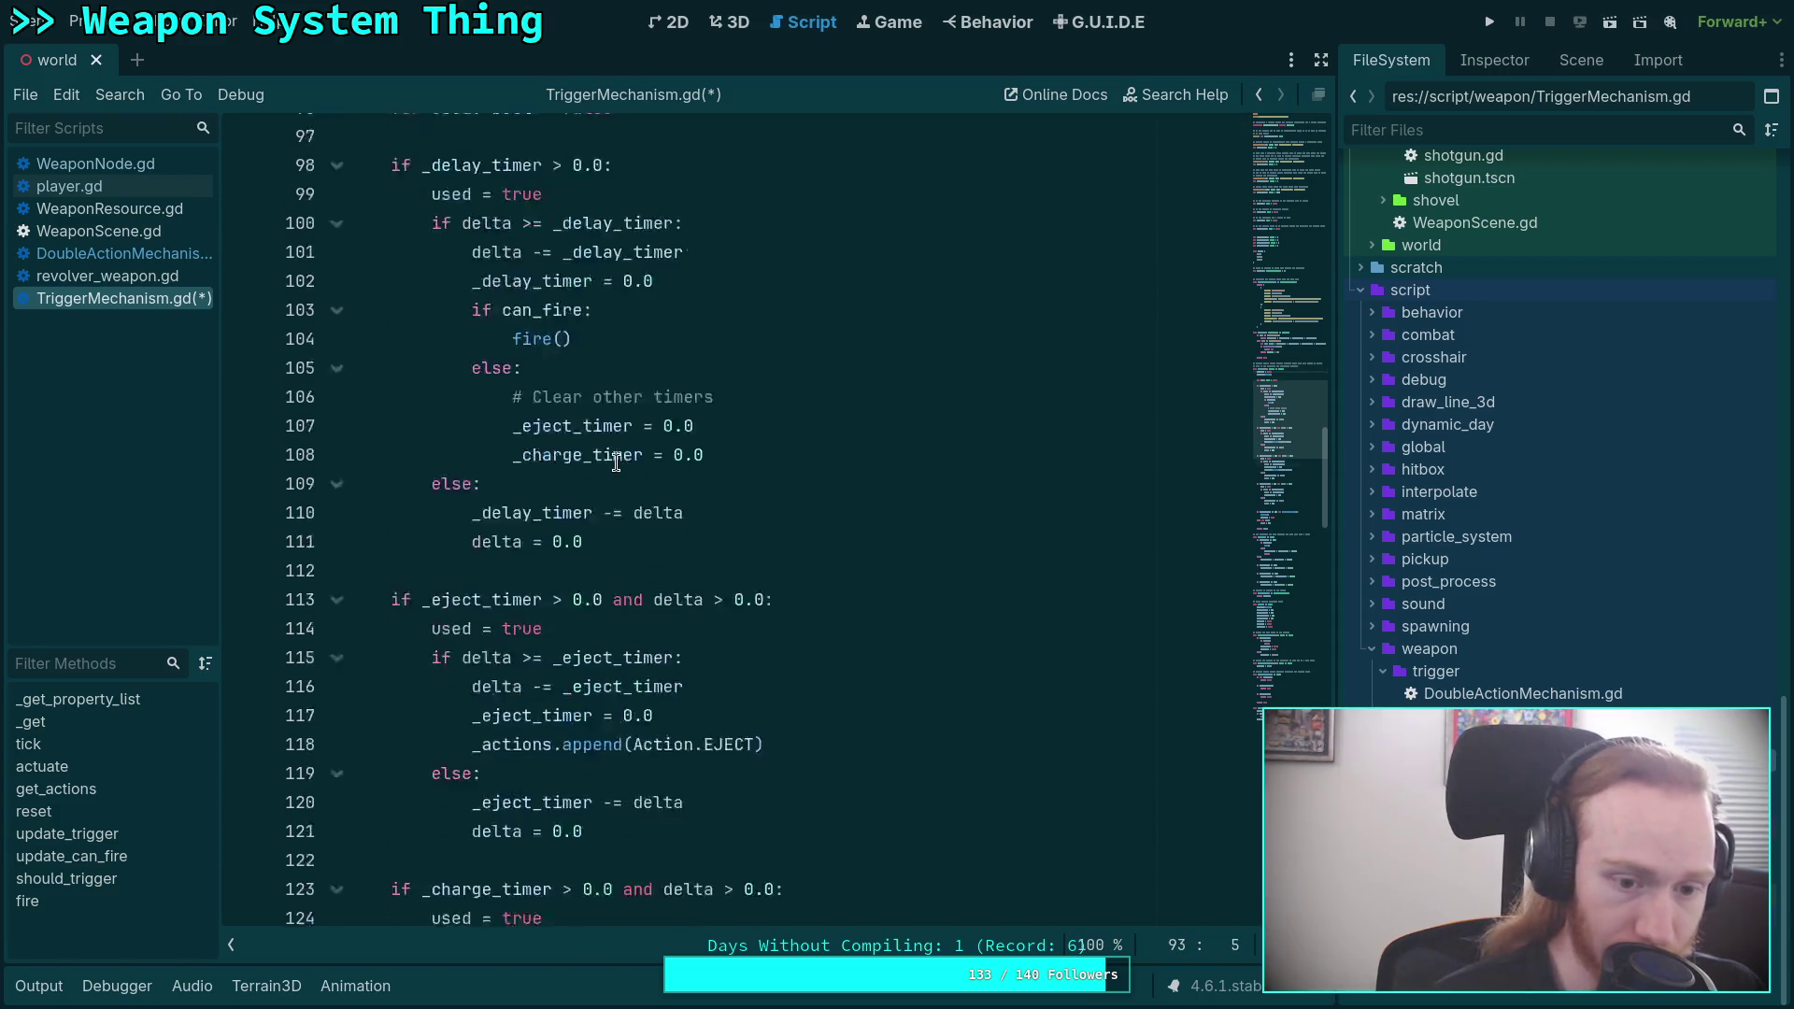
scroll(617, 463, down, 4)
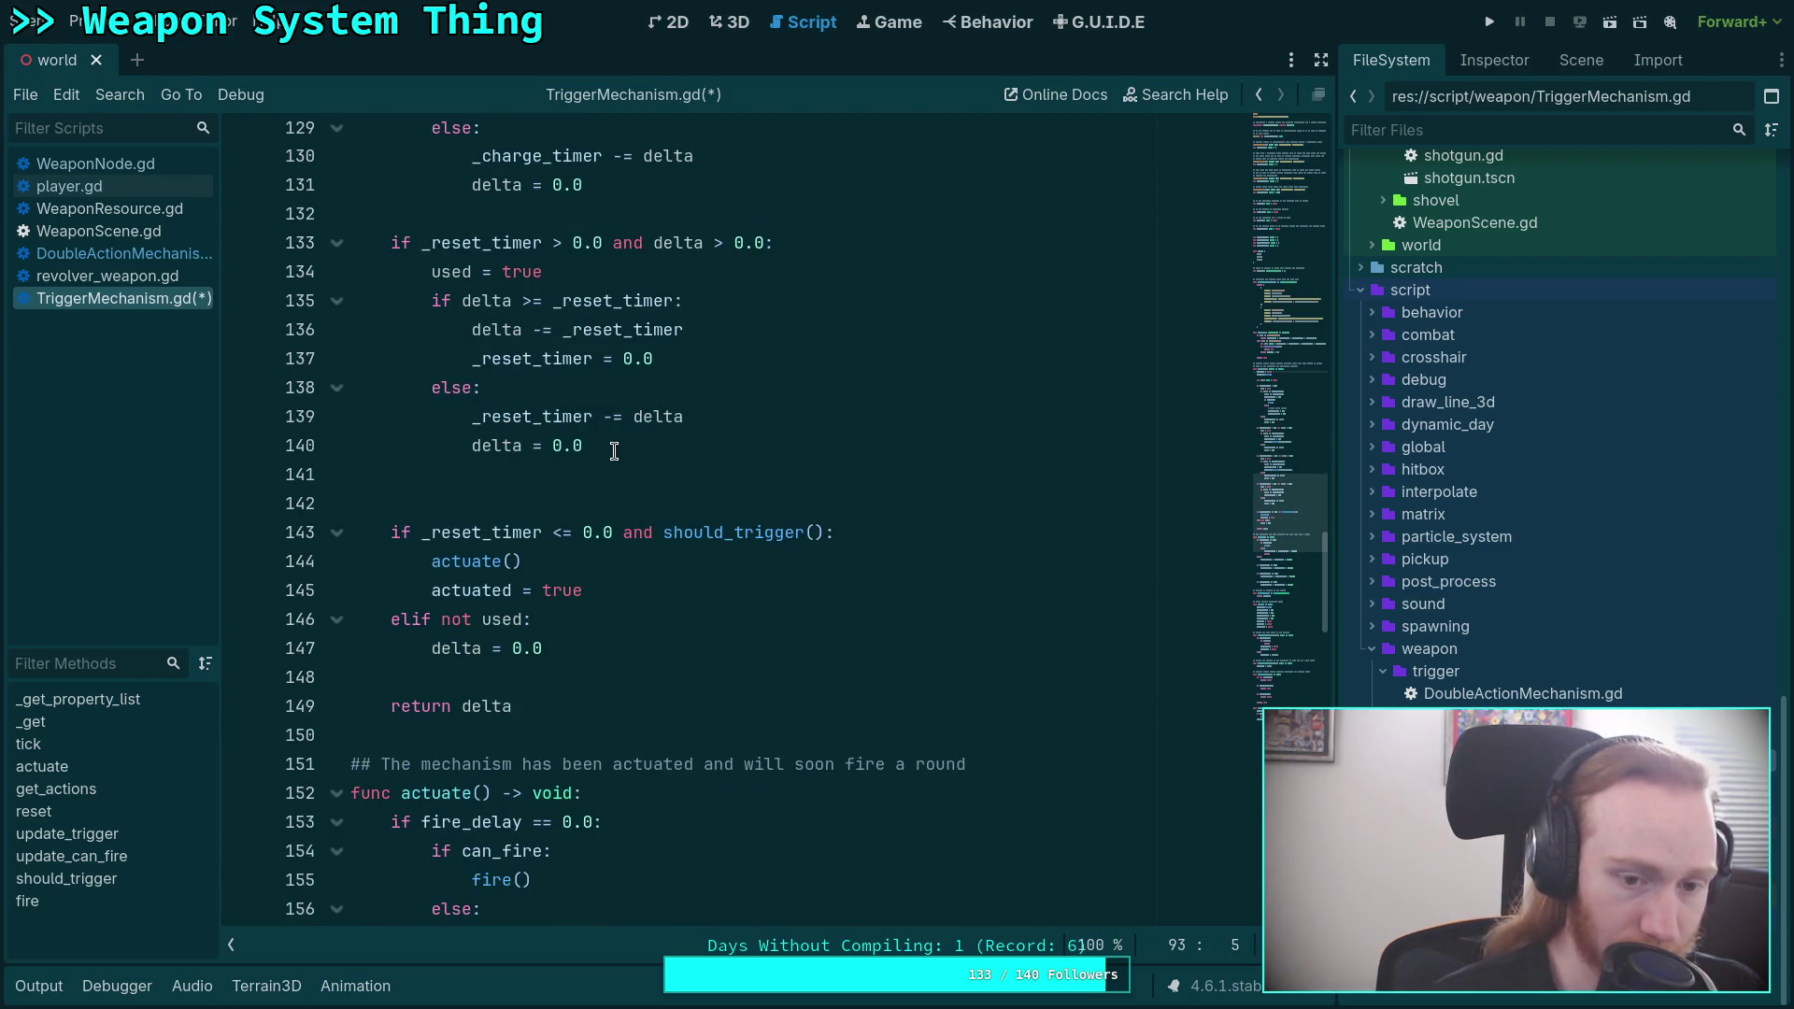
scroll(614, 452, down, 3)
double_click(467, 329)
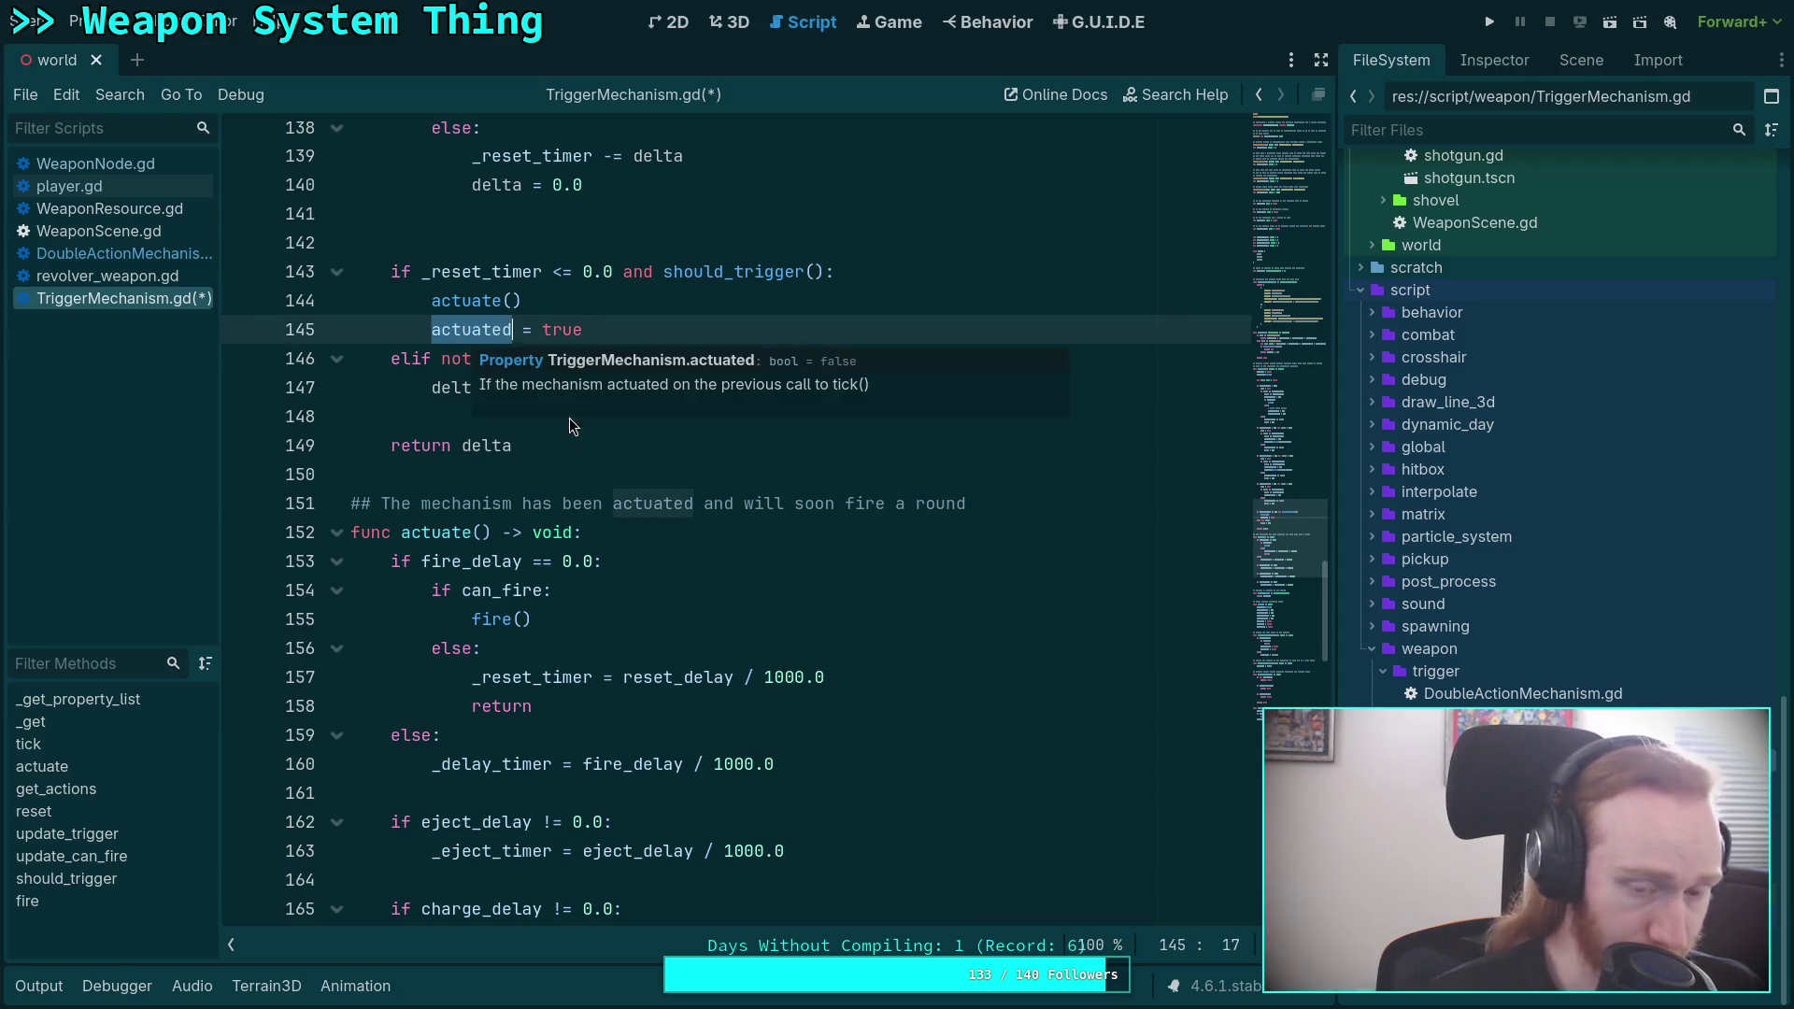
click(412, 477)
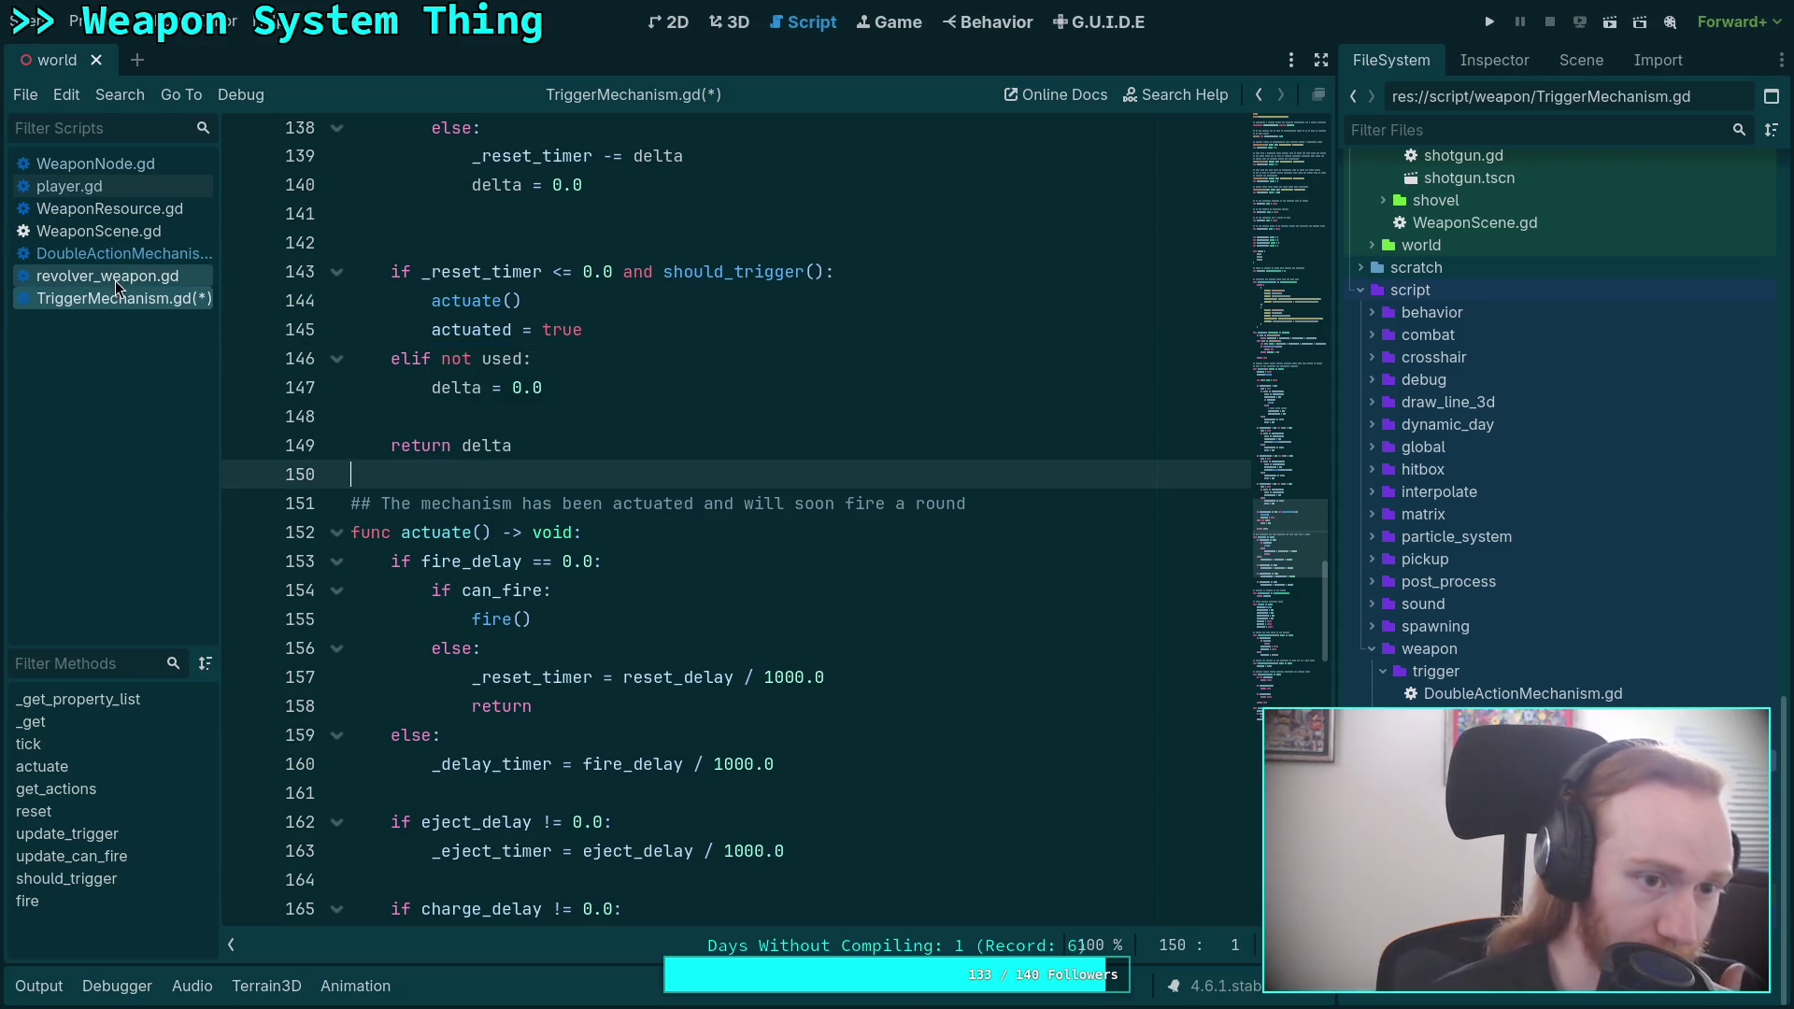
key(ctrl+s)
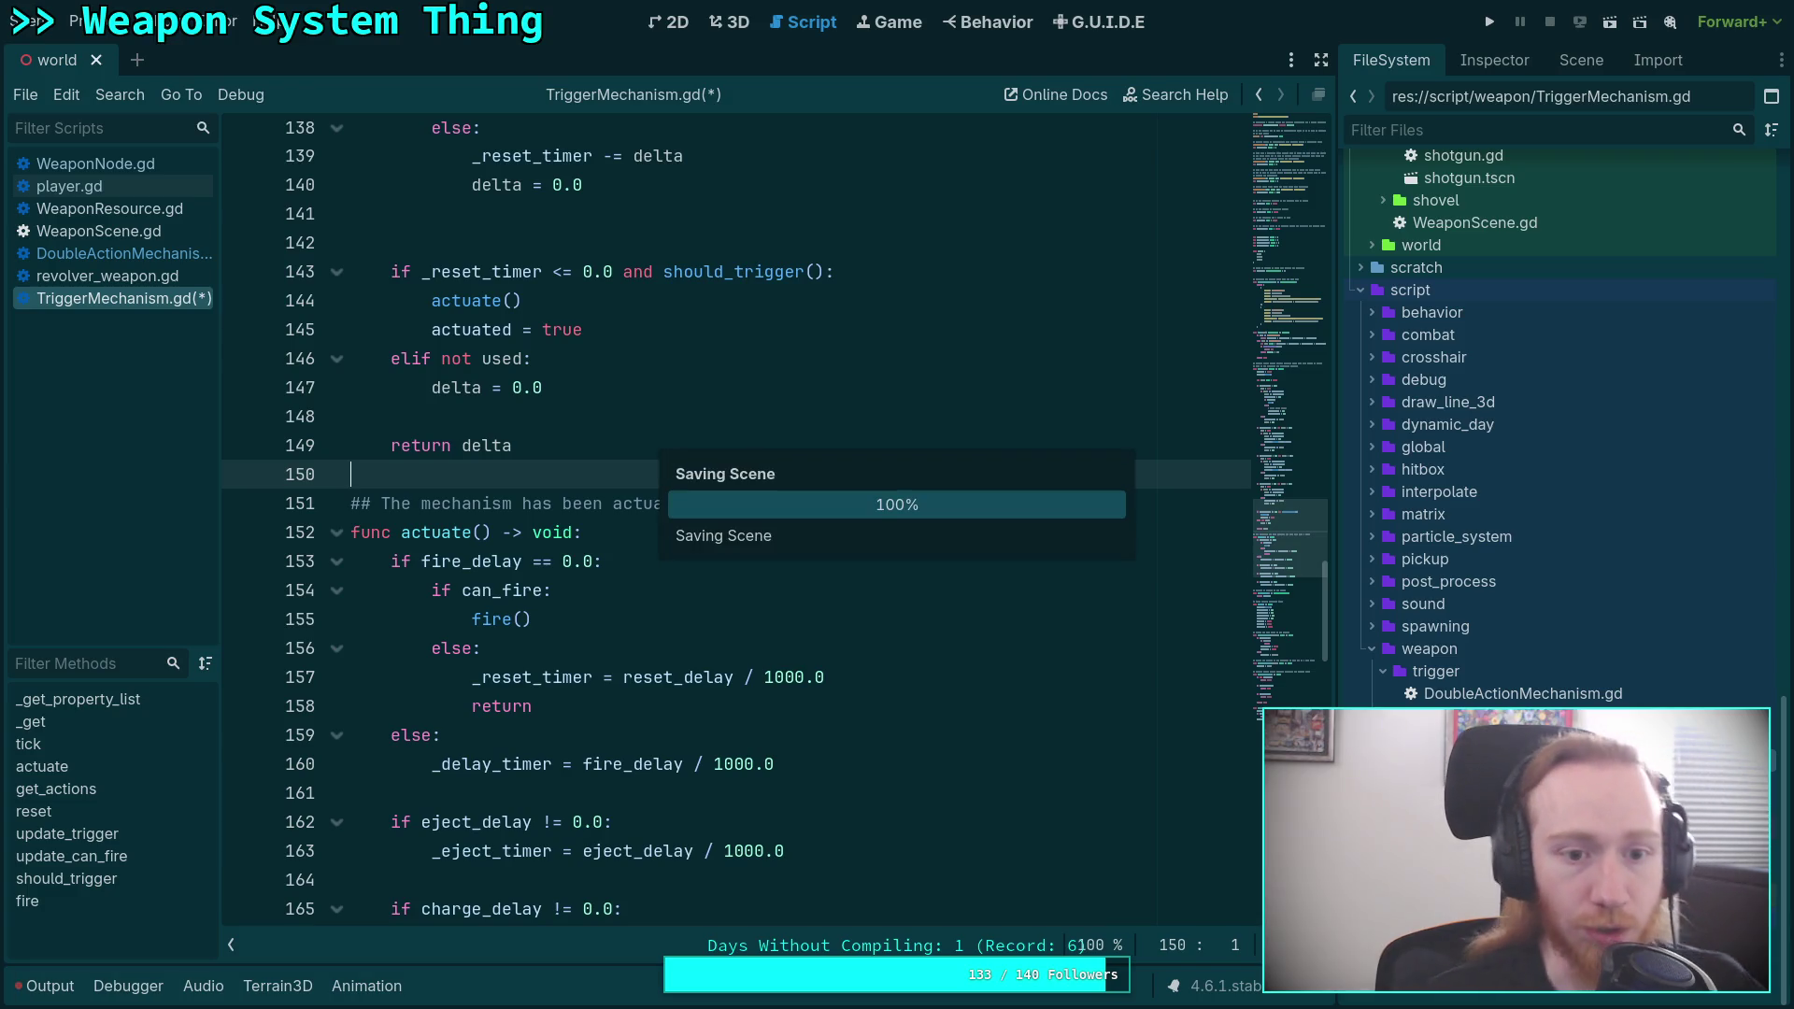
In WeaponNode.gd, wrap line 433's delta as minf(mechanism.tick(delta), delta - 0.01).
click(132, 162)
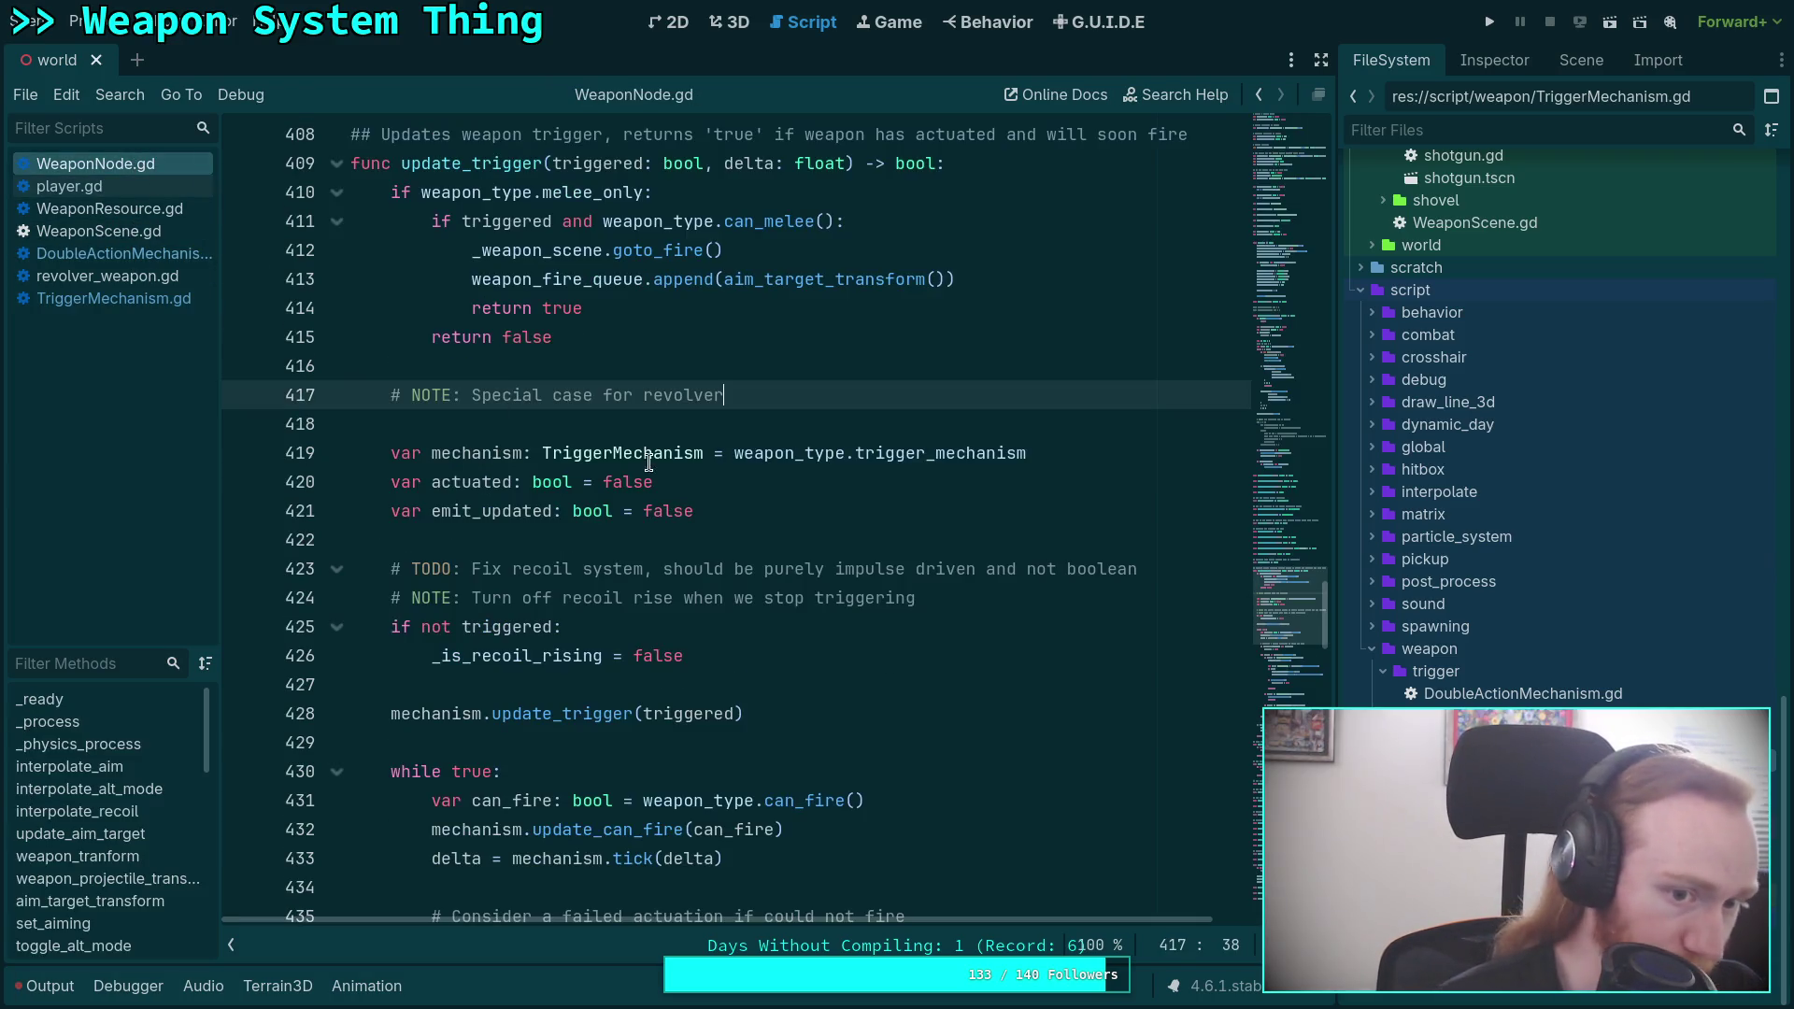
scroll(649, 462, down, 4)
double_click(437, 511)
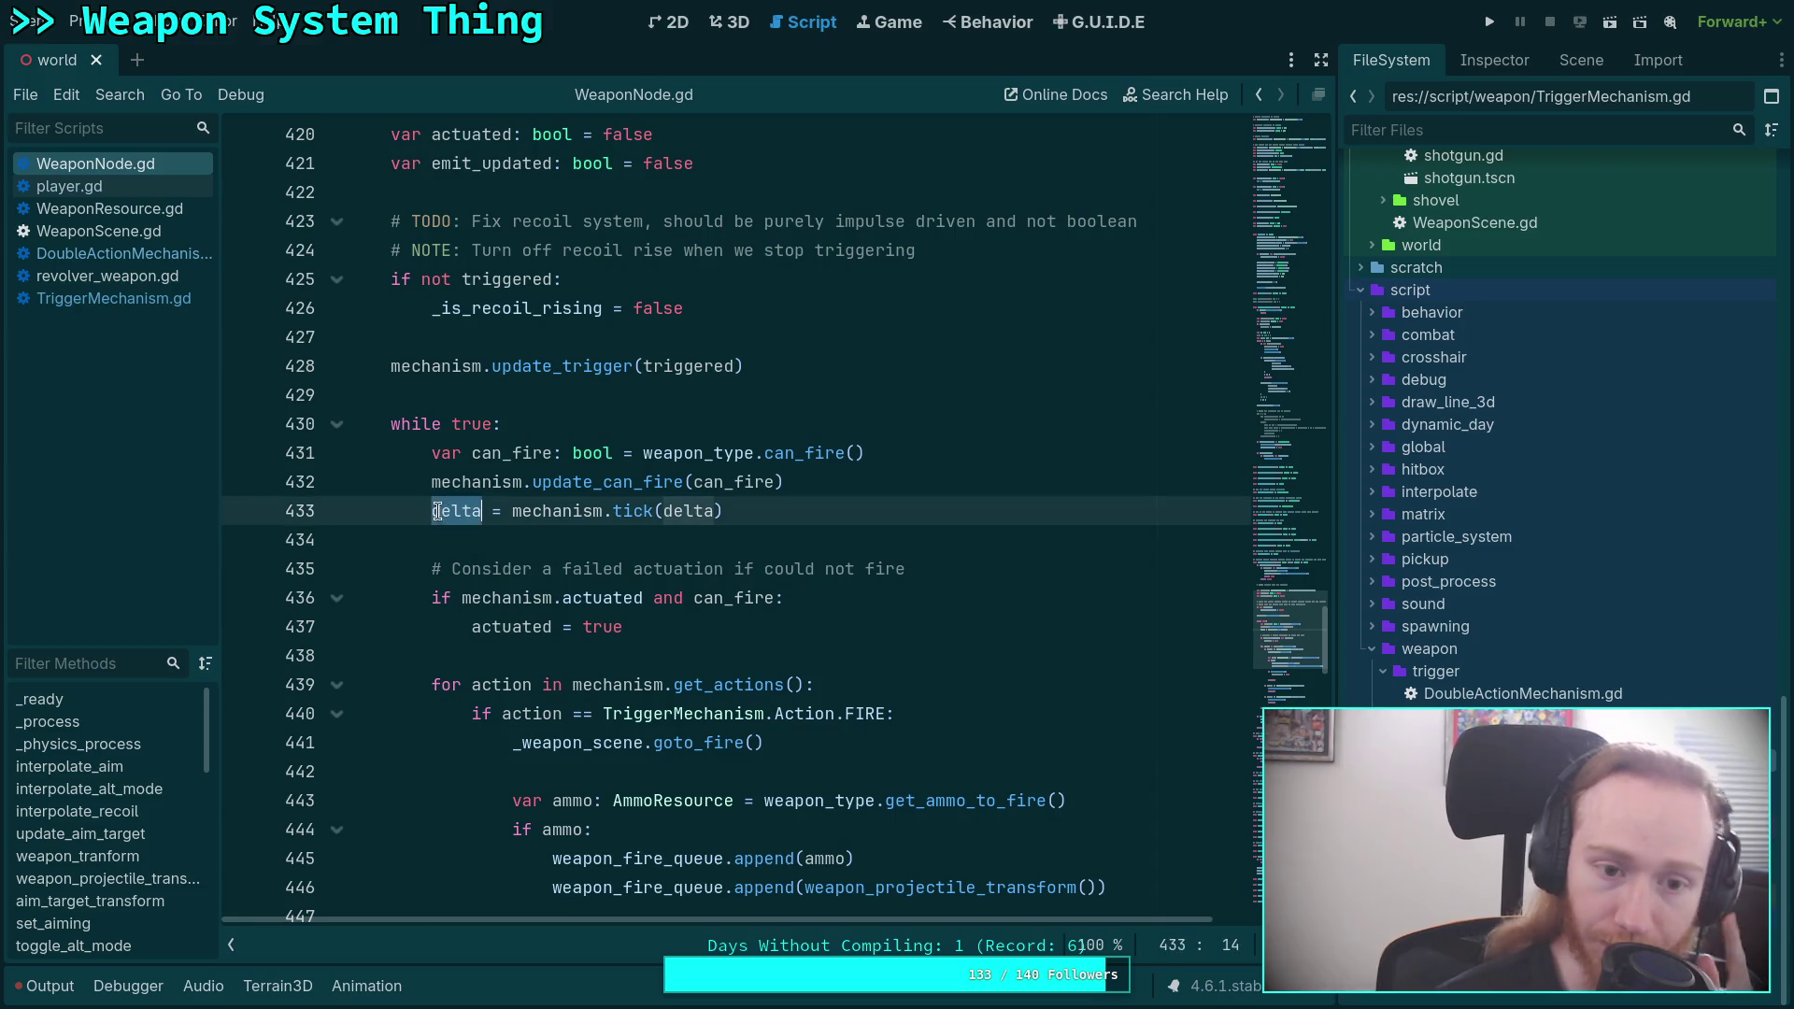
scroll(781, 526, down, 3)
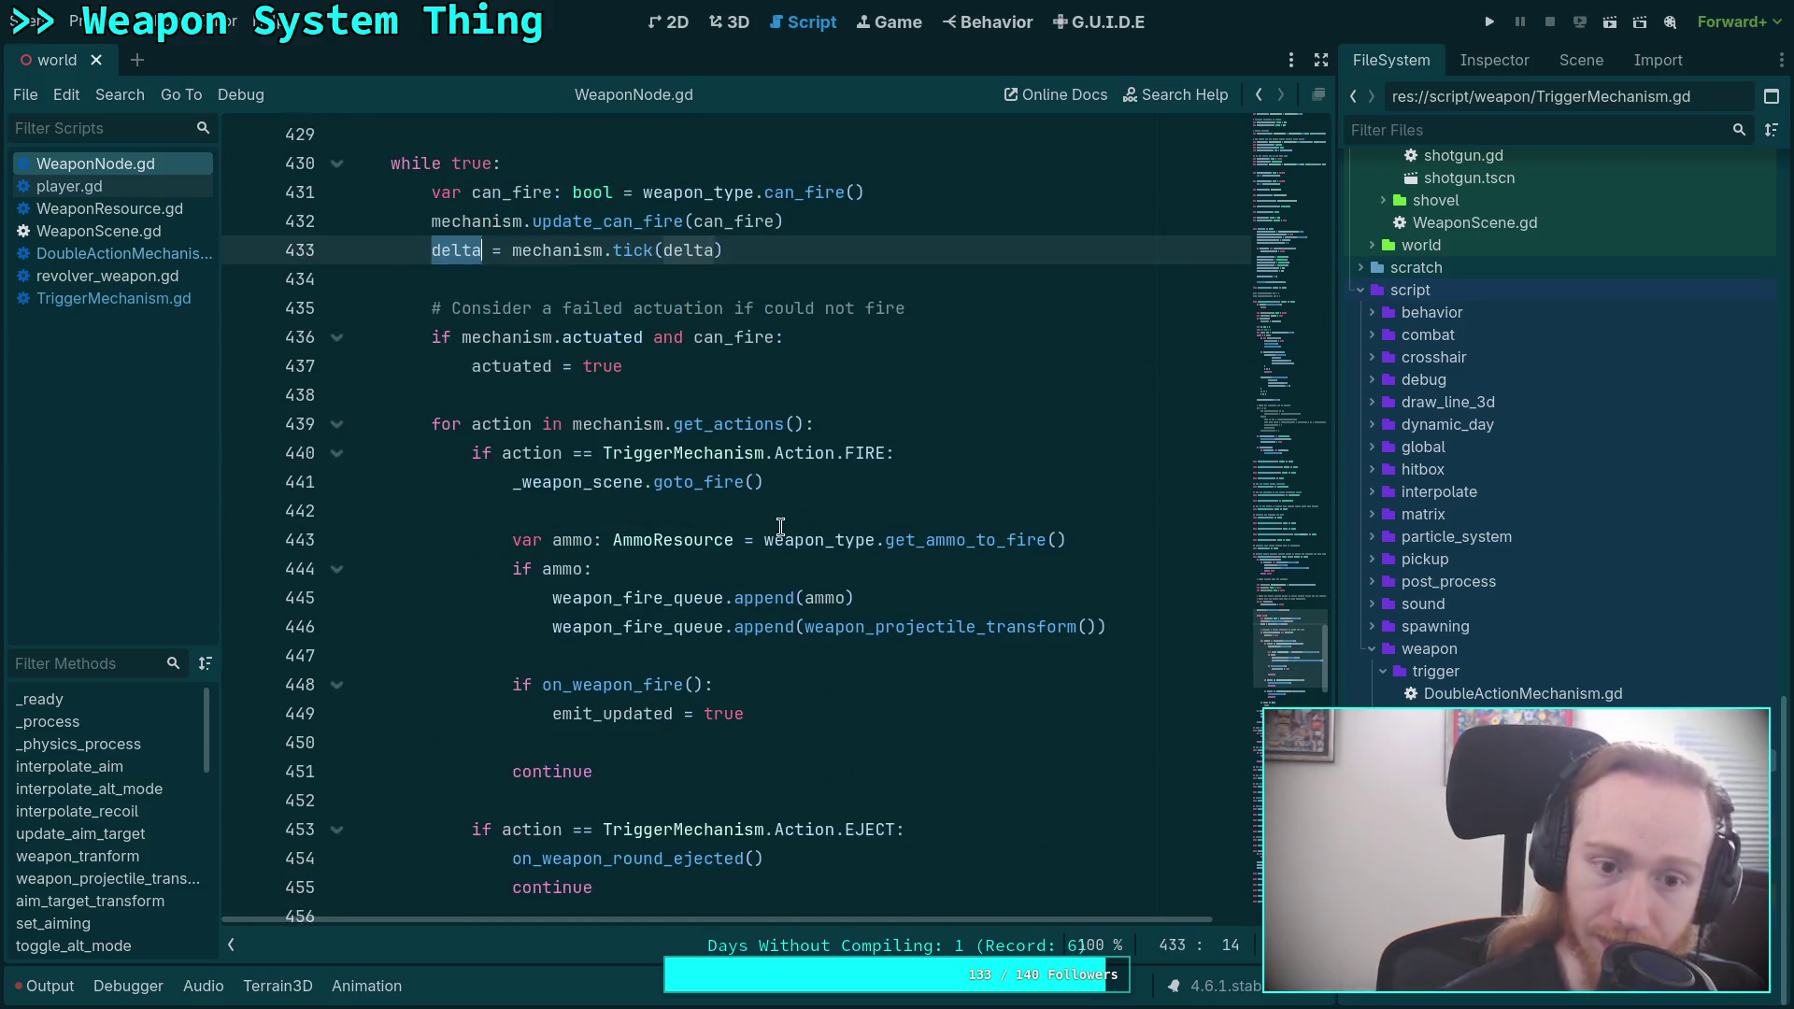
scroll(673, 467, down, 5)
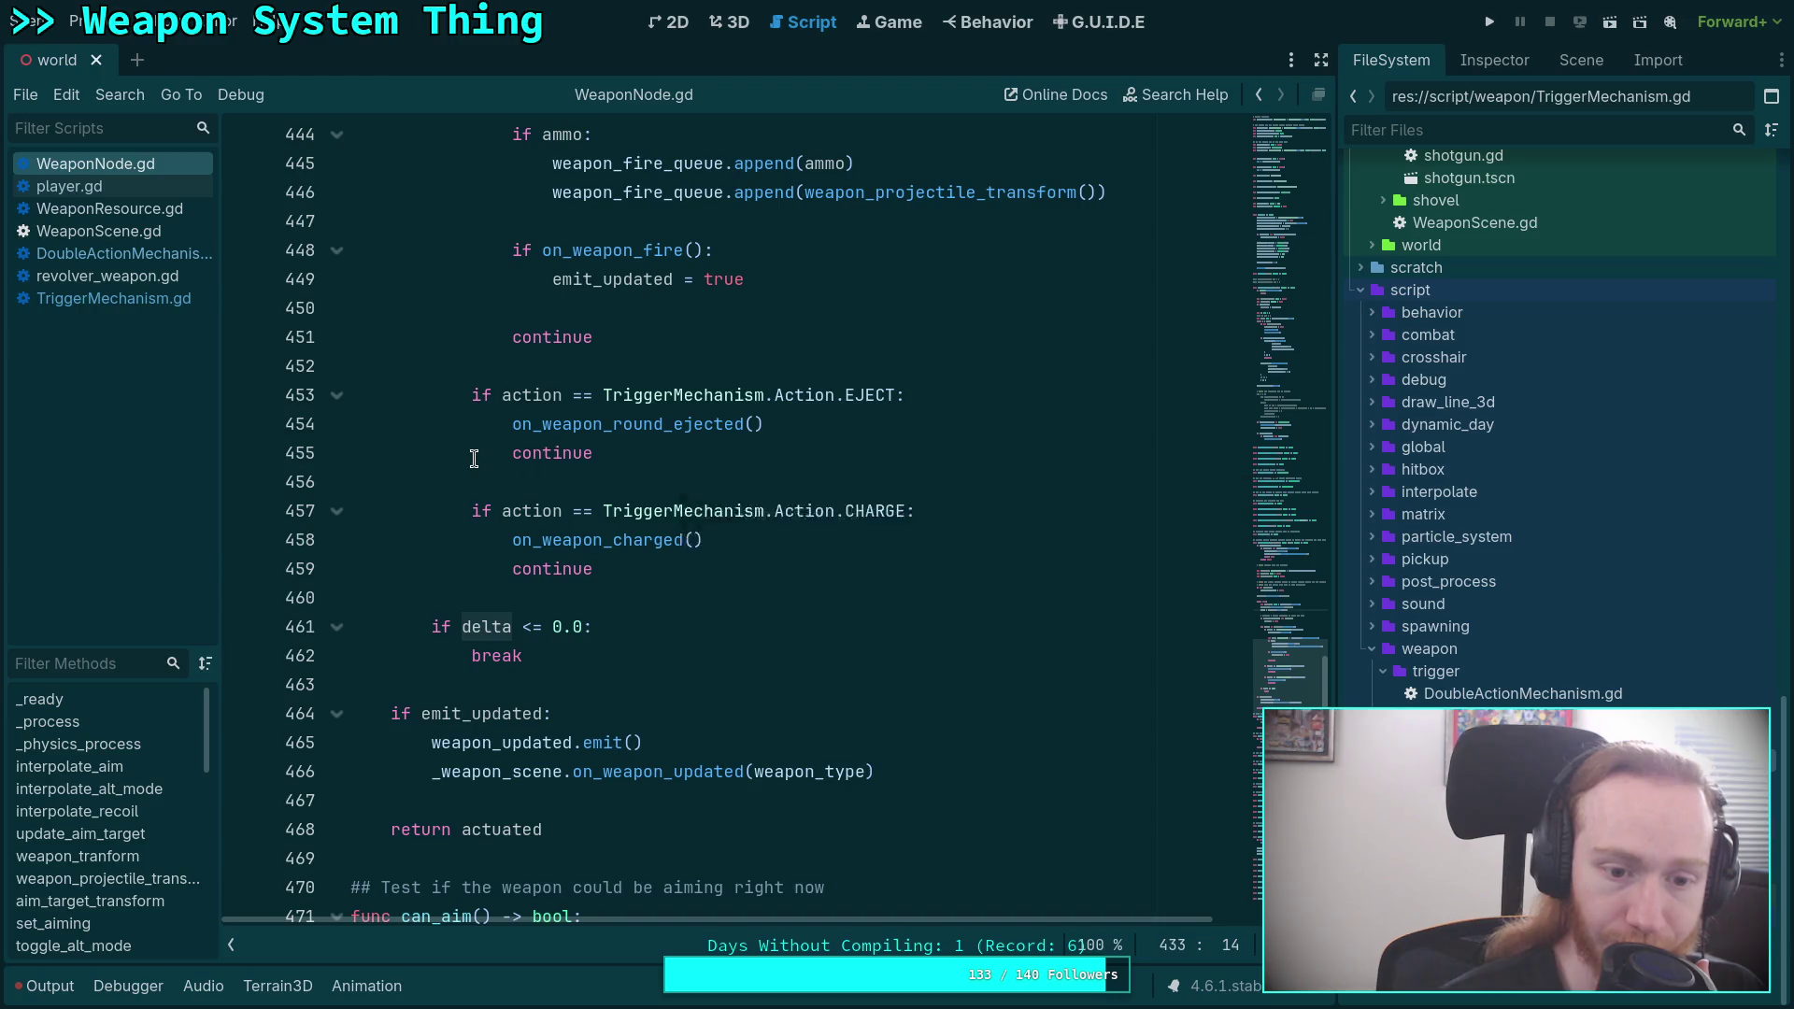
scroll(474, 458, up, 2)
scroll(474, 458, up, 5)
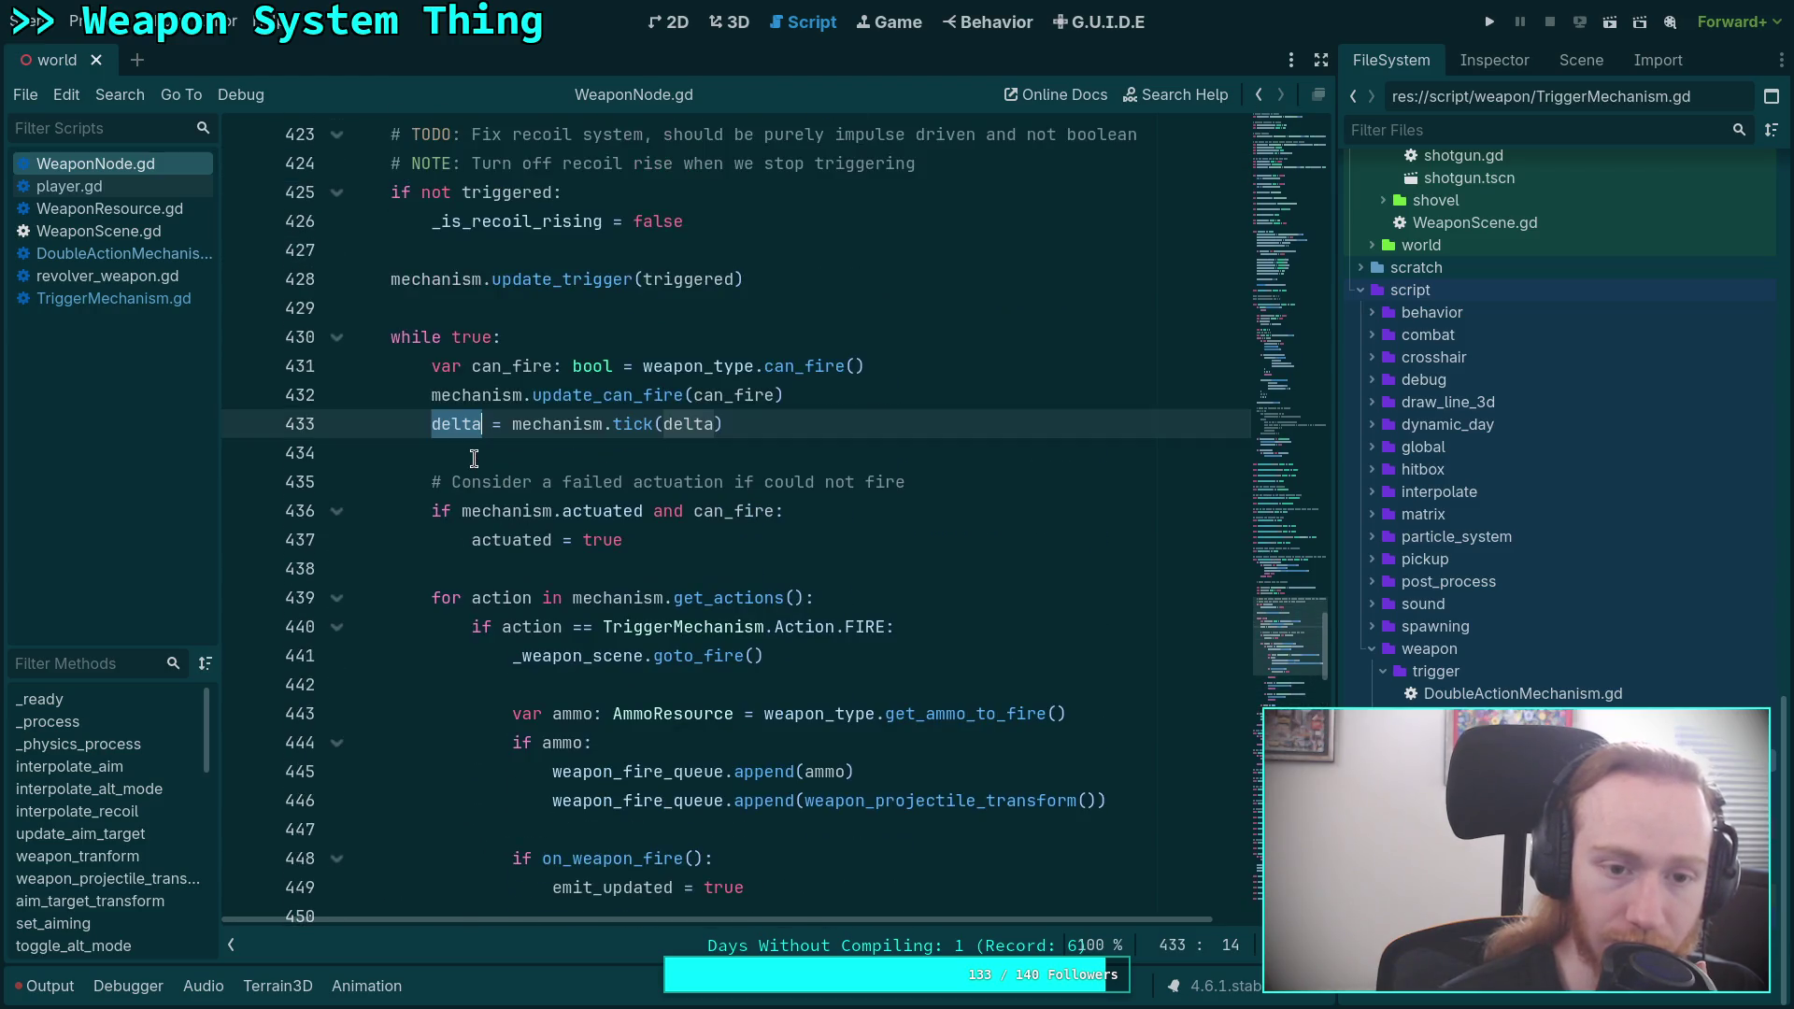
key(Right)
key(Right)
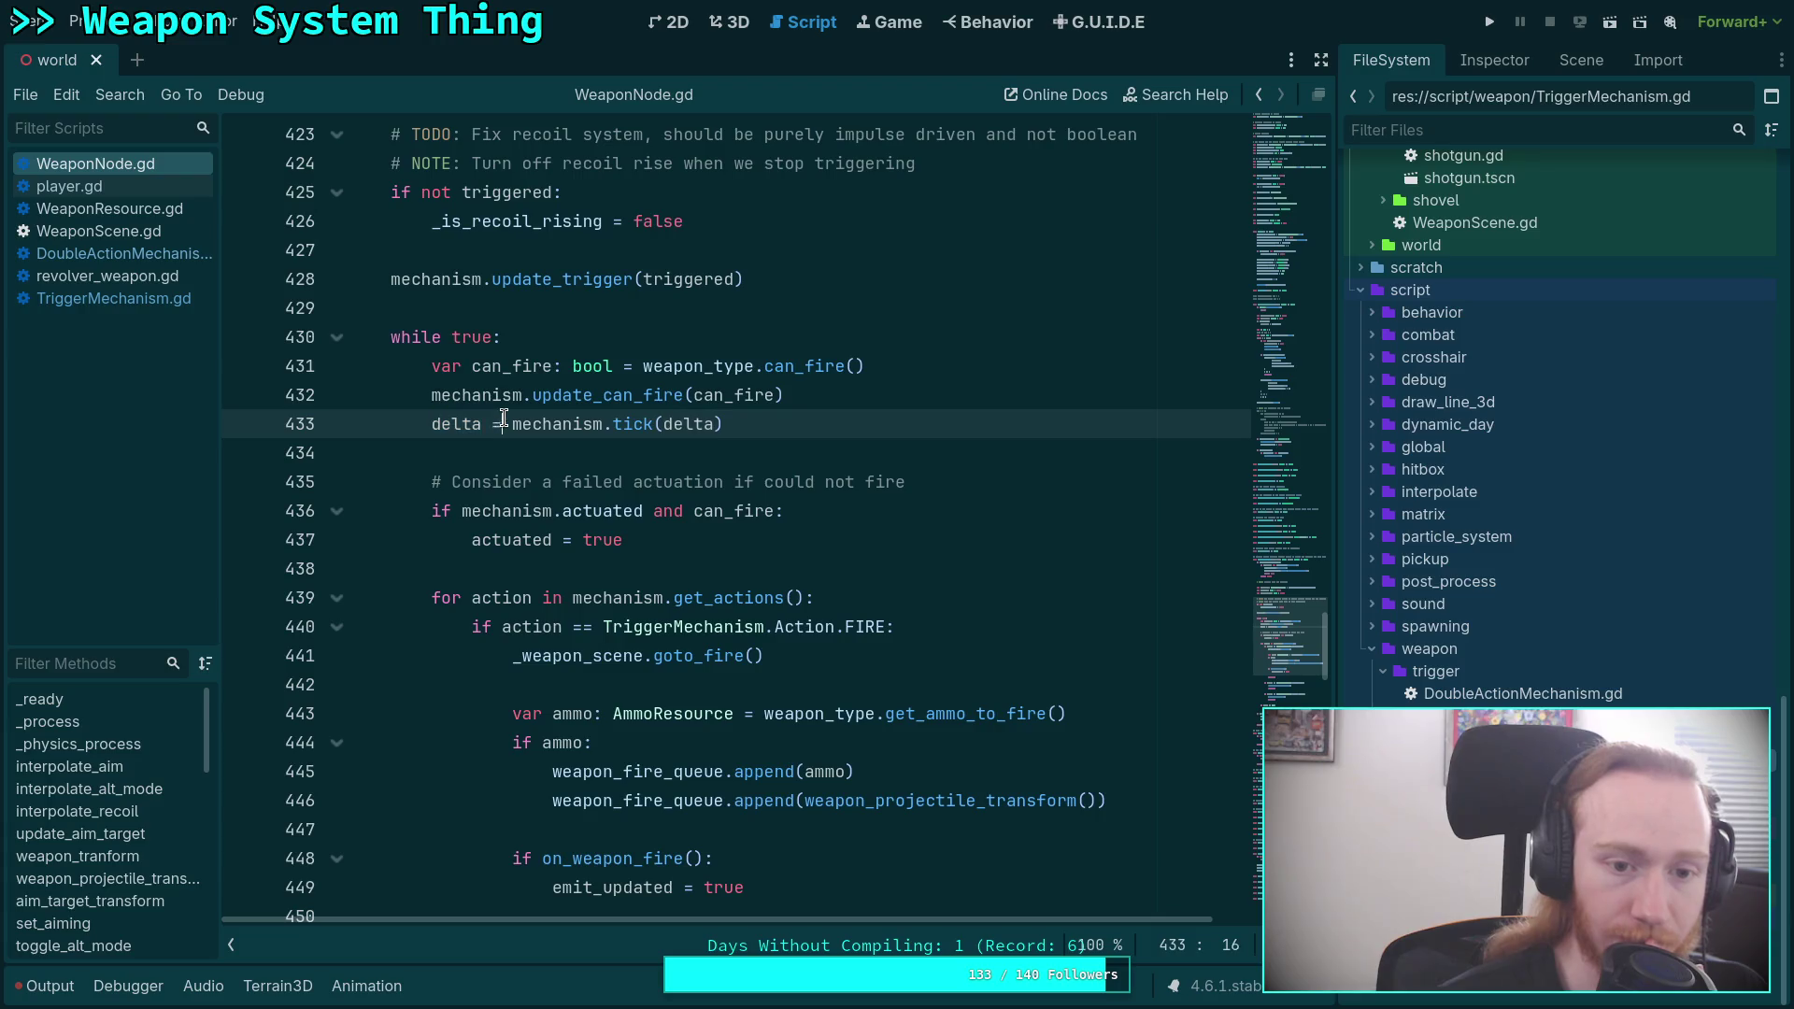
text(min)
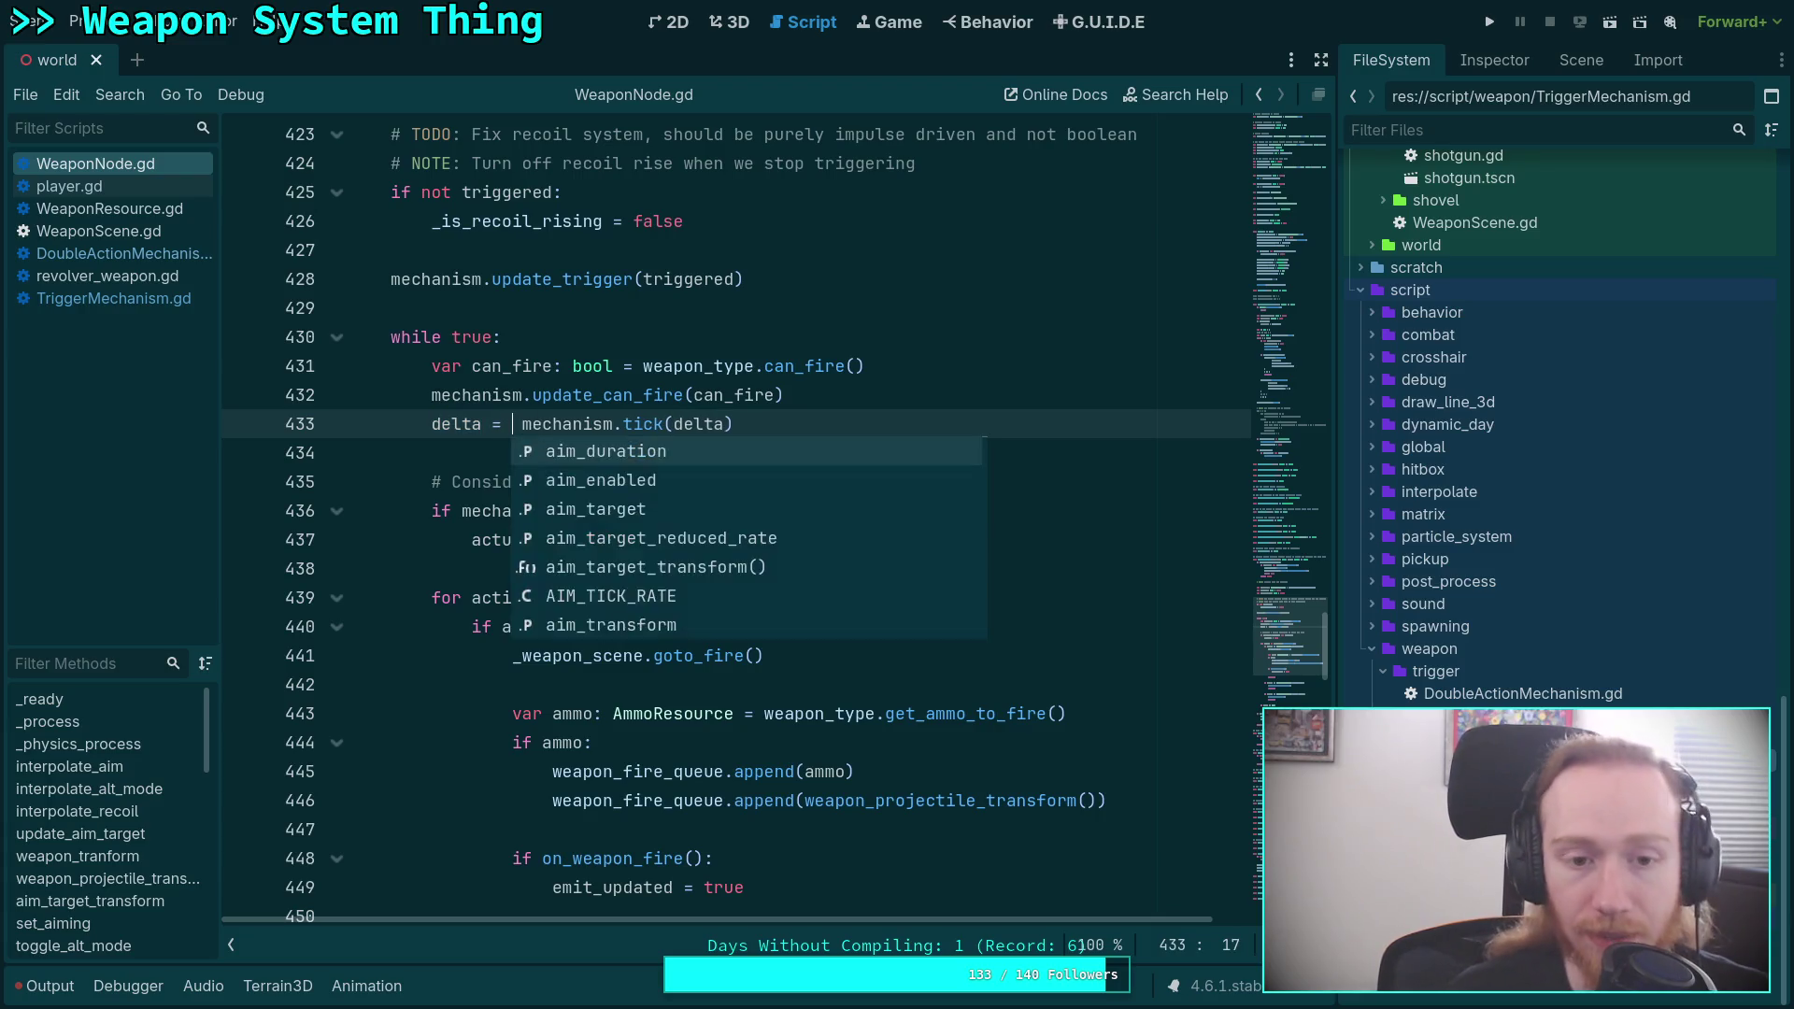
text(f)
key(Return)
key(Delete)
key(End)
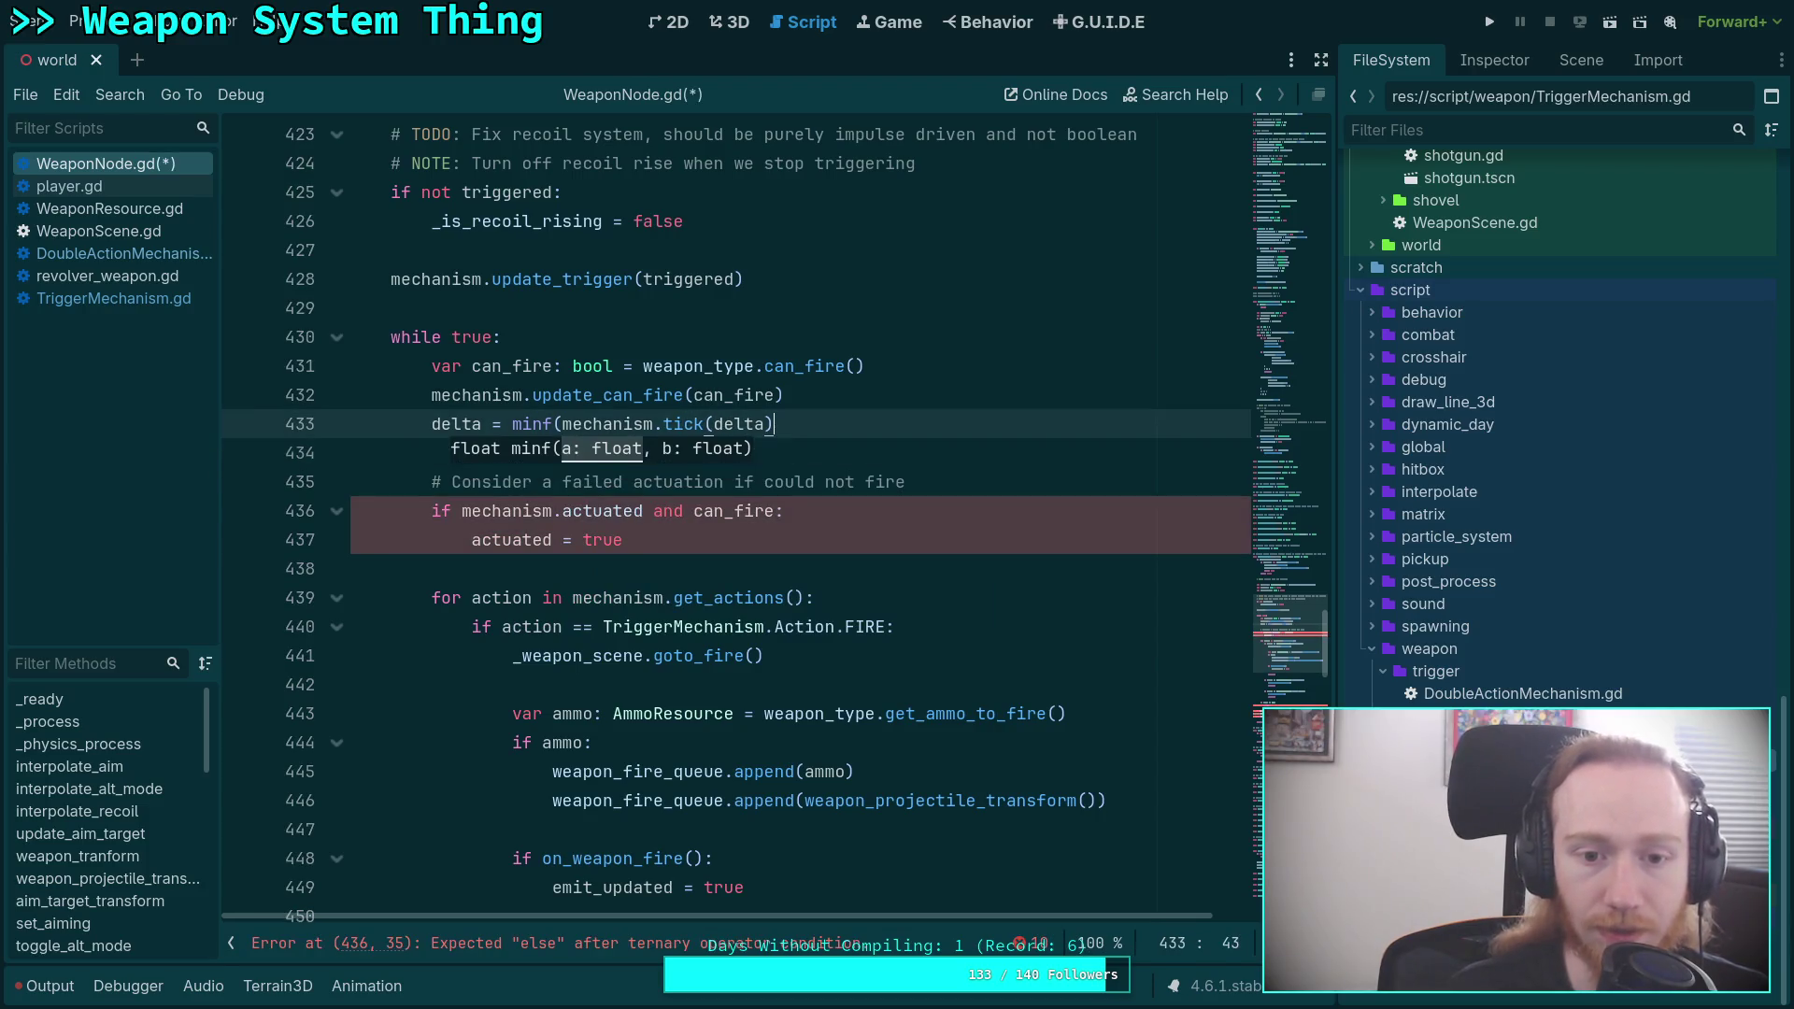
text(delta )
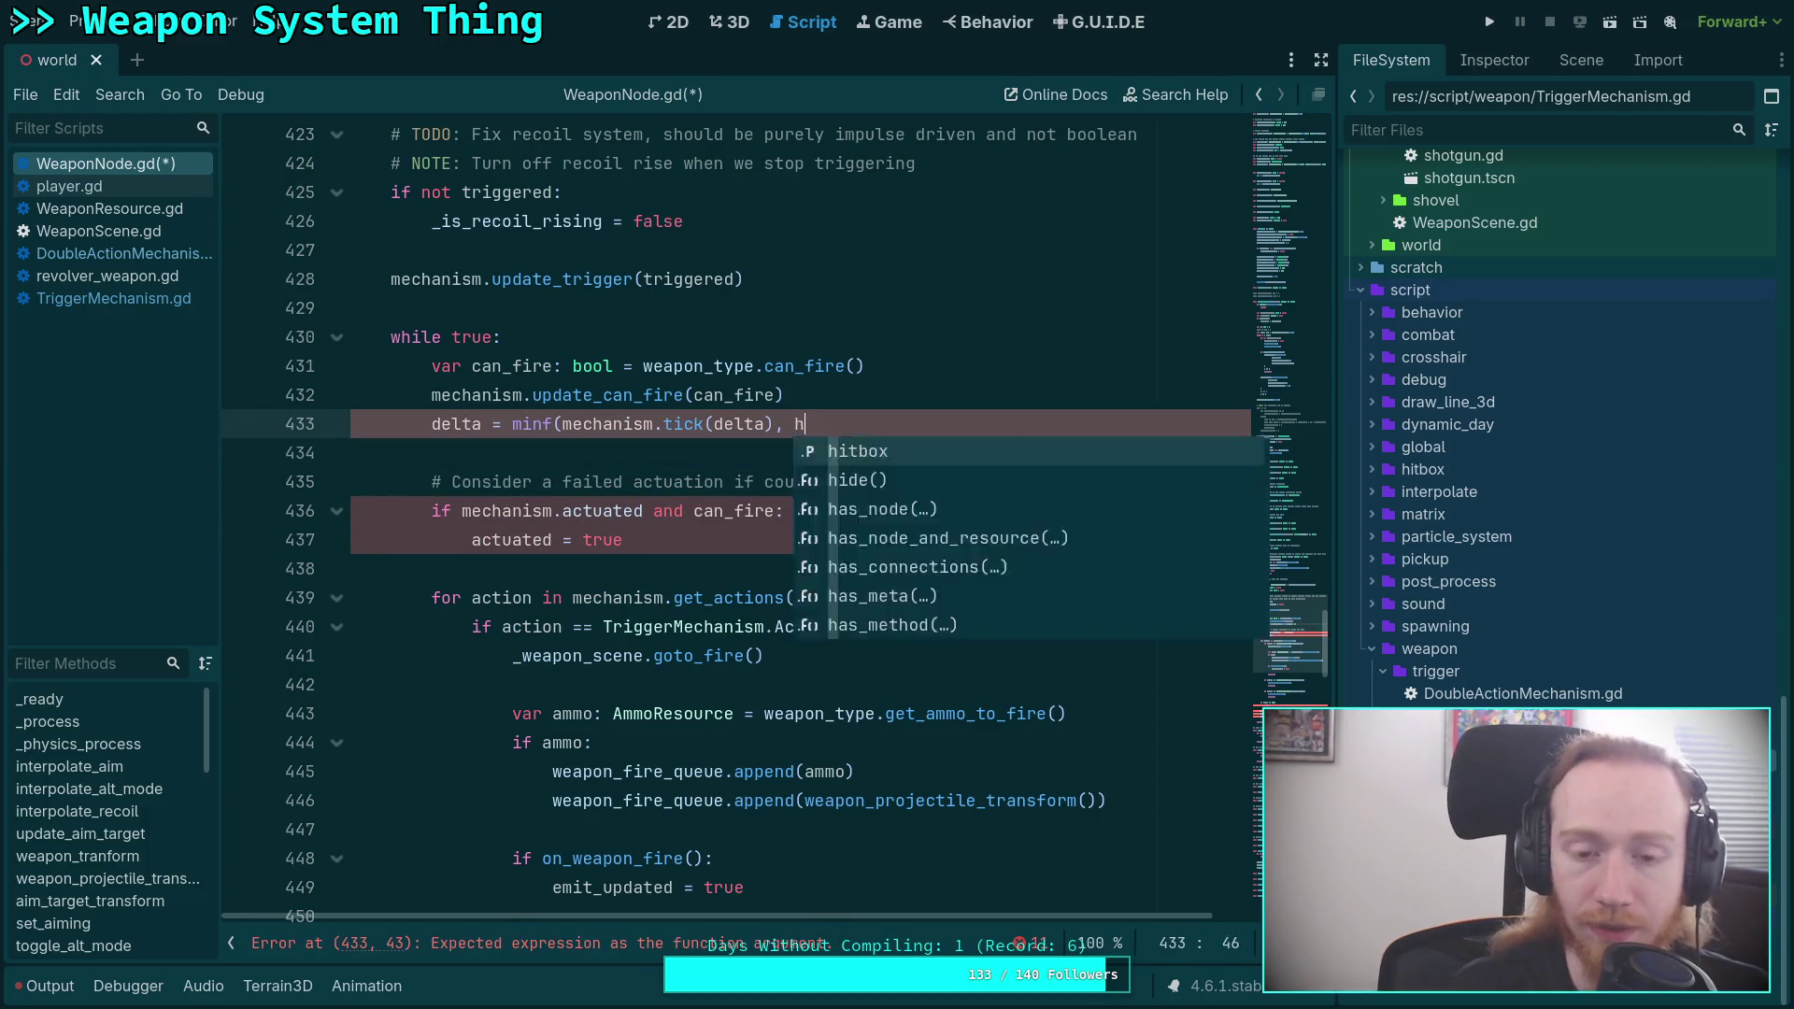
text(- 0.)
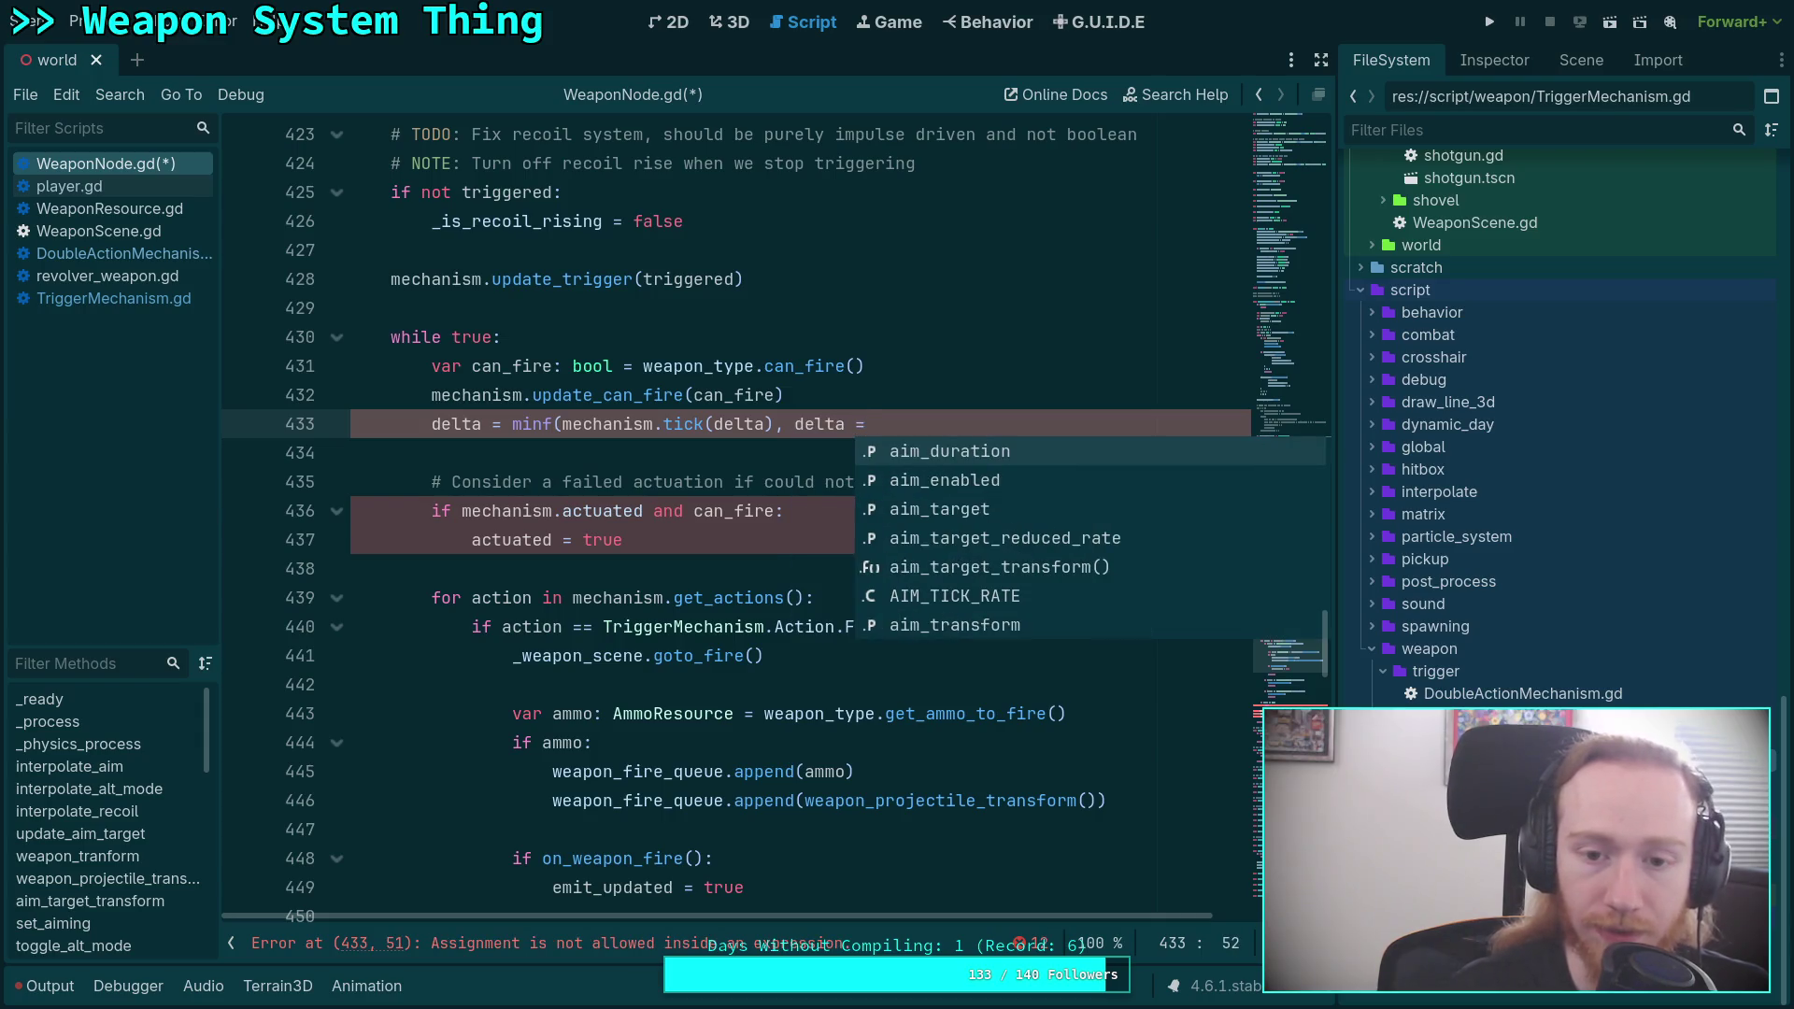
text(001)
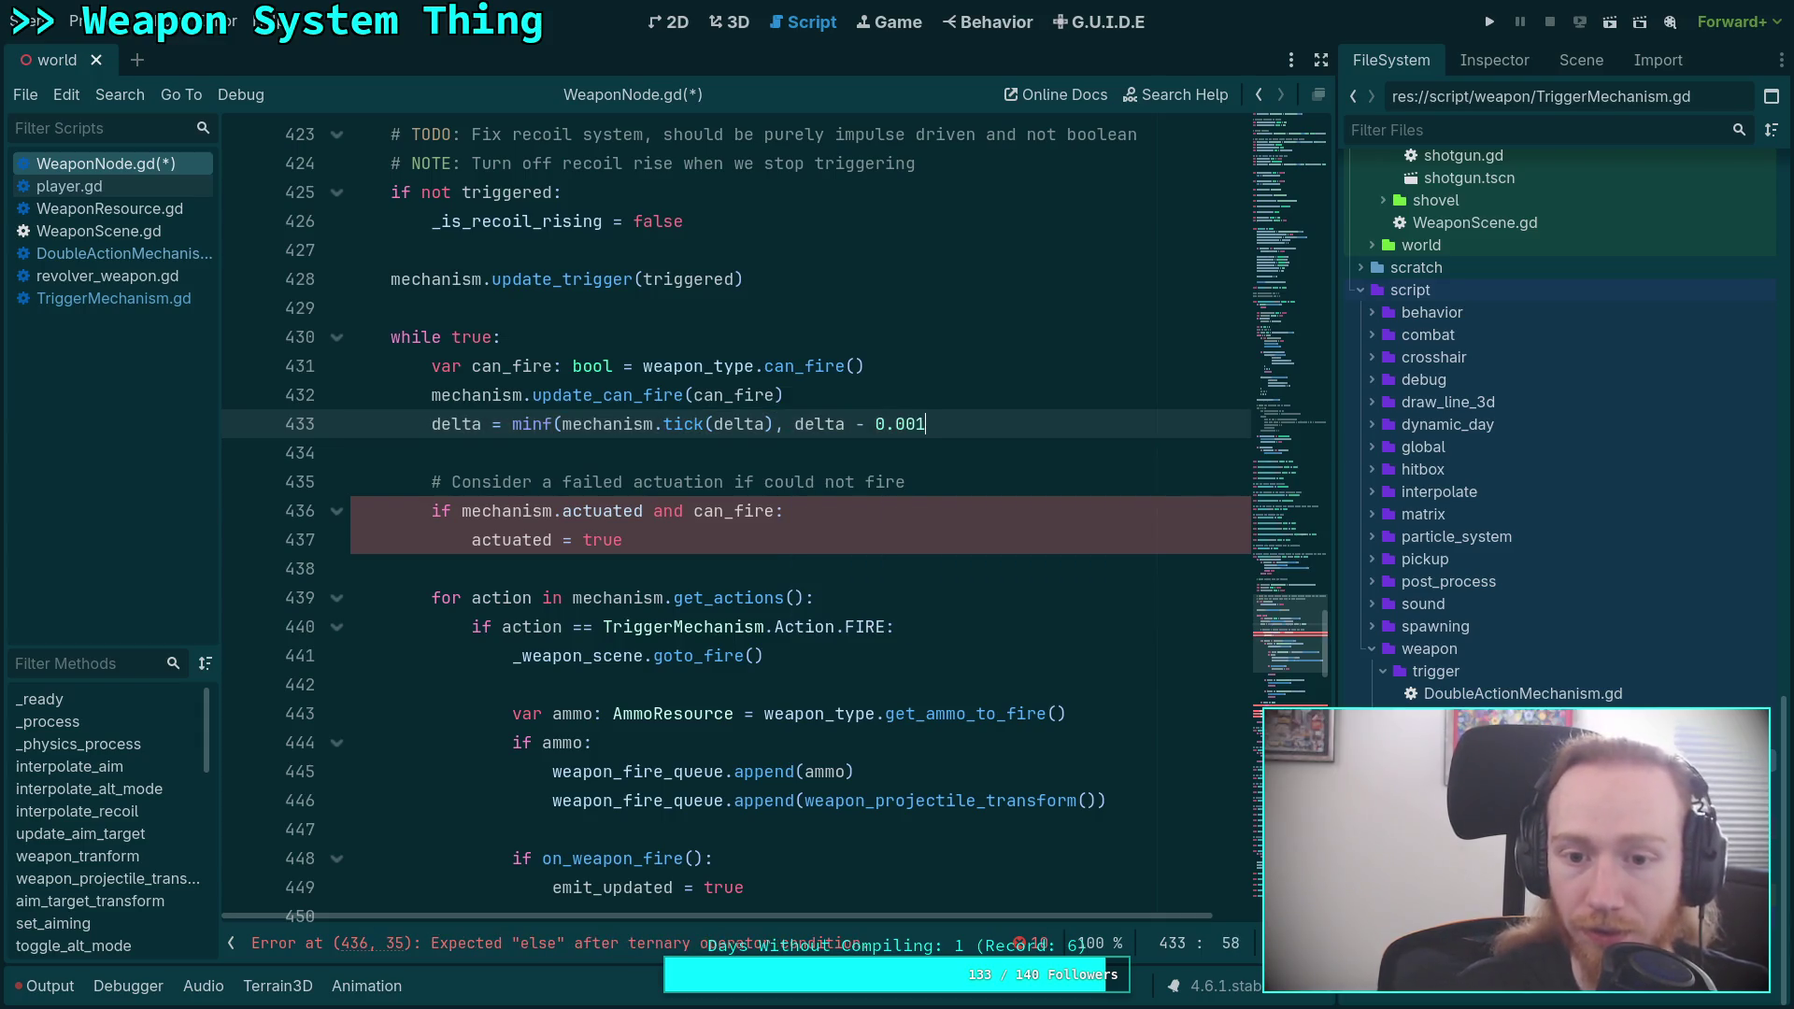
key(BackSpace)
key(BackSpace)
text(1)
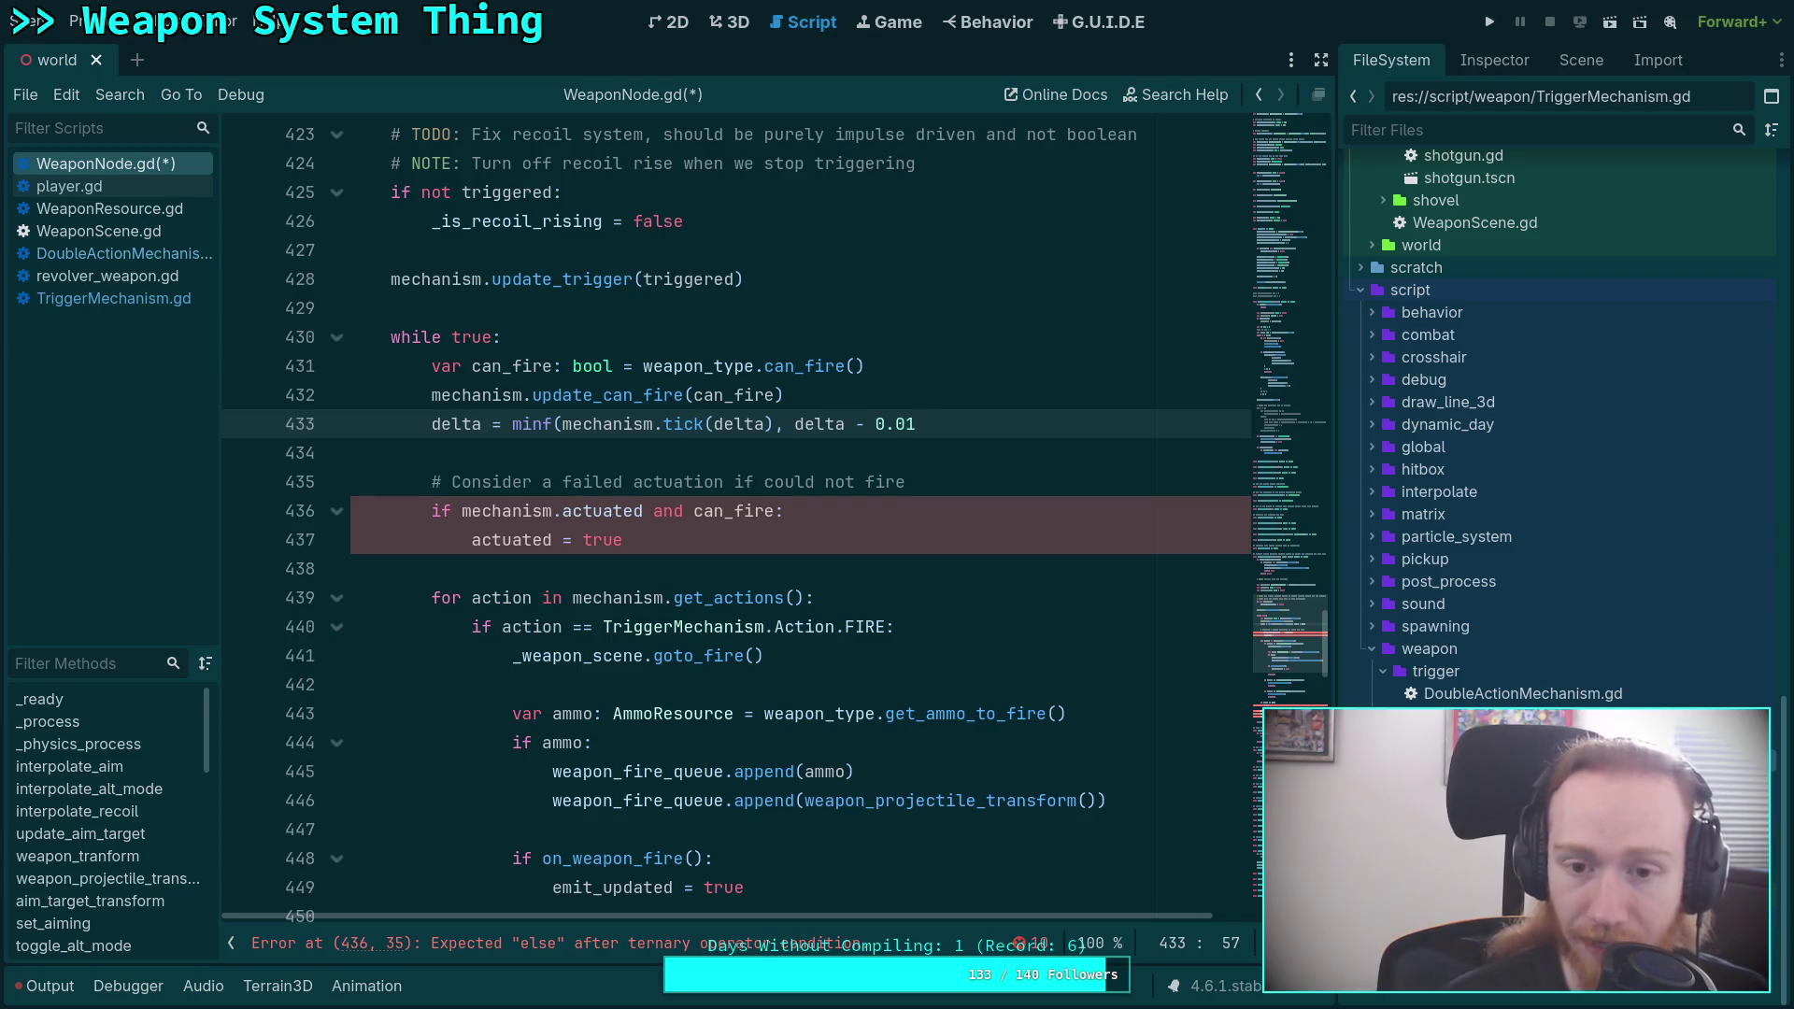
text())
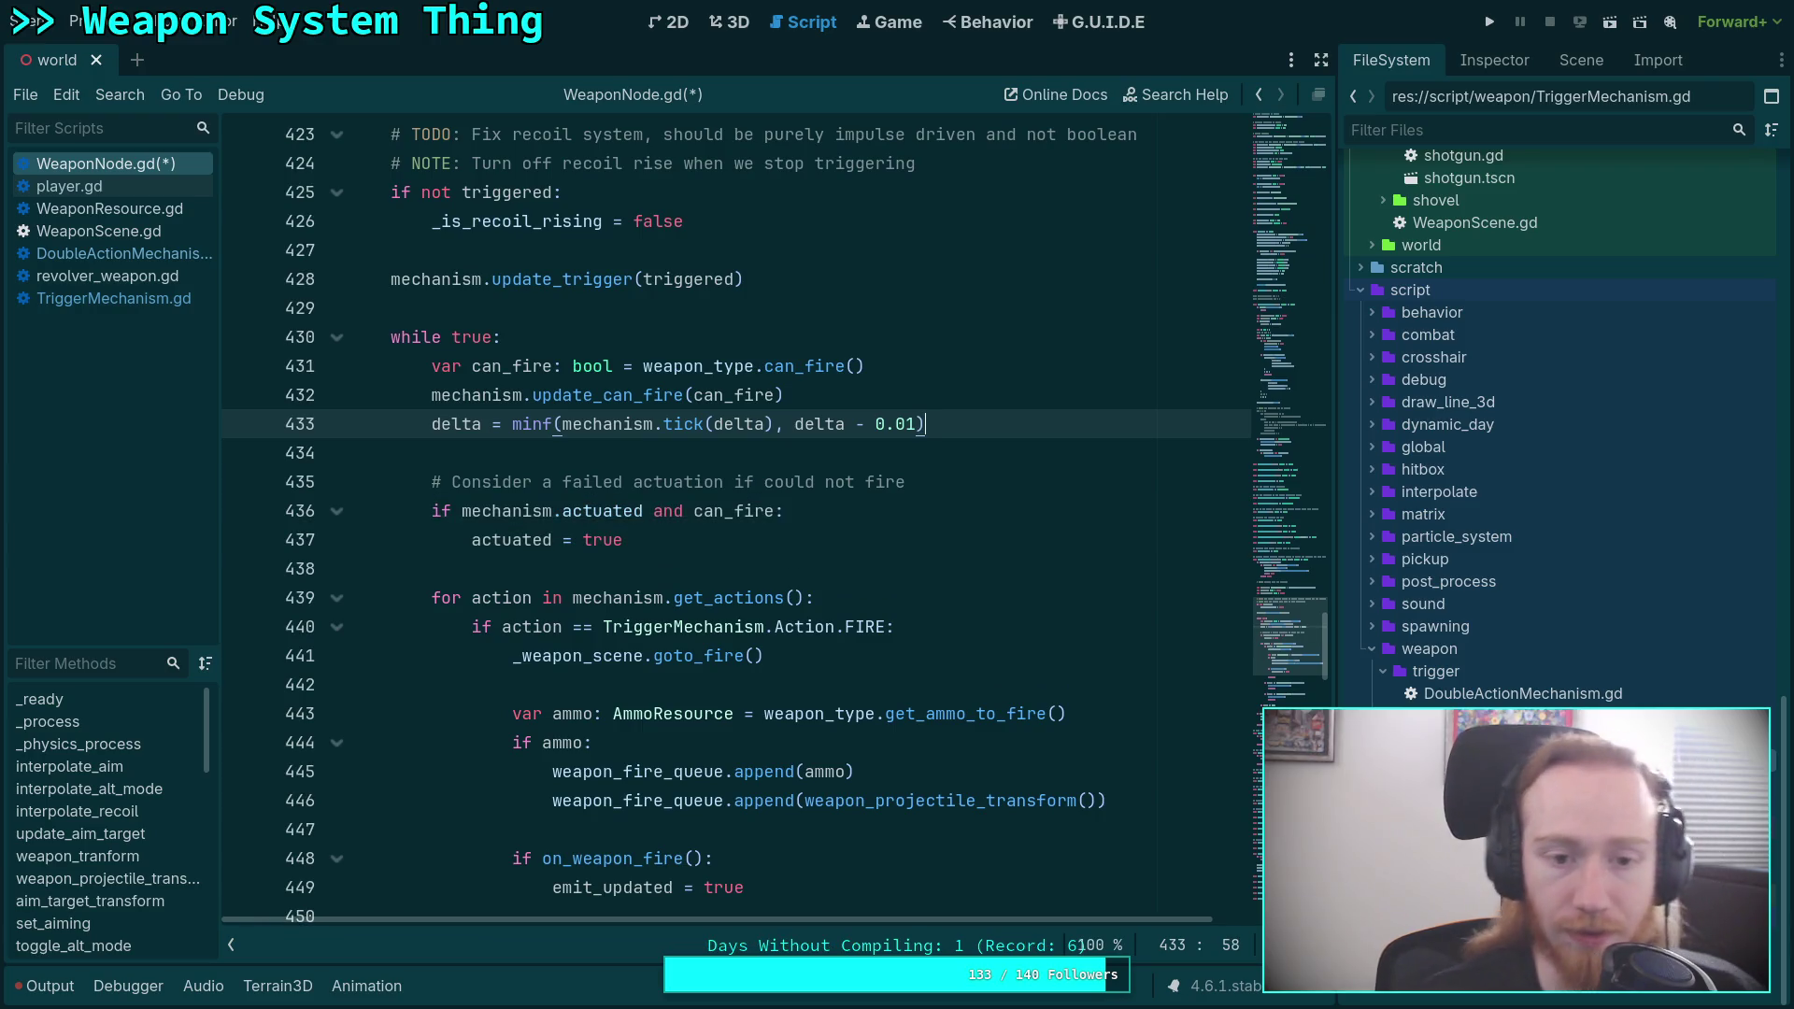
Add a comment above it: '# NOTE: enforce a minimum of 1ms to pass' for weapon ticks.
key(Up)
key(Return)
text(# )
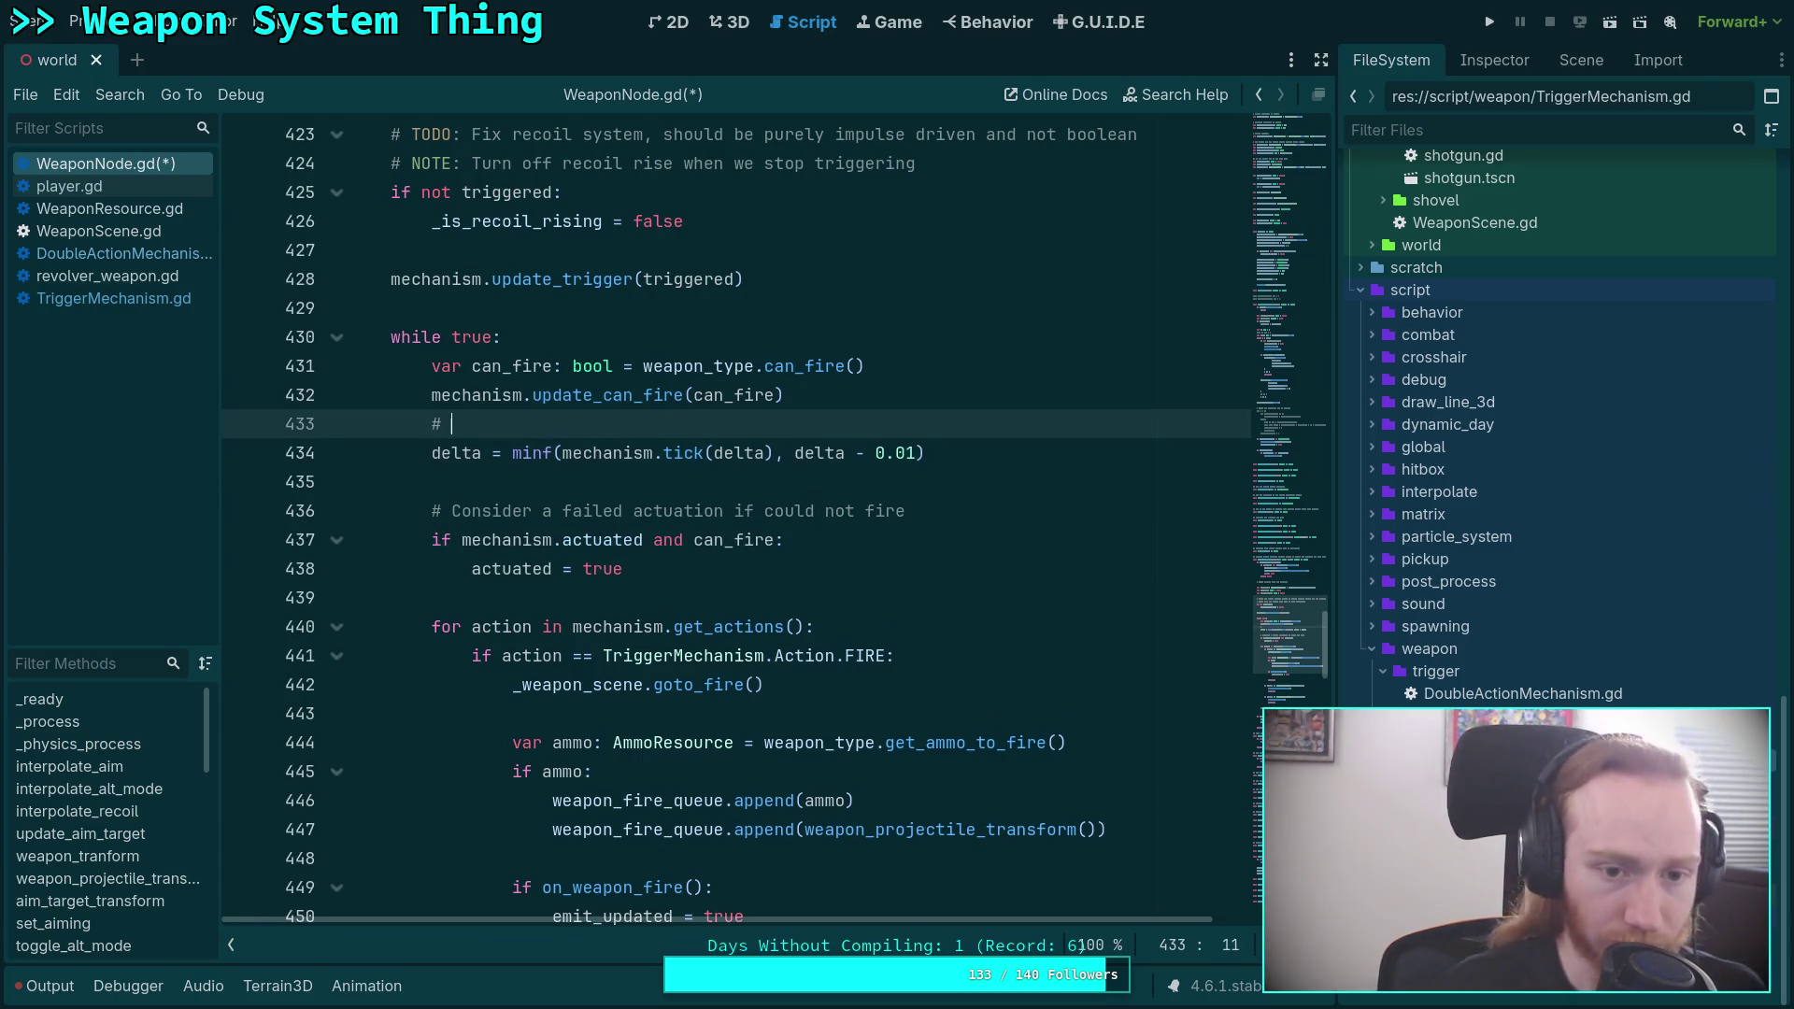
text(NOTE: )
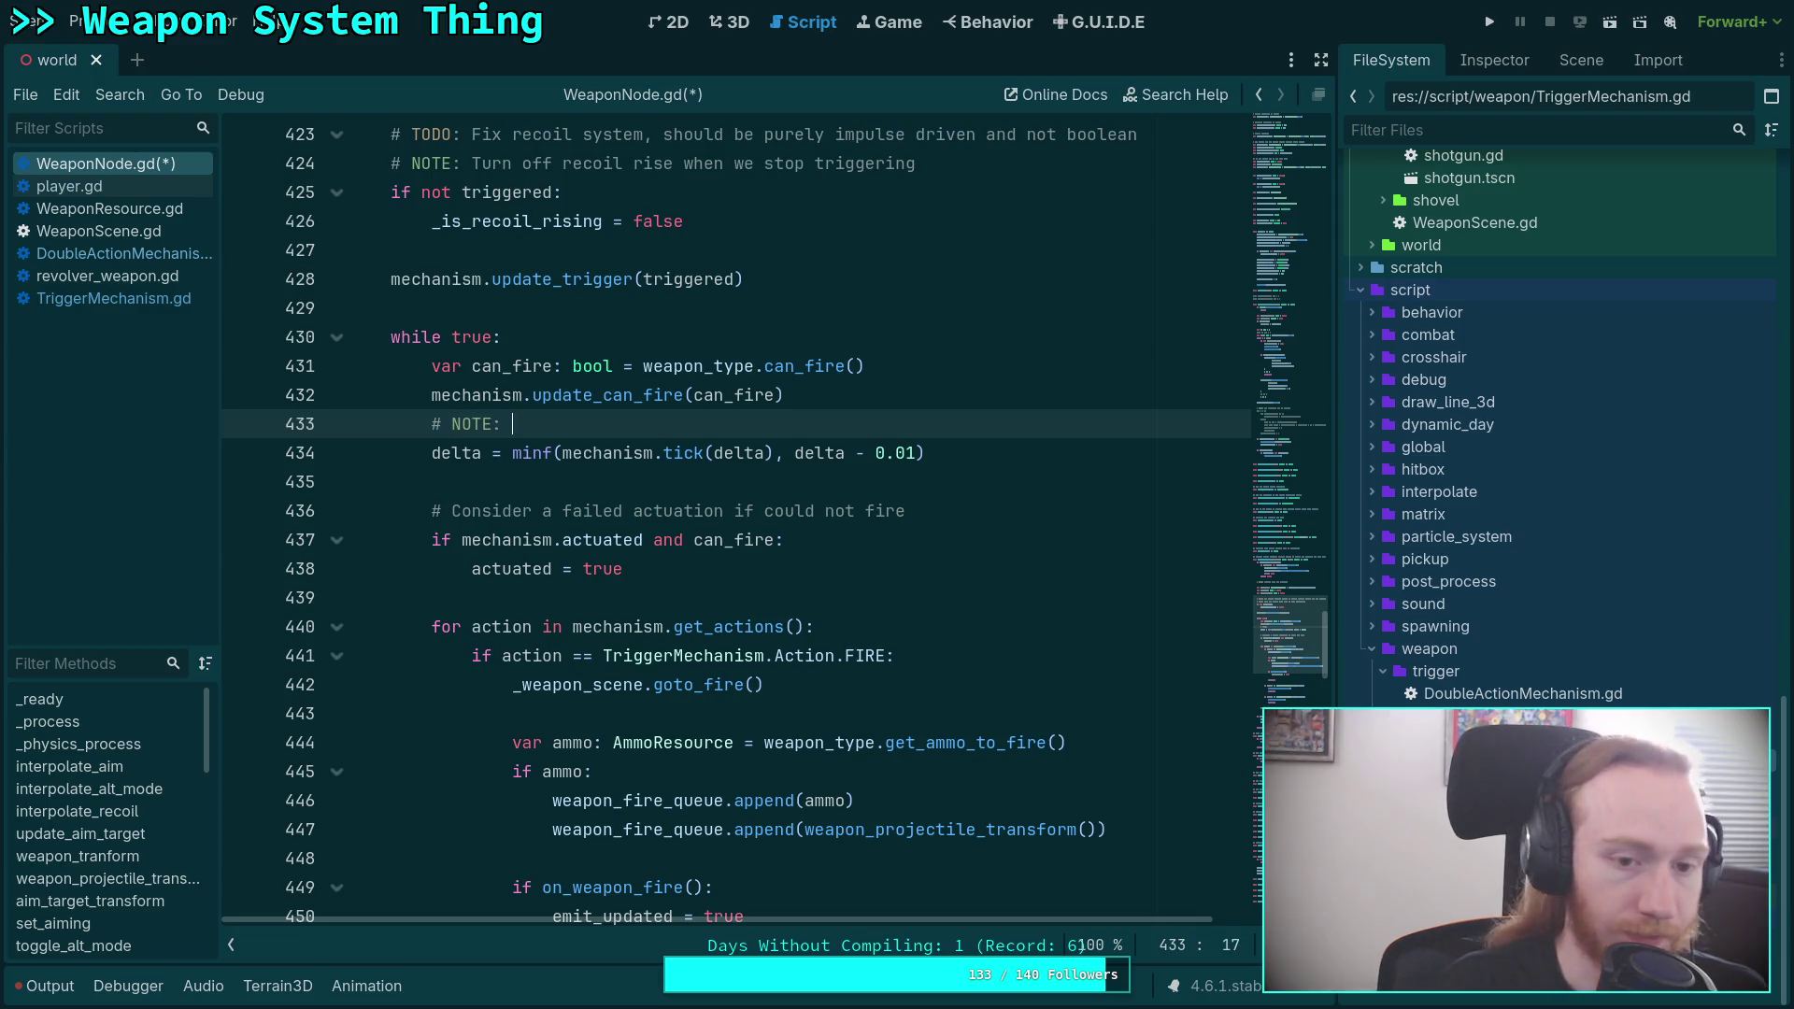
text(enferc)
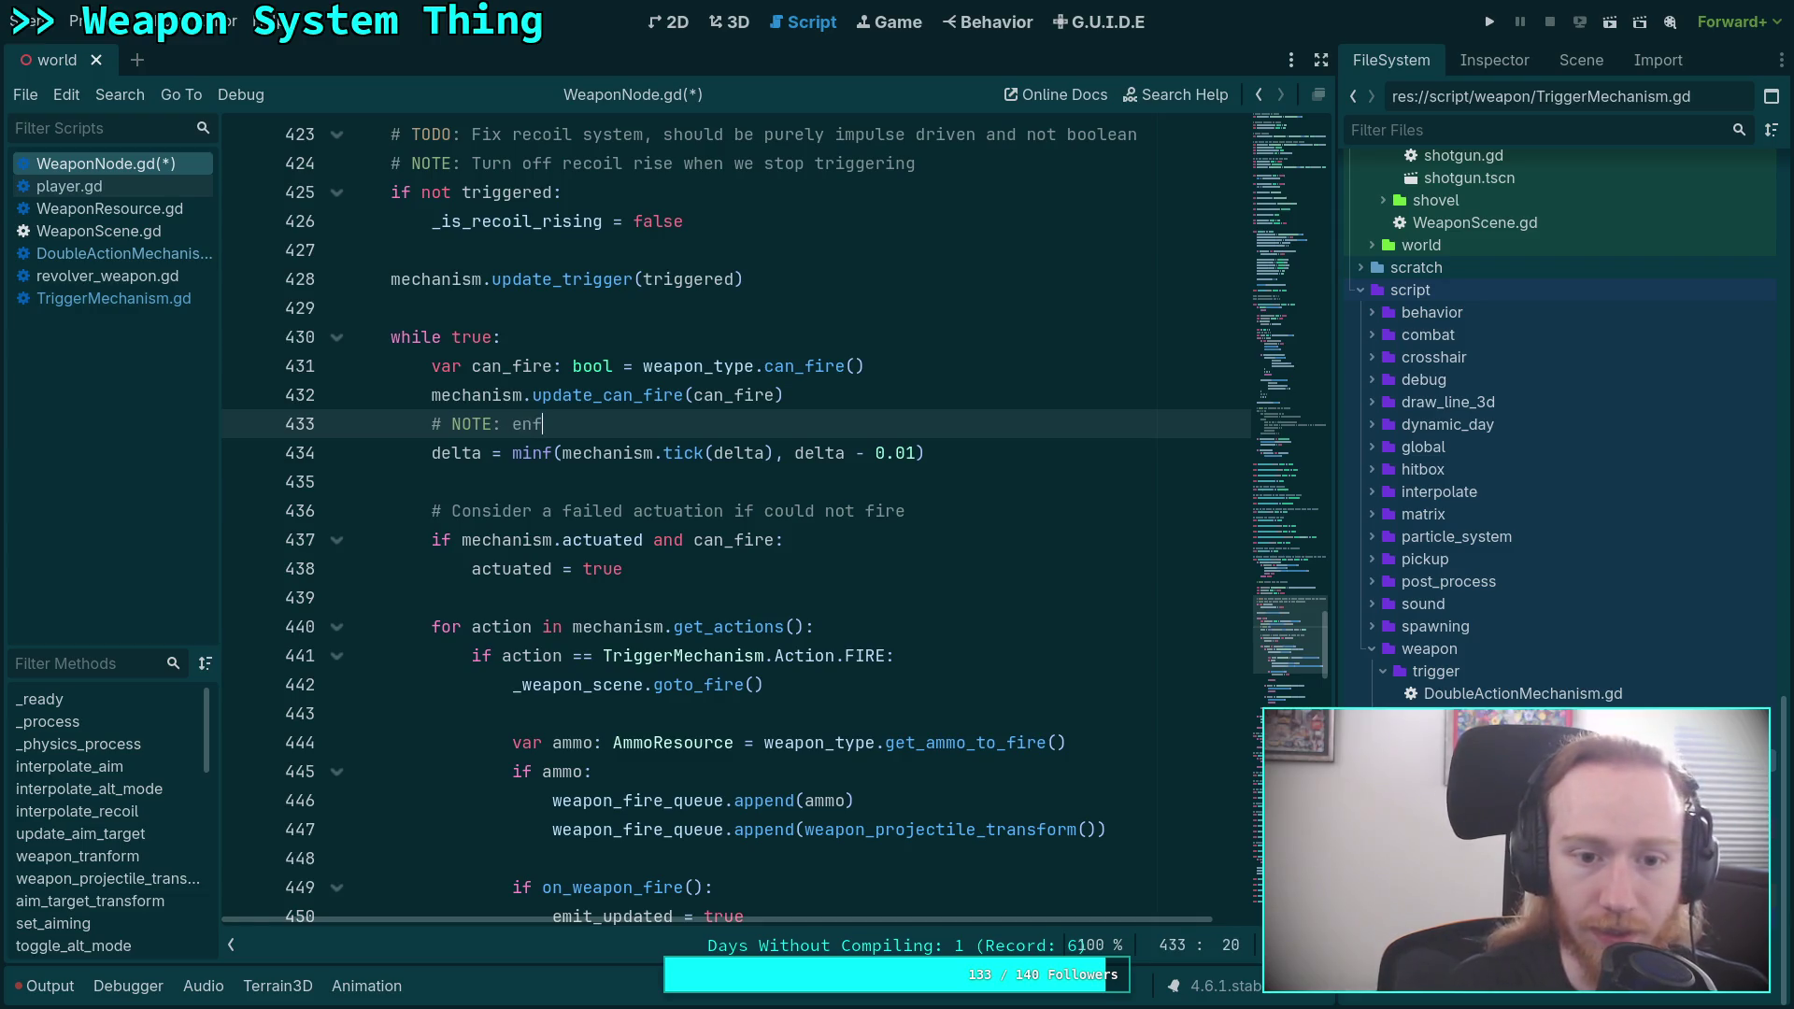
key(BackSpace)
key(BackSpace)
key(BackSpace)
text(ore)
text(ce a min)
text(imum of 1)
text(ms to pass)
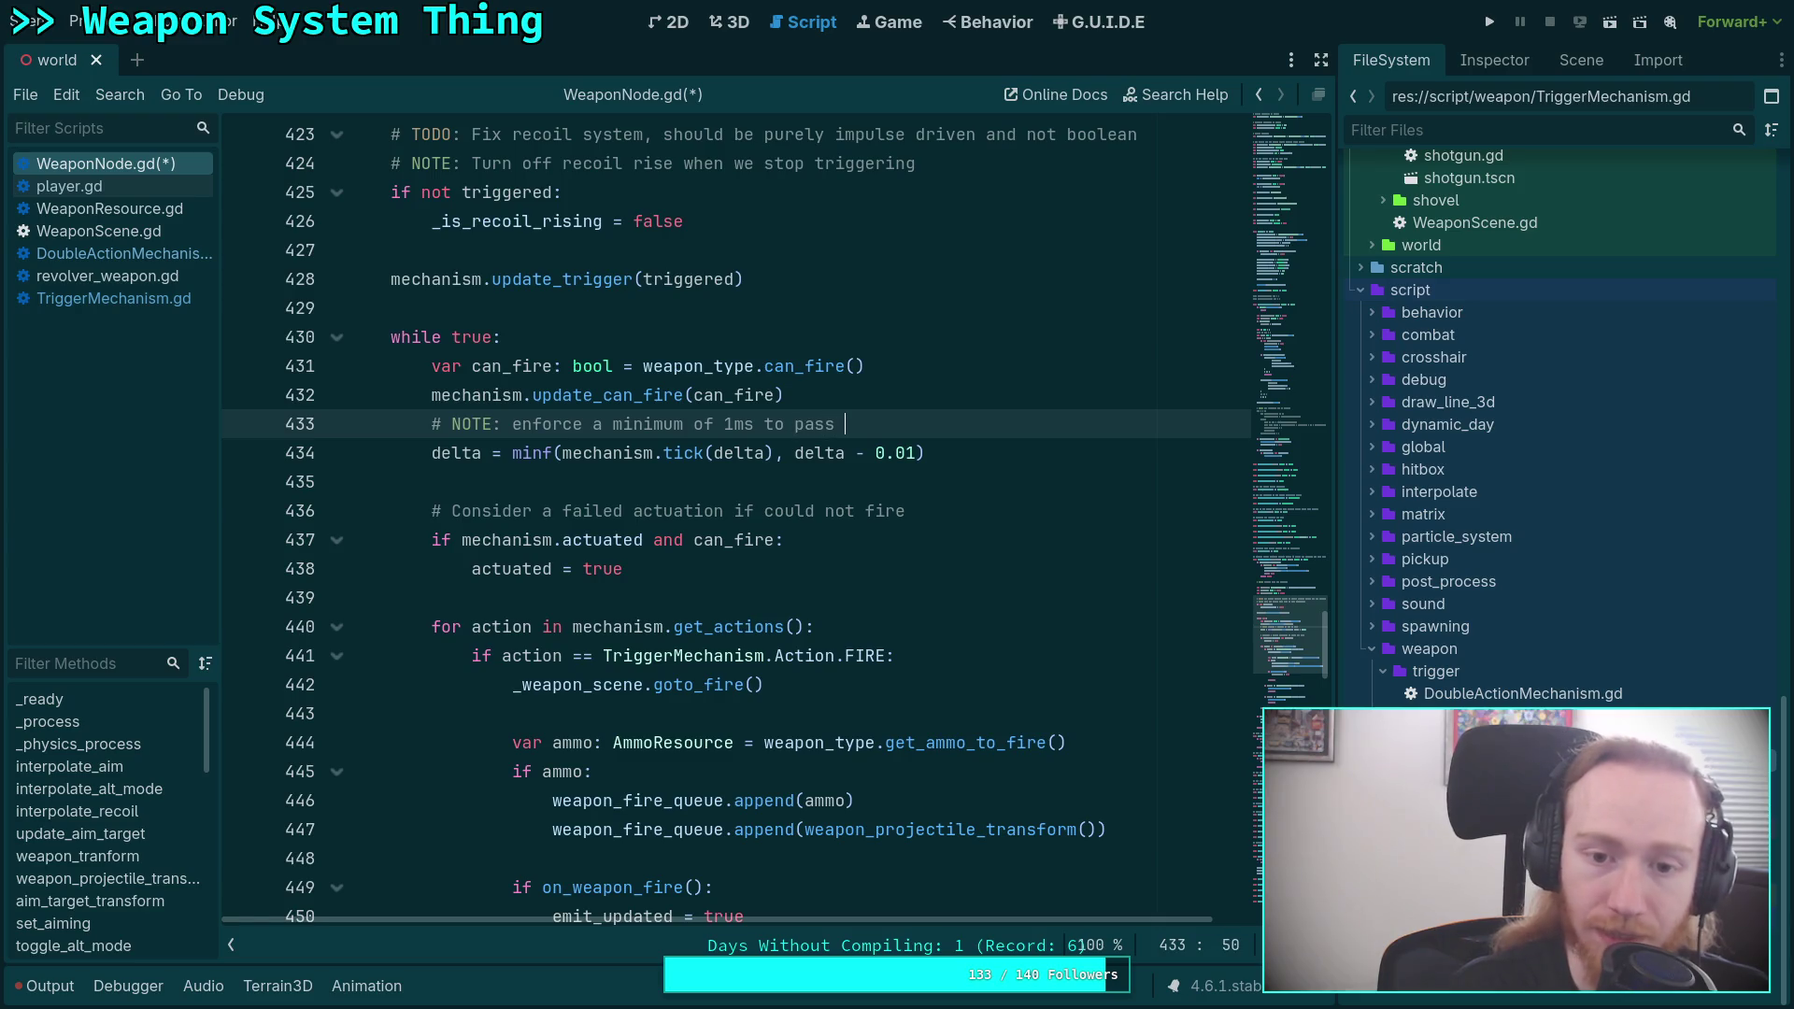
text(forweapon ticks)
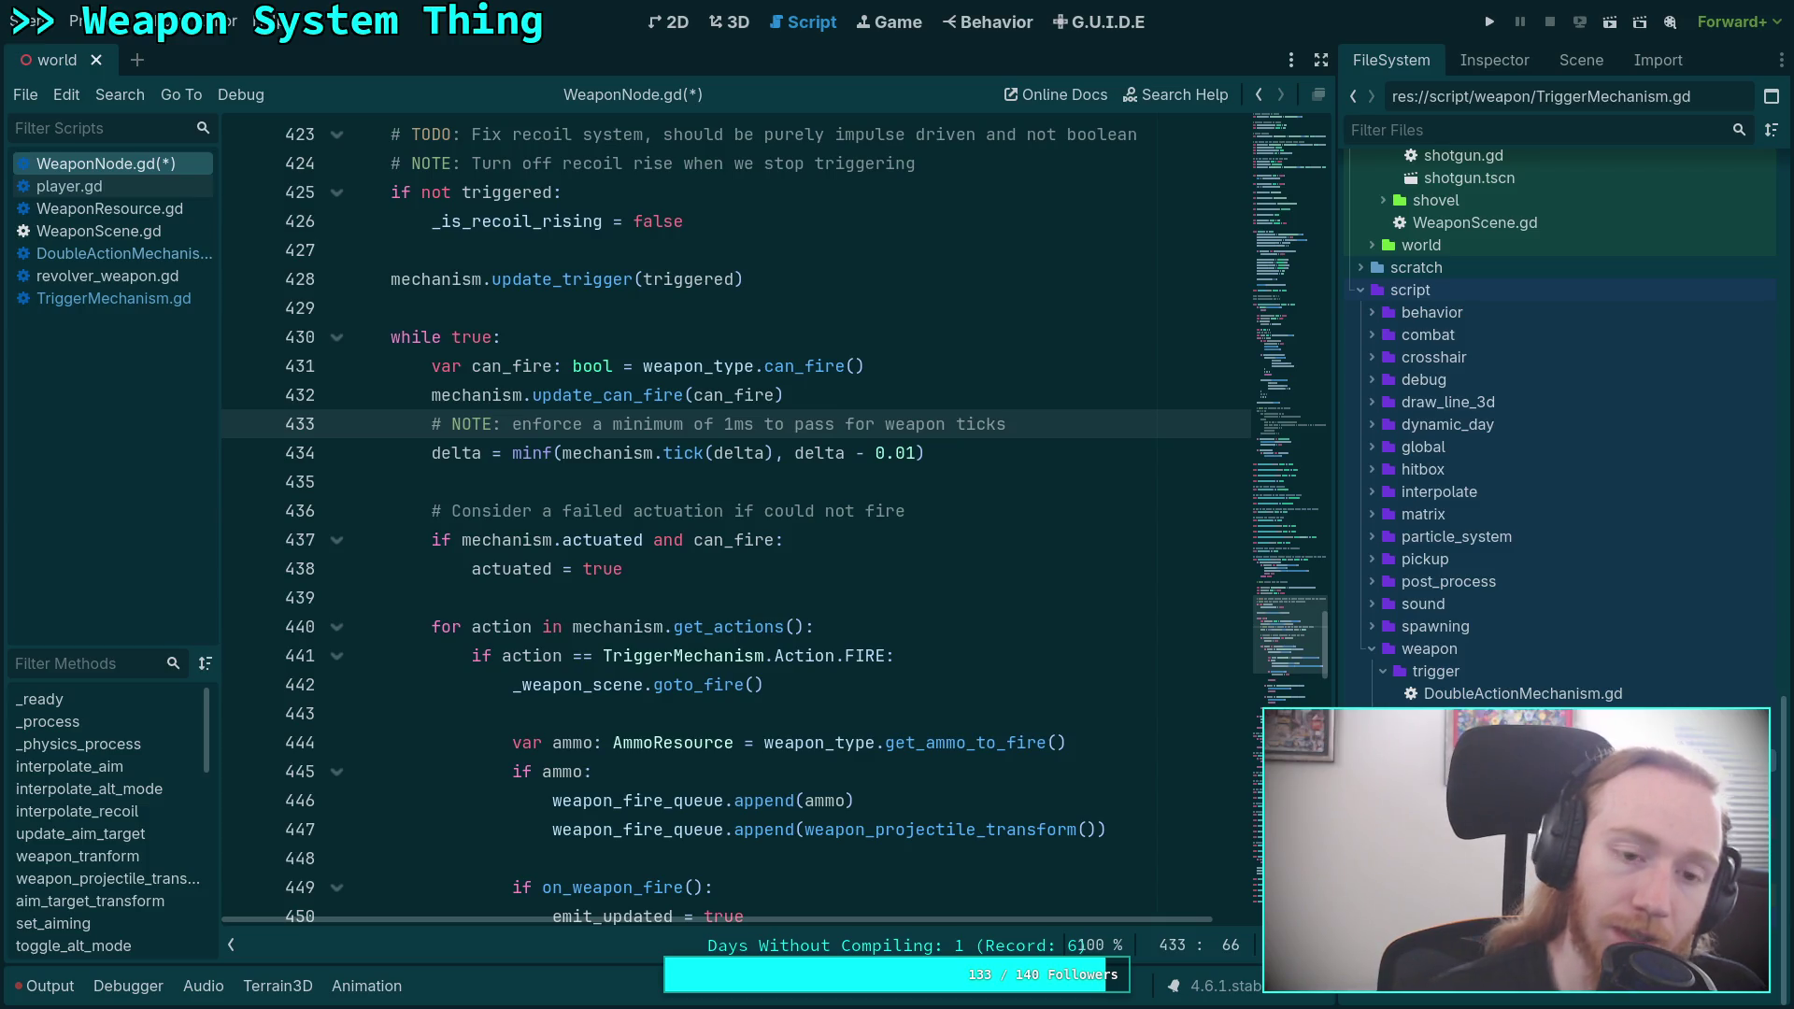
double_click(455, 453)
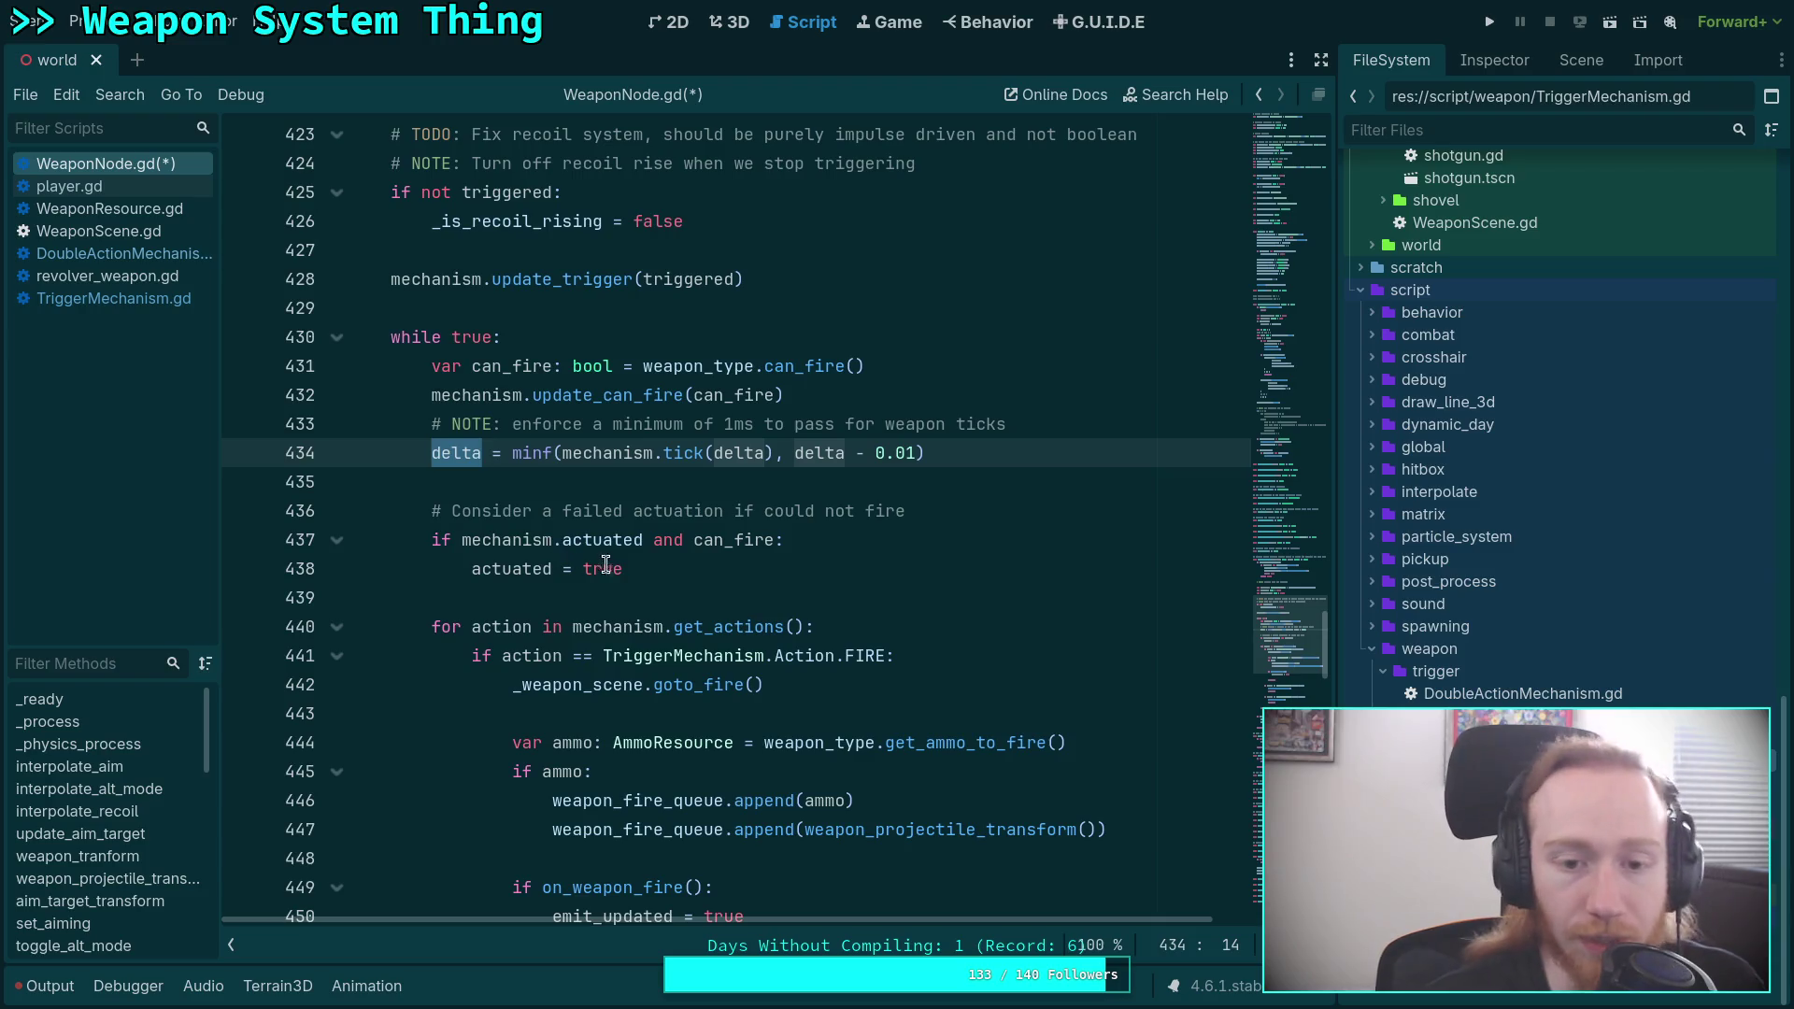
mouse_move(562, 455)
mouse_down()
mouse_move(799, 455)
mouse_move(775, 455)
mouse_up()
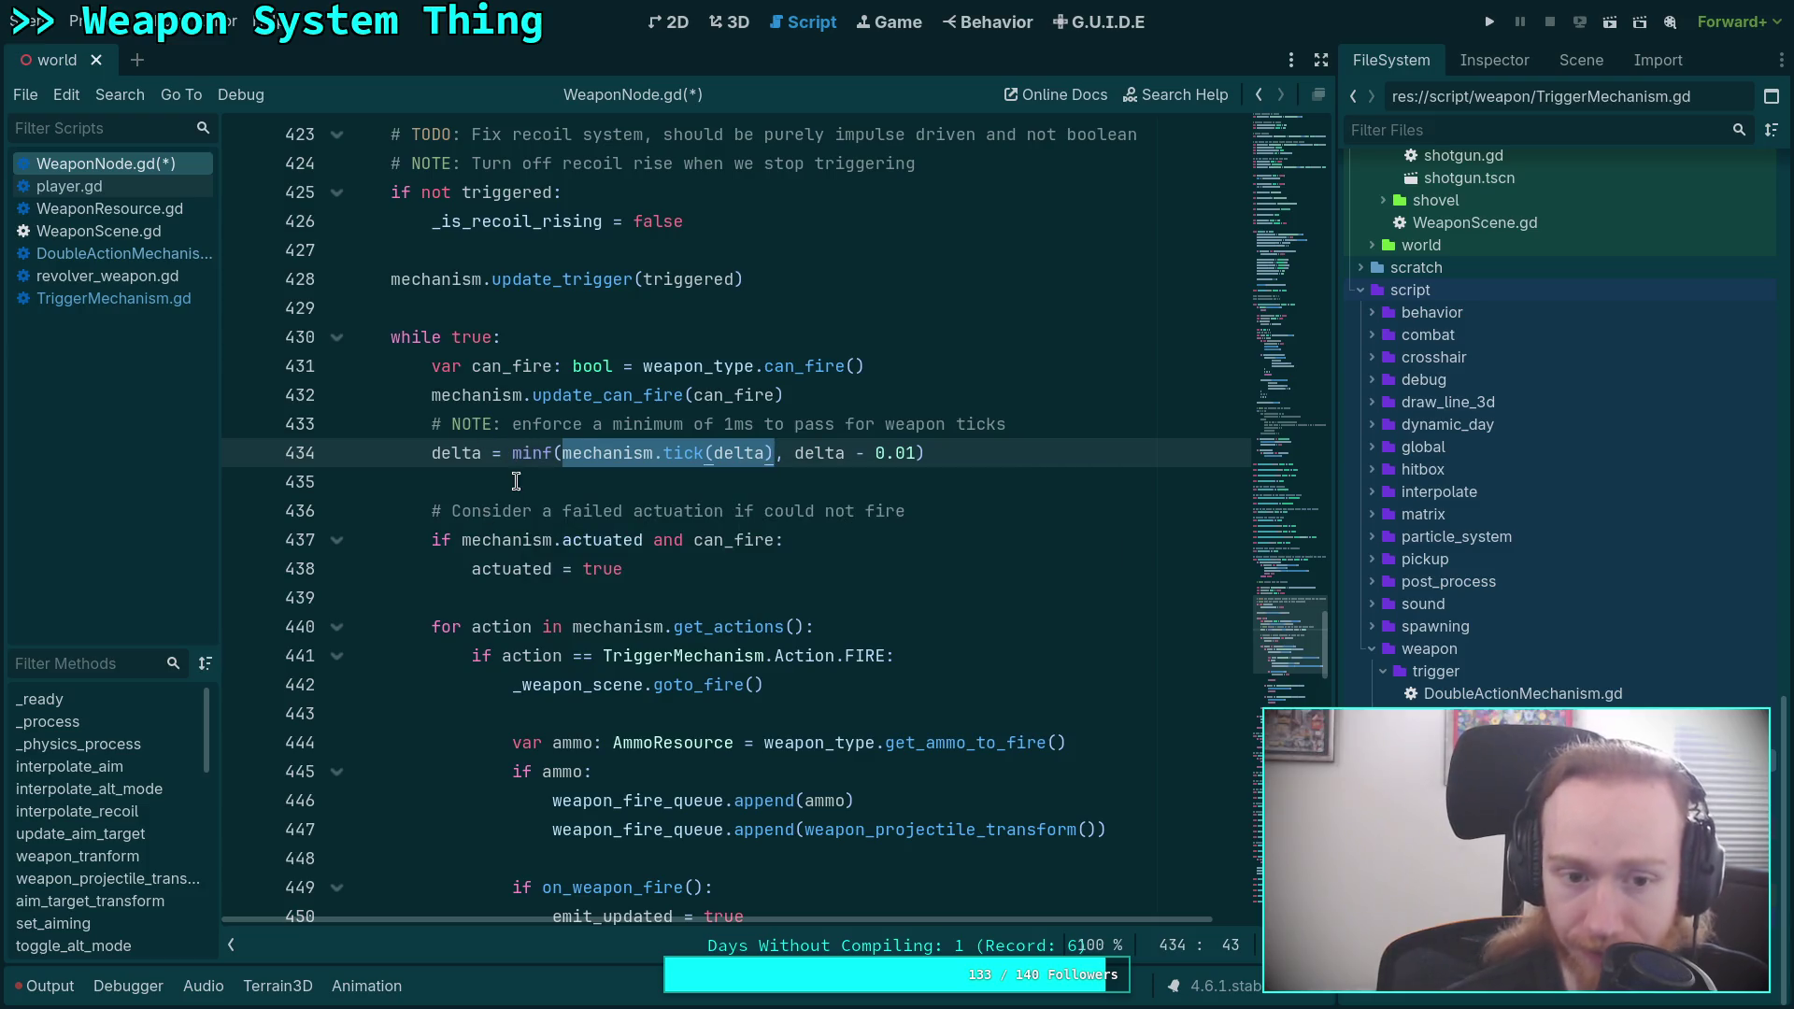
scroll(516, 481, down, 3)
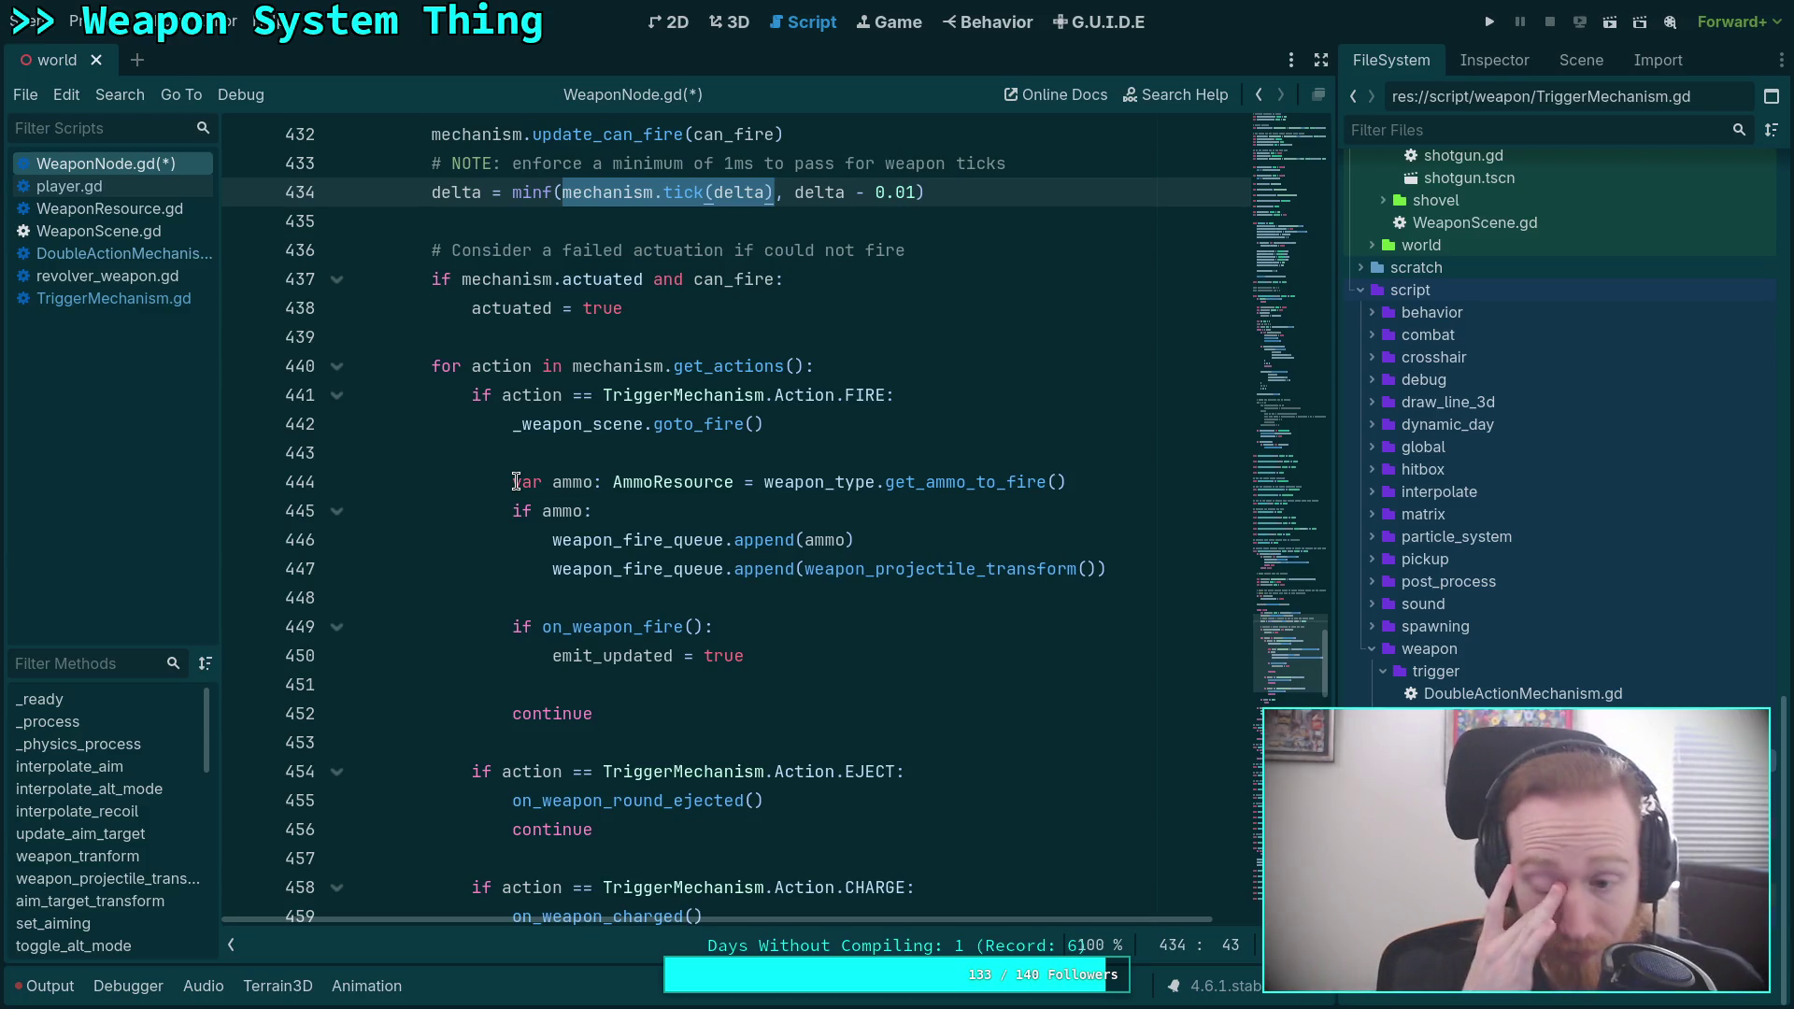
scroll(516, 481, up, 3)
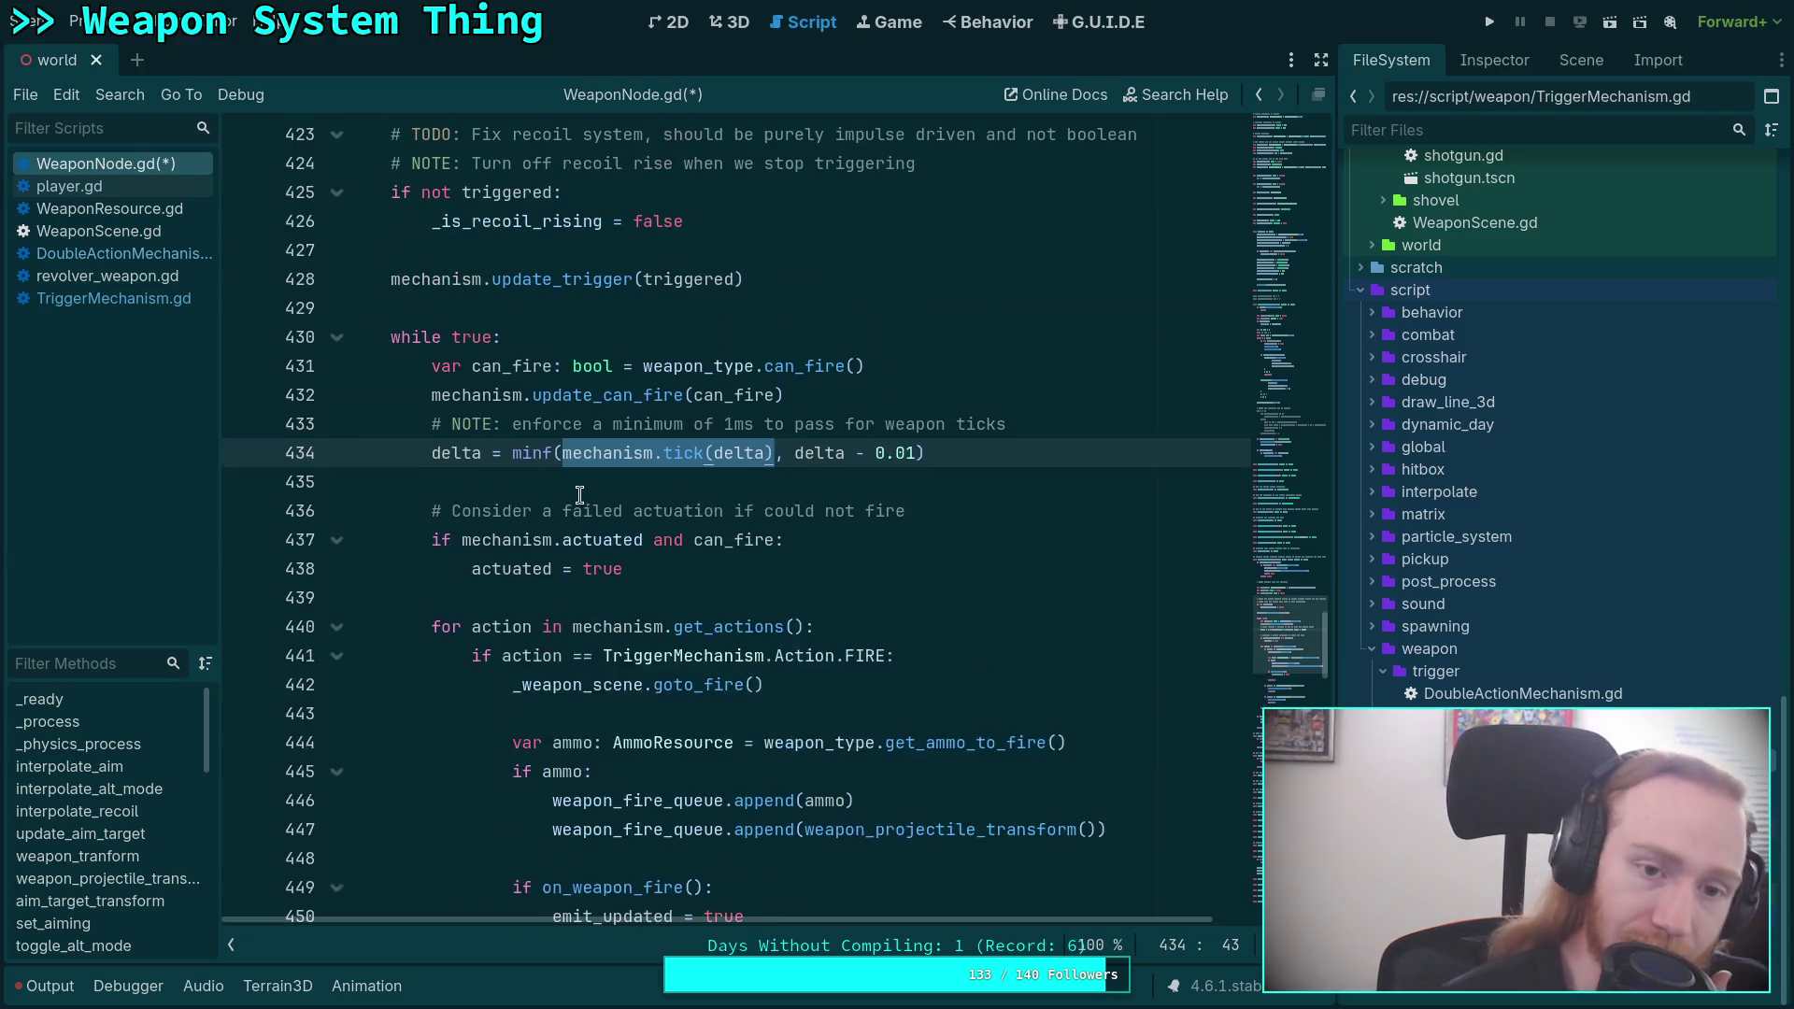
click(460, 334)
scroll(695, 500, down, 5)
scroll(701, 498, down, 1)
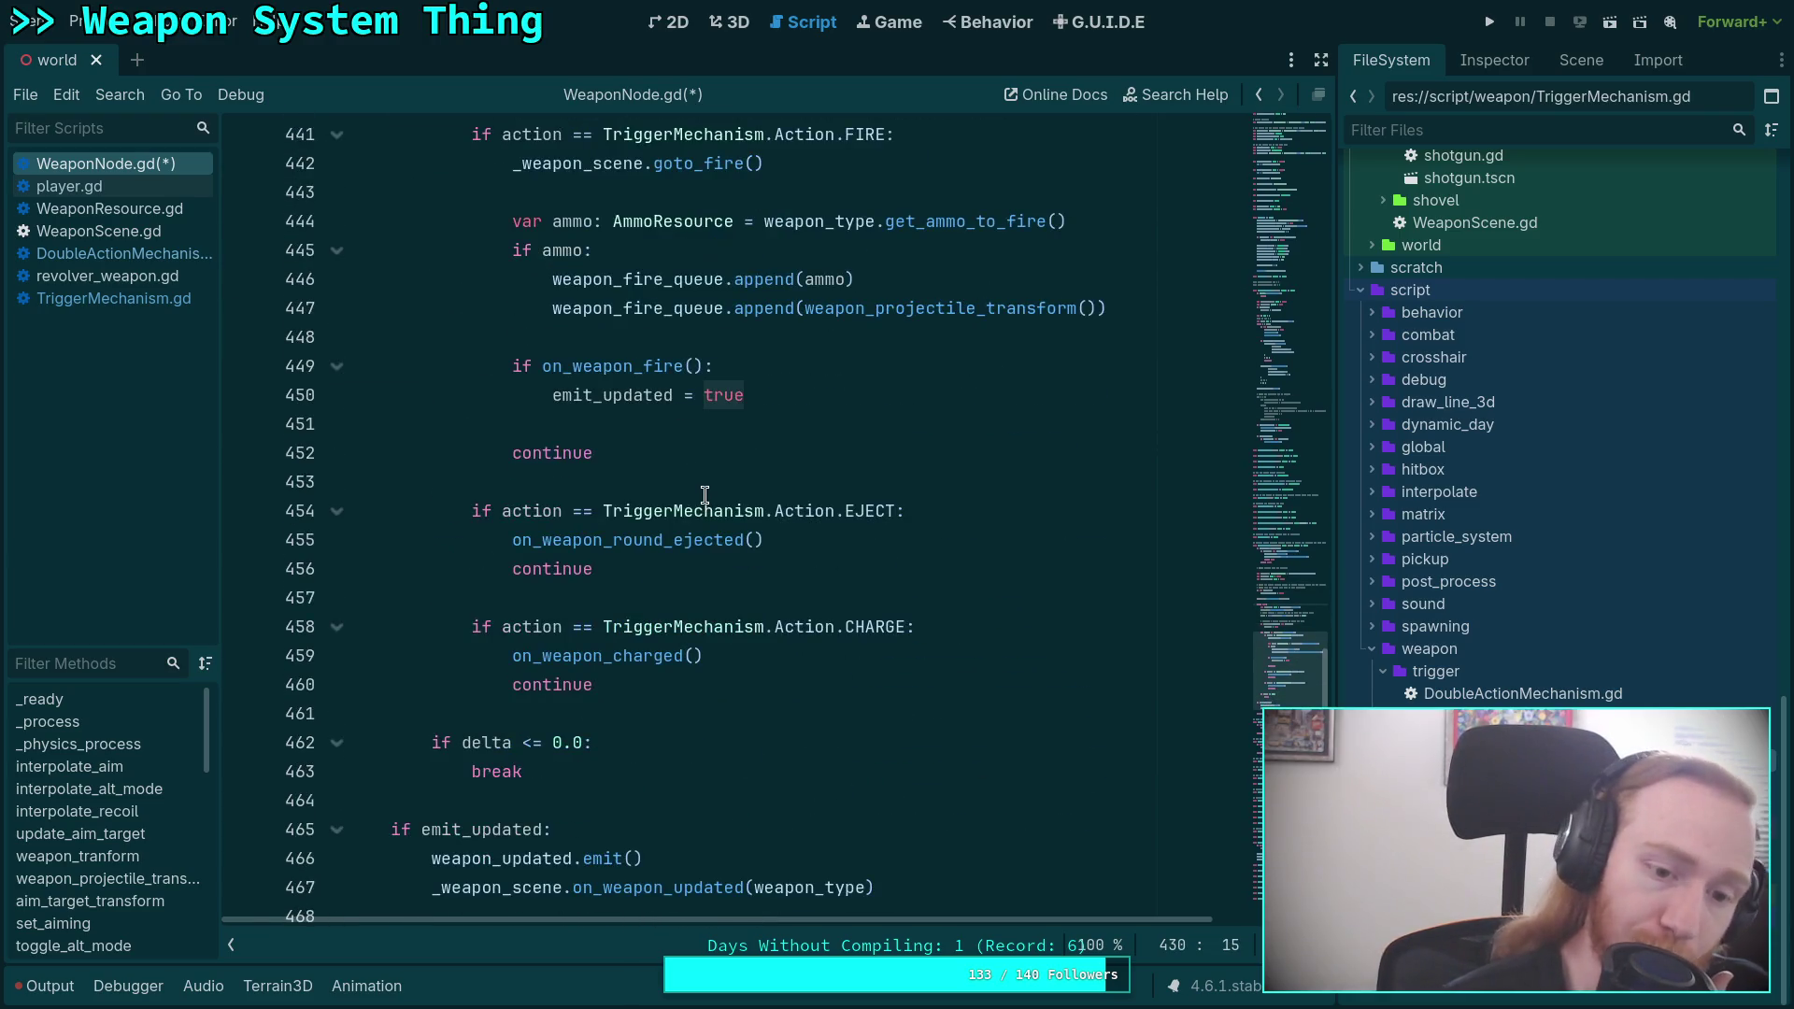
scroll(706, 495, up, 9)
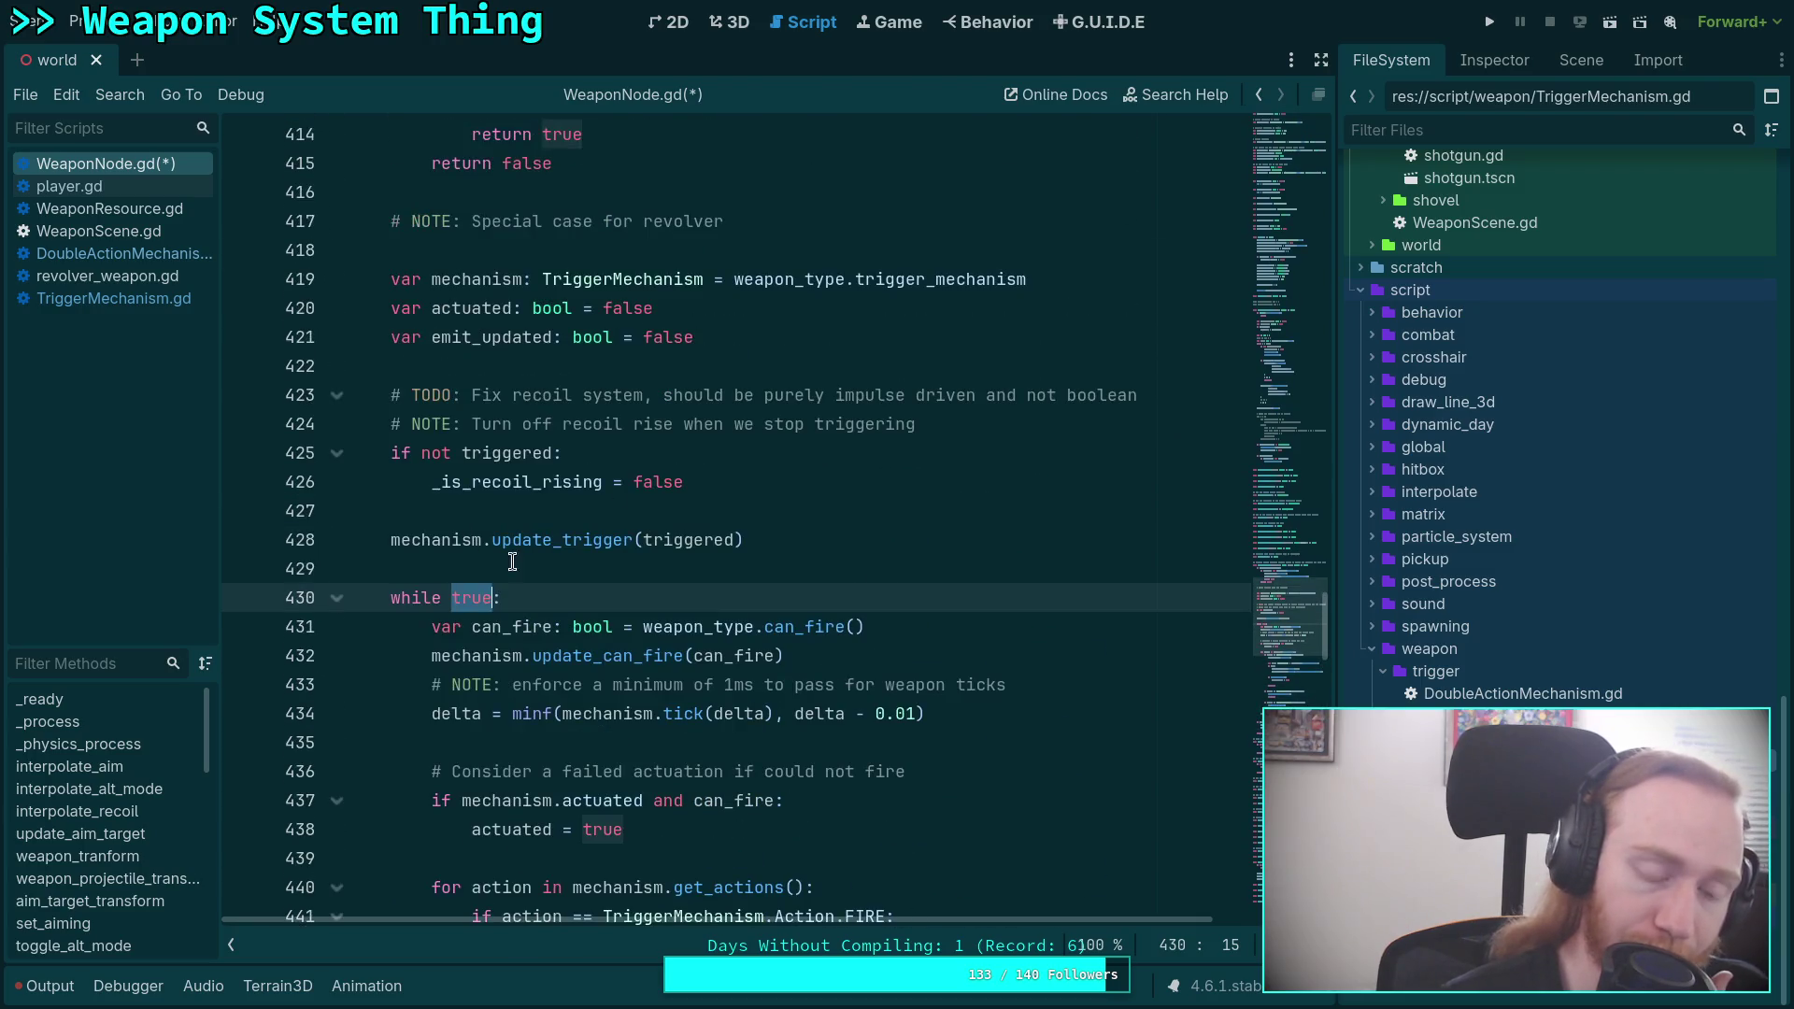
click(535, 567)
Declare 'var max_ticks: int = 20' above the loop and change it to 'while max_ticks > 0'.
key(Return)
text(v)
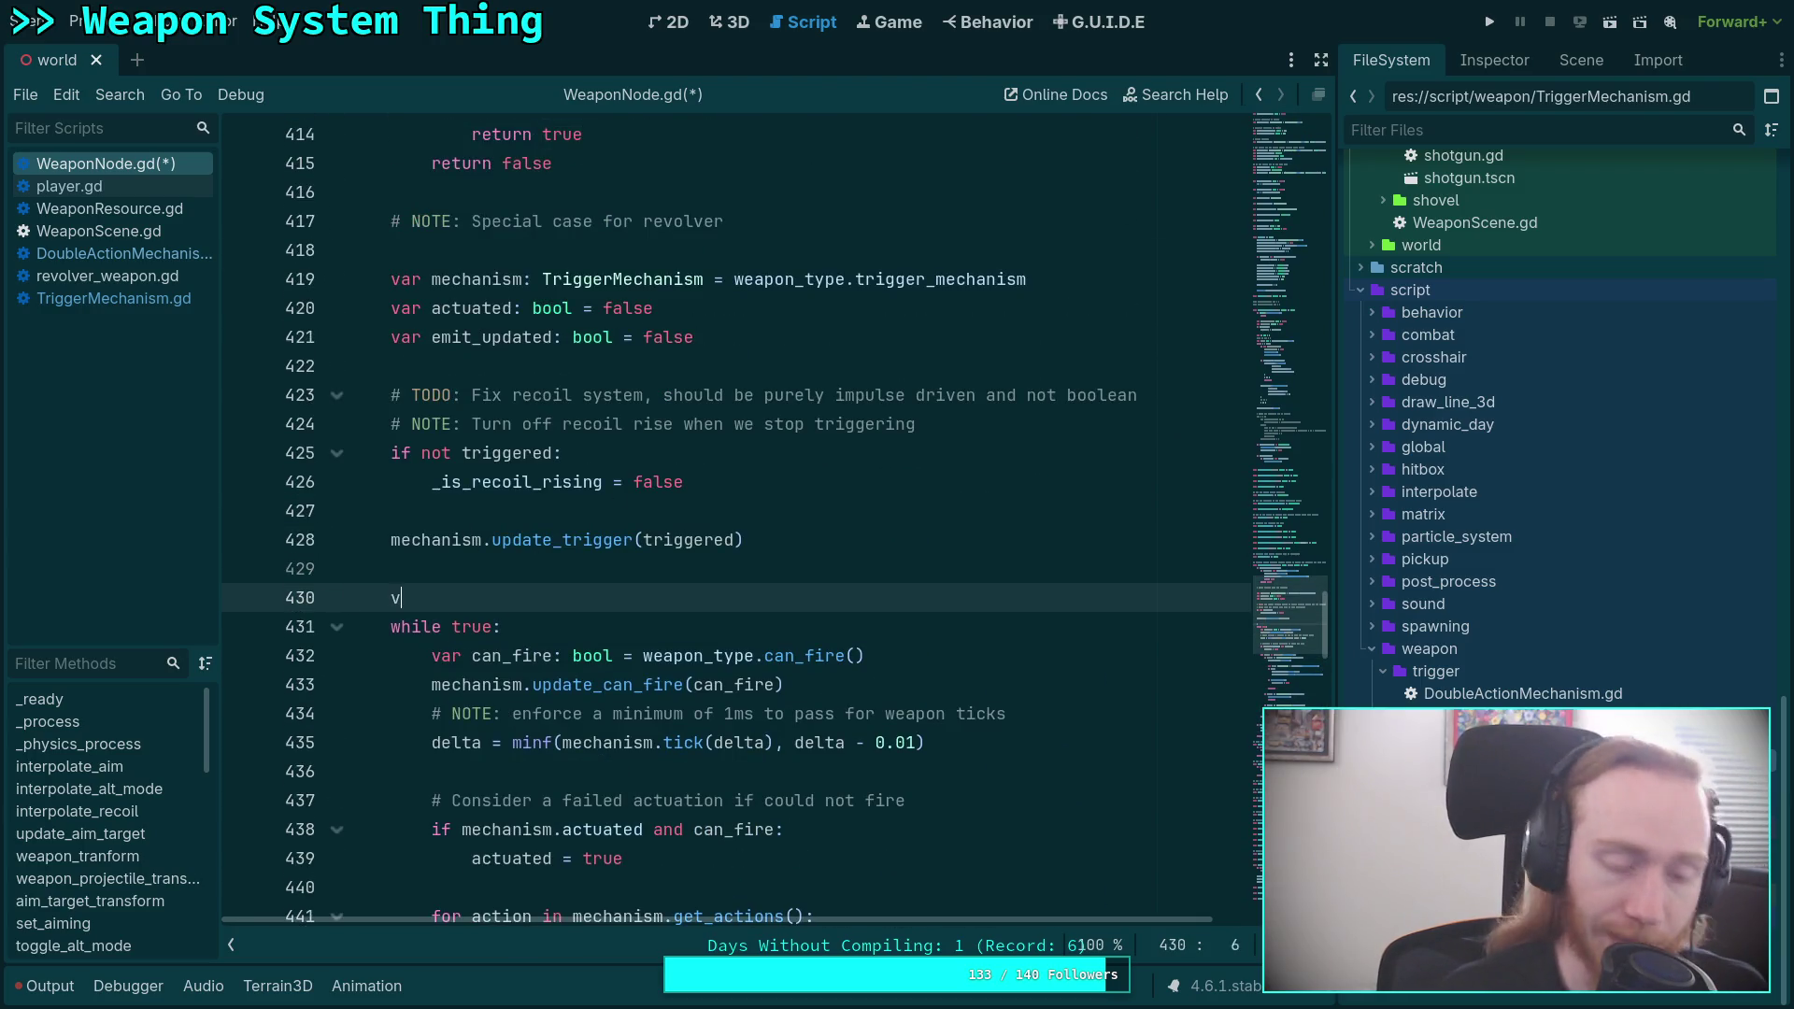
text(ar max)
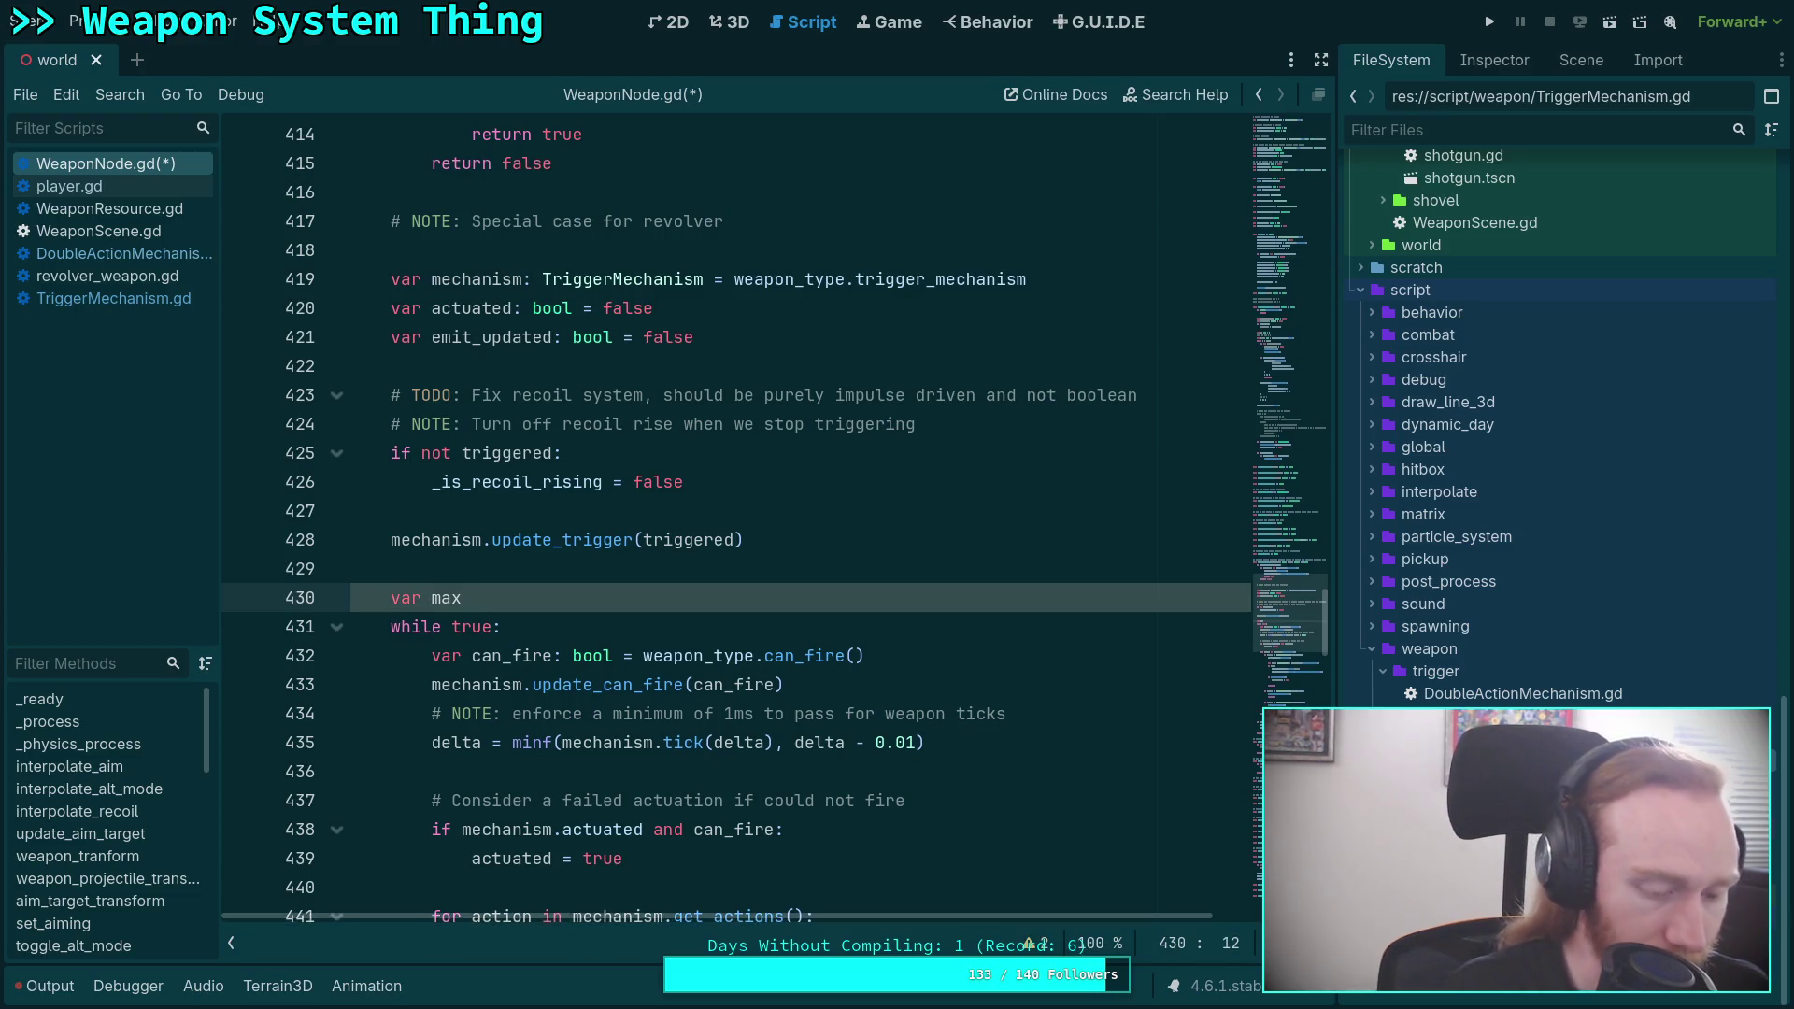
text(_ticks)
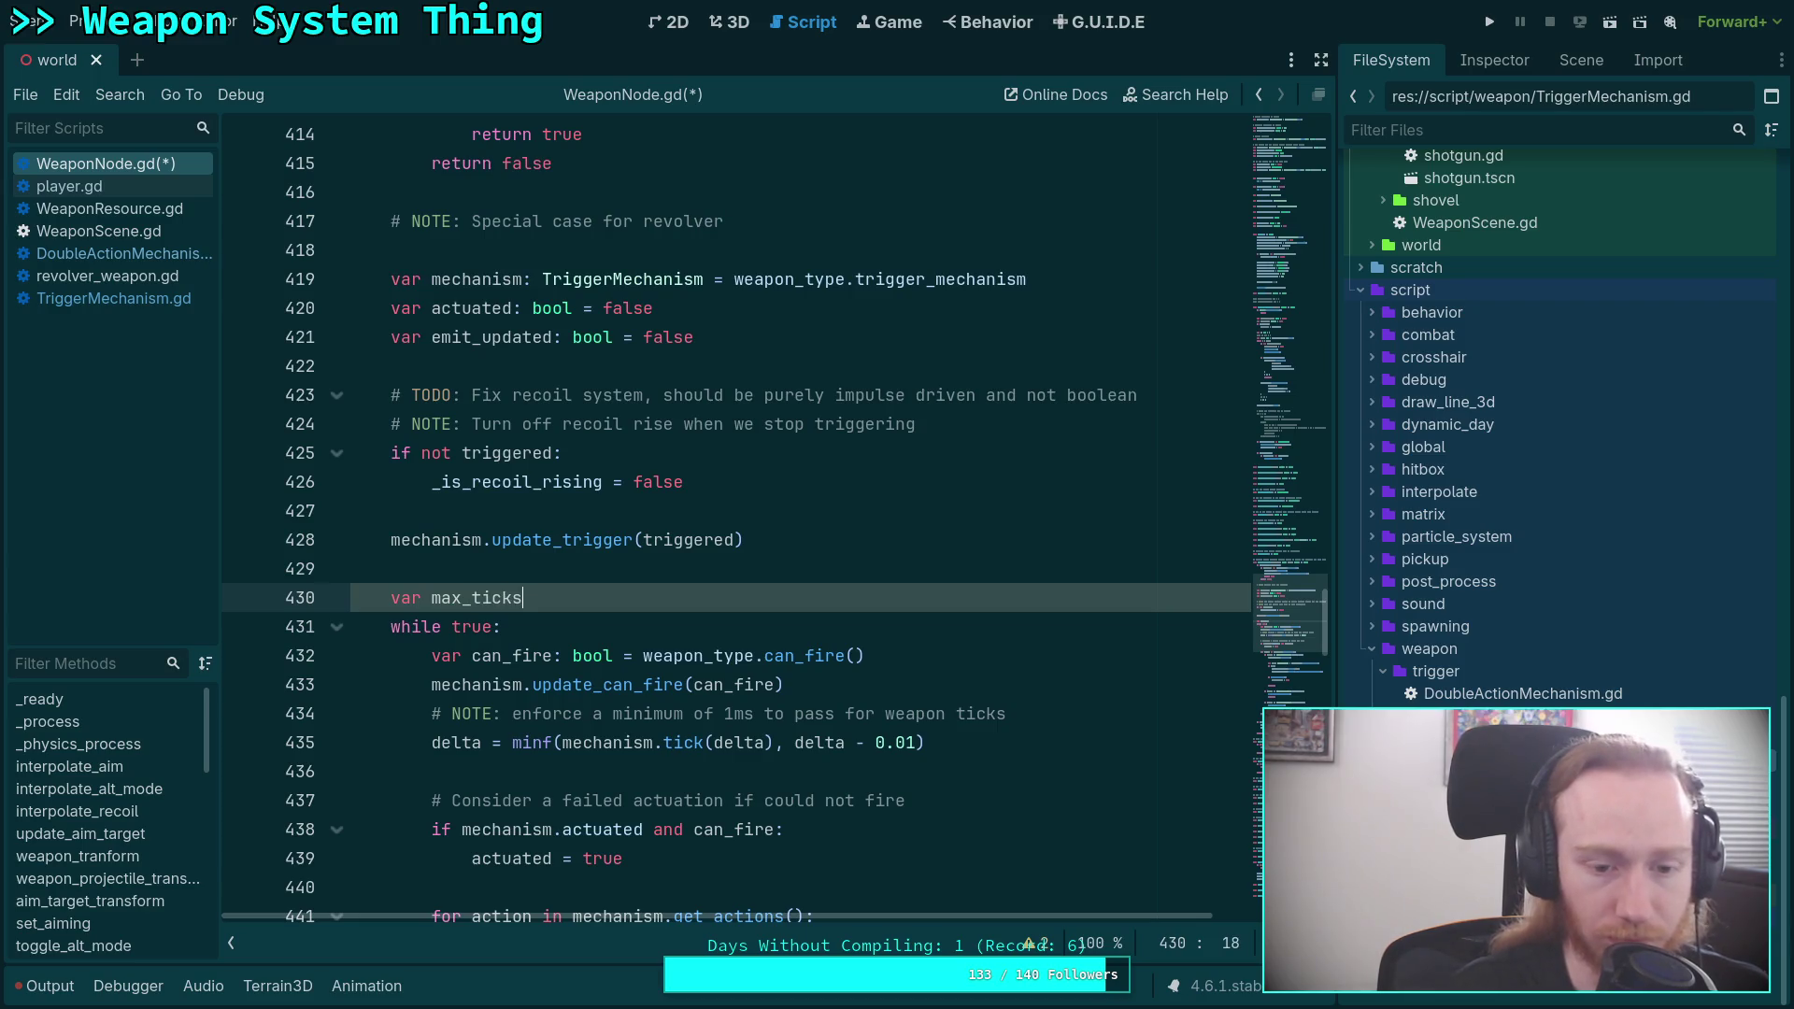
text(: int )
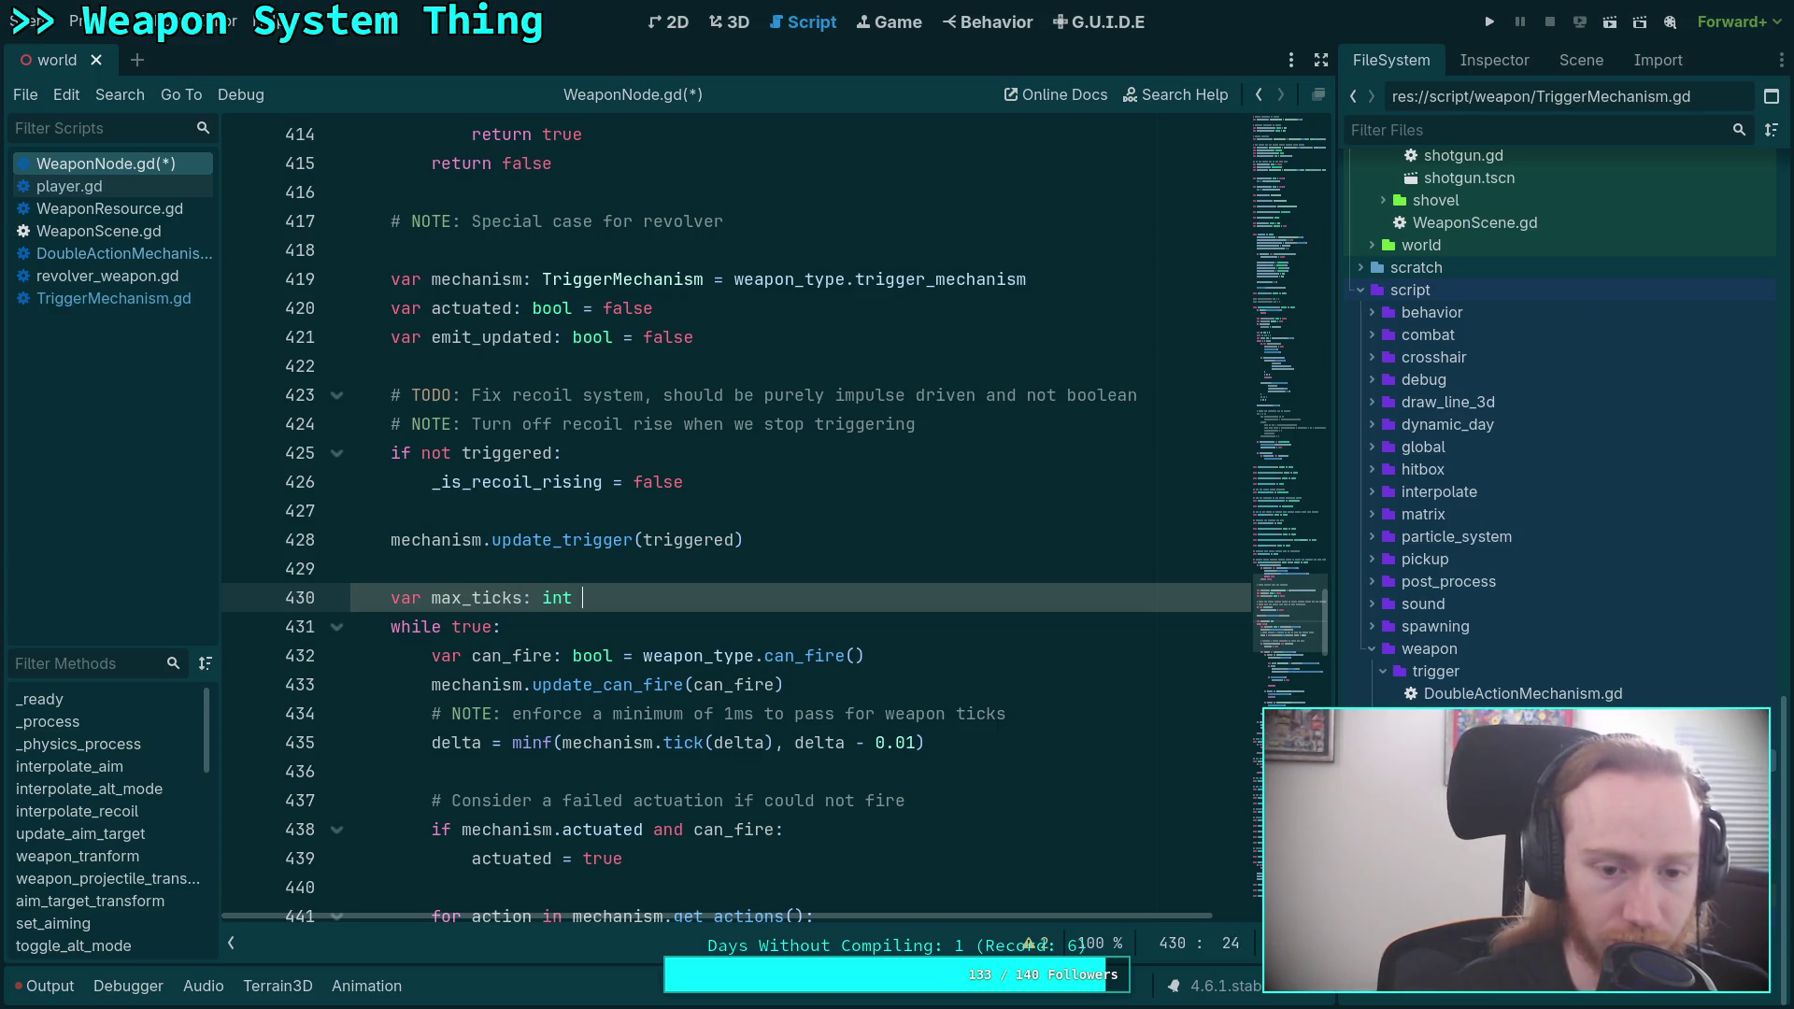
text(= 20)
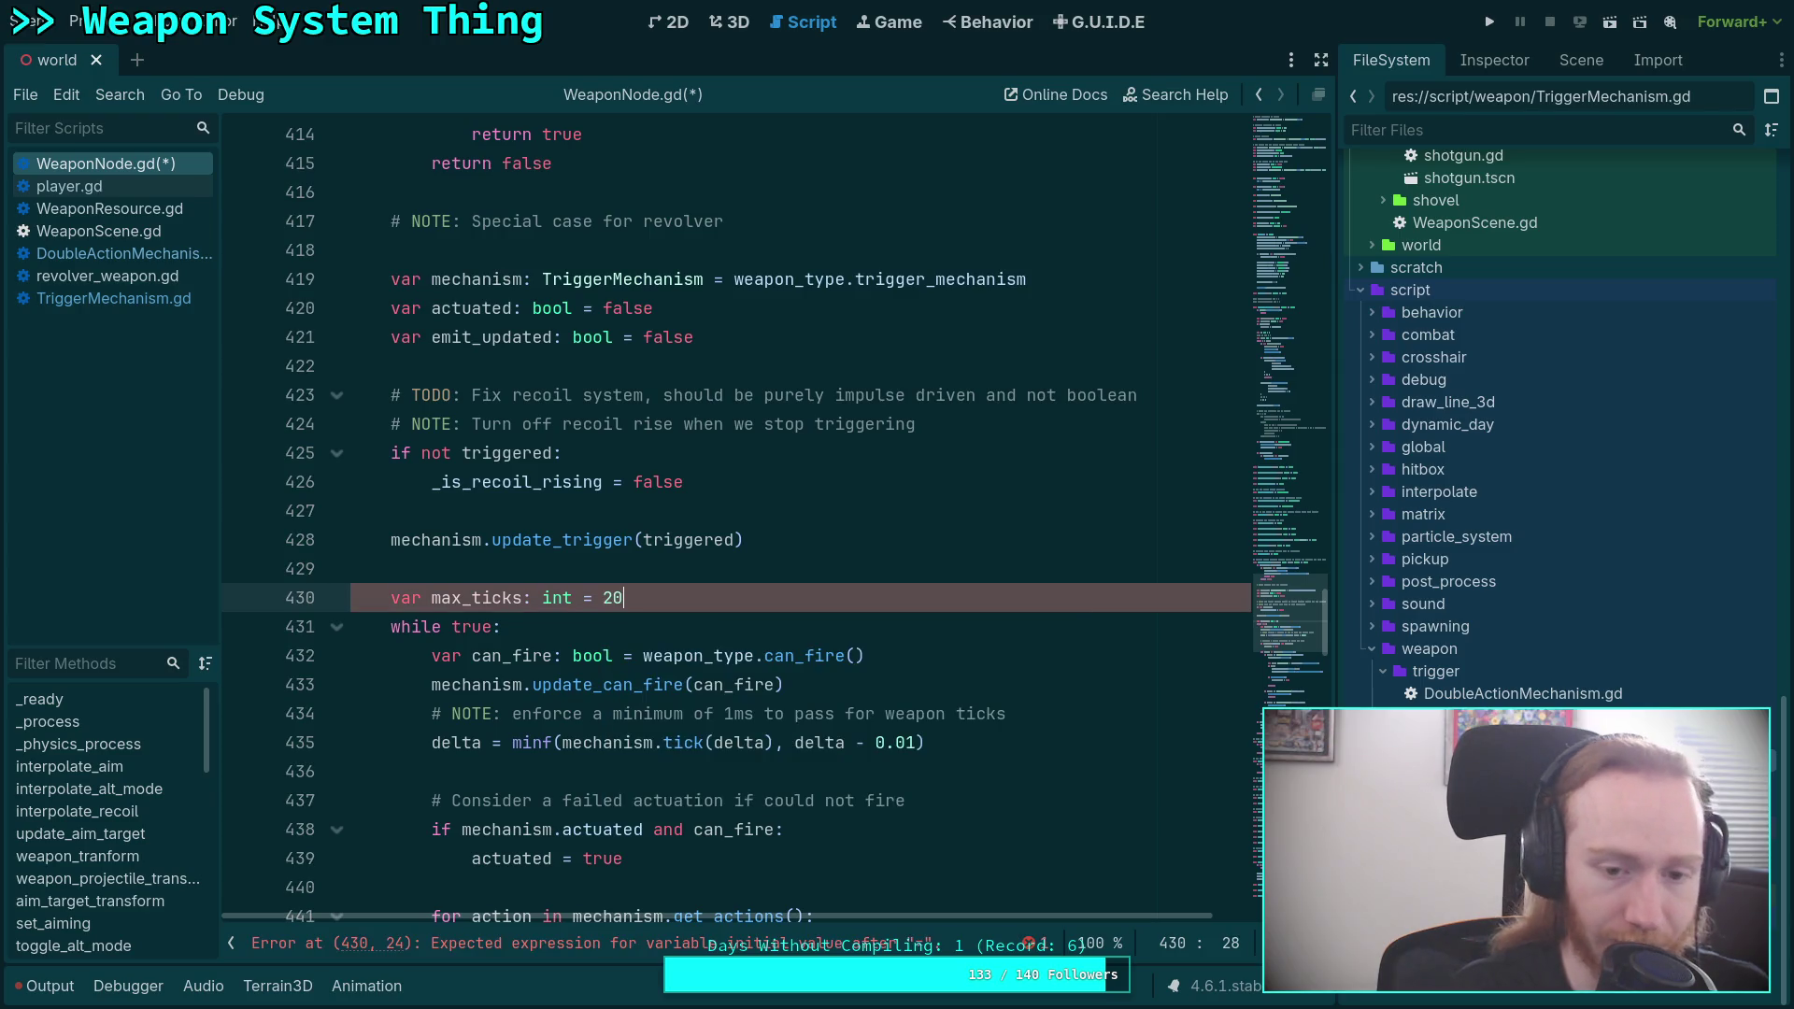
scroll(530, 570, down, 2)
click(492, 453)
double_click(492, 452)
text(max)
key(Return)
text(> 0)
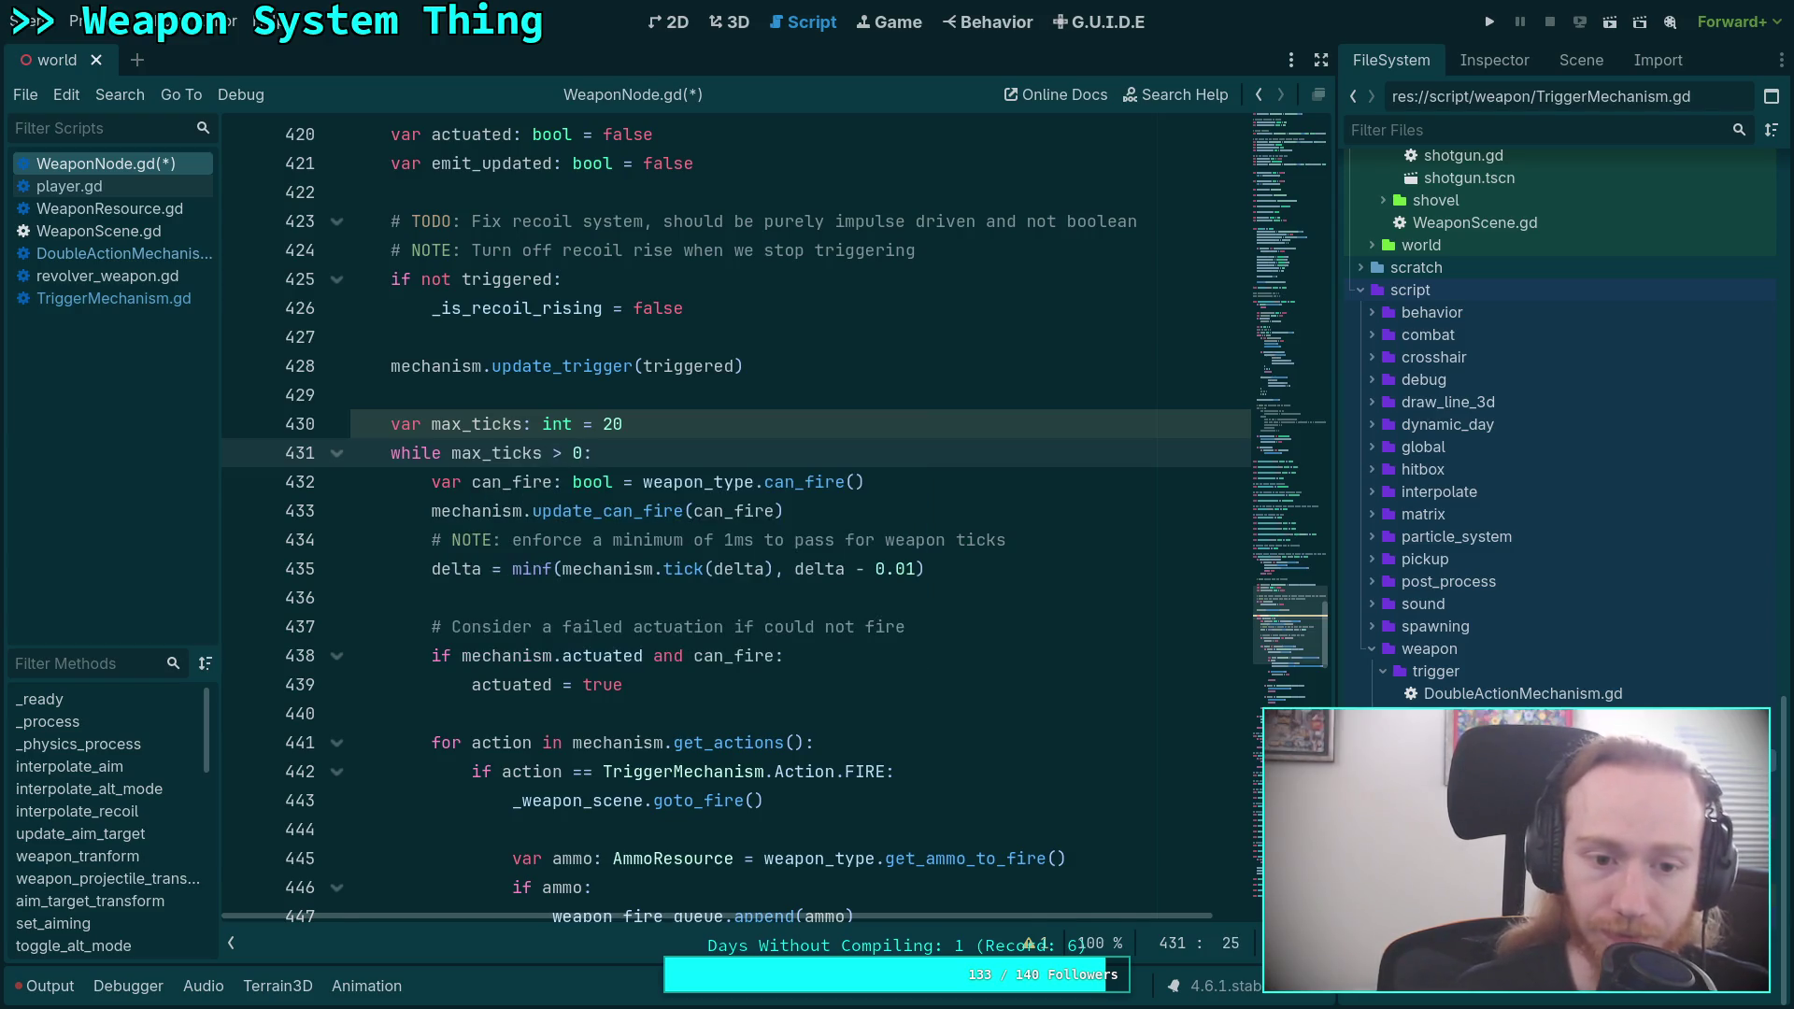
Add 'max_ticks -= 1' inside the loop, save, and check where max_ticks and delta are used.
key(Return)
text(max_ticks -= 1)
key(Return)
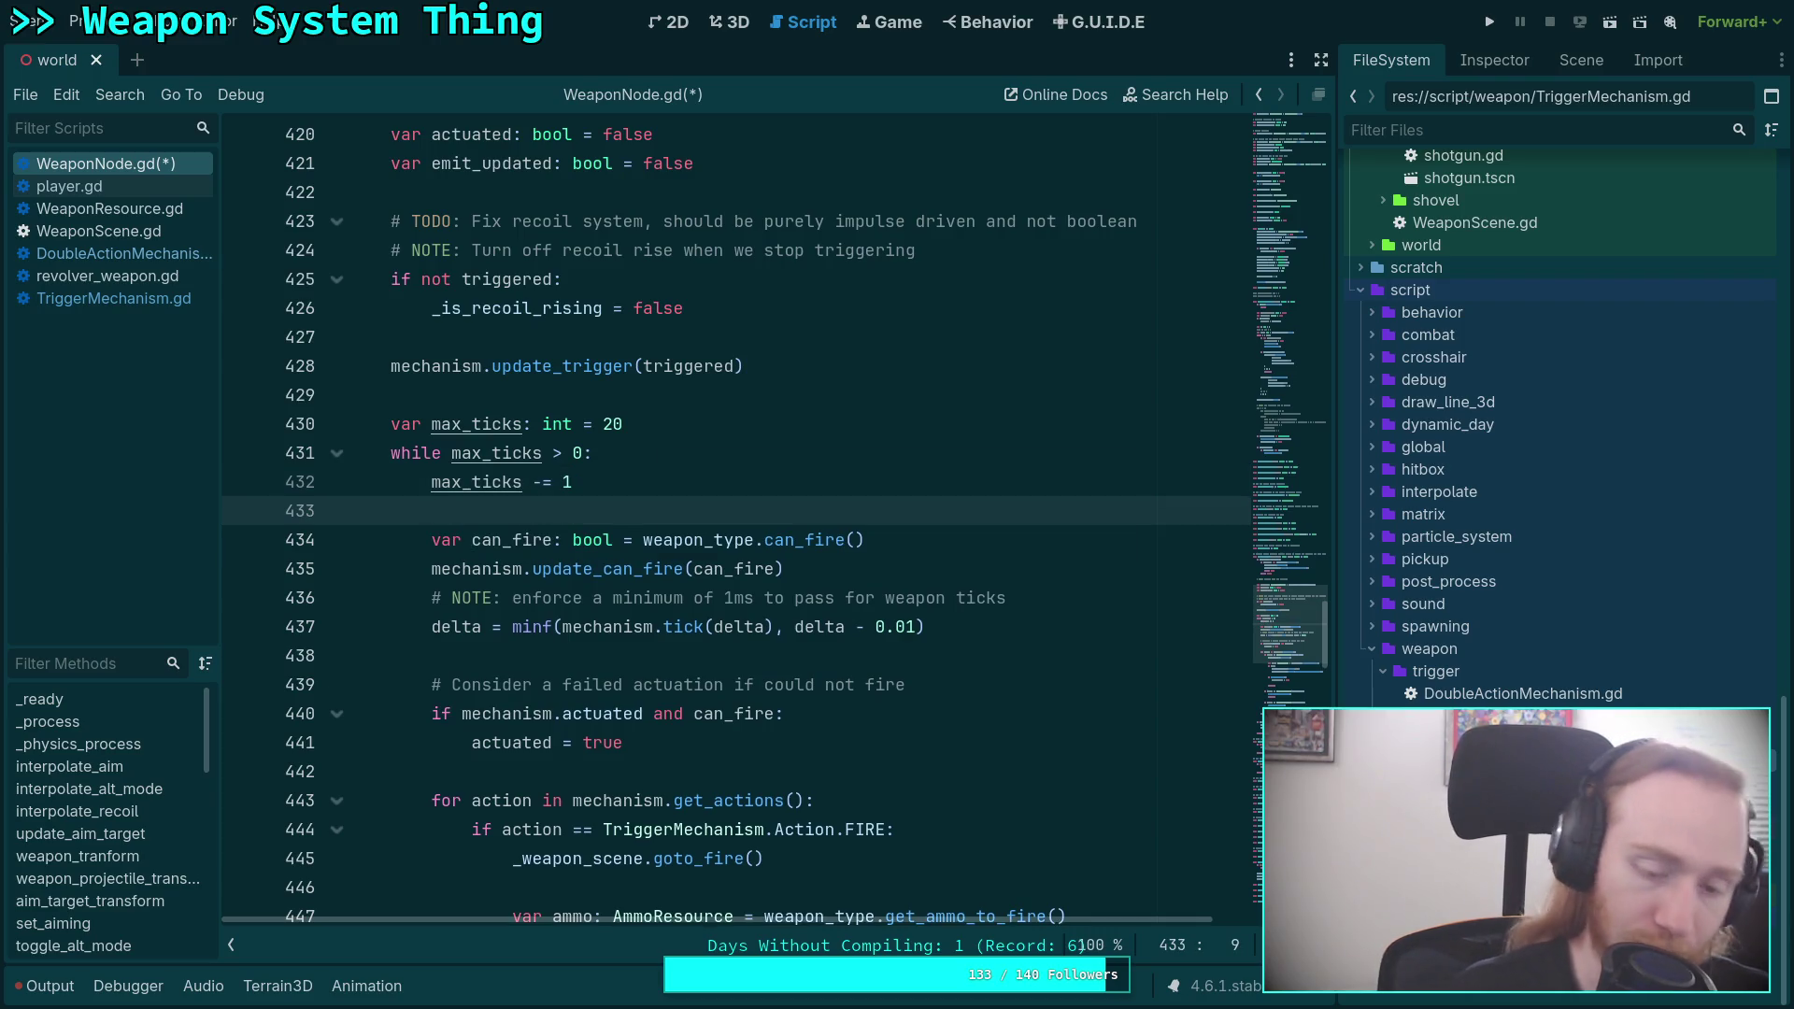
key(ctrl+s)
click(1016, 570)
key(Return)
click(1042, 621)
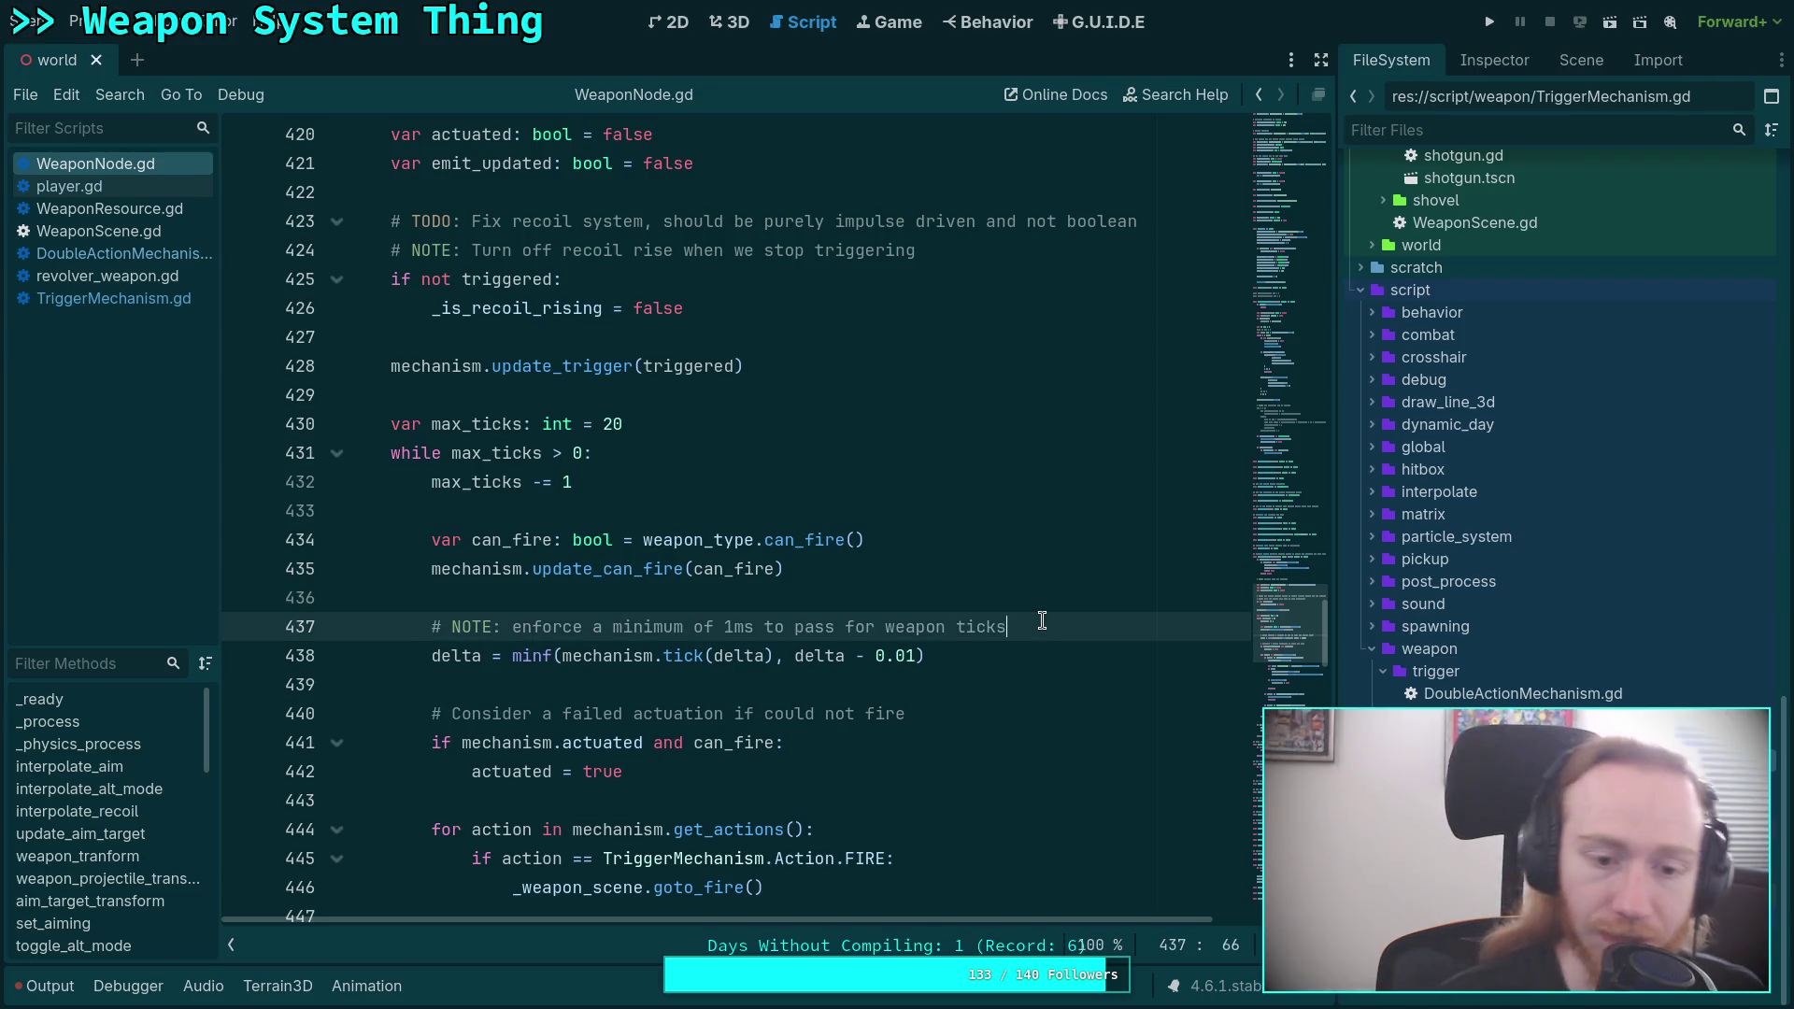
key(ctrl+s)
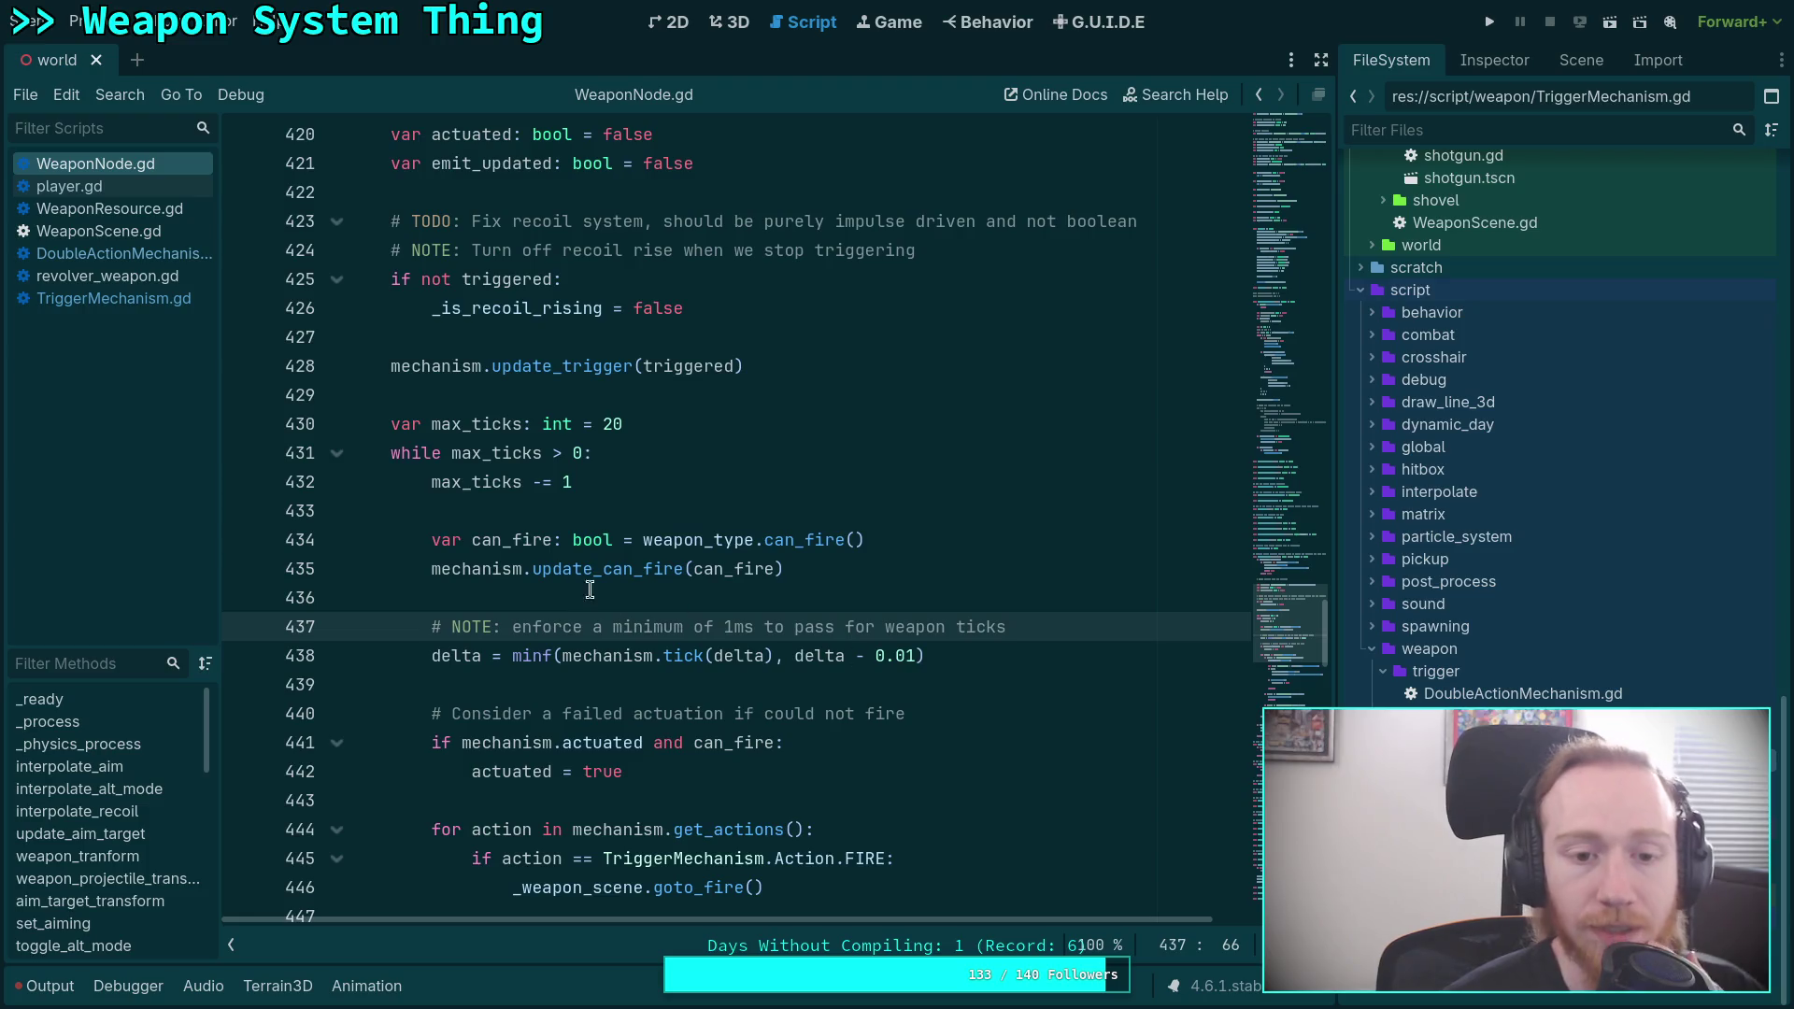
double_click(500, 484)
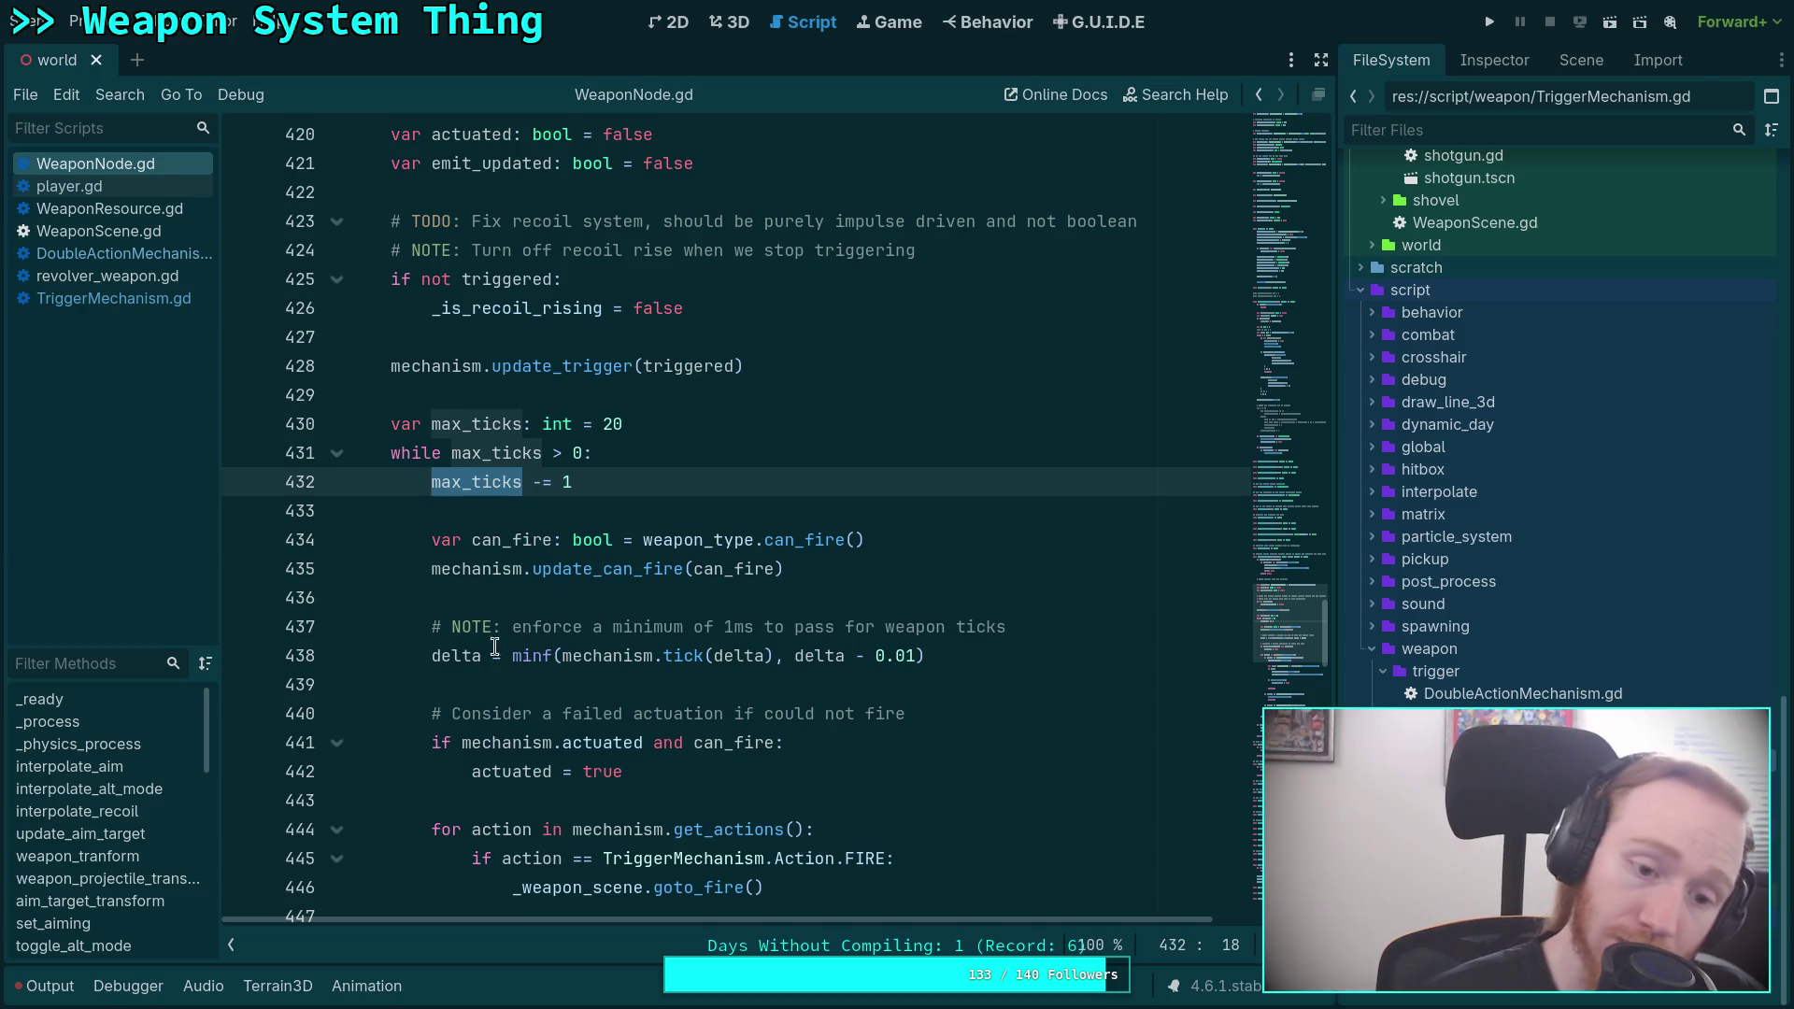
drag(434, 659, 478, 658)
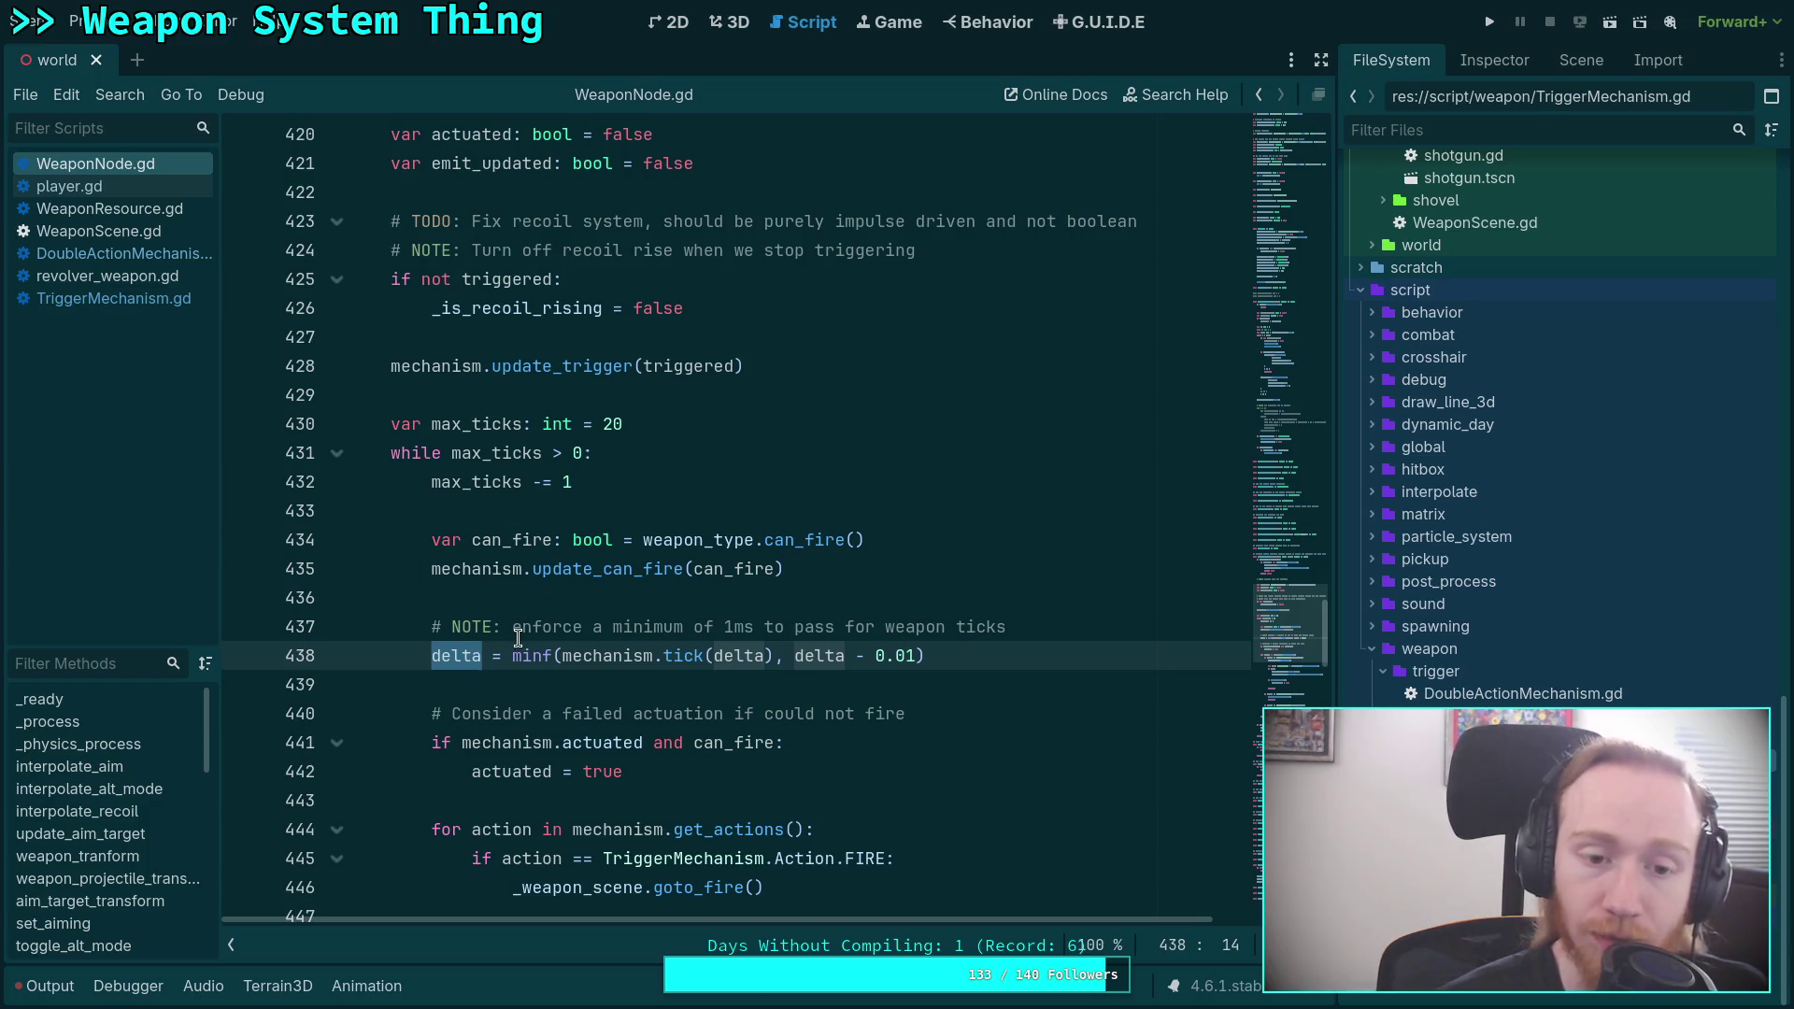
click(766, 655)
drag(794, 655, 916, 656)
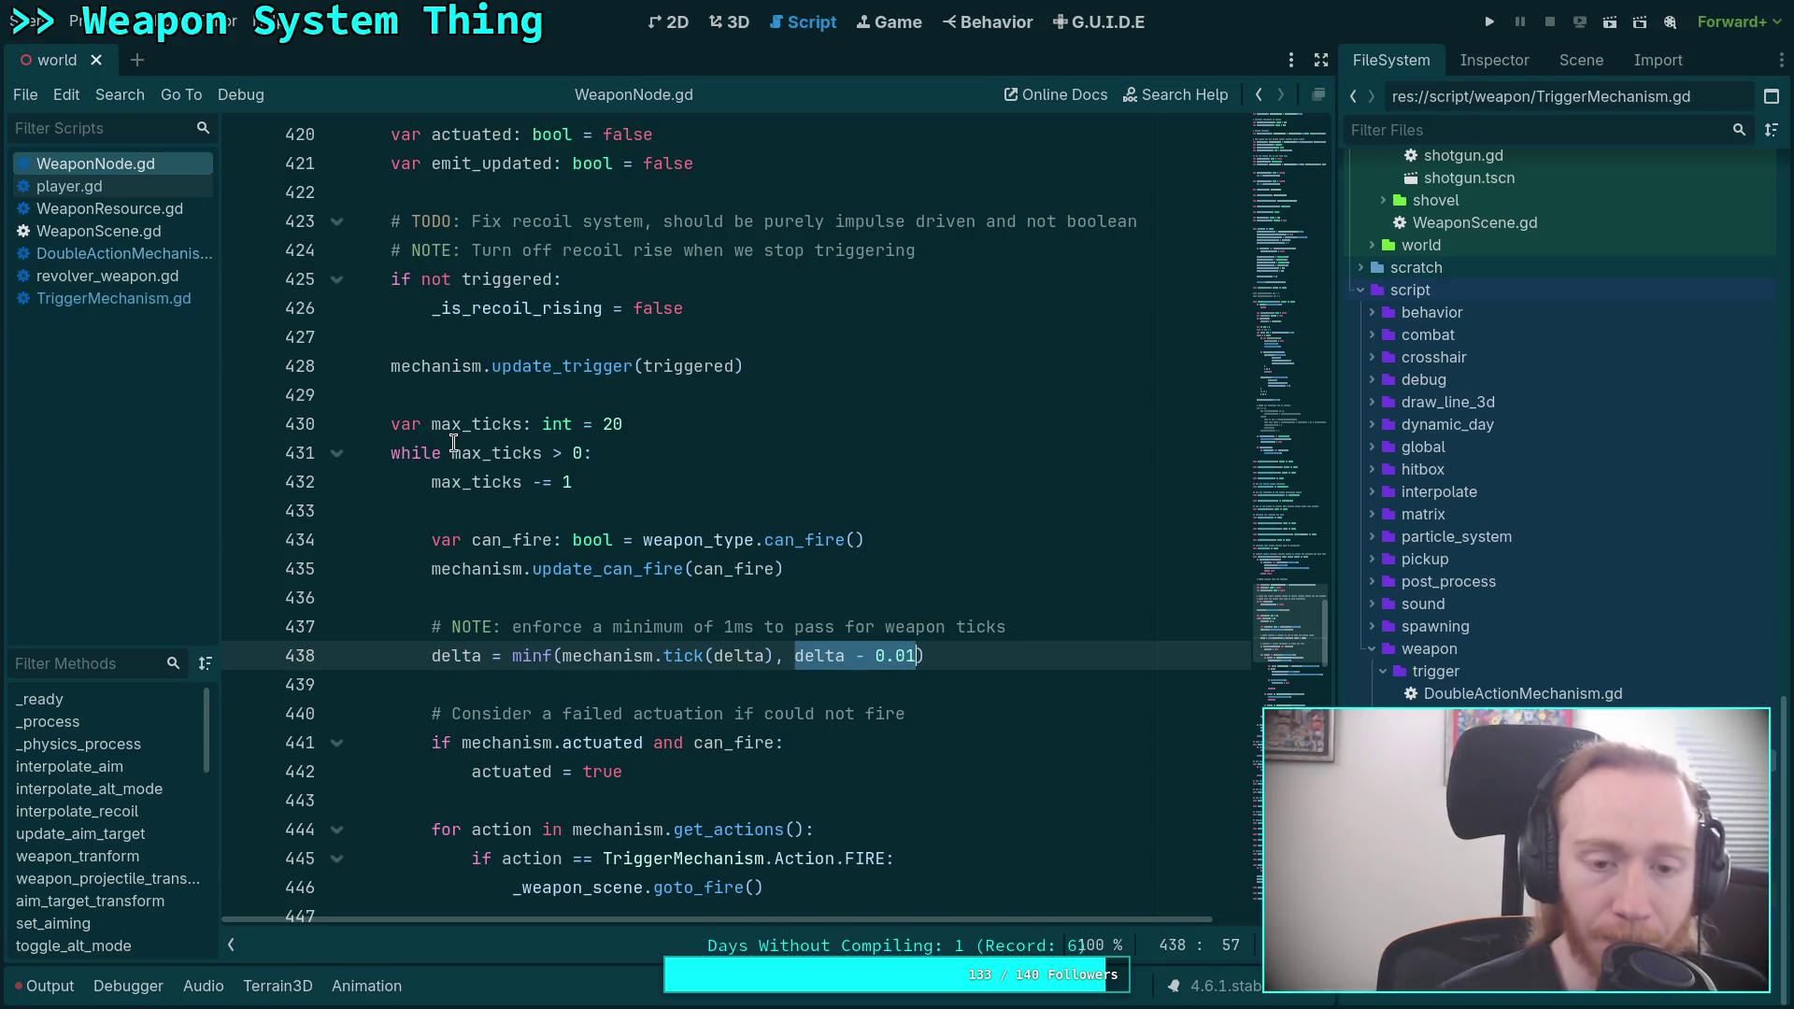
drag(434, 425, 631, 430)
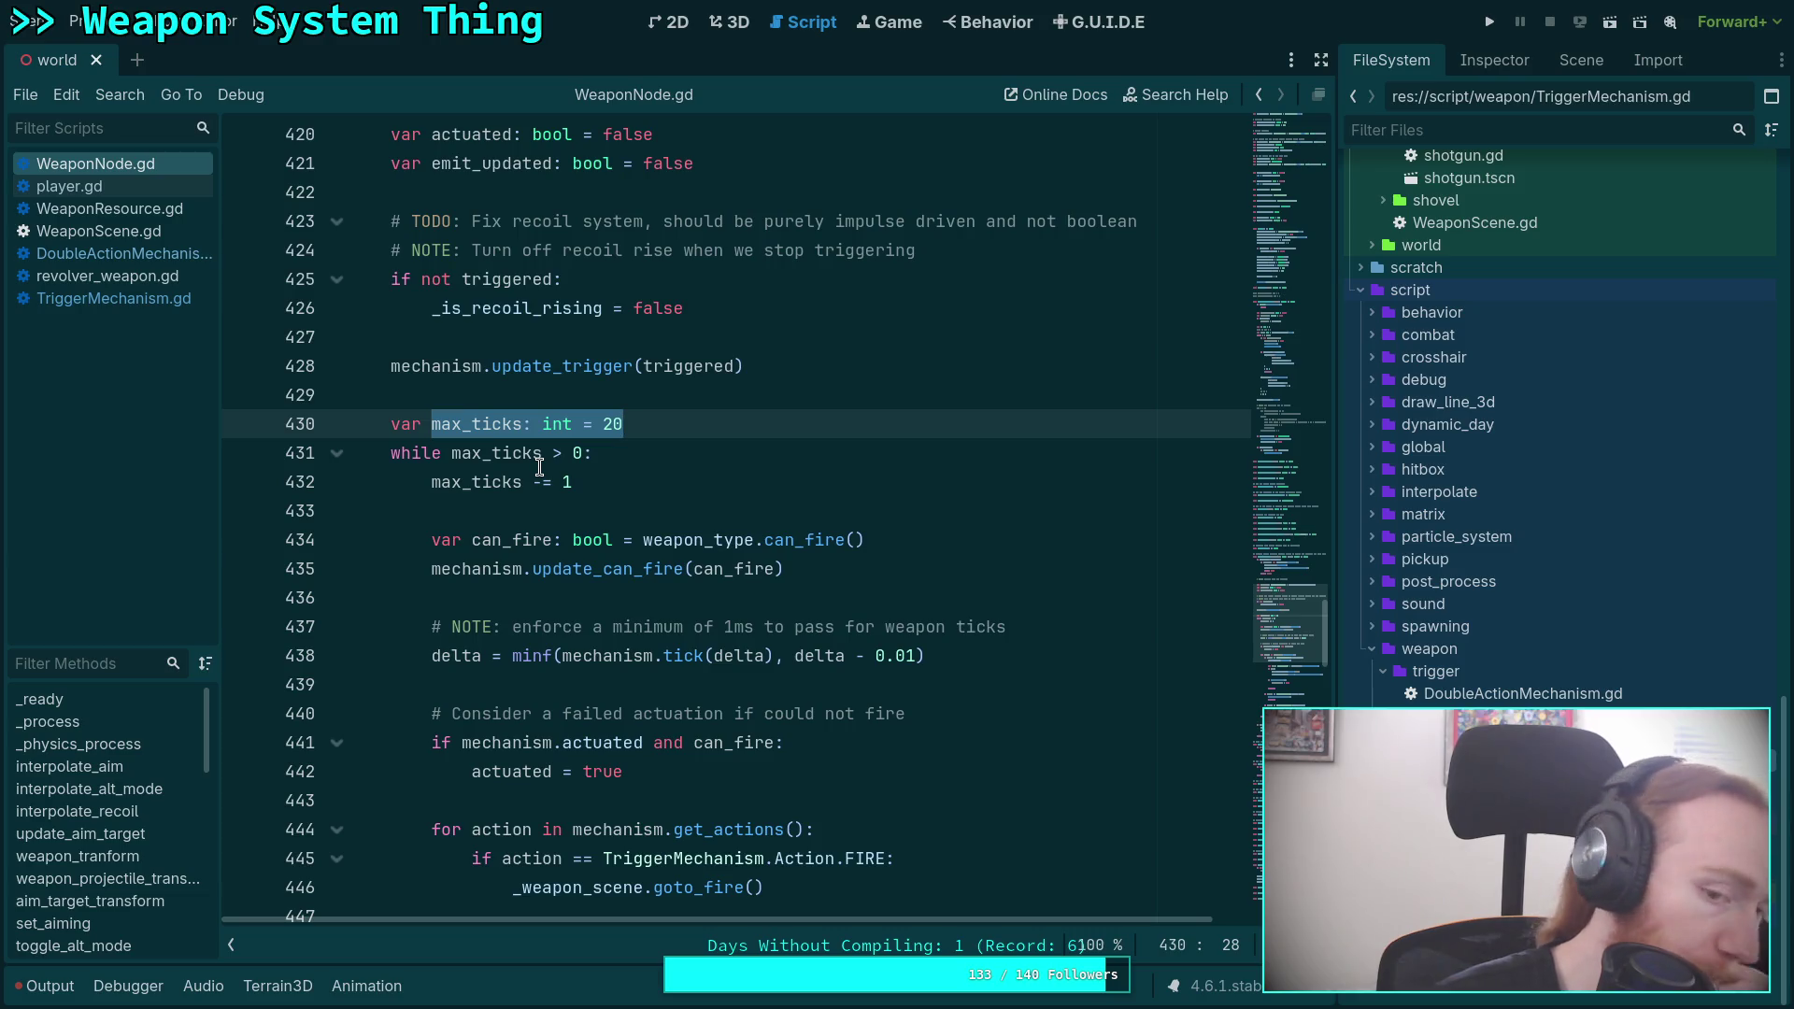
click(501, 509)
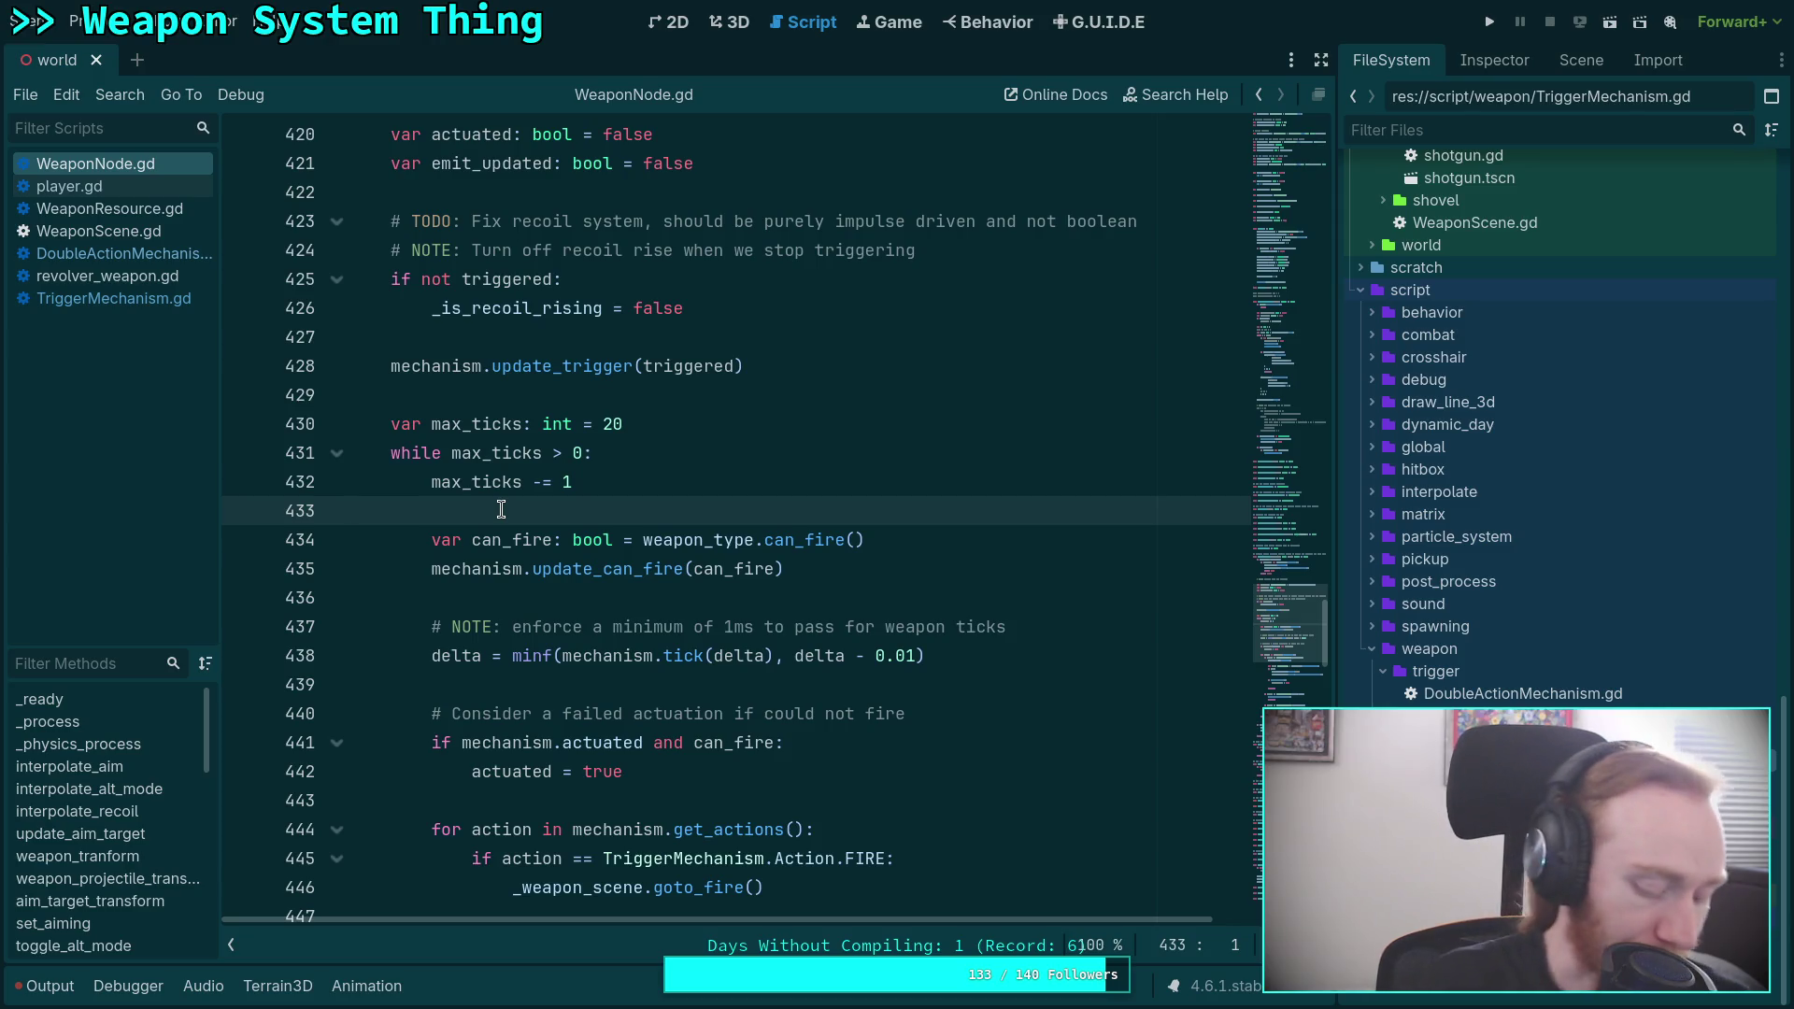
key(ctrl+s)
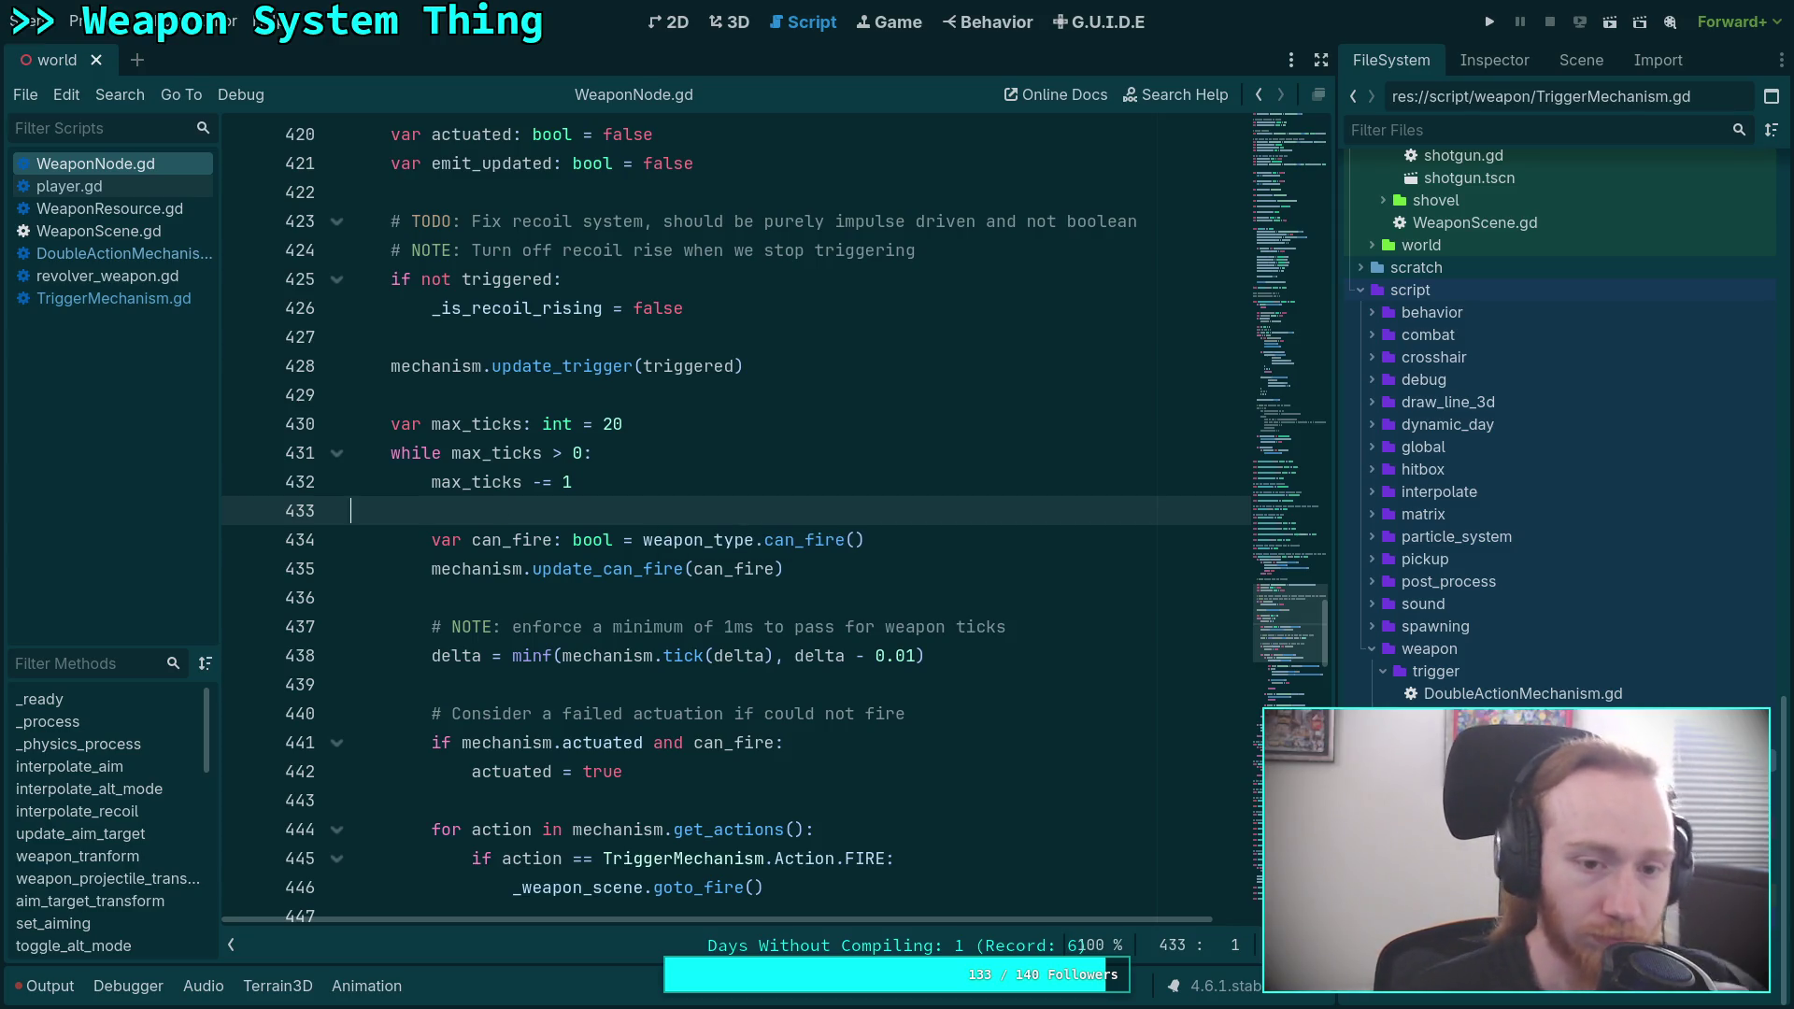
double_click(609, 422)
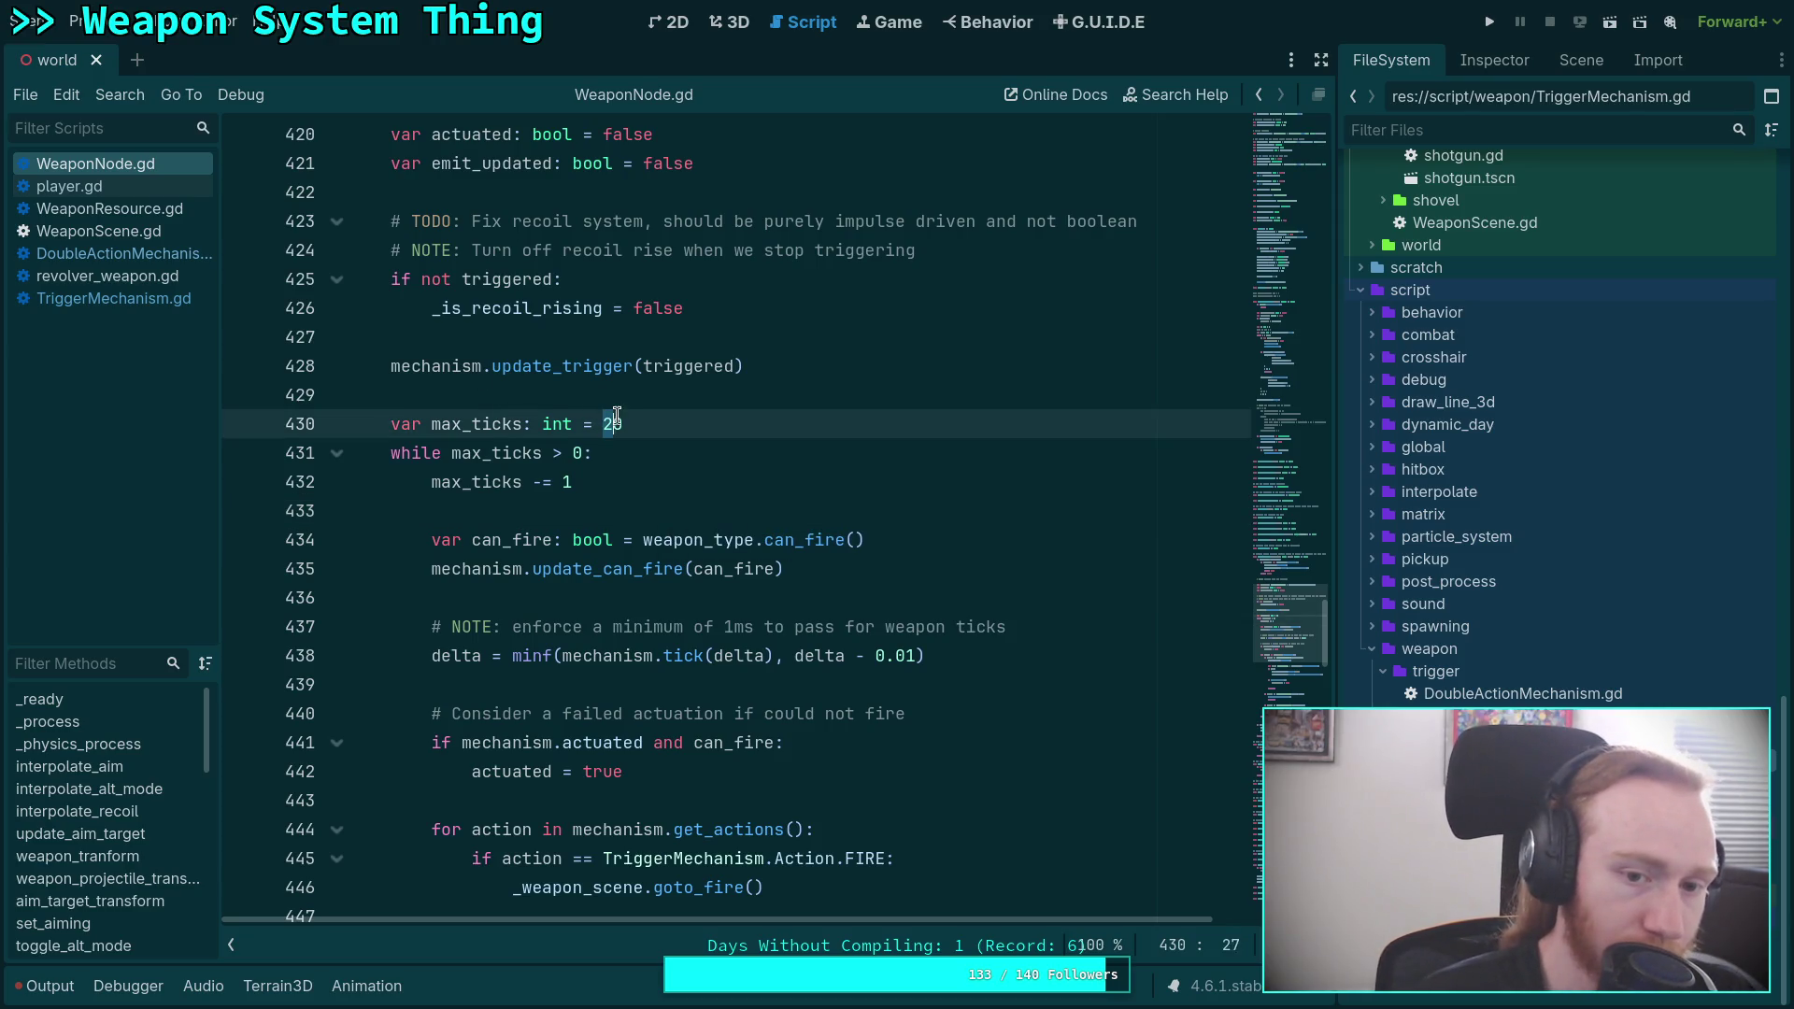
click(538, 511)
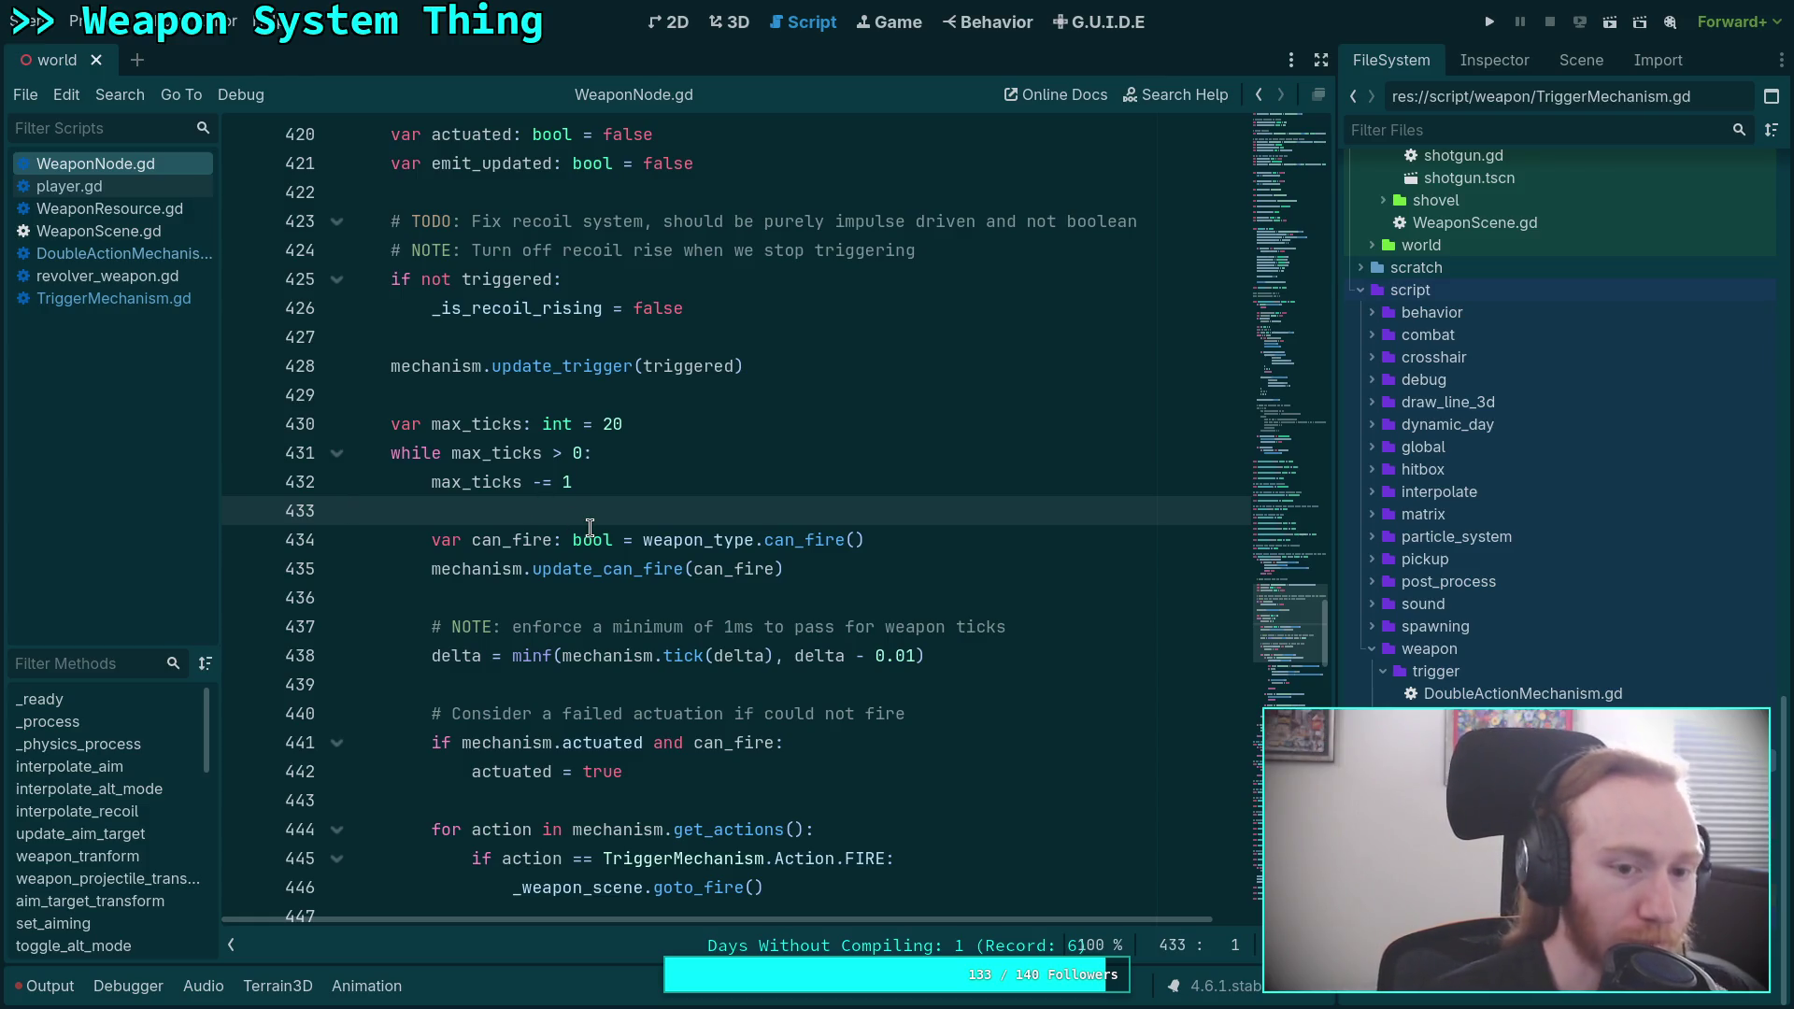
mouse_move(590, 529)
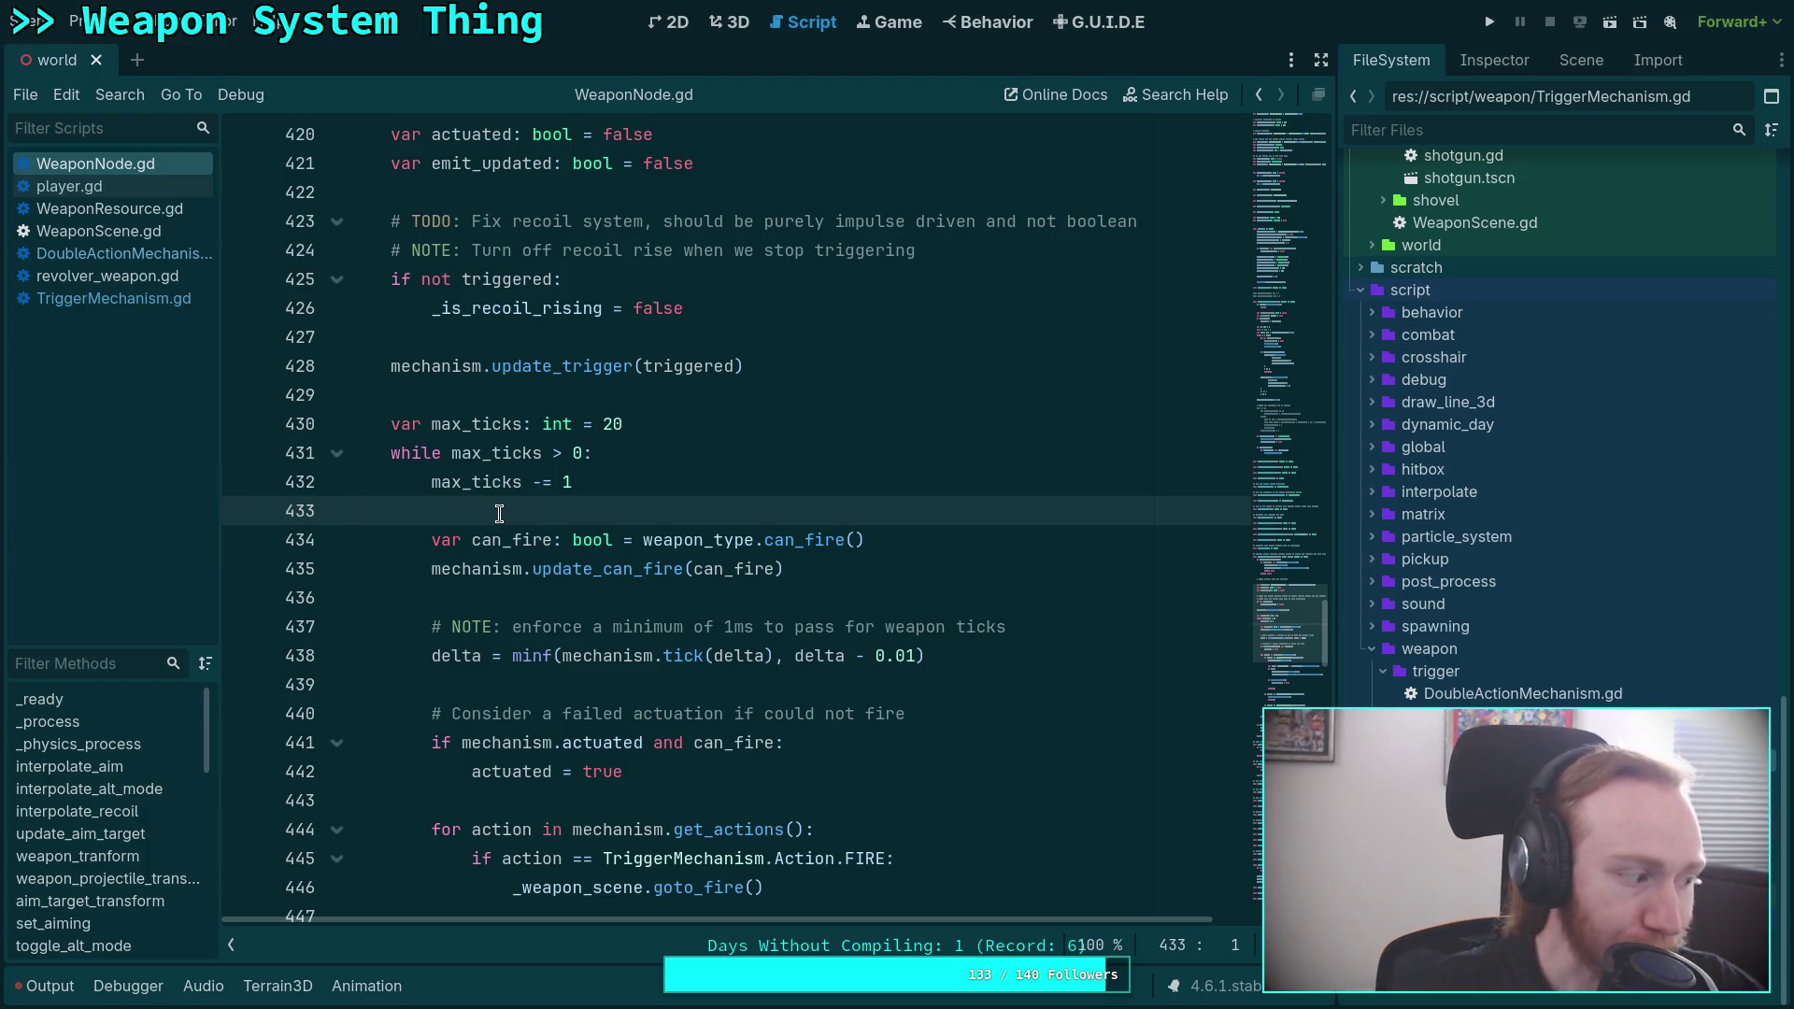
scroll(579, 504, down, 2)
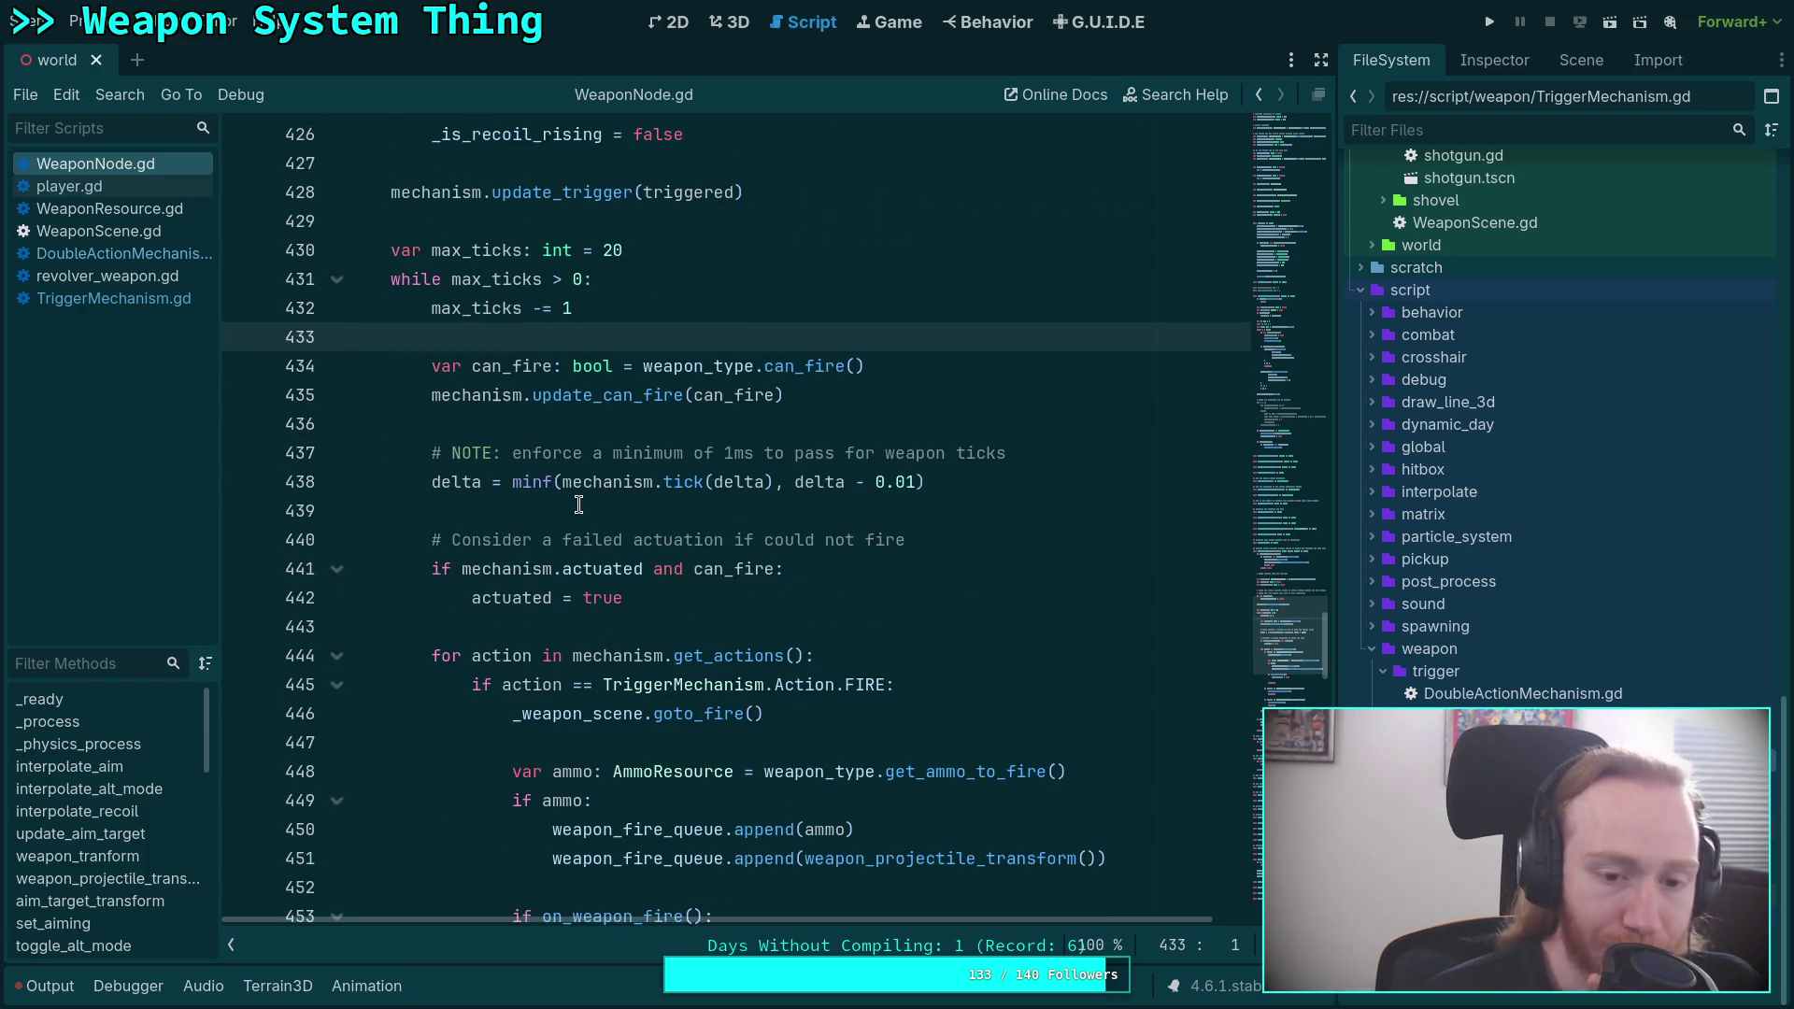
click(523, 517)
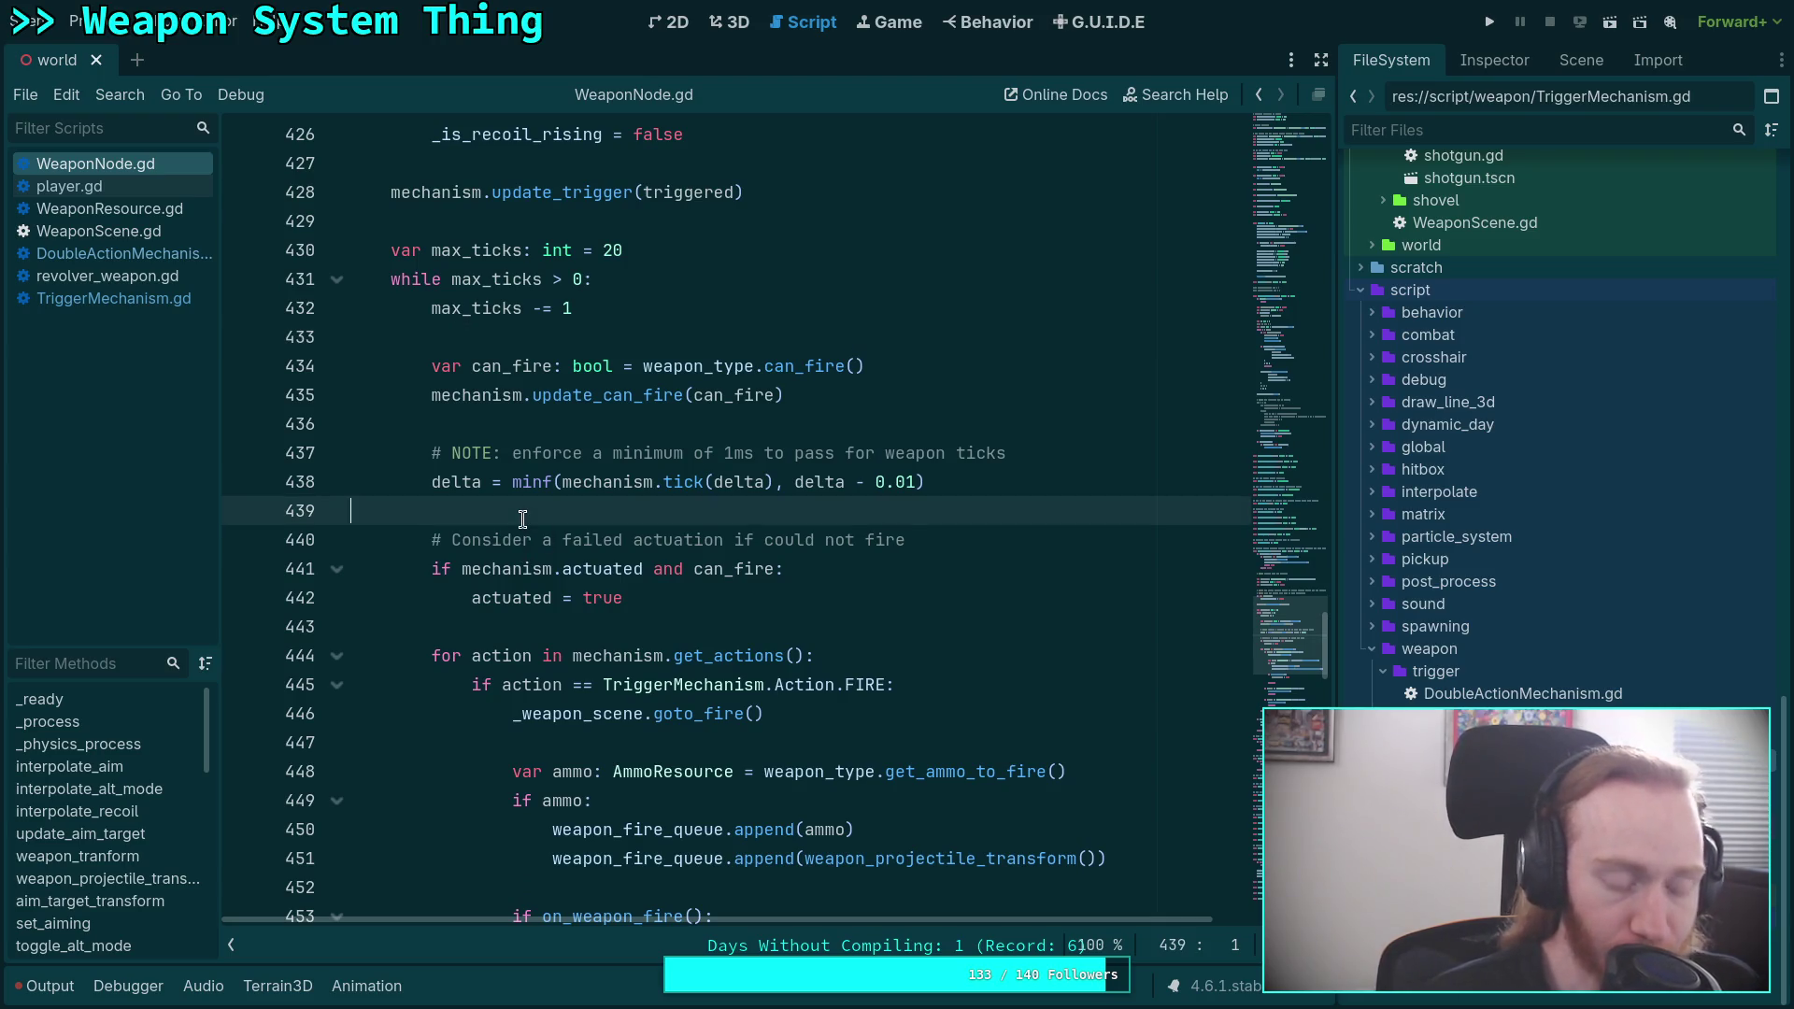
key(ctrl+s)
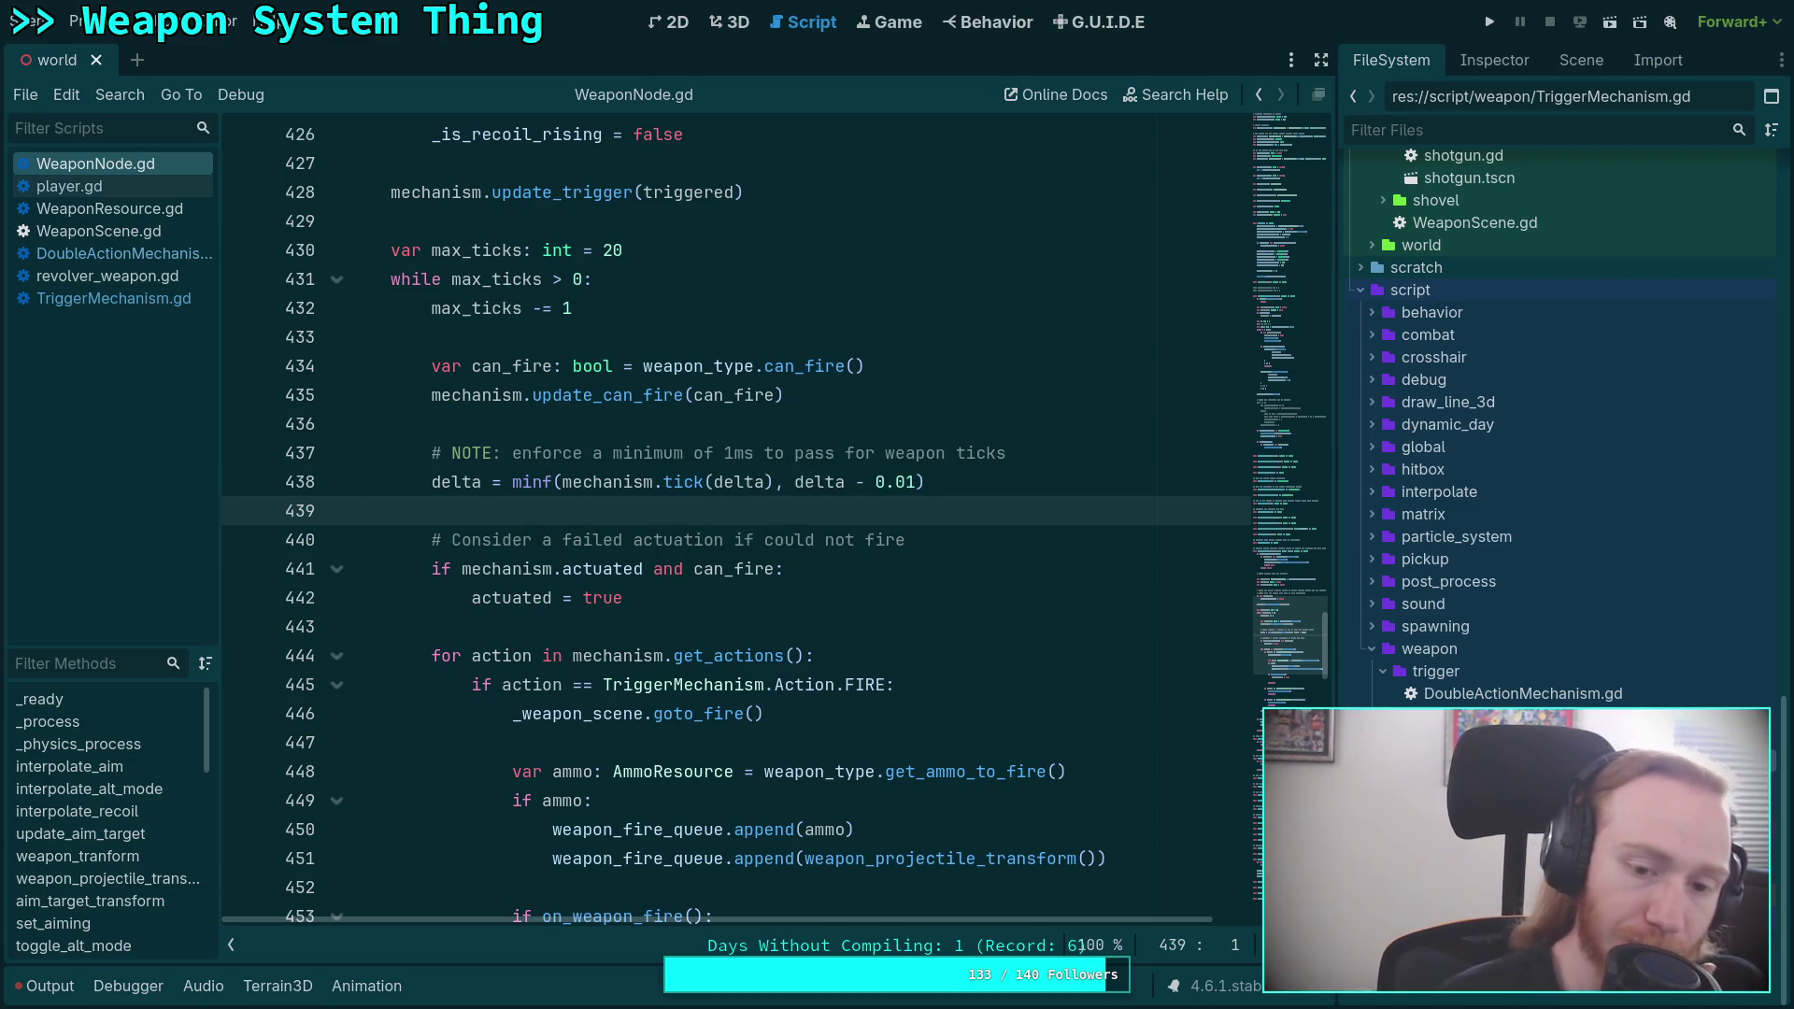
scroll(537, 524, up, 3)
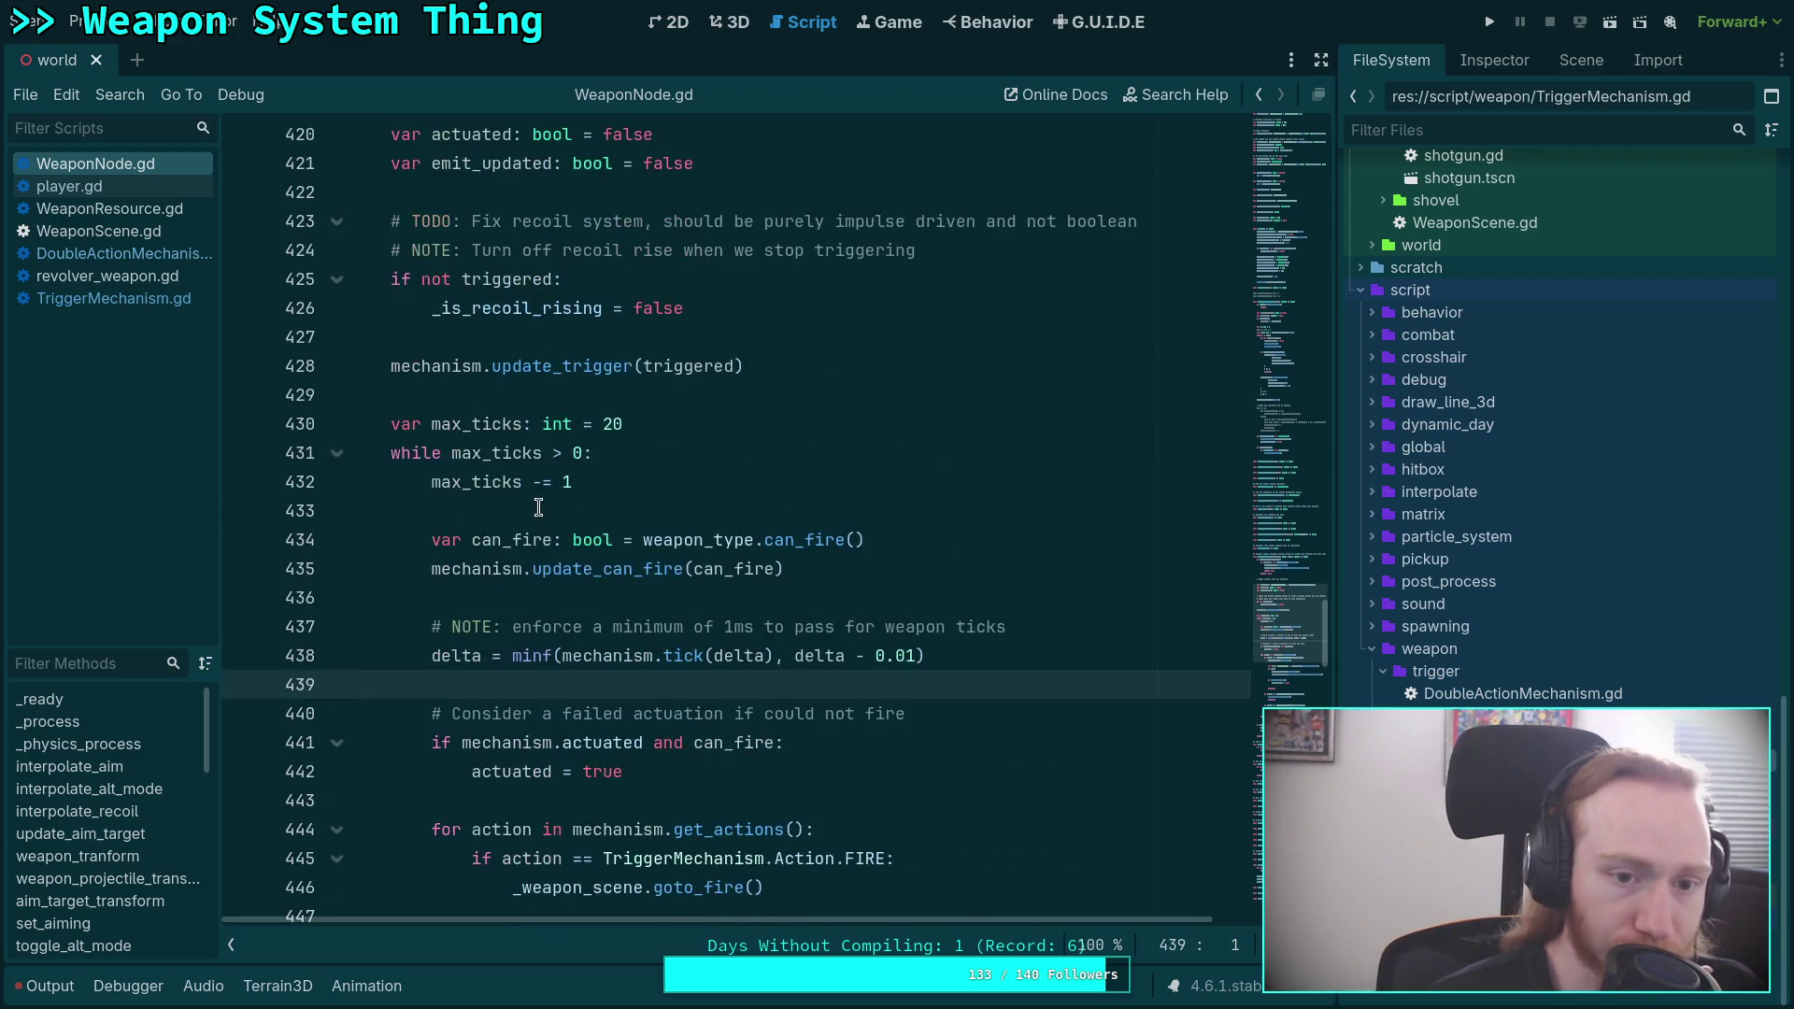
scroll(528, 490, down, 2)
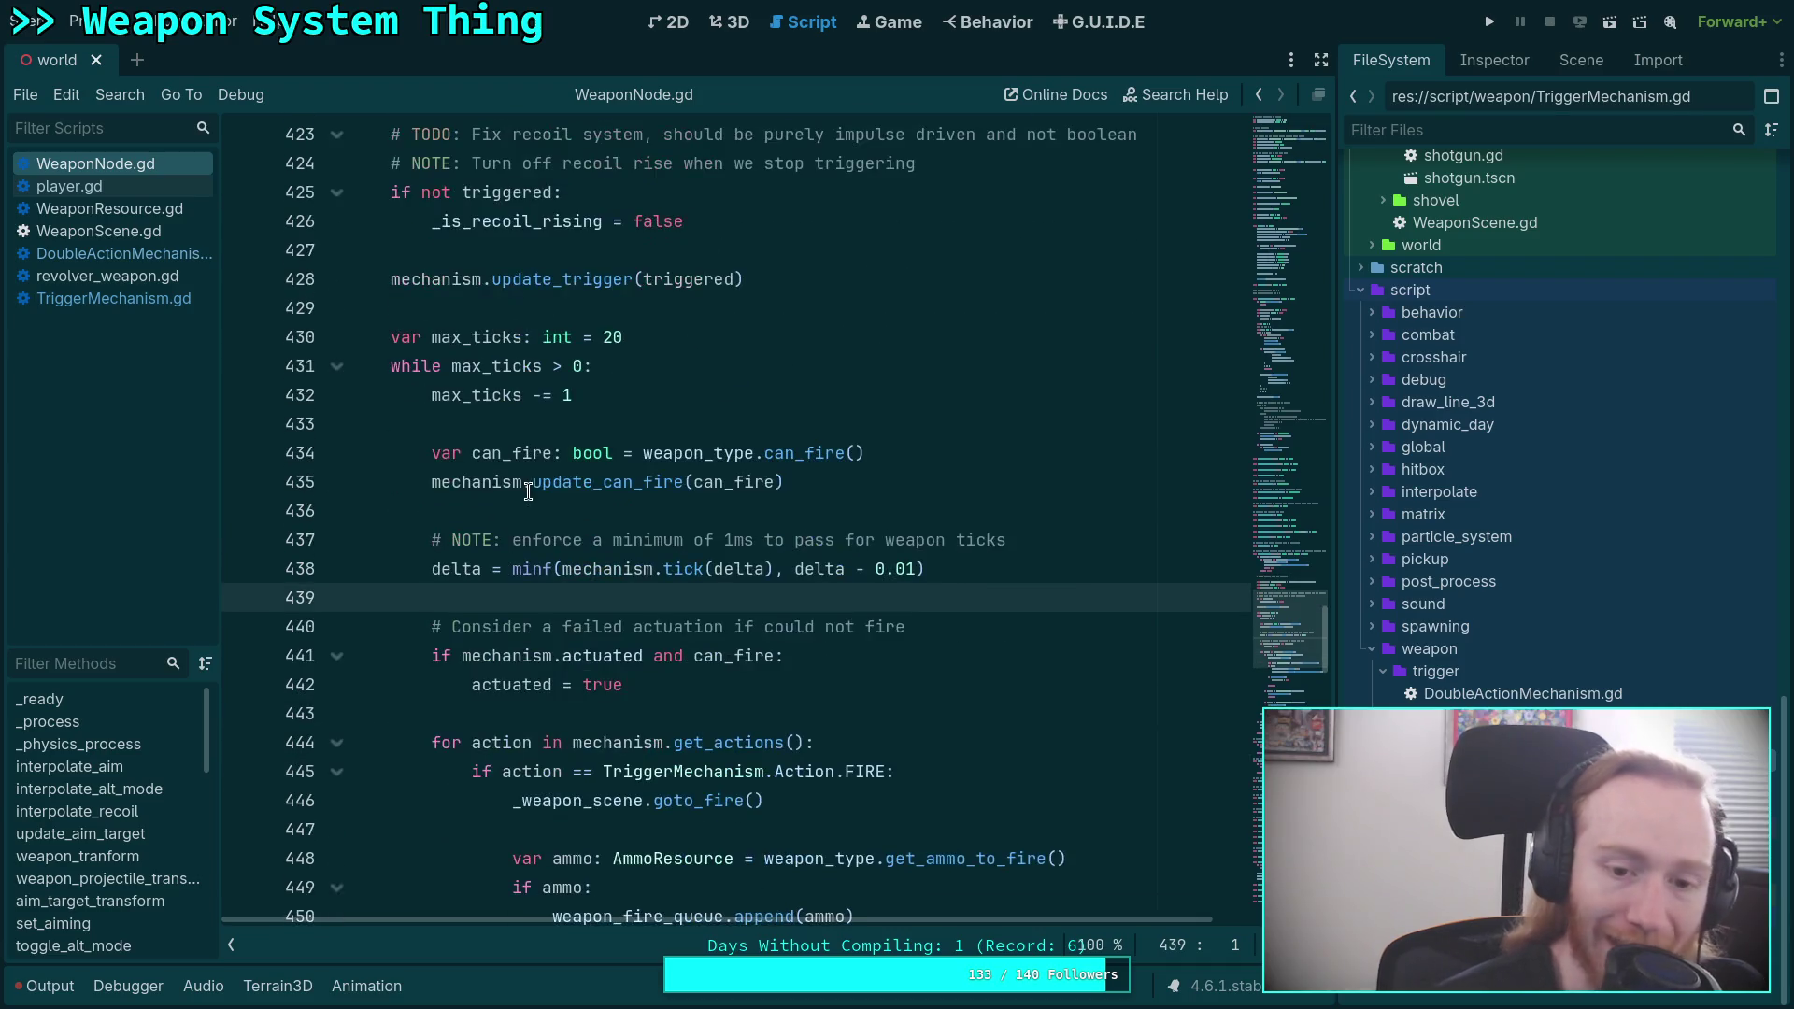
click(1031, 540)
scroll(934, 528, up, 5)
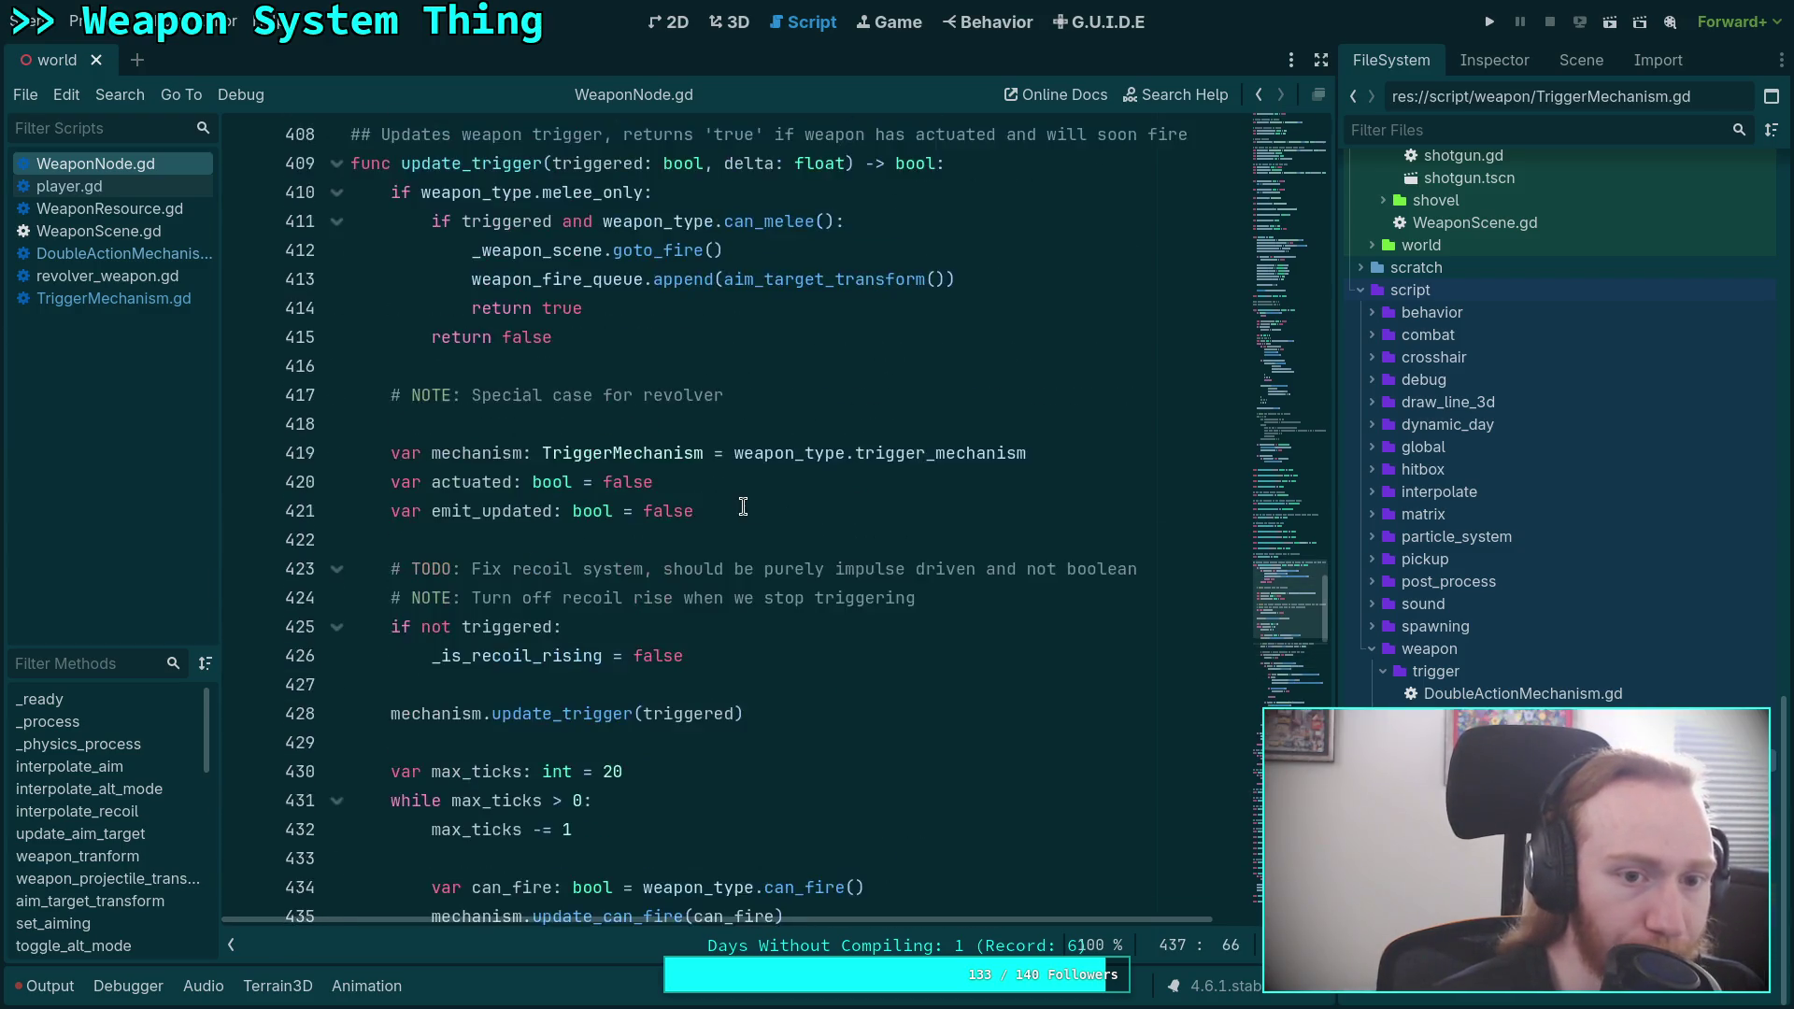
click(810, 396)
Extend the revolver comment with ', sure weapon is charged when mechanism'.
text(,)
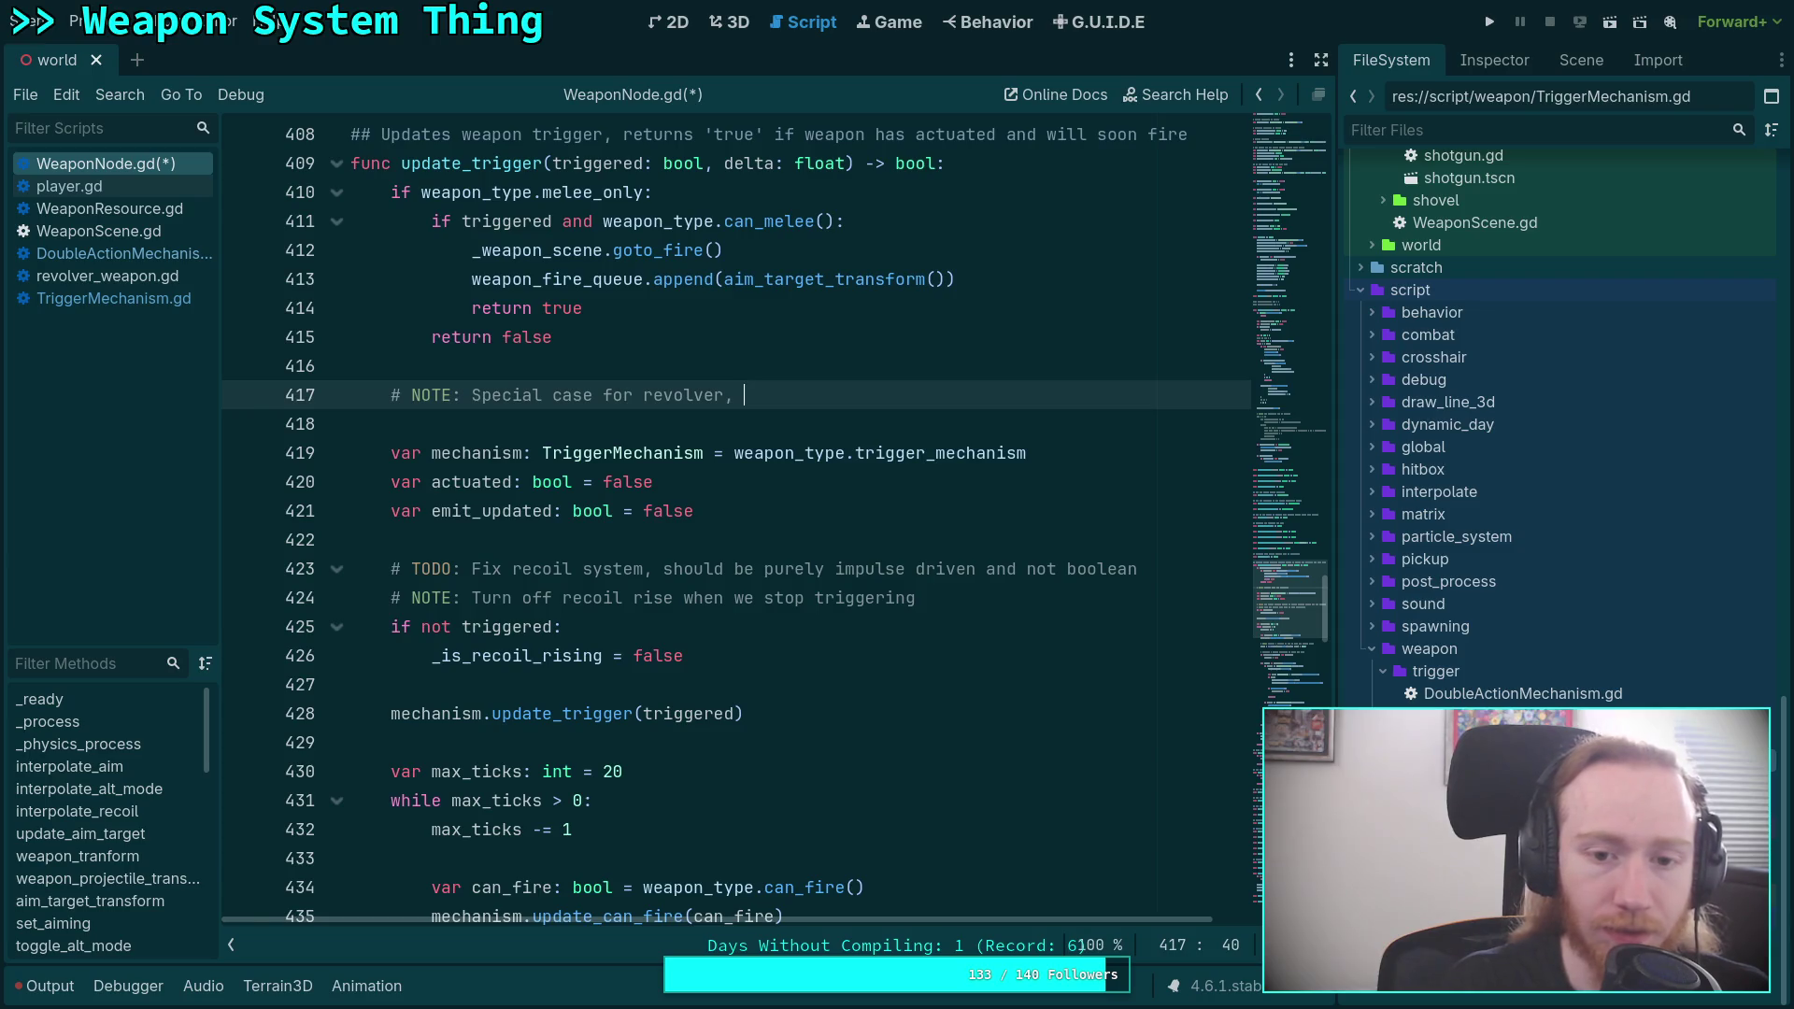
text(sure weapon is )
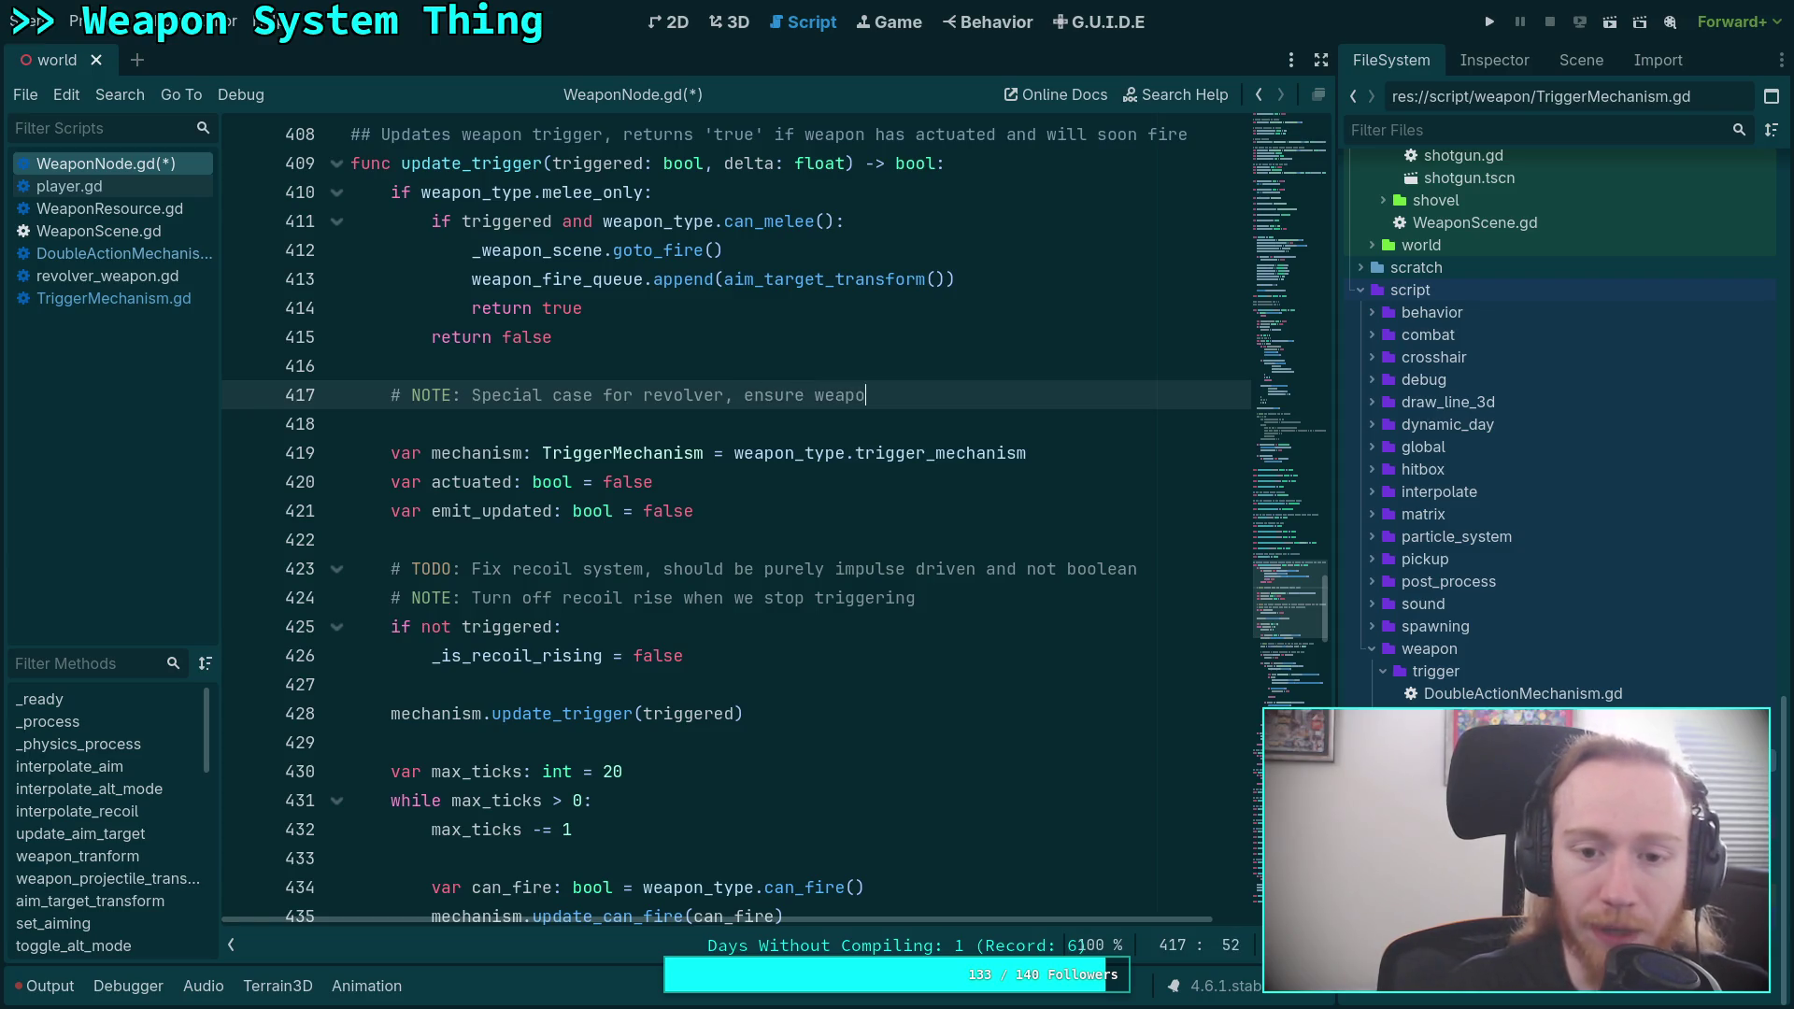
text(charged)
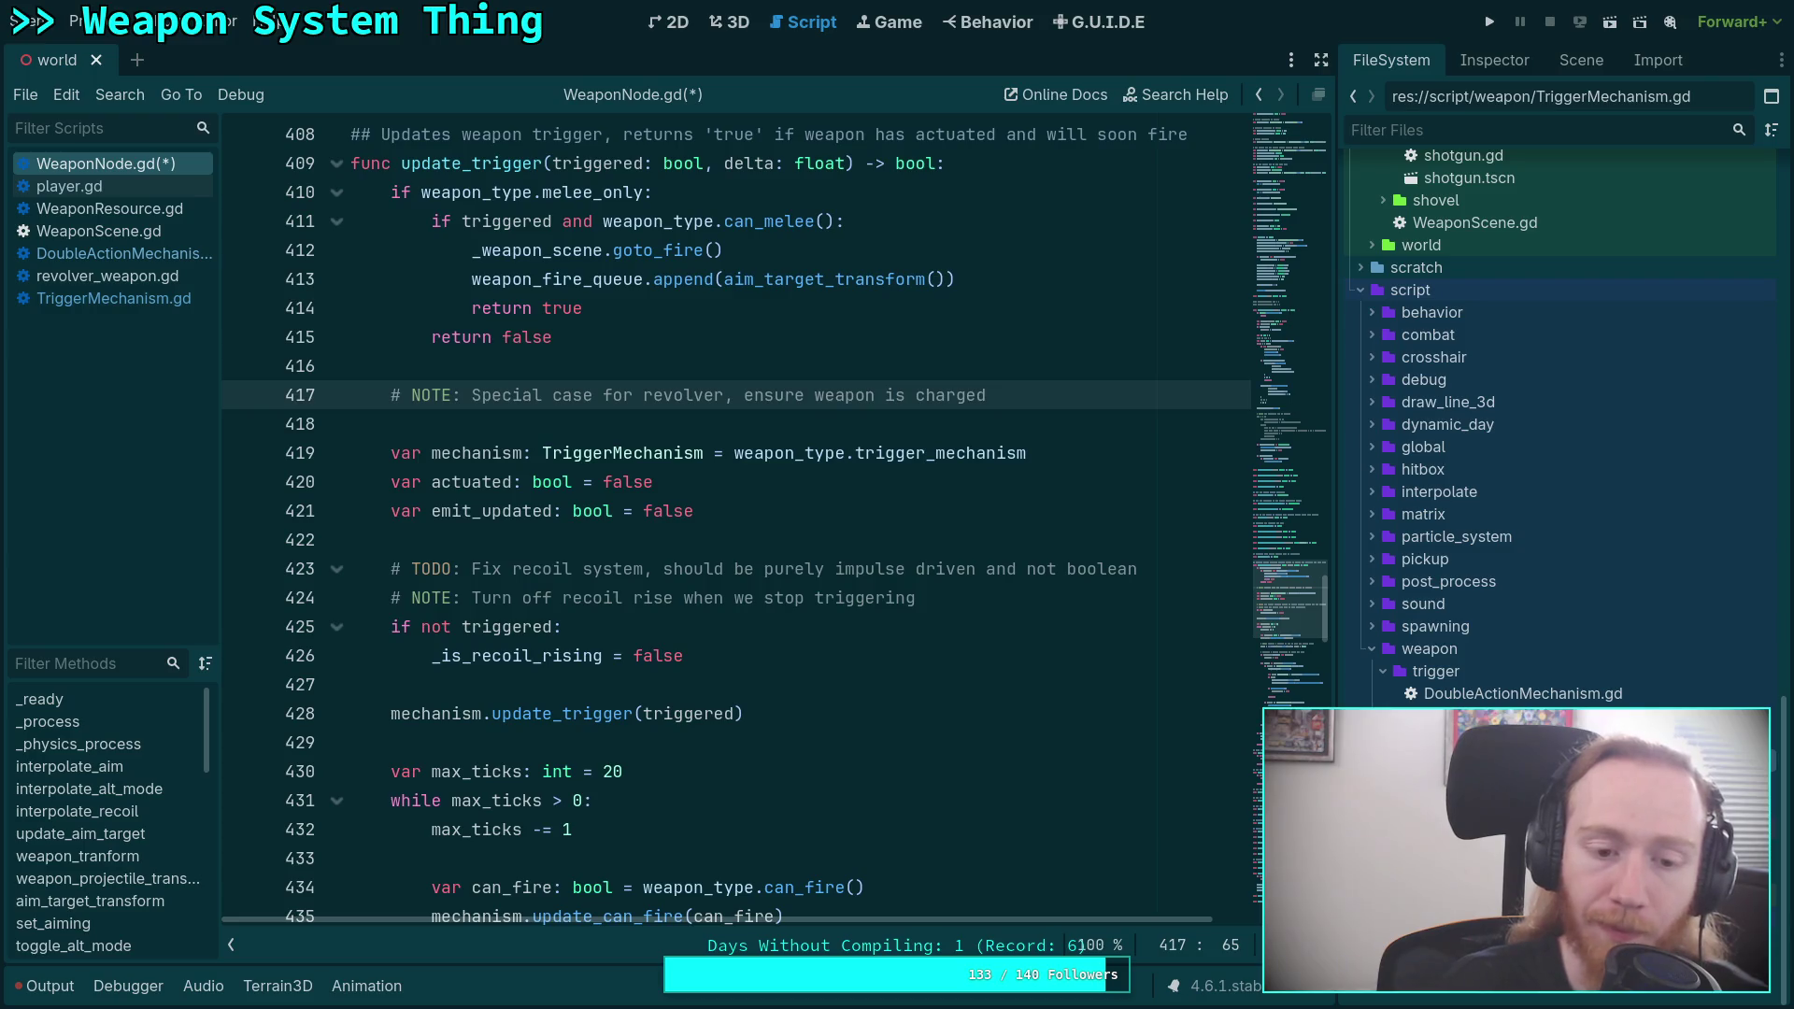
text(when mechanism)
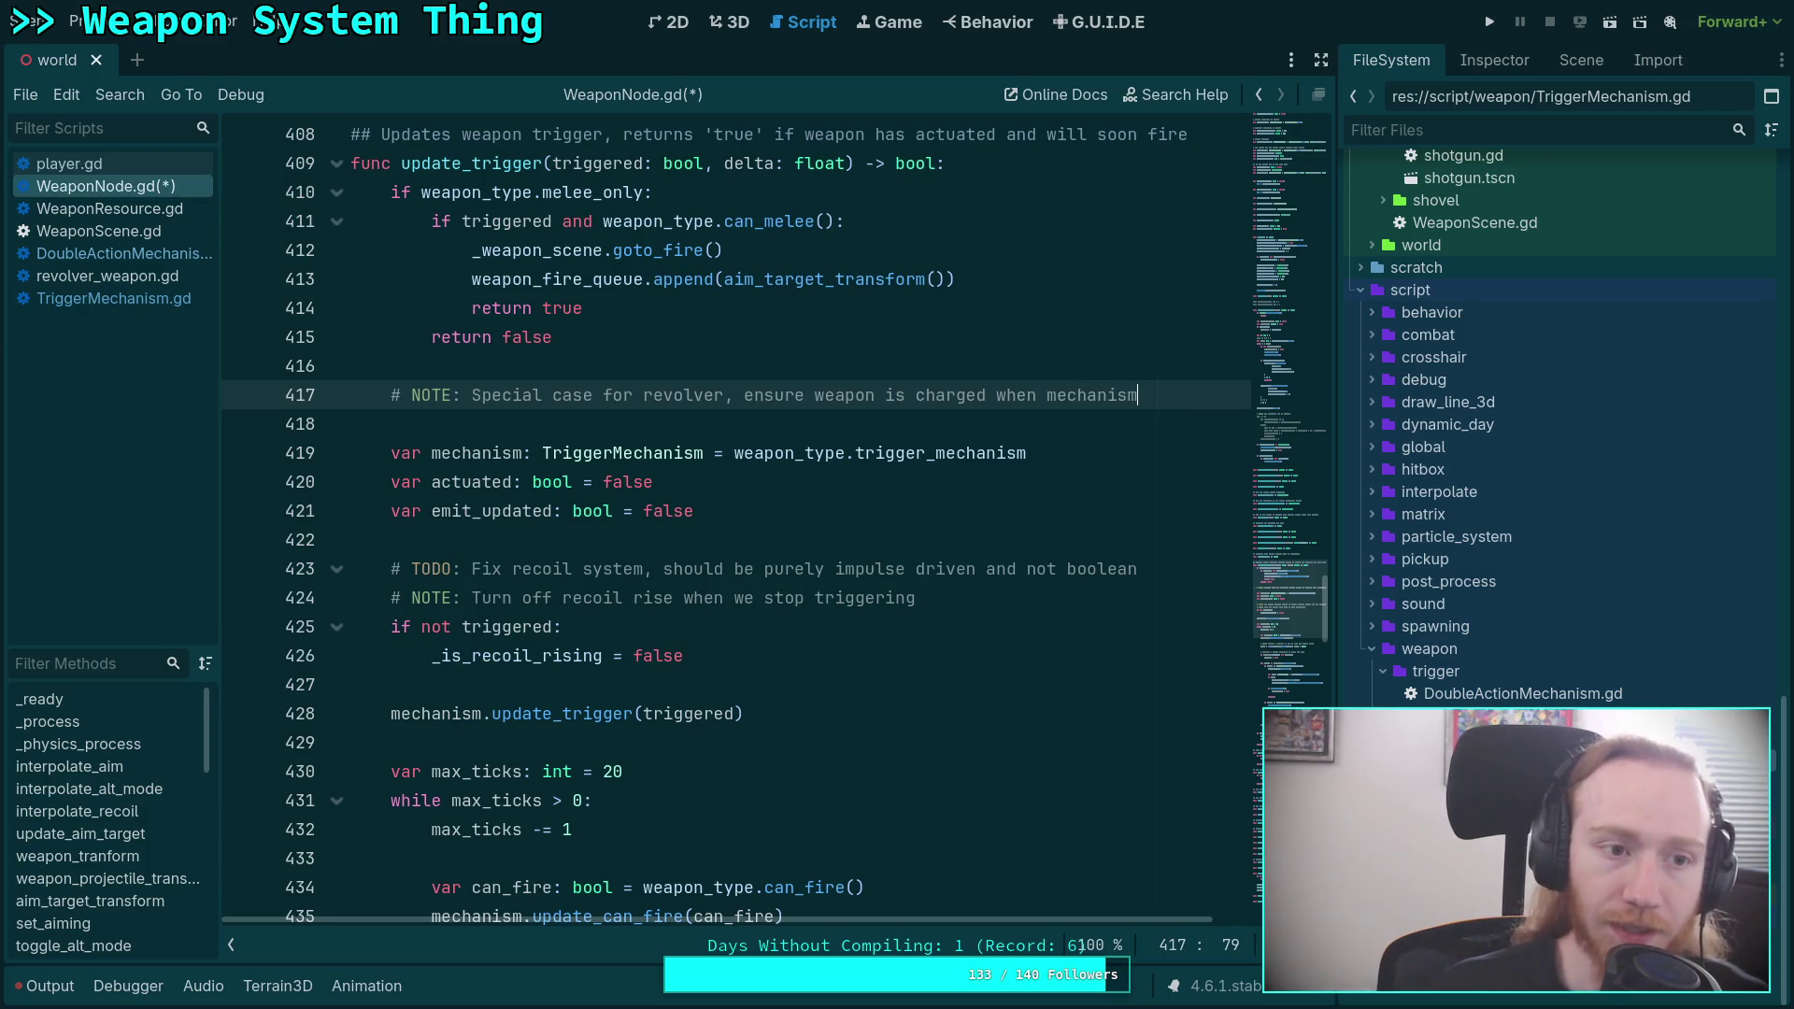
Move the revolver note below the update_trigger(triggered) call with Alt+Down and add spacing lines.
key(alt+Down)
key(alt+Down)
key(alt+Down)
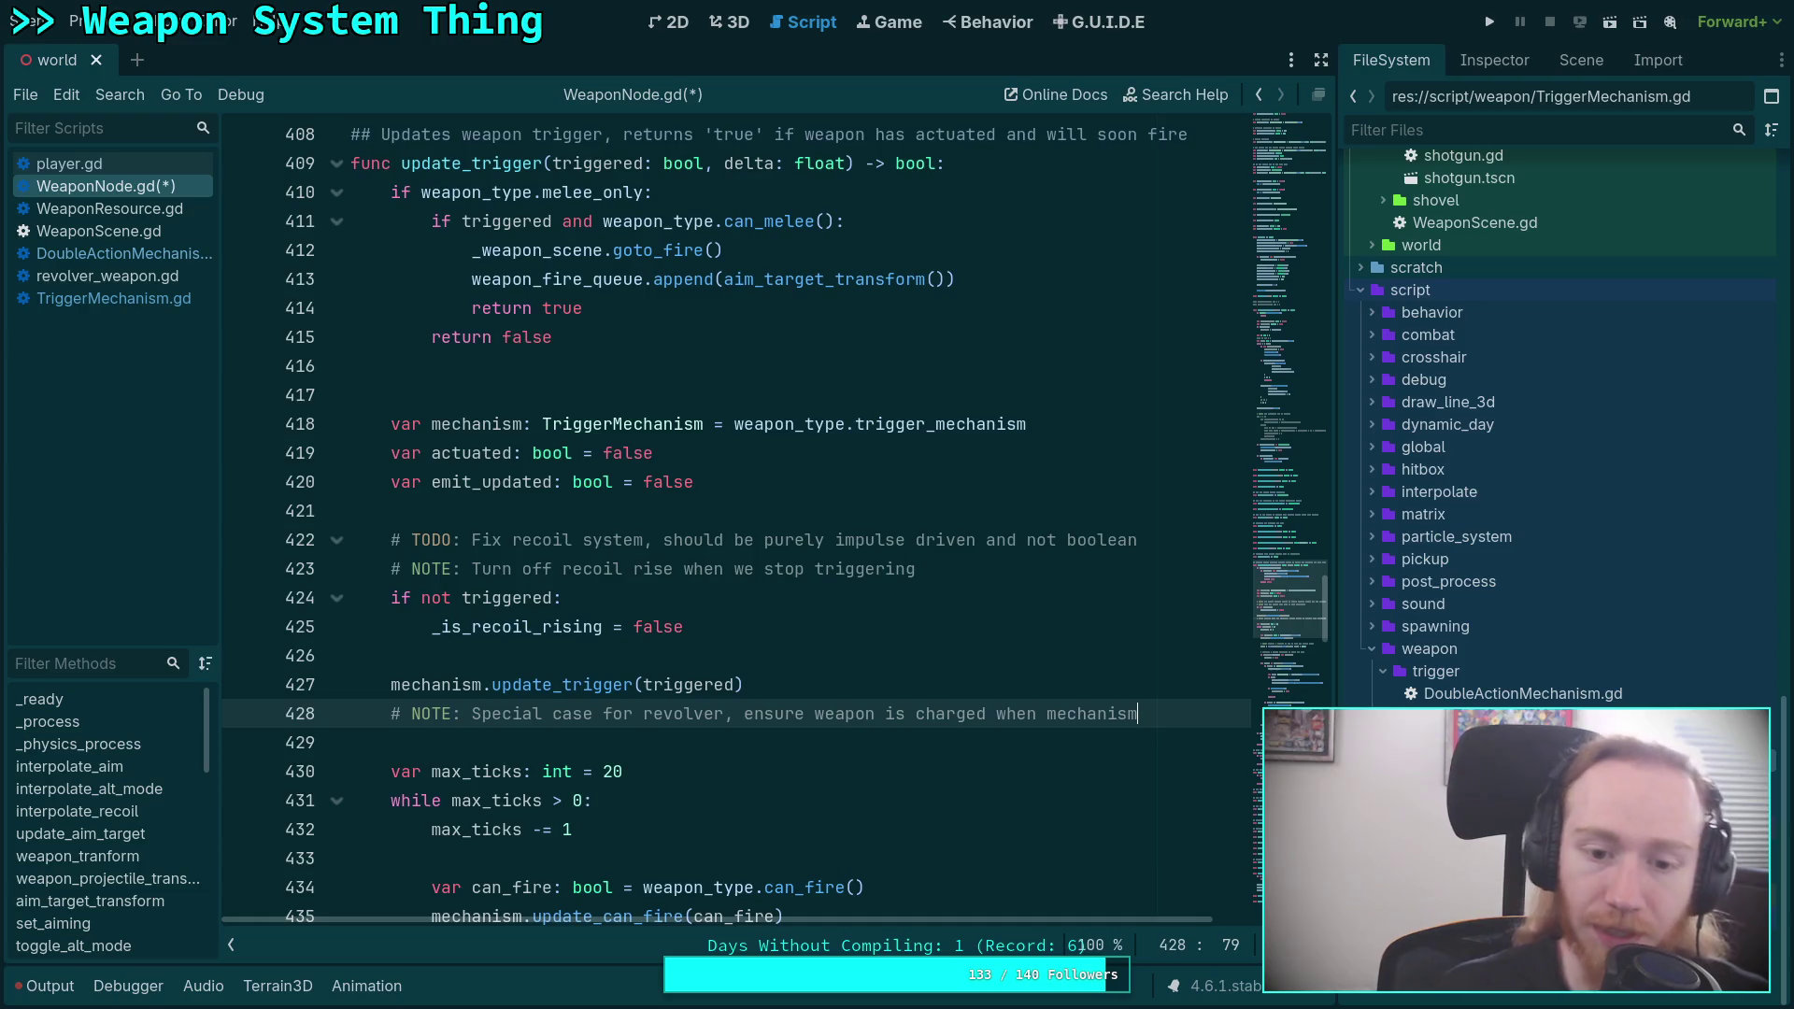
key(Home)
key(Return)
key(End)
key(Return)
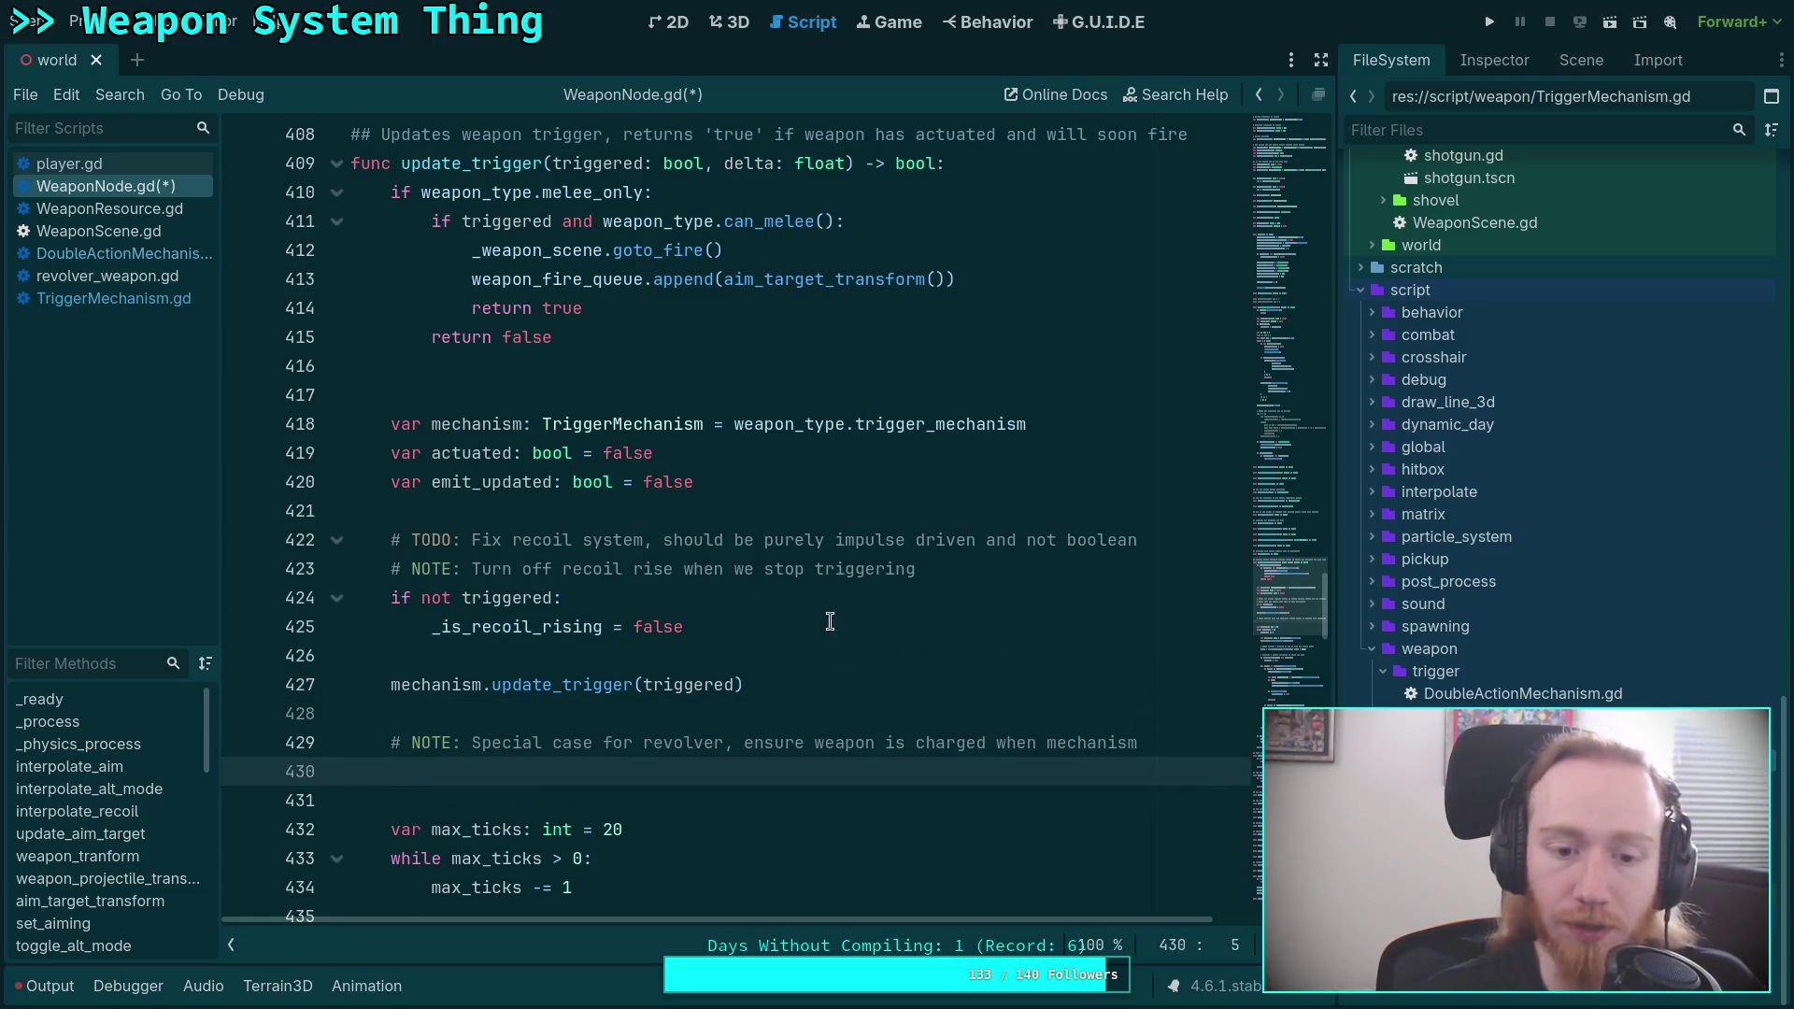
click(89, 299)
scroll(595, 569, down, 12)
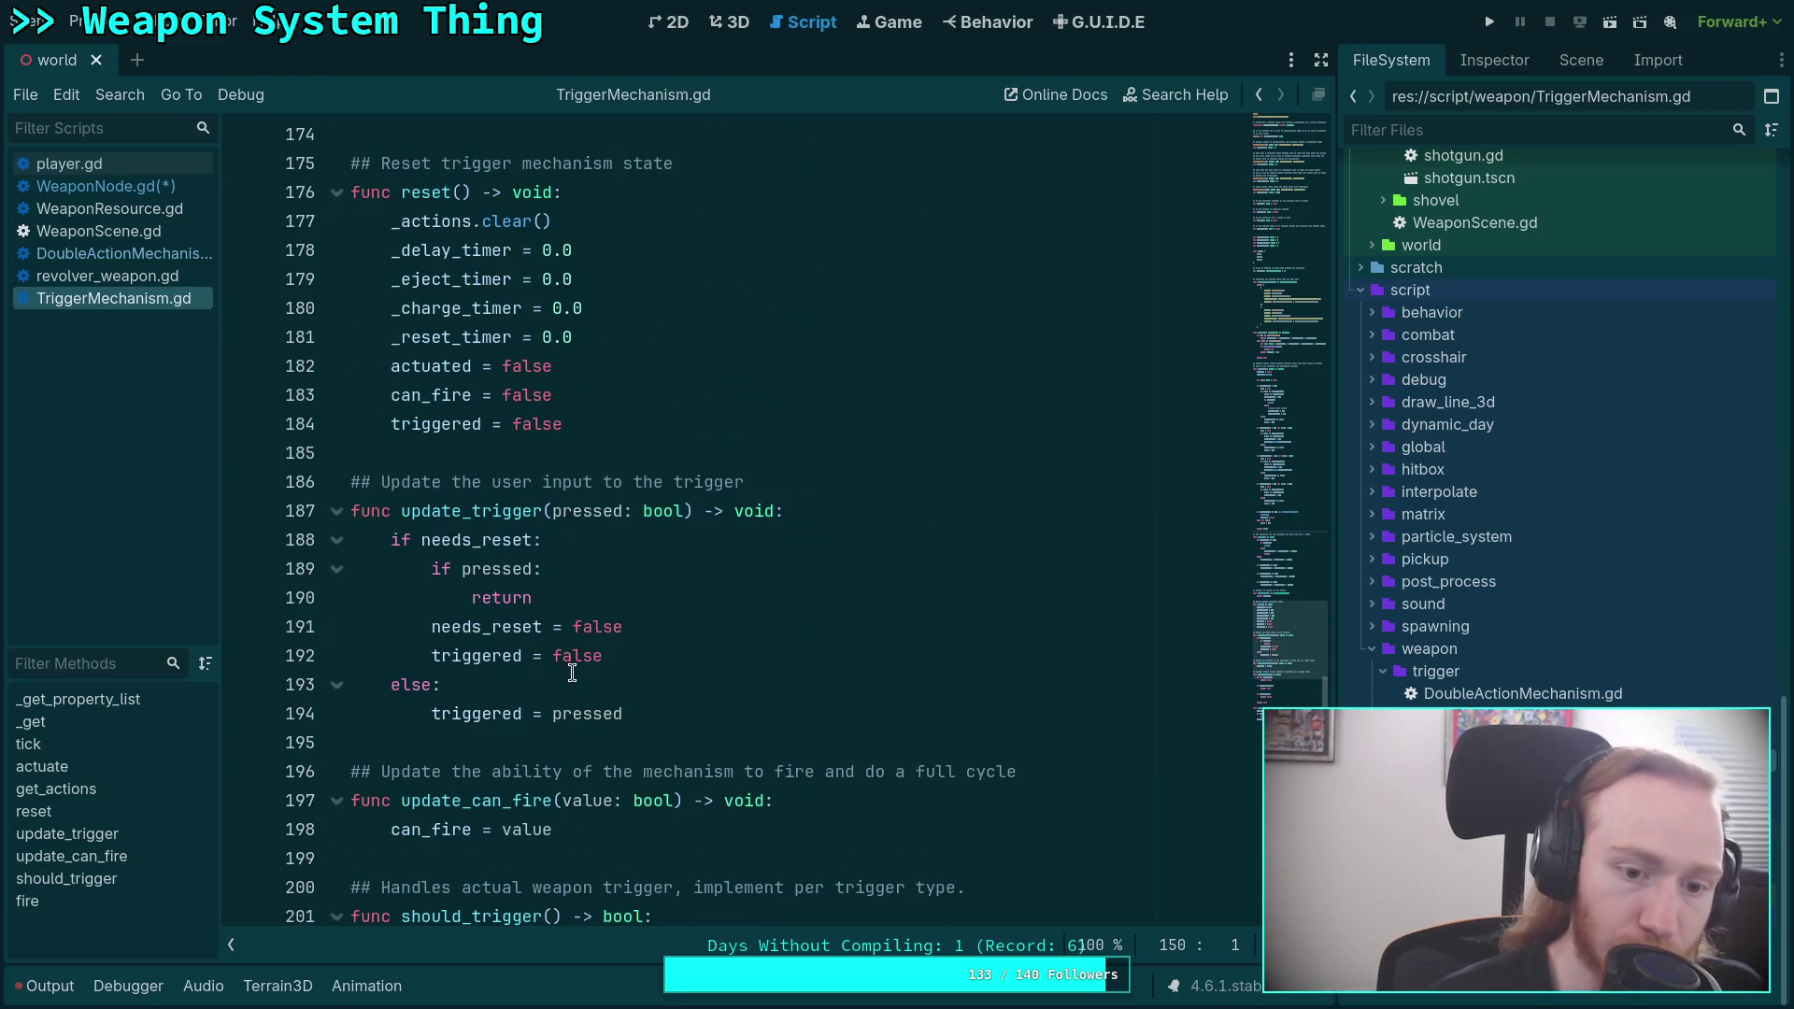
double_click(486, 628)
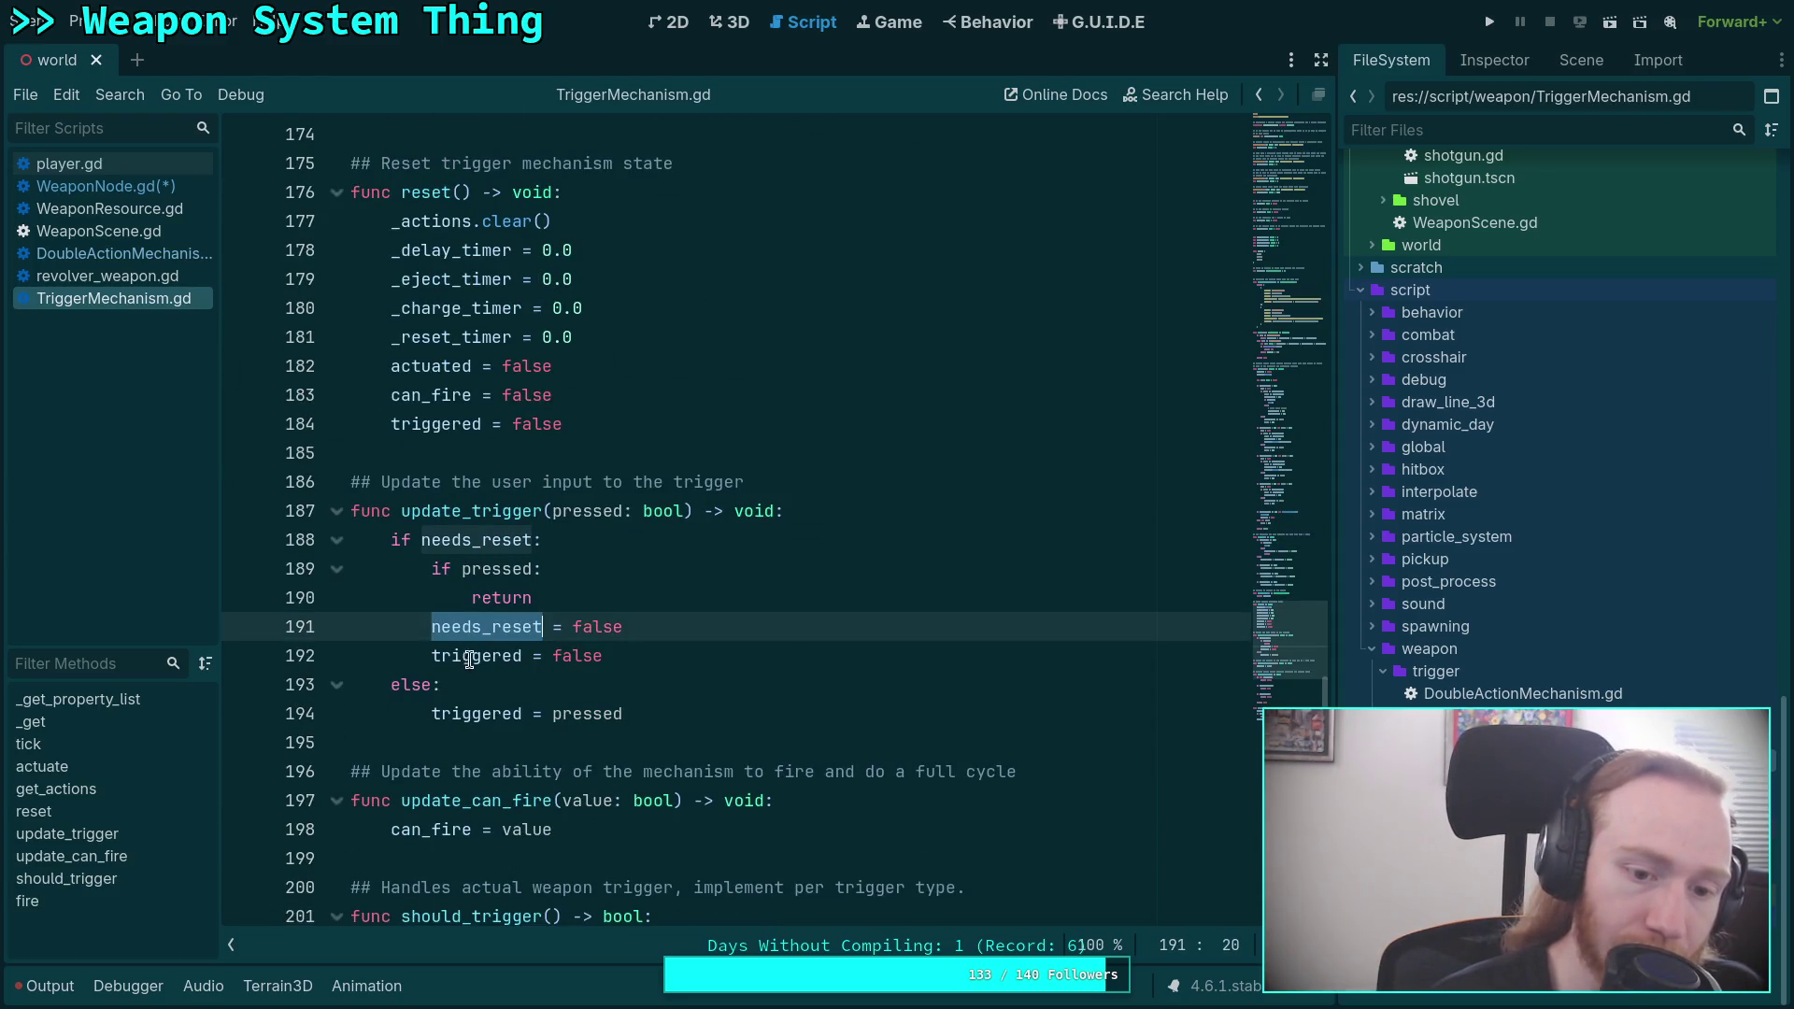
double_click(472, 657)
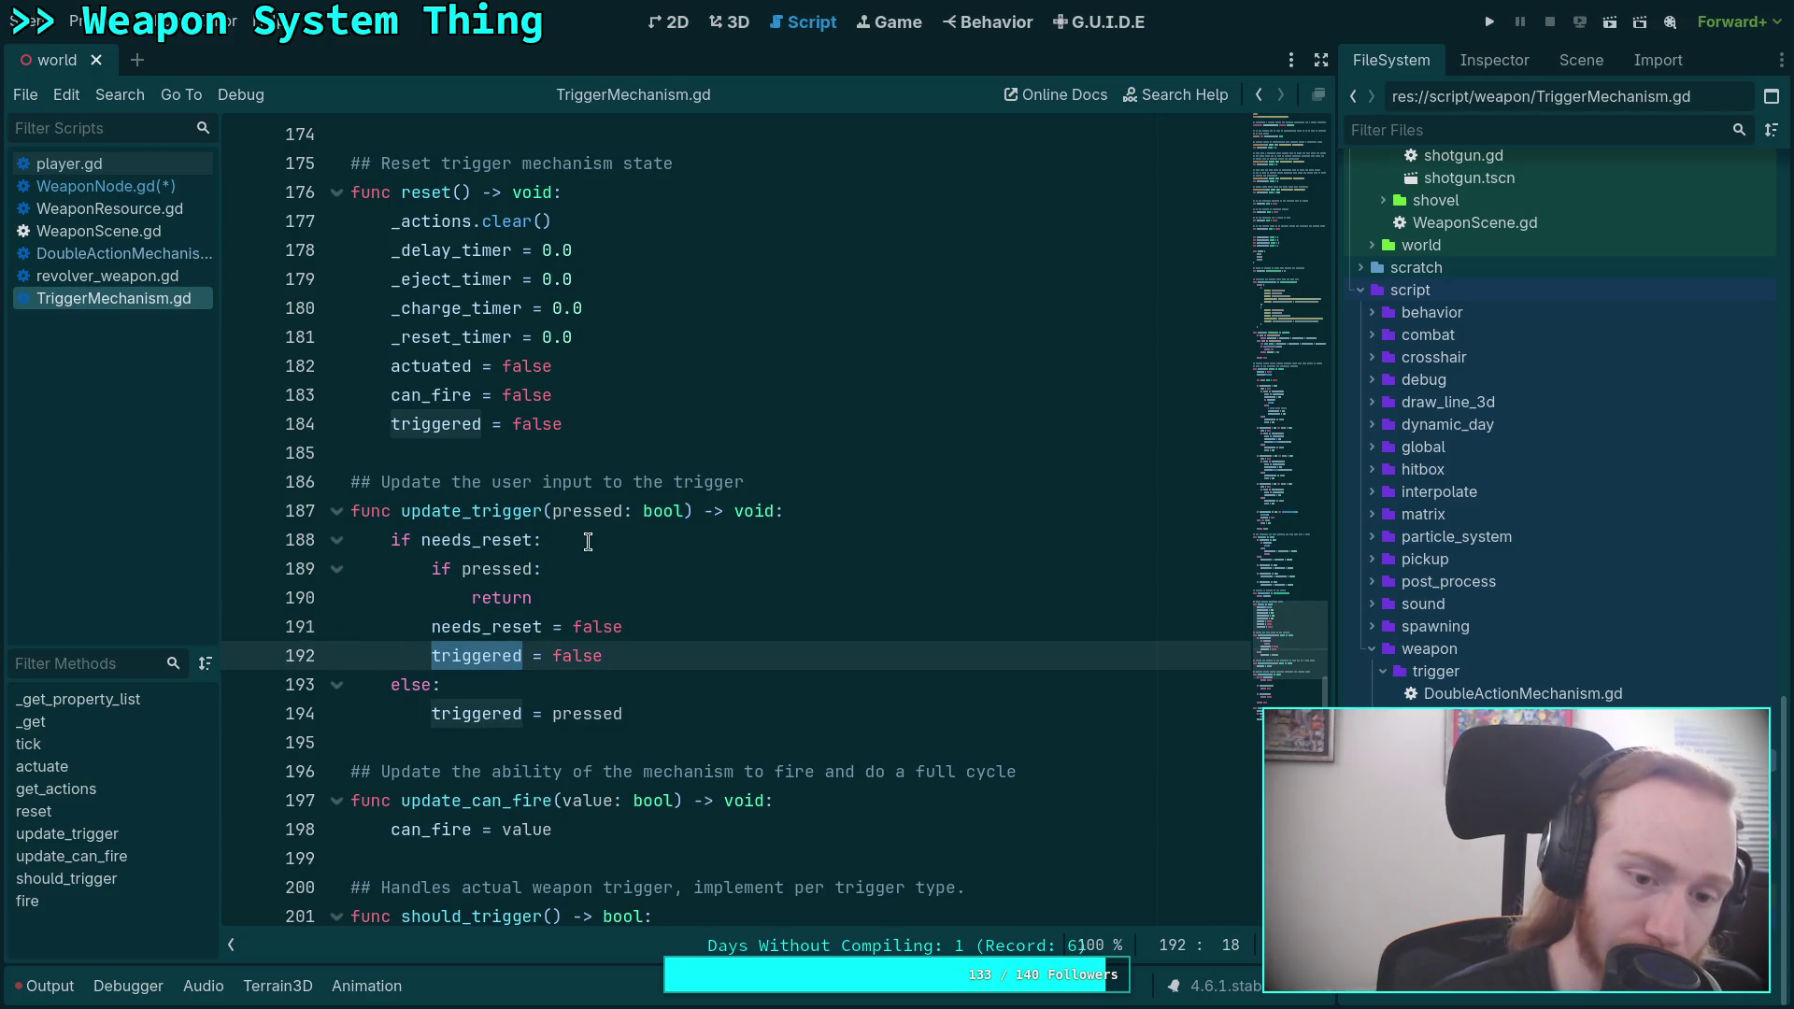
scroll(589, 542, down, 2)
scroll(588, 543, down, 2)
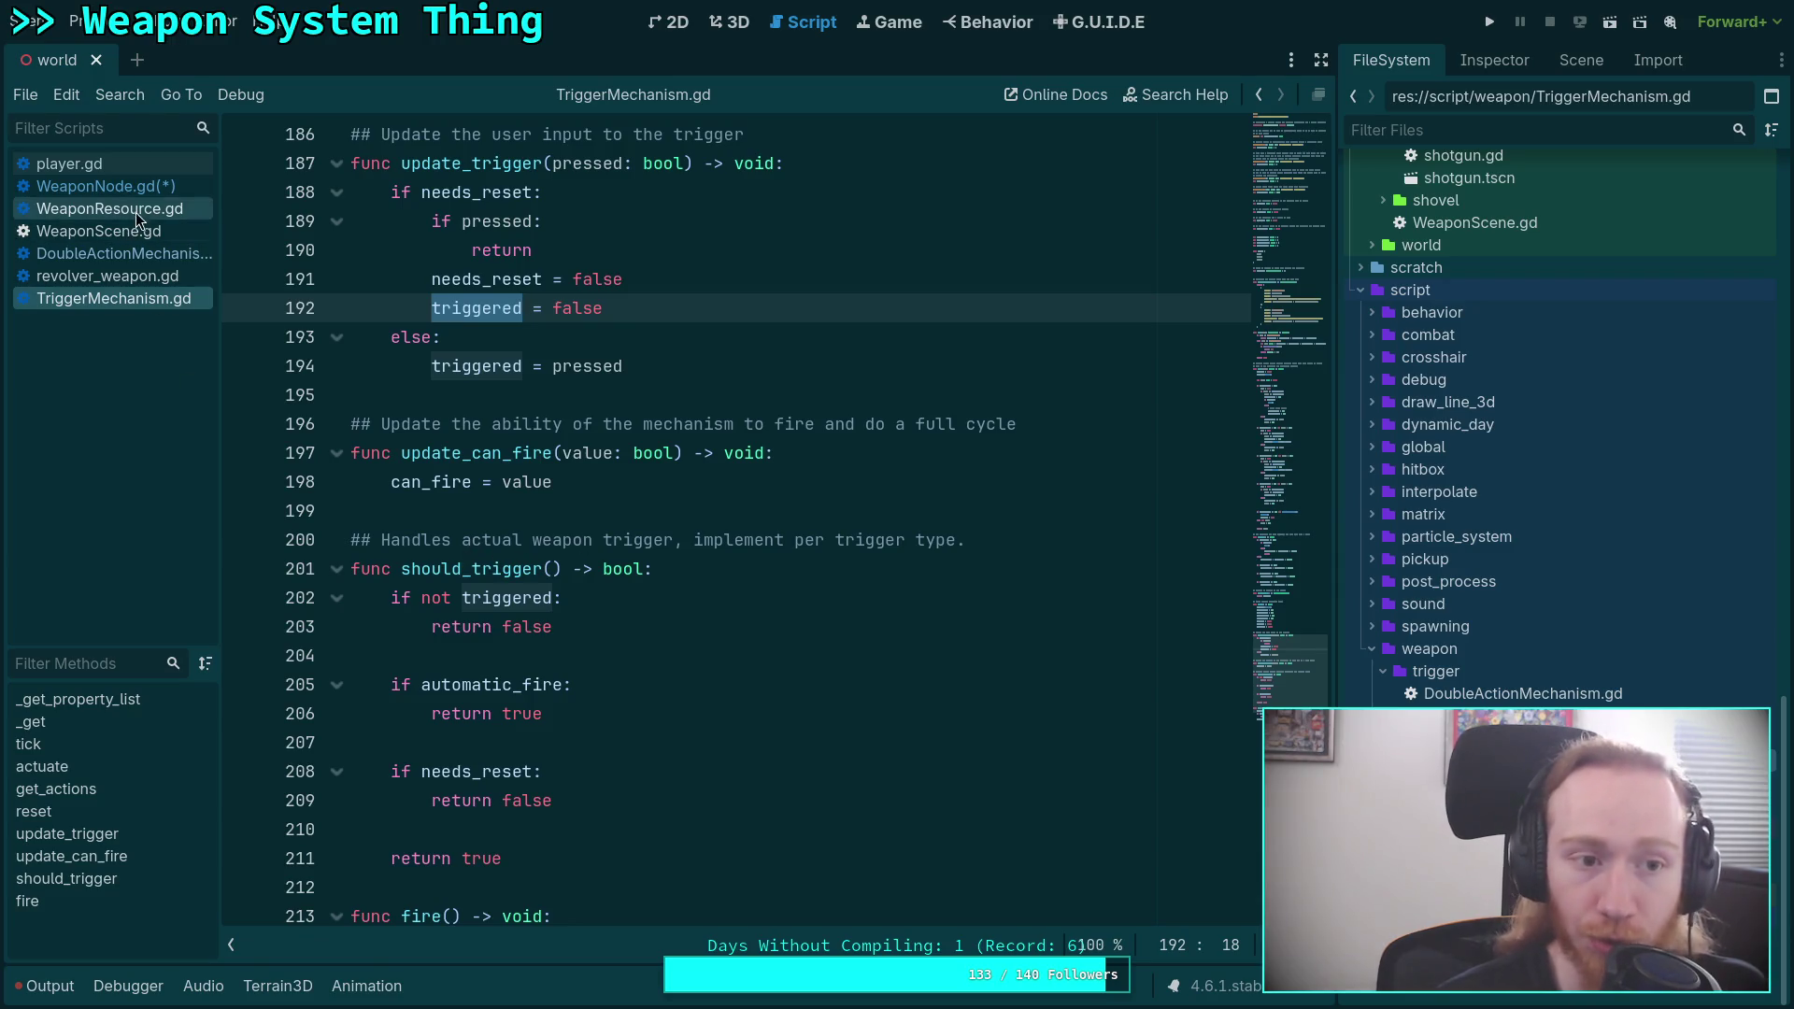
click(159, 192)
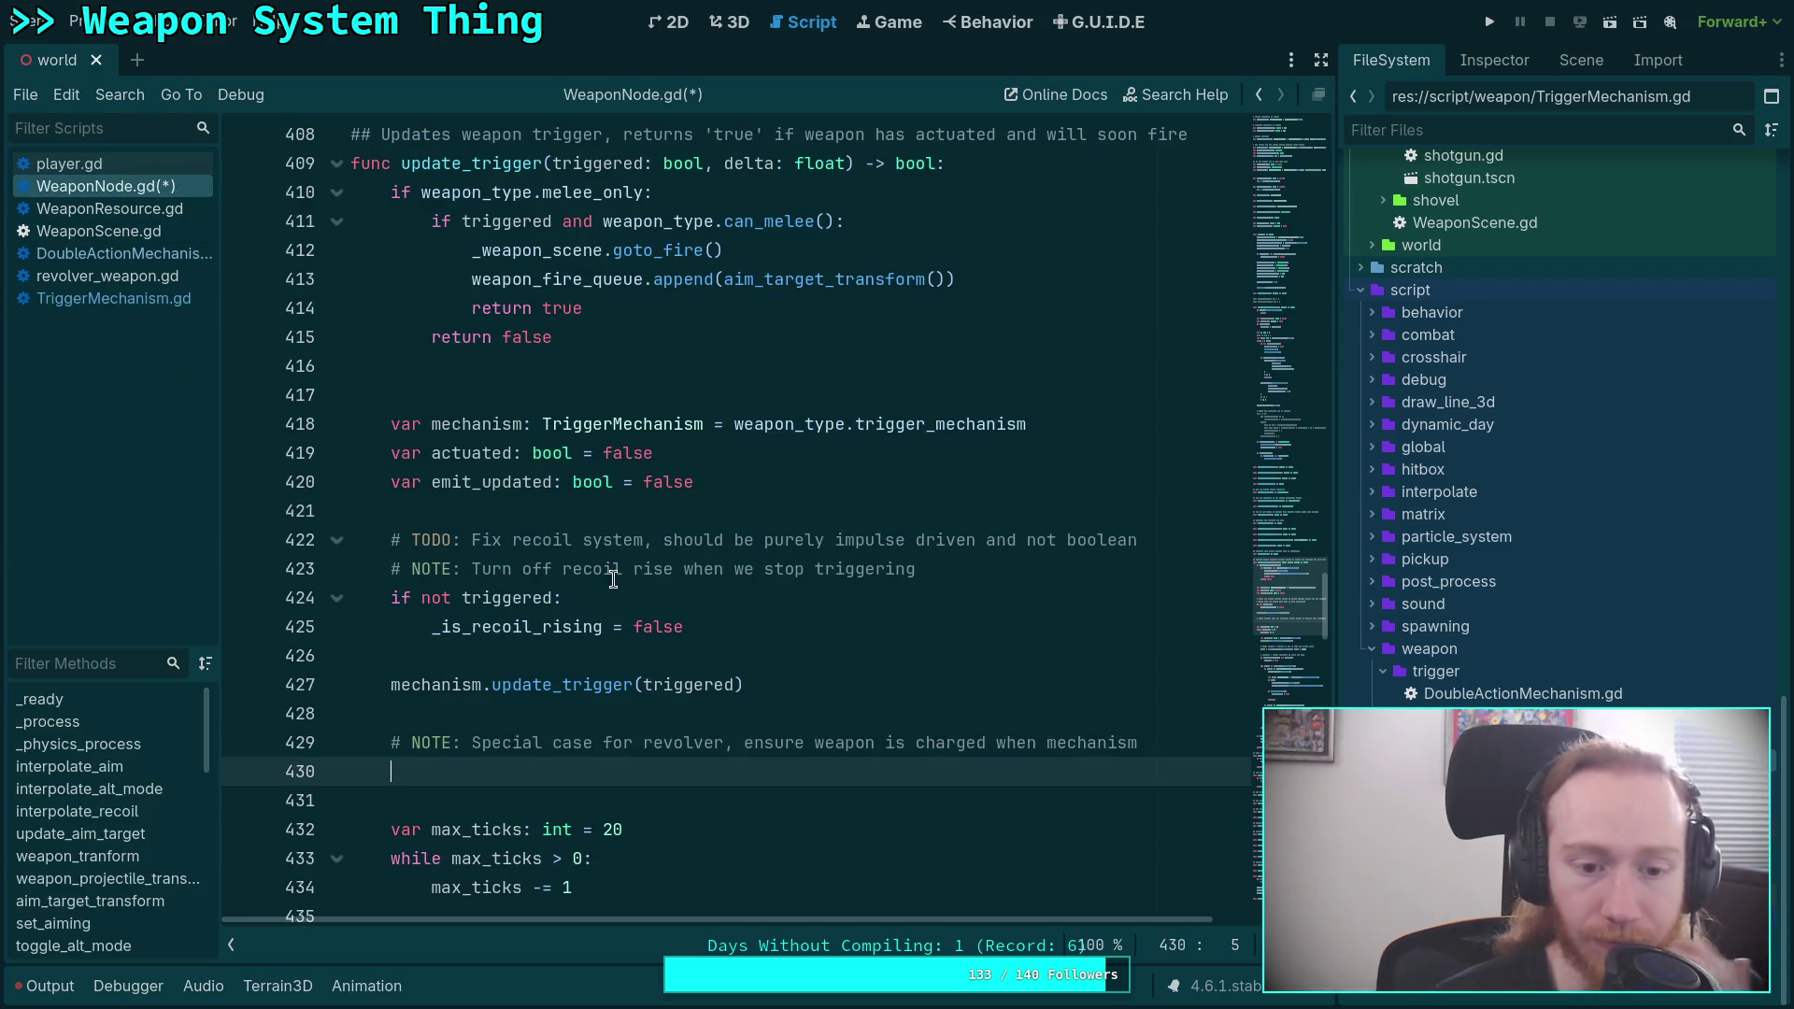
Add a continuation comment line saying the revolver is going to trigger, removing extra blank lines.
scroll(1012, 695, down, 1)
click(1011, 696)
click(1160, 661)
key(Return)
text(# is gi)
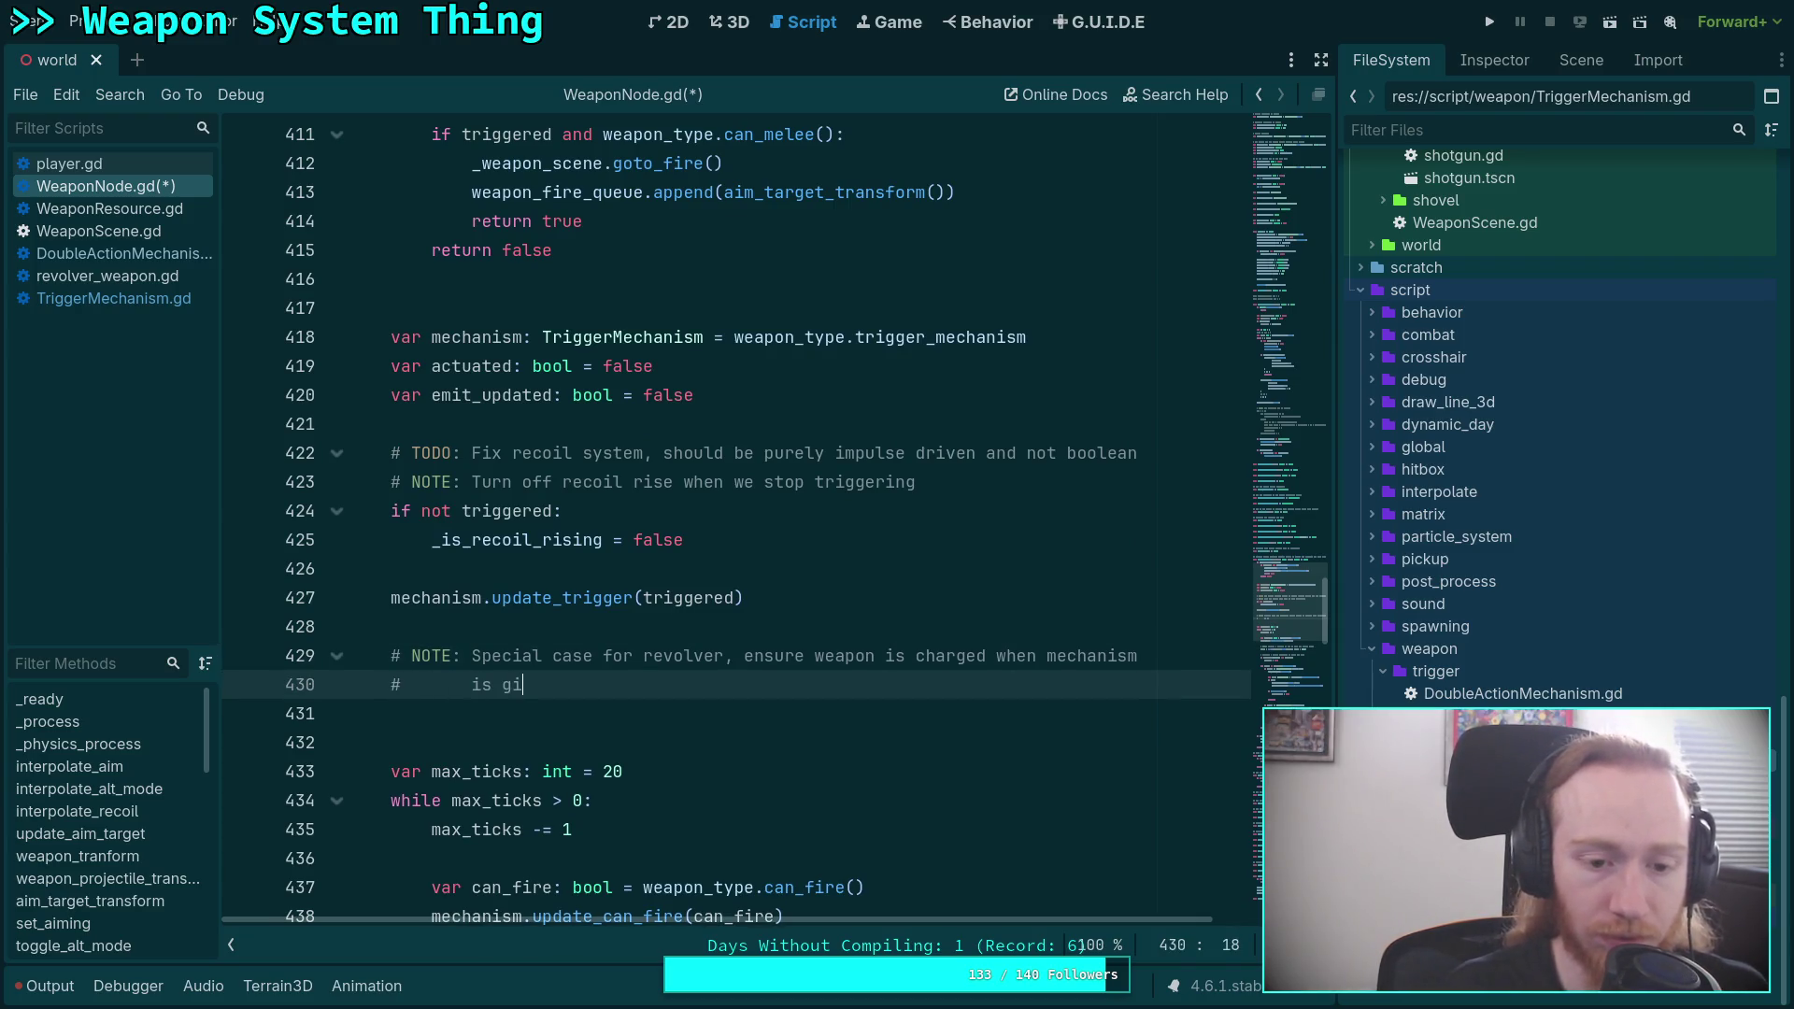
key(BackSpace)
text(oing te)
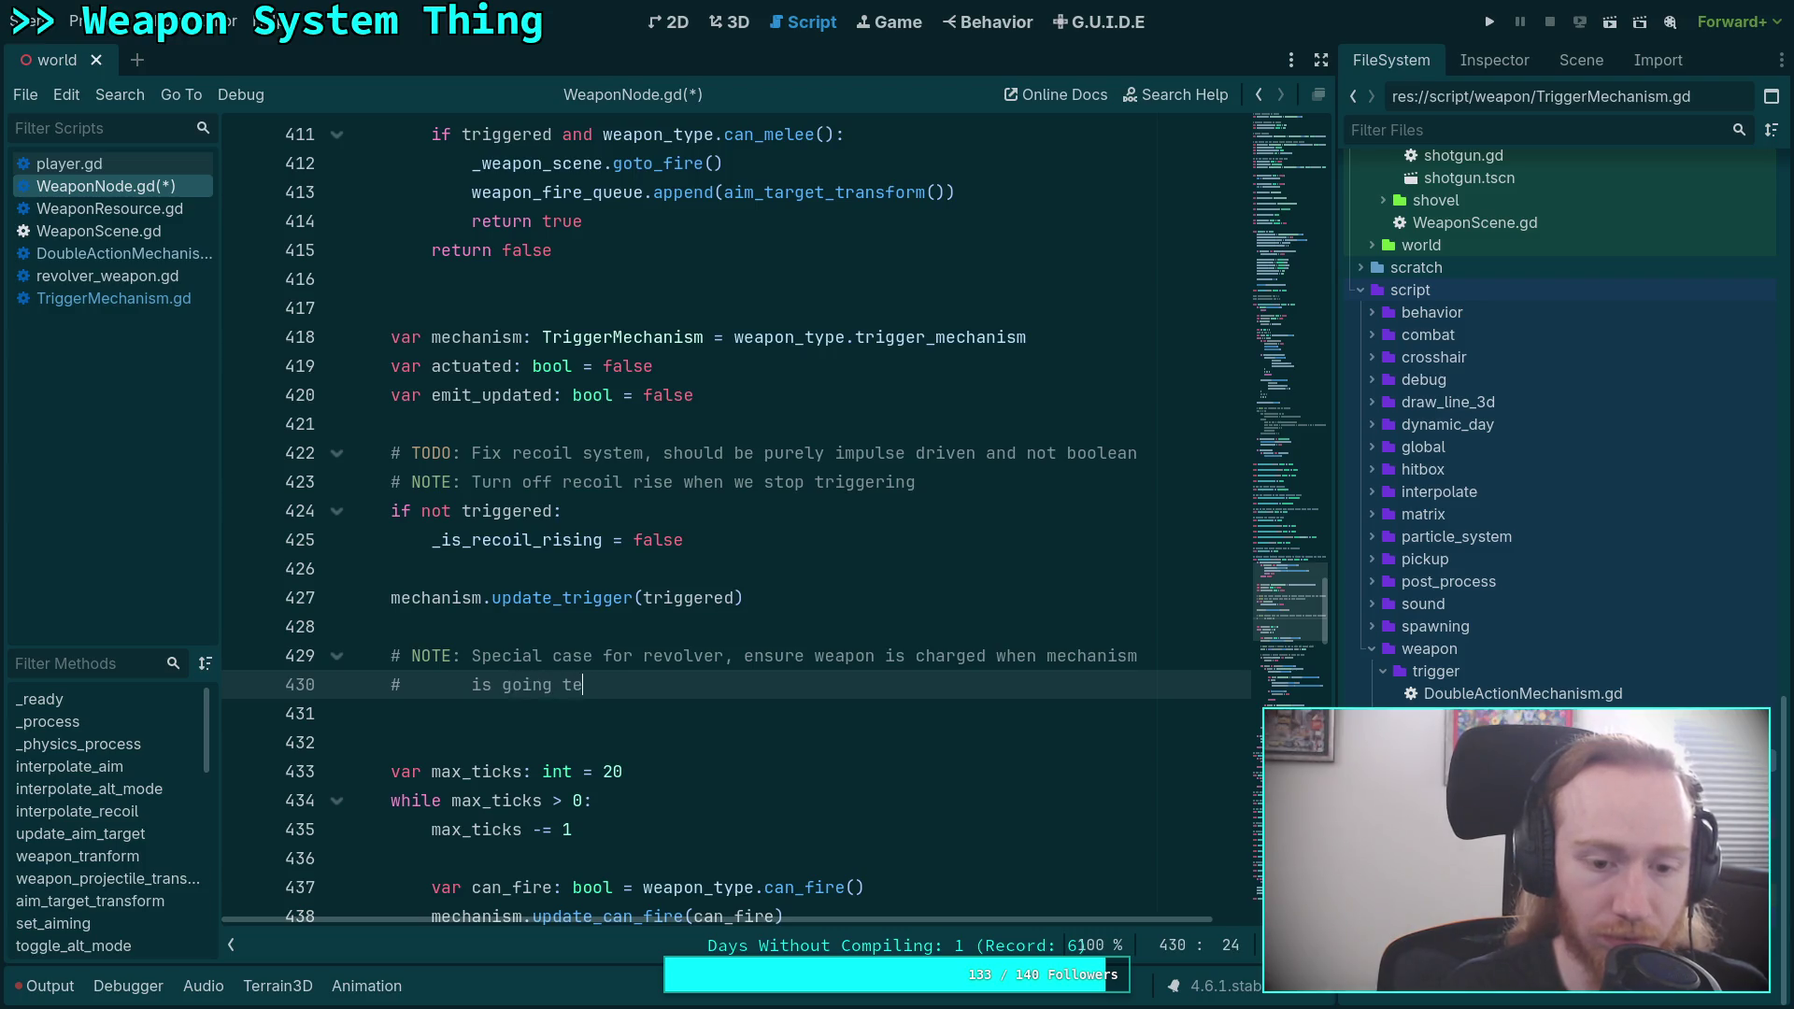
key(BackSpace)
text(o trigger.)
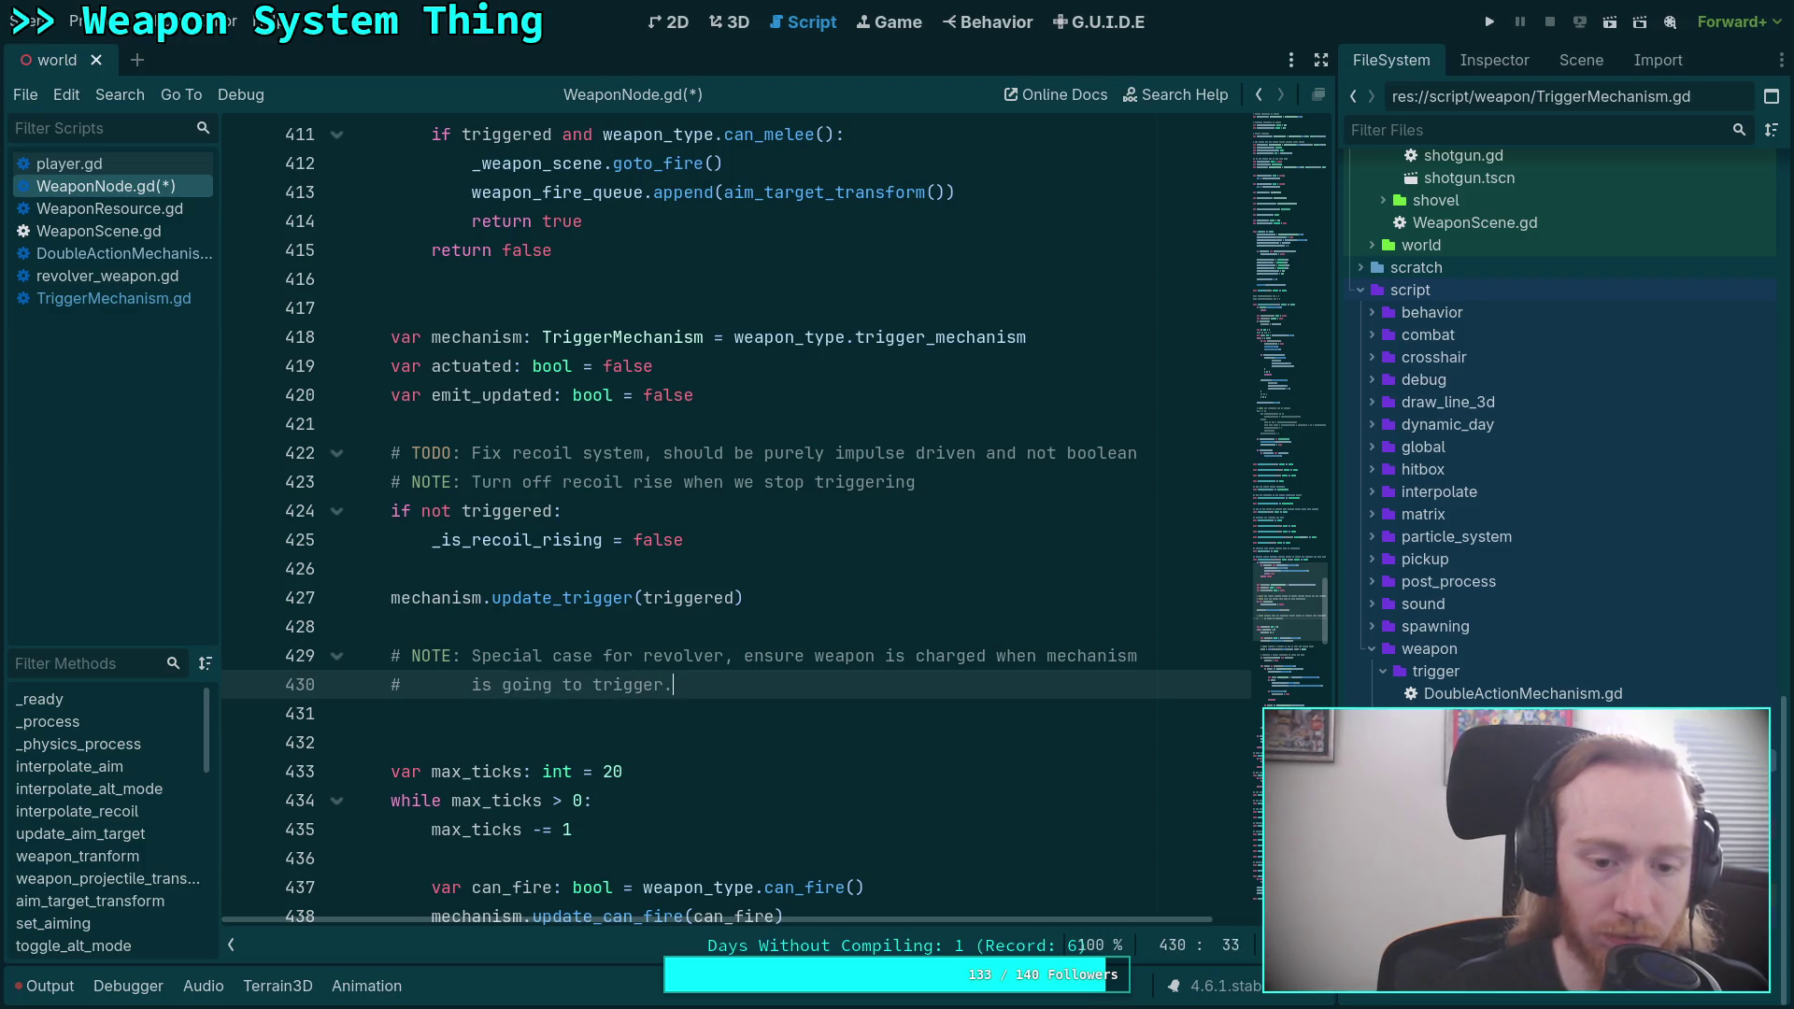
key(Return)
key(Down)
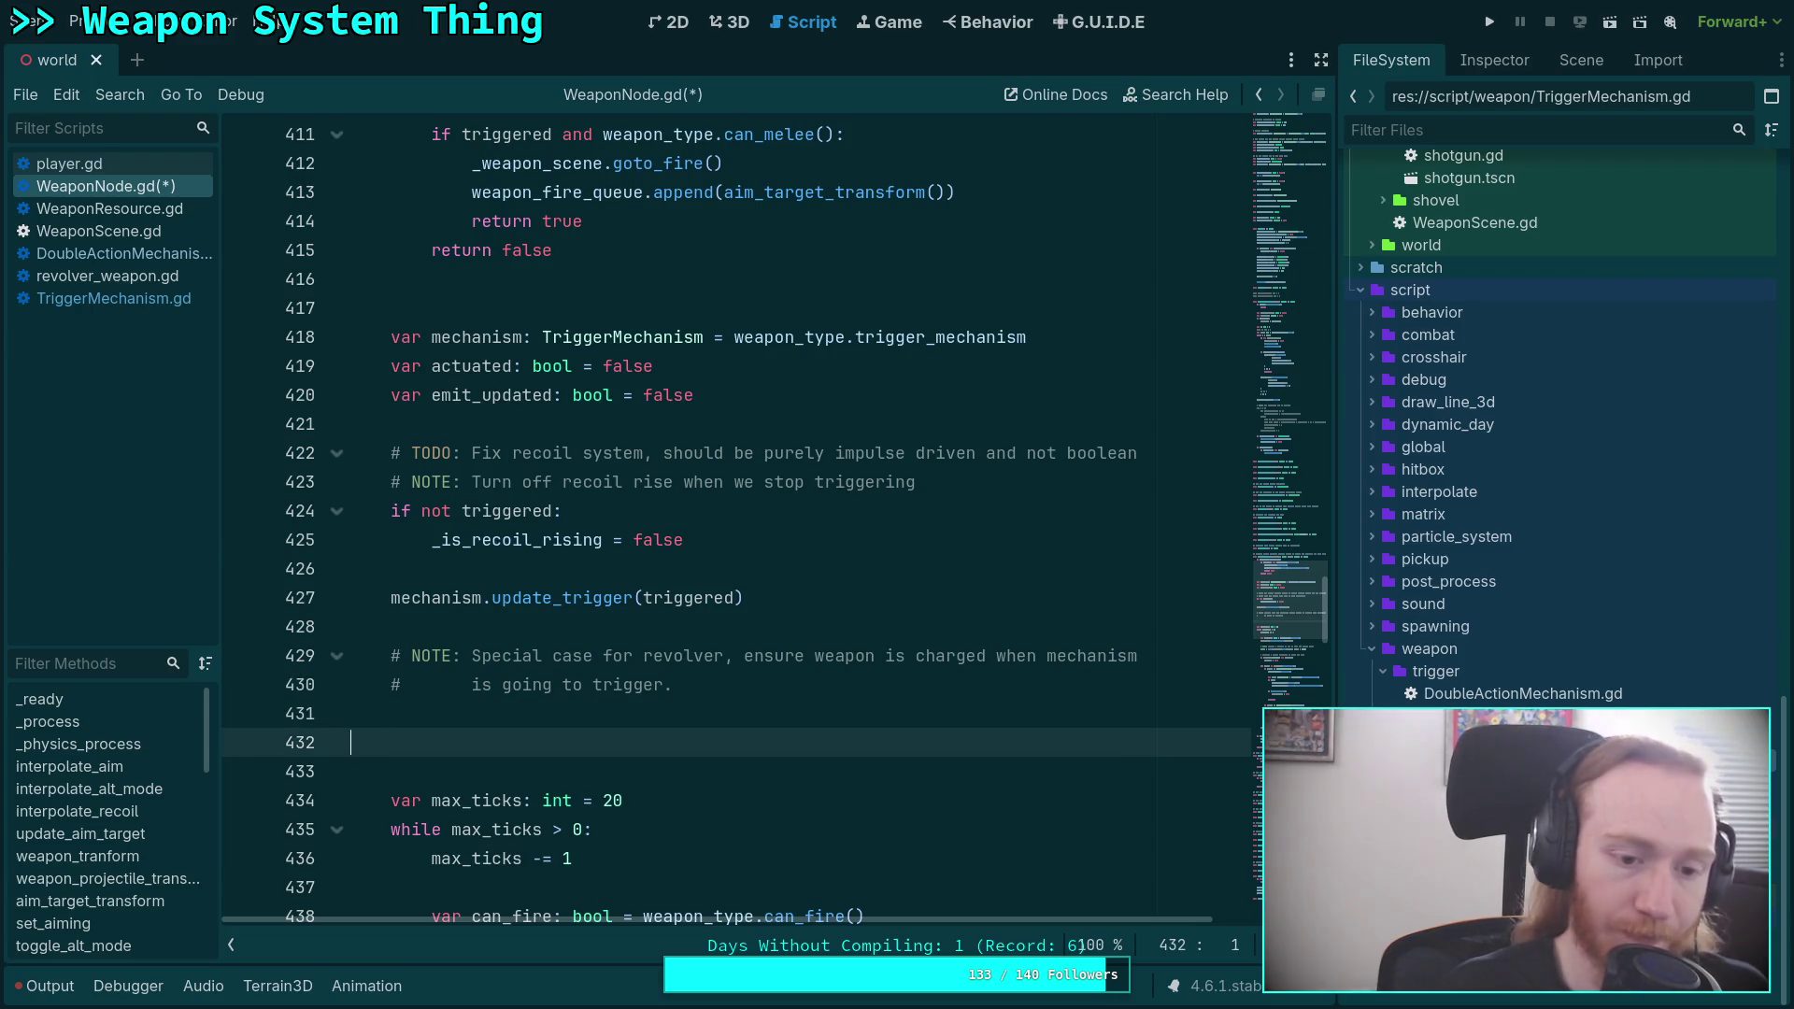
key(BackSpace)
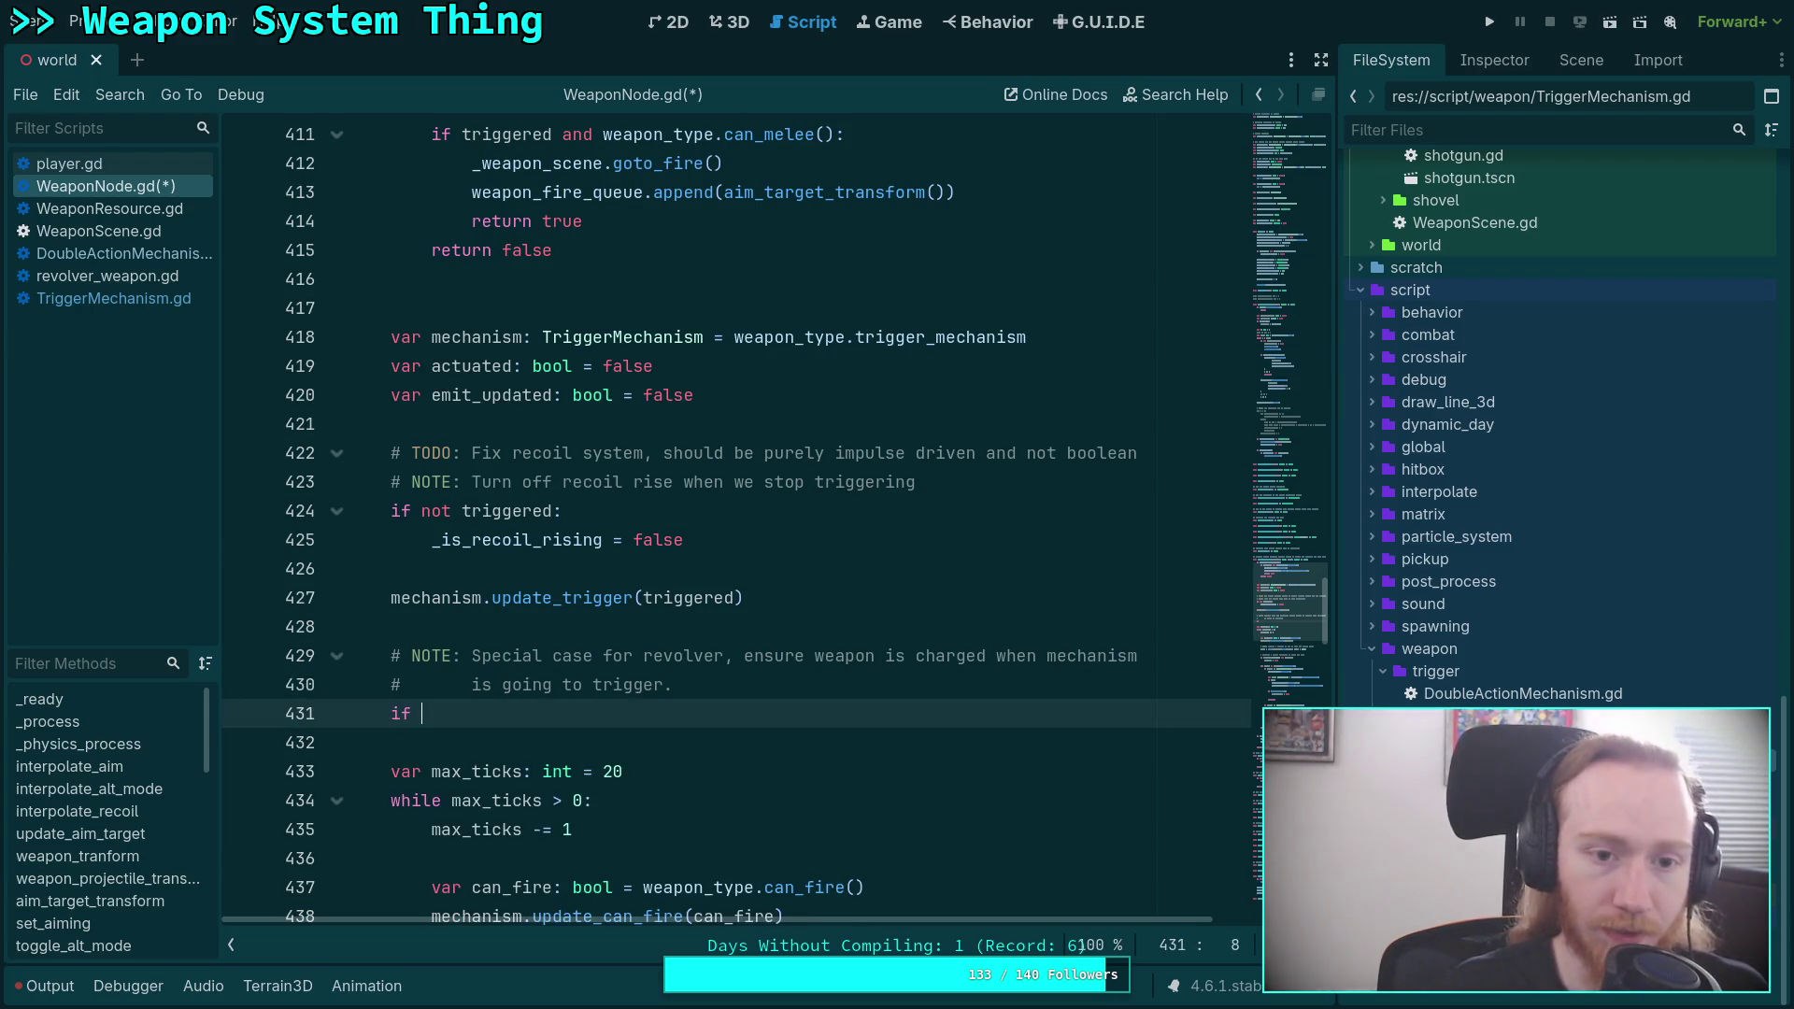
Start an if block checking weapon_type is RevolverWeapon and weapon_type.alt_mode.
scroll(1024, 715, down, 6)
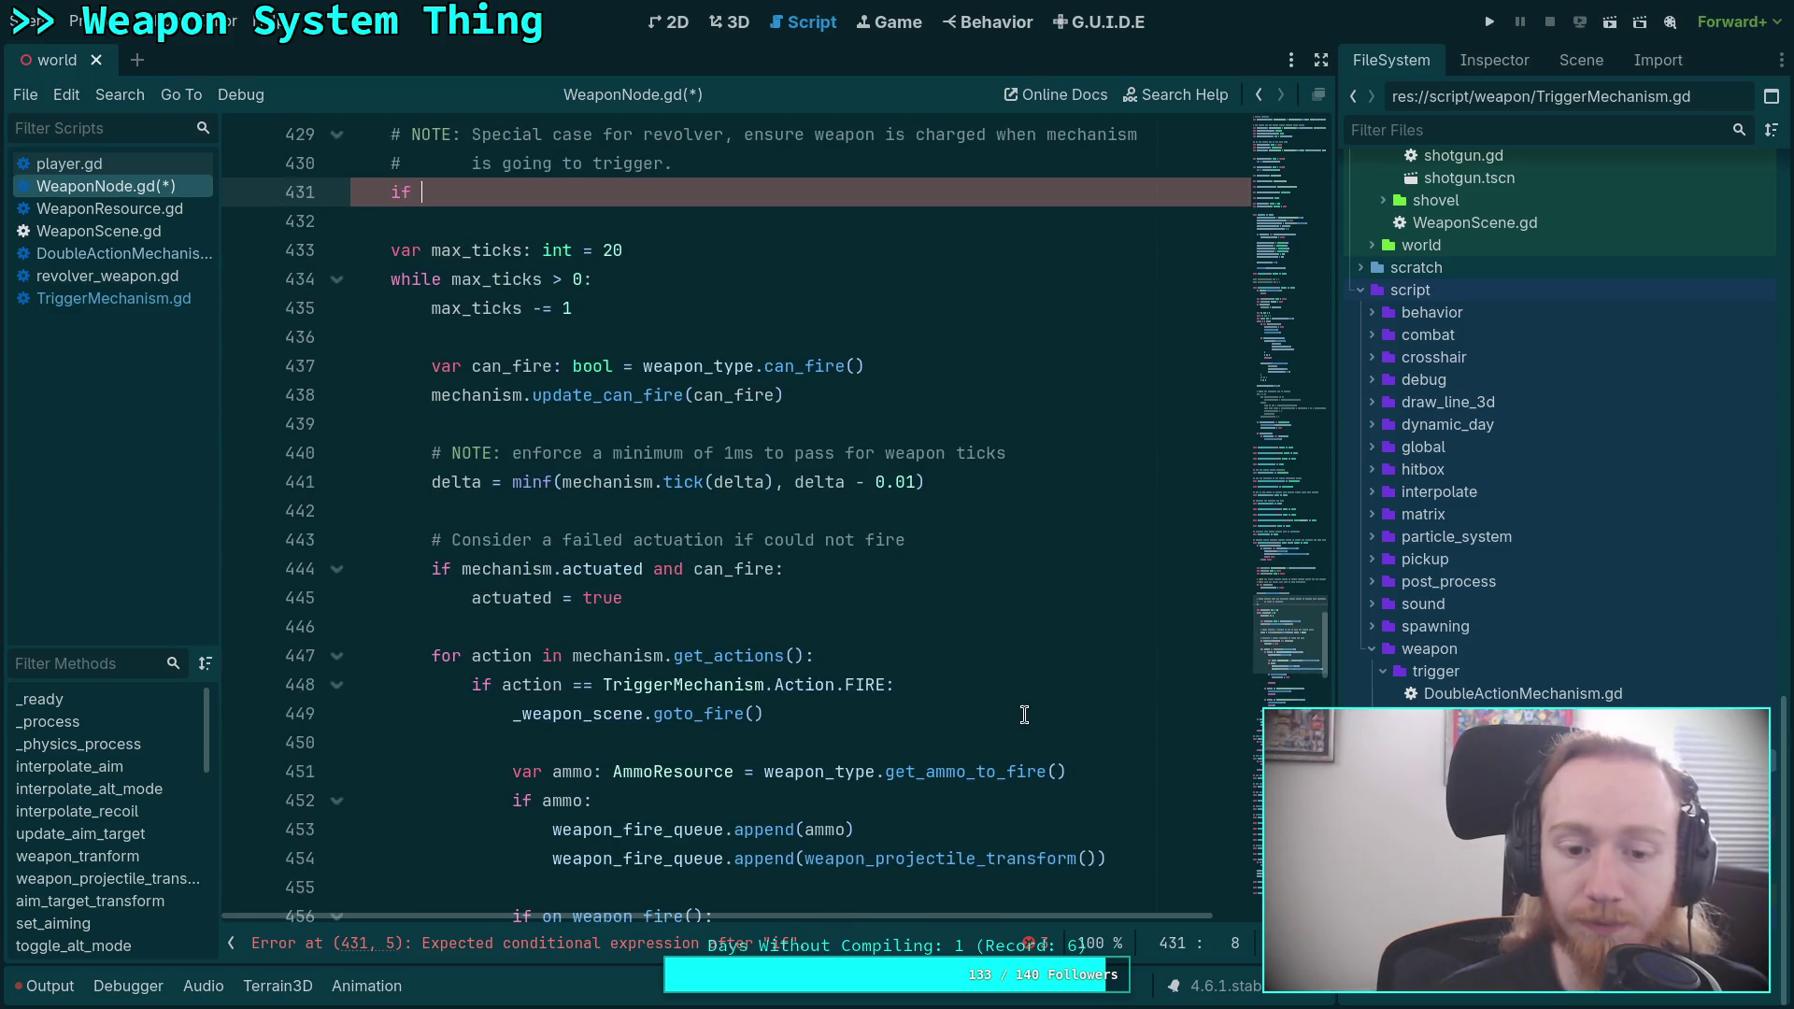
scroll(1025, 715, down, 4)
scroll(1024, 715, down, 4)
scroll(1024, 715, up, 16)
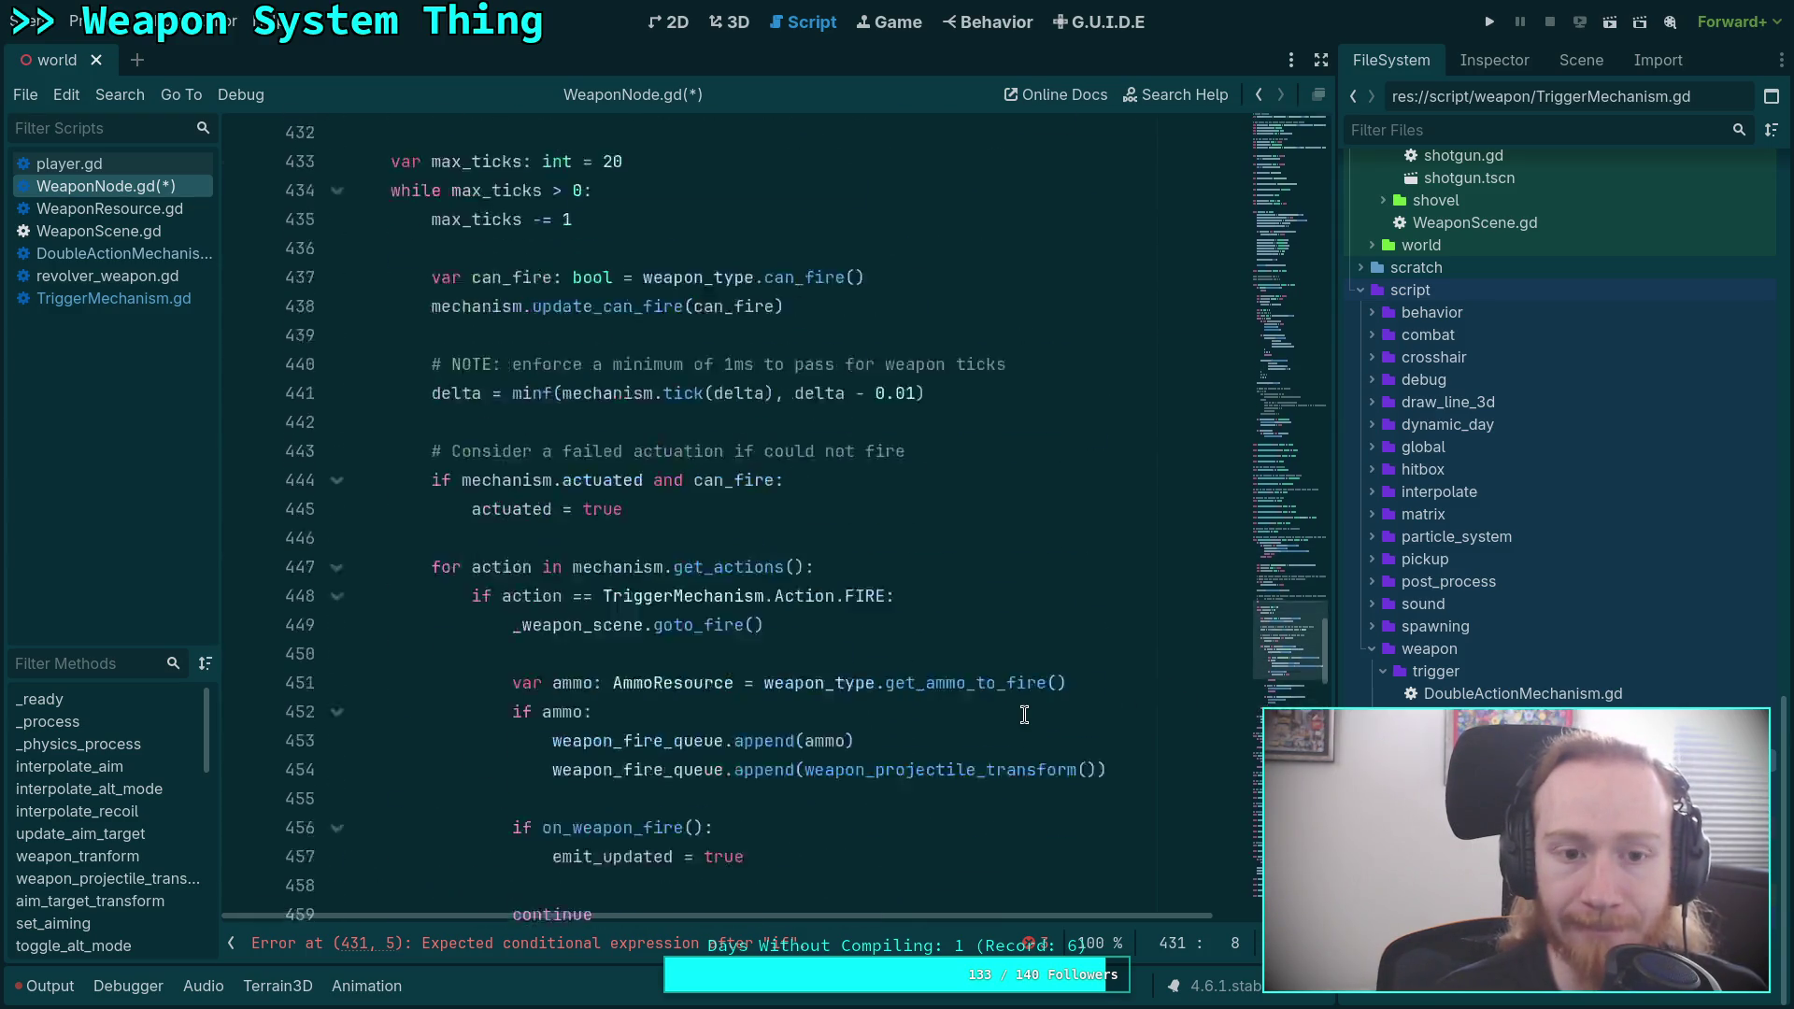
scroll(1024, 715, down, 3)
text(weapow)
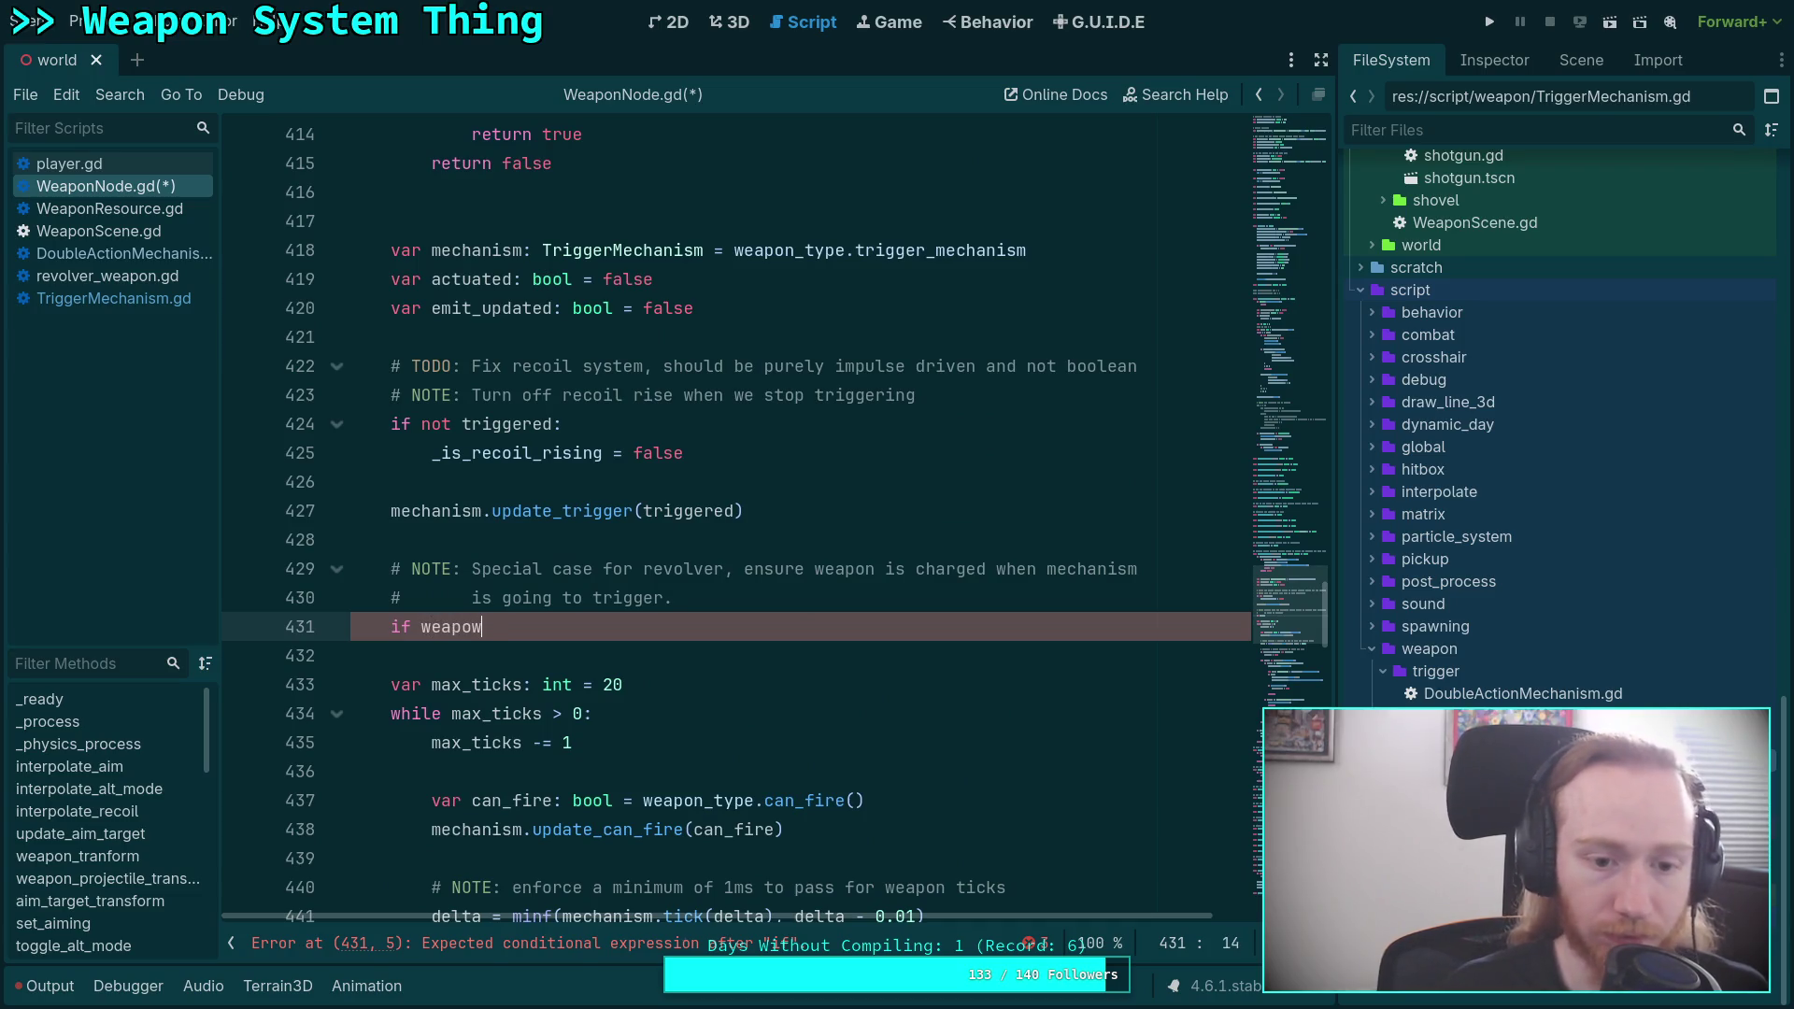
key(BackSpace)
text(n_t)
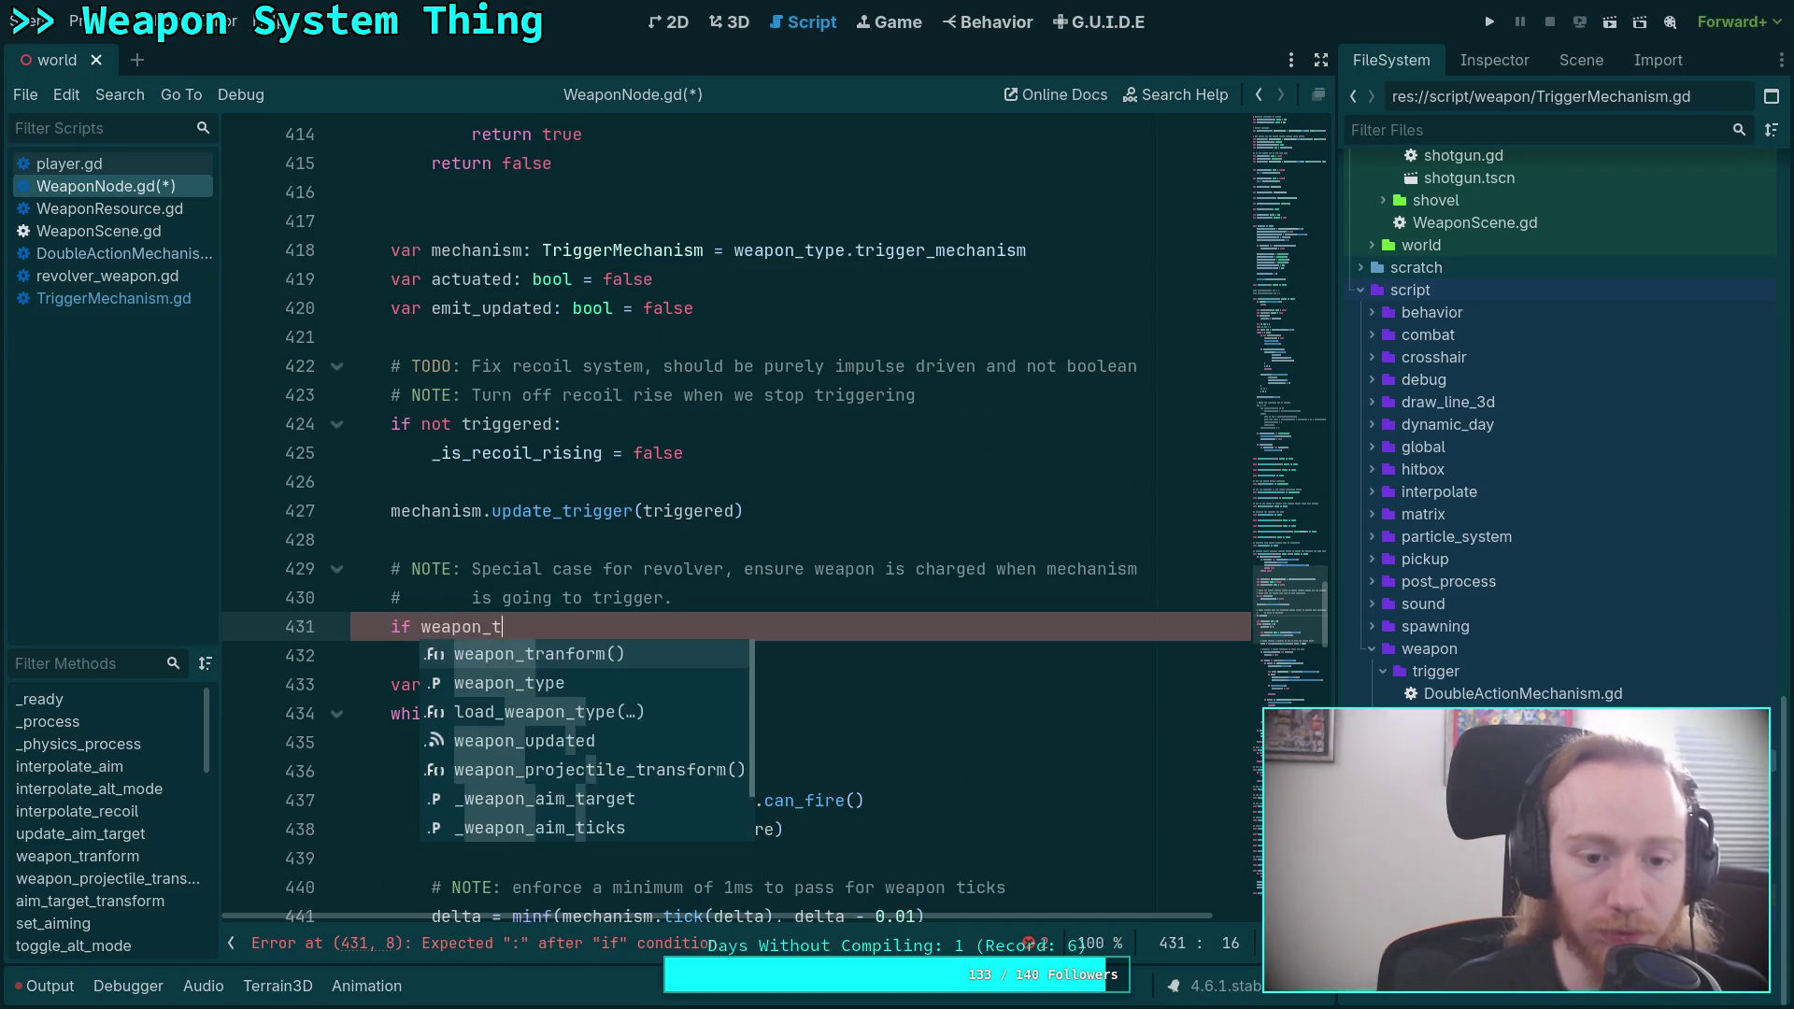
text(ype is )
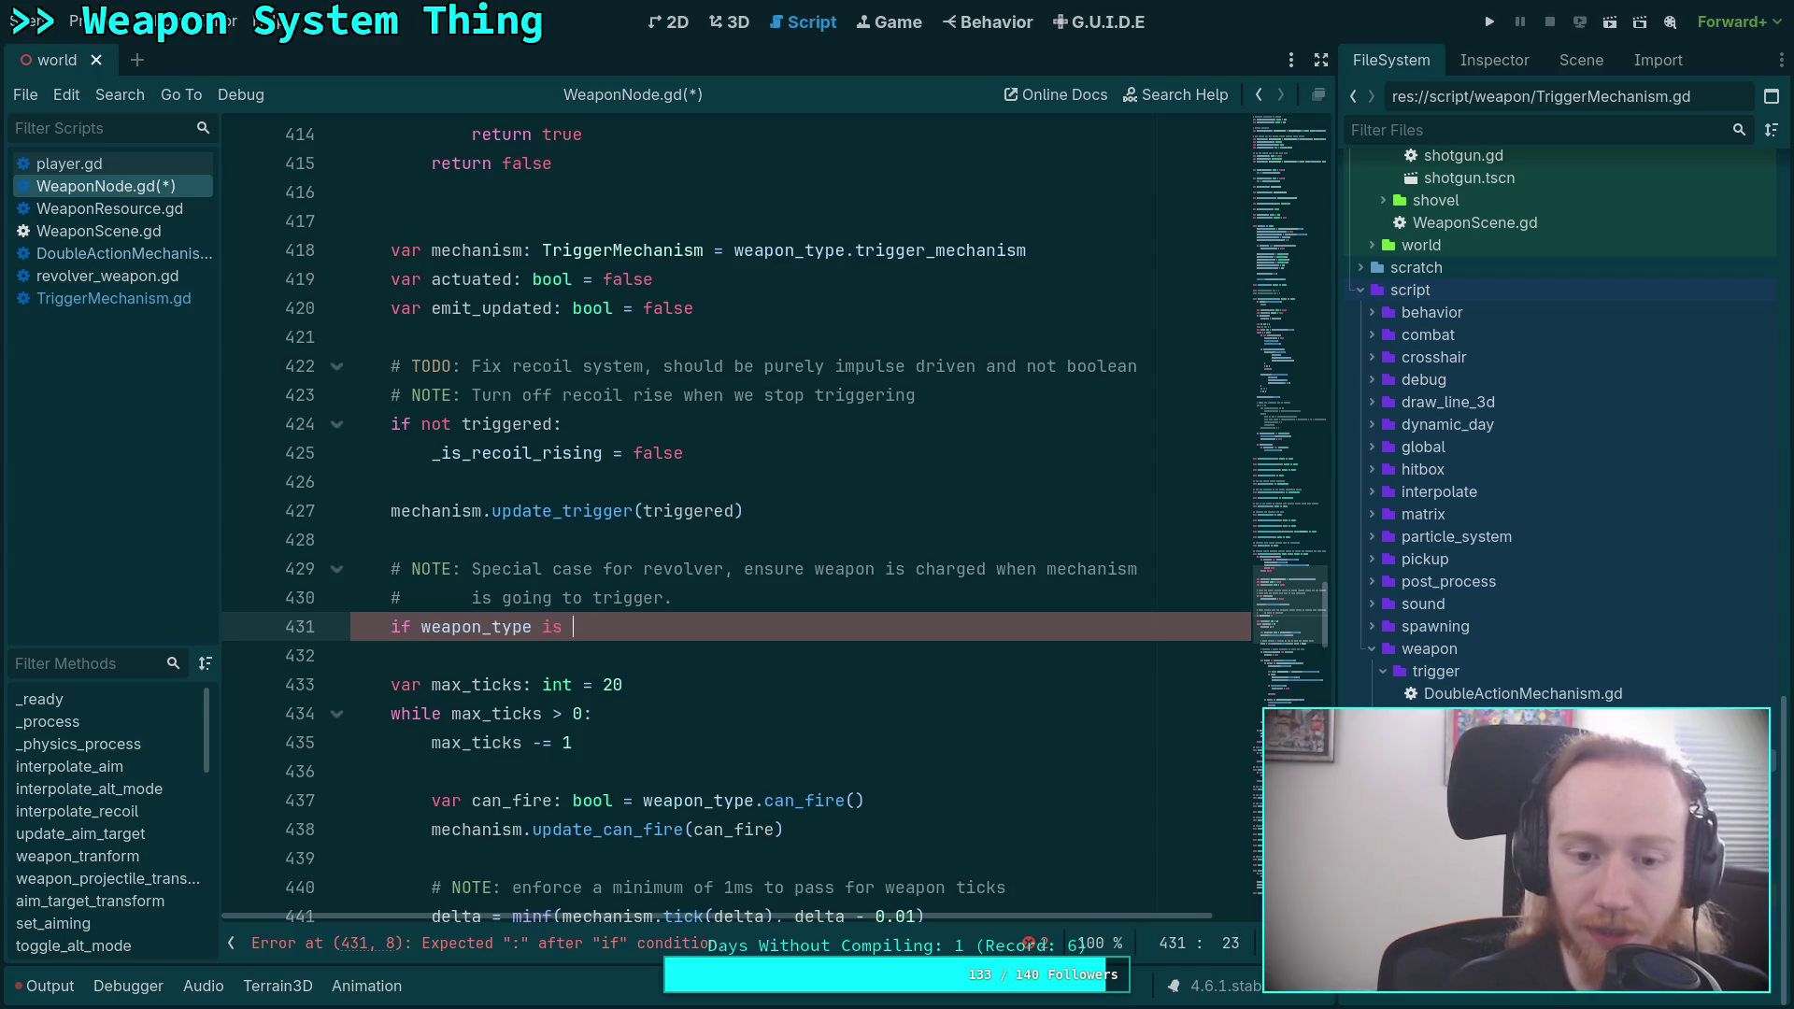
text(Revo)
key(Return)
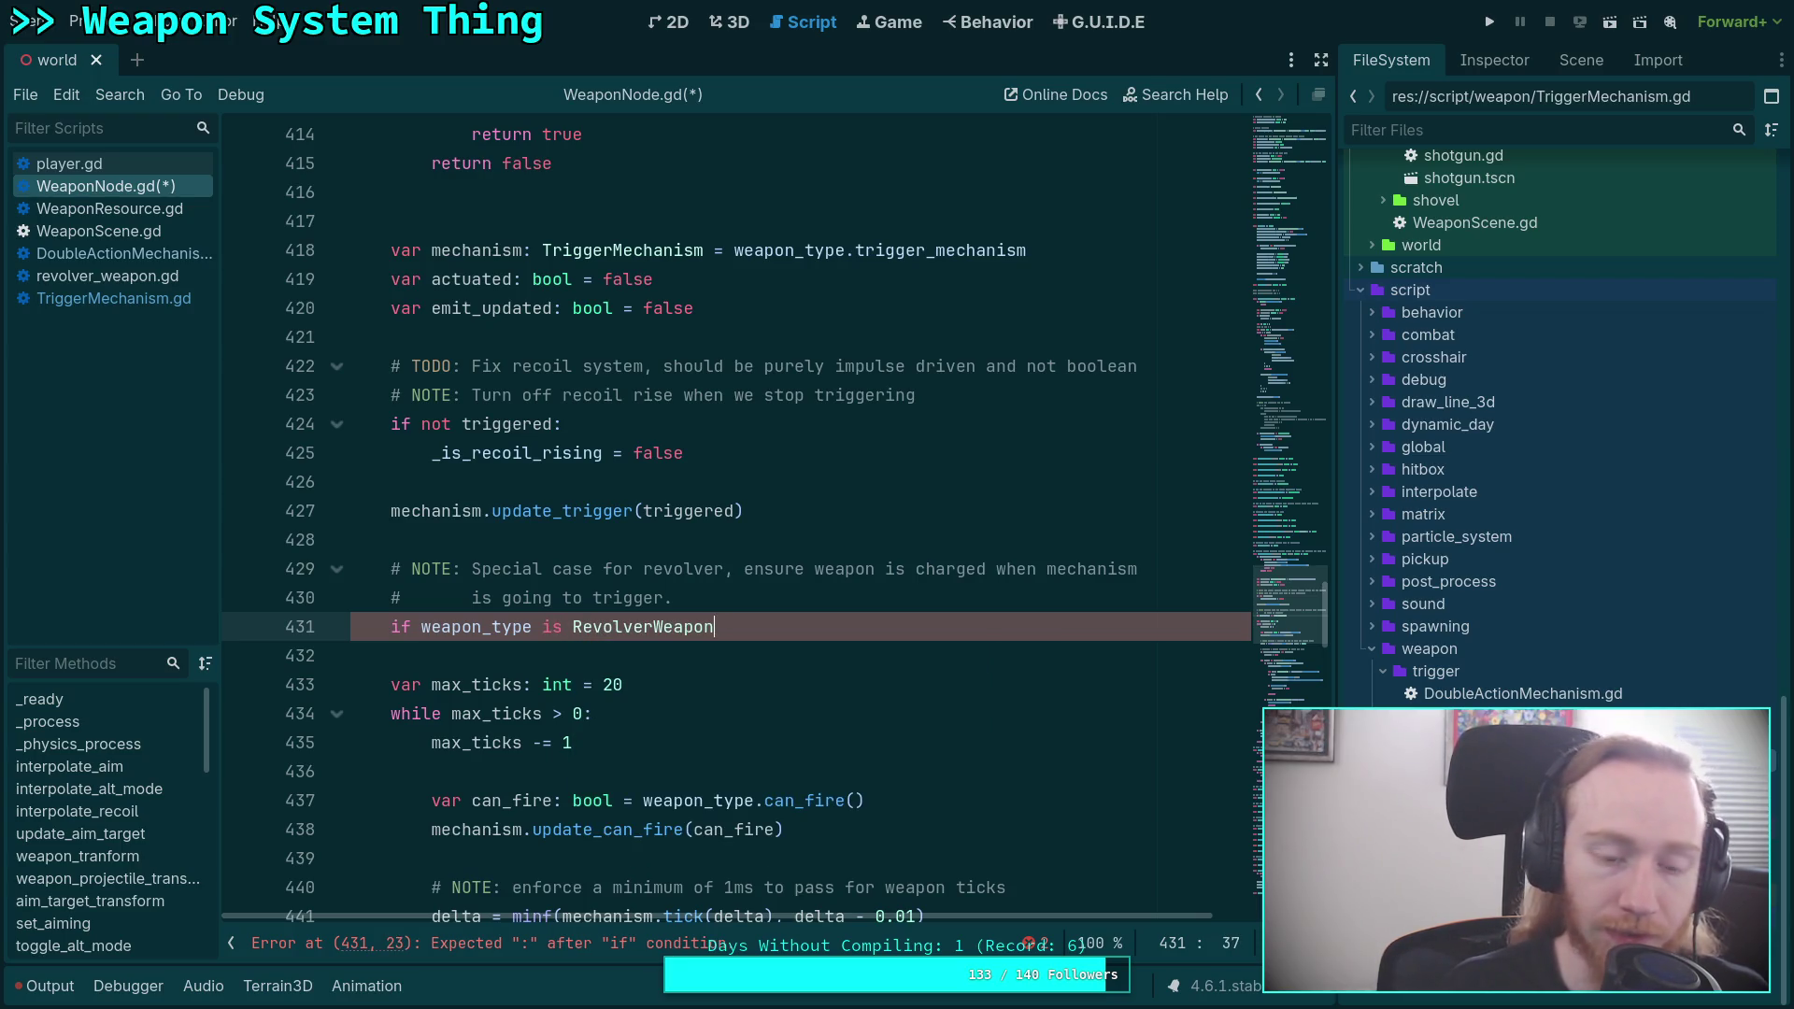
text( and weapo)
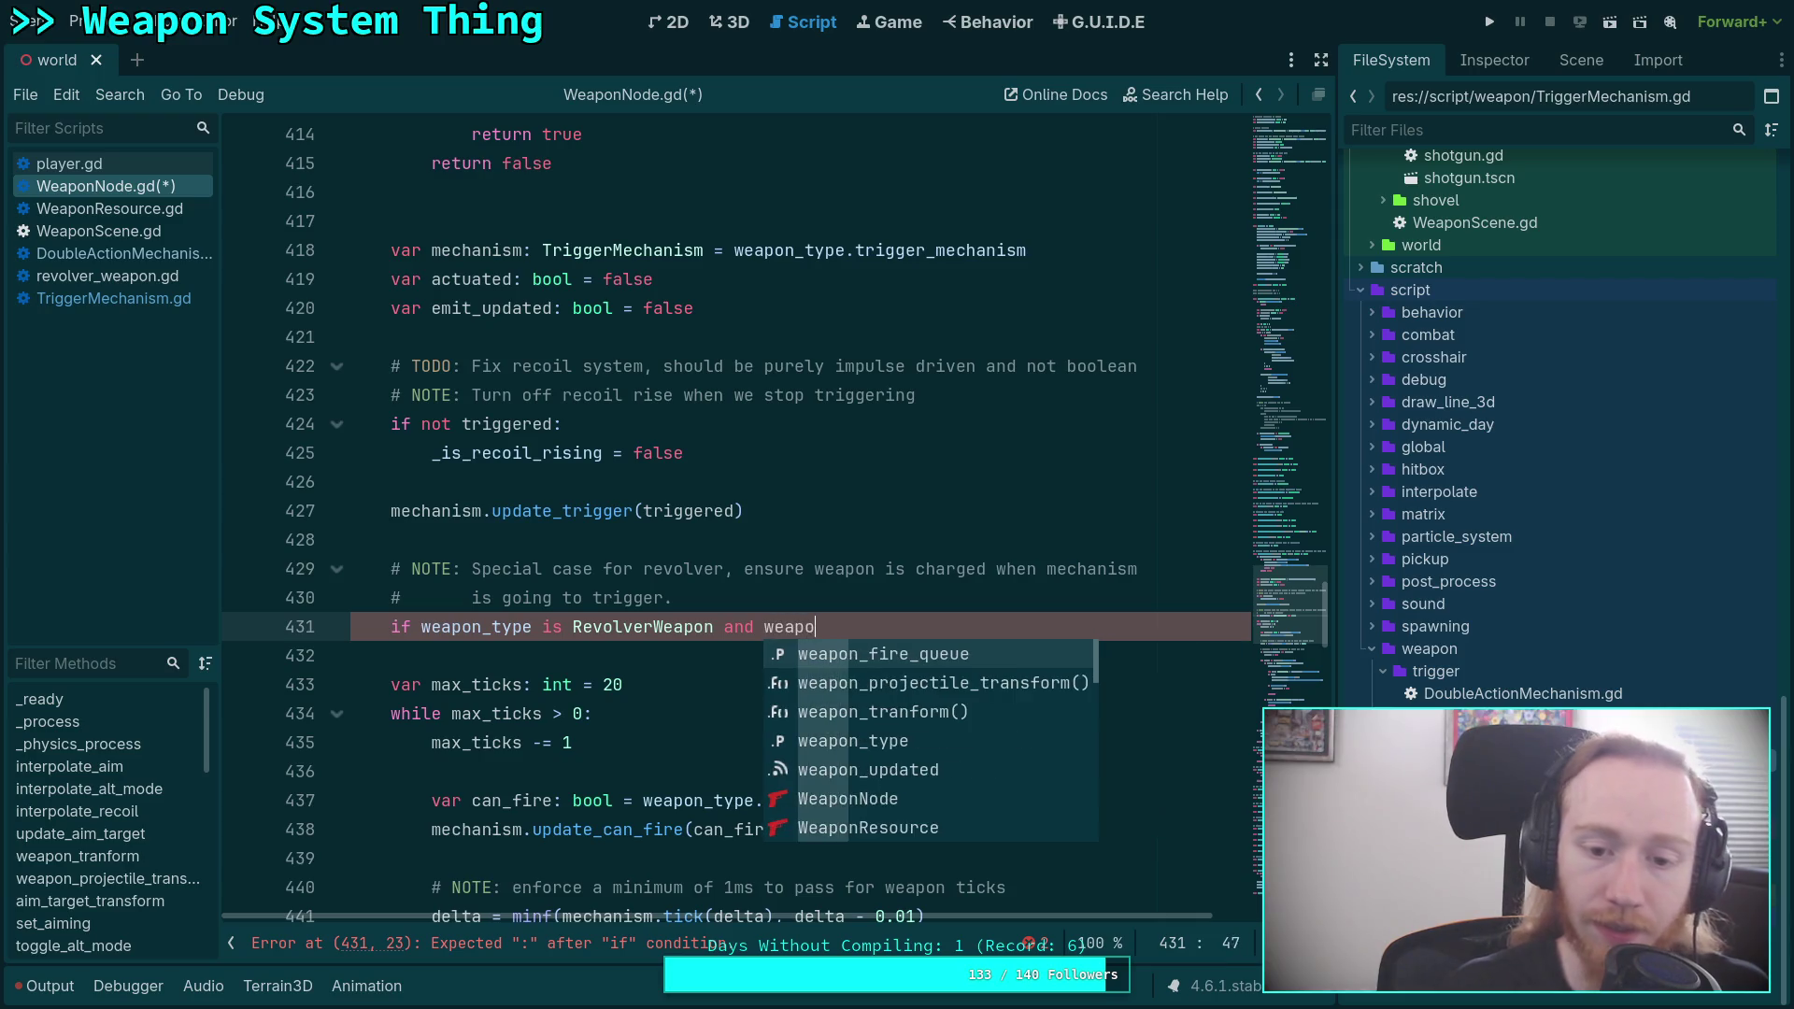
text(n.t)
key(BackSpace)
key(BackSpace)
text(_type.alt_mode)
key(Return)
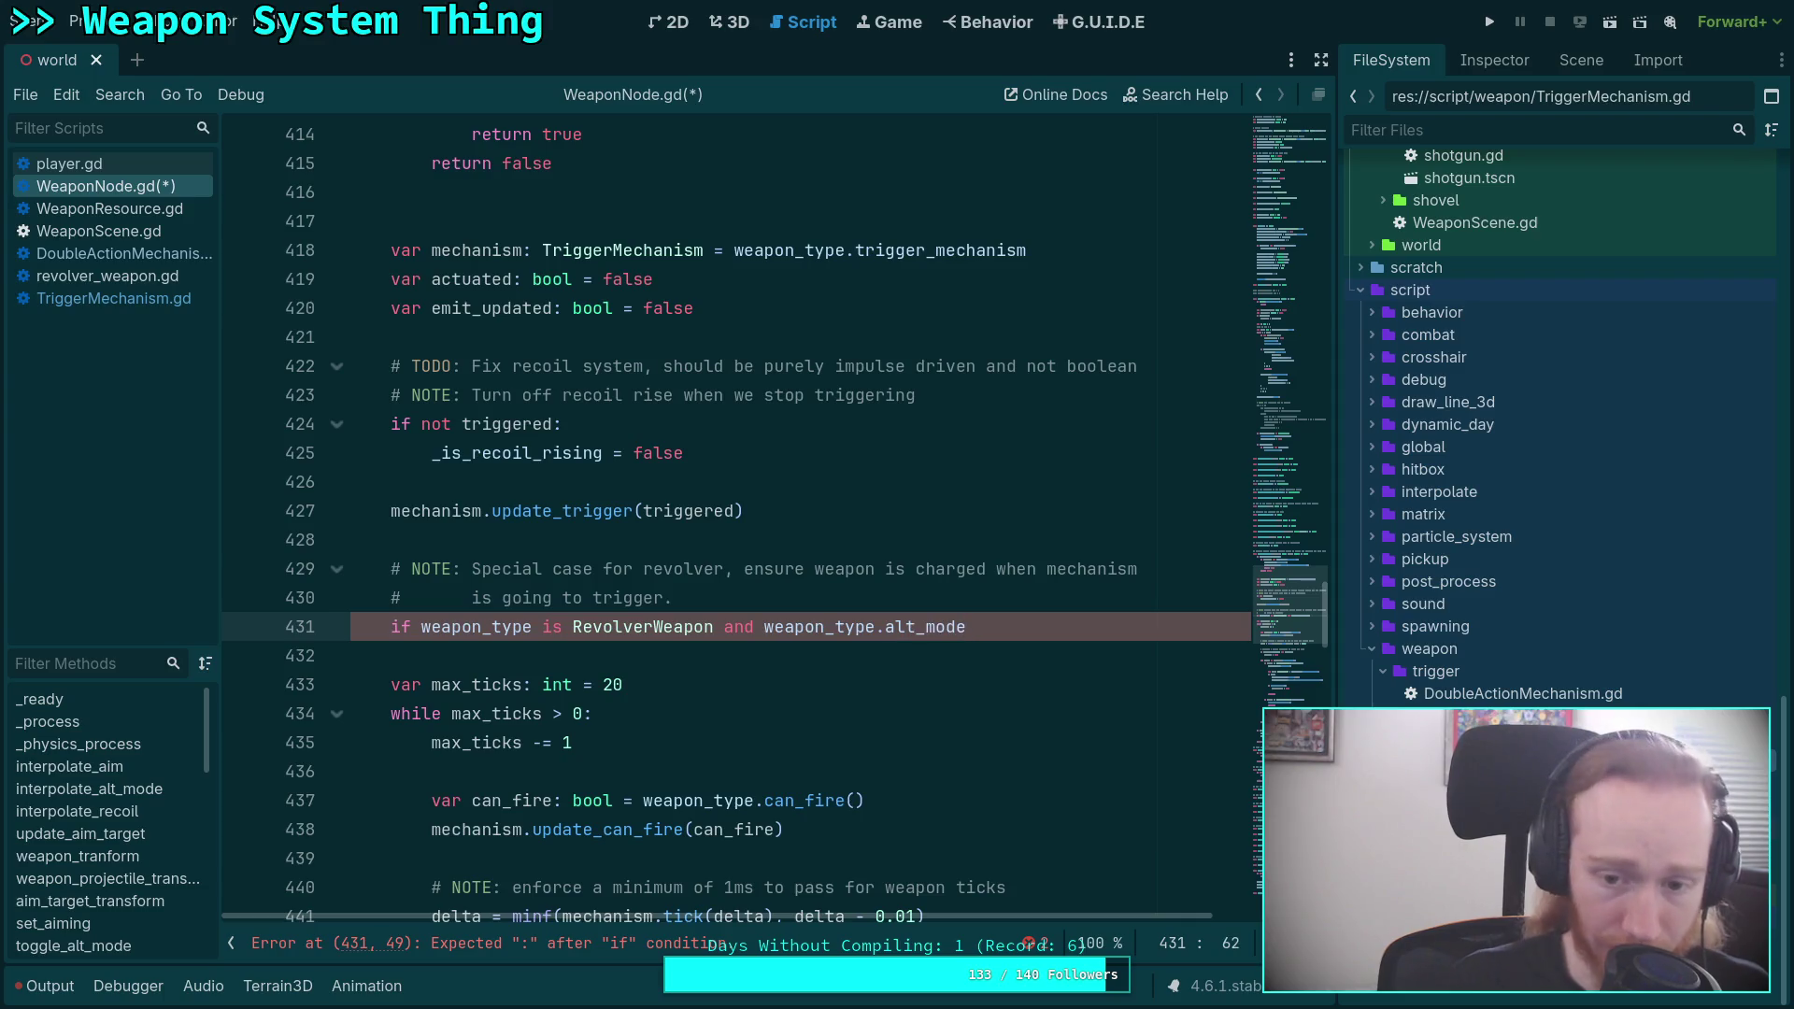
text(:)
key(Return)
Extend the condition with 'and mechanism.should_trigger()'.
key(BackSpace)
key(BackSpace)
key(BackSpace)
text(and wea)
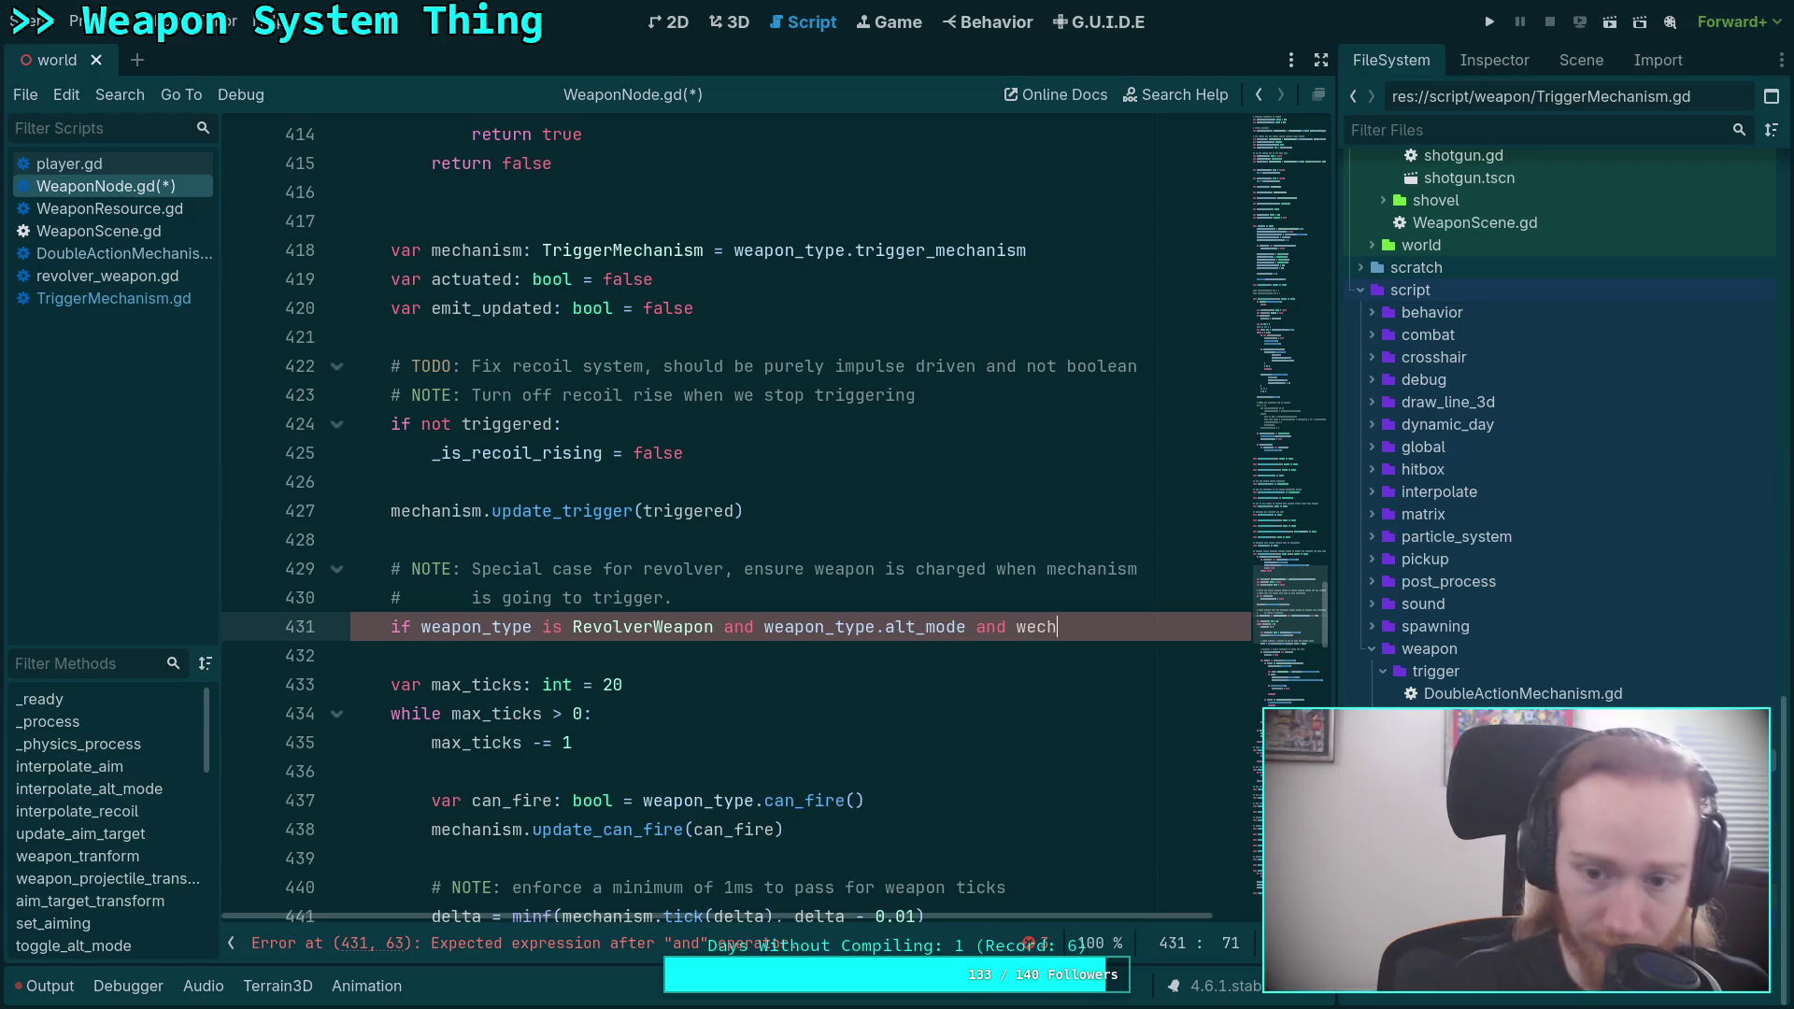
key(BackSpace)
key(BackSpace)
key(BackSpace)
text(mehan)
key(BackSpace)
key(BackSpace)
key(BackSpace)
text(chanism.sho)
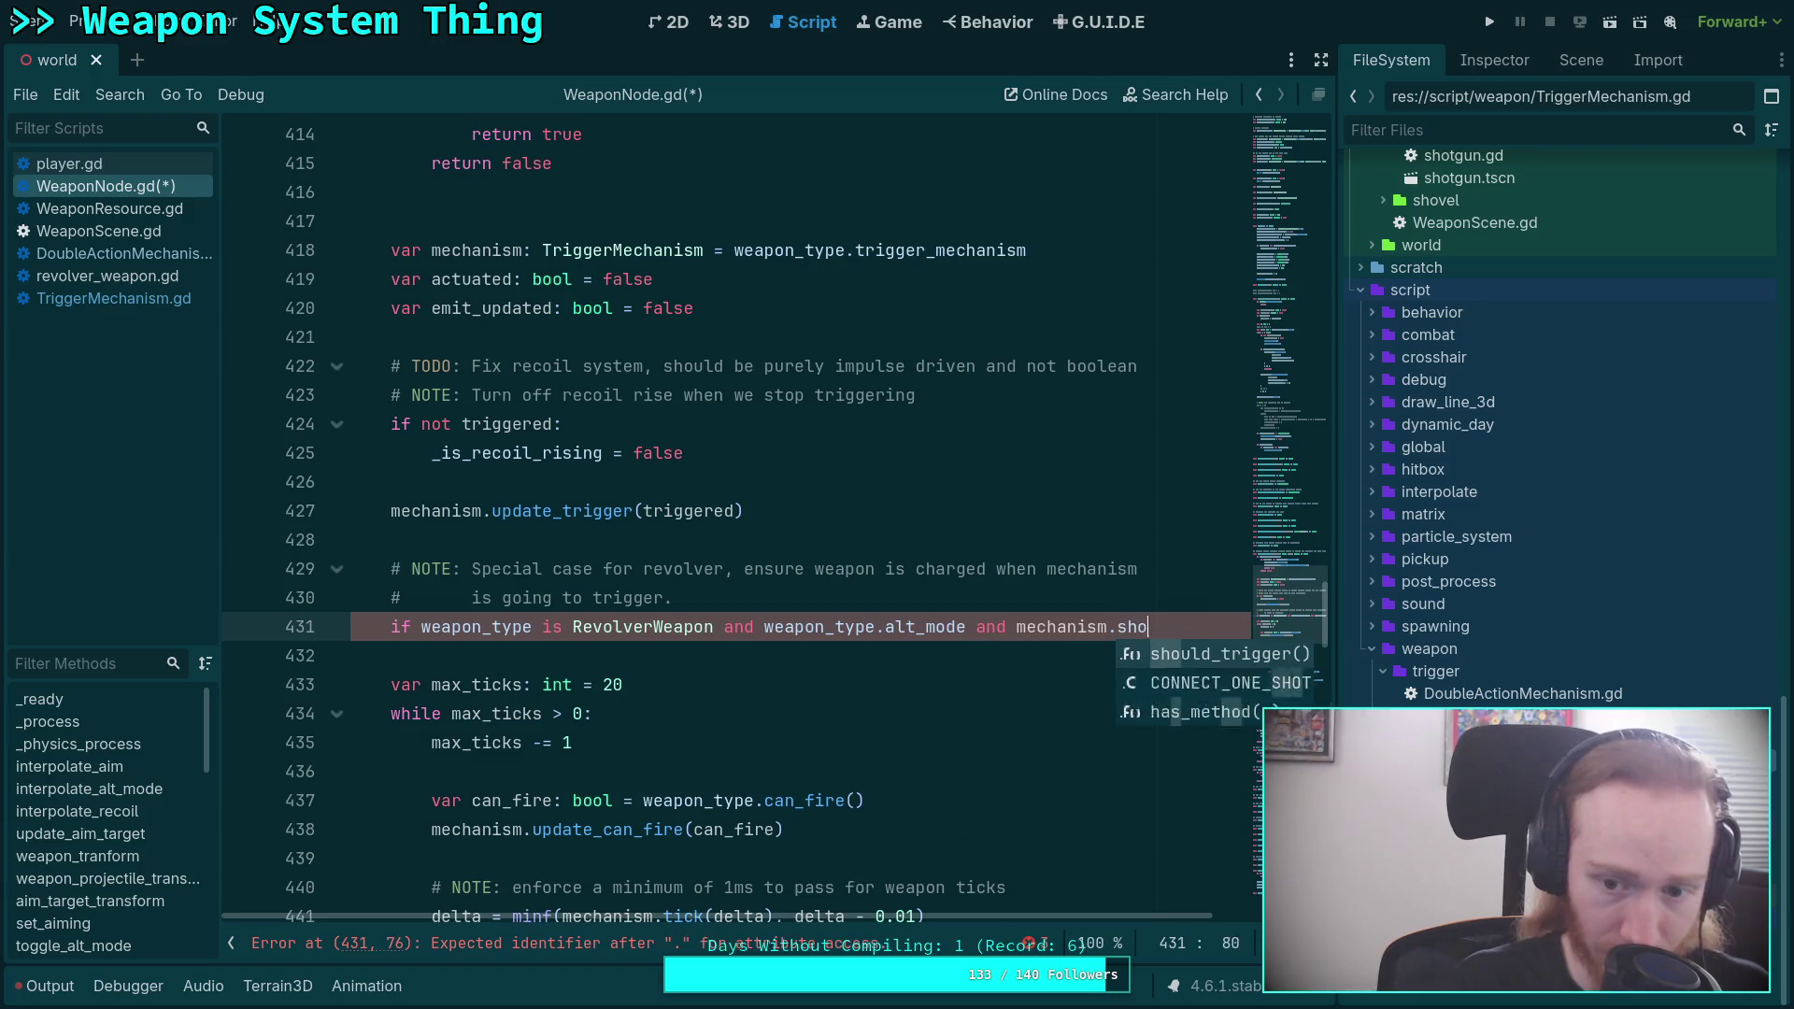
key(Return)
text(:)
key(Return)
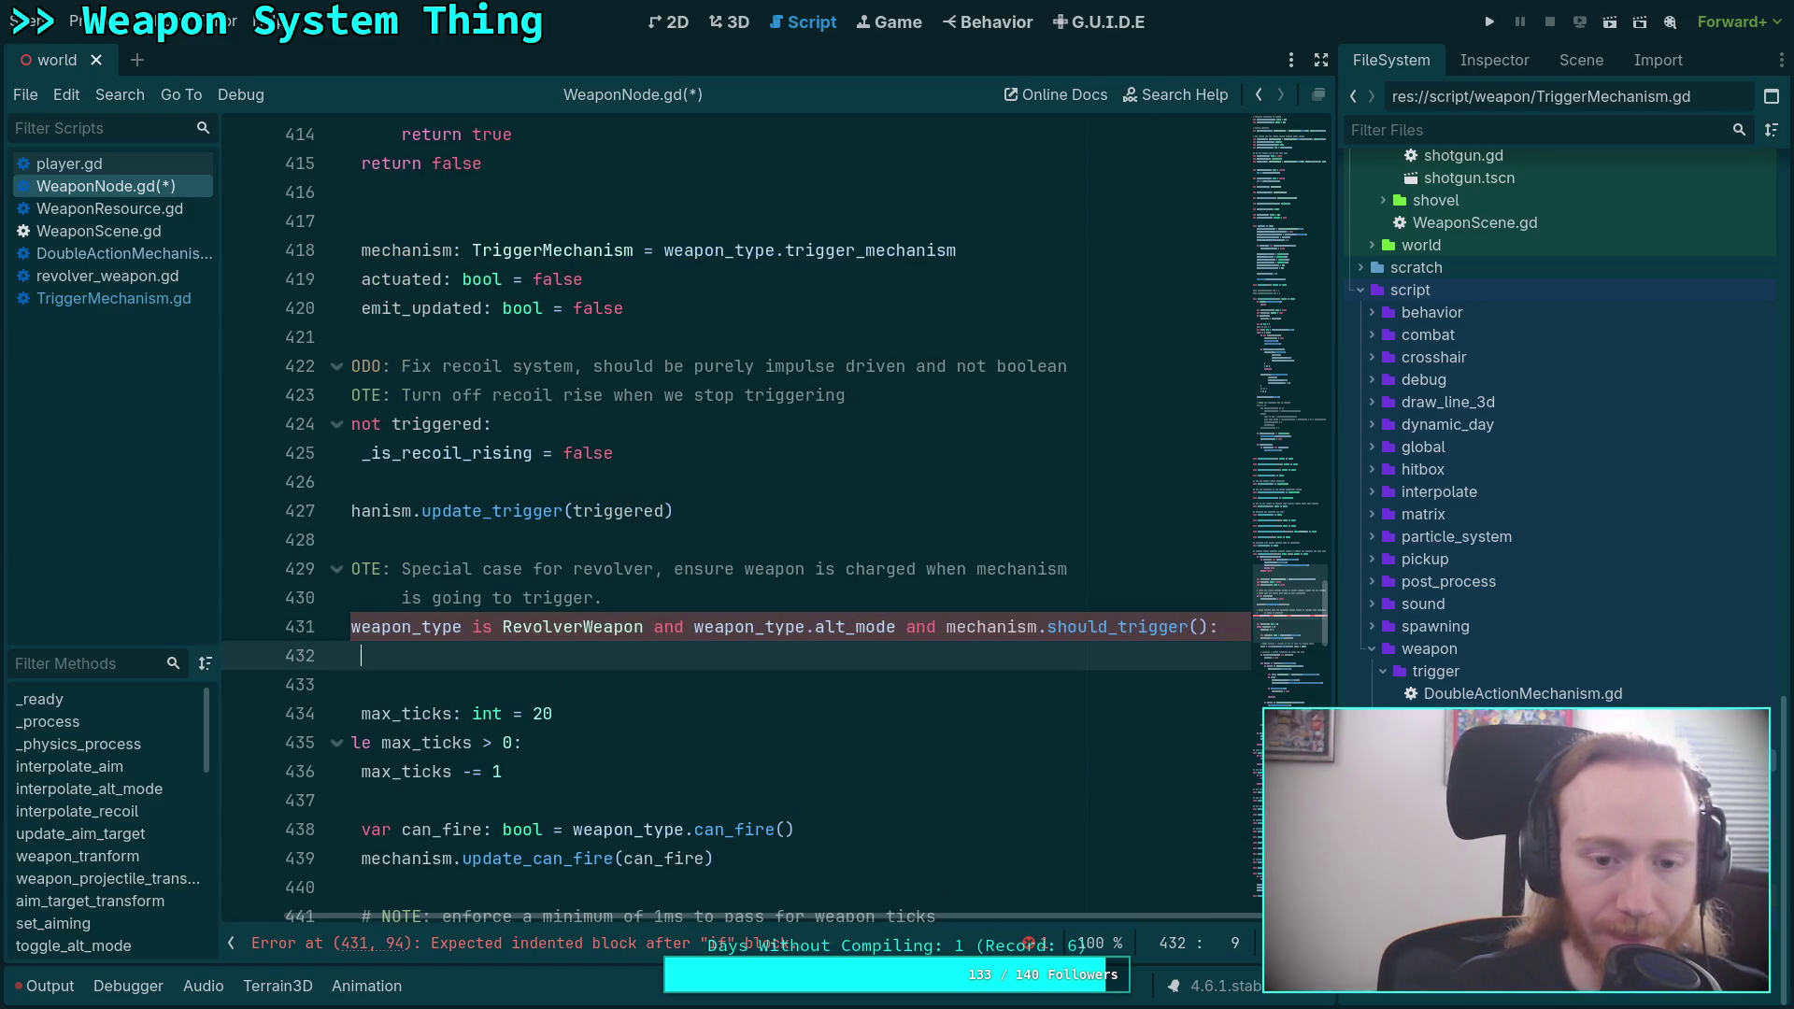
Call on_weapon_charged() in the block body, save, and look up its definition.
text(on)
key(BackSpace)
key(BackSpace)
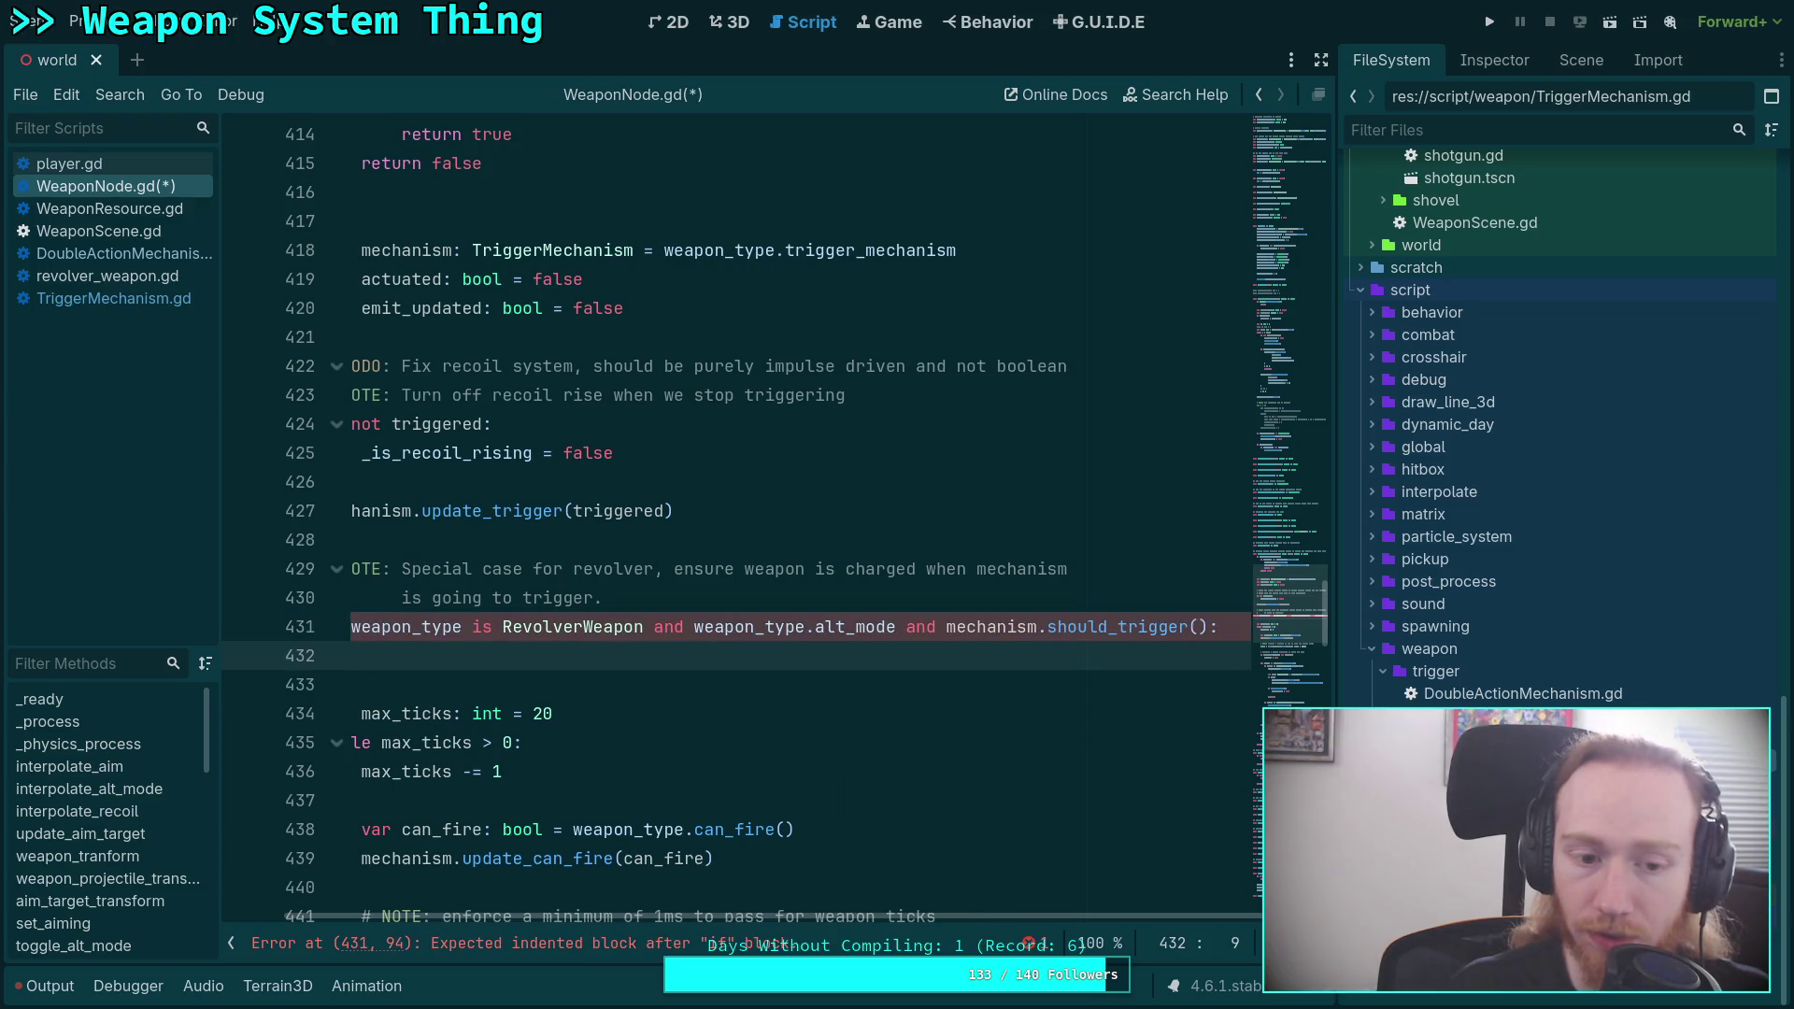
text(on_)
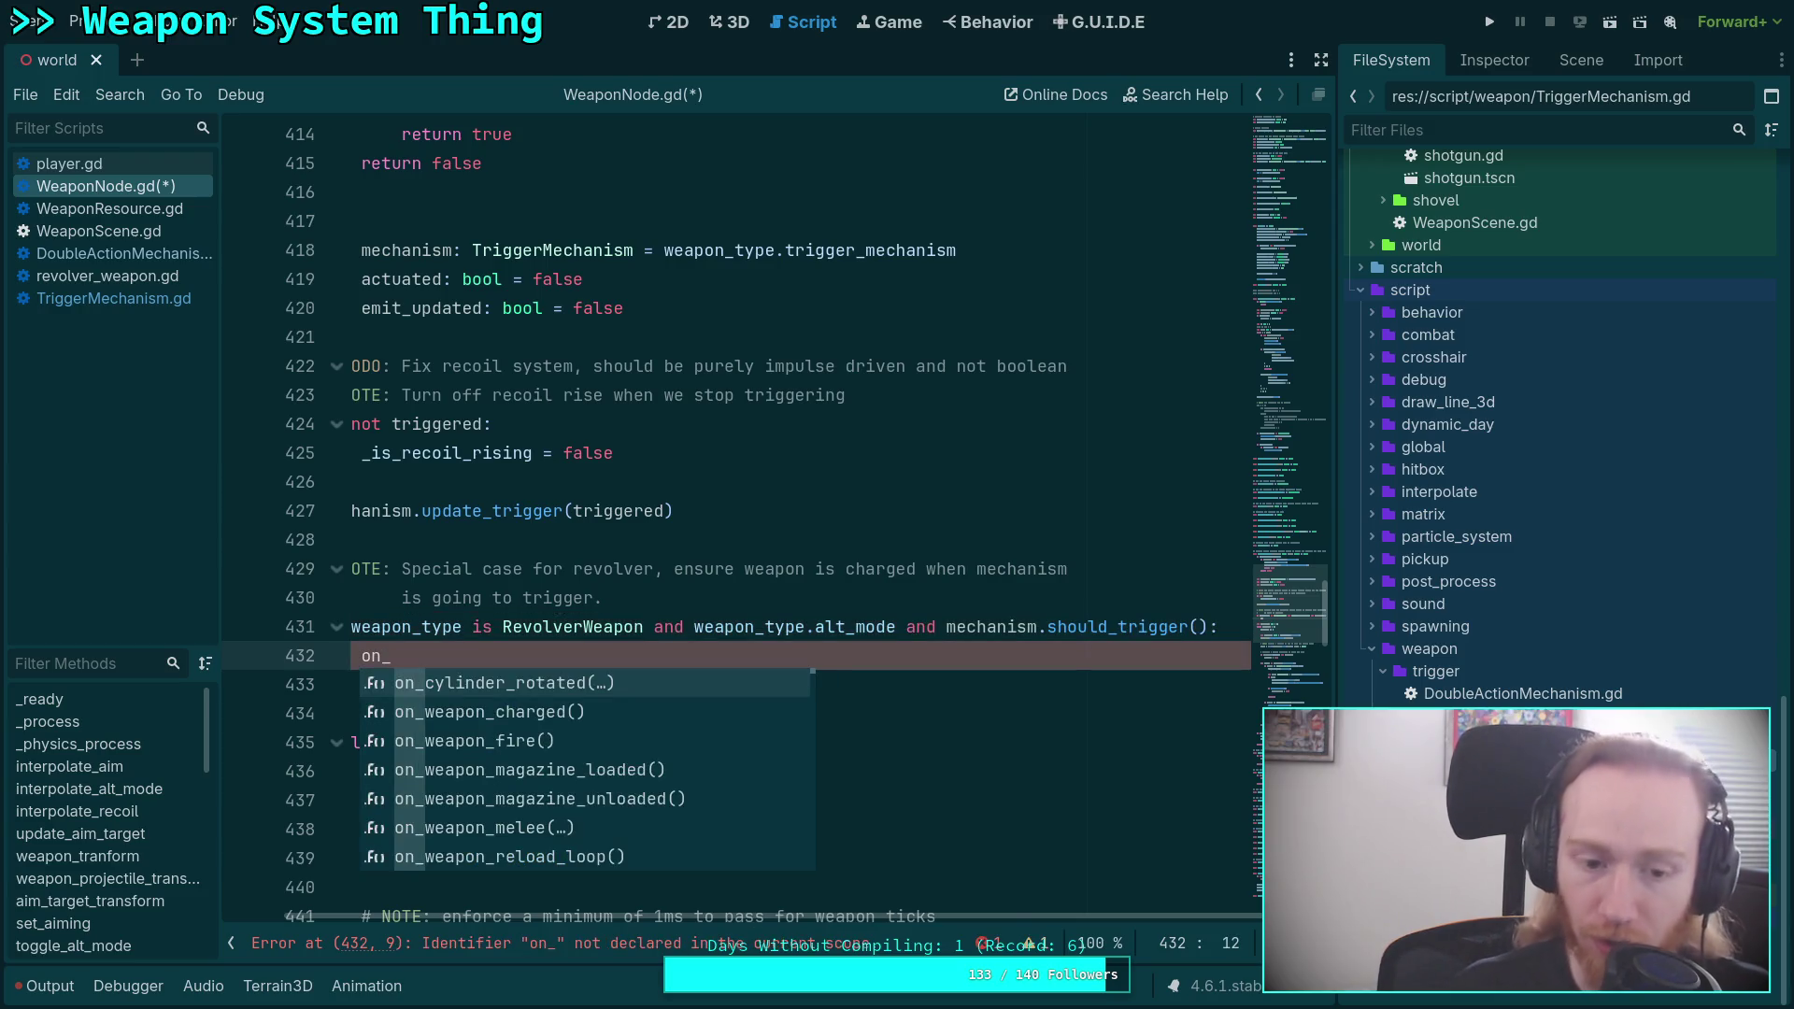
key(Down)
key(Return)
key(ctrl+s)
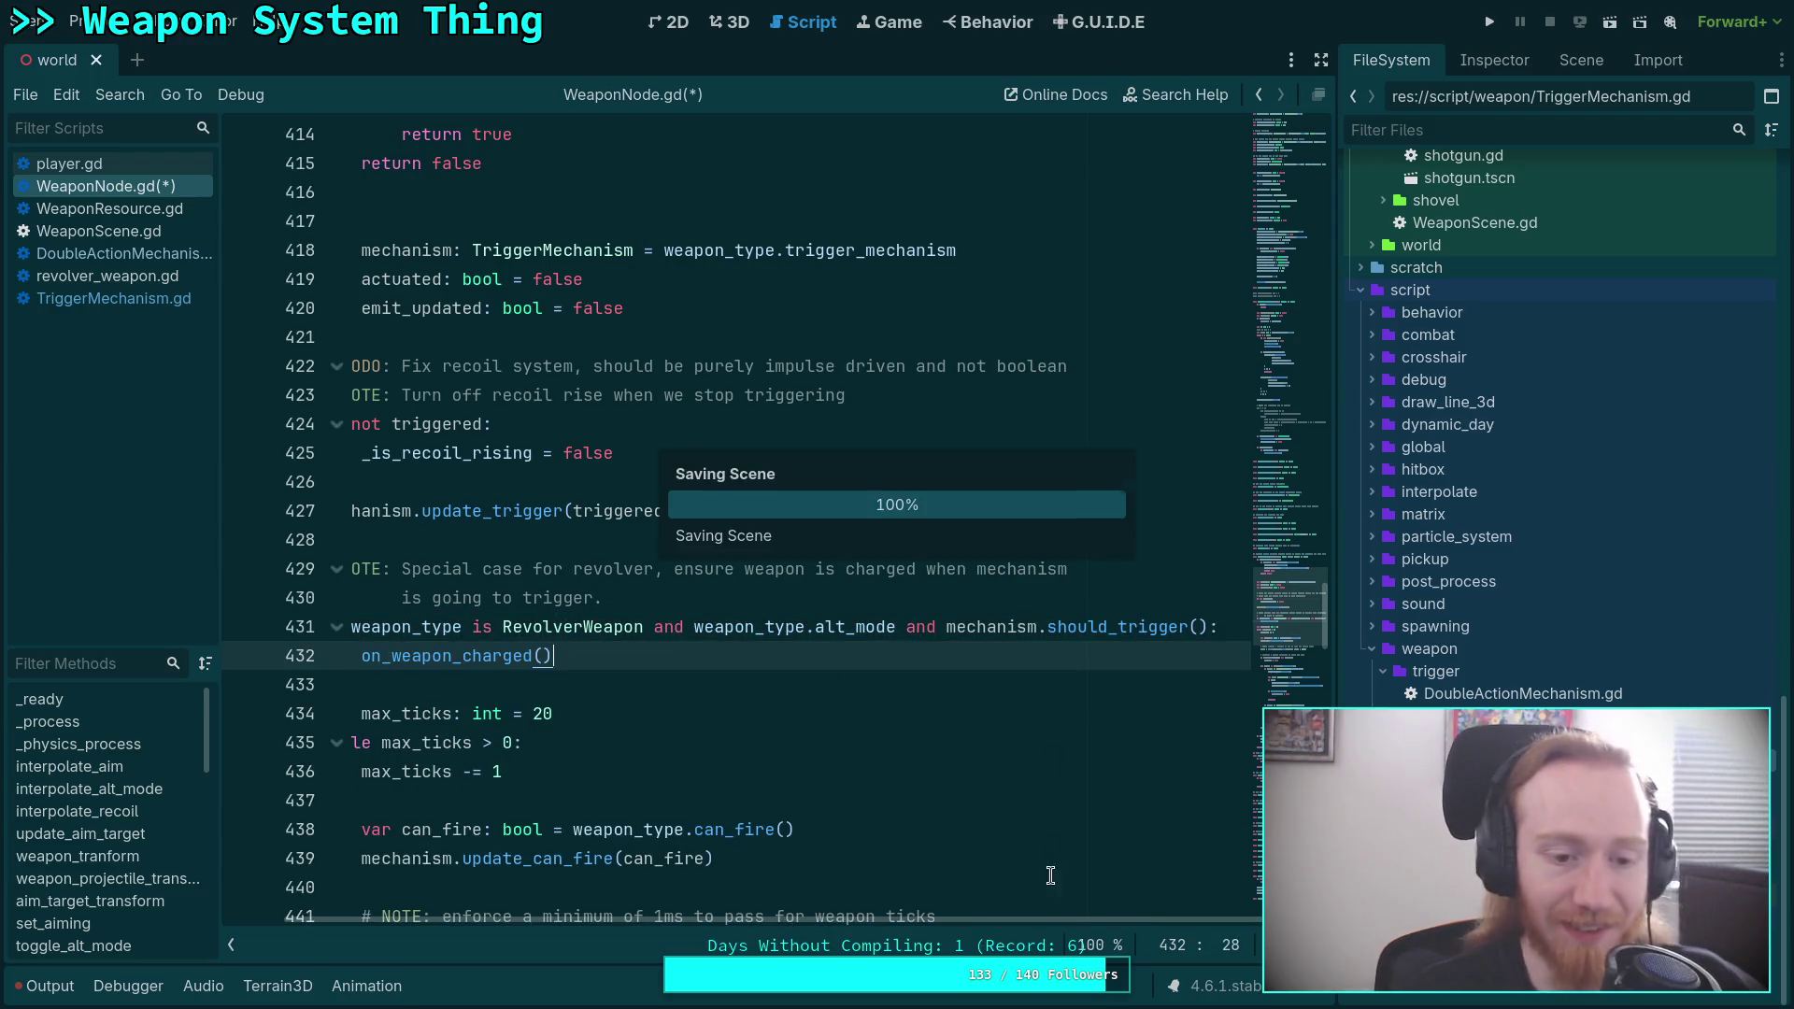
right_click(561, 659)
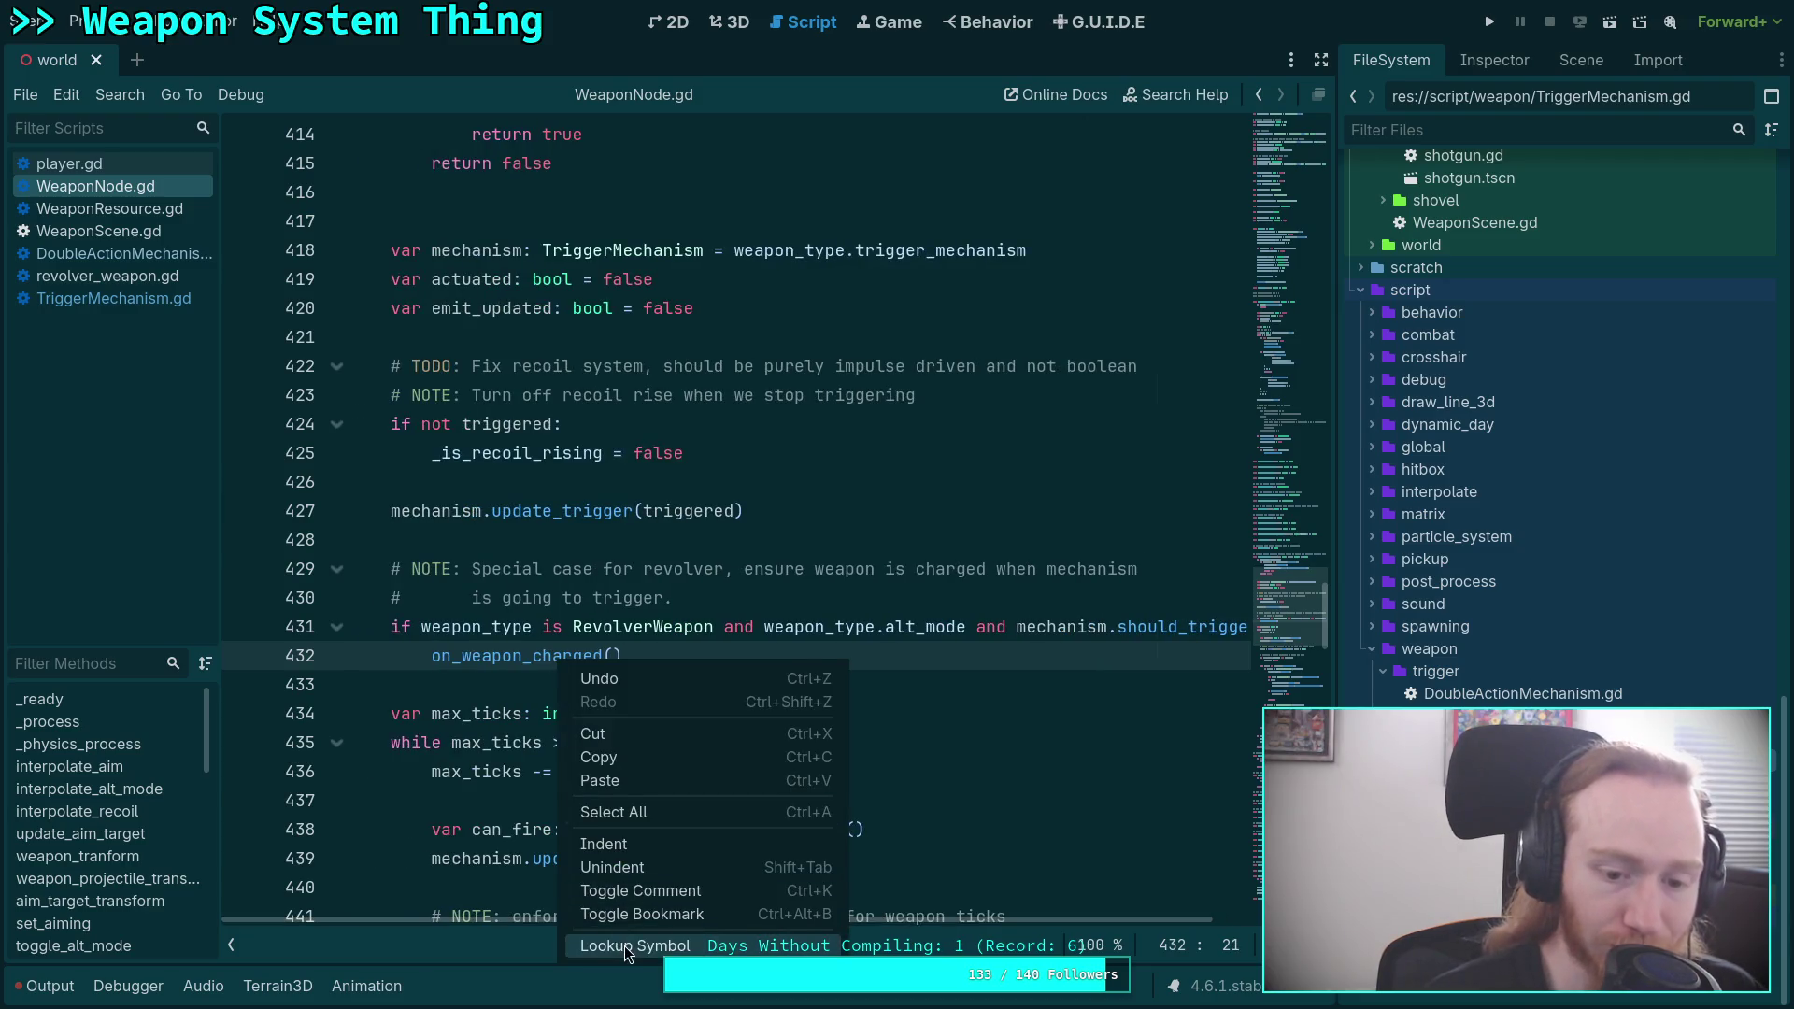
click(624, 946)
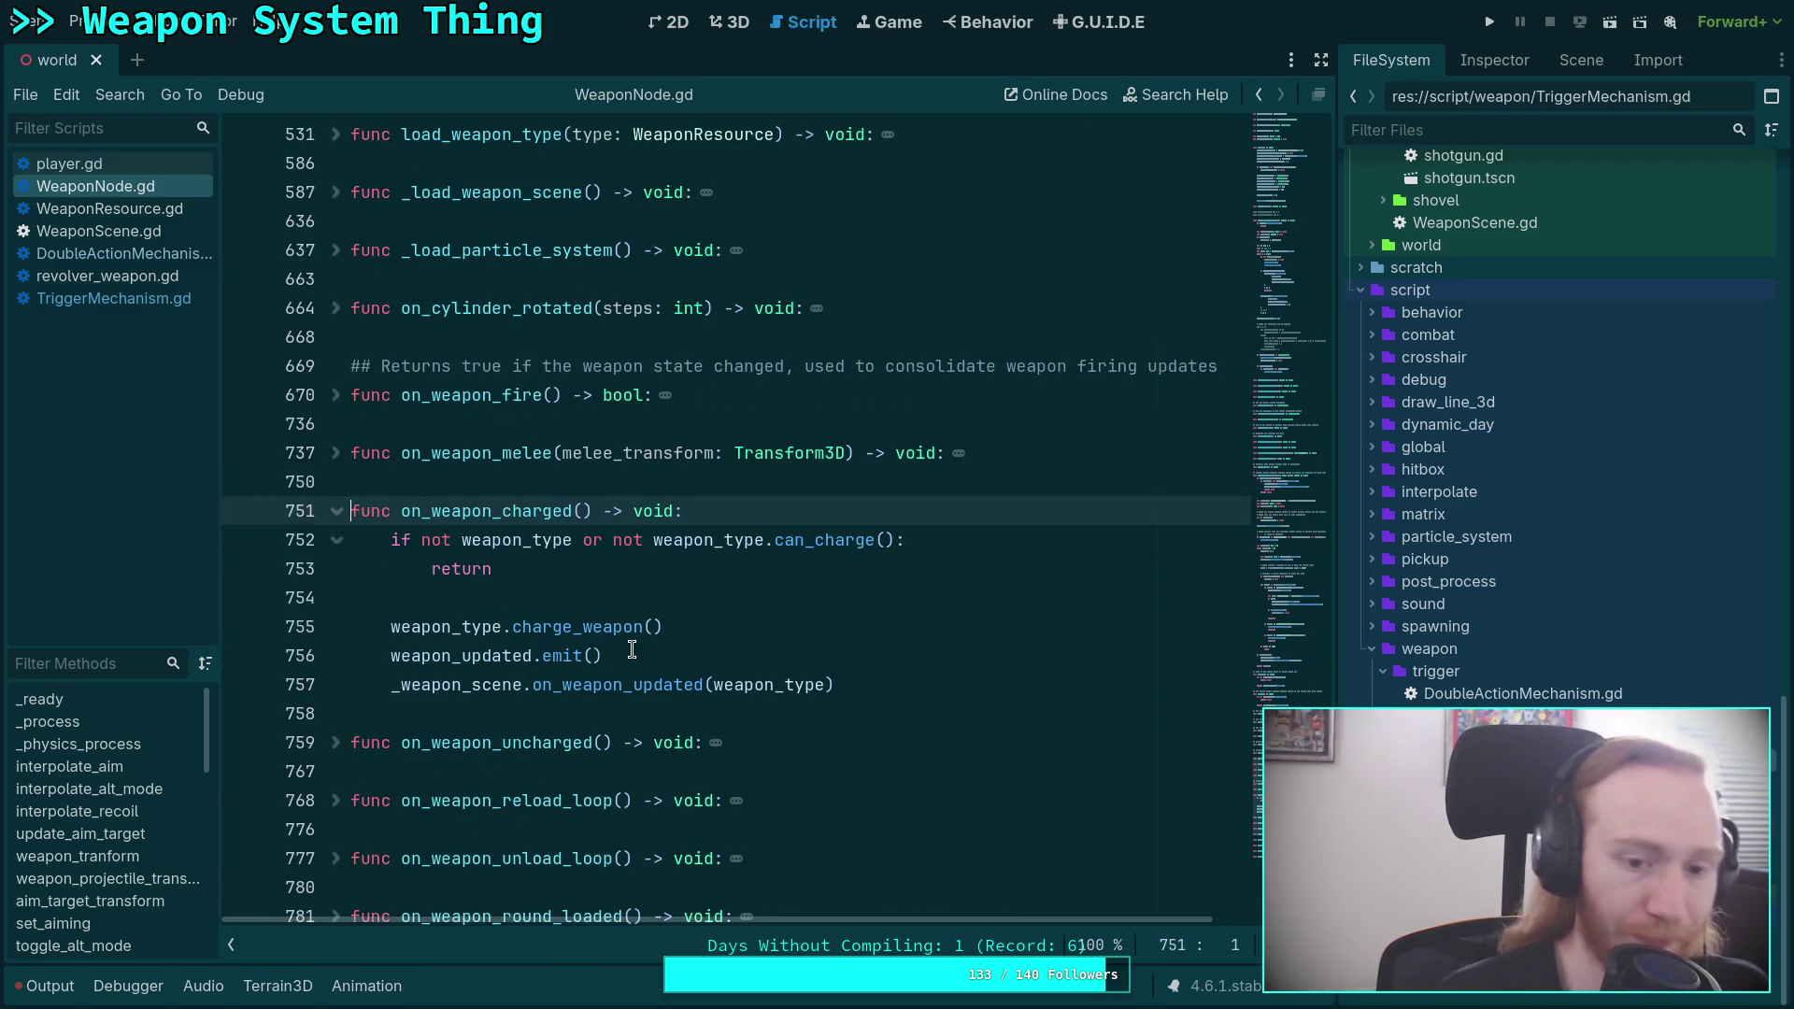
Inspect on_weapon_charged's body and its weapon_type.charge_weapon() call.
mouse_move(864, 687)
mouse_down()
mouse_move(523, 659)
mouse_move(390, 626)
mouse_up()
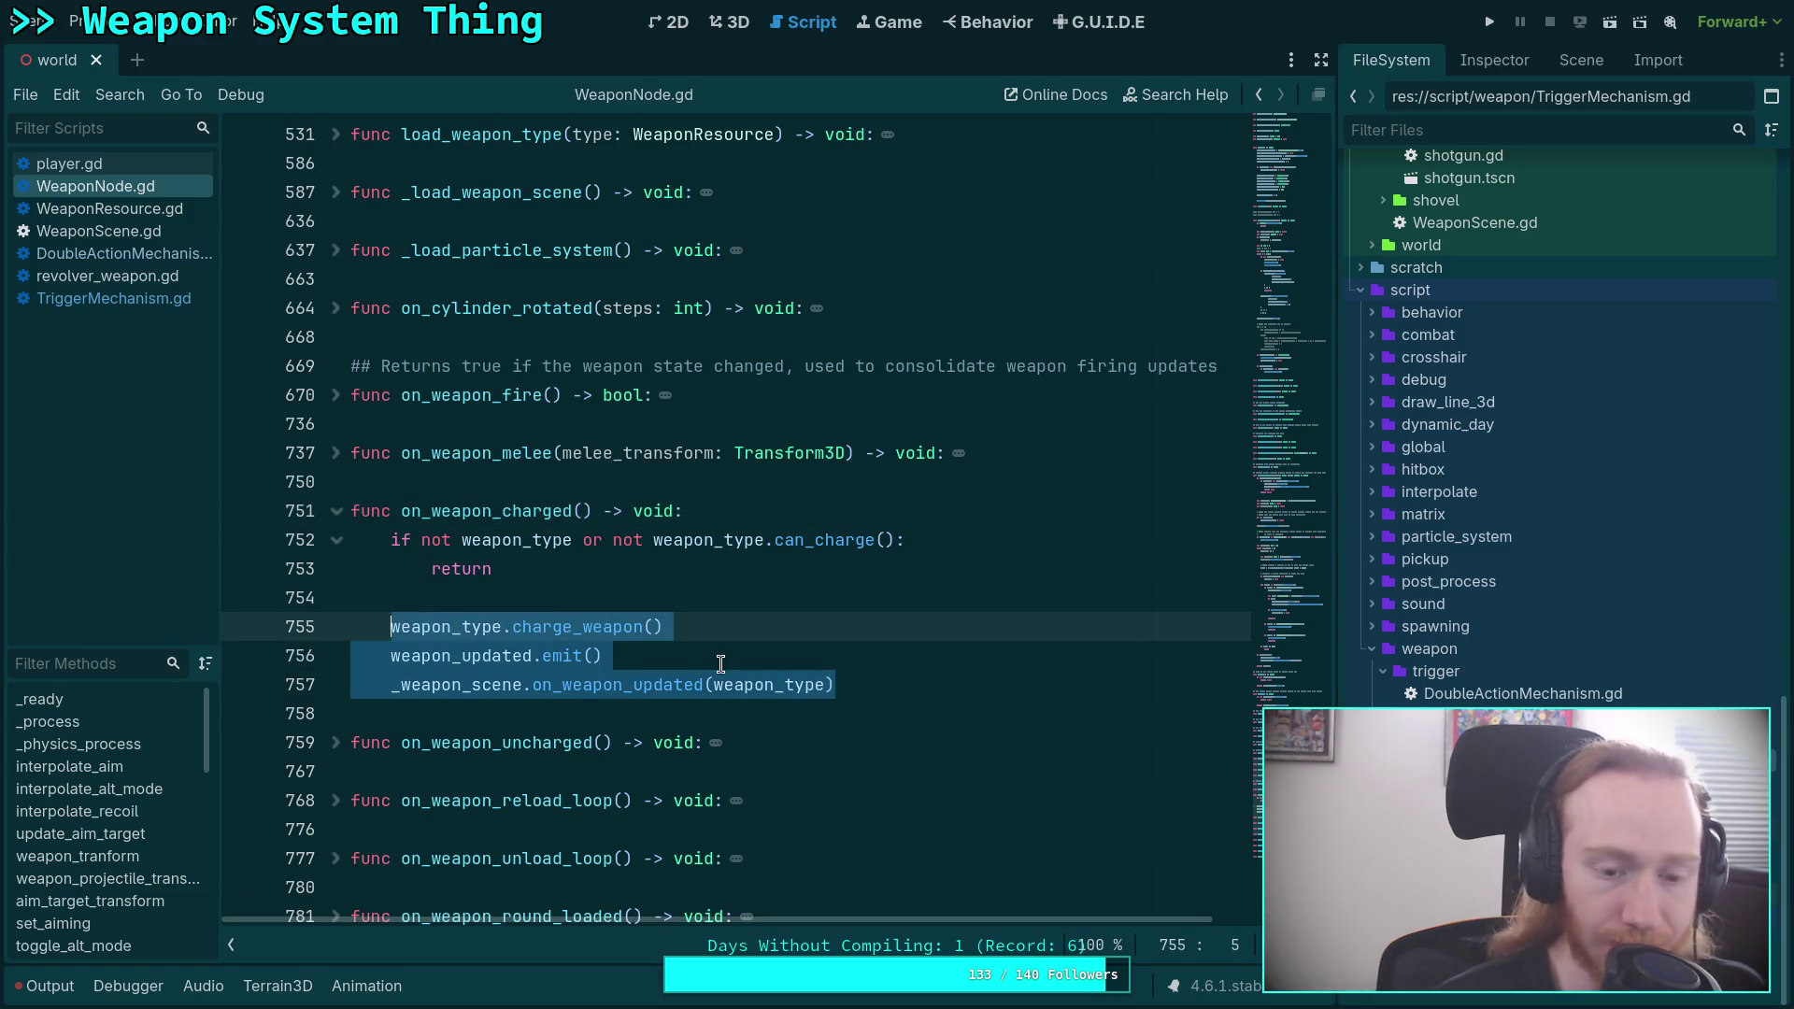
double_click(460, 632)
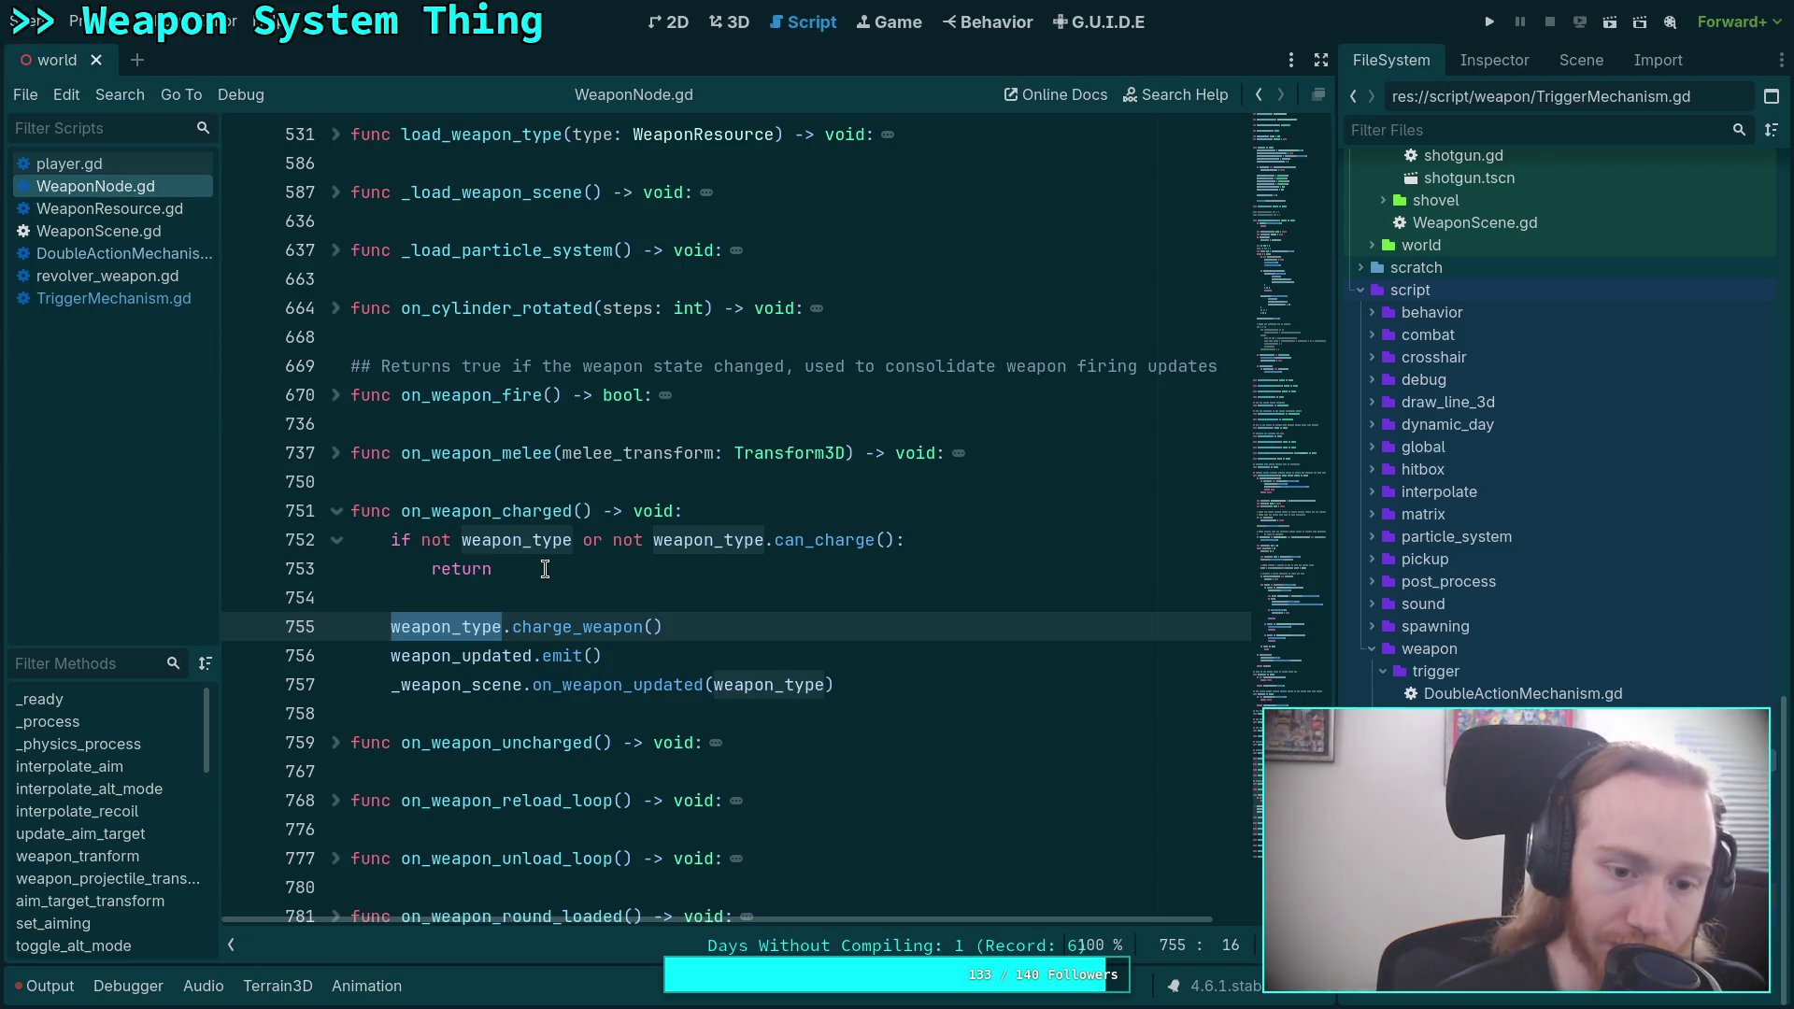
scroll(546, 570, up, 6)
scroll(546, 569, up, 7)
scroll(561, 574, down, 13)
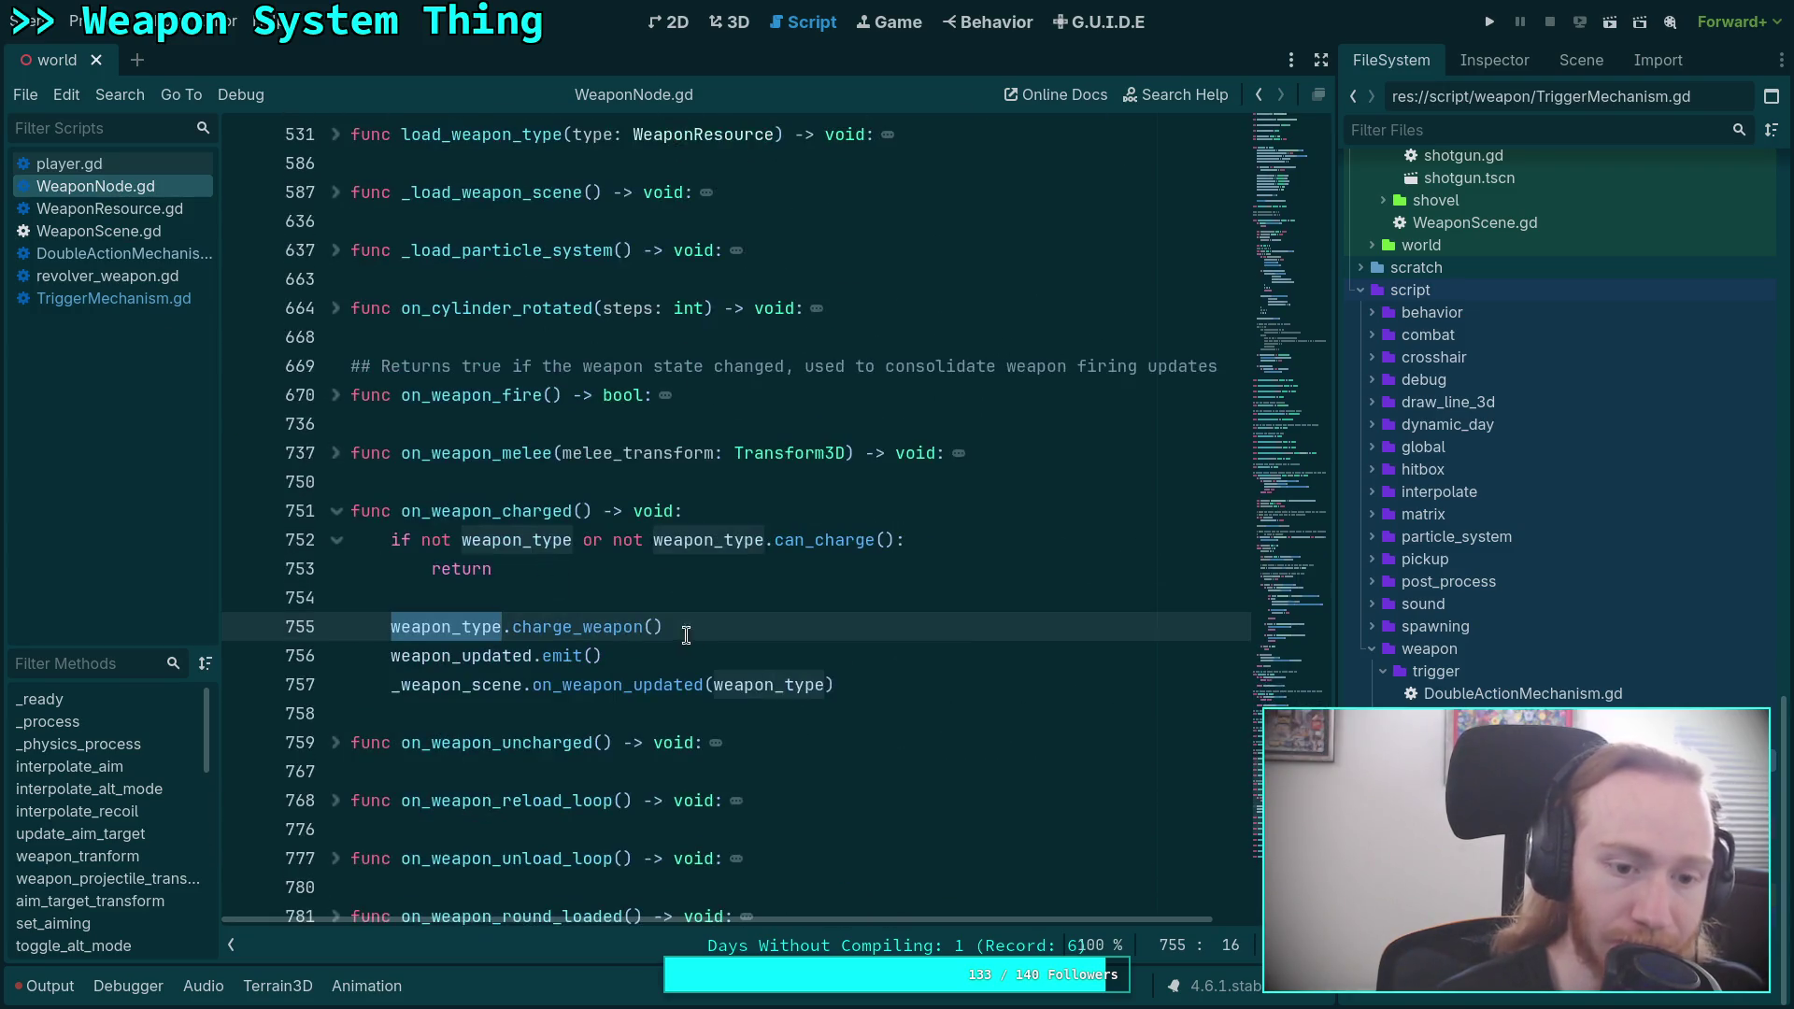
drag(713, 635, 391, 629)
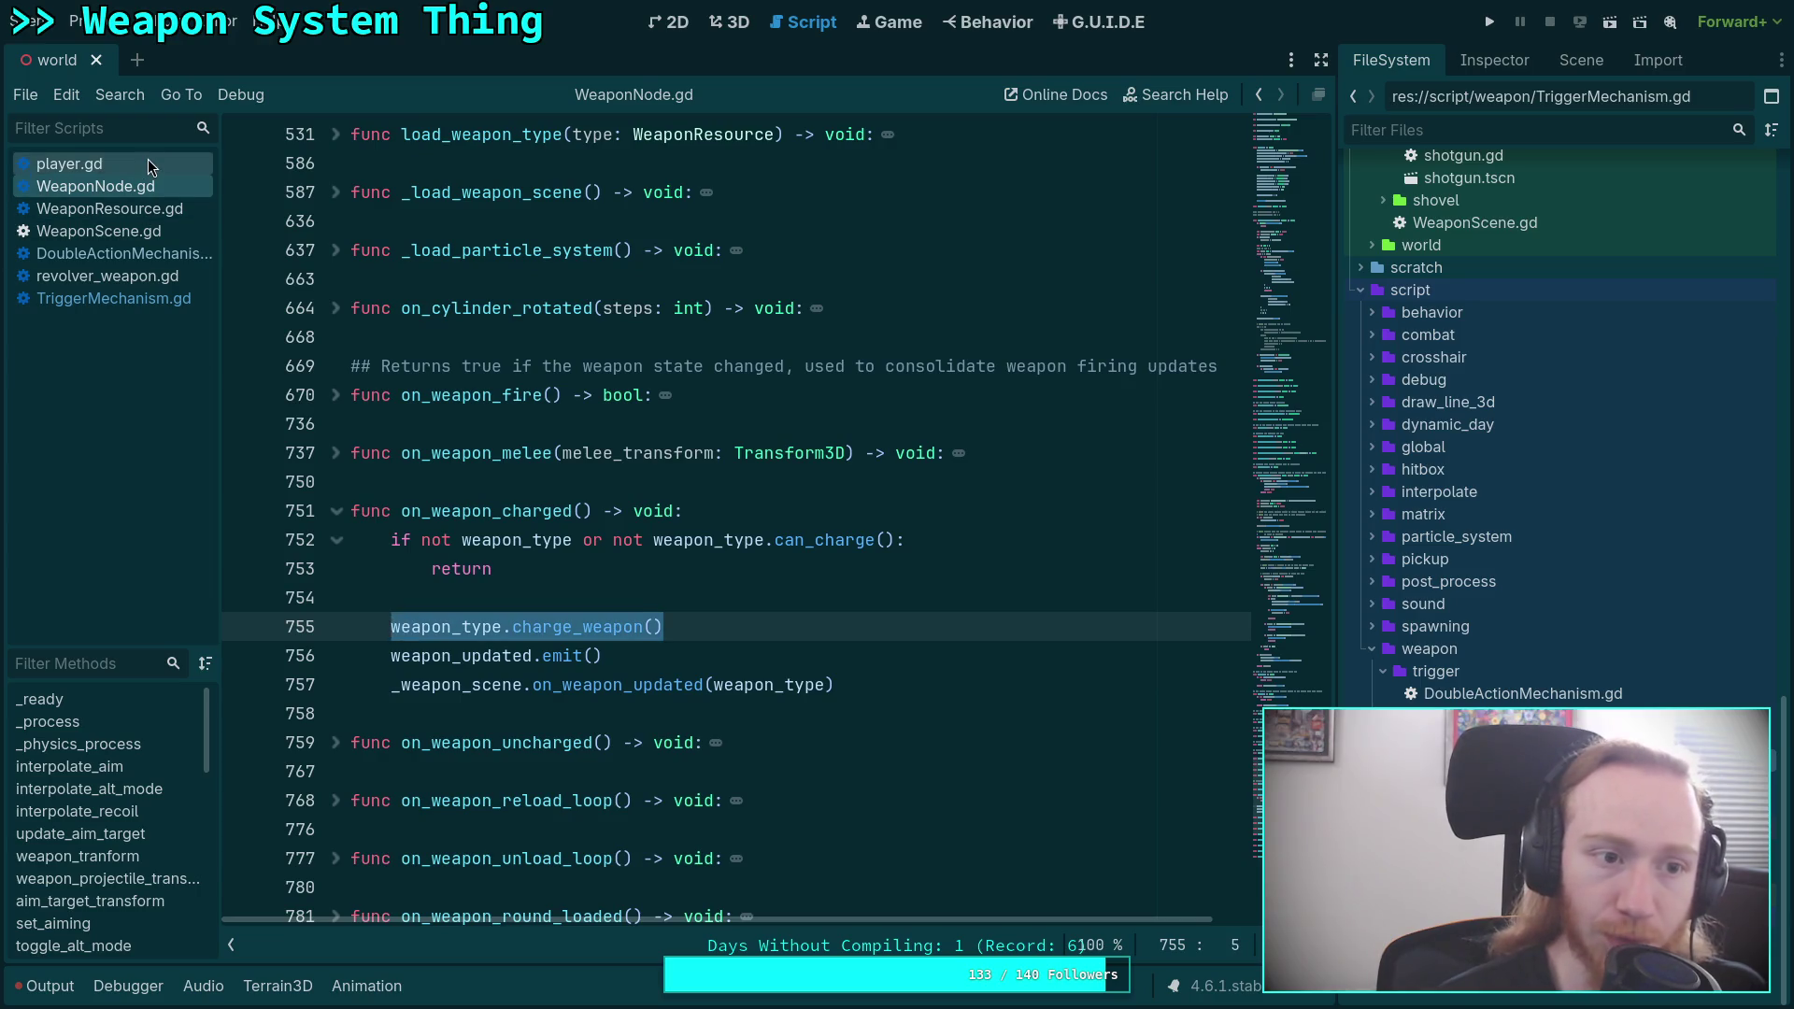
Back in WeaponNode.gd at line 432, replace on_weapon_charged() by typing 'weapon_type.ch'.
click(148, 164)
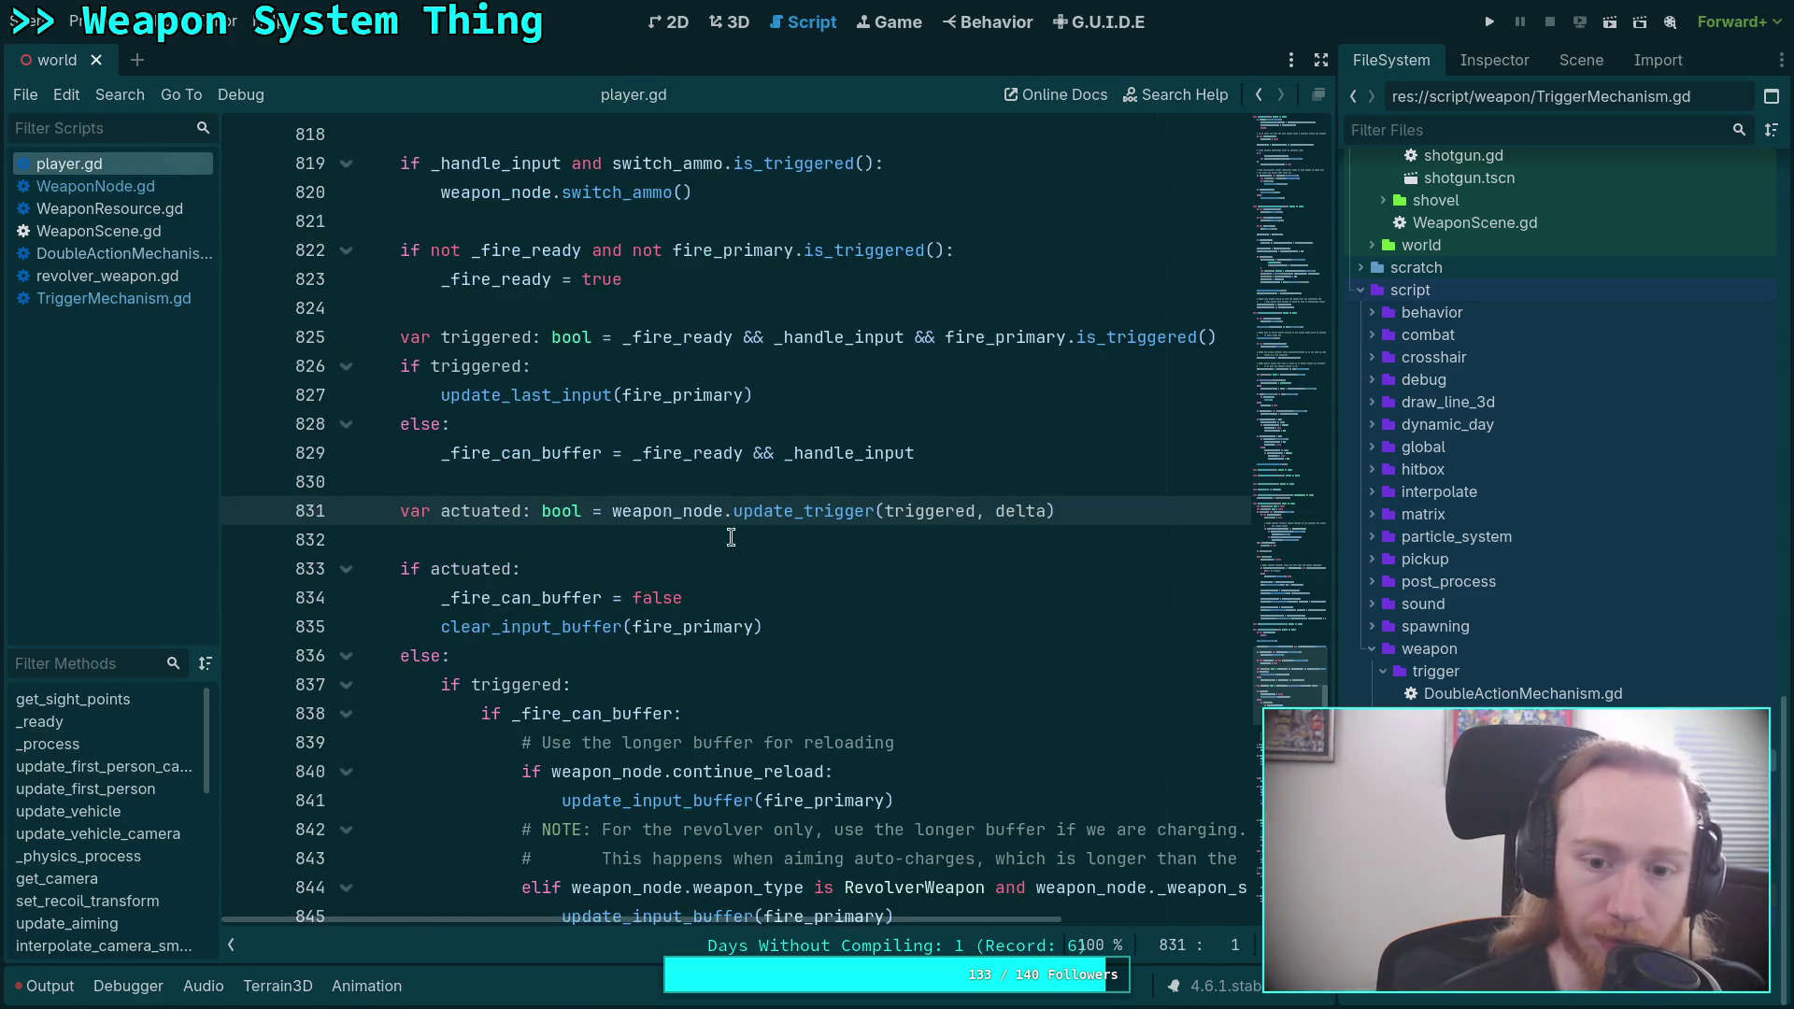
click(123, 191)
drag(1292, 572, 1292, 607)
scroll(712, 584, down, 5)
scroll(712, 584, down, 2)
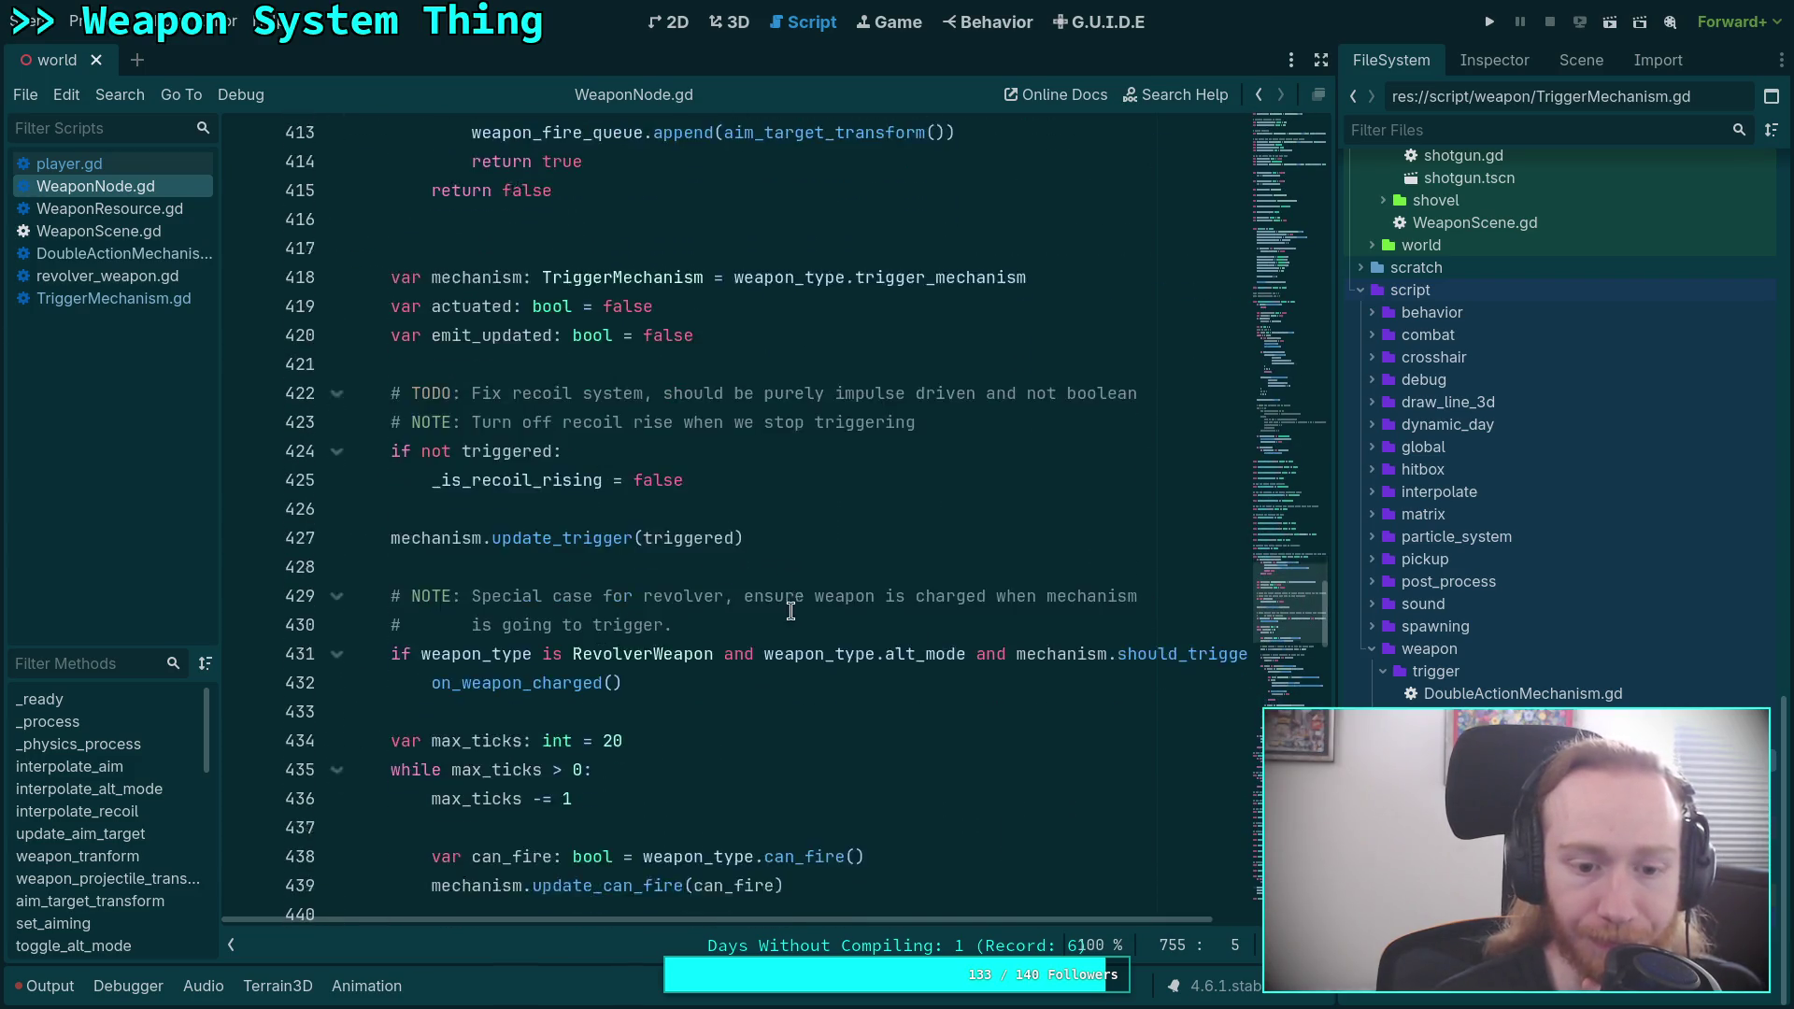
drag(624, 595, 431, 595)
text(weapon_)
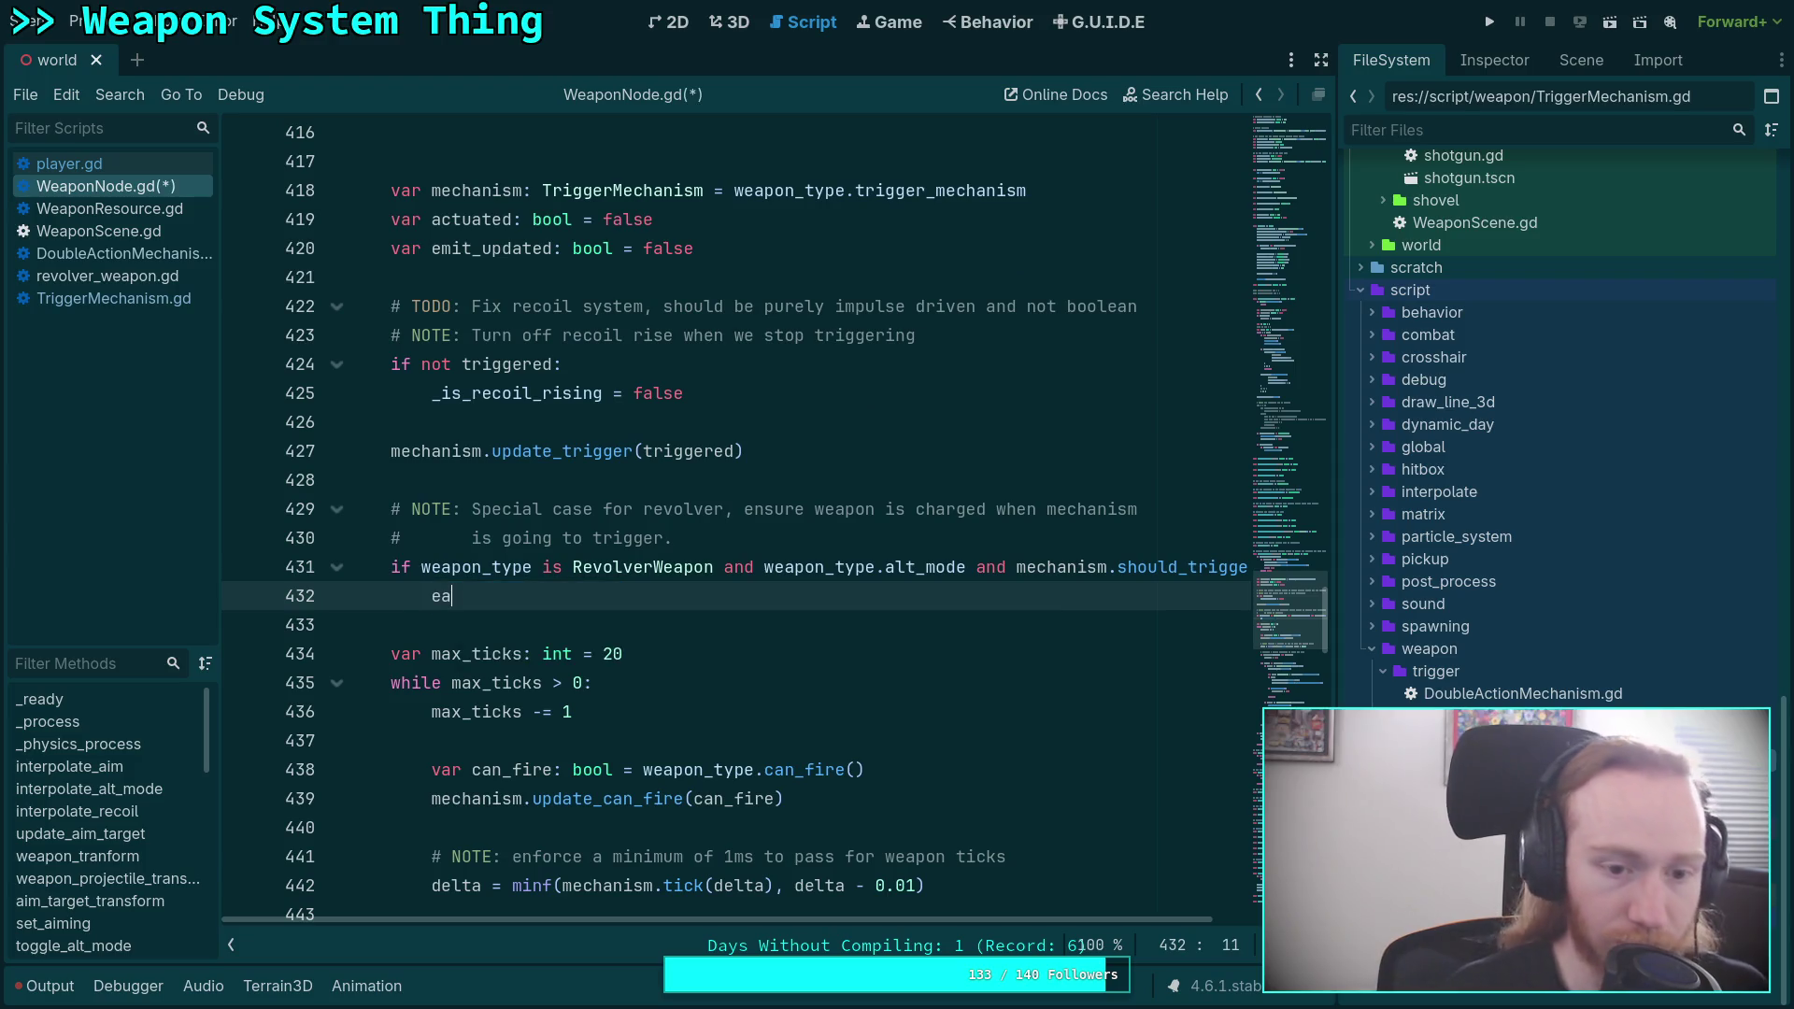
text(type.ch)
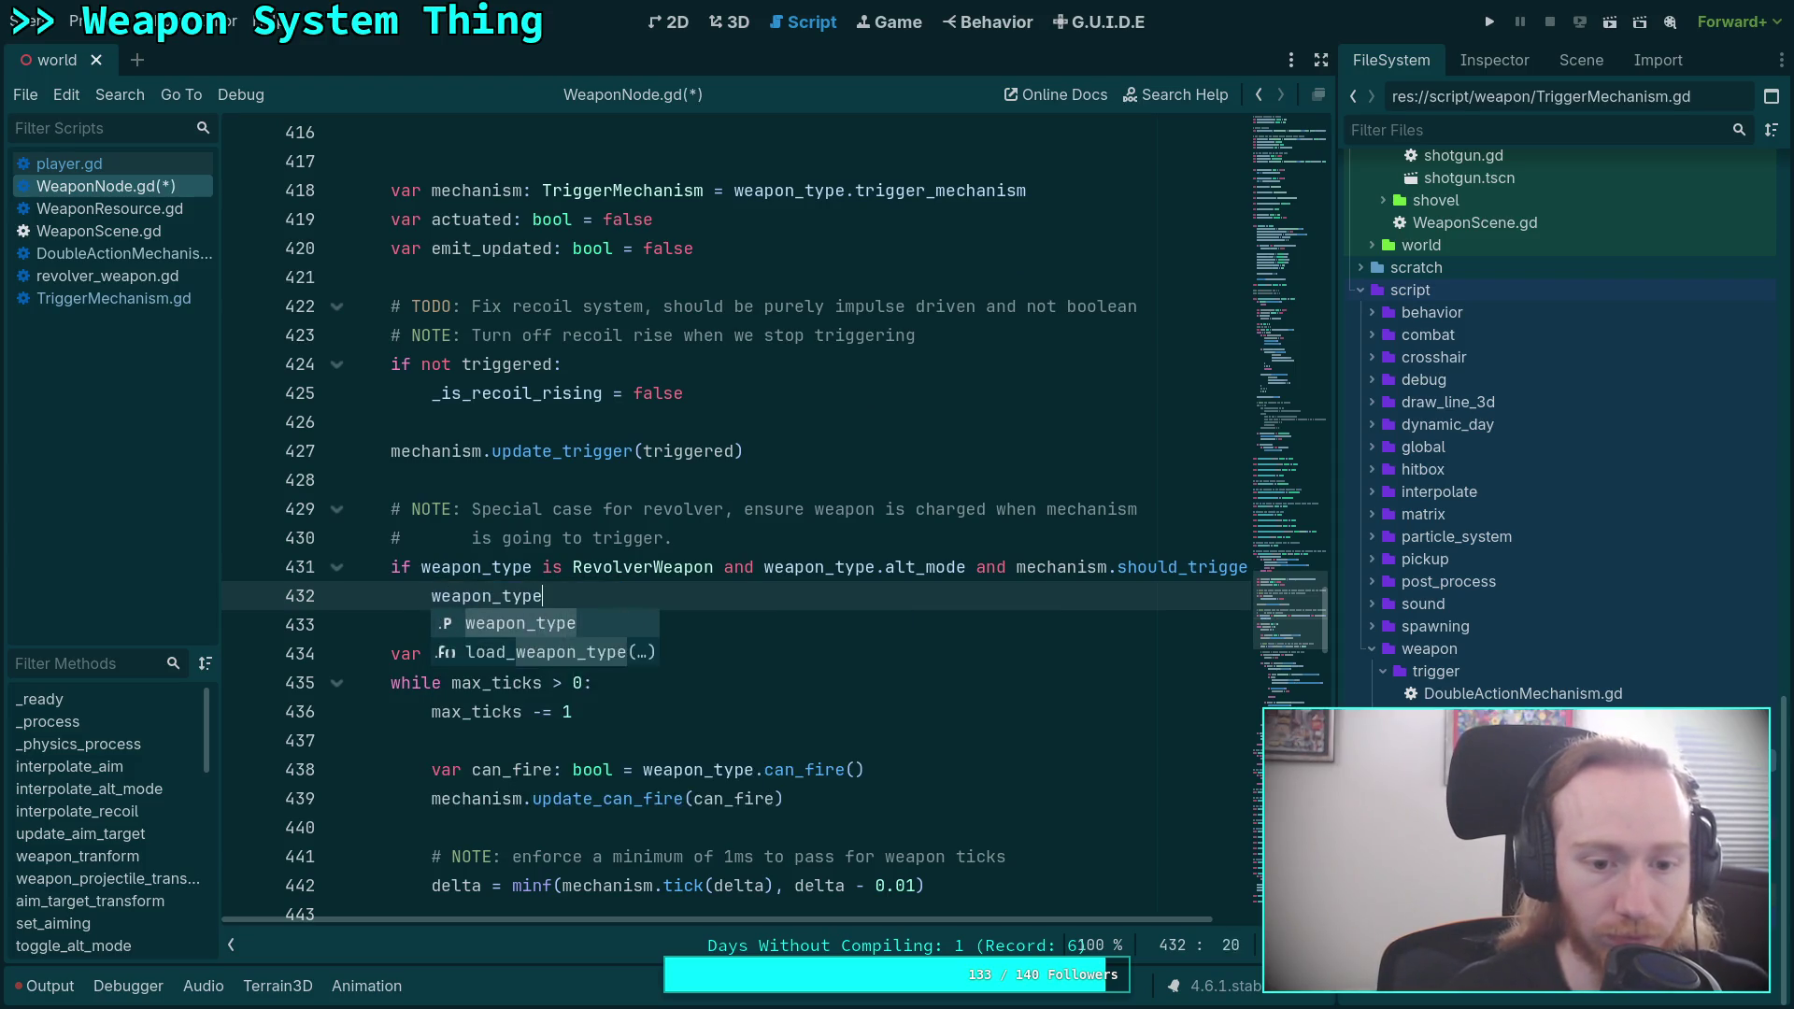
Complete the call on line 432 as weapon_type.charge_weapon() via autocomplete.
key(Return)
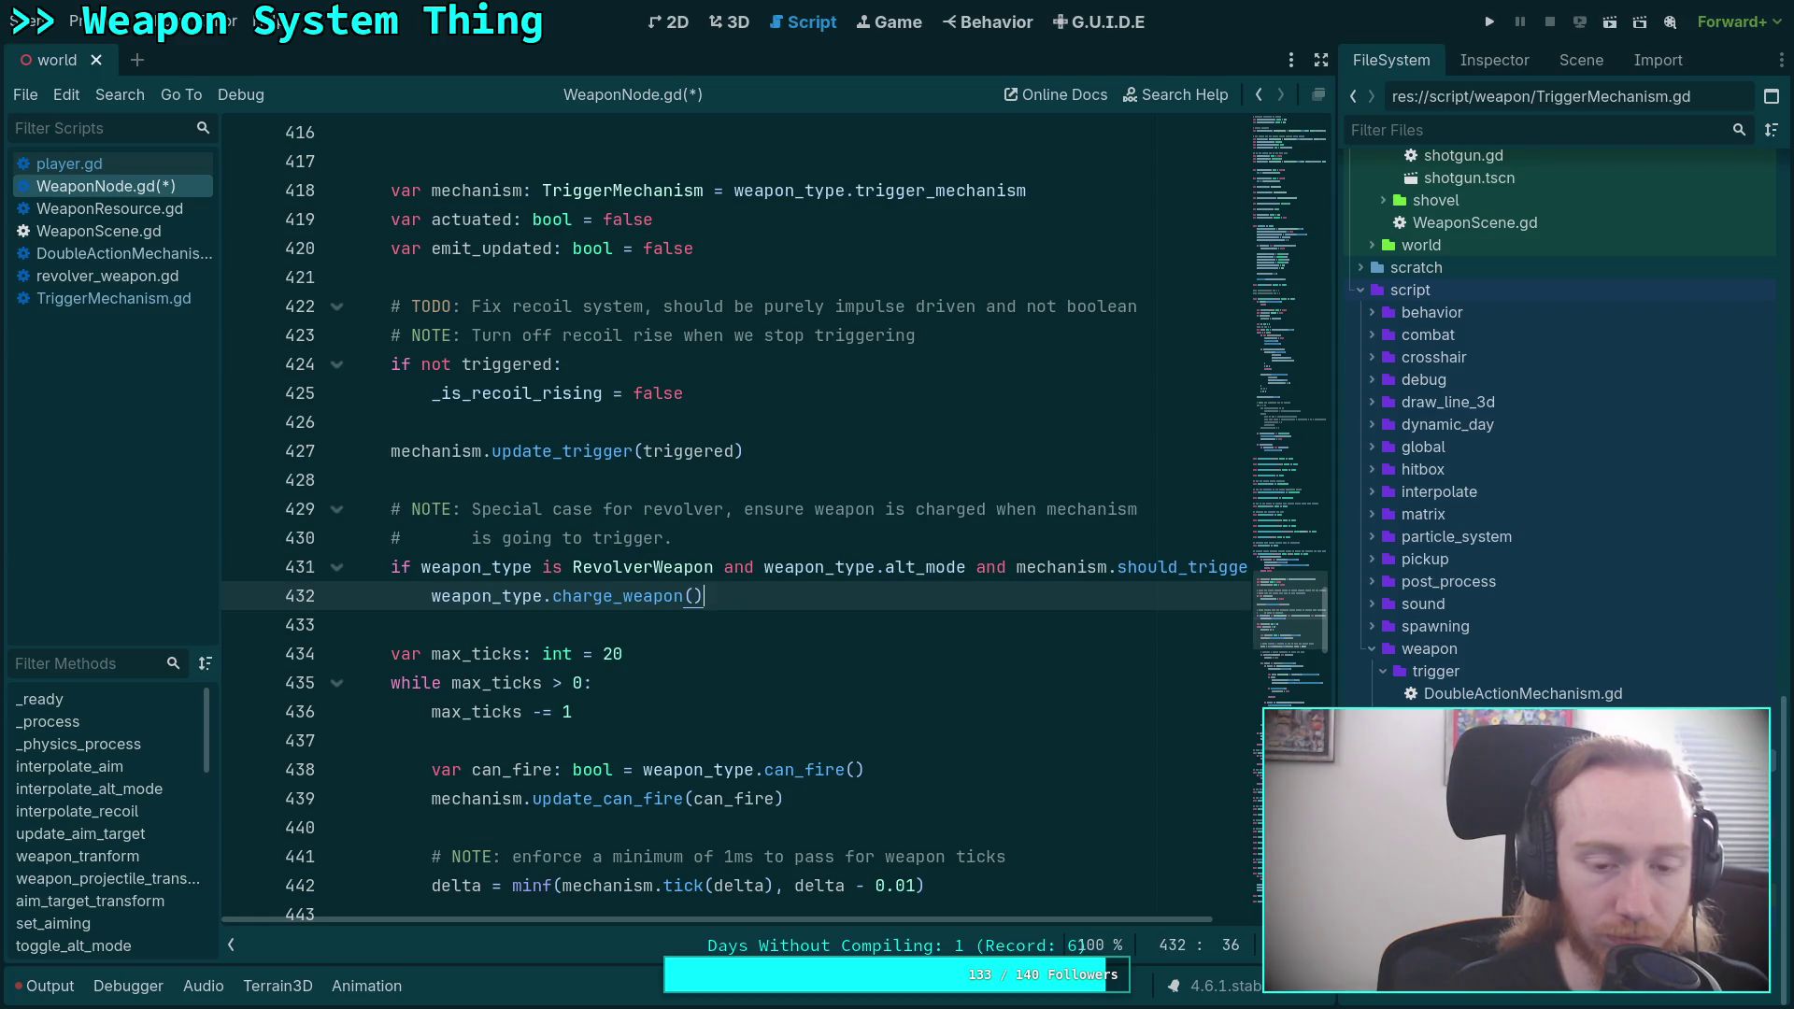
key(BackSpace)
key(BackSpace)
key(BackSpace)
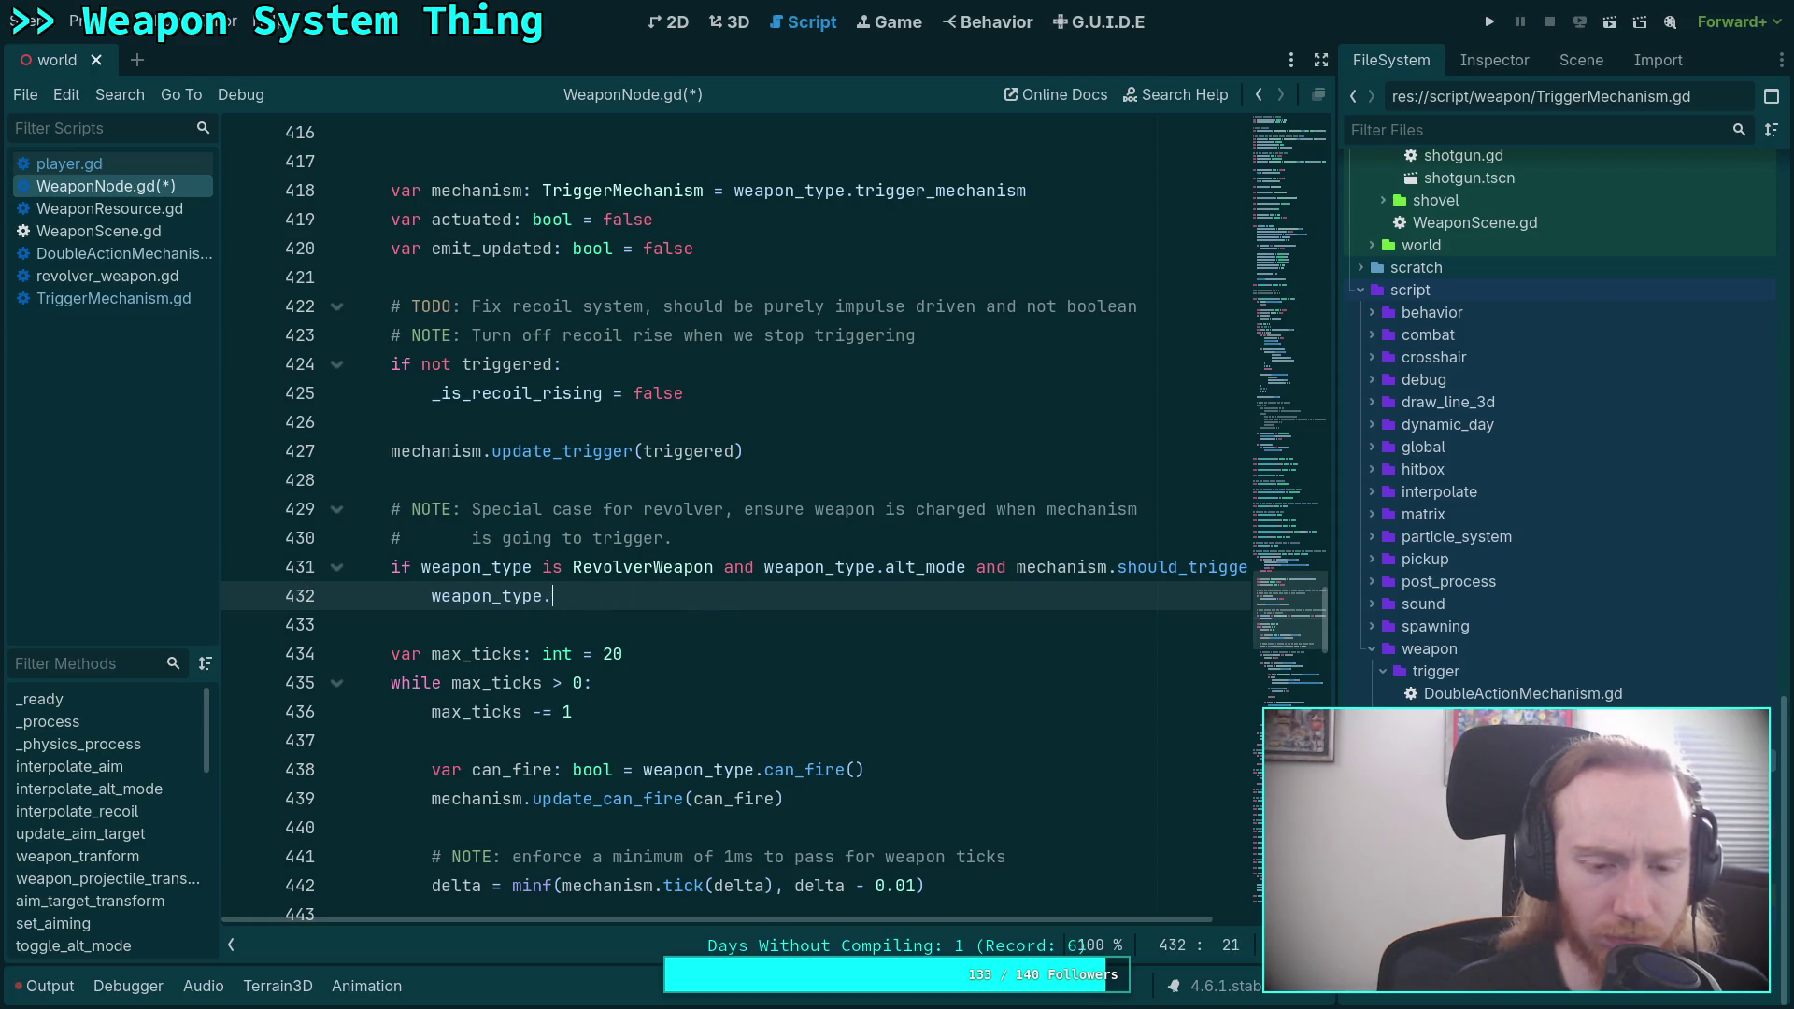
text(charg)
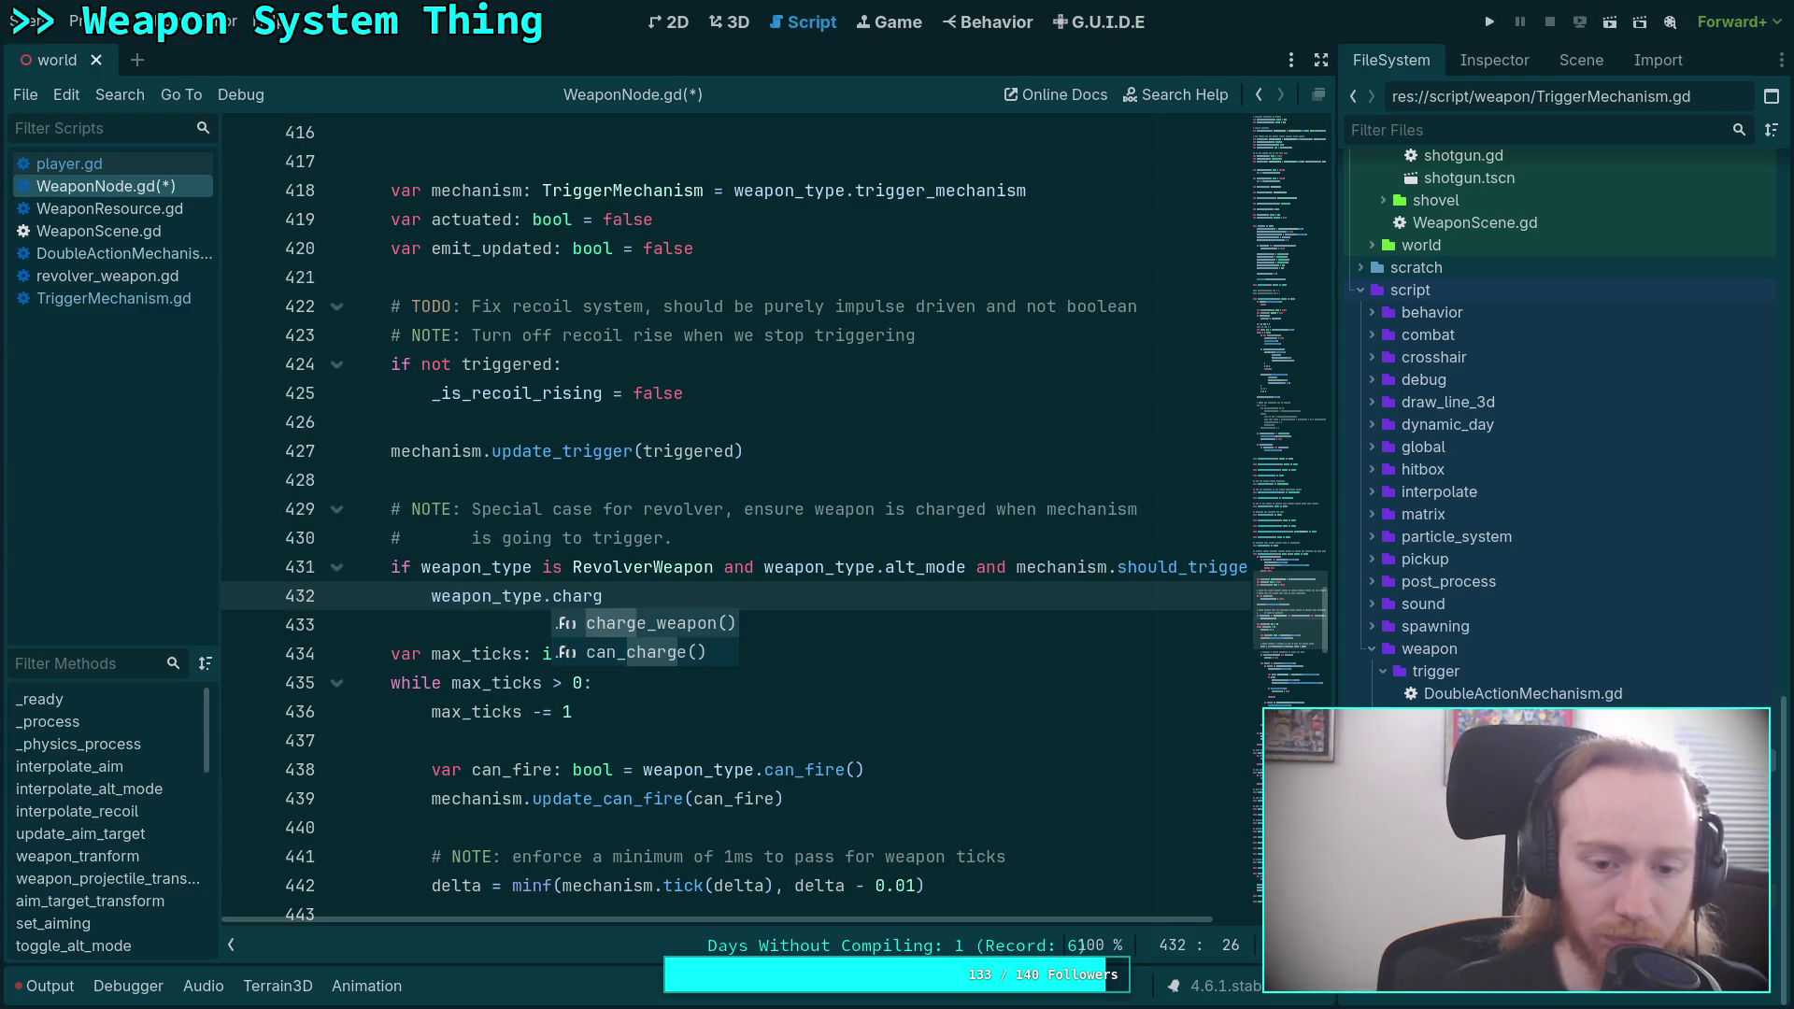
key(Return)
click(610, 624)
Read charge_weapon's documentation and check can_fire and can_charge in revolver_weapon.gd.
scroll(610, 621, down, 3)
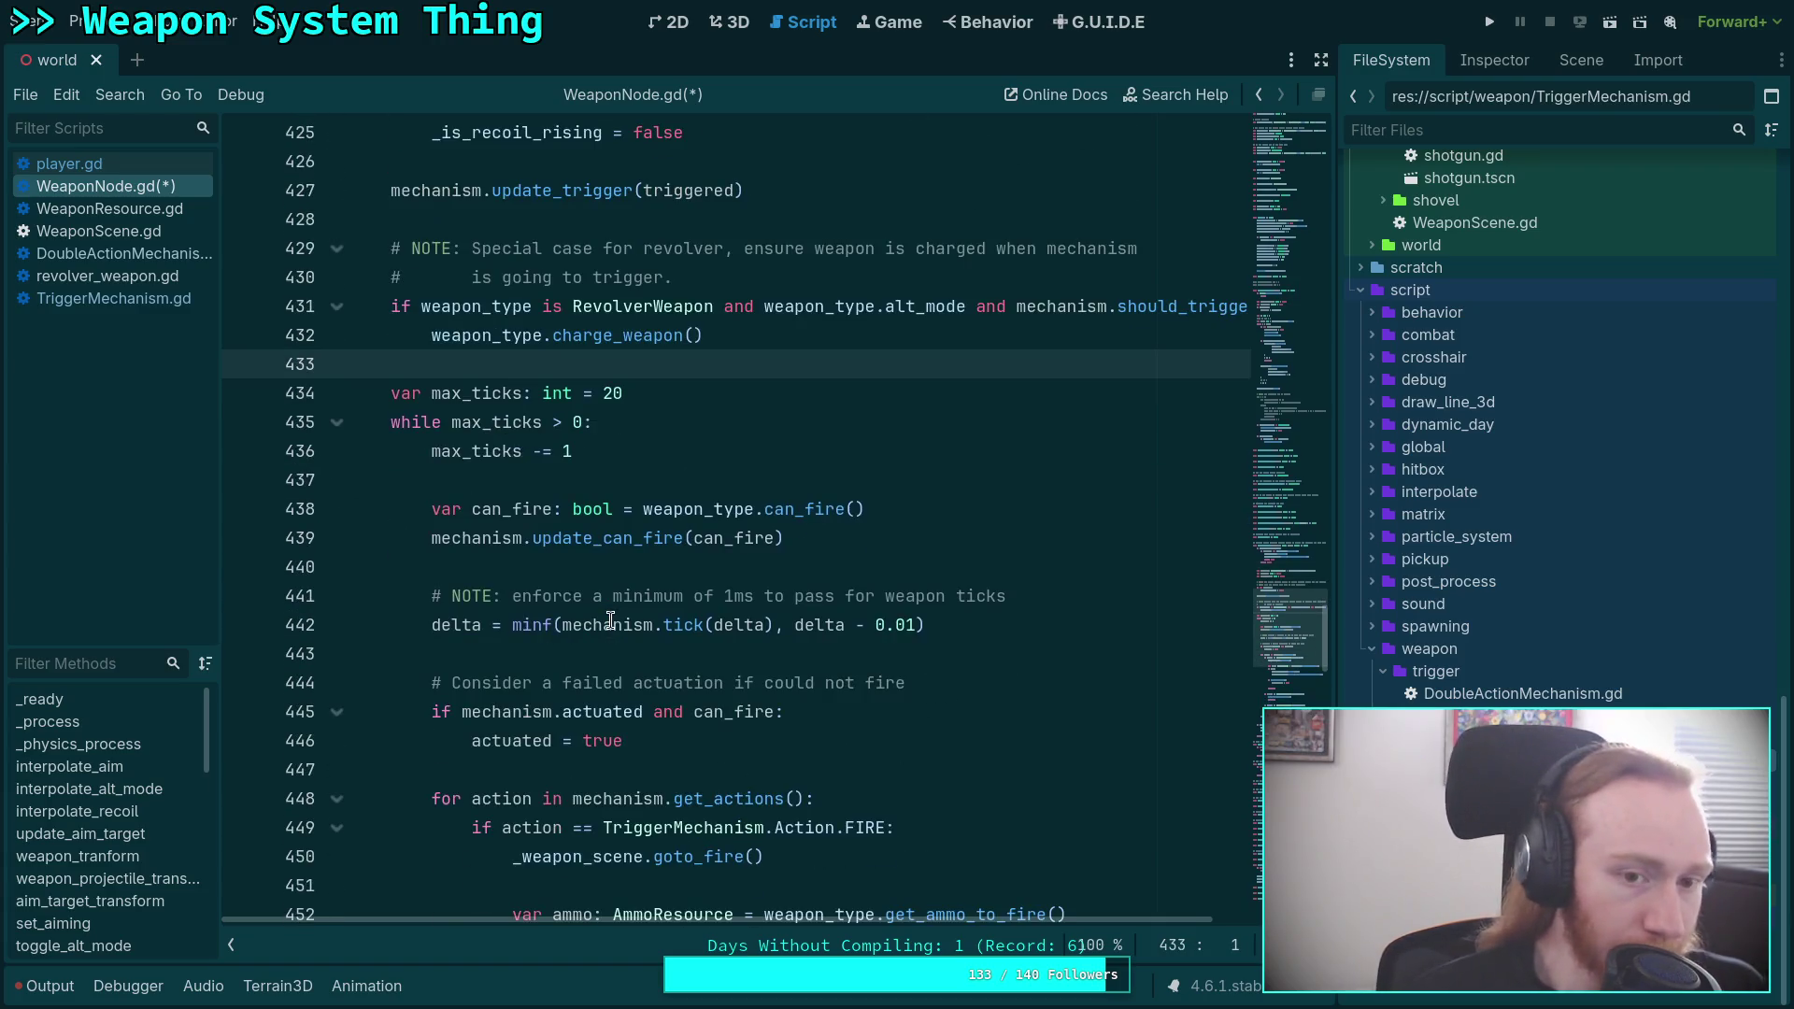
double_click(594, 335)
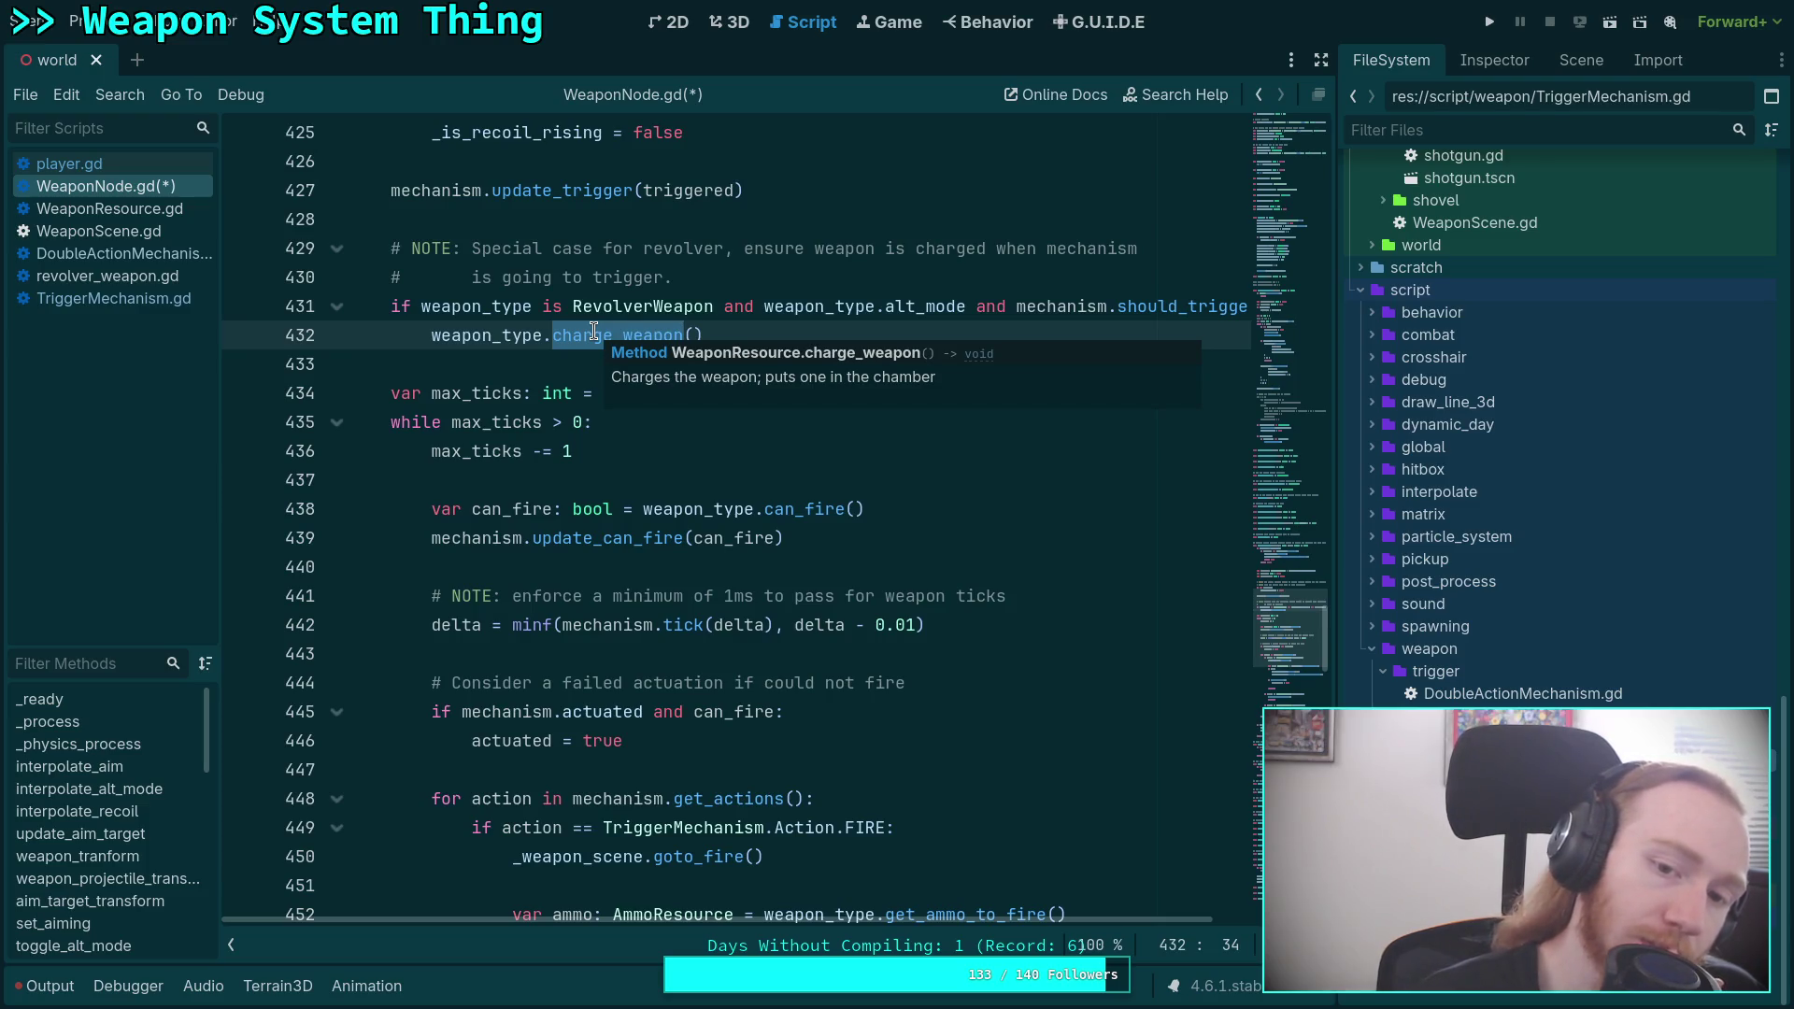
click(522, 363)
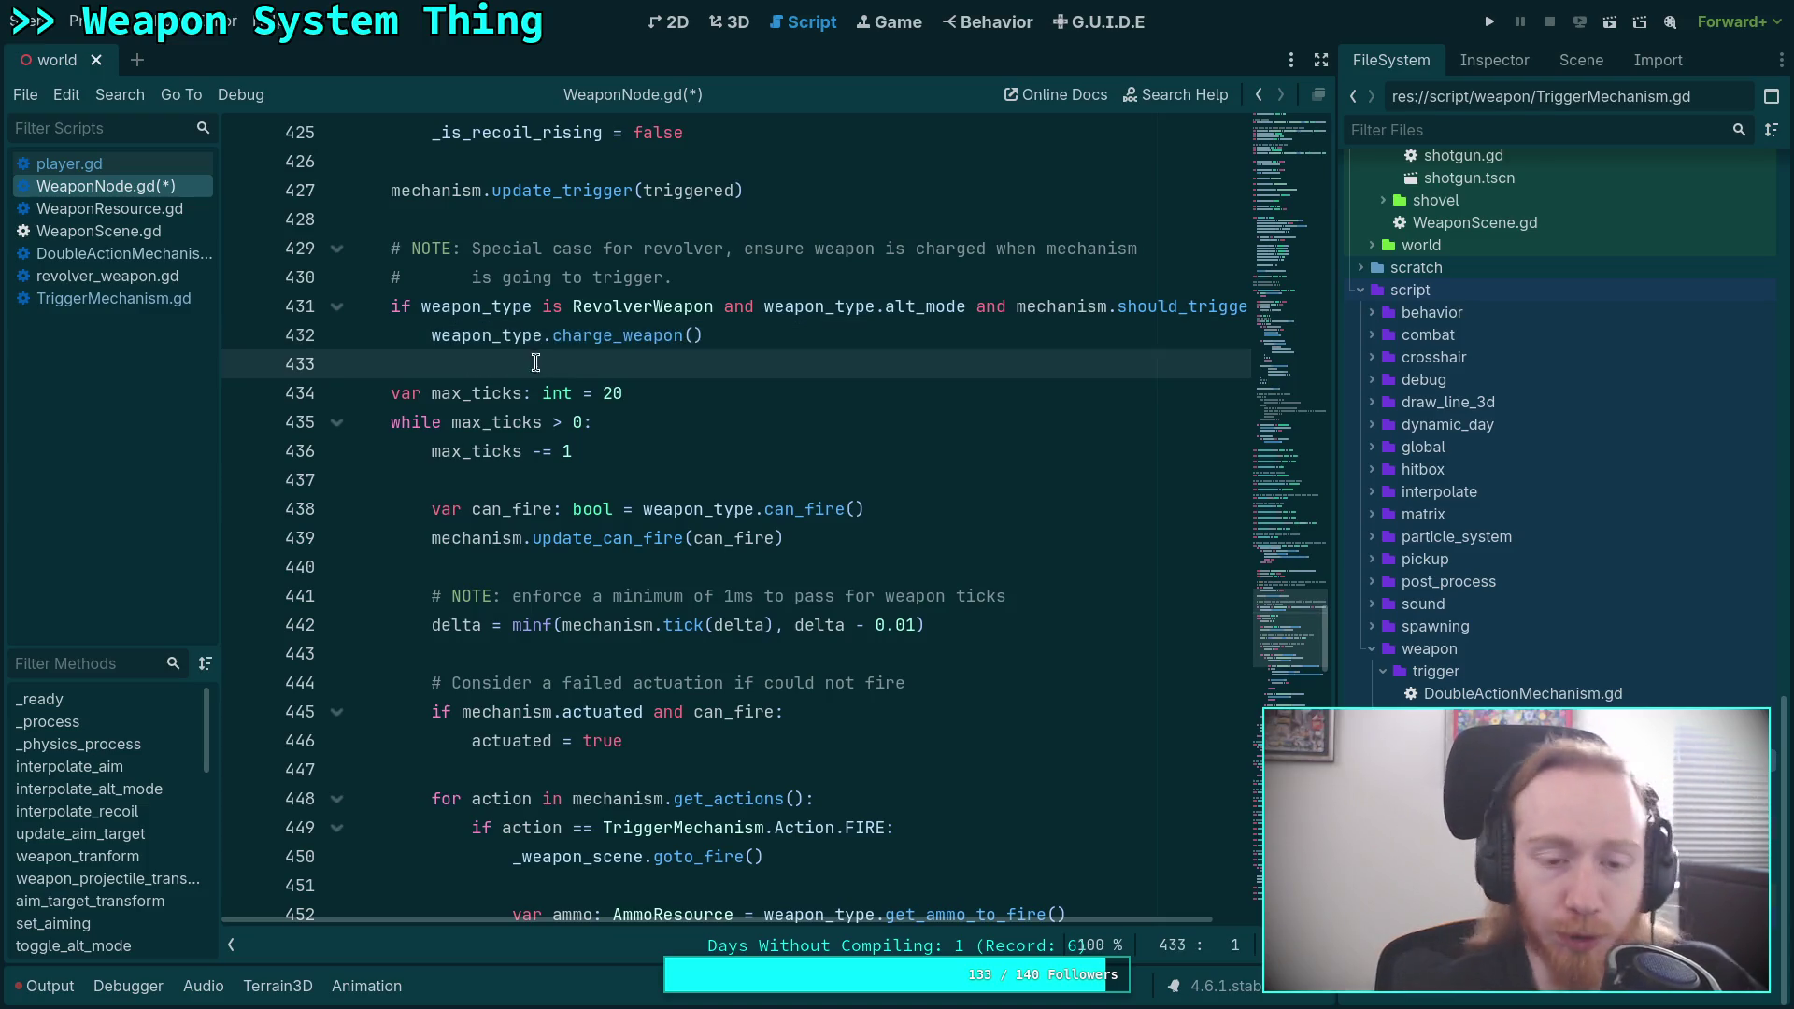
scroll(677, 492, up, 1)
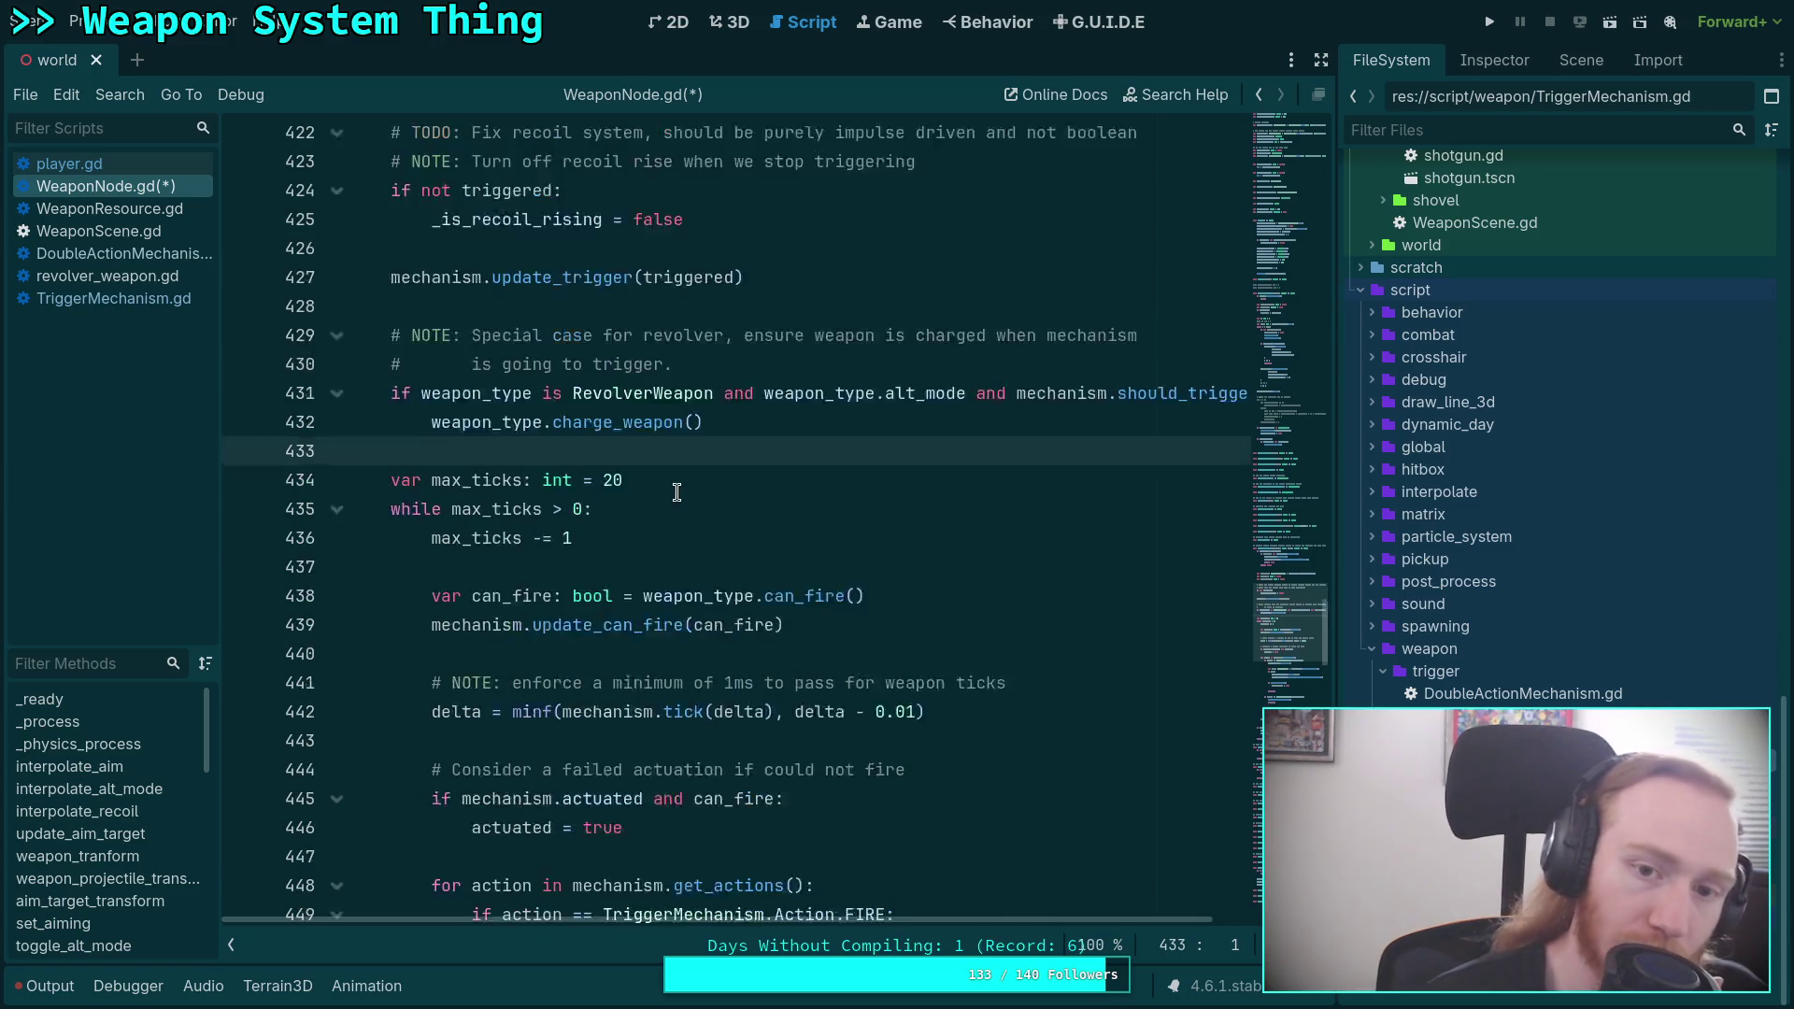
scroll(676, 492, up, 1)
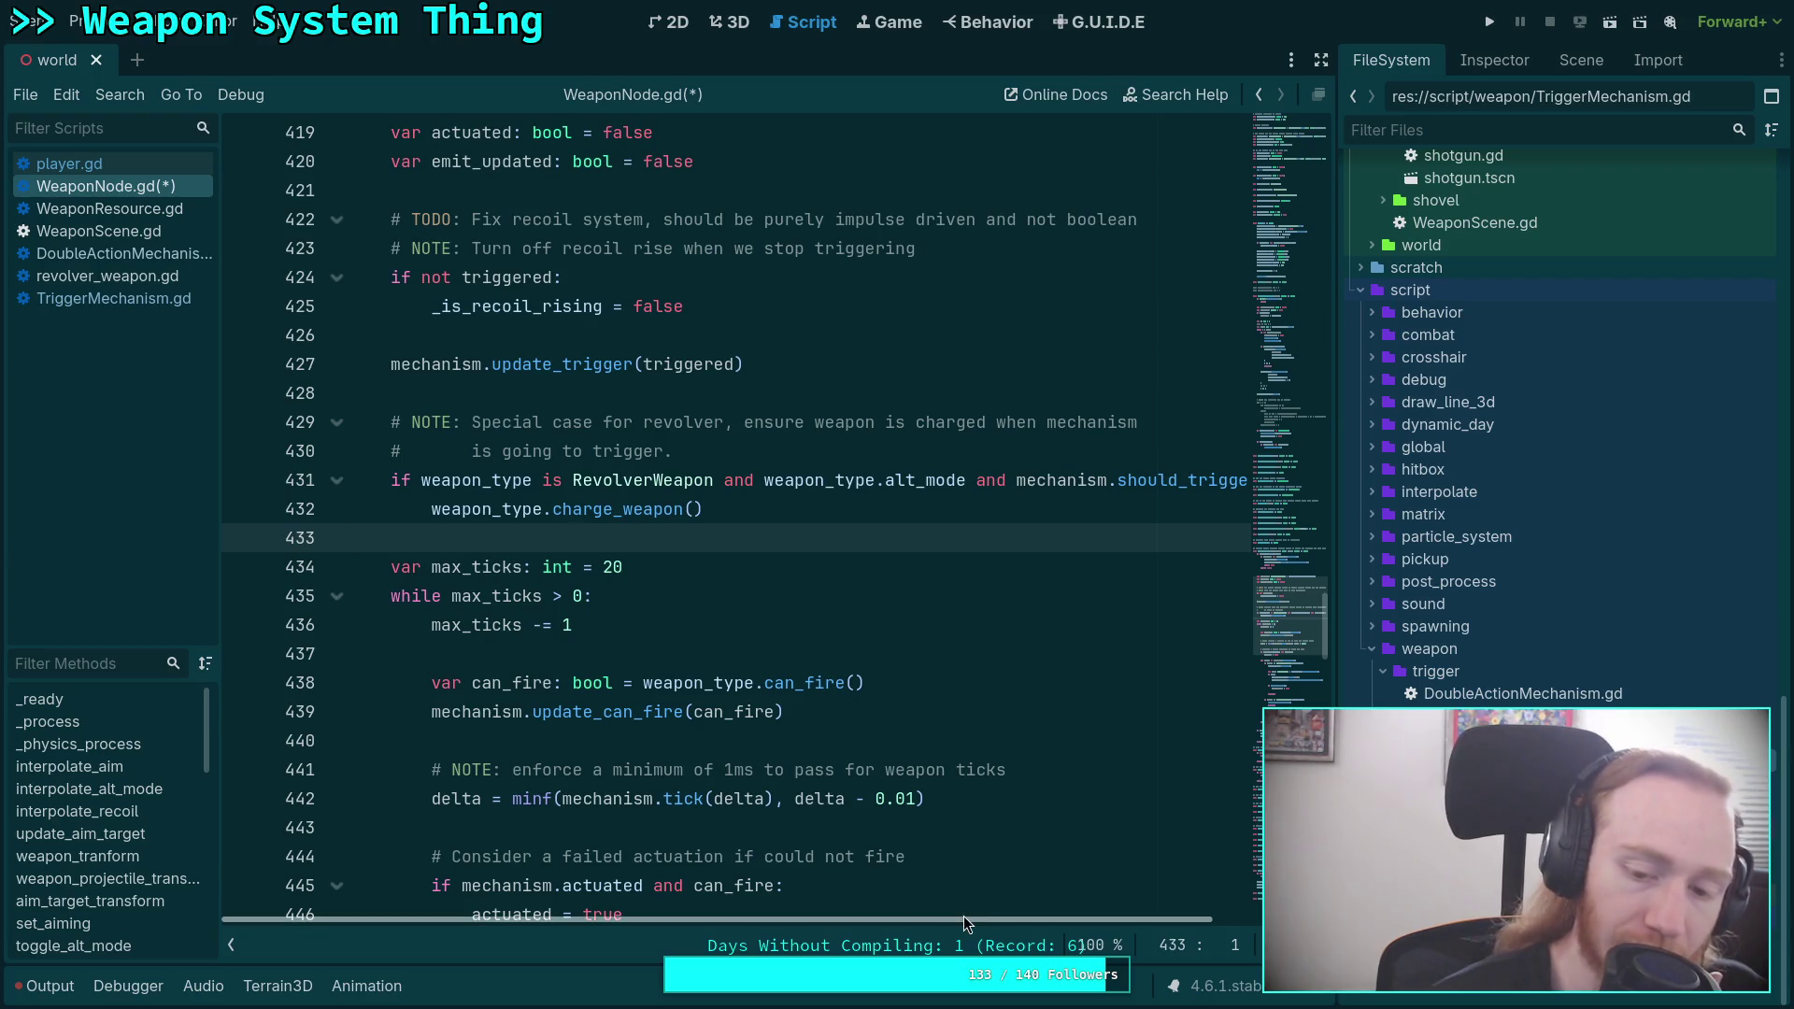
scroll(1032, 923, right, 3)
scroll(1028, 928, left, 3)
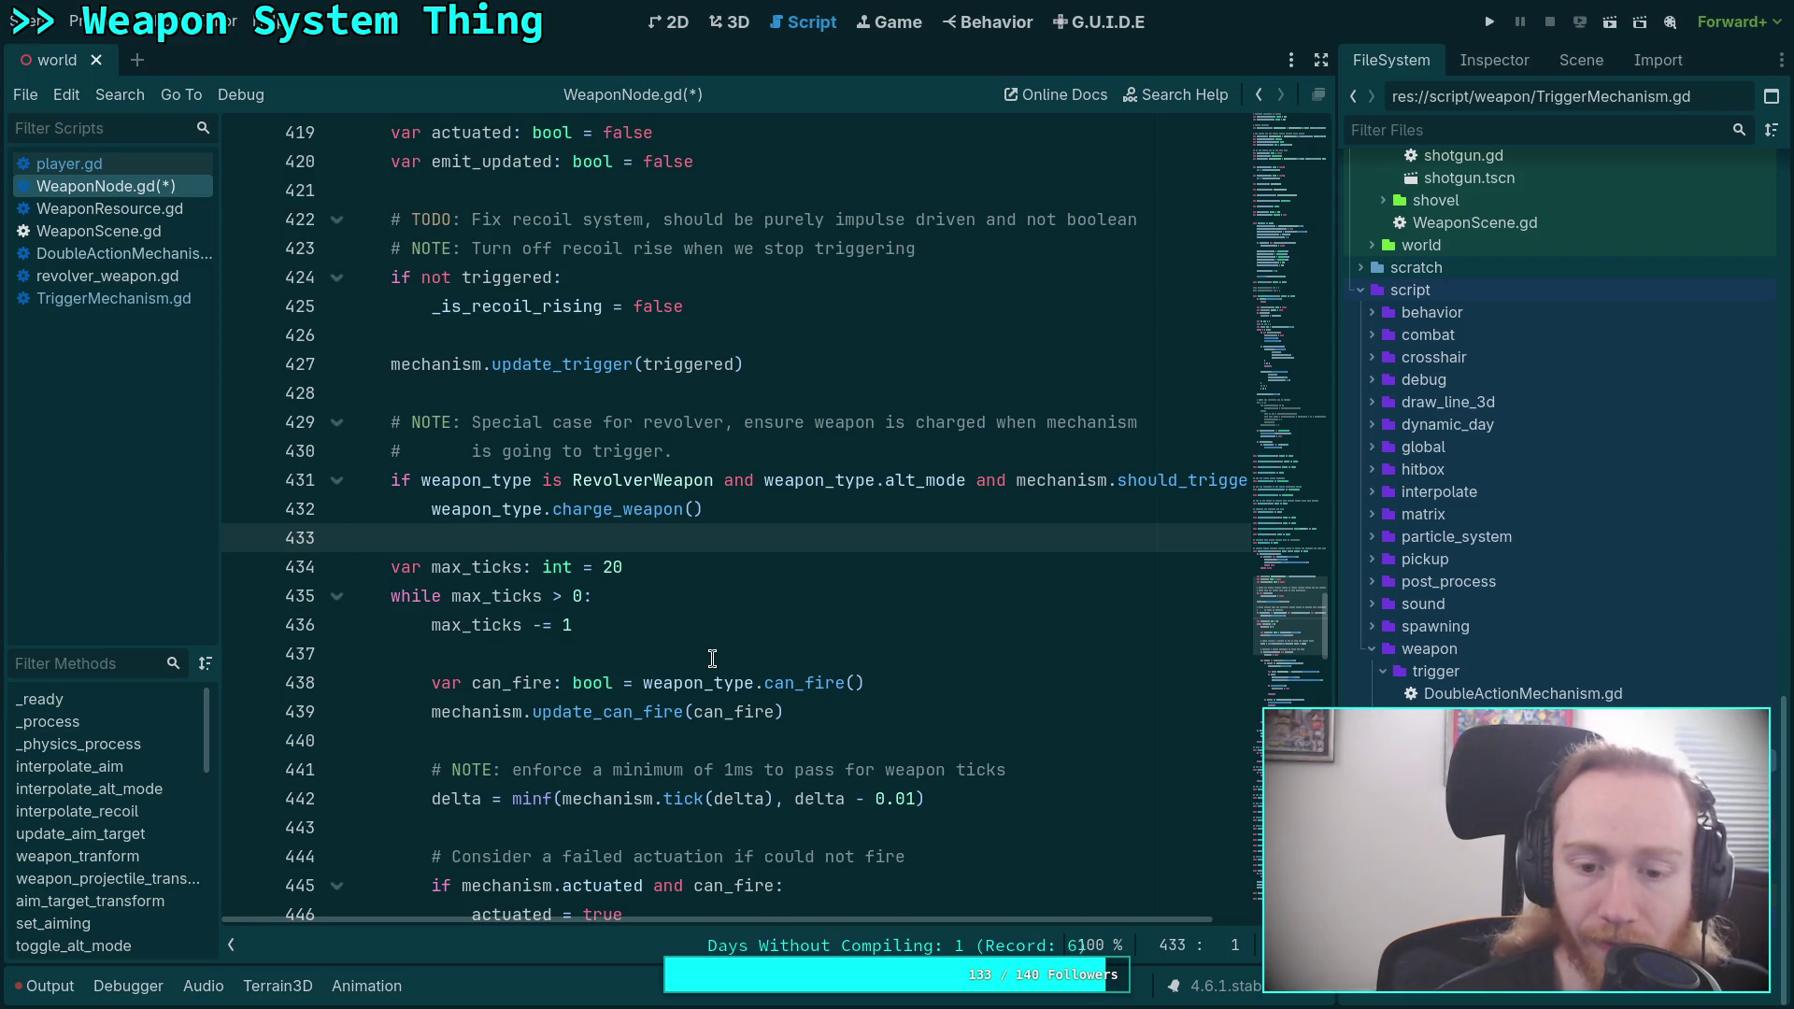
click(791, 683)
ctrl+click(792, 683)
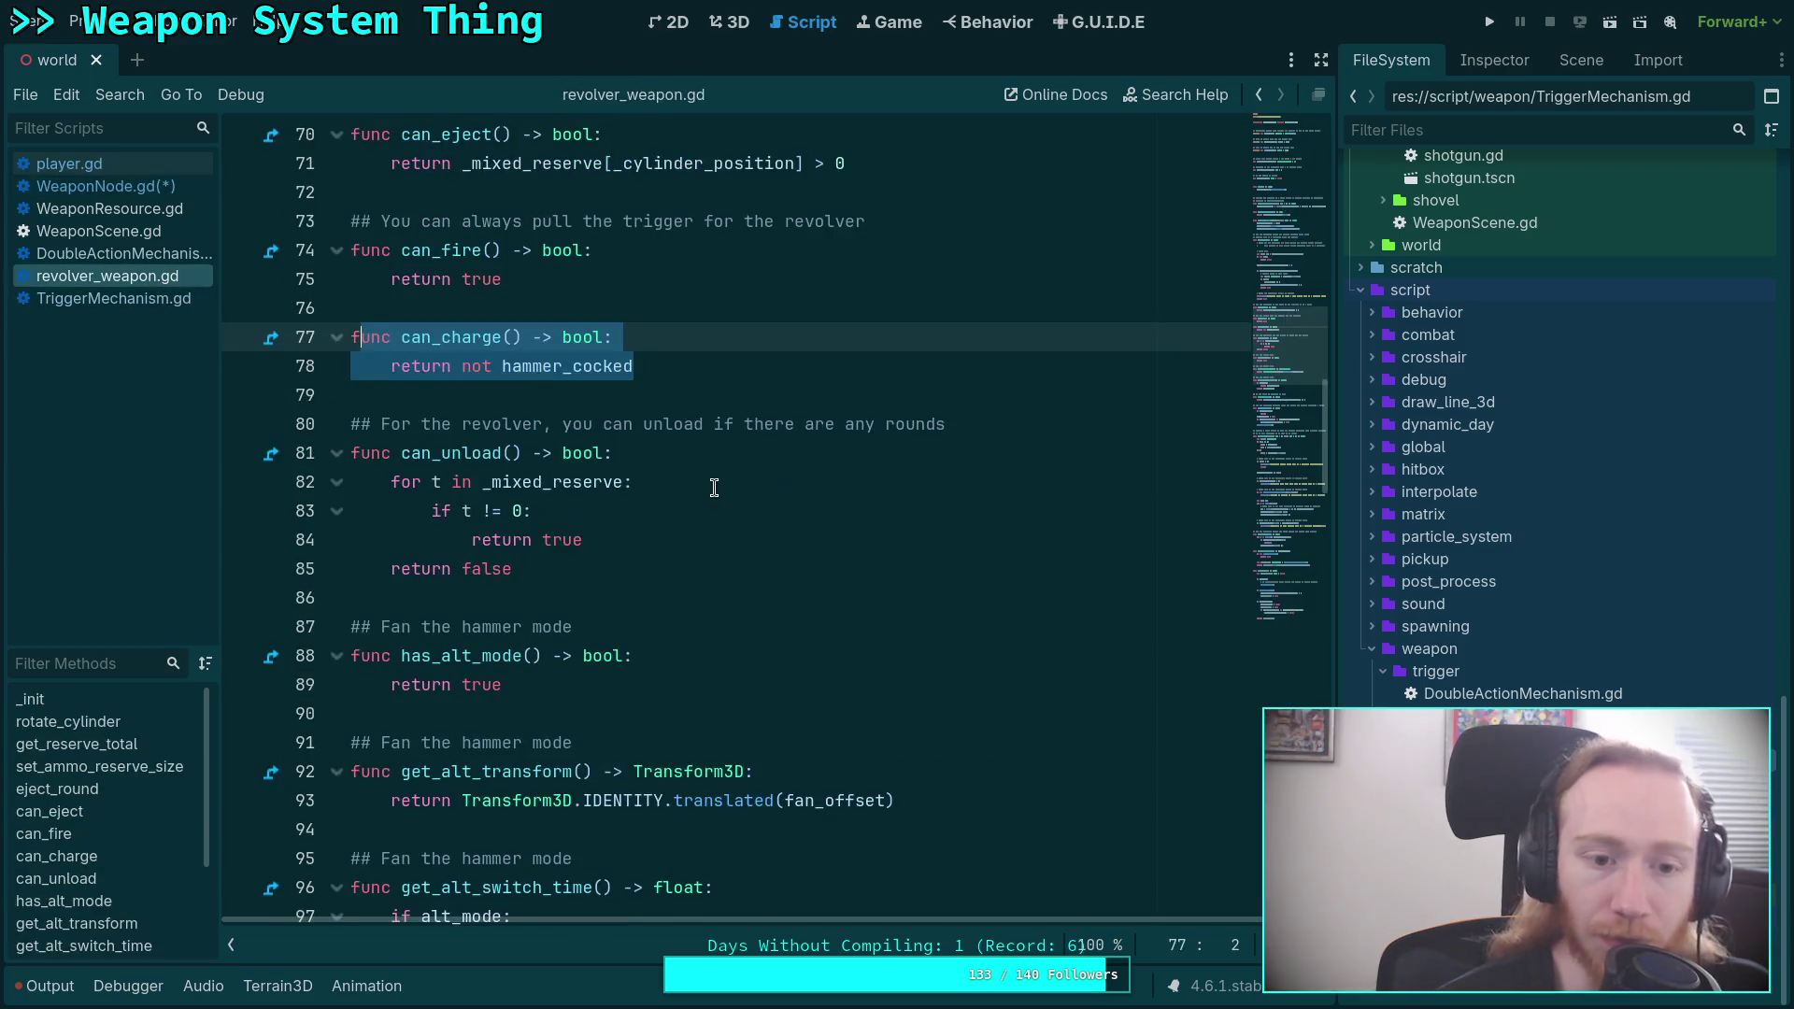
click(673, 374)
click(550, 278)
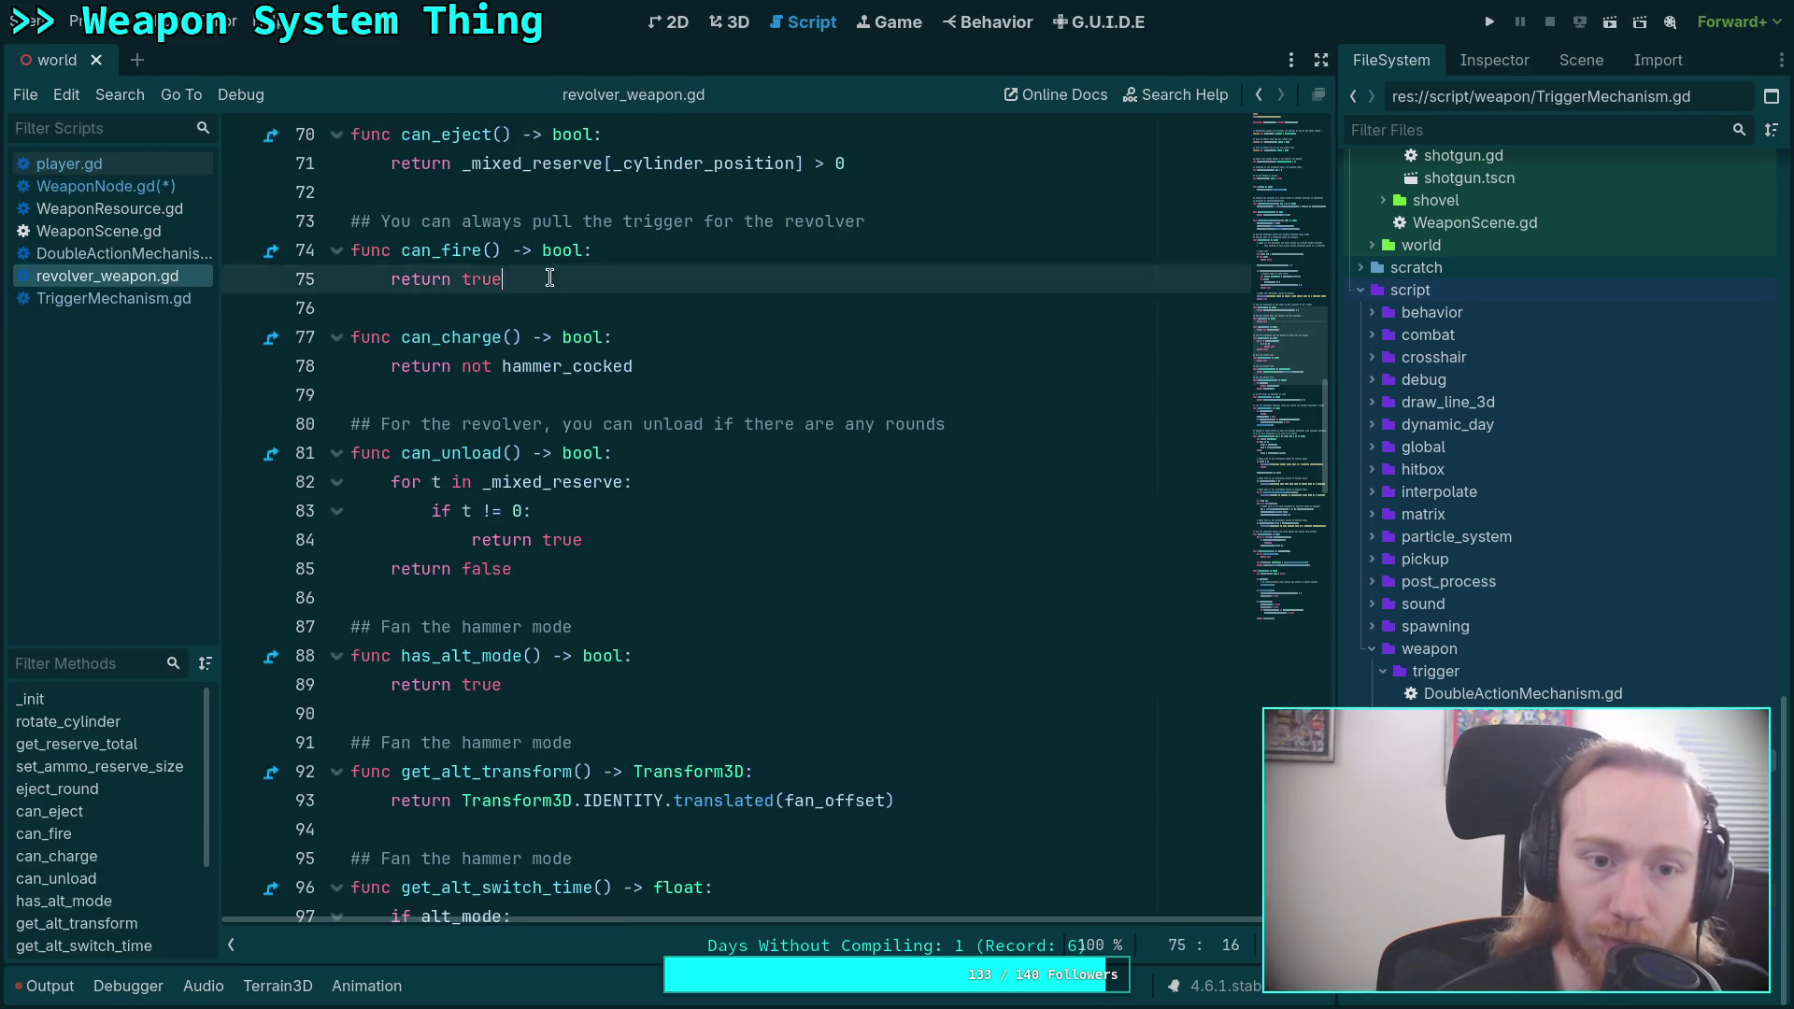
drag(549, 278, 267, 220)
Return to WeaponNode.gd, save it, and run the project to test.
click(139, 187)
click(754, 482)
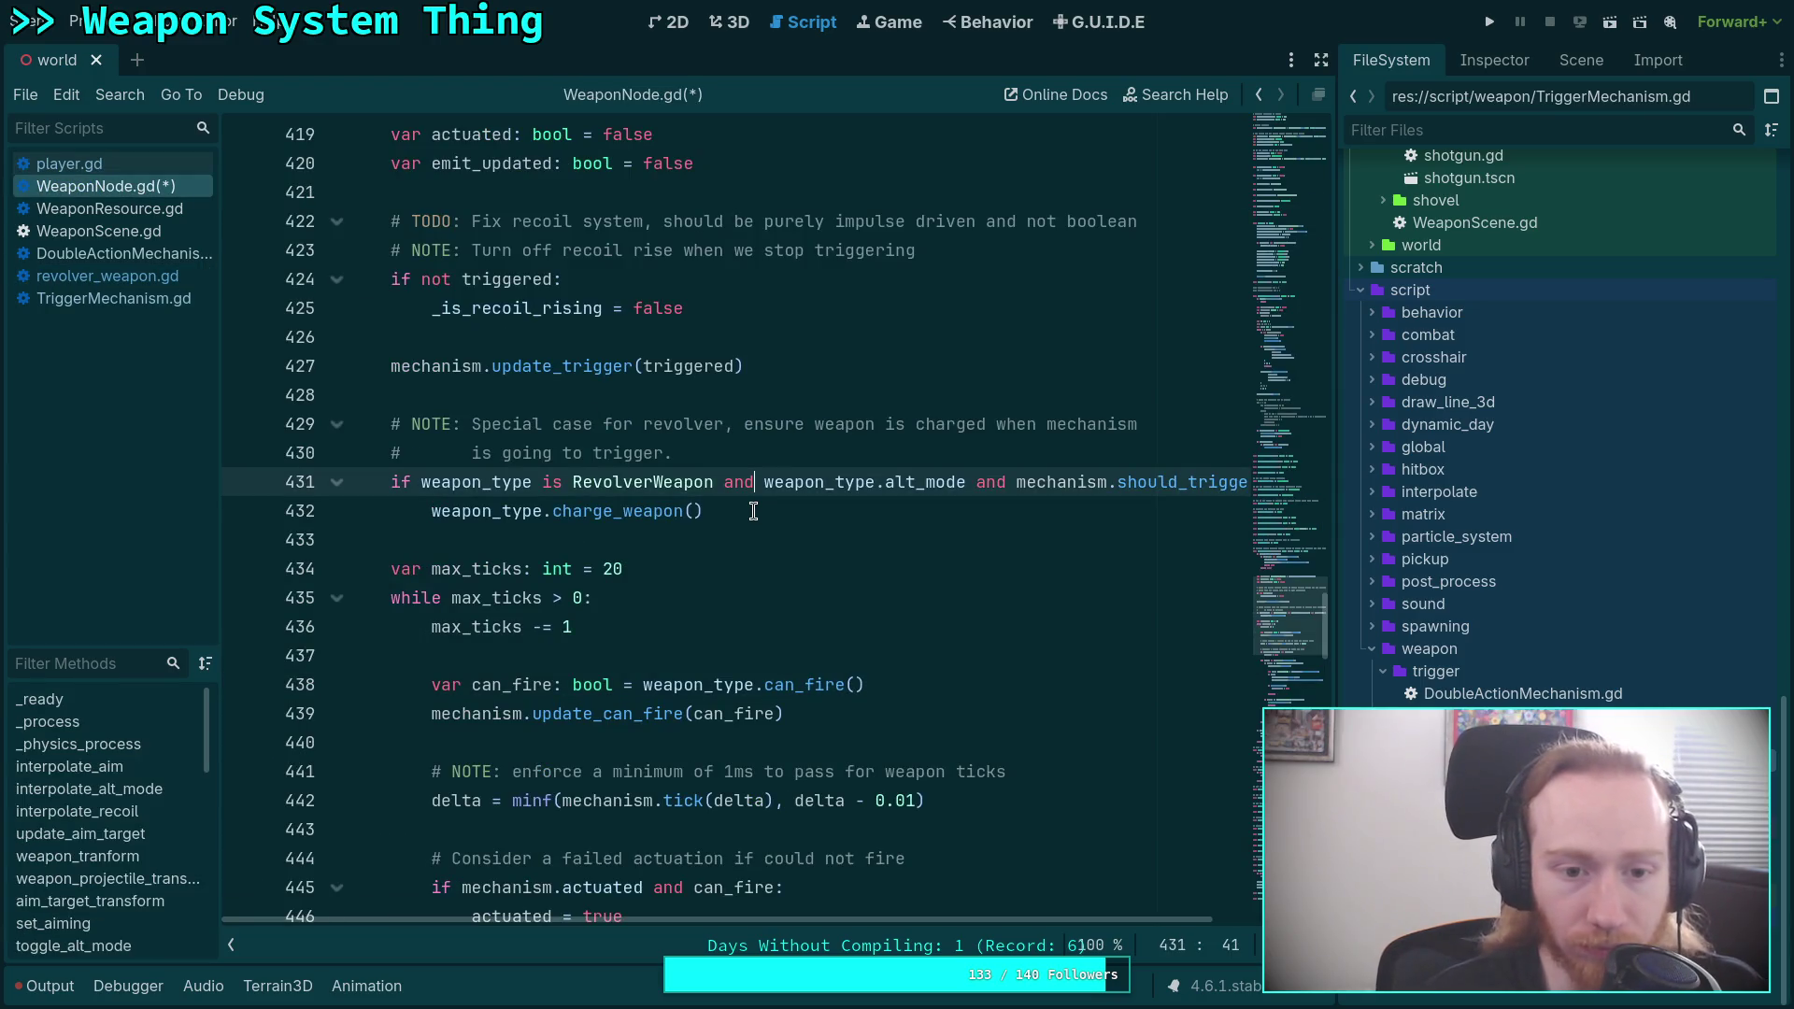
key(ctrl+s)
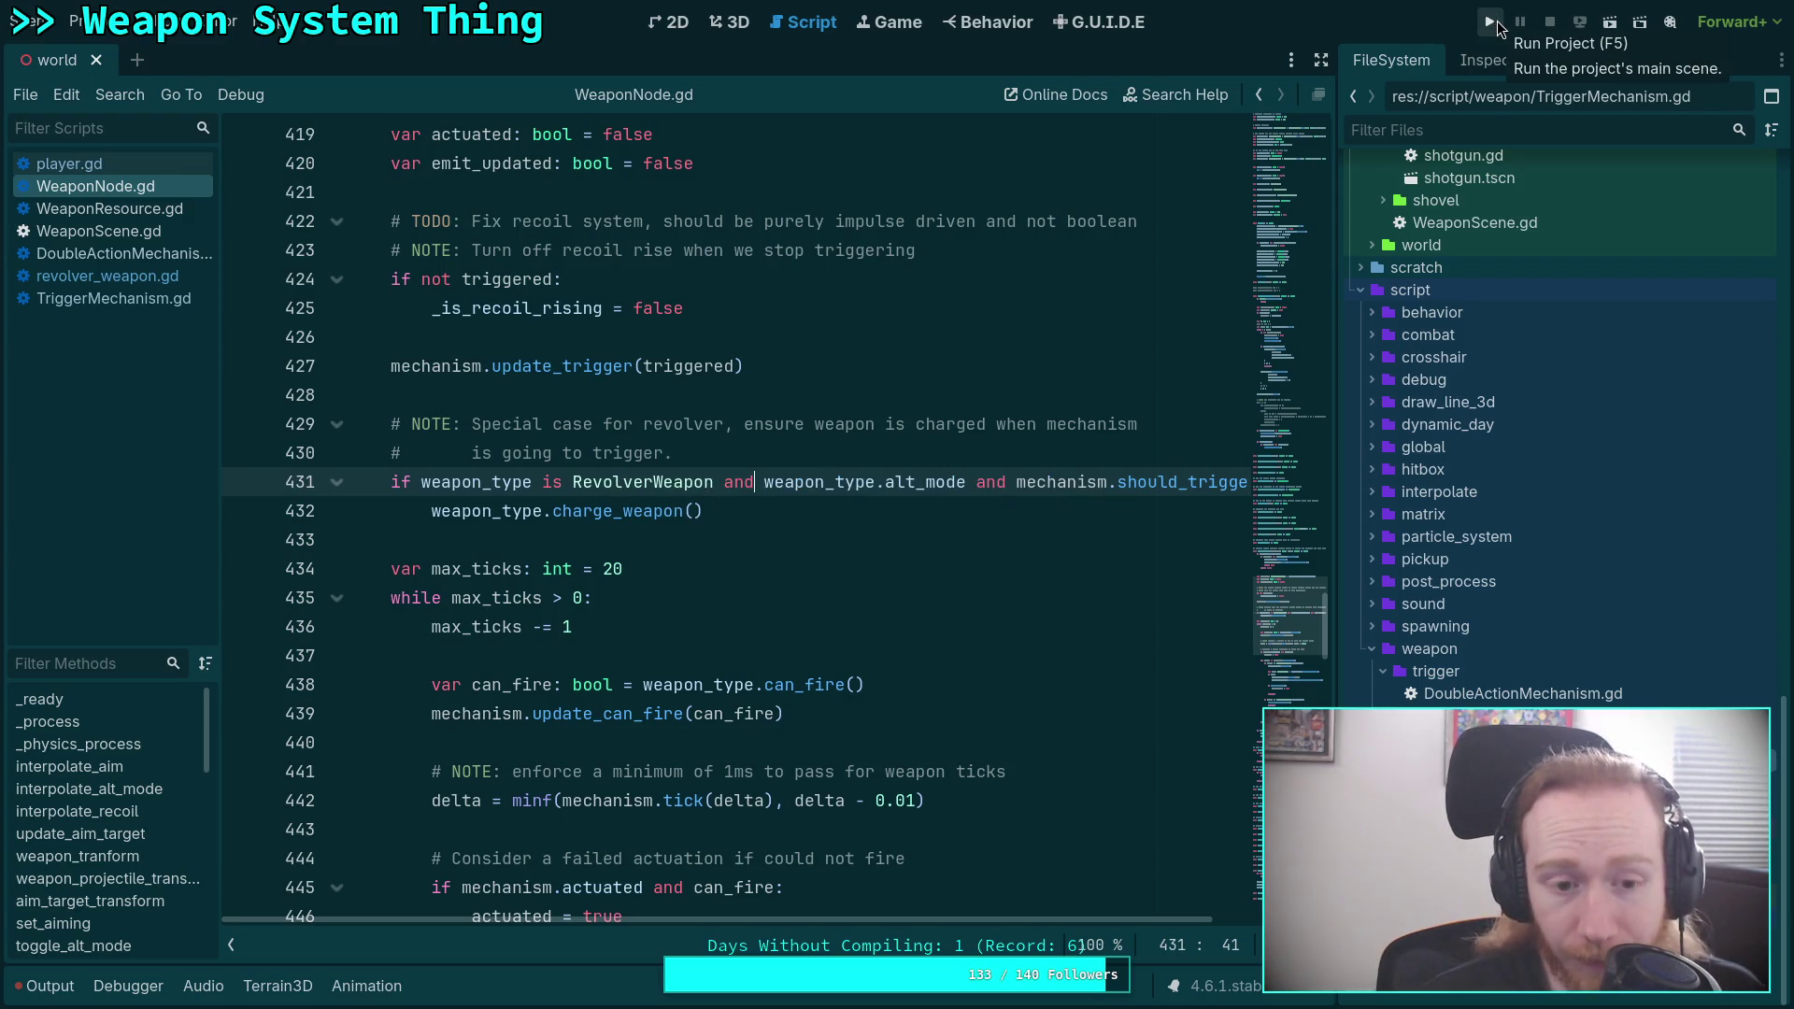
click(1496, 21)
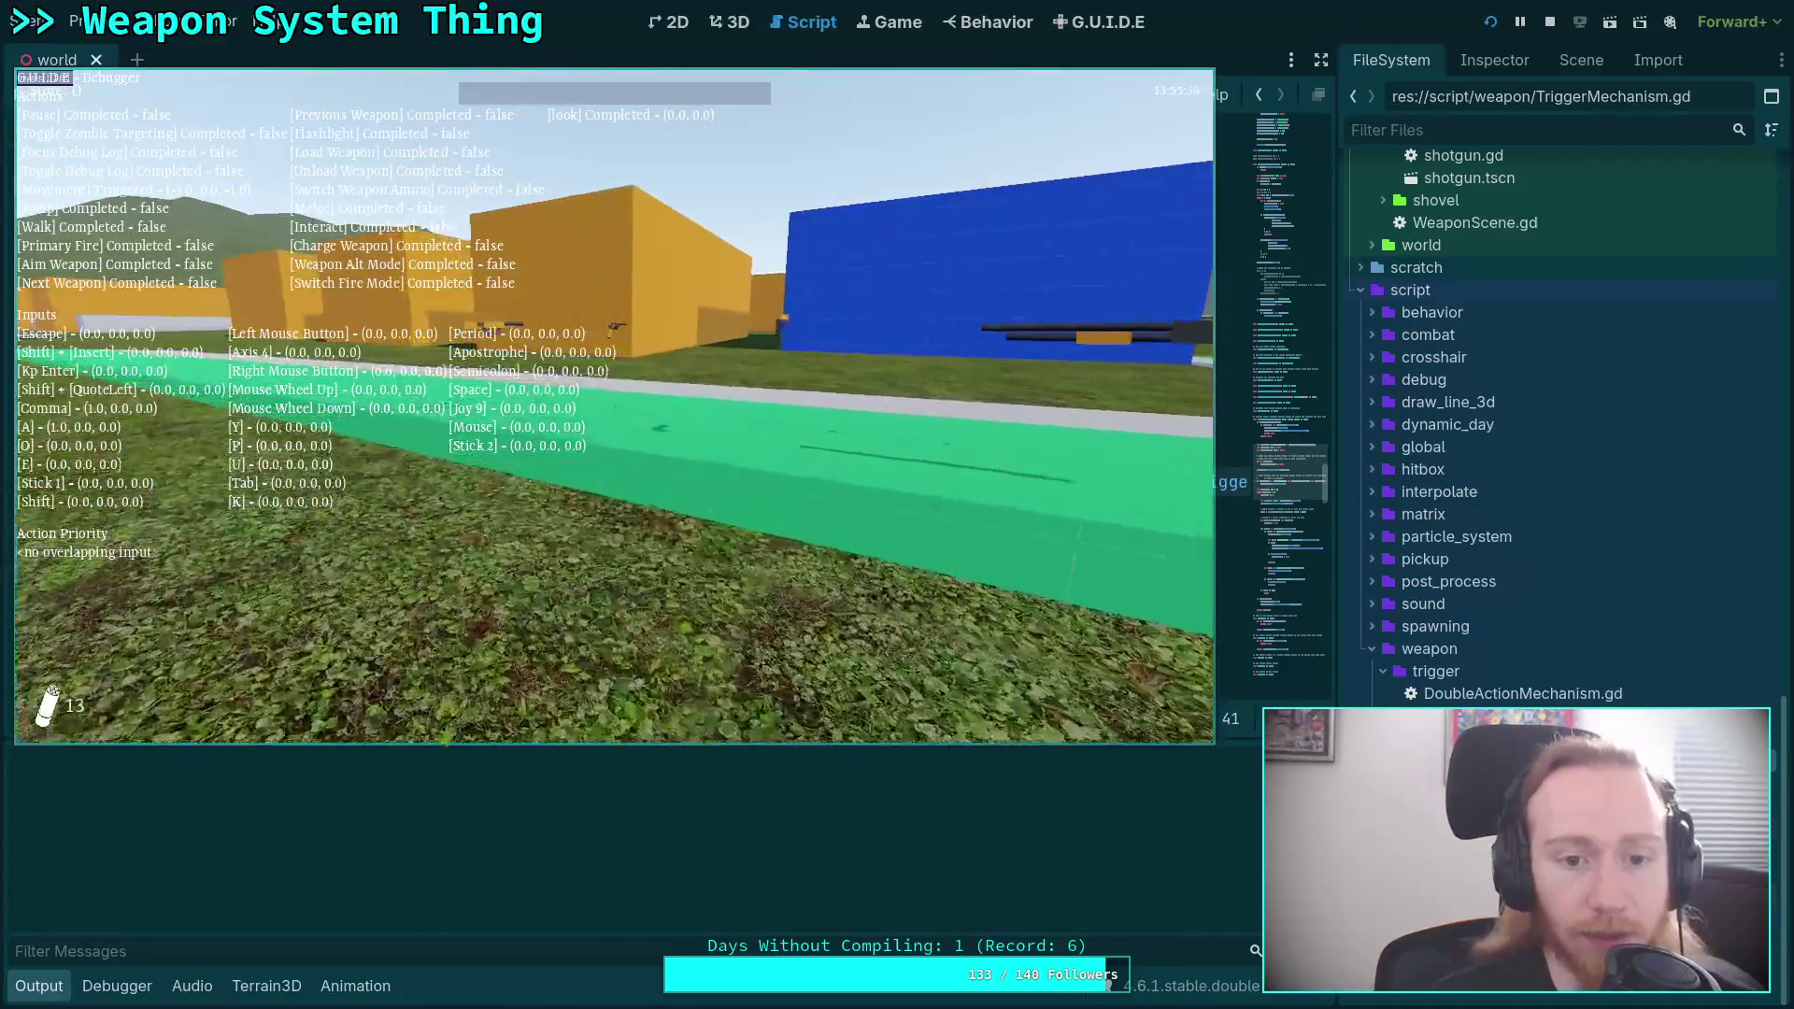
key(e)
key(e)
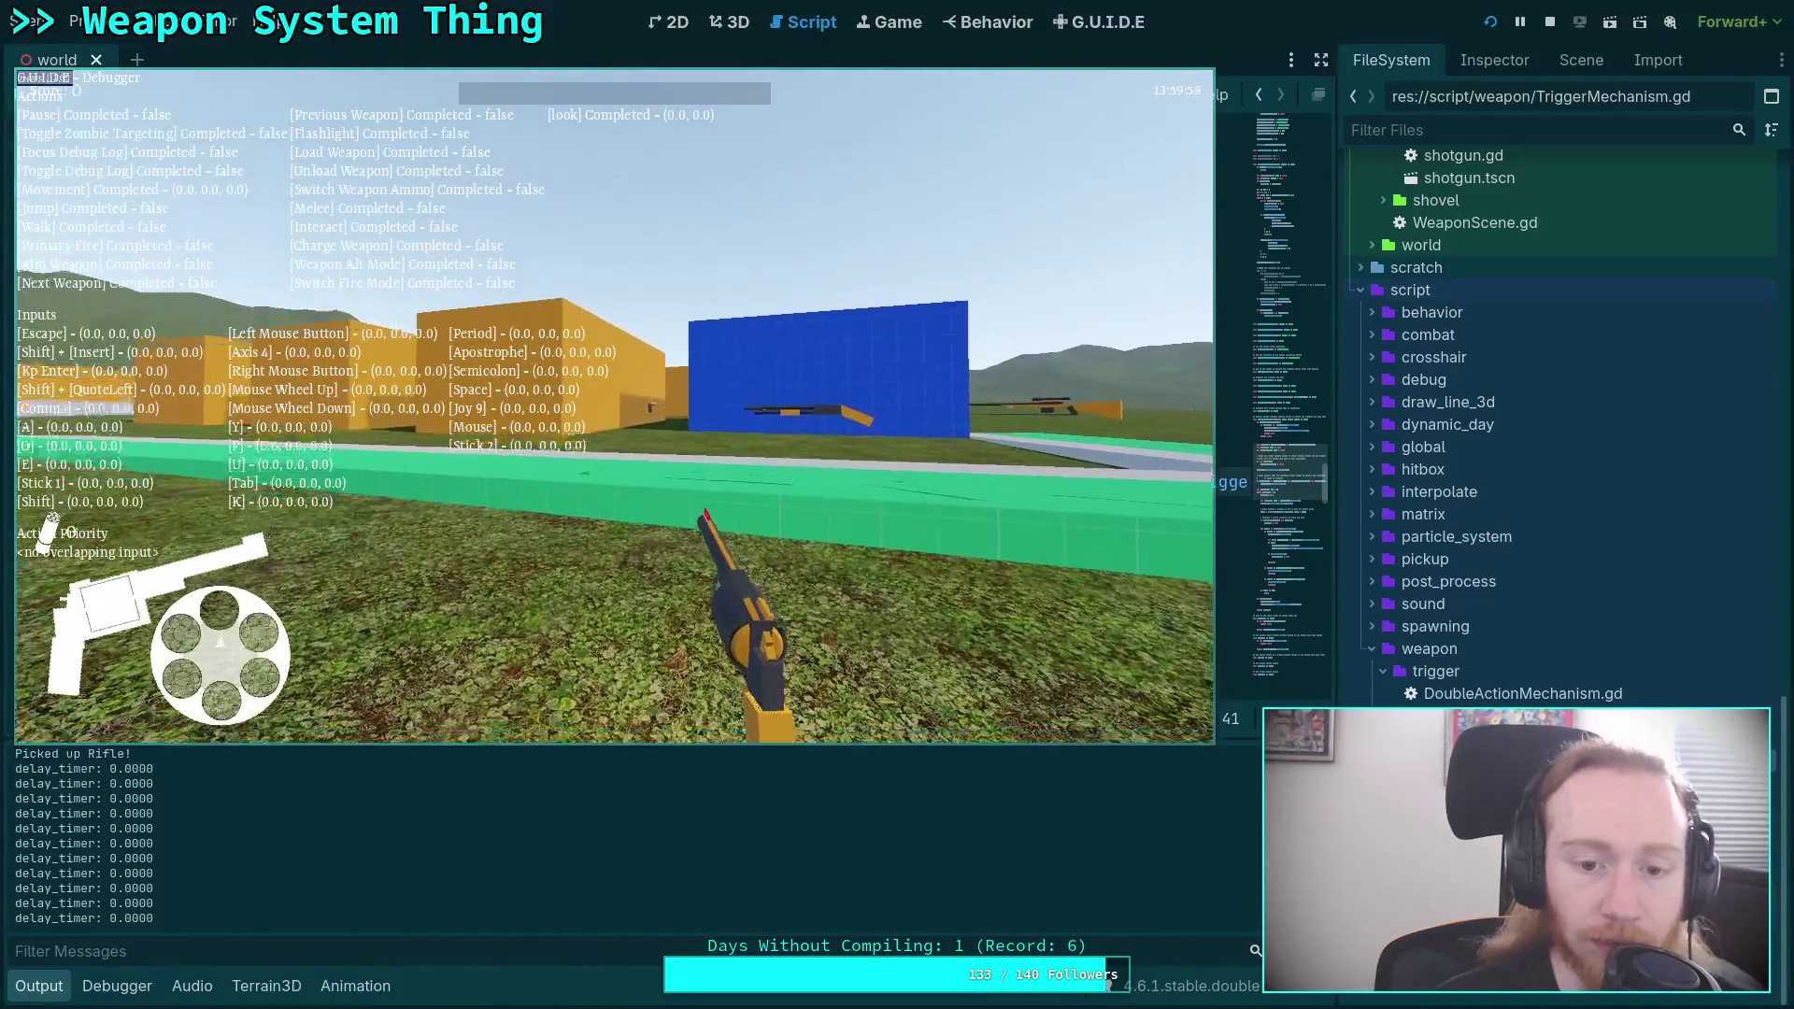
key(space)
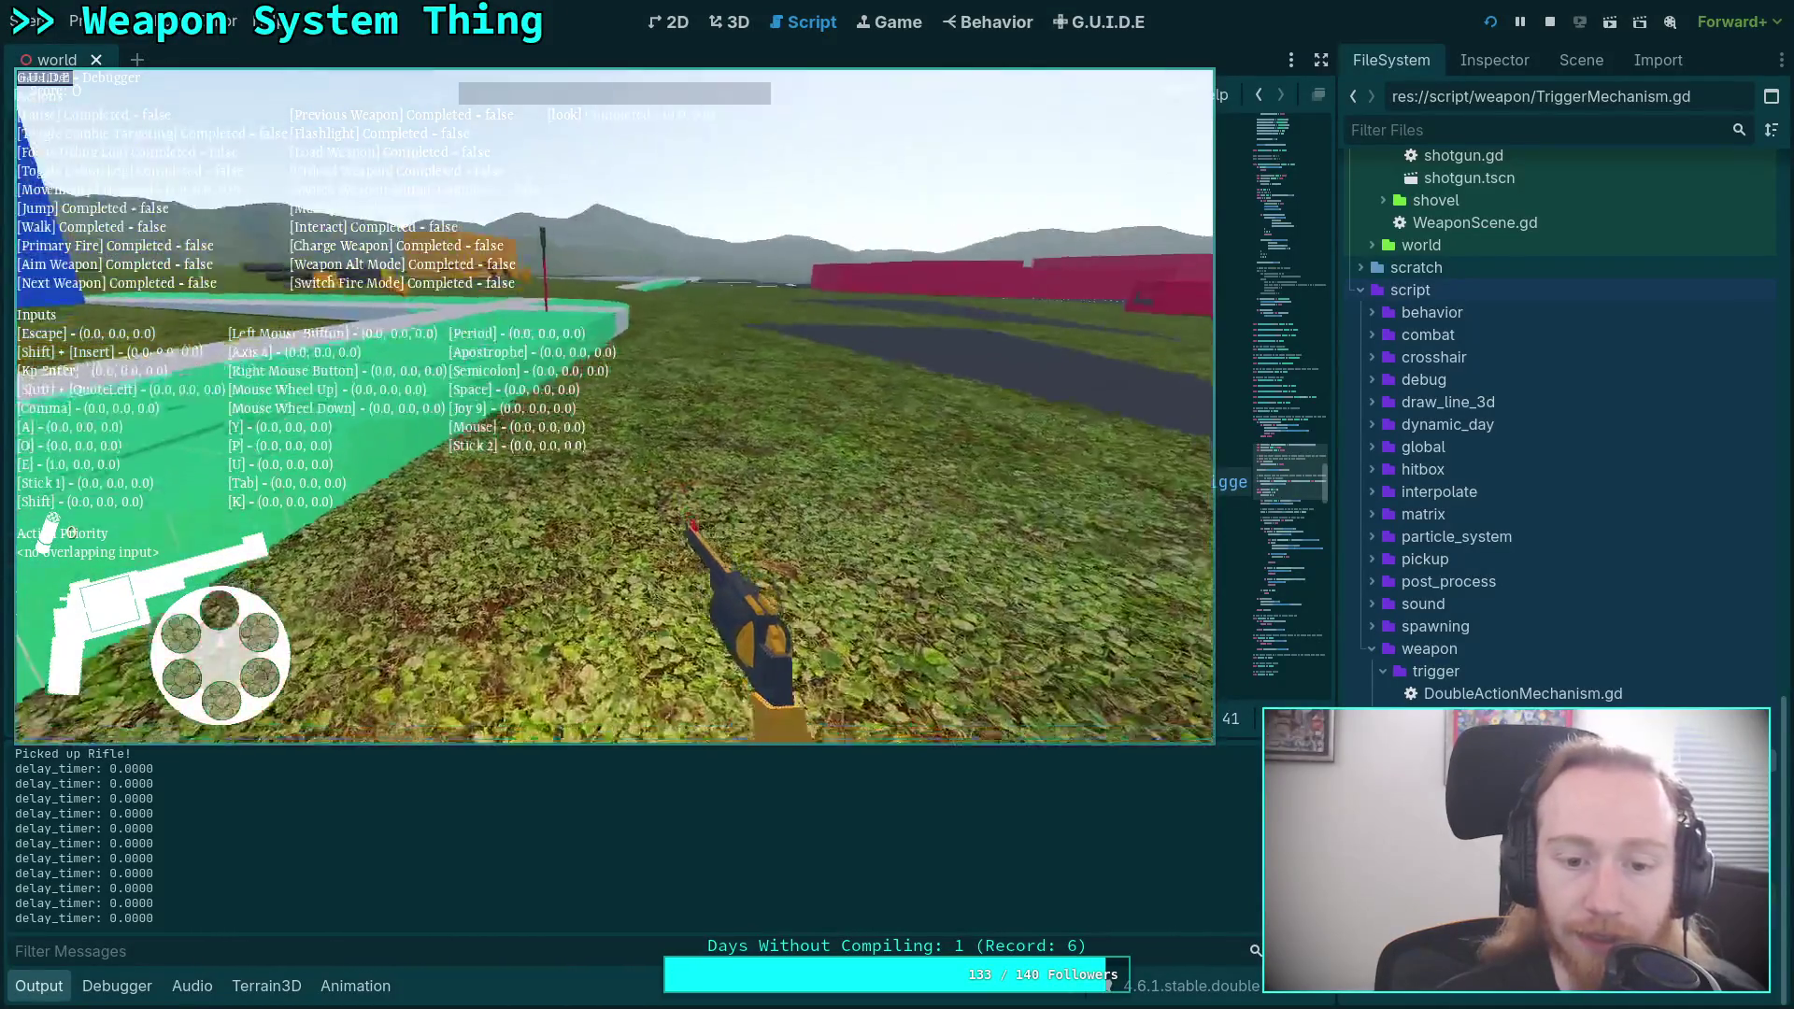
key(comma)
key(a)
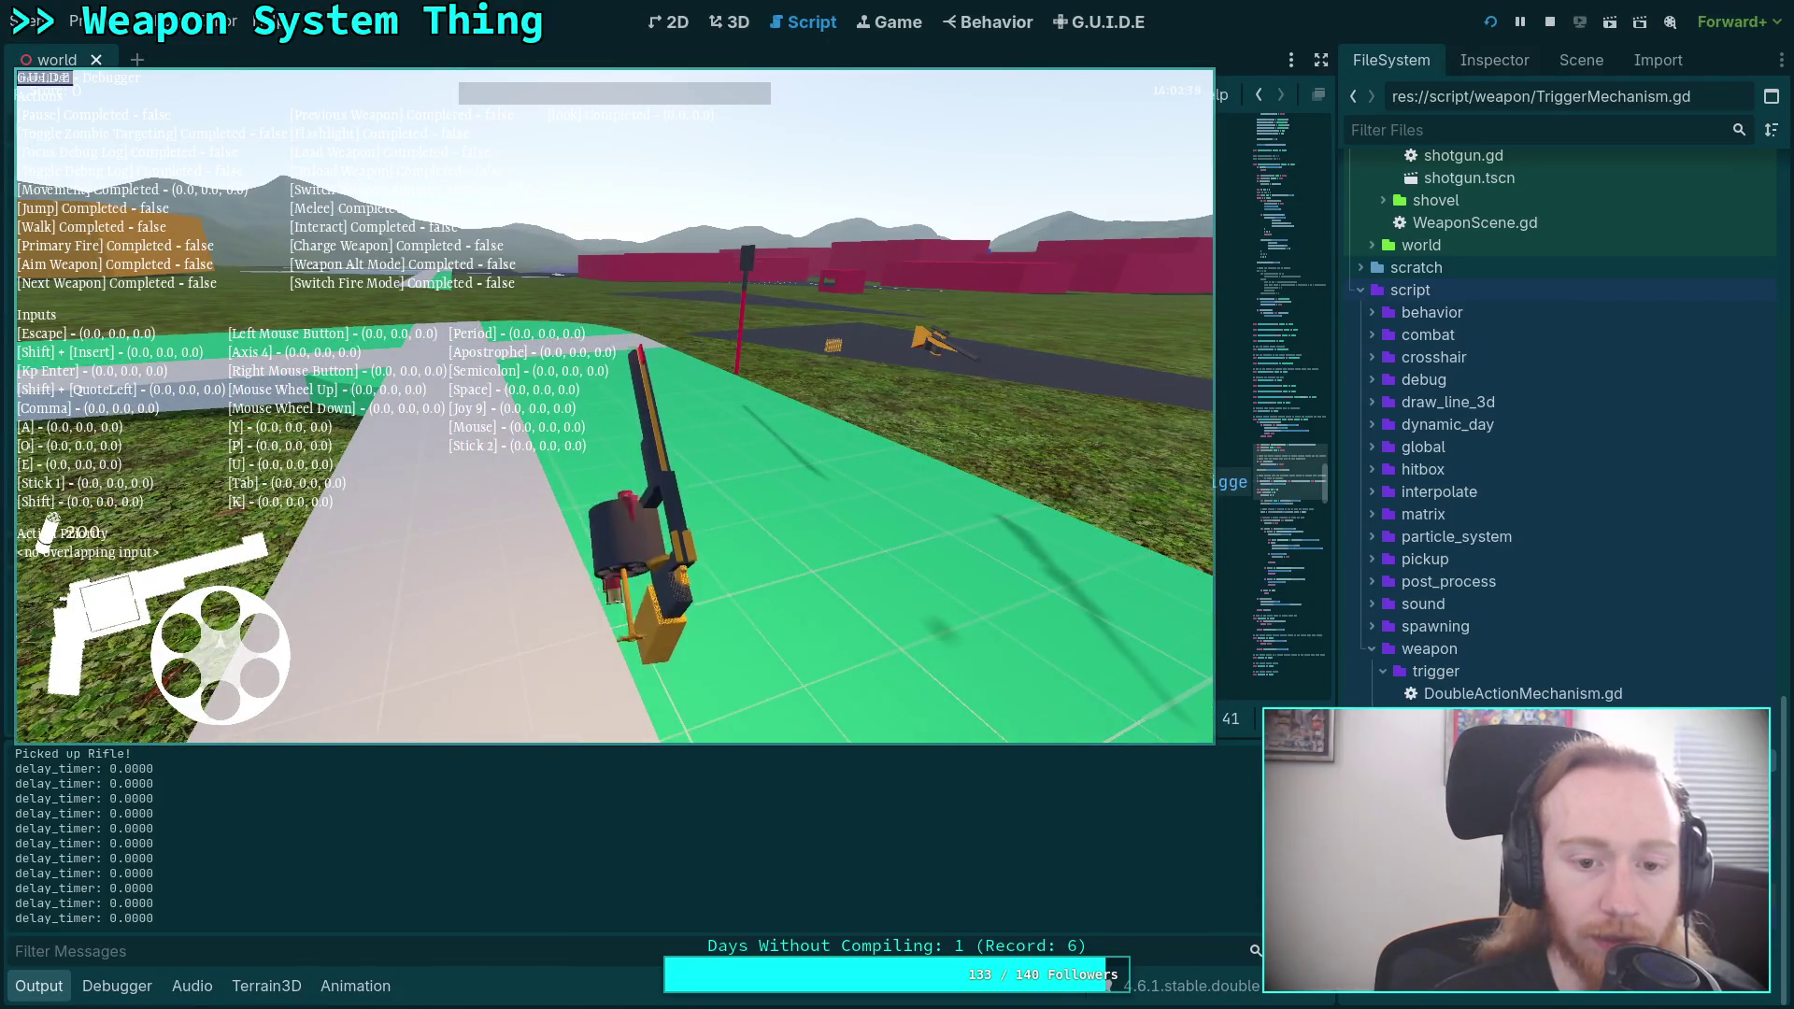
key(comma)
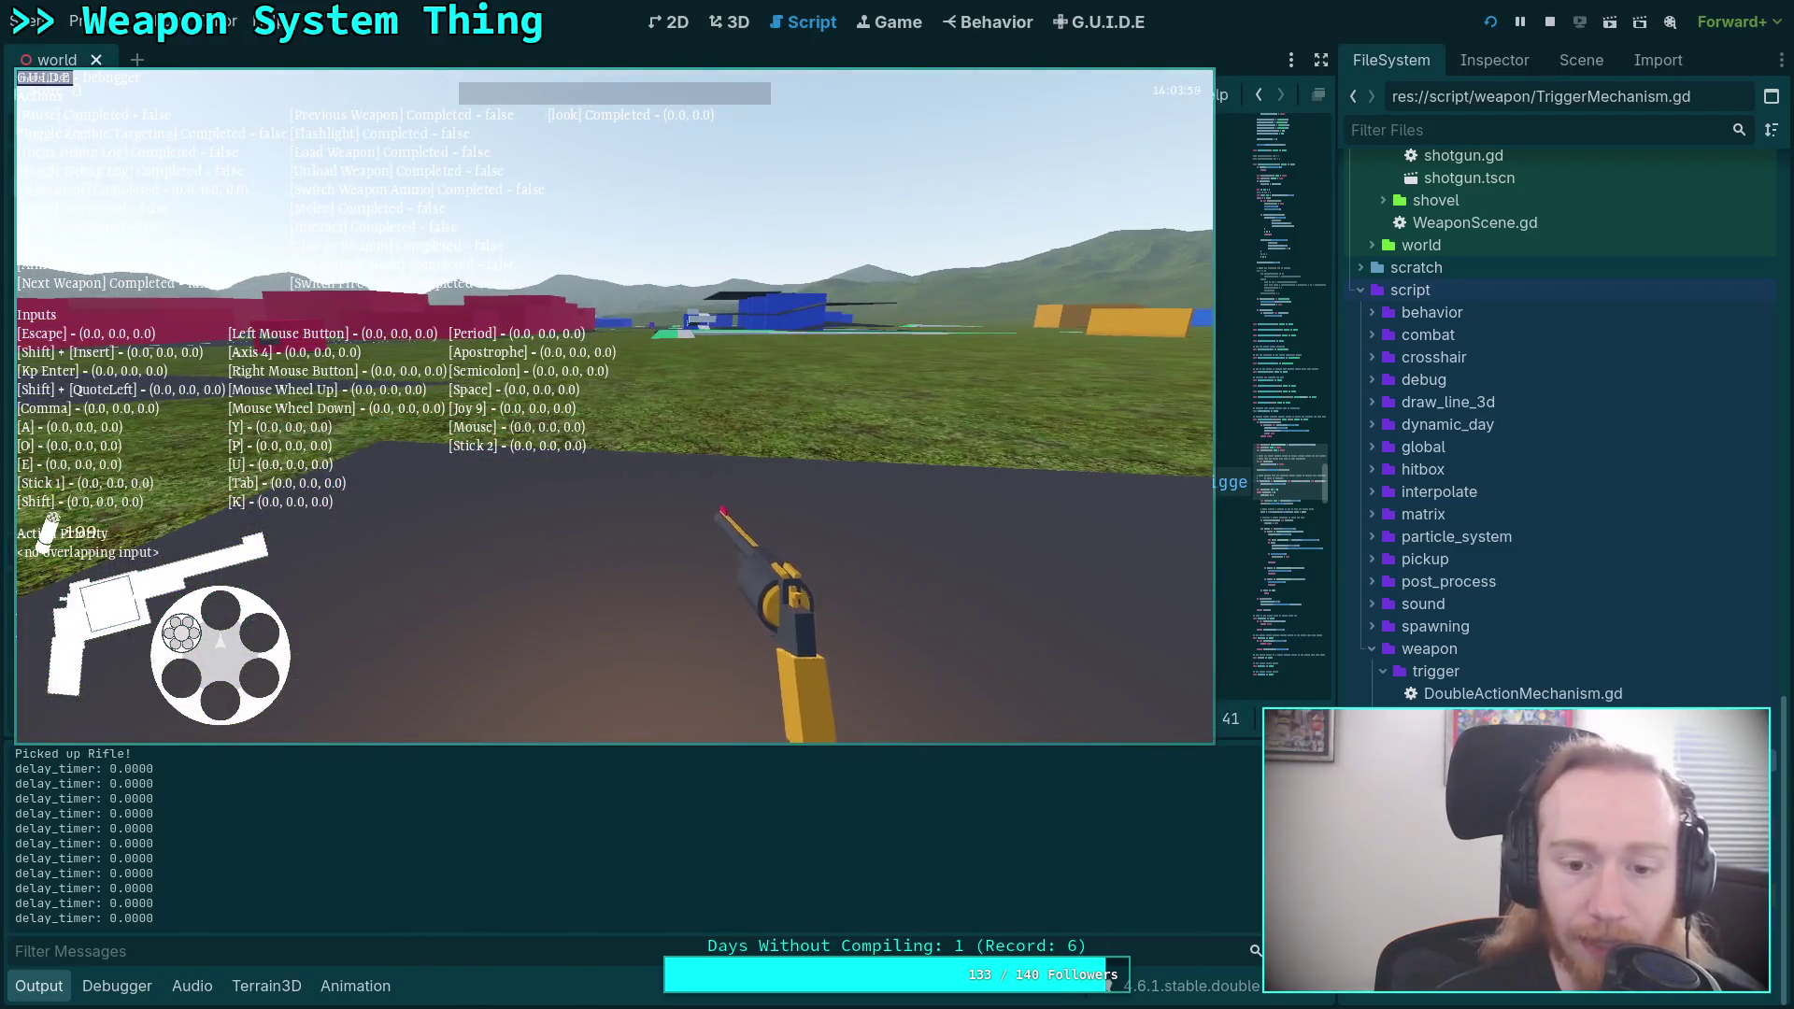
key(Escape)
click(617, 431)
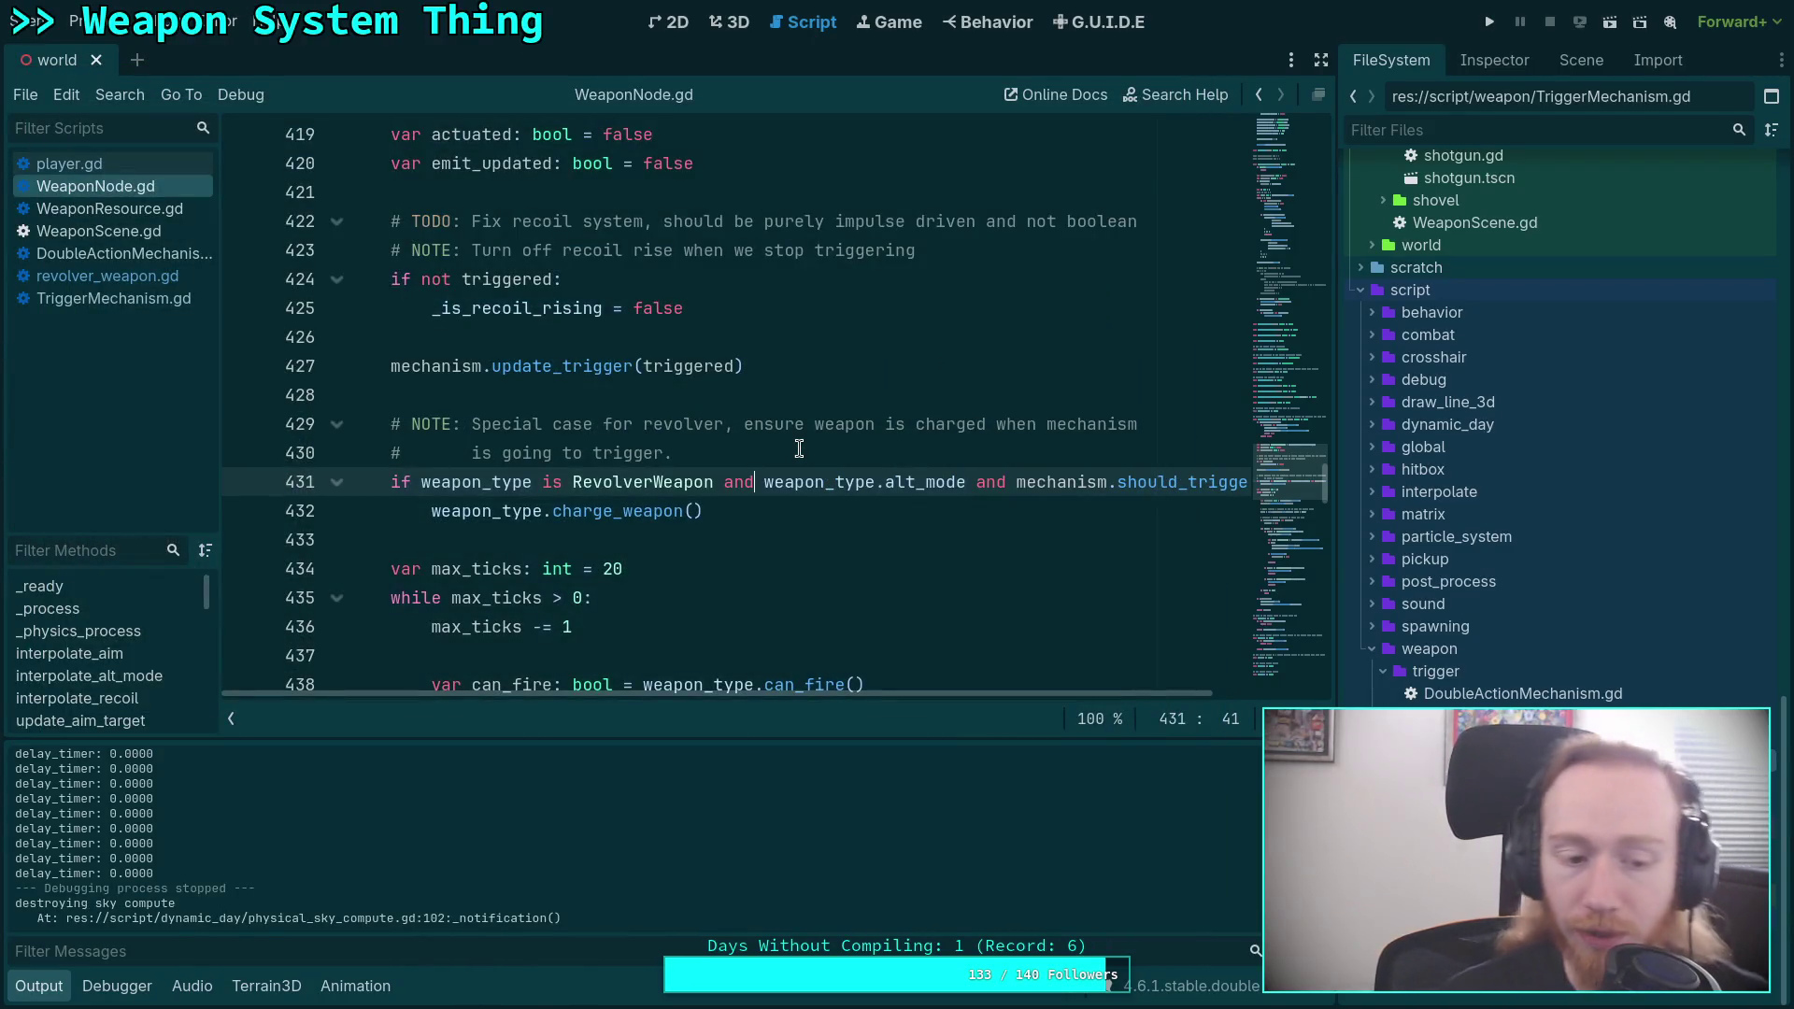
click(39, 986)
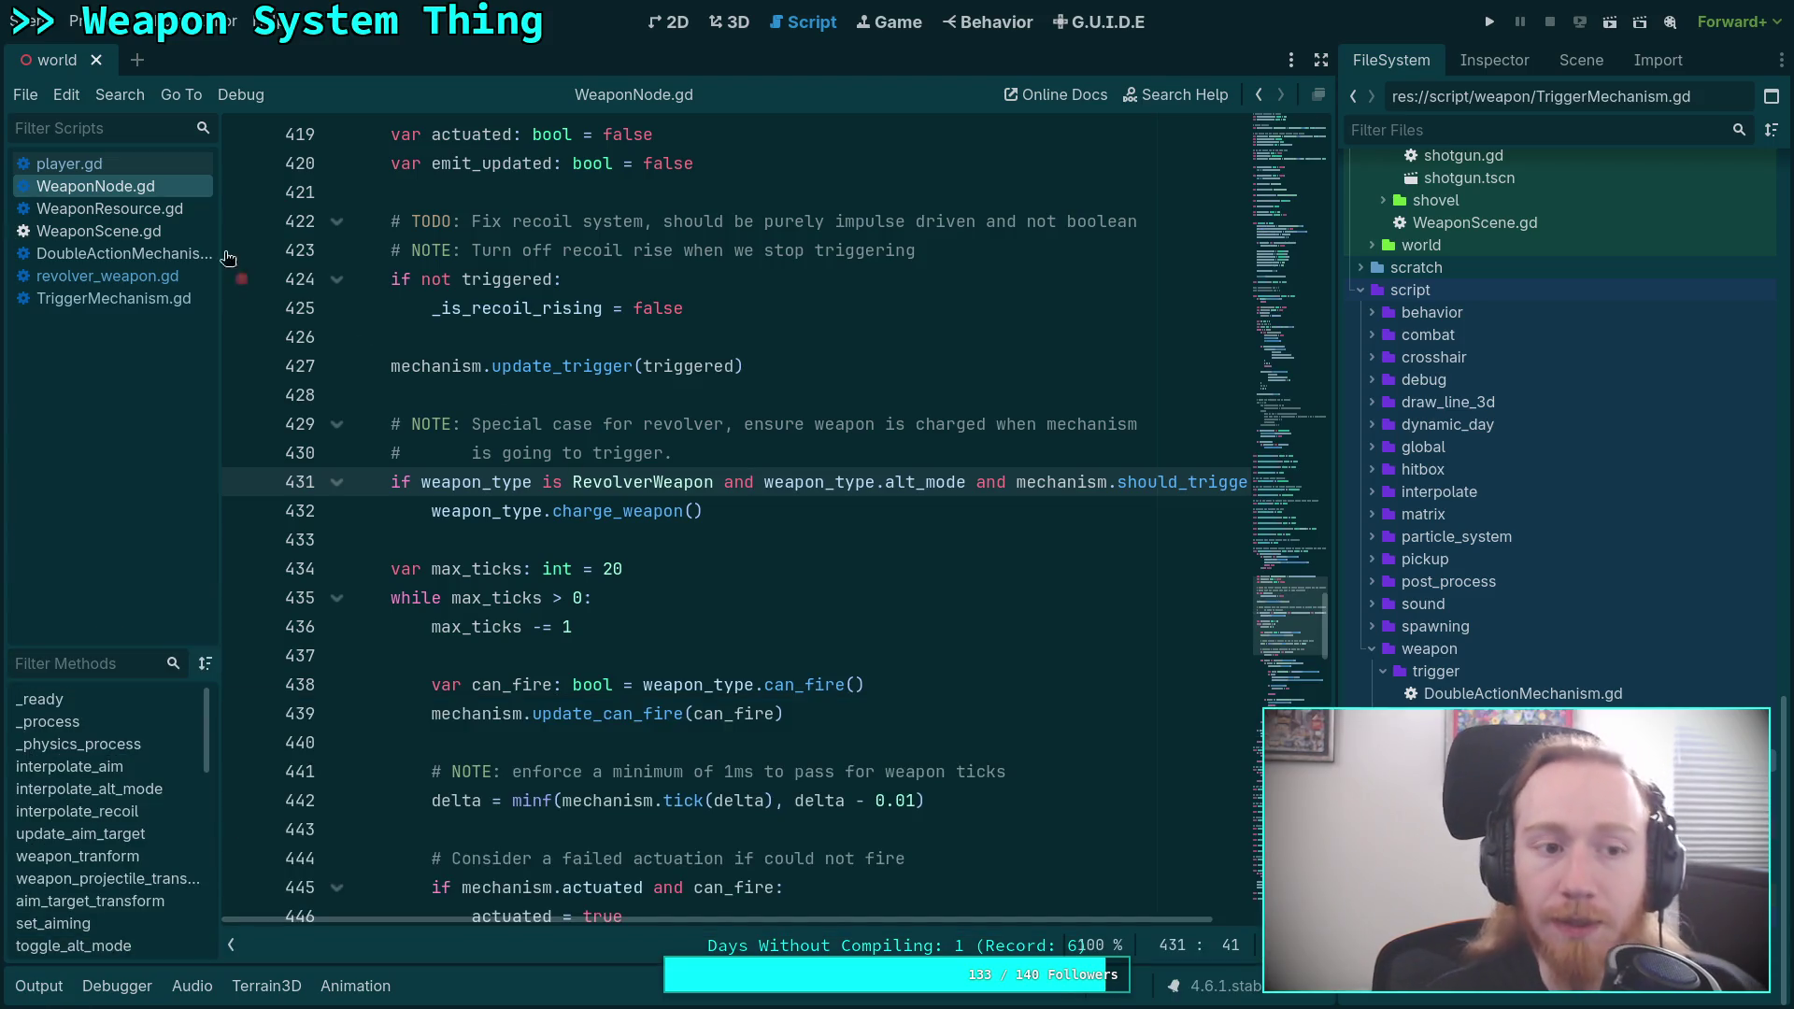
click(138, 163)
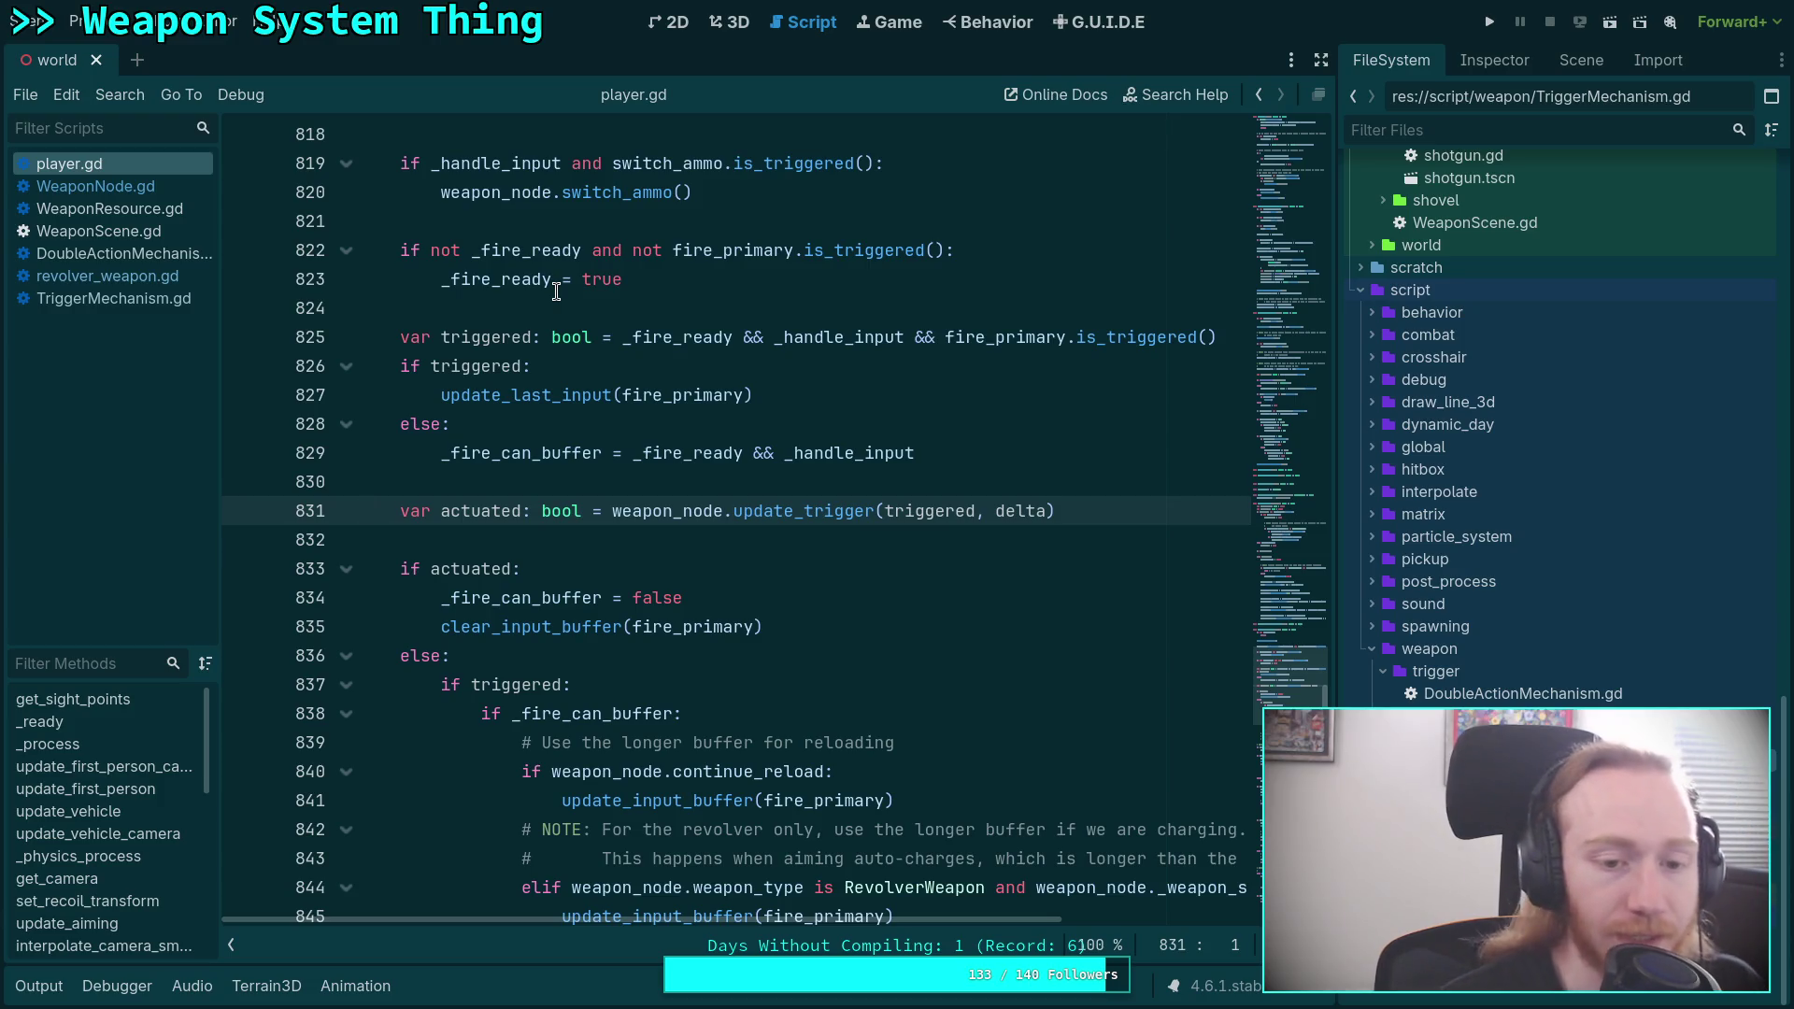
scroll(687, 356, down, 6)
scroll(687, 356, down, 5)
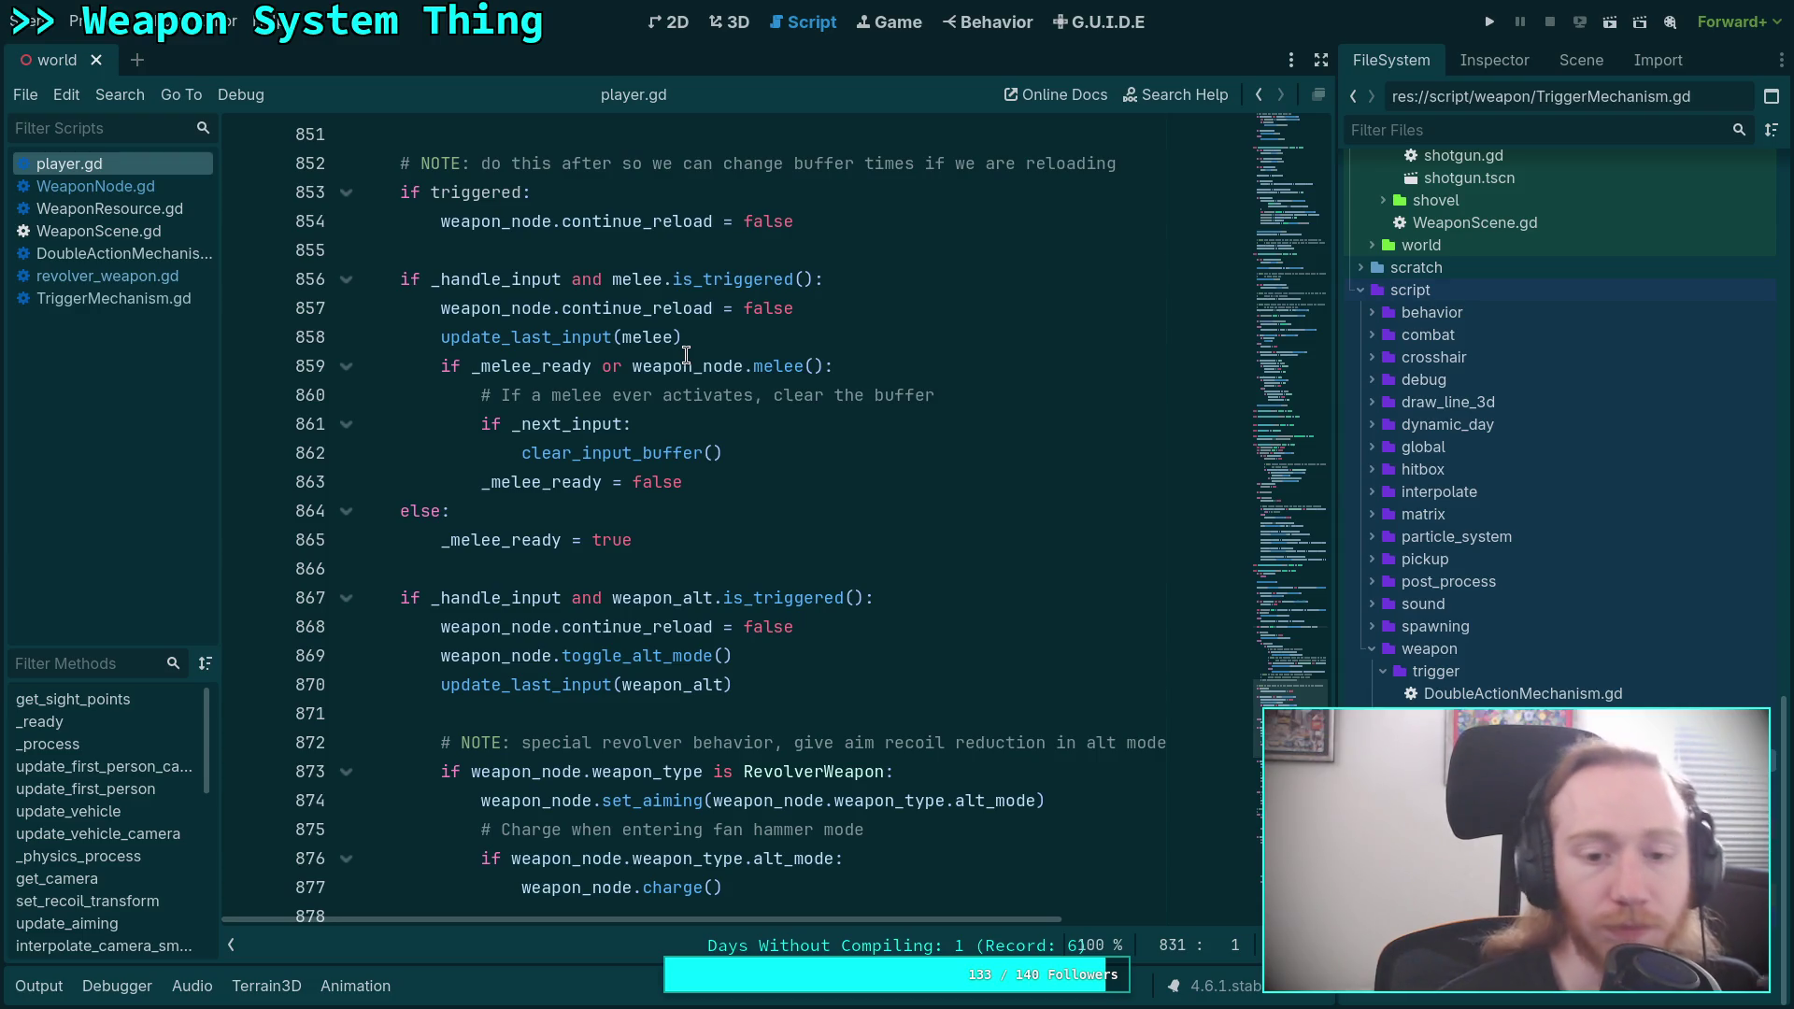
scroll(687, 357, down, 4)
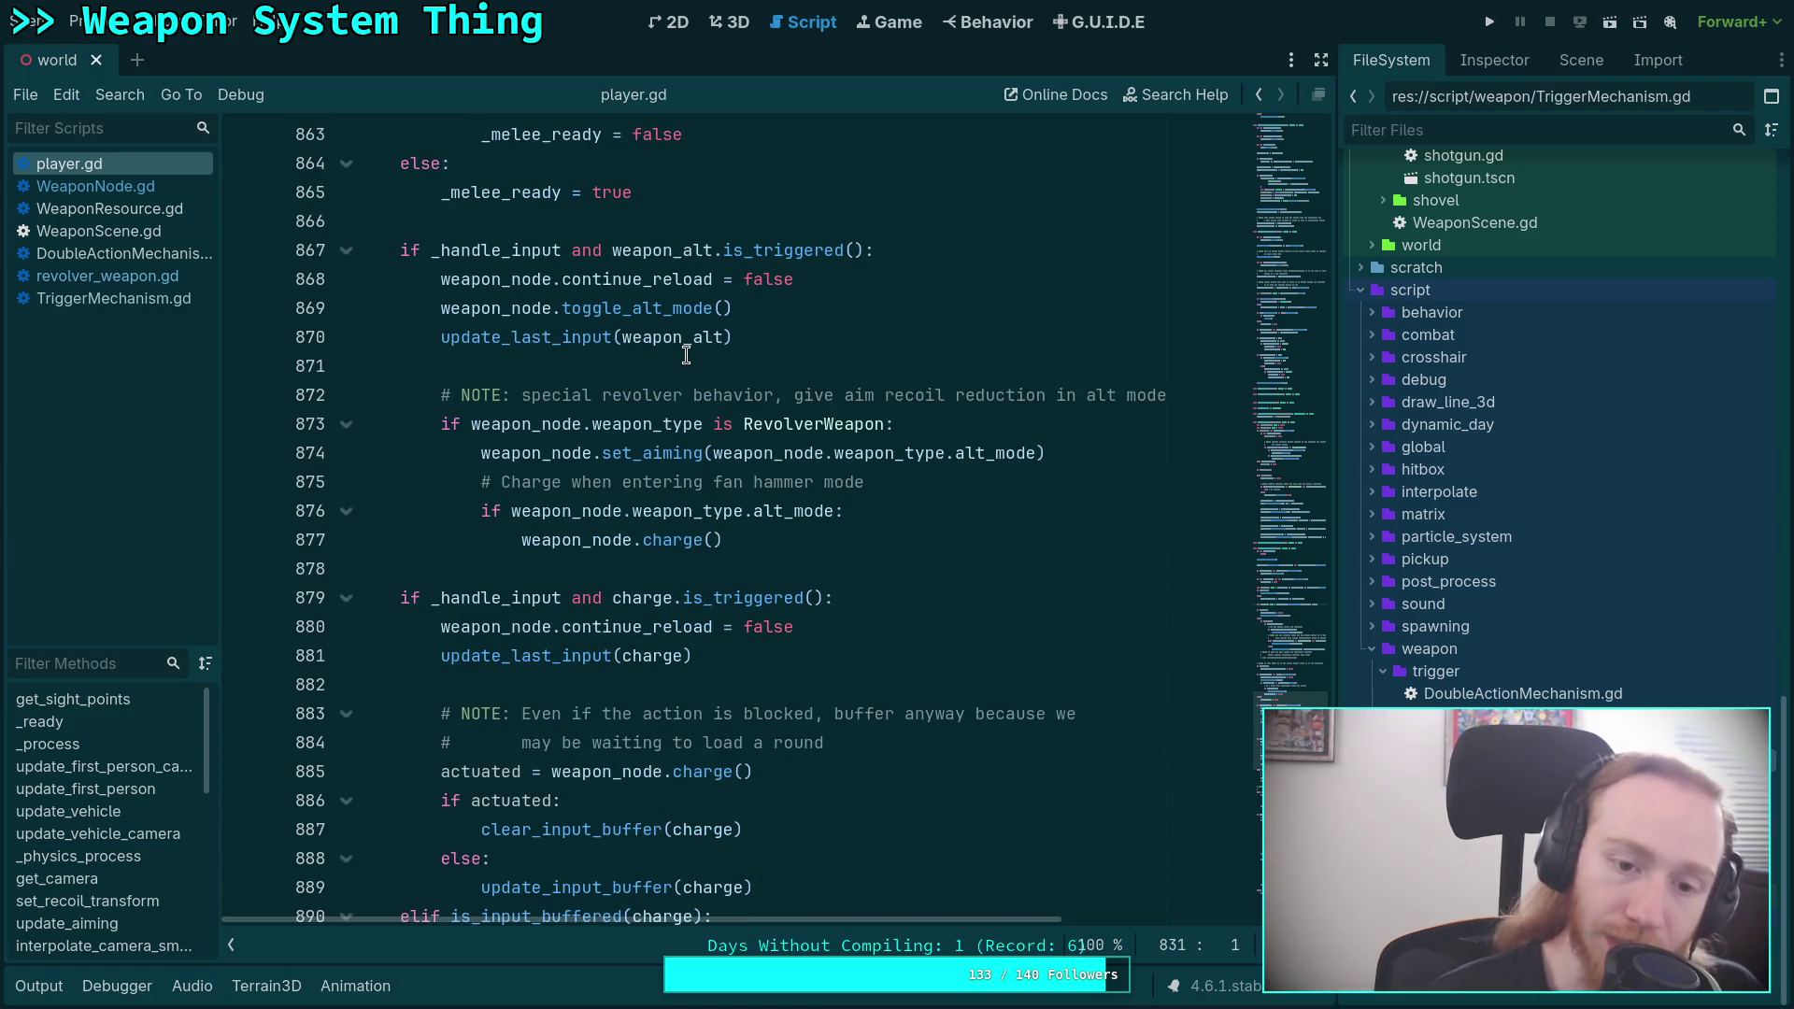
scroll(687, 356, down, 4)
scroll(686, 356, down, 6)
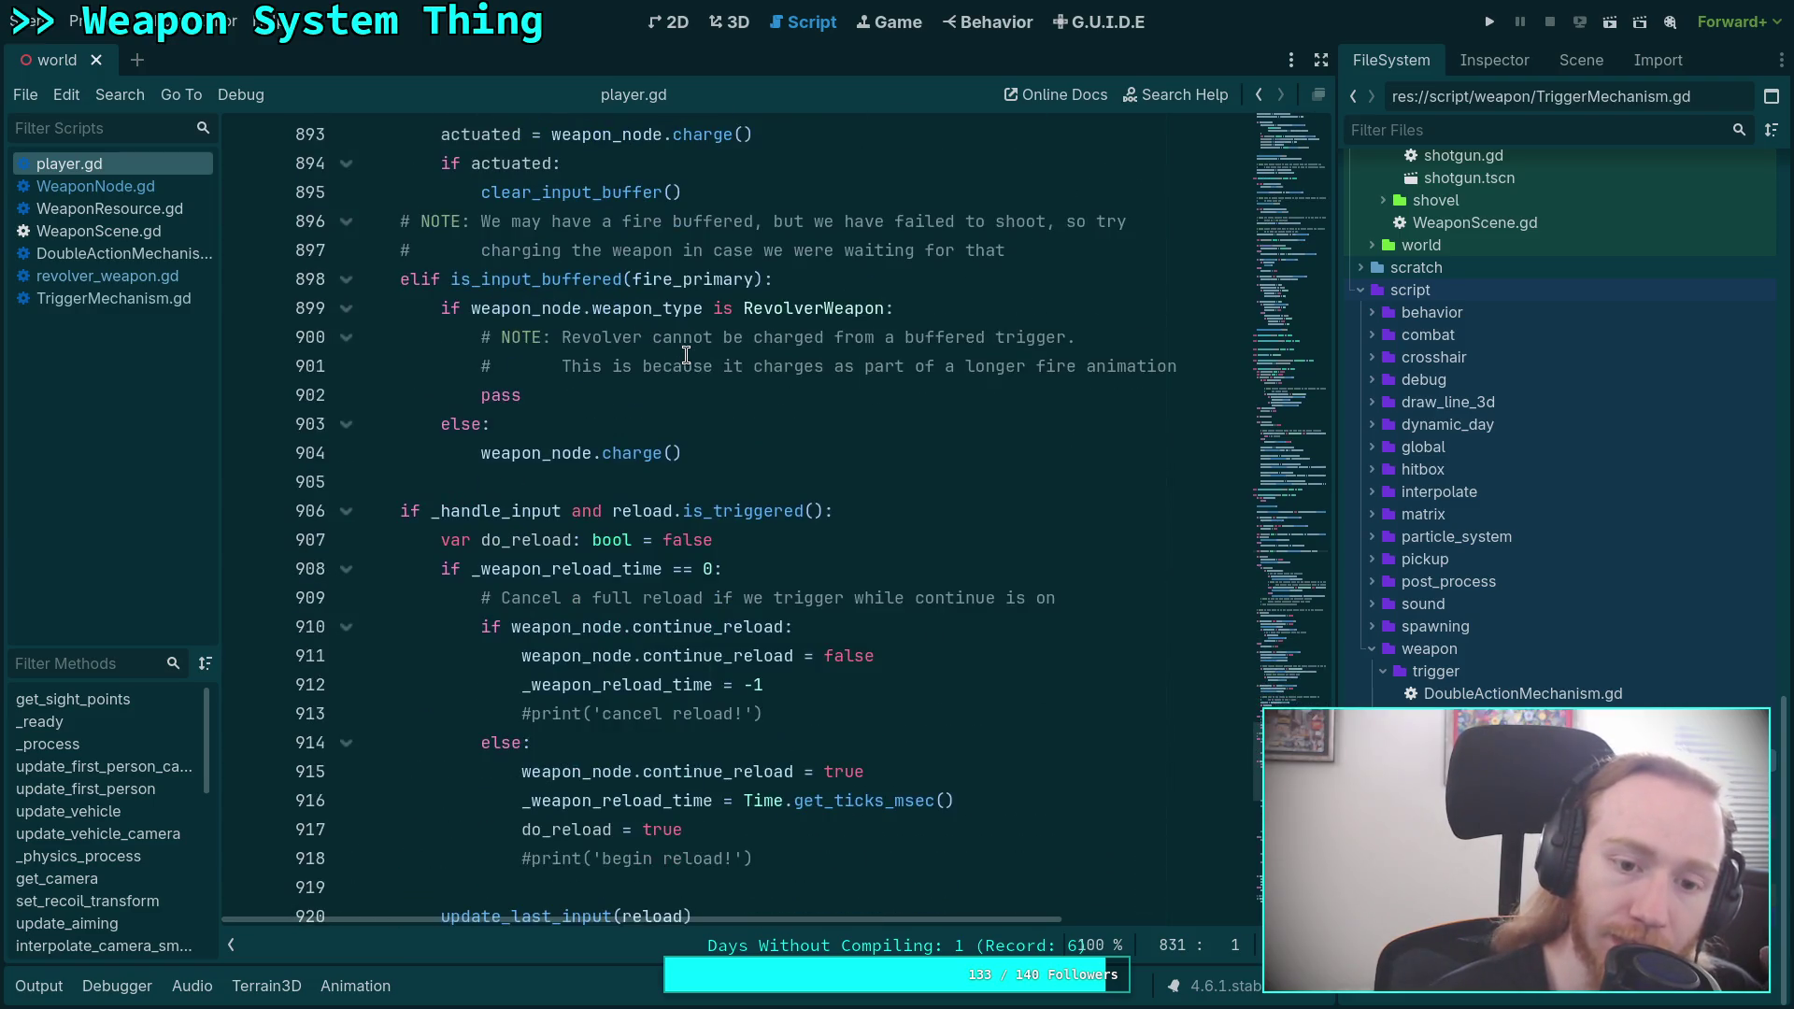
scroll(687, 356, down, 3)
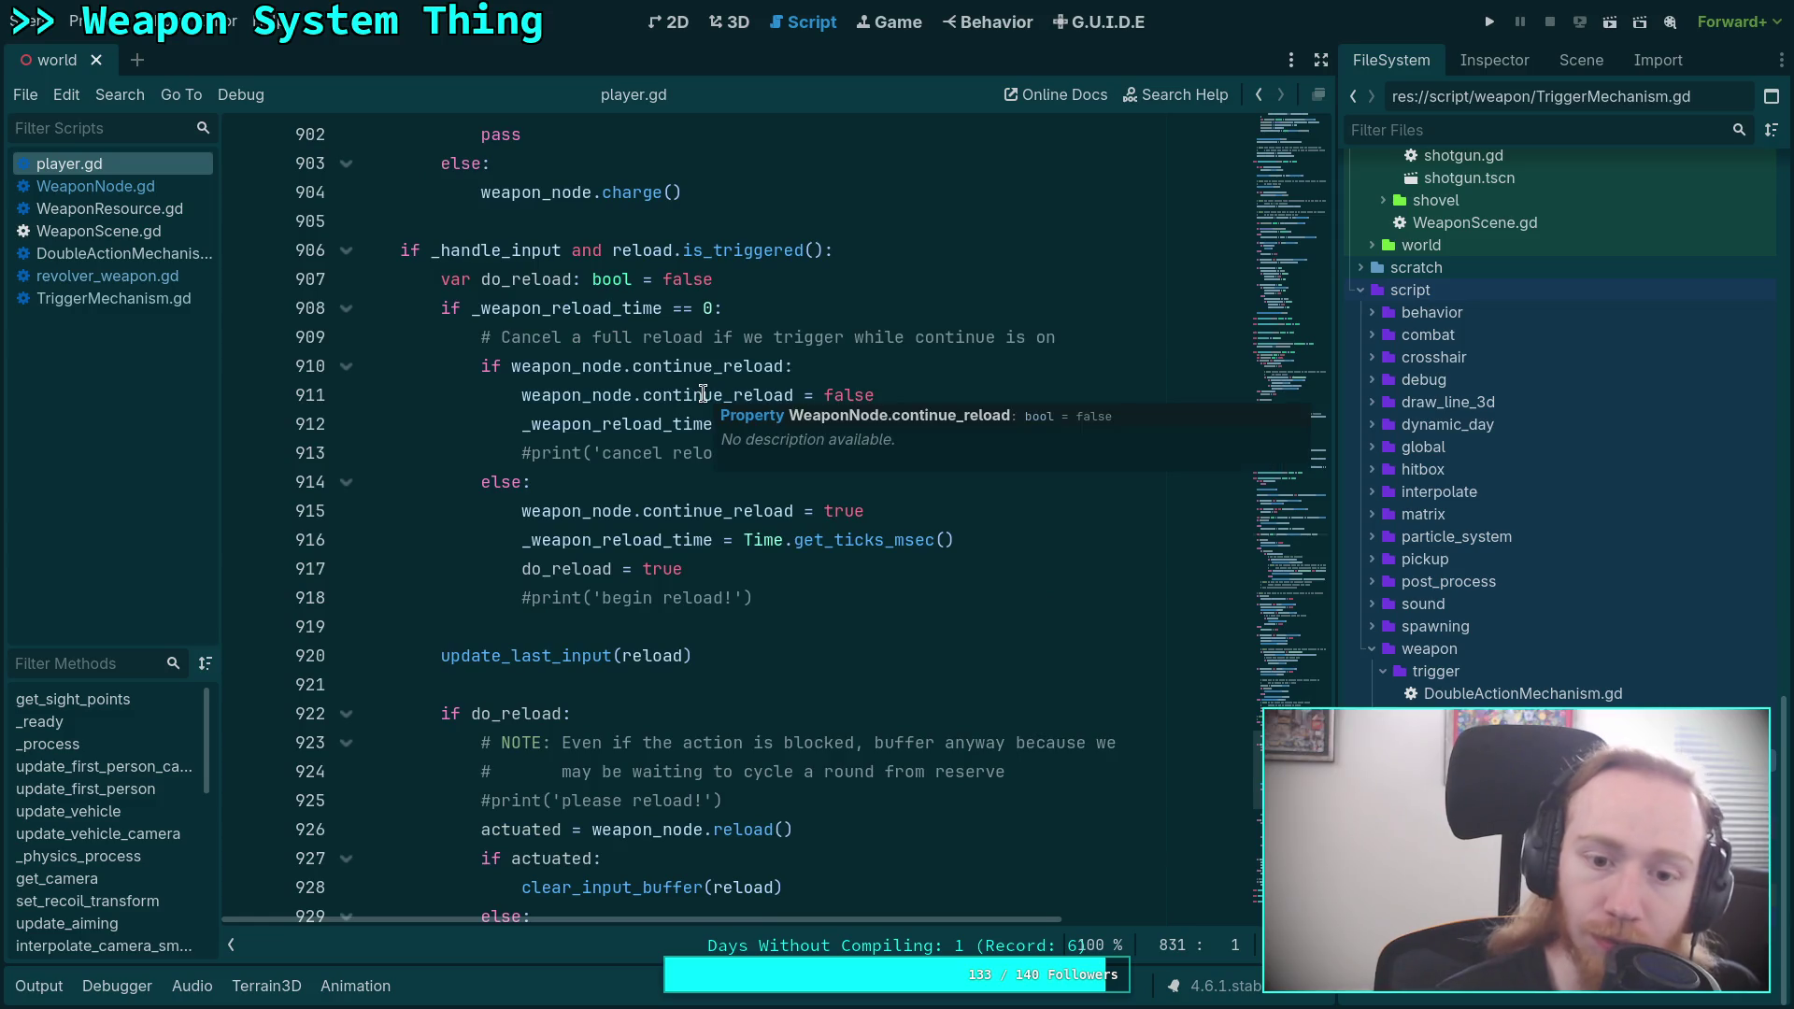
scroll(770, 596, down, 3)
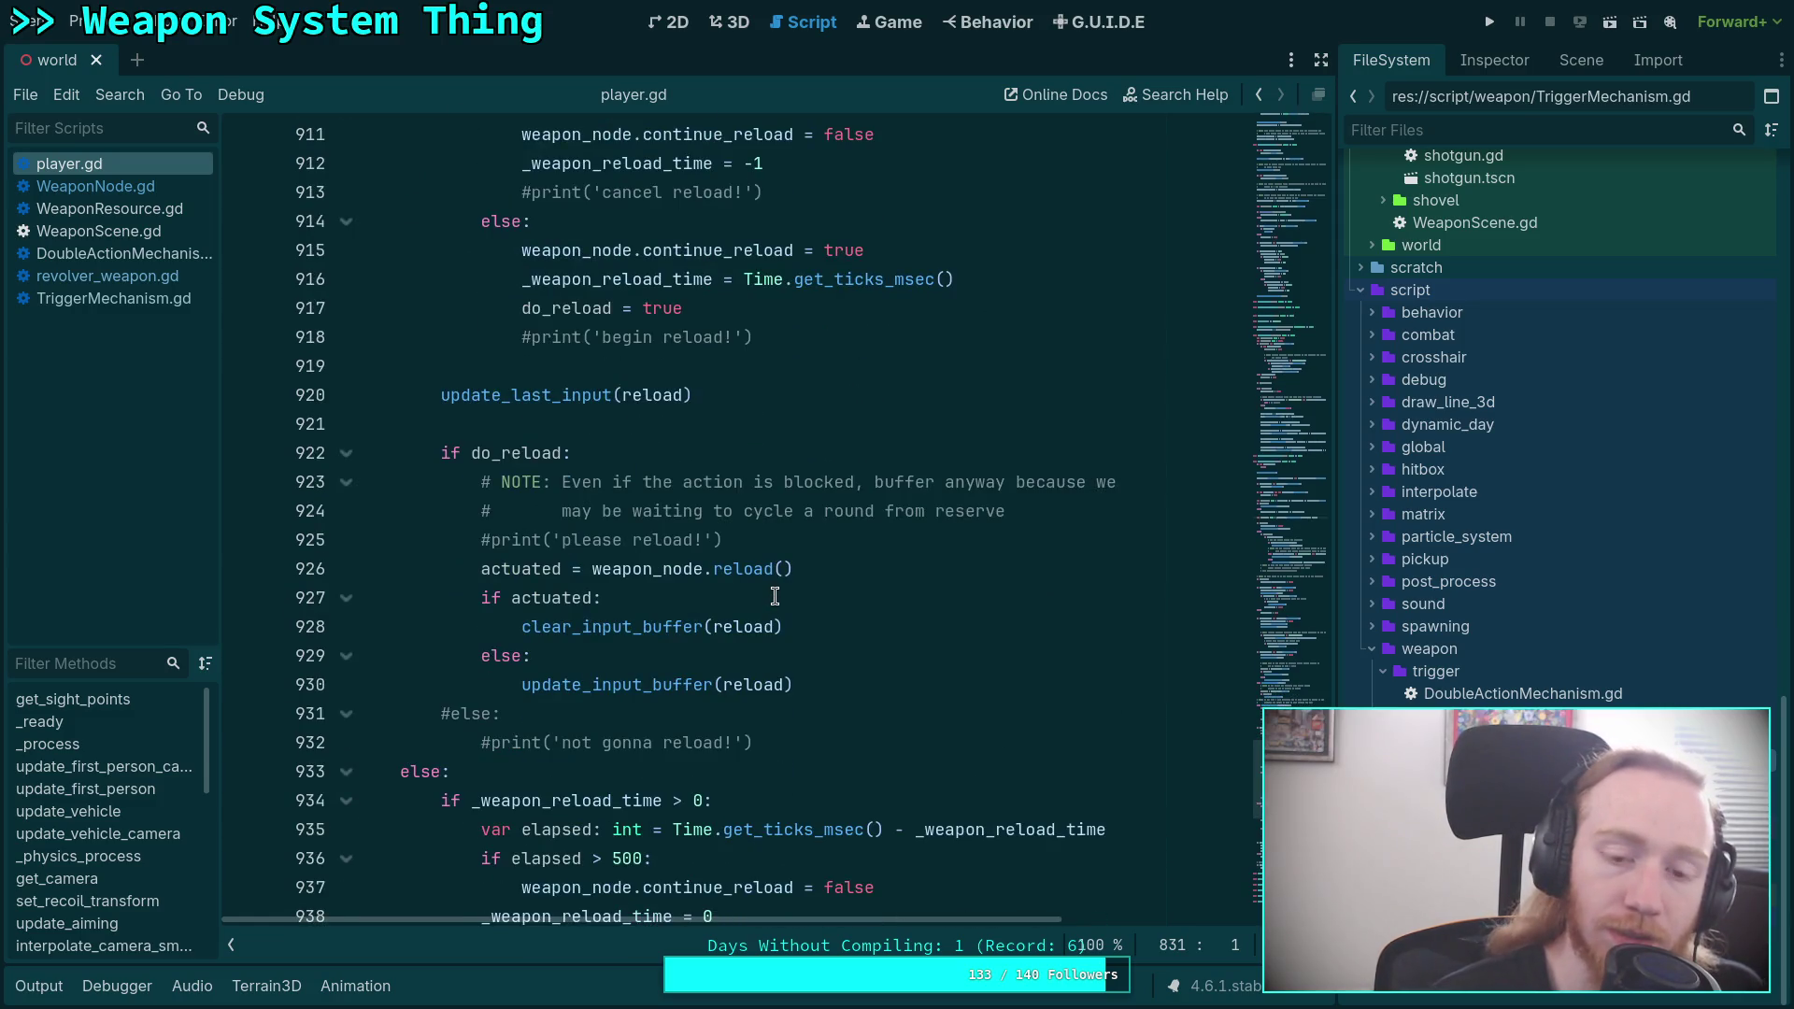
scroll(775, 596, up, 4)
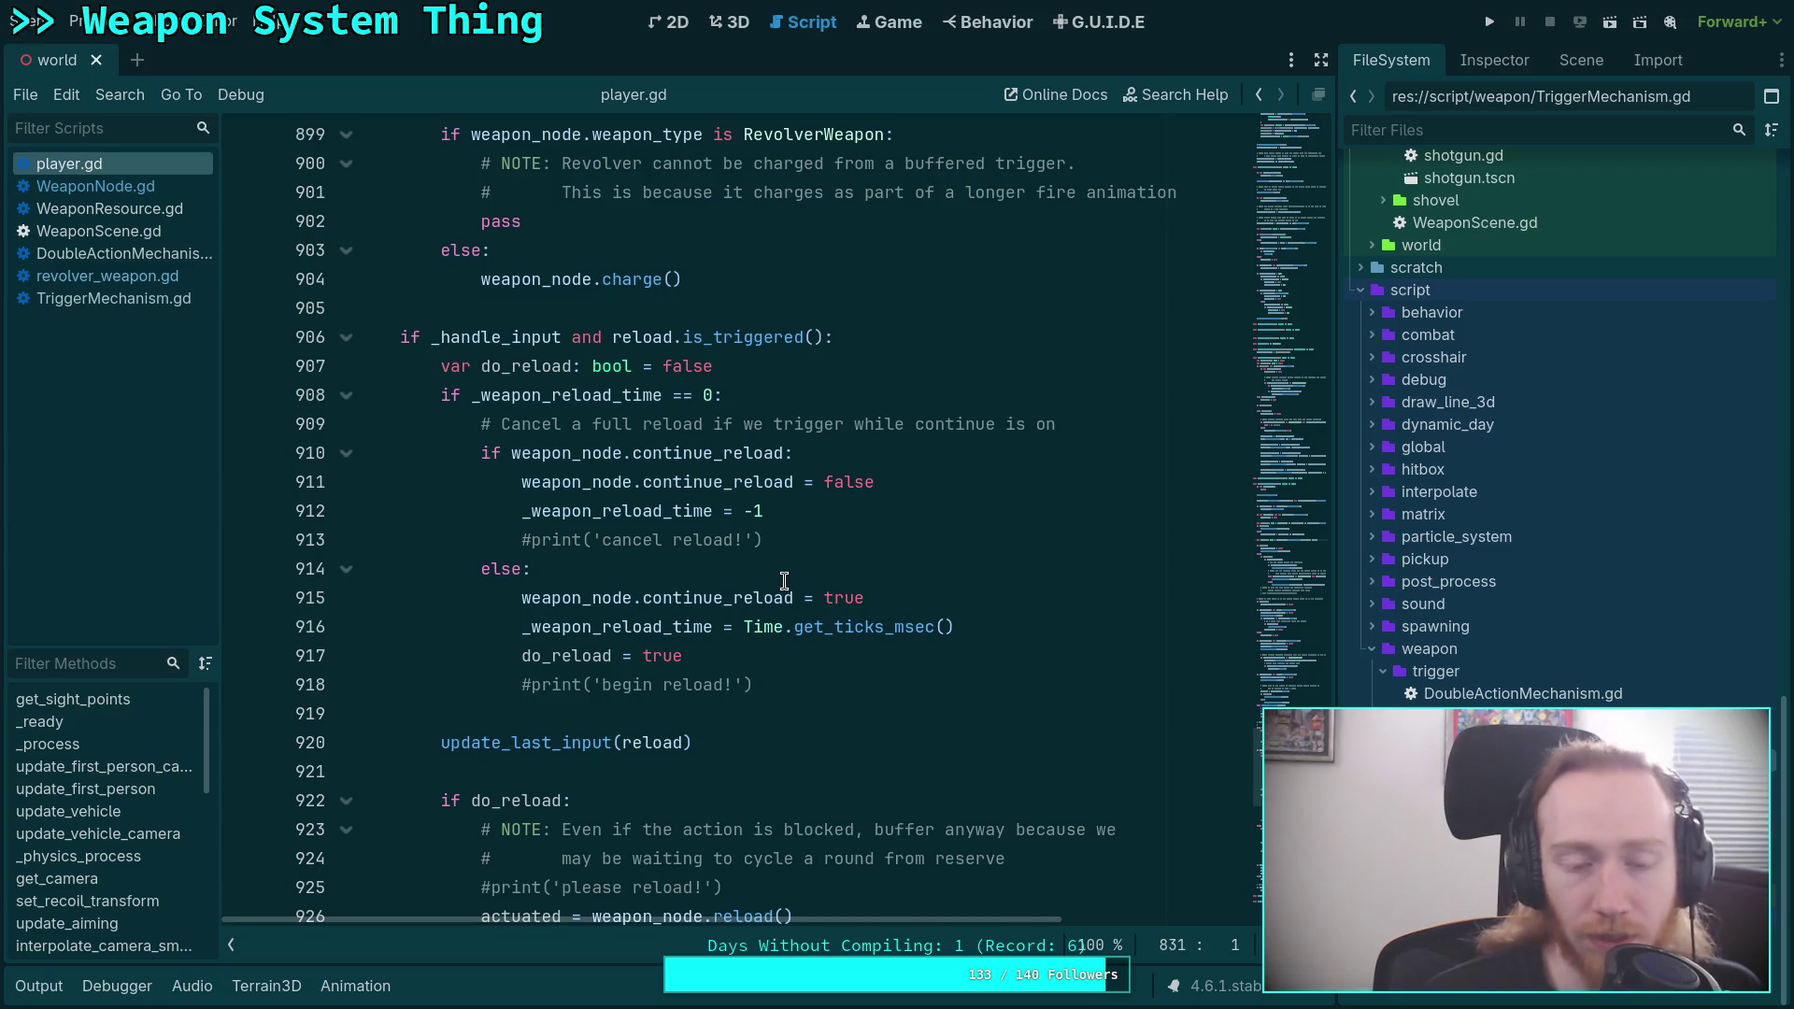
Find the reload input check and its branch in player.gd.
click(920, 338)
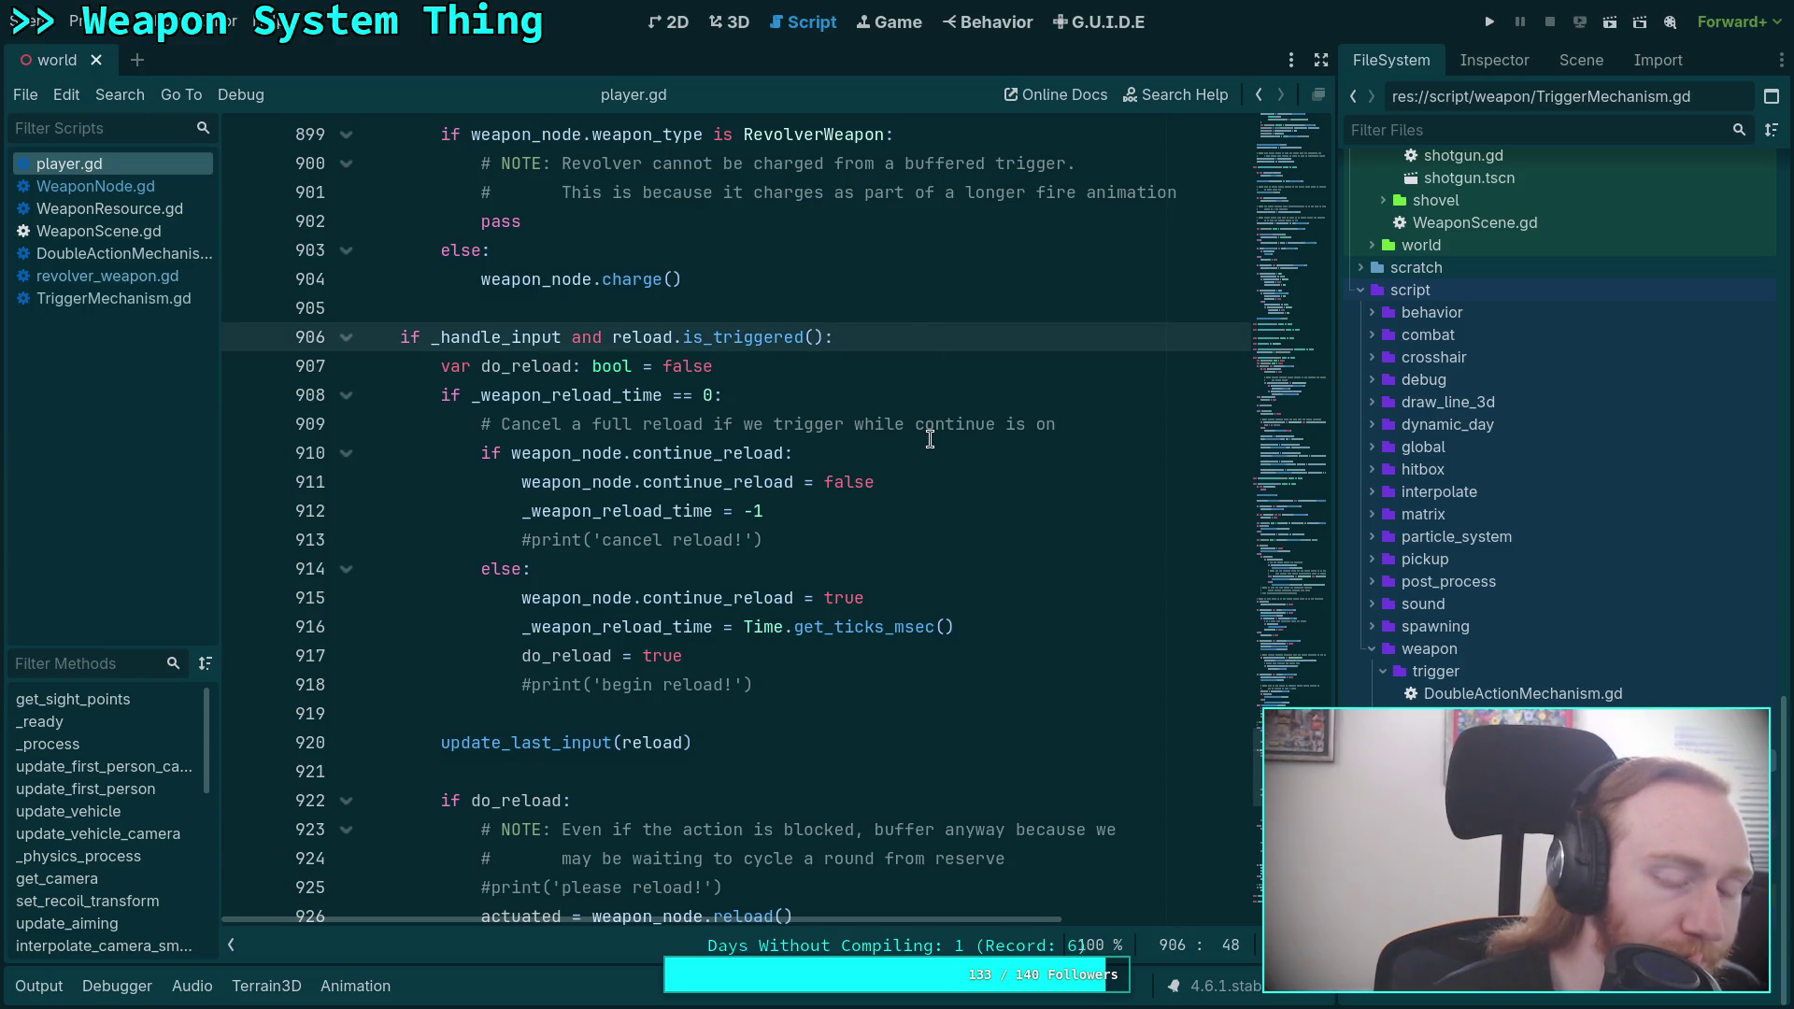
scroll(925, 444, down, 4)
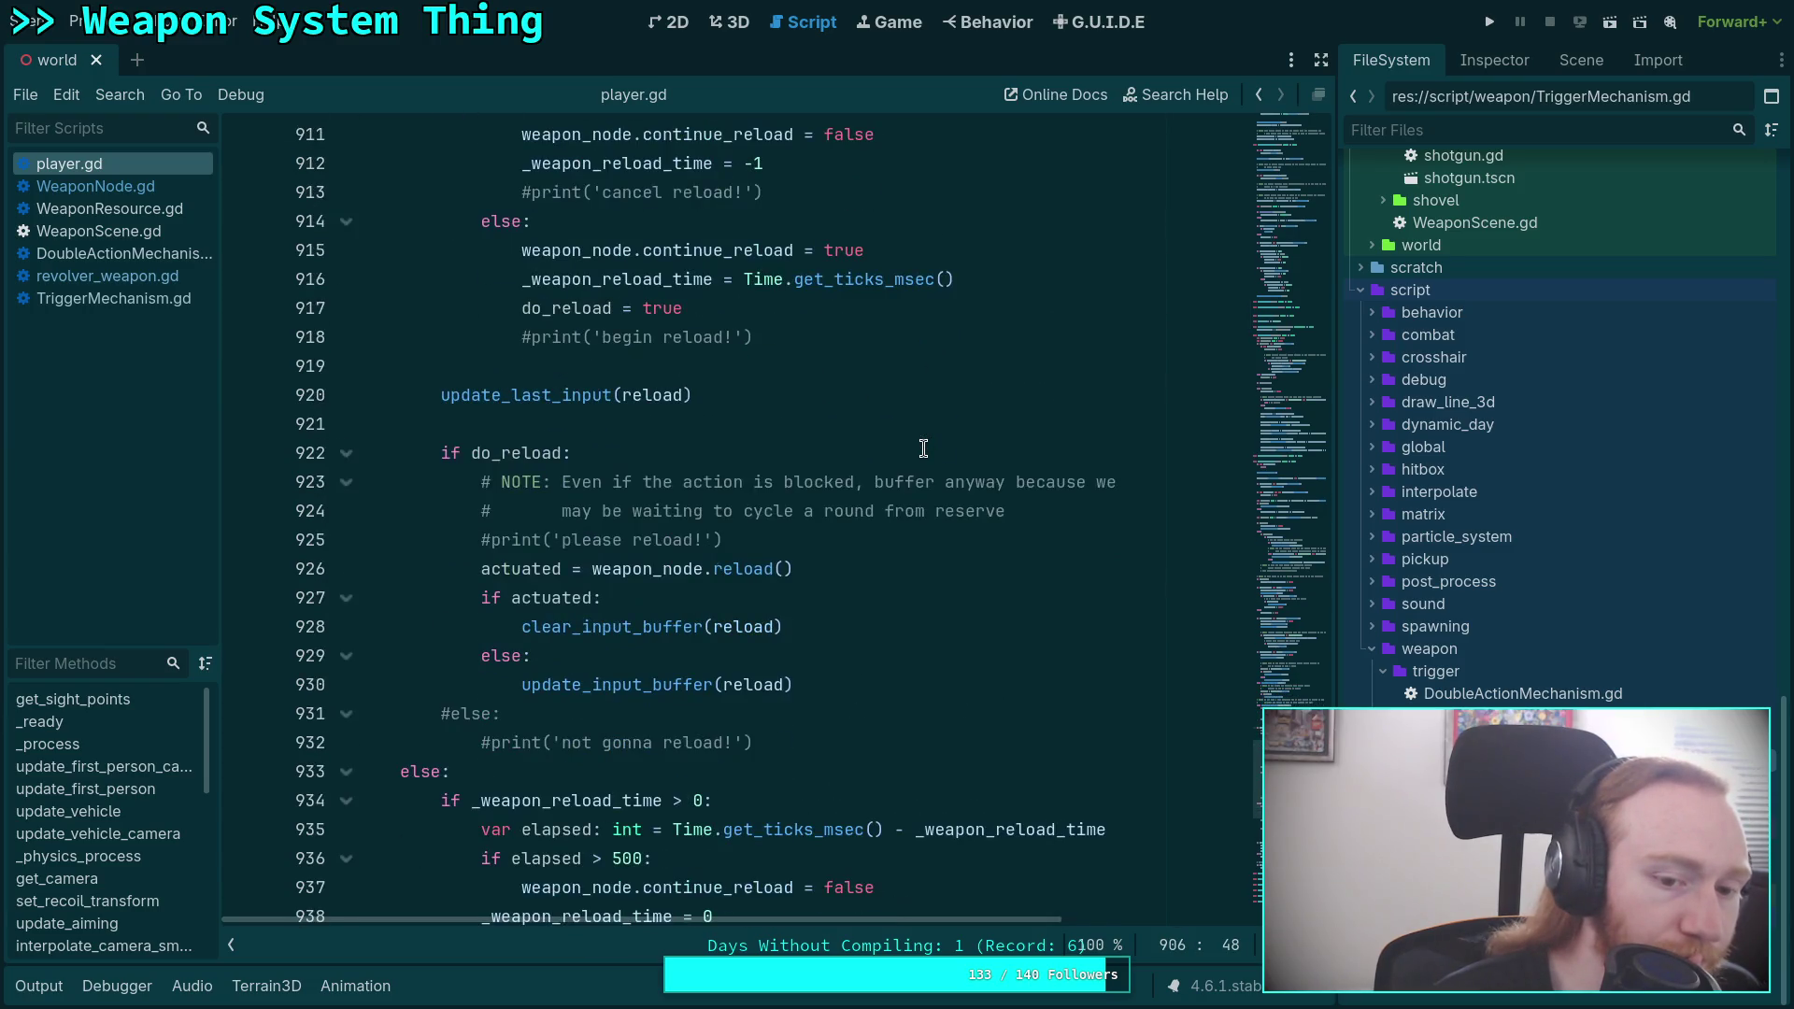
click(834, 690)
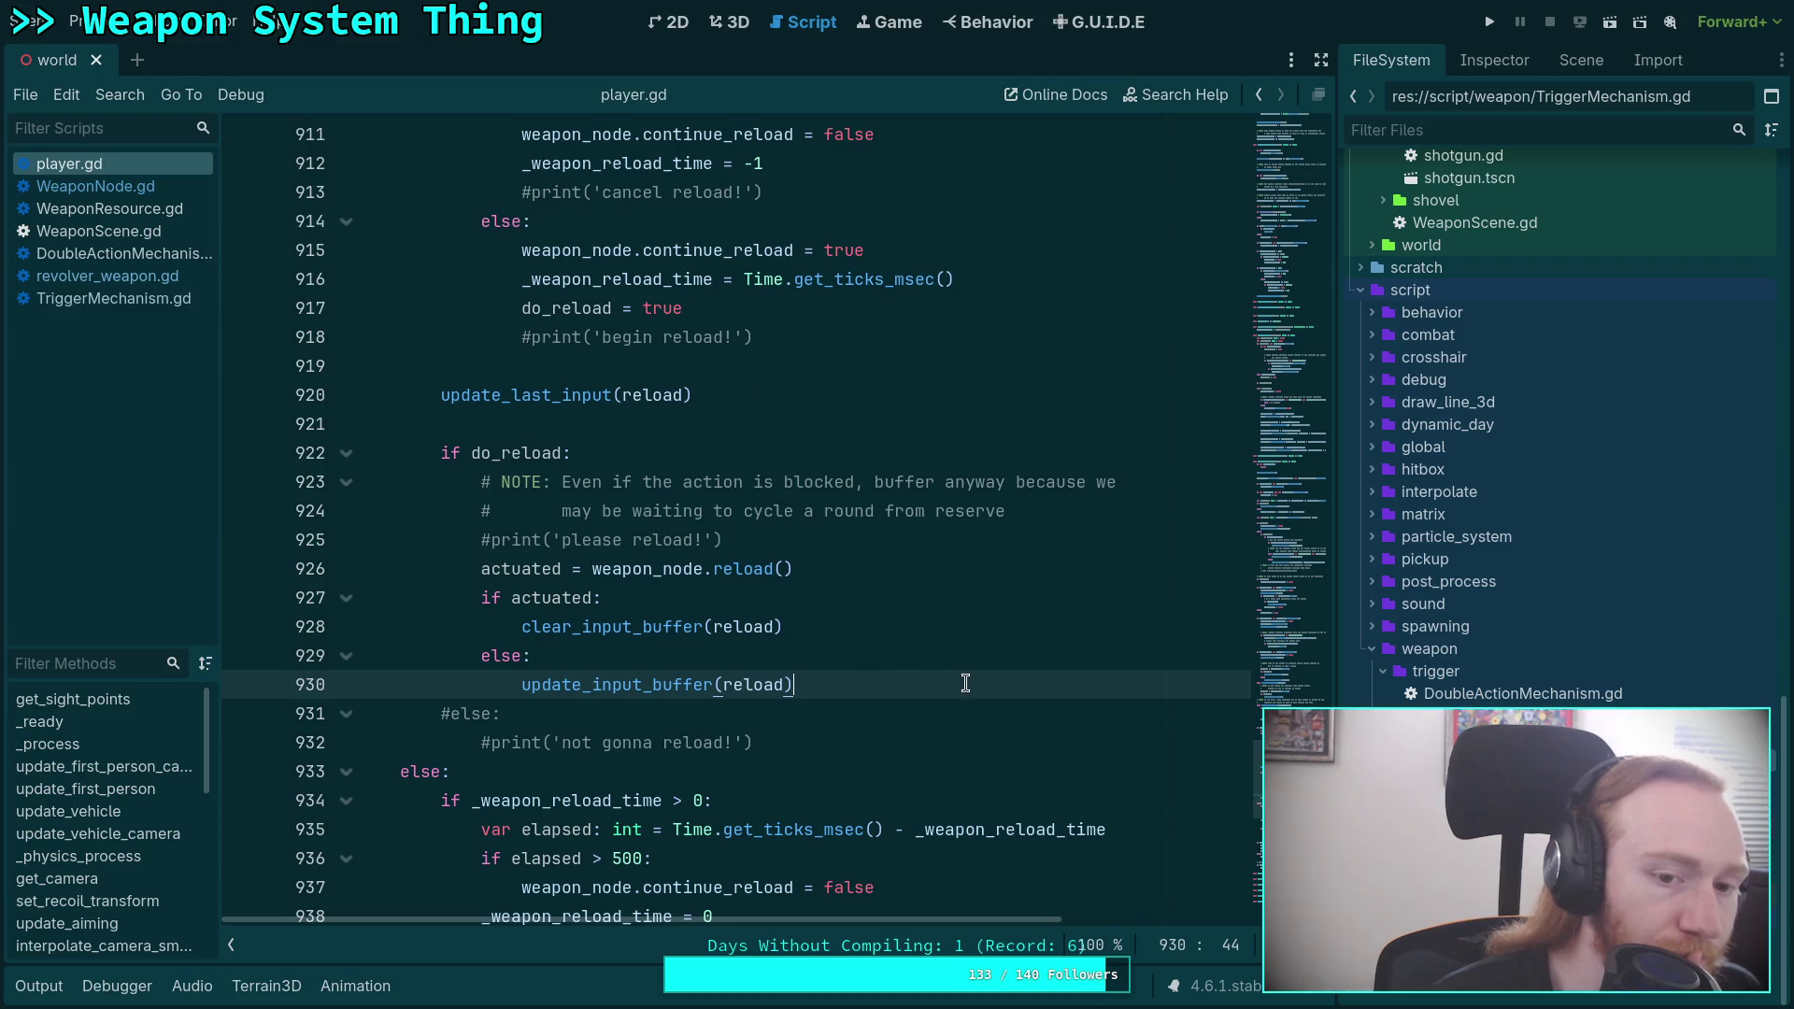
click(841, 736)
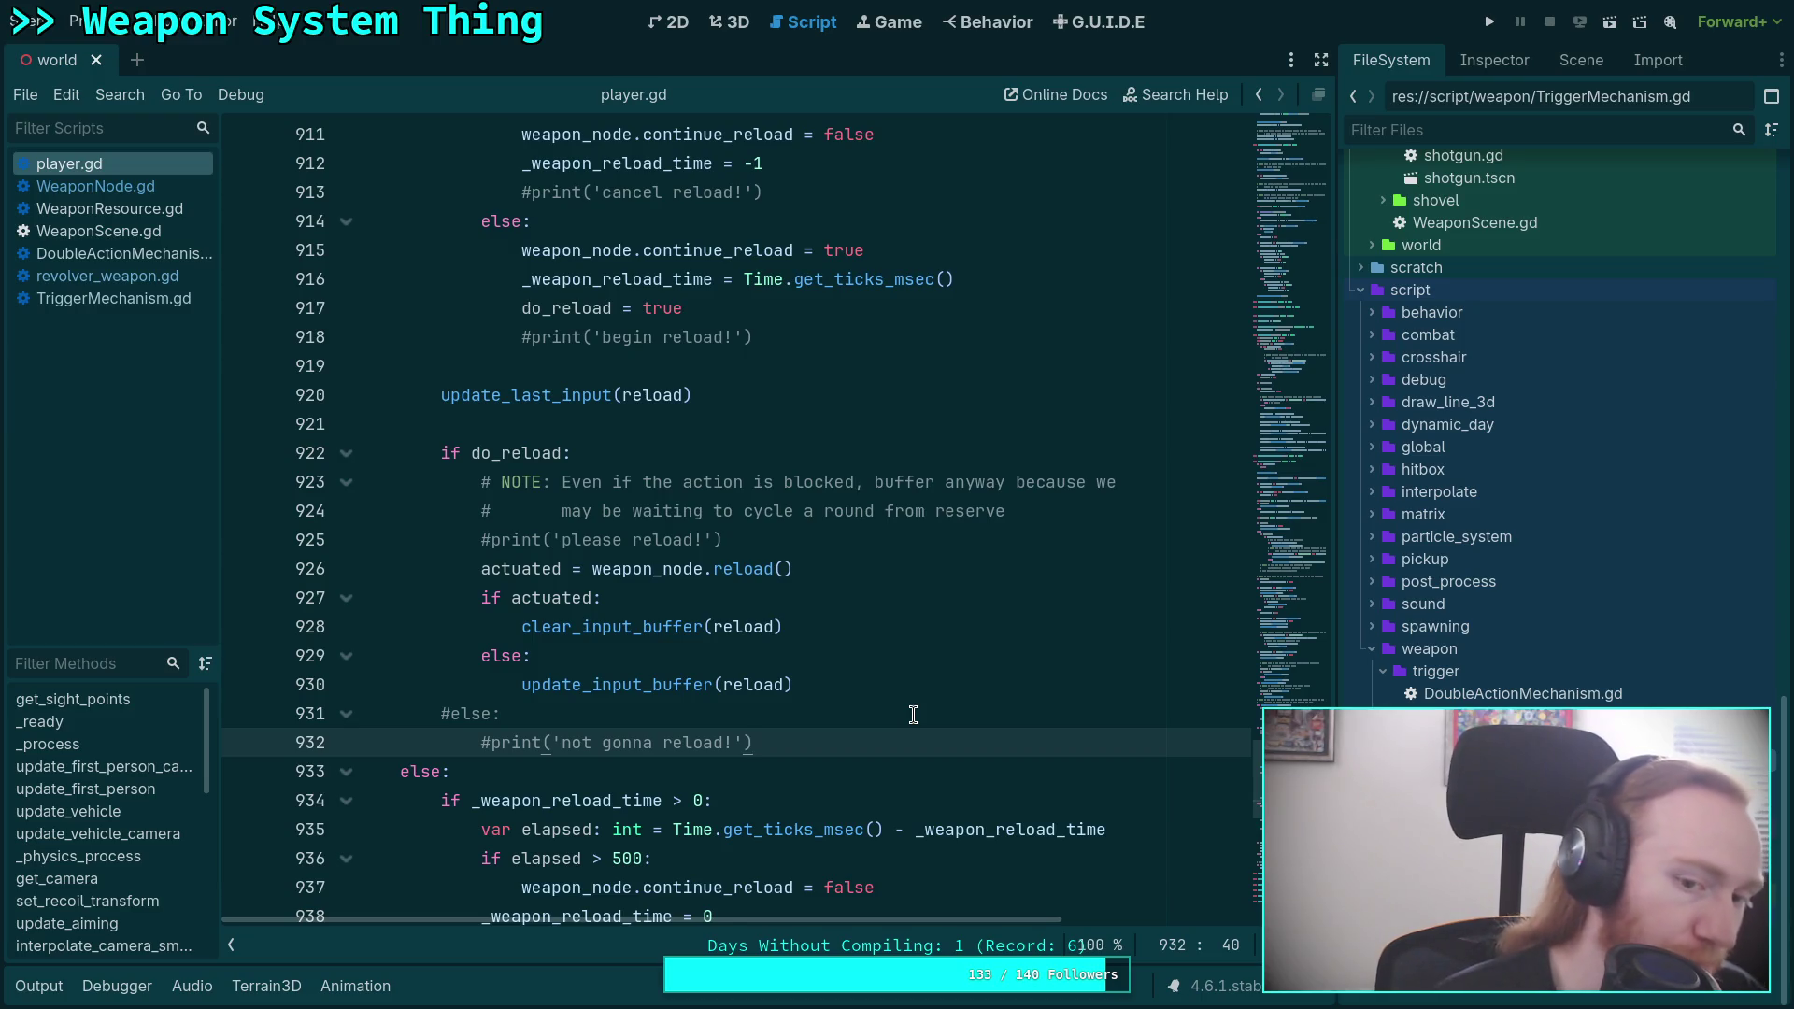
double_click(742, 569)
scroll(841, 525, up, 3)
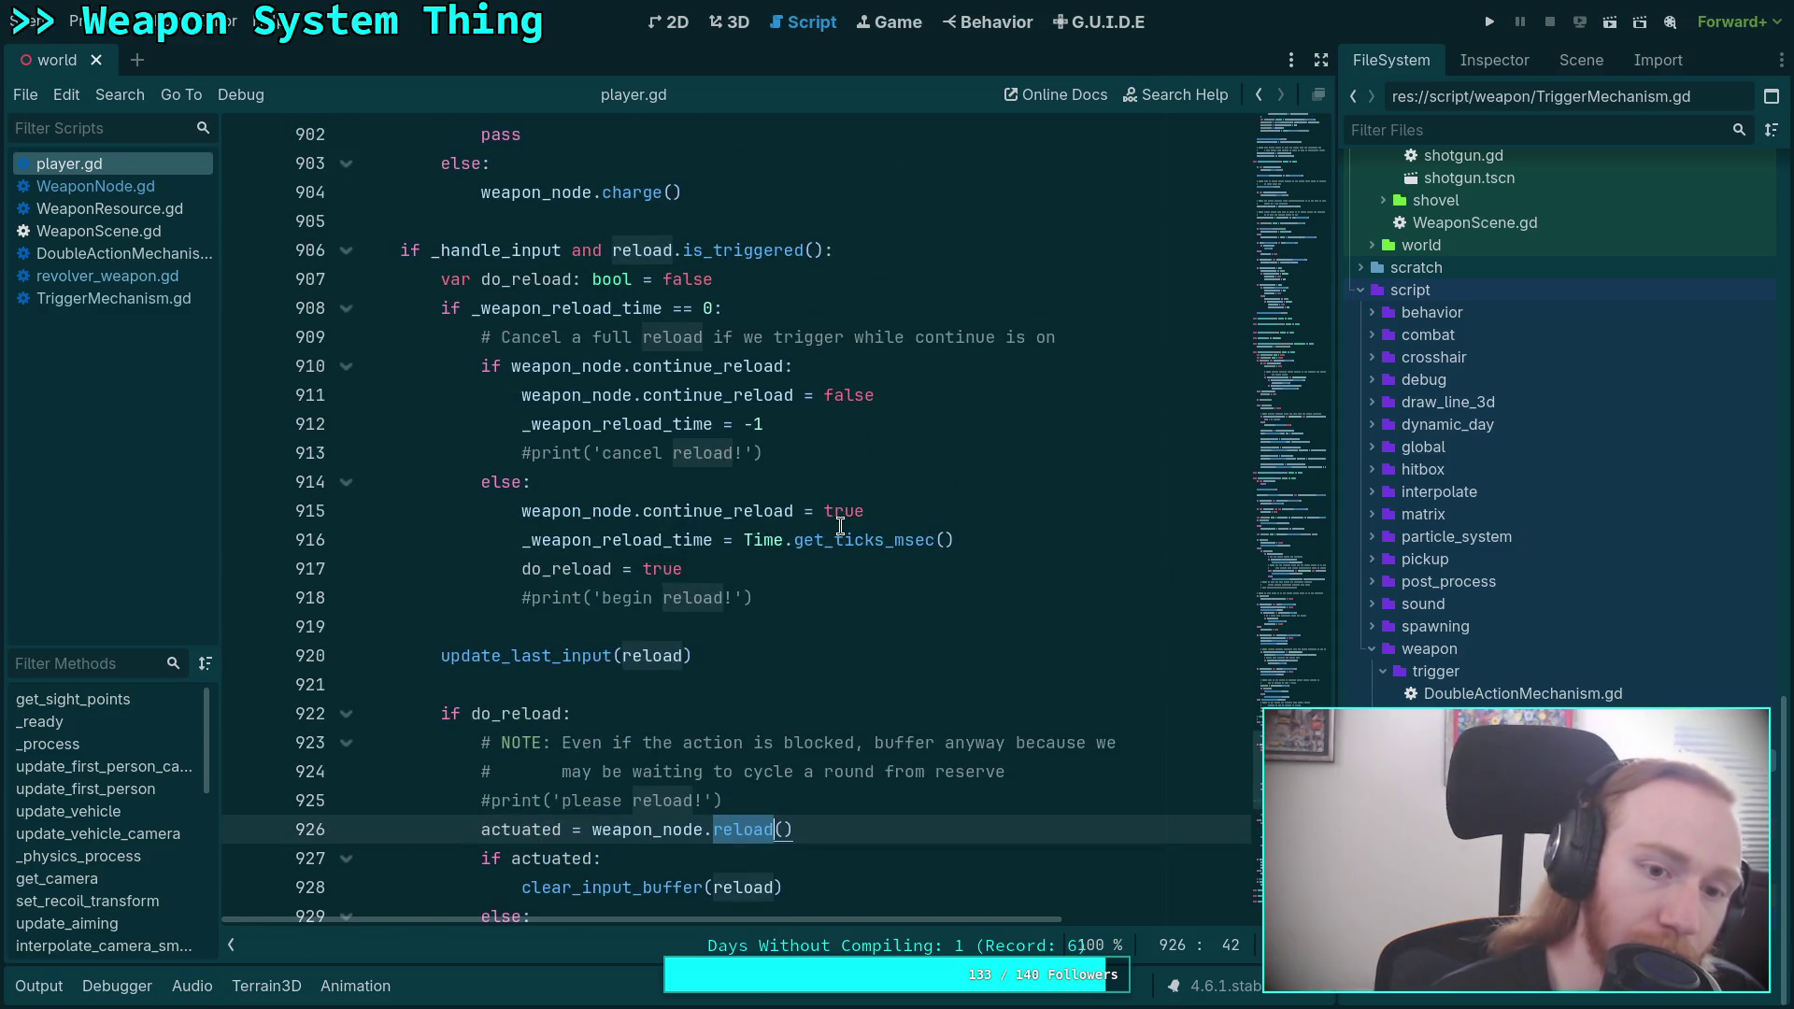
scroll(842, 525, down, 2)
scroll(670, 608, up, 2)
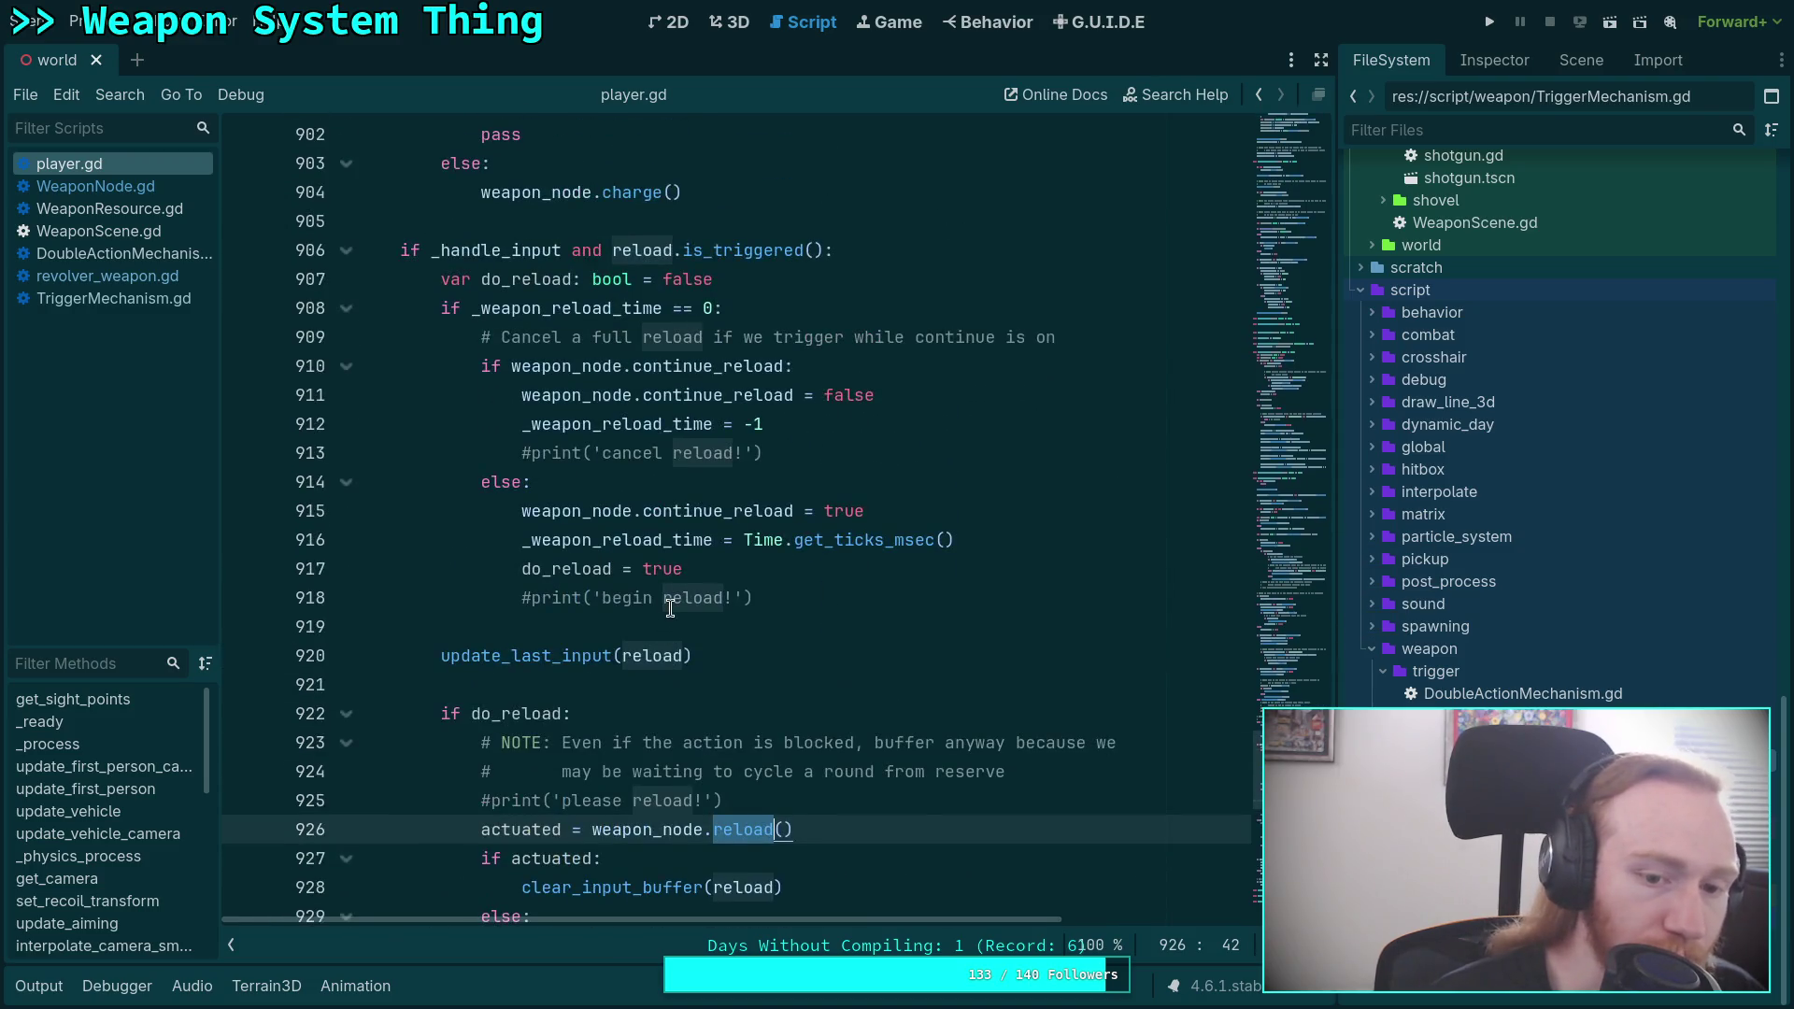
scroll(670, 608, down, 2)
click(986, 658)
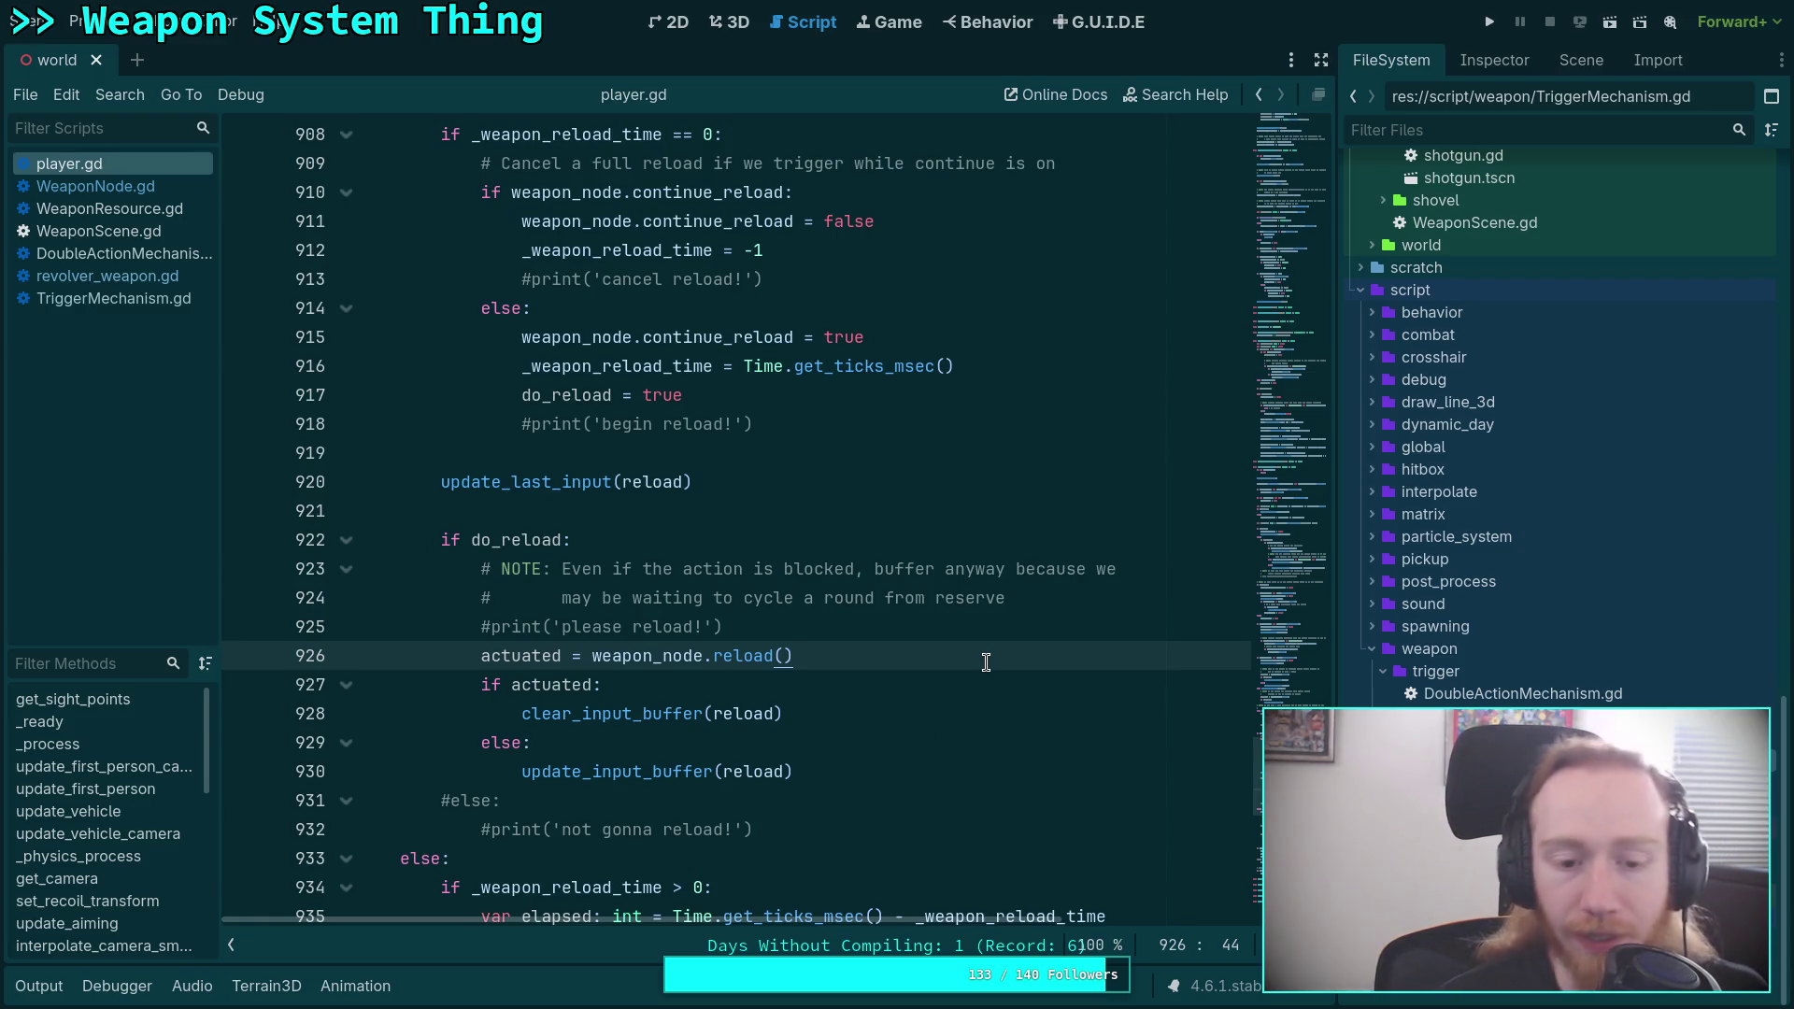
Add the comment 'NOTE: special case for revolver, exit alt mode when reloading' after clear_input_buffer.
scroll(986, 659, down, 1)
click(869, 627)
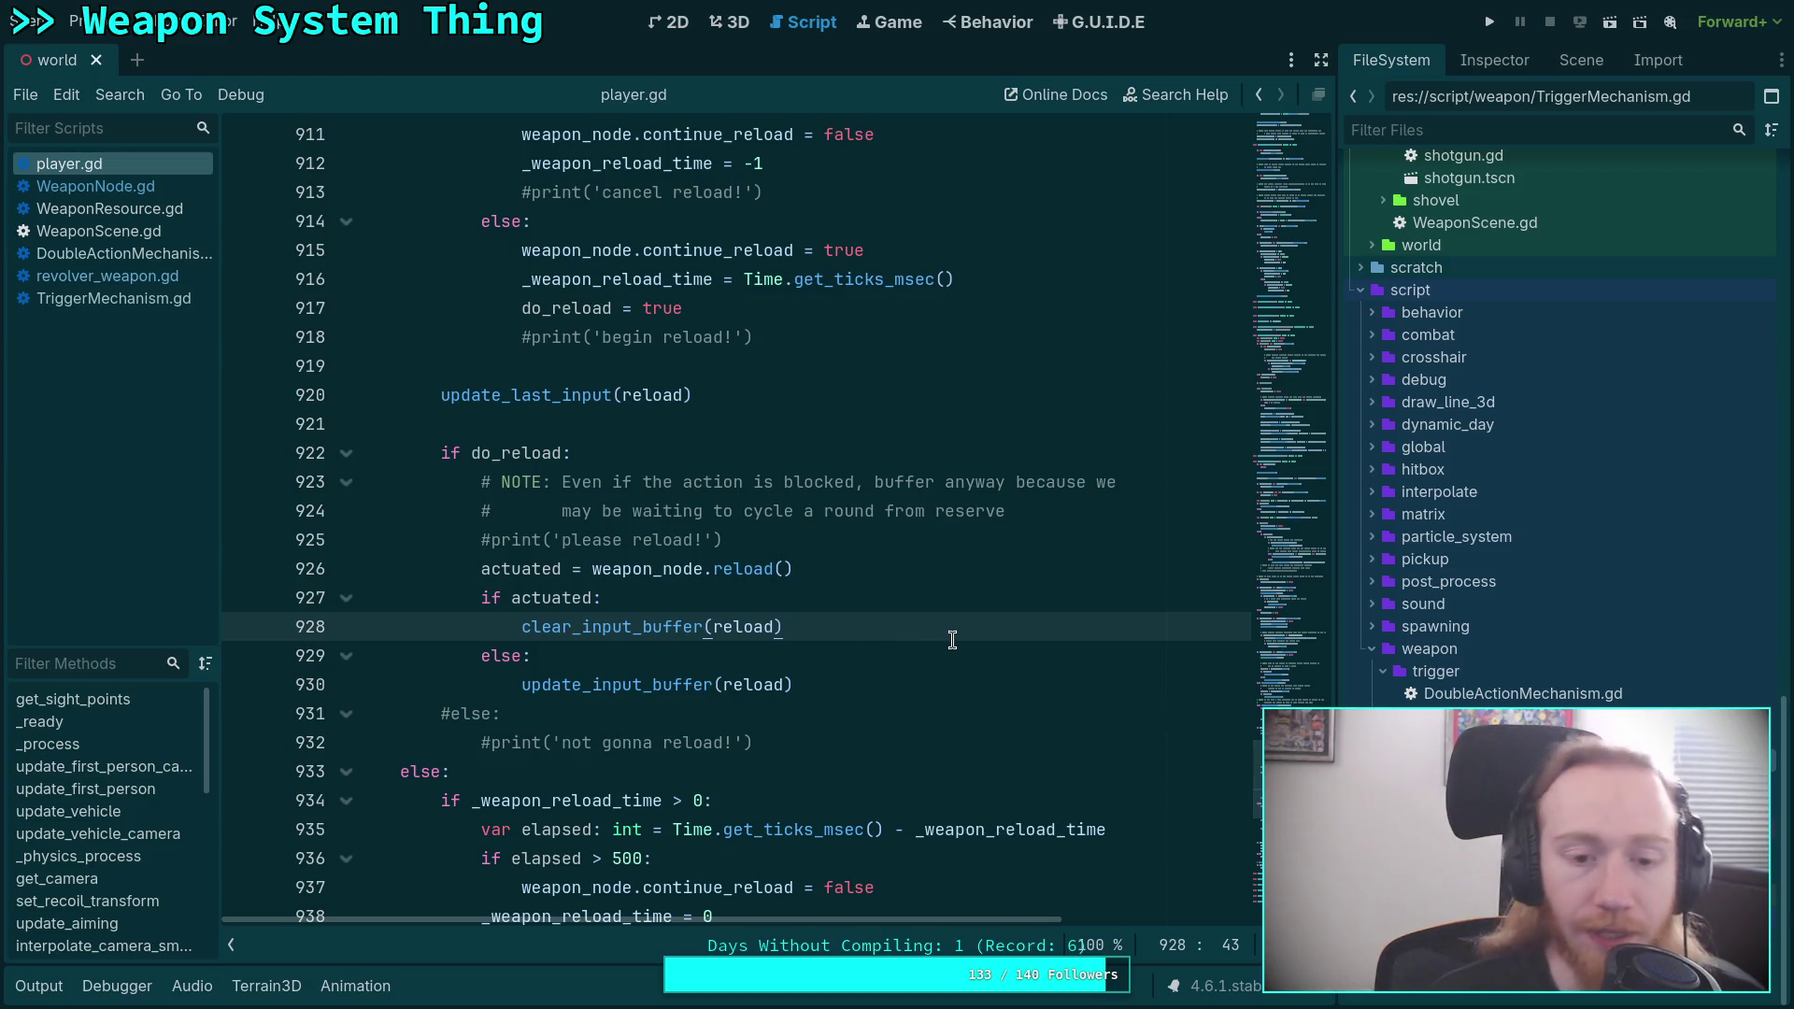
key(Return)
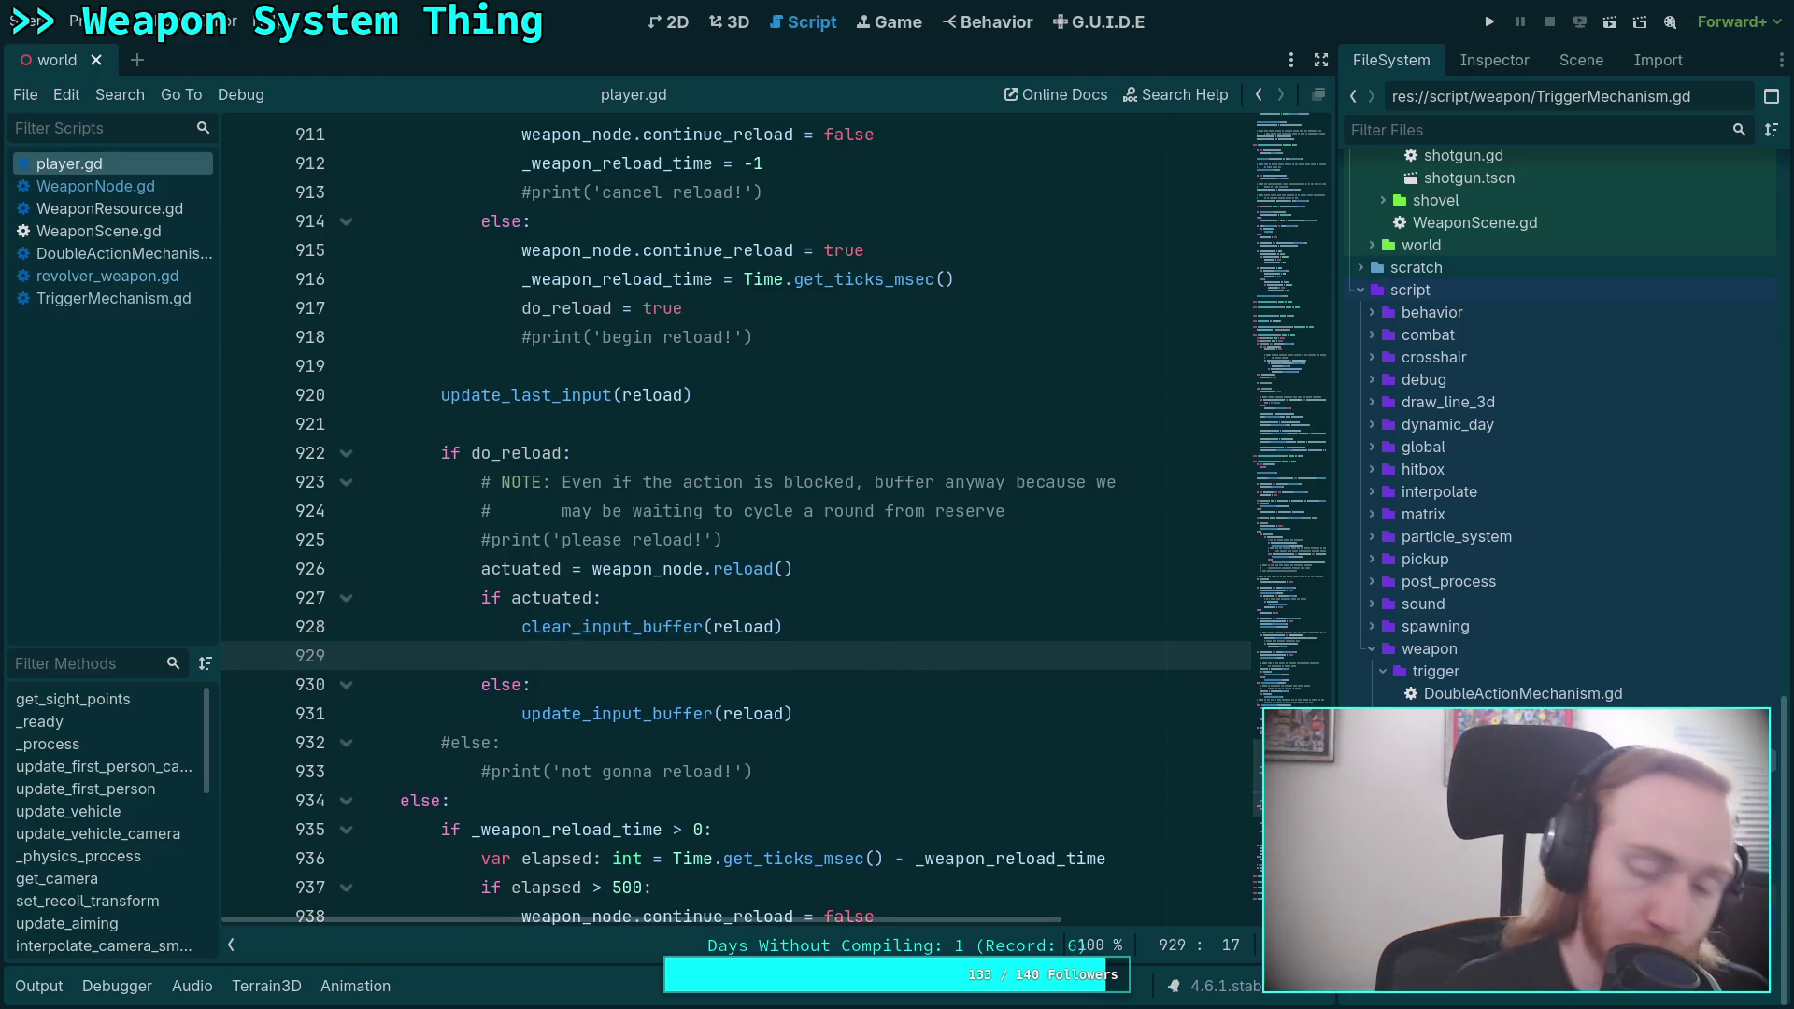
text(@)
key(BackSpace)
text(NOTE: special case )
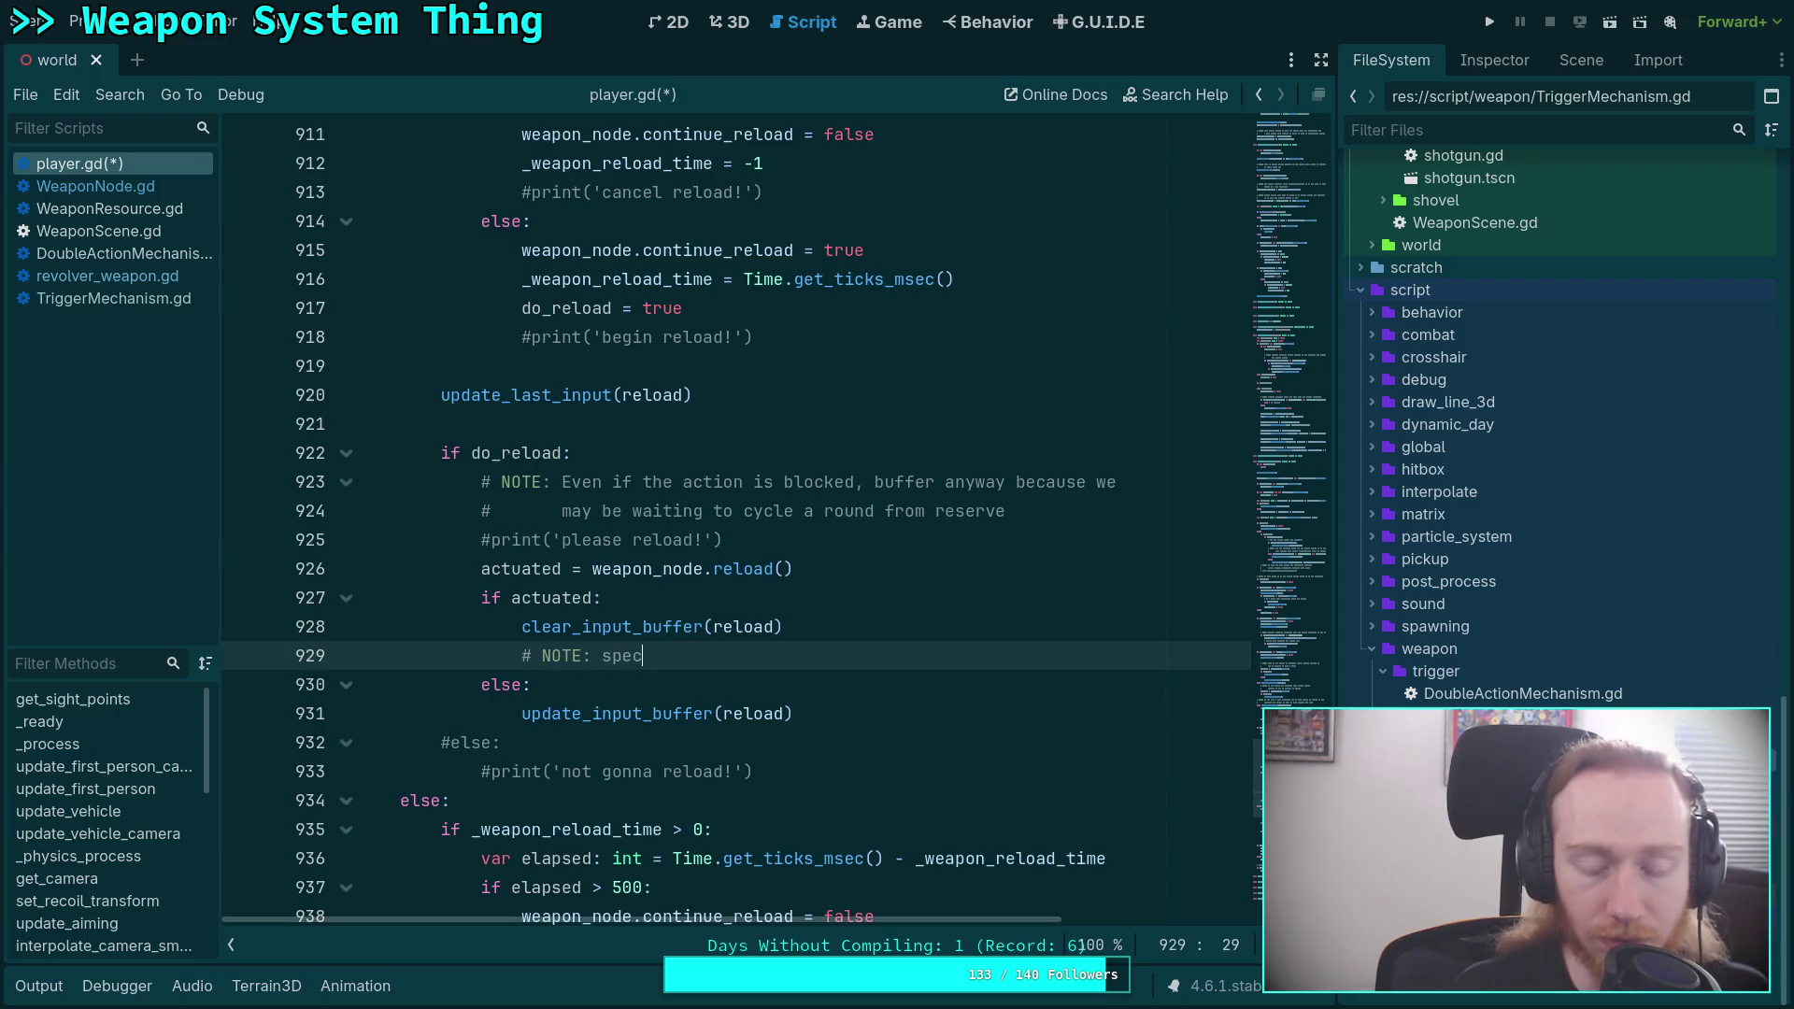
text(for revolver, ex)
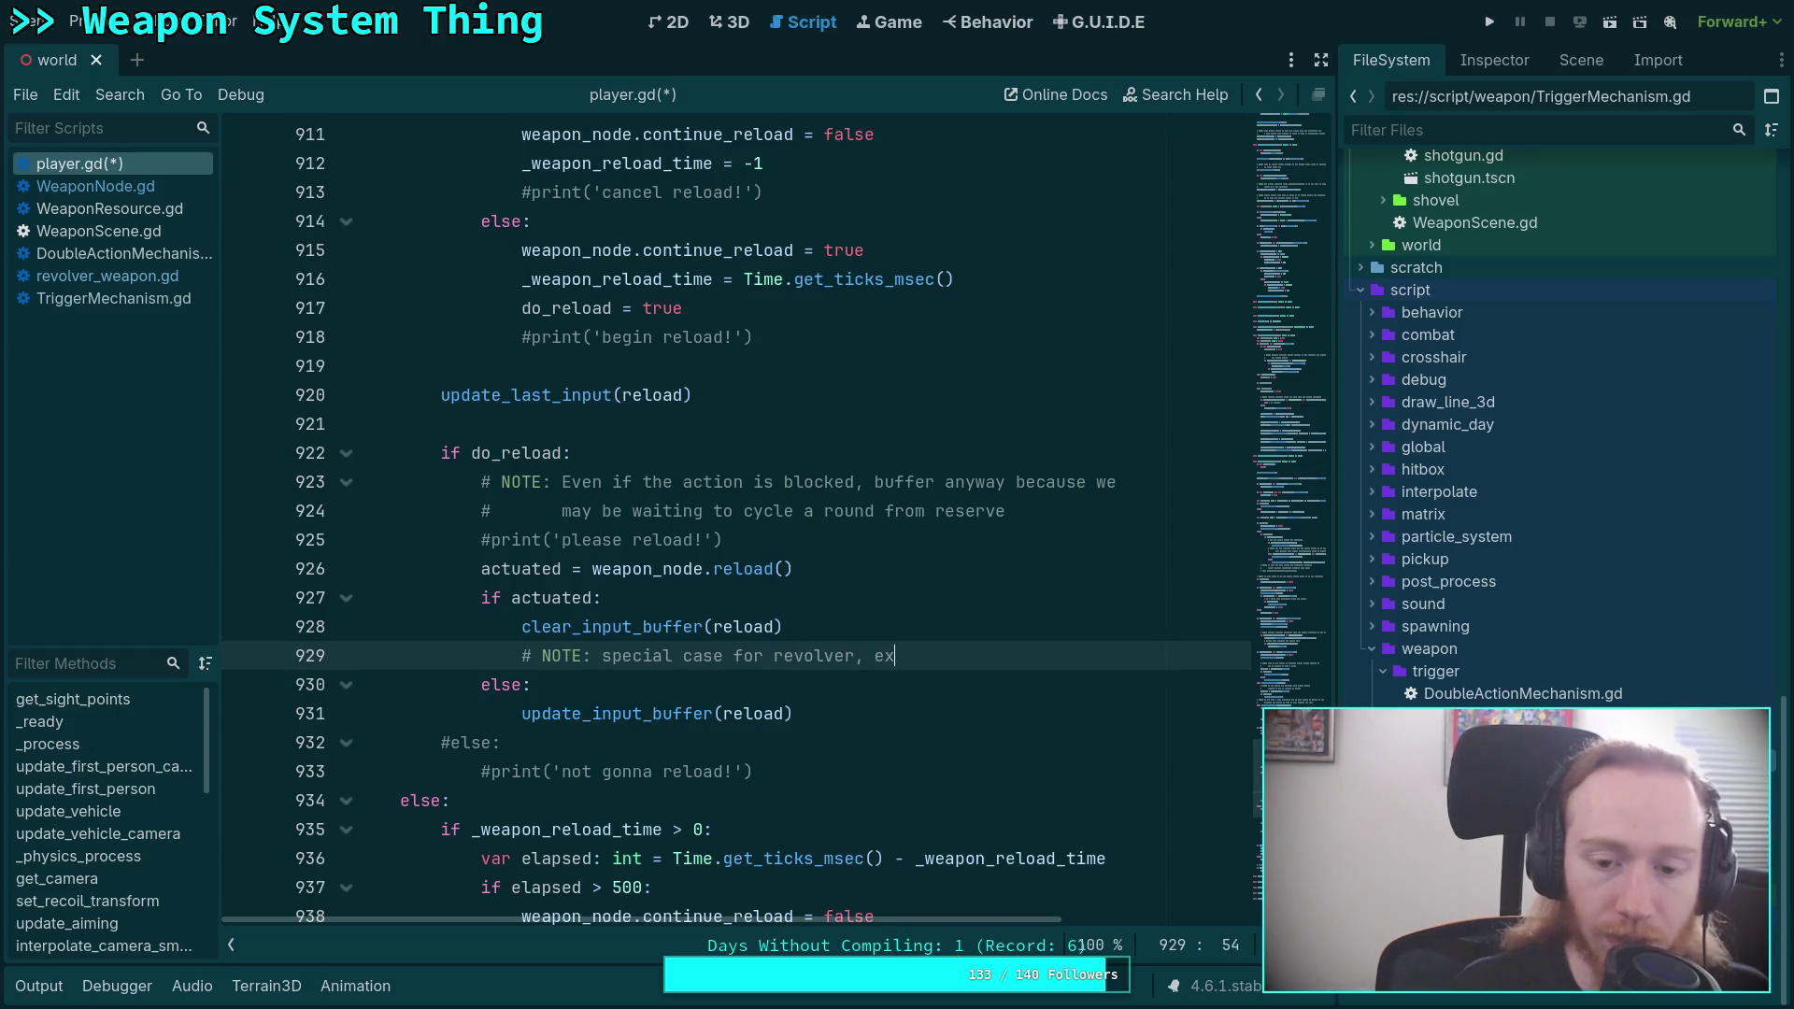
text(it alt mode when reloa)
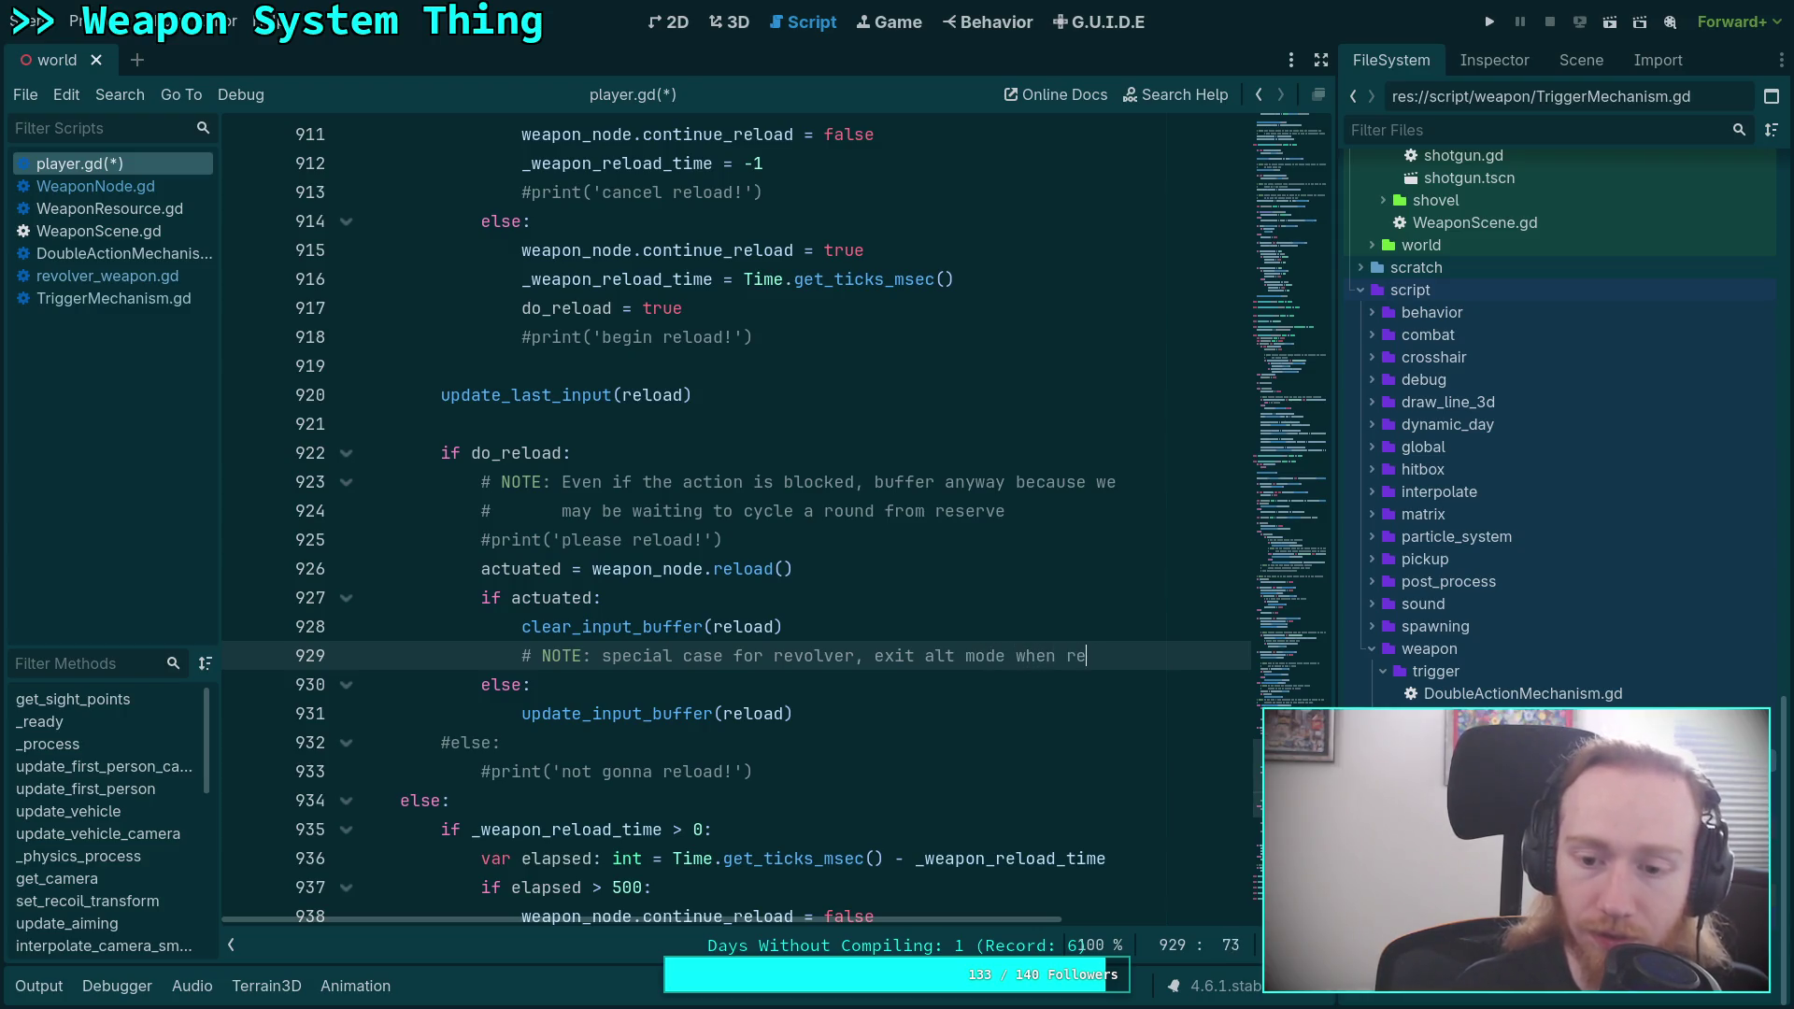
text(ding)
key(Return)
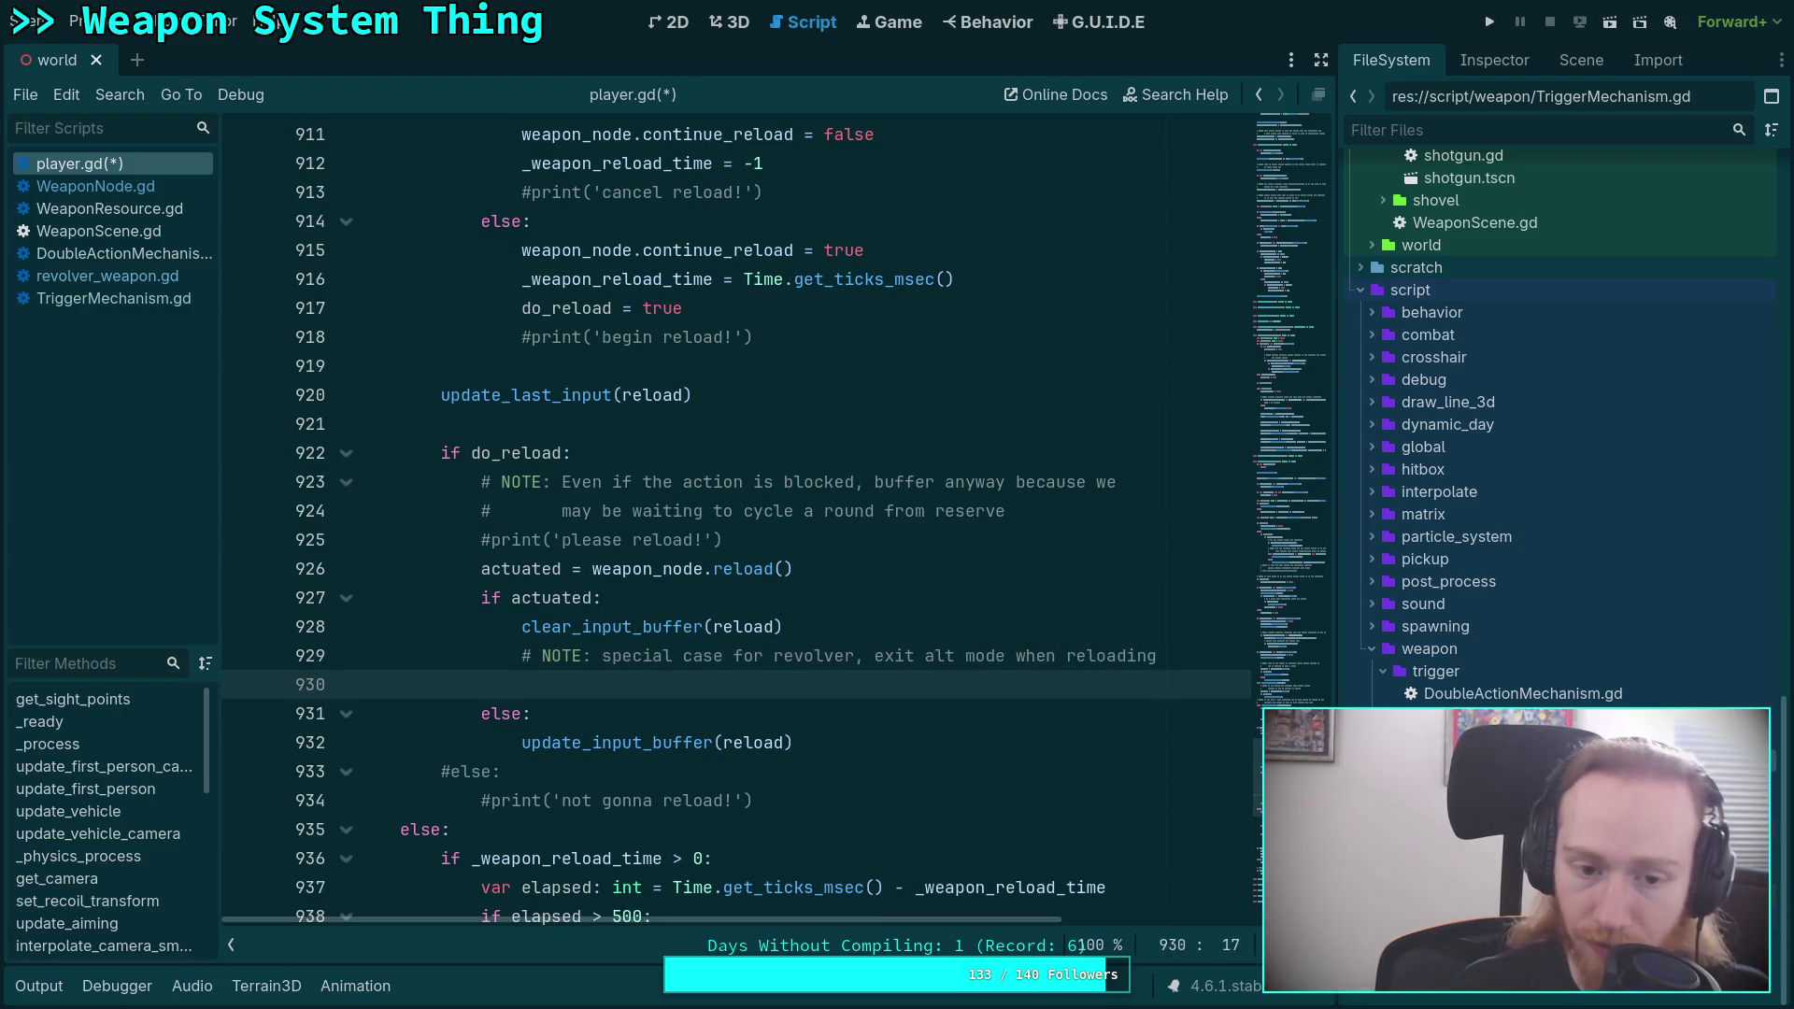
Add the condition 'if weapon_node.weapon_type is RevolverWeapon and weapon_node.weapon_type.alt_mode:'.
text(if weapon_node.weapo)
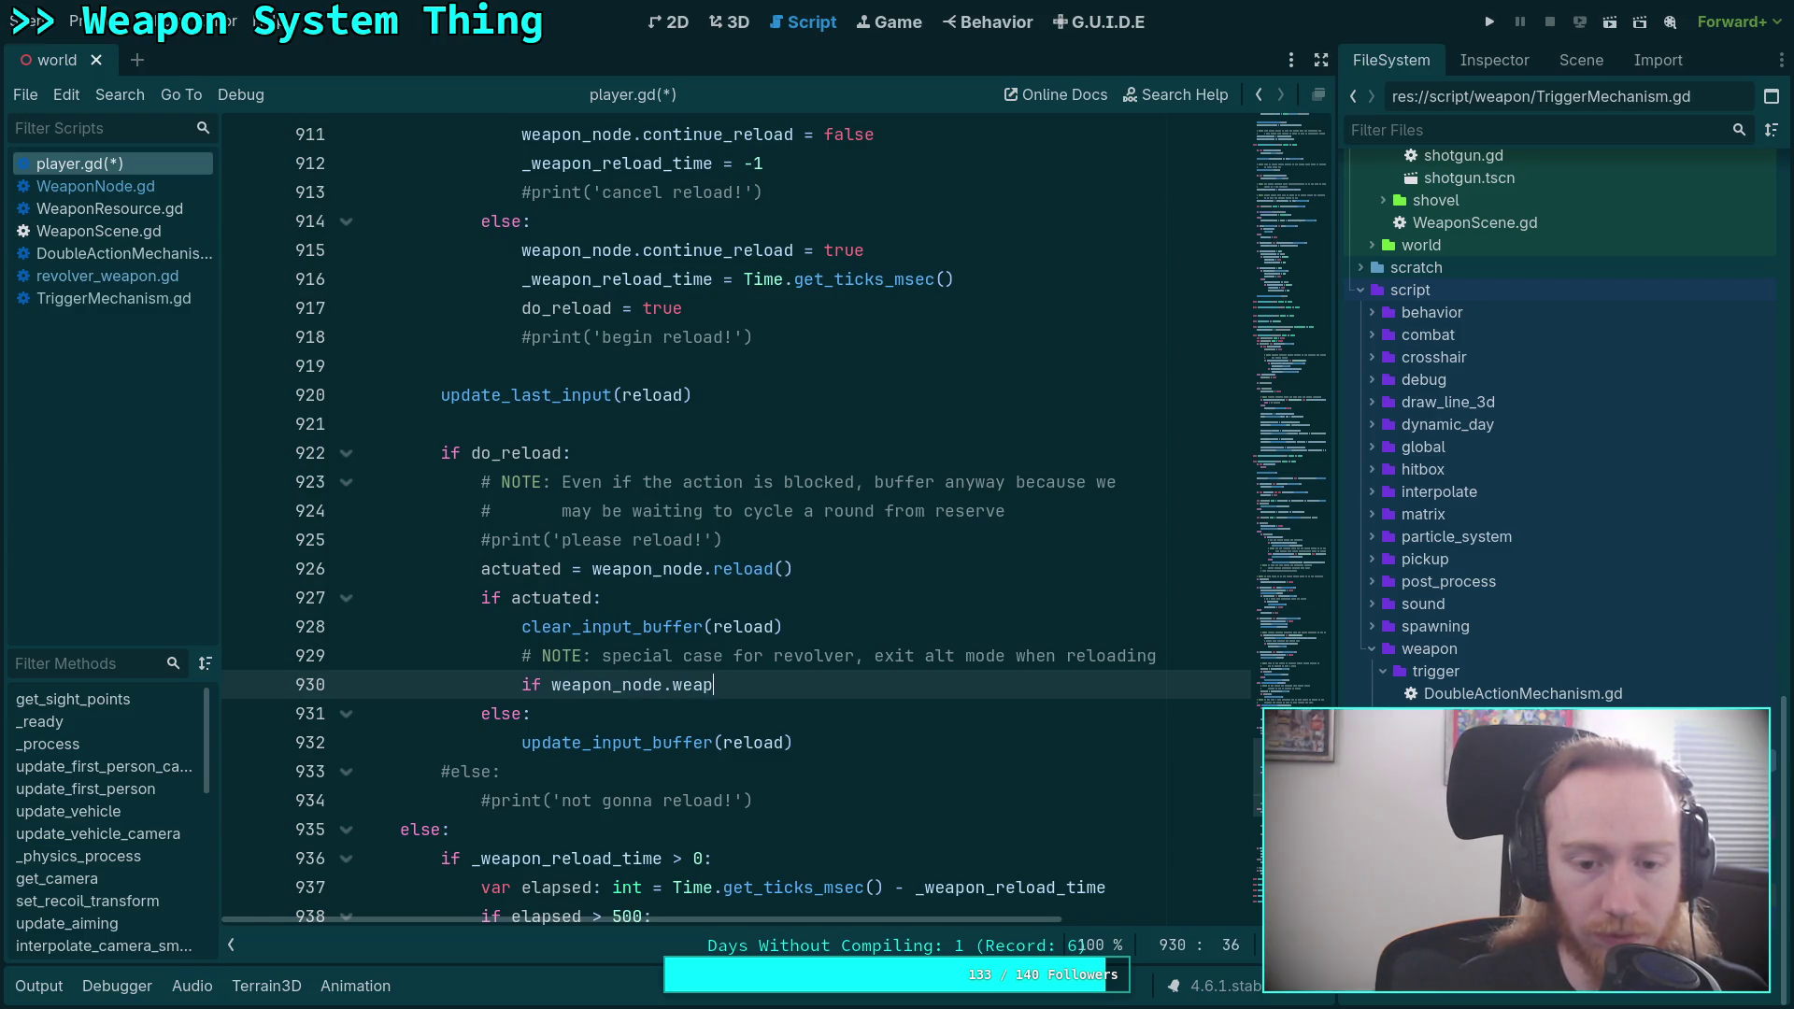
text(n_type)
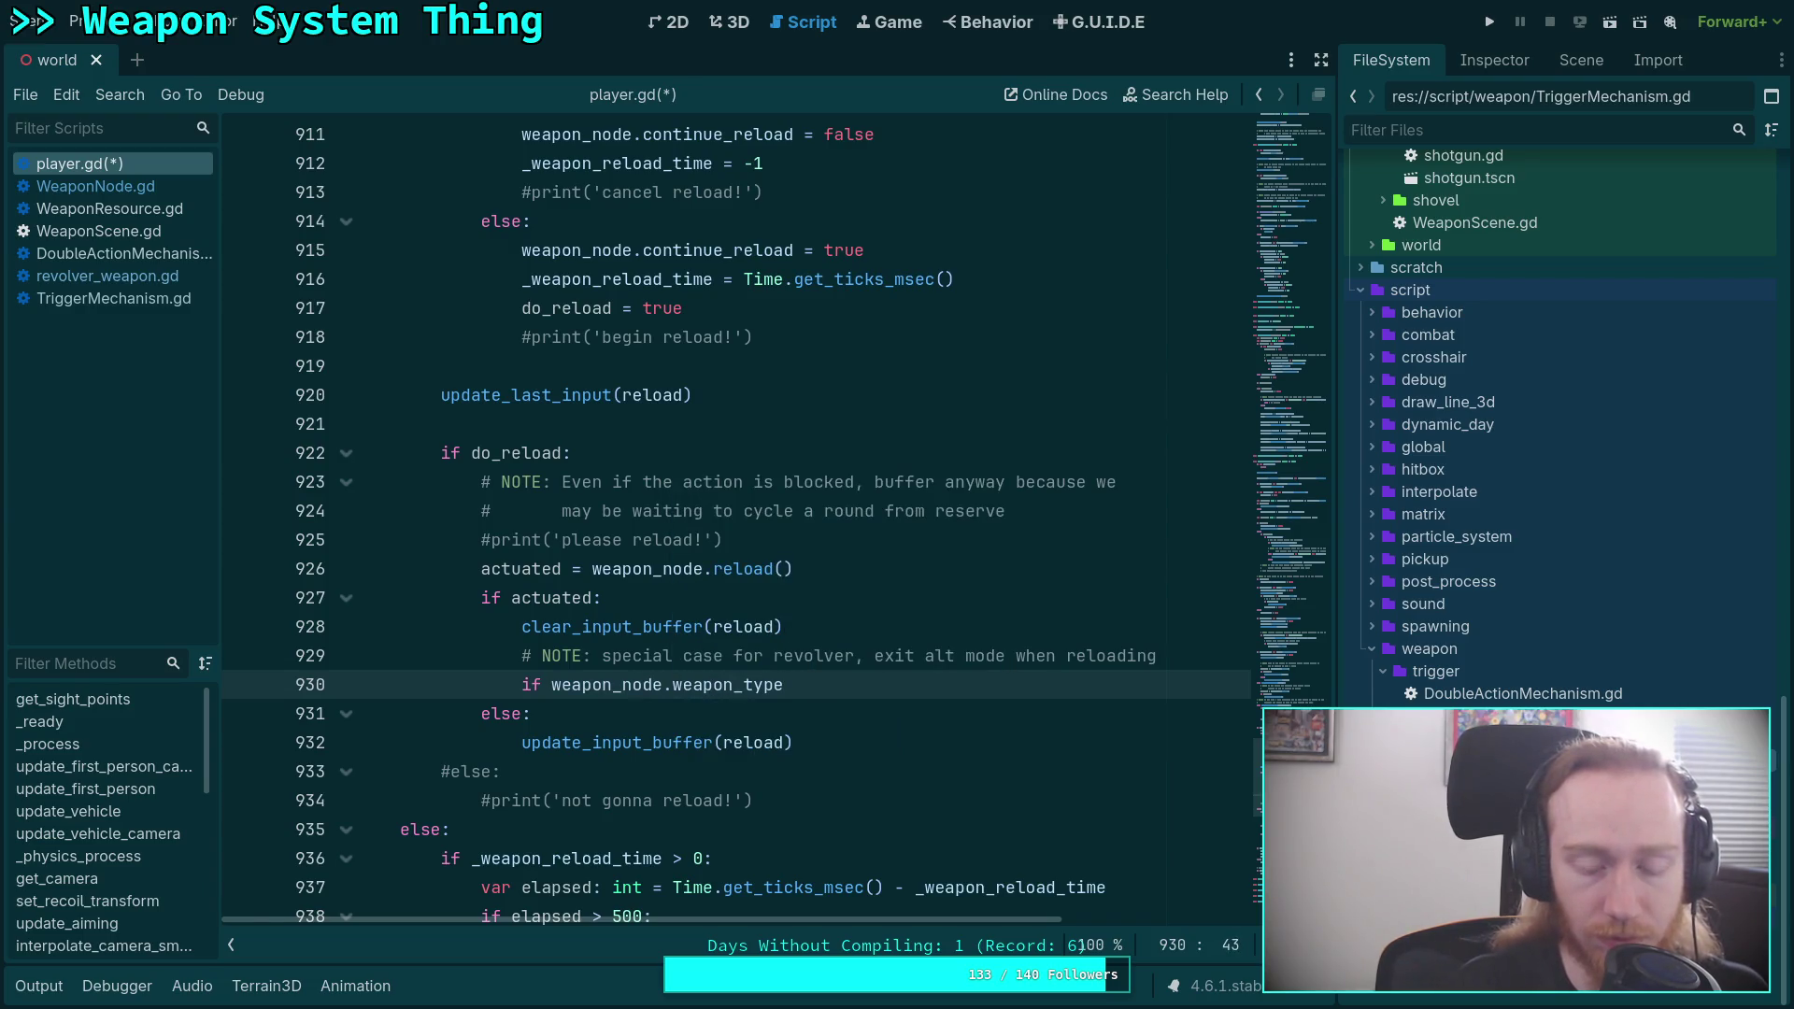
text( is Revol)
key(Return)
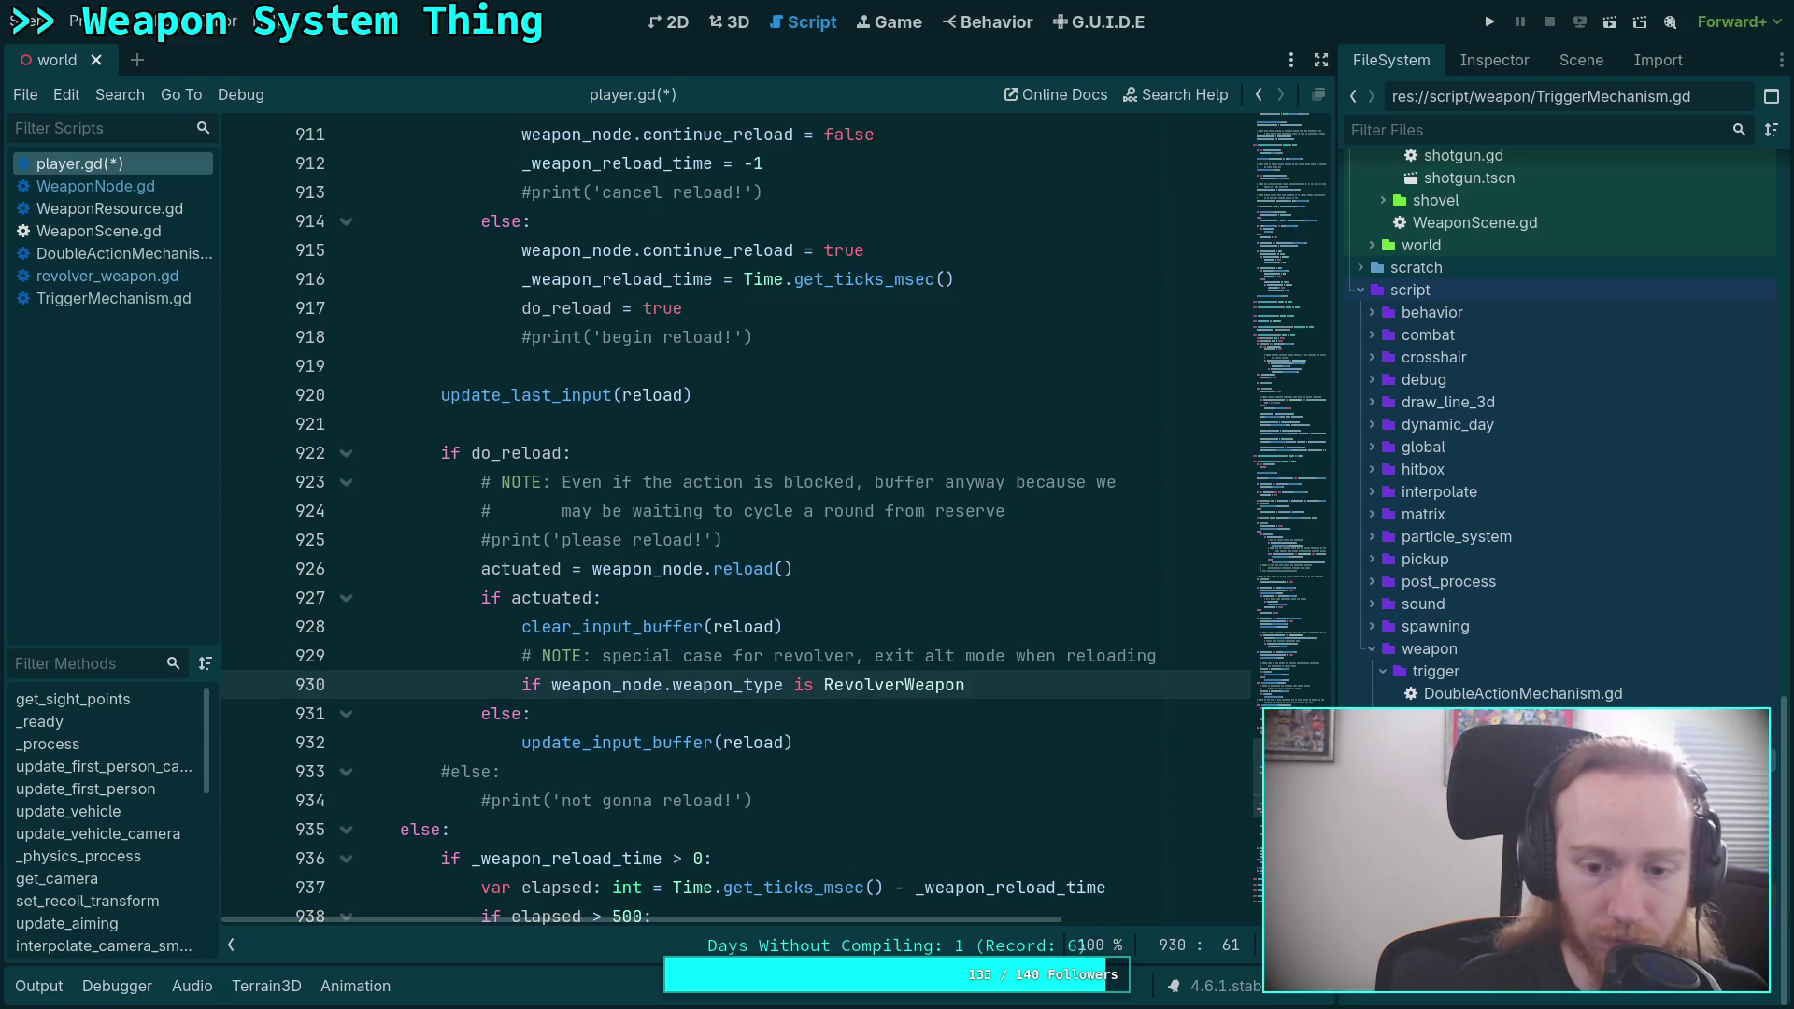
text( and weapon)
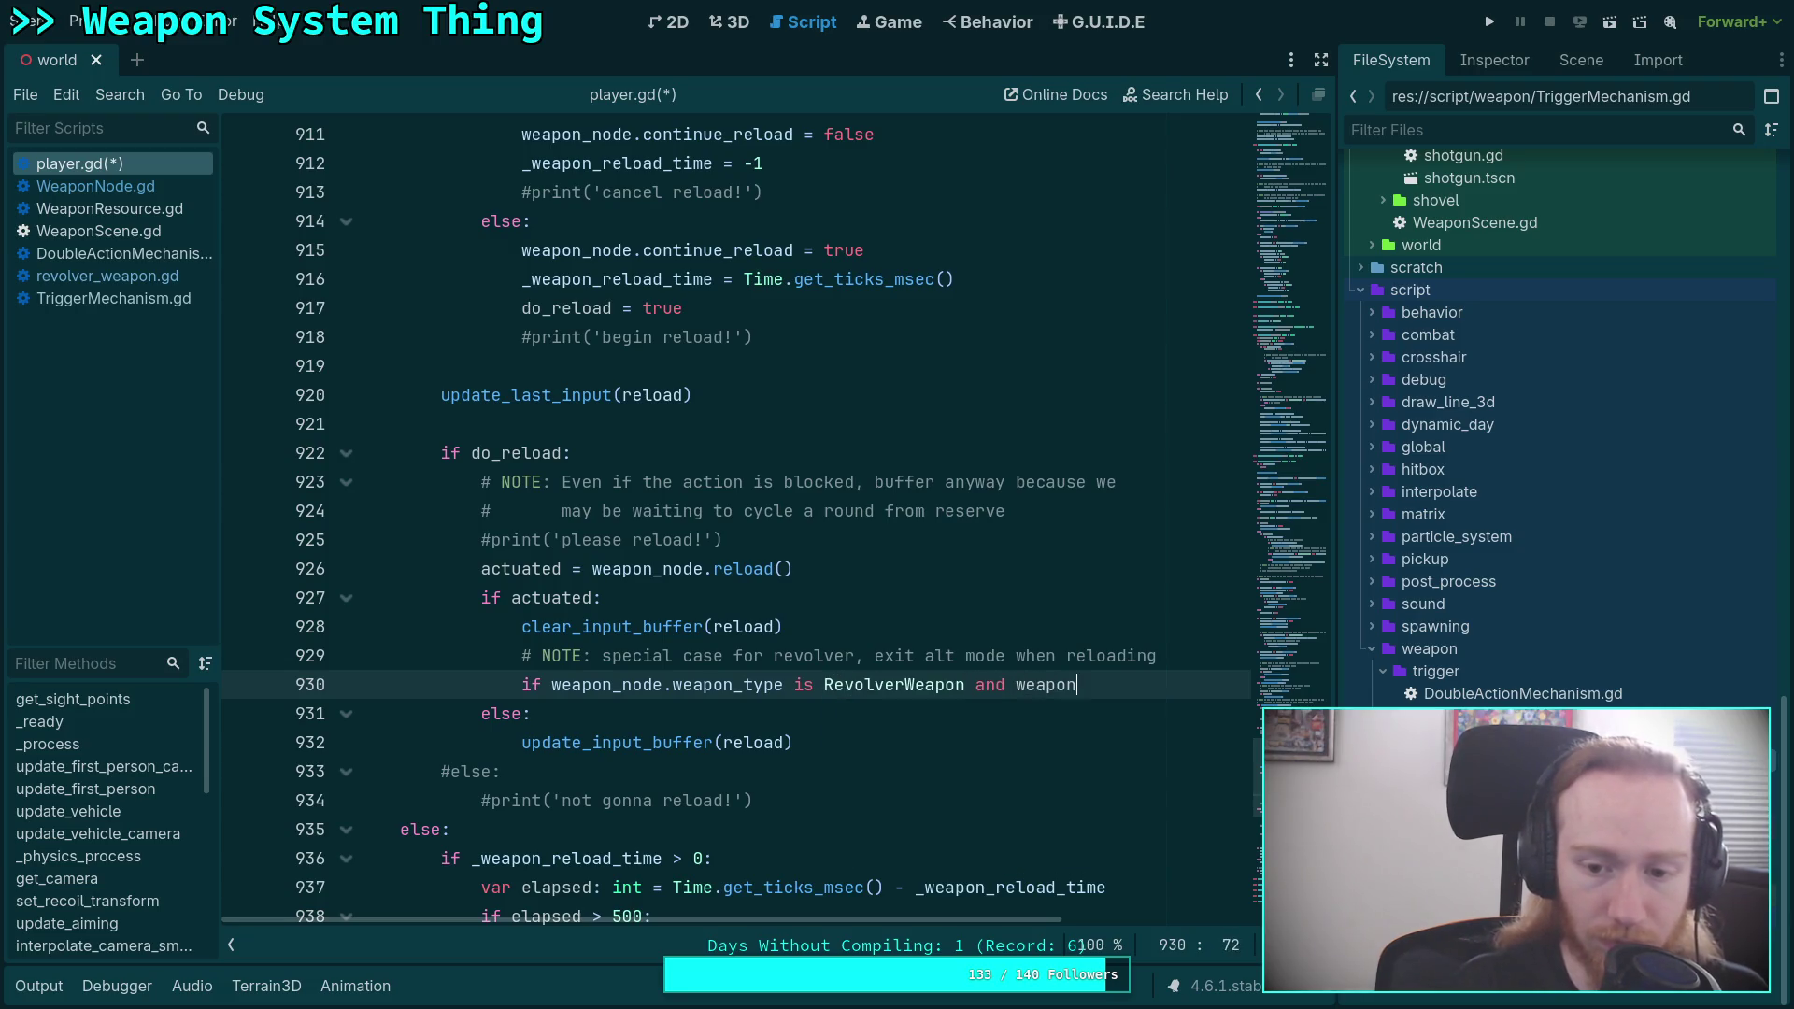
text(_node.e)
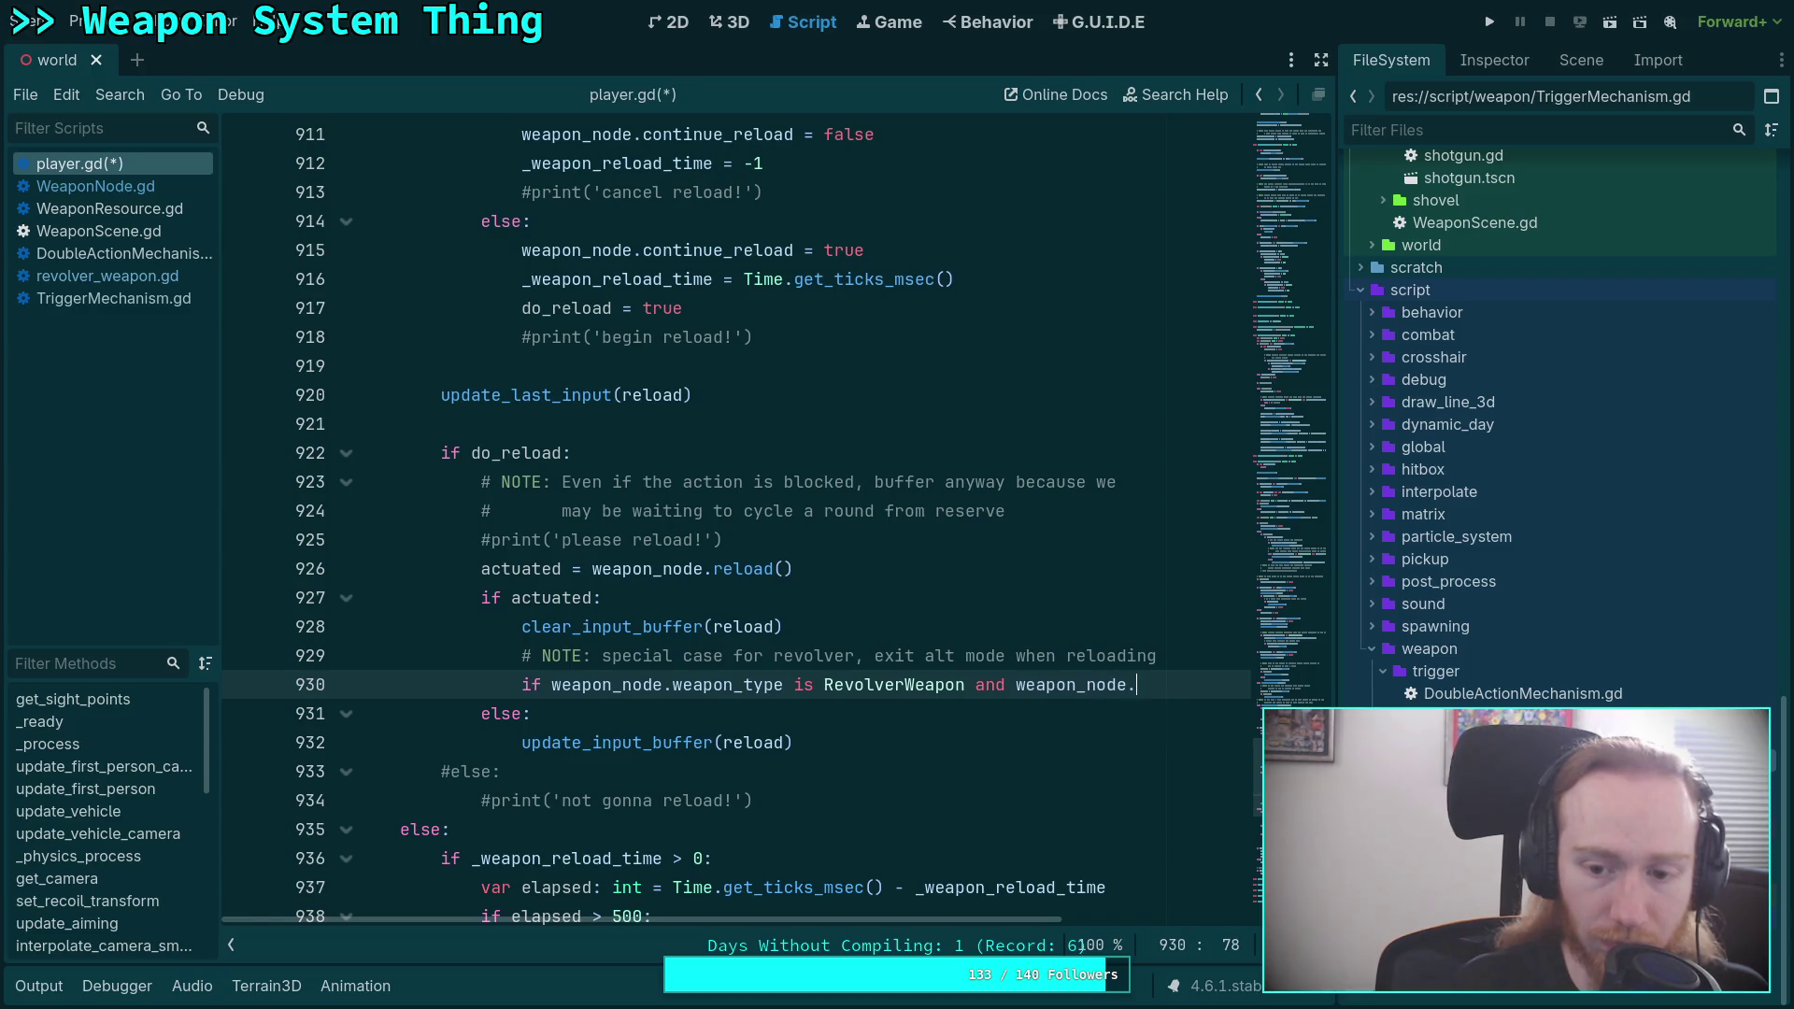
key(BackSpace)
text(wp)
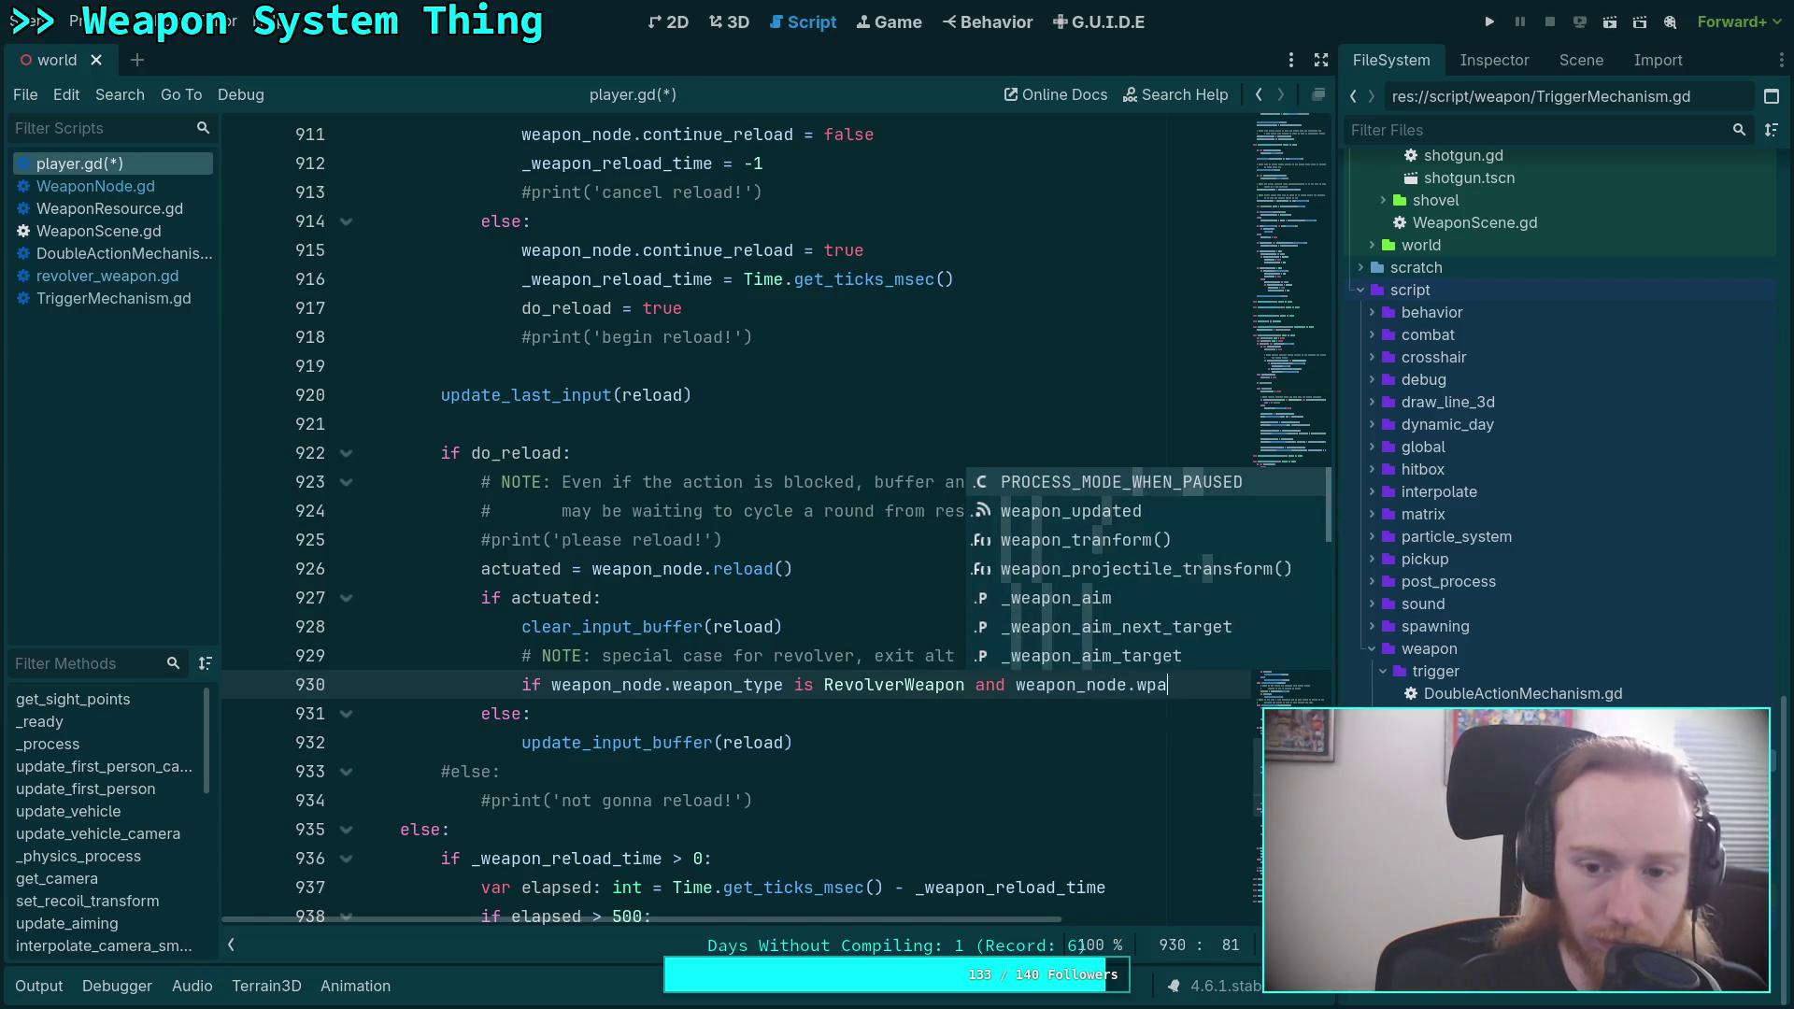
key(BackSpace)
text(ea)
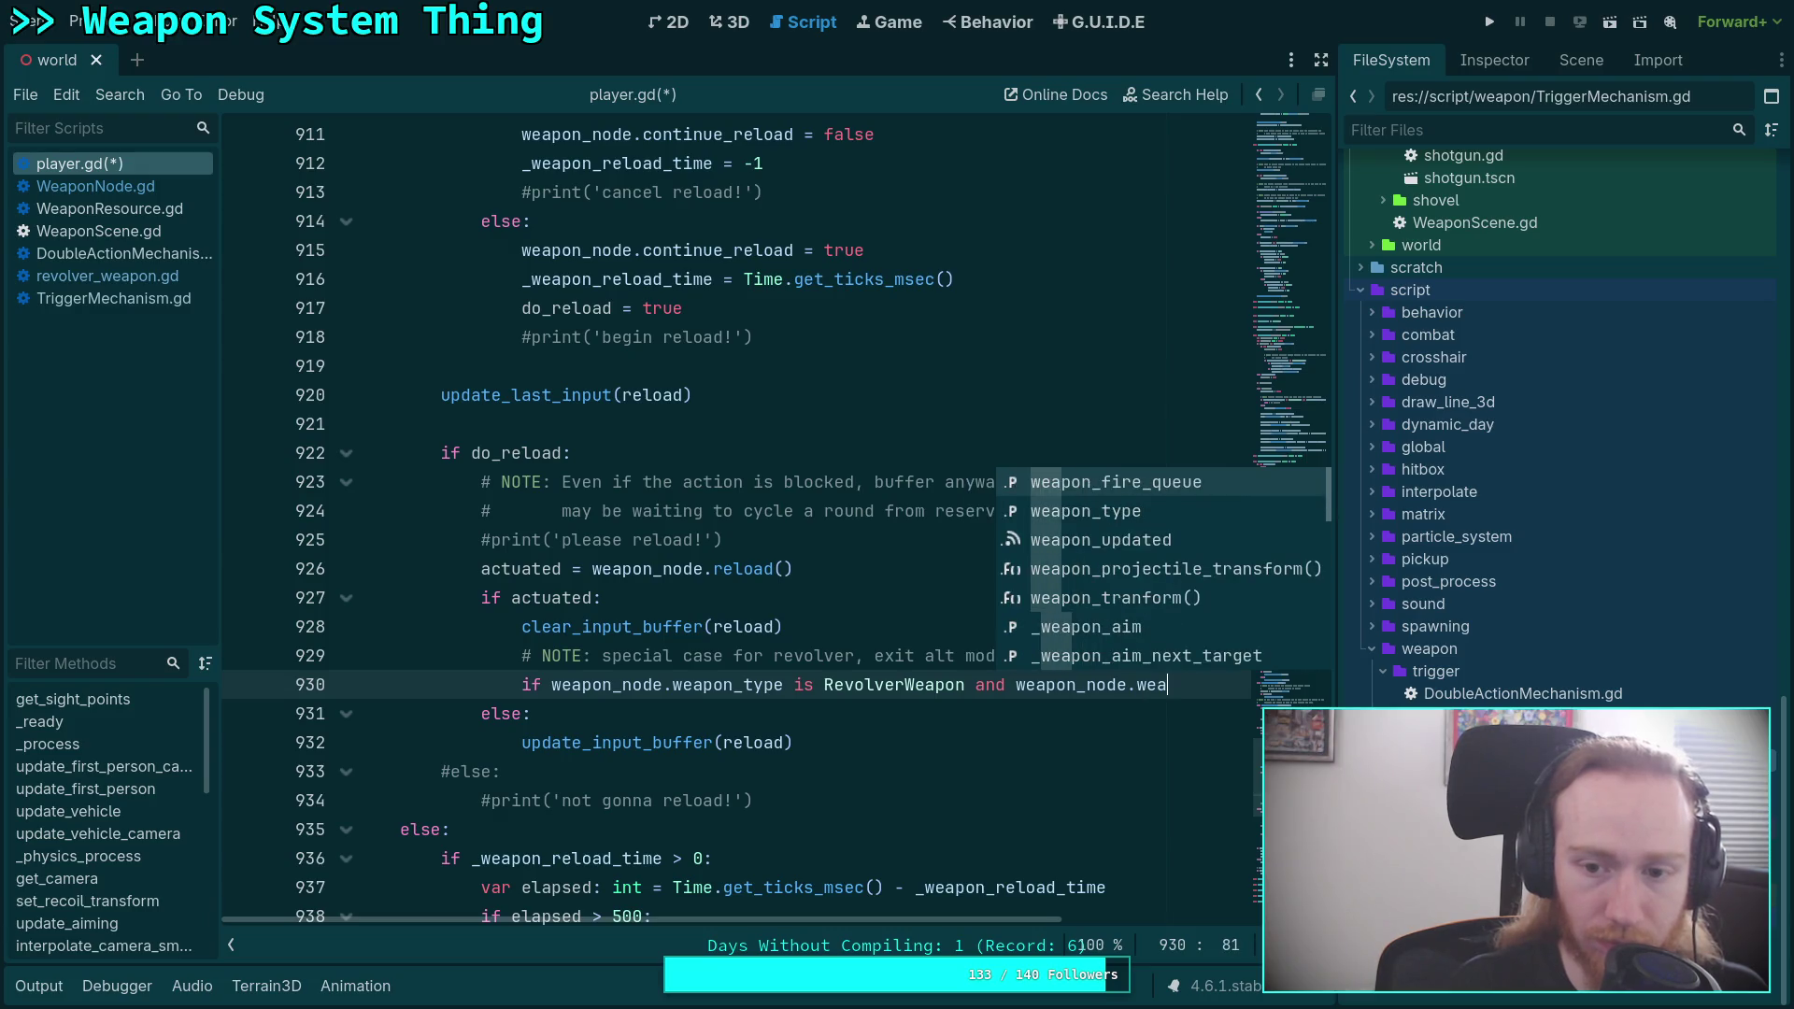
key(Down)
key(Return)
text(.alt_m)
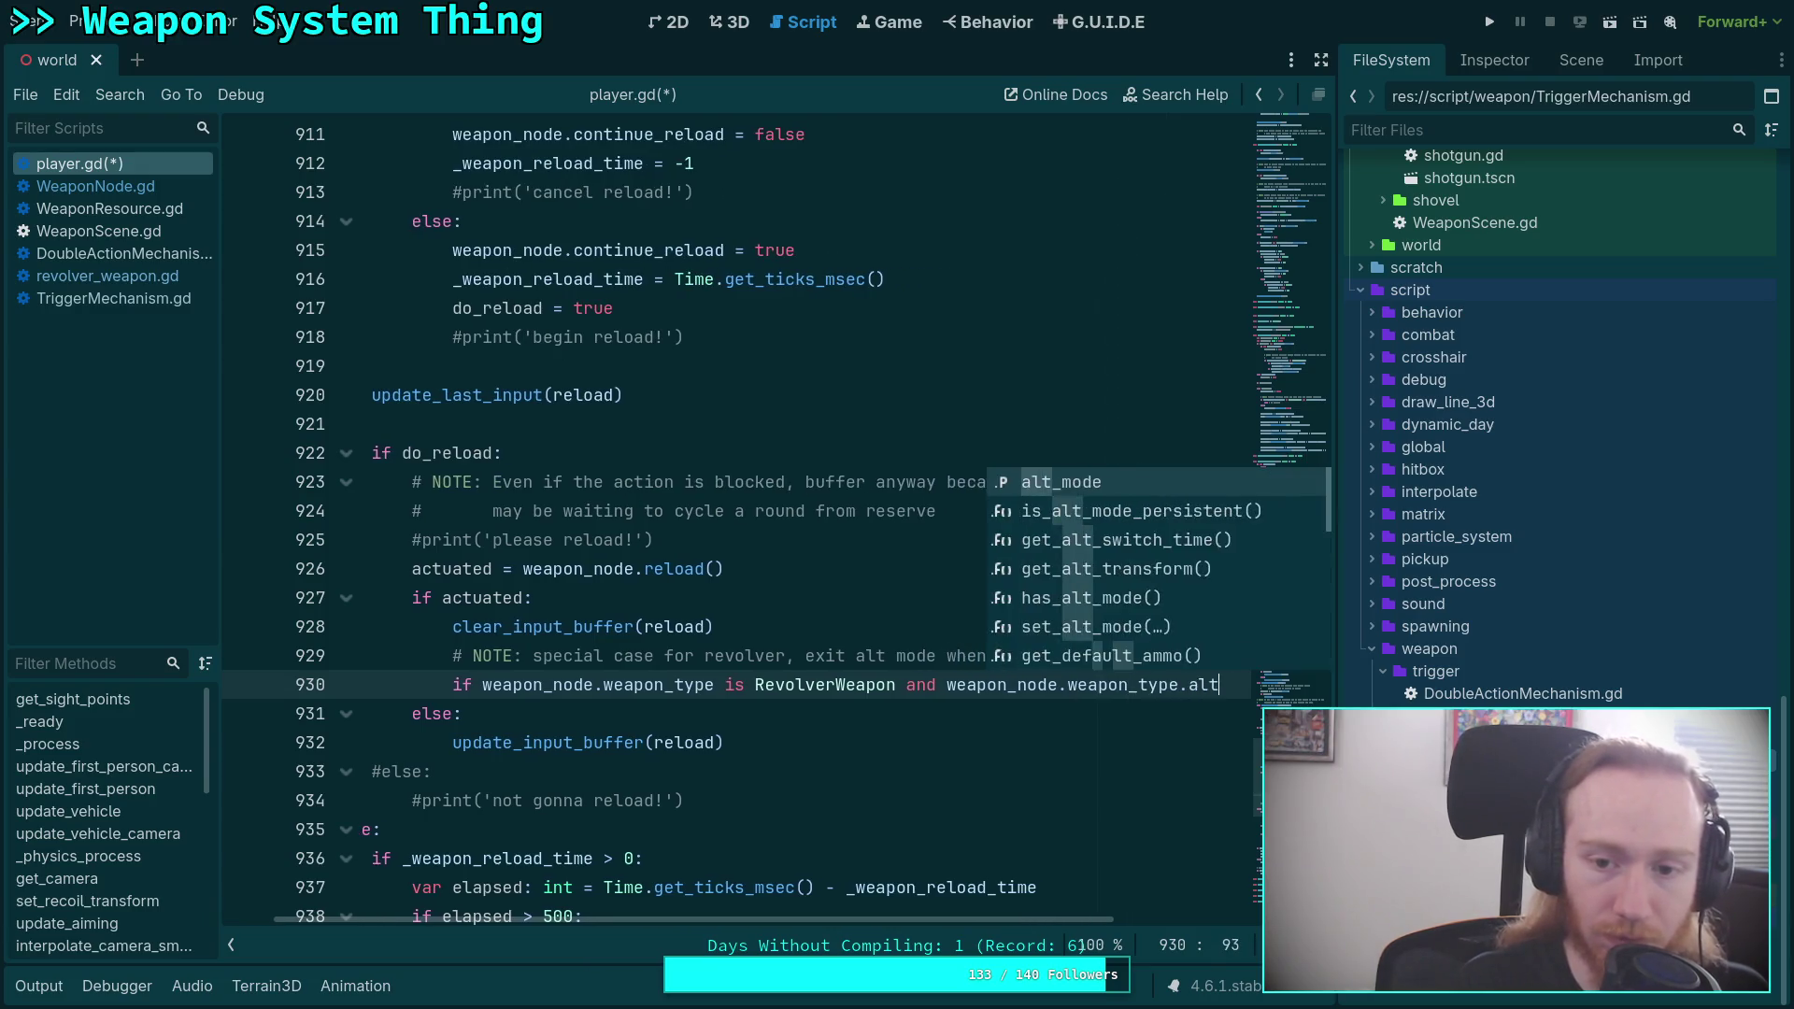
key(Return)
text(:)
key(Return)
Call weapon_node.toggle_alt_mode() inside that condition and save player.gd.
text(weapon_node.)
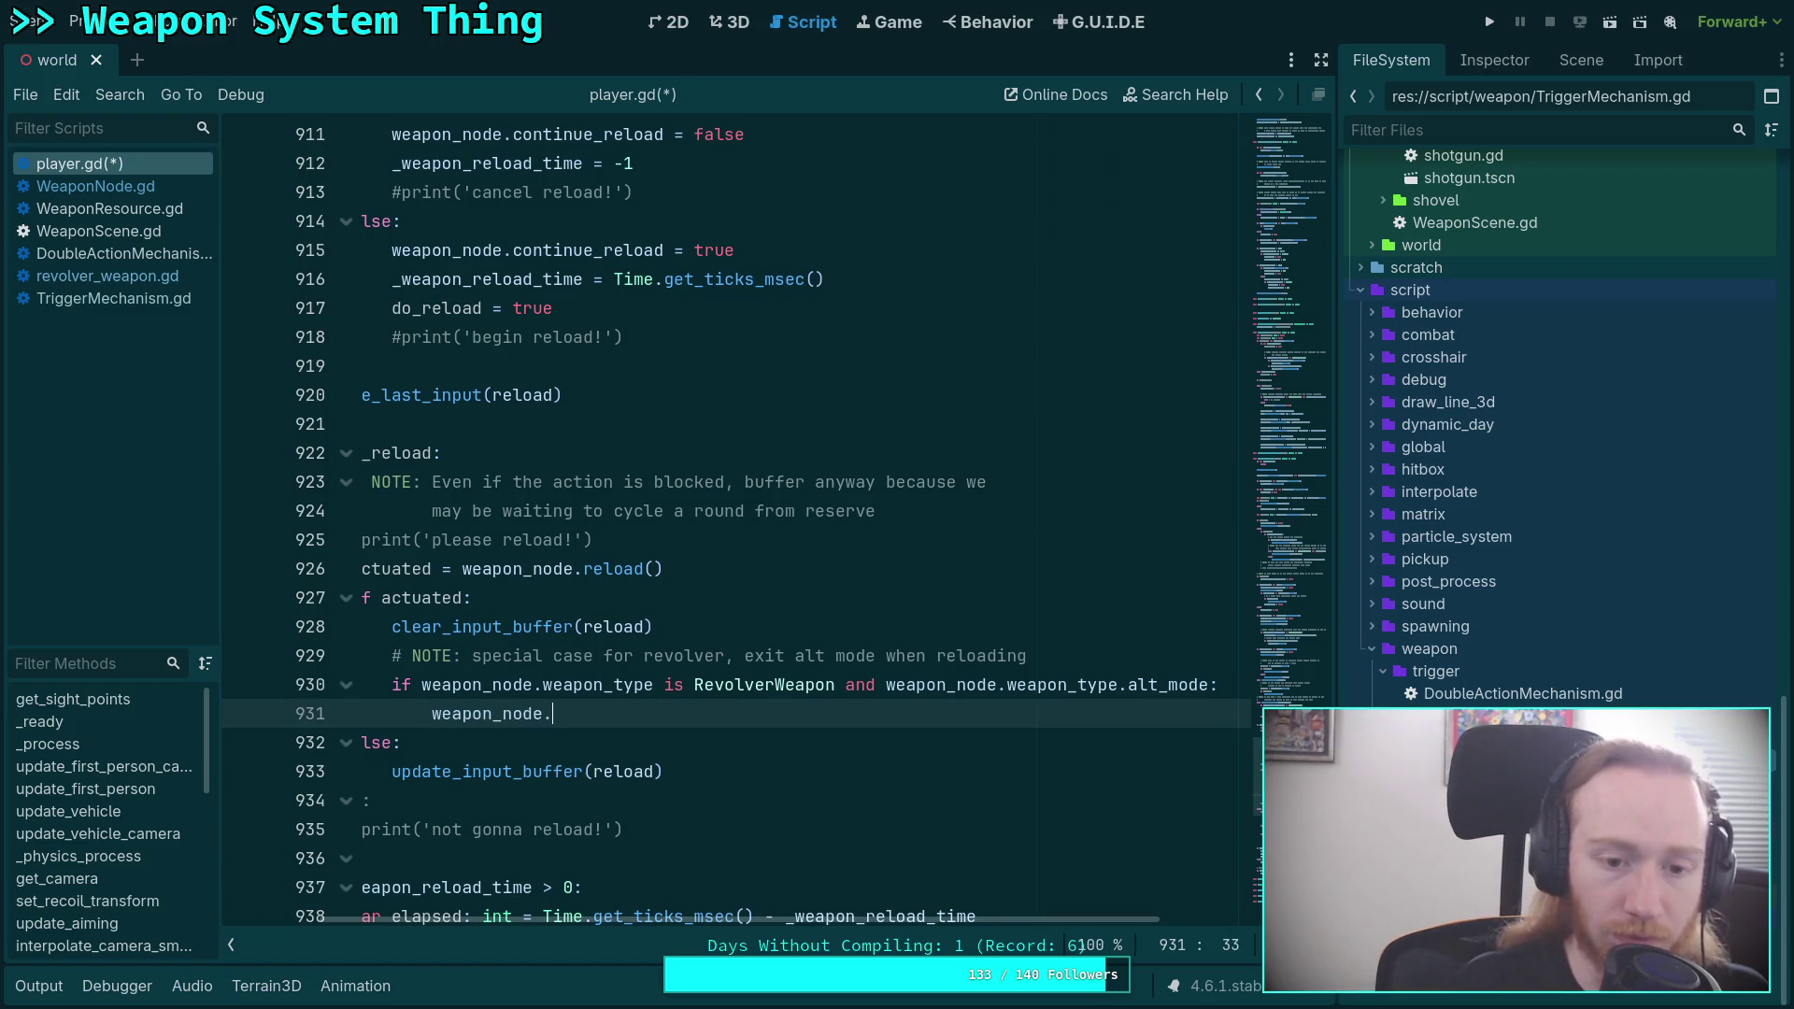
text(togg)
key(Return)
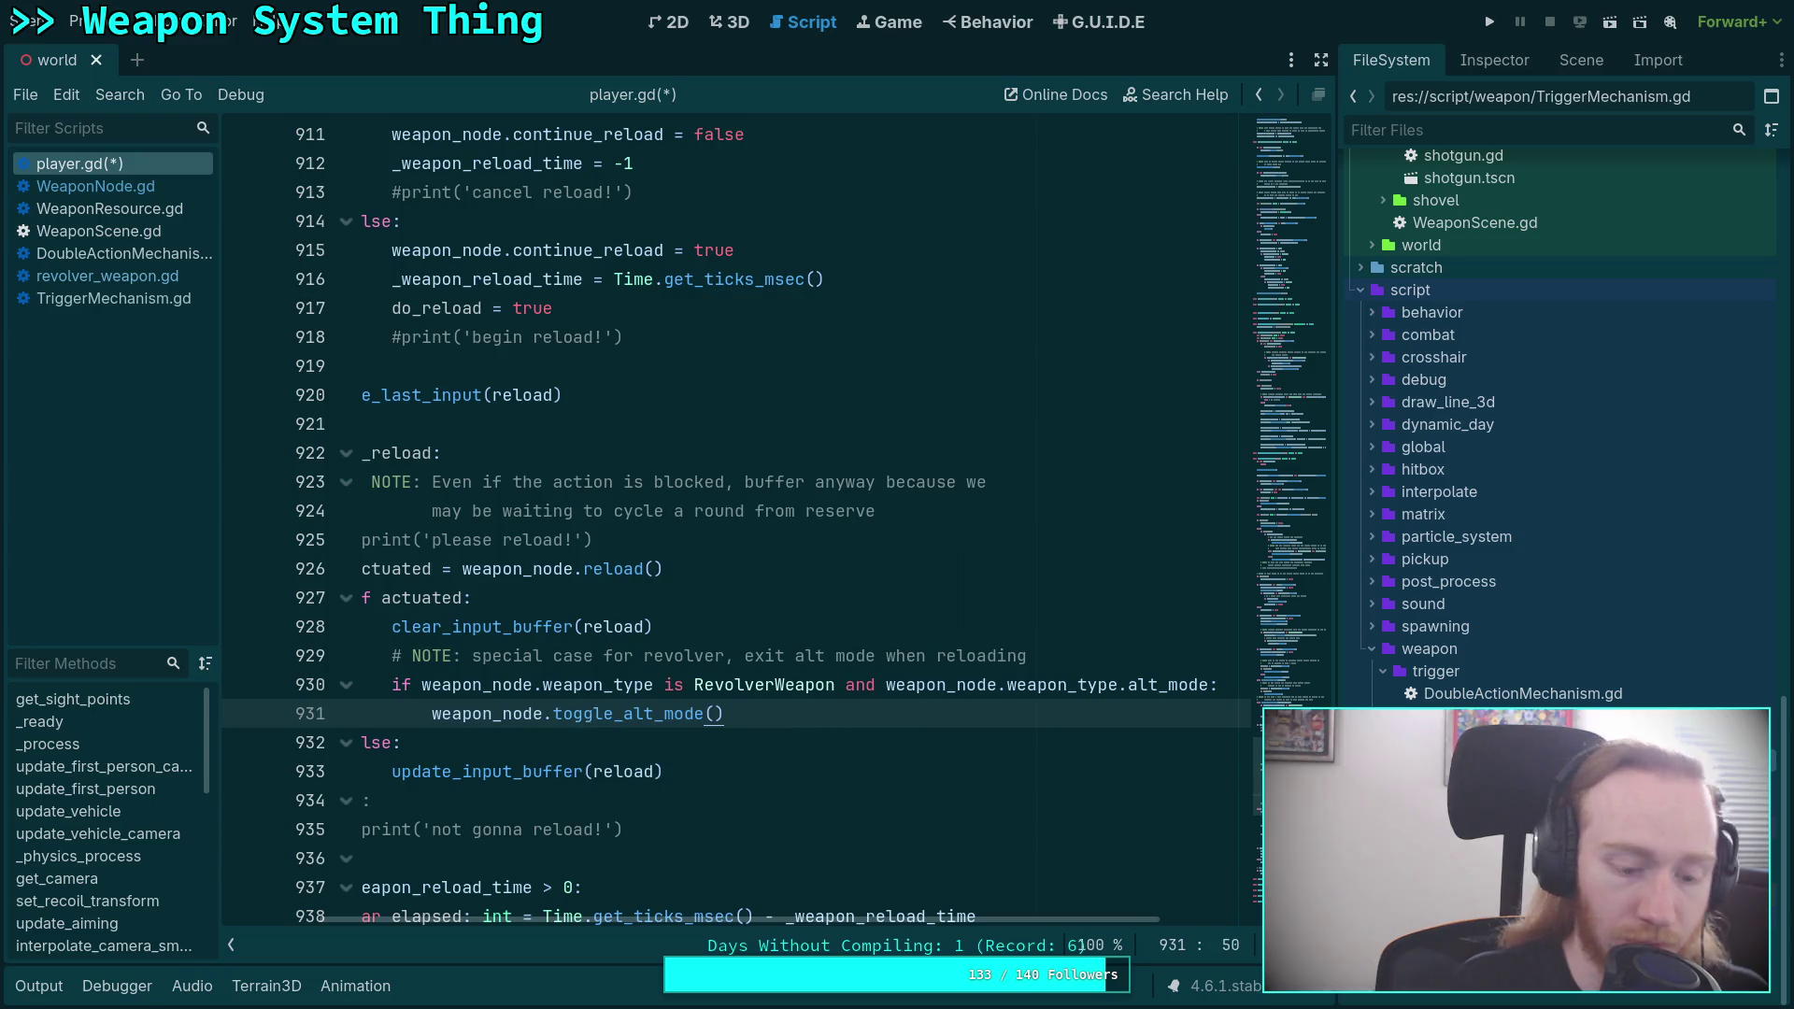
key(ctrl+s)
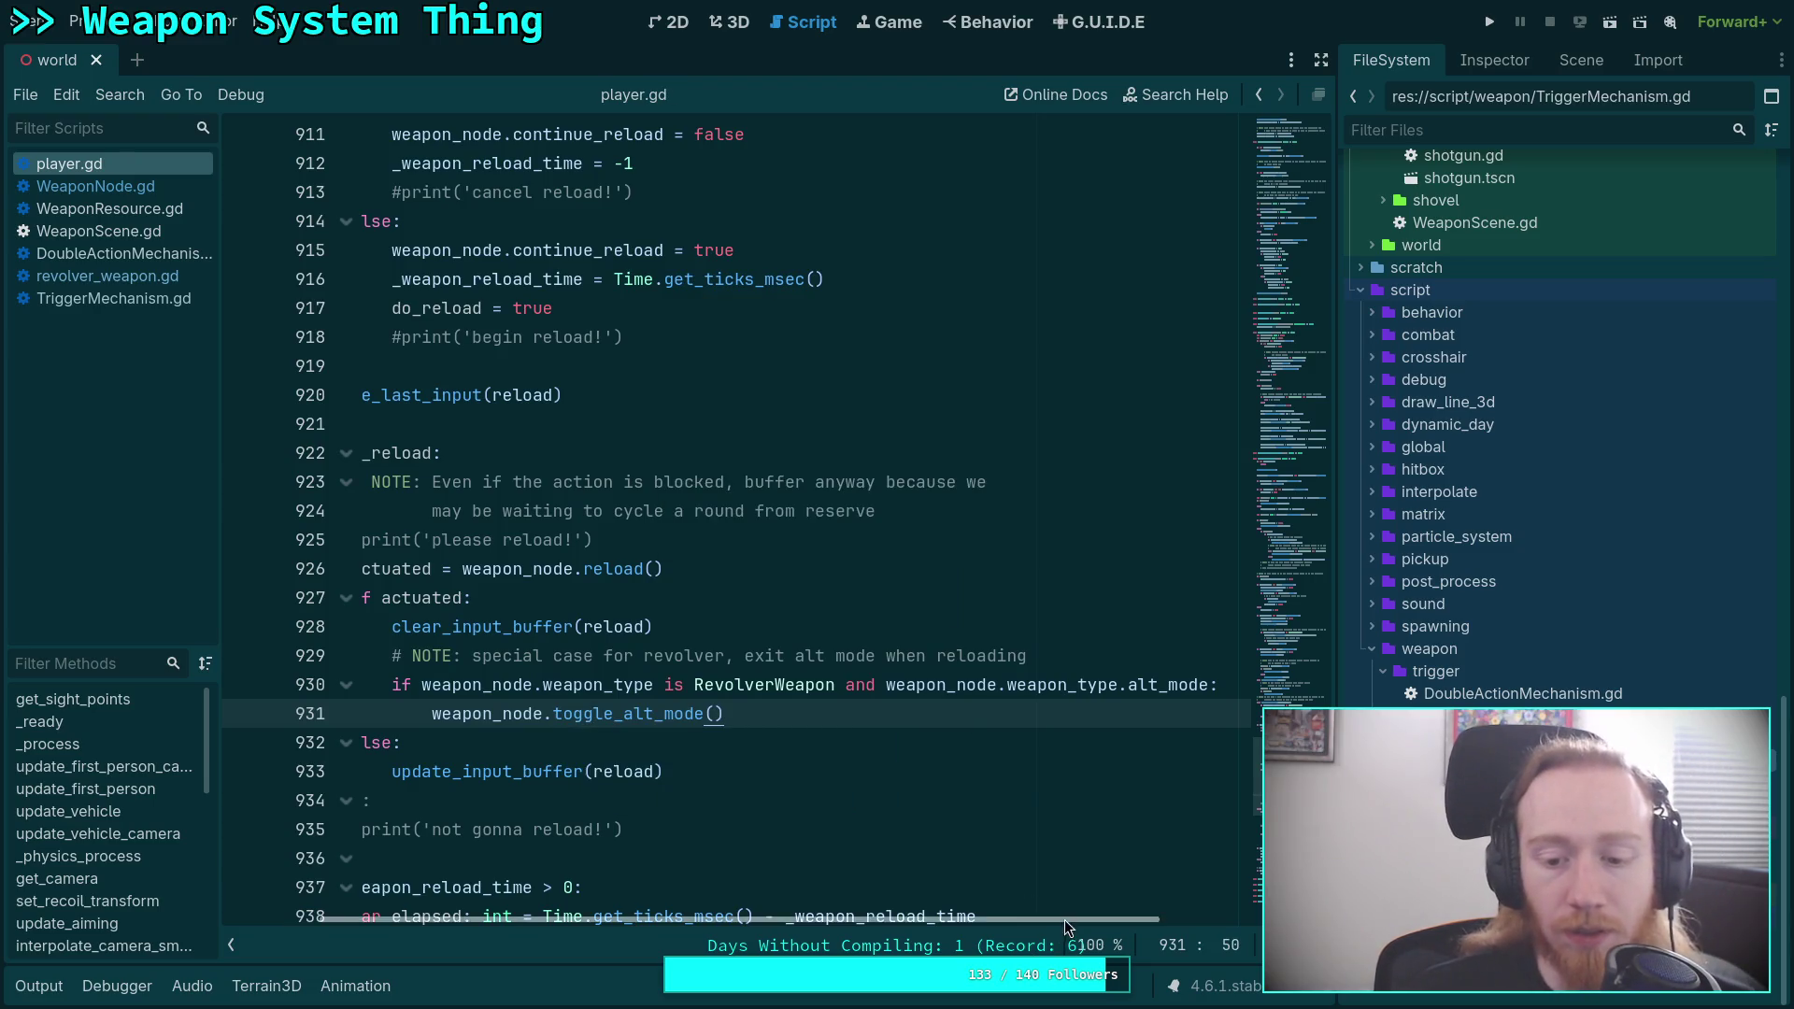
key(Up)
key(Up)
key(Up)
click(1490, 21)
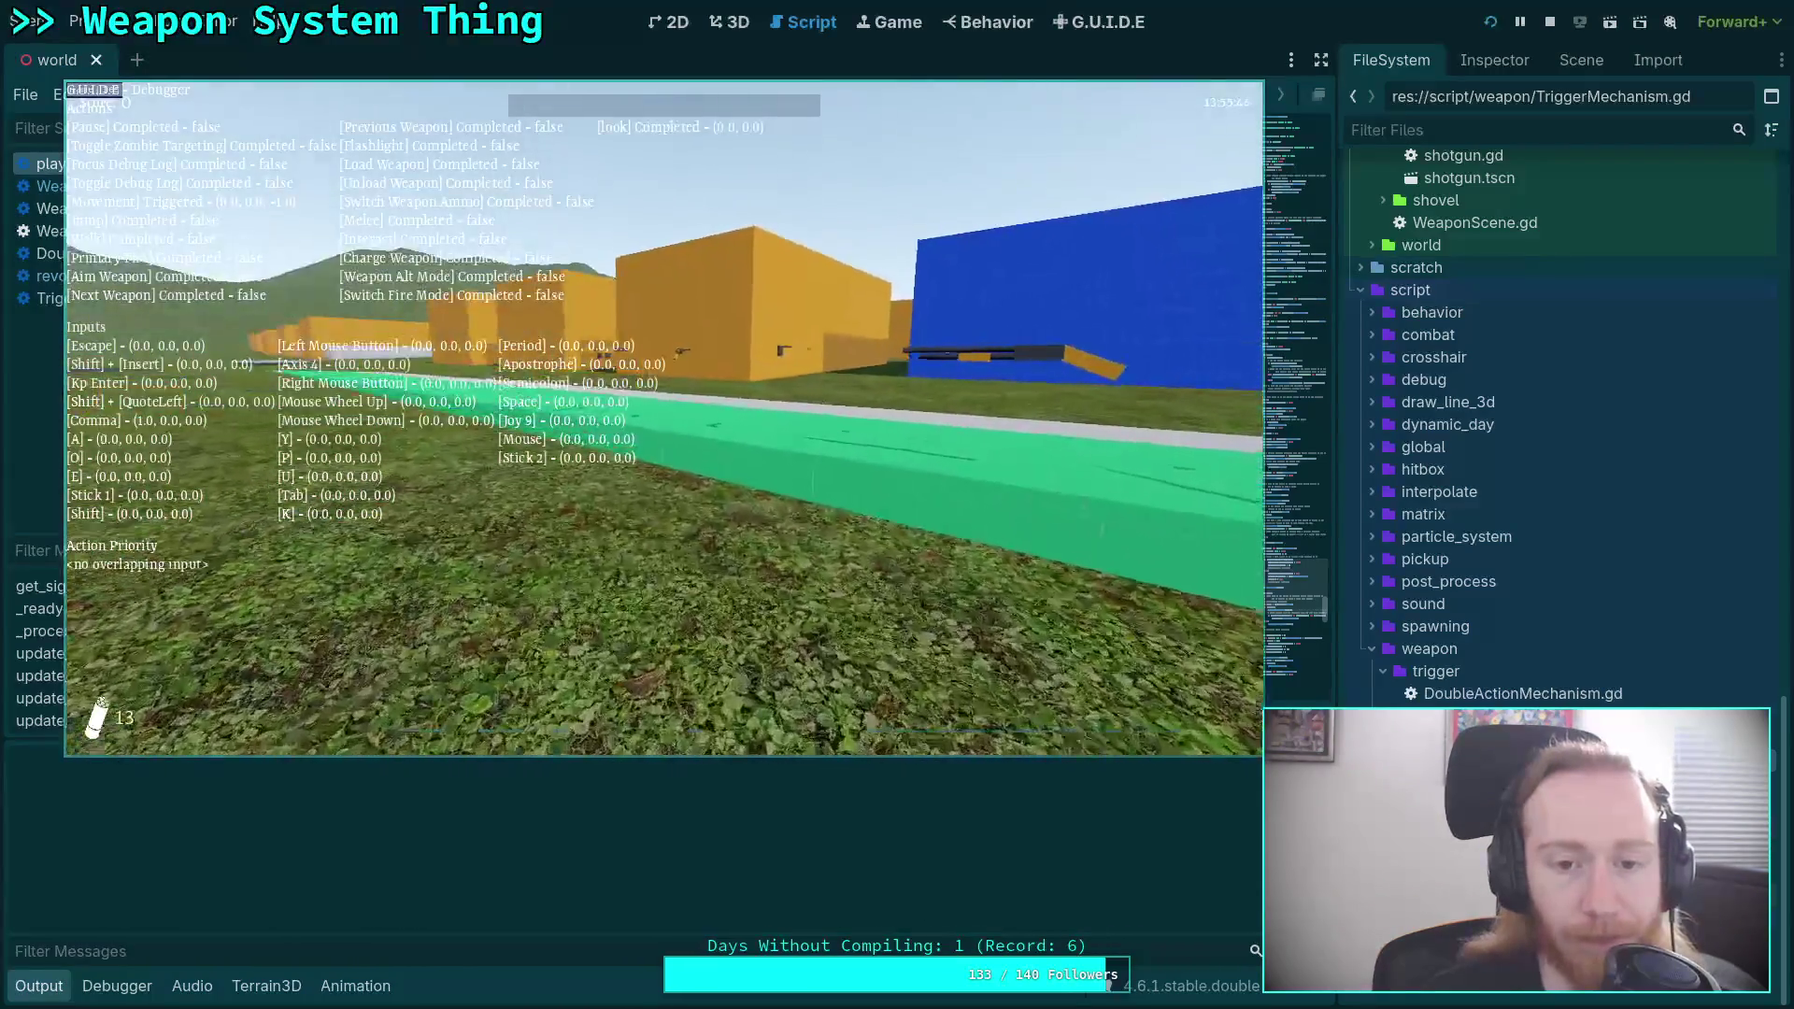
Pick up the revolver and shotgun, swing the cylinder open, then stop the game with F8.
key(w)
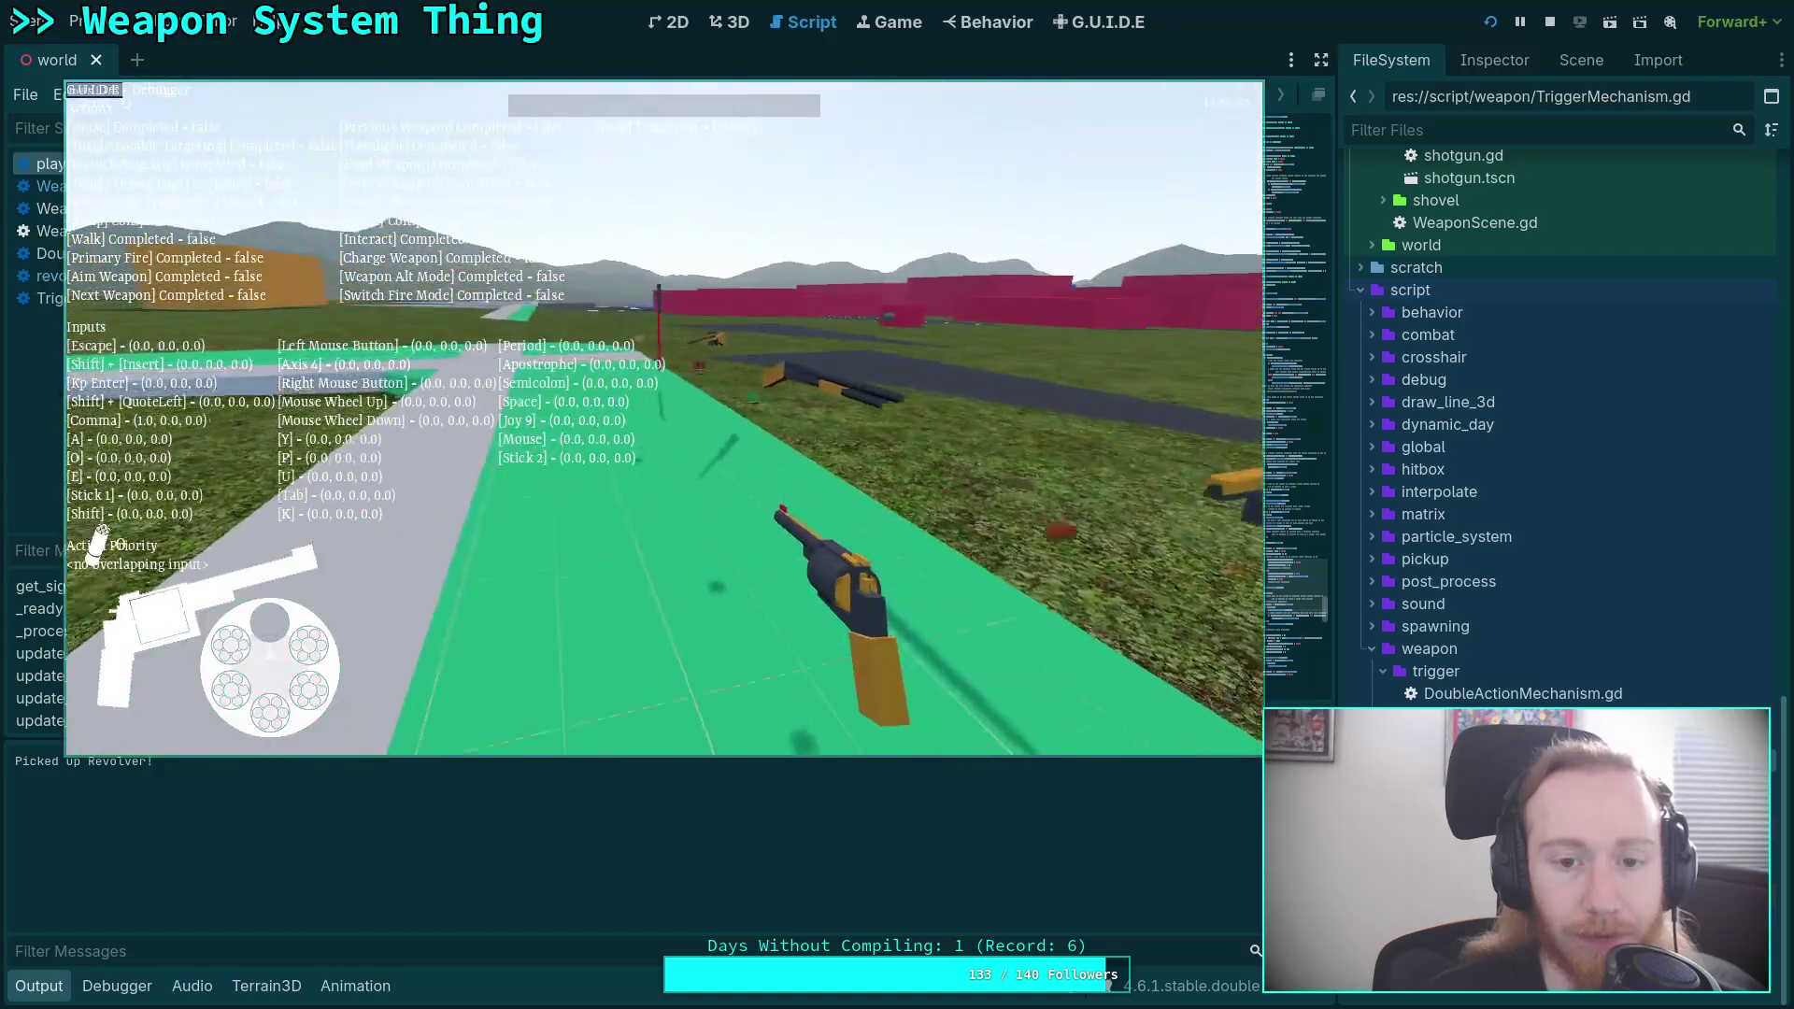
key(apostrophe)
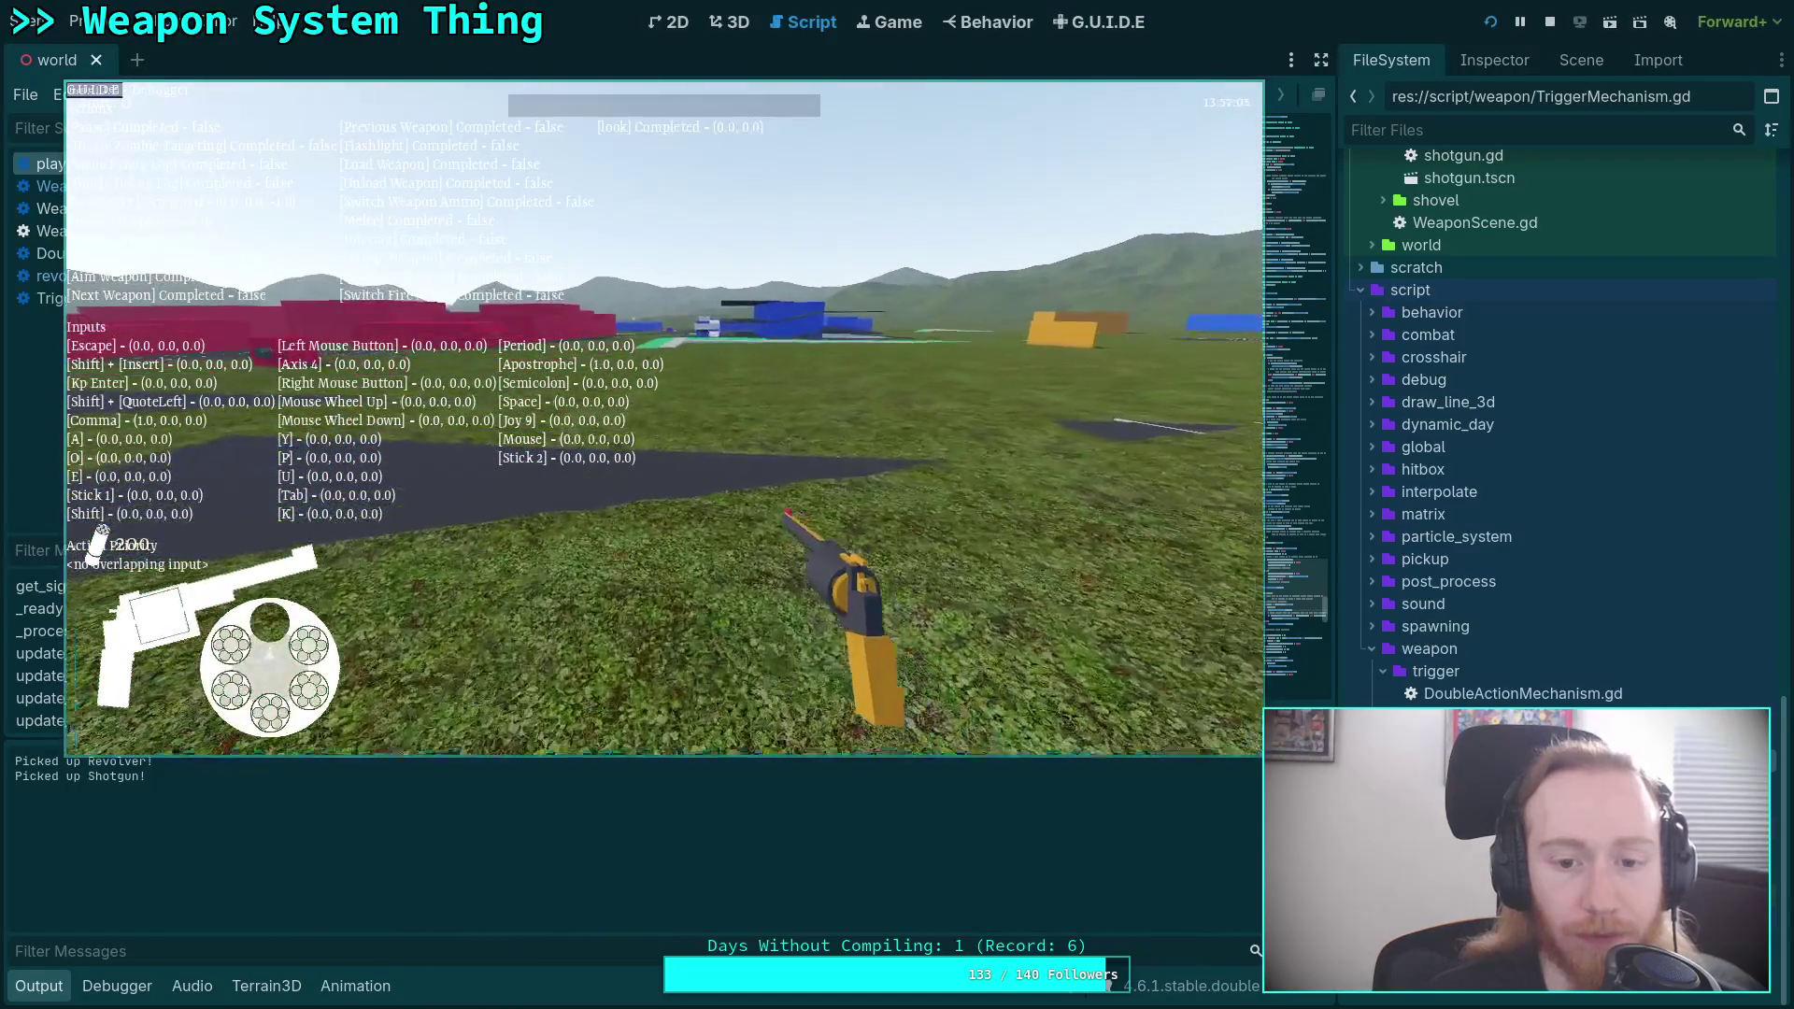
key(w)
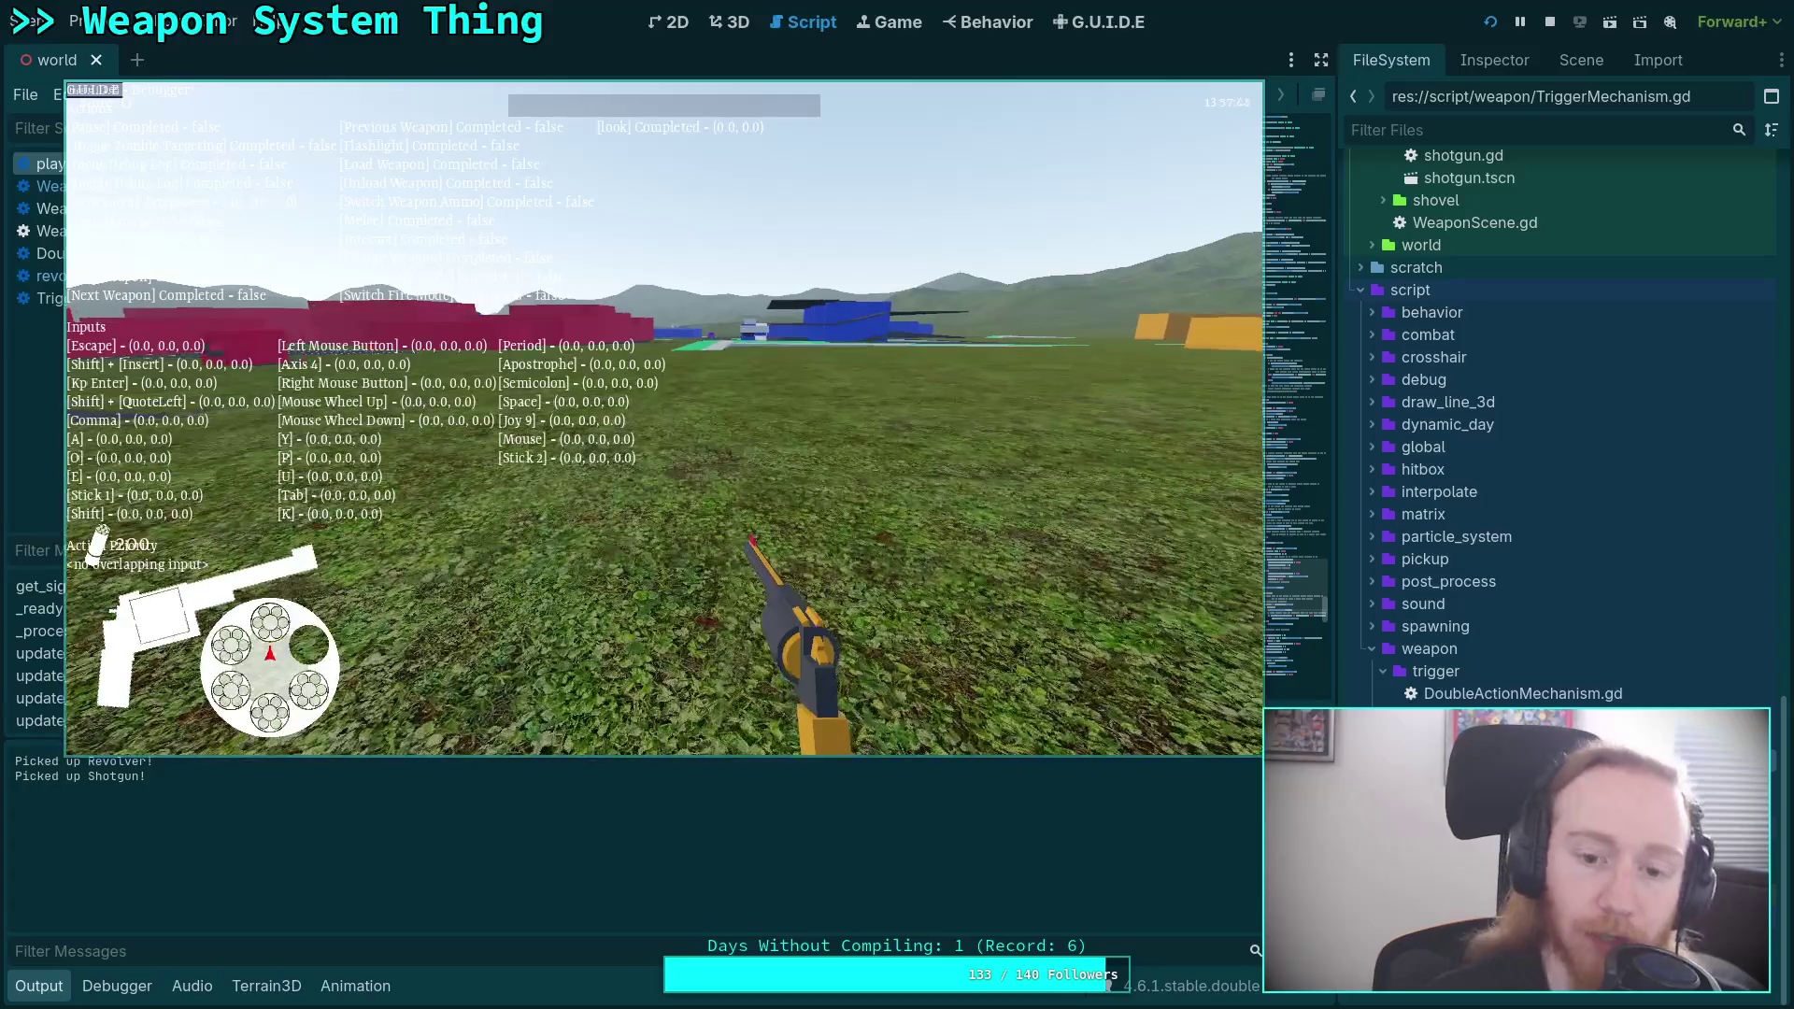
key(u)
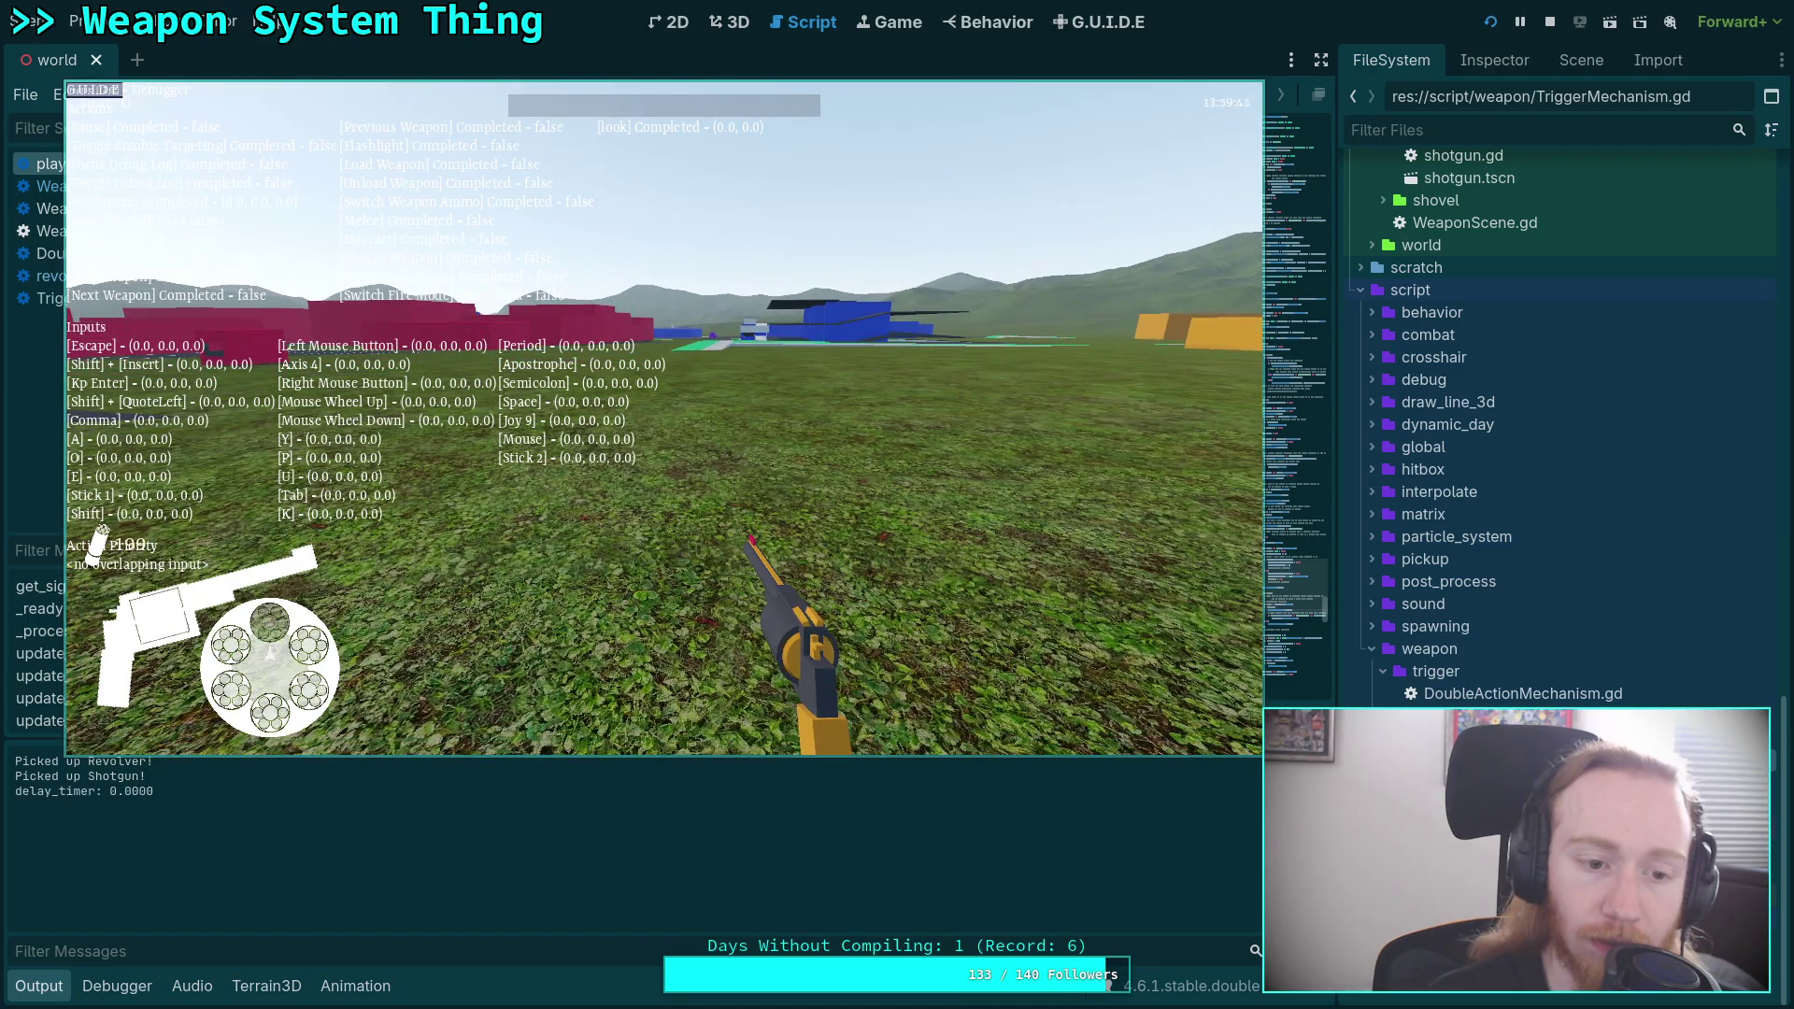
key(w)
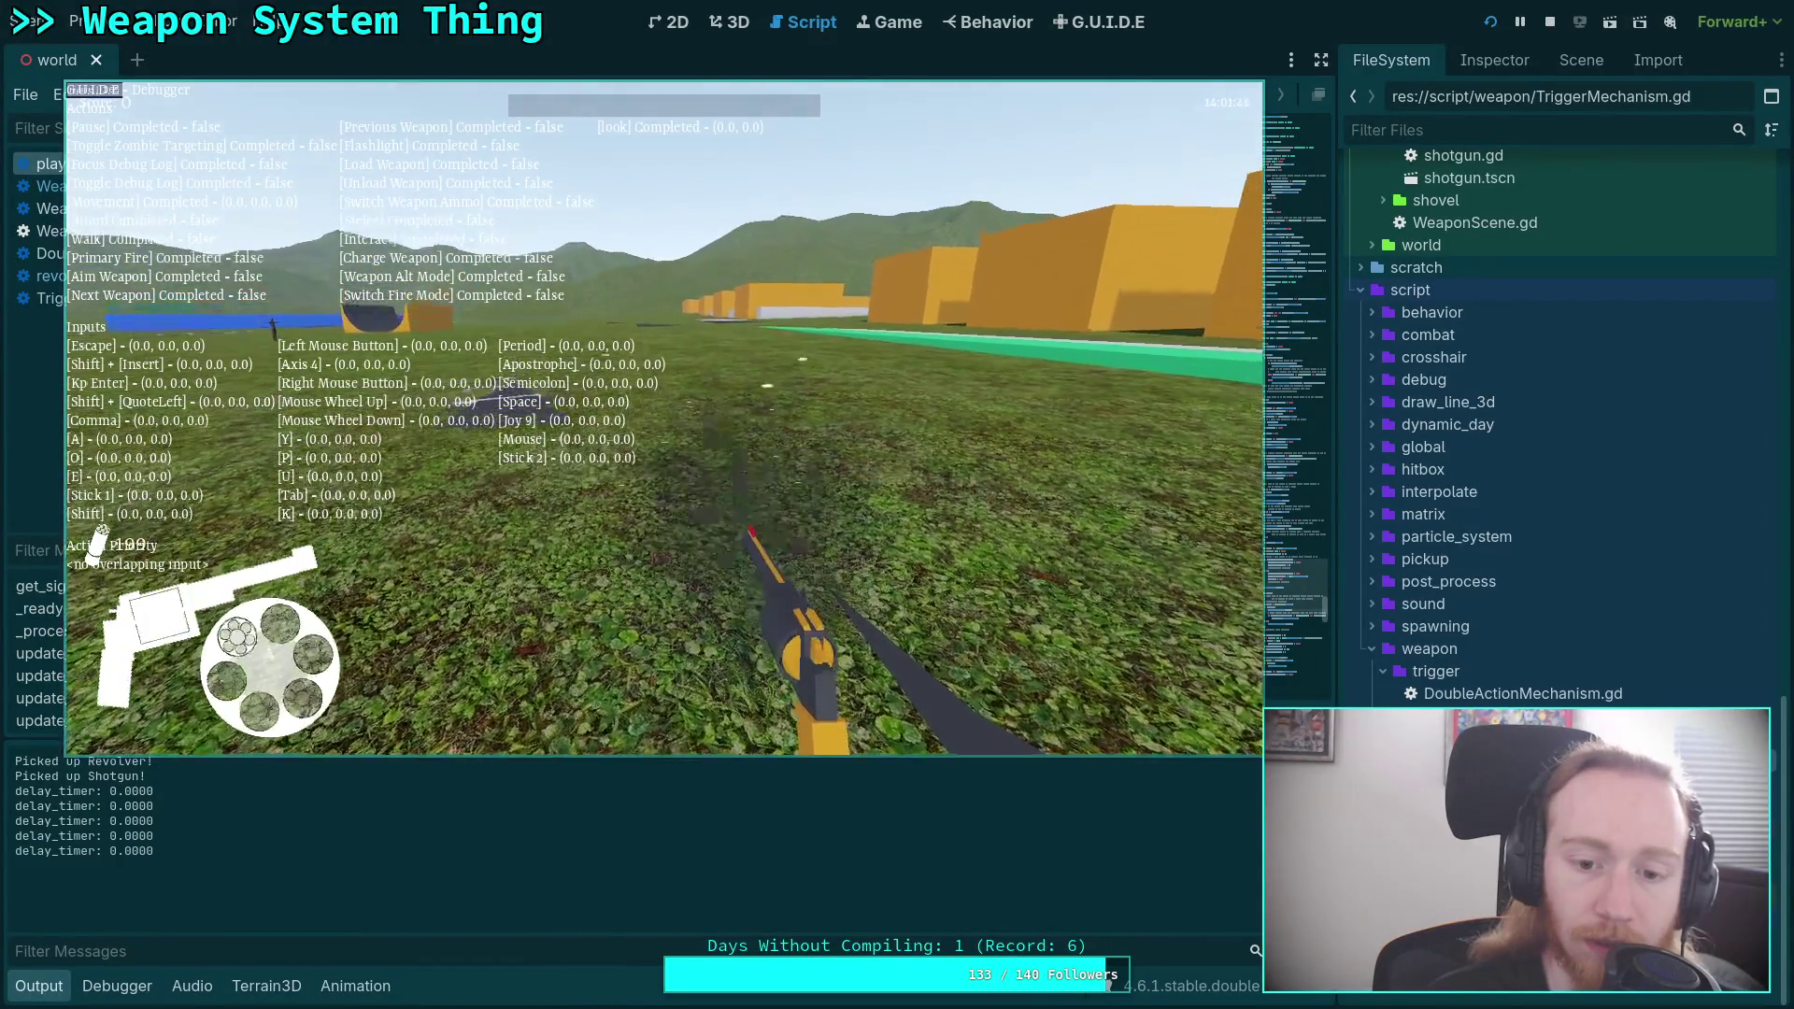
key(comma)
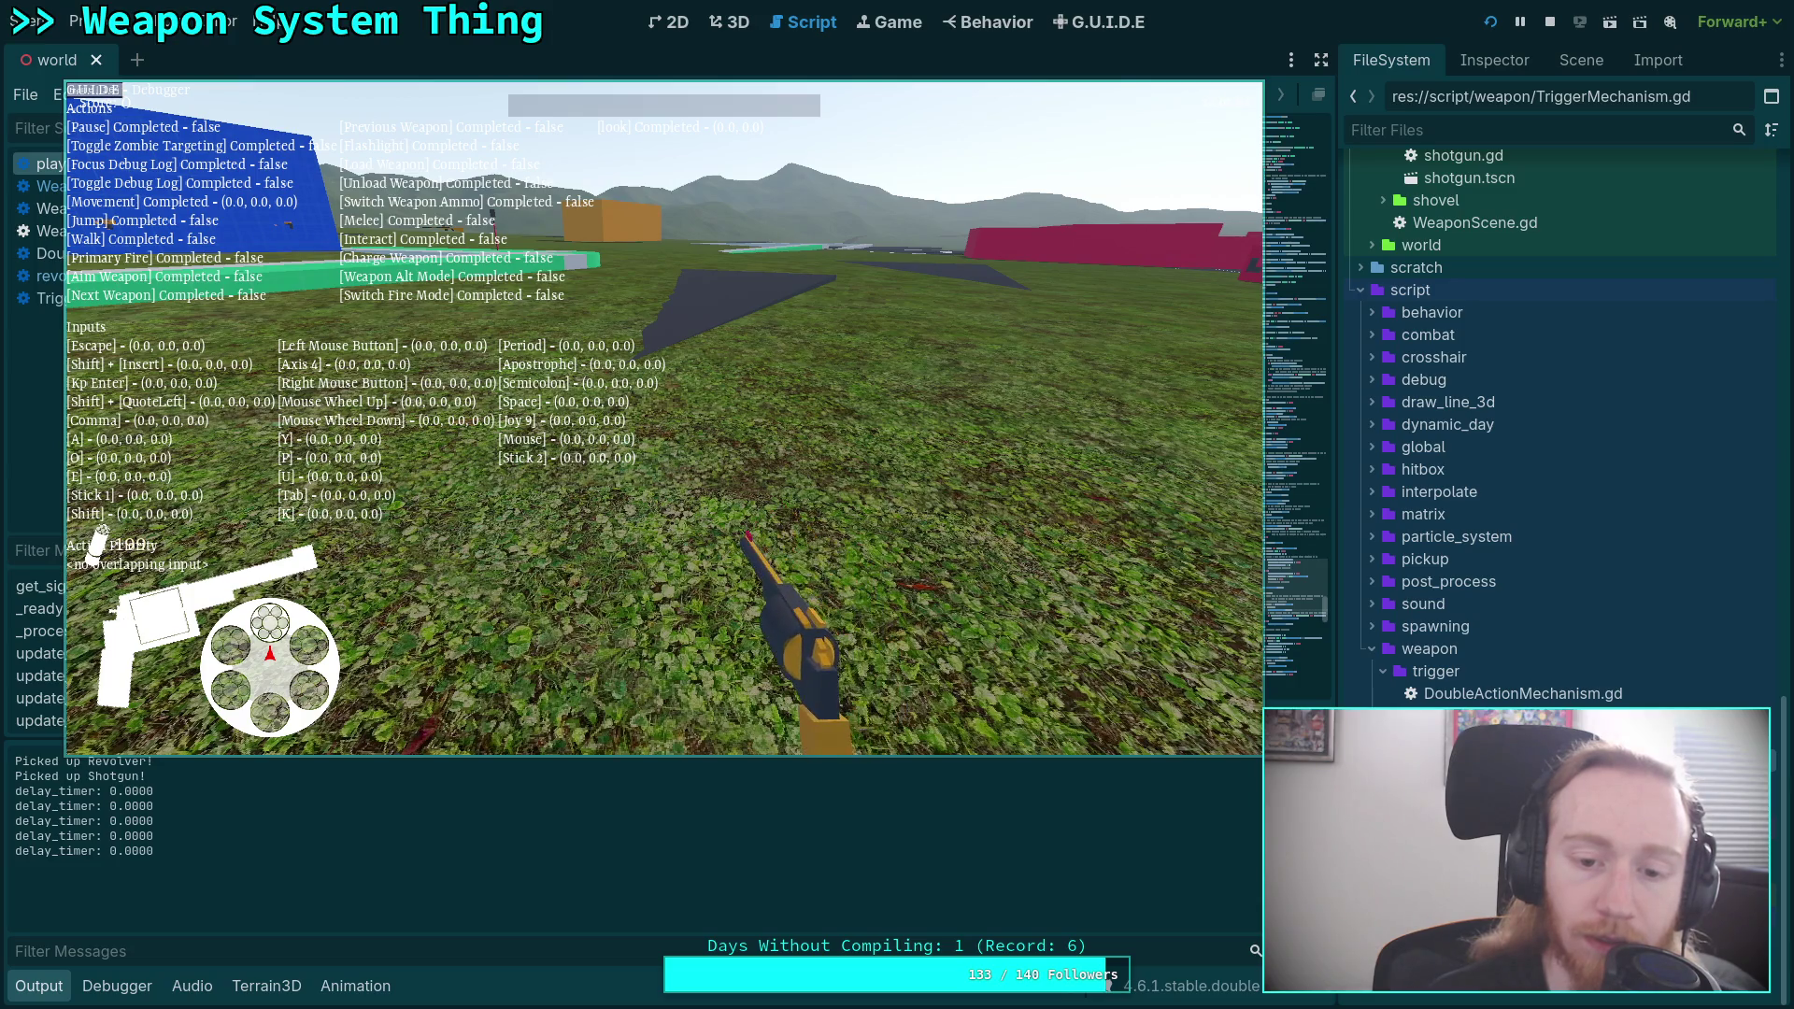
key(comma)
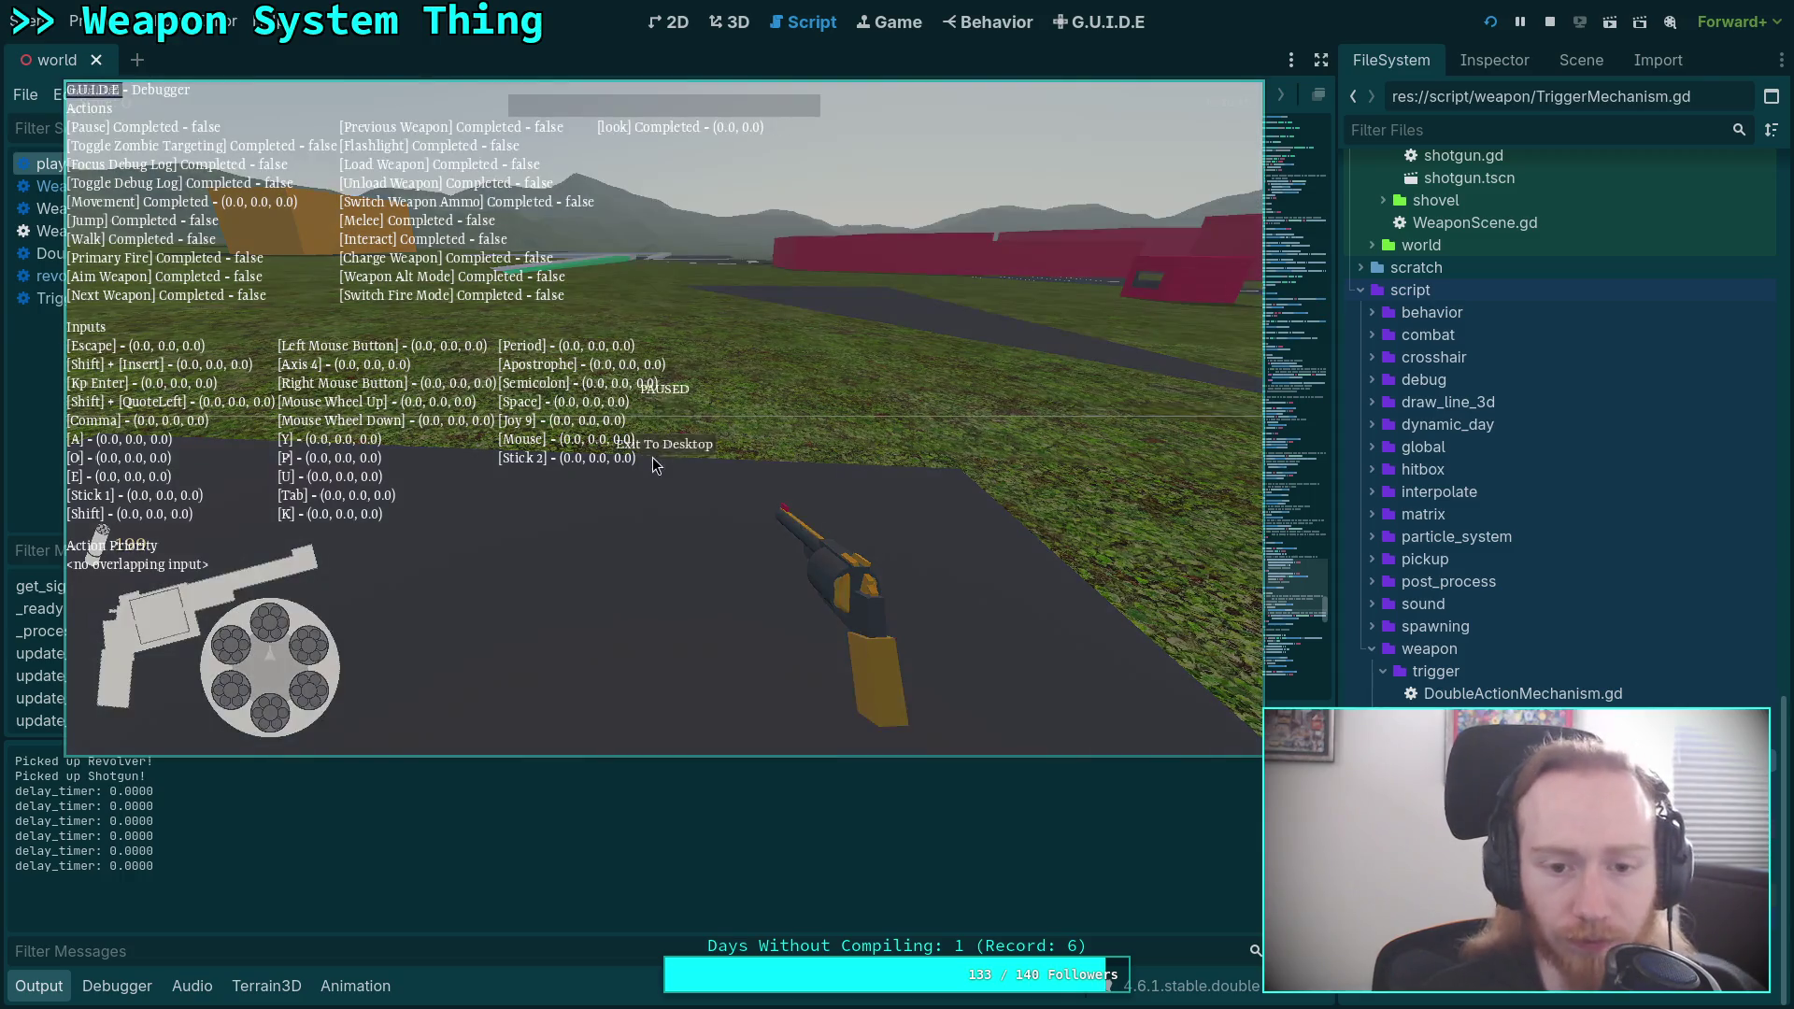
key(F8)
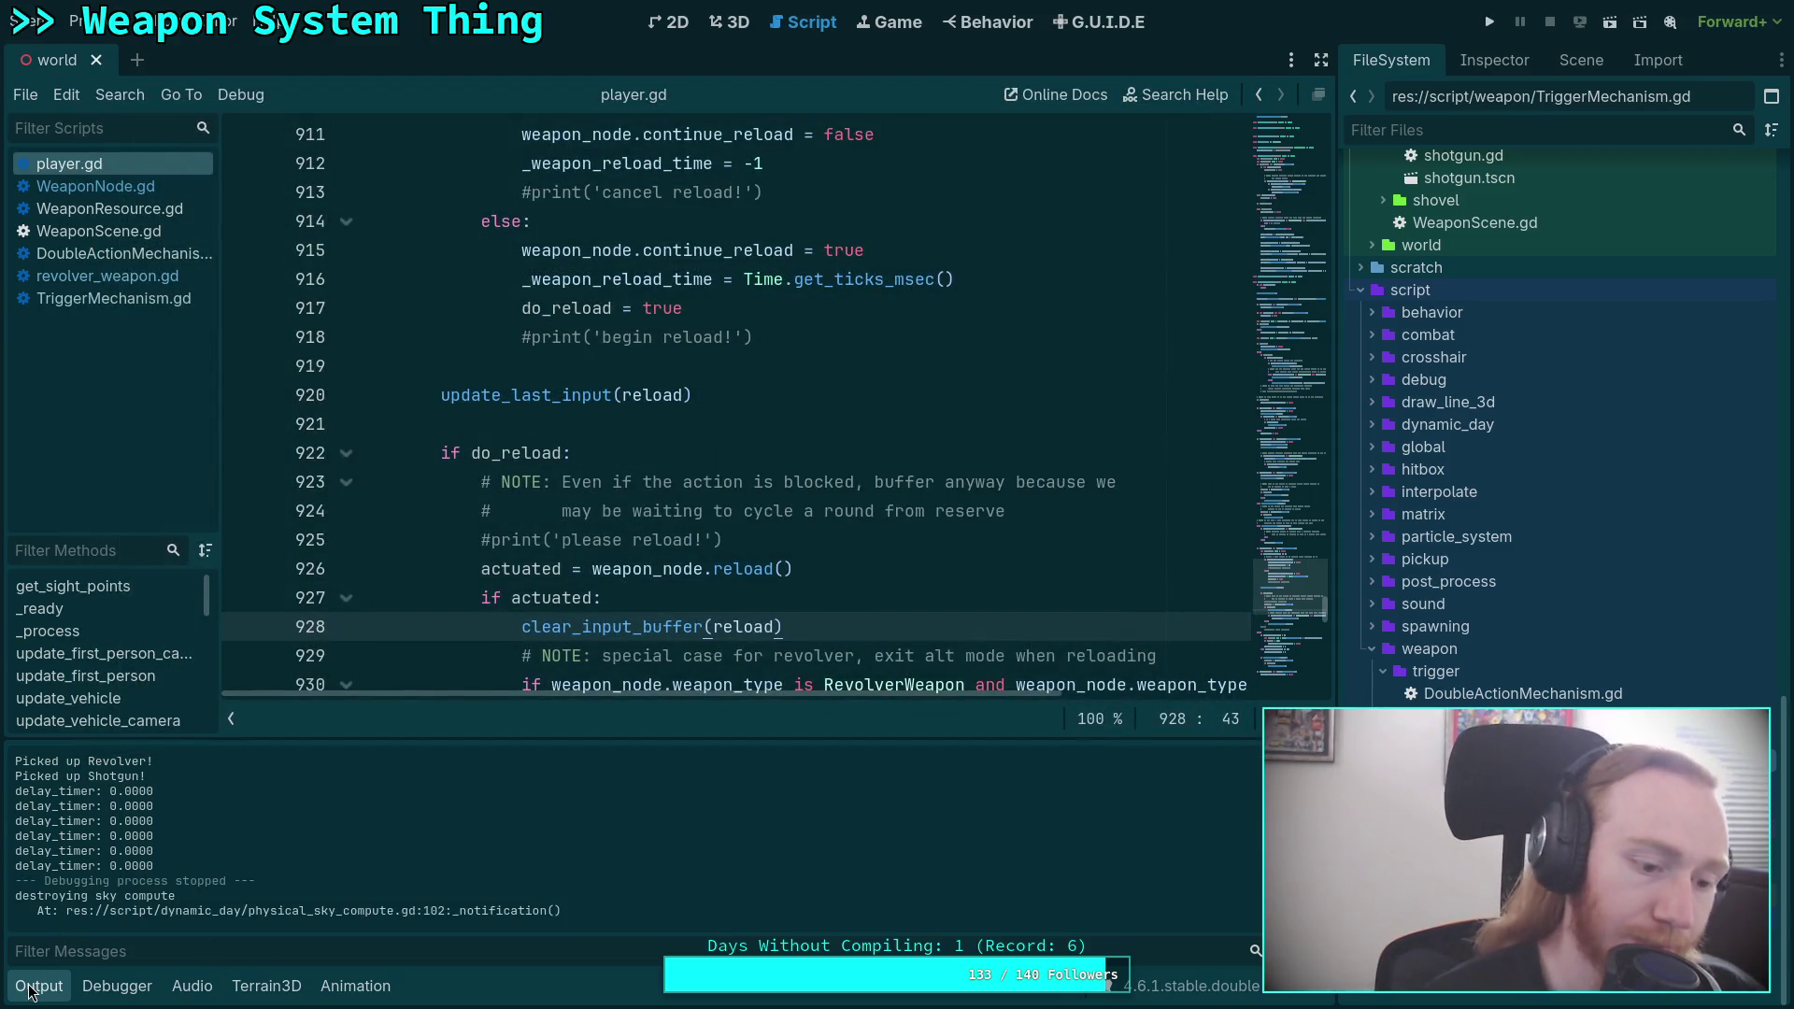
Collapse the Output panel and open revolver.tscn in the 3D view.
click(38, 989)
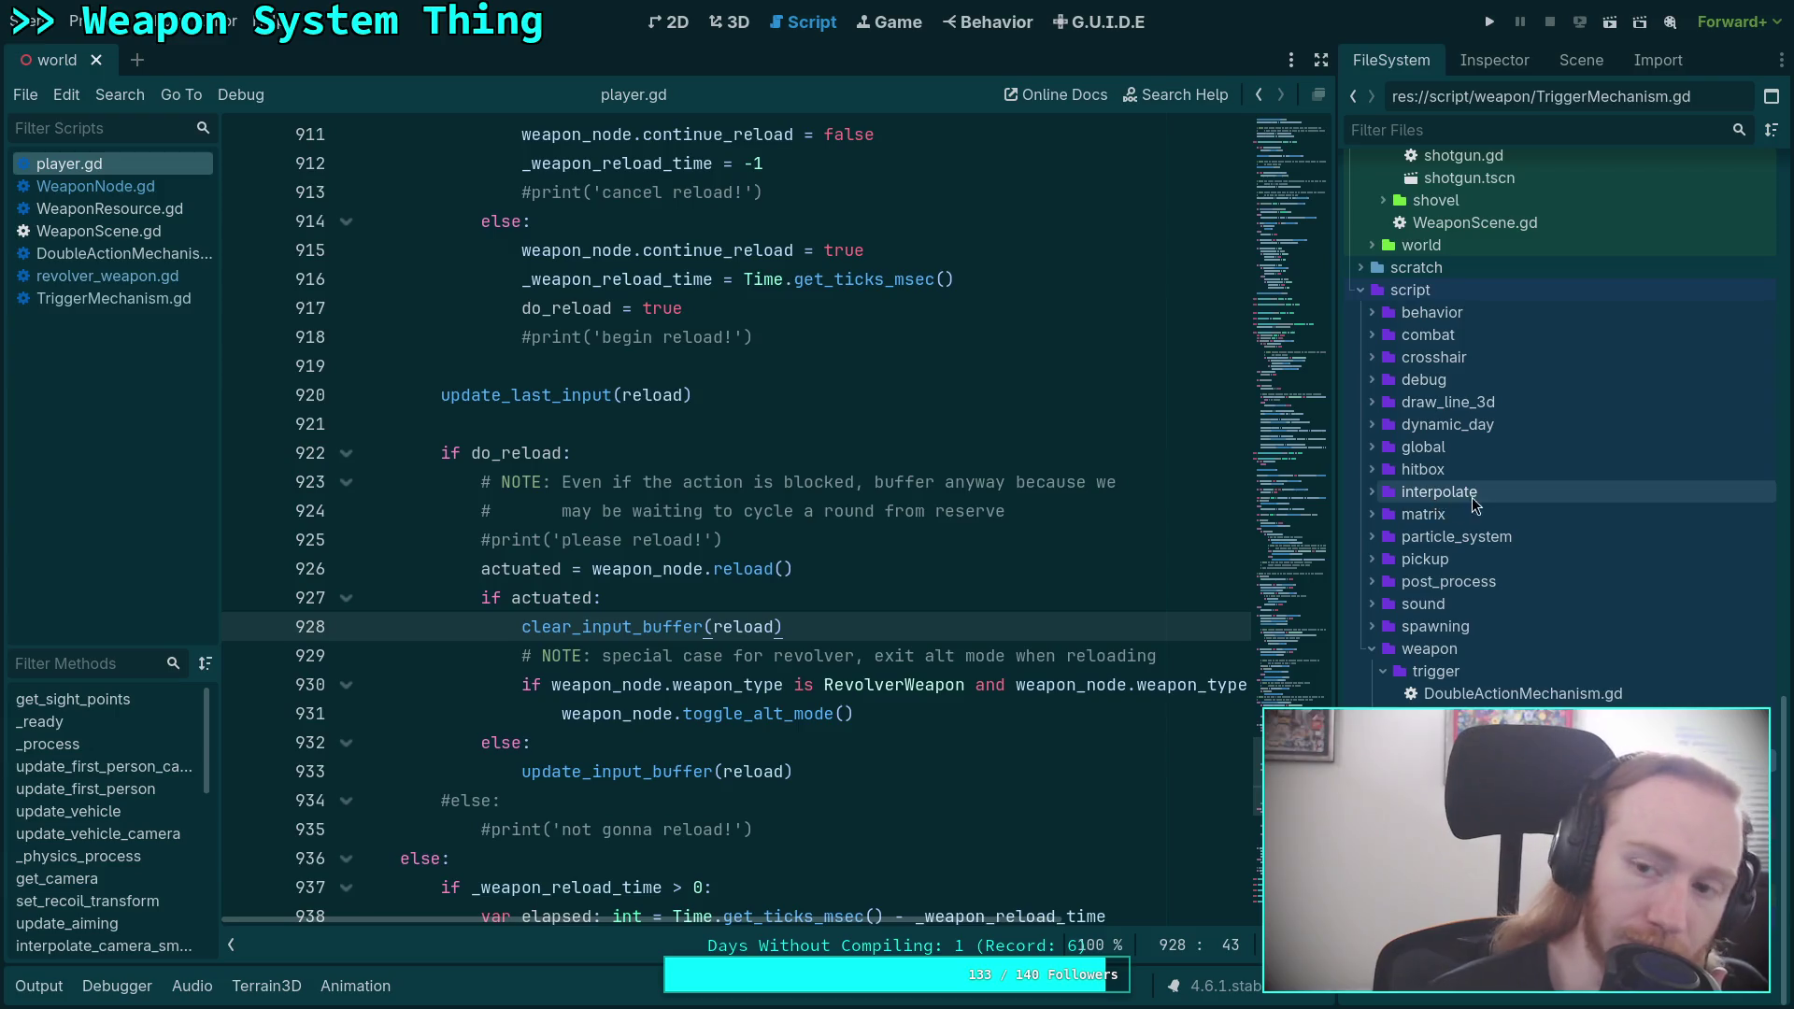
scroll(1472, 496, up, 5)
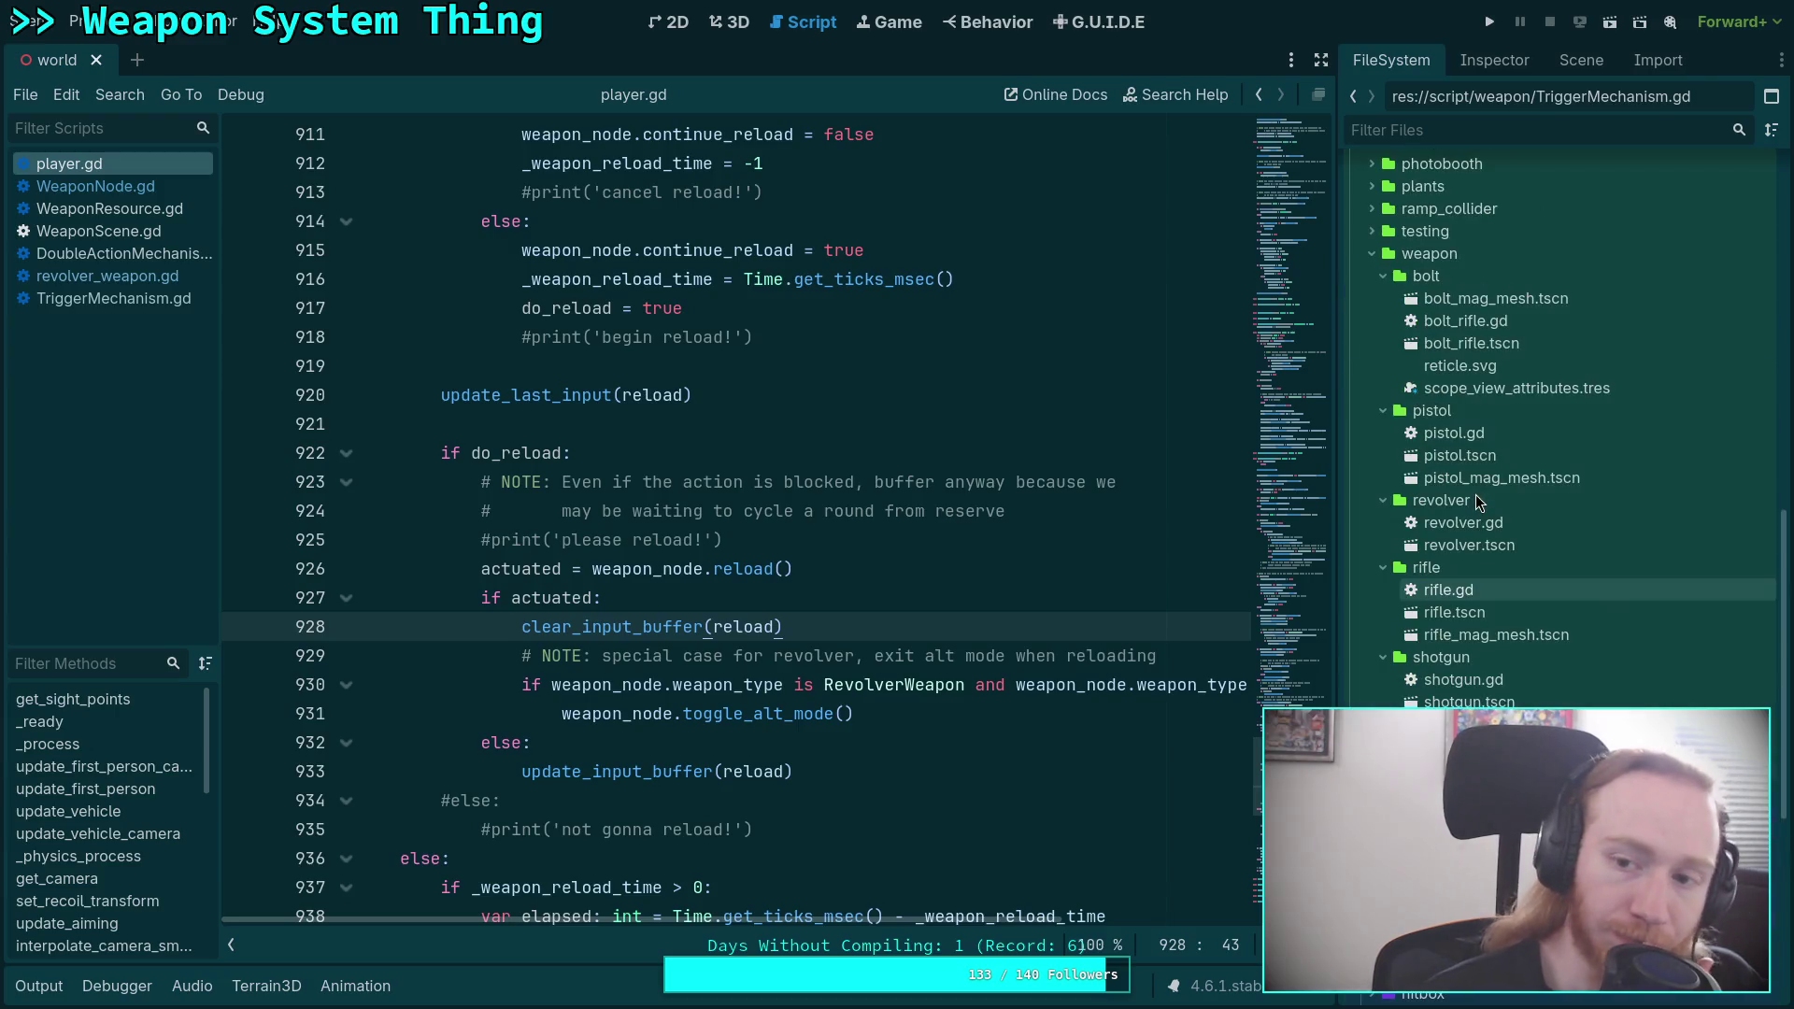
double_click(1495, 546)
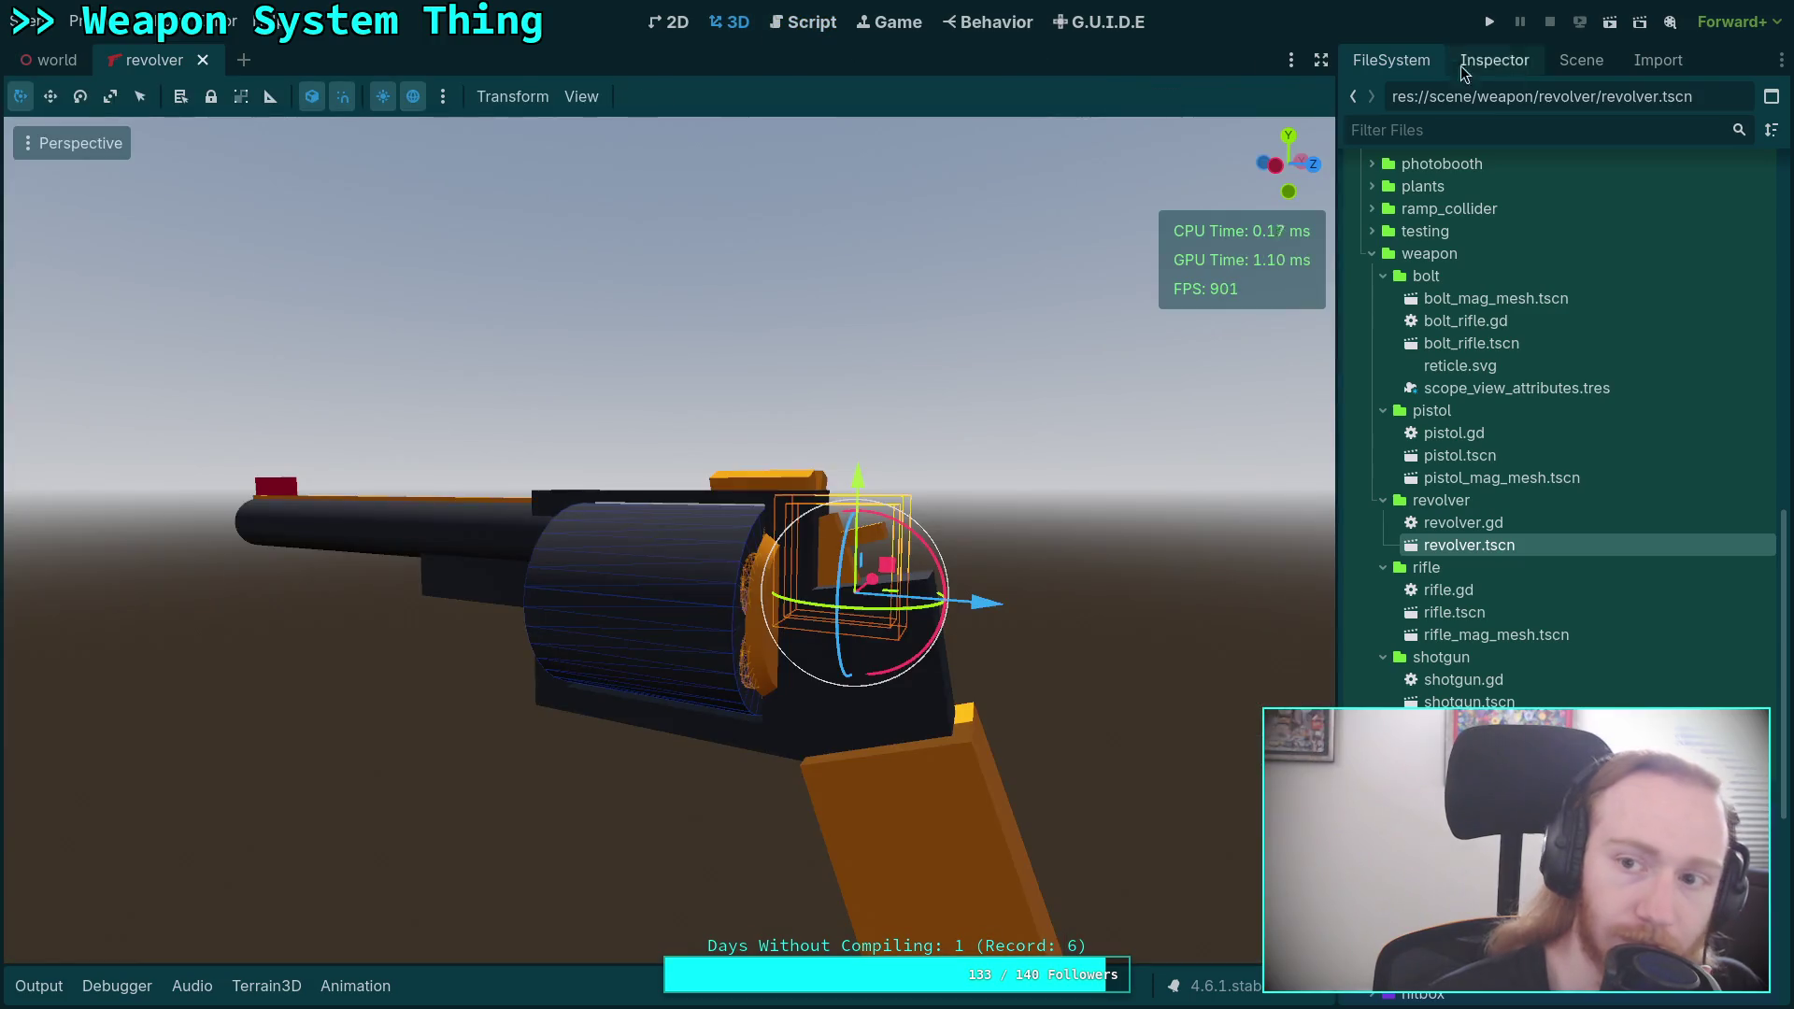
click(1582, 62)
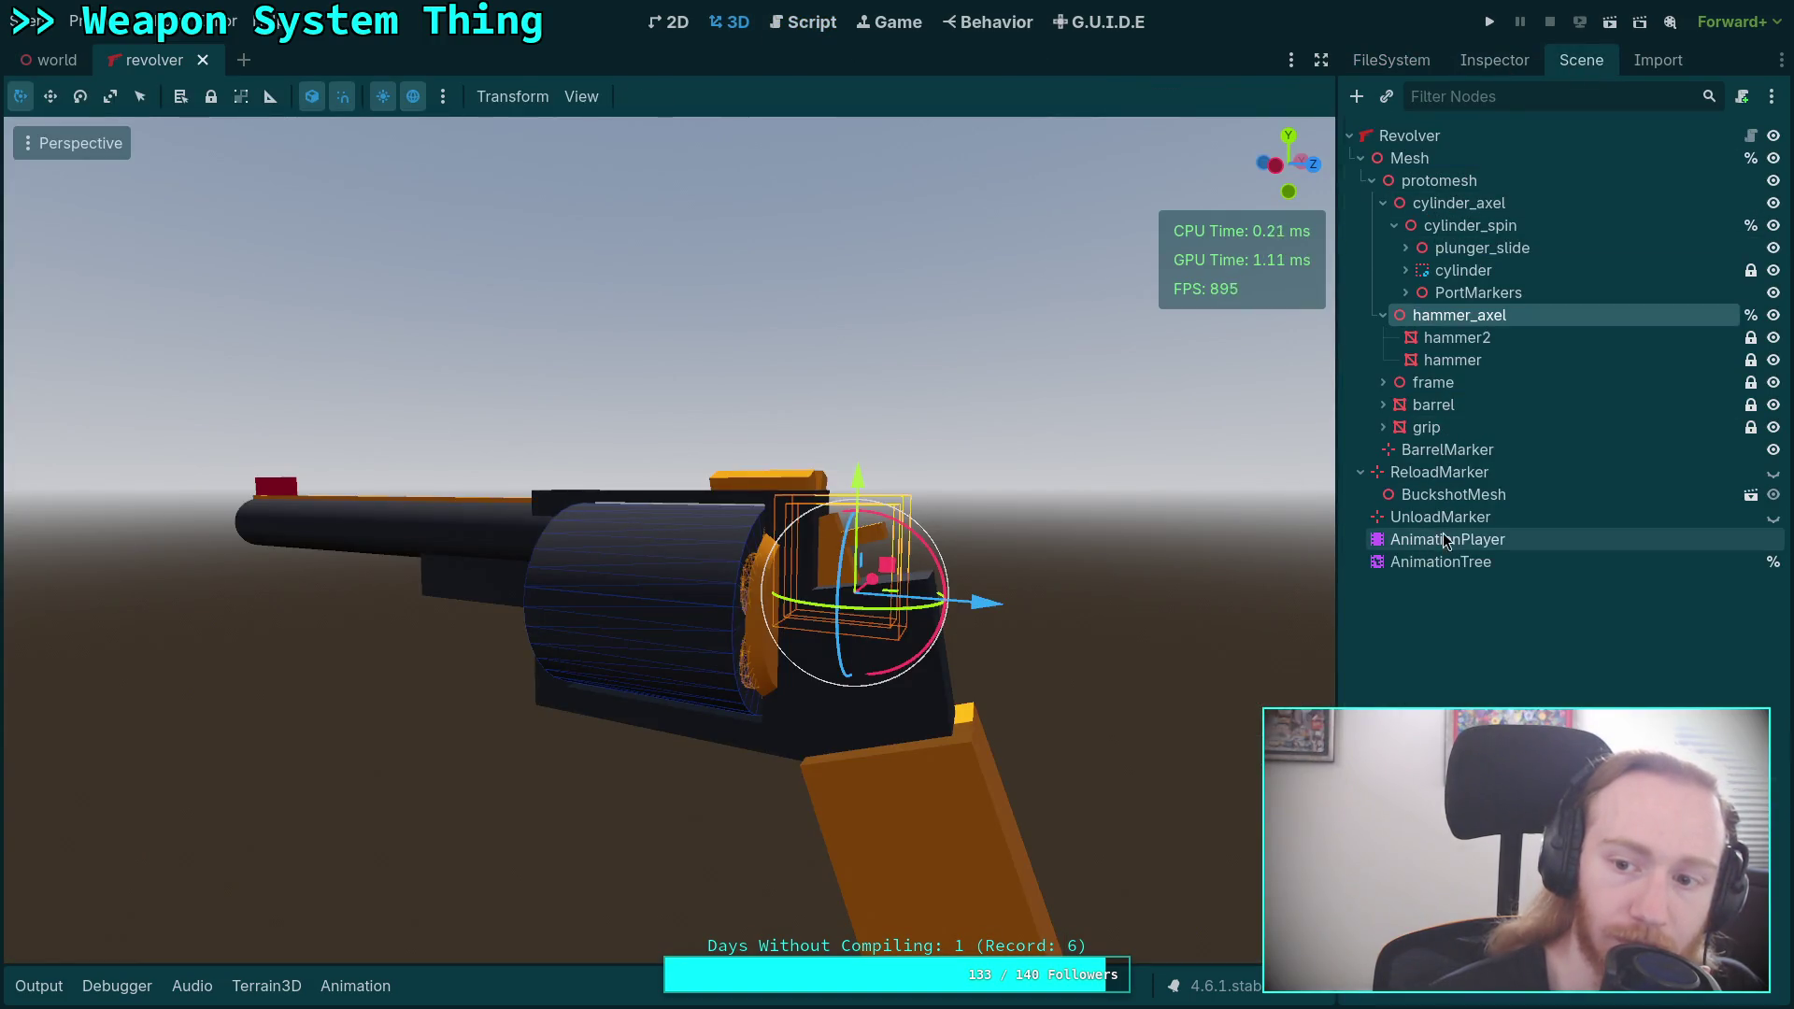
Load revolver/fire_fan in the timeline, scrub it to 0.15 s, then select AnimationTree.
click(1443, 539)
click(1441, 561)
click(1462, 539)
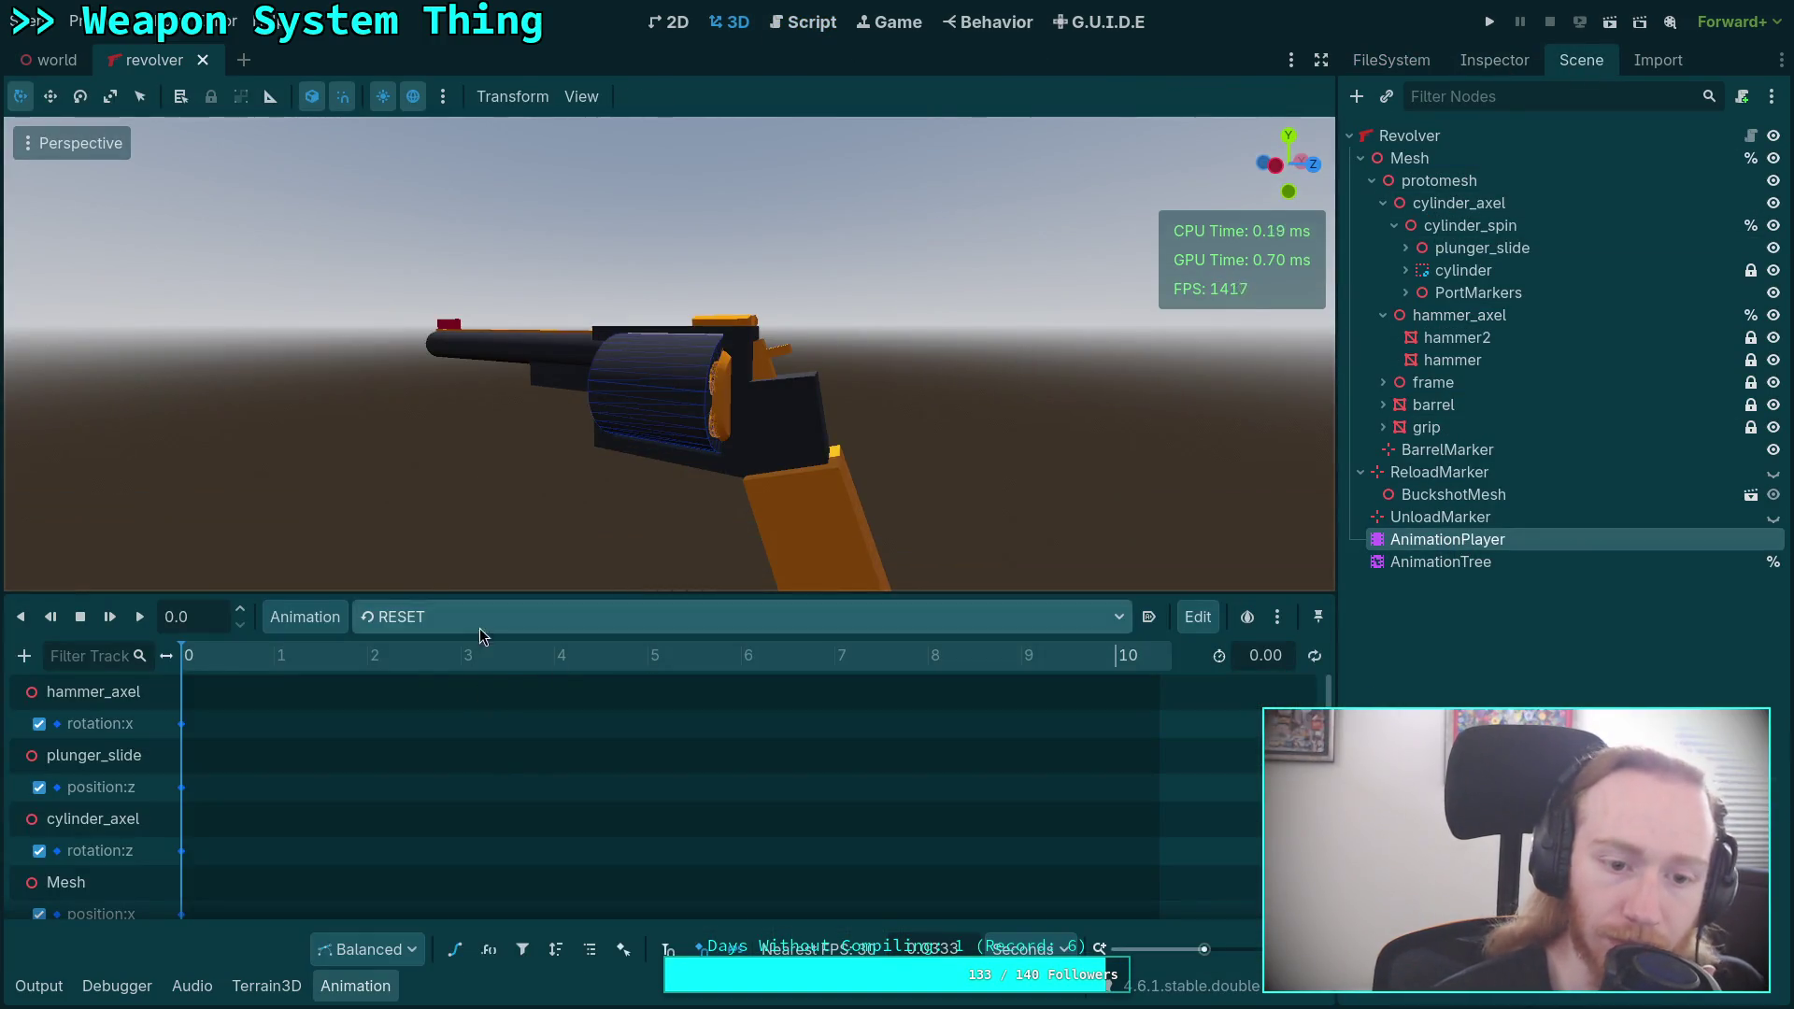
click(480, 622)
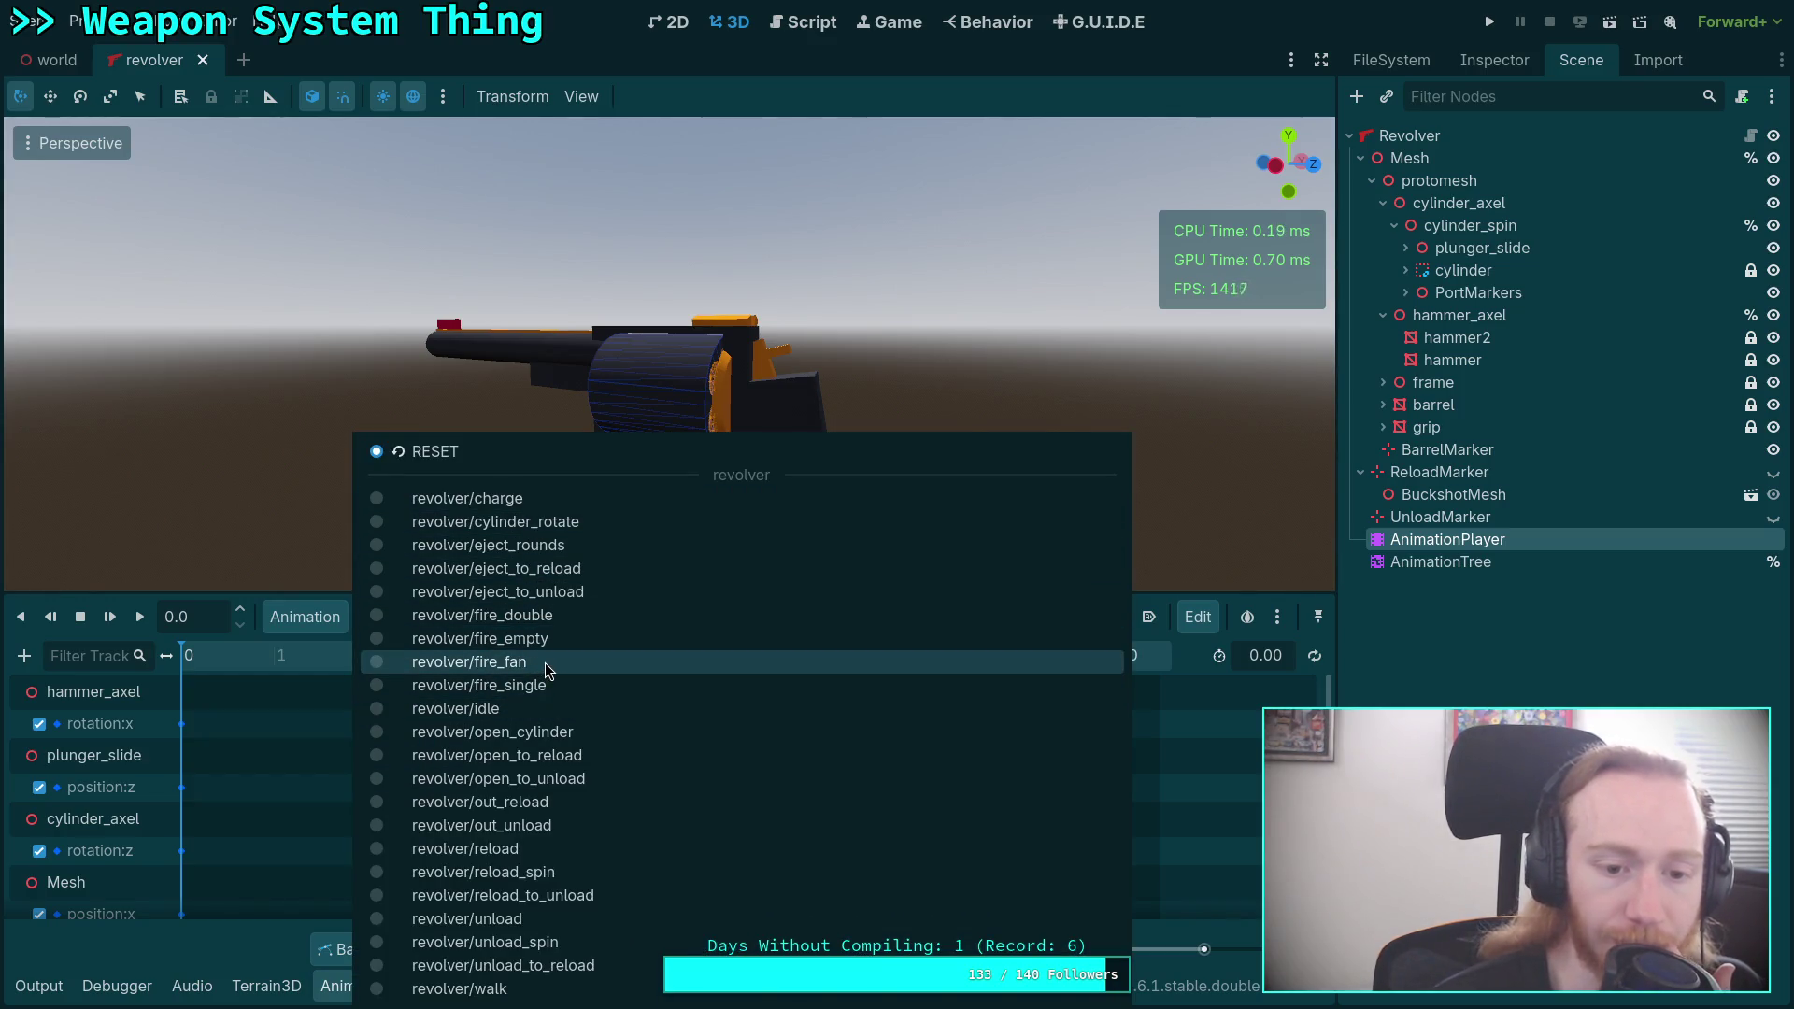
click(546, 664)
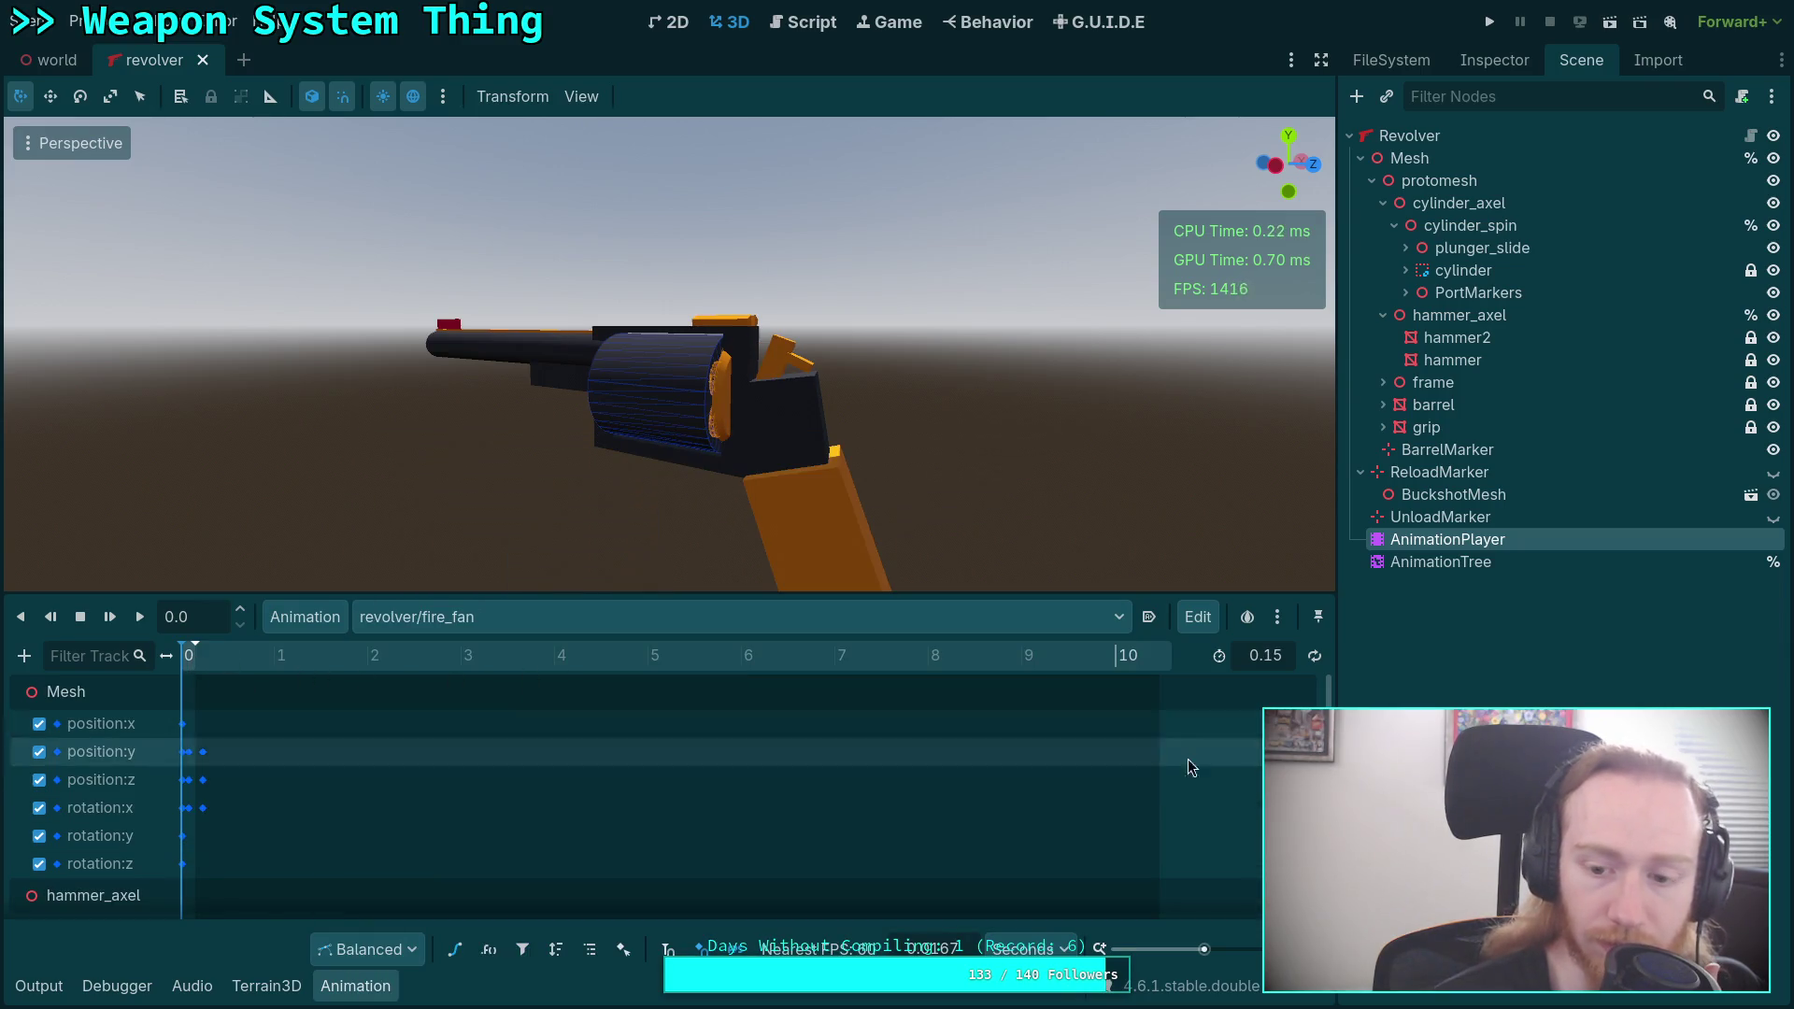
scroll(192, 754, up, 10)
drag(201, 661, 843, 705)
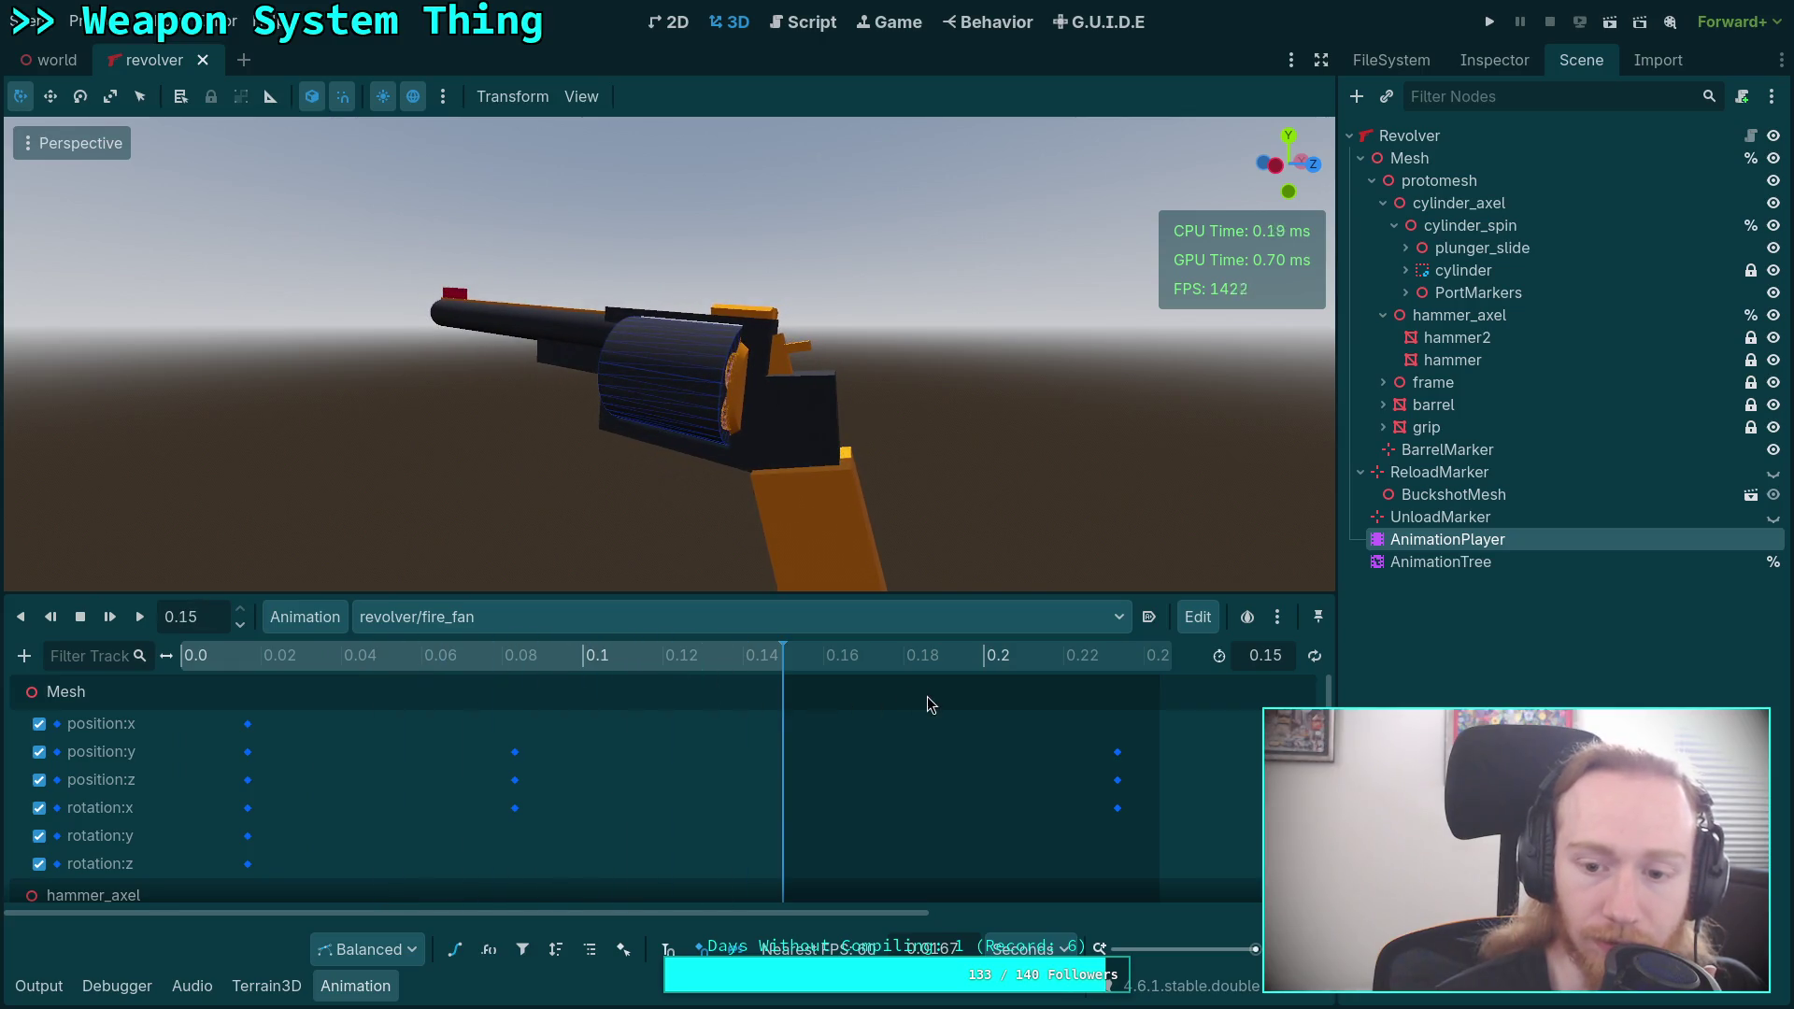
scroll(573, 725, down, 1)
scroll(669, 720, up, 1)
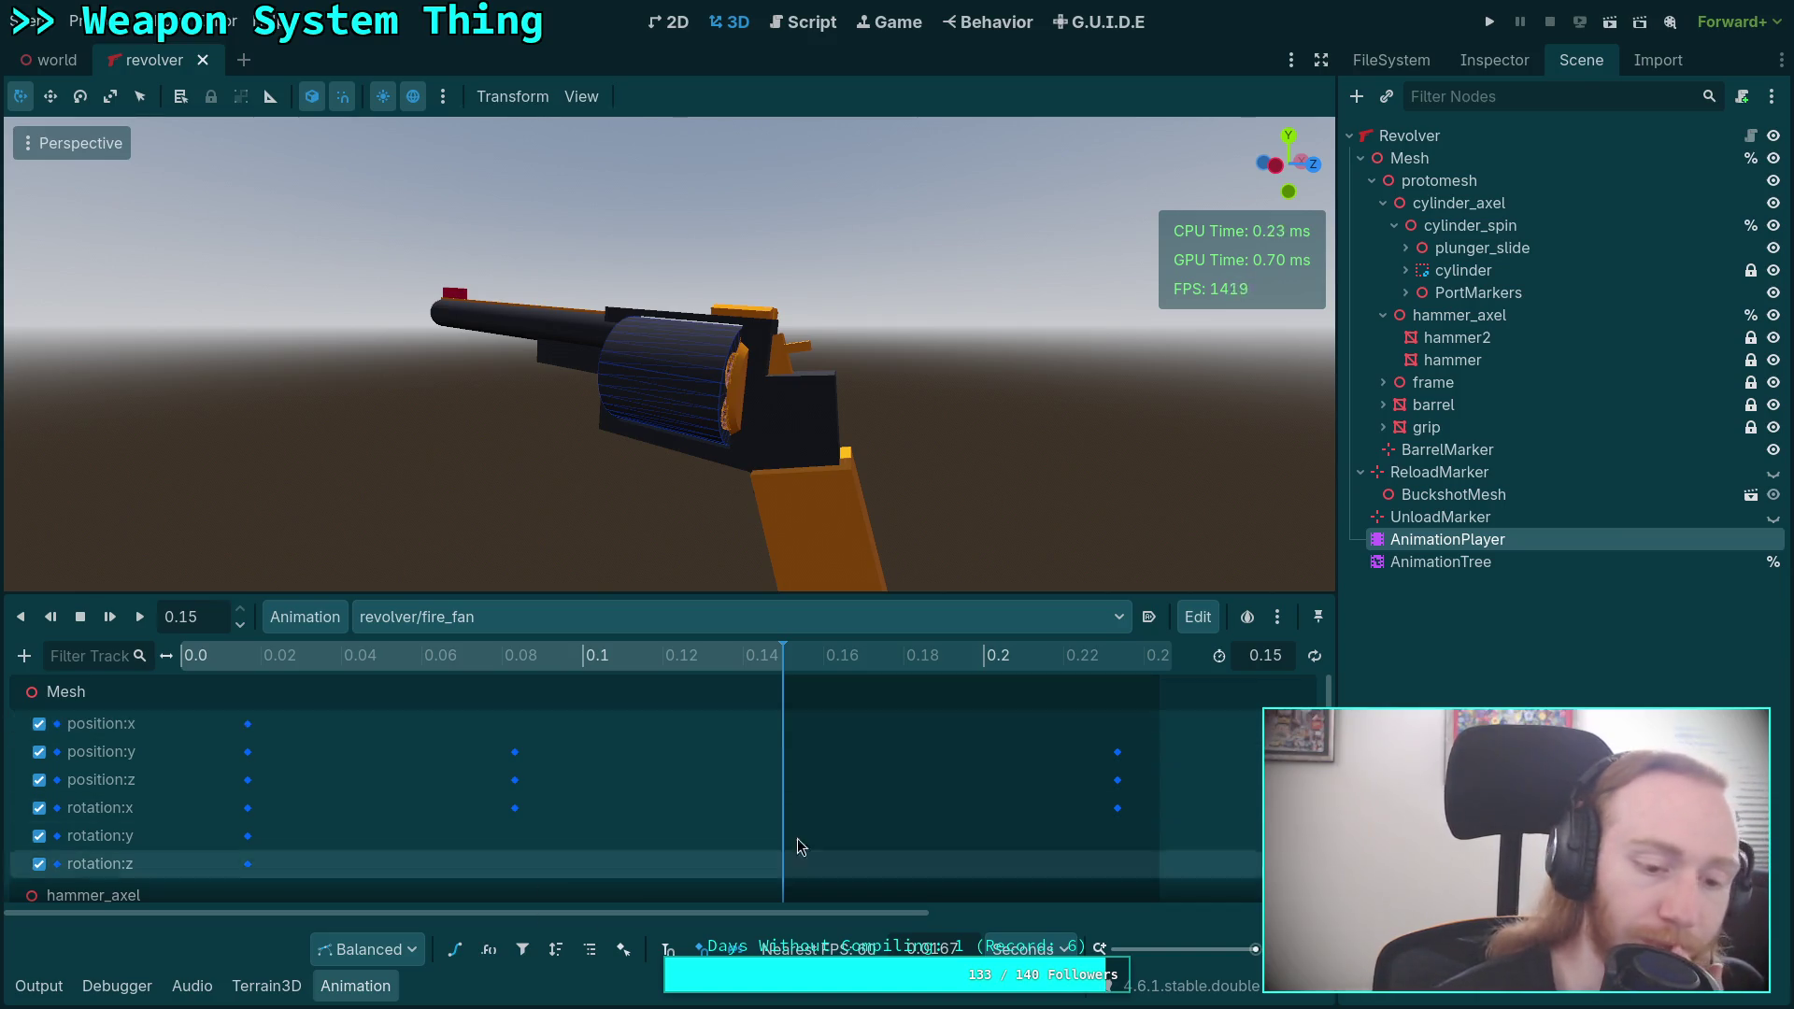
click(1441, 561)
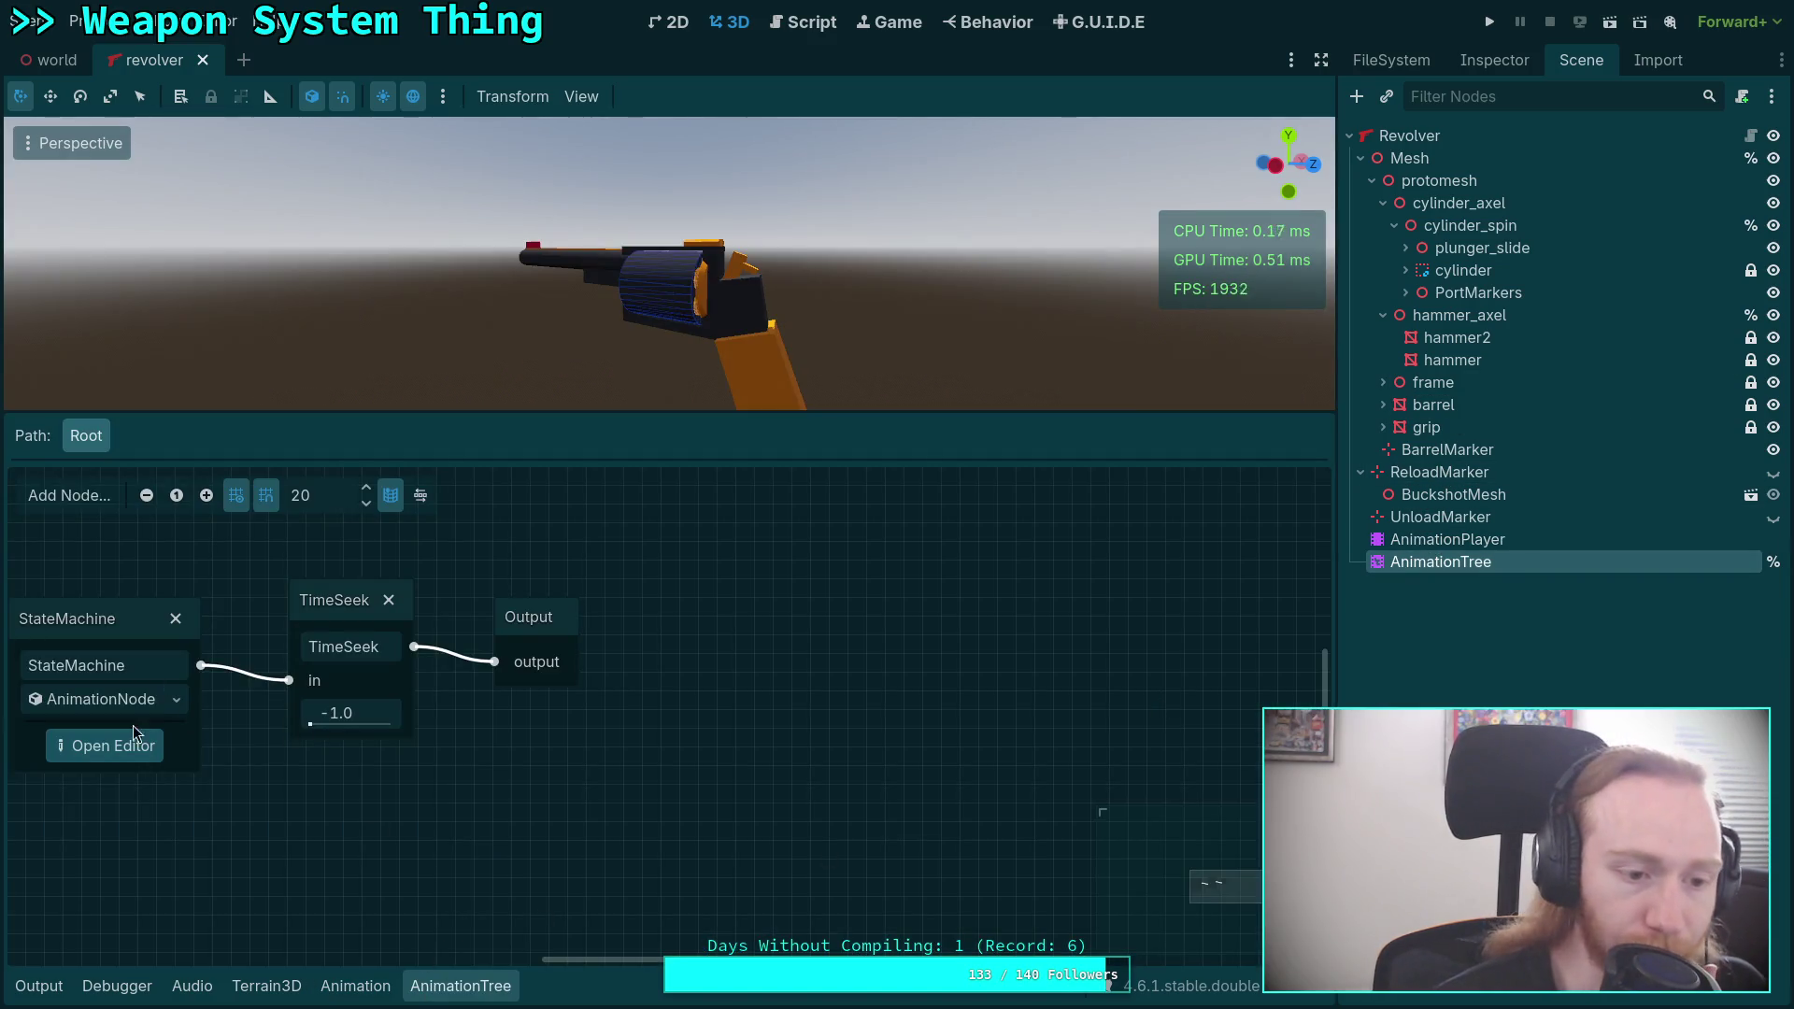
Open the StateMachine editor and select fire_fan_charge, then open the revolver animation list.
click(113, 745)
scroll(613, 641, up, 5)
scroll(669, 814, up, 8)
scroll(466, 835, down, 3)
click(574, 636)
mouse_move(860, 712)
mouse_down()
mouse_move(933, 627)
mouse_move(971, 629)
mouse_move(972, 781)
mouse_move(1043, 625)
mouse_move(1029, 661)
mouse_up()
click(889, 656)
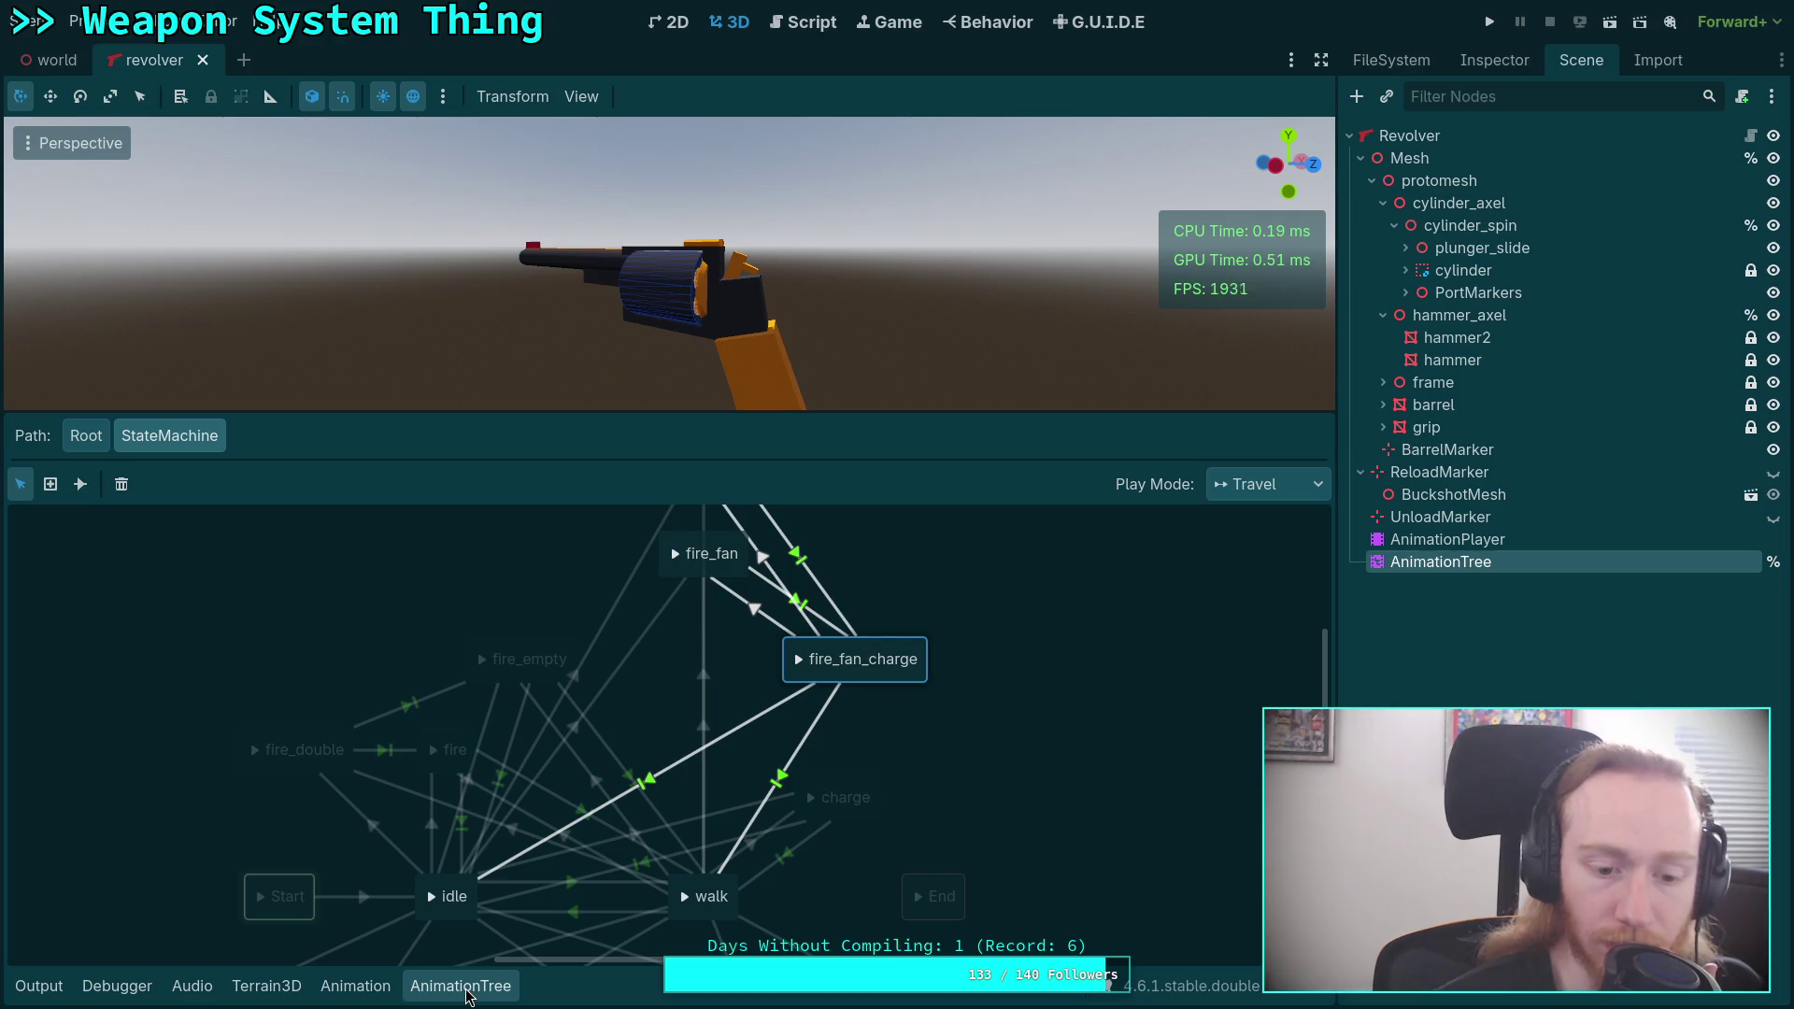
click(355, 986)
click(439, 617)
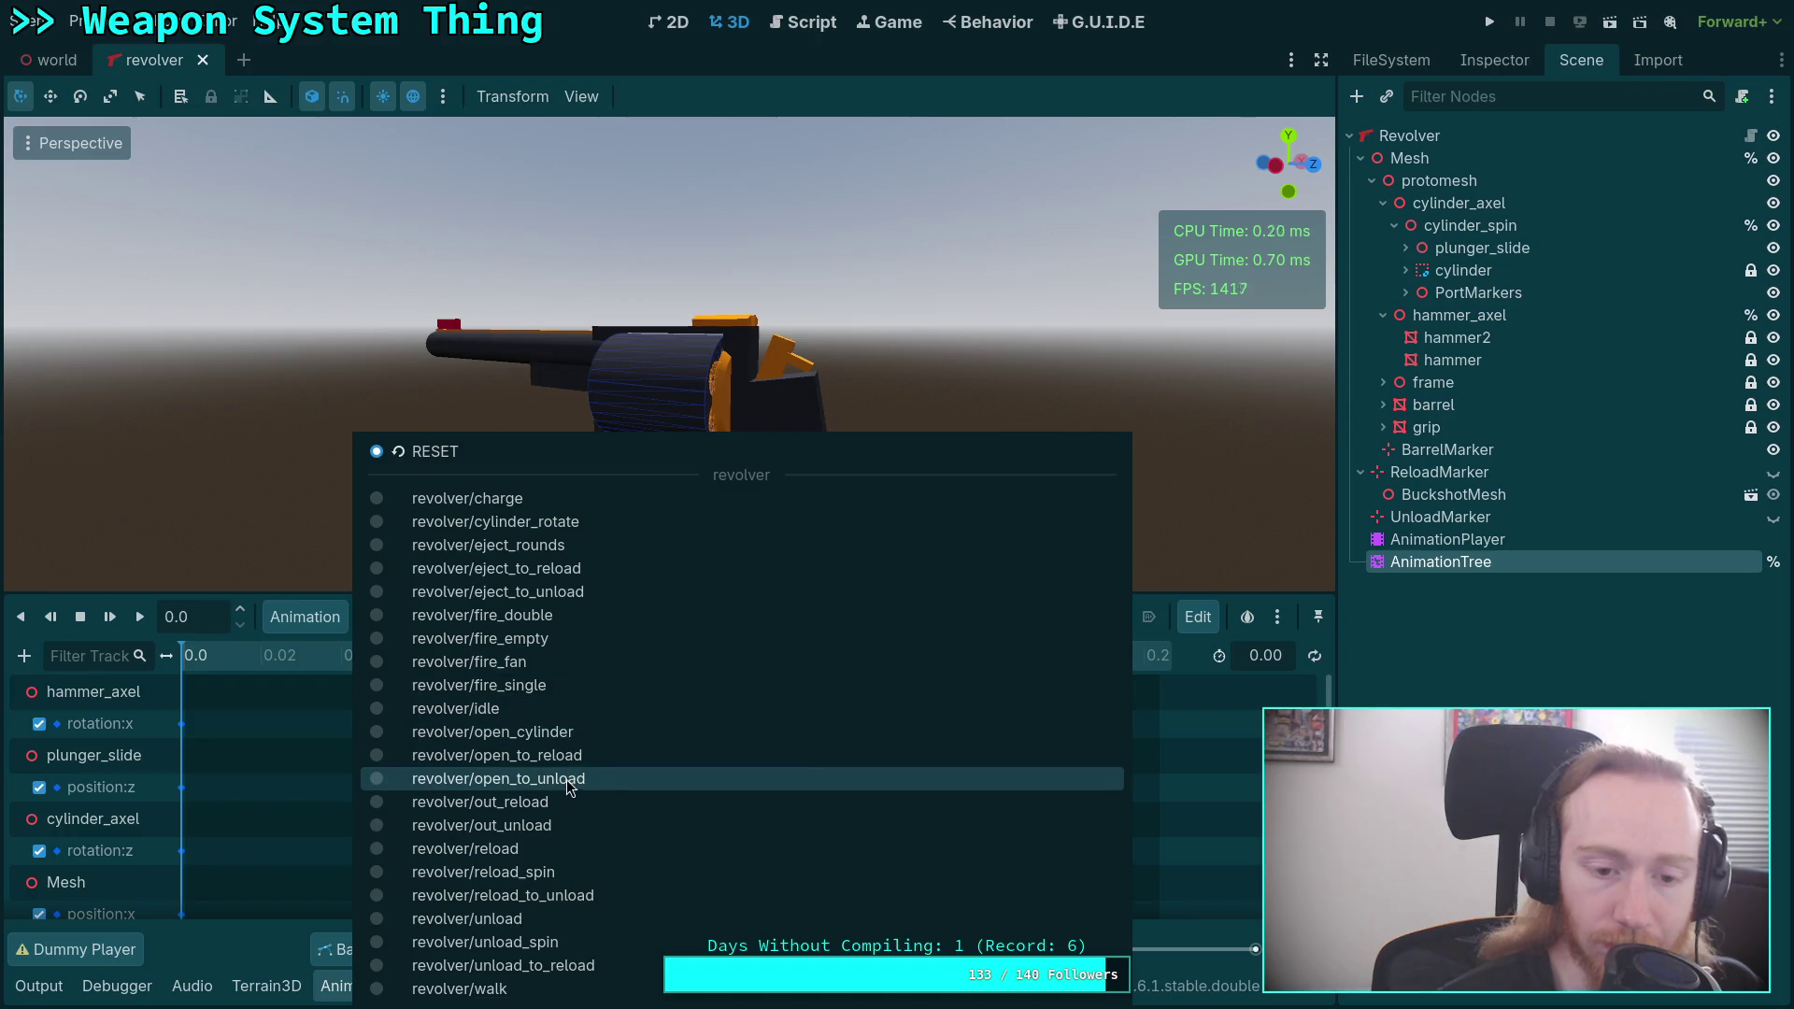
Inspect the fire_fan and fire_fan_charge states in the state graph.
click(262, 958)
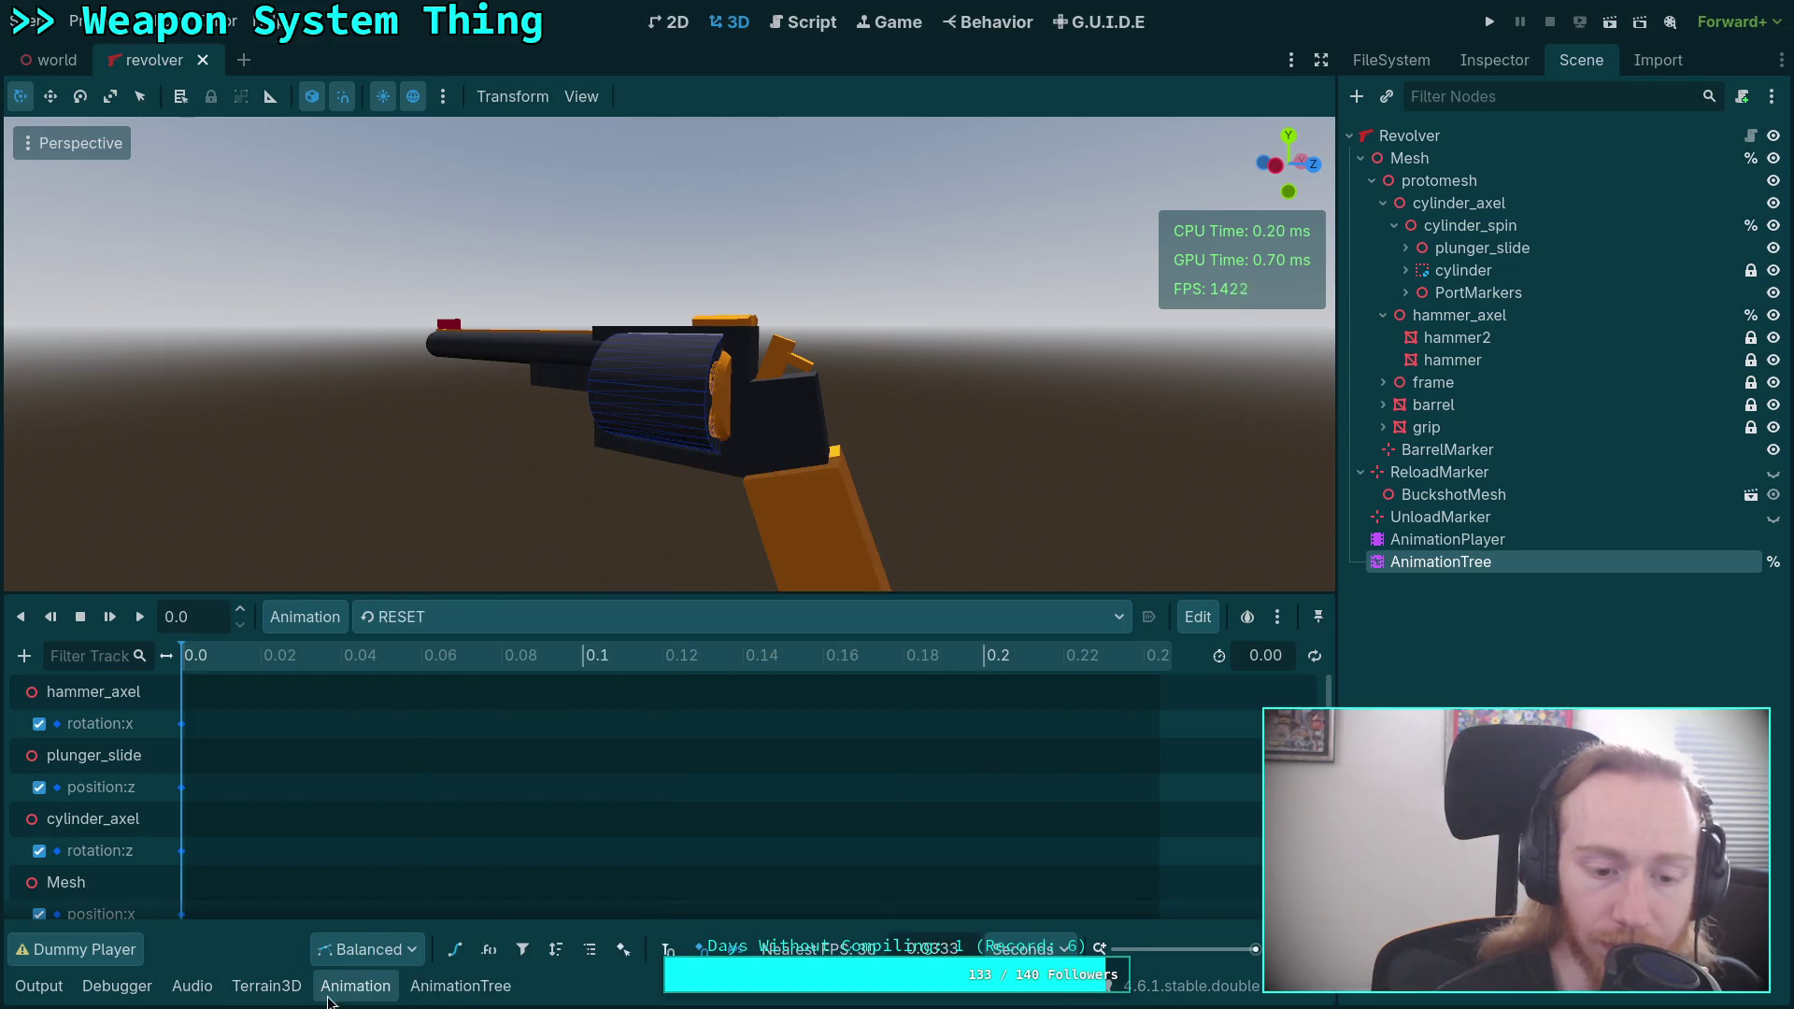
click(461, 986)
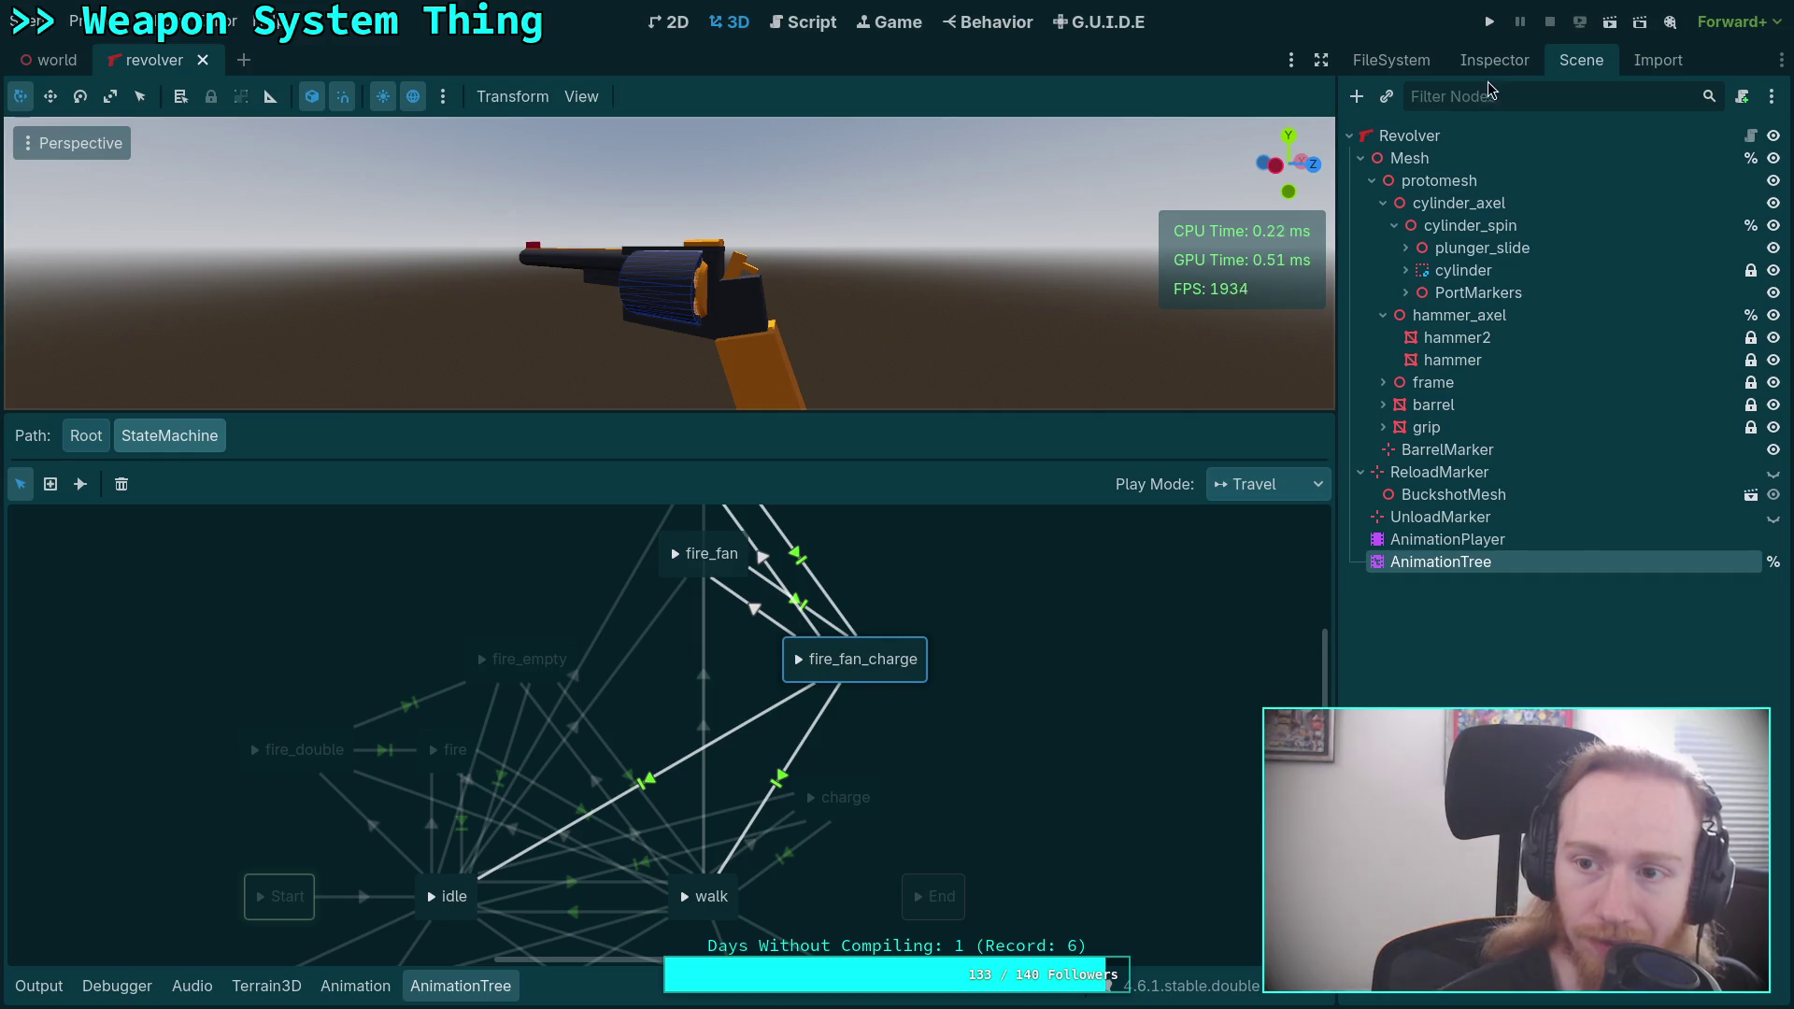
click(1495, 60)
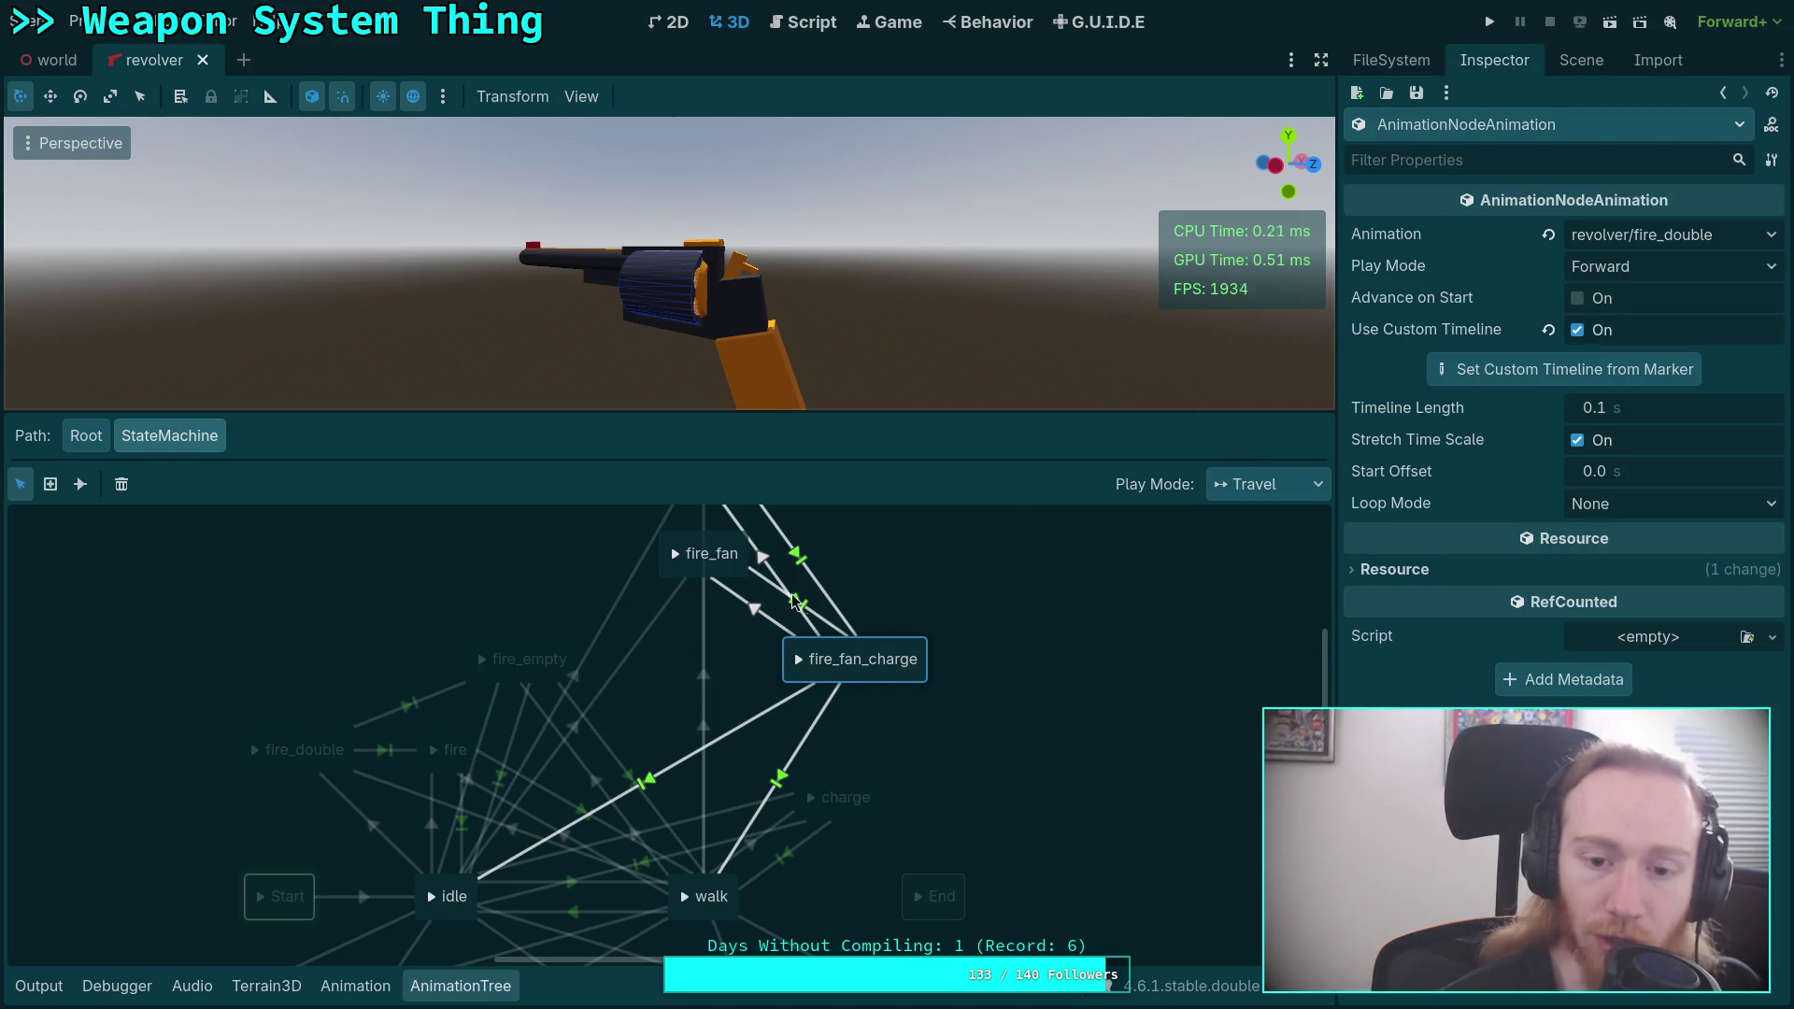
double_click(710, 553)
key(Return)
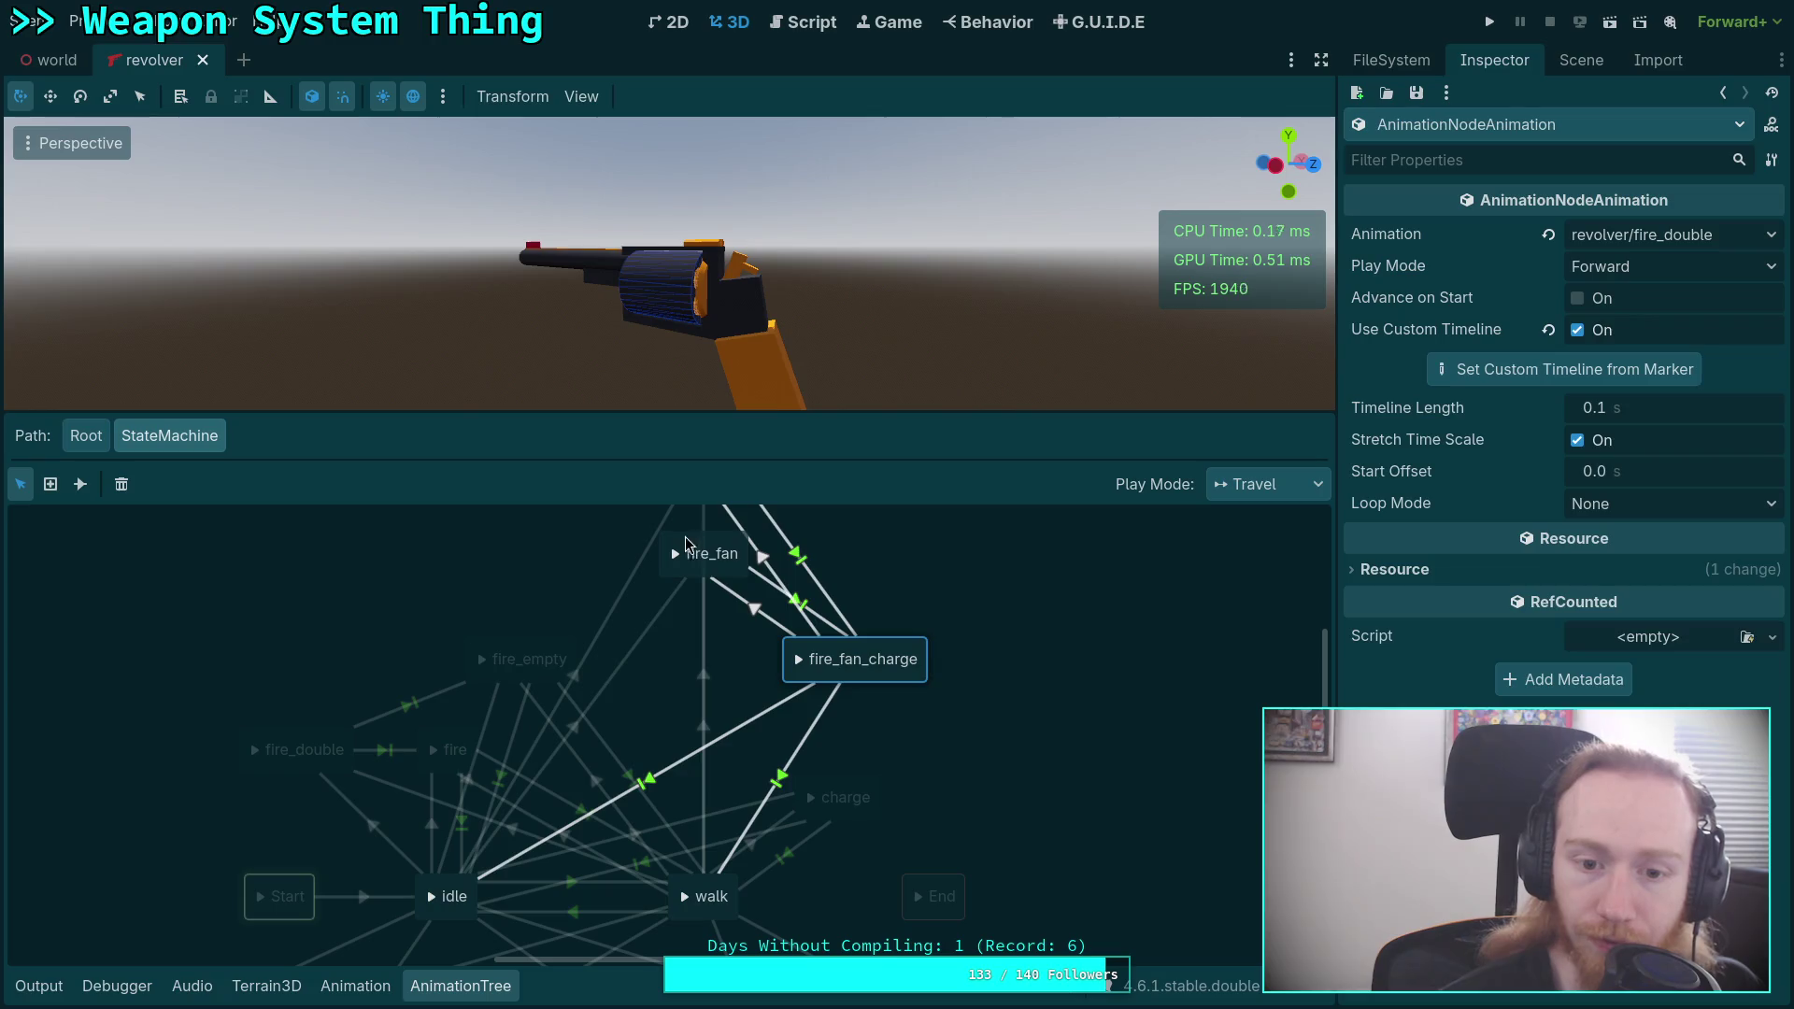
click(866, 653)
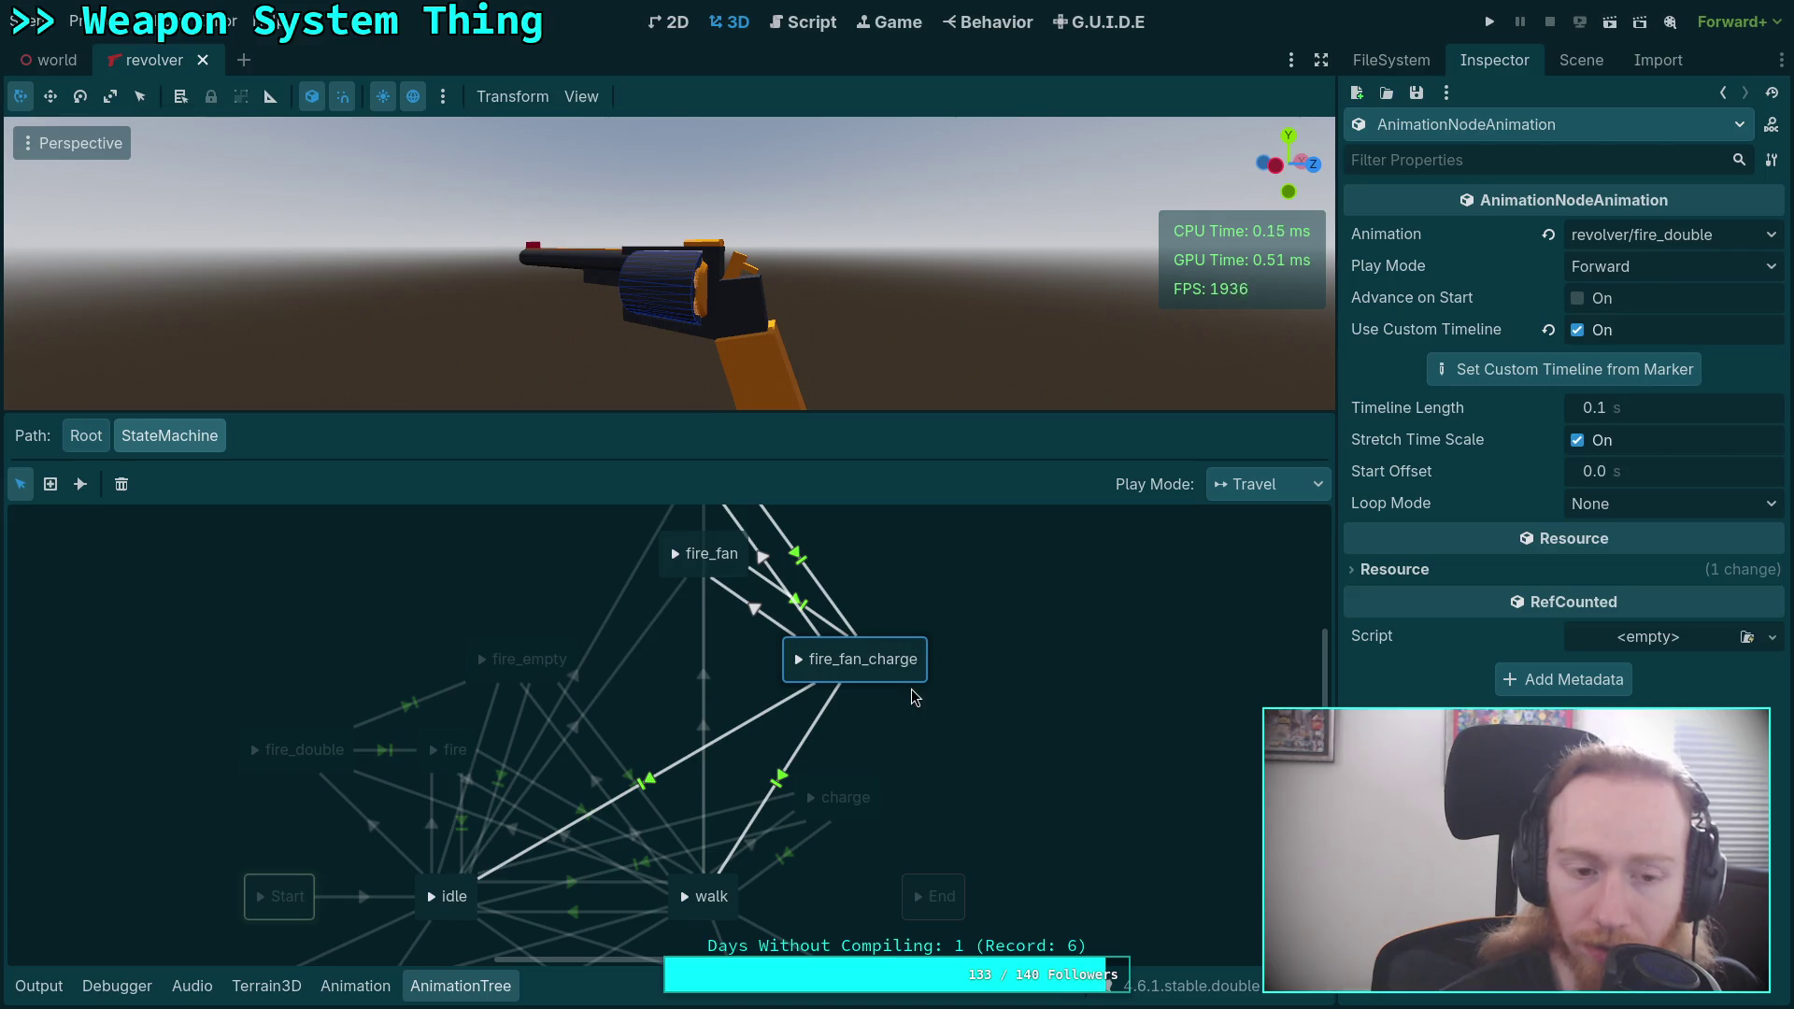
Load revolver/fire_double in the timeline and scrub through it.
click(356, 986)
click(460, 621)
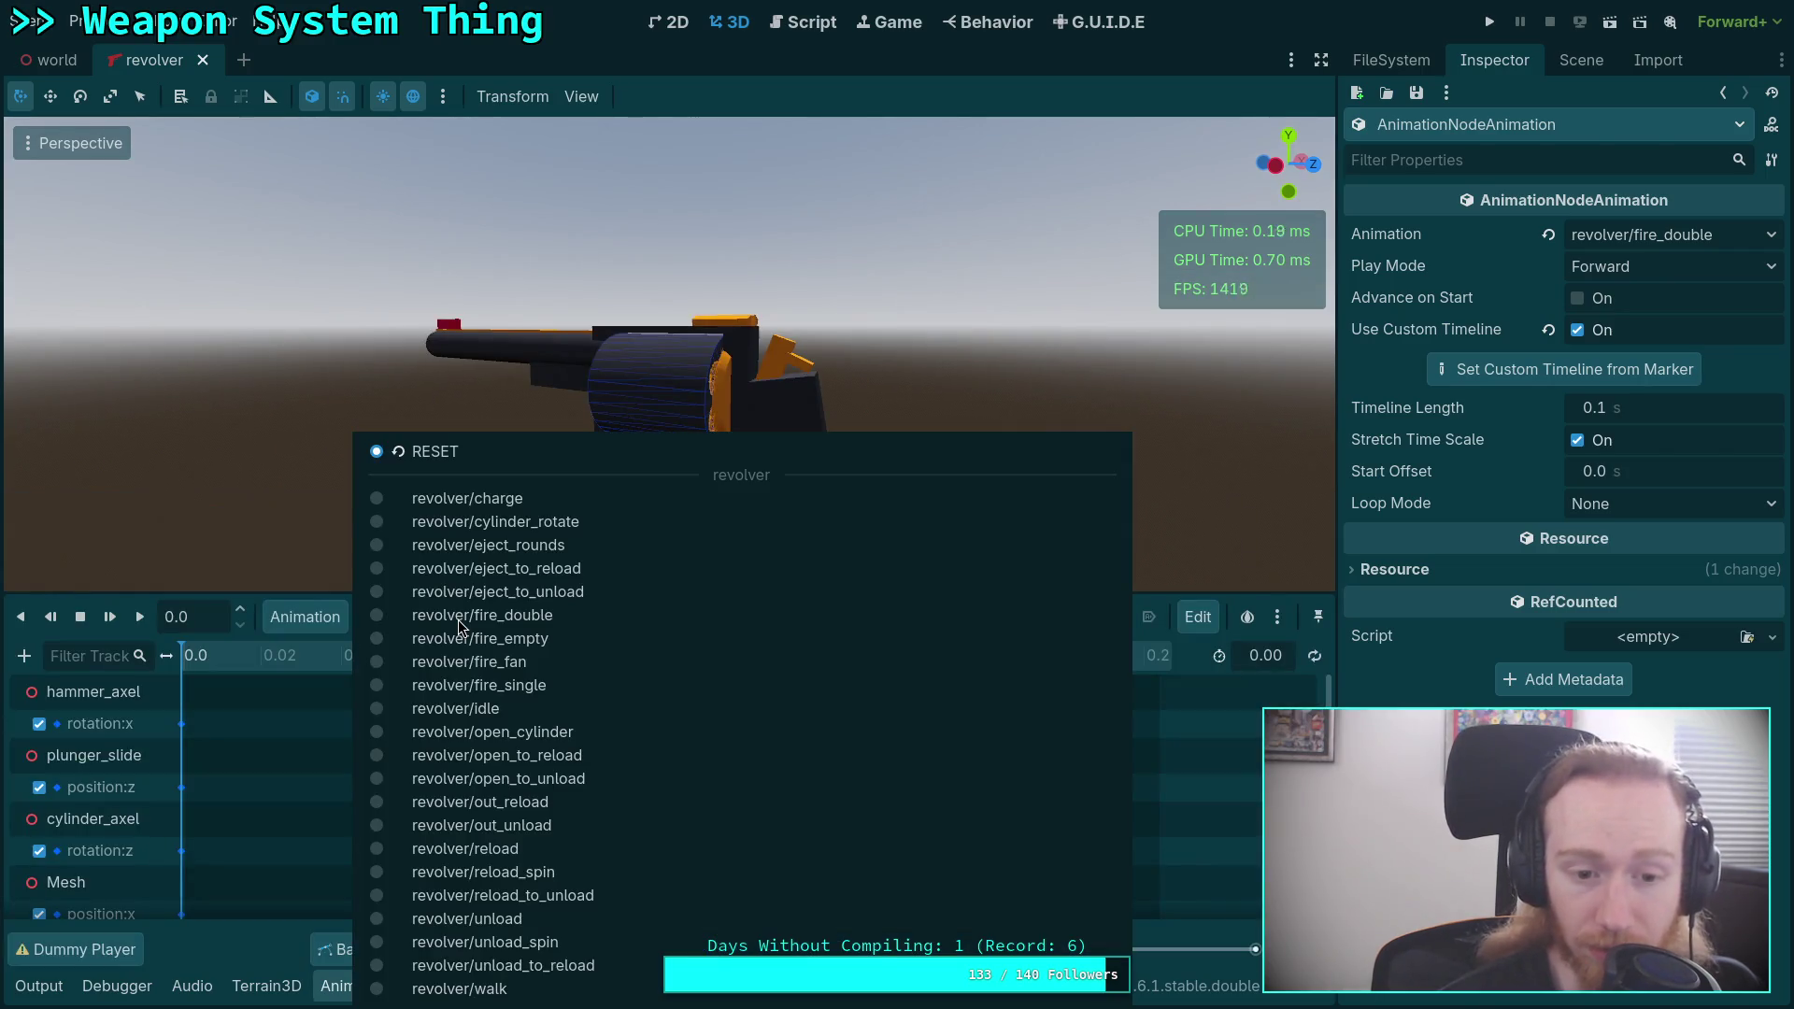
click(493, 617)
mouse_move(224, 673)
mouse_down()
mouse_move(1136, 705)
mouse_move(177, 710)
mouse_move(1157, 708)
mouse_move(141, 697)
mouse_move(1203, 715)
mouse_up()
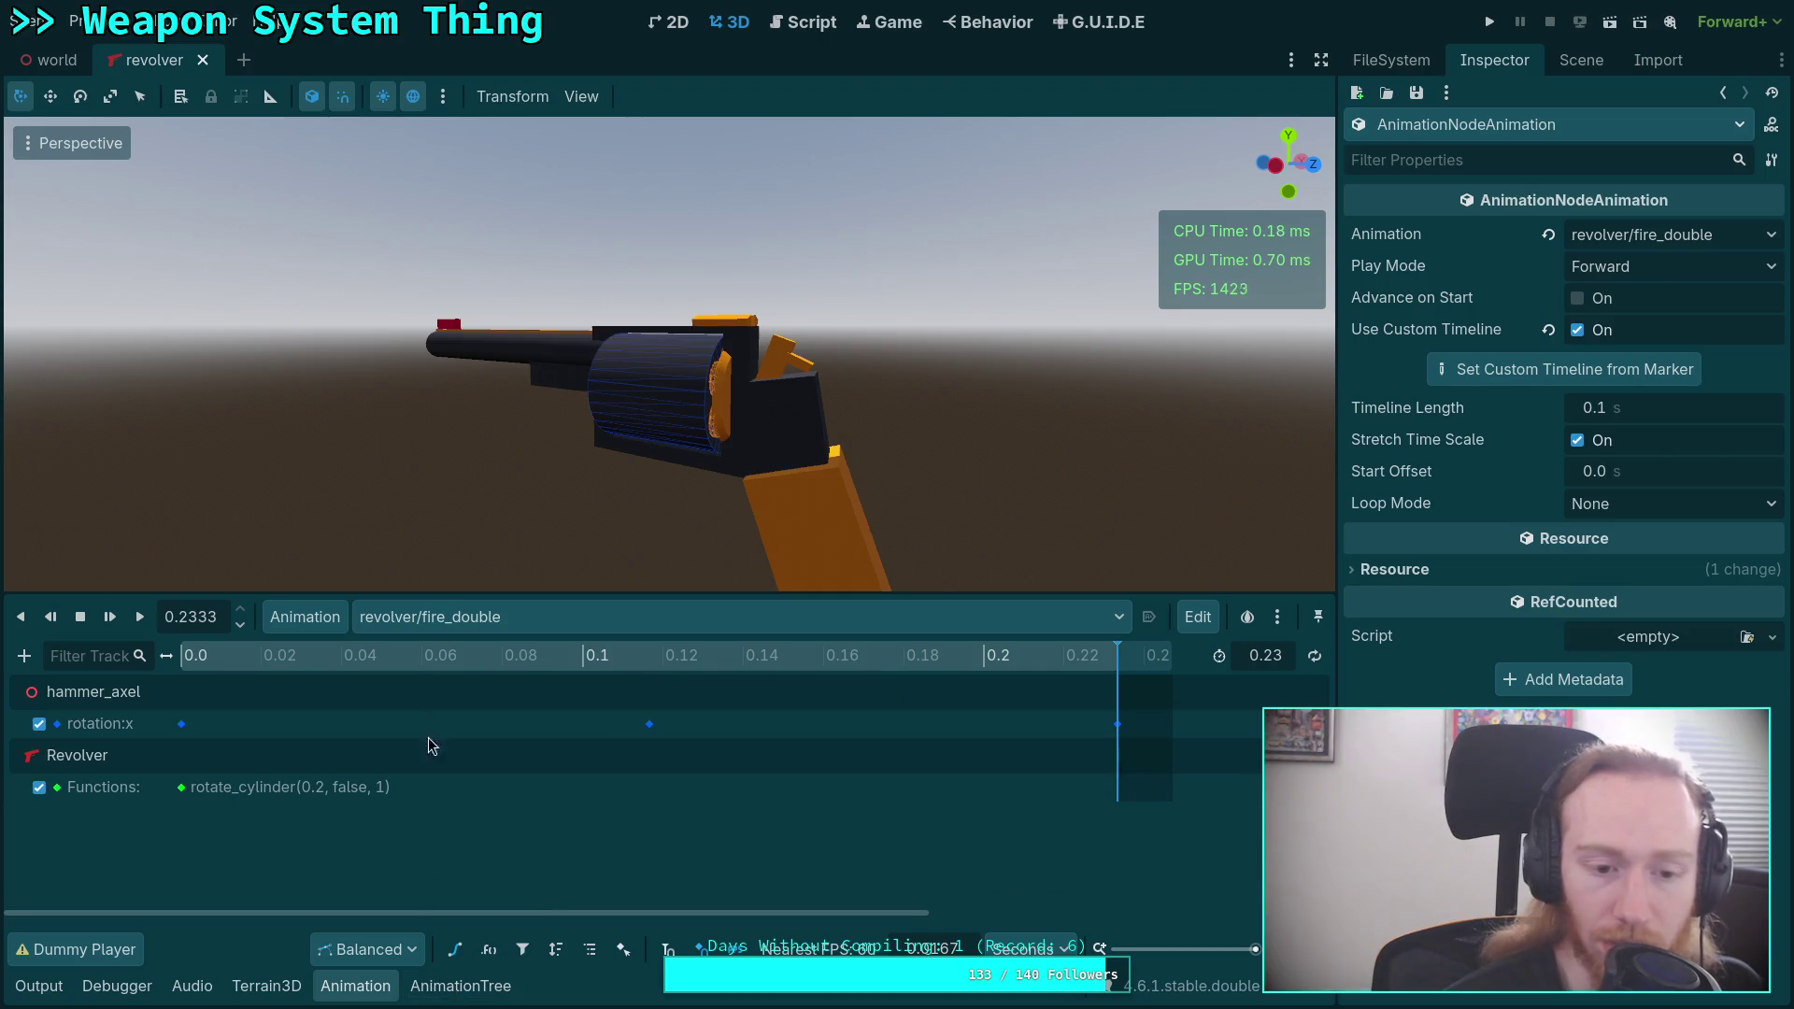
click(513, 615)
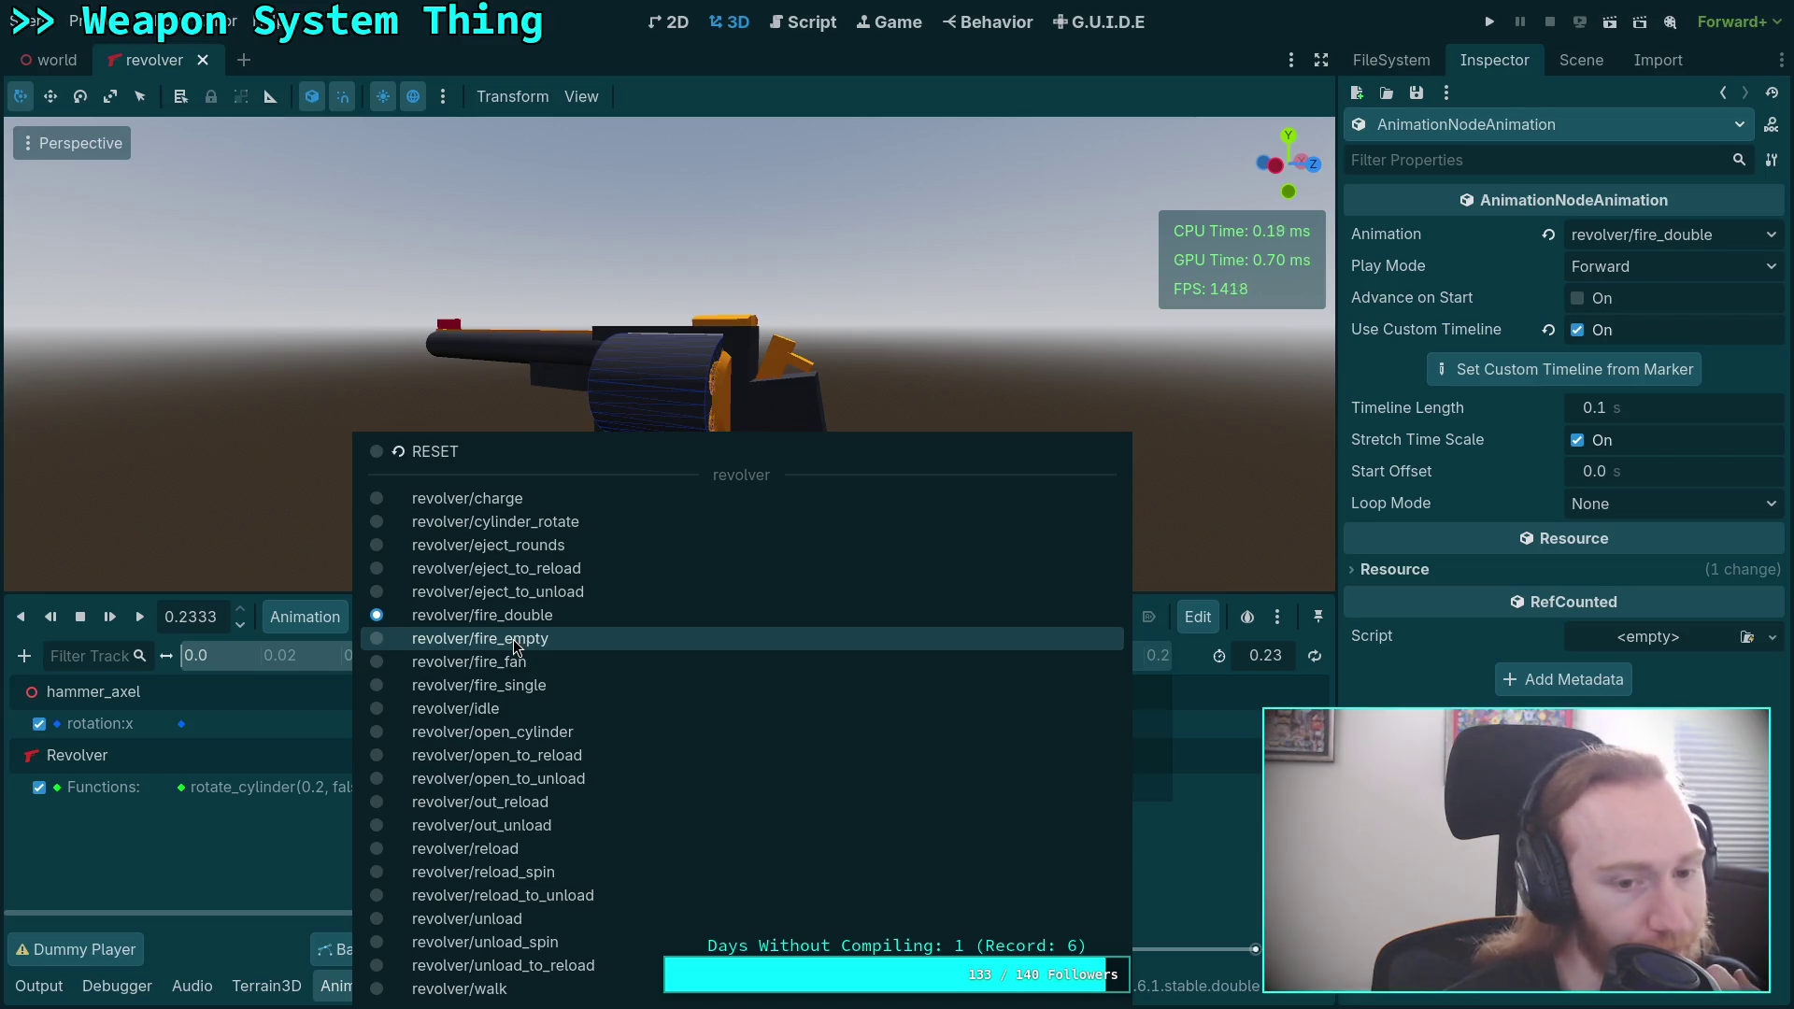
key(Escape)
Select the fire_double state in the graph, then bring up player.gd in the Script workspace.
click(461, 986)
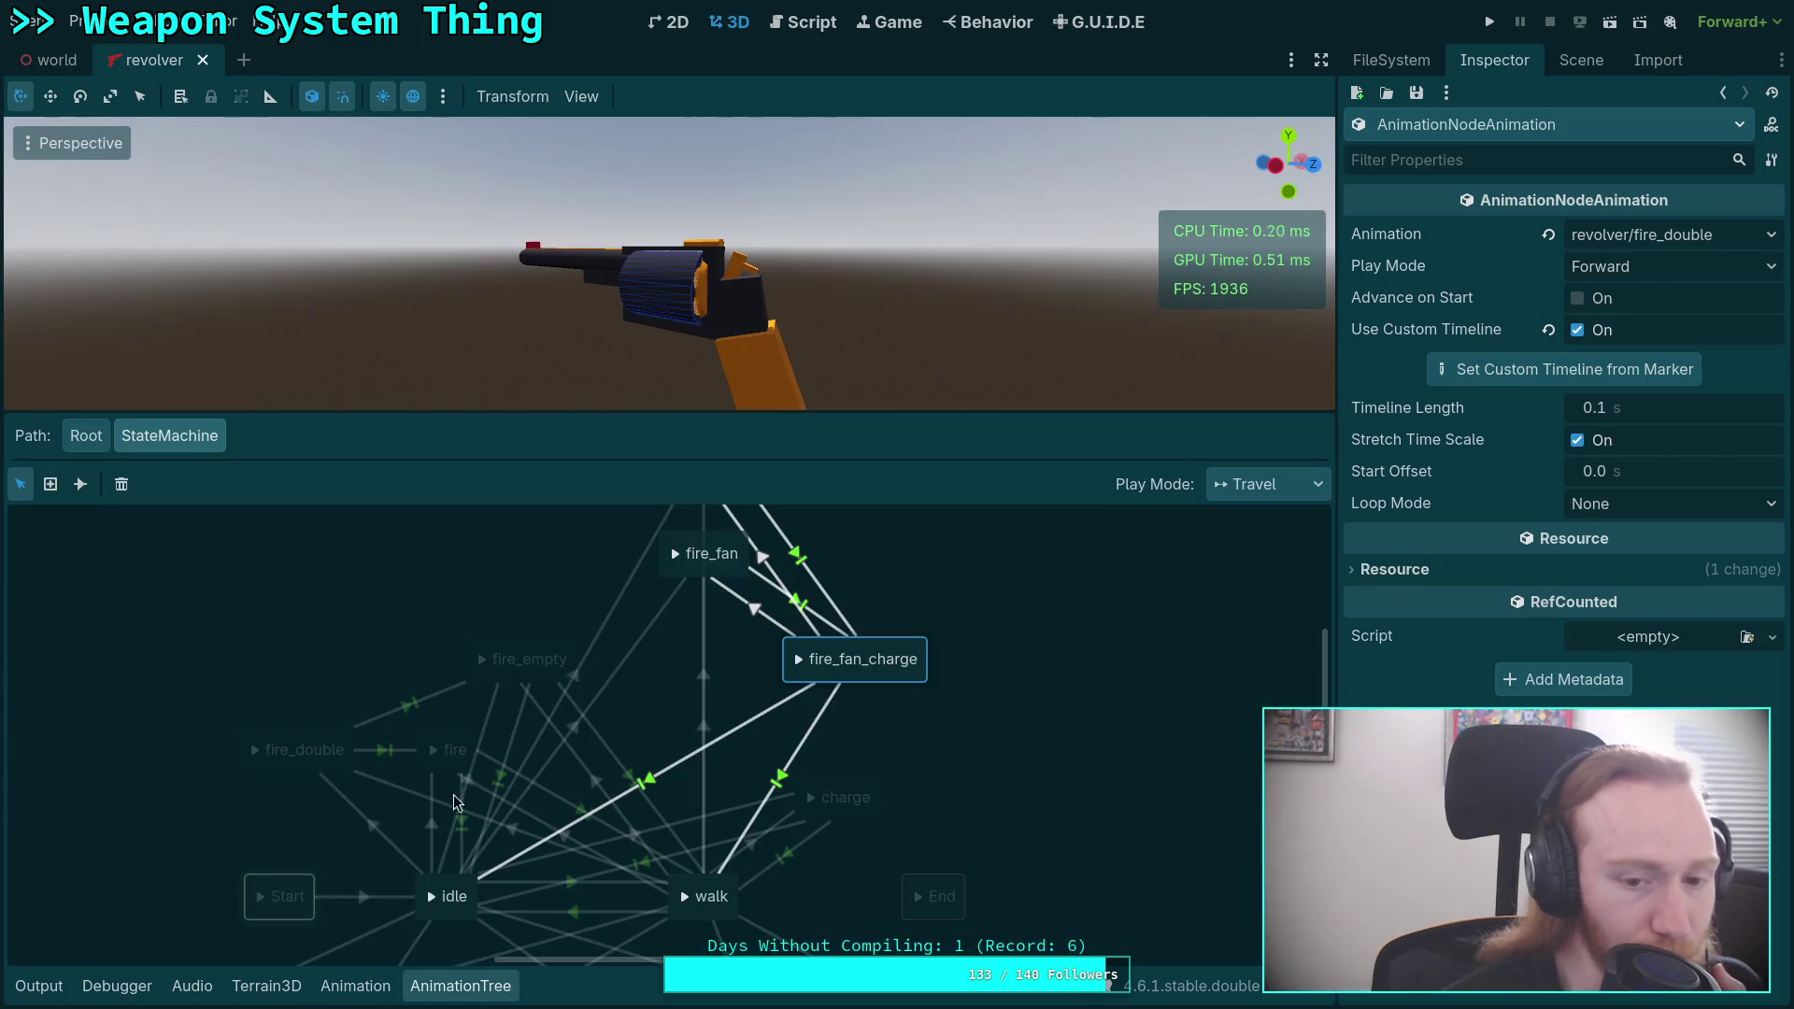
drag(632, 737, 696, 673)
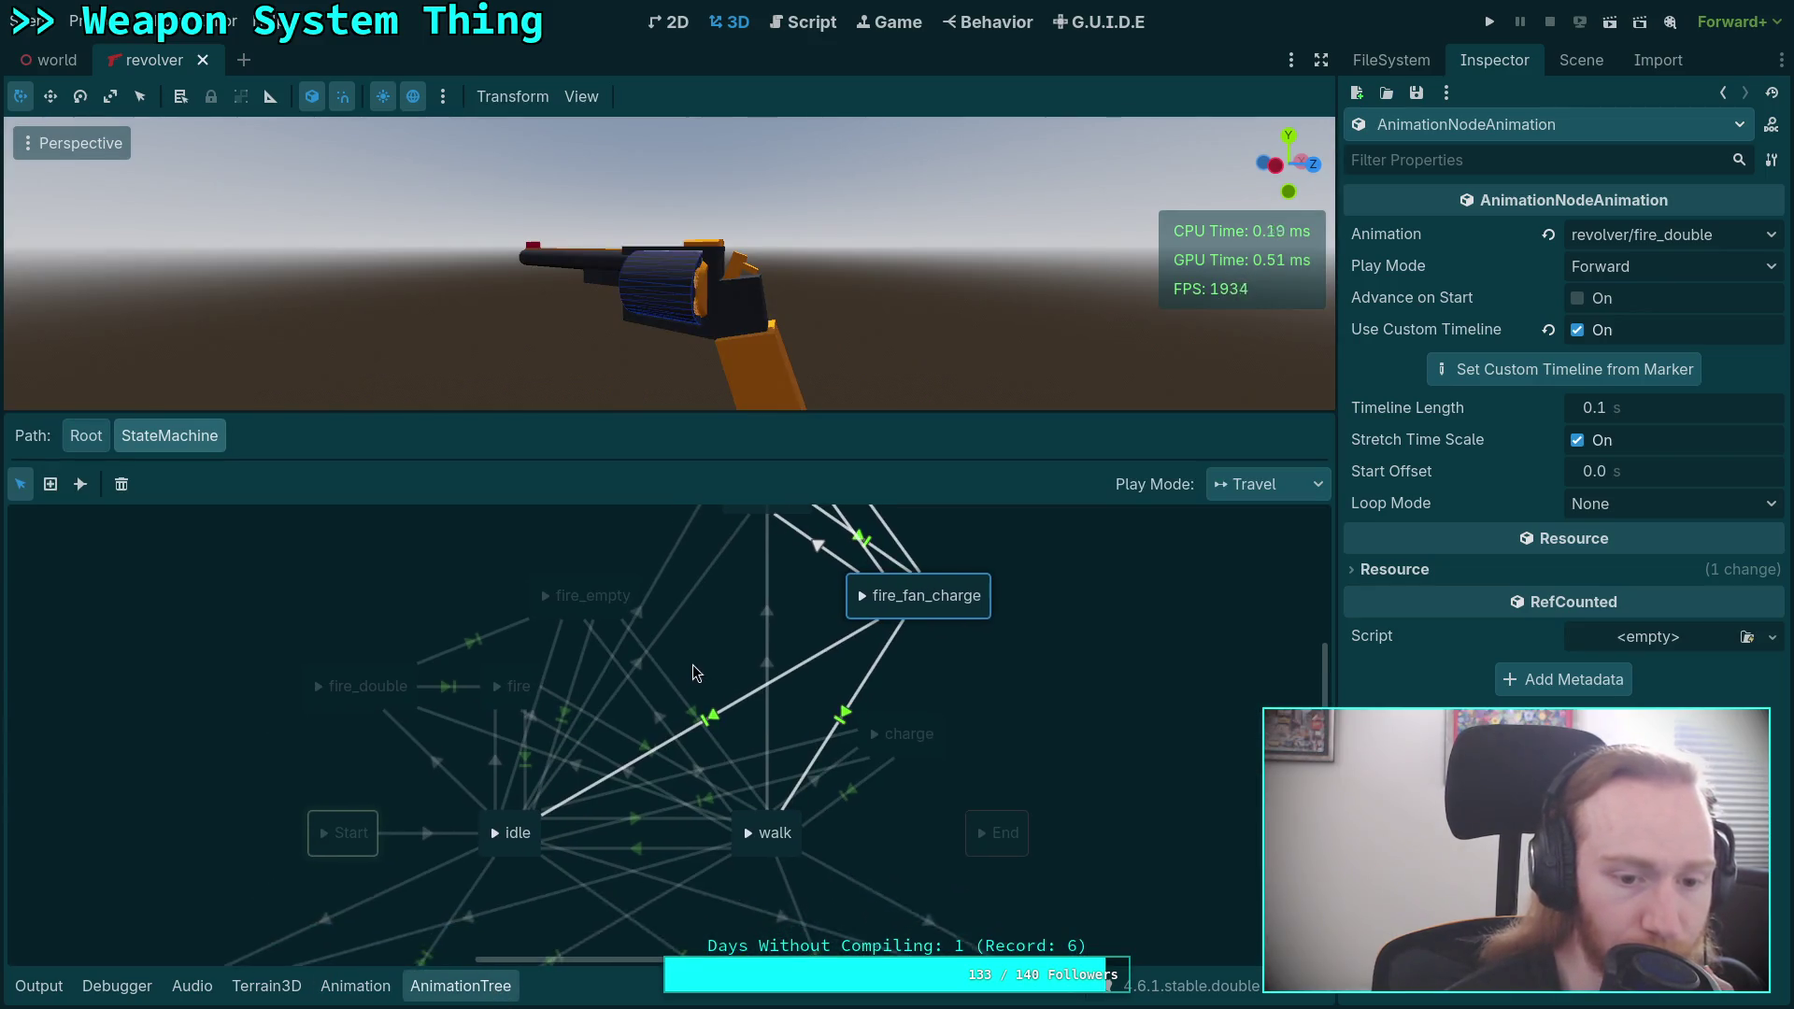
click(389, 701)
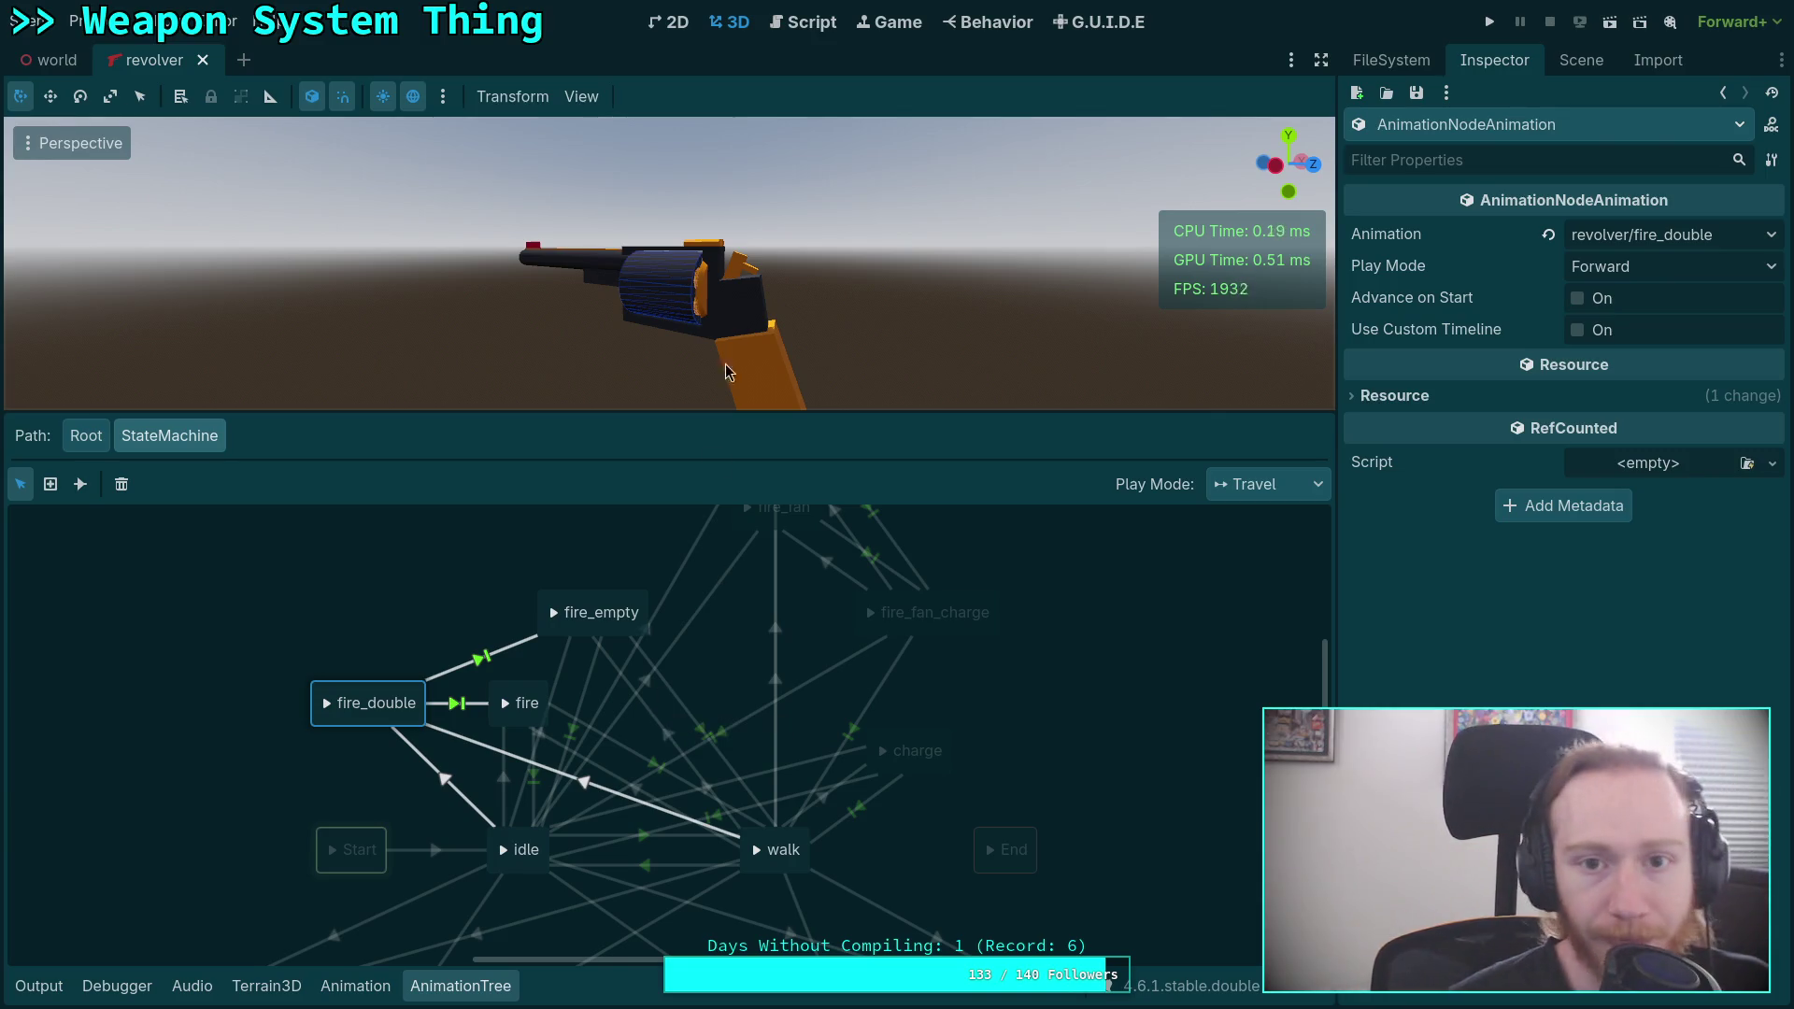
click(821, 33)
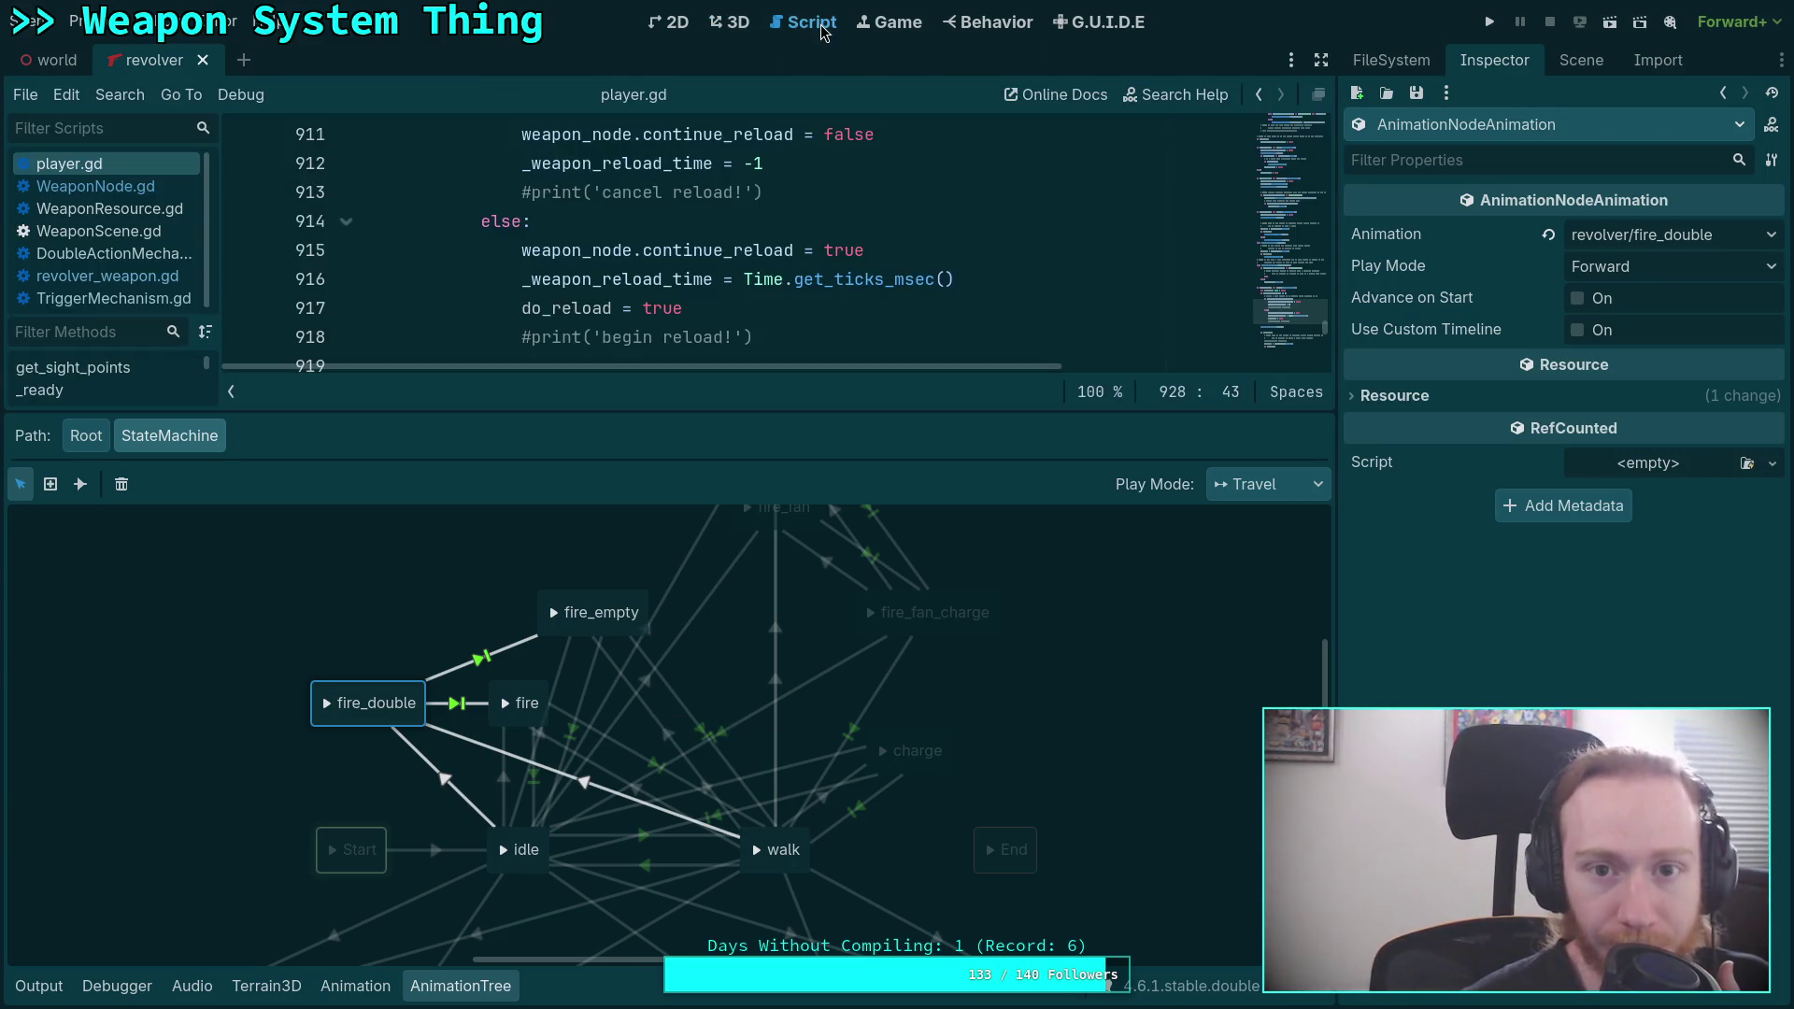
Hide the state graph and review the fan hammer charge lines 876–877 in player.gd.
click(455, 992)
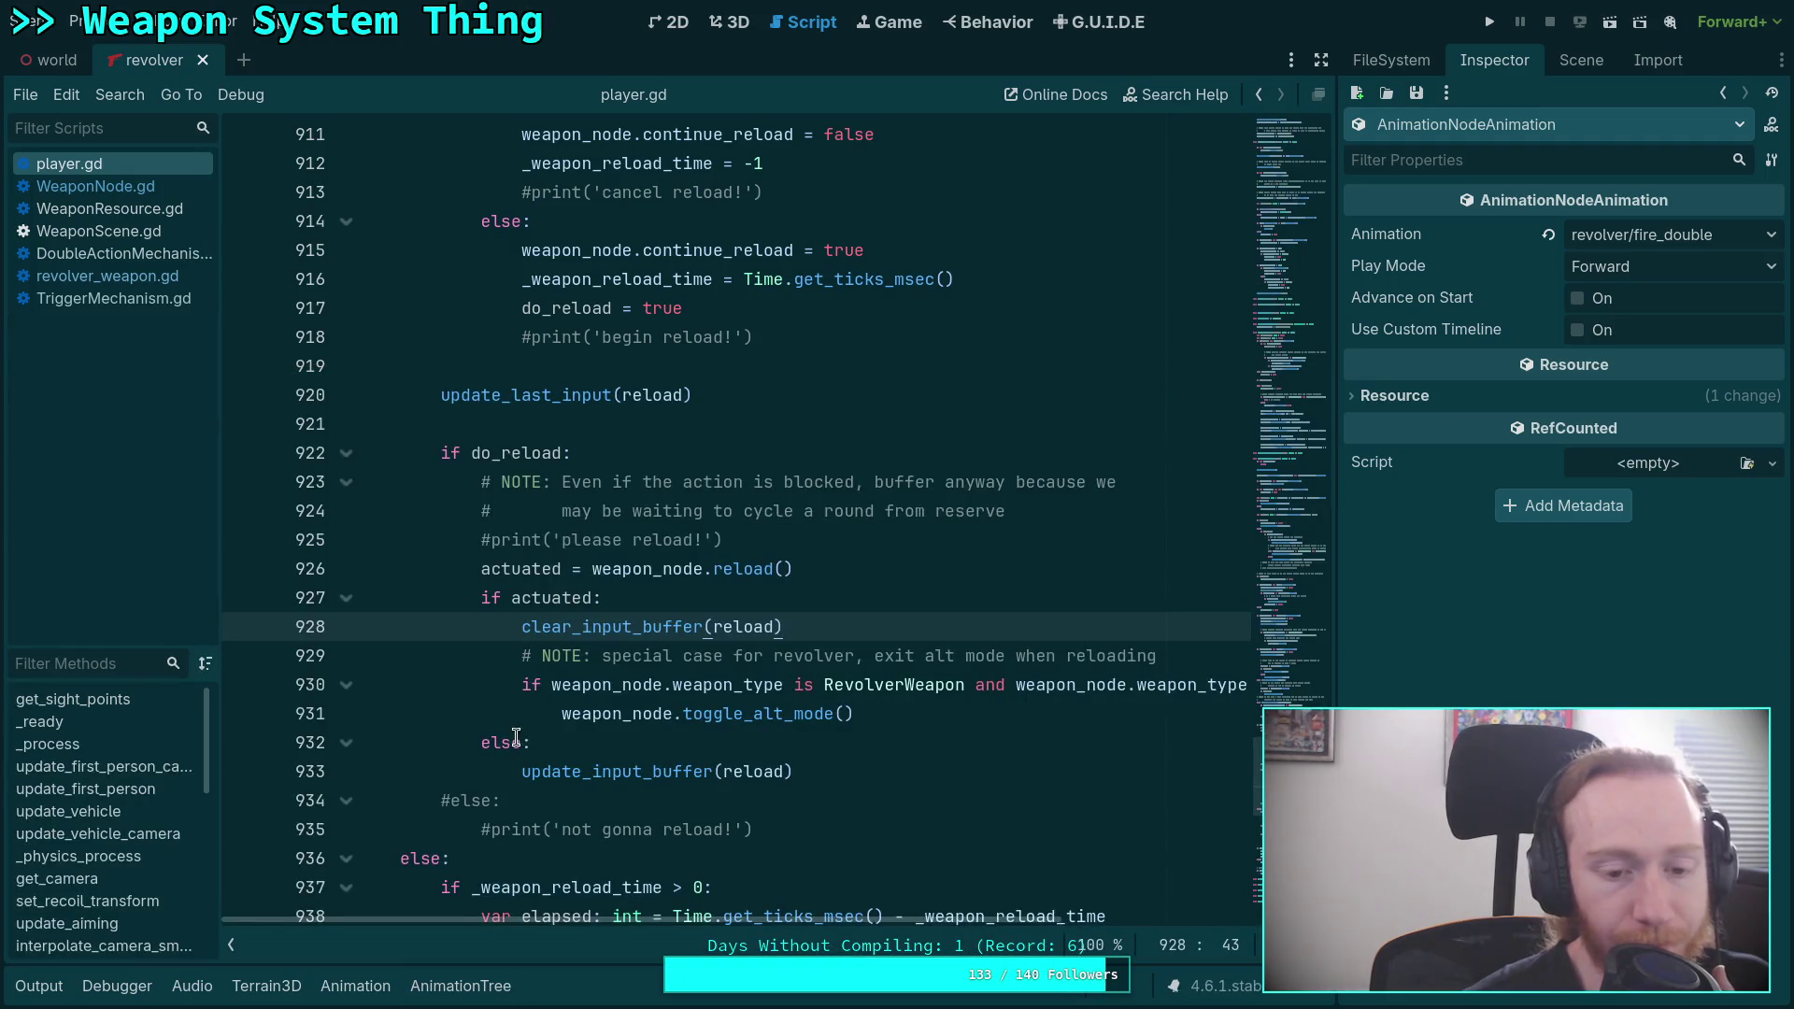
click(501, 800)
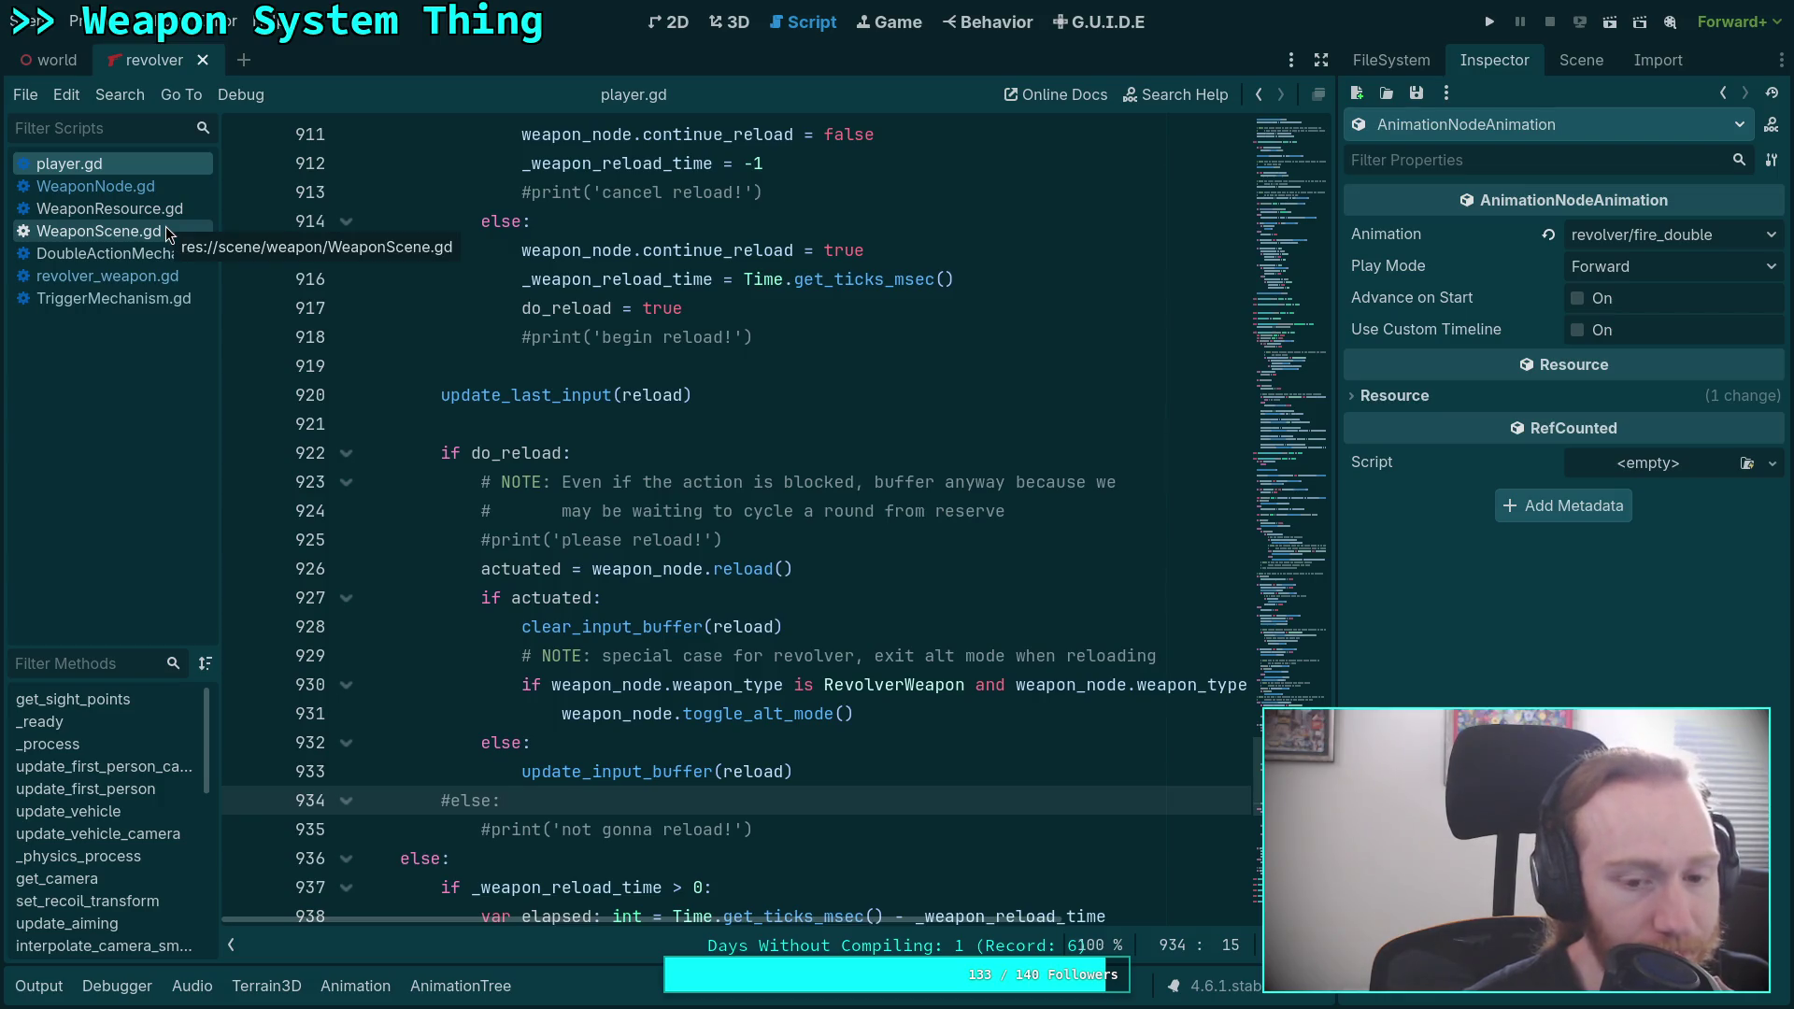
scroll(794, 603, up, 6)
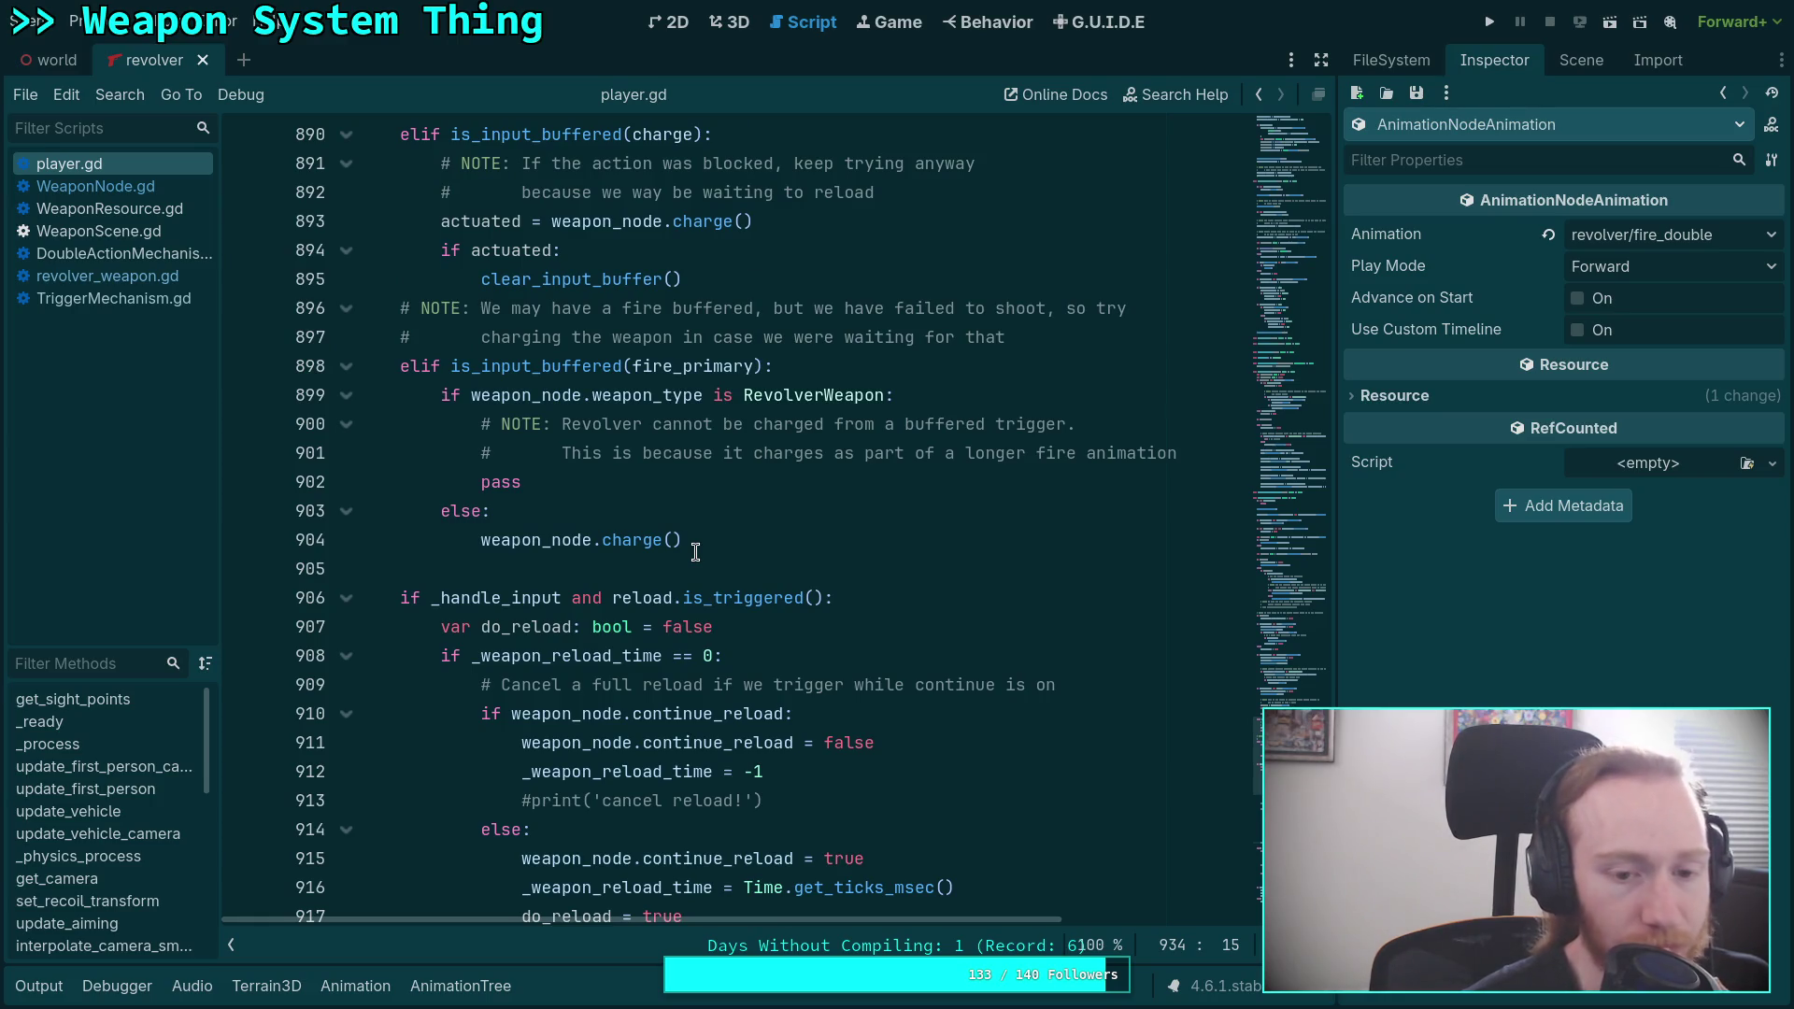
click(618, 568)
scroll(640, 559, up, 6)
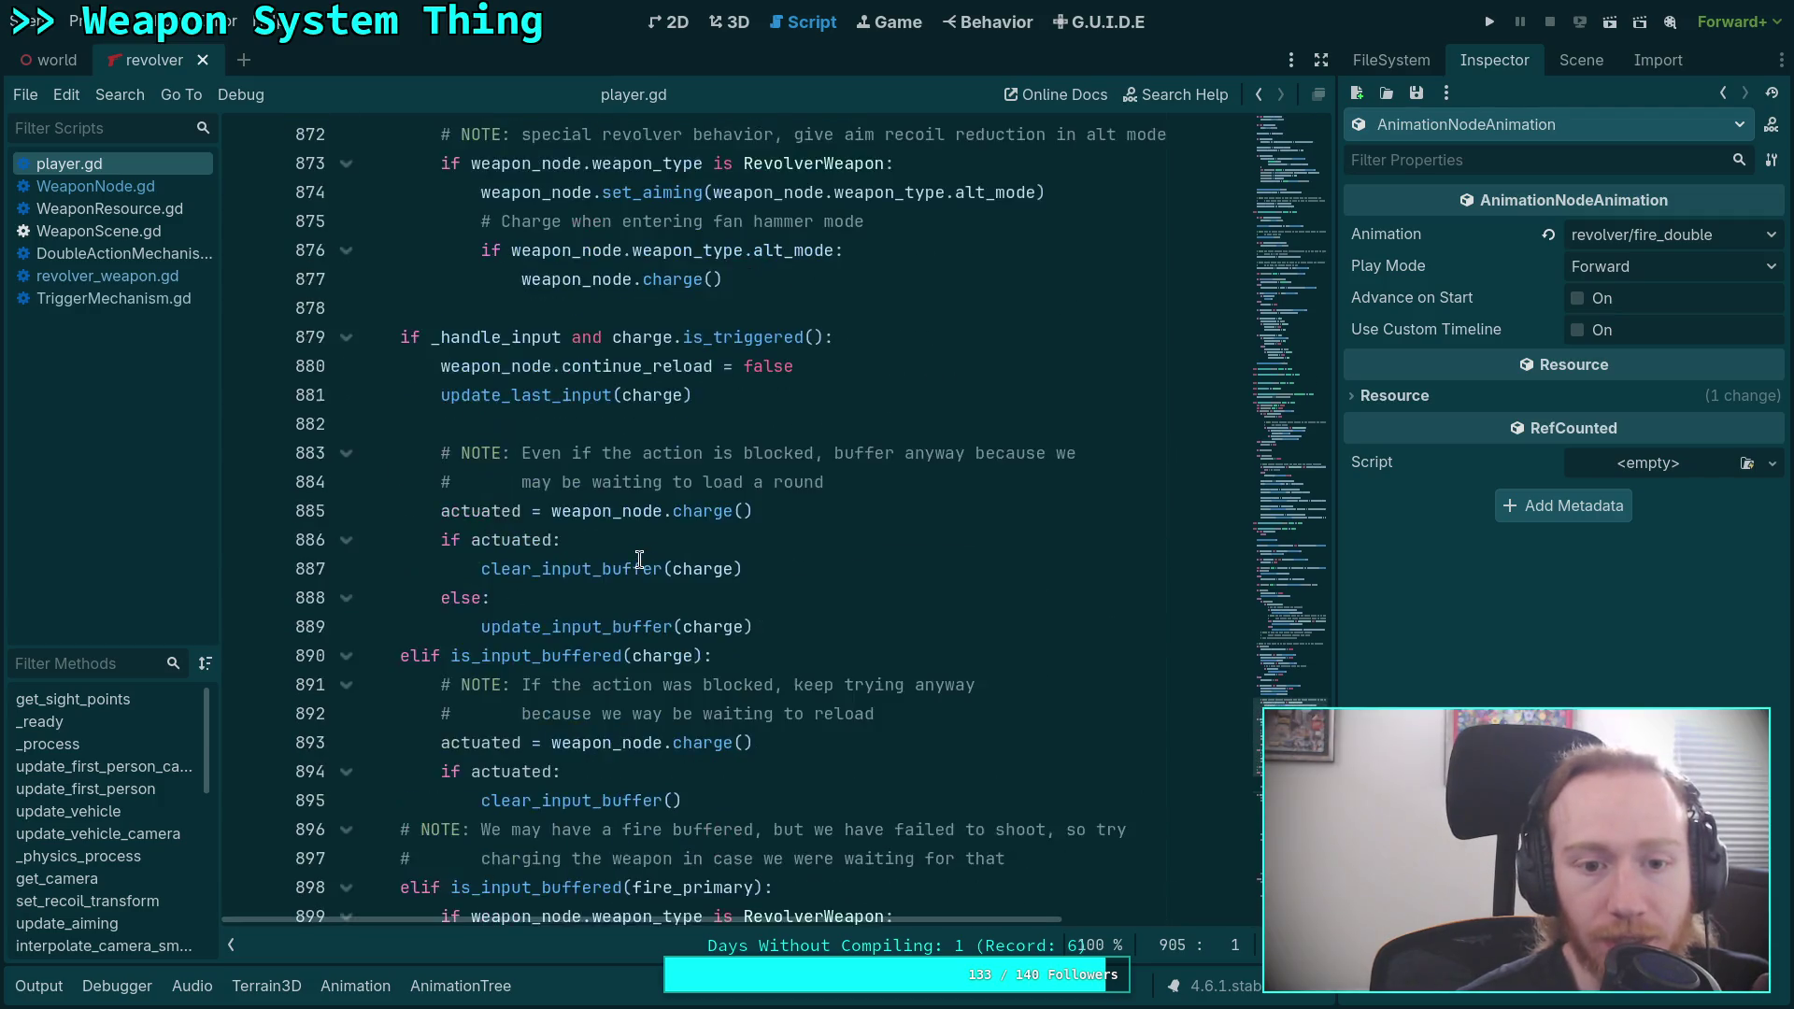
scroll(639, 559, up, 4)
drag(723, 627, 483, 599)
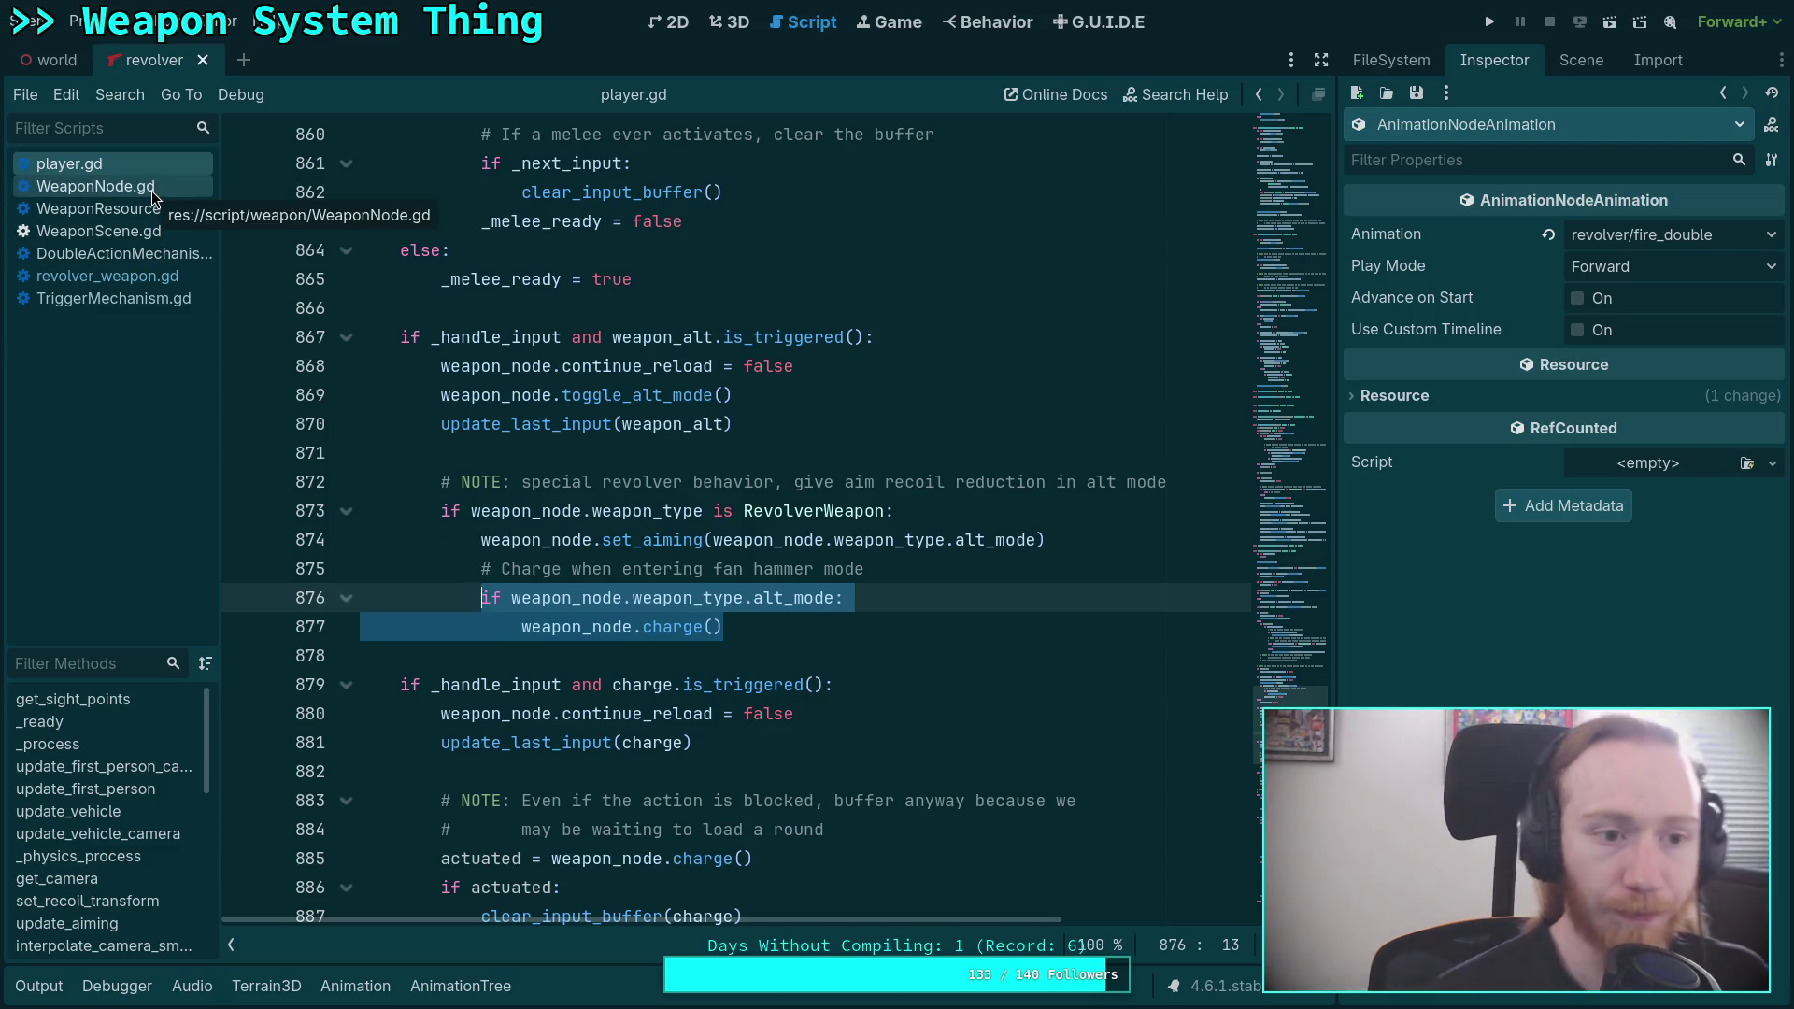
Open revolver_weapon.gd at fire_round's alt_mode charging lines and show the state graph below.
click(107, 276)
scroll(615, 442, down, 5)
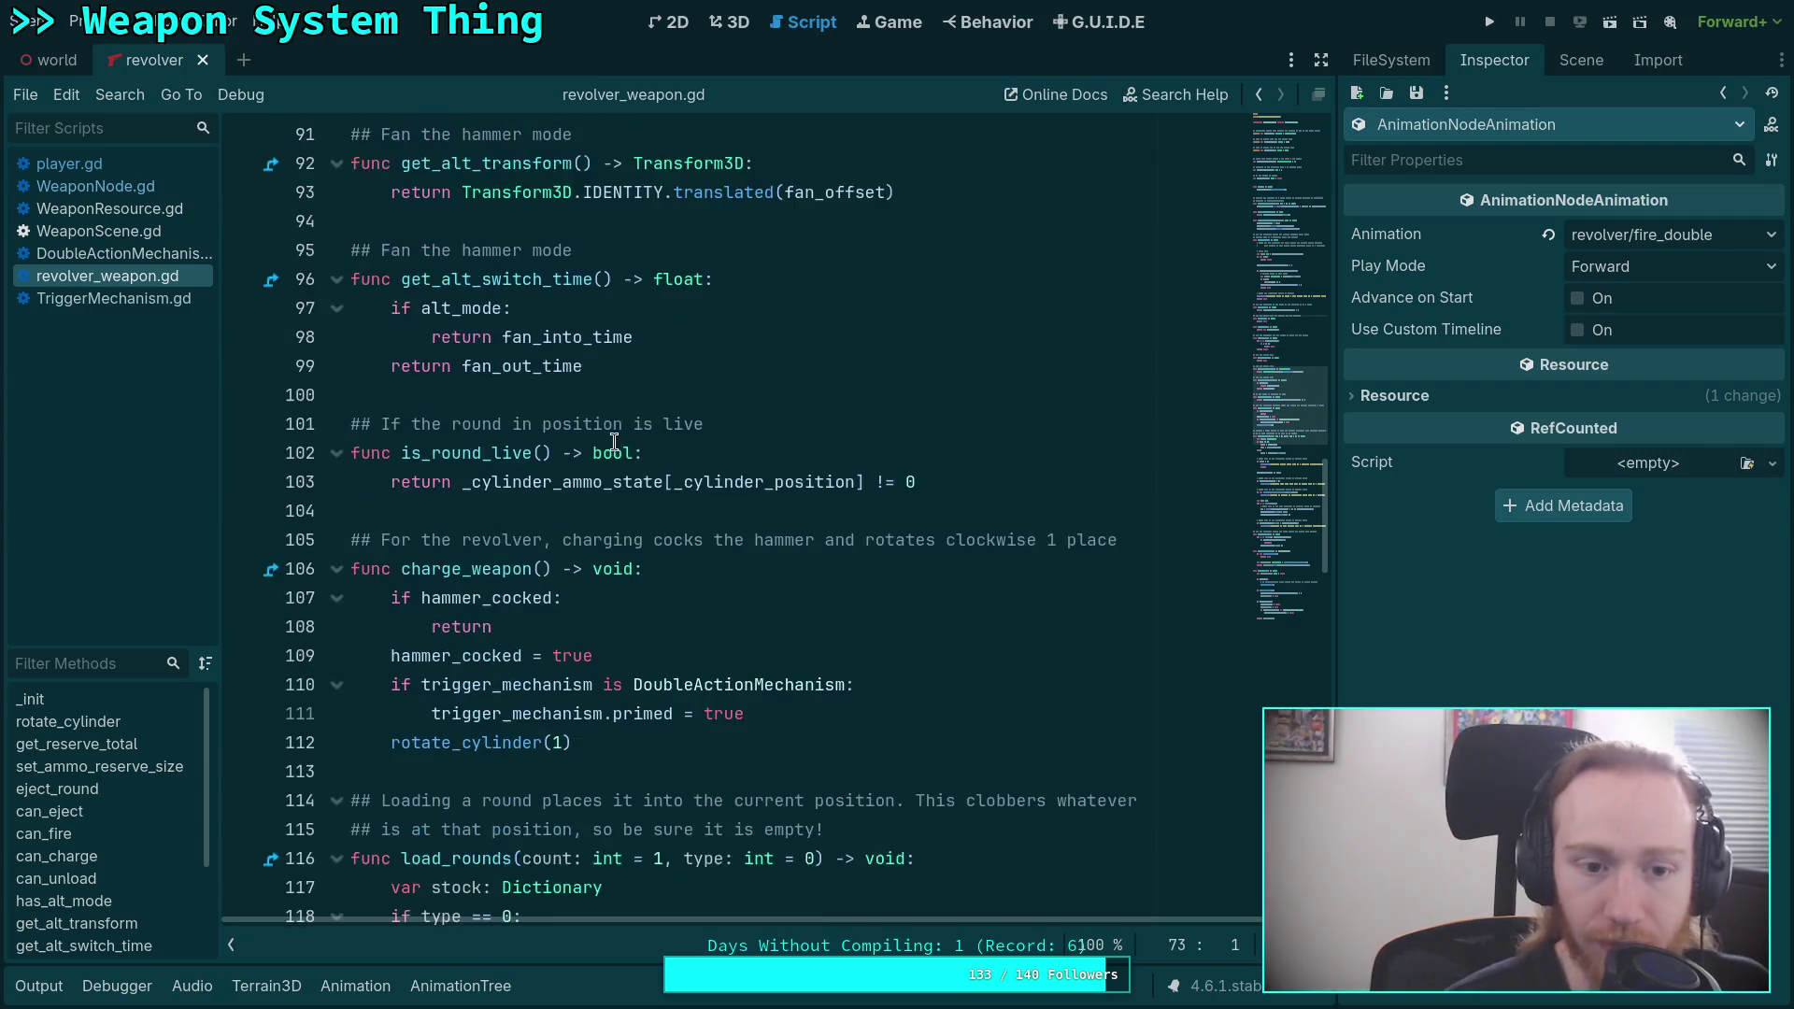
scroll(615, 441, down, 12)
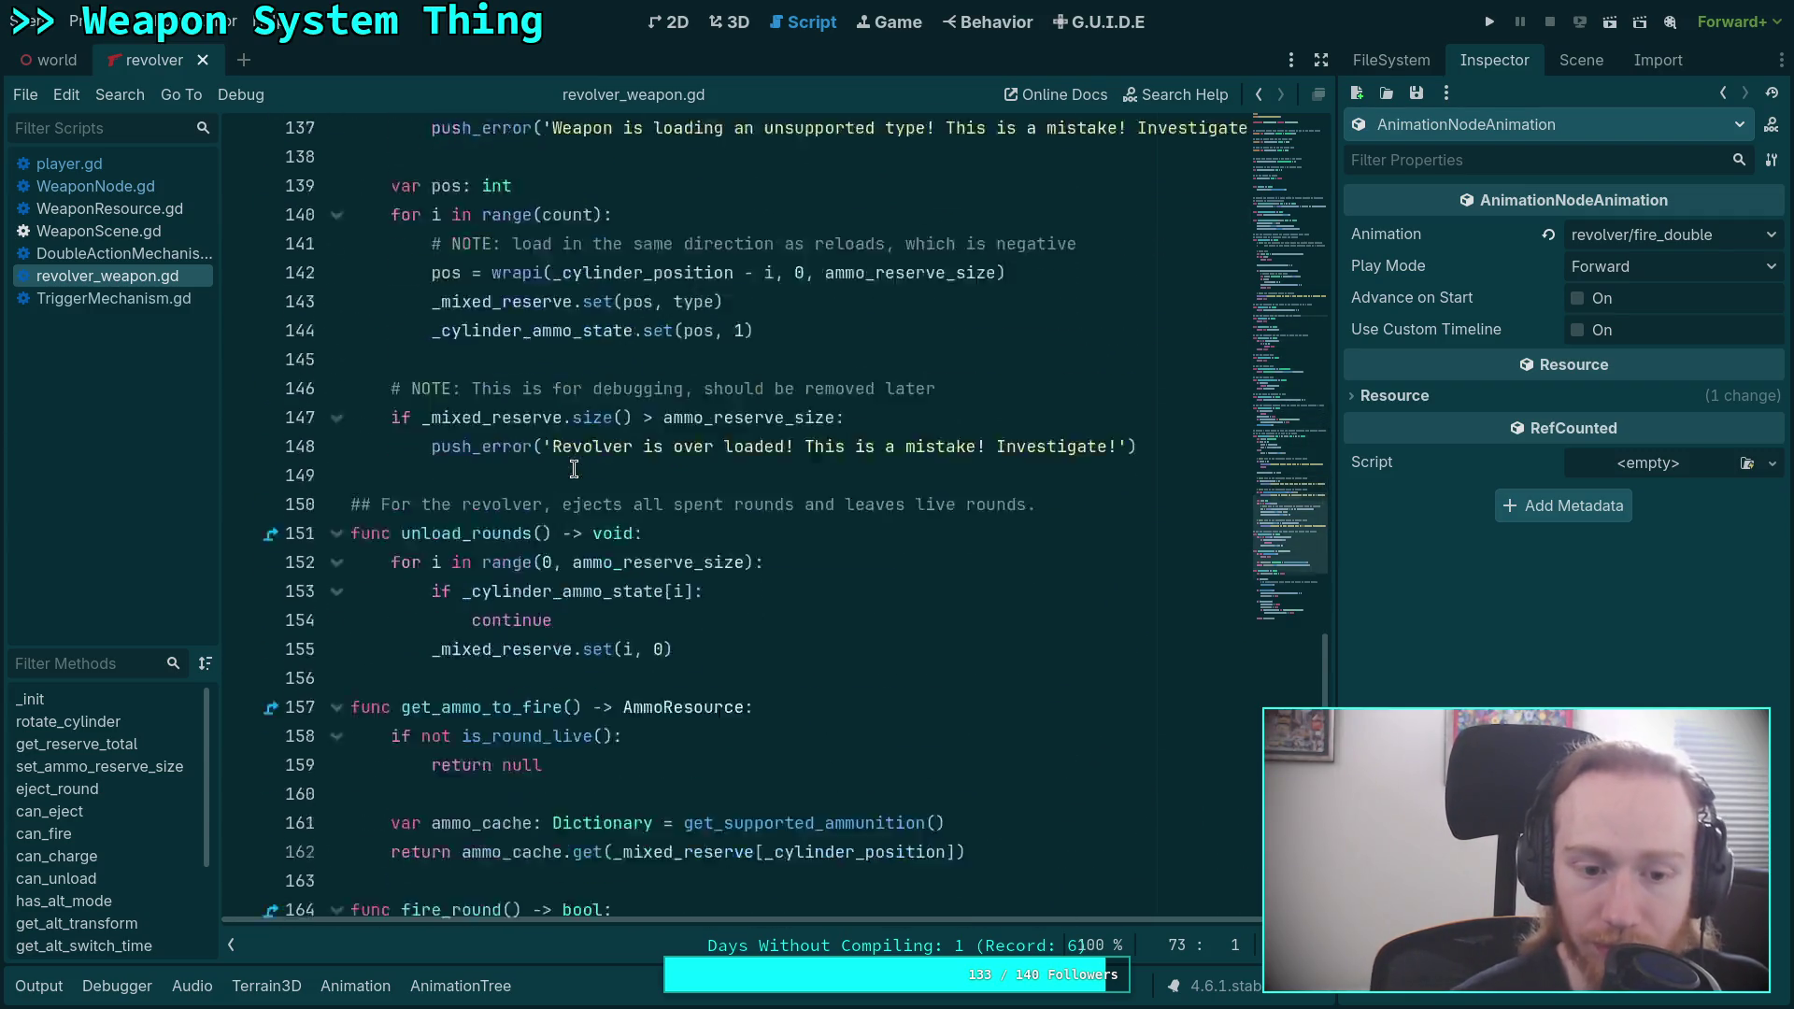
scroll(574, 469, down, 6)
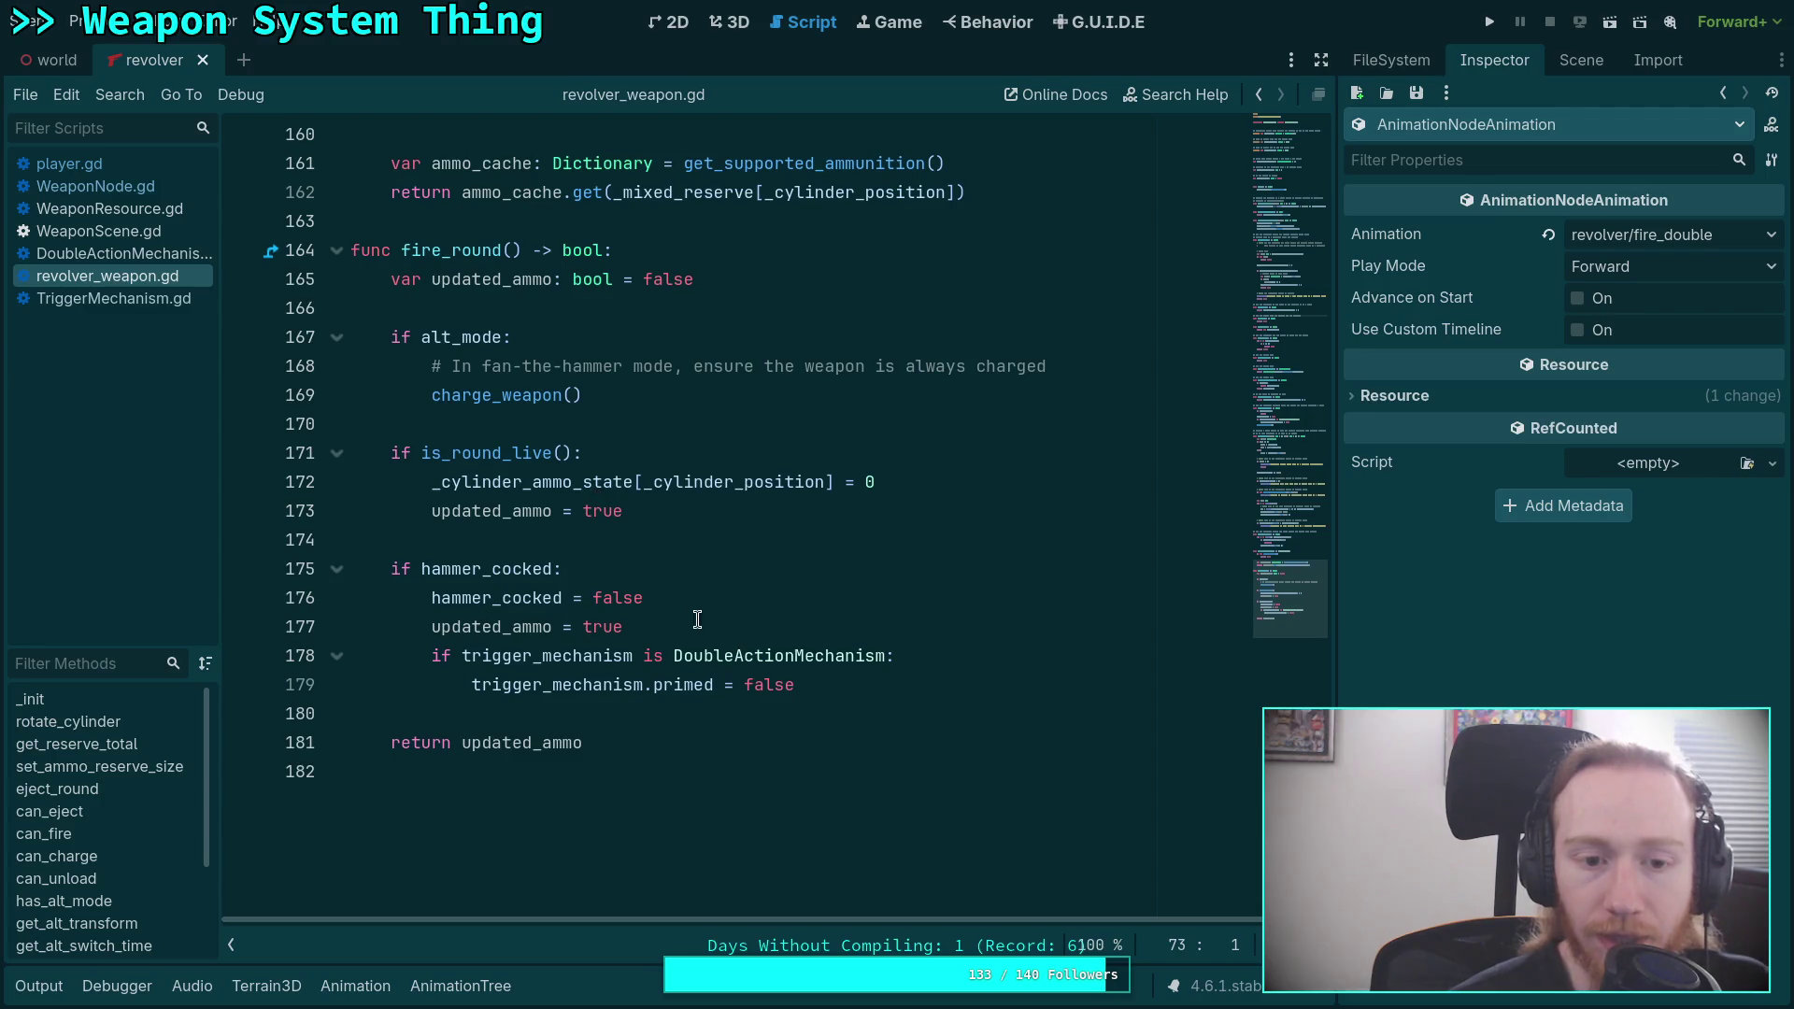
click(866, 691)
mouse_move(572, 388)
mouse_down()
mouse_move(401, 338)
mouse_move(607, 392)
mouse_up()
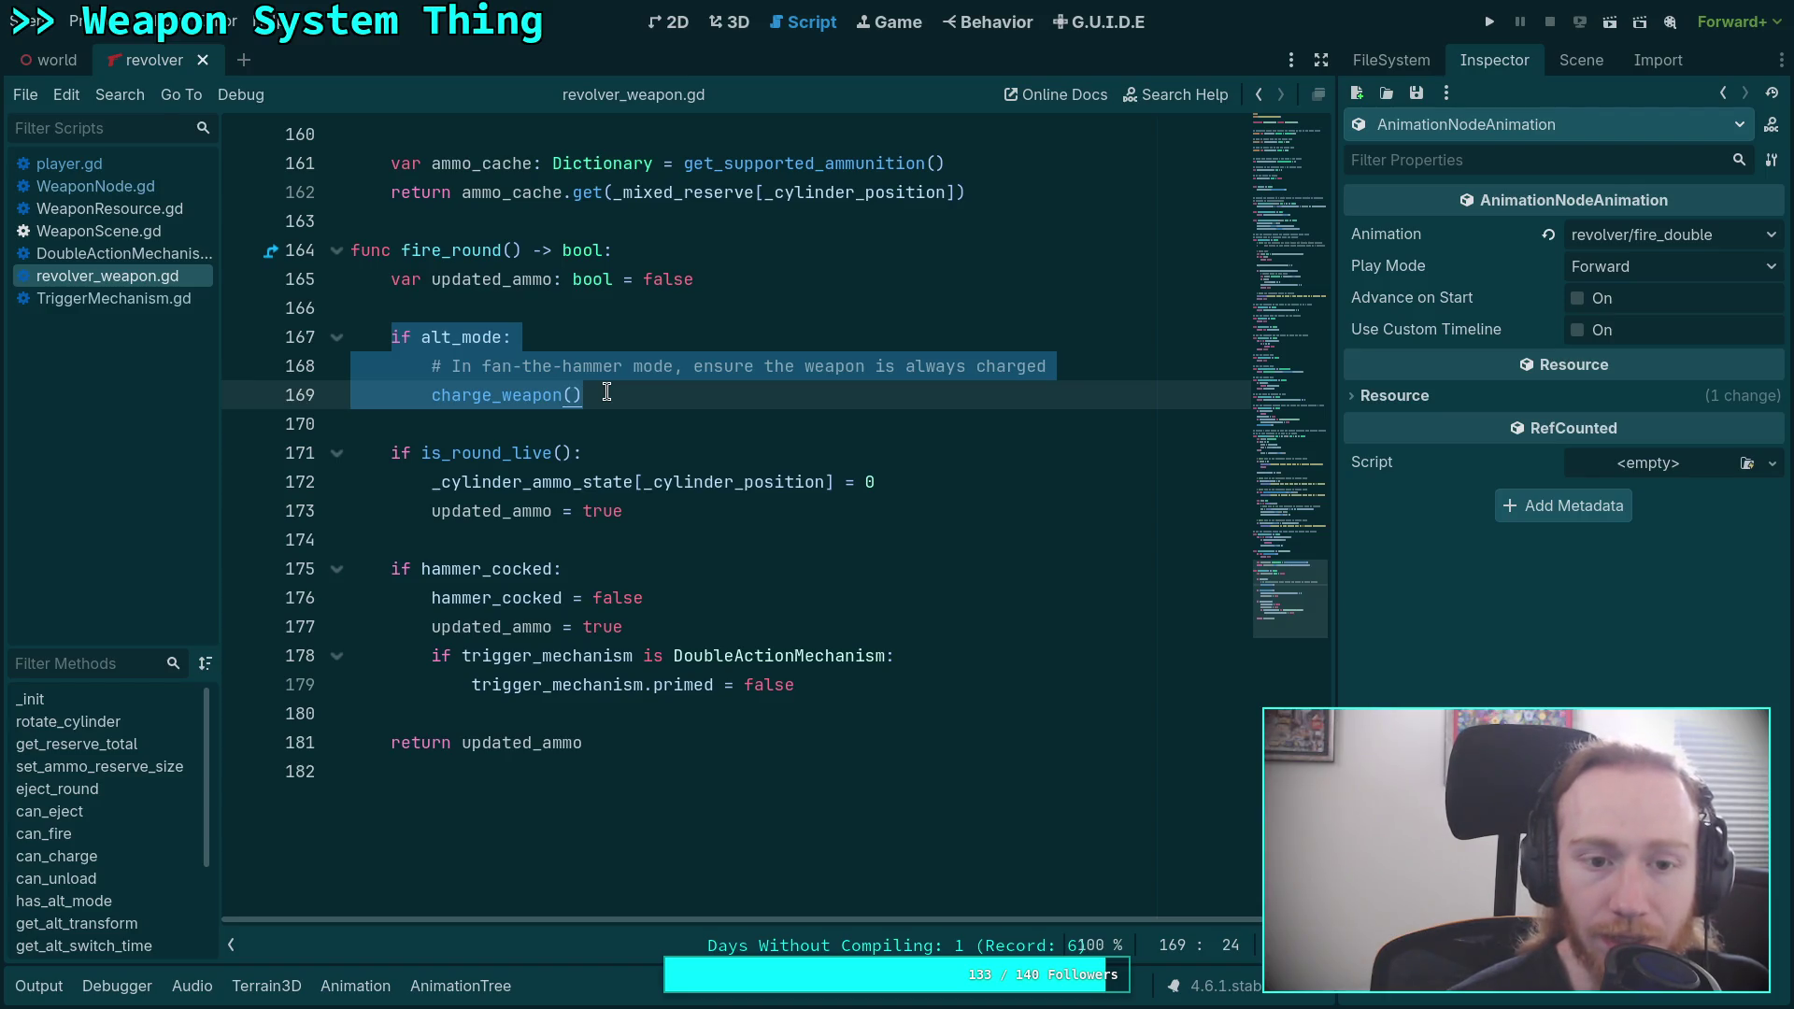
click(845, 685)
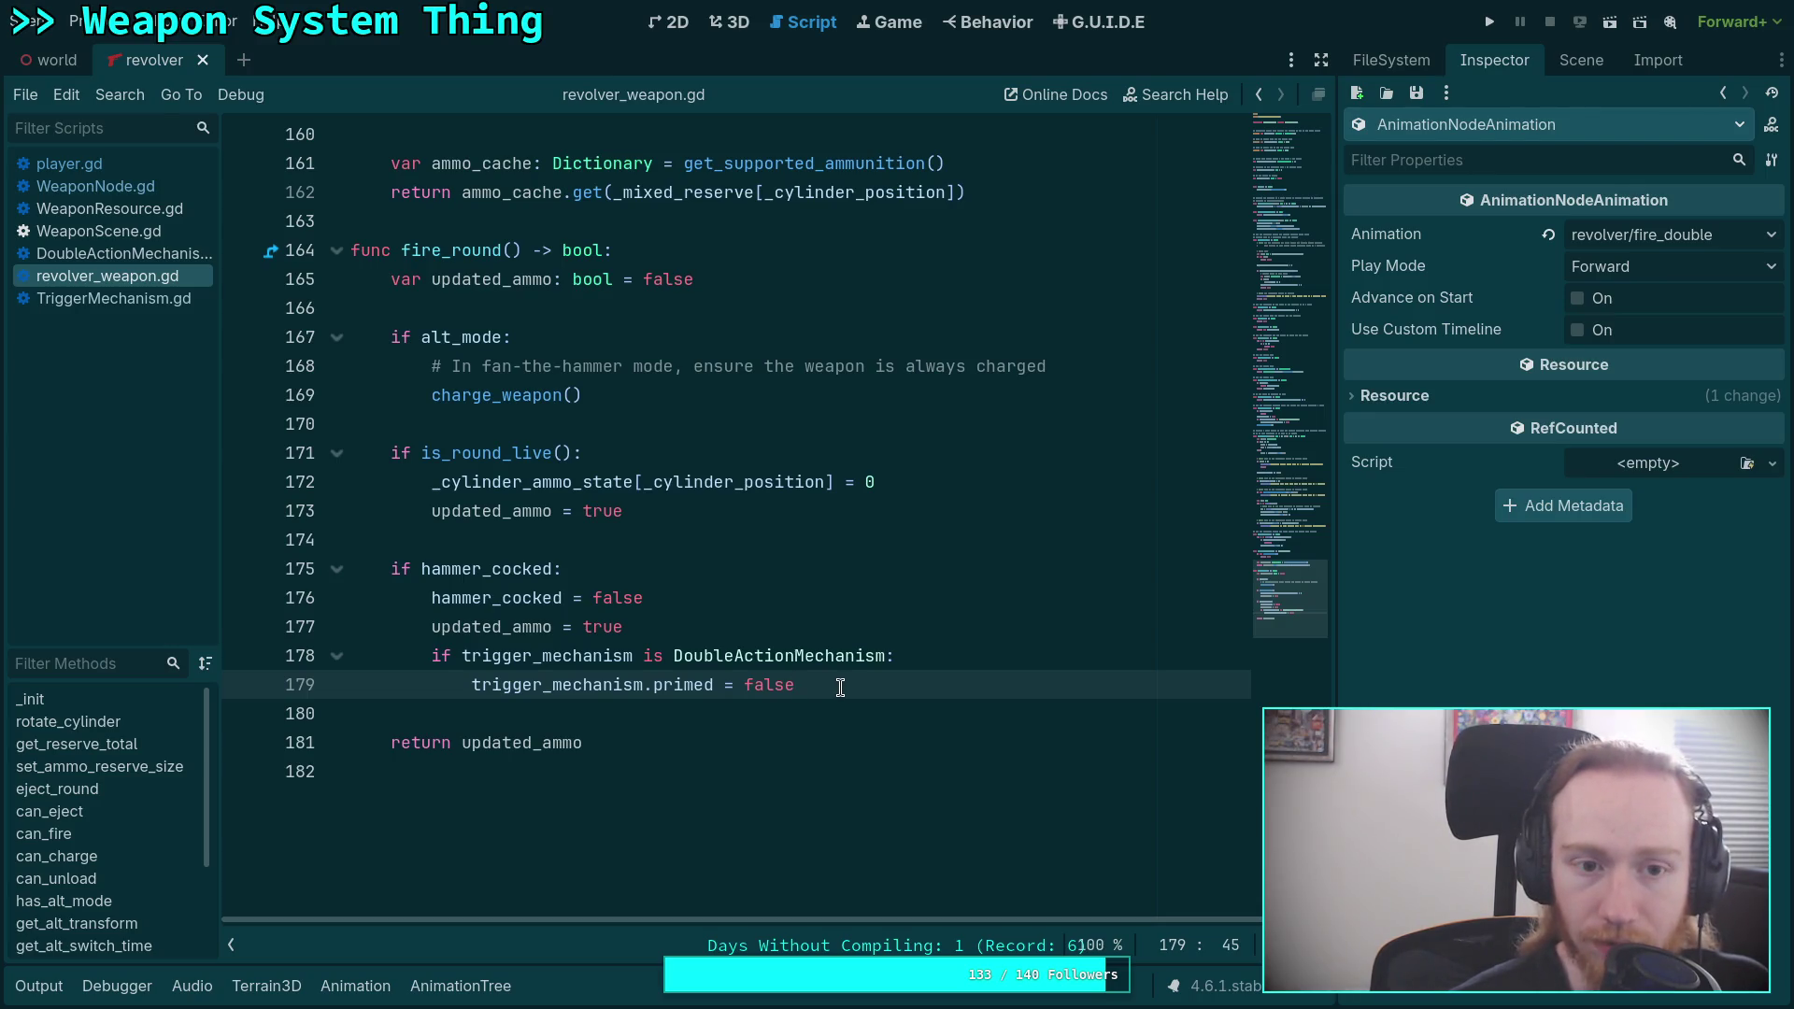
scroll(664, 573, up, 2)
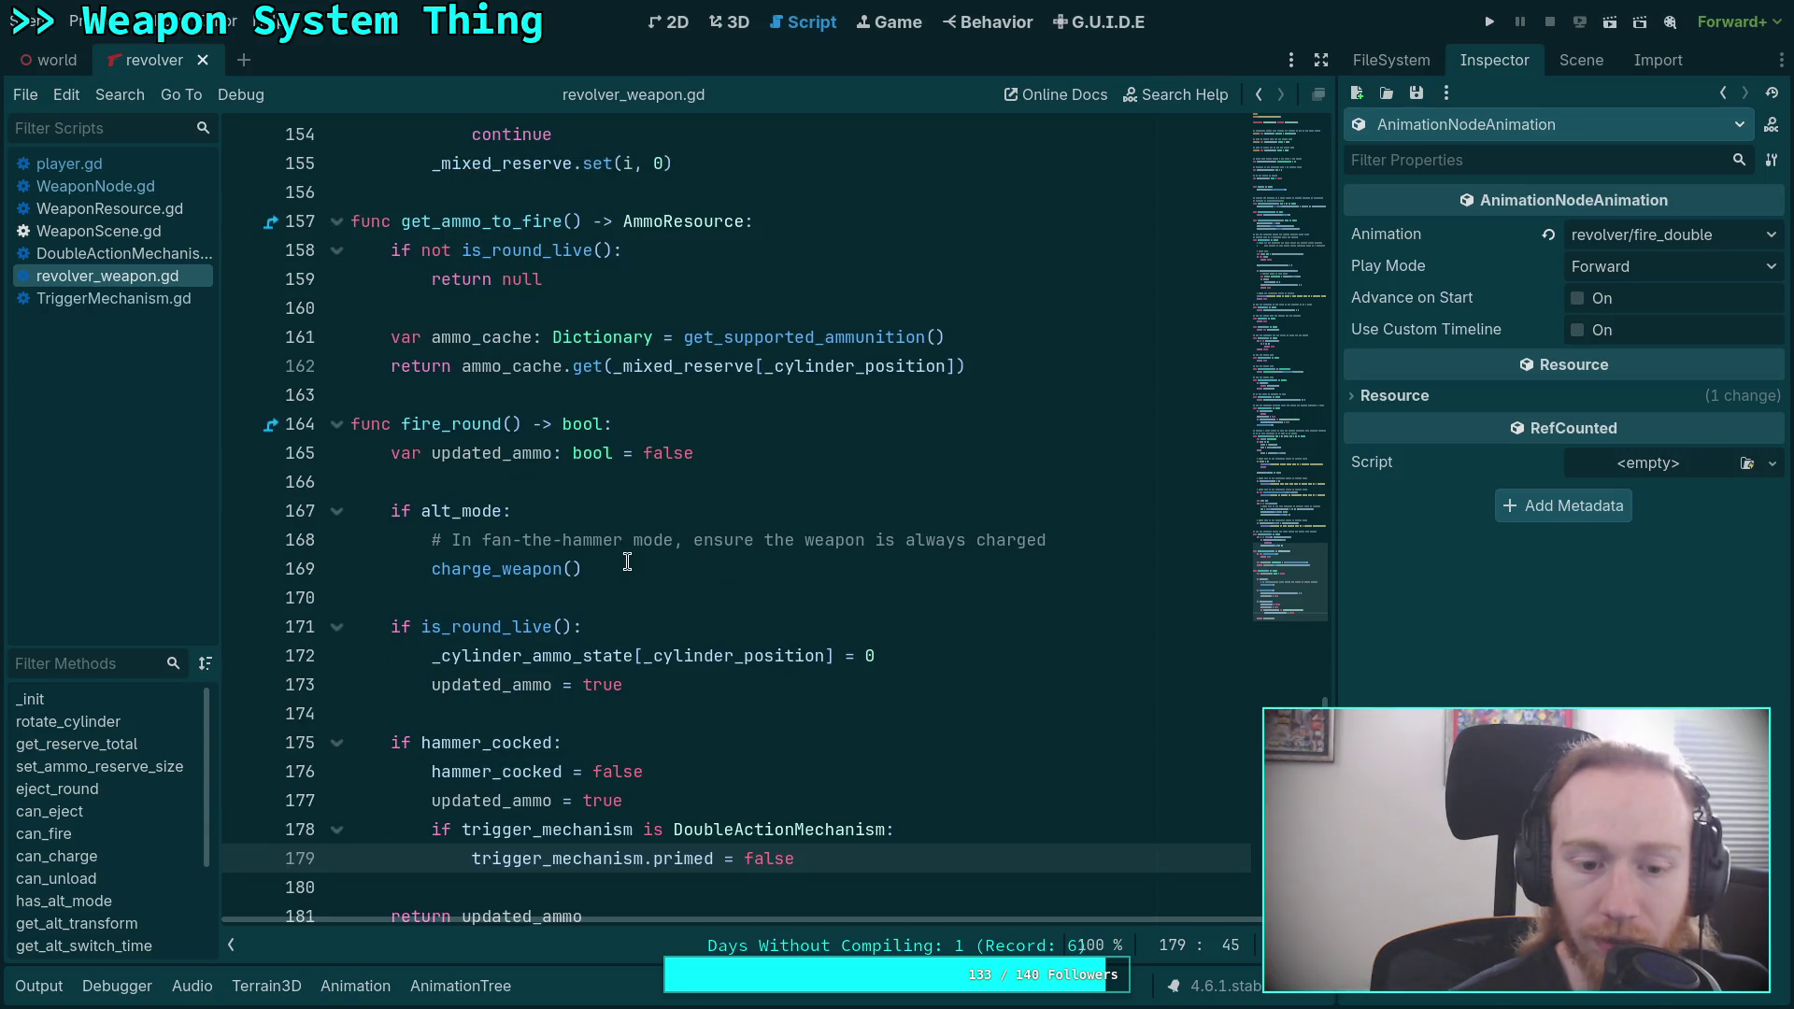
scroll(627, 561, down, 2)
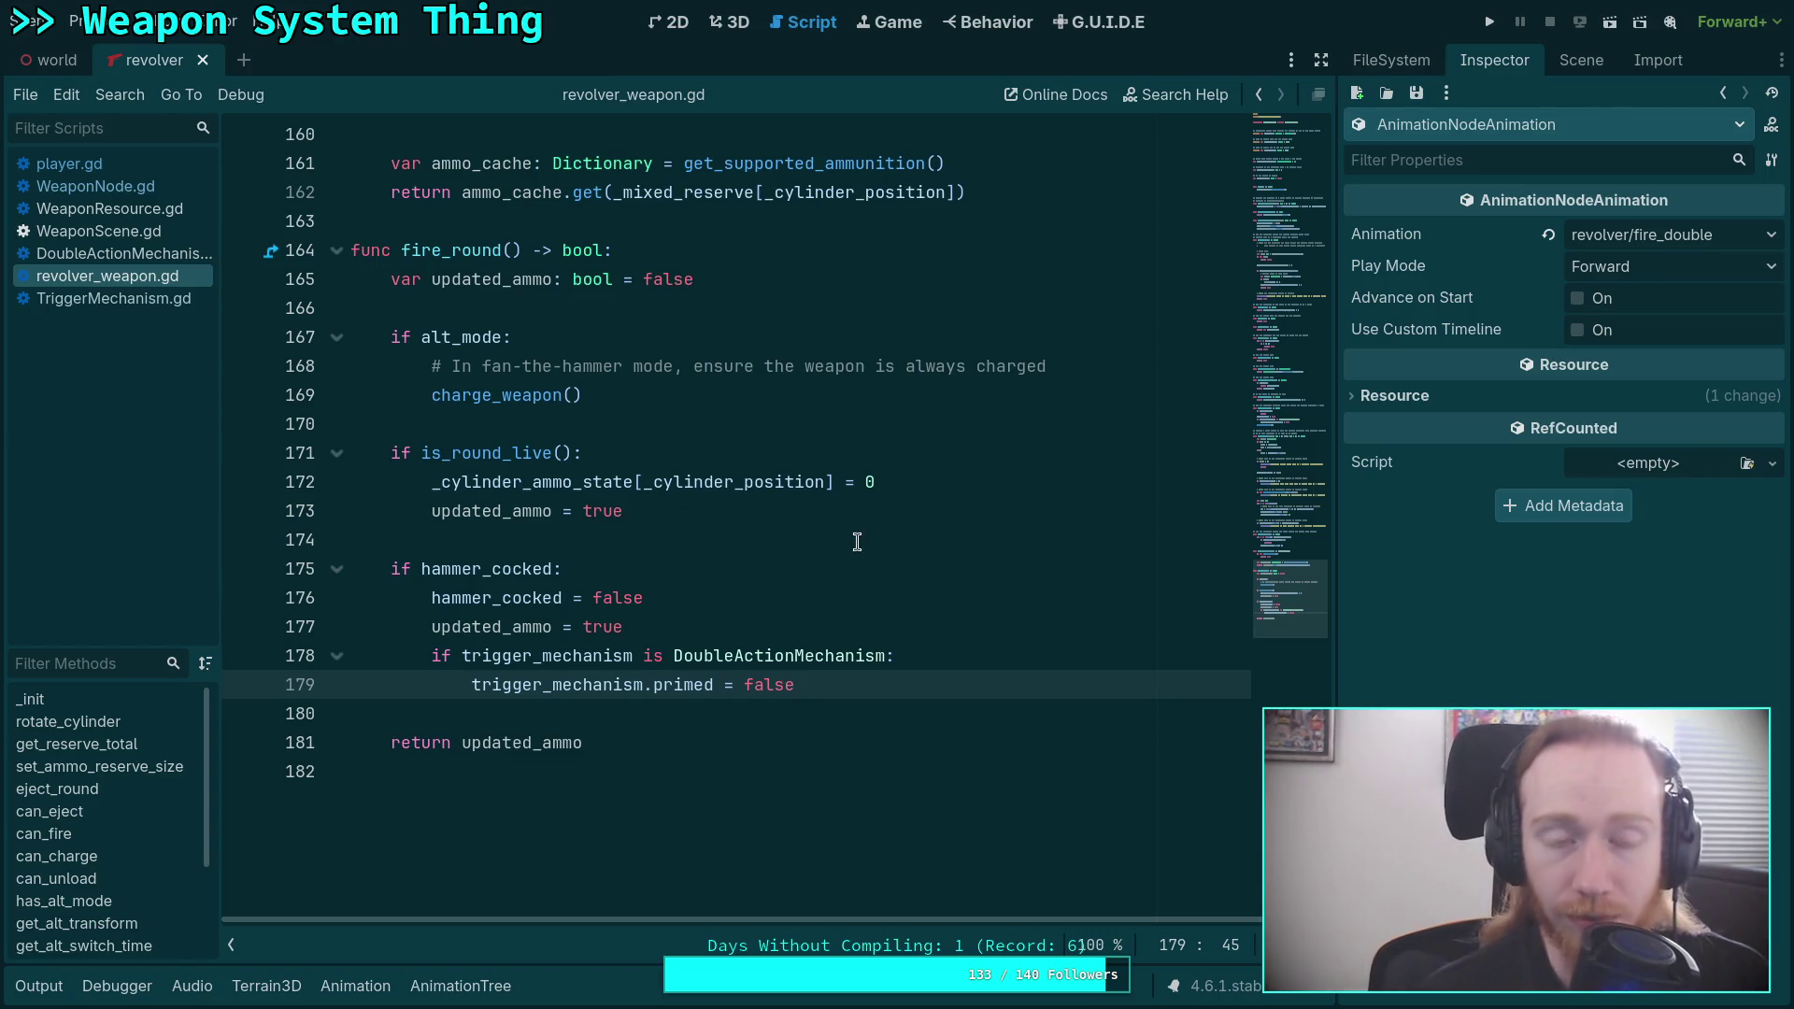
click(458, 987)
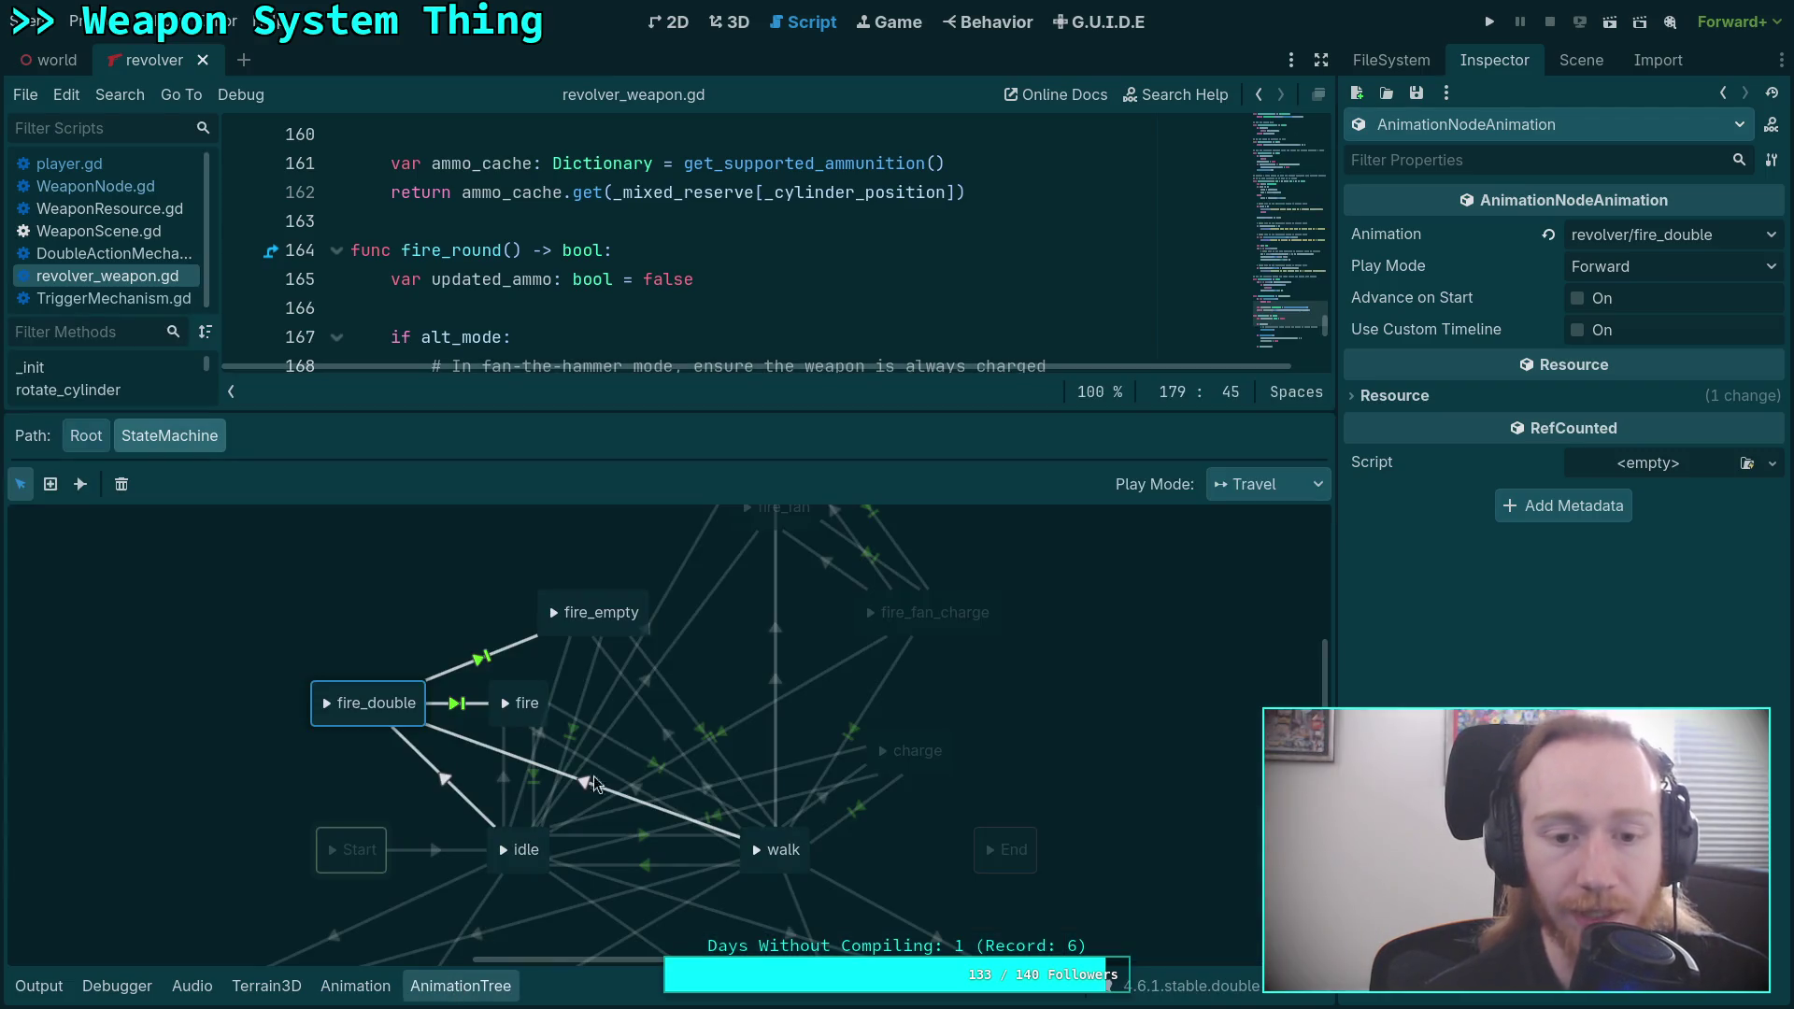
Select the fire_fan_charge state and show the Animation timeline.
click(867, 666)
drag(867, 665, 680, 790)
click(788, 735)
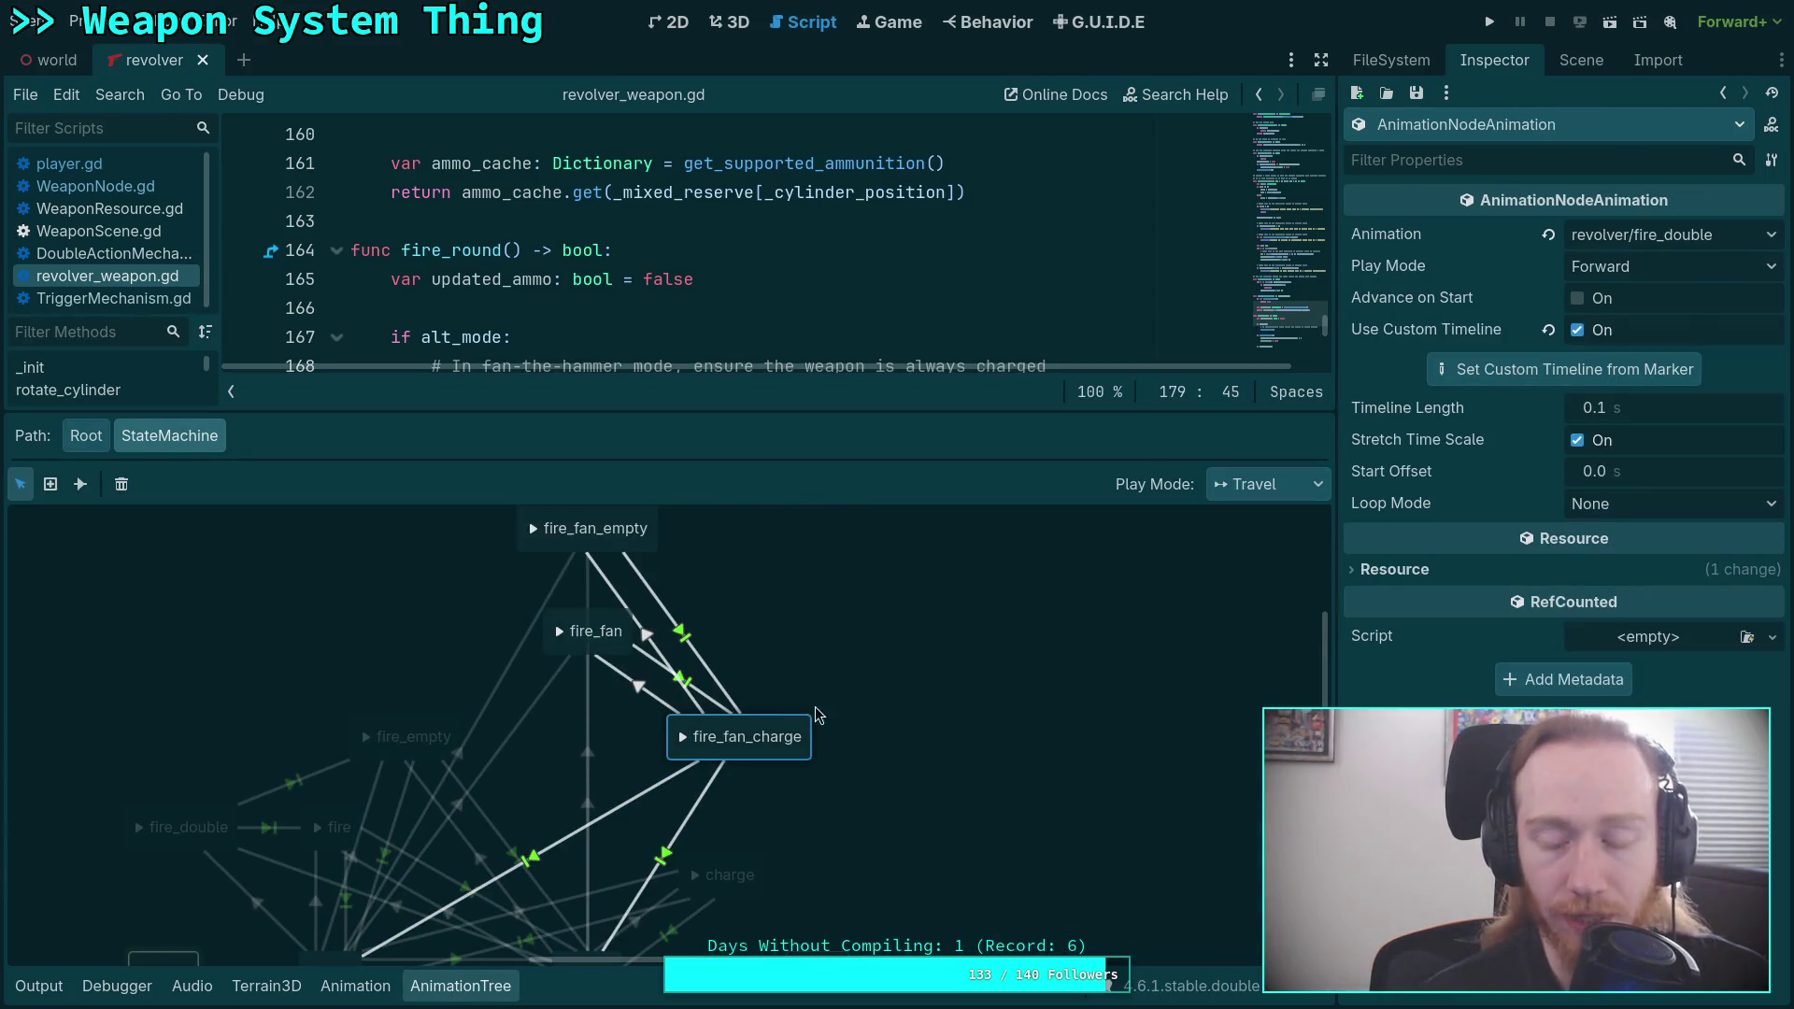
click(355, 986)
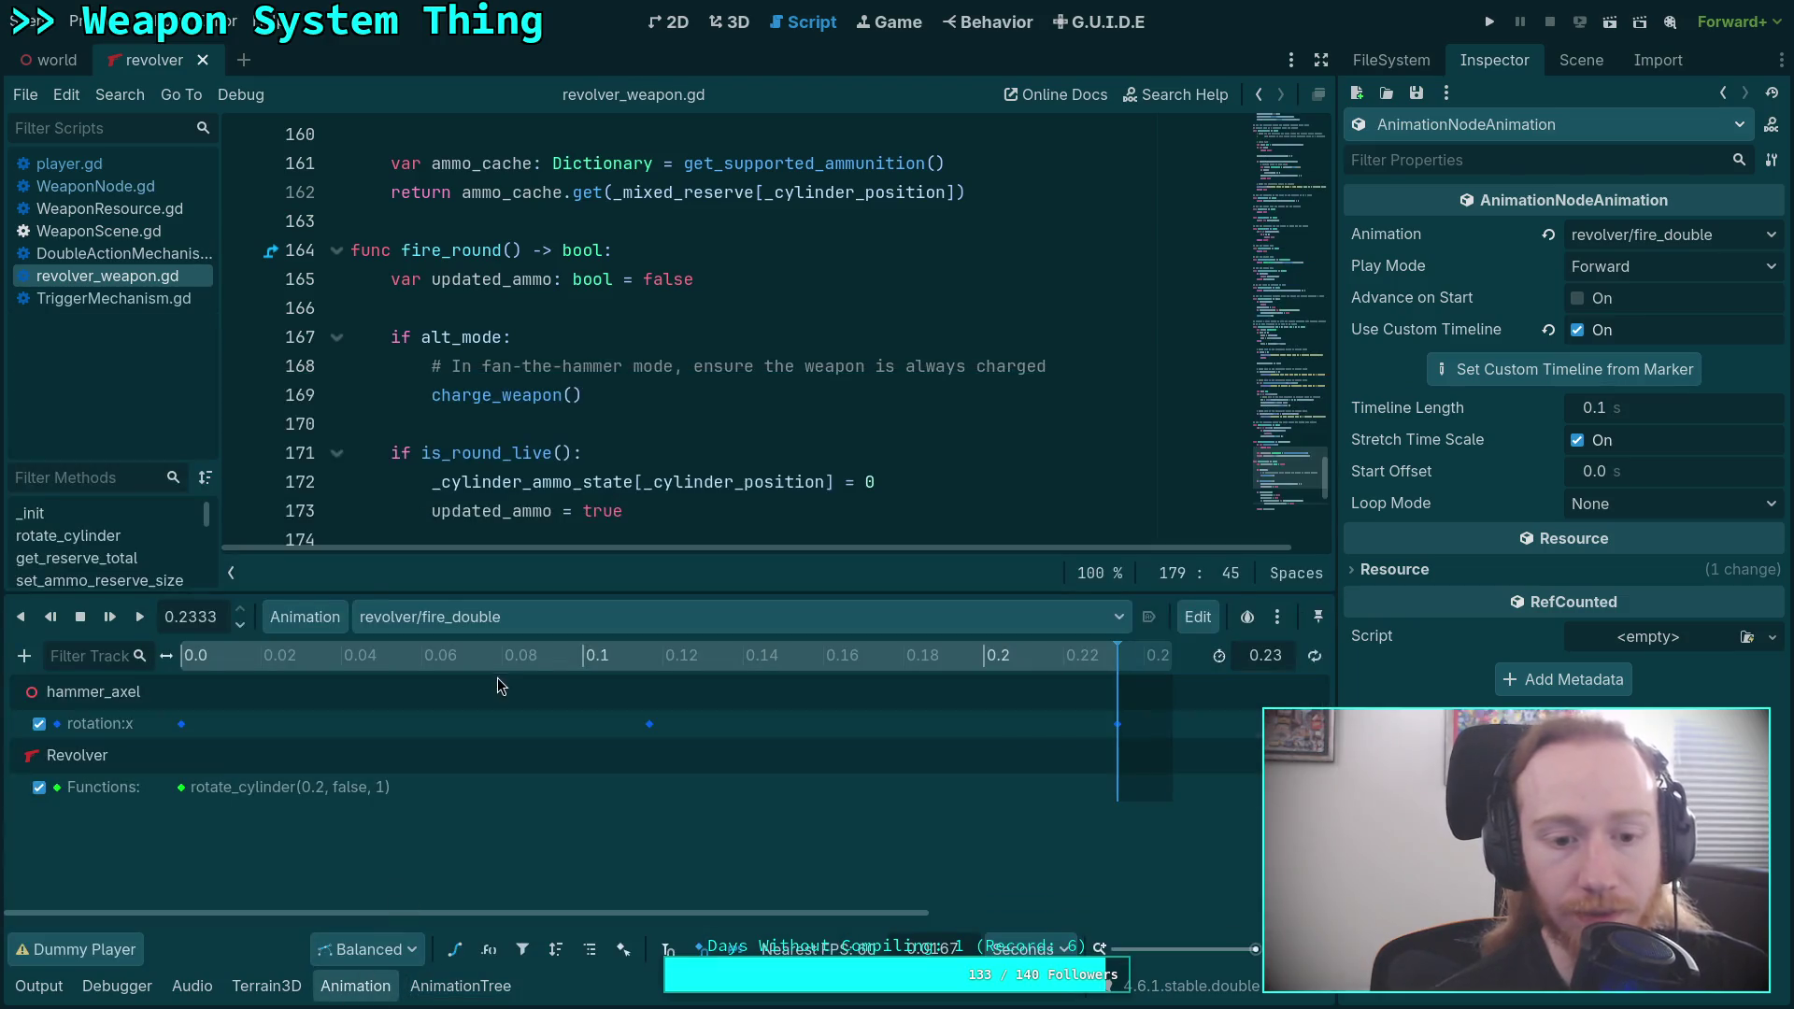
Compare fire_empty with fire_double, scrubbing fire_double to 0.22 s and its end.
click(540, 621)
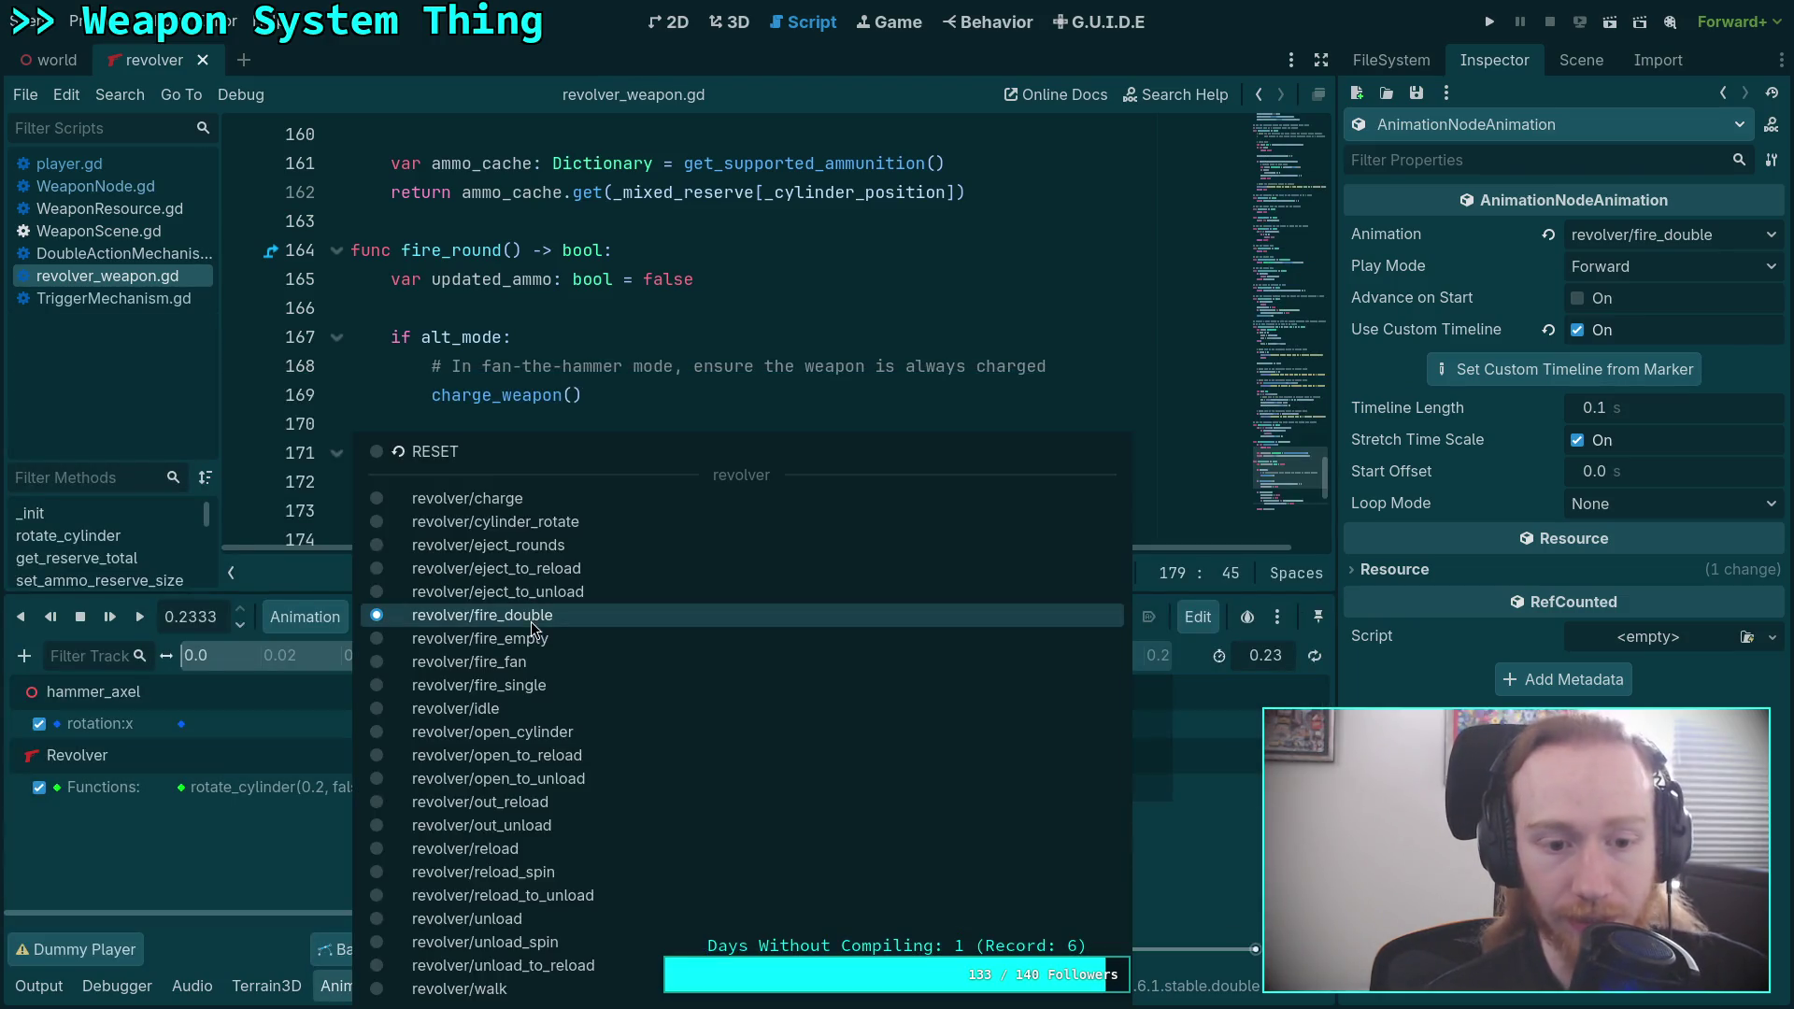
click(508, 621)
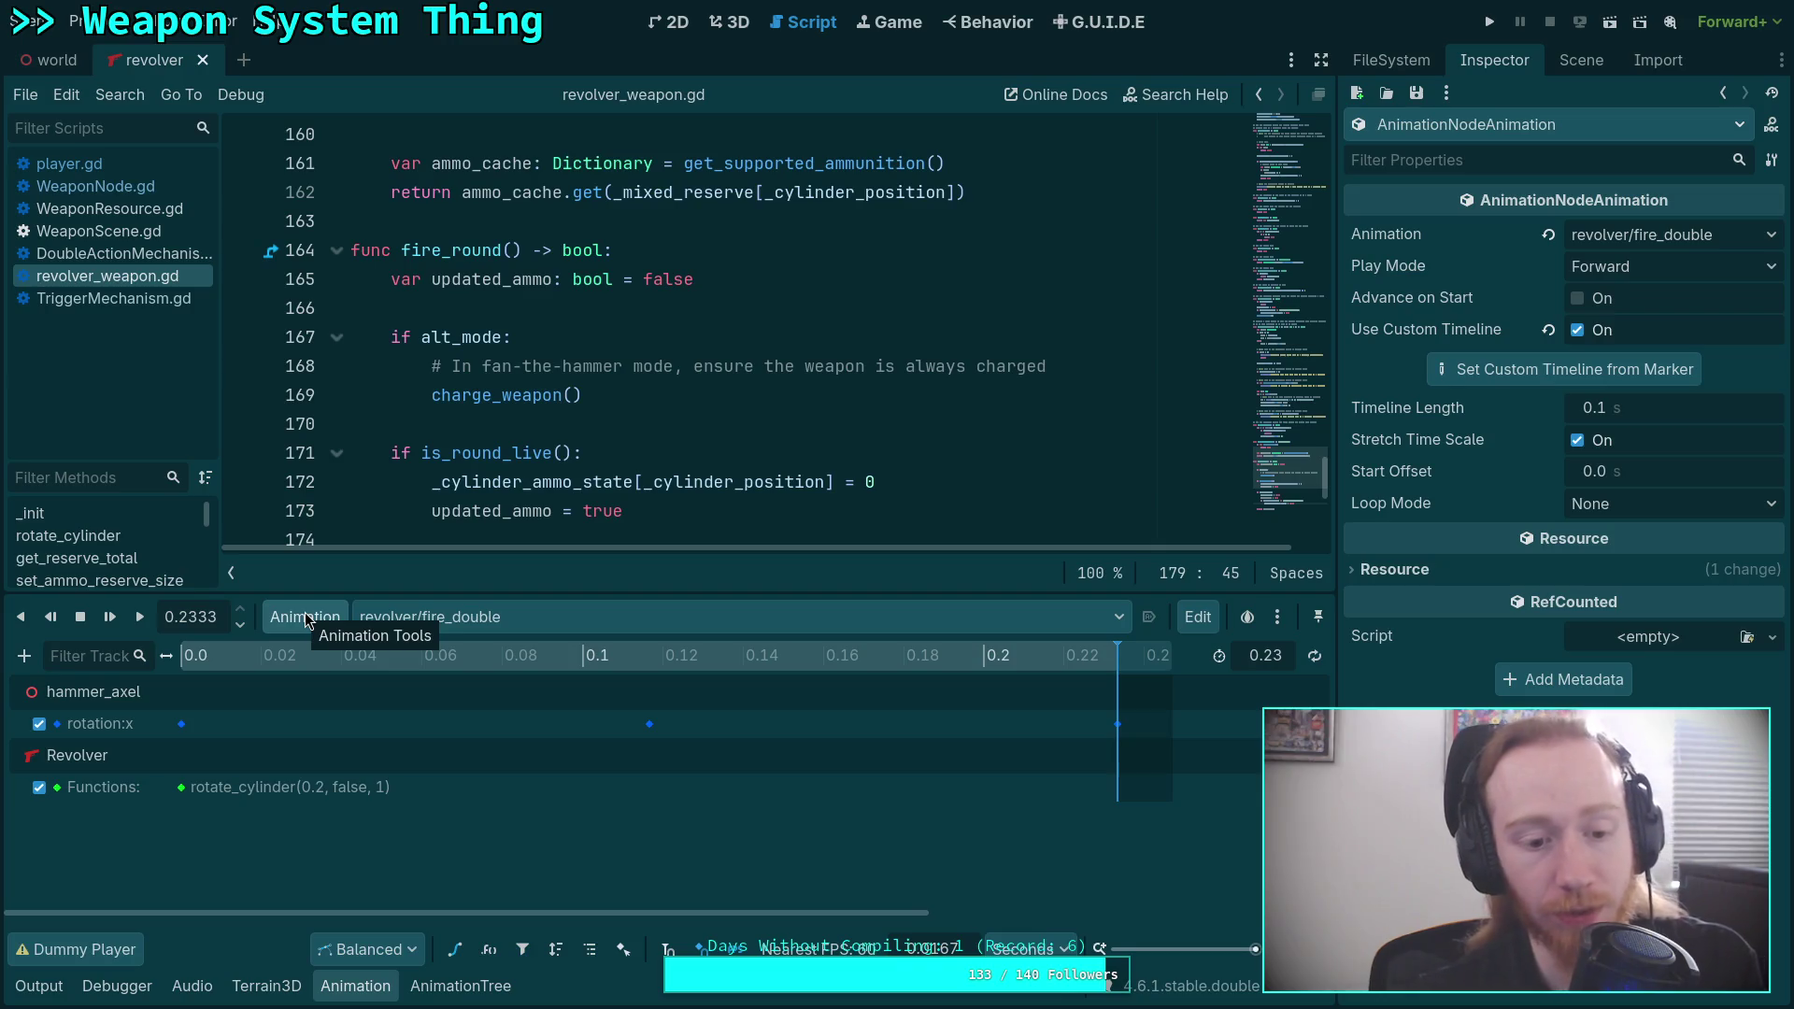
click(497, 615)
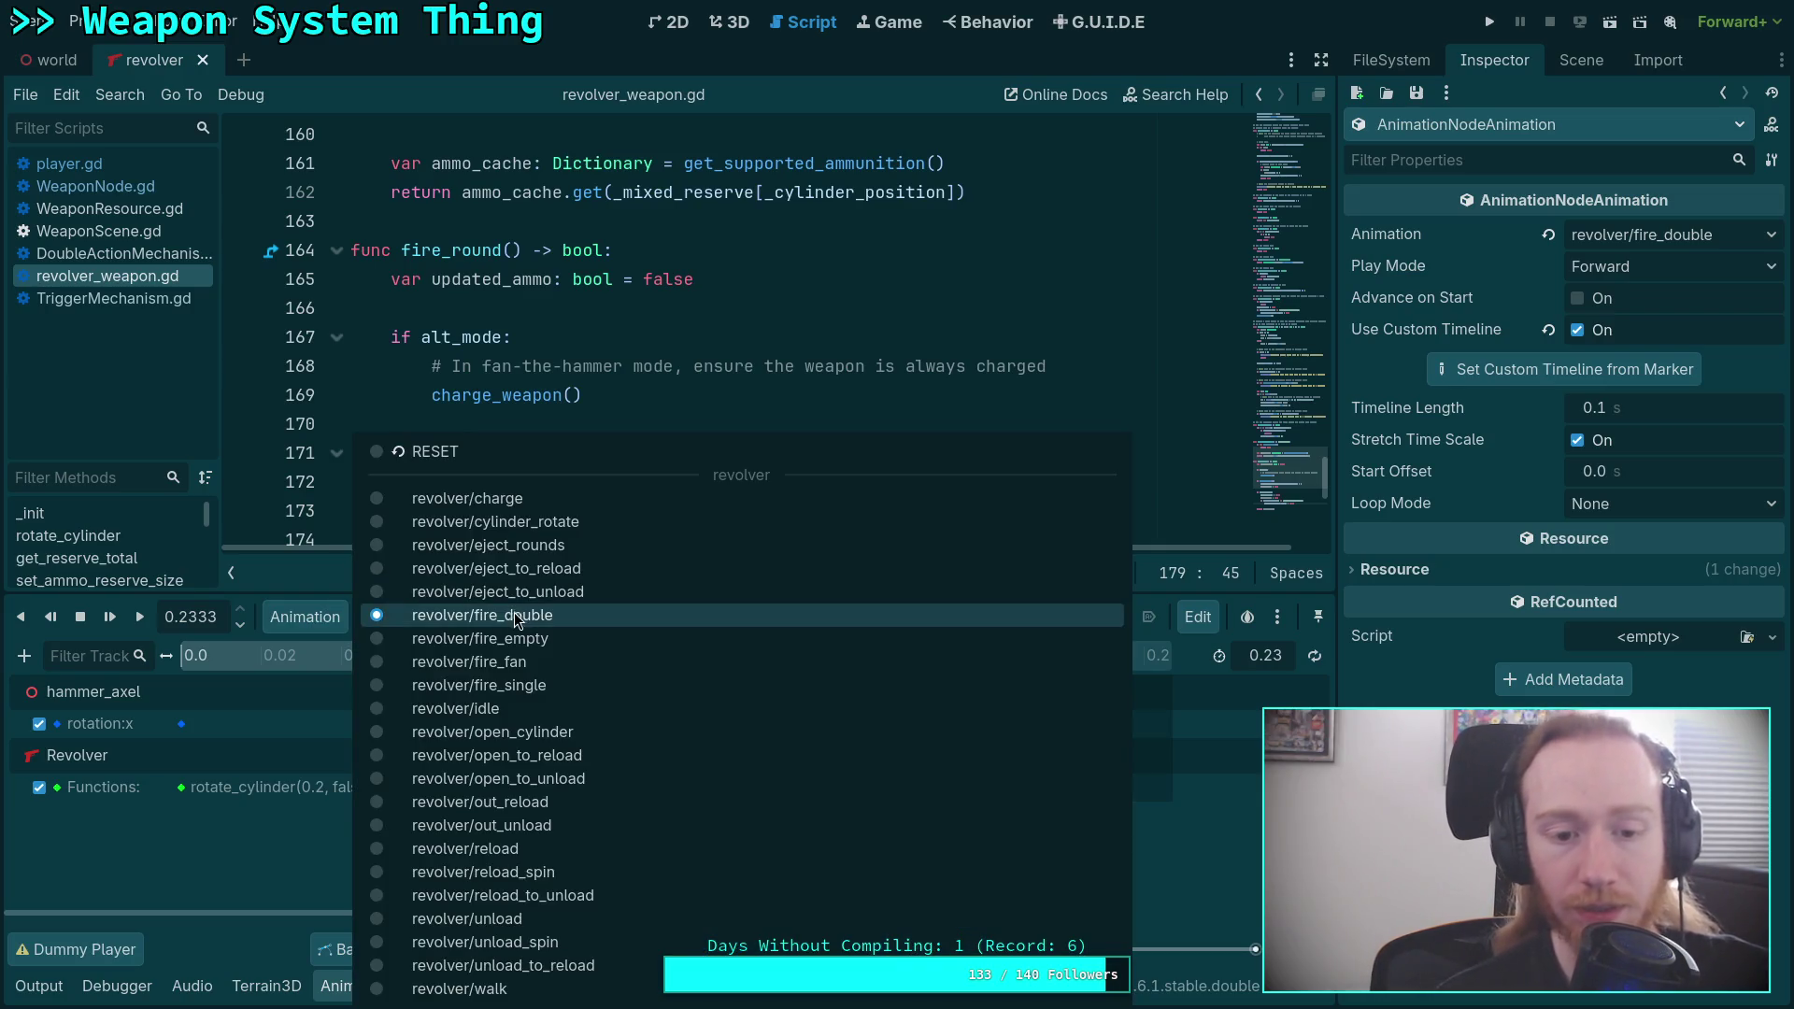
click(523, 638)
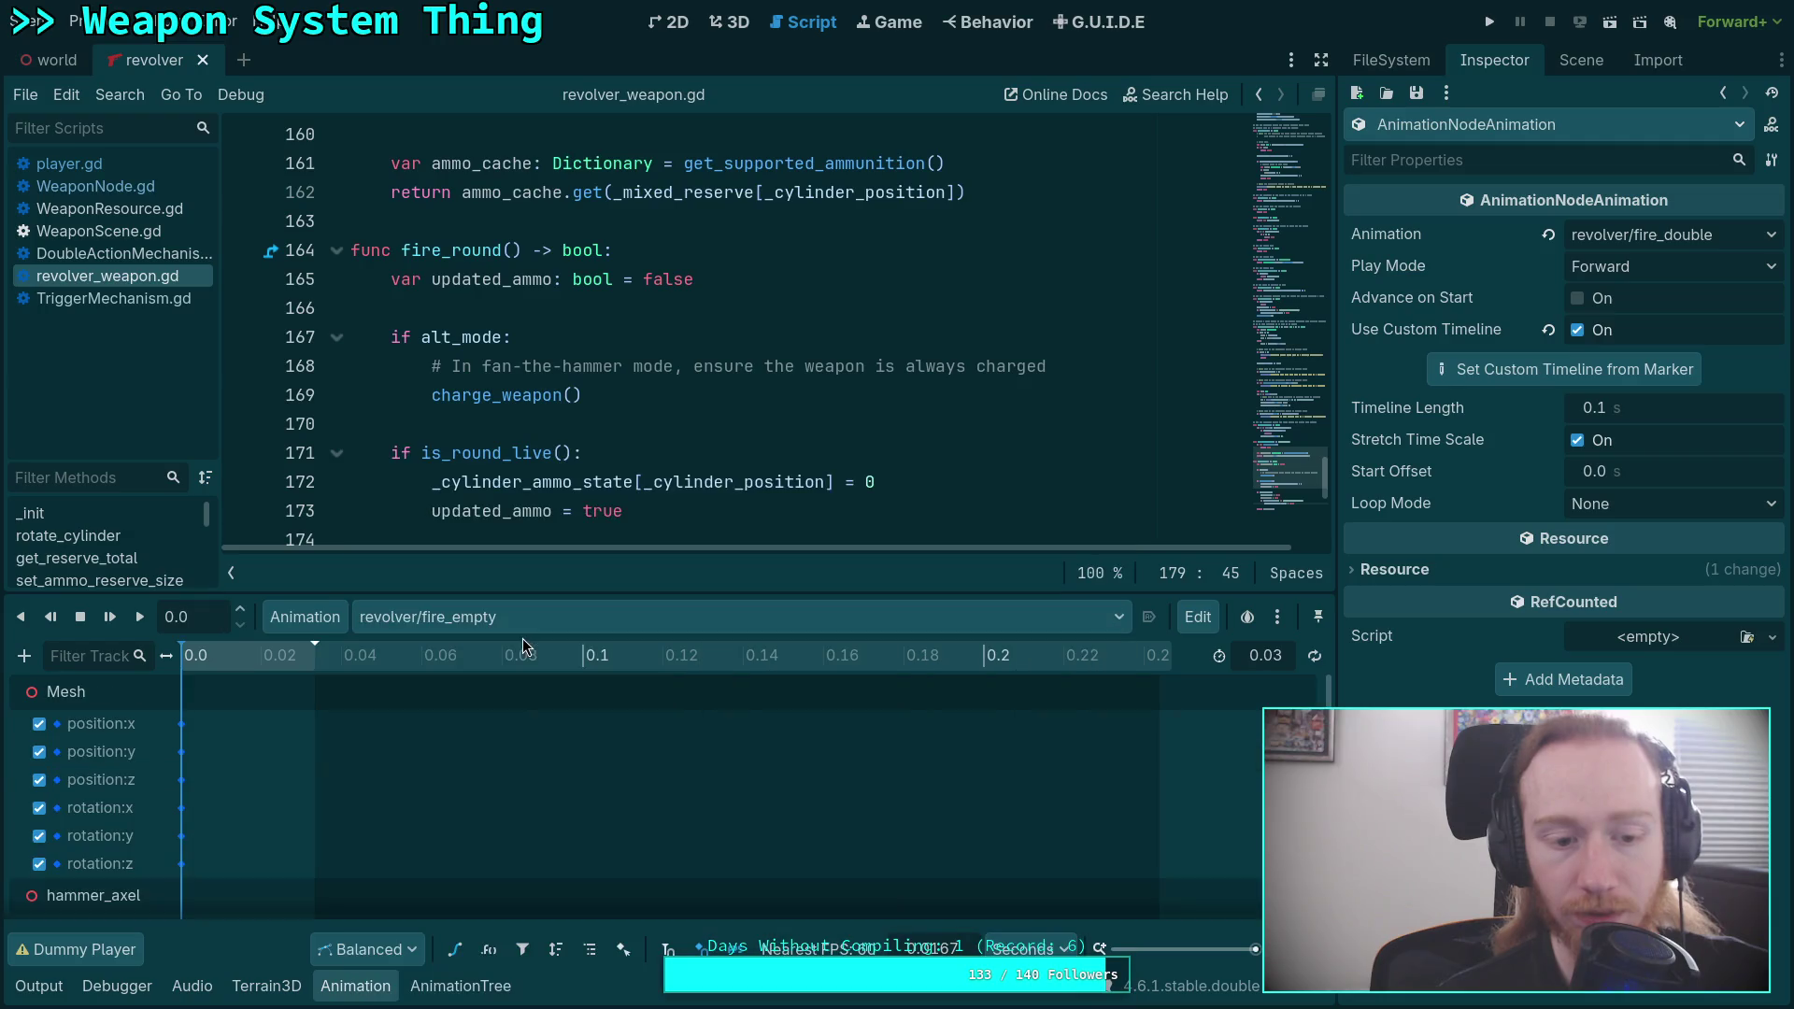
click(514, 620)
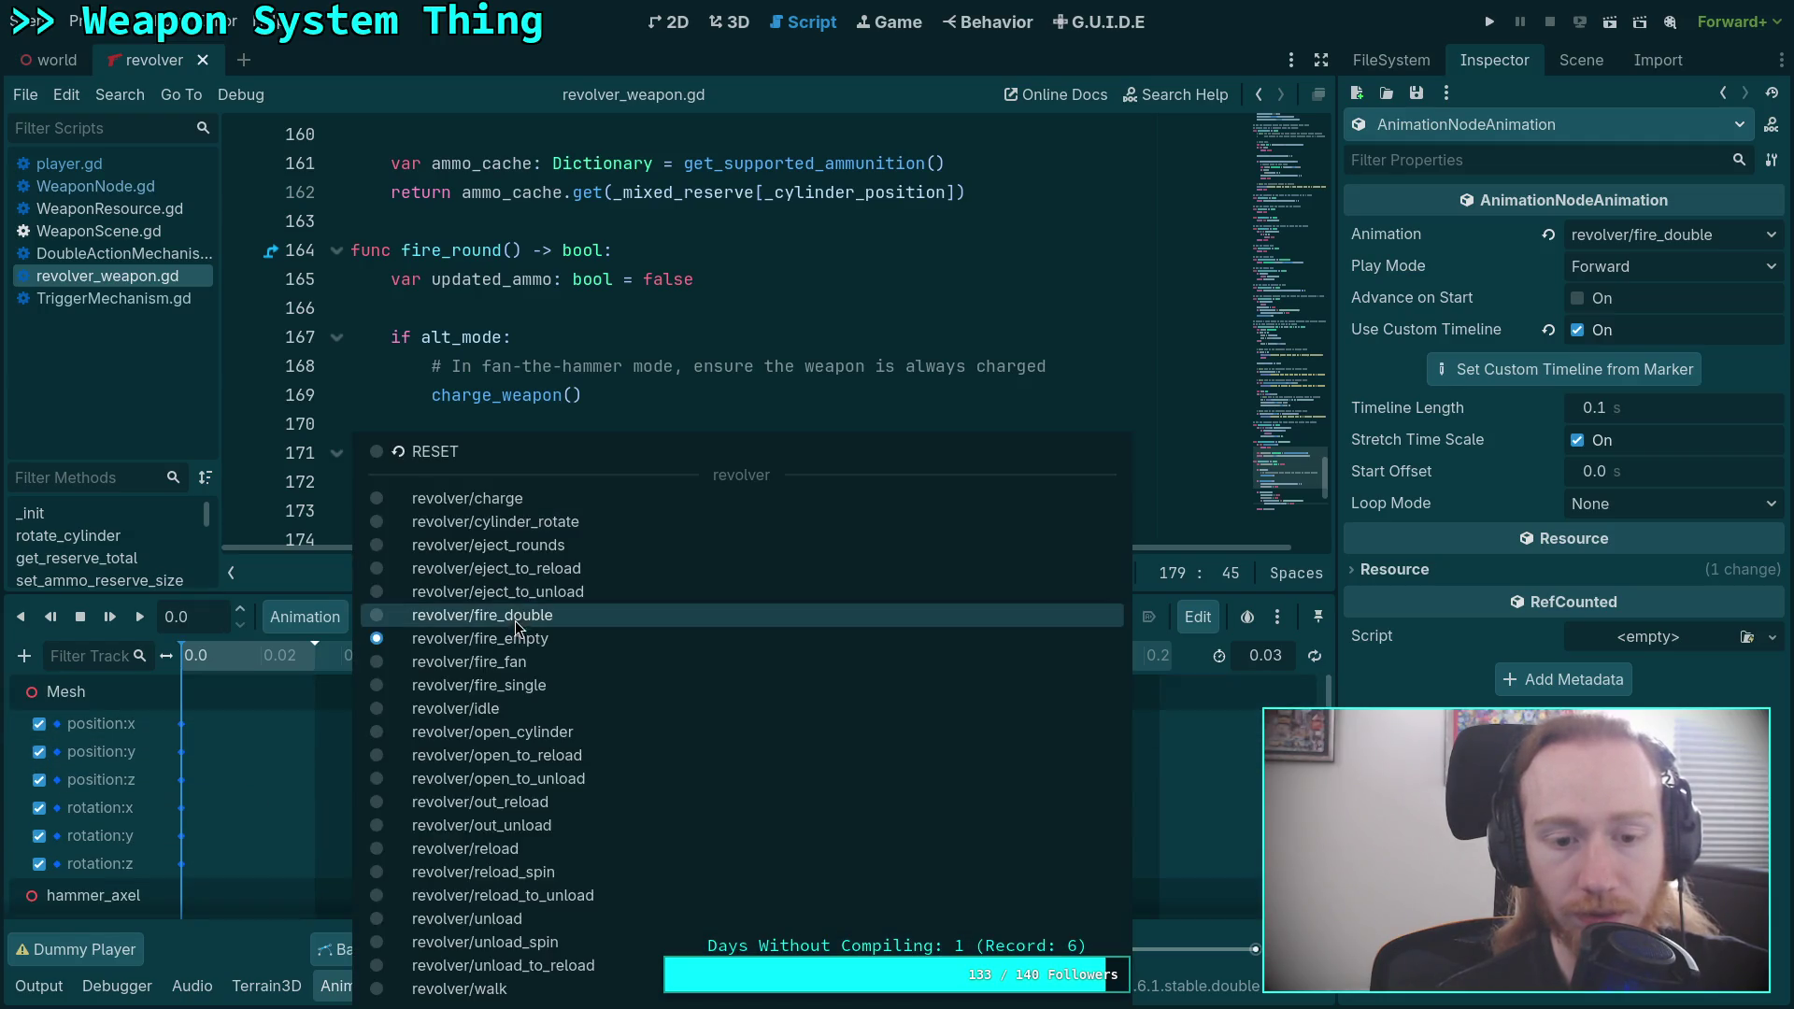
click(525, 615)
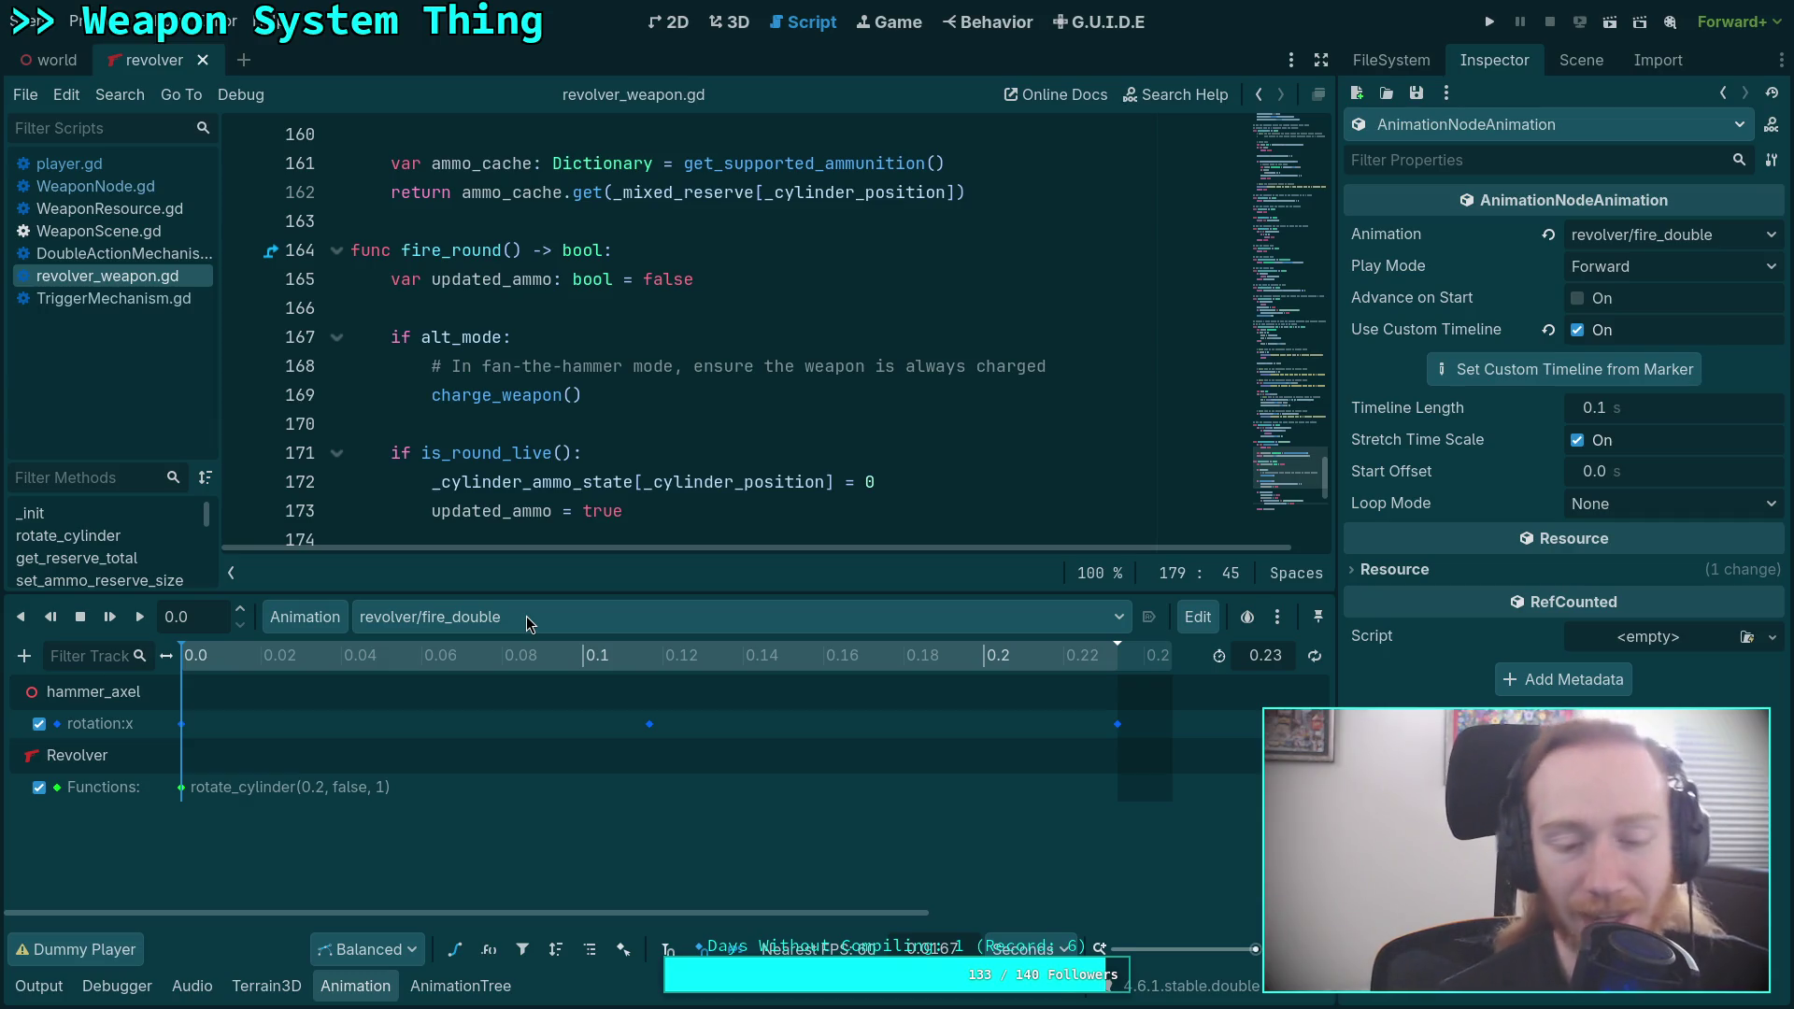
drag(884, 659, 1063, 664)
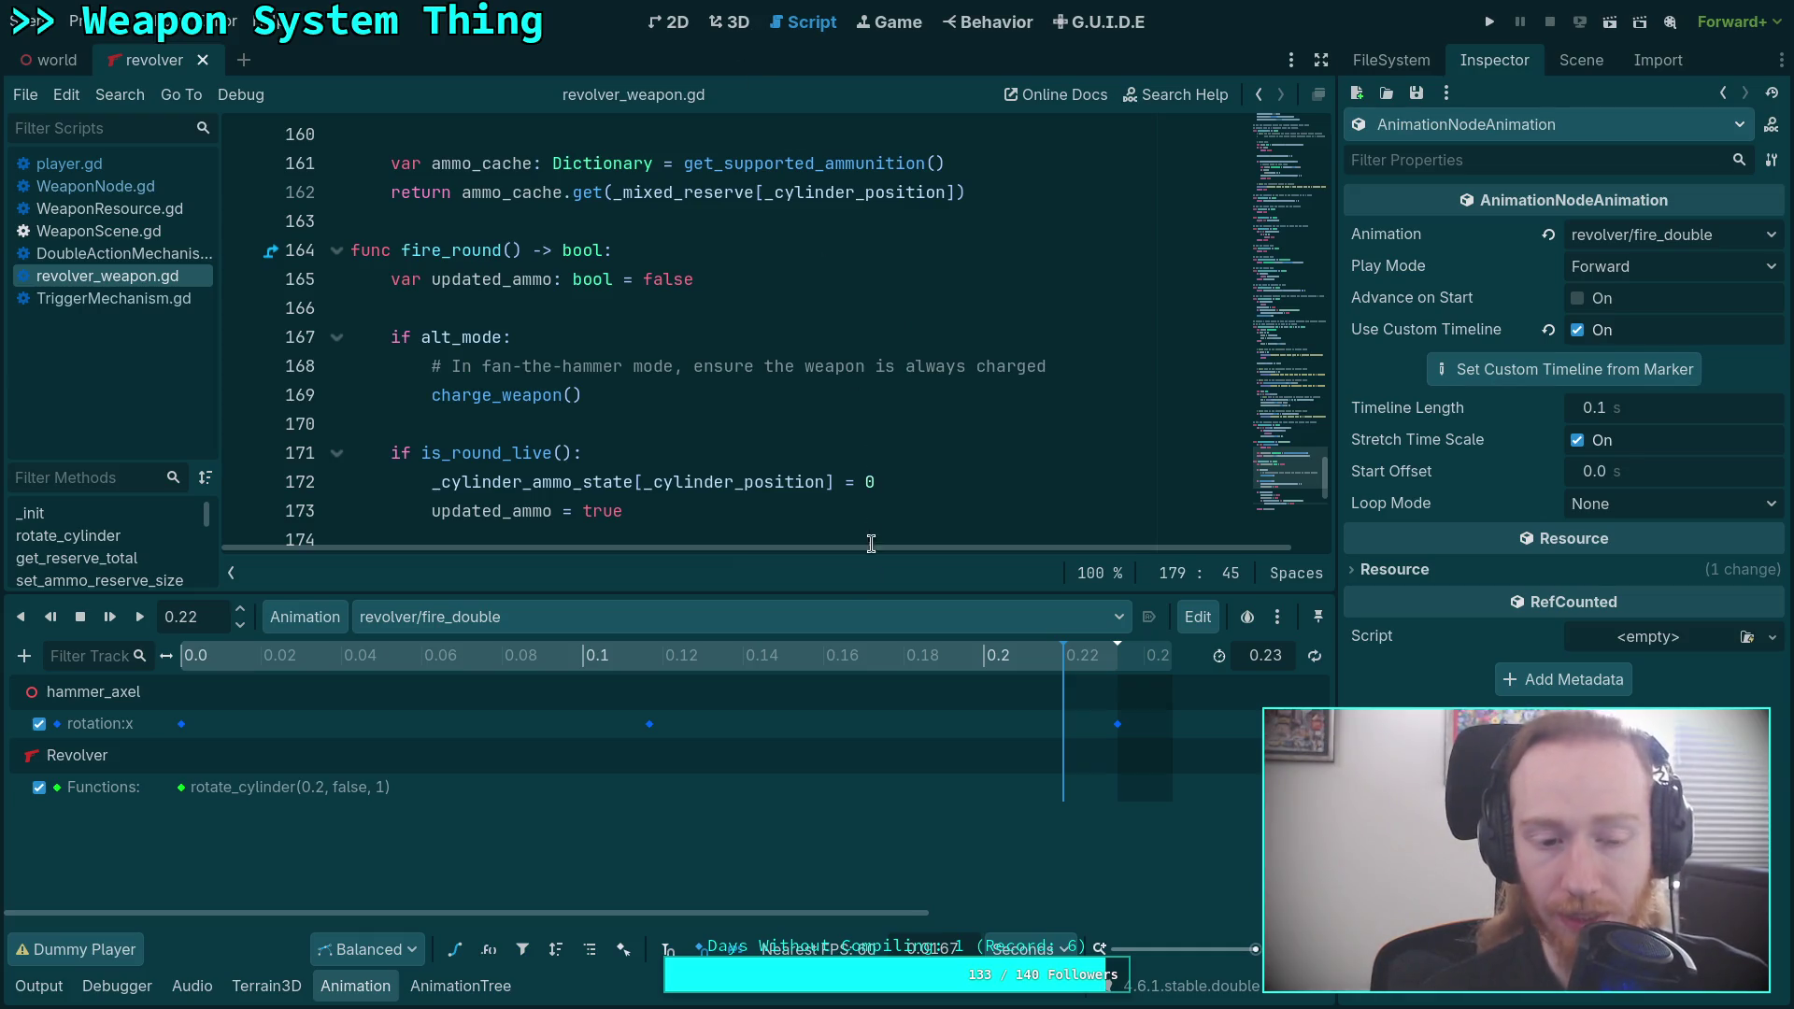
drag(1084, 655, 1208, 682)
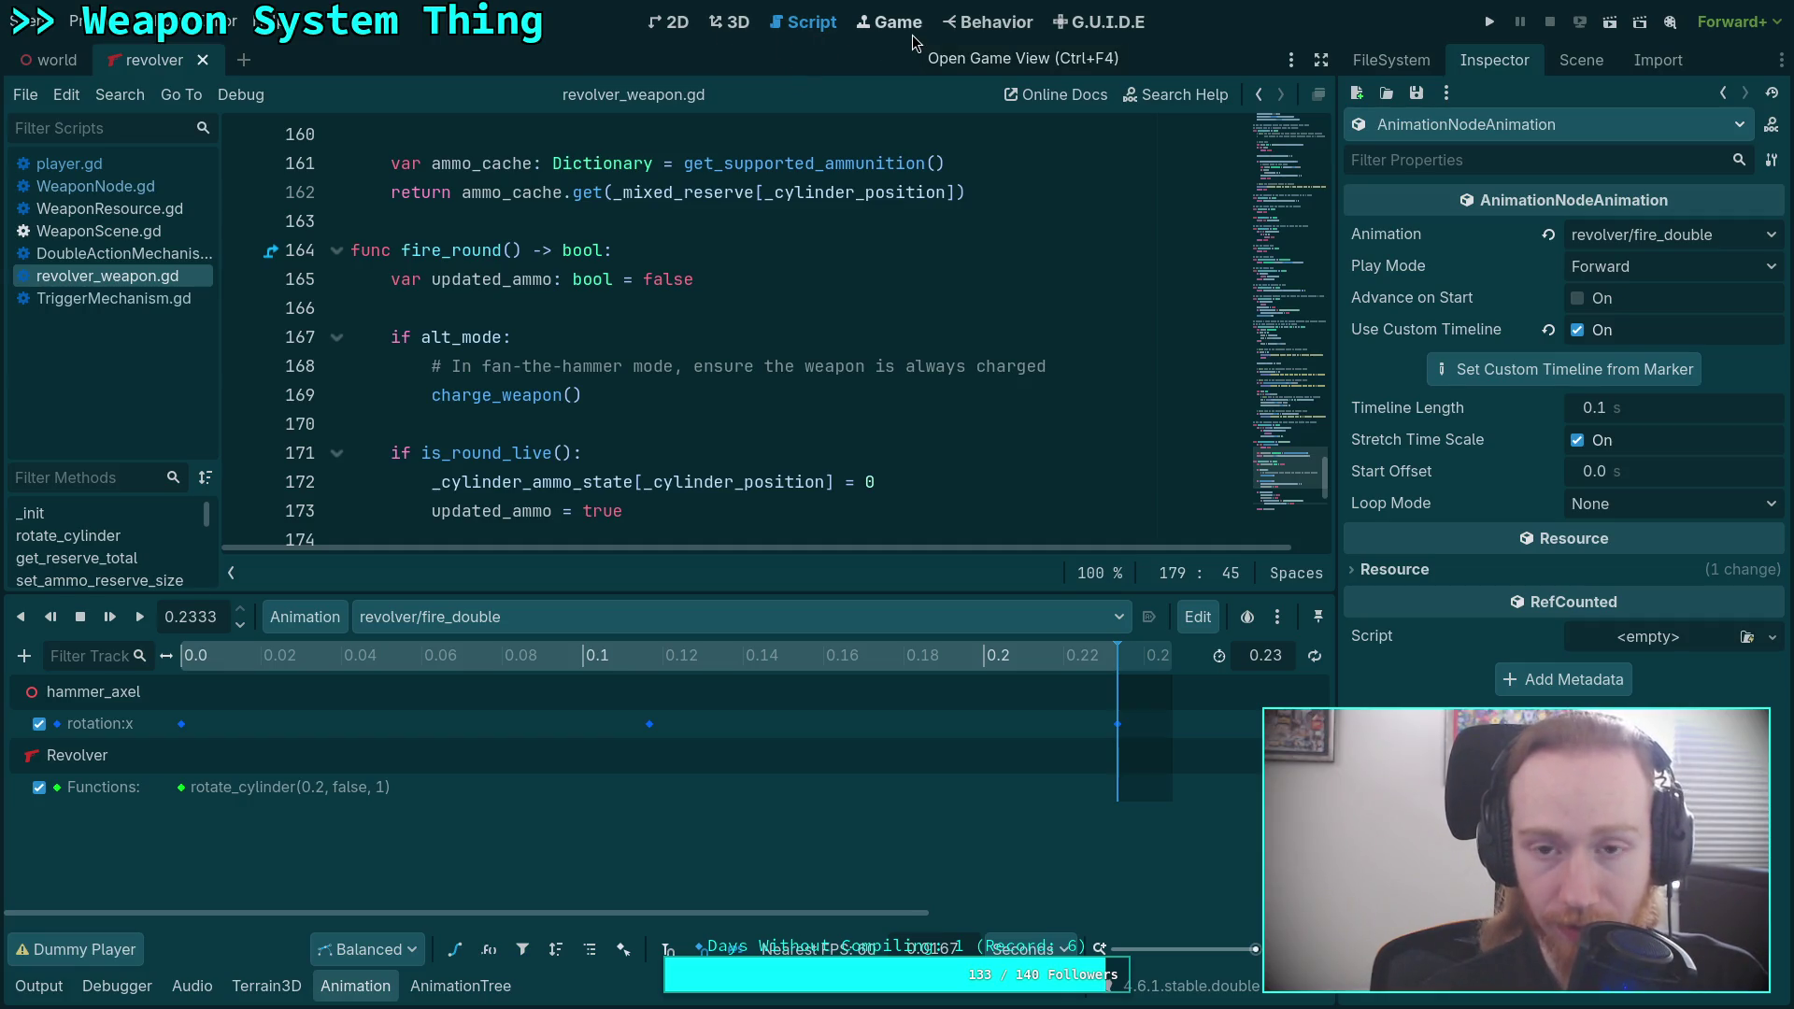
click(687, 620)
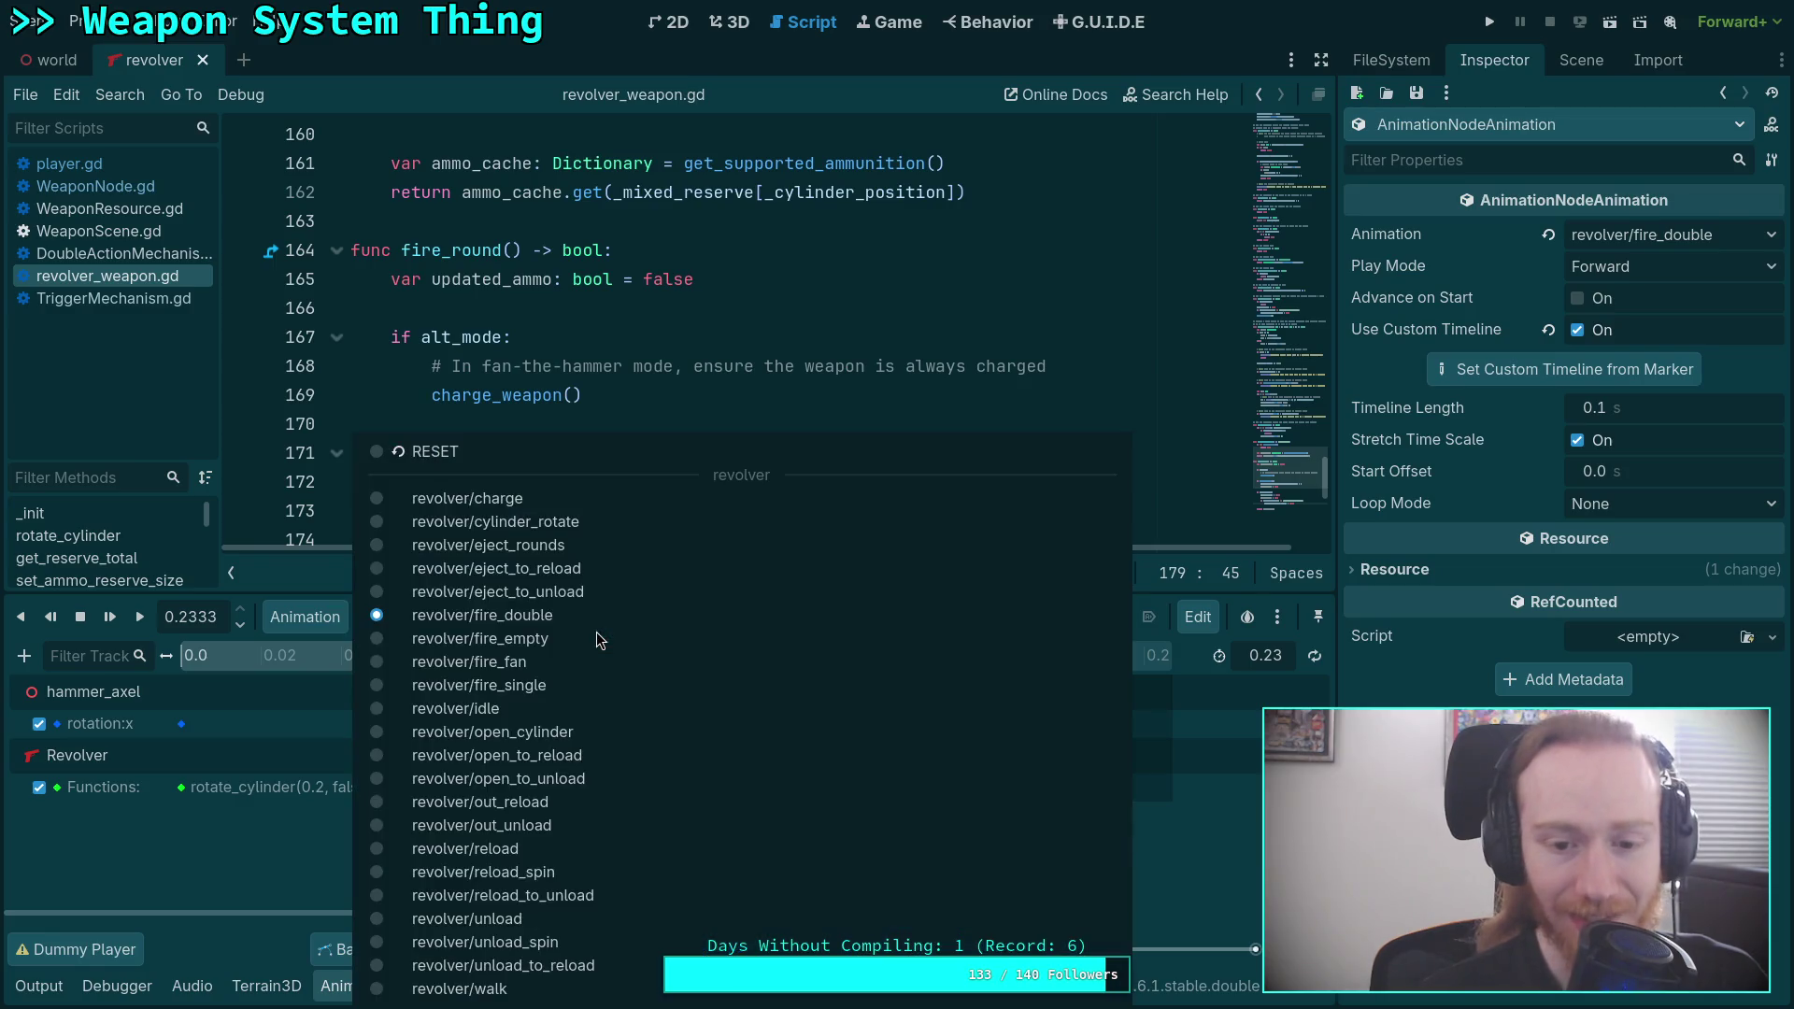
Duplicate the fire_double animation as a new animation named fan_charge.
click(304, 617)
click(305, 617)
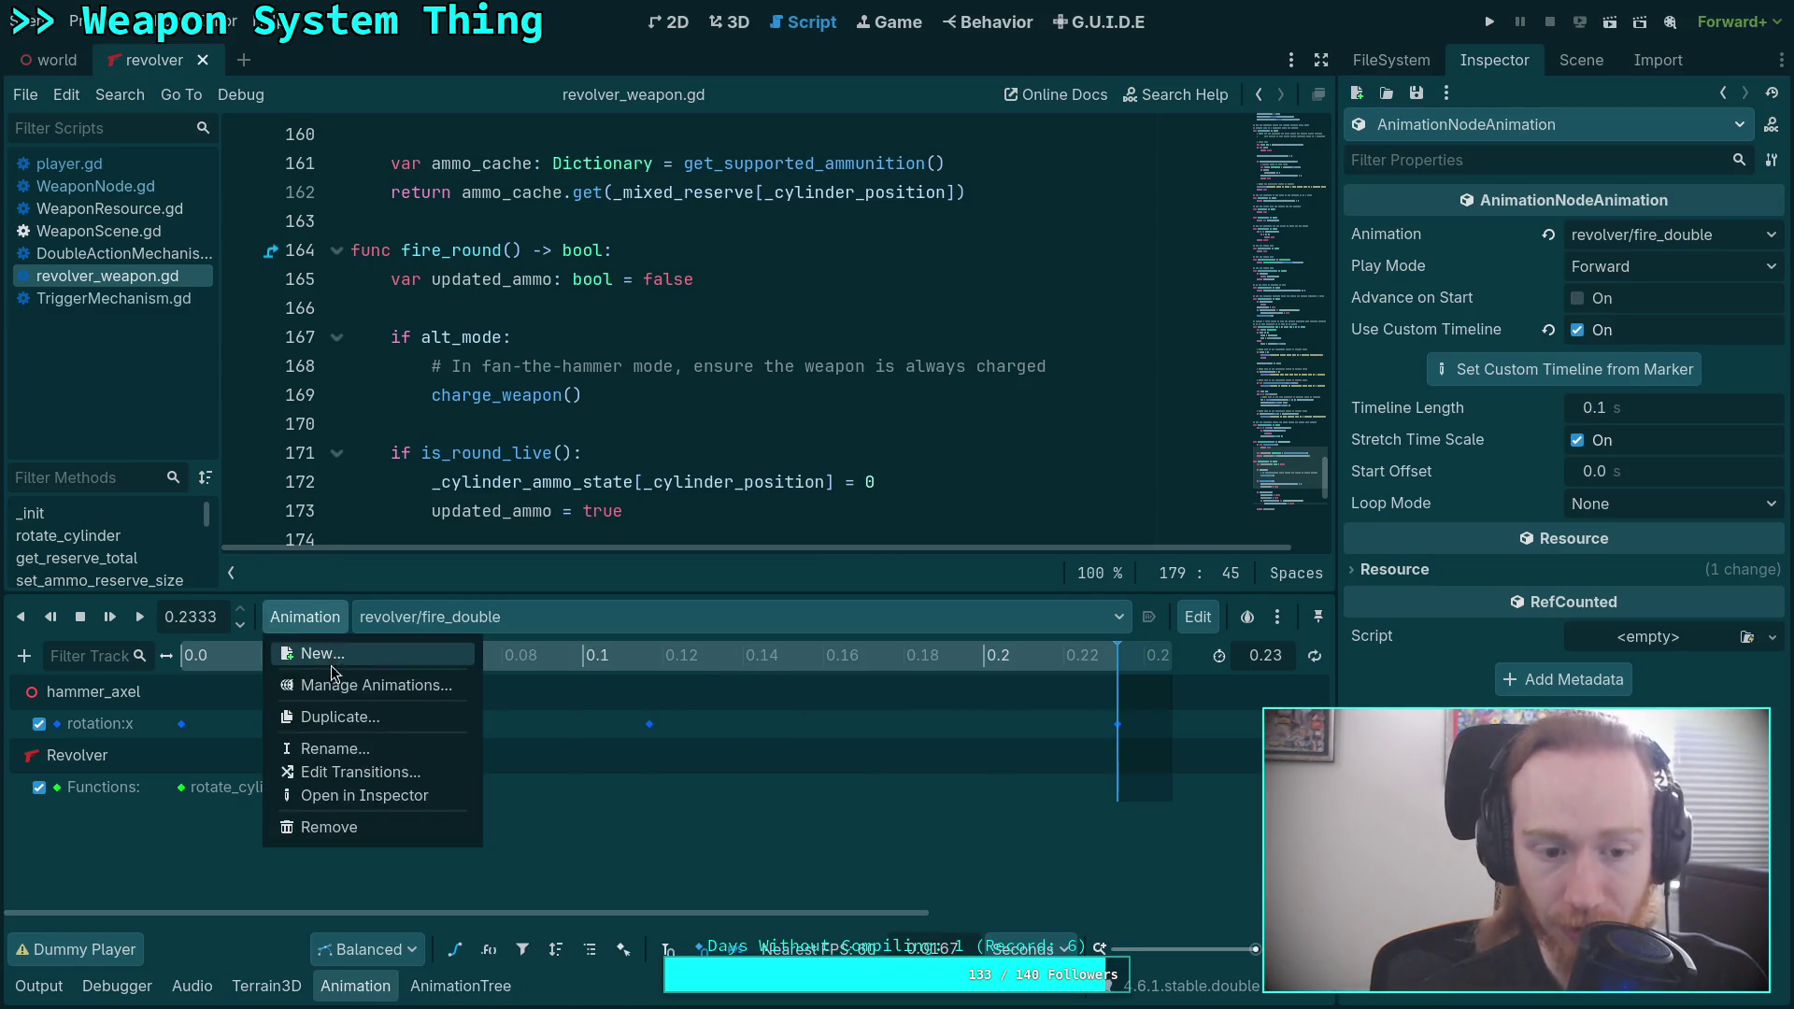
click(337, 717)
click(867, 503)
drag(866, 503, 768, 505)
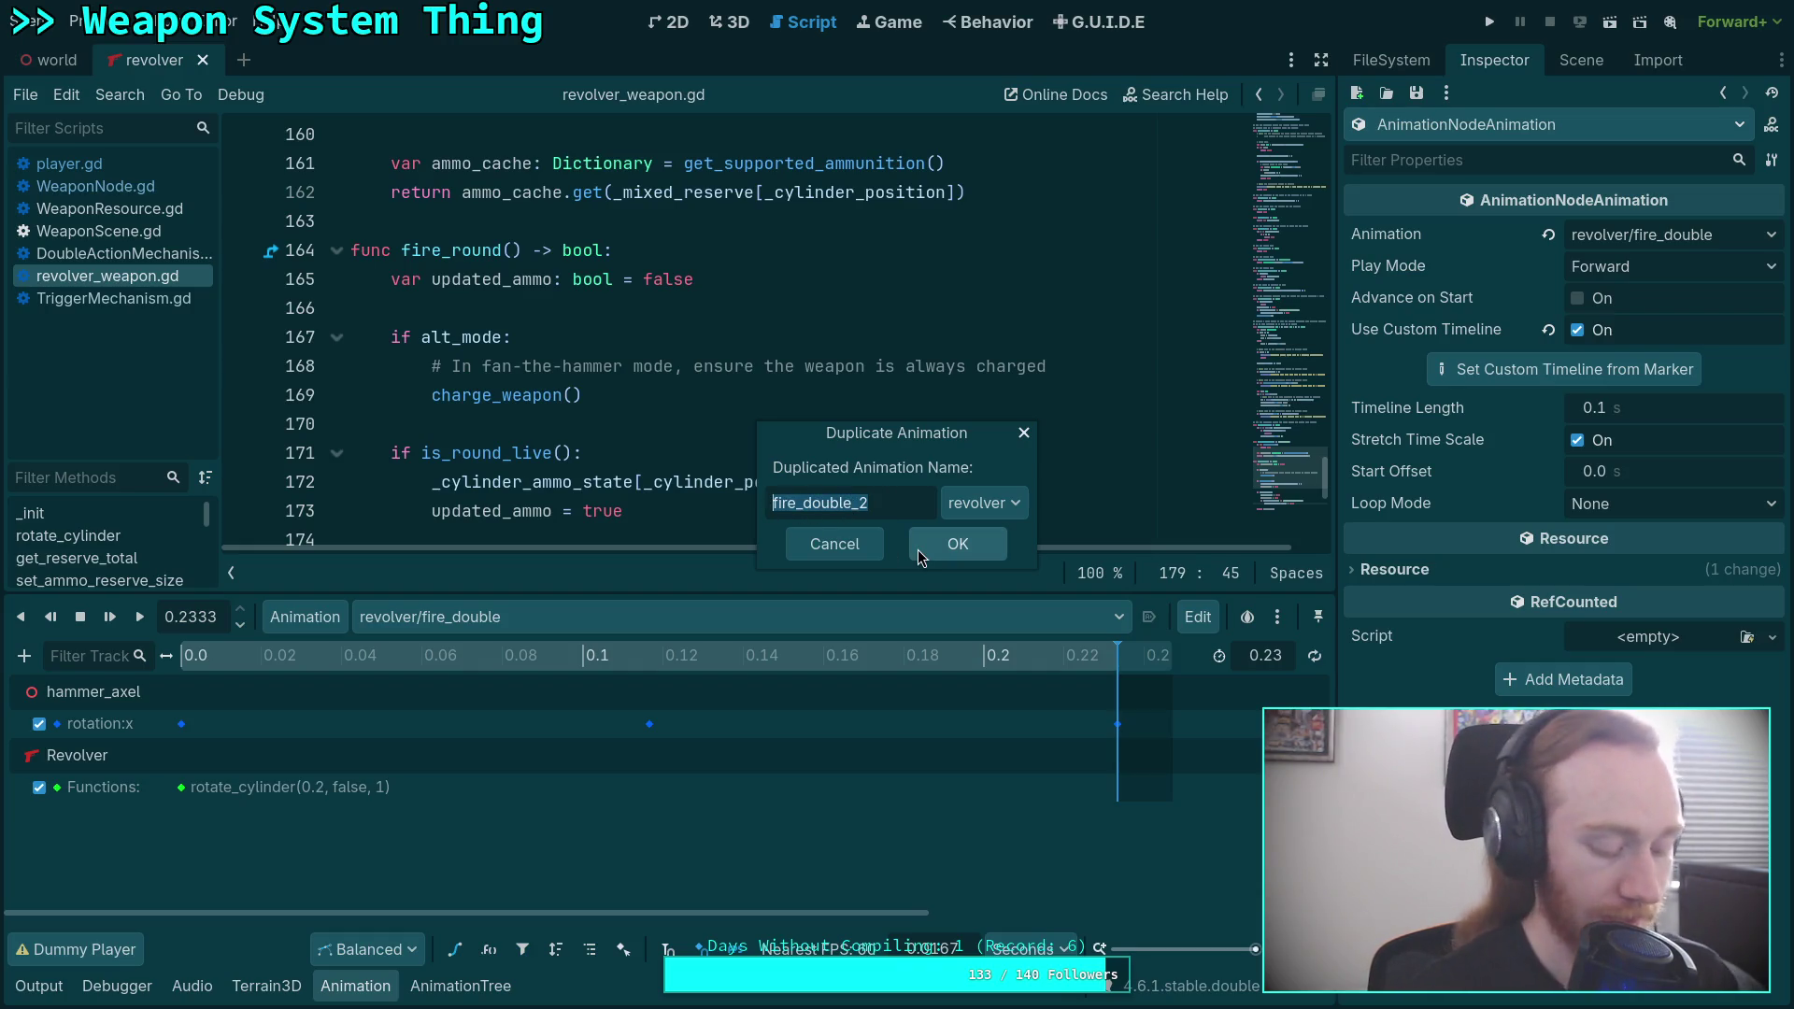
text(fan_charge)
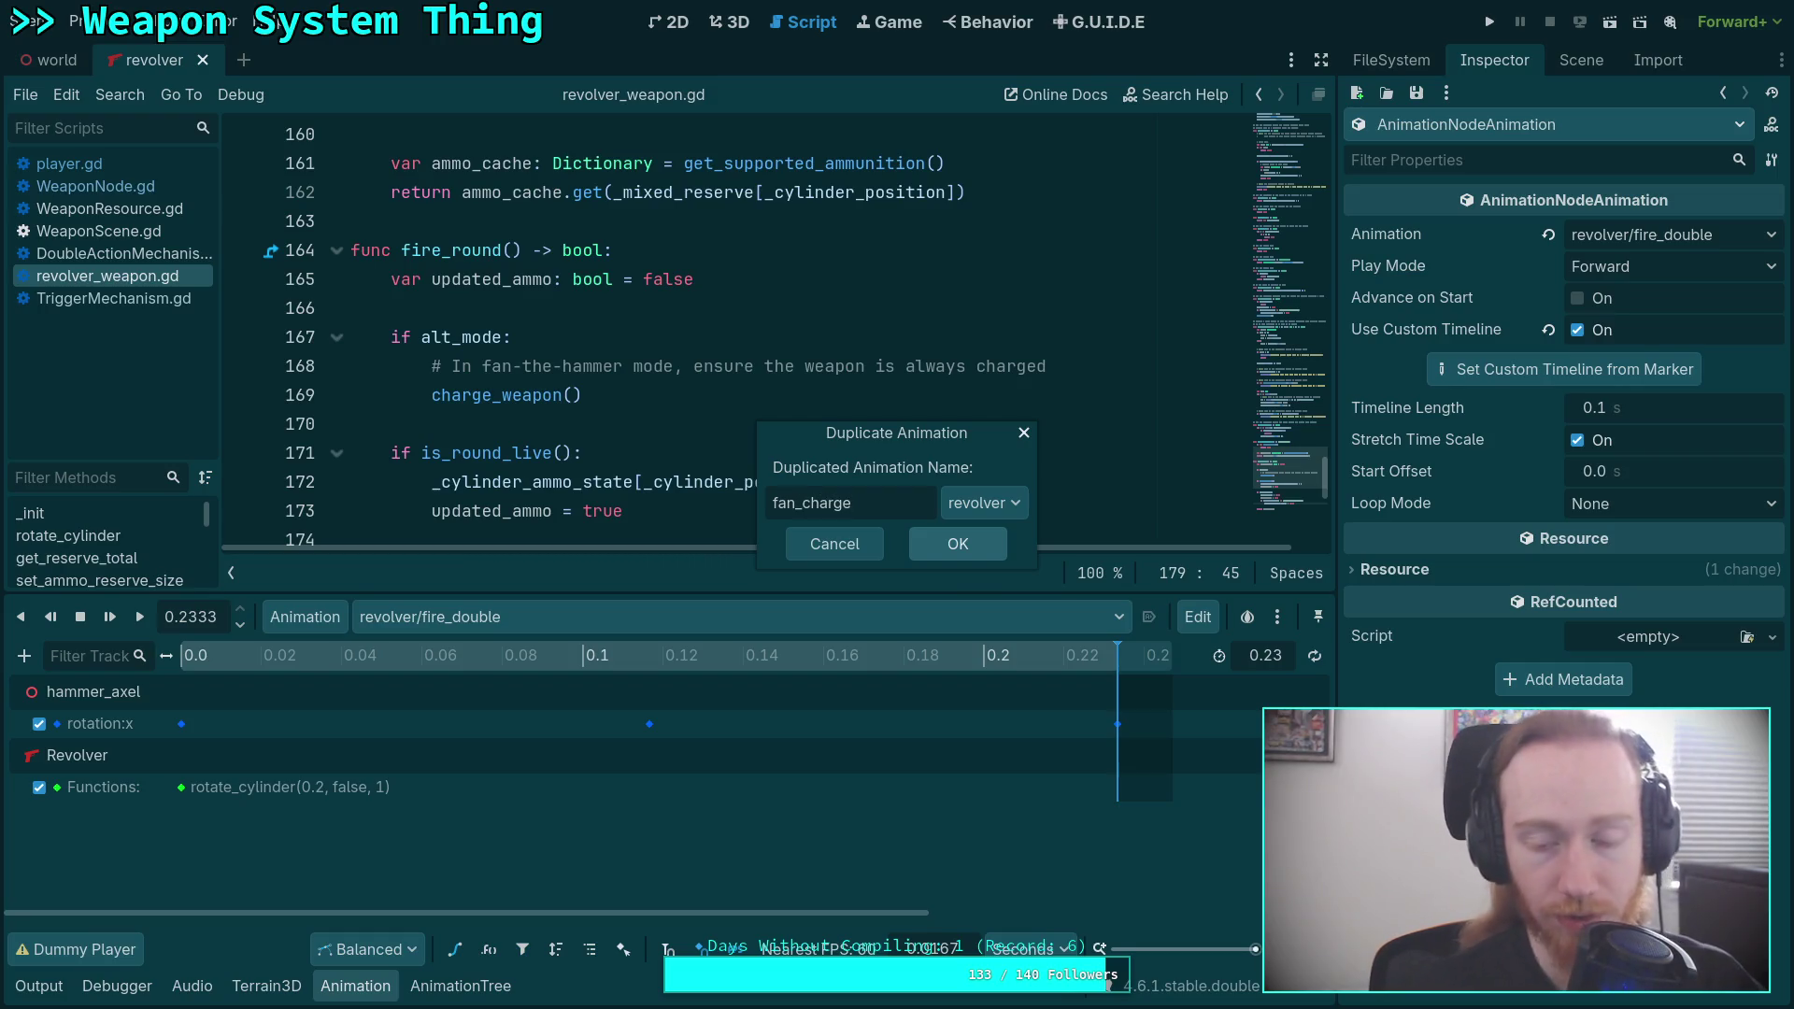
click(960, 545)
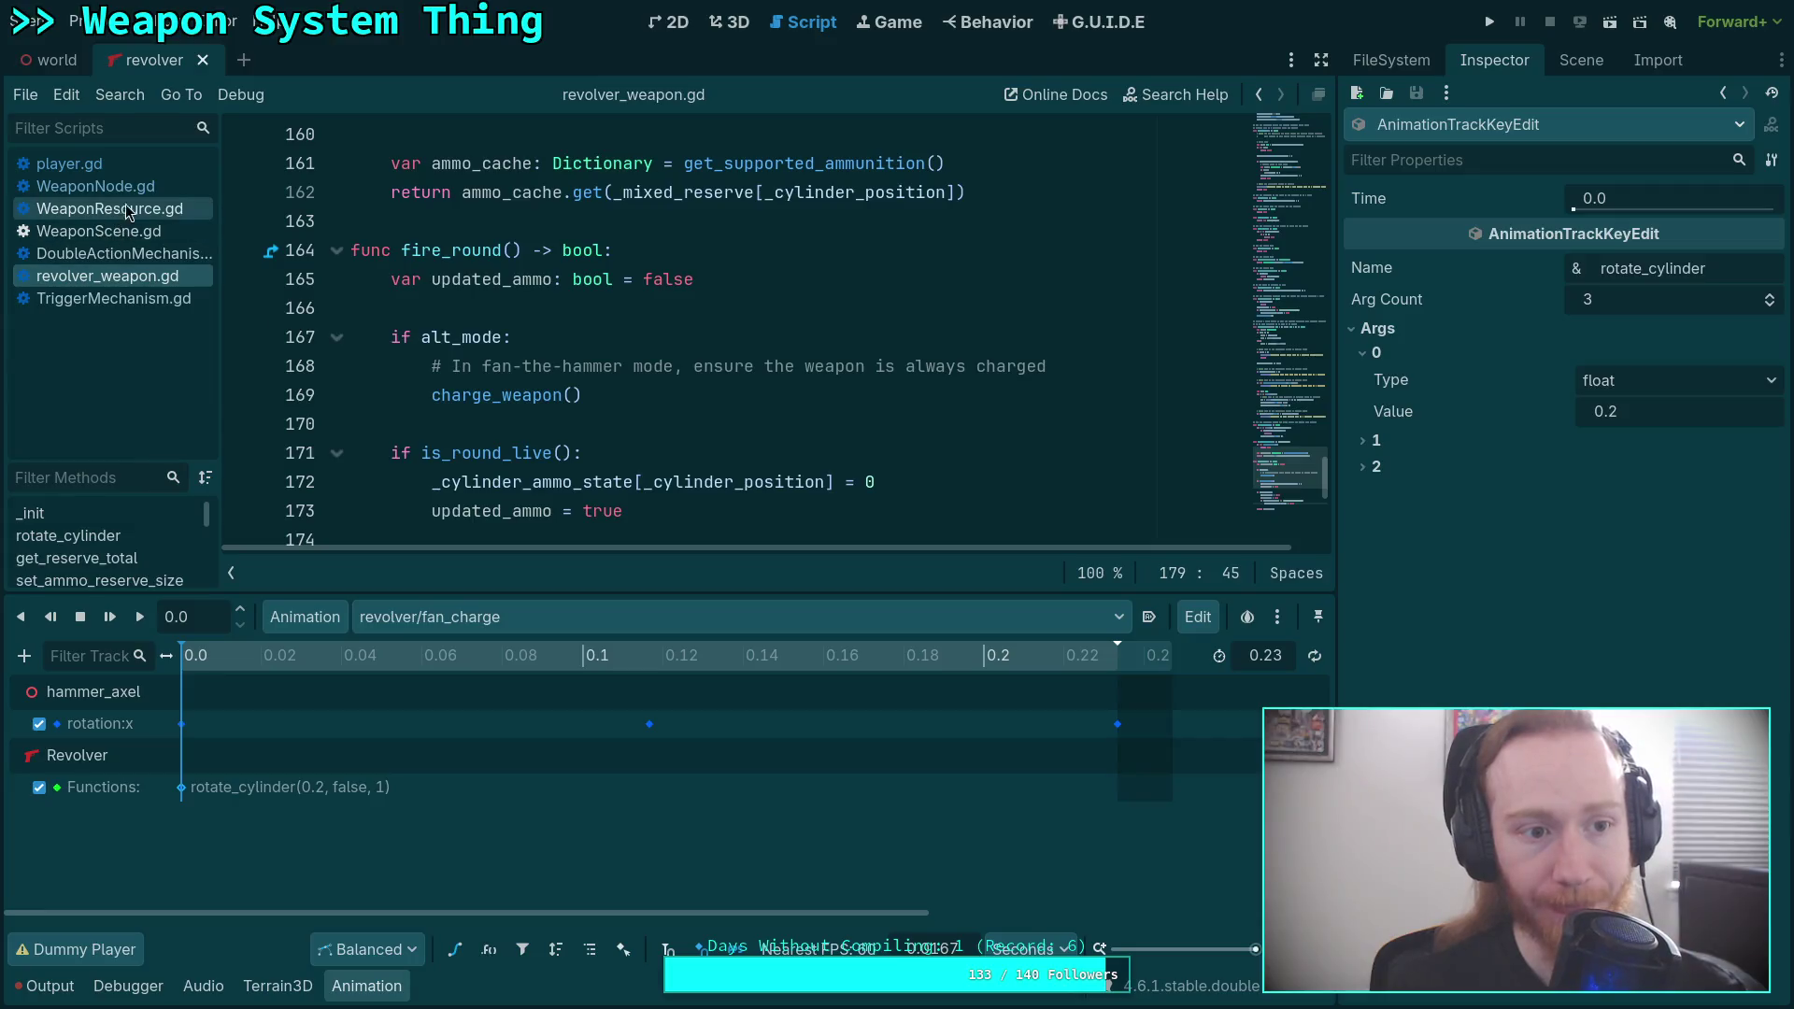
click(1385, 66)
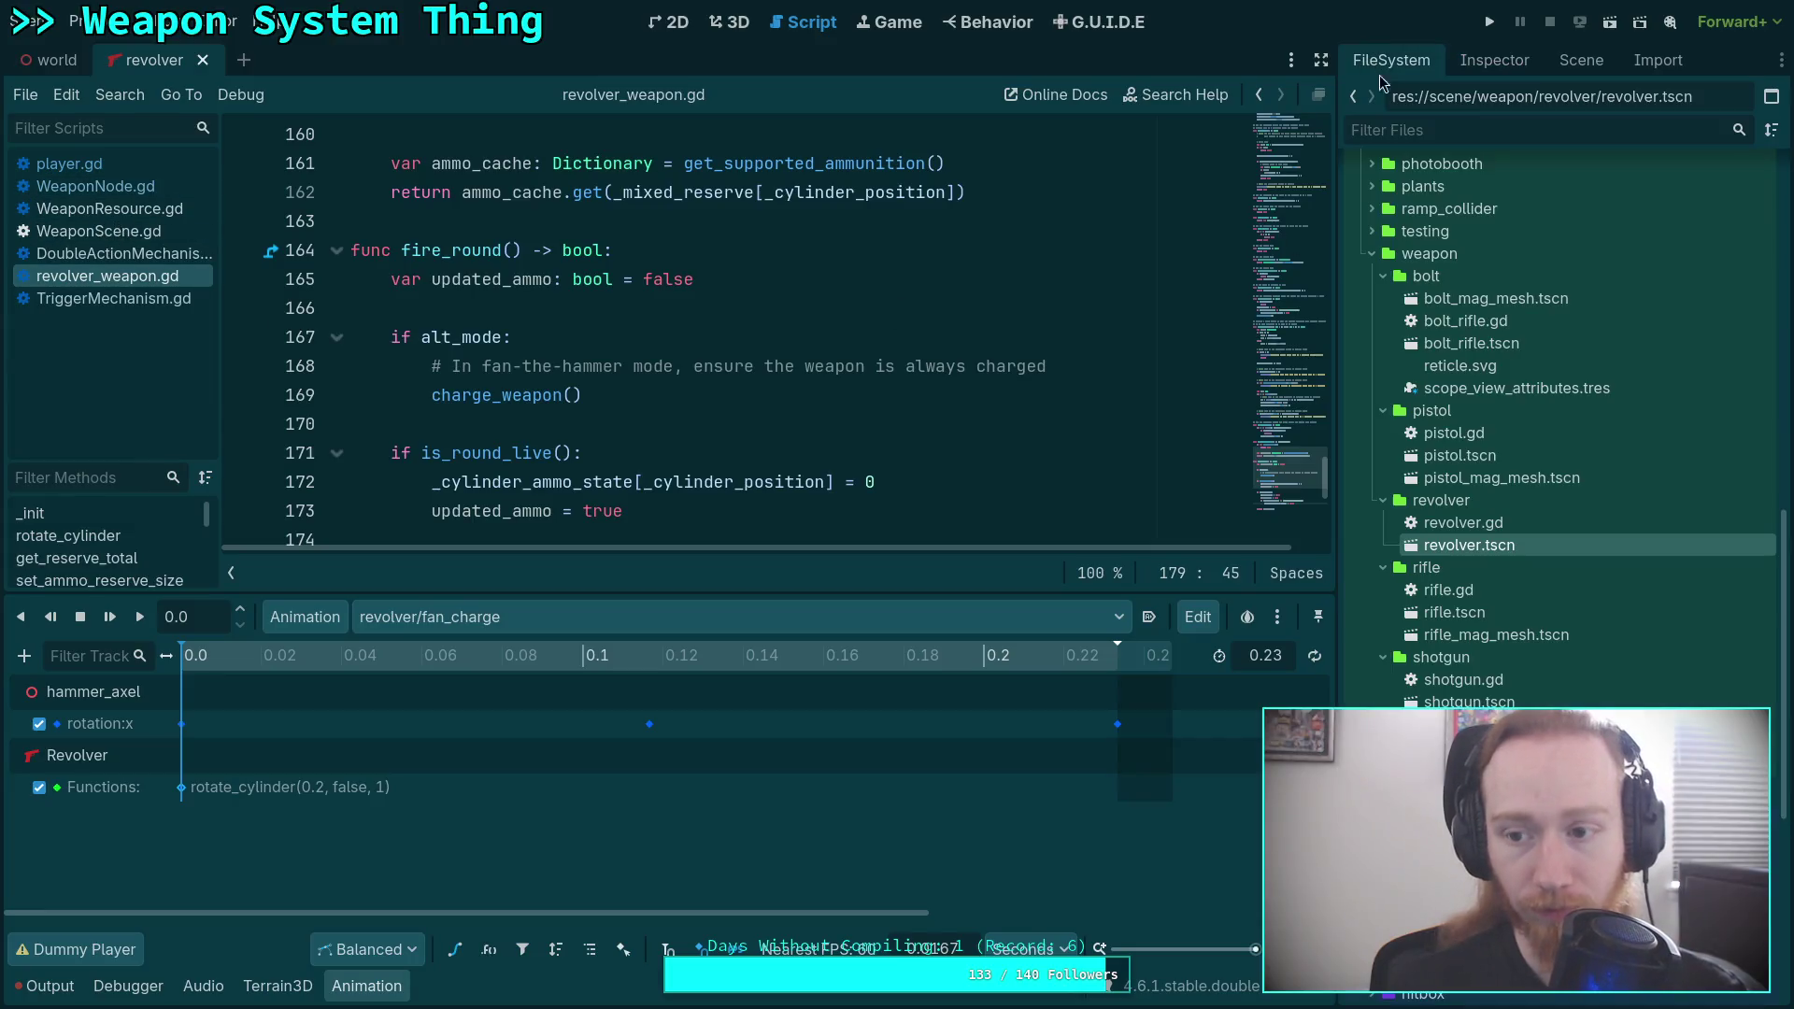
Read rotate_cylinder's parameters at line 464 of revolver.gd, then return to the 3D scene.
double_click(1508, 521)
scroll(965, 372, down, 10)
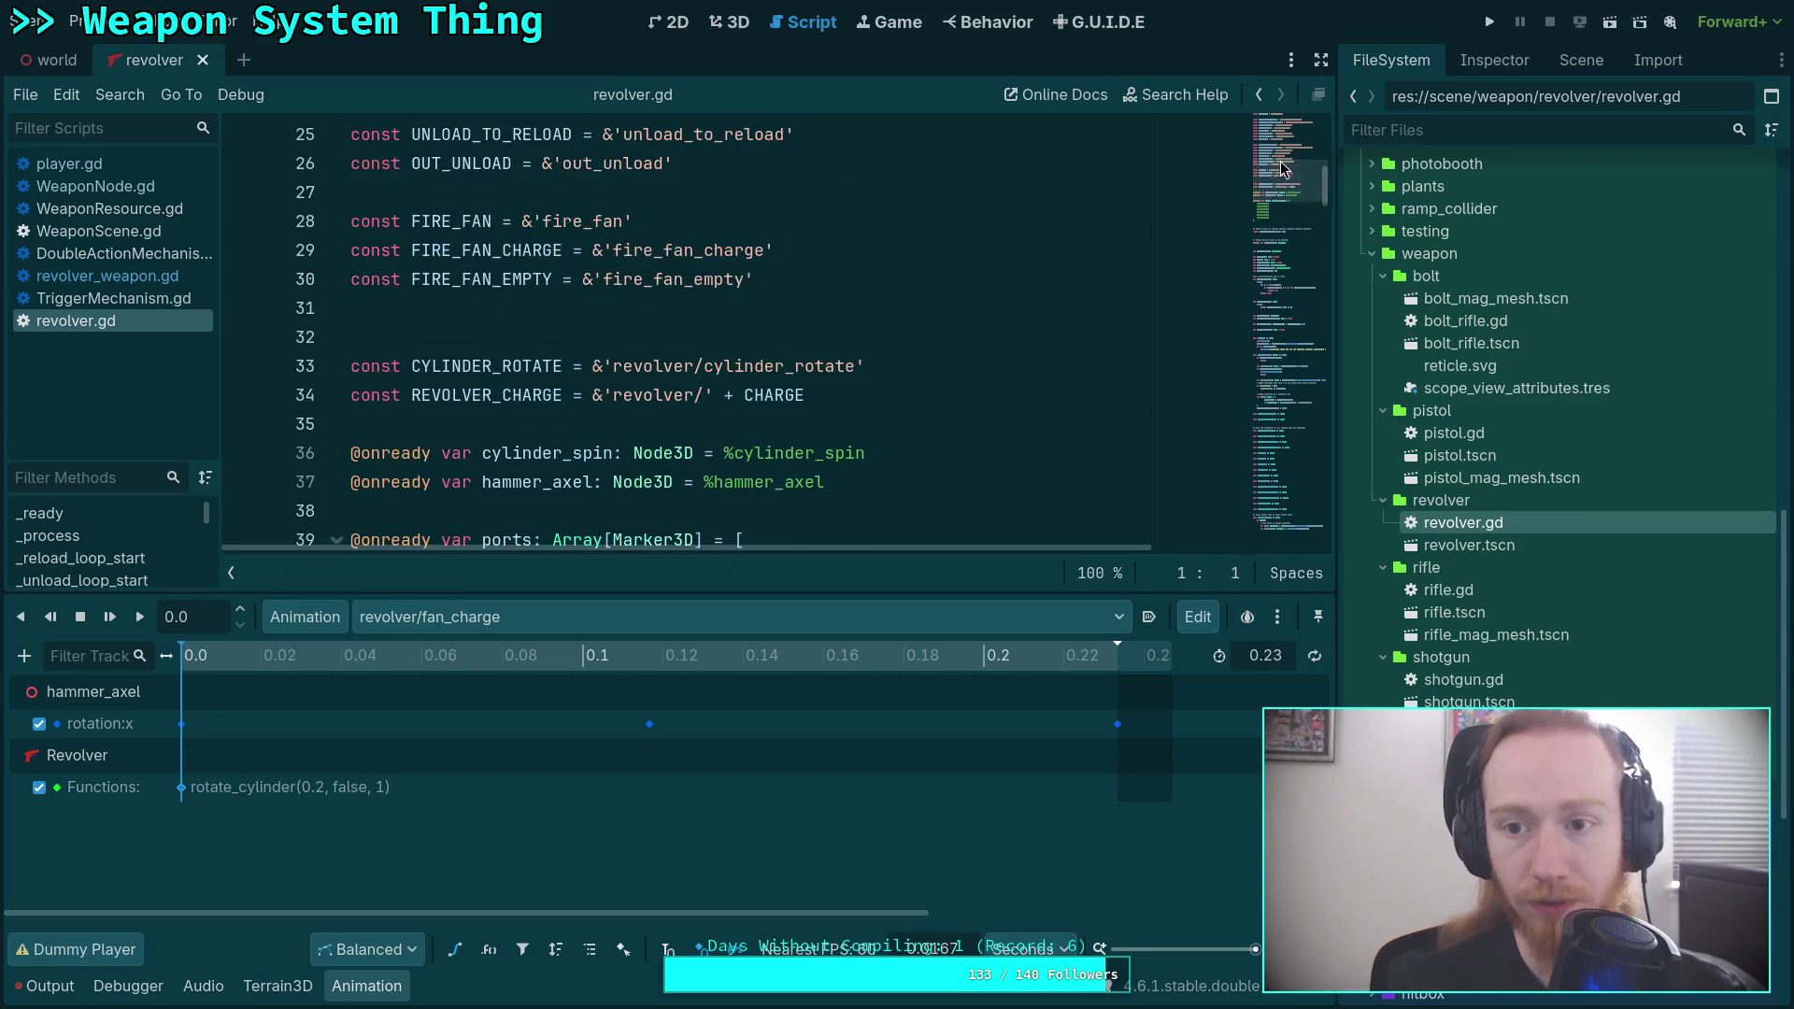
click(1306, 500)
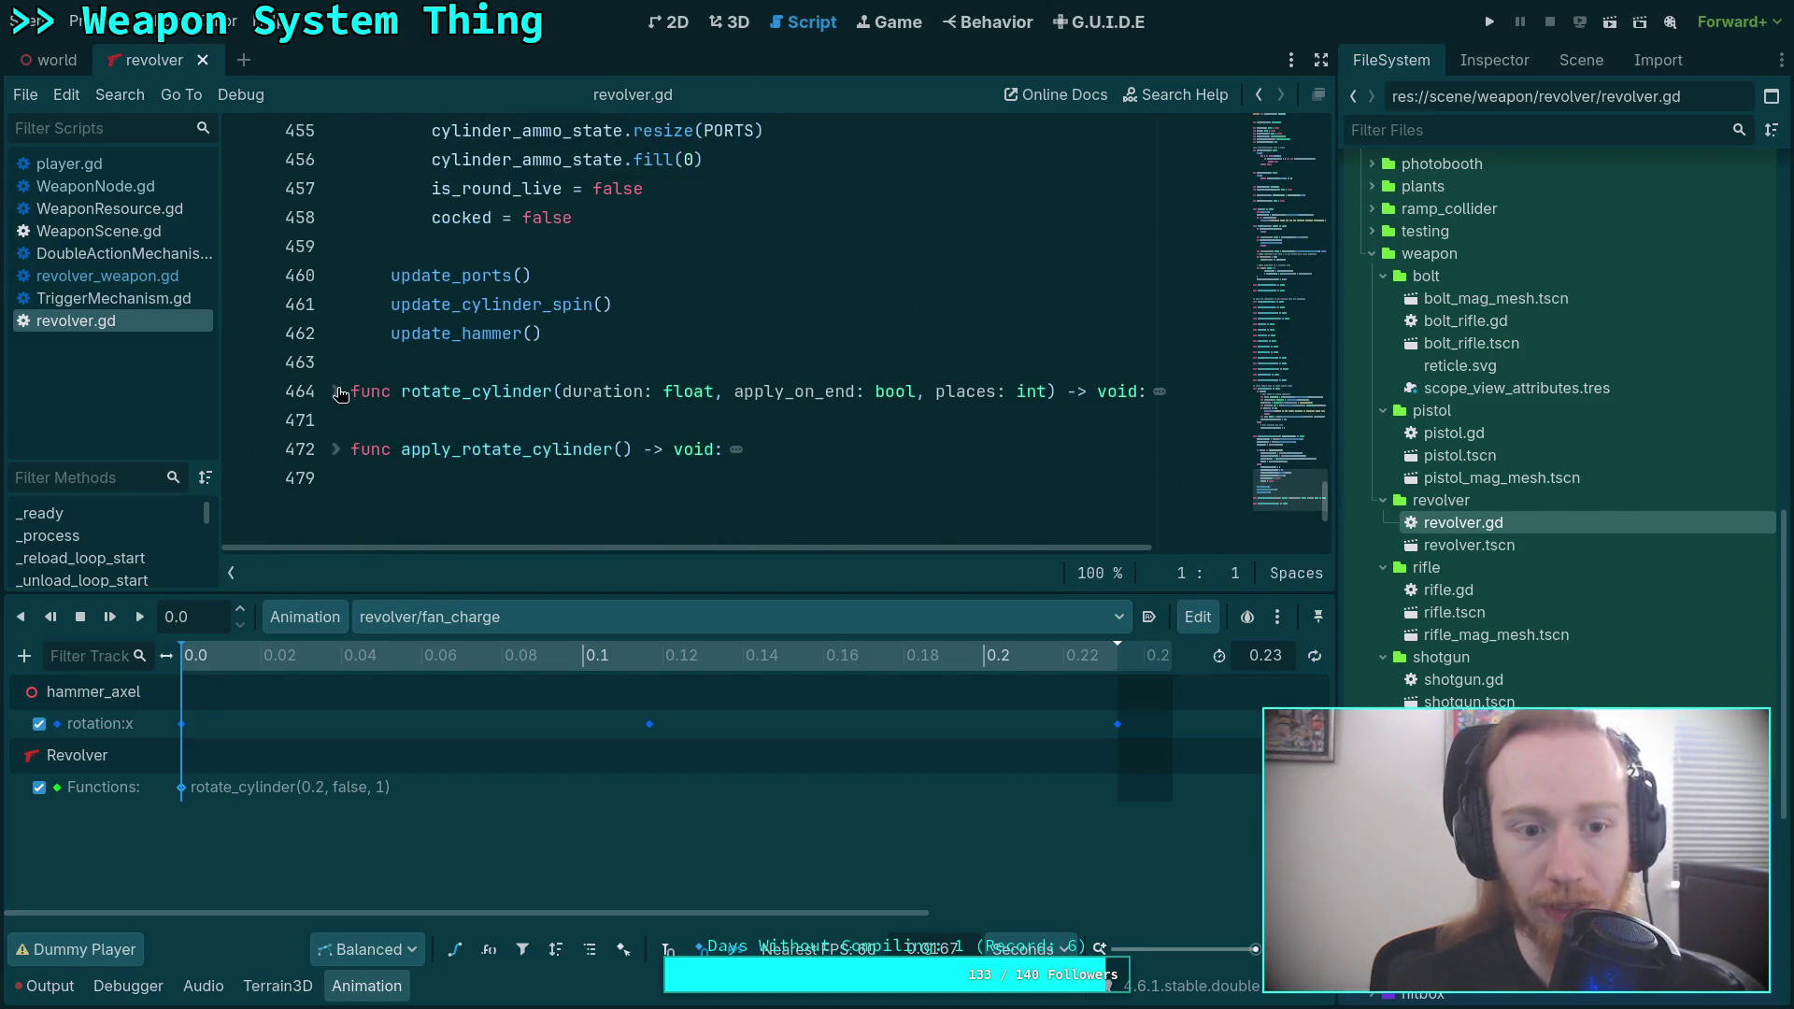
click(335, 391)
scroll(713, 402, down, 3)
scroll(713, 402, up, 1)
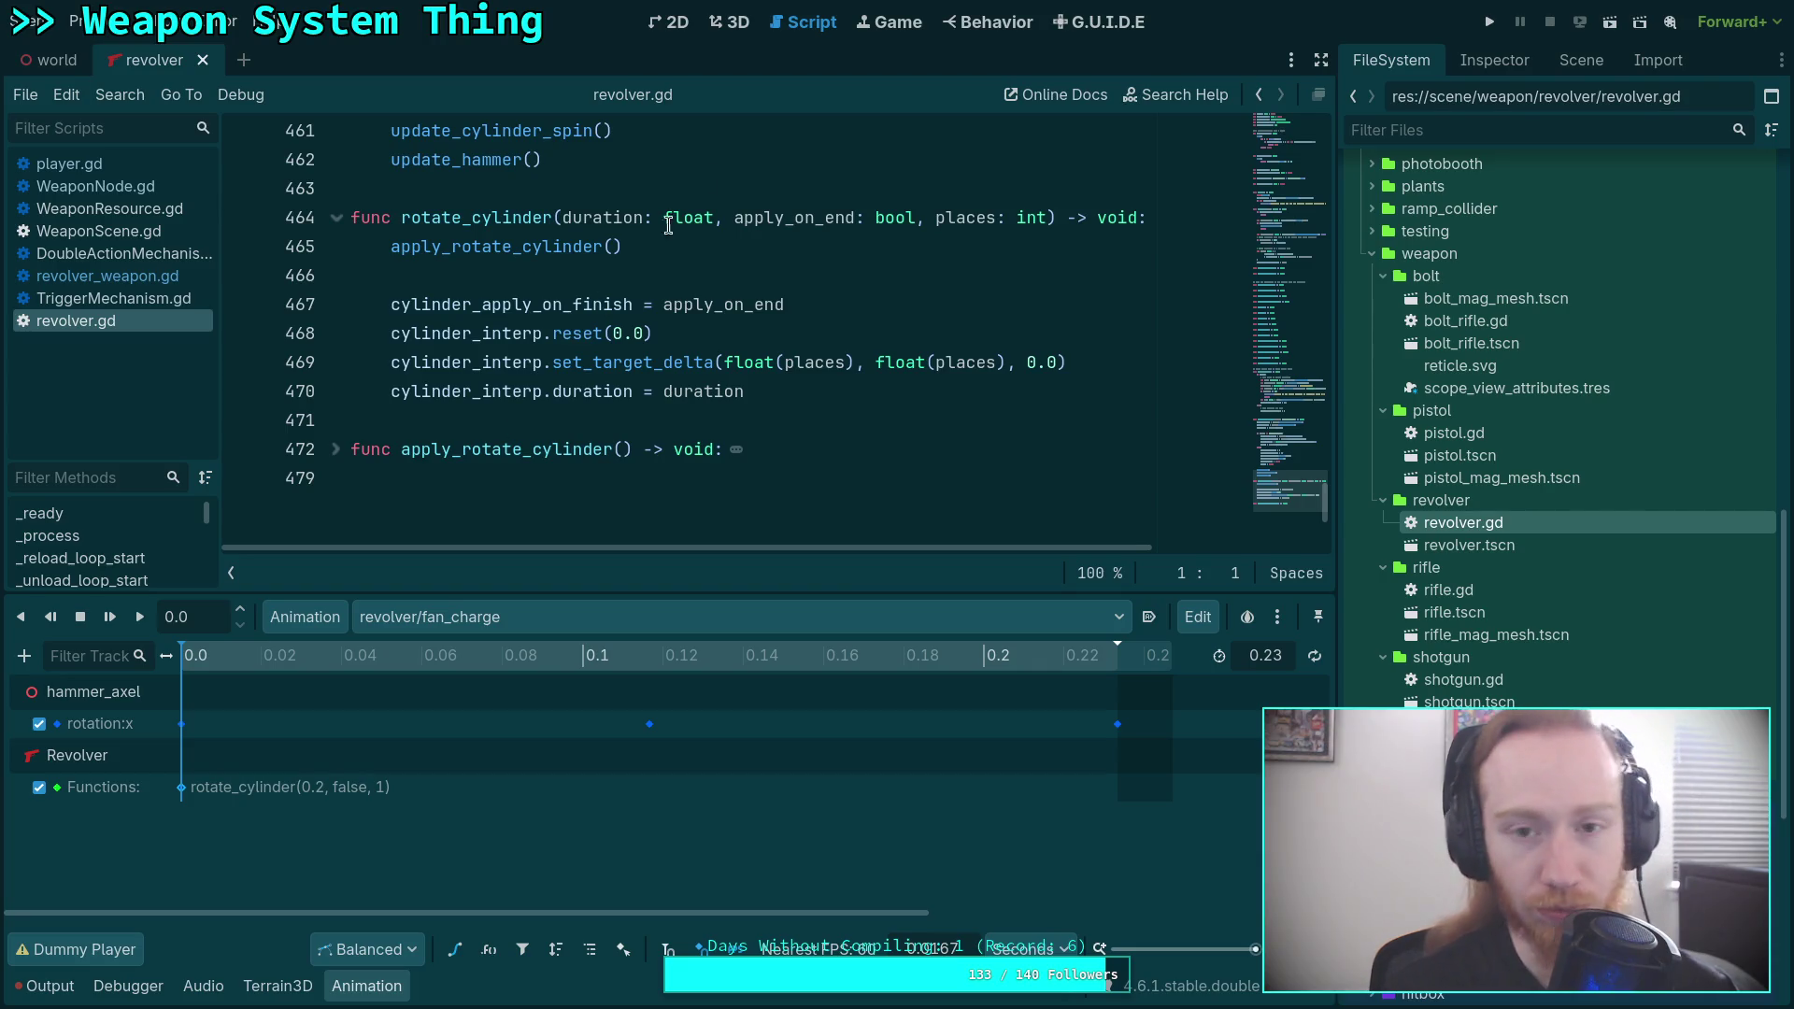
click(731, 22)
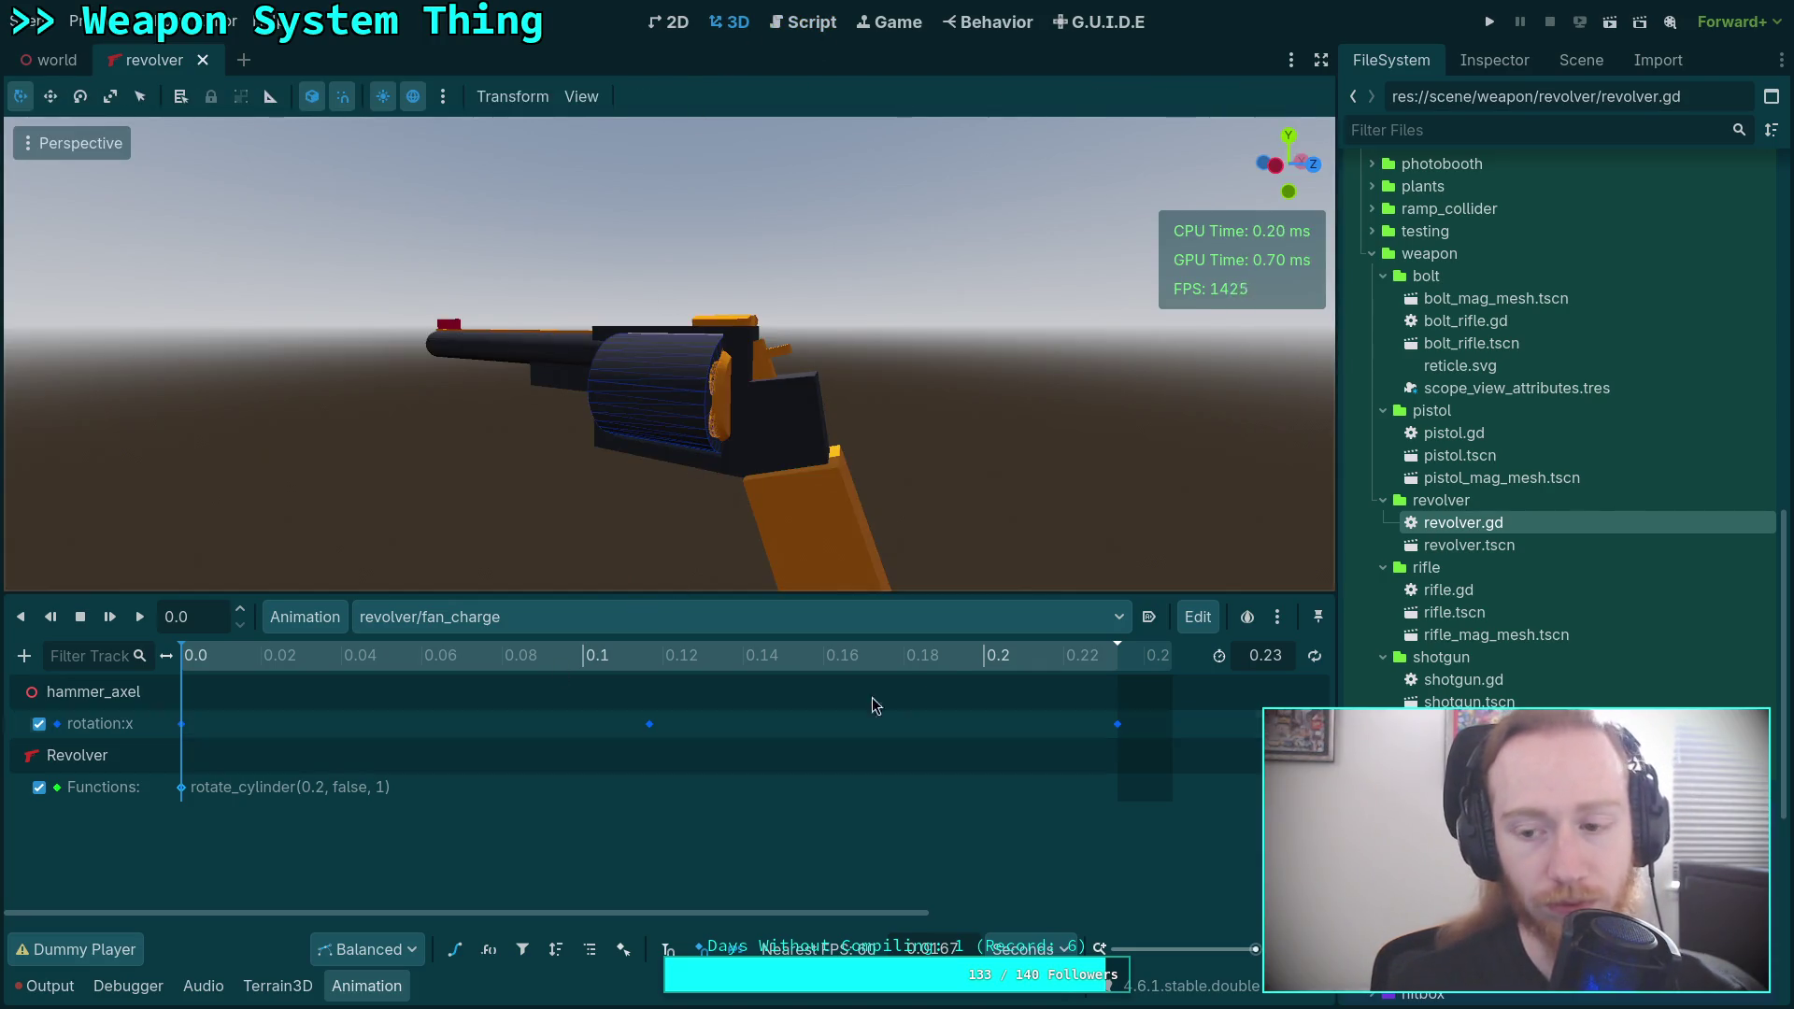
Set the rotate_cylinder call key's duration argument from 0.2 to 0.1.
click(1581, 60)
click(1491, 64)
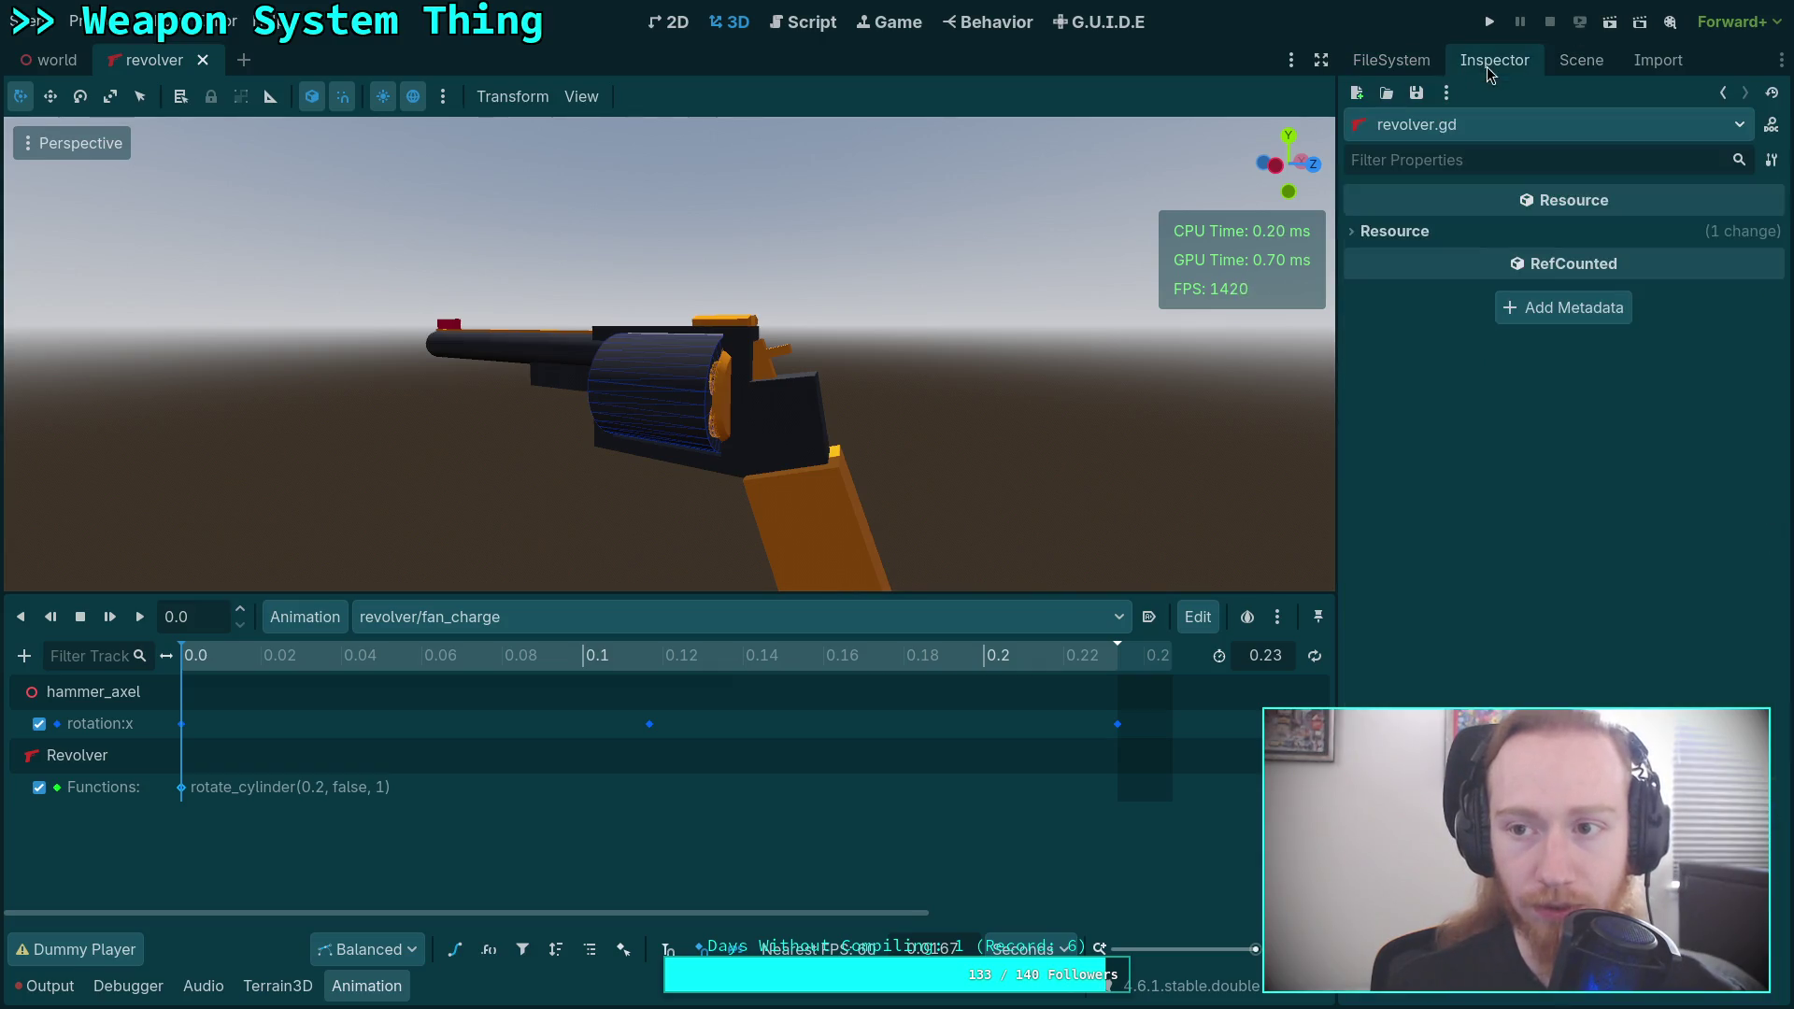
click(182, 788)
click(1376, 328)
click(1374, 354)
click(1694, 413)
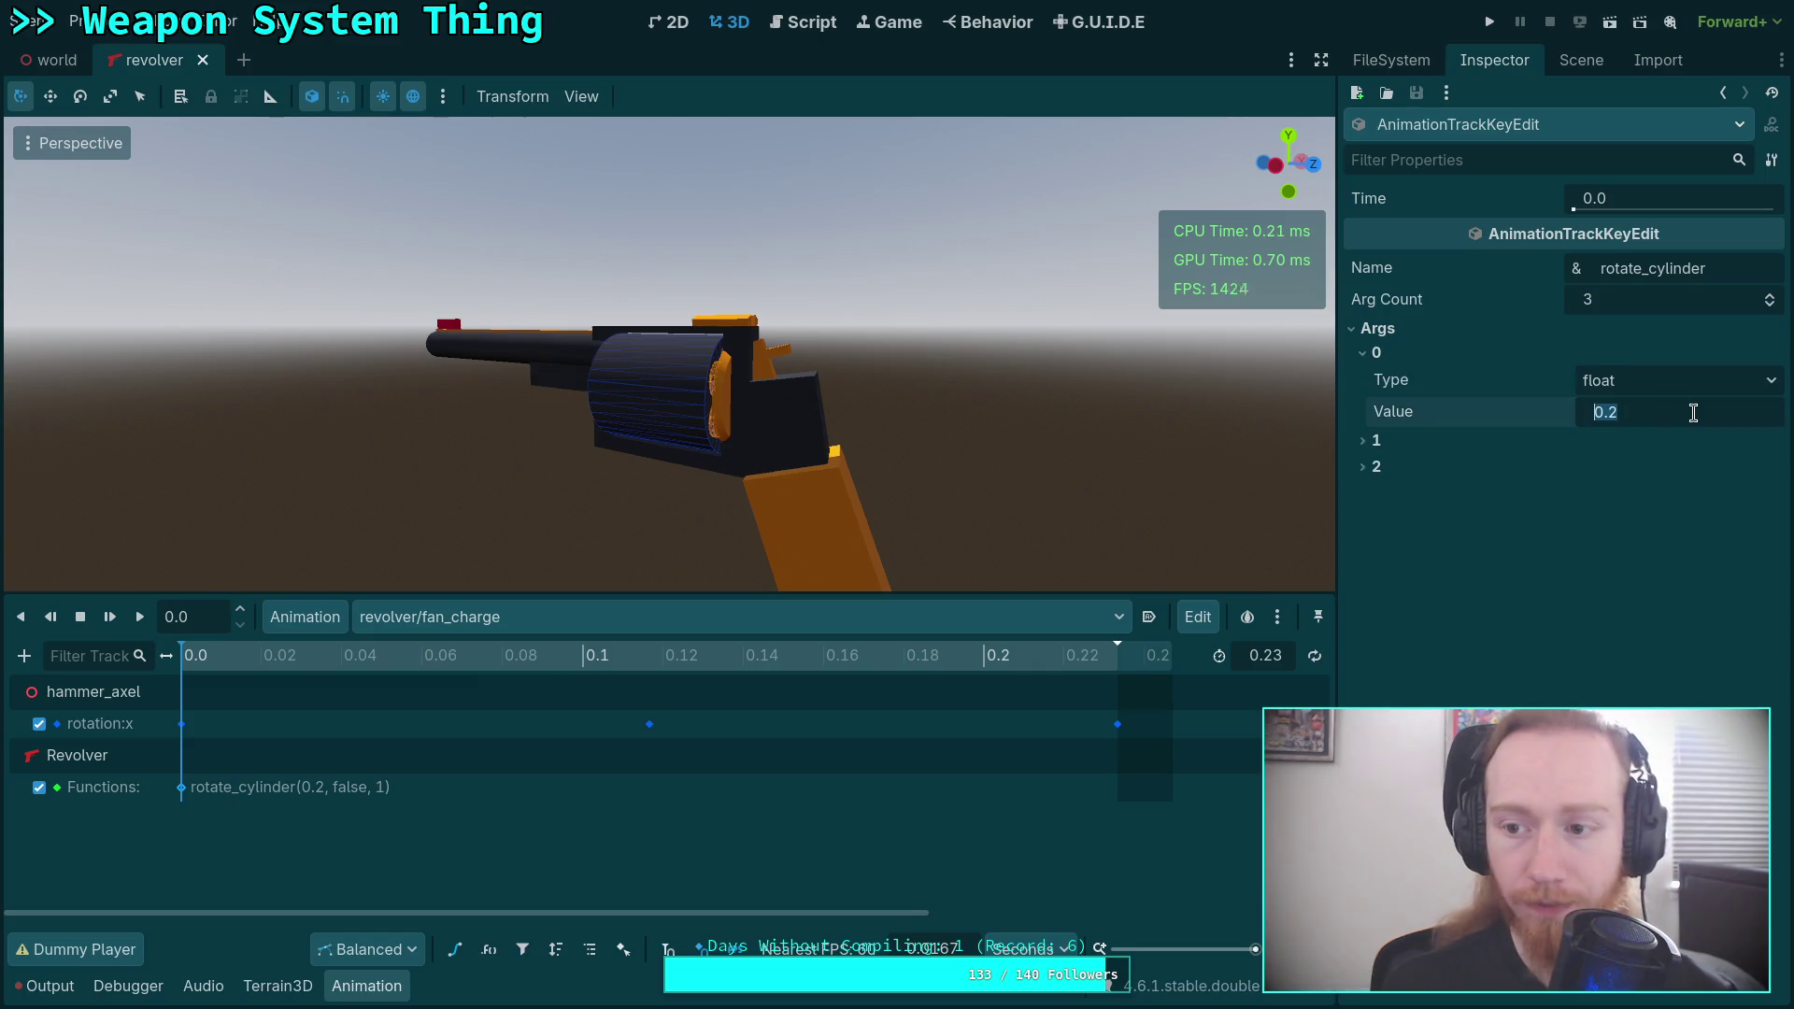
key(End)
key(BackSpace)
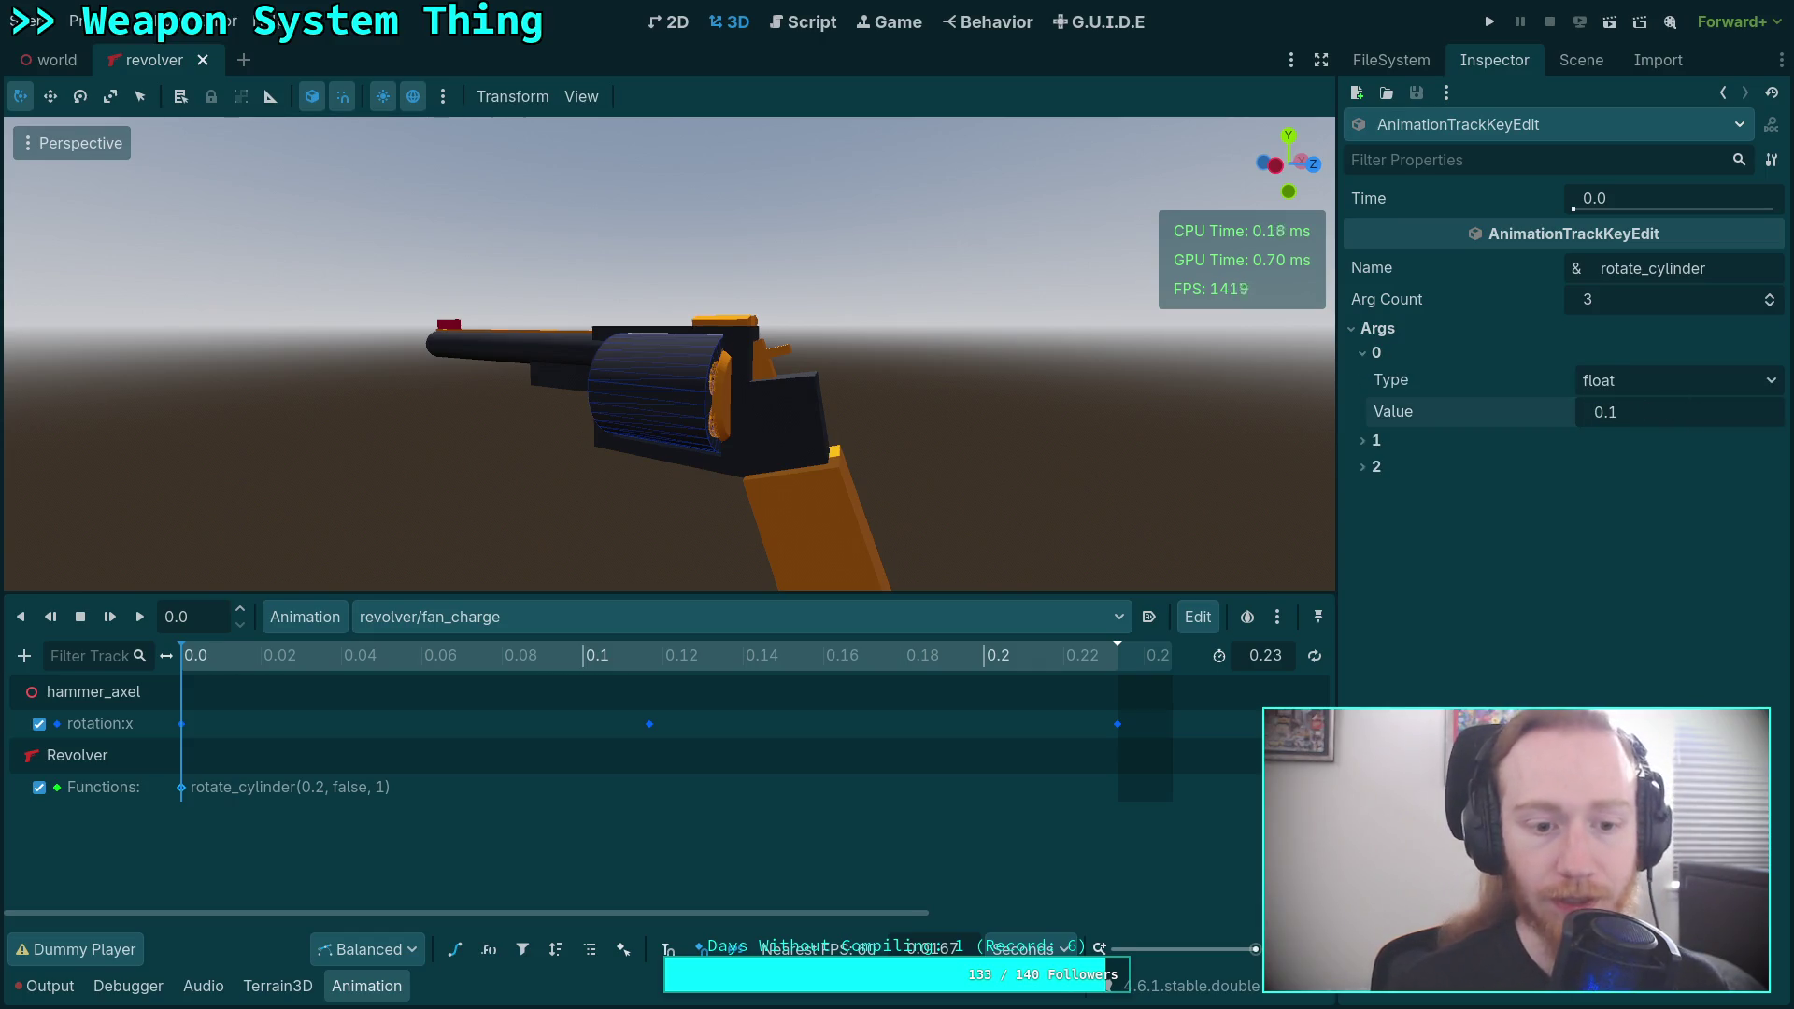
key(Return)
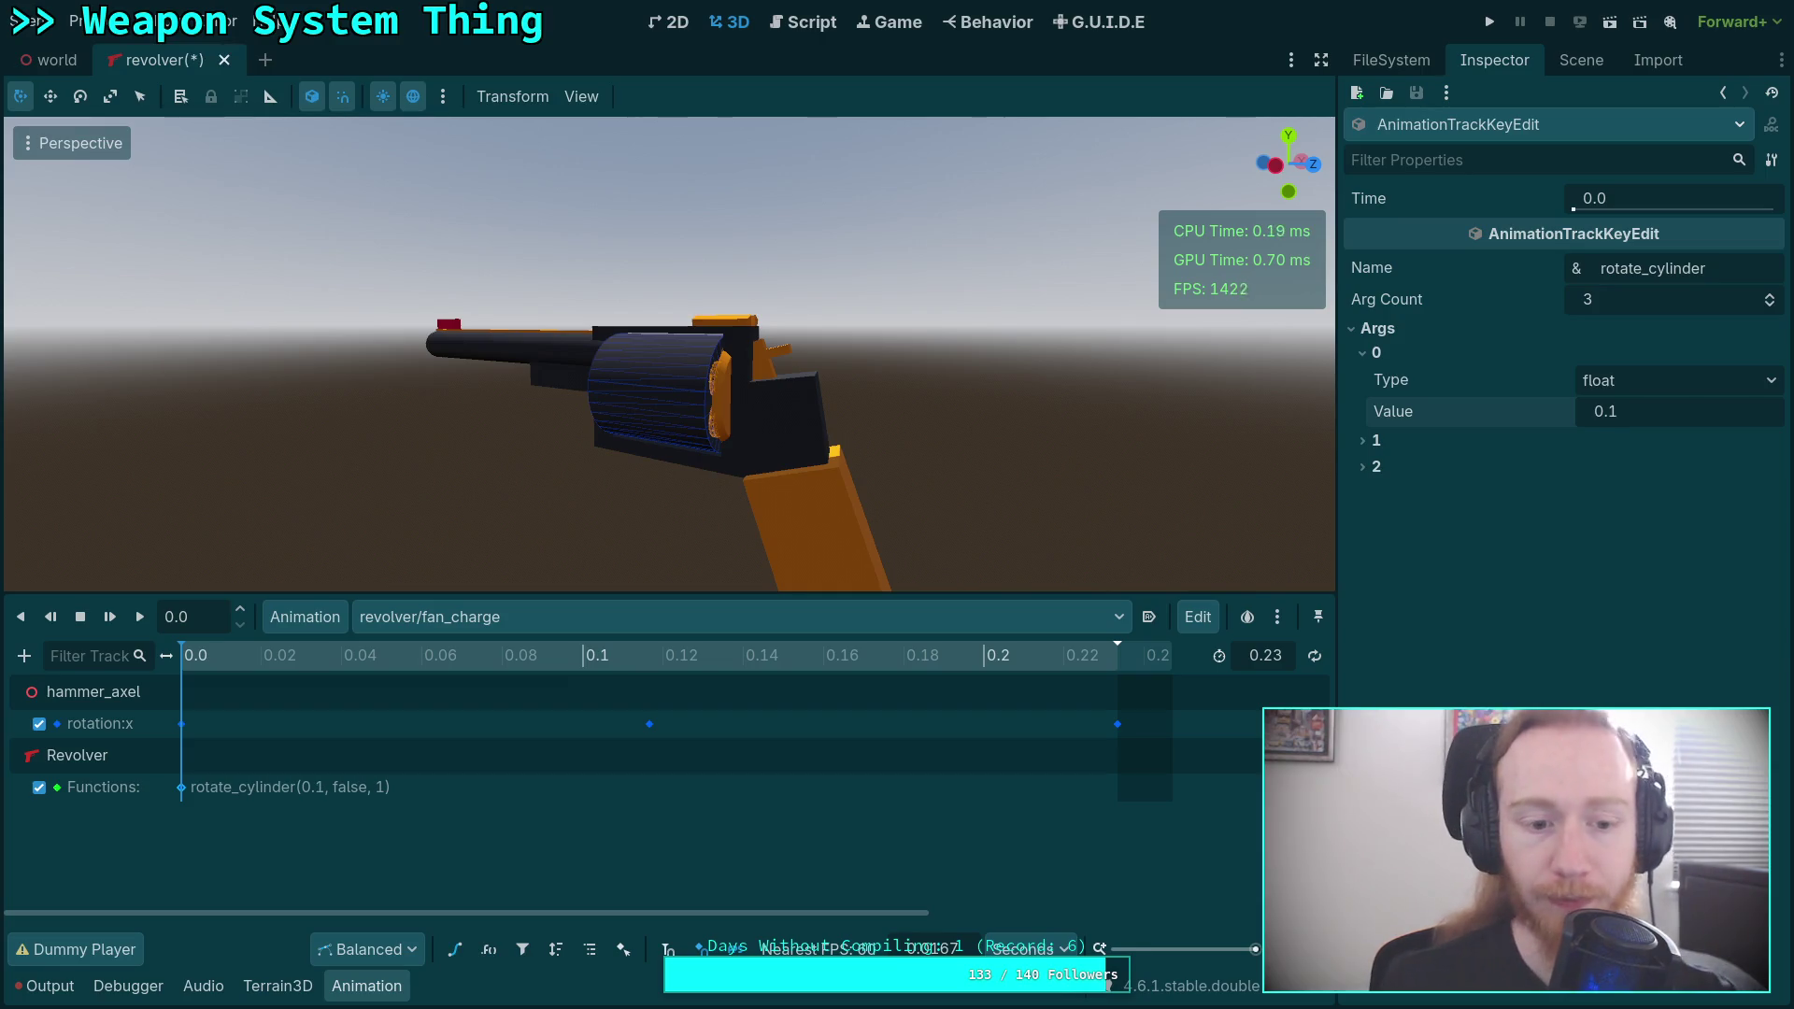
Slide the middle hammer rotation key to 0.08 s and preview the motion.
mouse_move(371, 659)
mouse_down()
mouse_move(587, 659)
mouse_move(503, 659)
mouse_up()
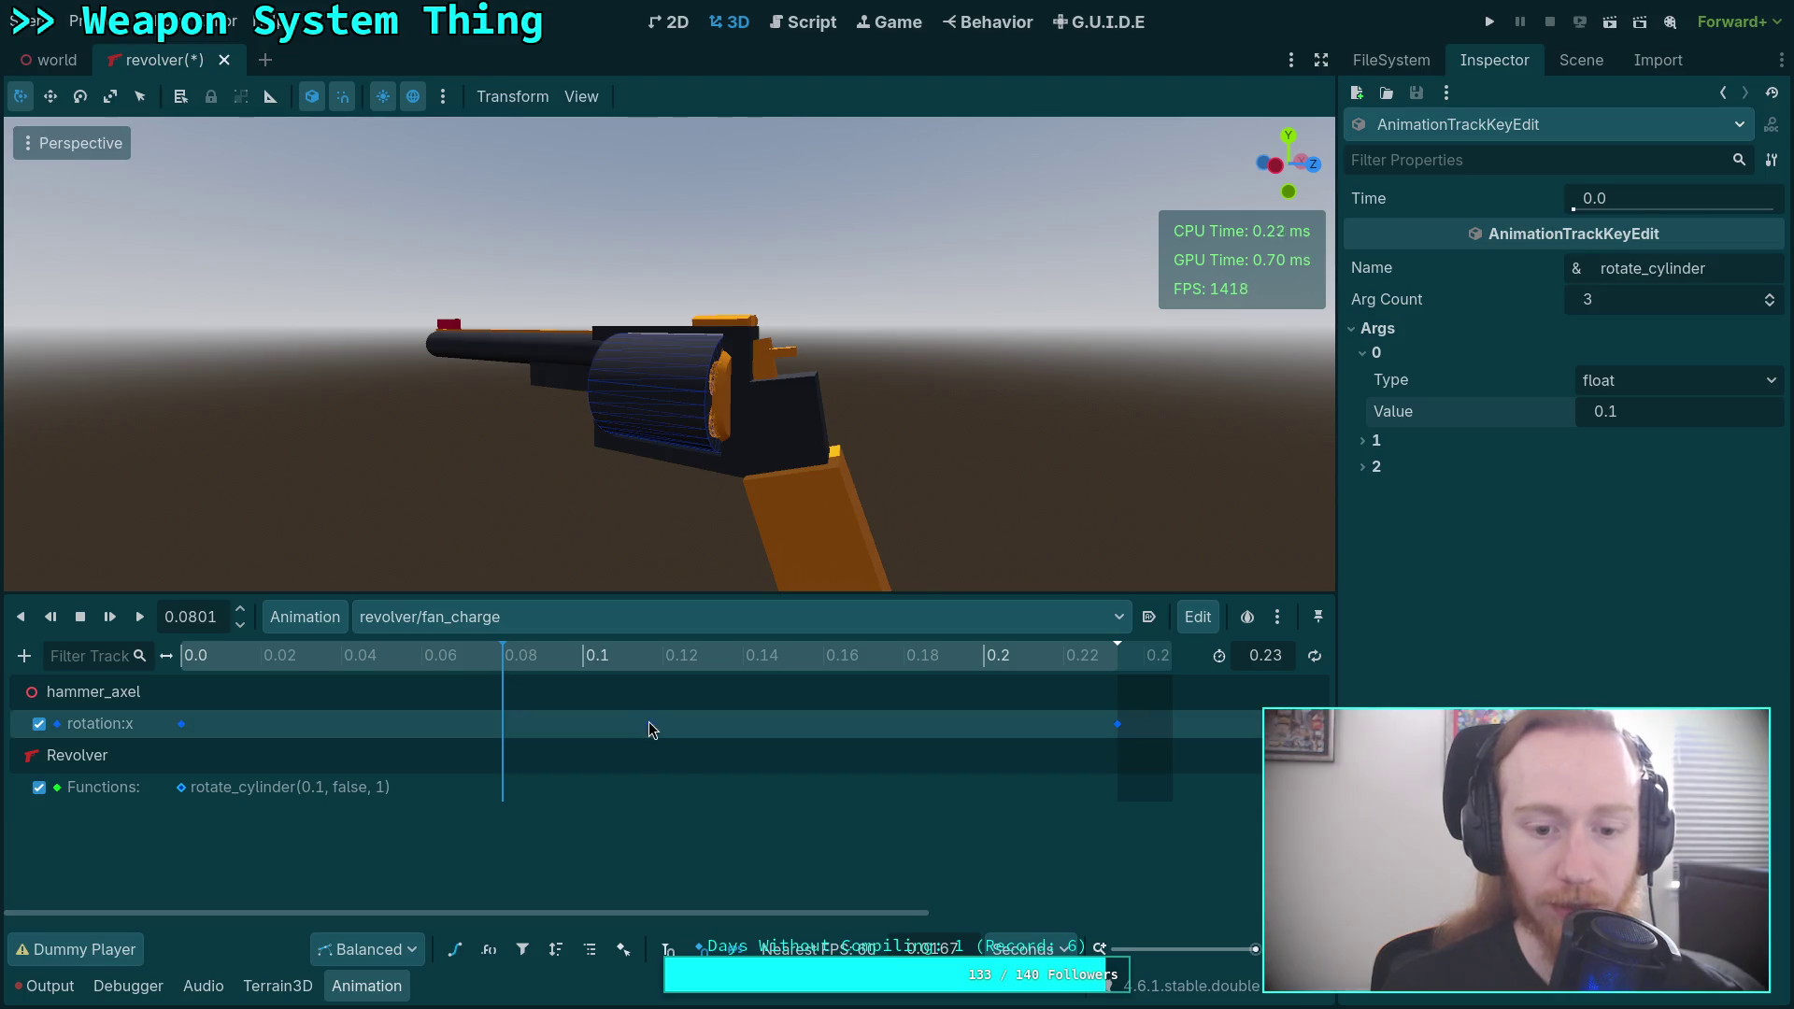
mouse_move(652, 730)
drag(652, 727, 512, 723)
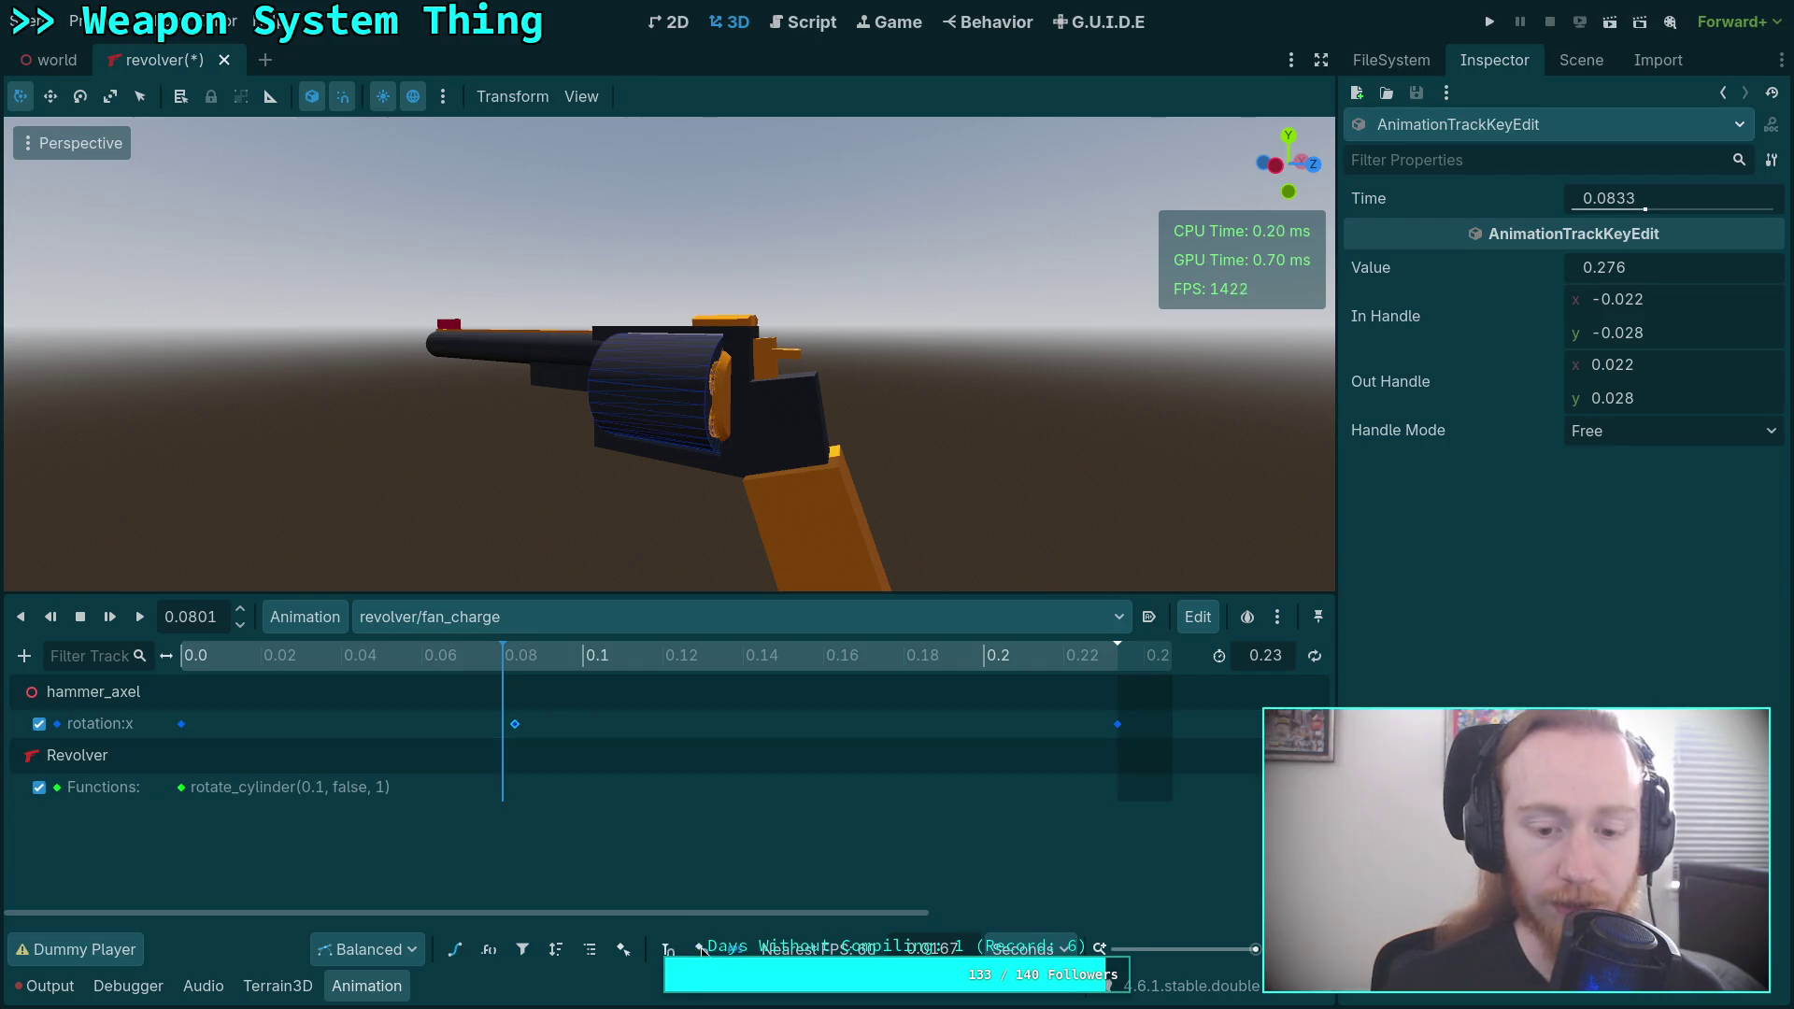
mouse_move(520, 735)
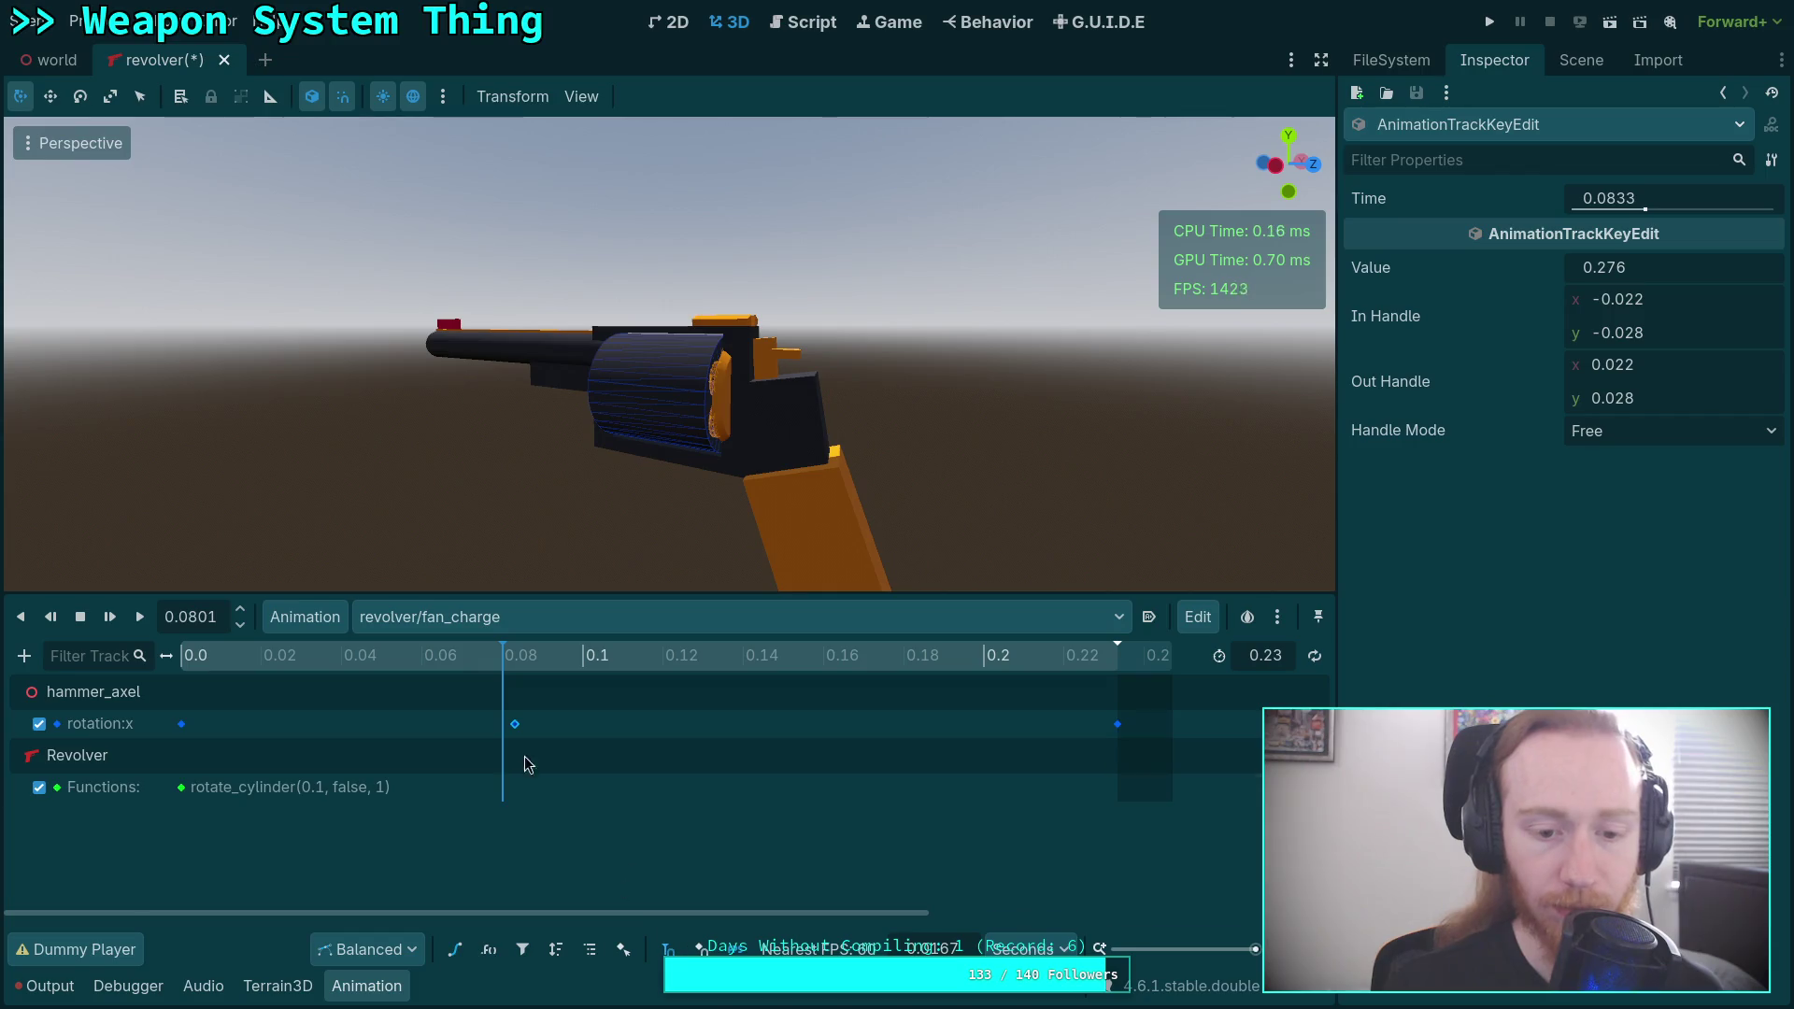
drag(511, 735, 504, 745)
click(1682, 198)
key(BackSpace)
key(BackSpace)
key(Return)
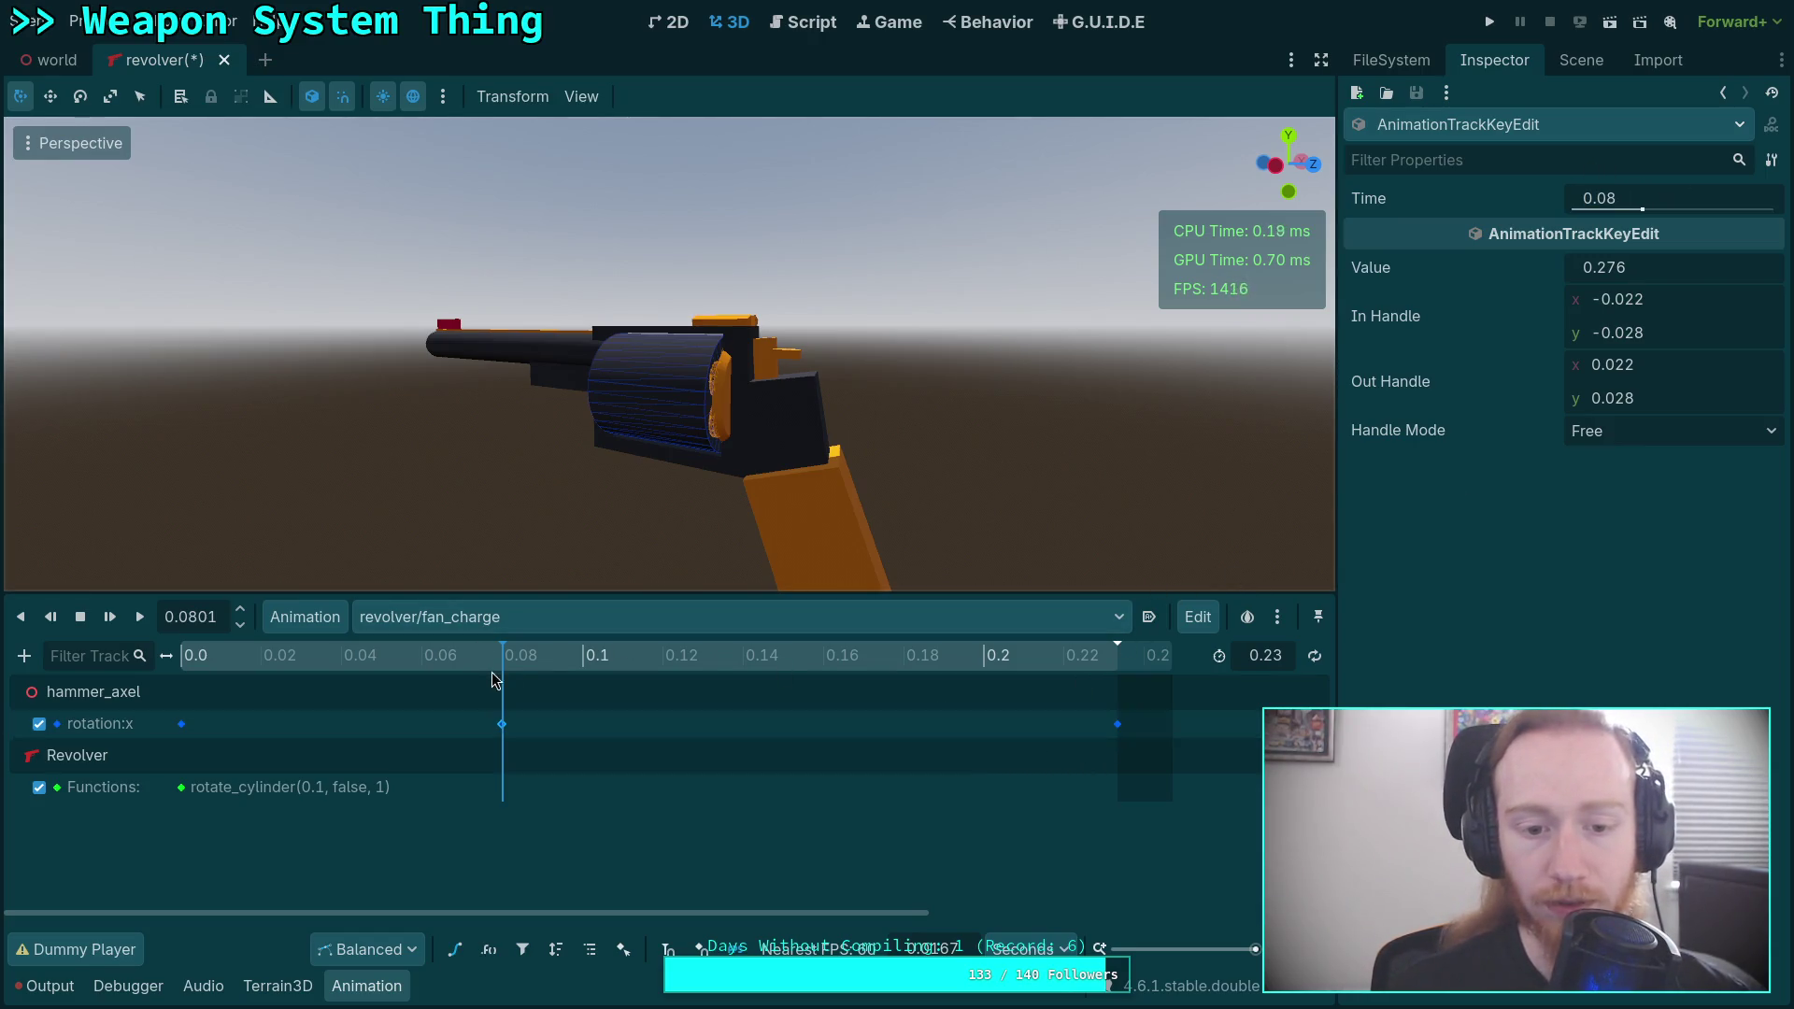
click(649, 666)
mouse_move(652, 675)
mouse_down()
mouse_move(841, 673)
mouse_move(252, 673)
mouse_move(1102, 715)
mouse_move(191, 718)
mouse_move(1039, 721)
mouse_up()
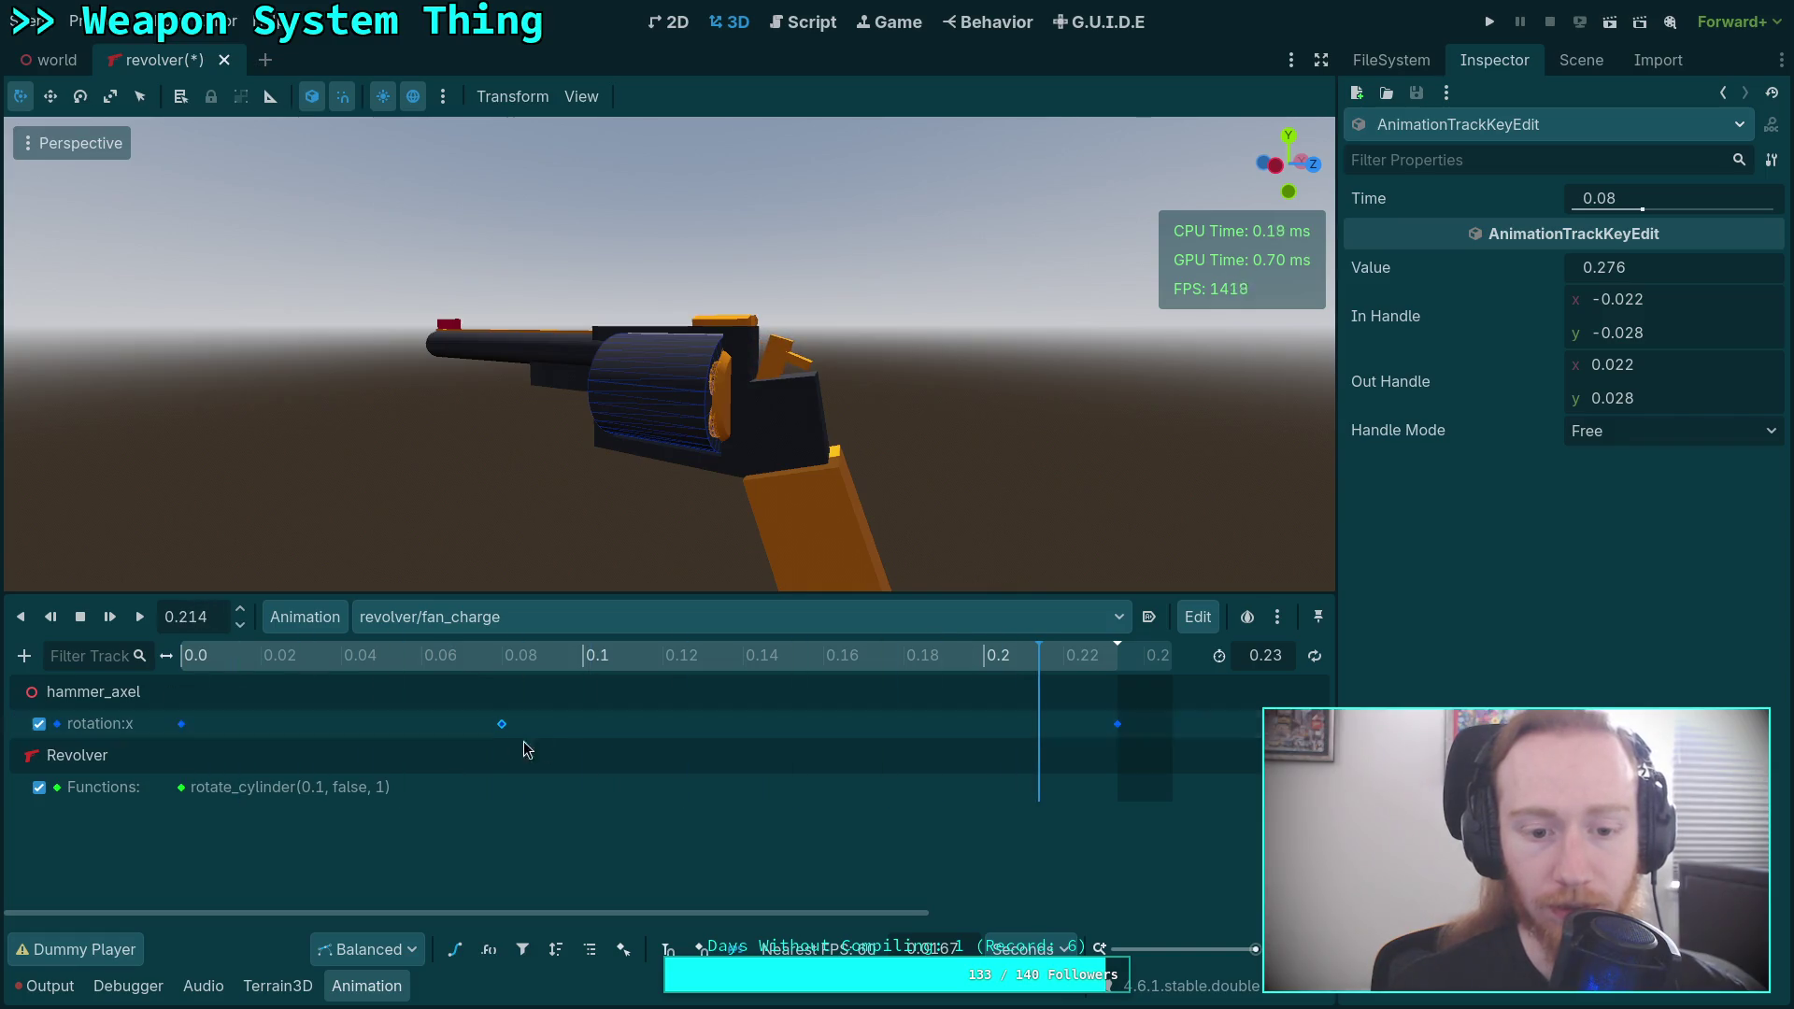
Delete the 0.08 s hammer key and move the final rotation key from 0.23 to 0.08 s.
key(Delete)
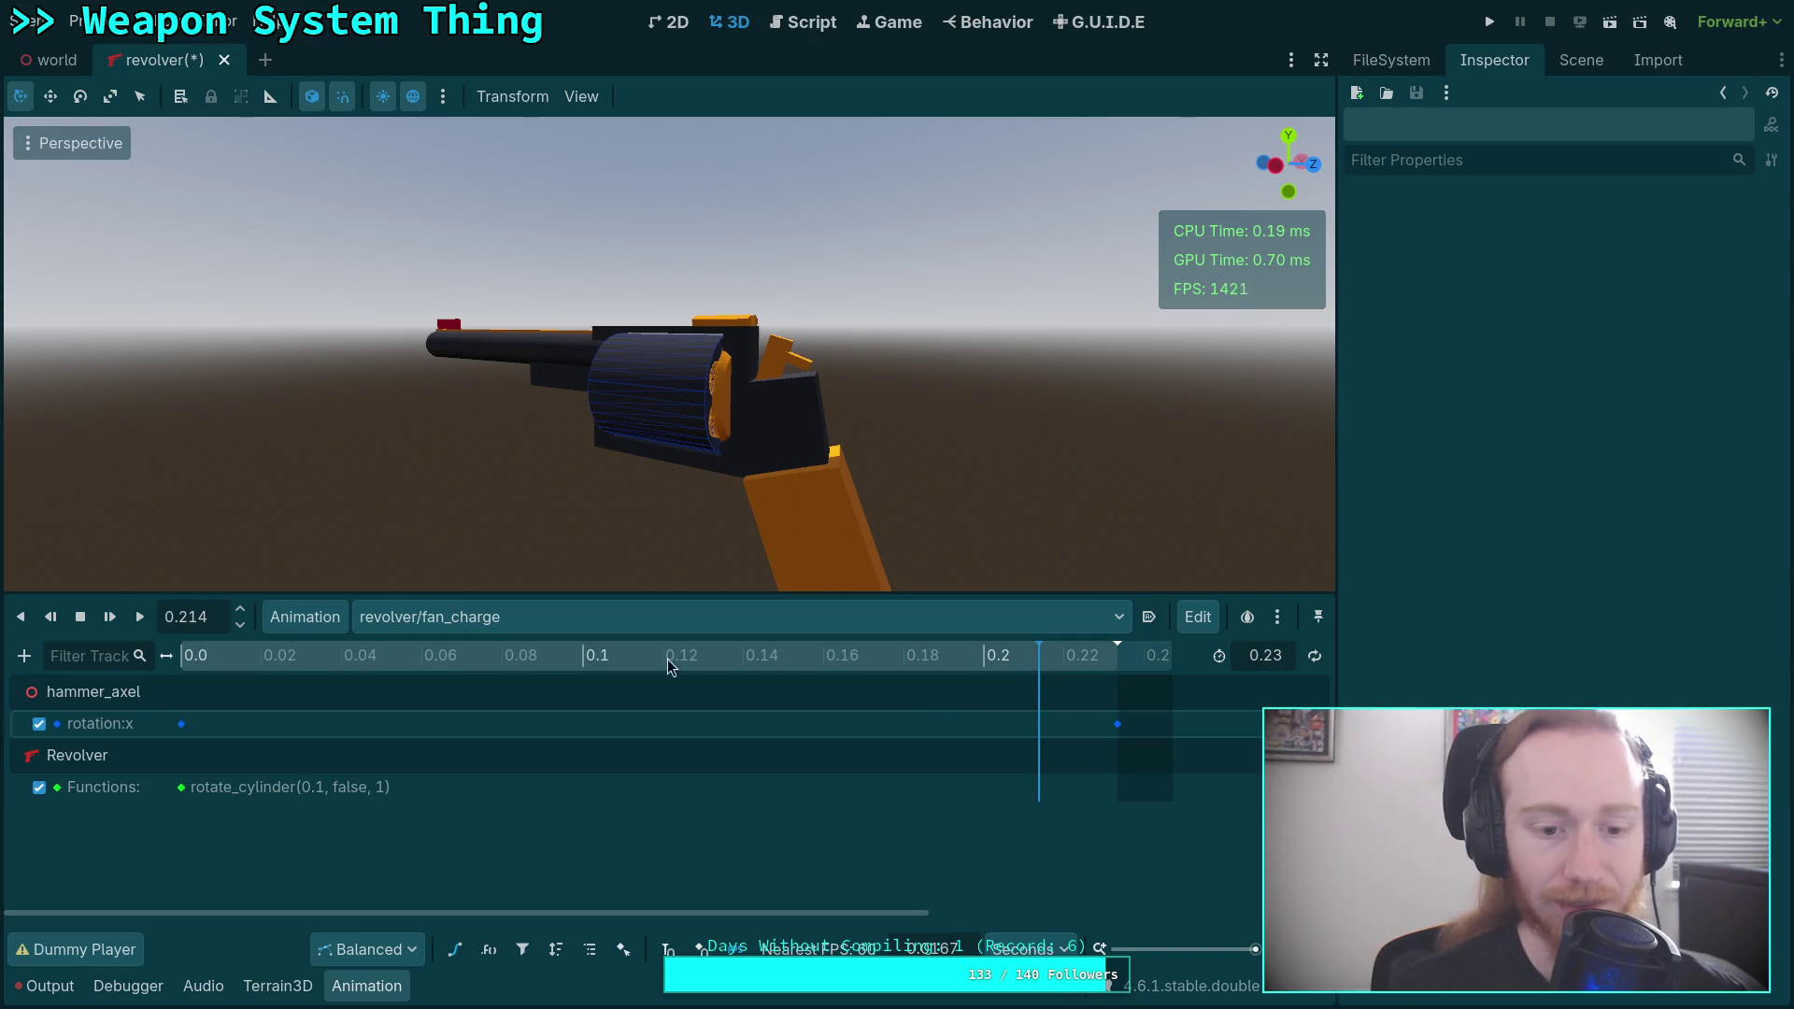
click(1118, 724)
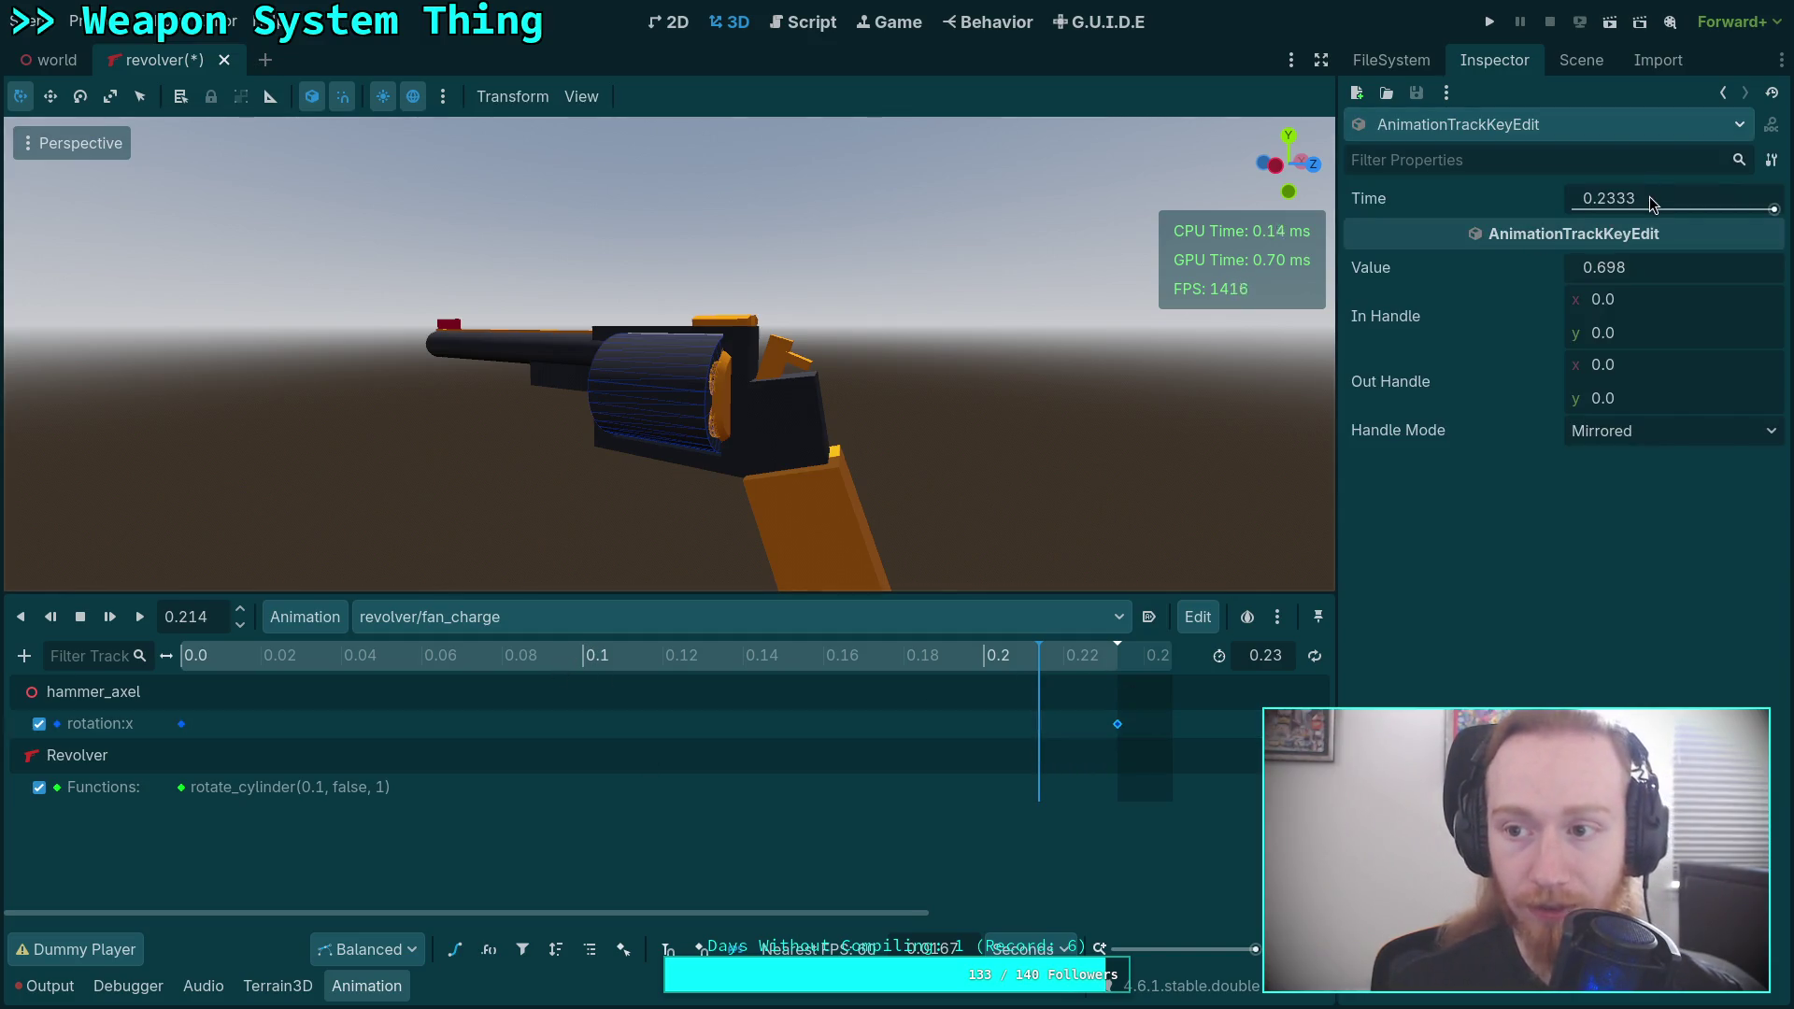
double_click(1694, 208)
text(08)
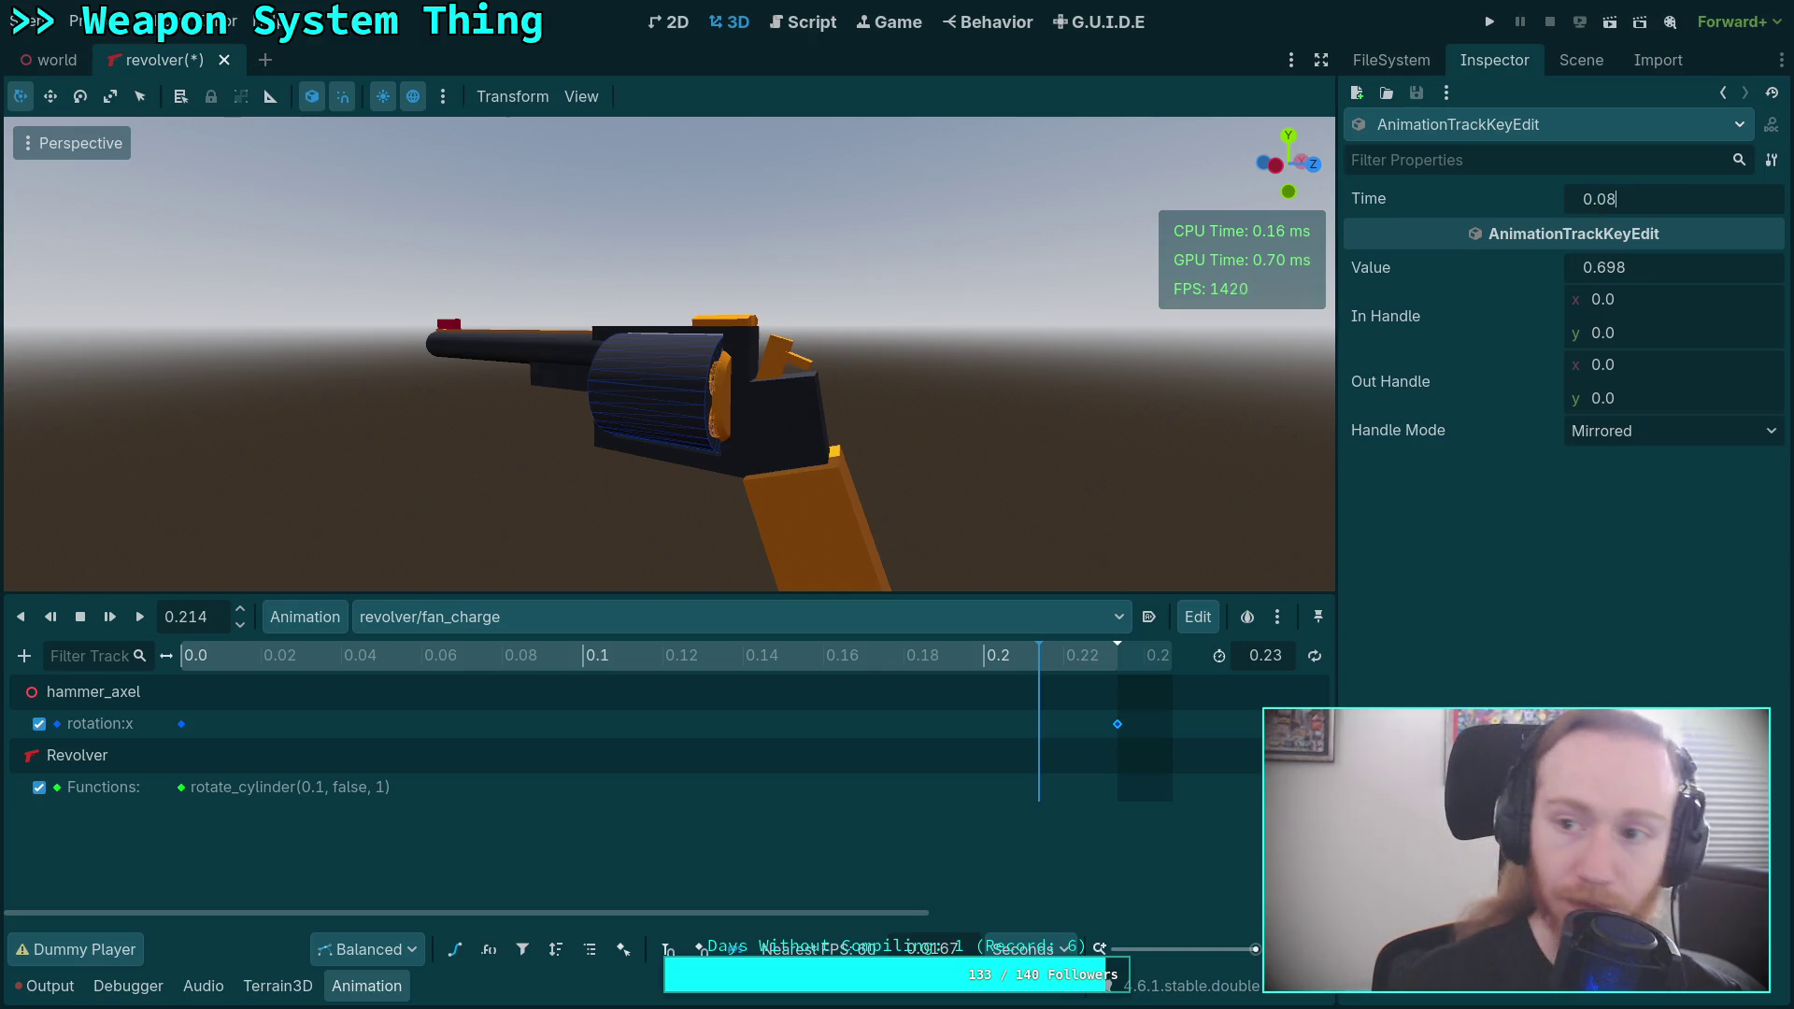
key(Return)
click(264, 662)
mouse_move(265, 661)
mouse_down()
mouse_move(141, 675)
mouse_move(557, 675)
mouse_move(164, 687)
mouse_move(564, 710)
mouse_up()
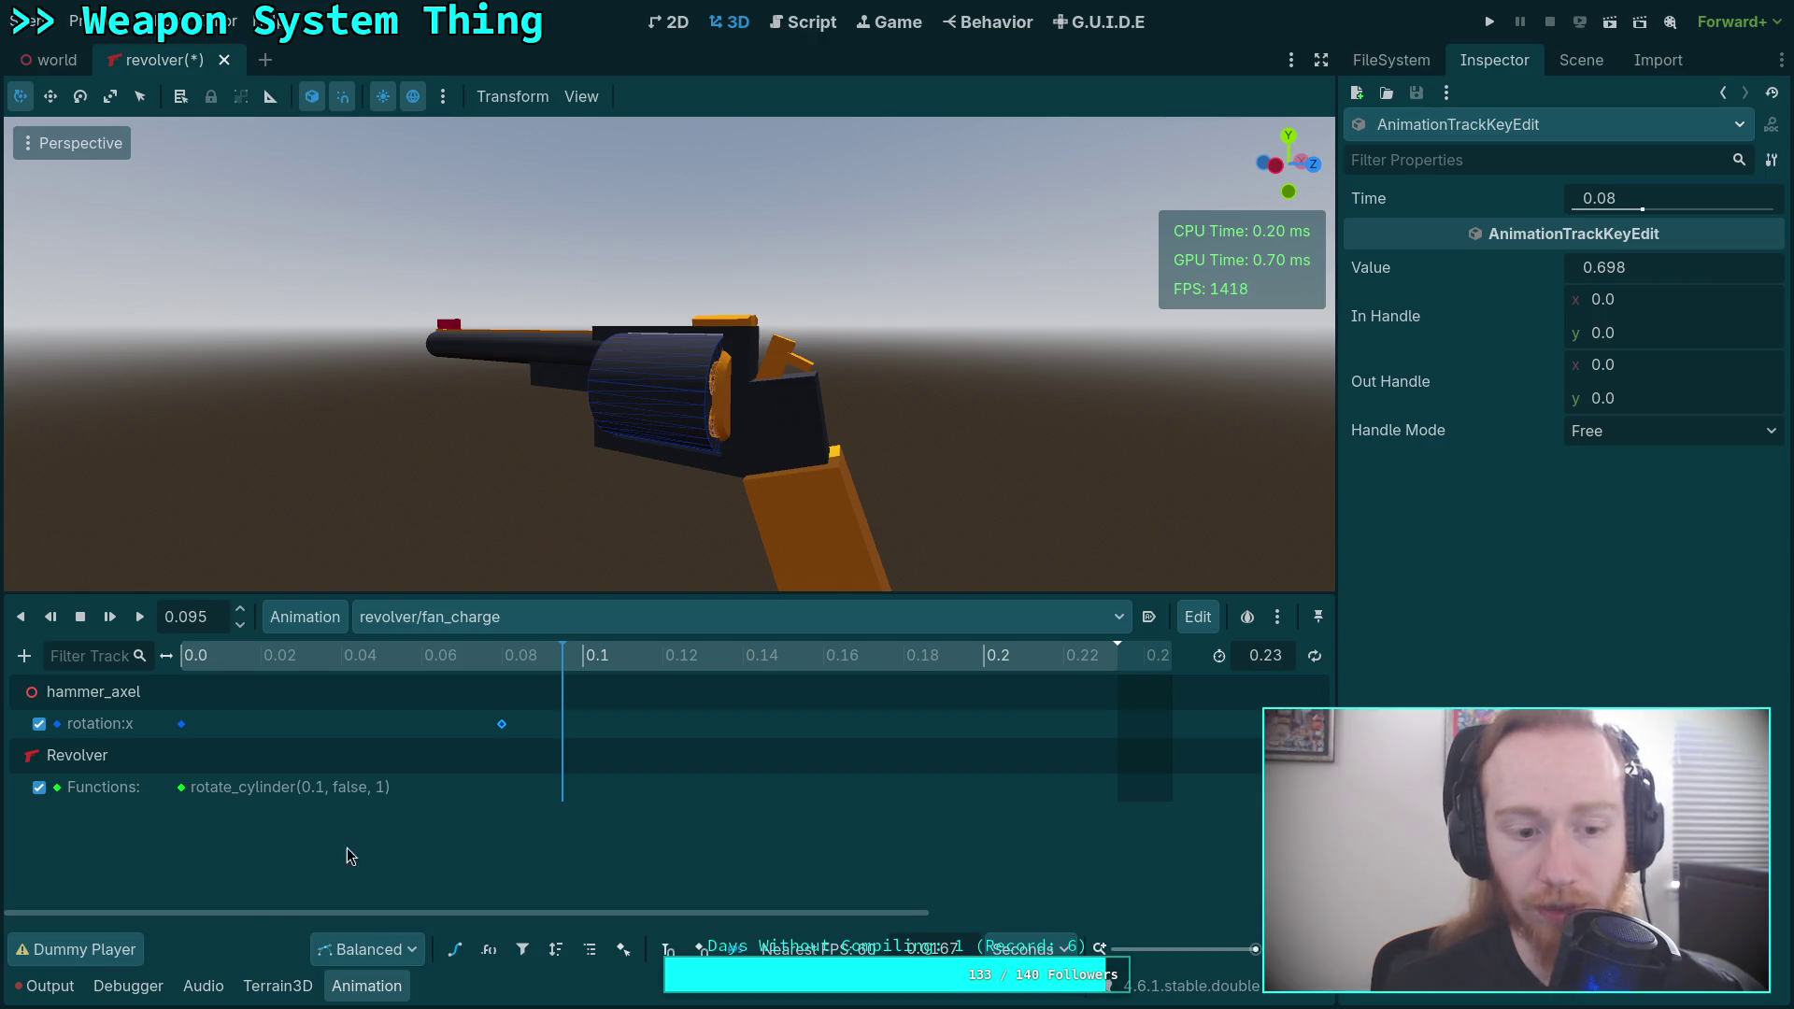
drag(486, 594, 412, 522)
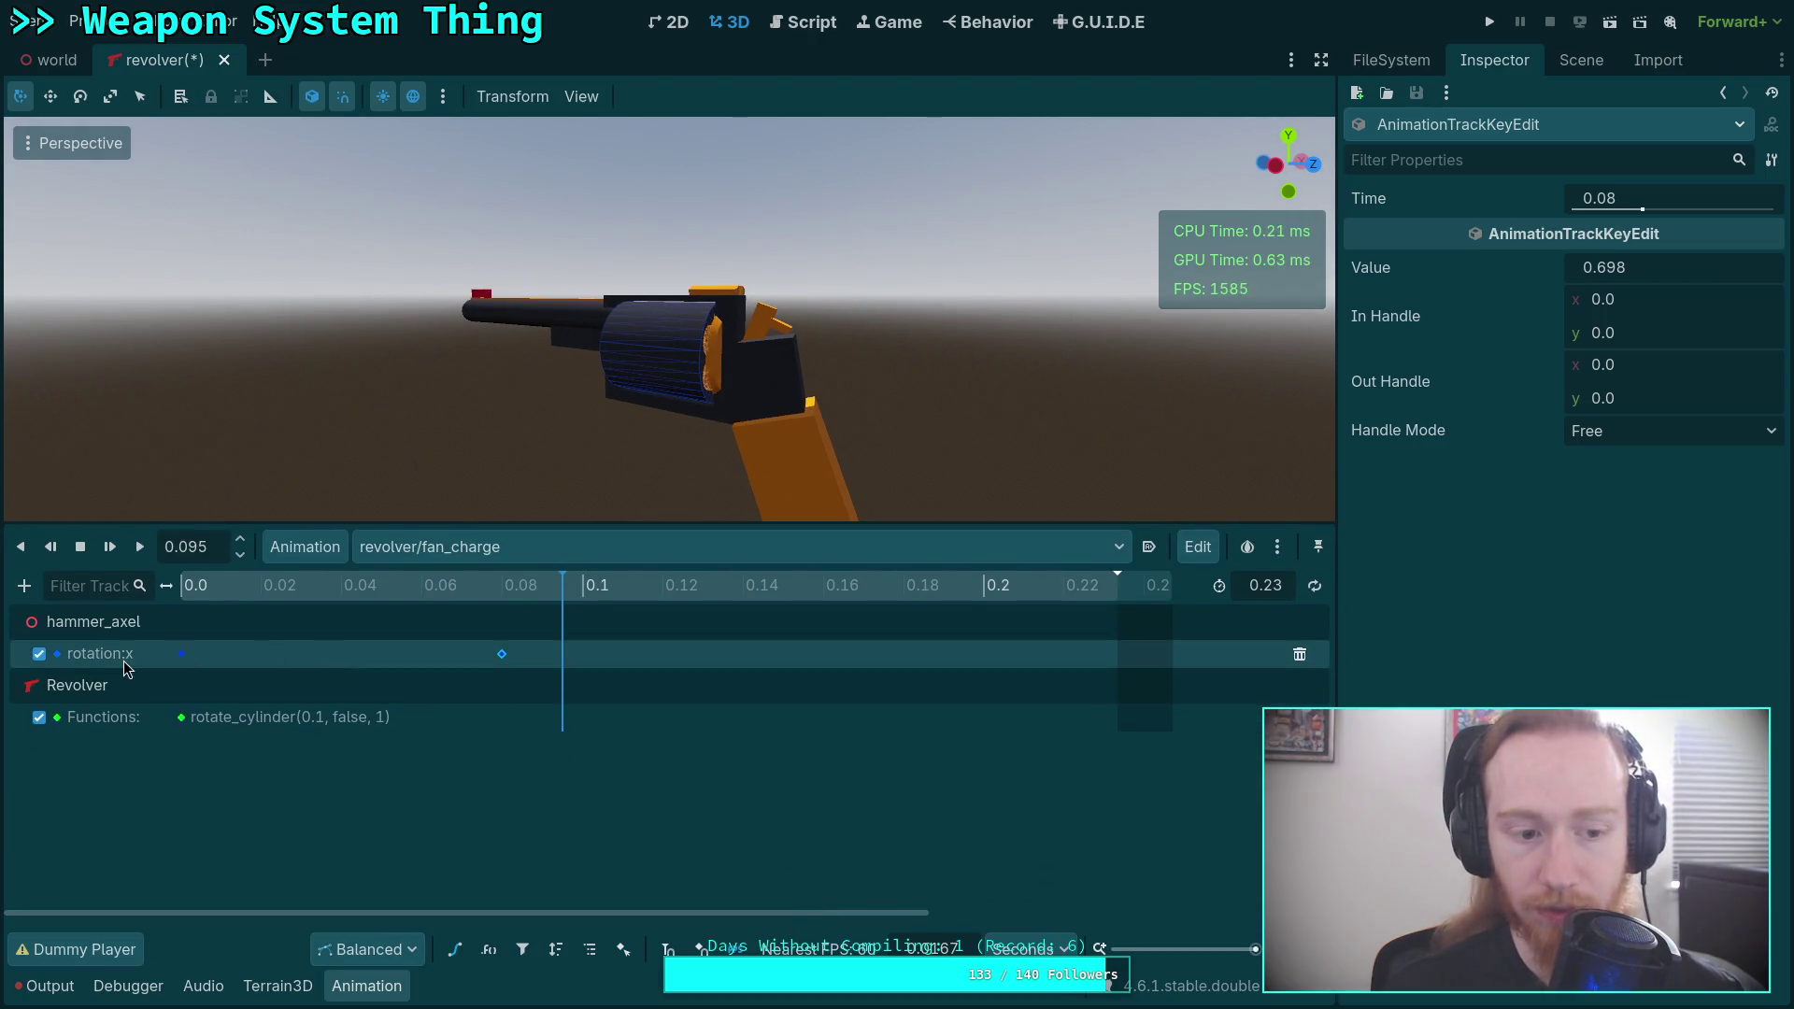
Show the hammer rotation as a framed Bezier curve and select its first key at time 0.
click(459, 949)
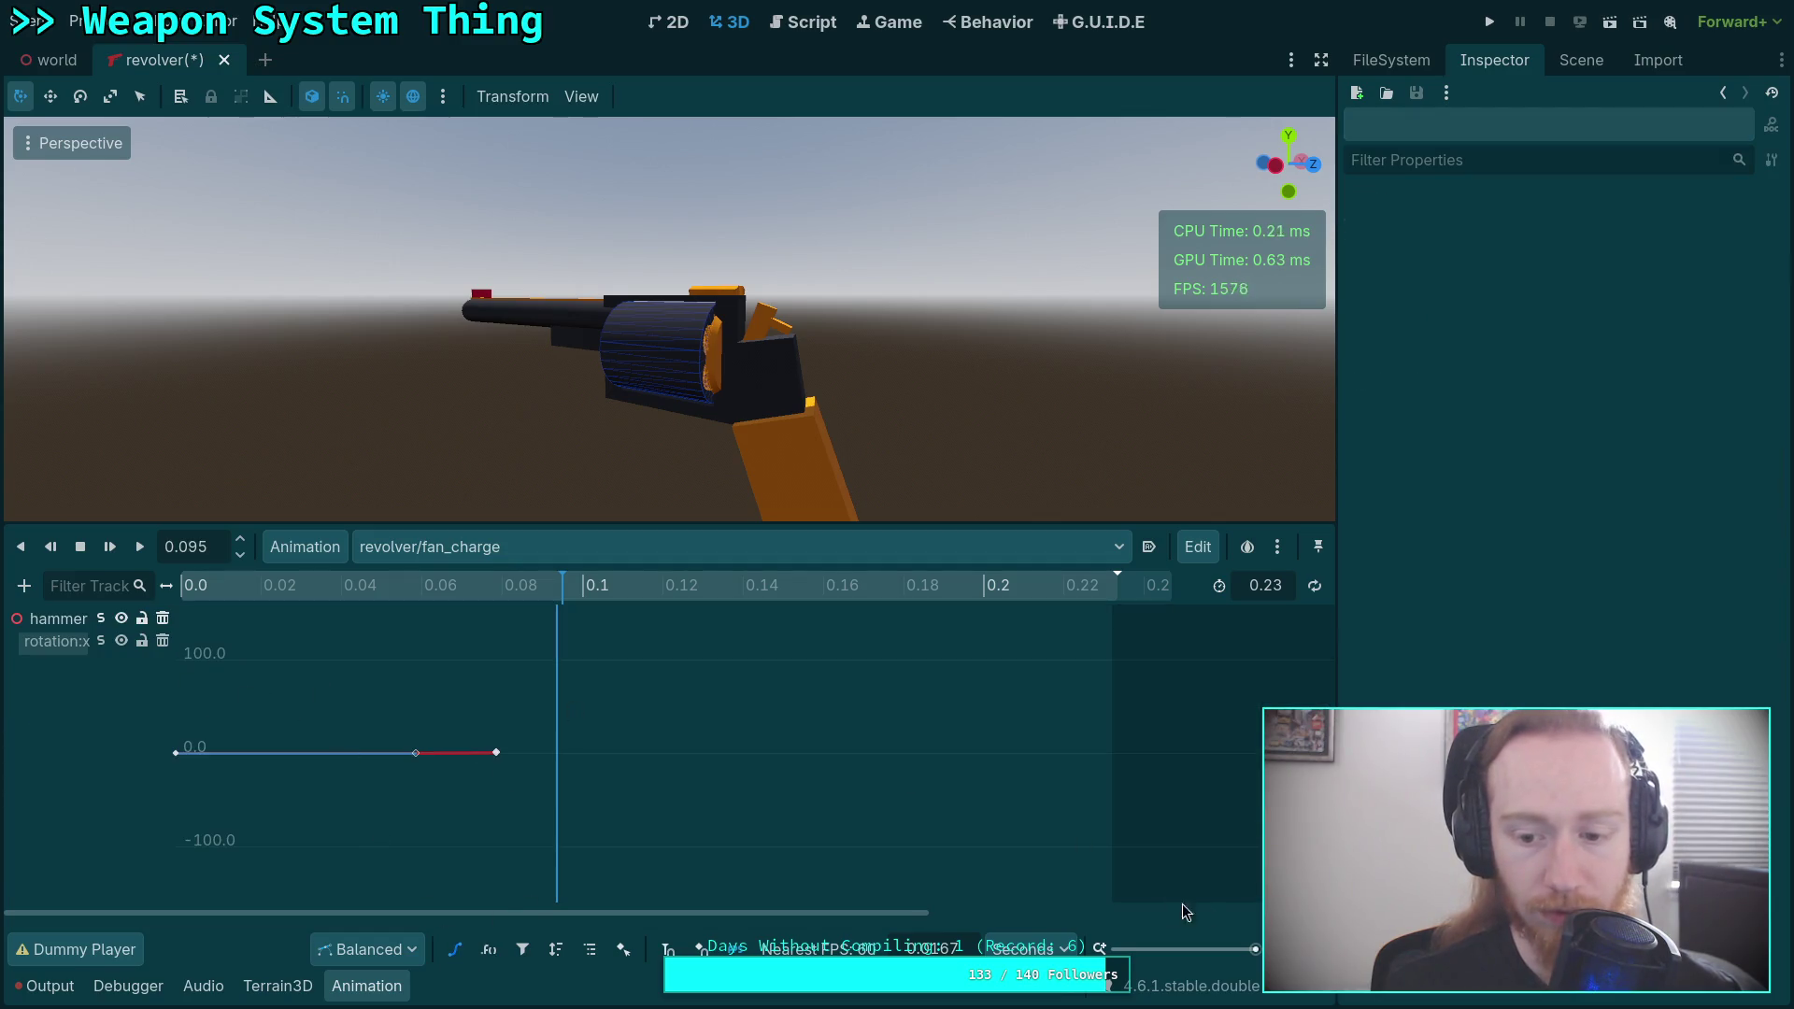
key(f)
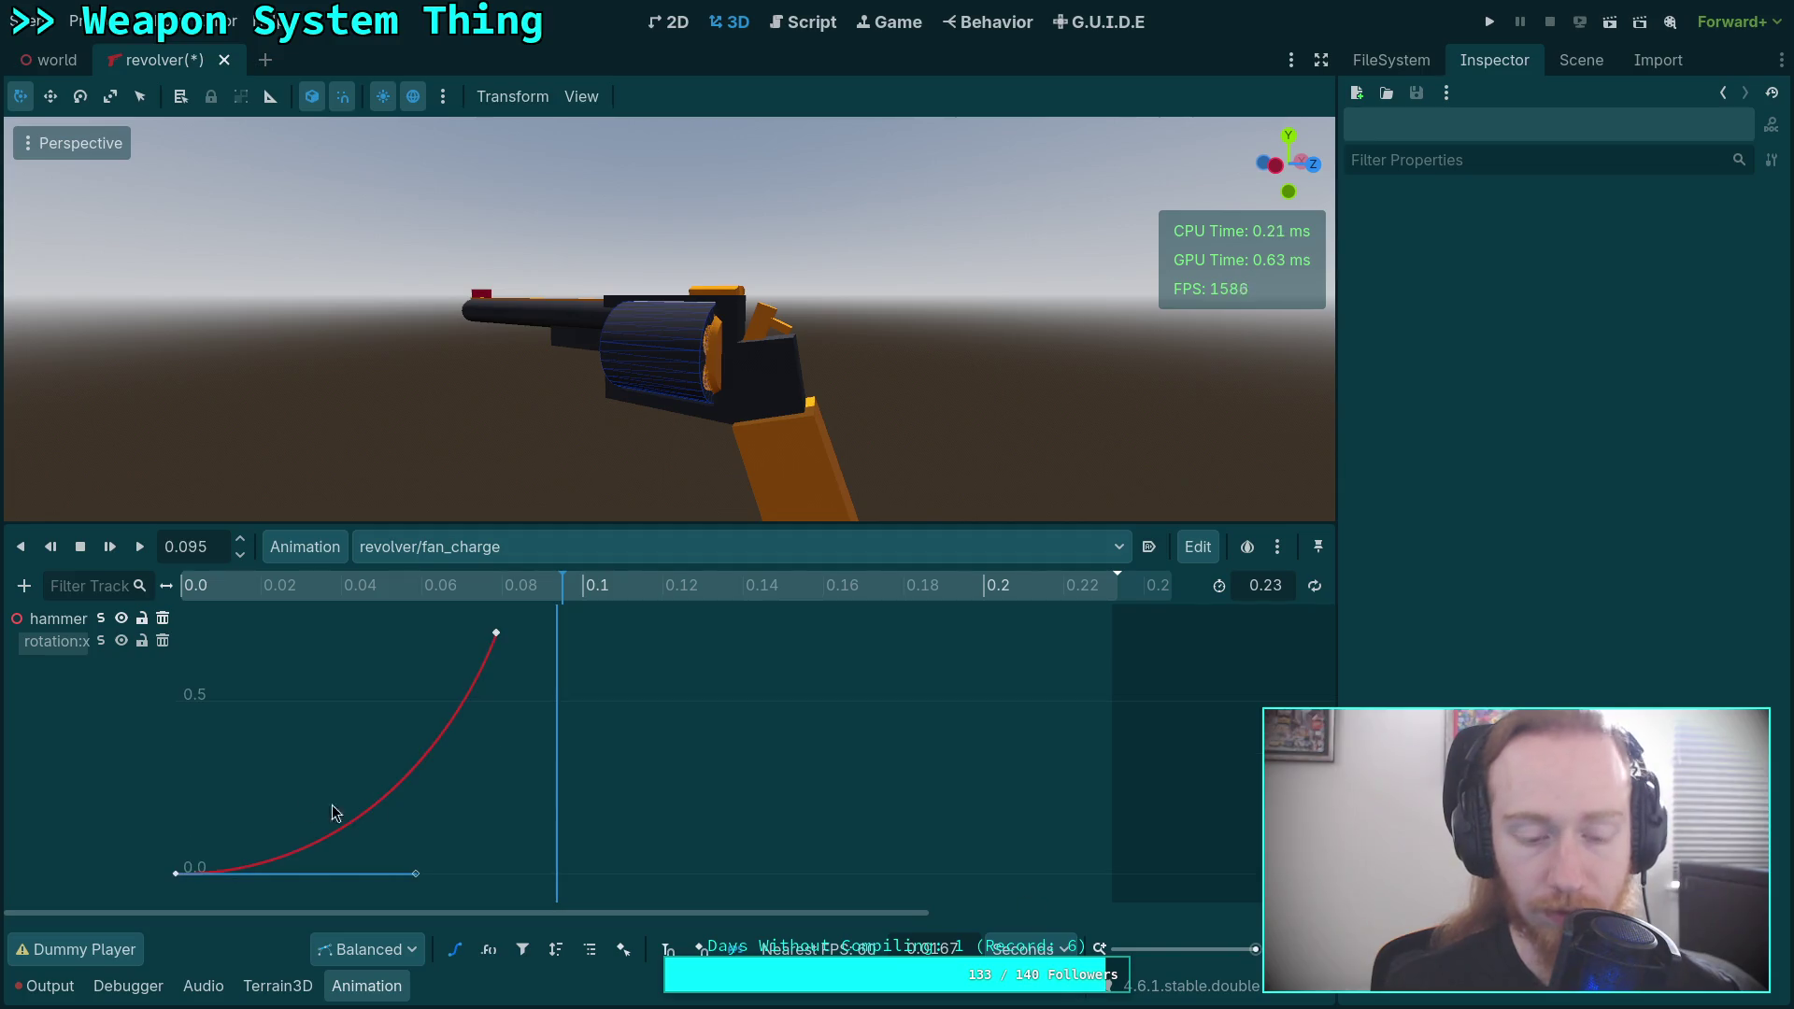
mouse_move(326, 614)
mouse_down()
mouse_move(183, 592)
mouse_move(514, 617)
mouse_up()
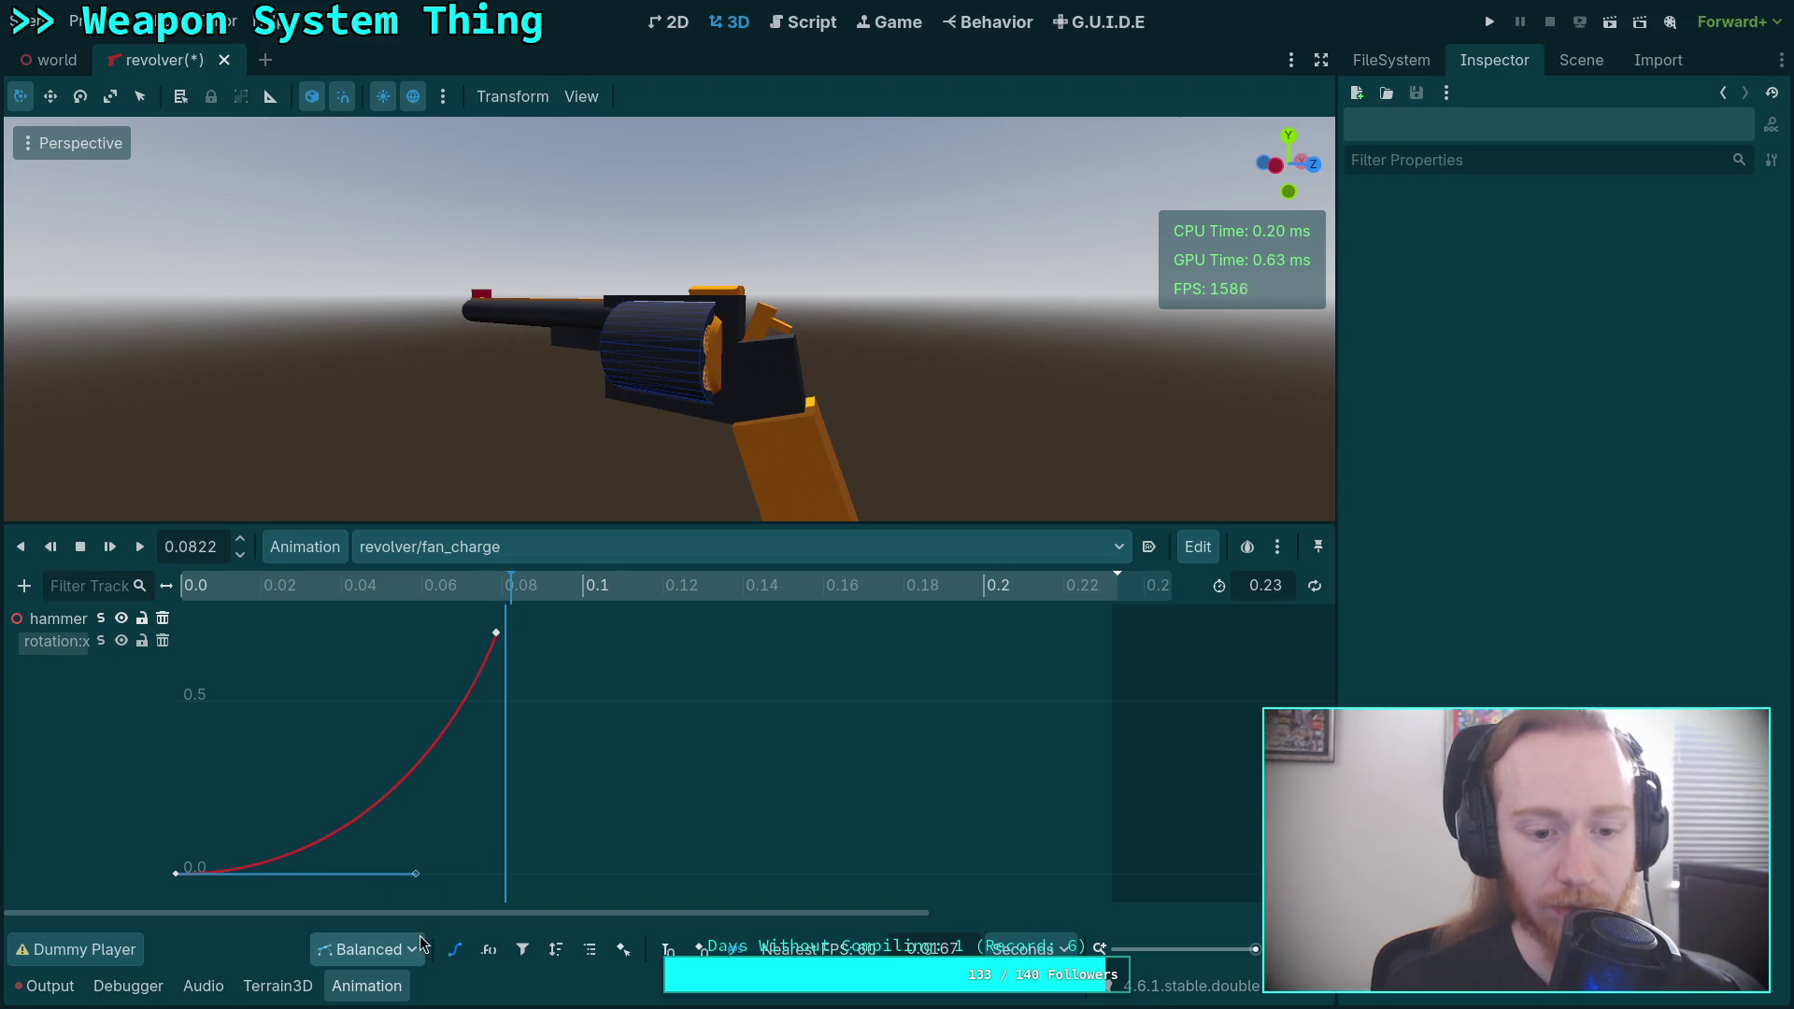
click(176, 873)
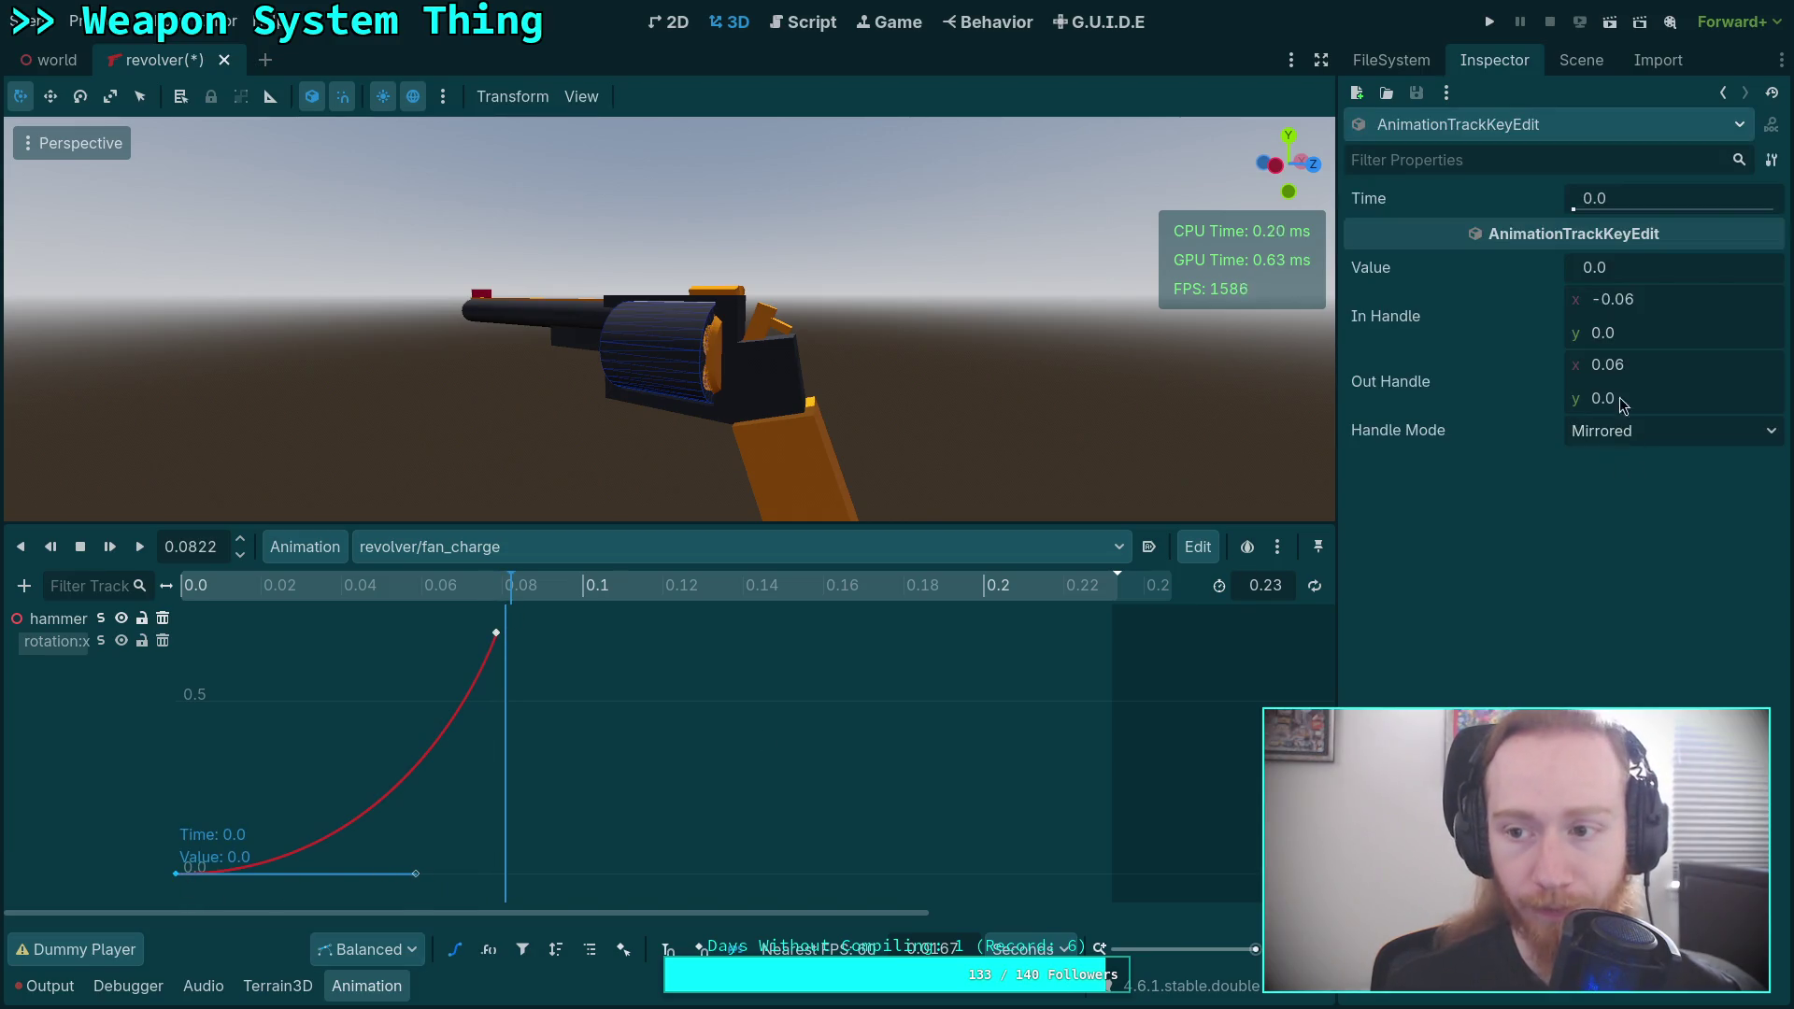
mouse_move(1671, 366)
mouse_down()
mouse_move(1654, 366)
mouse_move(1701, 368)
mouse_up()
Set the first key's outgoing handle x value to 0.04.
click(1668, 369)
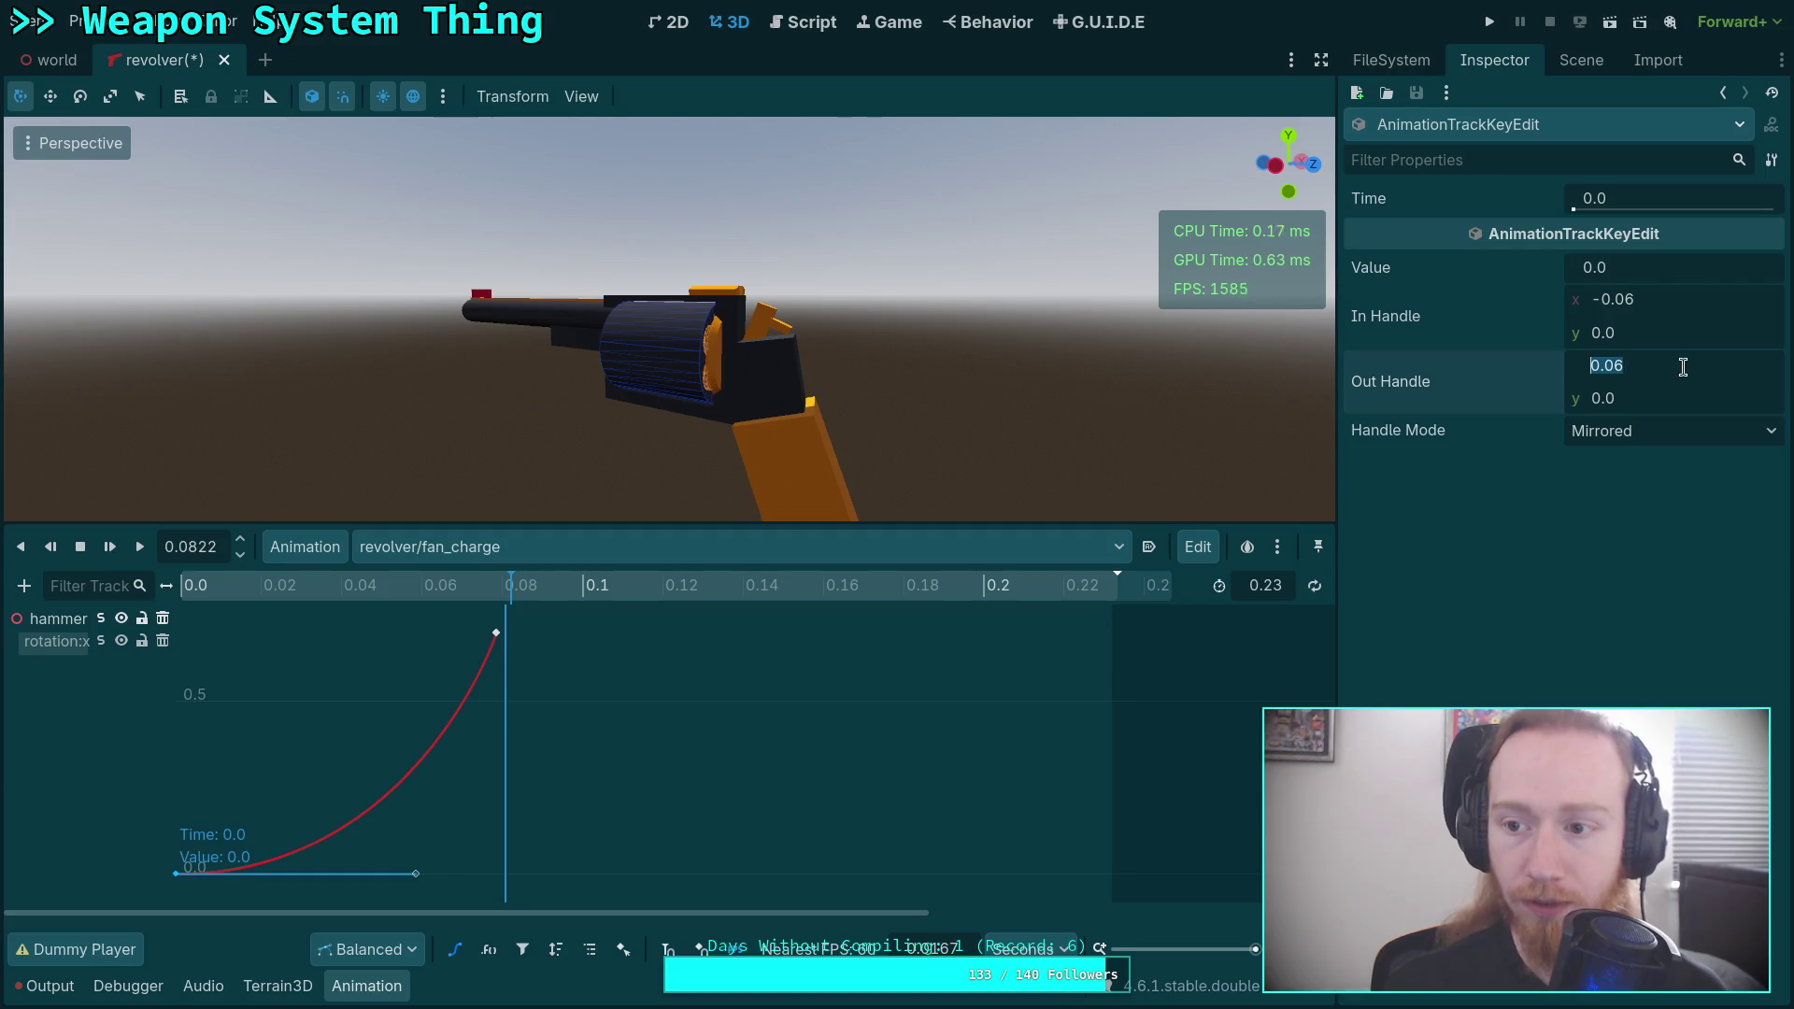
text(0.05)
key(Return)
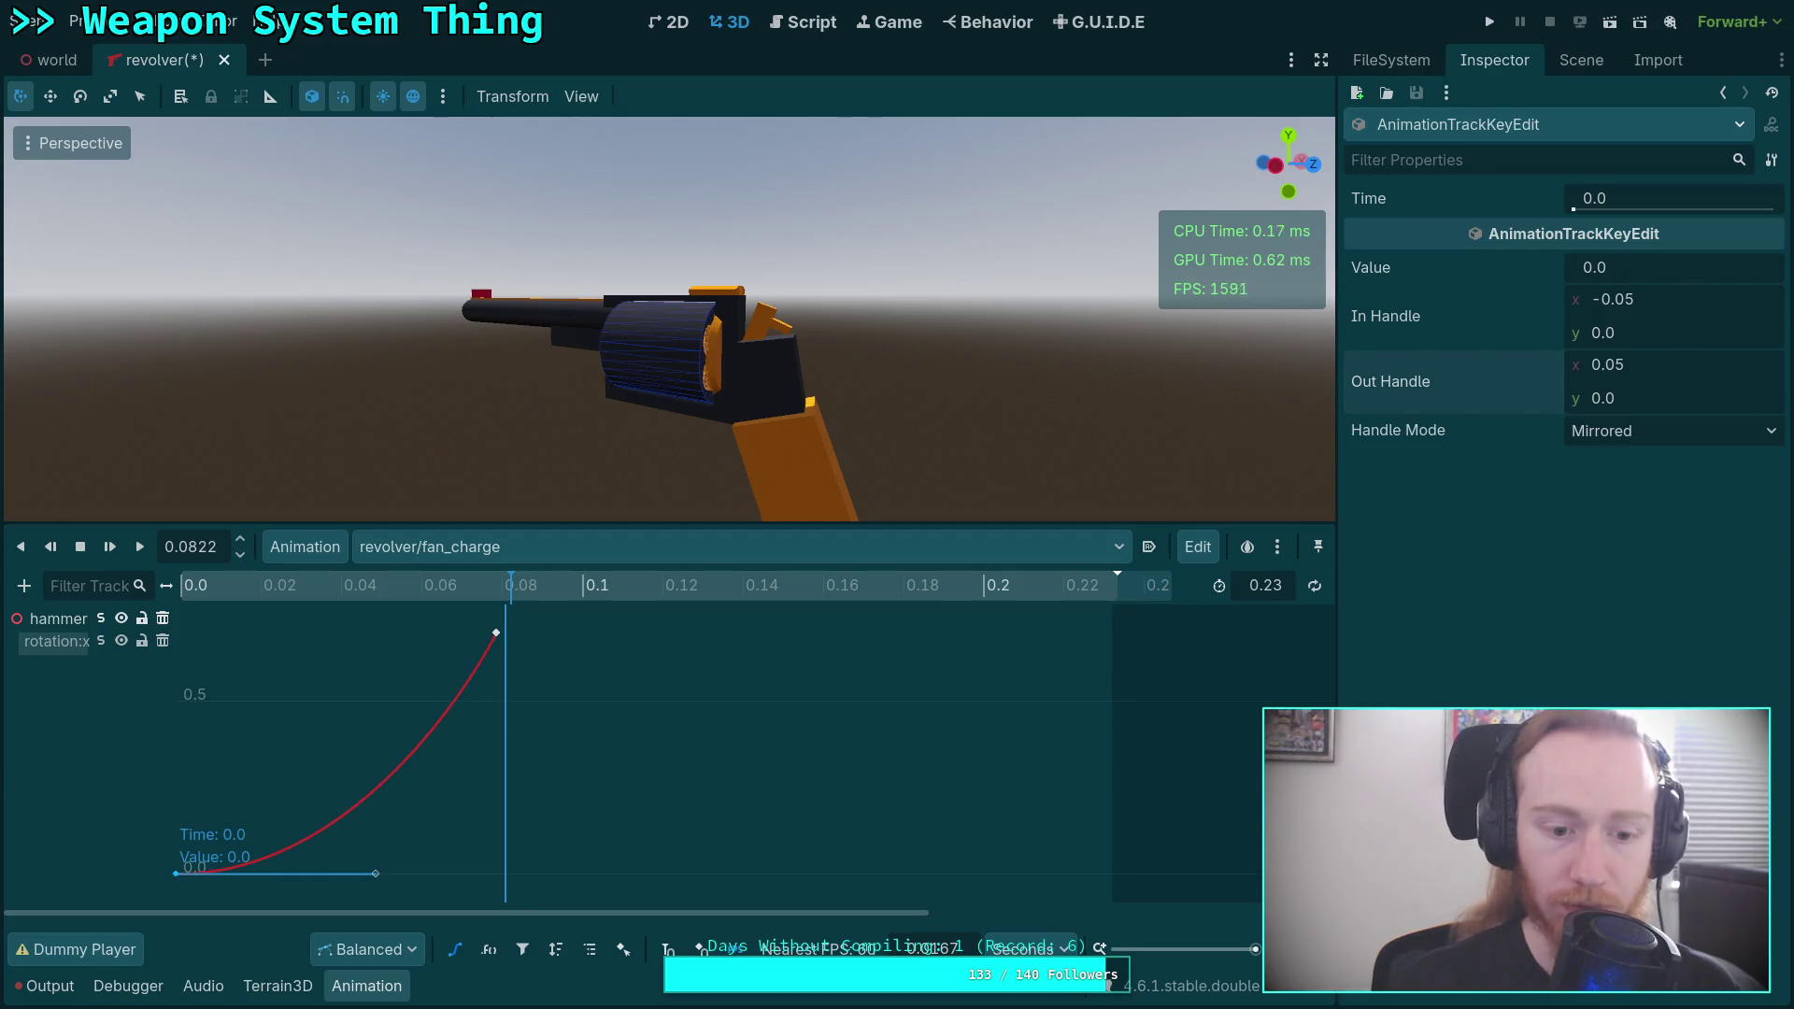
click(1725, 364)
key(BackSpace)
text(4)
key(Return)
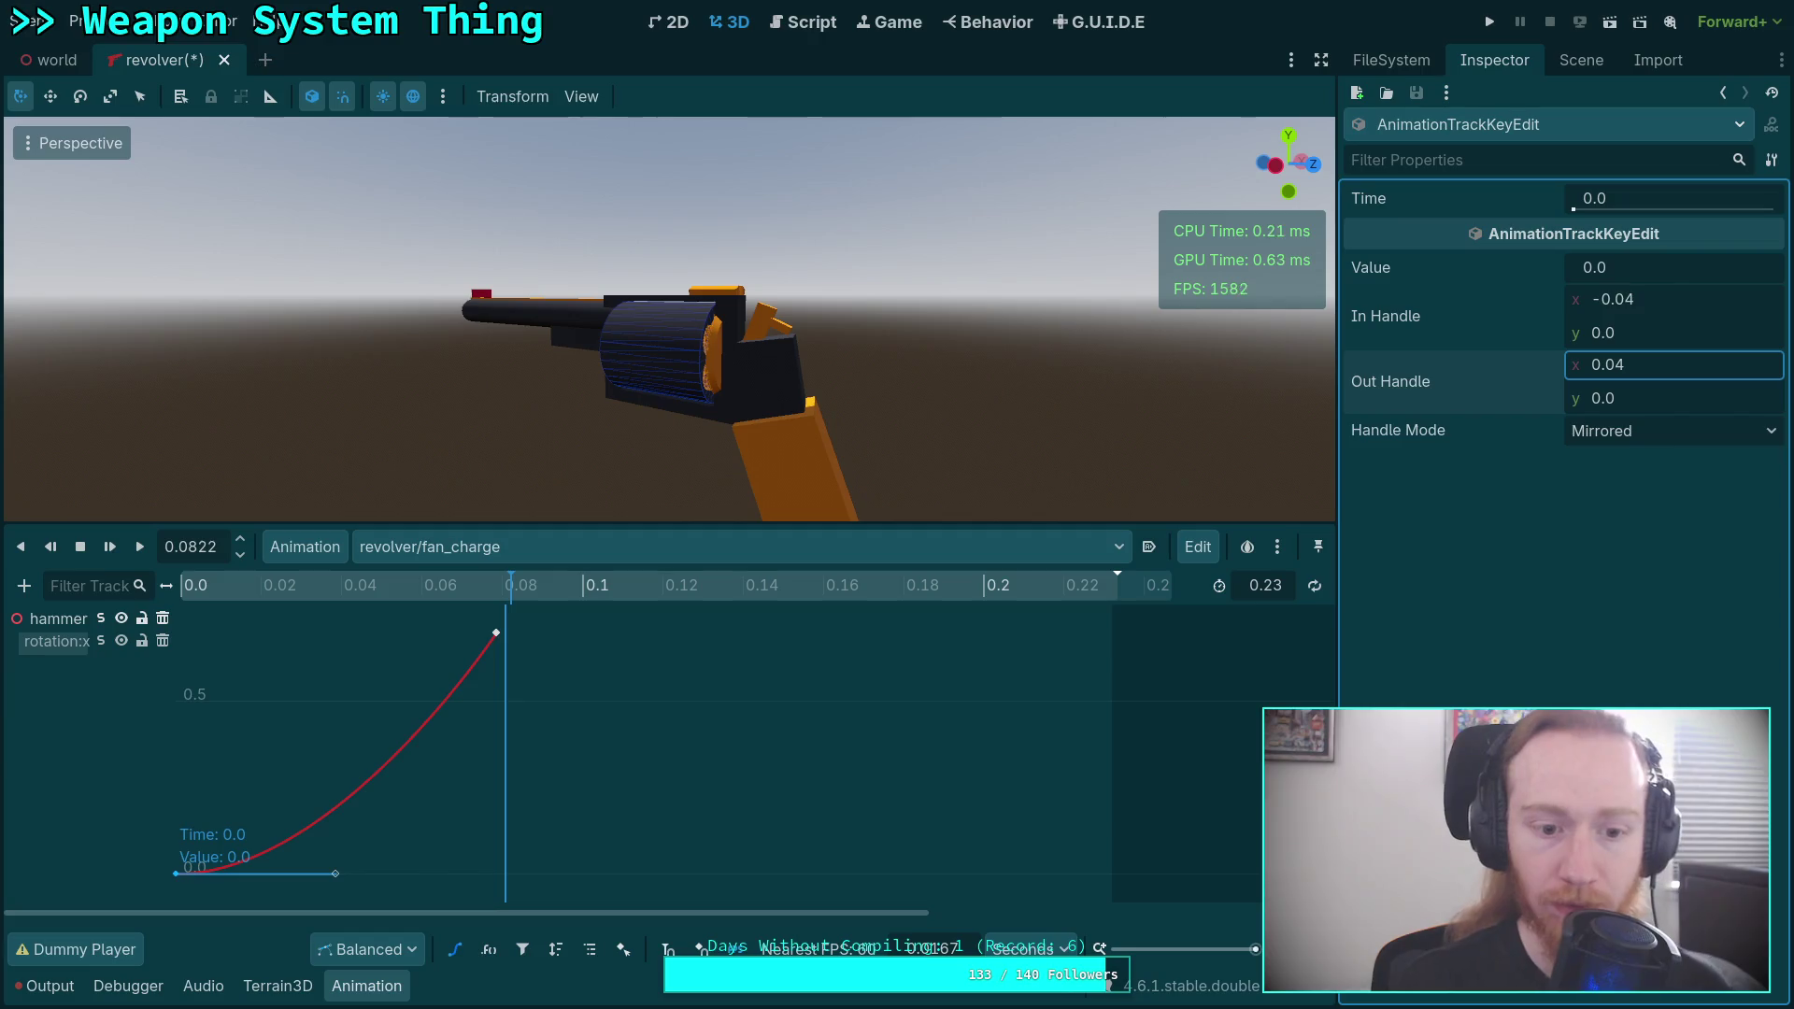
Preview the eased hammer motion, then return to the keyframe track list.
mouse_move(229, 612)
mouse_down()
mouse_move(201, 610)
mouse_move(540, 617)
mouse_move(274, 613)
mouse_move(568, 636)
mouse_up()
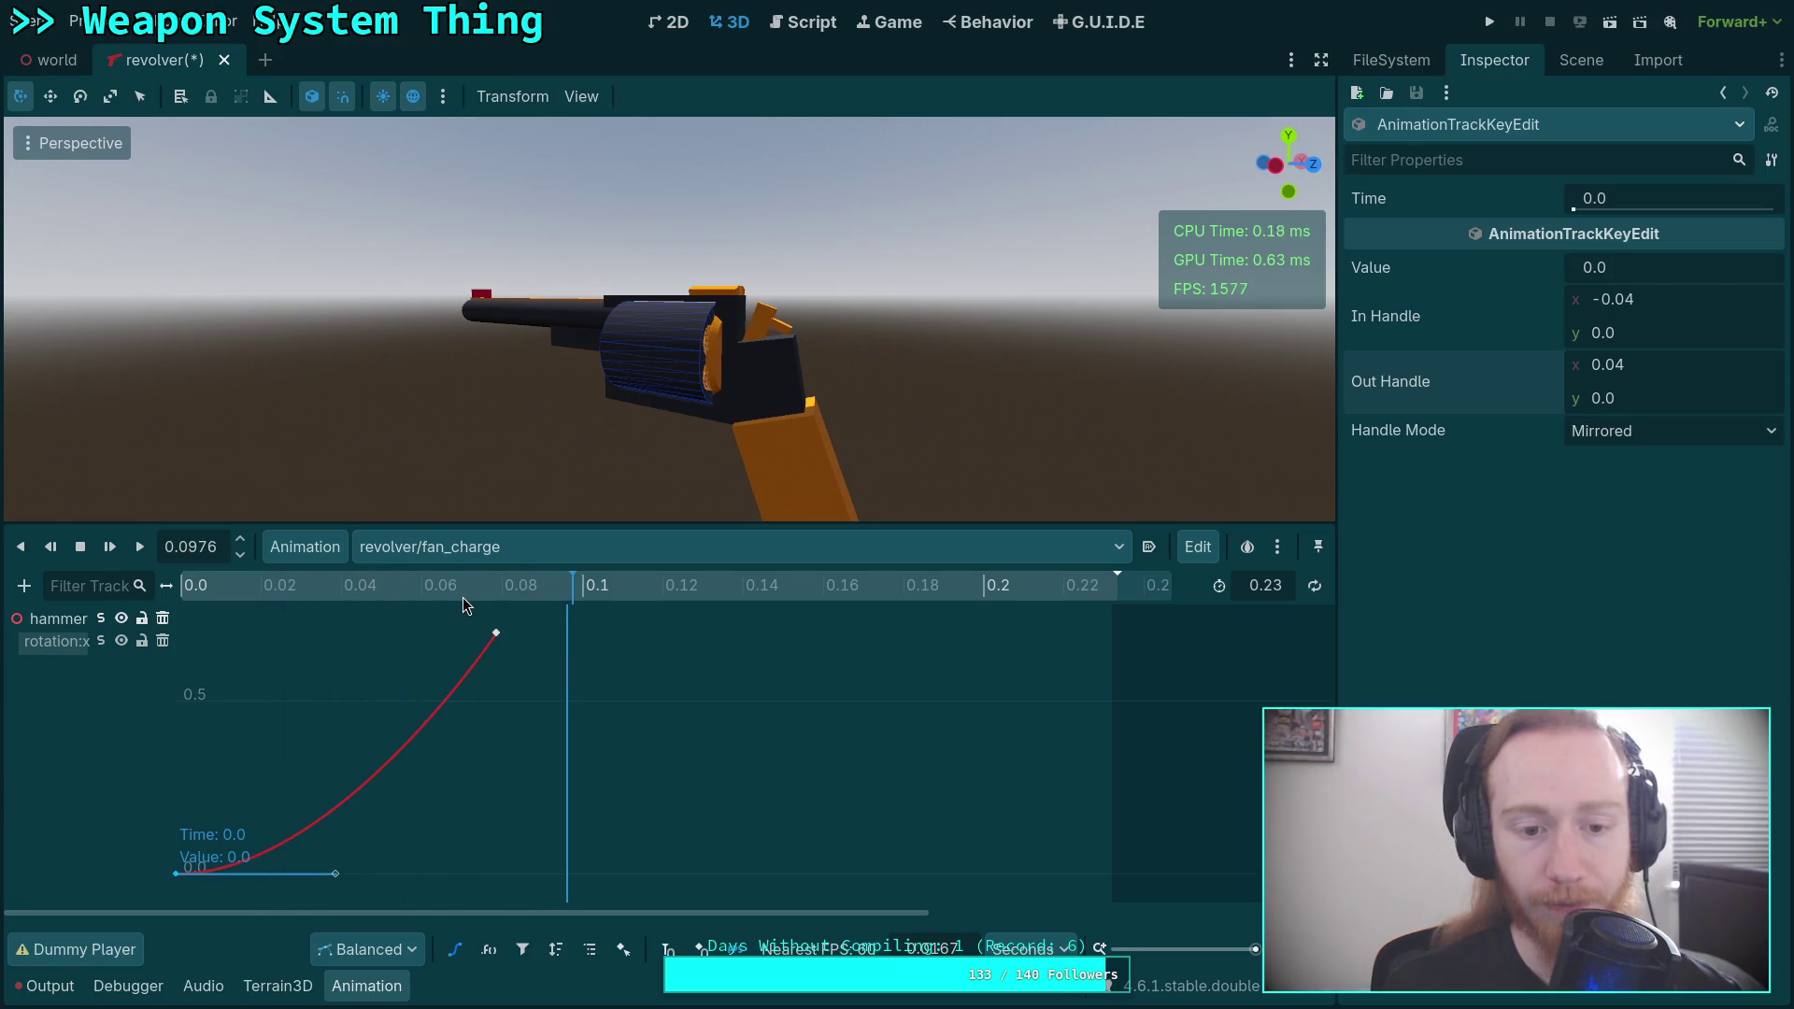
click(346, 987)
click(344, 987)
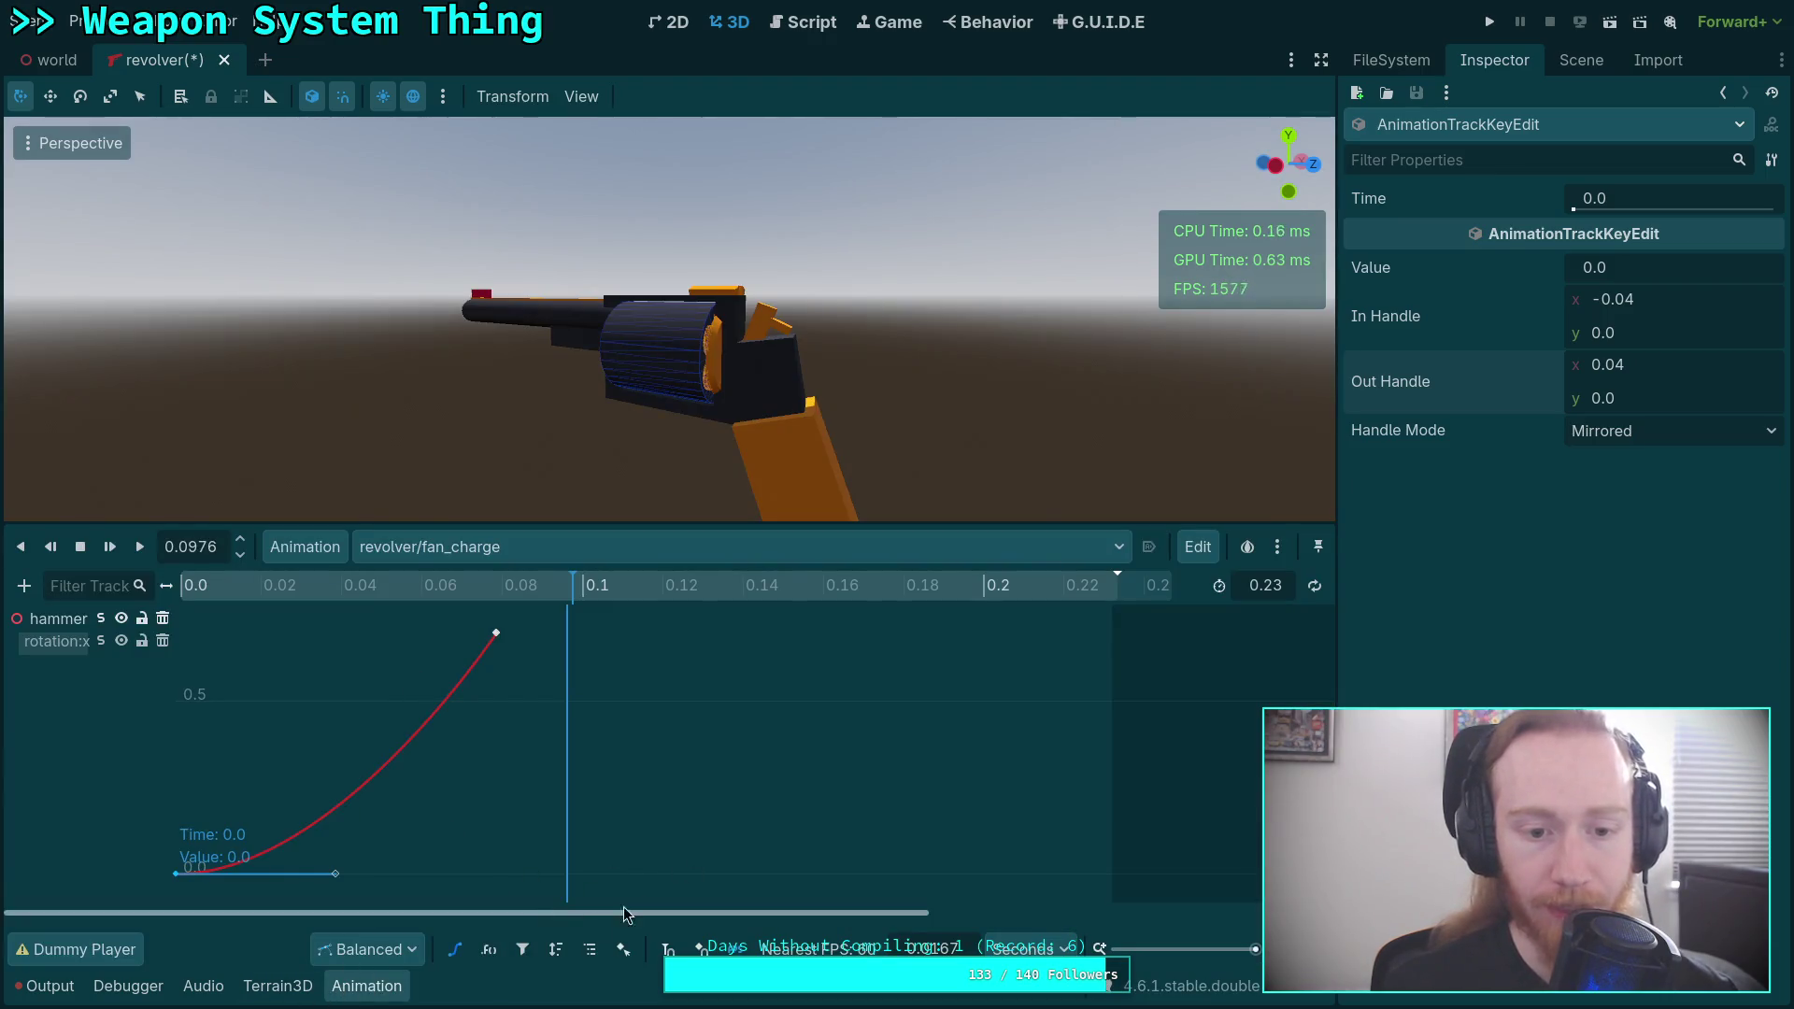
click(498, 634)
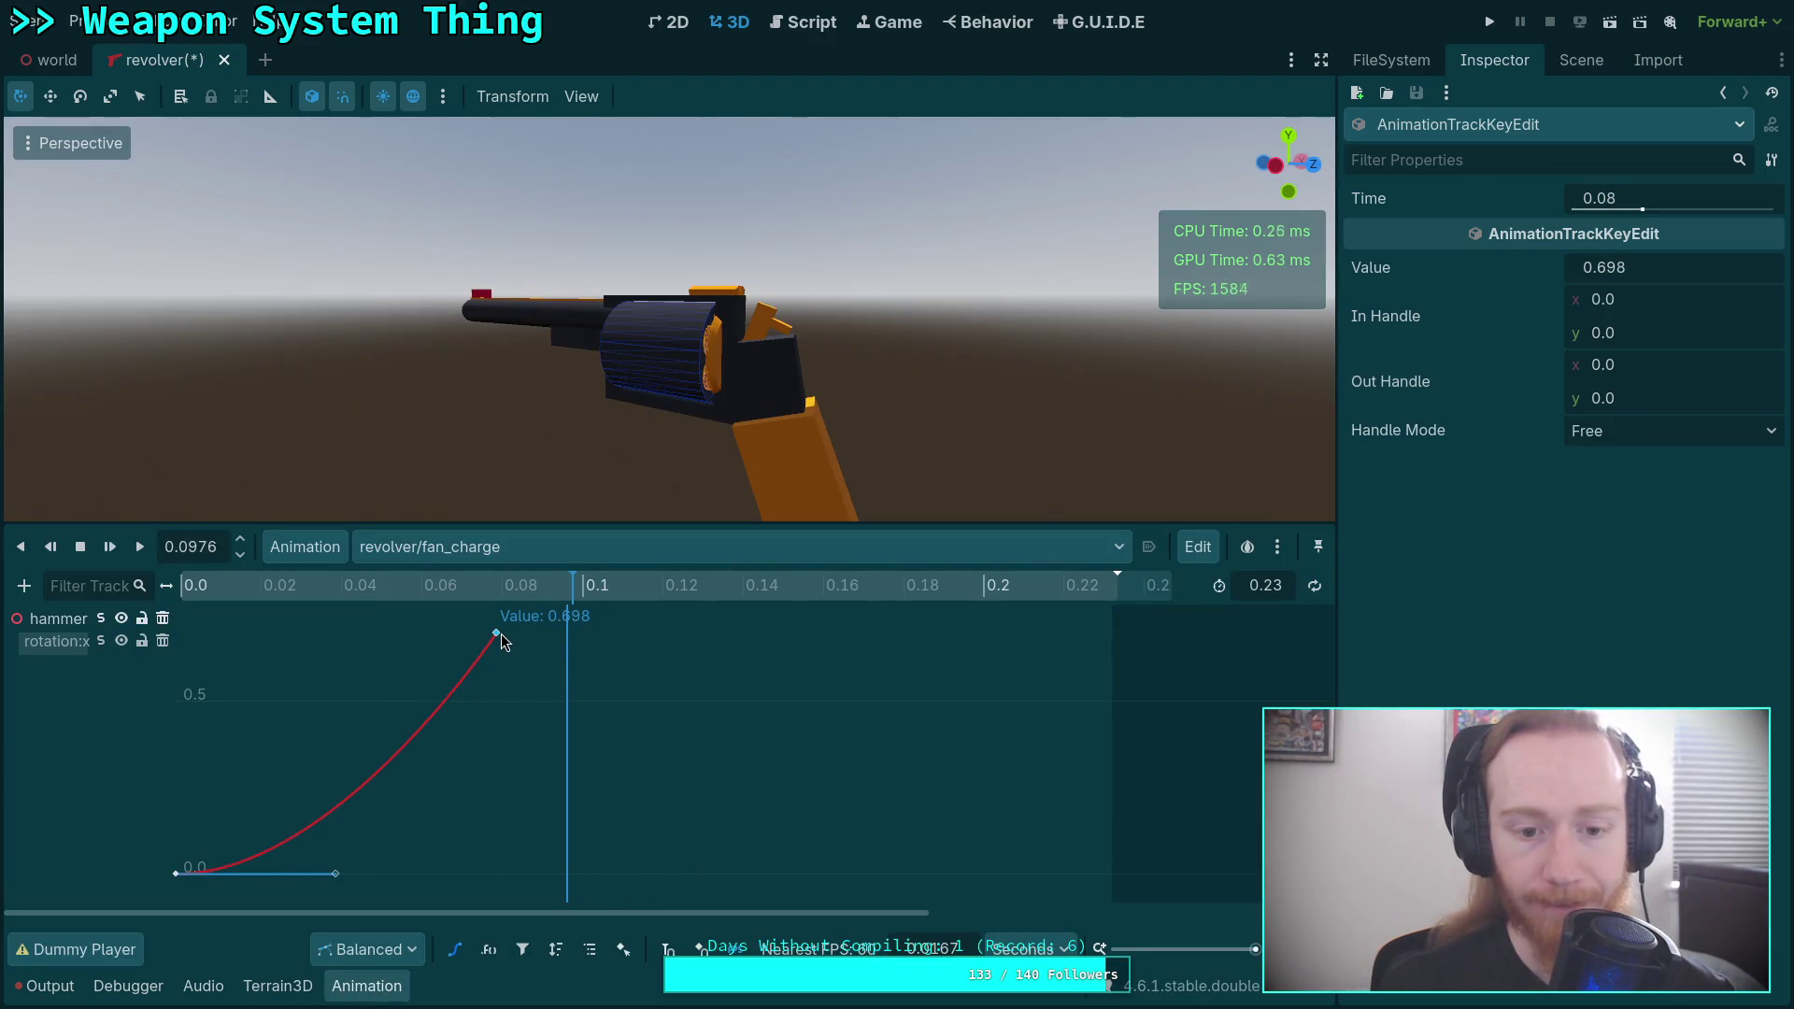
click(455, 950)
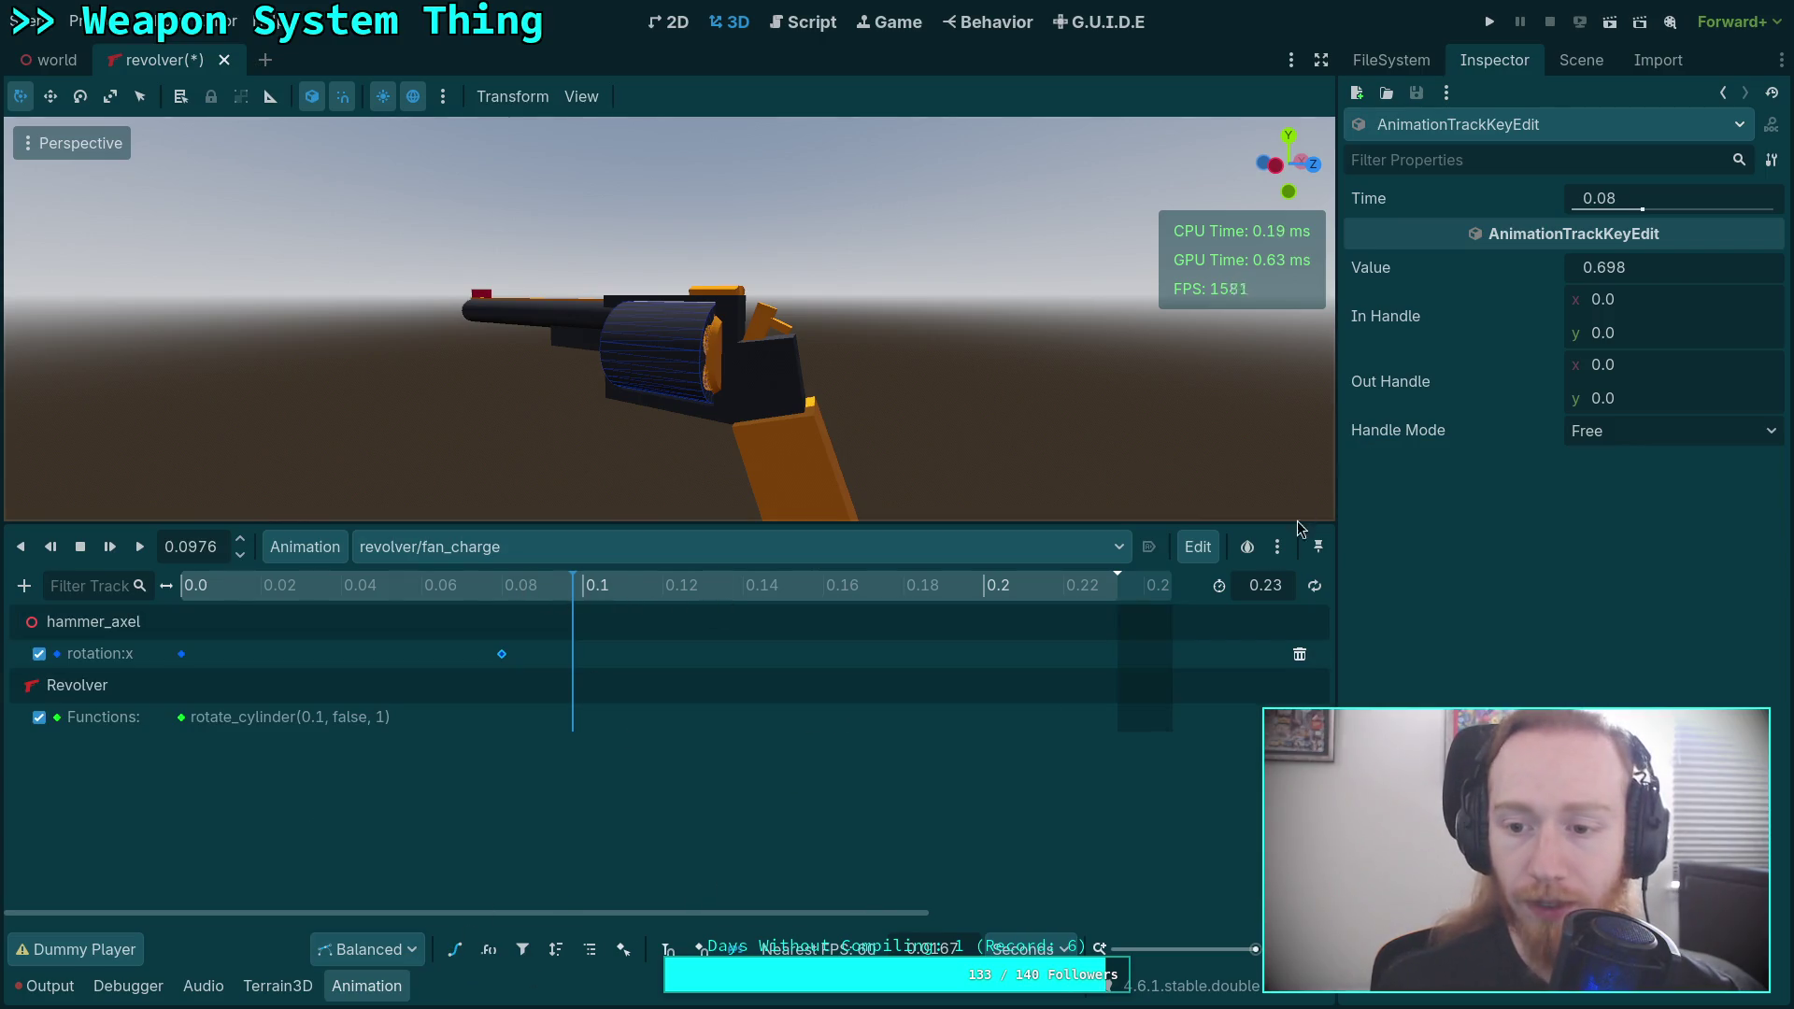
Set the fan_charge animation length to 0.1 s and scrub to check the motion.
click(1273, 586)
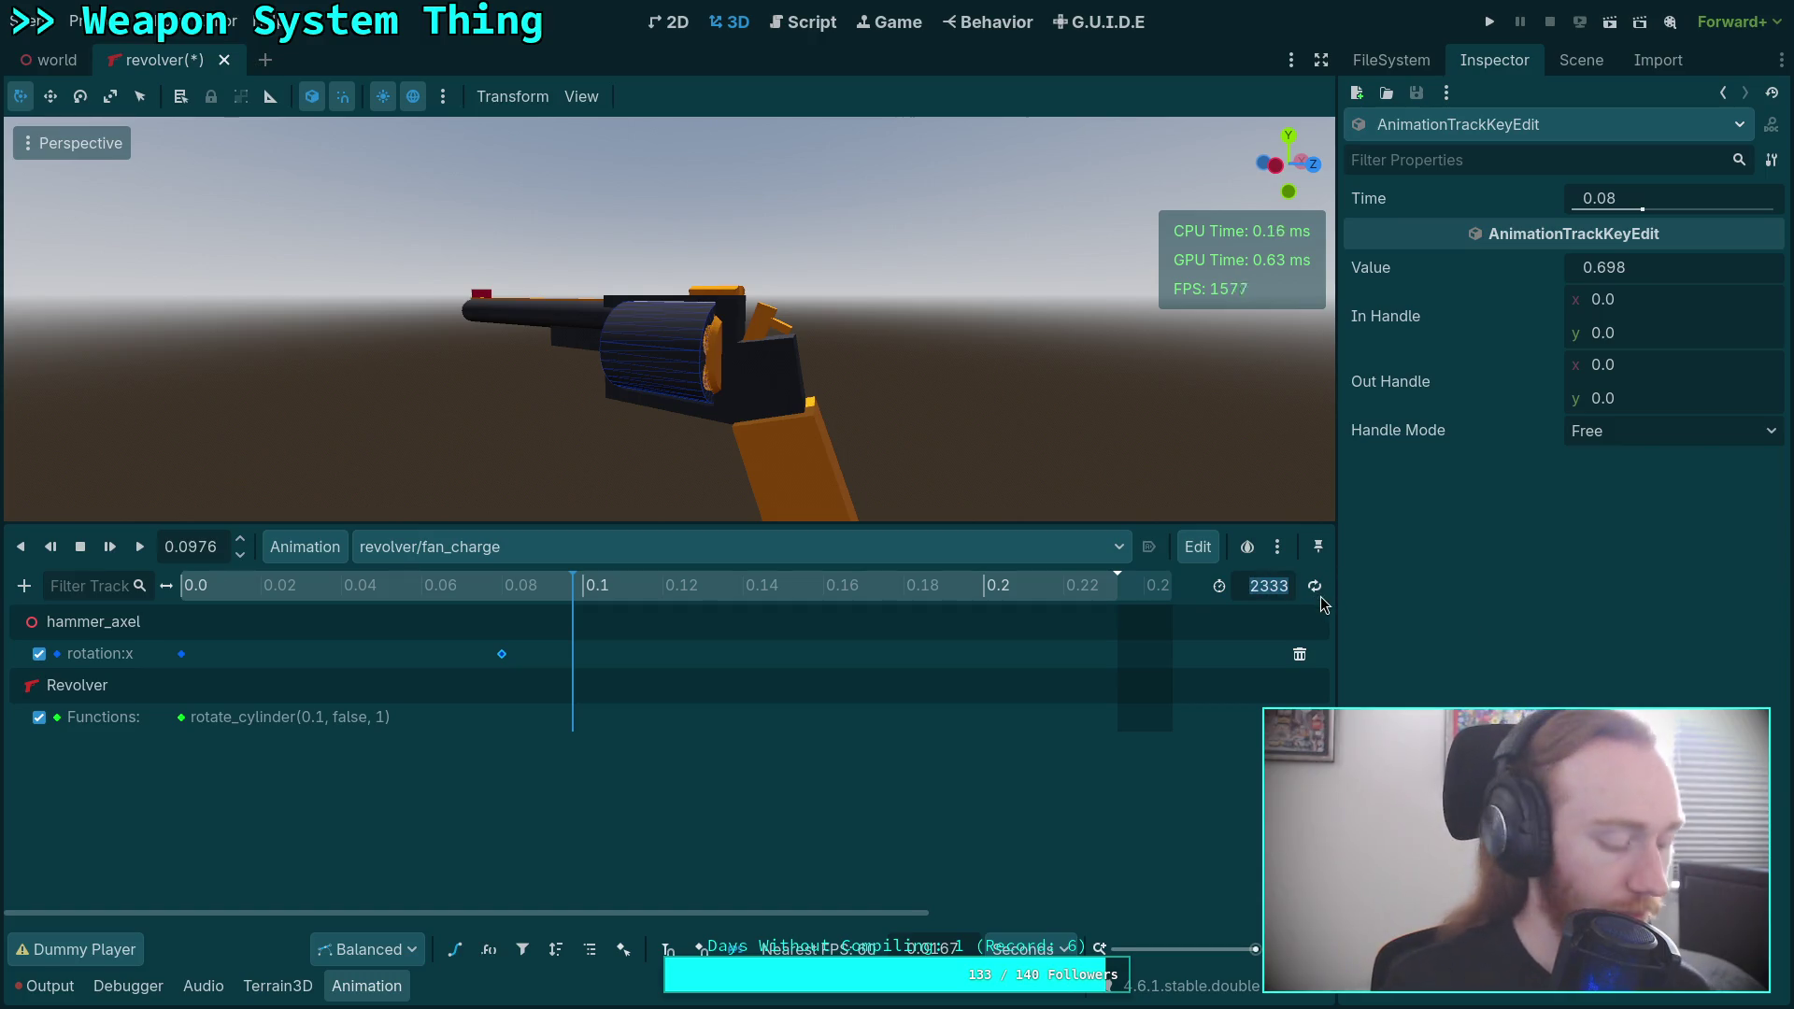
text(0.1)
key(Return)
mouse_move(573, 587)
mouse_down()
mouse_move(271, 590)
mouse_move(592, 598)
mouse_move(151, 585)
mouse_move(540, 606)
mouse_up()
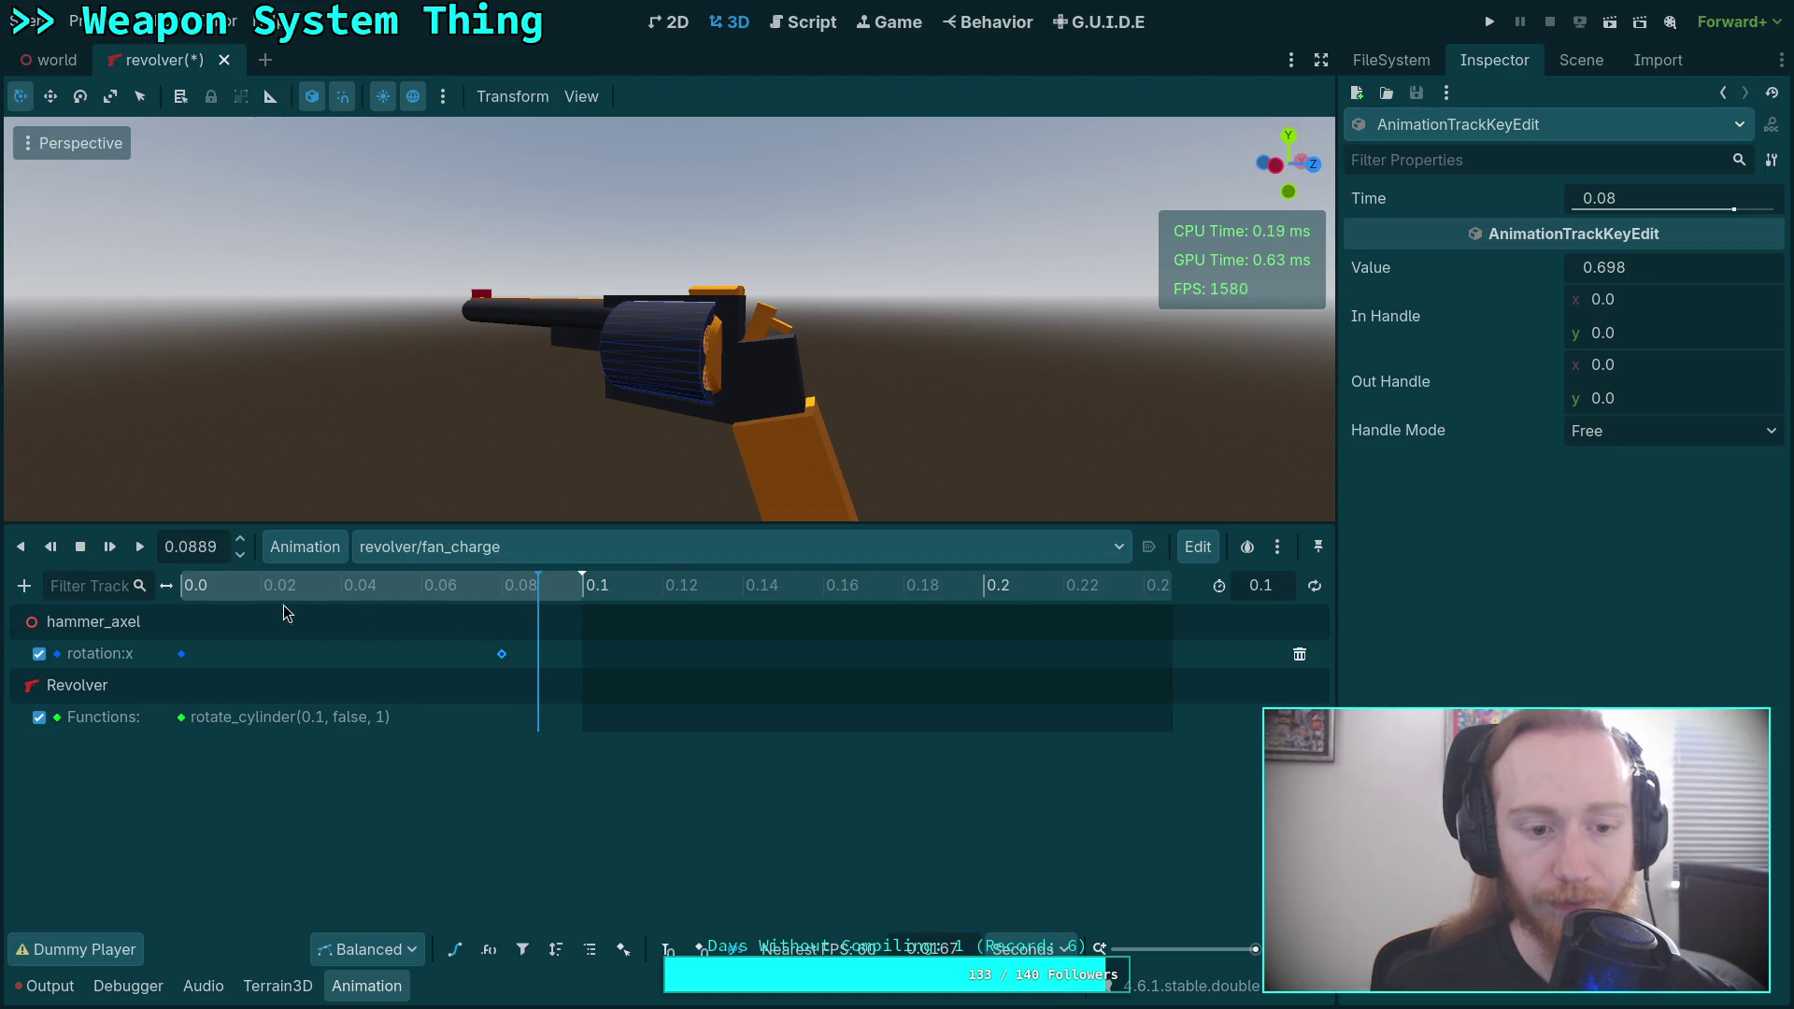
Keep fan_charge as the edited animation and open the animation management options.
click(489, 544)
click(232, 576)
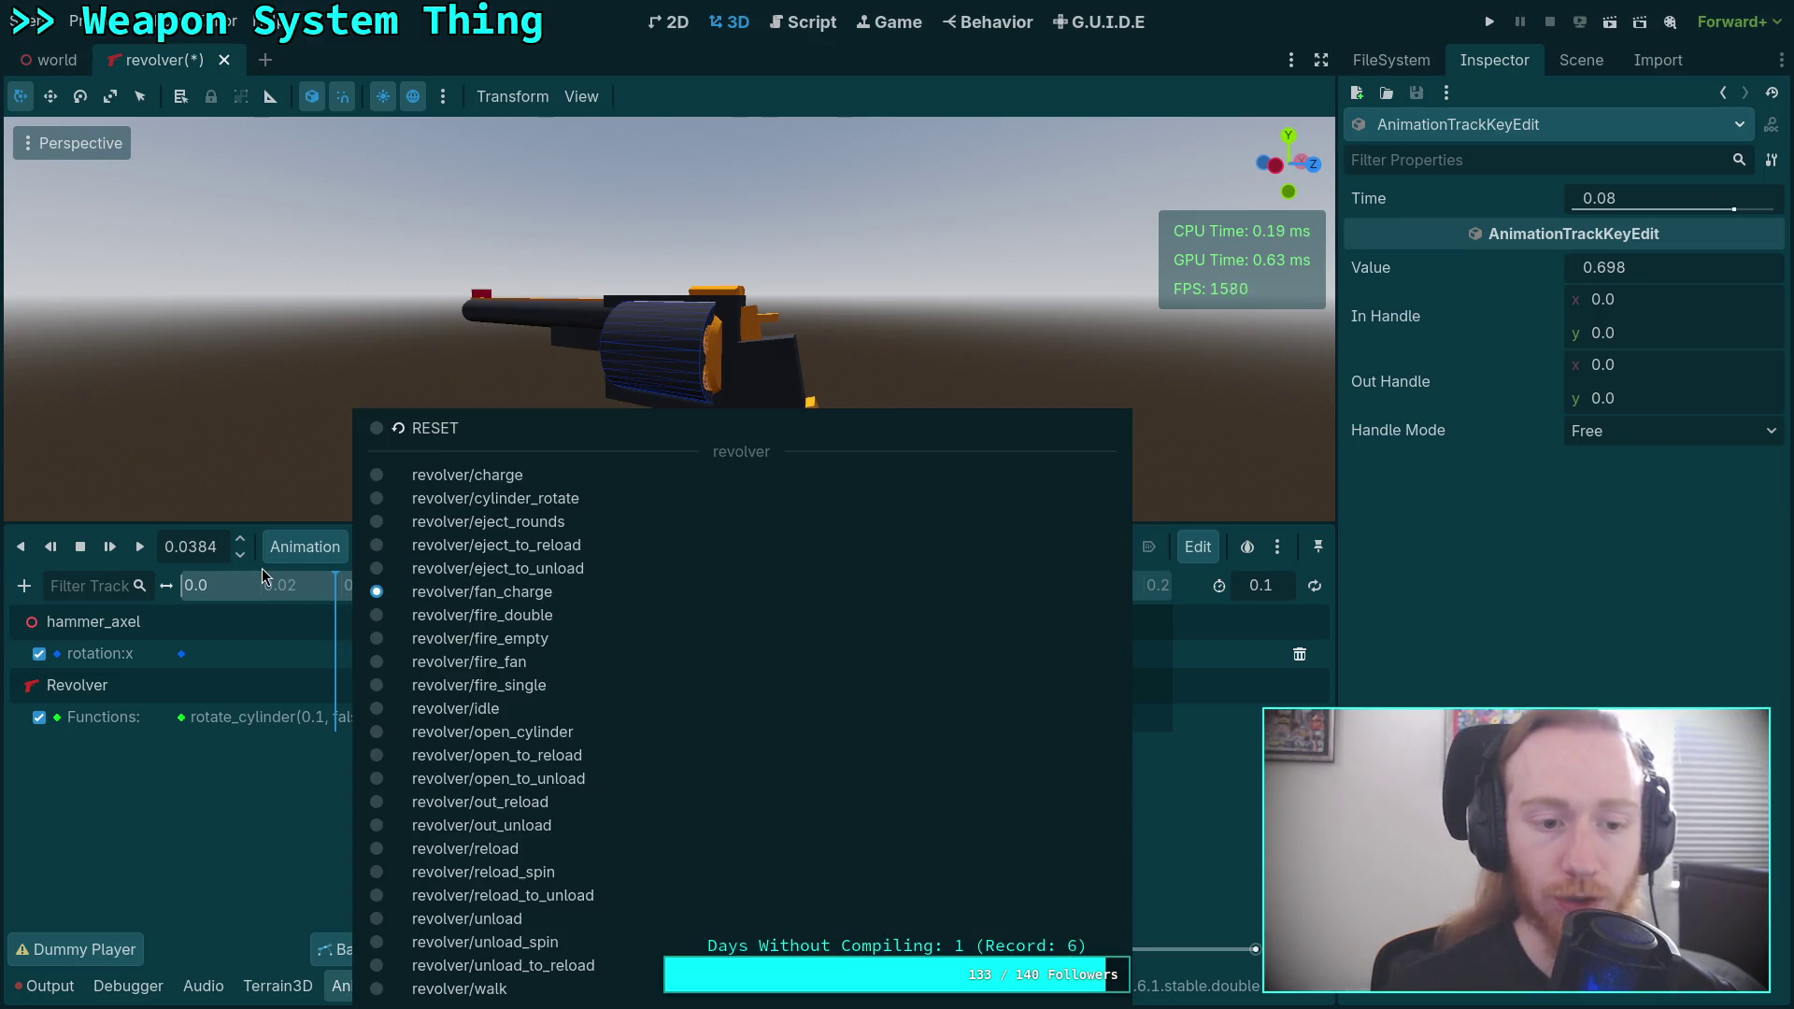
click(311, 548)
Save fan_charge as revolver_fan_charge.res in the animation/revolver folder.
click(338, 617)
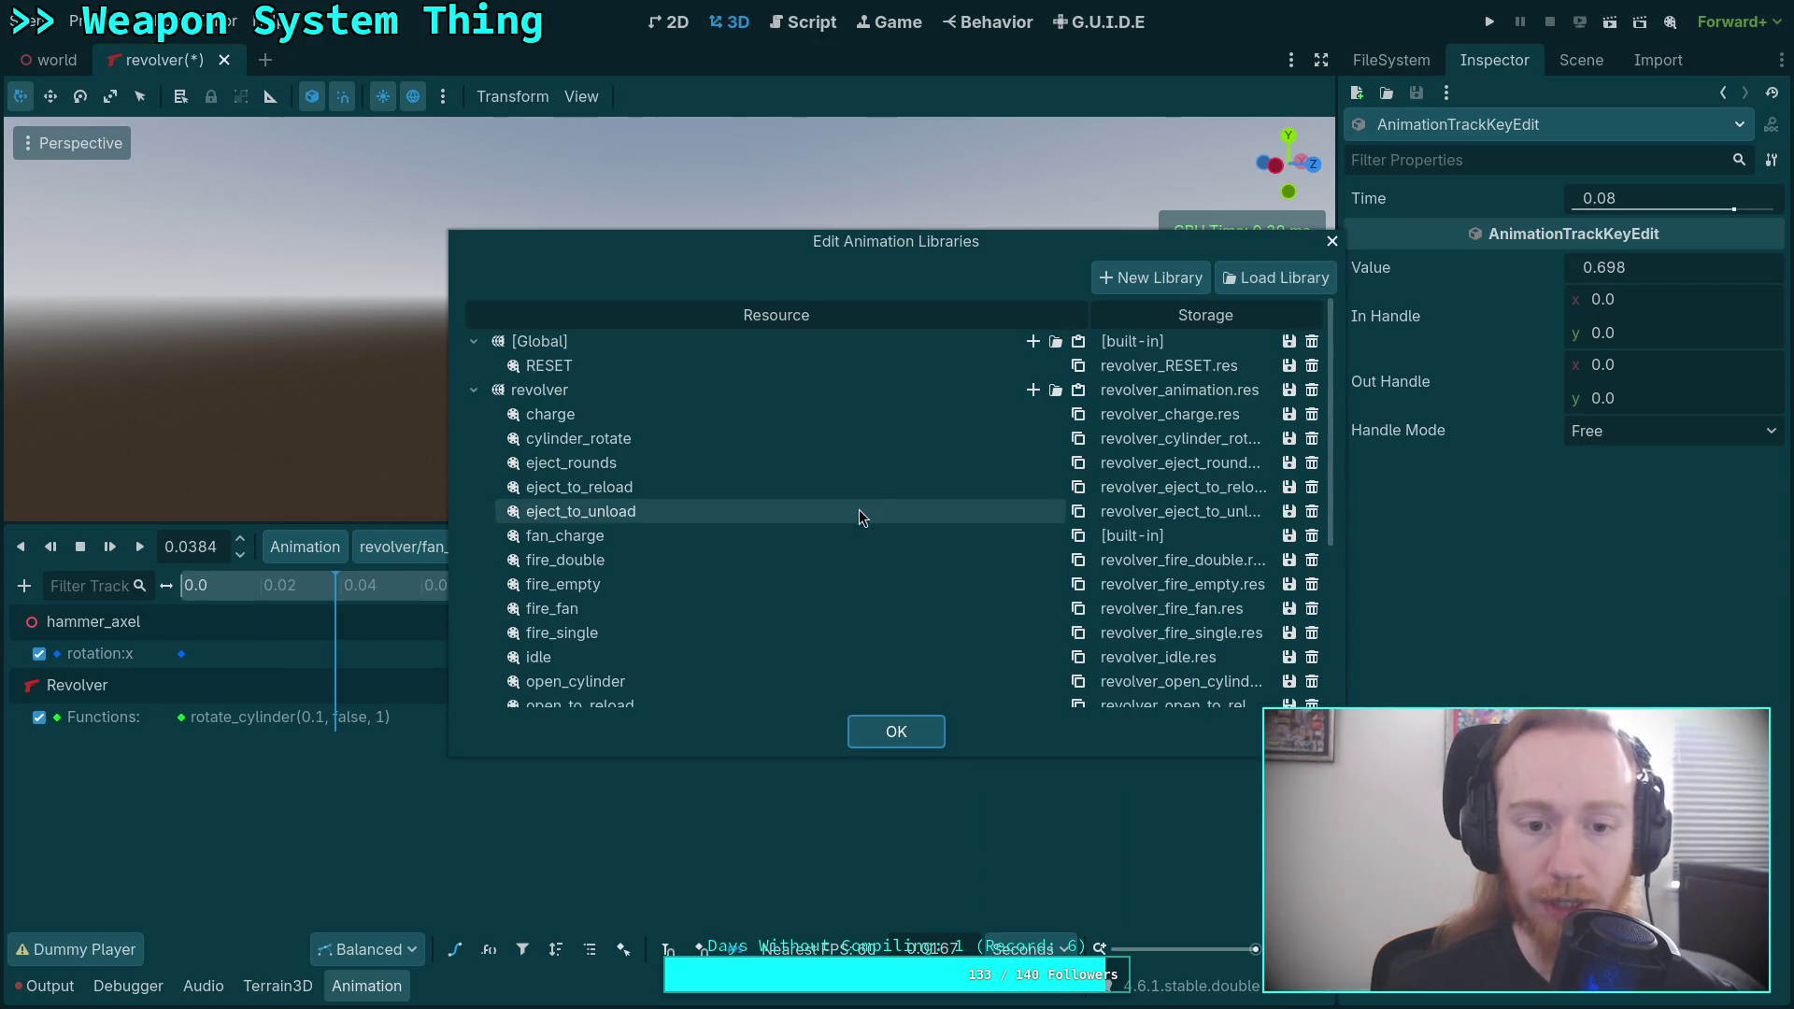
click(1293, 535)
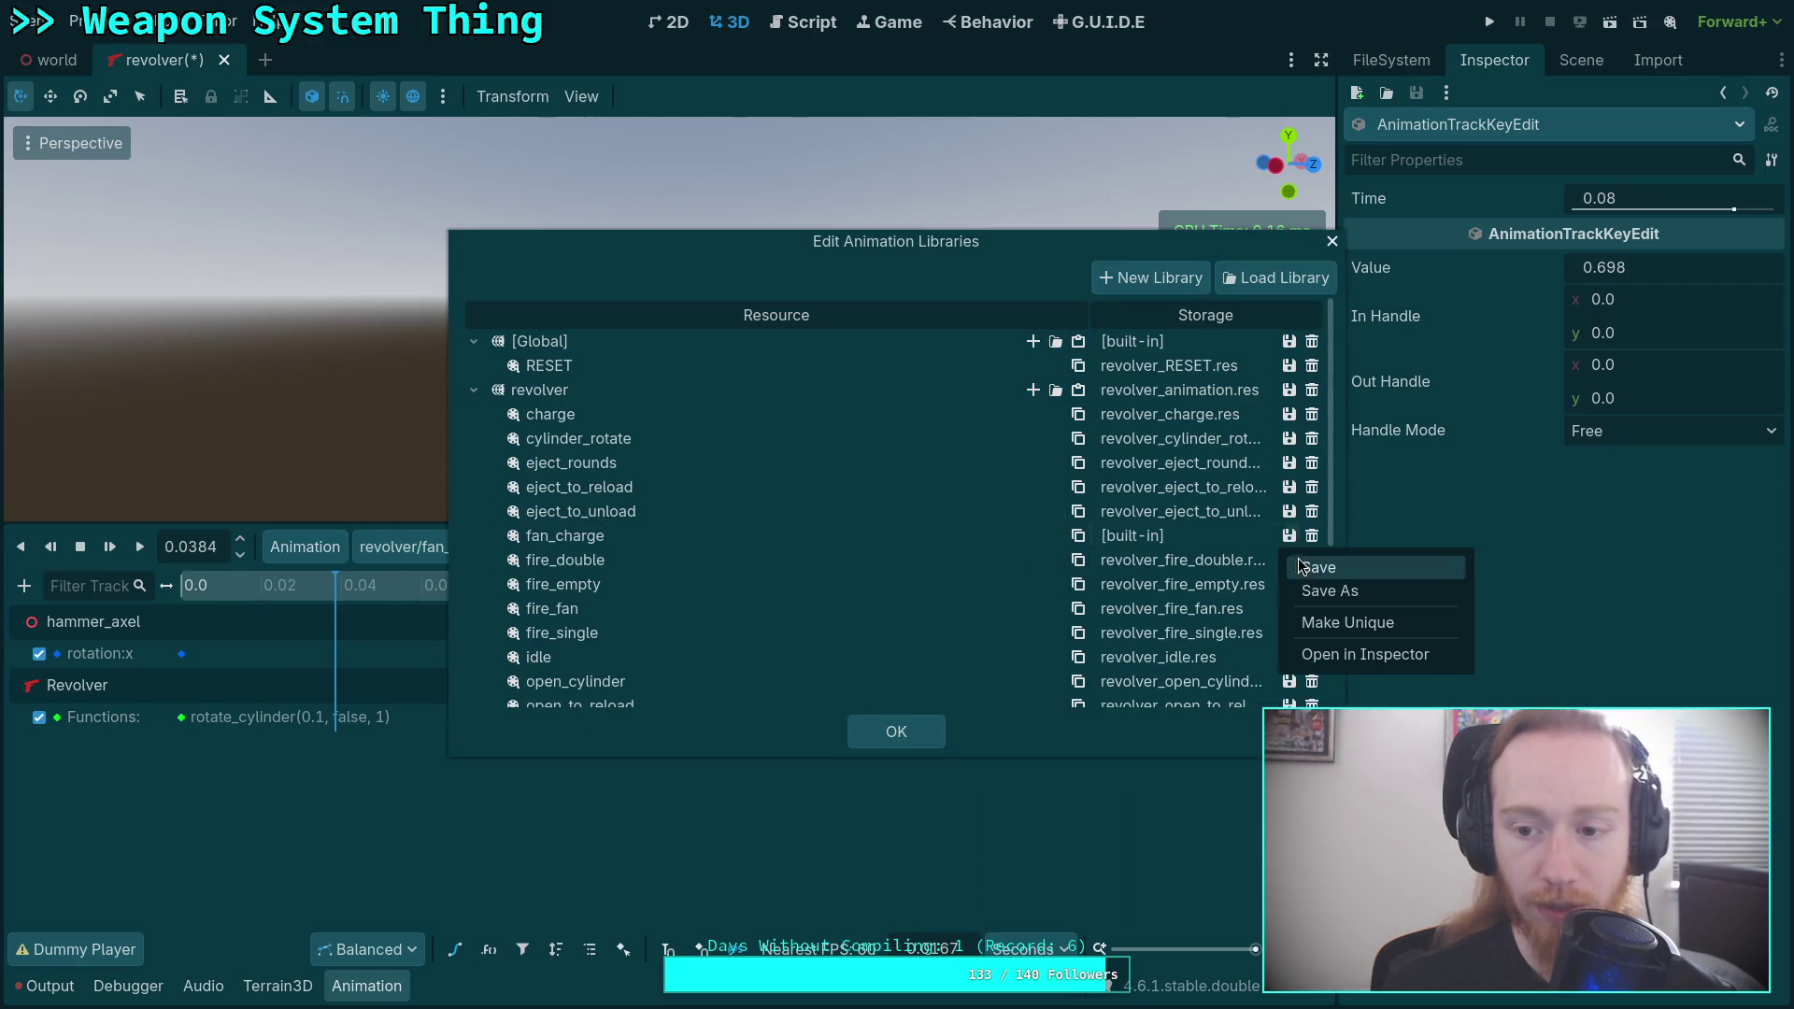
click(1318, 588)
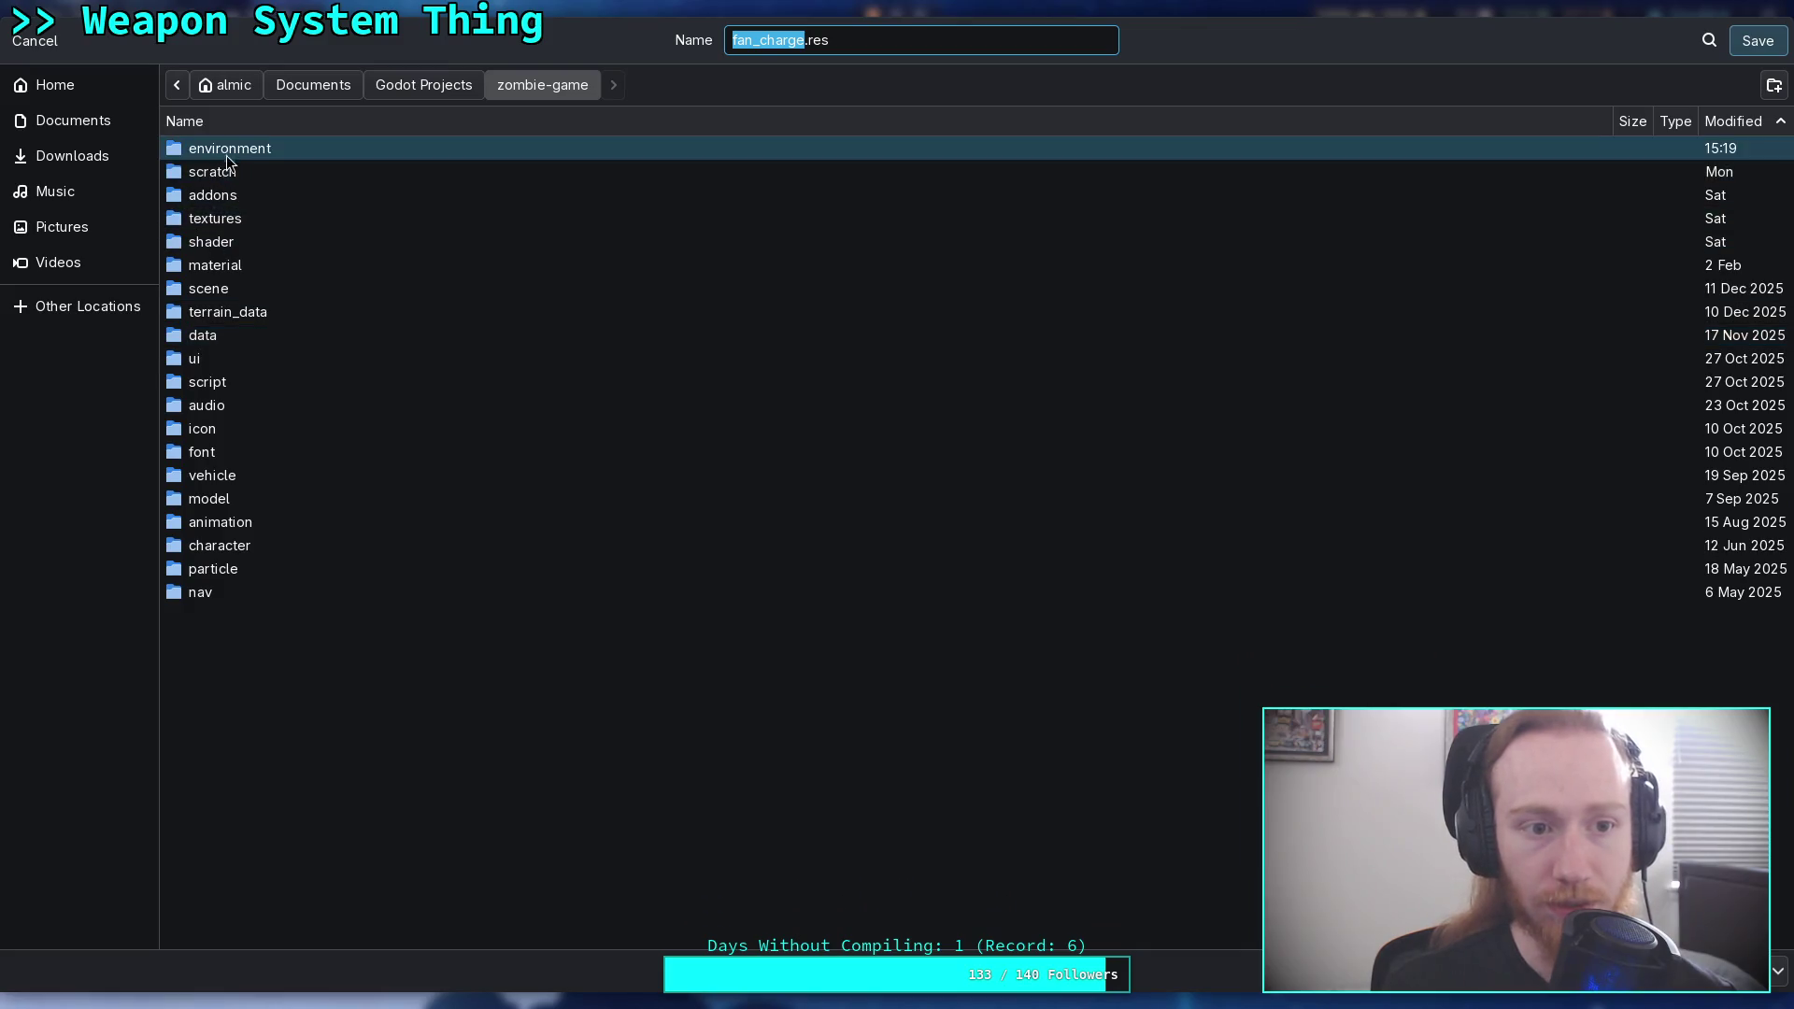
double_click(234, 522)
double_click(261, 150)
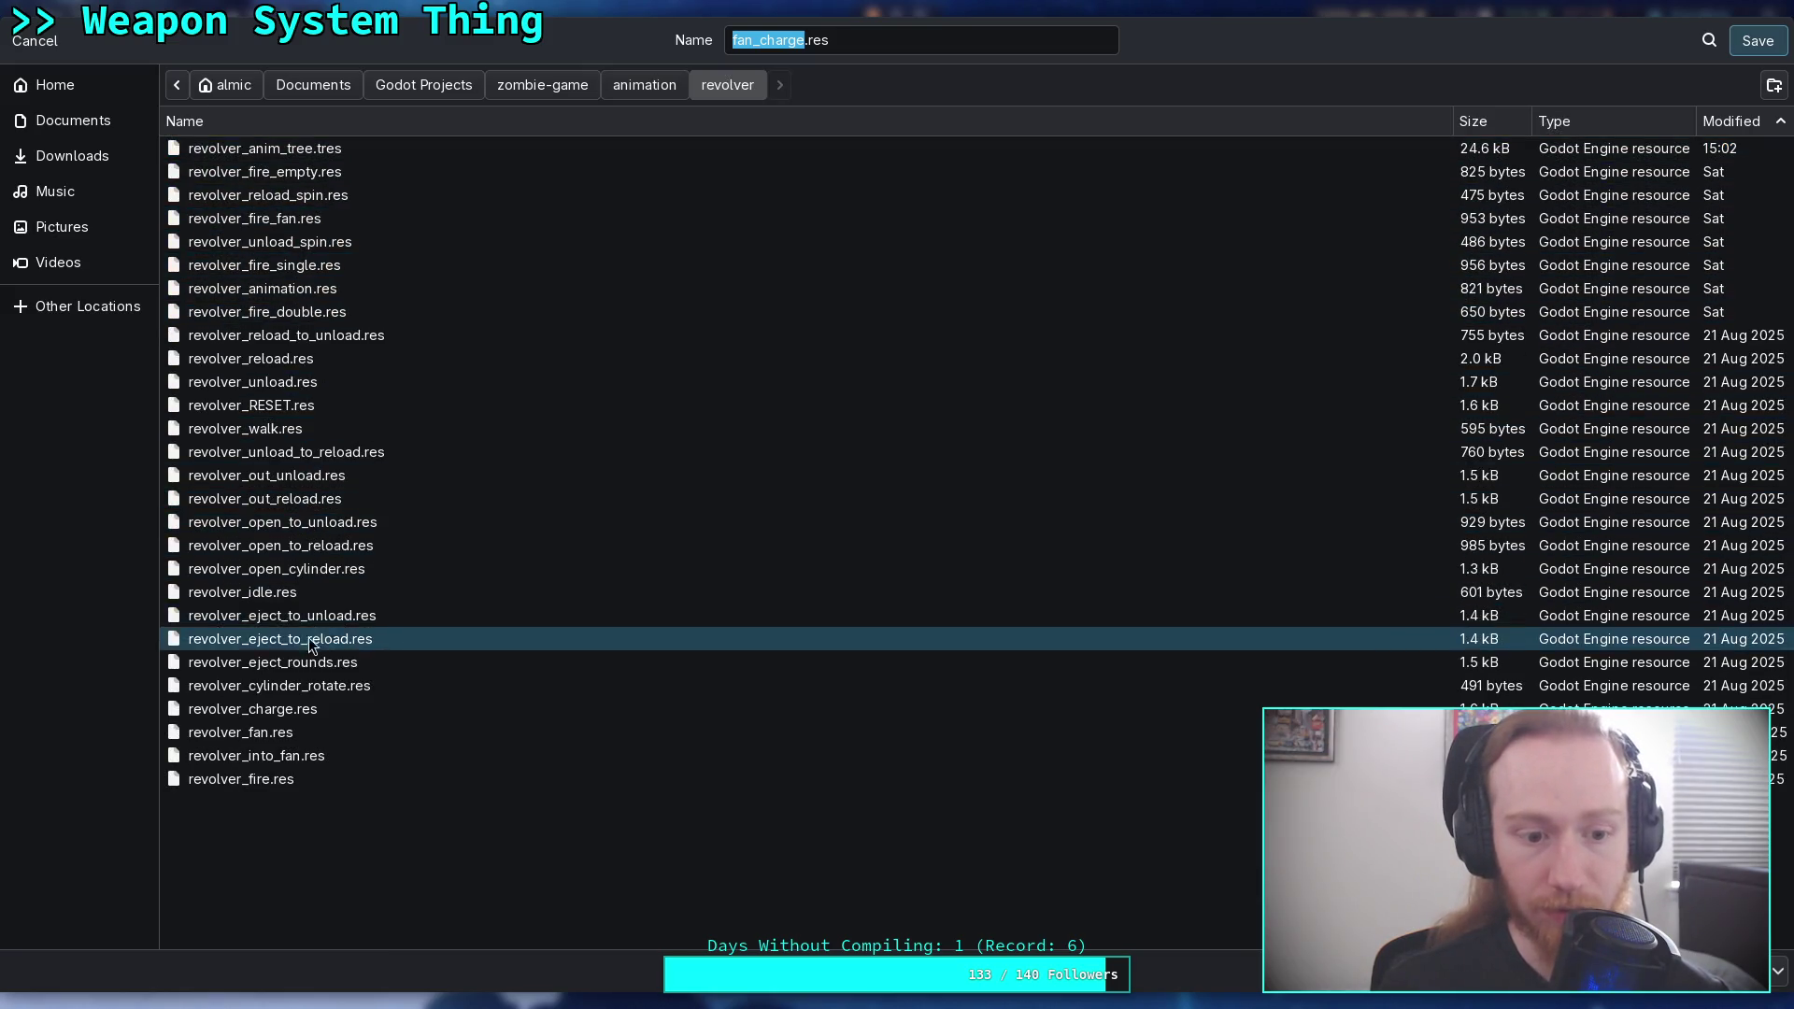
click(324, 312)
drag(821, 42, 866, 42)
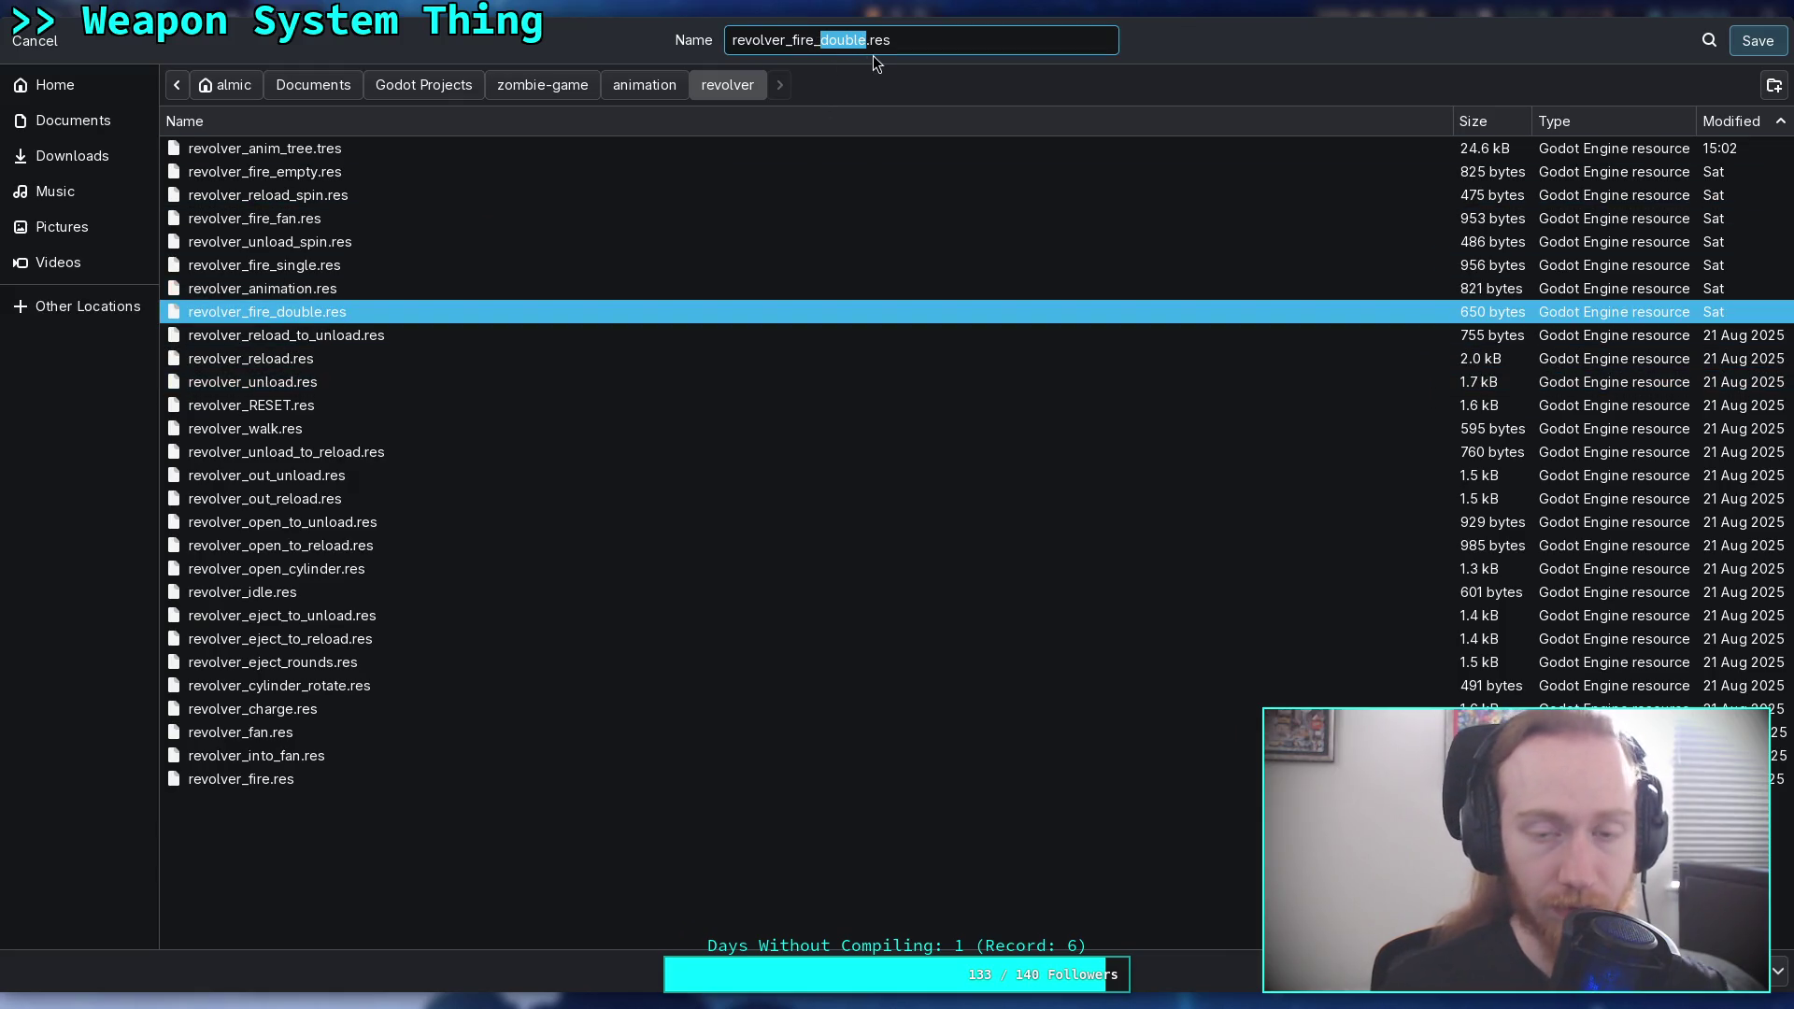
key(BackSpace)
key(BackSpace)
key(BackSpace)
text(a)
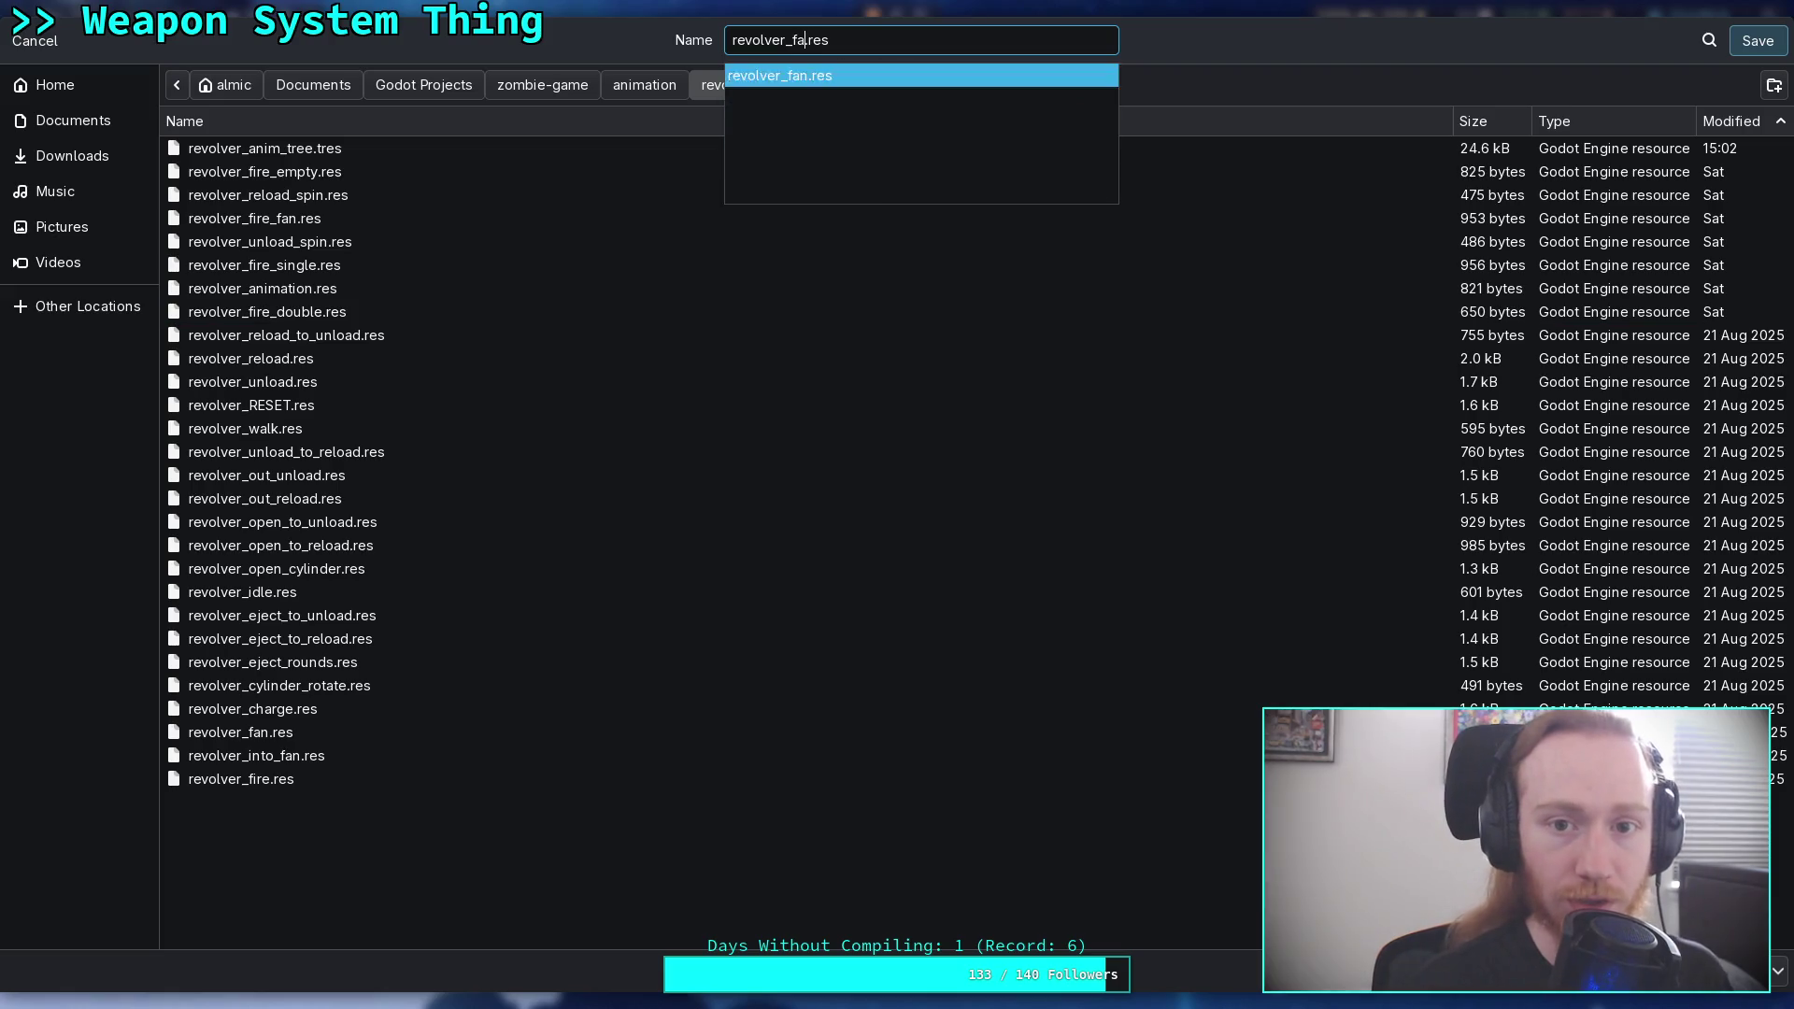
text(n)
text(_charge)
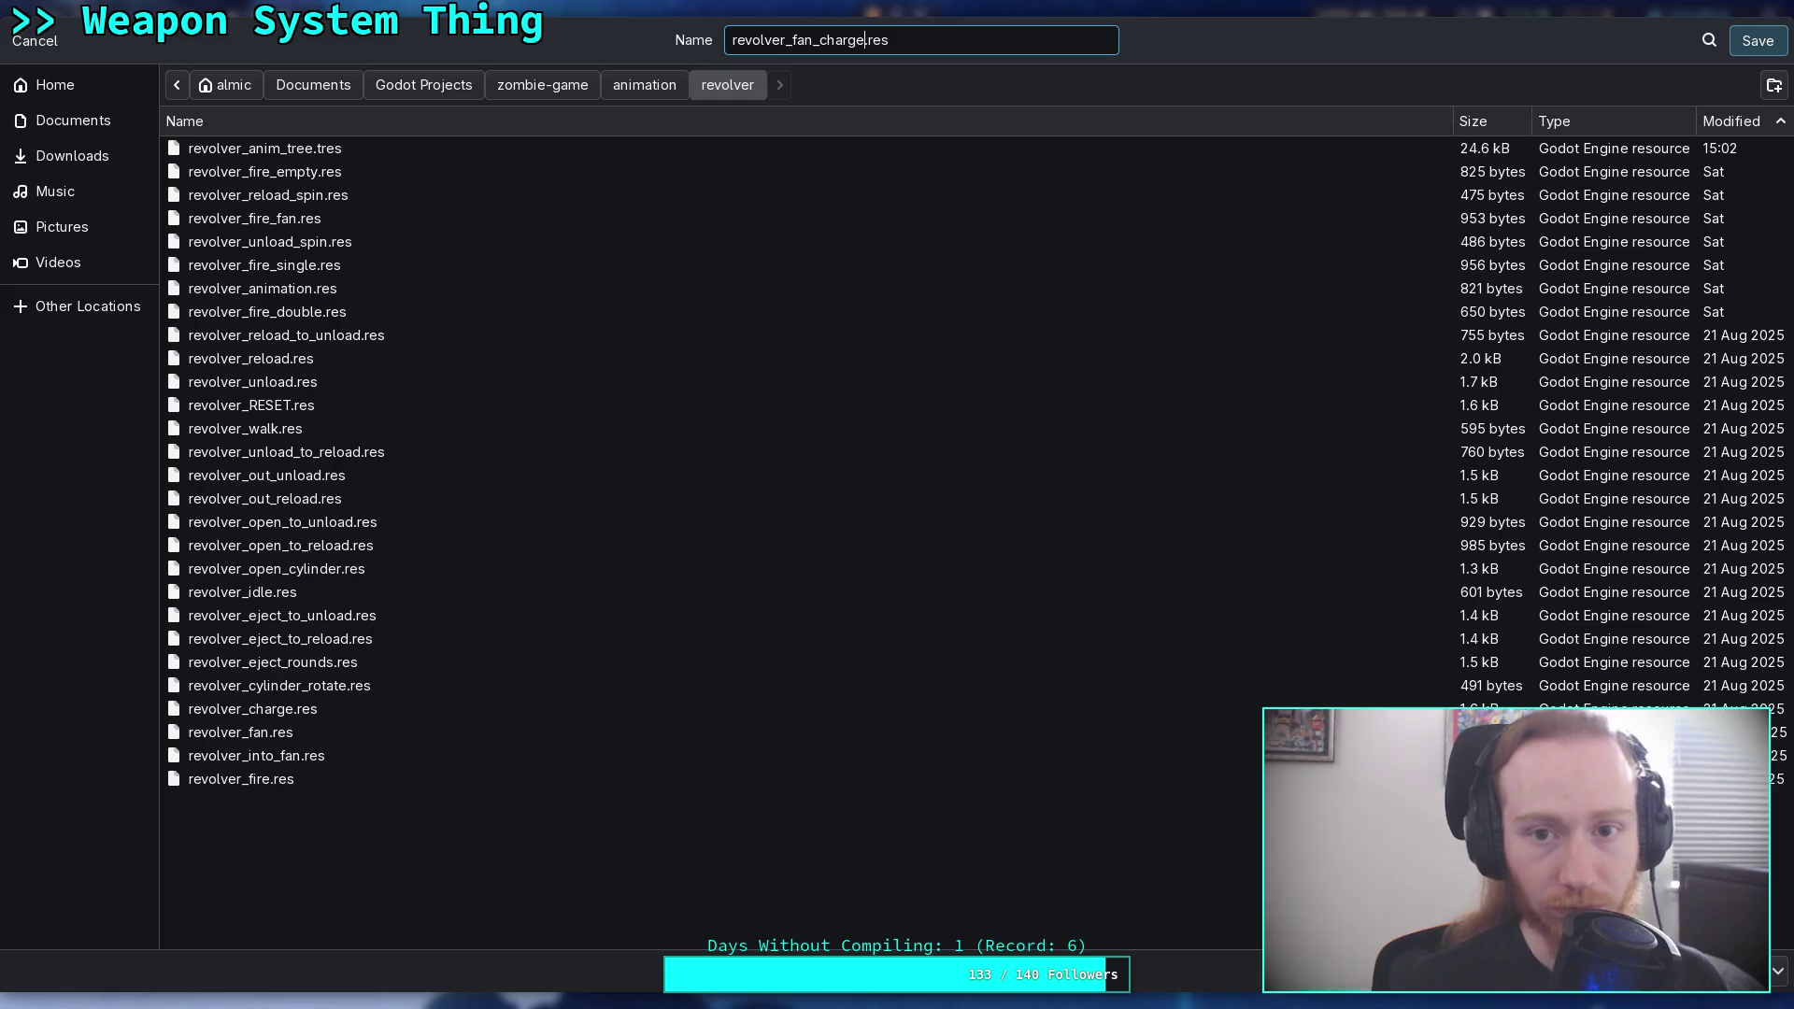
key(Return)
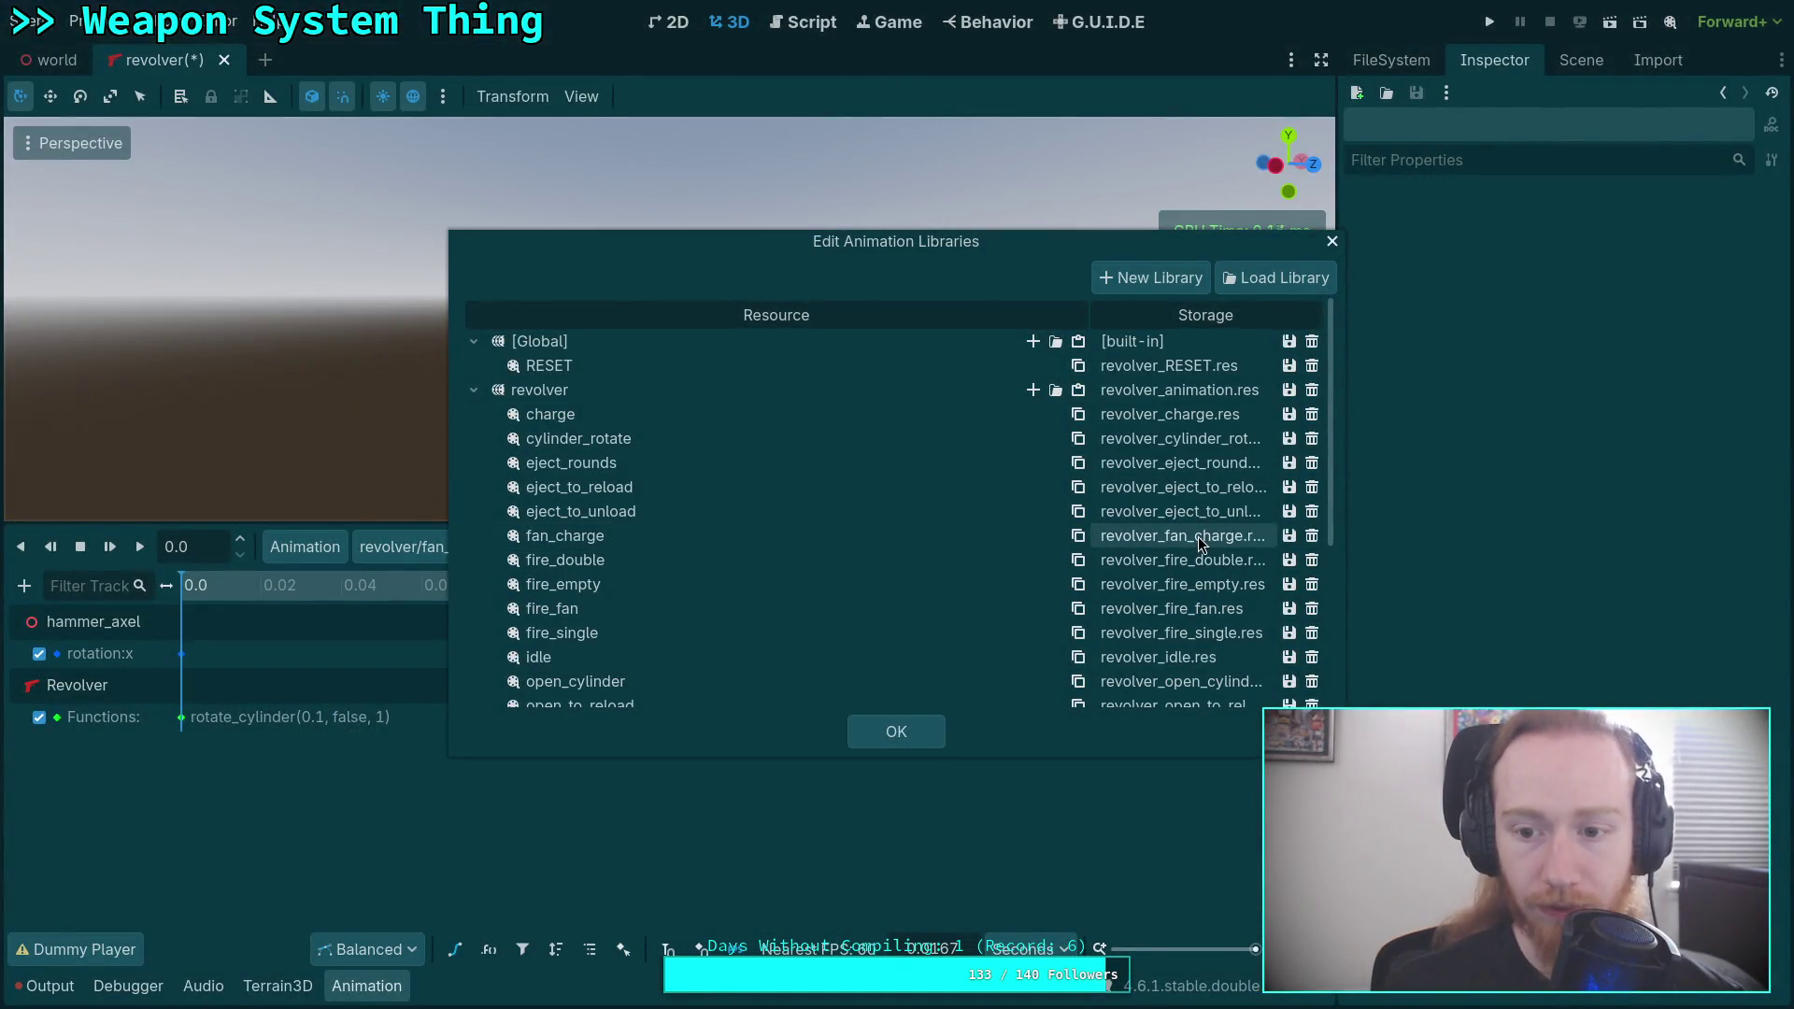
Resave the revolver animation library and close the libraries manager.
click(1292, 395)
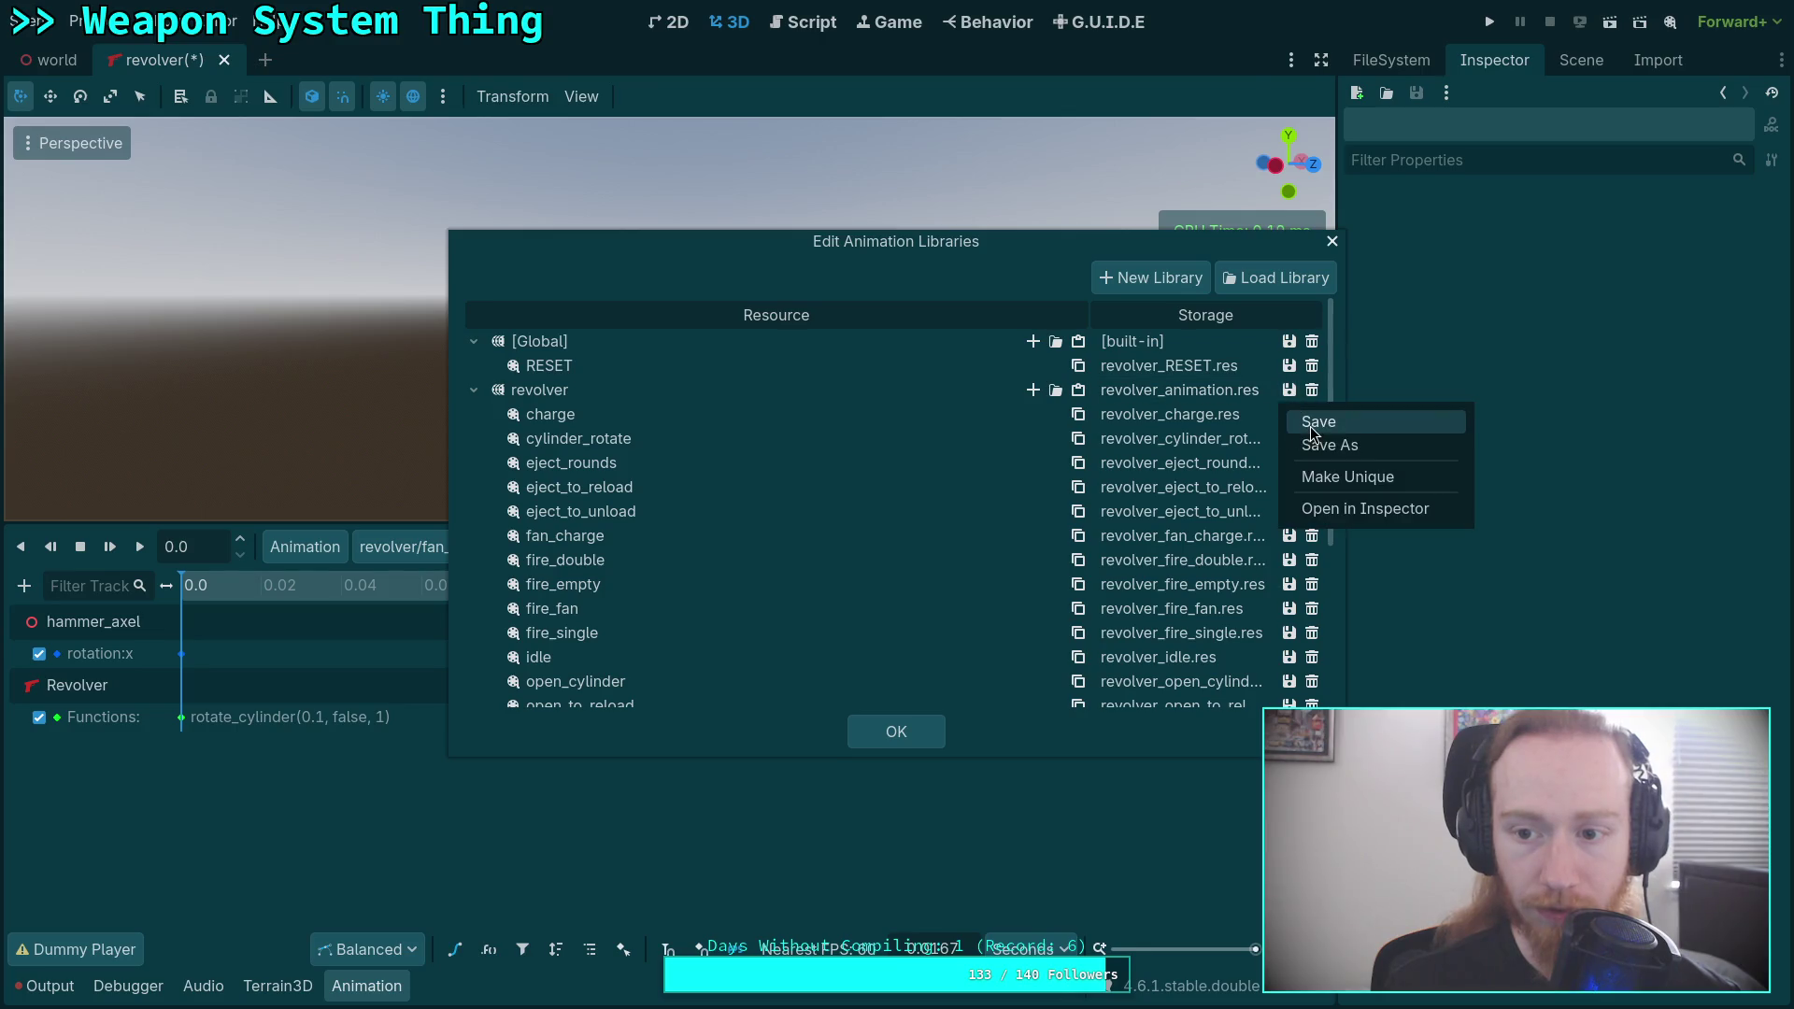
click(1319, 422)
click(905, 731)
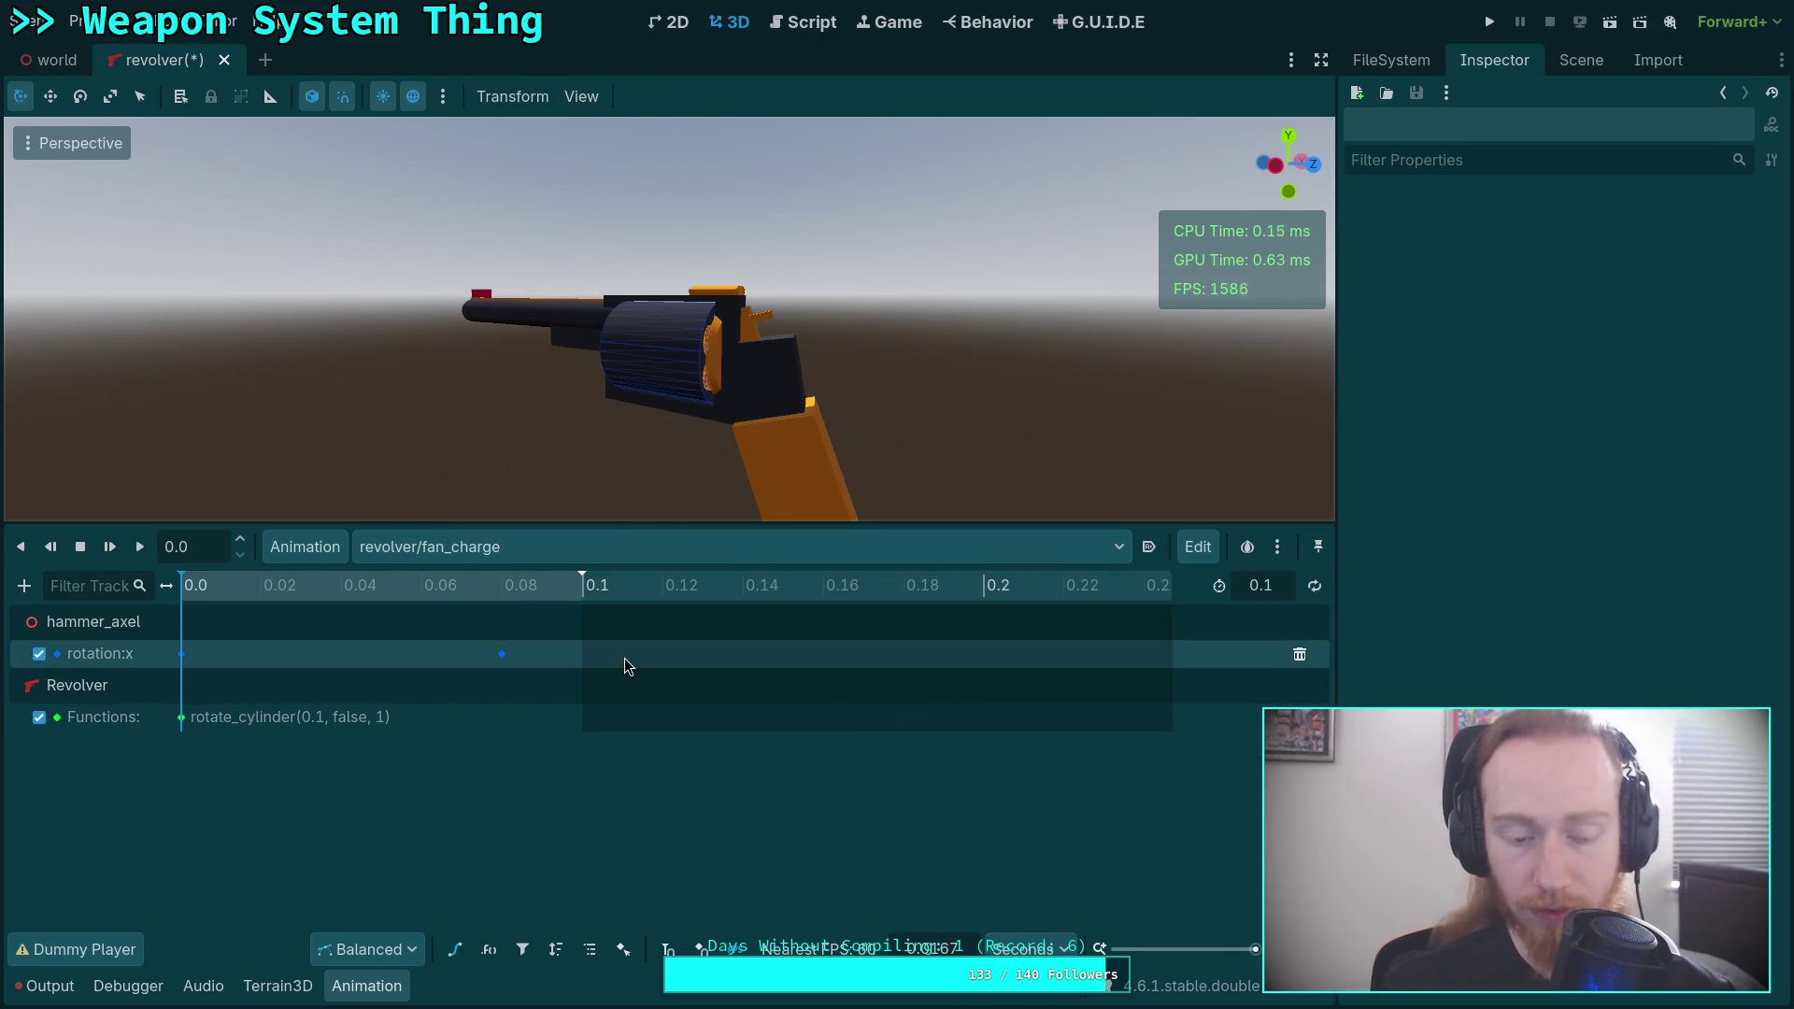
click(1581, 60)
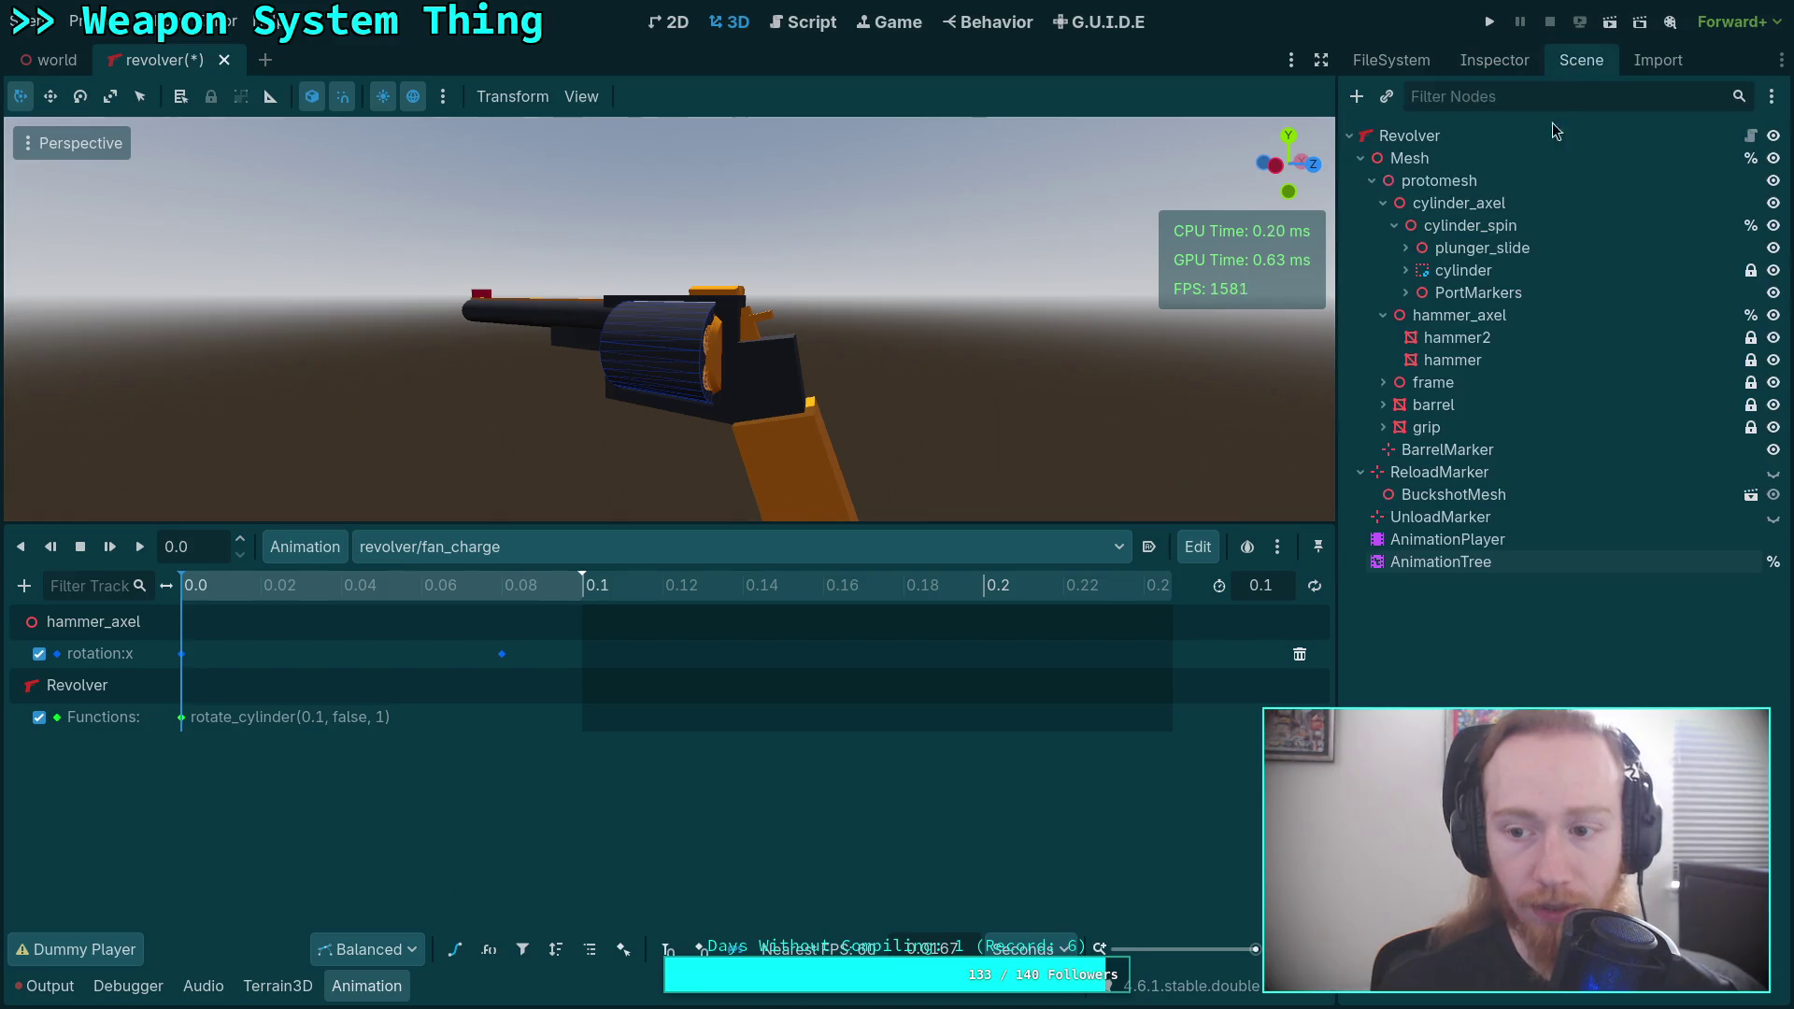
In the AnimationTree StateMachine, set fire_fan_charge's animation to revolver/fan_charge.
click(1452, 561)
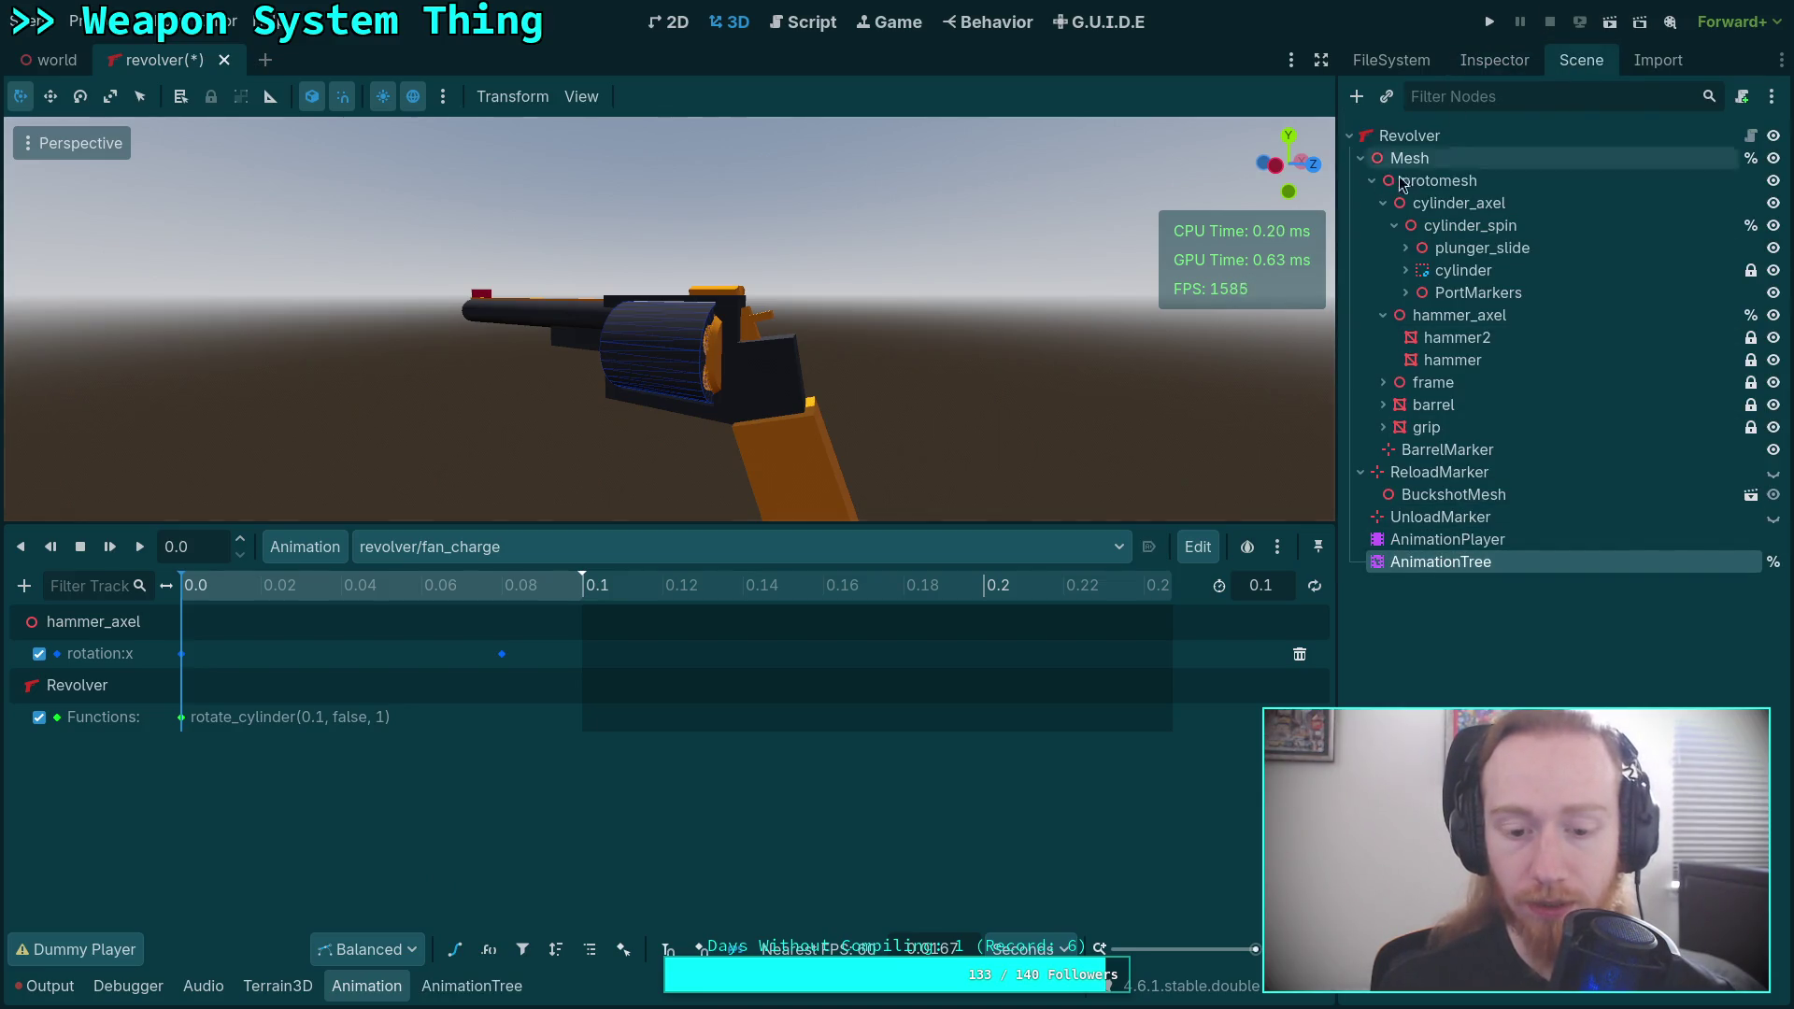
click(472, 986)
click(134, 755)
click(743, 737)
click(1495, 60)
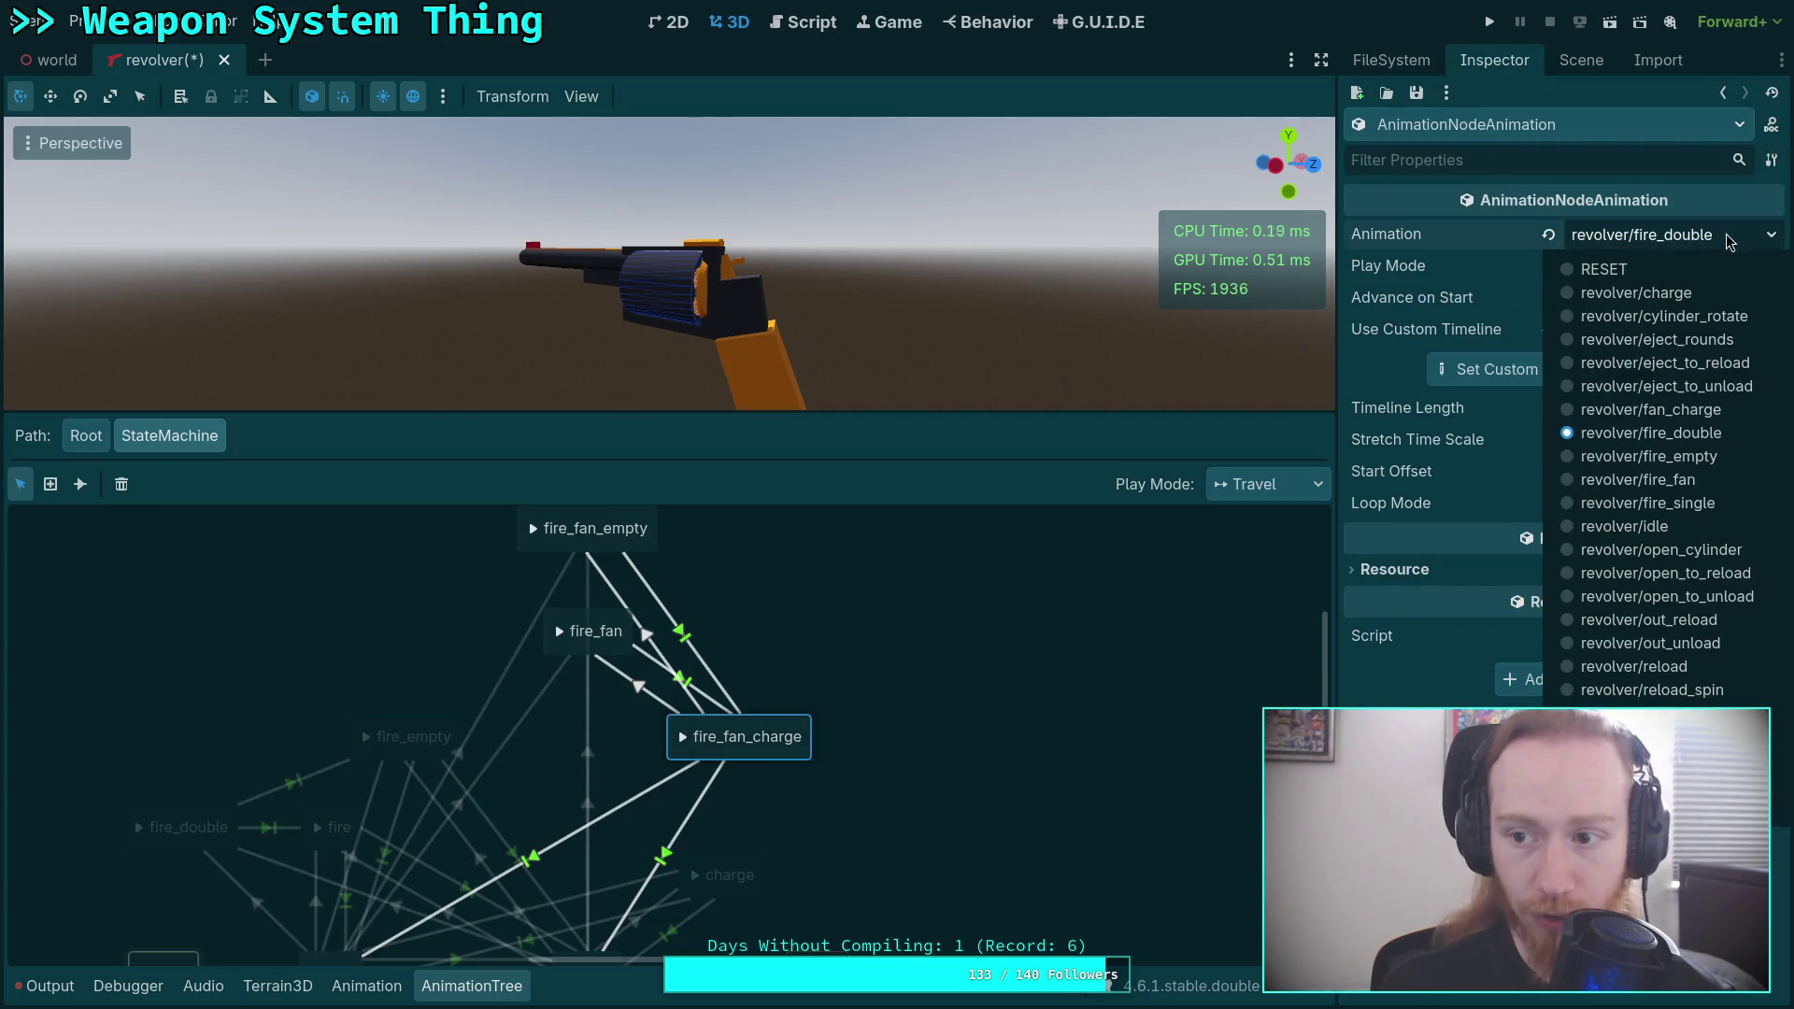
click(1607, 235)
click(1589, 413)
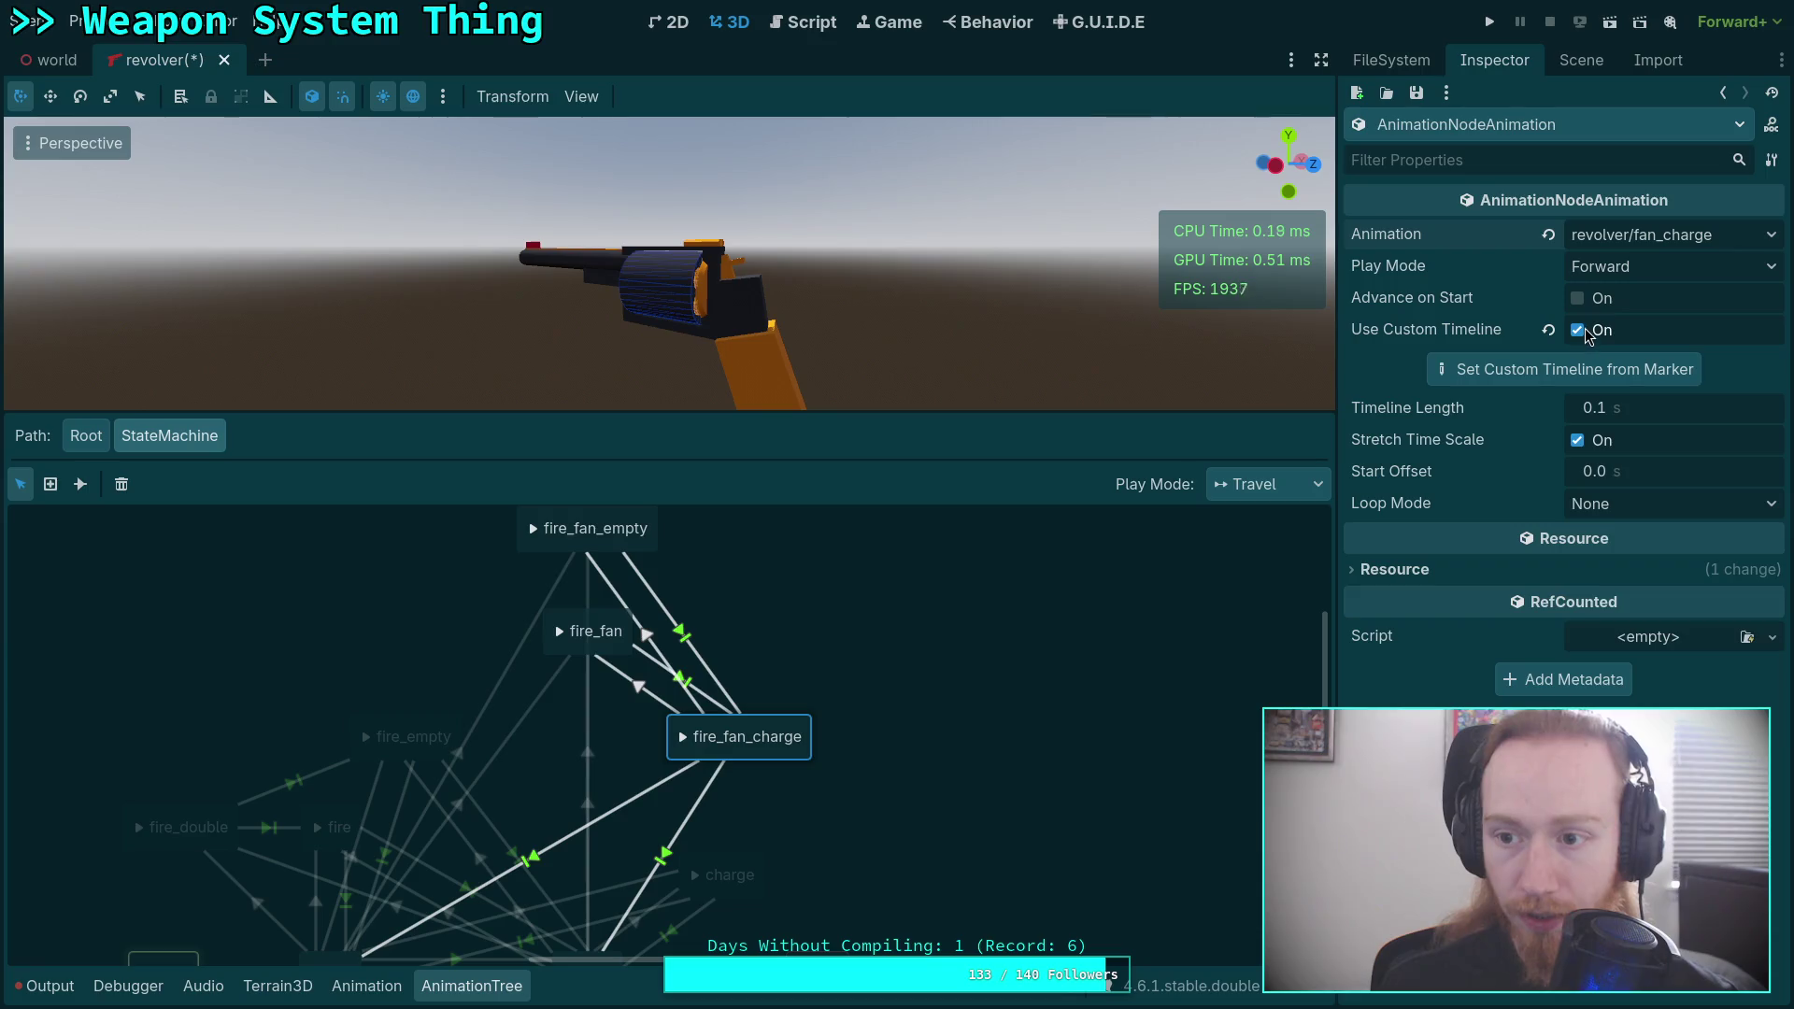
Turn off Use Custom Timeline for fire_fan_charge and save the revolver scene.
click(1586, 338)
click(1586, 341)
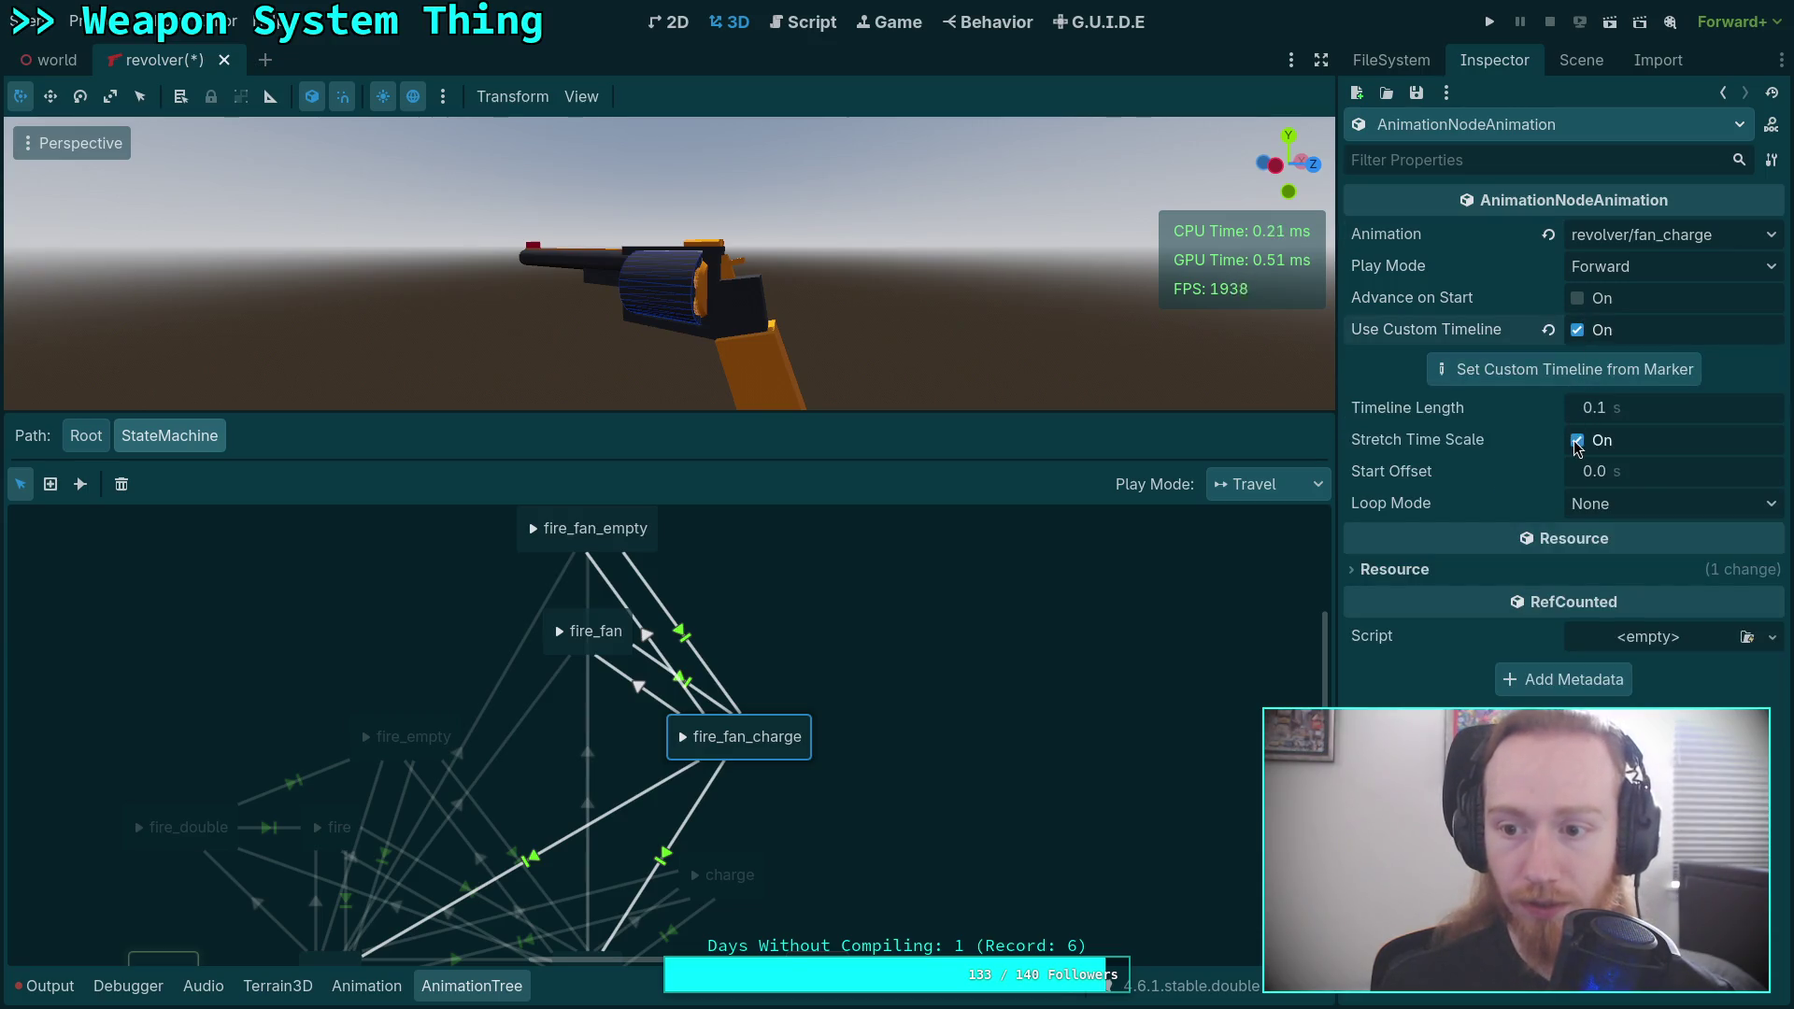
click(1580, 332)
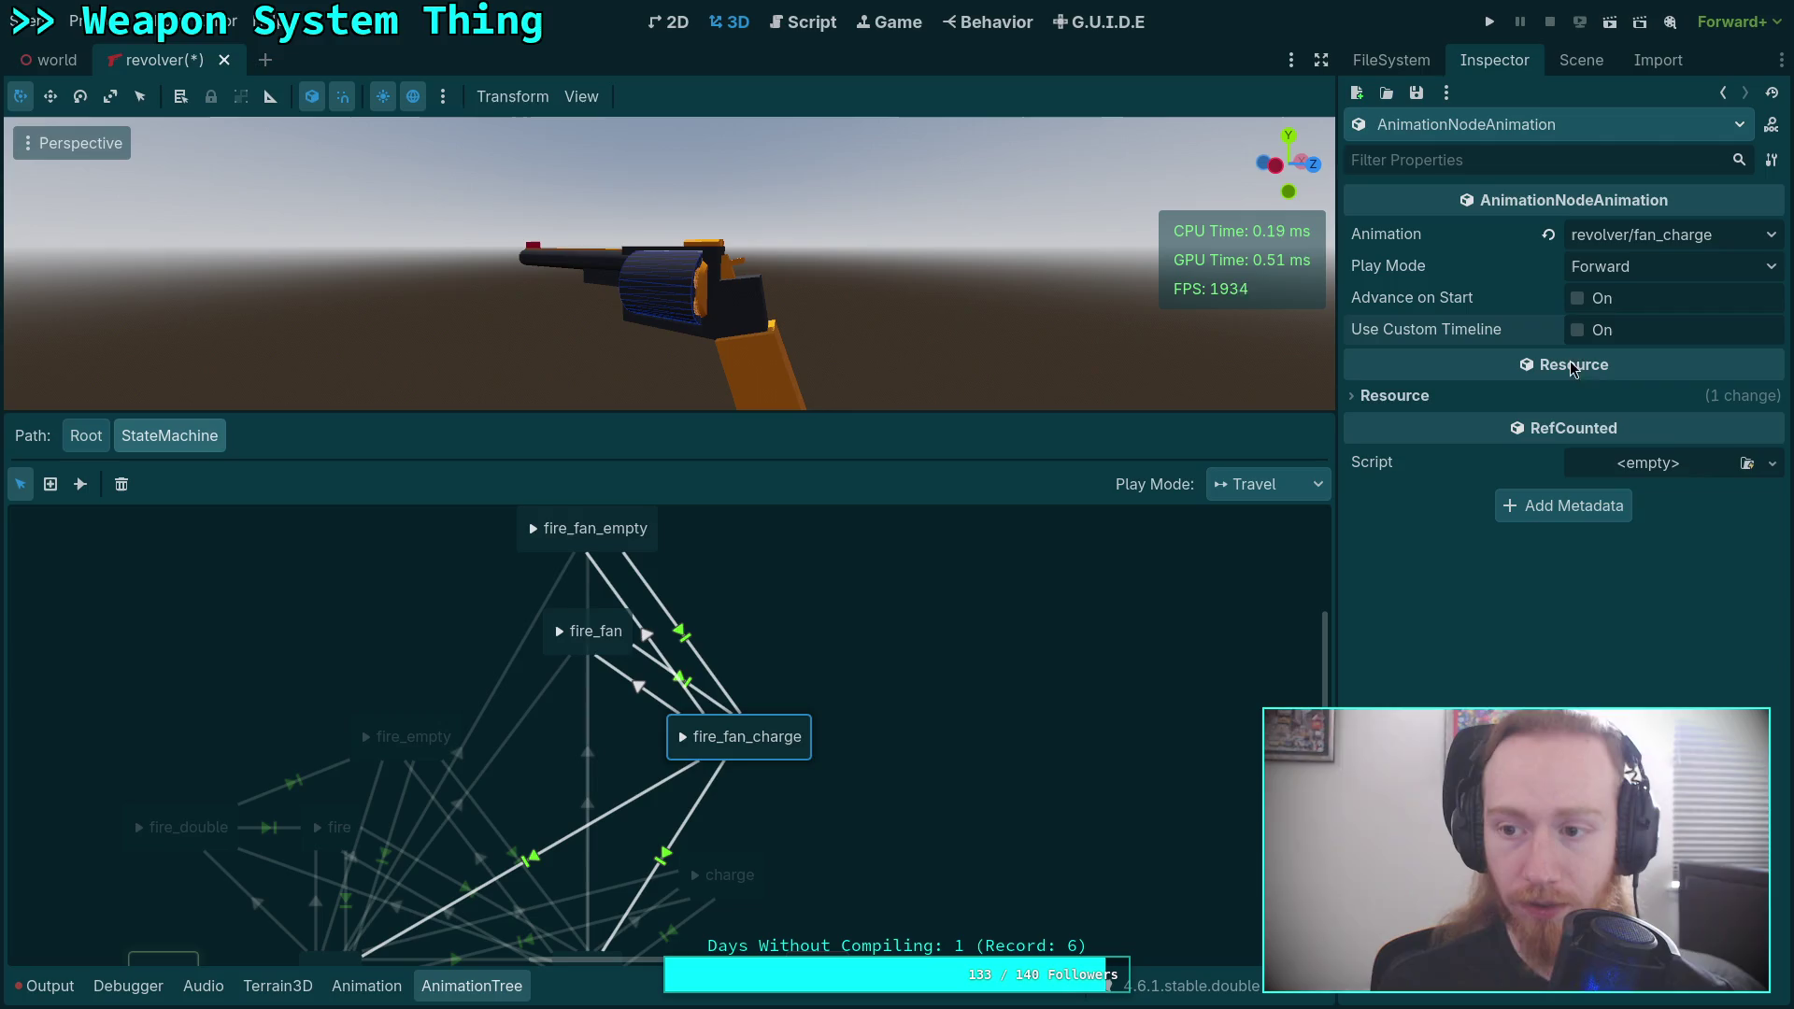
key(ctrl+s)
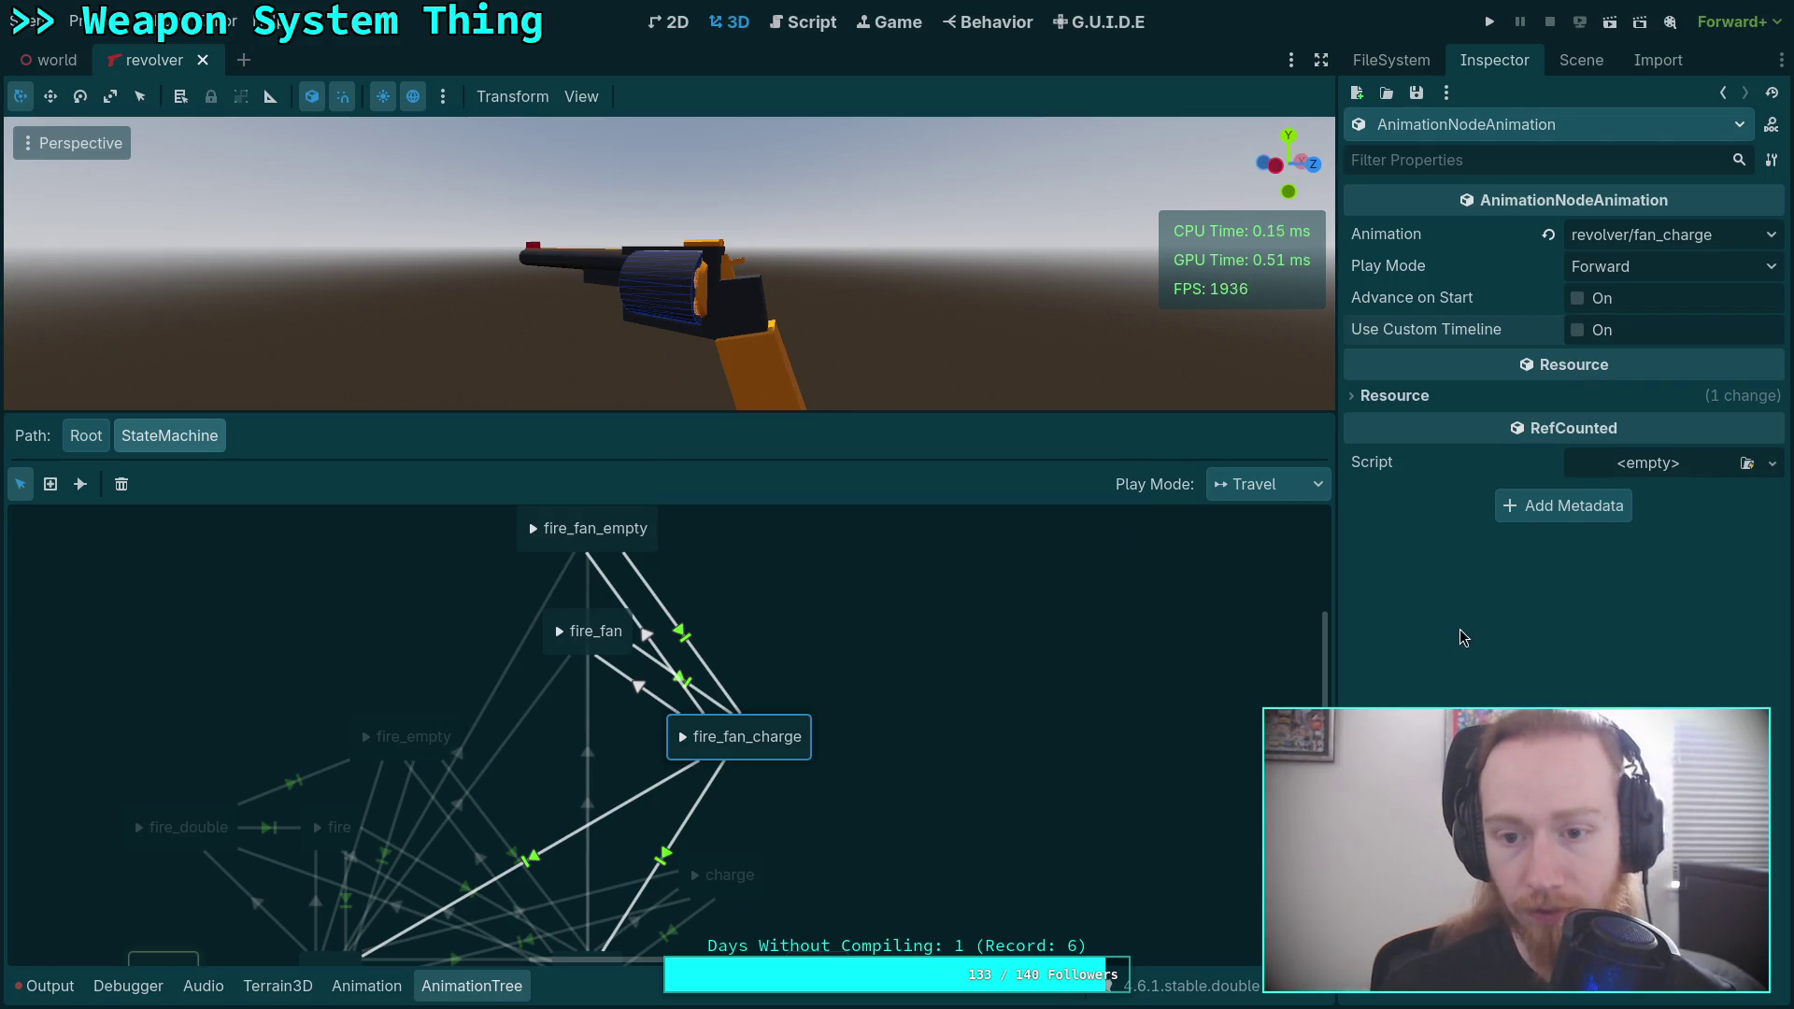
Inspect the fire_fan and fire_fan_empty states and the fire_fan to fire_fan_charge transition.
mouse_move(624, 723)
mouse_down()
mouse_move(785, 621)
mouse_move(653, 720)
mouse_move(638, 701)
mouse_up()
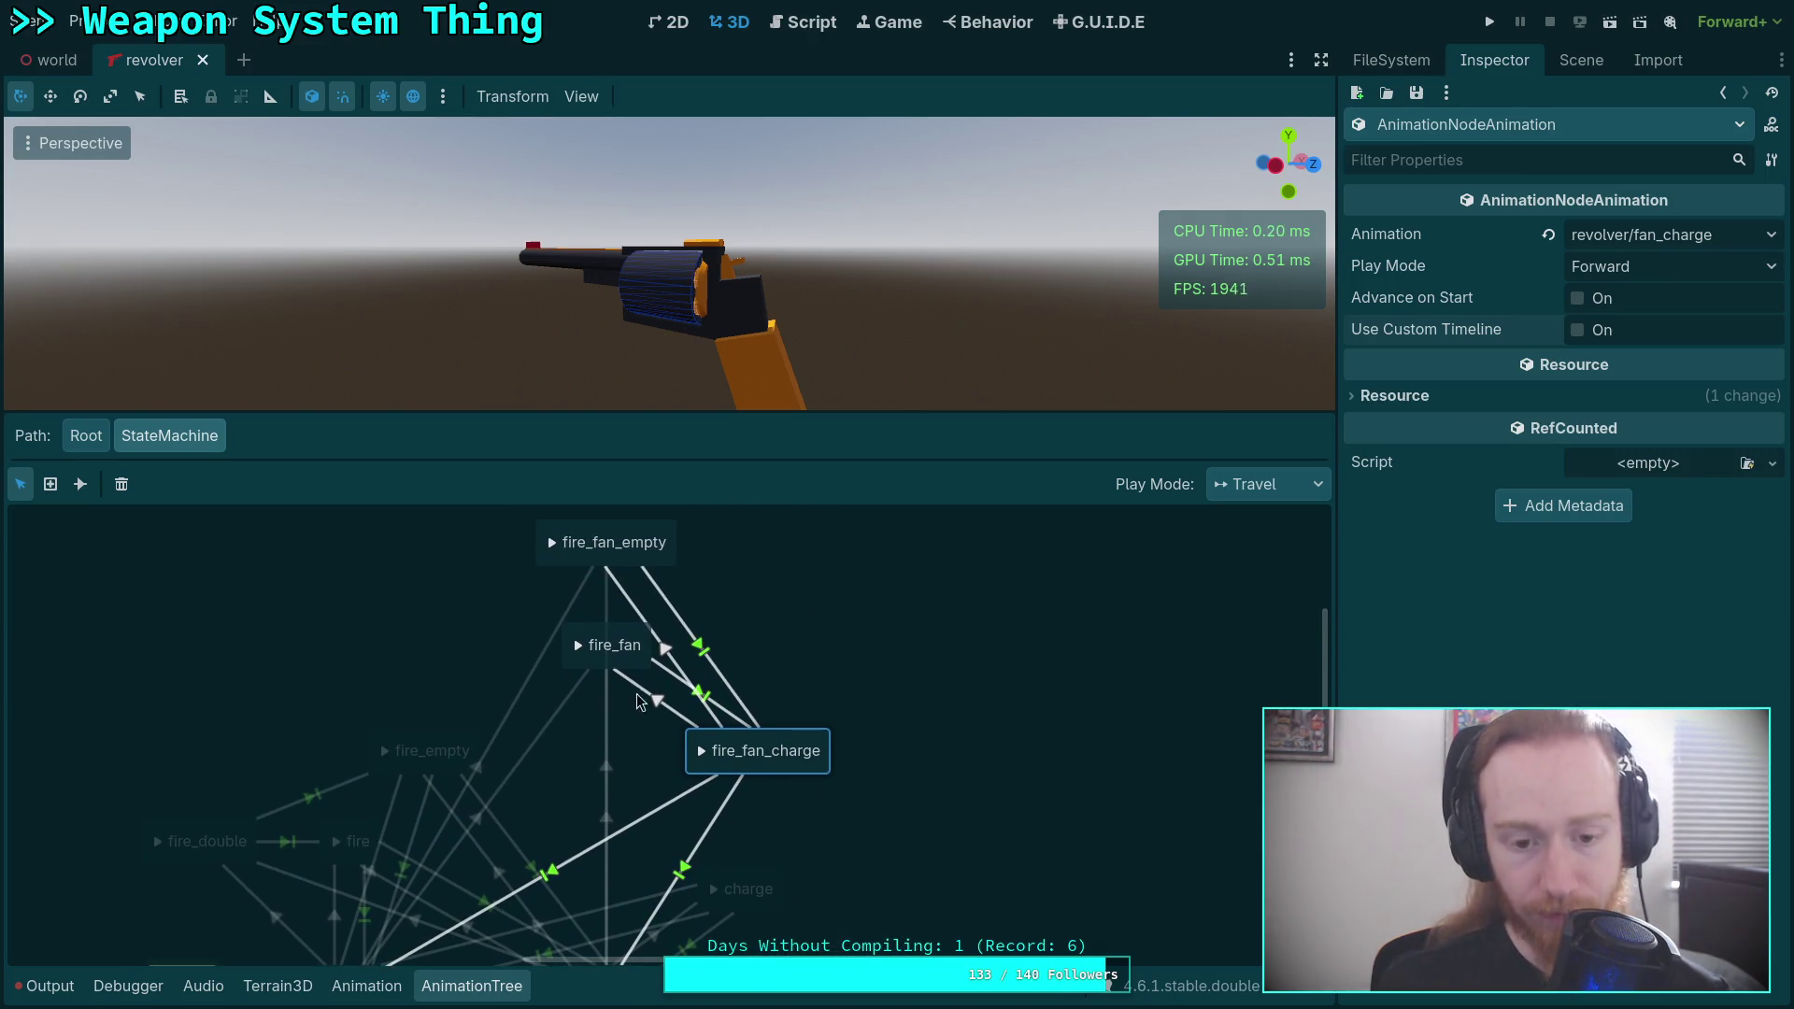
click(623, 644)
click(652, 560)
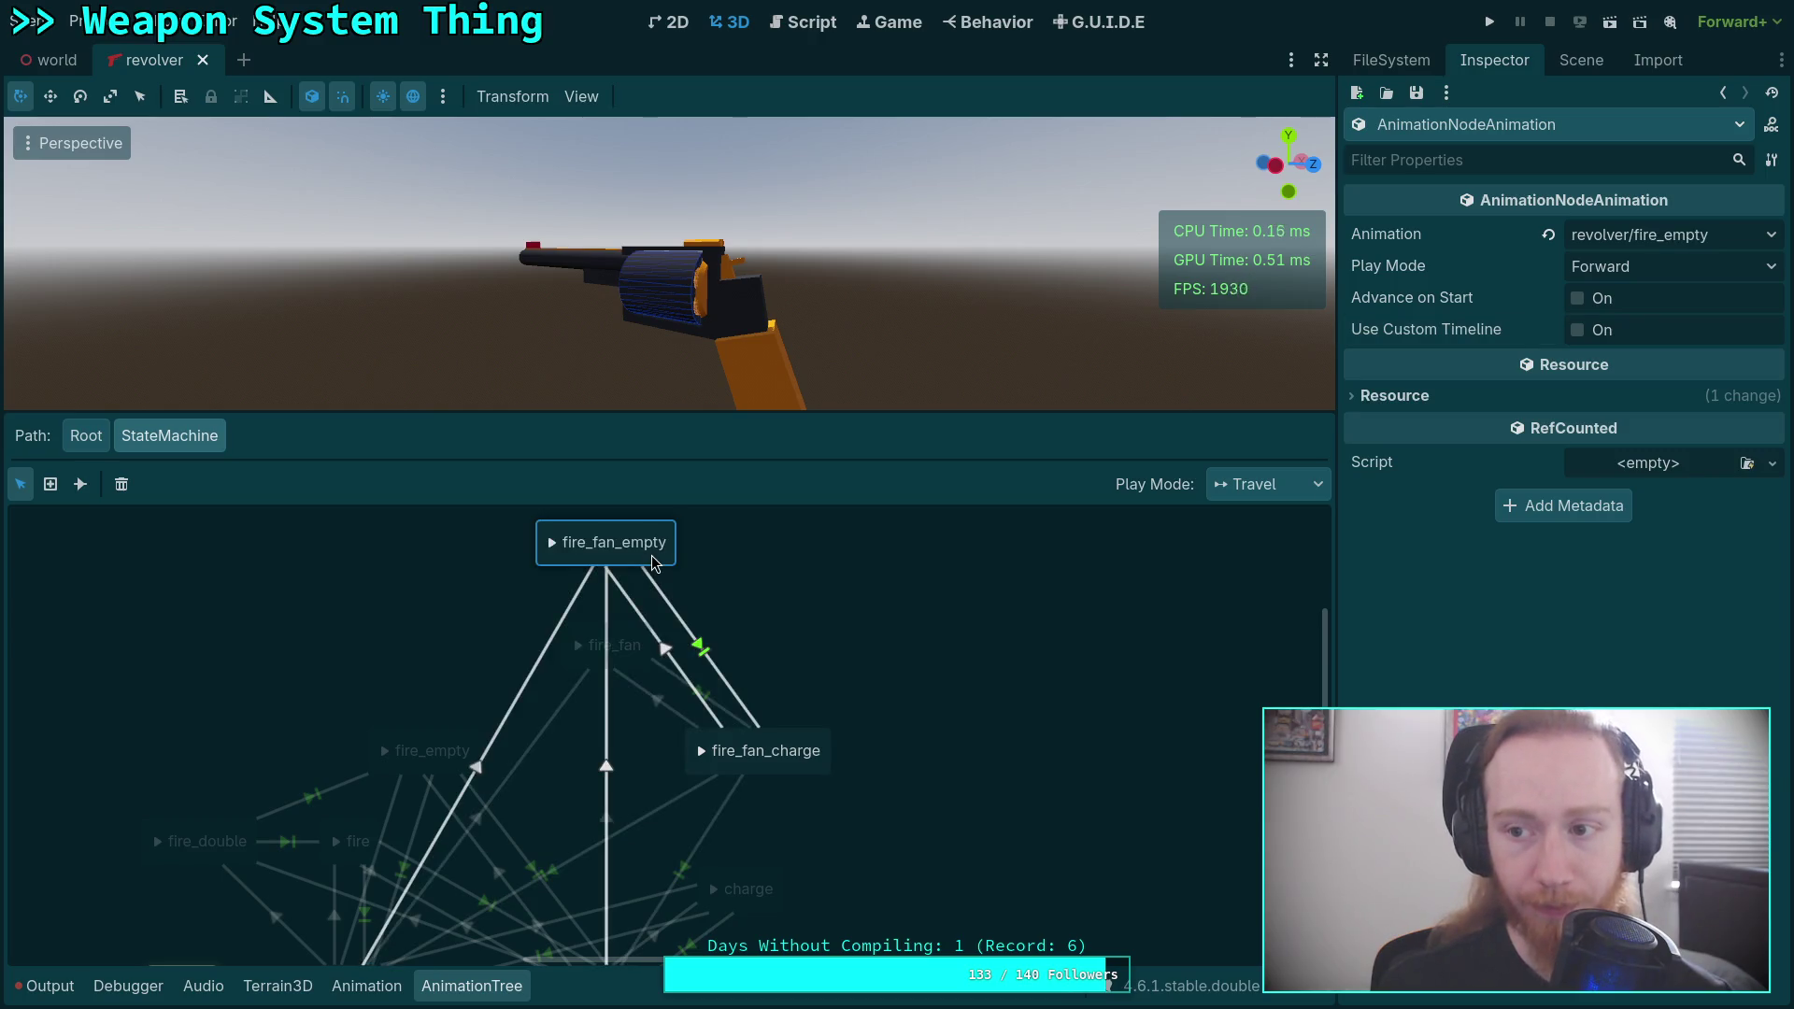
click(660, 703)
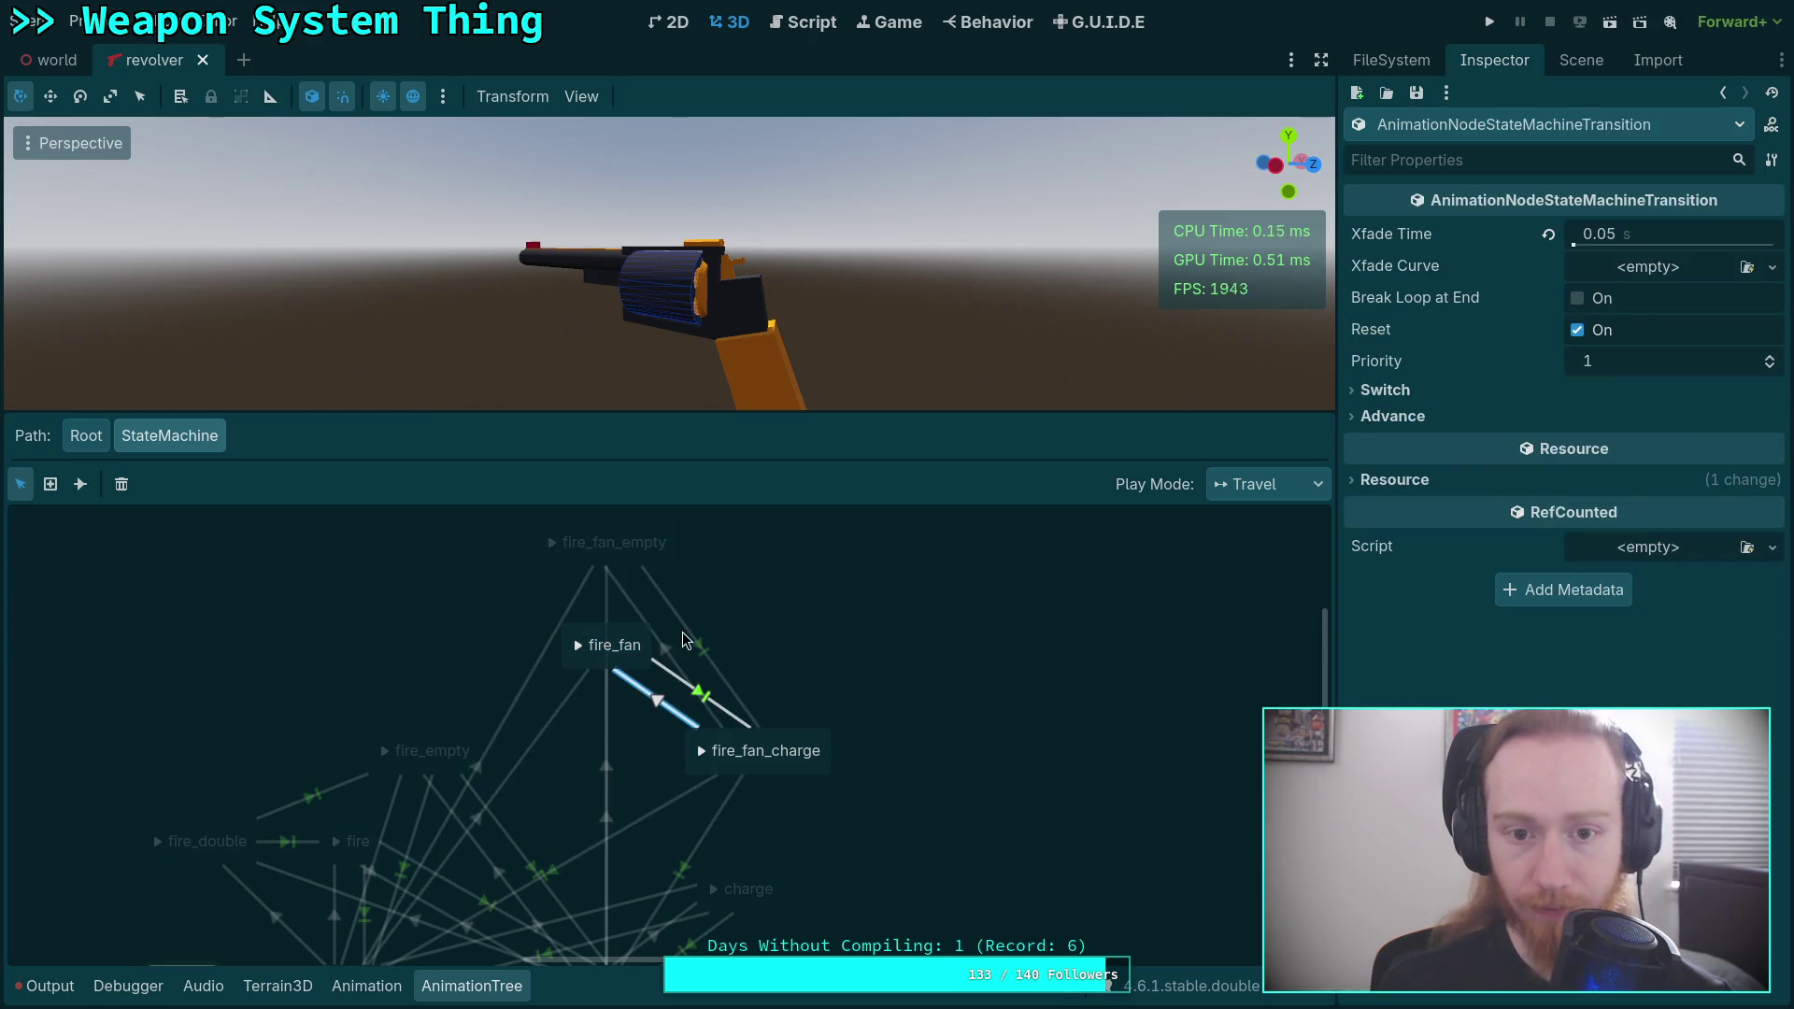
click(579, 647)
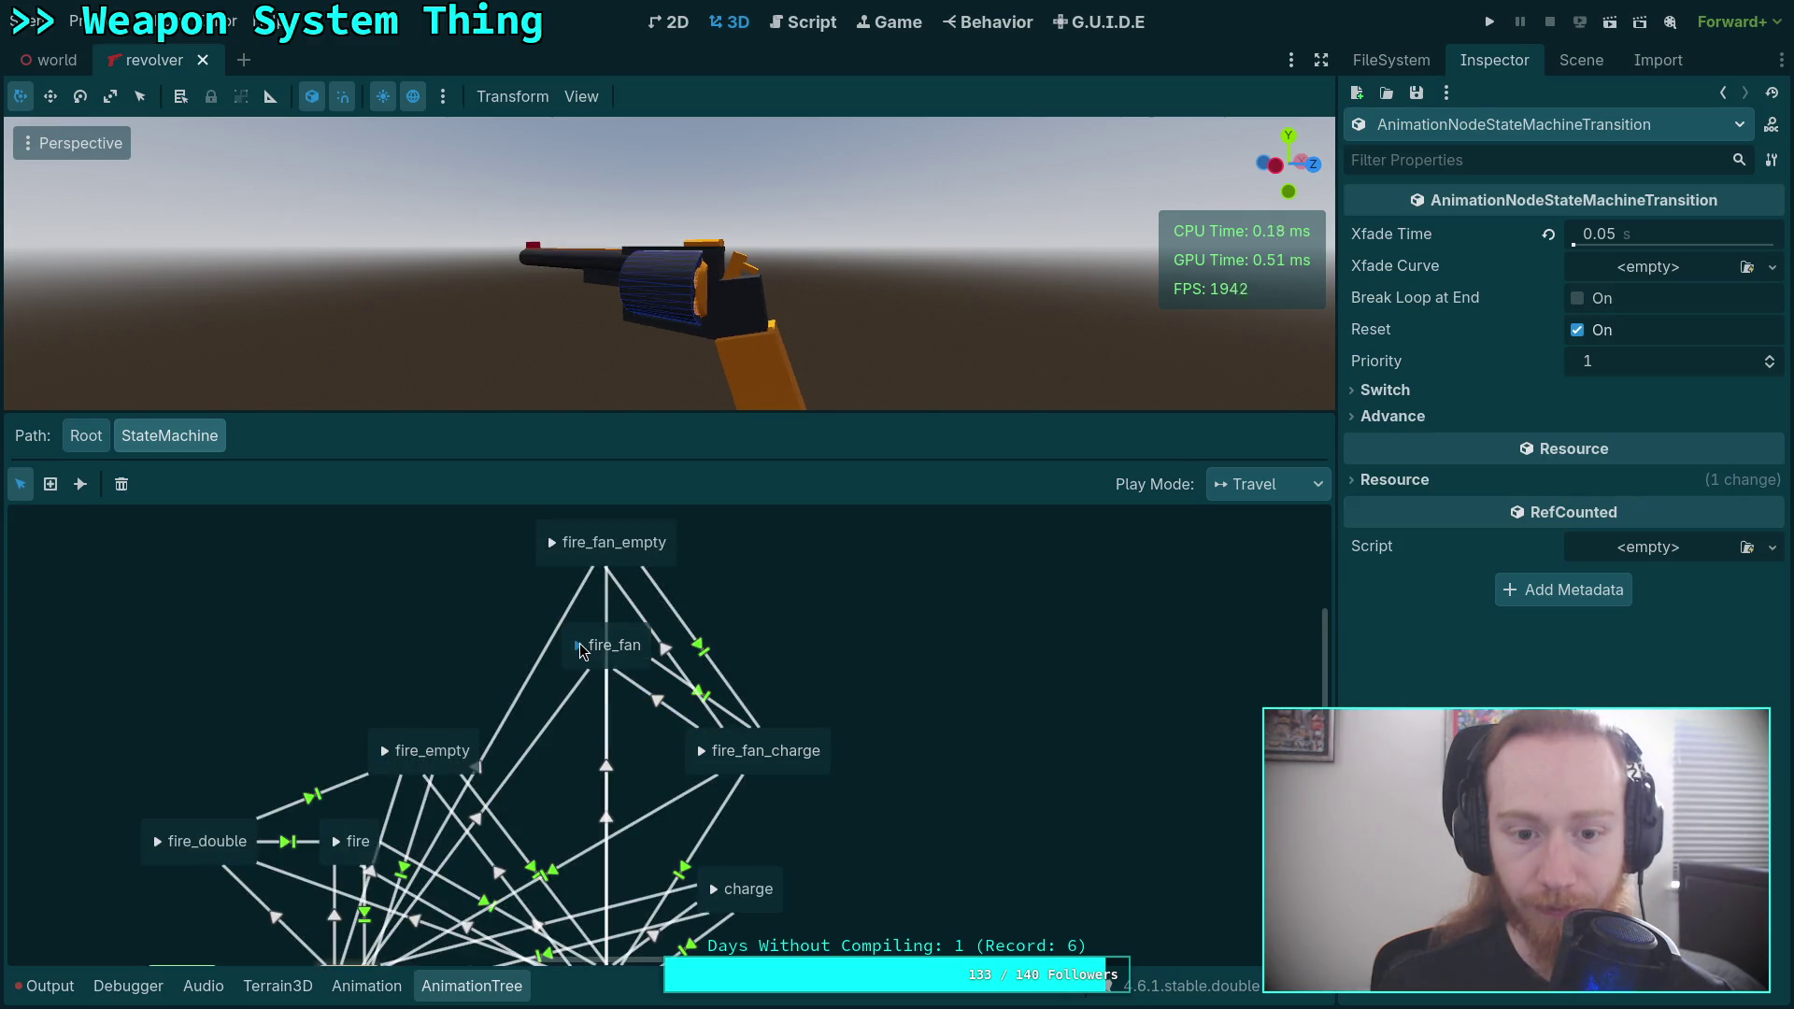
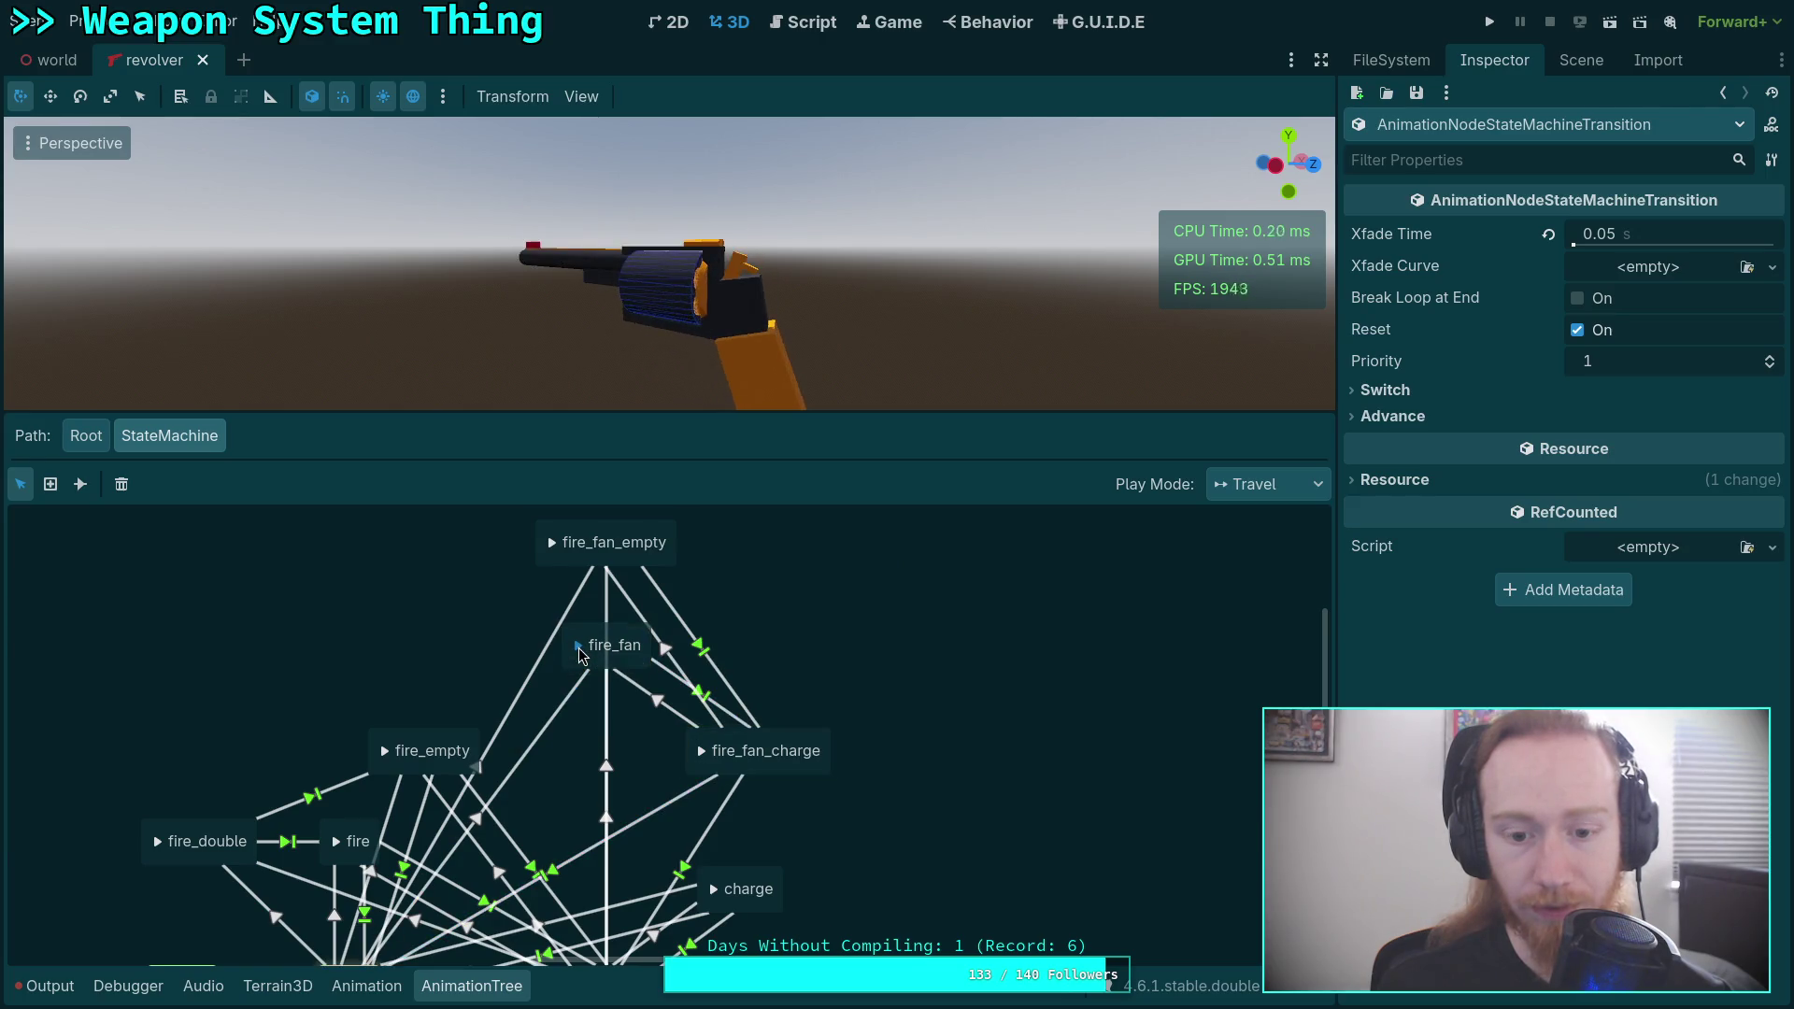
Preview fire_double and fire_fan_charge in the state machine, then scrub the 0.1-second fan_charge timeline.
click(758, 740)
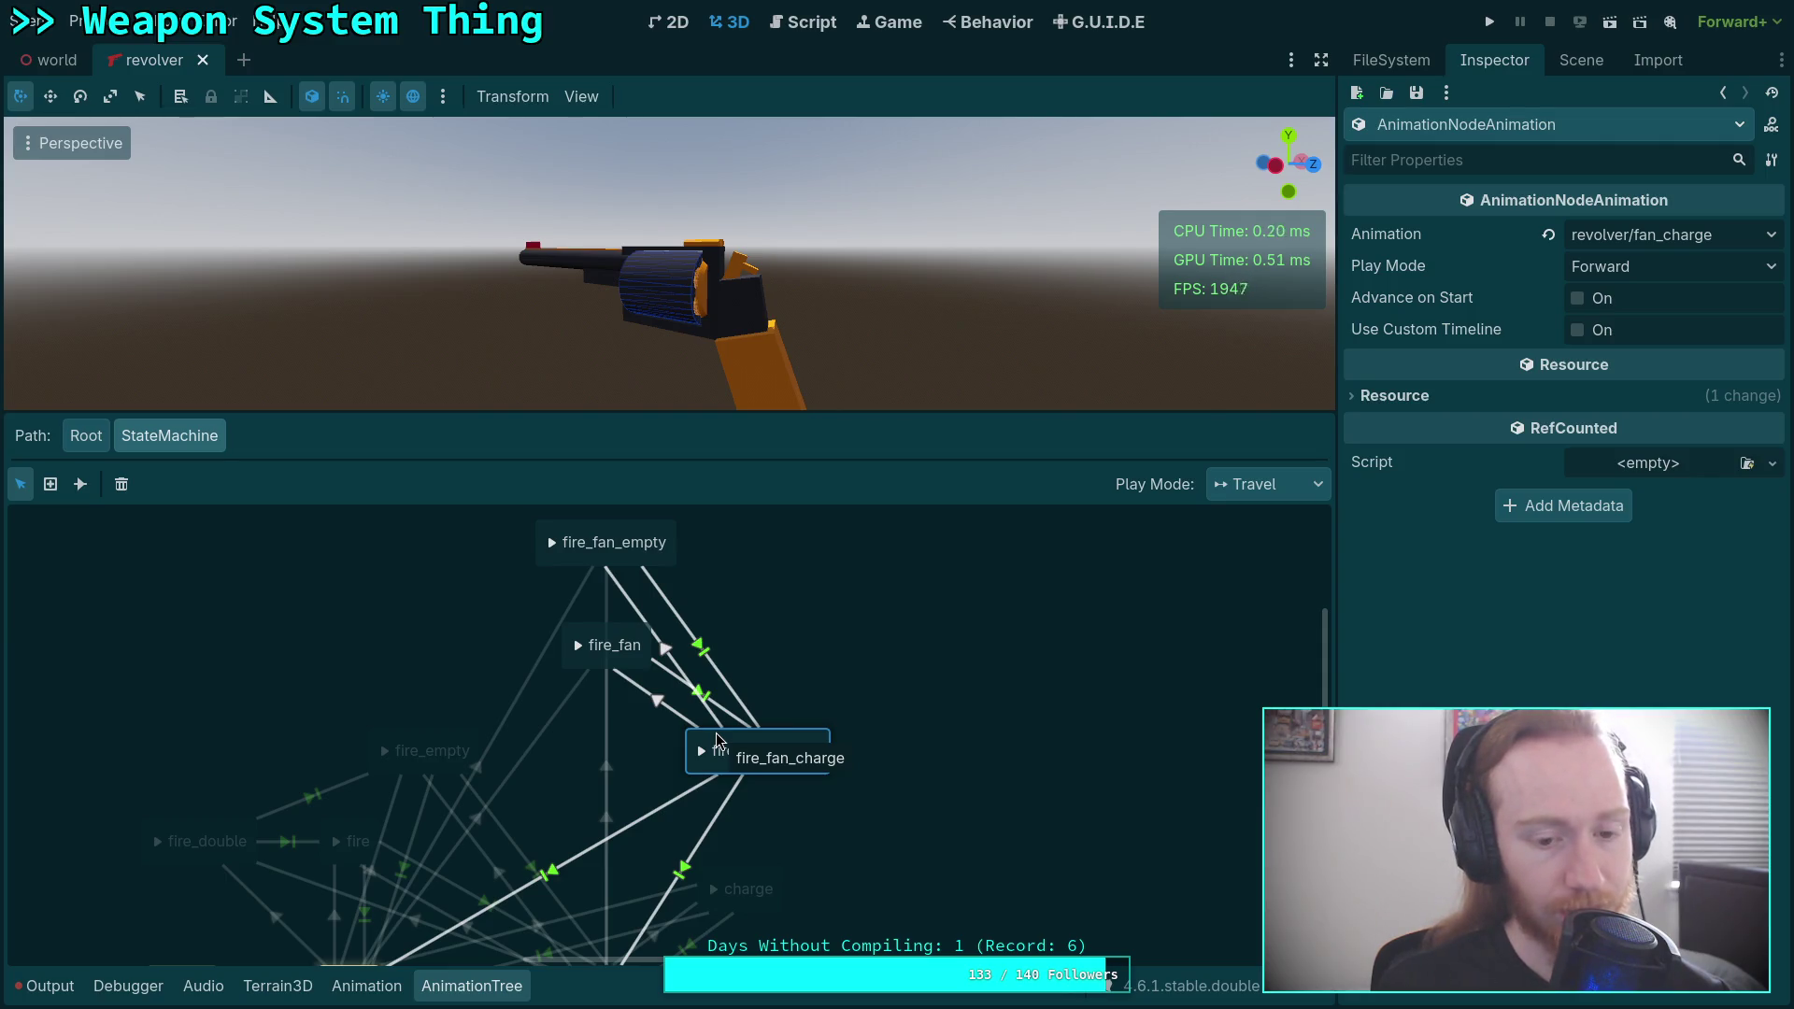
click(156, 844)
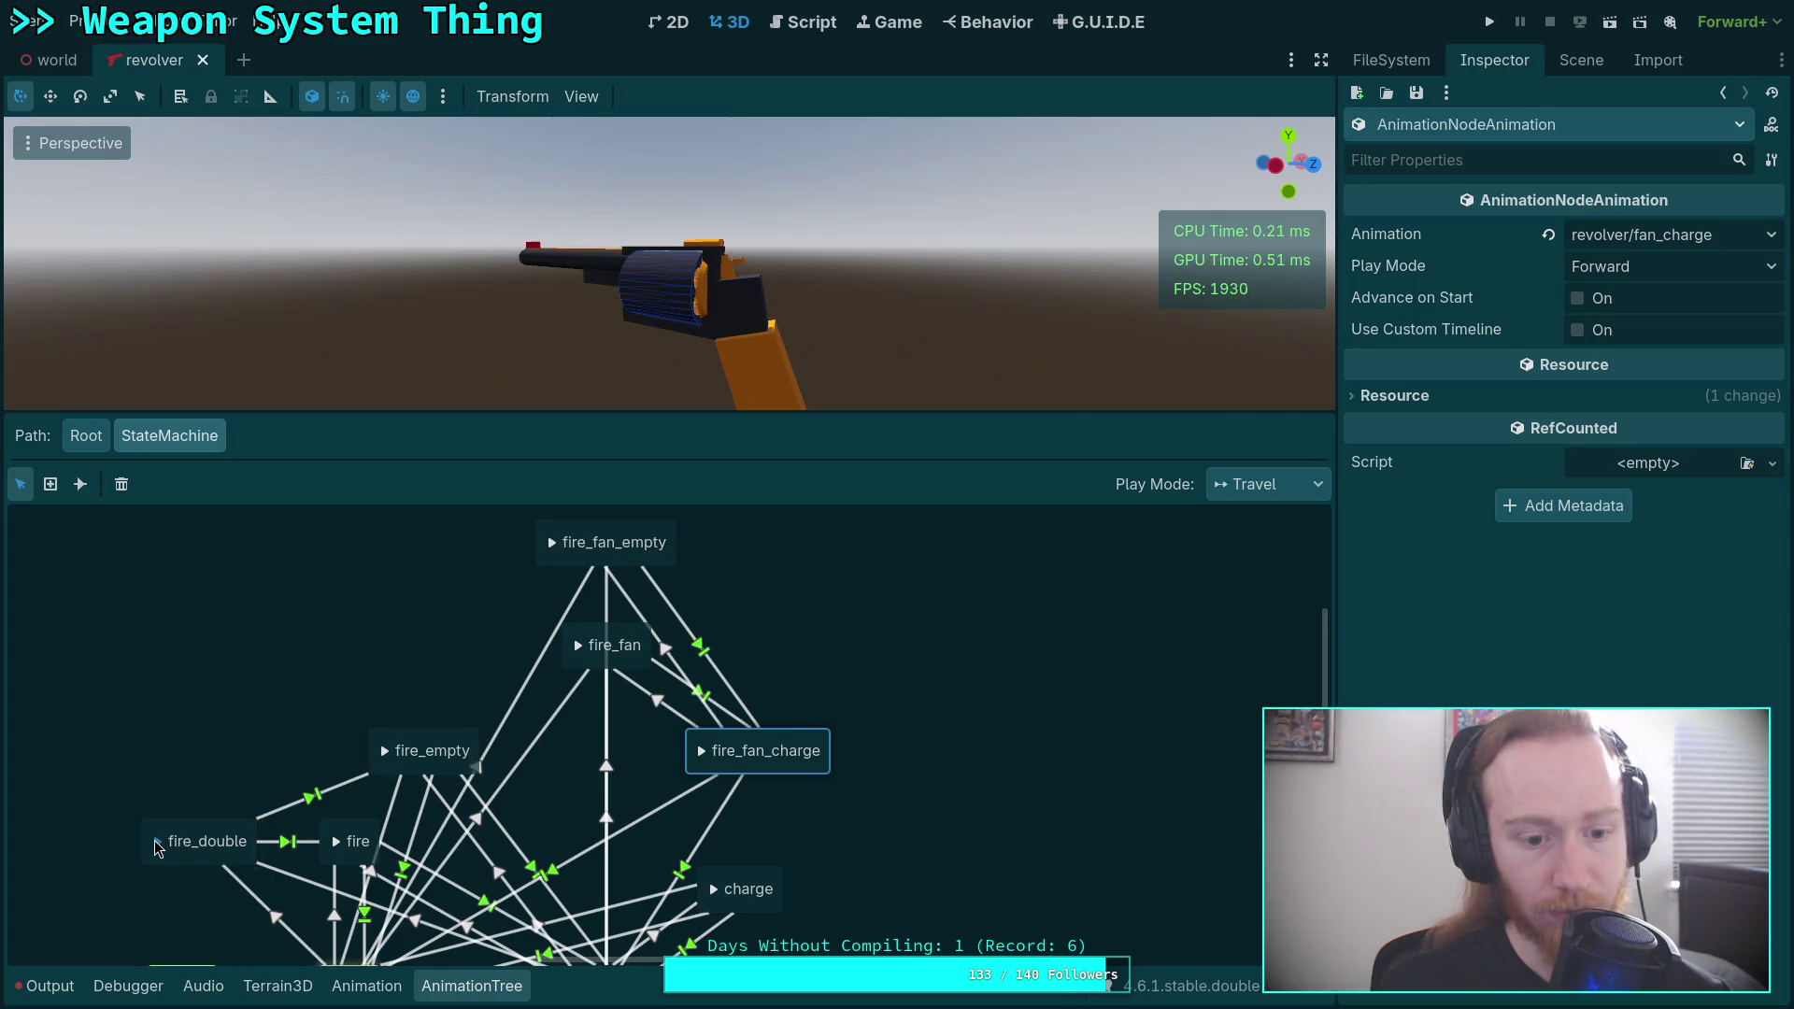
click(702, 752)
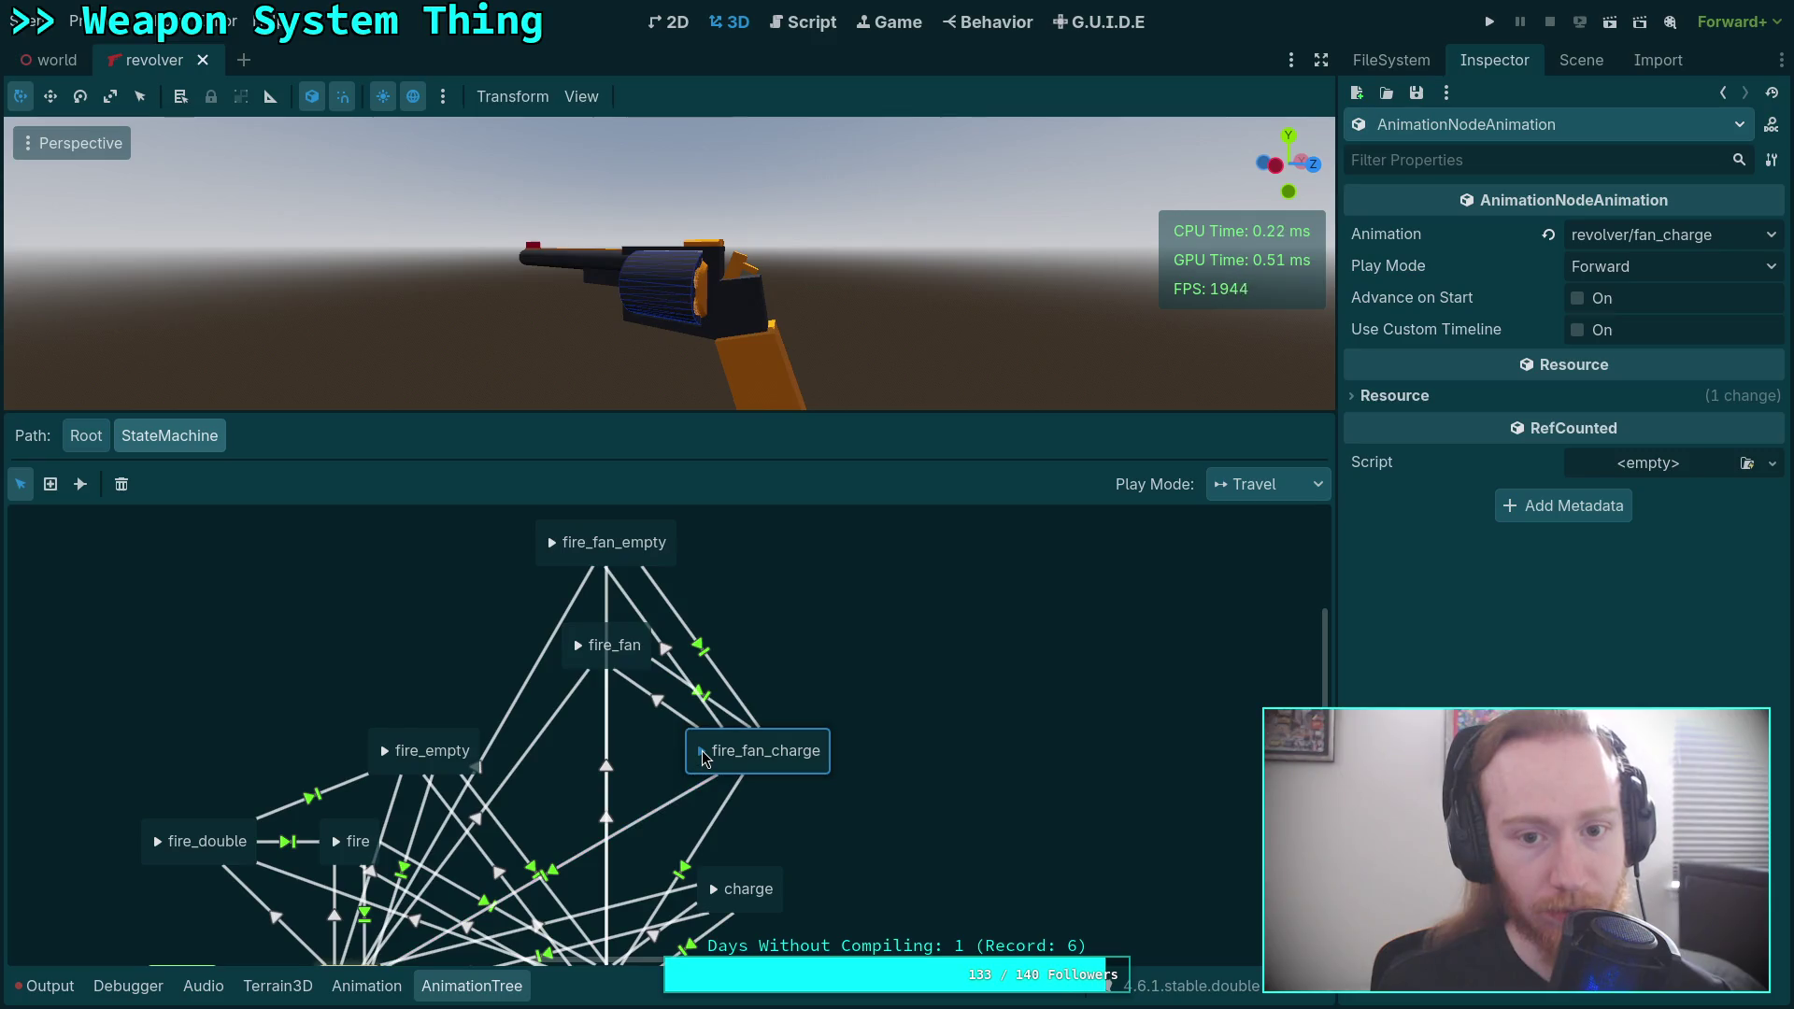
click(703, 749)
click(703, 749)
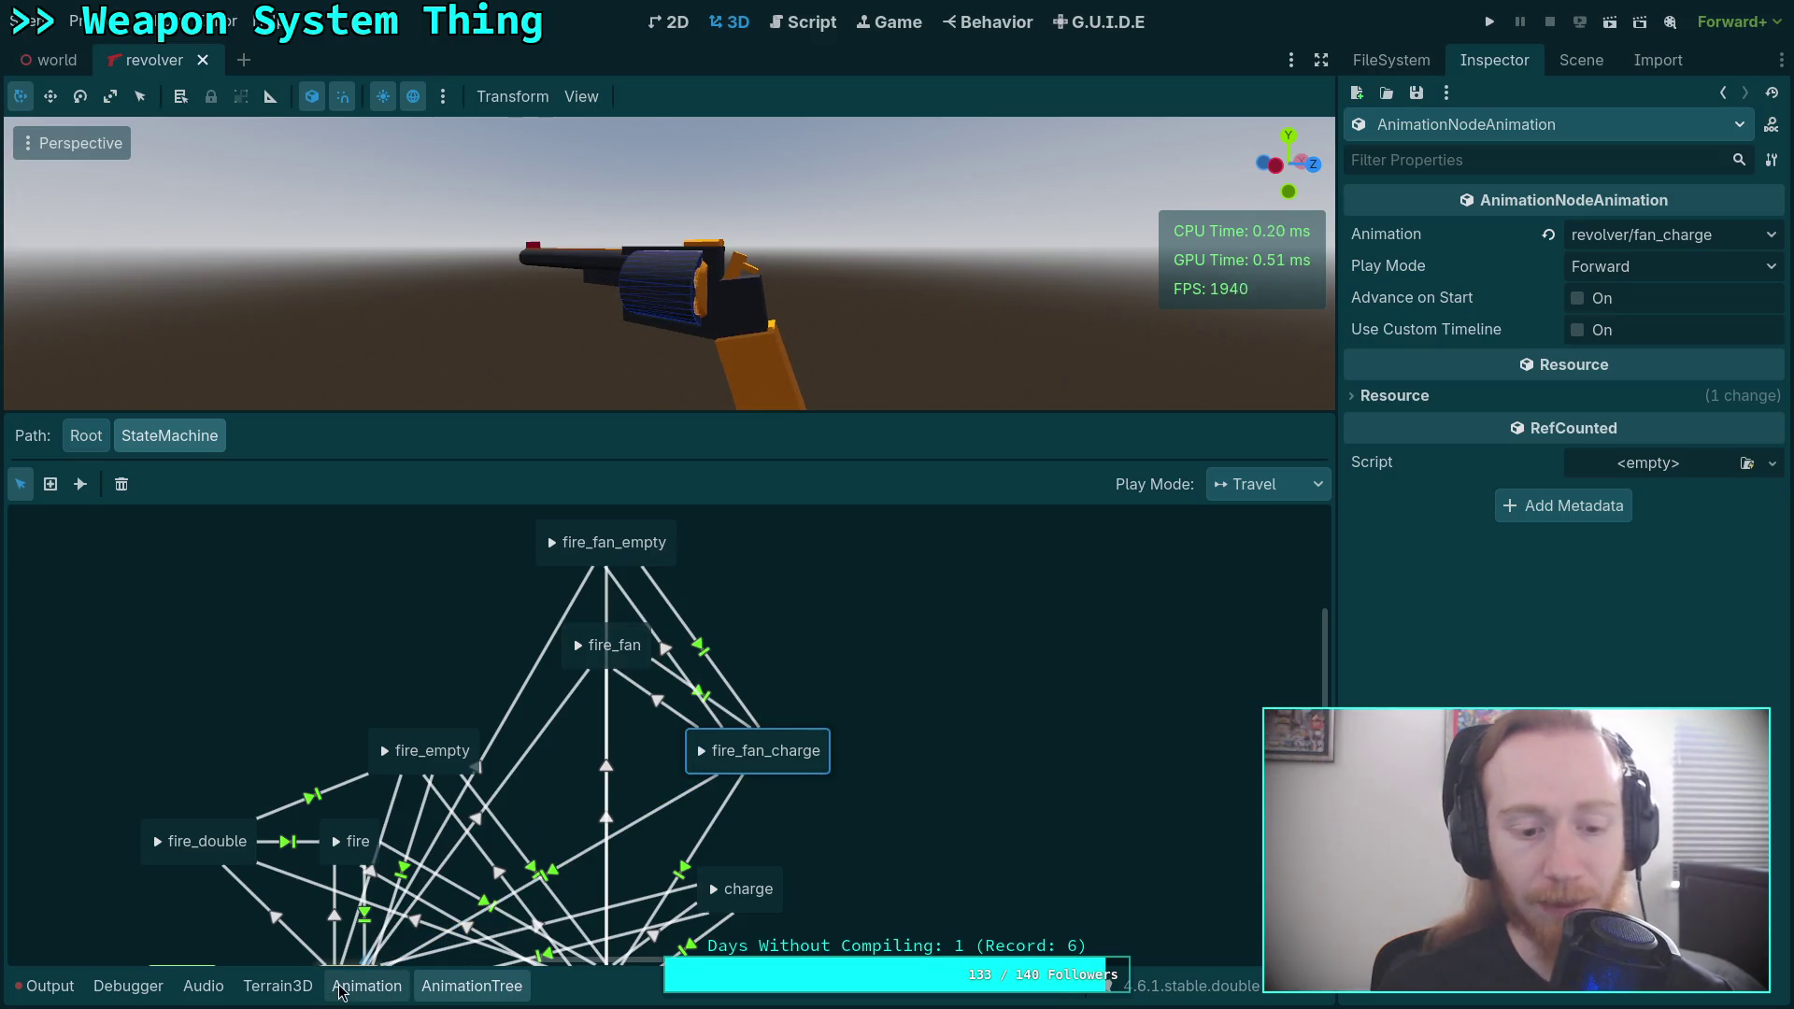
click(366, 986)
drag(280, 586, 527, 587)
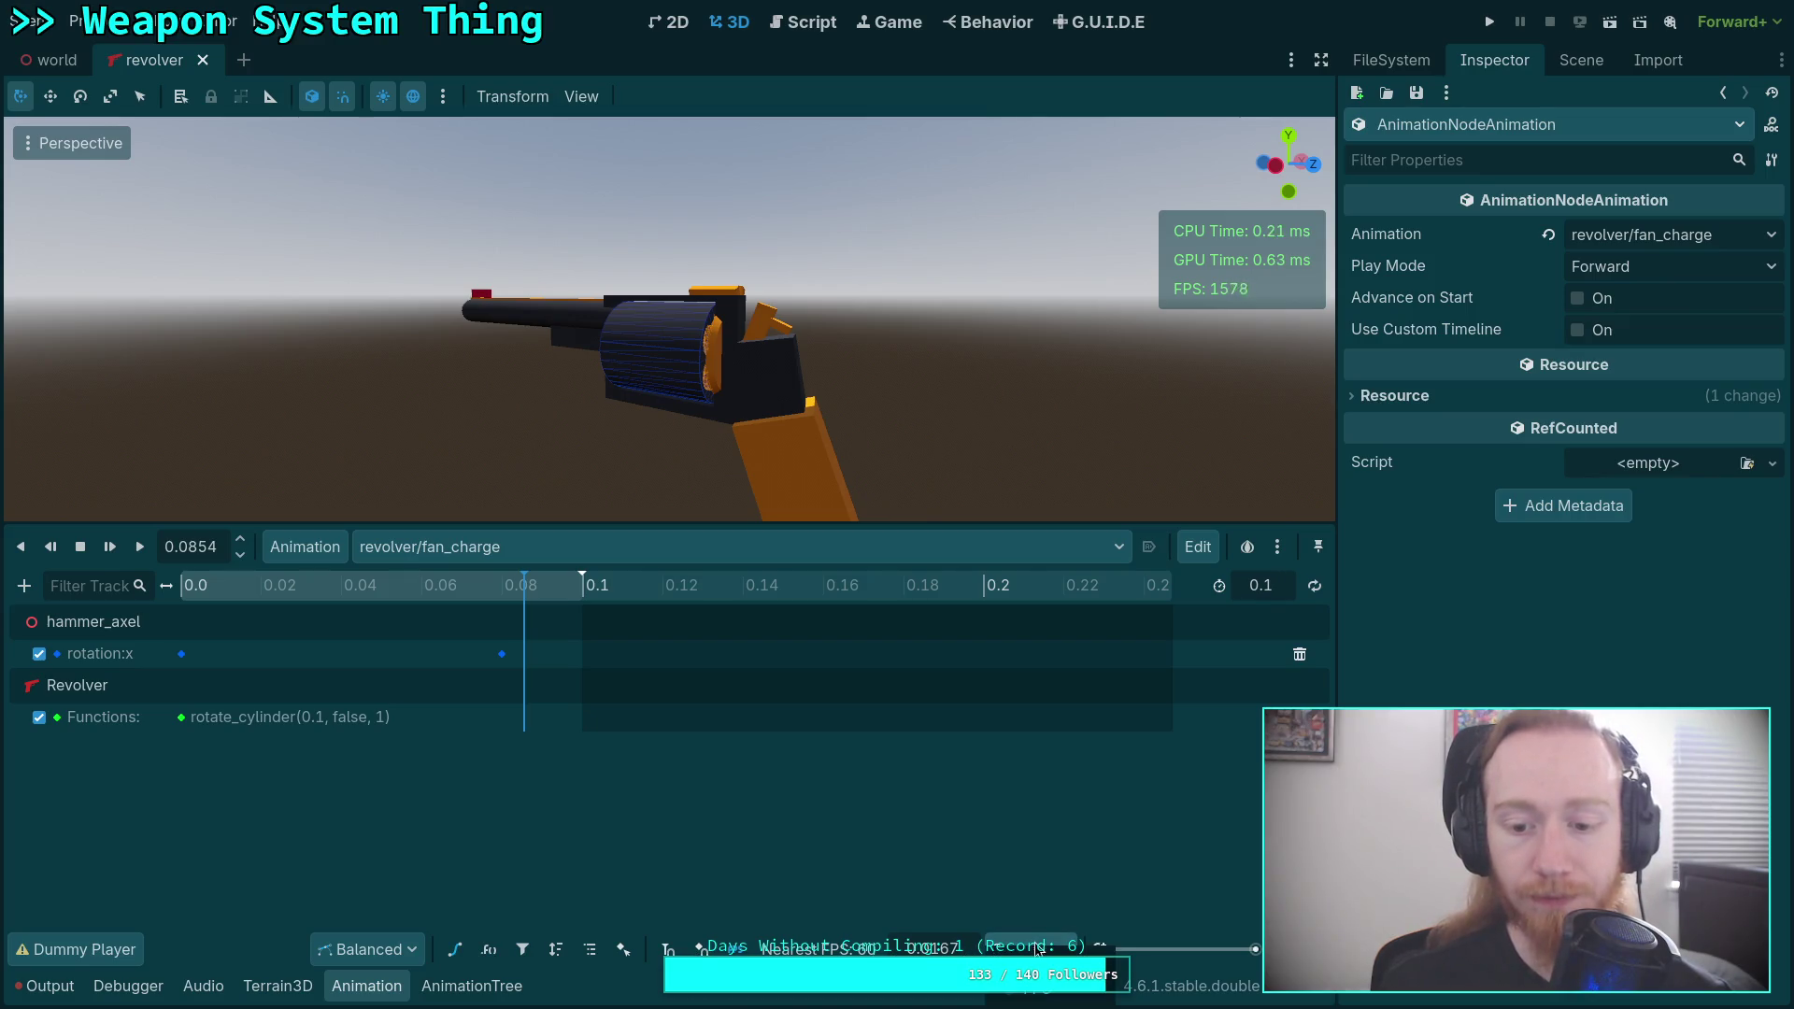
Set the fan_charge animation length to 0.16 and show the ruler in seconds.
key(BackSpace)
key(BackSpace)
key(BackSpace)
text(6)
key(Return)
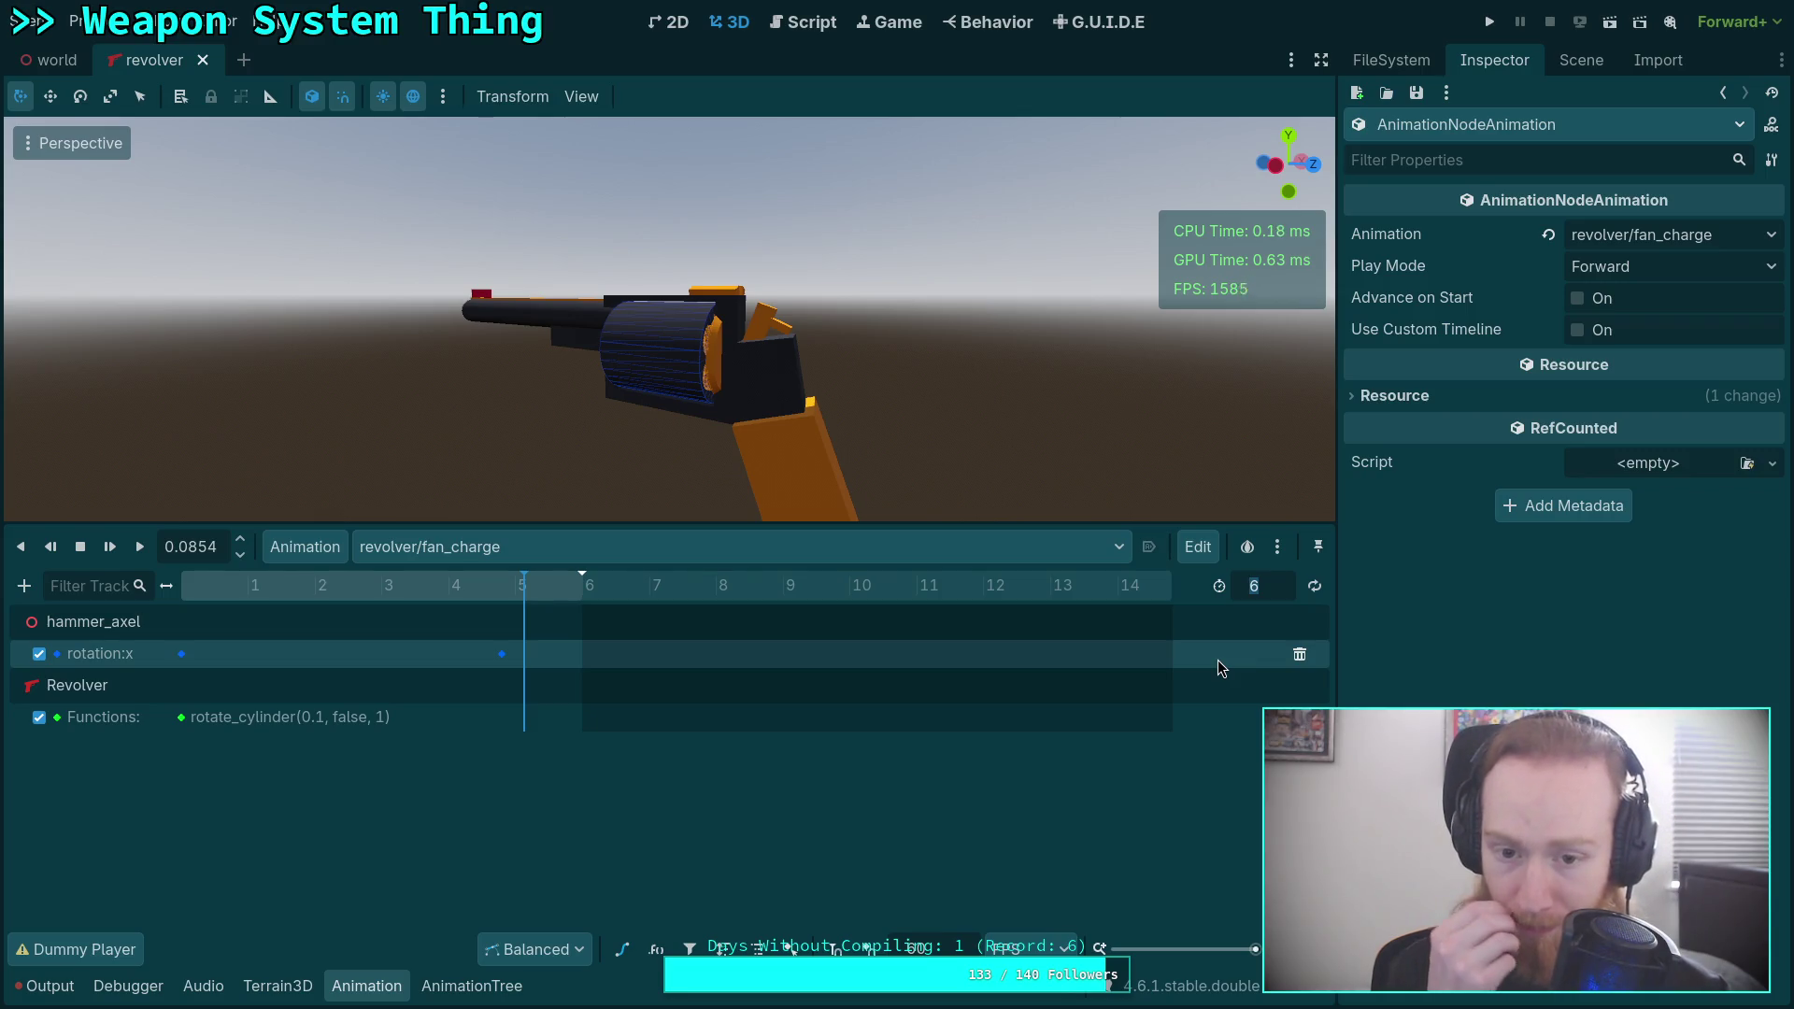
text(10)
key(Return)
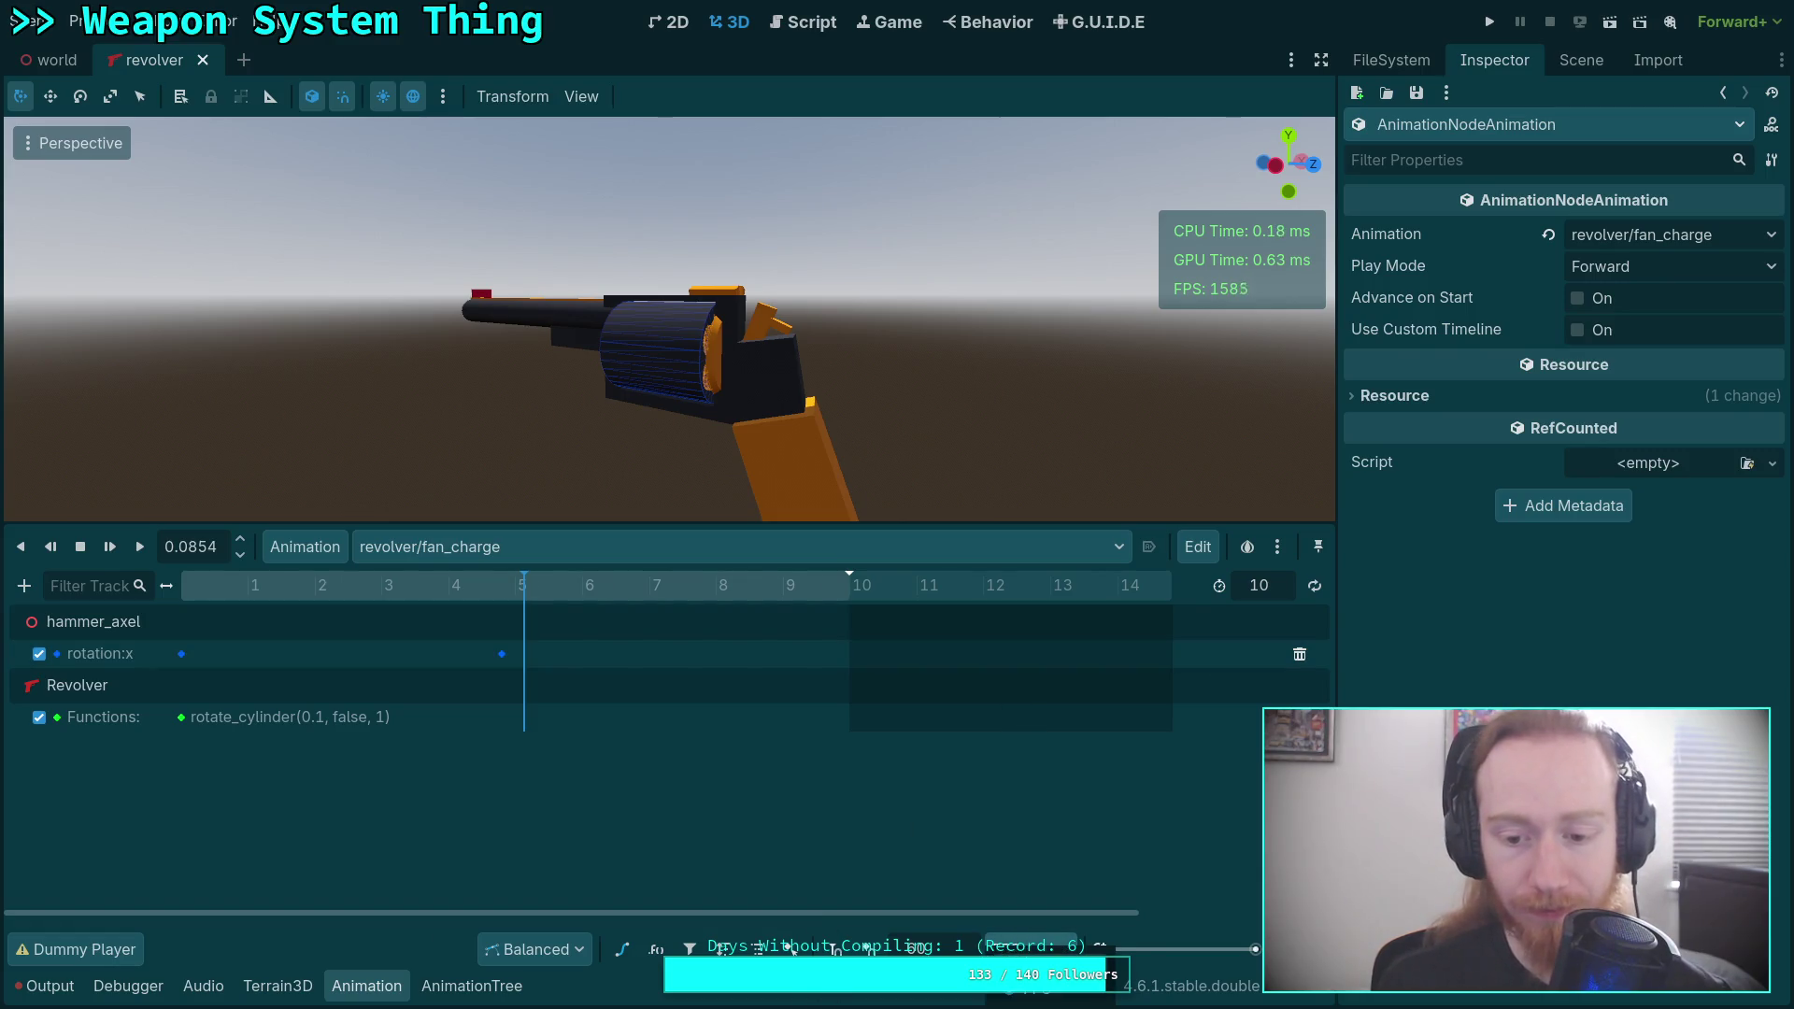
click(1028, 949)
Change the rotate_cylinder call's first argument from 0.1 to 0.166.
click(587, 592)
click(181, 717)
click(1374, 328)
click(1373, 381)
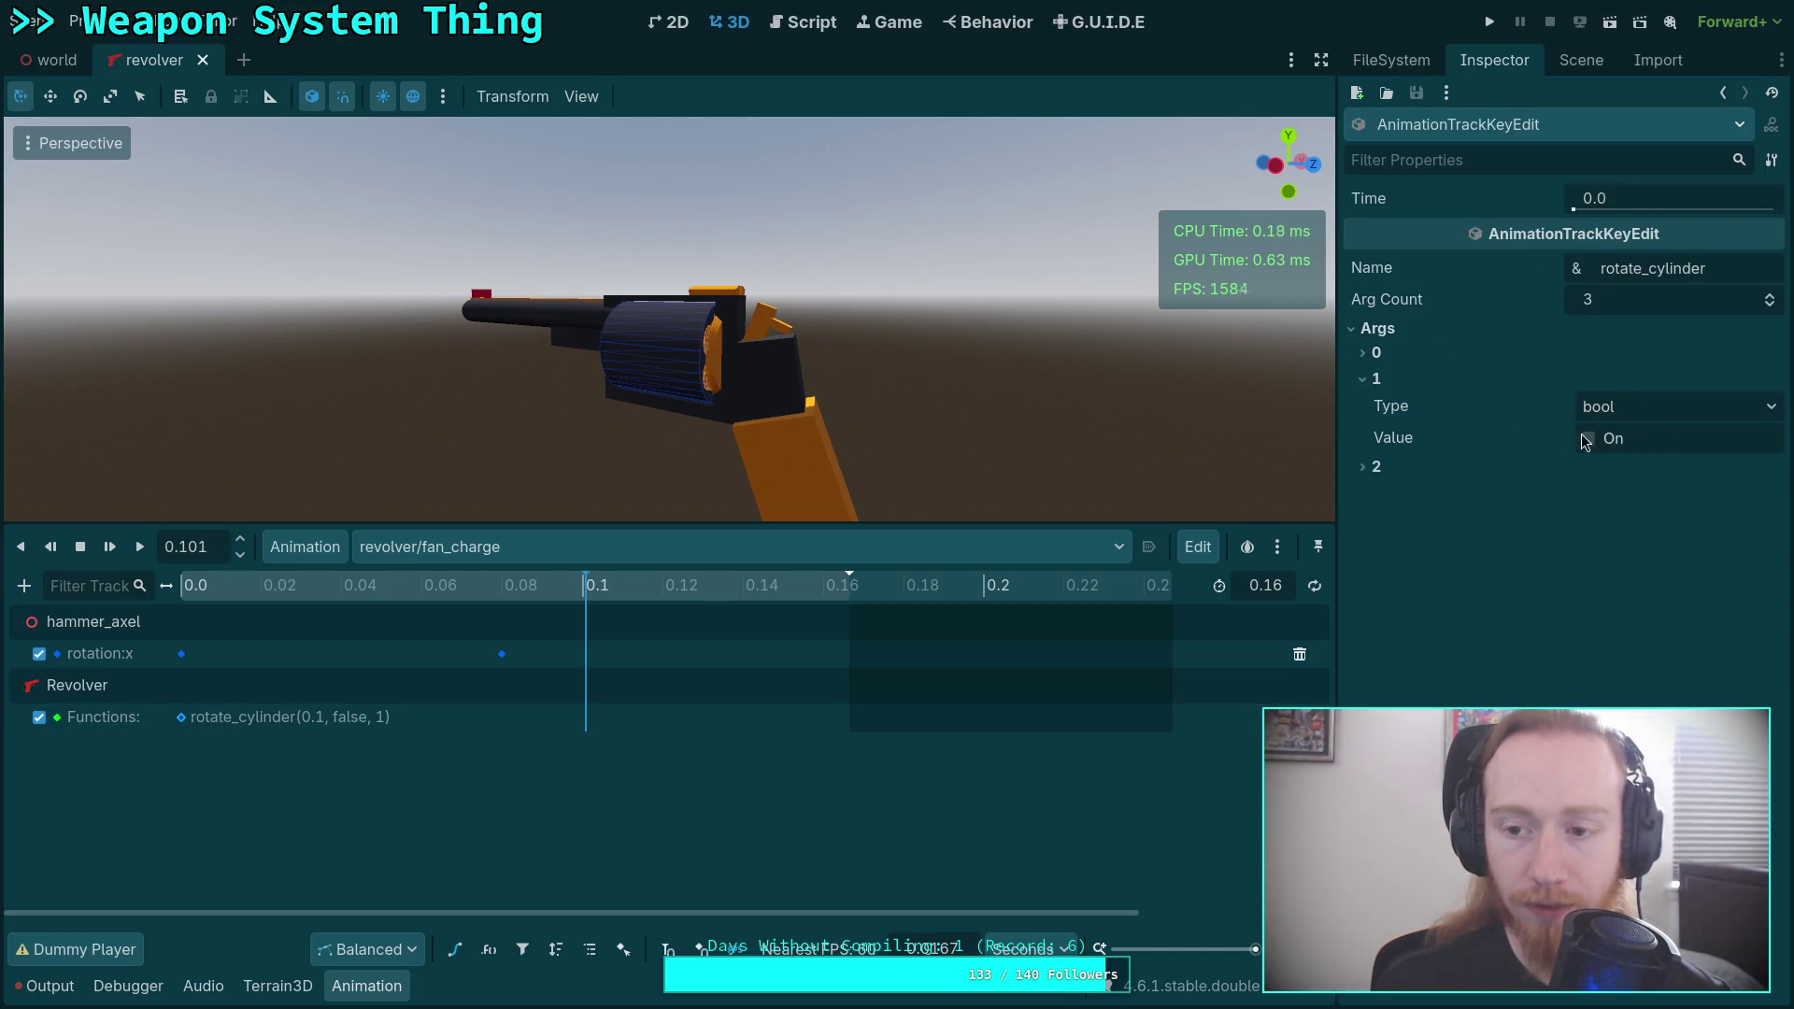
click(1373, 381)
click(1374, 352)
click(1688, 415)
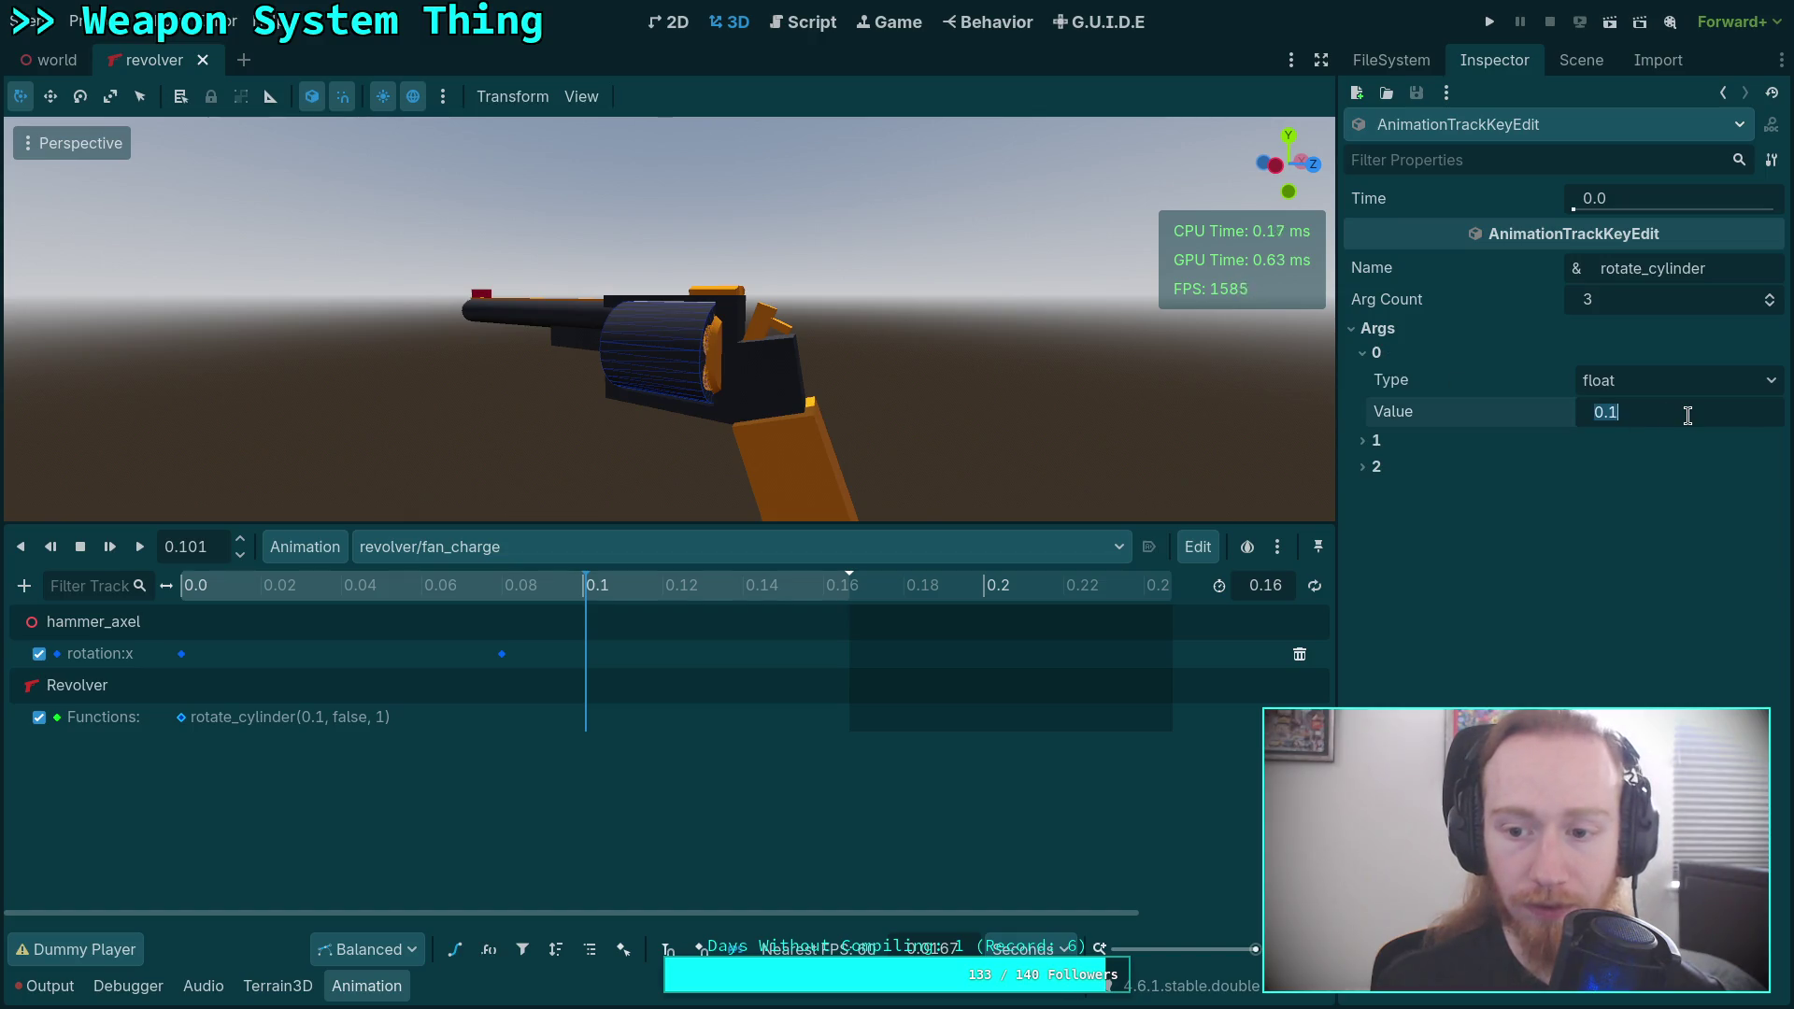
key(BackSpace)
text(6)
key(Return)
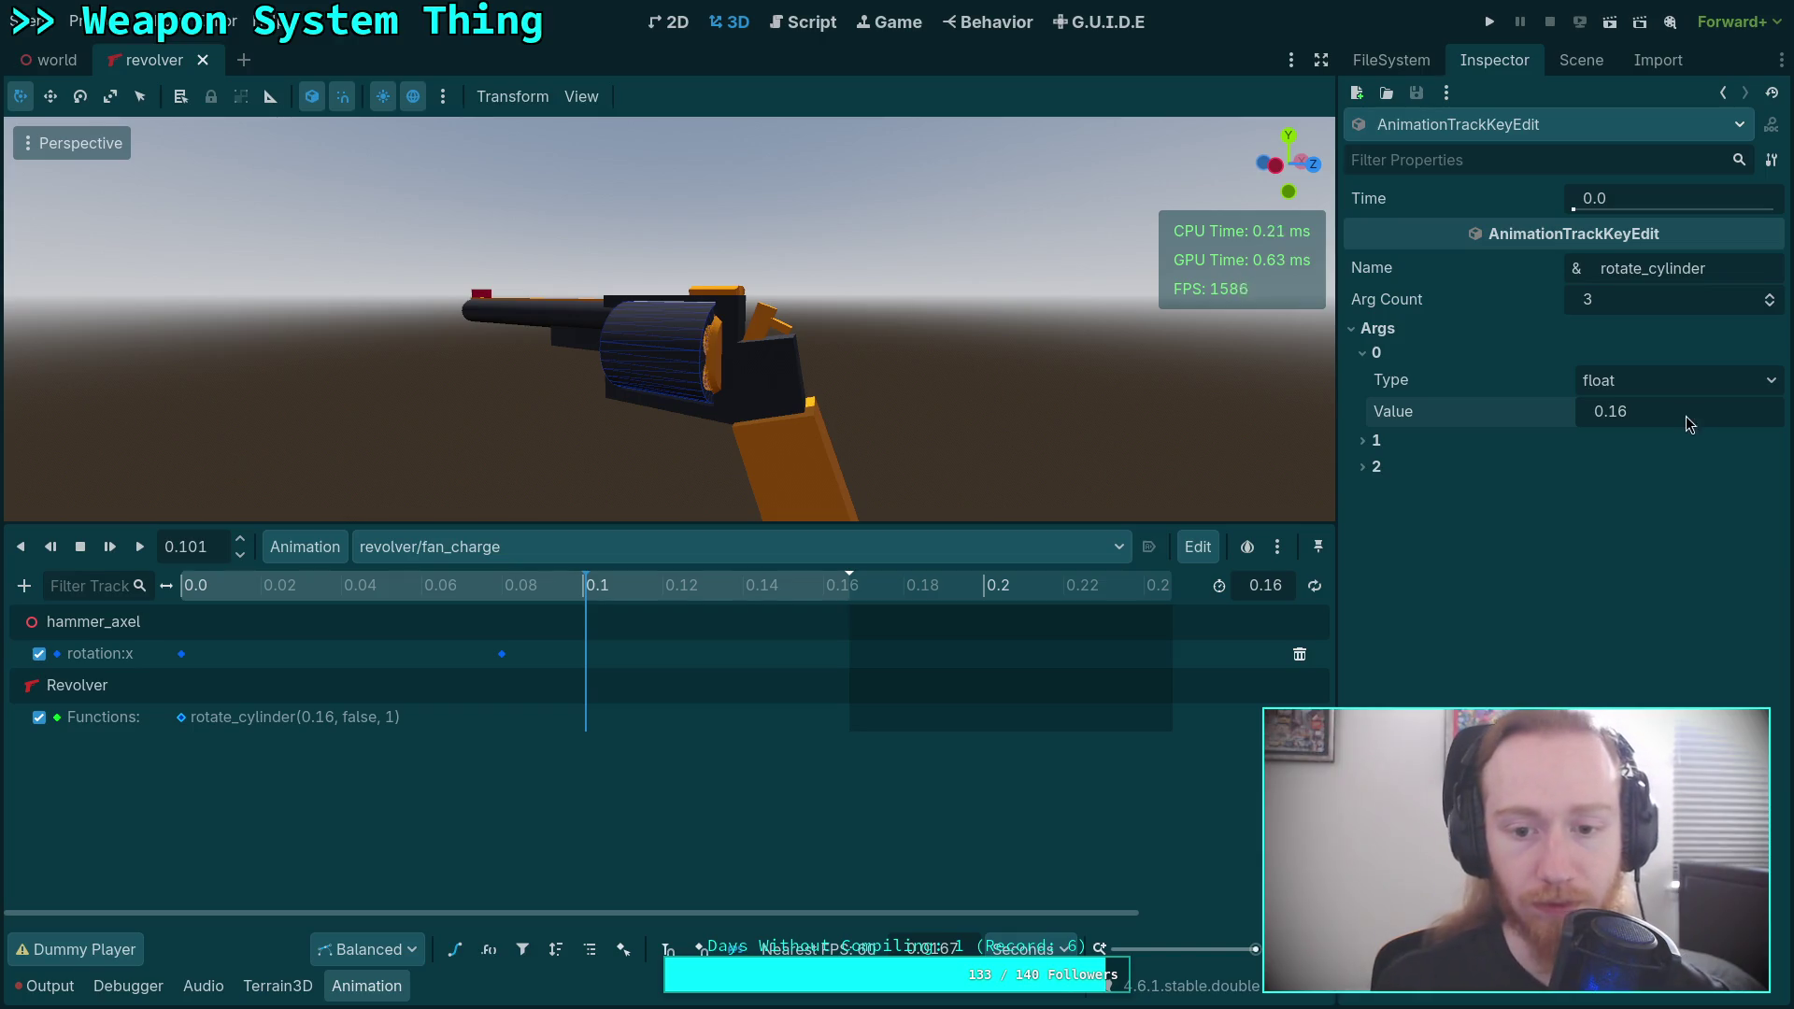
click(1689, 422)
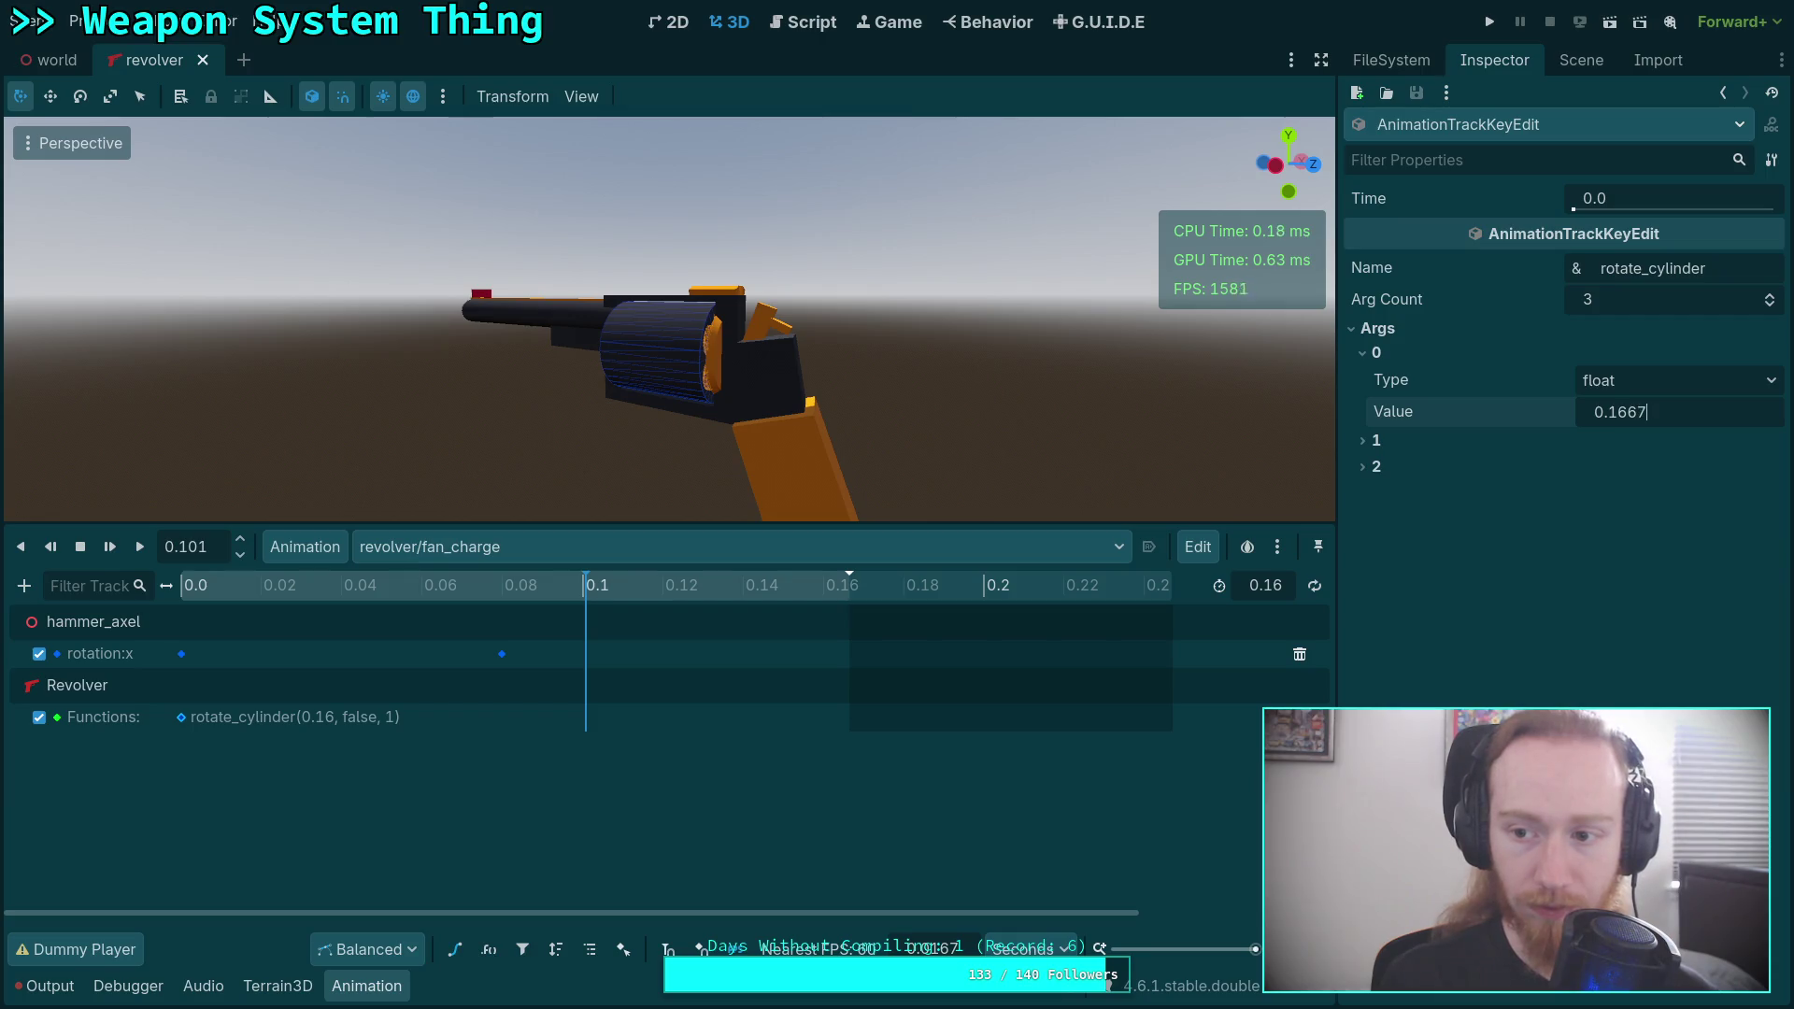
key(Return)
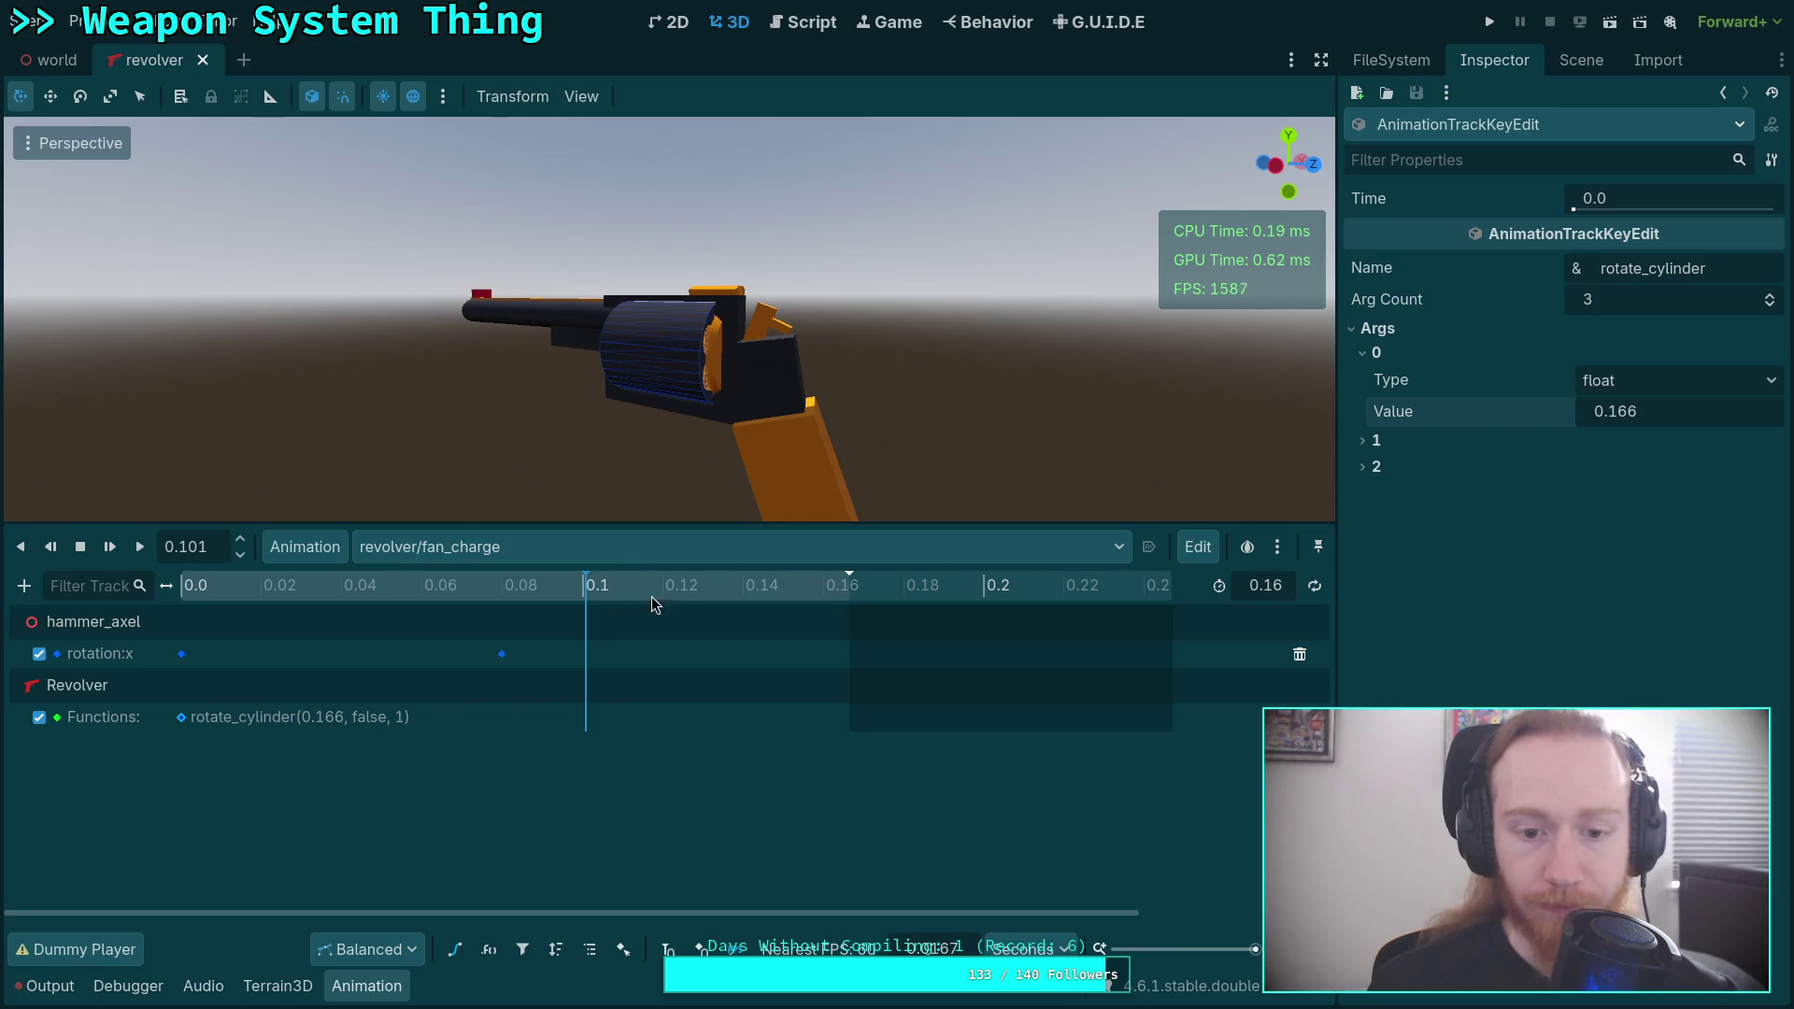
click(502, 653)
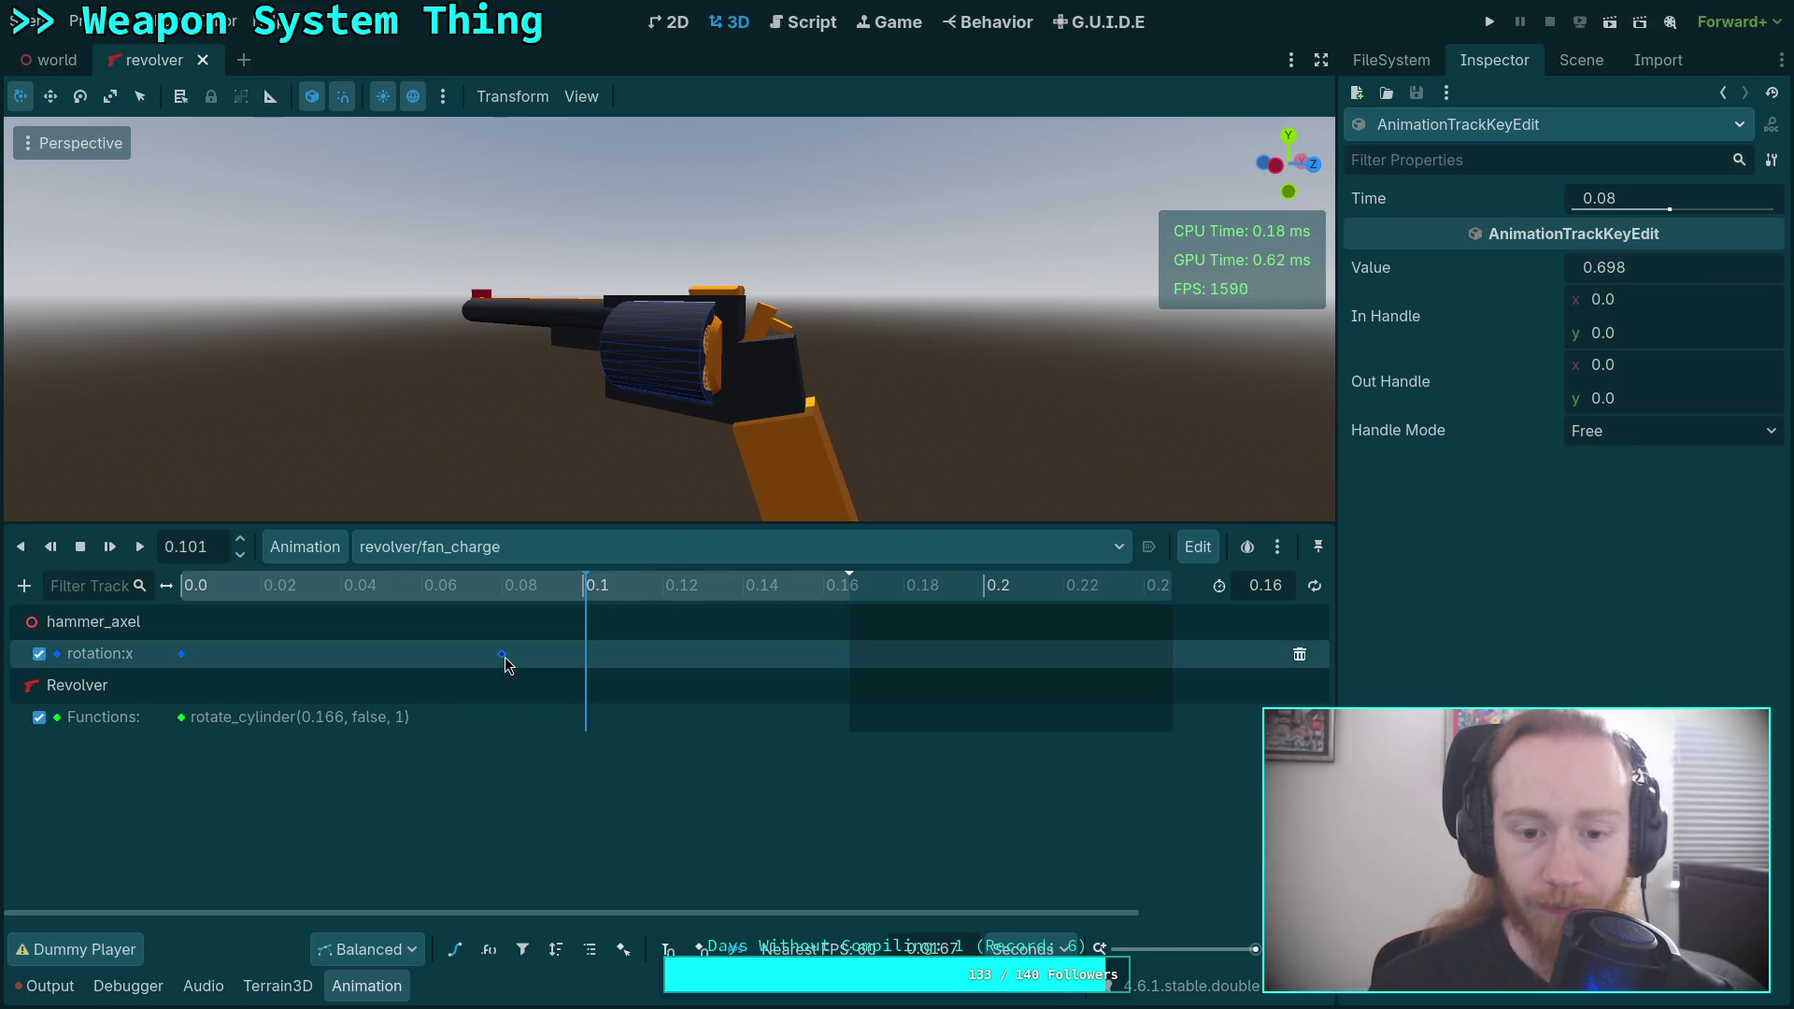
Move the hammer rotation key to 0.15 seconds.
click(1634, 199)
text(0.15)
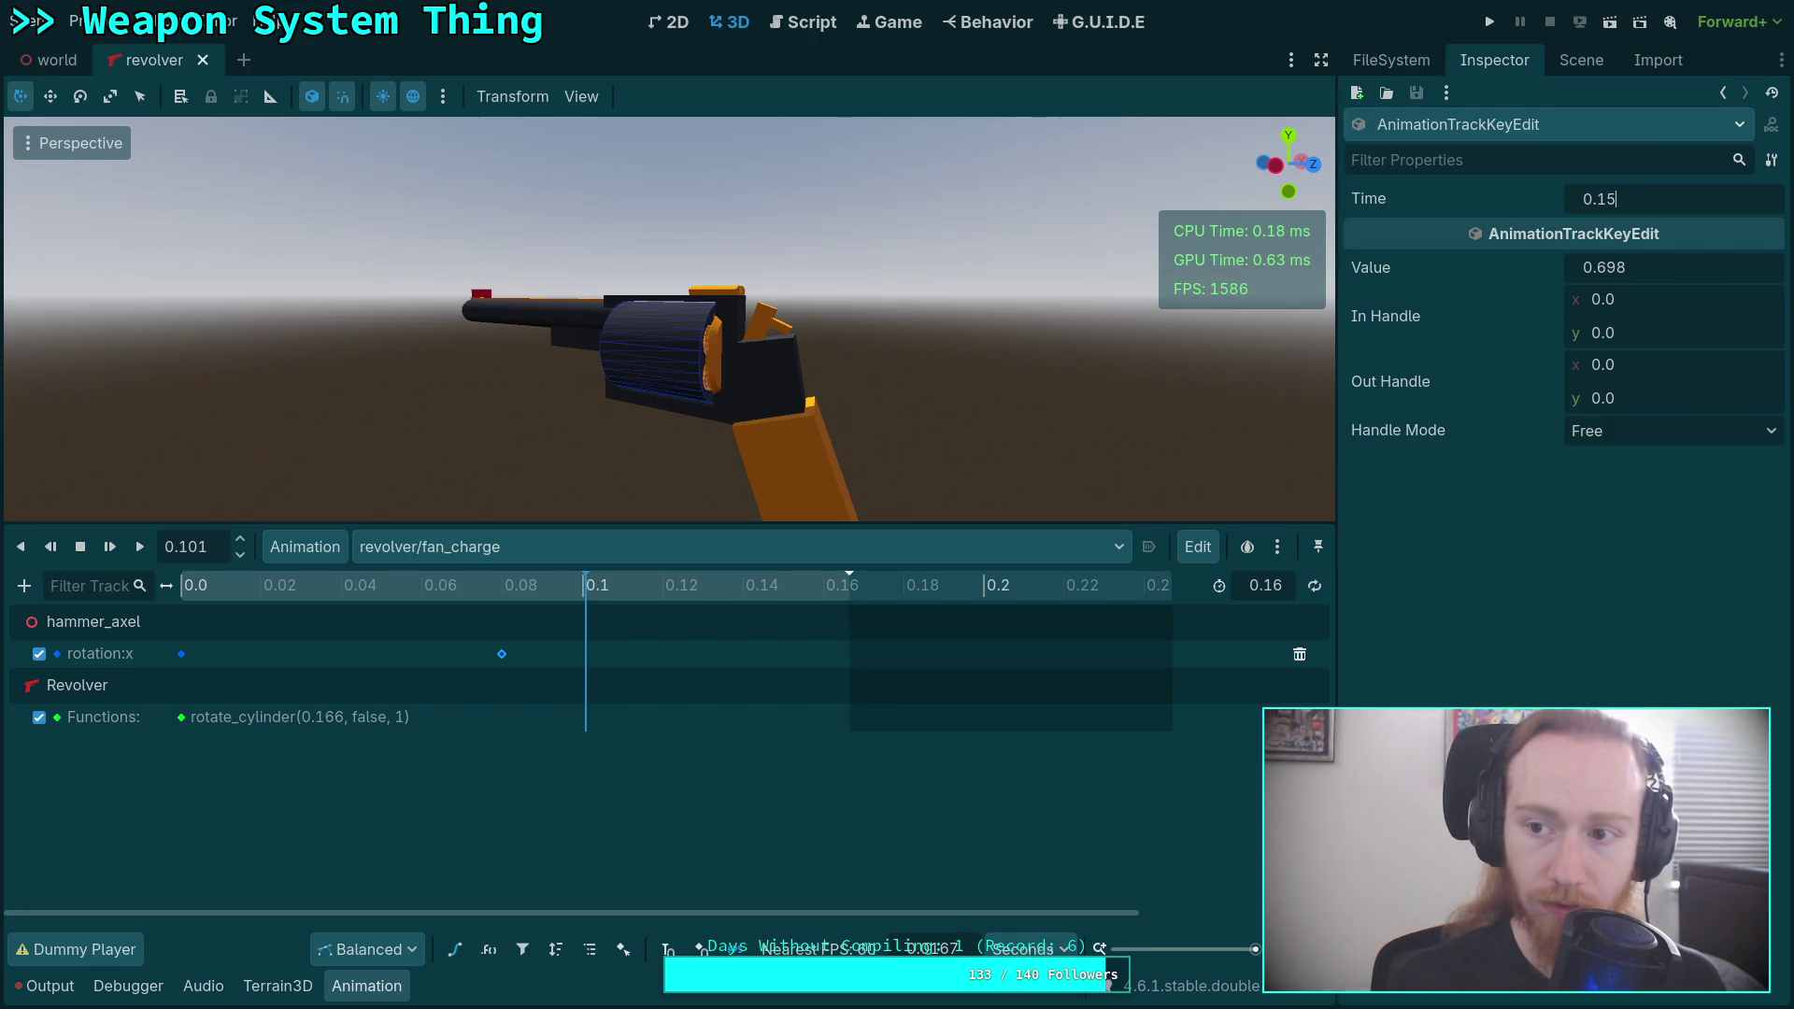
key(Return)
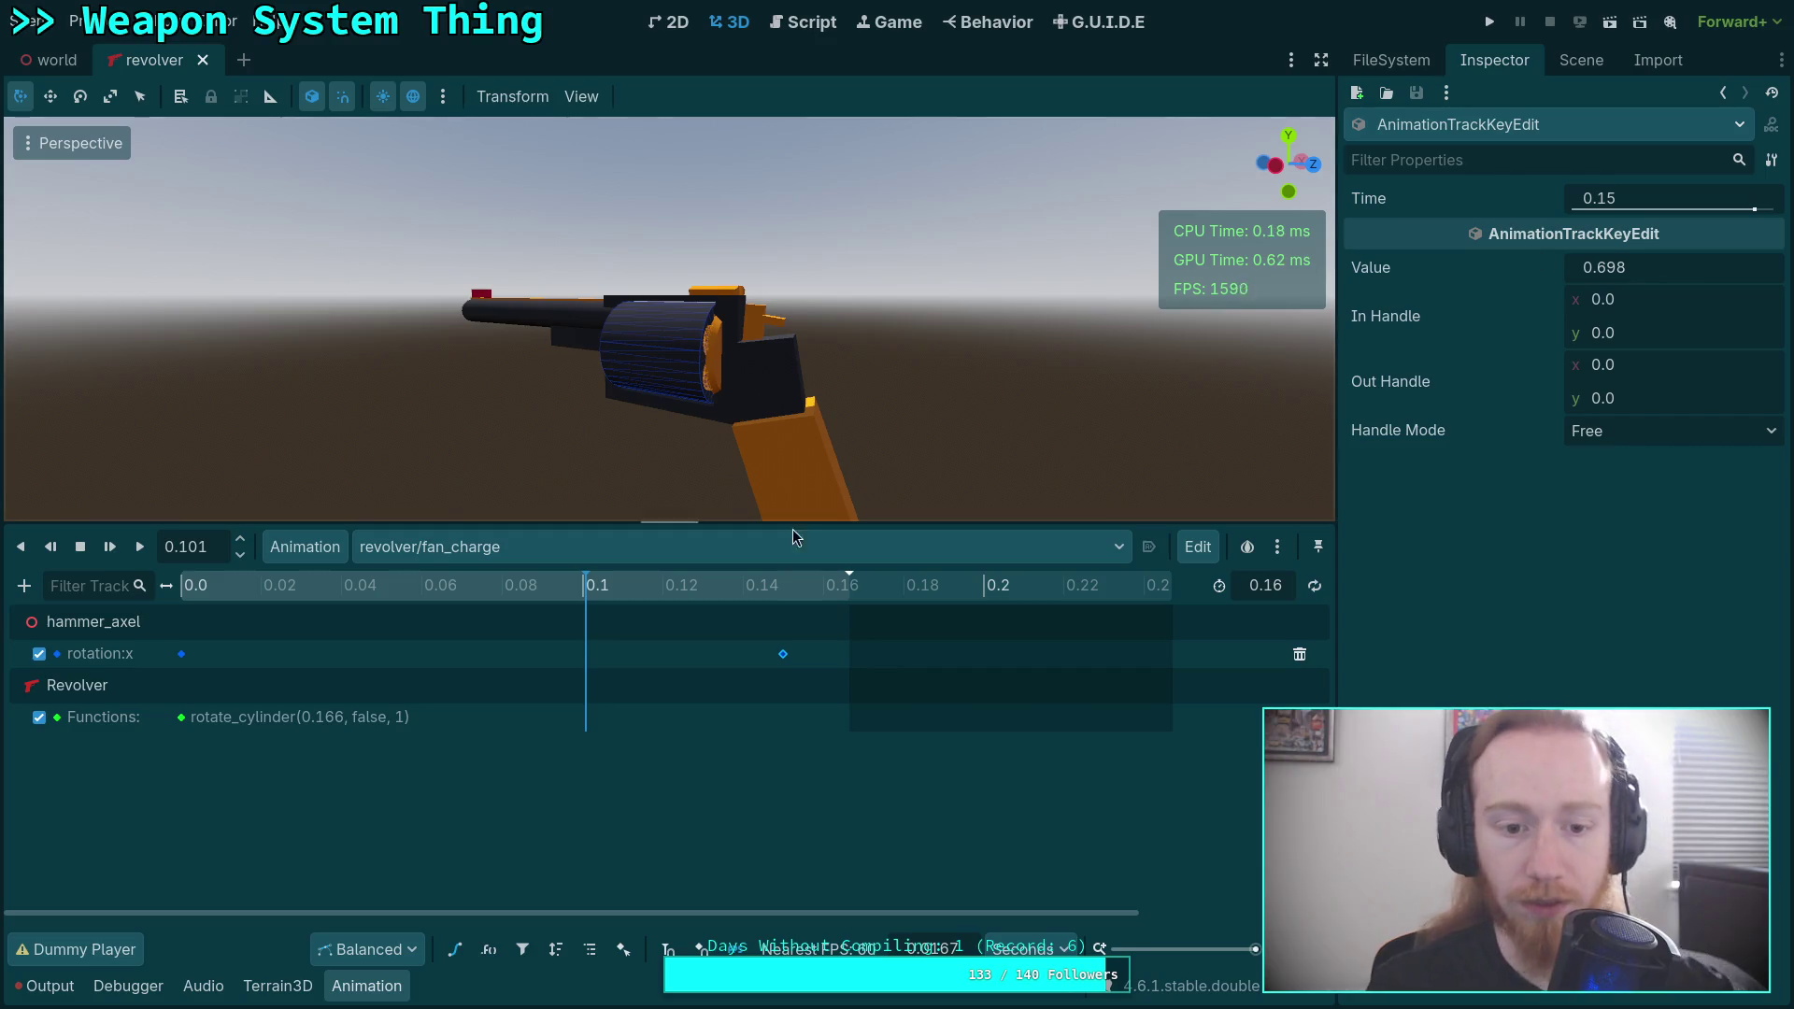
mouse_move(500, 586)
mouse_down()
mouse_move(140, 635)
mouse_move(884, 641)
mouse_move(374, 626)
mouse_move(869, 626)
mouse_up()
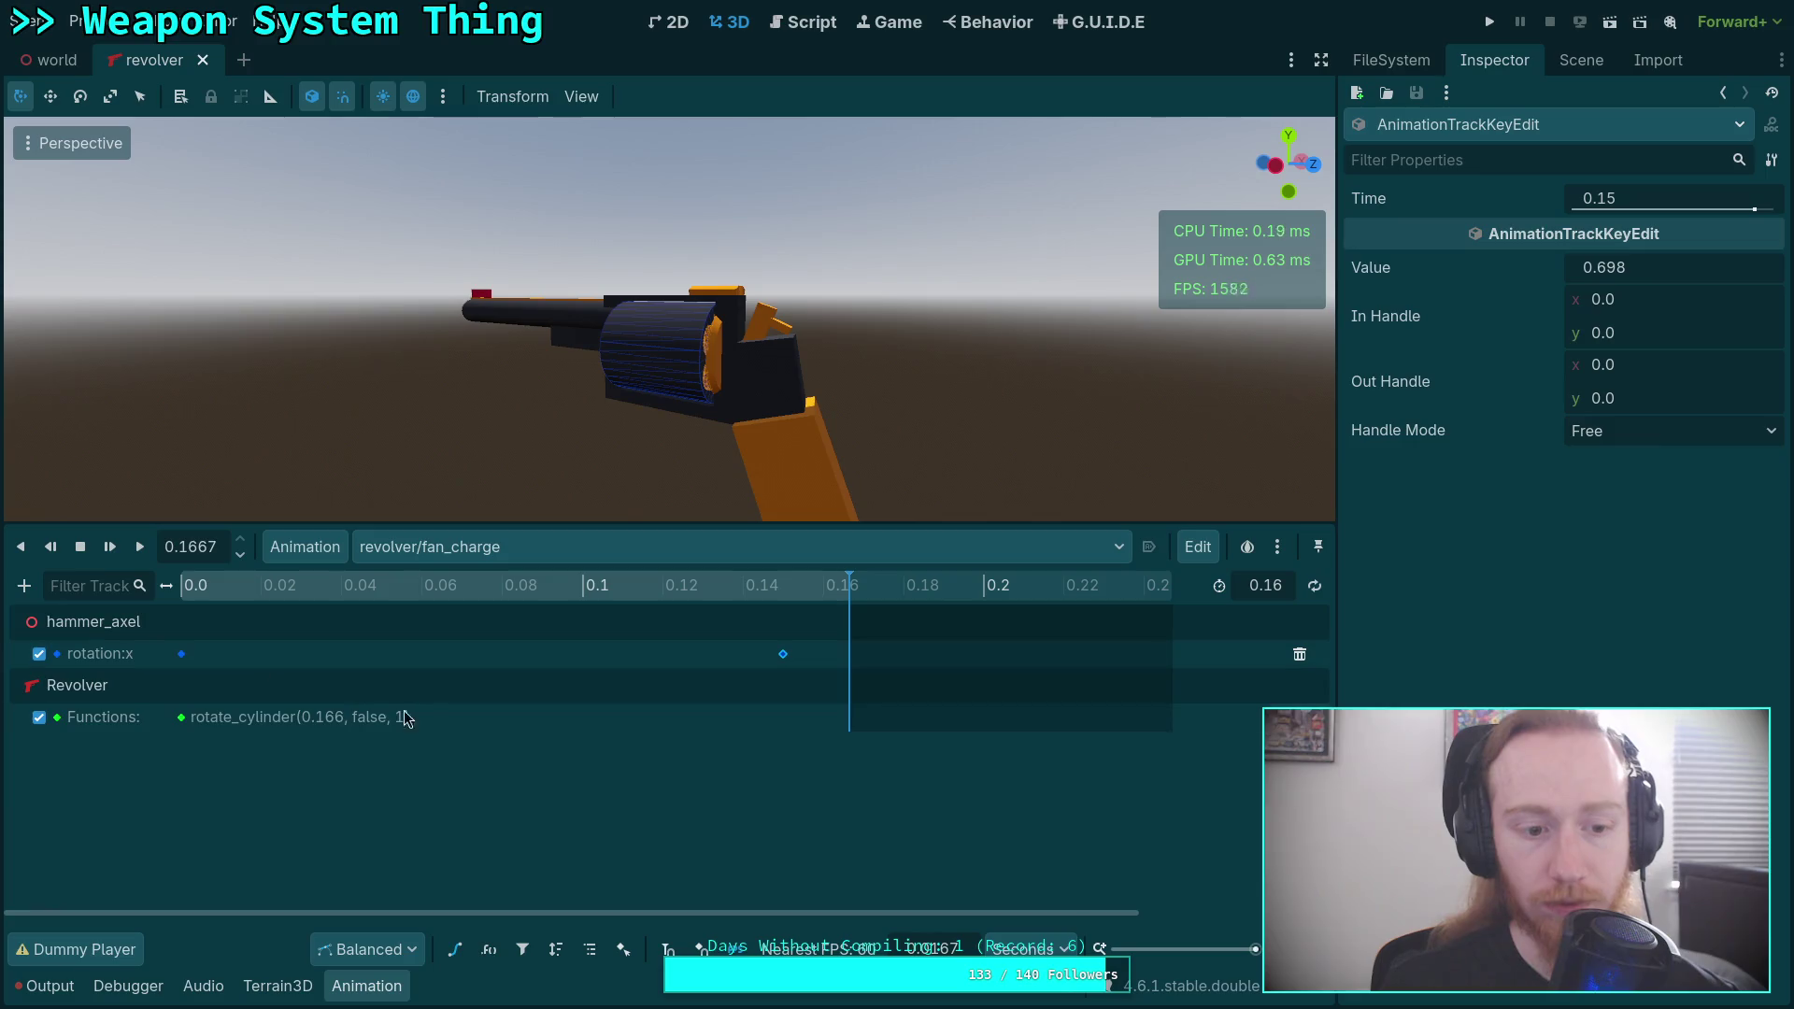
In the Bezier editor, set the starting key's Out Handle x to 0.06.
click(455, 950)
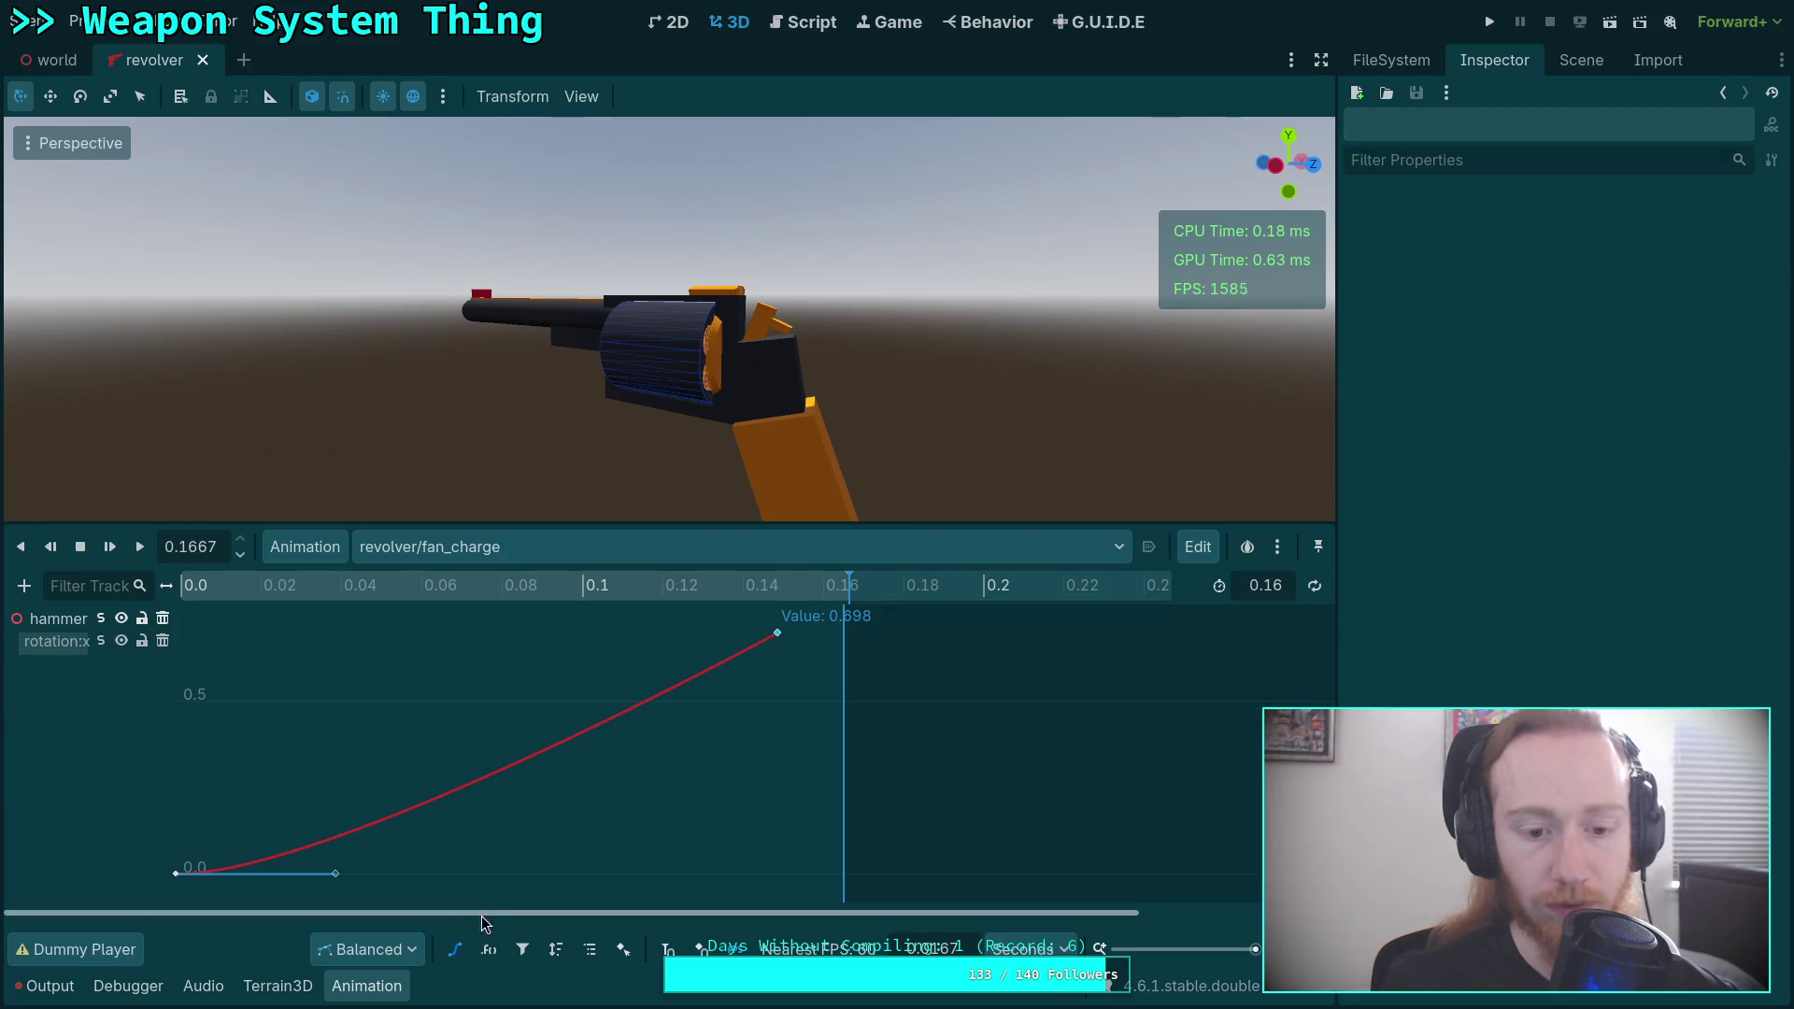
click(182, 877)
click(1681, 365)
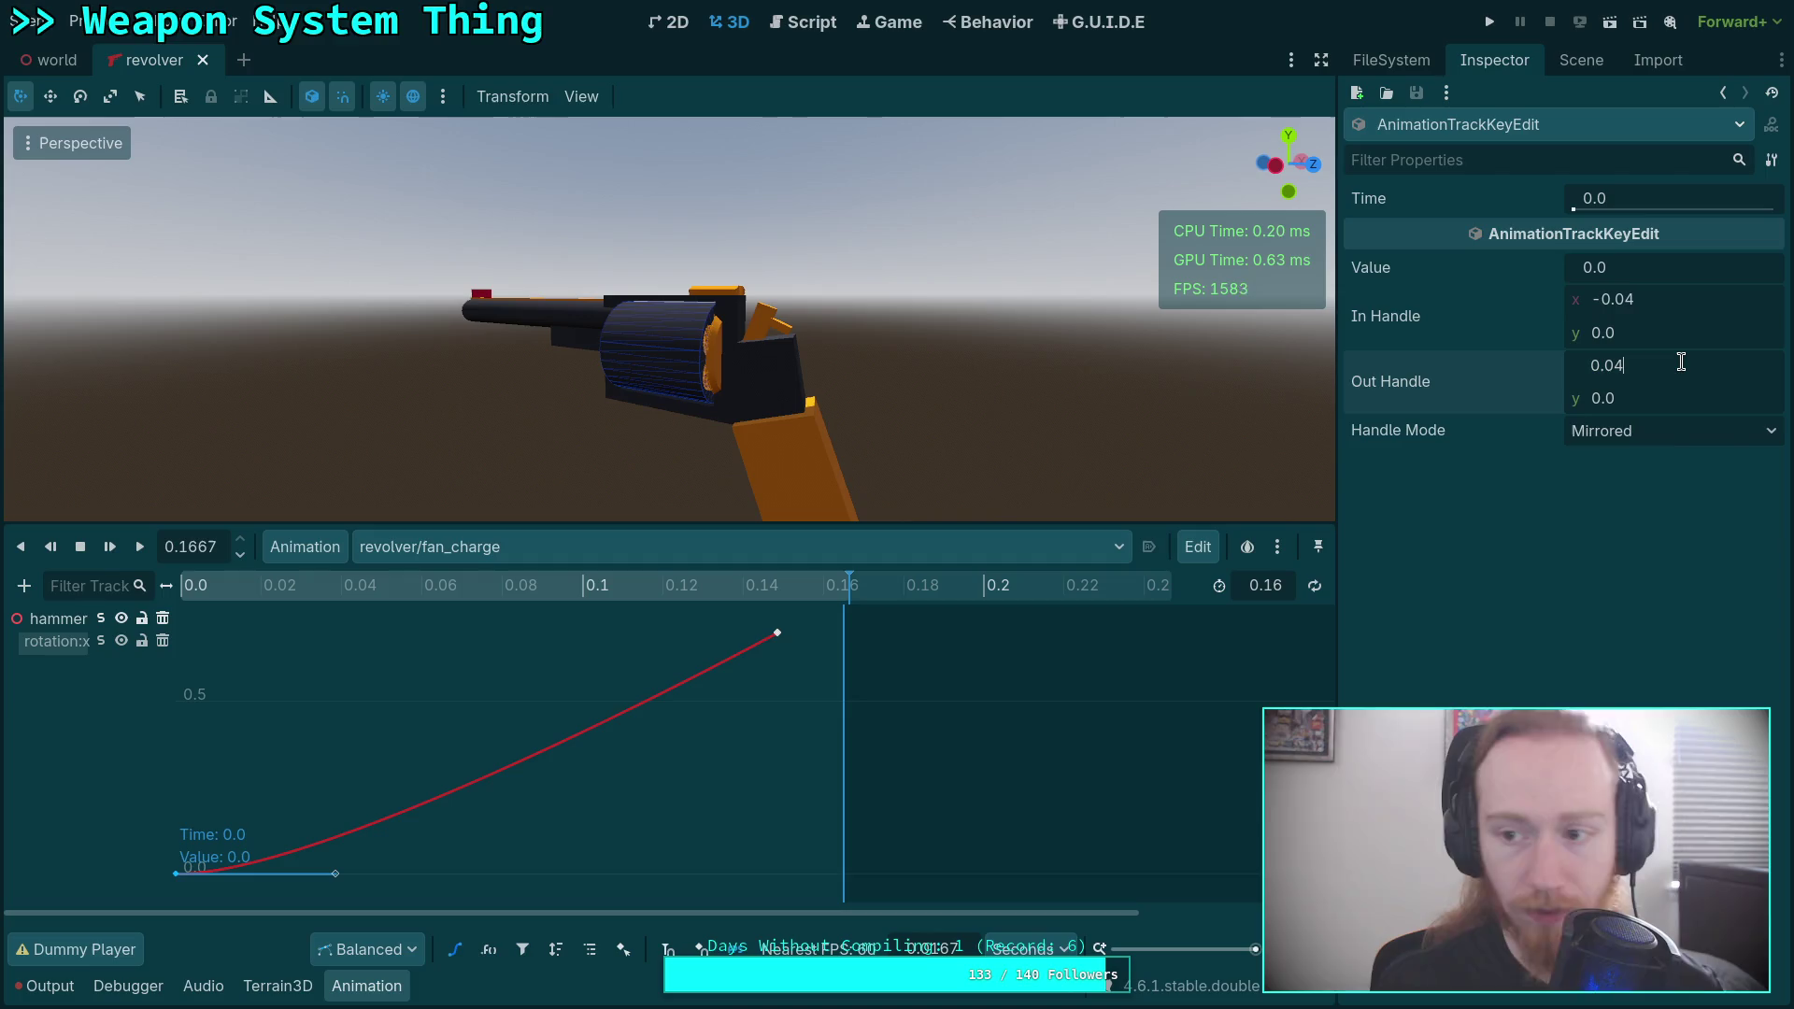
key(Return)
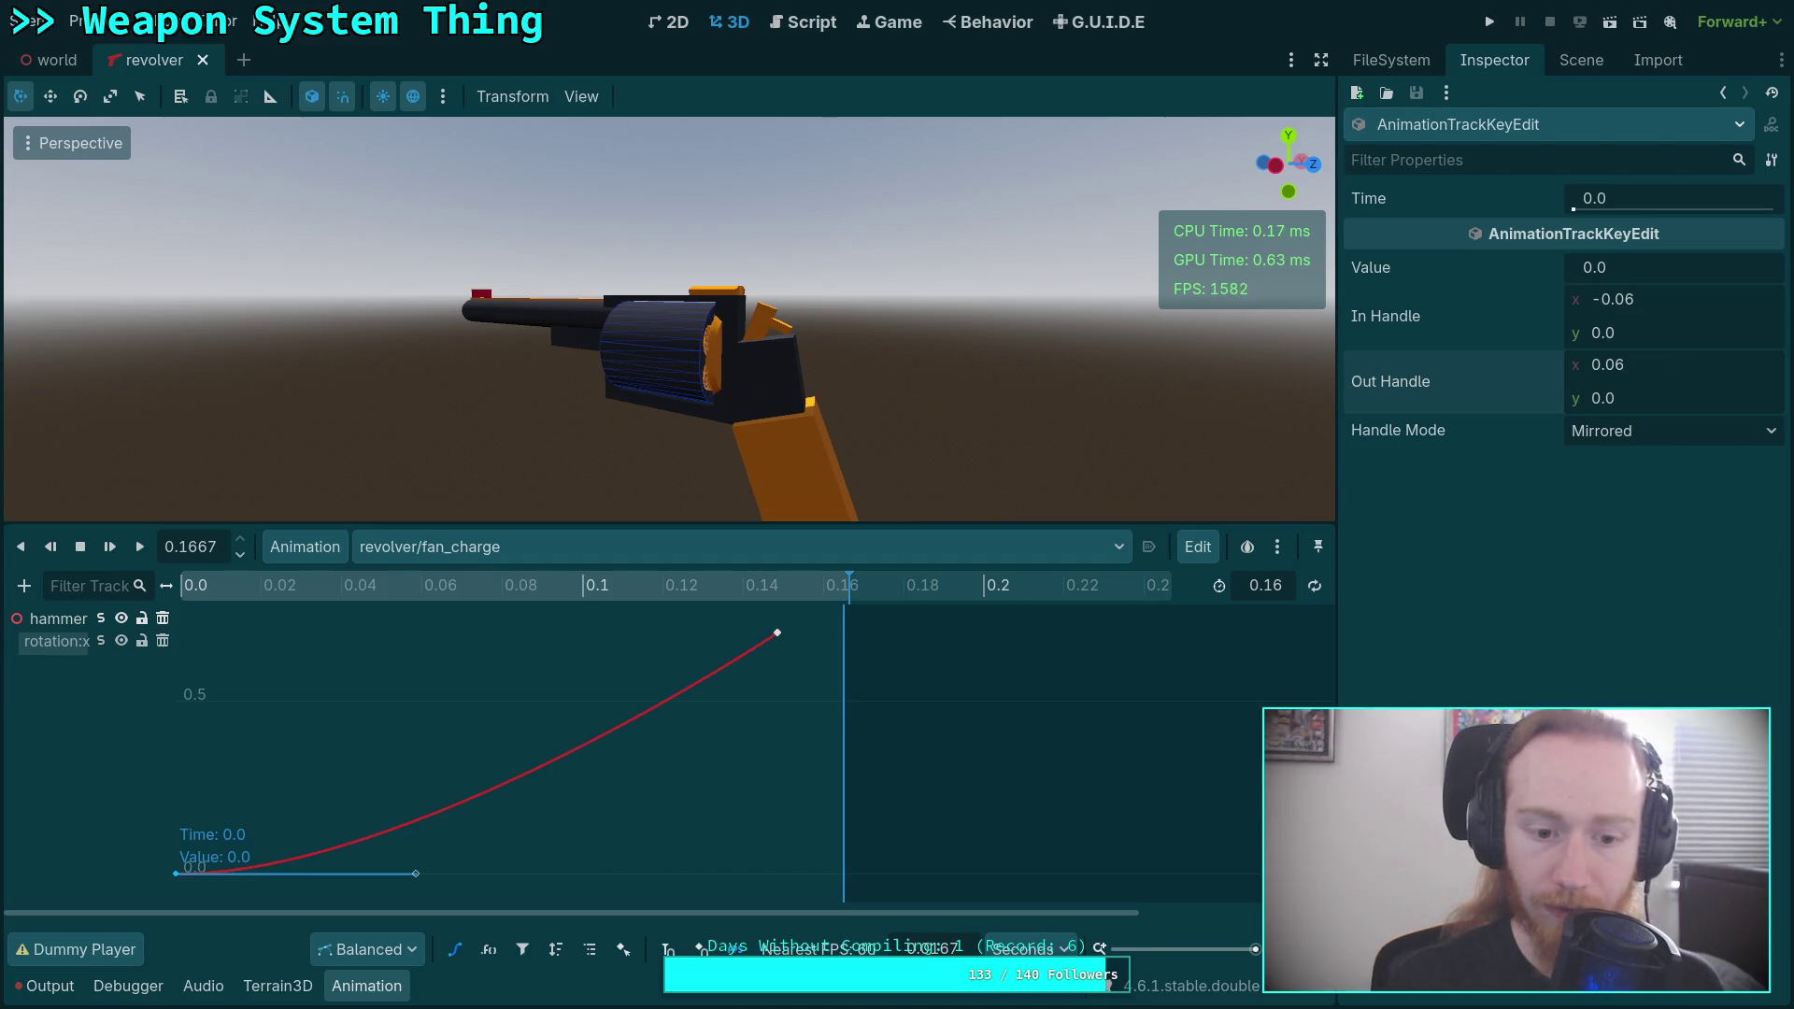
drag(210, 600, 847, 597)
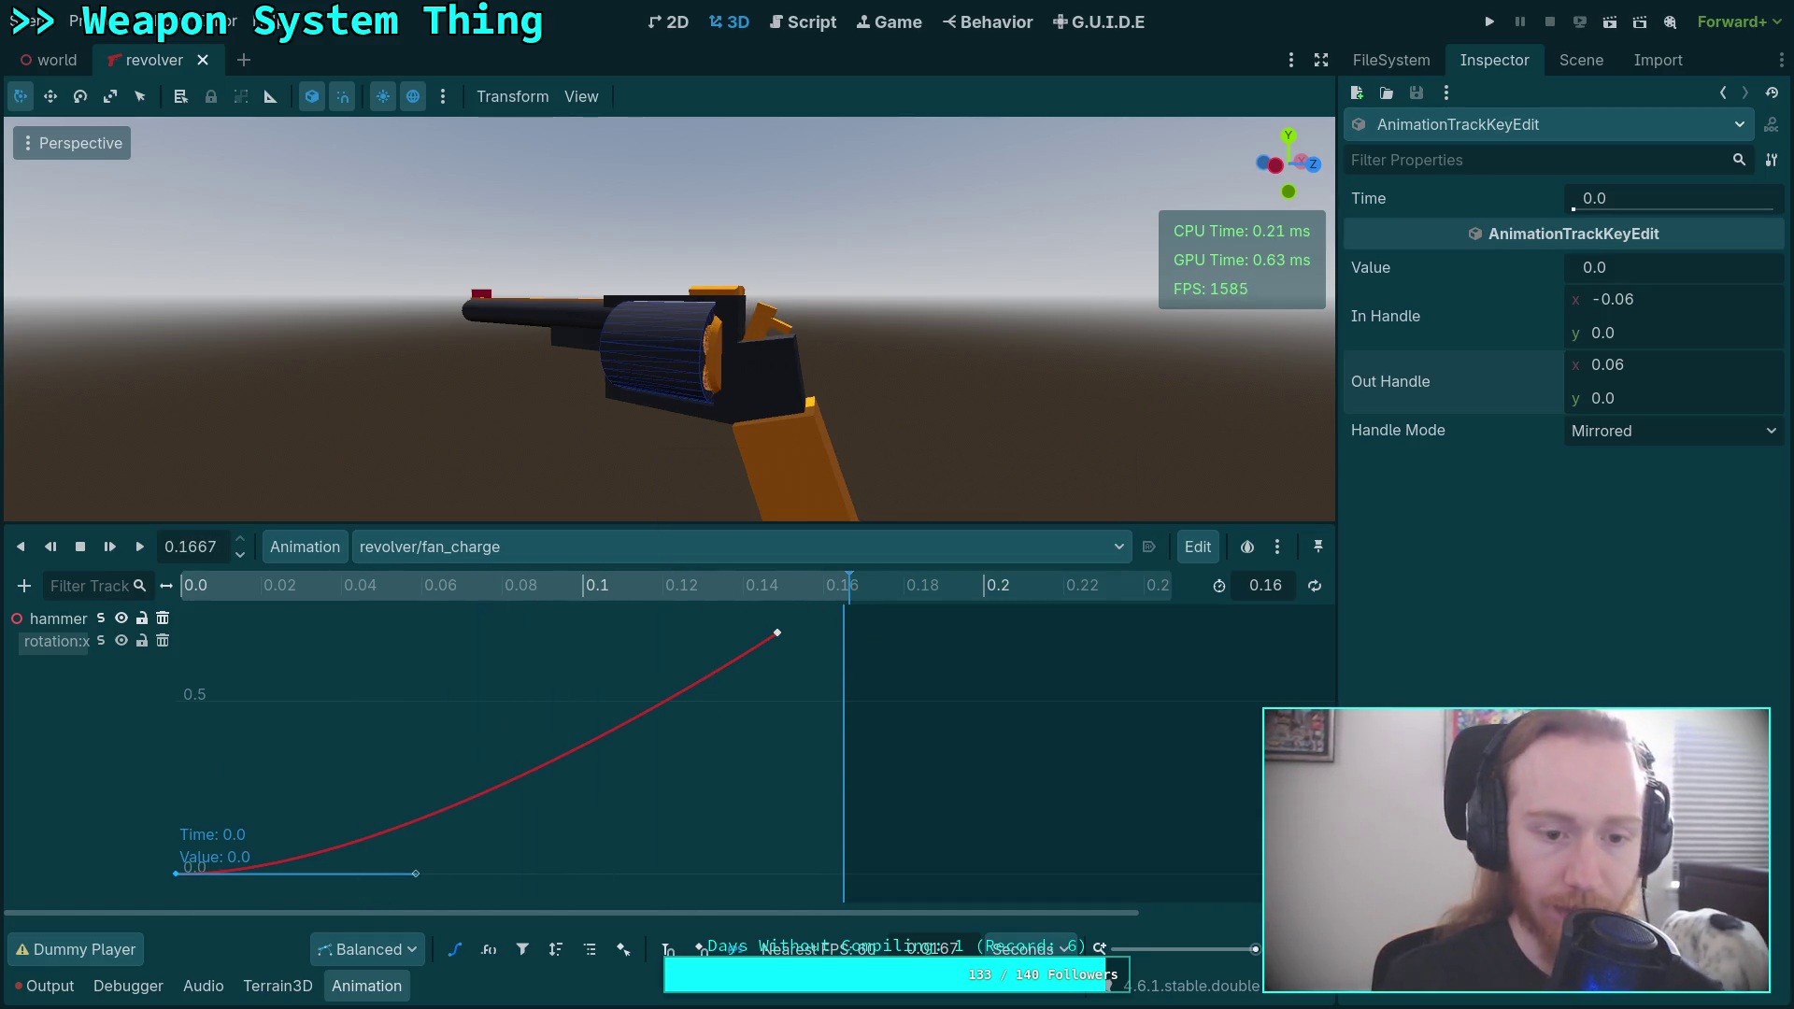
Save the fan_charge animation and the revolver animation library via Manage Animations.
click(305, 547)
click(346, 620)
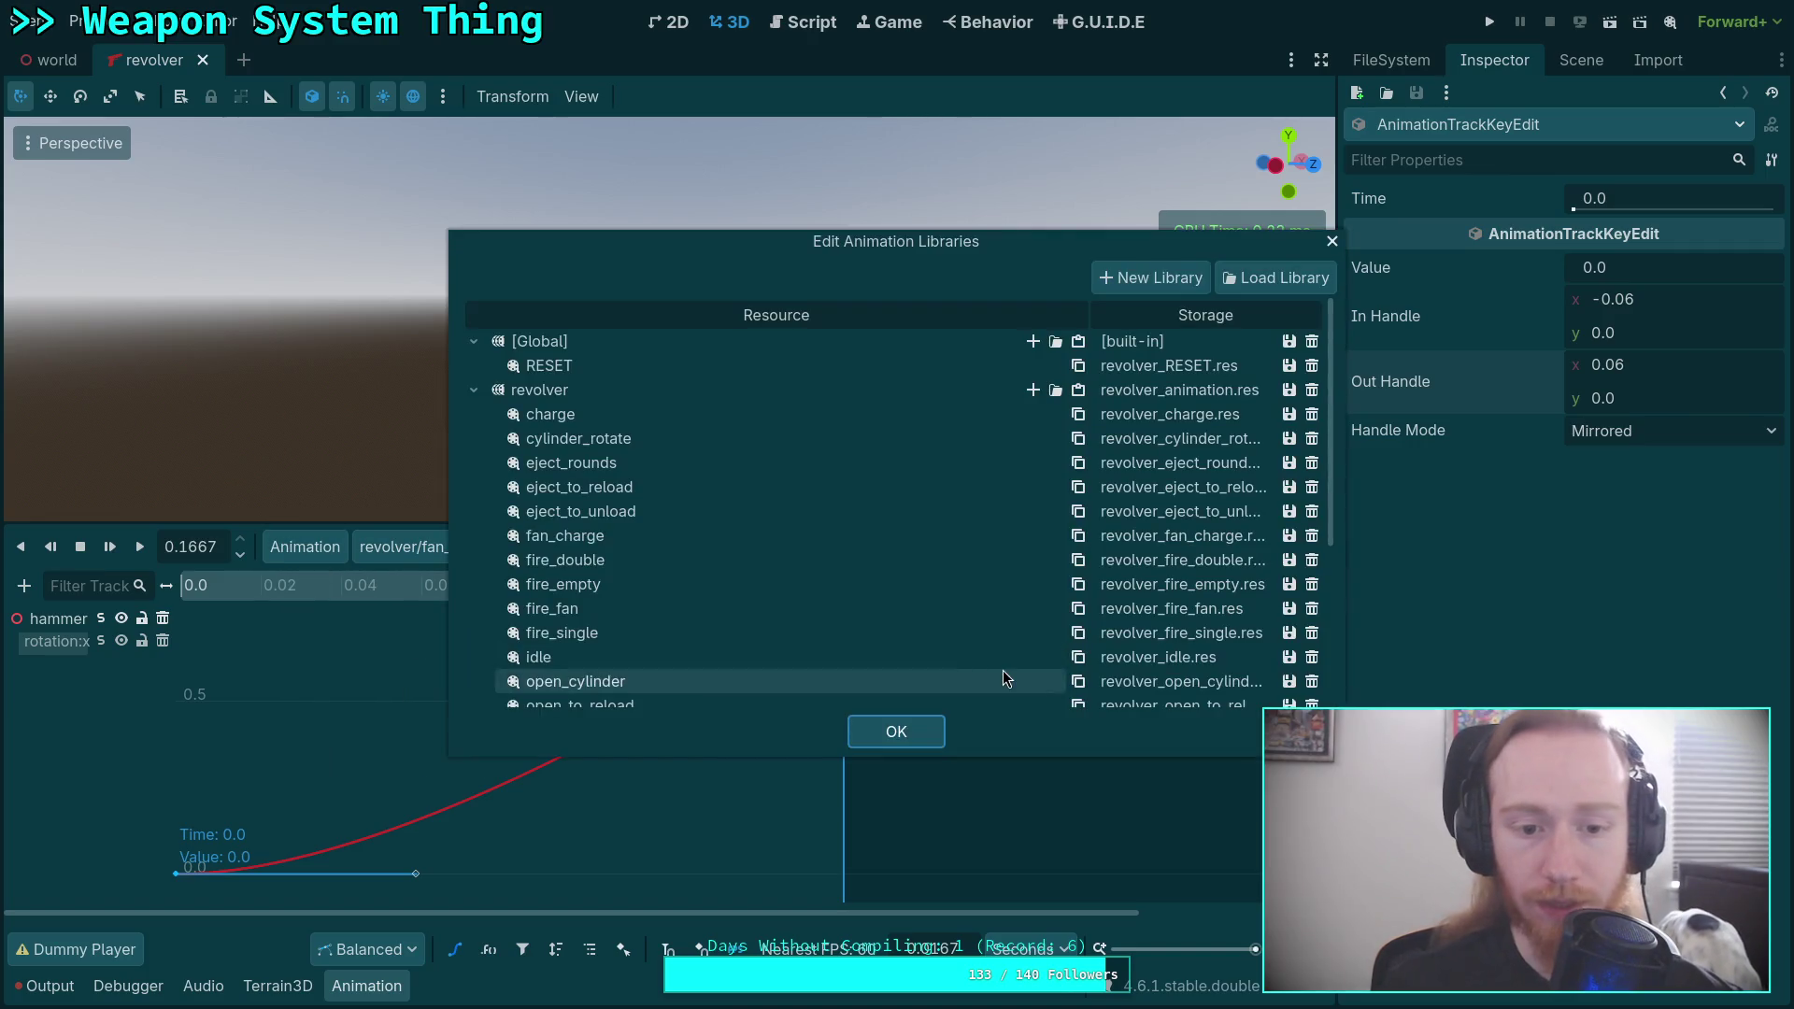
click(1289, 535)
click(1318, 567)
click(1289, 390)
click(1320, 422)
click(923, 738)
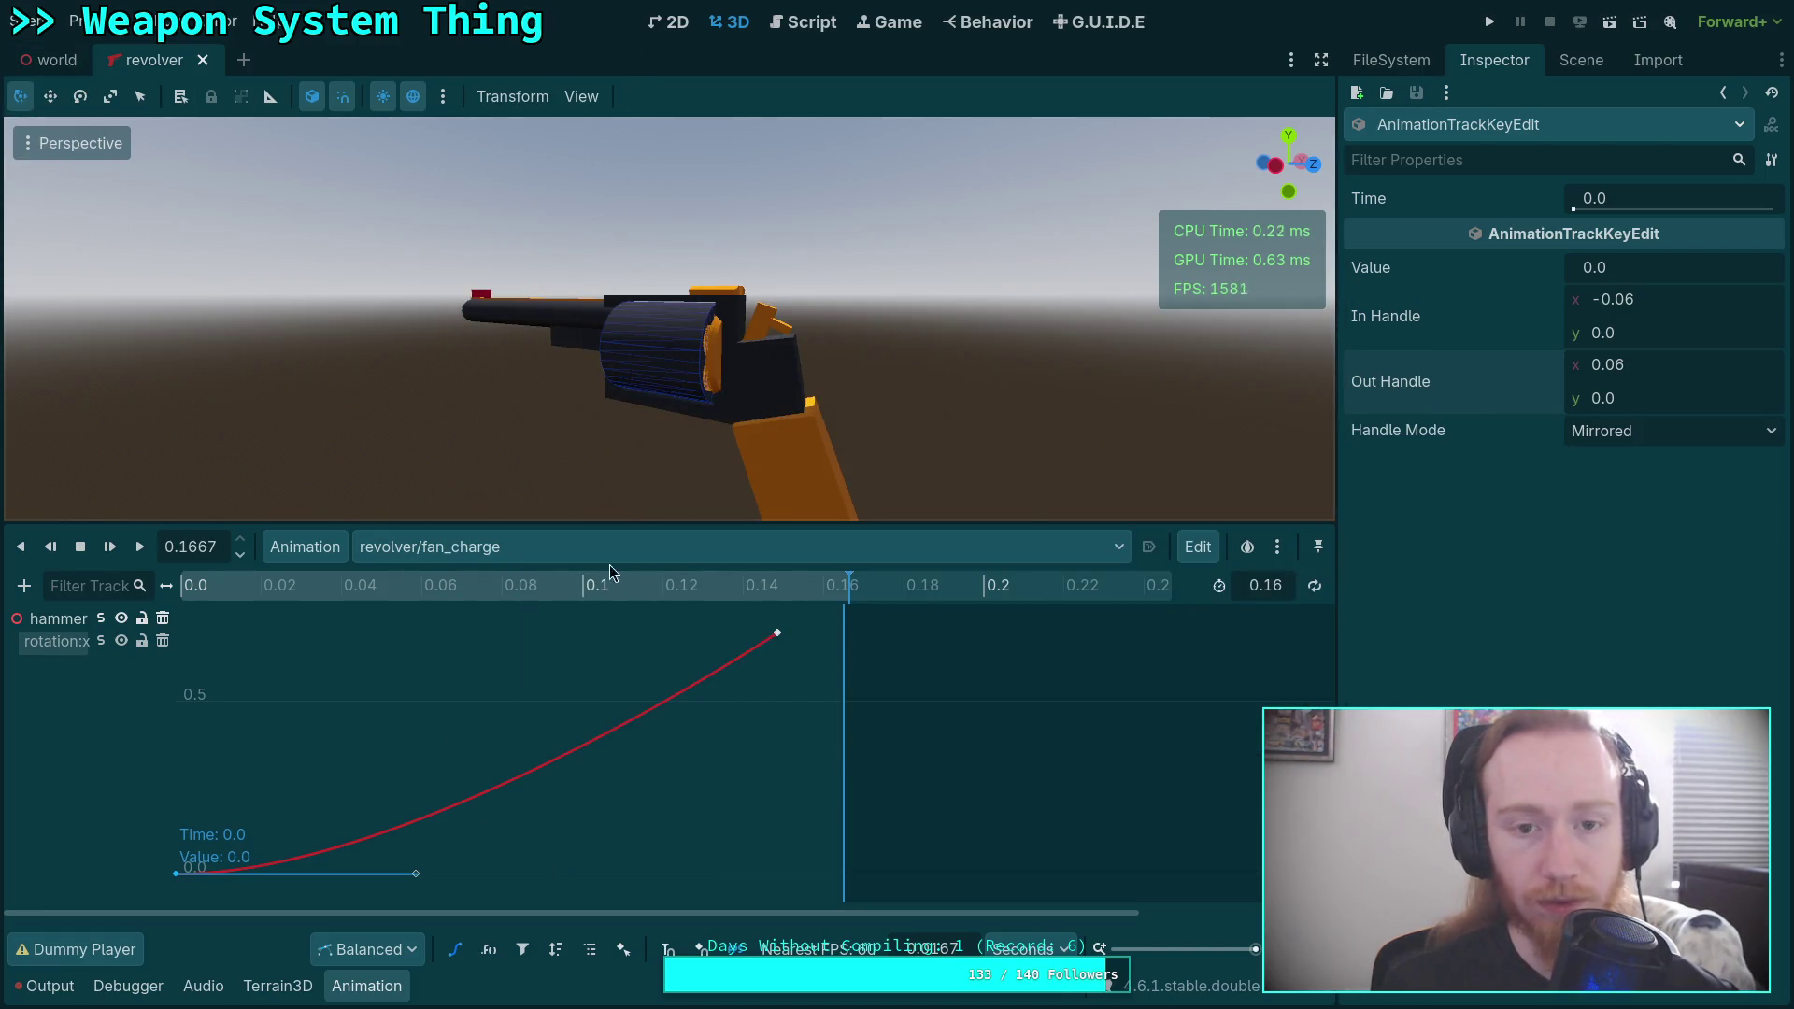
click(1582, 60)
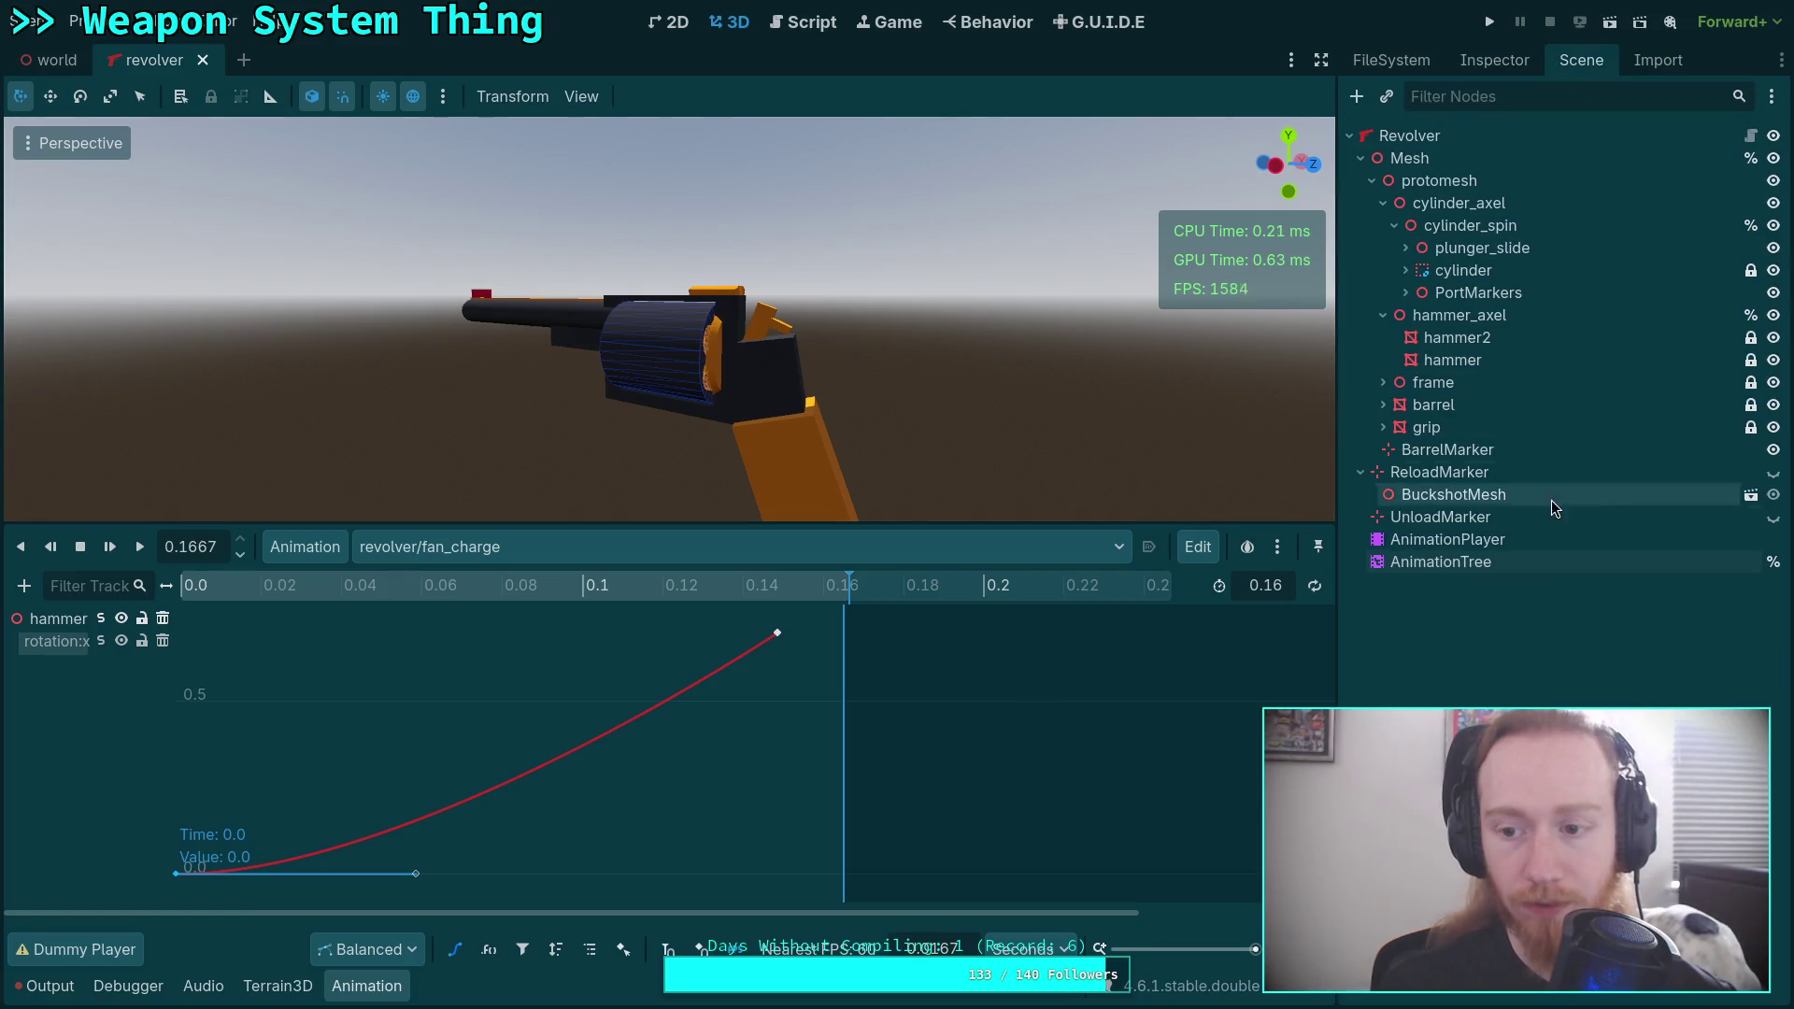
Open the AnimationTree's StateMachine graph for editing.
click(1488, 561)
click(472, 986)
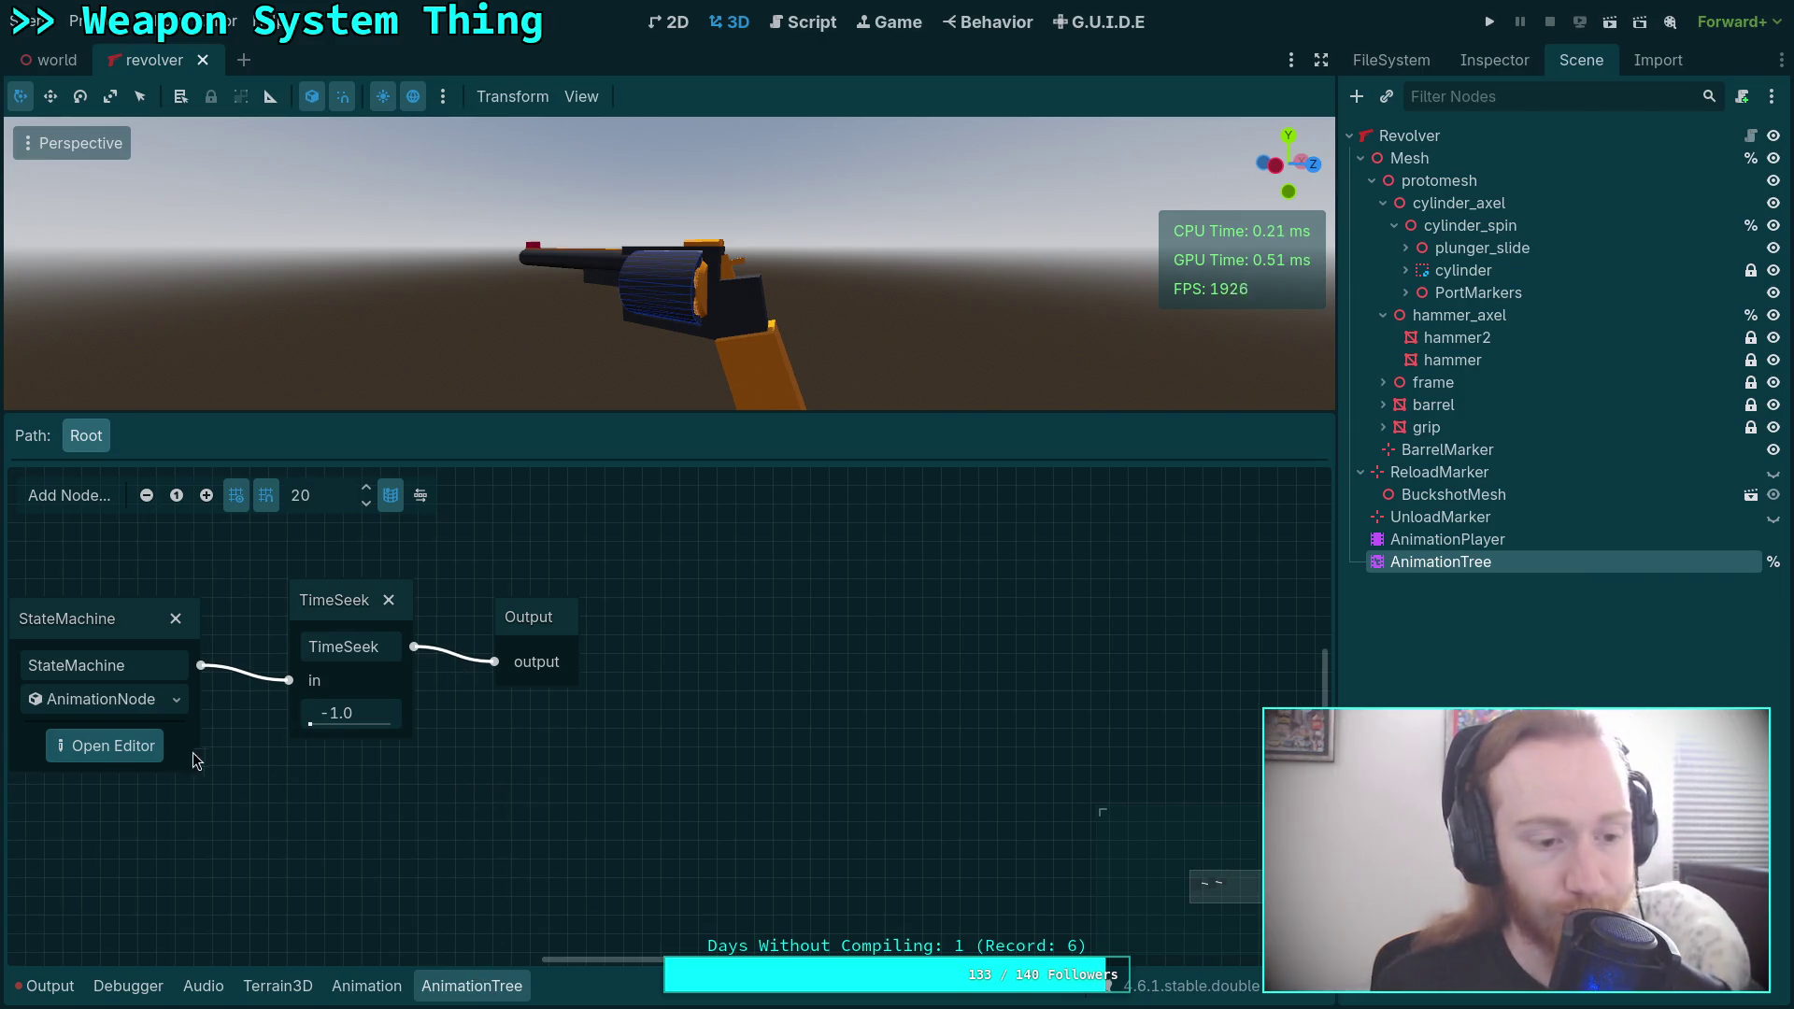
click(113, 729)
click(103, 745)
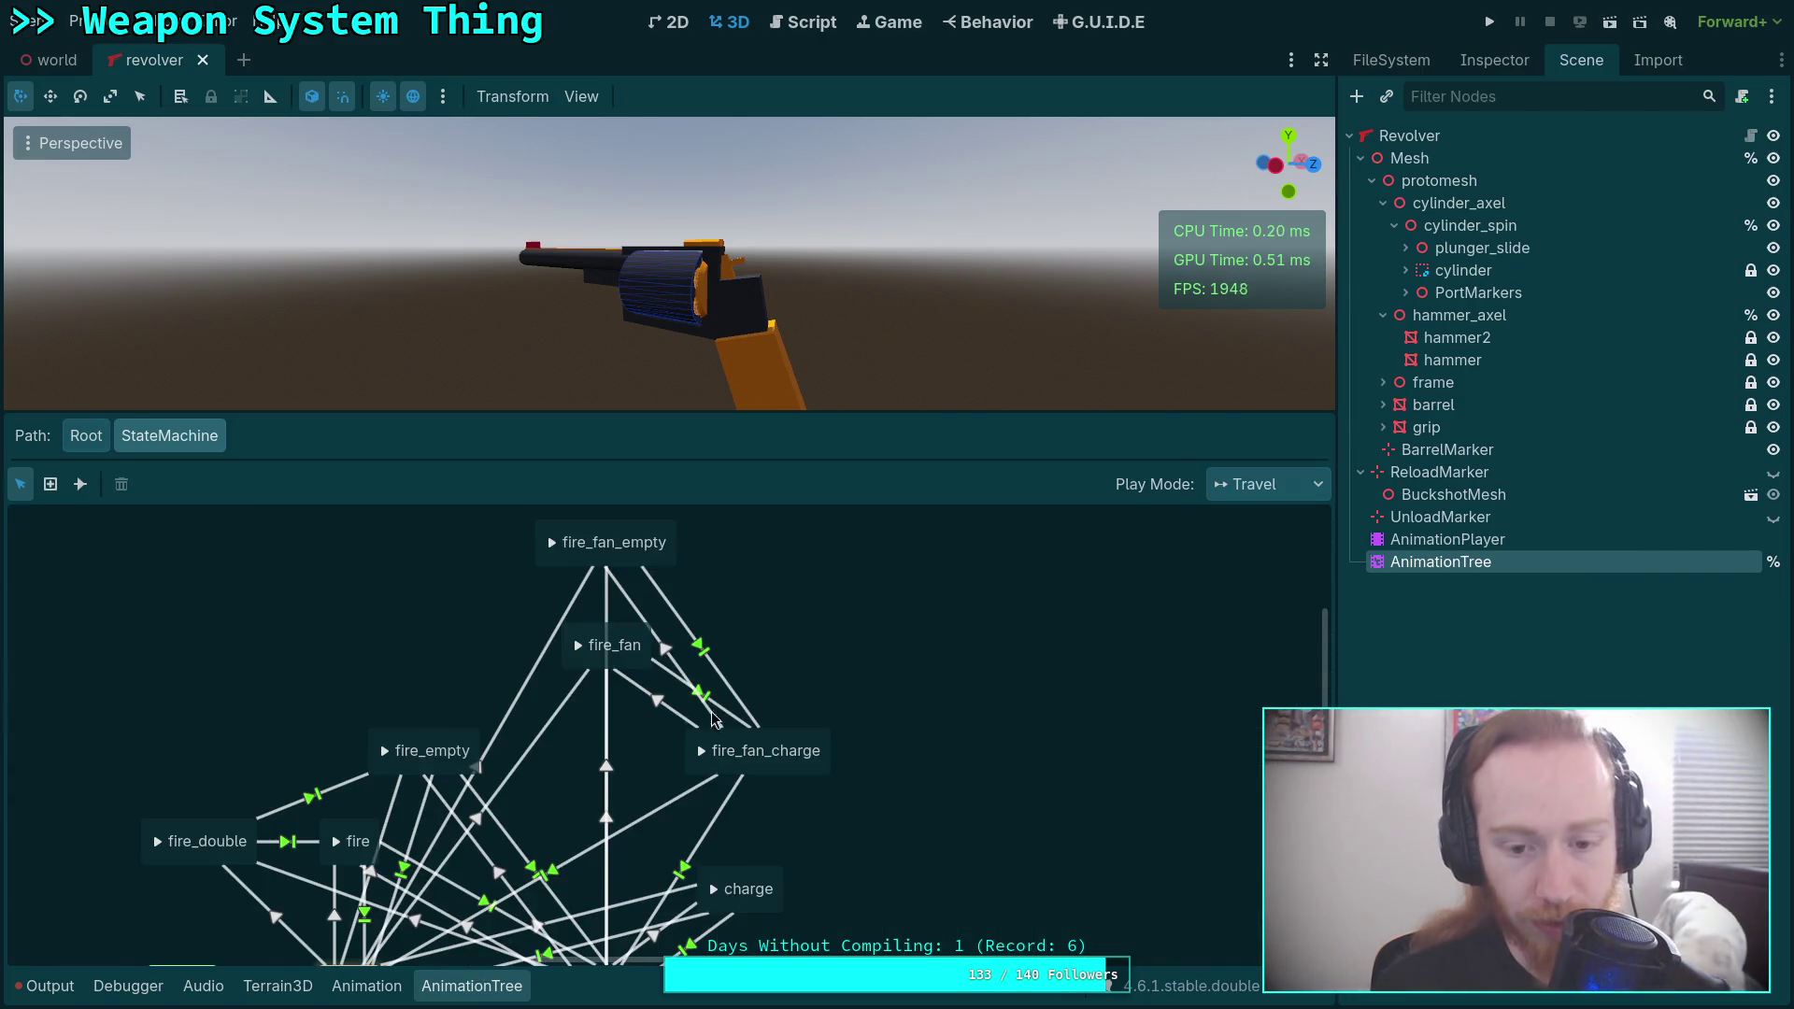
Play fire_fan_charge, fire_fan and fire_fan_empty to test the fan-fire chain.
click(702, 753)
click(703, 753)
click(704, 757)
click(580, 647)
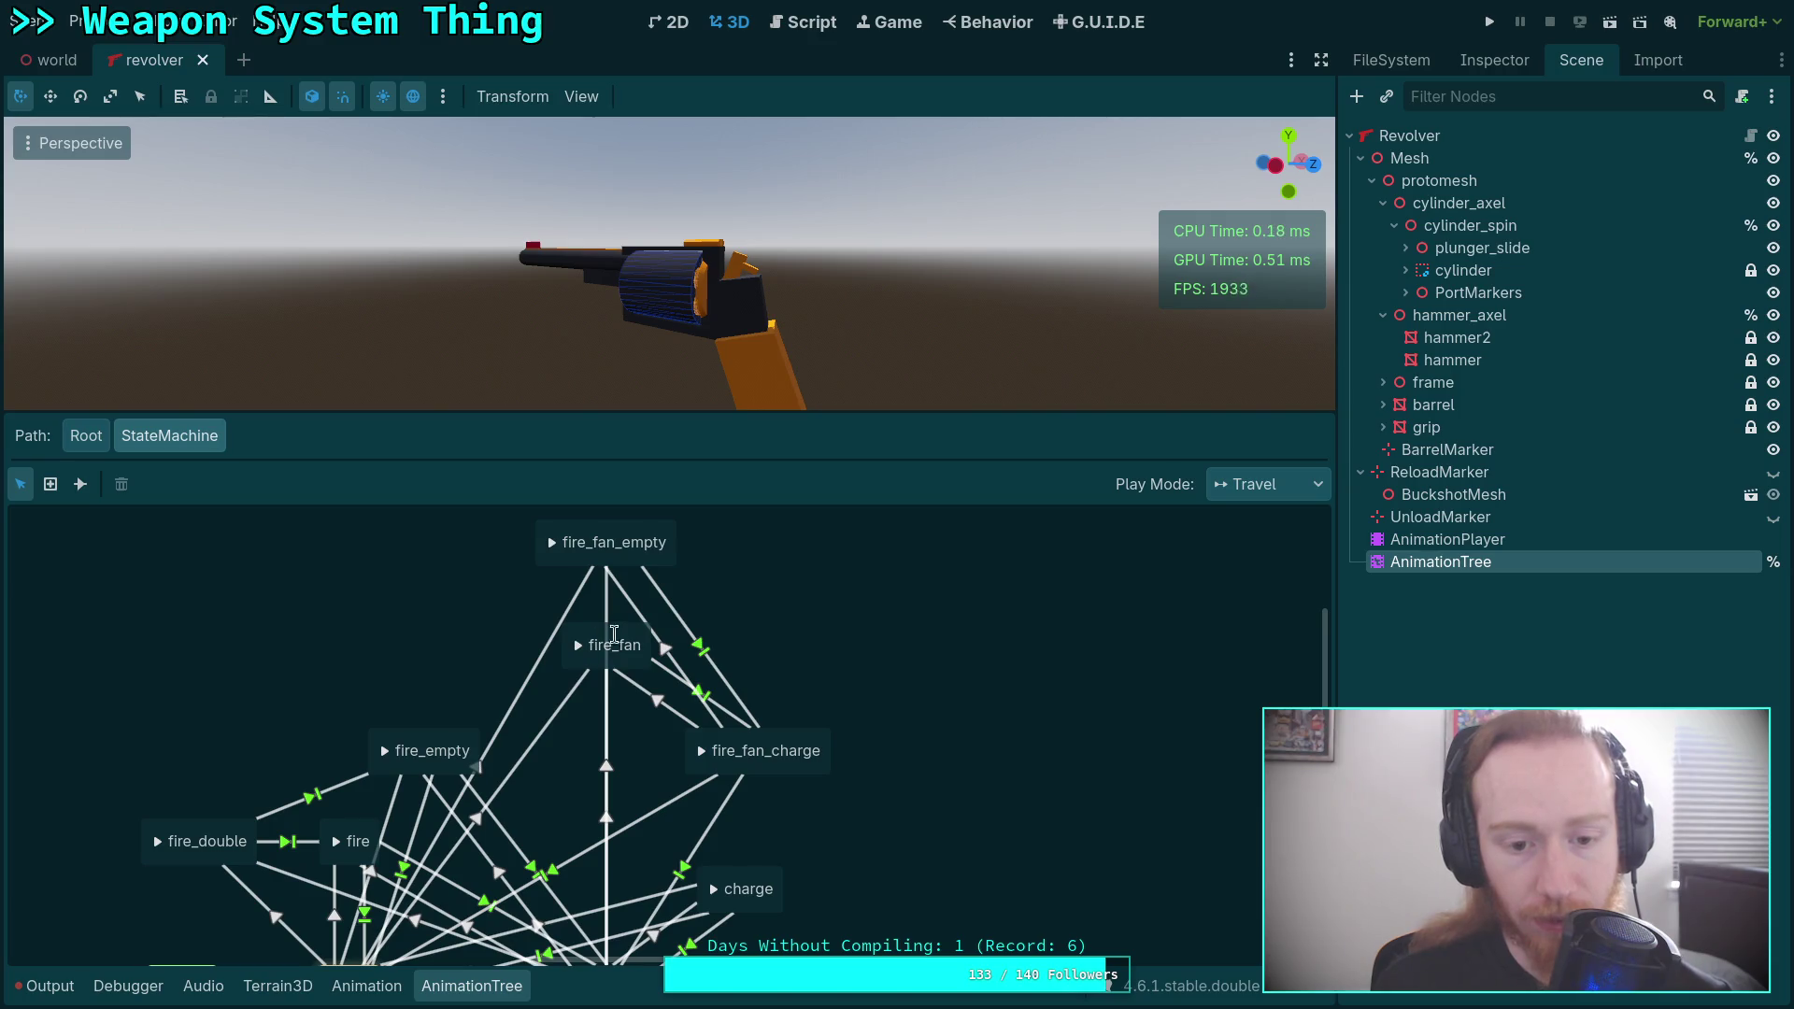
click(554, 544)
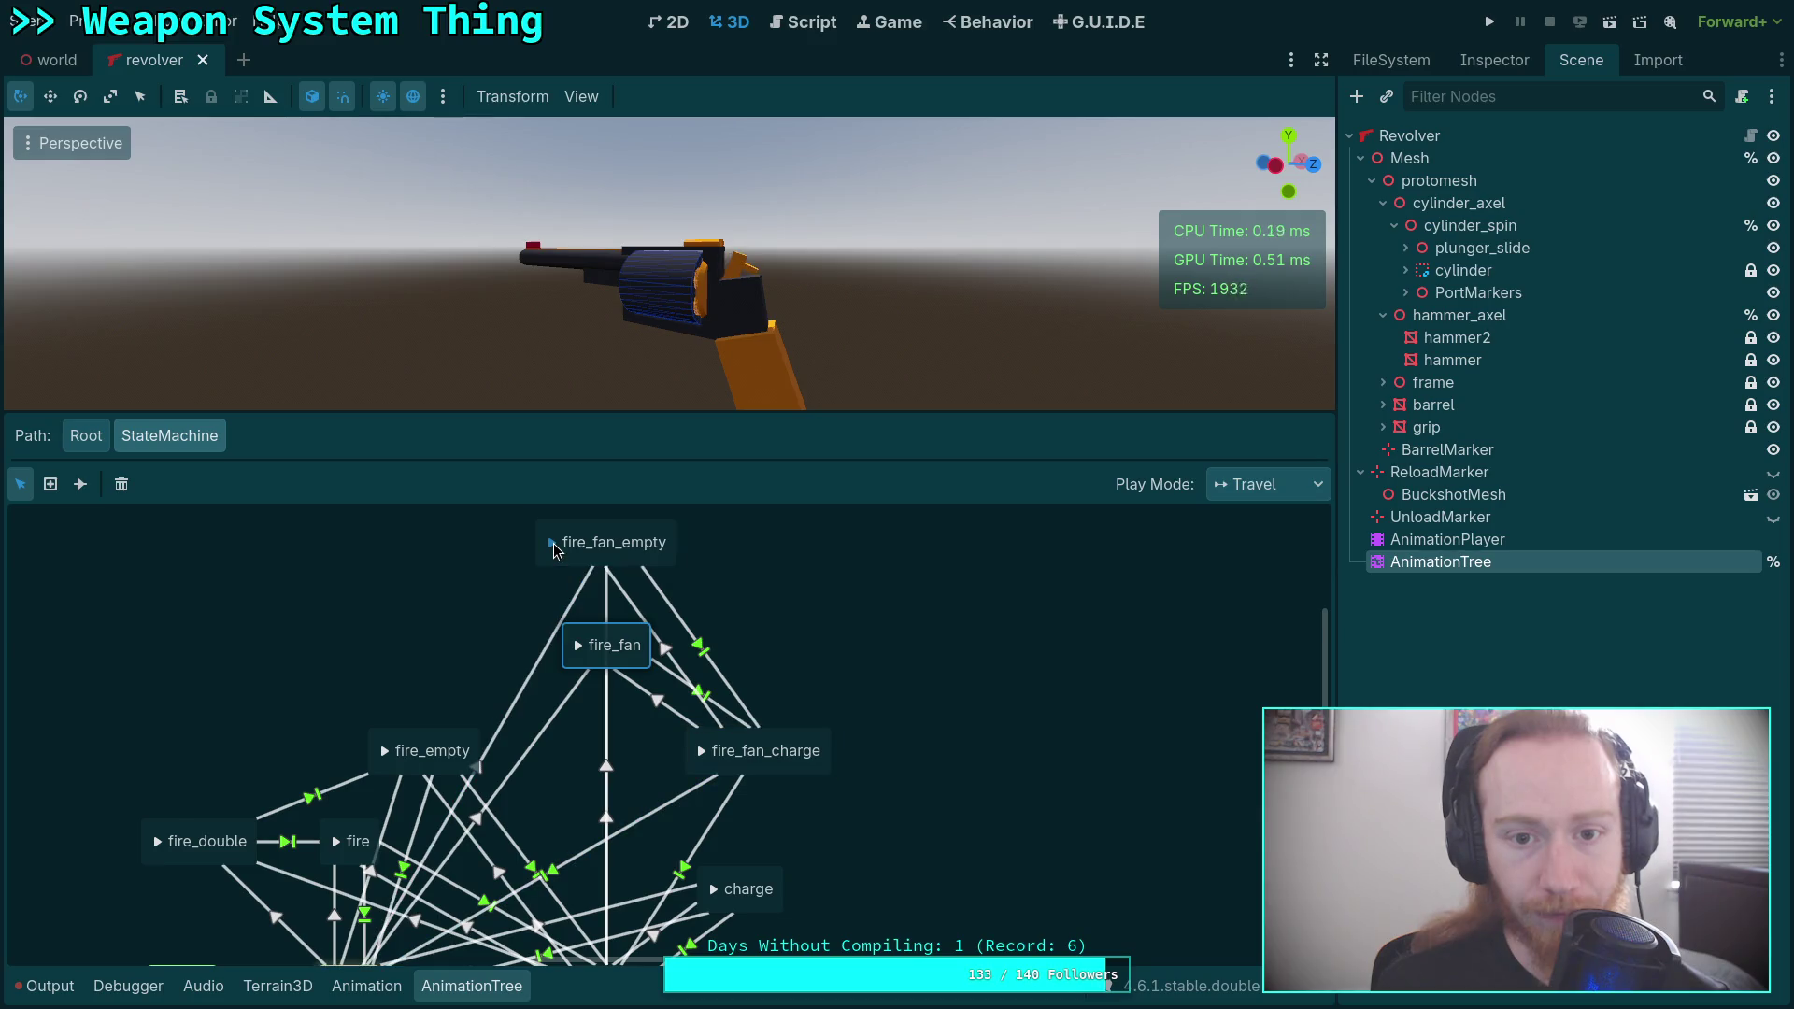
click(579, 649)
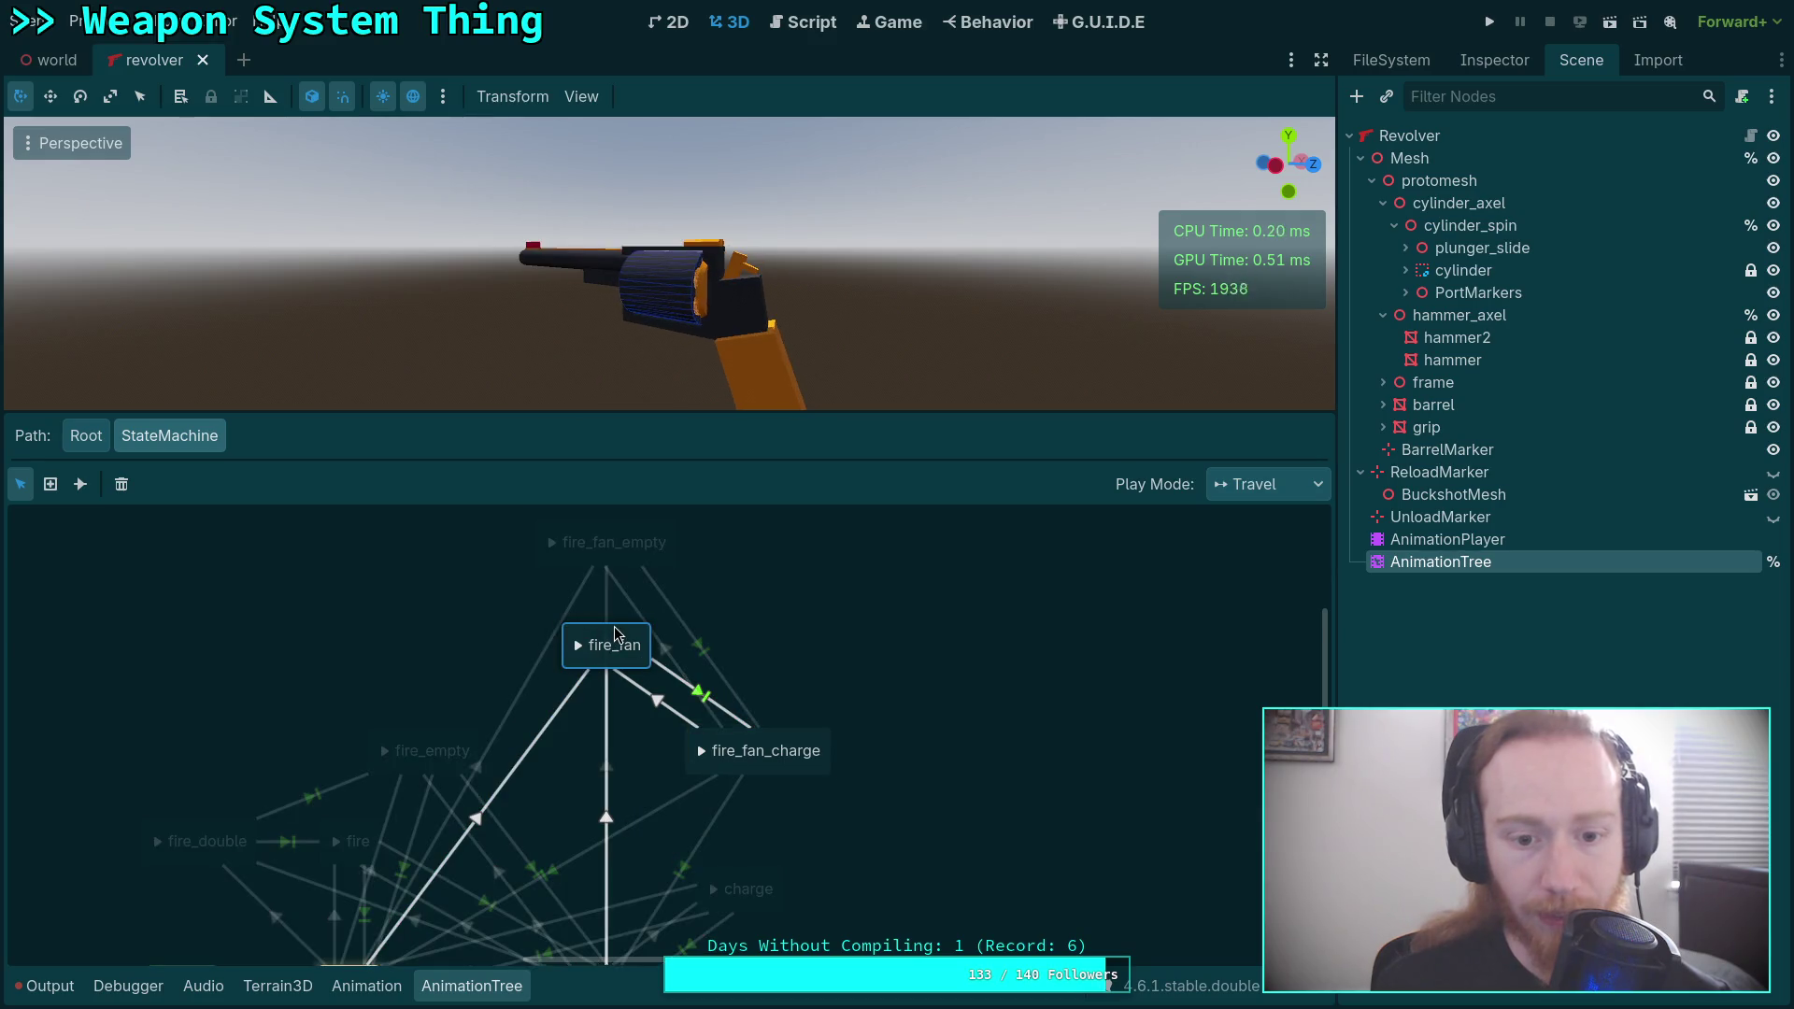
Inspect the fire_fan→fire_fan_charge transition's 0.05-second crossfade, glance at revolver.gd, return to the animation editor.
click(734, 715)
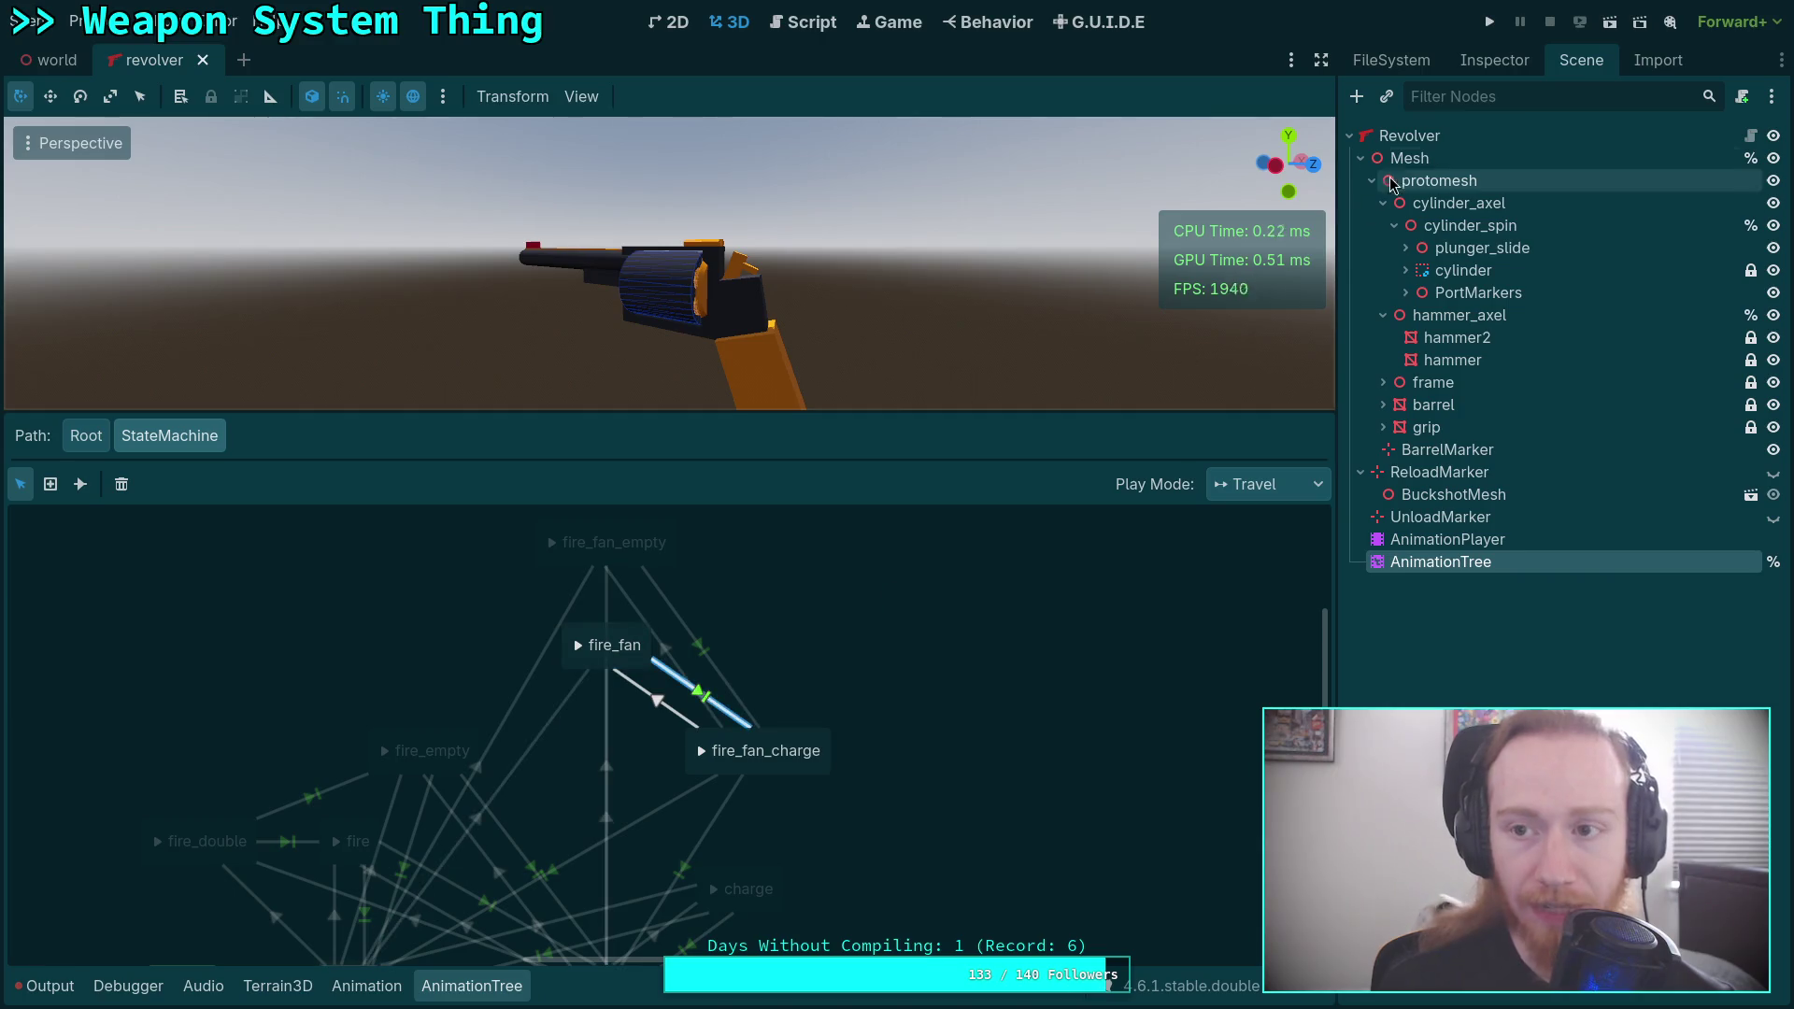
mouse_move(1531, 301)
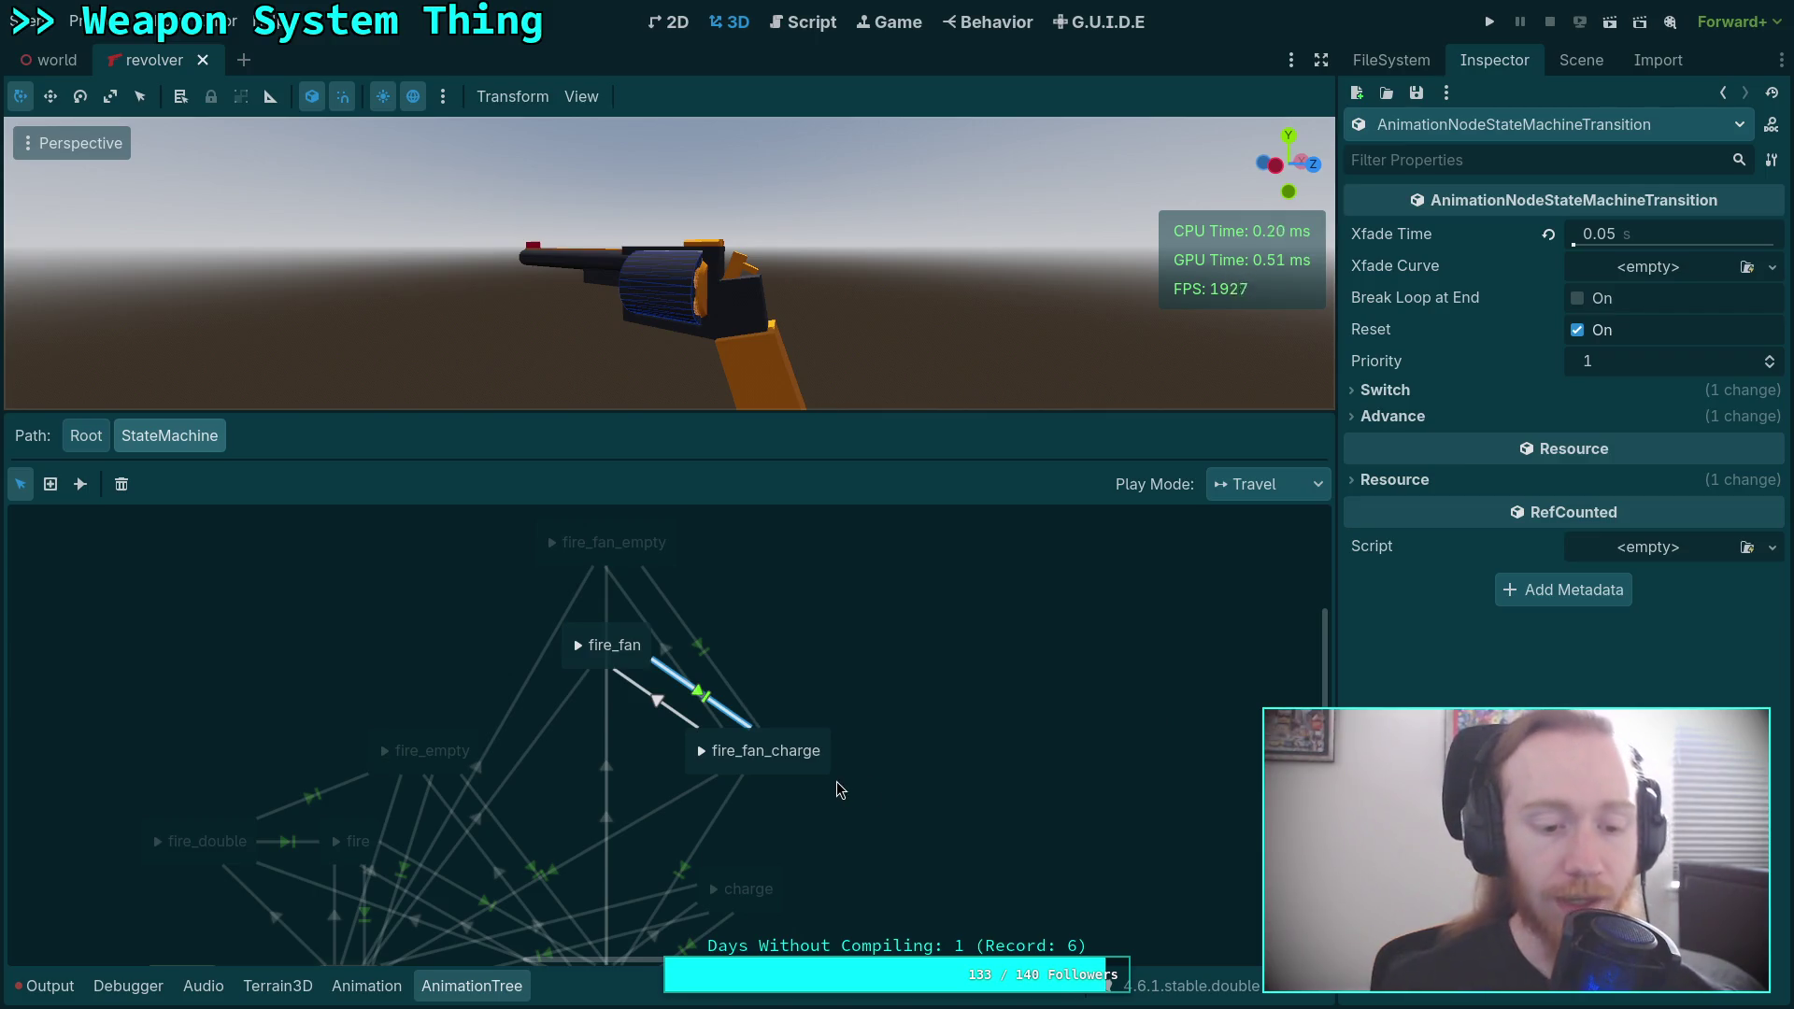
click(804, 21)
click(728, 21)
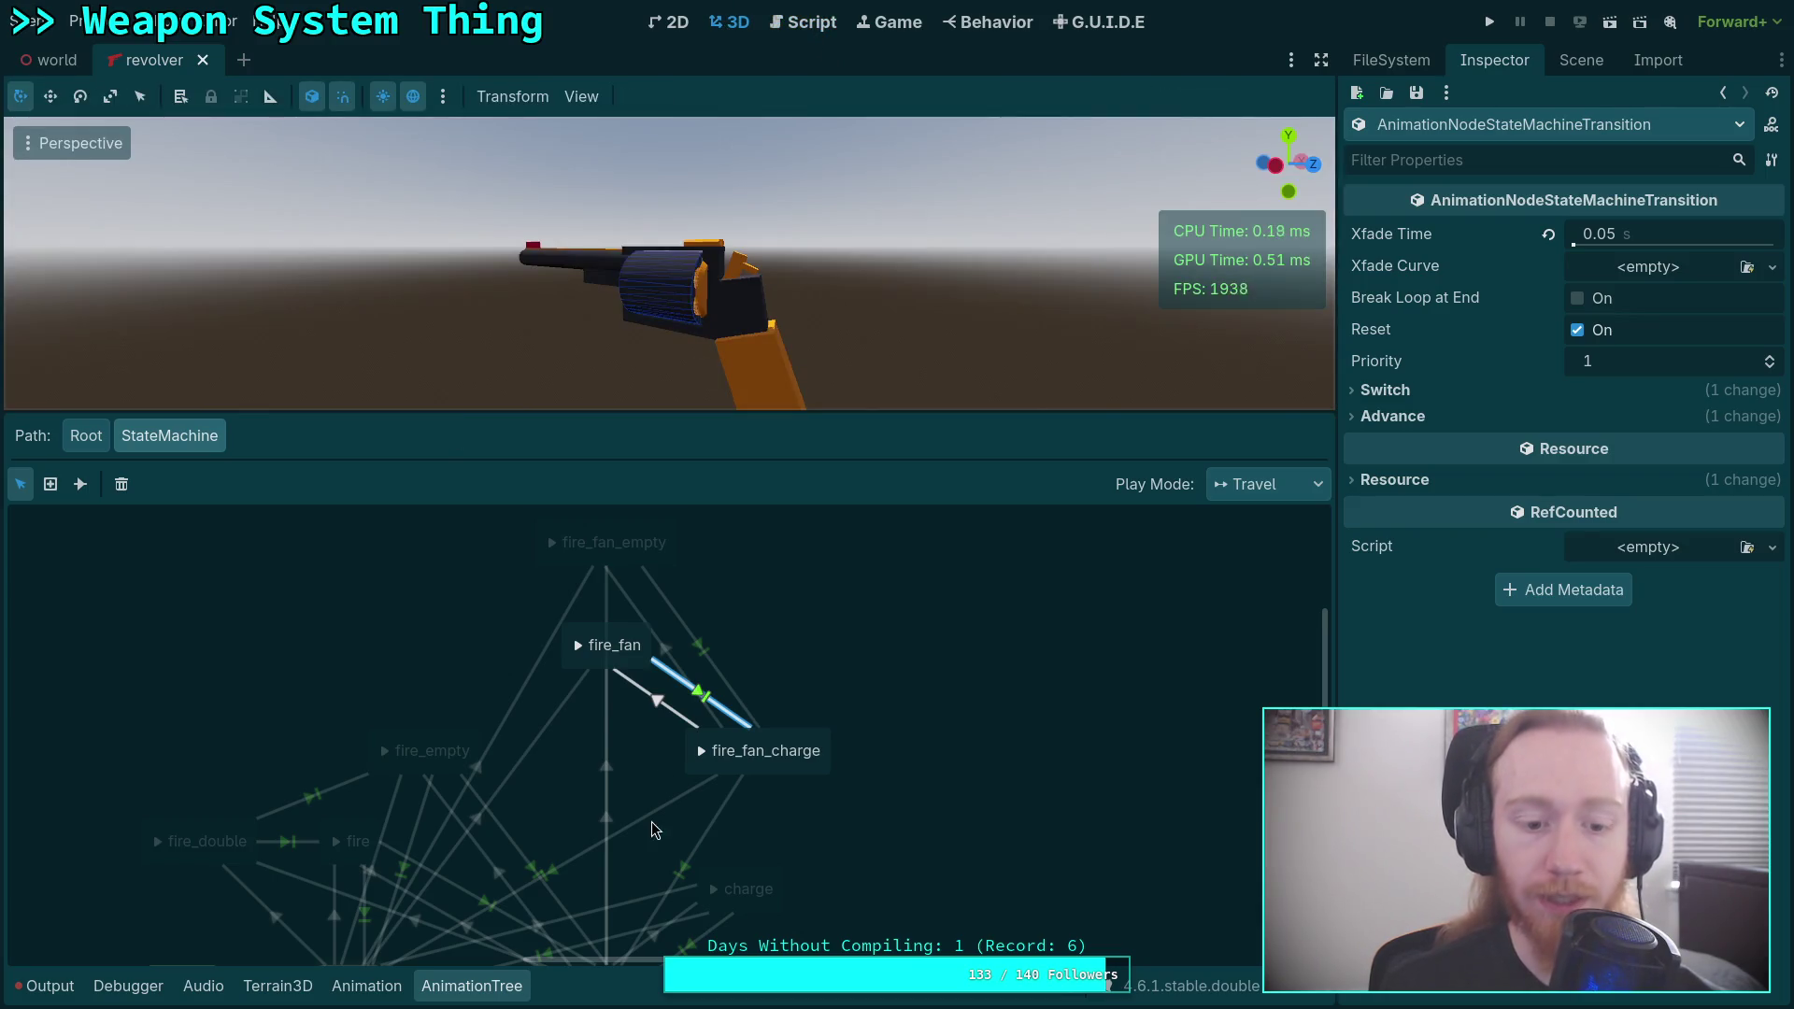
click(384, 996)
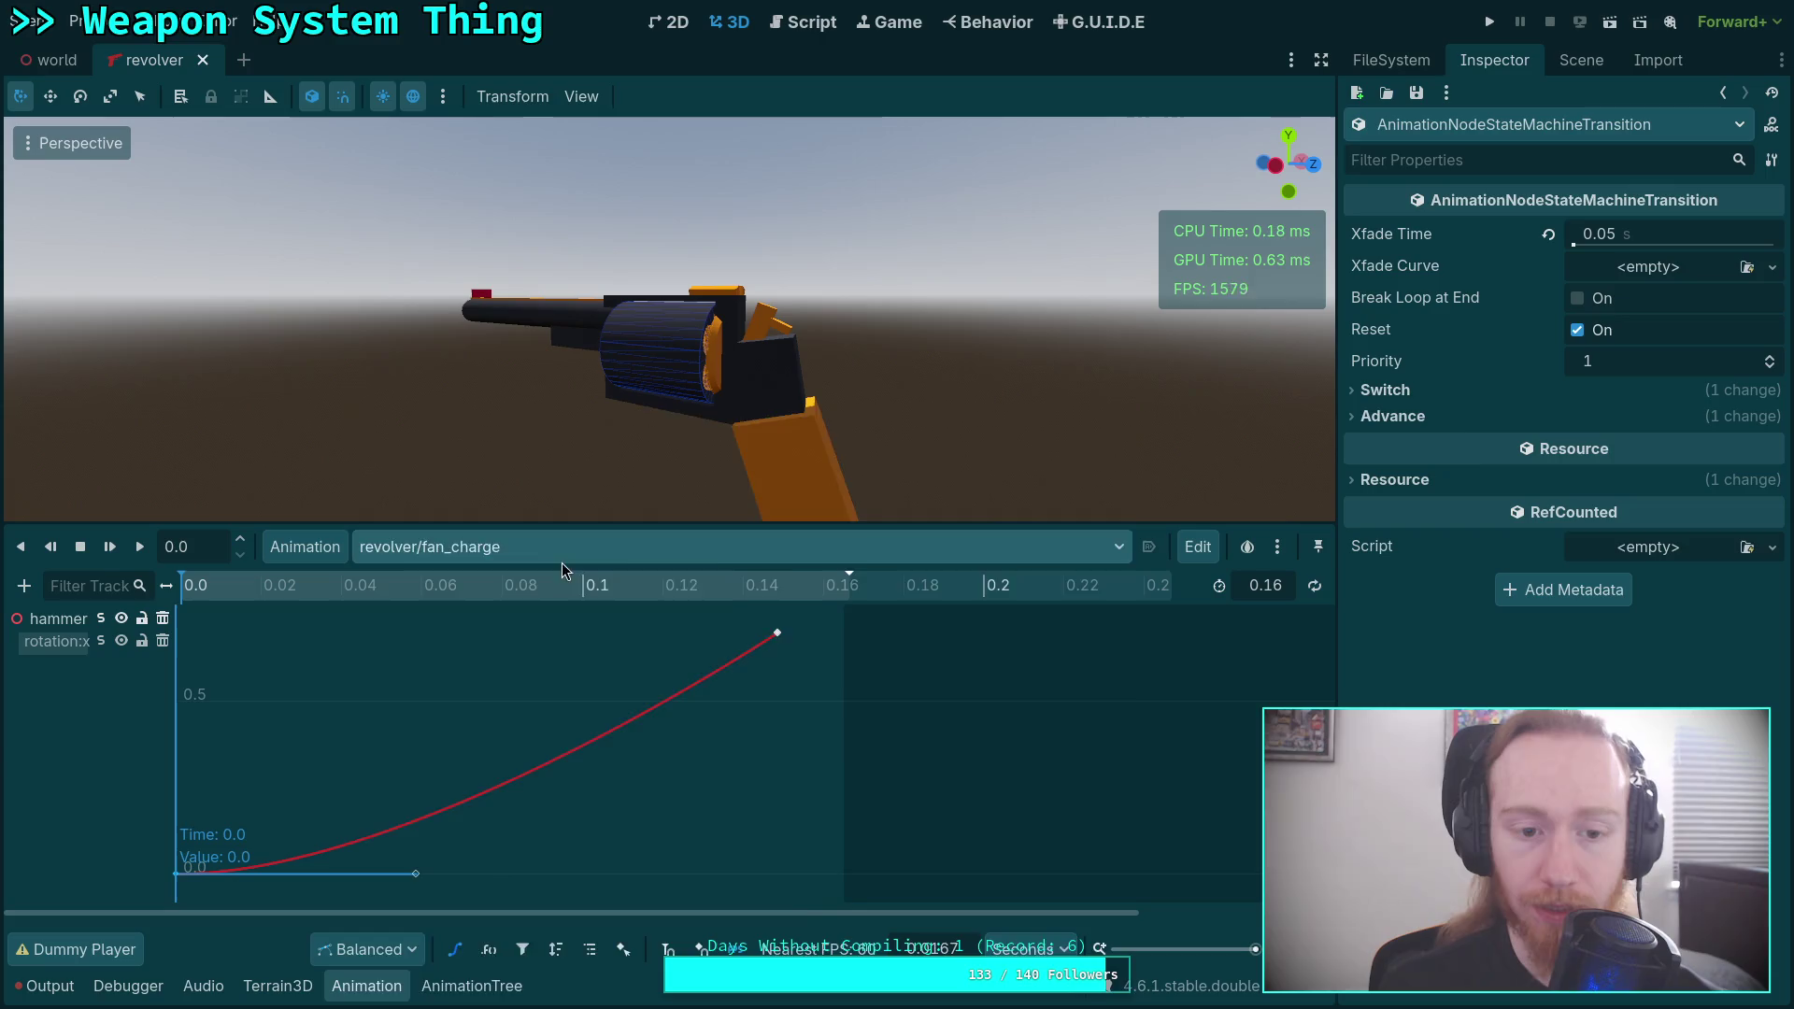
Load revolver/fire_fan and preview it, comparing against revolver/fire_single.
click(475, 547)
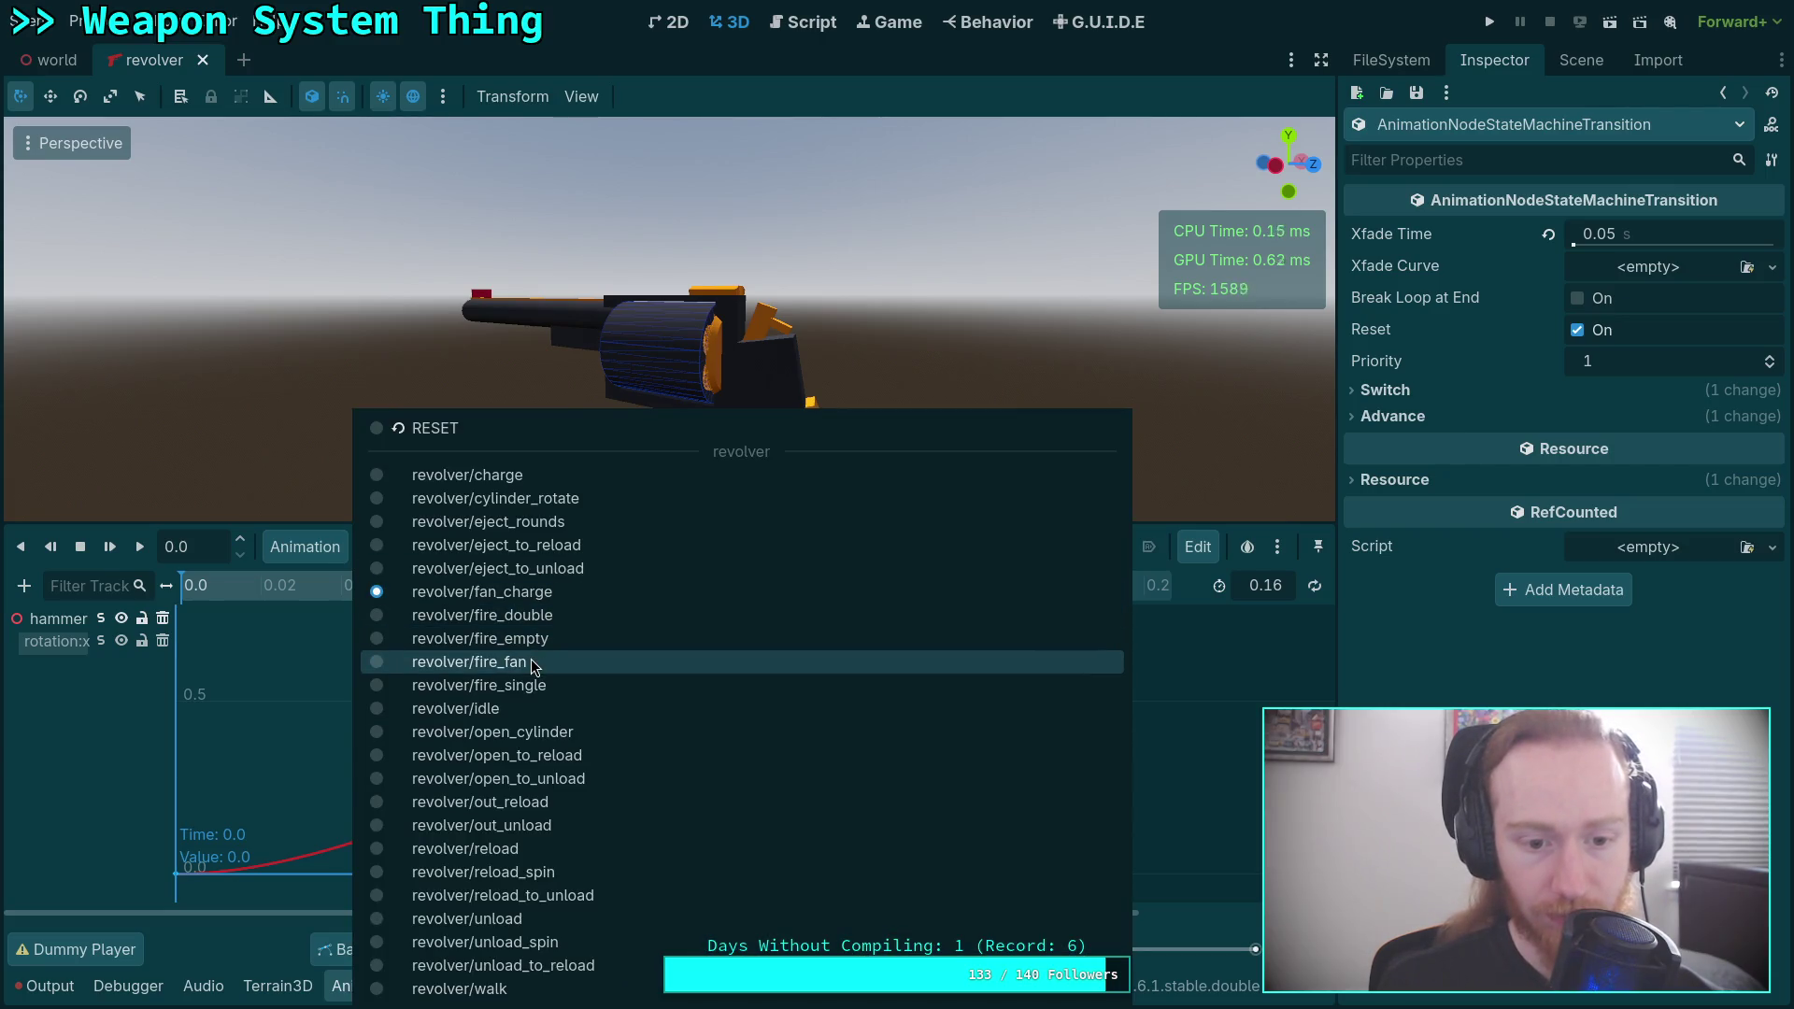
click(533, 667)
mouse_move(523, 586)
mouse_down()
mouse_move(505, 596)
mouse_move(523, 598)
mouse_up()
mouse_move(236, 624)
mouse_down()
mouse_move(730, 657)
mouse_move(793, 632)
mouse_move(913, 684)
mouse_up()
click(748, 546)
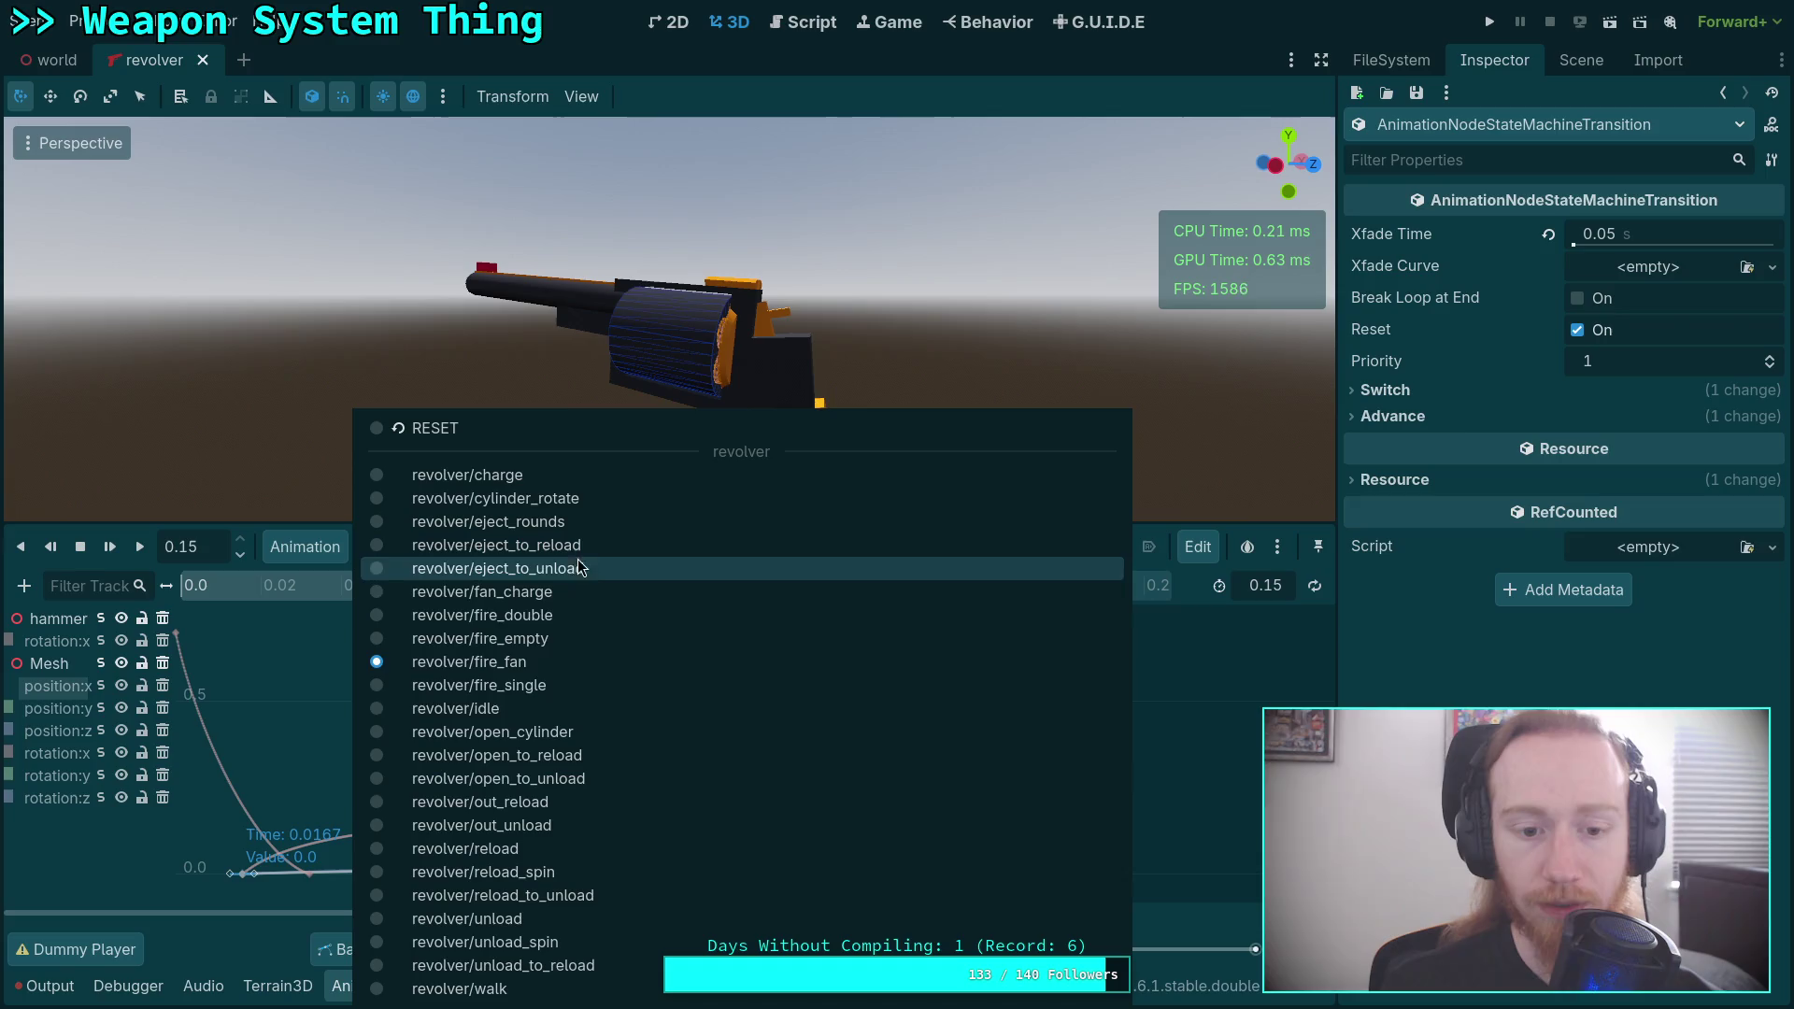
click(523, 690)
drag(224, 617, 1046, 627)
click(884, 547)
click(509, 666)
click(250, 603)
drag(251, 603, 712, 624)
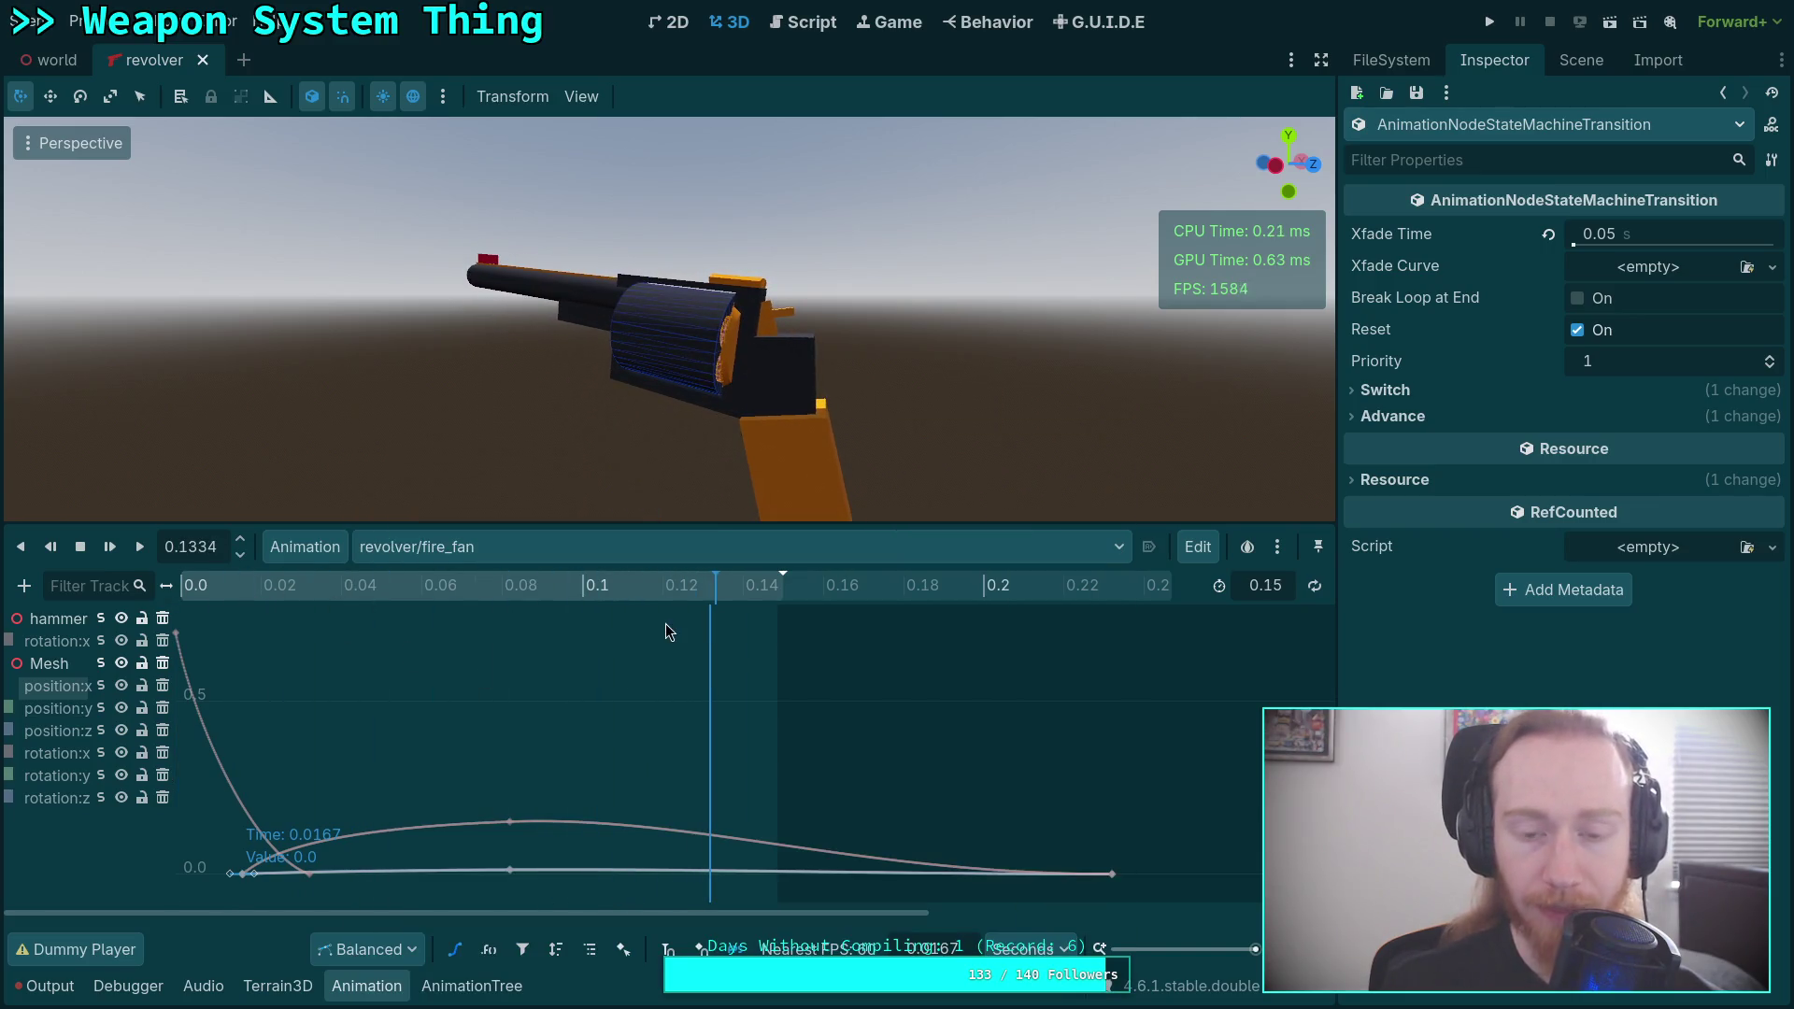
drag(446, 589, 507, 590)
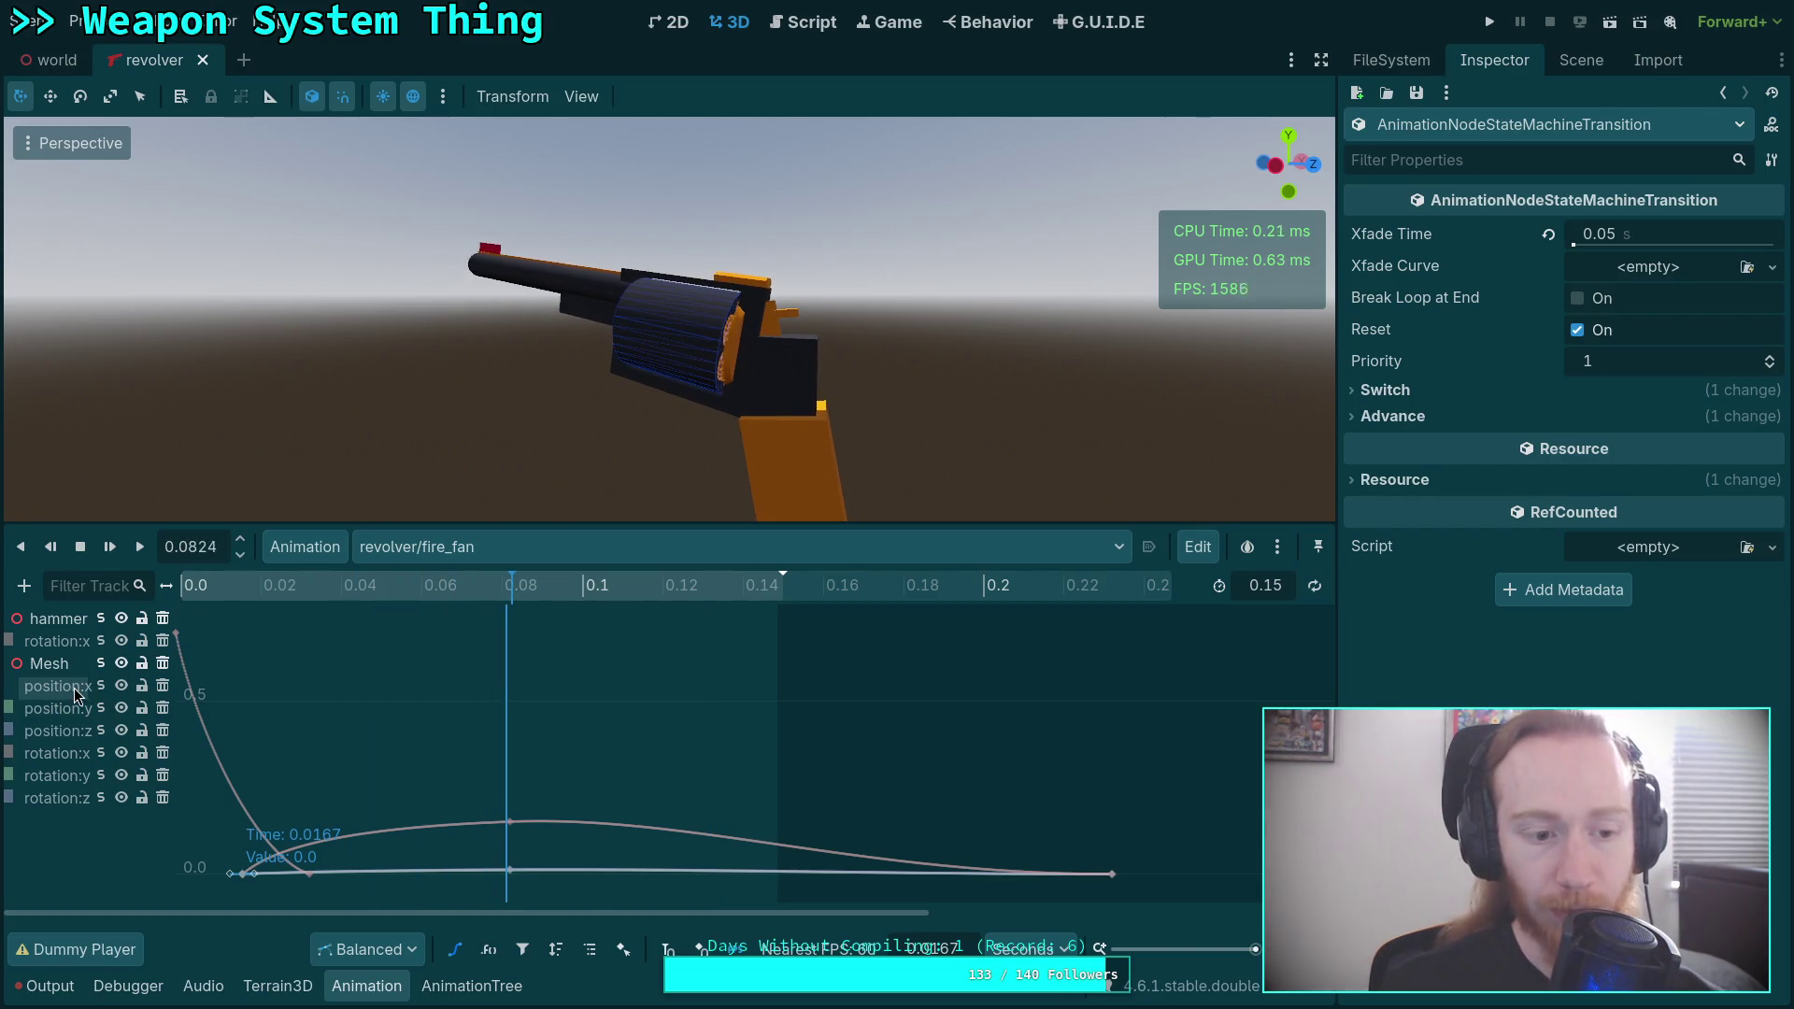
Solo the Mesh rotation:x curve and adjust its 0.0833 key, settling at 0.152.
click(121, 692)
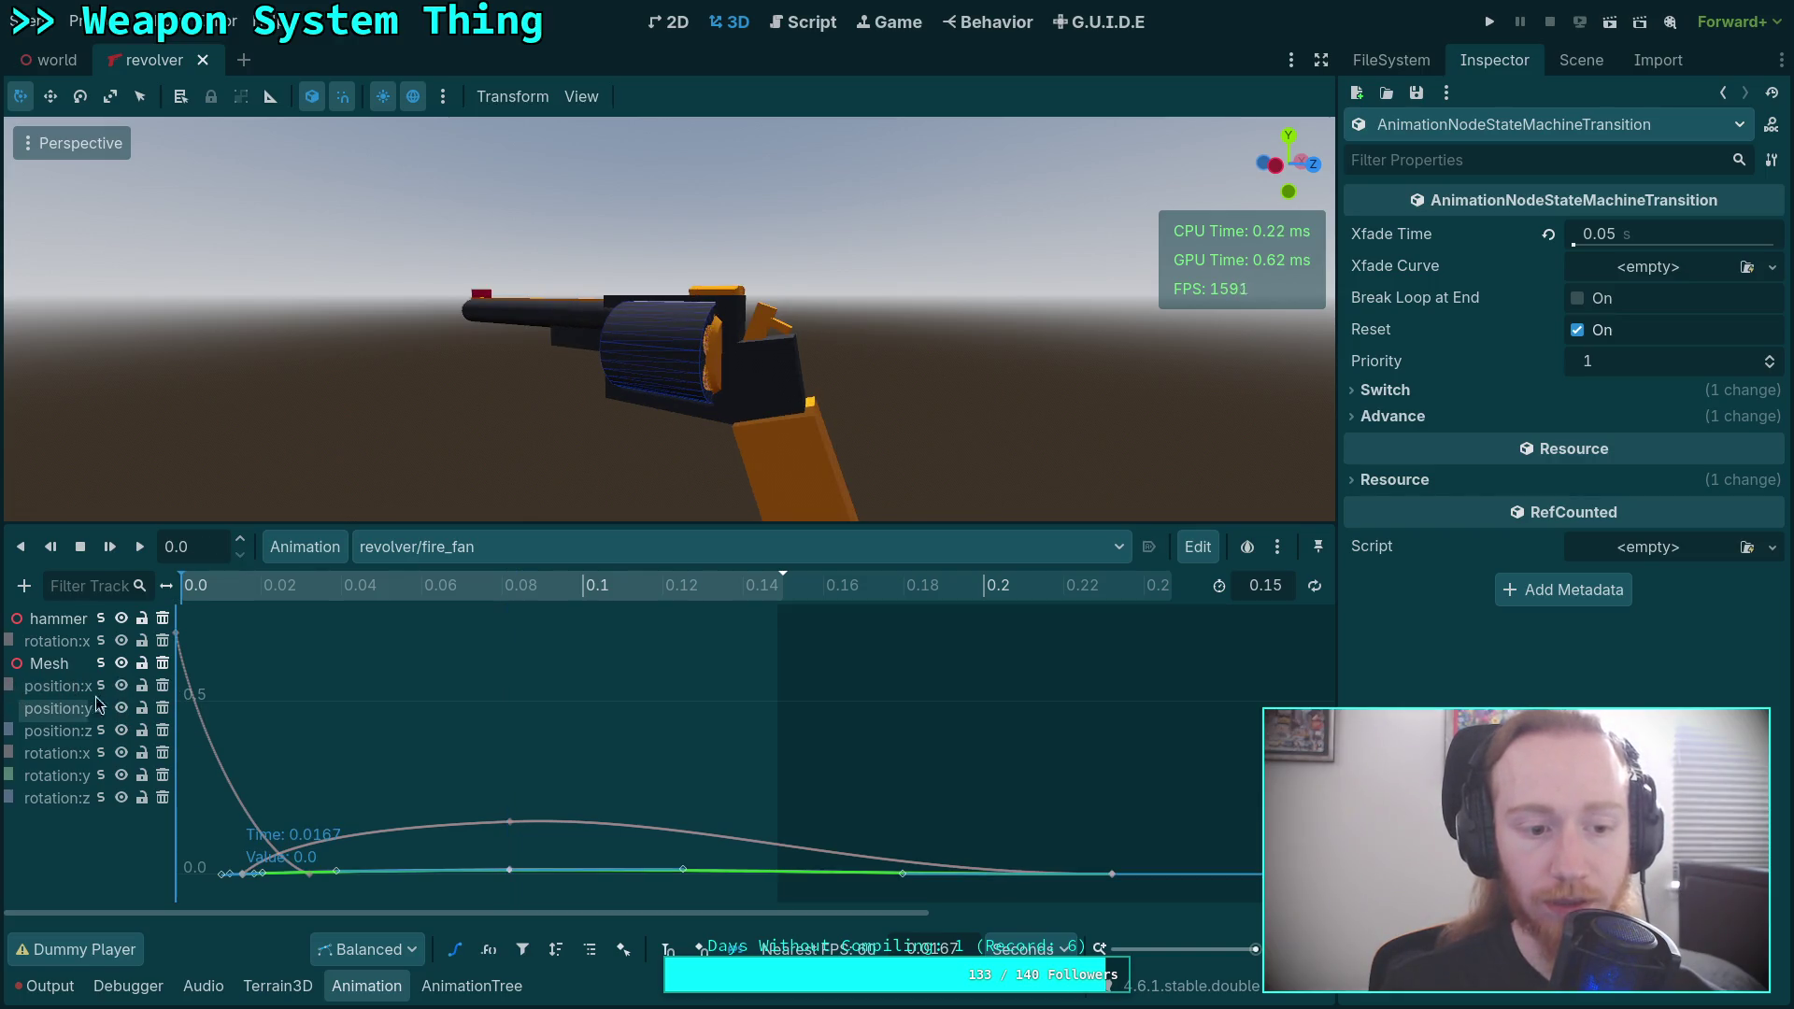
click(102, 686)
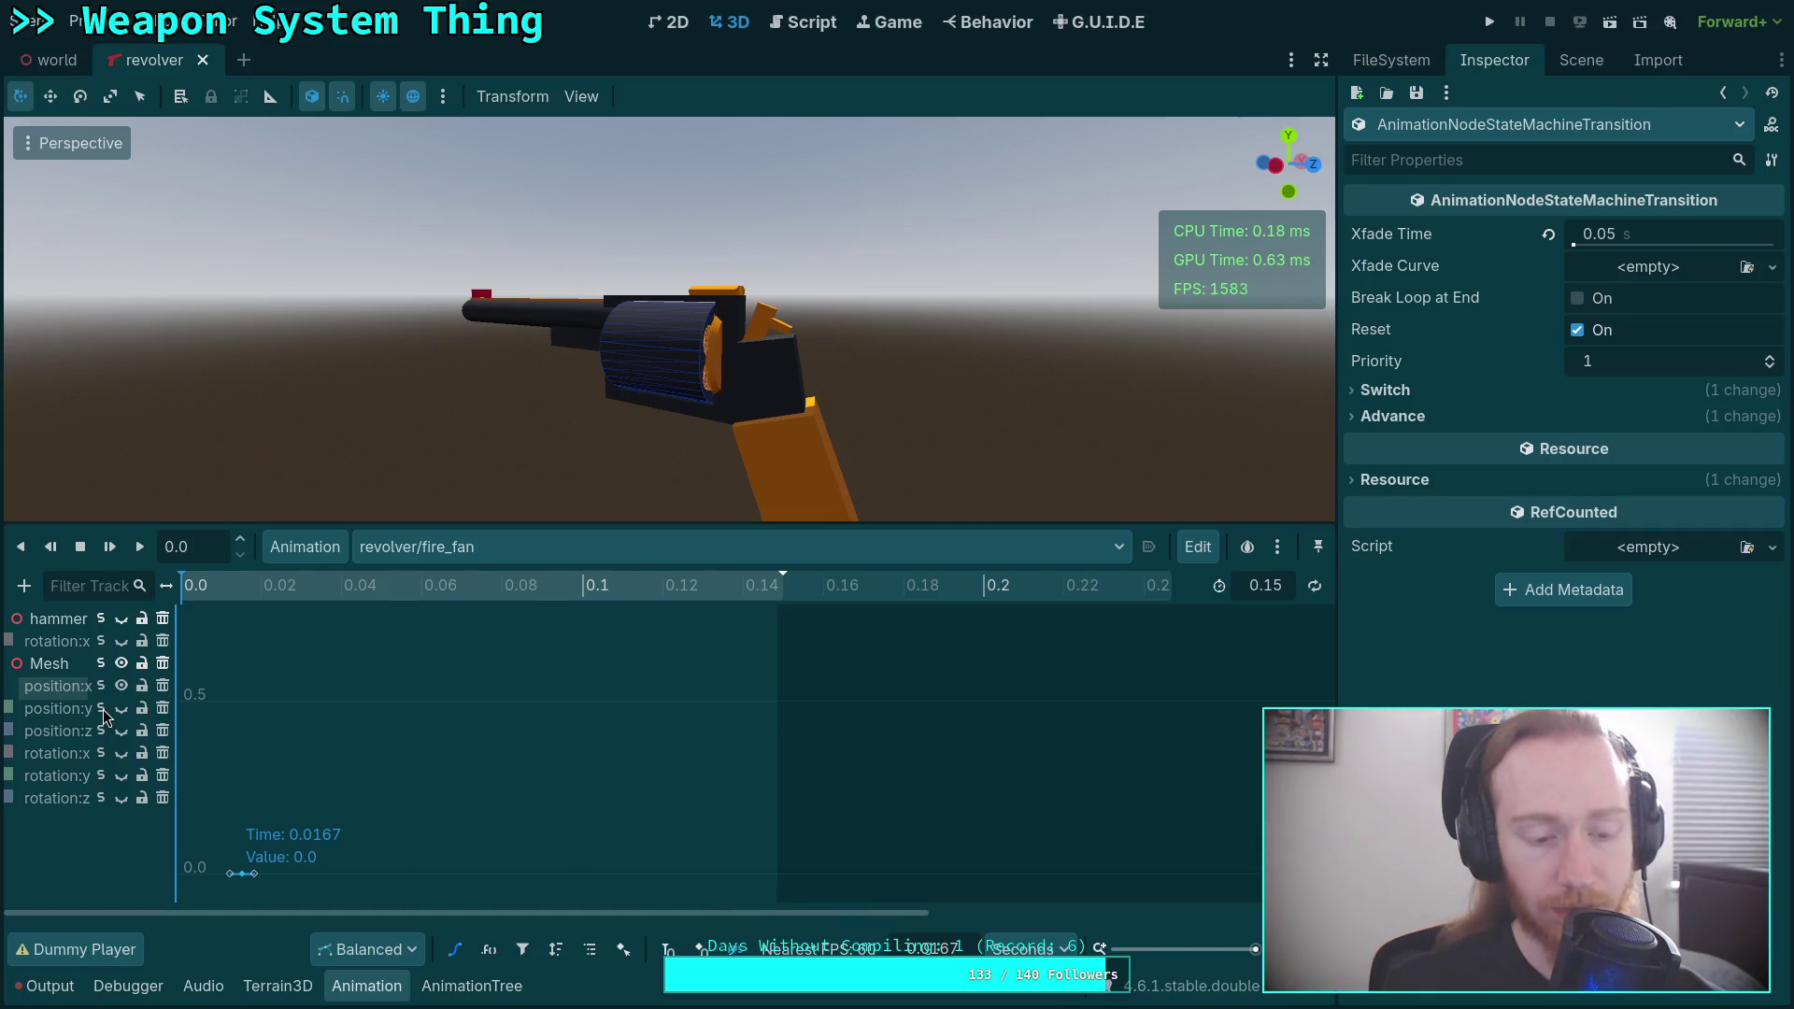
click(103, 711)
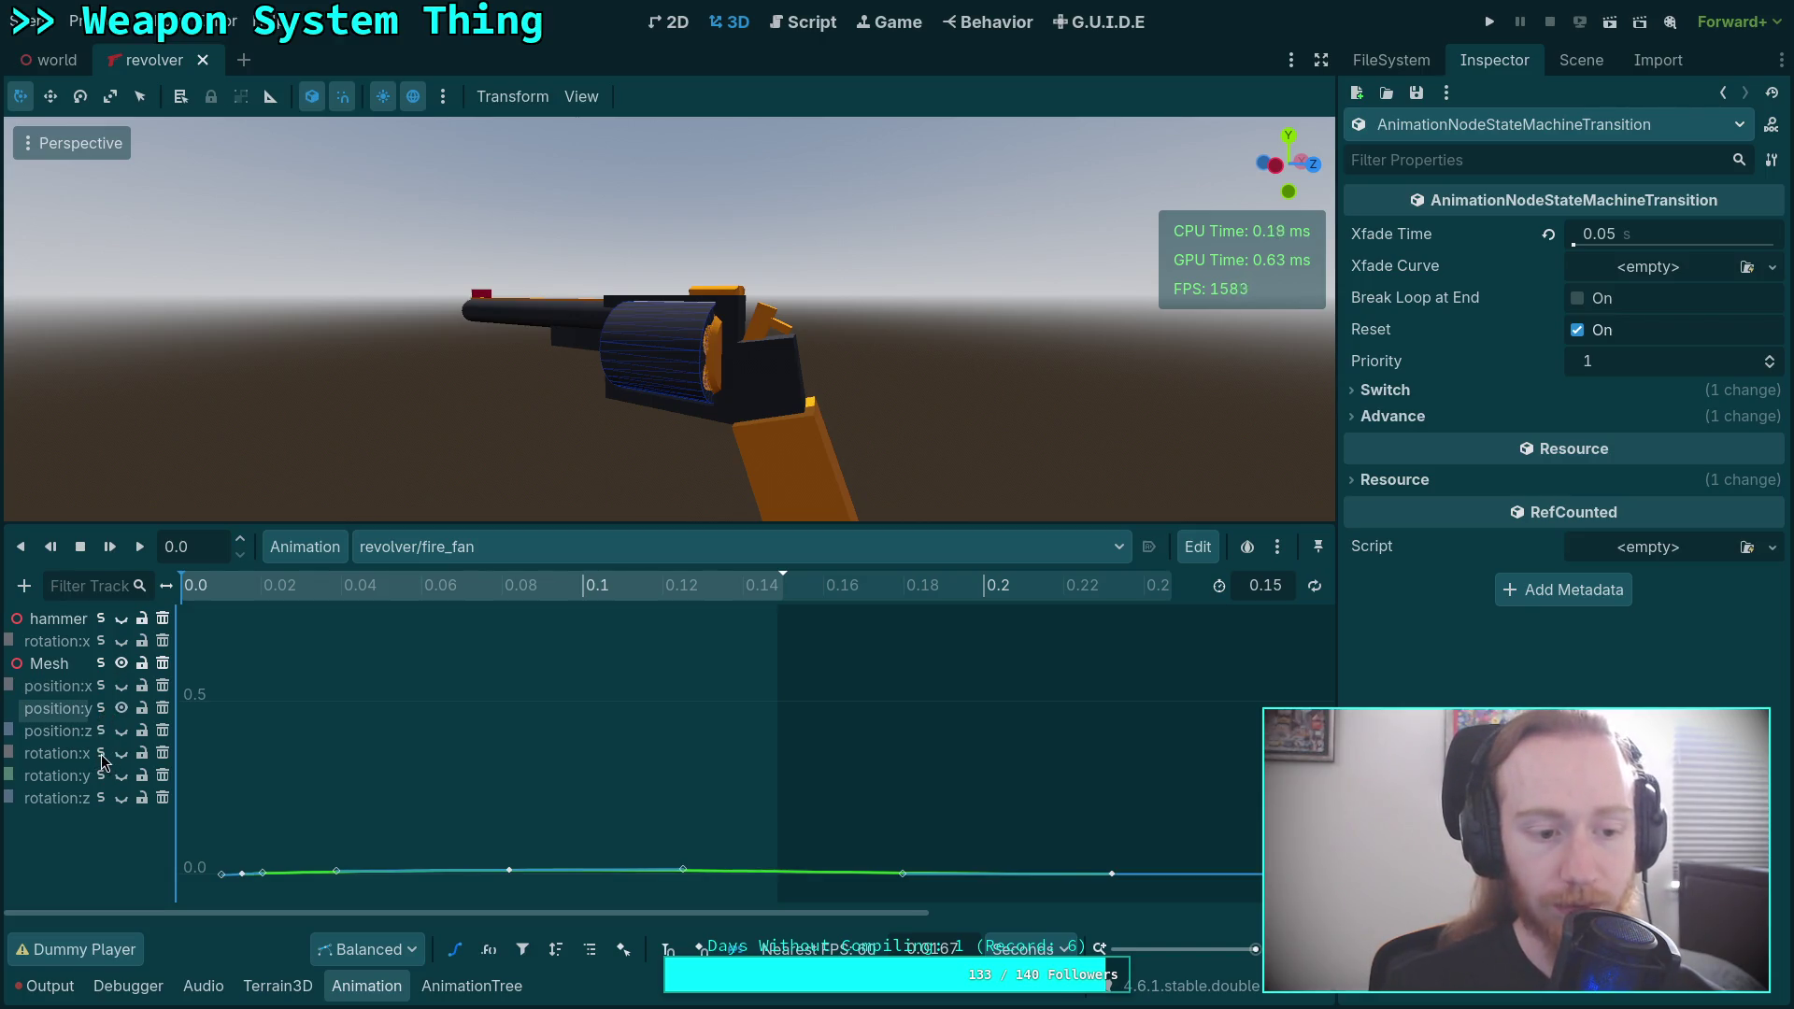
click(102, 755)
drag(454, 587, 516, 595)
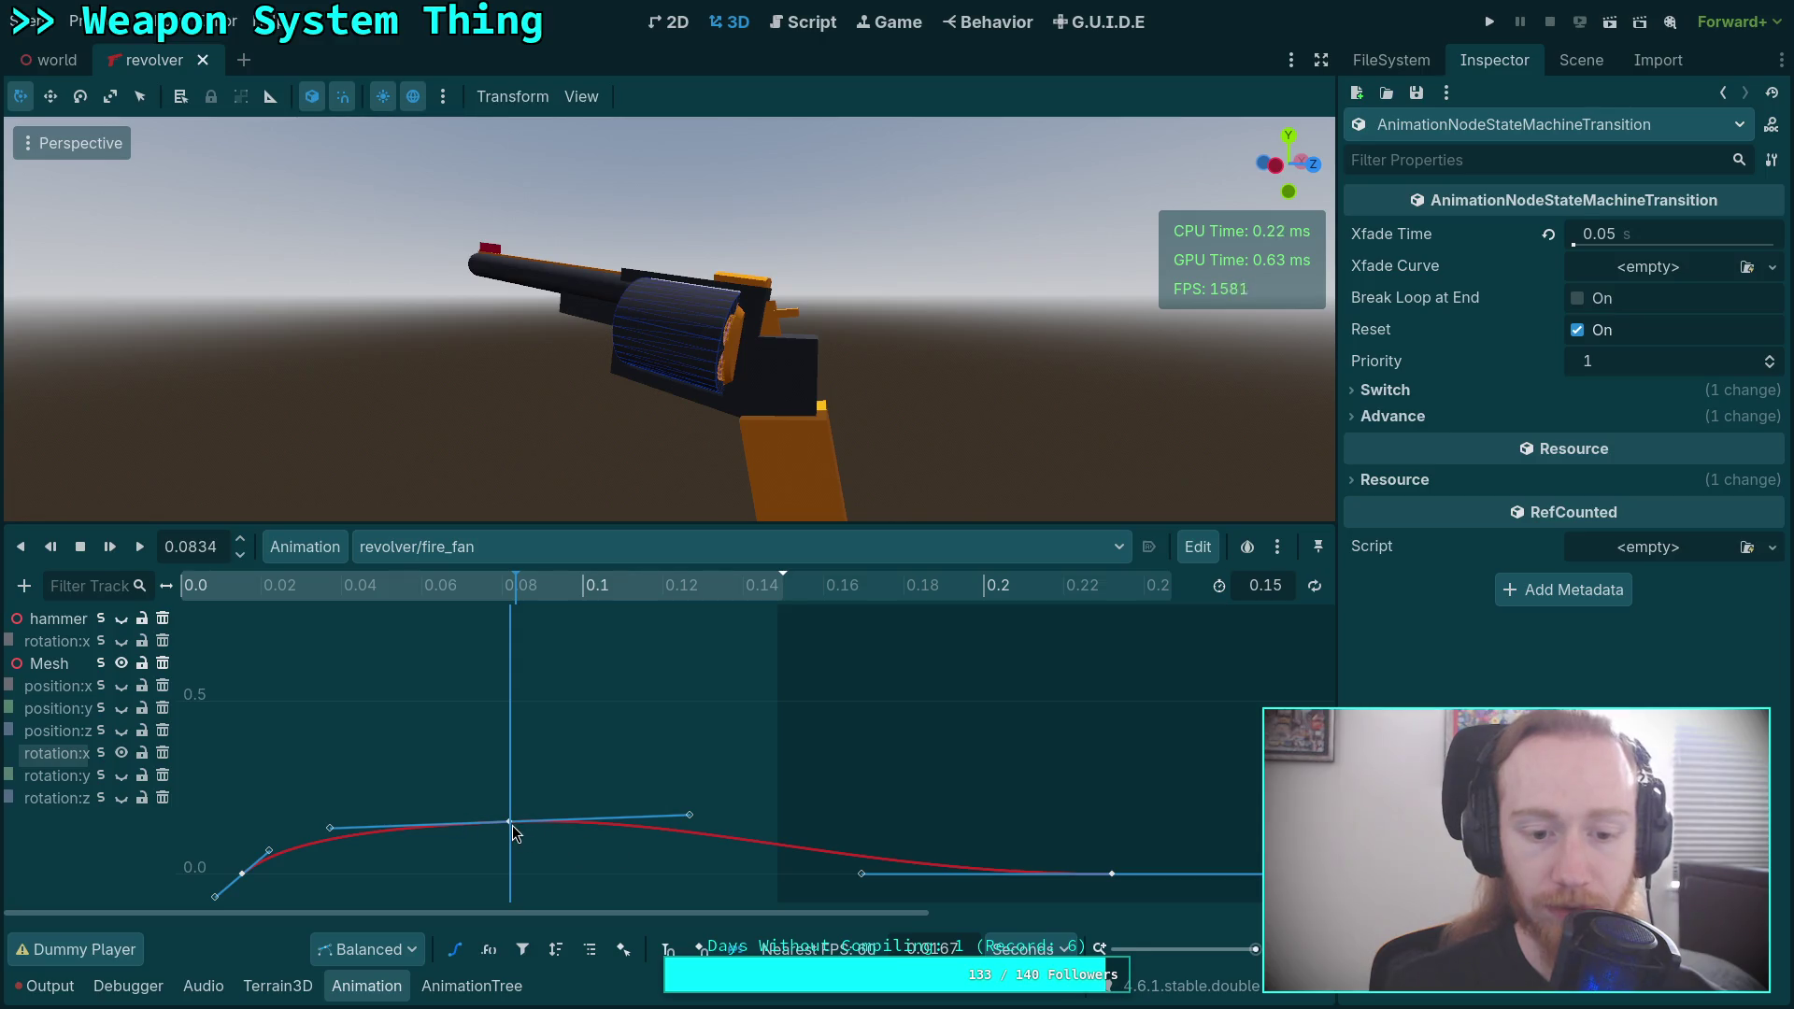
click(513, 827)
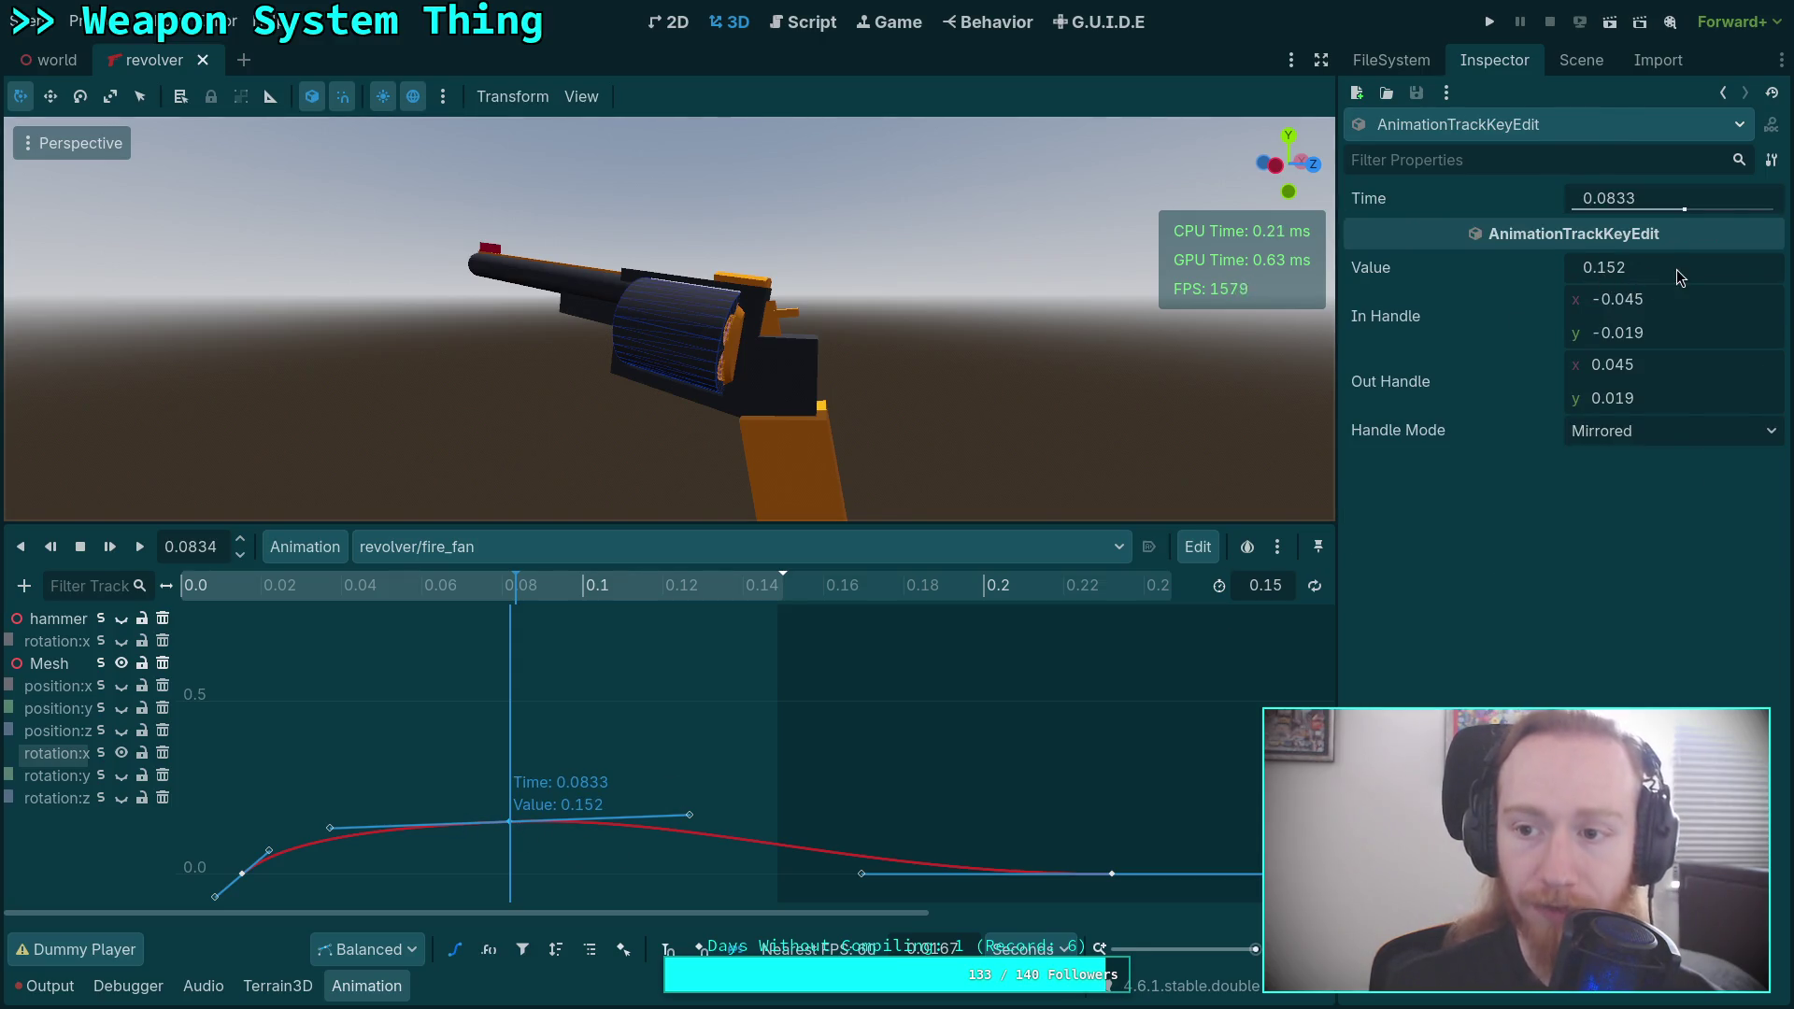
drag(1691, 269, 1654, 269)
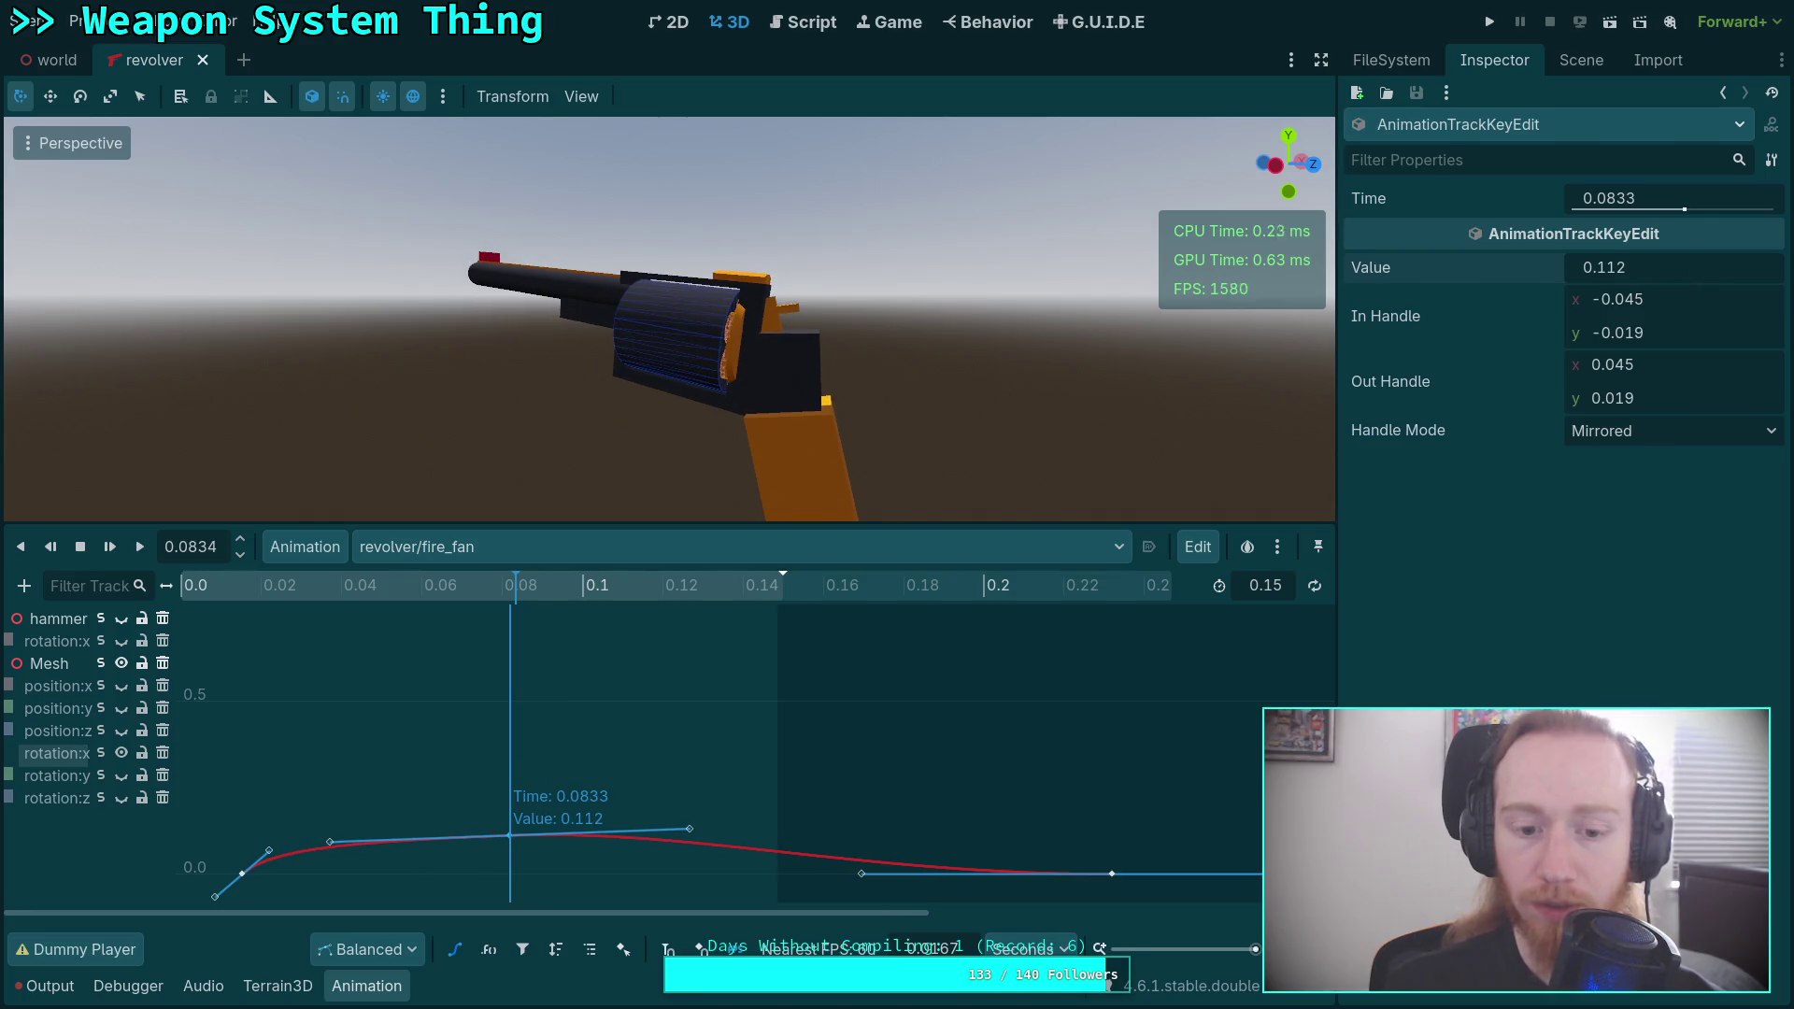
key(f)
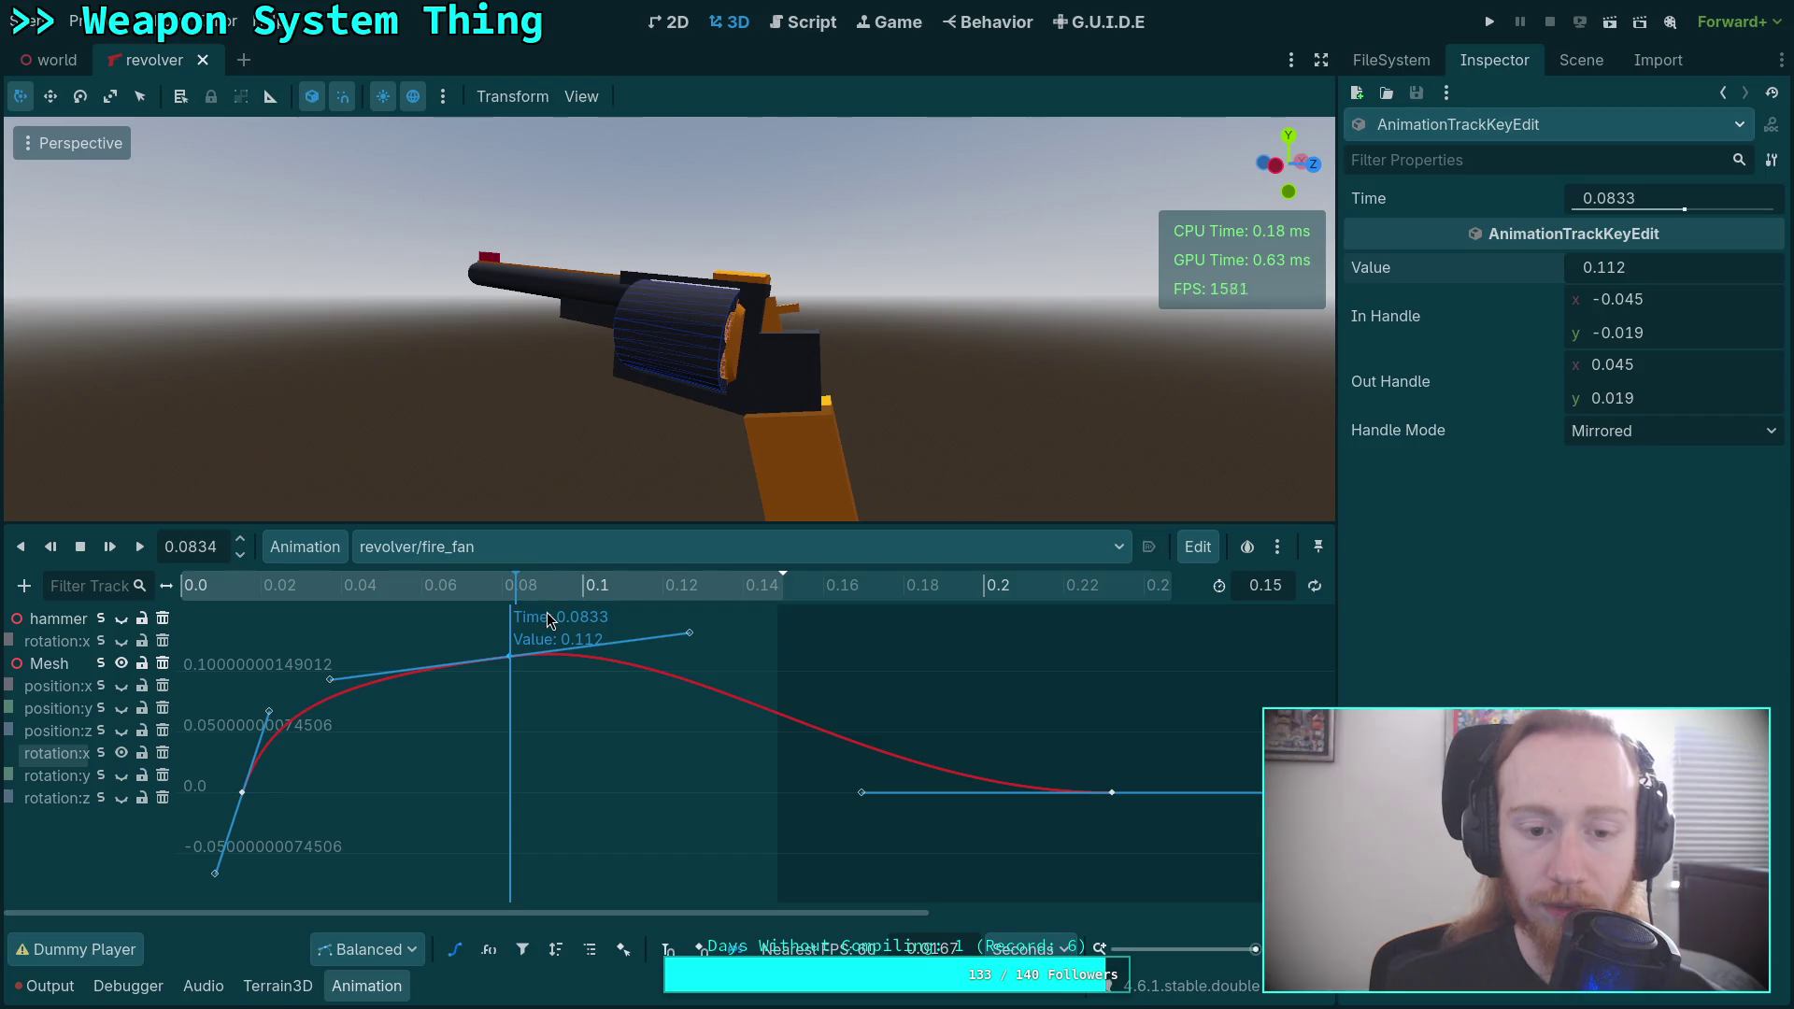
drag(511, 656, 510, 607)
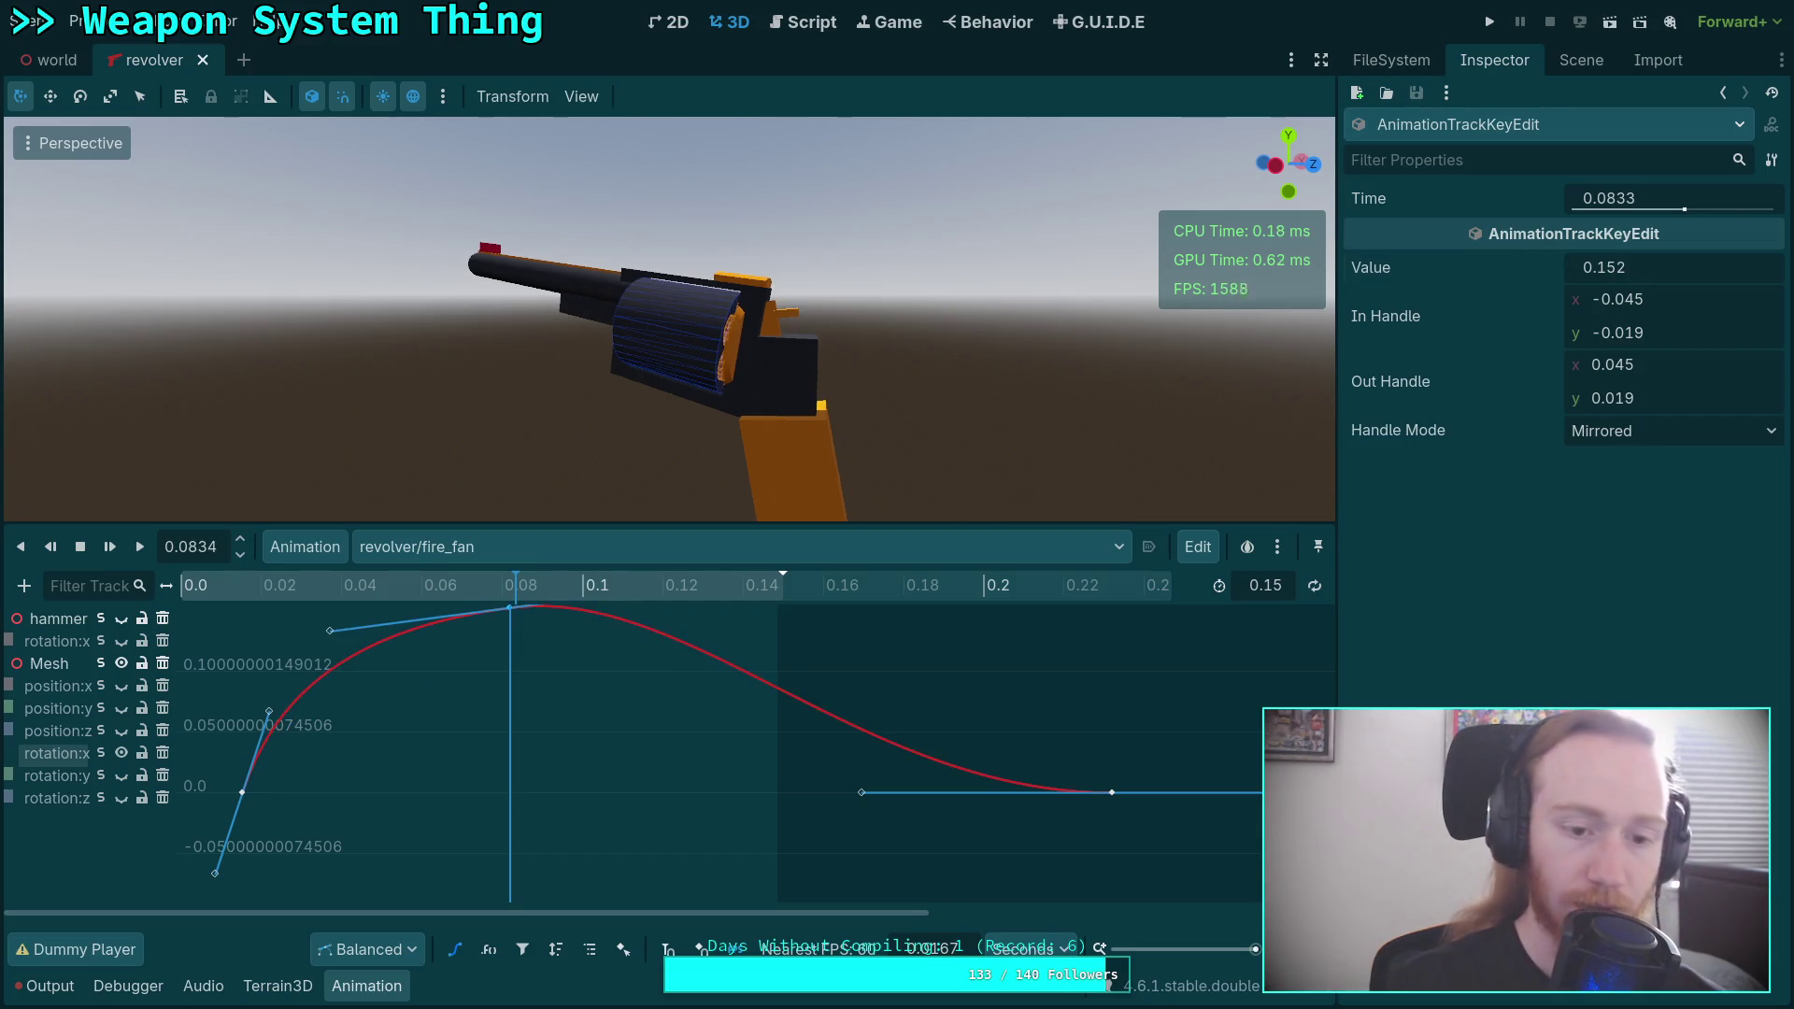
scroll(582, 699, up, 1)
scroll(581, 699, up, 2)
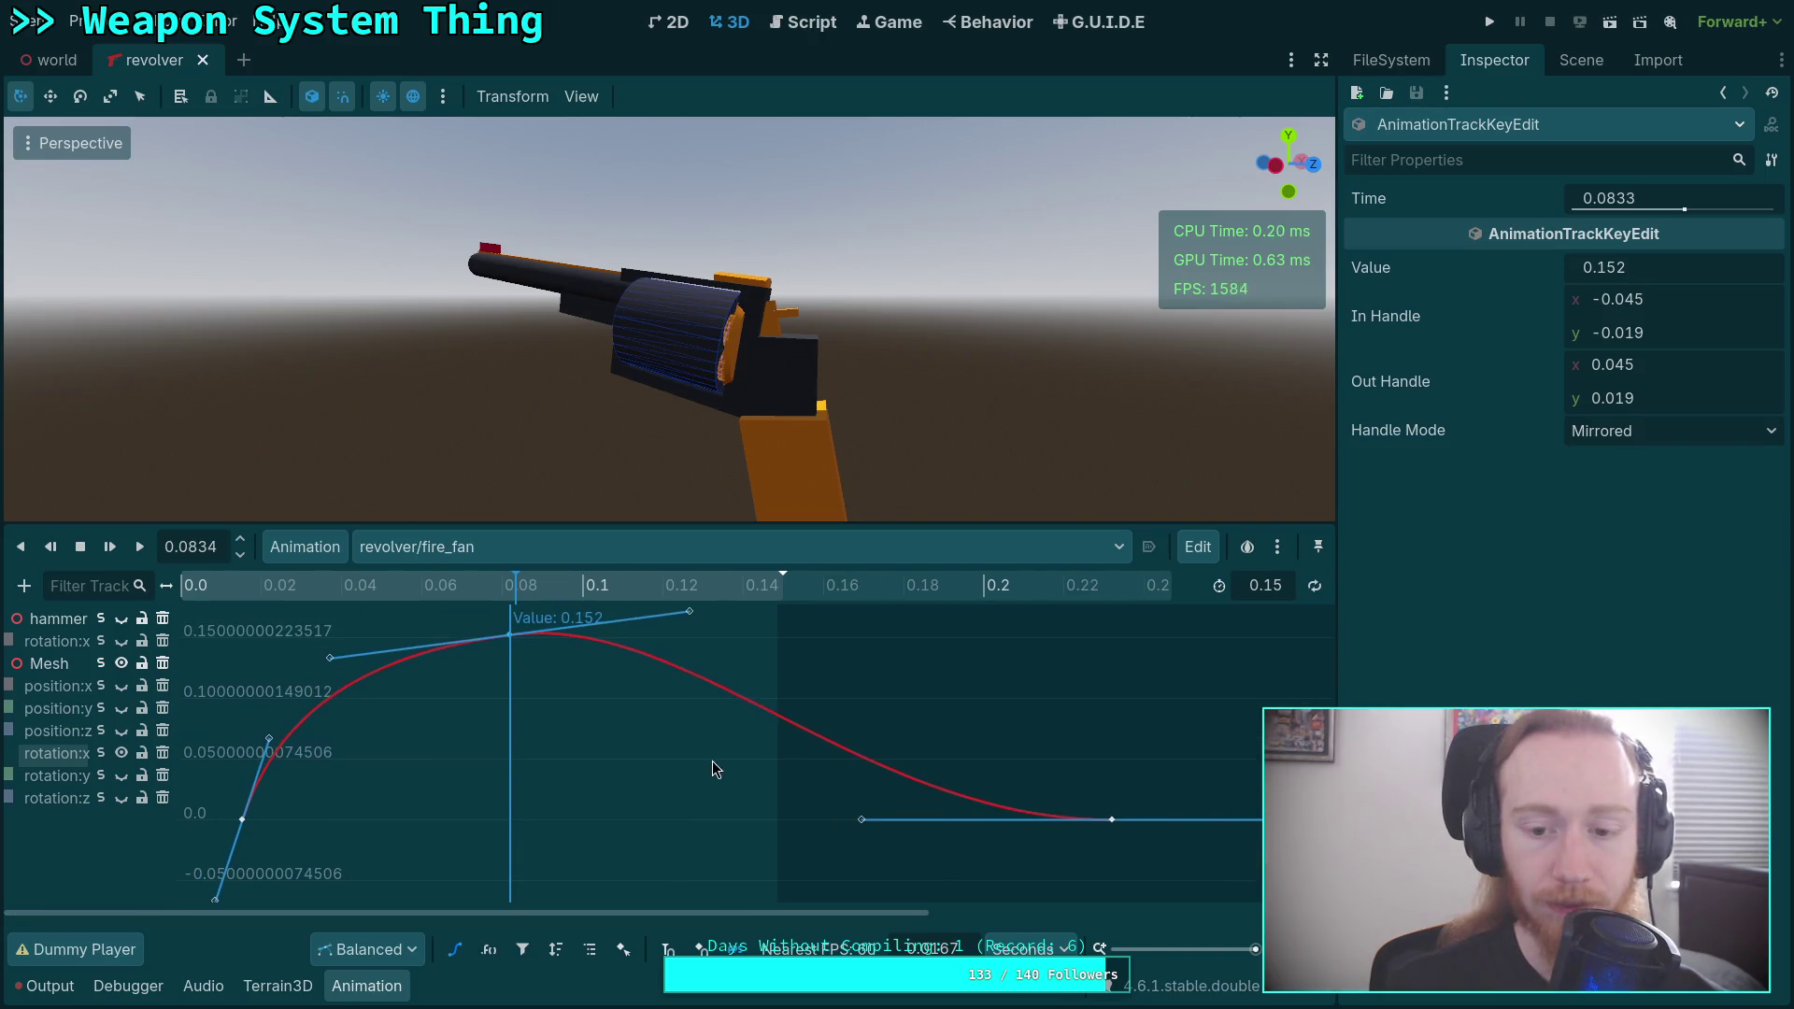
Set the rotation:x key at 0.2333 s to Free handle mode.
click(1112, 820)
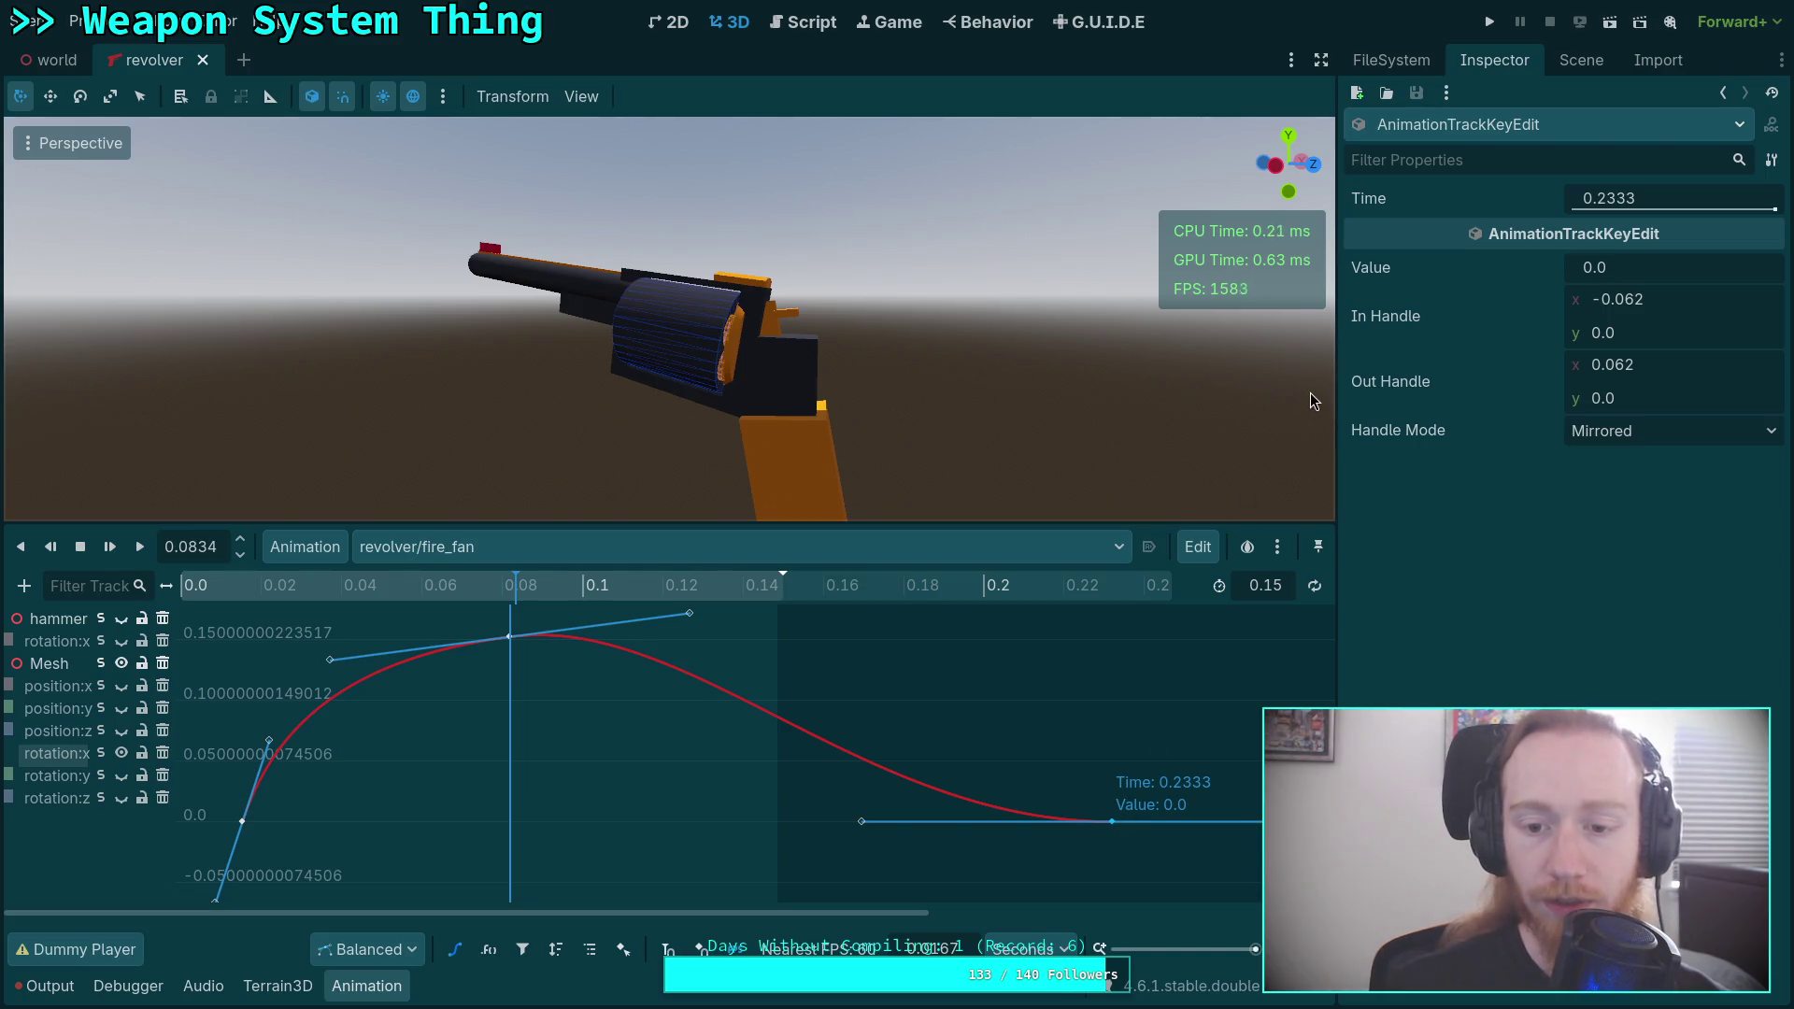
click(1685, 206)
double_click(1685, 205)
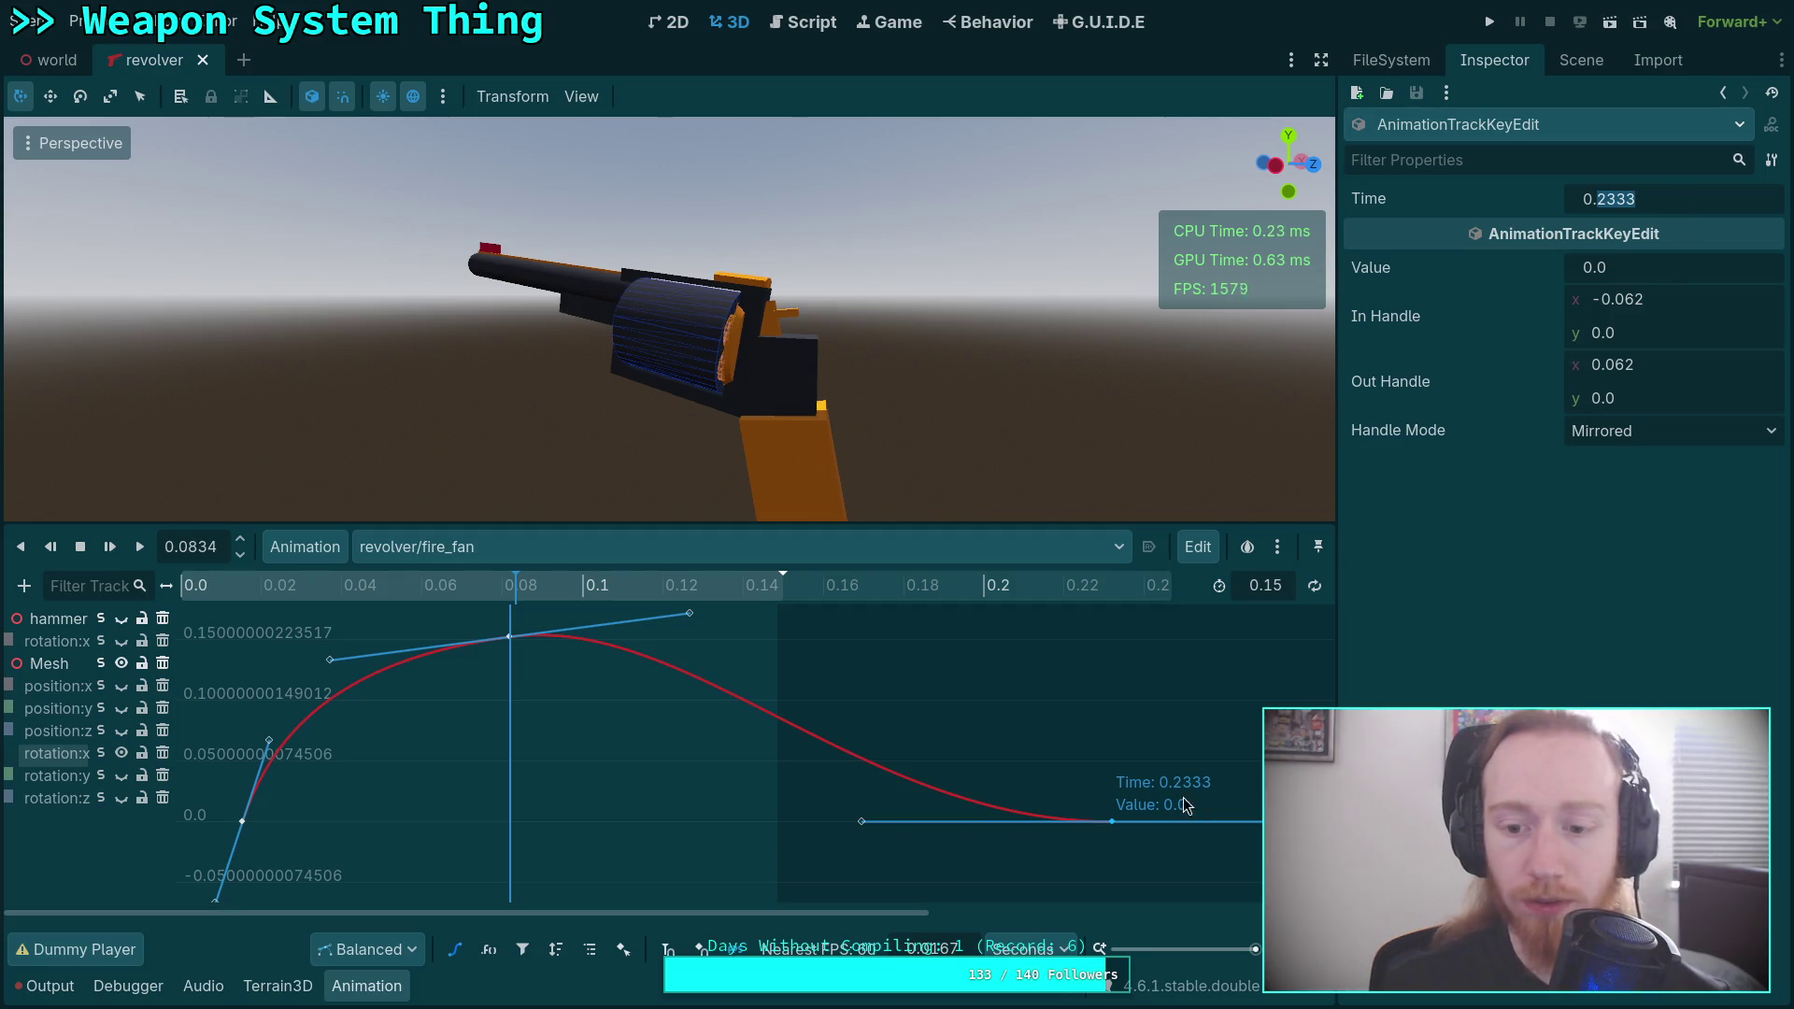
click(860, 819)
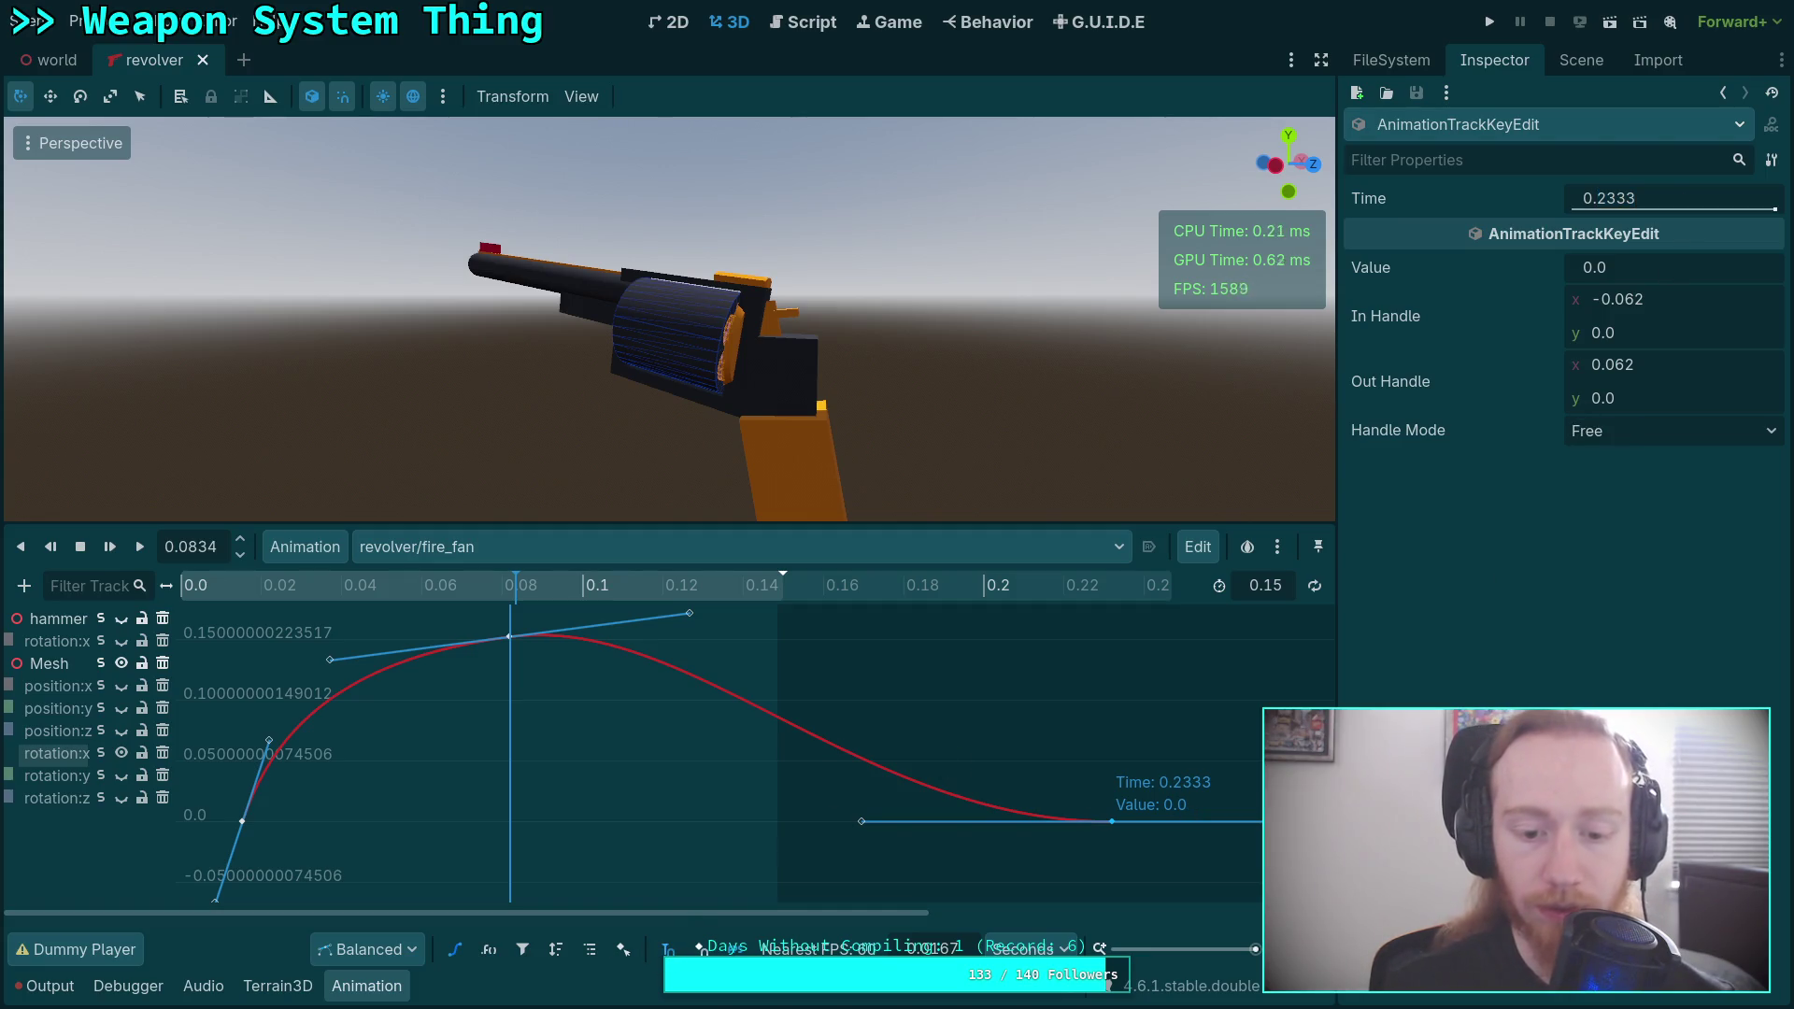
click(457, 950)
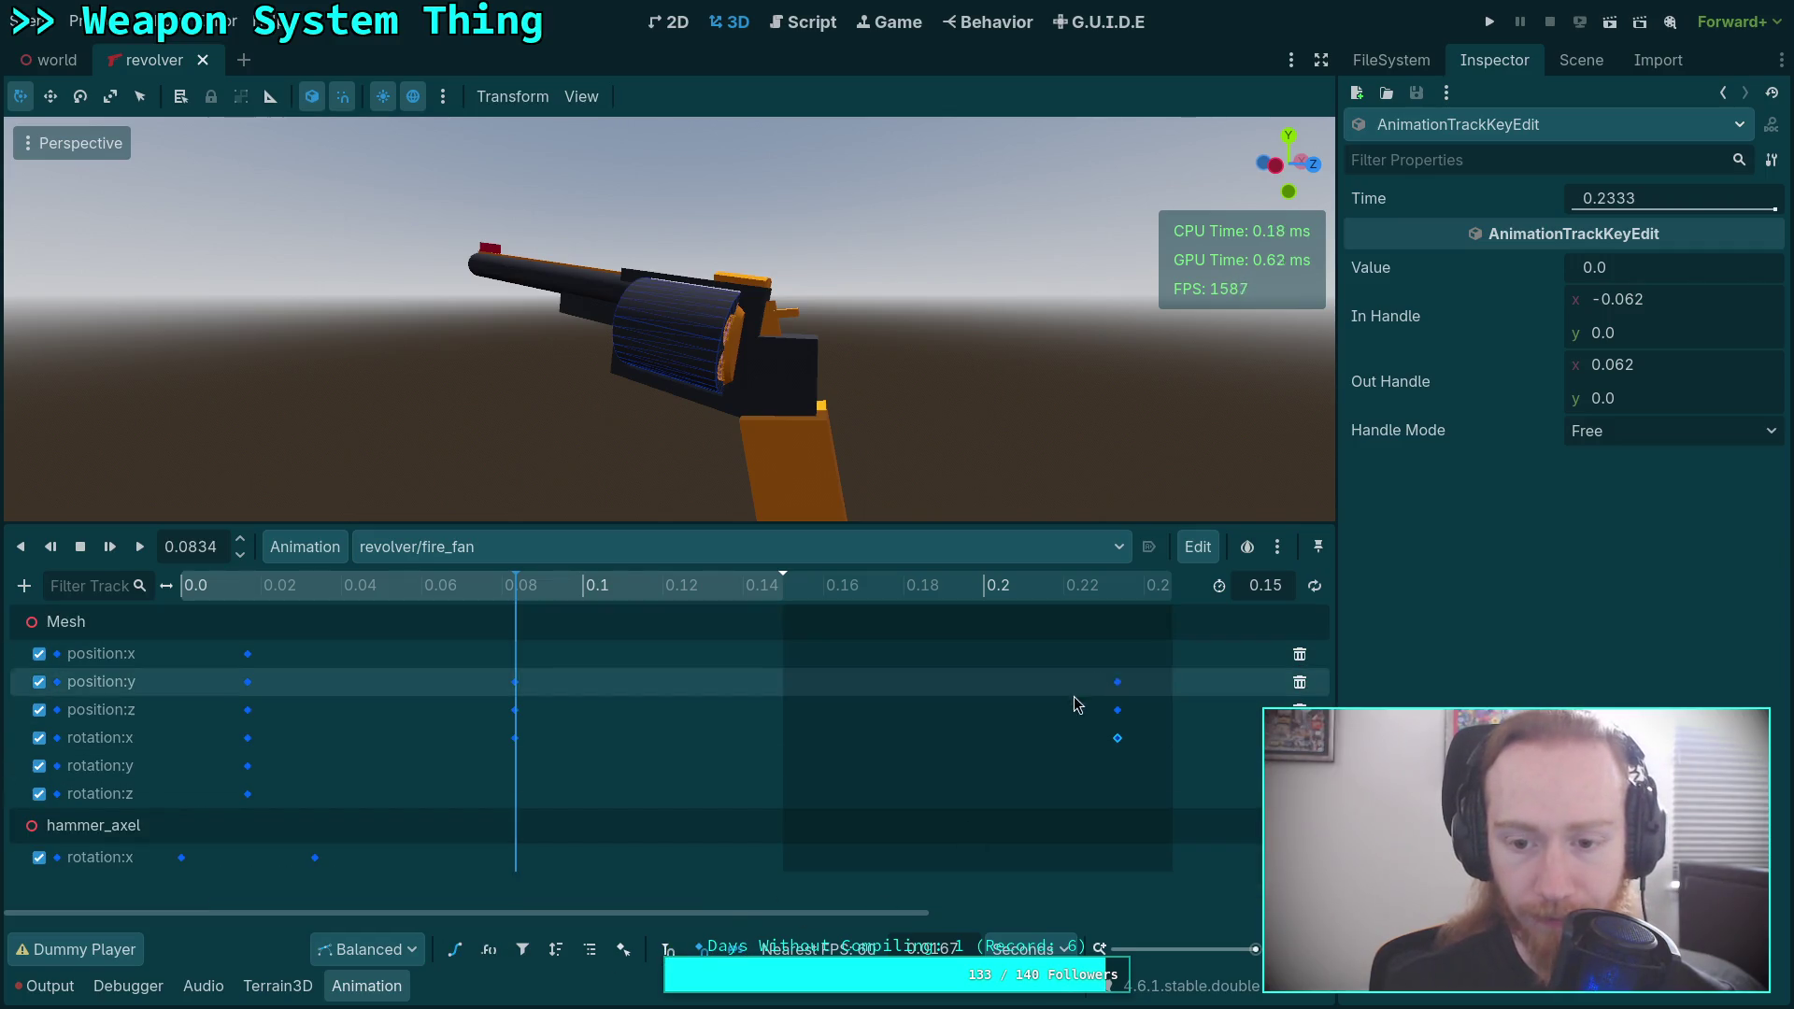
Show the timeline in frames, lengthen fire_fan to 10 frames, and move the frame-14 keys to frame 10.
click(1028, 948)
click(1028, 991)
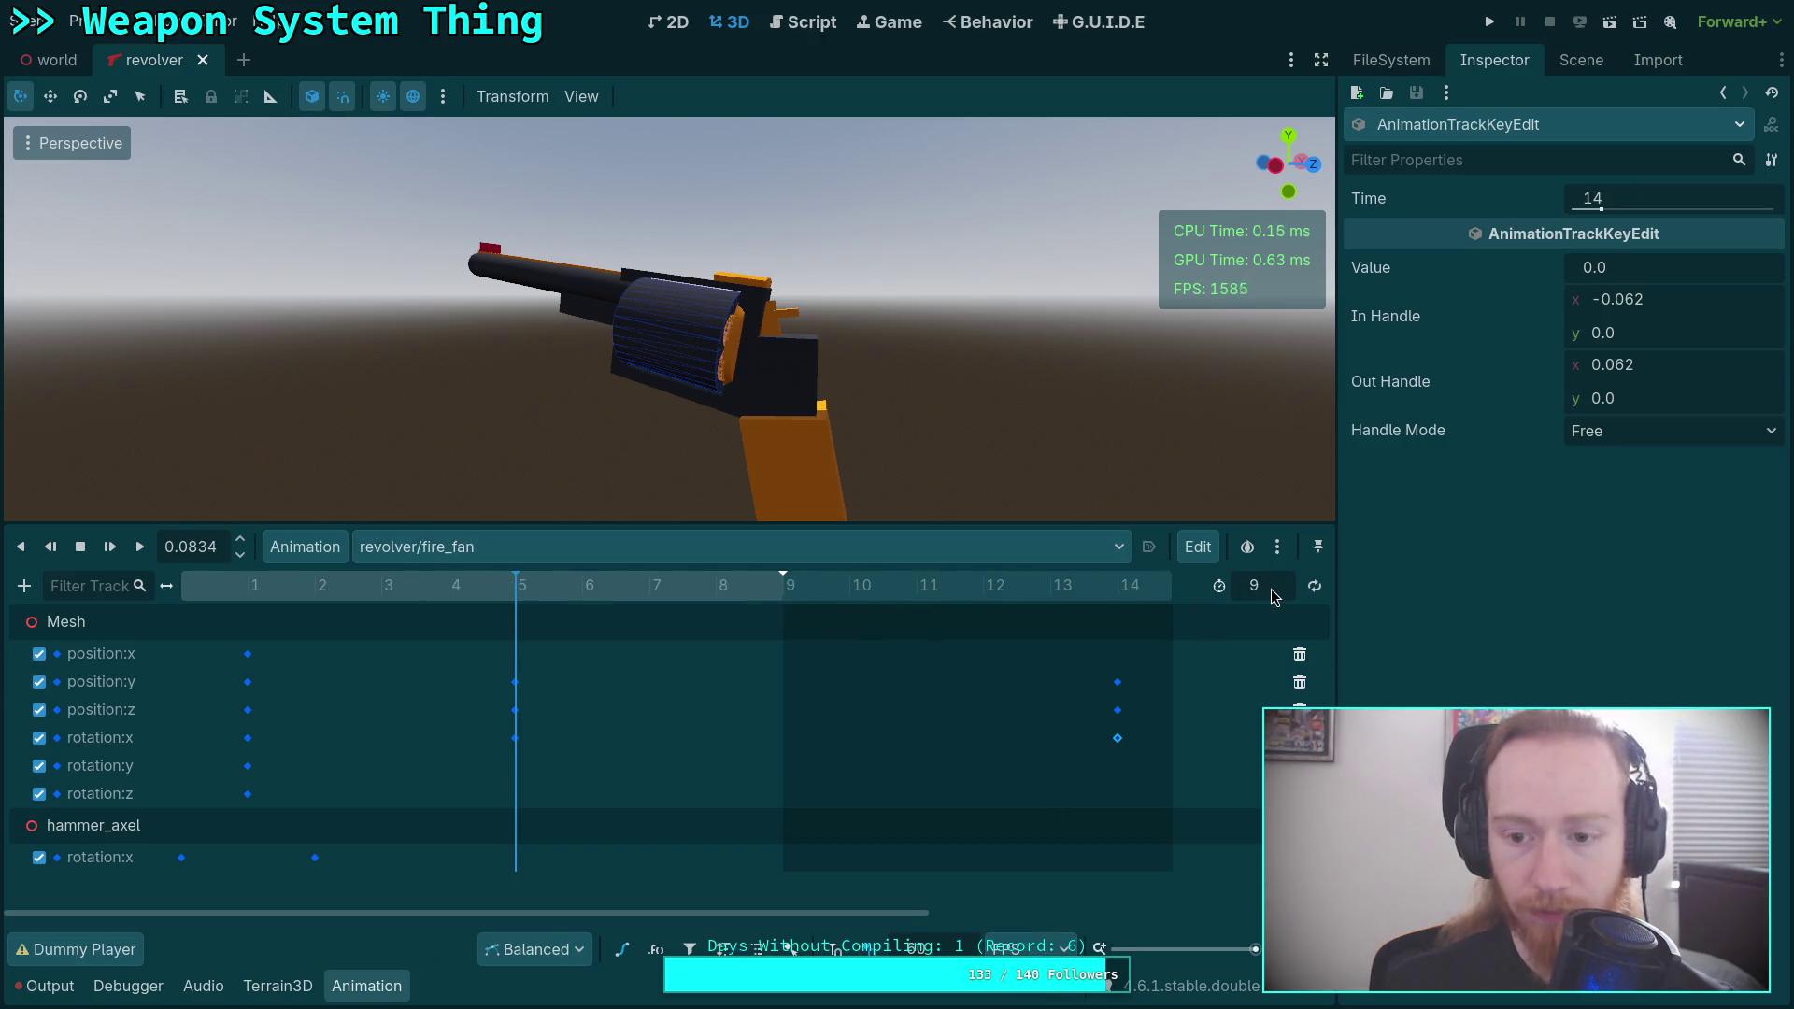
drag(1271, 591, 1275, 592)
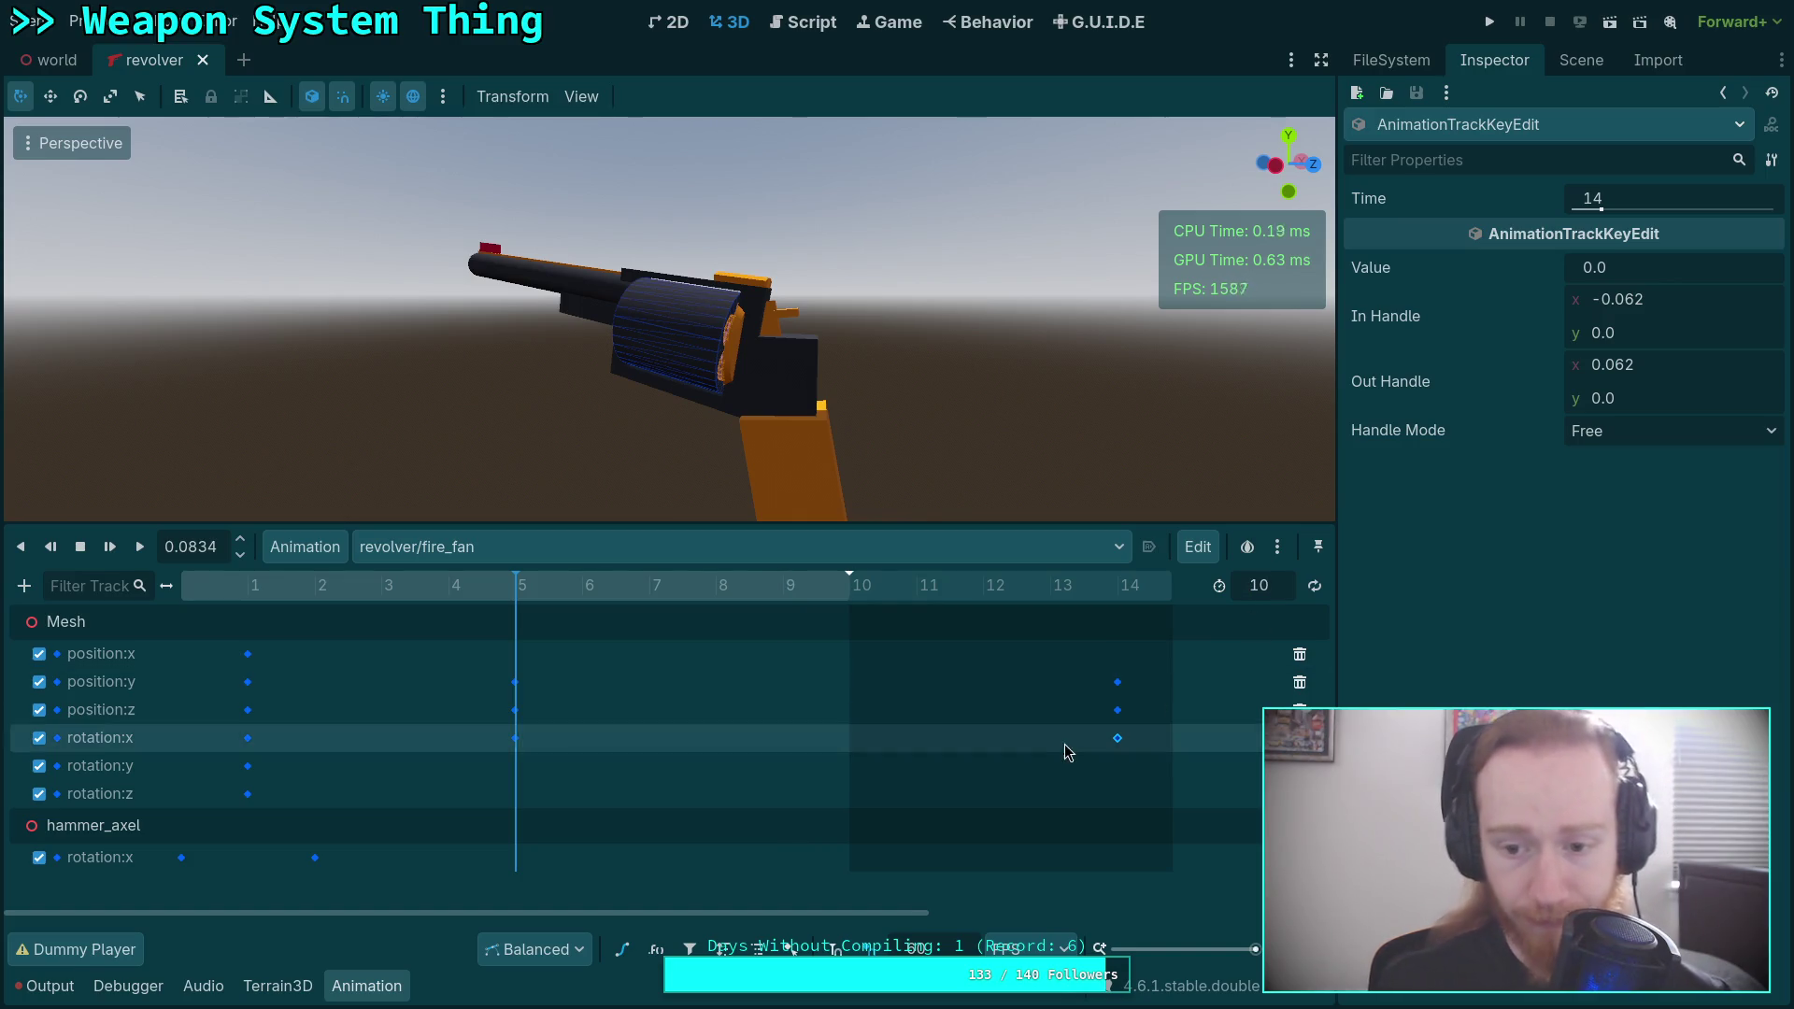
drag(1056, 664, 1196, 760)
drag(1120, 682, 850, 689)
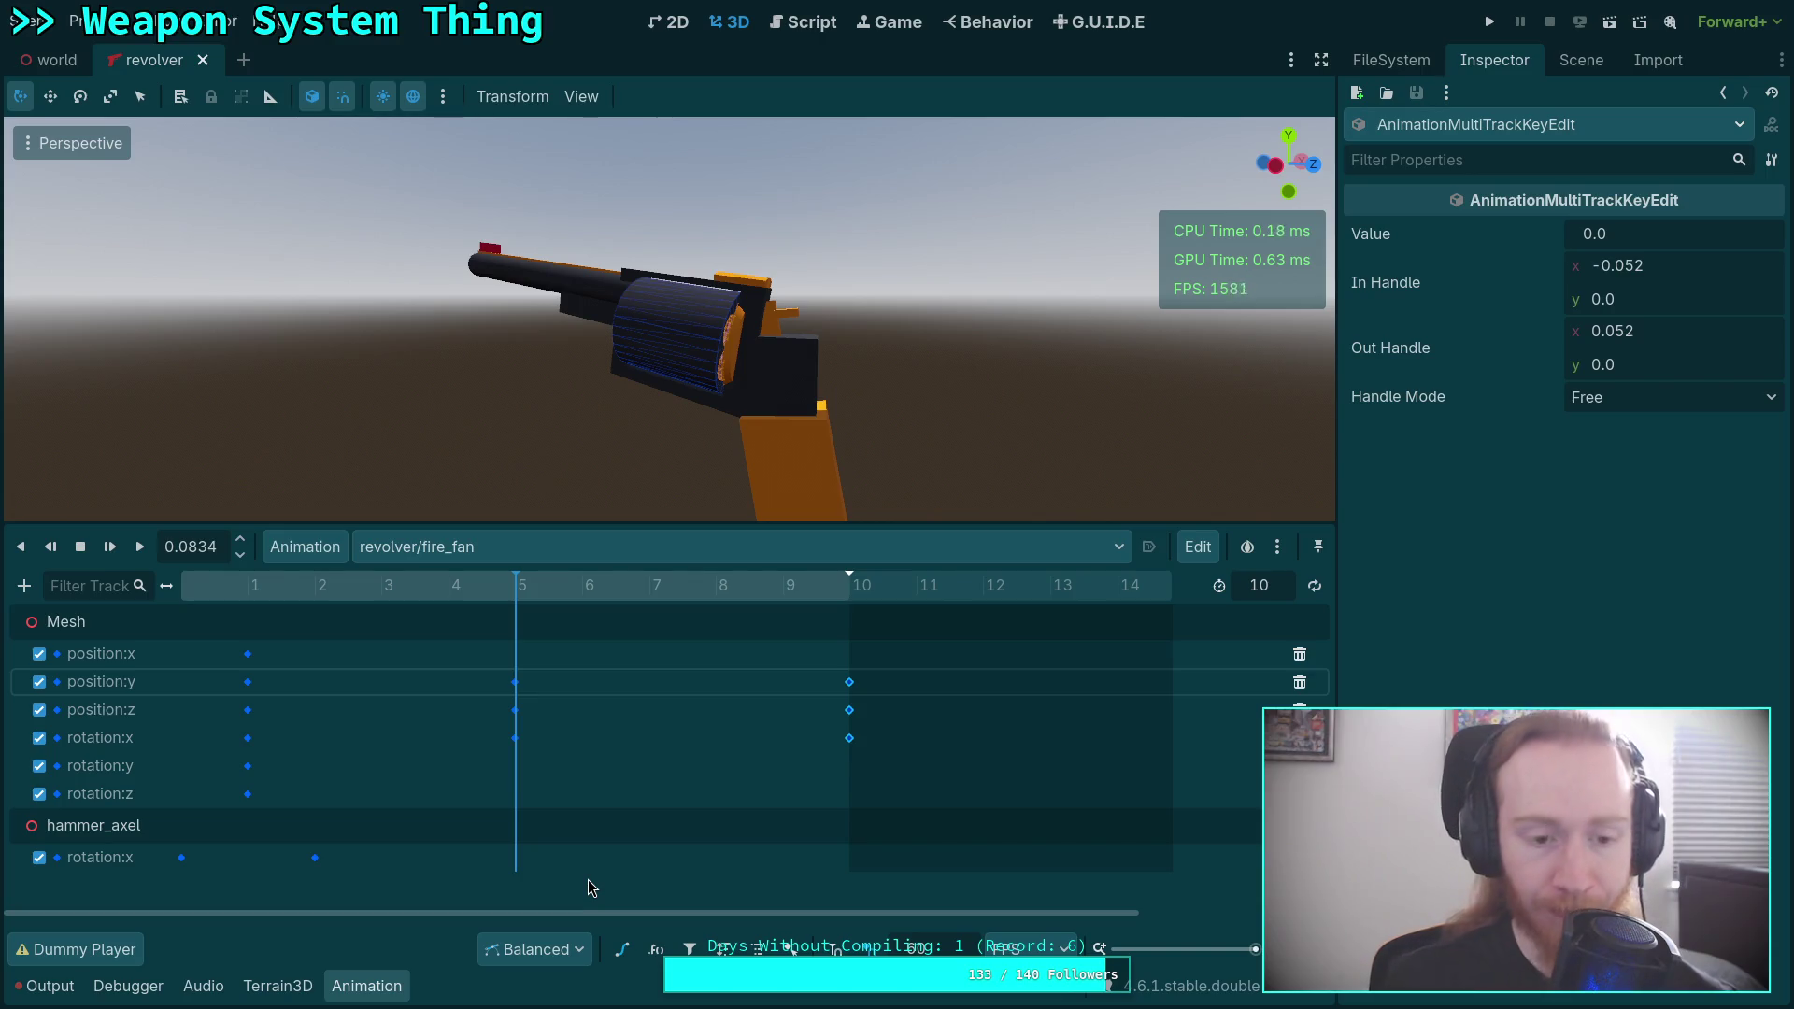
In the curve view, select the rotation:x peak key at frame 5.
mouse_move(197, 585)
mouse_down()
mouse_move(705, 591)
mouse_move(871, 613)
mouse_up()
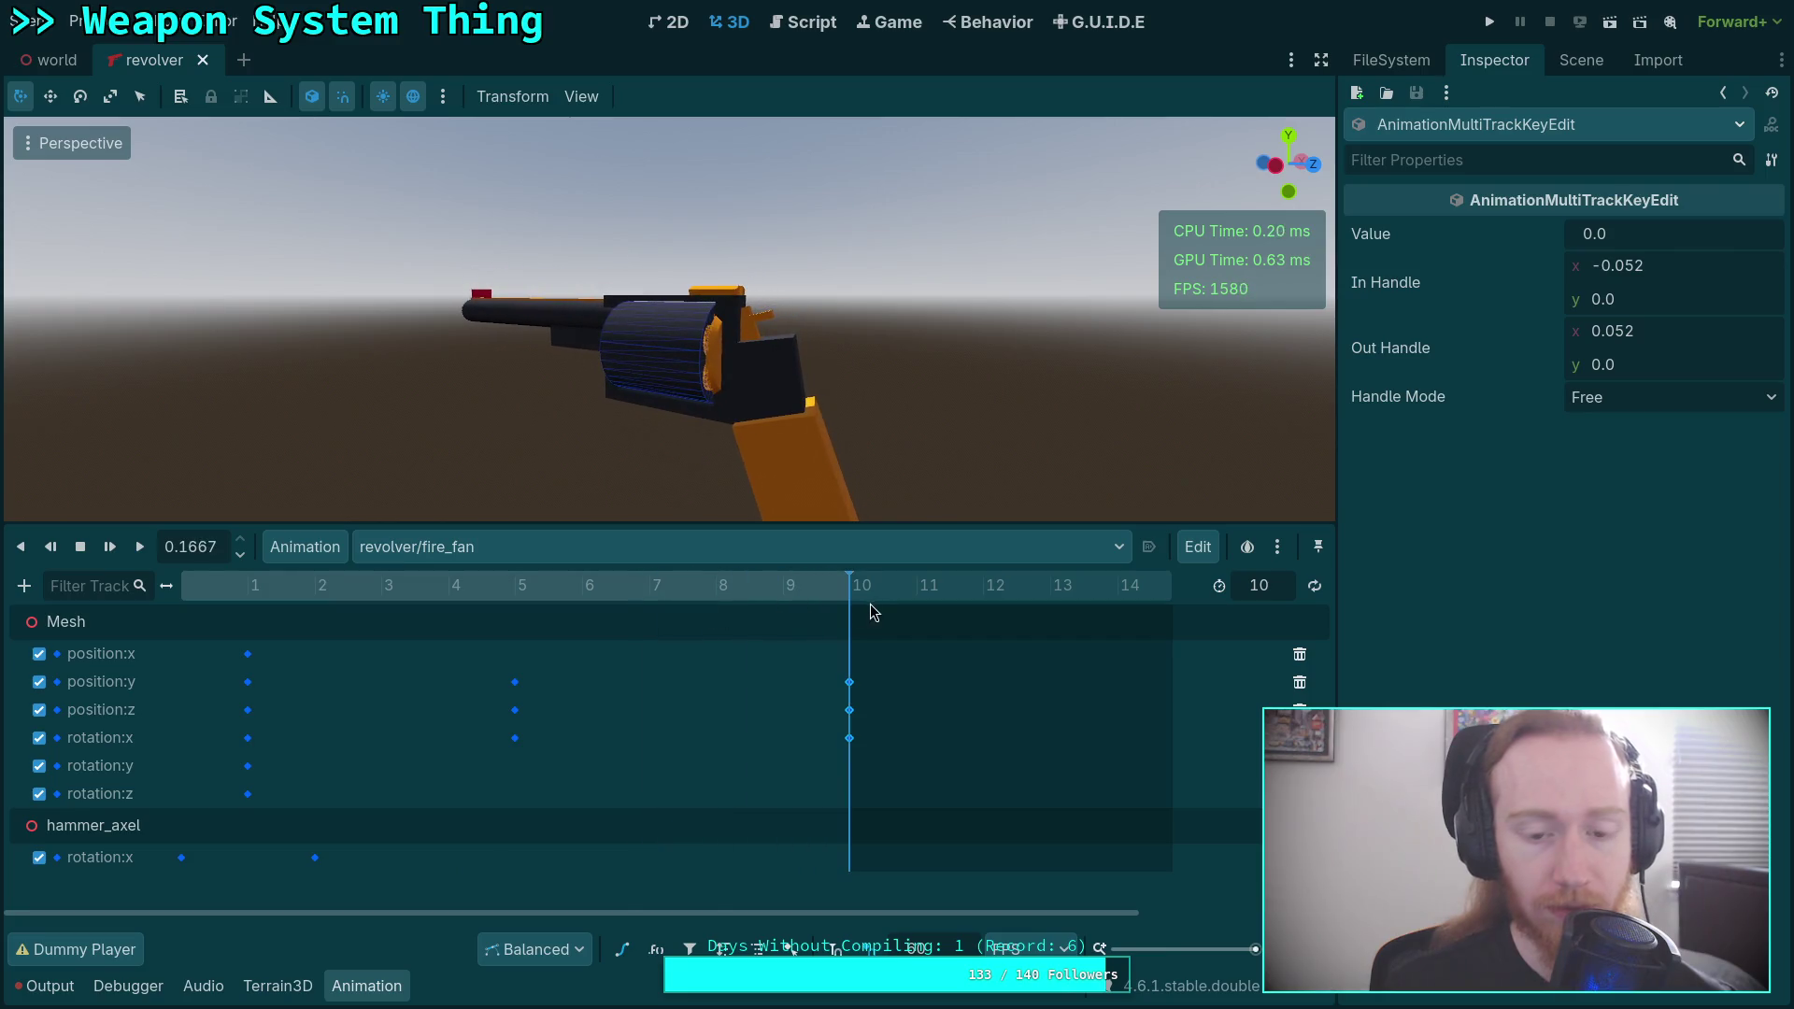
click(621, 949)
drag(512, 587, 507, 622)
click(511, 638)
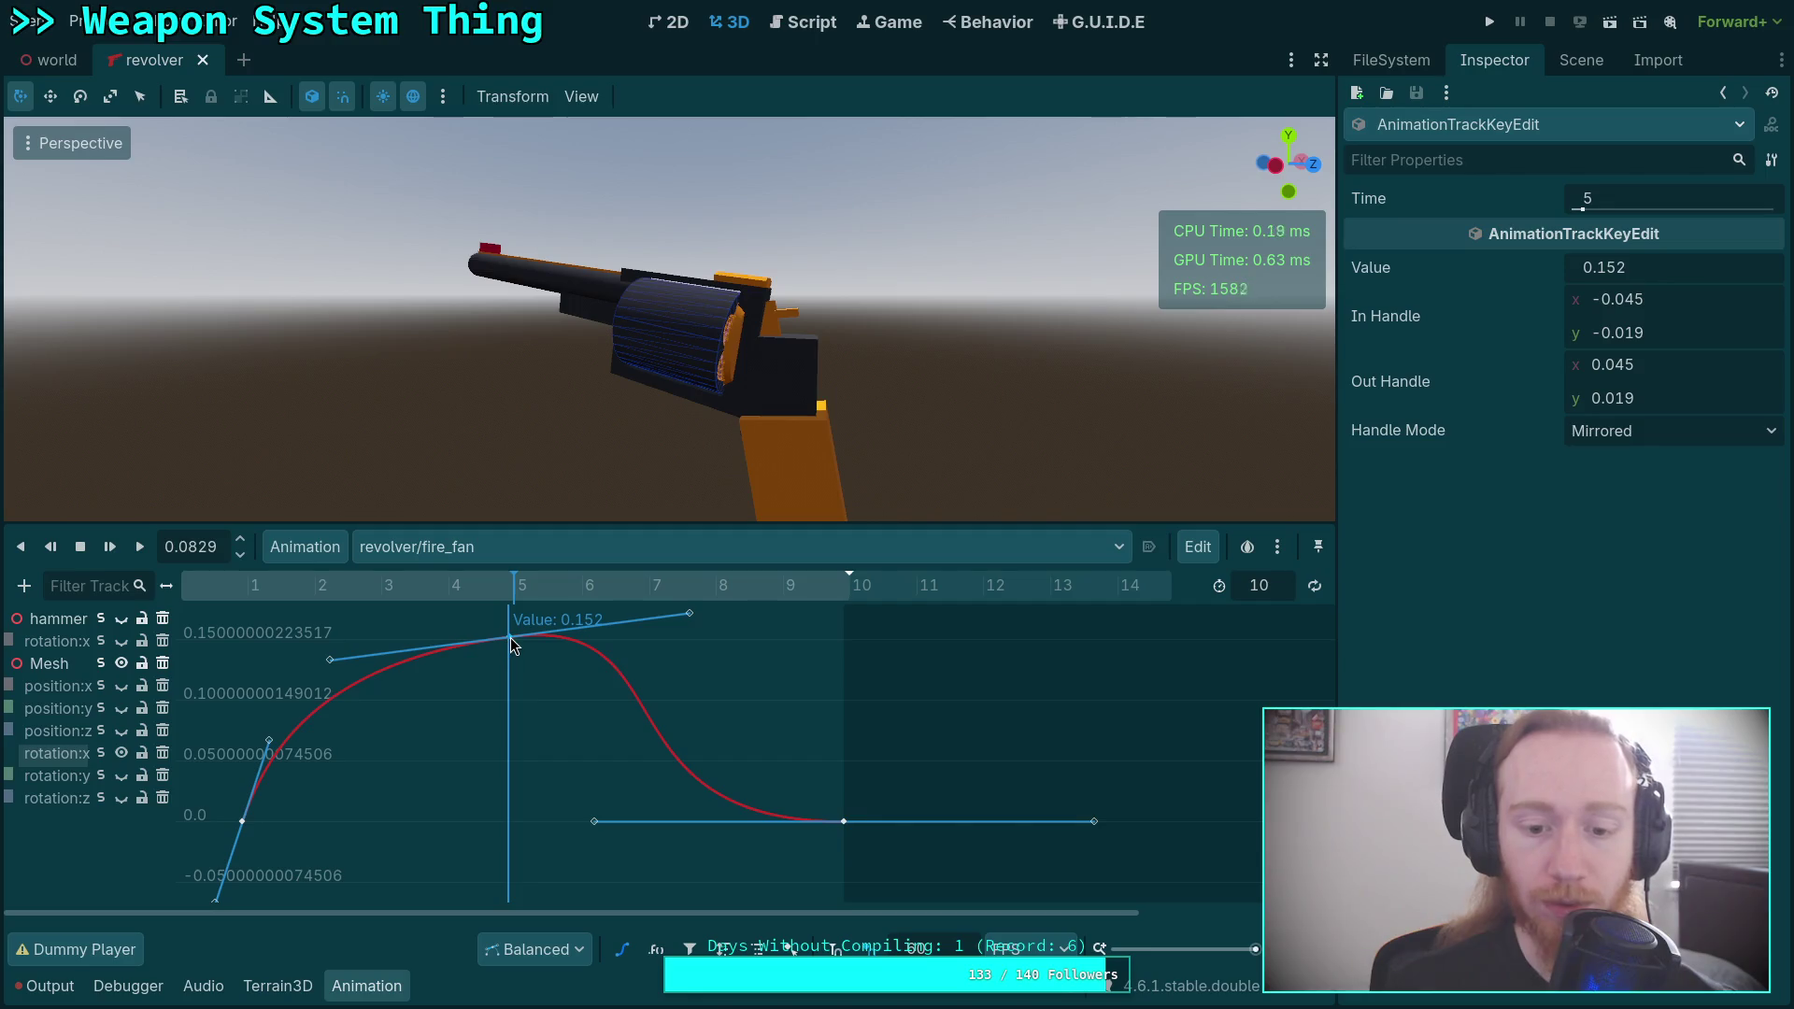
Lower the frame-5 peak key to about 0.106 and reshape the surrounding handles.
drag(510, 639, 510, 695)
drag(330, 718, 404, 703)
drag(594, 823, 689, 822)
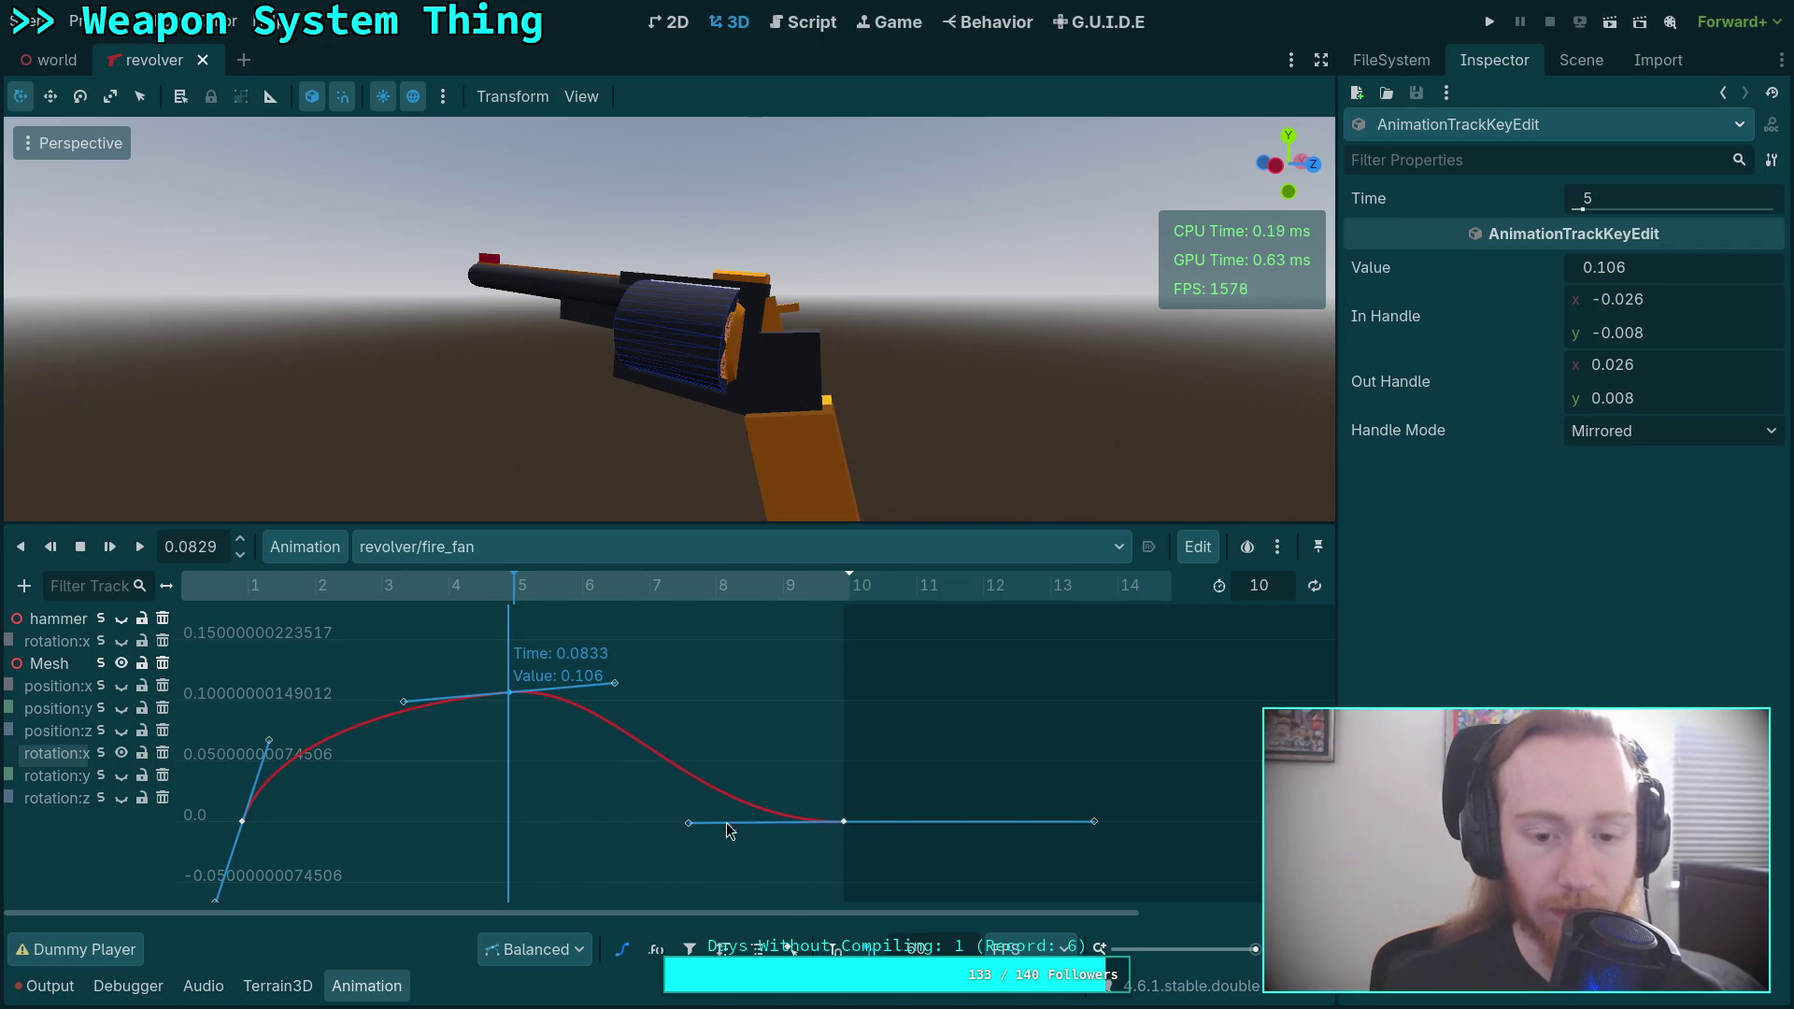
Give the frame-10 key Mirrored handles with In Handle -0.03, 0.
click(846, 822)
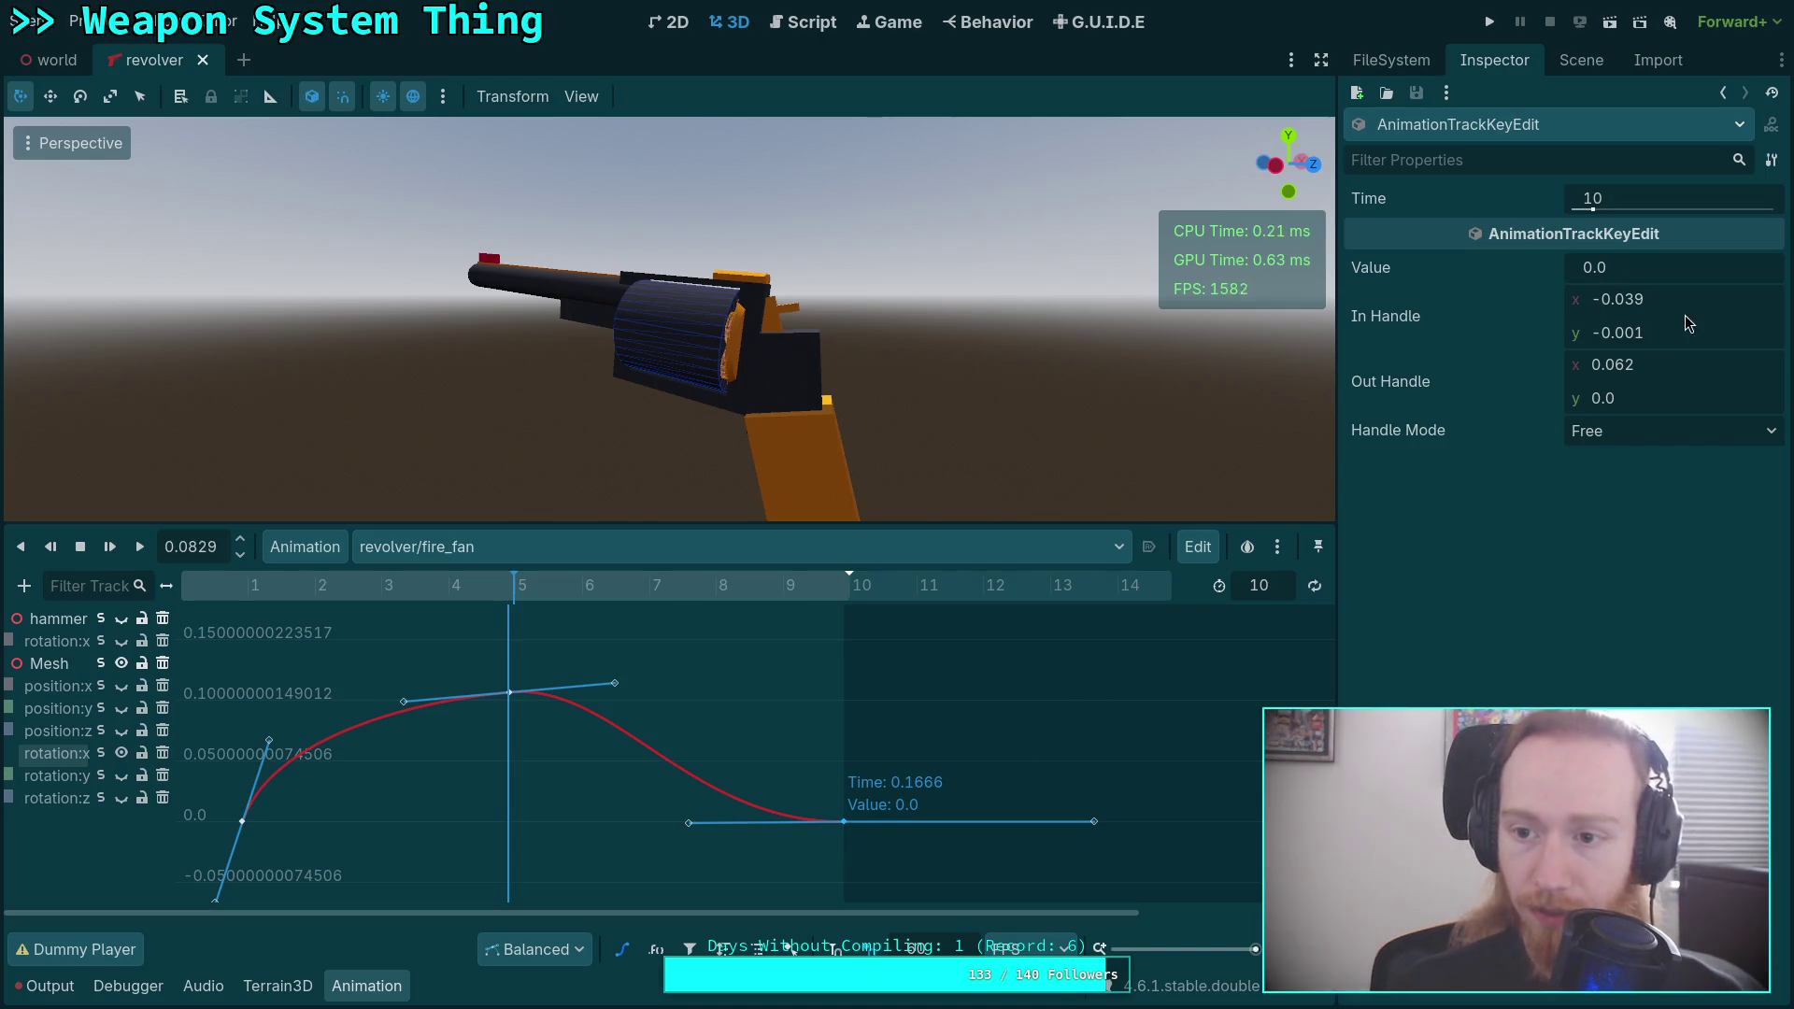
click(1651, 432)
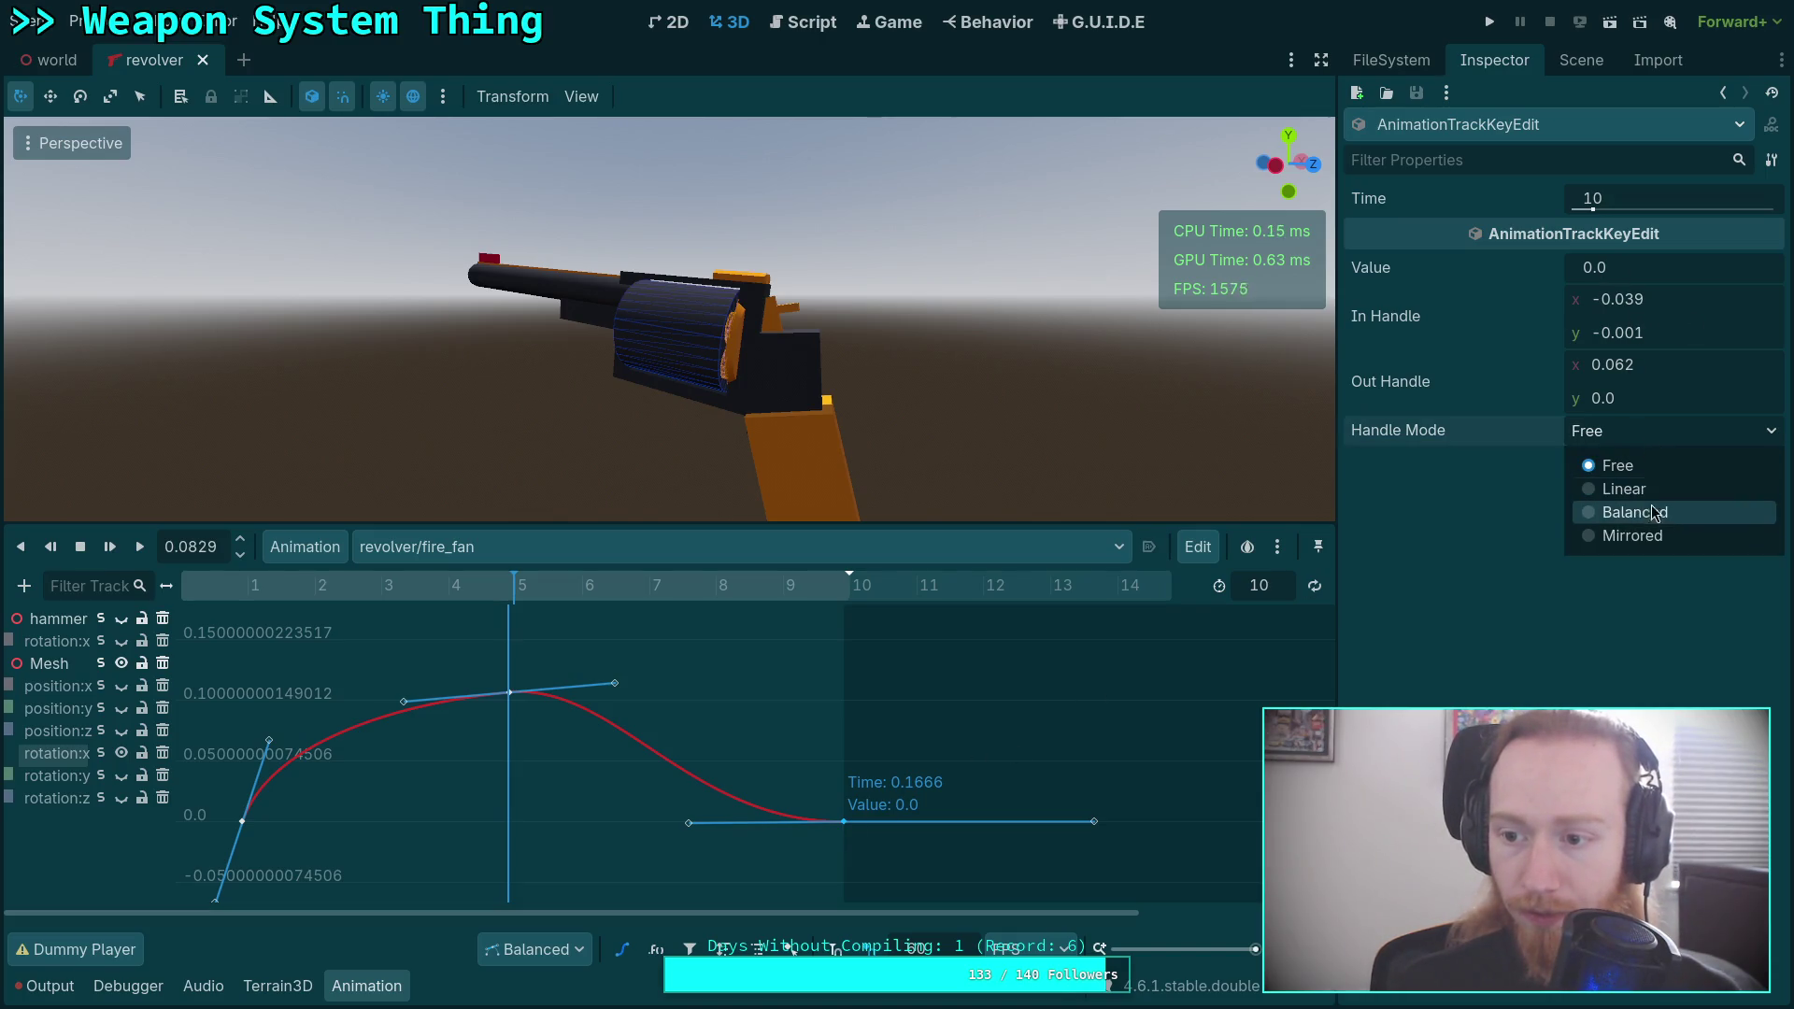
click(1646, 512)
click(1662, 430)
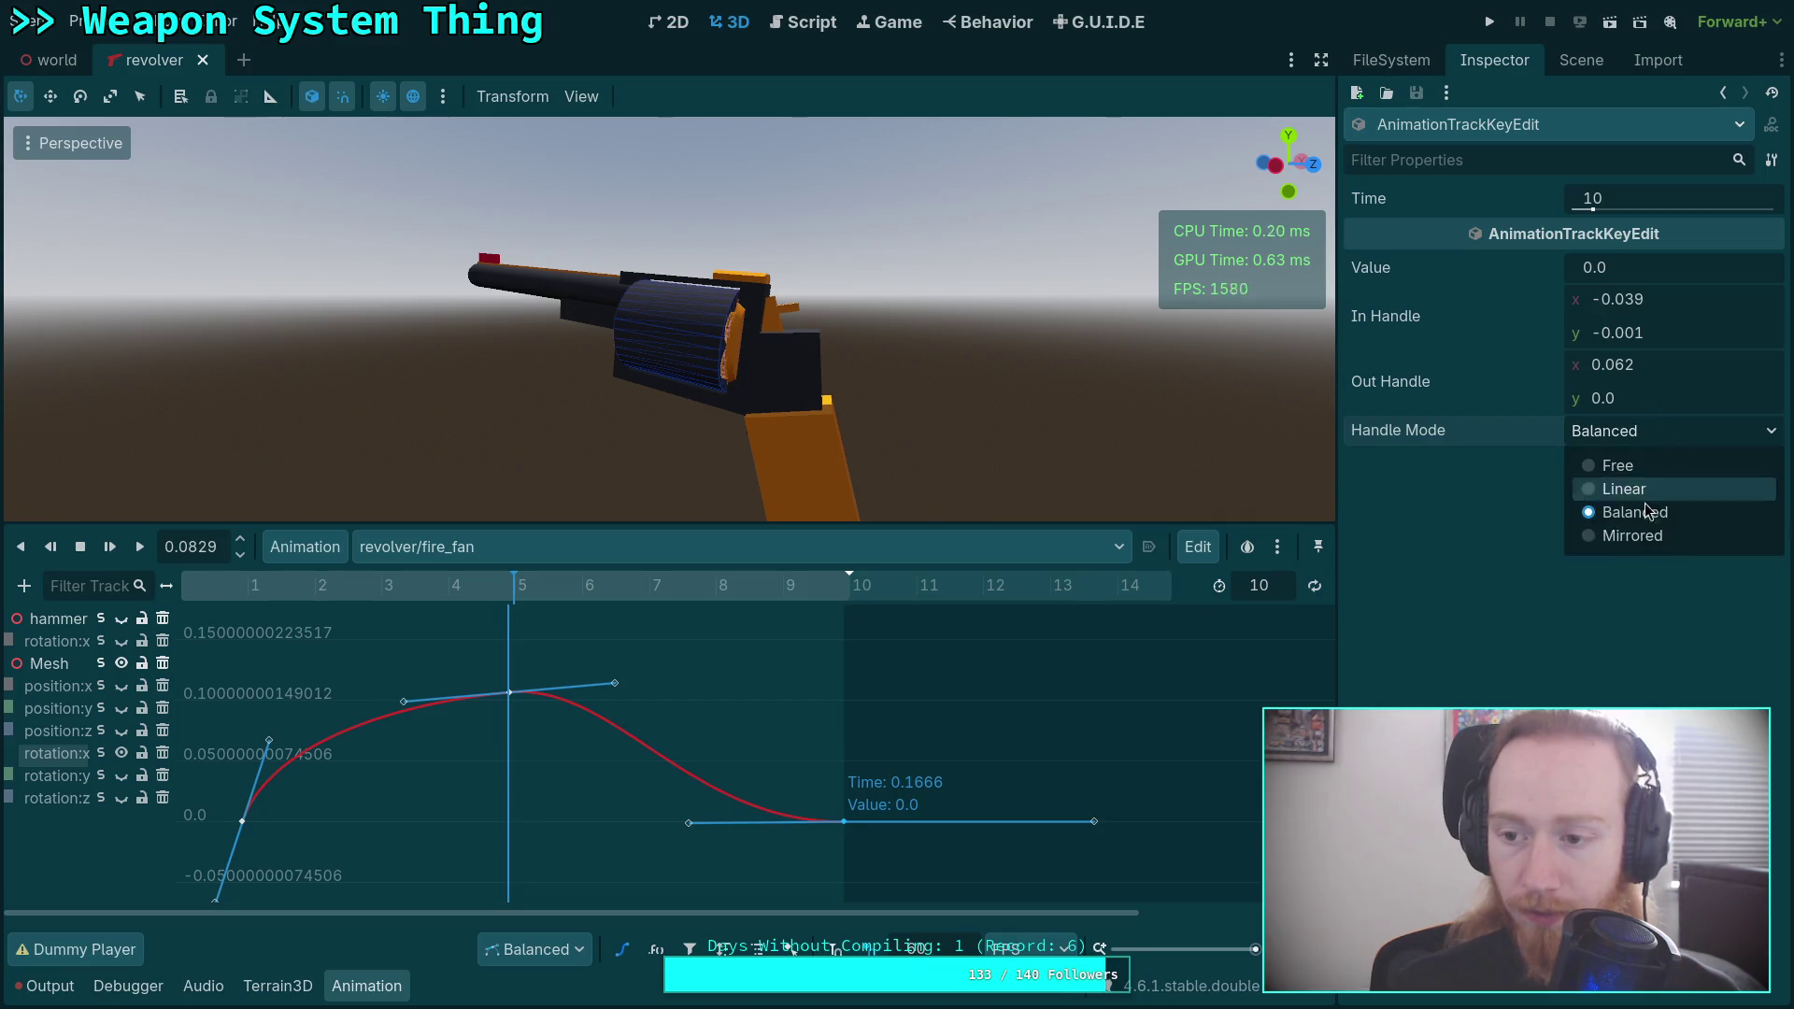
click(1639, 538)
click(1670, 337)
text(0)
key(Return)
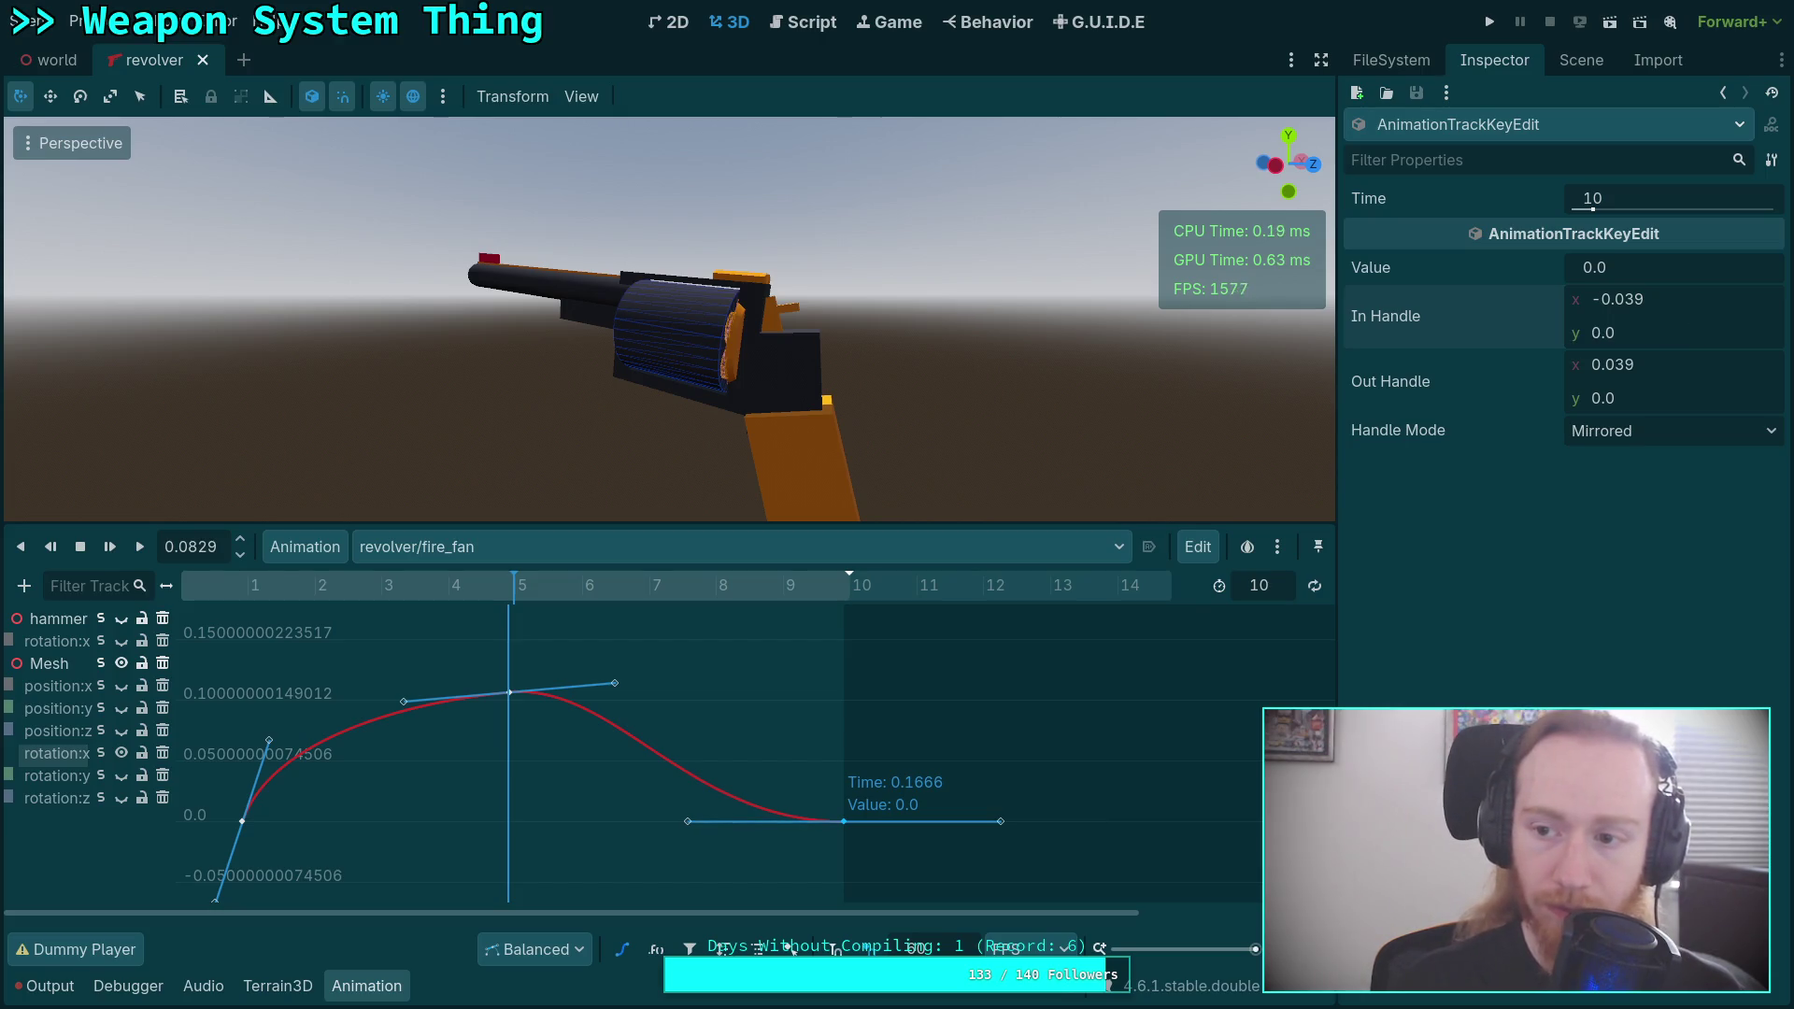
click(1695, 294)
click(1703, 301)
key(BackSpace)
key(Return)
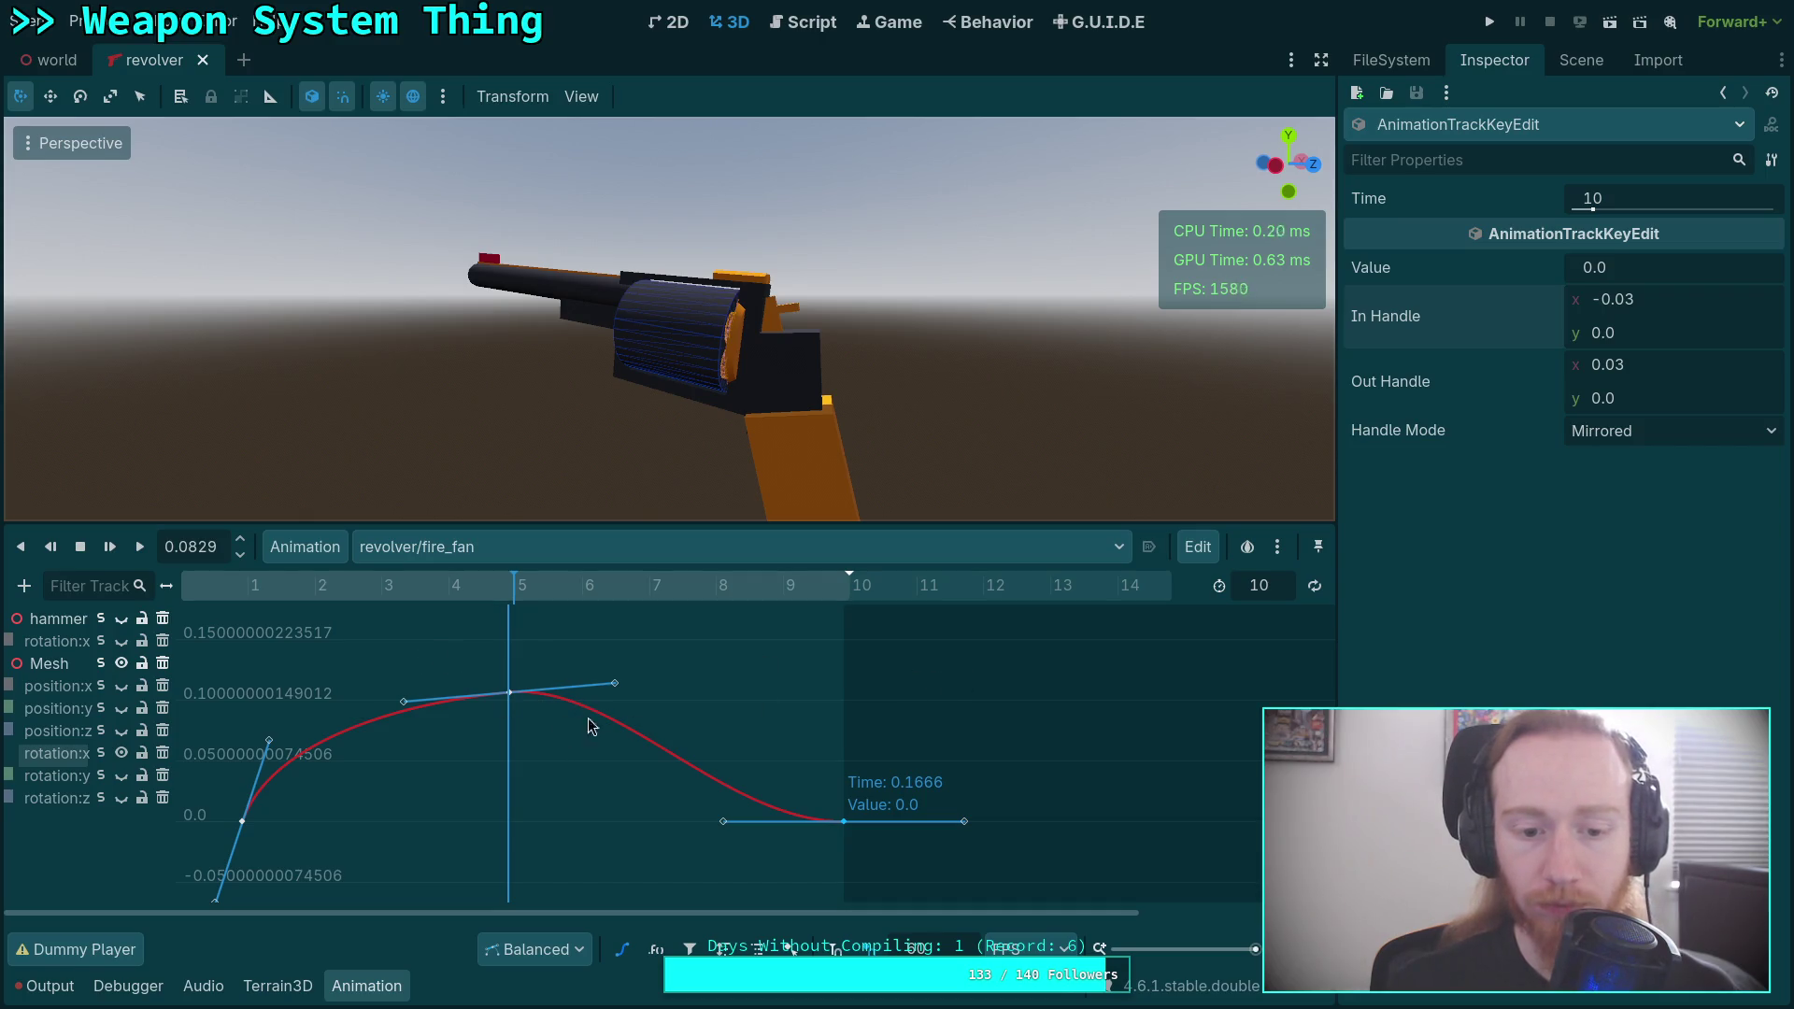
Set the frame-5 peak key's value to 0.081.
click(513, 700)
mouse_move(1674, 272)
mouse_down()
mouse_move(1589, 272)
mouse_move(1775, 273)
mouse_up()
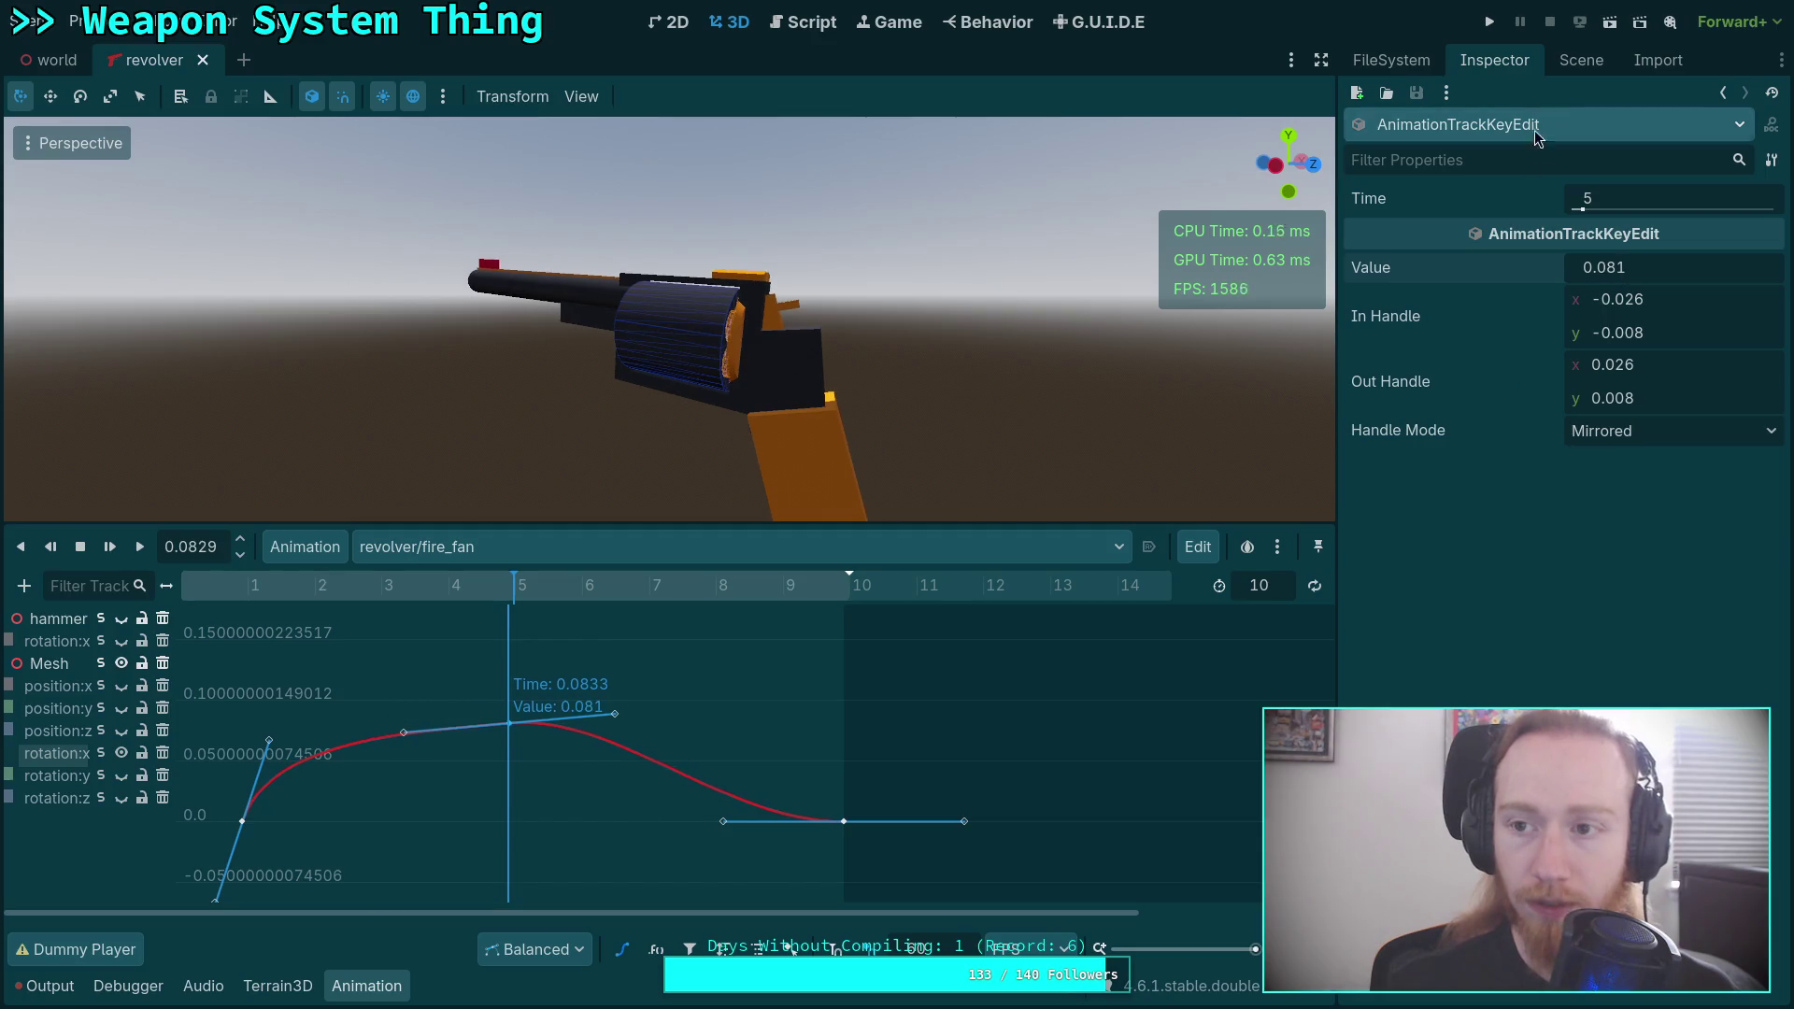
click(1579, 62)
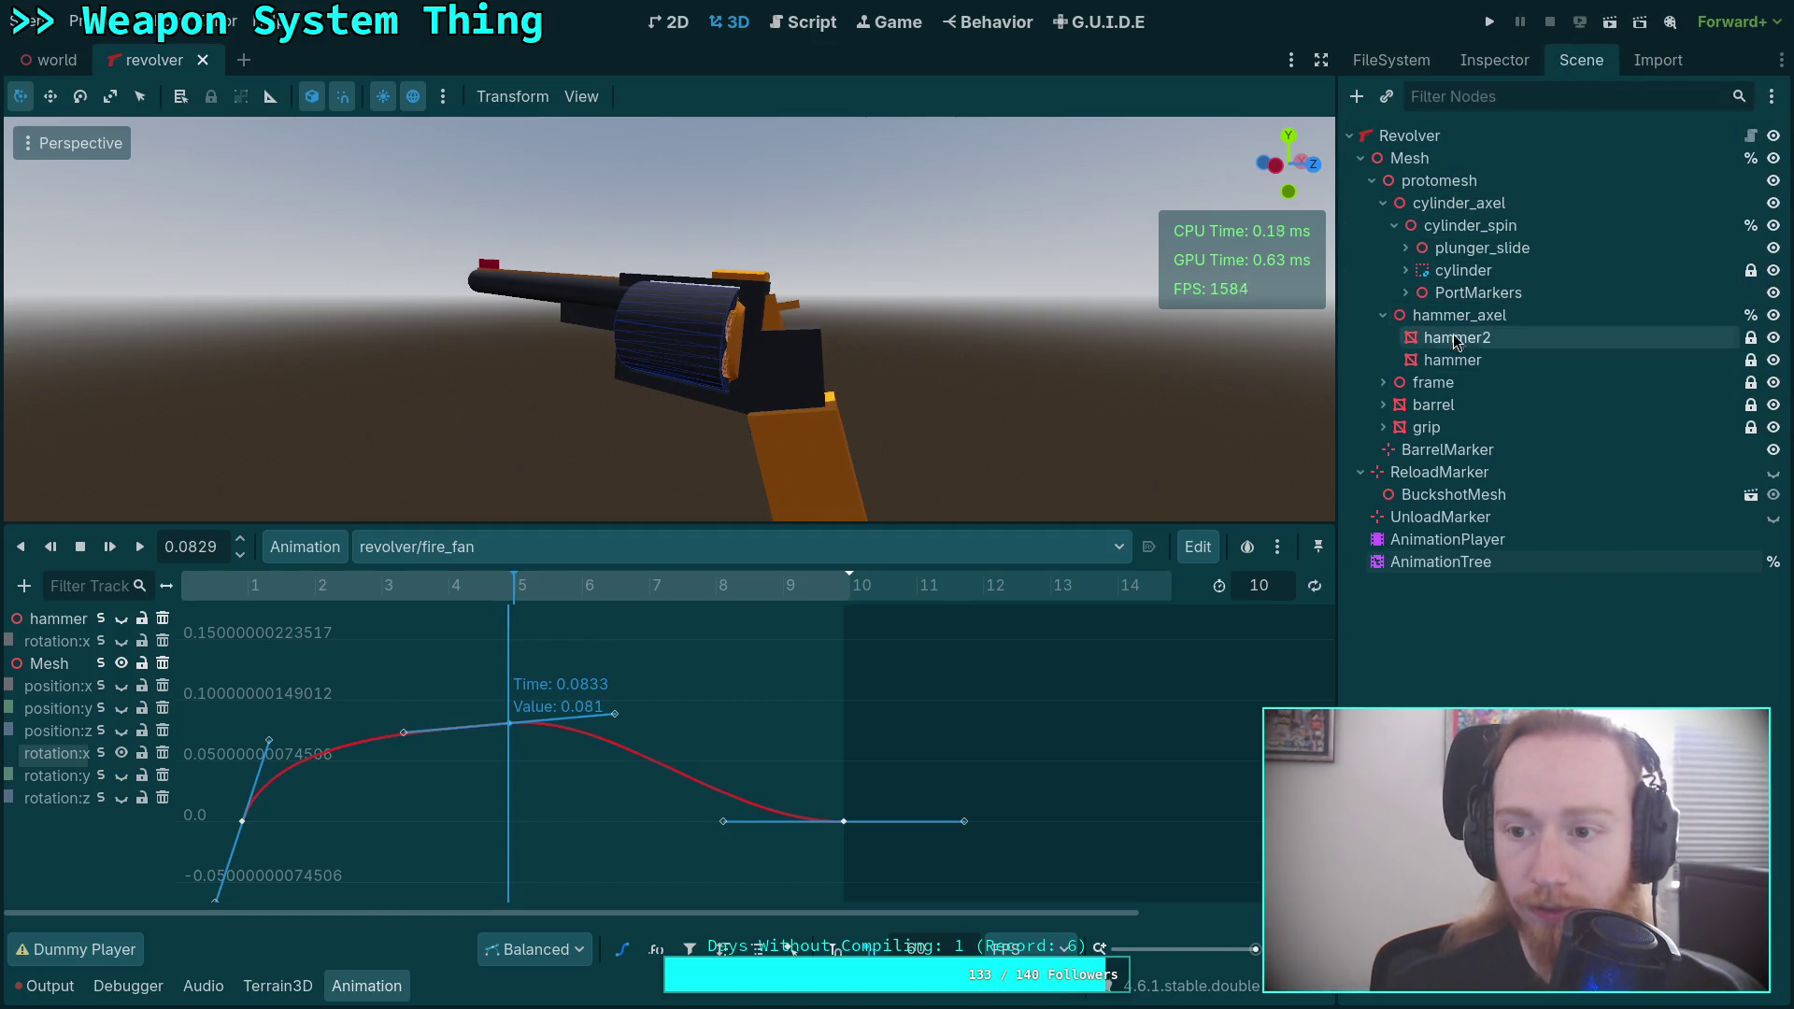
Set the Mesh node's Rotation x to 5°.
click(1448, 162)
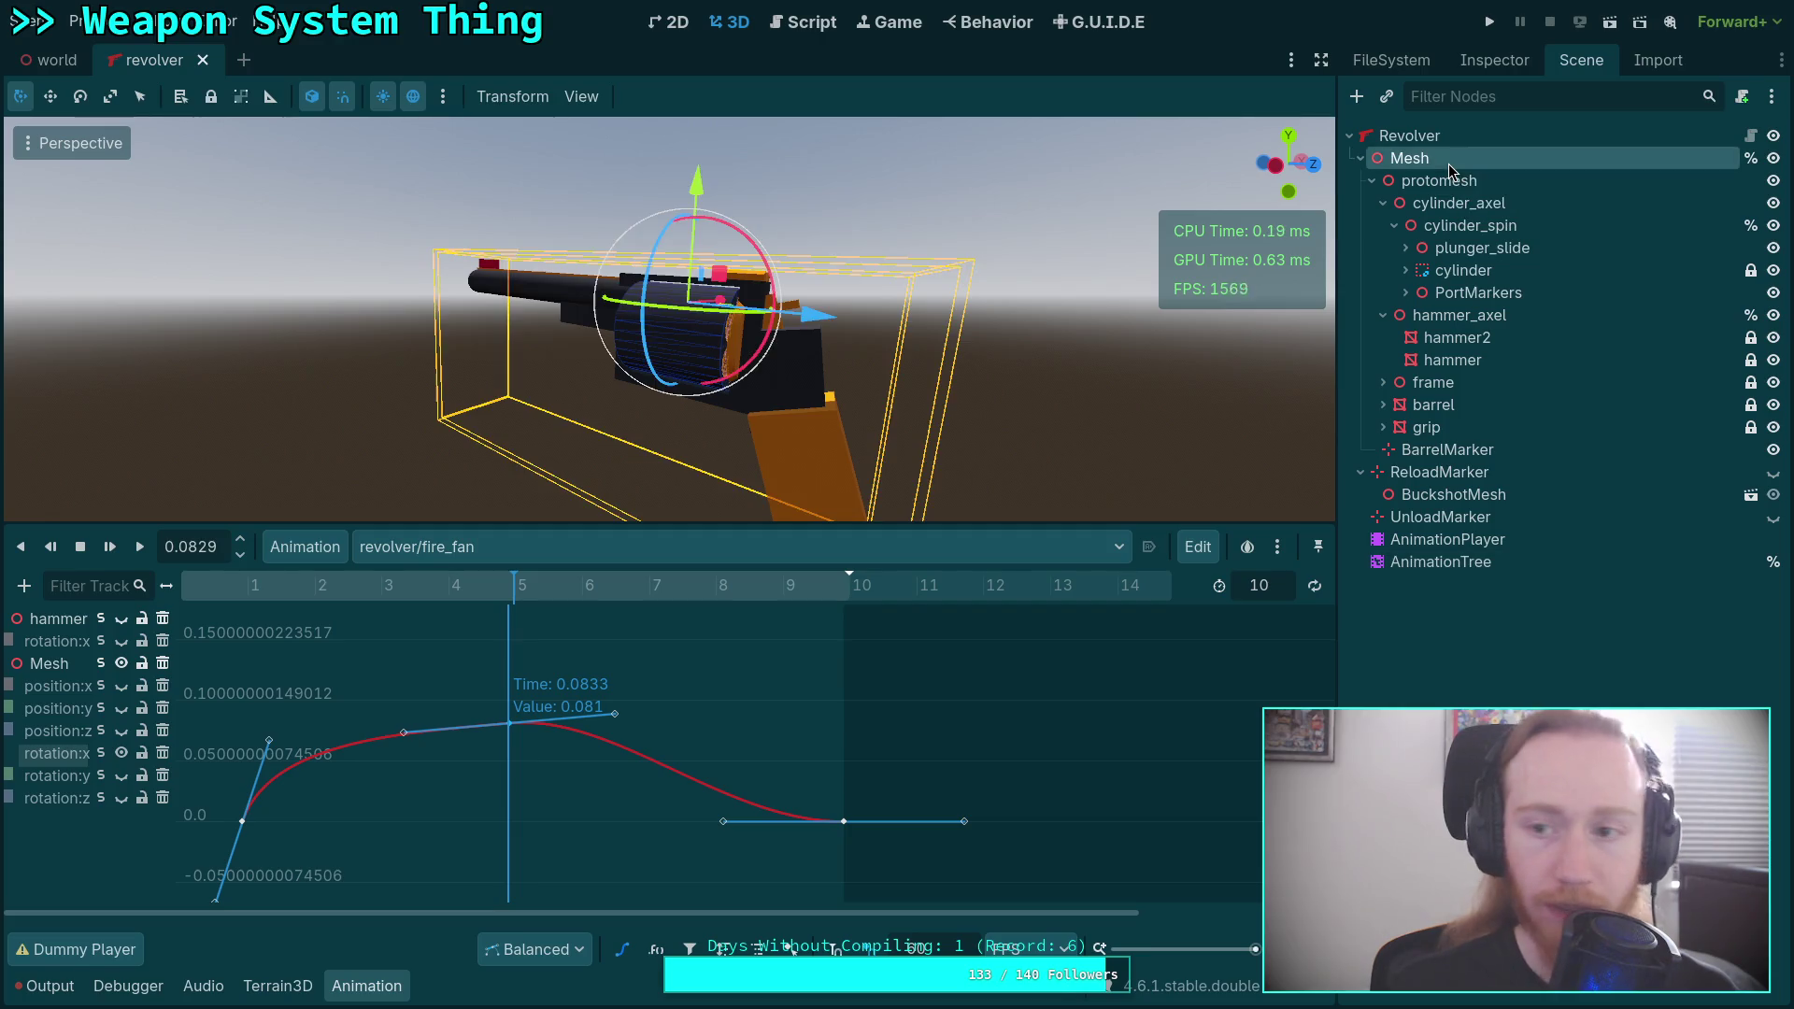
click(1455, 62)
click(1475, 230)
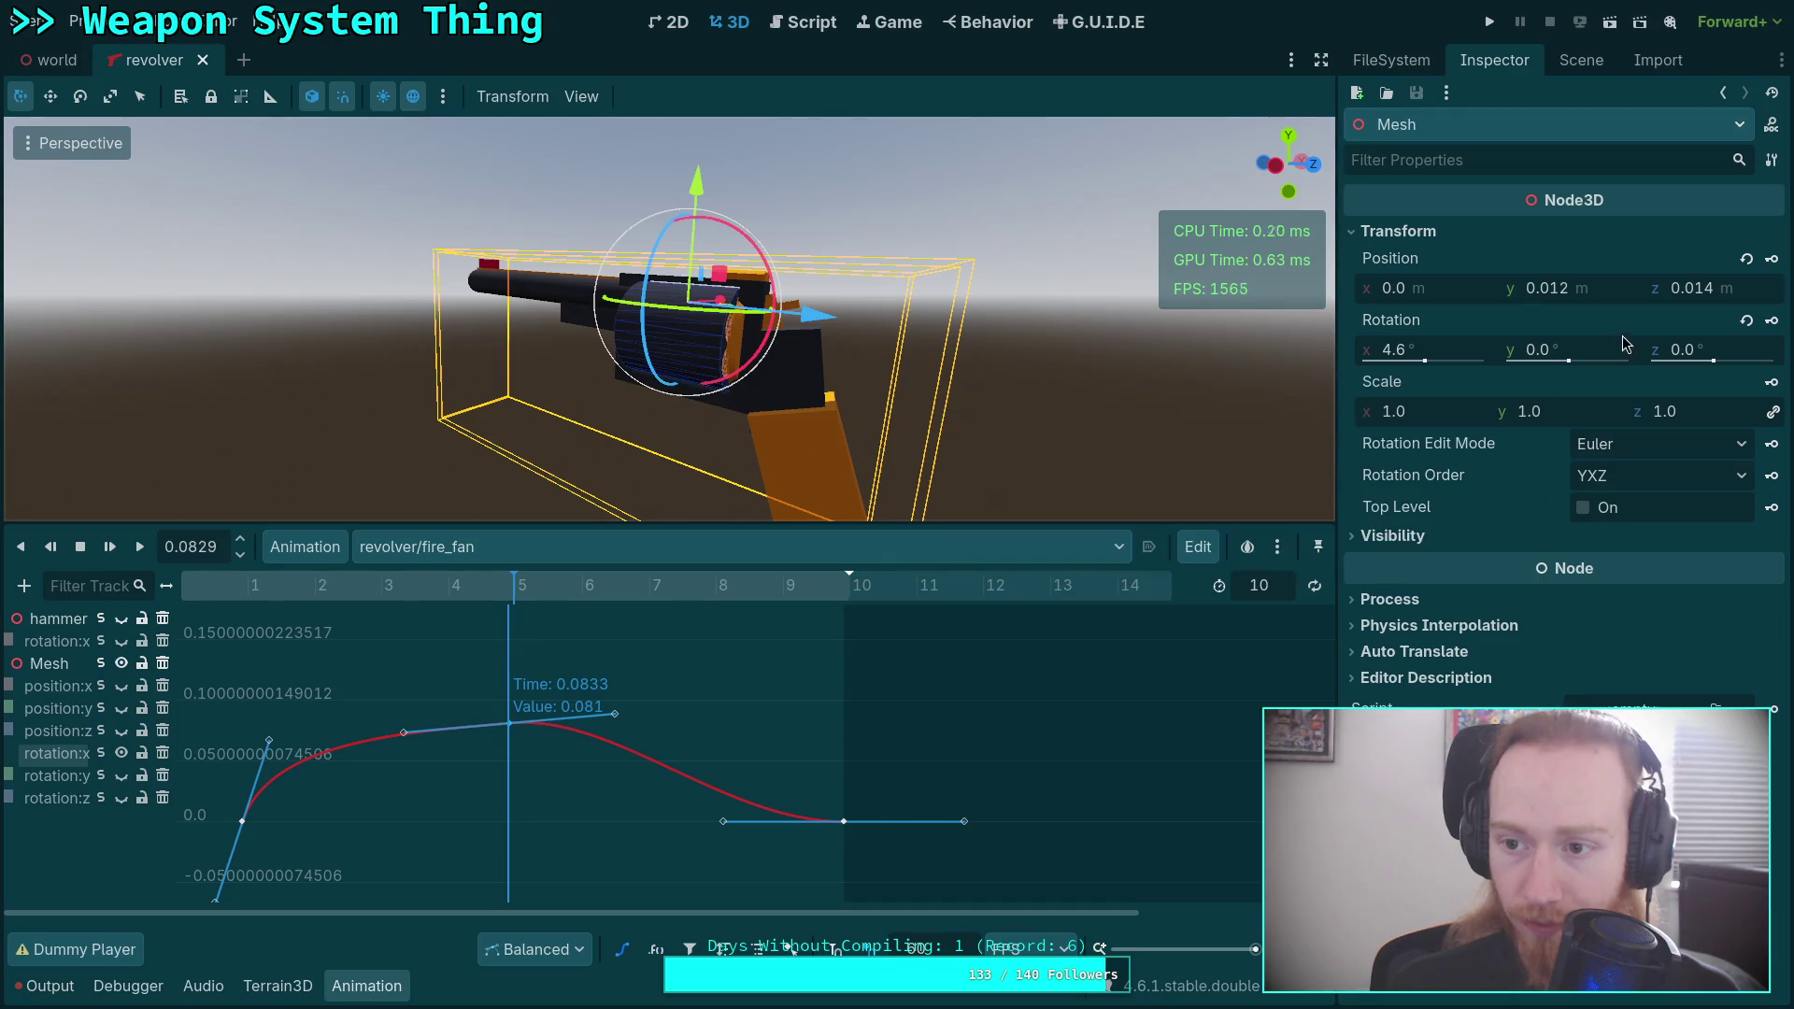
click(1462, 349)
text(5)
key(Return)
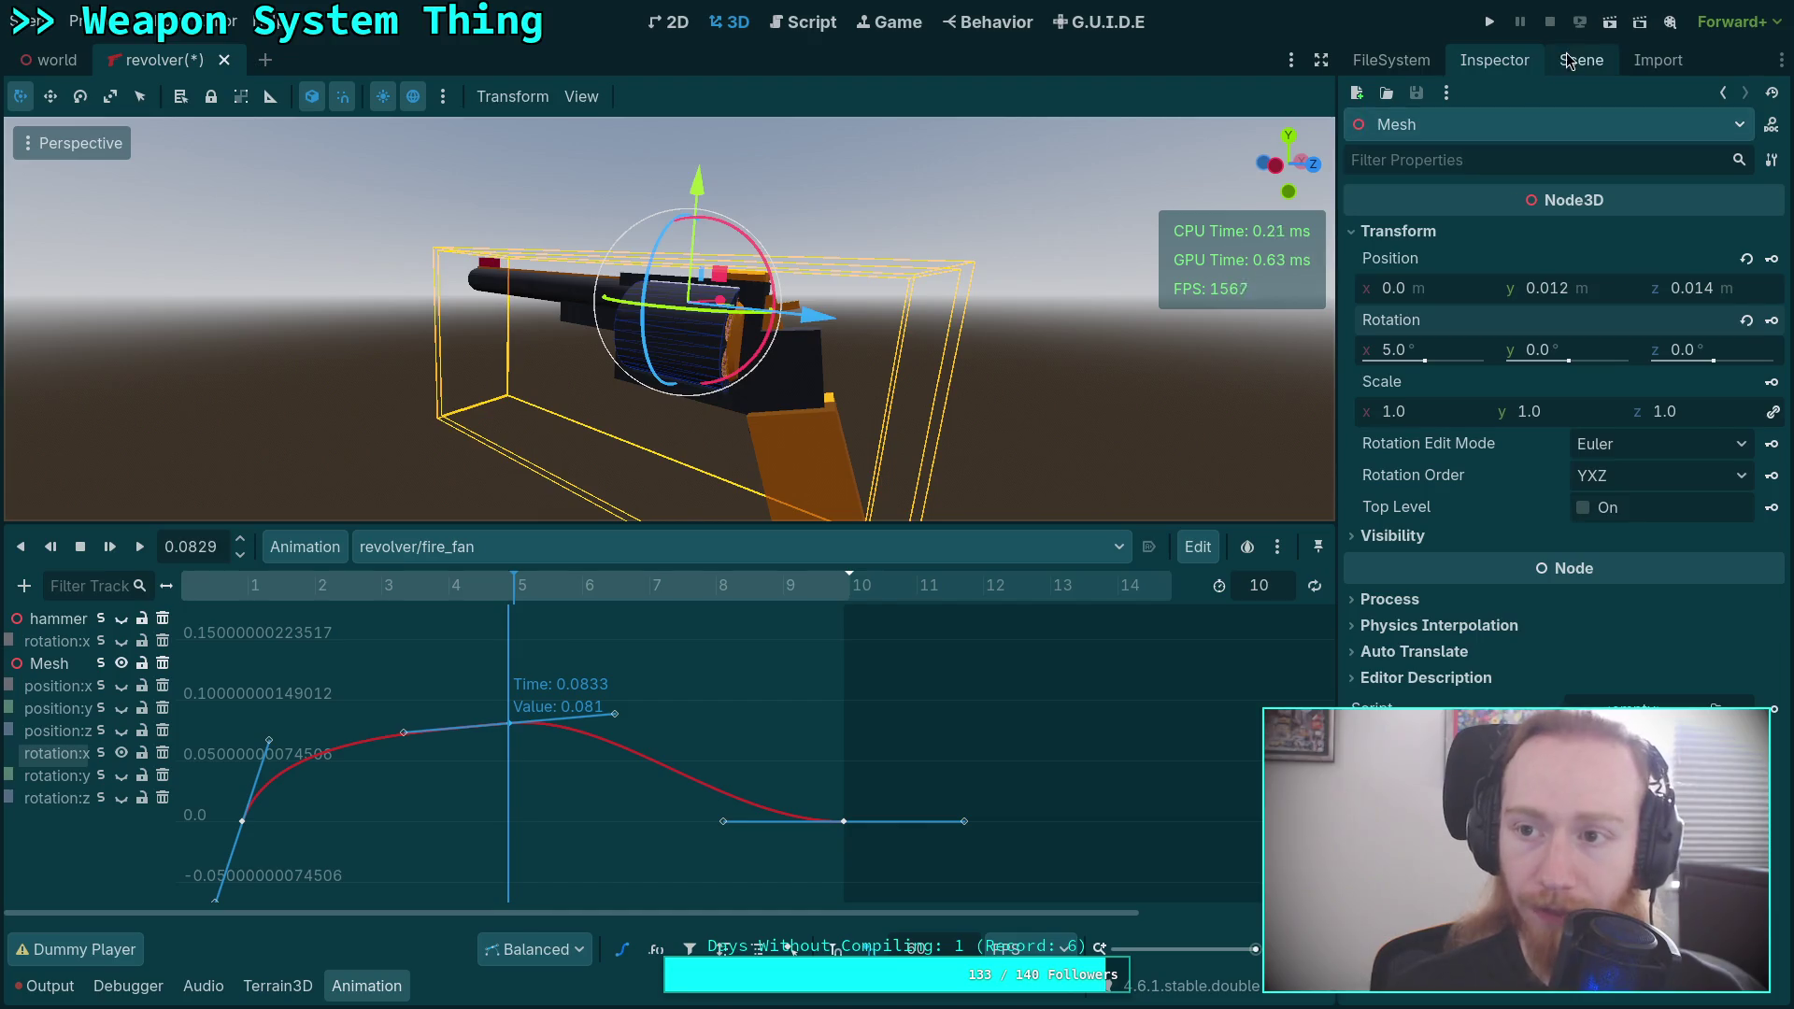
Insert a Rotation keyframe at the current time and delete the old peak key.
click(1581, 59)
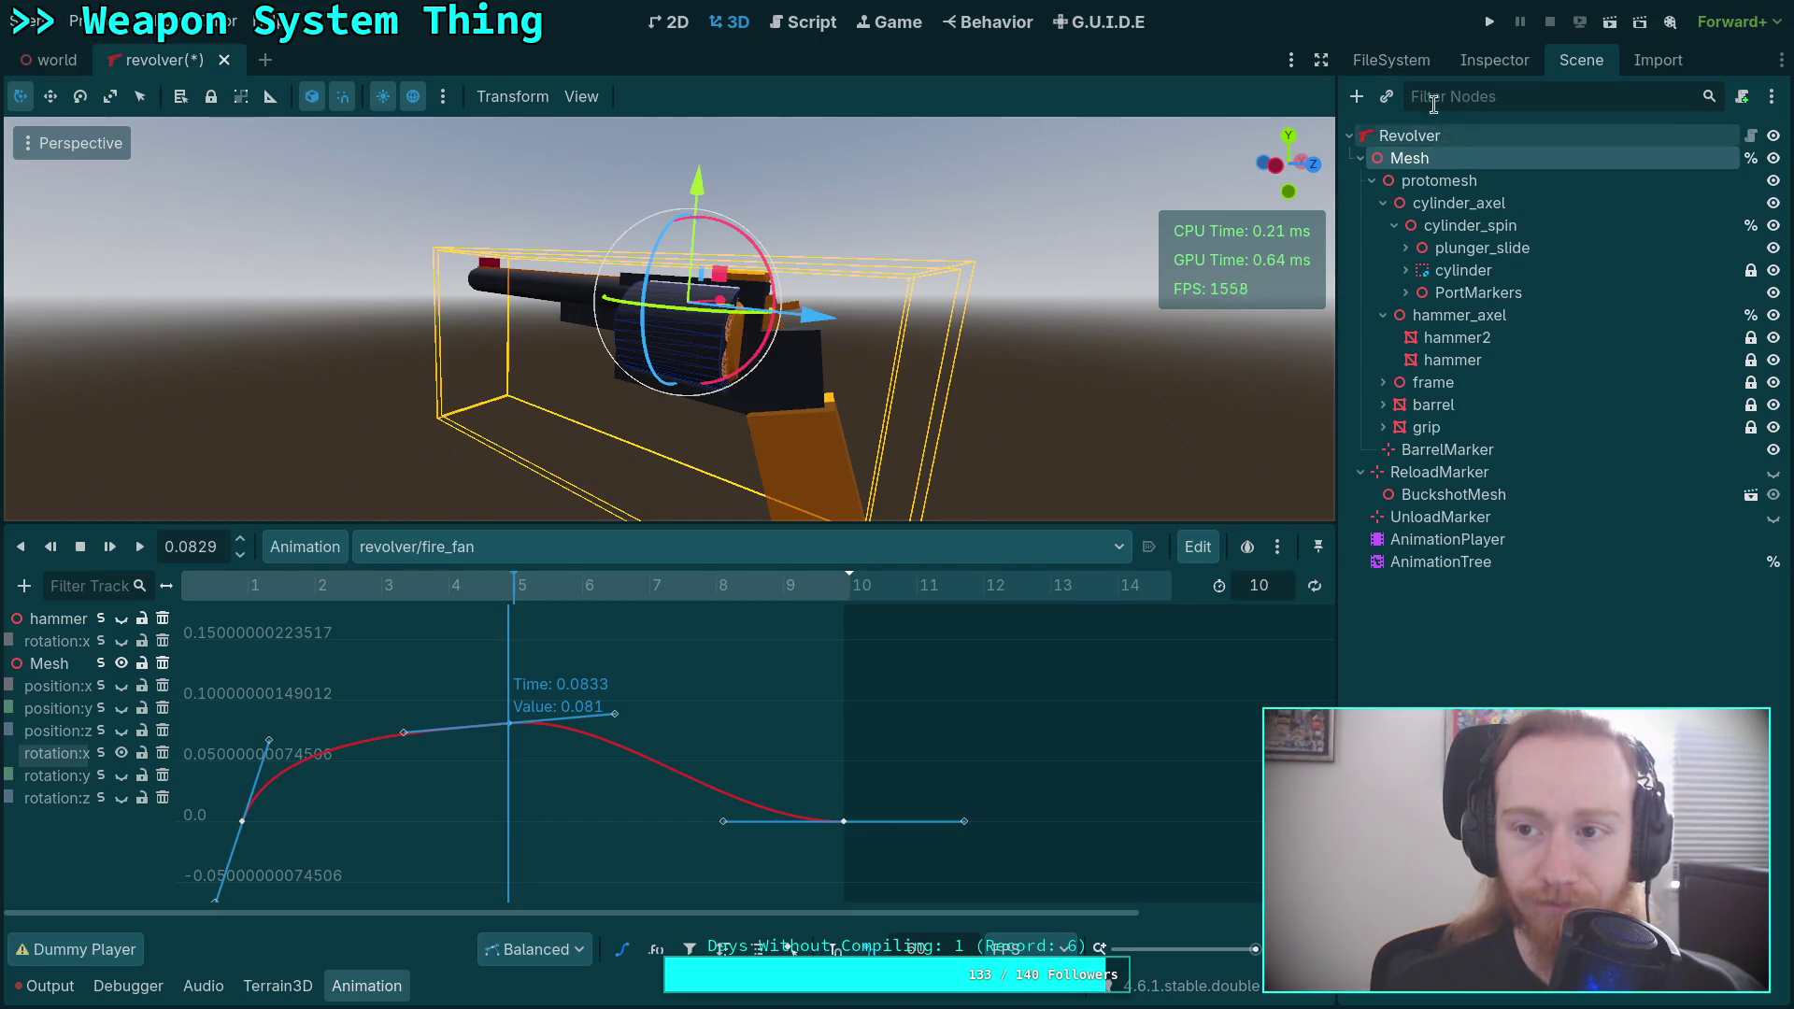
click(1494, 60)
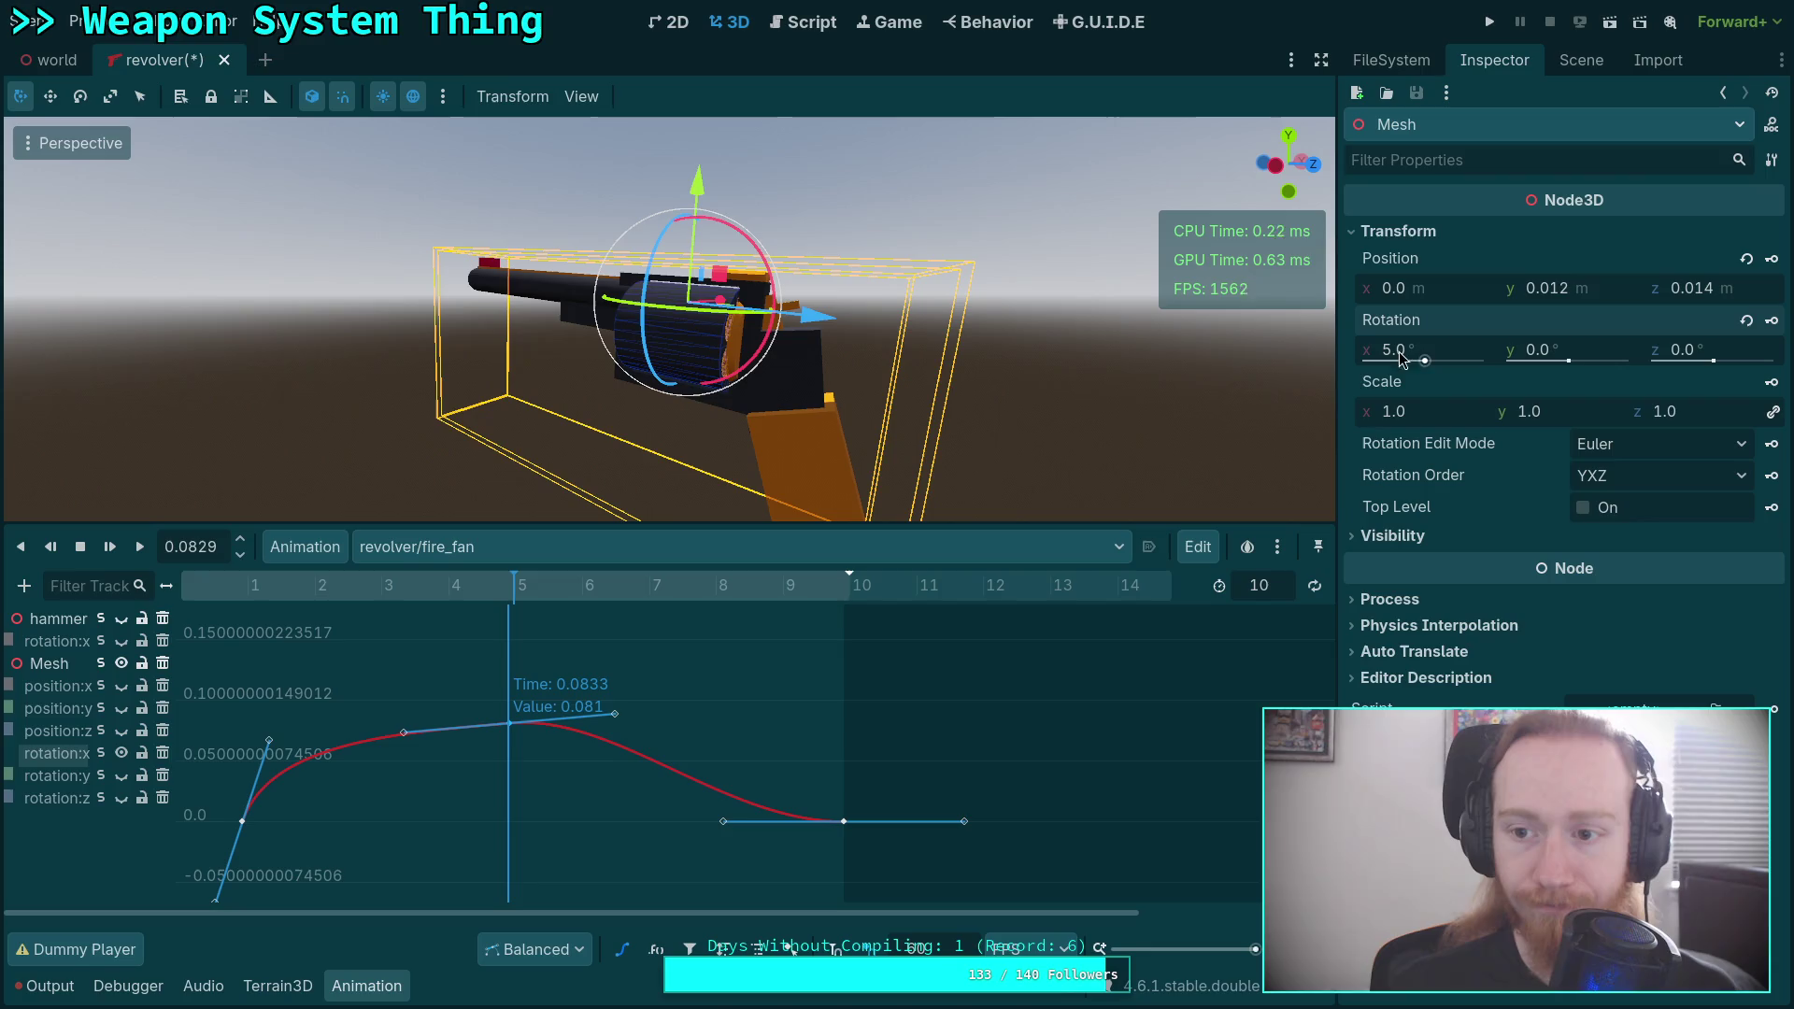
click(1772, 323)
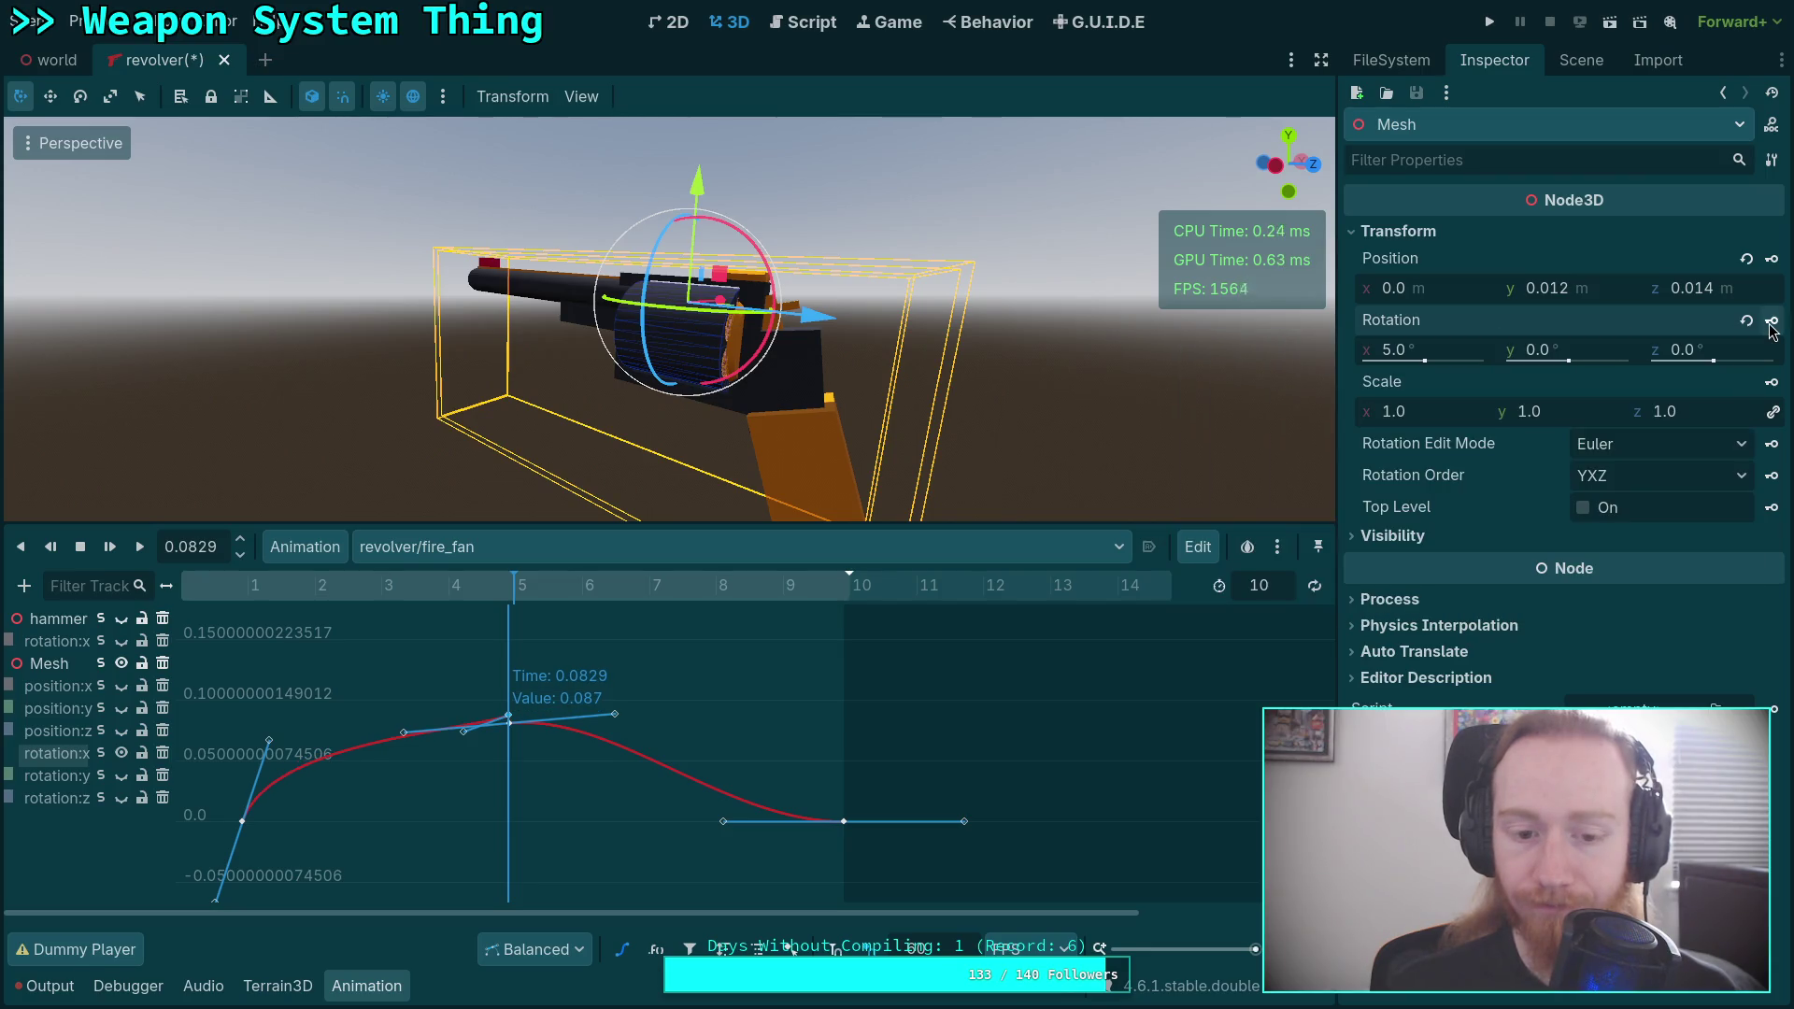
click(515, 733)
key(Delete)
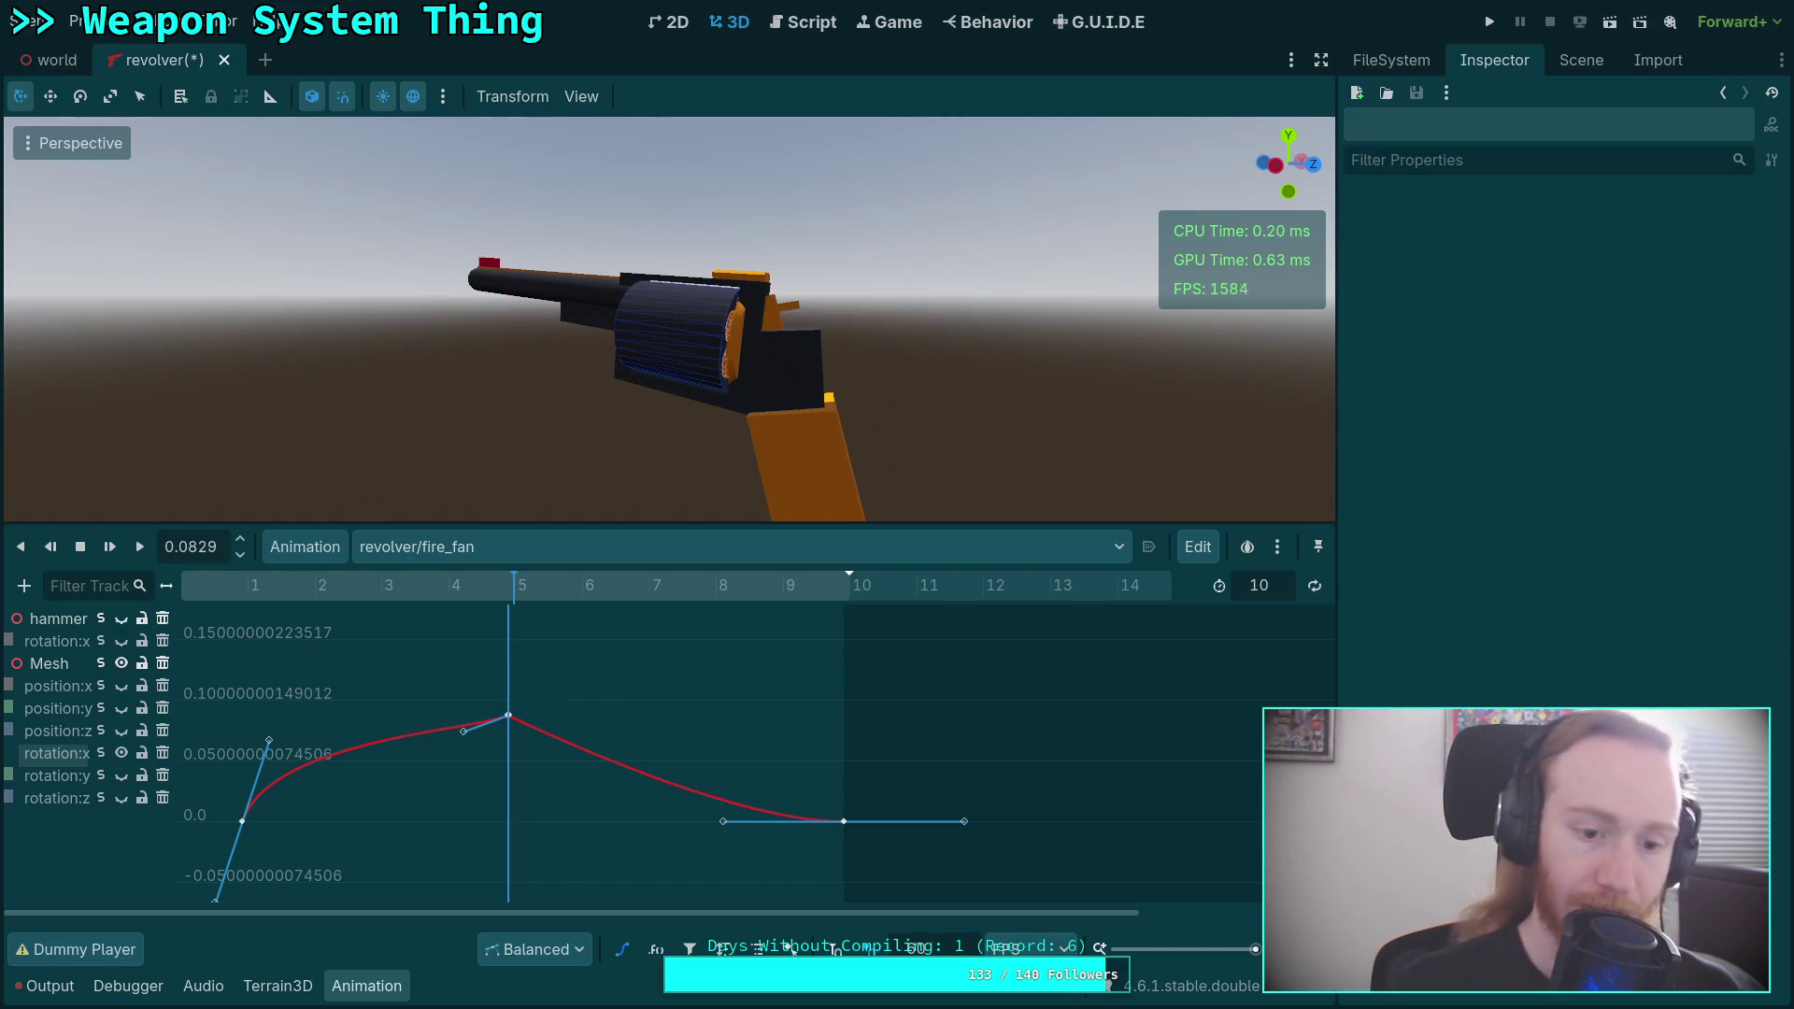
Set the peak rotation X key's handle mode to Mirrored.
click(512, 719)
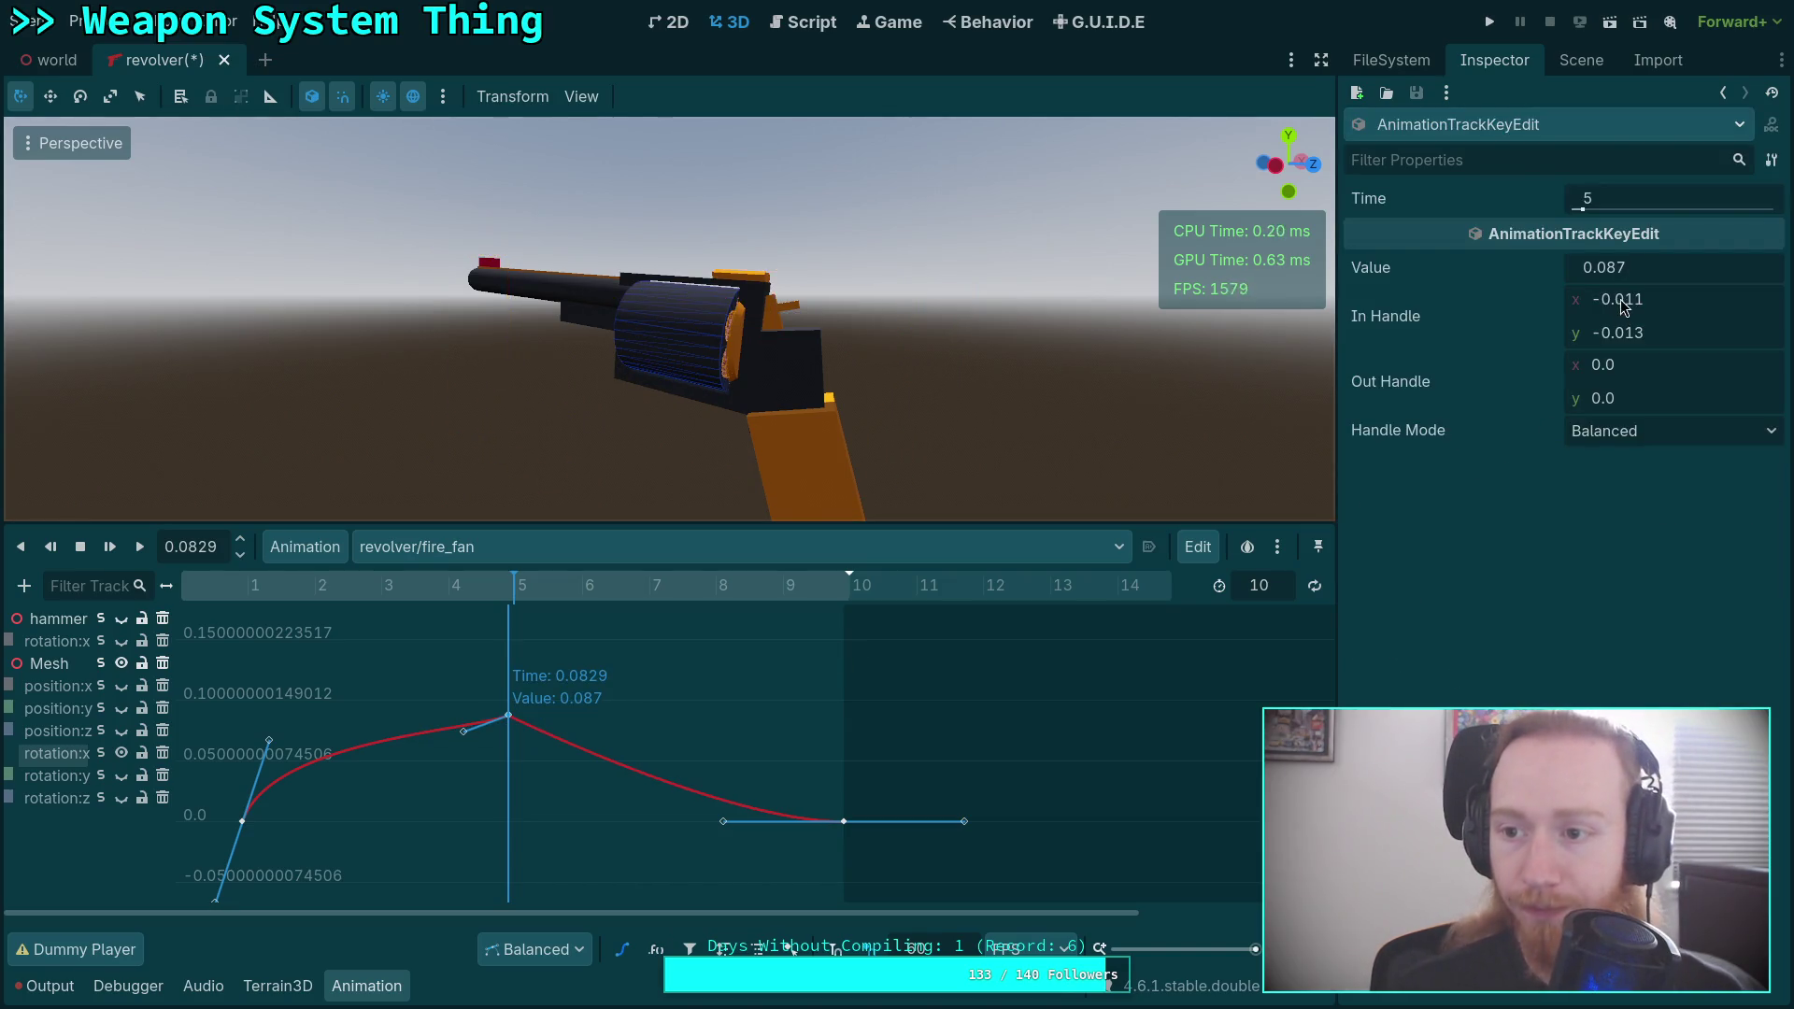
click(1628, 438)
click(1635, 514)
mouse_move(1645, 293)
mouse_down()
mouse_move(1603, 309)
mouse_move(1631, 299)
mouse_up()
click(1640, 429)
click(1636, 537)
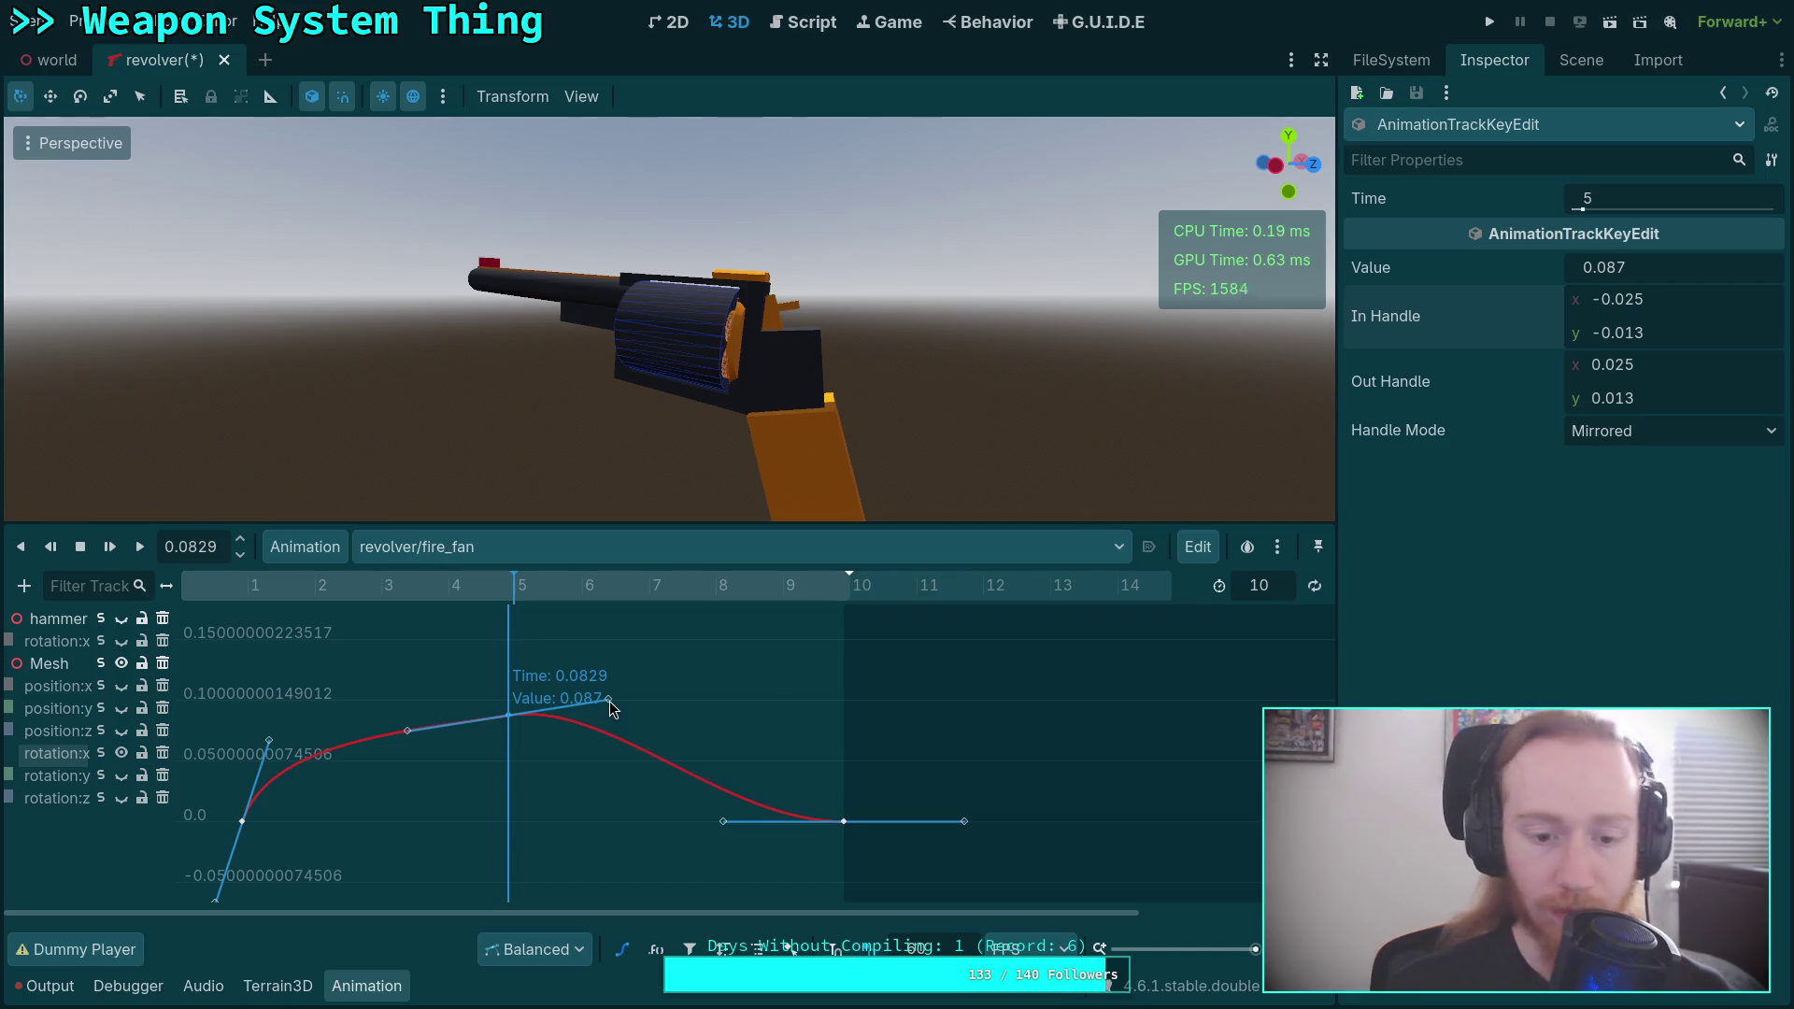
Drag the peak and early key tangents to steepen the rise, ending at ±0.02 x, ±0.007 y.
drag(610, 703, 582, 710)
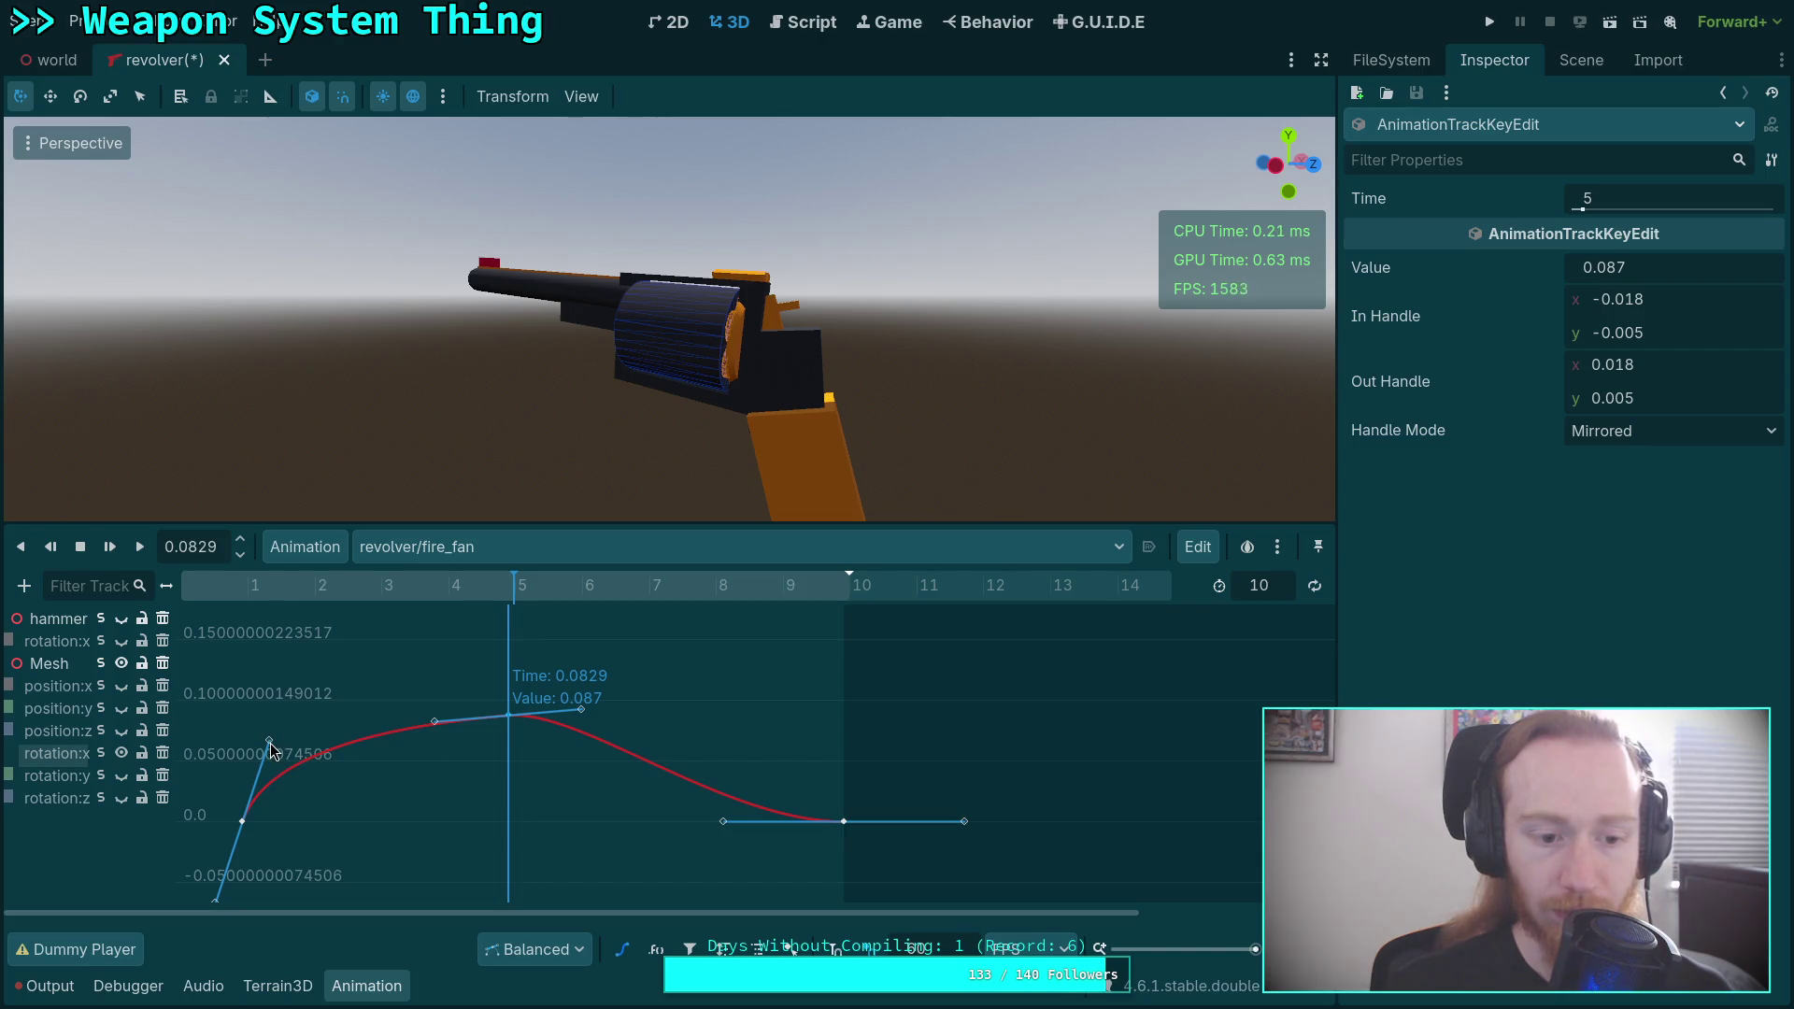
drag(270, 742, 259, 765)
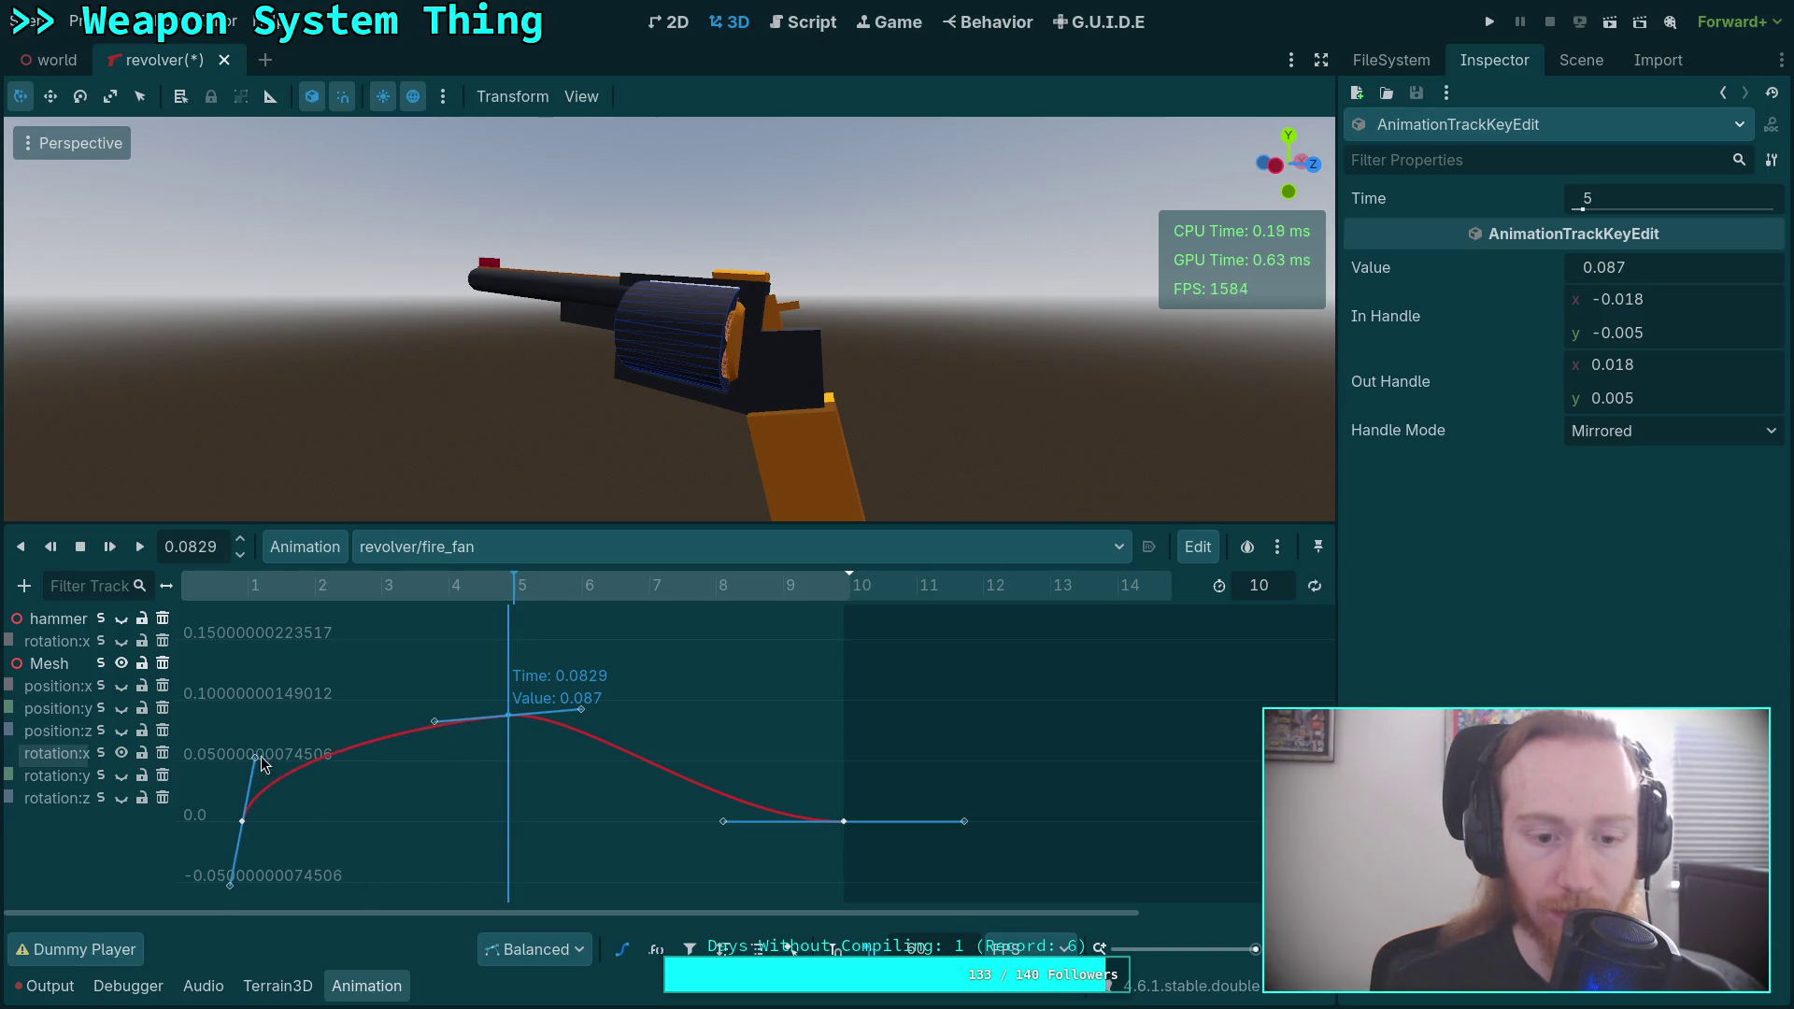
drag(435, 723, 409, 728)
mouse_move(255, 759)
mouse_down()
mouse_move(275, 755)
mouse_move(259, 755)
mouse_up()
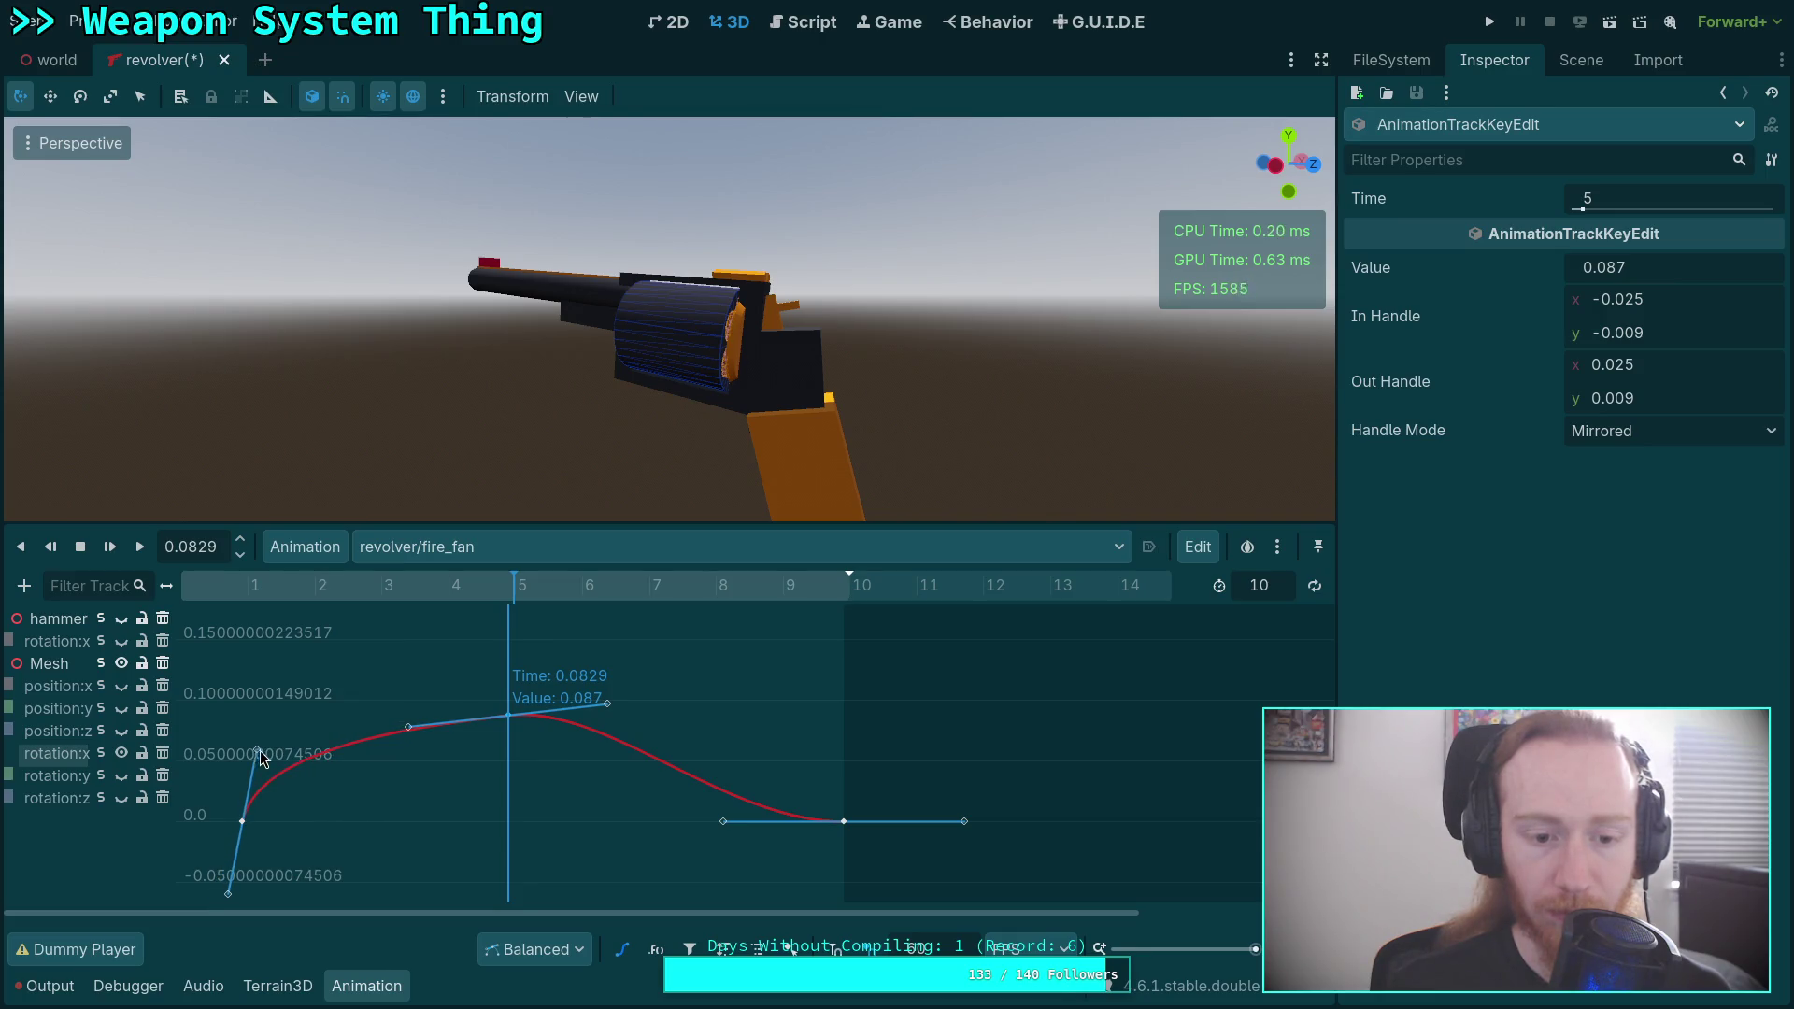
drag(408, 735, 465, 718)
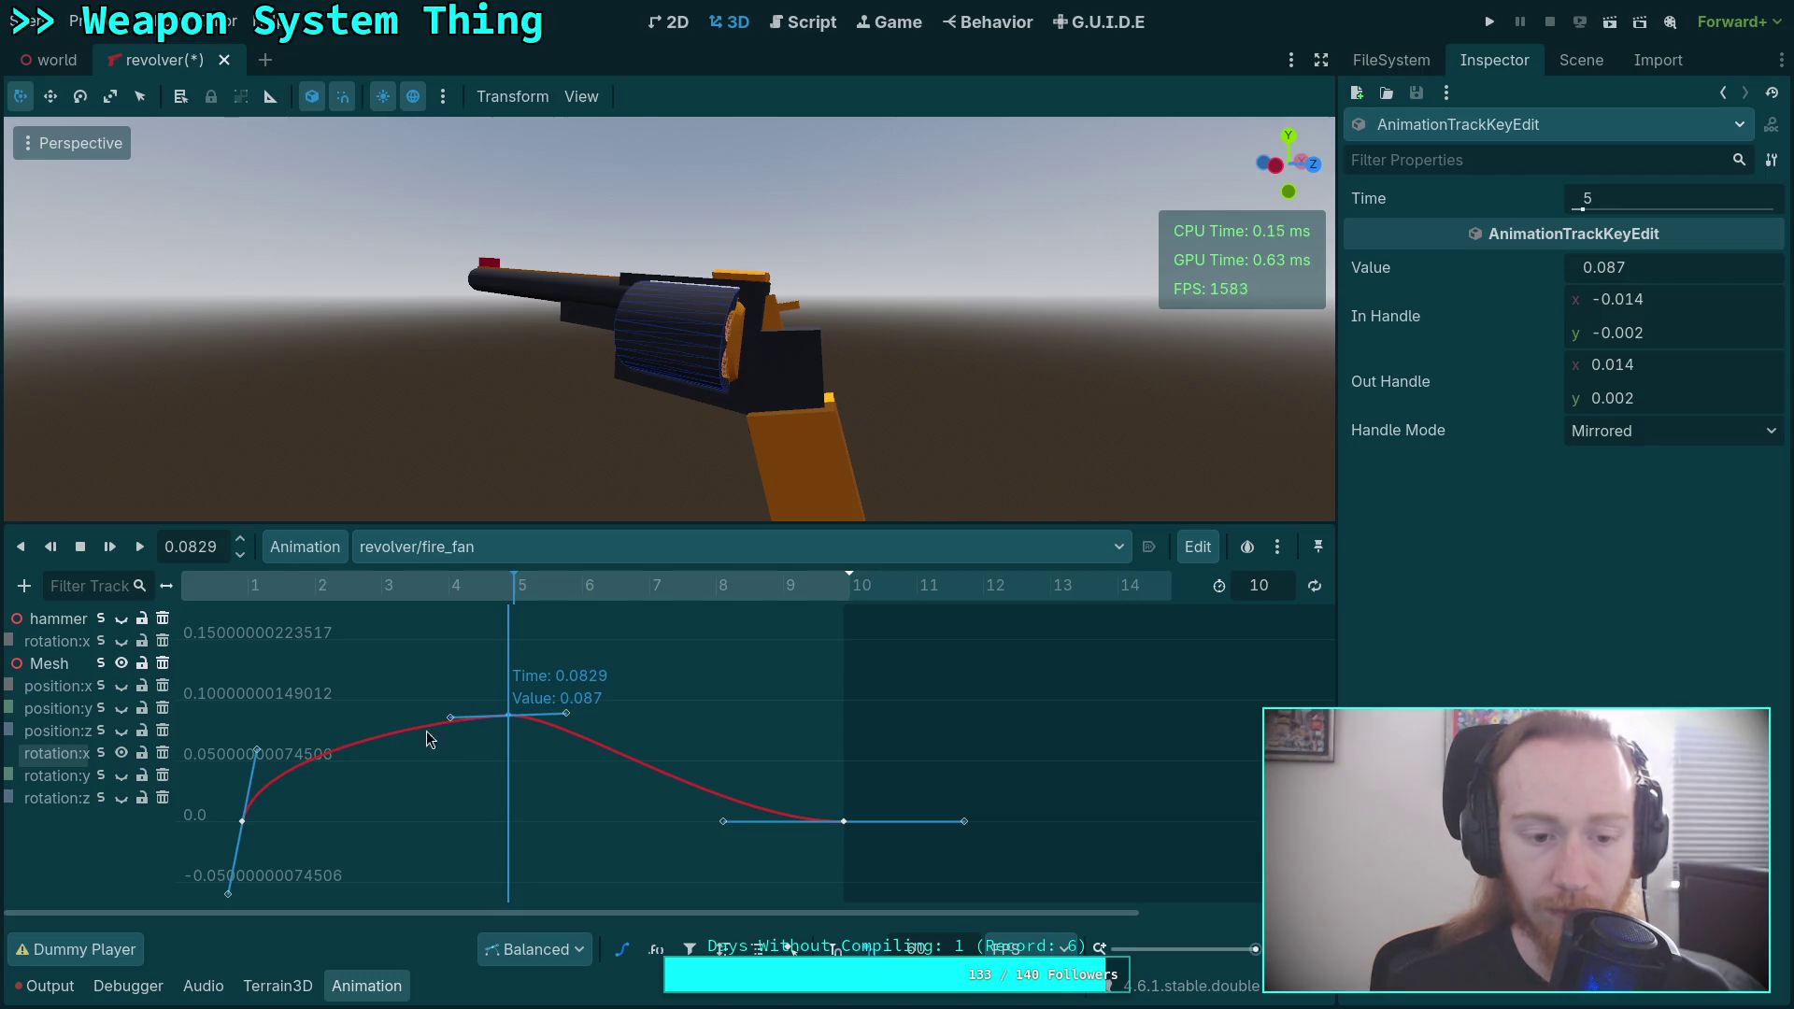
drag(256, 749, 256, 755)
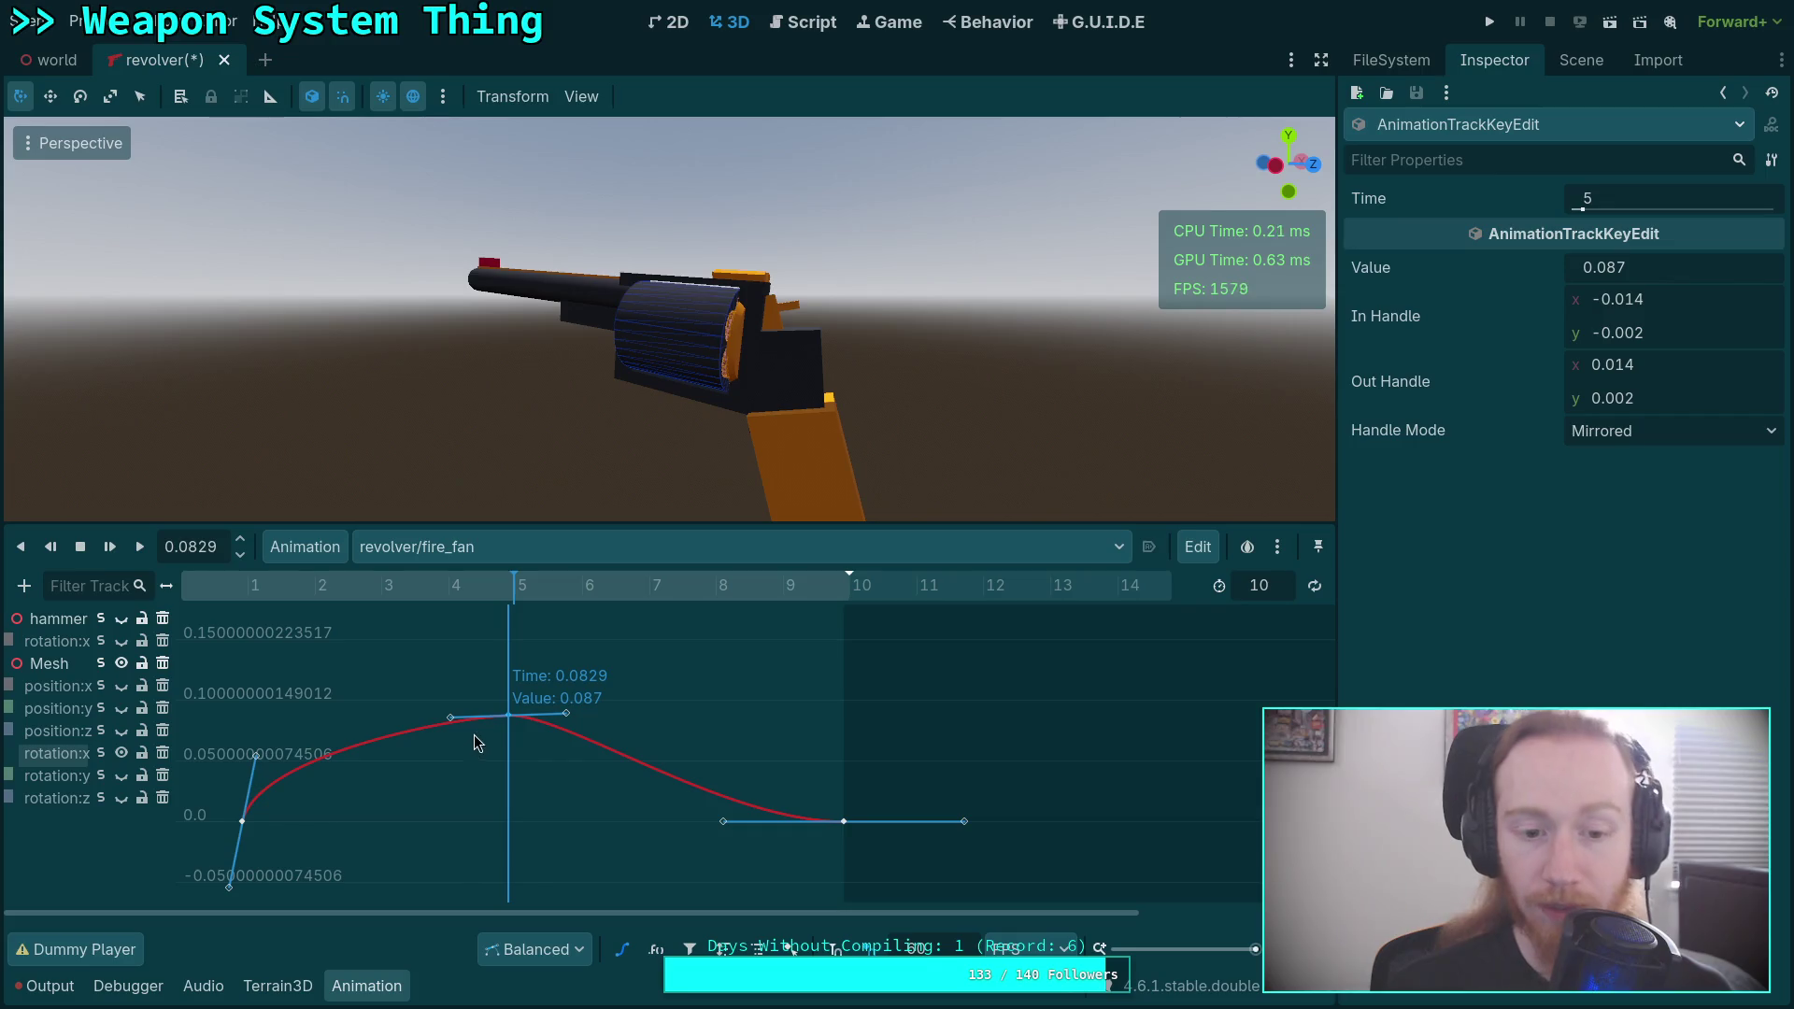
mouse_move(452, 720)
mouse_down()
mouse_move(414, 719)
mouse_move(430, 730)
mouse_up()
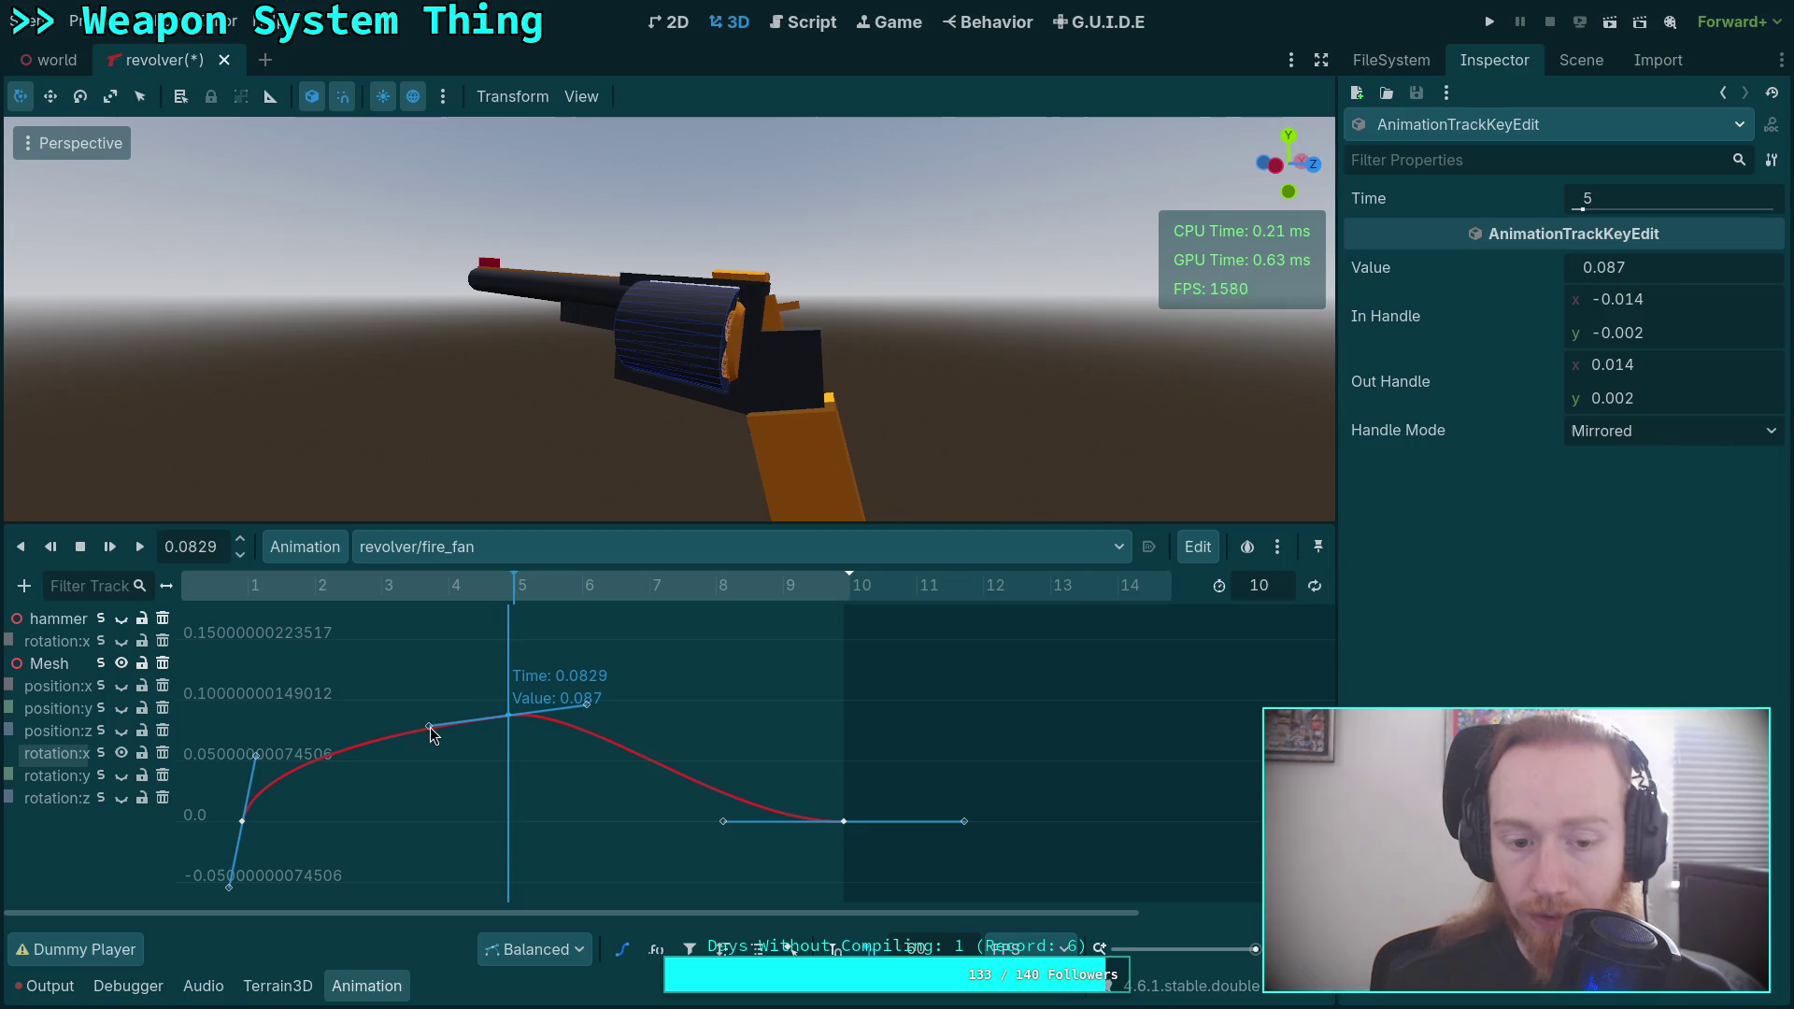
mouse_move(254, 755)
mouse_down()
mouse_move(258, 771)
mouse_move(281, 744)
mouse_up()
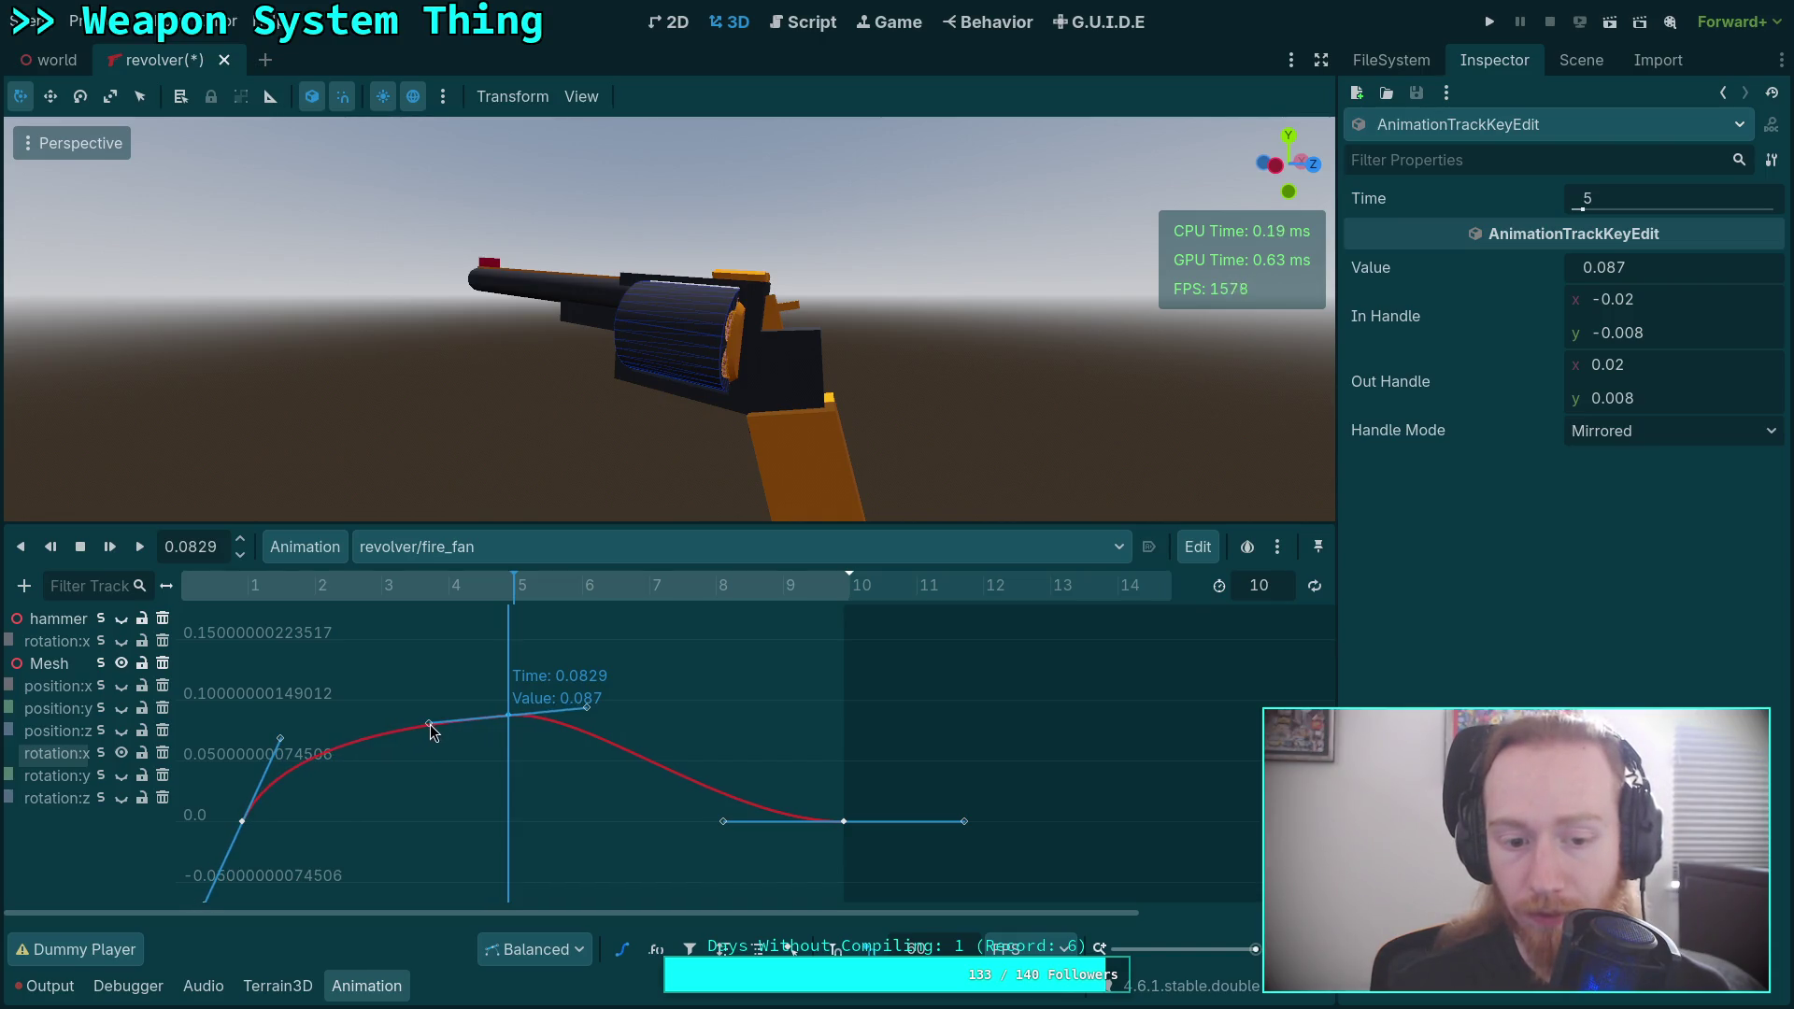
Play and stop fire_fan to check the motion, then show the position:y curve.
key(d)
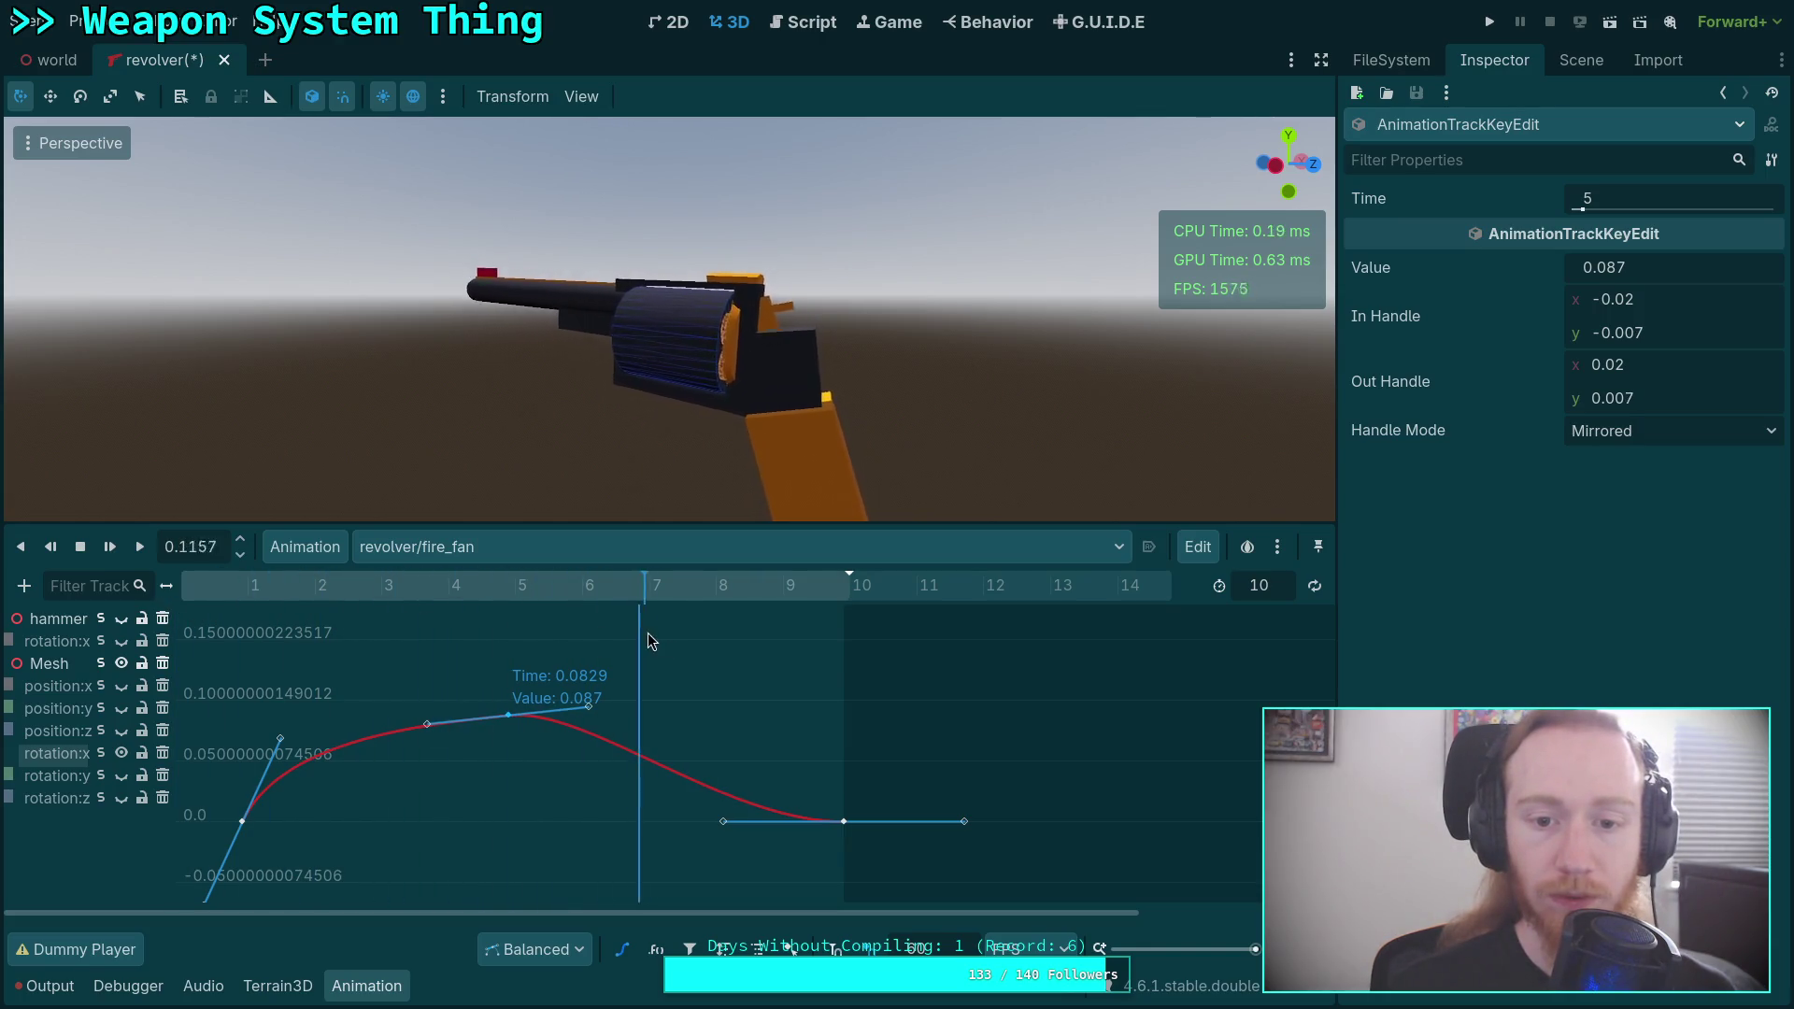
key(s)
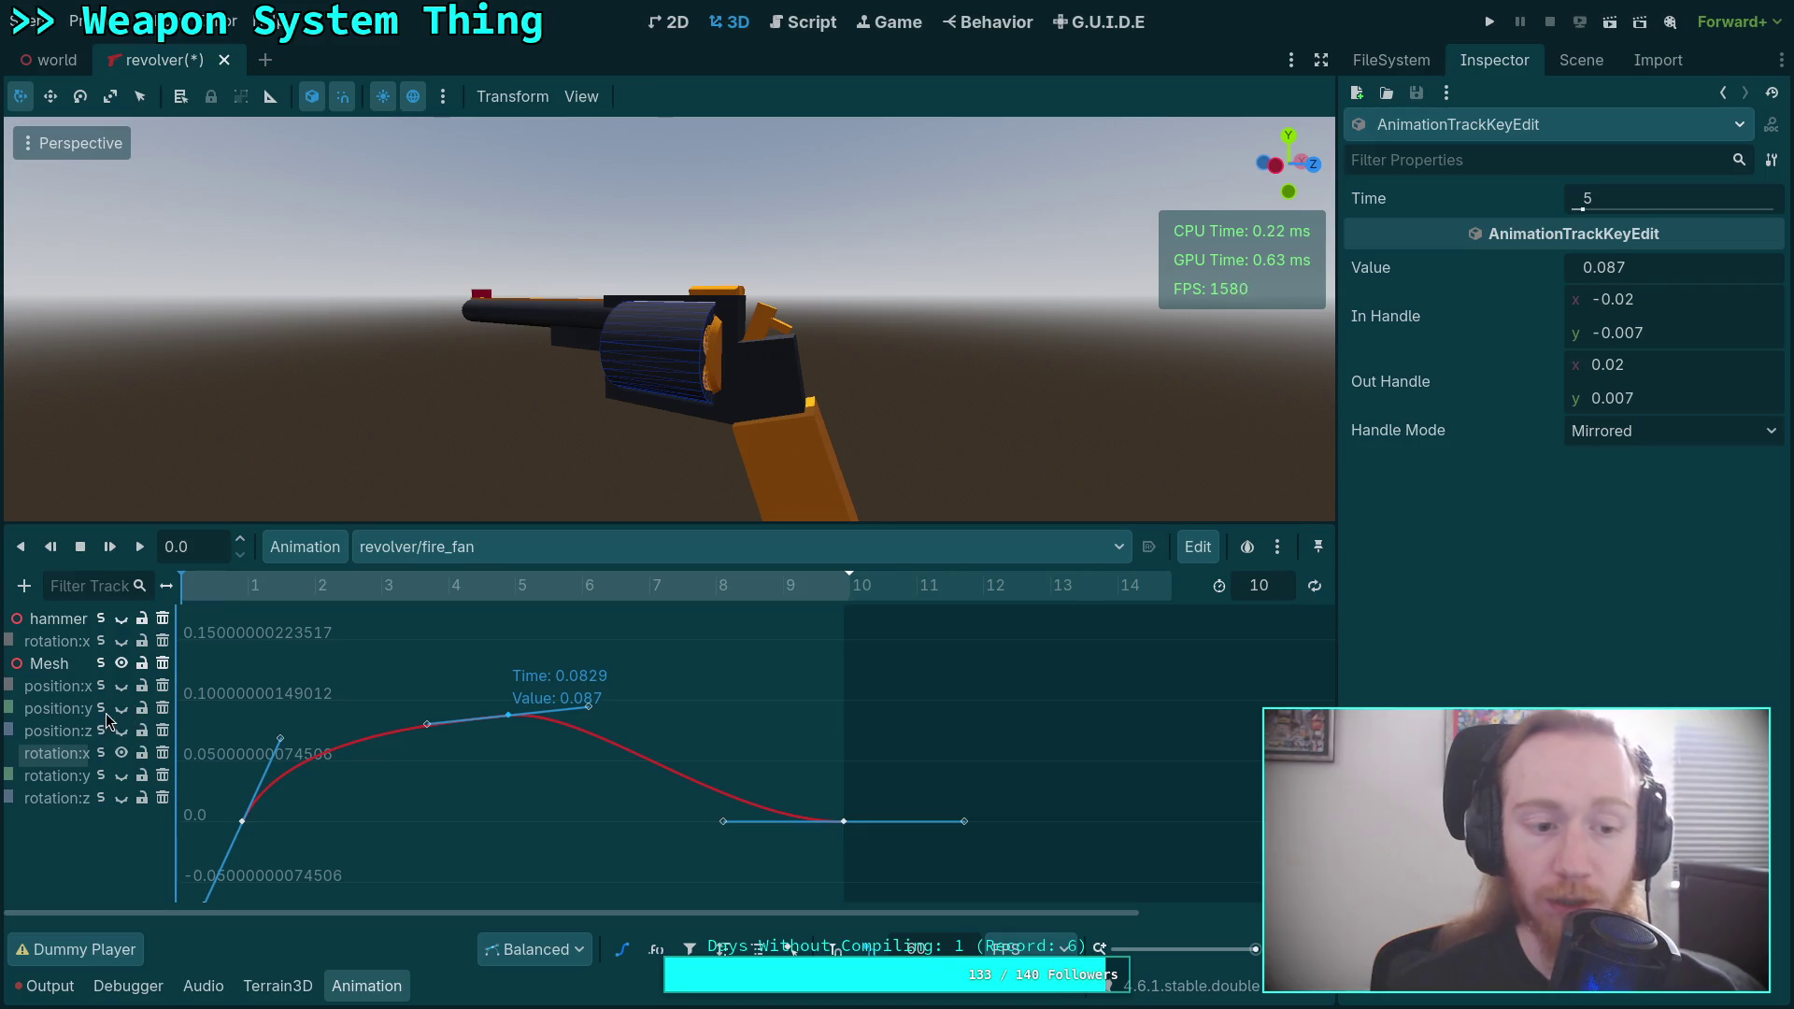
click(104, 713)
Scrub fire_fan to 0.0829, switch to Left Orthogonal view, and show the Scene dock.
drag(233, 587, 515, 595)
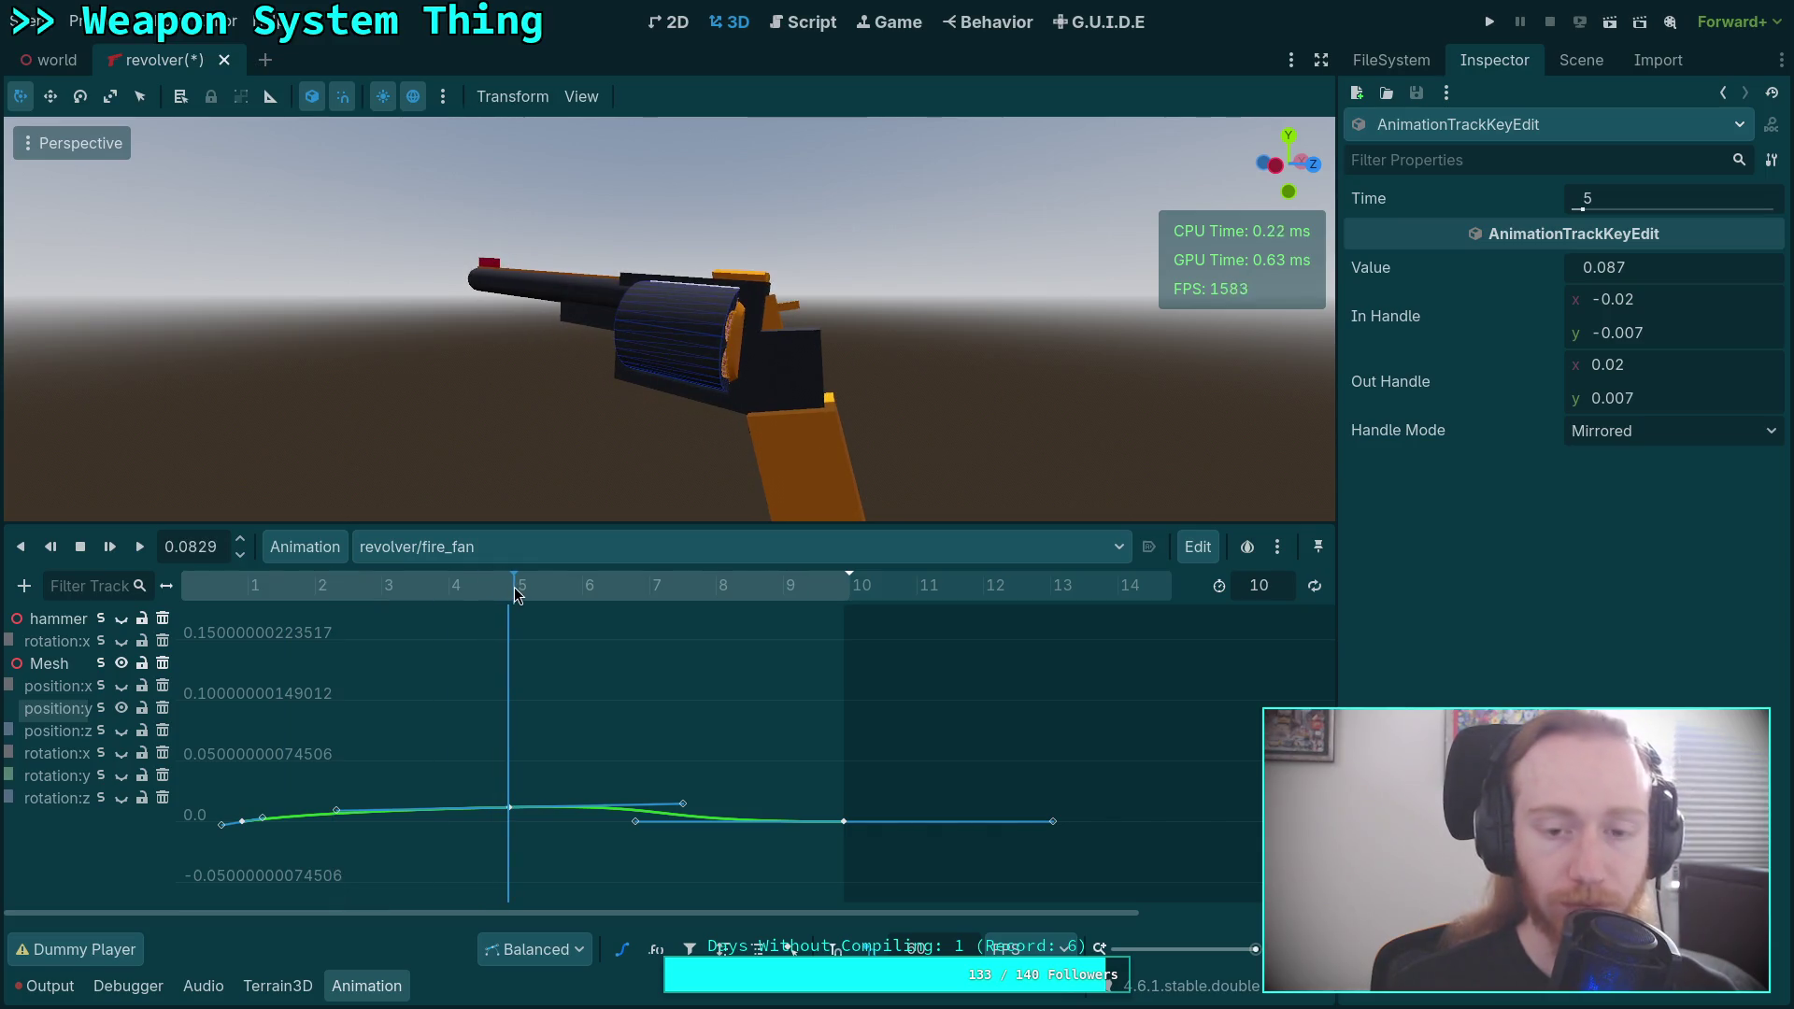
click(1279, 173)
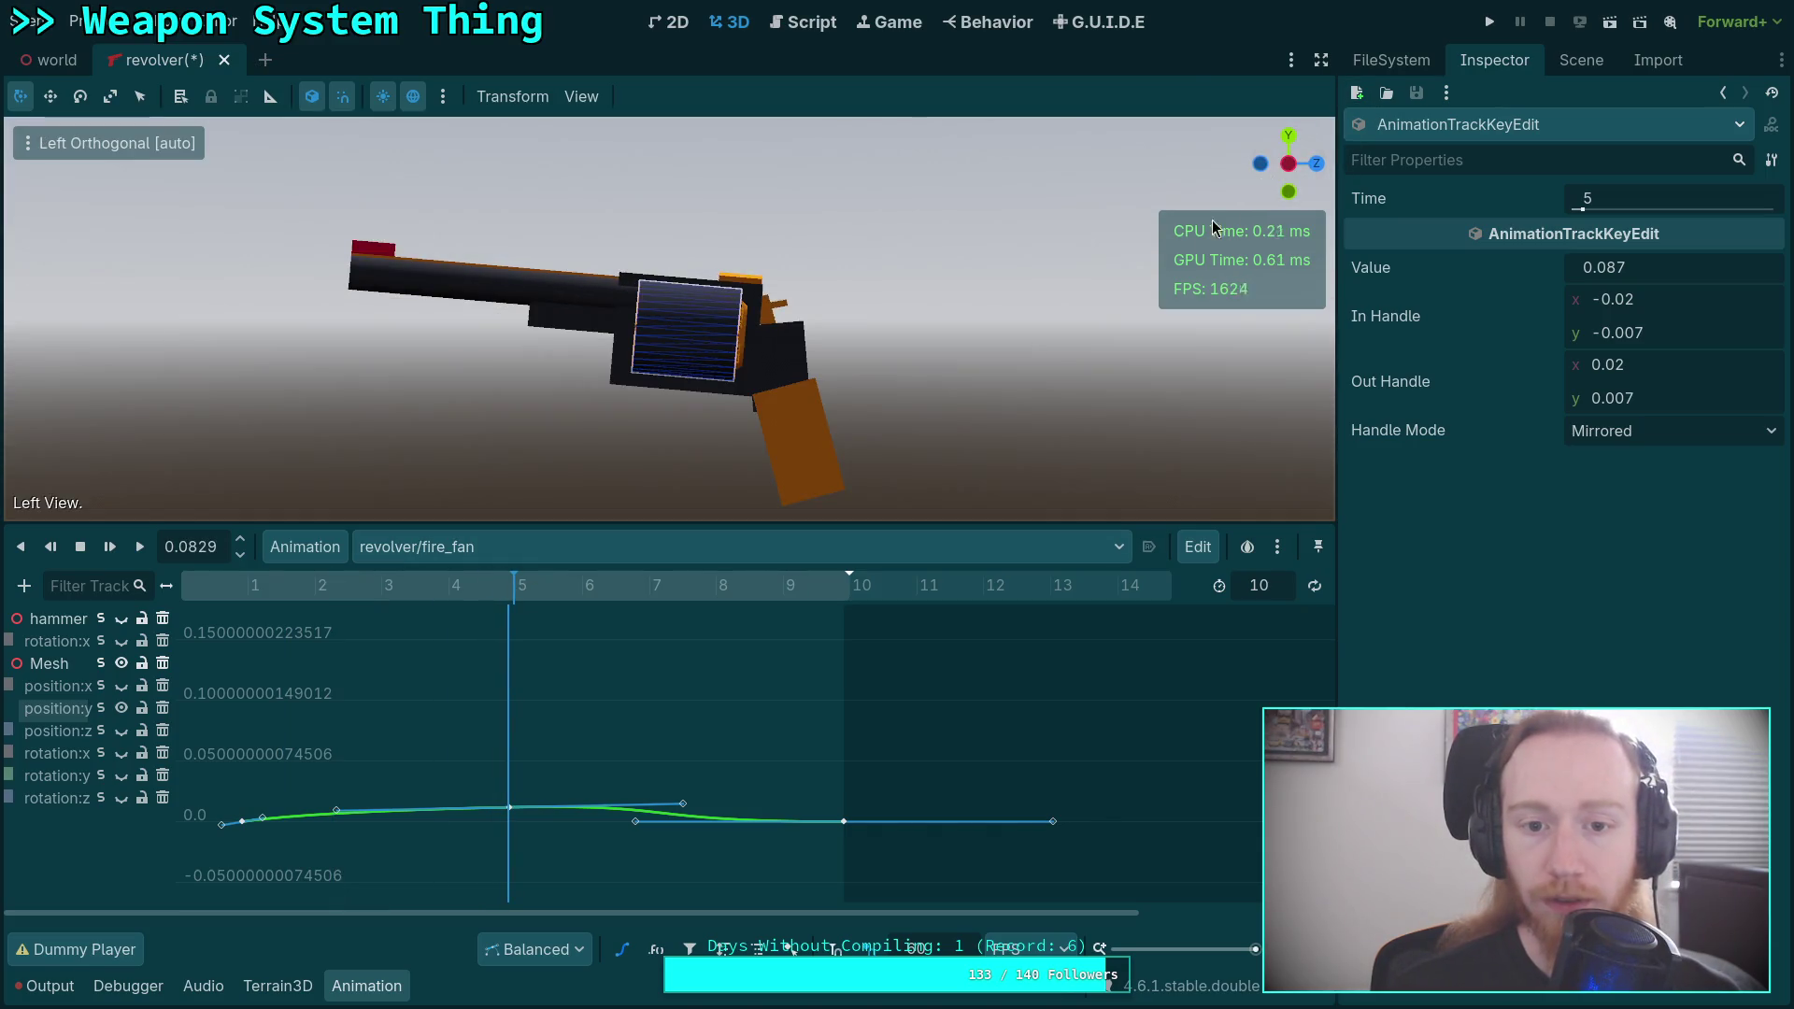
mouse_move(486, 594)
mouse_down()
mouse_move(201, 598)
mouse_move(248, 617)
mouse_up()
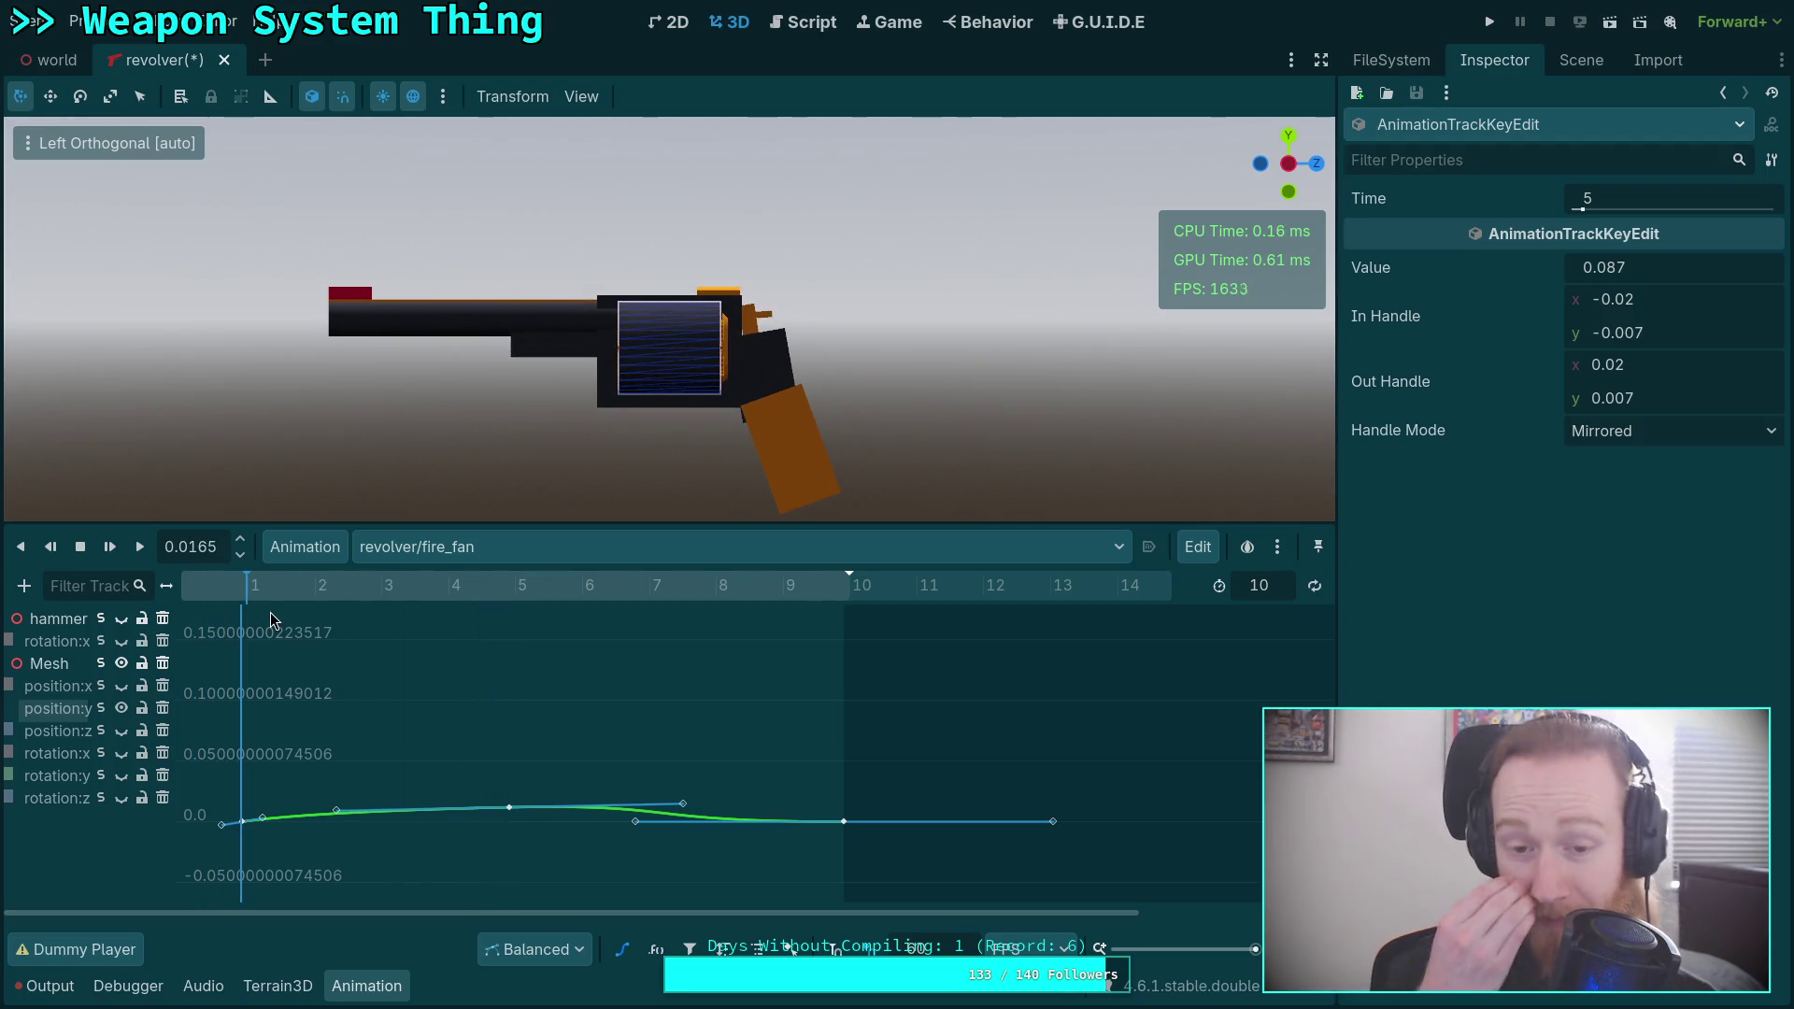
click(1581, 60)
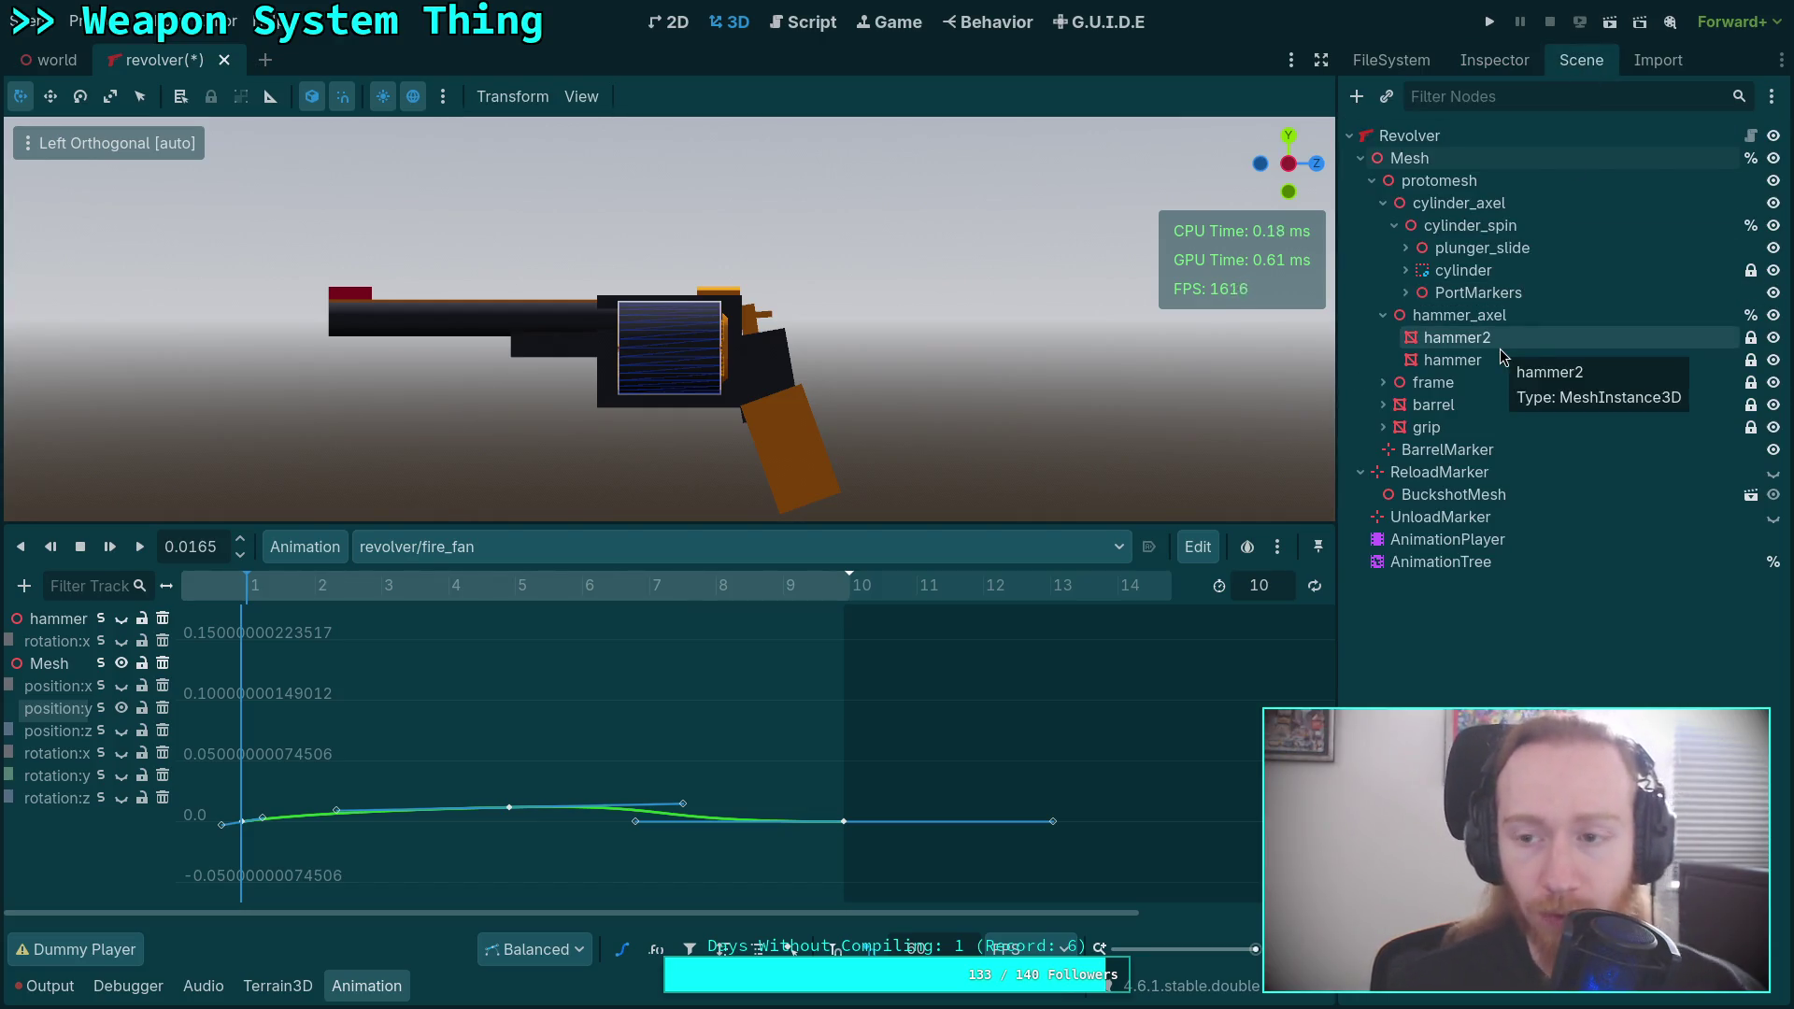
Add a Marker3D child to Revolver and position it at the gun's grip.
right_click(1410, 141)
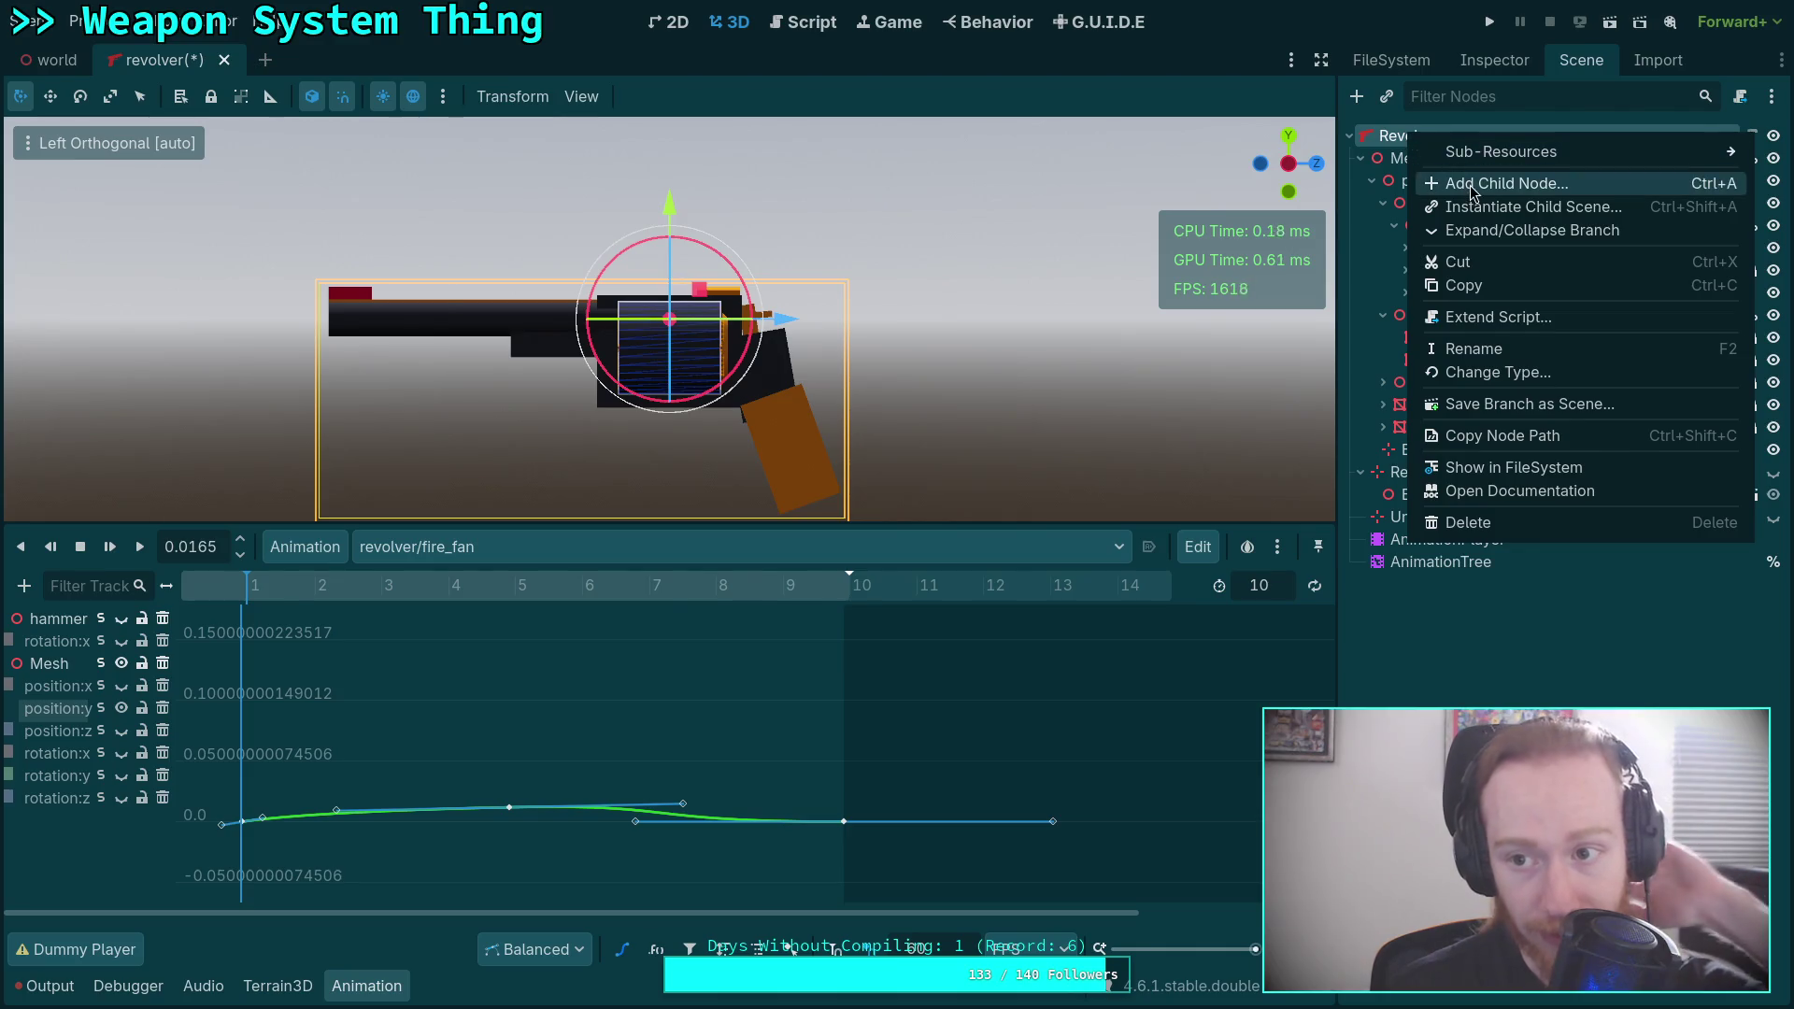
click(1495, 181)
double_click(326, 640)
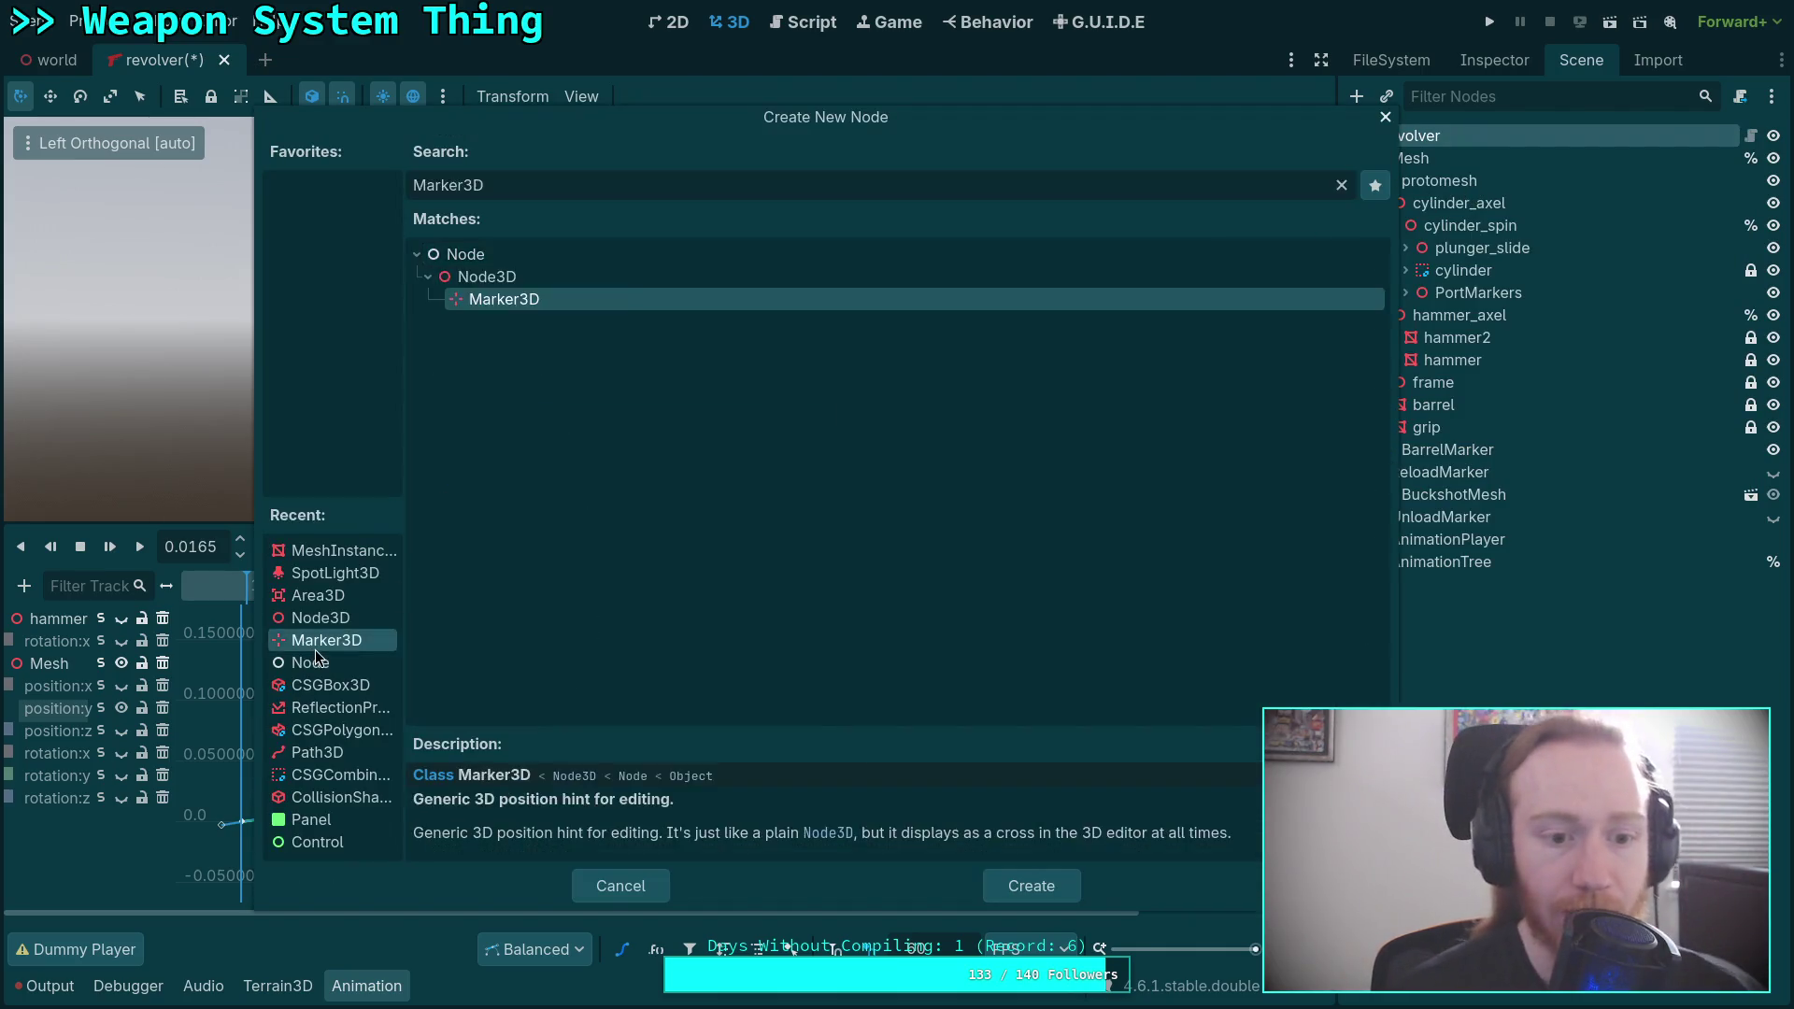
mouse_move(708, 295)
mouse_down()
mouse_move(837, 439)
mouse_move(827, 407)
mouse_up()
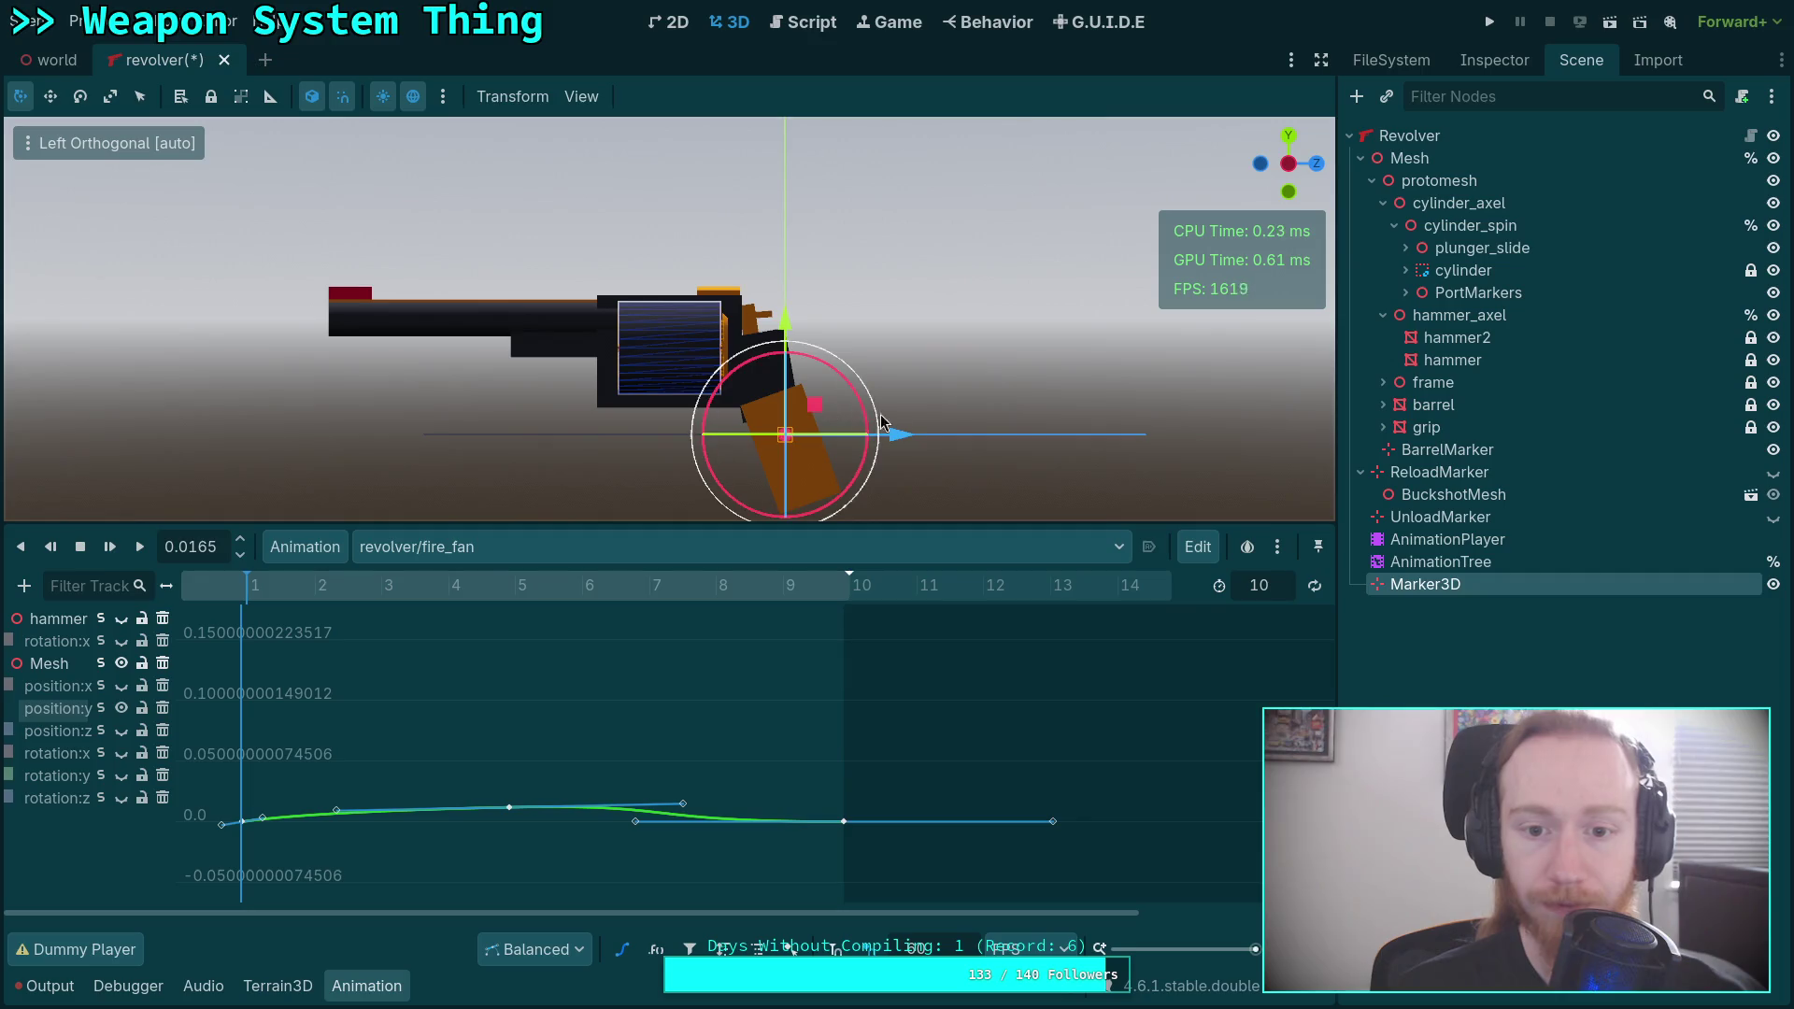
key(KP_1)
drag(787, 433, 742, 431)
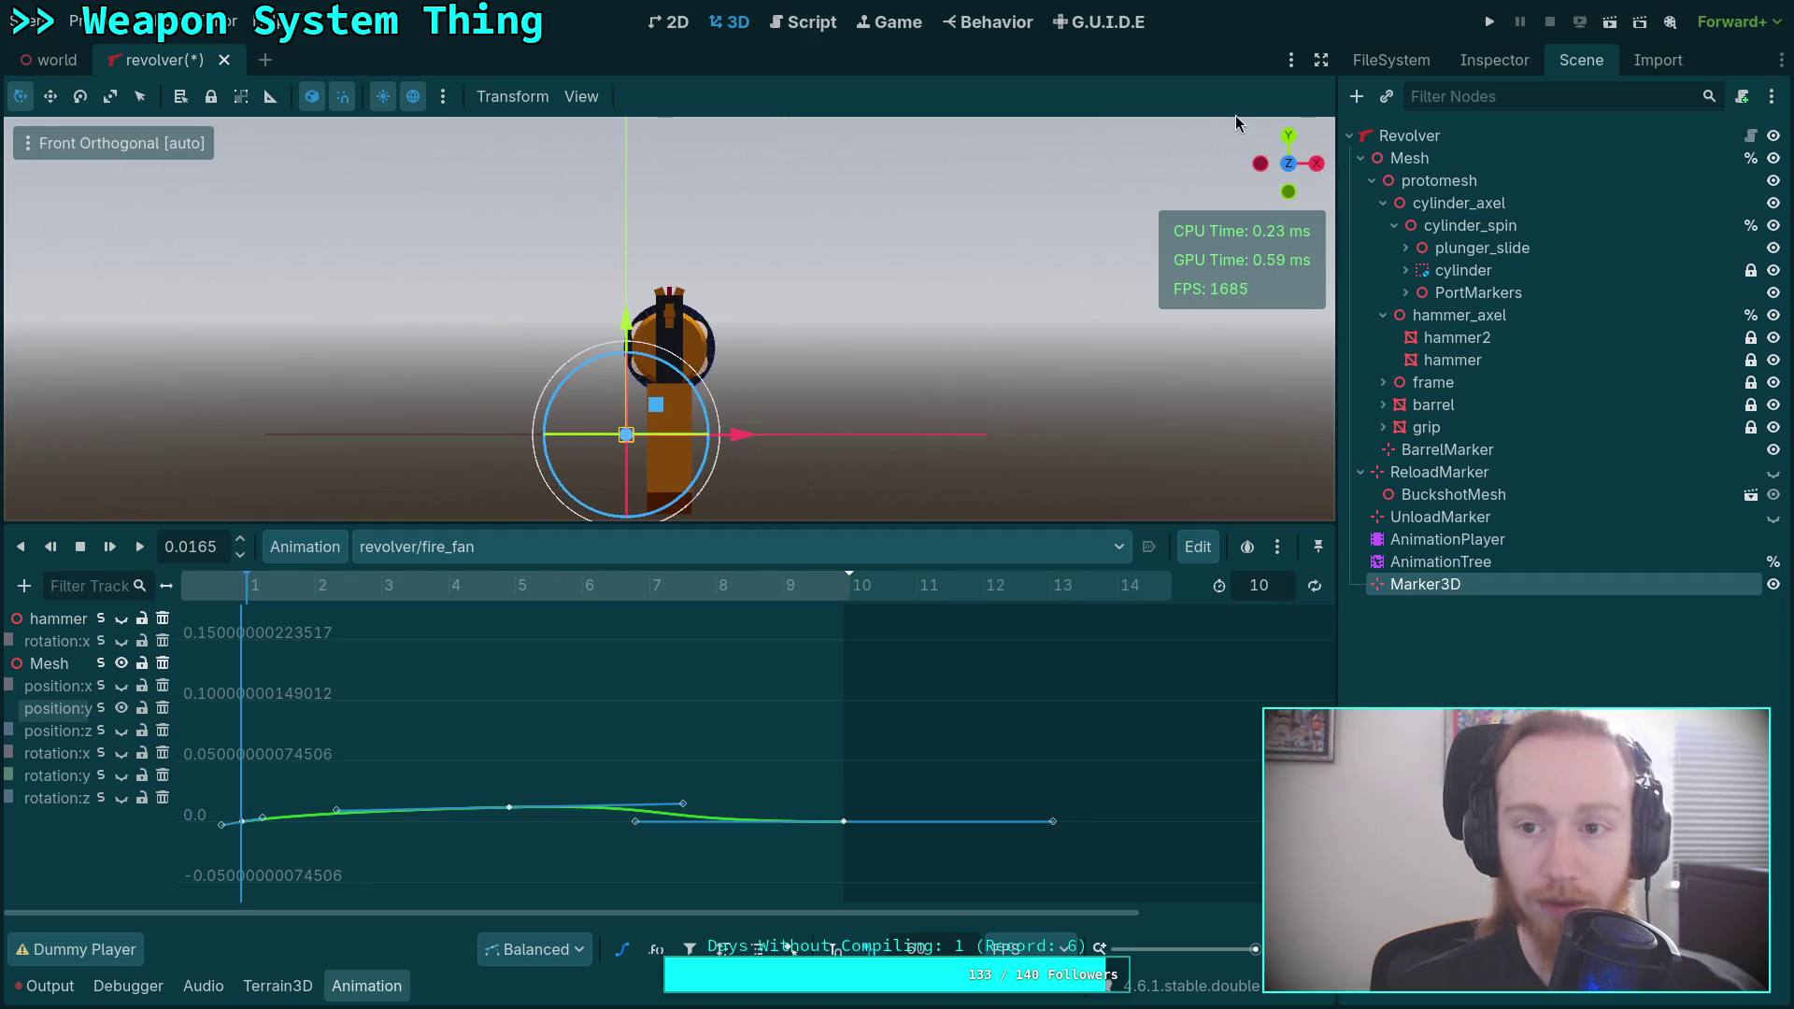
click(1259, 165)
Duplicate the marker as Marker3D2 and reparent it under the Mesh node.
right_click(1444, 586)
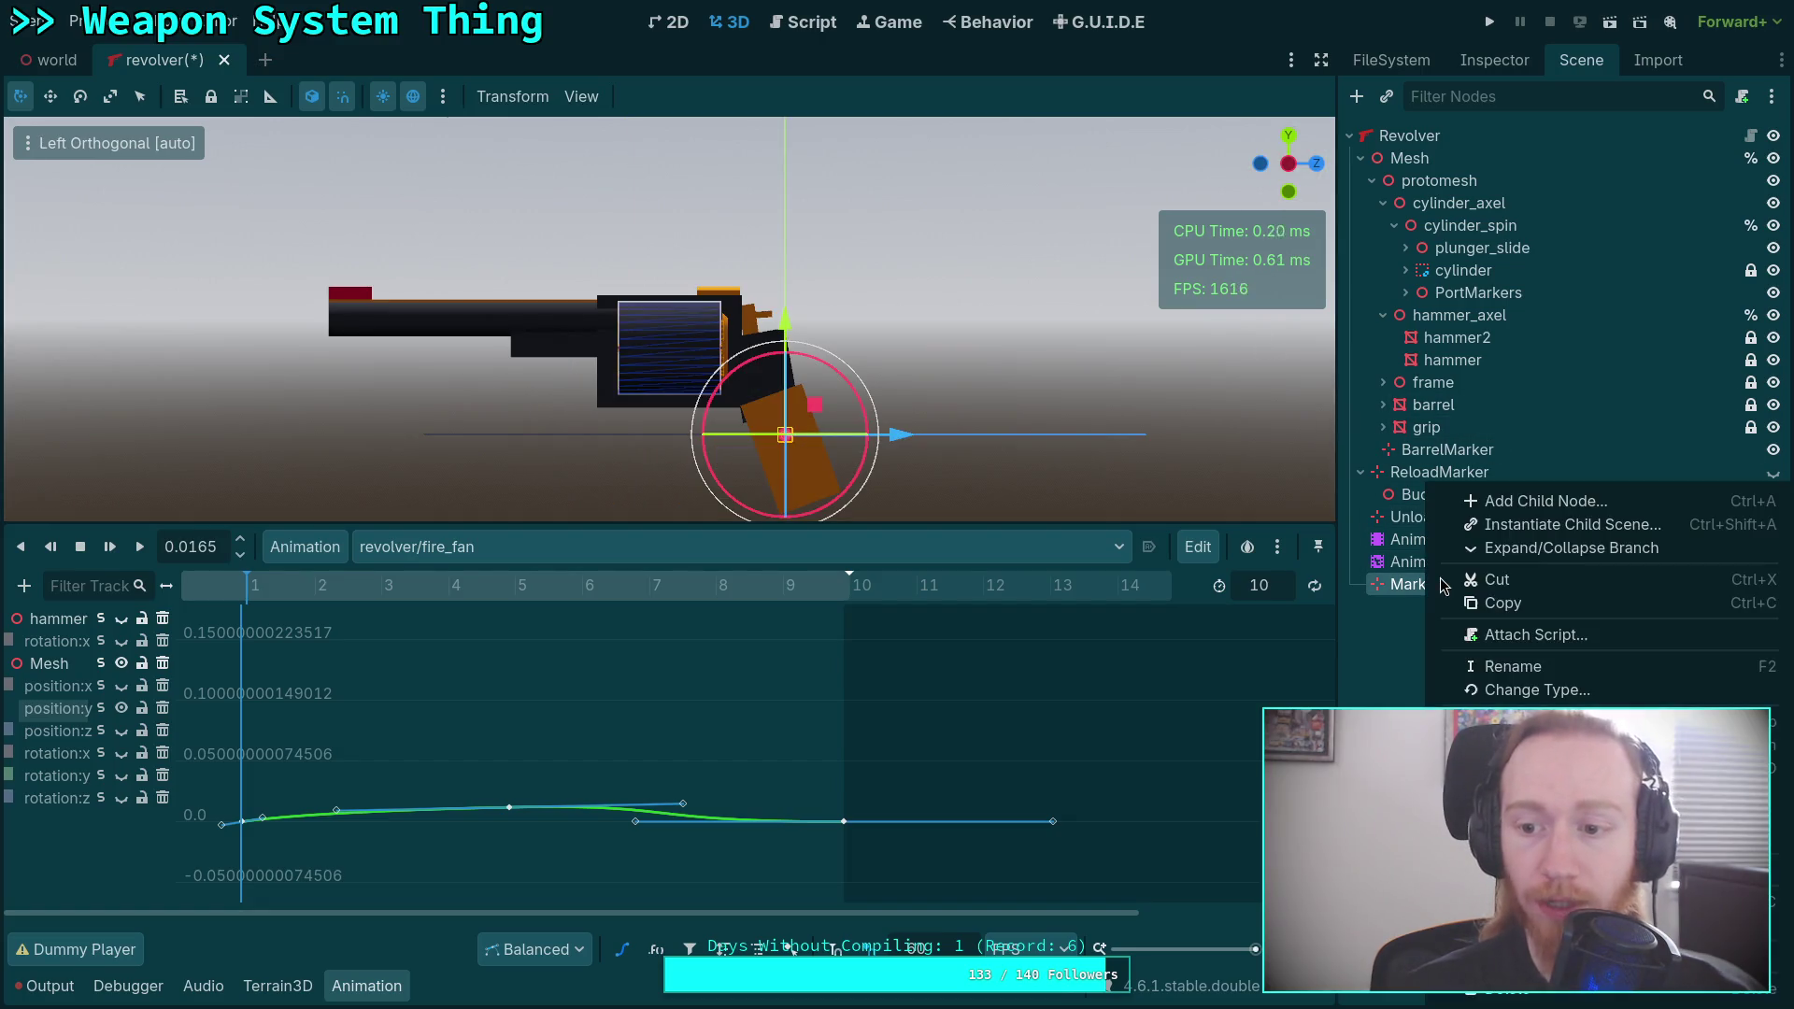
key(ctrl+d)
mouse_move(1399, 612)
mouse_down()
mouse_move(1449, 385)
mouse_move(1449, 556)
mouse_move(1440, 617)
mouse_move(1407, 158)
mouse_up()
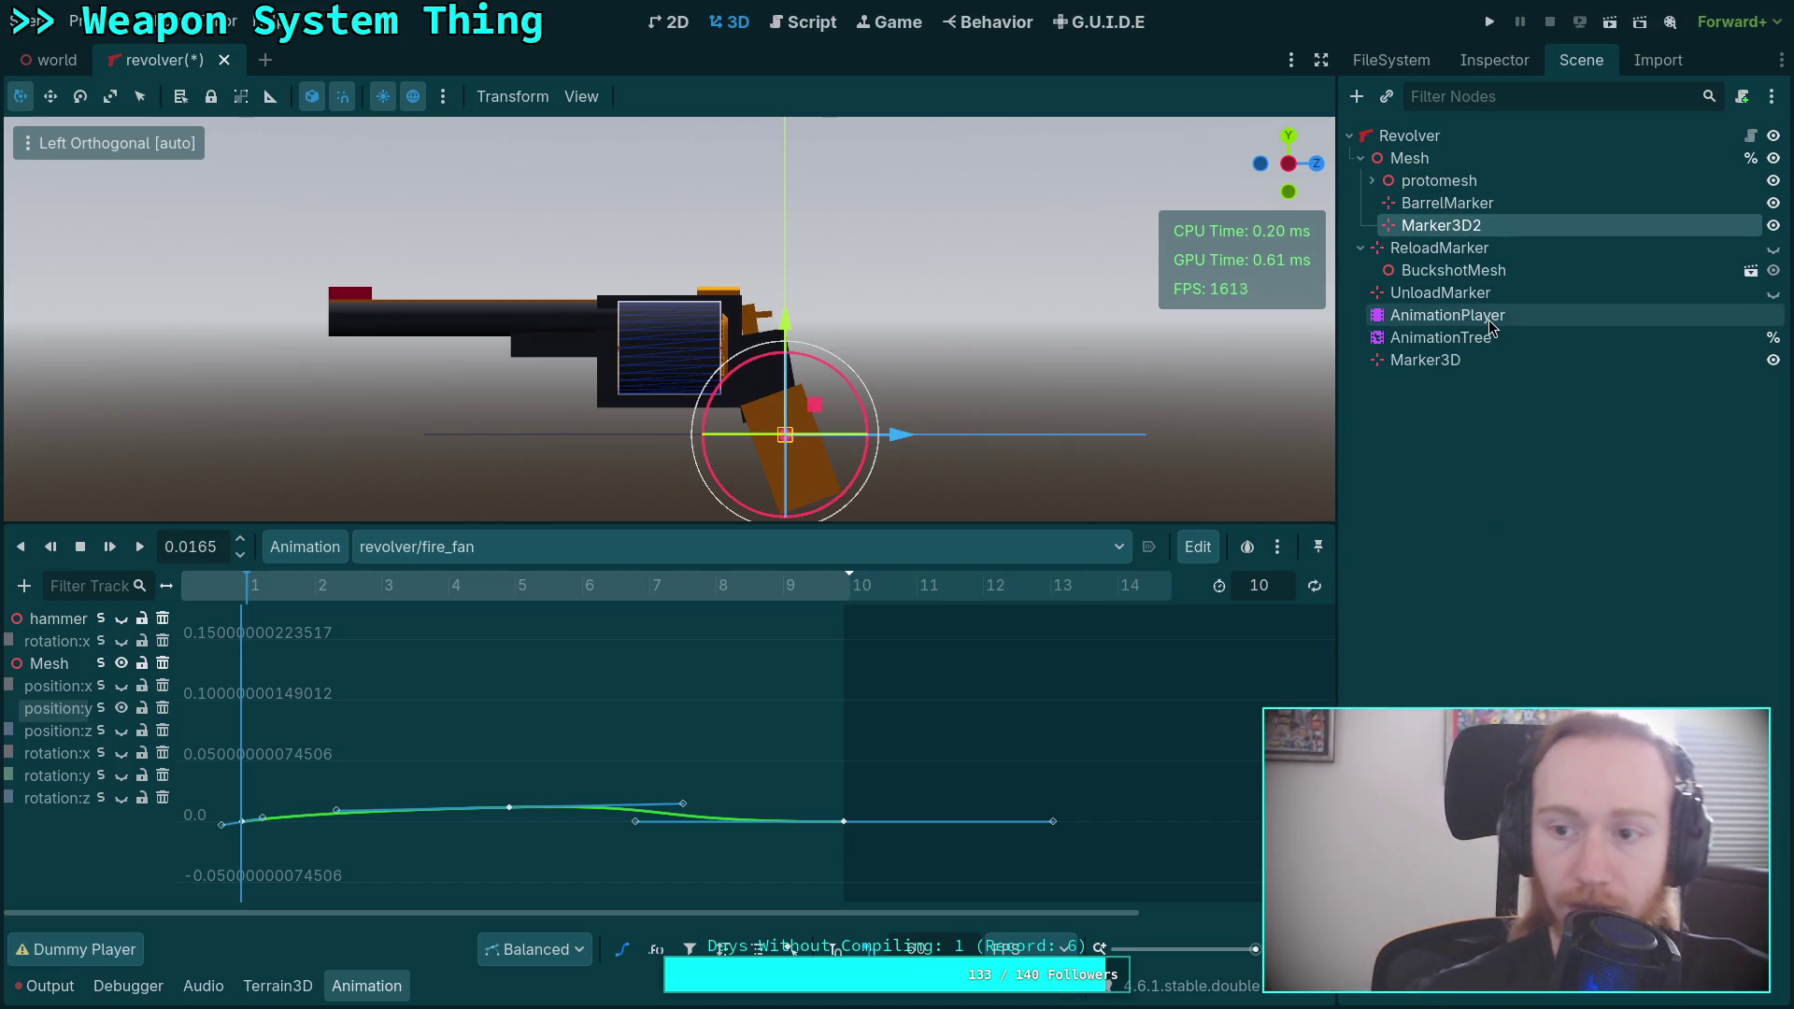
mouse_move(321, 587)
mouse_down()
mouse_move(729, 587)
mouse_move(494, 586)
mouse_up()
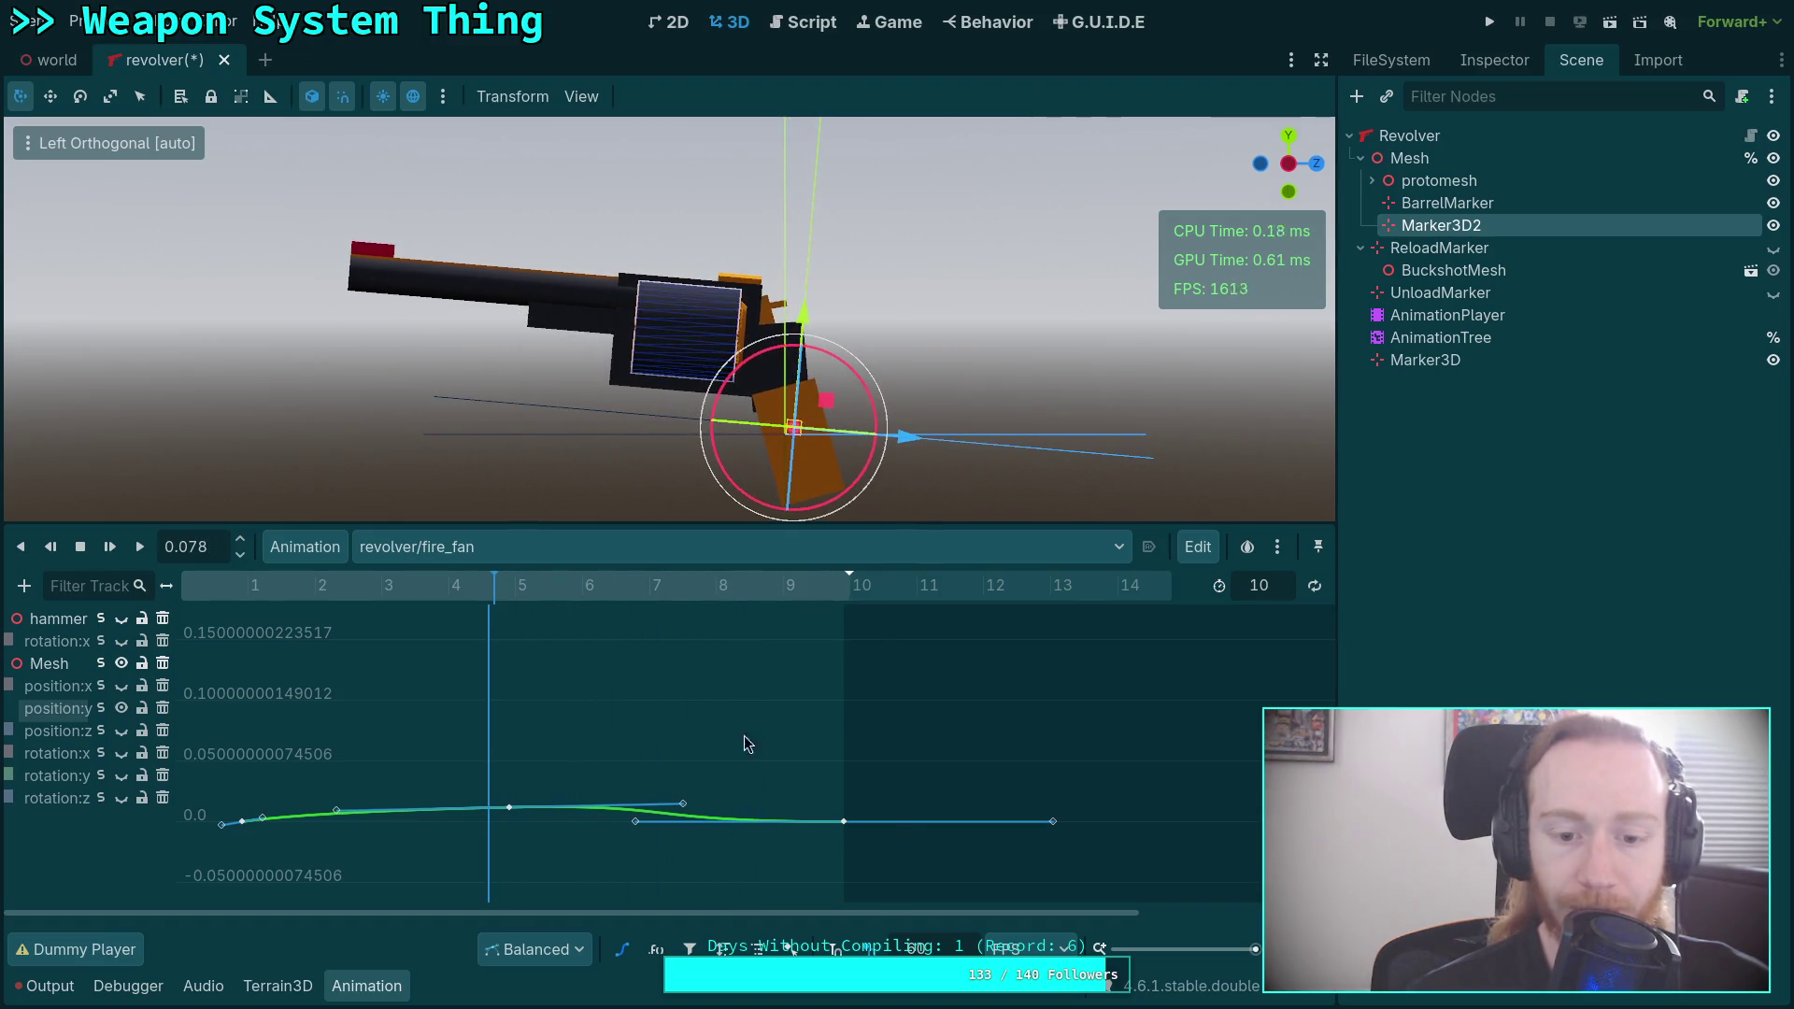
key(f)
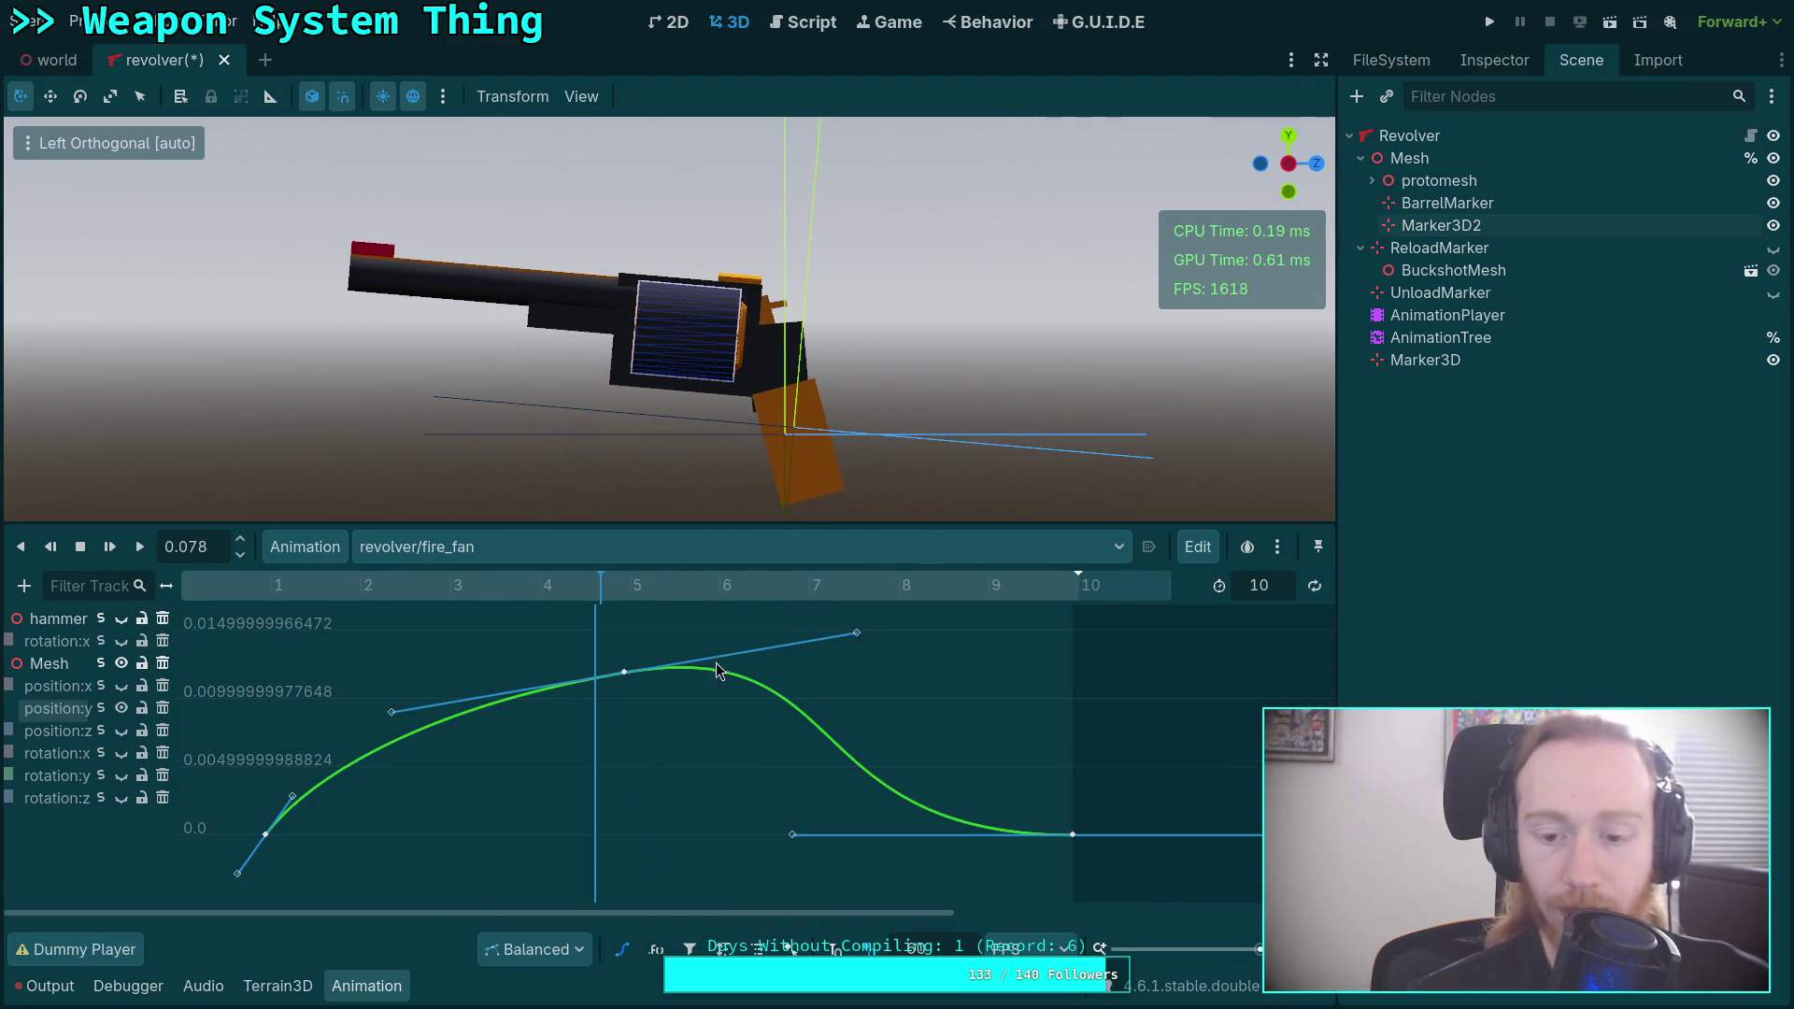
mouse_move(599, 587)
mouse_down()
mouse_move(267, 587)
mouse_move(954, 587)
mouse_move(626, 603)
mouse_up()
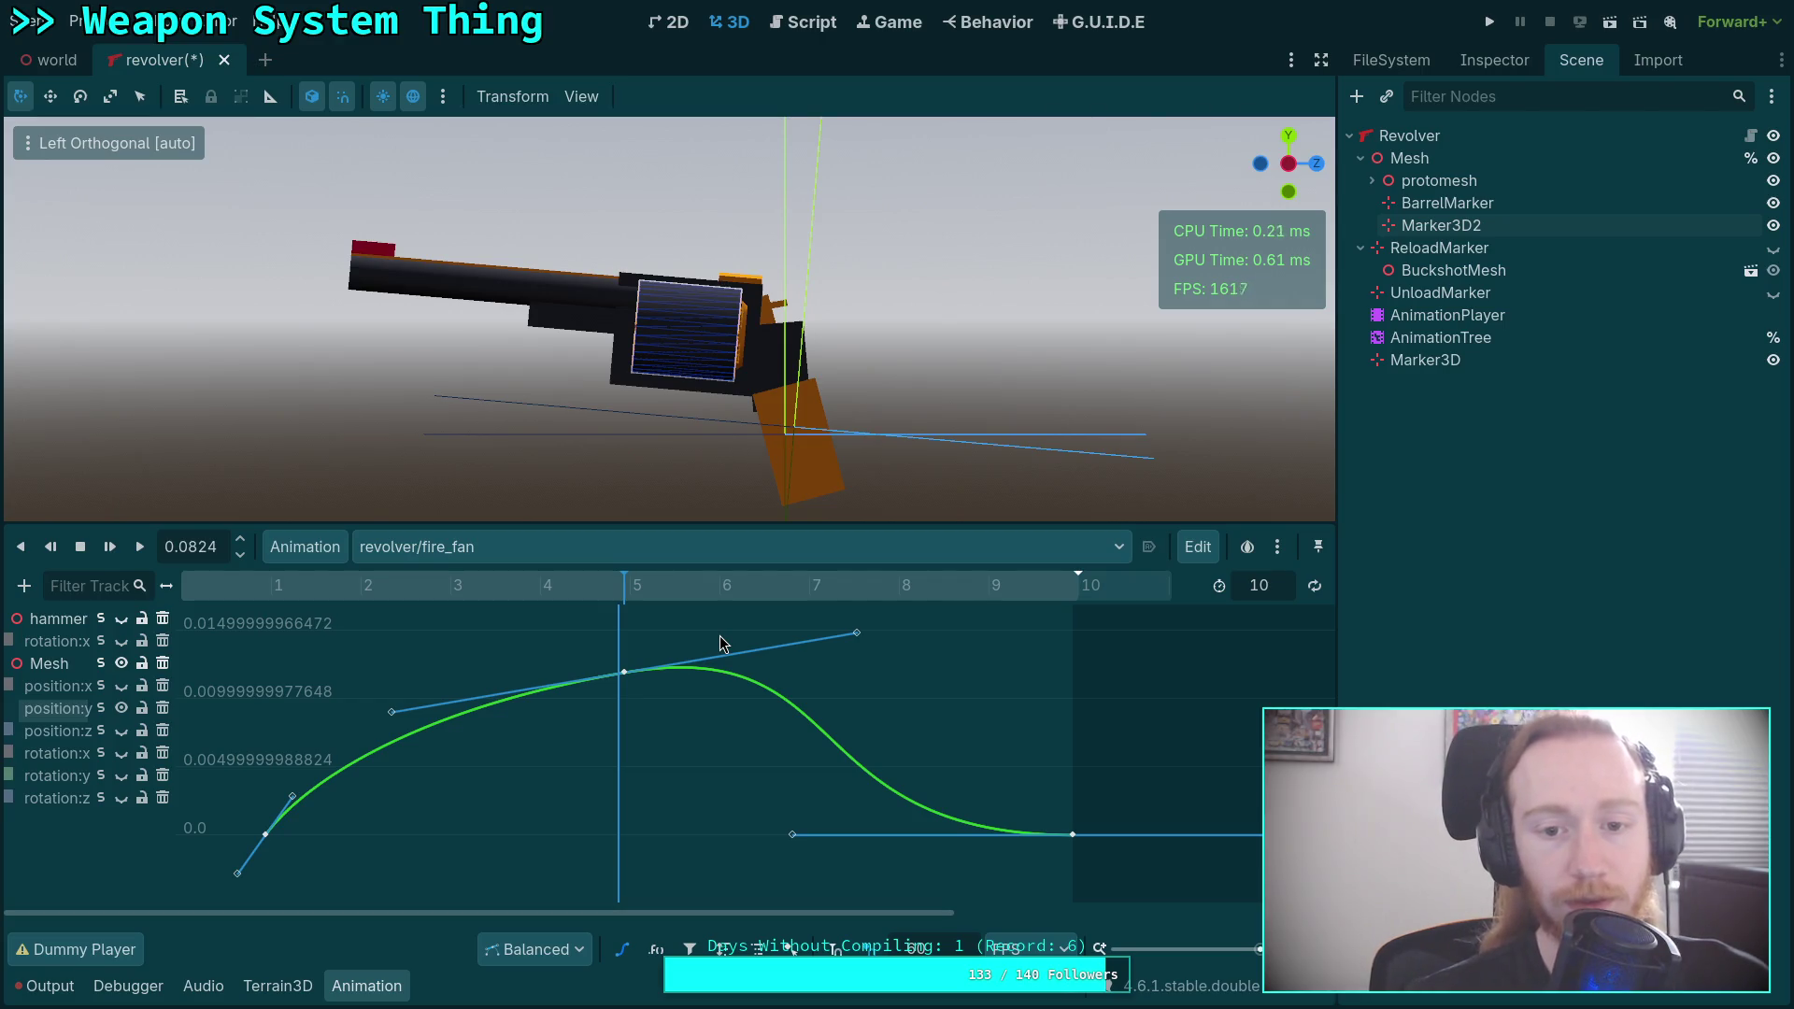
mouse_move(214, 603)
mouse_down()
mouse_move(812, 619)
mouse_move(412, 622)
mouse_move(314, 669)
mouse_move(711, 643)
mouse_move(226, 644)
mouse_up()
click(1473, 364)
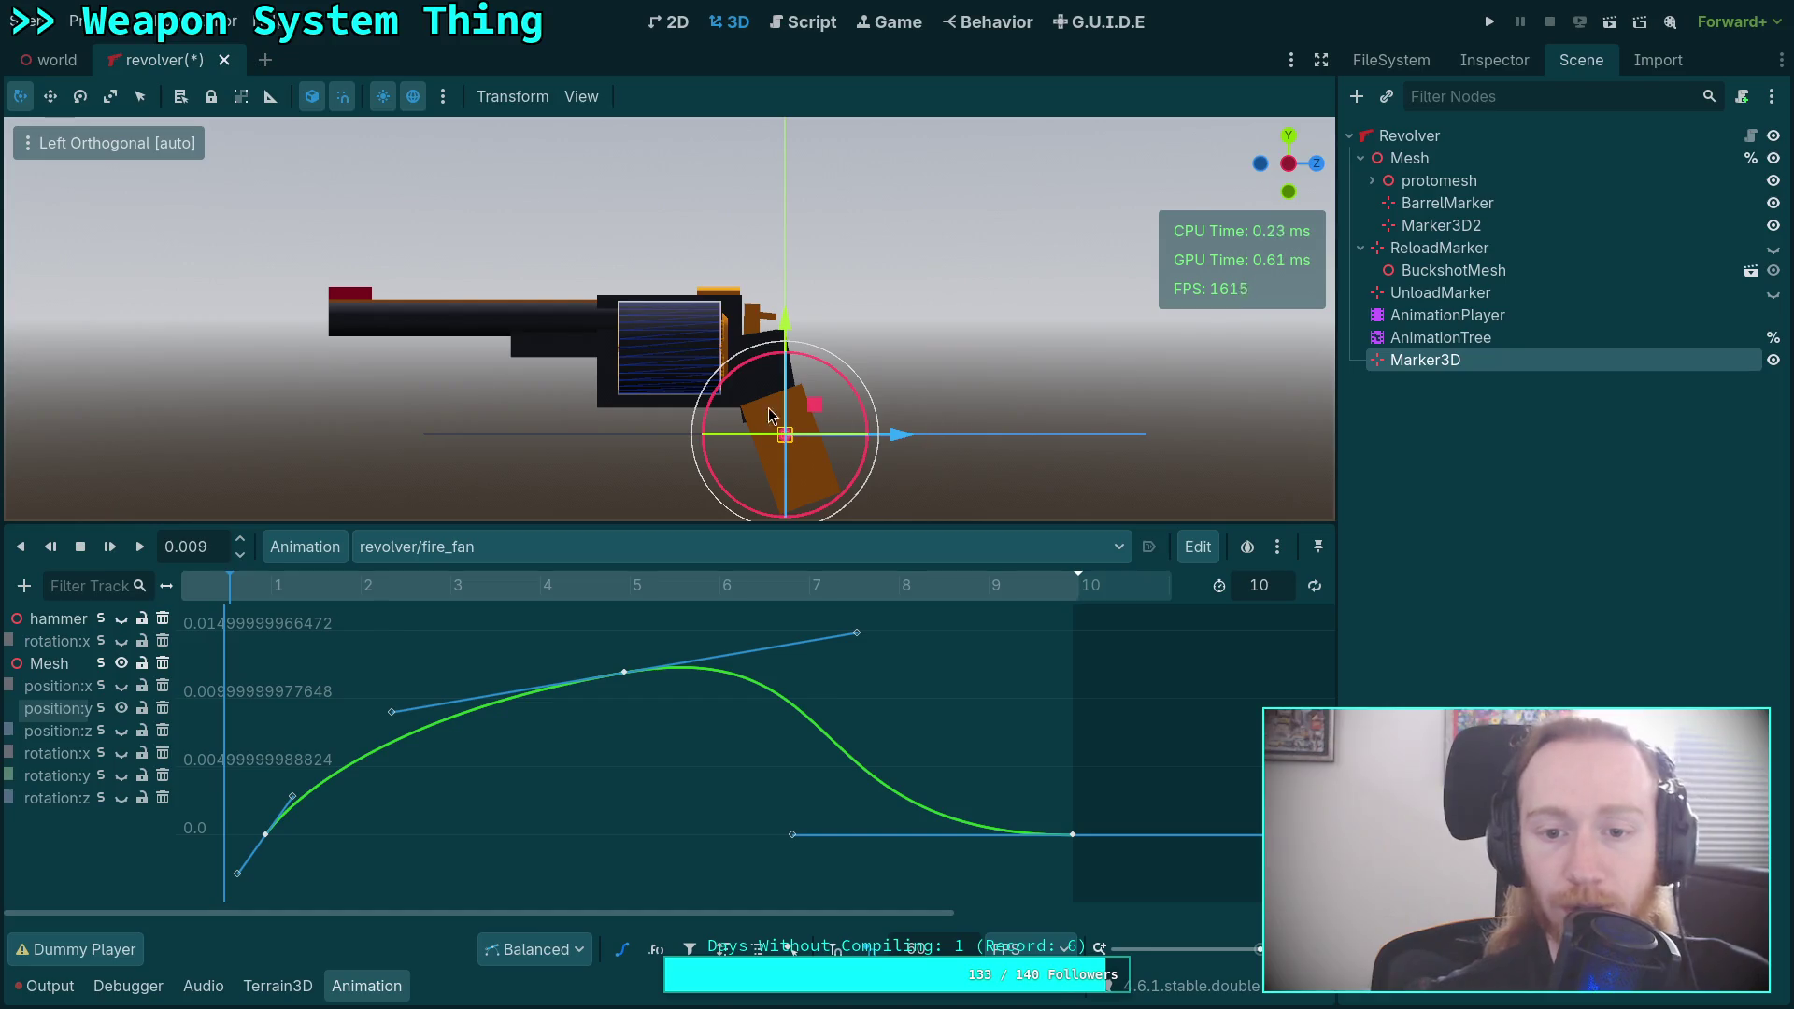
key(KP_5)
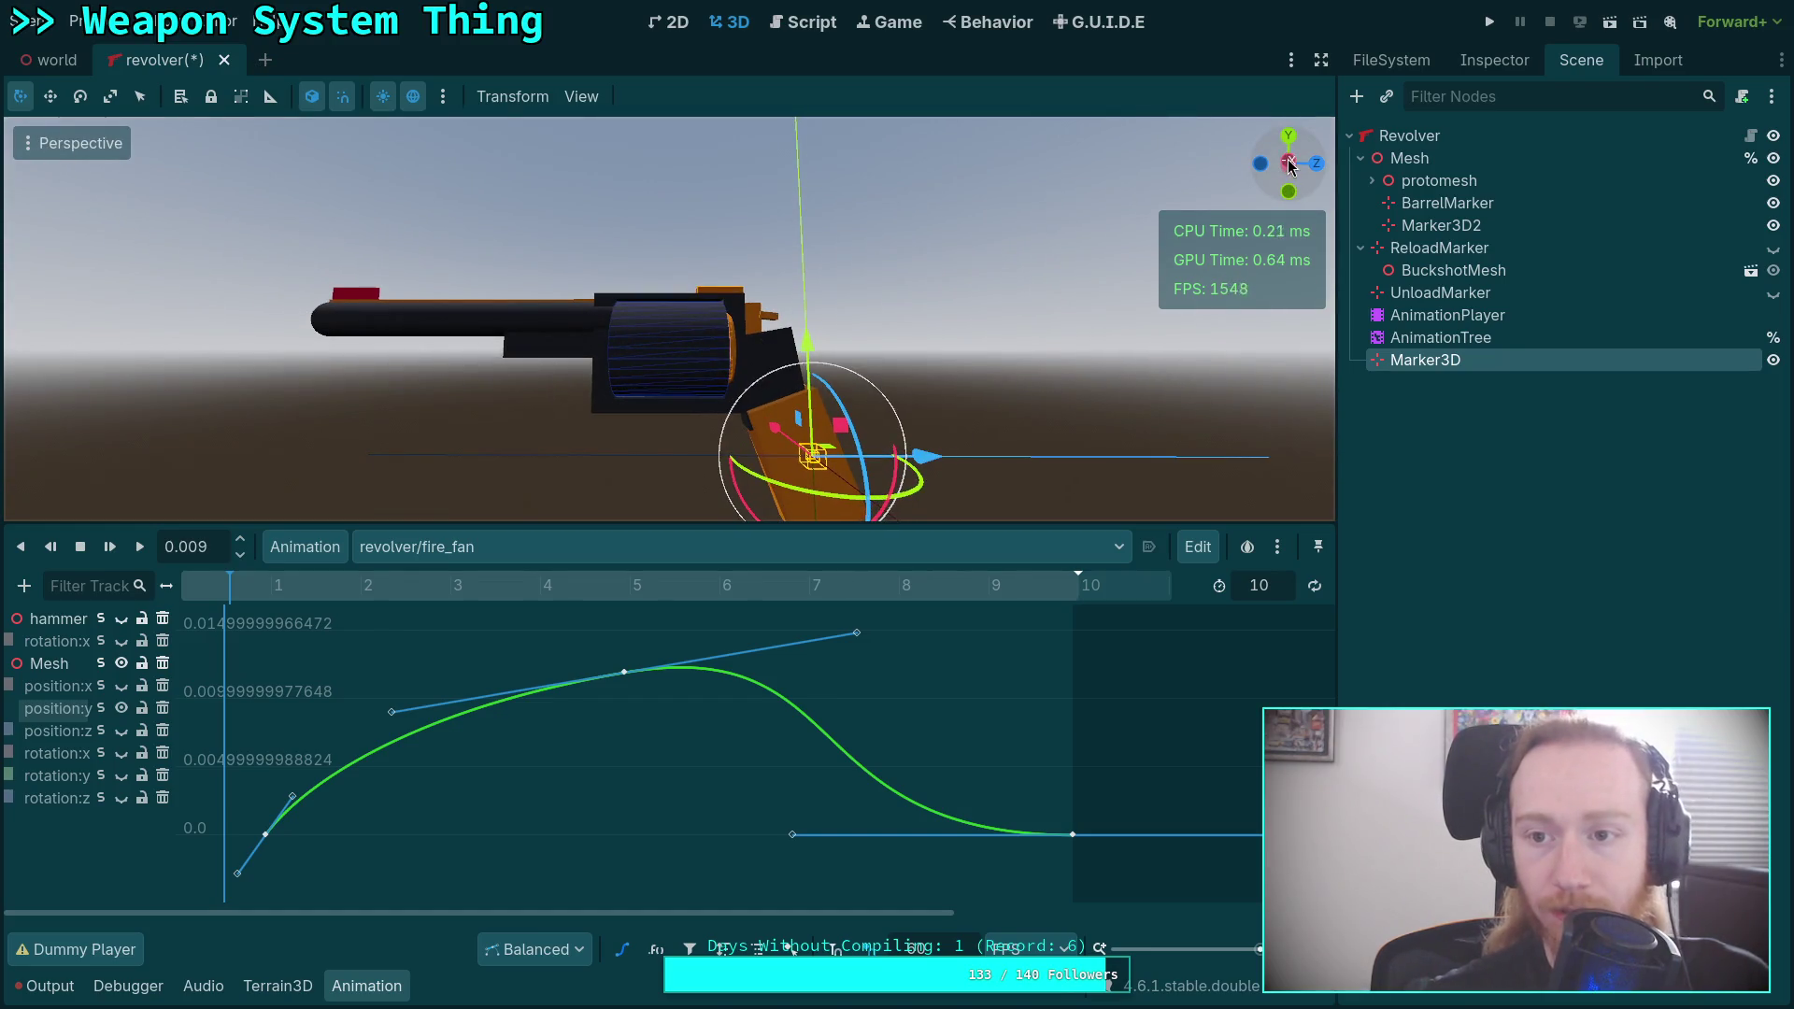
click(1289, 164)
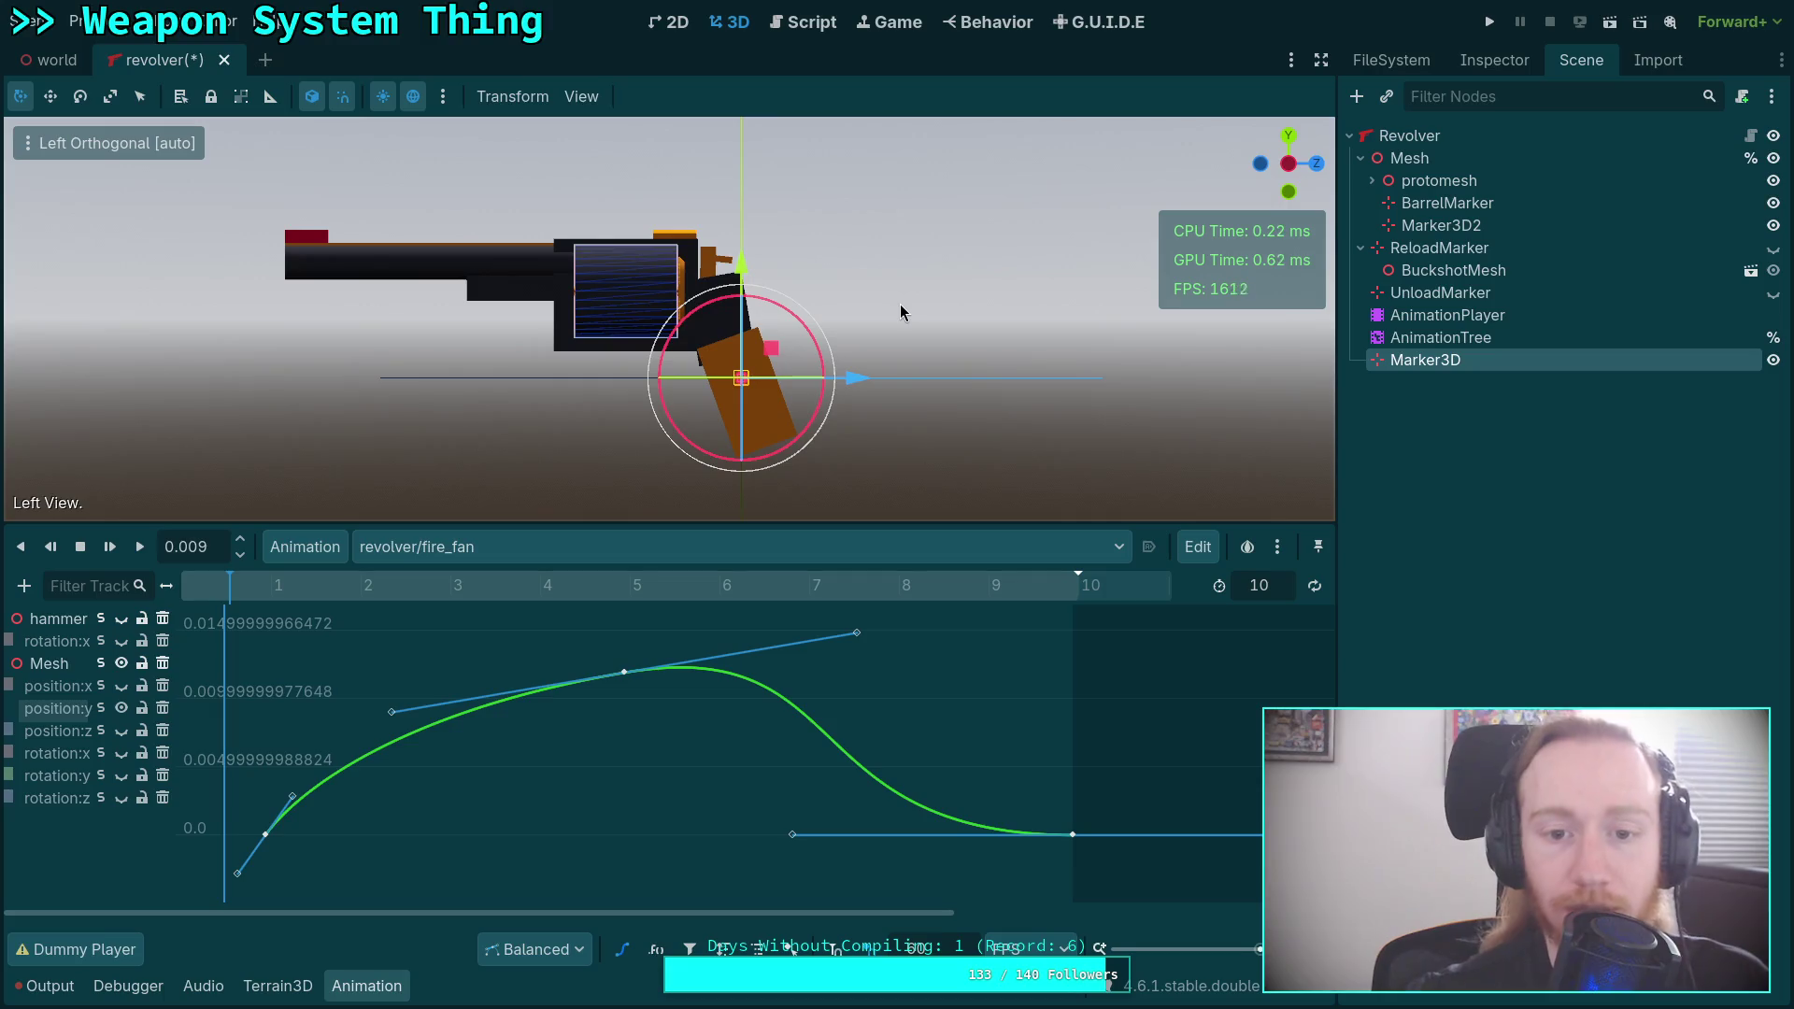
mouse_move(242, 598)
mouse_down()
mouse_move(641, 585)
mouse_move(269, 591)
mouse_move(276, 619)
mouse_move(396, 589)
mouse_move(865, 584)
mouse_move(204, 621)
mouse_move(1035, 629)
mouse_move(177, 644)
mouse_move(1030, 681)
mouse_move(339, 696)
mouse_move(772, 687)
mouse_move(635, 689)
mouse_up()
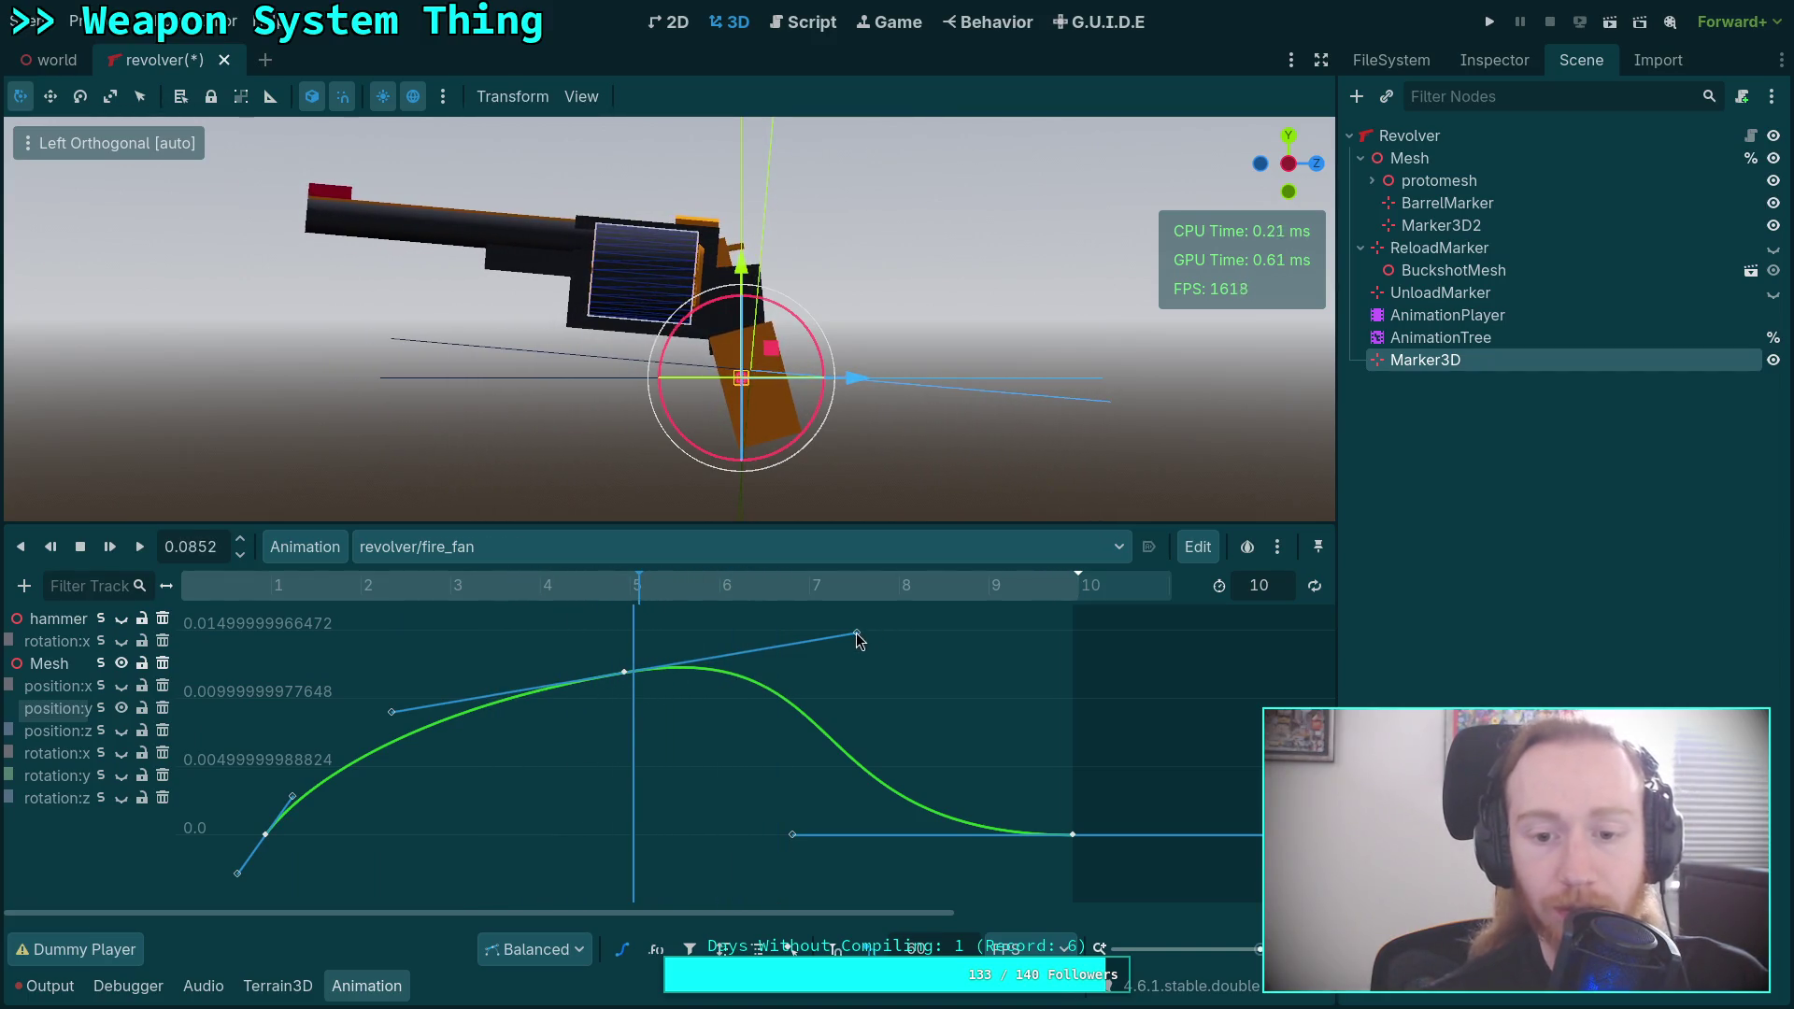
drag(857, 634, 851, 645)
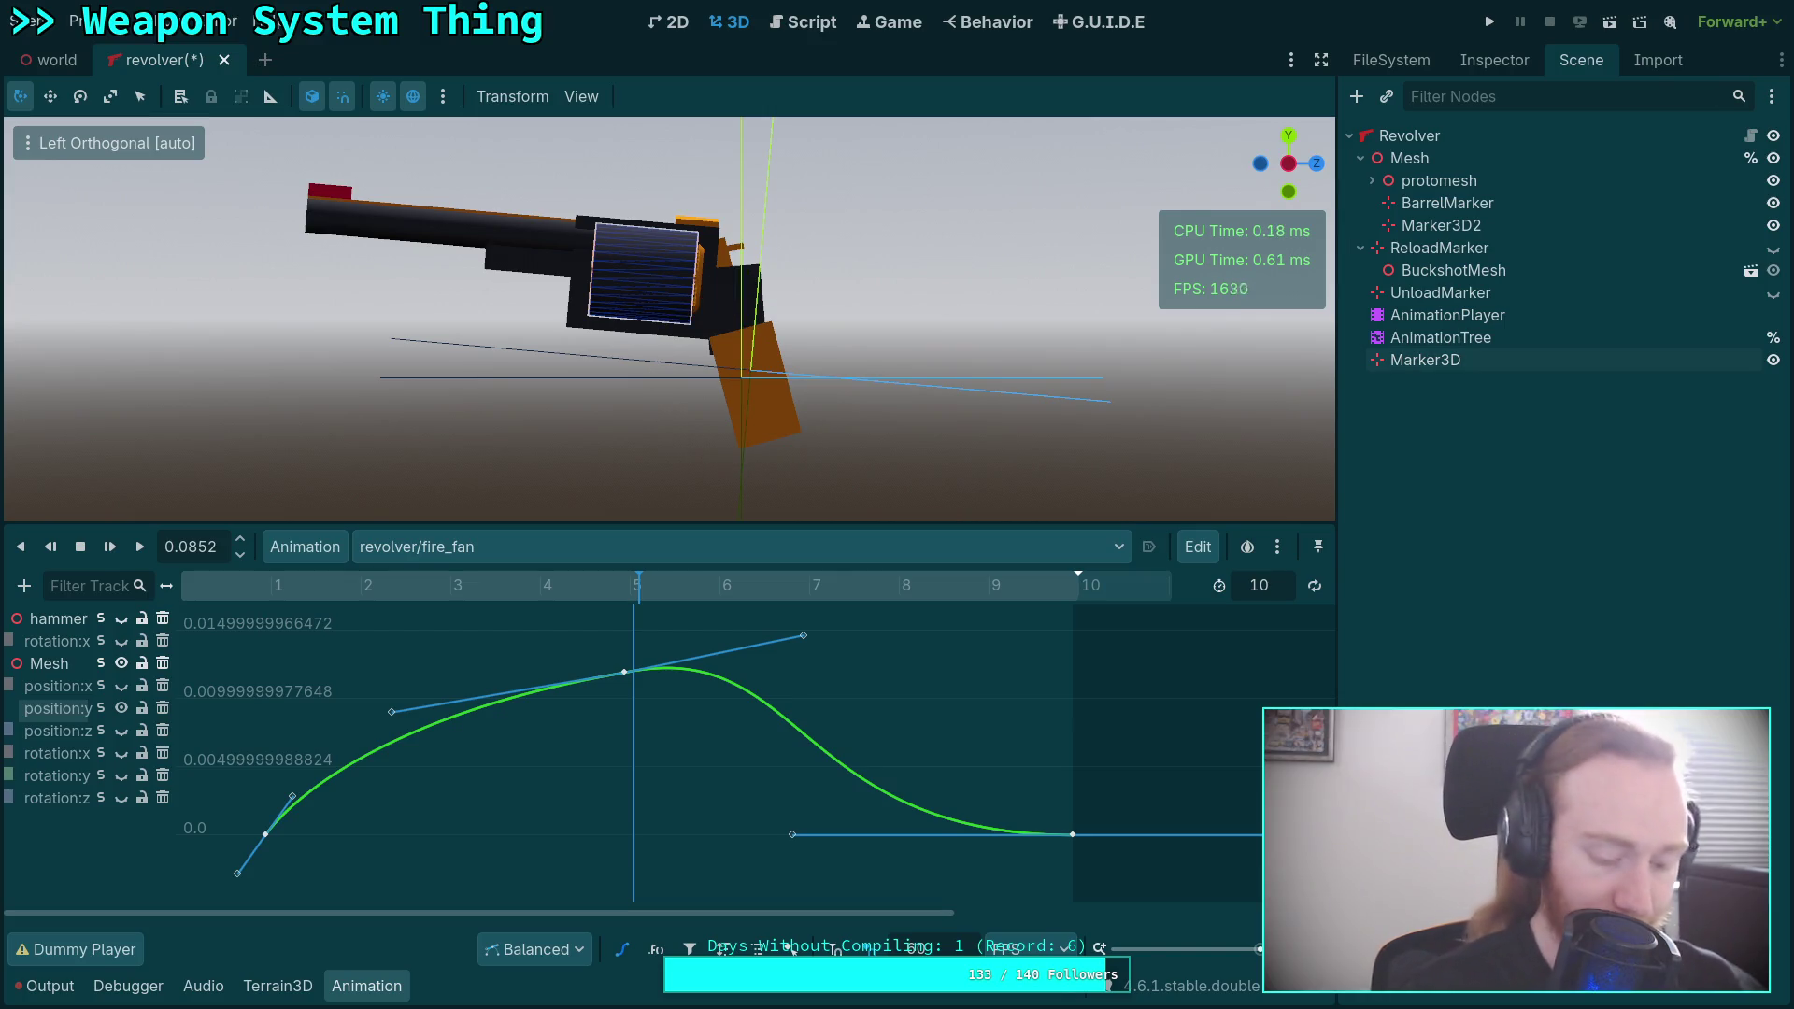
key(ctrl+z)
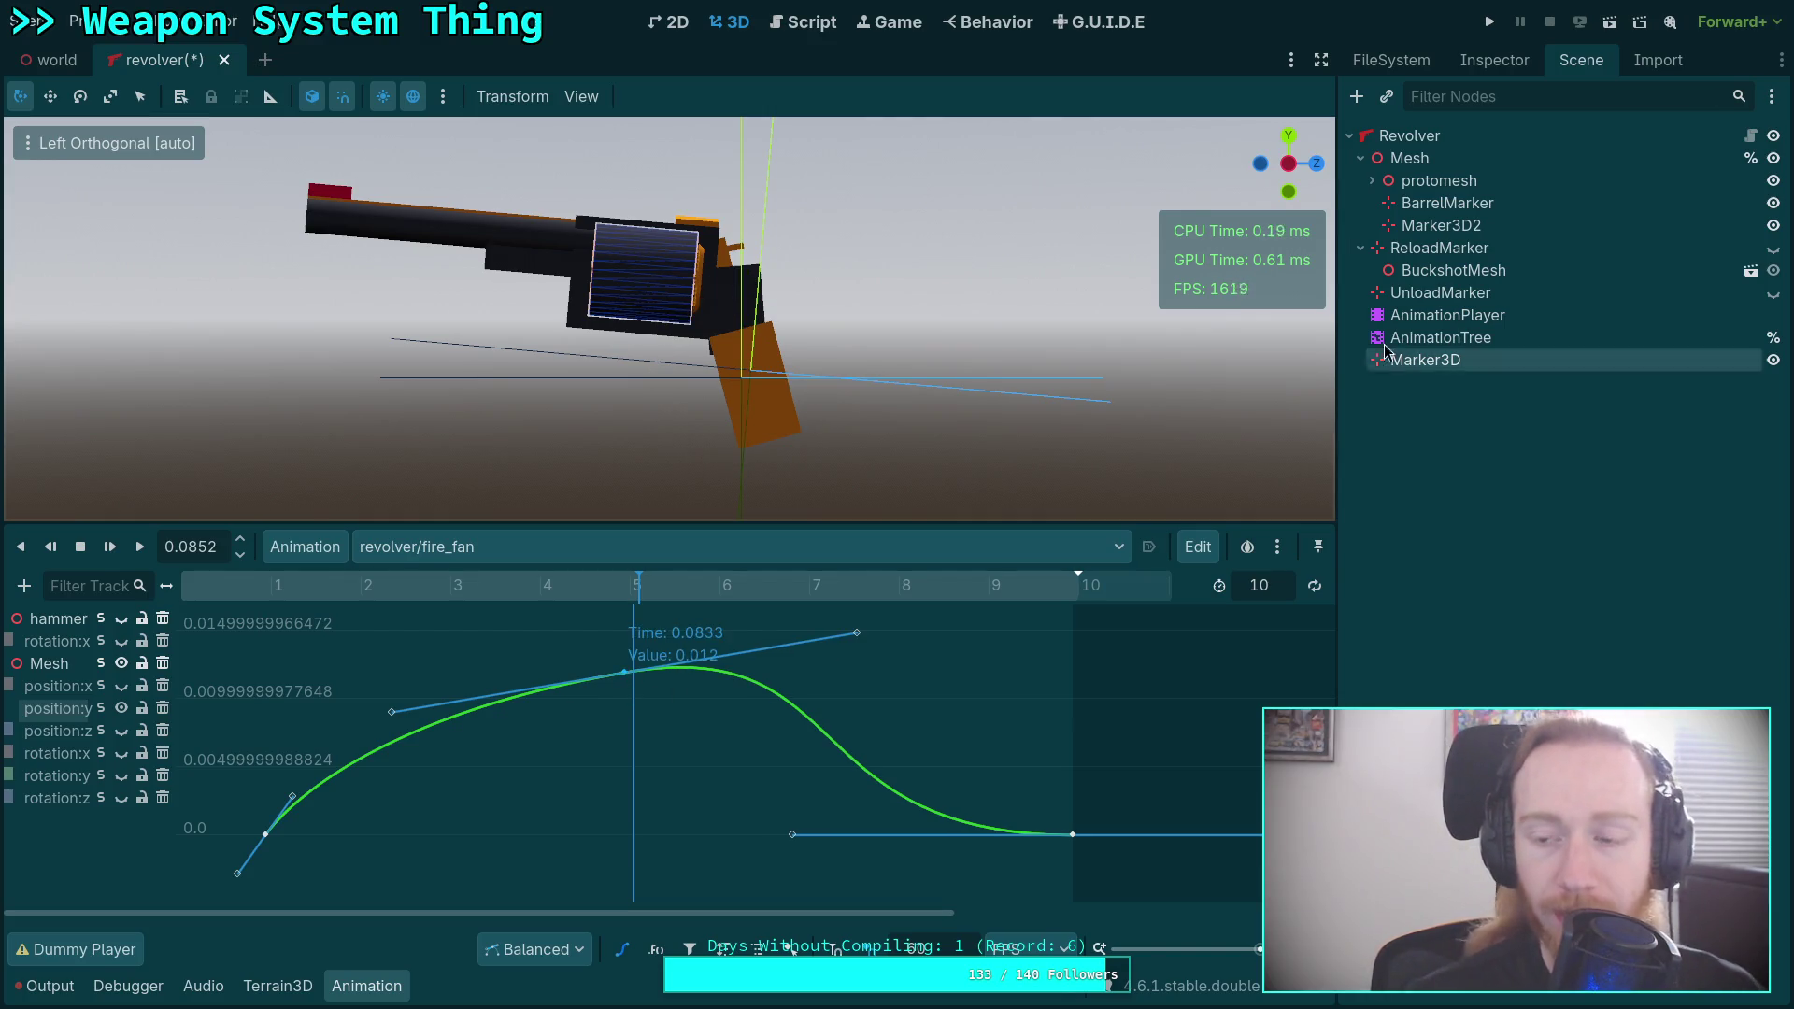
click(1496, 60)
Make the peak key's handles Mirrored, soften its tangent, and set its value to 0.01.
click(1611, 432)
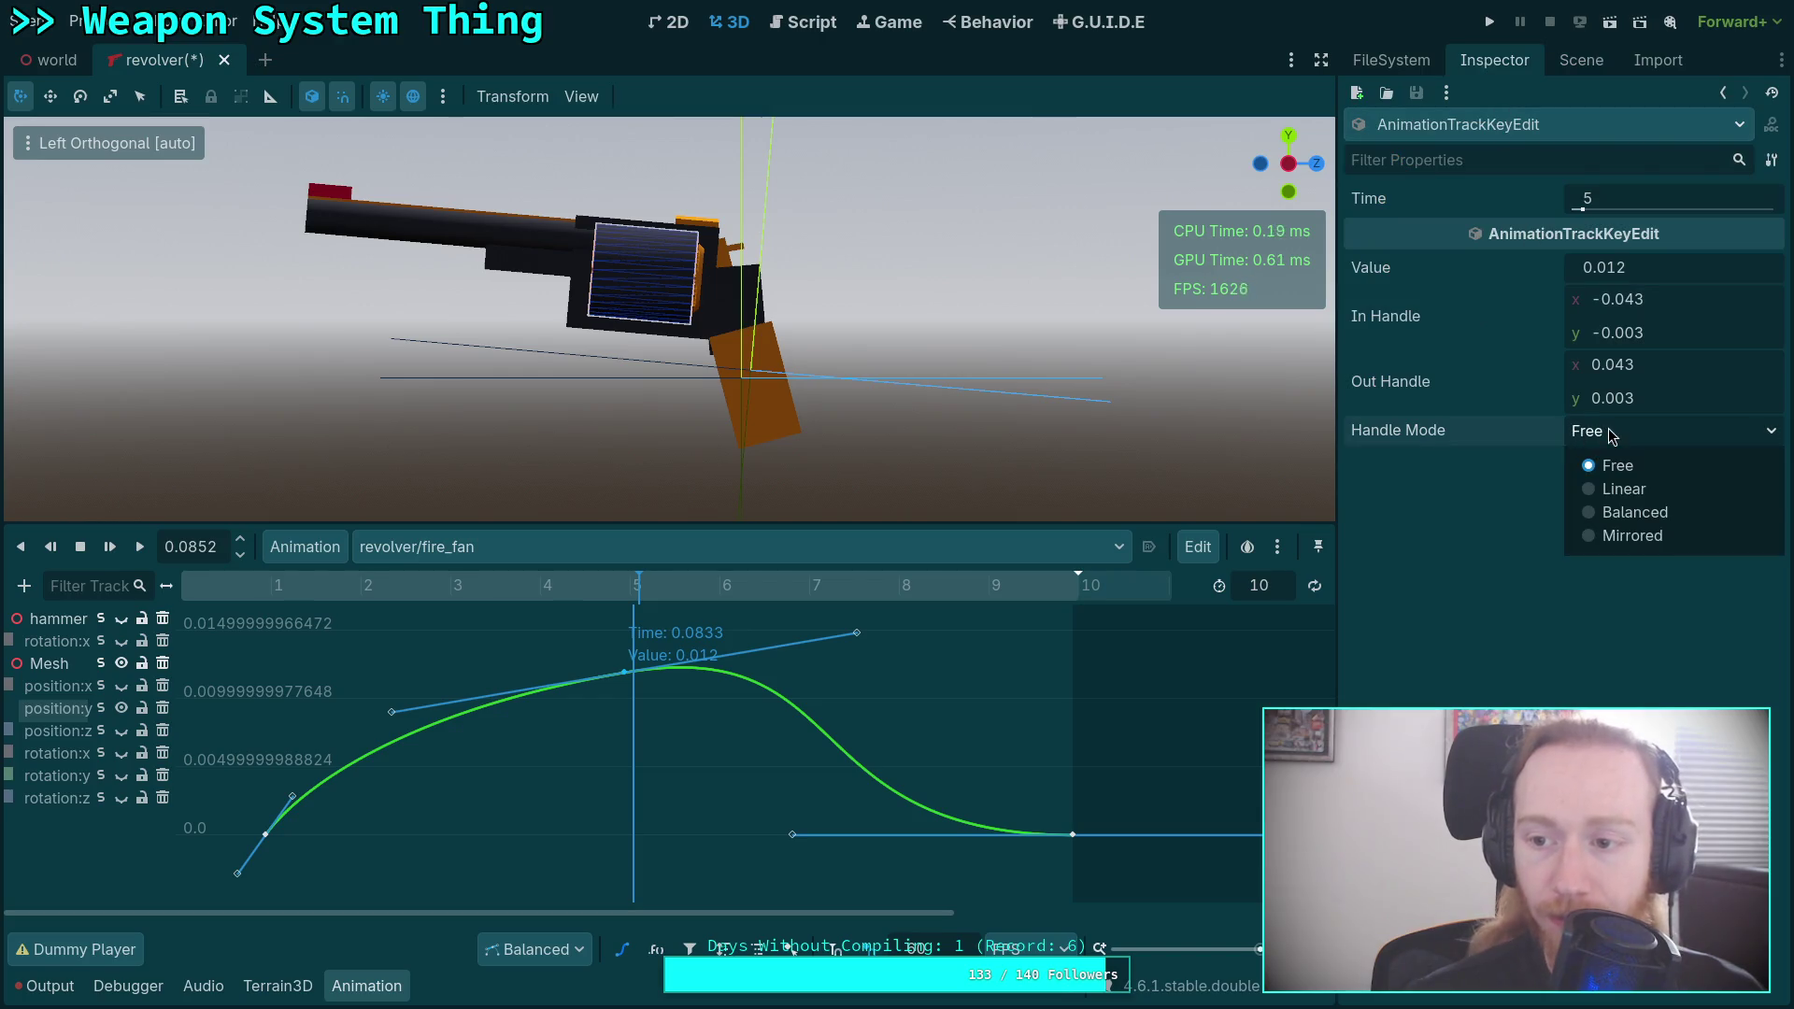
click(1622, 535)
drag(857, 633, 804, 661)
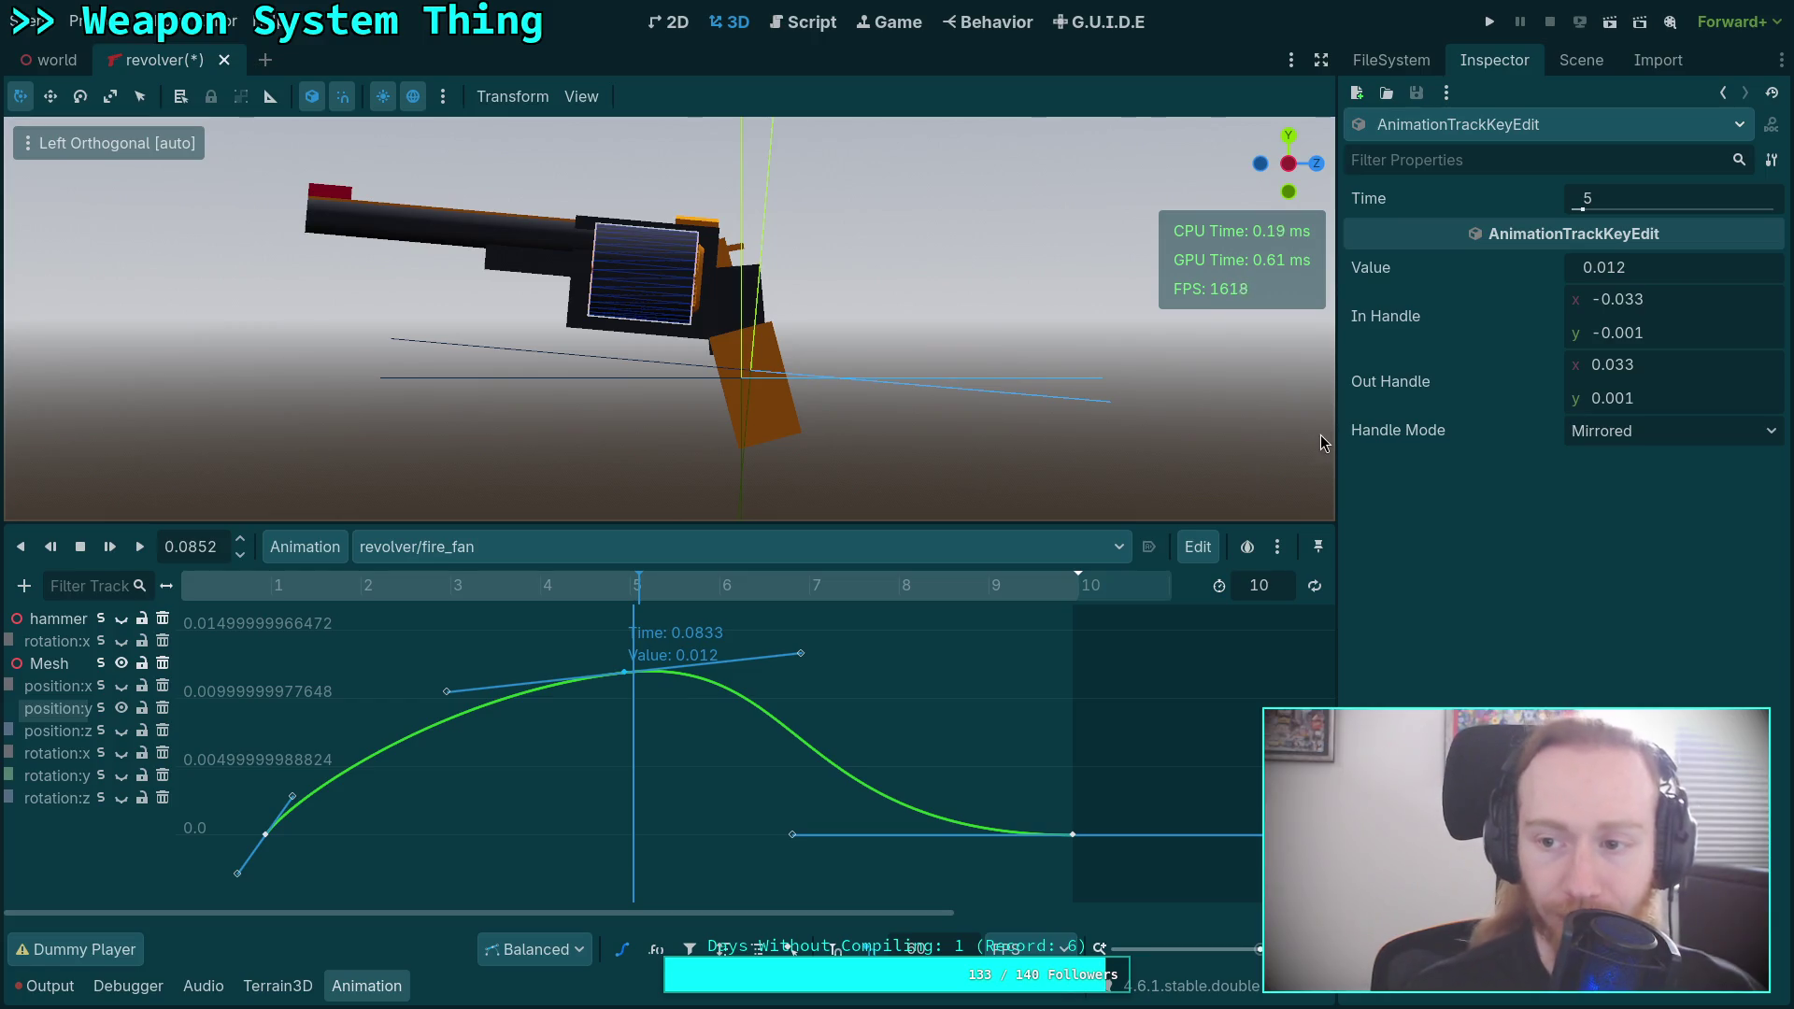
click(1690, 277)
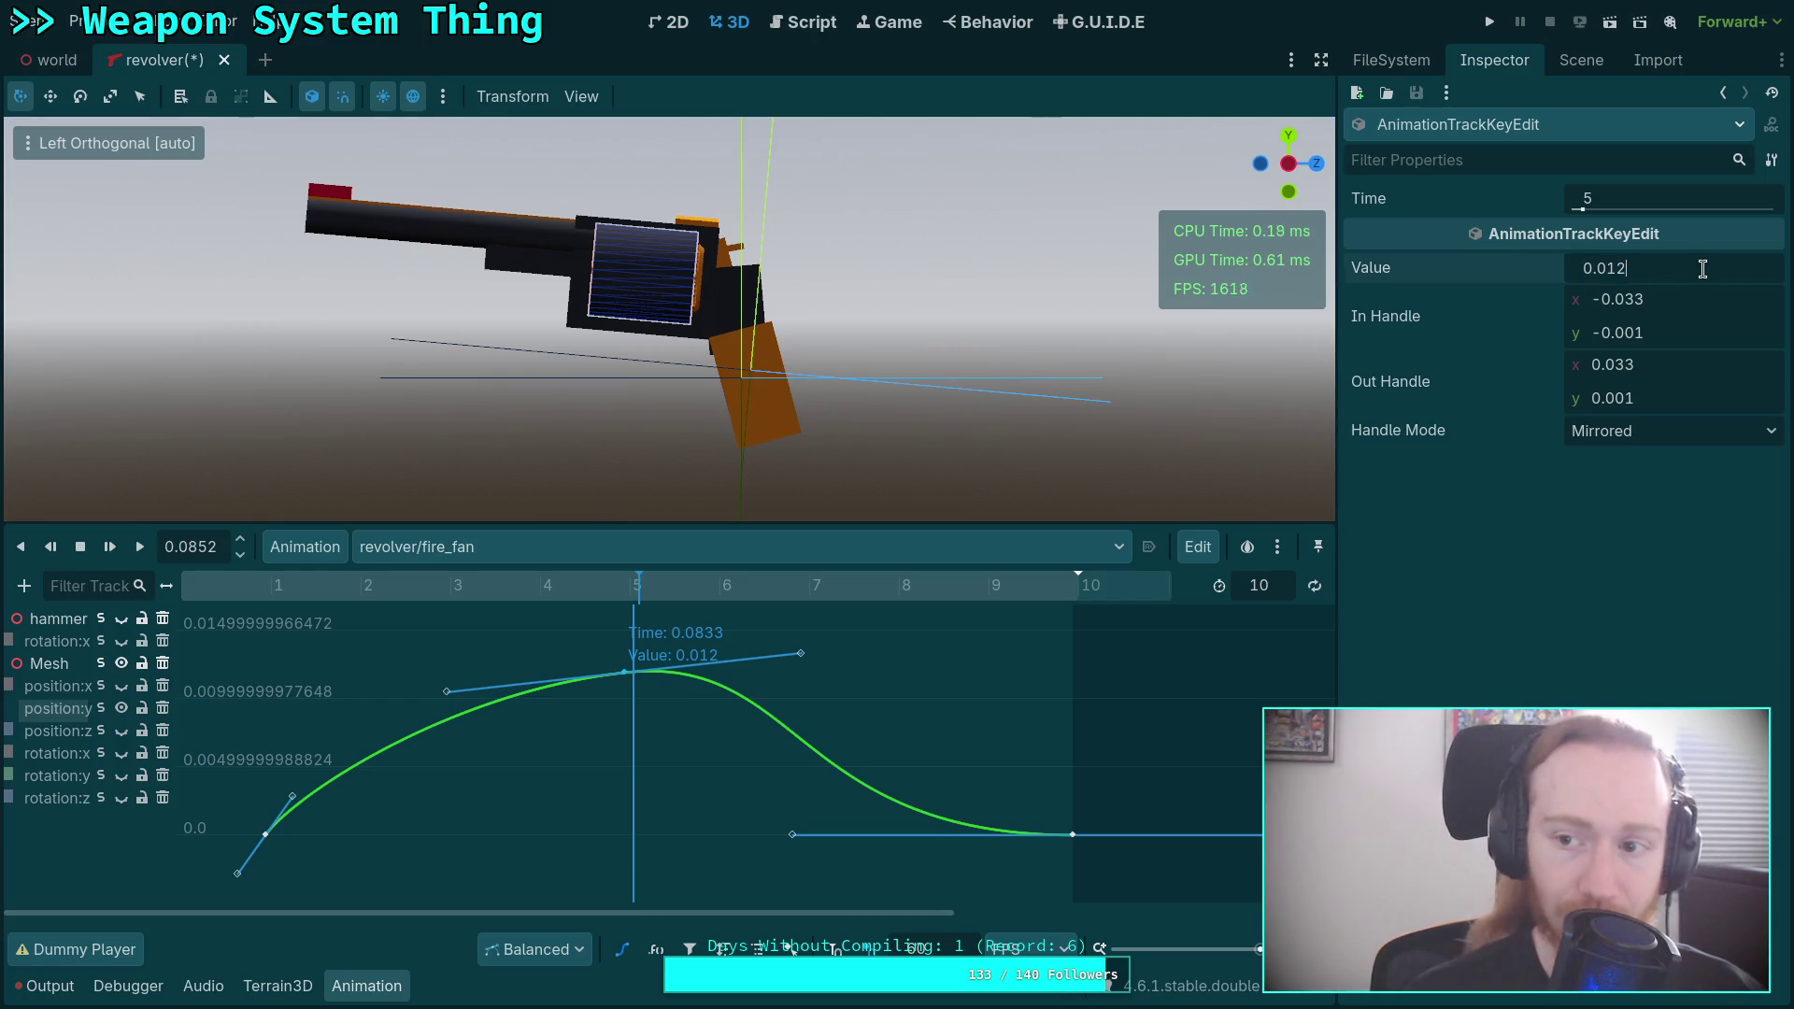
text(0.01)
key(Return)
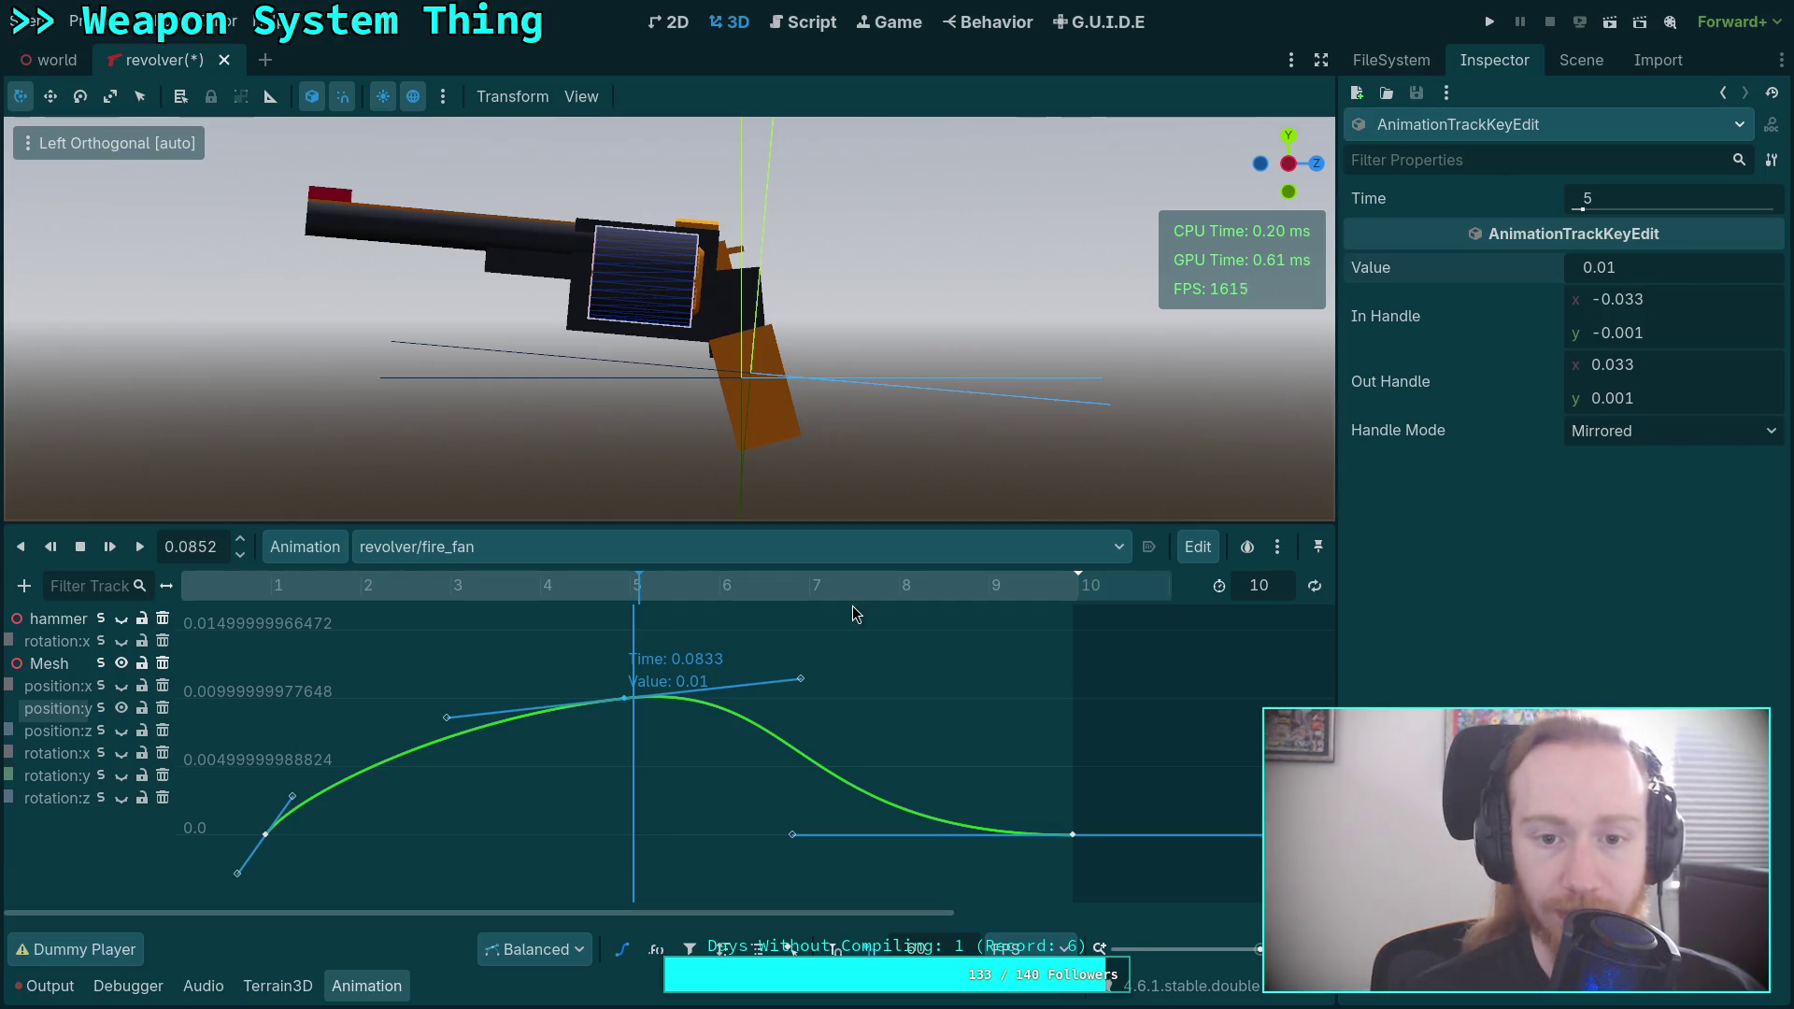
mouse_move(634, 605)
mouse_down()
mouse_move(332, 608)
mouse_move(873, 622)
mouse_move(245, 619)
mouse_move(743, 622)
mouse_move(775, 647)
mouse_up()
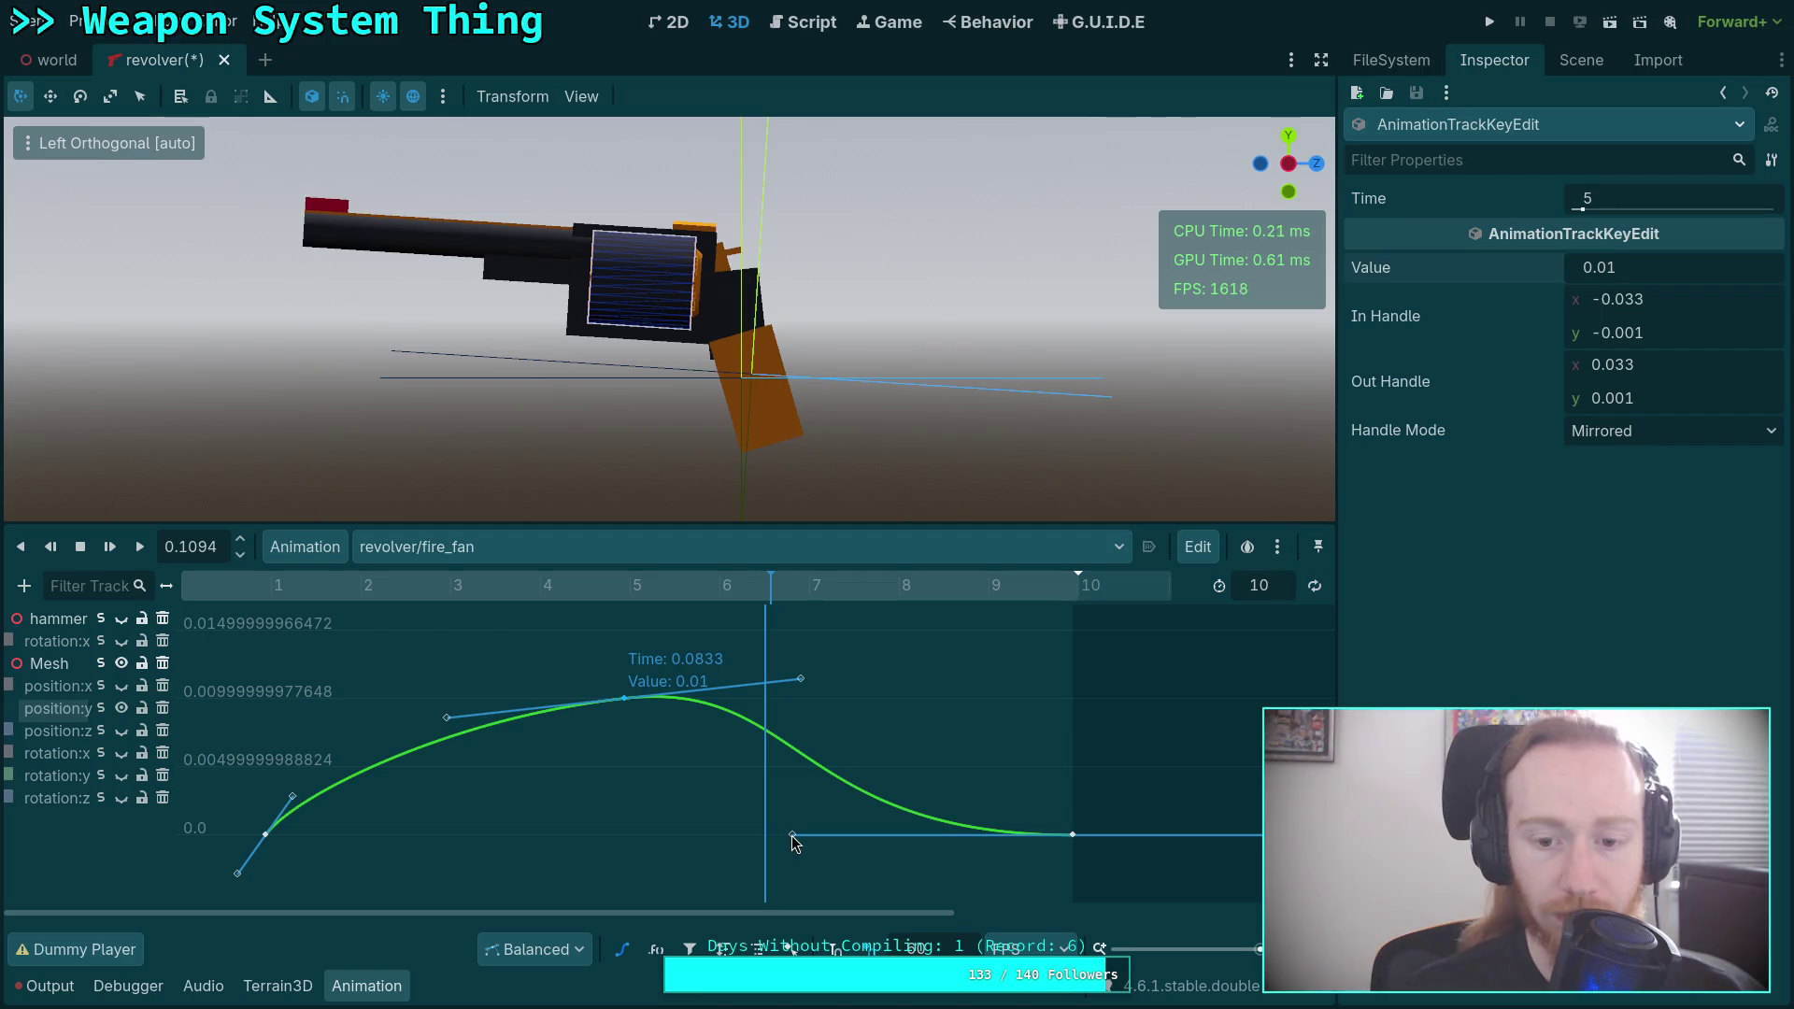
Give the frame-10 end key Mirrored handles with an In Handle x of -0.03.
click(1072, 834)
click(1609, 438)
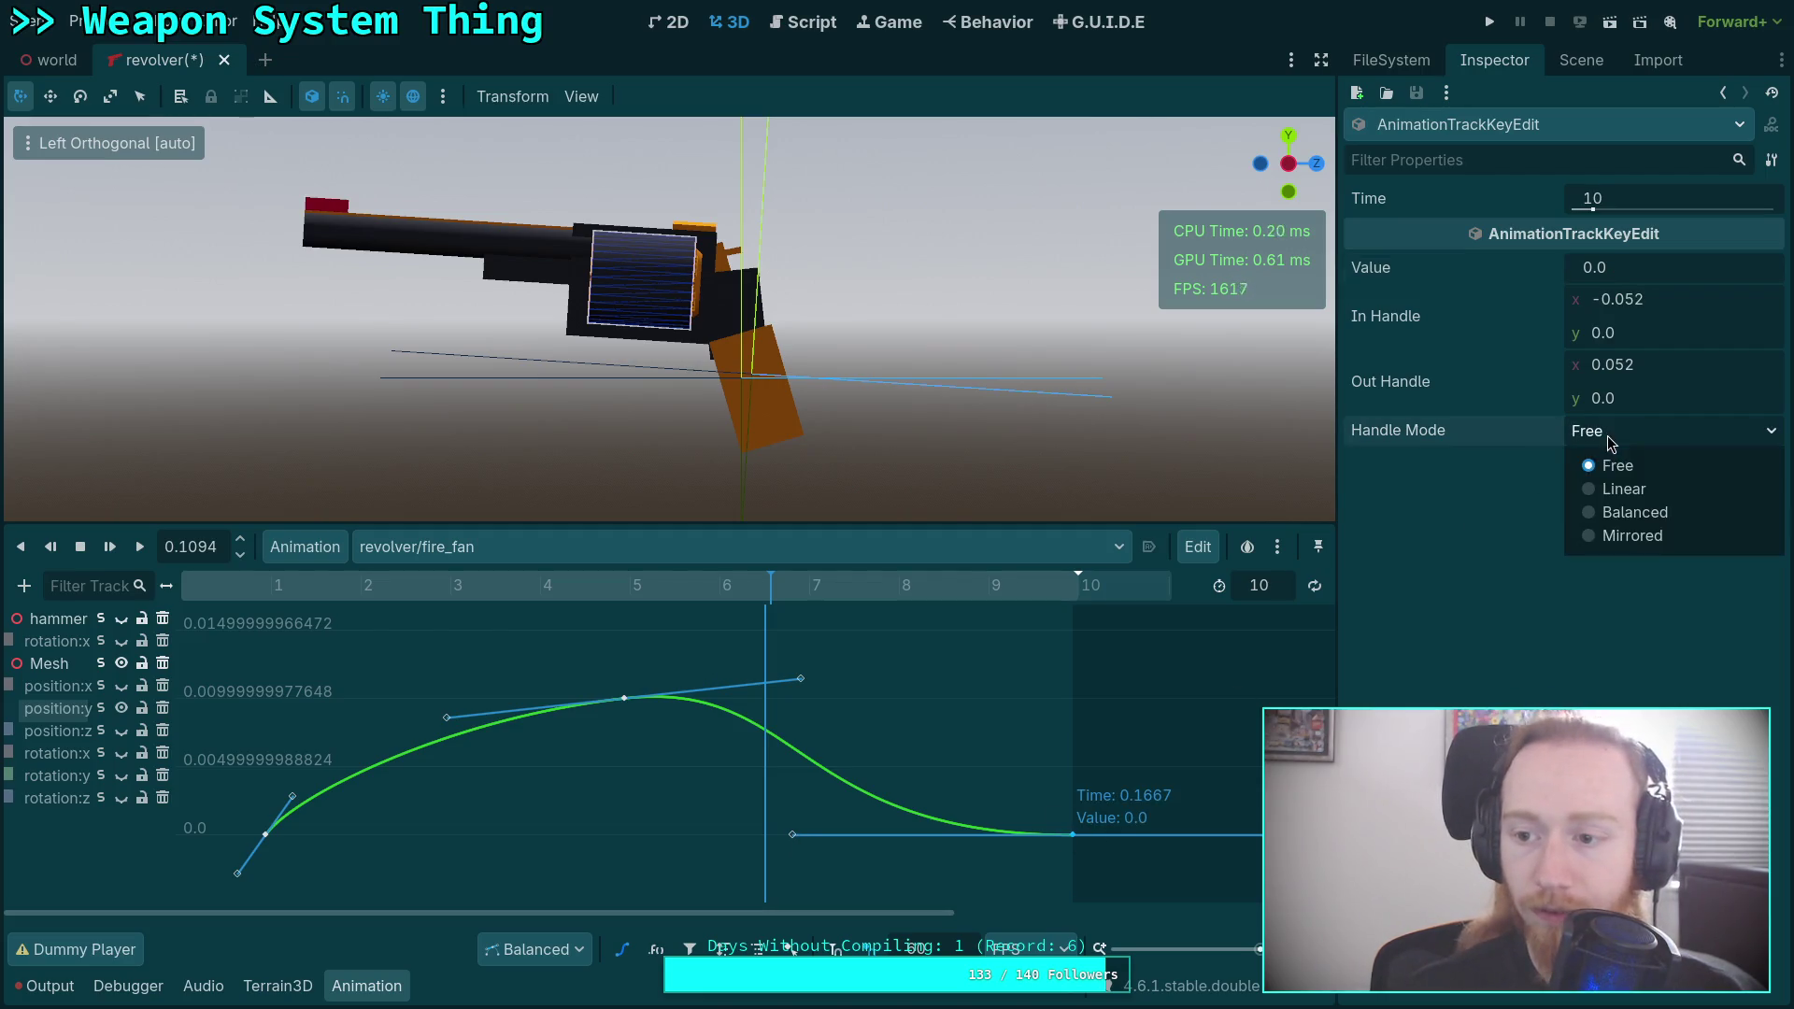
click(1631, 536)
click(1678, 302)
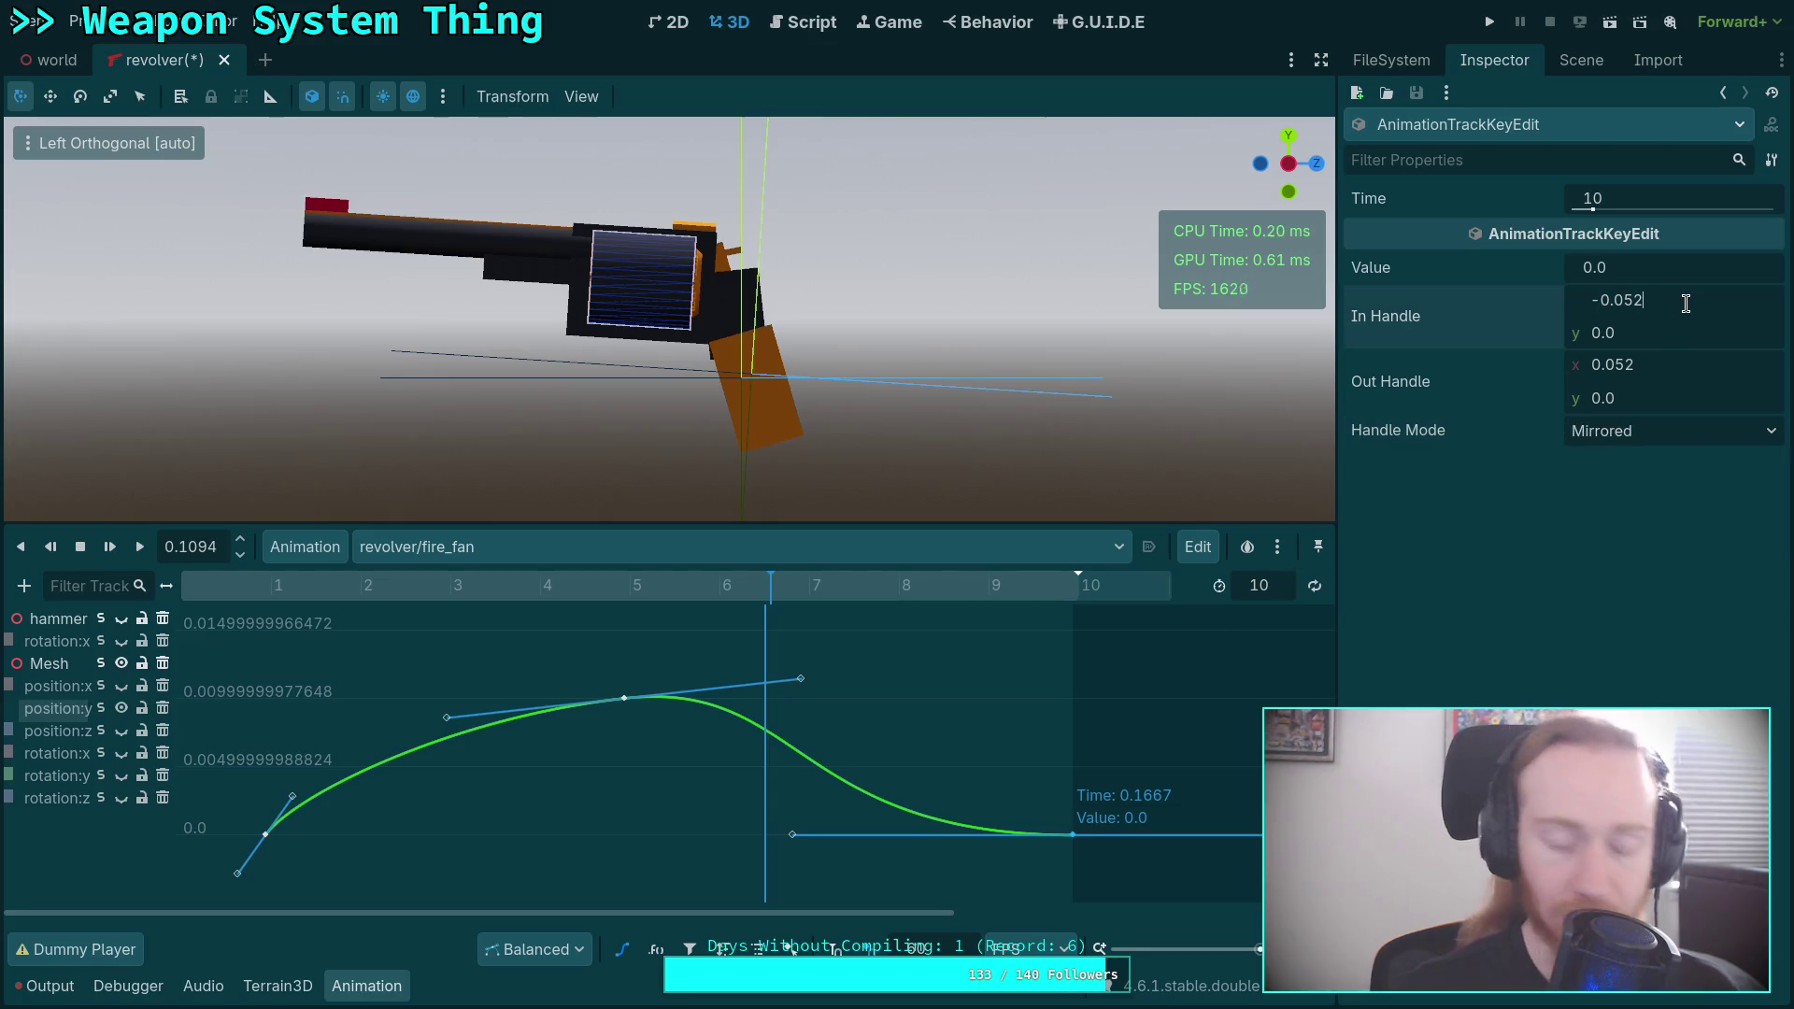
key(Return)
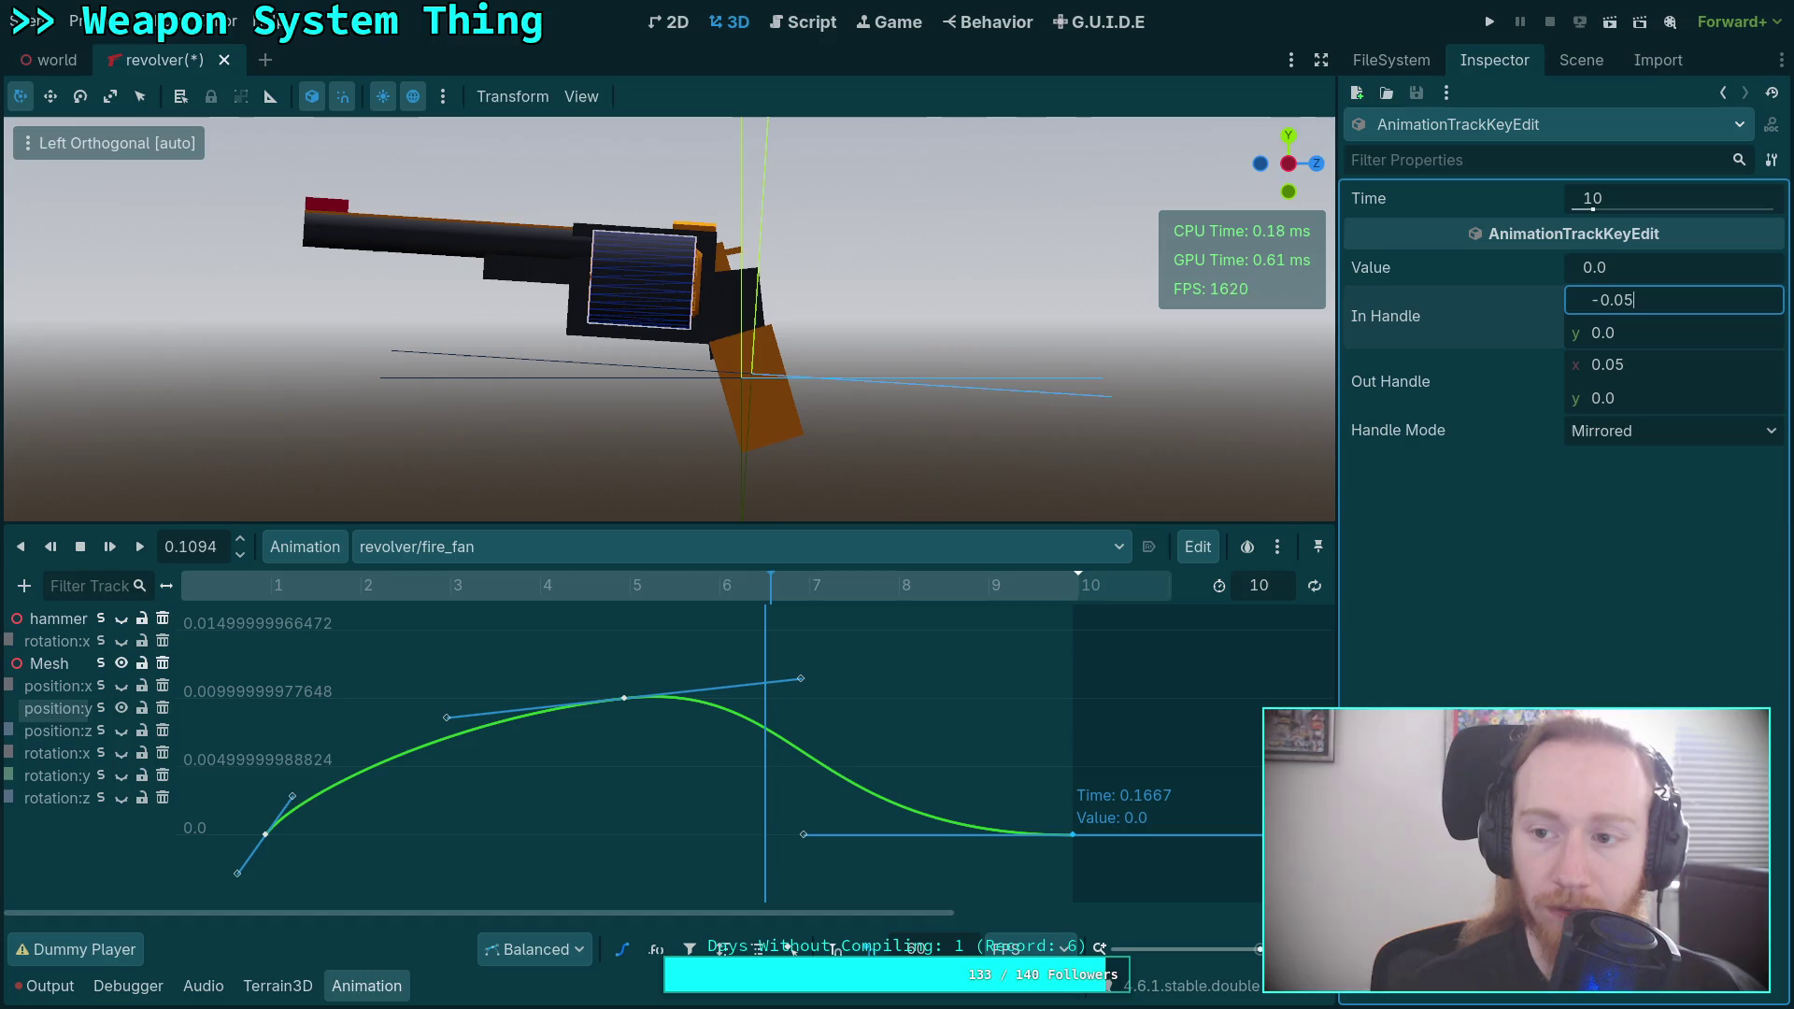
text(-0.04)
key(Return)
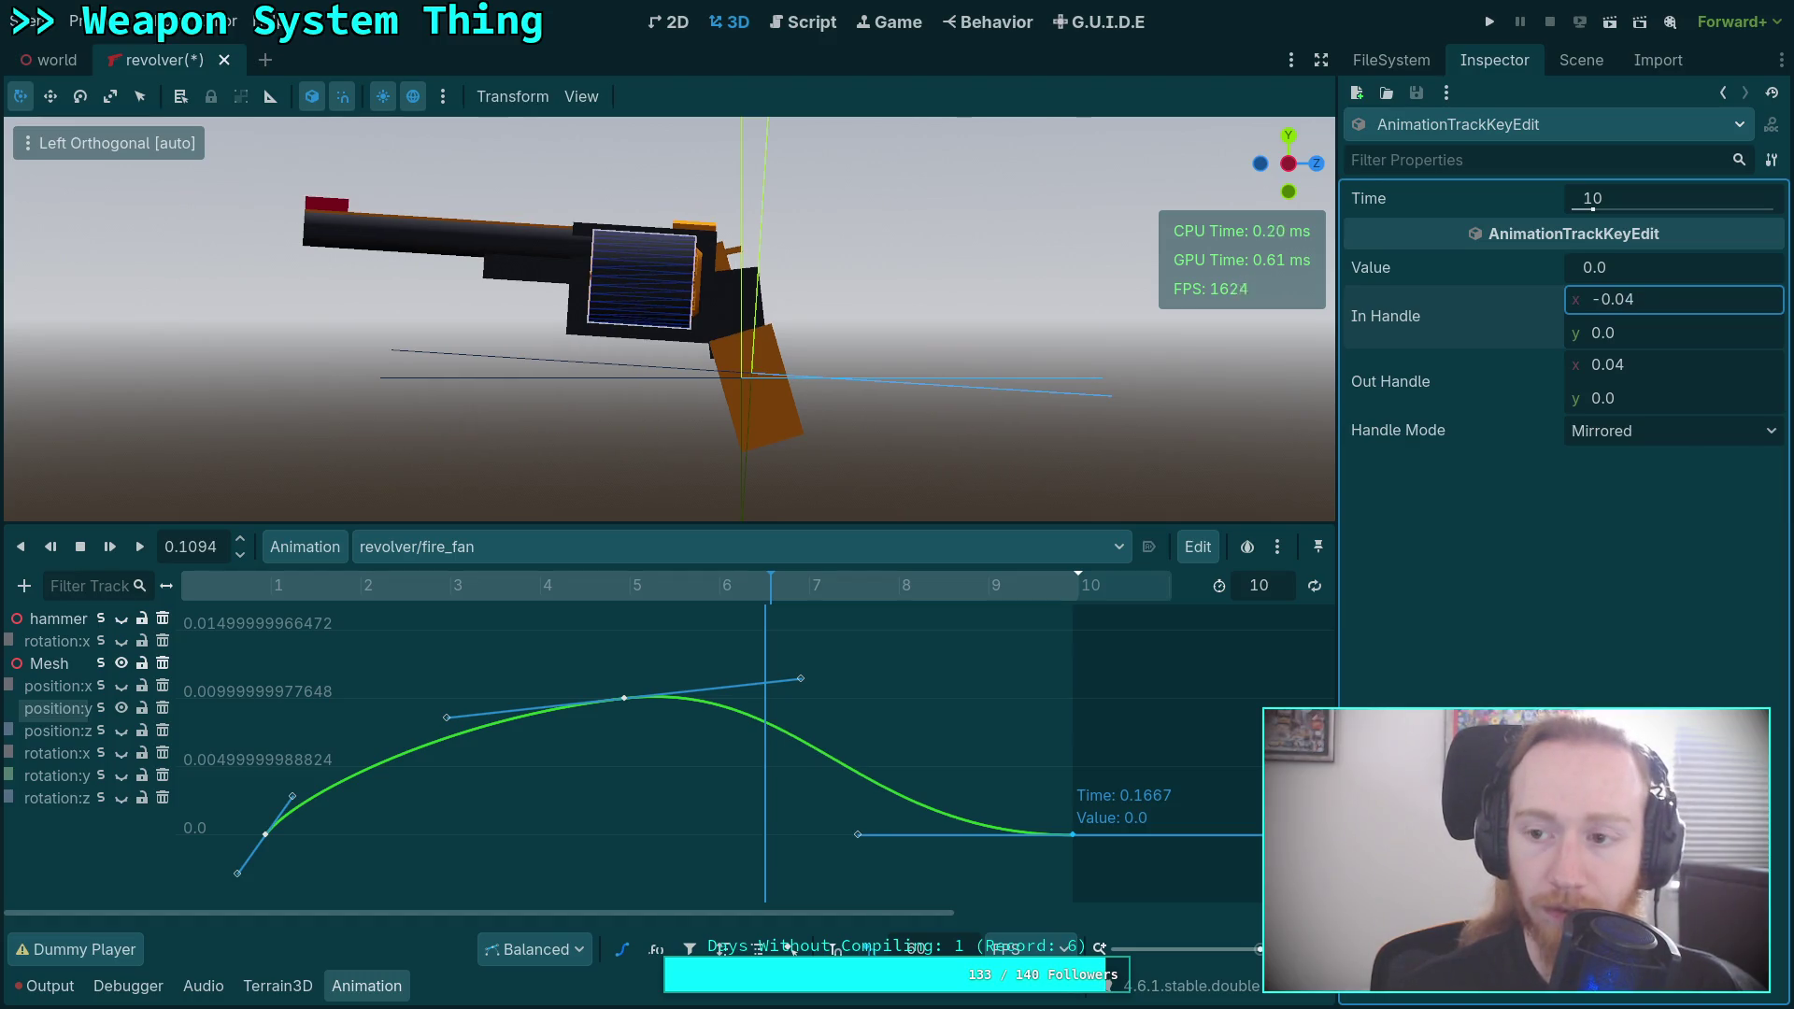
key(Return)
mouse_move(772, 587)
mouse_down()
mouse_move(937, 587)
mouse_move(245, 645)
mouse_move(1000, 652)
mouse_move(449, 657)
mouse_move(473, 669)
mouse_move(1001, 664)
mouse_move(280, 643)
mouse_move(506, 659)
mouse_move(562, 636)
mouse_move(671, 641)
mouse_move(634, 652)
mouse_up()
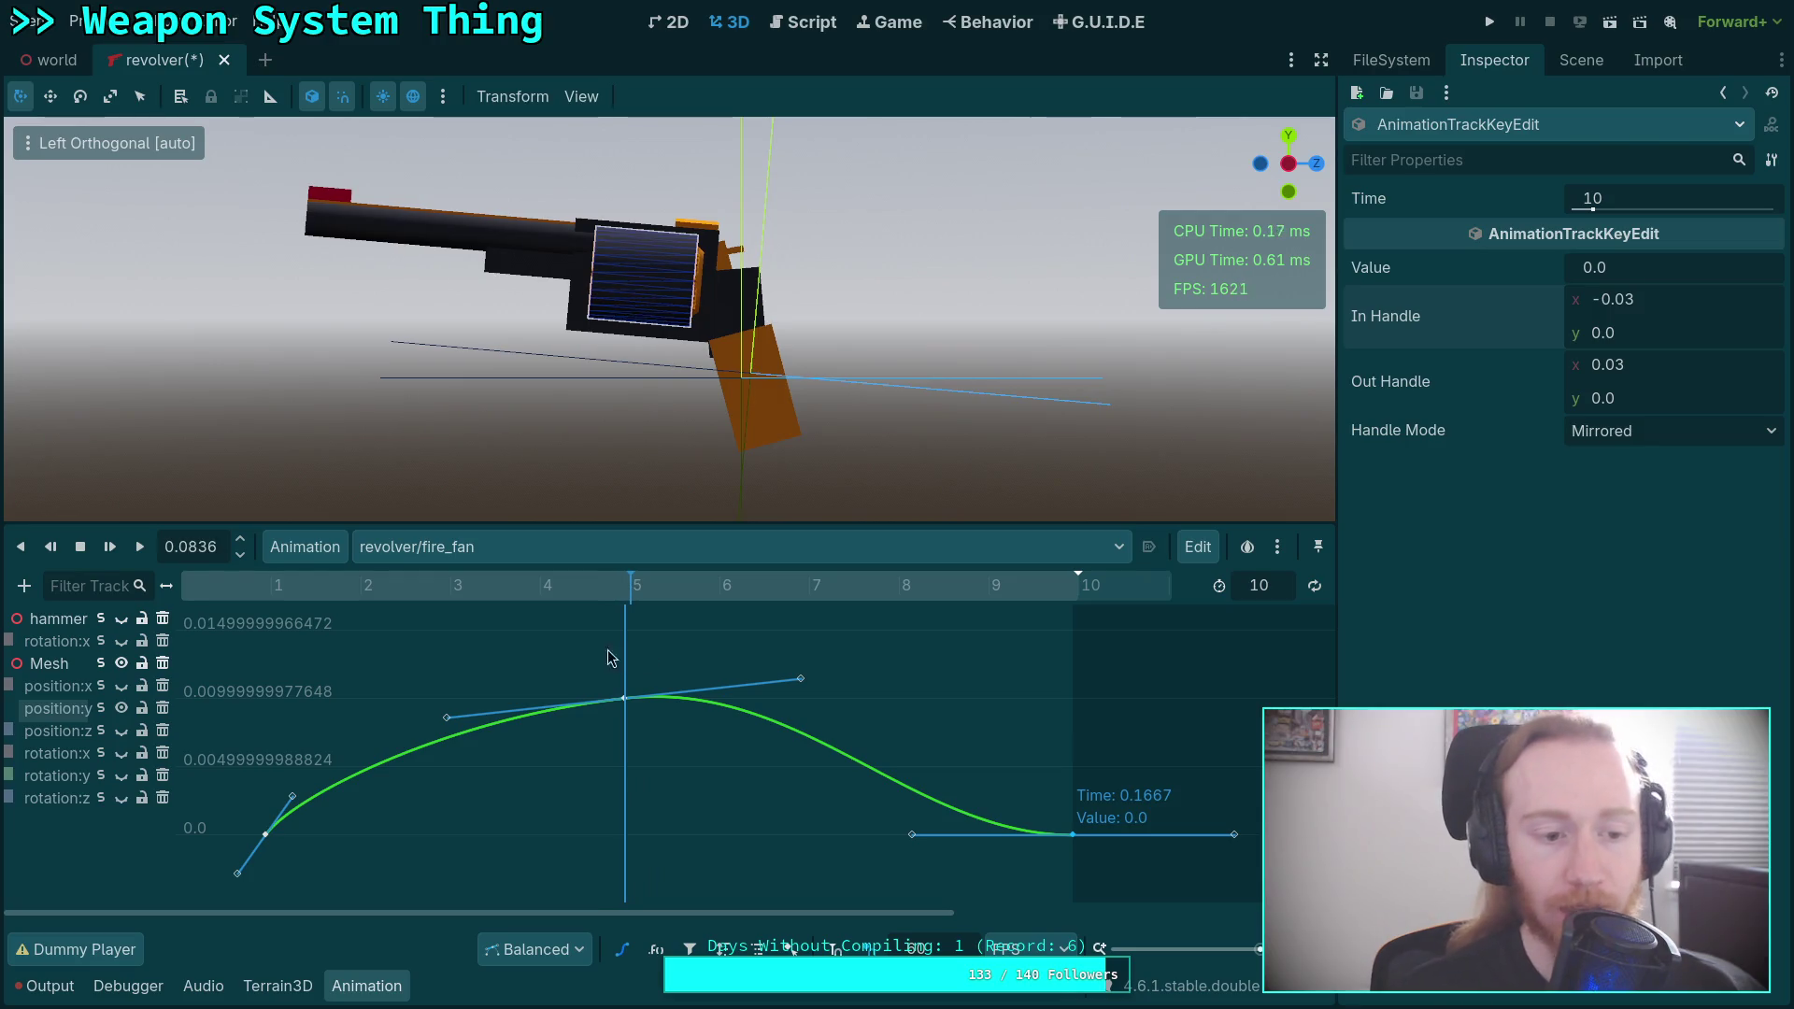
Solo the Mesh position:z curve, scrub to its peak, and select its frame-10 key.
click(104, 692)
click(102, 687)
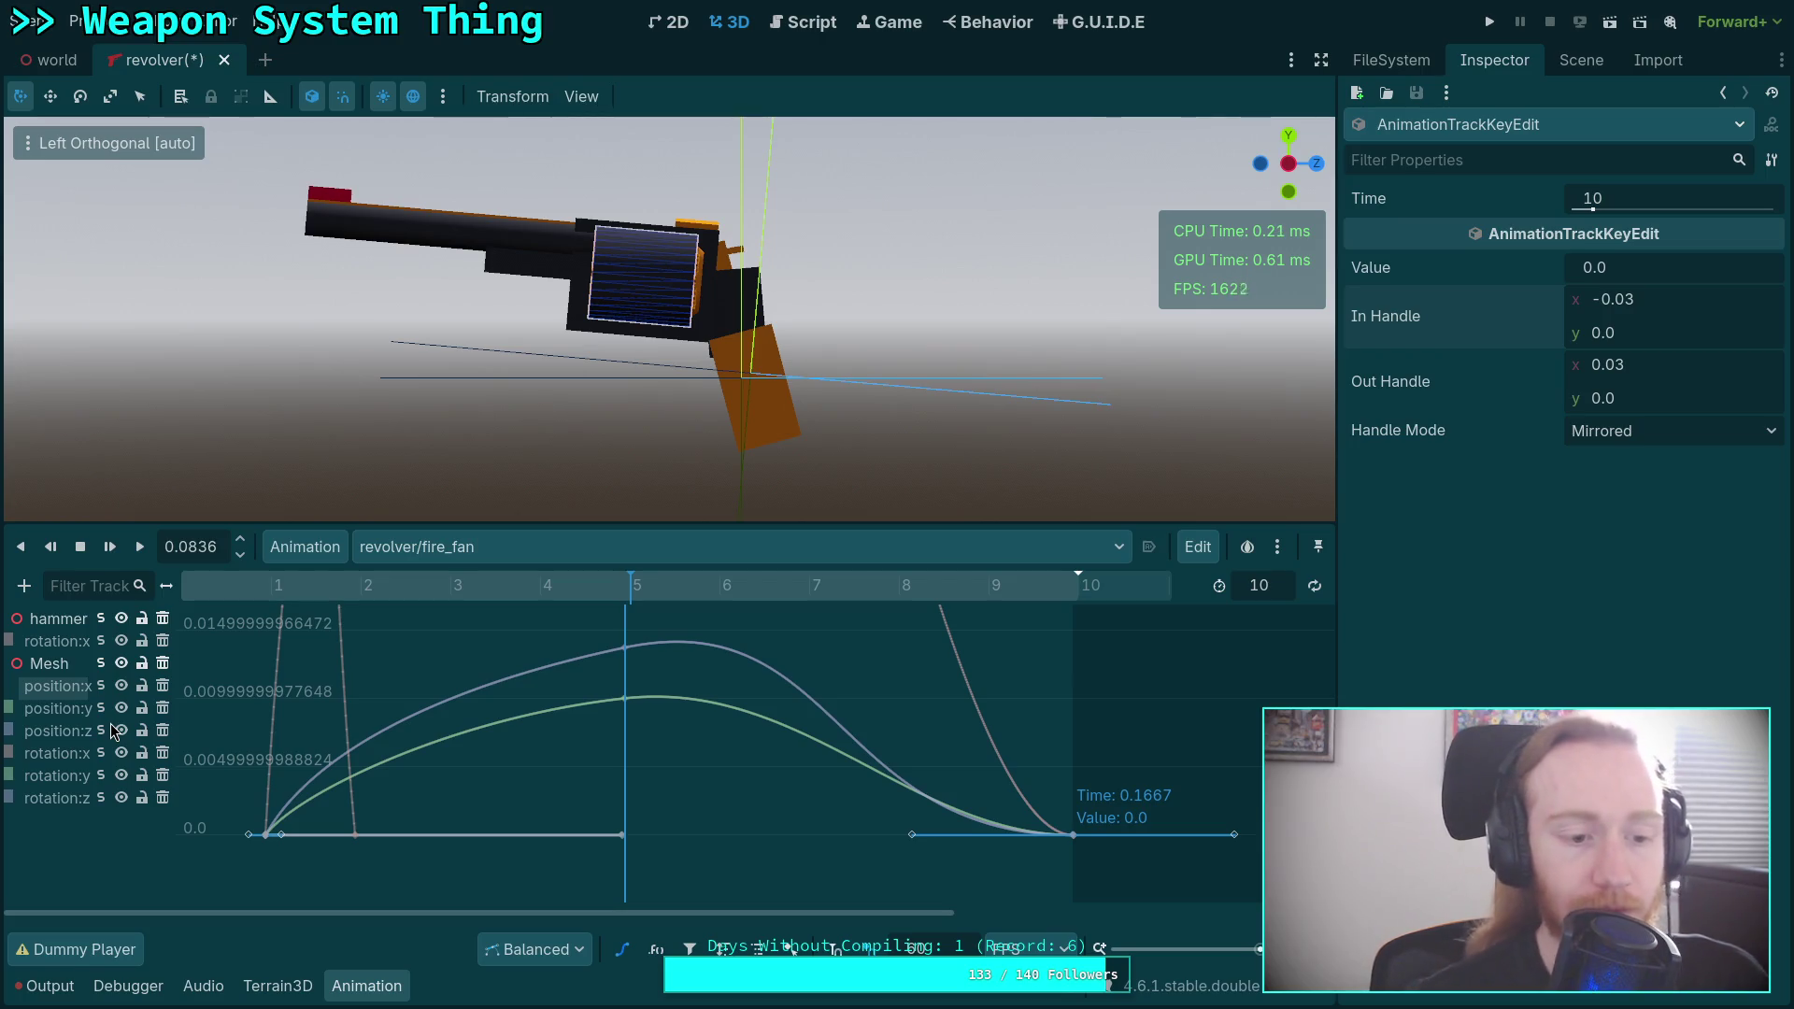
click(100, 798)
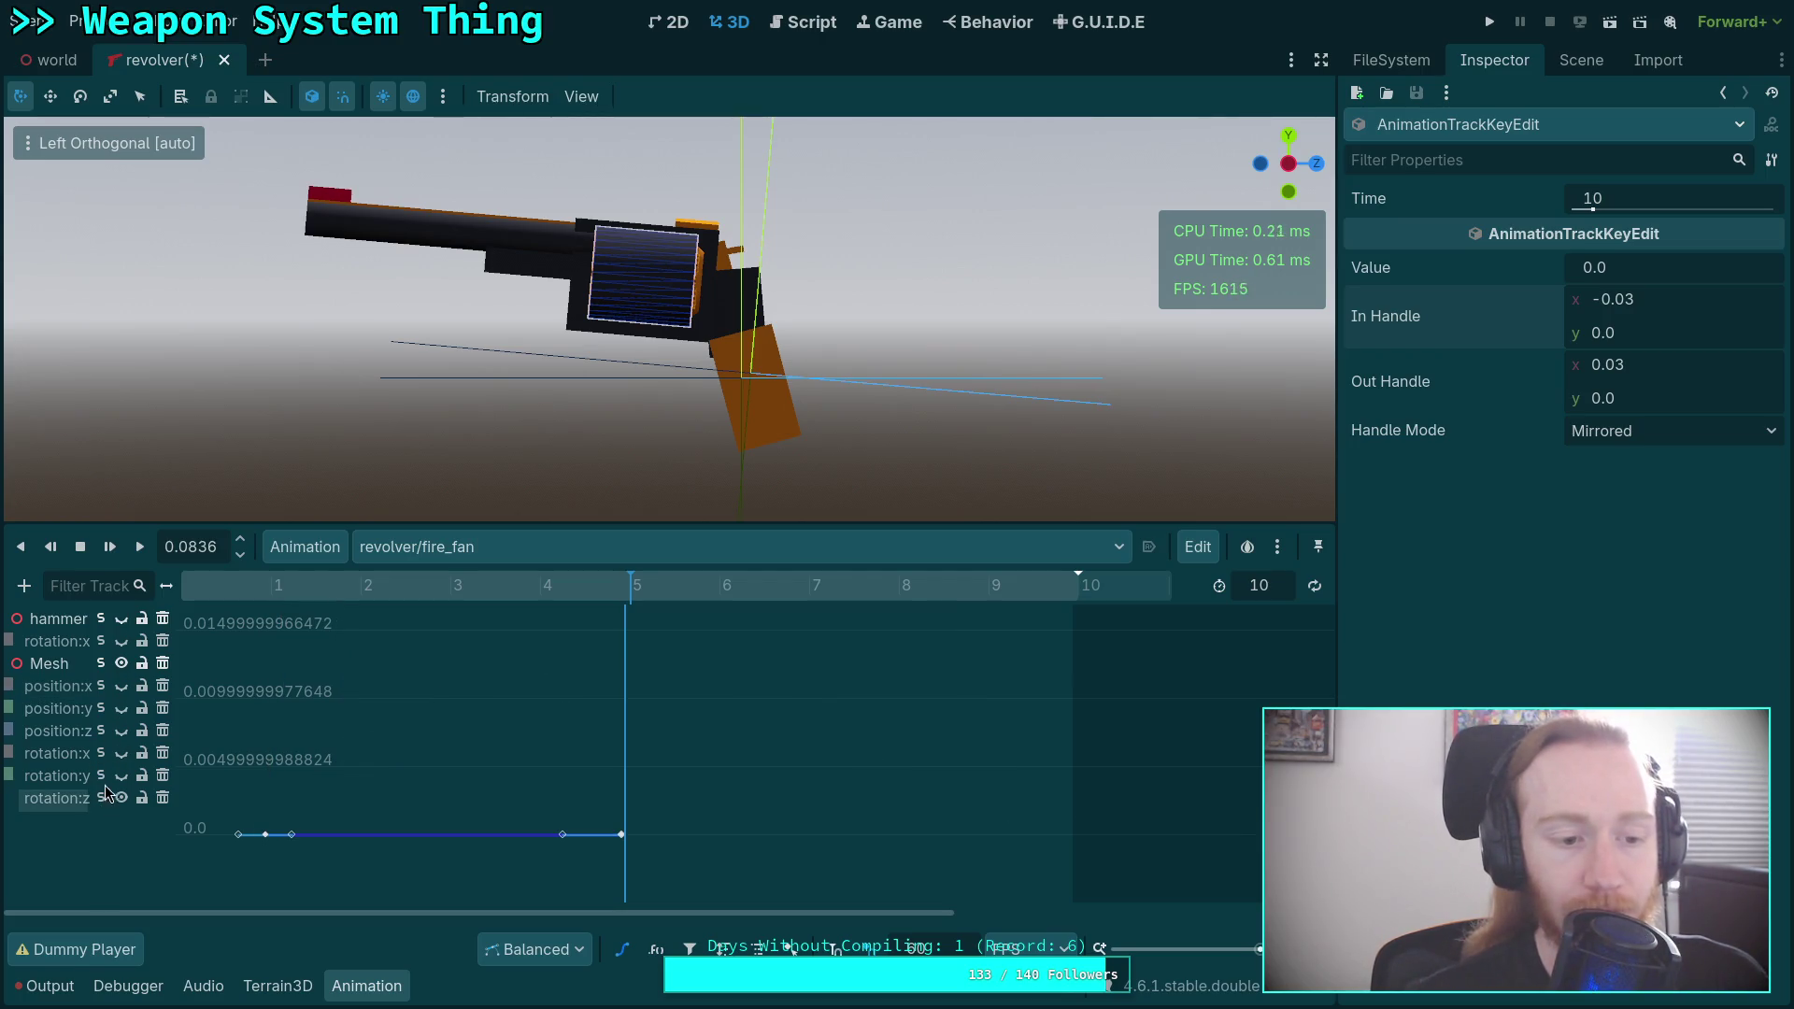
click(105, 733)
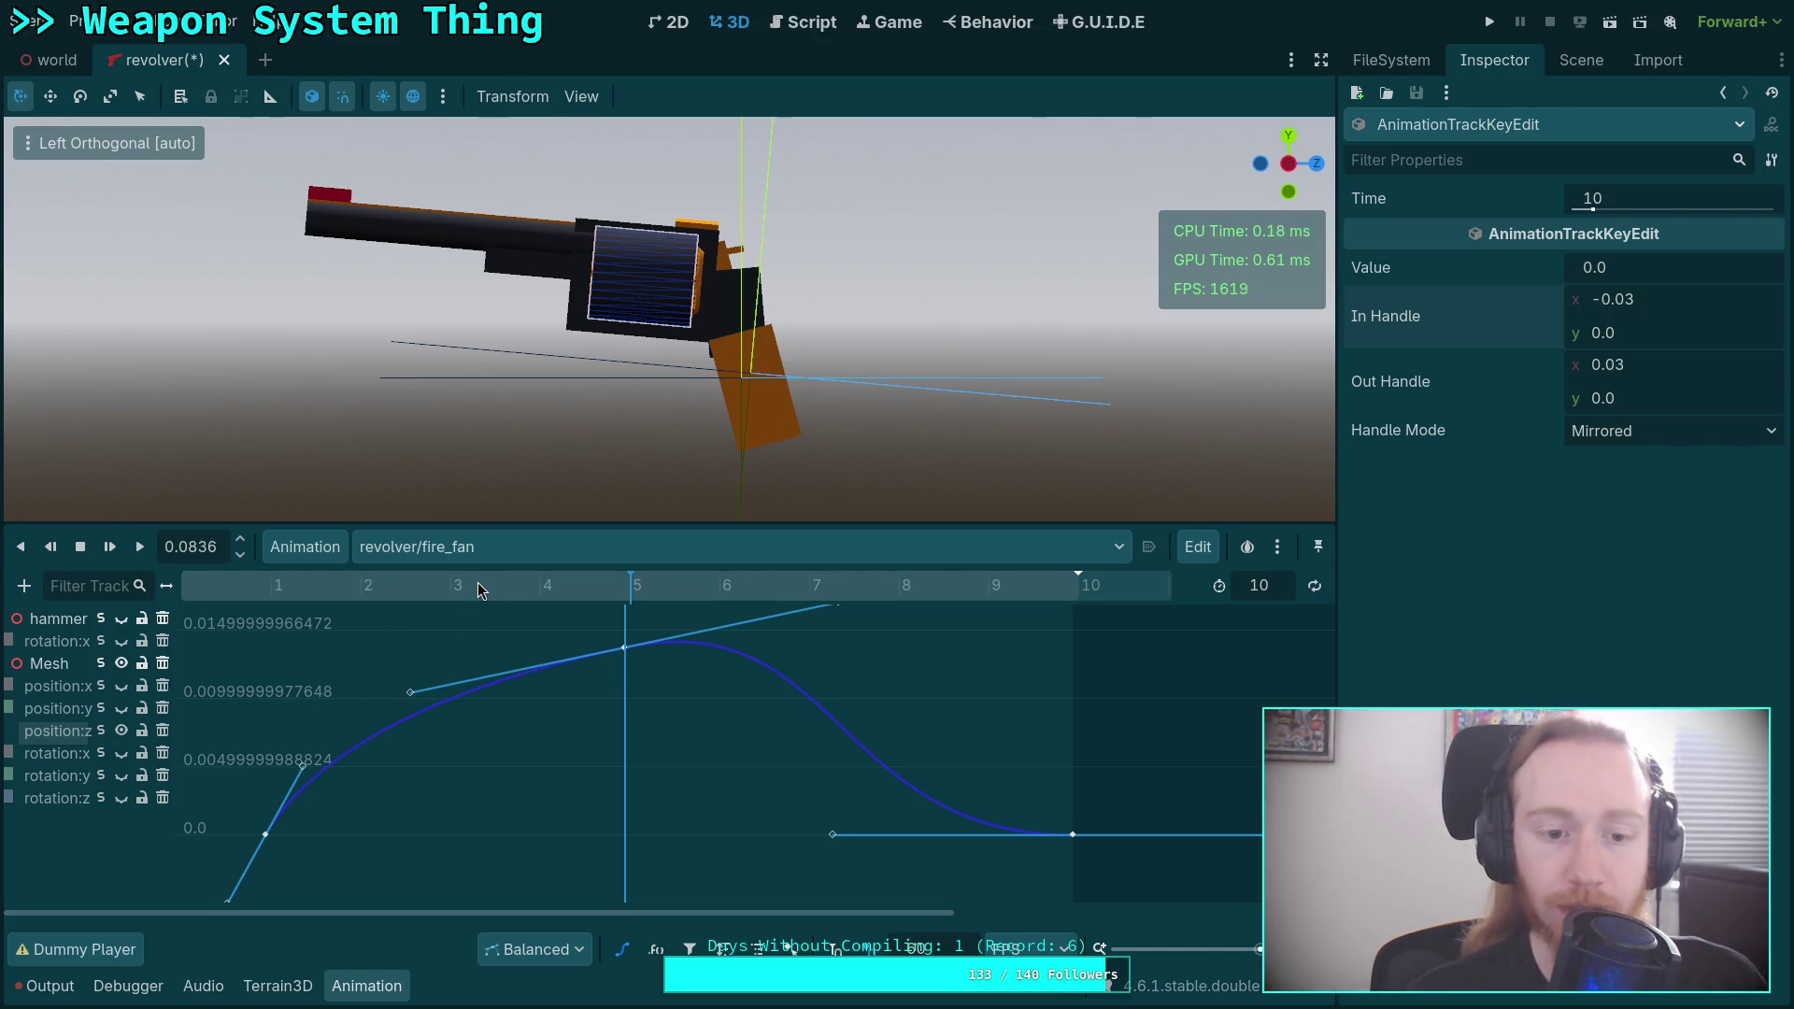
mouse_move(478, 581)
mouse_down()
mouse_move(372, 585)
mouse_move(606, 582)
mouse_up()
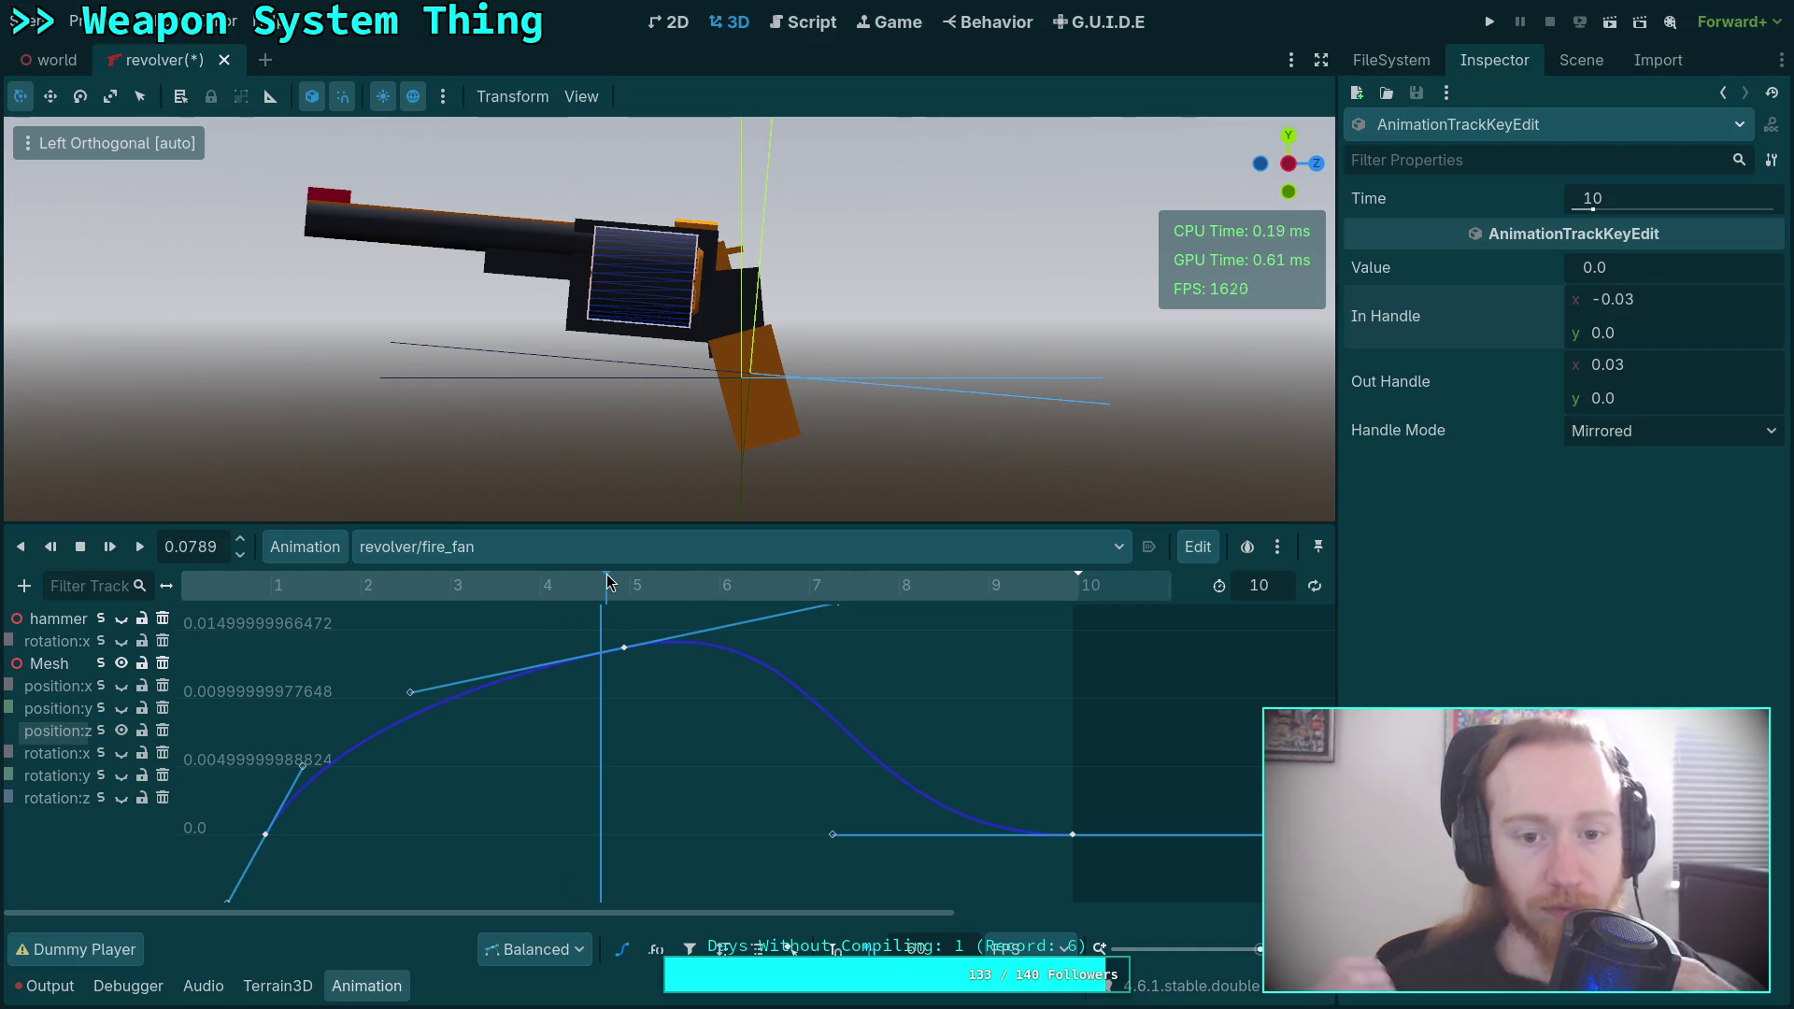
drag(581, 598, 636, 596)
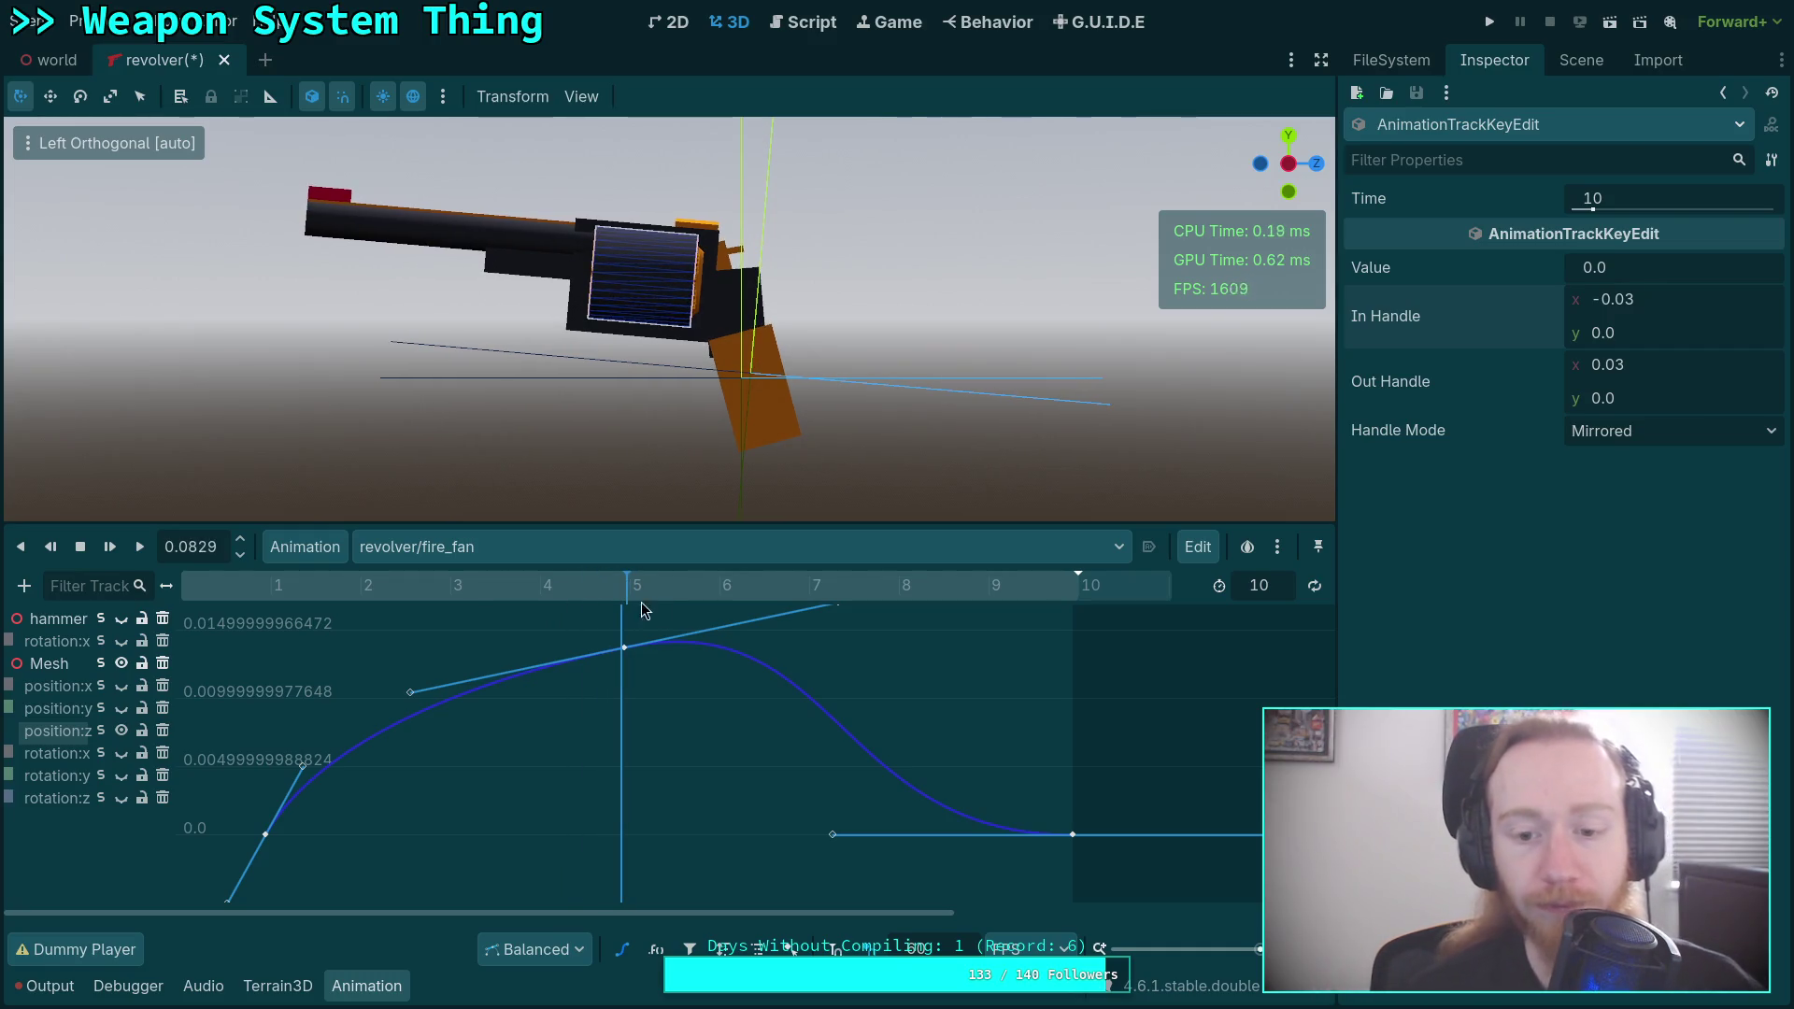
click(1074, 836)
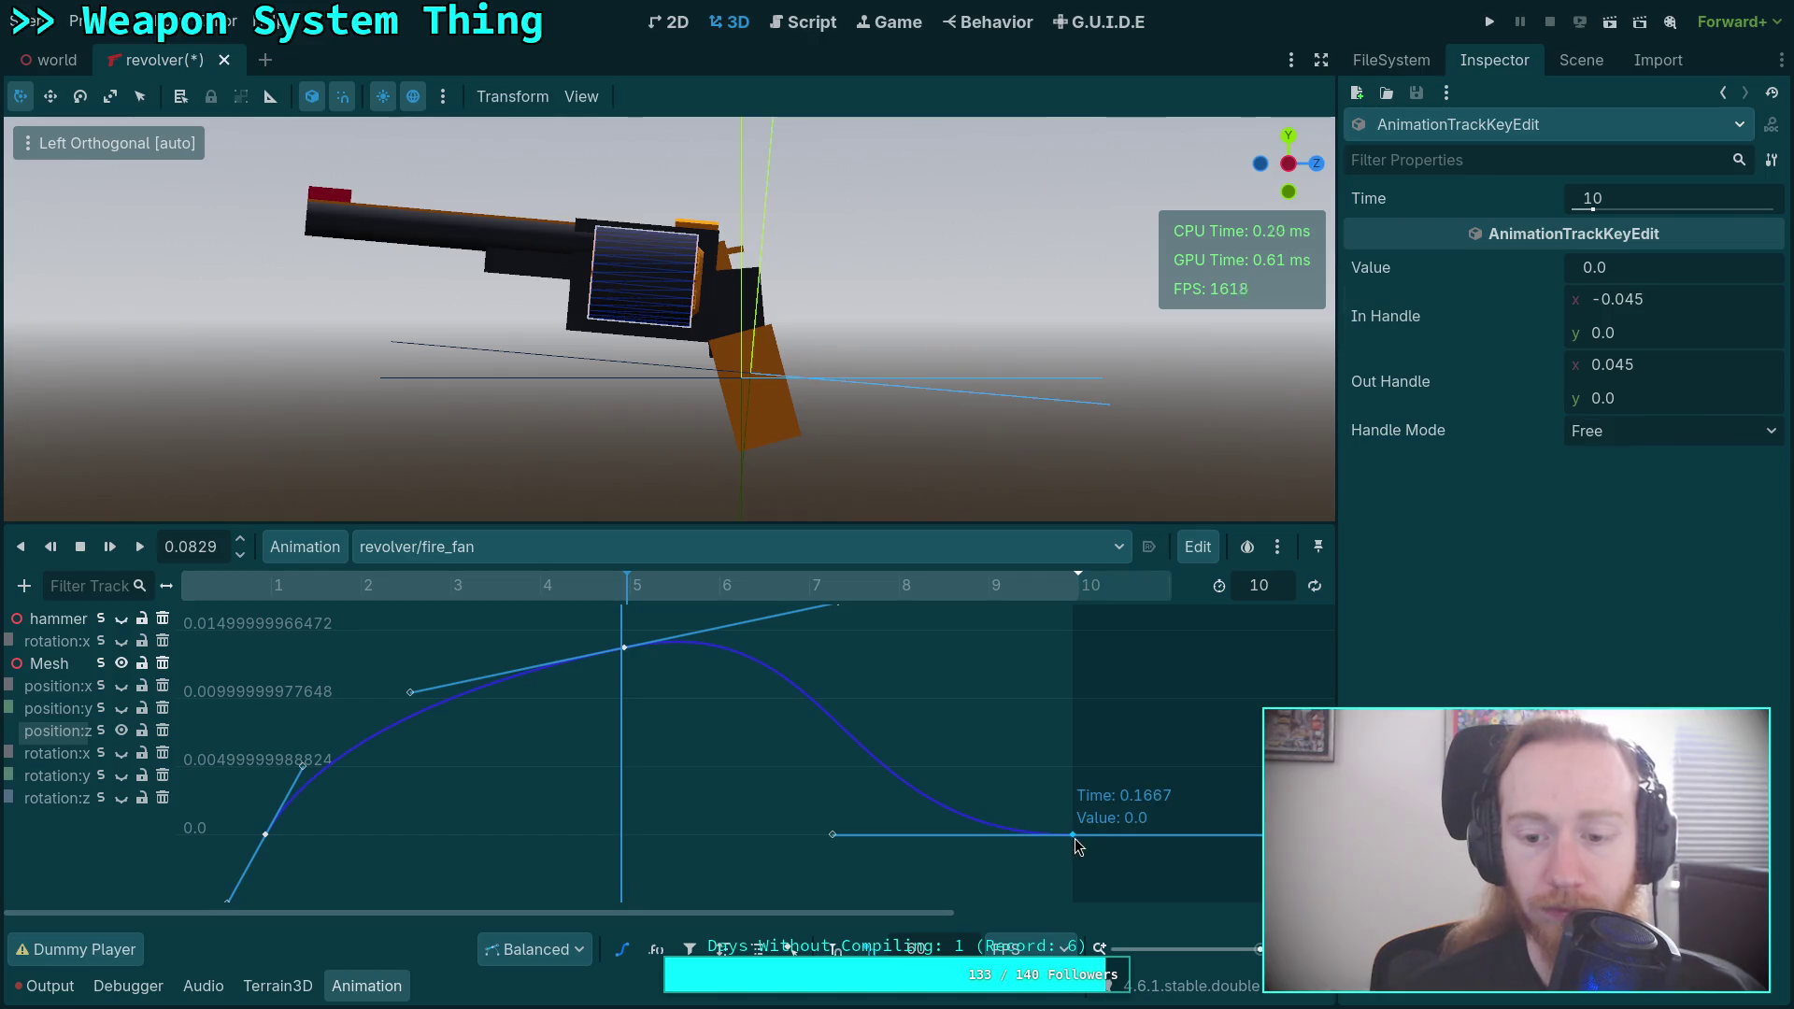
Make the position:z end key's handles Mirrored with an In Handle x of -0.04.
click(1633, 430)
click(1627, 526)
click(1691, 308)
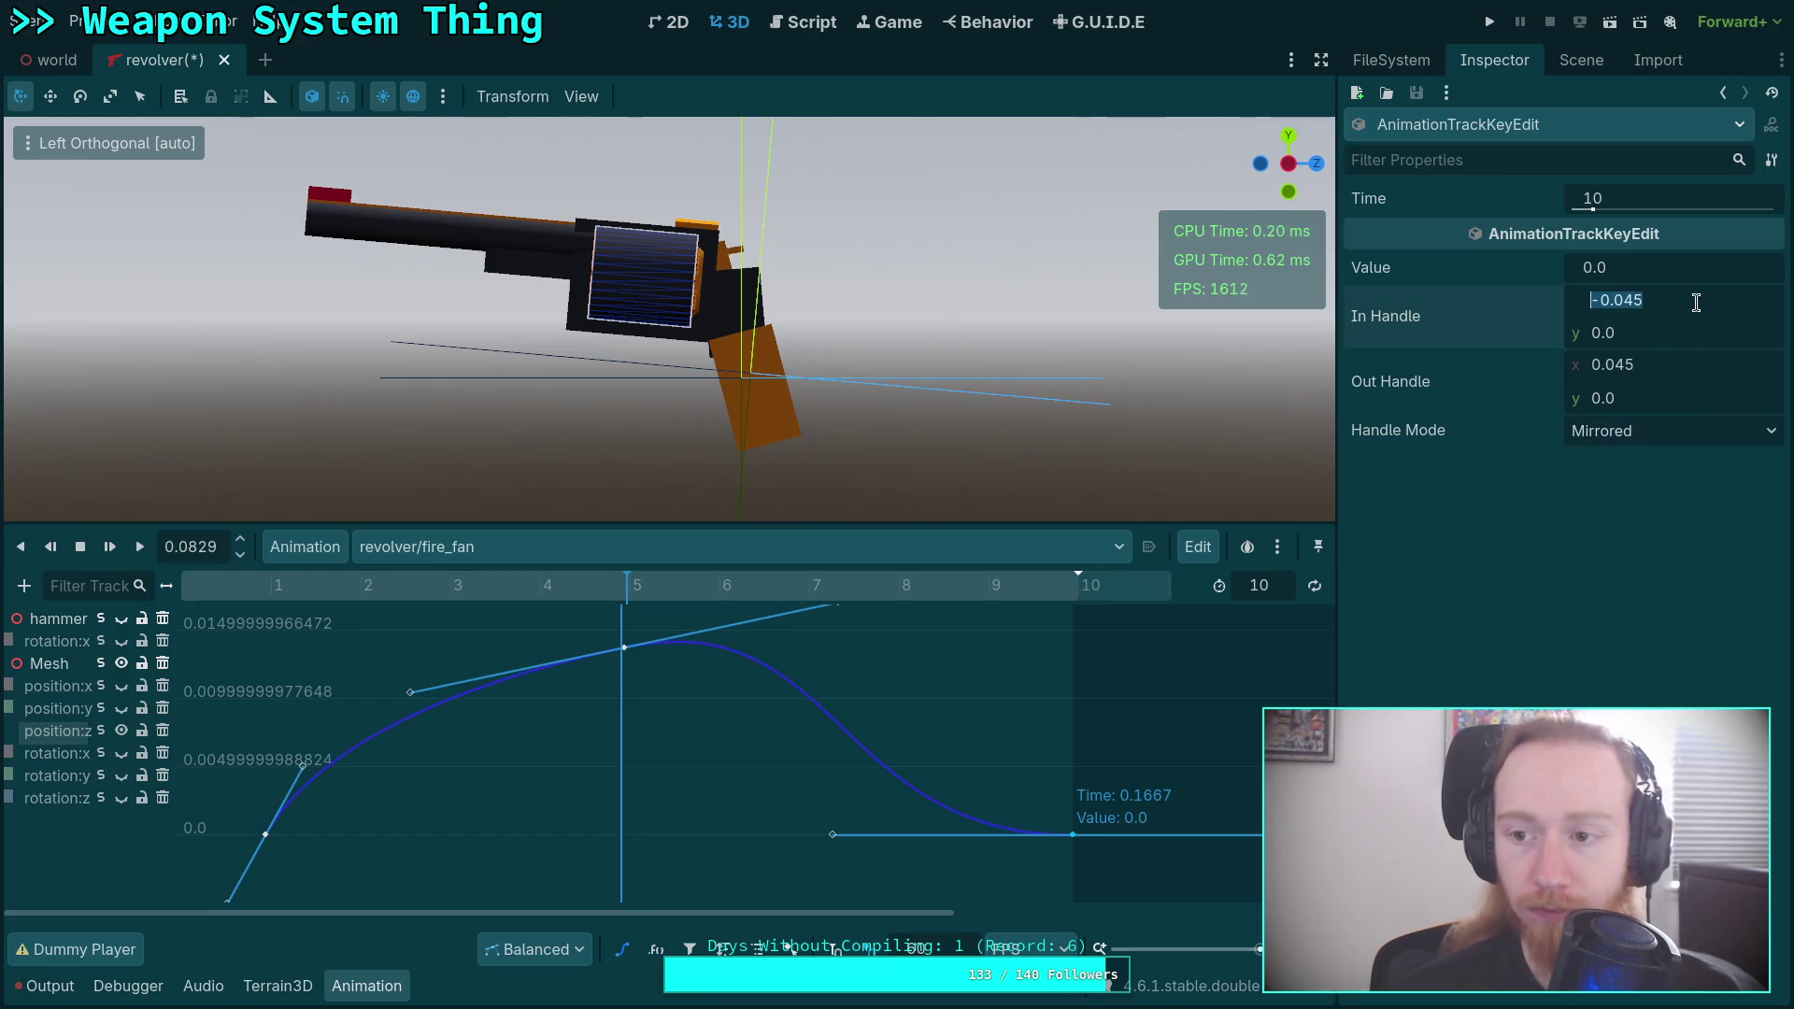
key(End)
key(BackSpace)
key(Return)
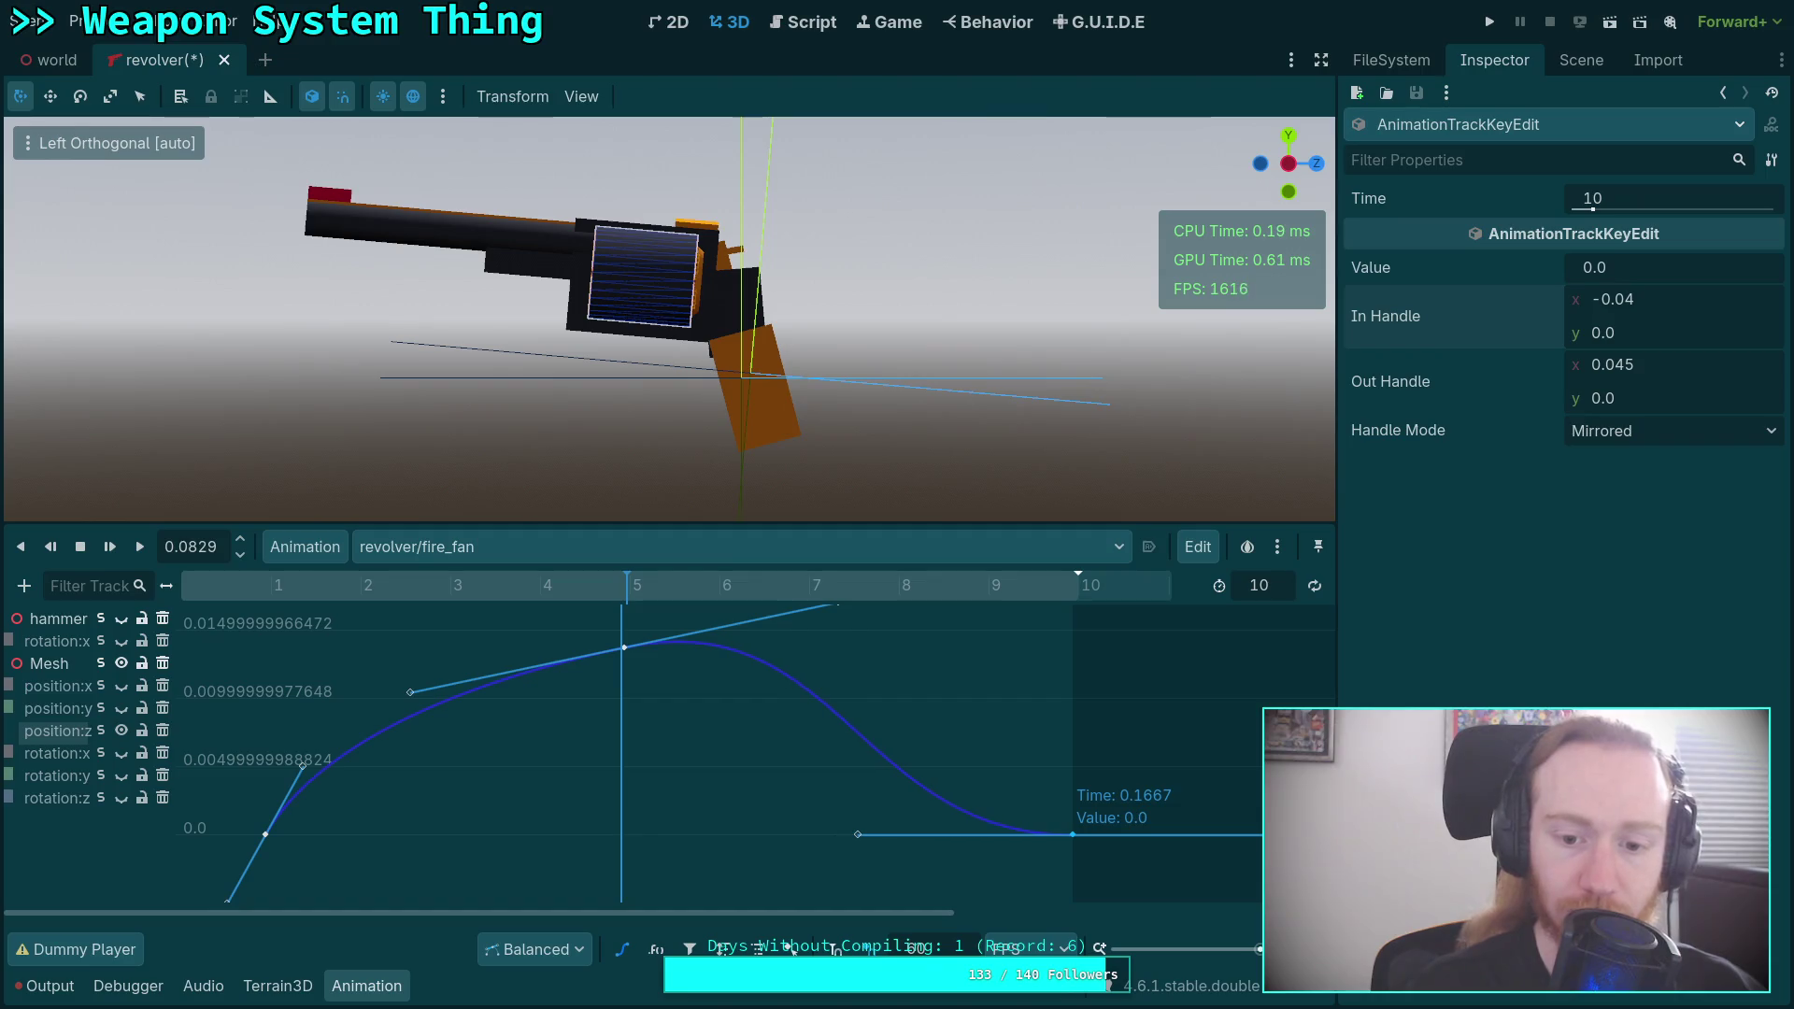
click(1631, 300)
text(-0.03)
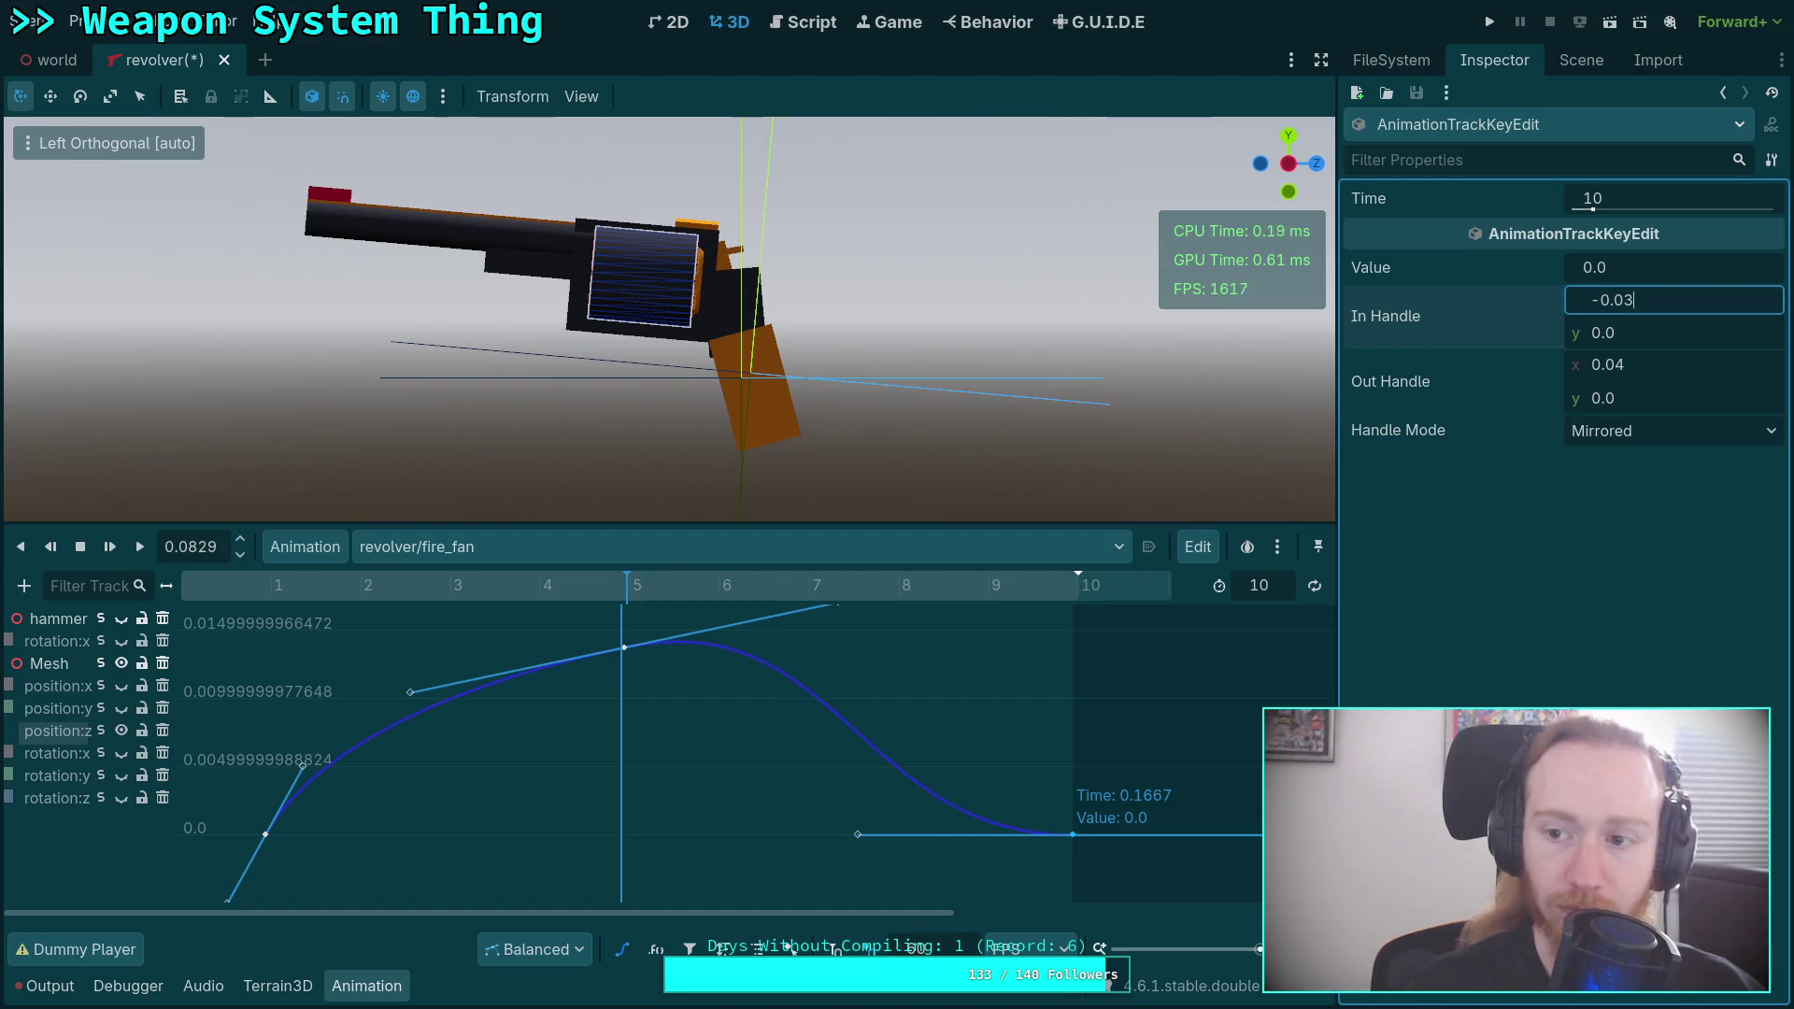
Make the frame-5 peak key Mirrored, shorten its tangents, and lower its value to 0.011.
click(626, 648)
click(1673, 431)
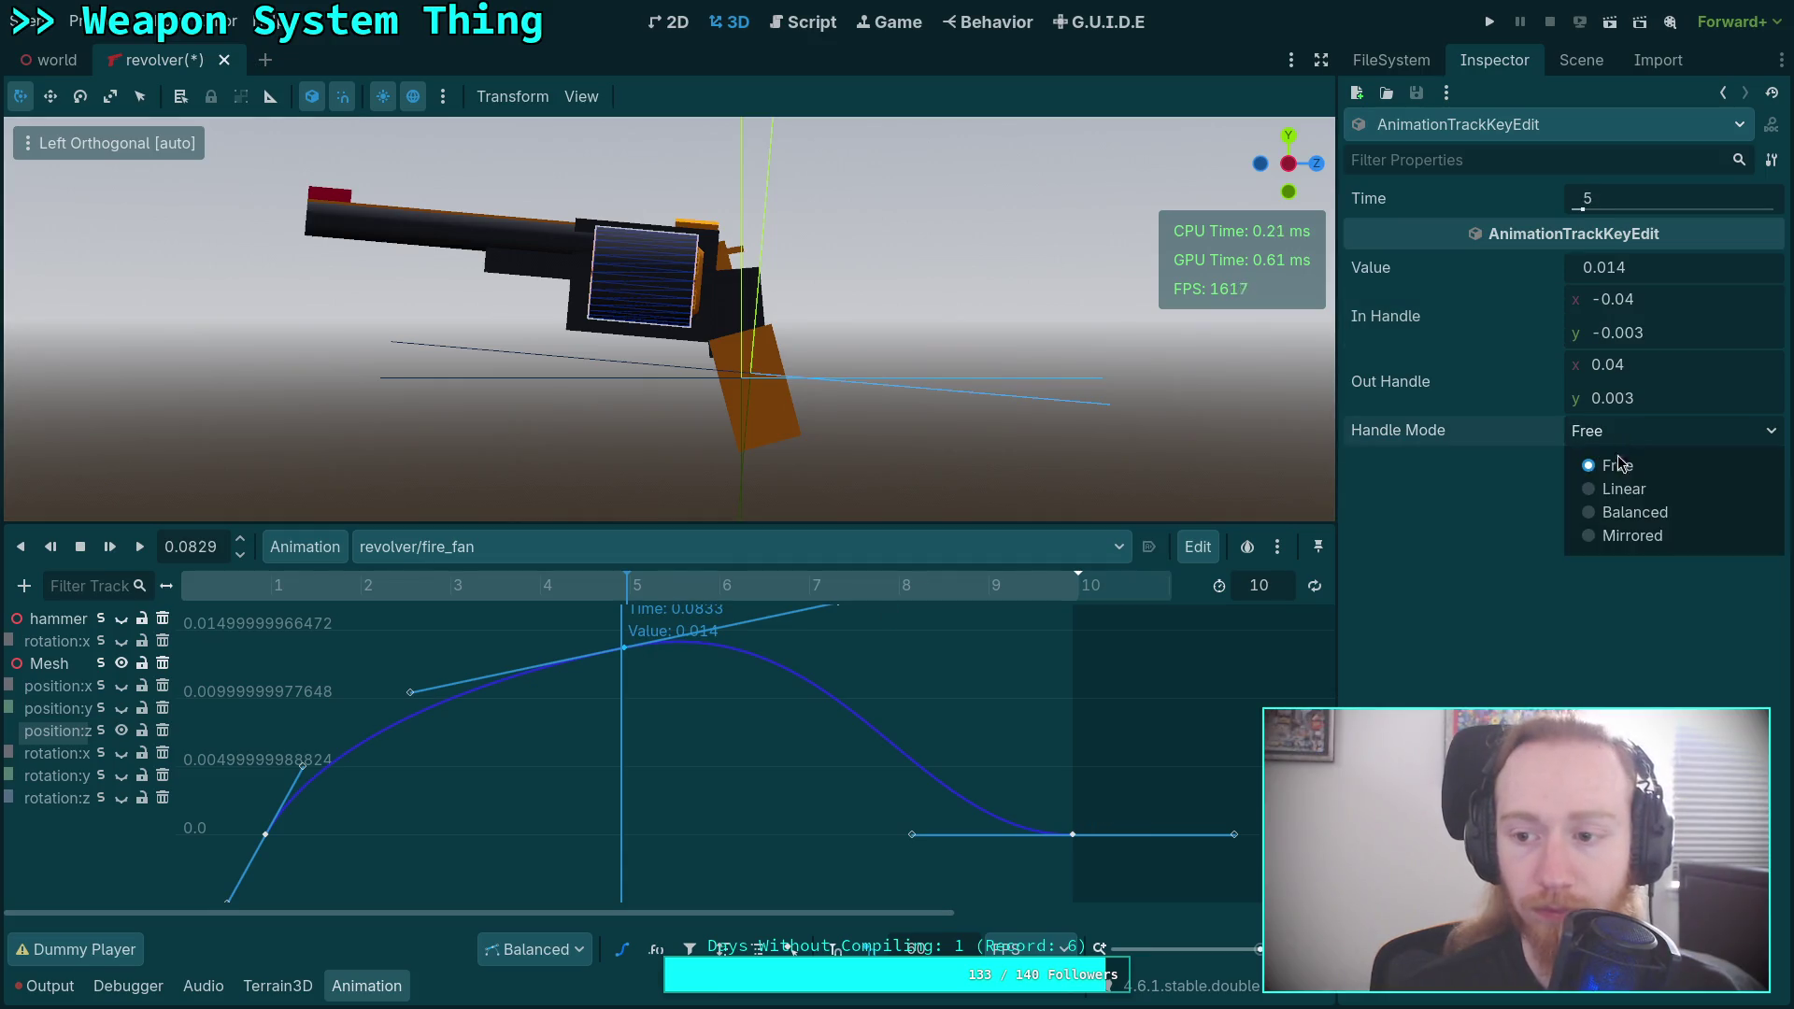
click(1633, 537)
drag(414, 701, 504, 675)
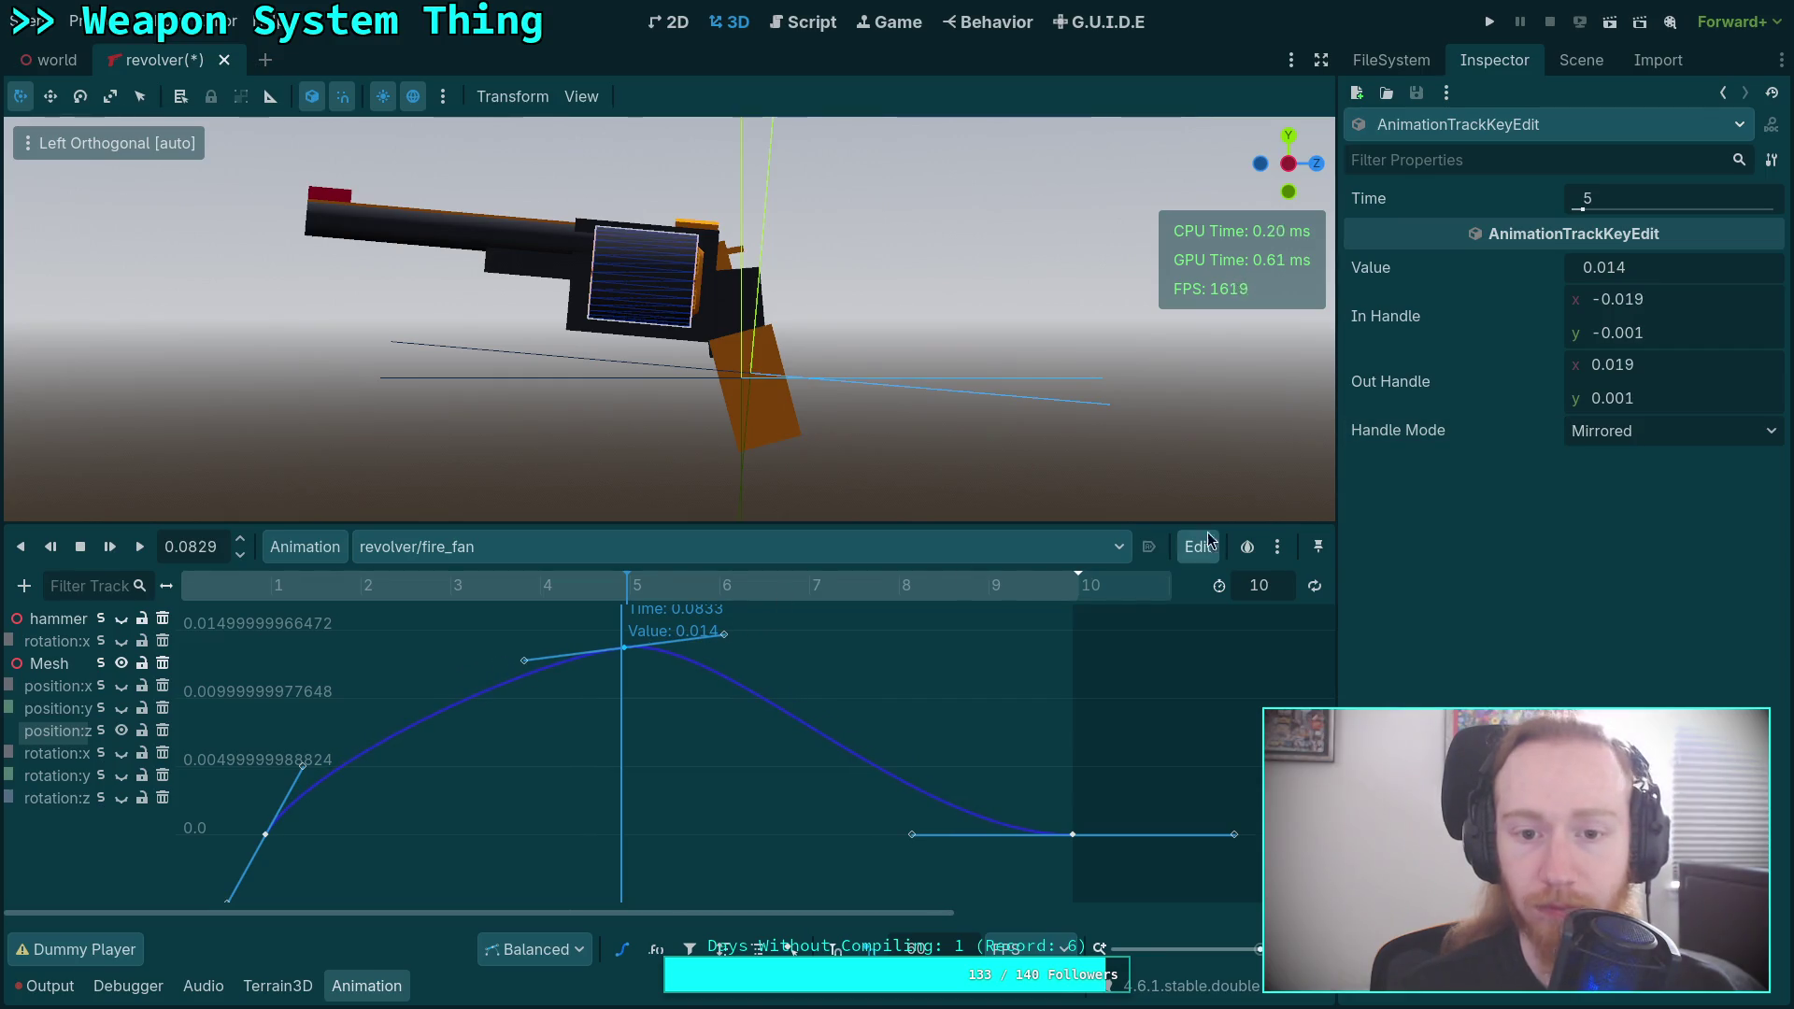
click(1713, 271)
key(shift+Left)
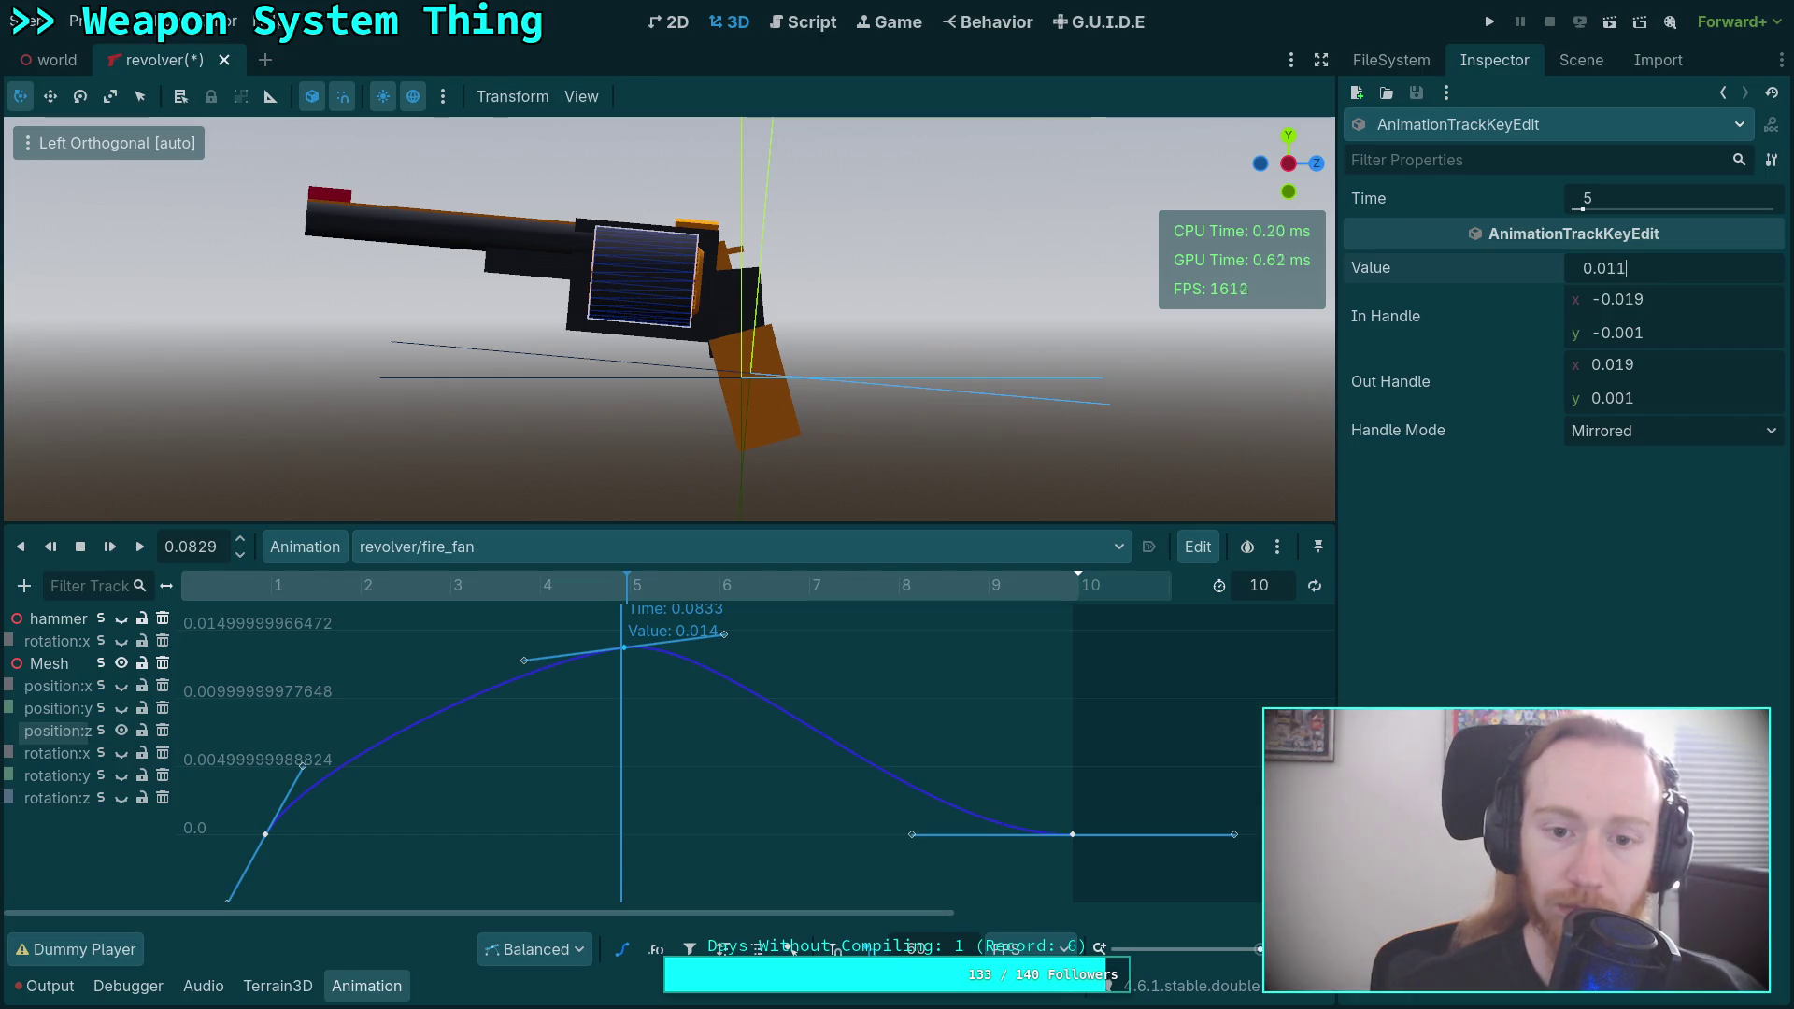
key(Return)
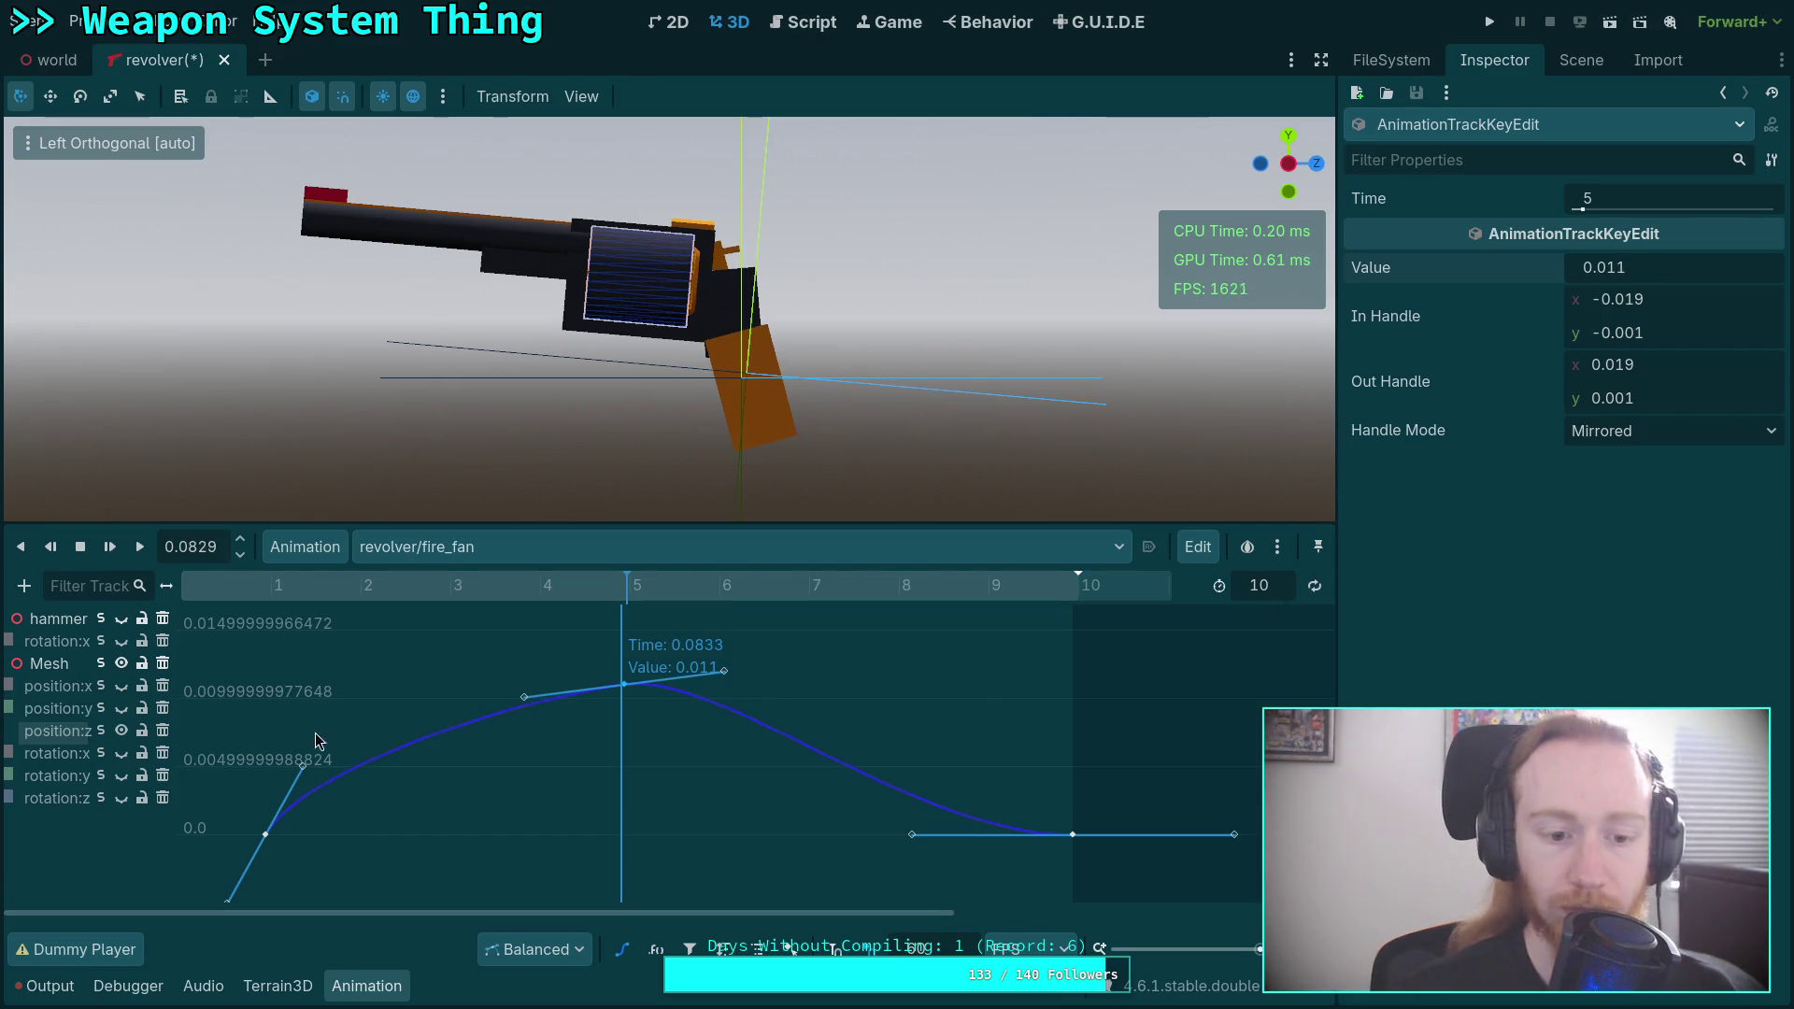
Give the first key Mirrored, steeper handles for a sharper kick and nudge the peak tangent.
drag(303, 766, 338, 753)
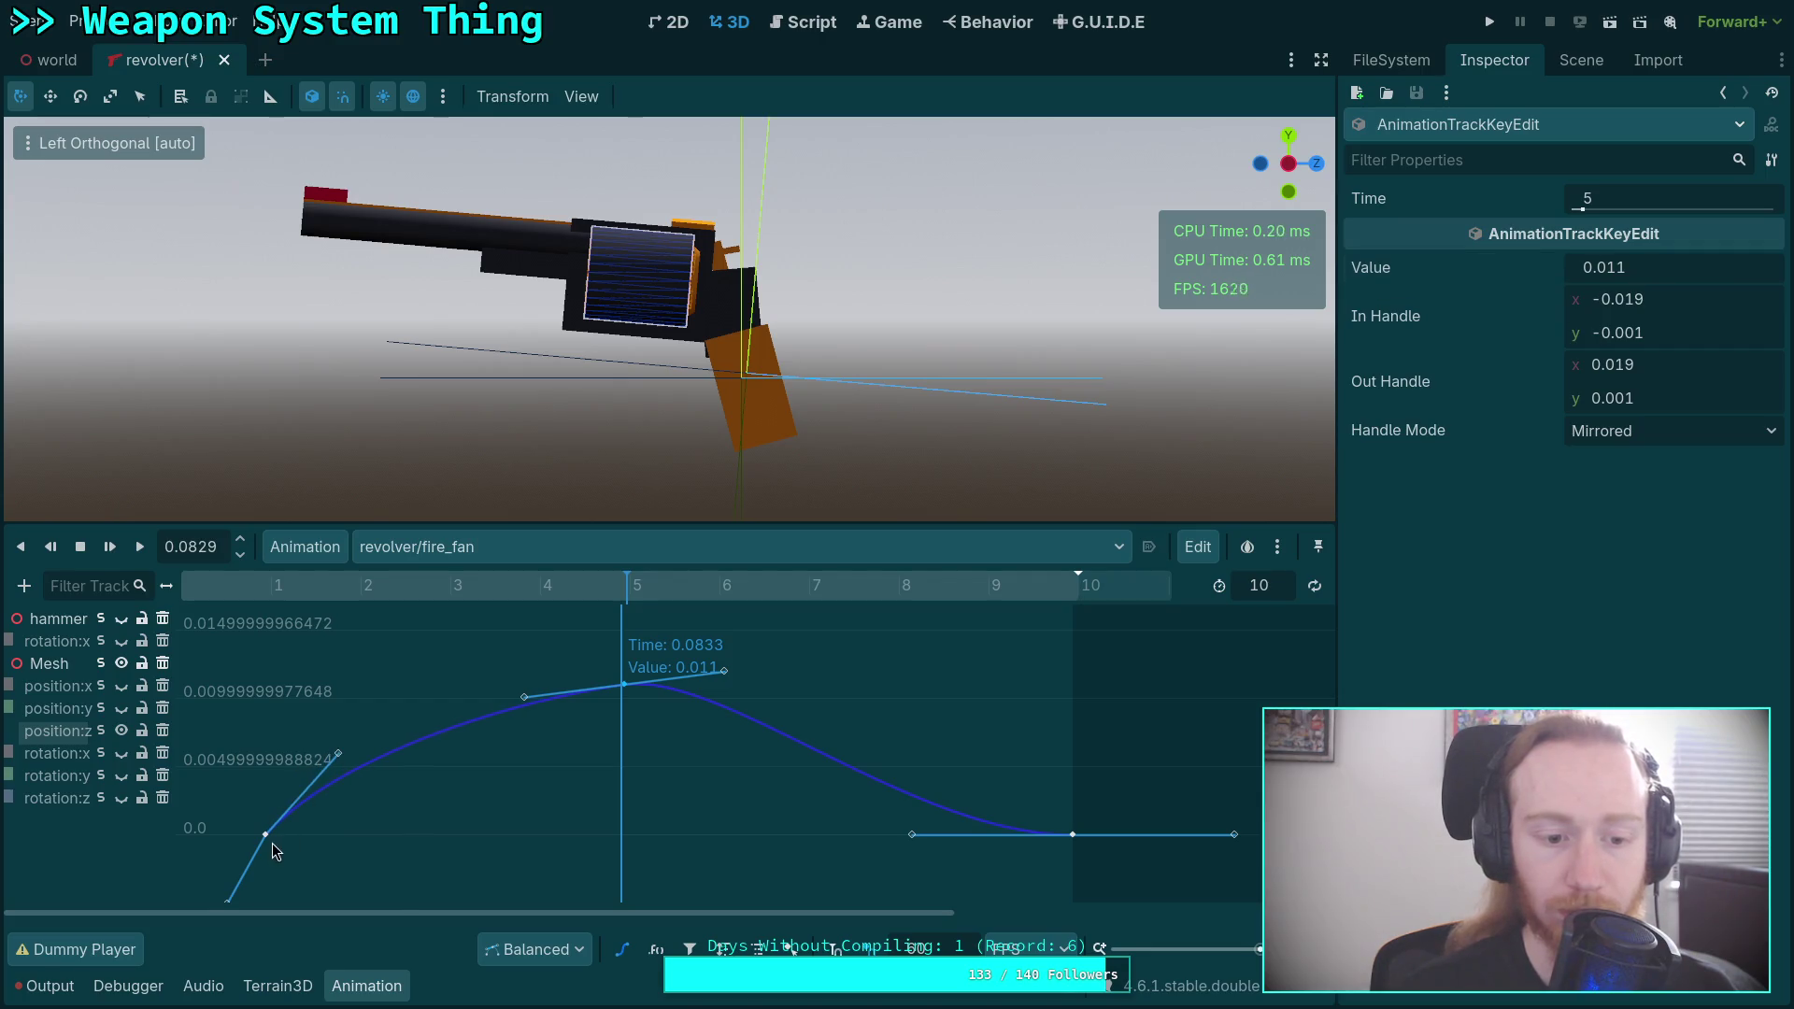
click(1620, 439)
click(1603, 534)
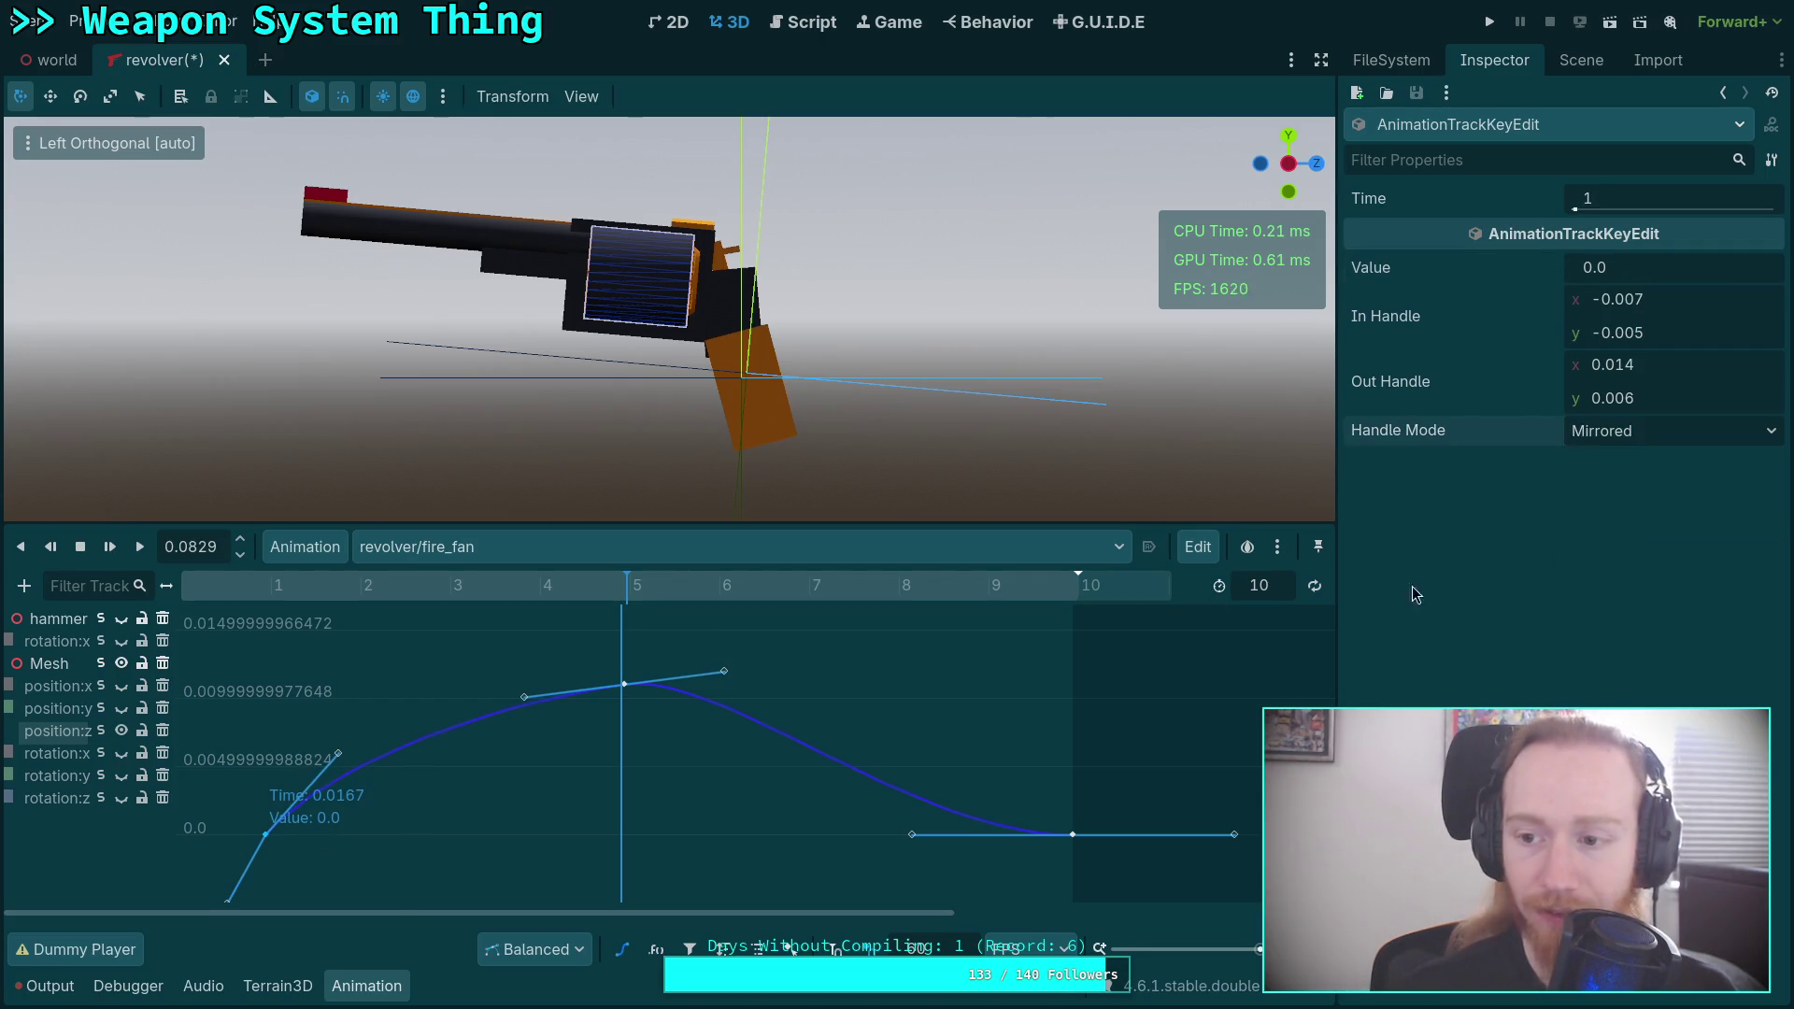
drag(339, 754, 378, 721)
drag(523, 699, 519, 694)
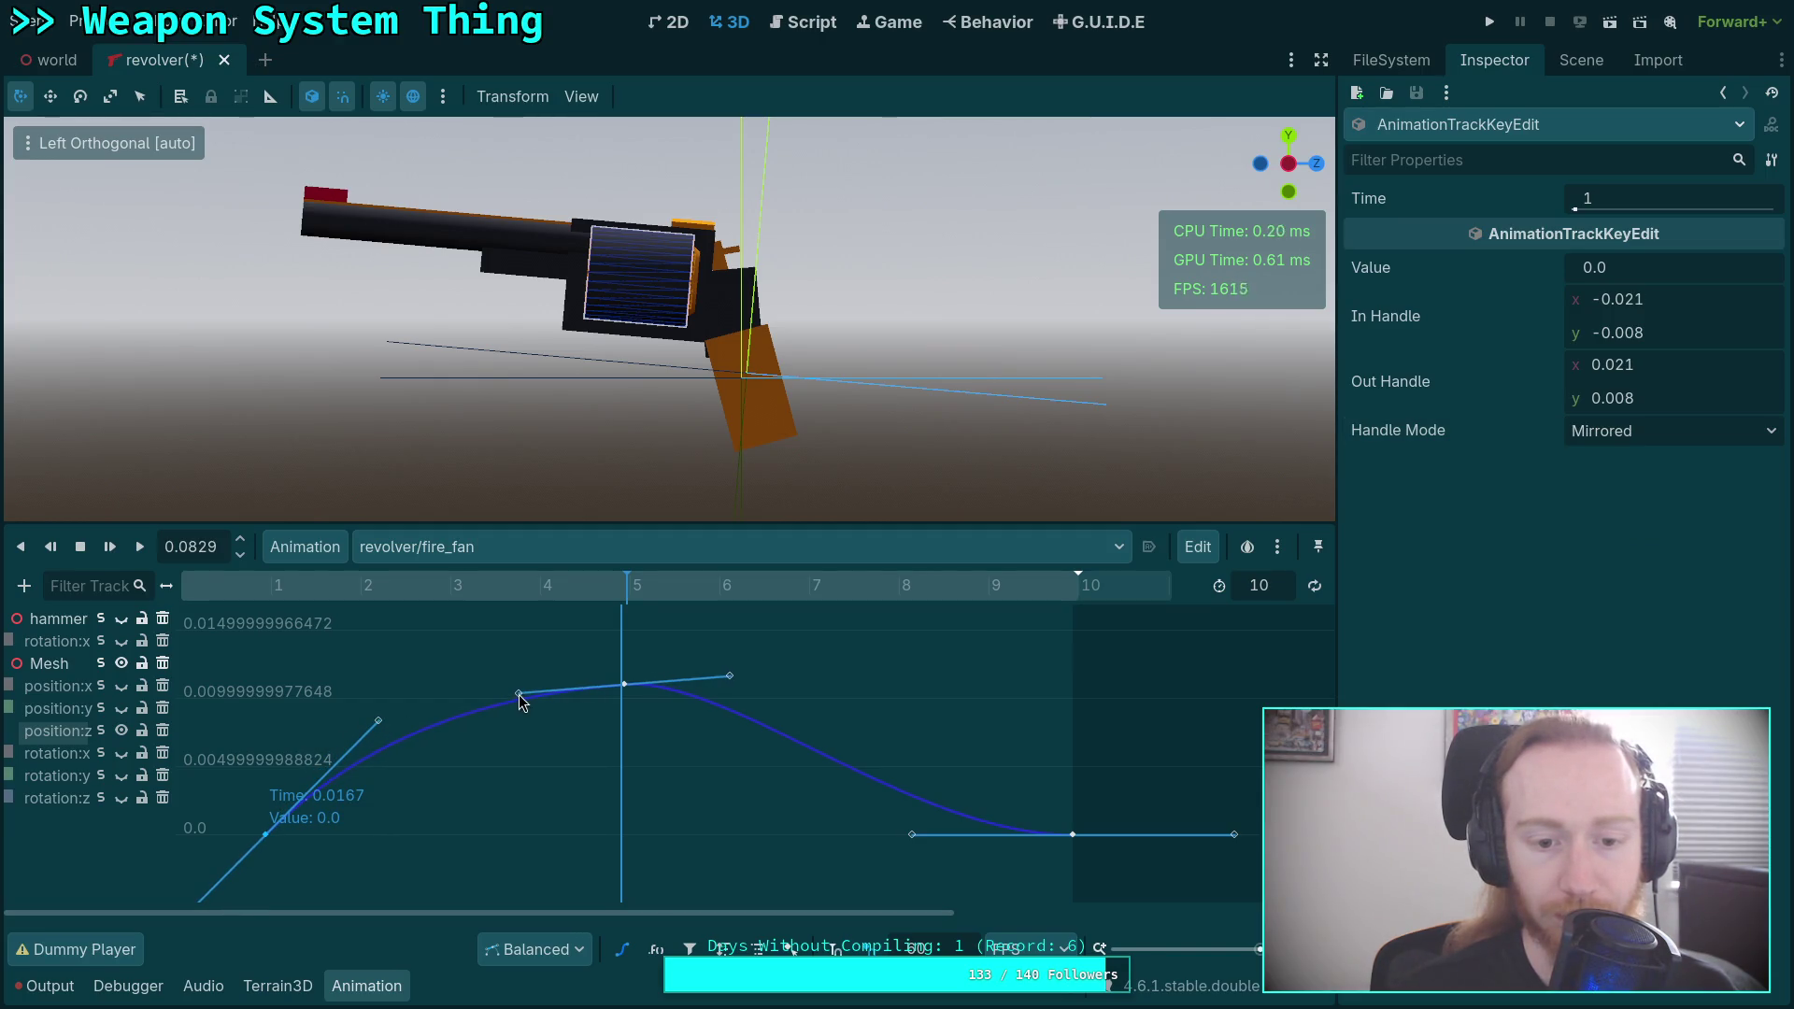
mouse_move(521, 622)
mouse_down()
mouse_move(254, 625)
mouse_move(941, 630)
mouse_move(221, 660)
mouse_up()
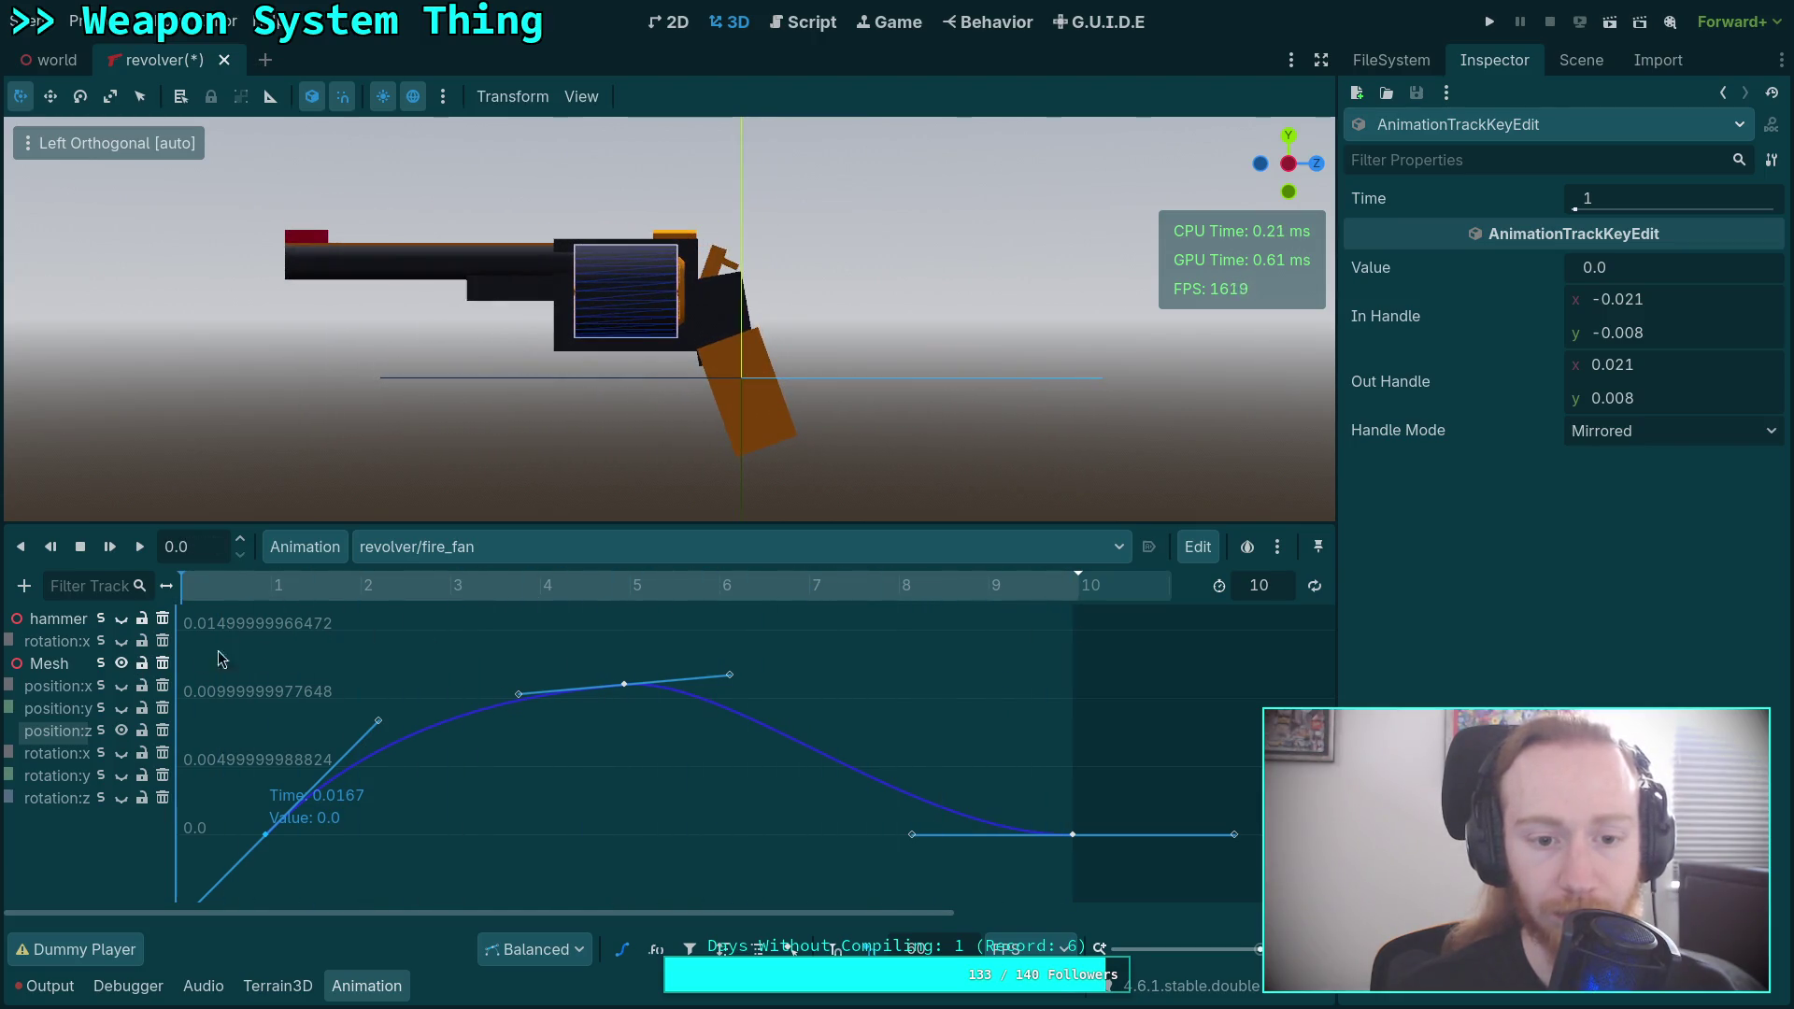
Play and scrub the fire_fan recoil, keeping revolver/fire_fan selected in the animation list.
click(143, 553)
click(143, 554)
click(143, 554)
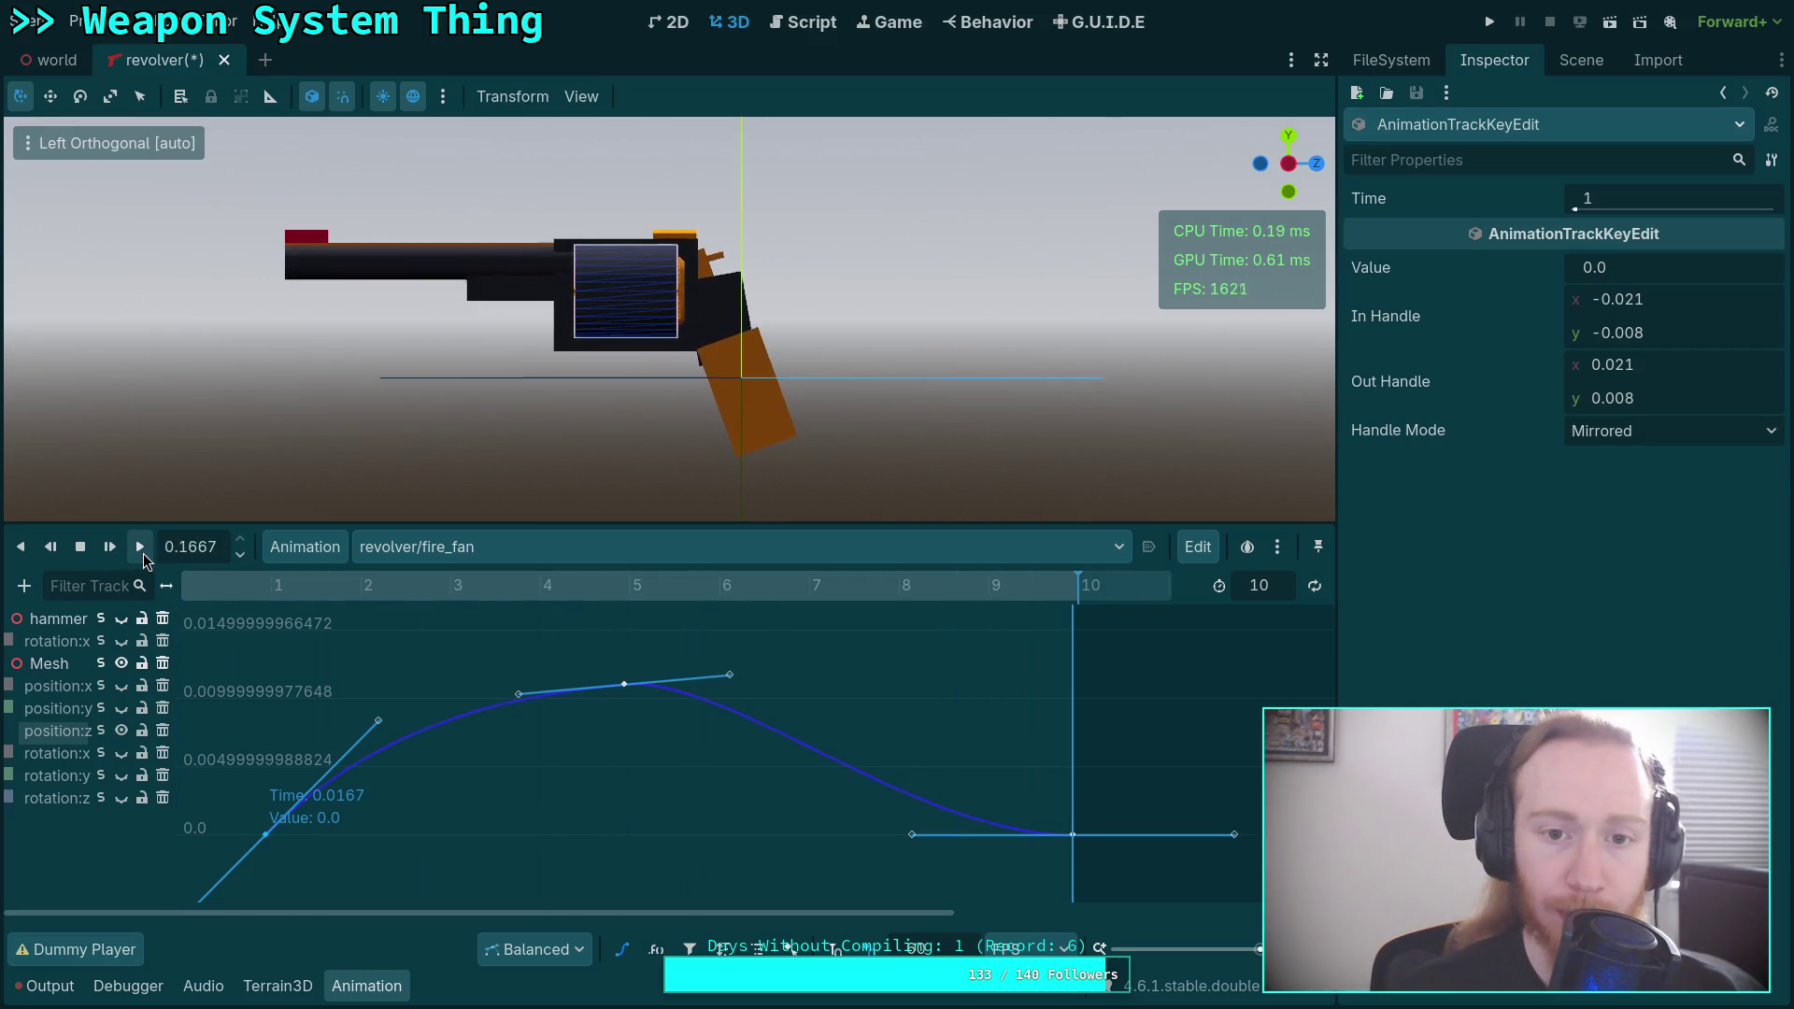
mouse_move(250, 587)
mouse_down()
mouse_move(179, 586)
mouse_move(1099, 635)
mouse_move(482, 640)
mouse_move(1135, 648)
mouse_up()
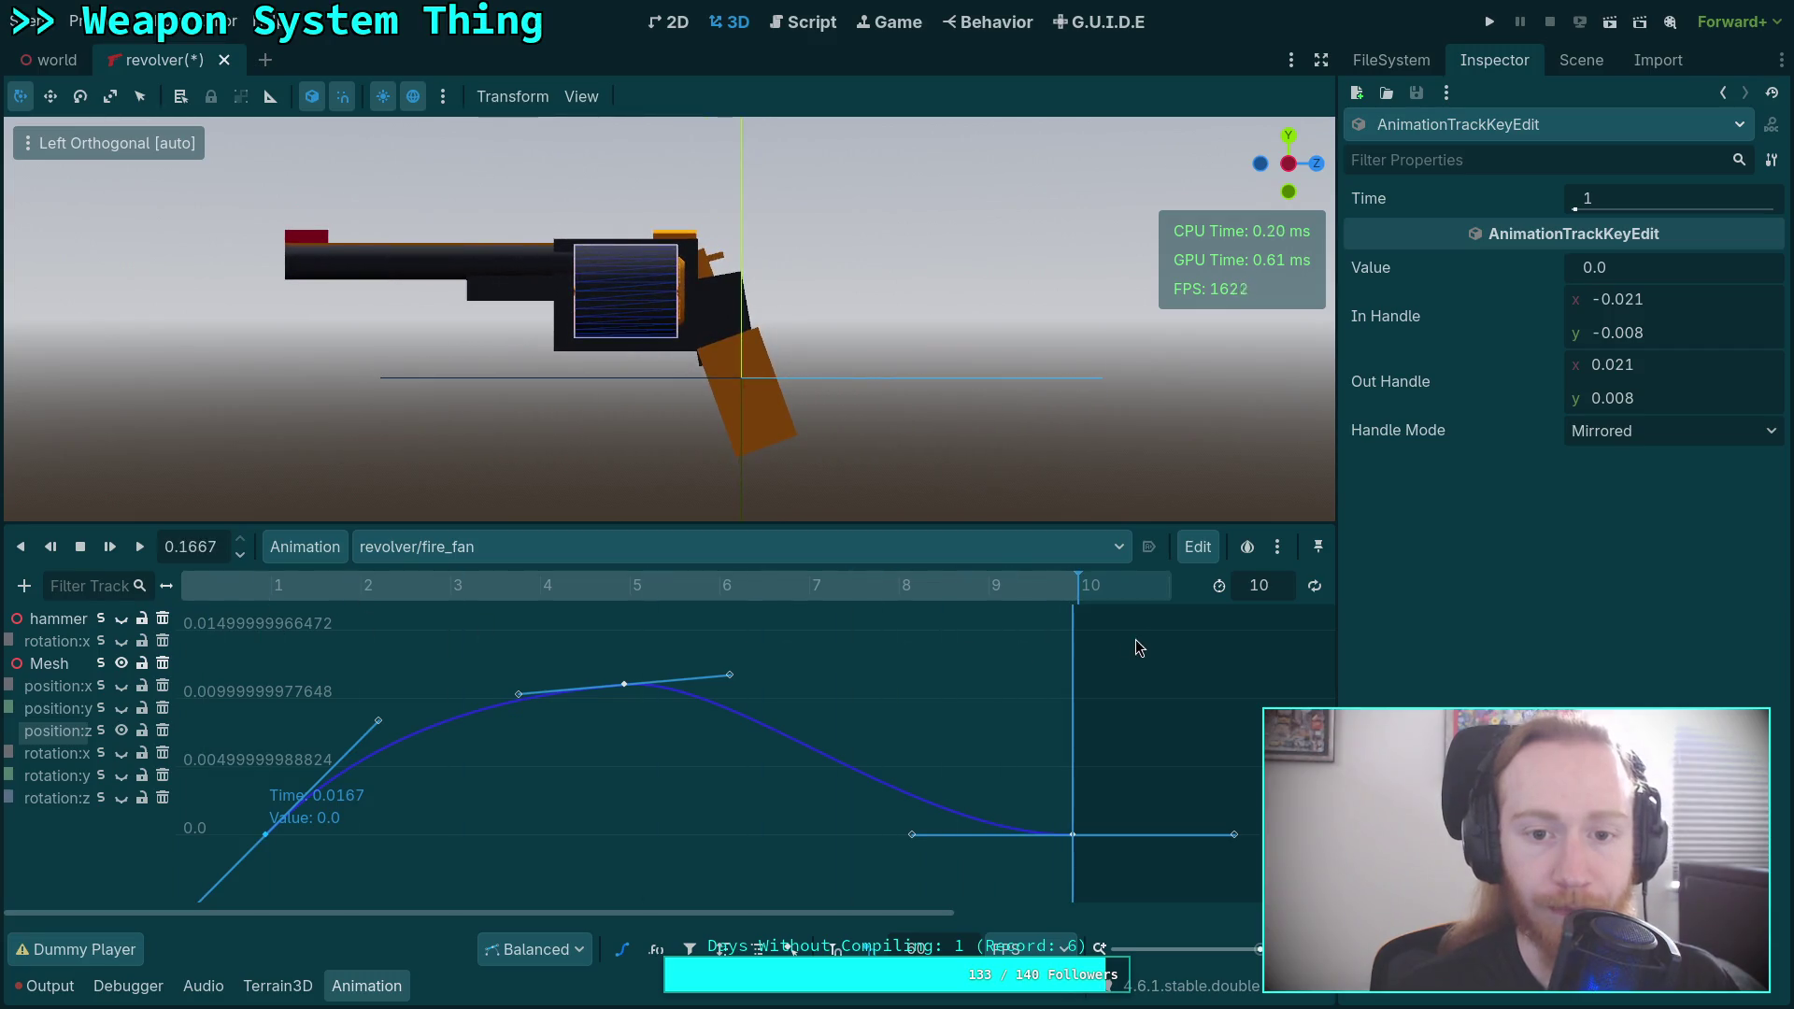
mouse_move(330, 586)
mouse_down()
mouse_move(1075, 631)
mouse_move(219, 659)
mouse_move(1123, 685)
mouse_up()
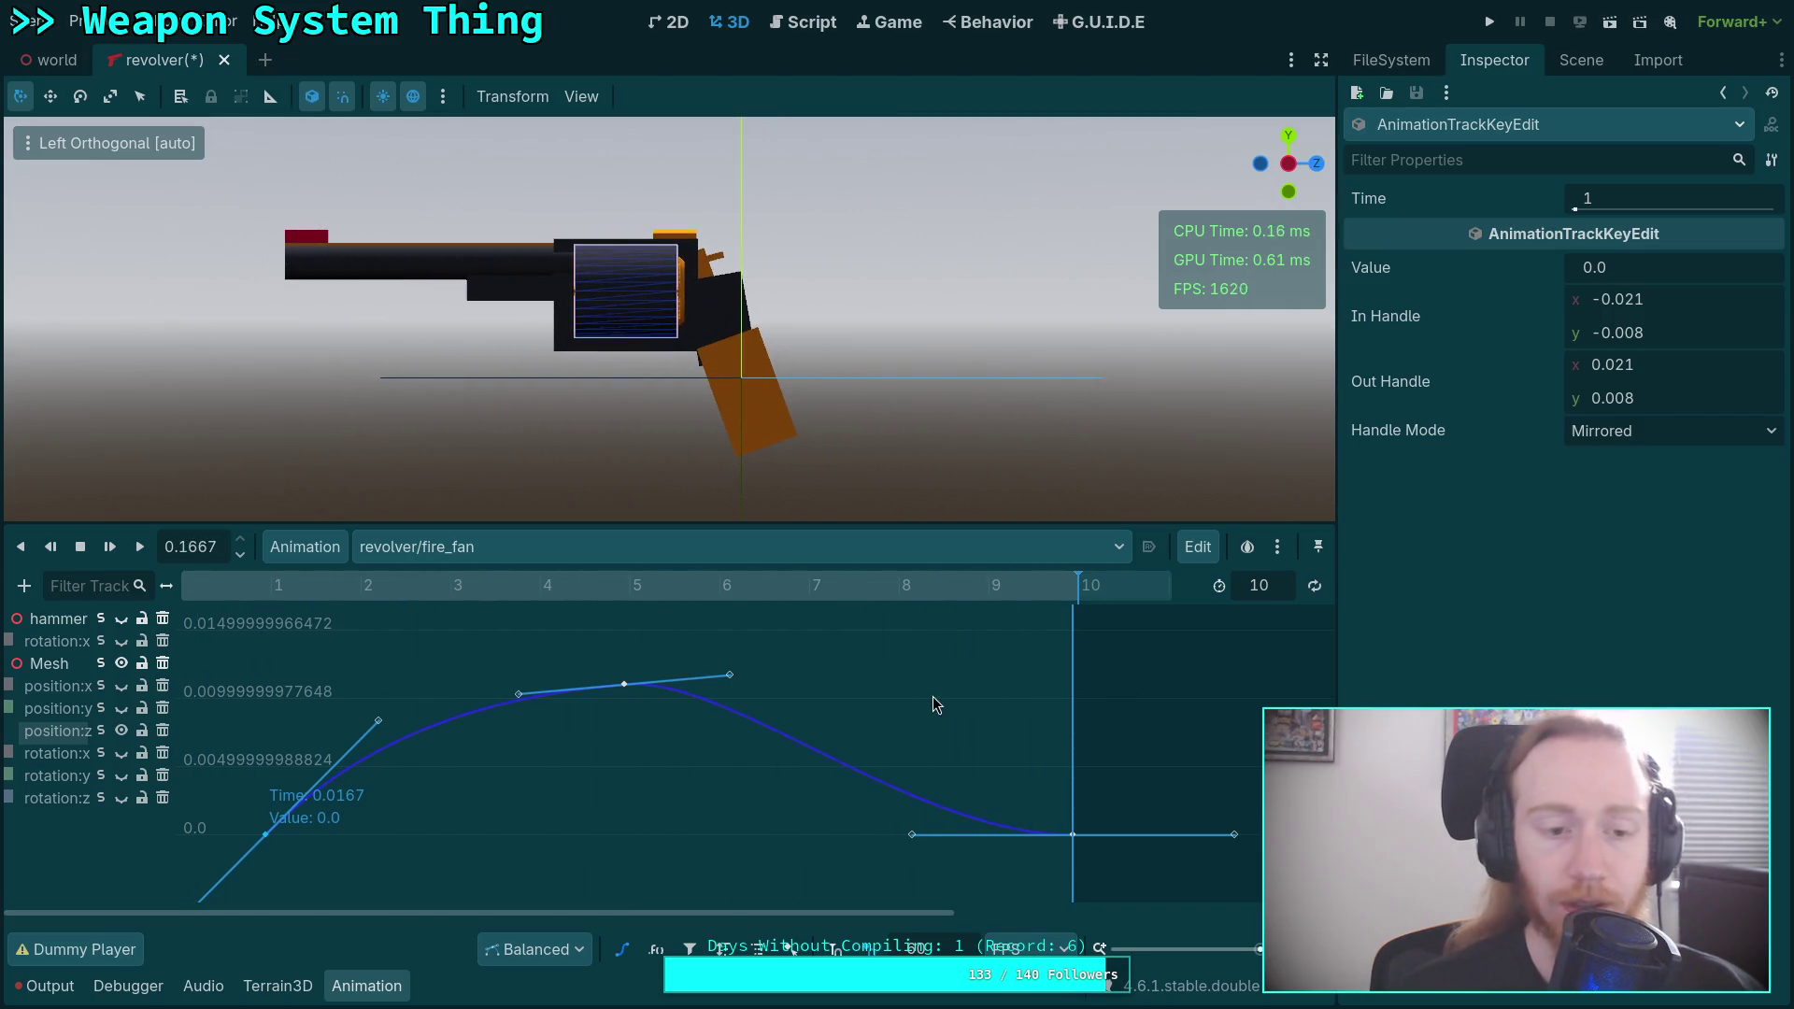
click(504, 549)
click(73, 701)
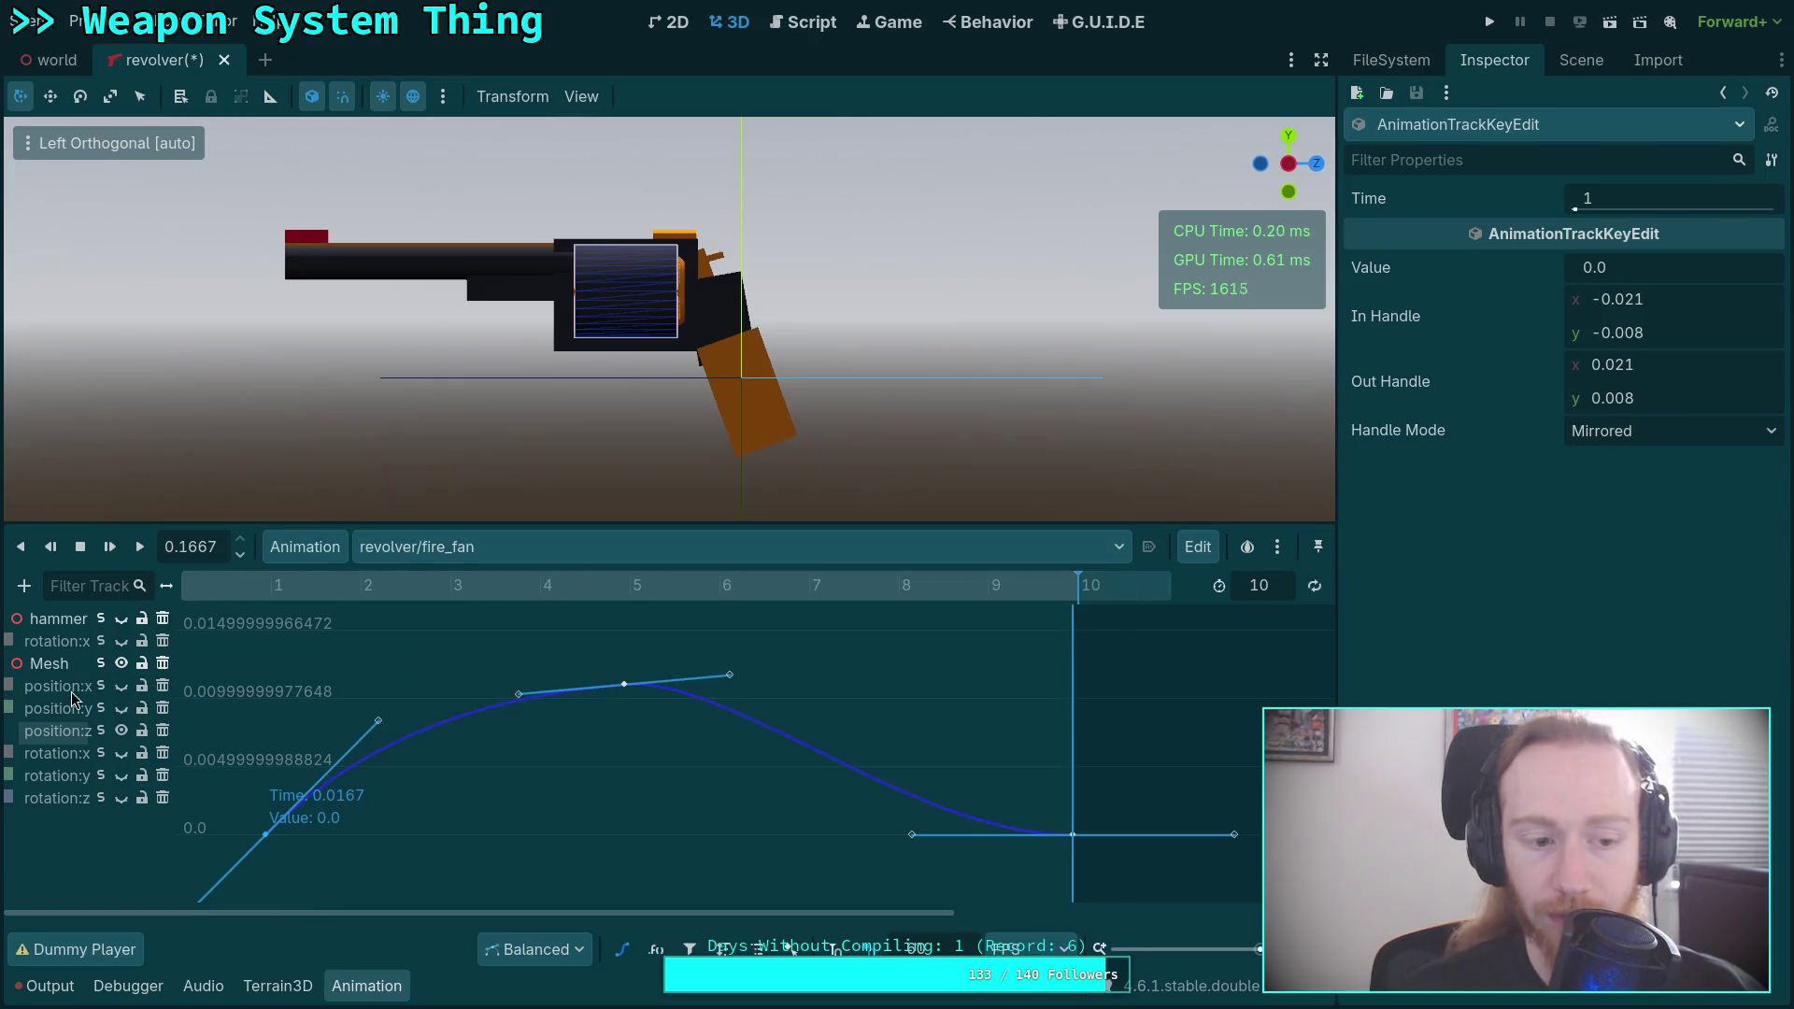
Solo the Mesh rotation:x curve, fit it to view, and select its frame-5 key.
click(101, 643)
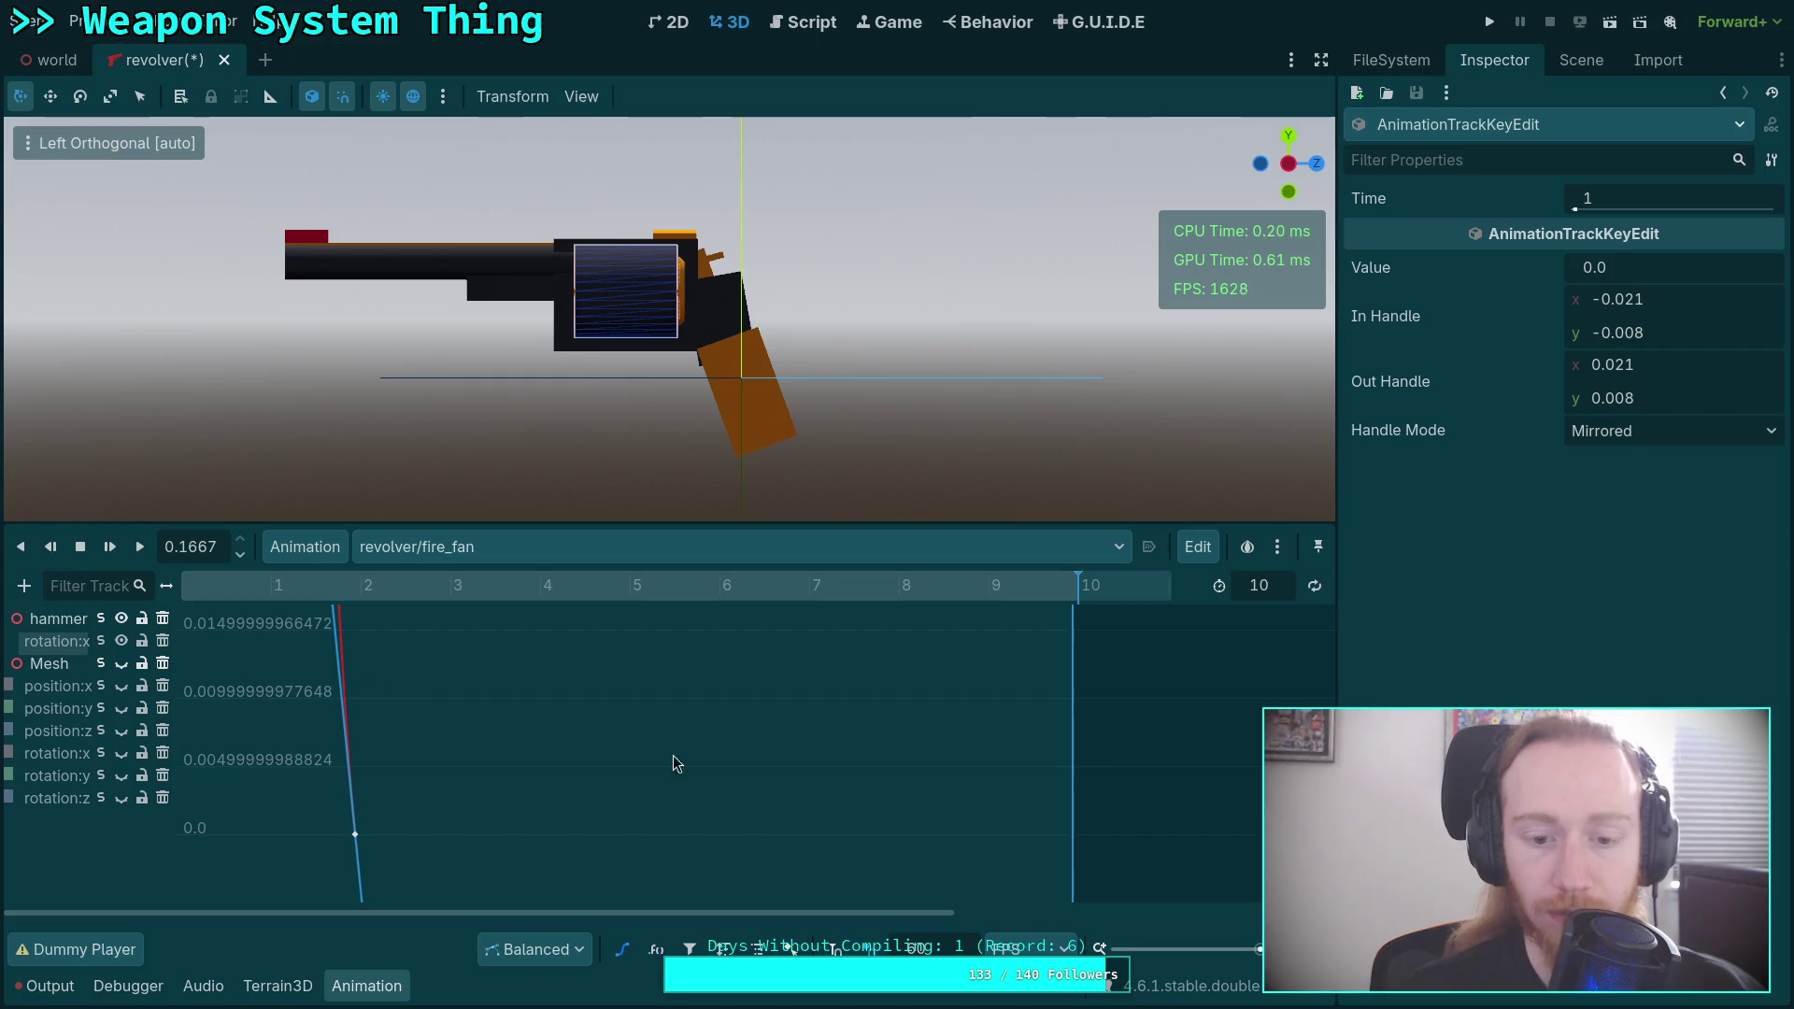
key(f)
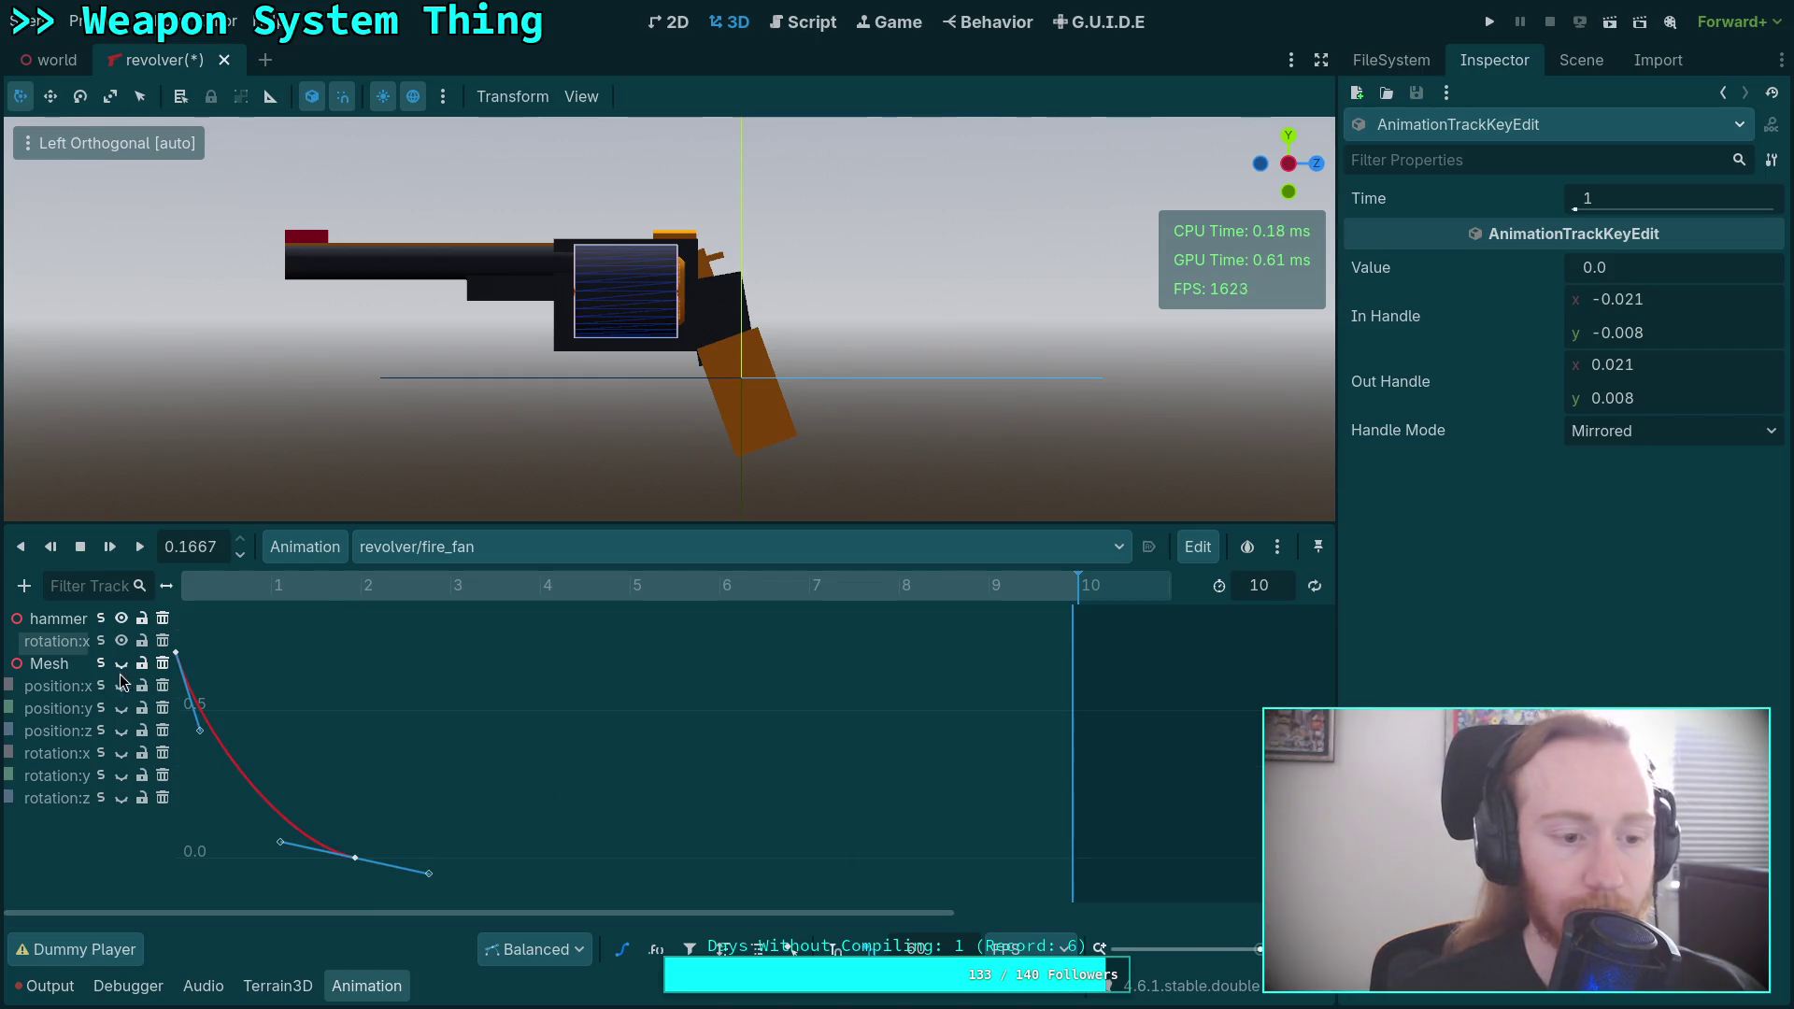
click(122, 753)
click(103, 755)
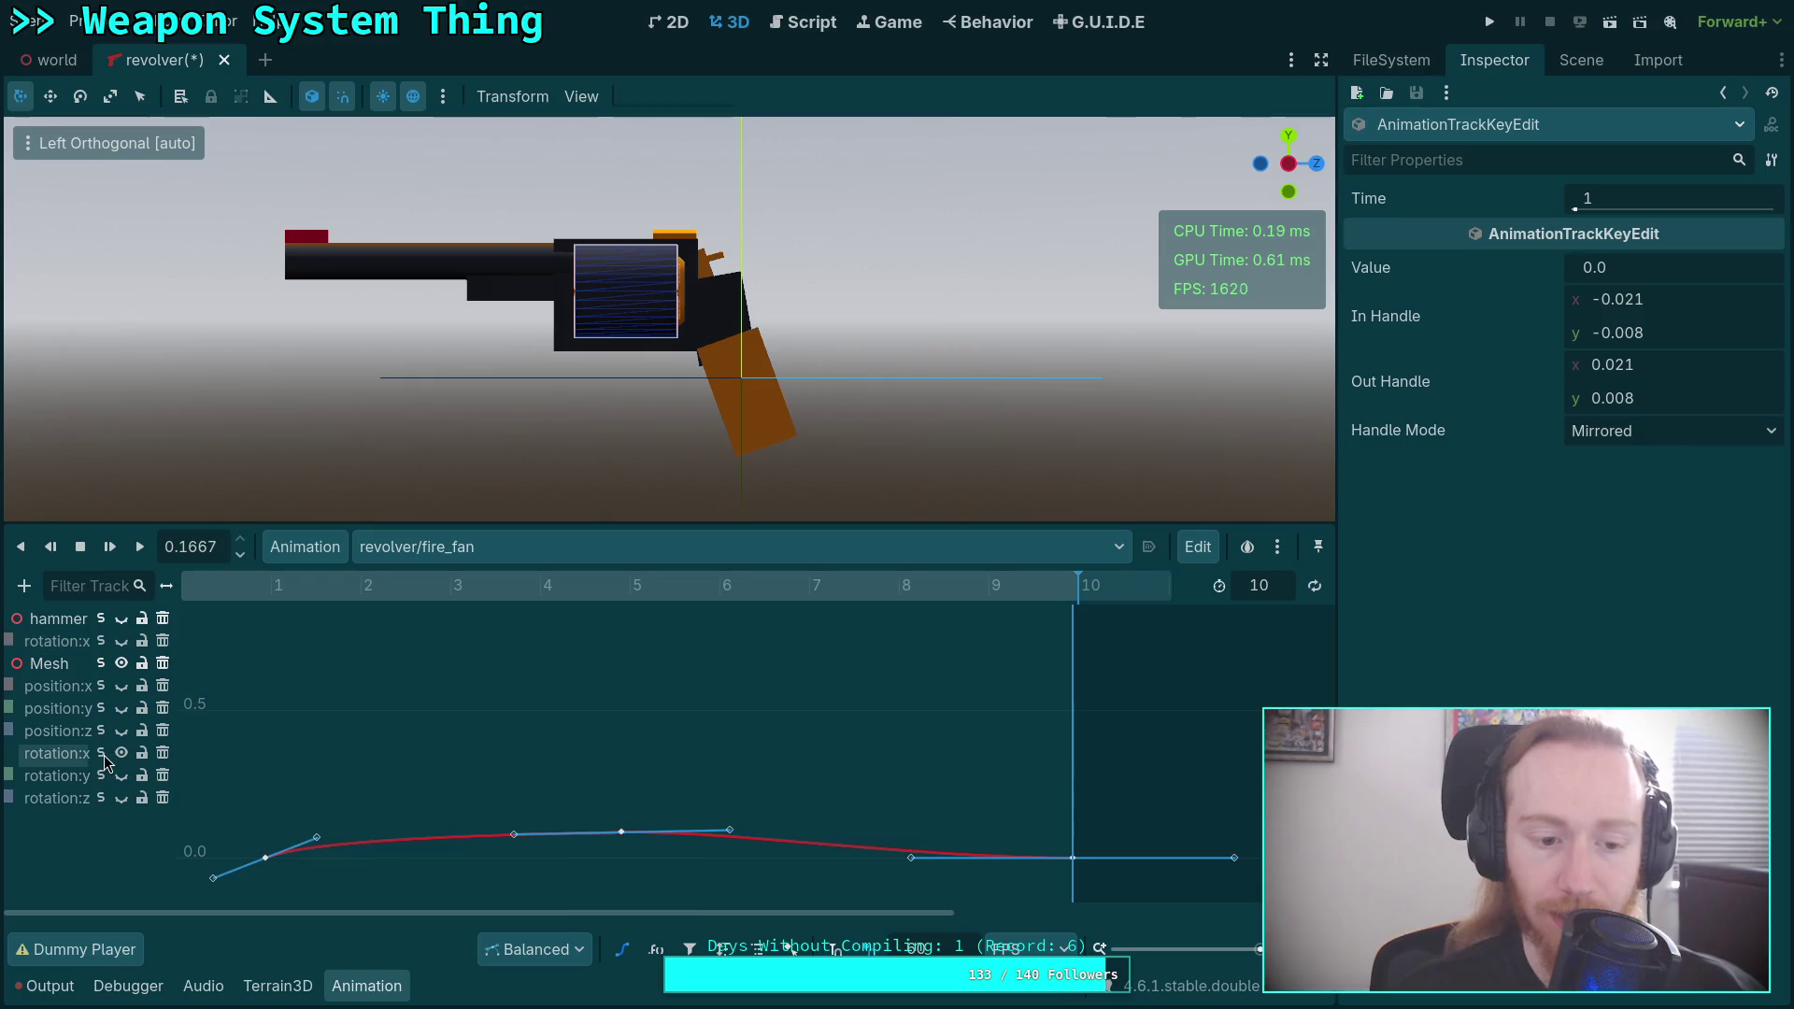
key(f)
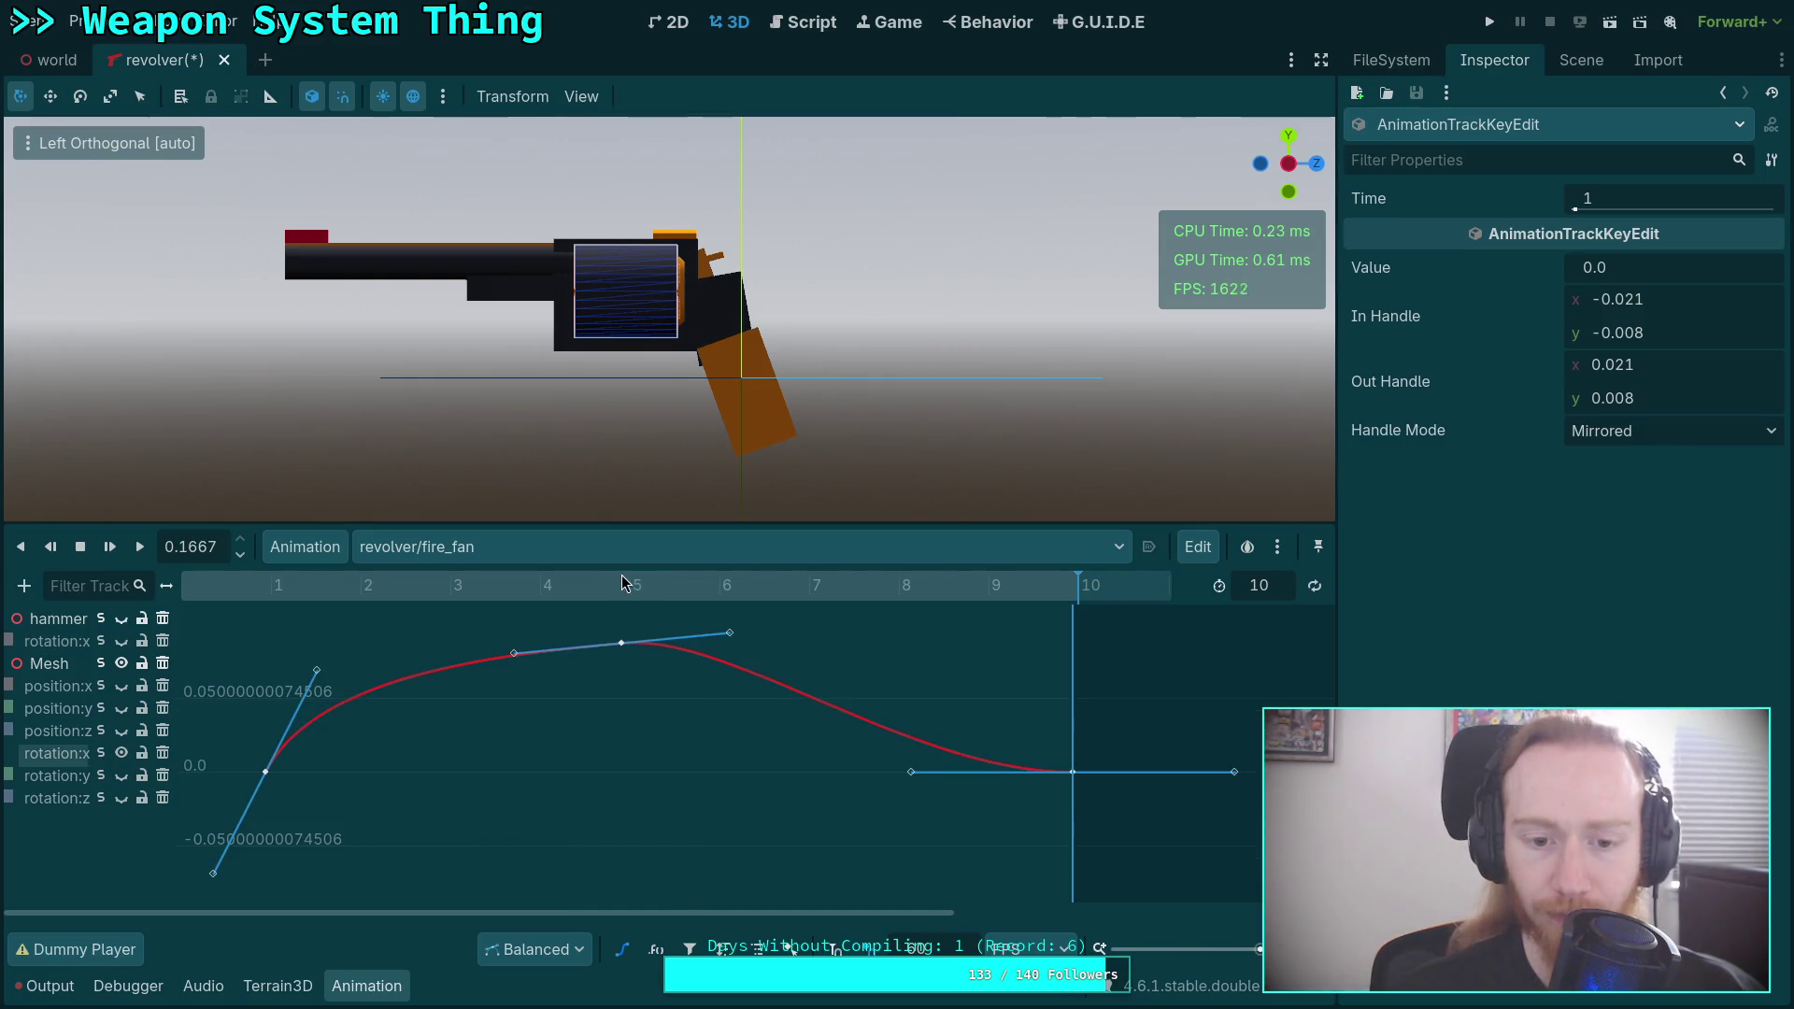
click(622, 583)
click(625, 647)
Lower the frame-5 rotation:x key and soften the curve handles around it.
mouse_move(1690, 281)
mouse_down()
mouse_move(1651, 280)
mouse_move(1673, 268)
mouse_up()
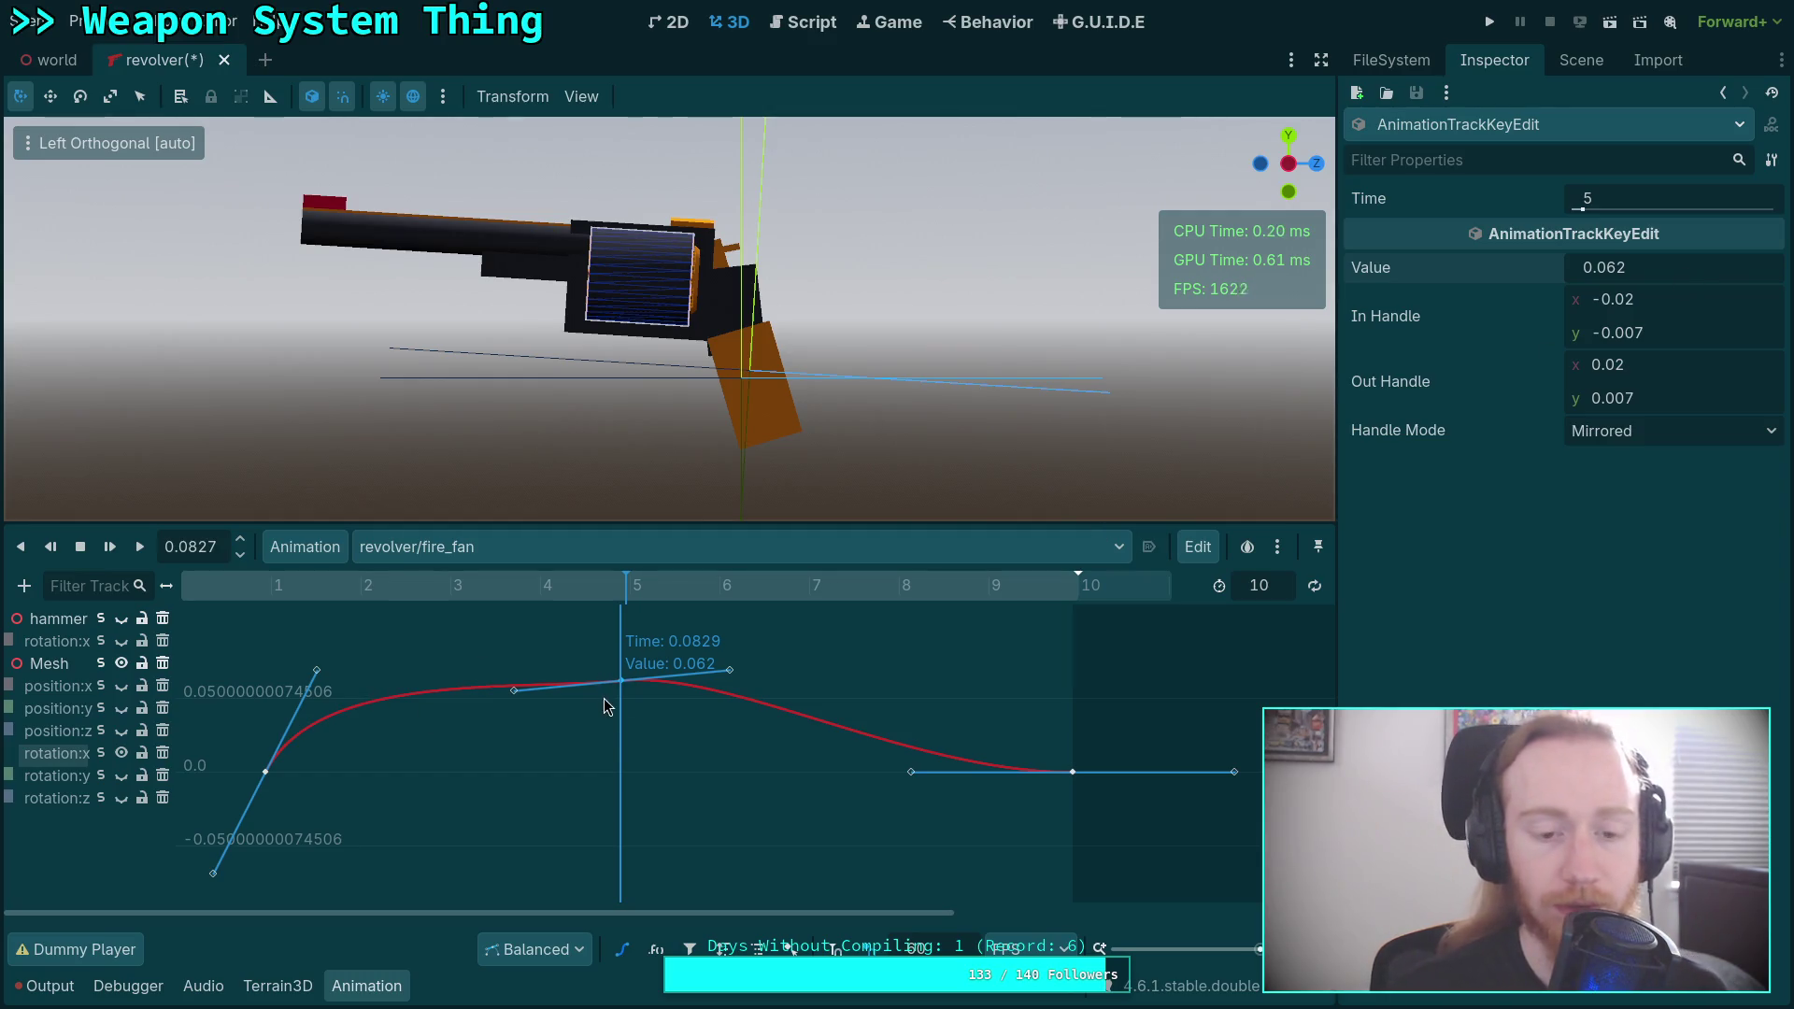
scroll(716, 748, up, 1)
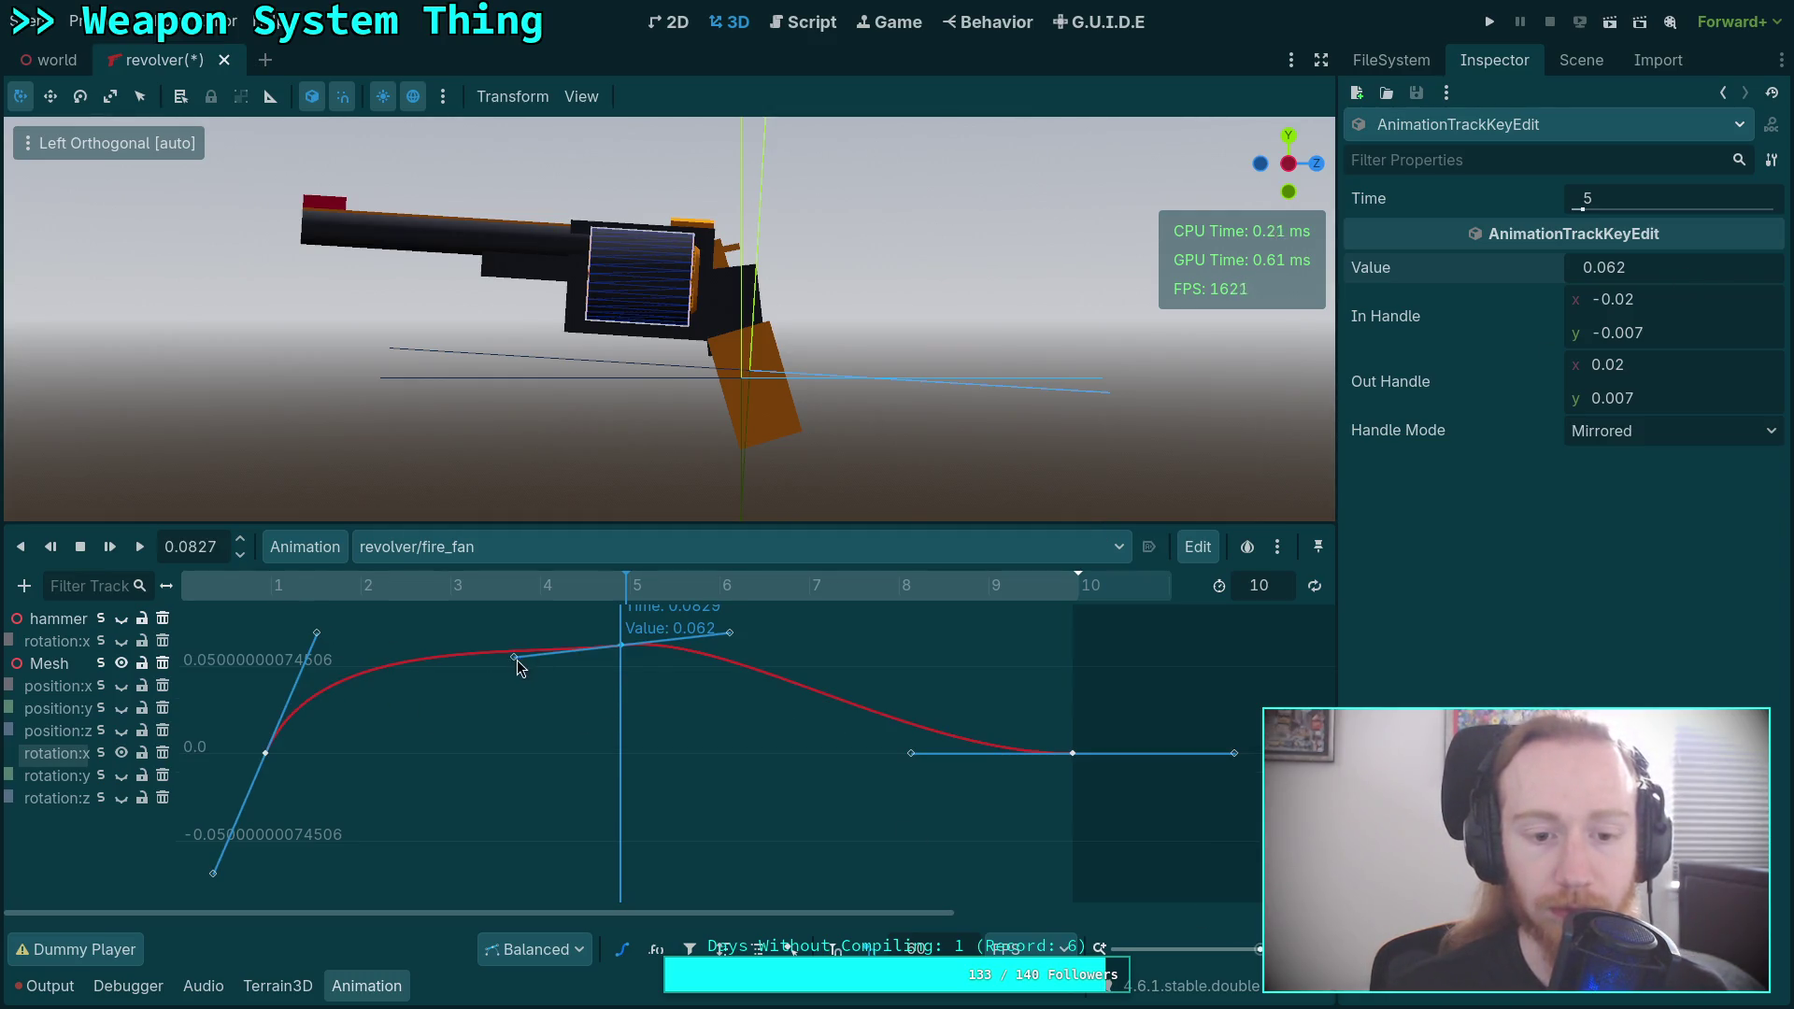
scroll(509, 702, up, 3)
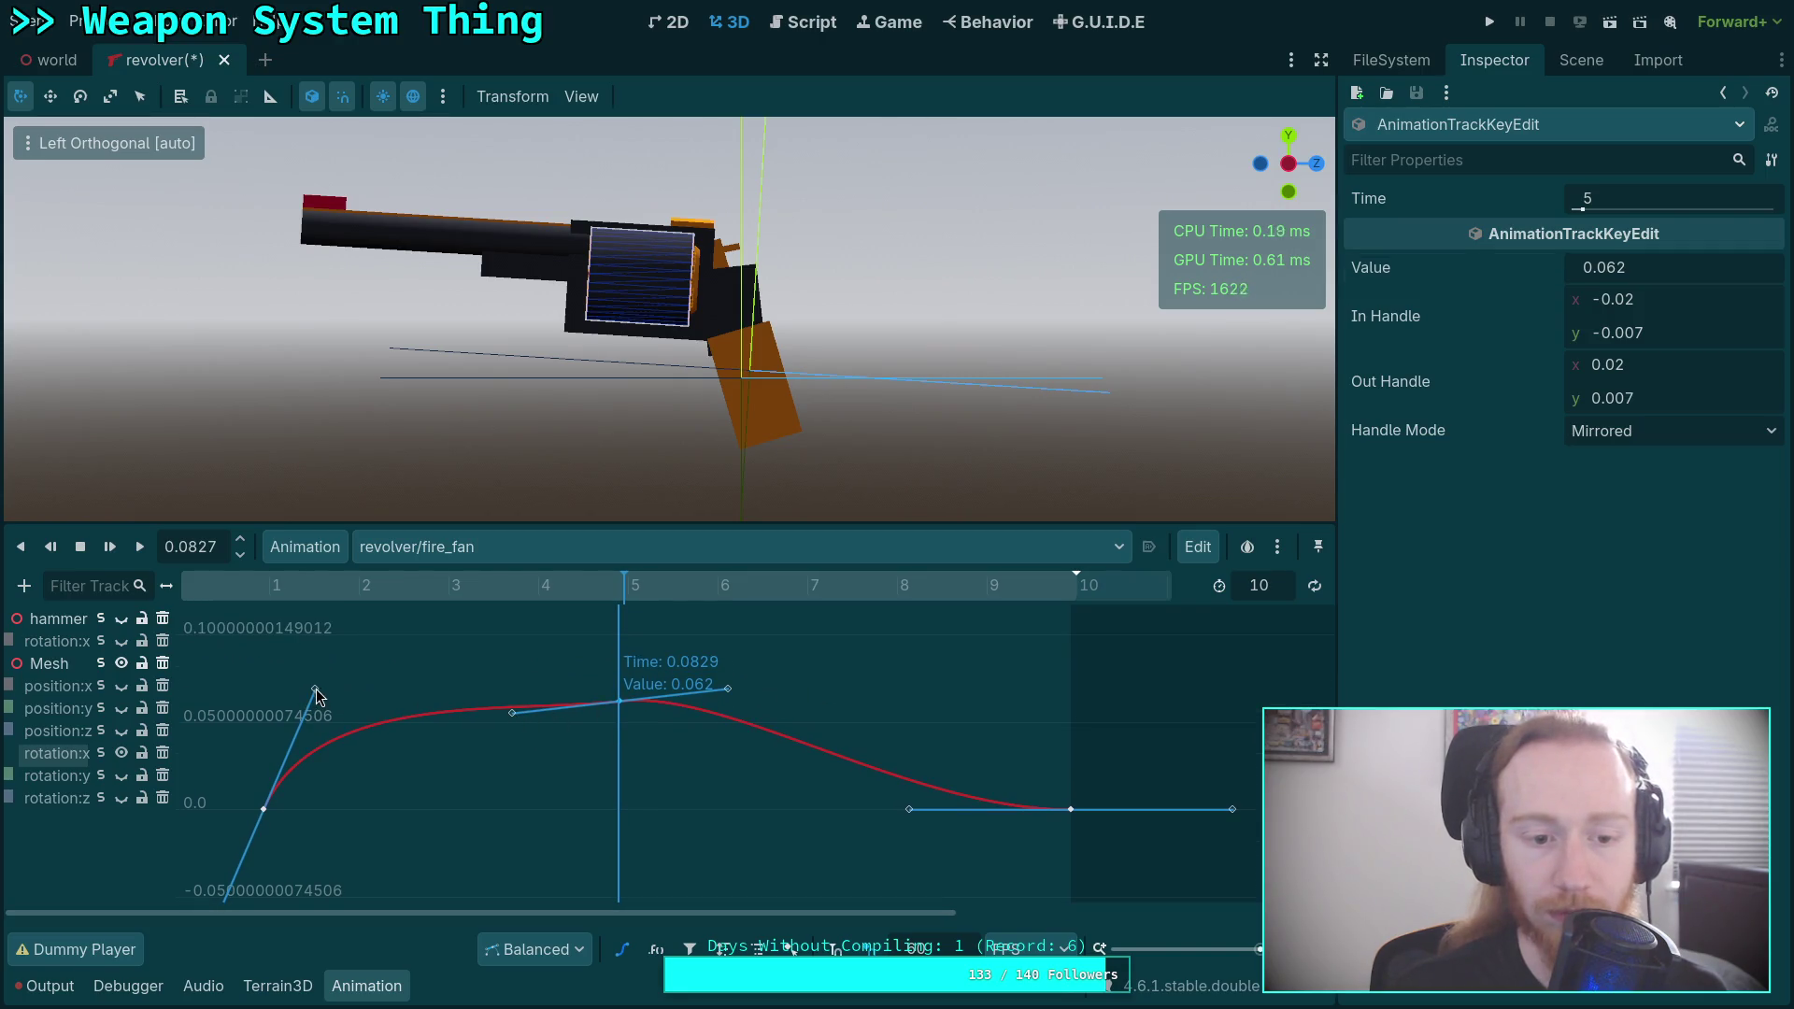
drag(316, 690, 380, 709)
drag(516, 714, 535, 715)
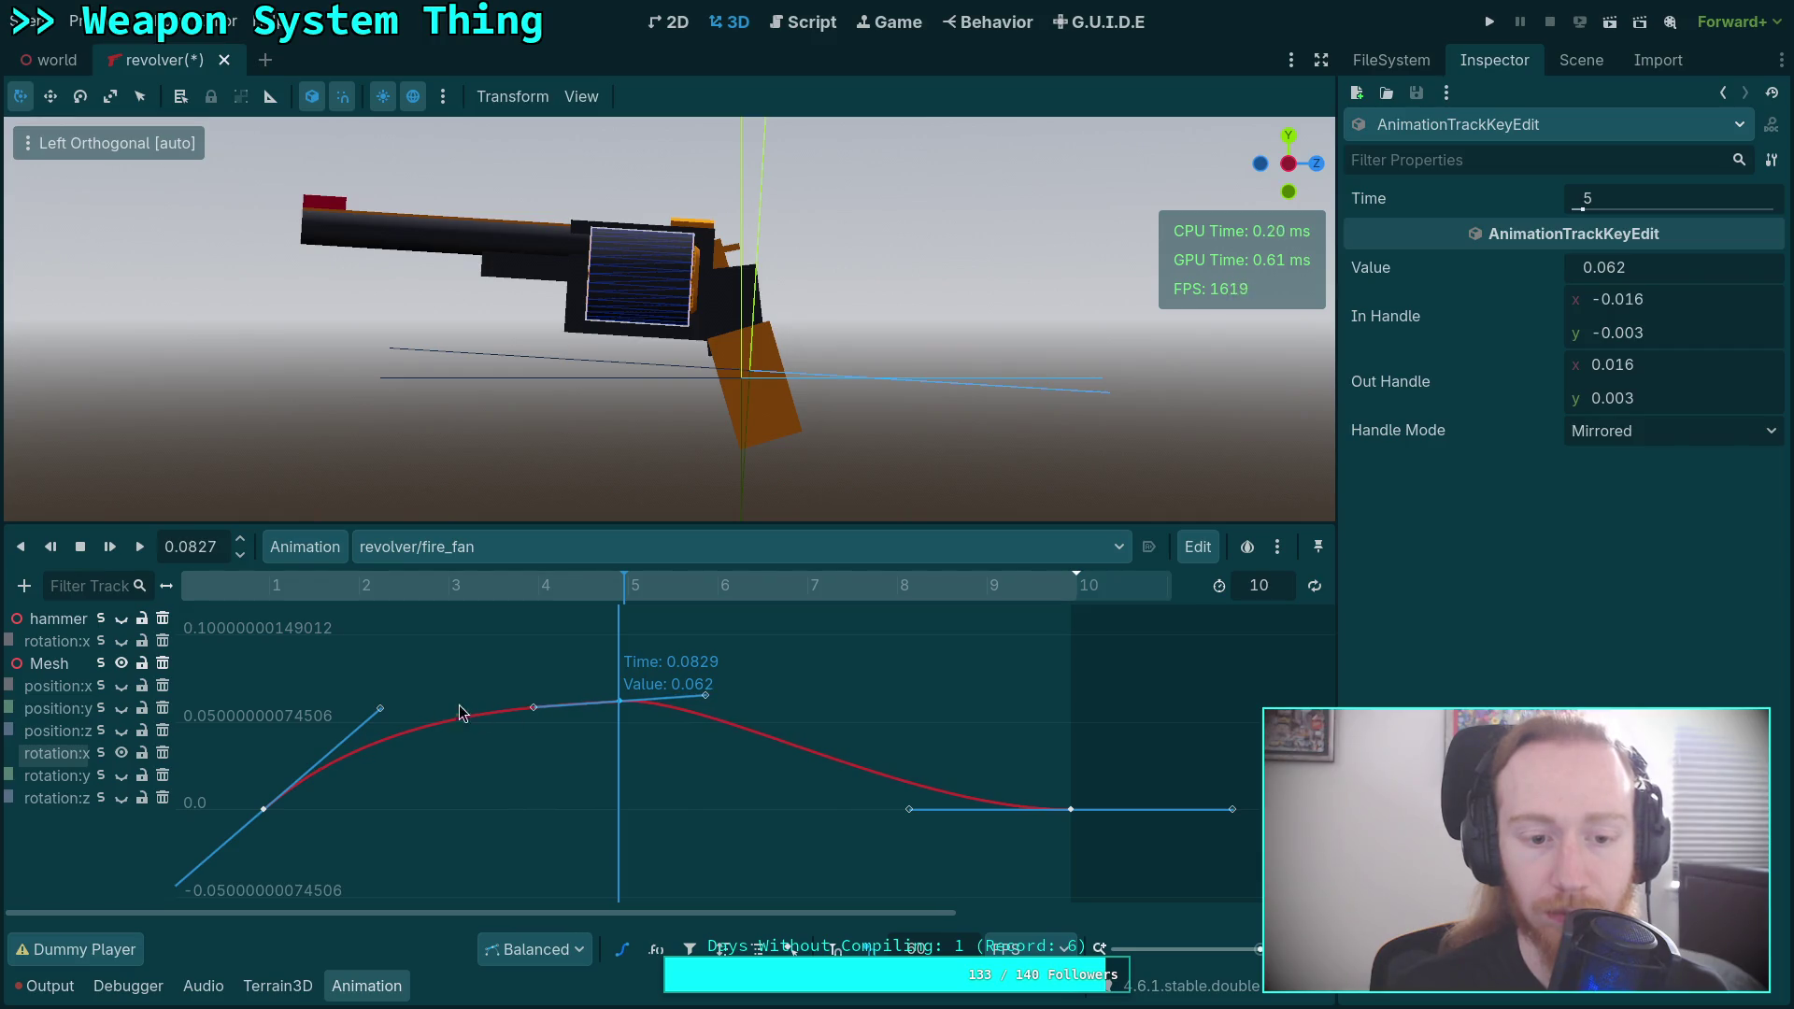
drag(384, 710, 383, 727)
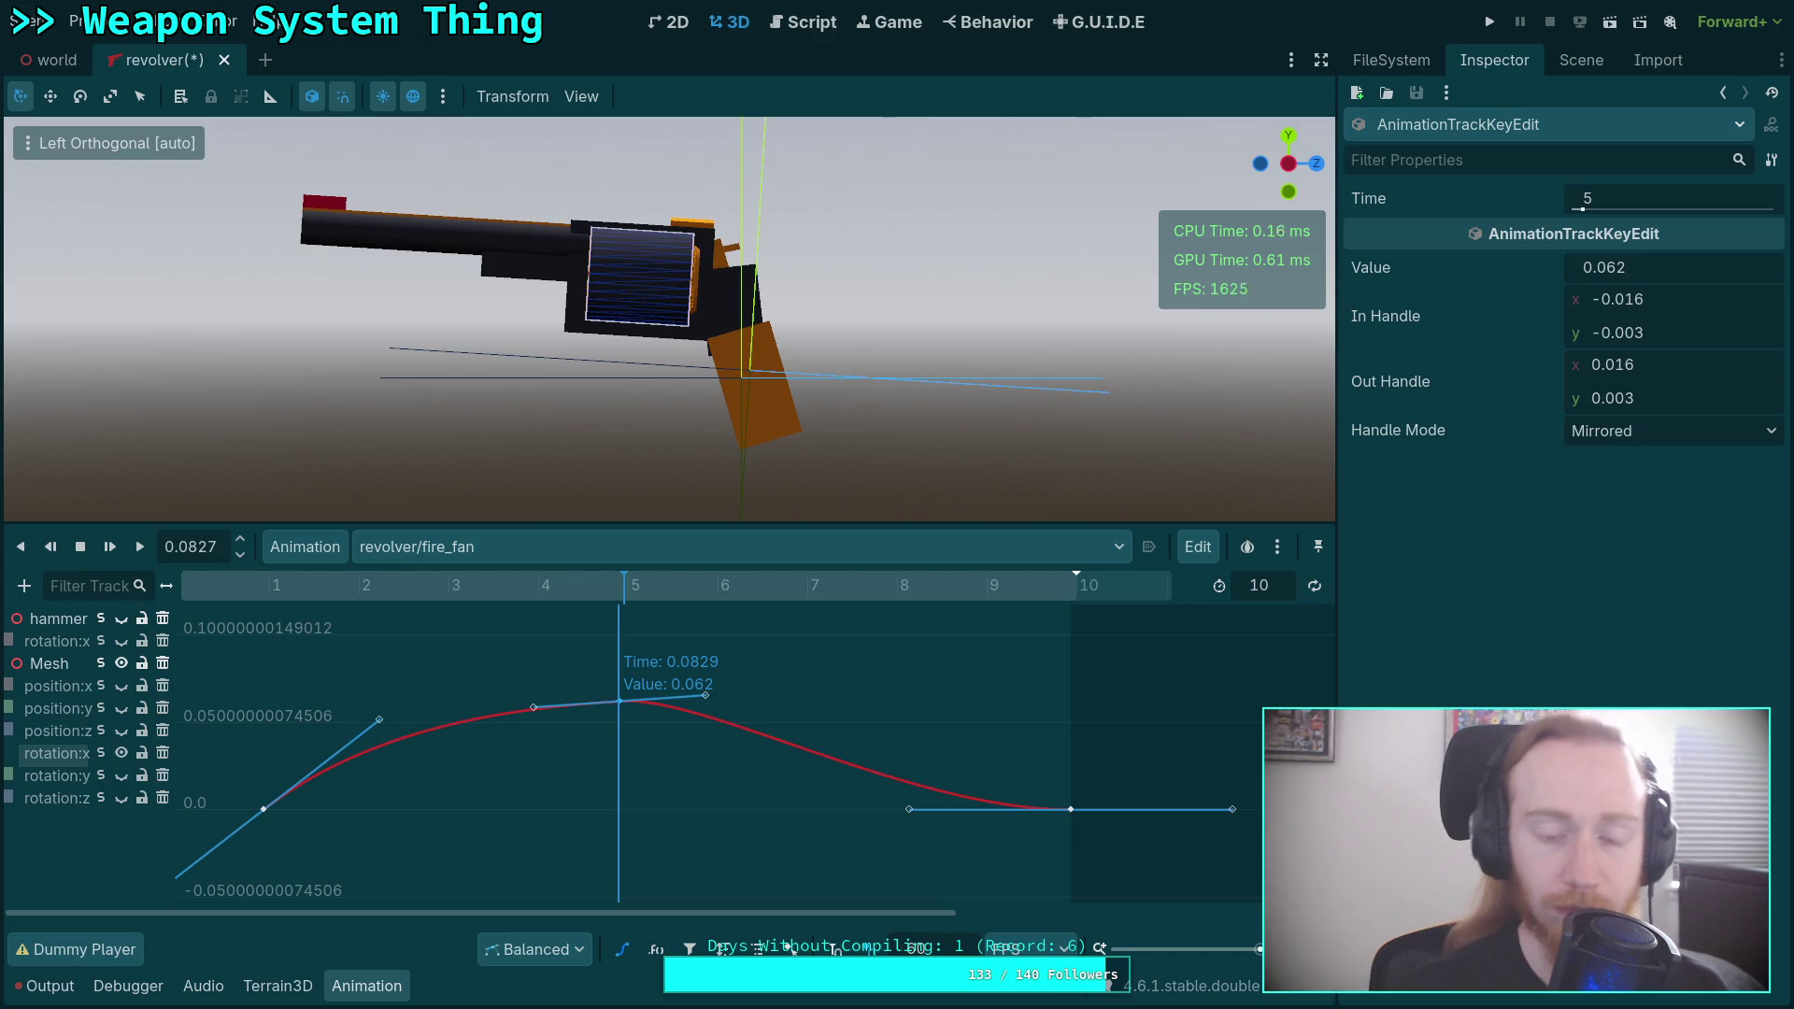
mouse_move(619, 589)
mouse_down()
mouse_move(224, 593)
mouse_move(917, 631)
mouse_move(327, 671)
mouse_move(926, 690)
mouse_move(231, 696)
mouse_move(690, 707)
mouse_up()
Play fire_fan, fine-tune the rotation:x peak to 0.062, then solo position:z.
click(140, 547)
click(141, 548)
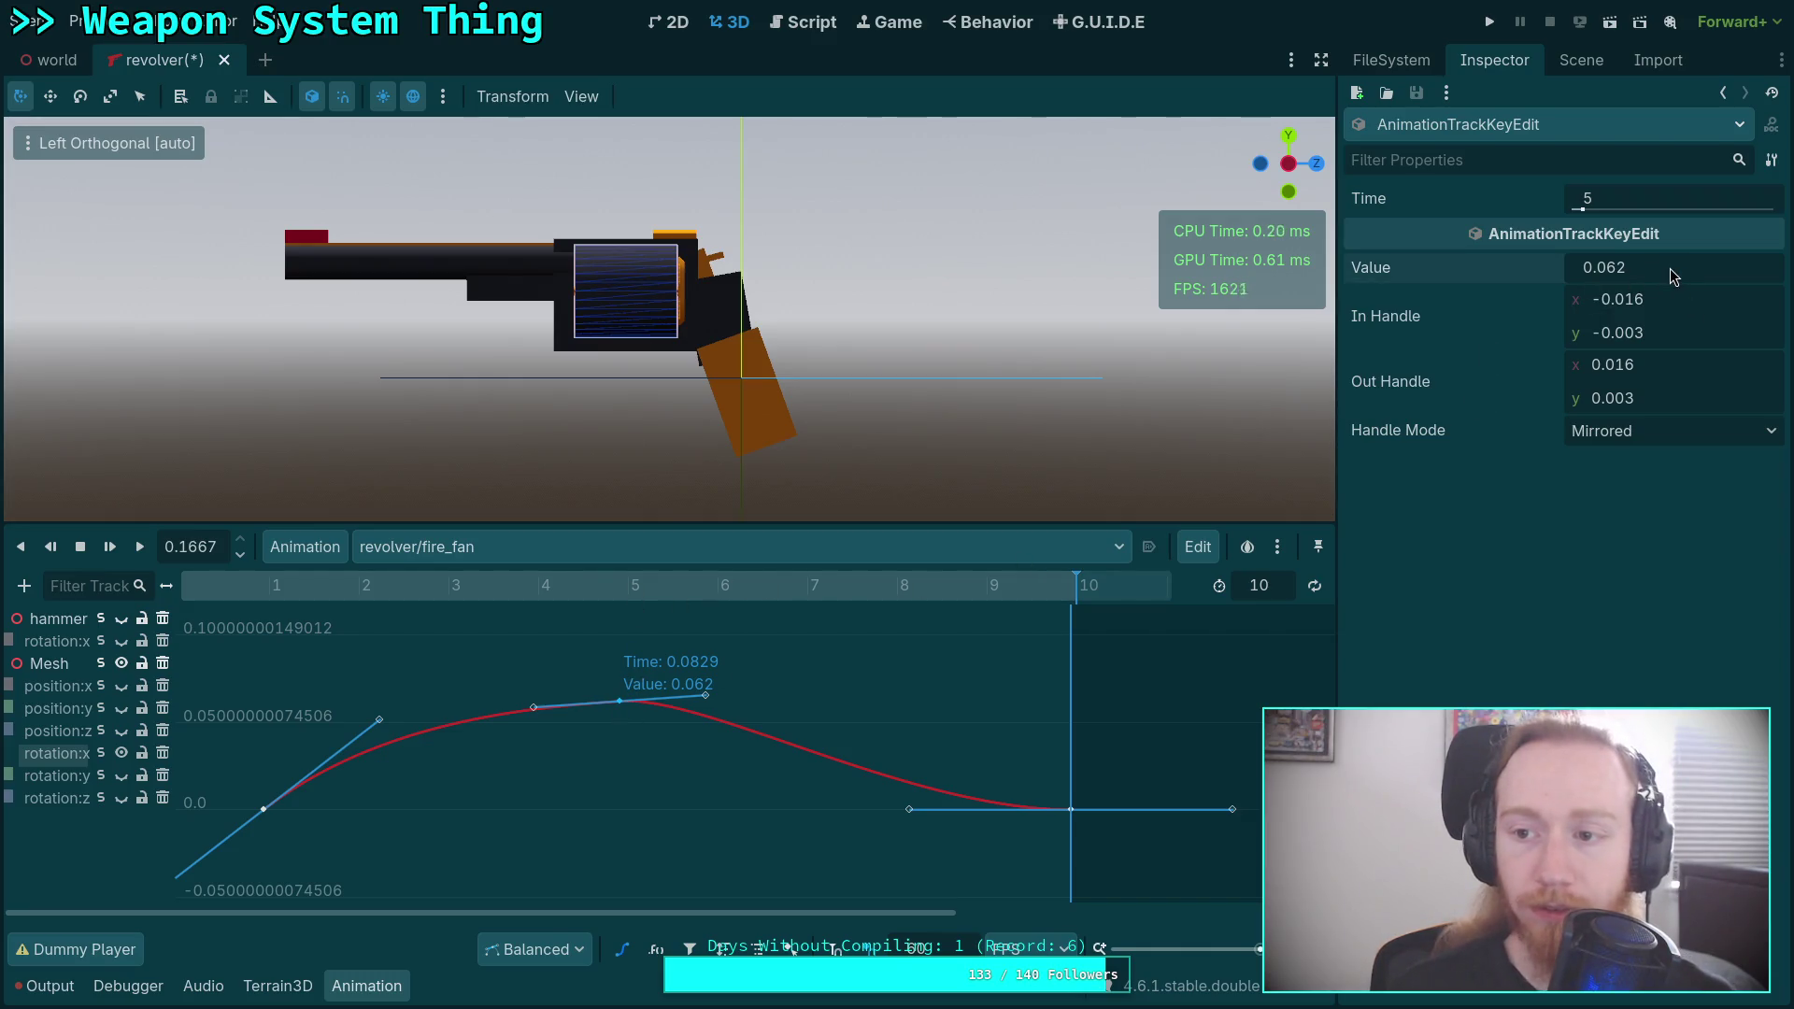
drag(1605, 268, 1589, 268)
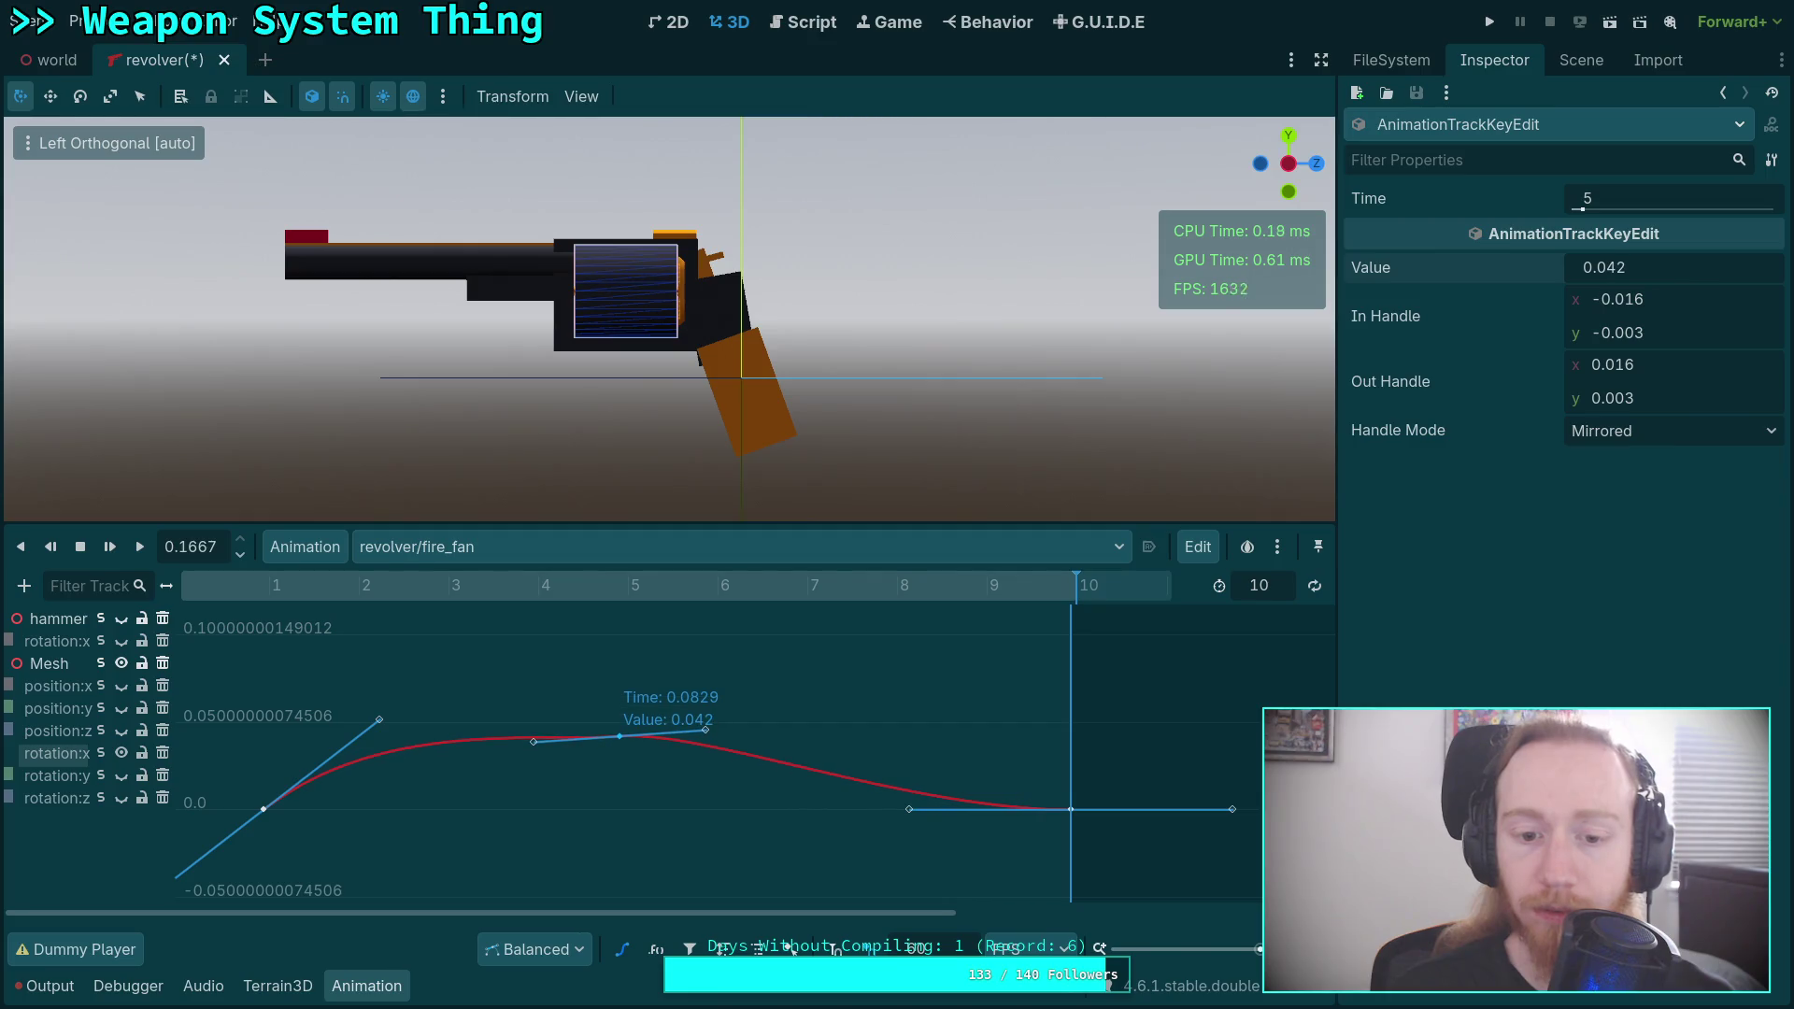
mouse_move(213, 585)
mouse_down()
mouse_move(854, 591)
mouse_move(626, 591)
mouse_up()
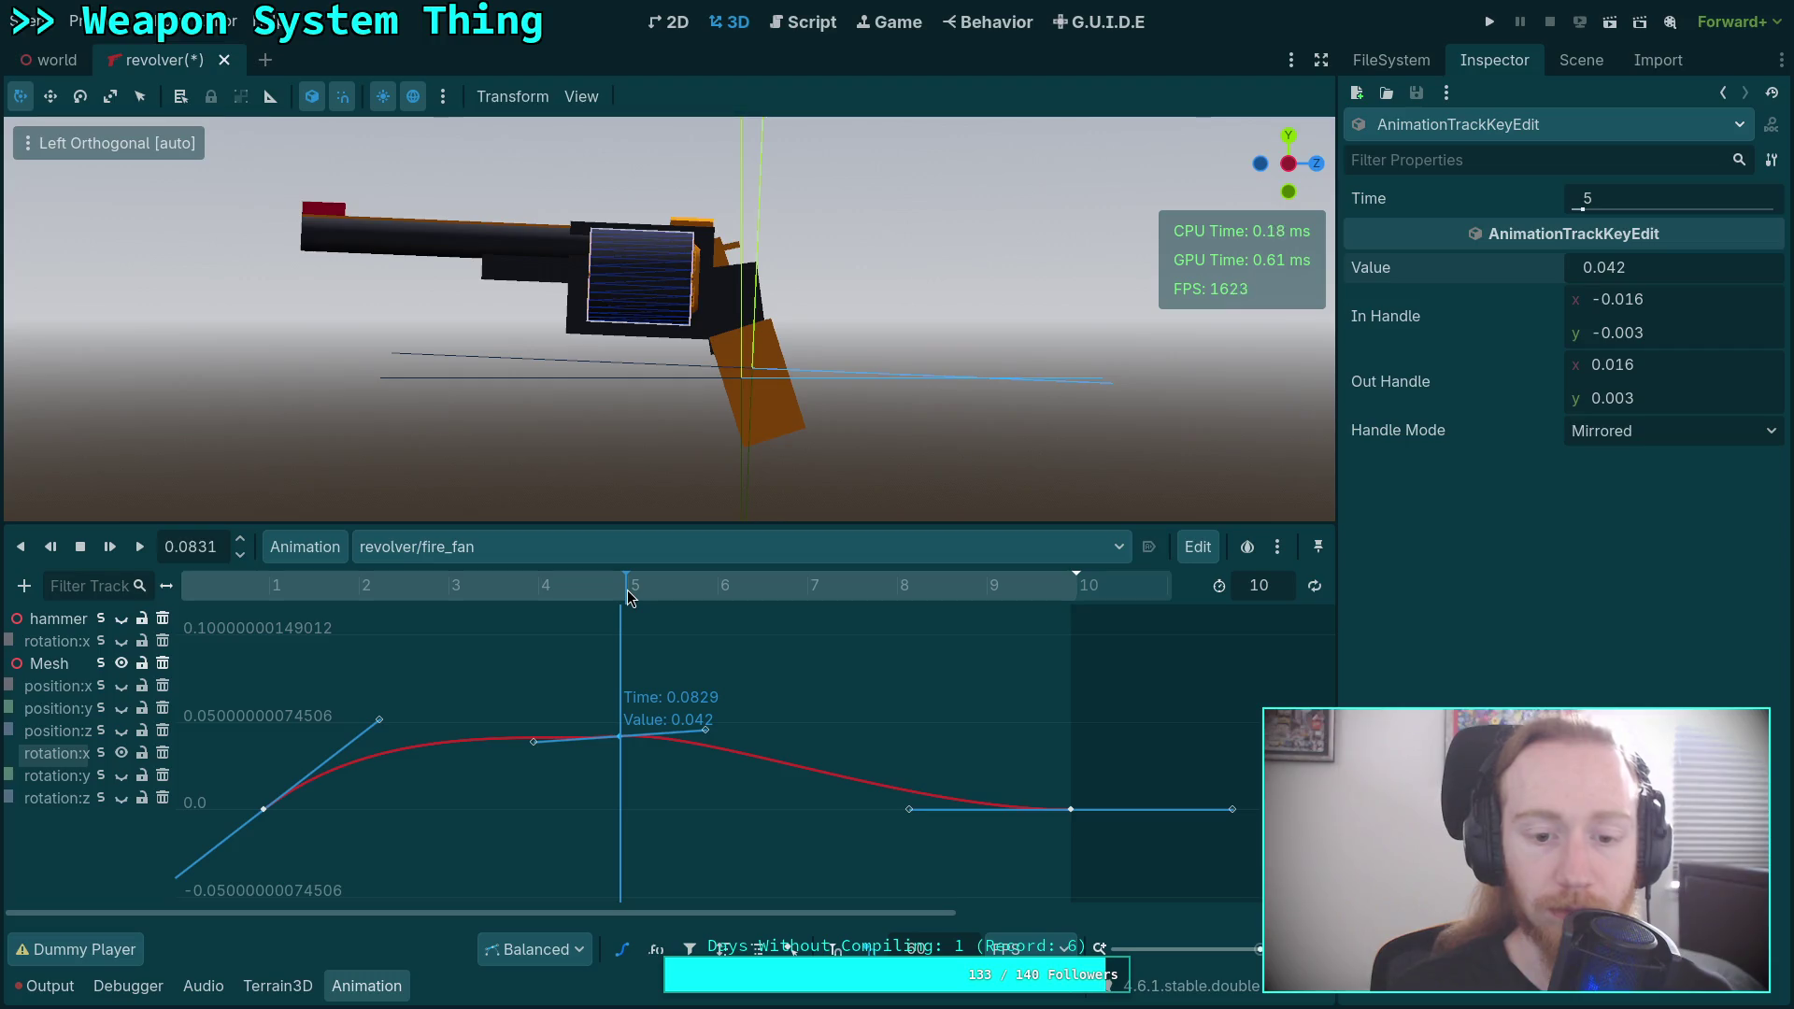
mouse_move(1605, 268)
mouse_down()
mouse_move(1589, 268)
mouse_move(1621, 267)
mouse_up()
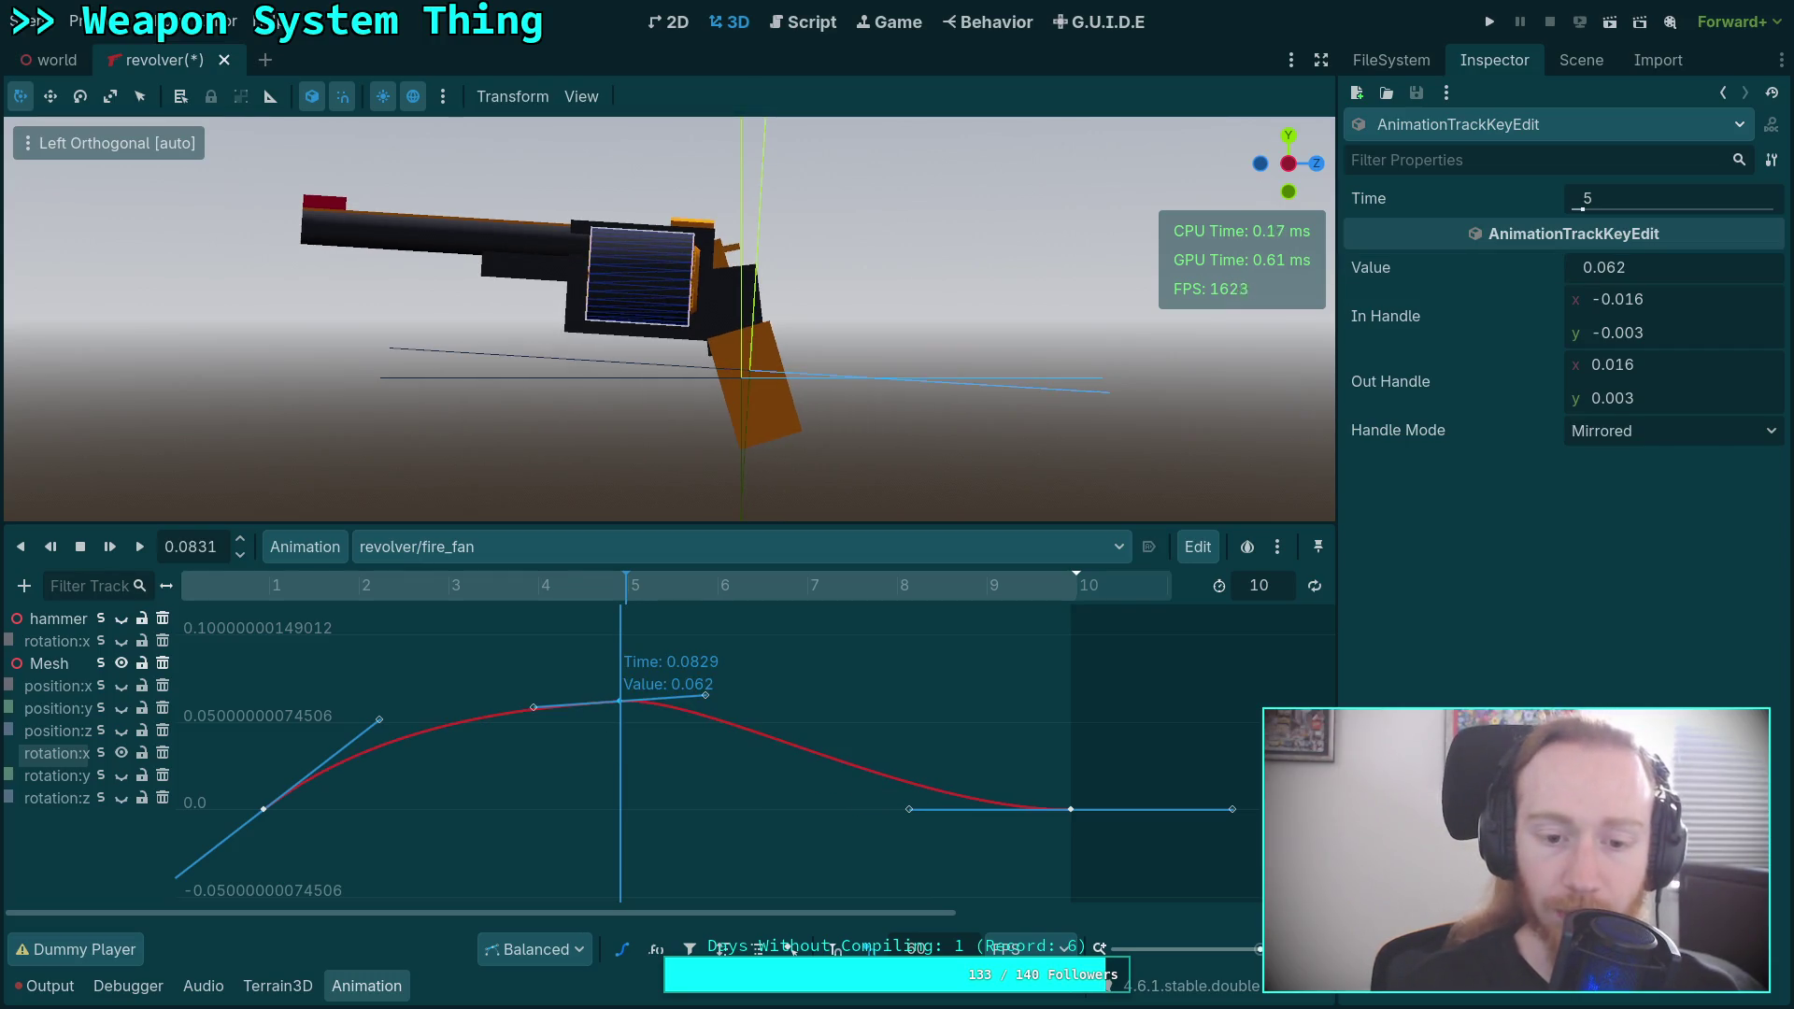
click(120, 753)
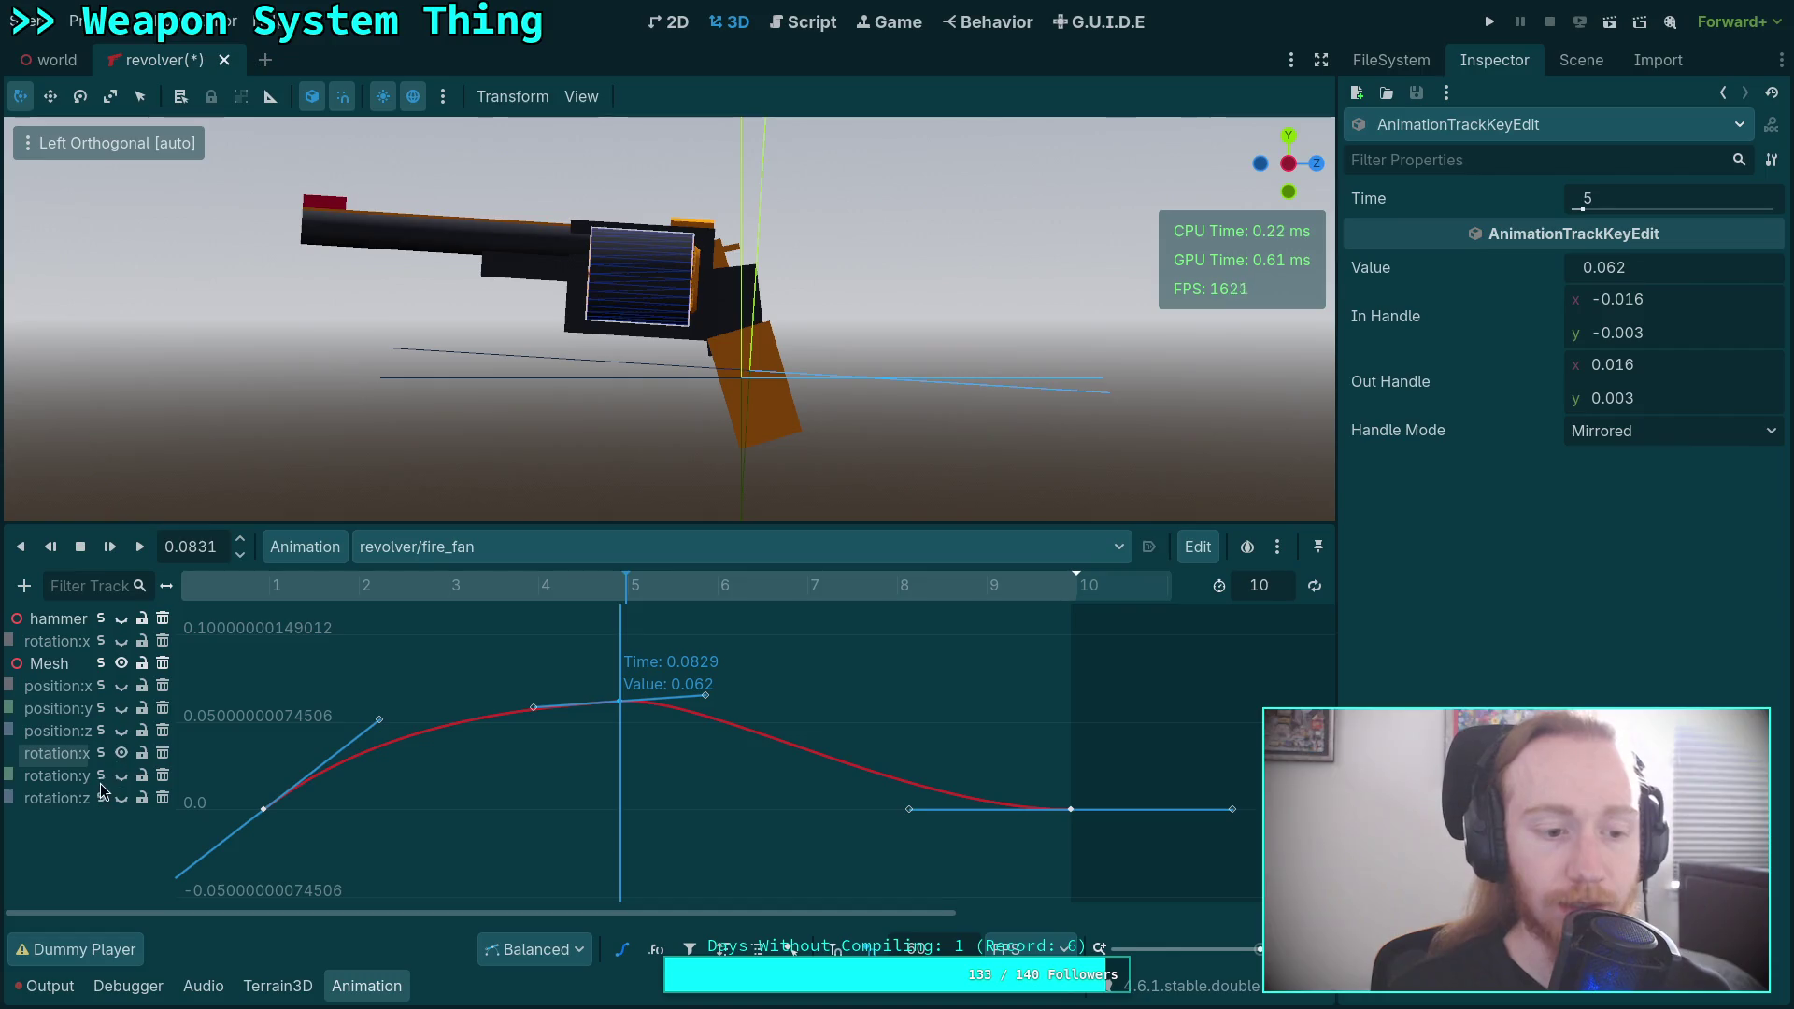
click(101, 730)
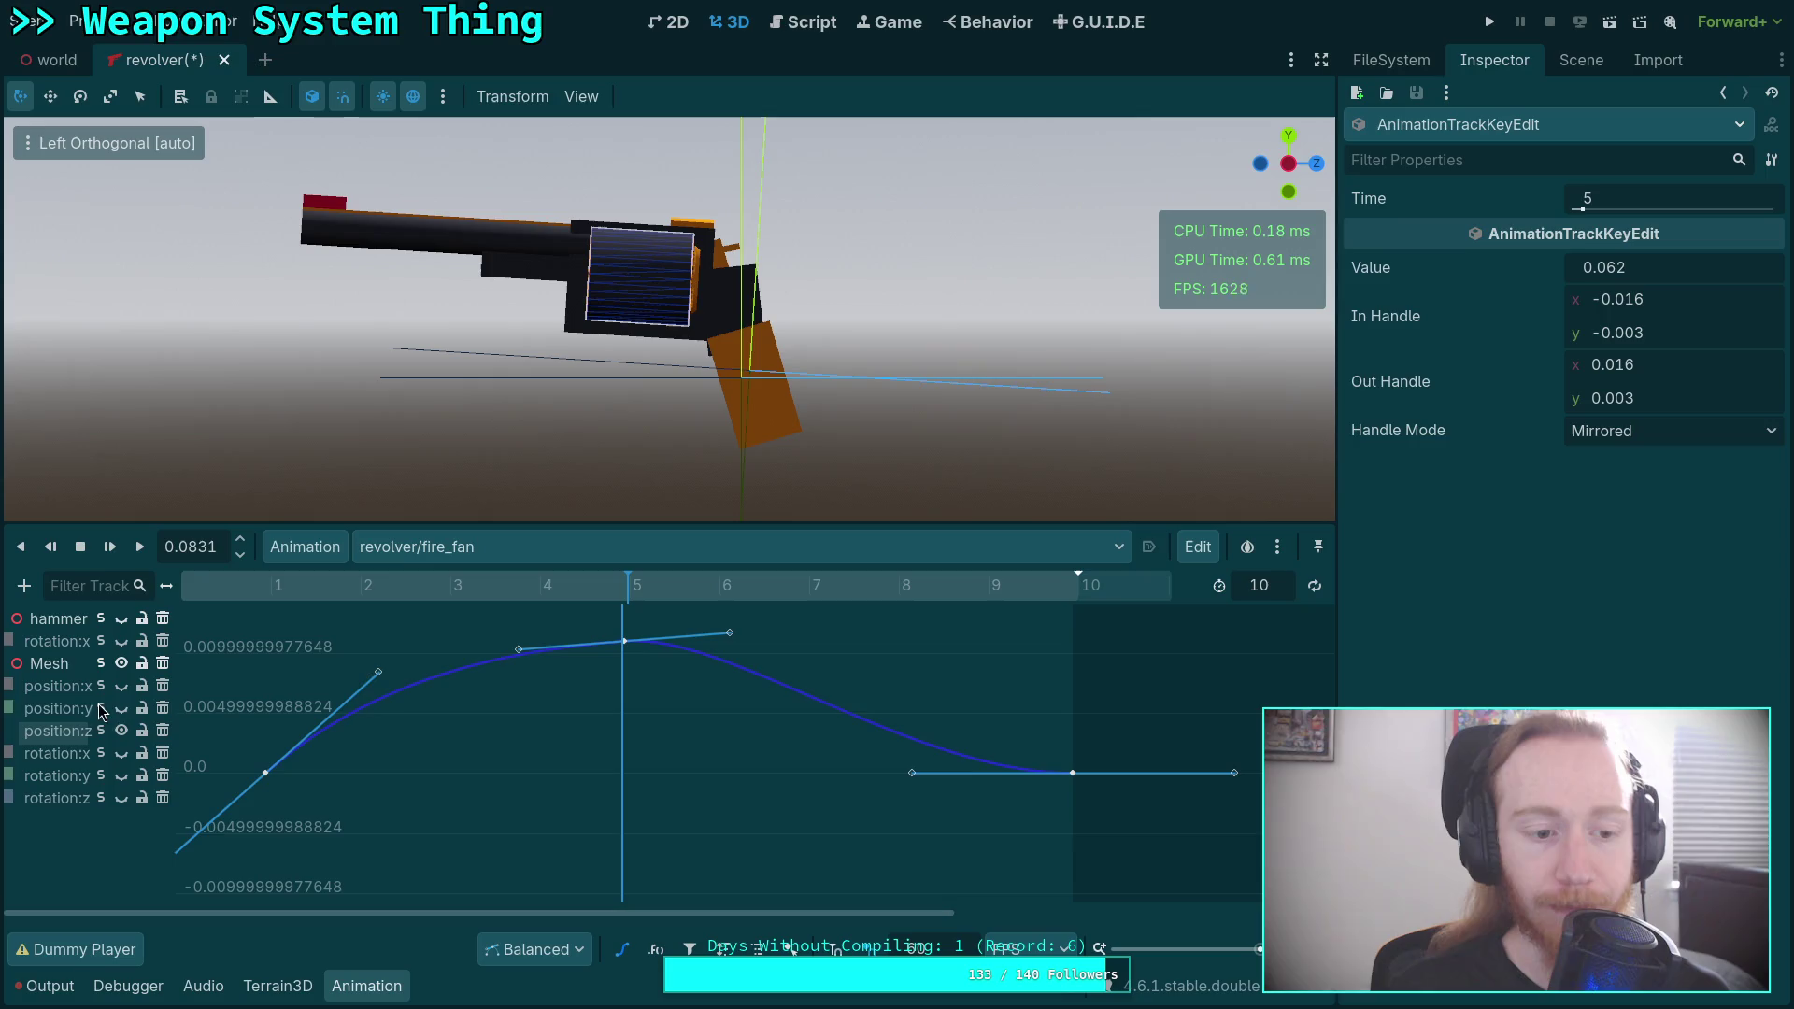
Solo position:y and set its frame-5 key value to 0.008.
click(100, 707)
mouse_move(624, 589)
mouse_down()
mouse_move(373, 591)
mouse_move(617, 598)
mouse_move(266, 614)
mouse_move(568, 606)
mouse_up()
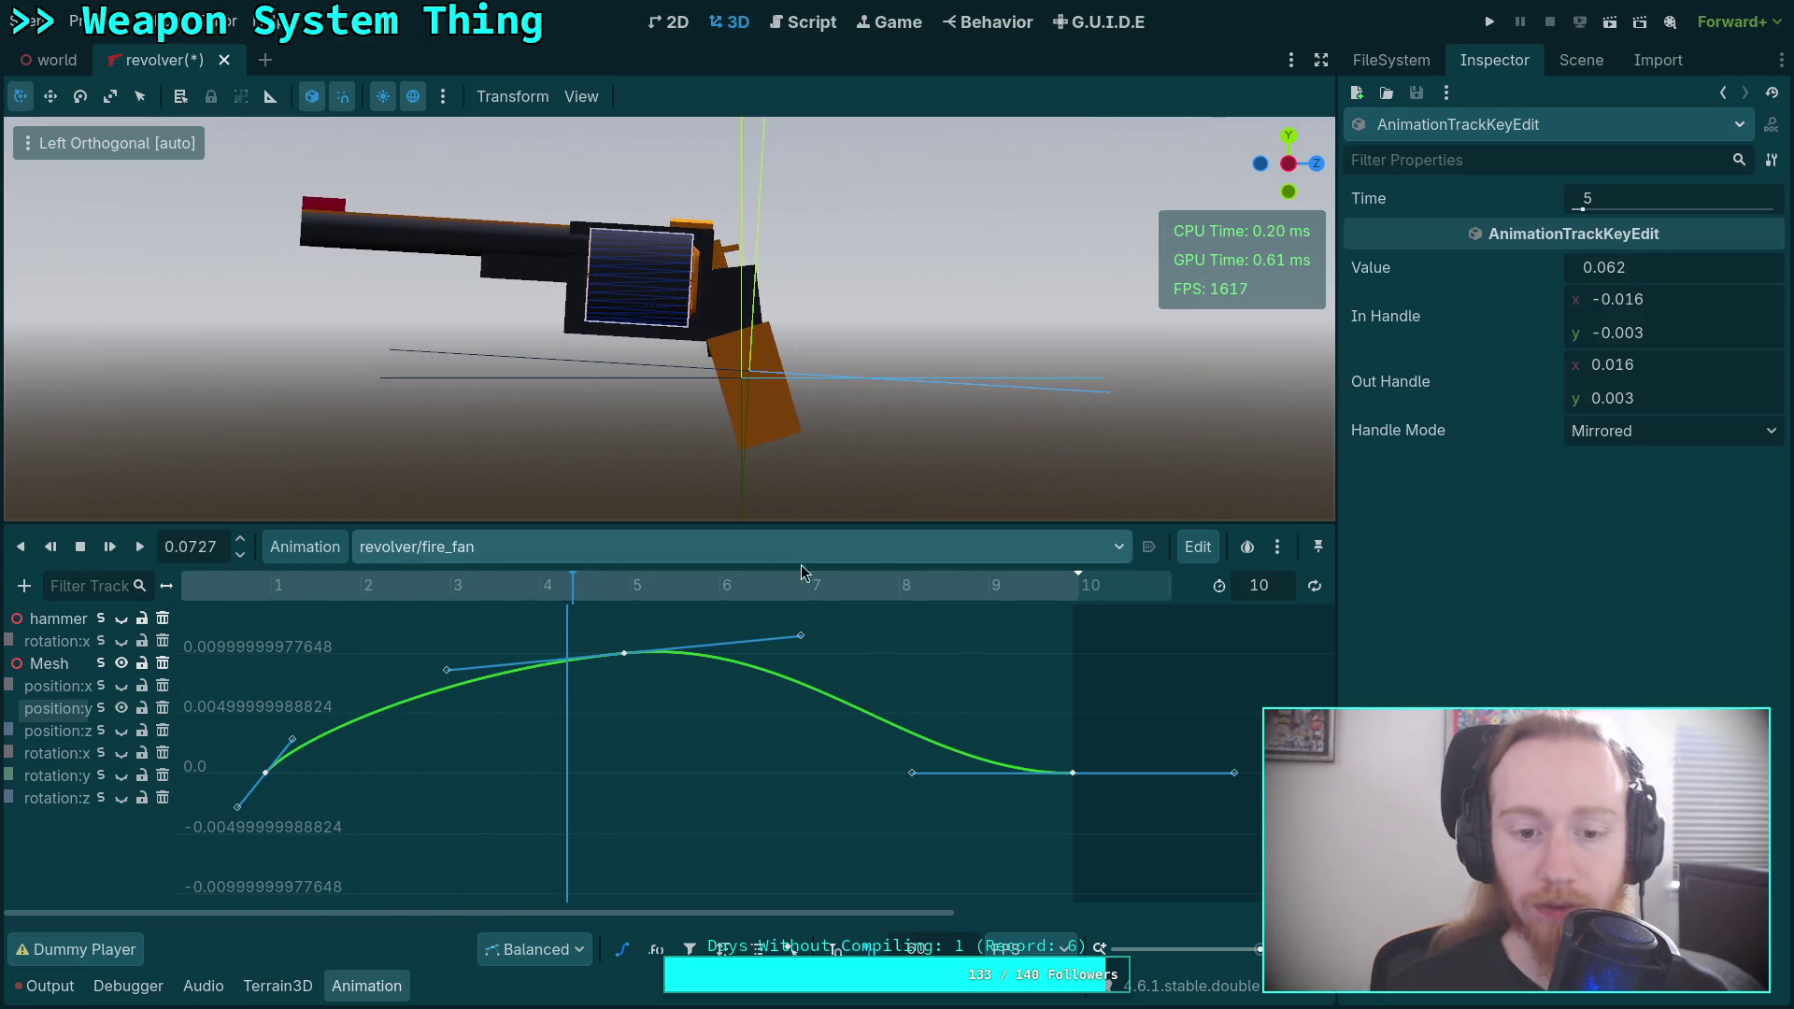
click(624, 653)
click(1662, 271)
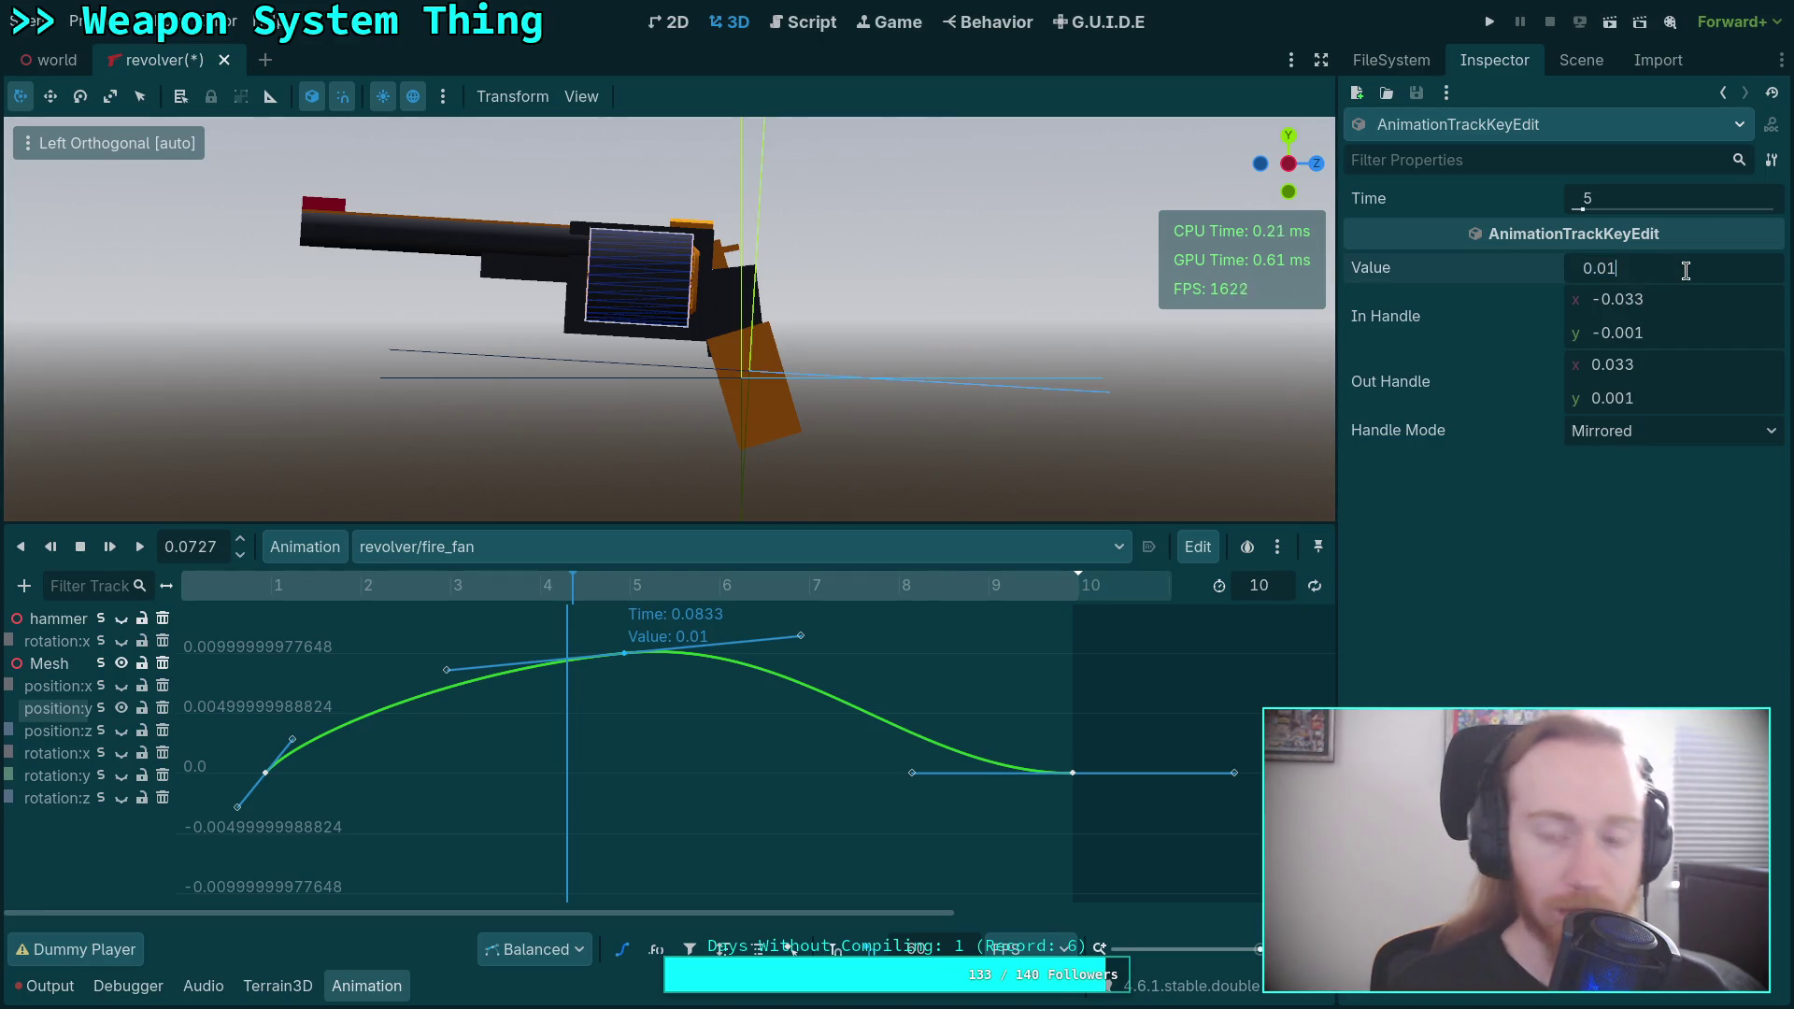
text(0.008)
key(Return)
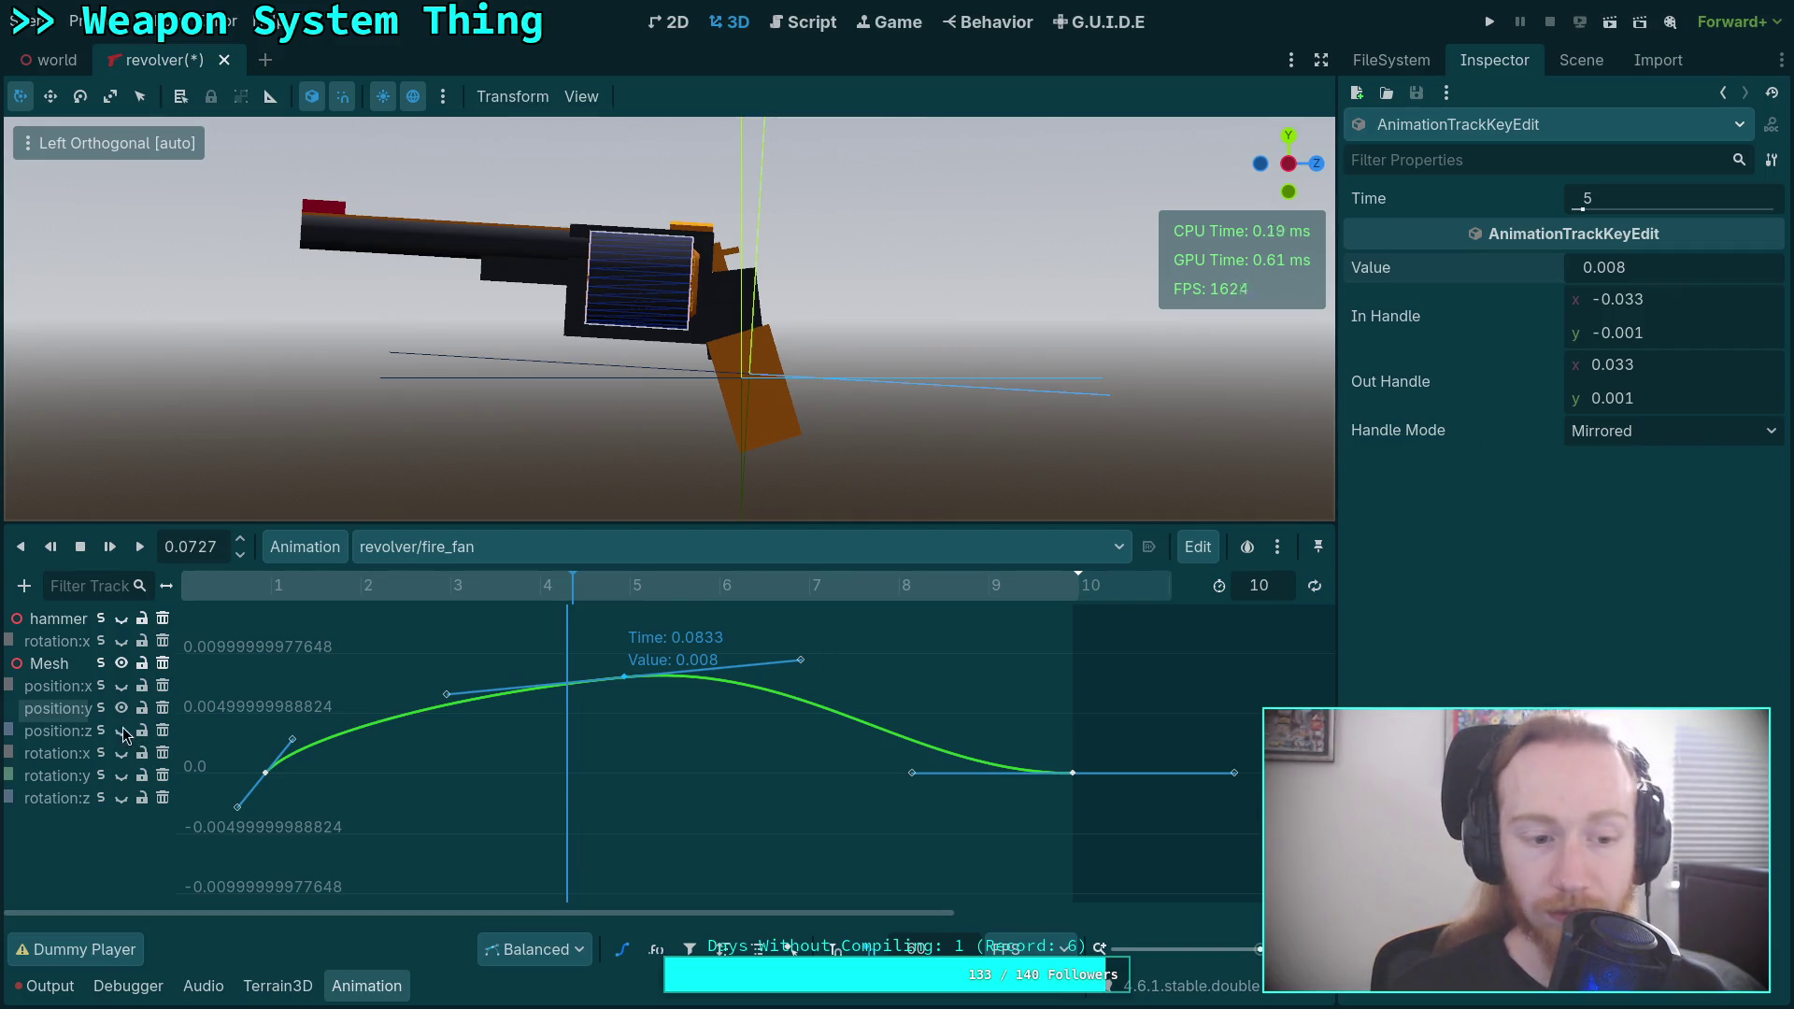
Set the position:z frame-5 key to 0.009 and reshape the curve's rise into it.
click(105, 734)
click(623, 643)
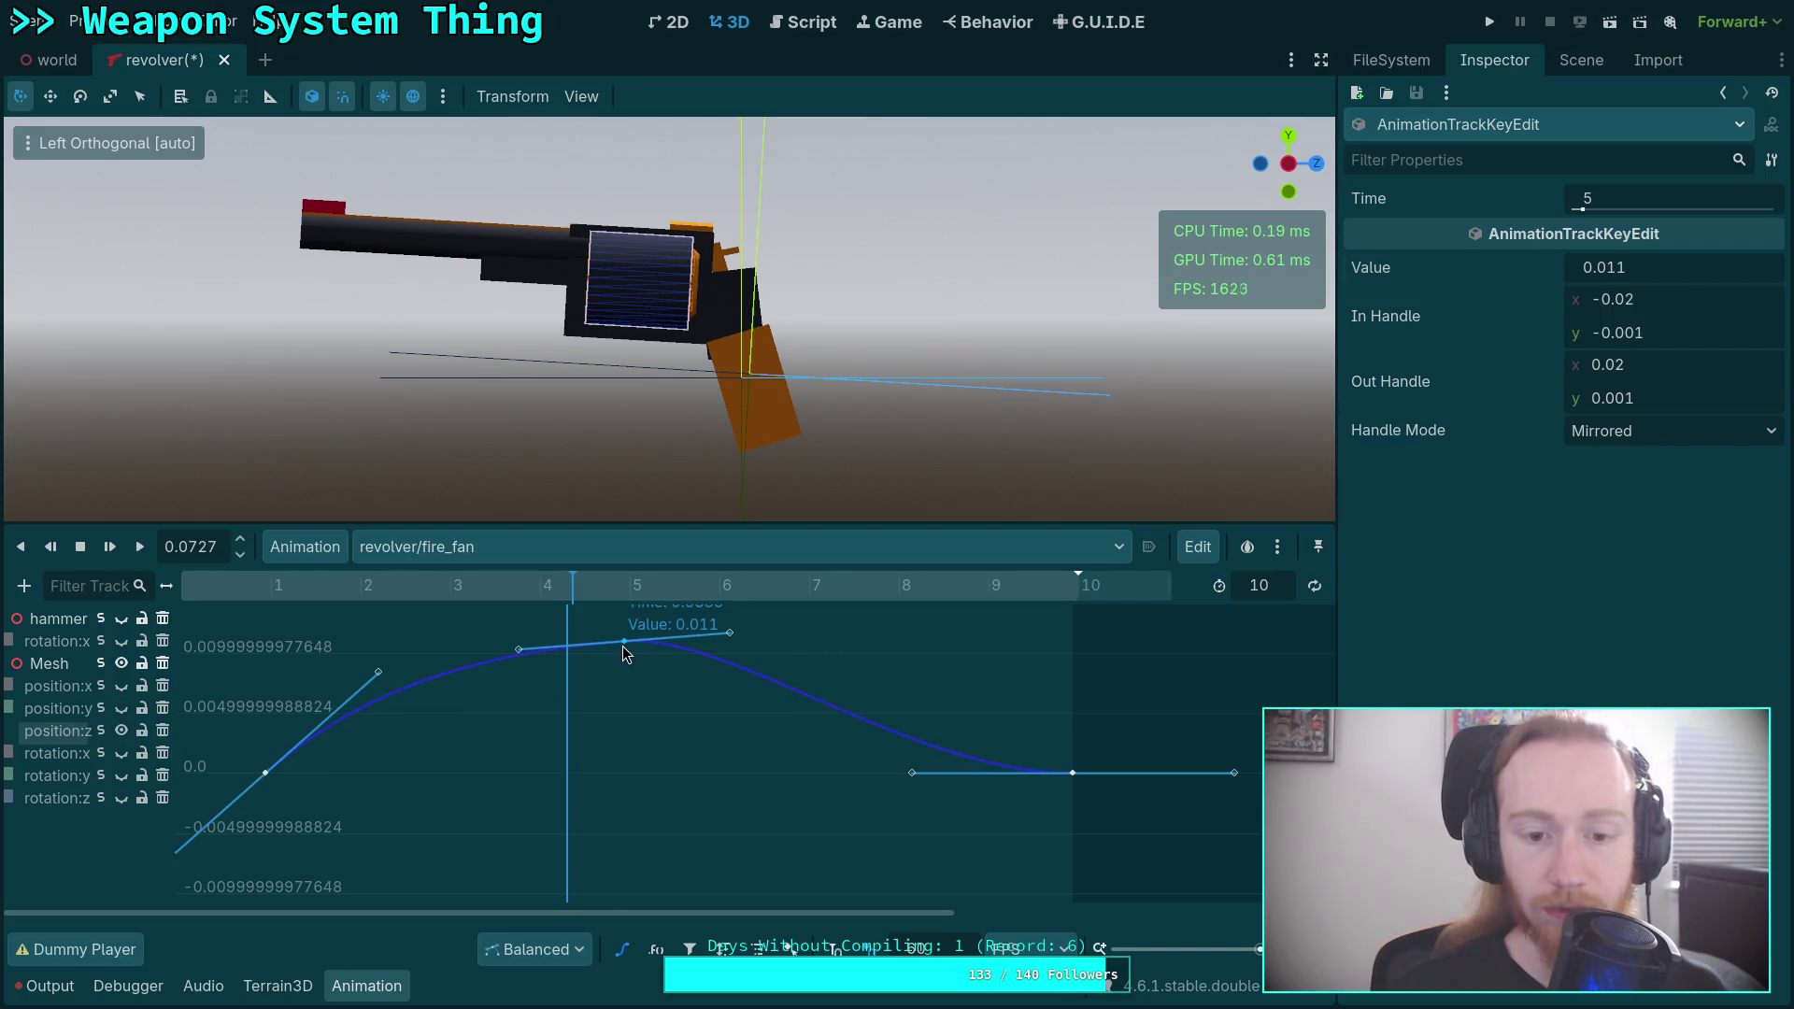
click(1691, 268)
key(BackSpace)
key(Return)
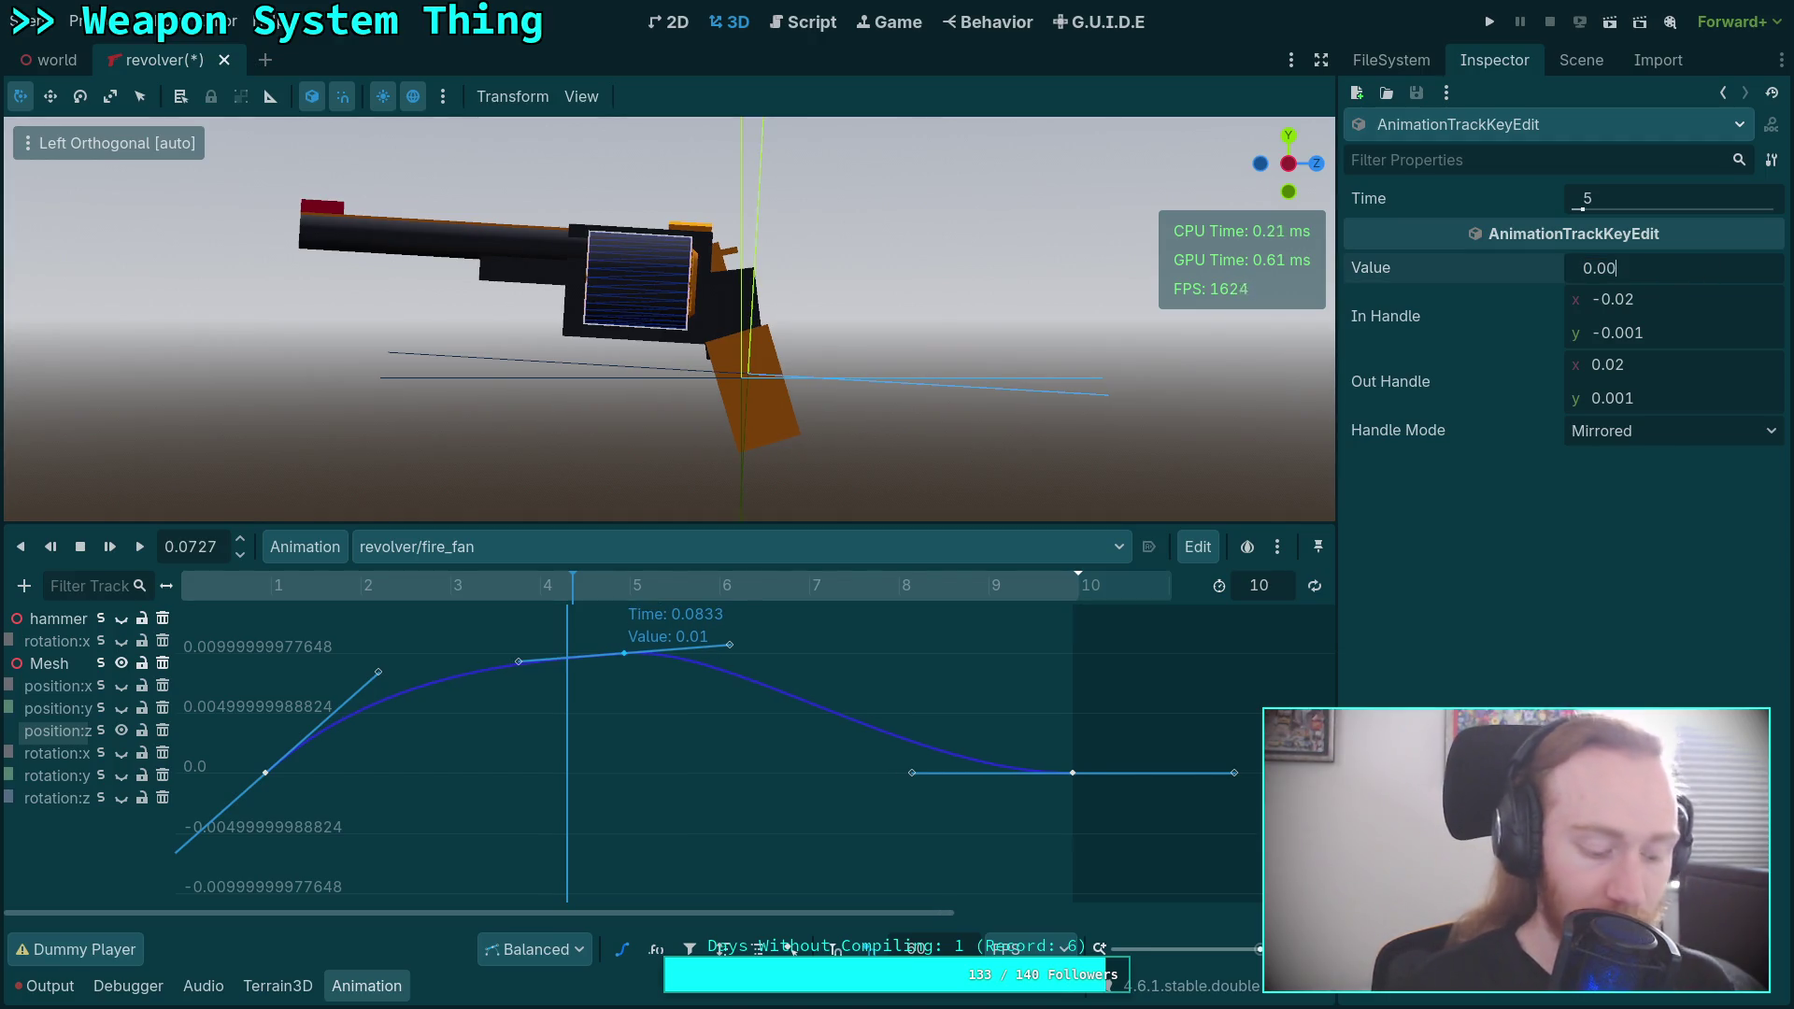
key(Return)
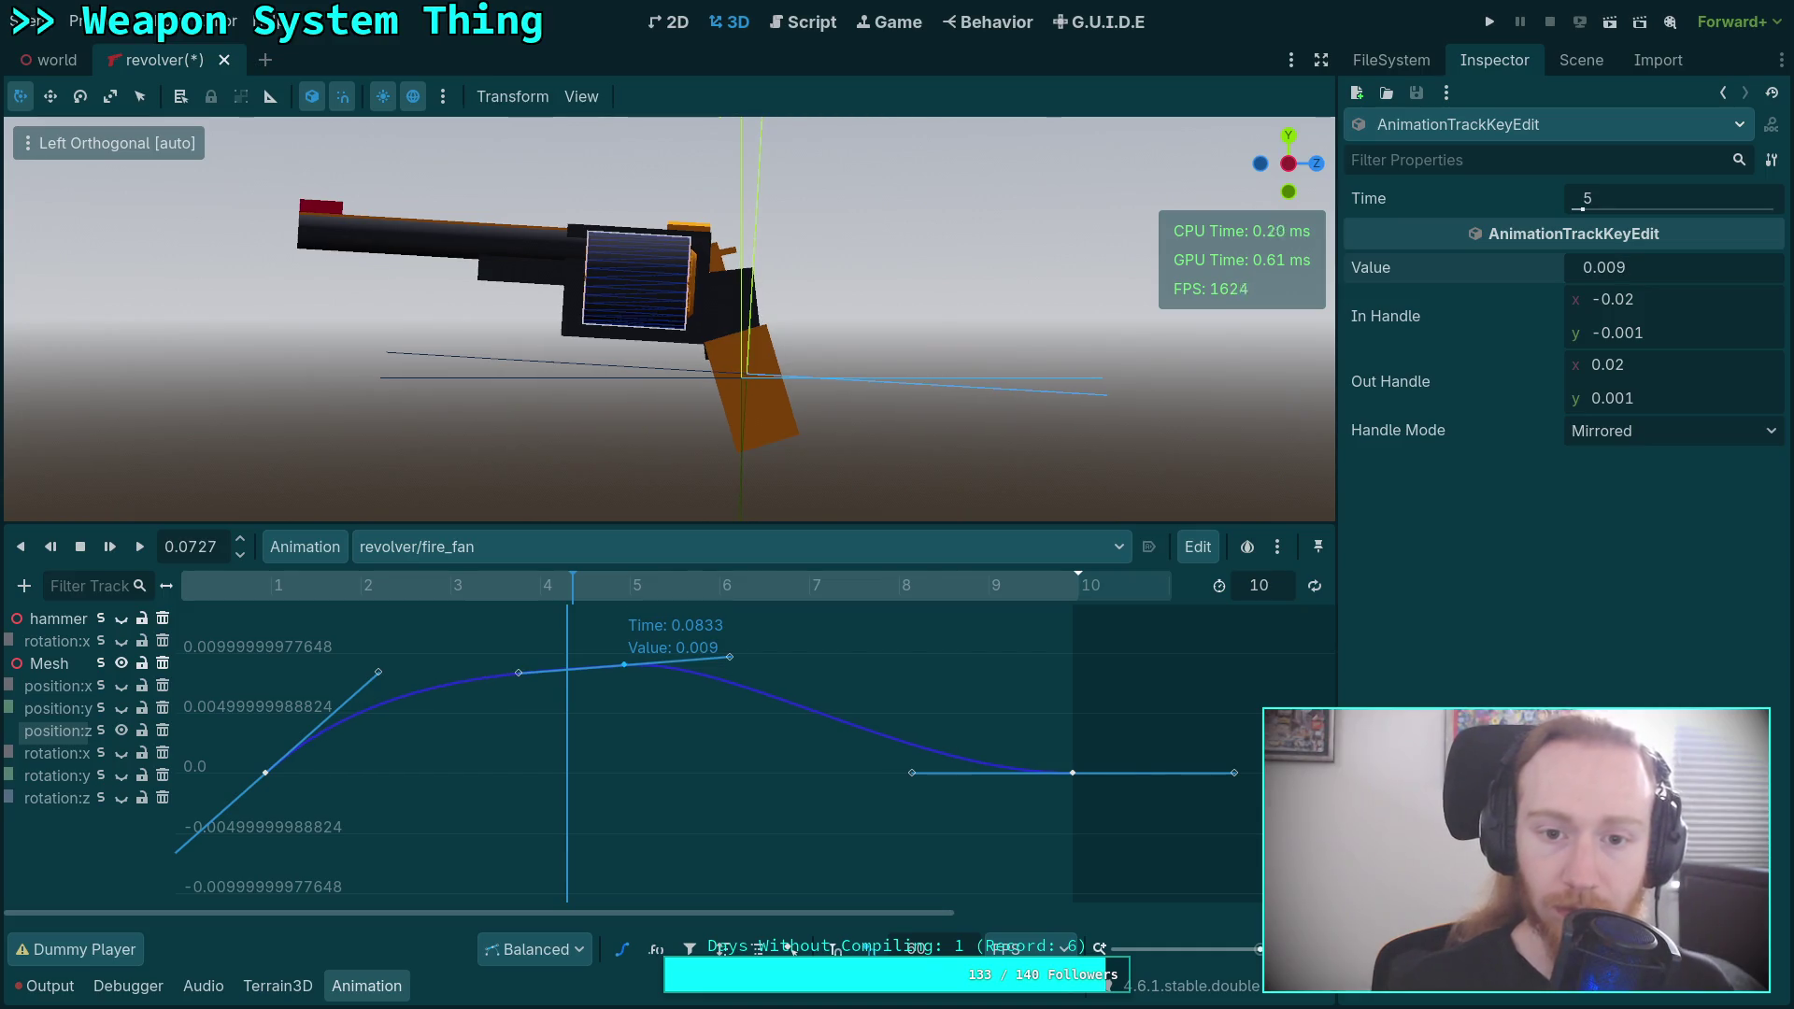
drag(380, 670, 399, 681)
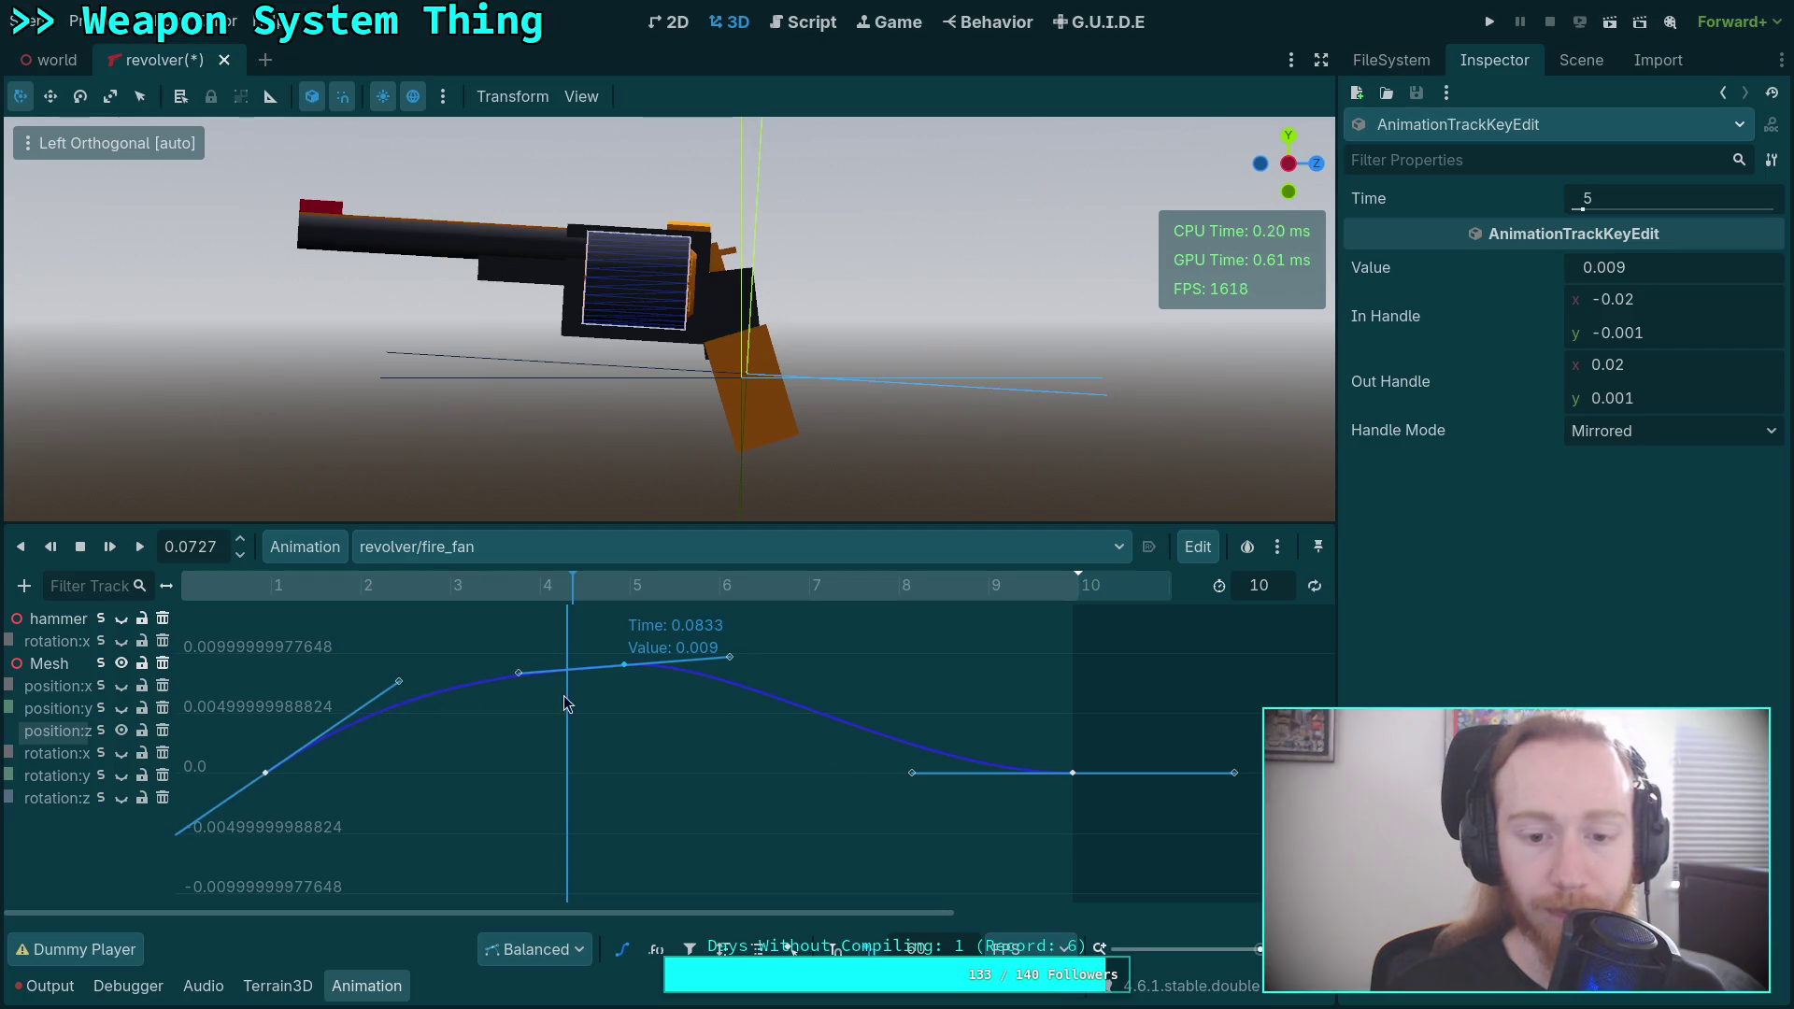
Play the fire_fan recoil from the start and scrub through the pose.
key(shift+d)
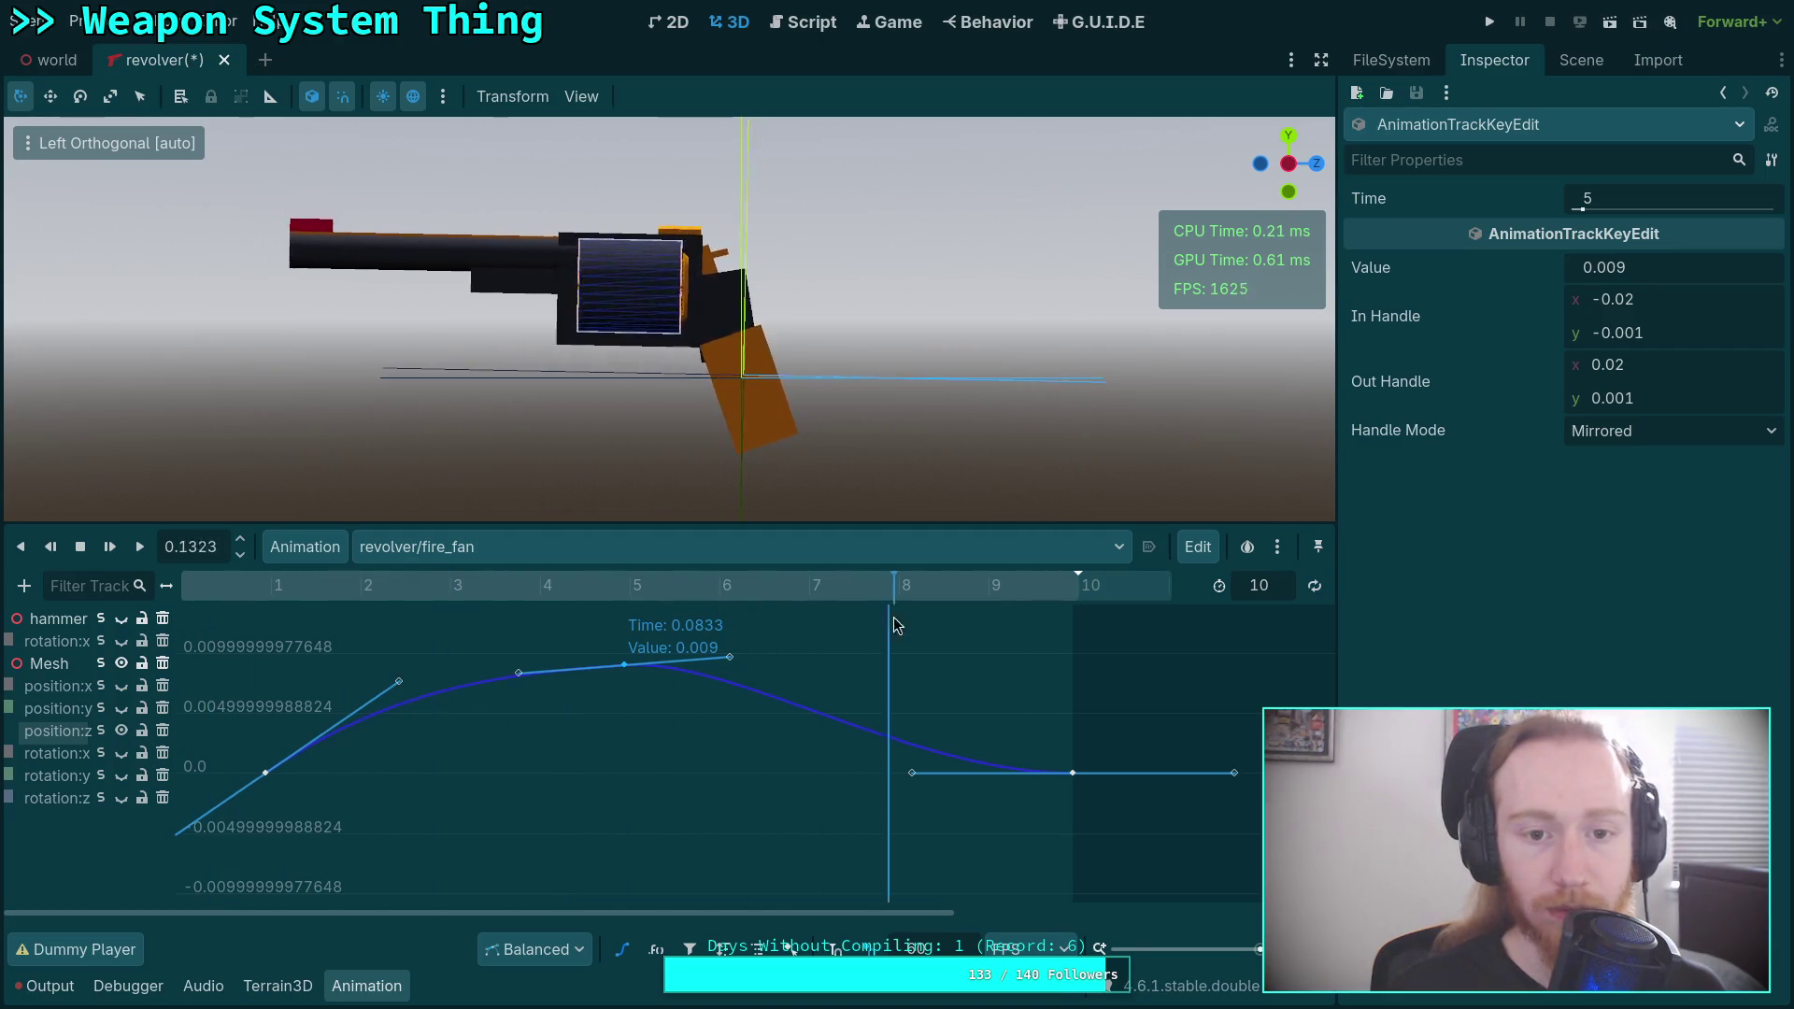
click(139, 548)
click(297, 586)
mouse_move(301, 586)
mouse_down()
mouse_move(841, 590)
mouse_move(510, 609)
mouse_move(467, 633)
mouse_move(773, 621)
mouse_move(889, 592)
mouse_move(660, 634)
mouse_move(981, 638)
mouse_move(245, 632)
mouse_up()
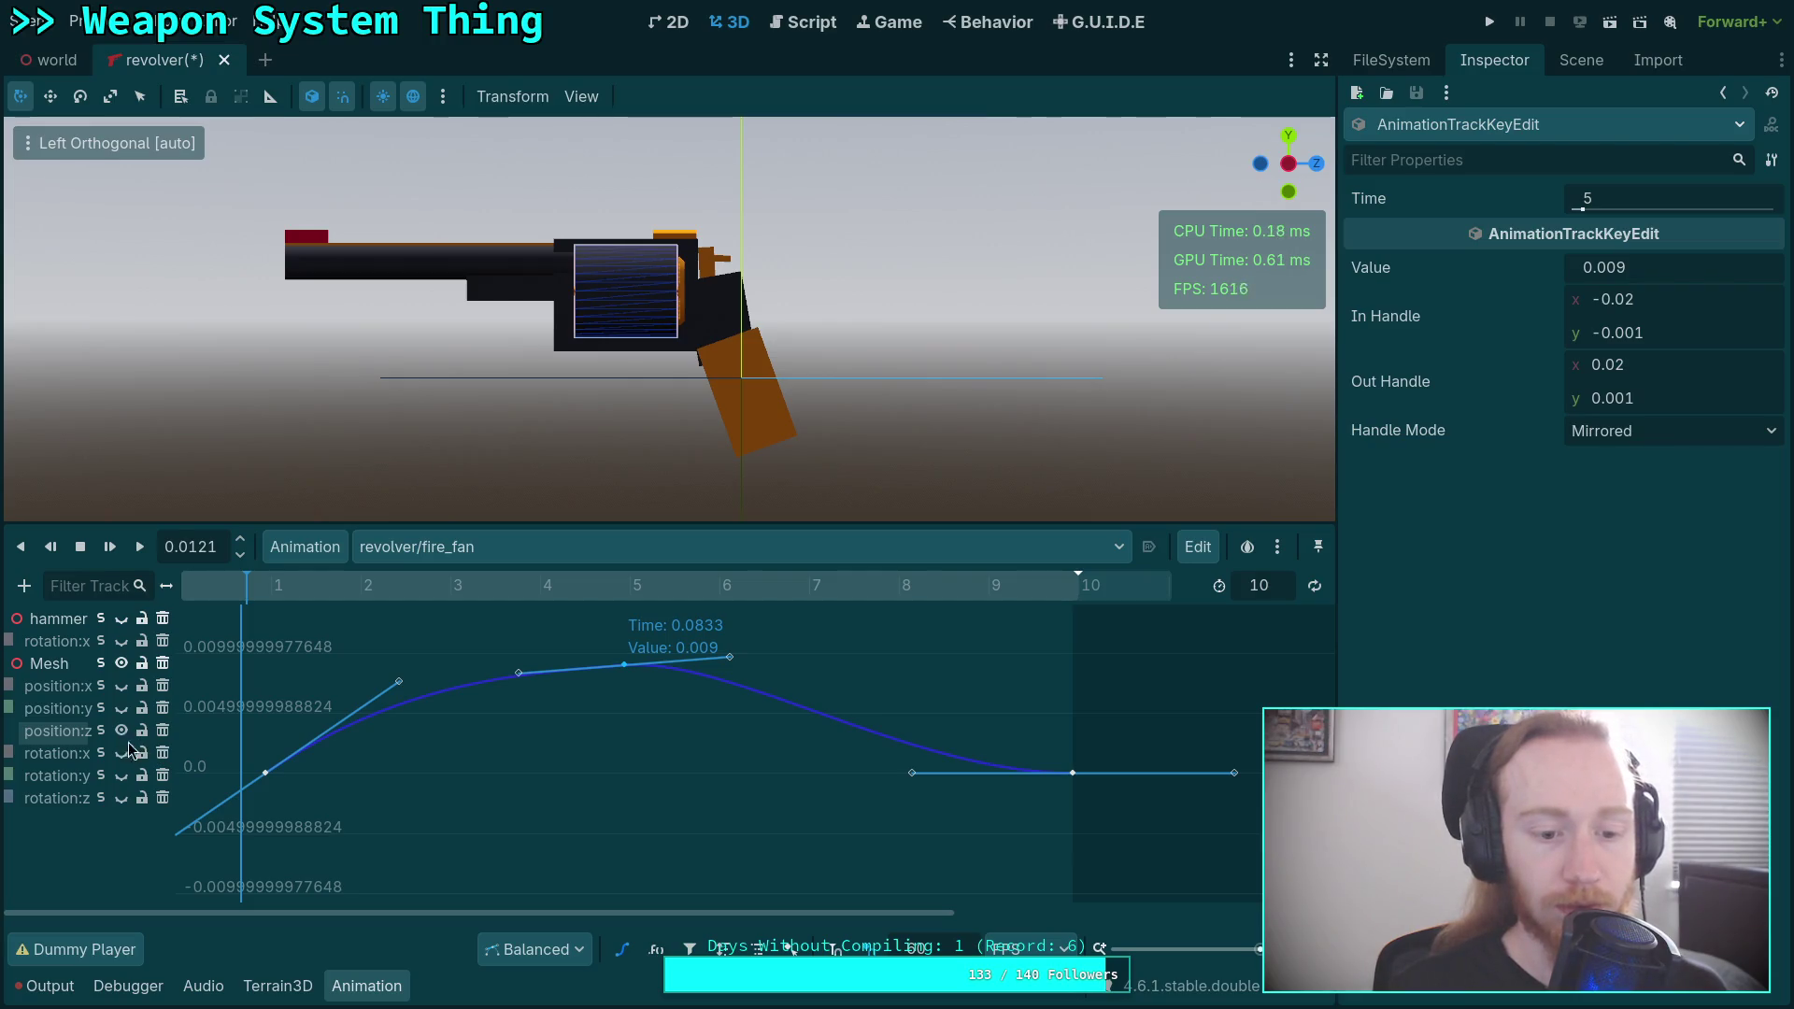
Flatten the position:y peak key's Mirrored handles to ±0.026.
click(623, 950)
click(623, 949)
mouse_move(509, 692)
mouse_down()
mouse_move(525, 690)
mouse_move(487, 687)
mouse_up()
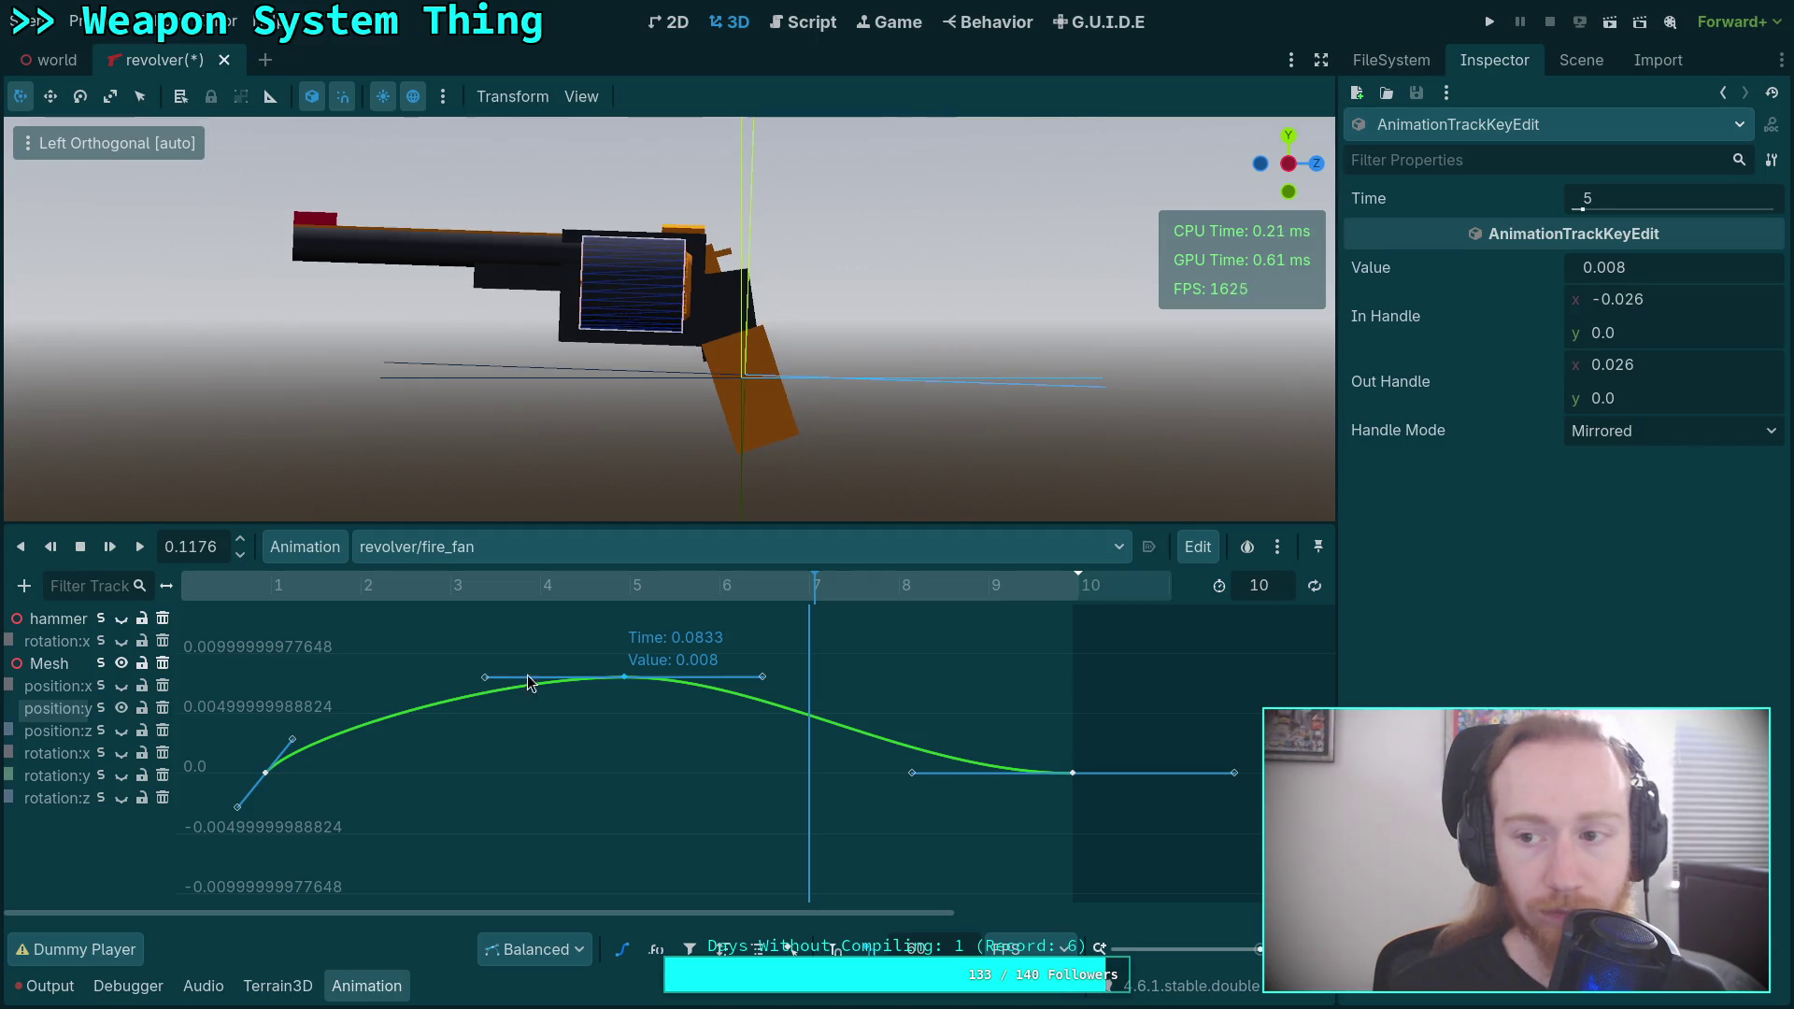
click(1660, 327)
key(Return)
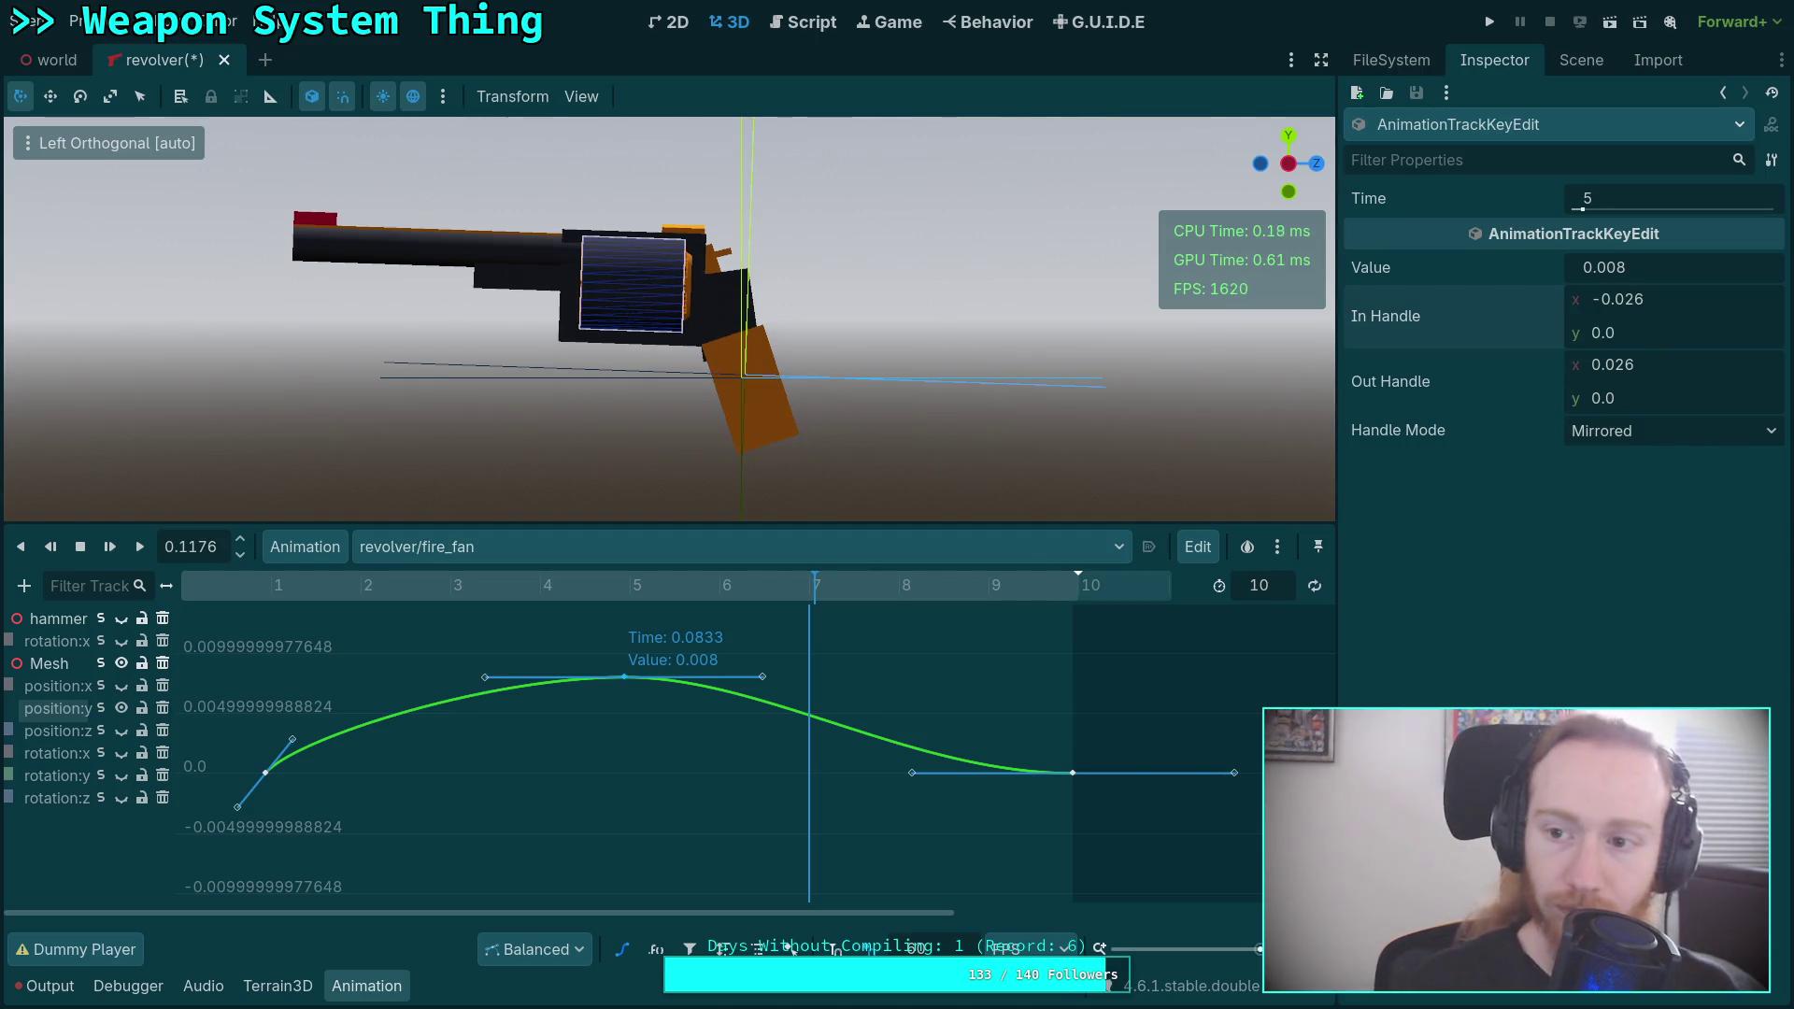
Replay fire_fan from the start to review the recoil, then open the Animation menu.
click(215, 603)
click(139, 547)
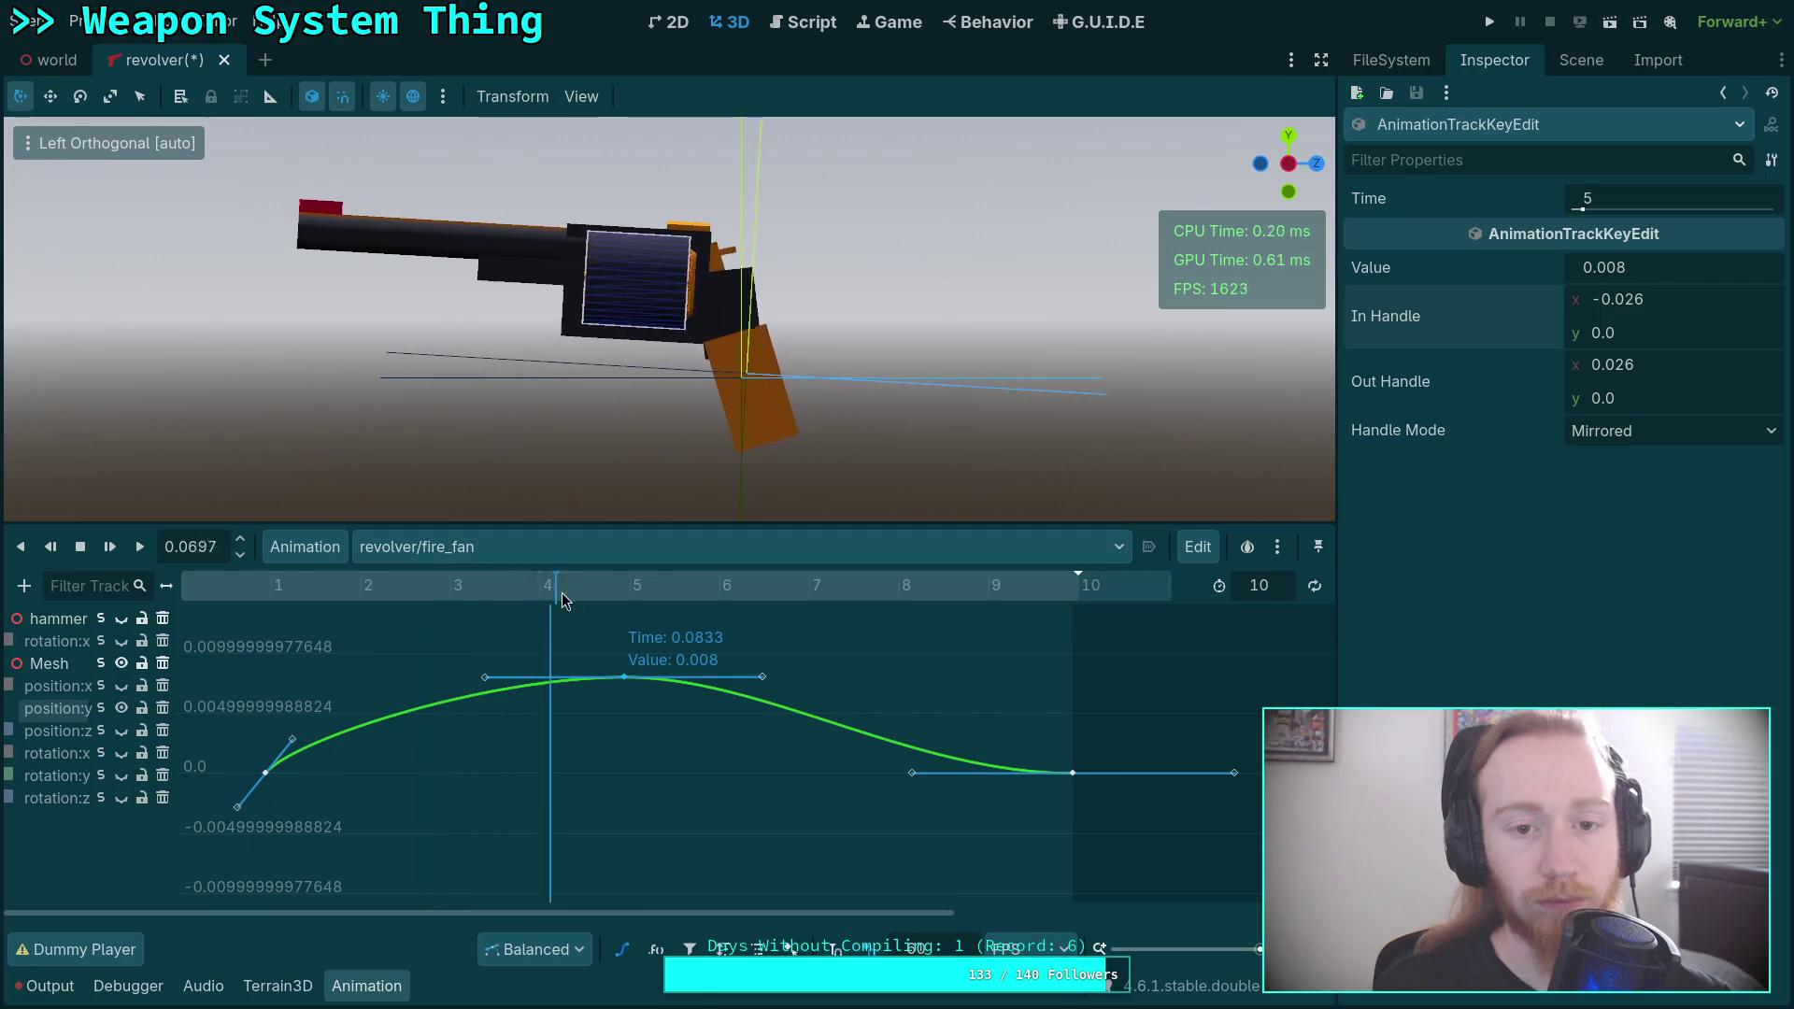
click(139, 546)
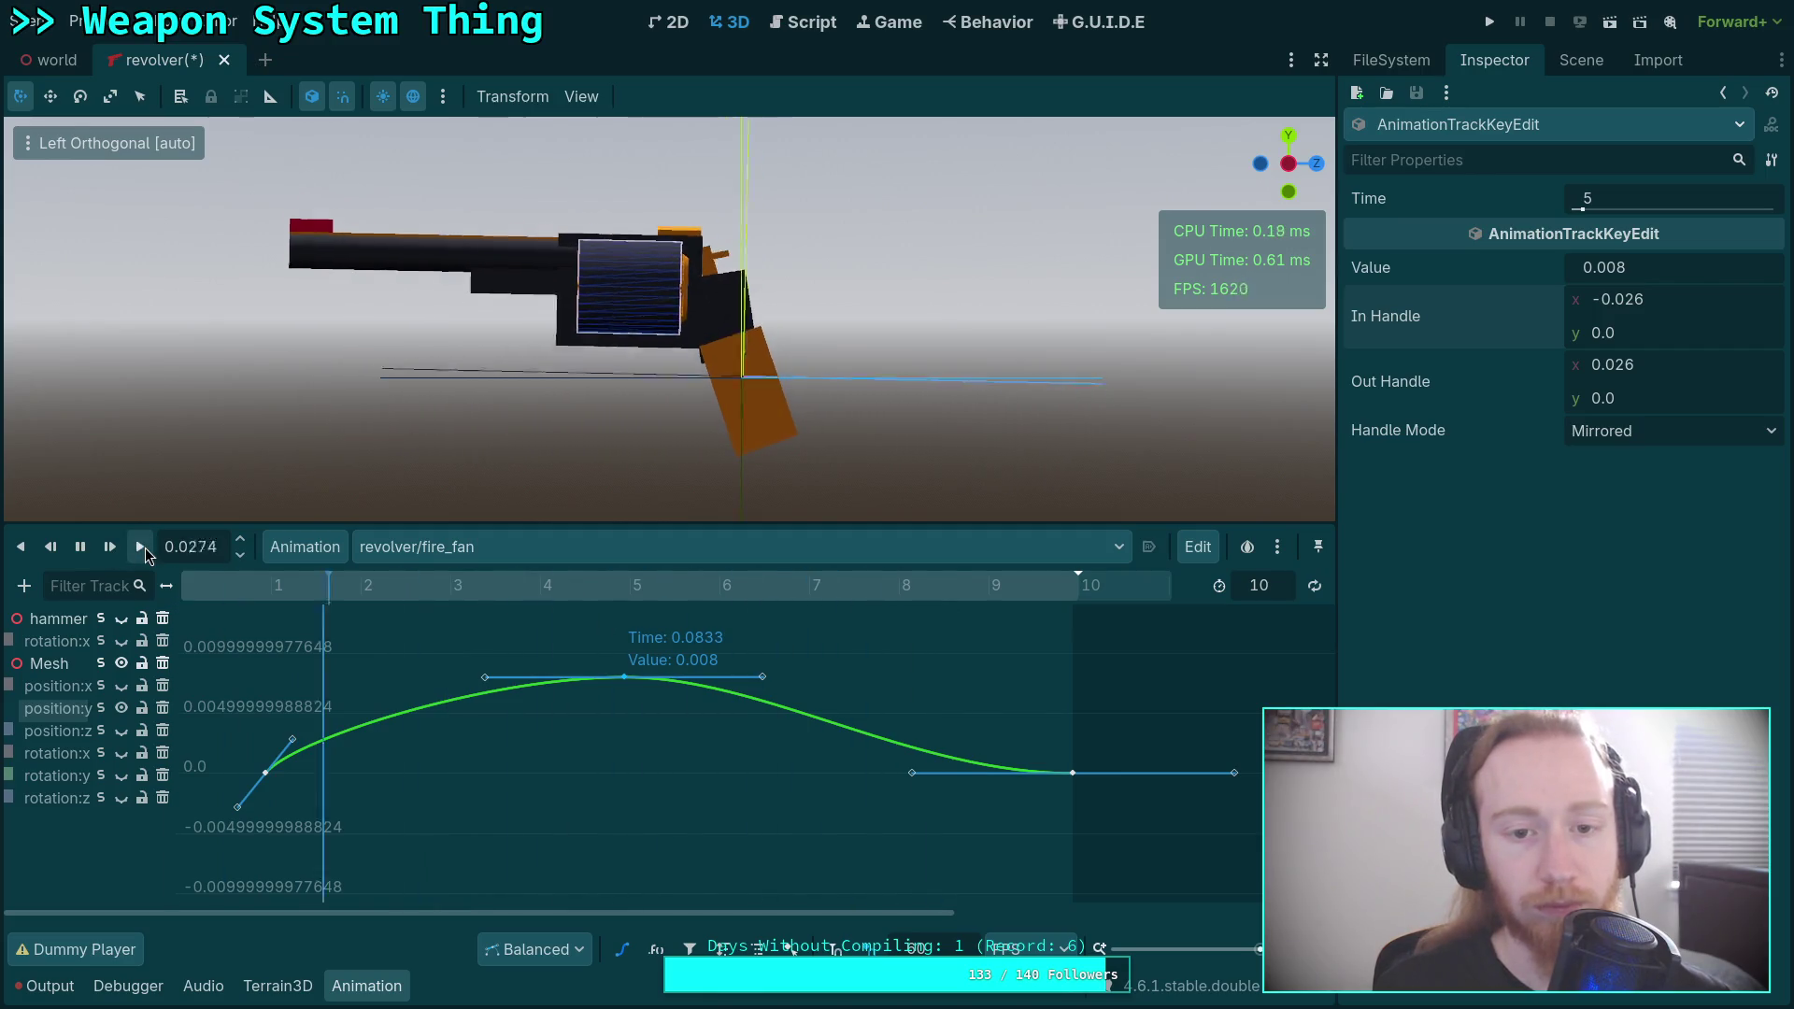
click(448, 600)
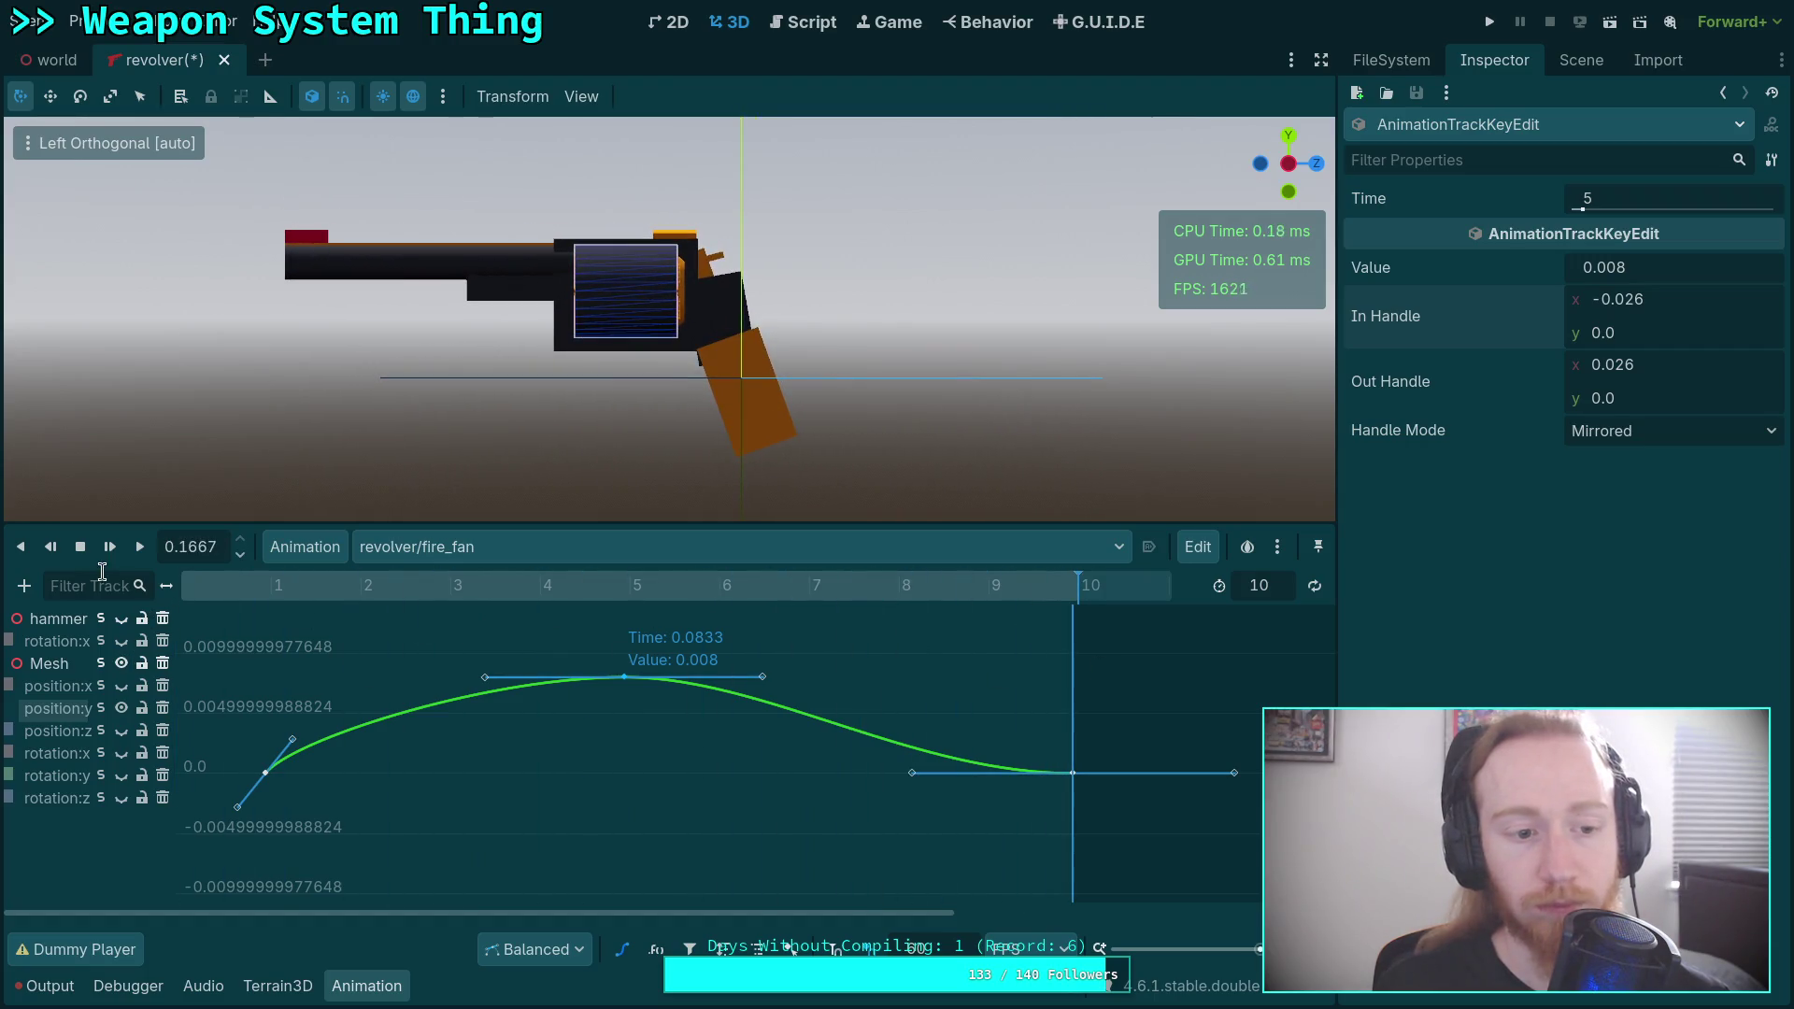
click(132, 555)
click(134, 553)
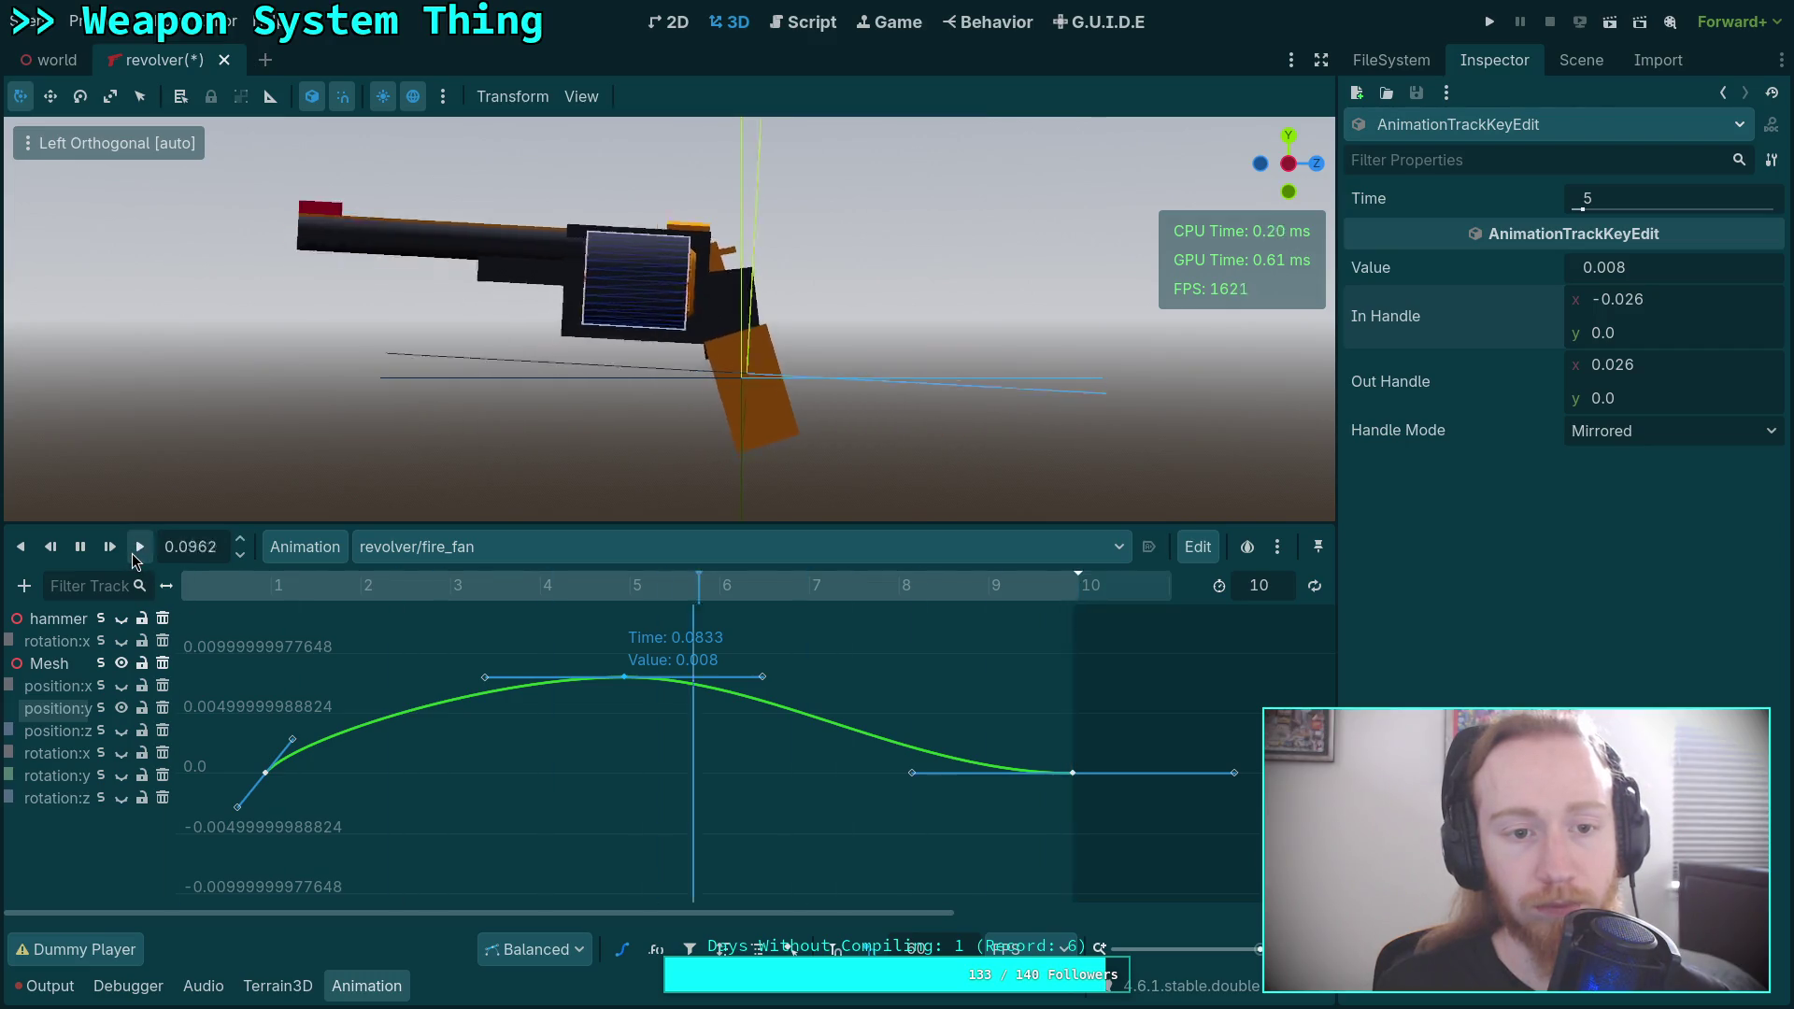
click(304, 546)
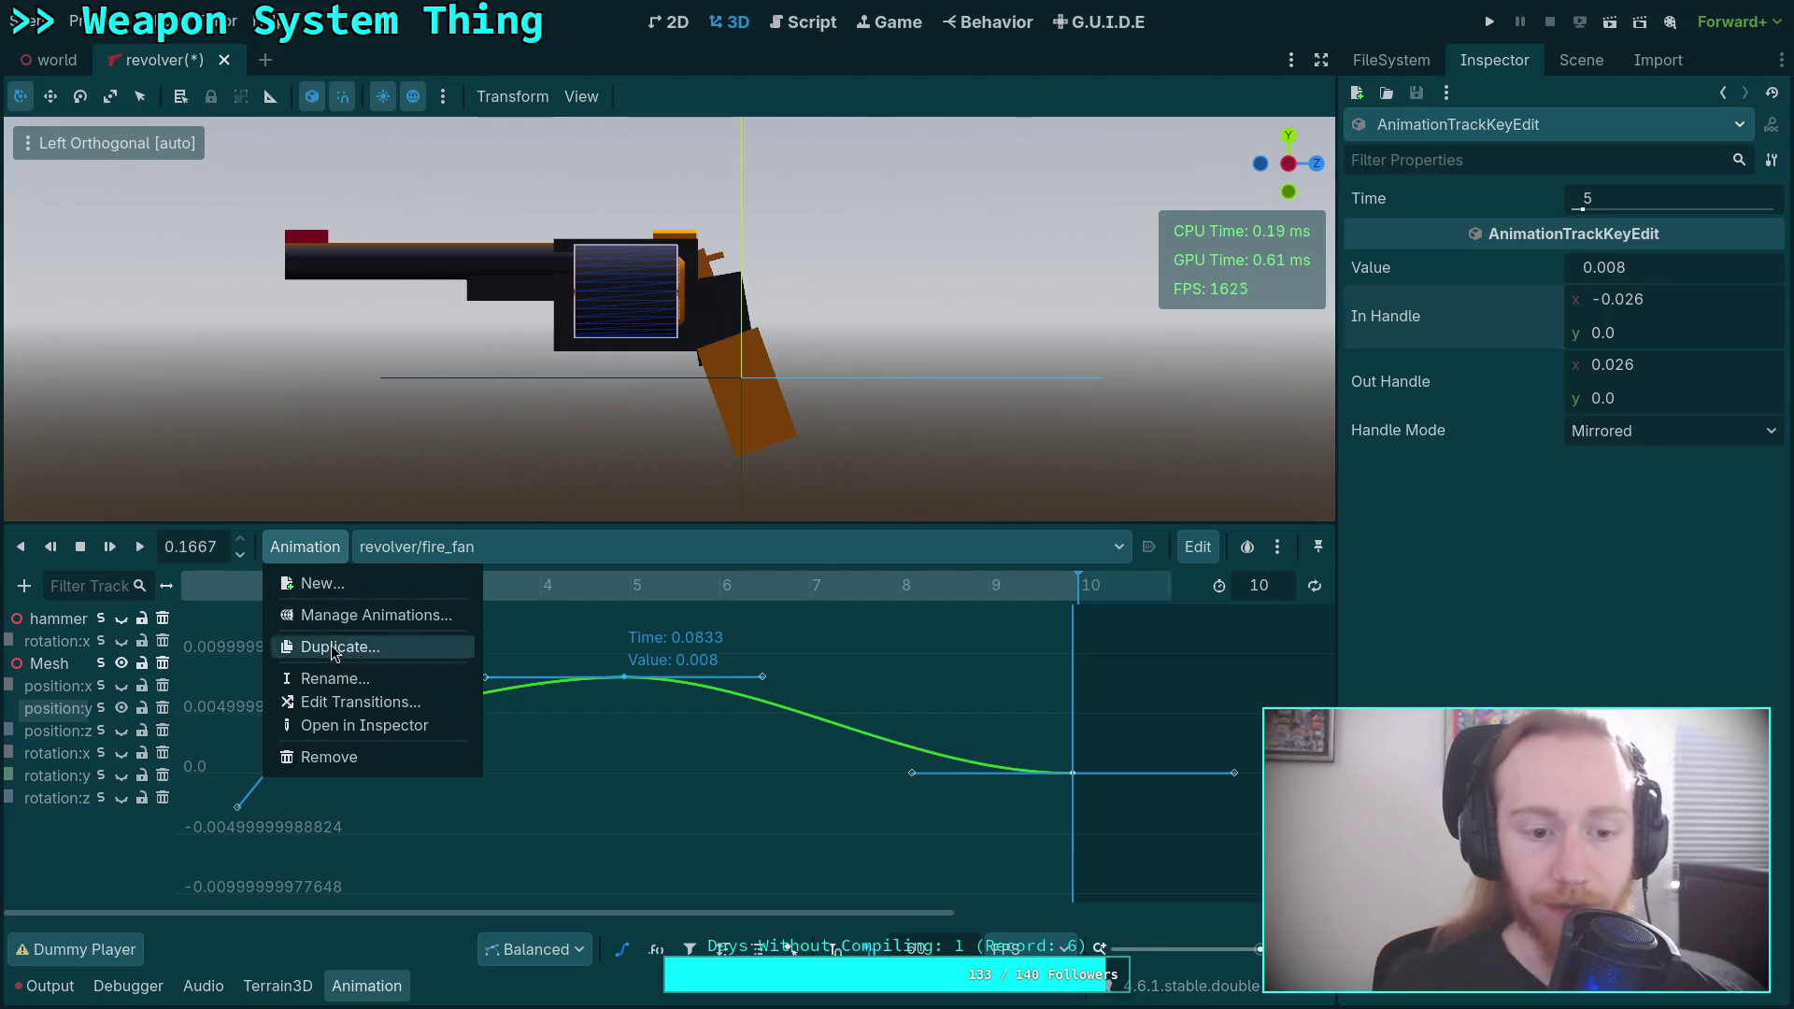
Save the fire_fan animation and the revolver library from Manage Animations.
click(365, 617)
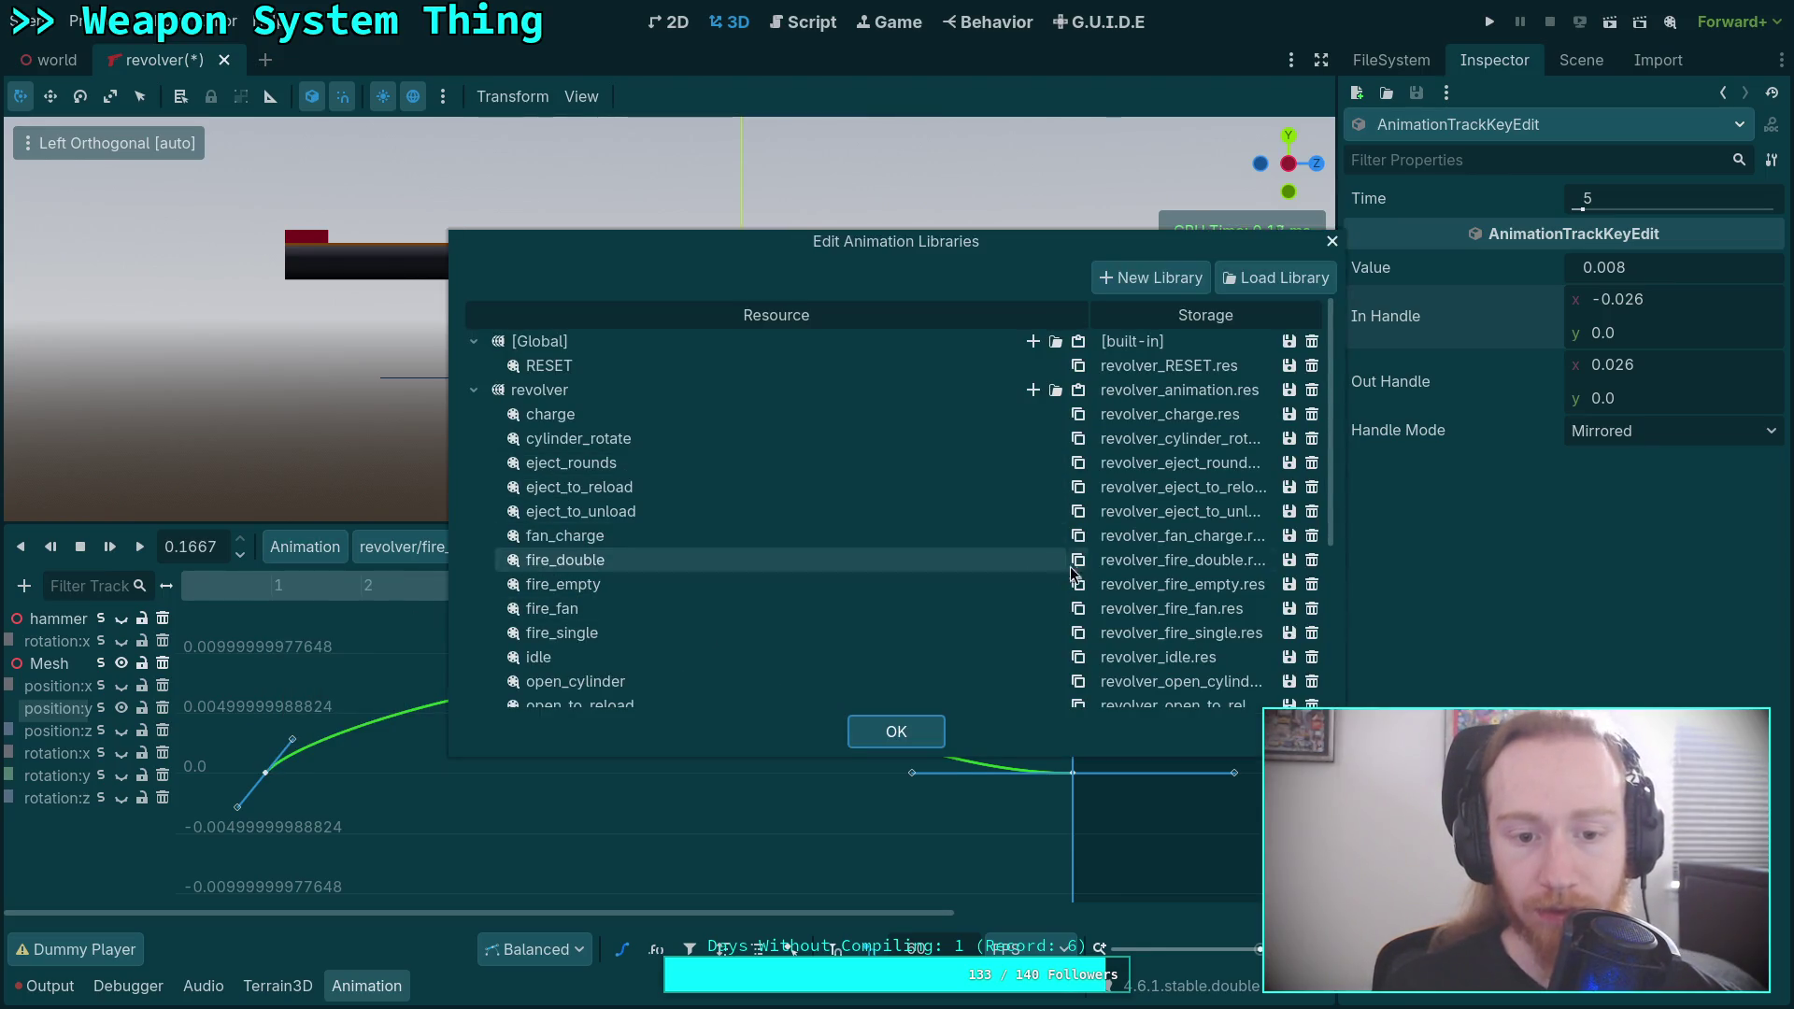
click(1289, 615)
click(1318, 633)
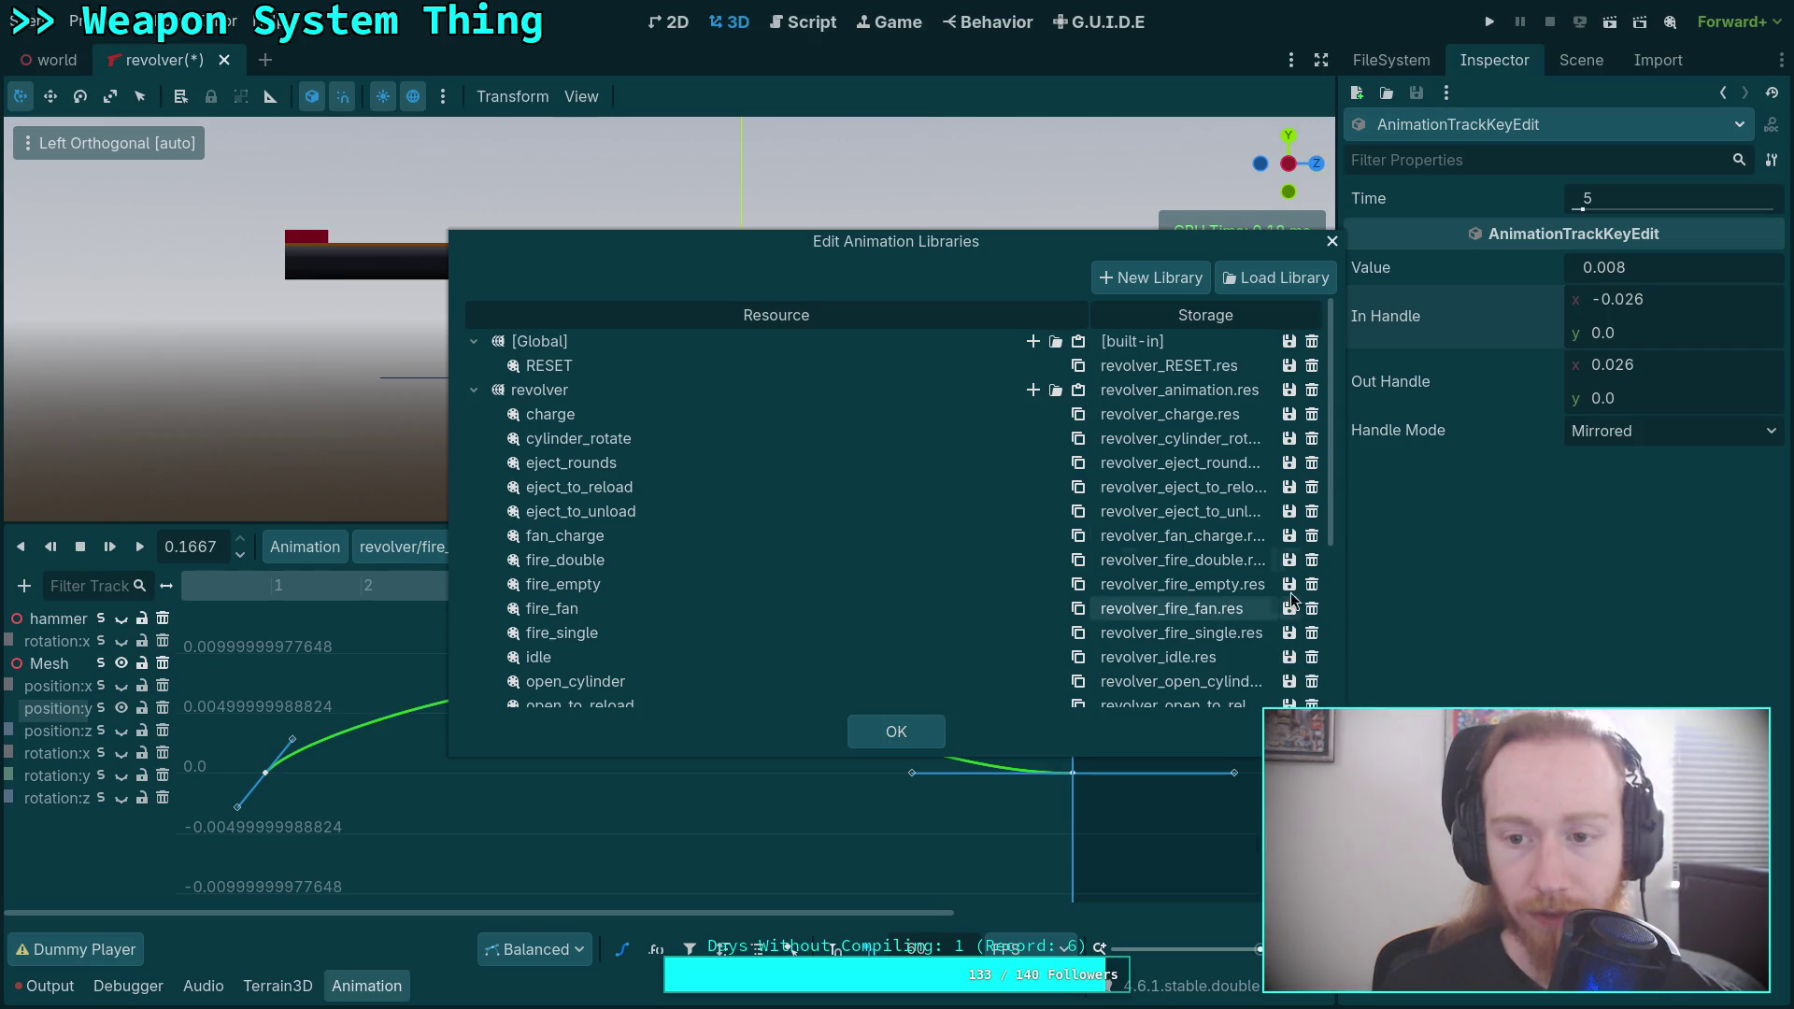
click(1288, 392)
click(1313, 423)
click(896, 731)
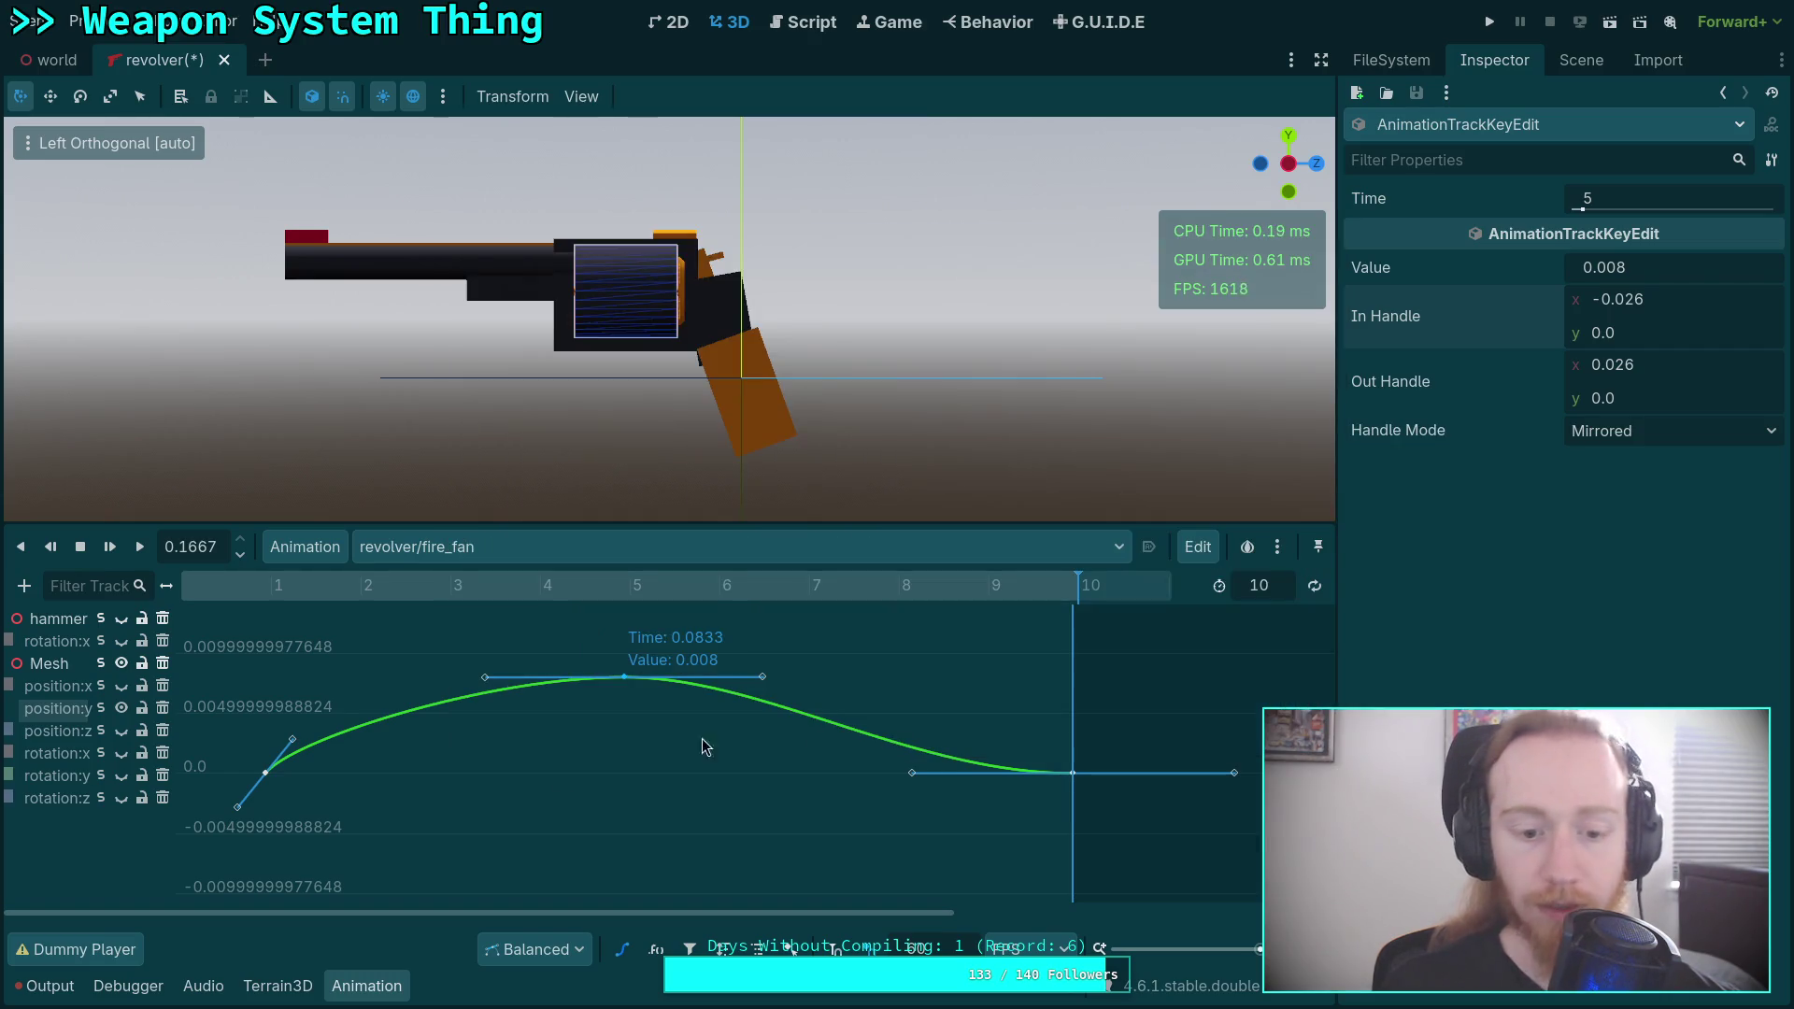
Delete the unused Marker3D and Marker3D2 nodes from the scene tree.
click(1581, 59)
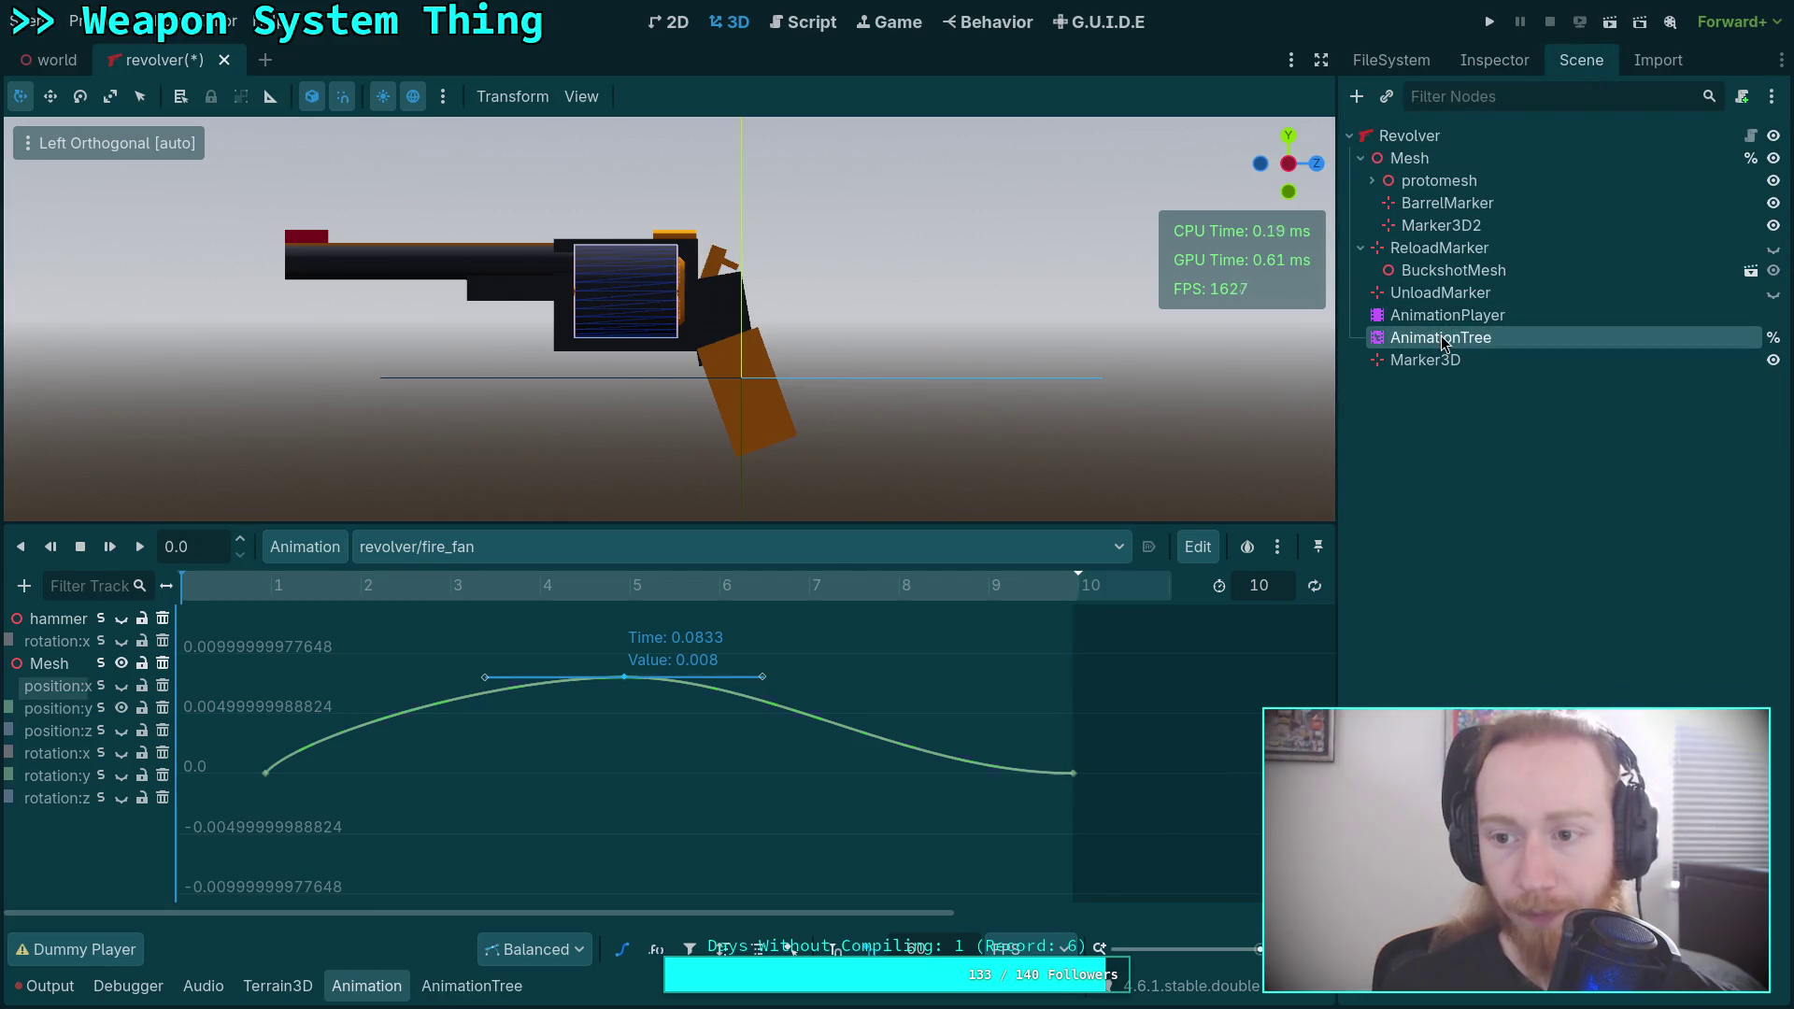
click(1426, 360)
key(Delete)
key(Return)
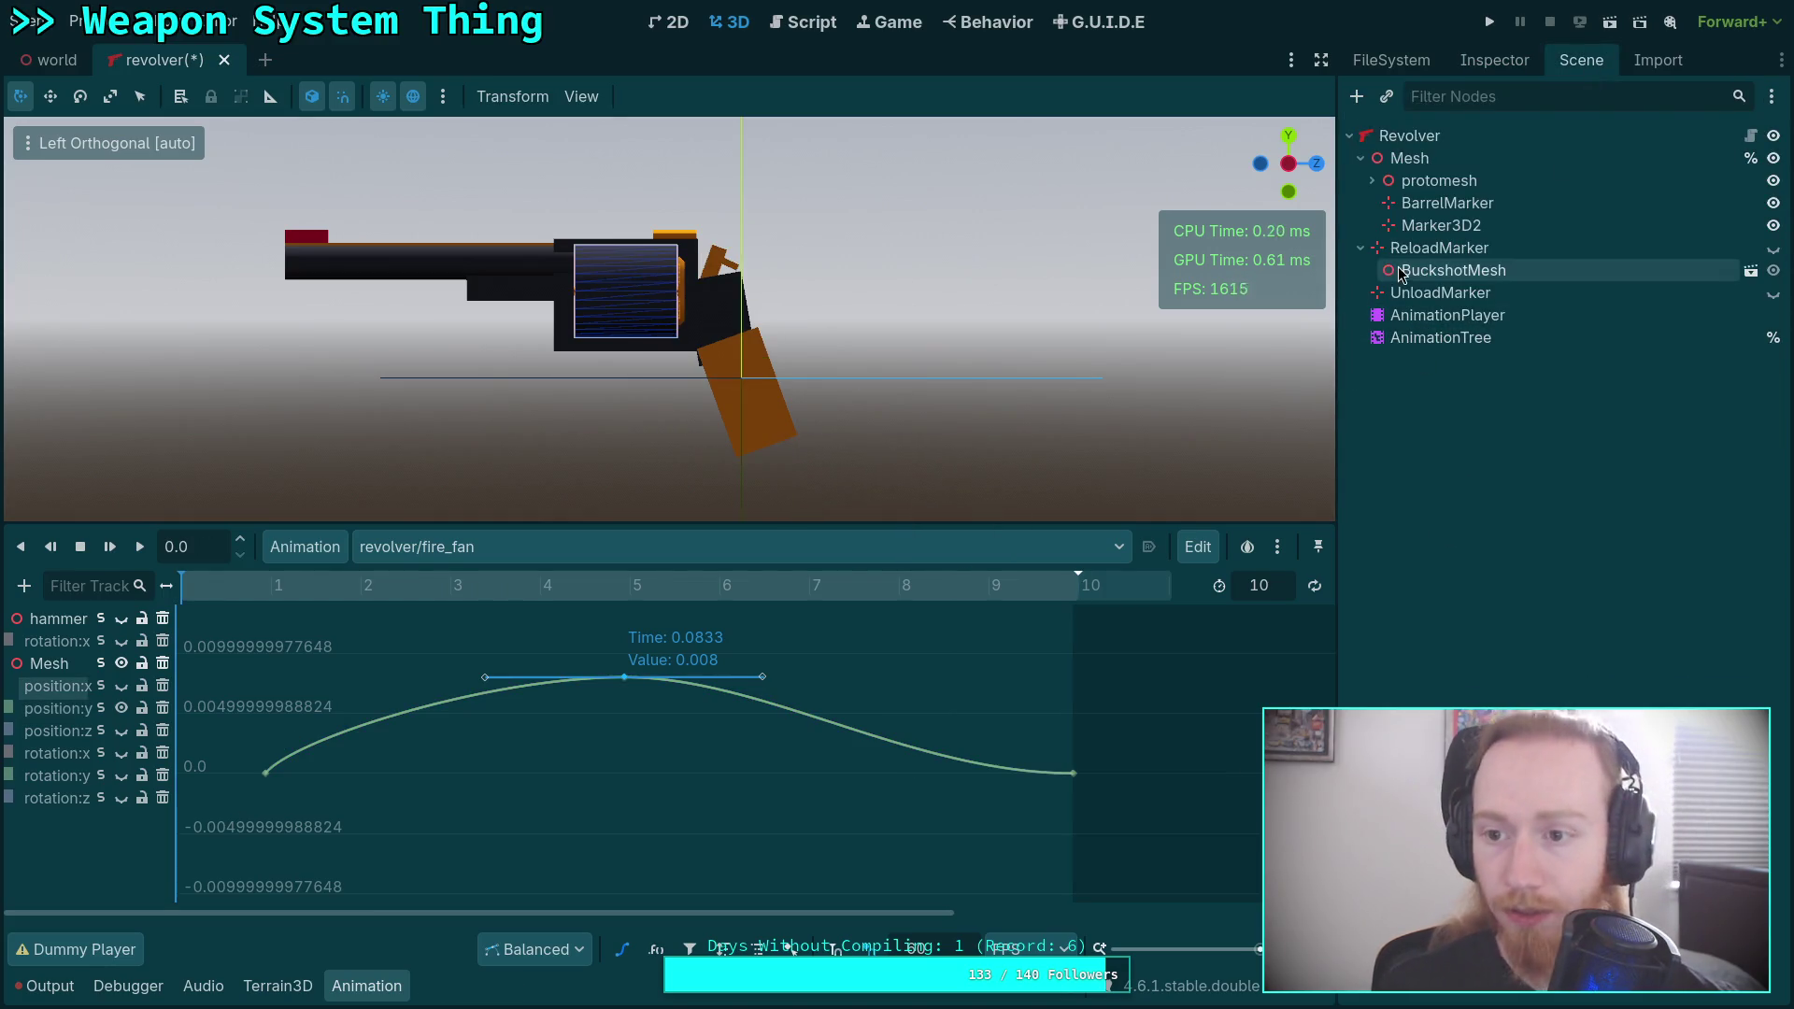
click(1411, 295)
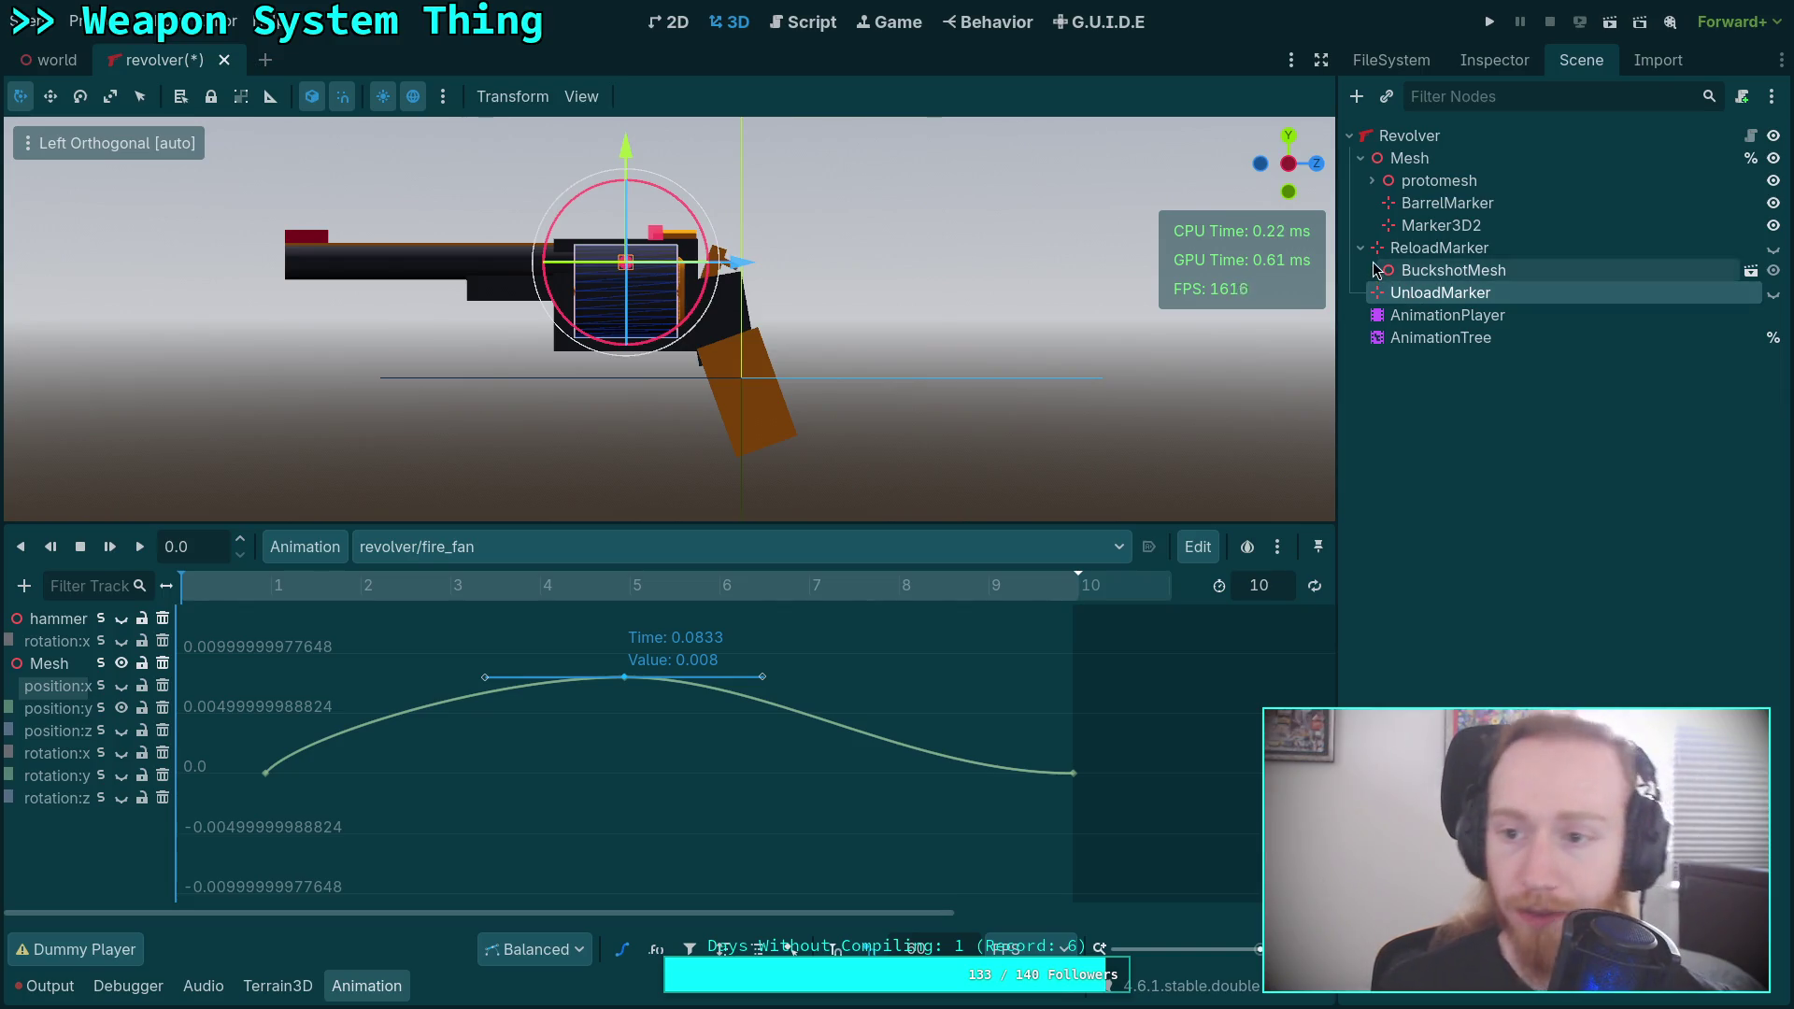
click(1428, 229)
key(shift+Delete)
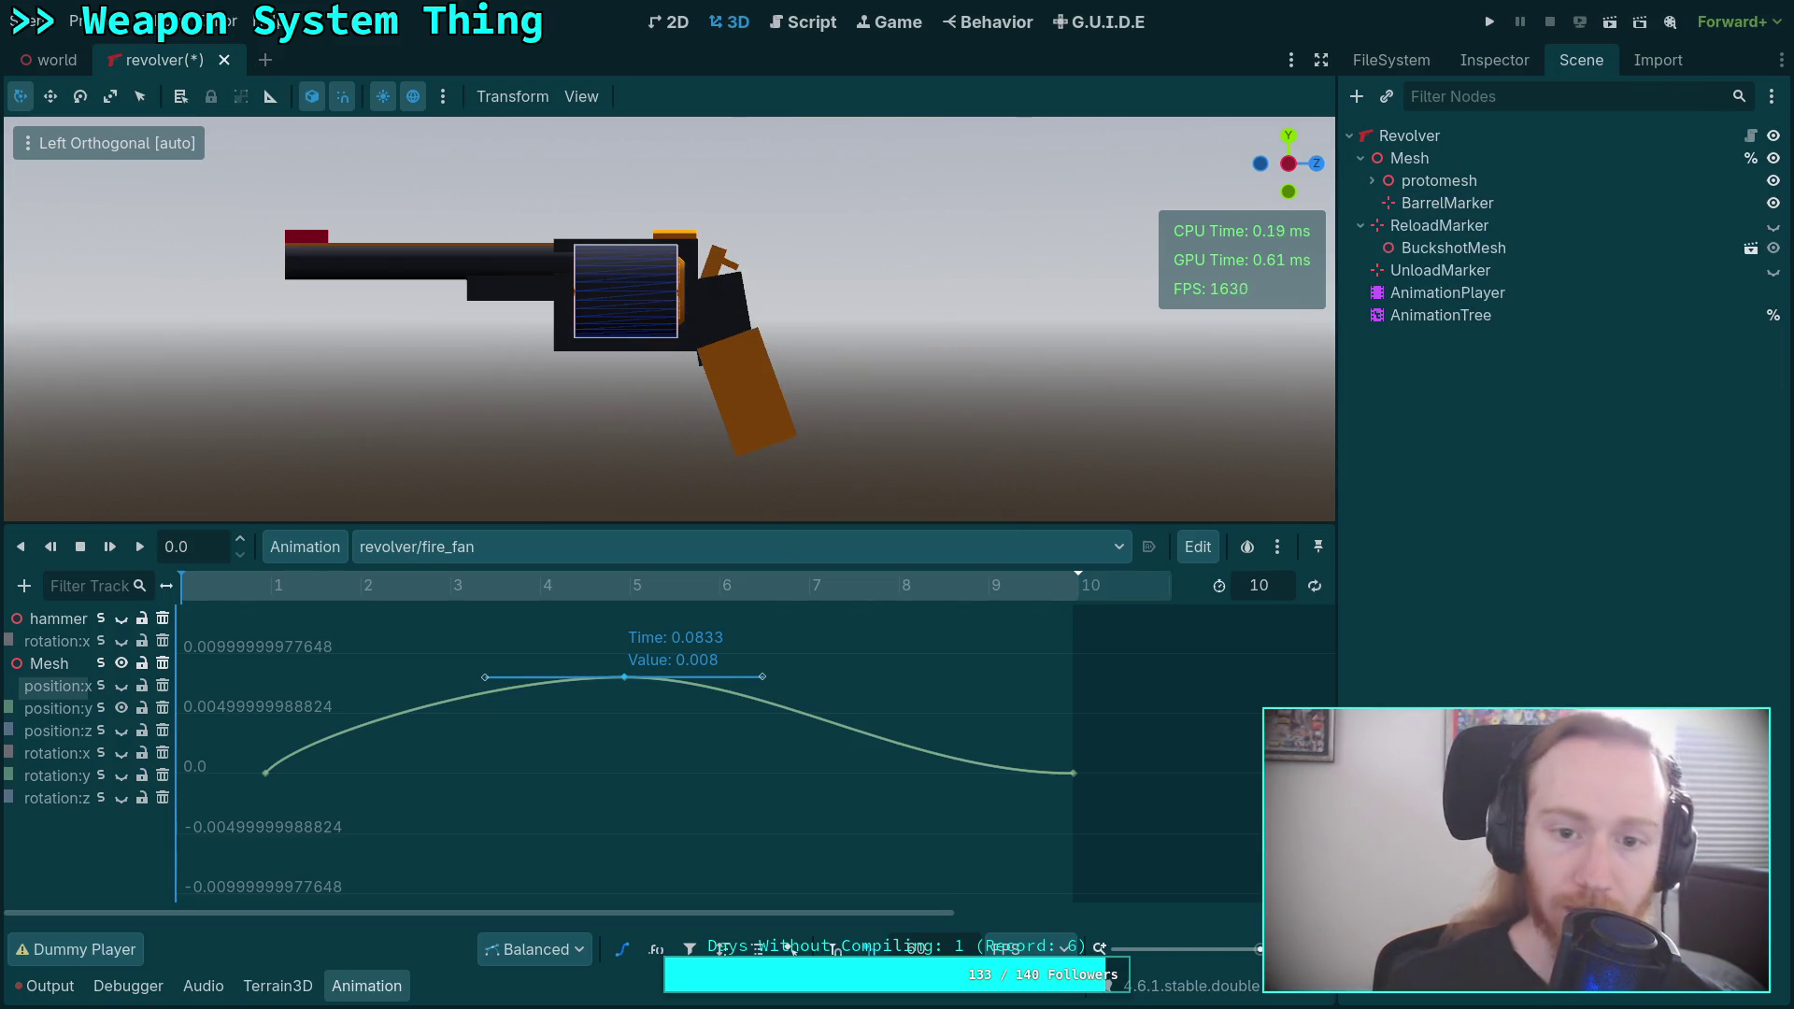
Save the revolver scene and open the revolver/fan_charge animation from the fire_fan_charge state.
key(ctrl+s)
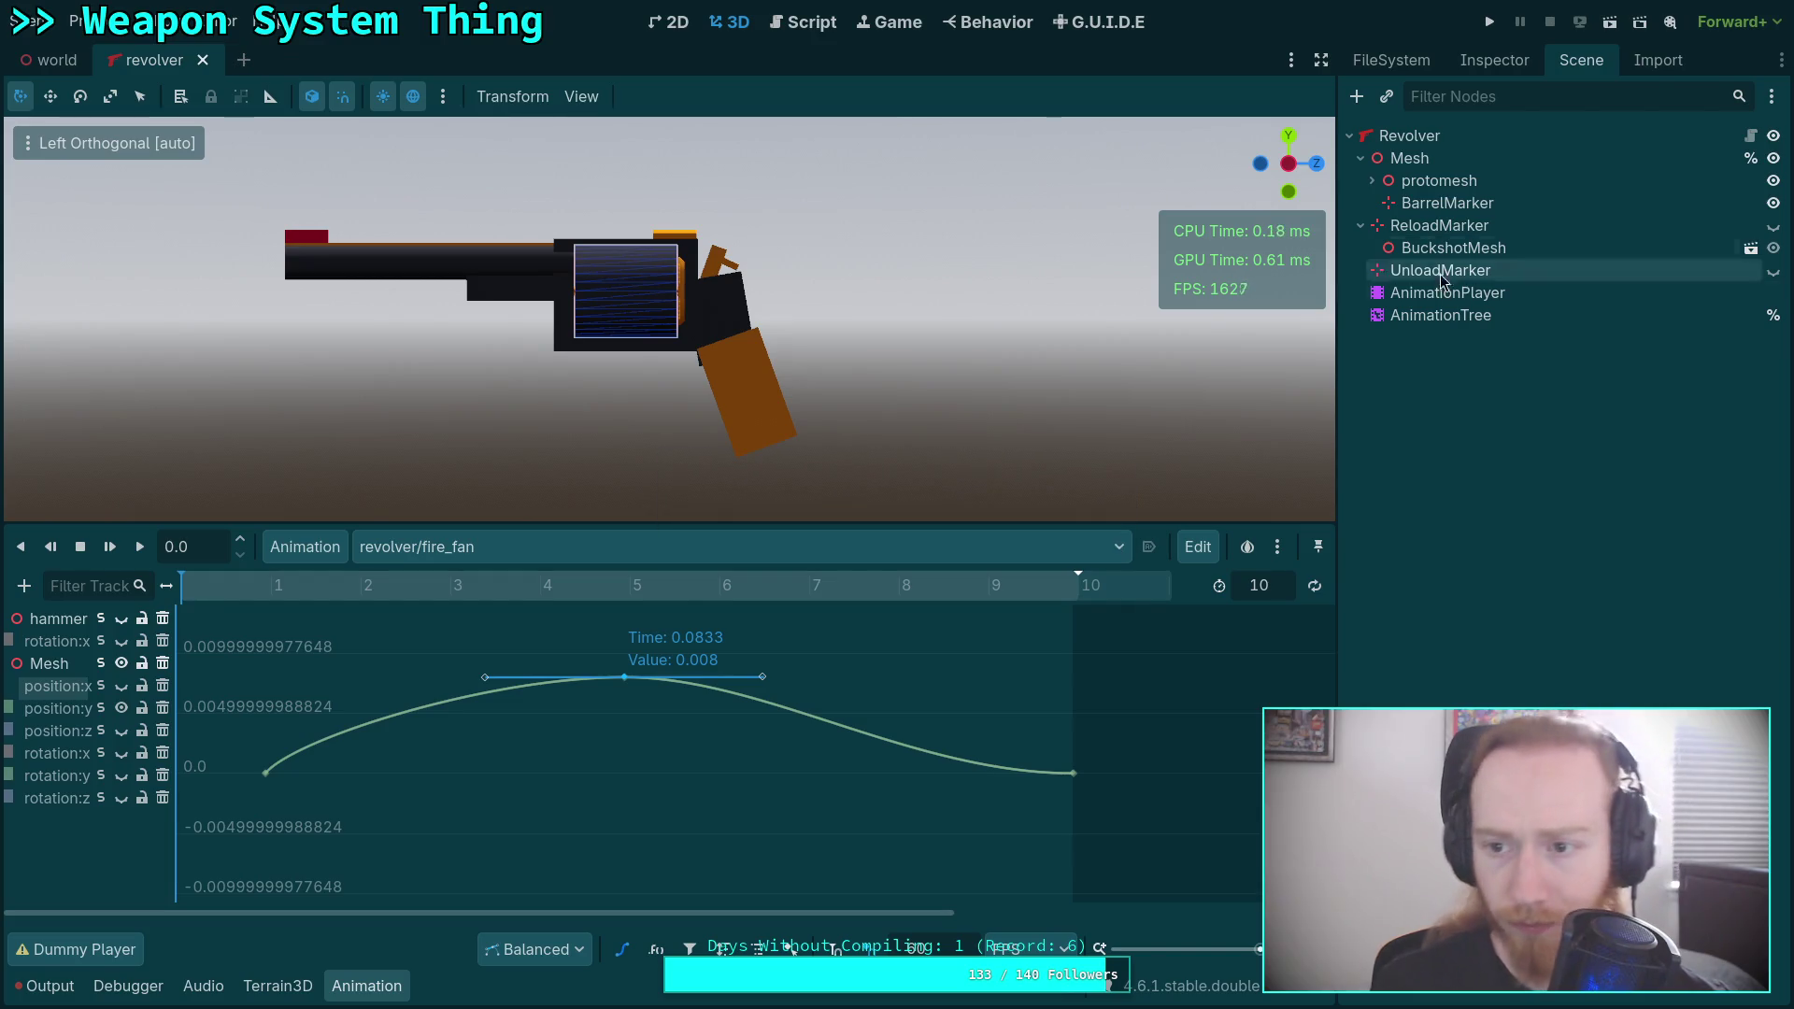
click(1416, 315)
click(497, 996)
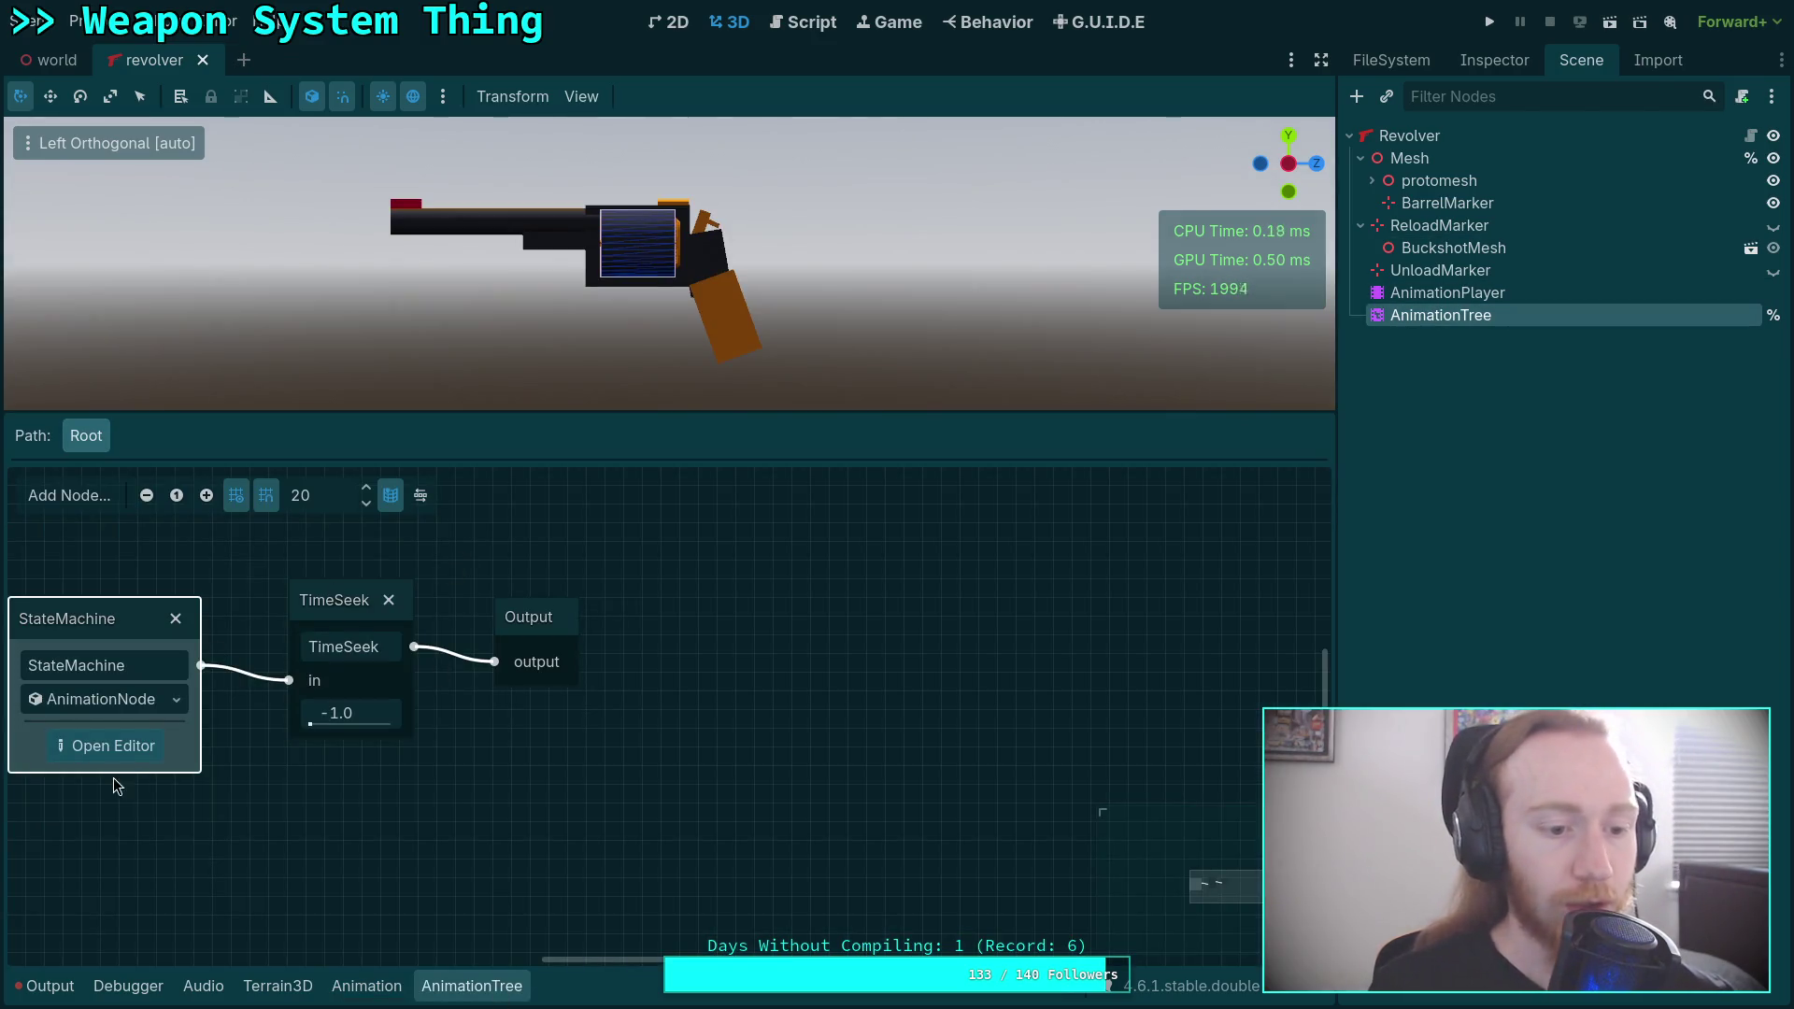
click(147, 745)
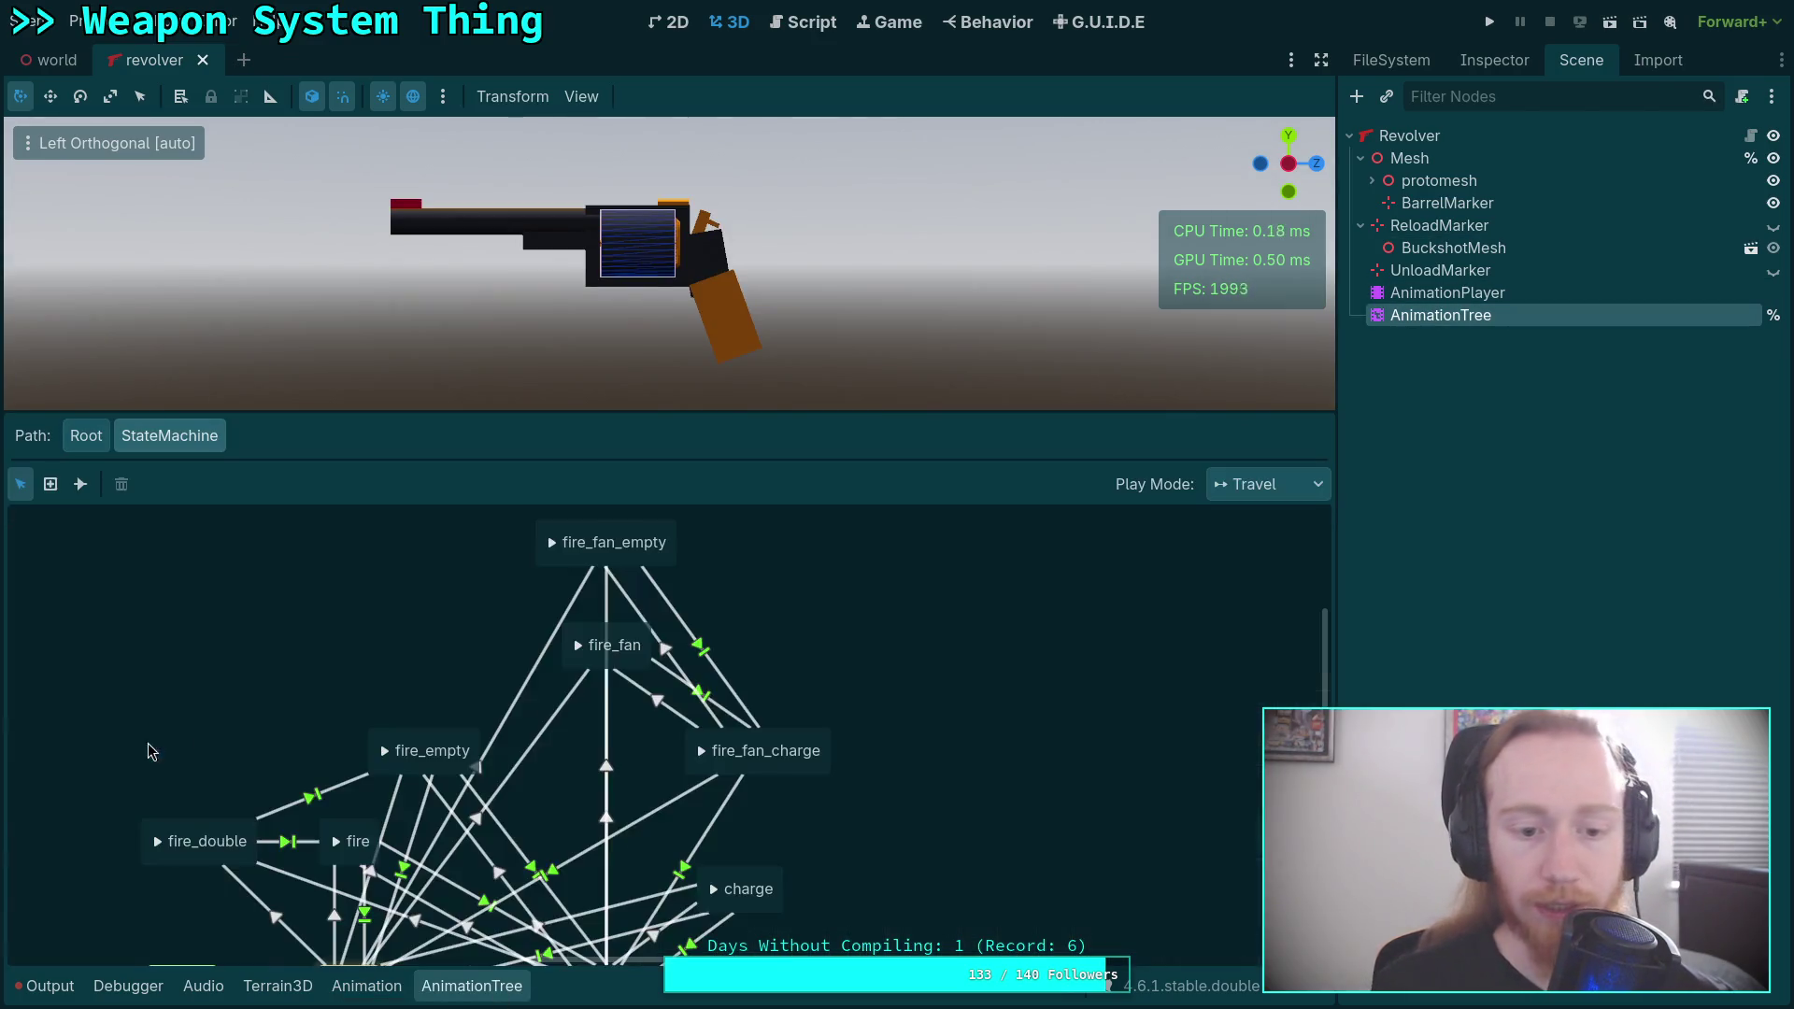
click(703, 752)
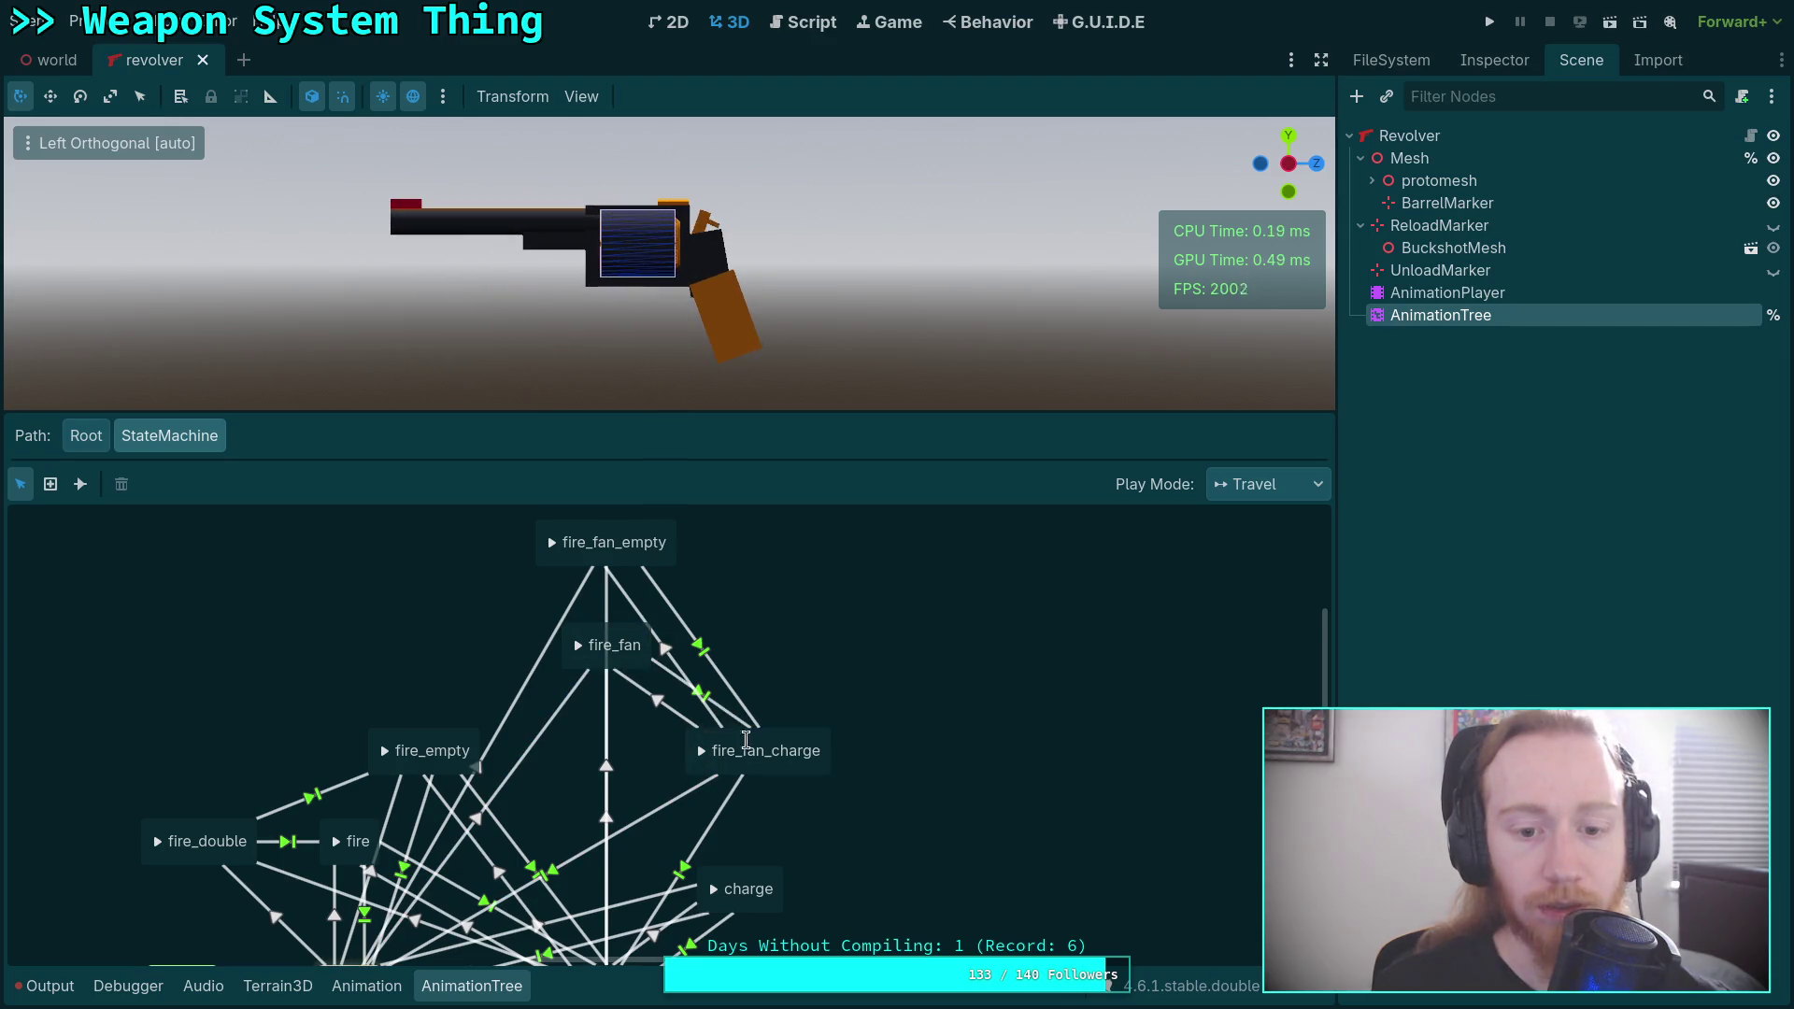
click(765, 749)
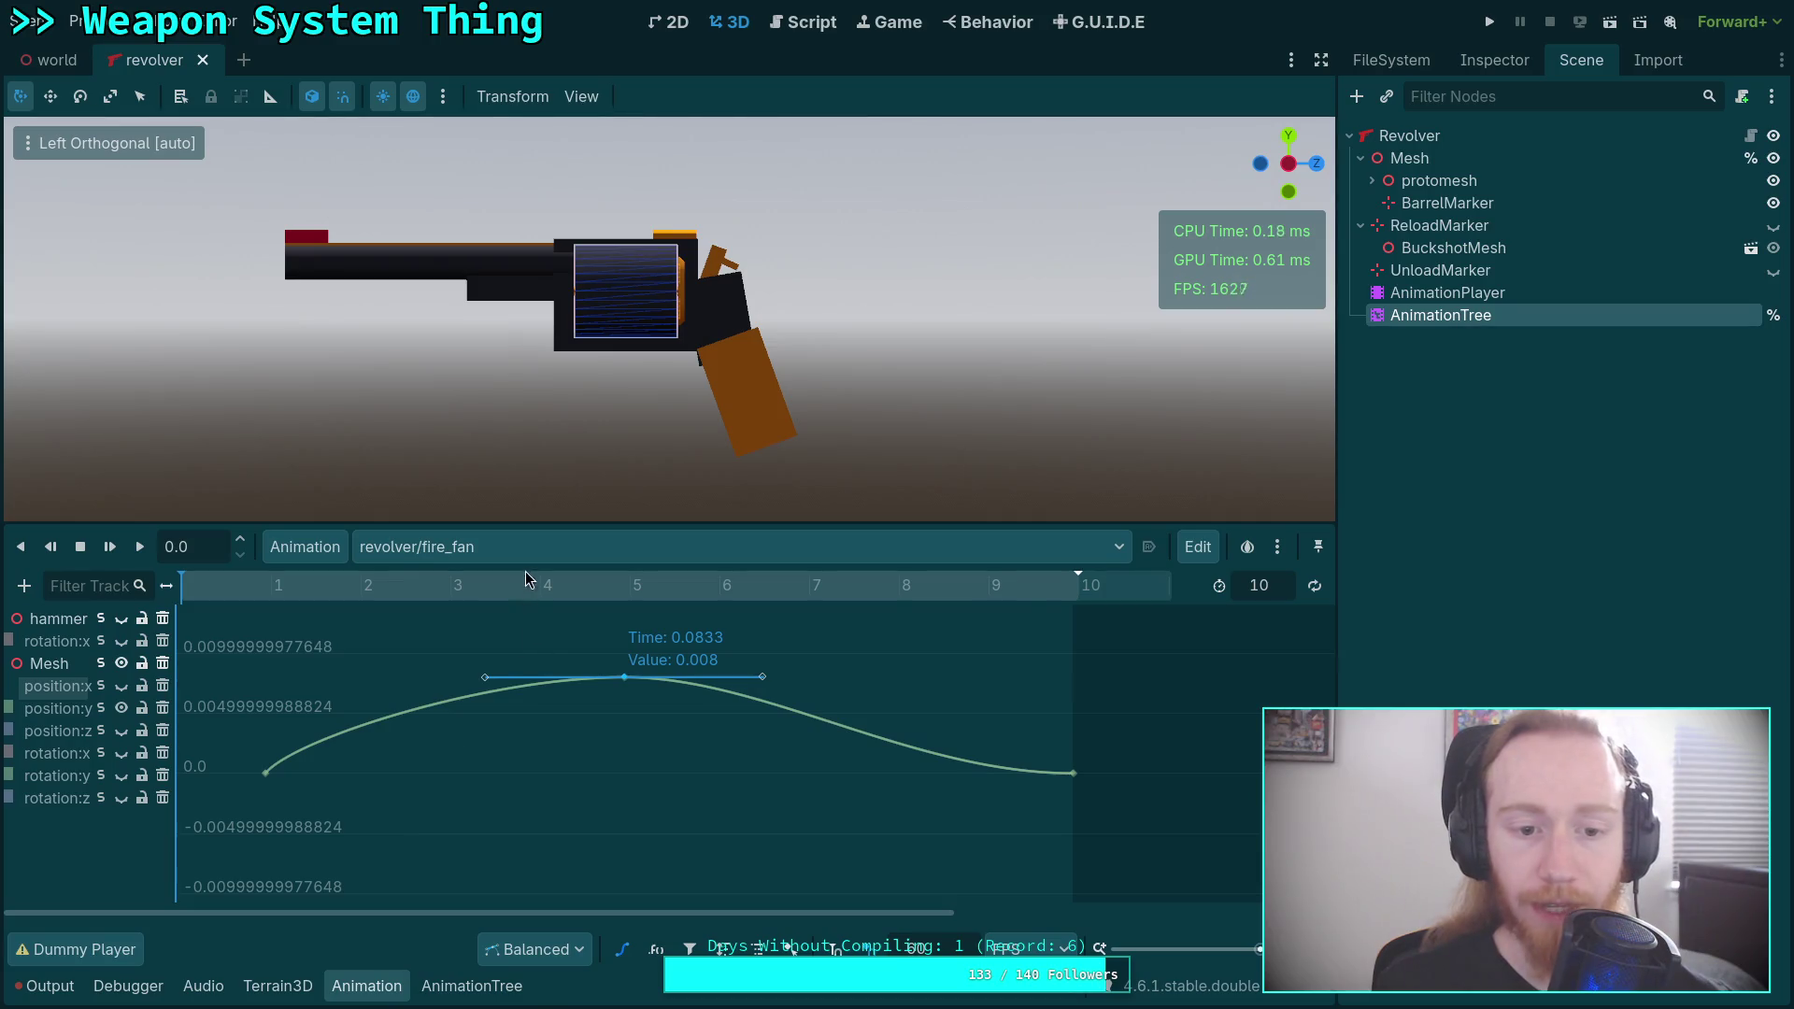
click(533, 552)
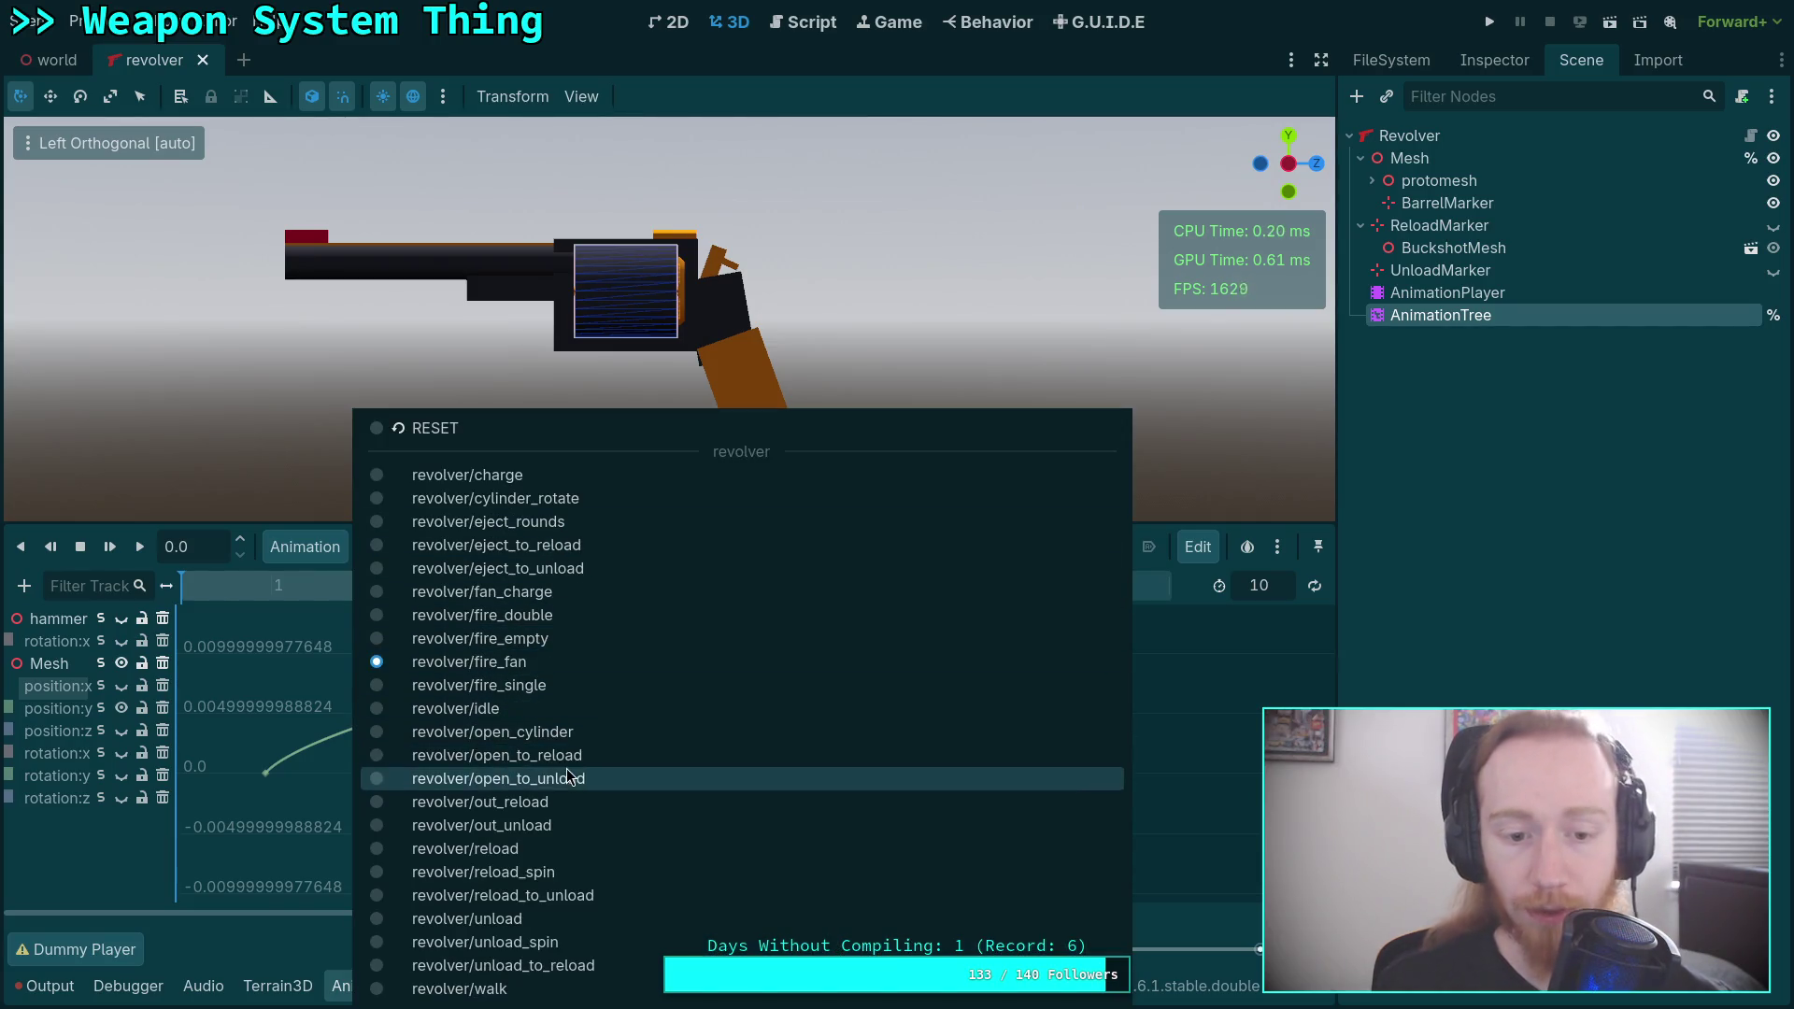
click(549, 593)
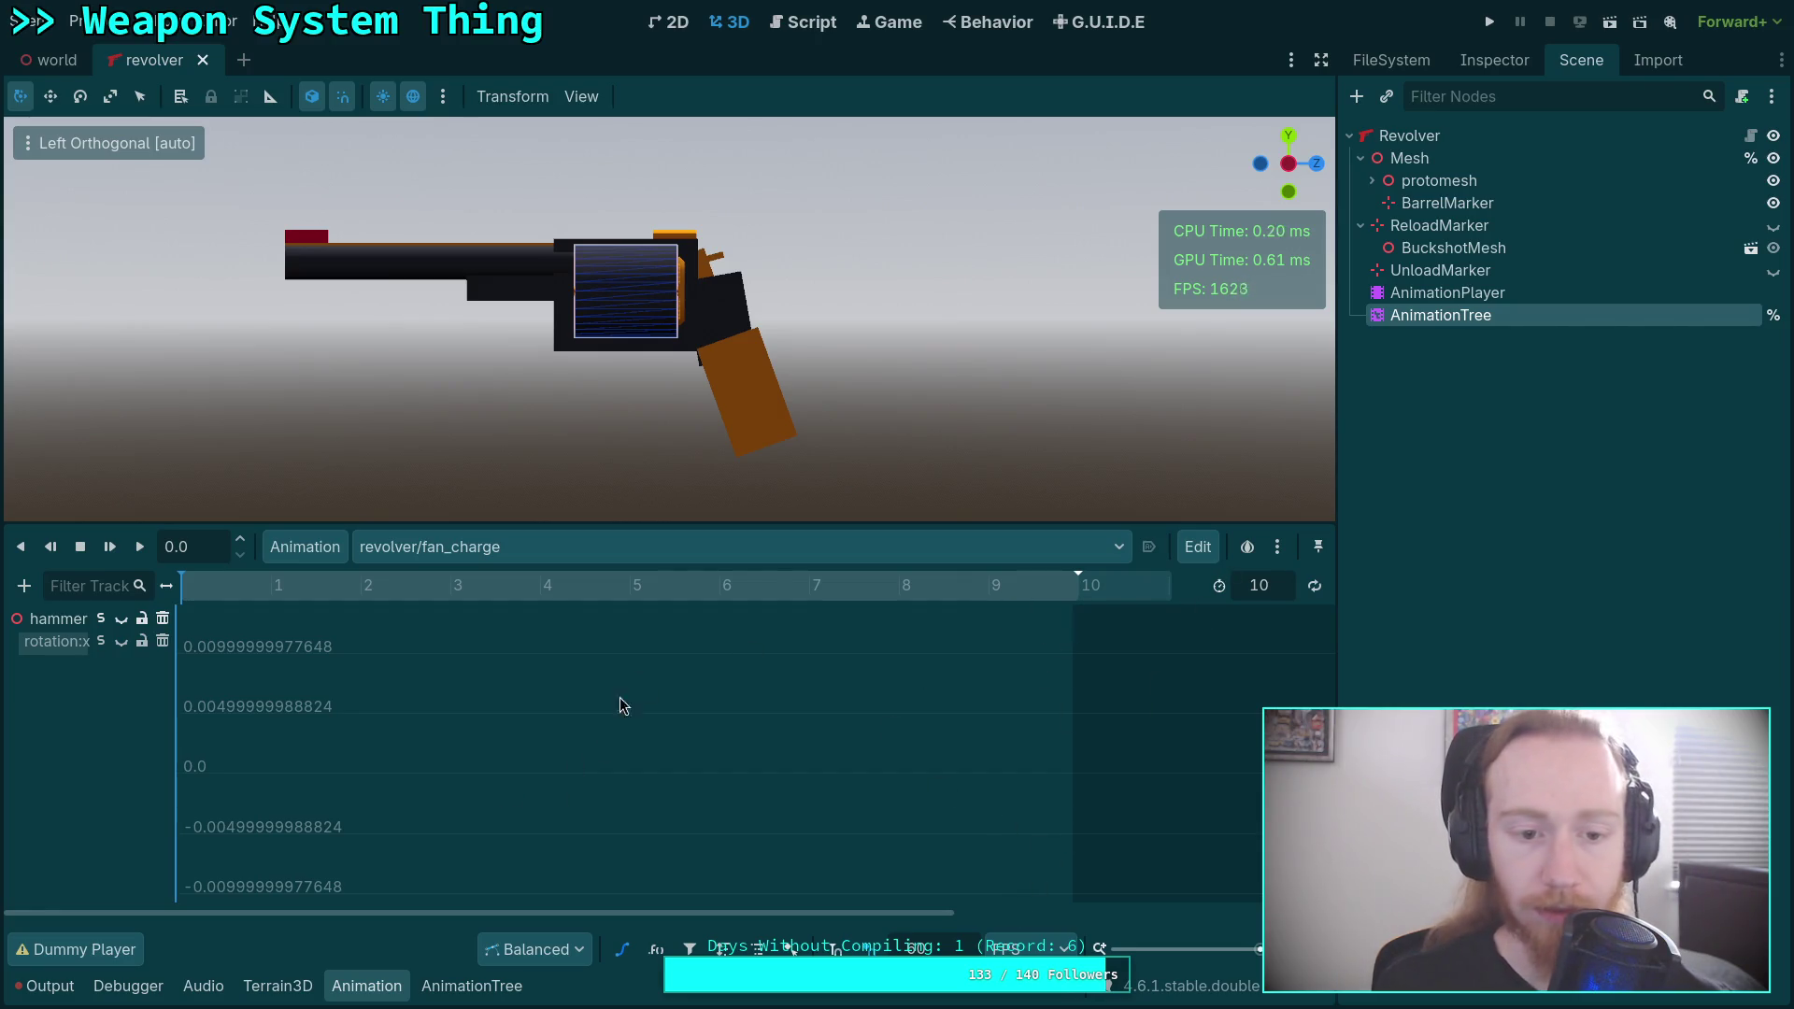
Switch the timeline to seconds and set the fan_charge length to 0.1.
click(621, 955)
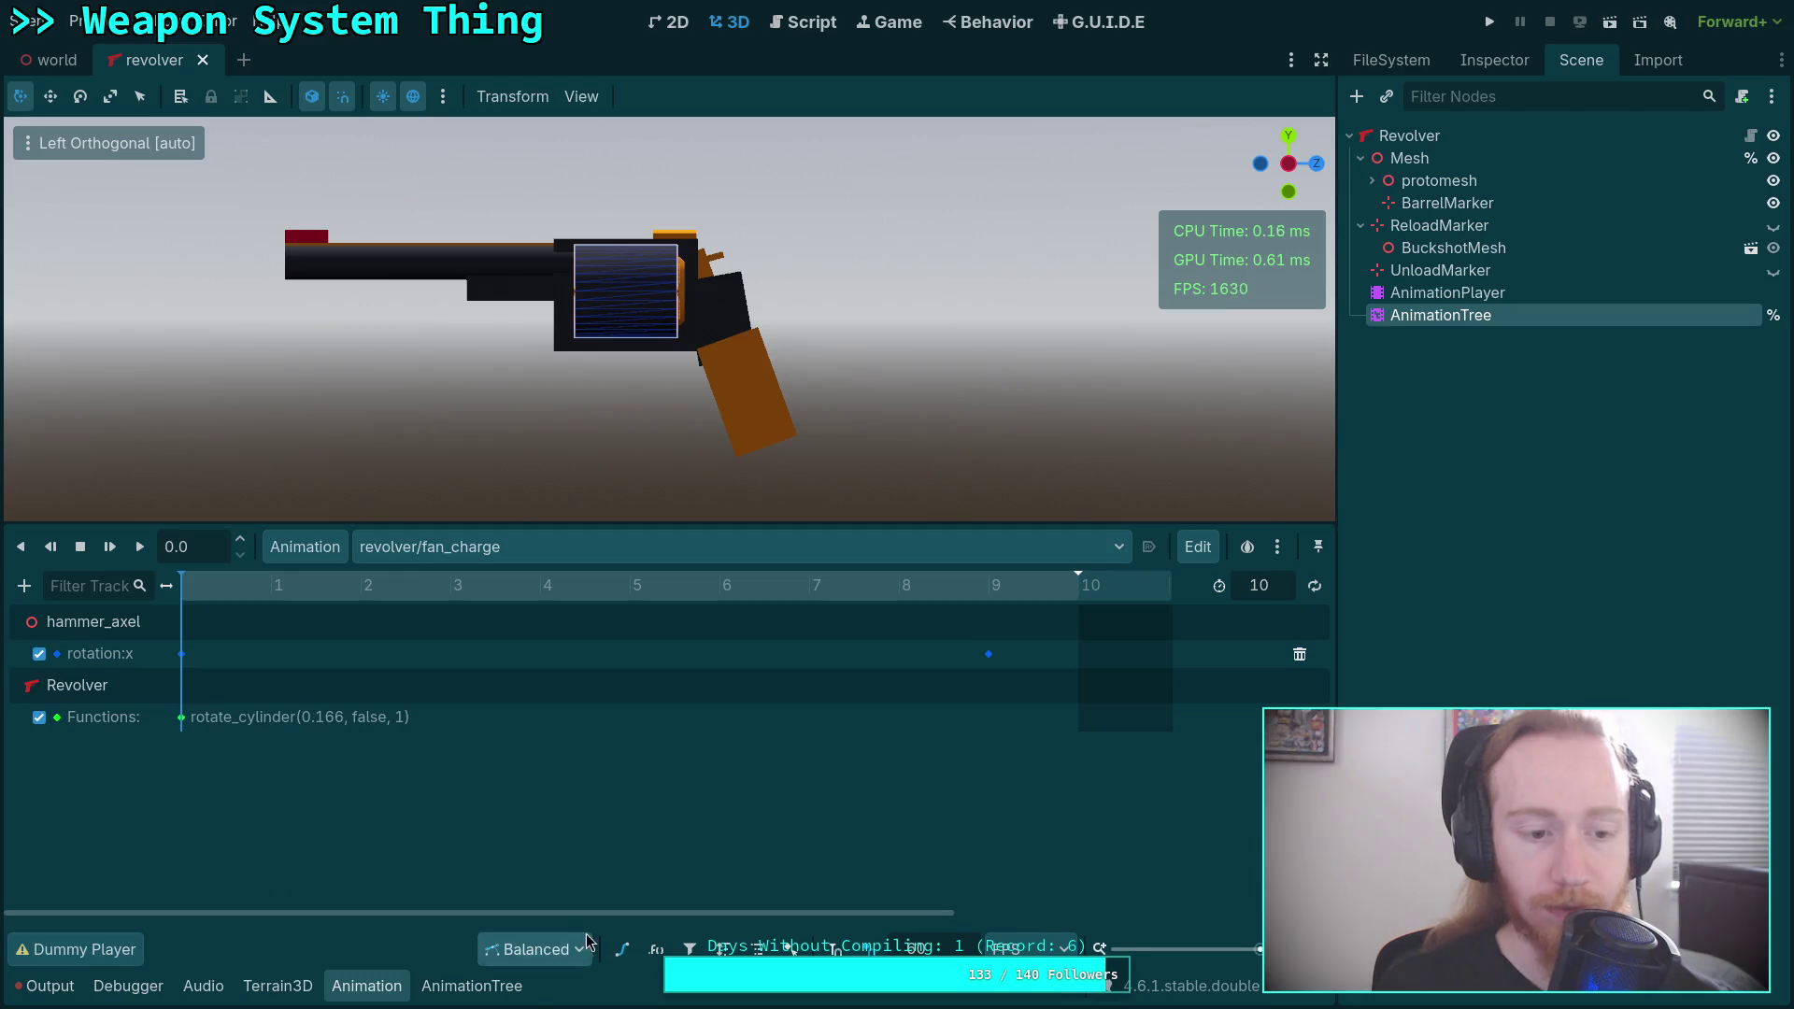
drag(211, 587, 673, 596)
click(1028, 948)
click(1023, 921)
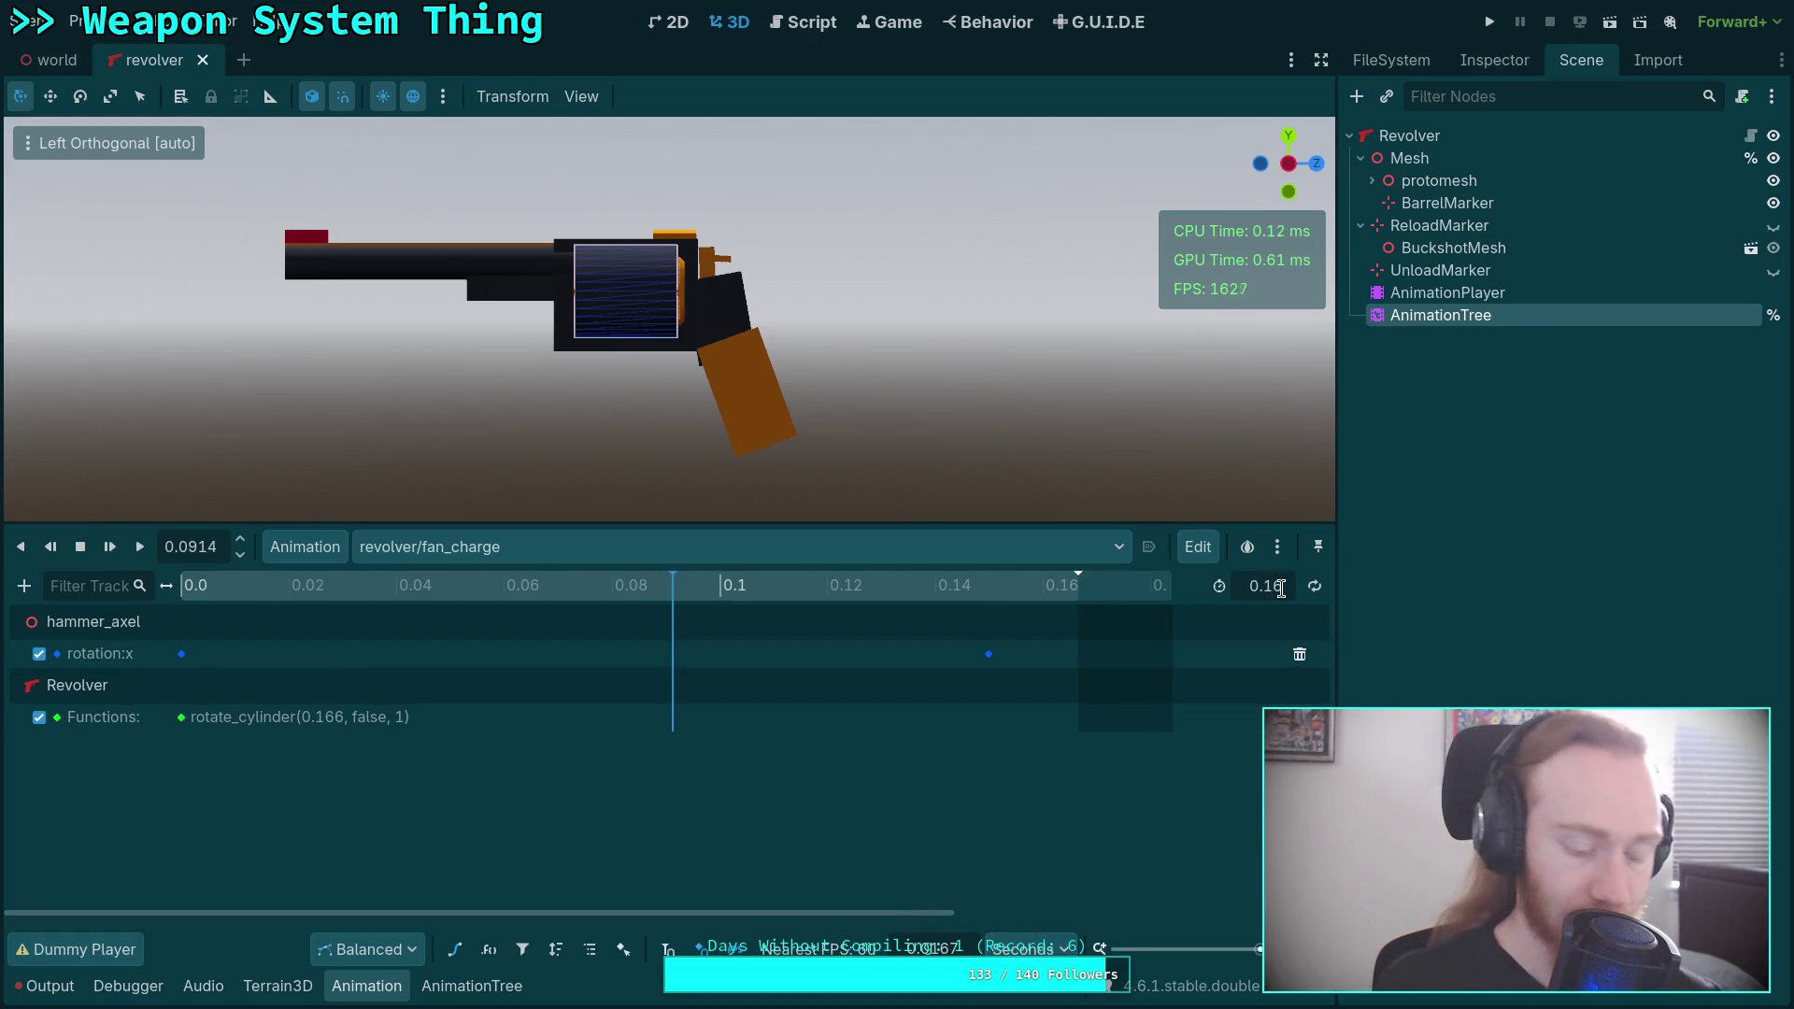
text(0.1)
key(Return)
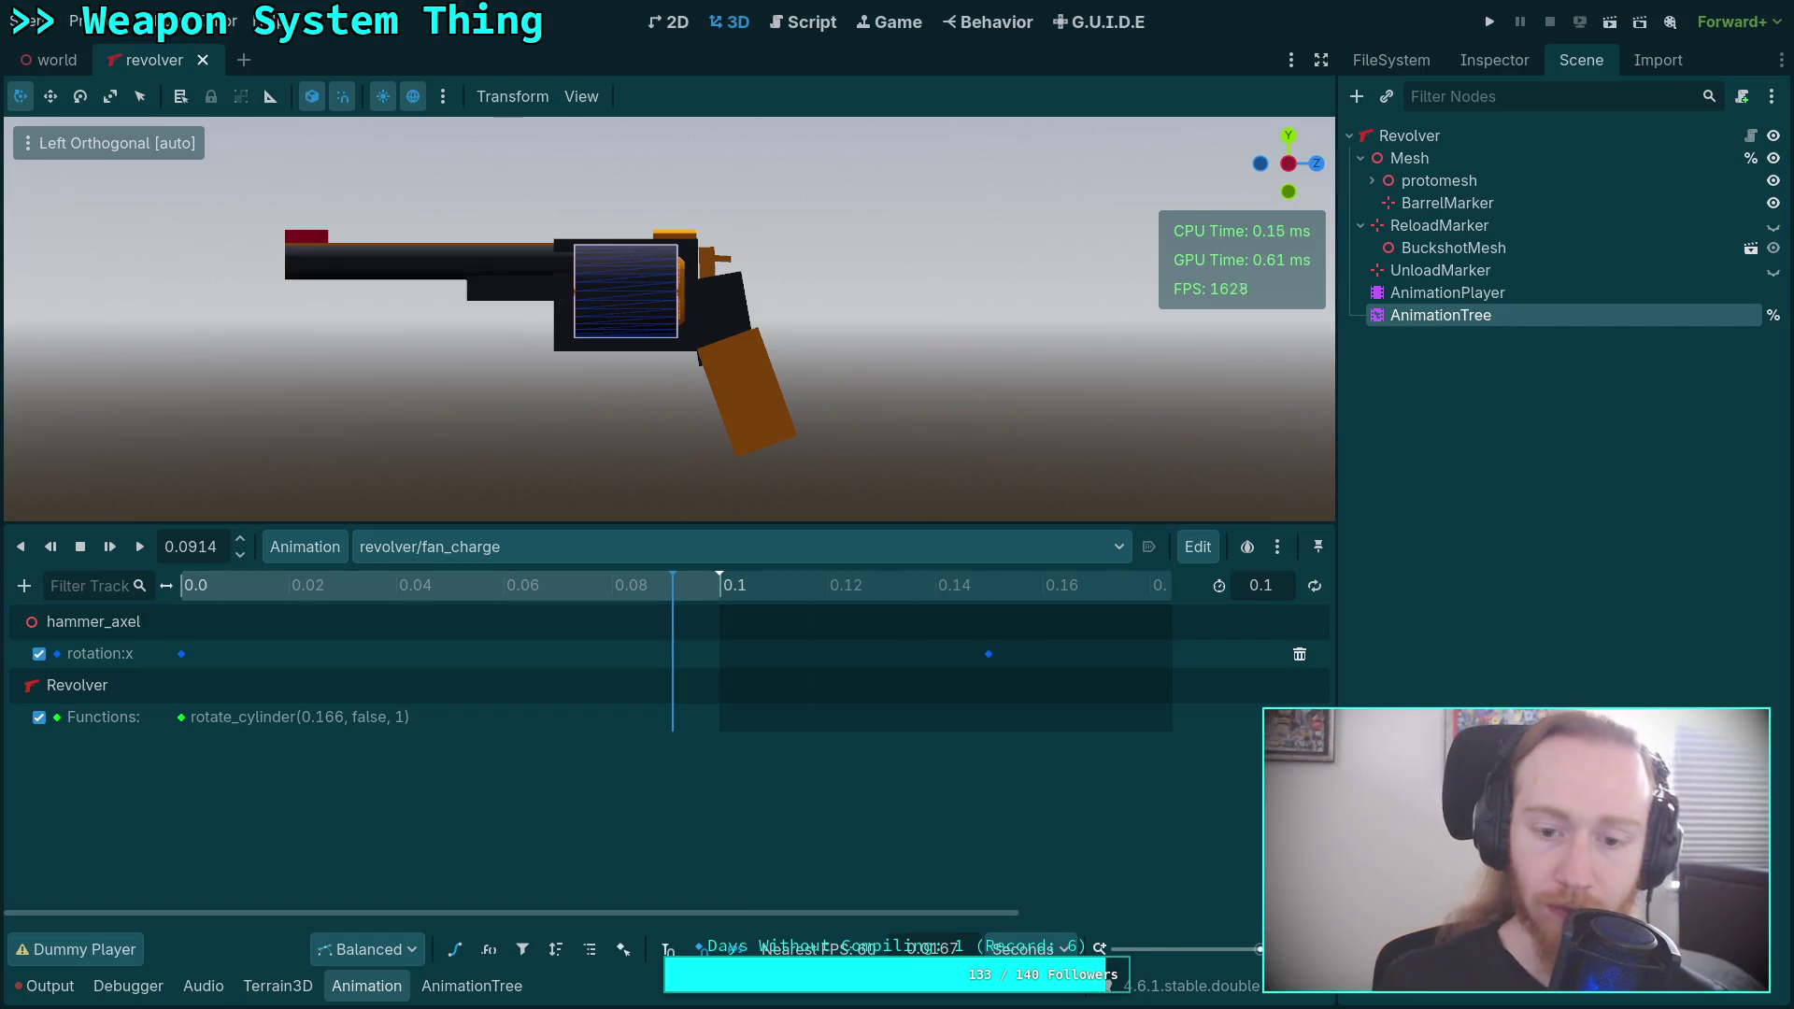
Move the hammer rotation:x key from 0.15 to 0.08 seconds.
click(989, 653)
click(1499, 77)
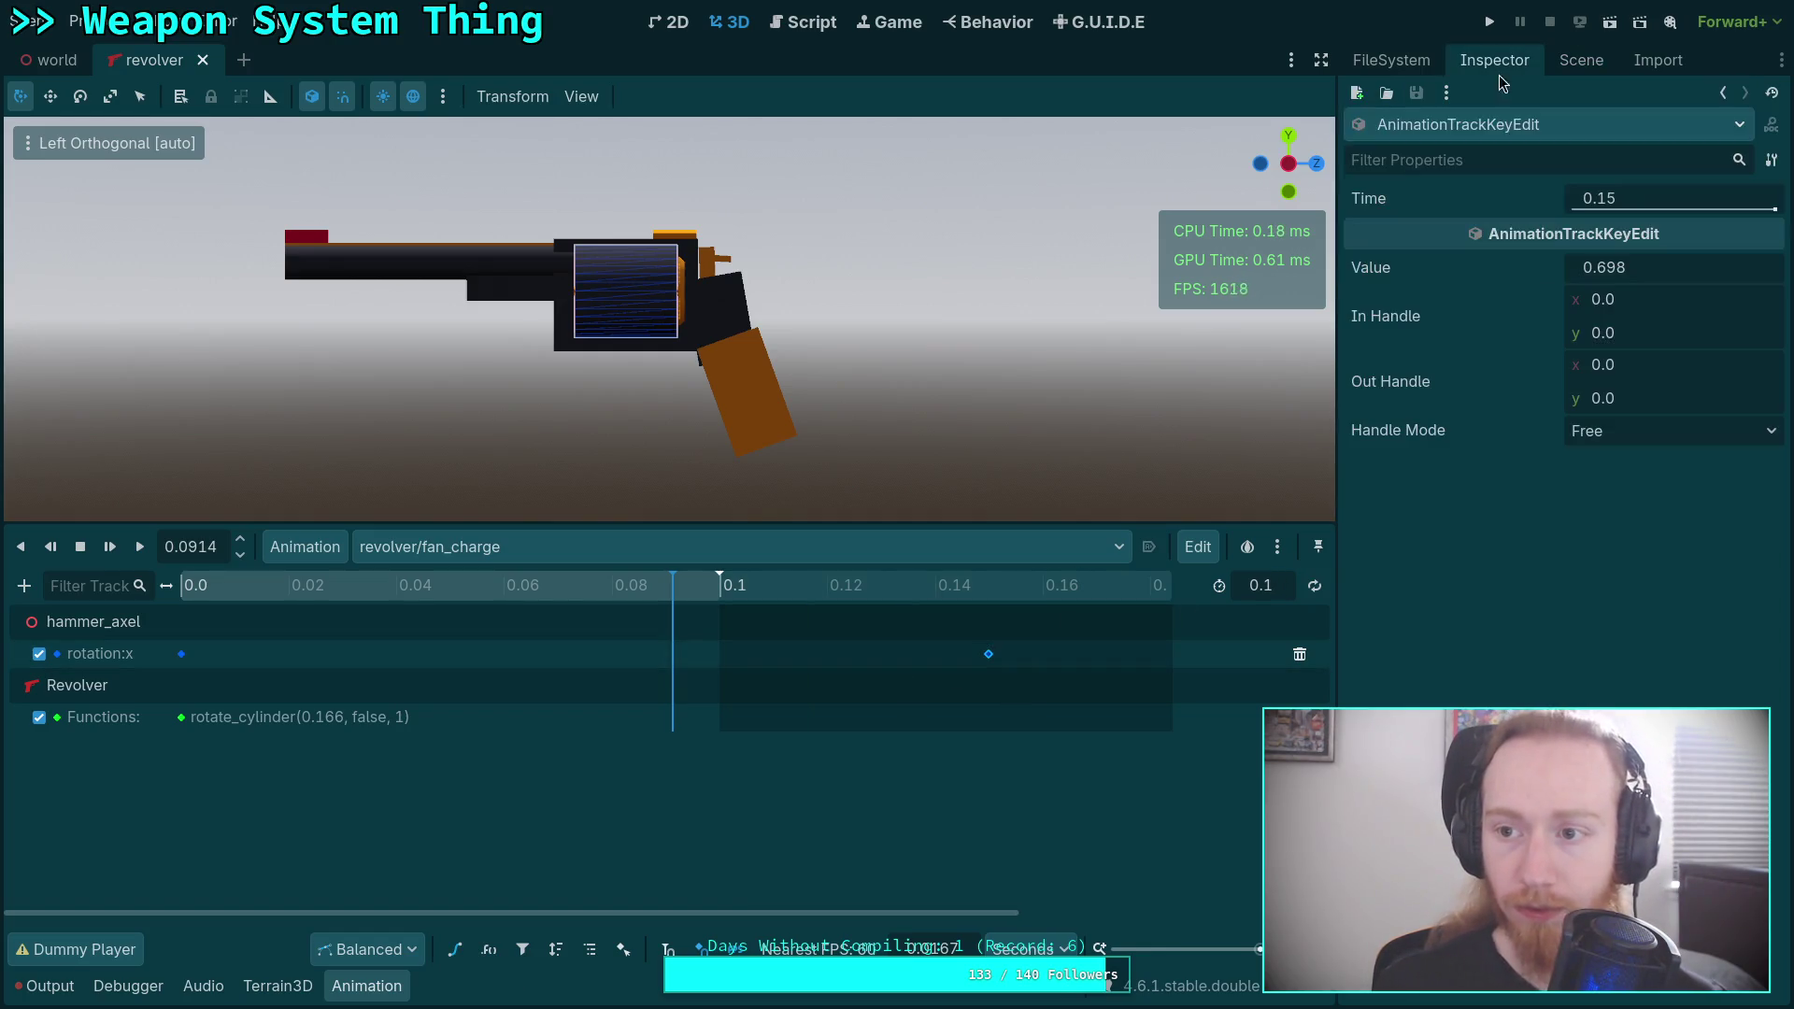
click(1663, 196)
text(0.1)
key(Return)
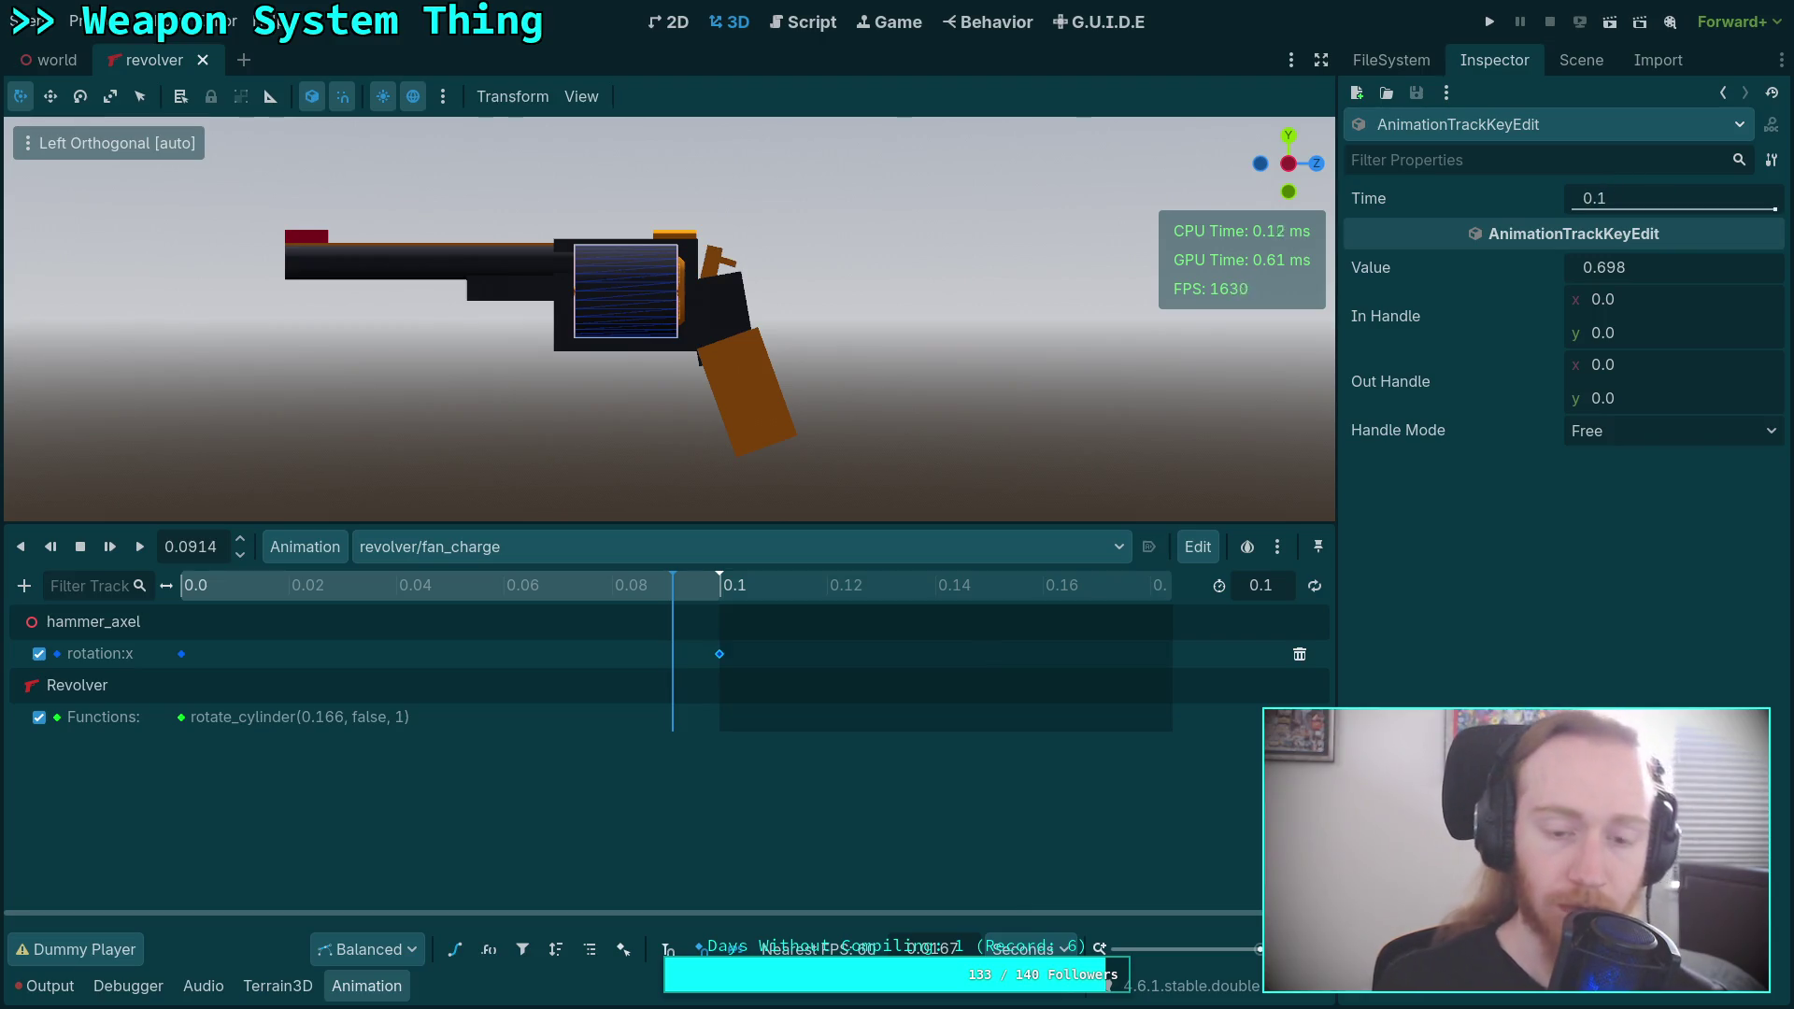
key(BackSpace)
text(08)
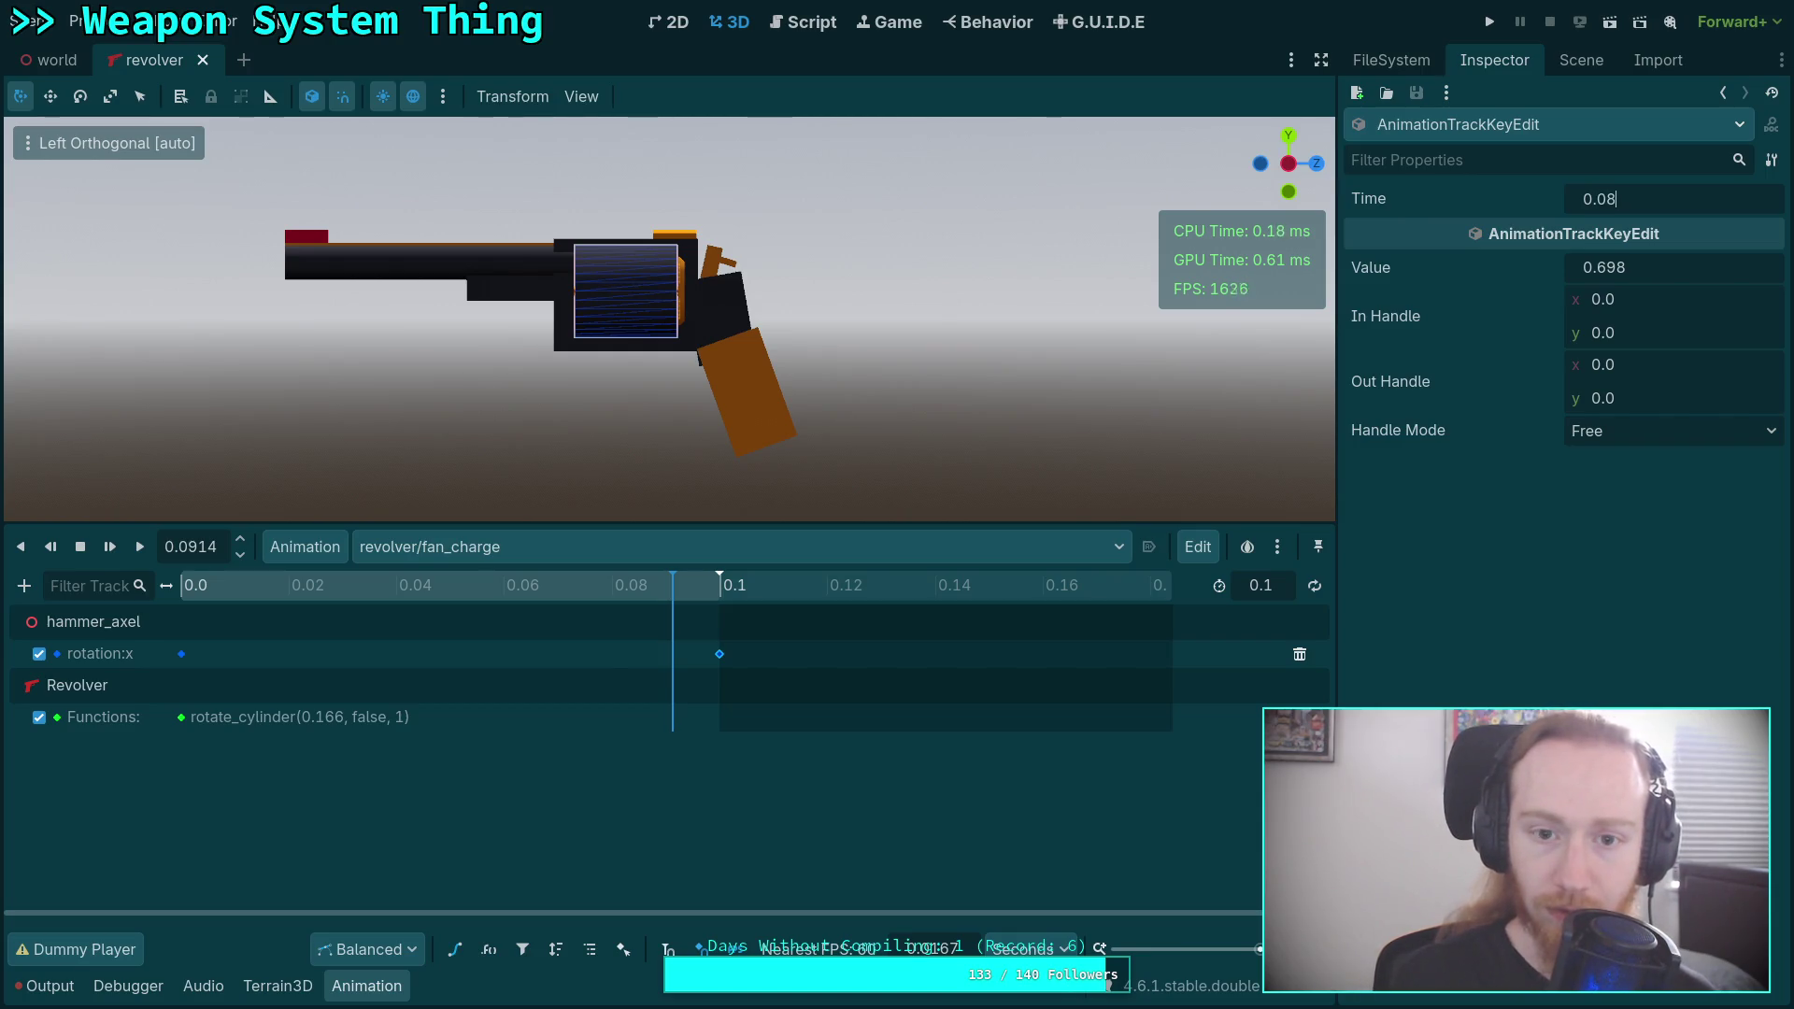
key(Return)
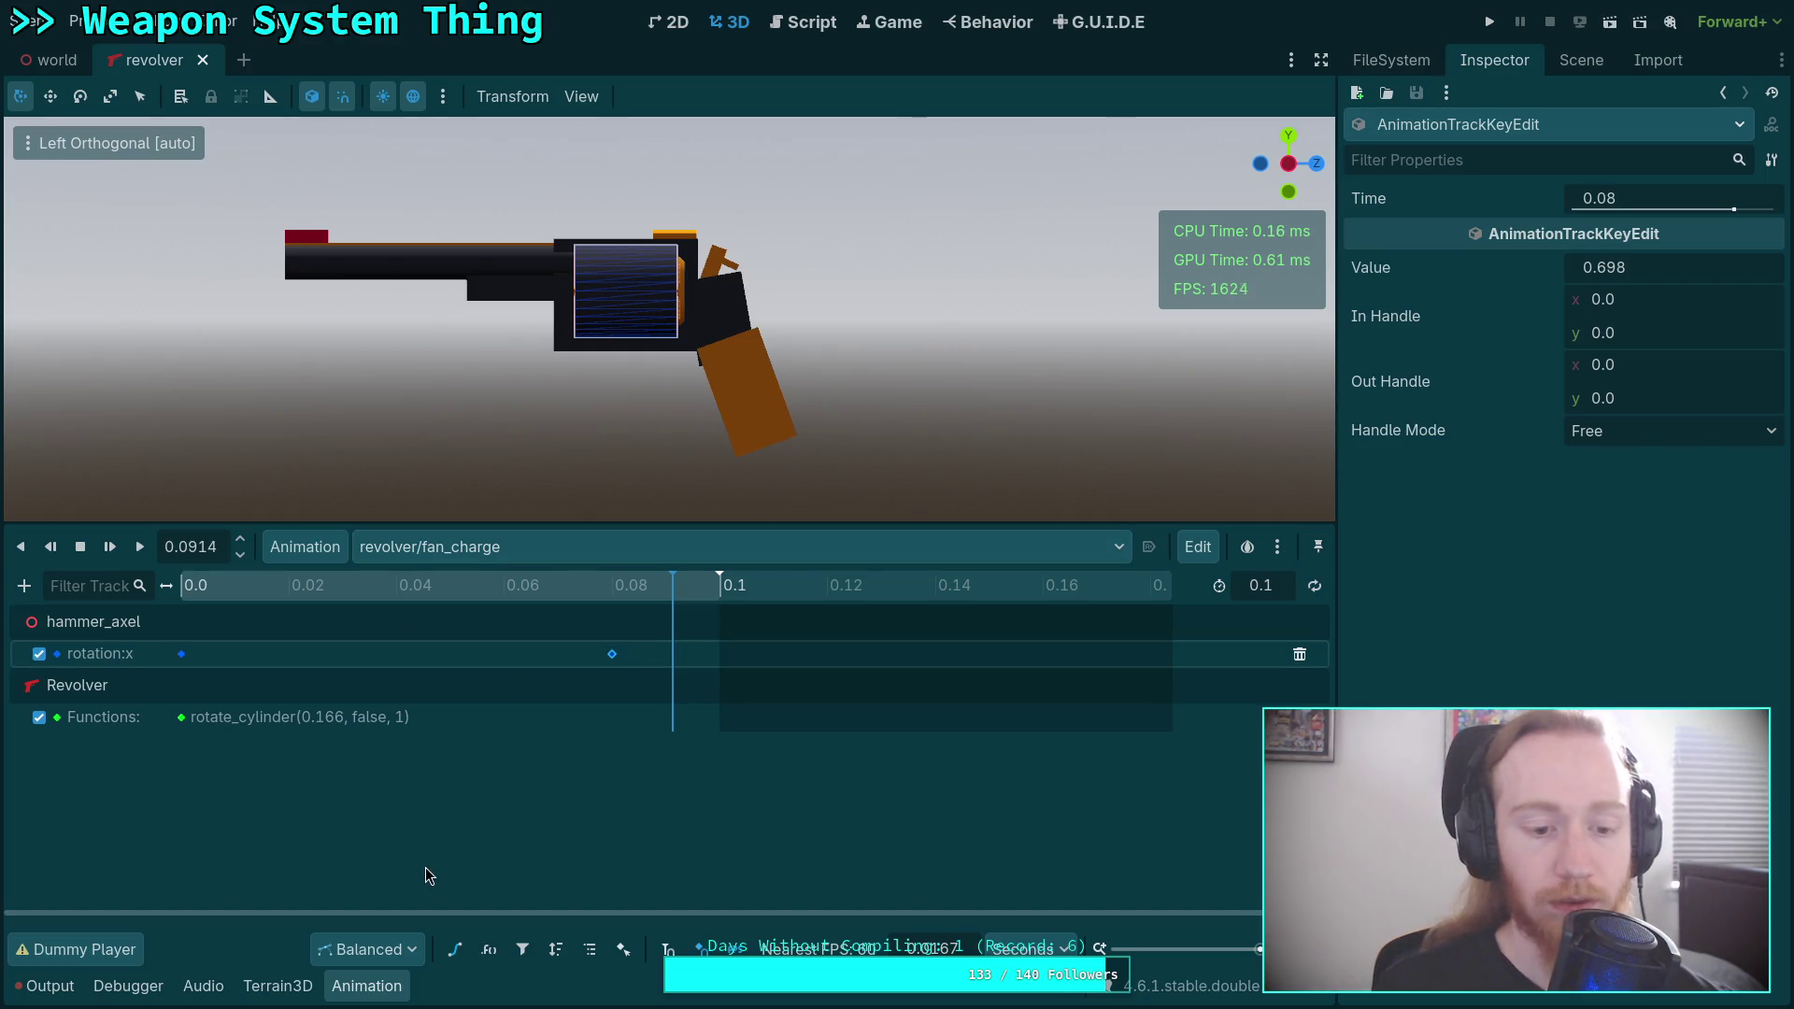
click(455, 949)
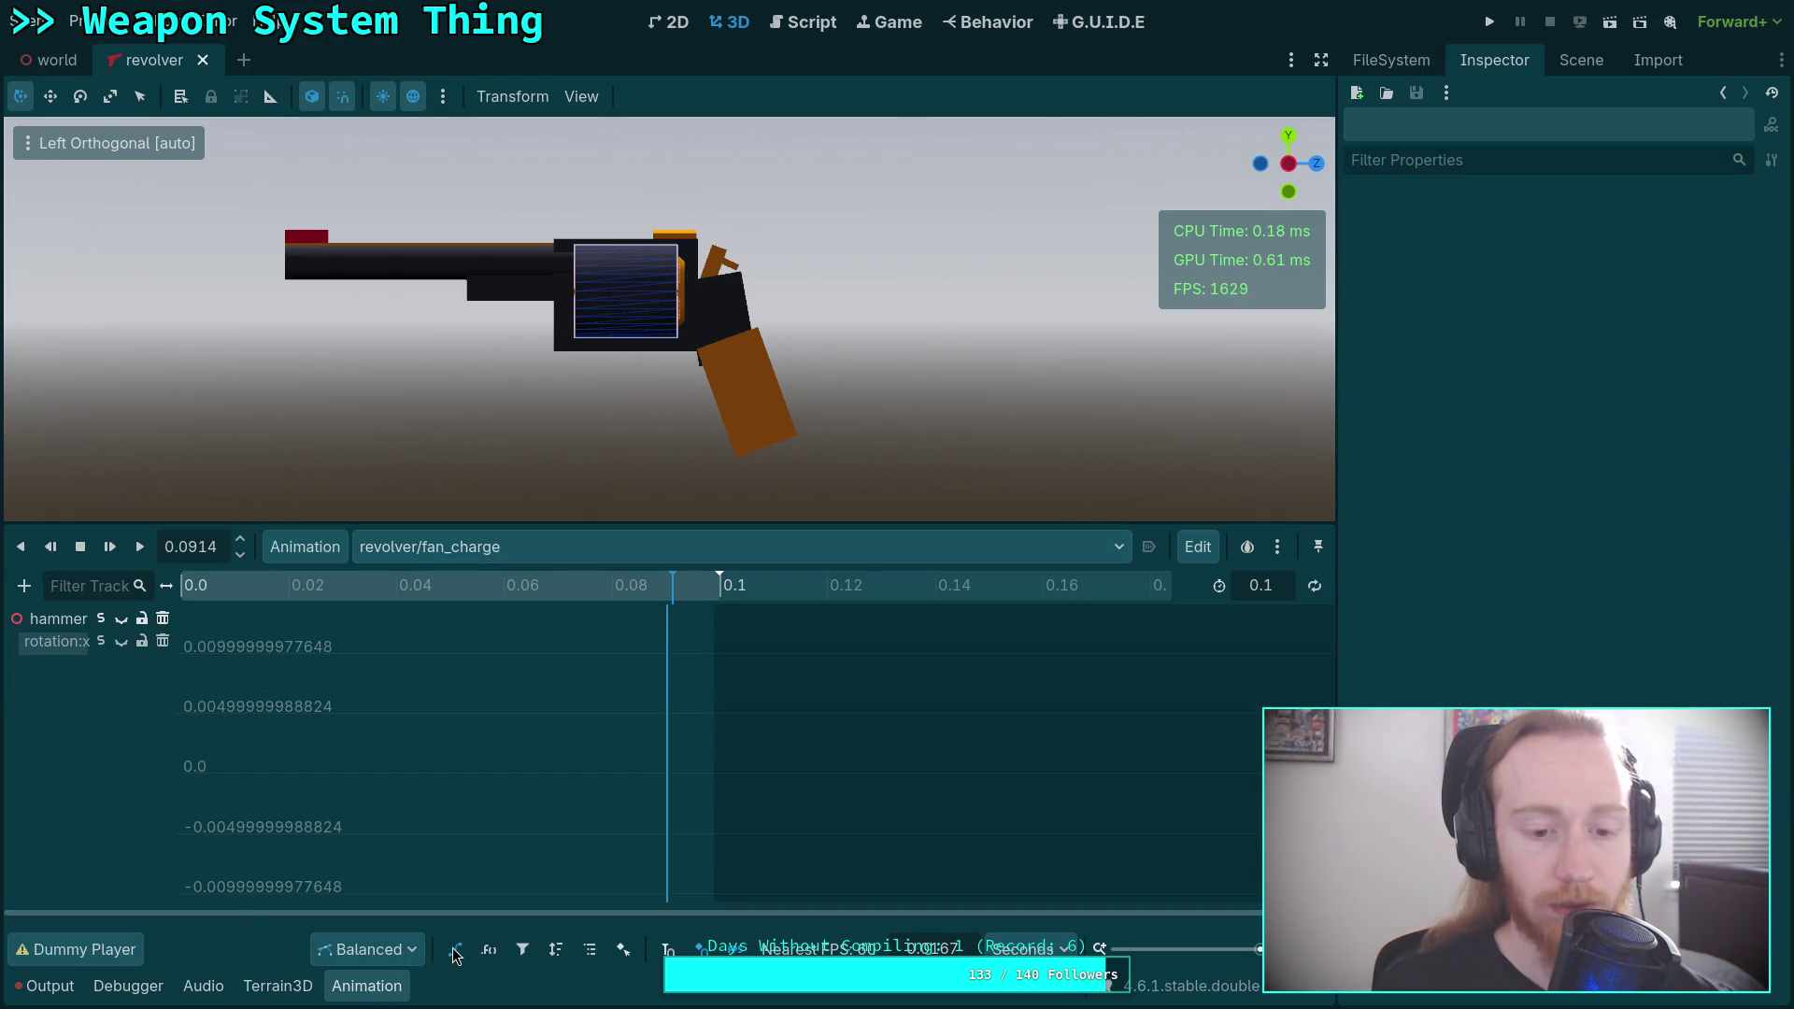
Give the hammer curve's 0.0 key ±0.045 handles and preview fan_charge.
scroll(1075, 917, up, 2)
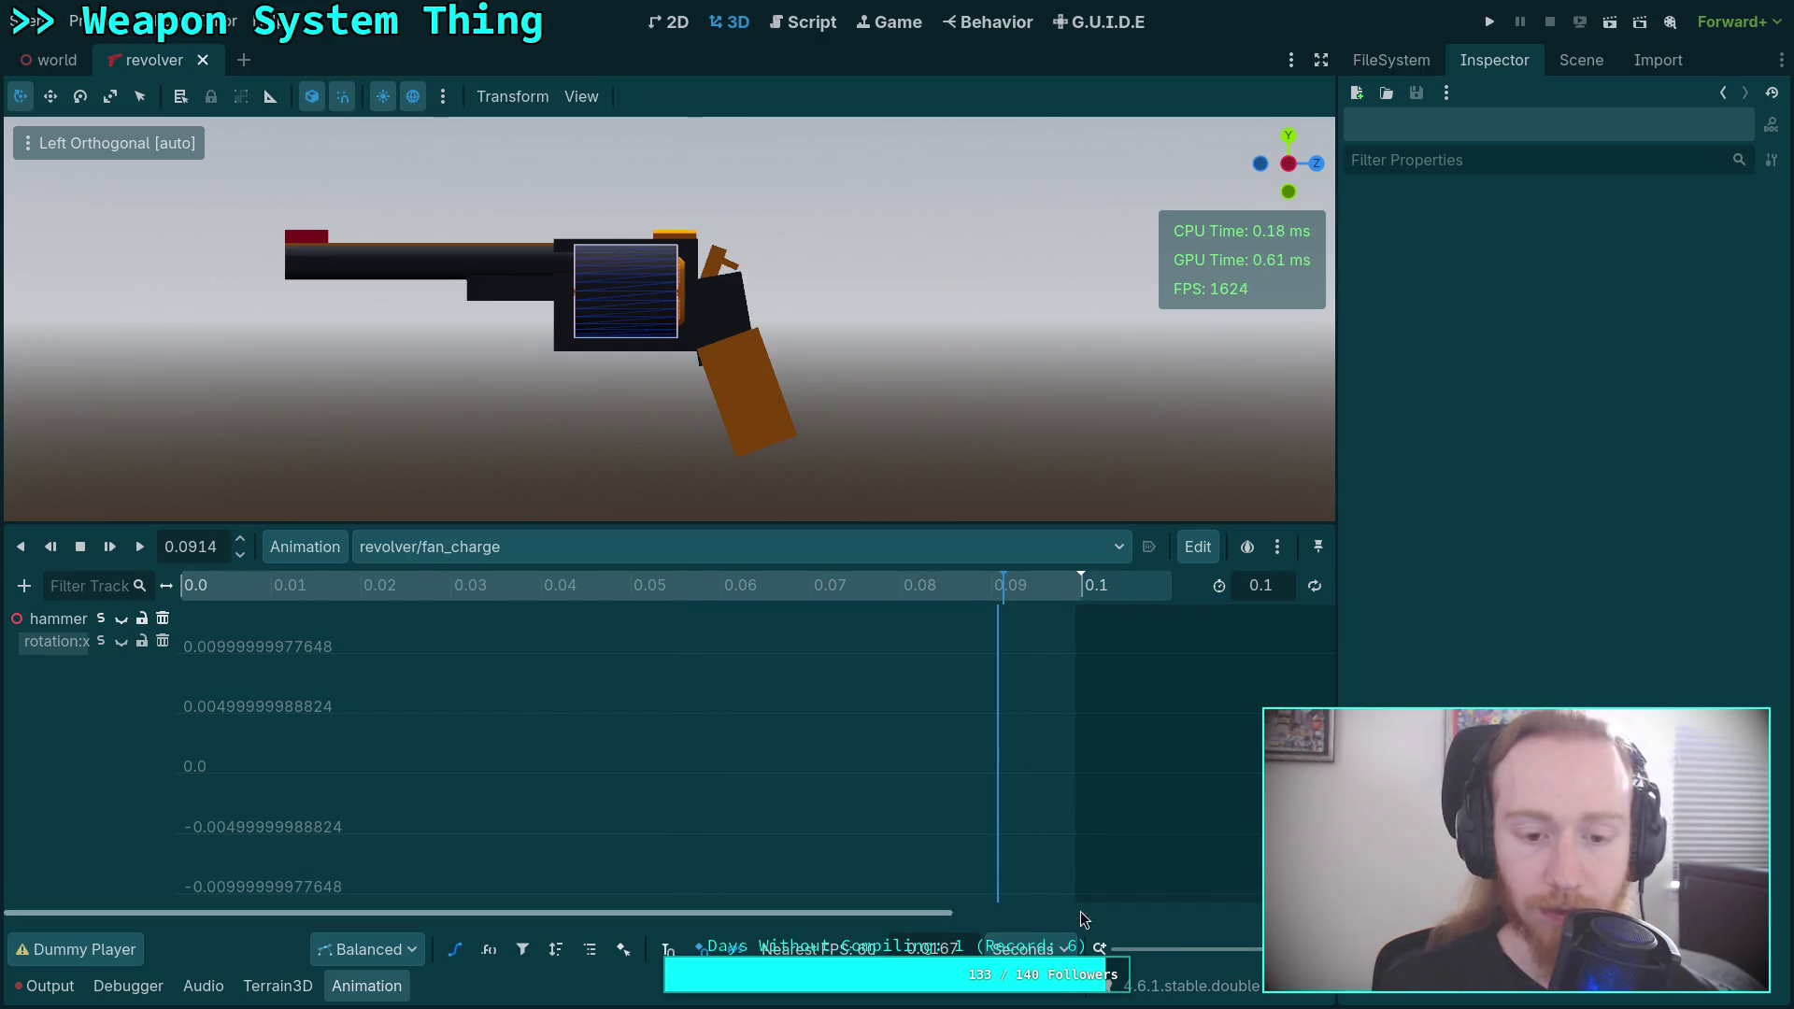
click(121, 628)
key(f)
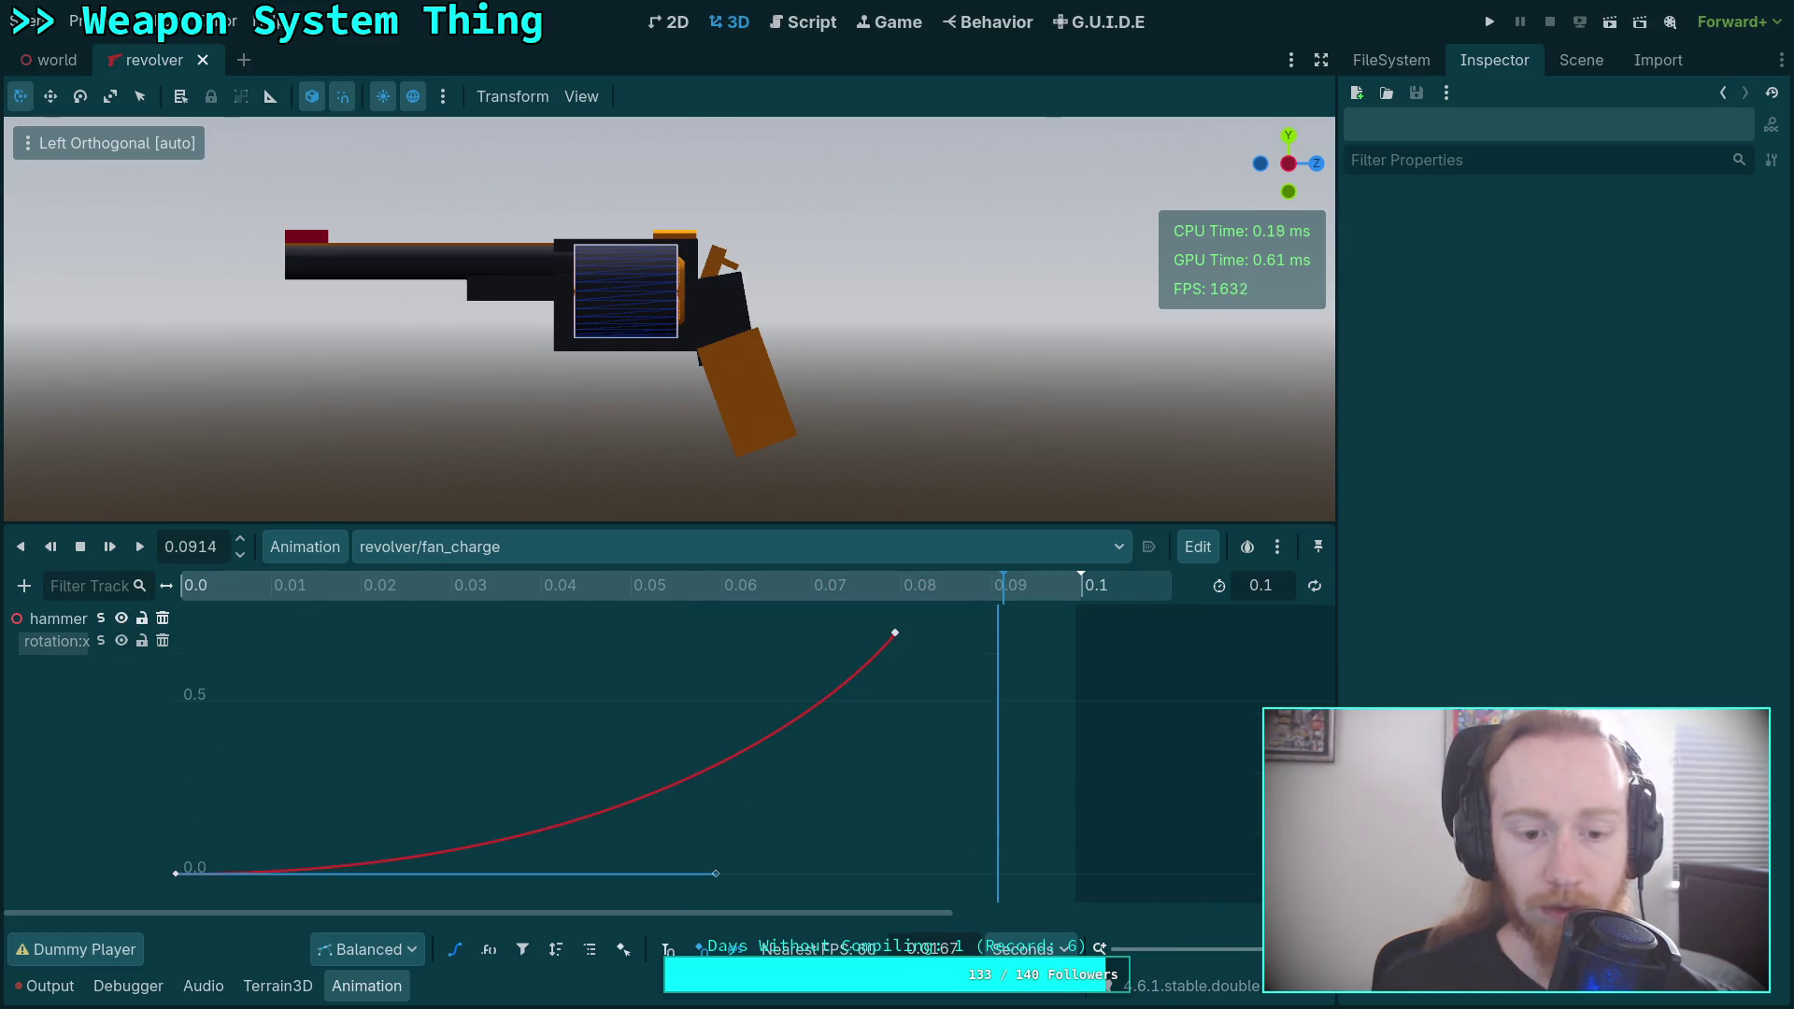
click(176, 876)
click(1709, 299)
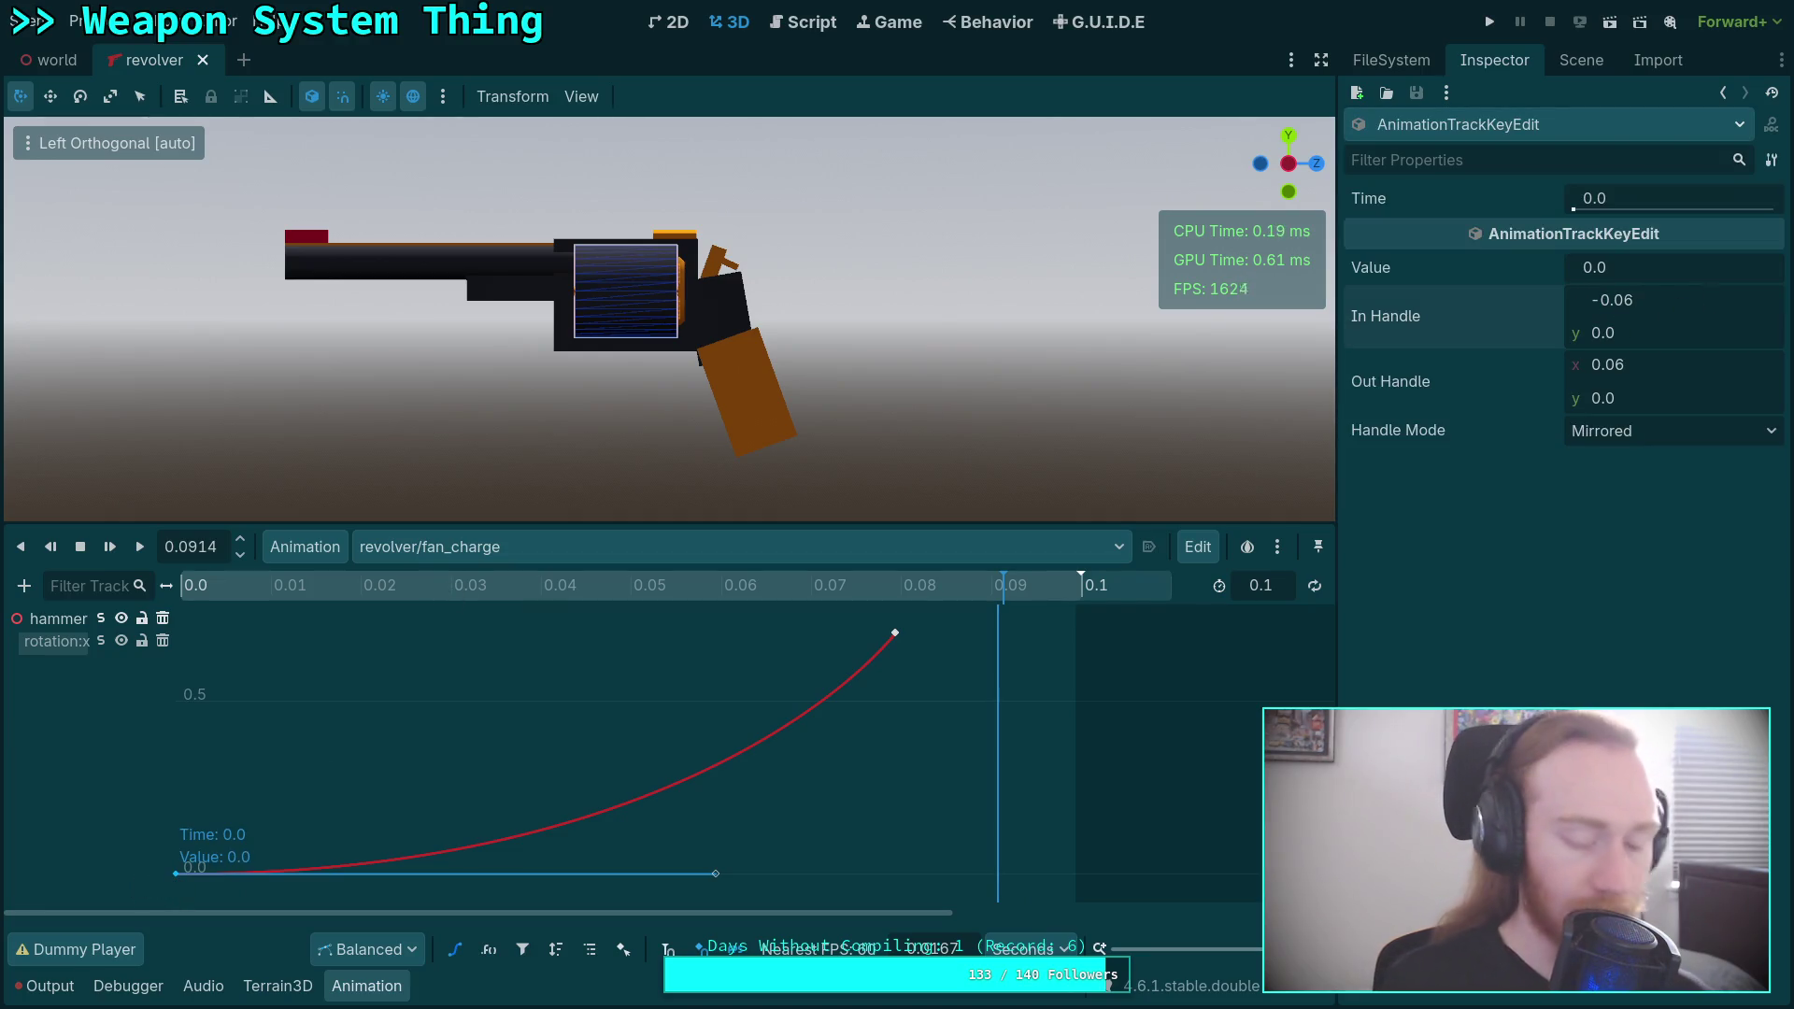
text(5)
key(Return)
key(shift+d)
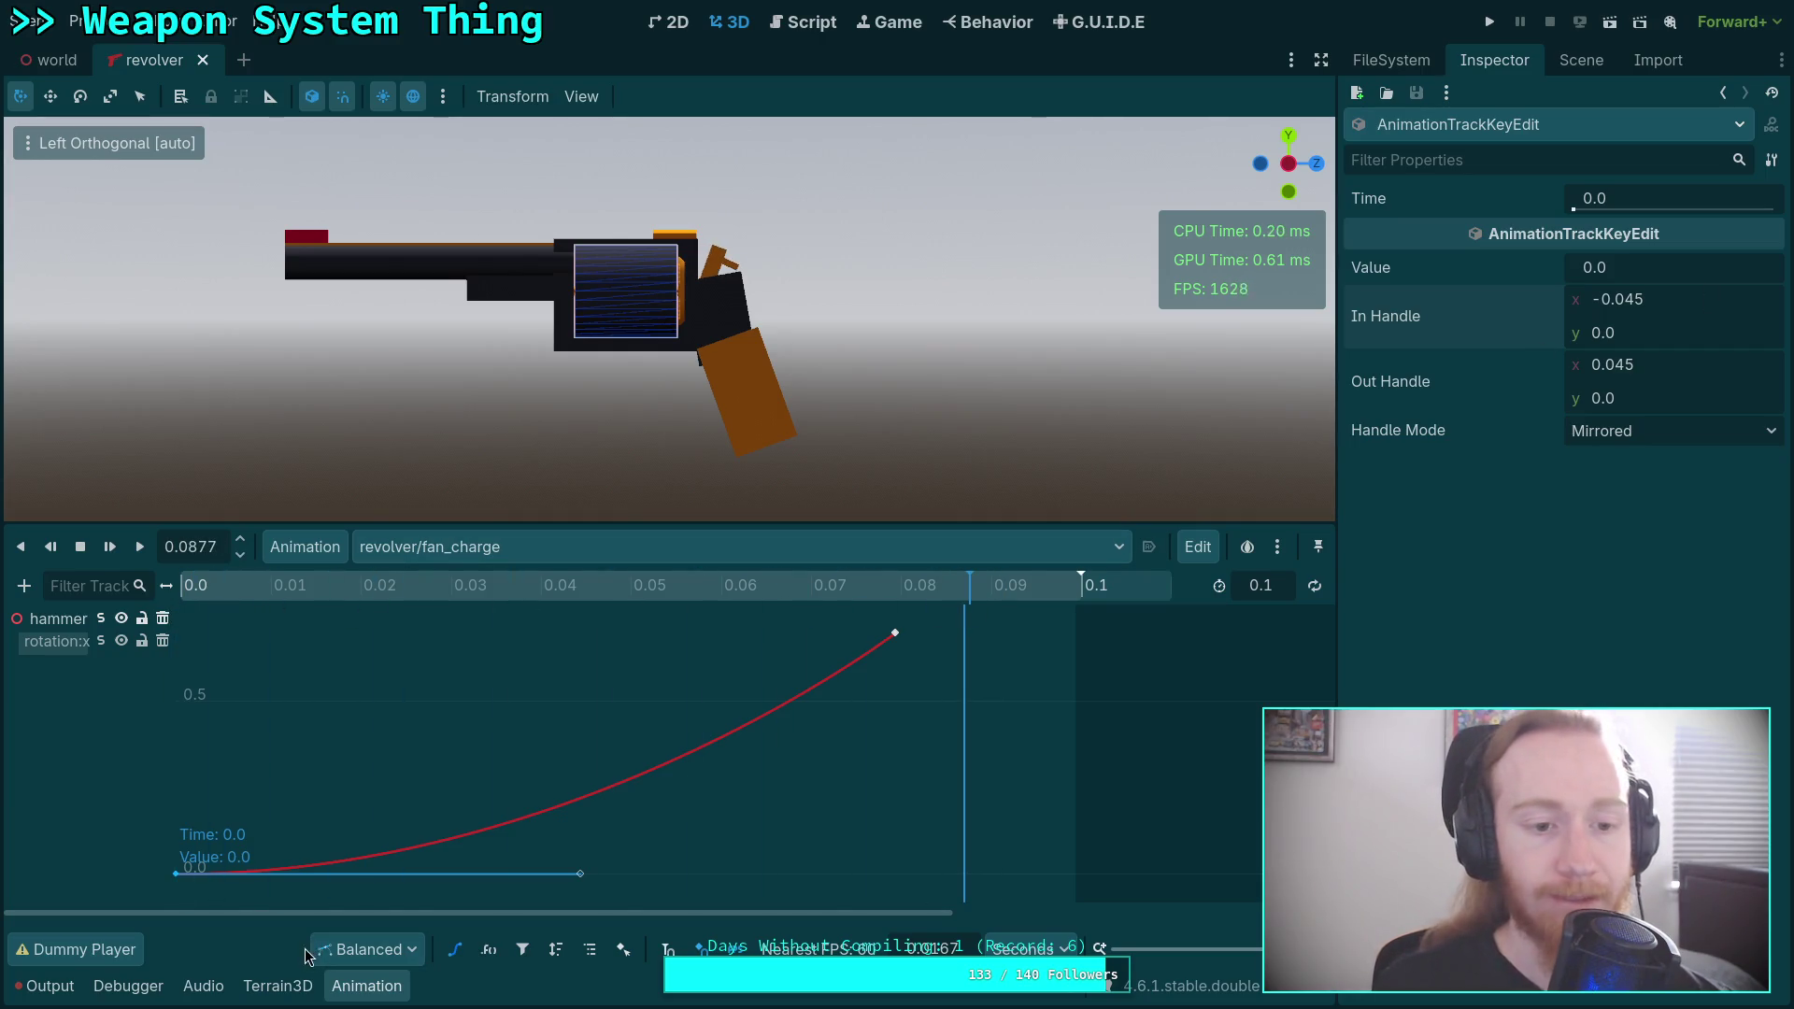
Save the fan_charge animation and the revolver animation library to file.
click(306, 548)
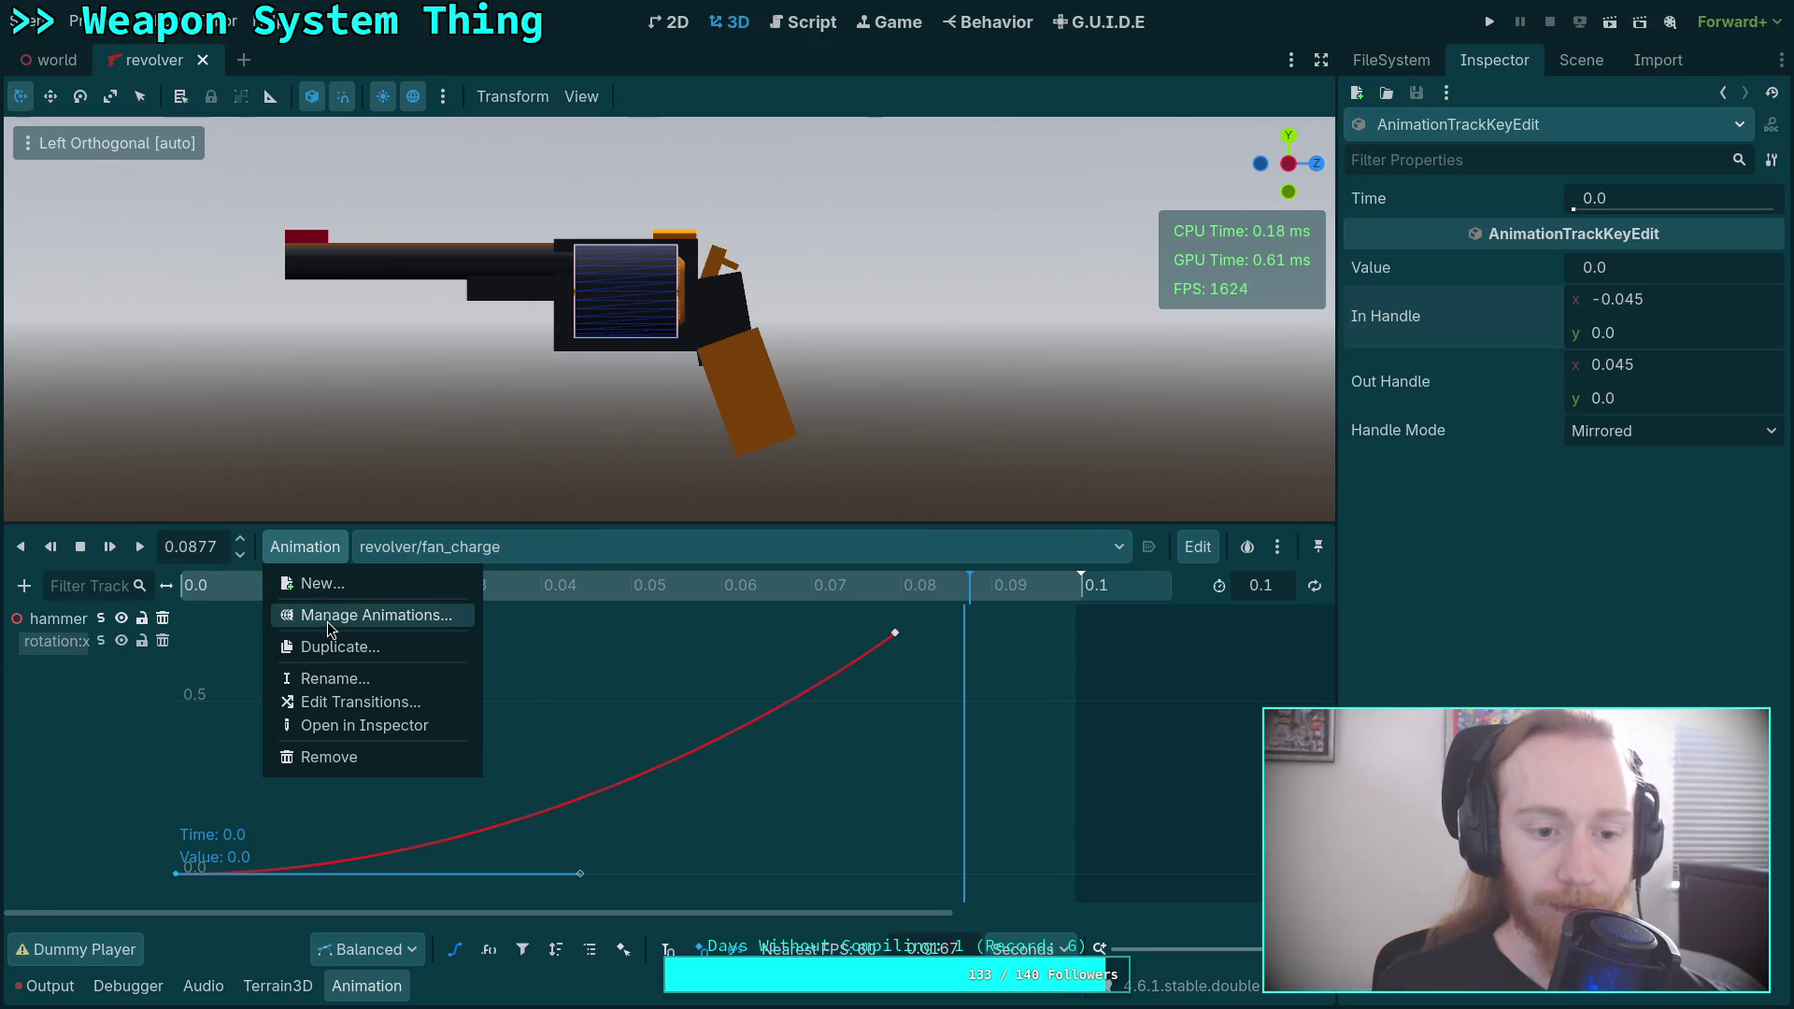
click(328, 624)
click(1290, 545)
click(1302, 570)
click(1291, 392)
click(1308, 424)
click(869, 738)
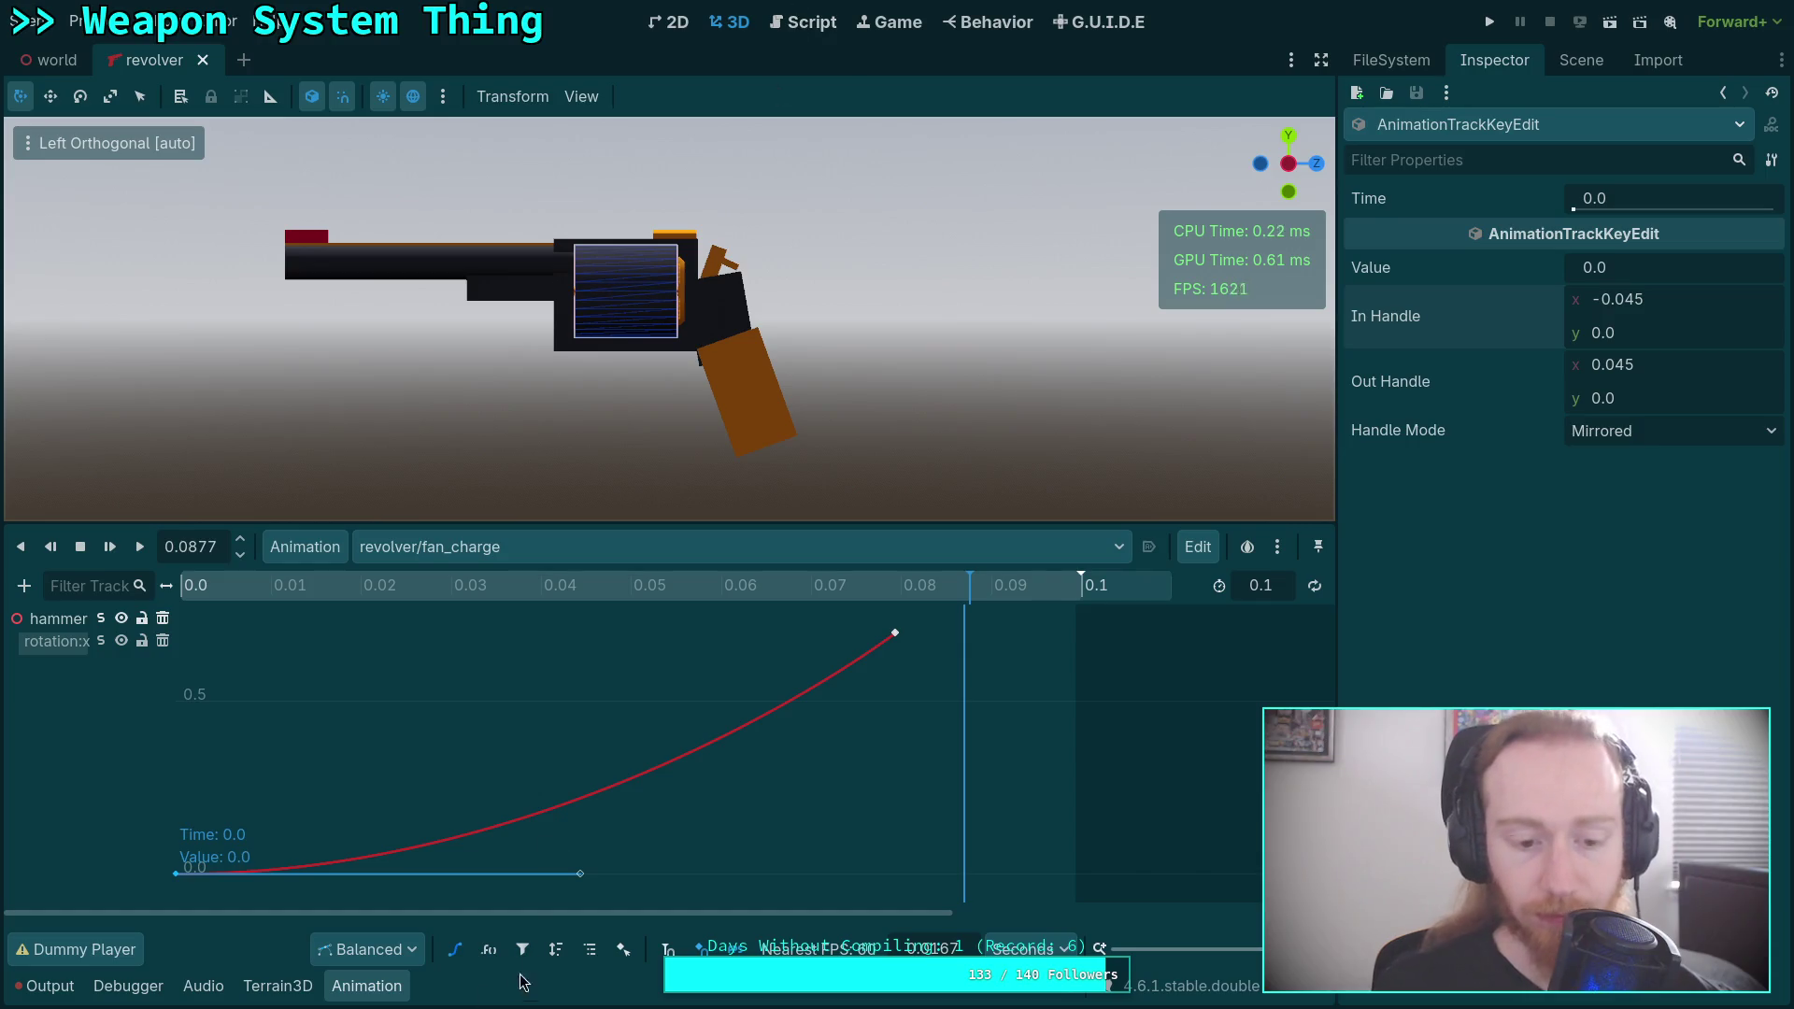
Reopen the AnimationTree state machine from the revolver scene's node tree.
click(1581, 59)
click(1441, 315)
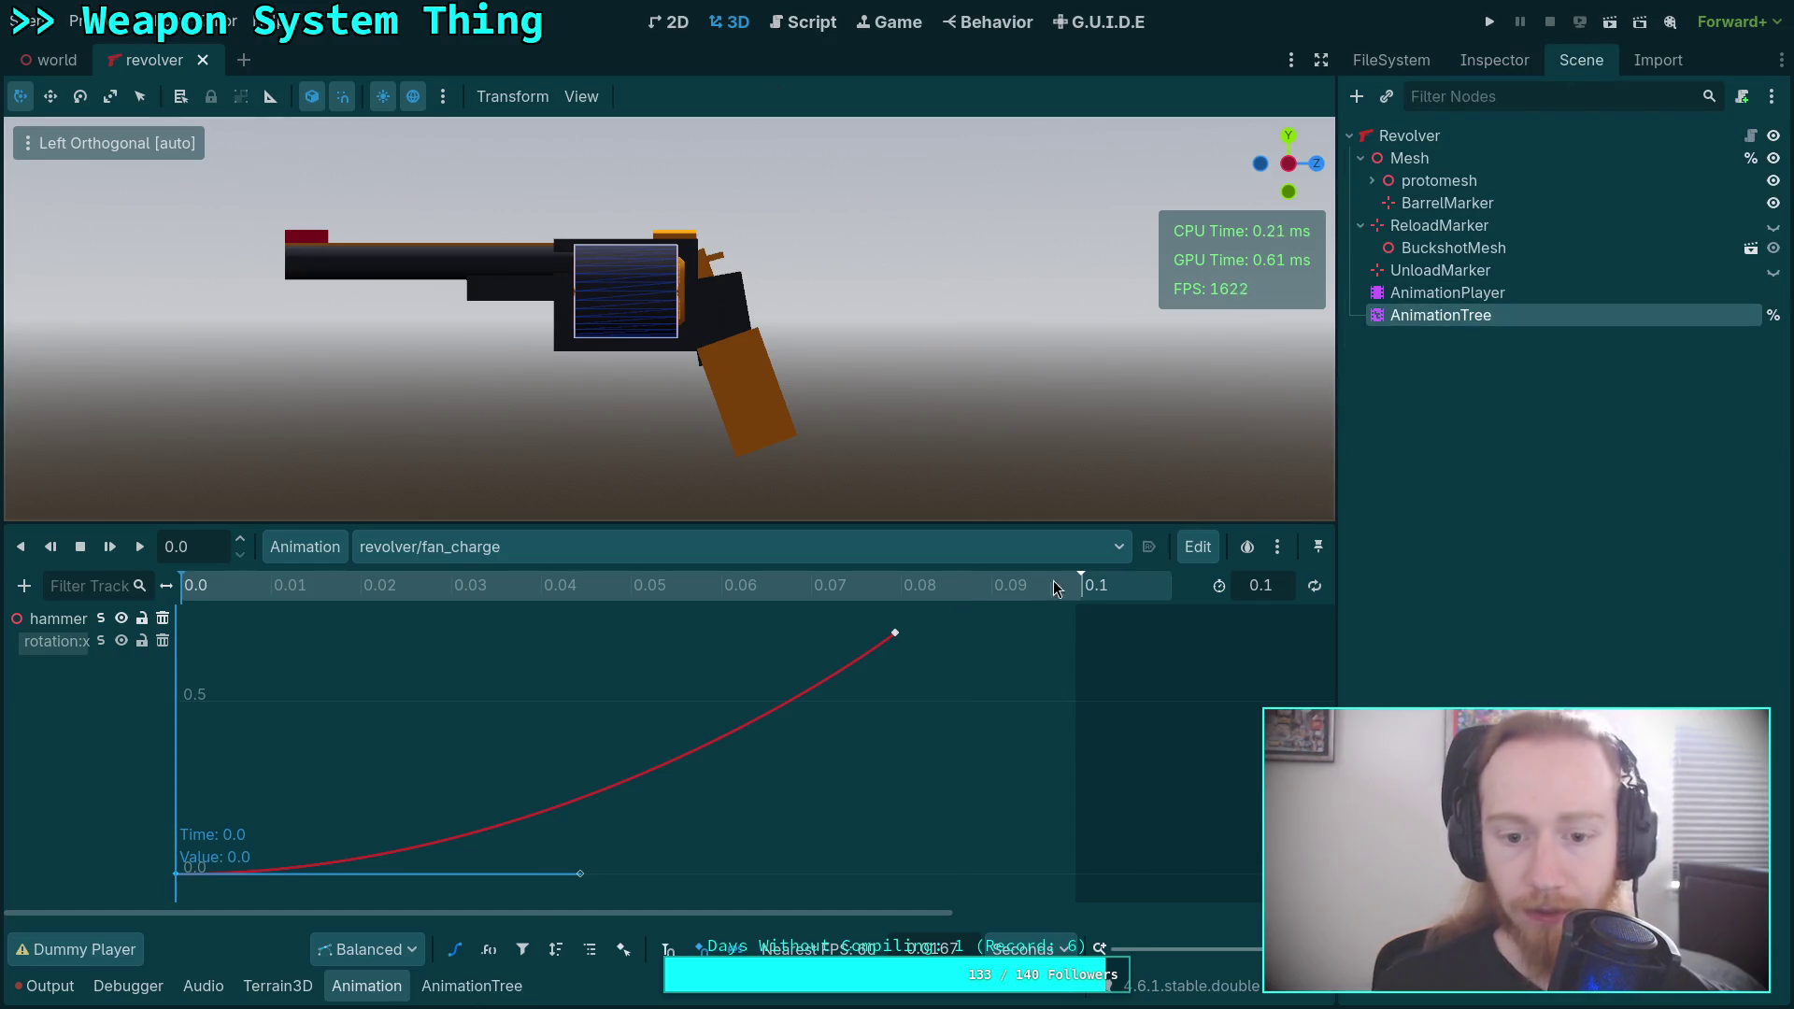
click(462, 986)
click(107, 746)
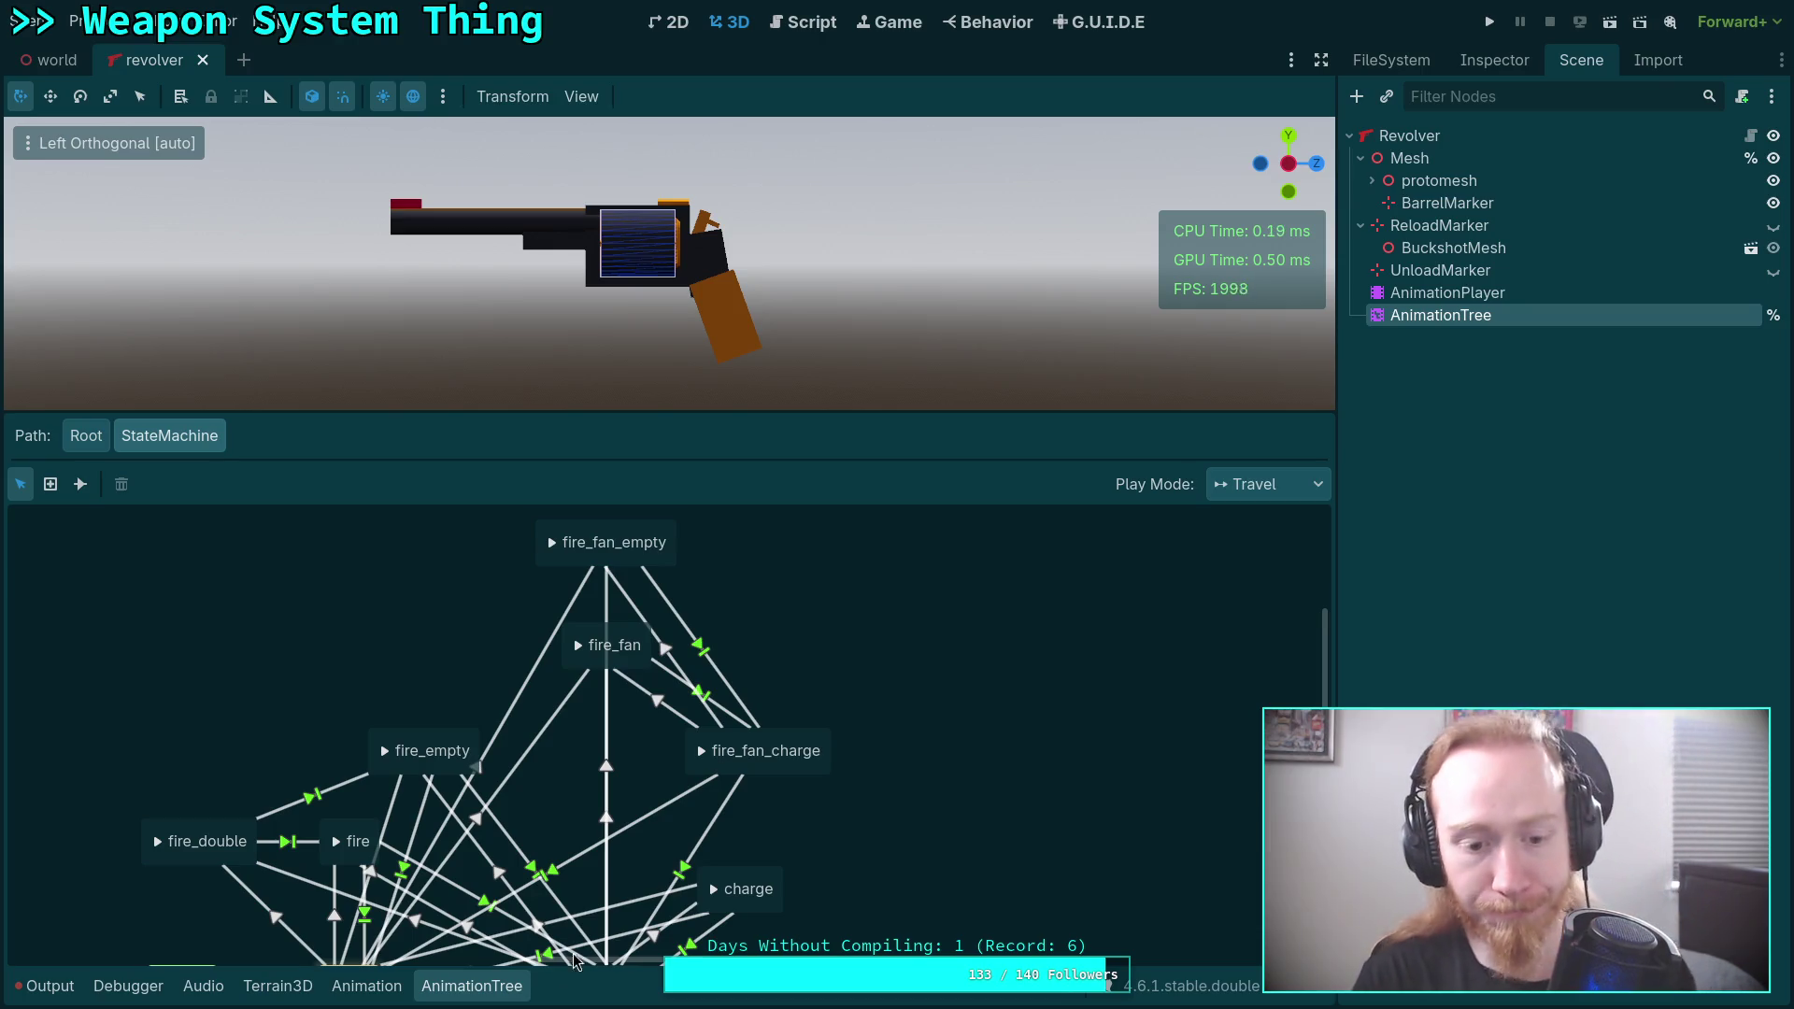
Open fire_fan_charge's animation track list and scrub to about 0.074 seconds.
click(511, 989)
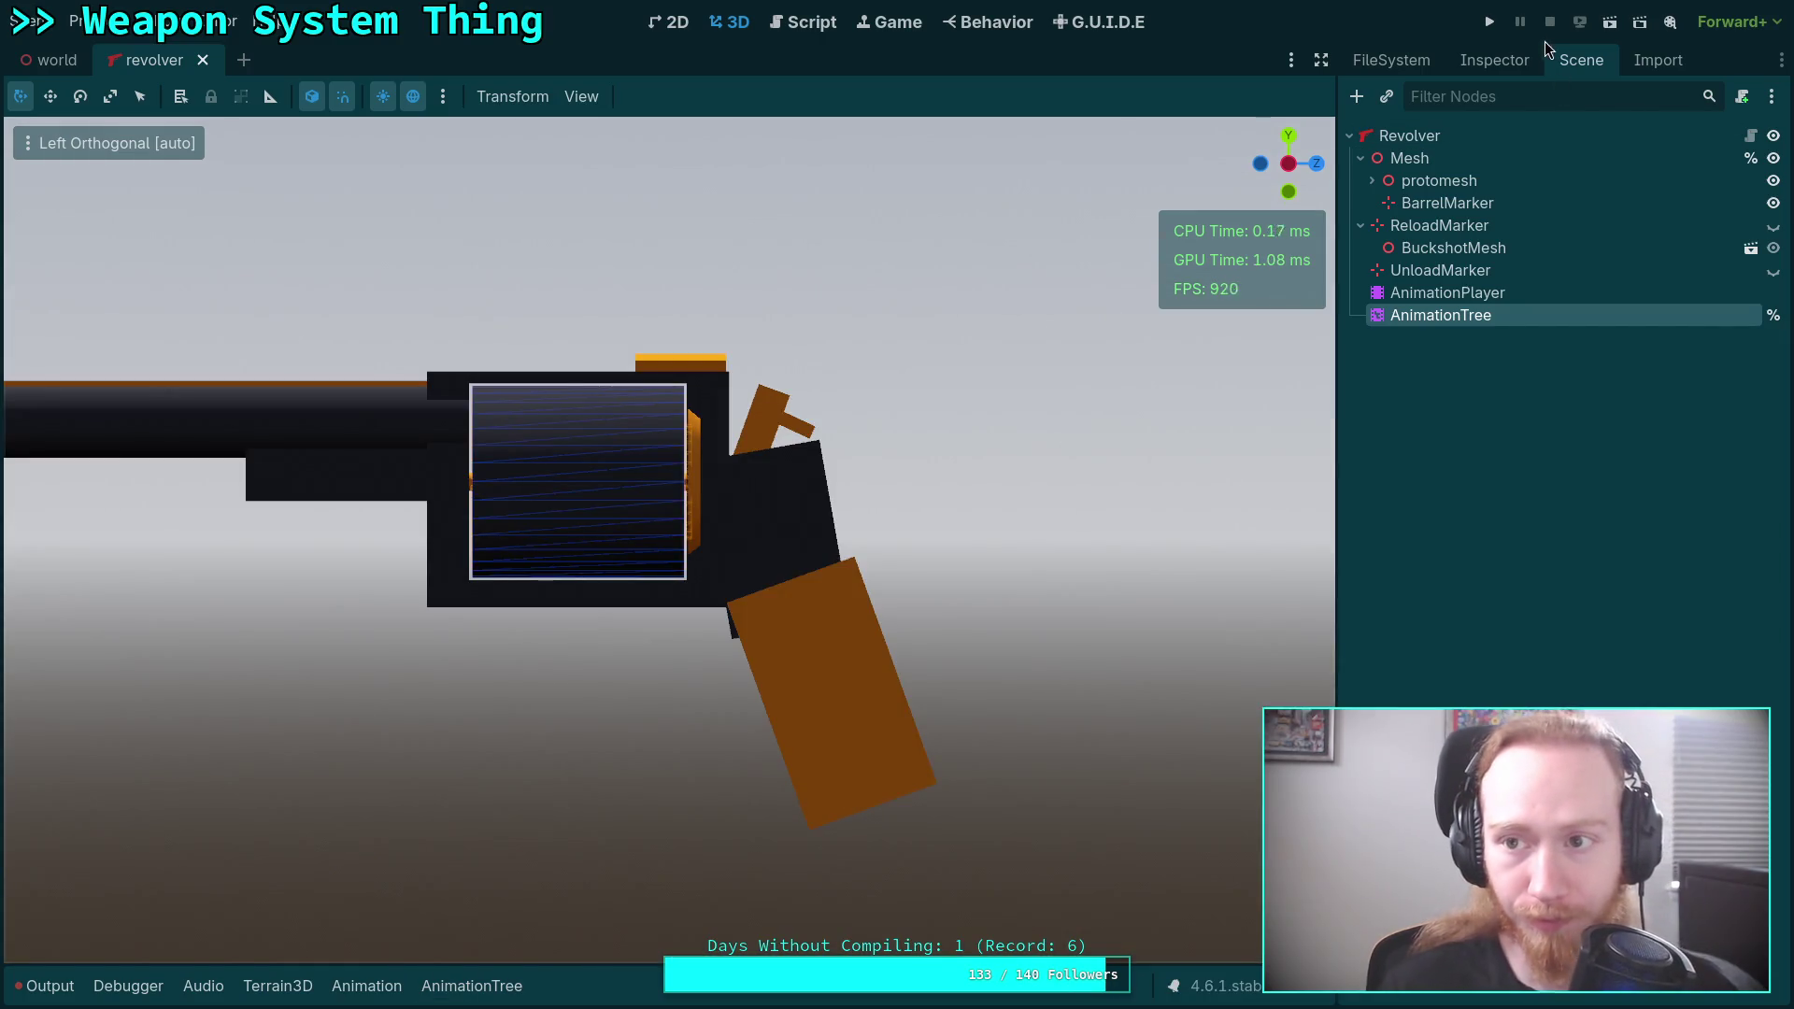
click(472, 986)
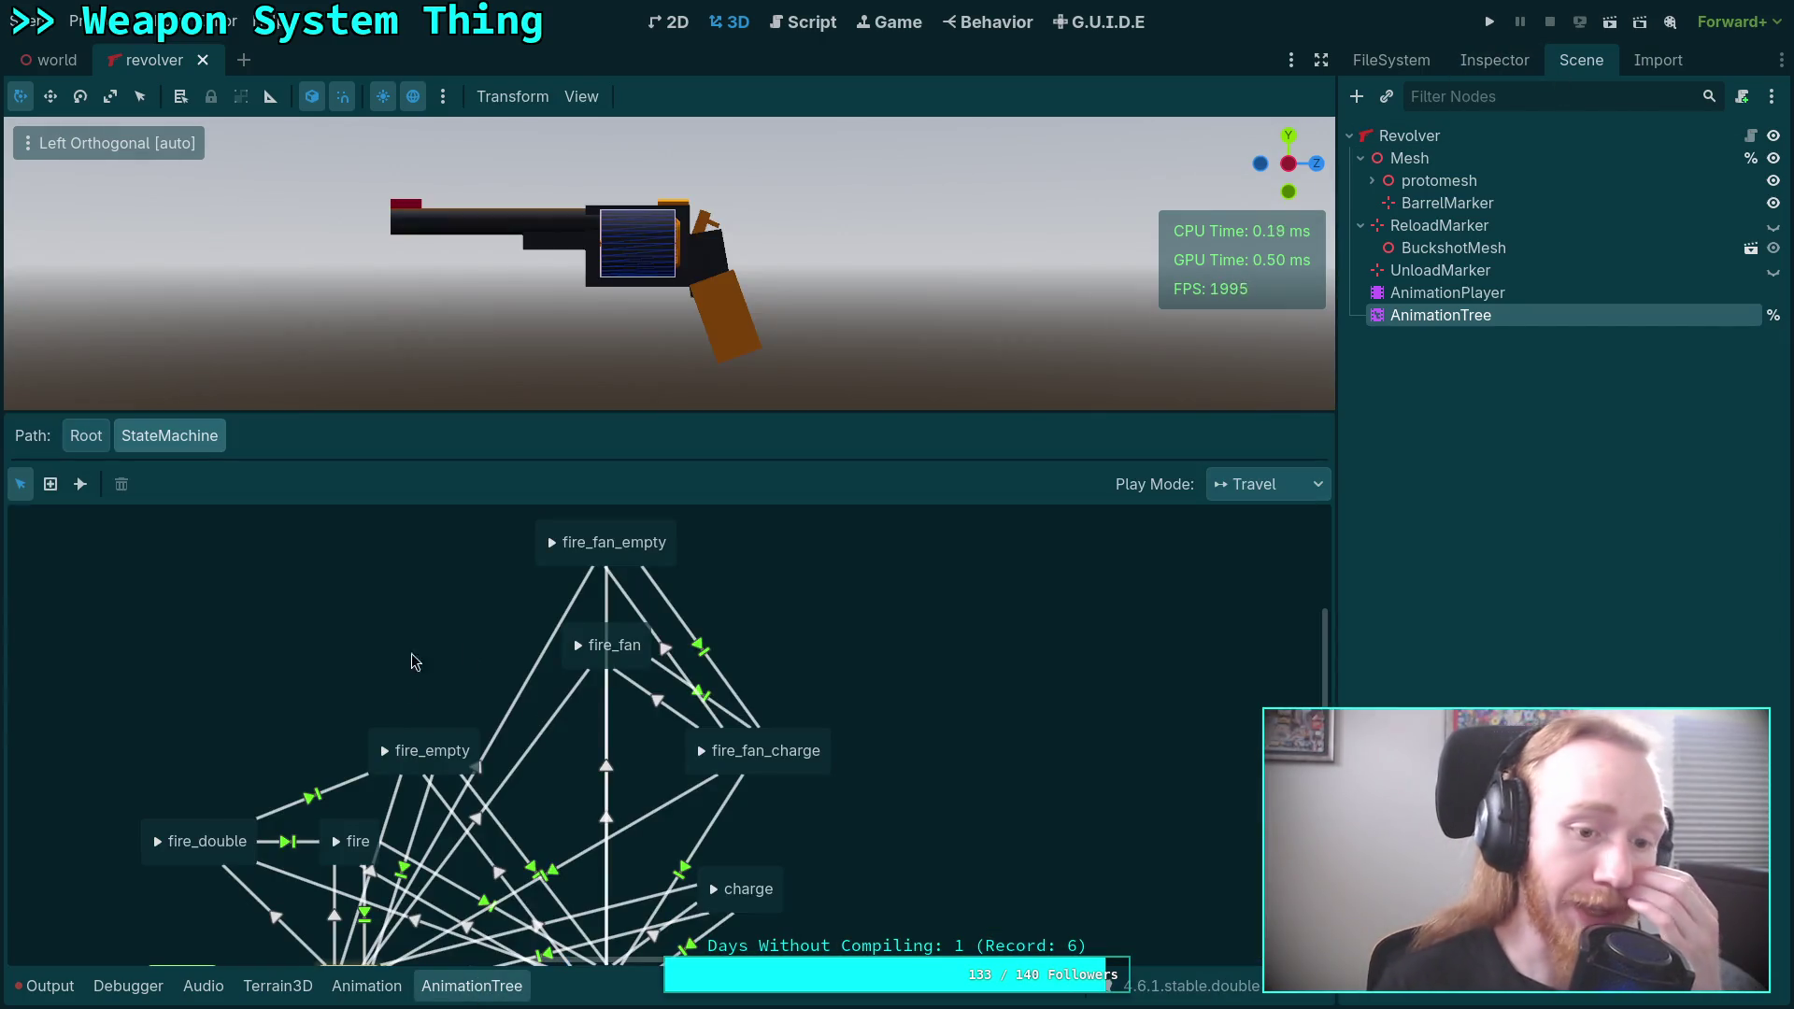
double_click(799, 743)
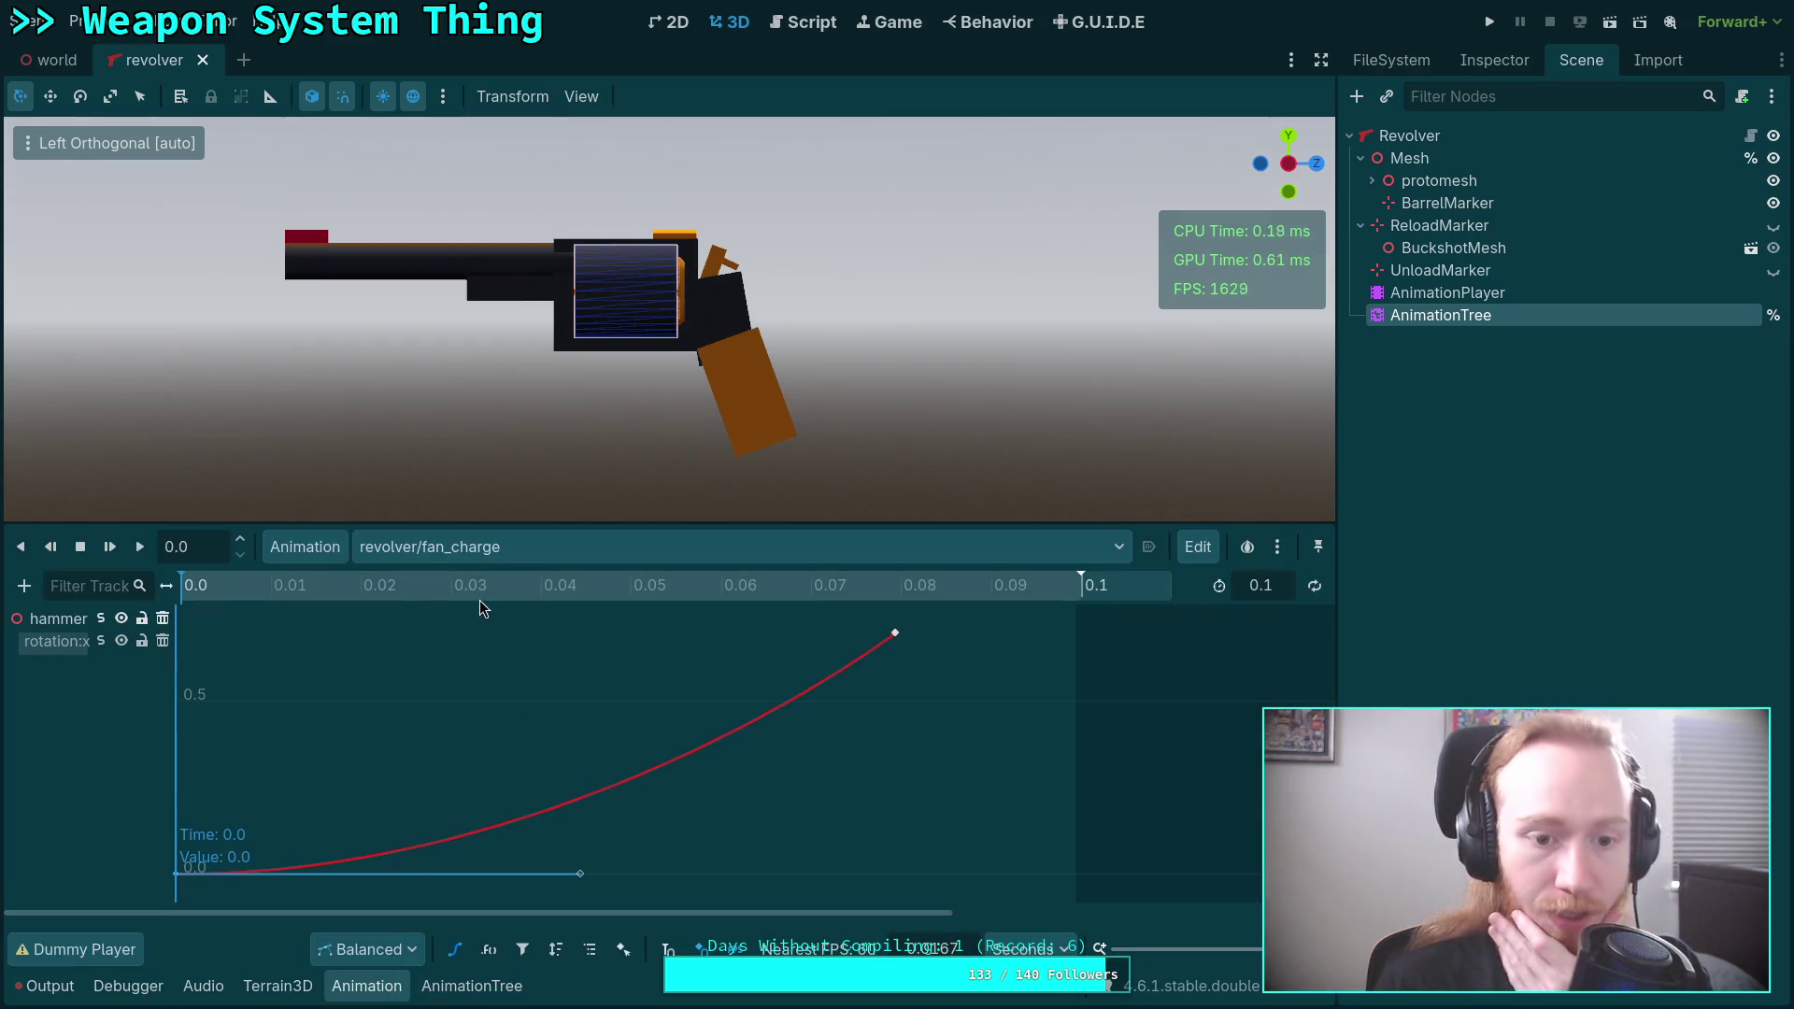
click(460, 950)
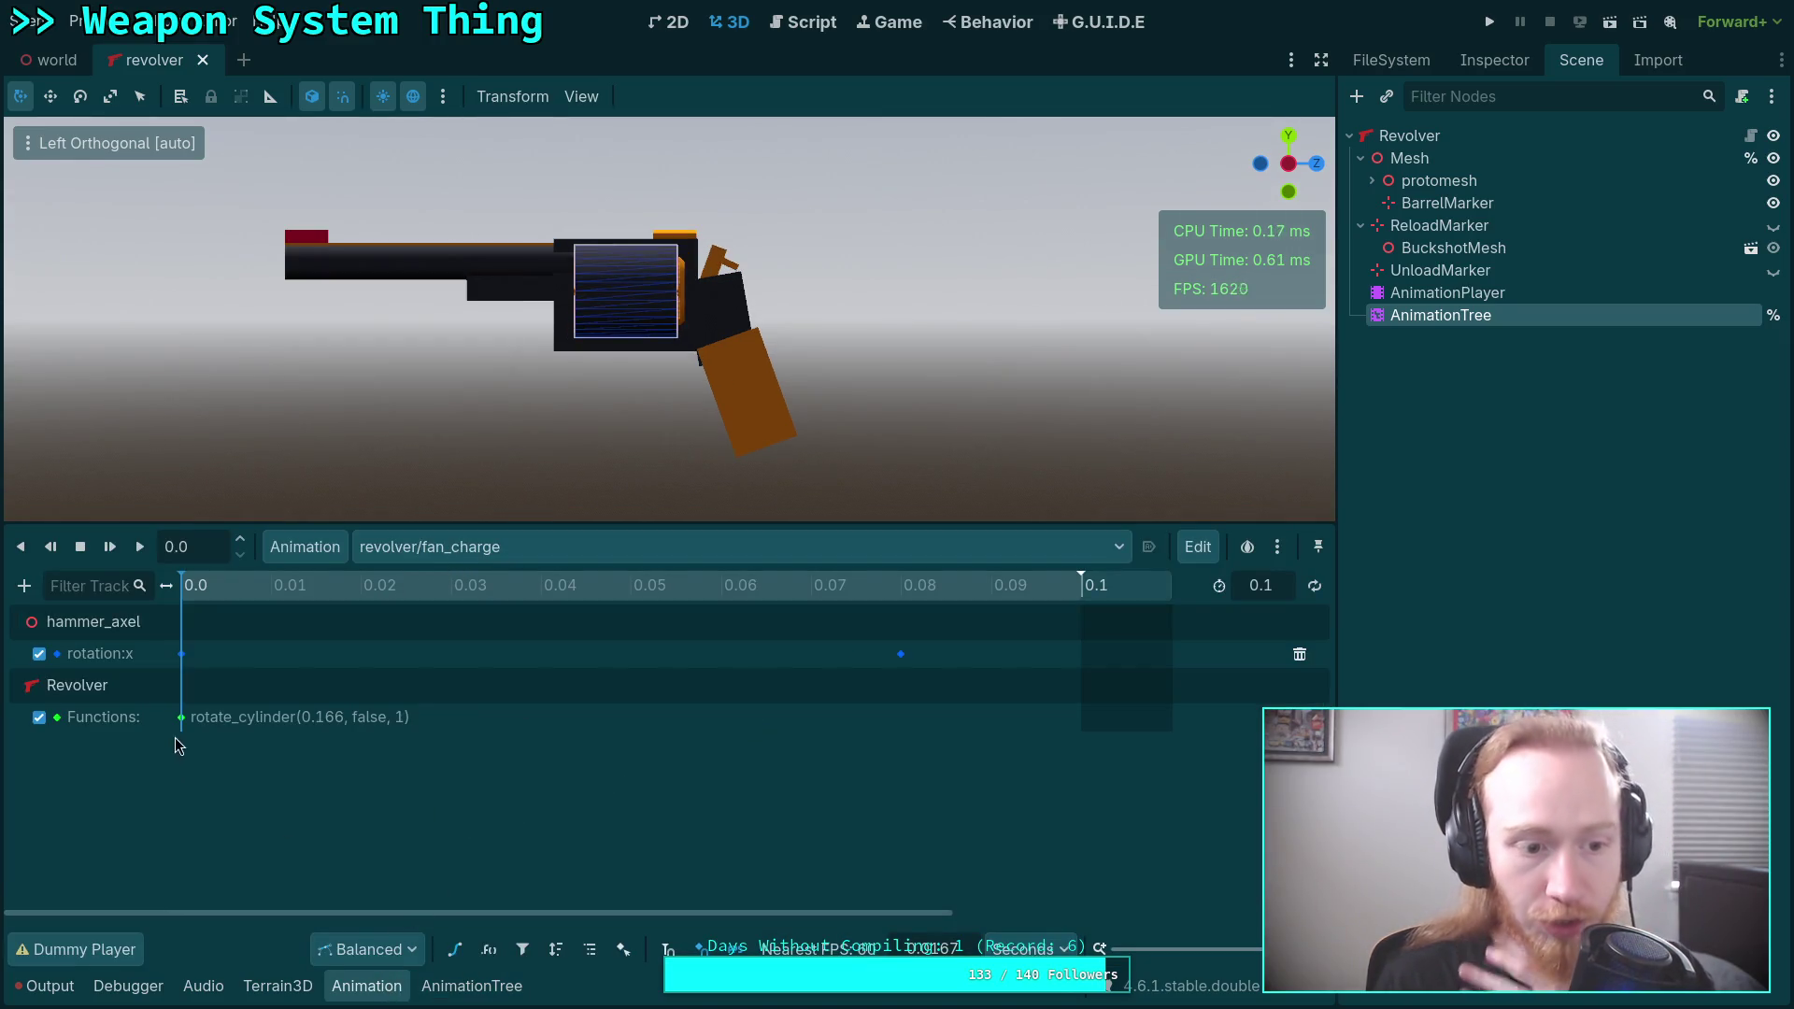
mouse_move(922, 587)
mouse_down()
mouse_move(850, 603)
mouse_move(905, 603)
mouse_up()
Insert an _emit_charged() call key on the Functions track.
right_click(905, 727)
click(925, 737)
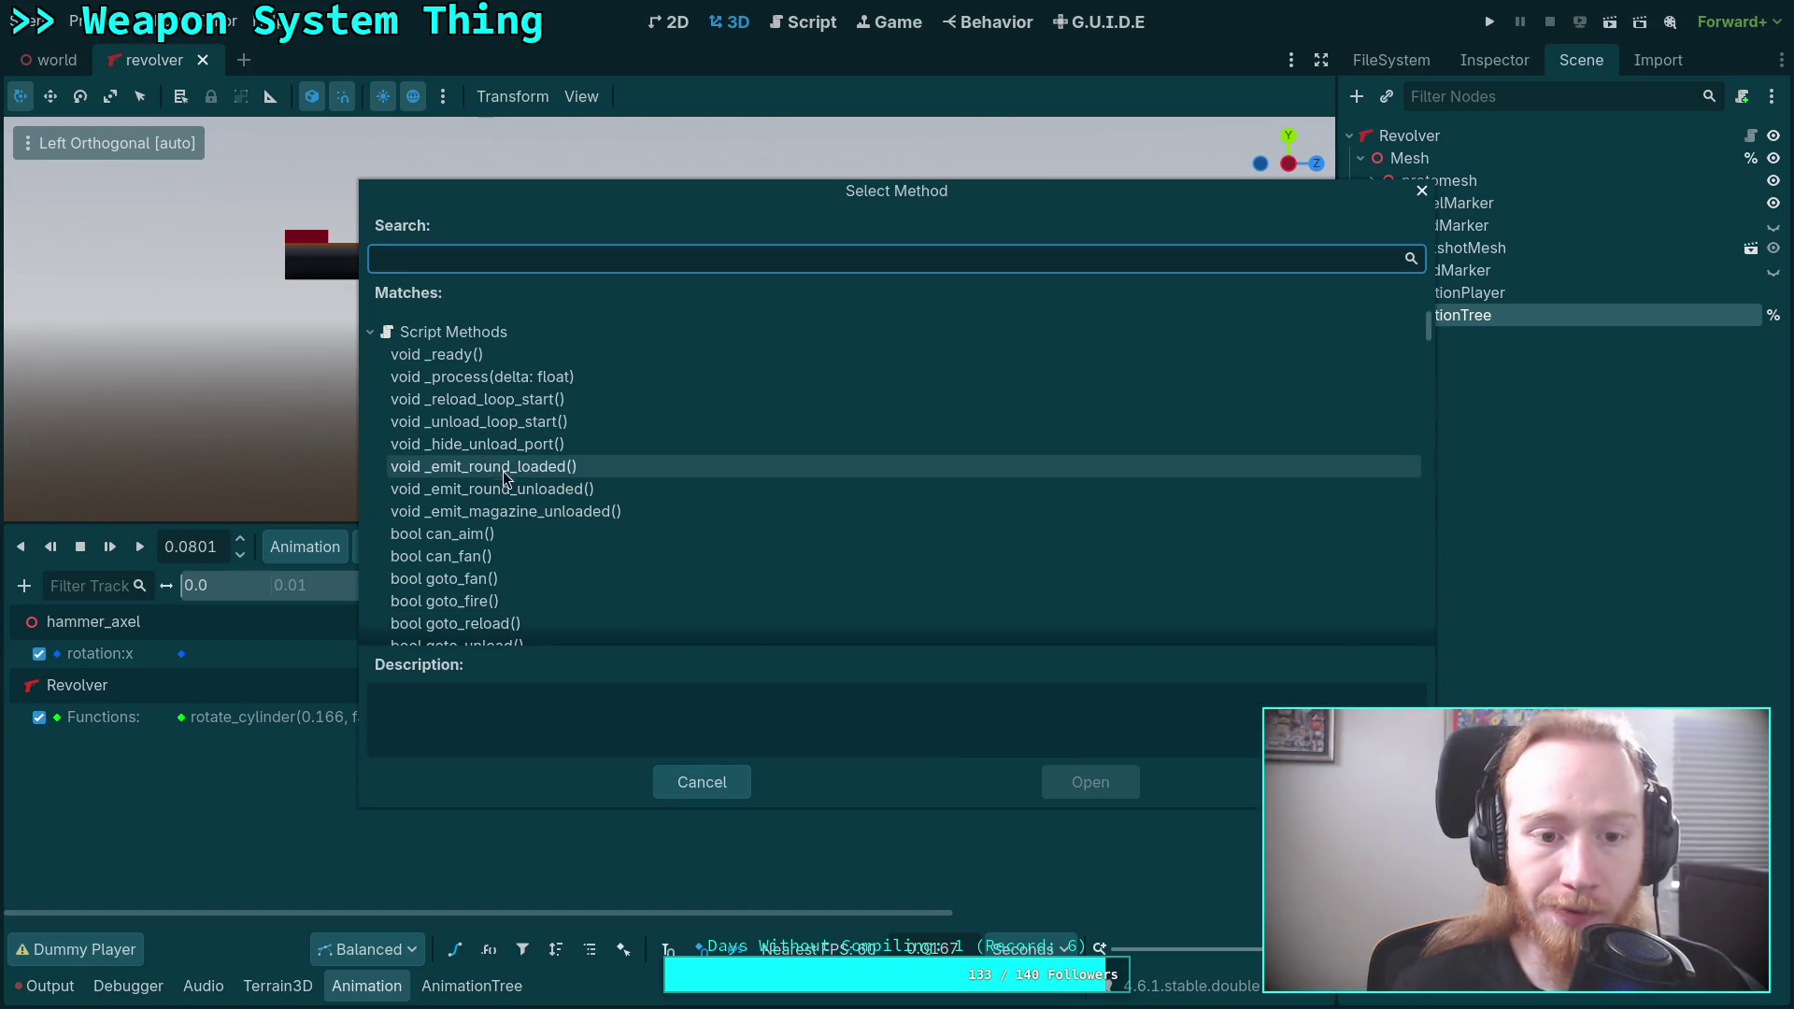
scroll(582, 500, down, 1)
scroll(582, 500, down, 5)
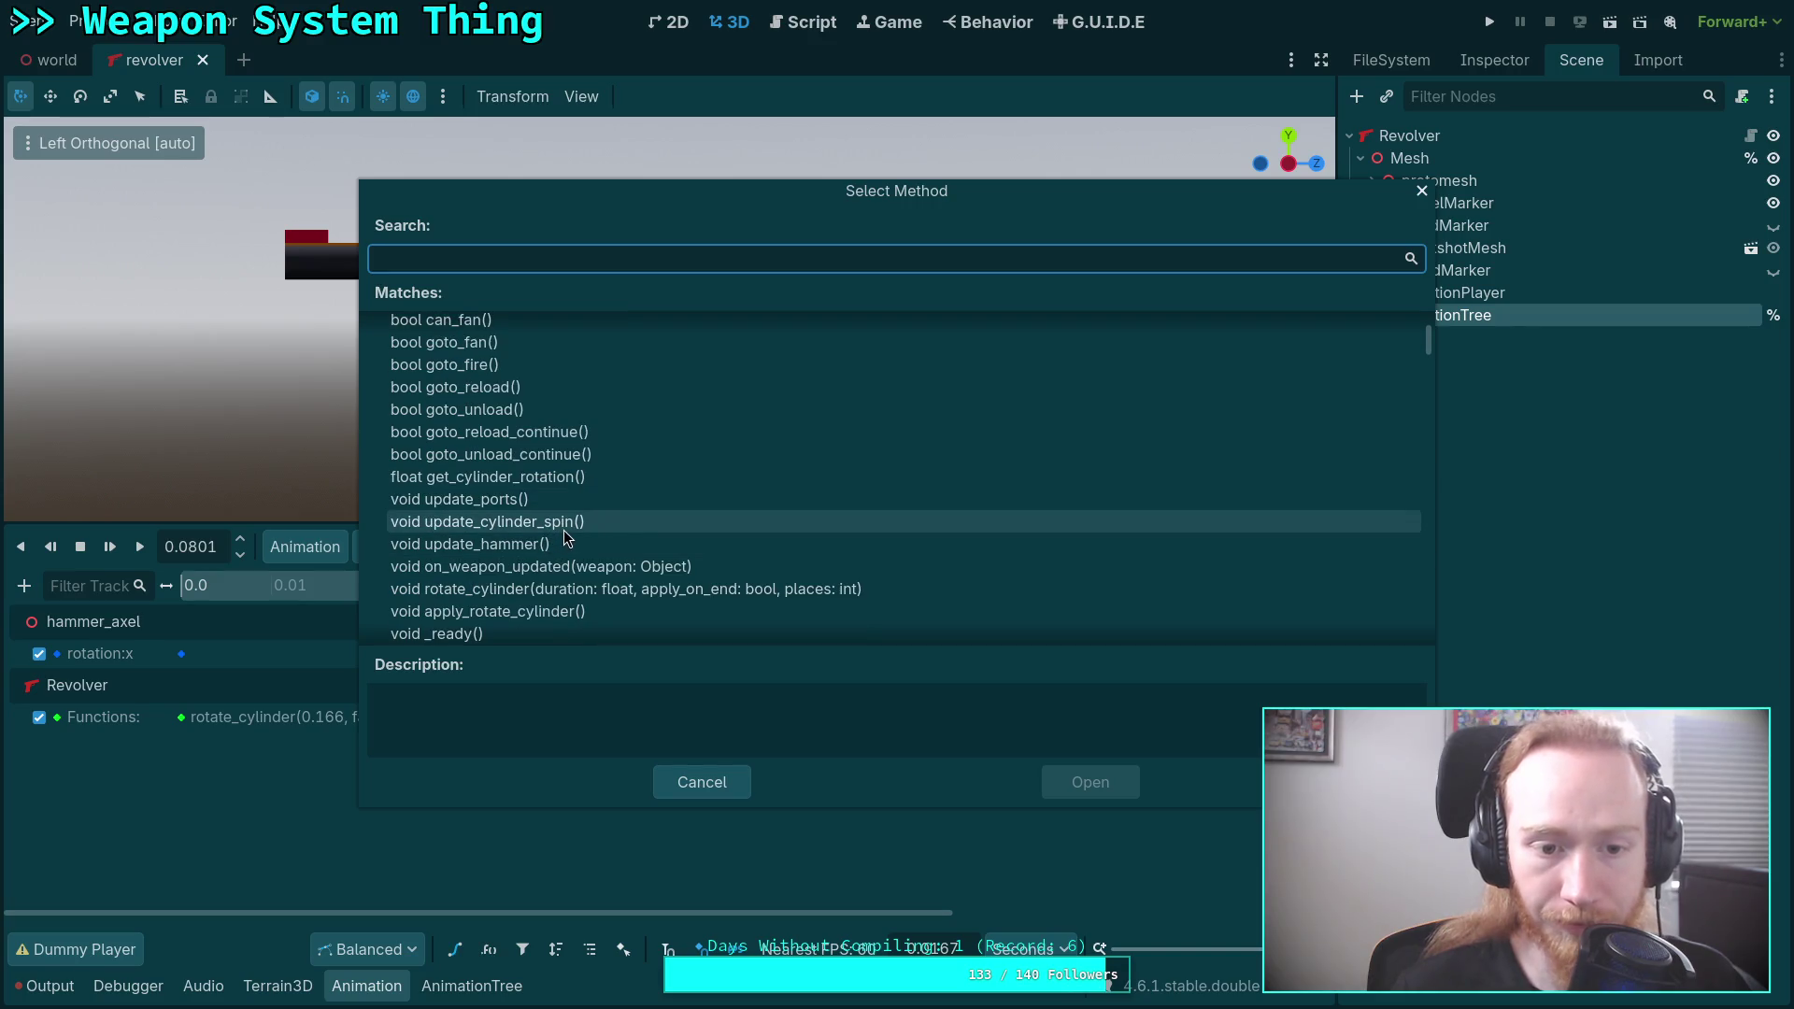
scroll(561, 533, down, 2)
scroll(550, 488, down, 8)
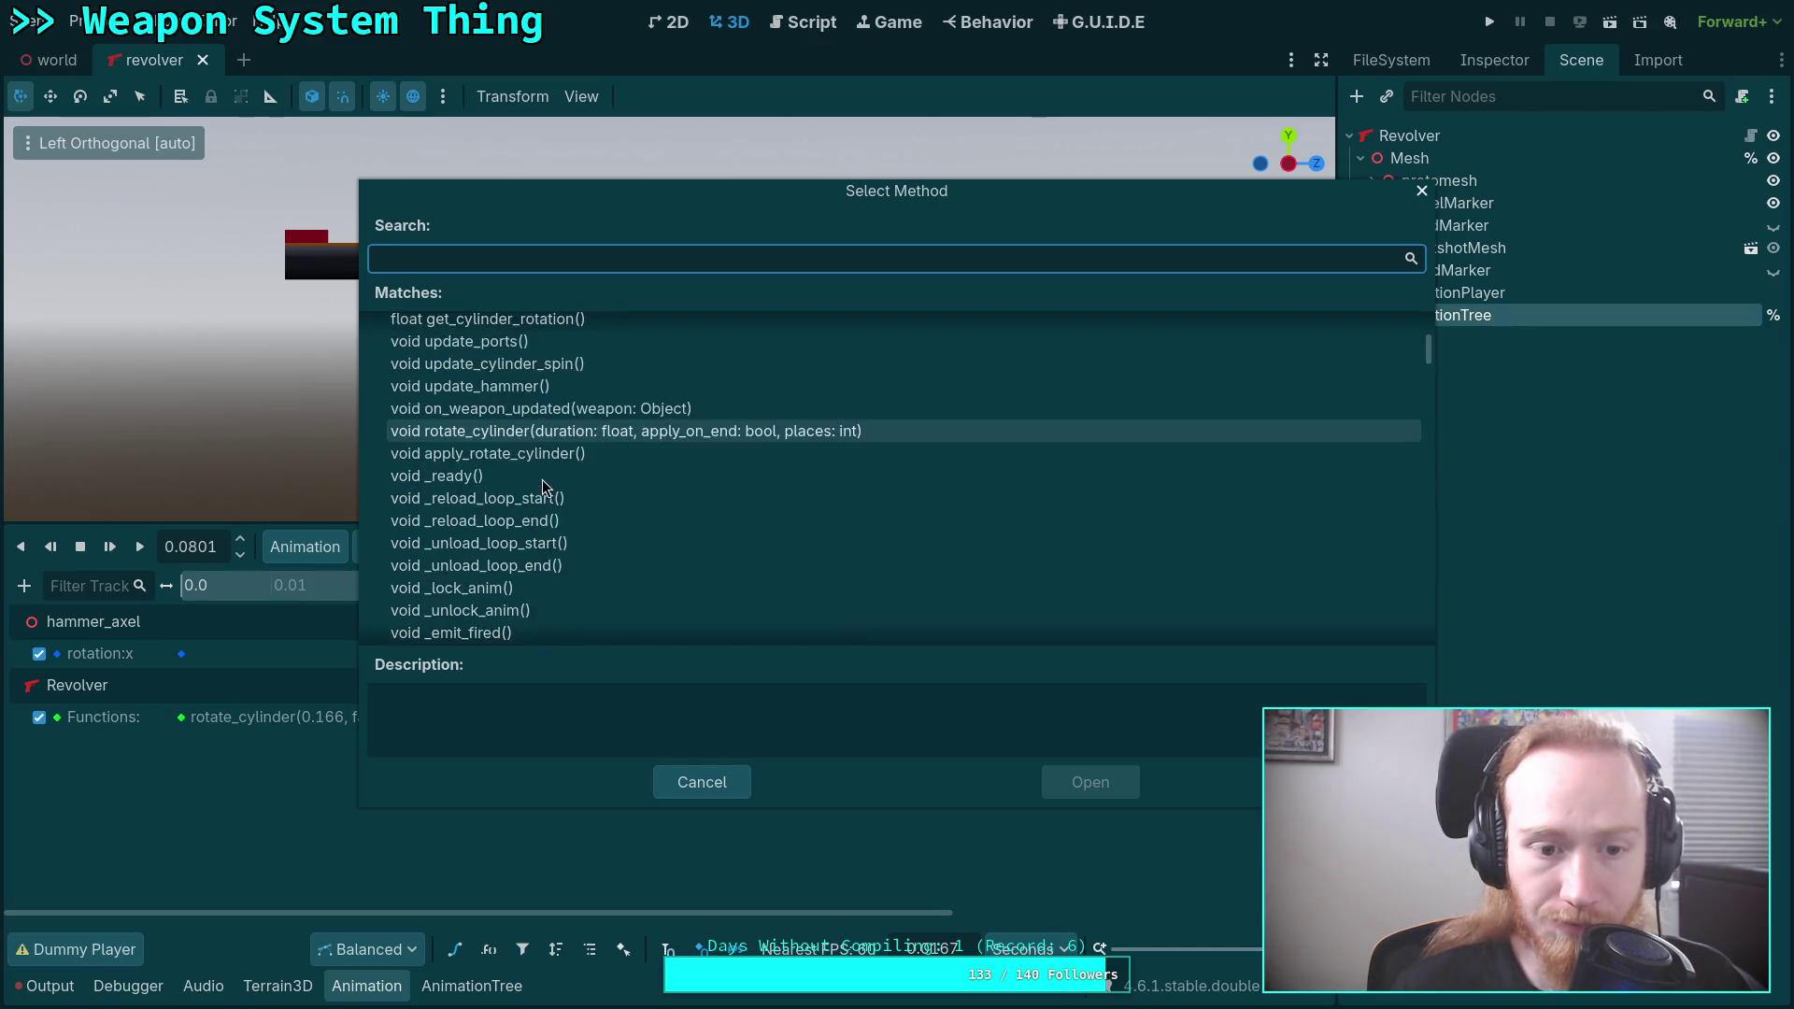
click(536, 573)
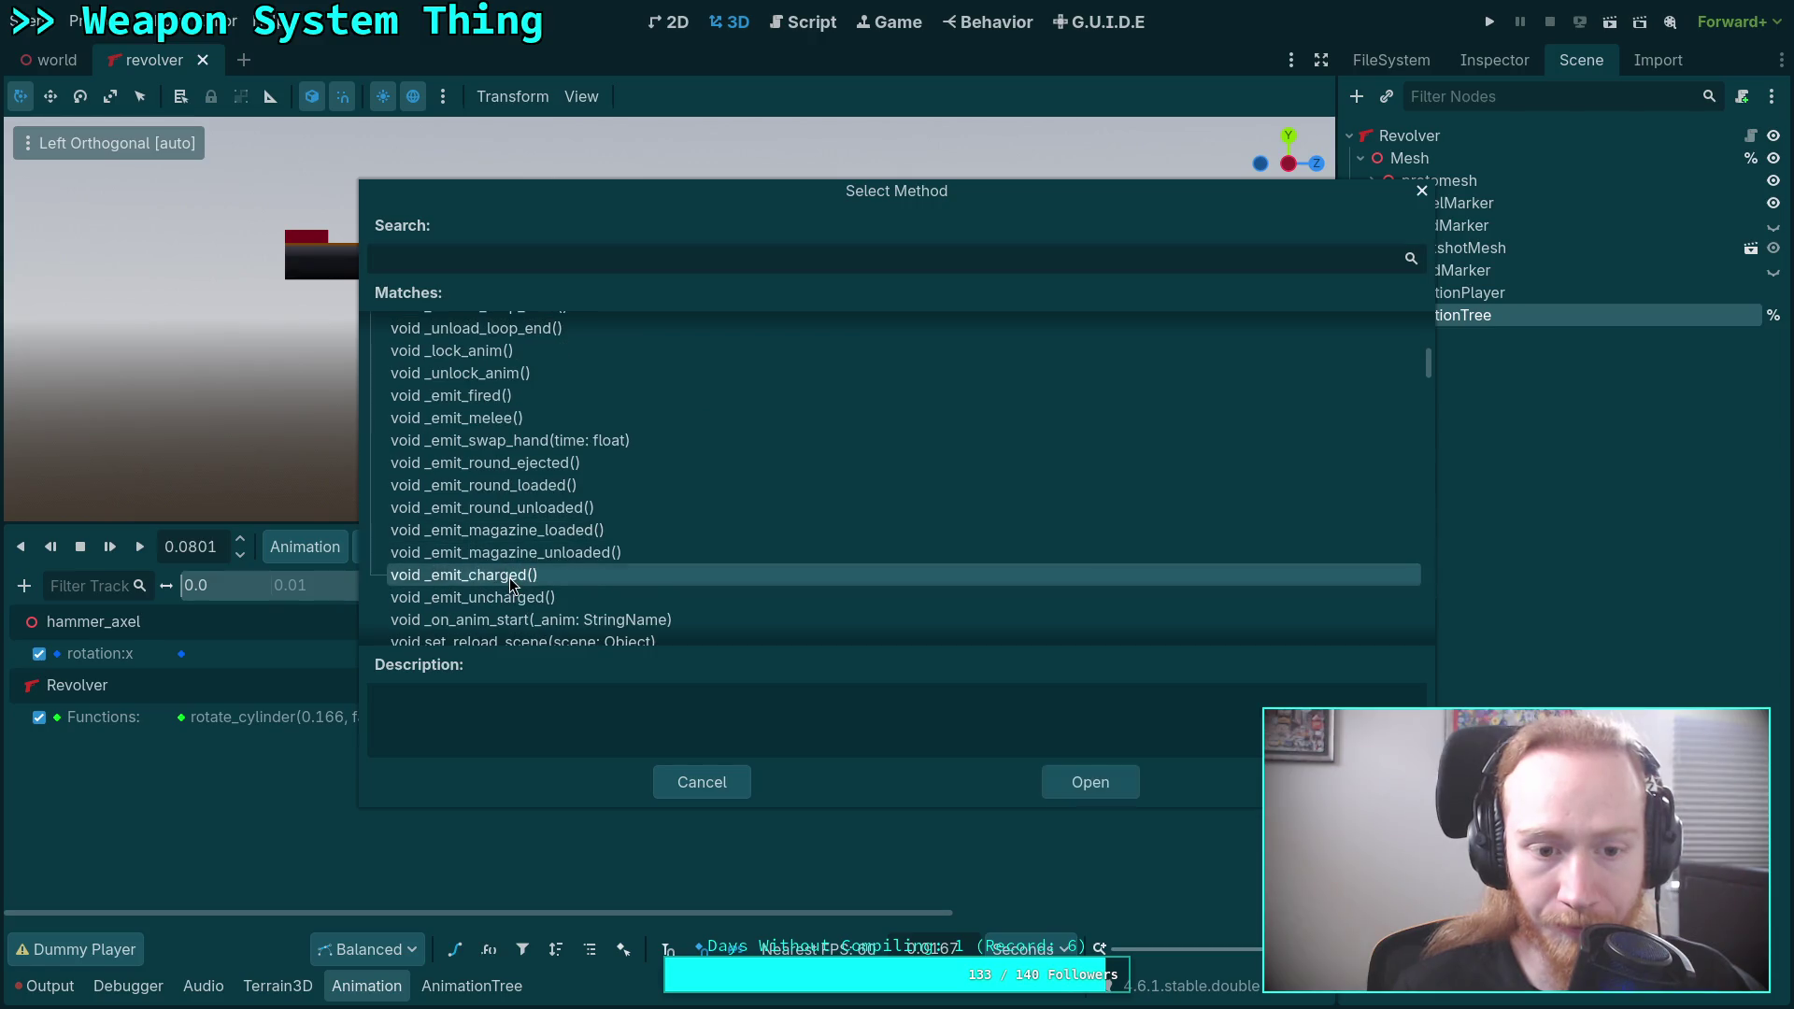
click(1075, 782)
Set the _emit_charged key's time to 0.08 and scrub to preview the hammer.
click(933, 721)
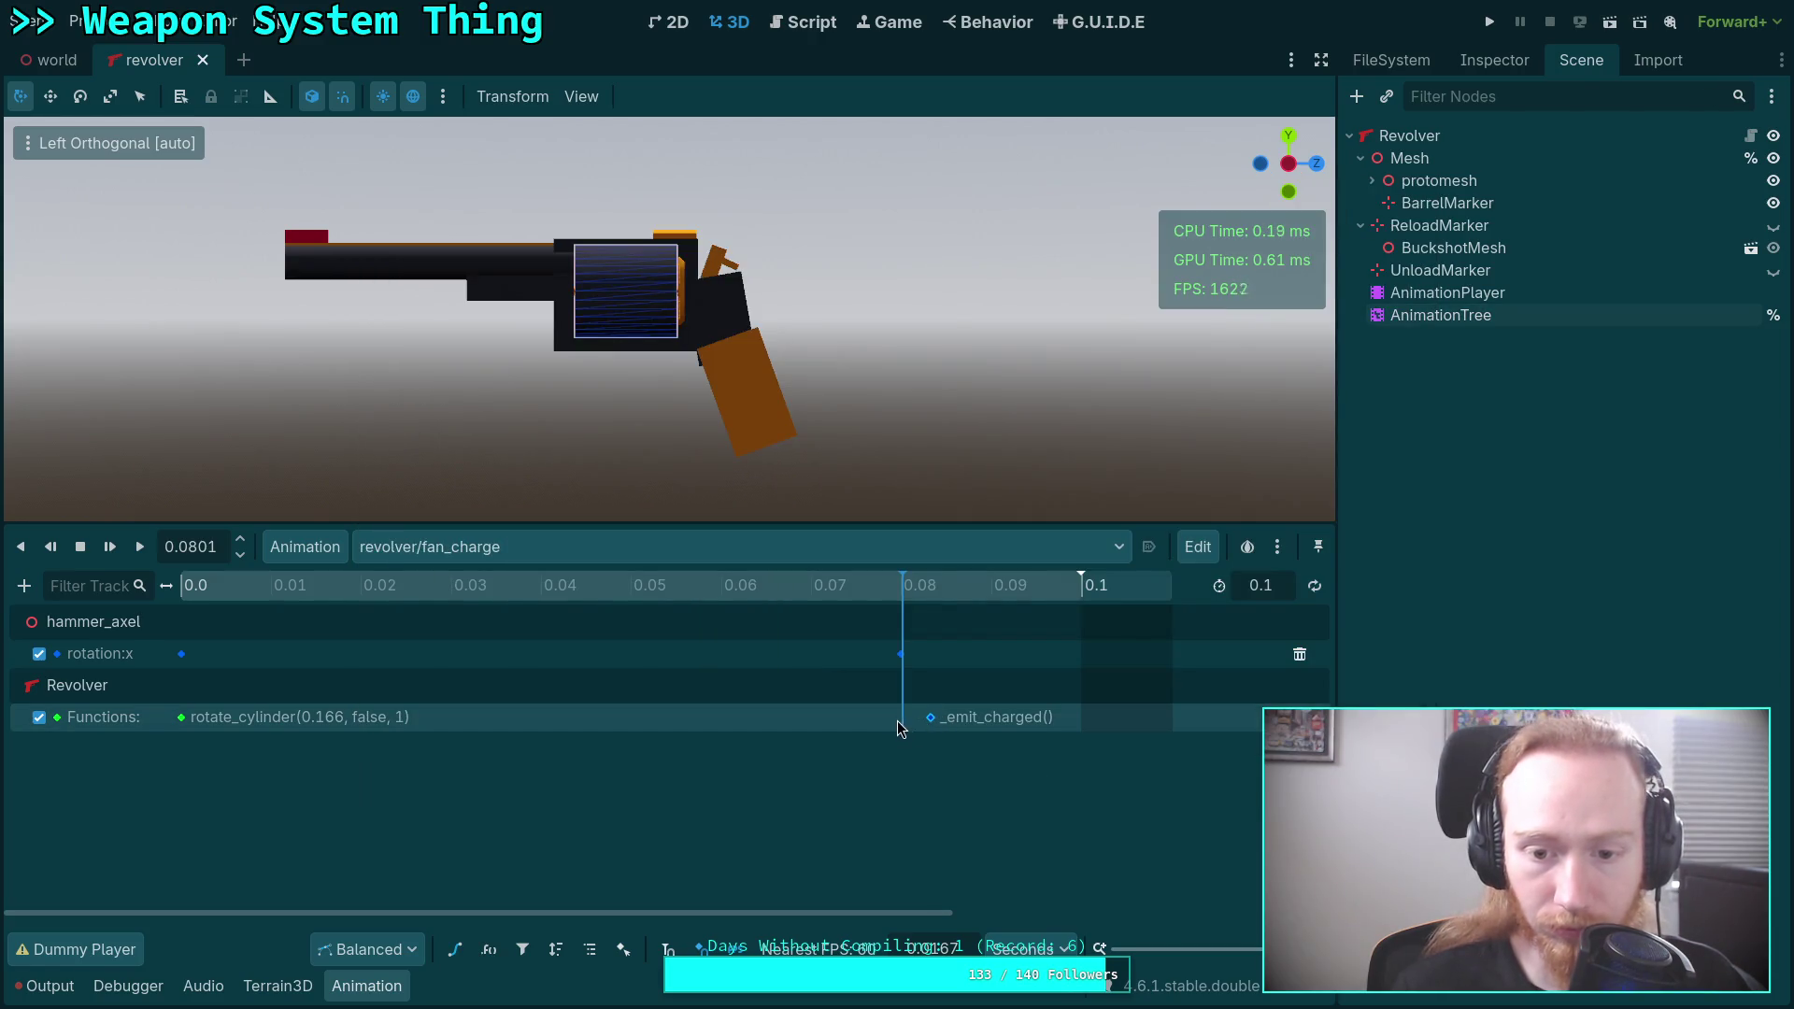
drag(931, 716, 782, 717)
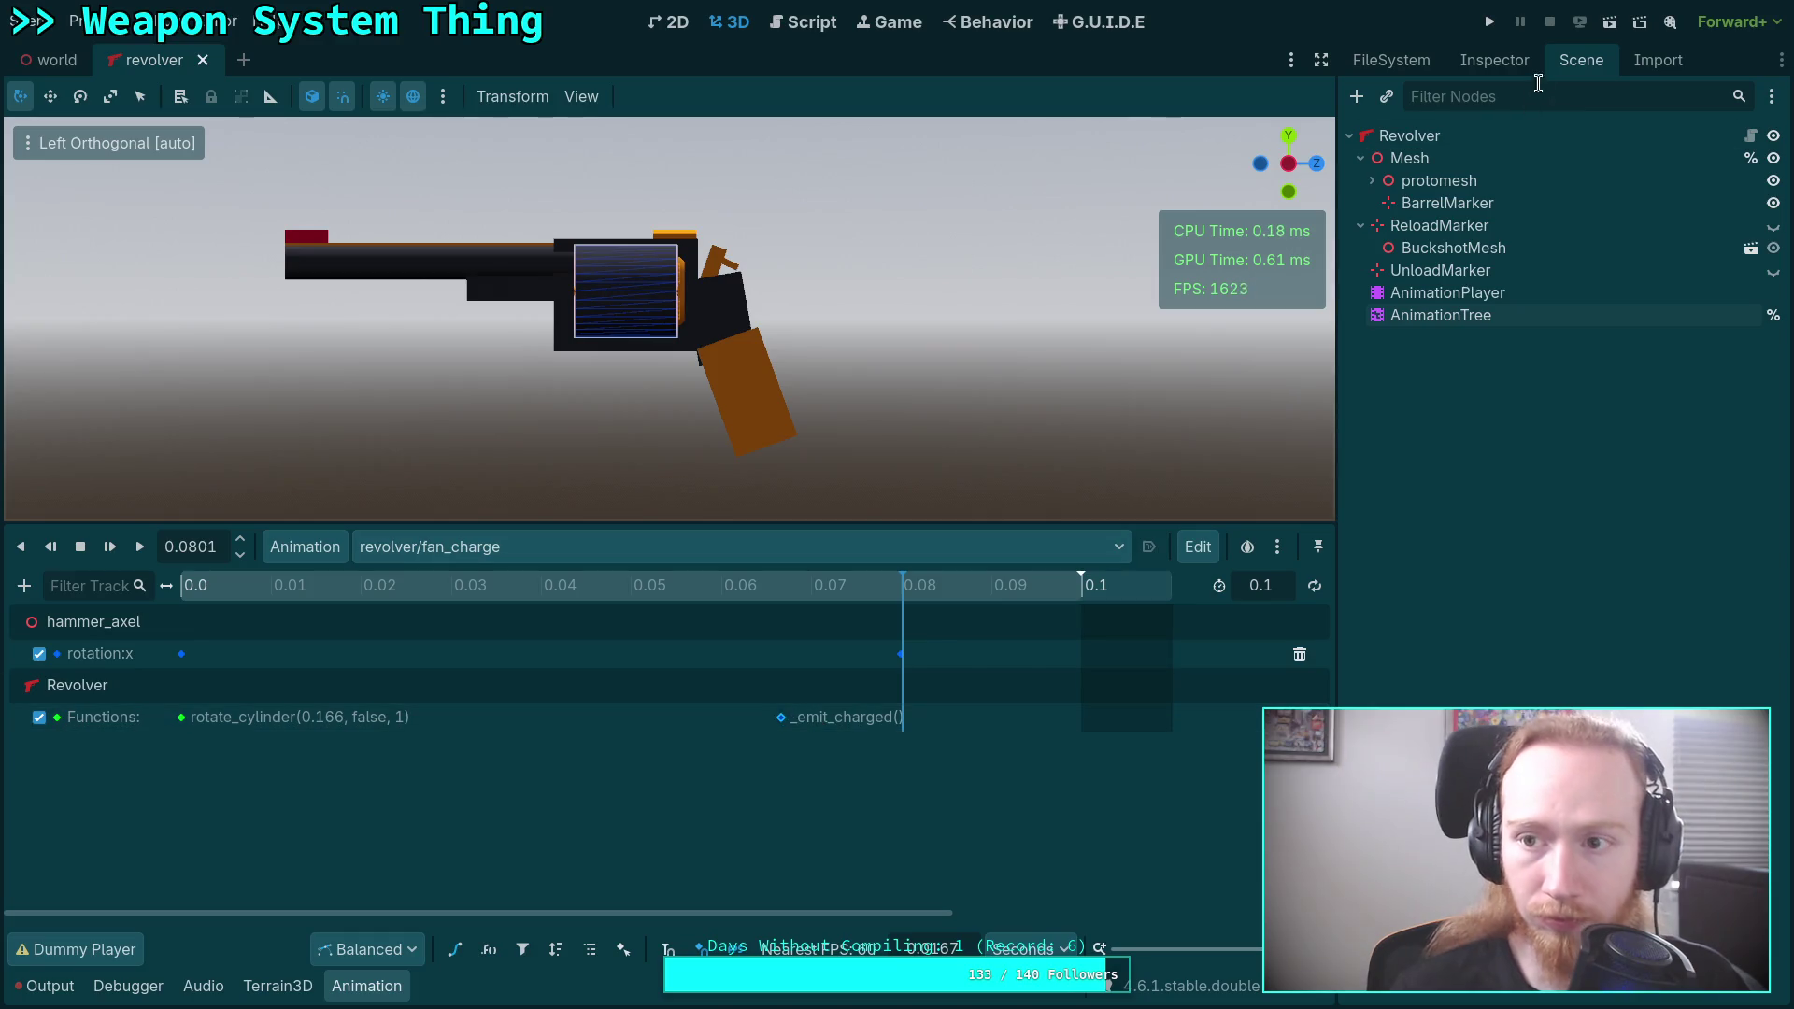
click(1495, 60)
click(1657, 201)
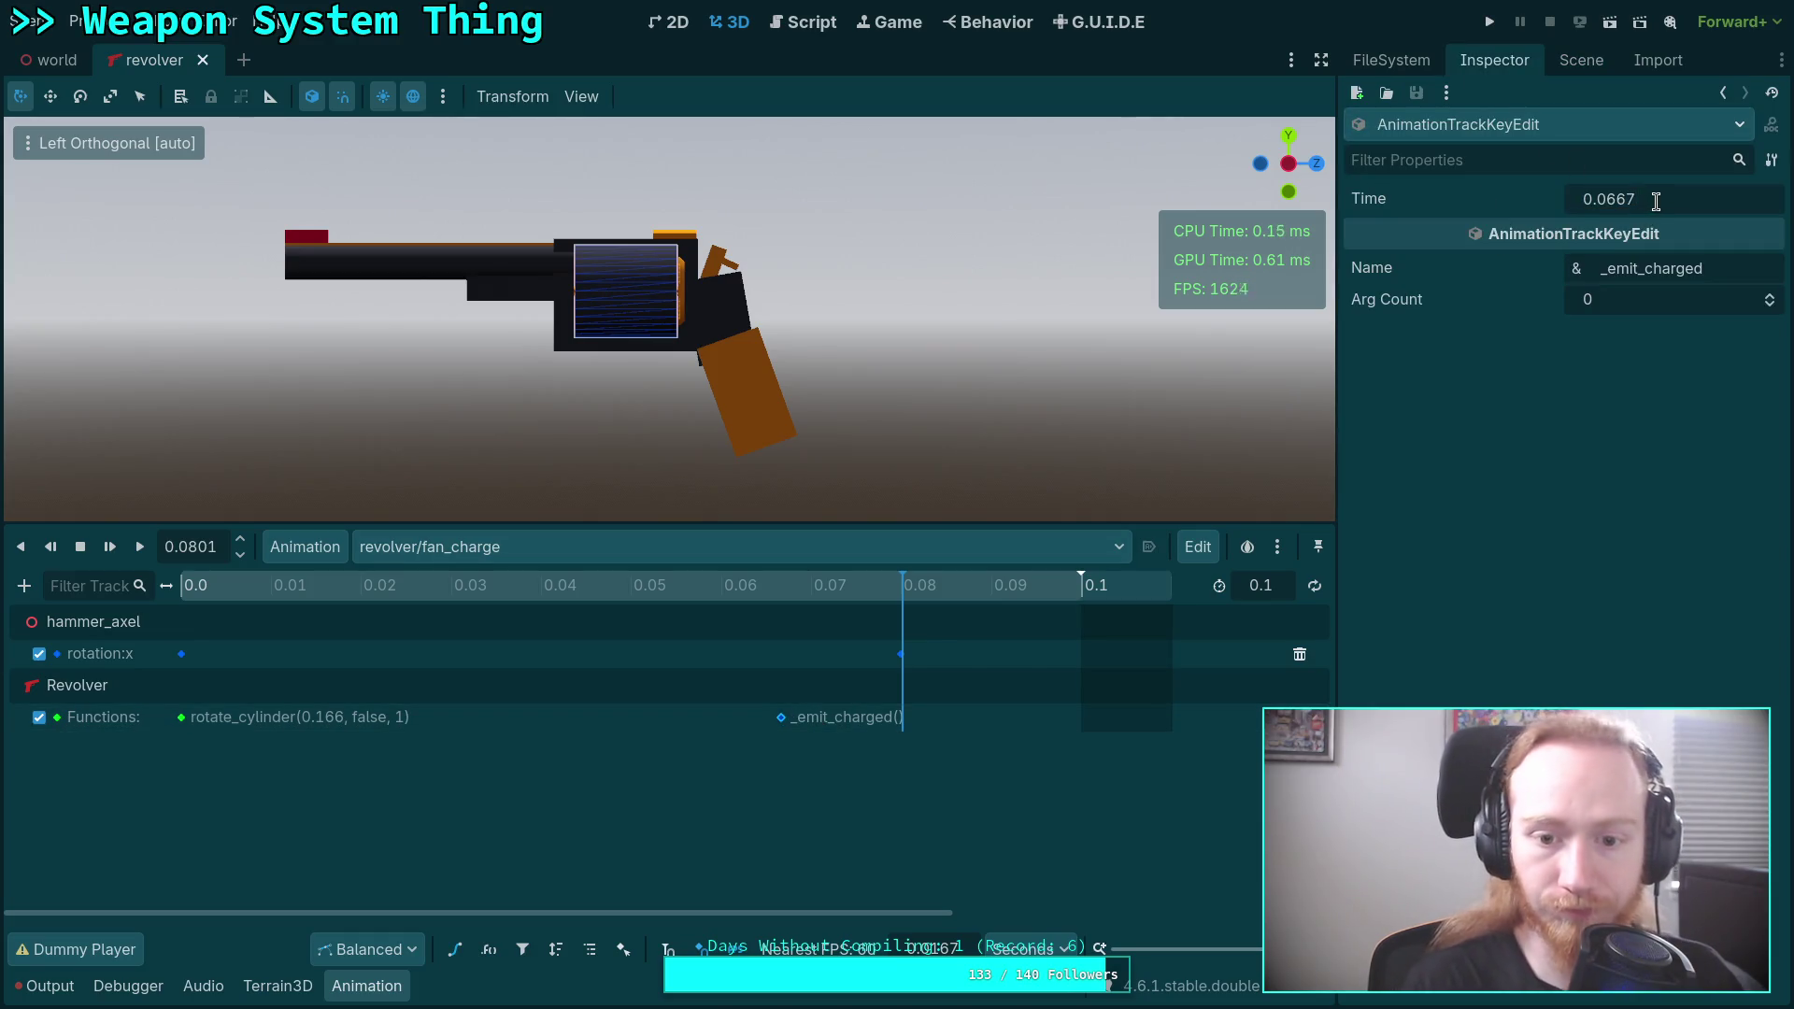
text(0.08)
key(Return)
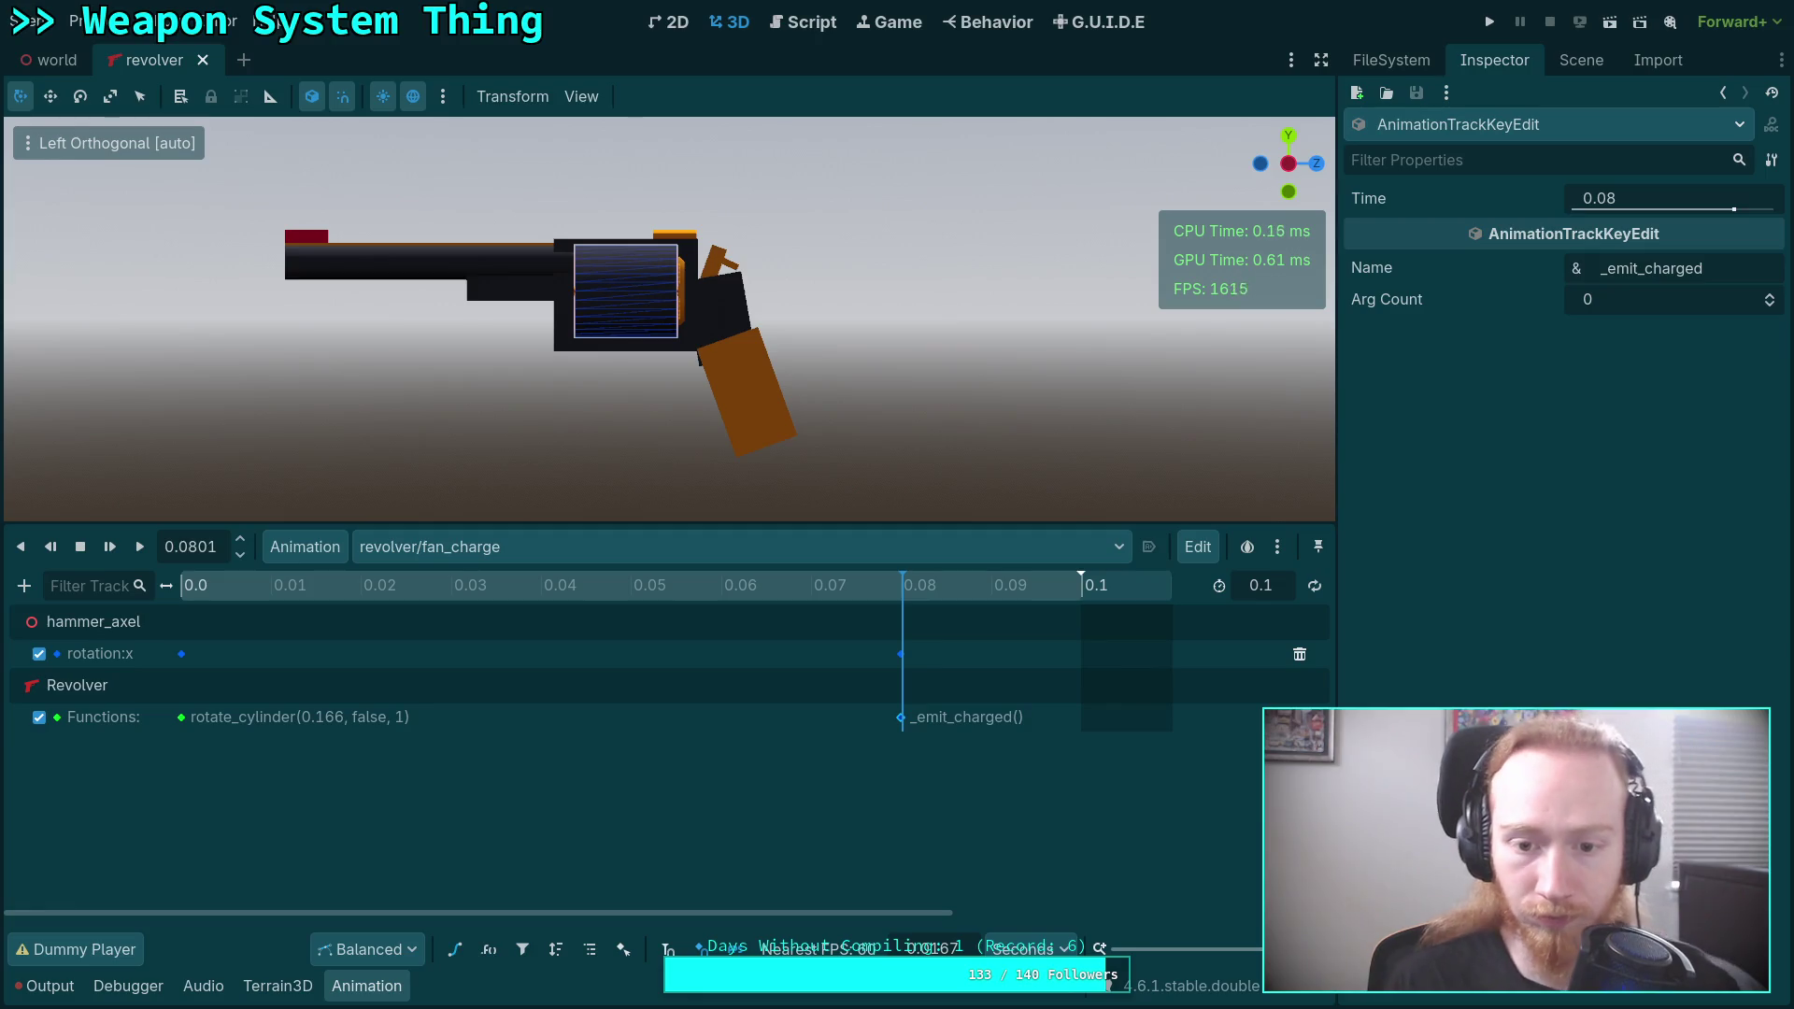
click(1049, 835)
mouse_move(902, 596)
mouse_down()
mouse_move(587, 601)
mouse_move(1035, 608)
mouse_move(922, 635)
mouse_move(916, 655)
mouse_up()
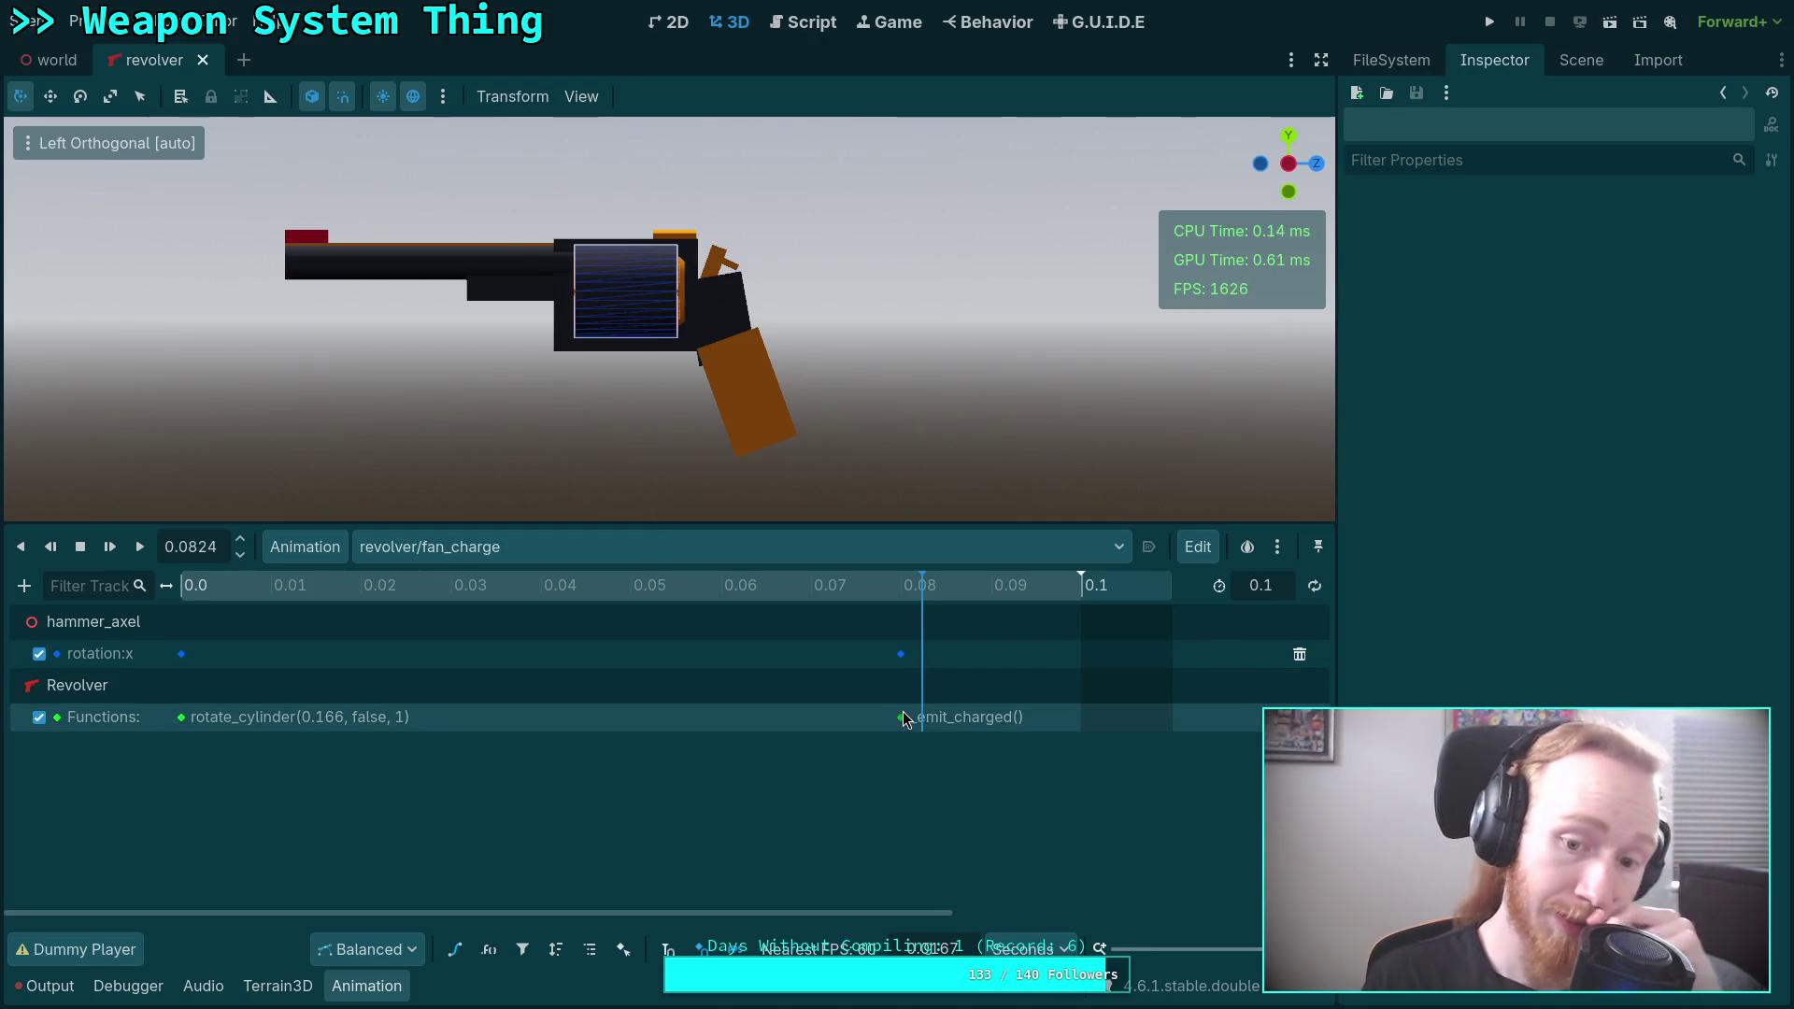
Run the game briefly and exit back to the editor.
click(1490, 21)
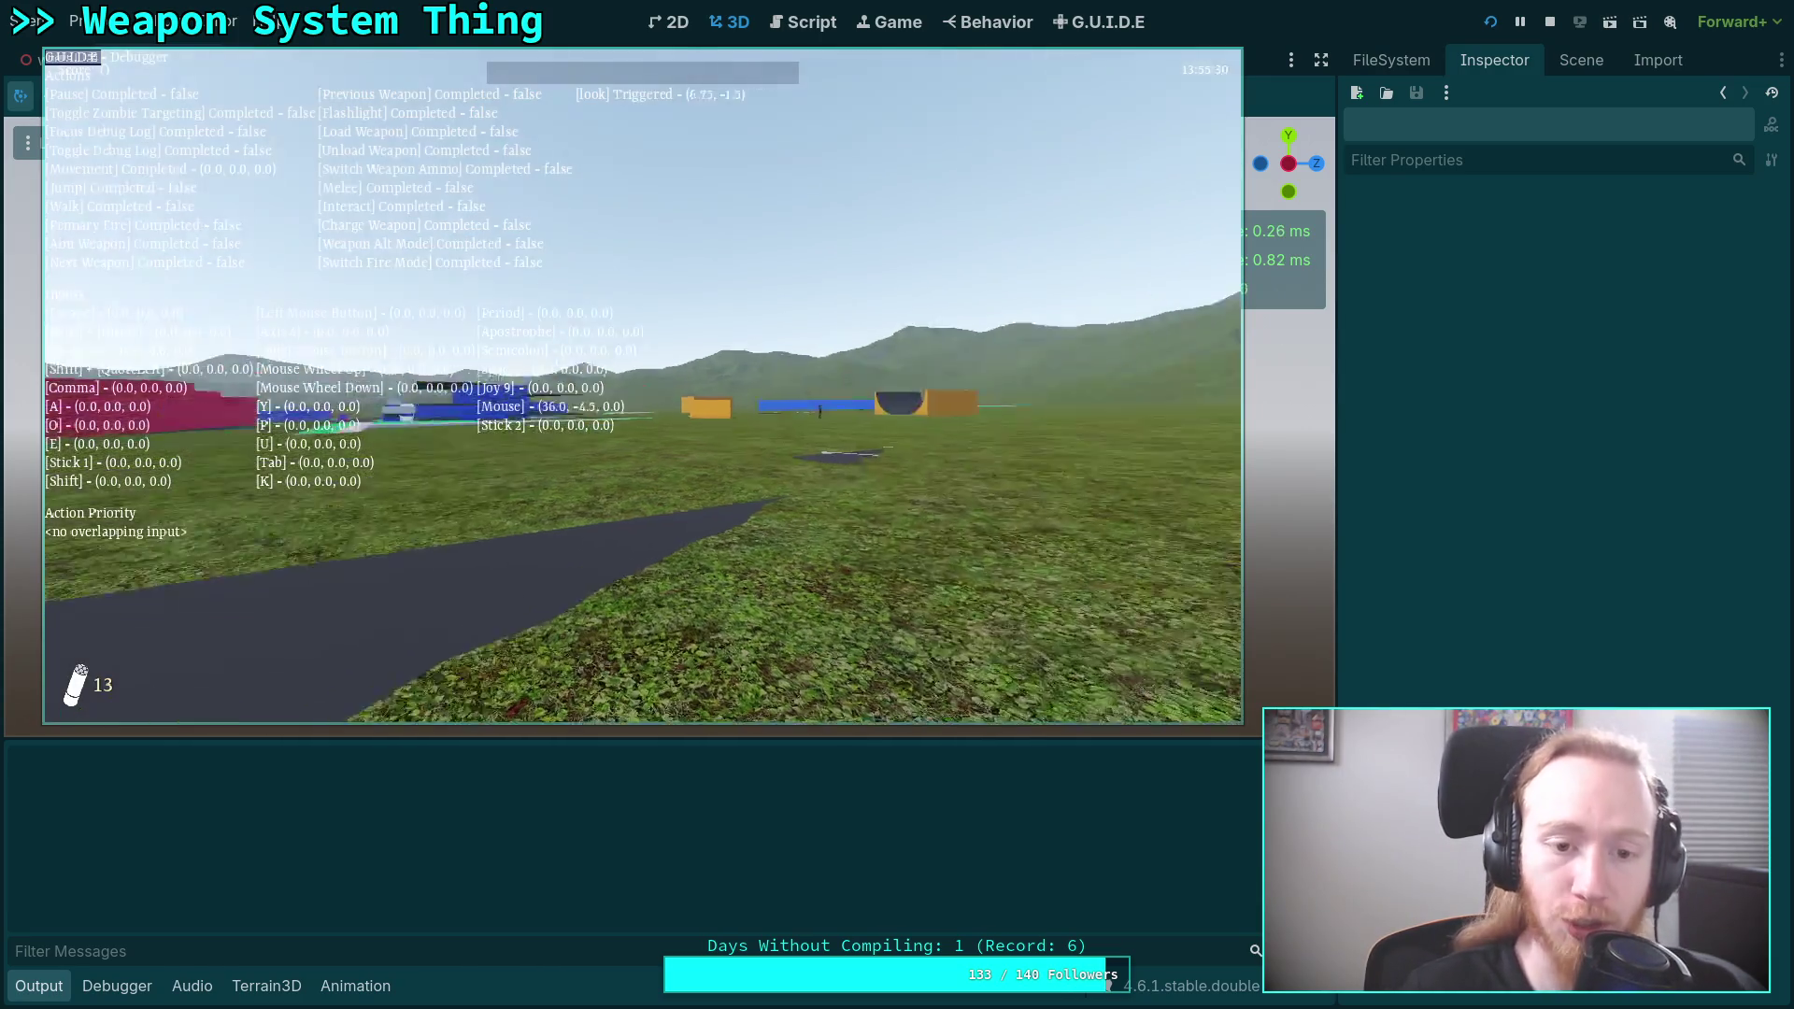
key(Escape)
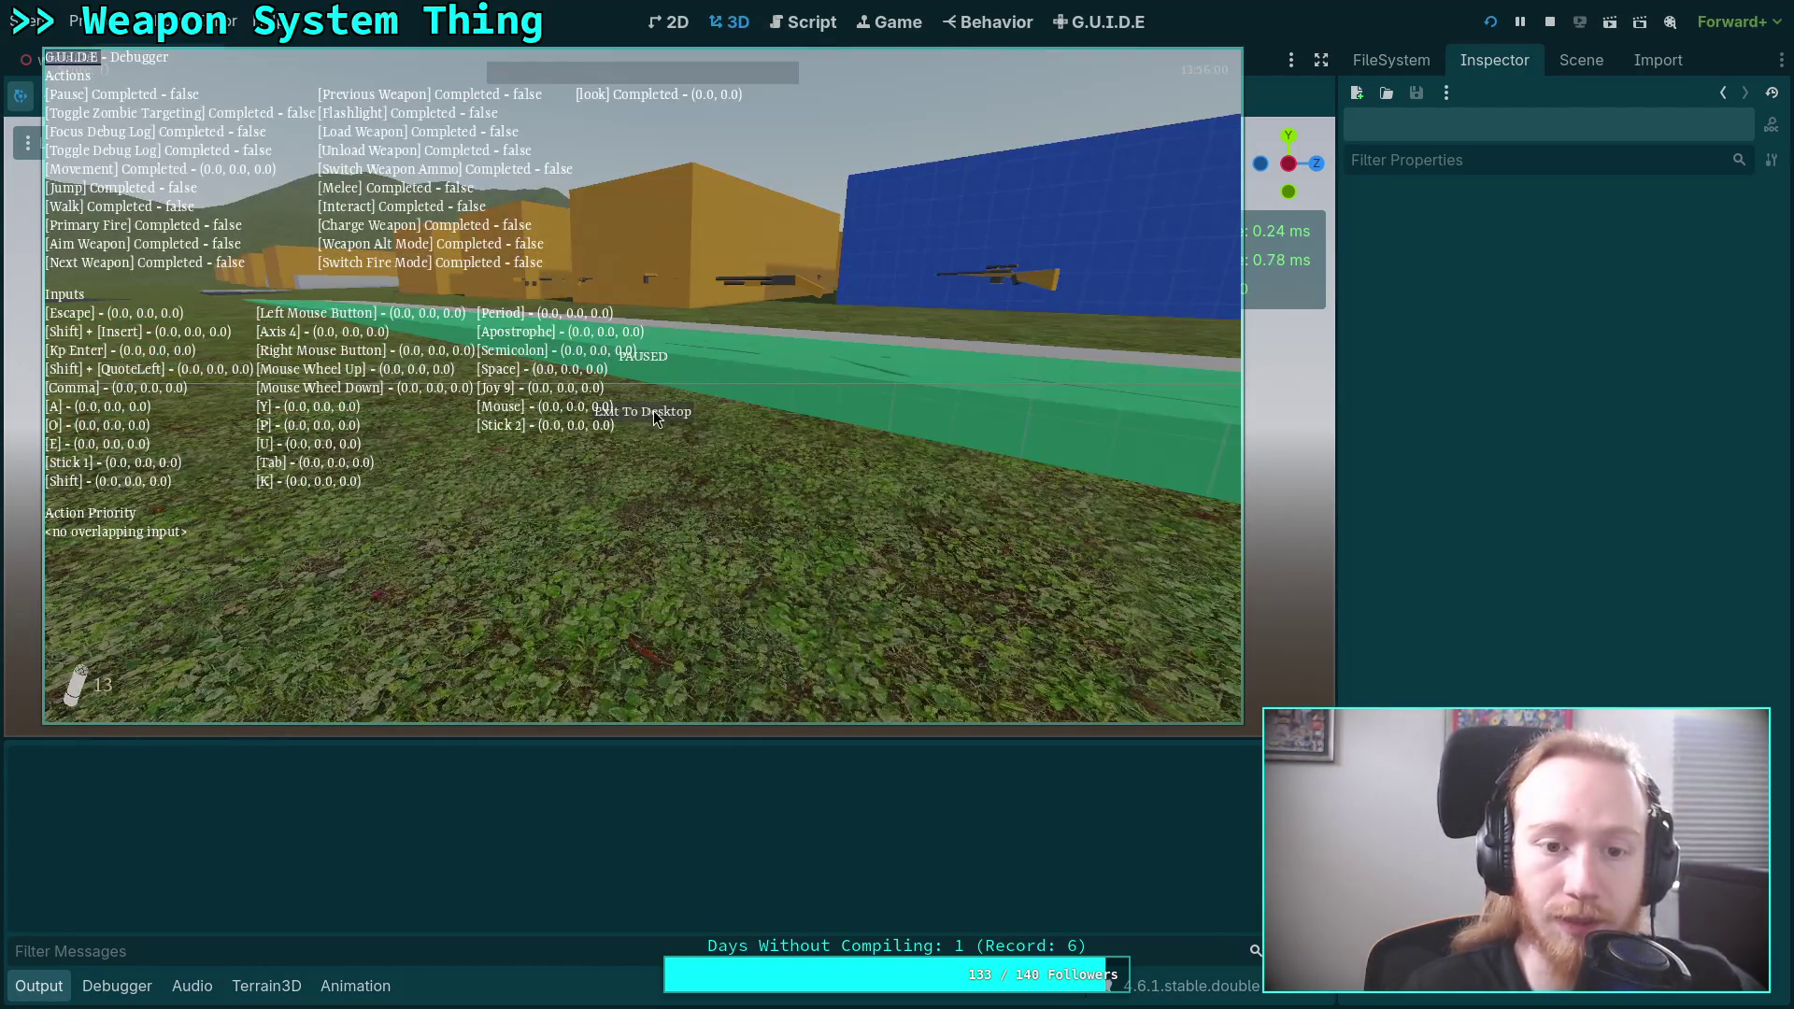
click(653, 411)
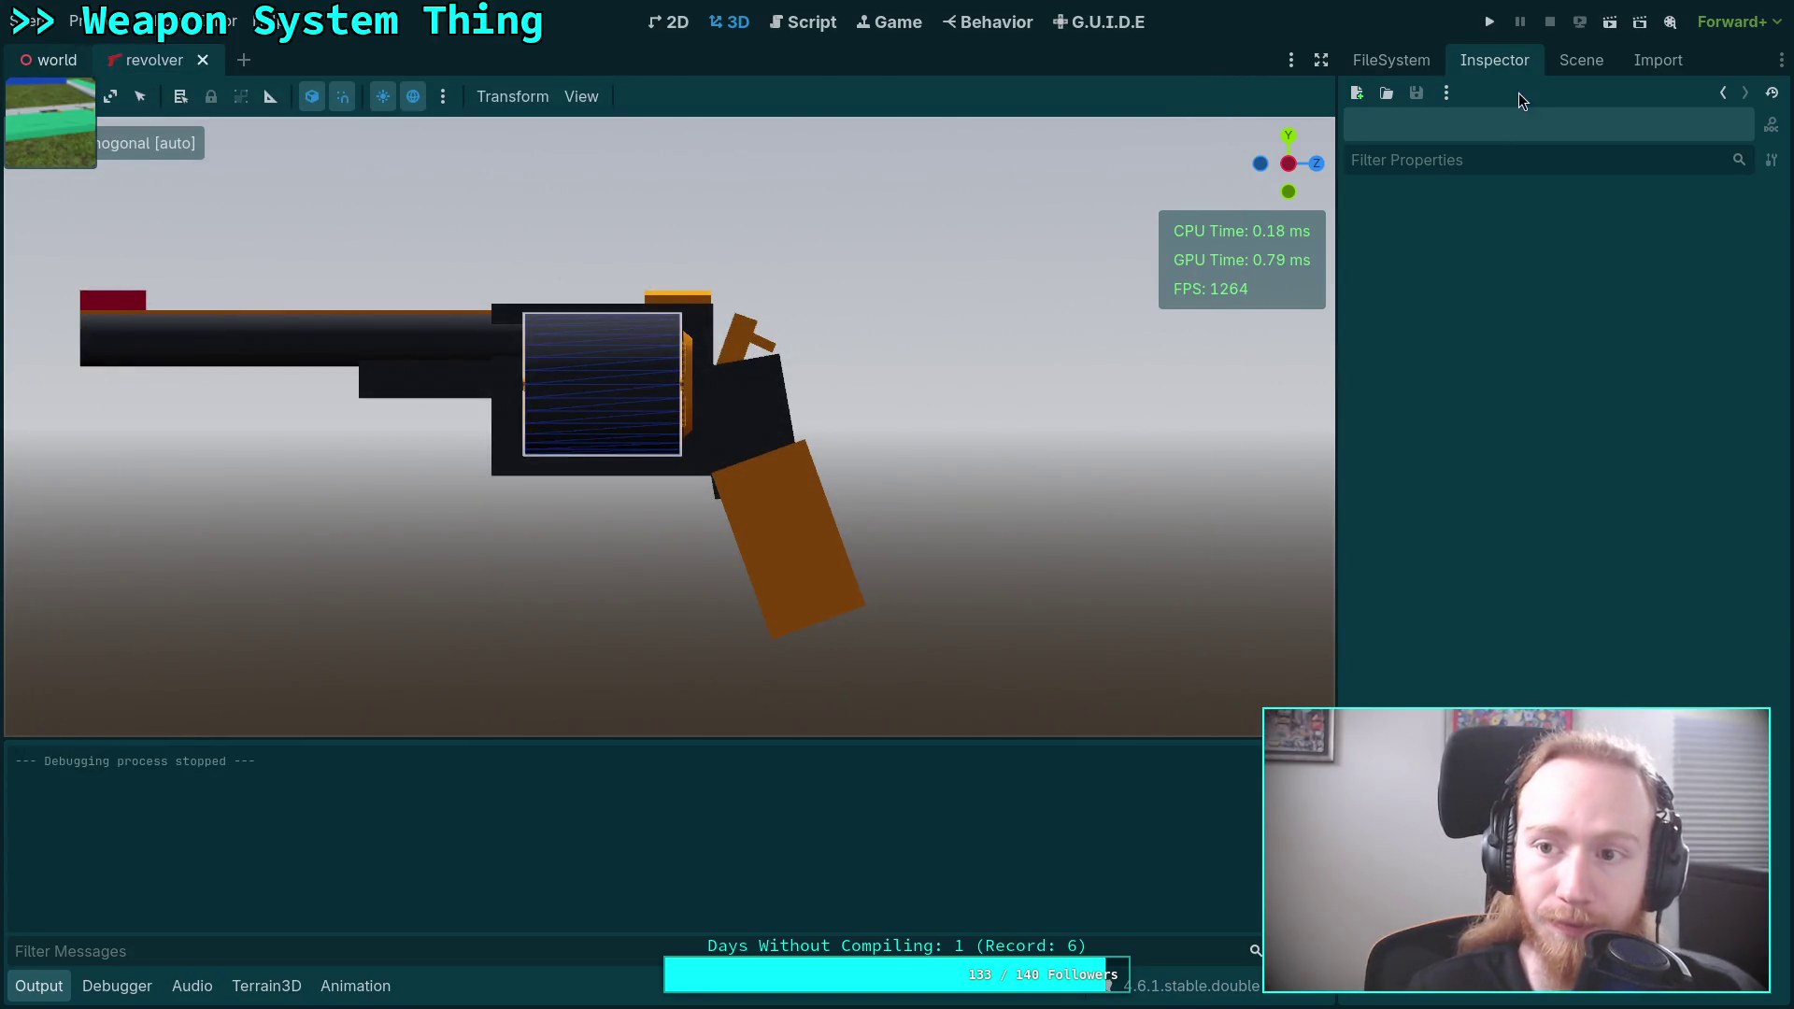
Hide GuideDebugger in the world scene, set its process mode to Disabled, and save.
key(ctrl+Tab)
click(1582, 60)
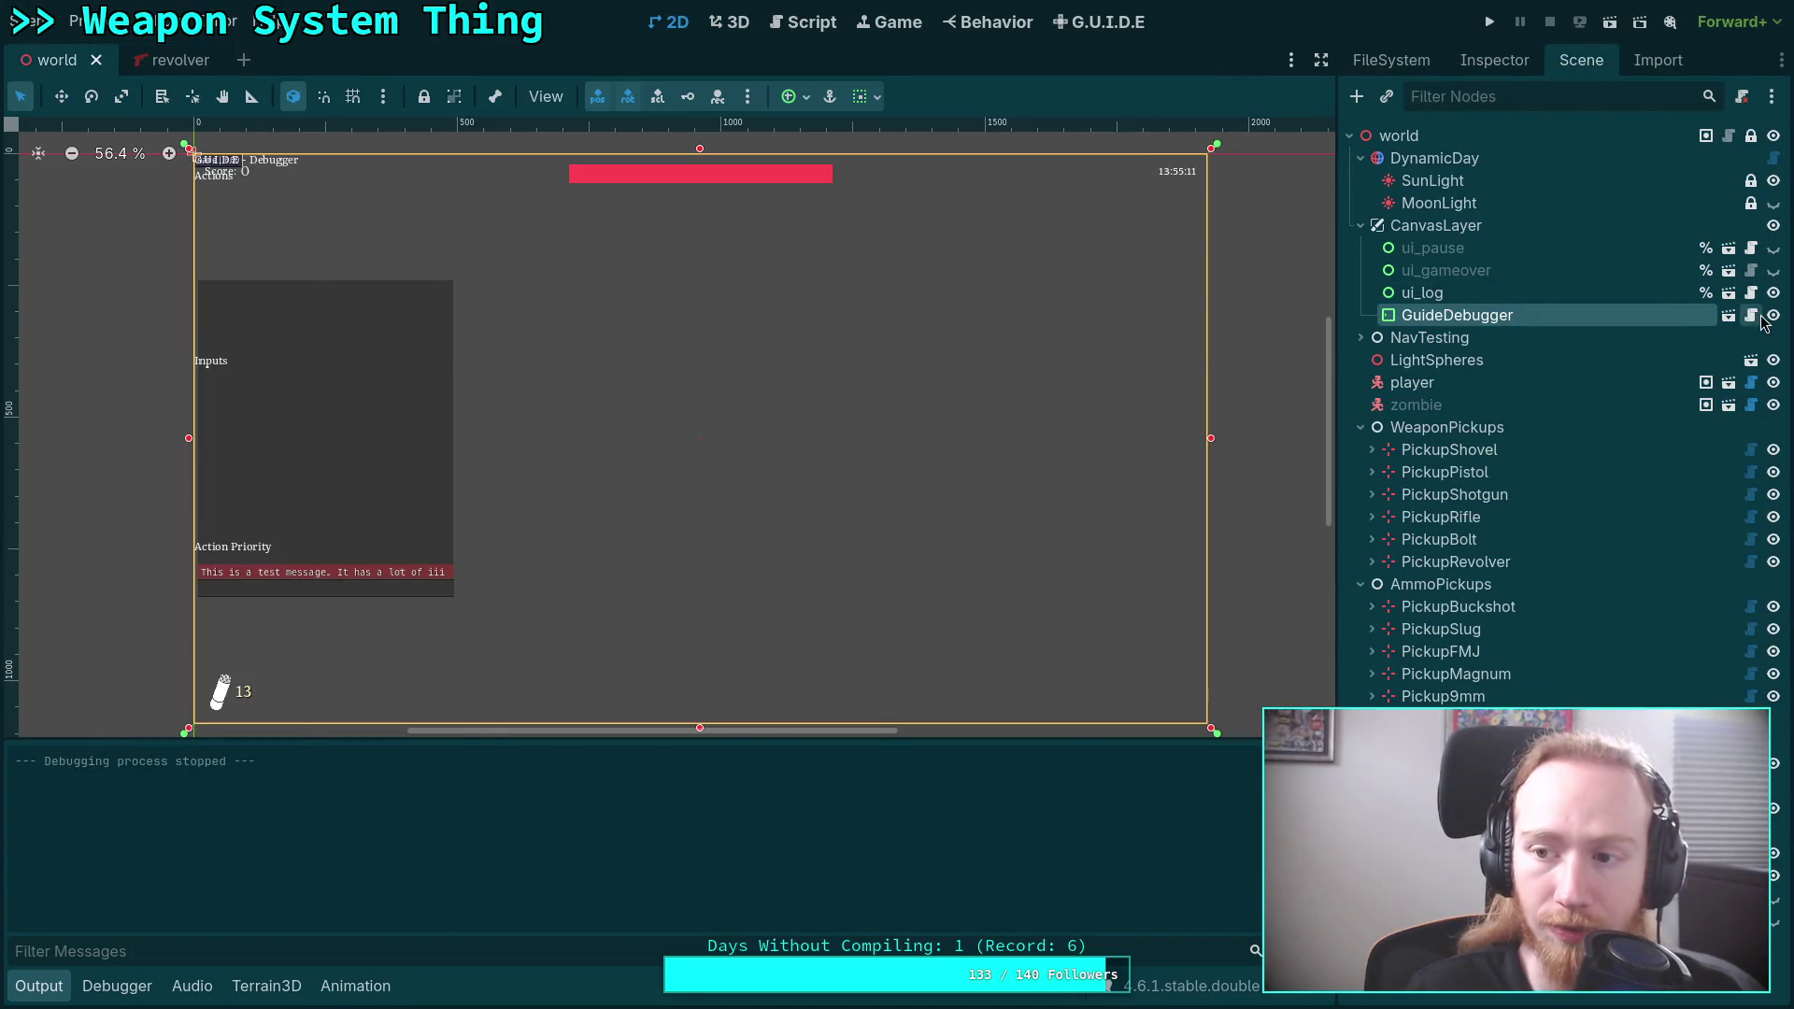
click(1751, 315)
click(1774, 315)
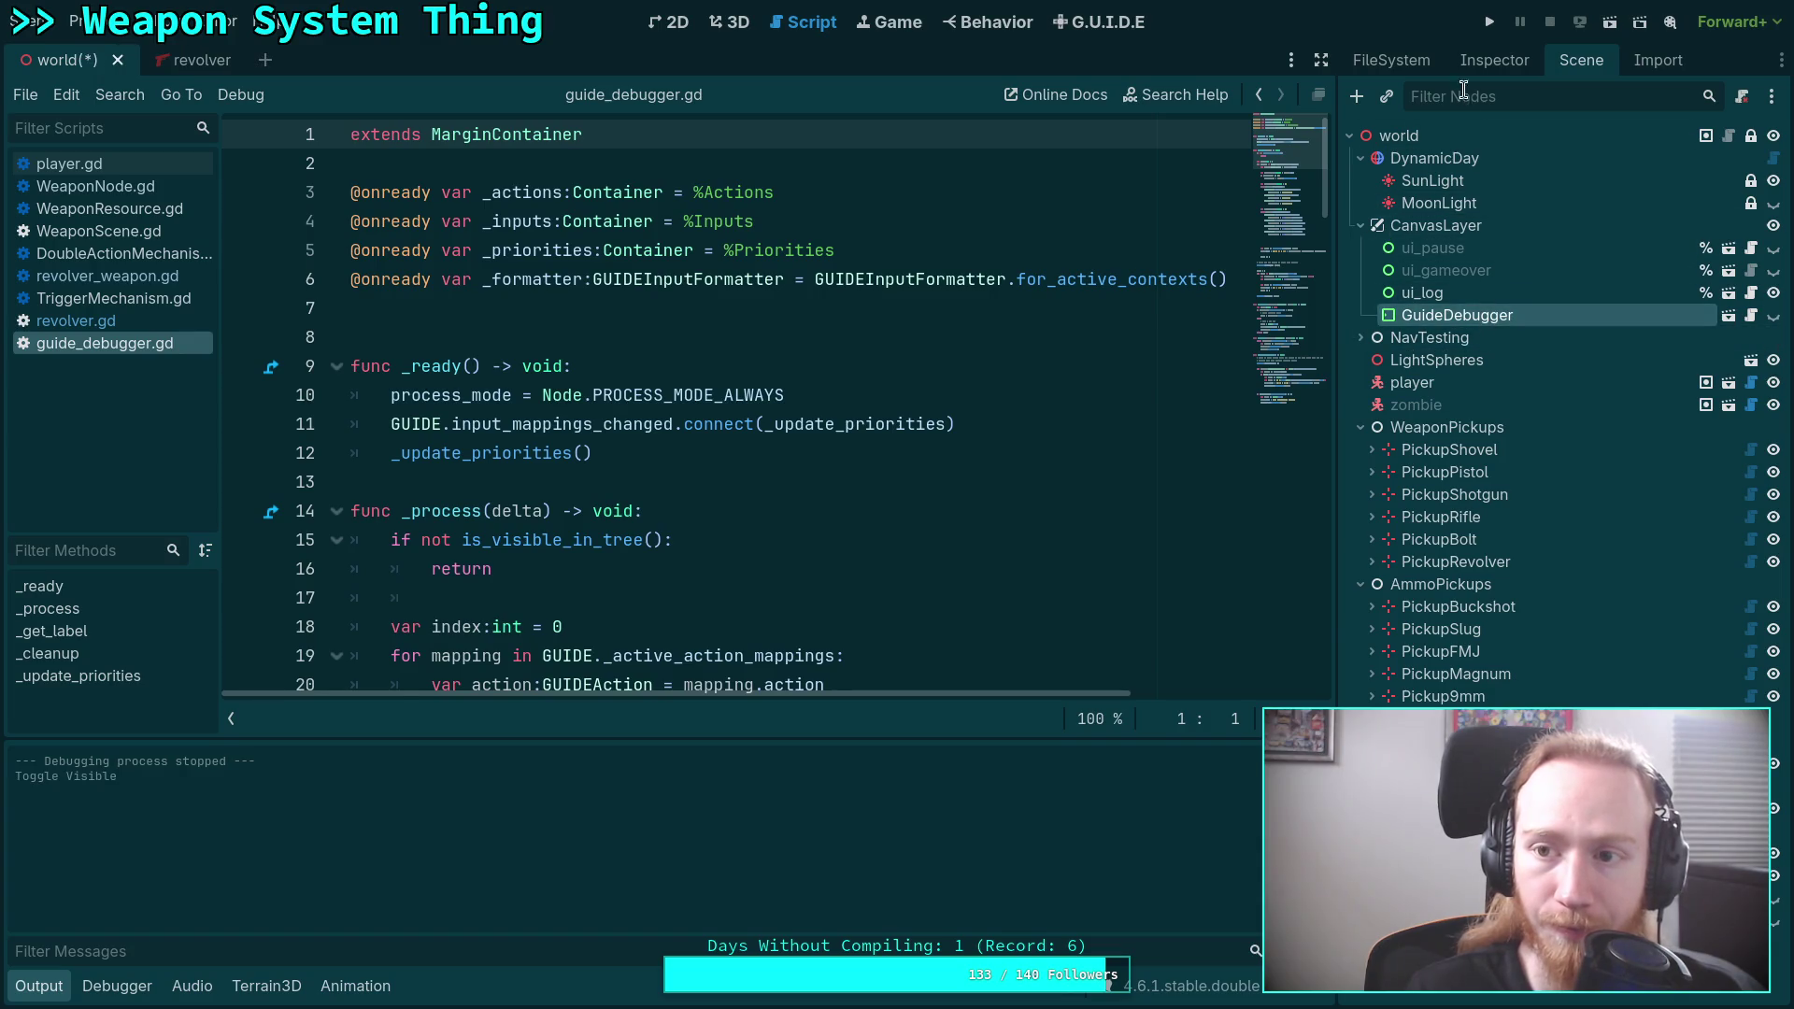
click(1486, 62)
click(1586, 680)
click(1626, 823)
key(ctrl+s)
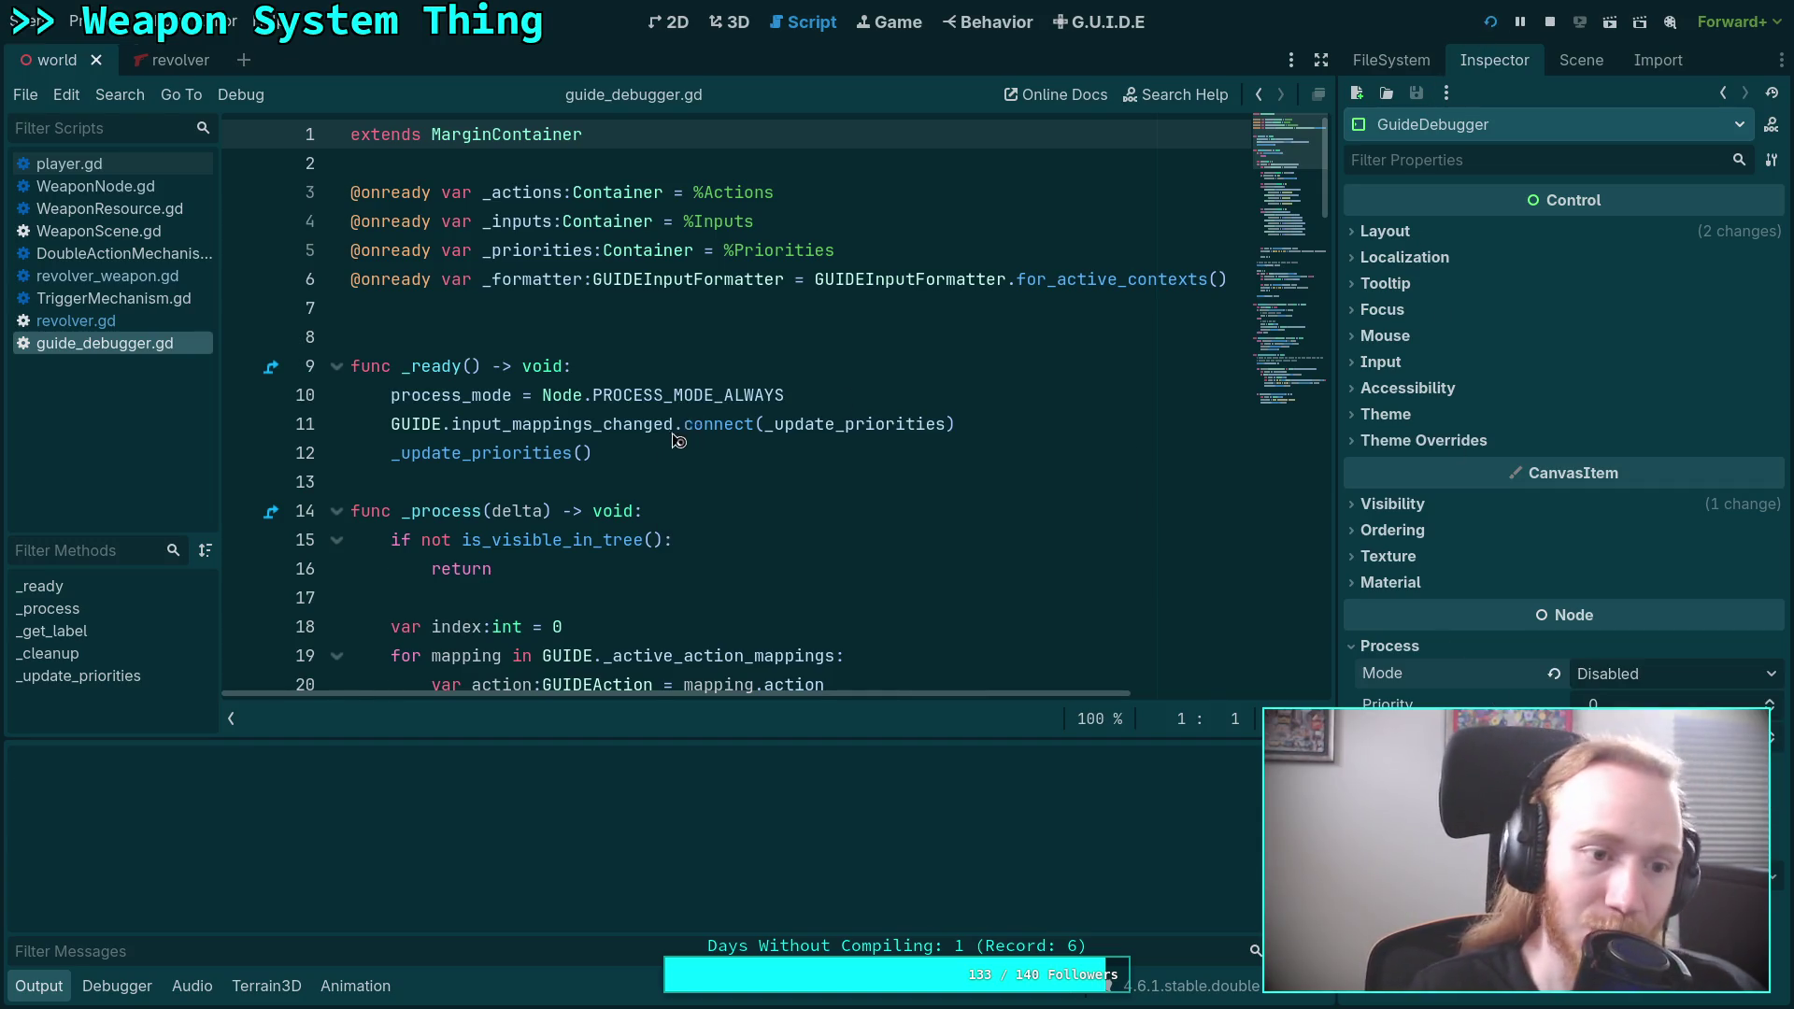
Stop the running game, close guide_debugger.gd, and switch to the terminal workspace.
mouse_move(745, 489)
mouse_down()
mouse_move(573, 397)
mouse_move(1128, 769)
mouse_up()
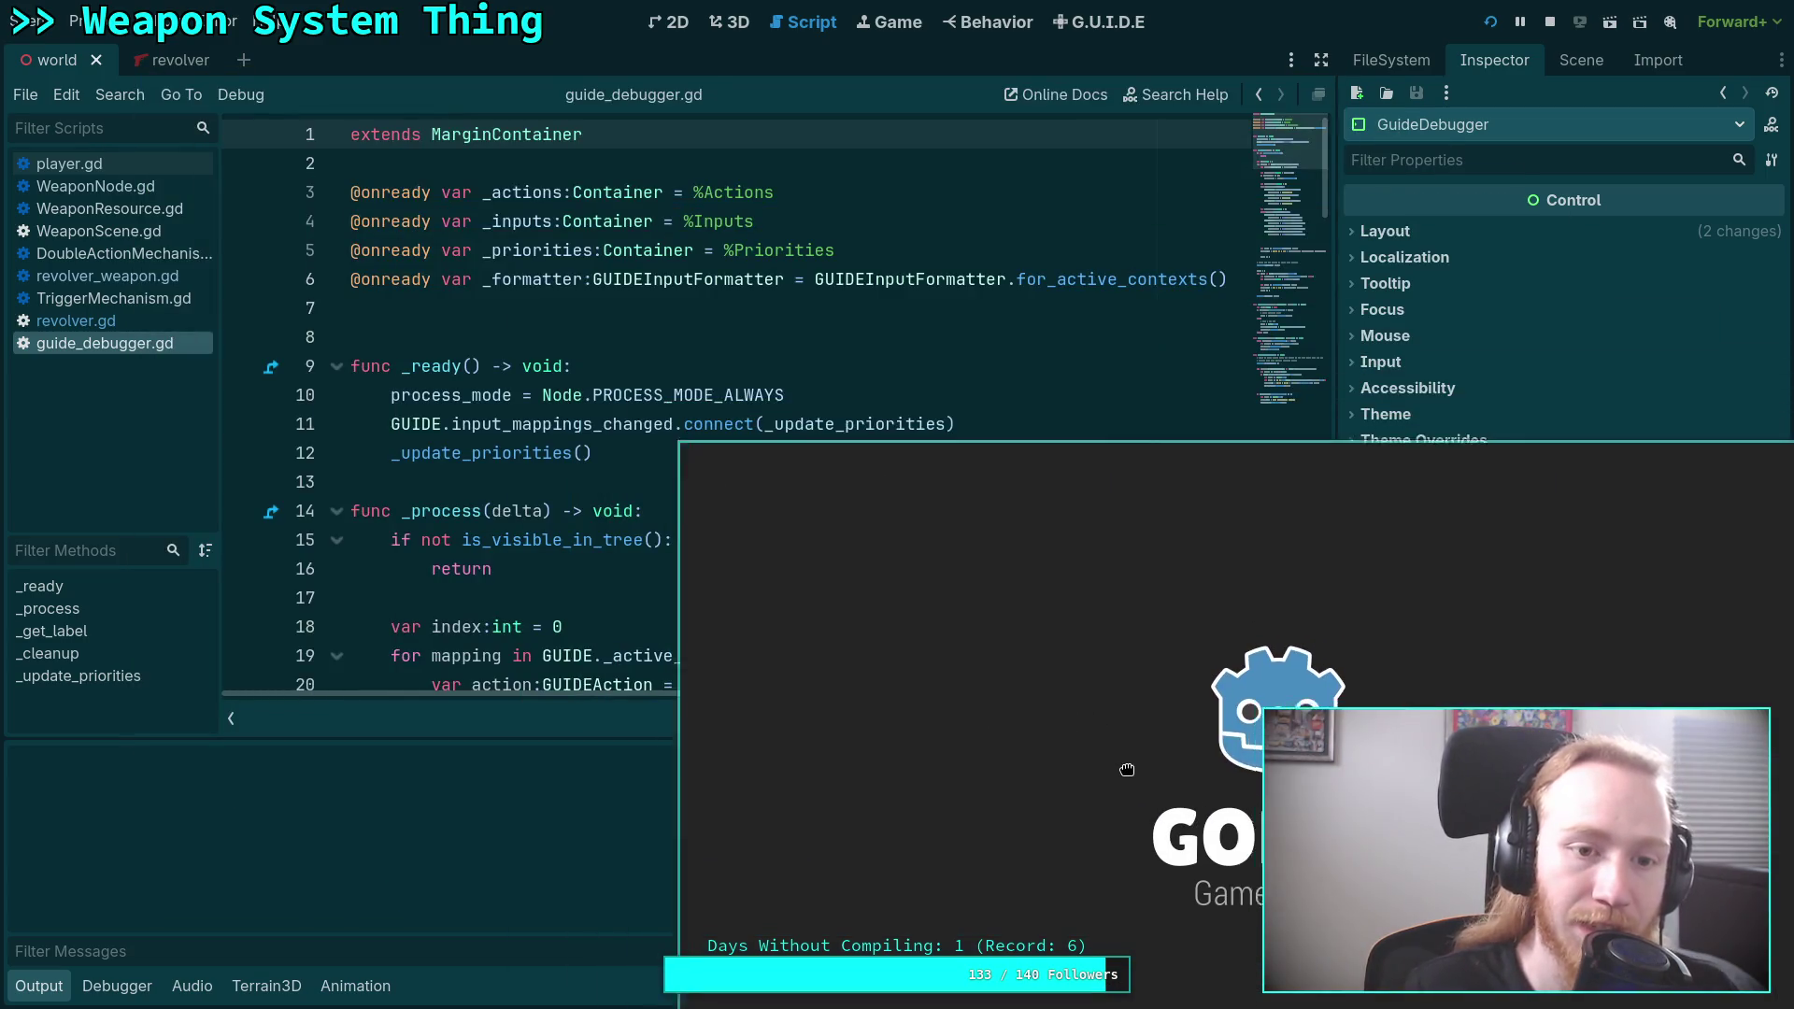
key(F8)
right_click(136, 352)
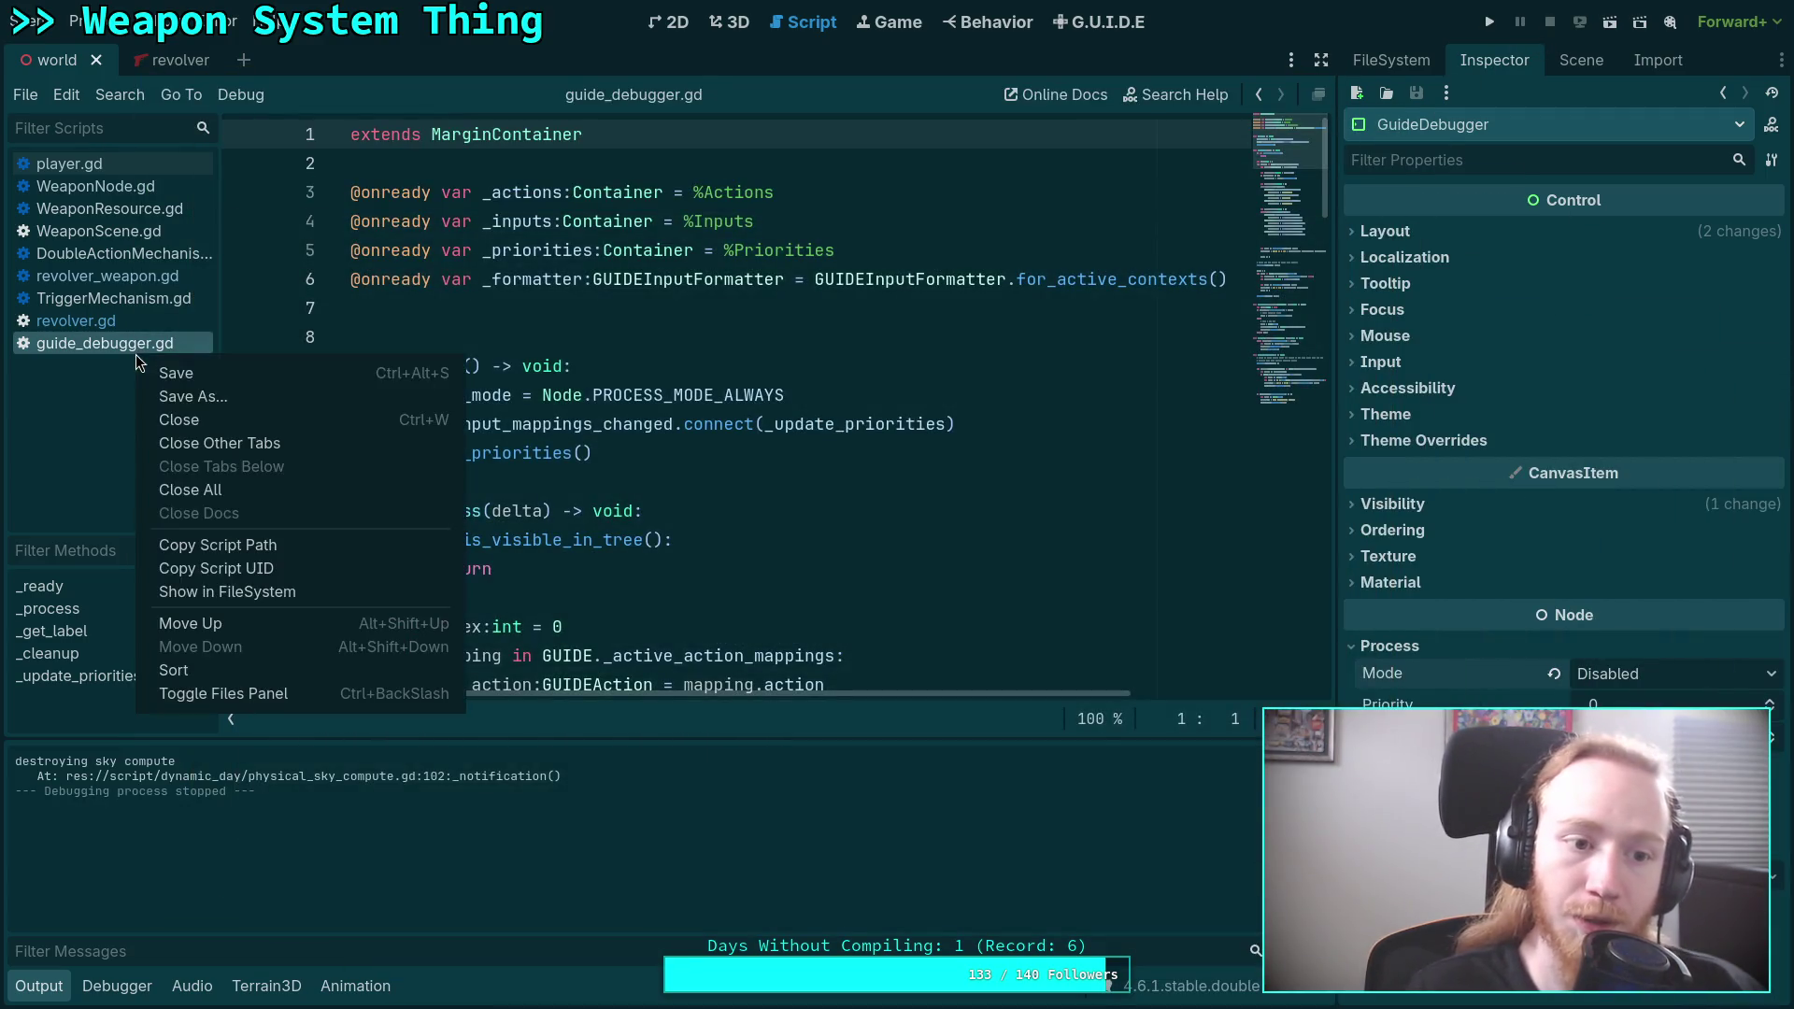
click(179, 420)
key(super+1)
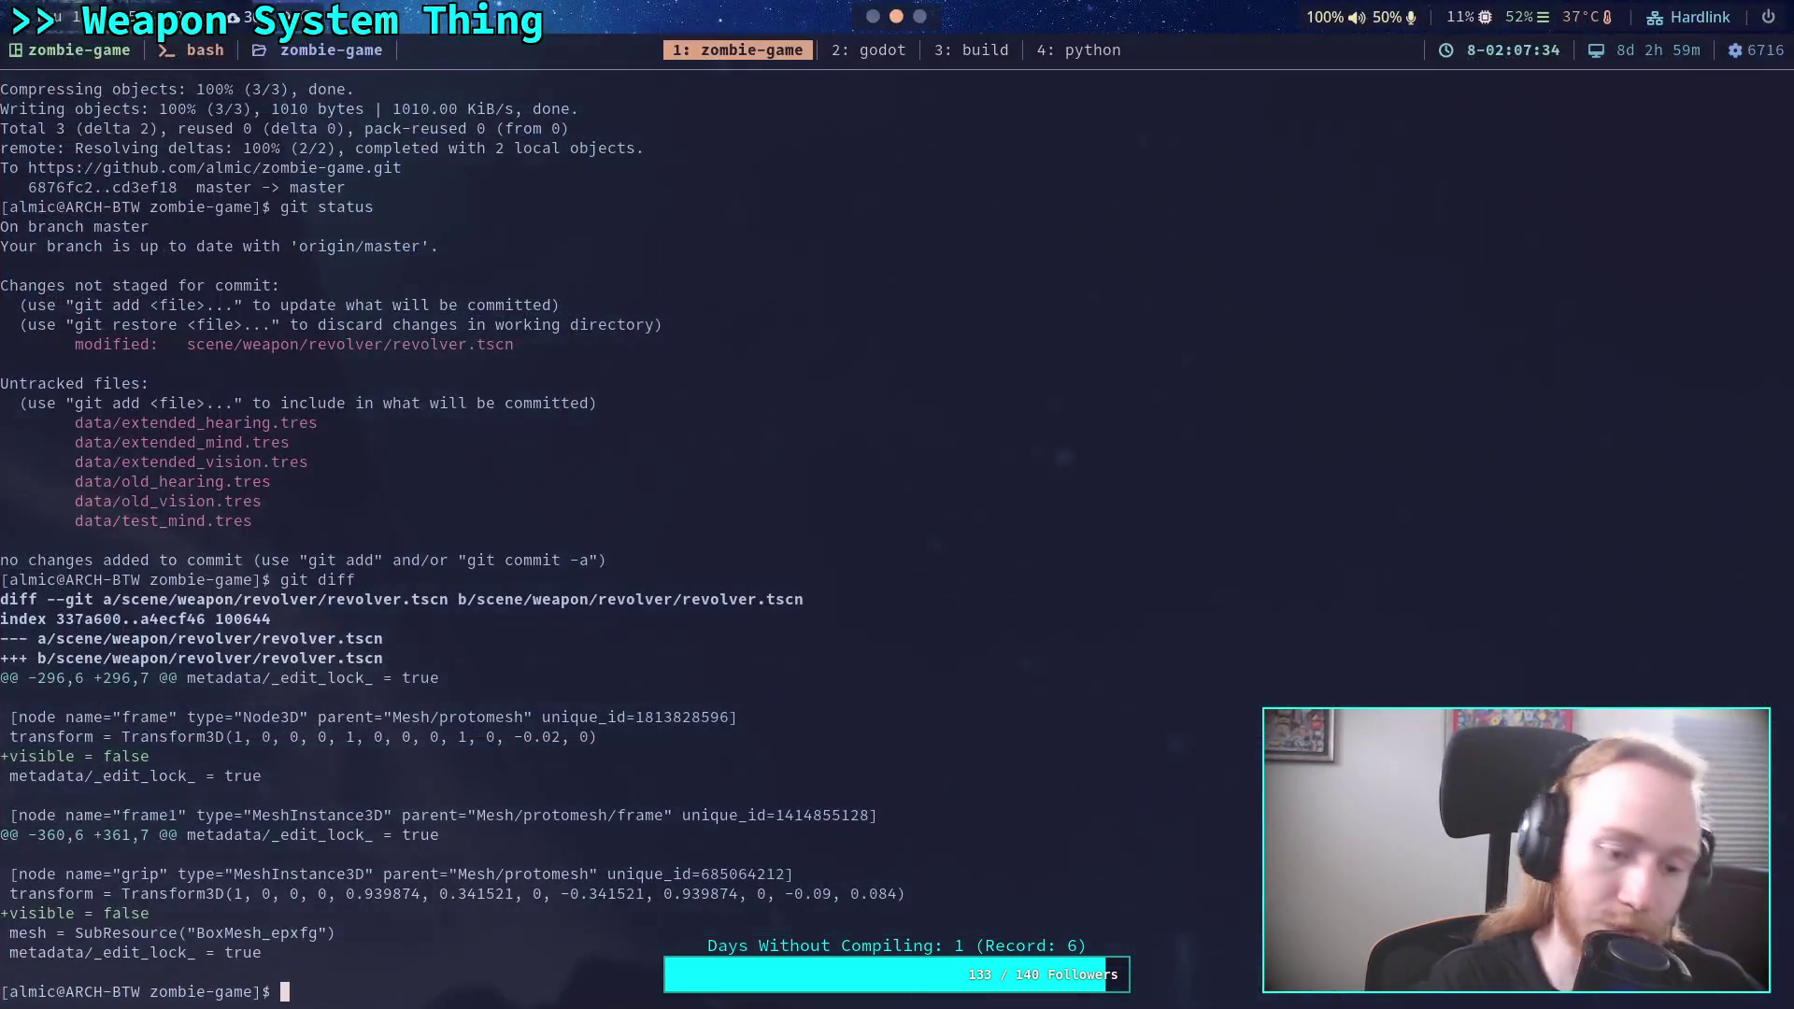
Run git status, then git restore addons/guide/, and return to Godot.
text(git status)
key(Return)
text(git restore addons/guide/)
key(Return)
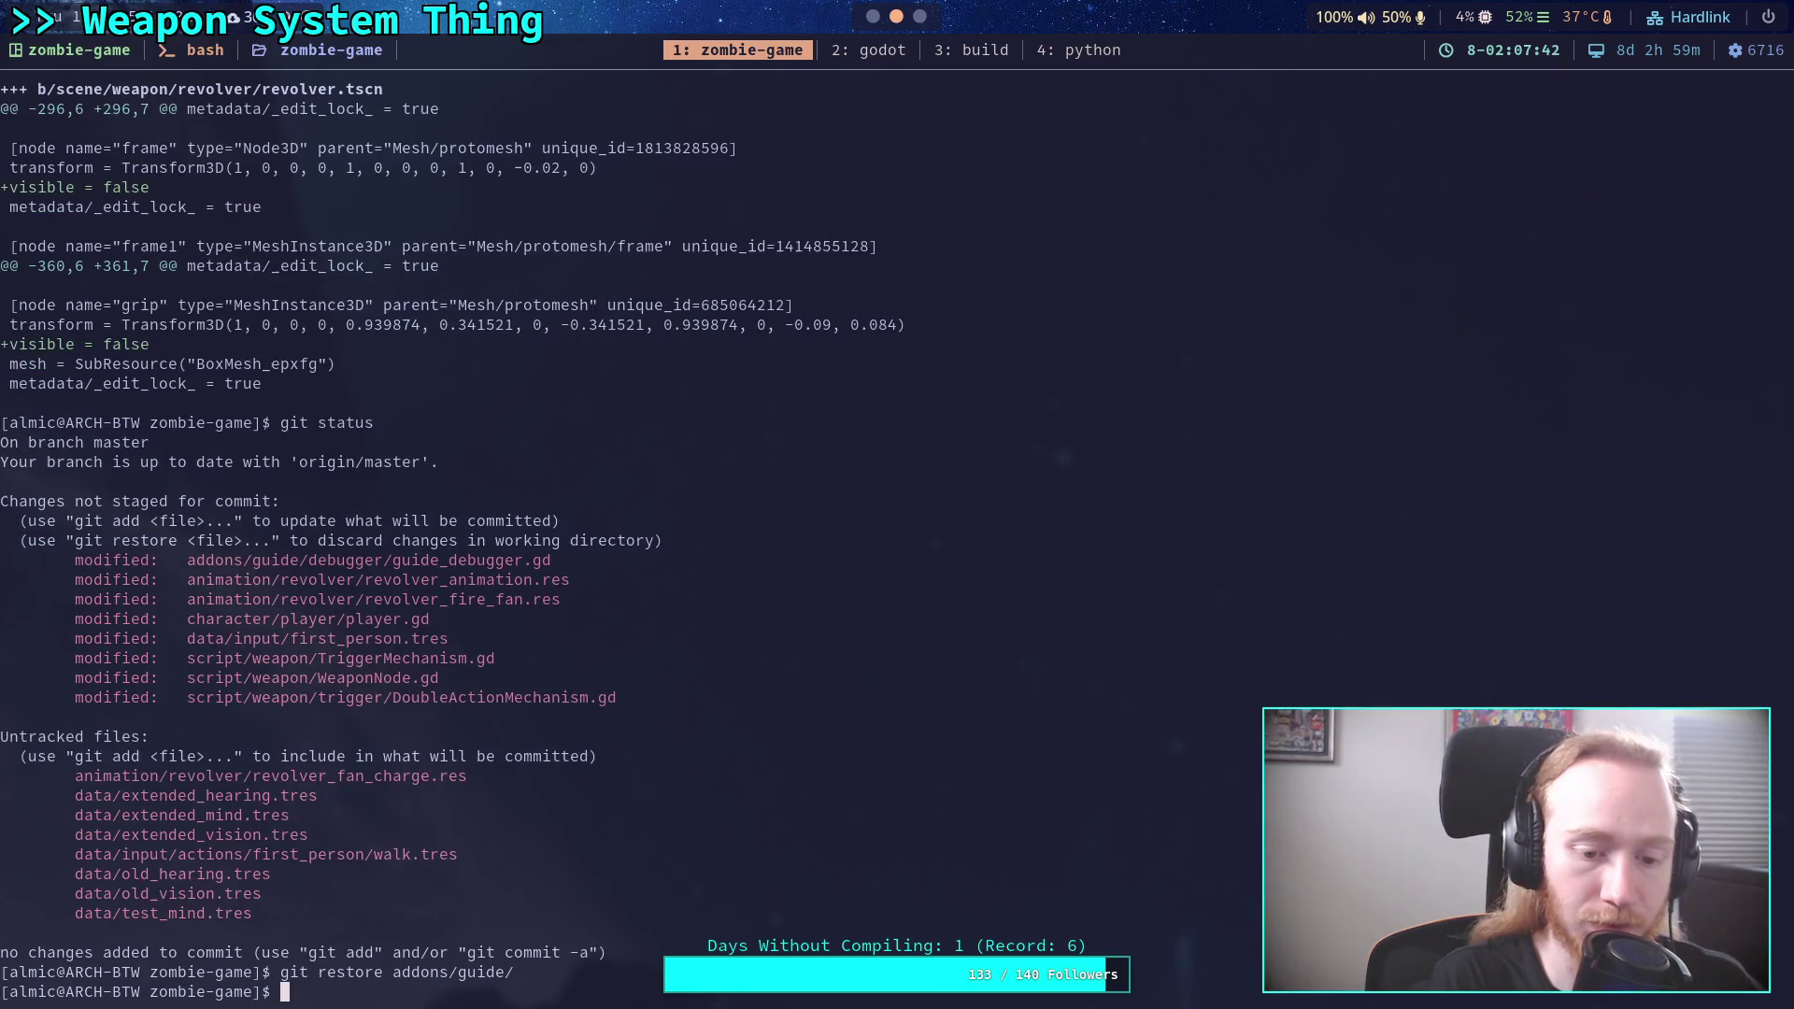
key(super+2)
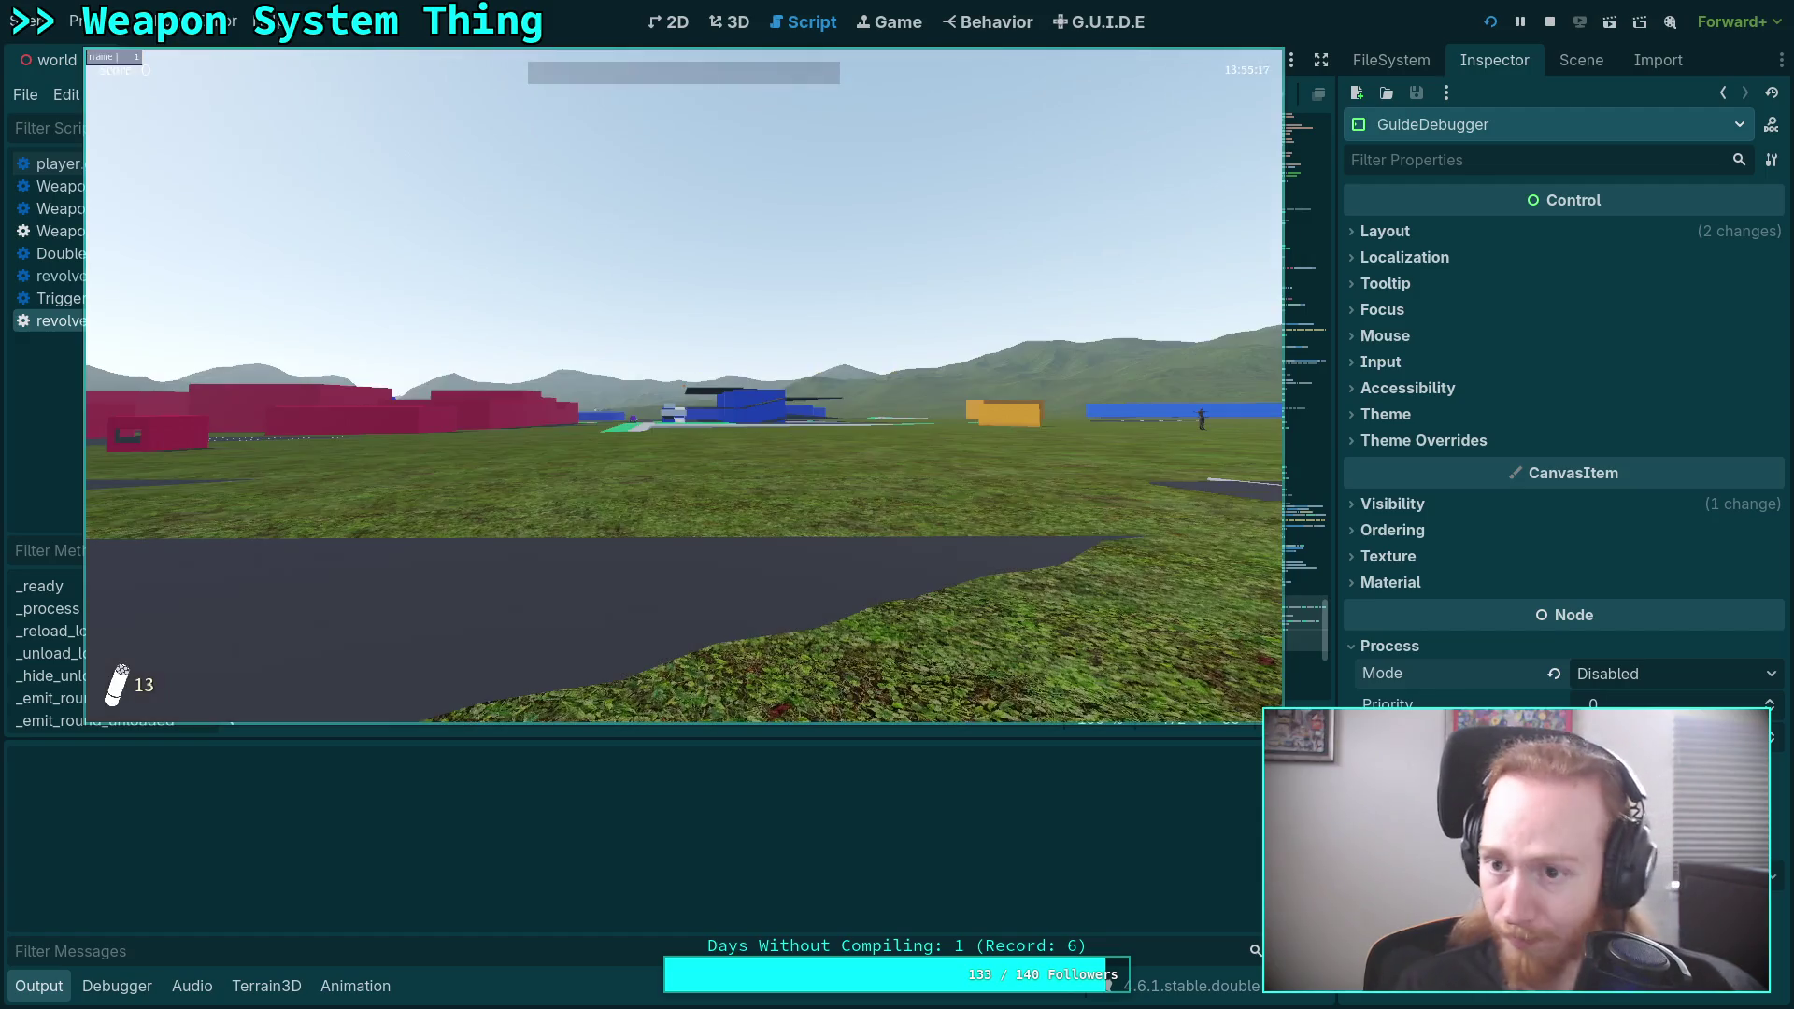
Walk to the revolver, pick it up, fire it, then exit to the editor.
key(w)
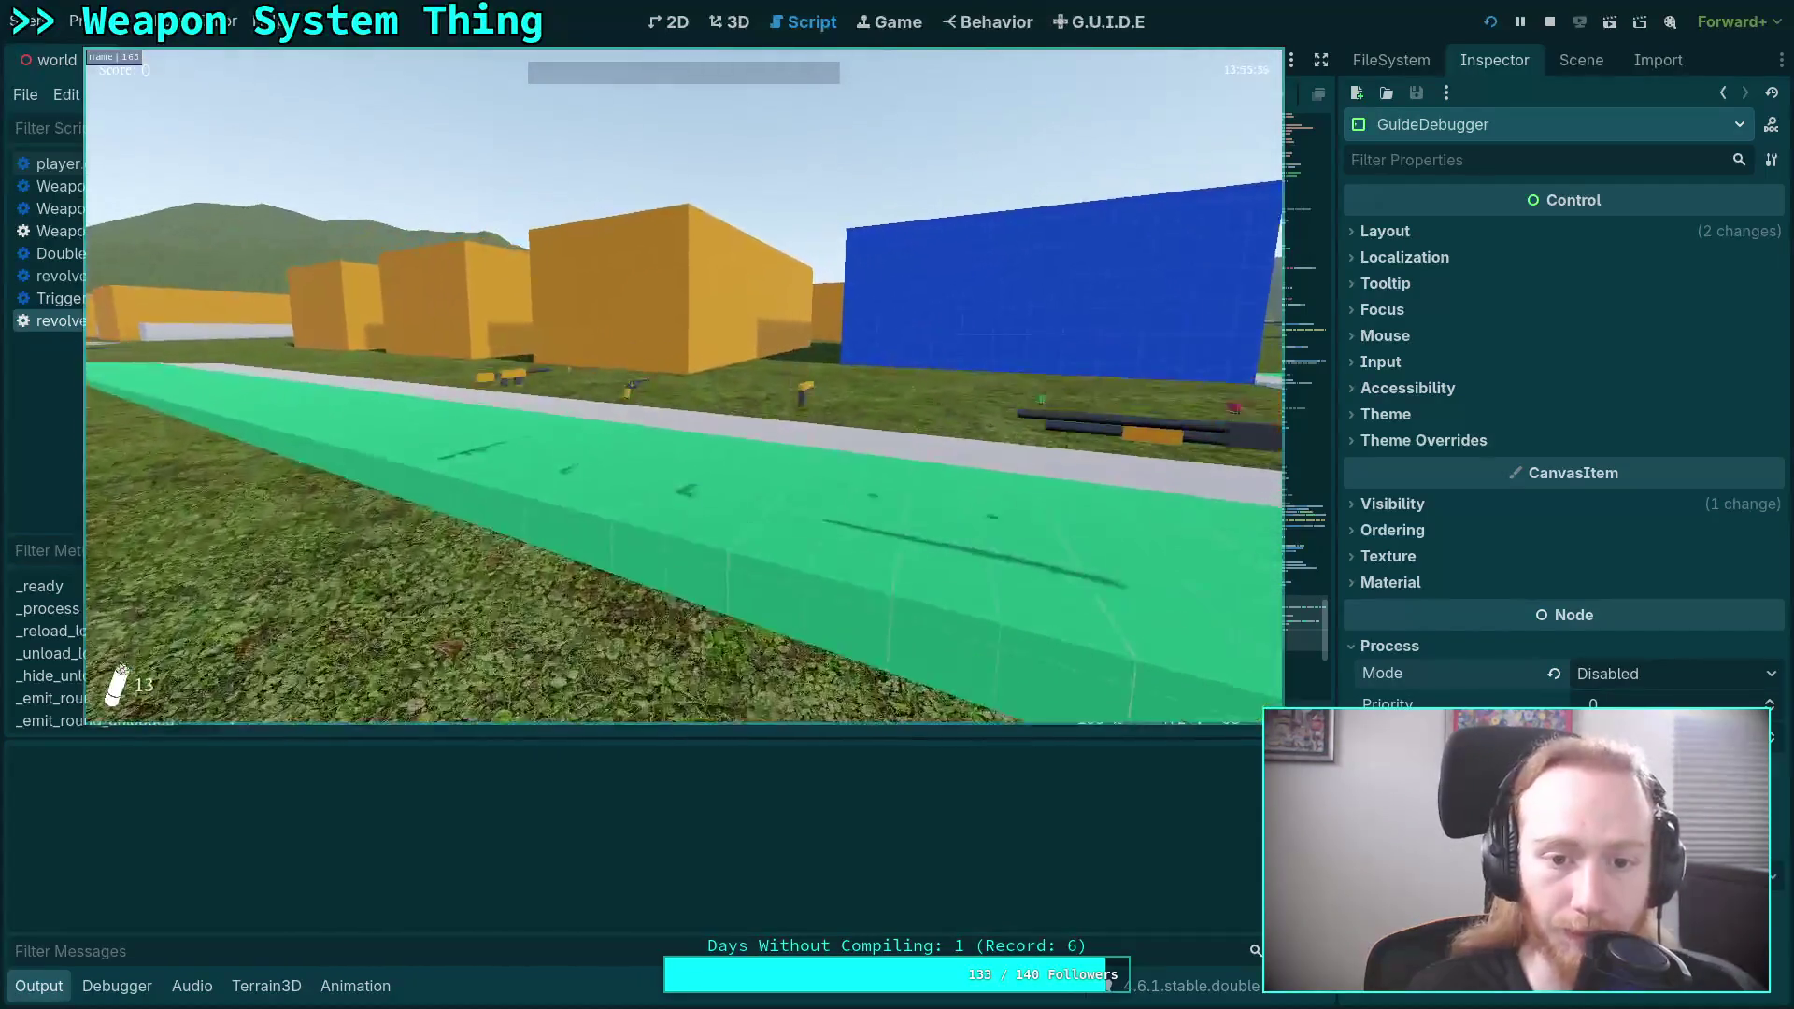
key(w)
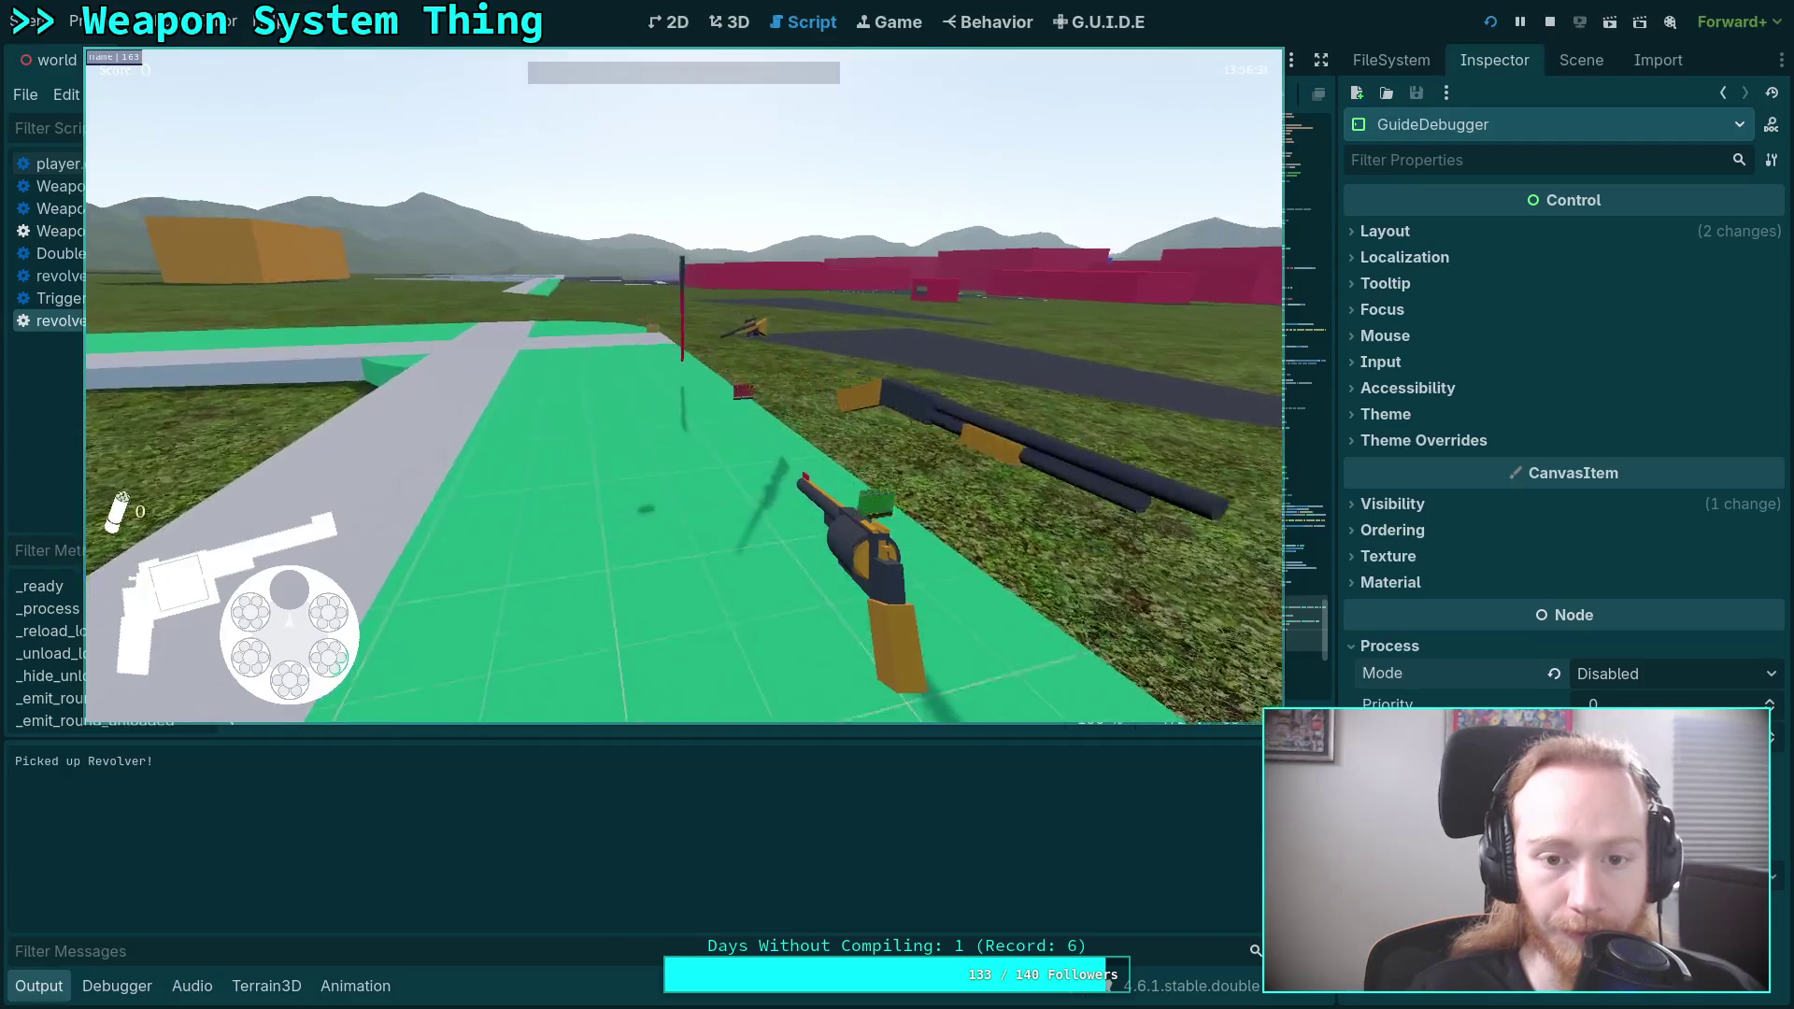
key(w)
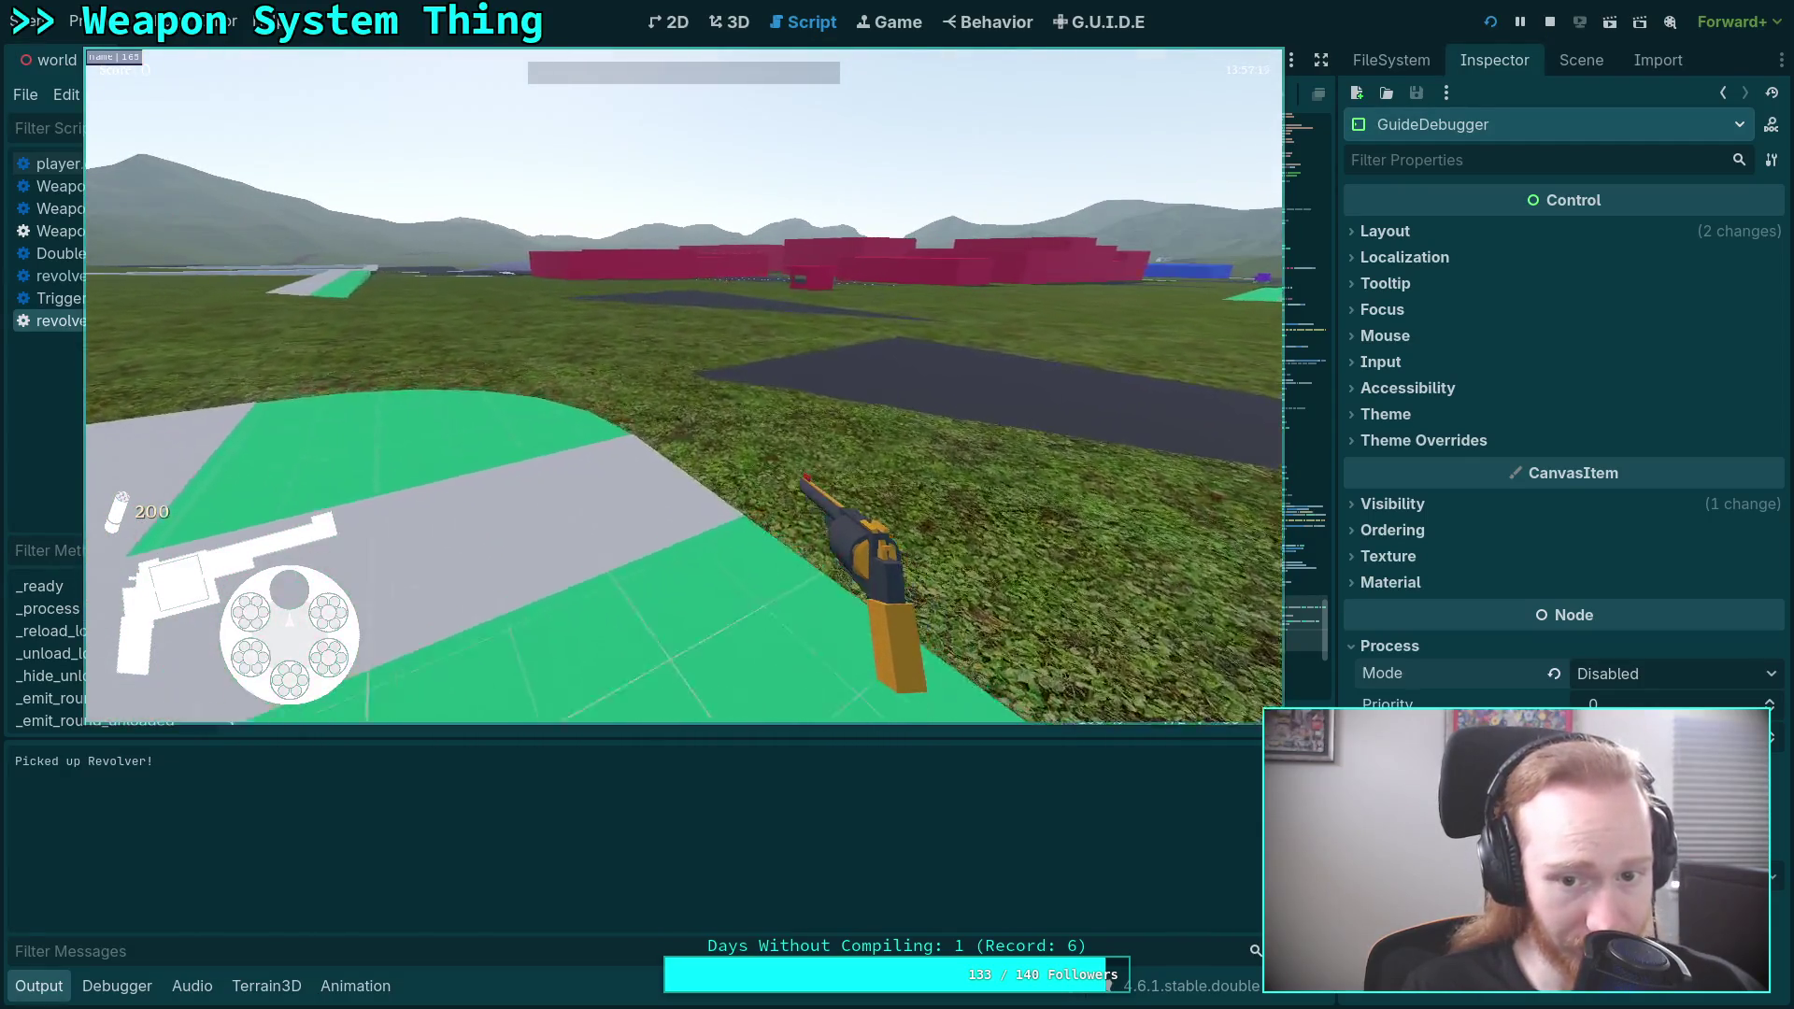
key(w)
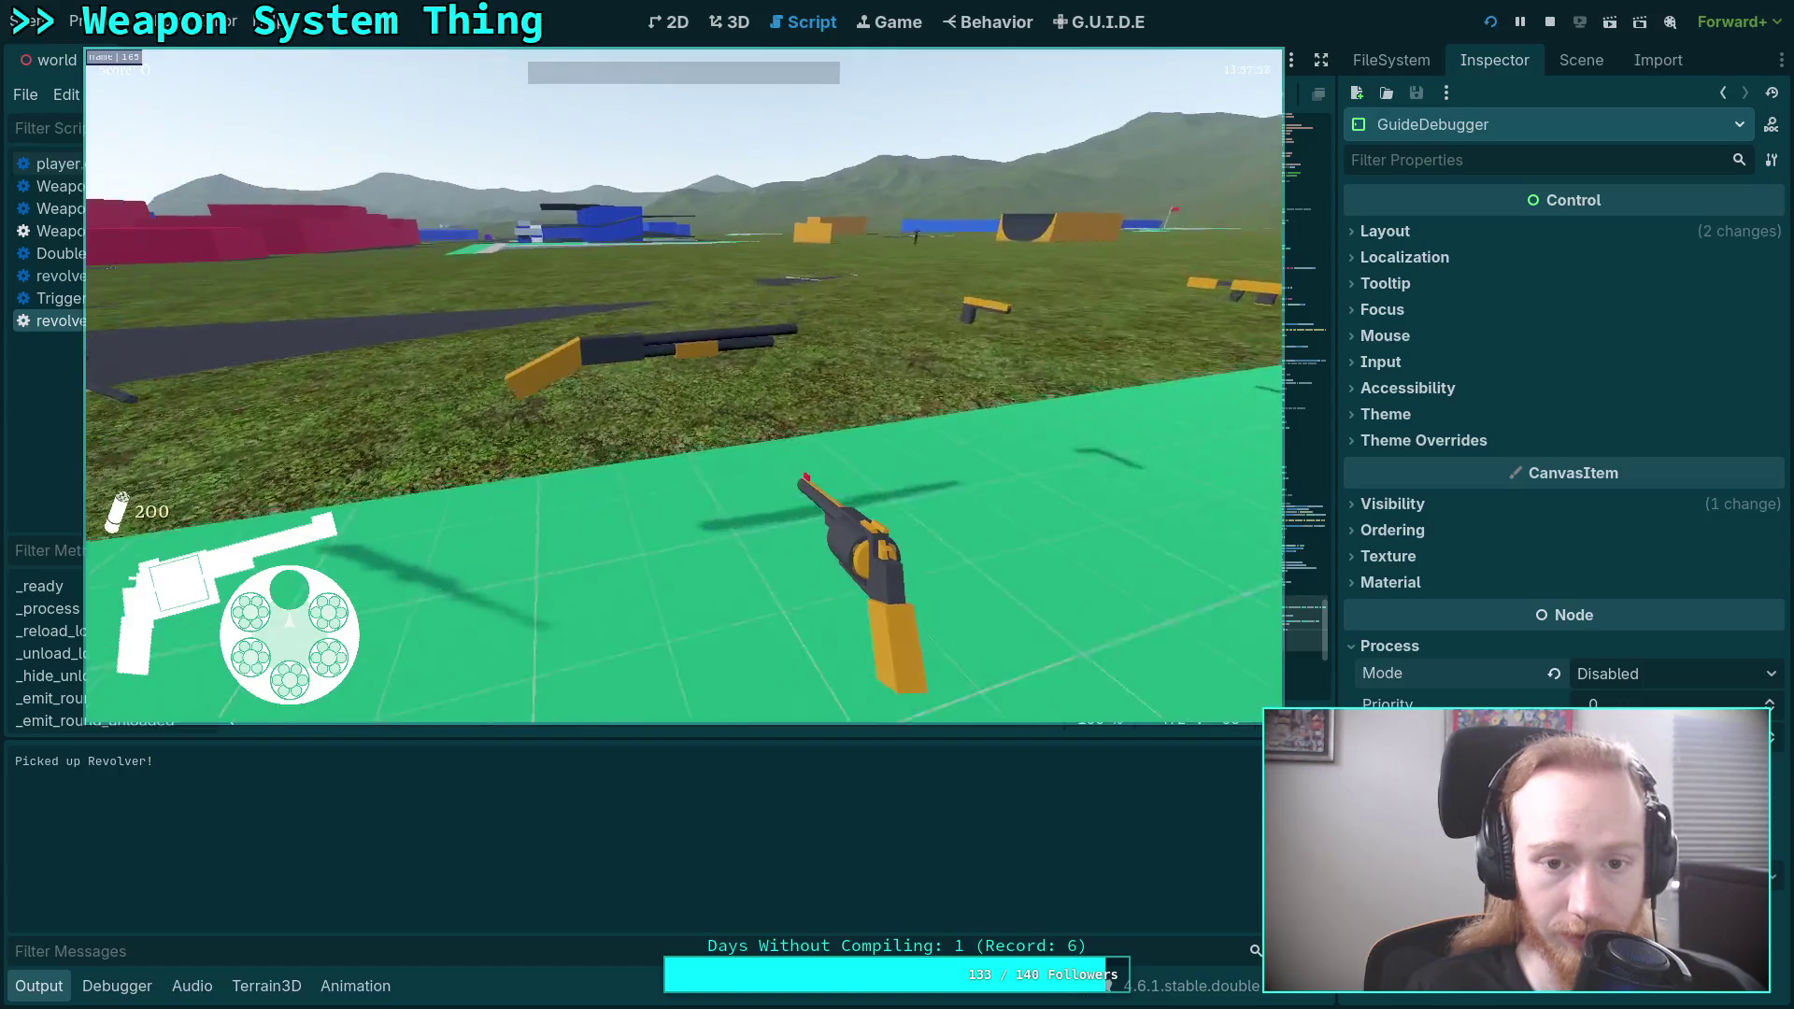
key(w)
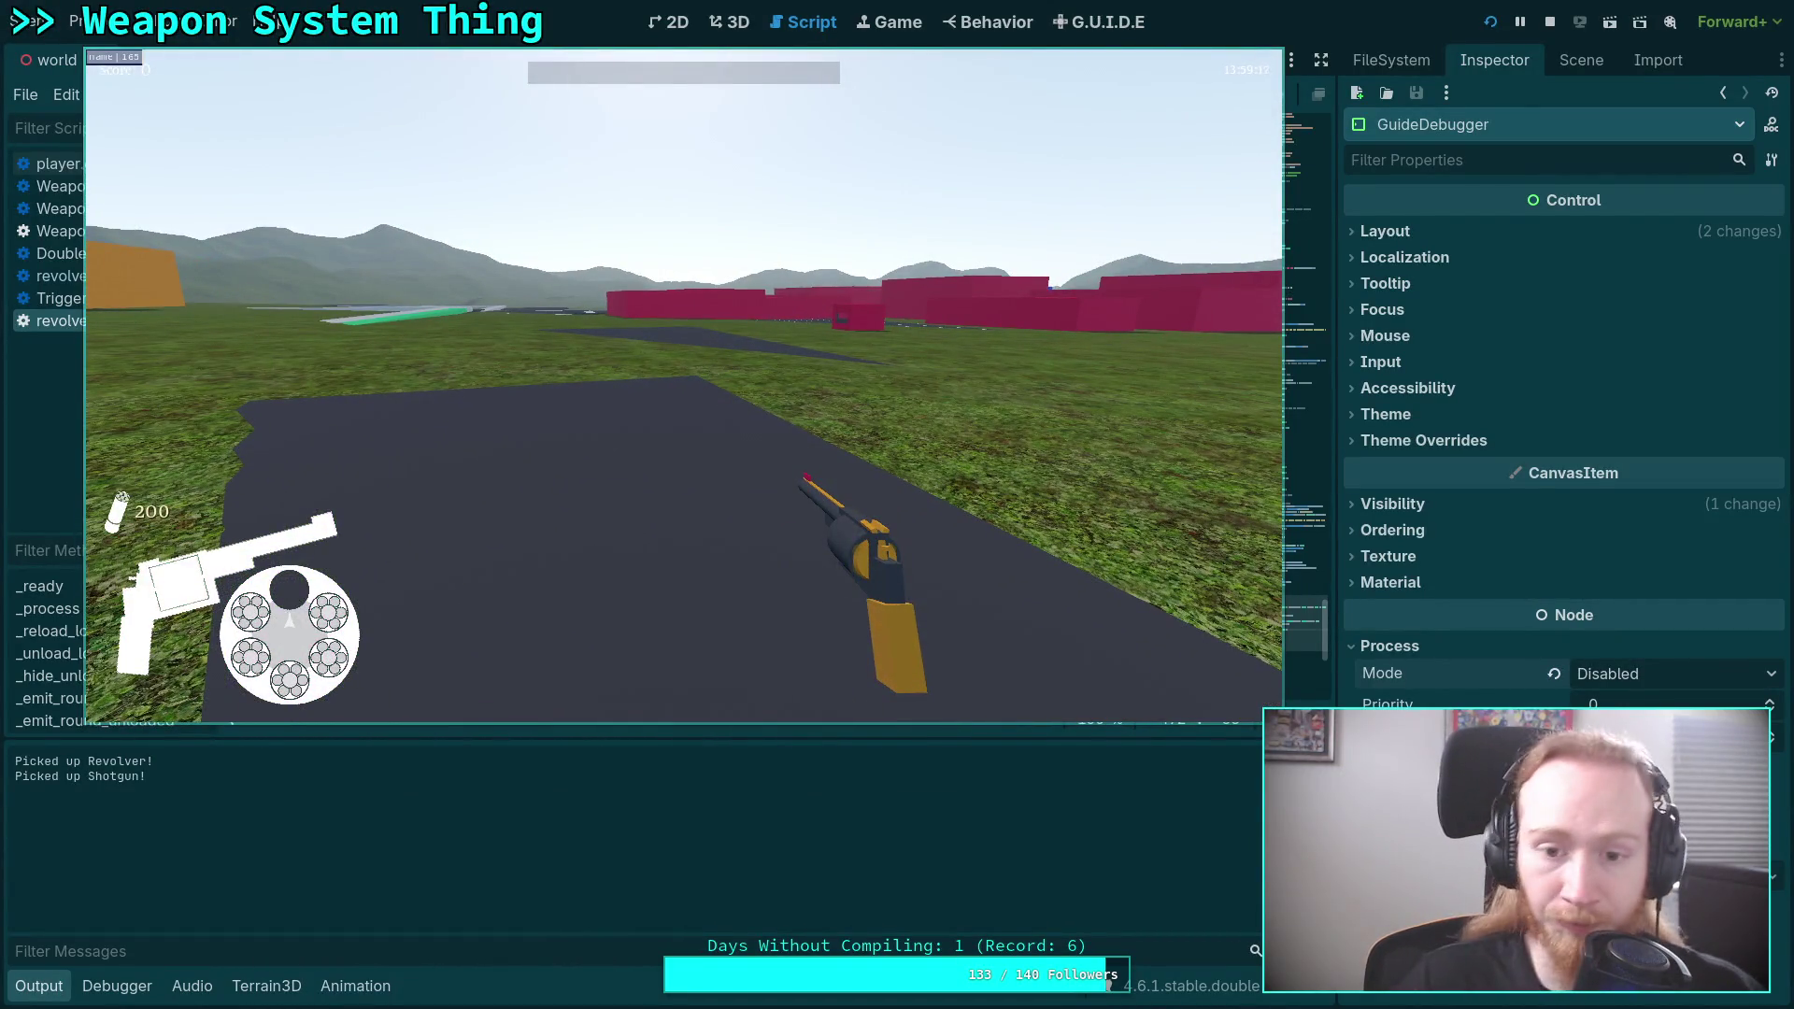
key(w)
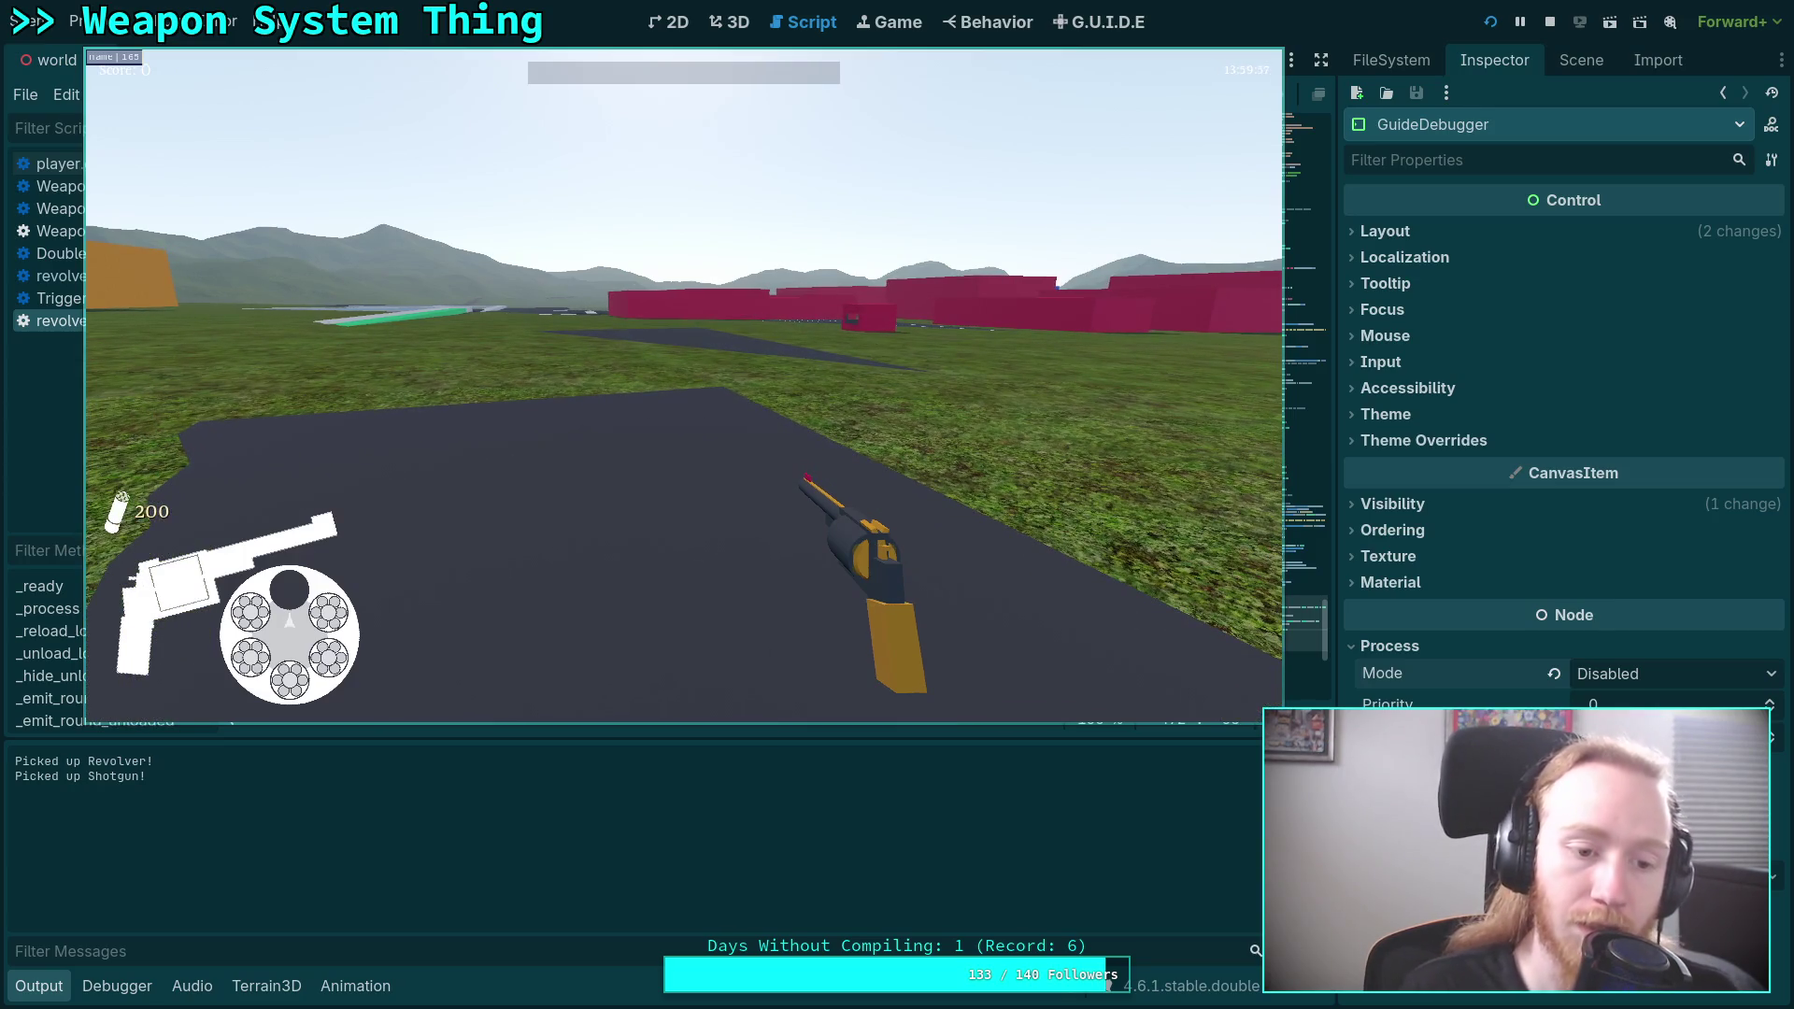
click(684, 385)
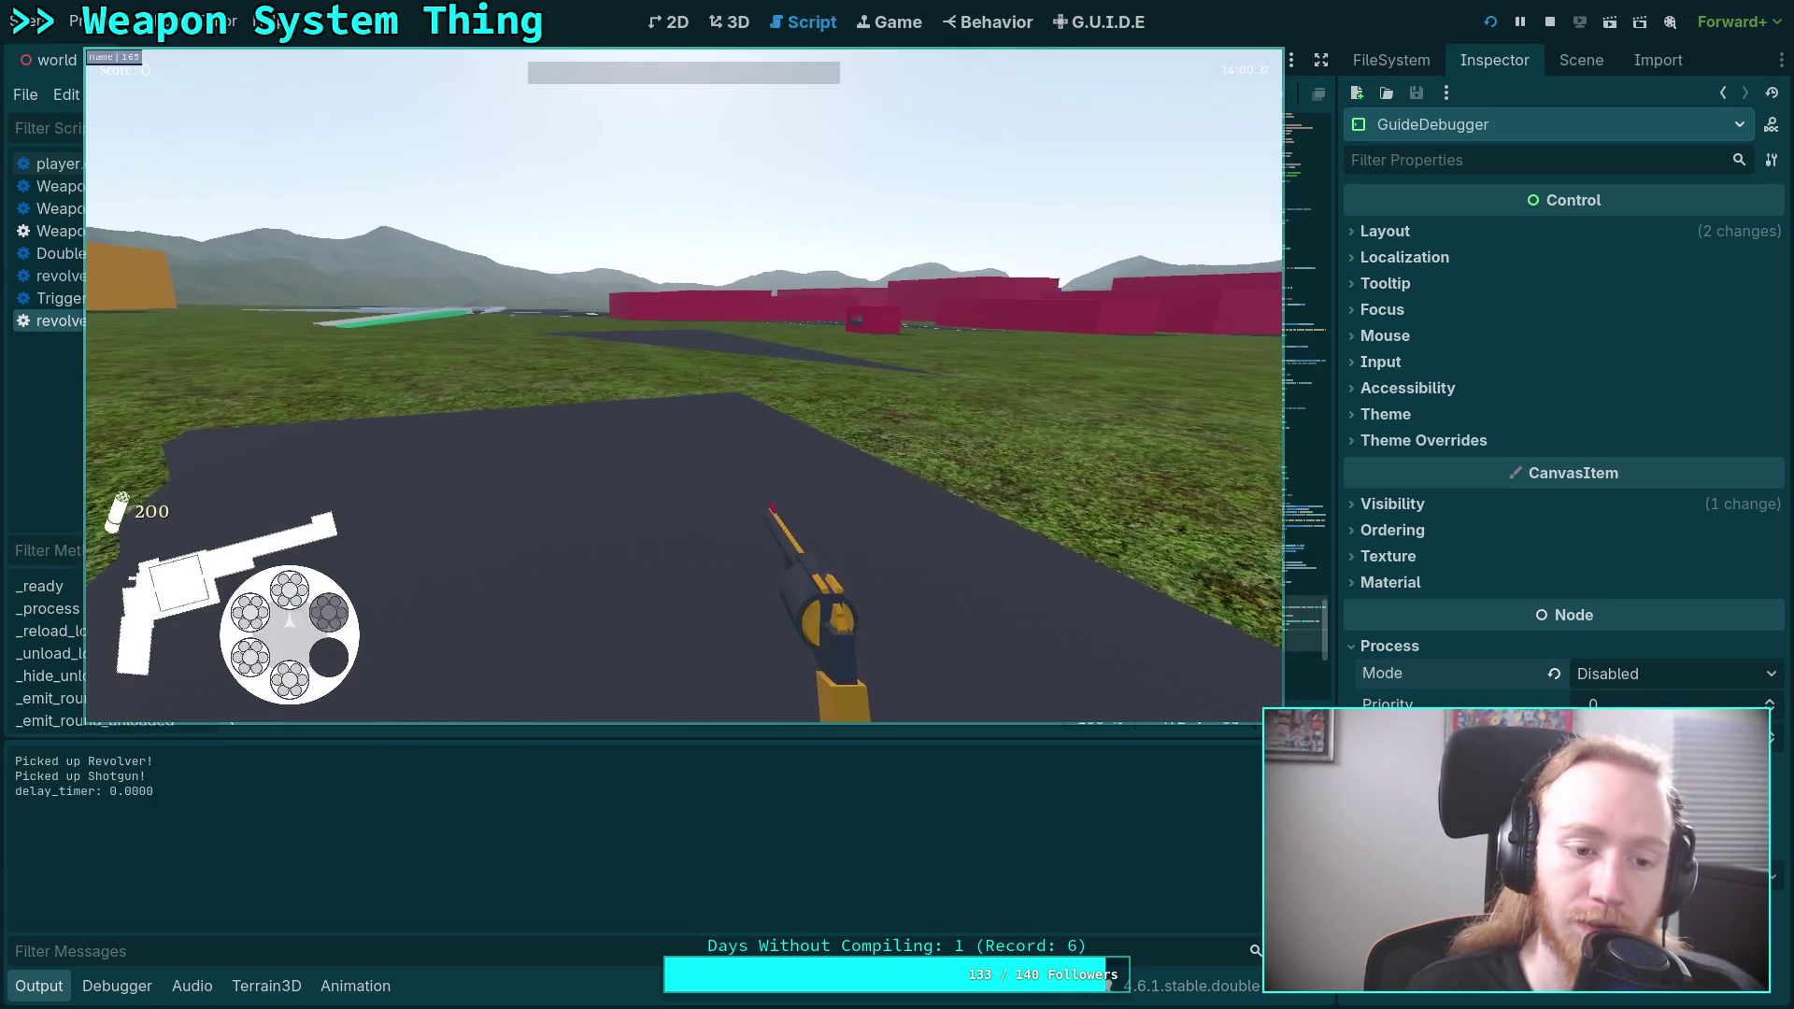
mouse_move(684, 385)
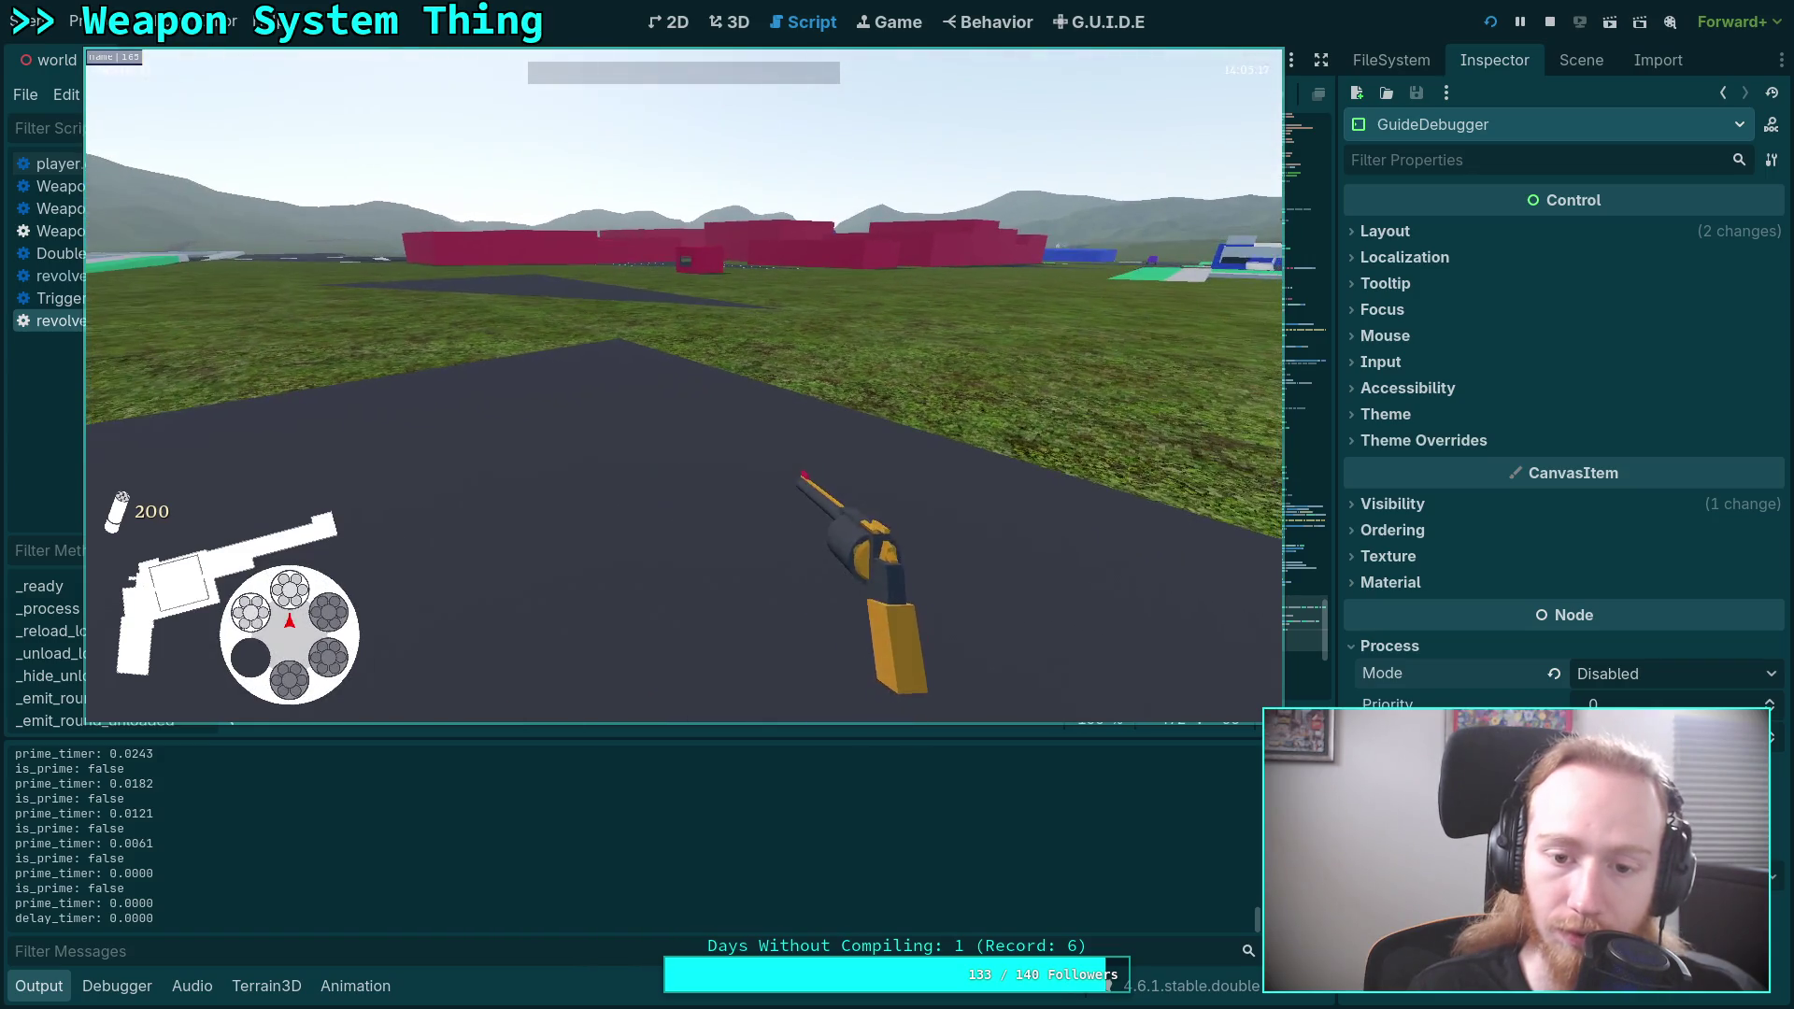
key(Escape)
click(684, 411)
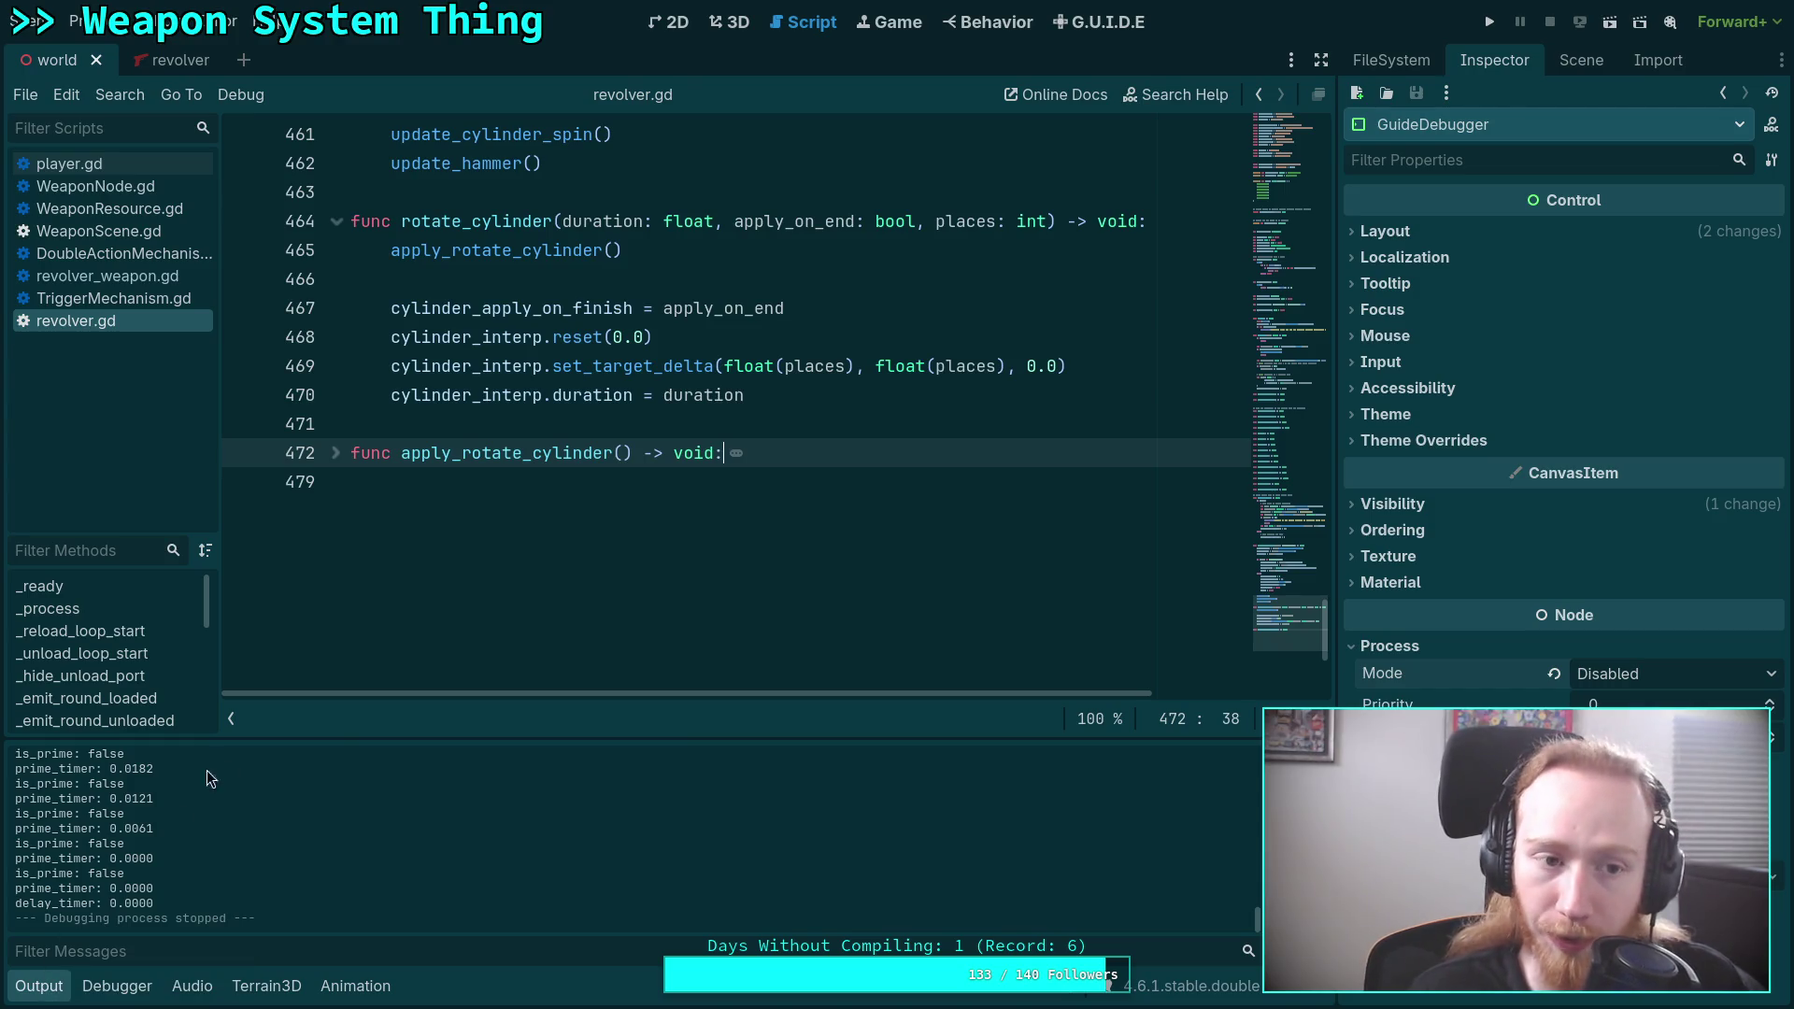
Collapse the Output panel and run the project.
click(38, 990)
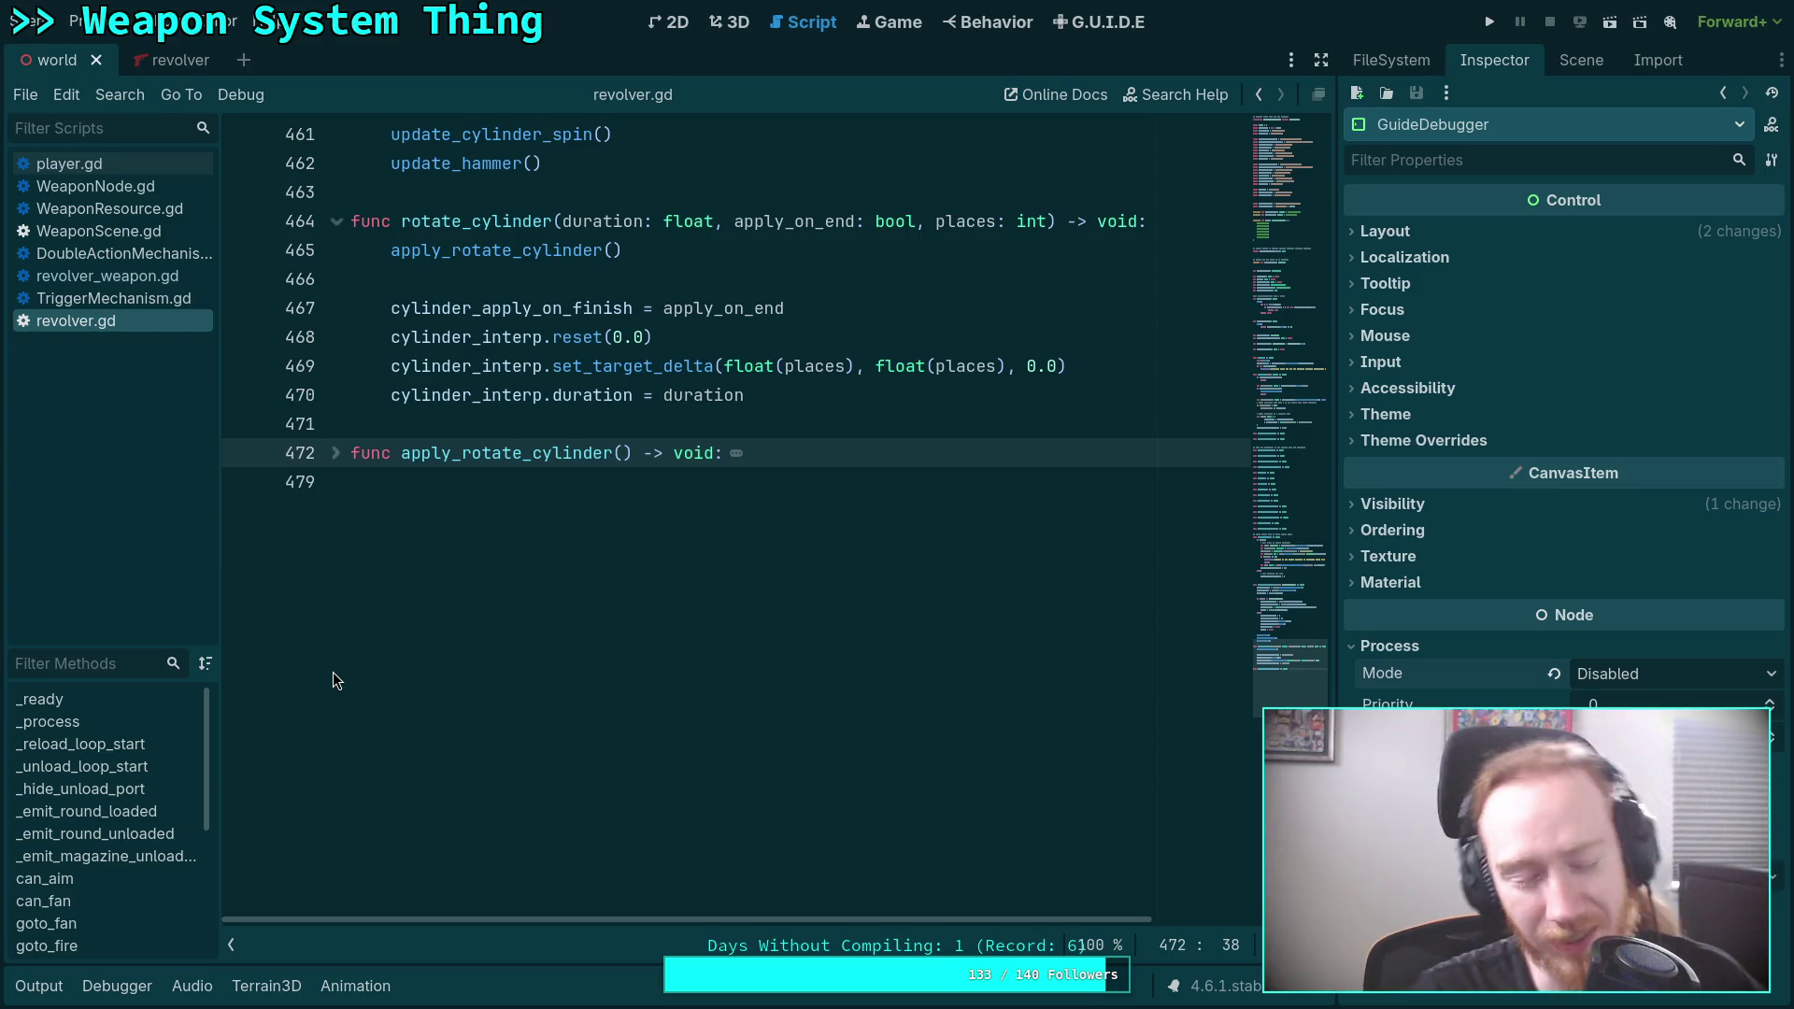
click(1490, 22)
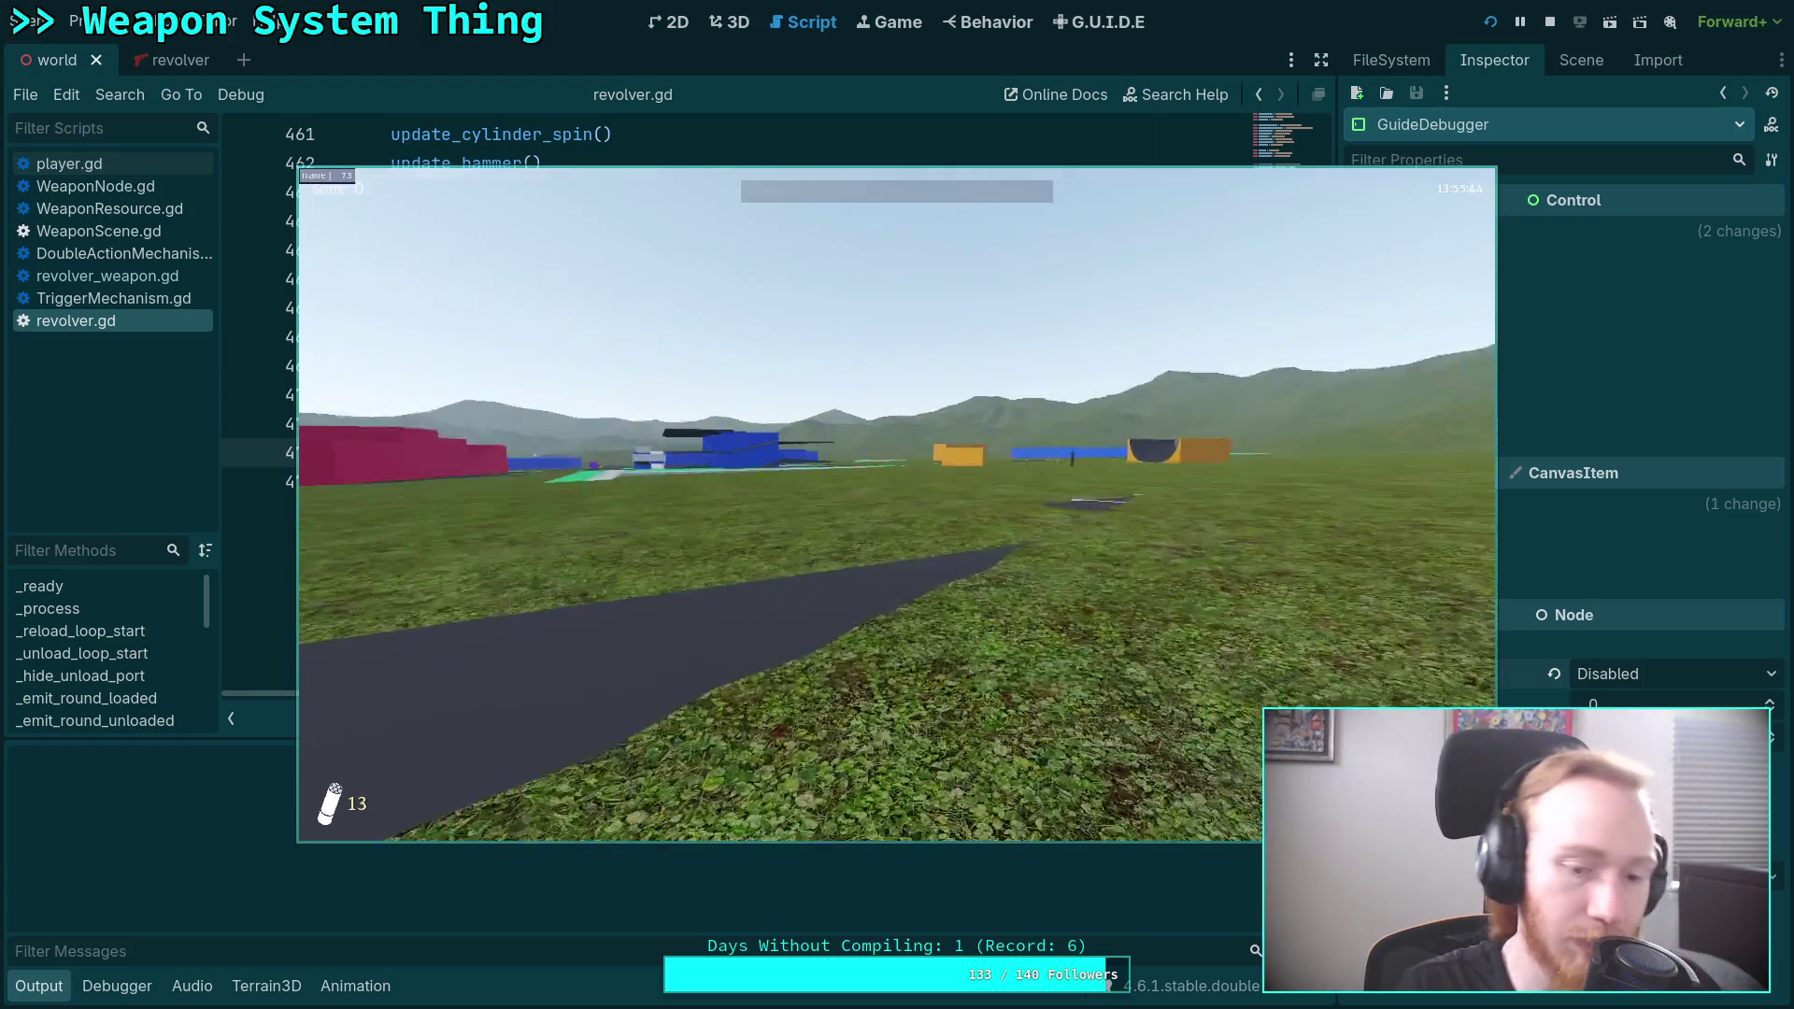
Pick up the revolver from the green platform, fire once, and exit to the editor.
key(w)
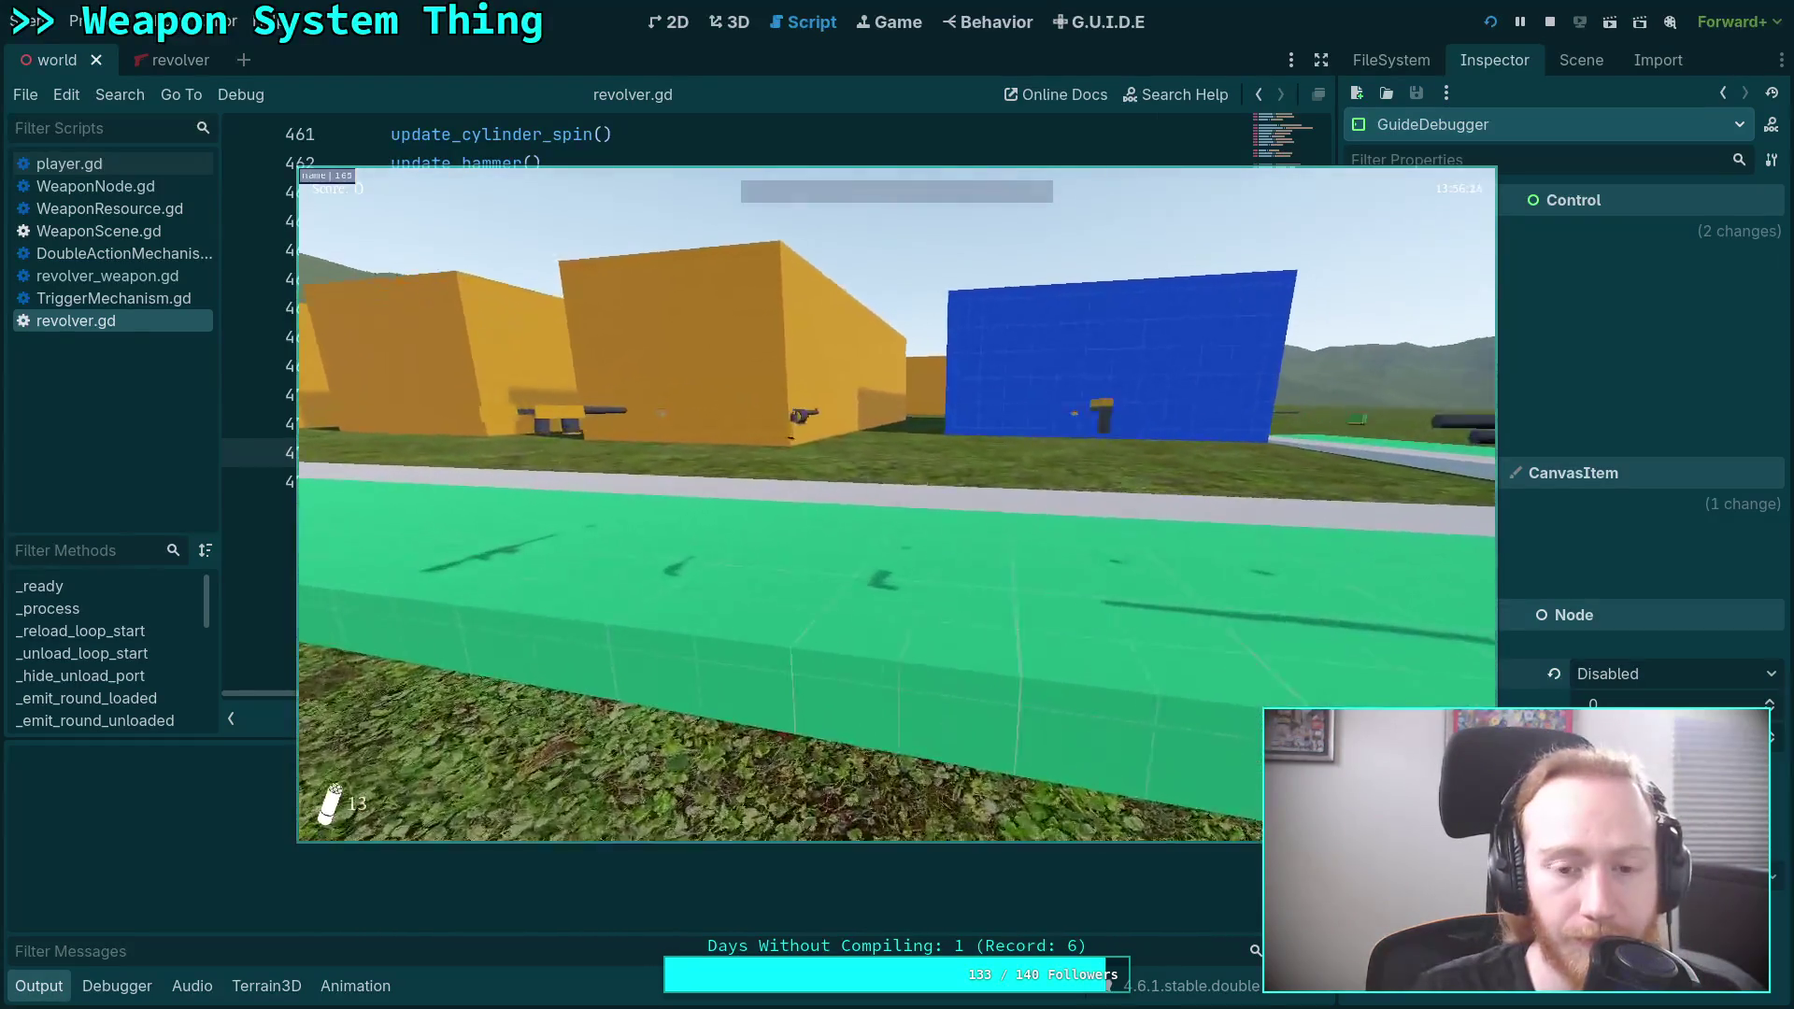
key(e)
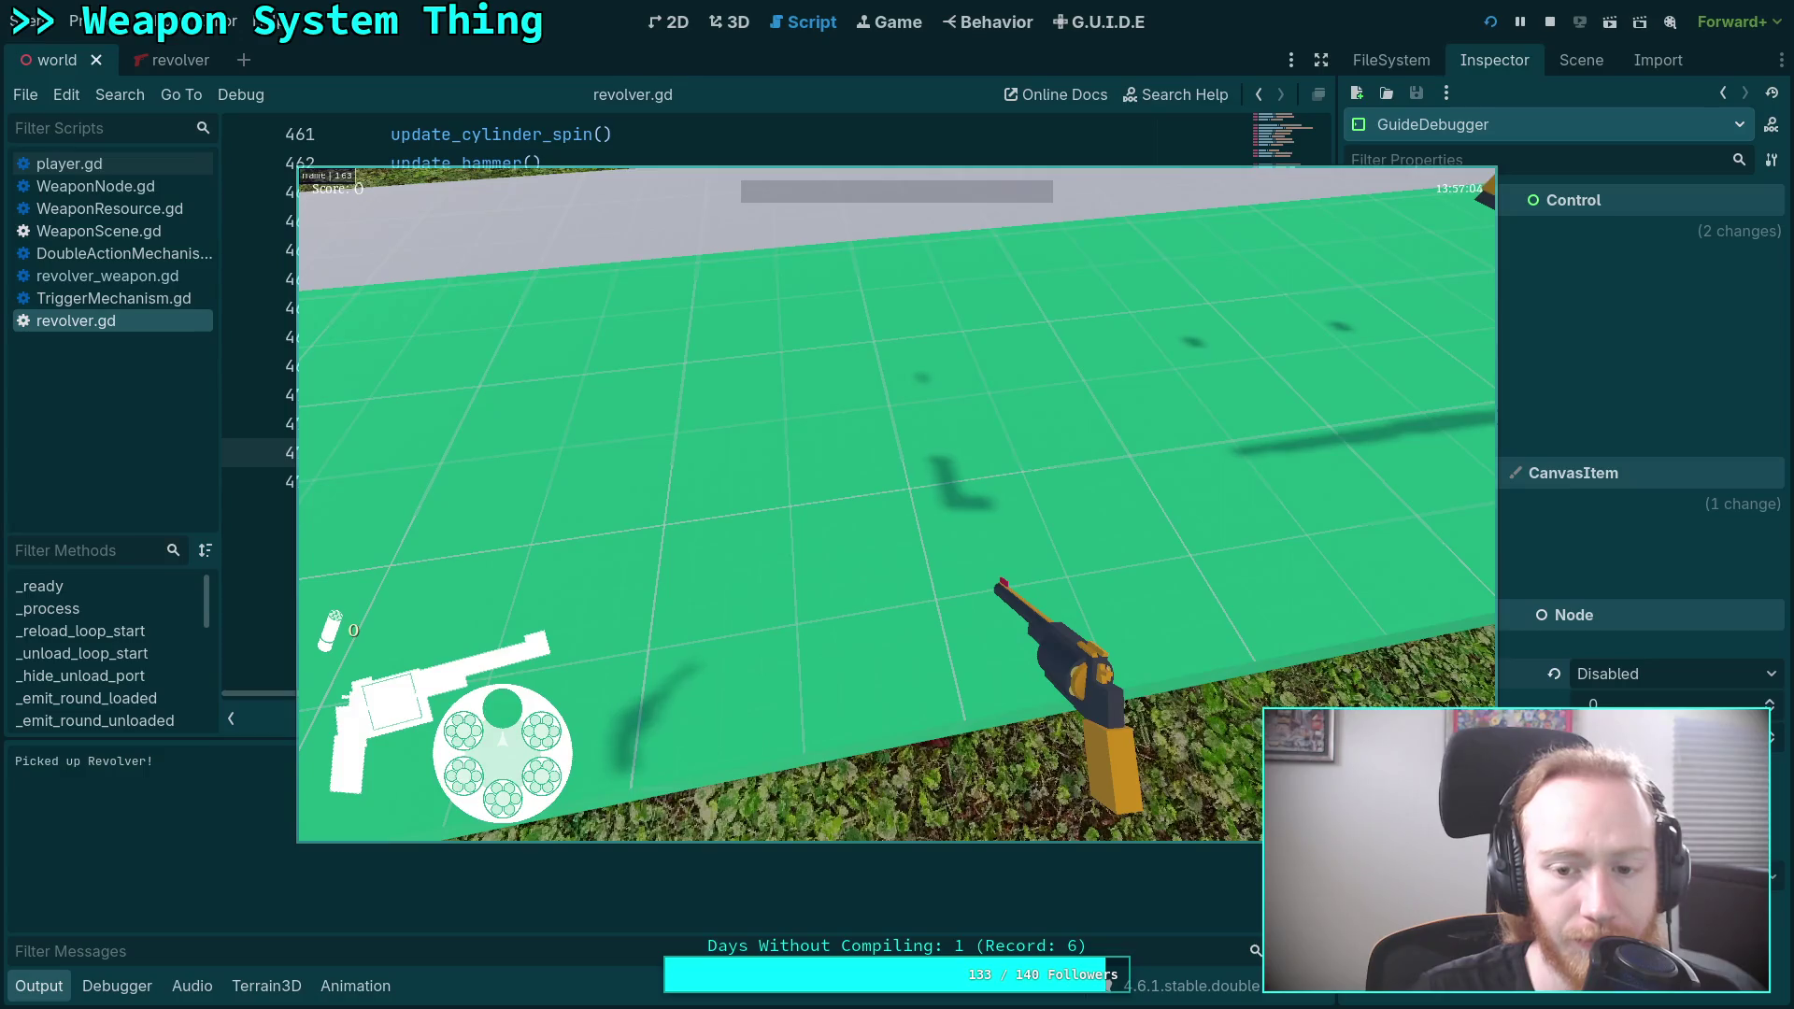
key(w)
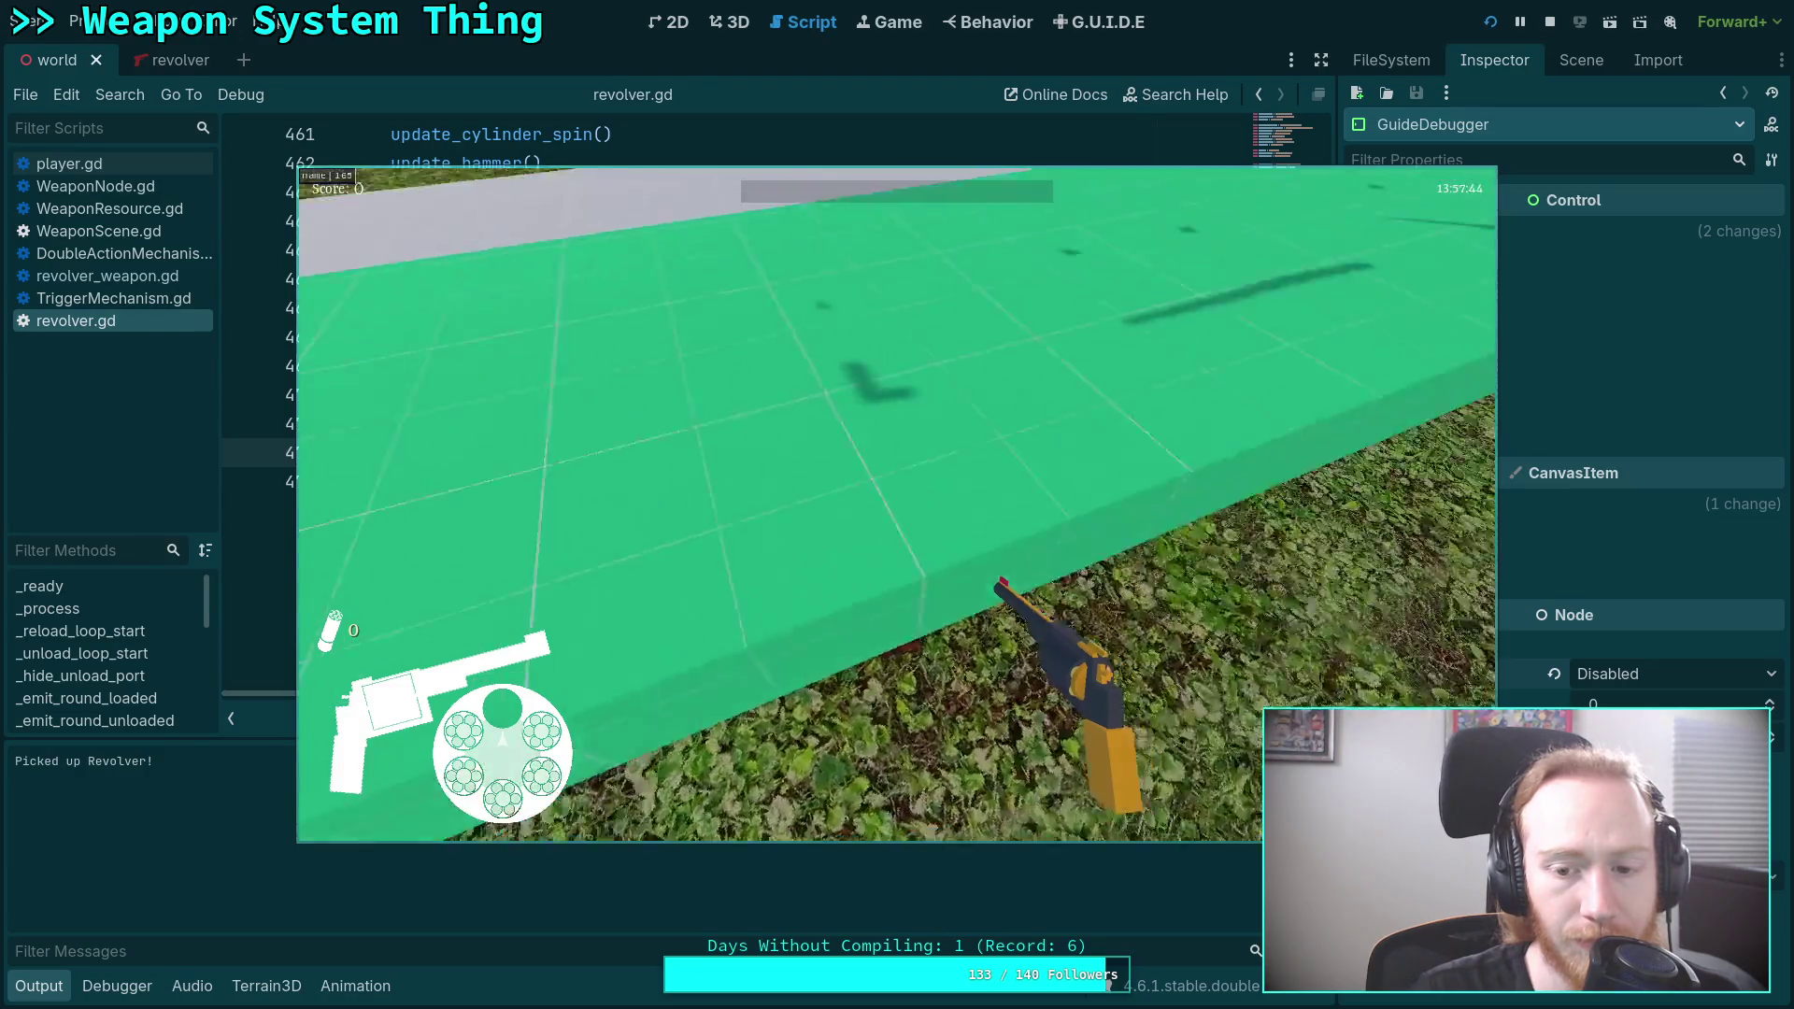
click(898, 505)
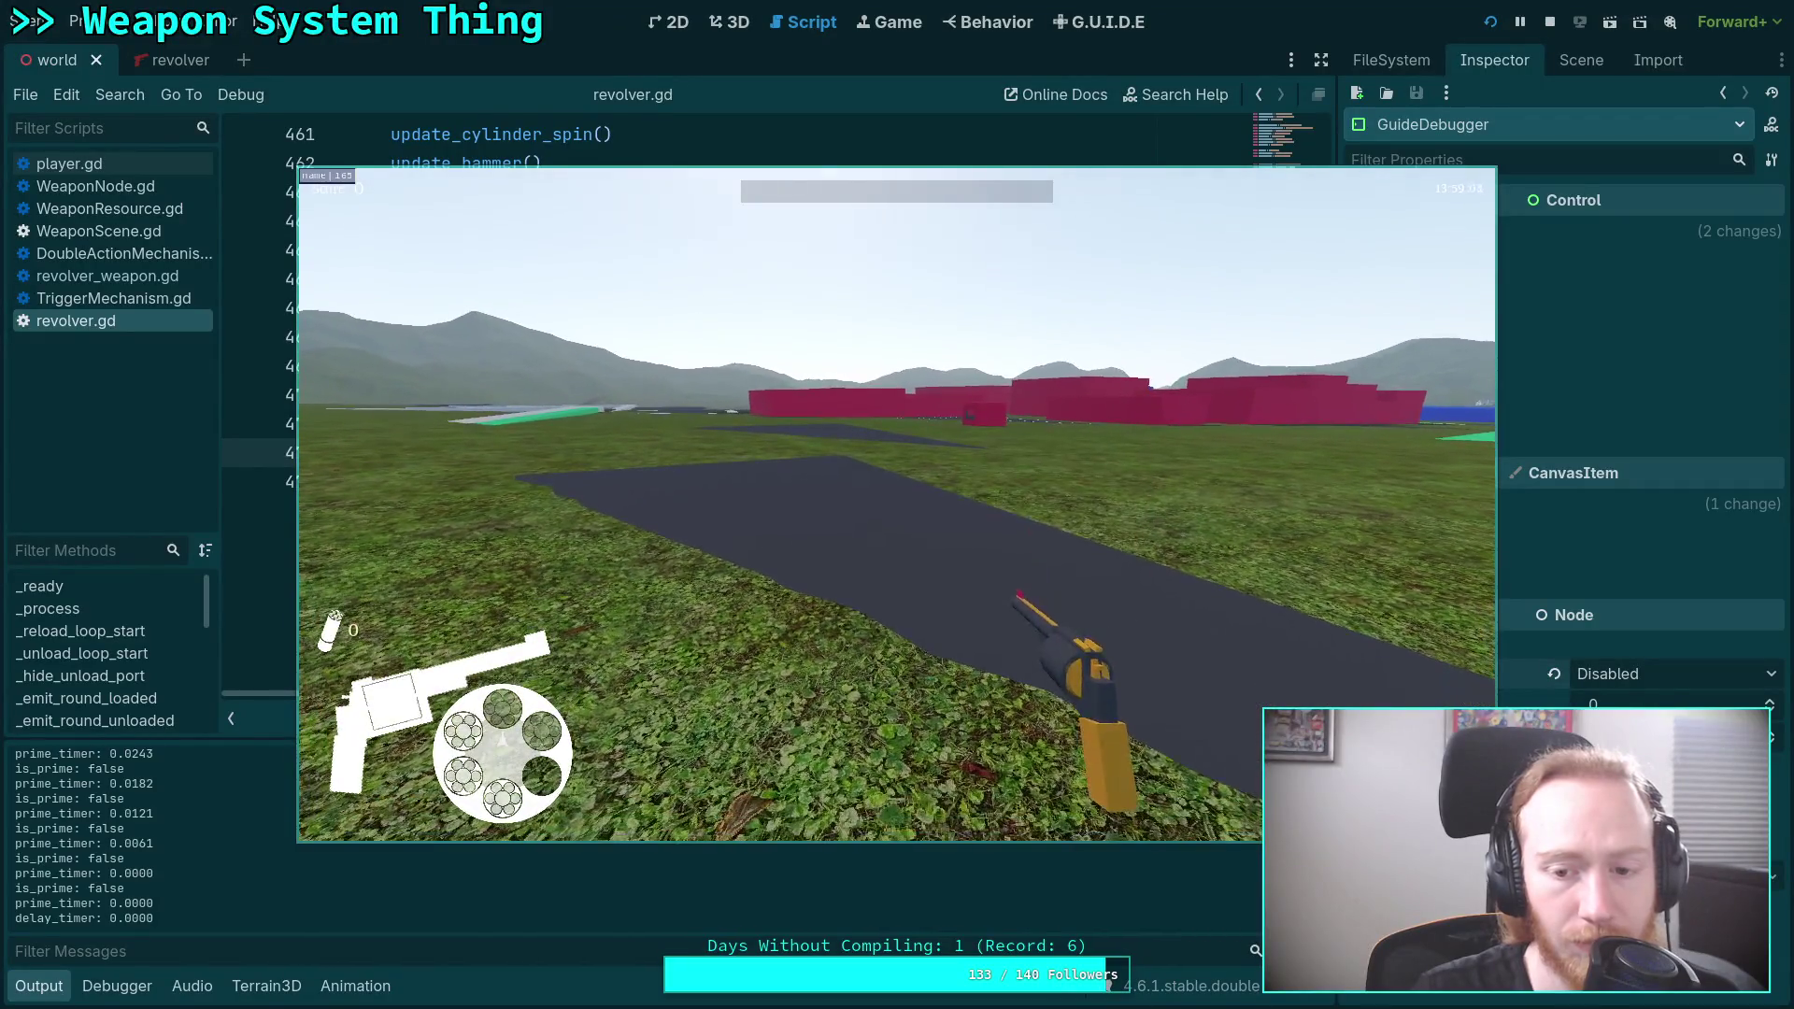
key(Escape)
click(894, 528)
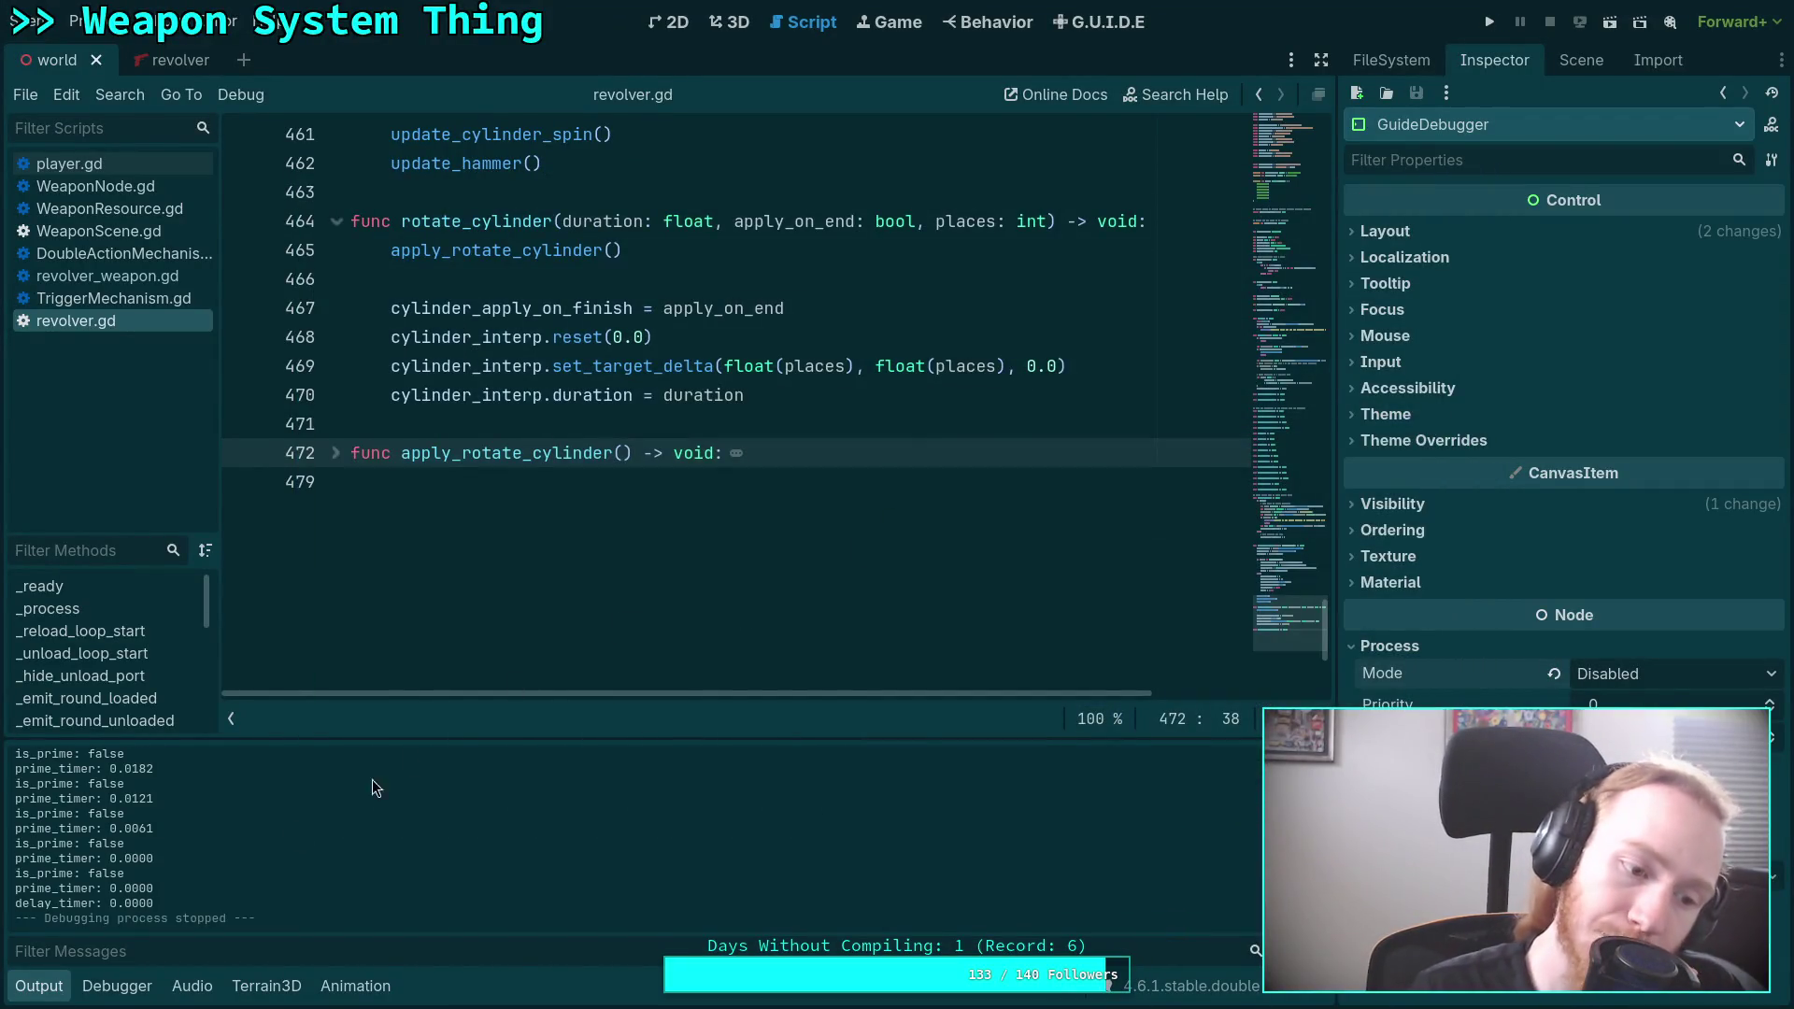
Collapse the Output panel and unfold apply_rotate_cylinder in revolver.gd.
click(39, 986)
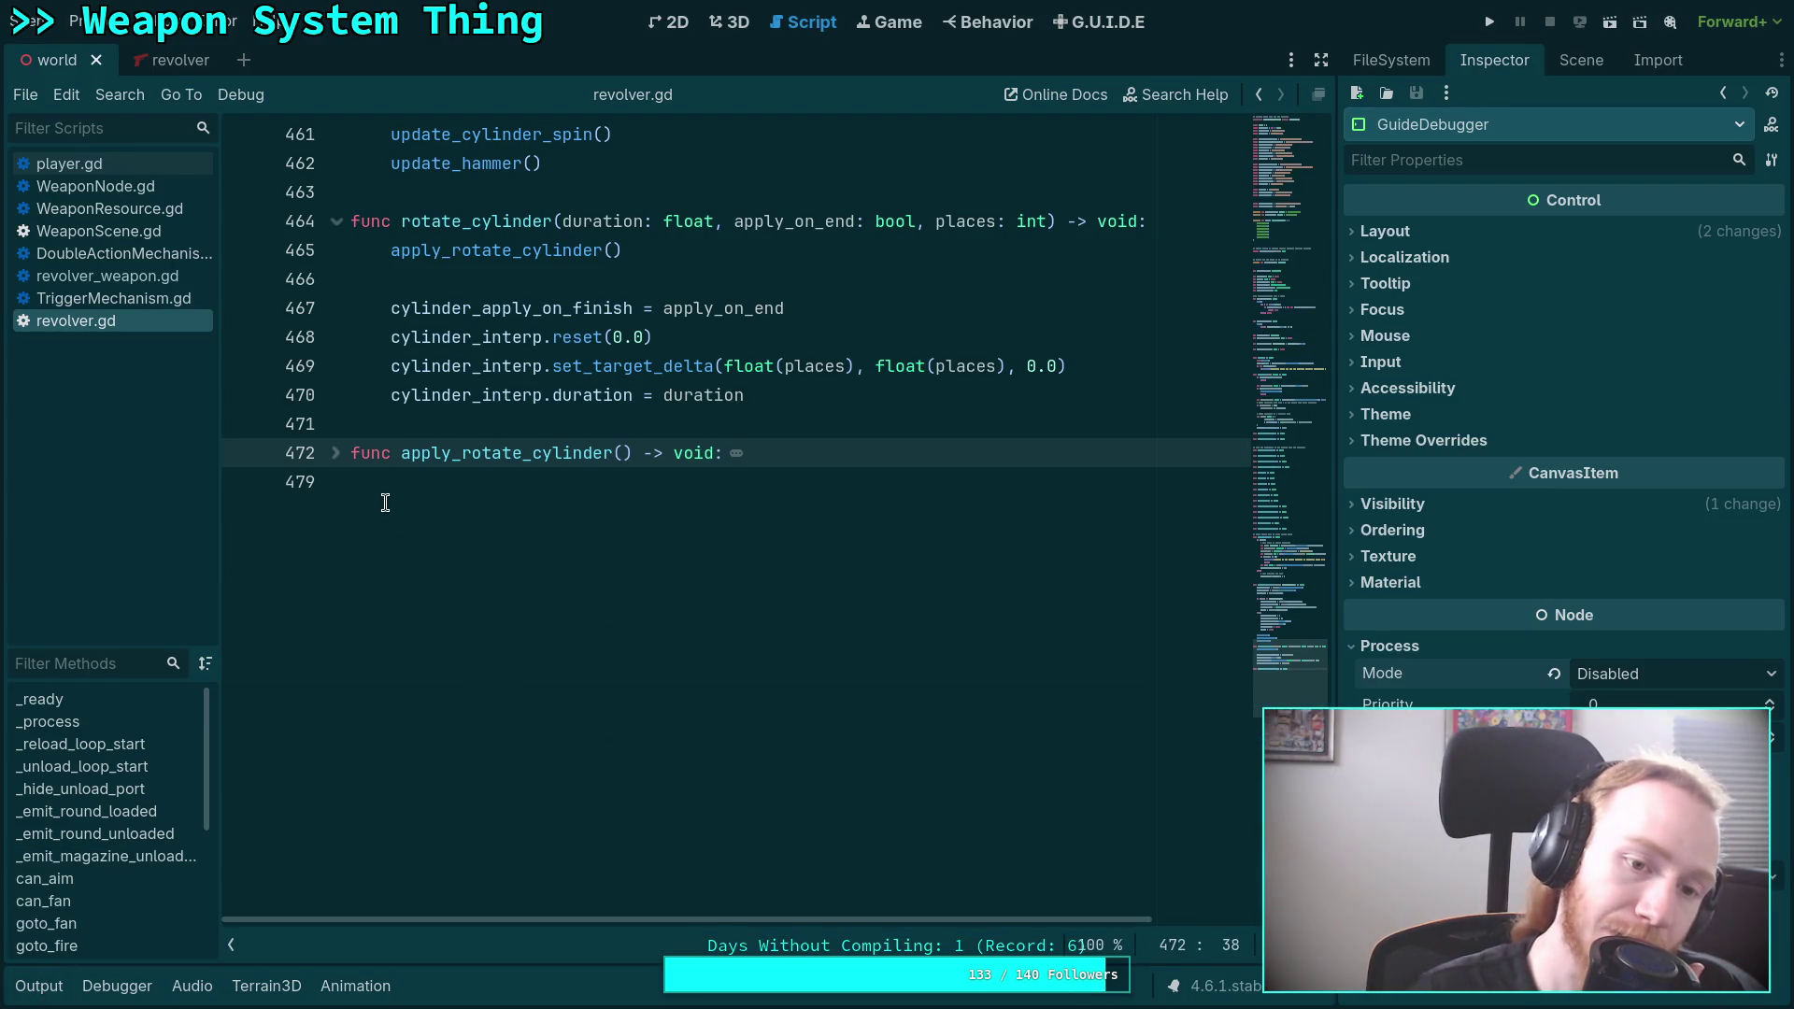
click(335, 453)
click(373, 429)
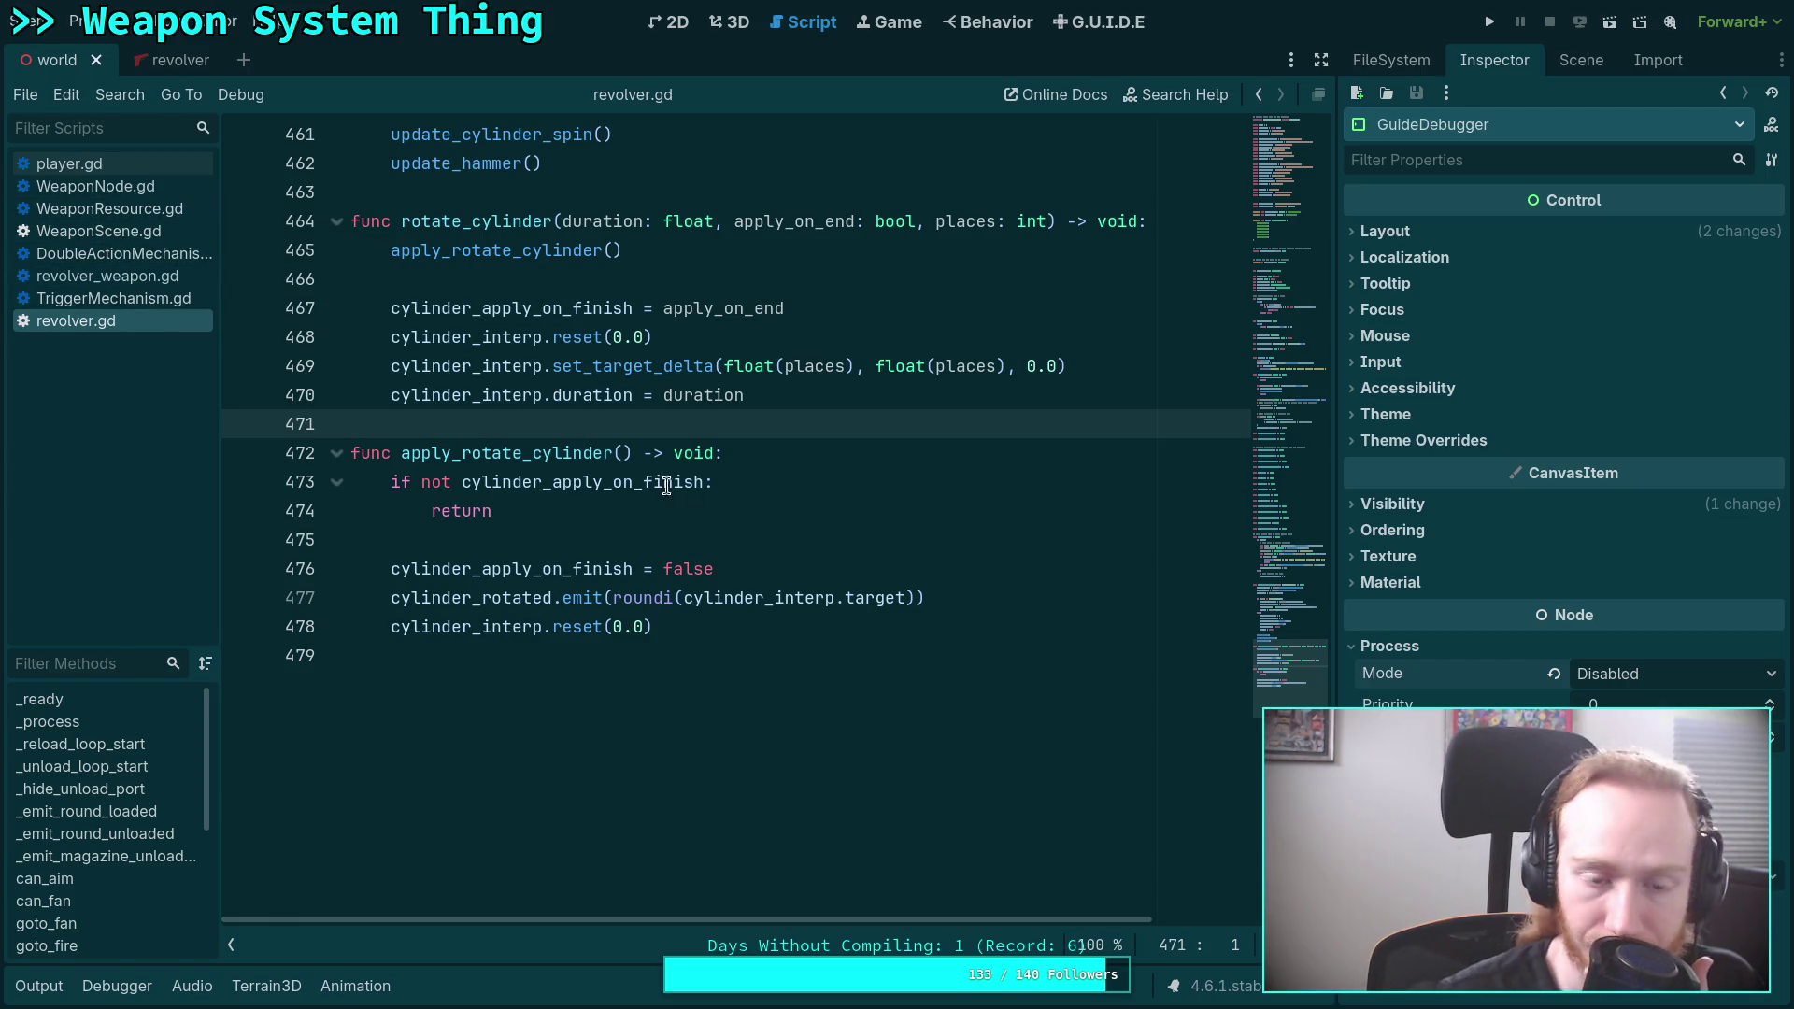
Unfold goto_fire to review its FIRE_DOUBLE and fan-fire branches, then switch to the revolver scene.
scroll(882, 235, up, 10)
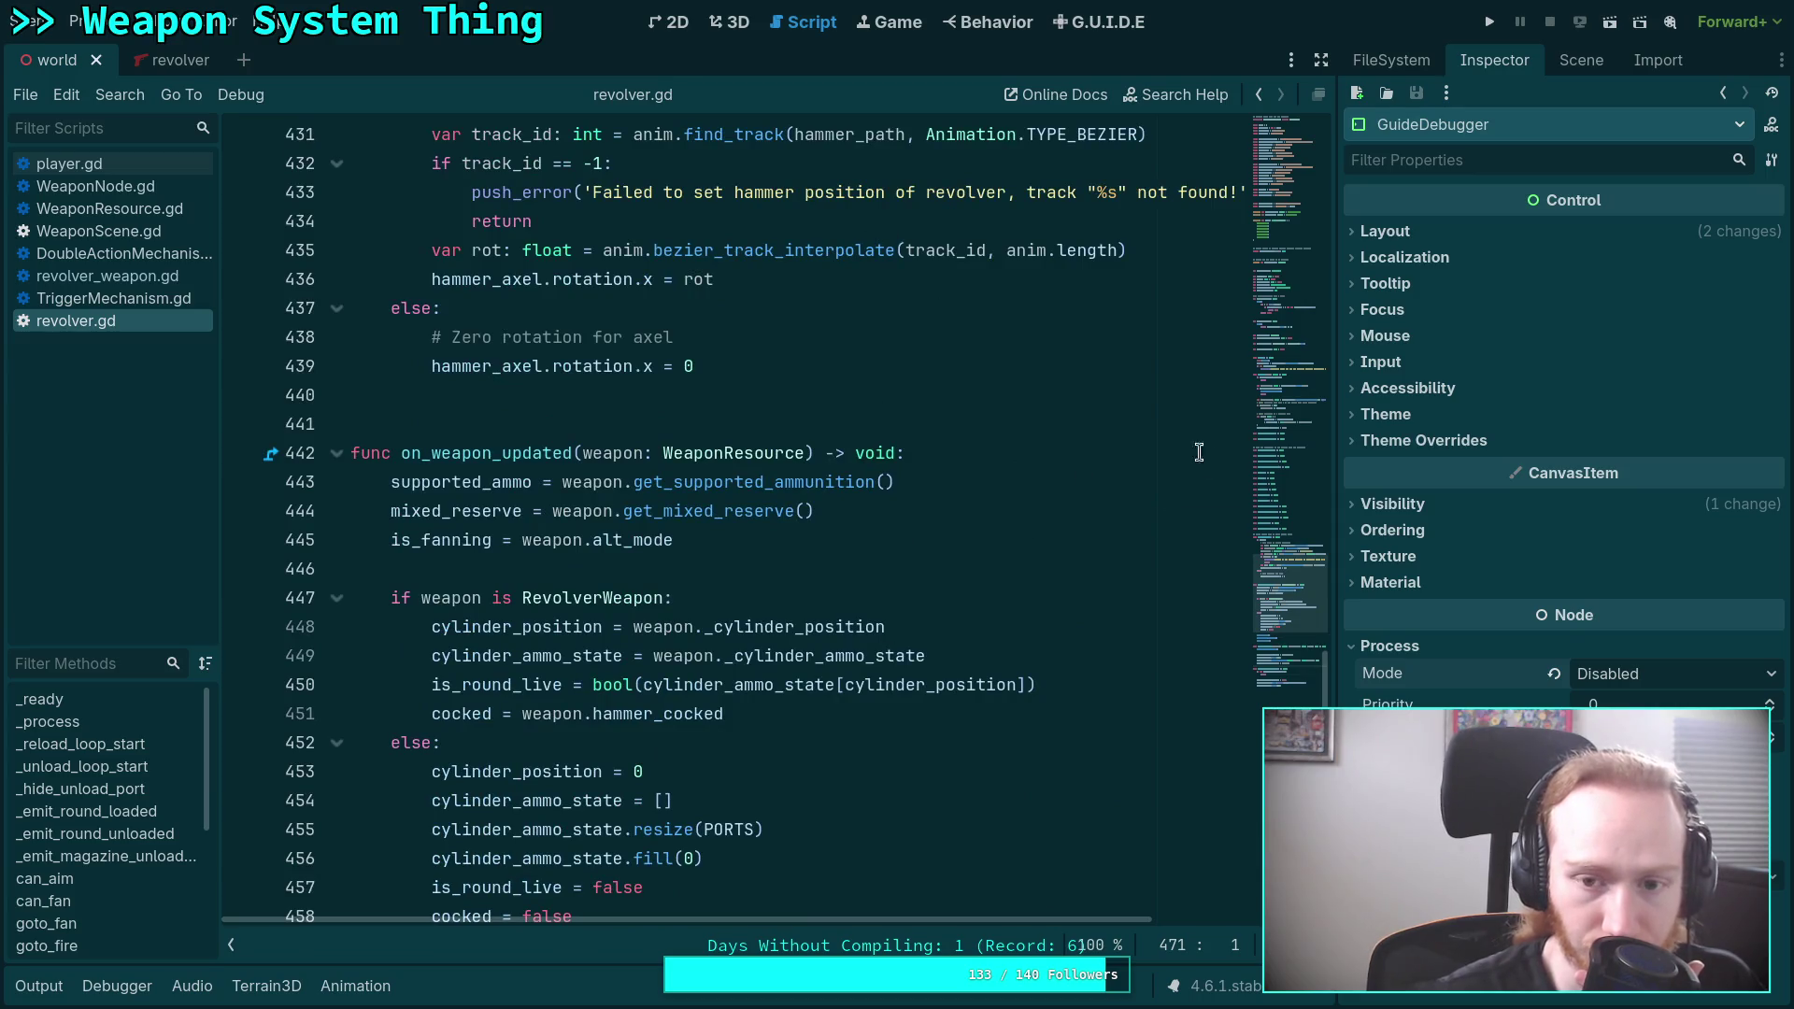
mouse_move(1291, 598)
mouse_down()
mouse_move(1291, 351)
mouse_move(1274, 484)
mouse_up()
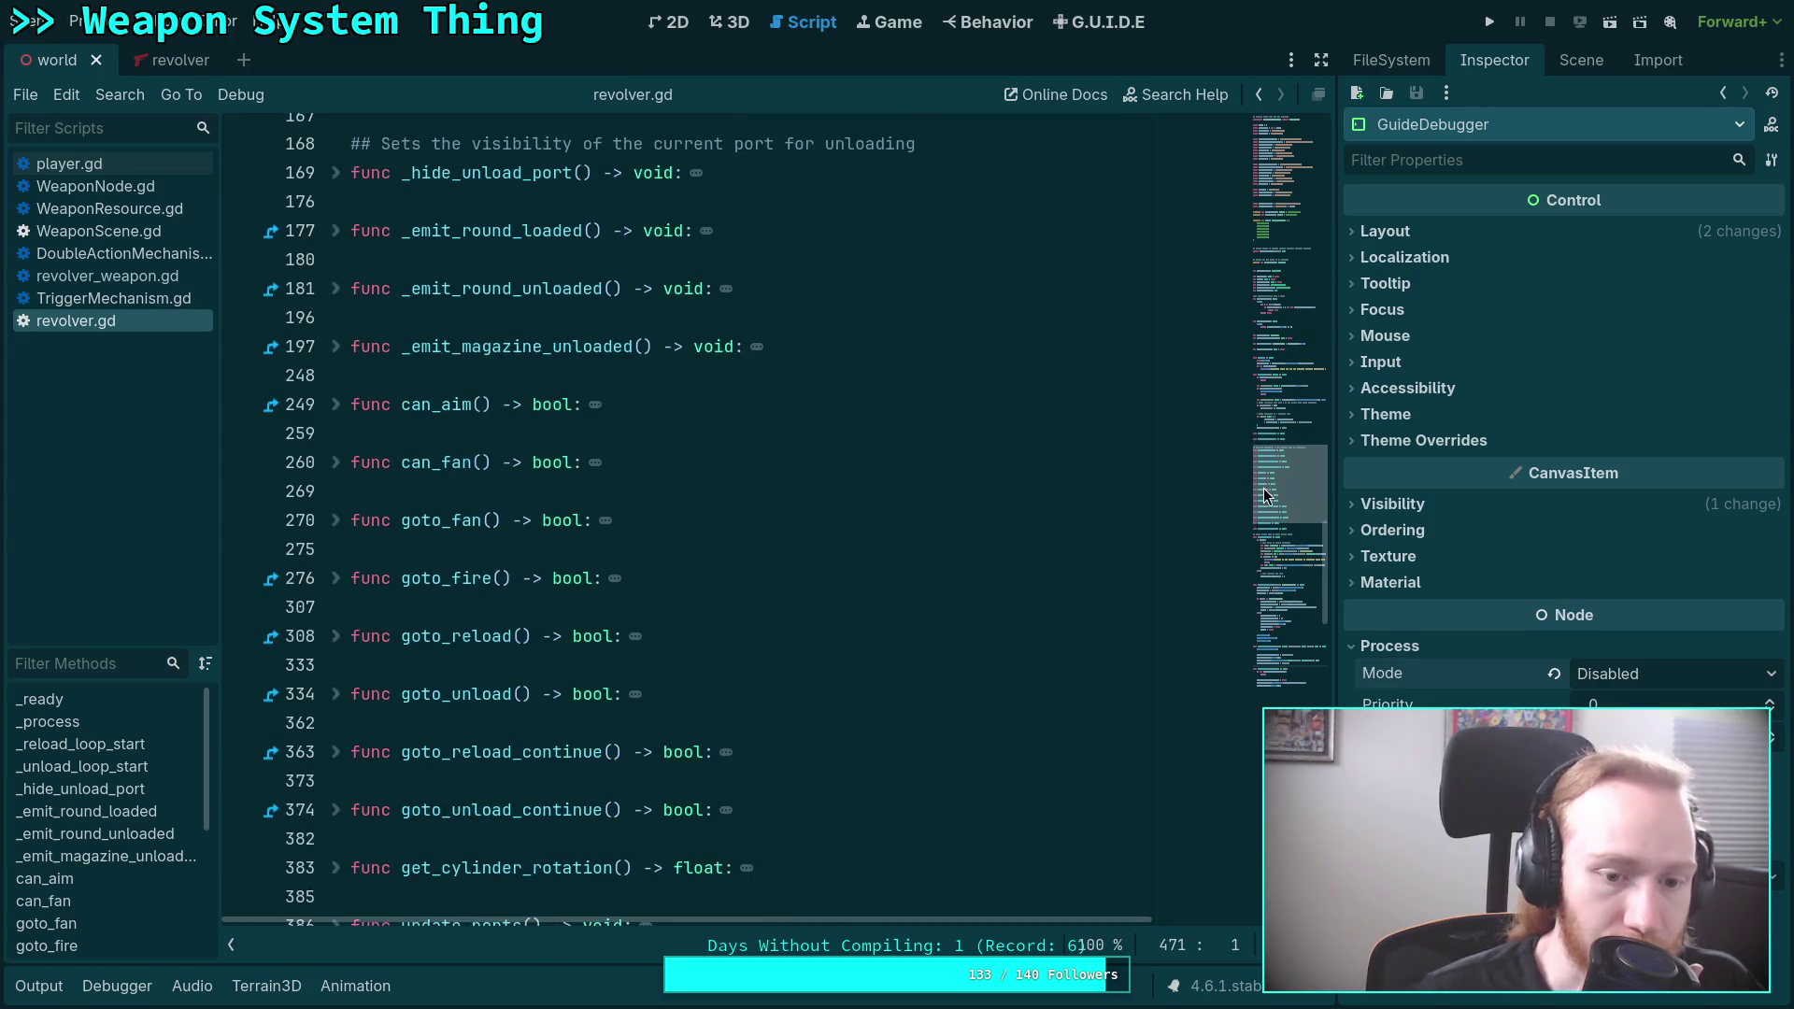
click(336, 581)
scroll(476, 549, down, 2)
scroll(476, 549, down, 3)
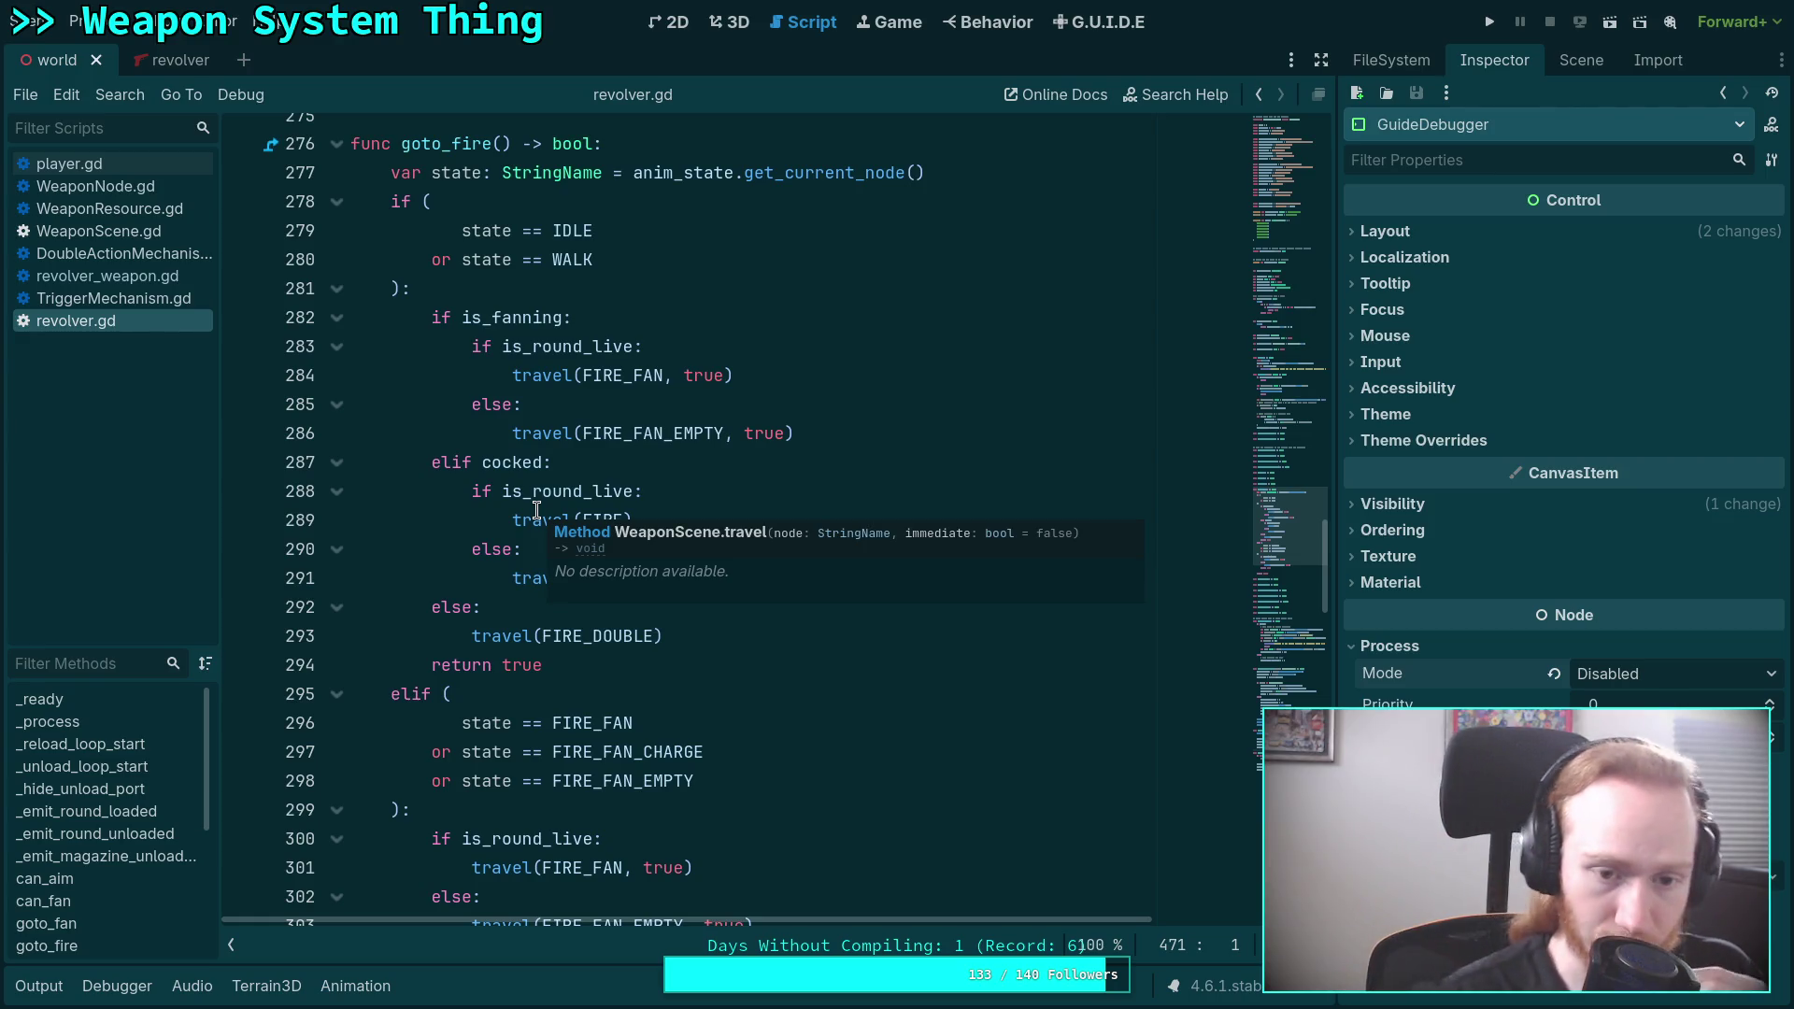
click(561, 628)
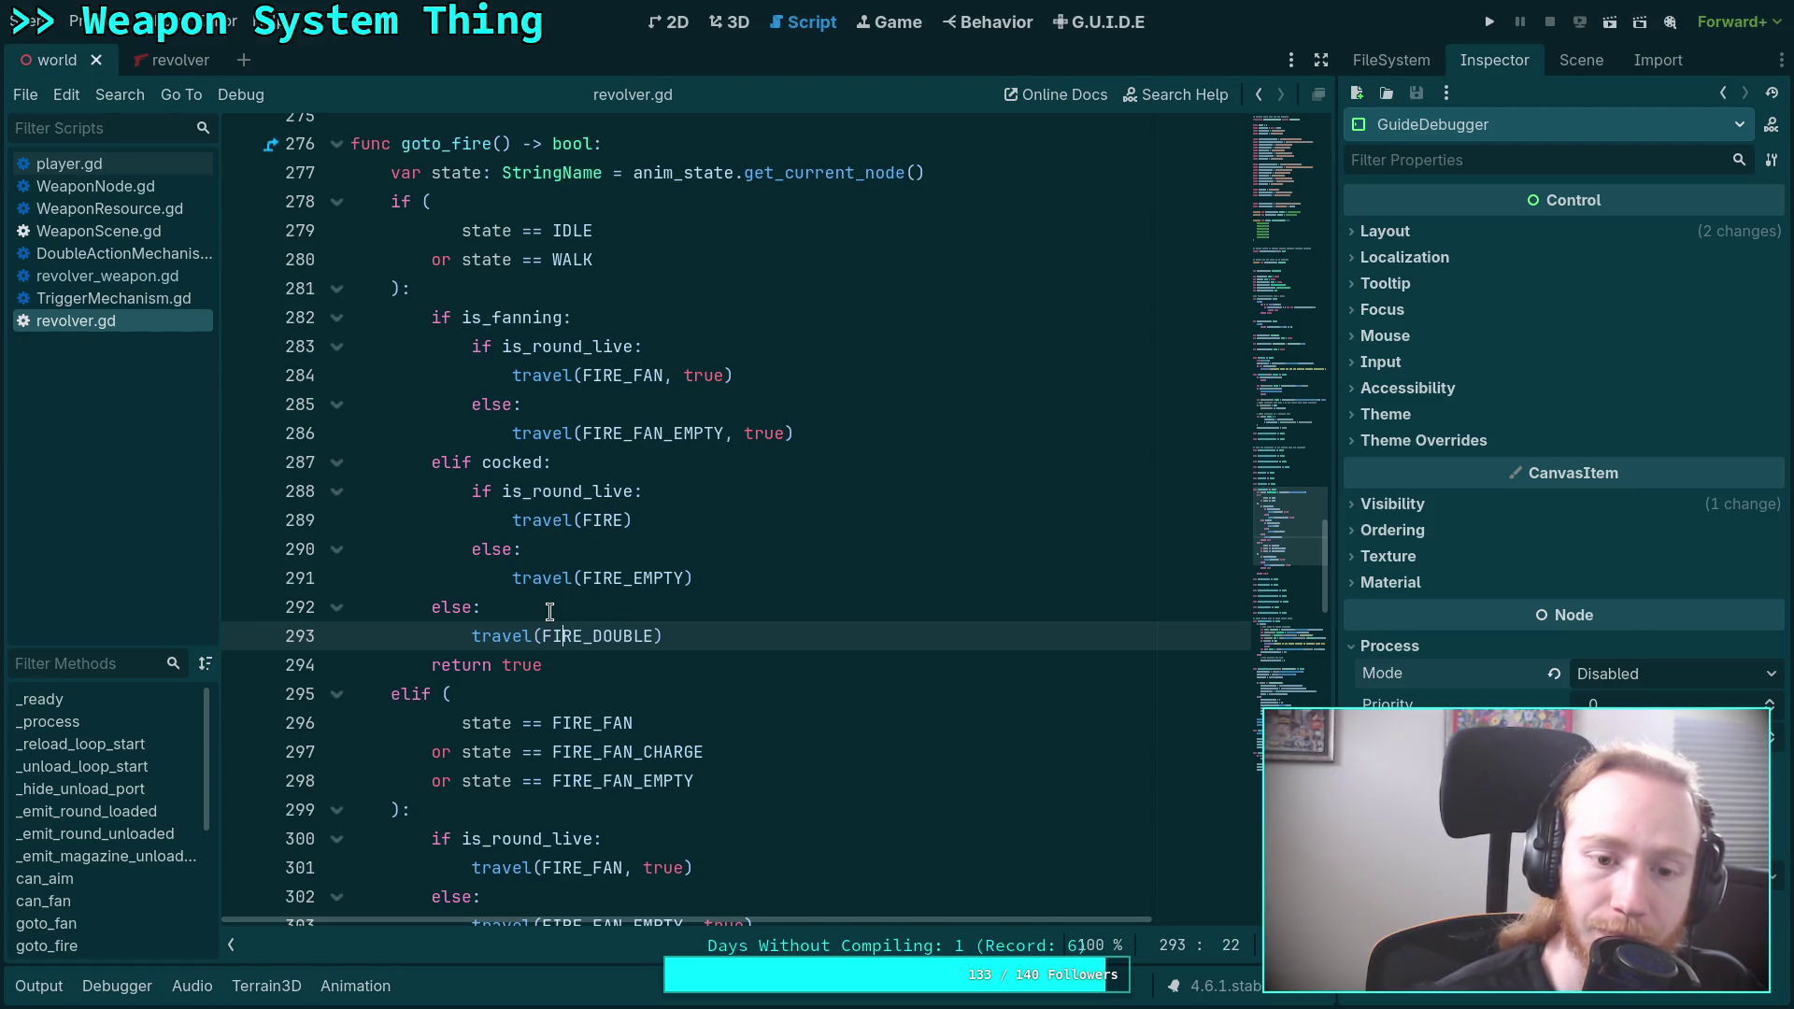
scroll(549, 612, down, 2)
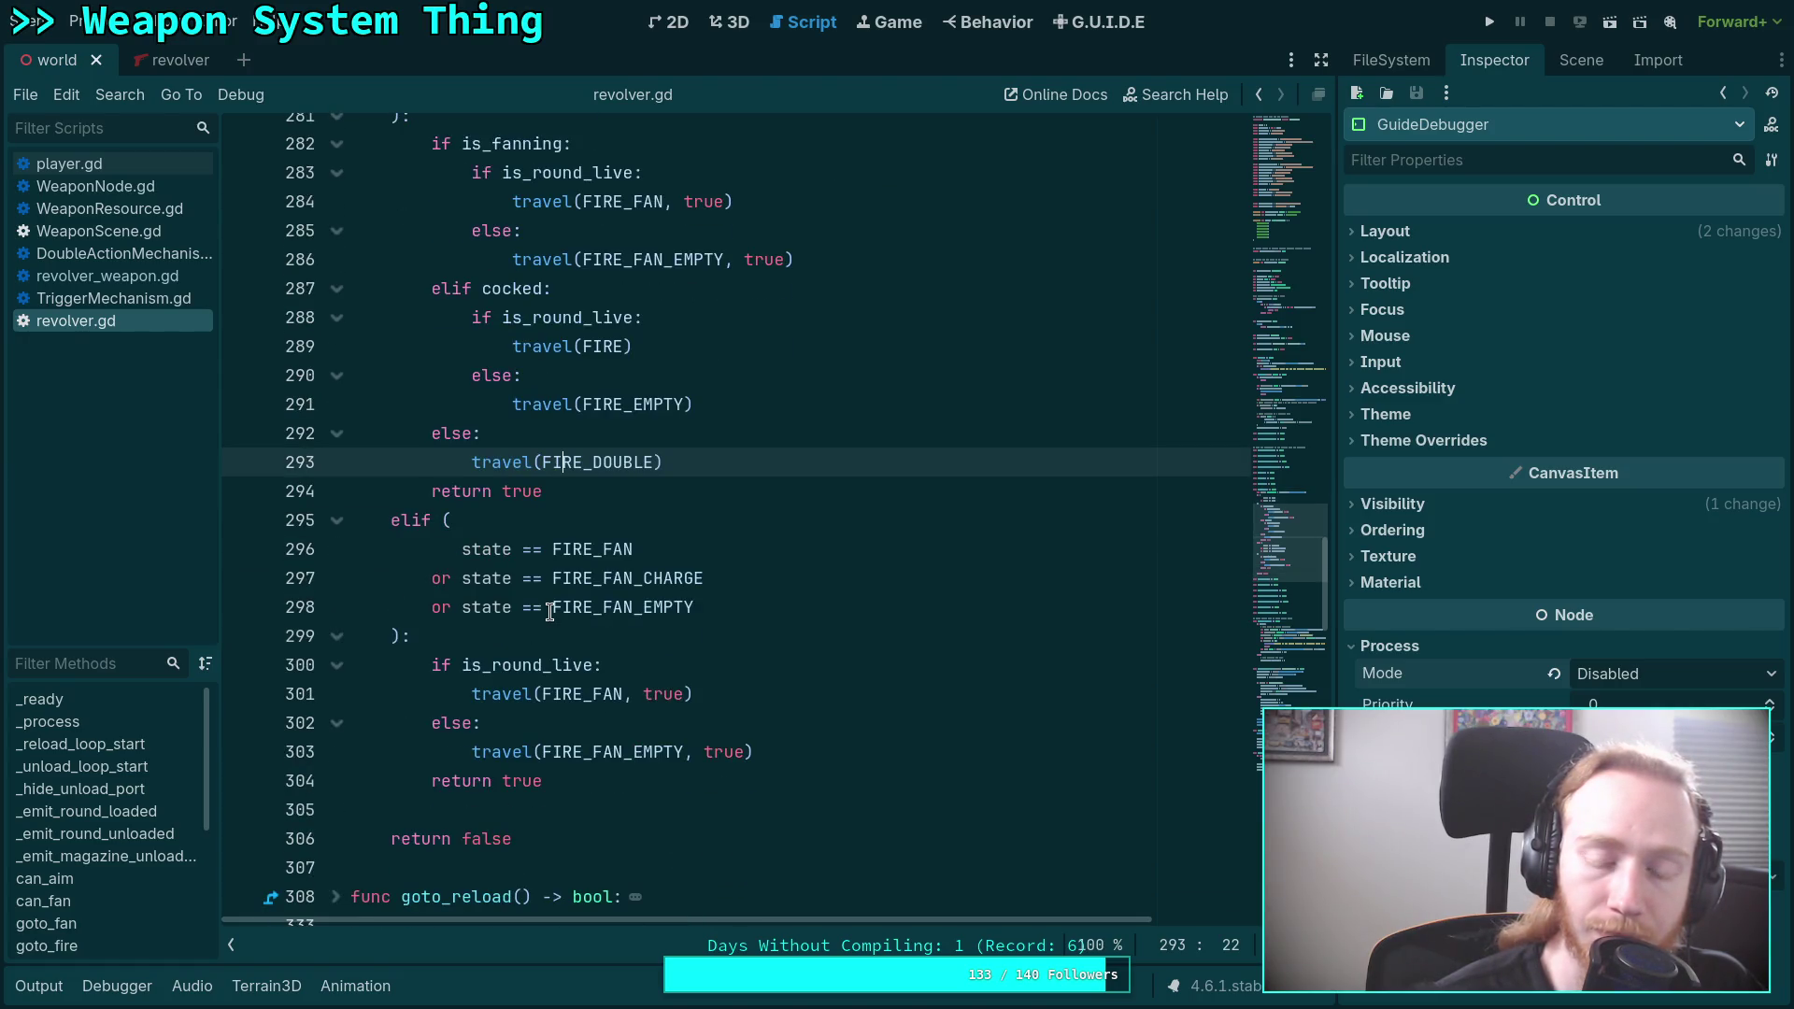
scroll(549, 612, up, 2)
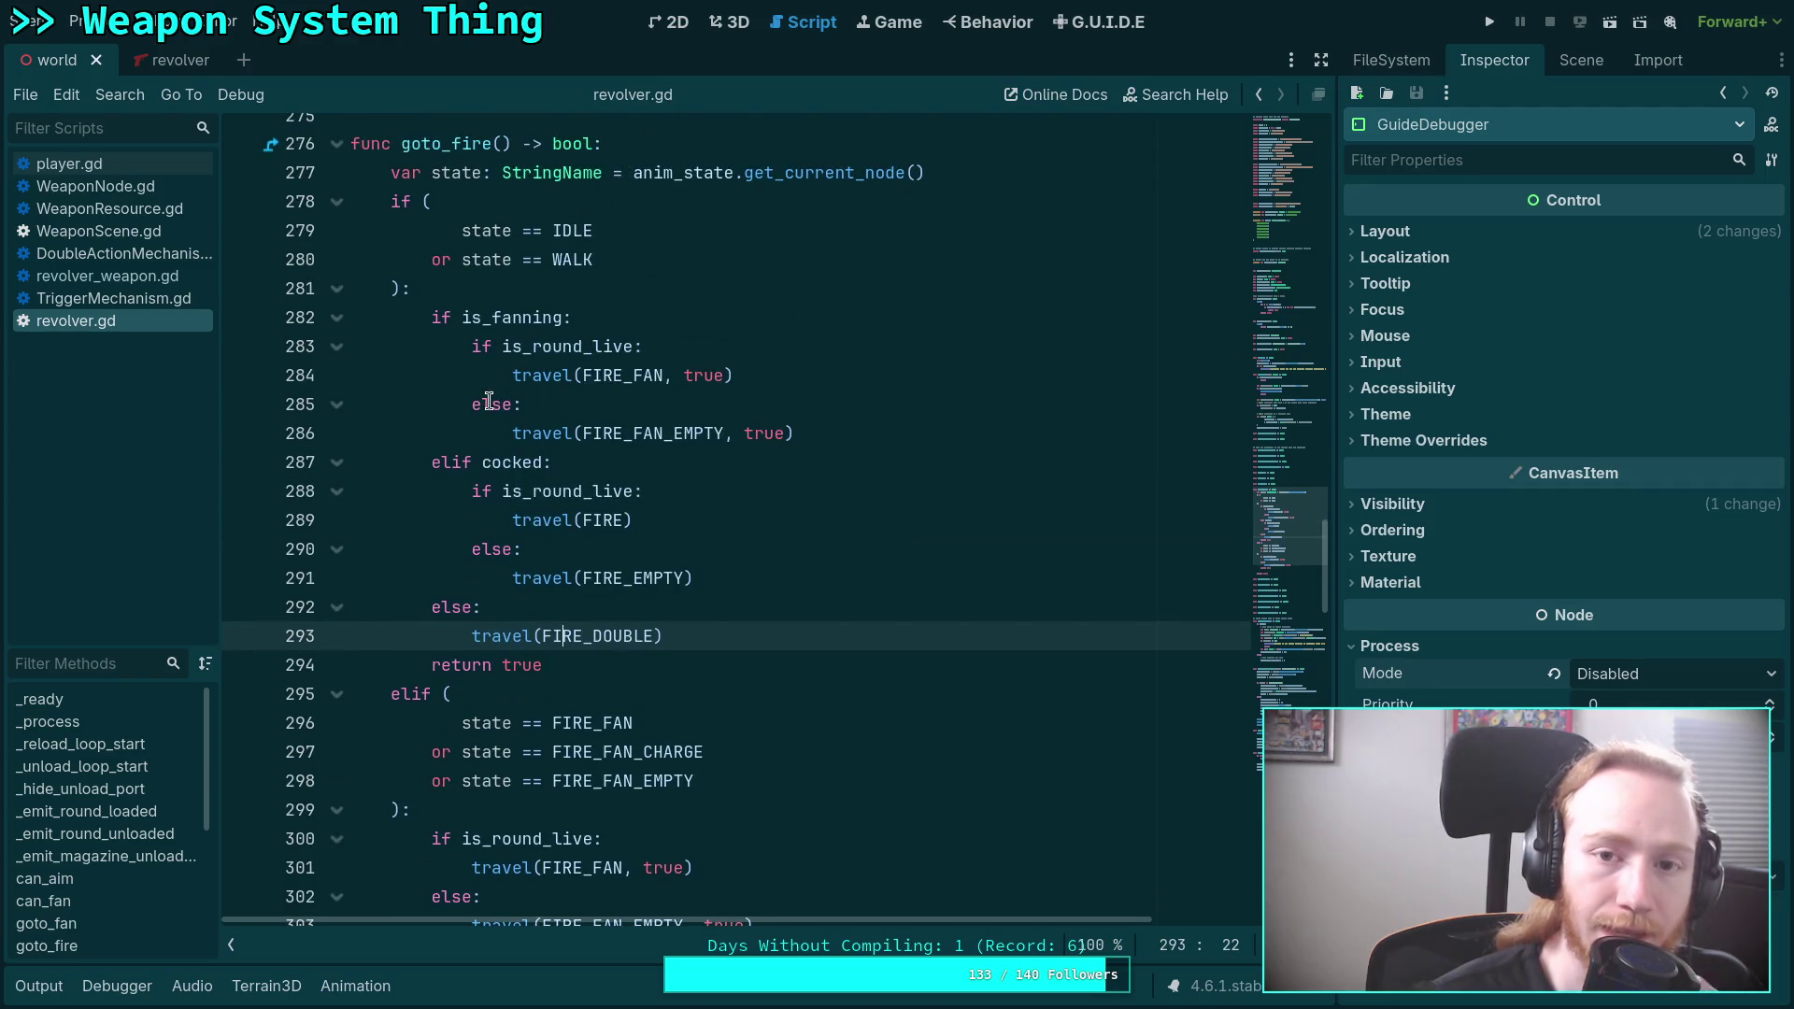
click(1580, 60)
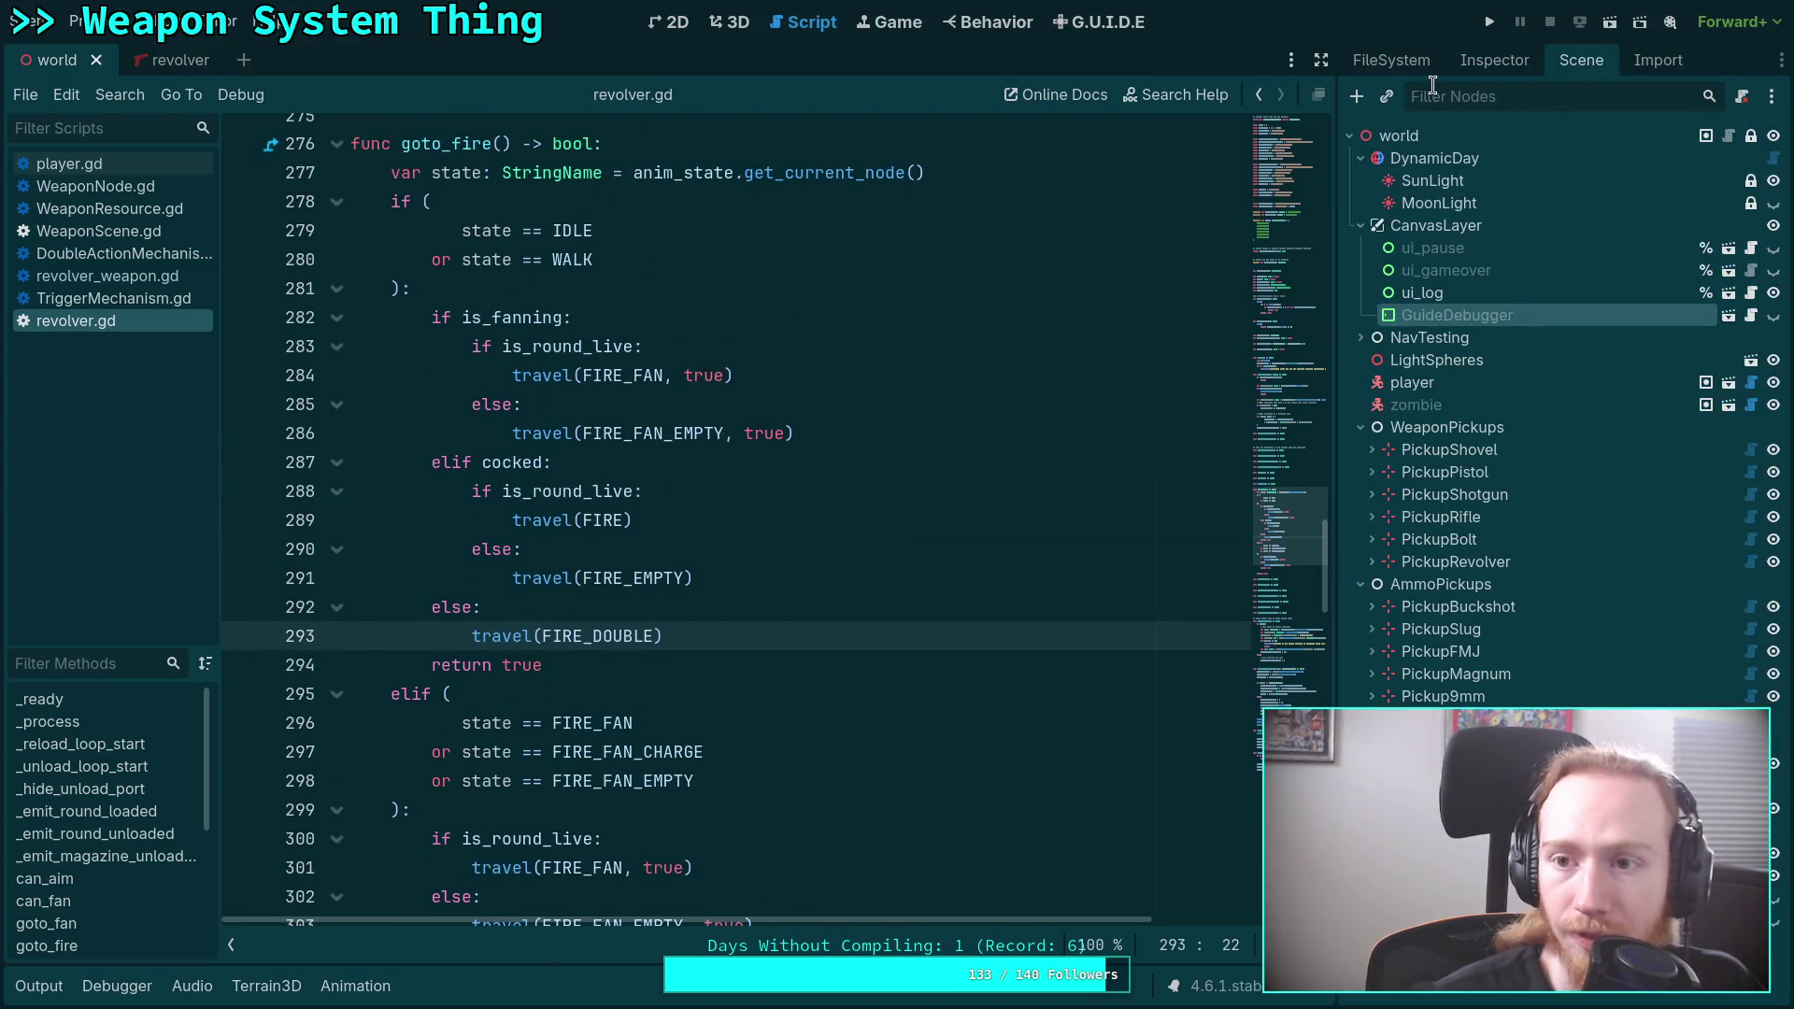
click(168, 60)
Open the revolver AnimationTree state graph and inspect the fire_double to fire_empty transition's Switch and Advance settings.
click(1430, 315)
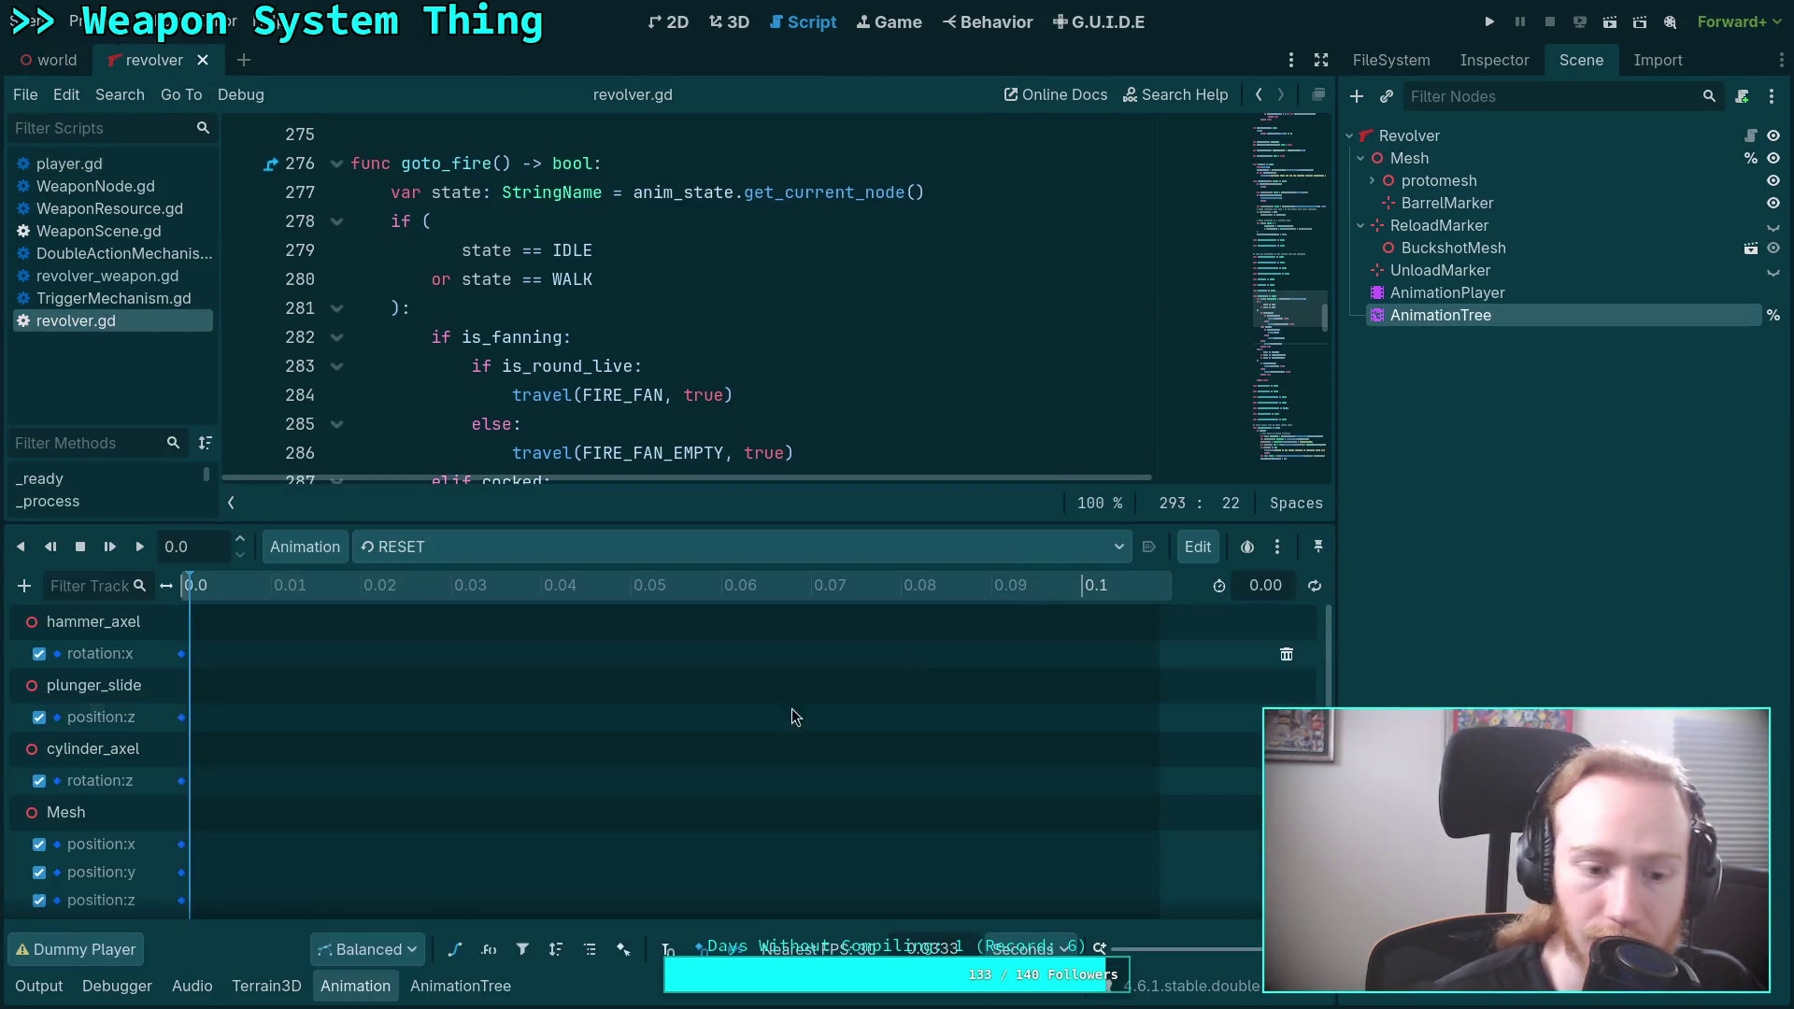
click(461, 986)
click(89, 746)
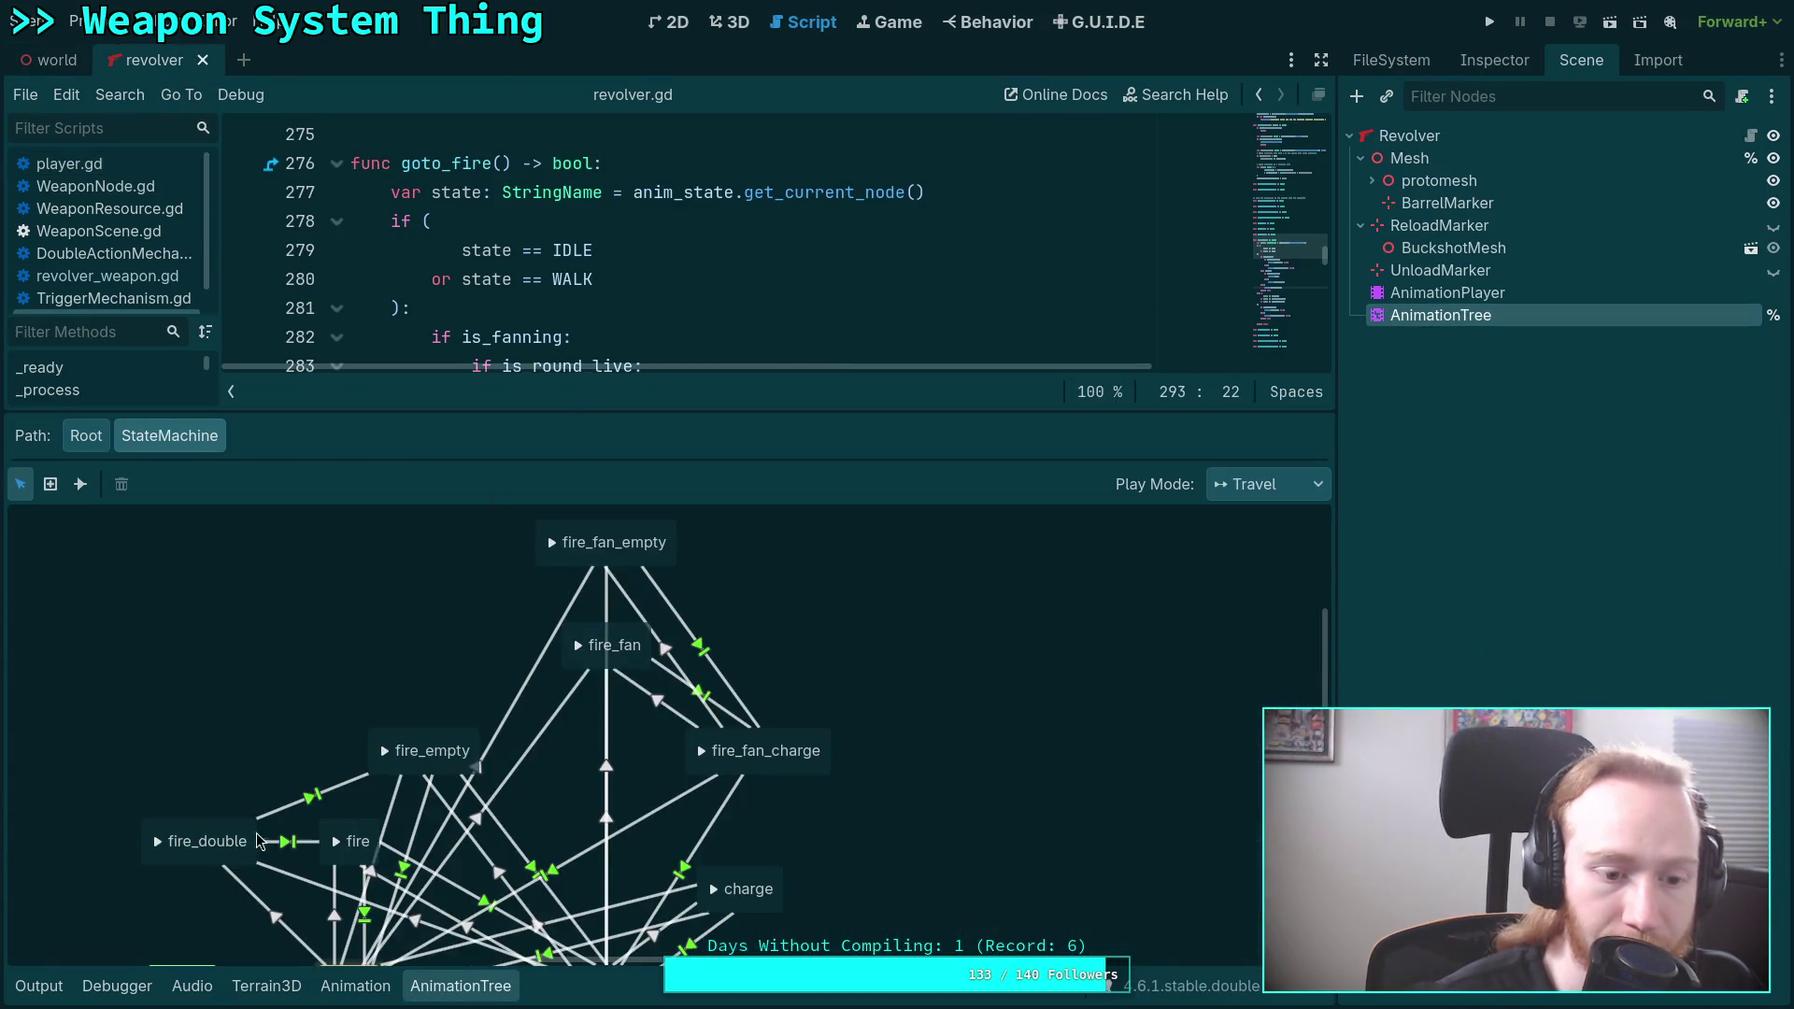
click(314, 796)
click(1388, 390)
click(1392, 445)
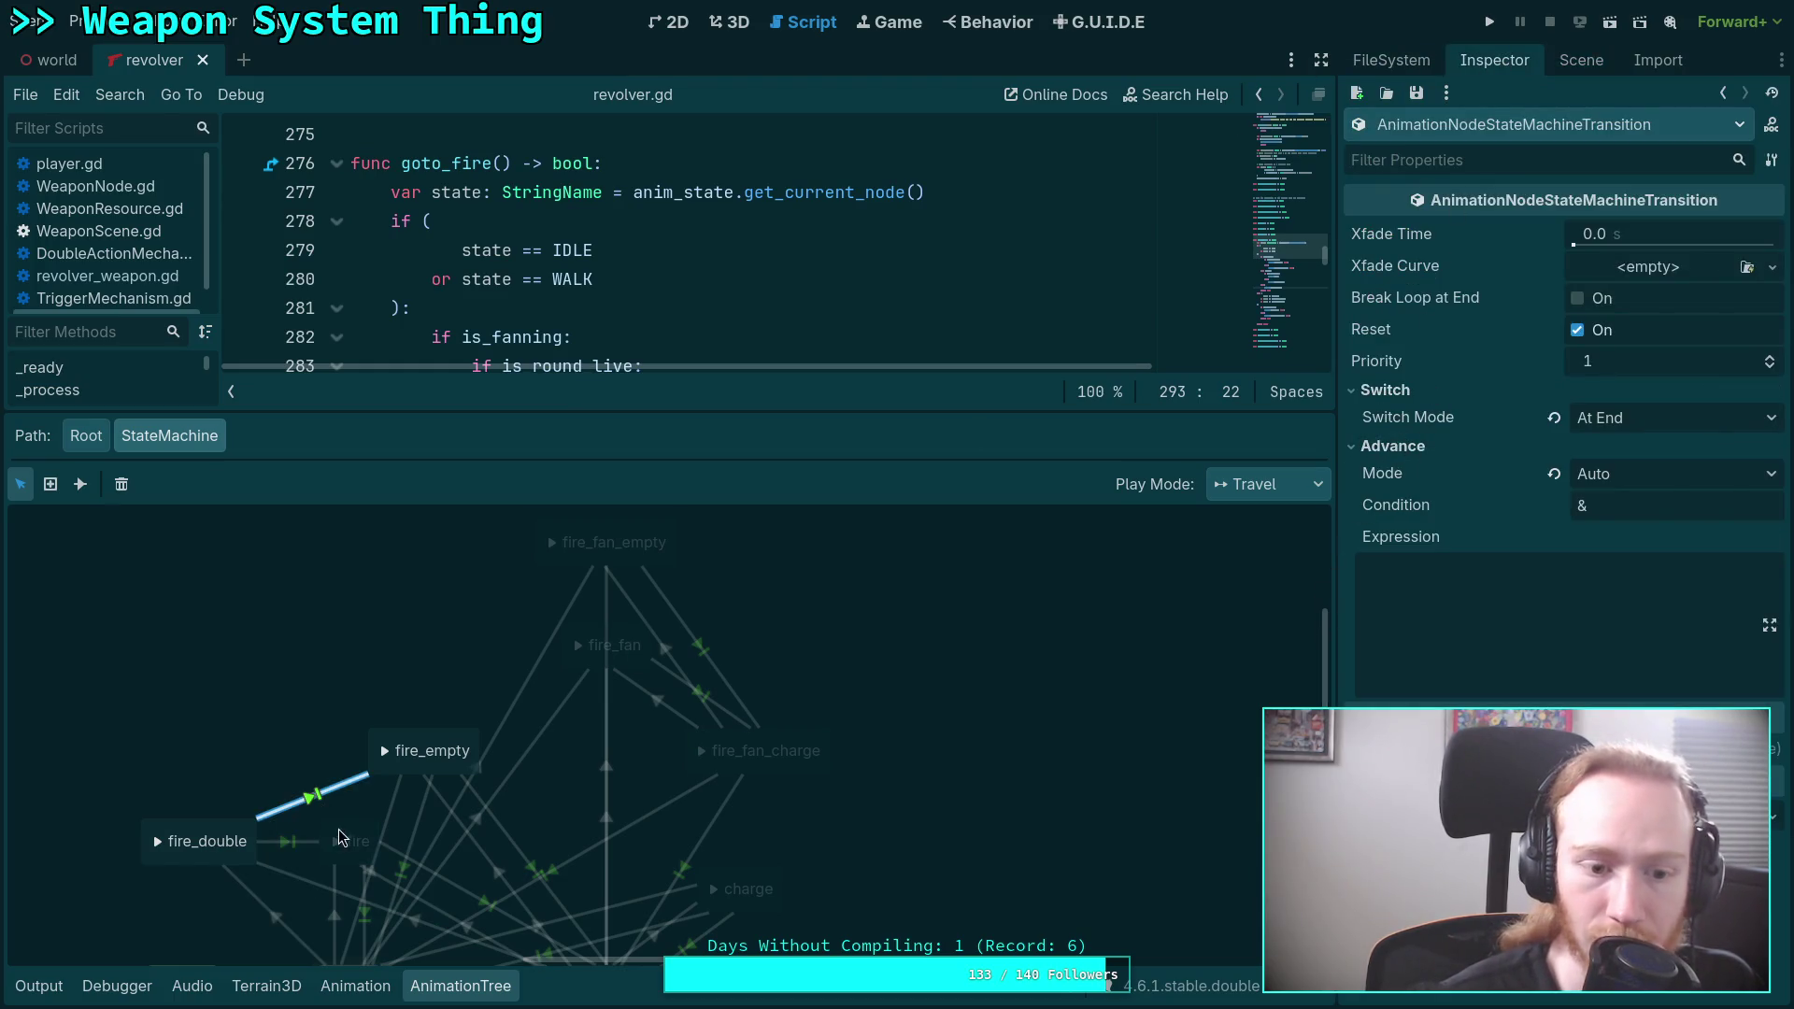
Check that fire_double to fire advances at end on is_round_live with priority 0, then collapse the panel.
click(289, 844)
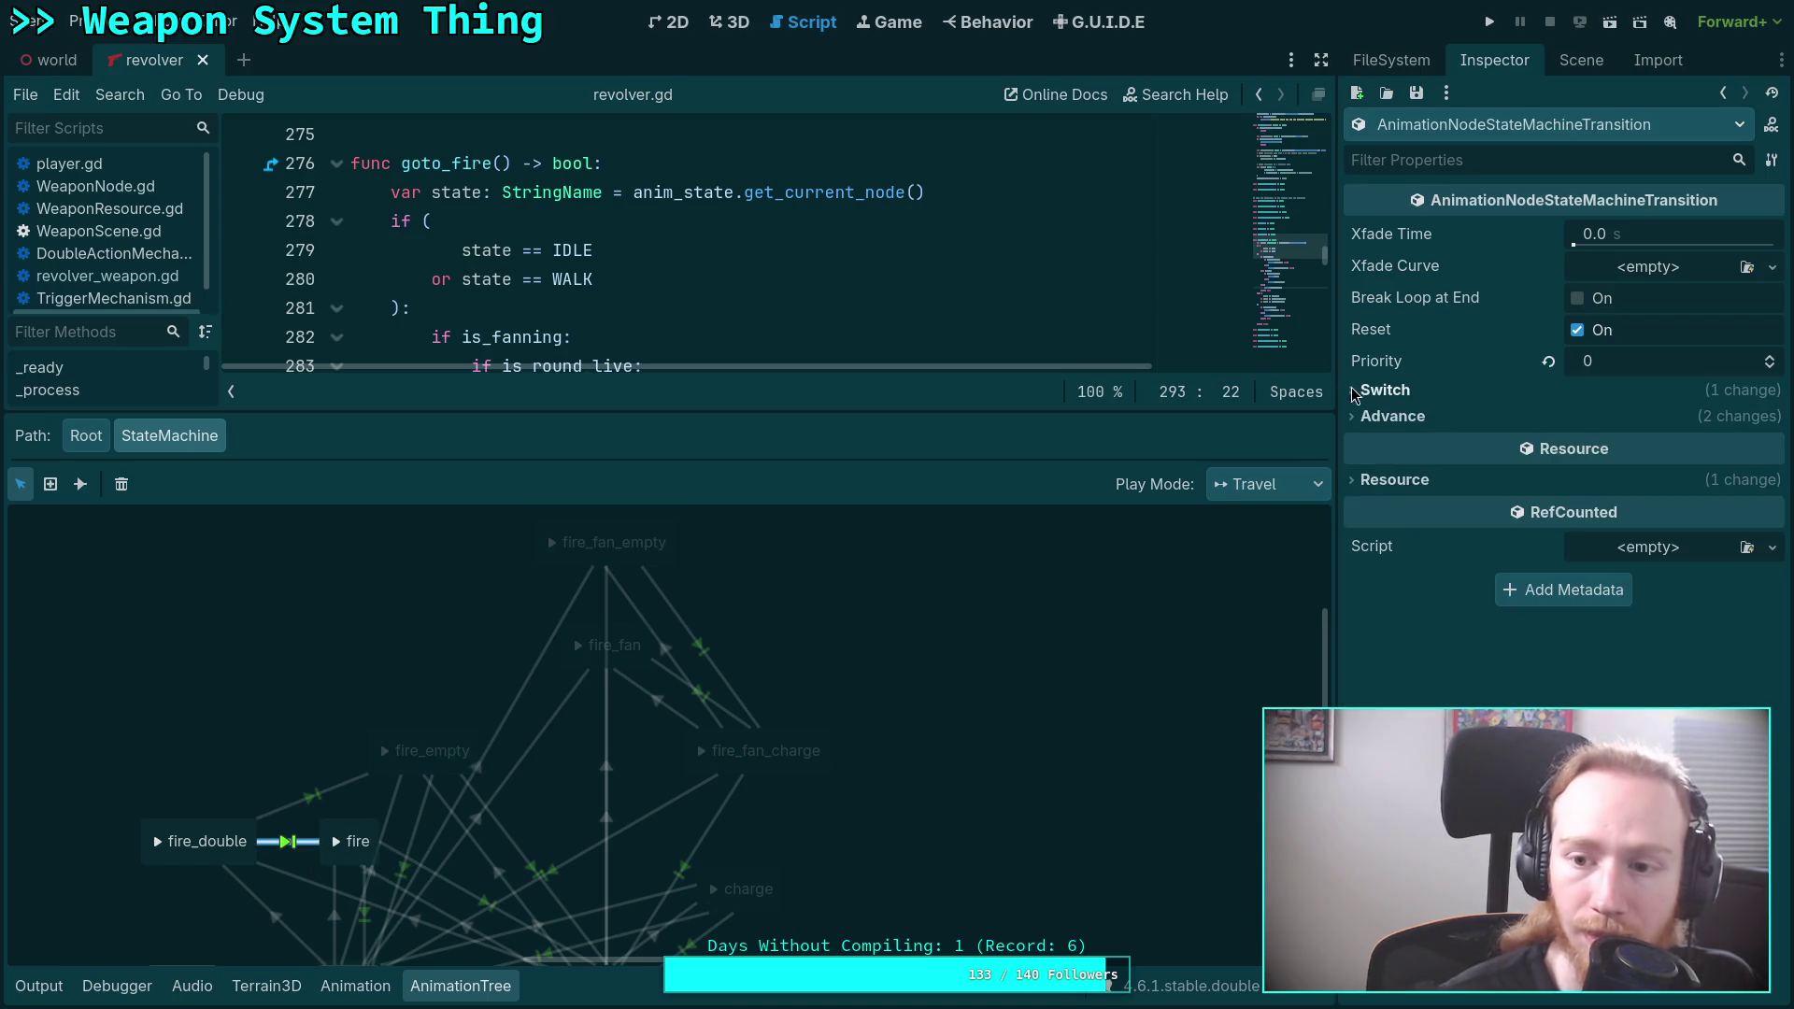
click(1402, 411)
click(1401, 397)
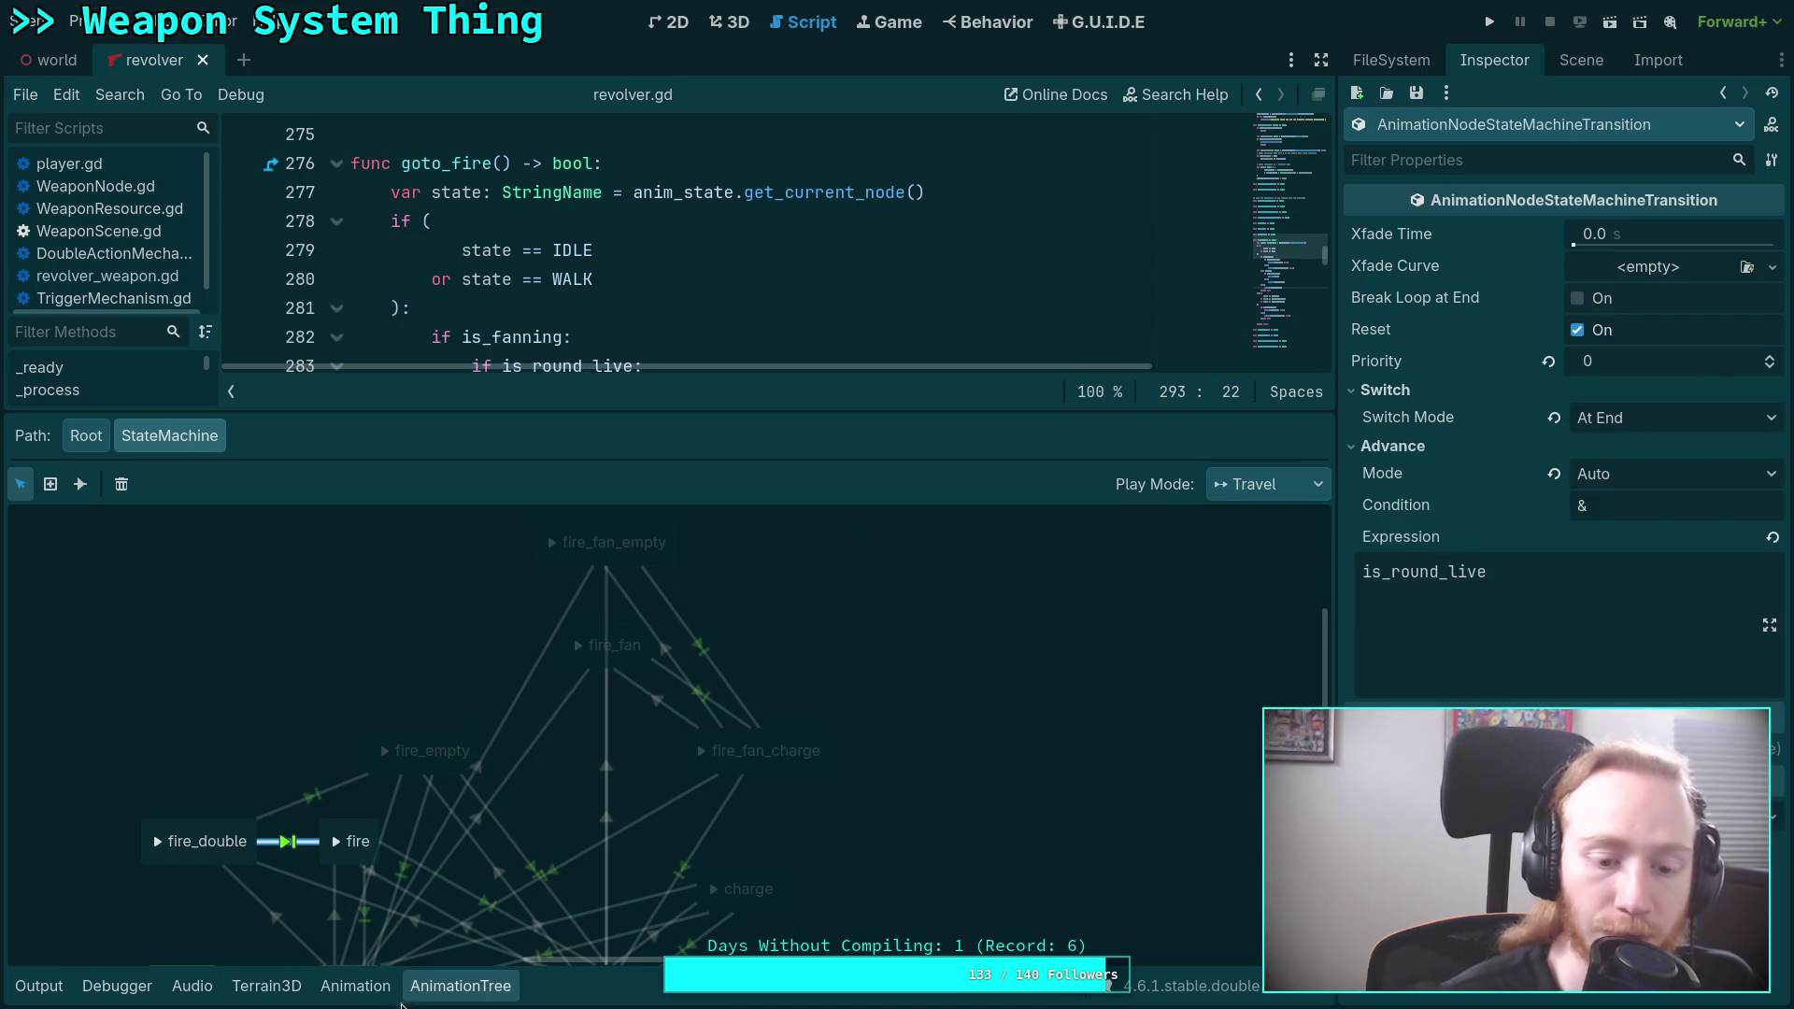
click(458, 997)
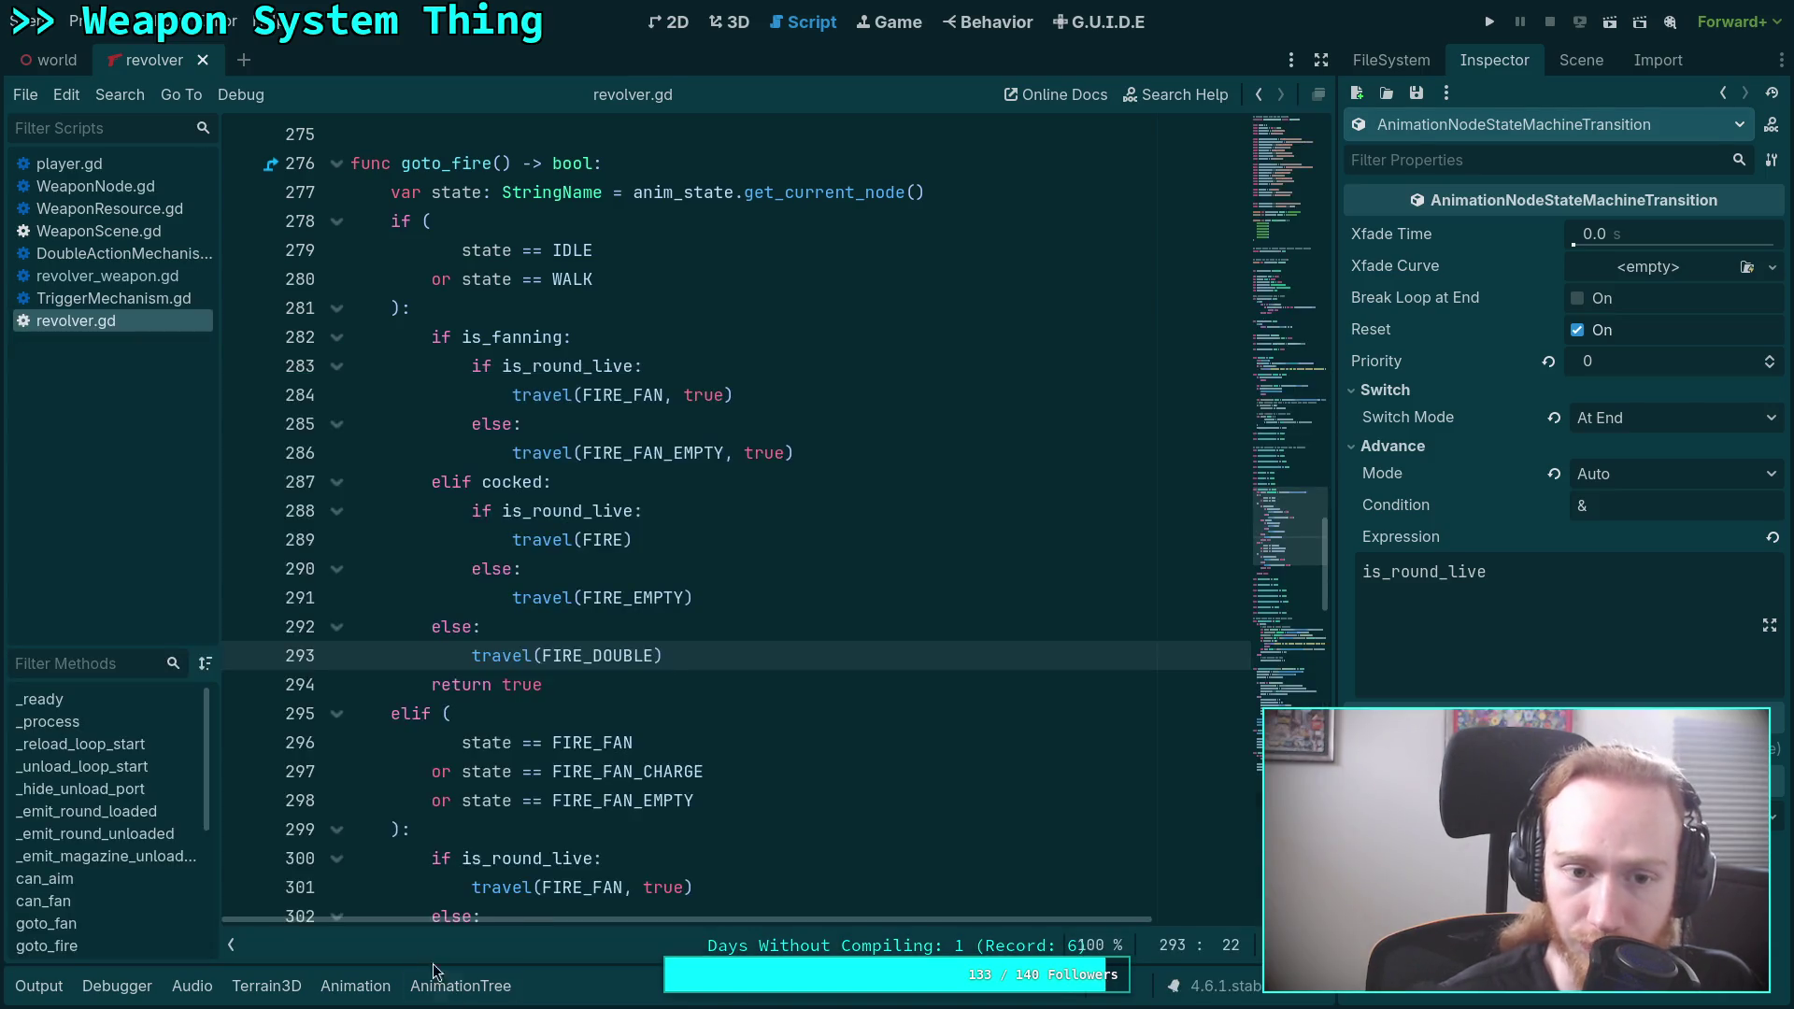
scroll(462, 752, down, 10)
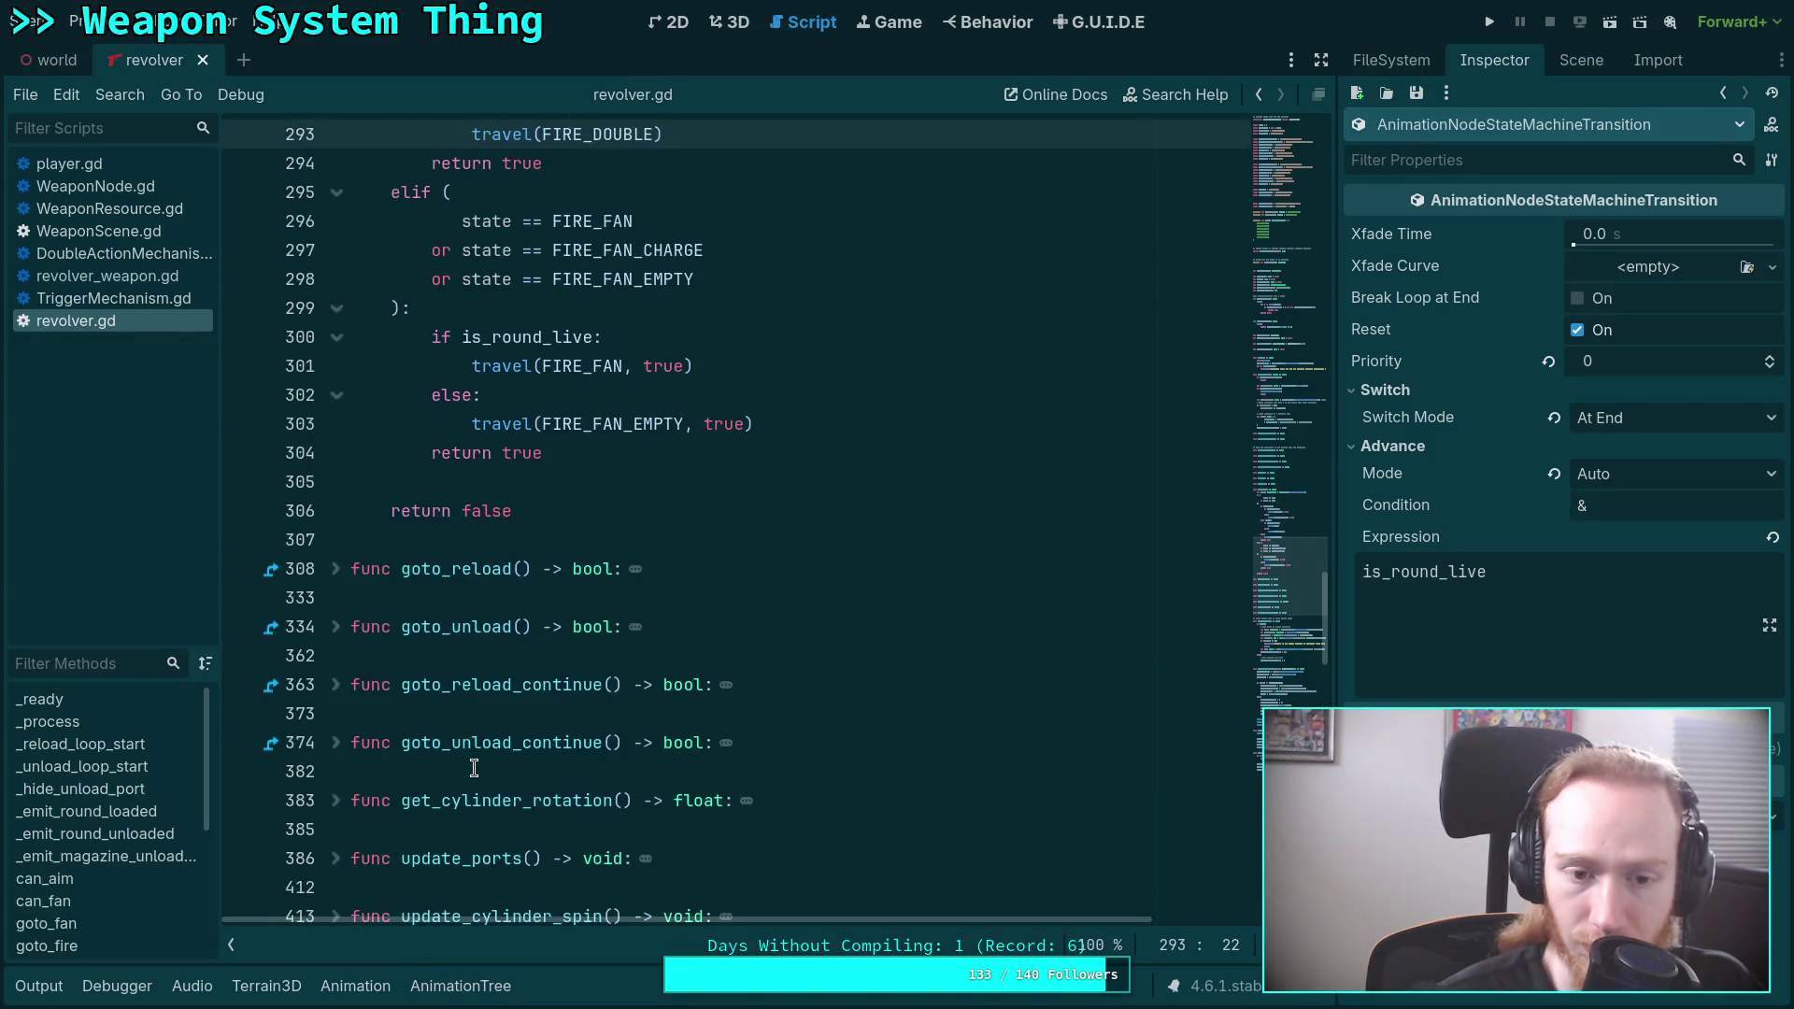
scroll(475, 768, down, 2)
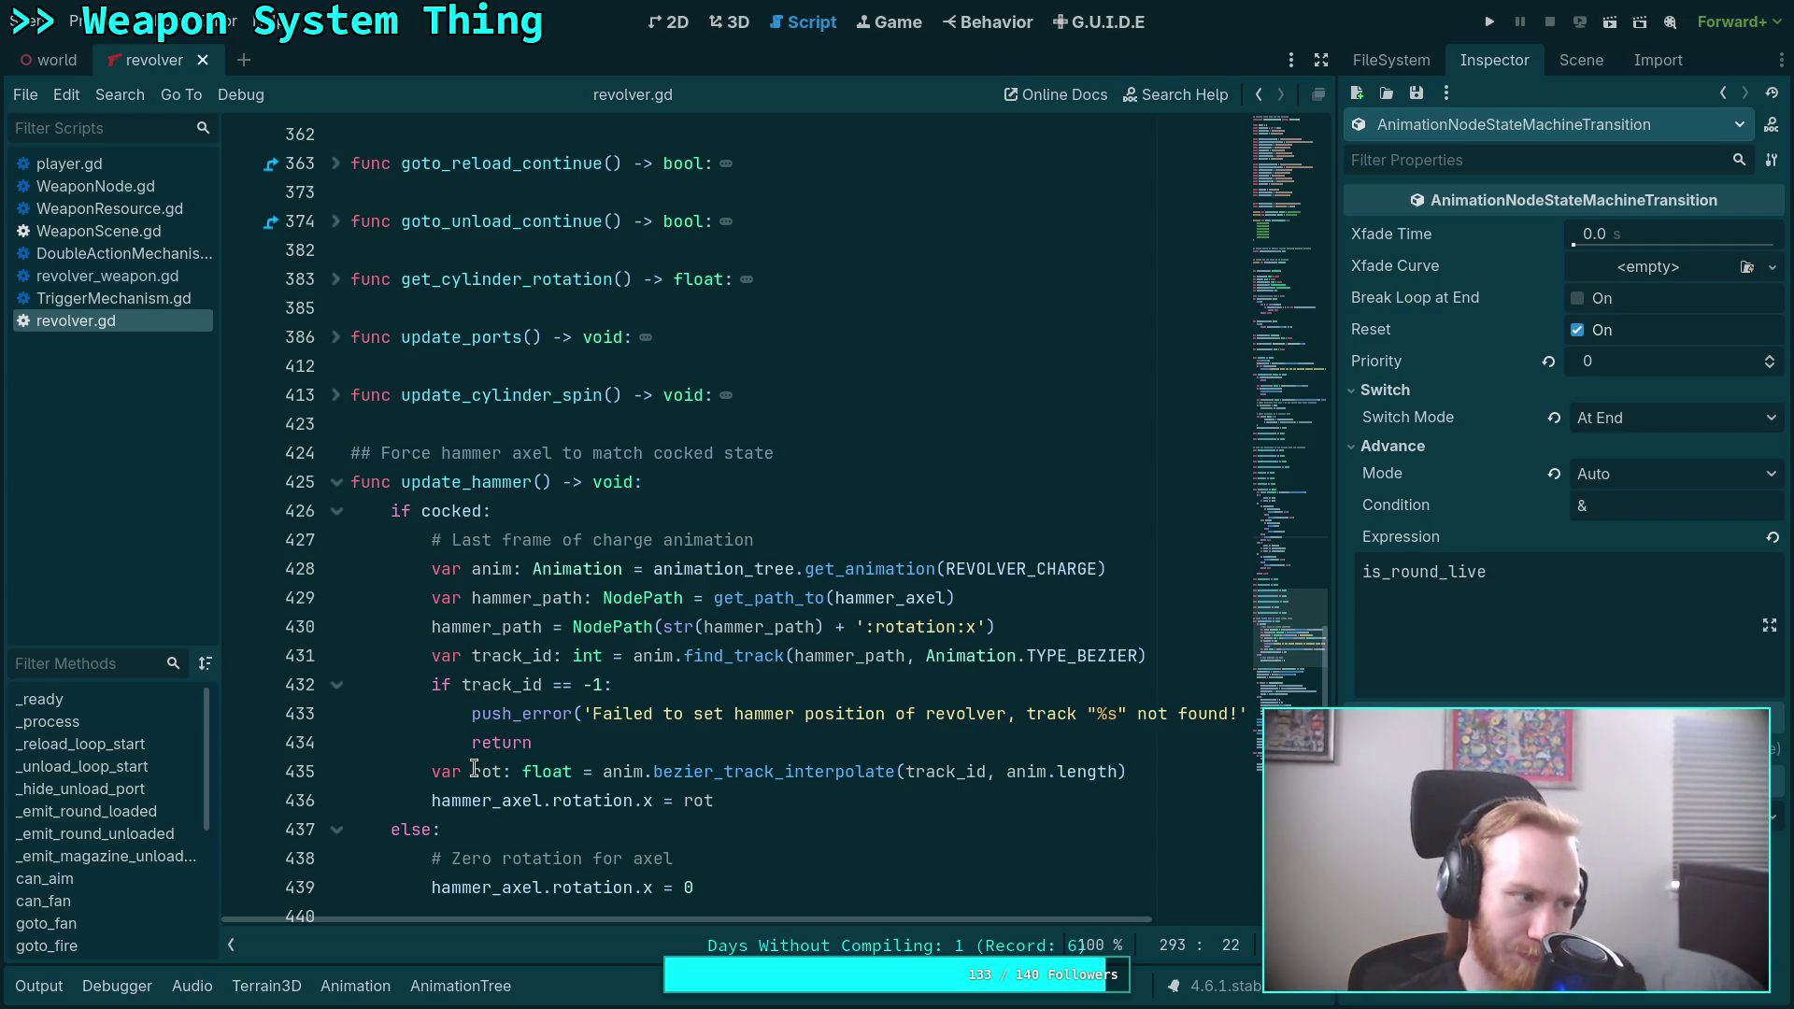
click(461, 424)
scroll(462, 424, down, 3)
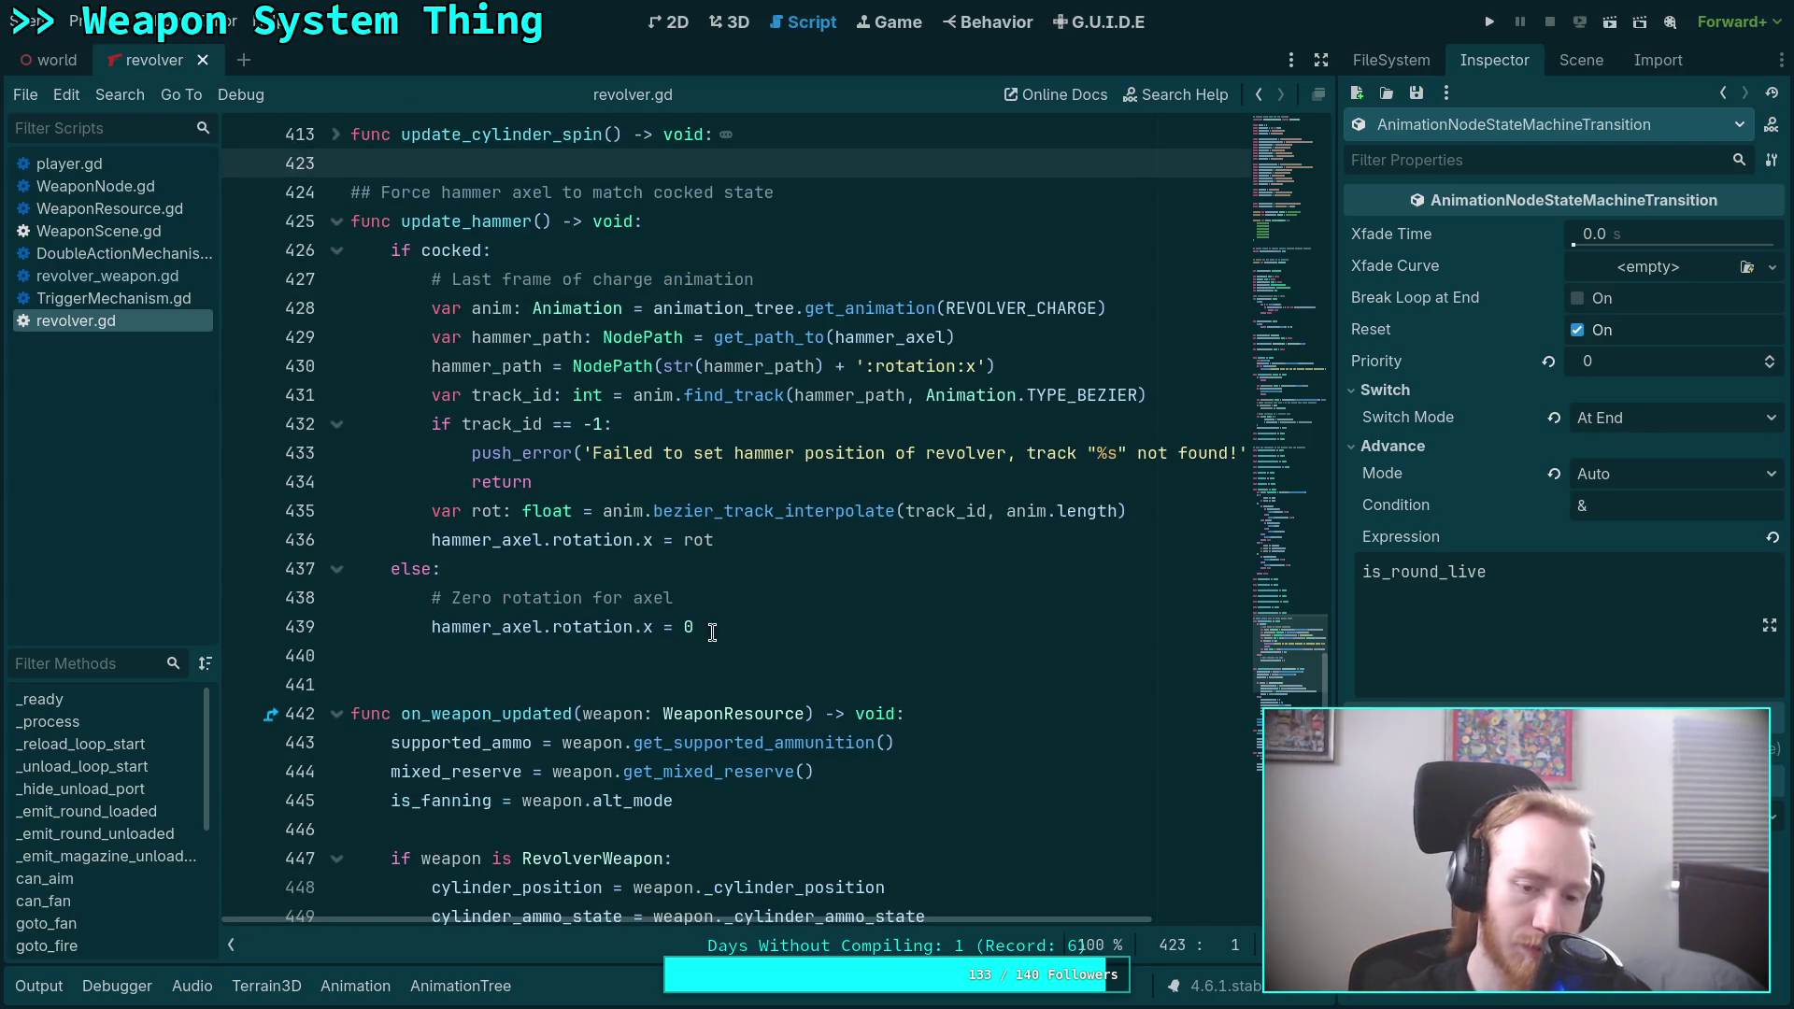
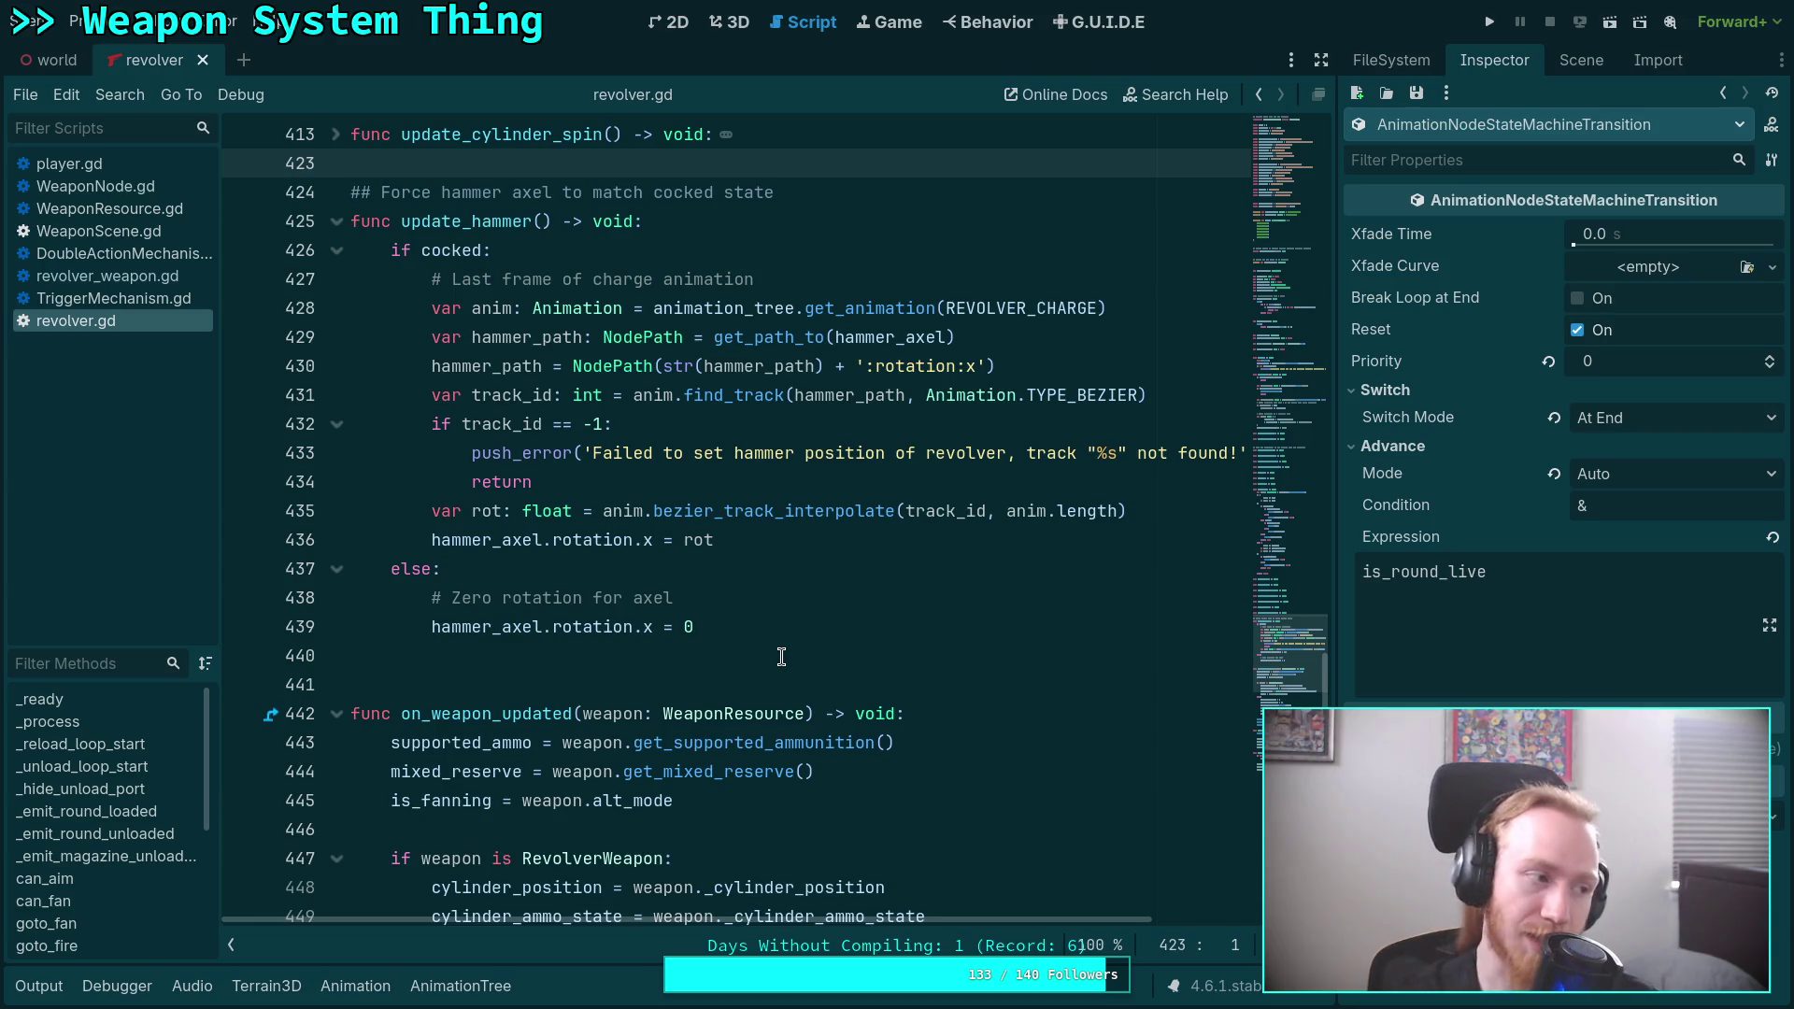
Show the revolver's AnimationTree state machine below revolver.gd, with the fire_double-to-fire transition visible.
click(703, 657)
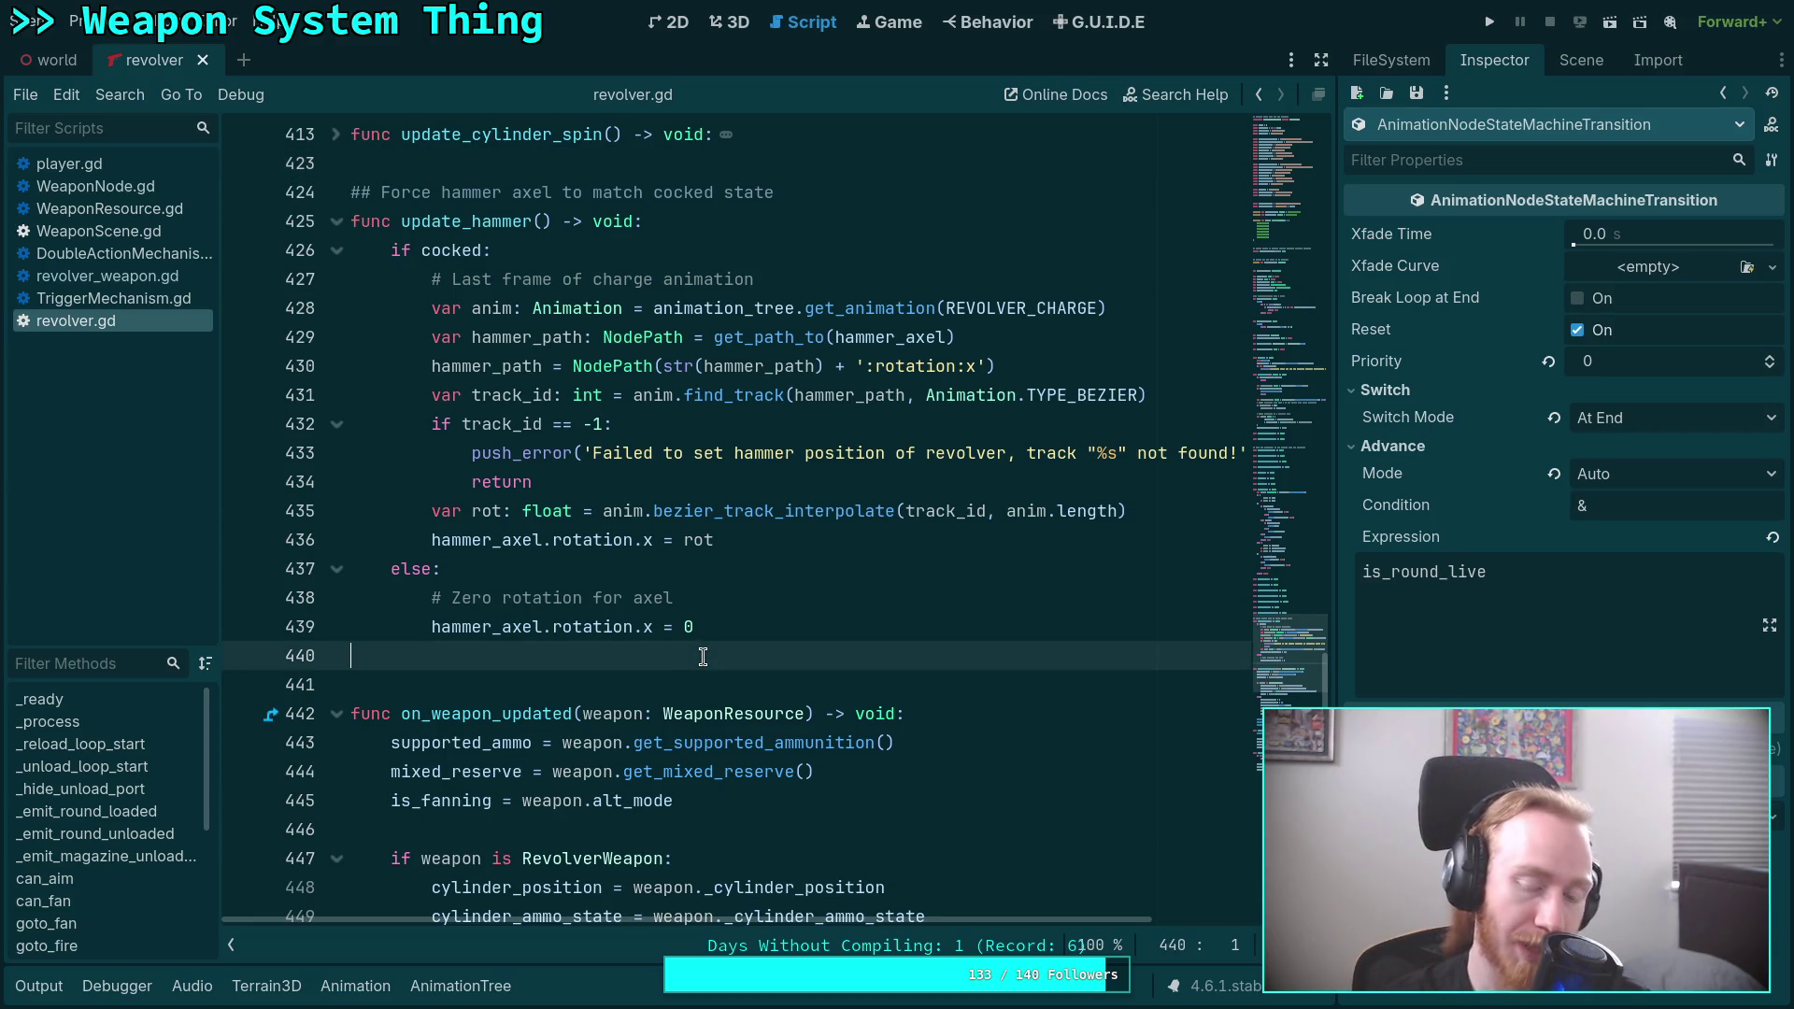
scroll(671, 621, up, 10)
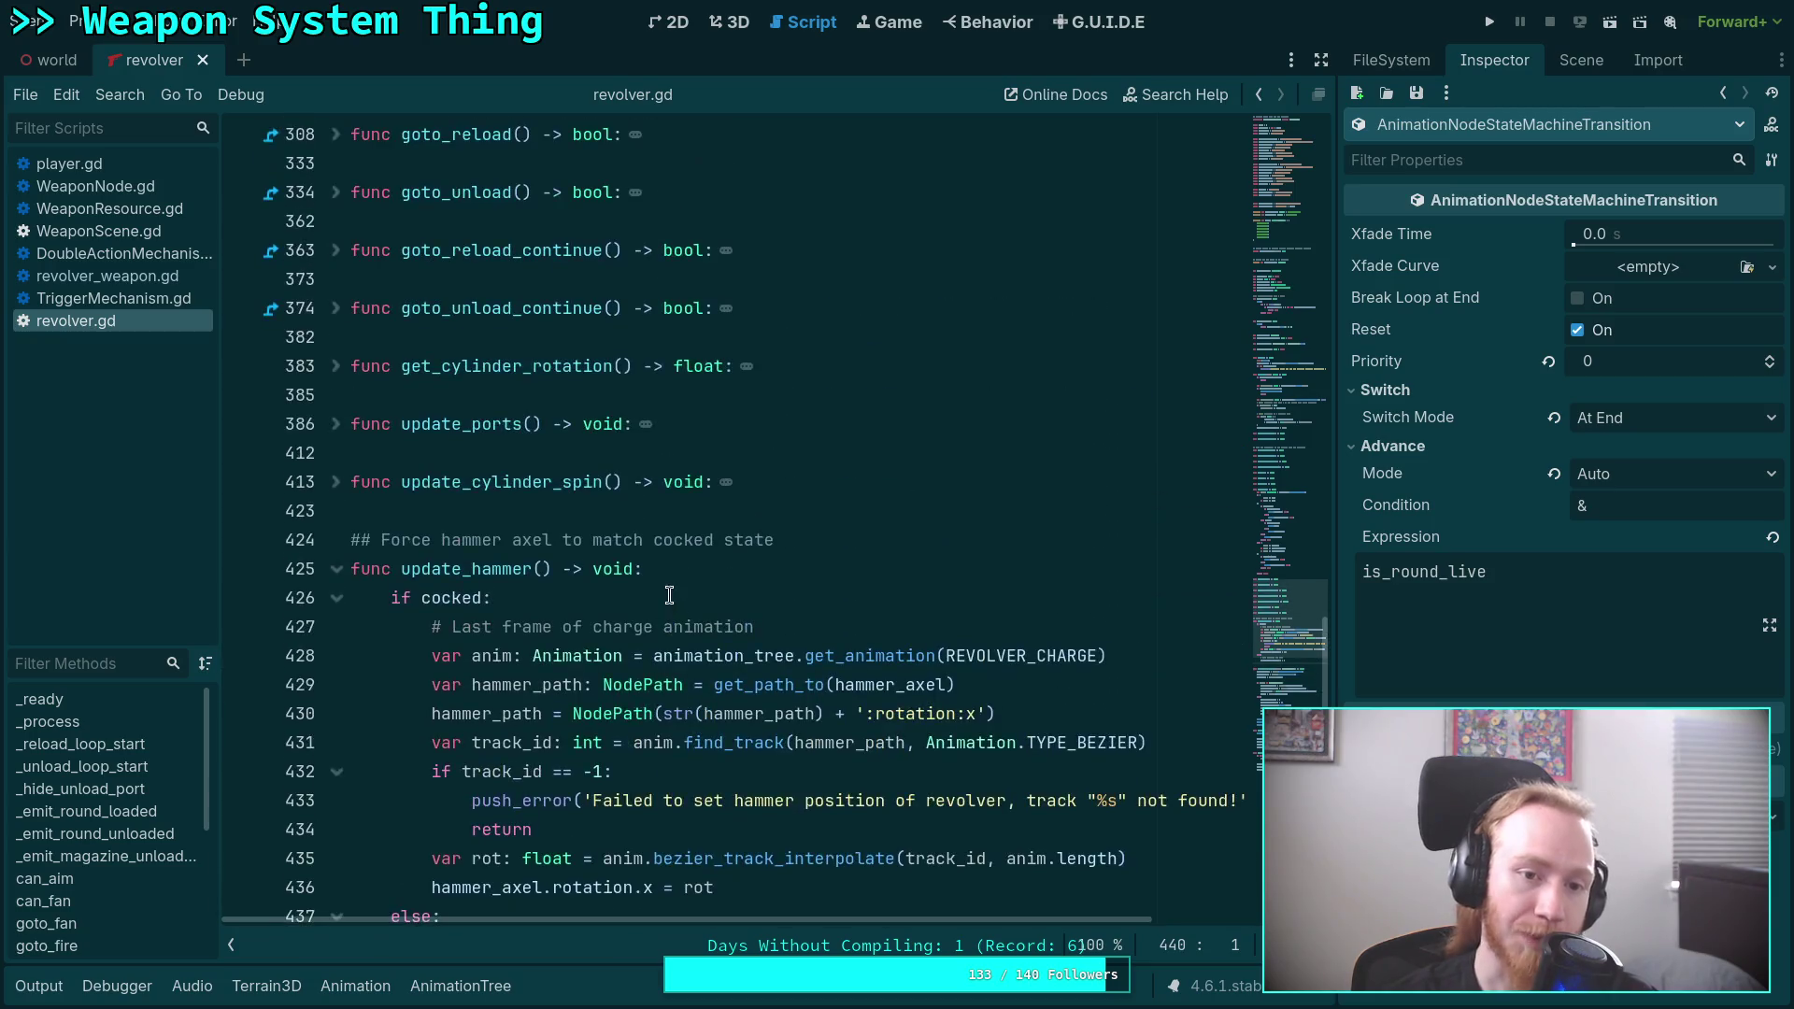
scroll(670, 596, up, 2)
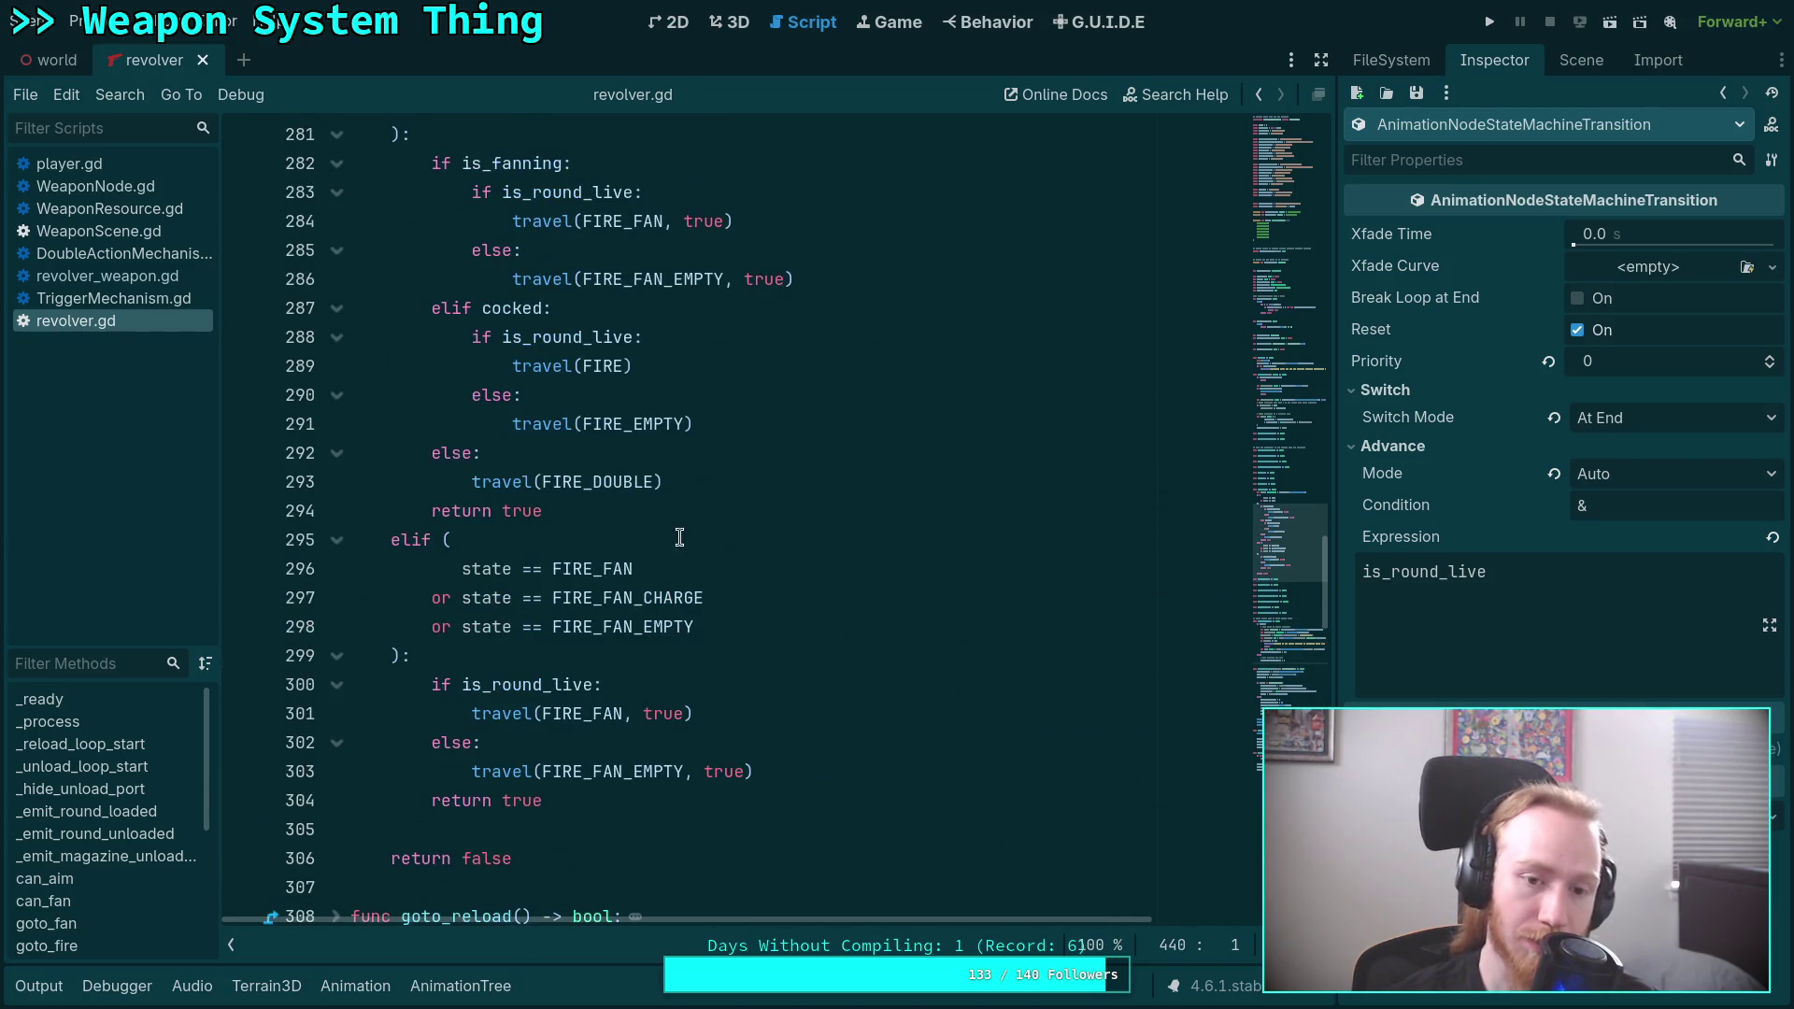
click(893, 21)
click(738, 22)
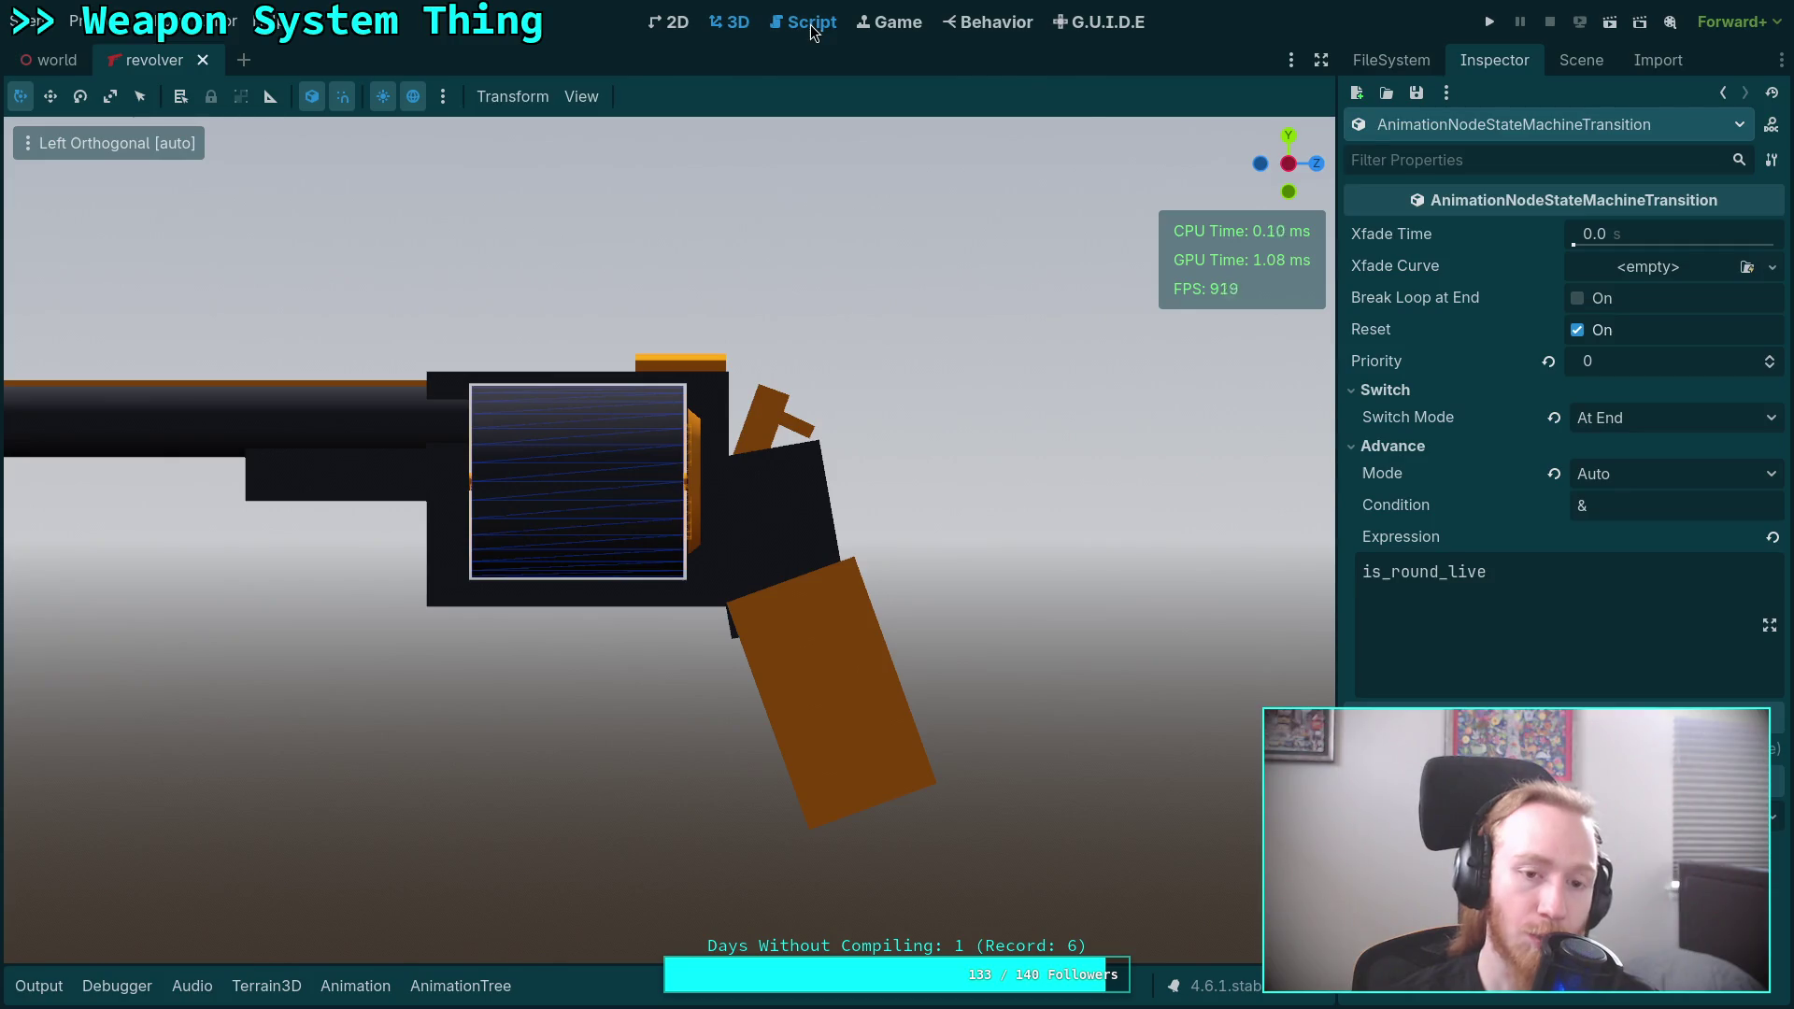
click(802, 22)
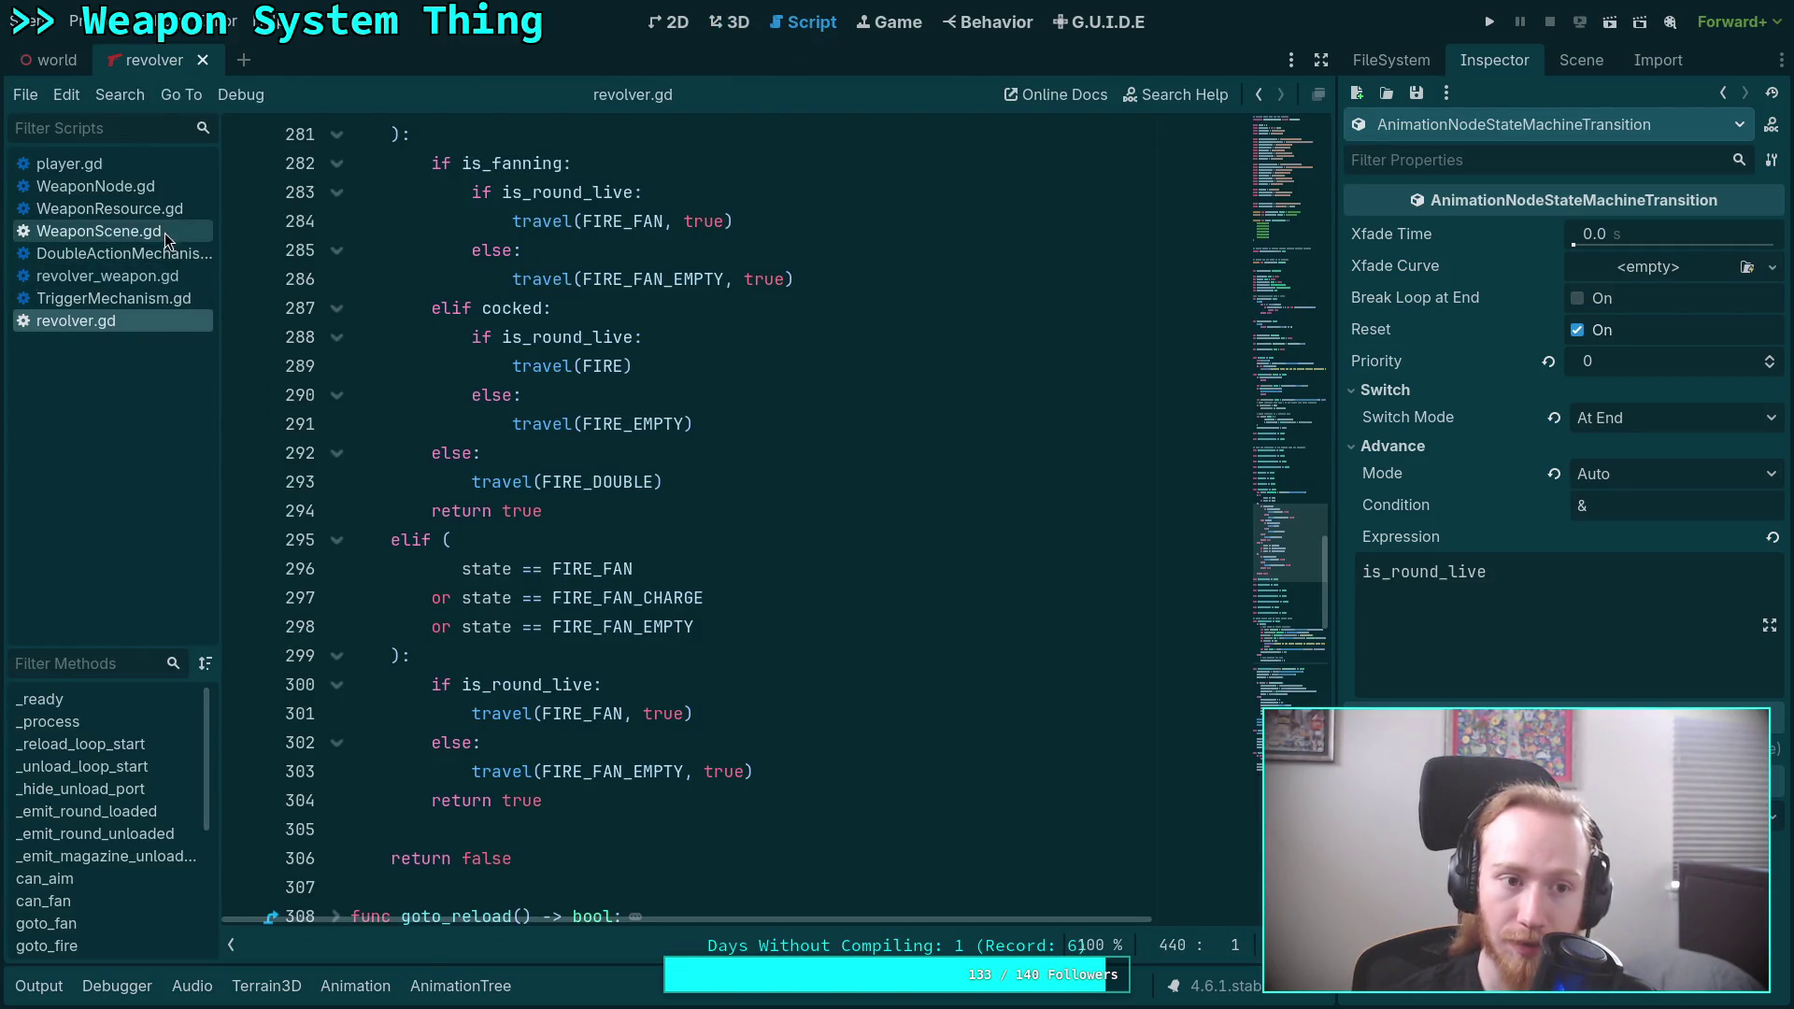
click(480, 1000)
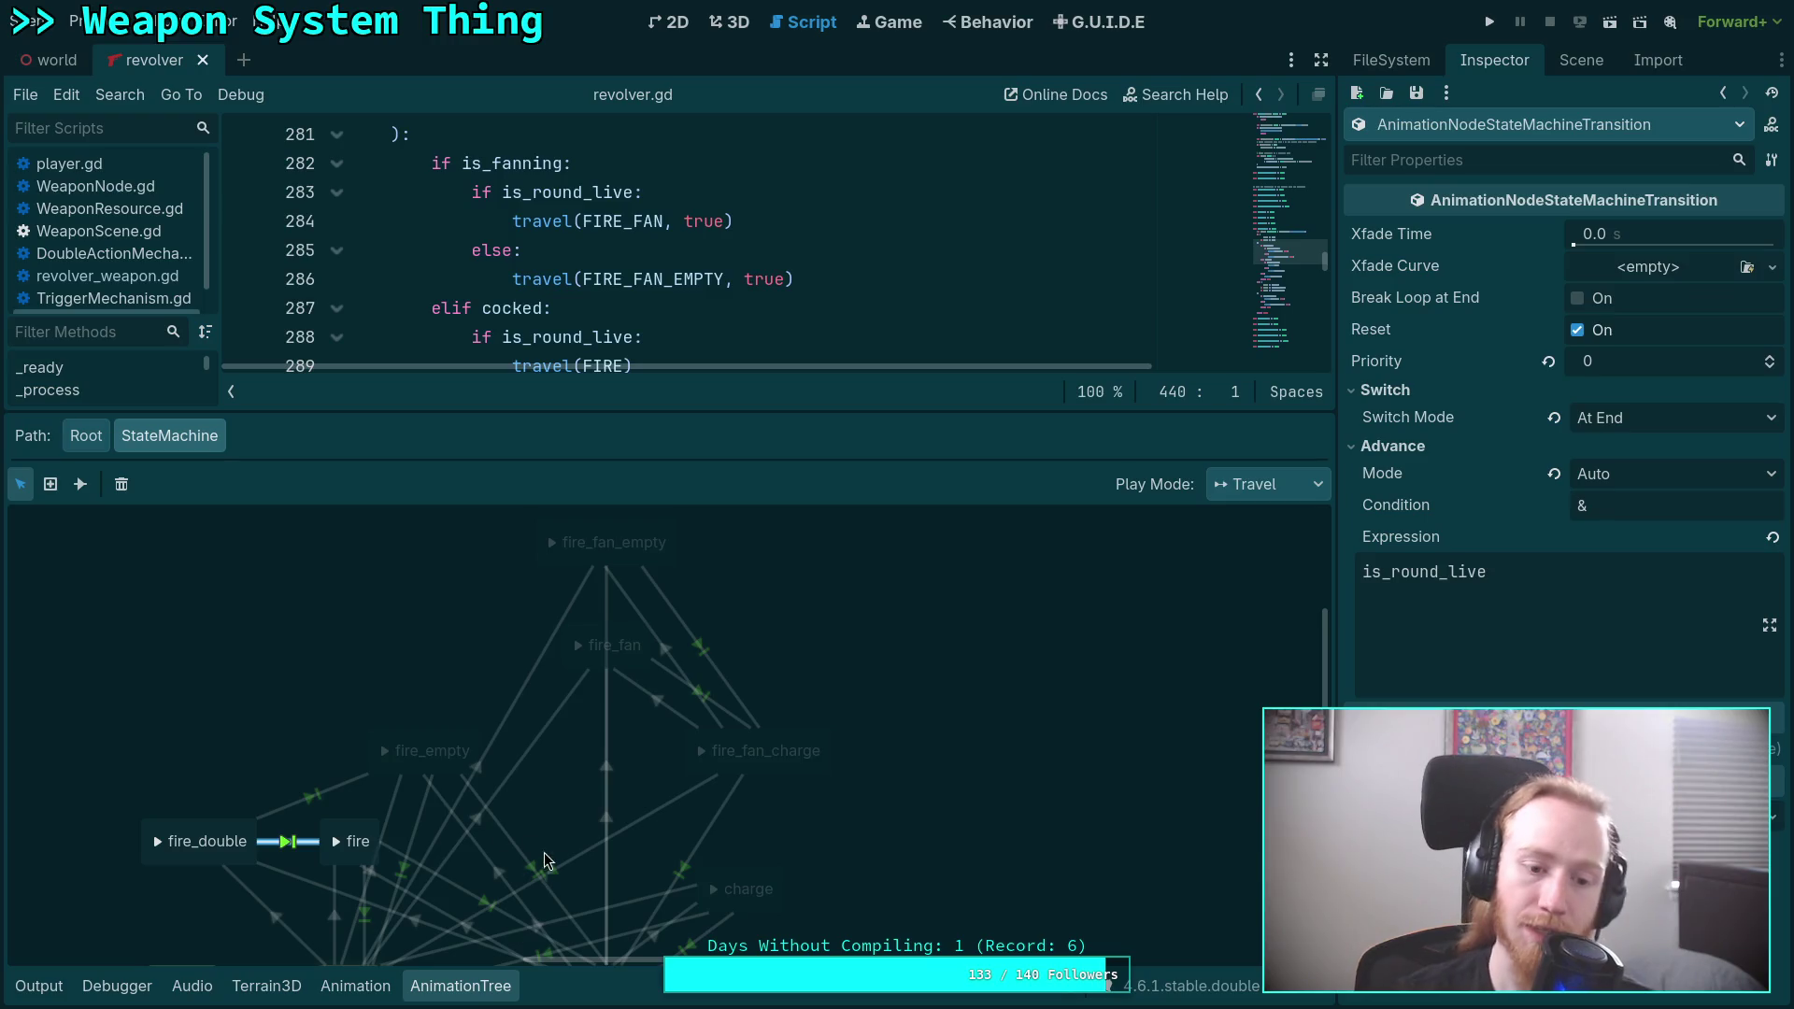
Set the fire_double→fire_empty transition's Advance Mode to Enabled.
click(320, 799)
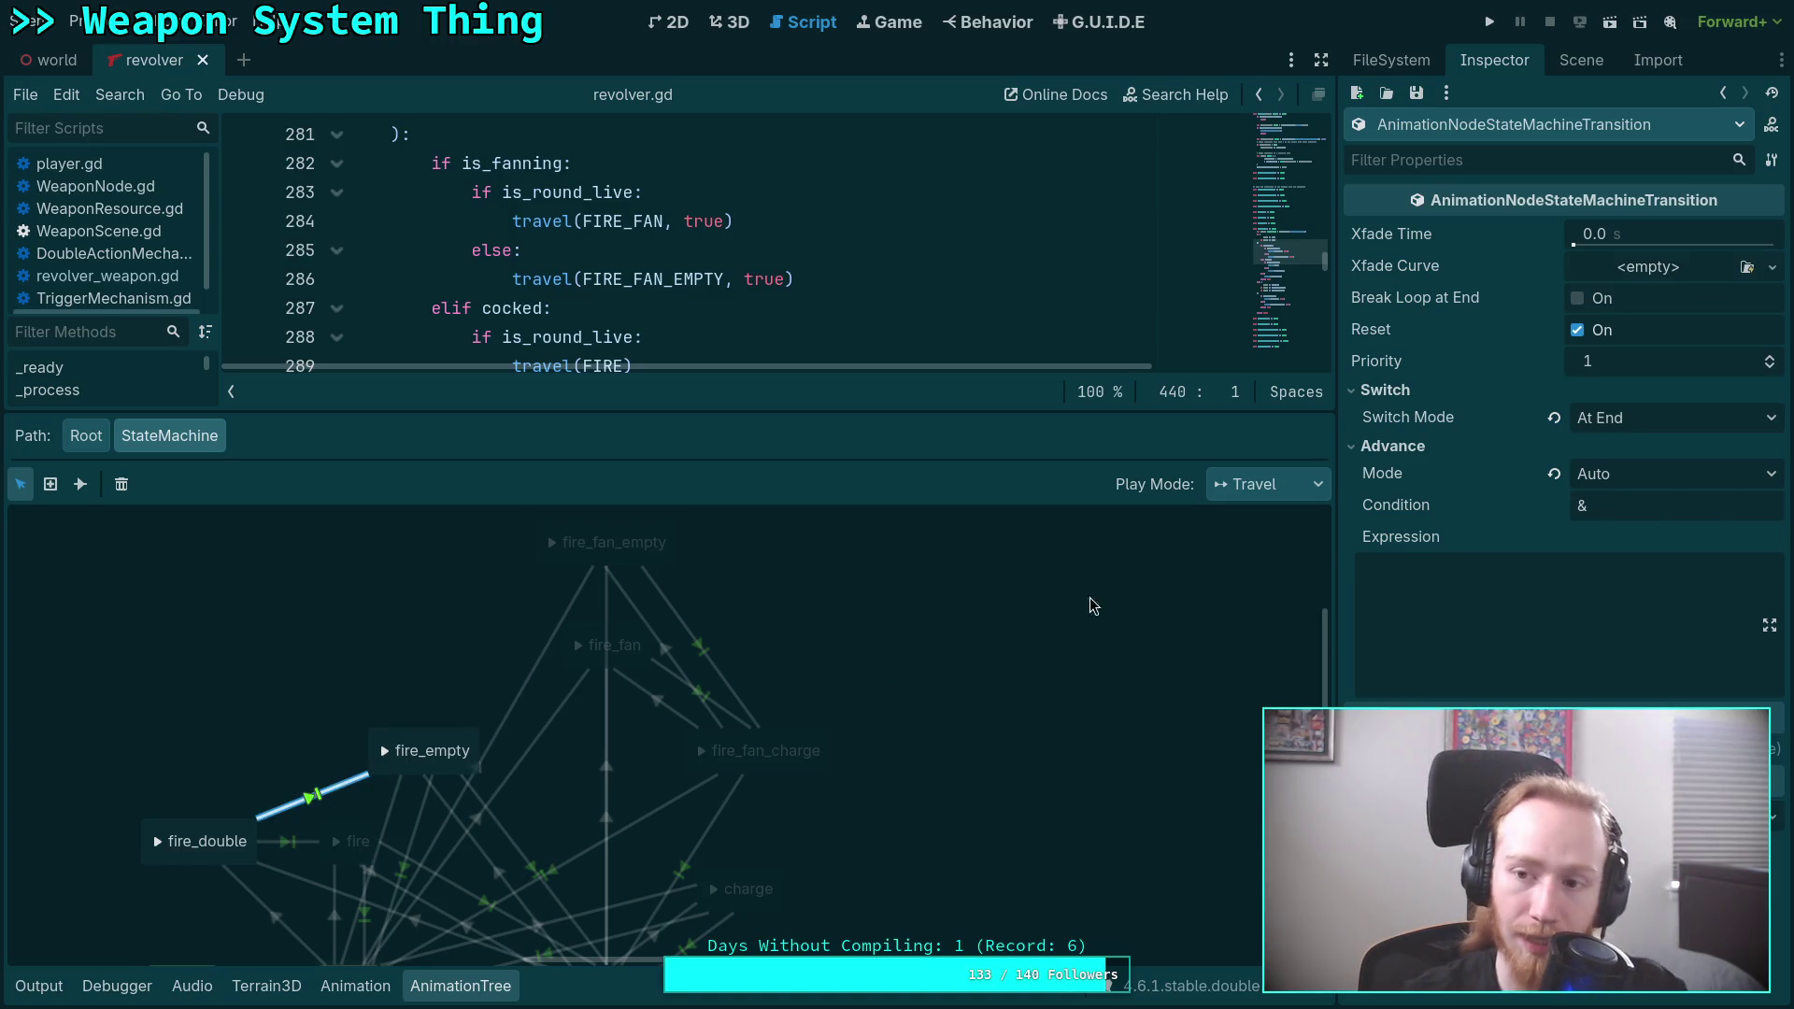
click(1654, 420)
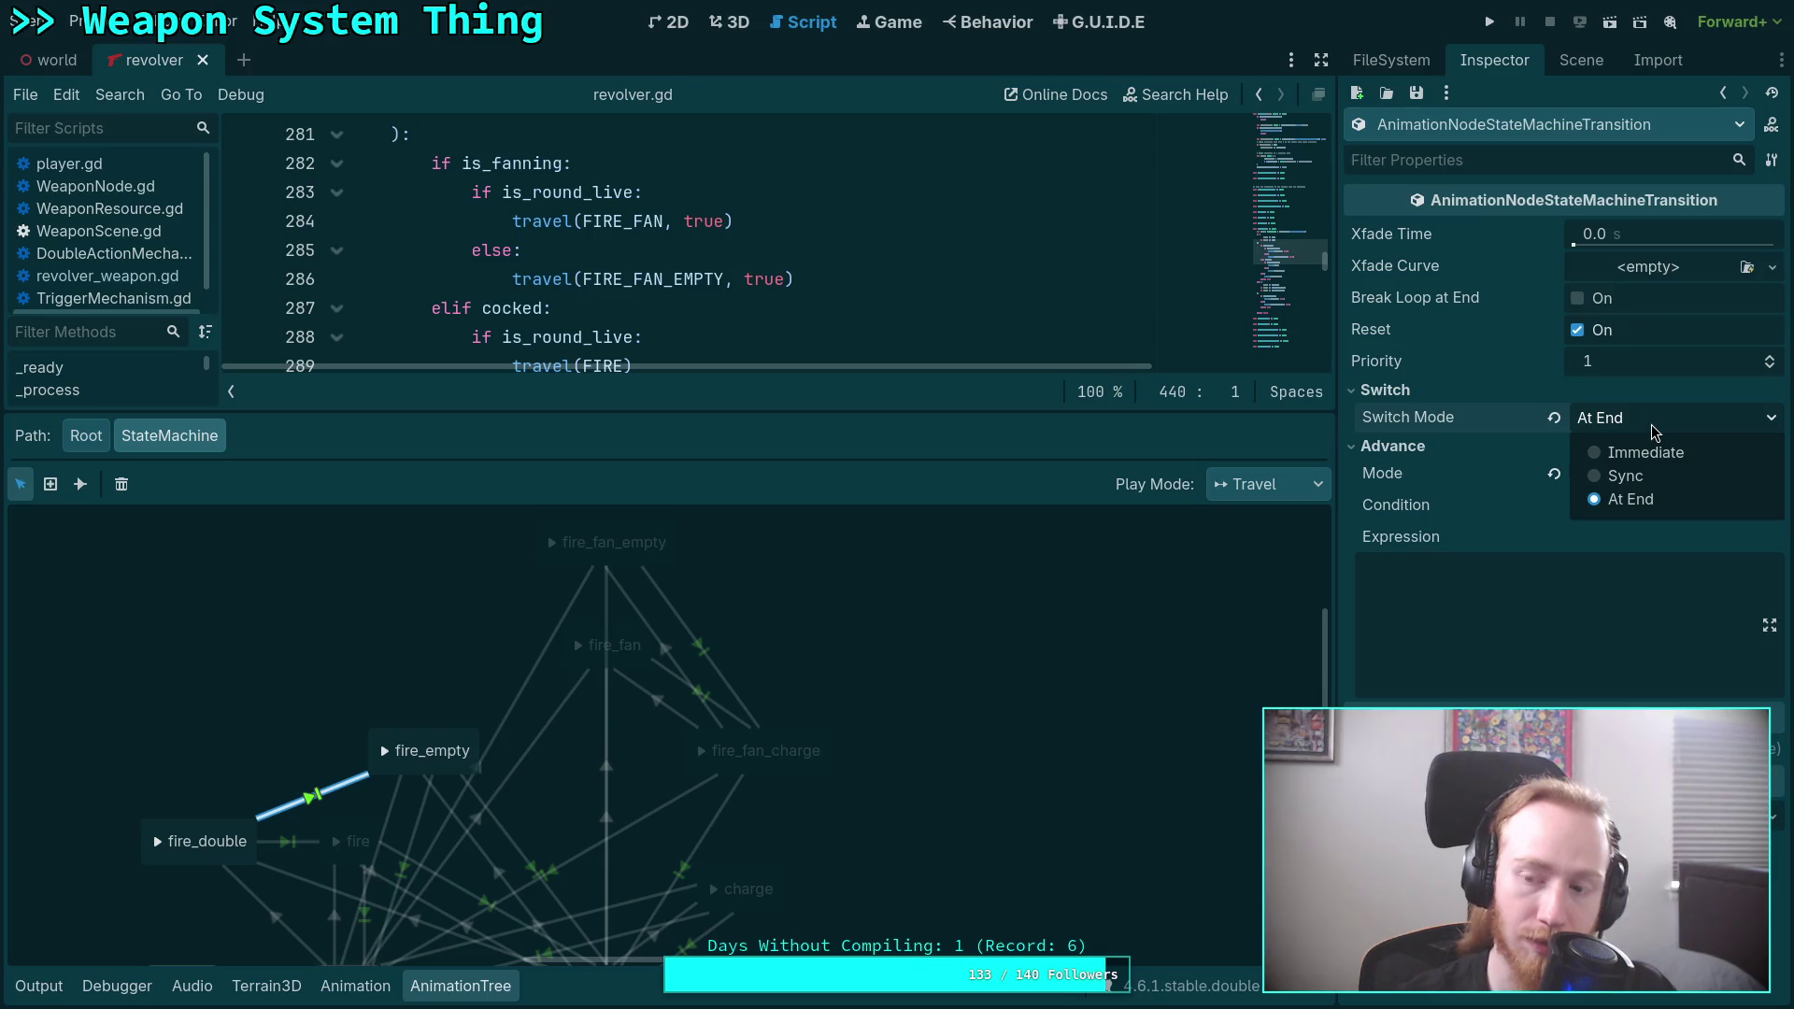
click(1660, 428)
click(1659, 428)
click(1659, 429)
click(1648, 479)
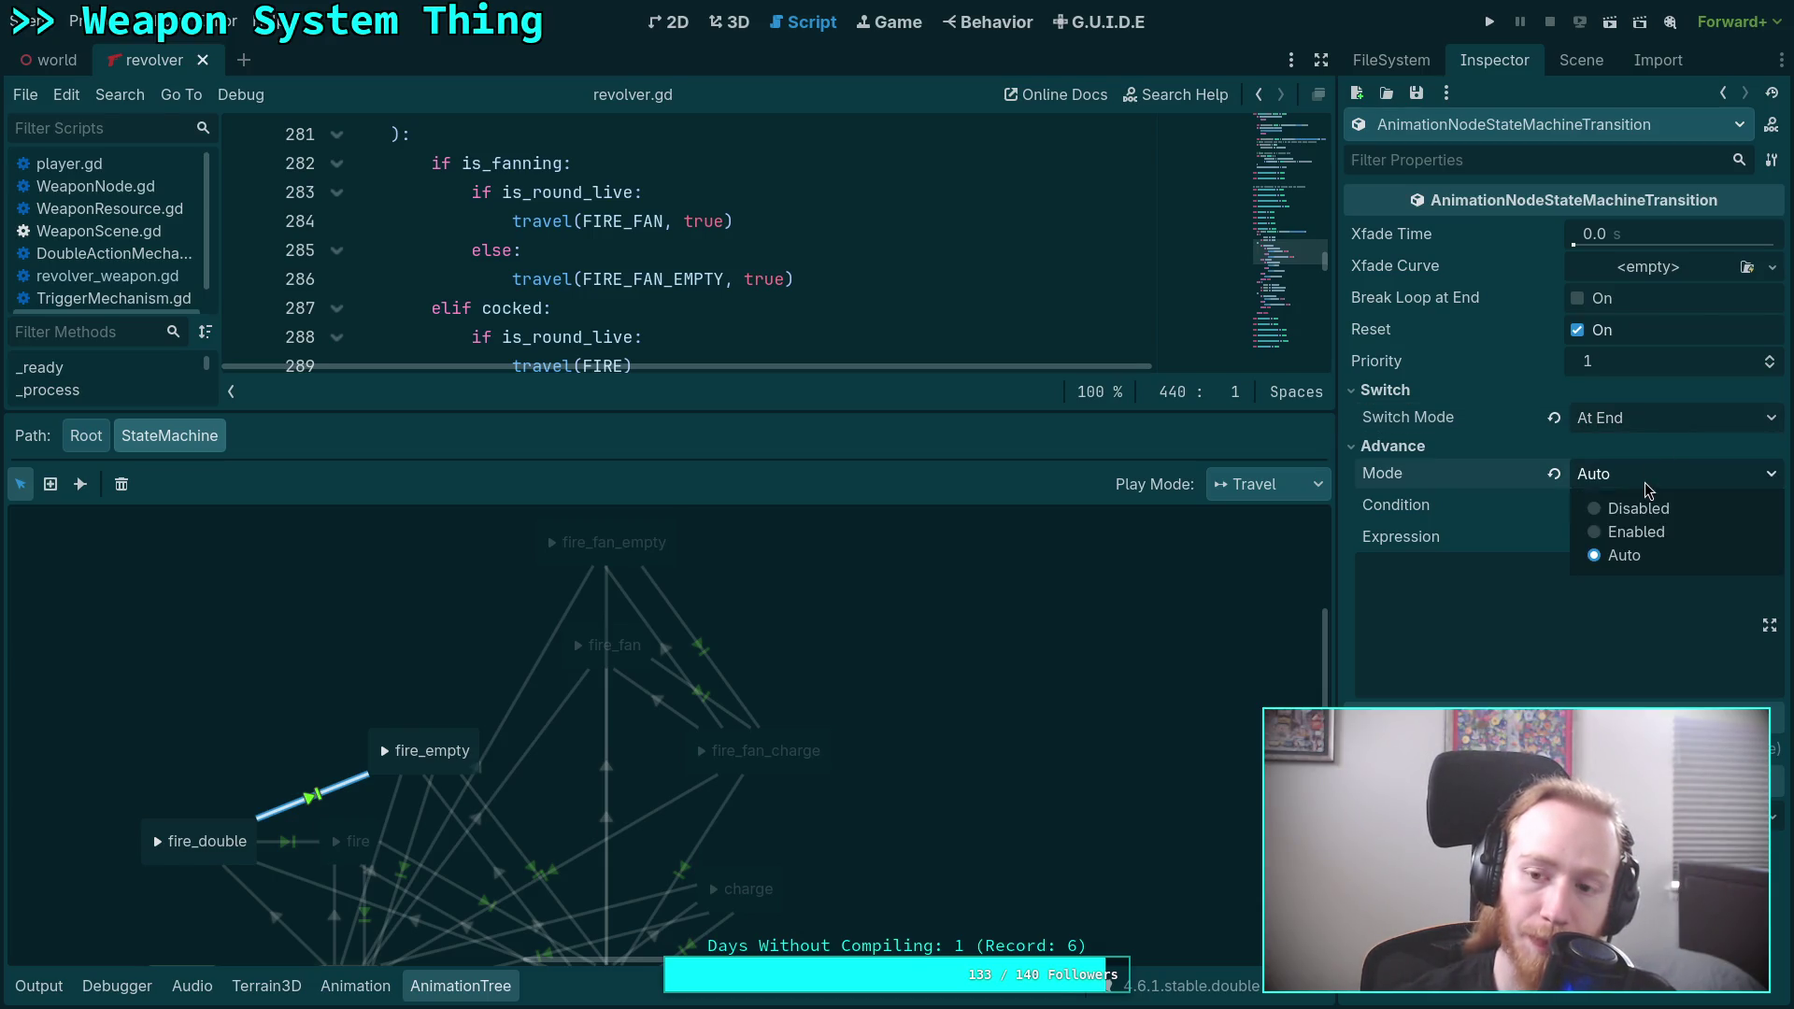
click(1660, 535)
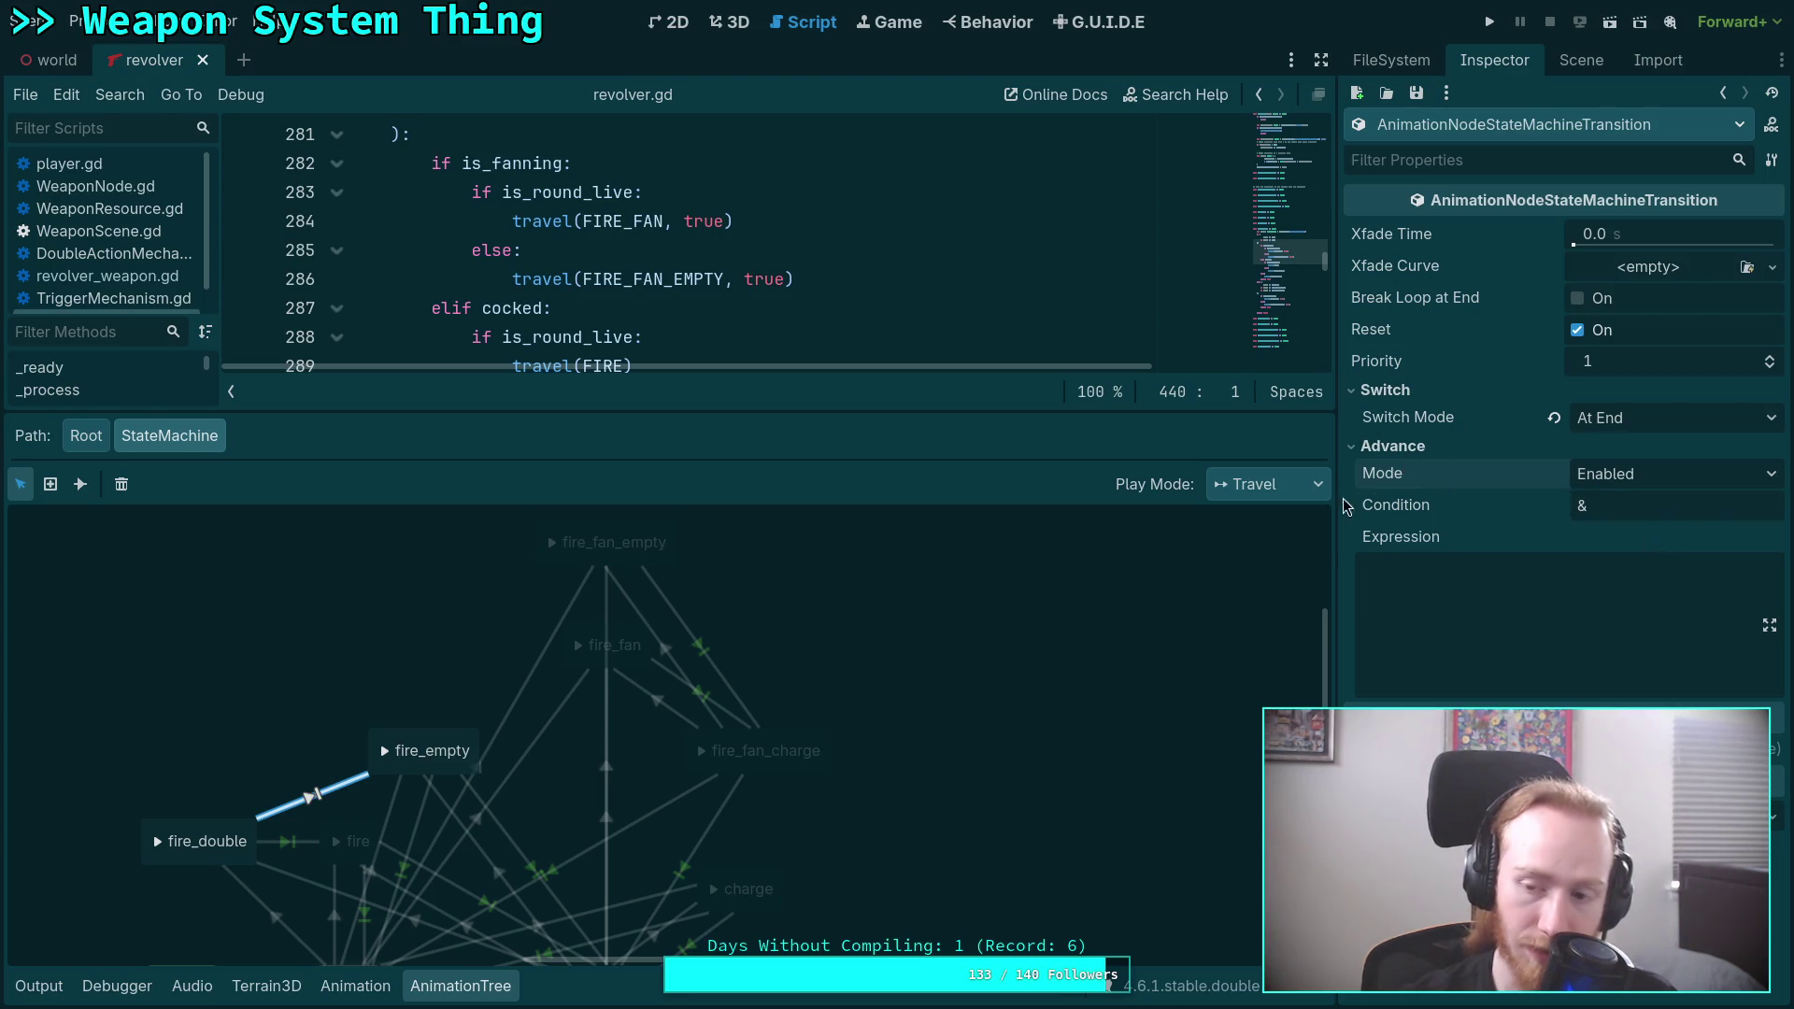
Delete the is_round_live expression from fire_double→fire, review the graph, and collapse the AnimationTree panel.
click(292, 842)
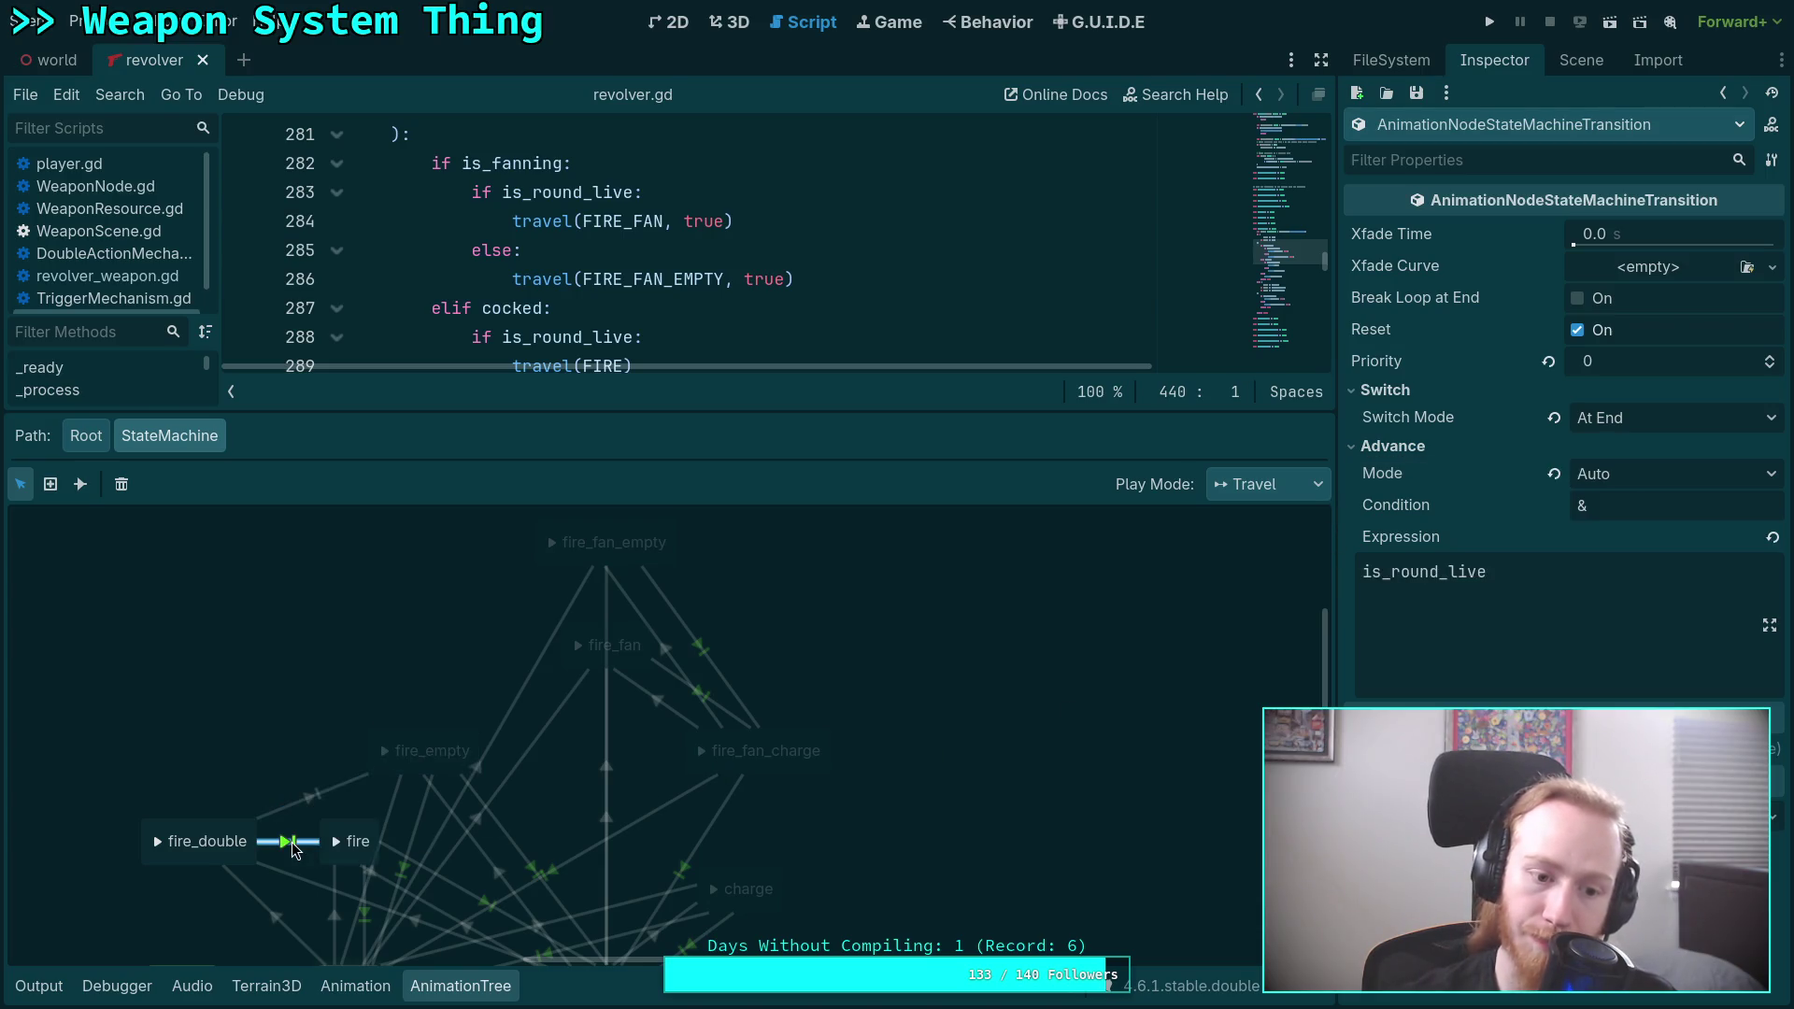
mouse_move(315, 751)
mouse_down()
mouse_move(389, 701)
mouse_move(601, 620)
mouse_move(643, 716)
mouse_move(596, 687)
mouse_up()
click(1556, 581)
key(ctrl+a)
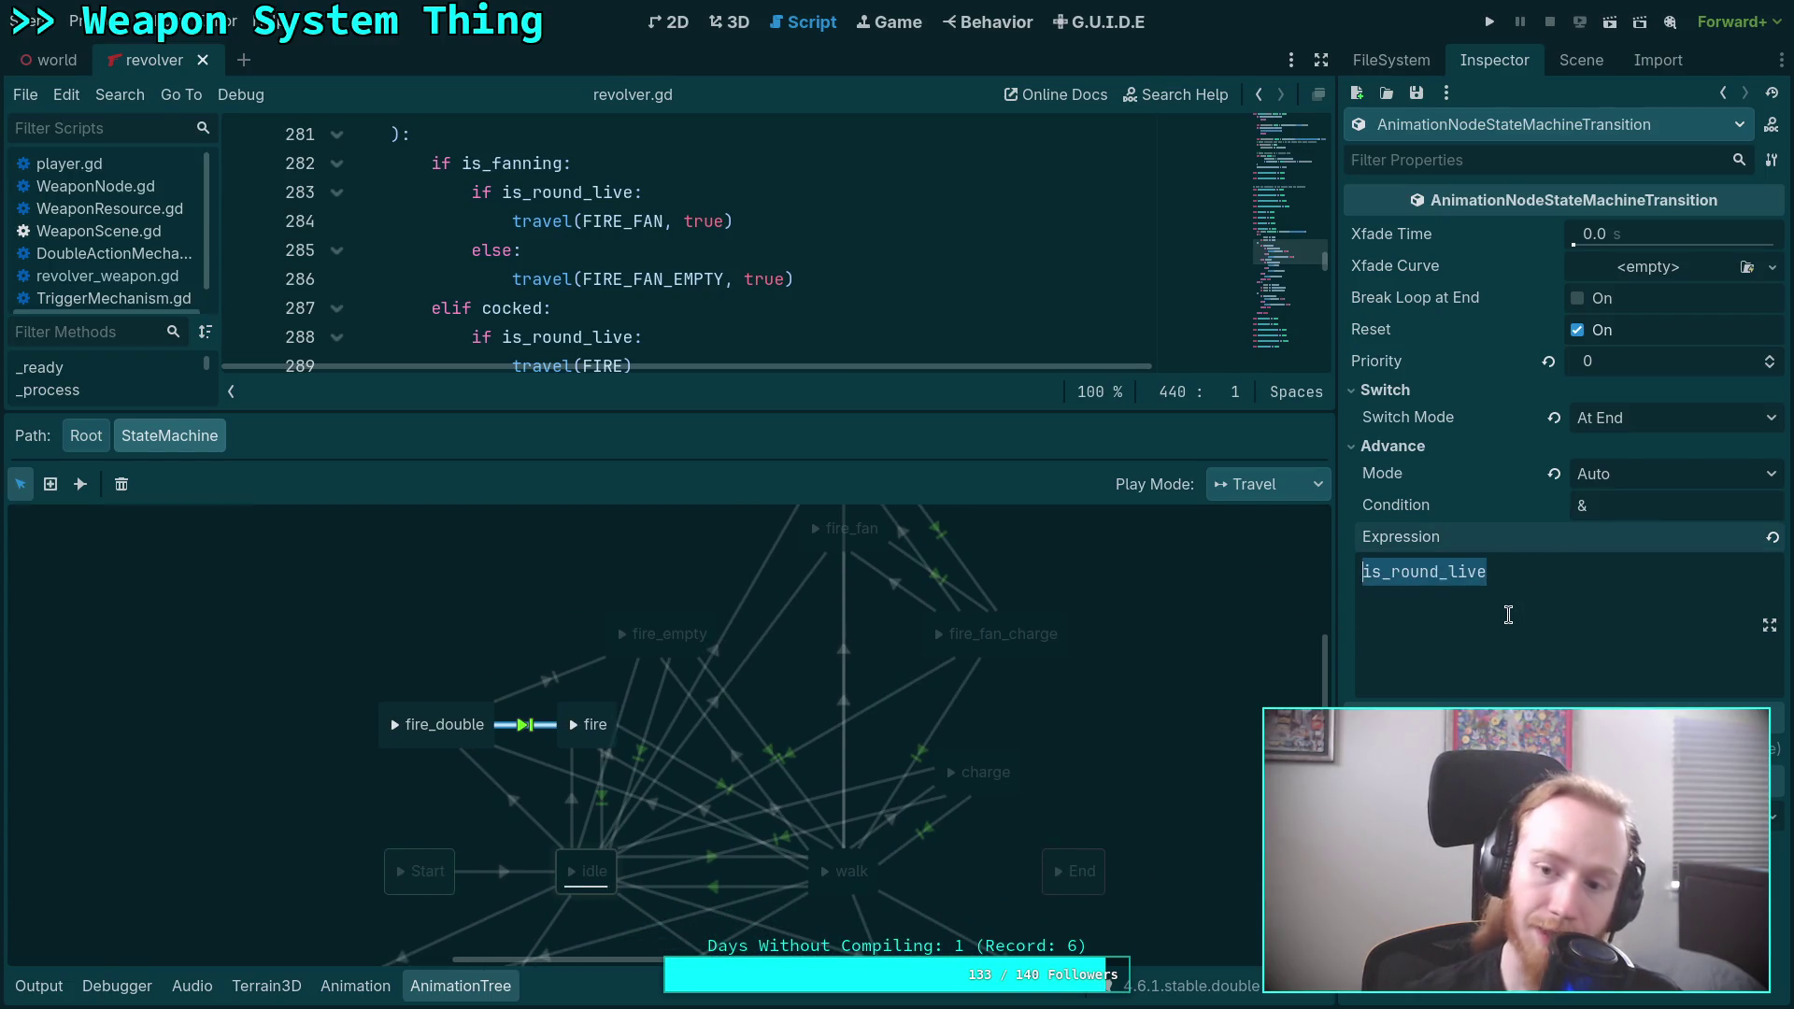
key(BackSpace)
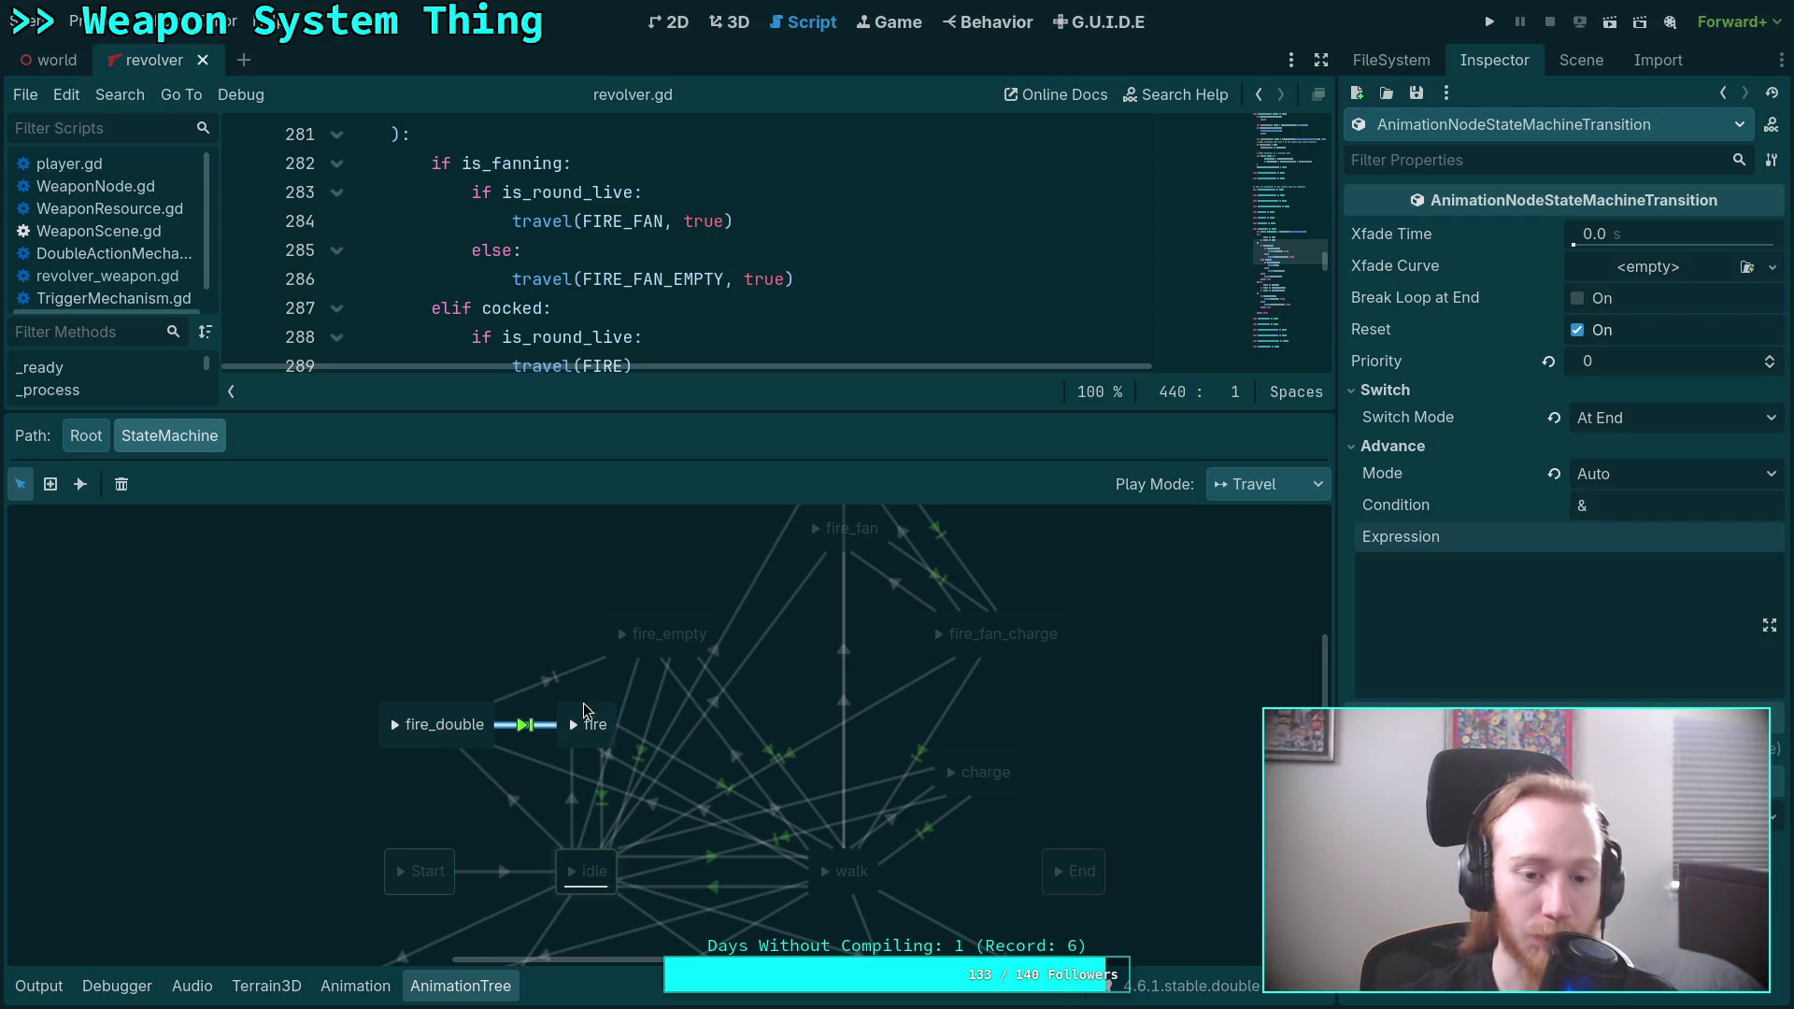
click(673, 609)
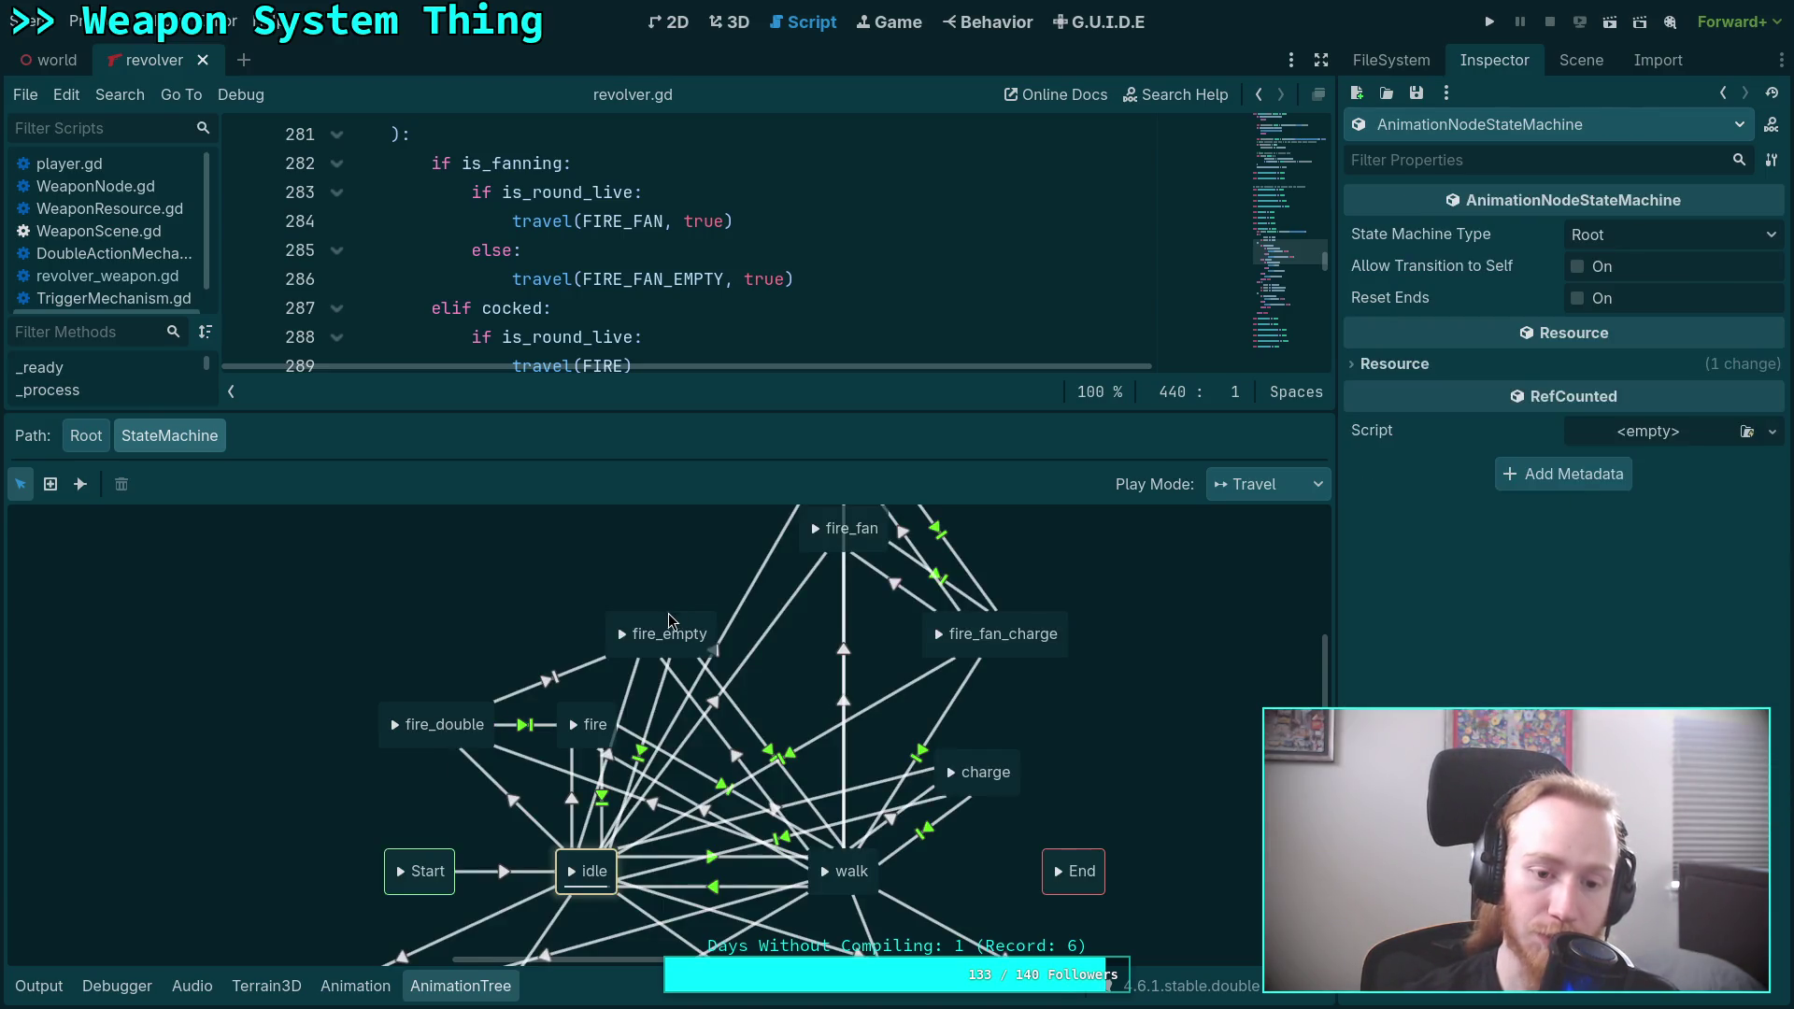
click(615, 625)
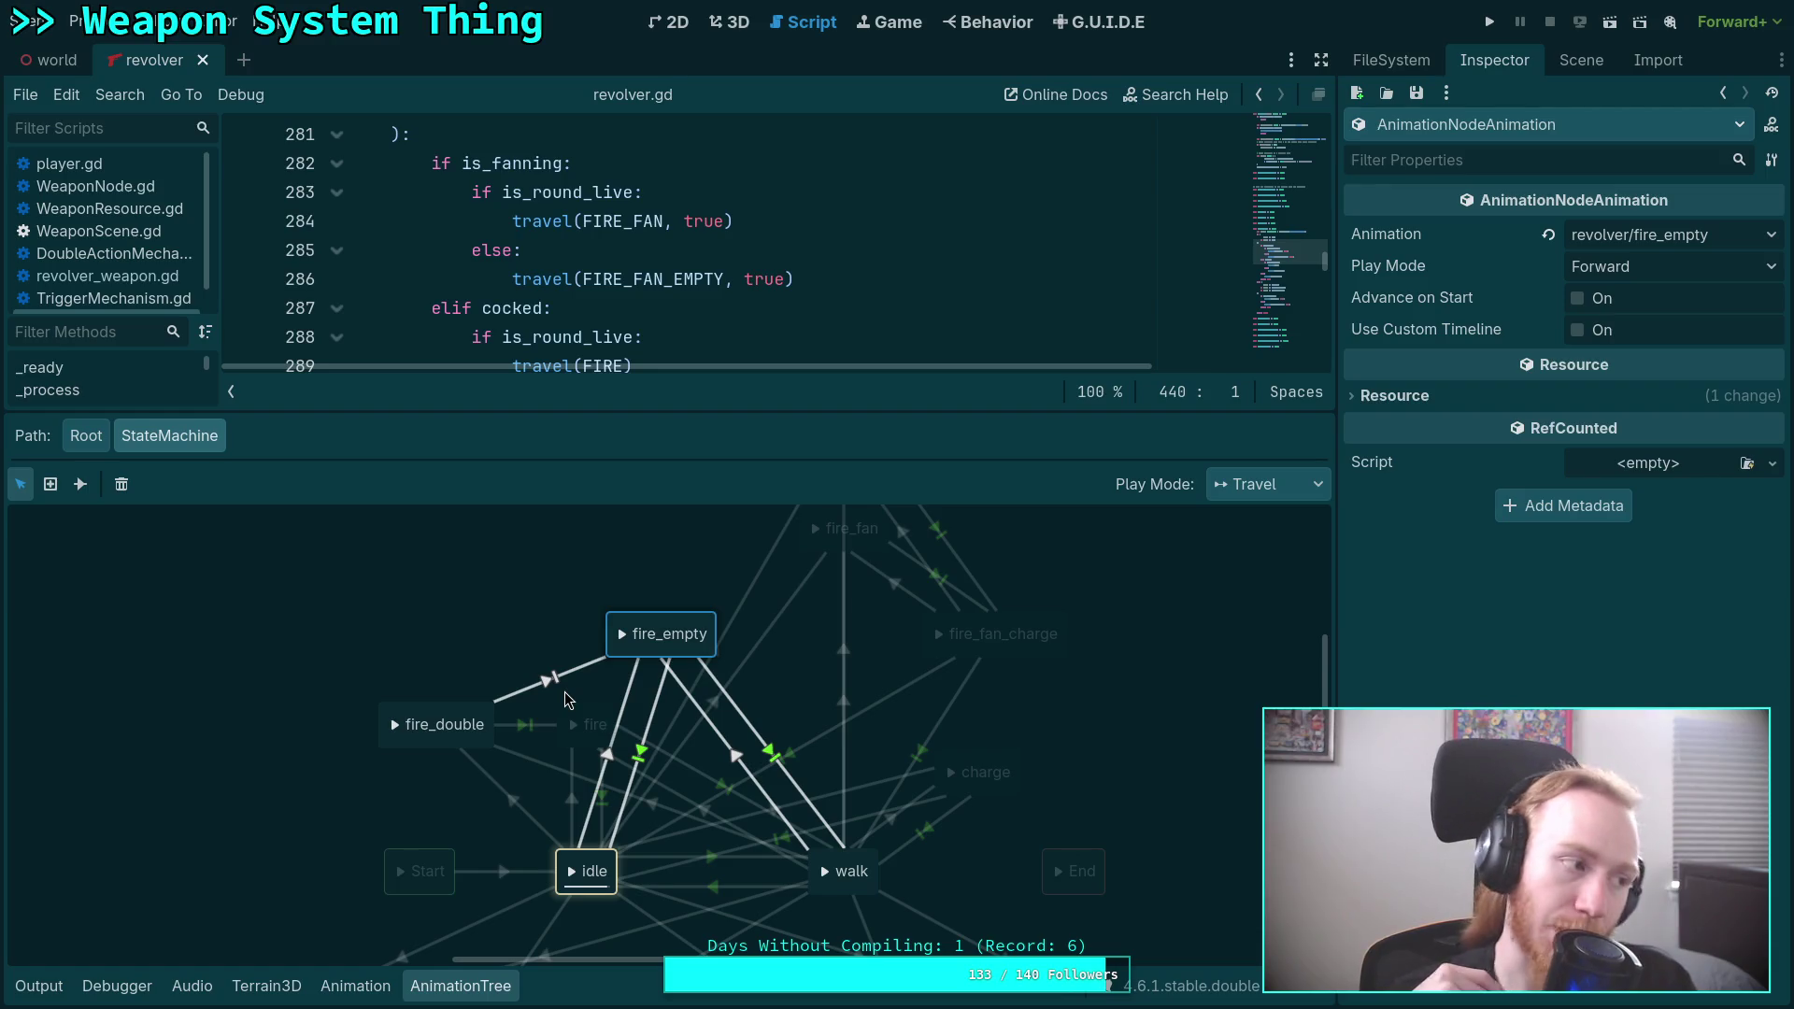
click(415, 993)
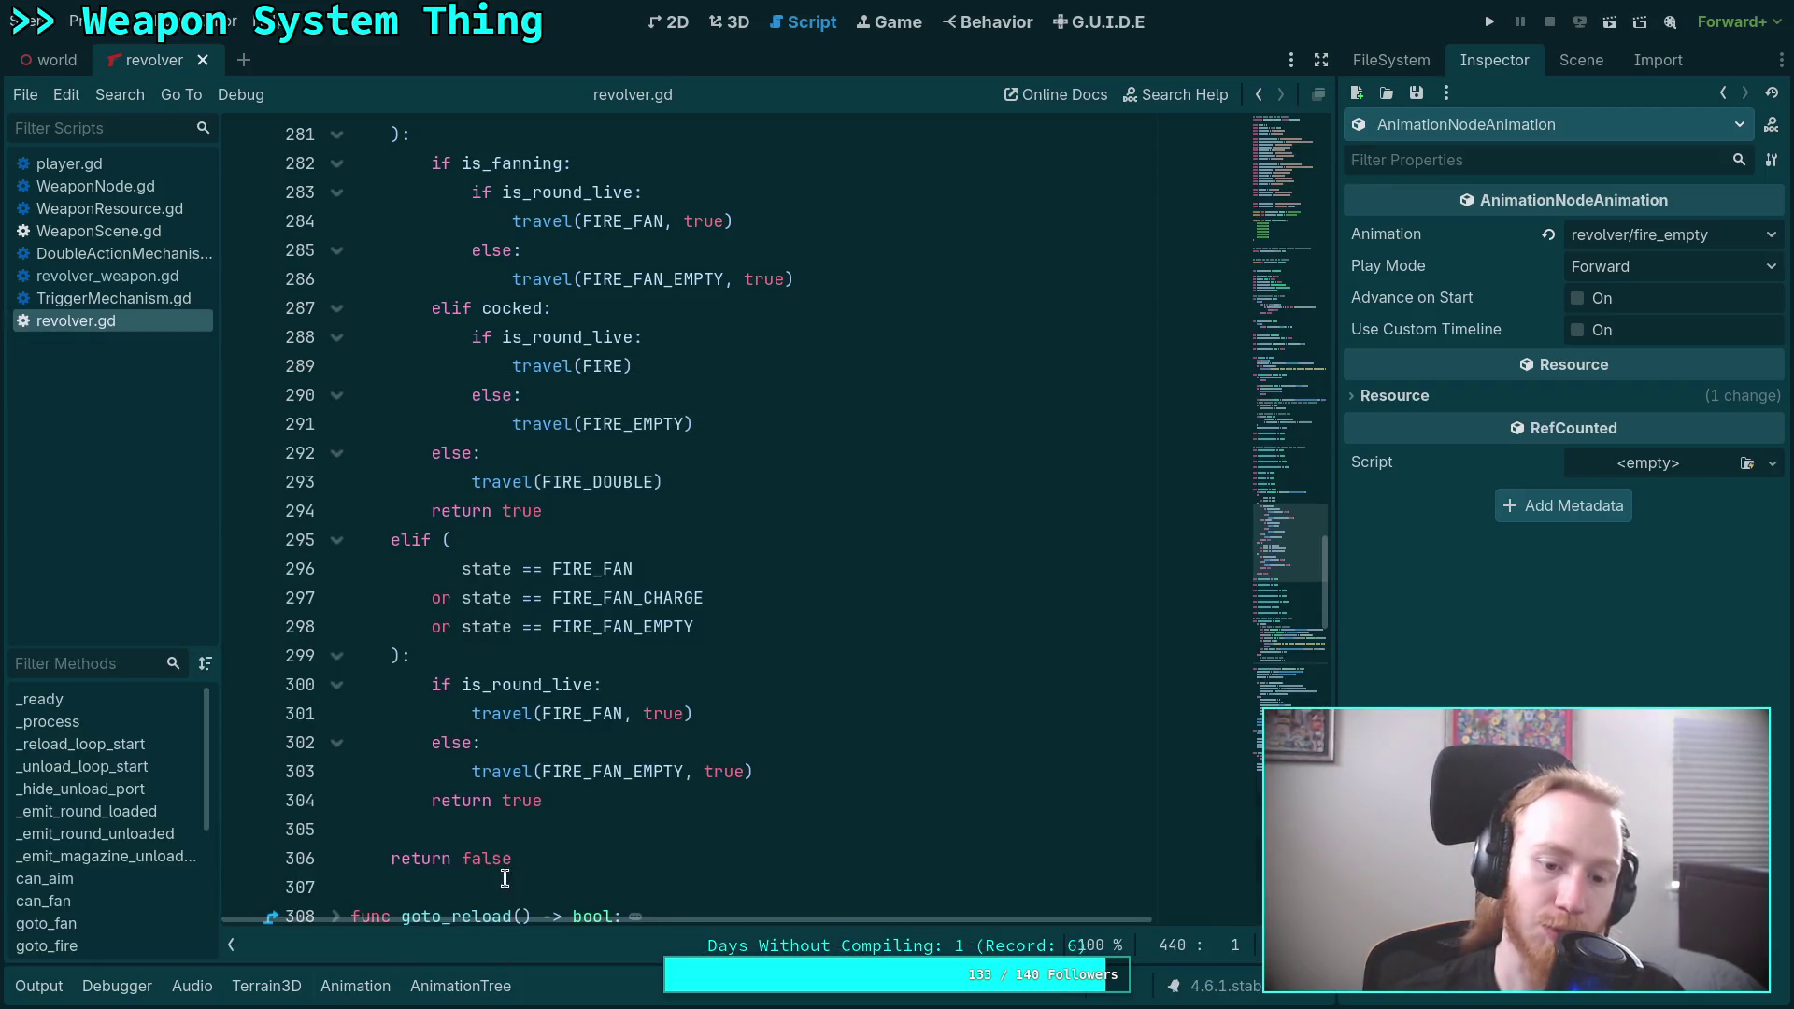
Search revolver.gd for is_round_live, moving from line 61 to its use on line 283.
scroll(995, 435, up, 20)
scroll(994, 435, up, 12)
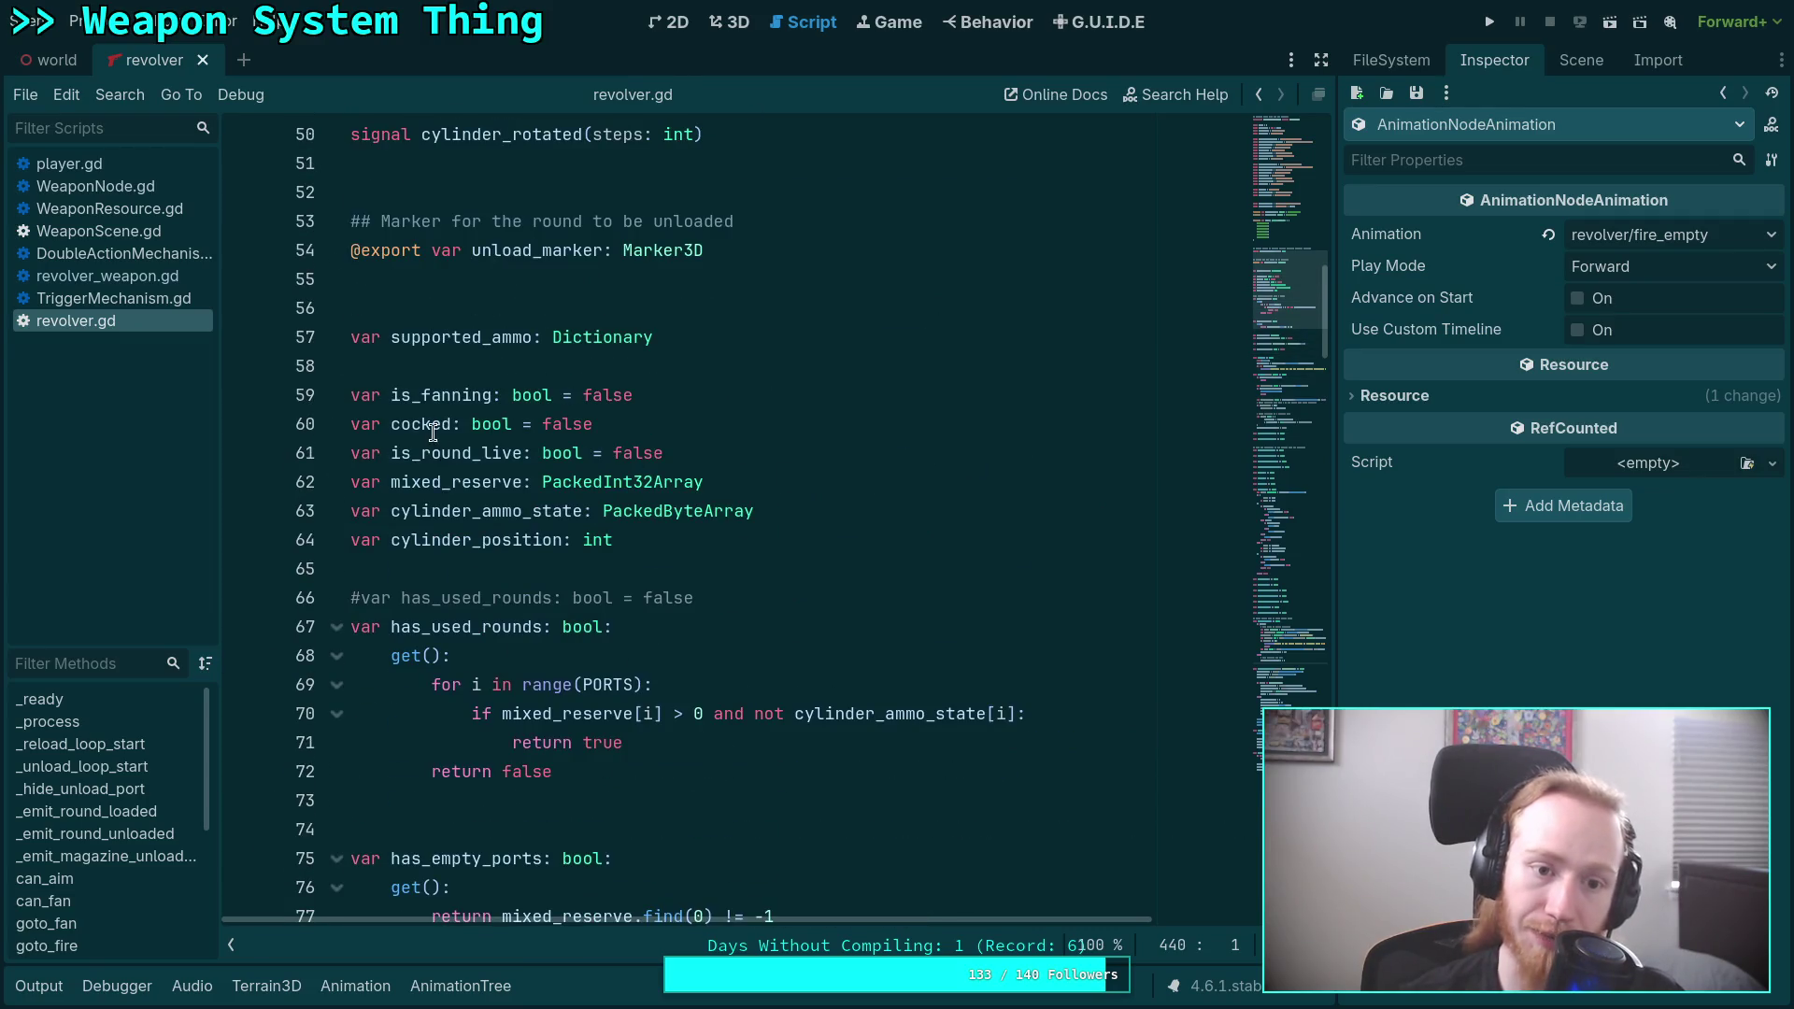
double_click(430, 453)
right_click(428, 449)
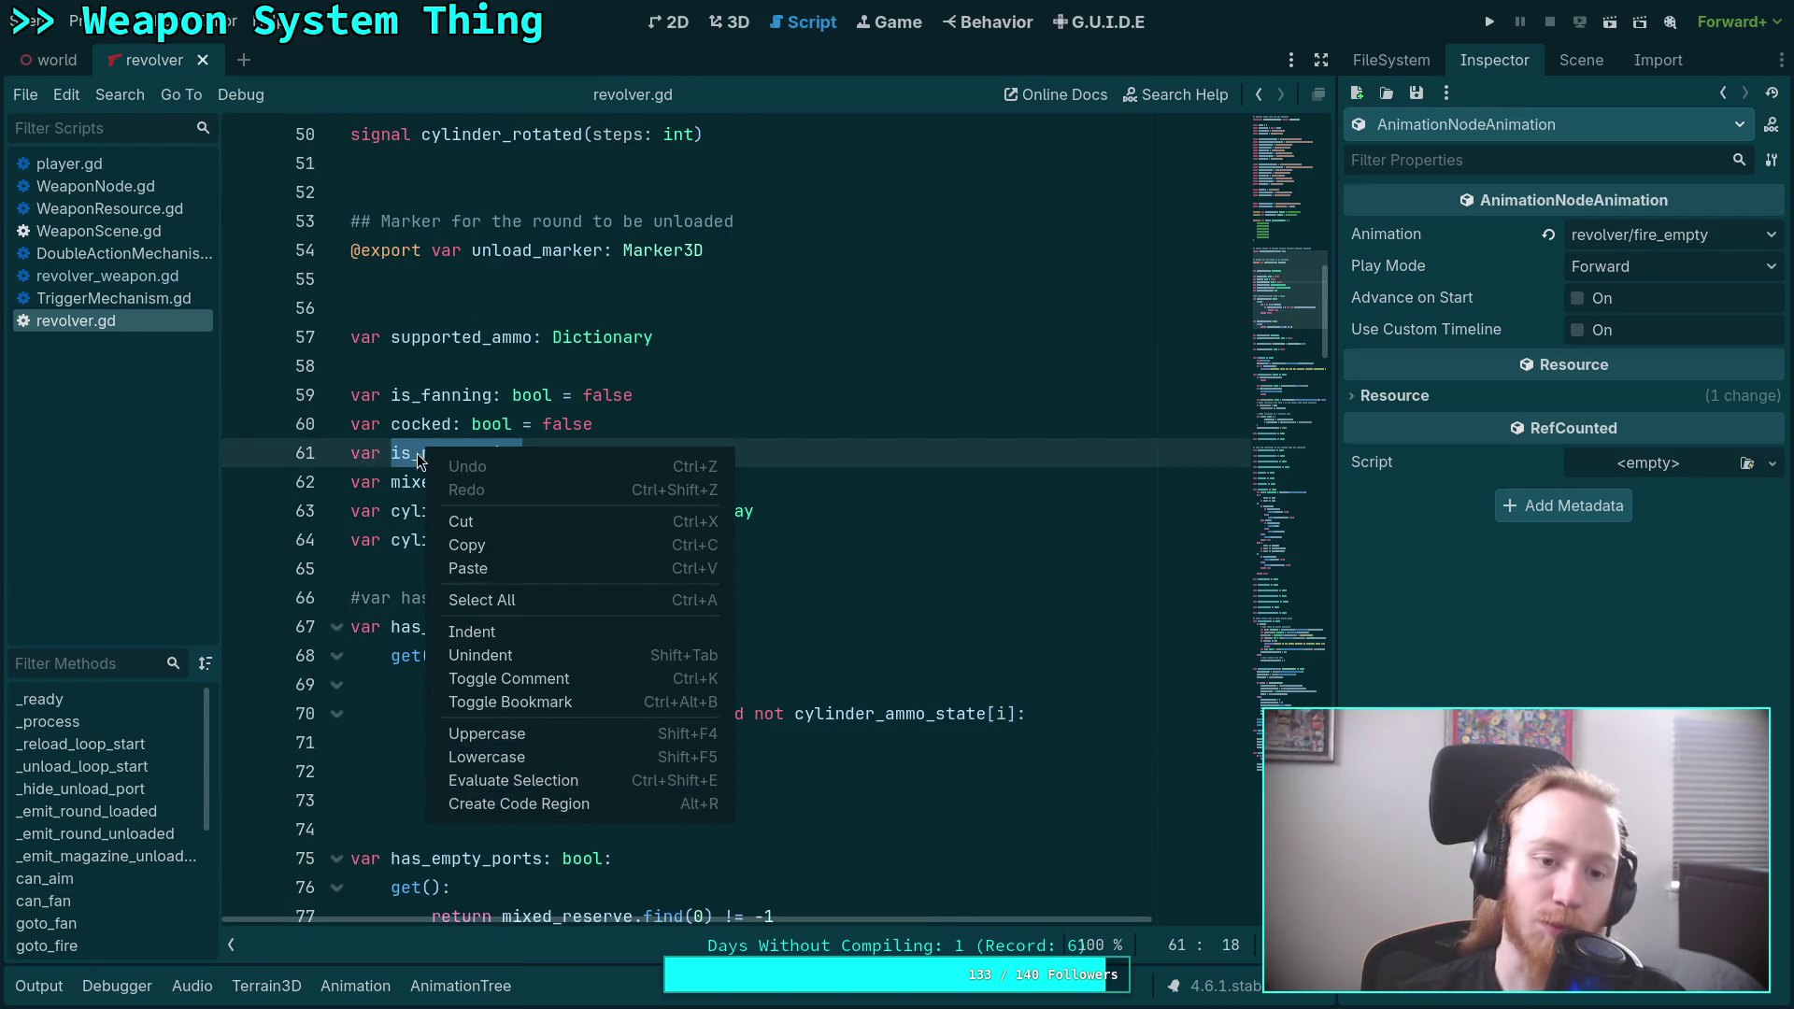
key(Escape)
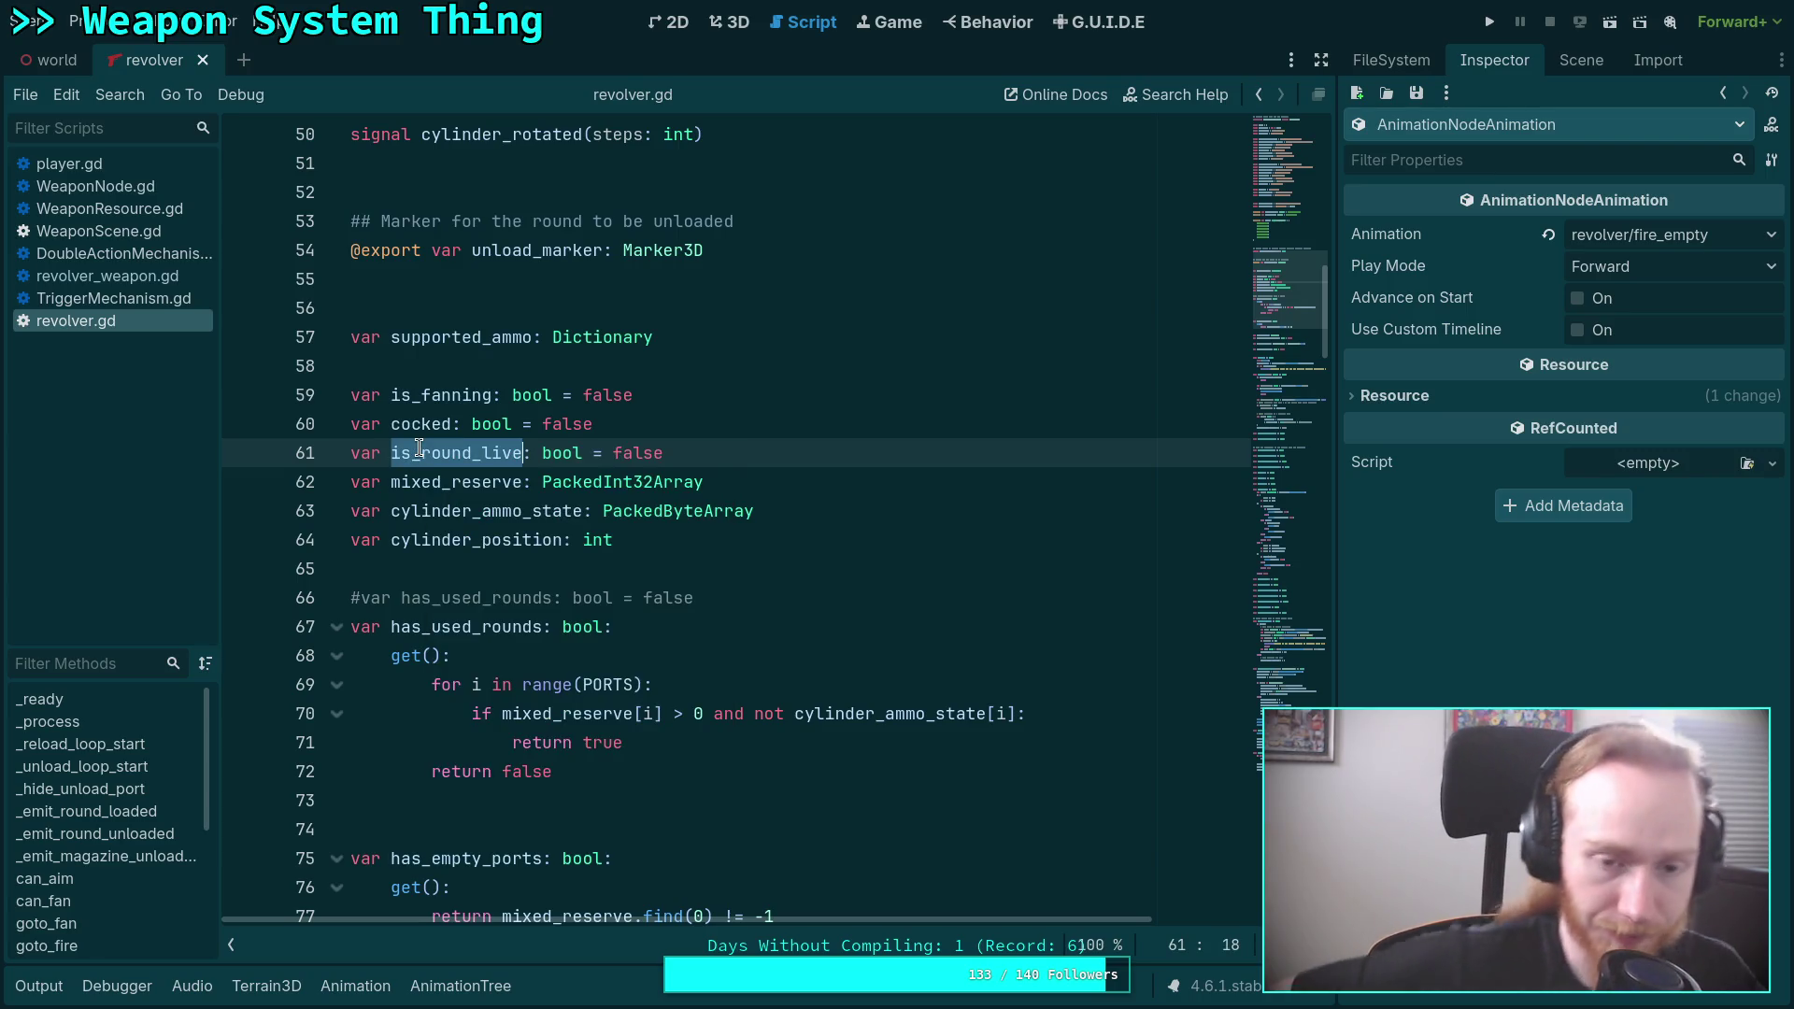
key(ctrl+f)
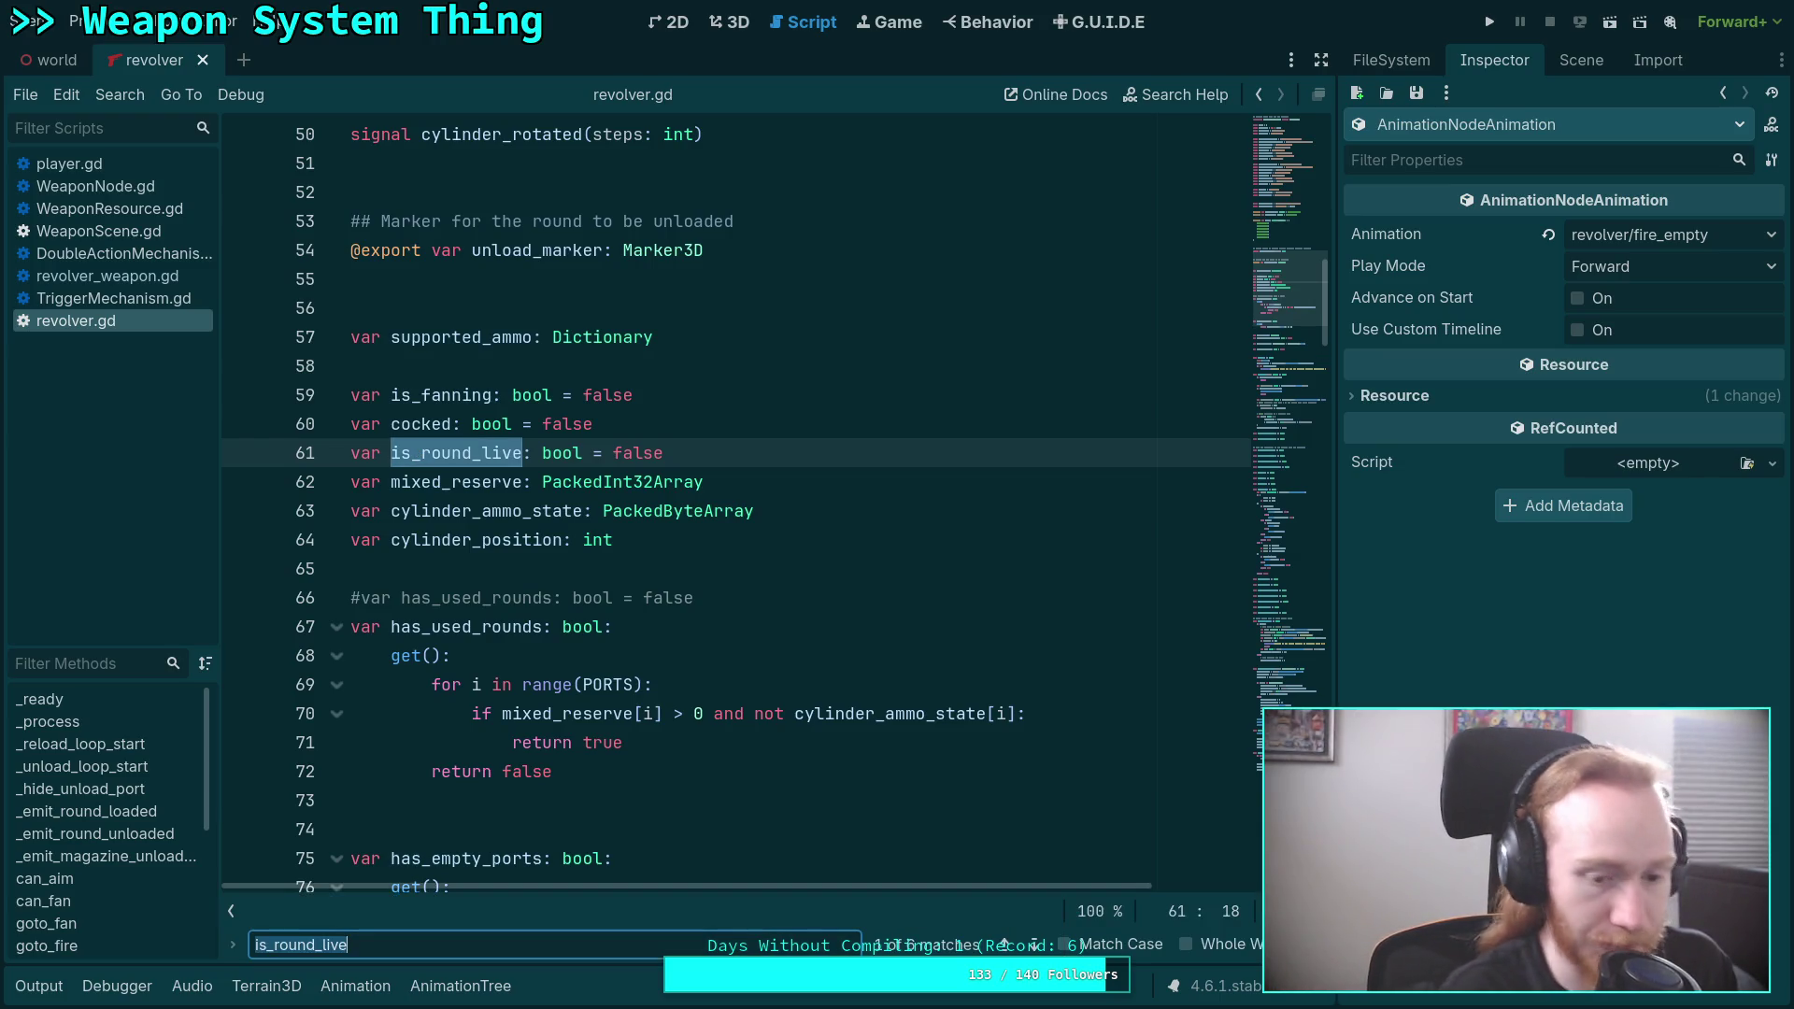
click(1035, 946)
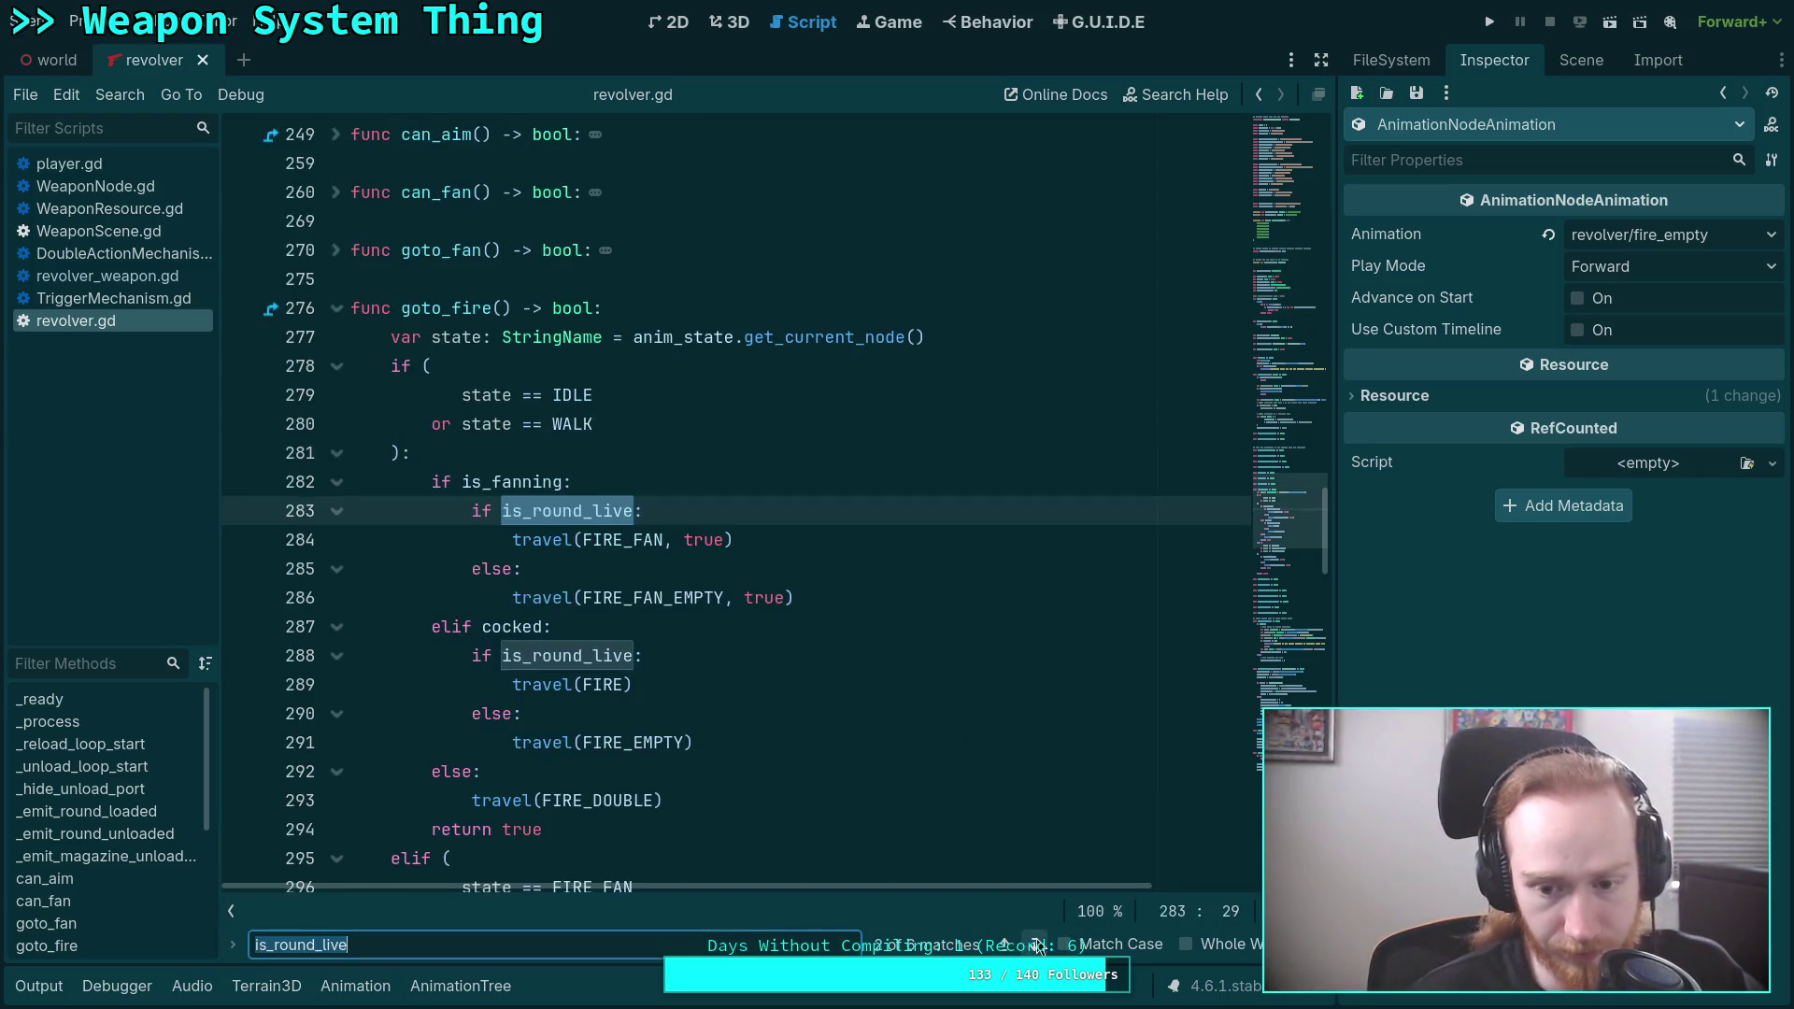
Review the cocked and FIRE_DOUBLE lines, then scroll down to on_weapon_updated's is_round_live assignment.
scroll(659, 748, down, 1)
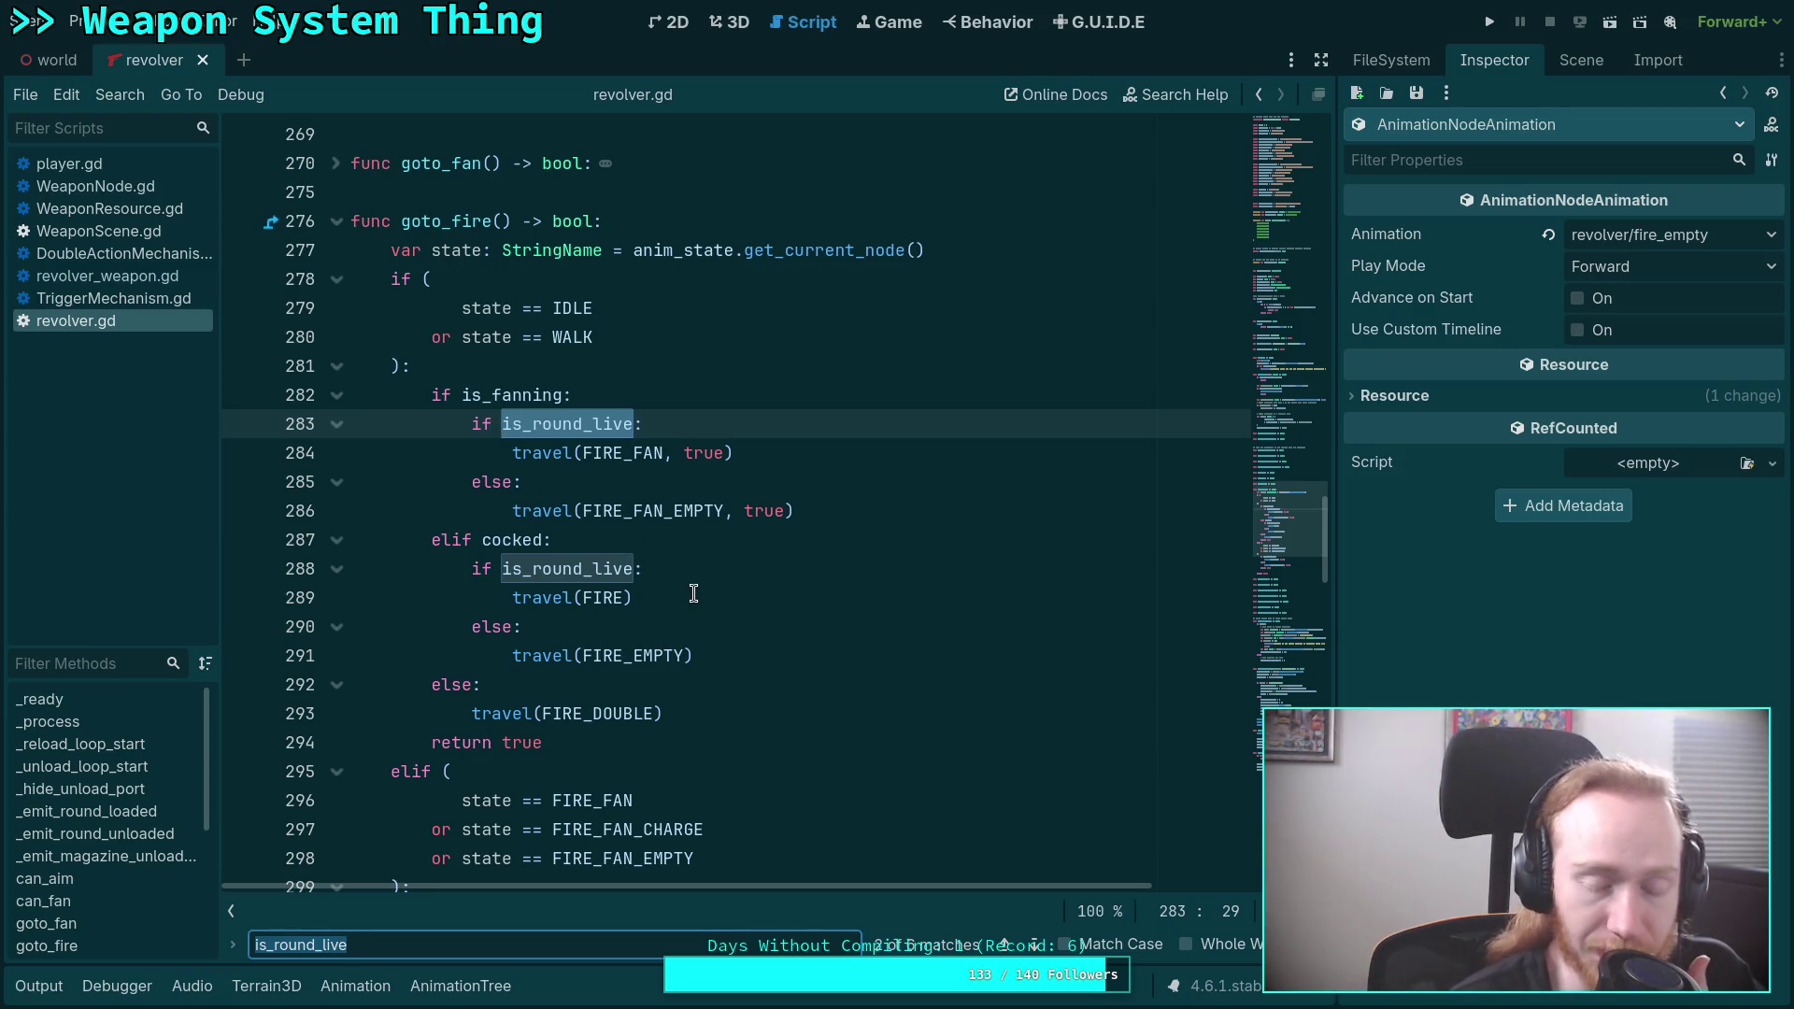
double_click(512, 540)
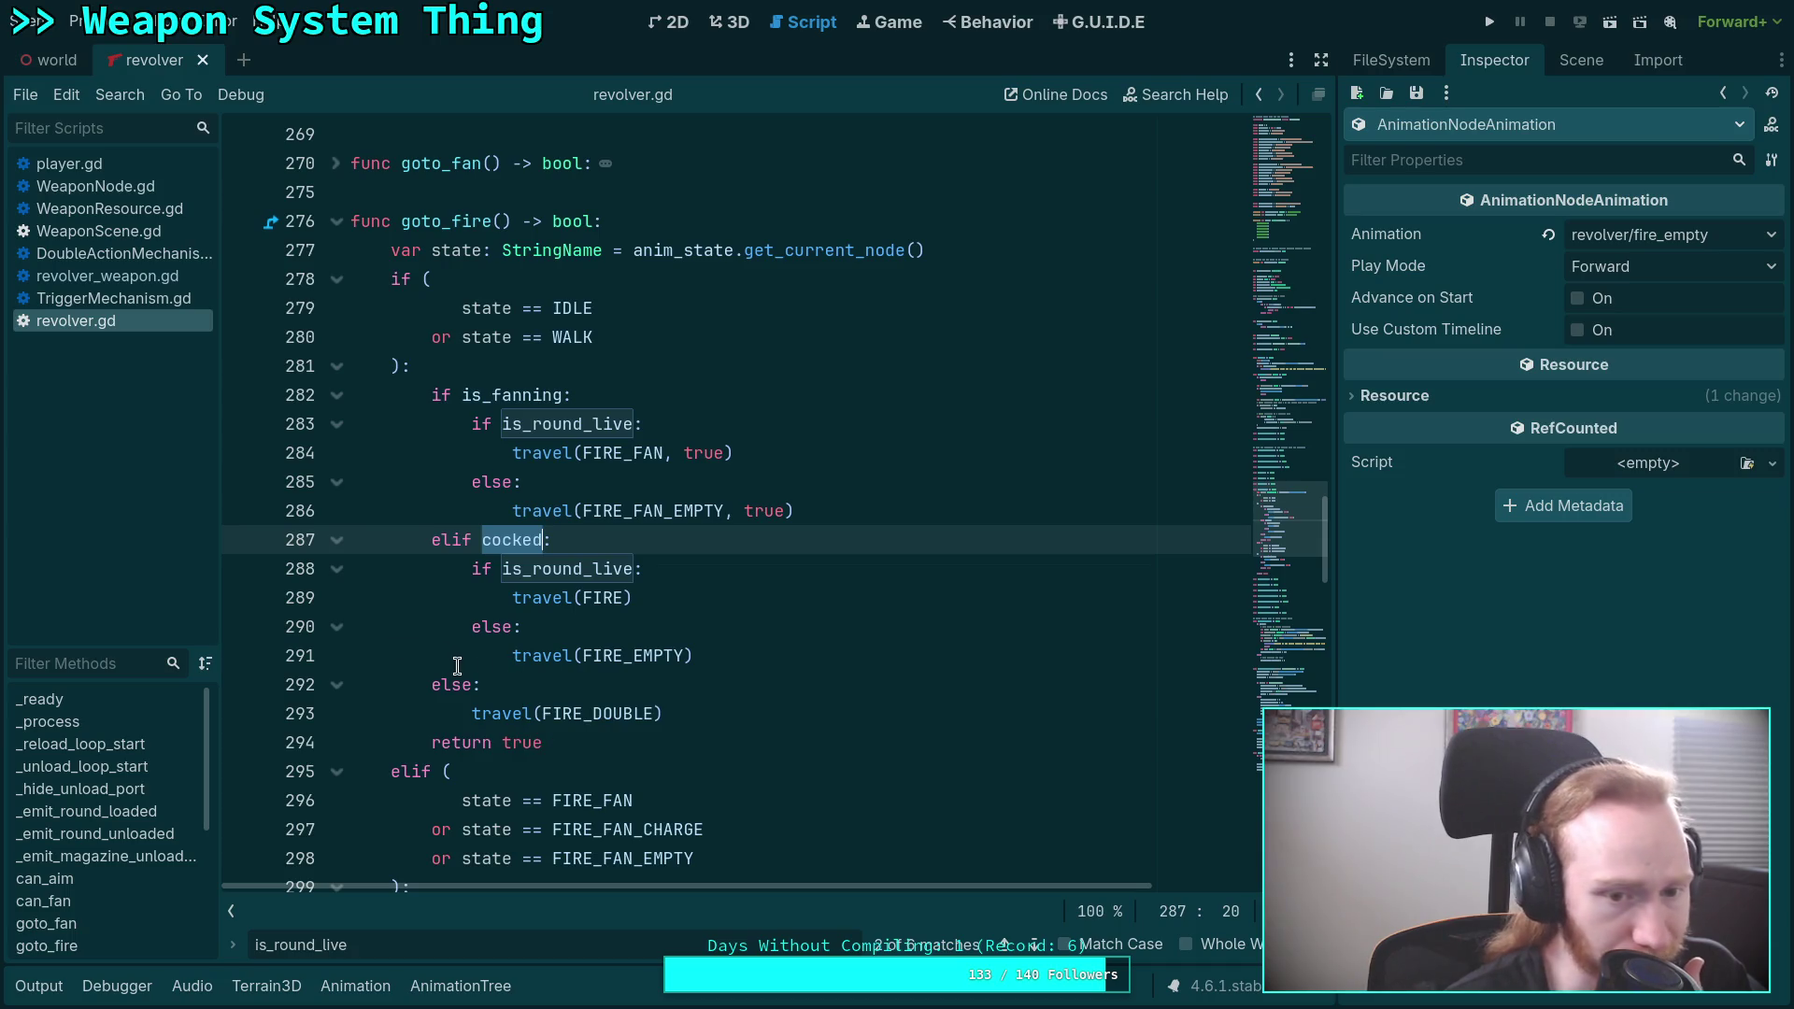
double_click(652, 715)
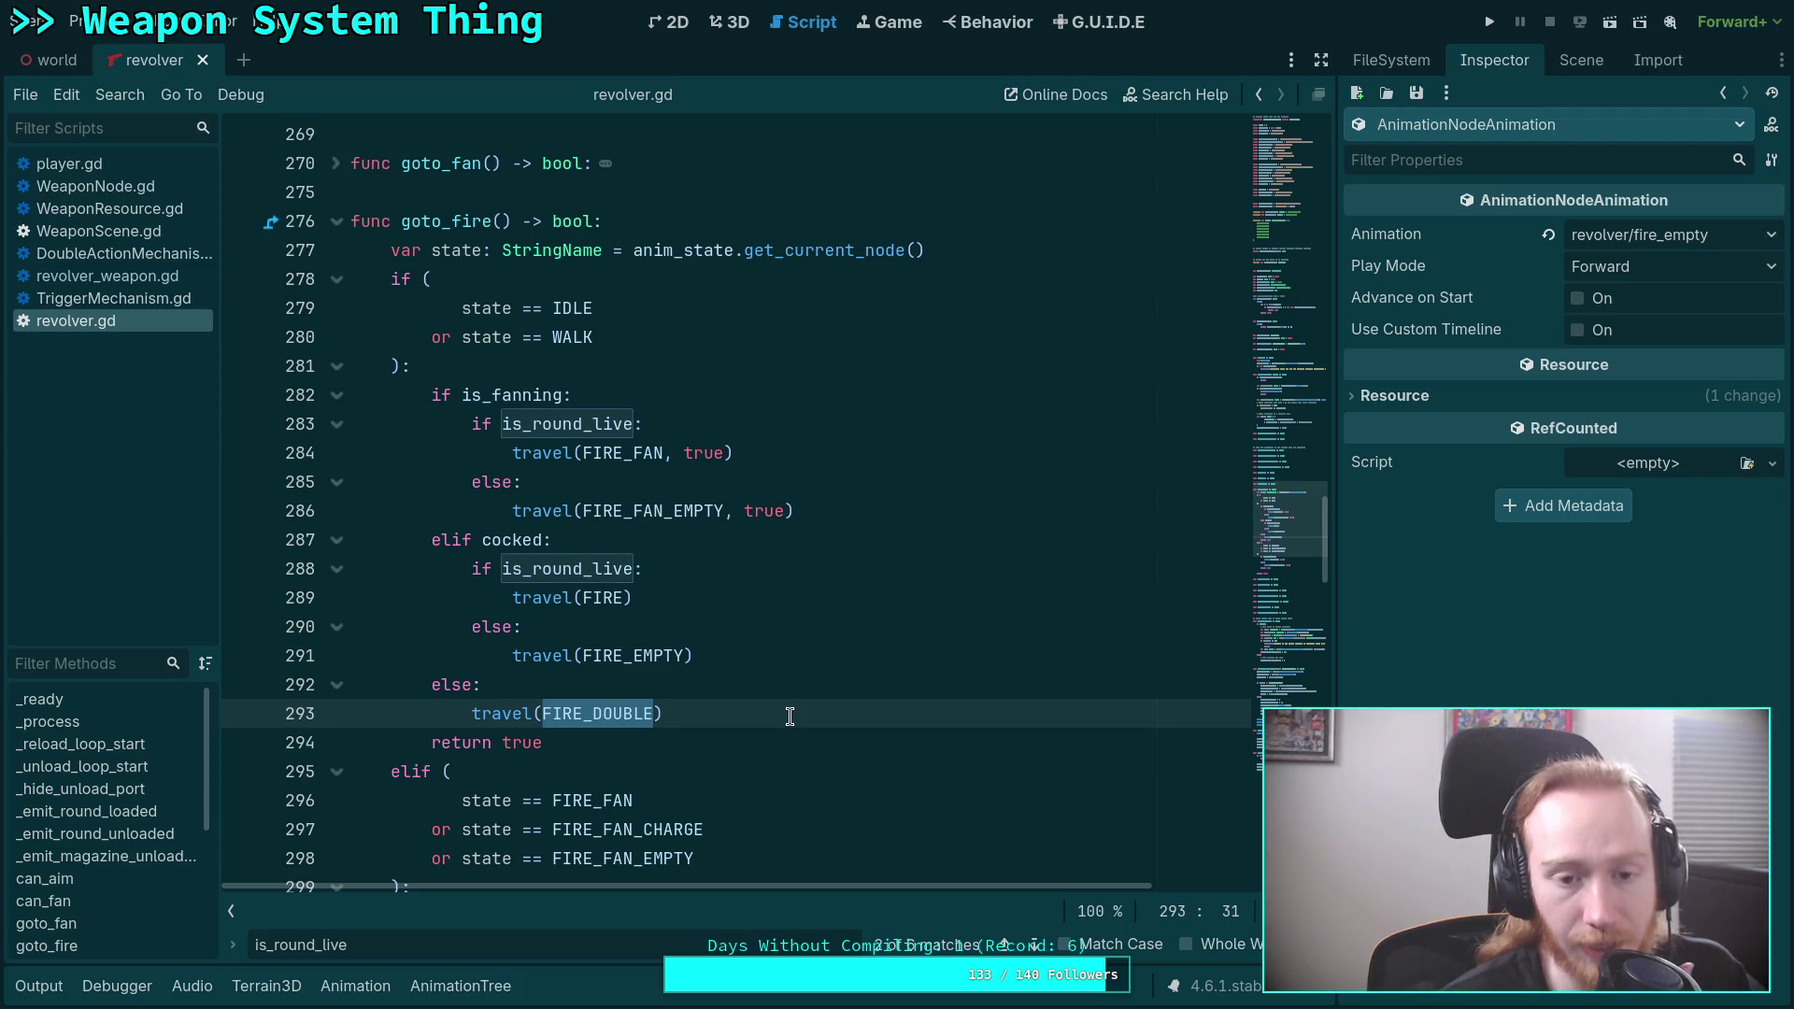
scroll(789, 725, down, 4)
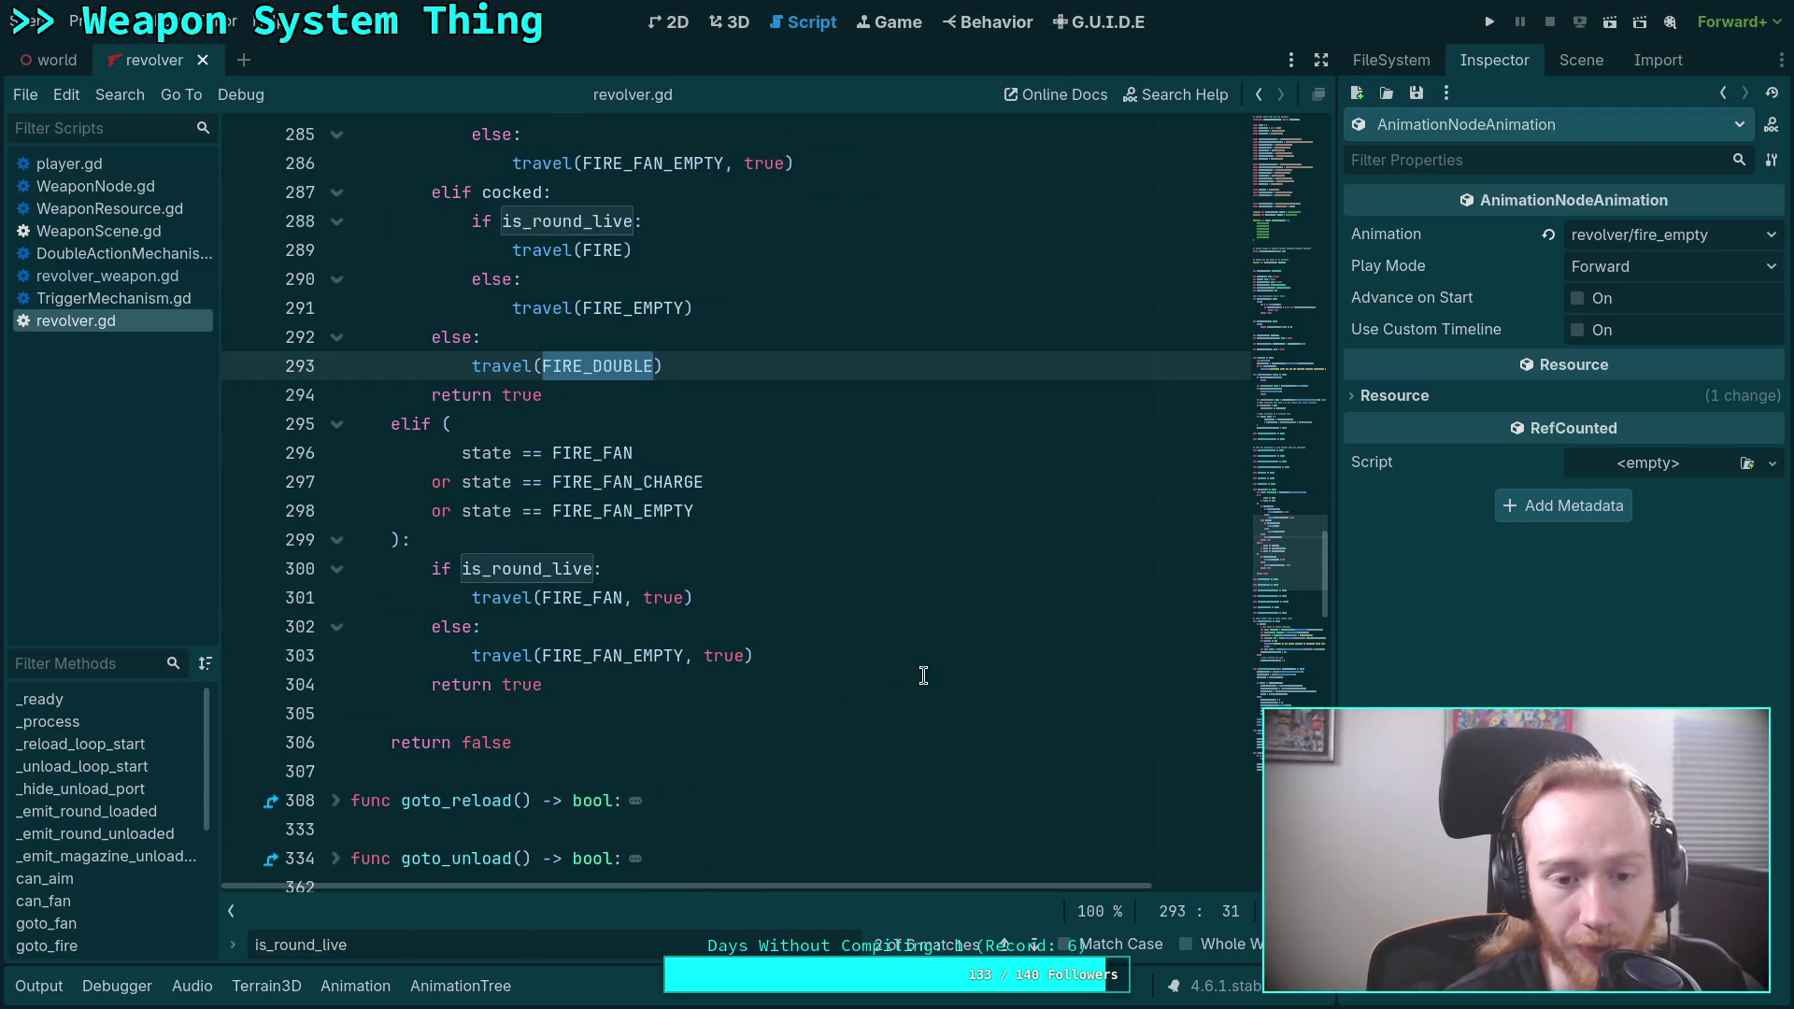
mouse_move(1294, 561)
mouse_down()
mouse_move(1312, 418)
mouse_move(1282, 296)
mouse_up()
scroll(1282, 295, down, 3)
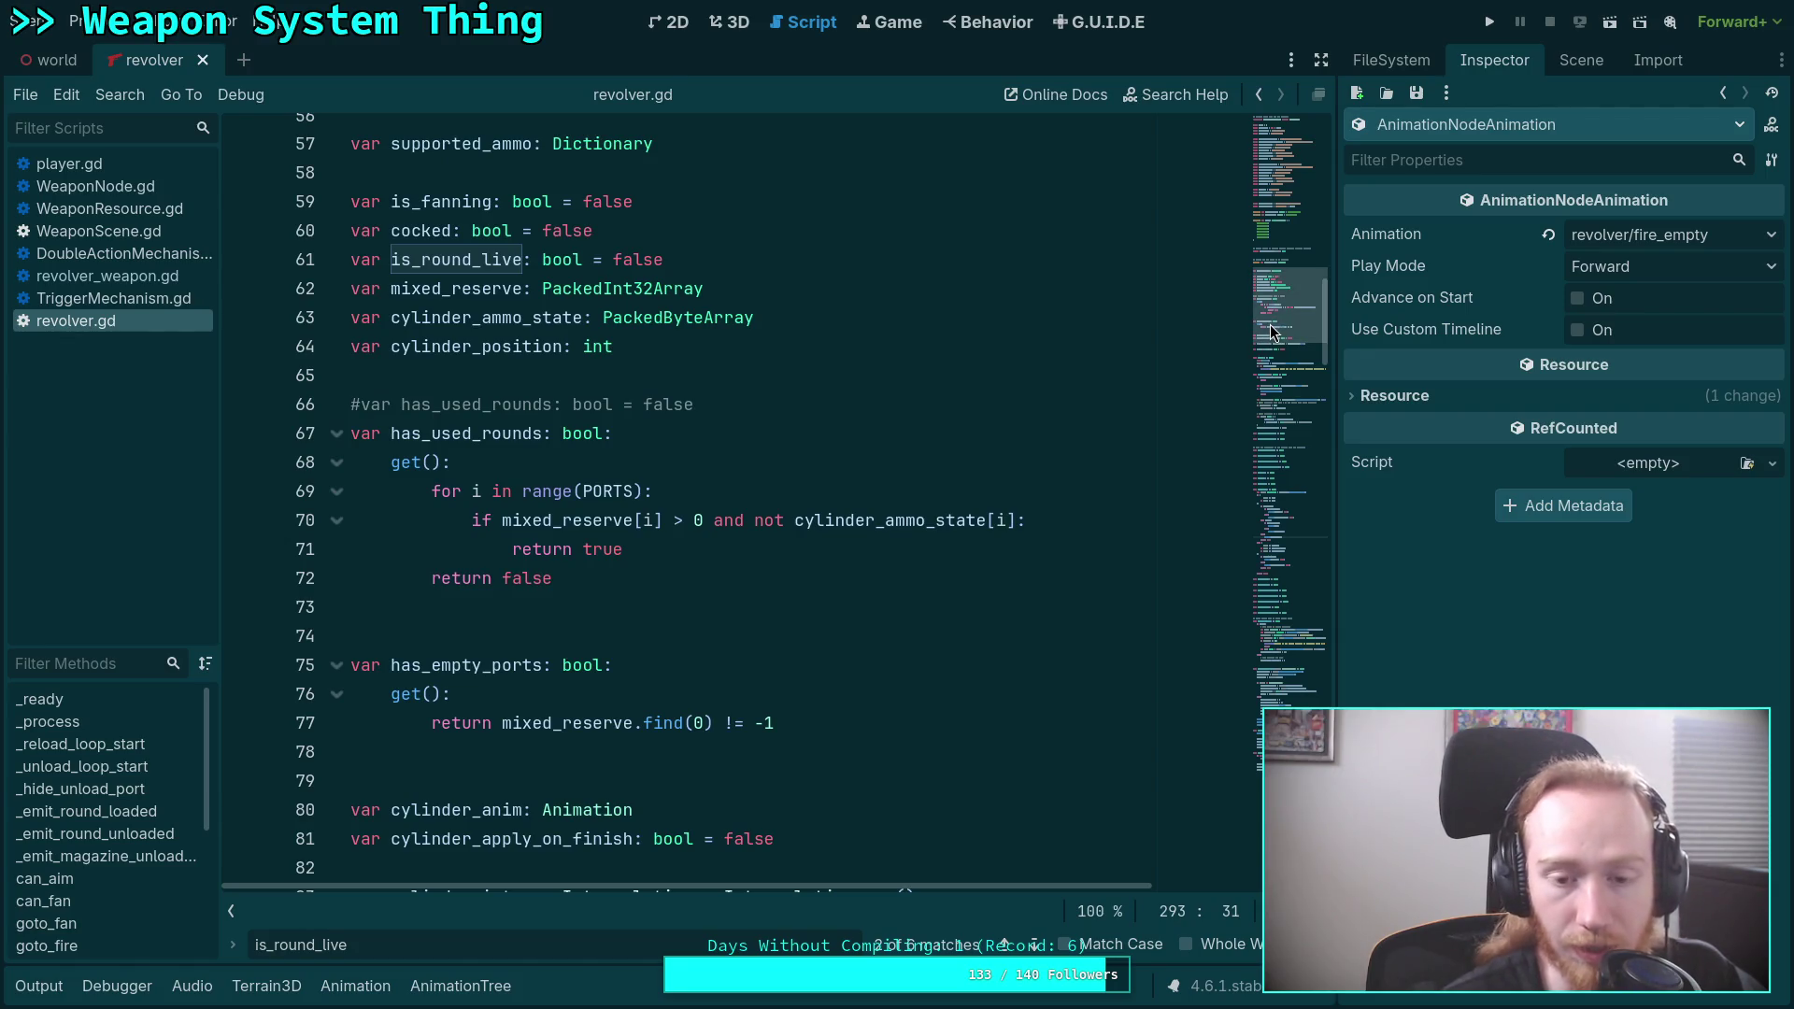
drag(1270, 323, 1287, 710)
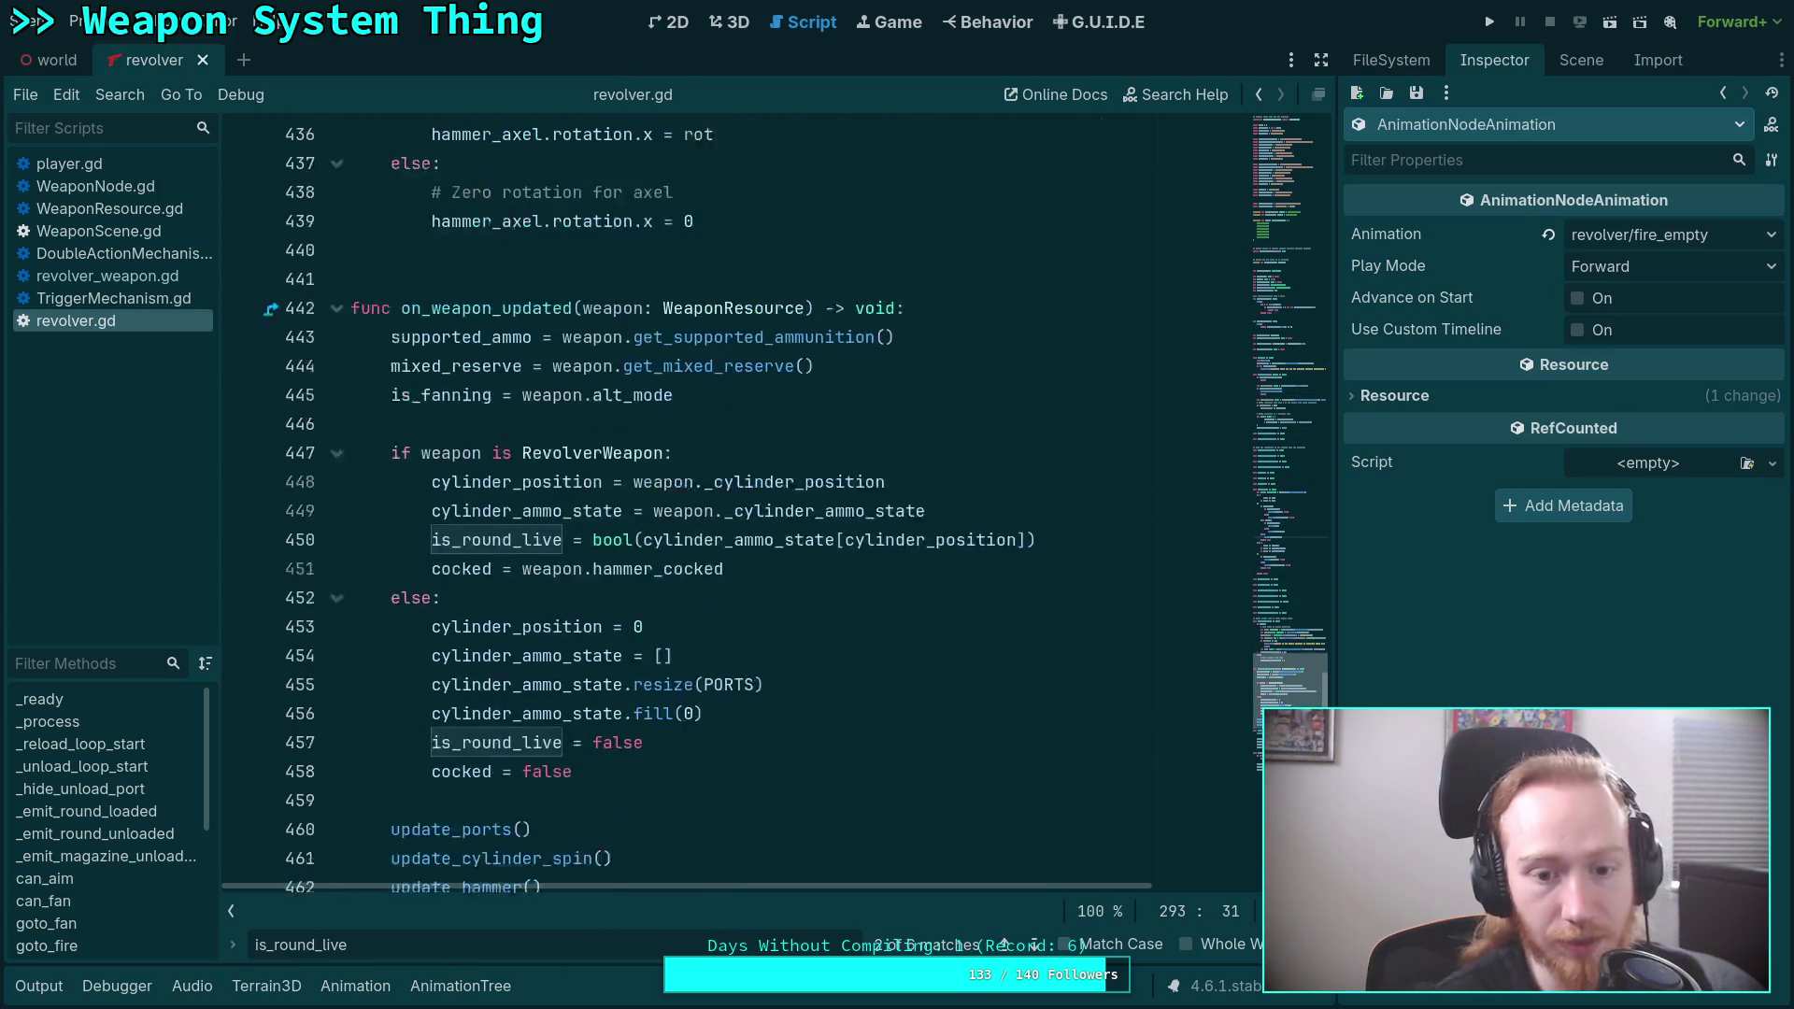
Nest the is_round_live assignment under a new if cocked: block.
click(1028, 462)
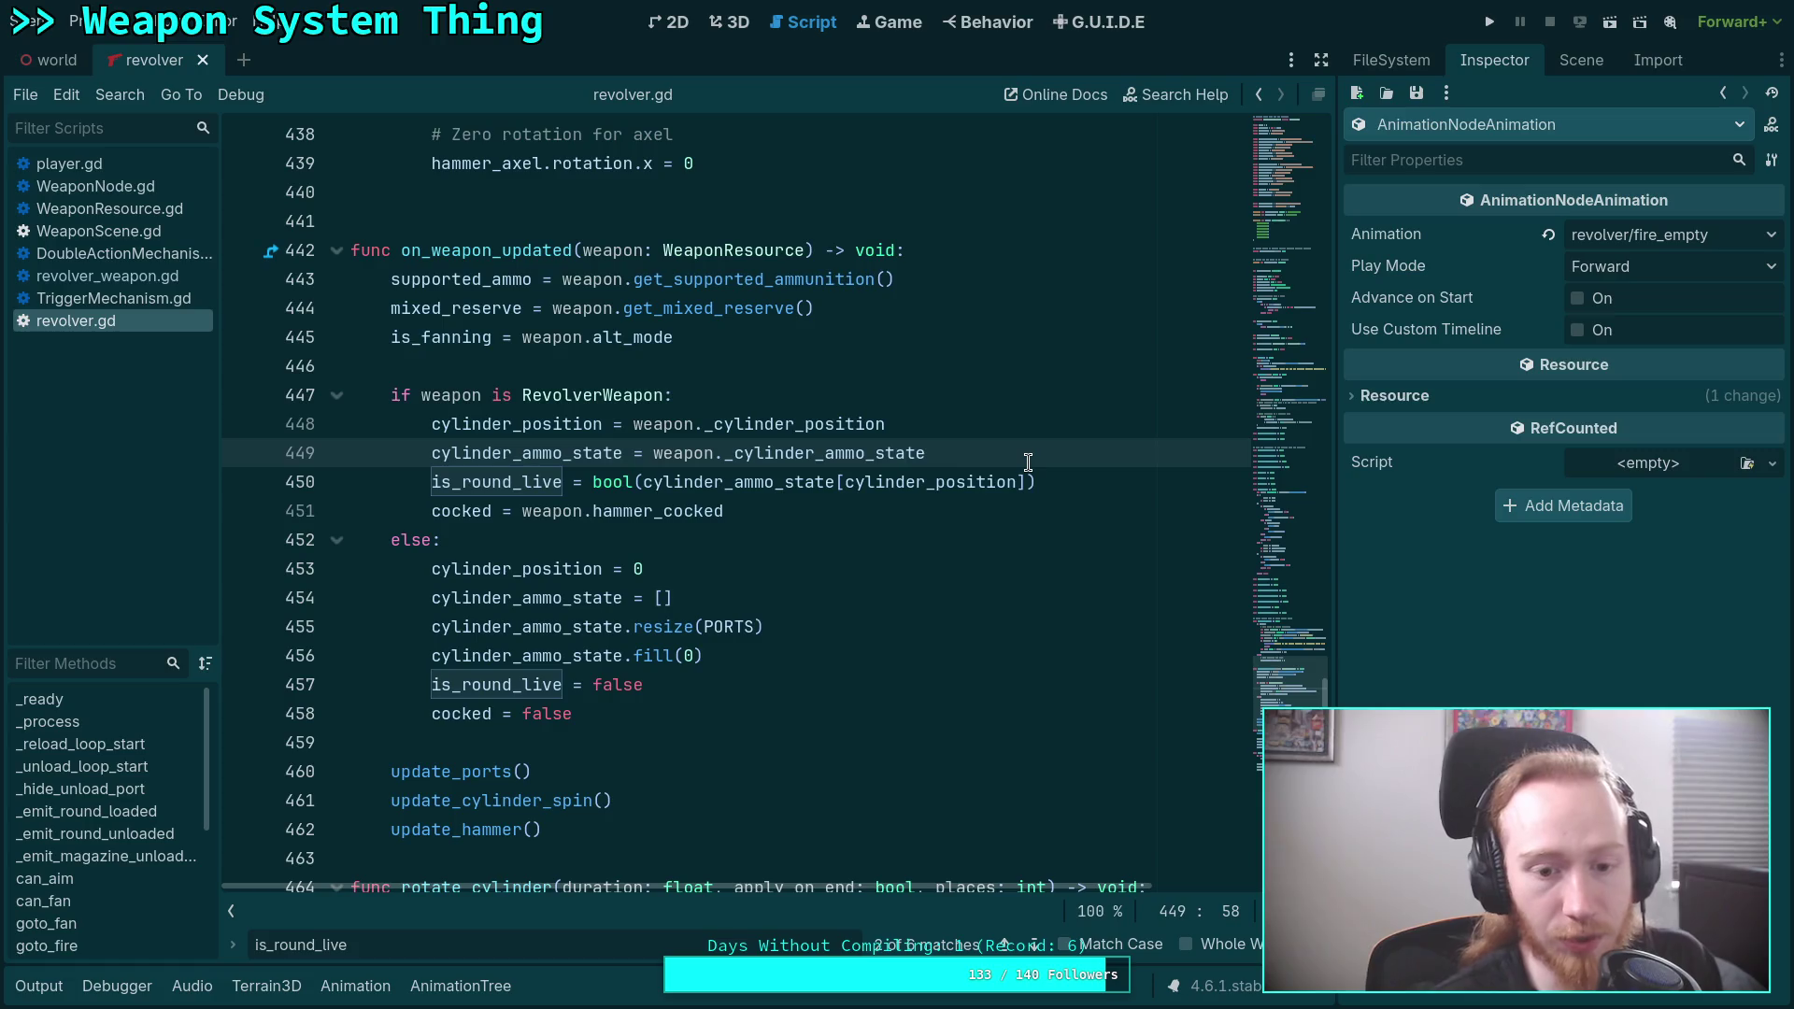
key(Return)
text(if)
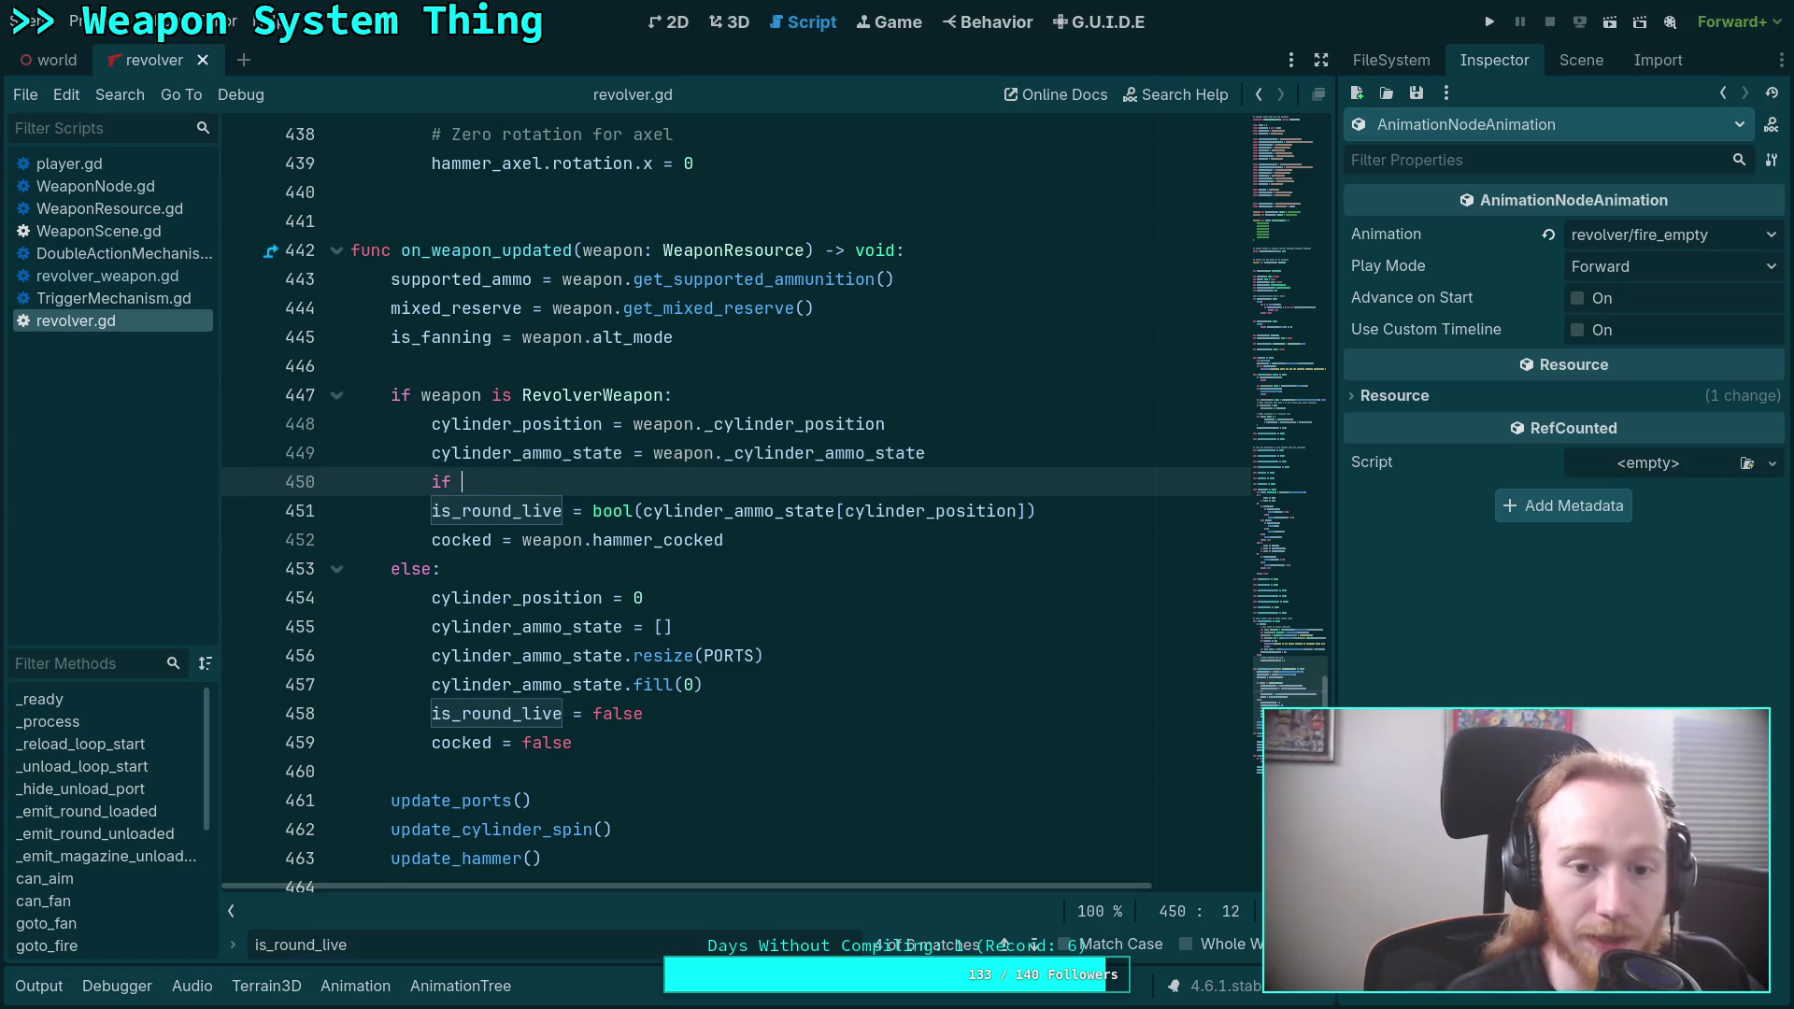
scroll(774, 503, up, 1)
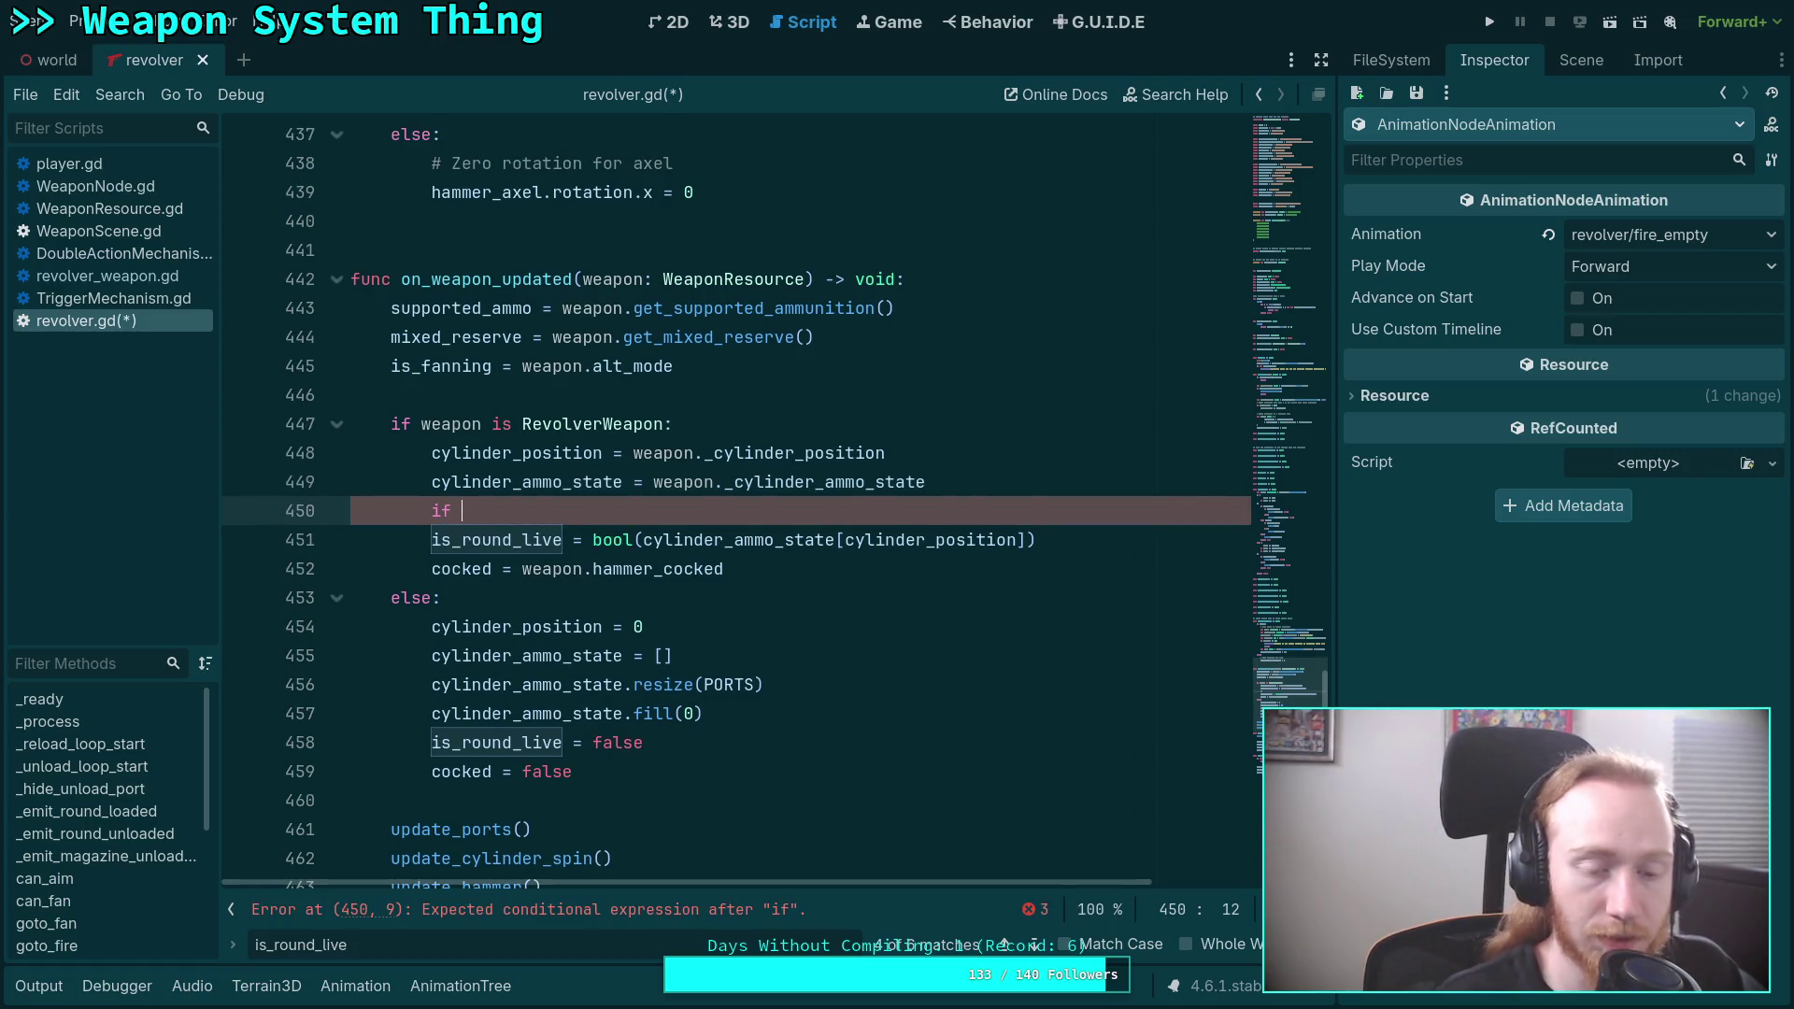
key(alt+Down)
key(alt+Down)
text(cocked)
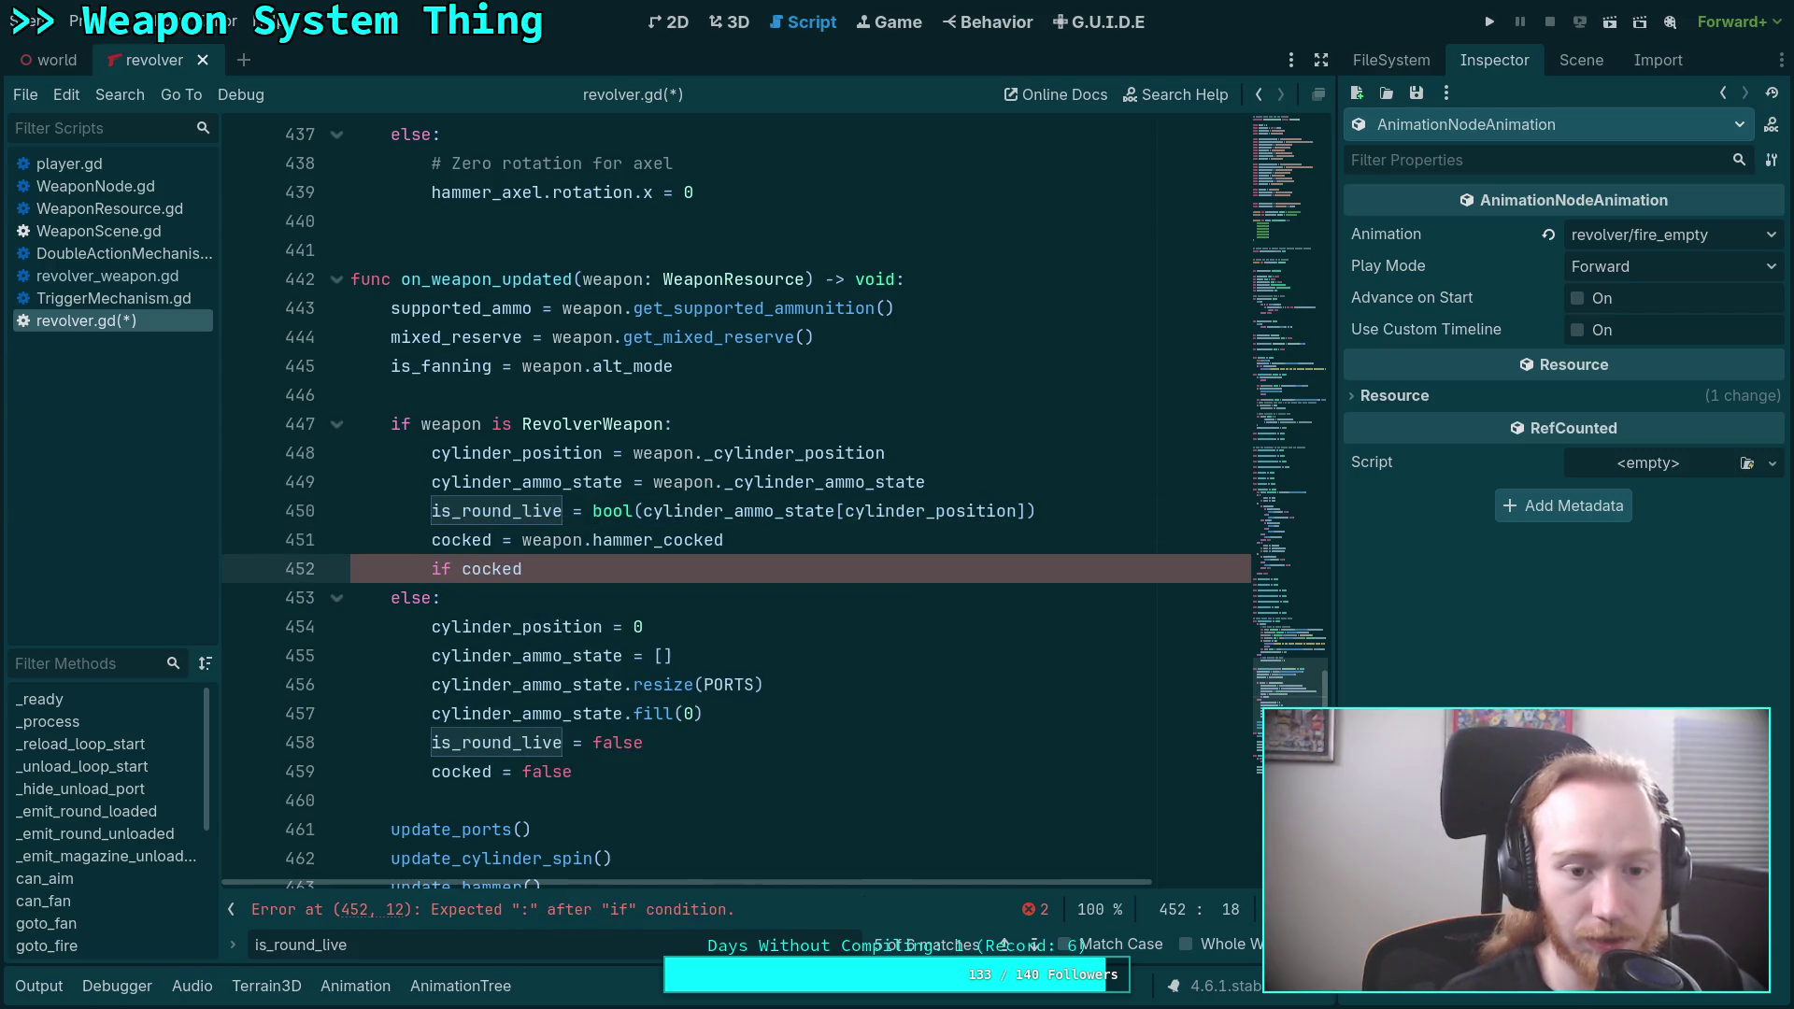
text(:)
key(Return)
mouse_move(593, 510)
mouse_down()
mouse_move(1091, 495)
mouse_move(1098, 510)
mouse_up()
click(493, 510)
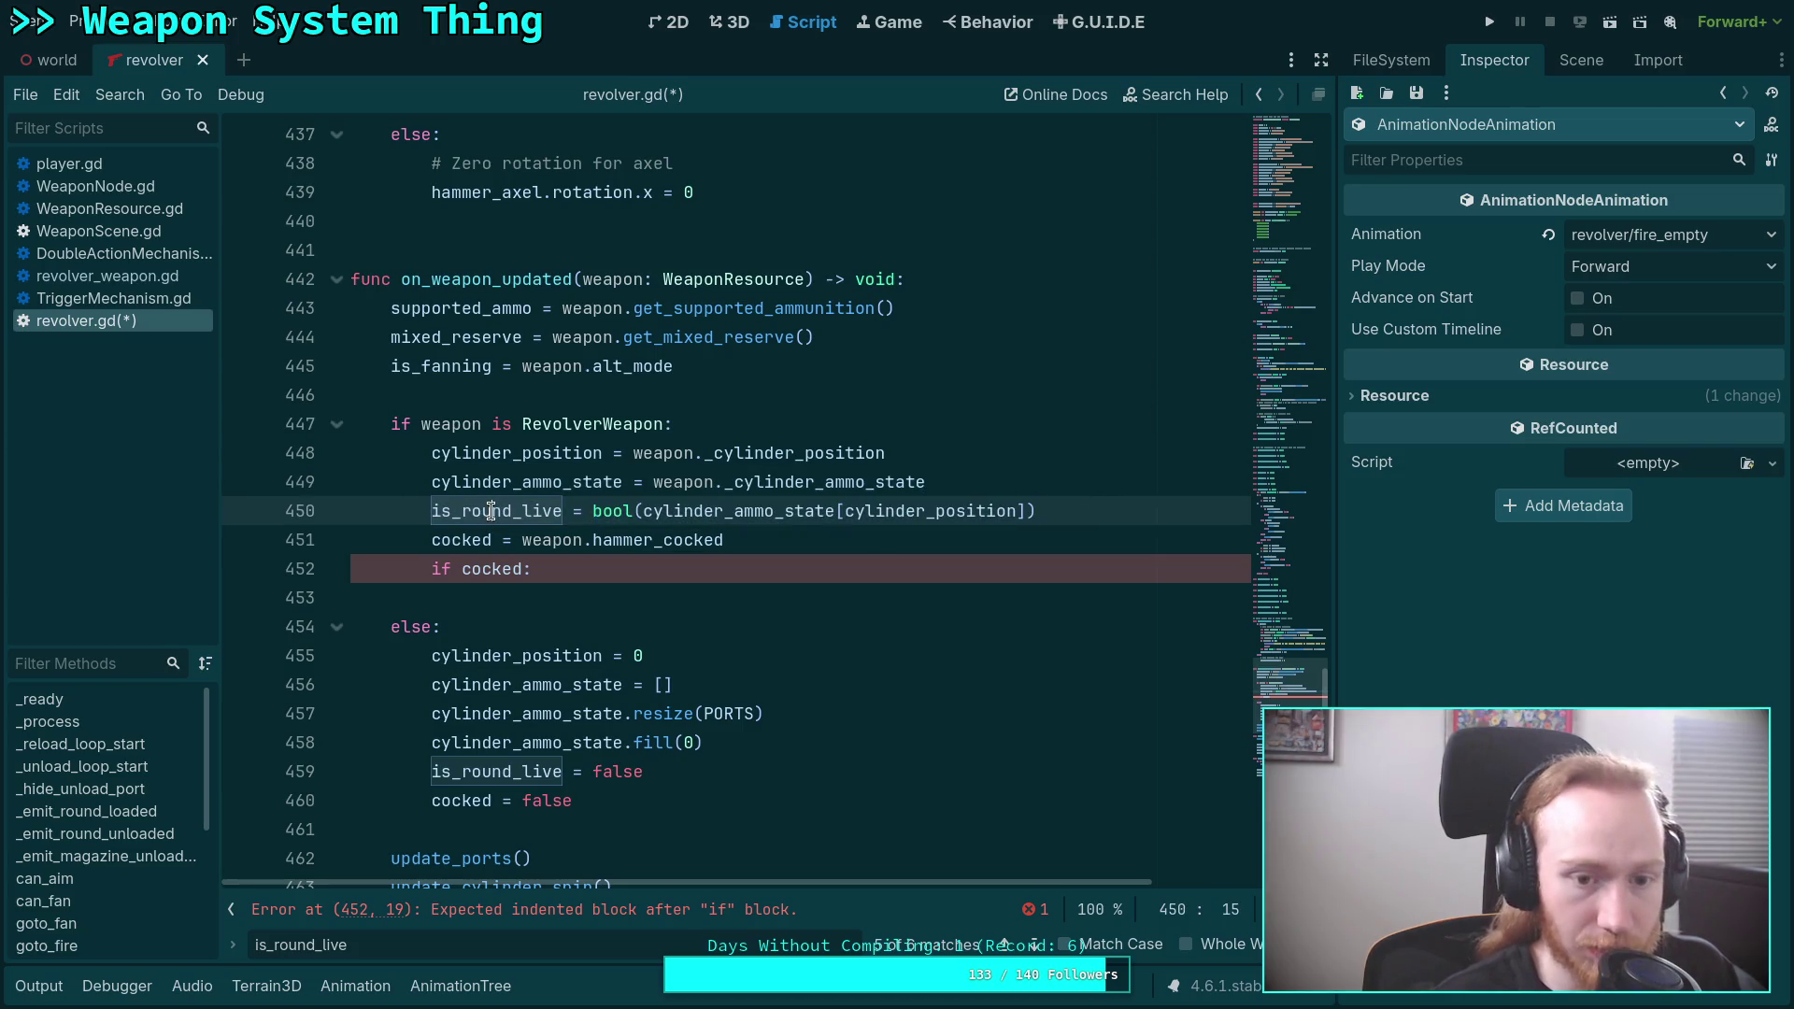
key(alt+Down)
key(alt+Down)
click(423, 569)
key(Tab)
Add an else: branch starting is_round_live = bool(cylinder_ammo_state[wrapi(.
click(1166, 572)
key(Return)
key(BackSpace)
text(else:)
key(Return)
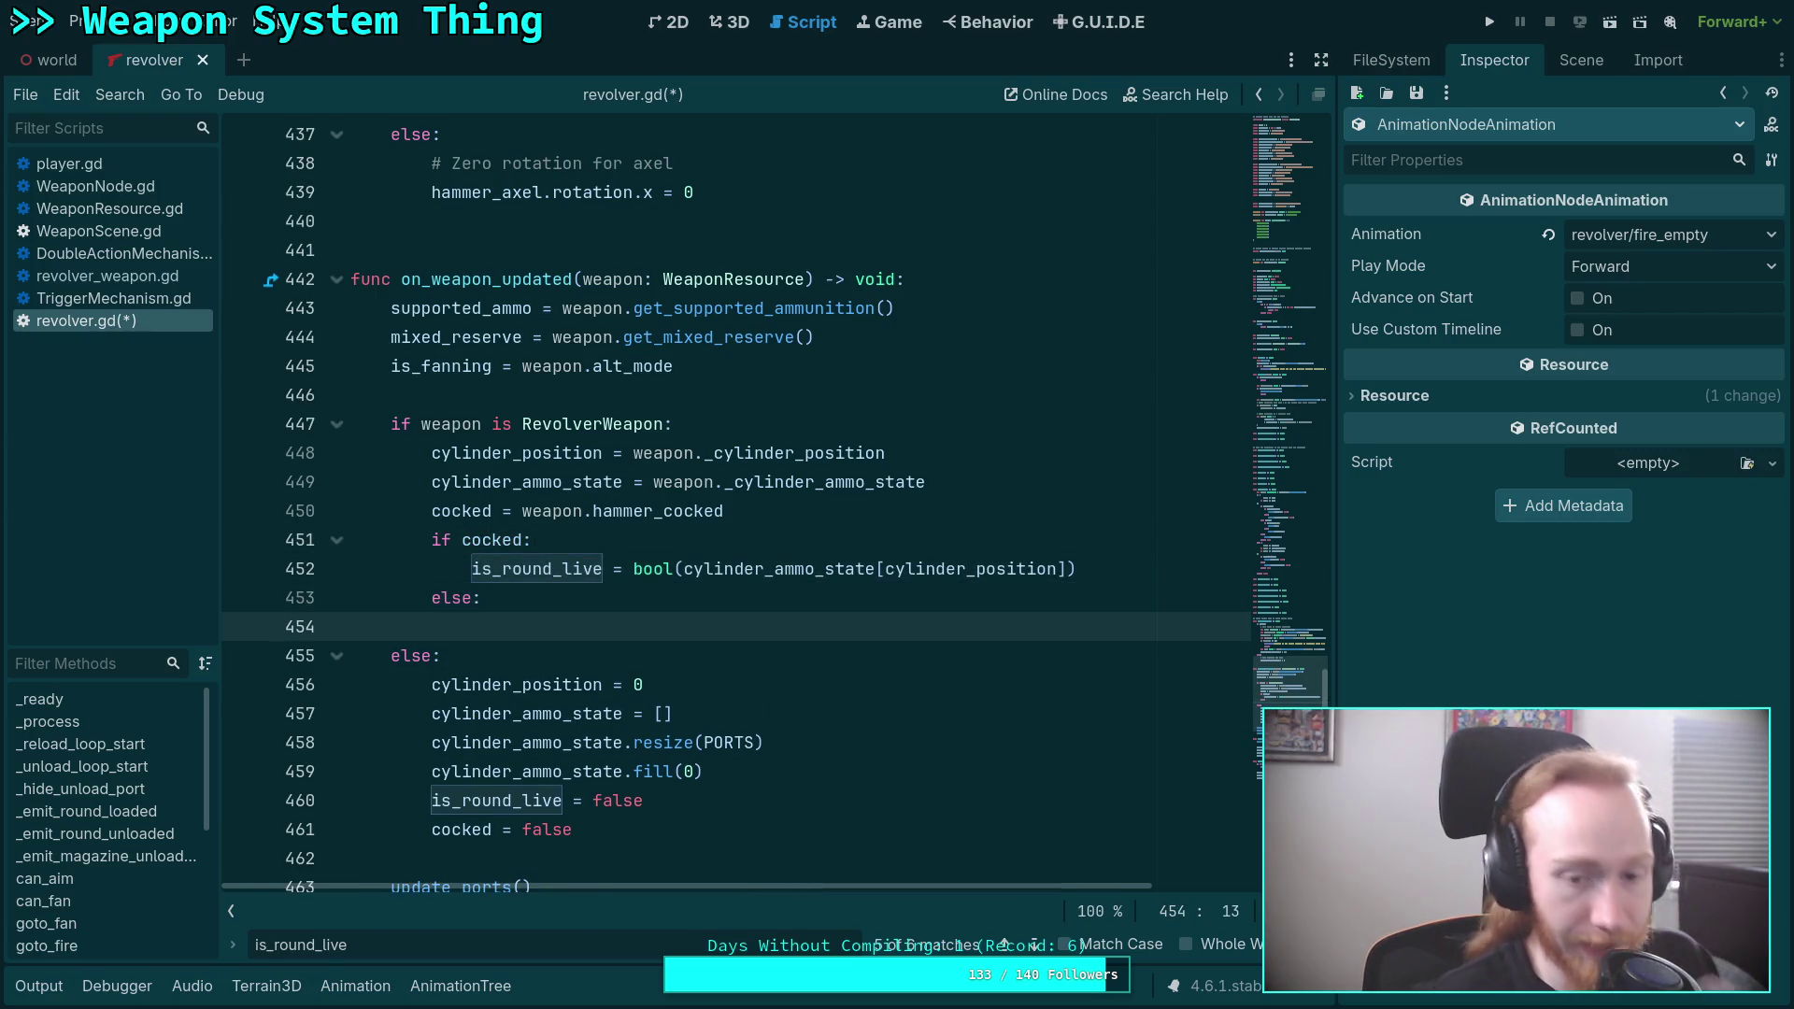
text(is_round_live)
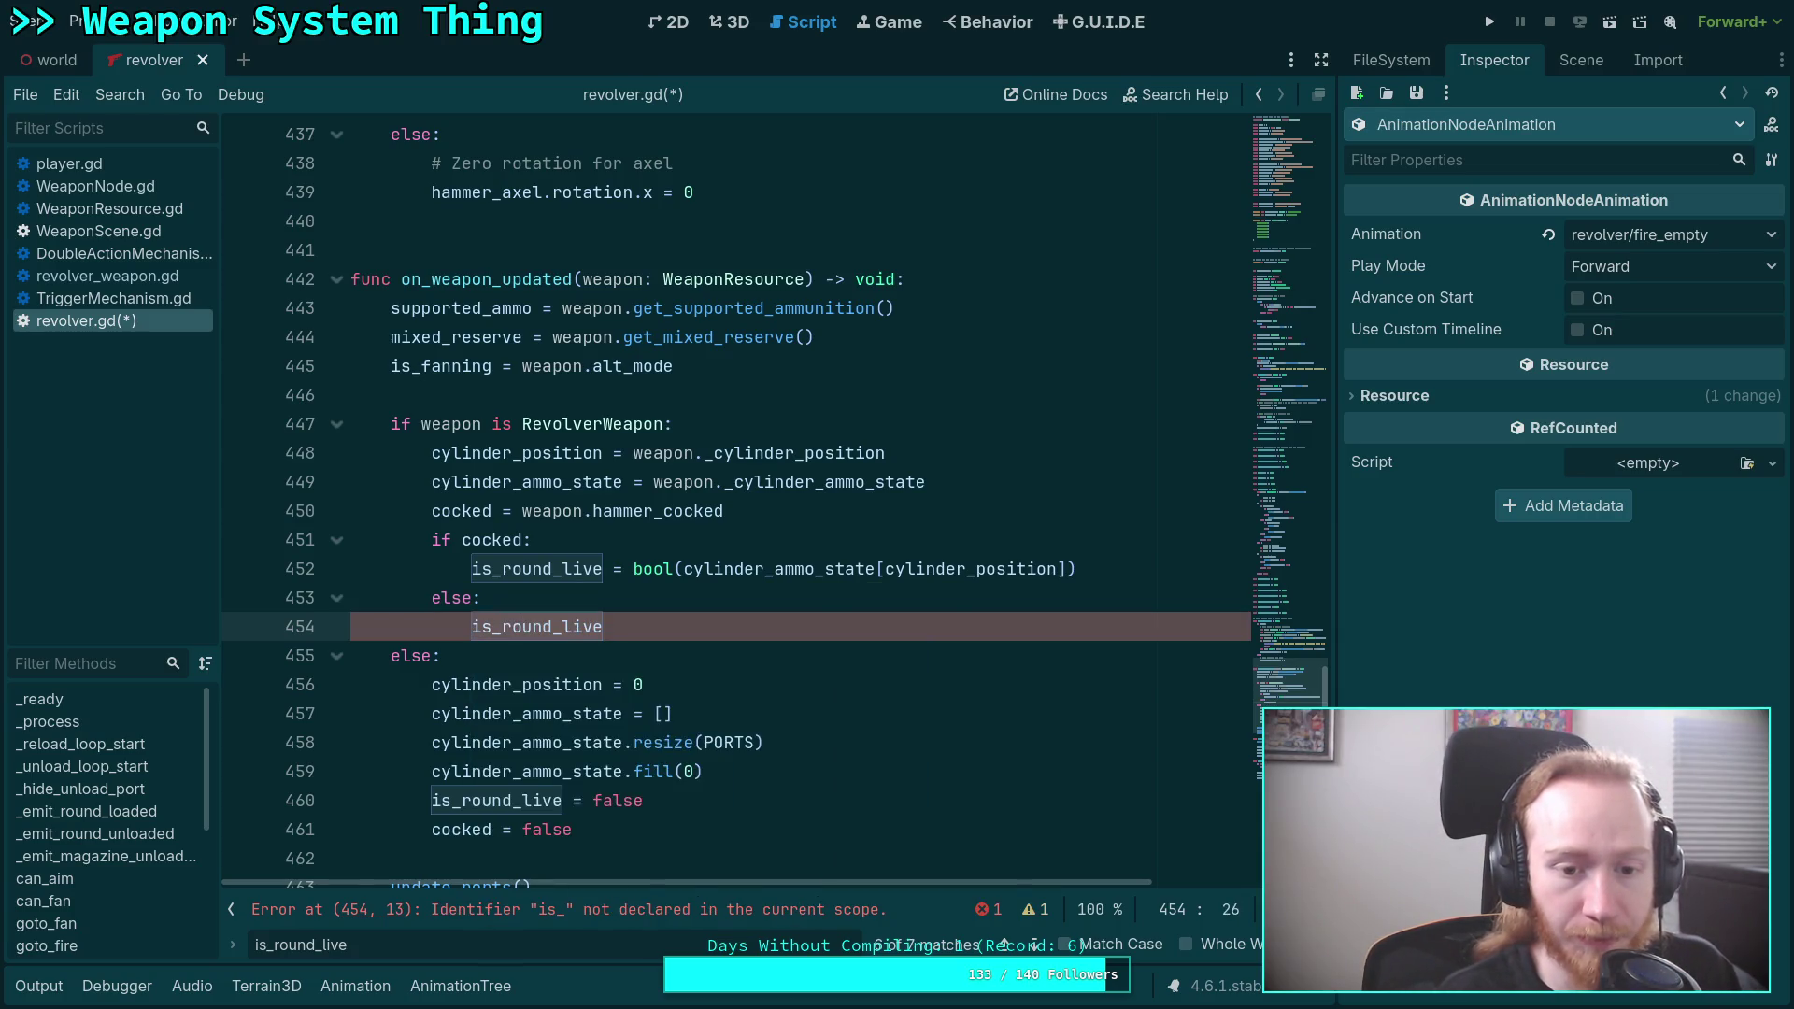
text( = )
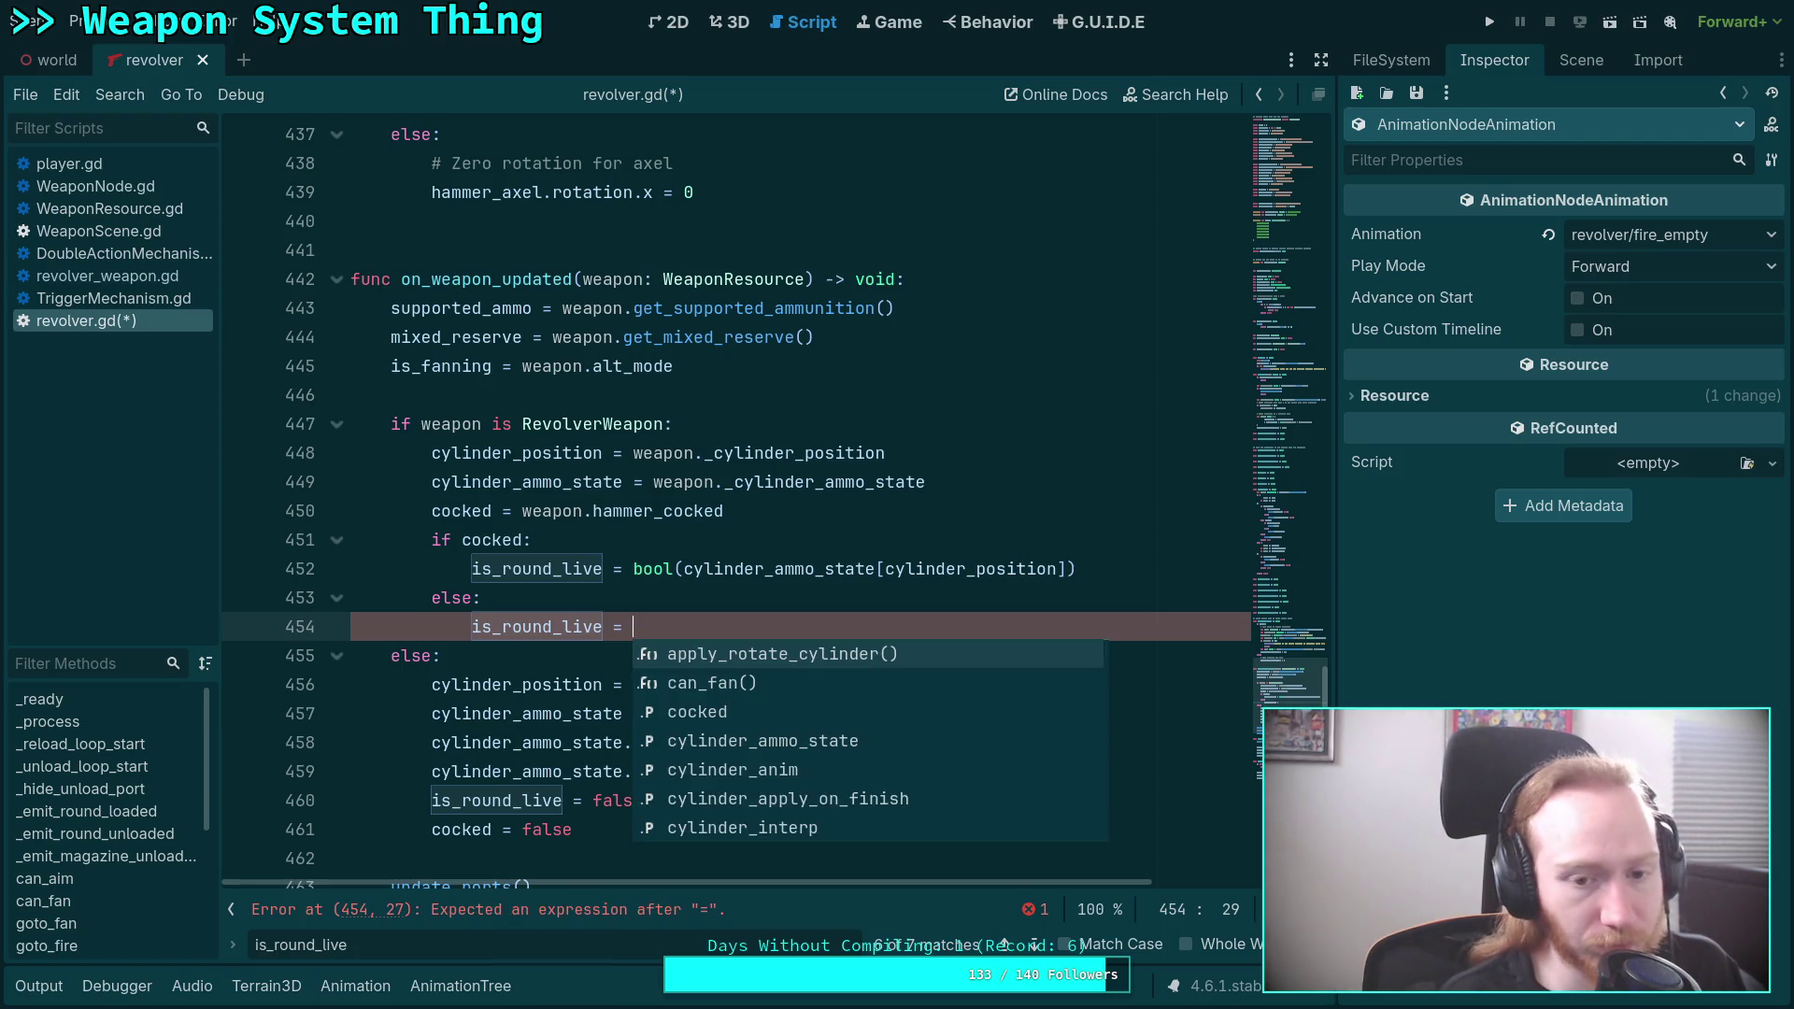
text(bool()
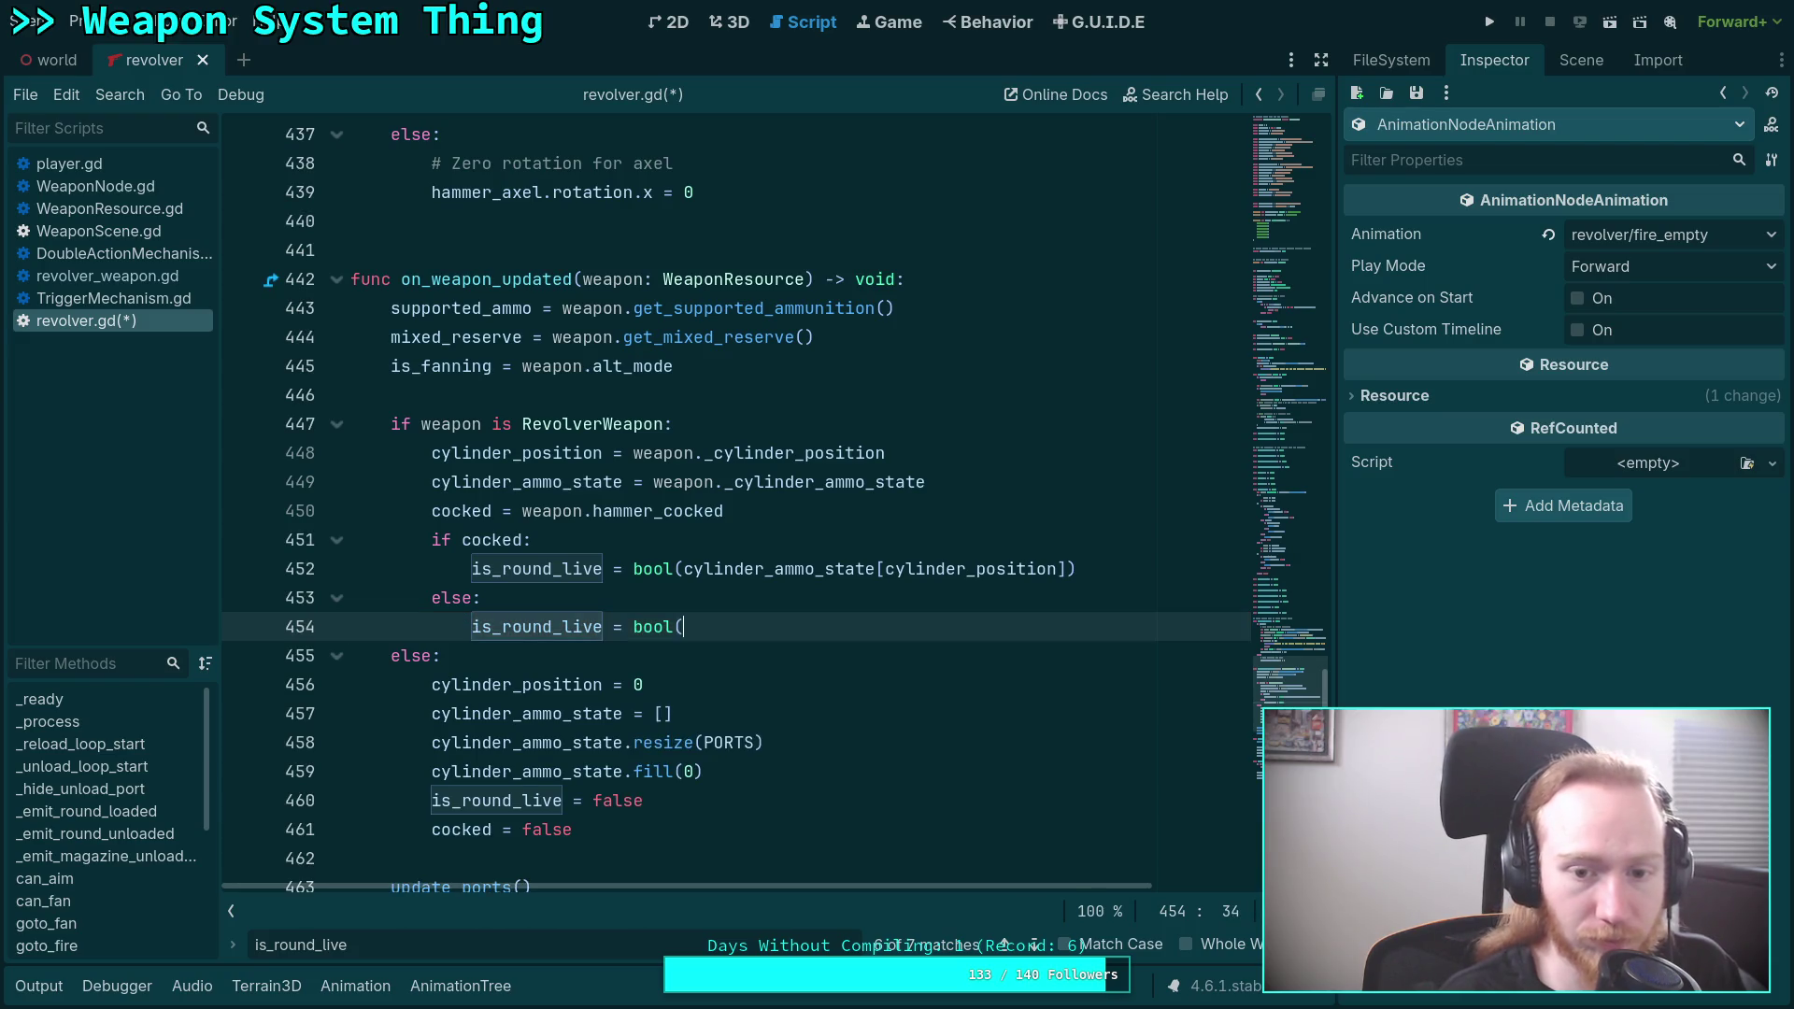
text(cyl)
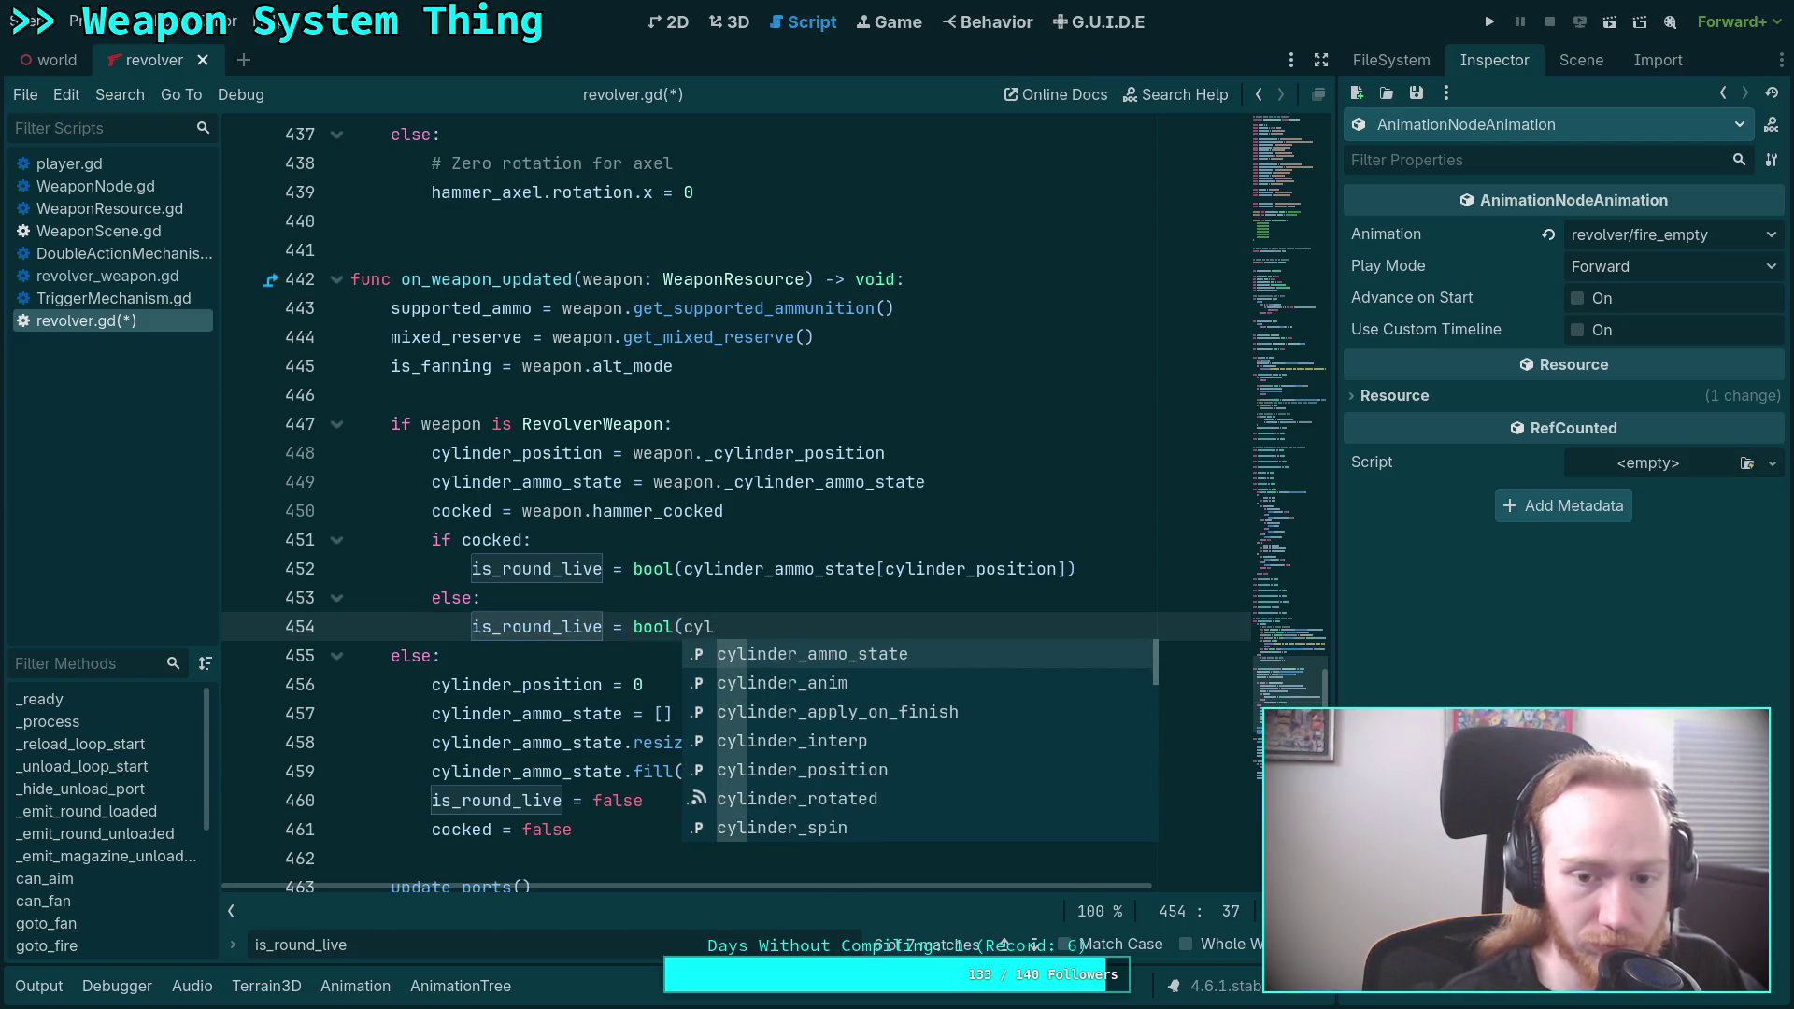
key(Return)
text([)
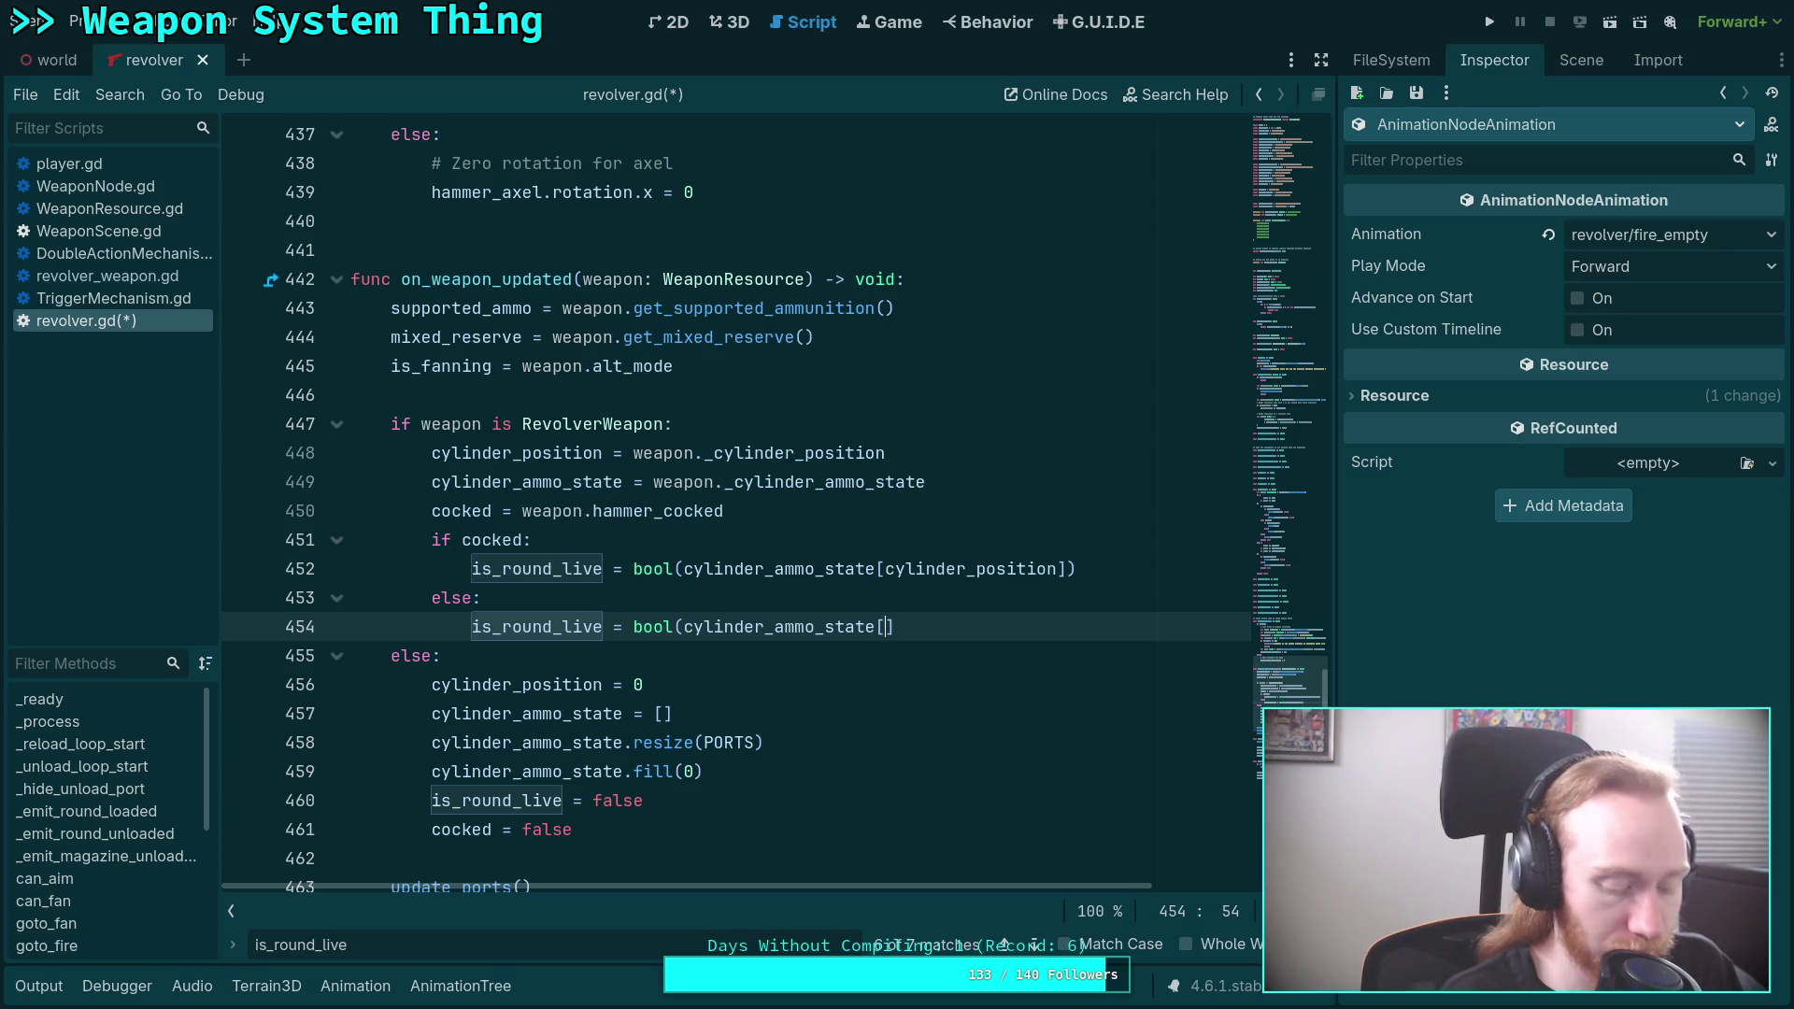
text(wrapi)
key(Return)
Complete the call as wrapi(cylinder_position + 1, 0, PORTS) and close the brackets.
text(c)
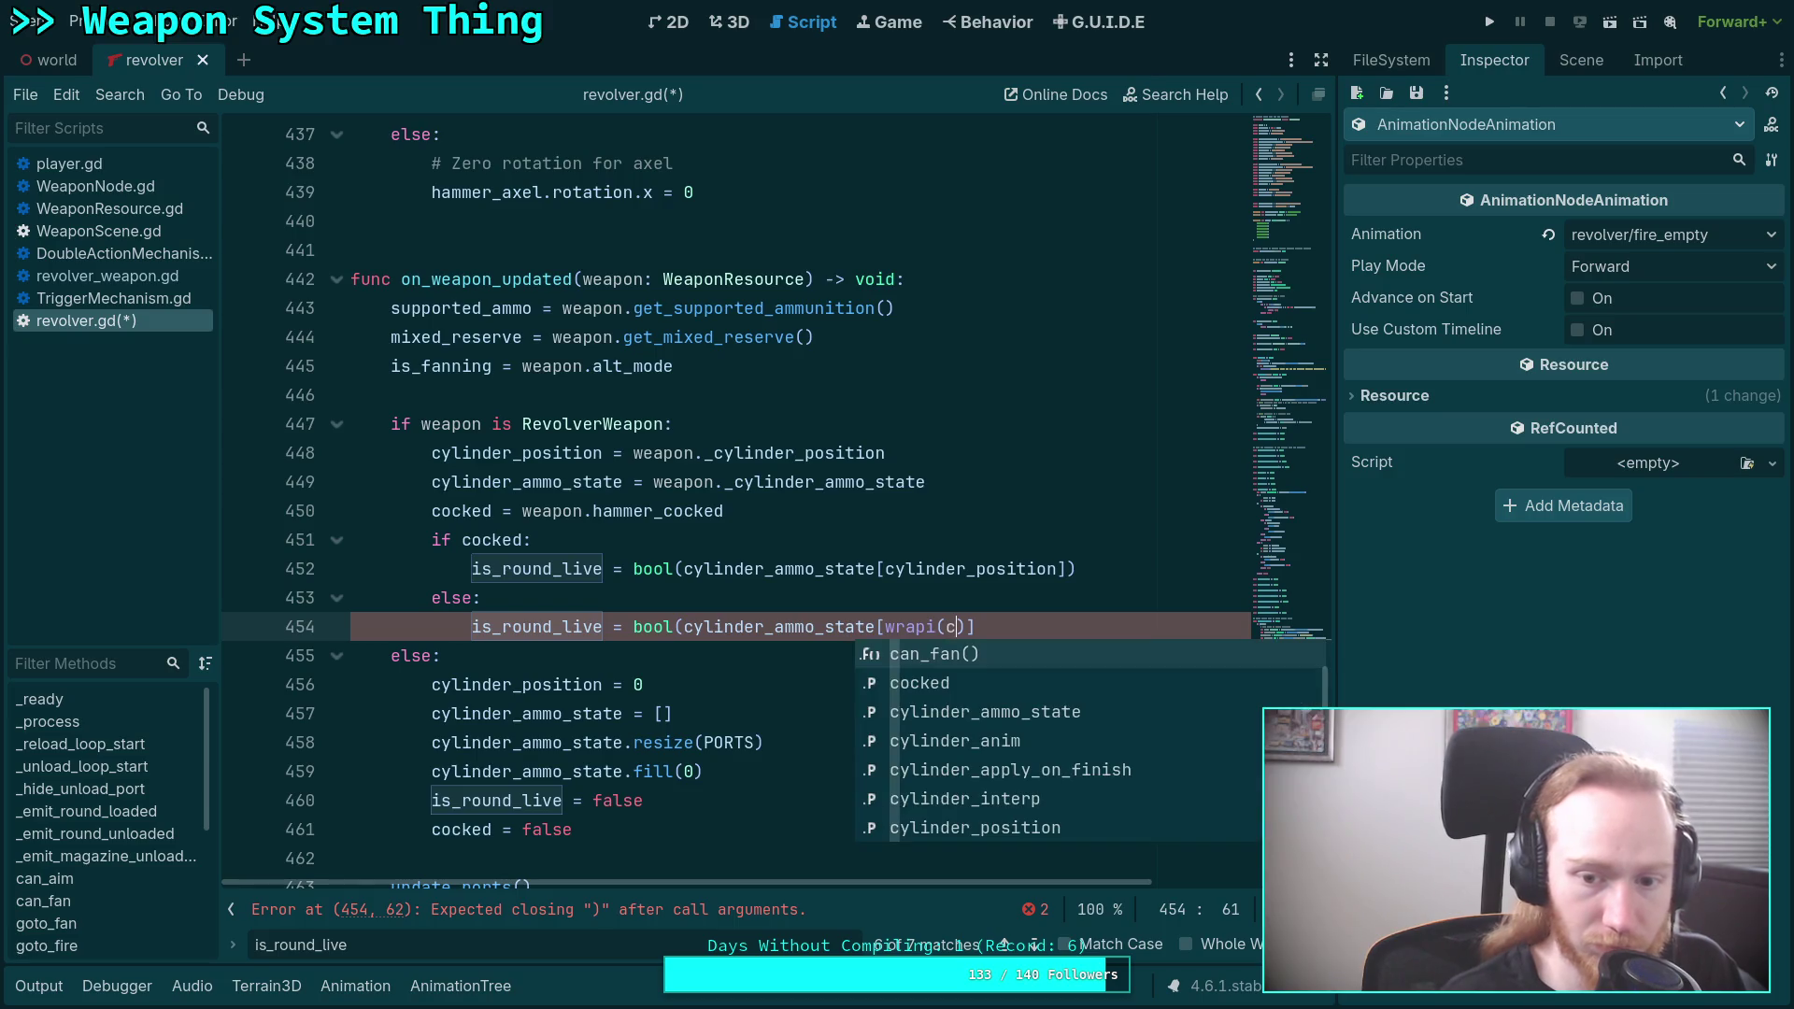
key(Down)
key(Down)
key(Down)
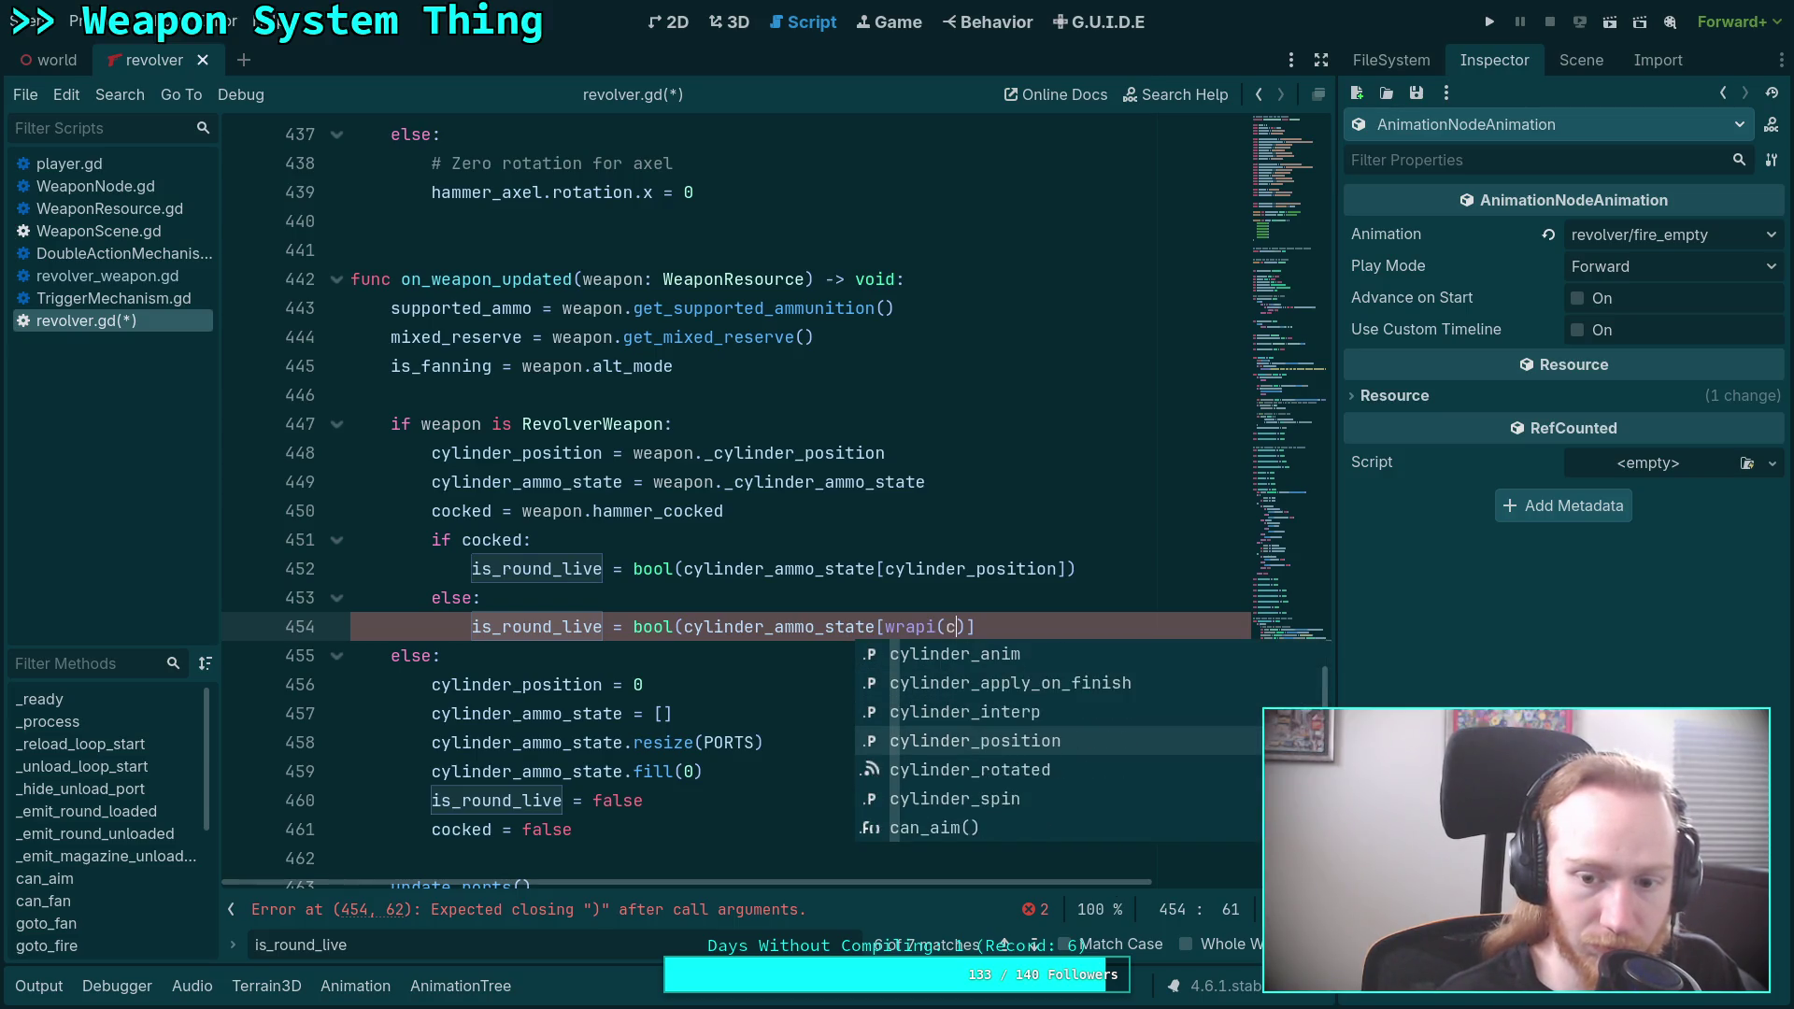
key(Return)
text(+ 1)
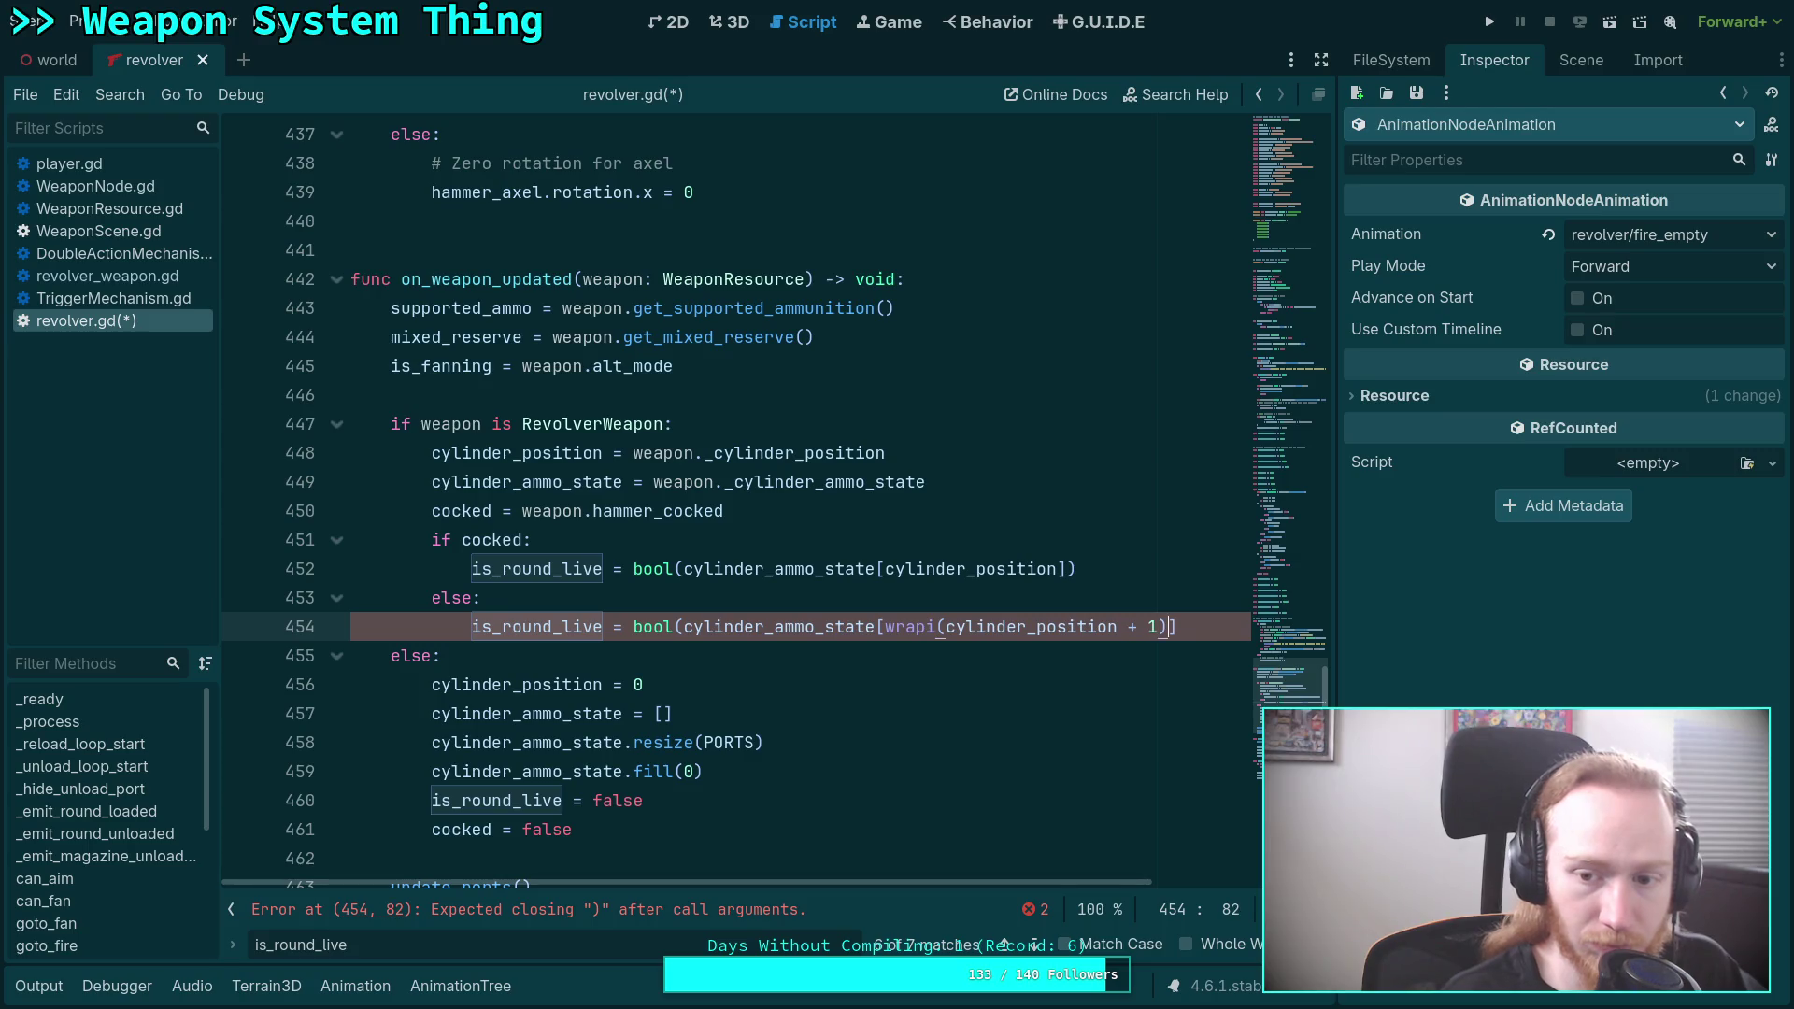
text(, 0, PORTS)
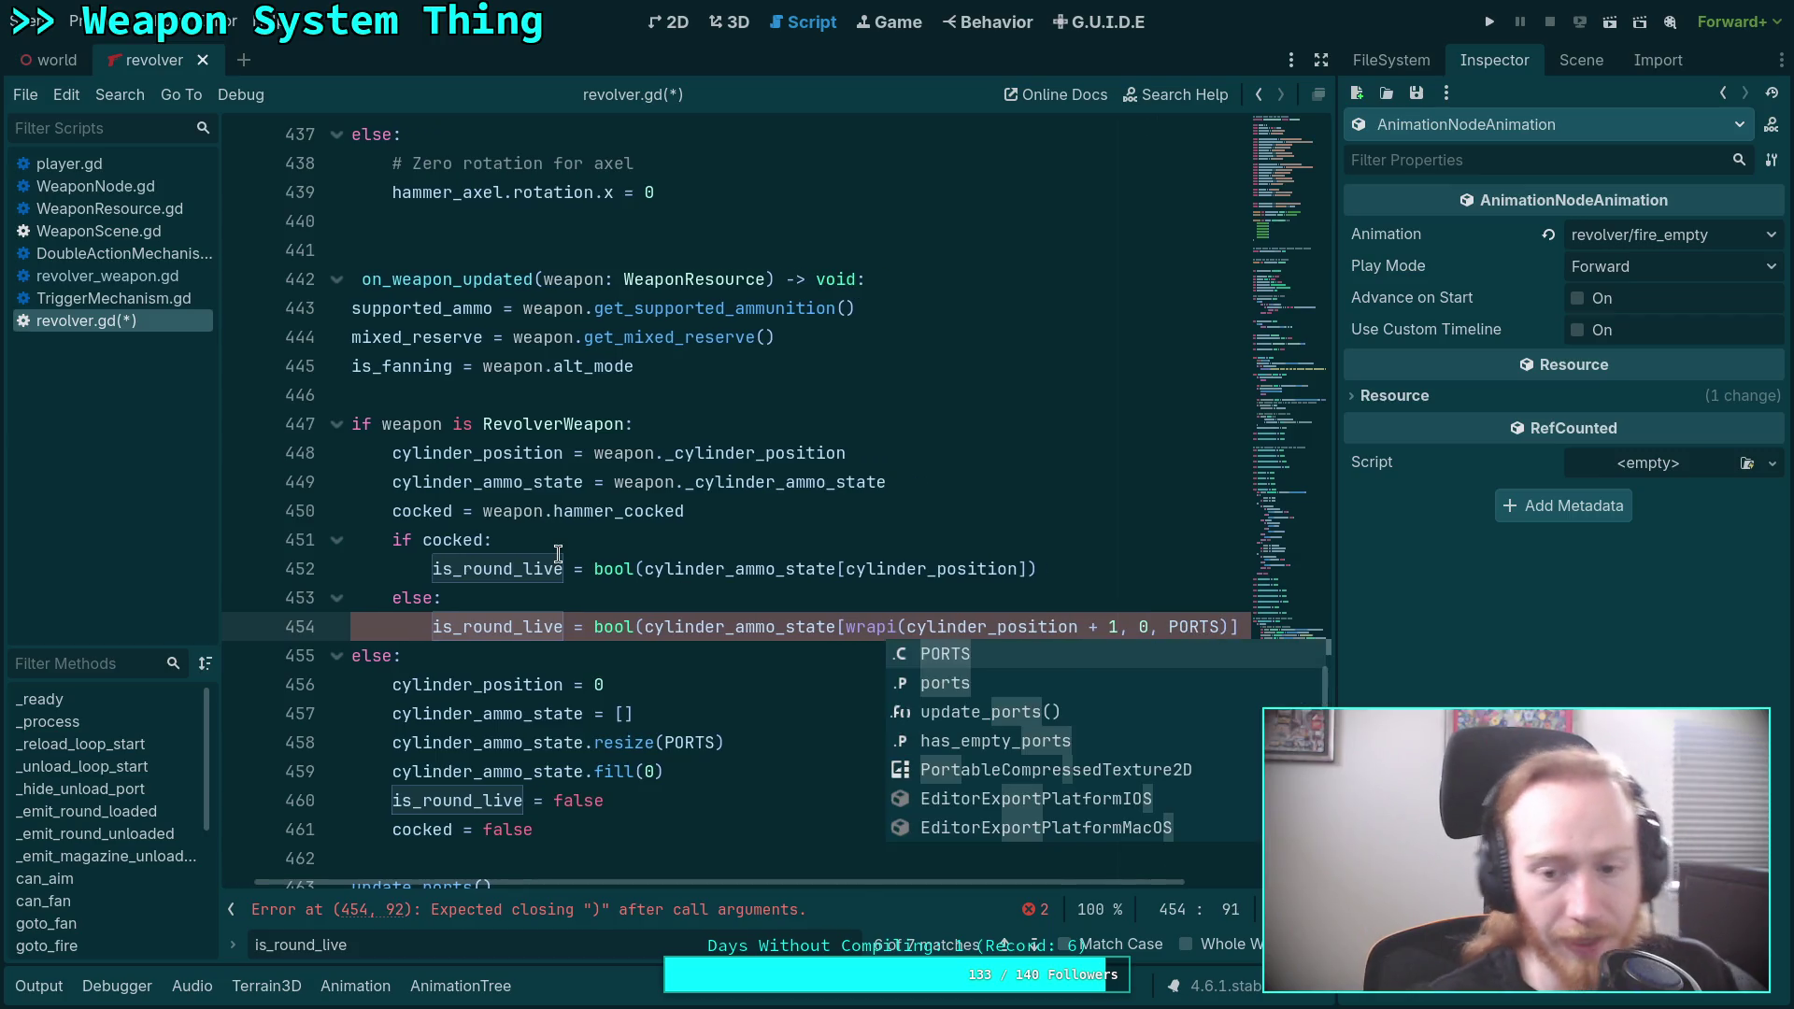
key(Return)
click(562, 568)
mouse_move(1001, 889)
mouse_down()
mouse_move(1191, 861)
mouse_move(1020, 869)
mouse_move(1179, 877)
mouse_up()
click(1074, 629)
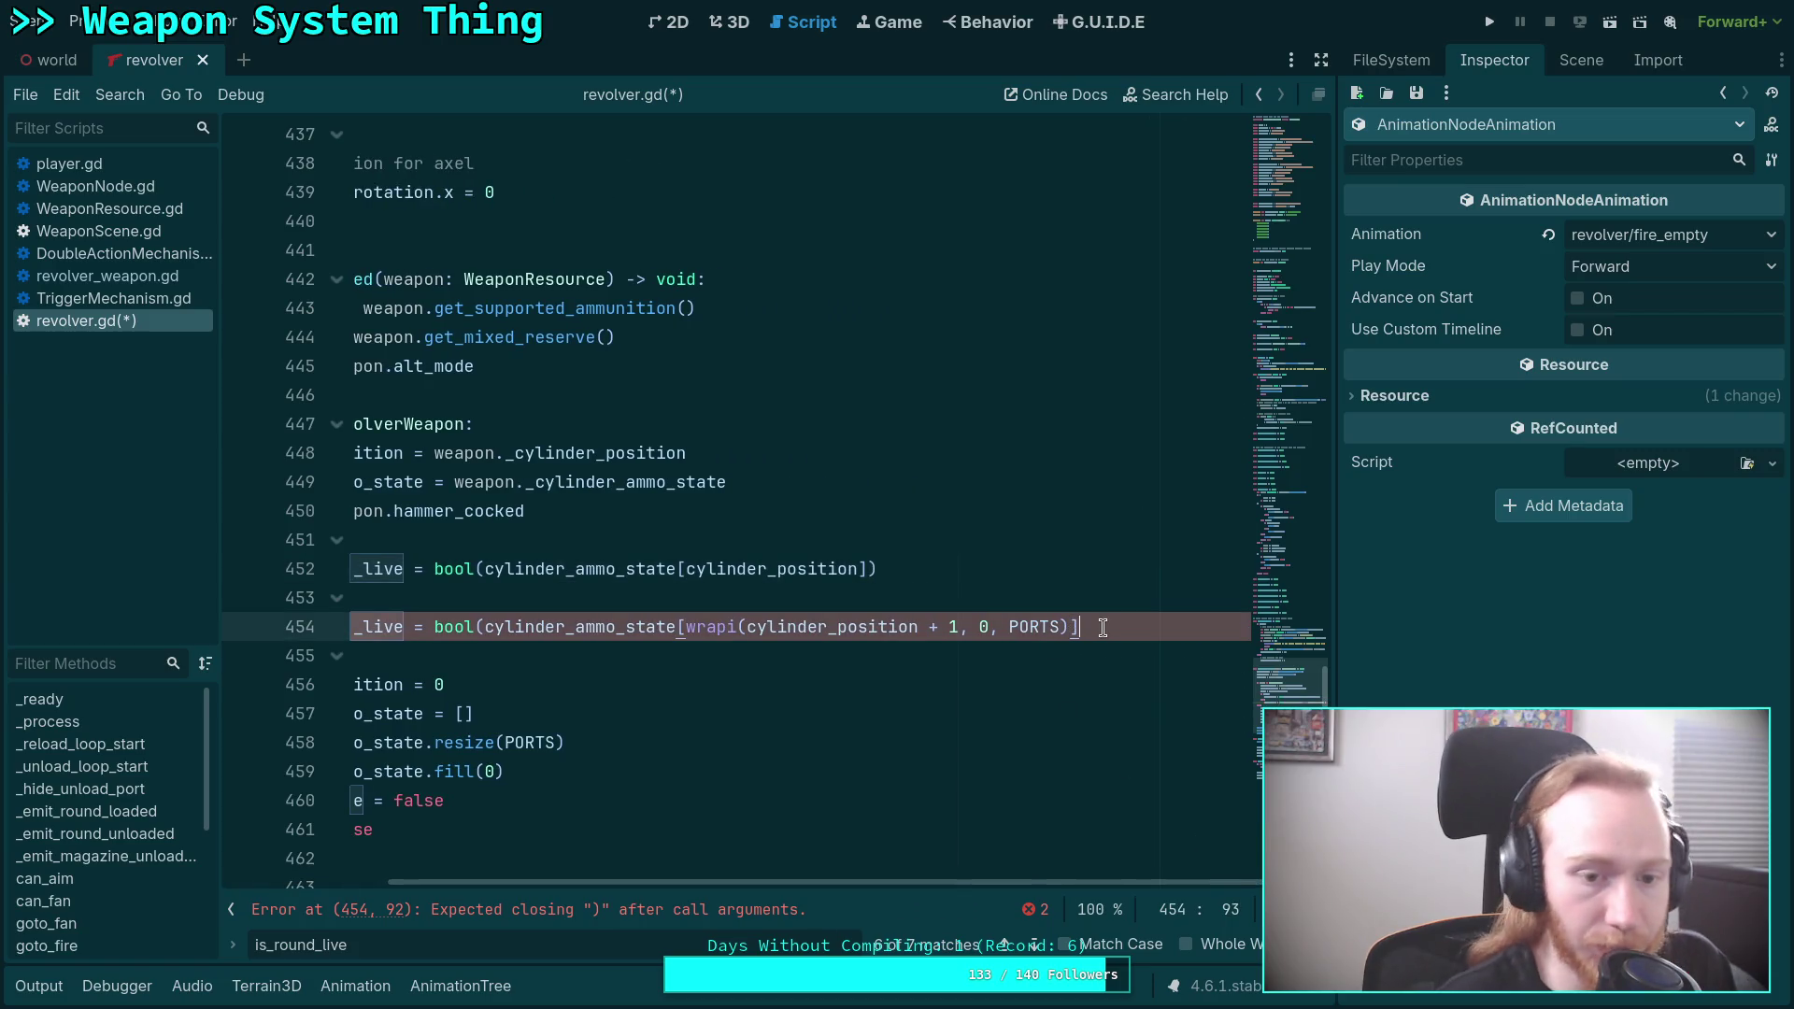
text(]))
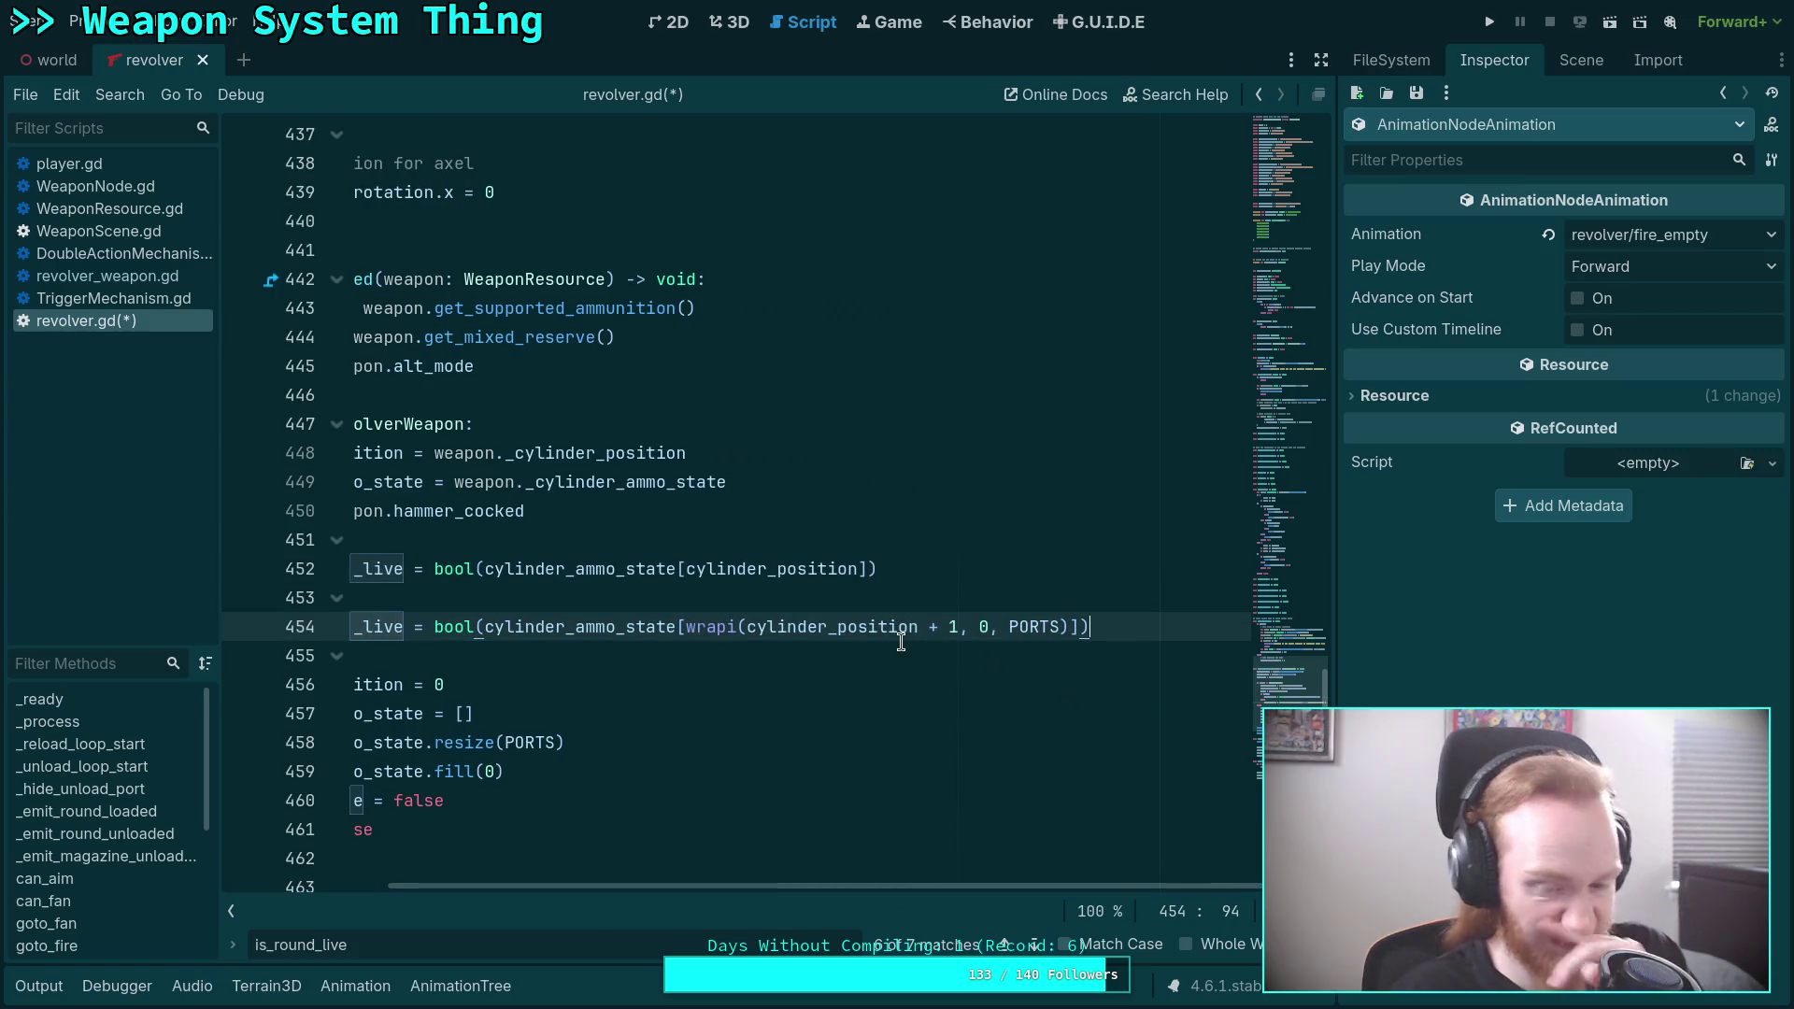
drag(806, 885, 471, 865)
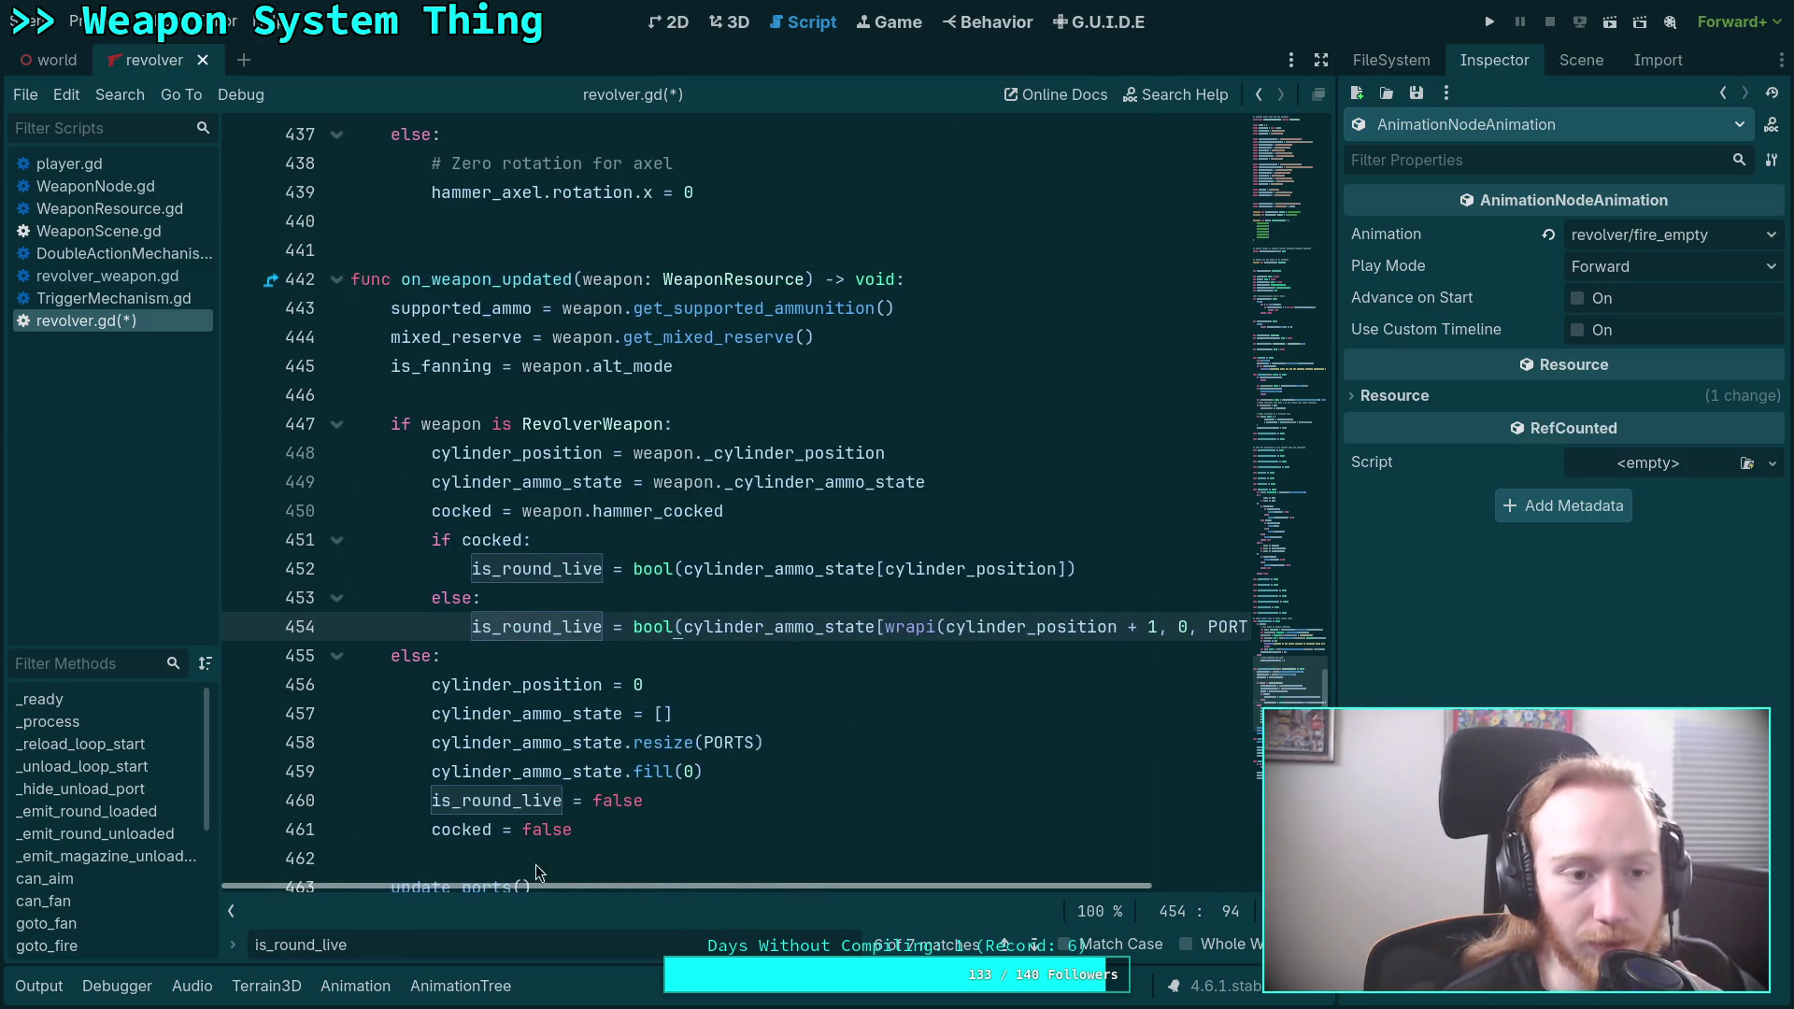
Set the fire_double→fire_empty transition's Advance Mode to Auto.
click(437, 976)
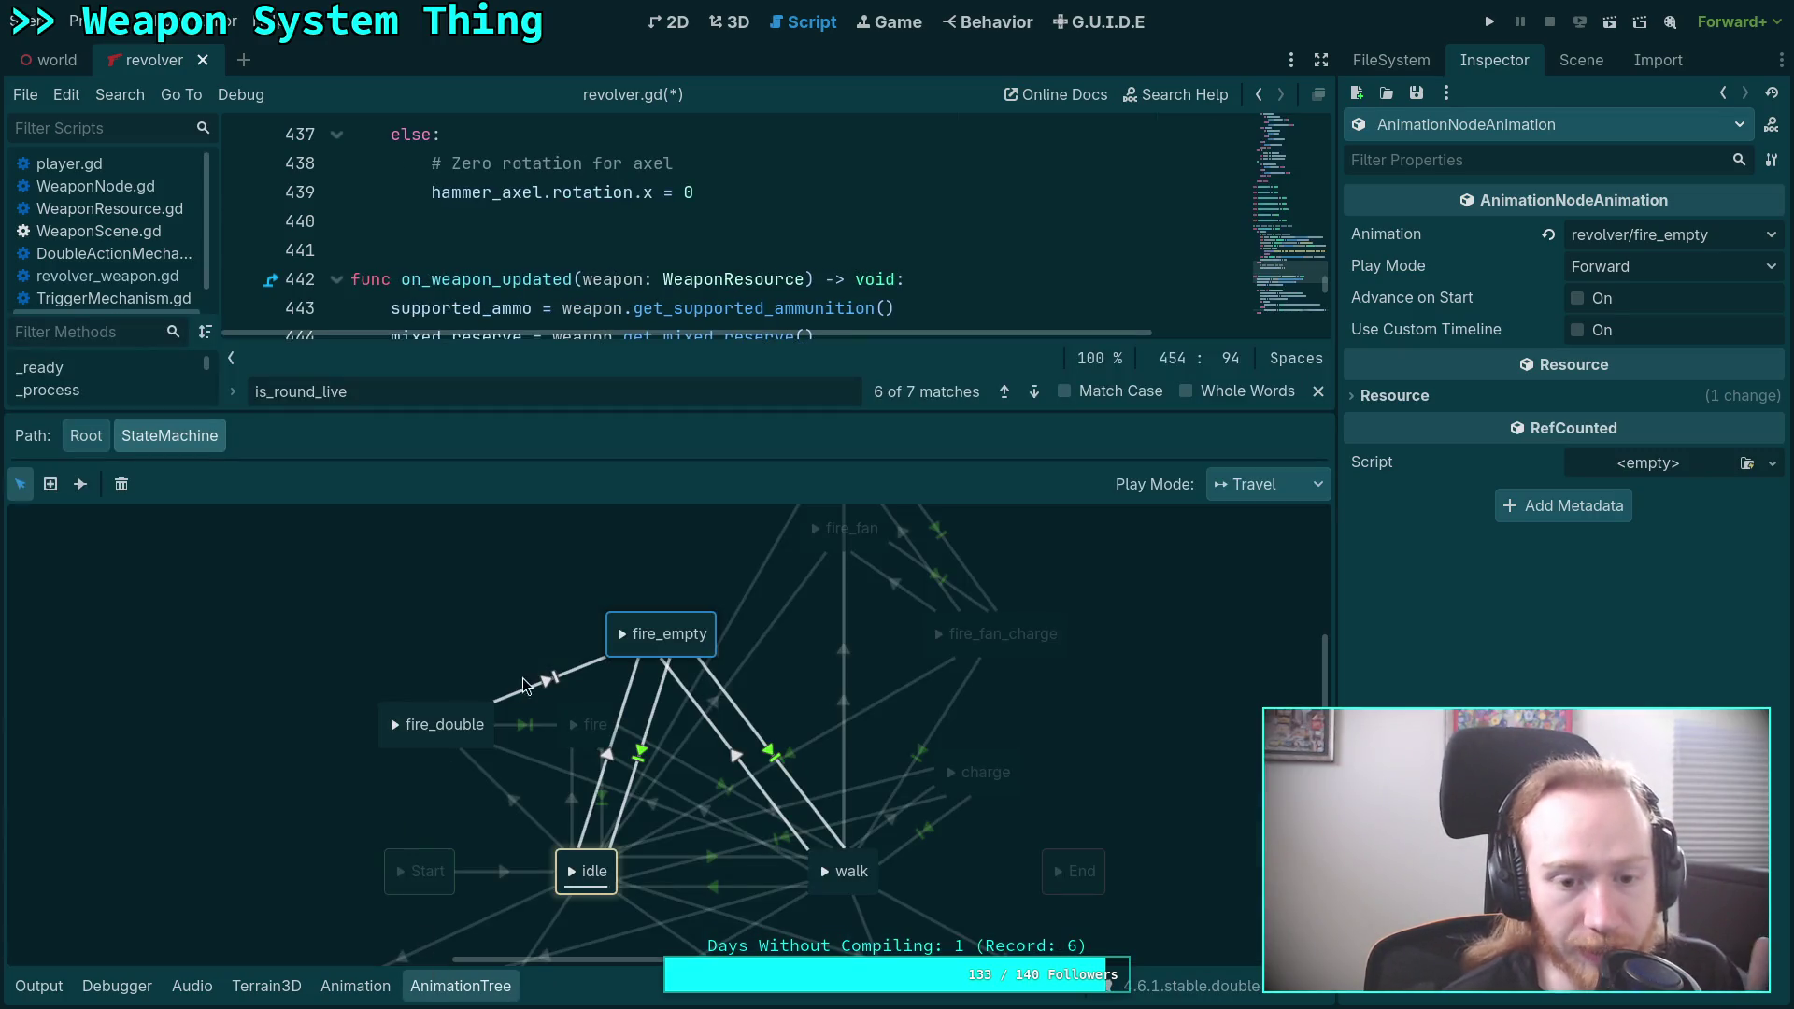
click(549, 679)
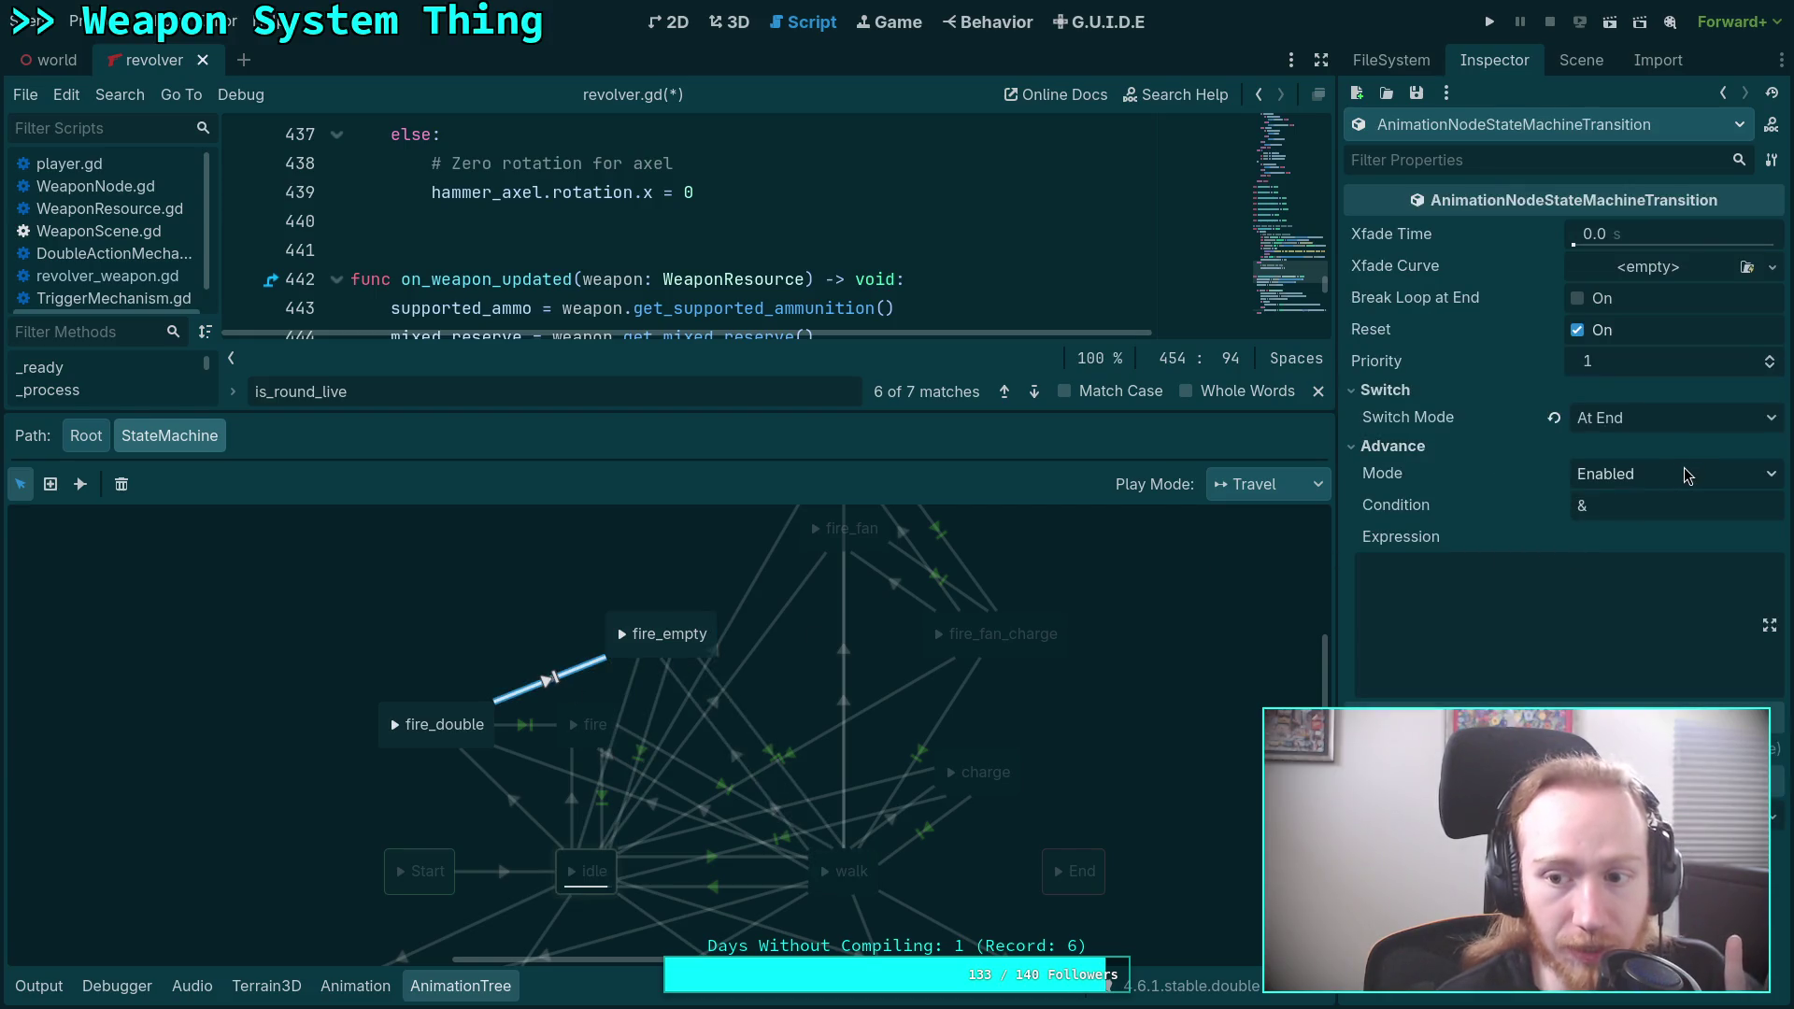
click(1660, 475)
click(1624, 555)
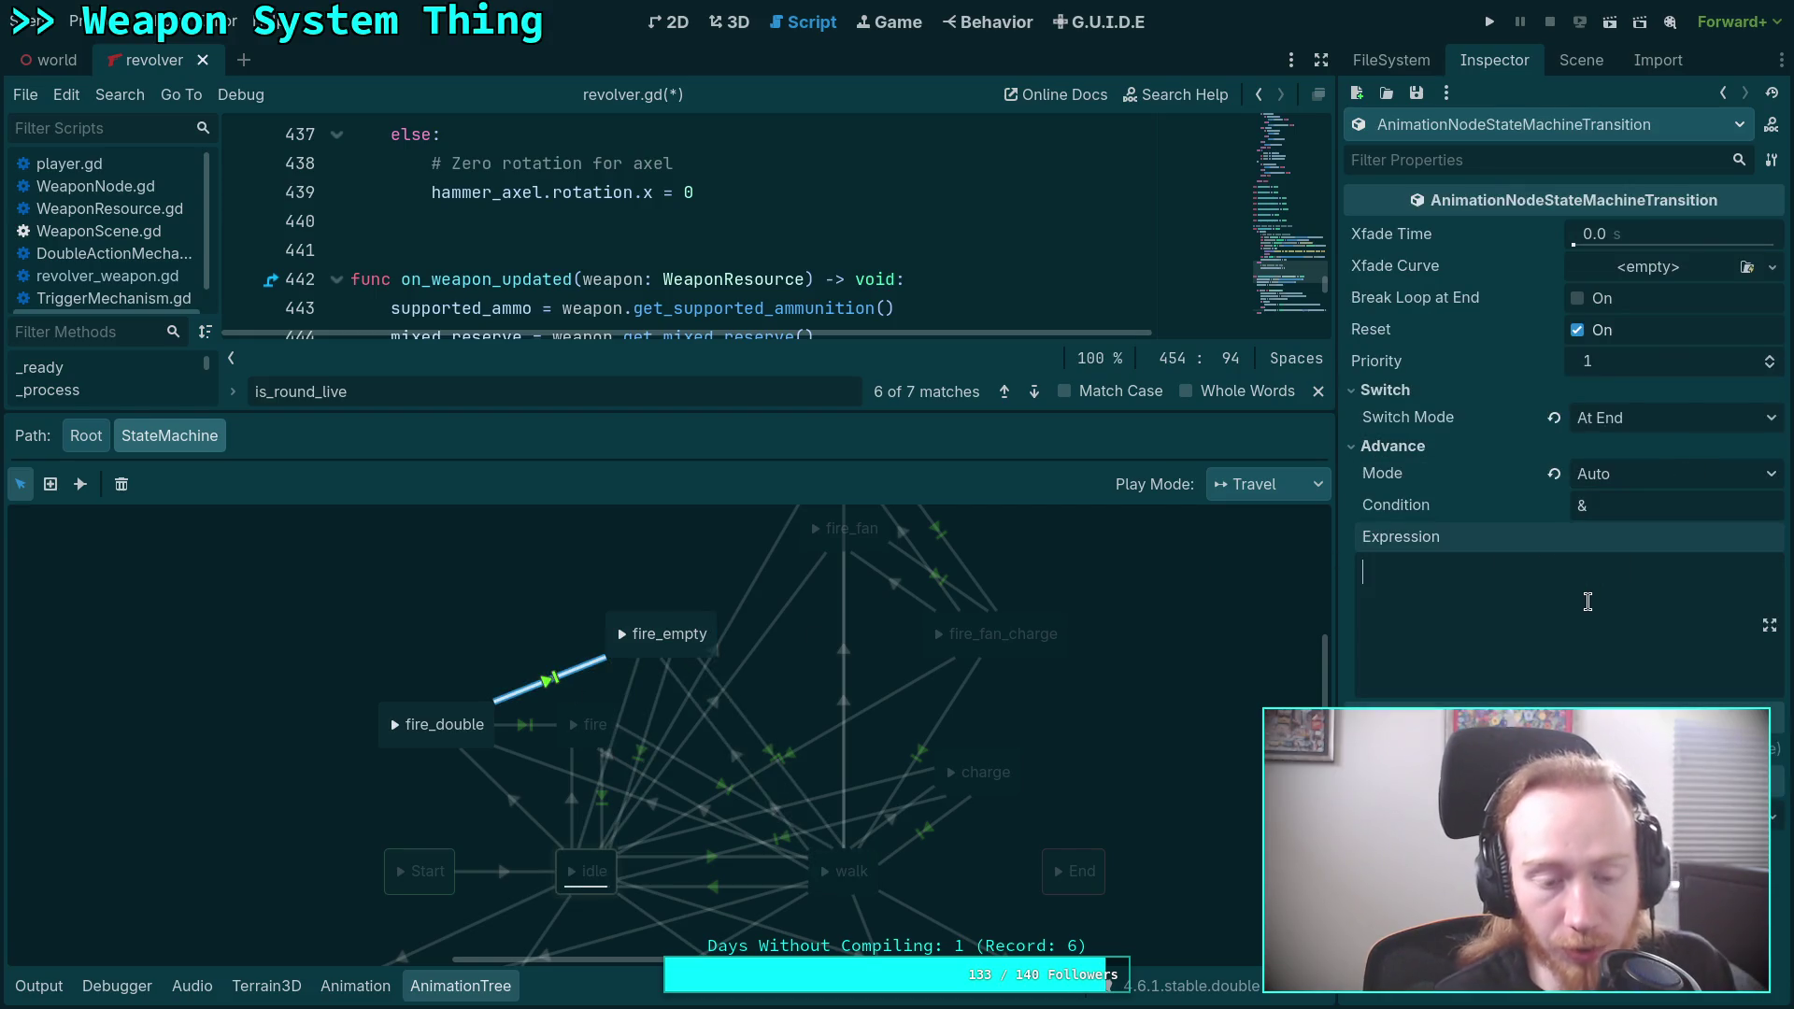
Enter is_round_live as the fire_double→fire transition expression and save.
click(533, 723)
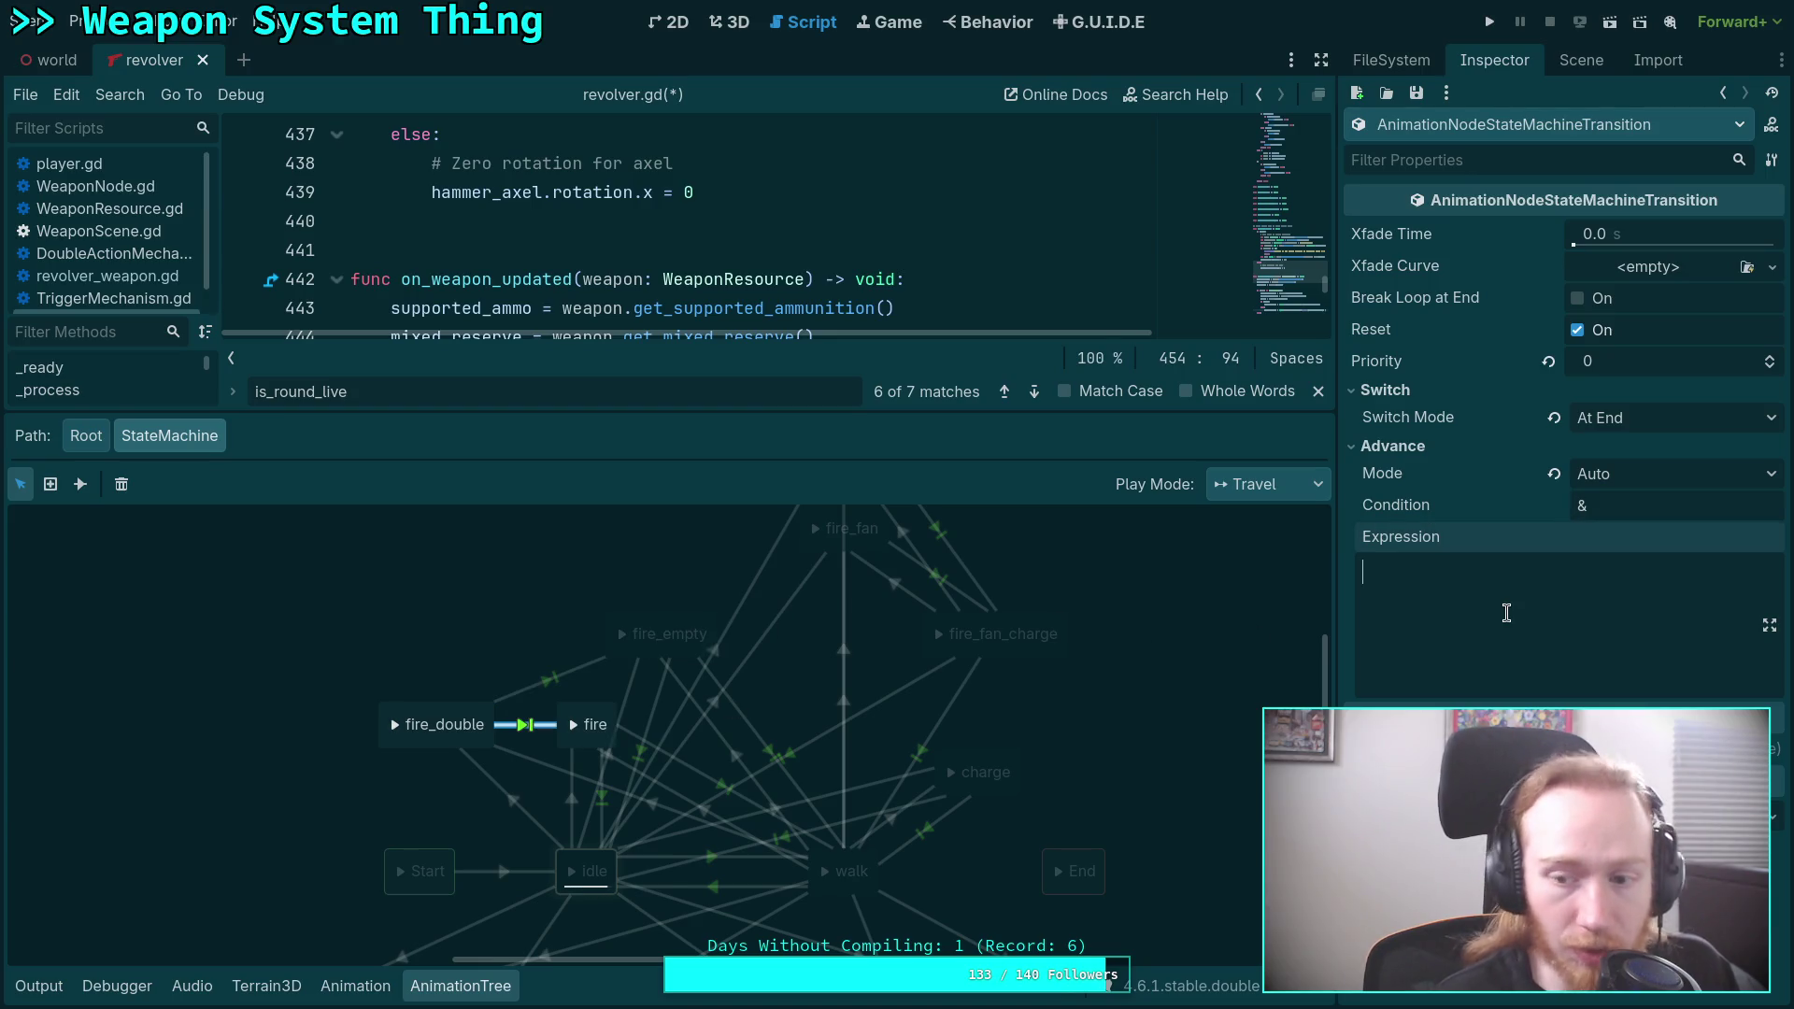
text(is_round_)
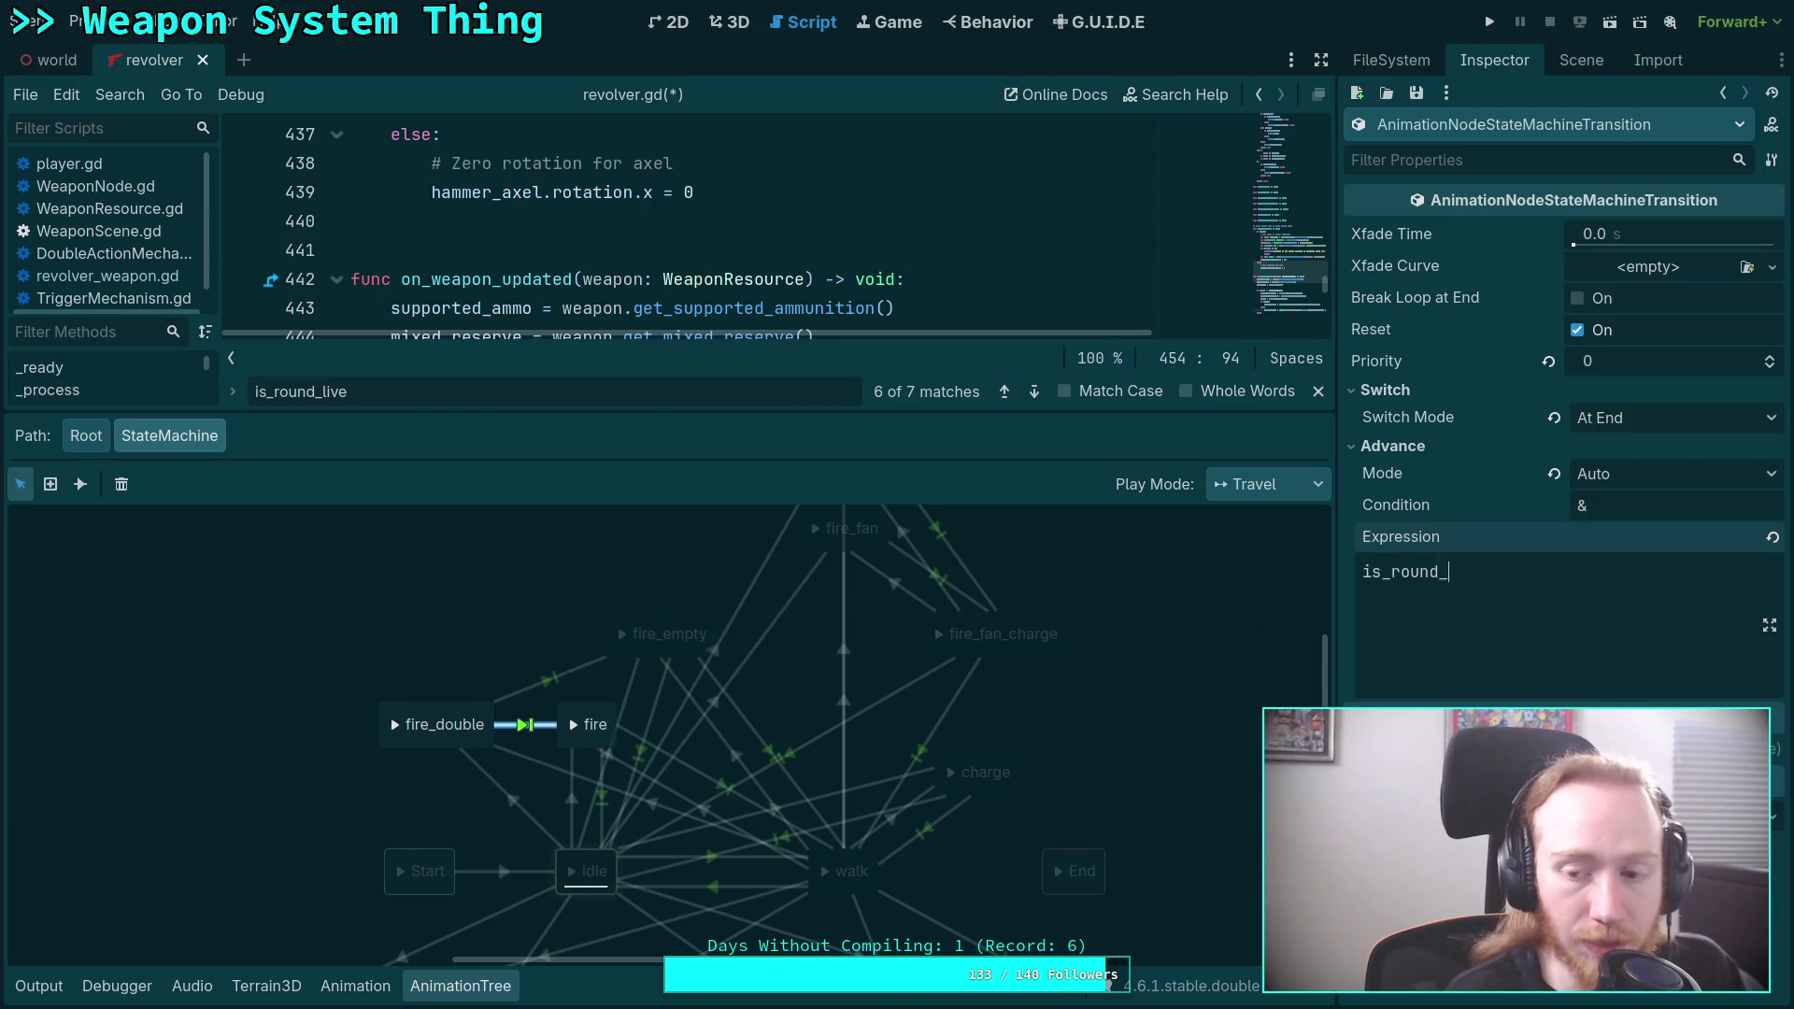
text(live)
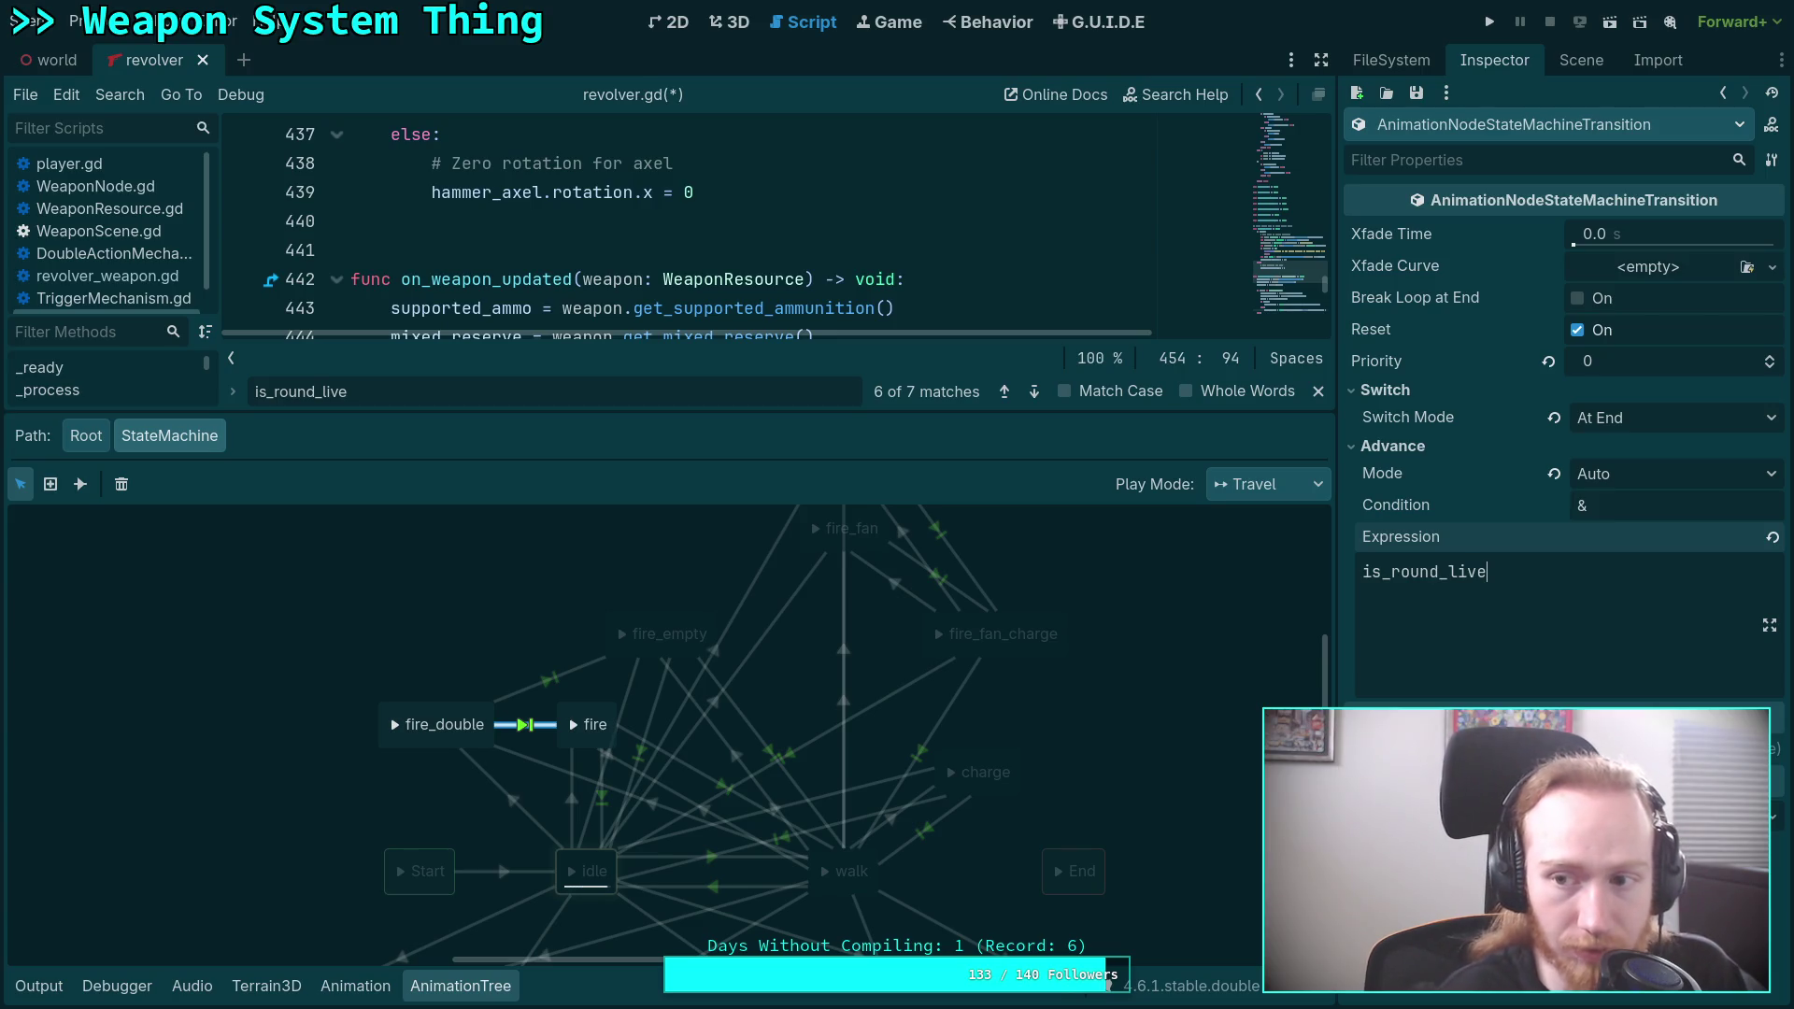
key(ctrl+s)
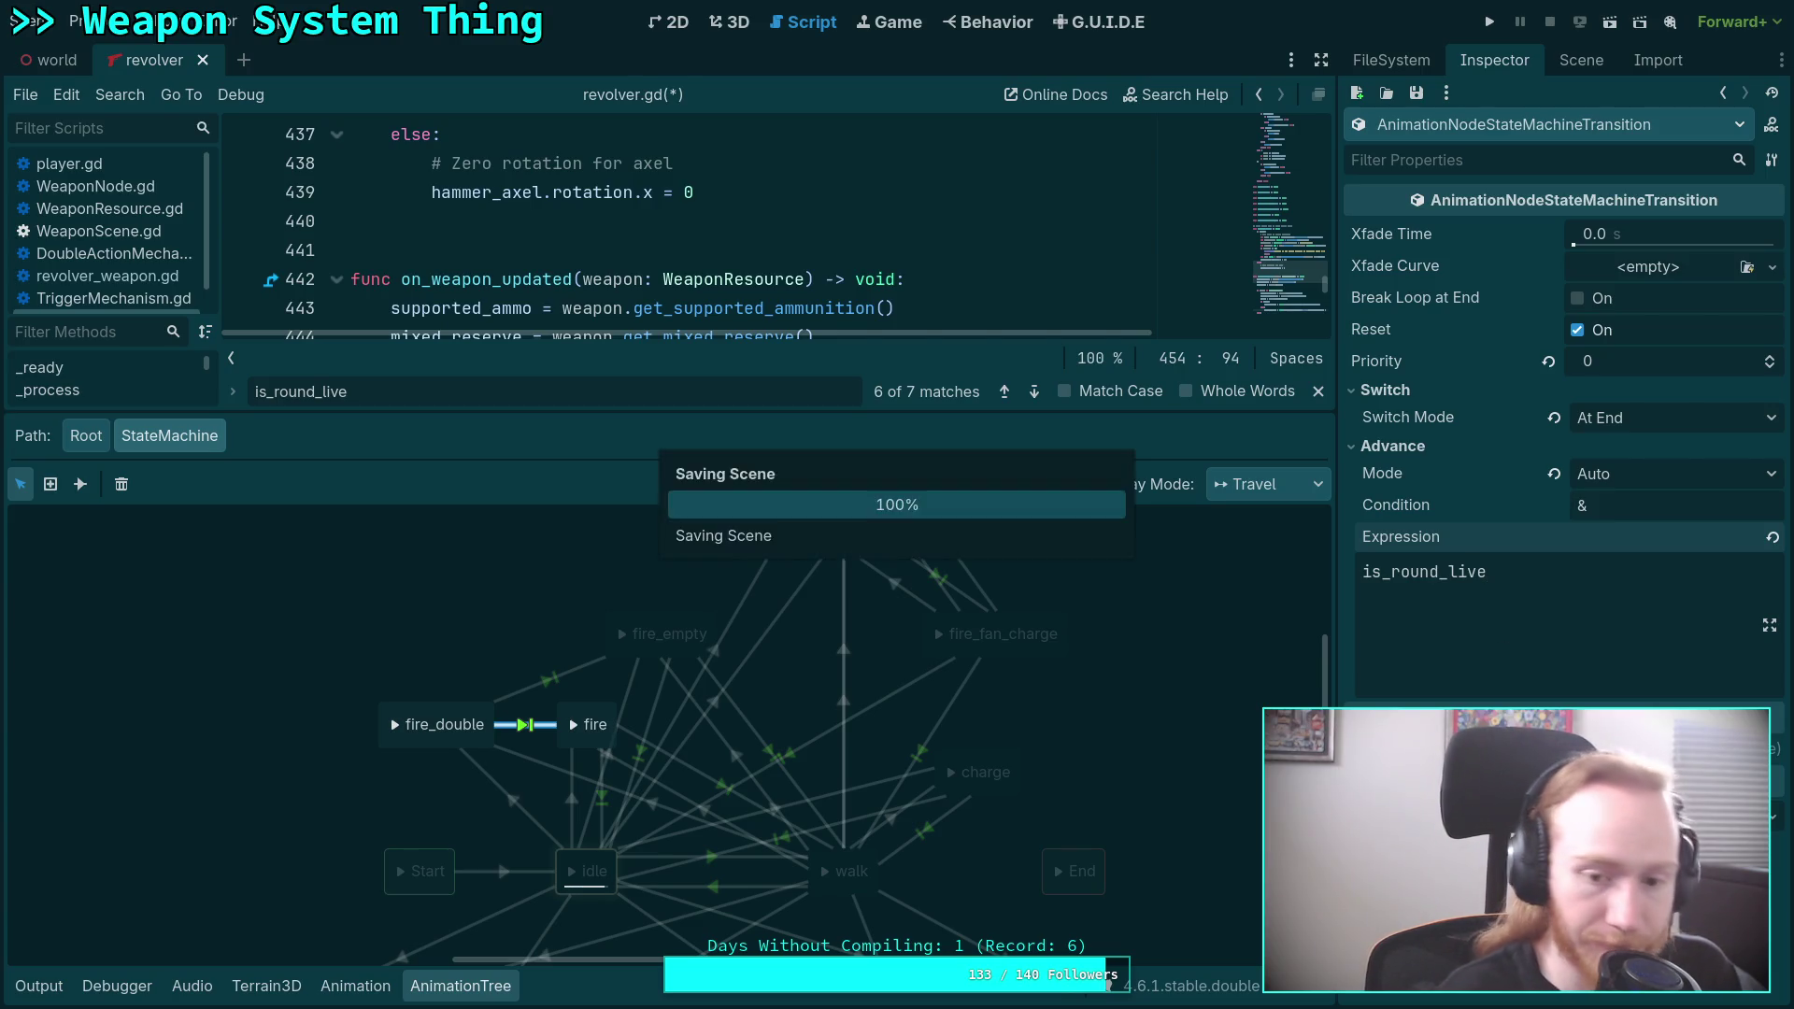
click(458, 988)
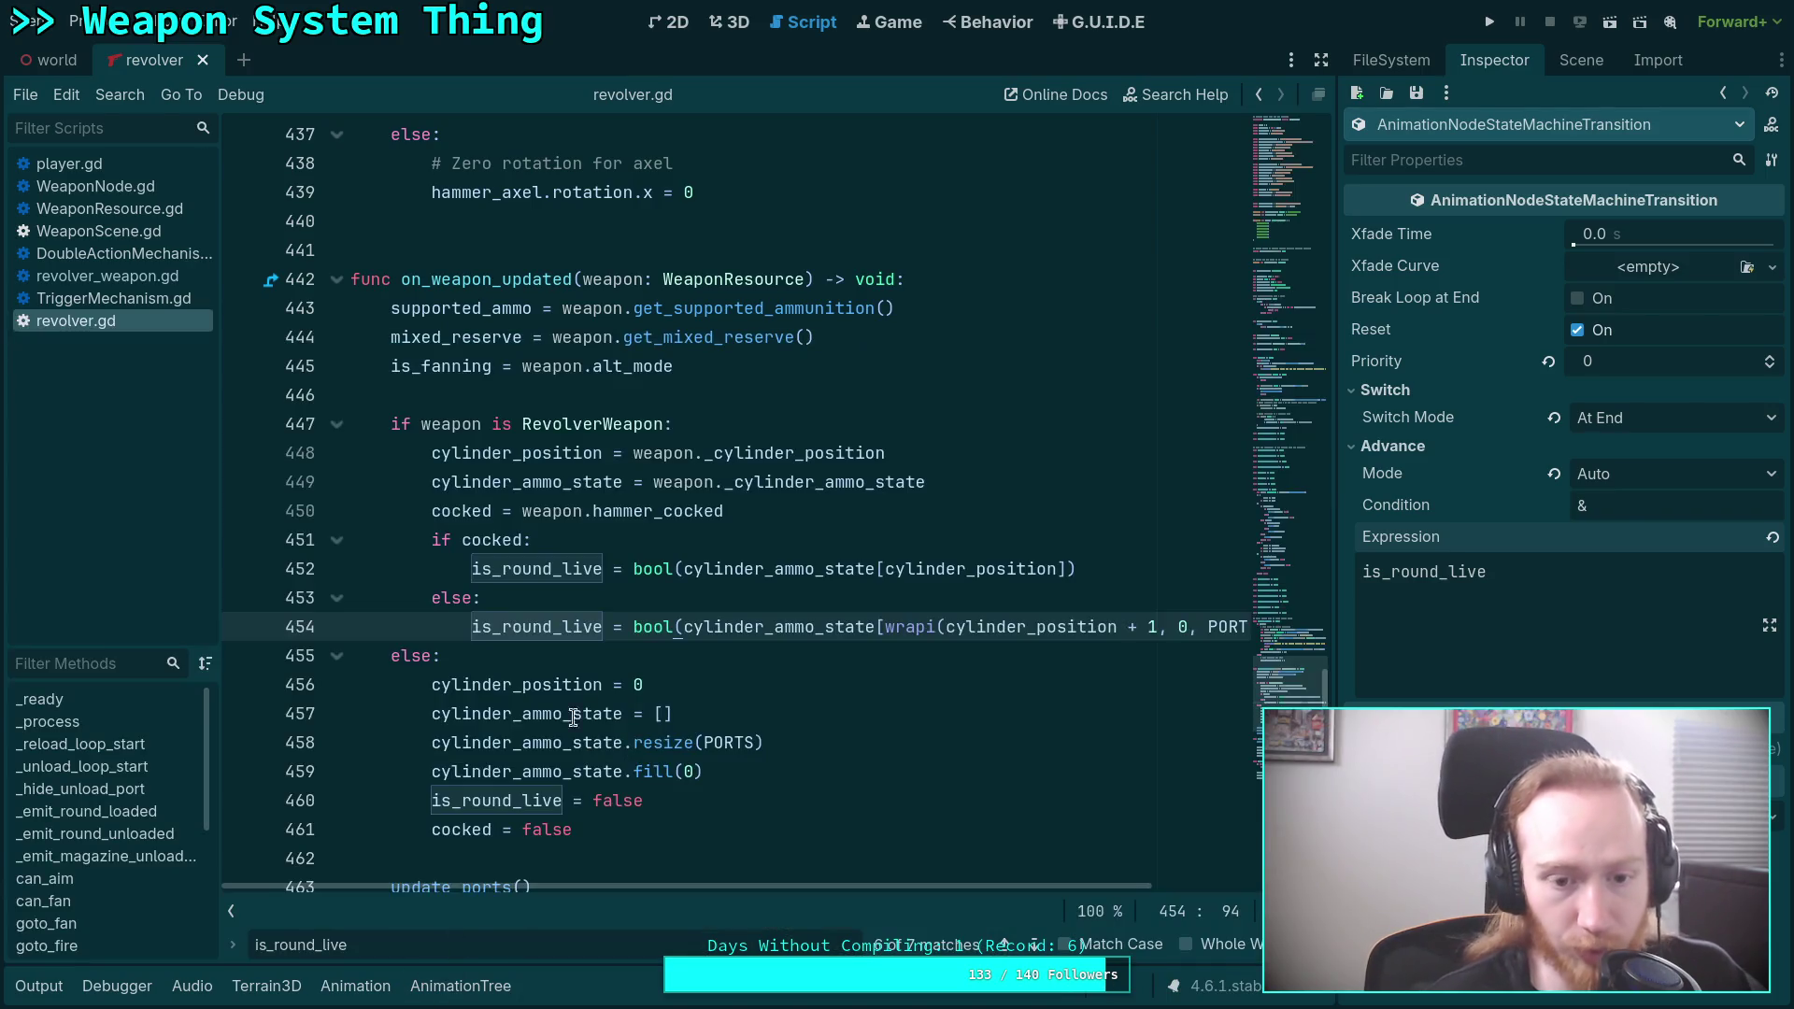
Search revolver.gd for wrapi, comparing its uses on lines 213, 218 and 454.
click(718, 656)
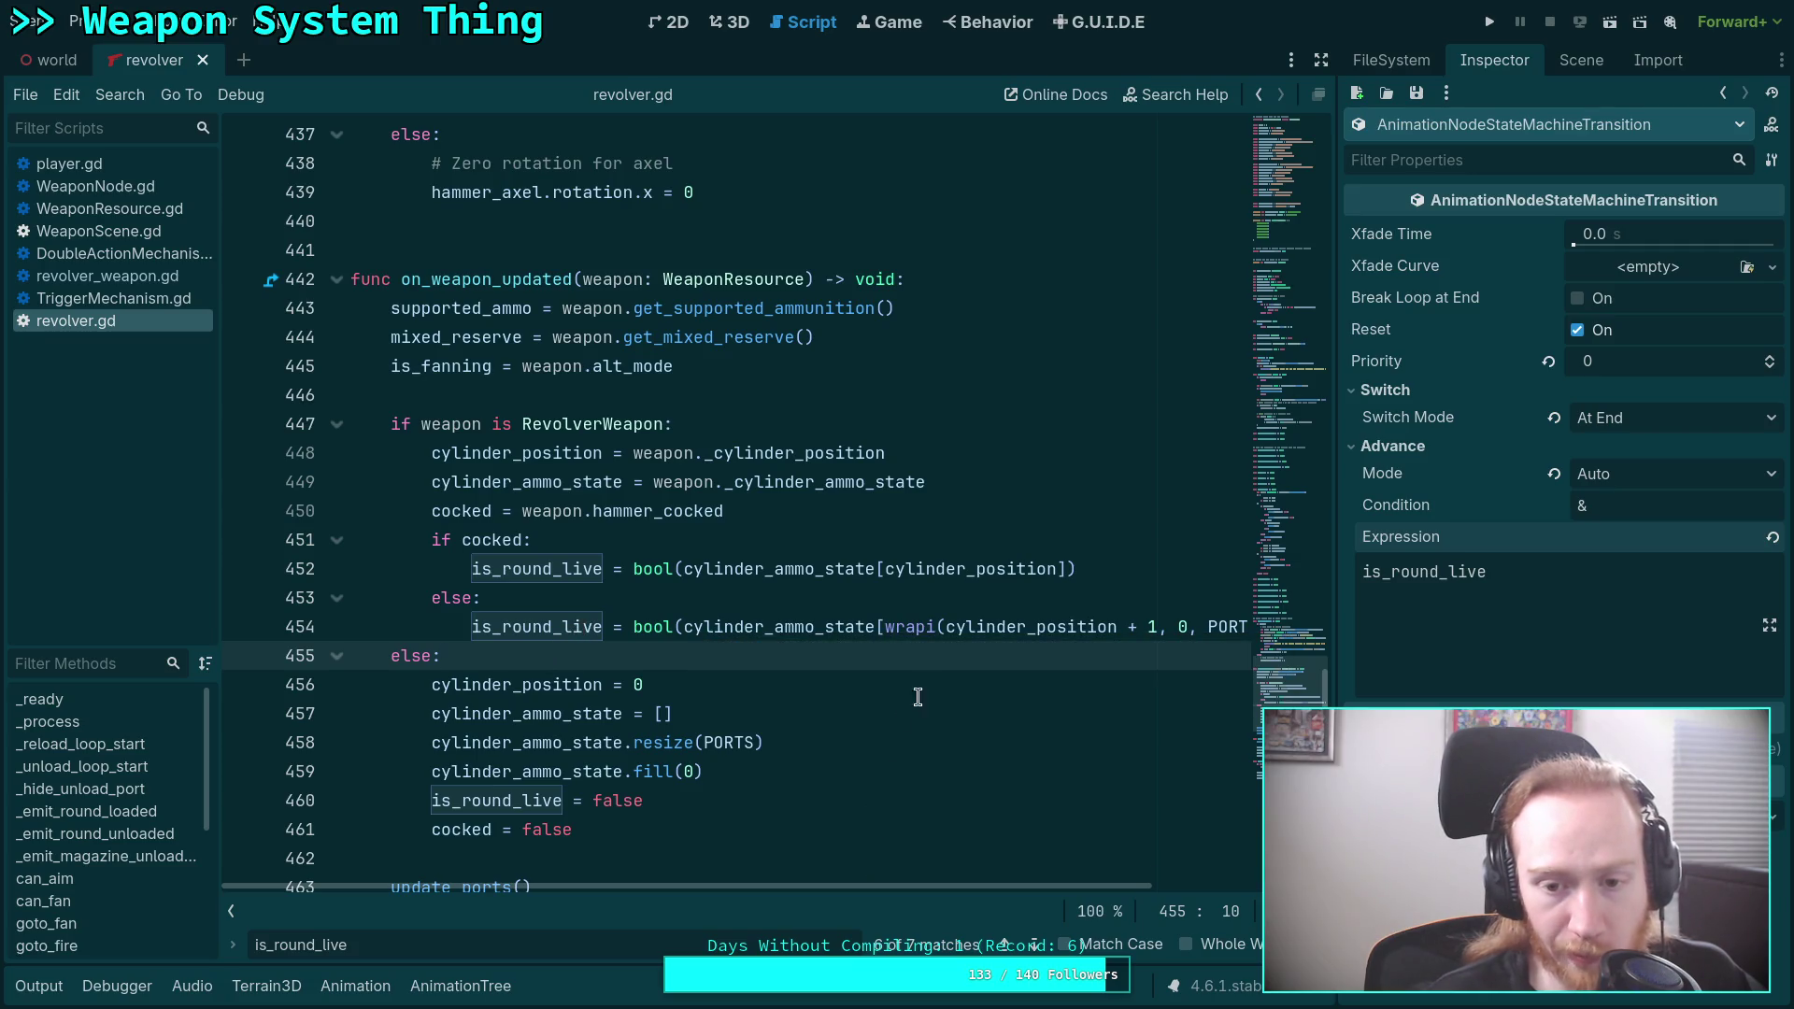
double_click(909, 627)
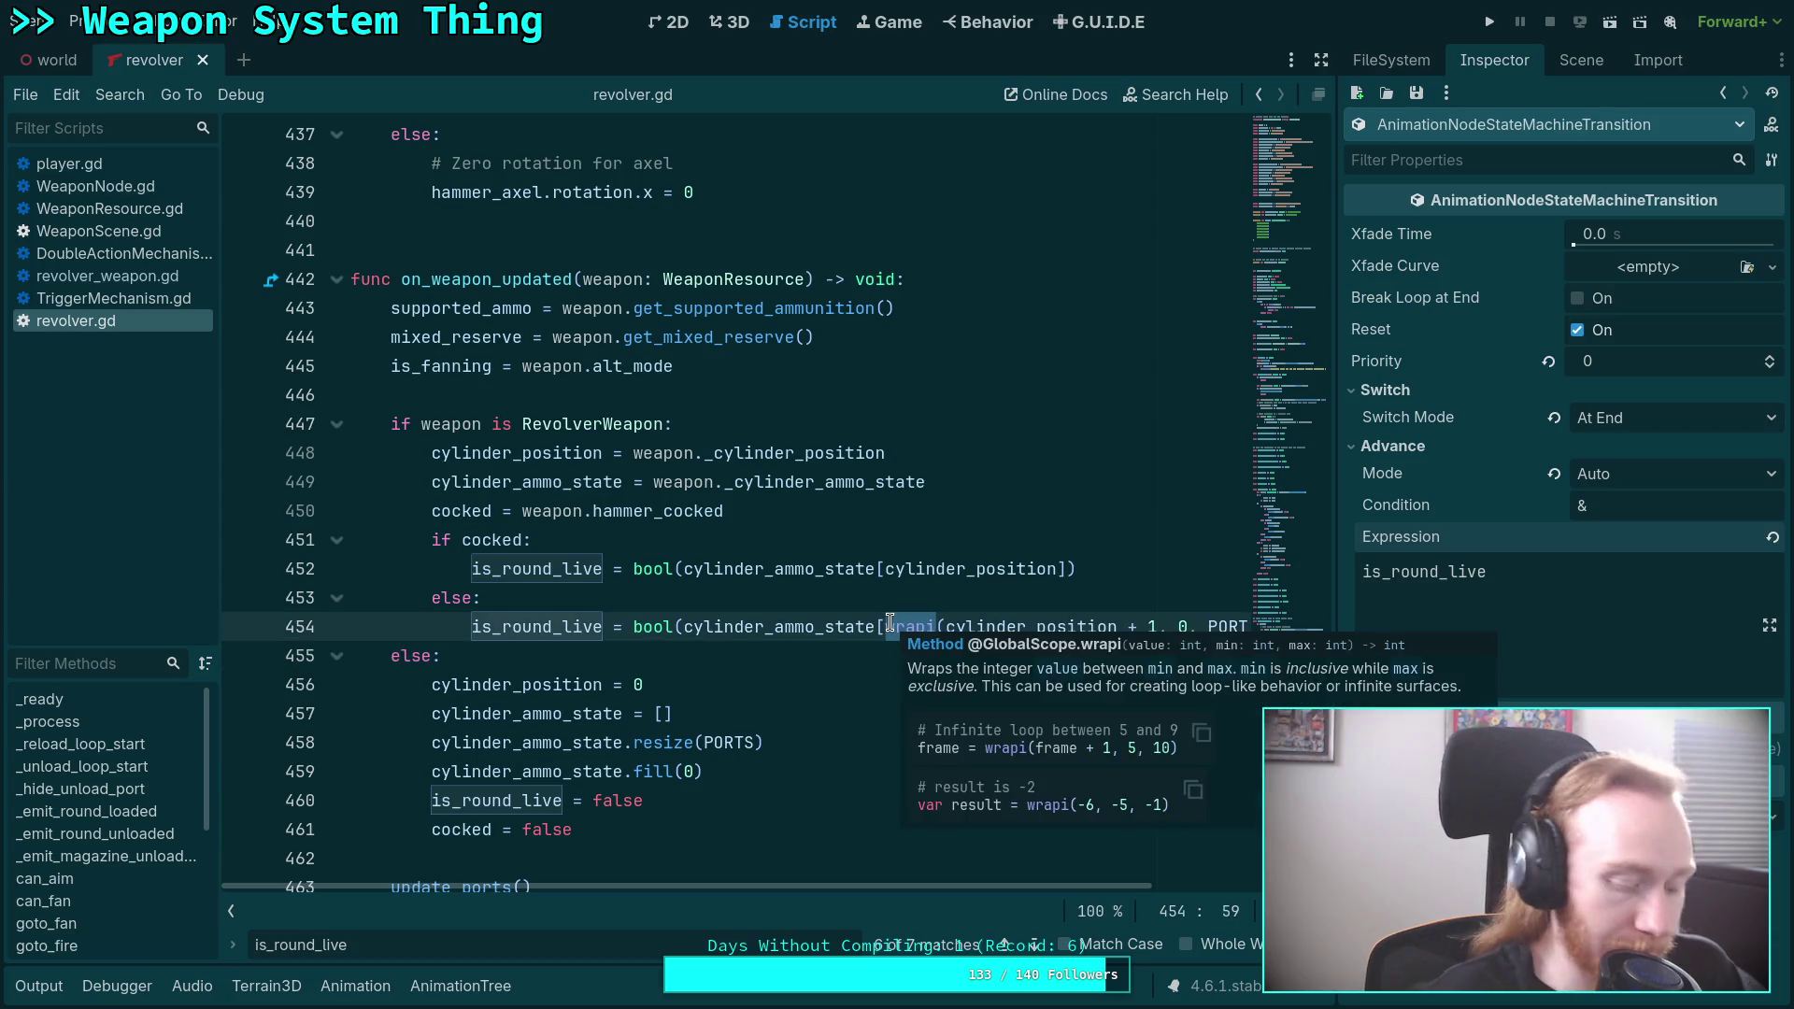
key(ctrl+f)
click(1040, 946)
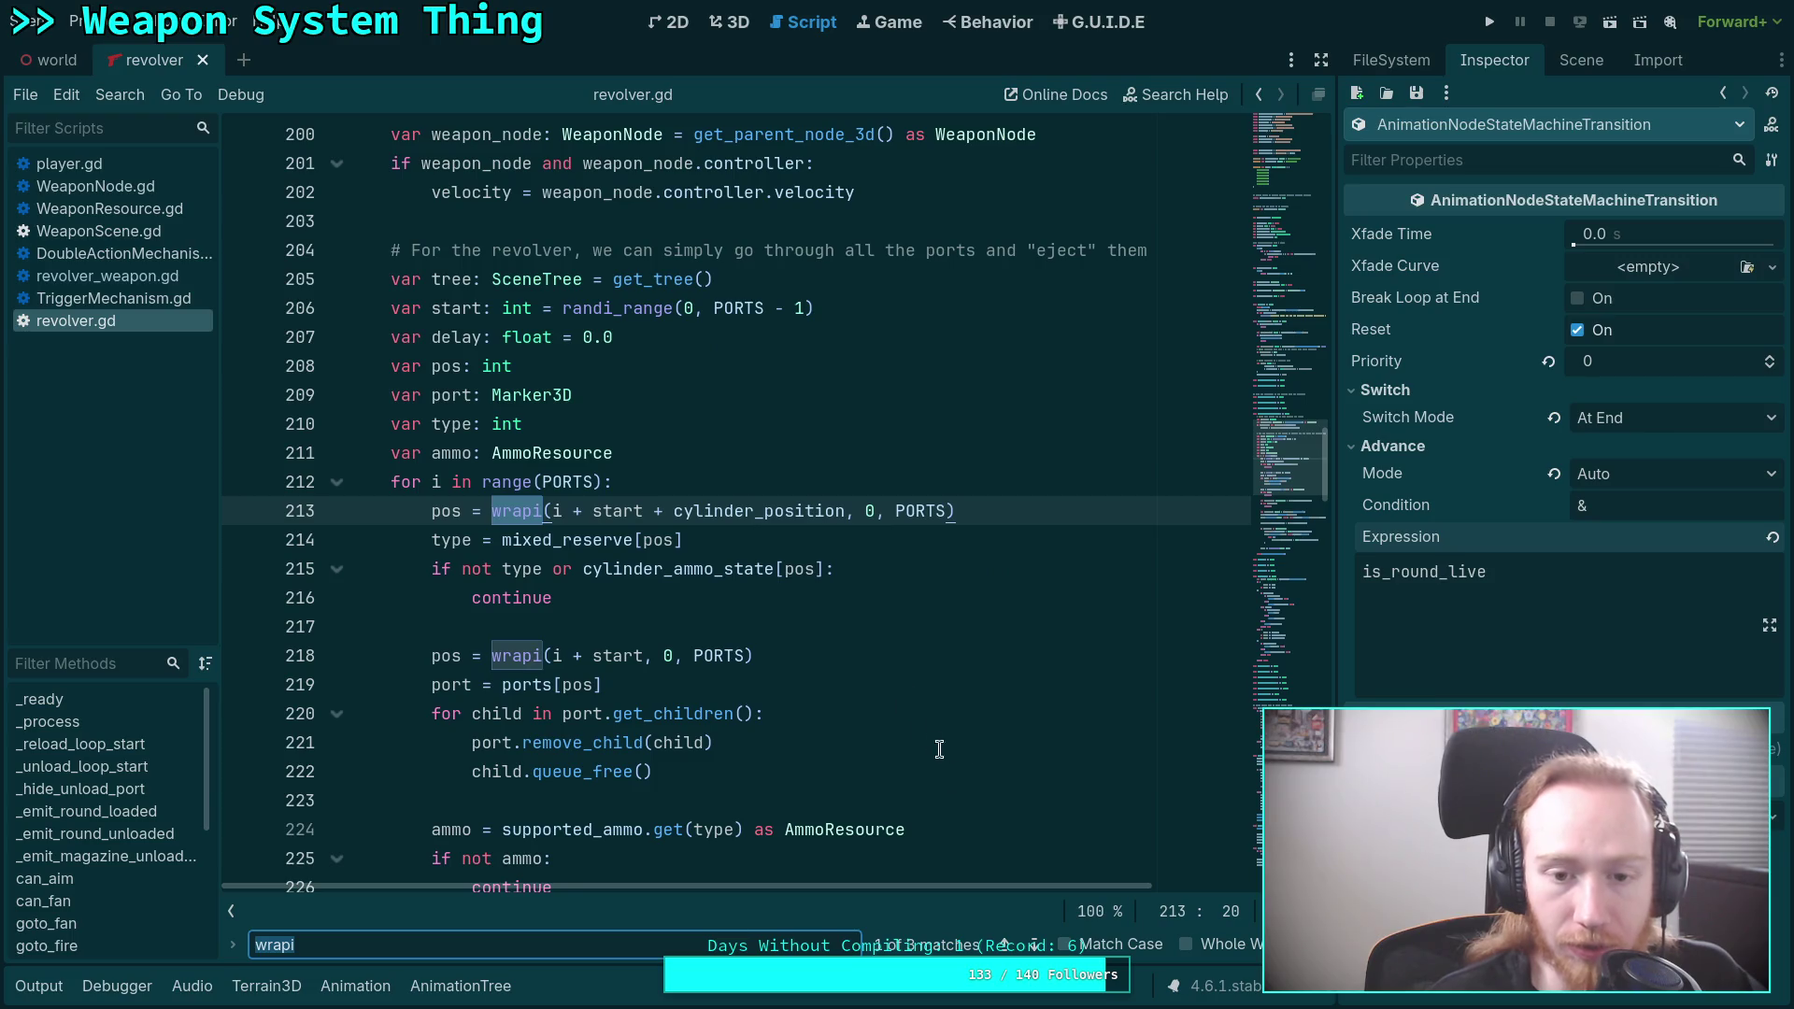
click(1036, 945)
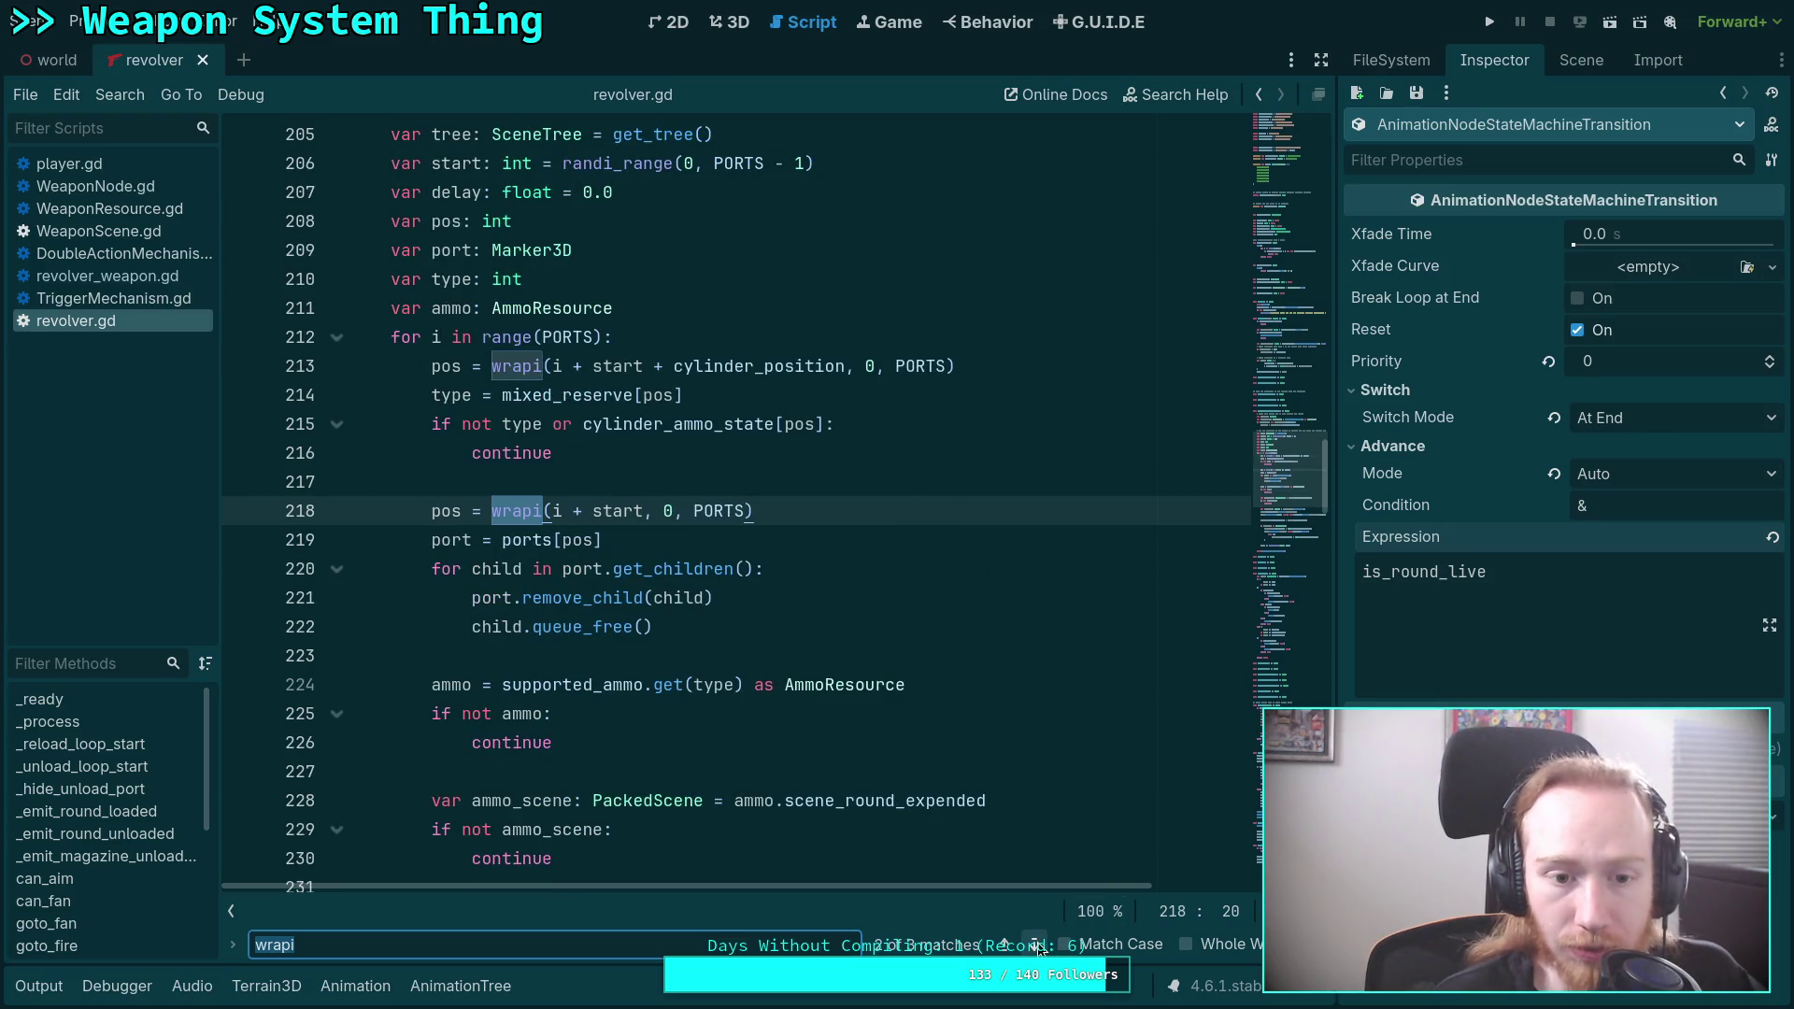
click(1037, 945)
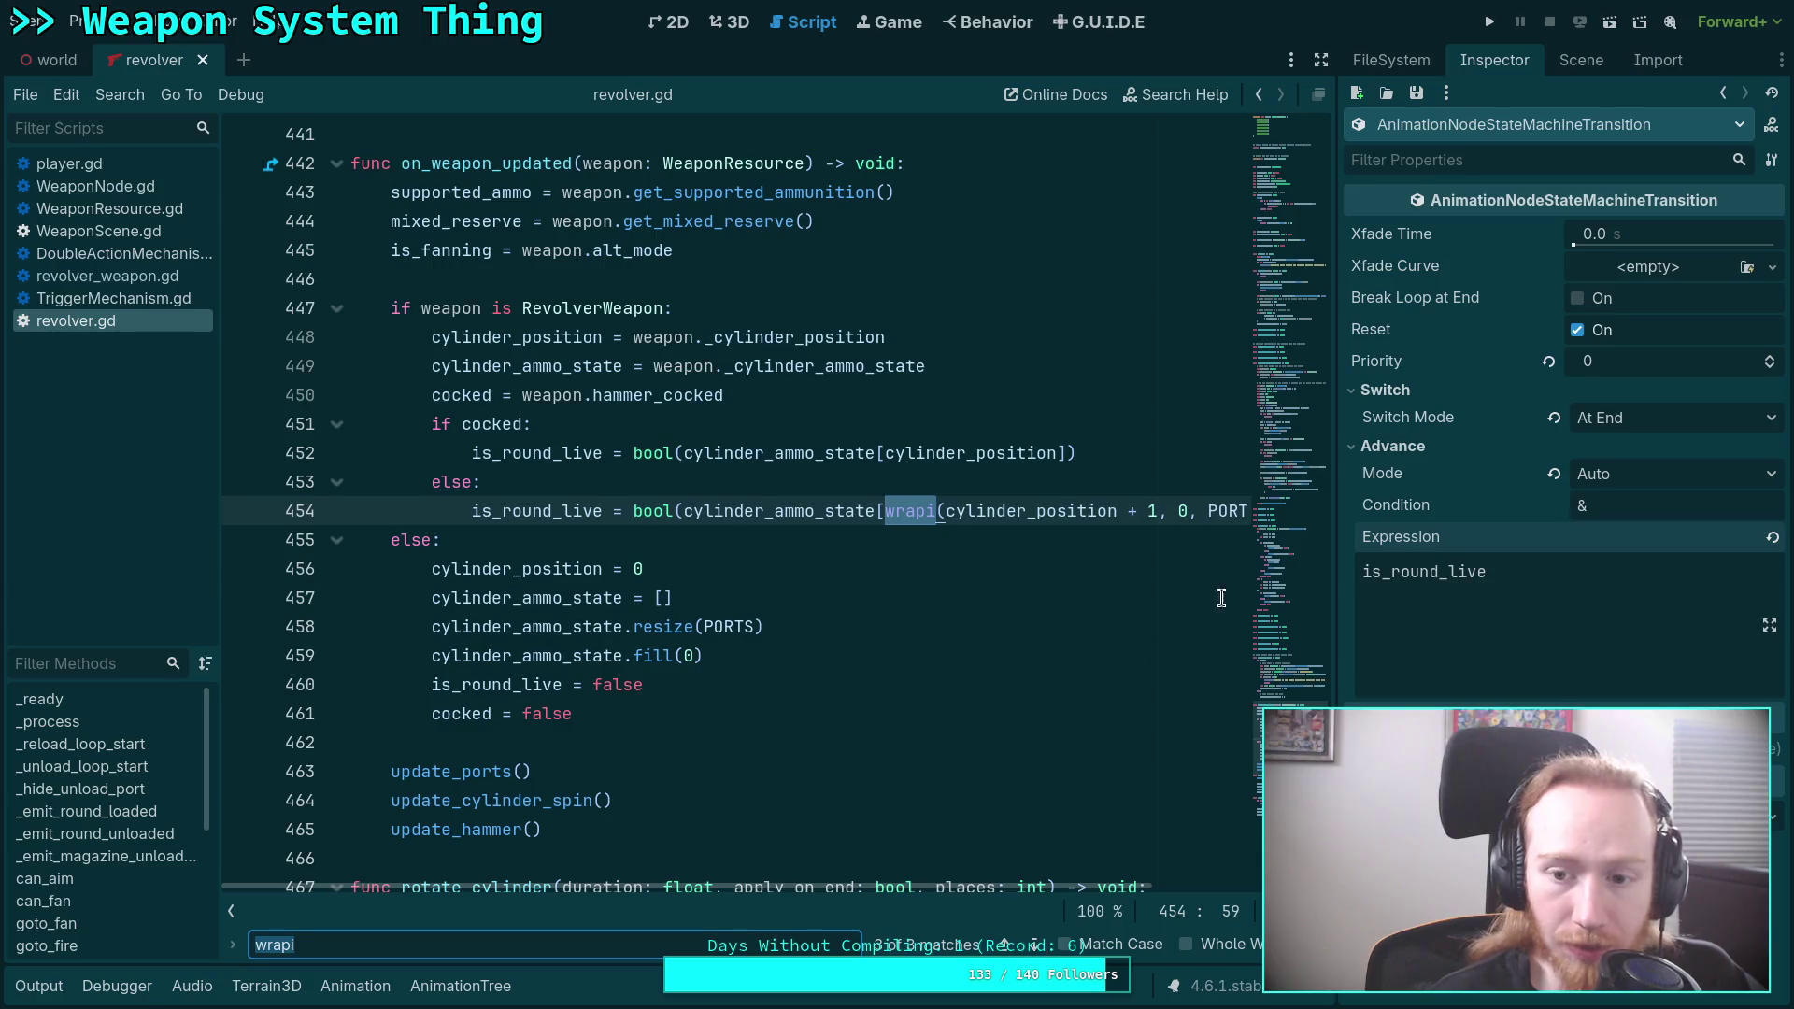
click(840, 571)
Retype PORTS as the wrapi bound on line 454 and save revolver.gd.
drag(898, 885, 1141, 828)
double_click(1063, 509)
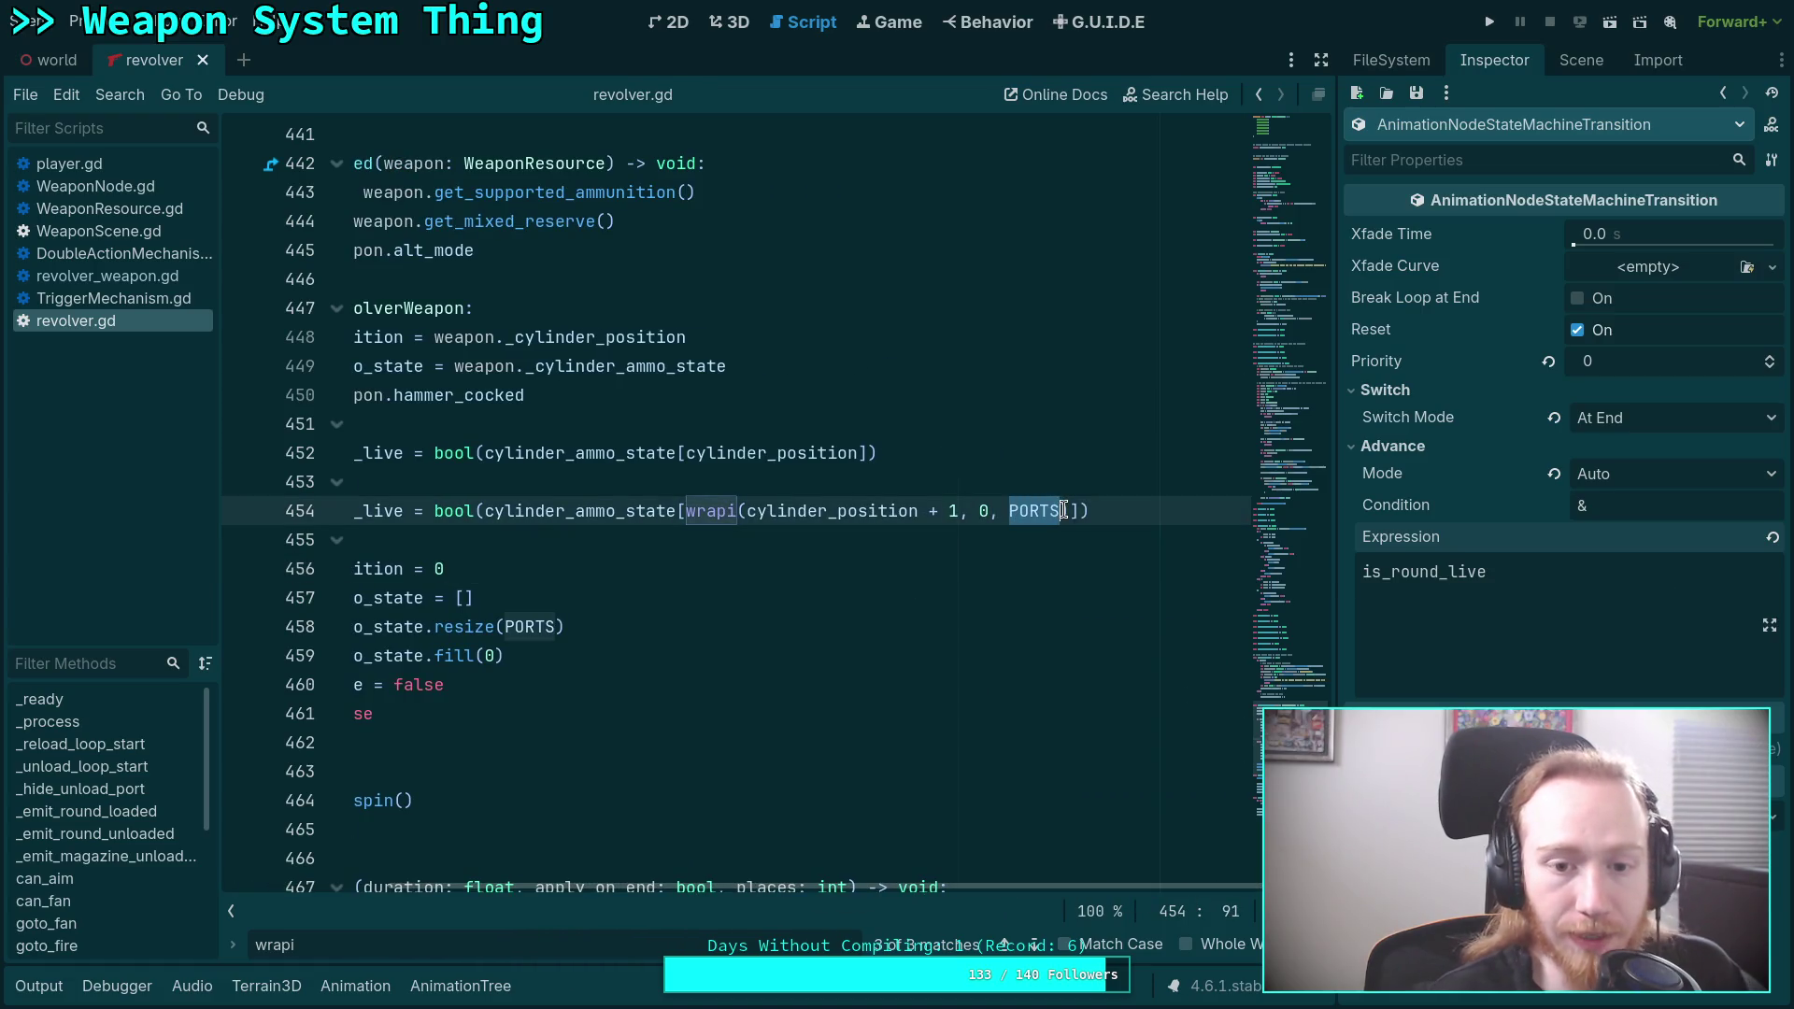
key(BackSpace)
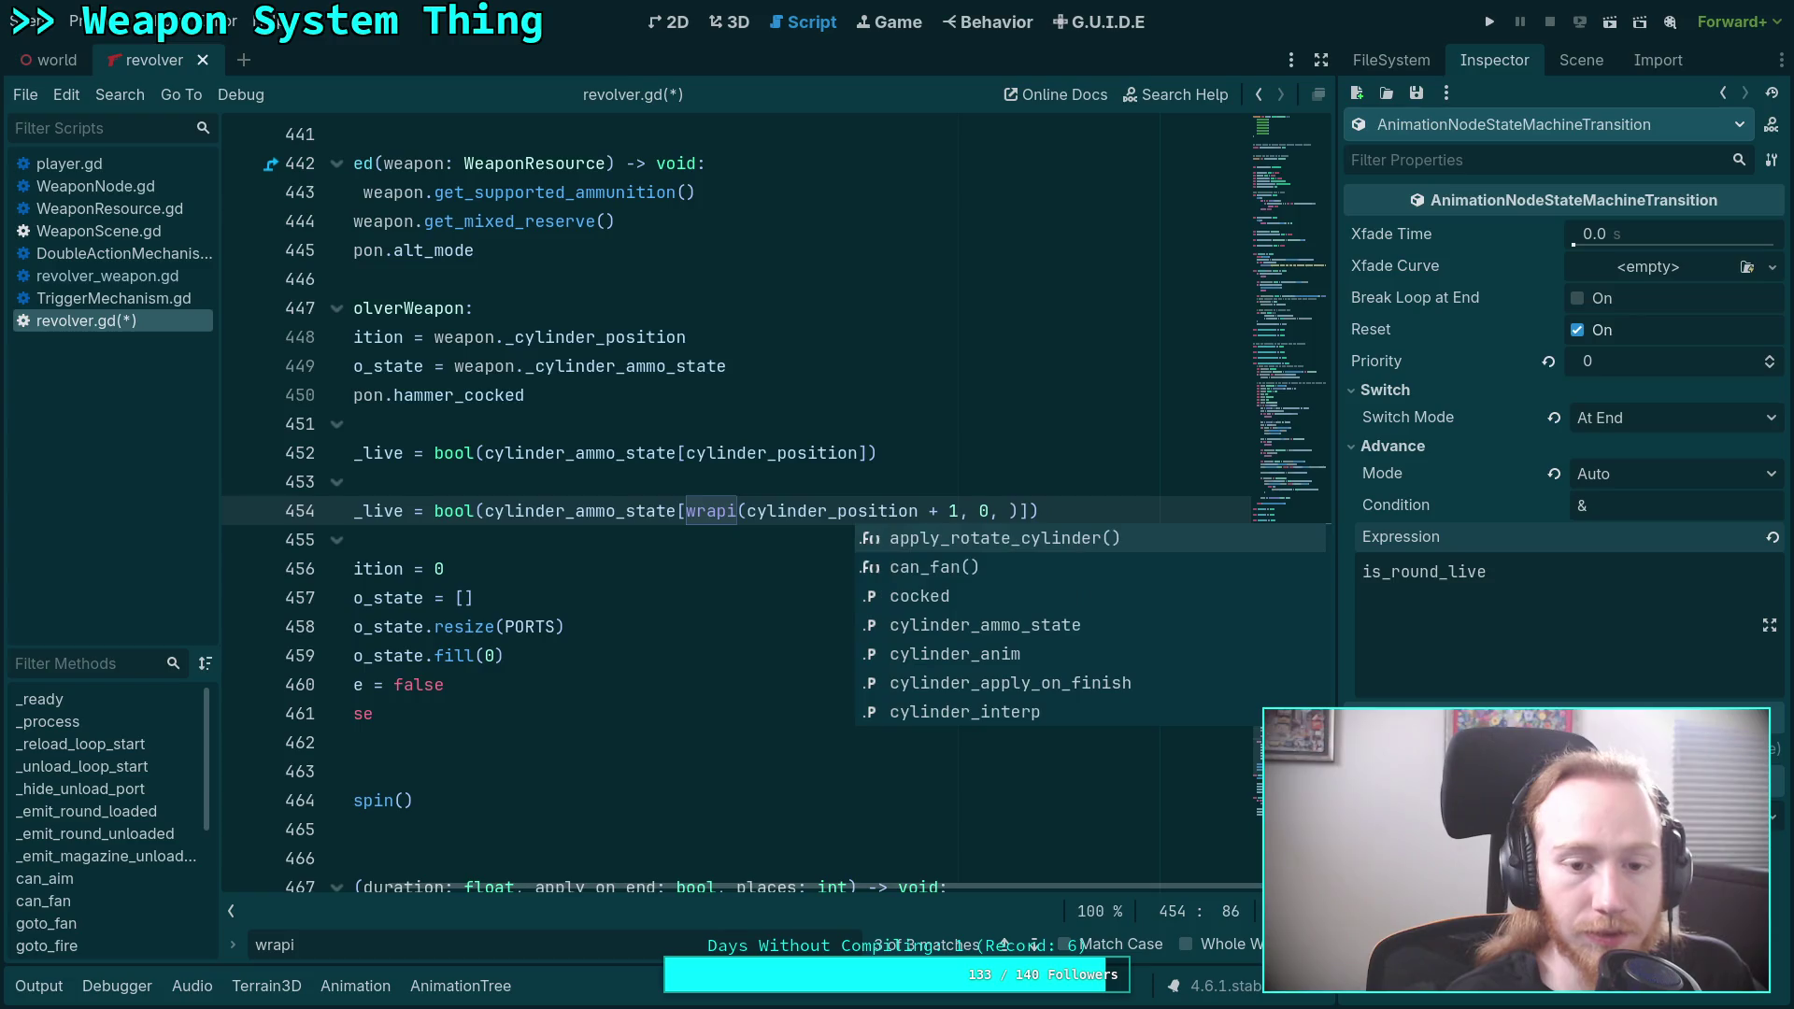
text(PORTS)
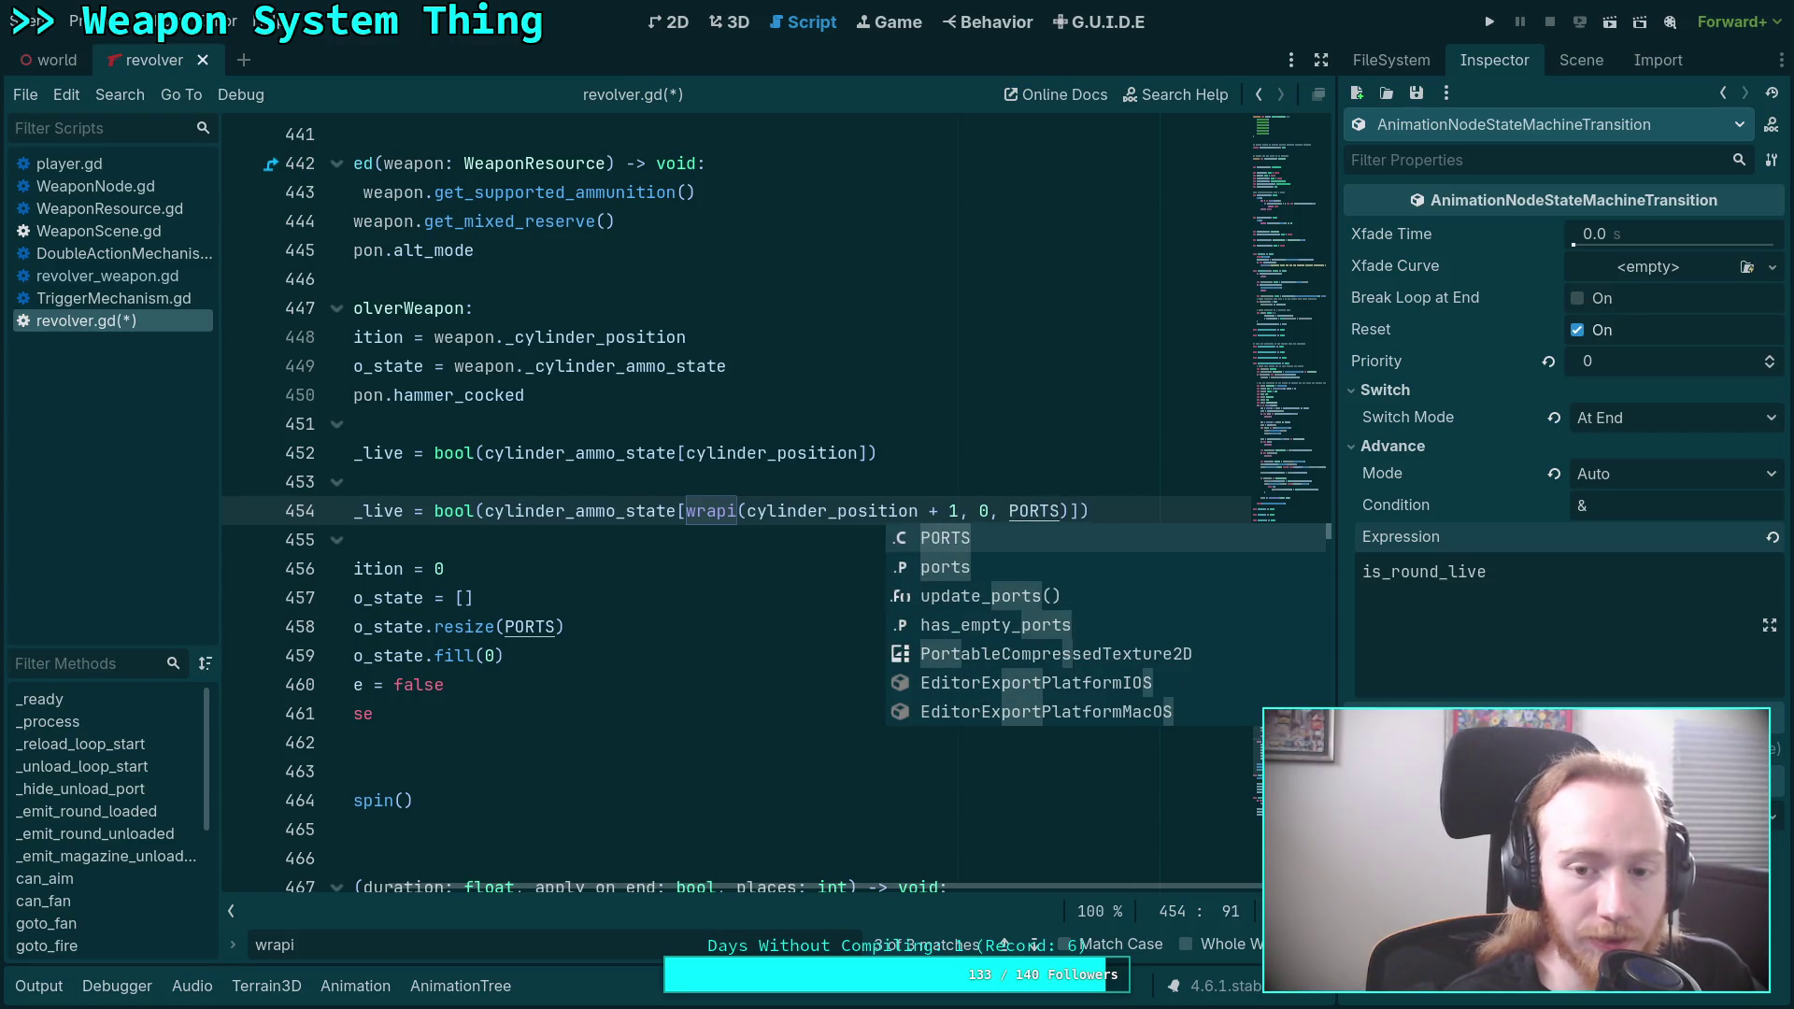
key(ctrl+s)
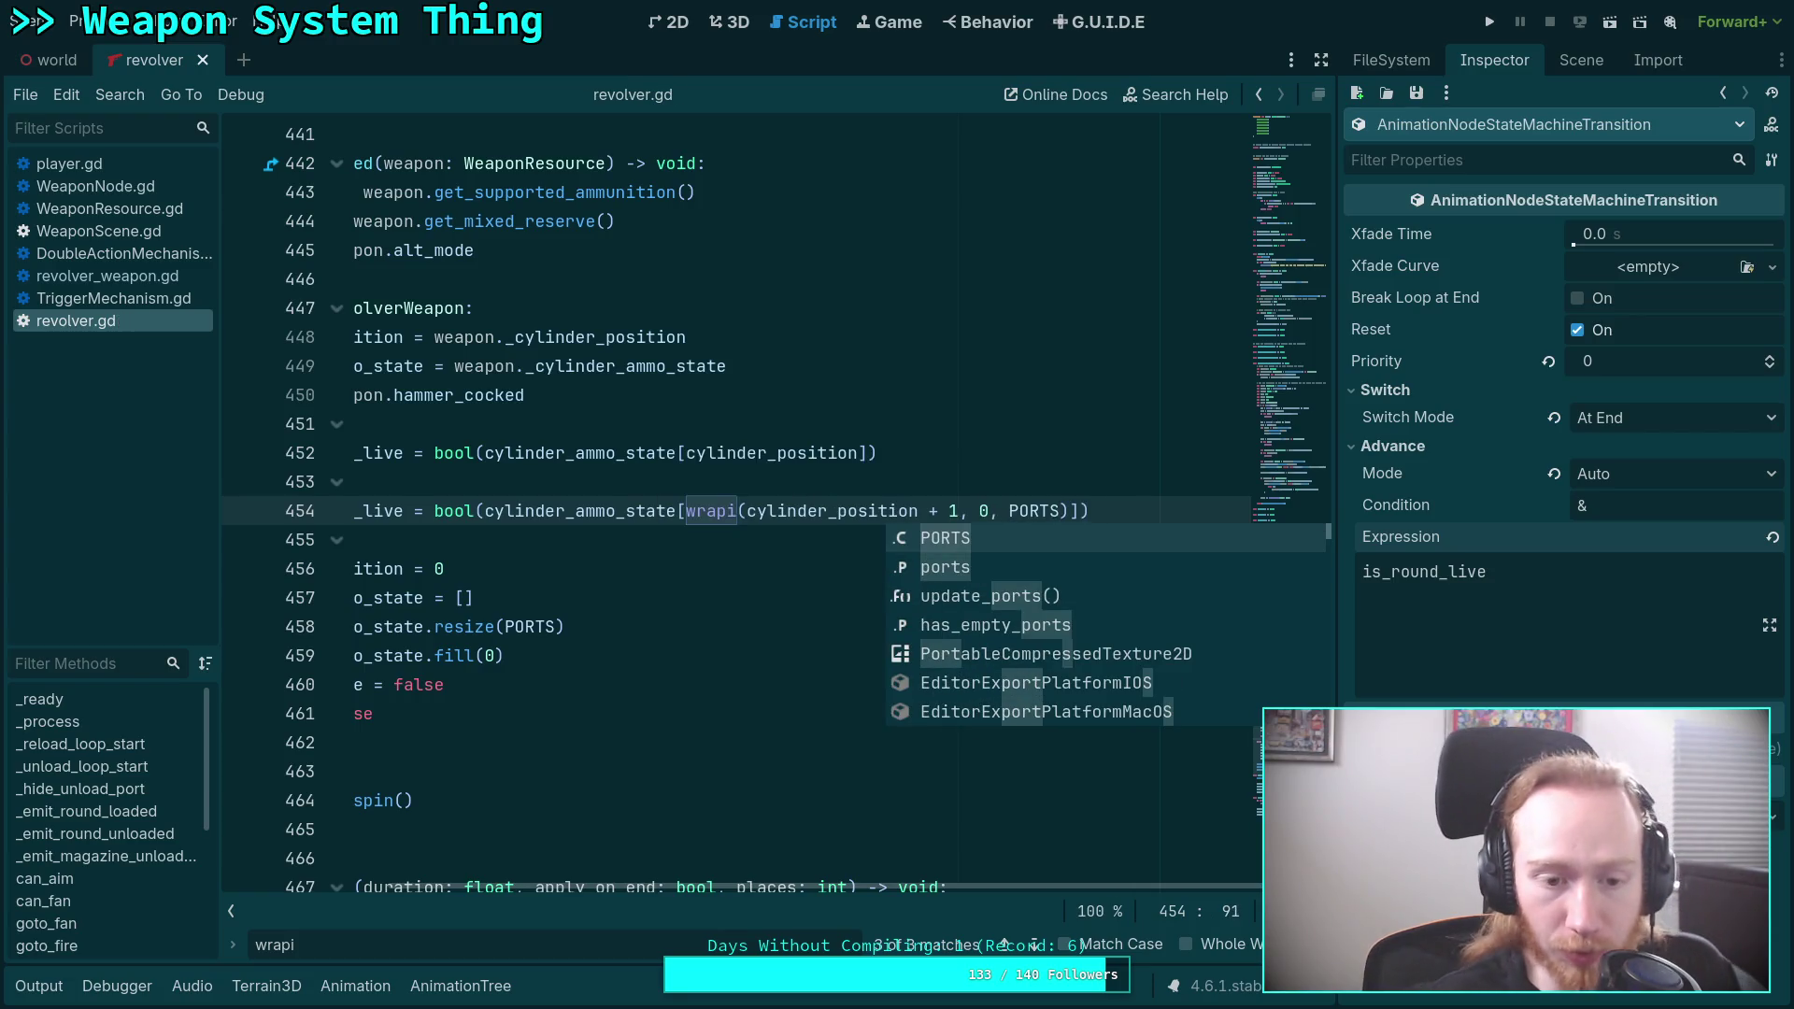
key(Escape)
click(707, 717)
scroll(737, 674, up, 1)
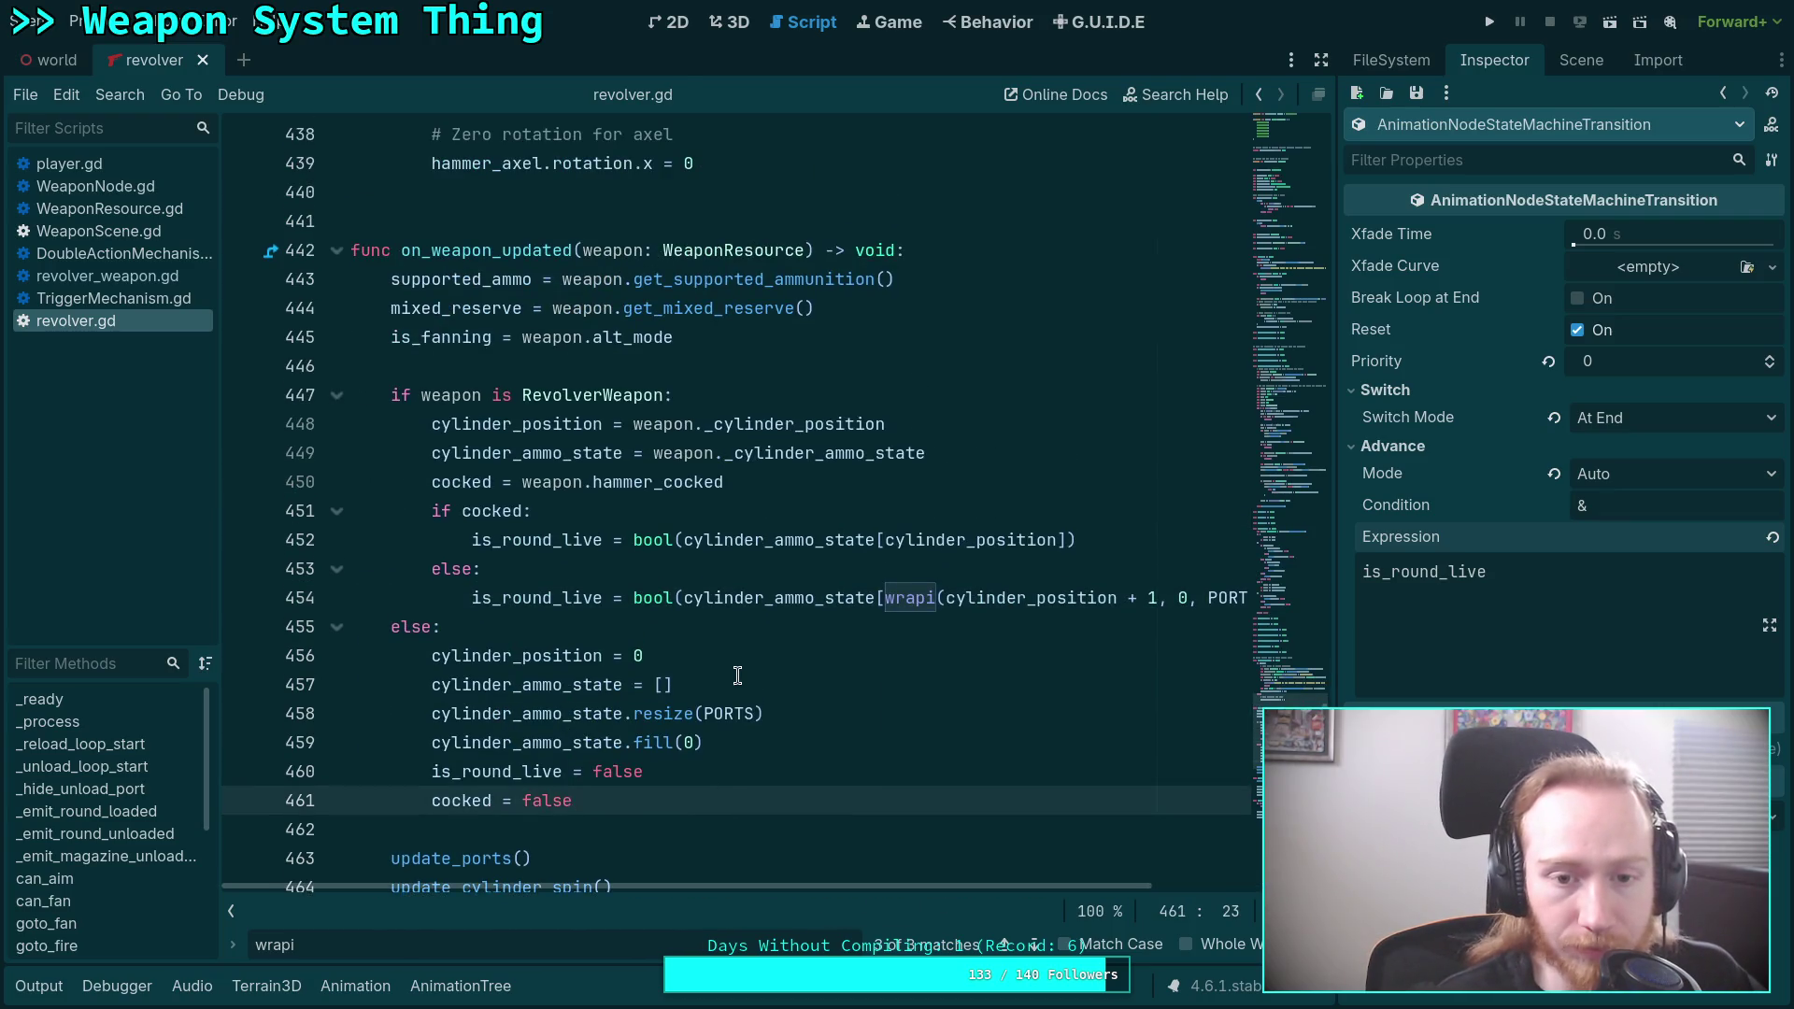
click(1490, 22)
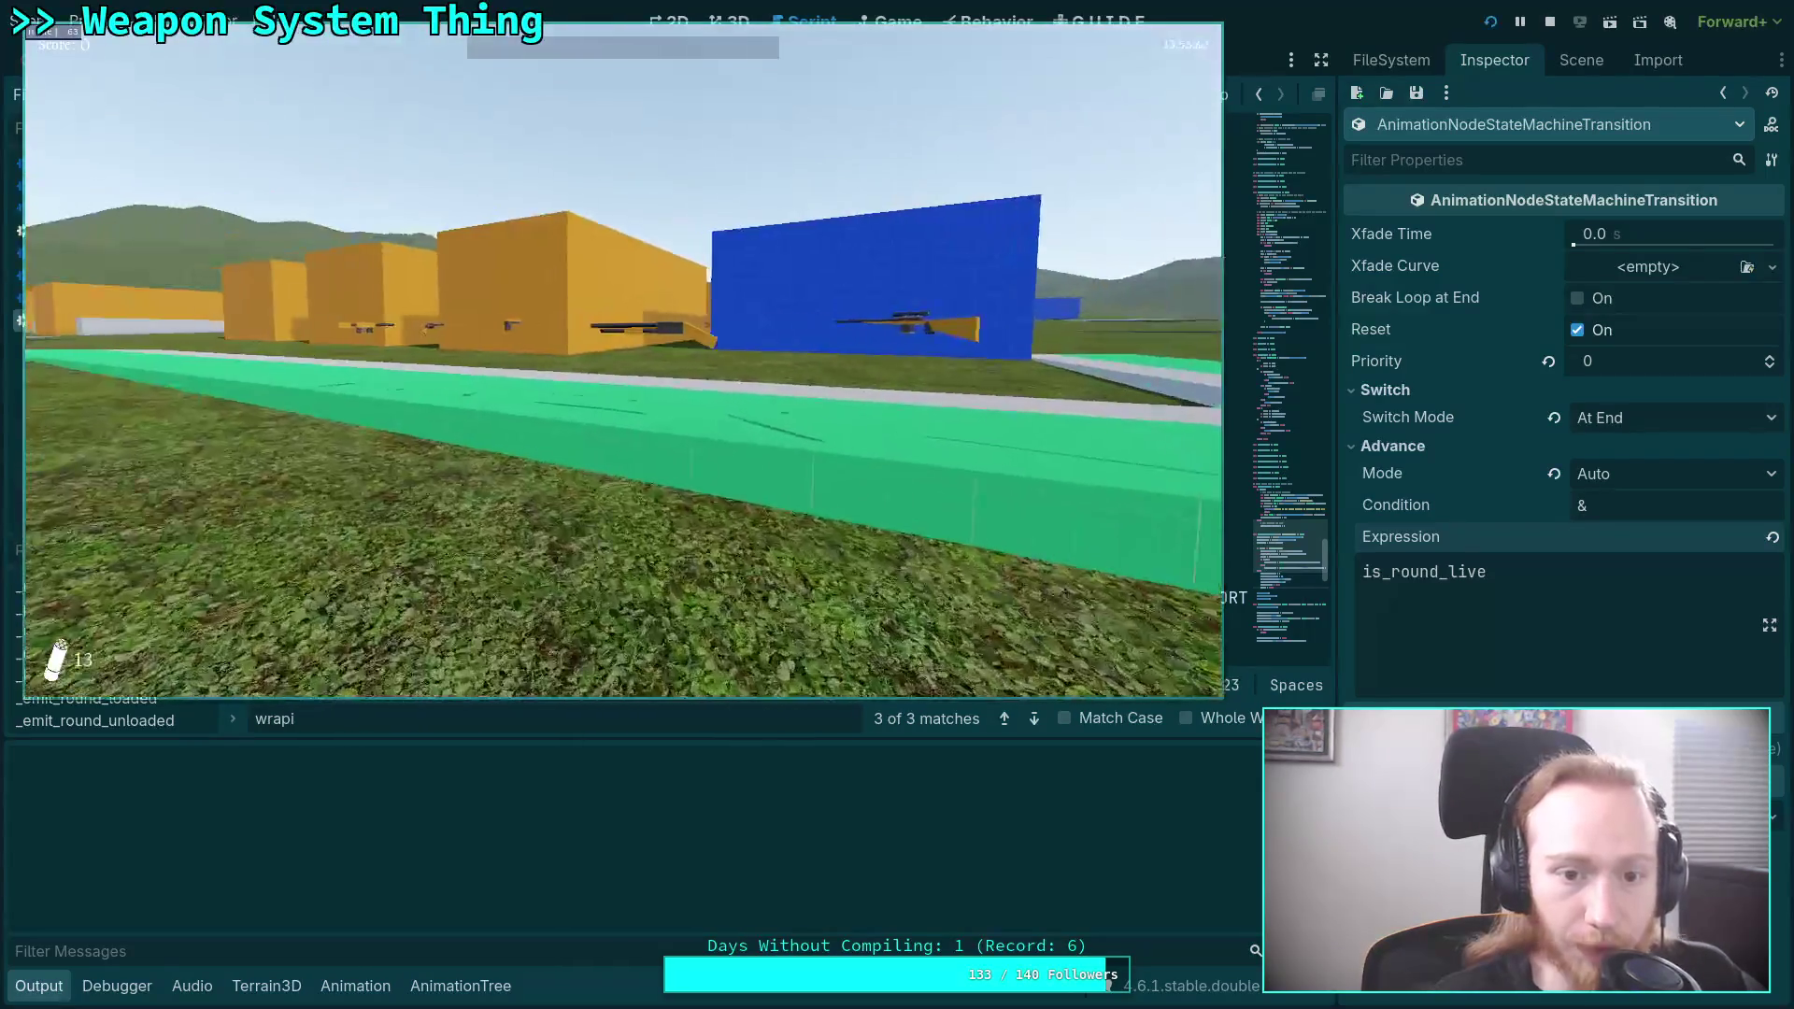
Pick up the weapons, switch to the revolver and test it, then exit to desktop.
key(w)
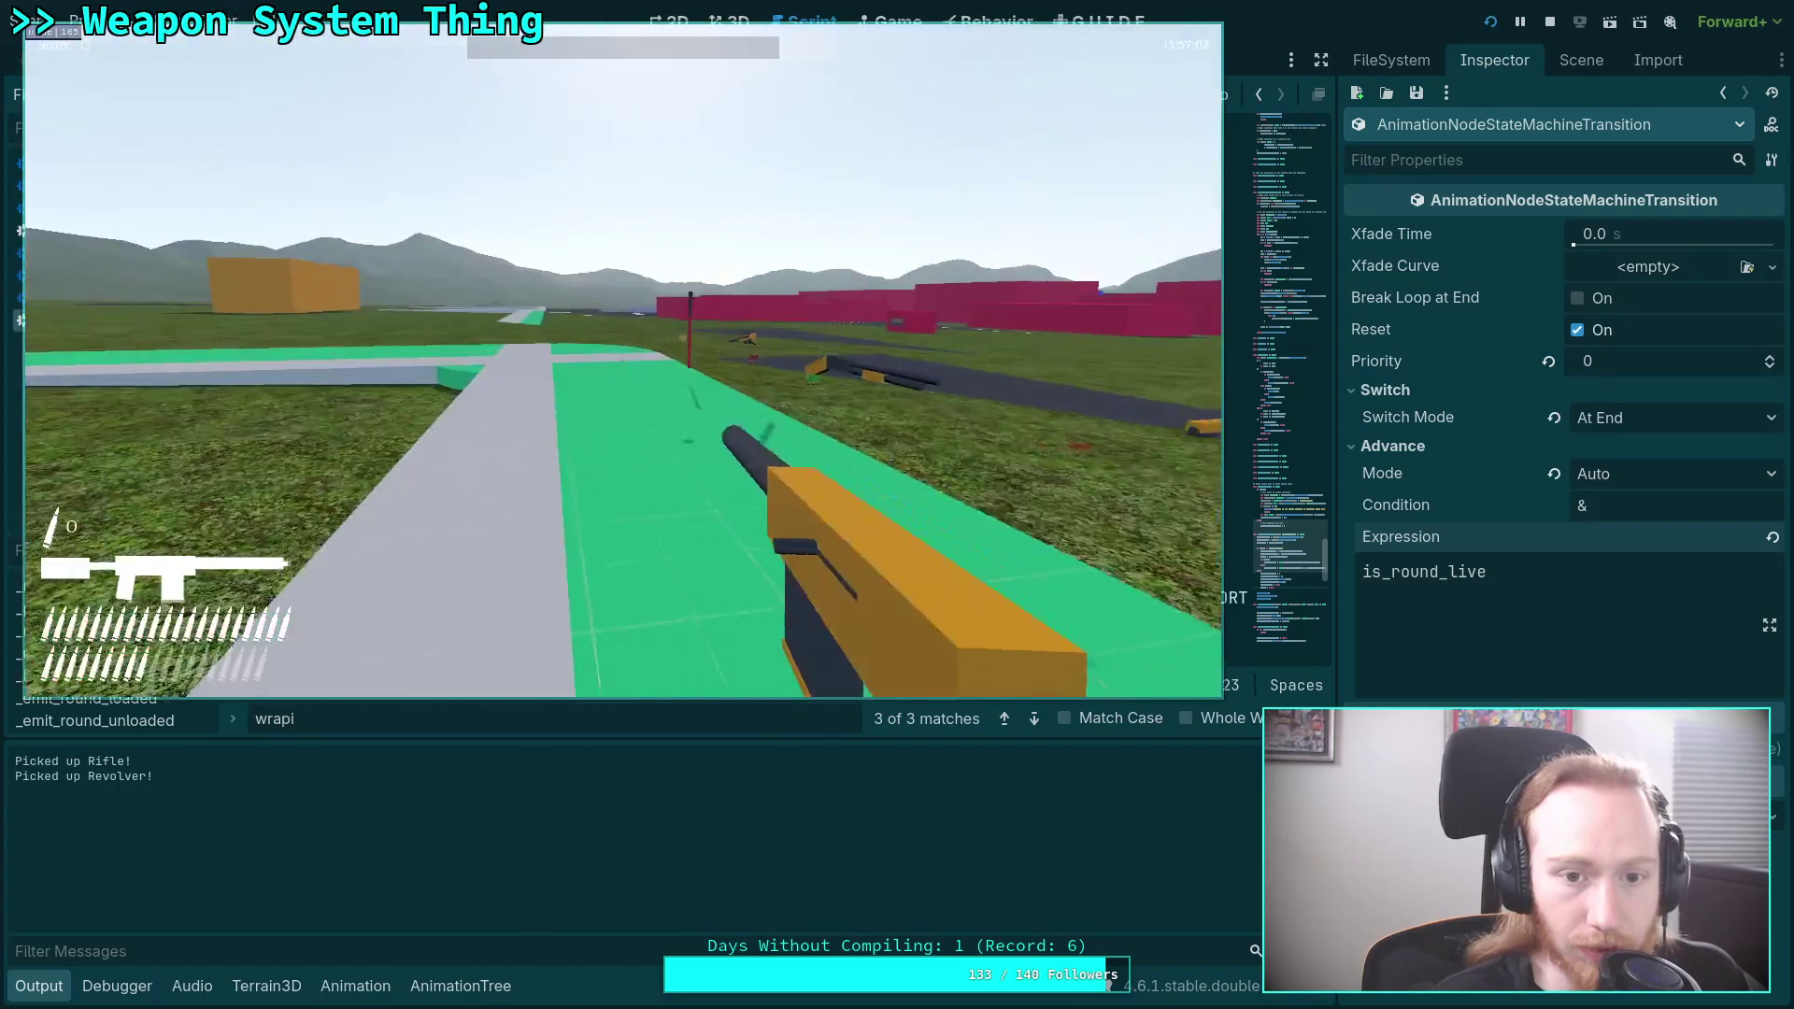
key(2)
key(r)
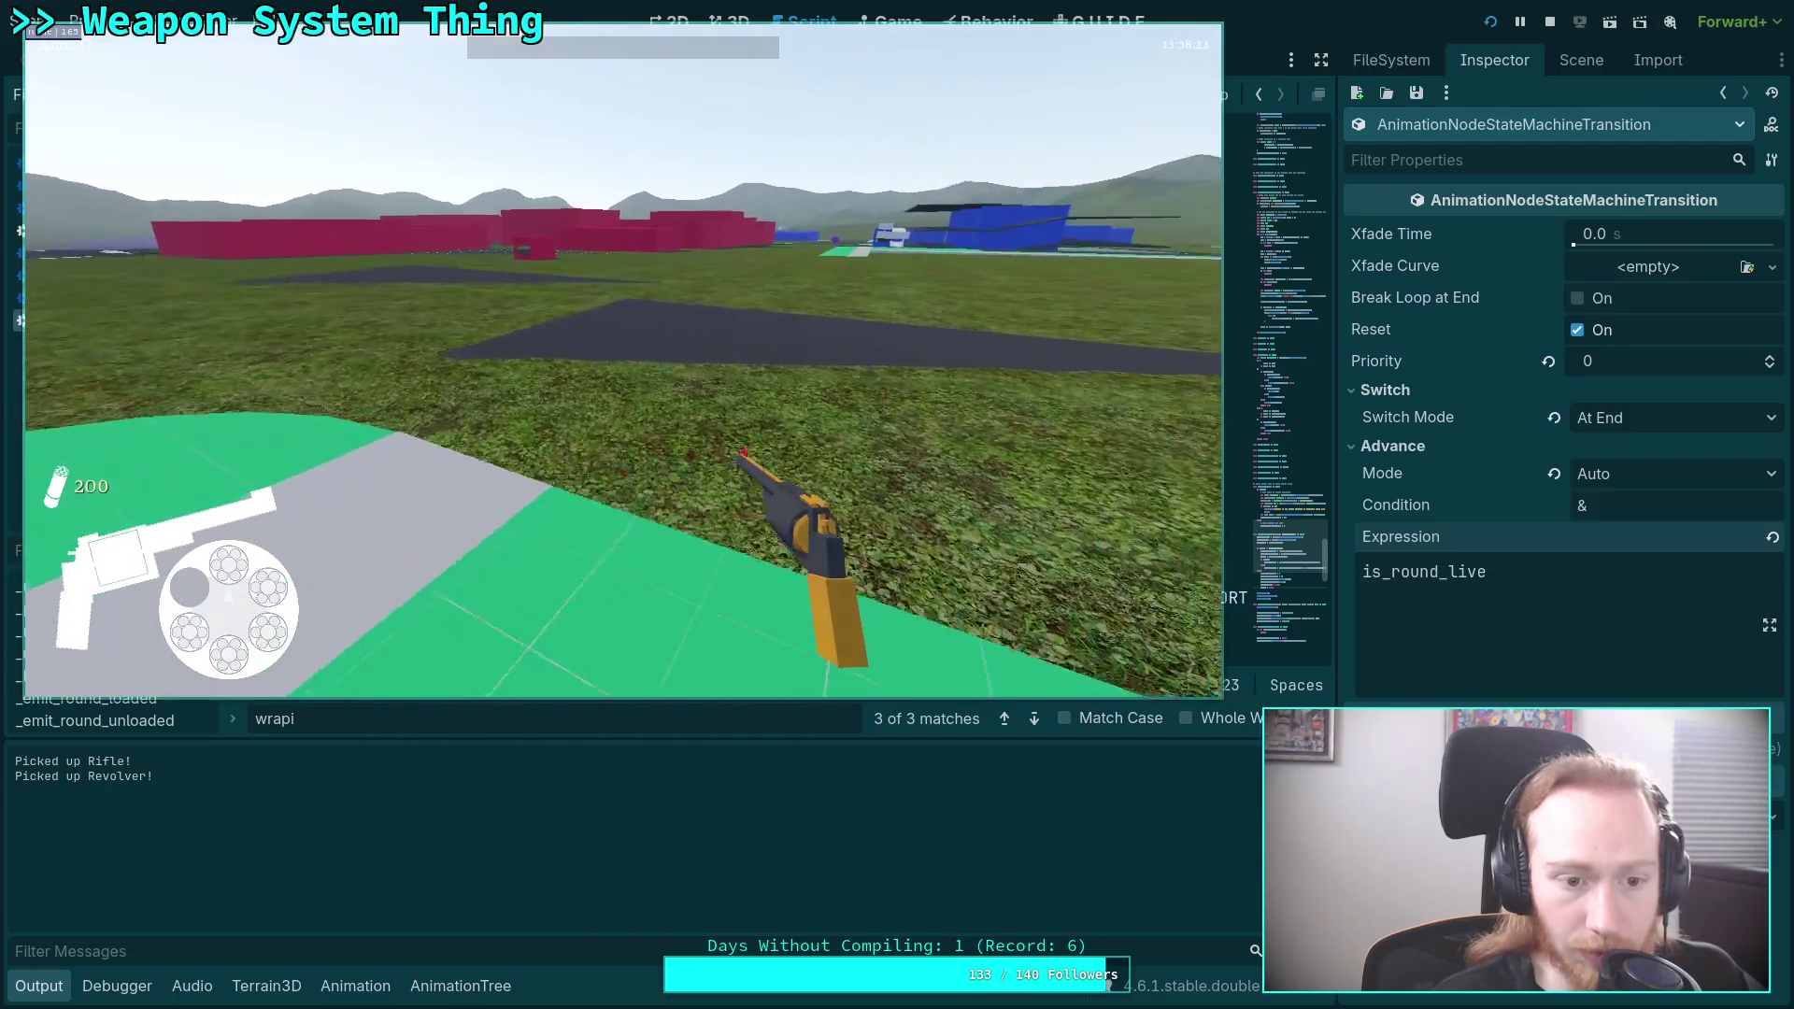
key(w)
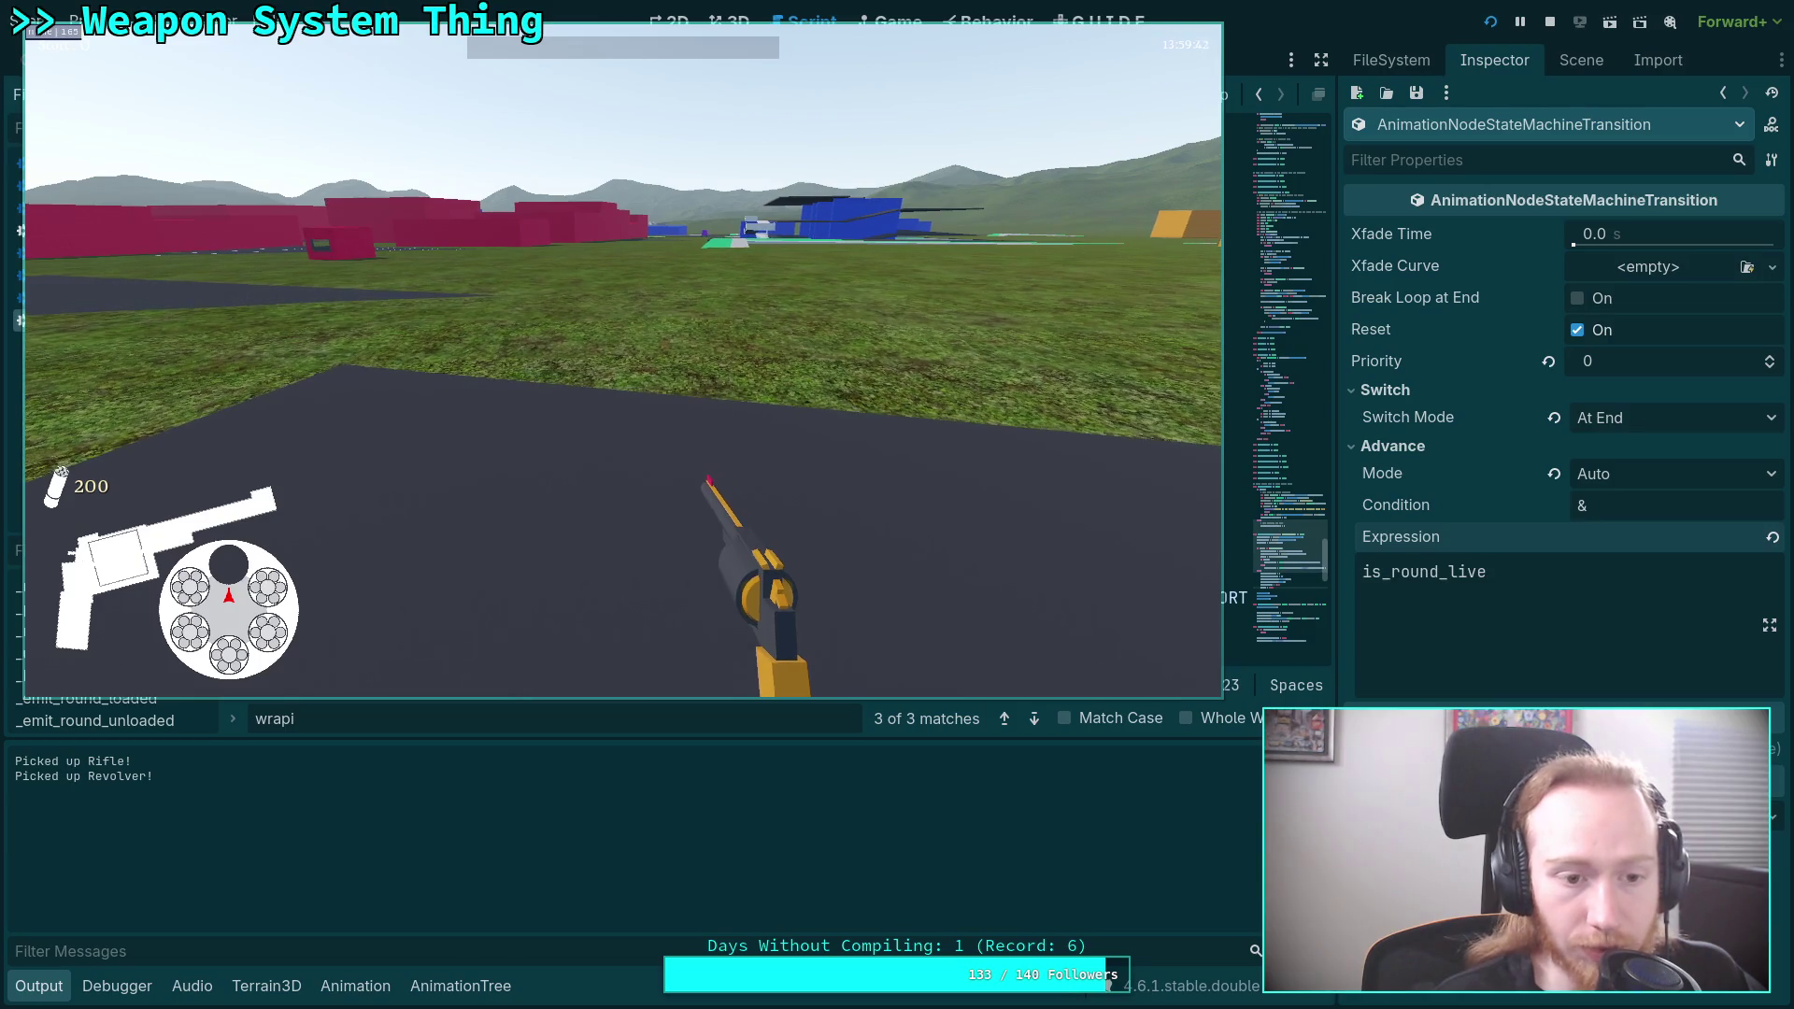
key(w)
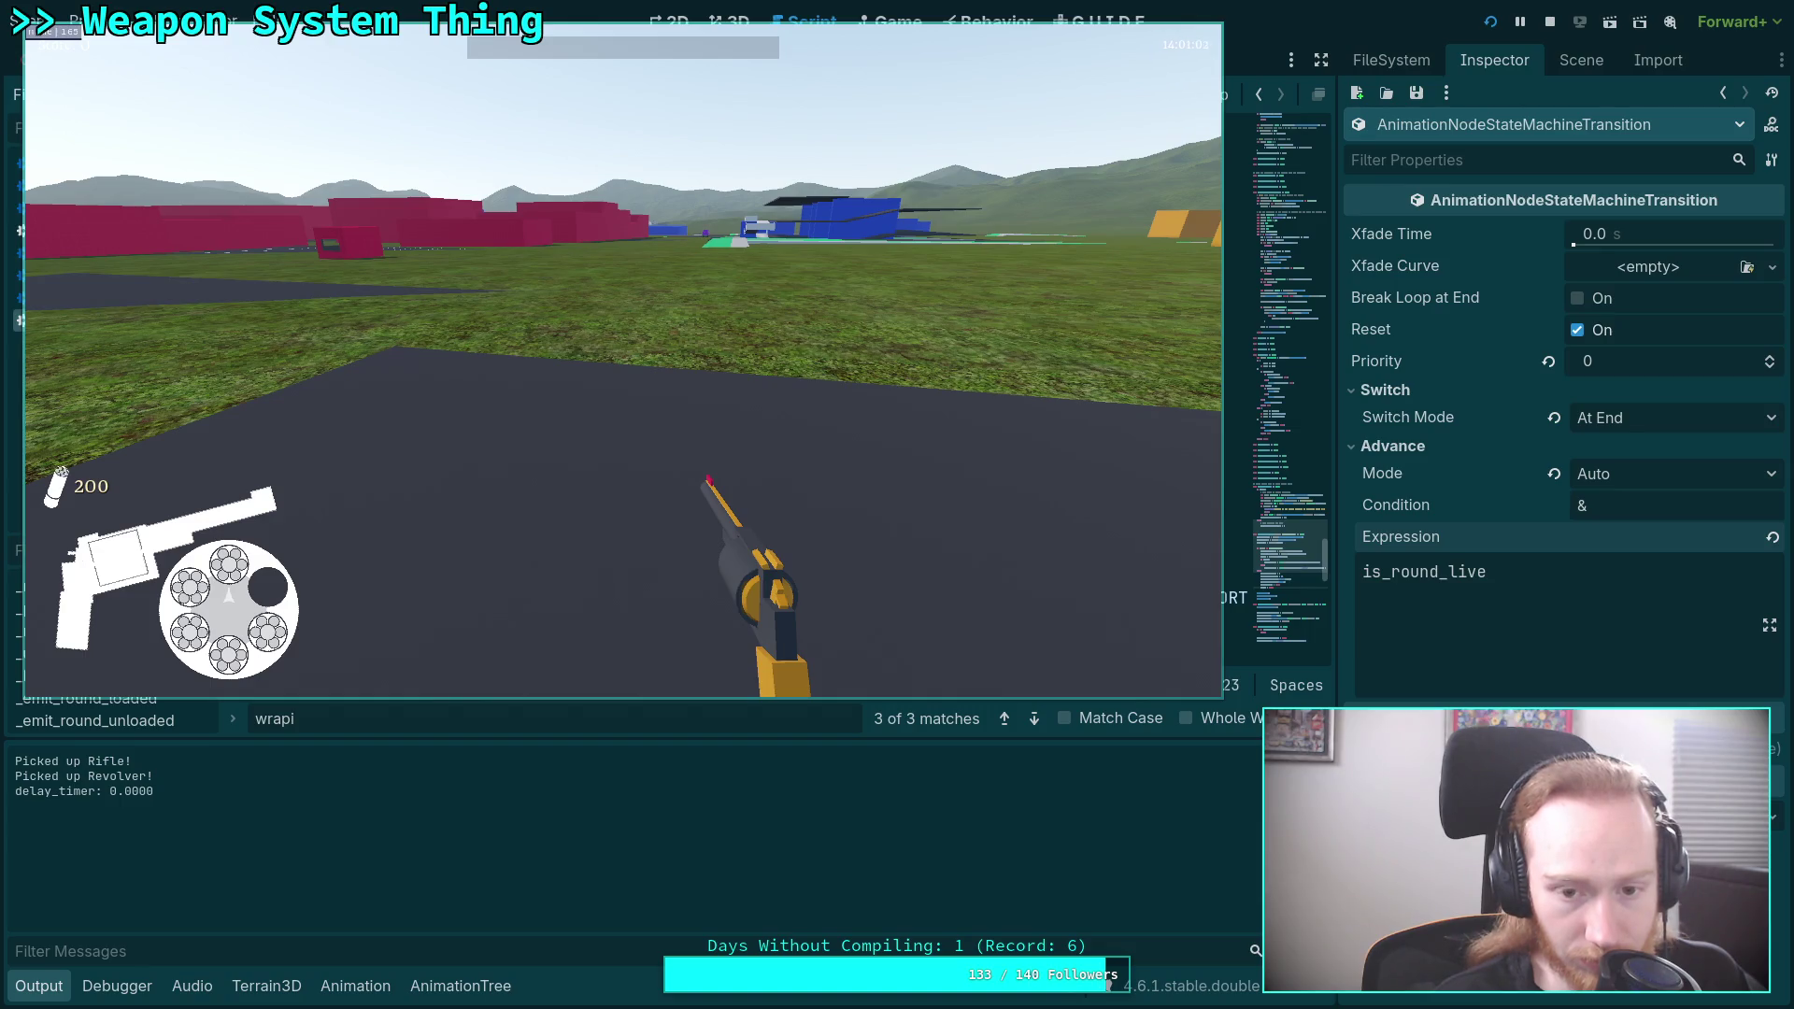
key(Escape)
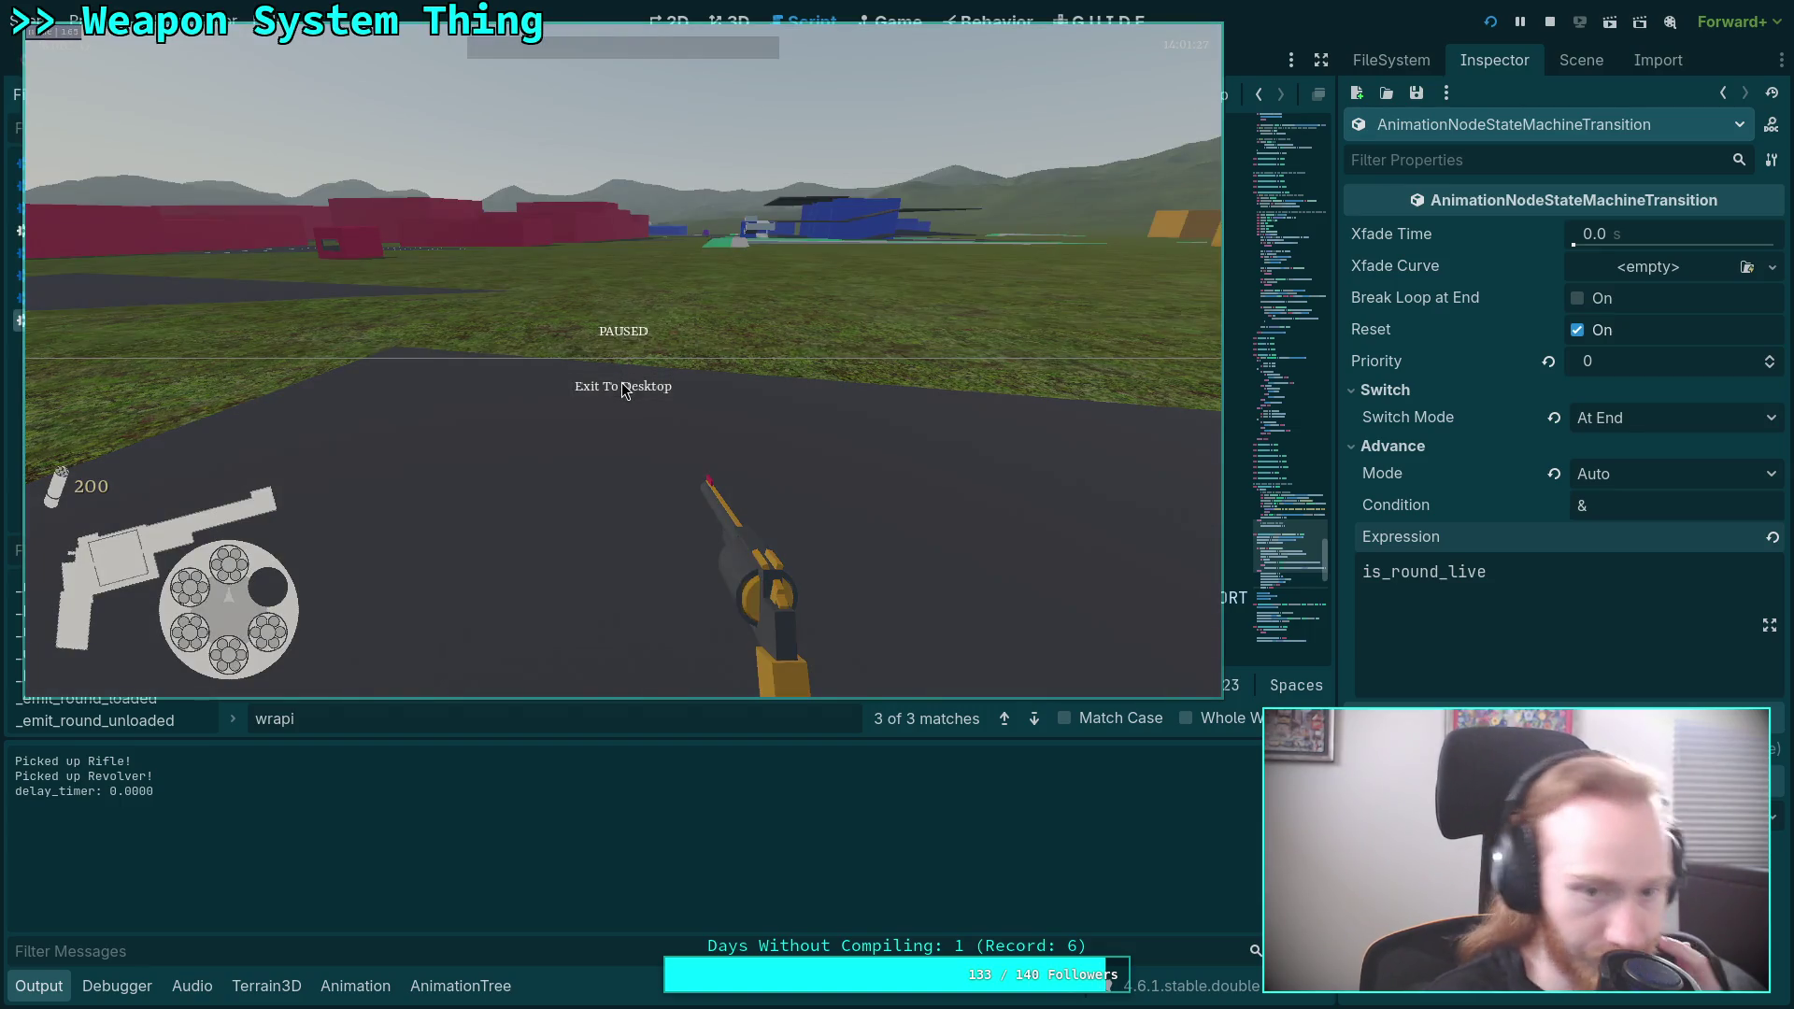
click(624, 387)
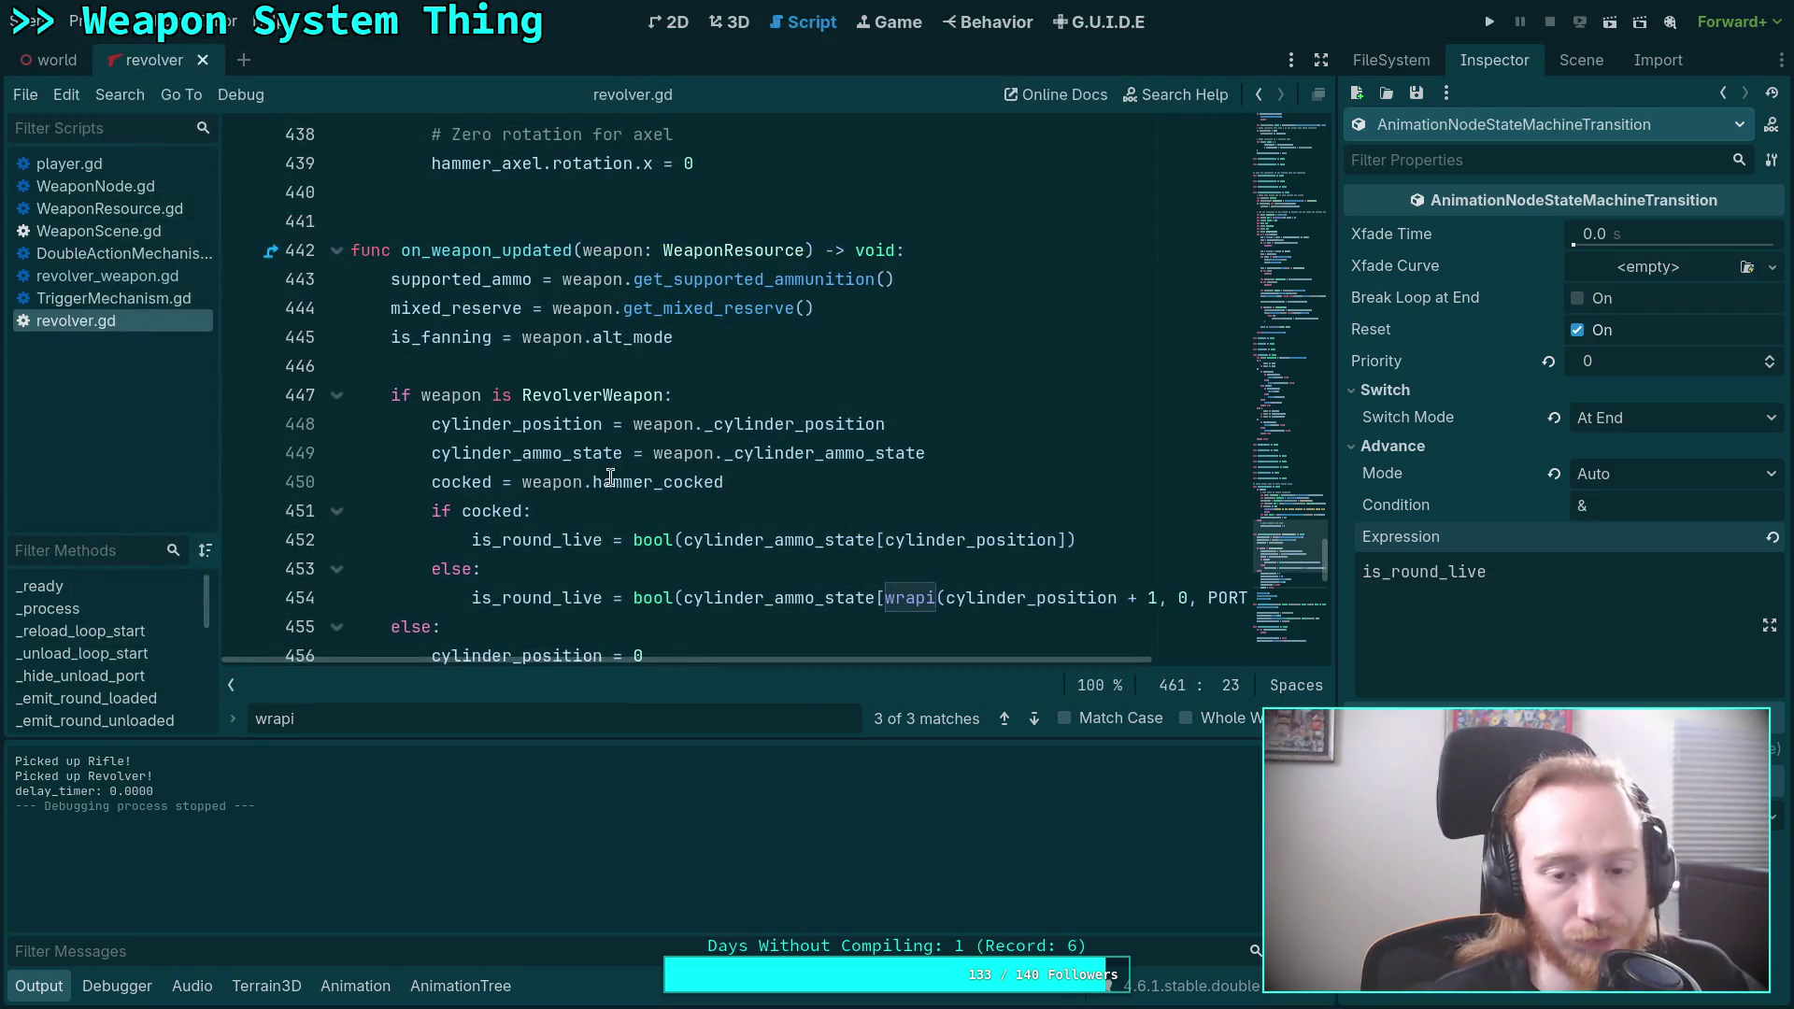
Load revolver/fan_charge in the Animation editor and inspect its _emit_charged key.
click(614, 557)
click(355, 986)
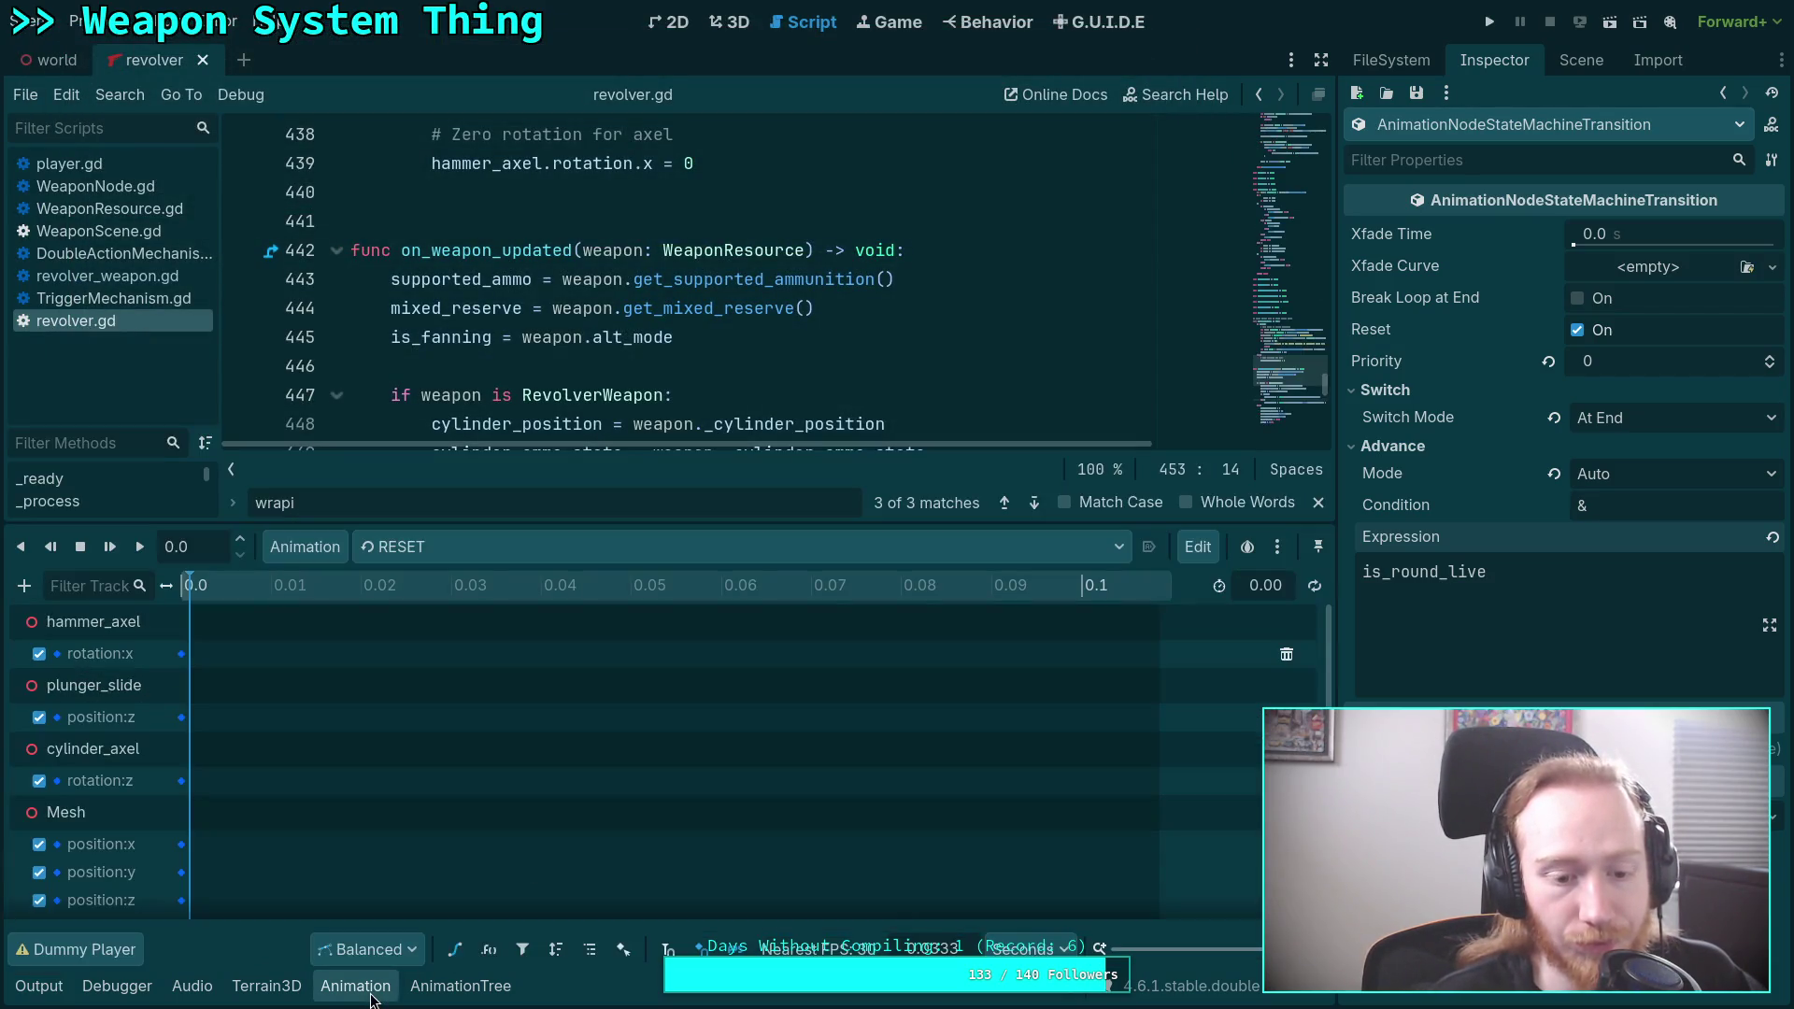
click(463, 549)
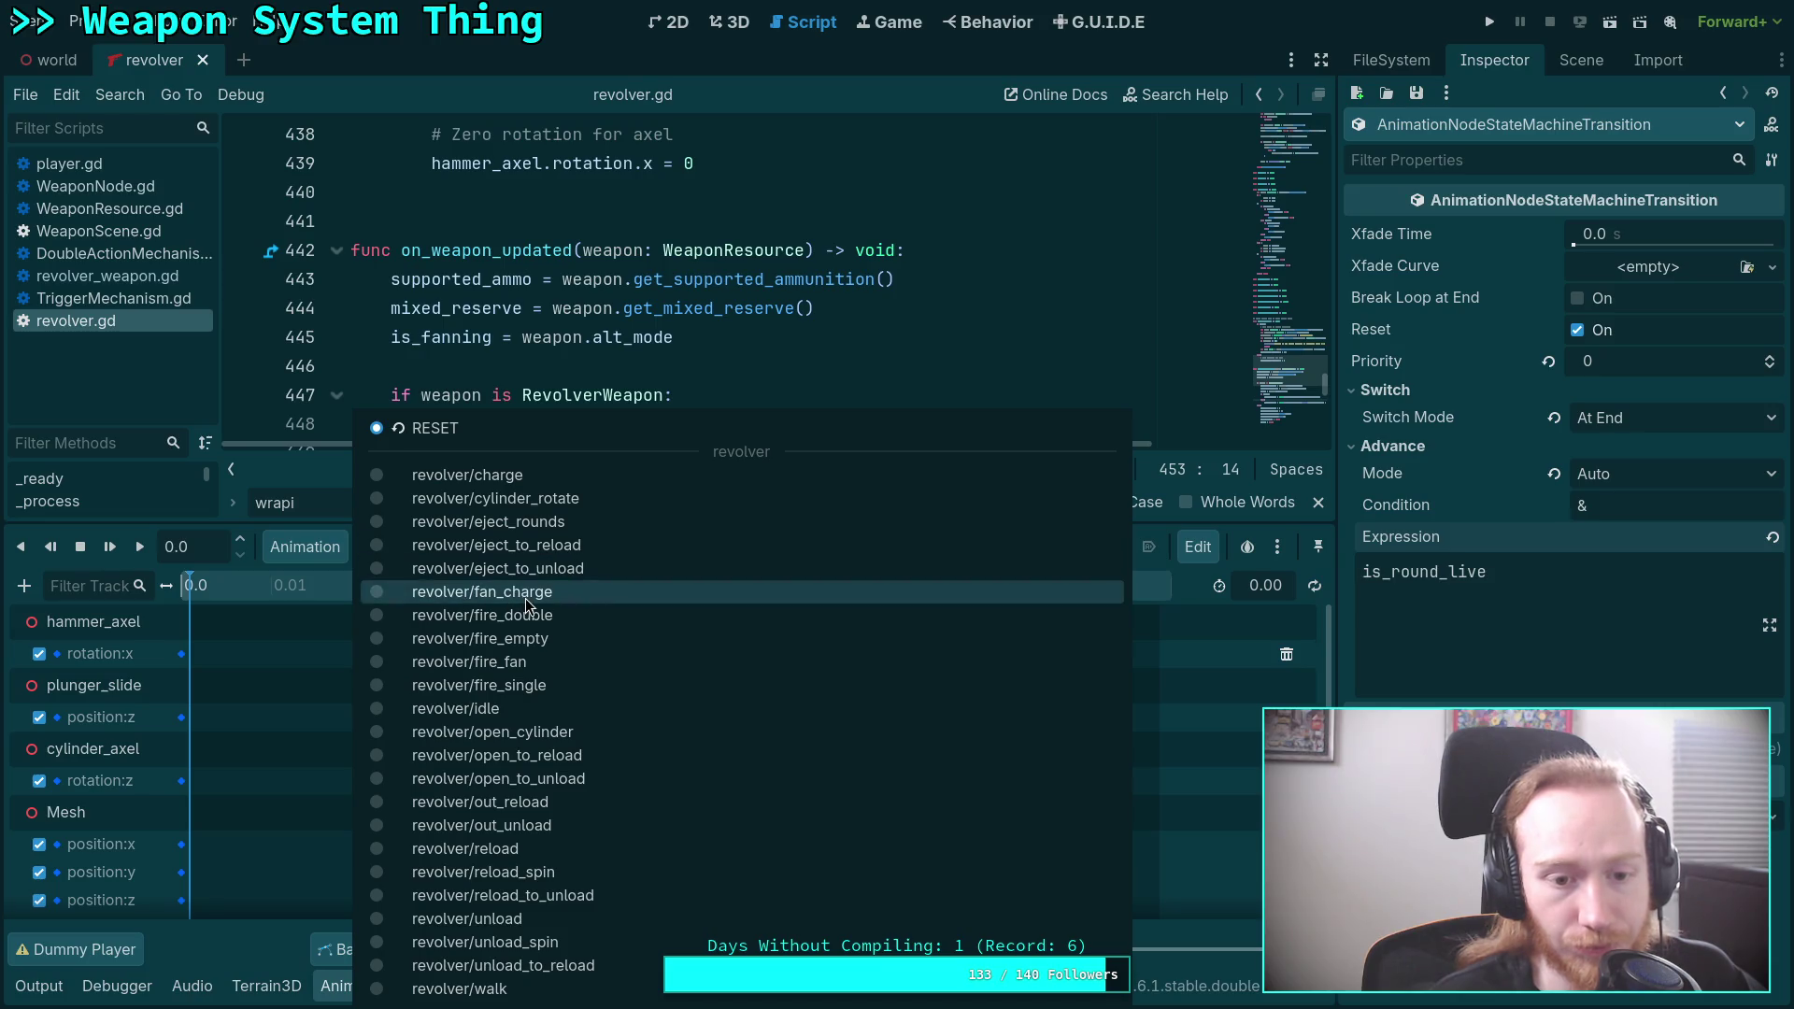
click(526, 598)
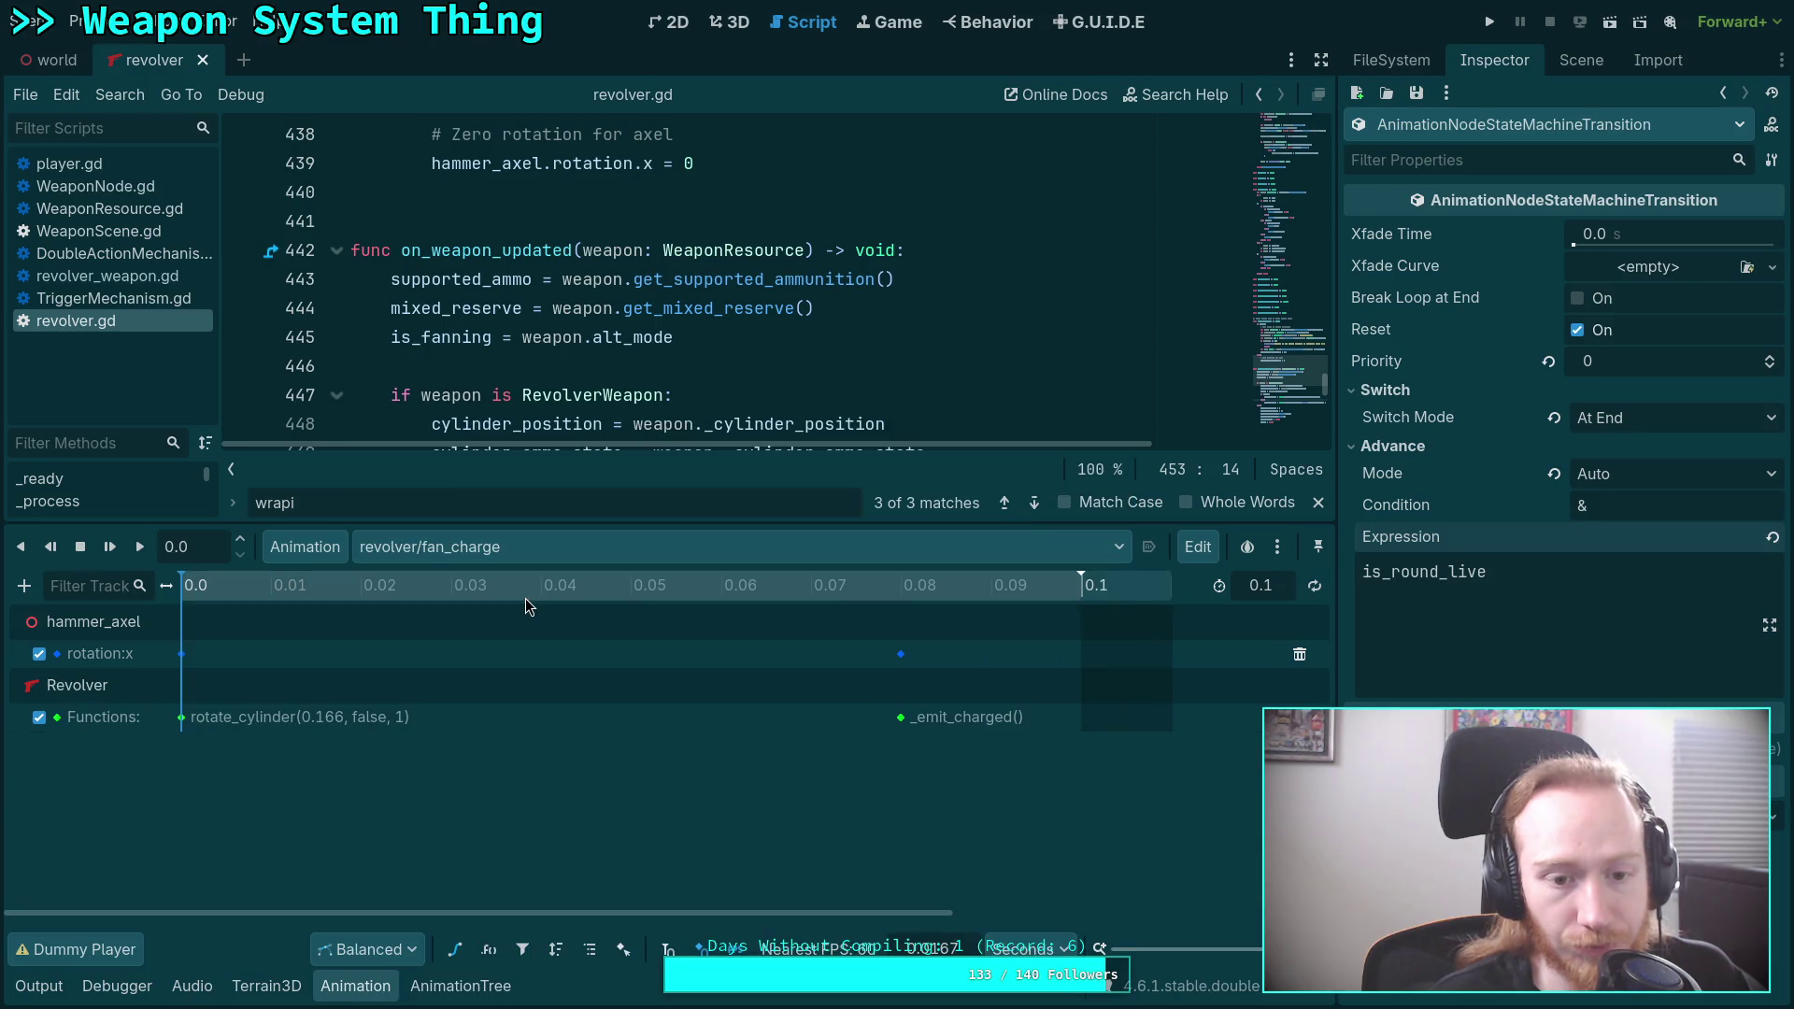
click(901, 719)
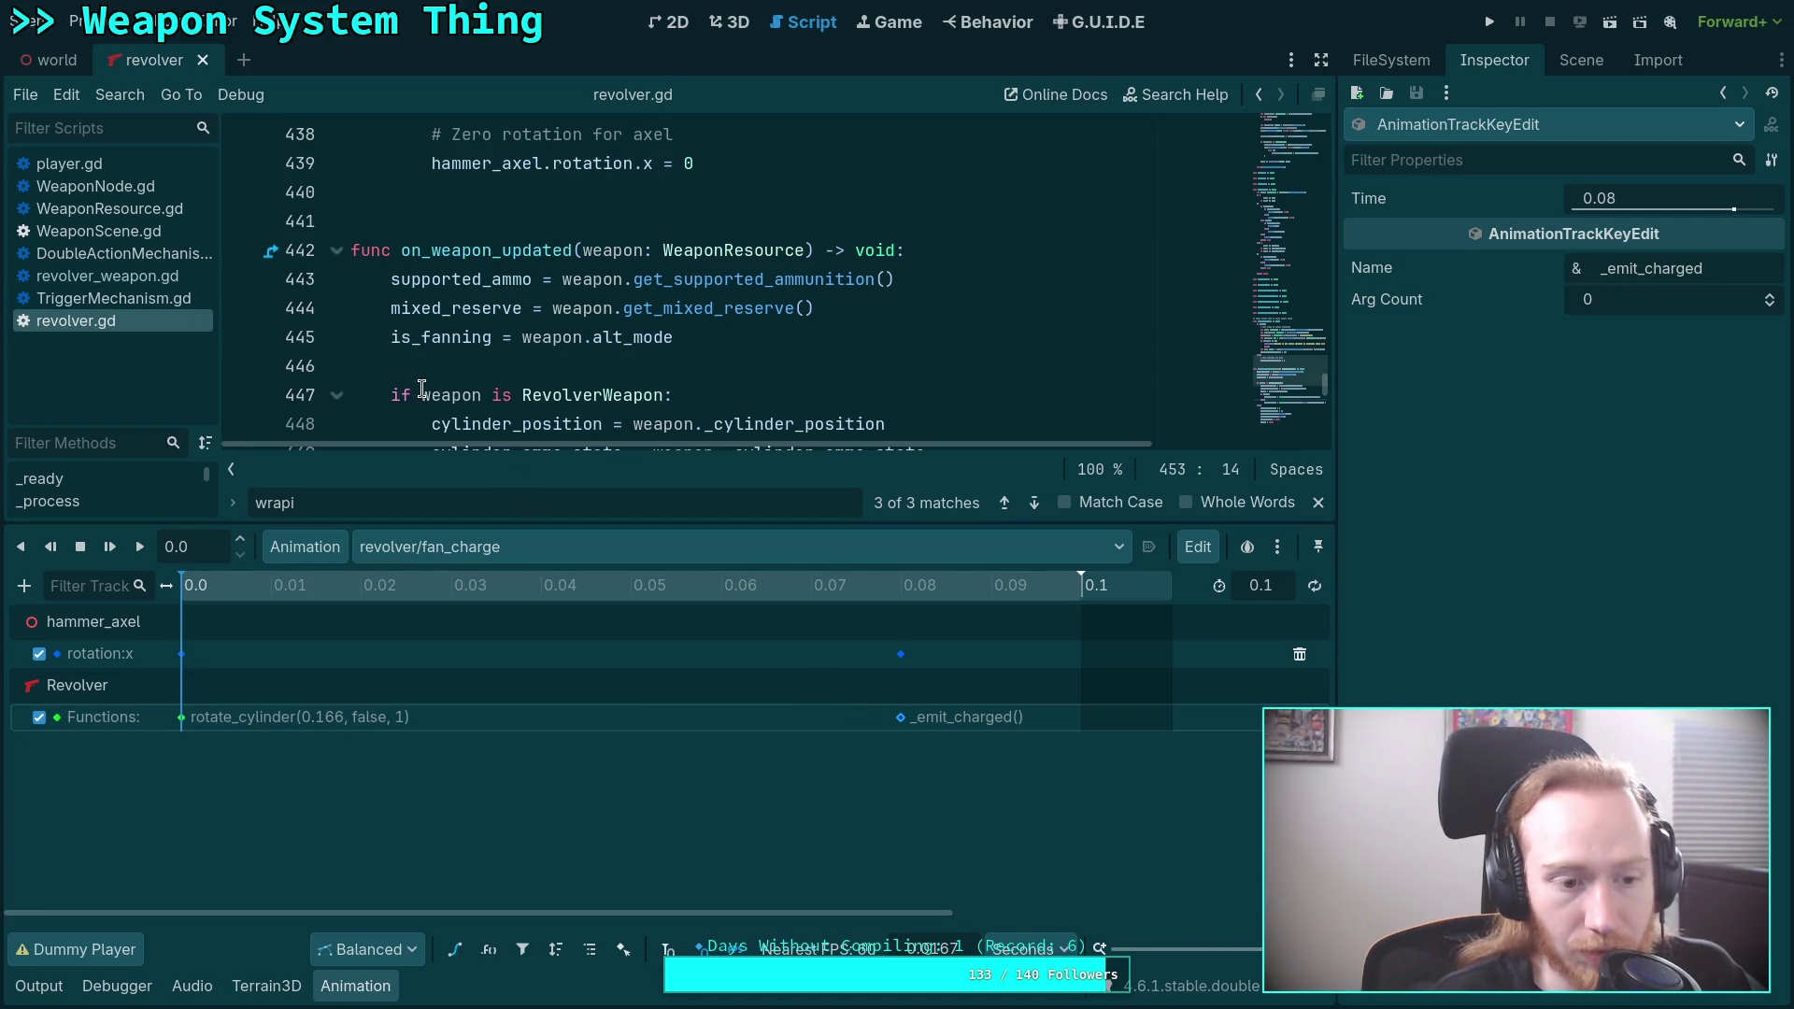
click(357, 988)
click(357, 988)
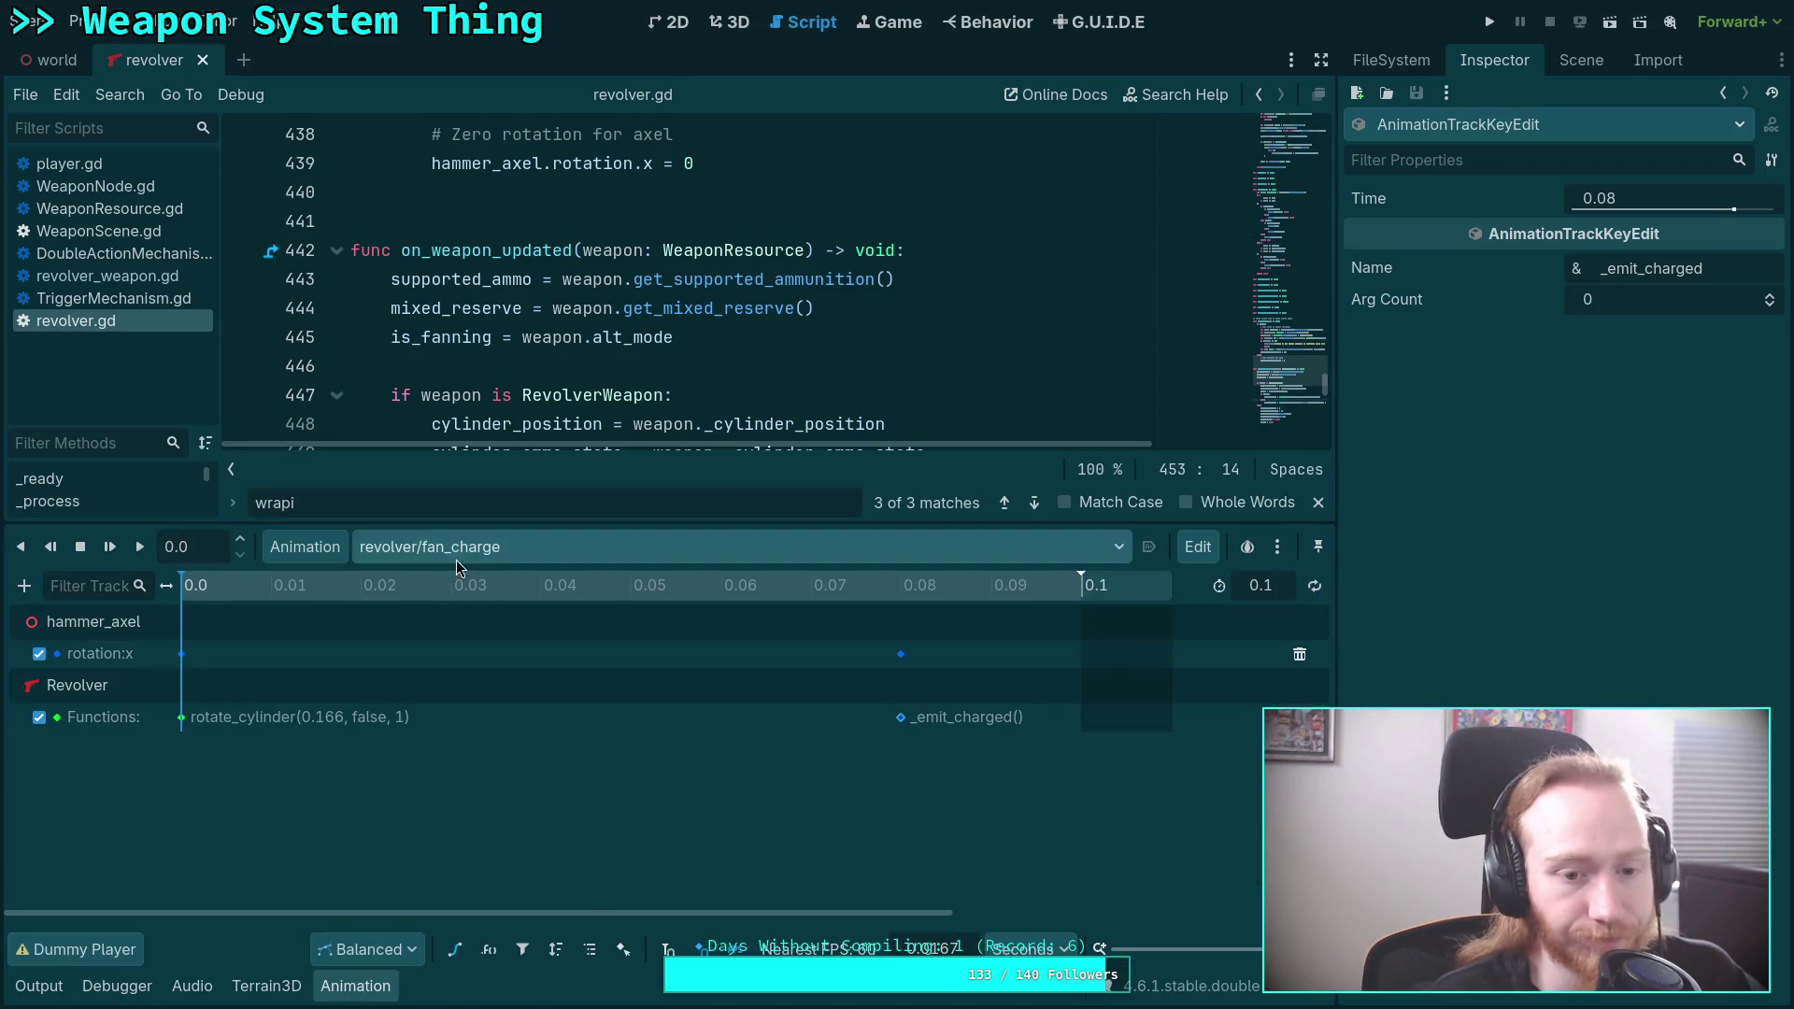
Switch to revolver/charge and preview it around 0.40 seconds.
click(457, 559)
click(496, 479)
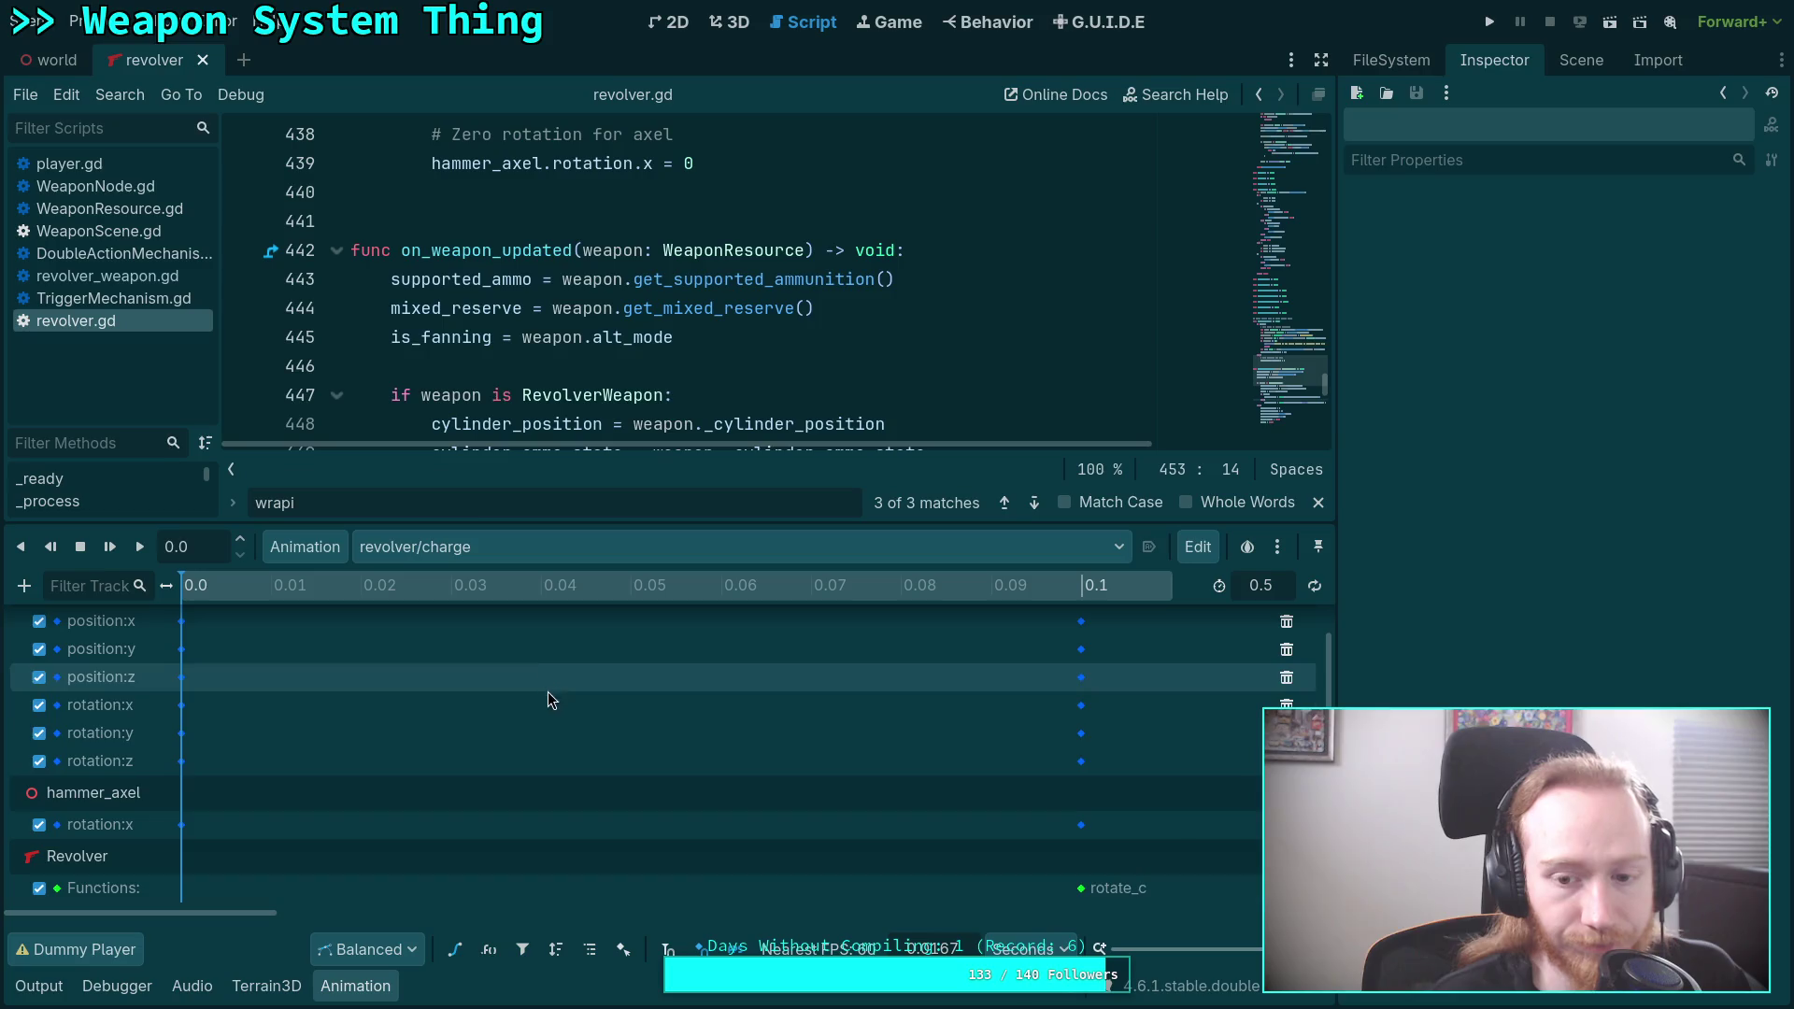
drag(290, 914, 1126, 914)
ctrl+scroll(560, 748, down, 5)
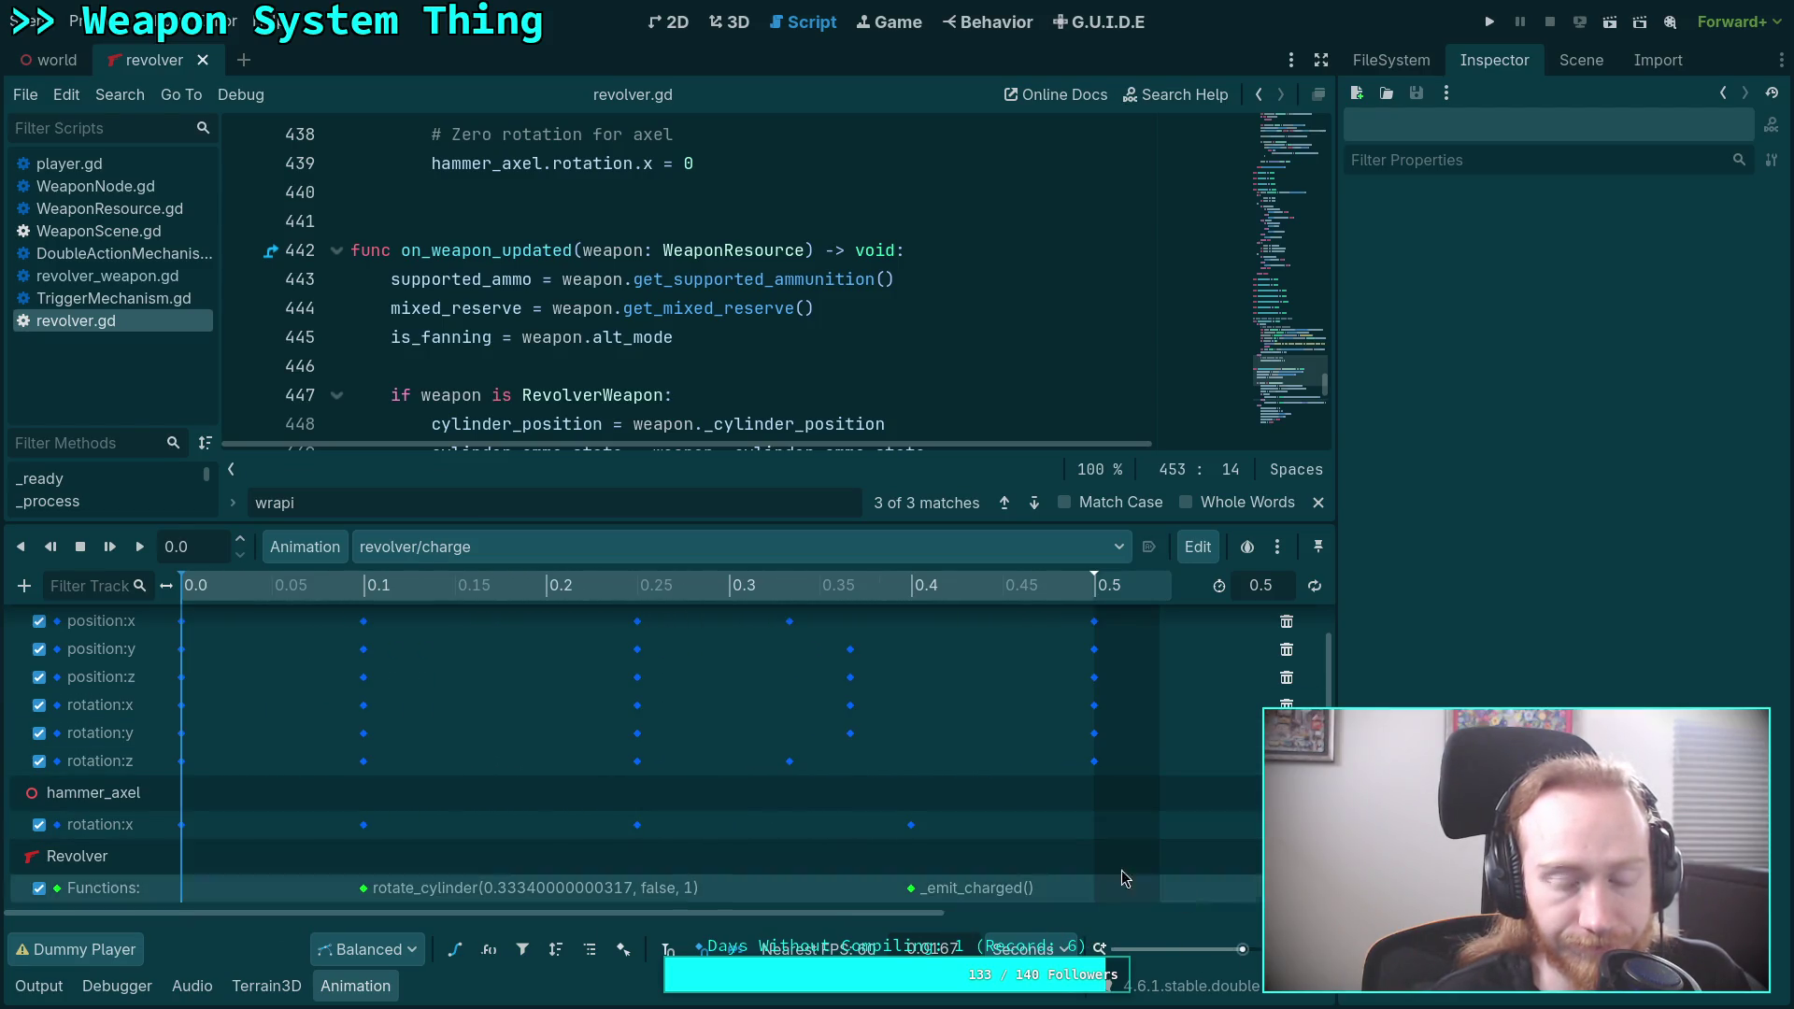
click(542, 547)
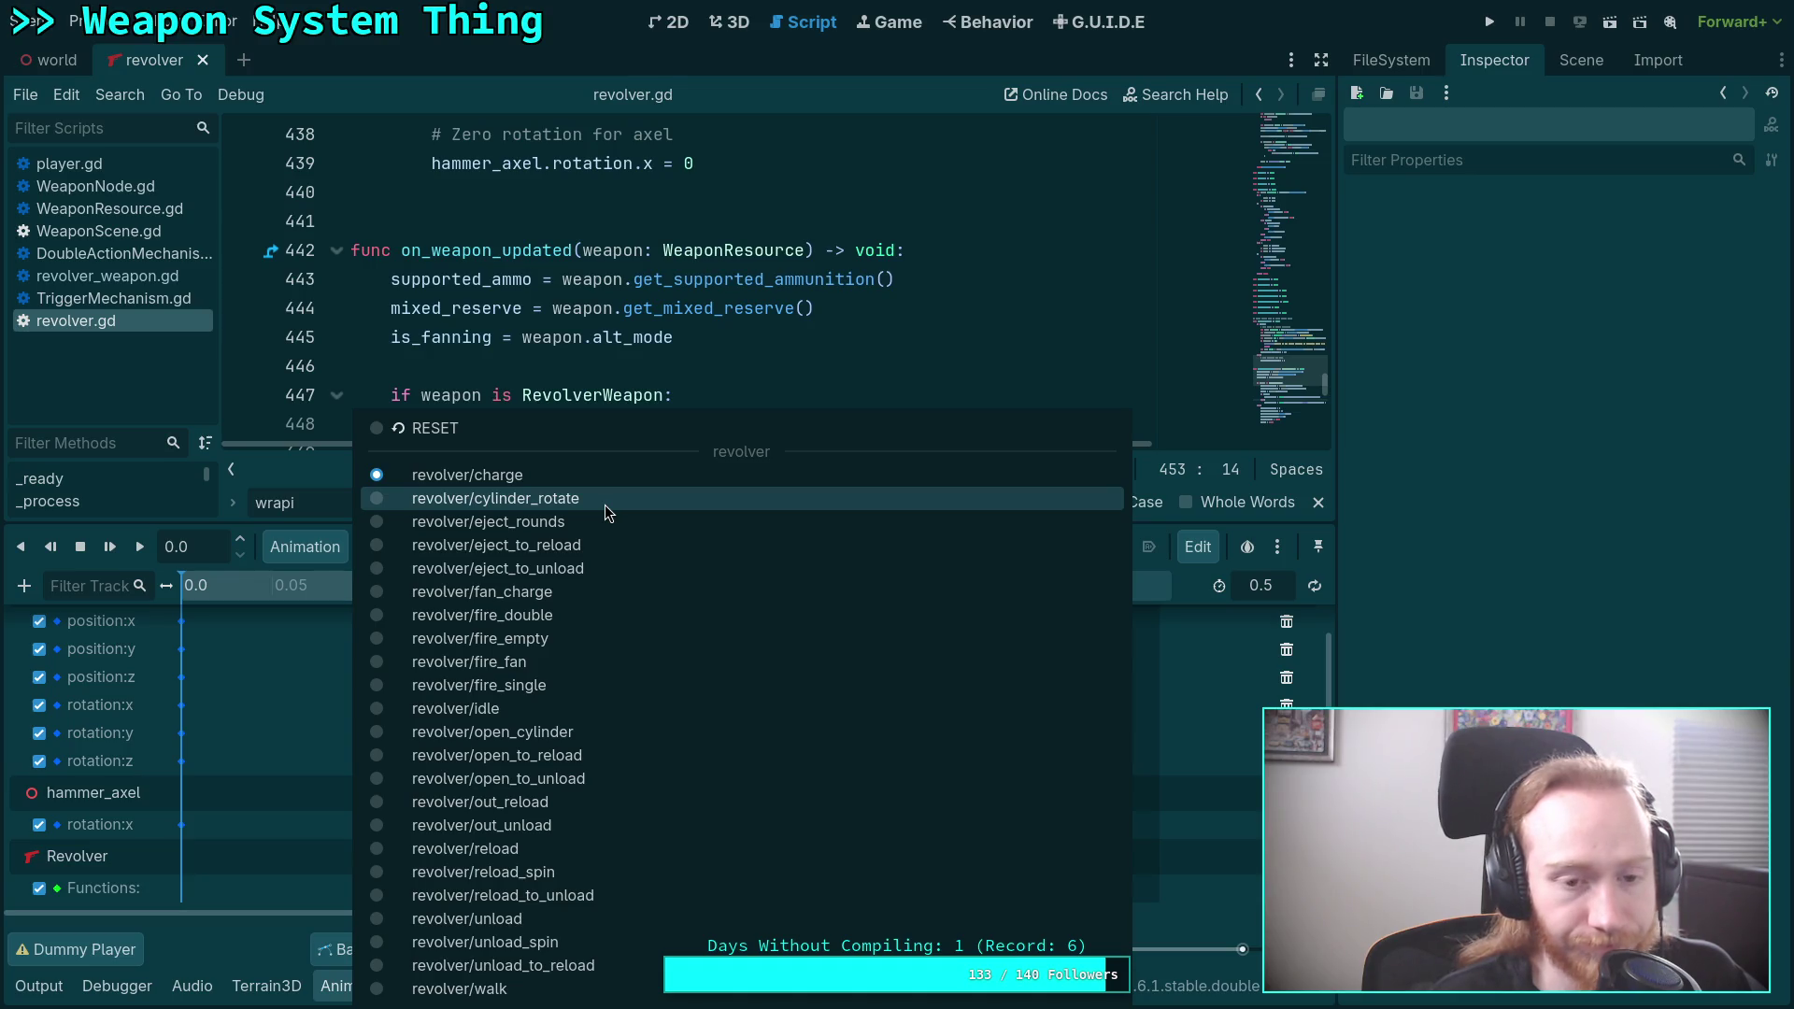
click(218, 586)
mouse_move(931, 595)
mouse_down()
mouse_move(907, 589)
mouse_move(934, 587)
mouse_up()
Return to revolver/fan_charge, check _emit_charged's 0.08 s time, then select the AnimationTree node.
click(542, 547)
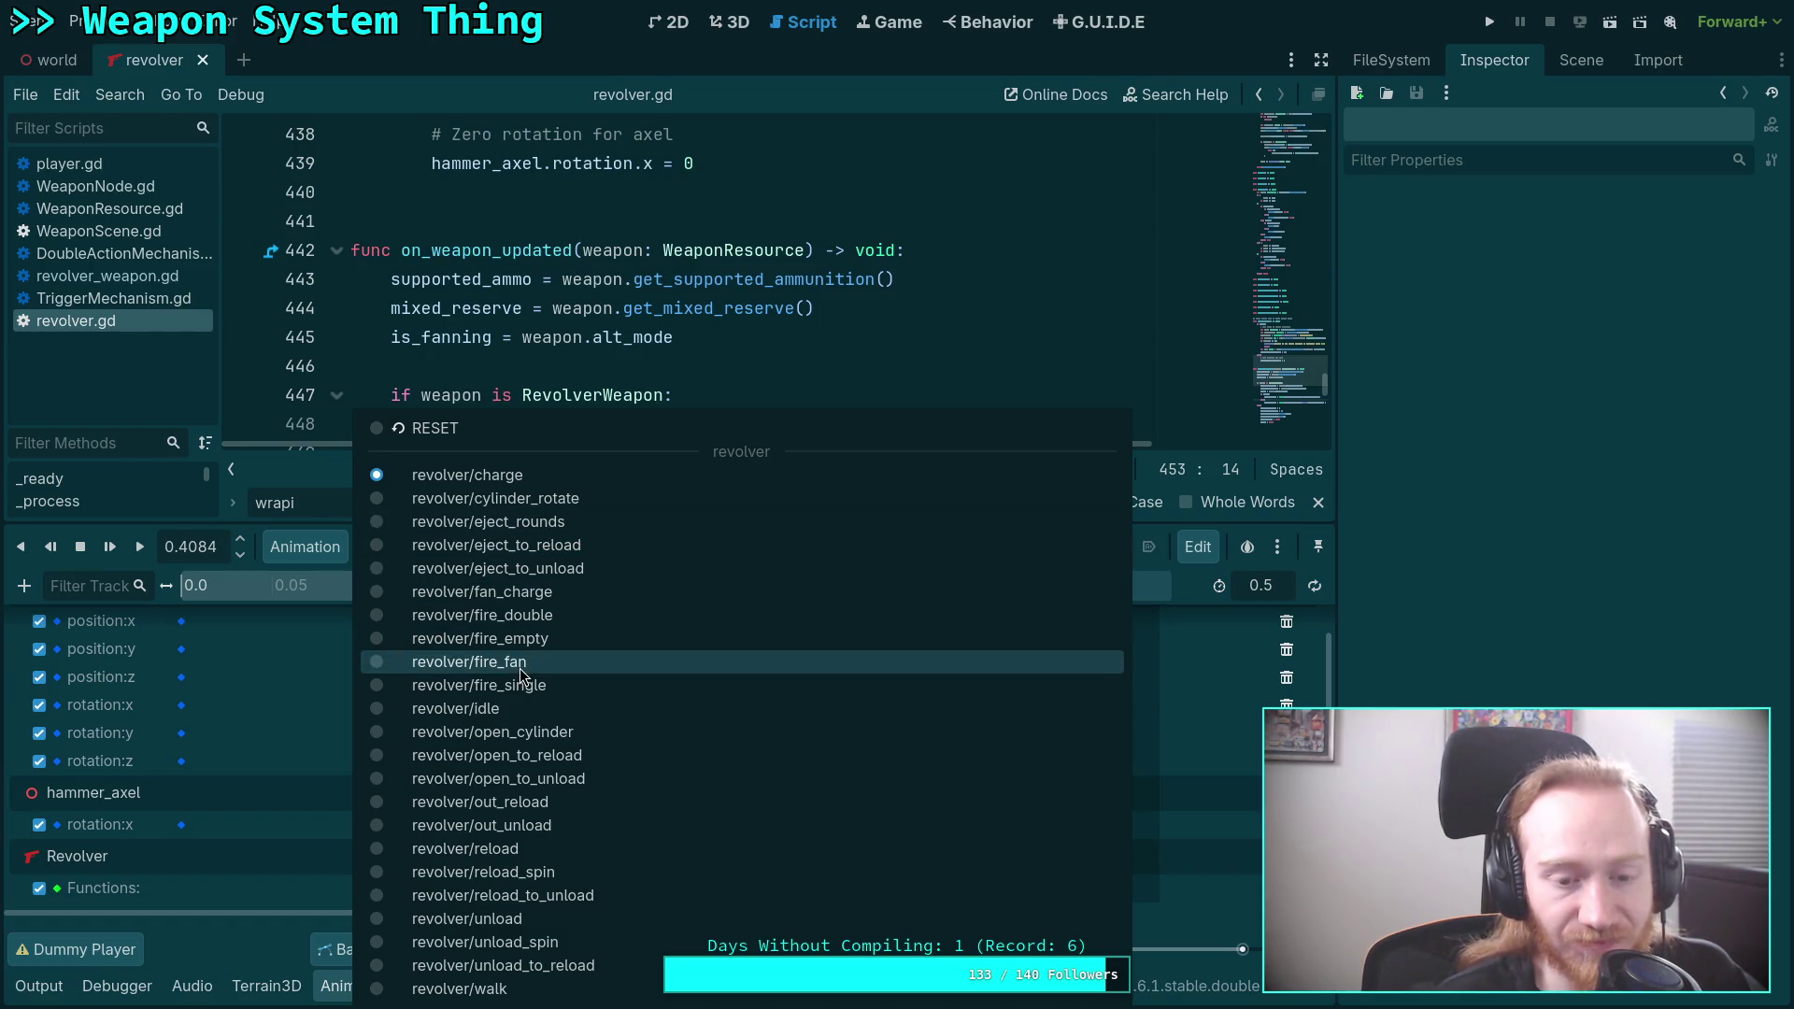
click(557, 598)
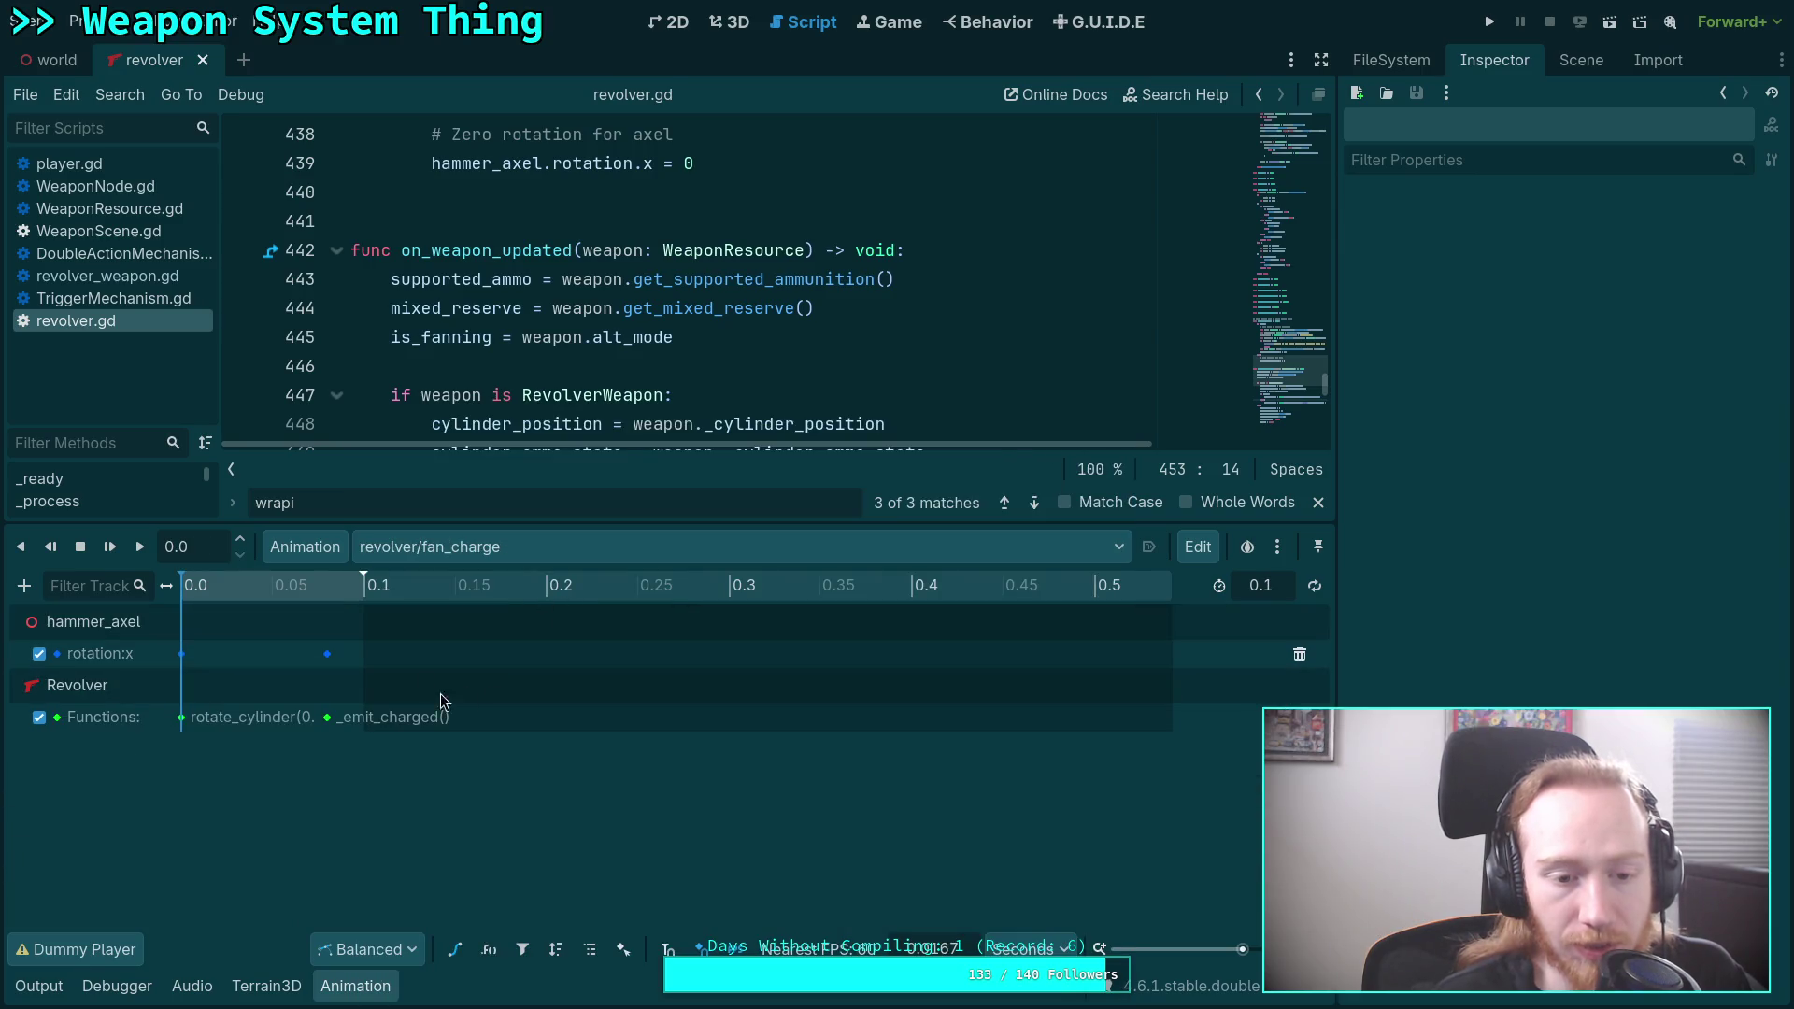
click(310, 590)
mouse_move(310, 591)
mouse_down()
mouse_move(200, 598)
mouse_move(260, 599)
mouse_up()
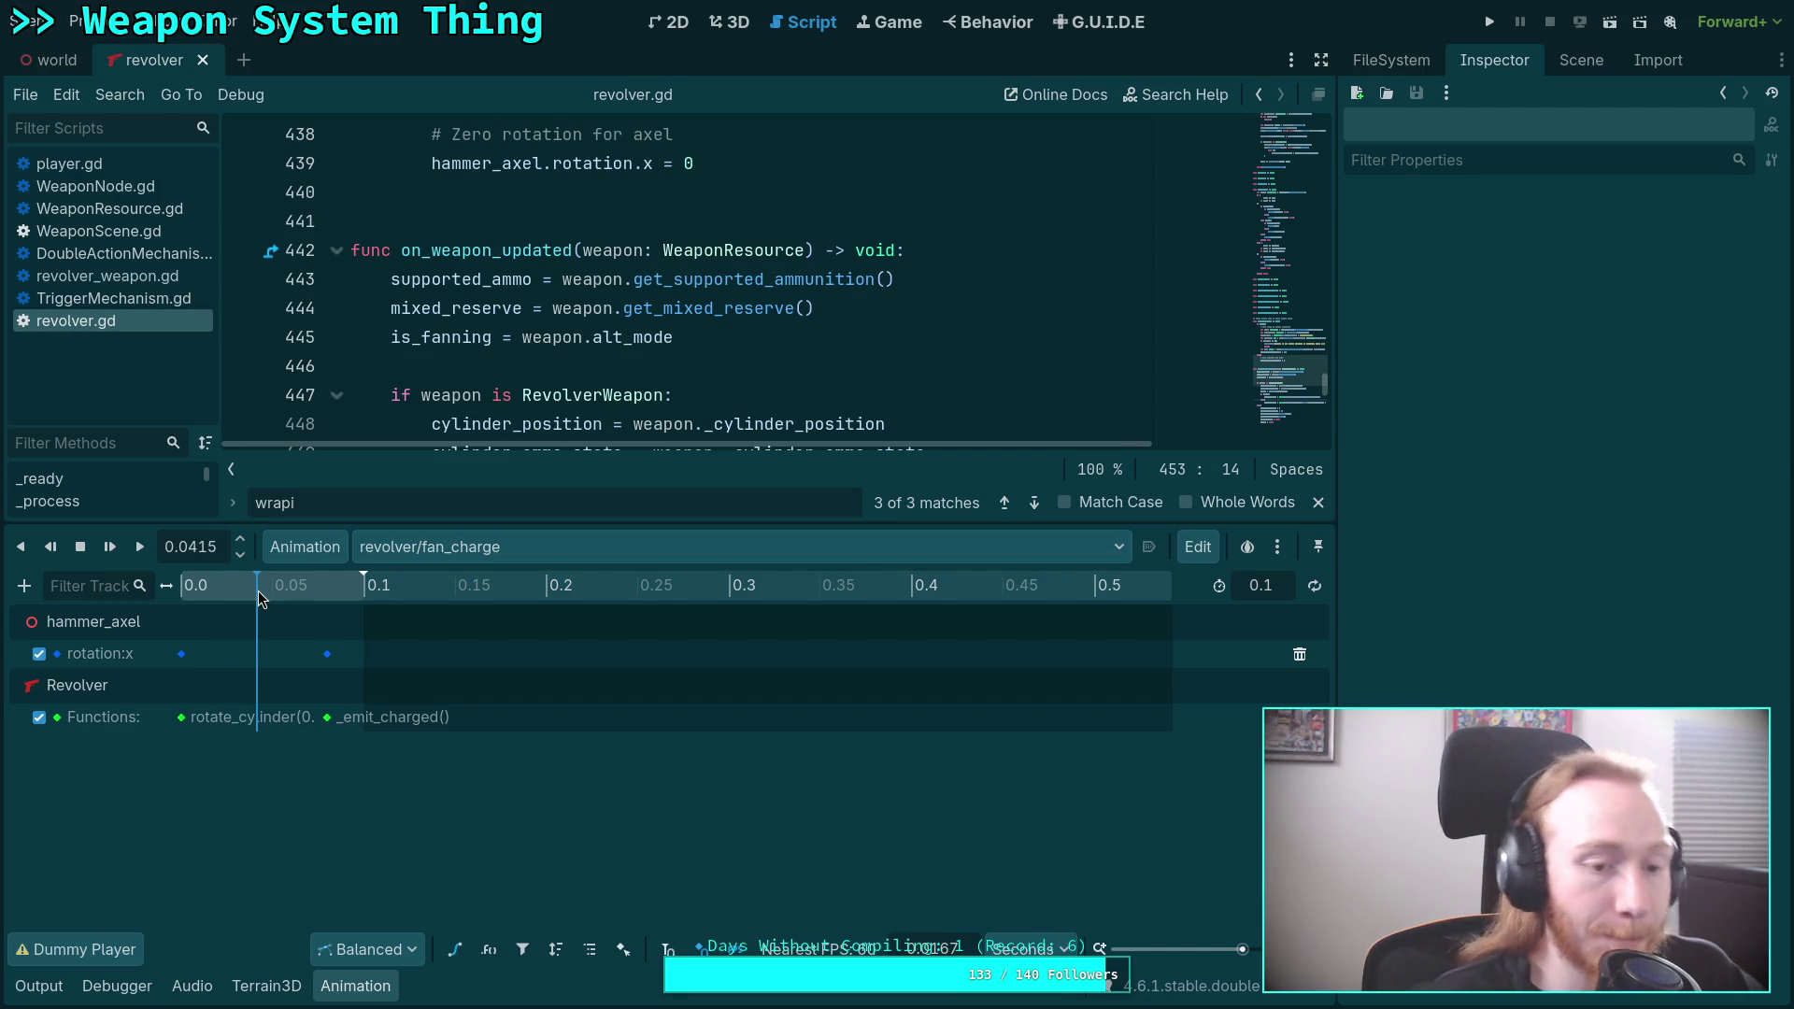
click(325, 718)
click(1642, 198)
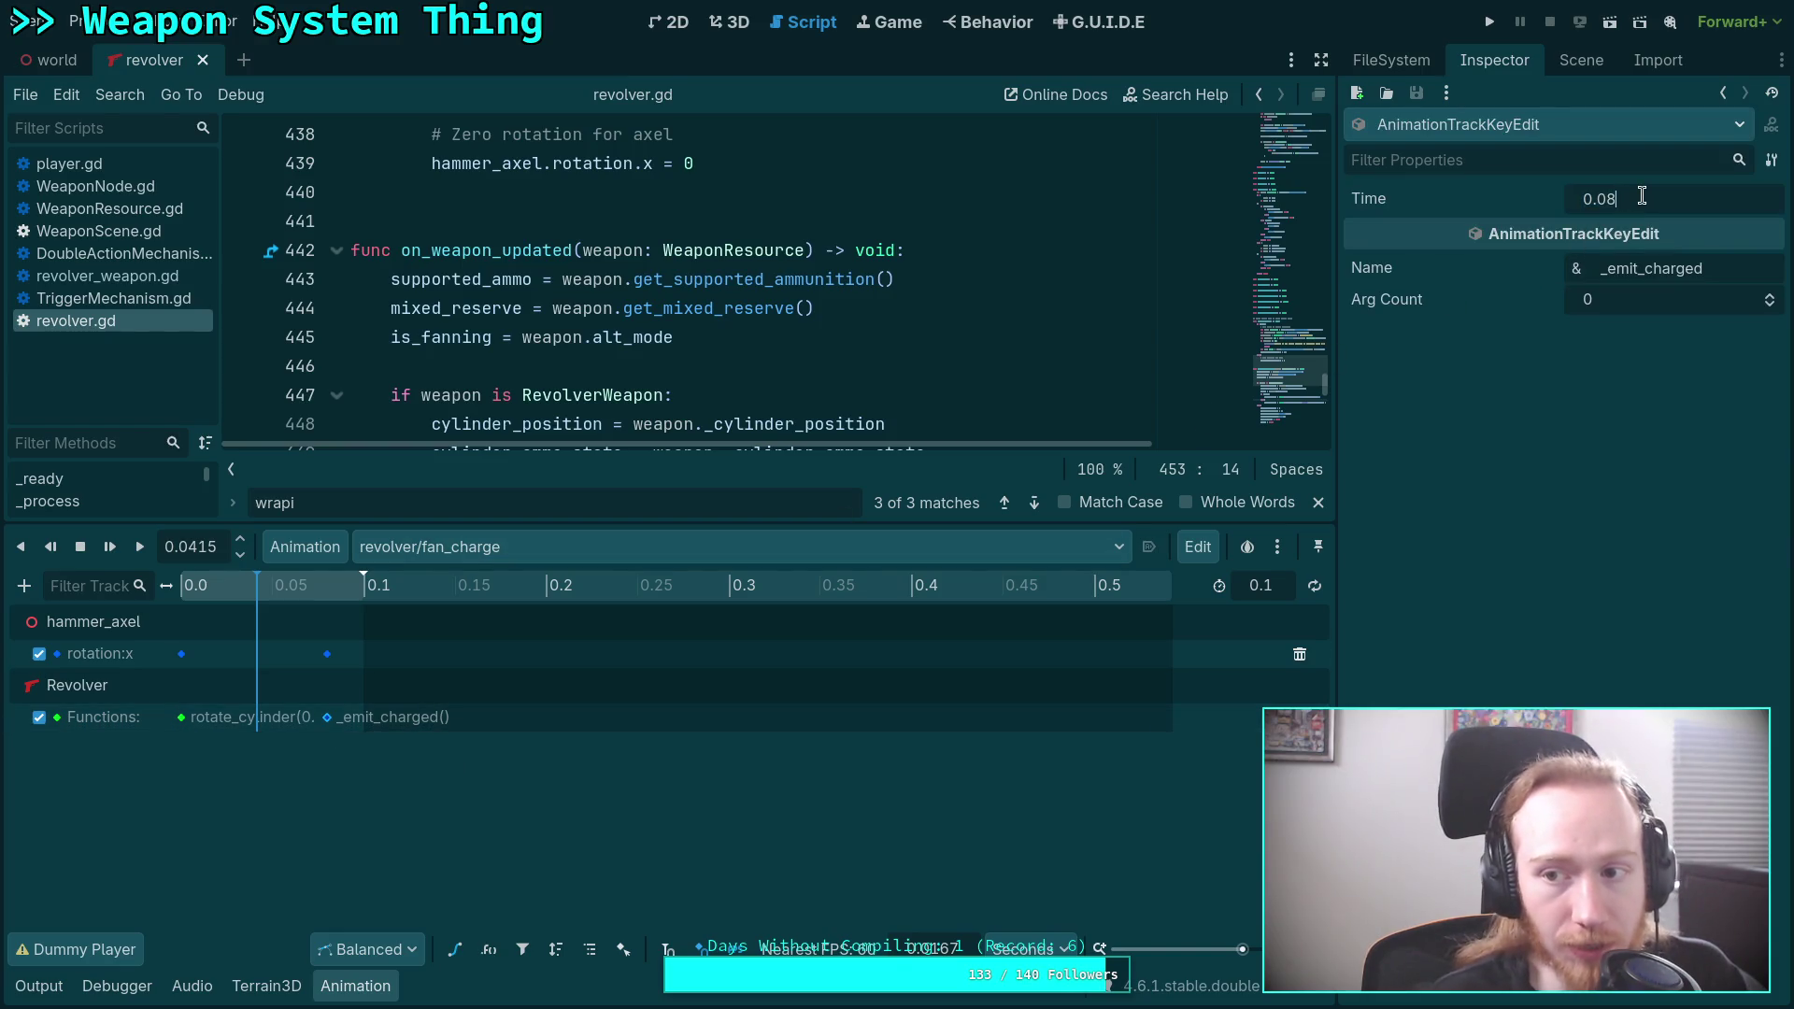
click(746, 757)
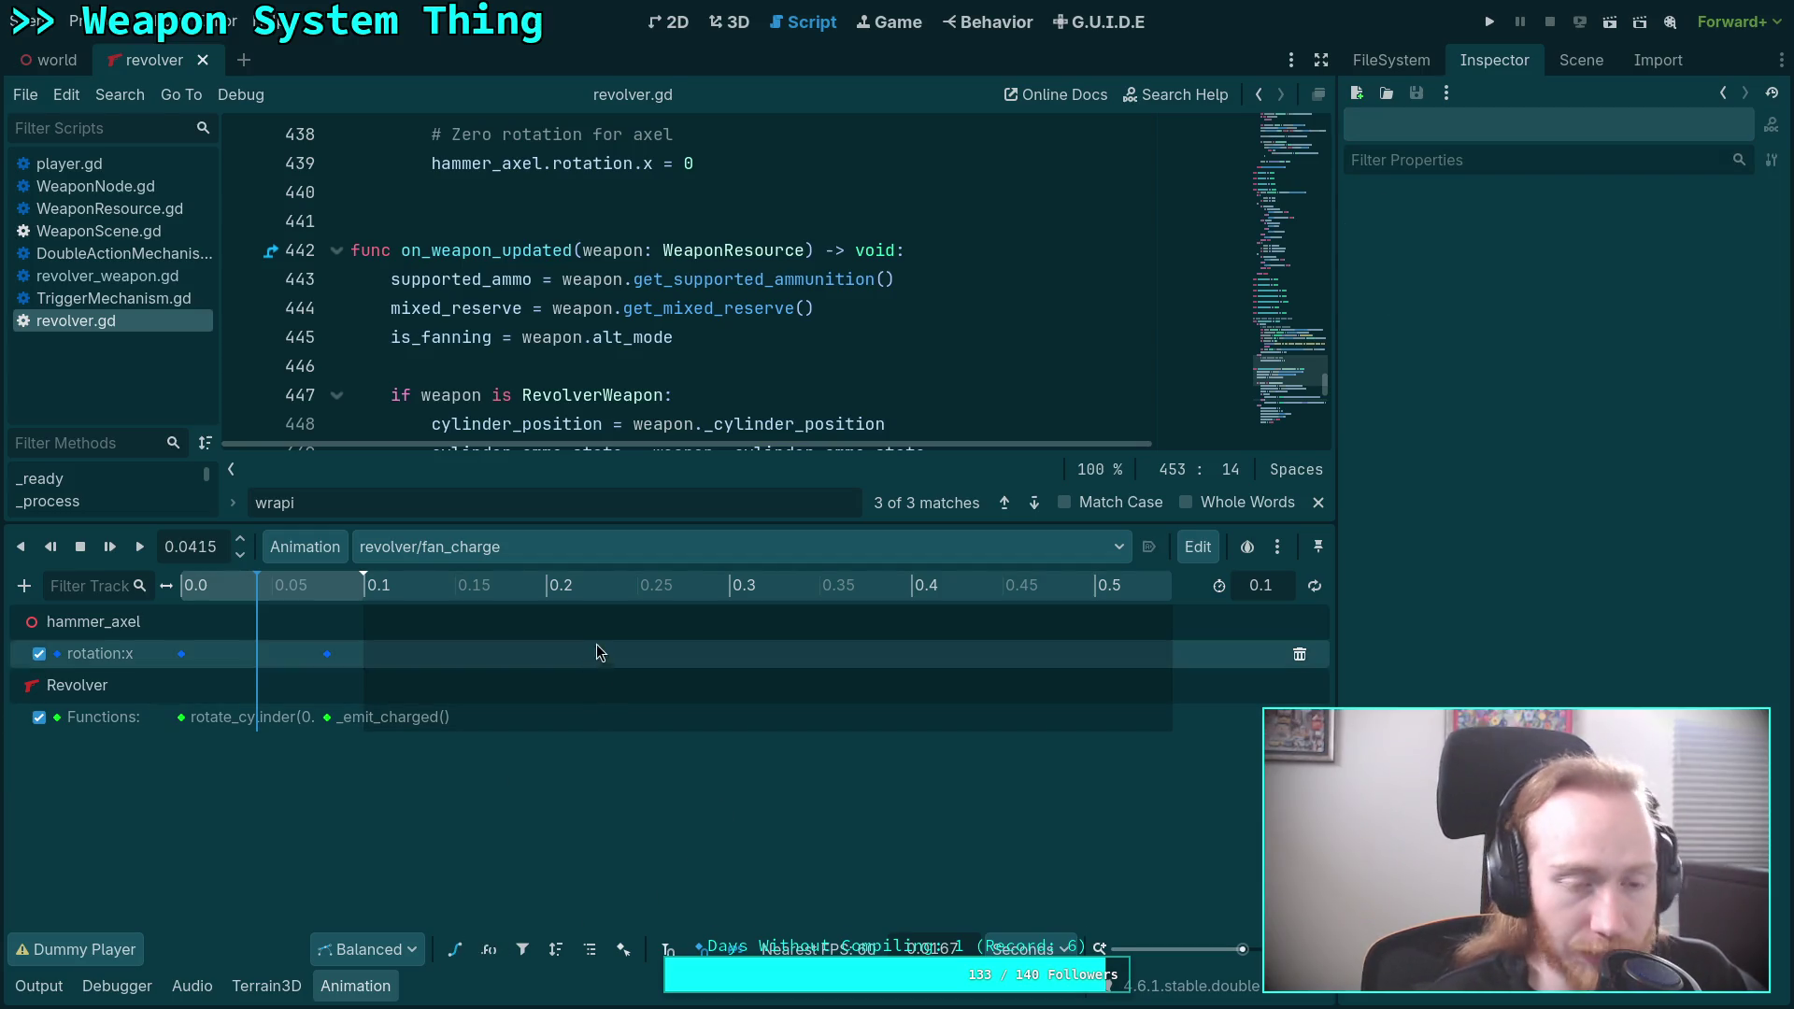
click(1582, 60)
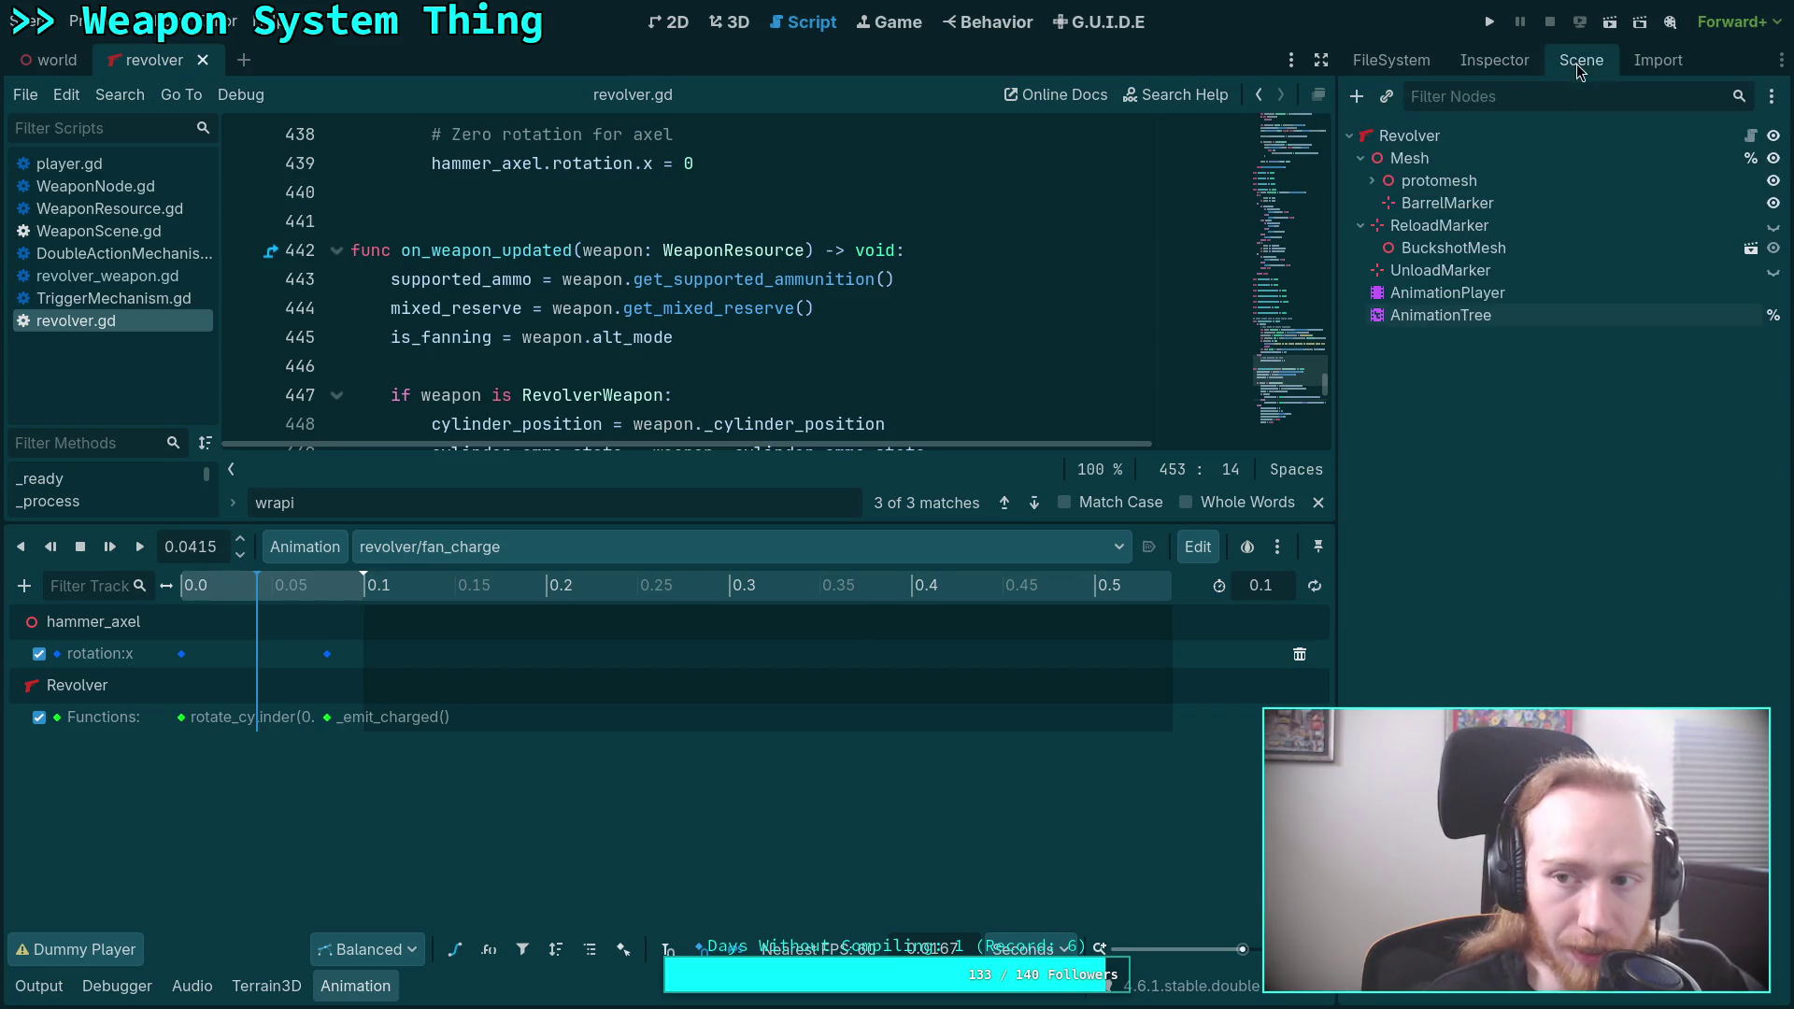
click(1456, 316)
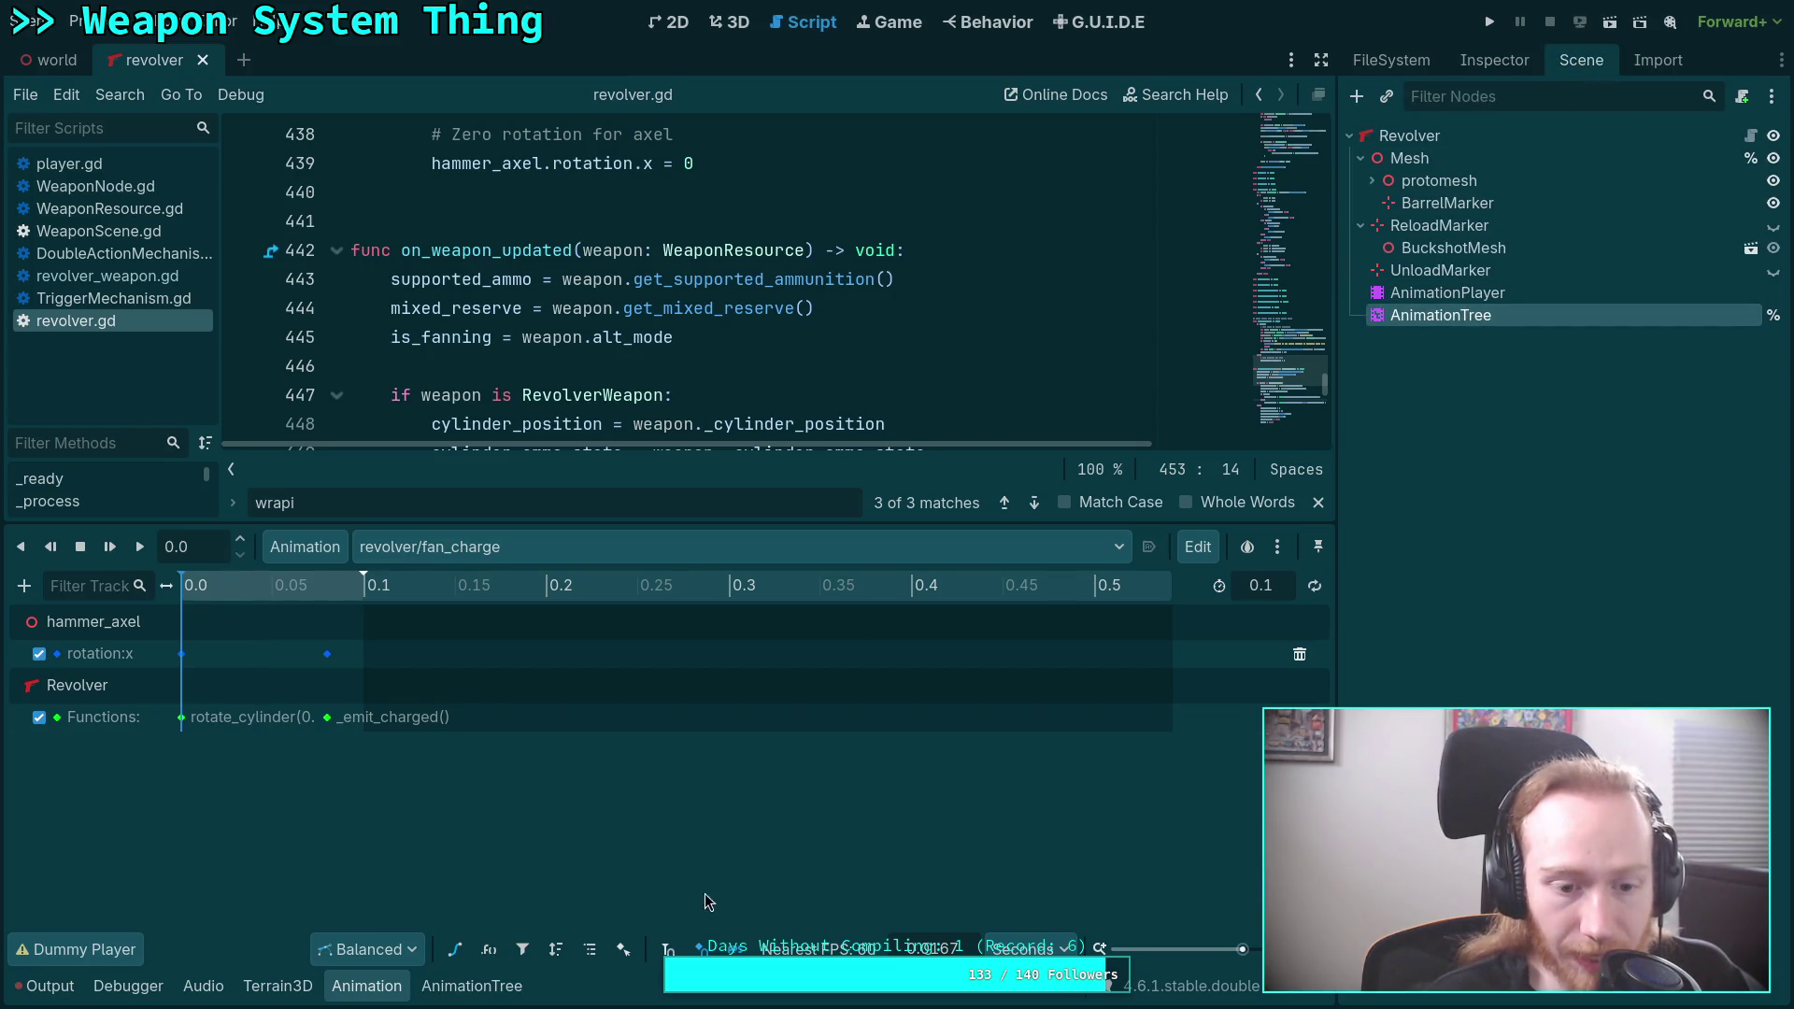
Inspect the idle→fire_fan_charge transition's 0.05 s crossfade in the state machine graph.
click(514, 988)
click(58, 745)
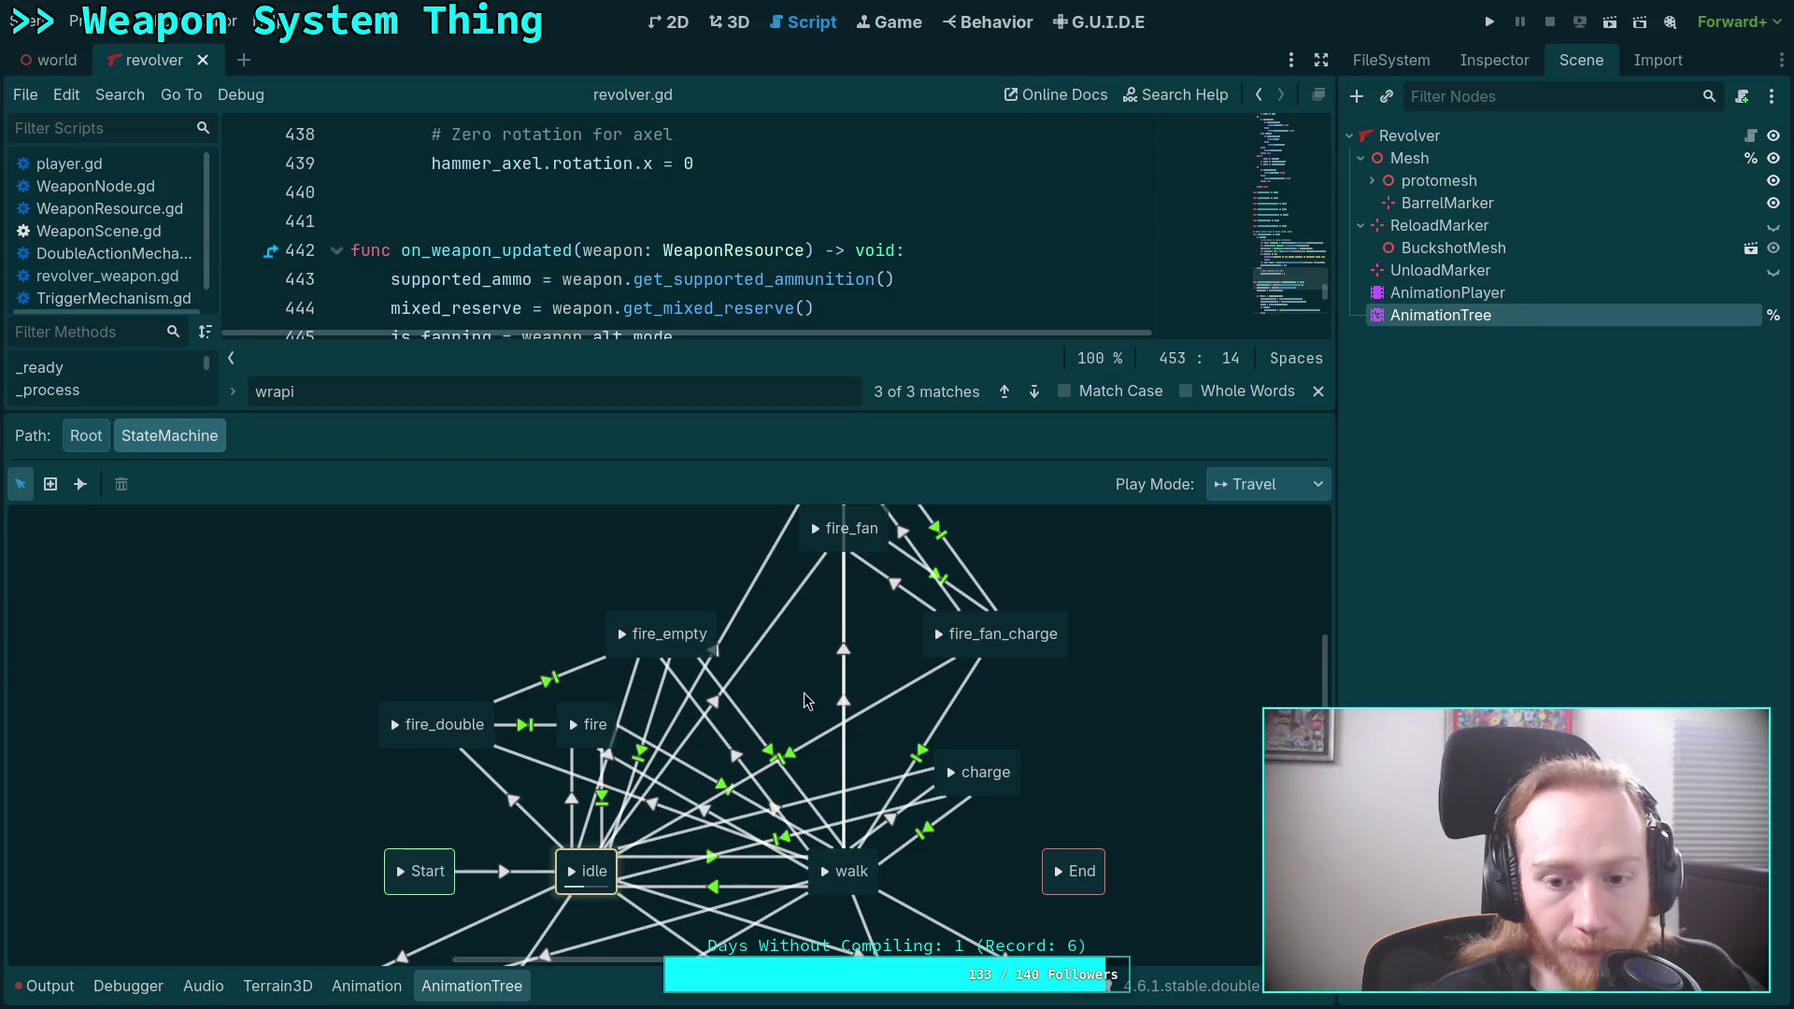
double_click(1025, 628)
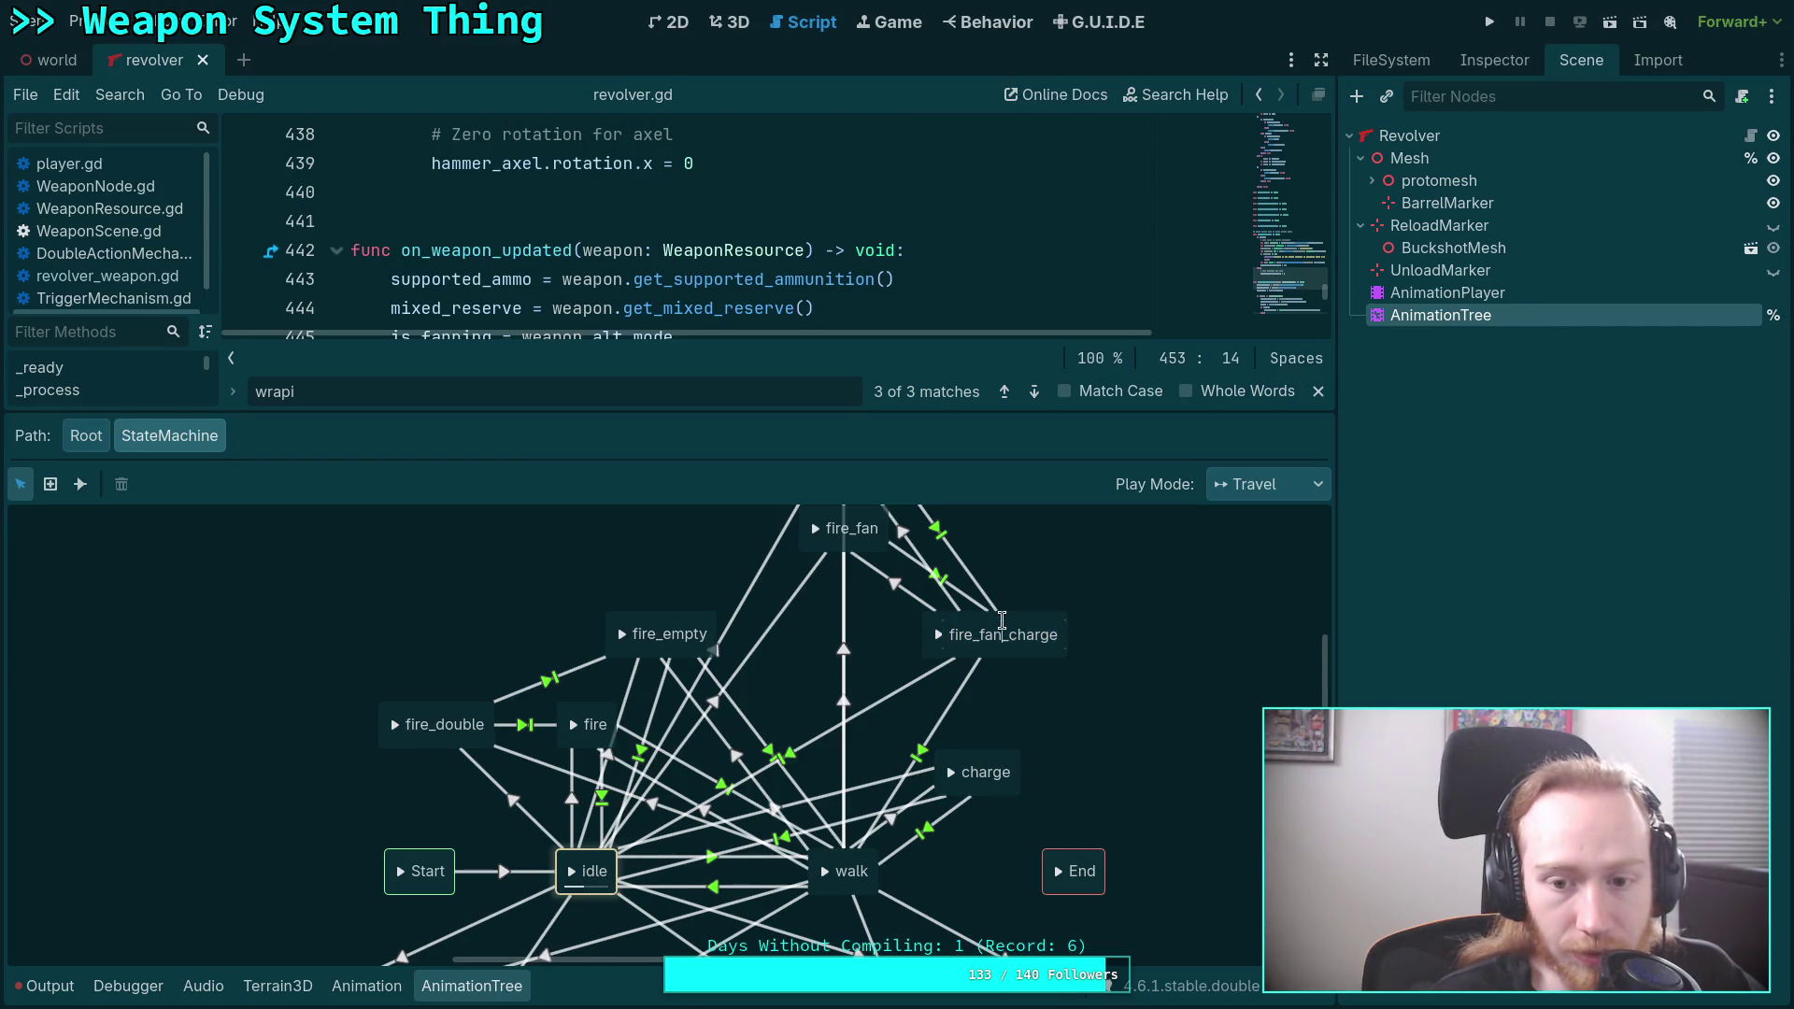
key(Return)
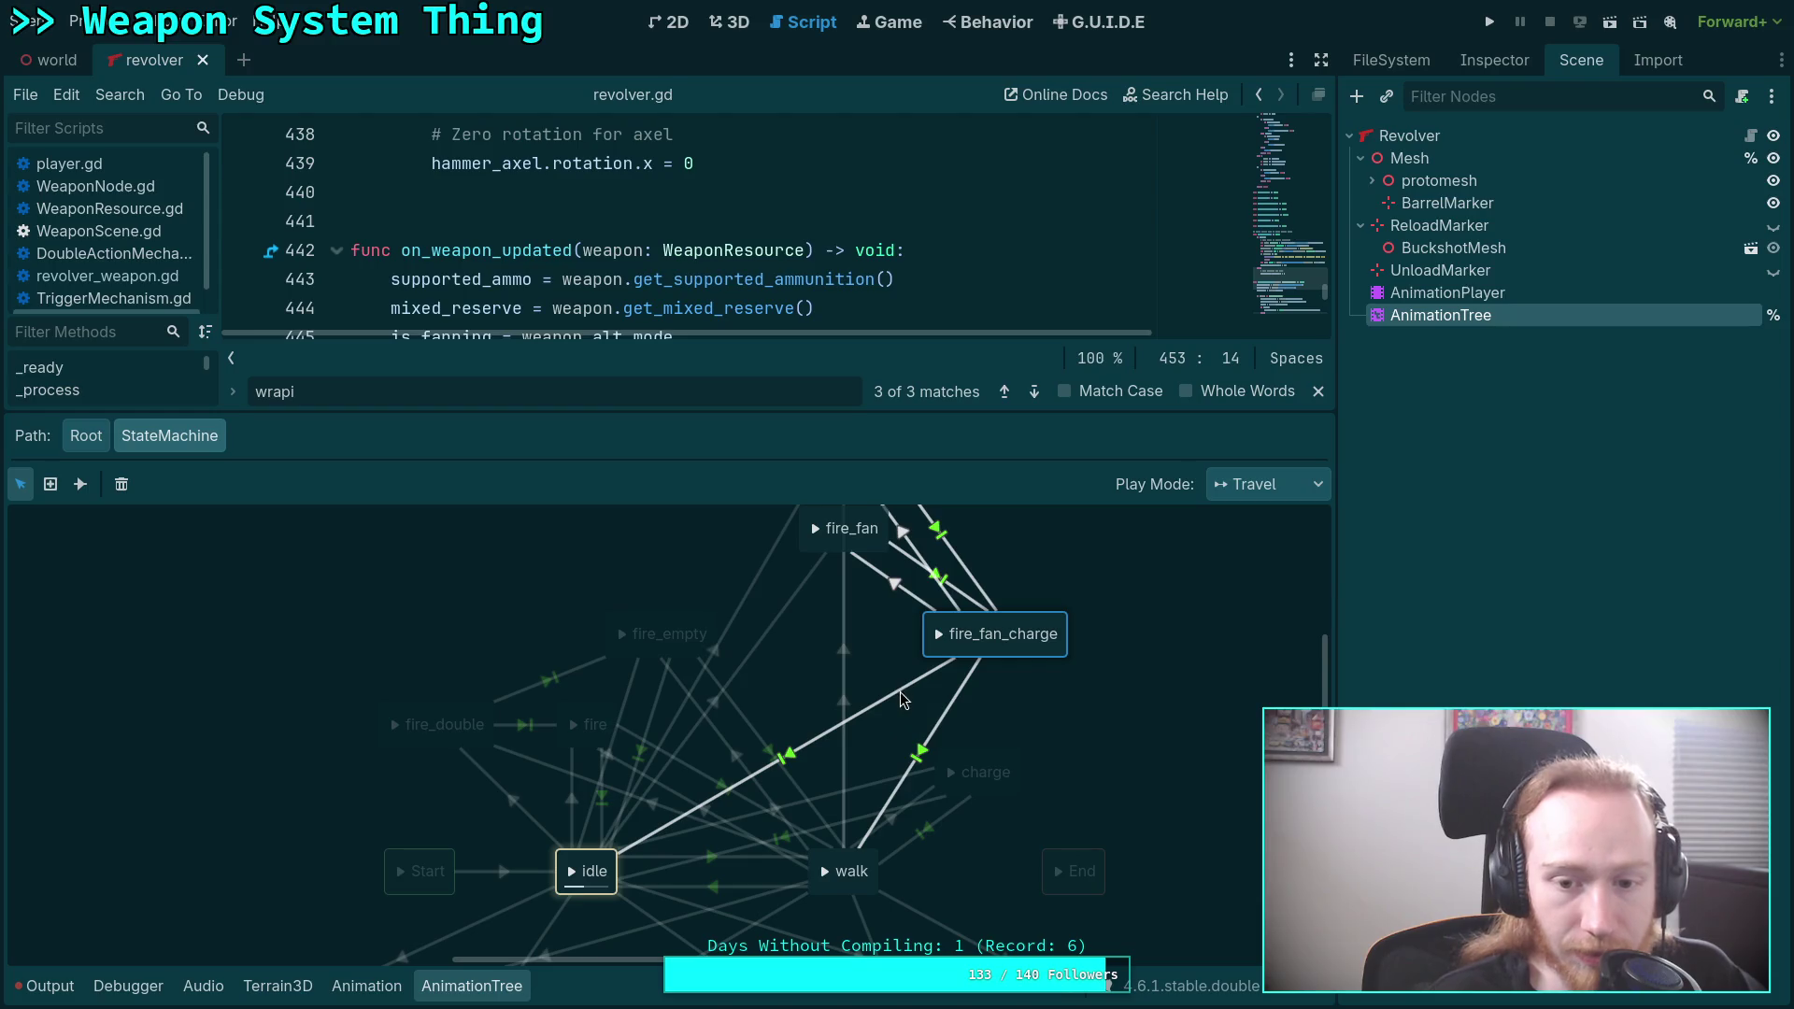
click(908, 688)
click(1488, 61)
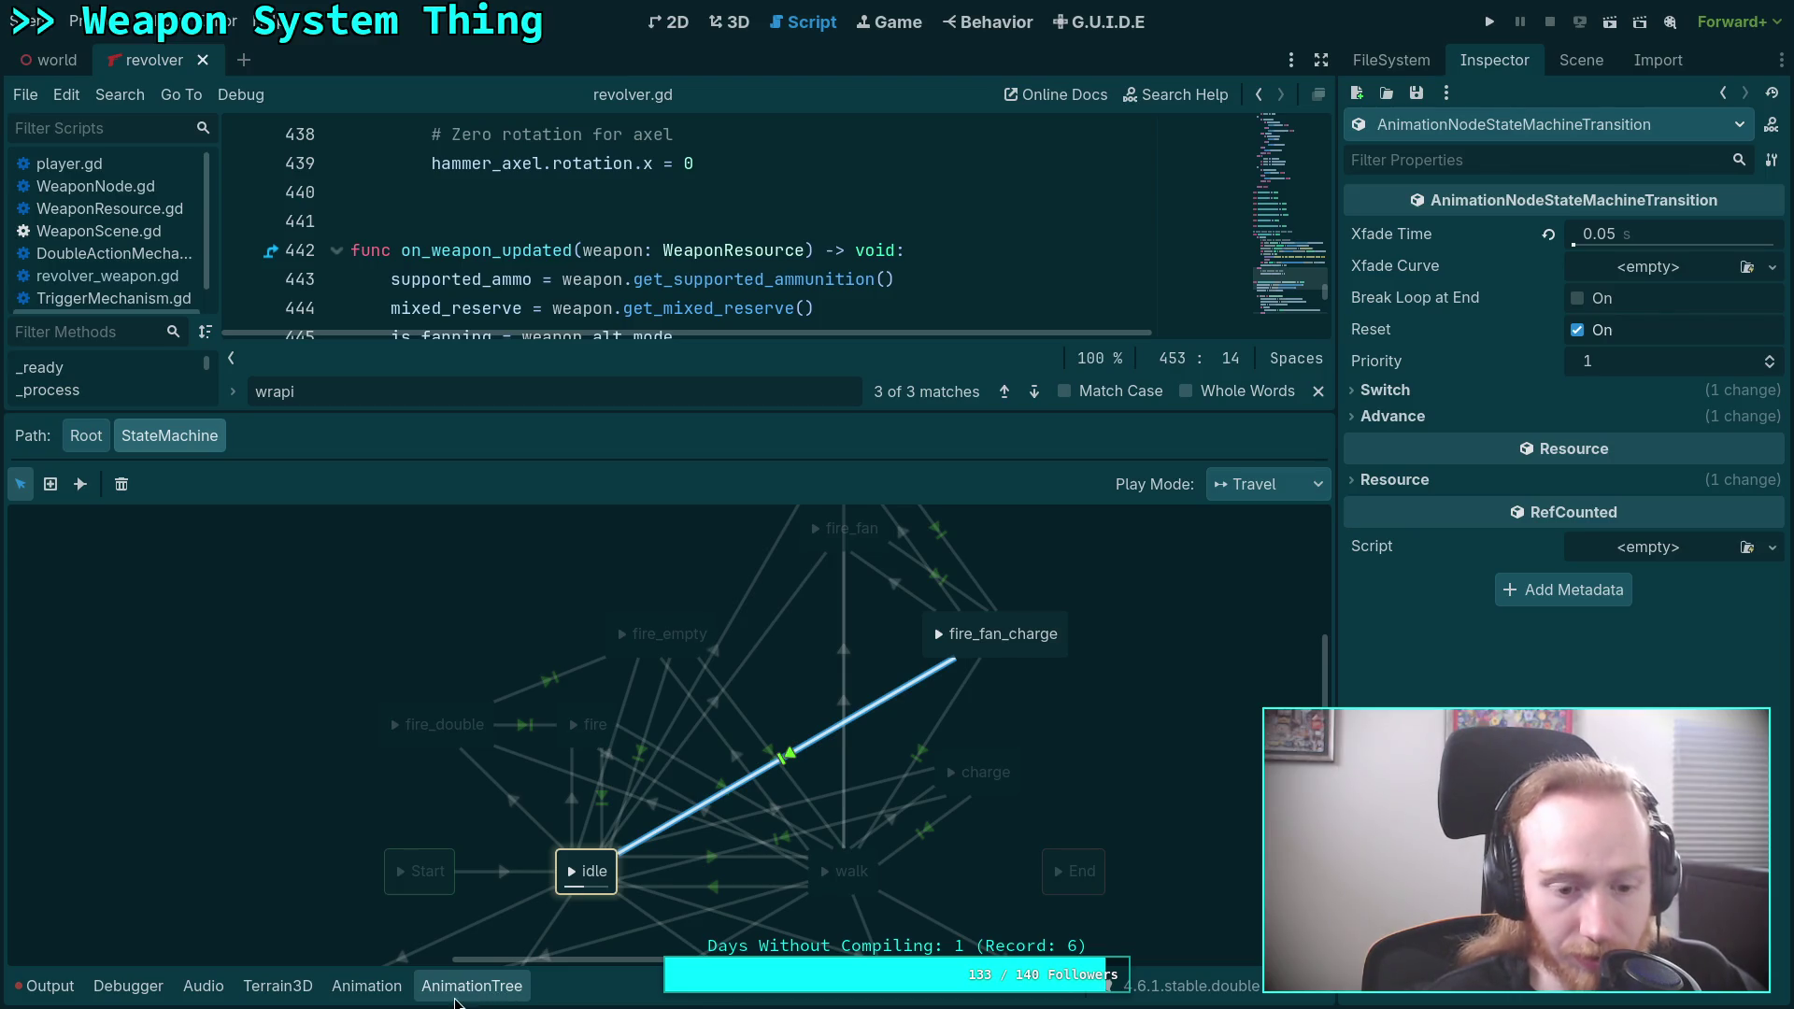
click(367, 986)
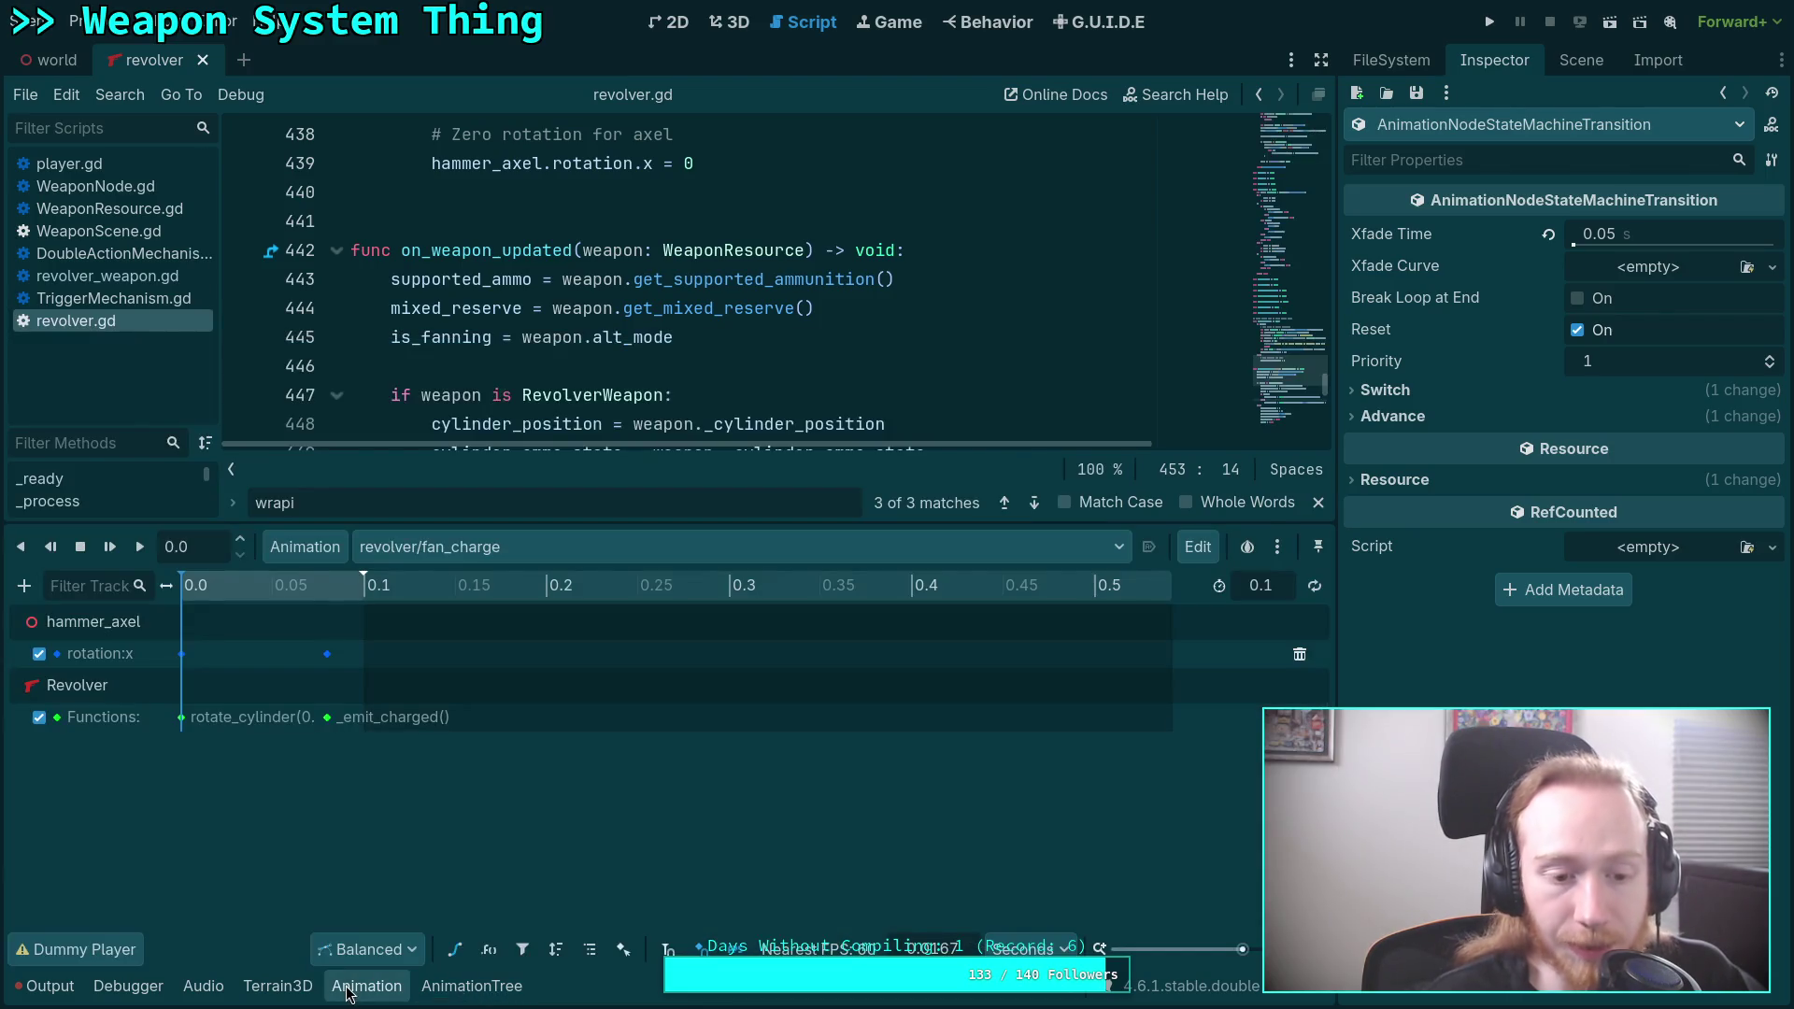
Try moving the _emit_charged key toward 0 s in the fan_charge track, then undo the moves.
click(328, 718)
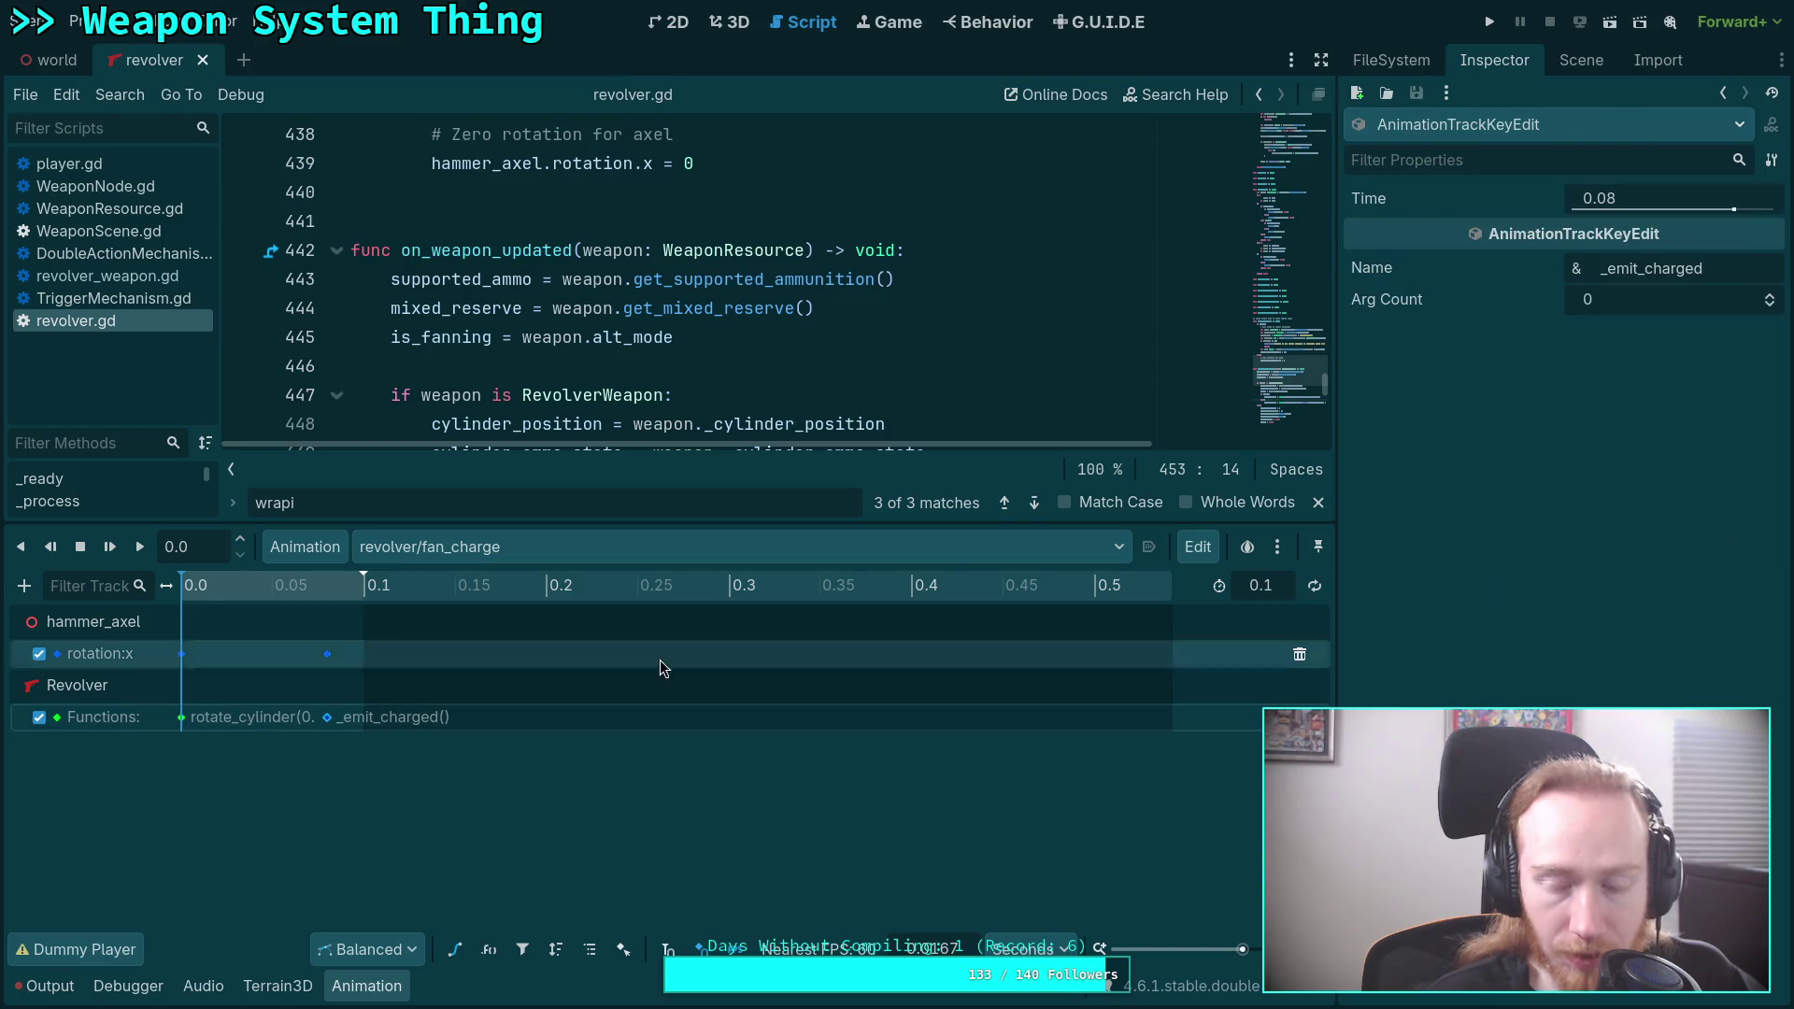
text(0)
key(Return)
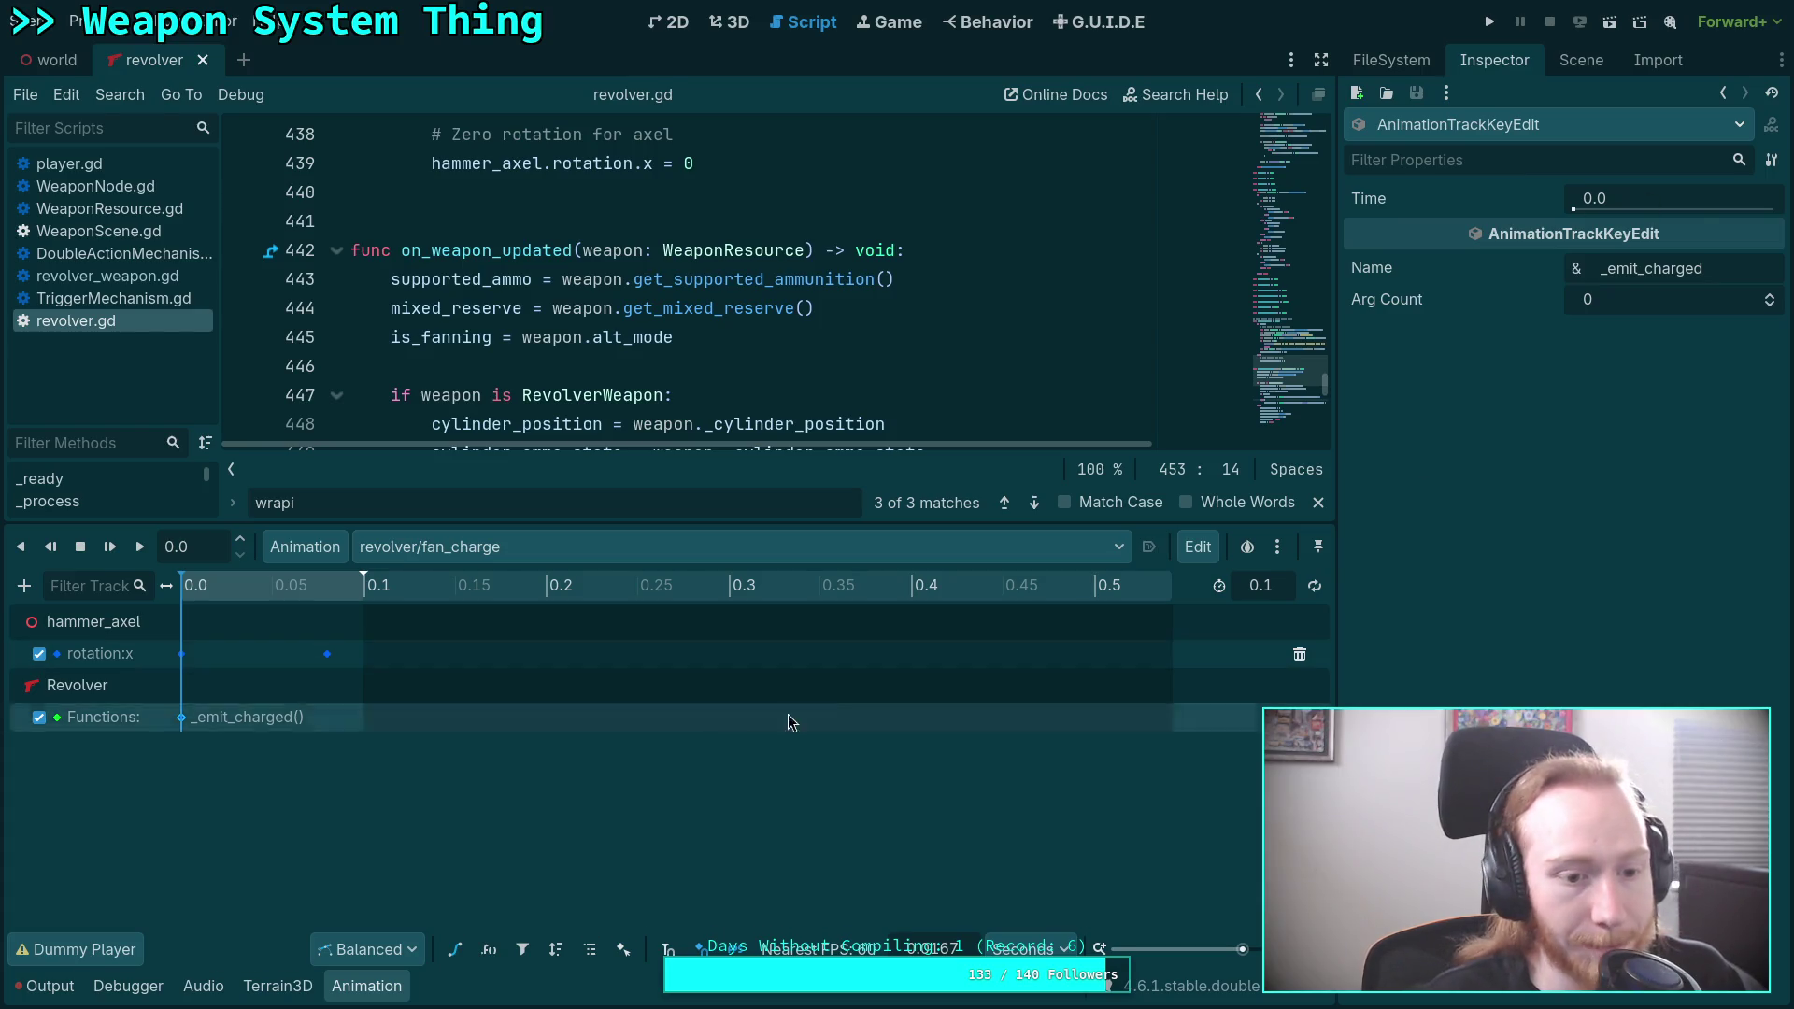
click(517, 795)
key(ctrl+z)
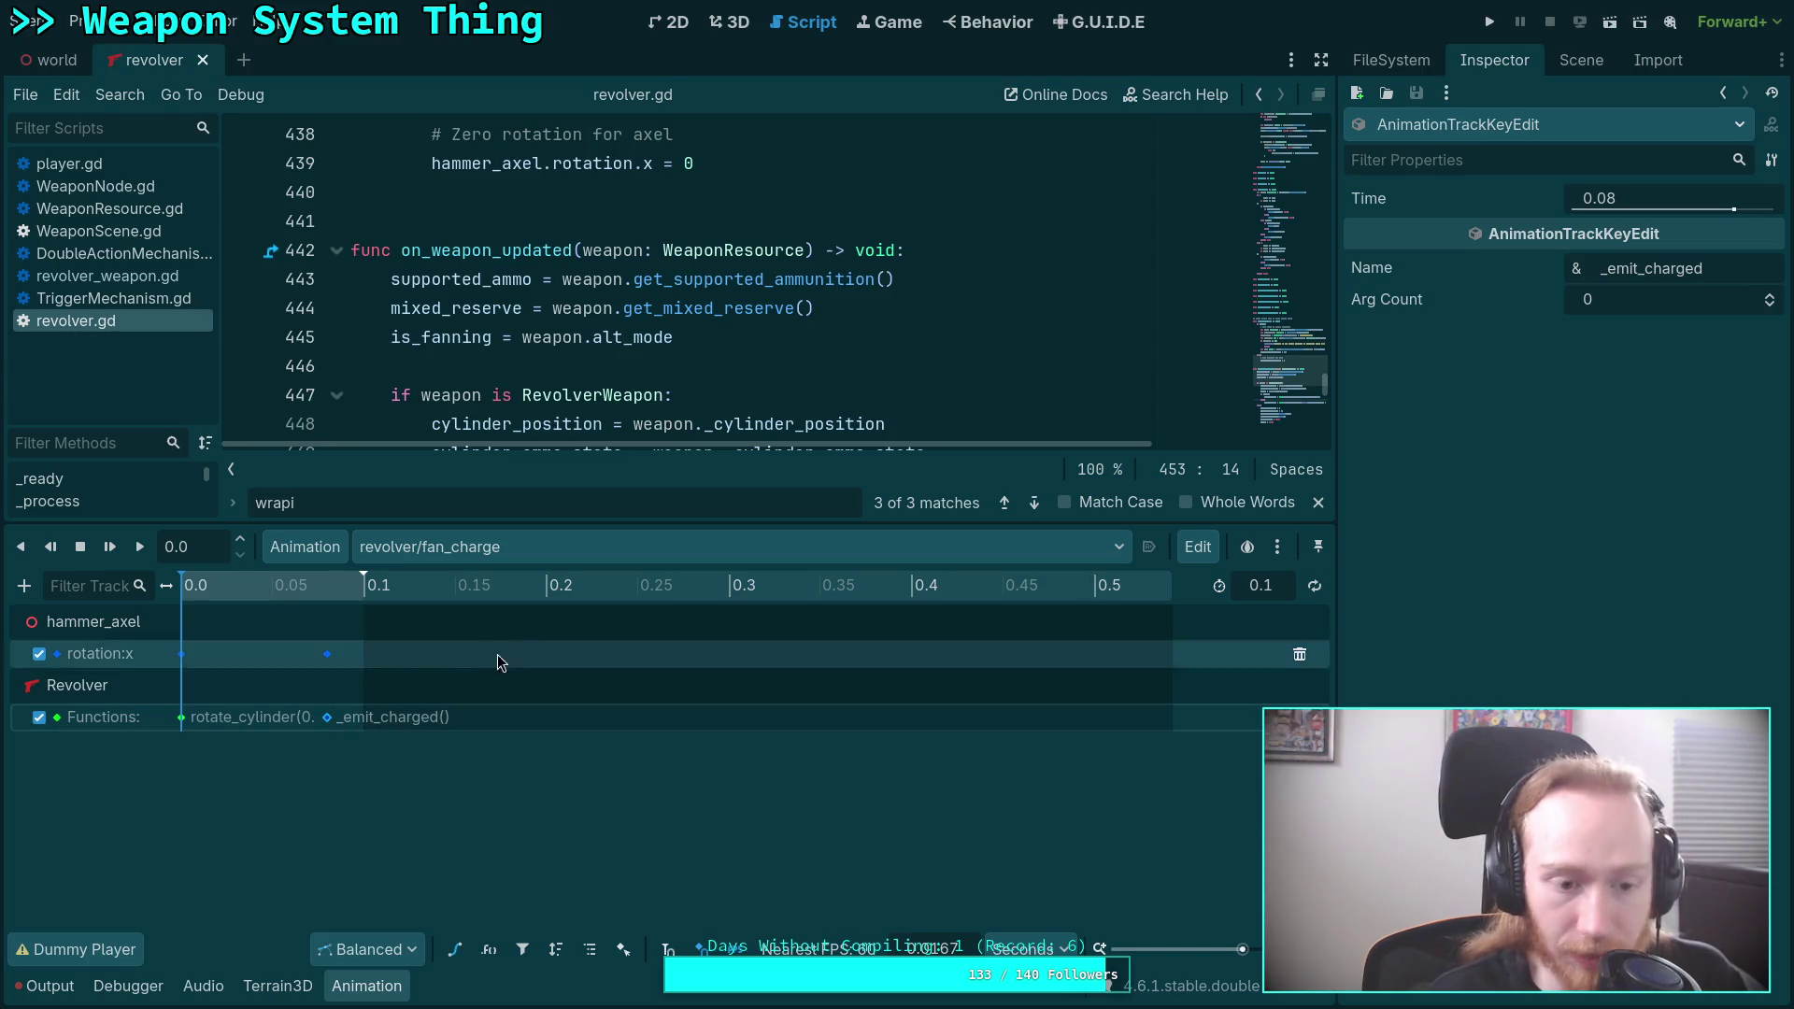
drag(1242, 949, 1276, 949)
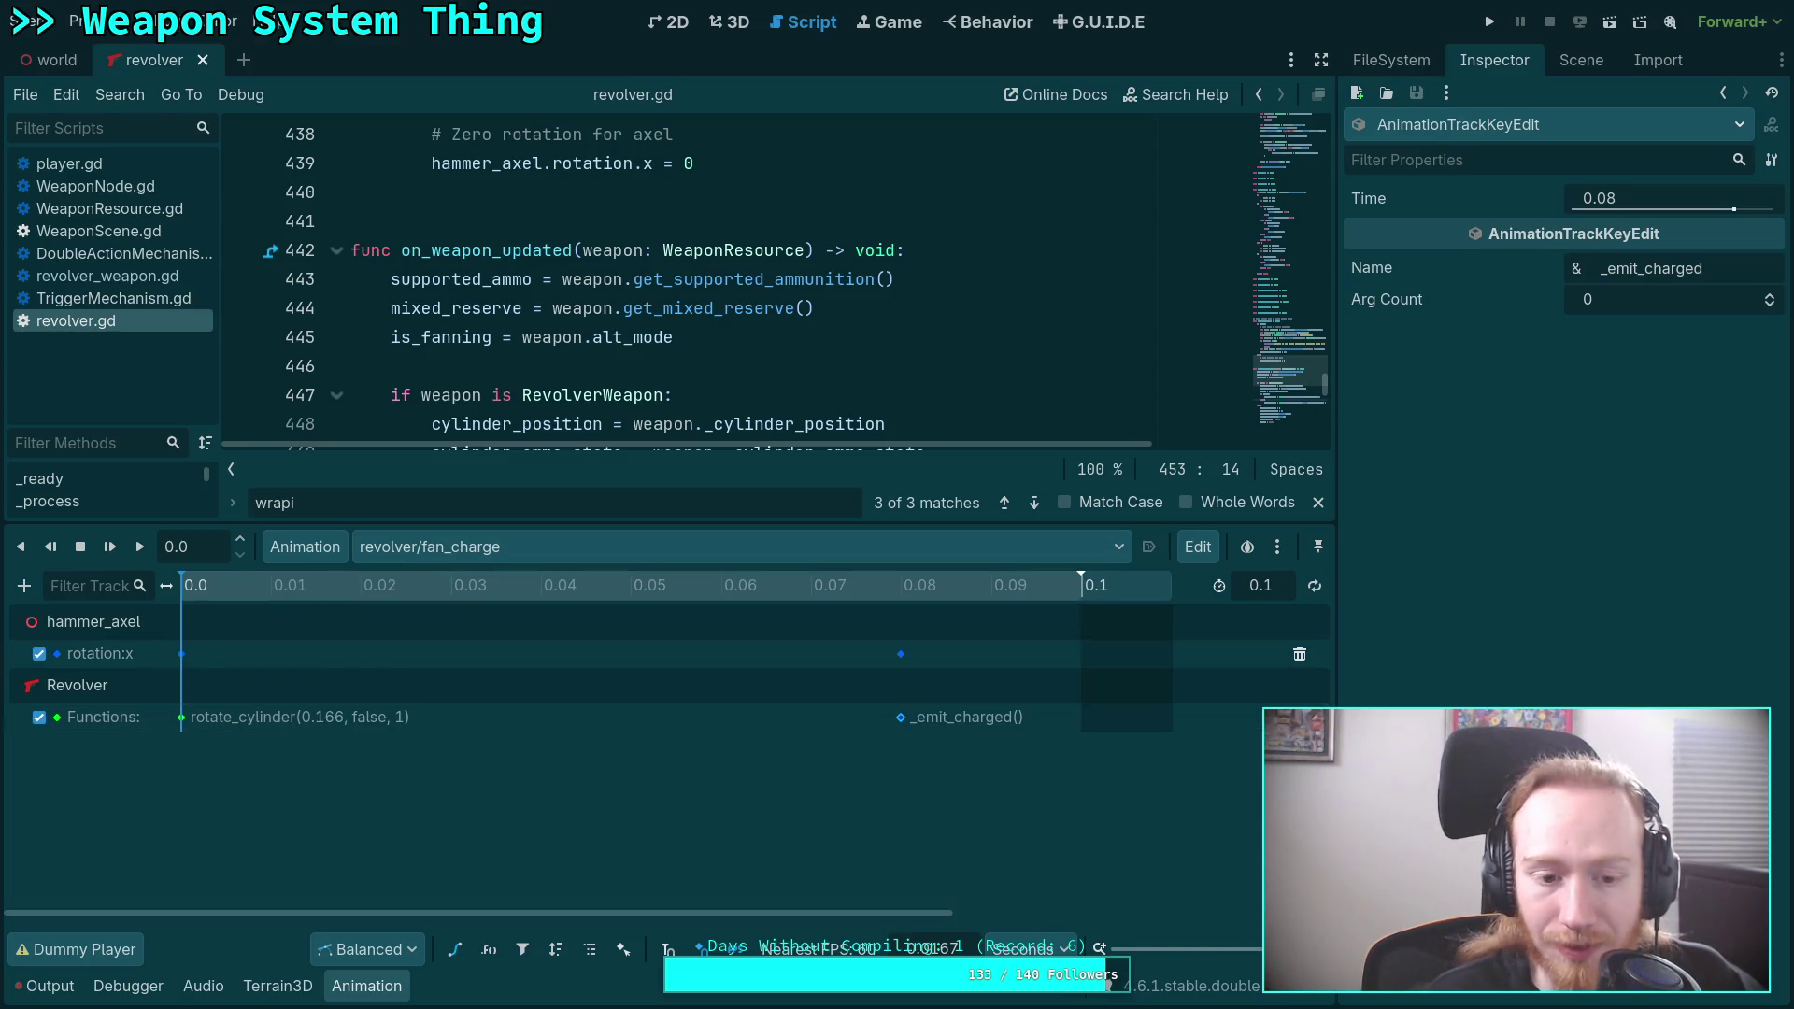
drag(901, 717, 331, 719)
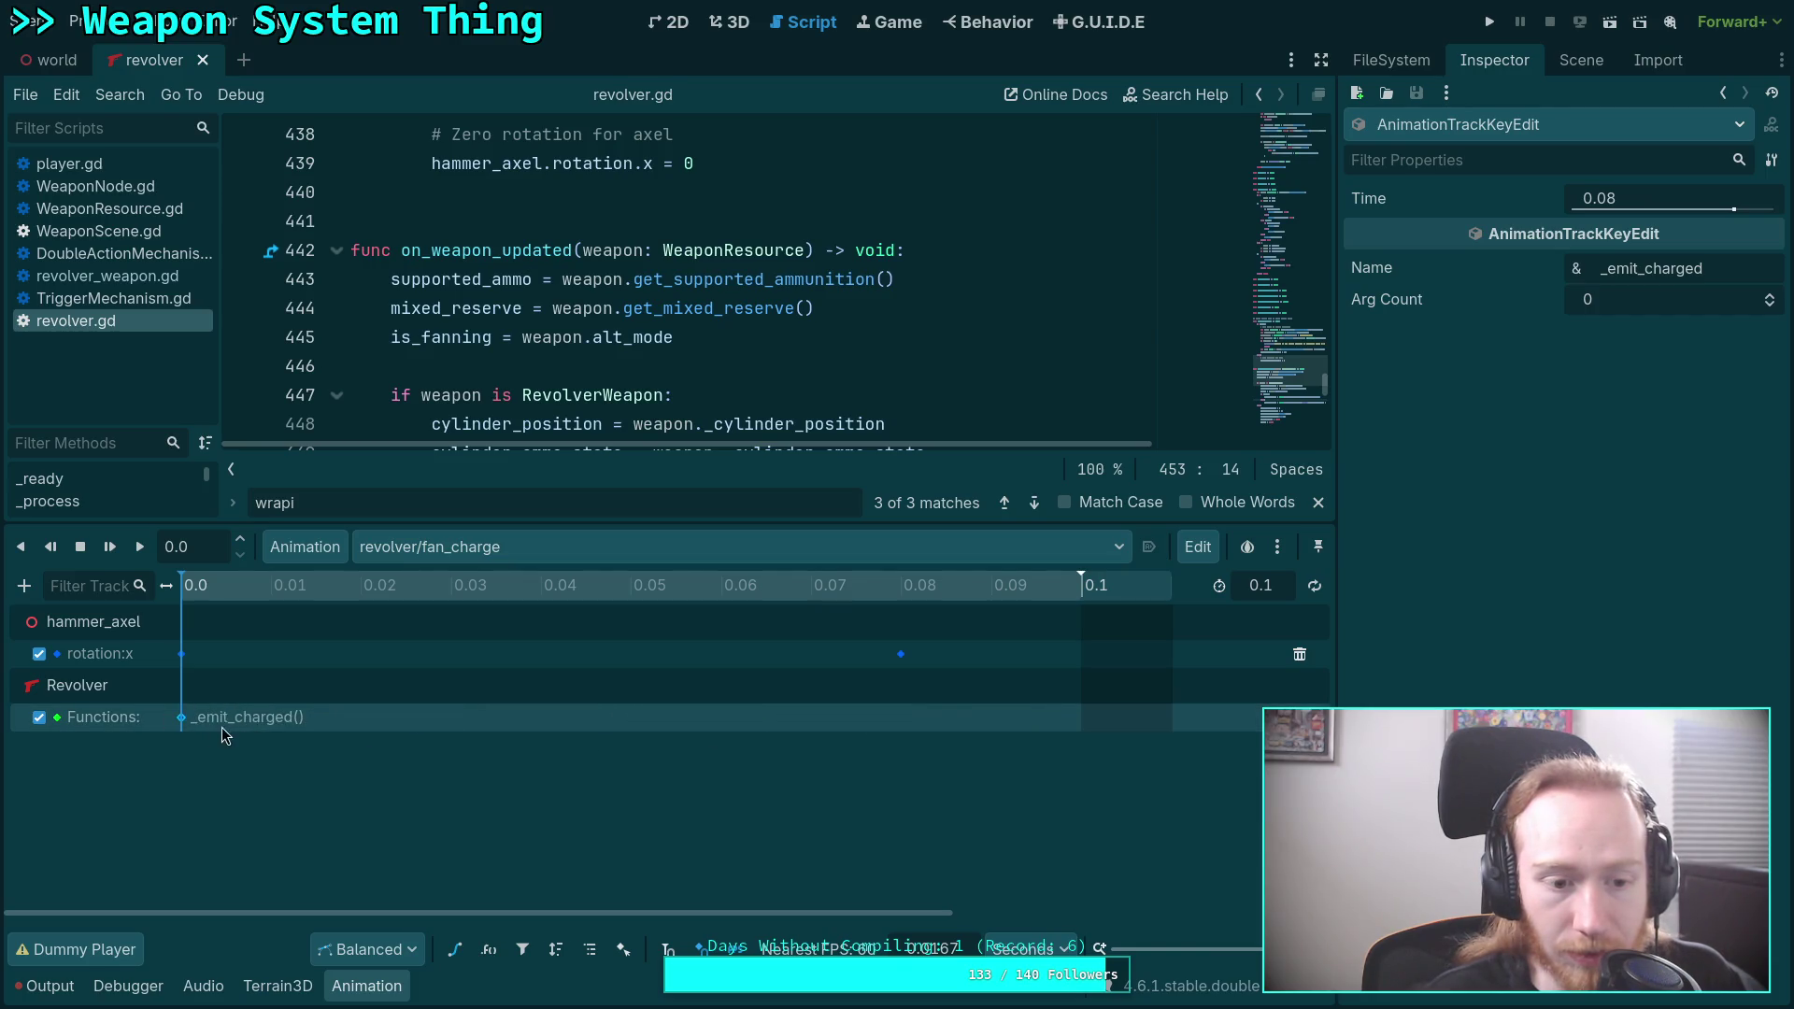
click(185, 719)
drag(331, 720, 202, 727)
click(235, 716)
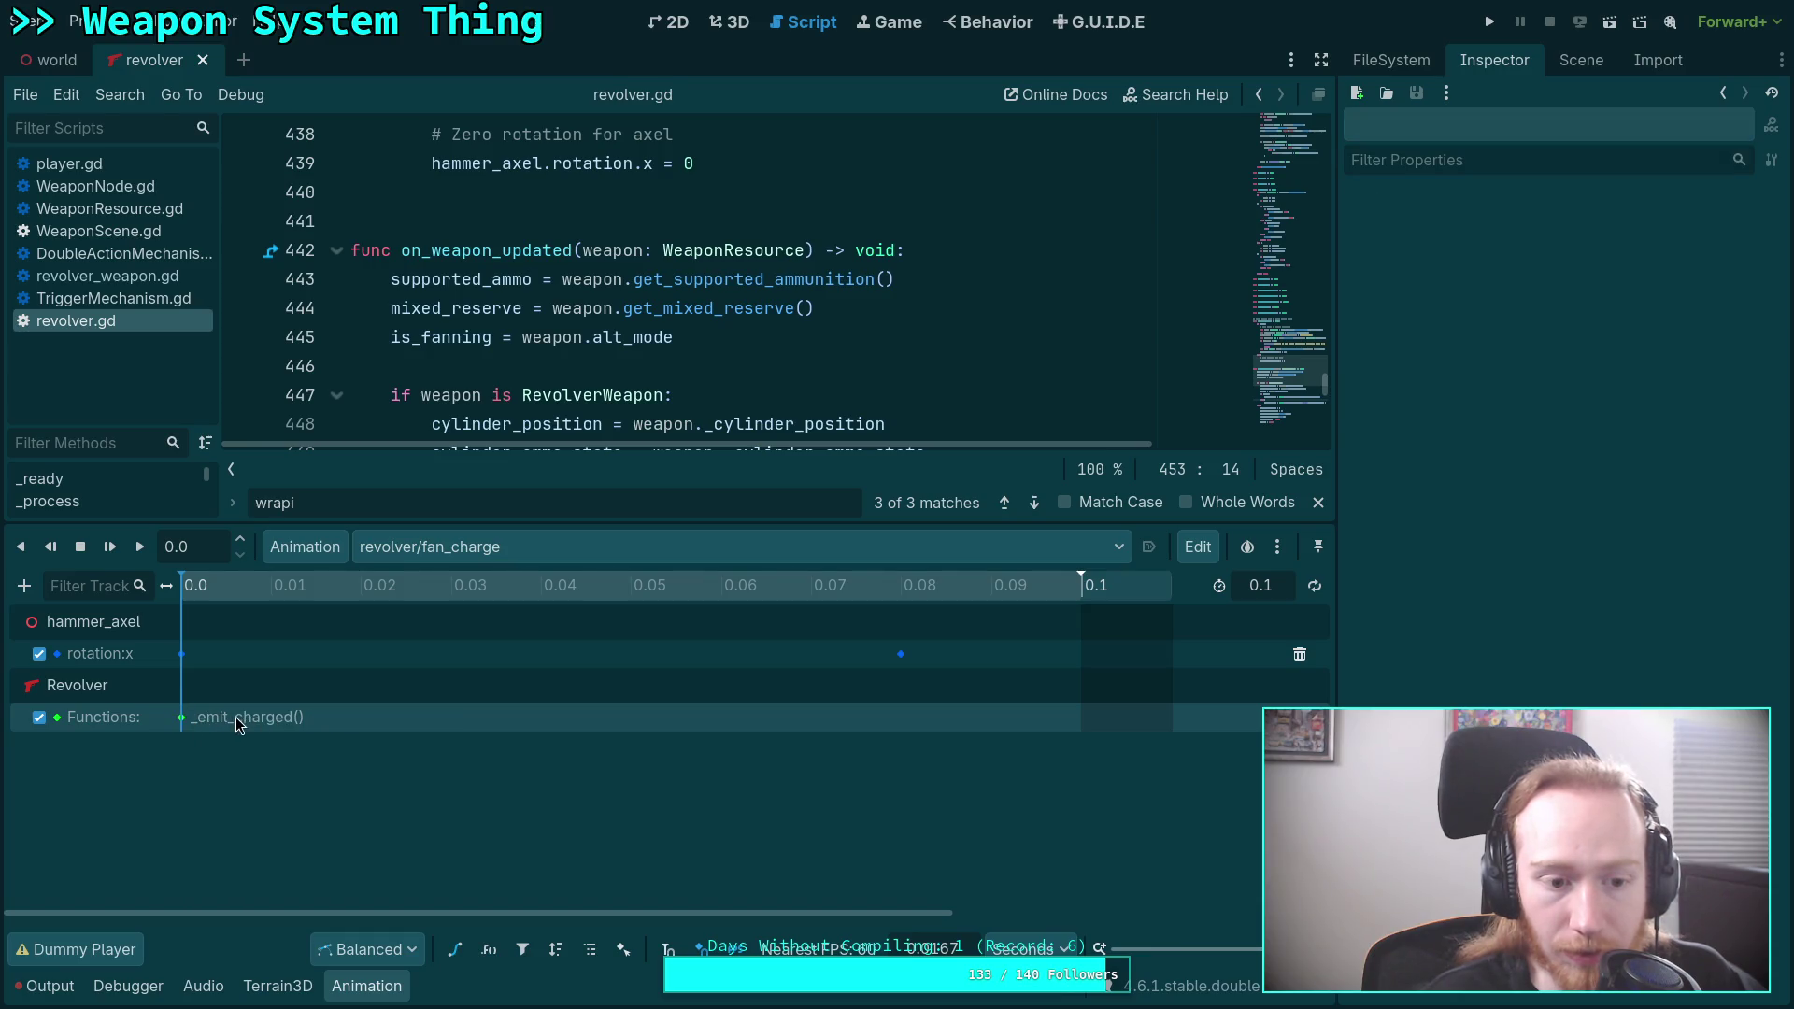
click(179, 718)
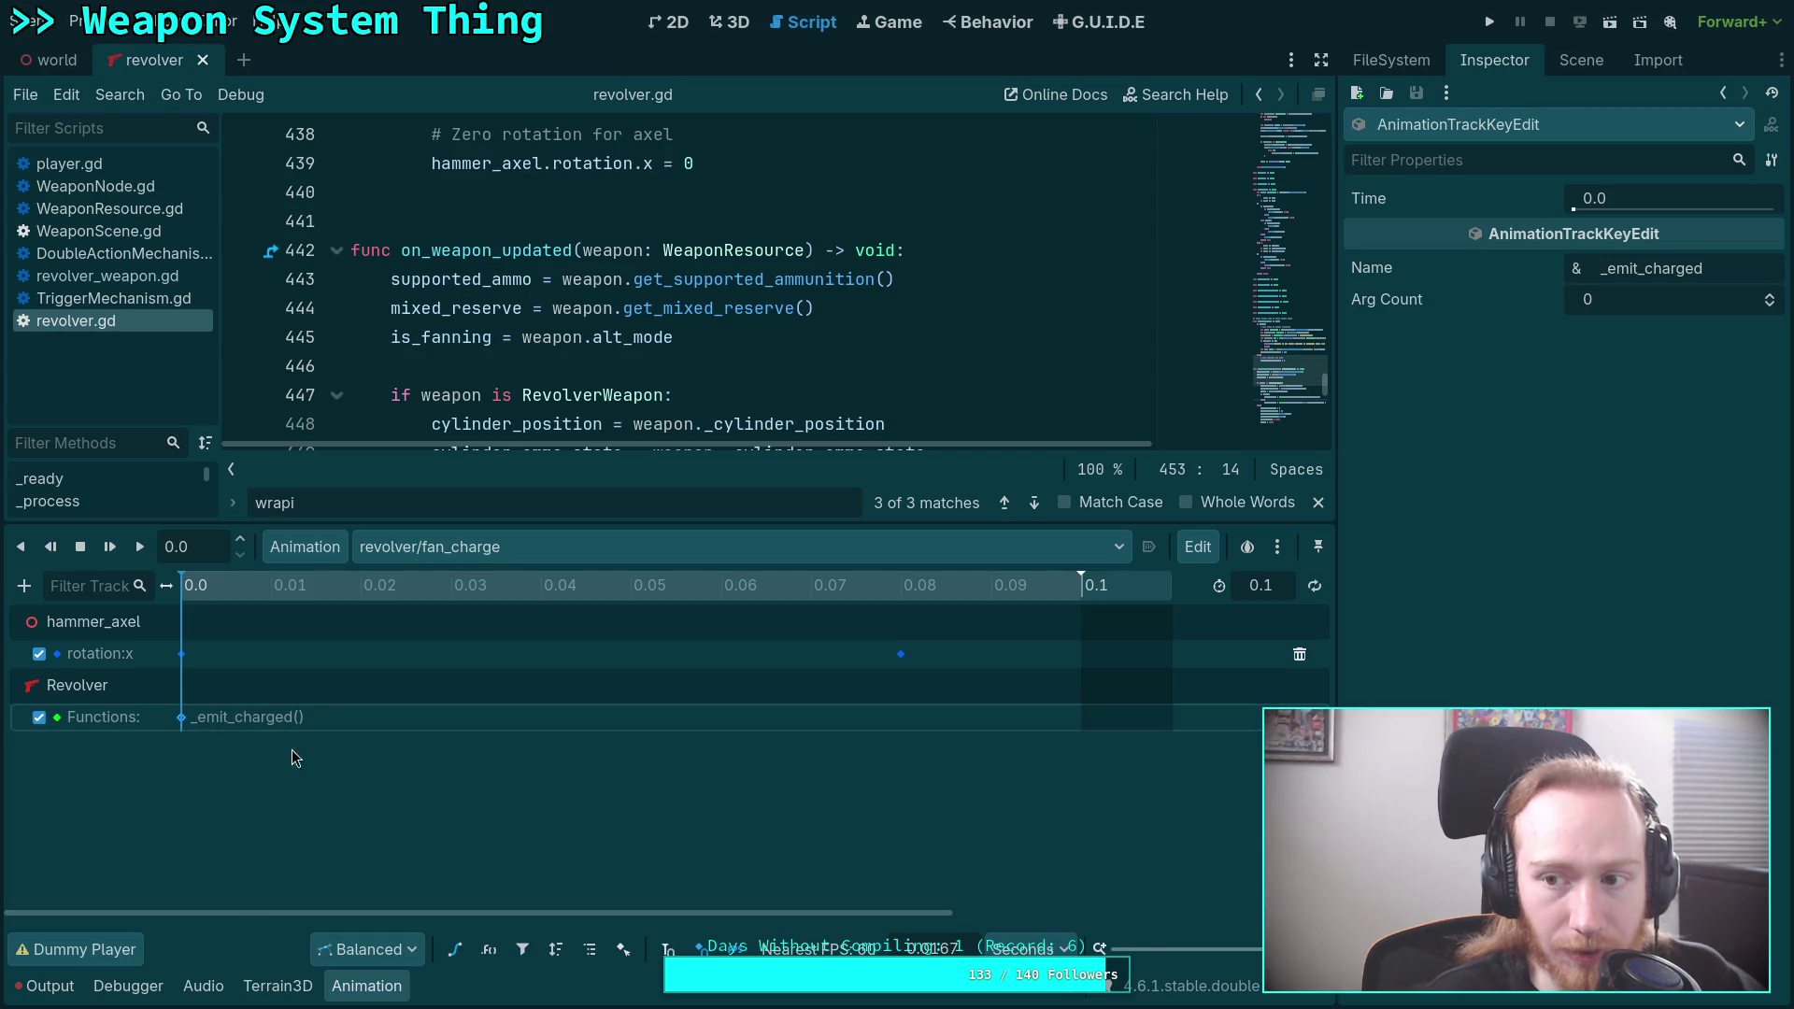
key(ctrl+z)
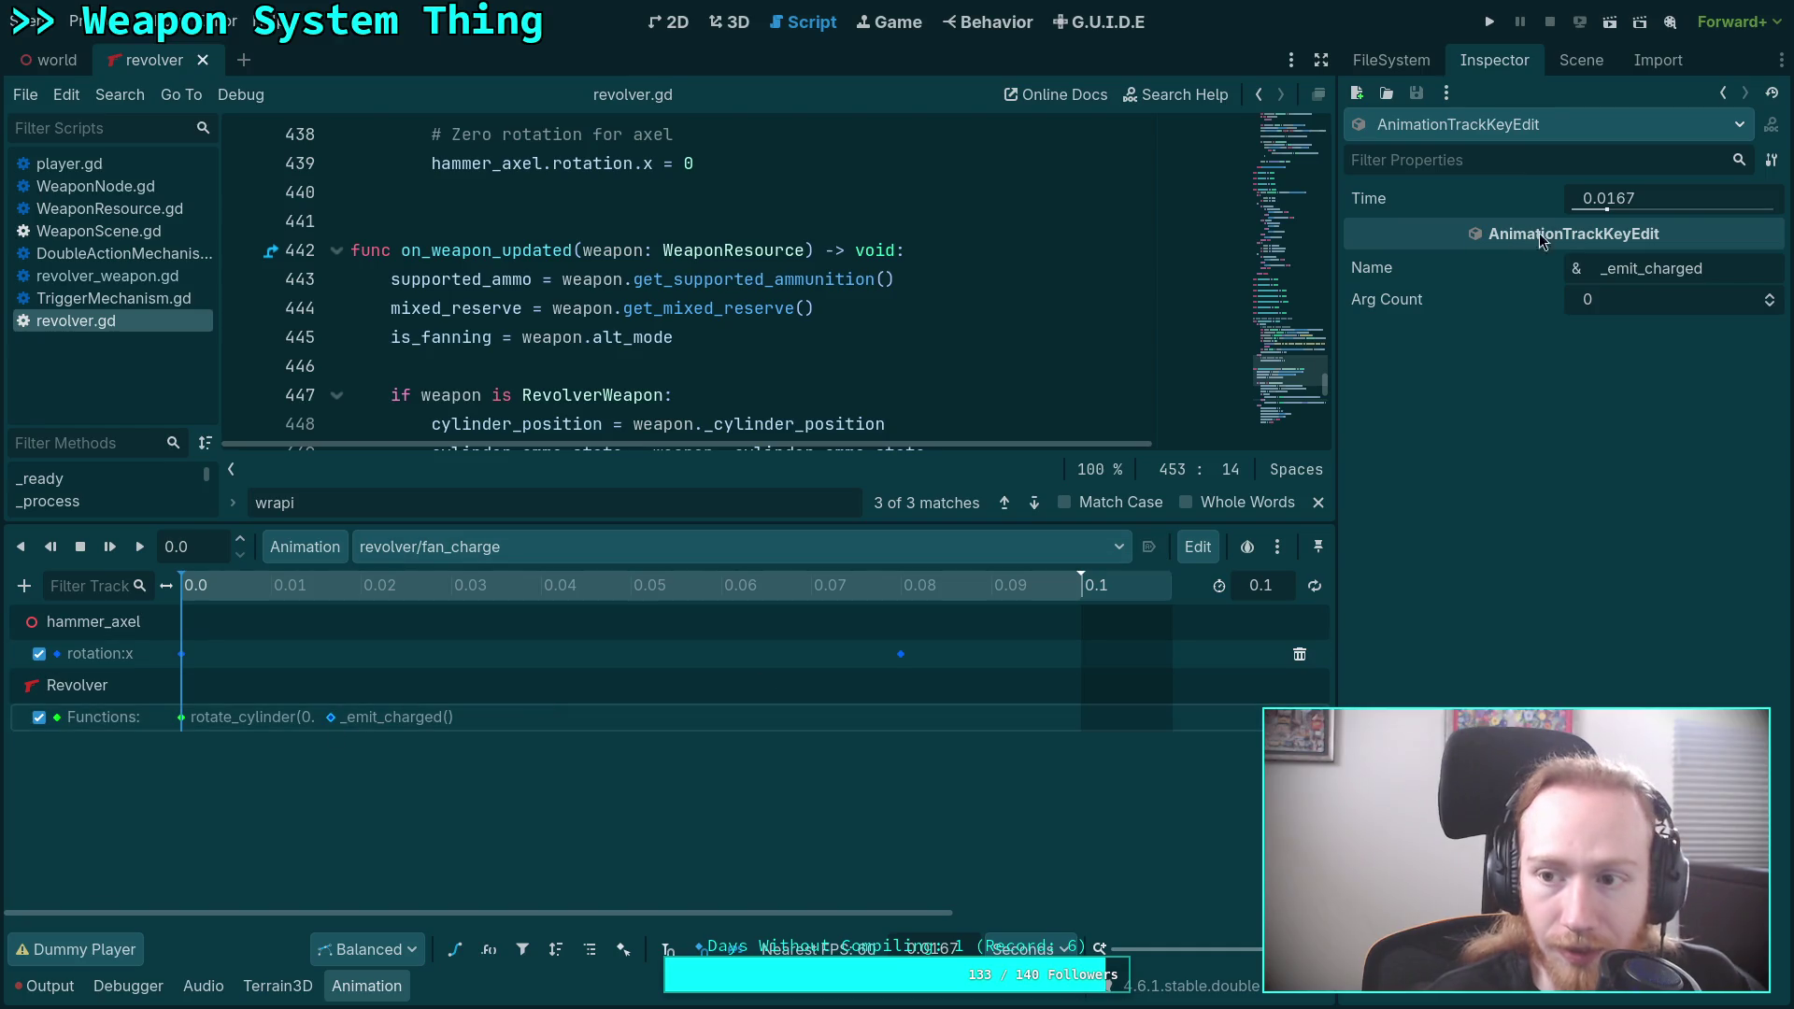
Set the _emit_charged key's Time to 0.01 in the Inspector.
click(1668, 200)
drag(1668, 200, 1607, 200)
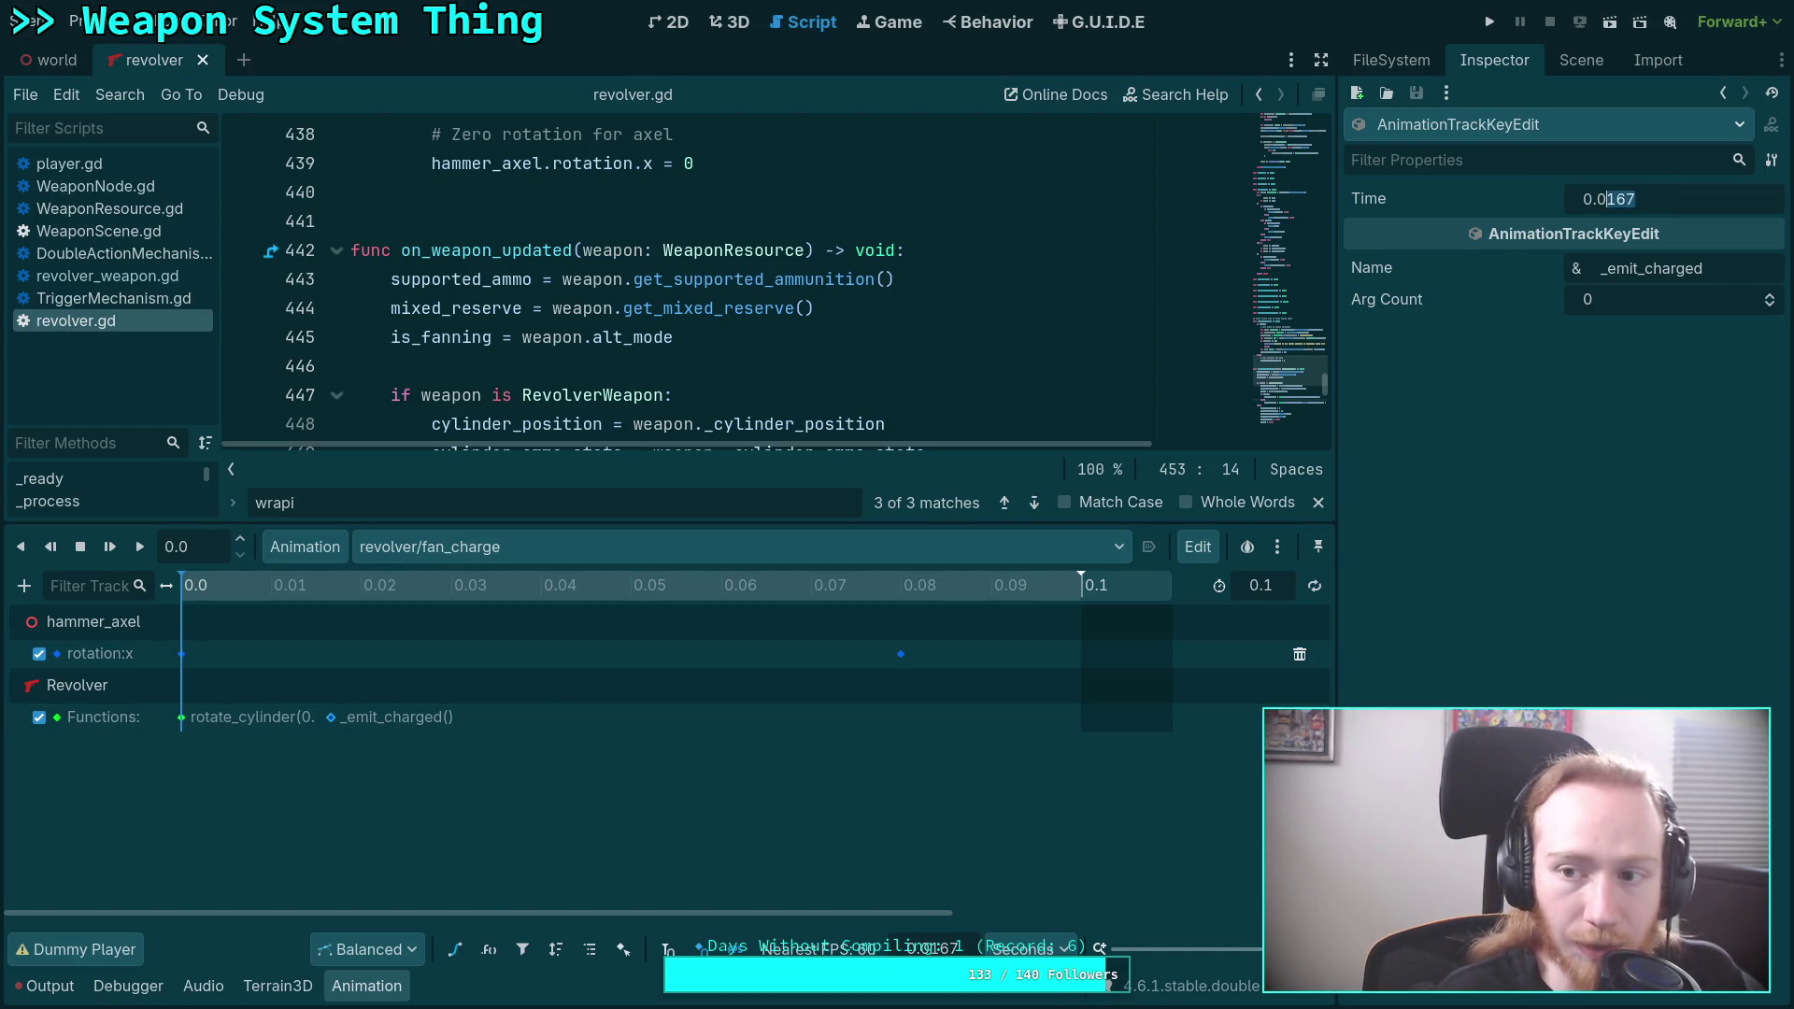
text(01)
key(Return)
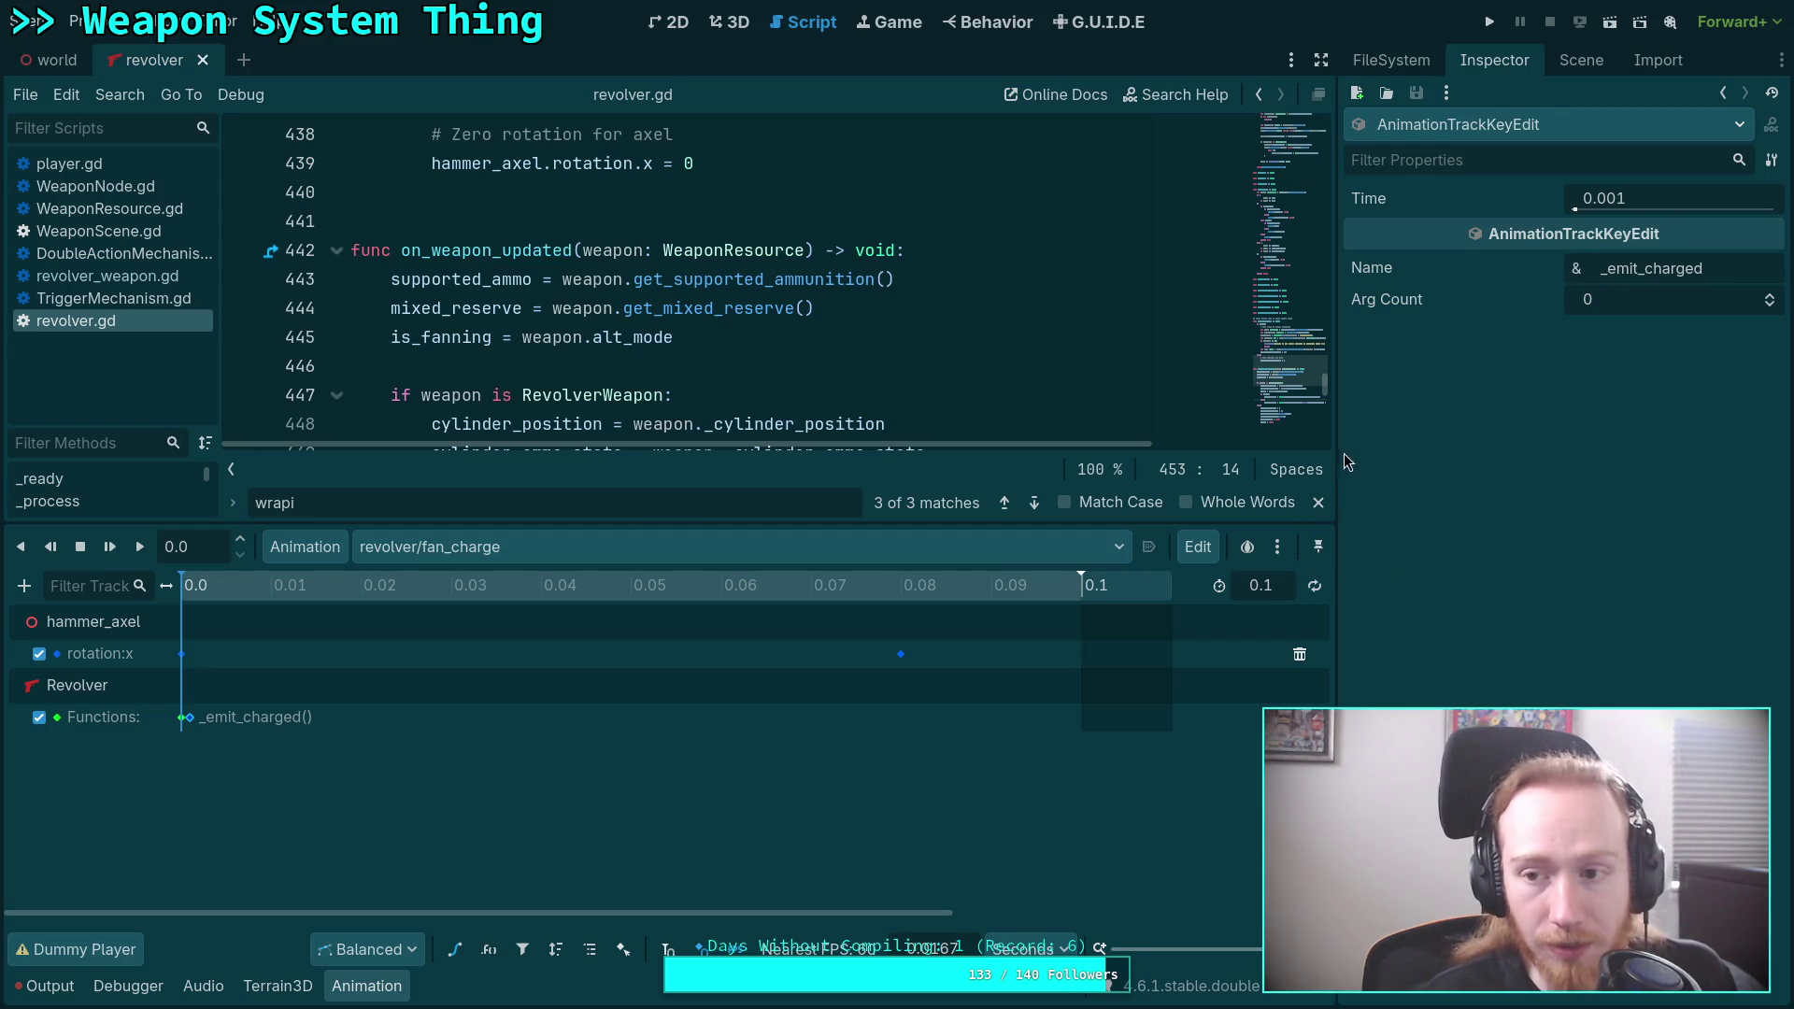
click(1626, 199)
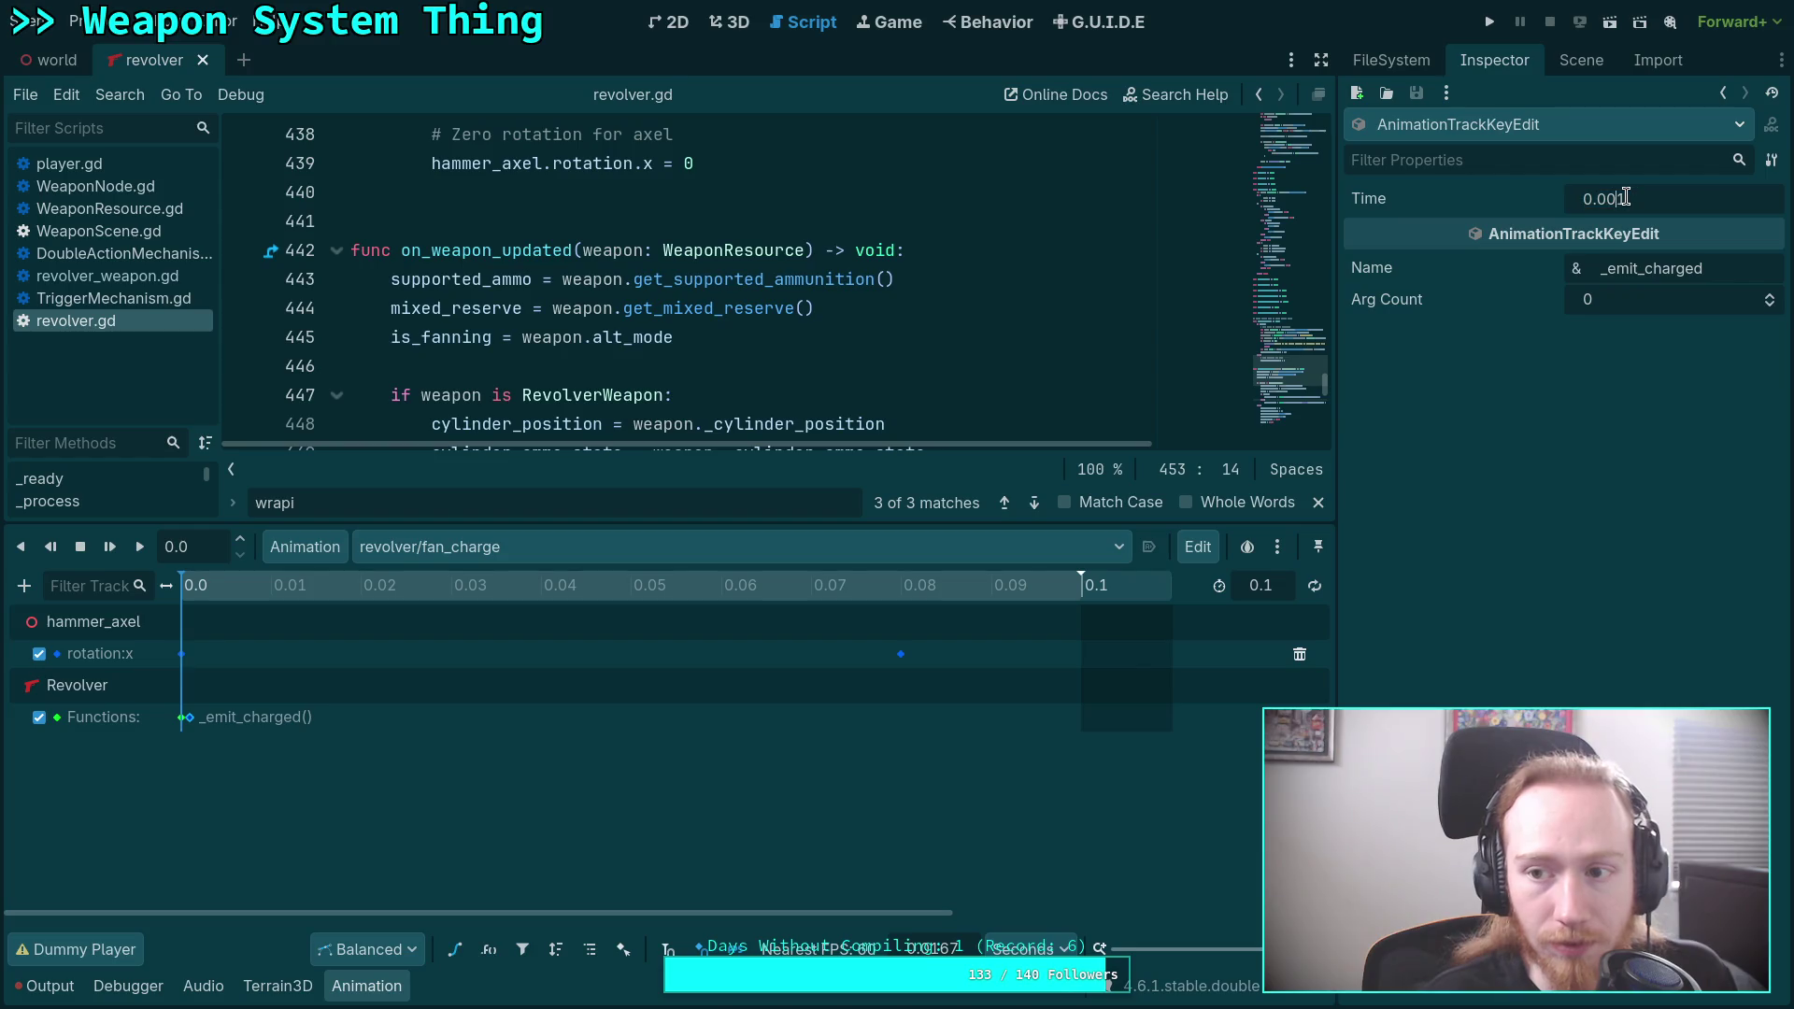
key(BackSpace)
text(1)
key(Return)
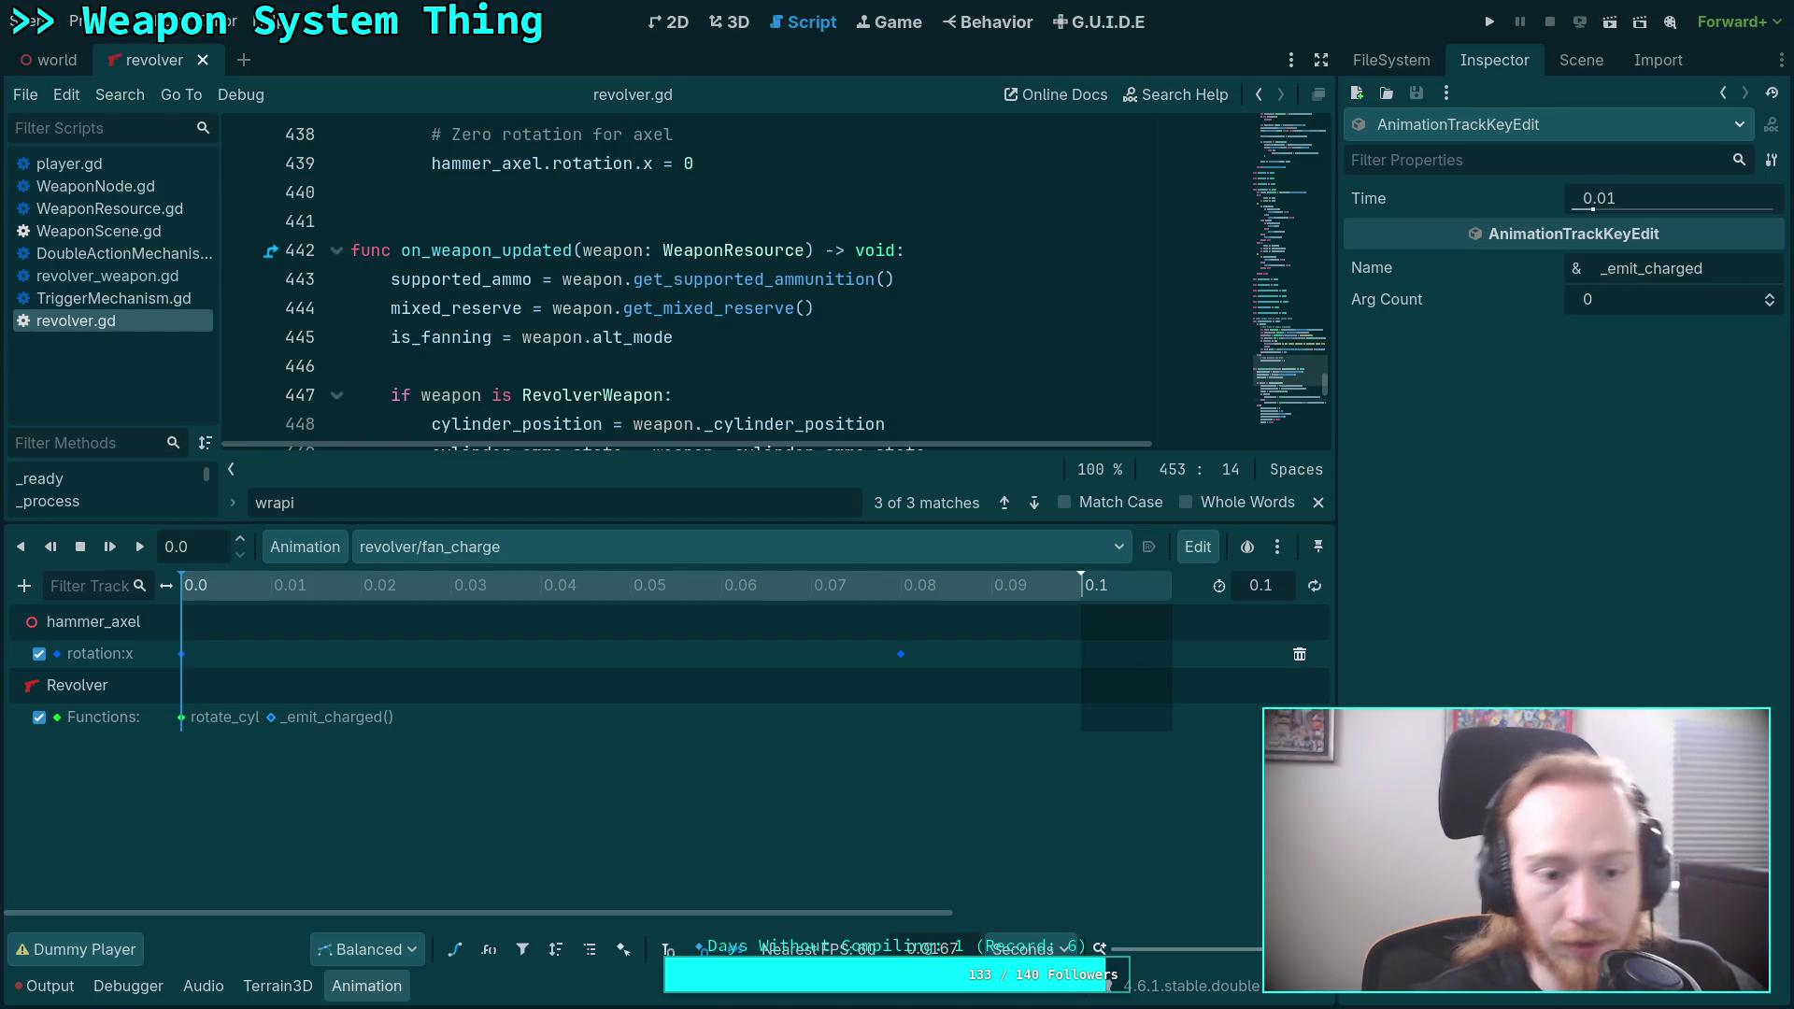
click(676, 788)
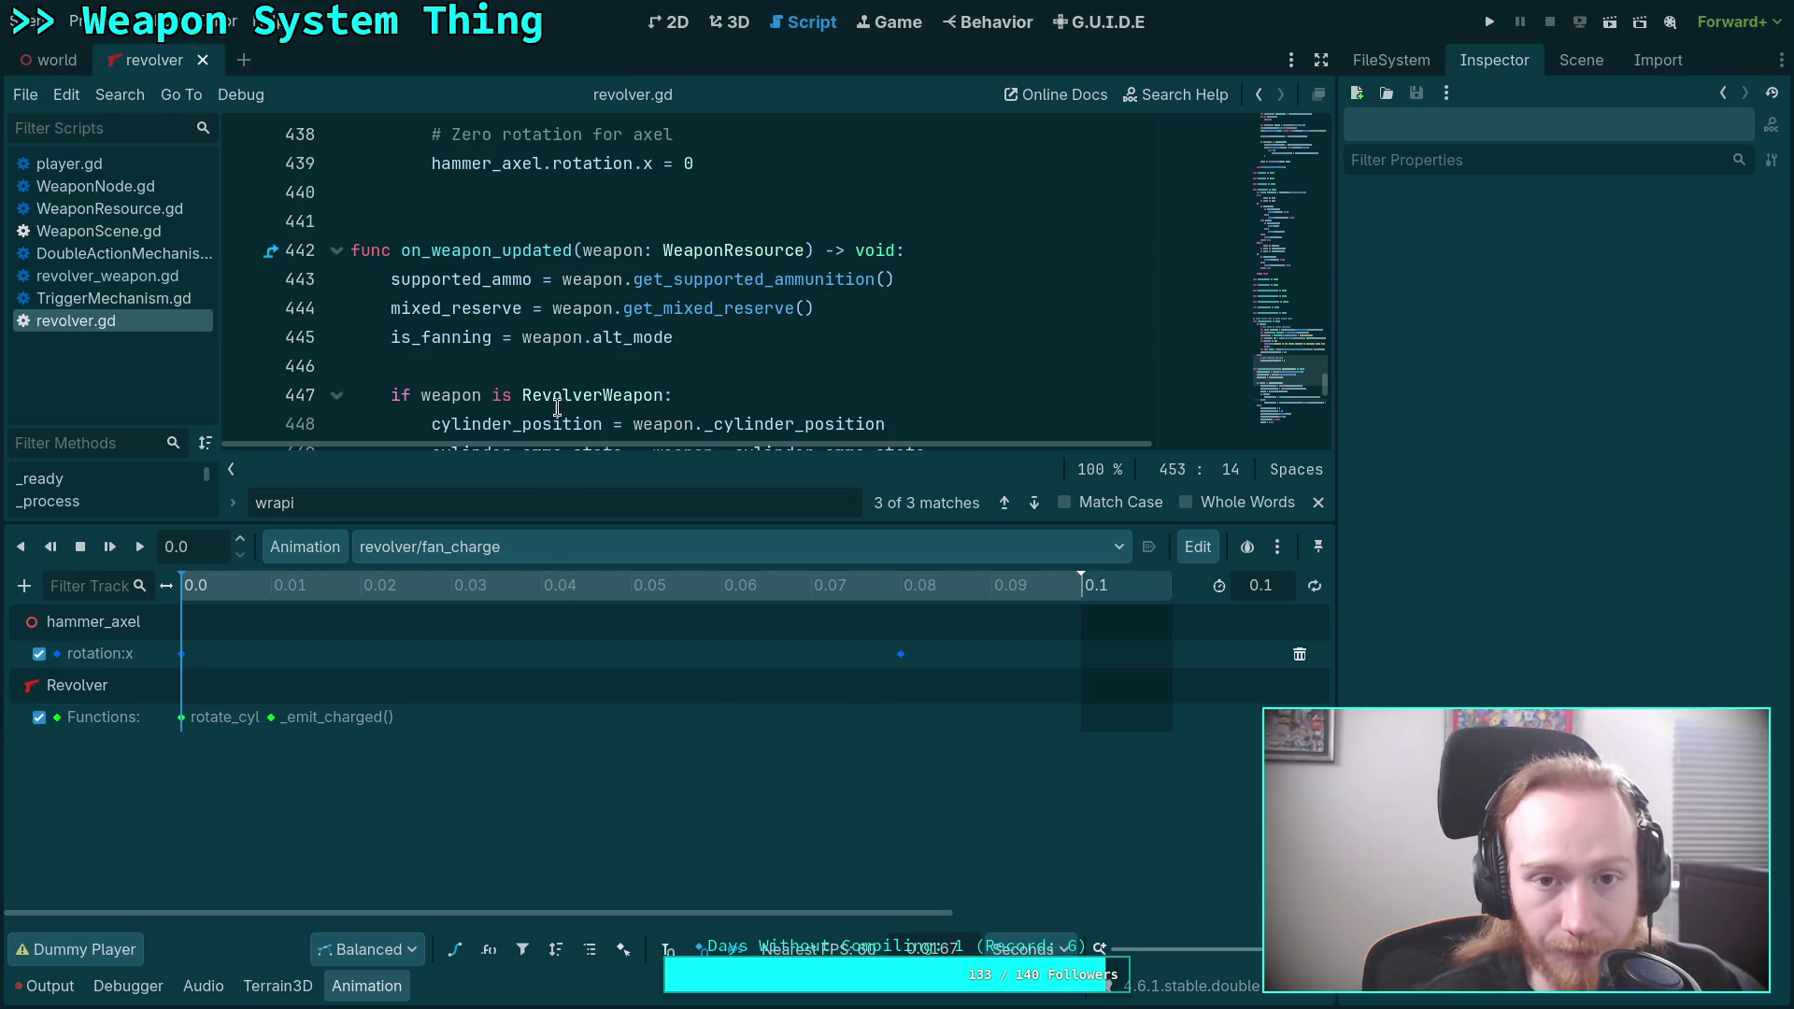
Save the fan_charge animation and revolver_animation.res library, then run the game.
click(305, 547)
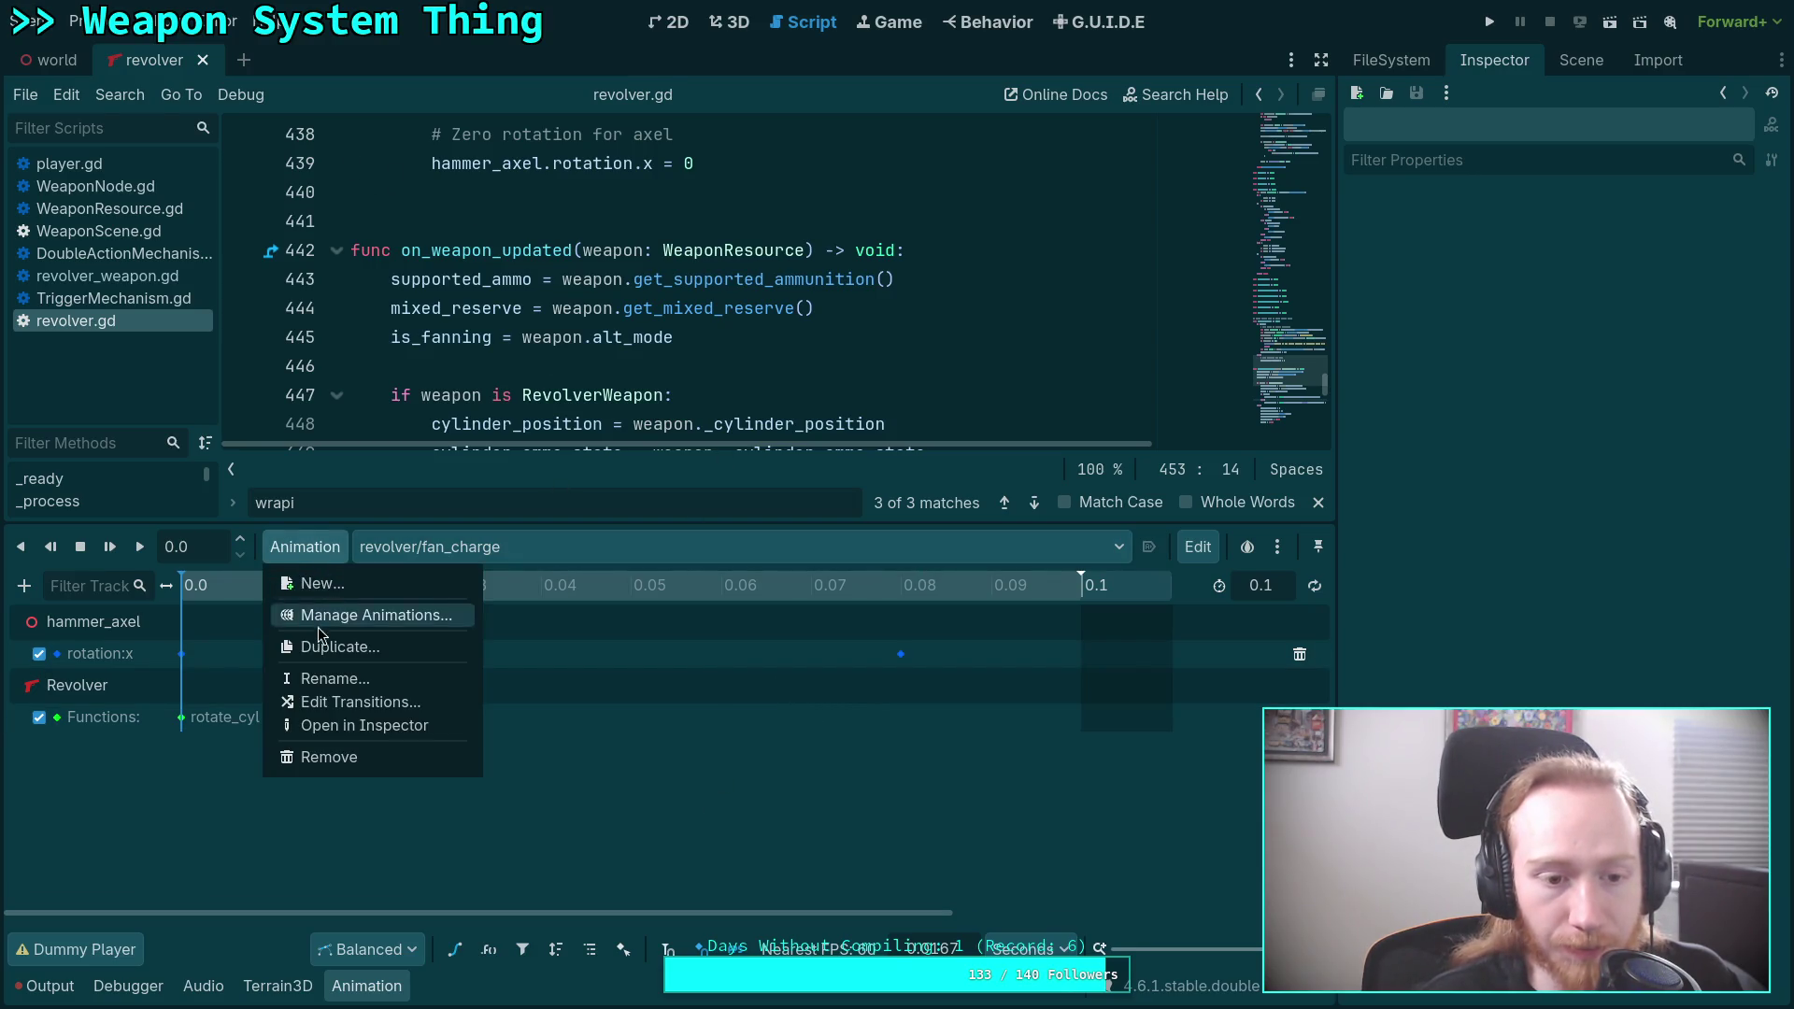
click(345, 616)
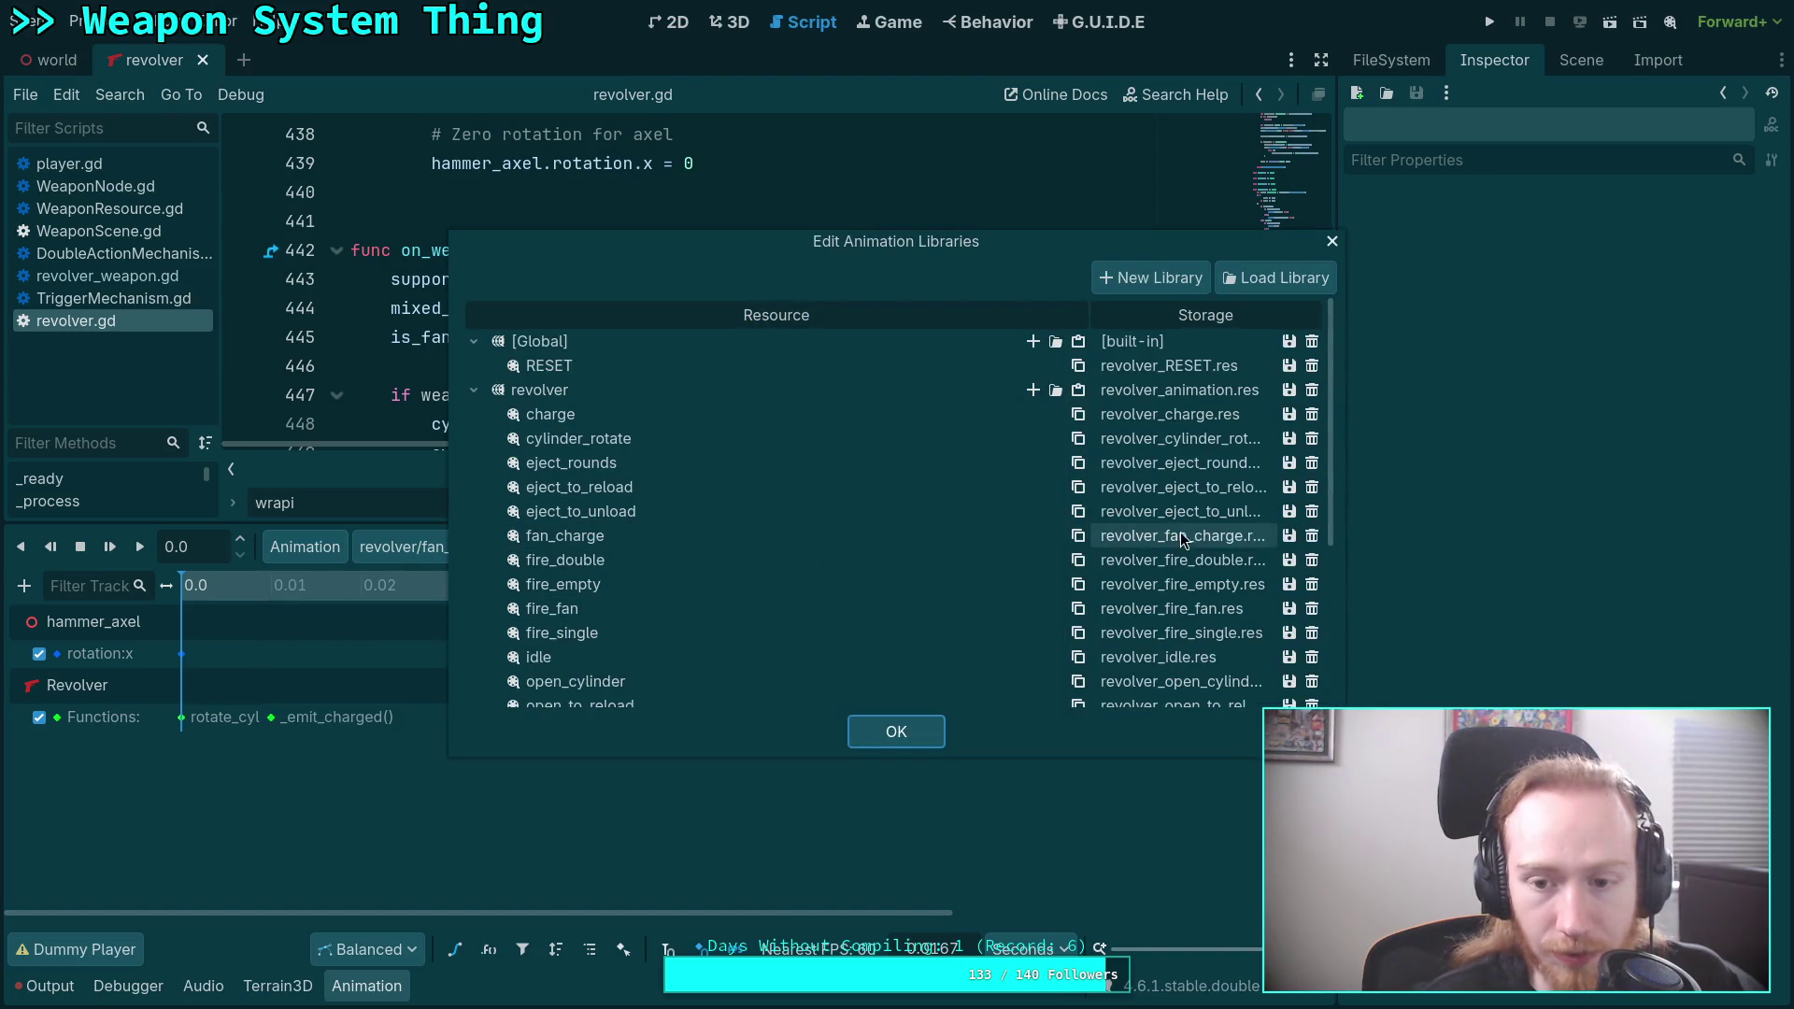
click(1286, 536)
click(1303, 560)
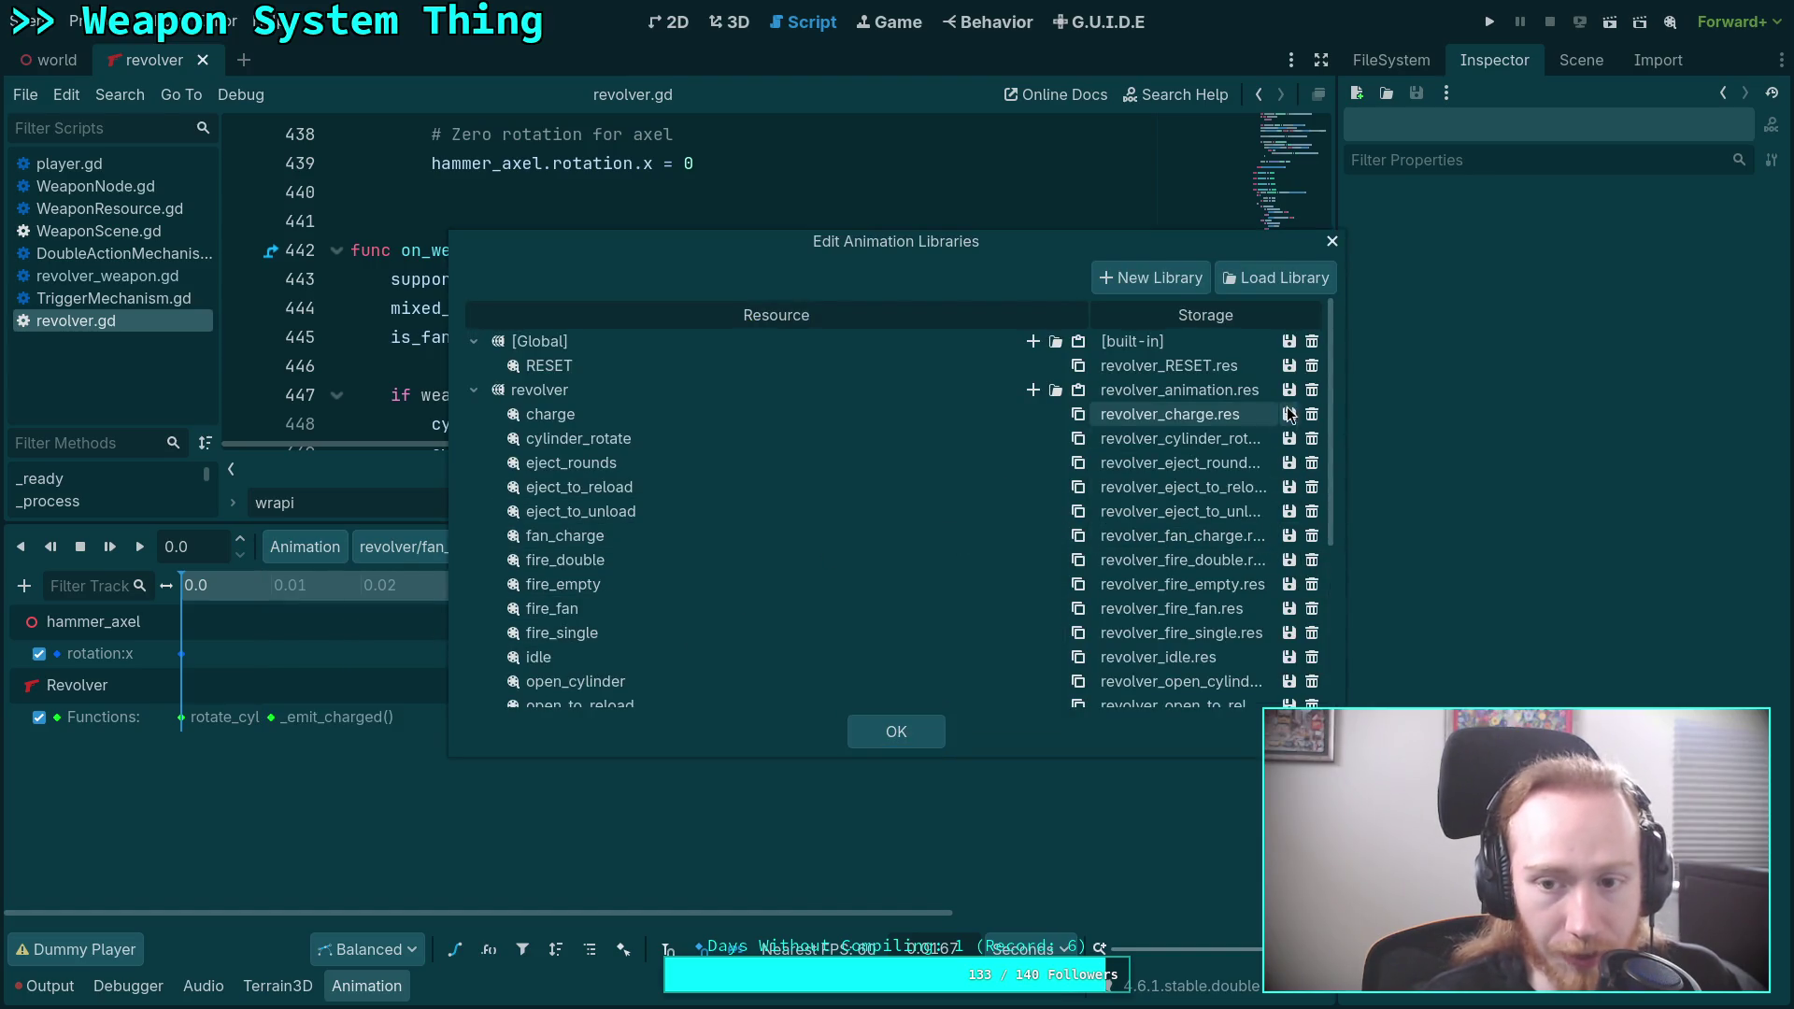
click(1294, 390)
click(1305, 420)
click(892, 728)
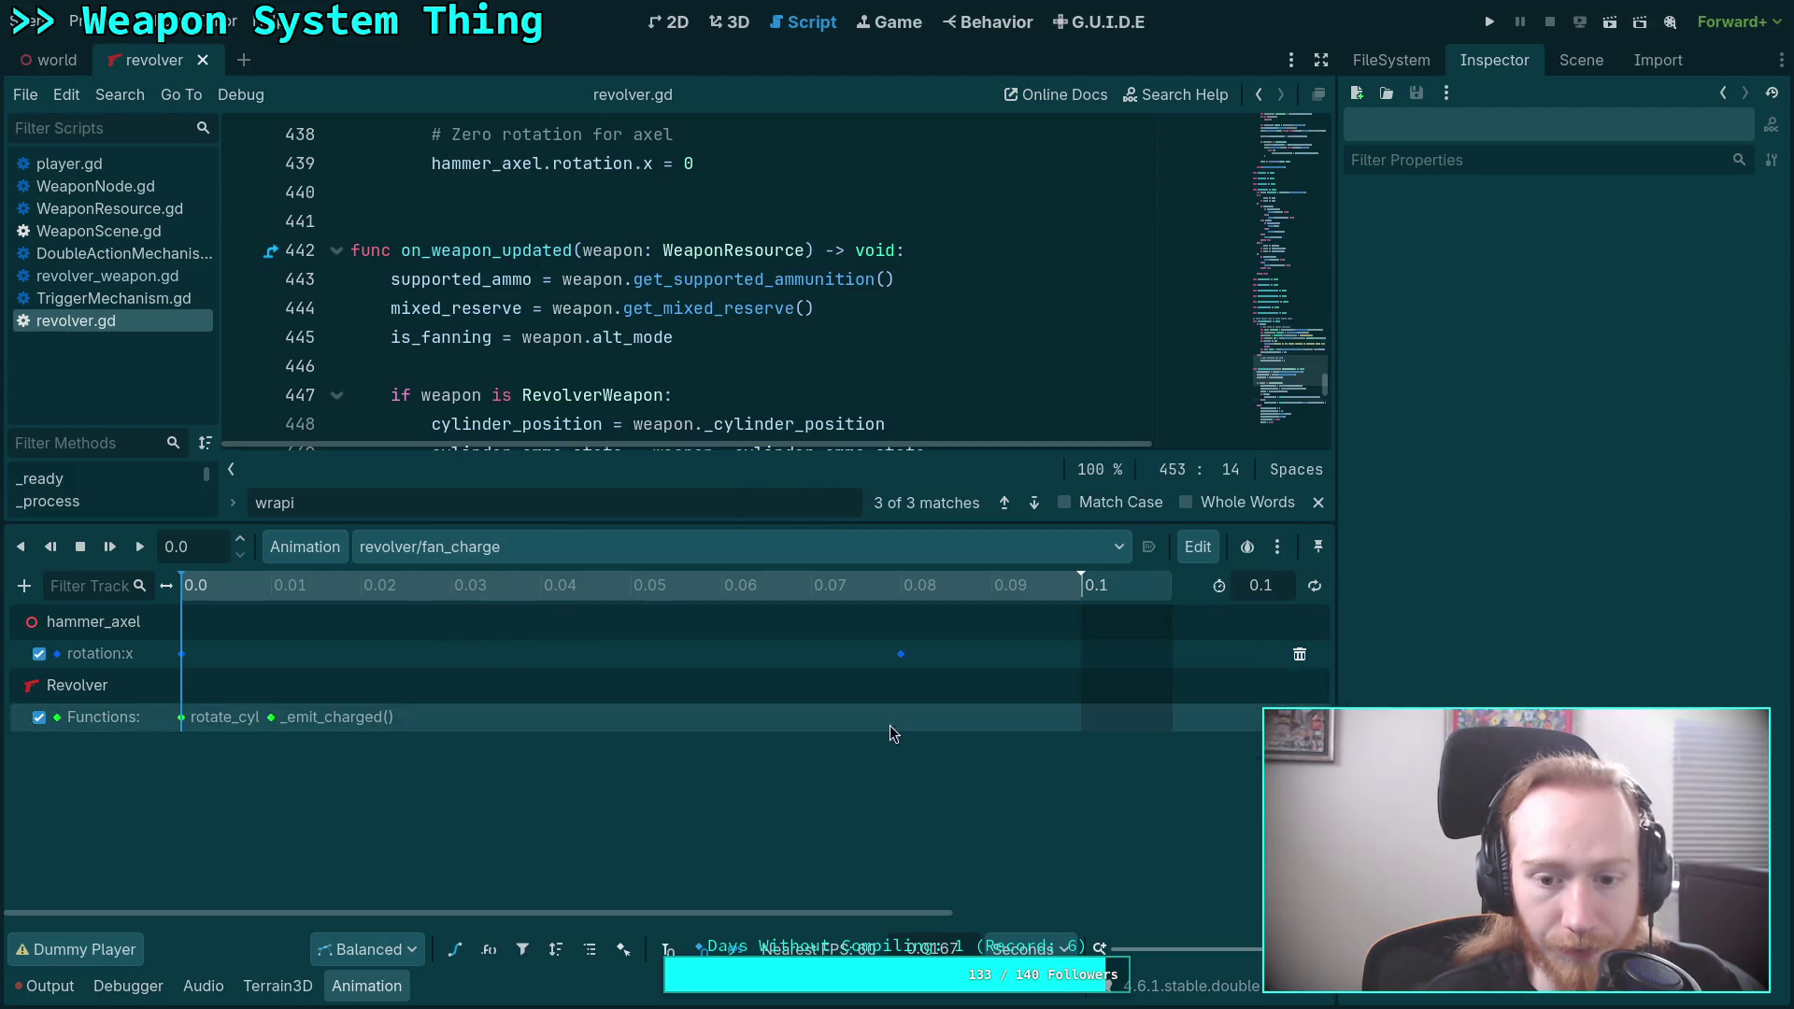
click(1495, 30)
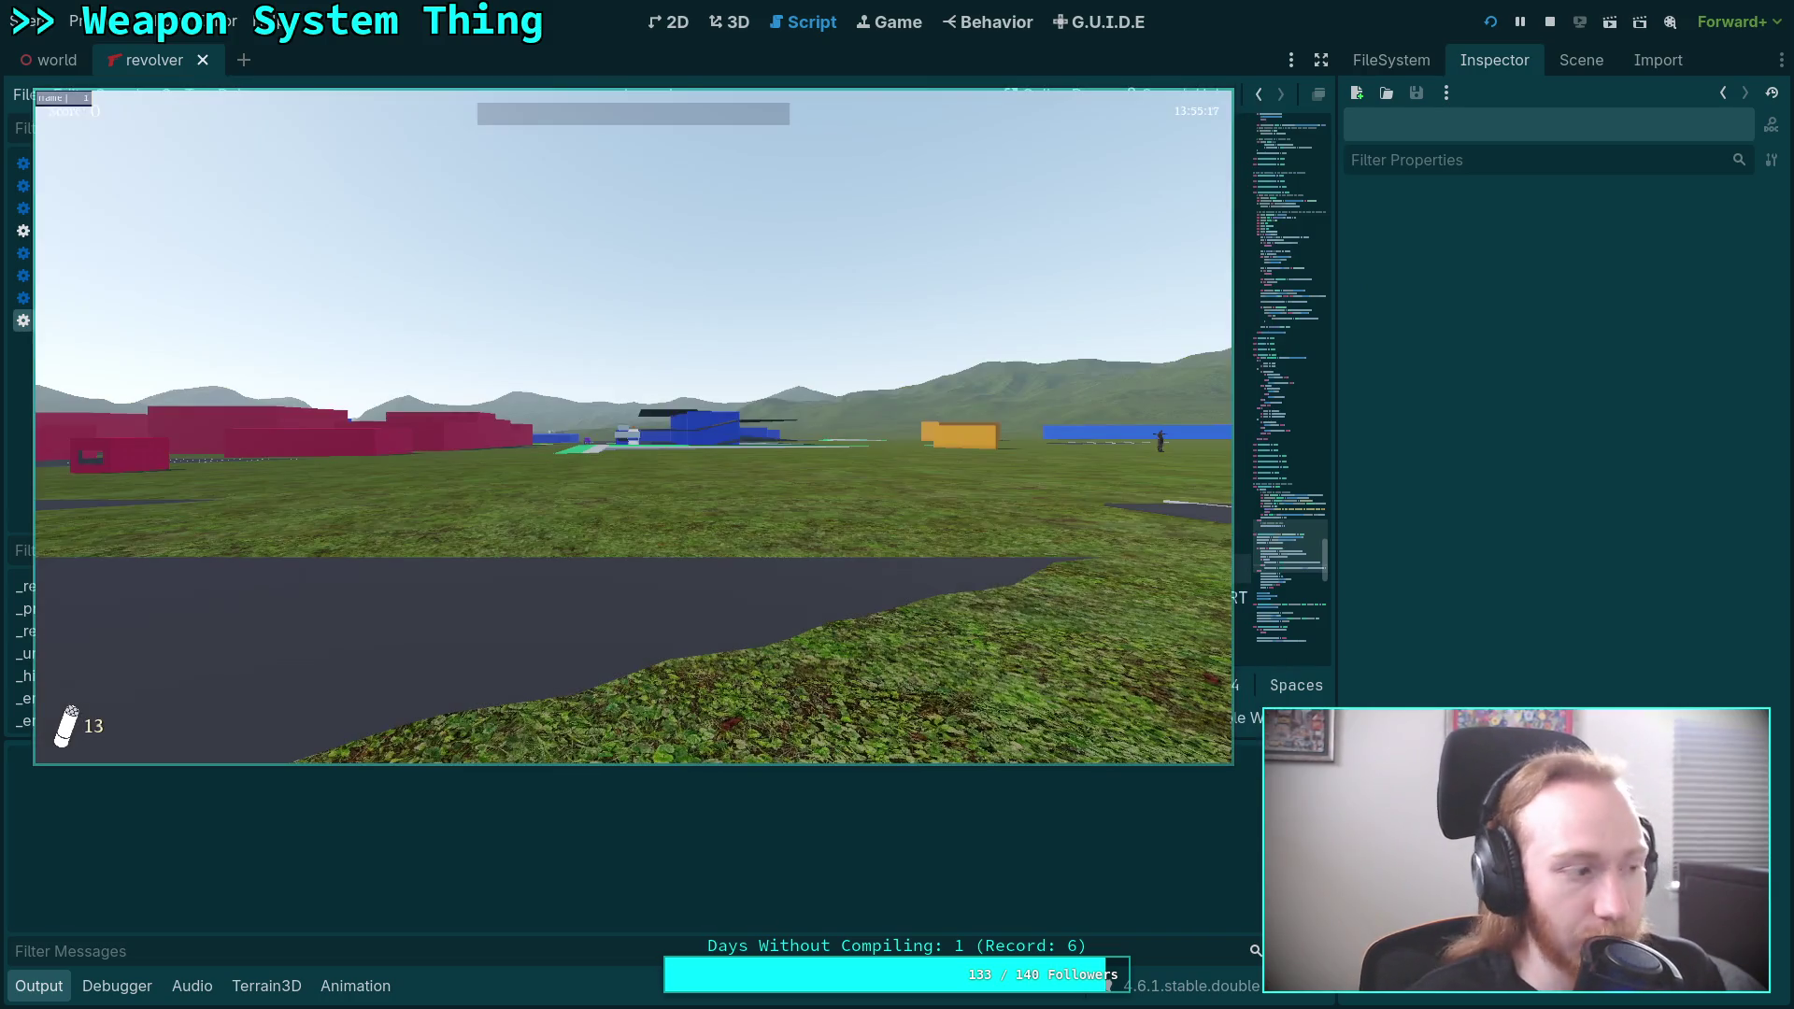
Walk to the revolver, pick it up with E, fire it, and exit from the pause menu.
key(w)
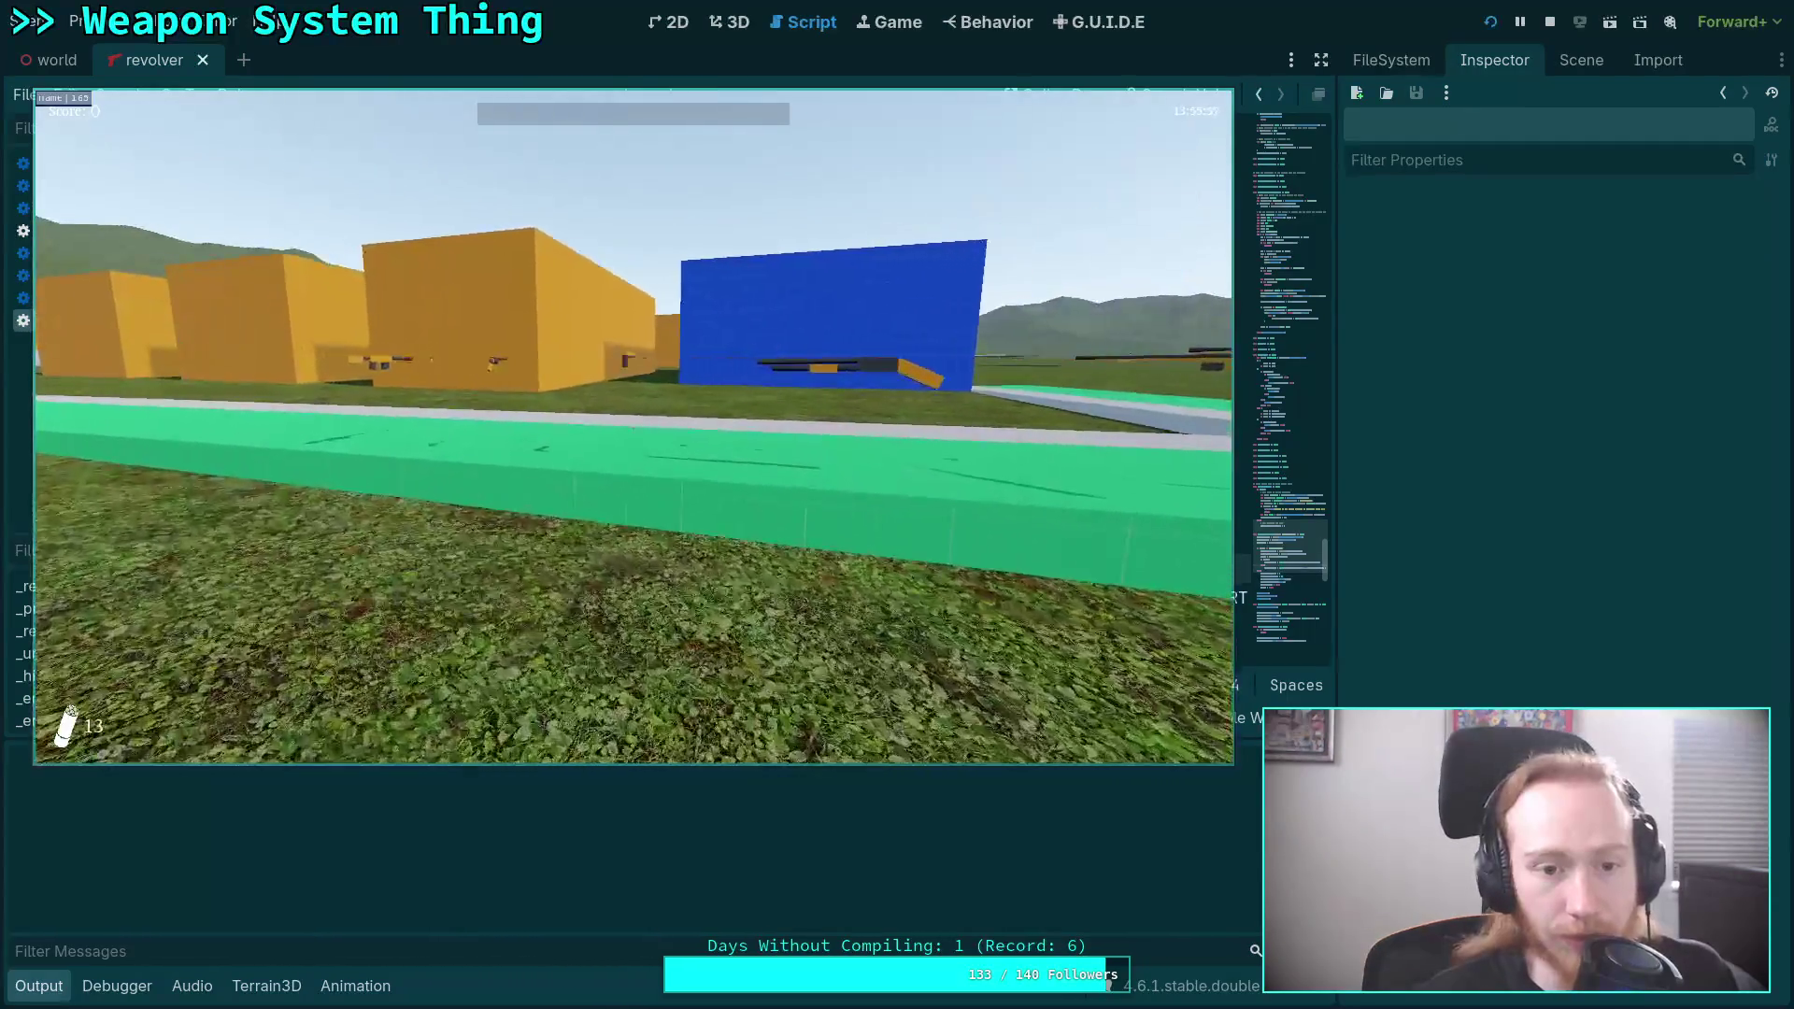
key(e)
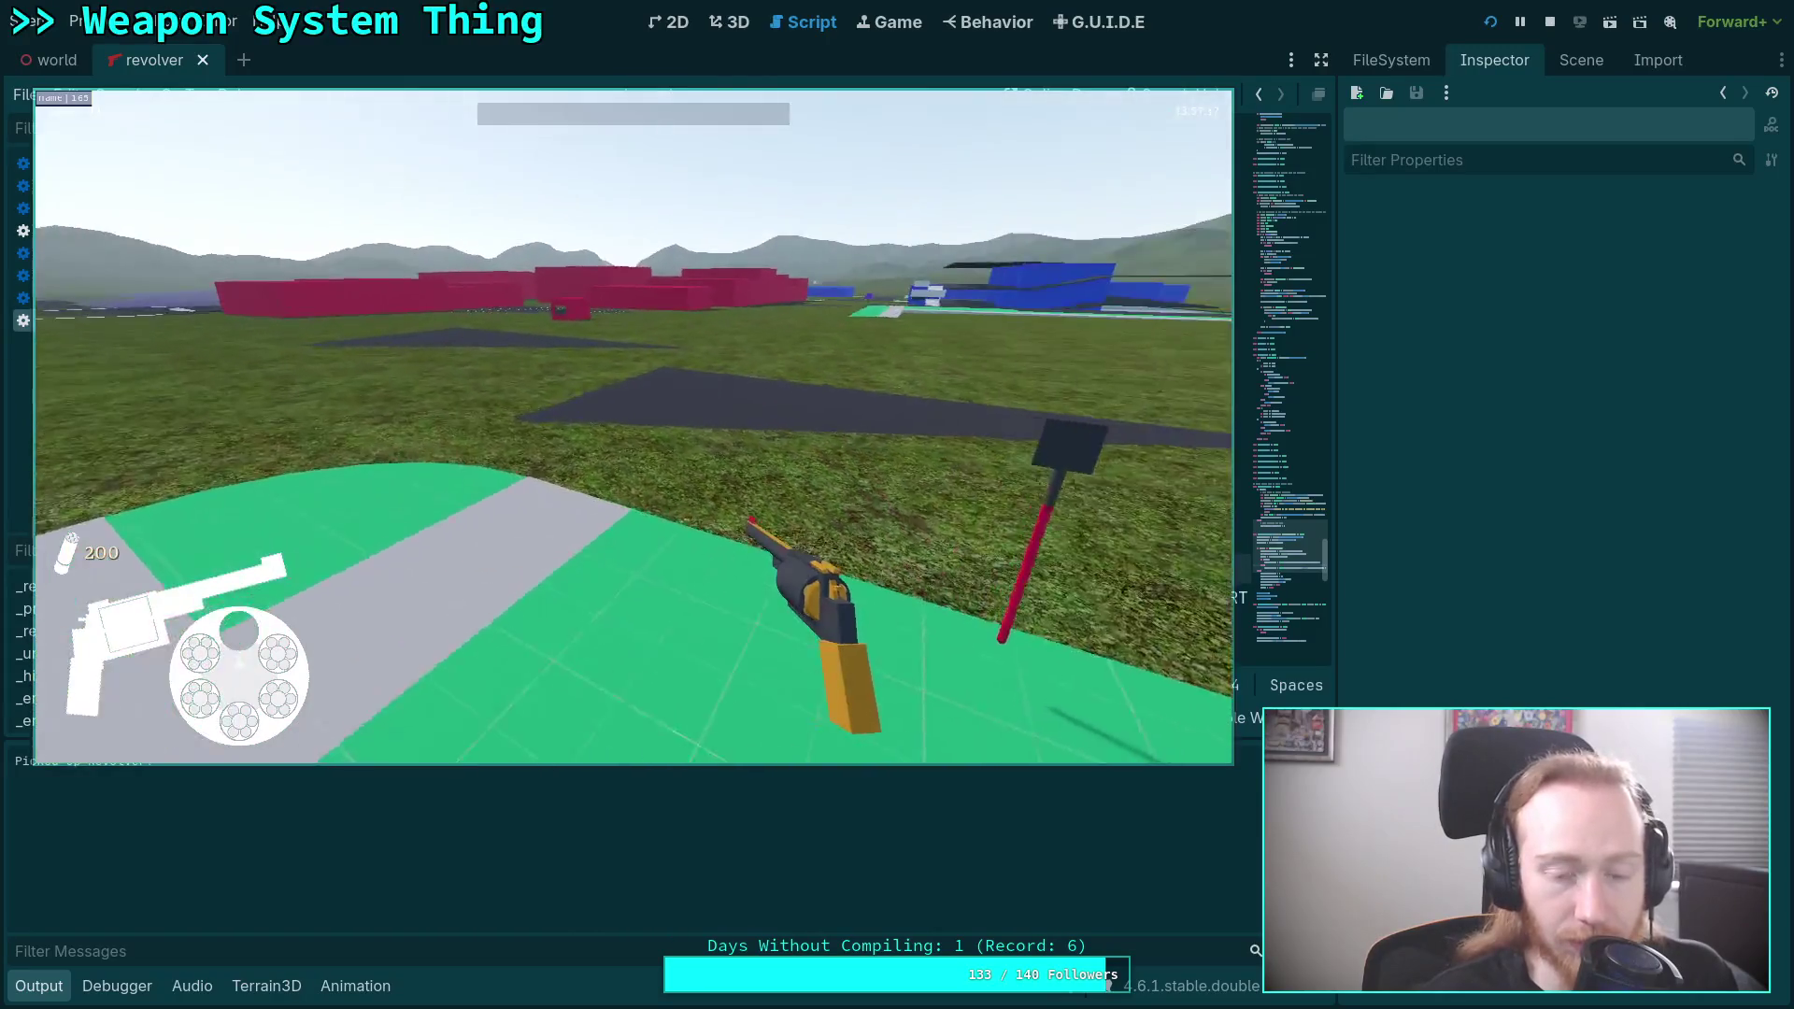
key(w)
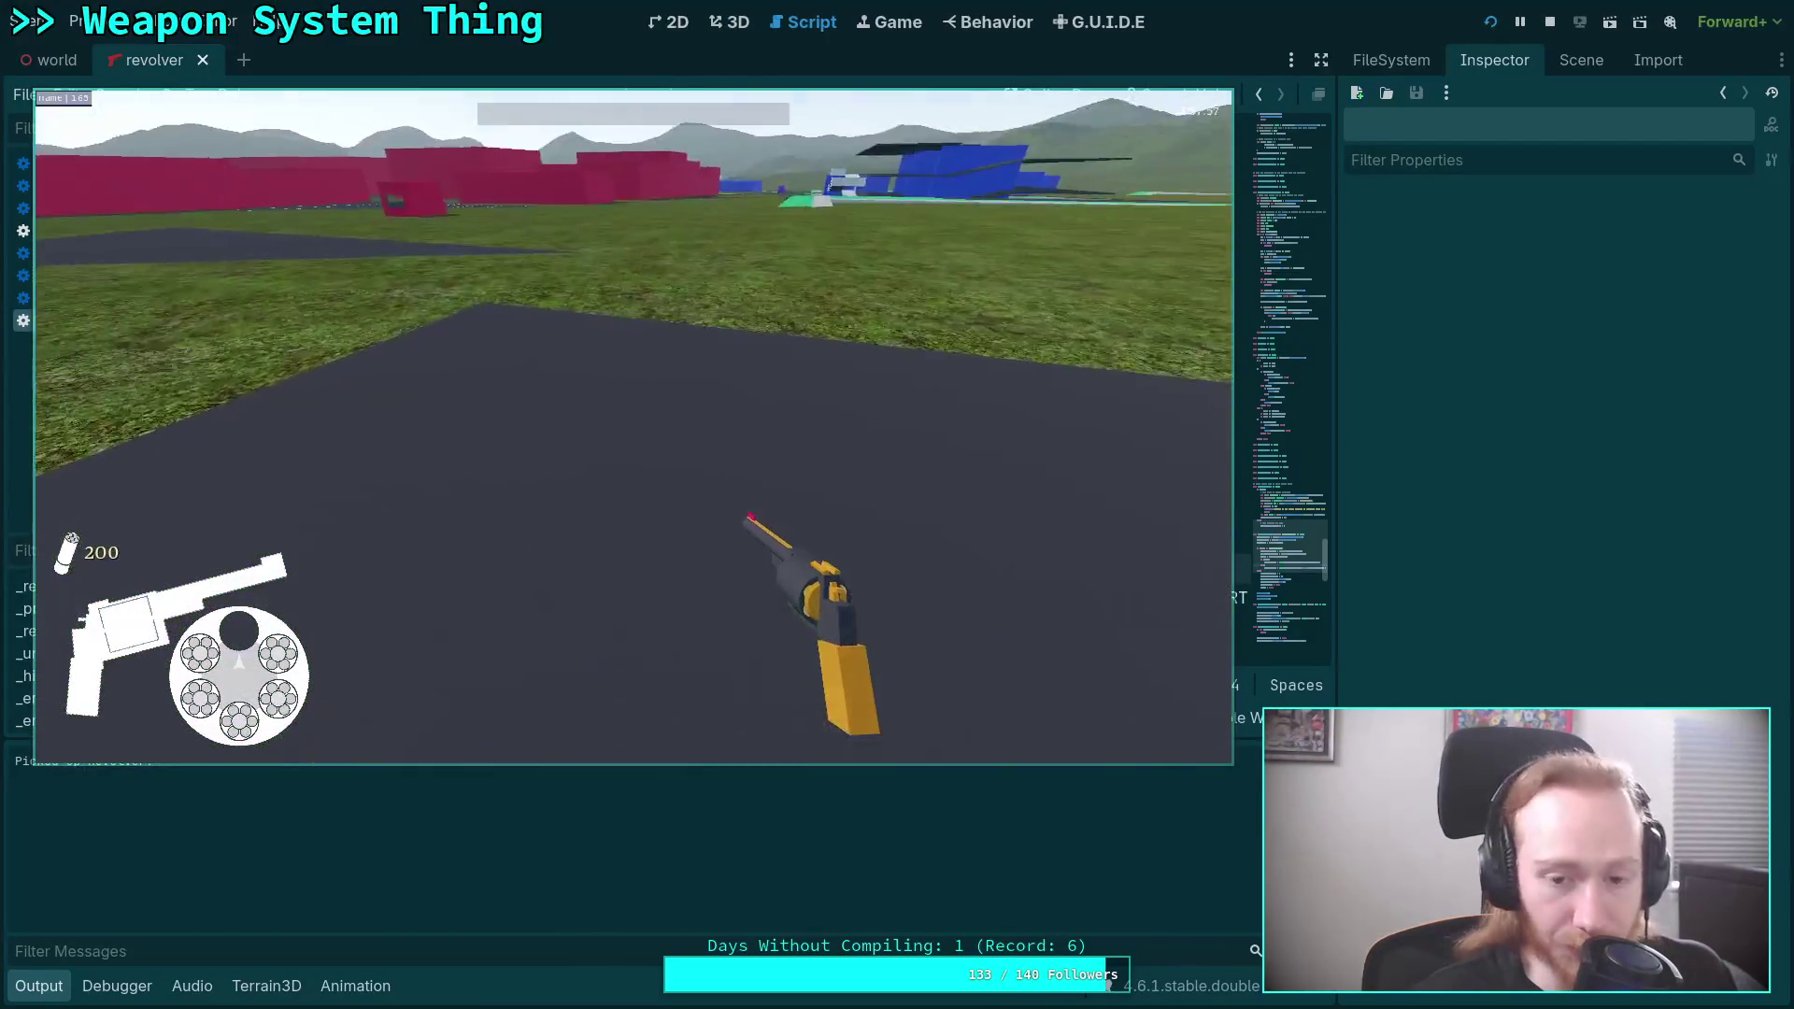
click(633, 426)
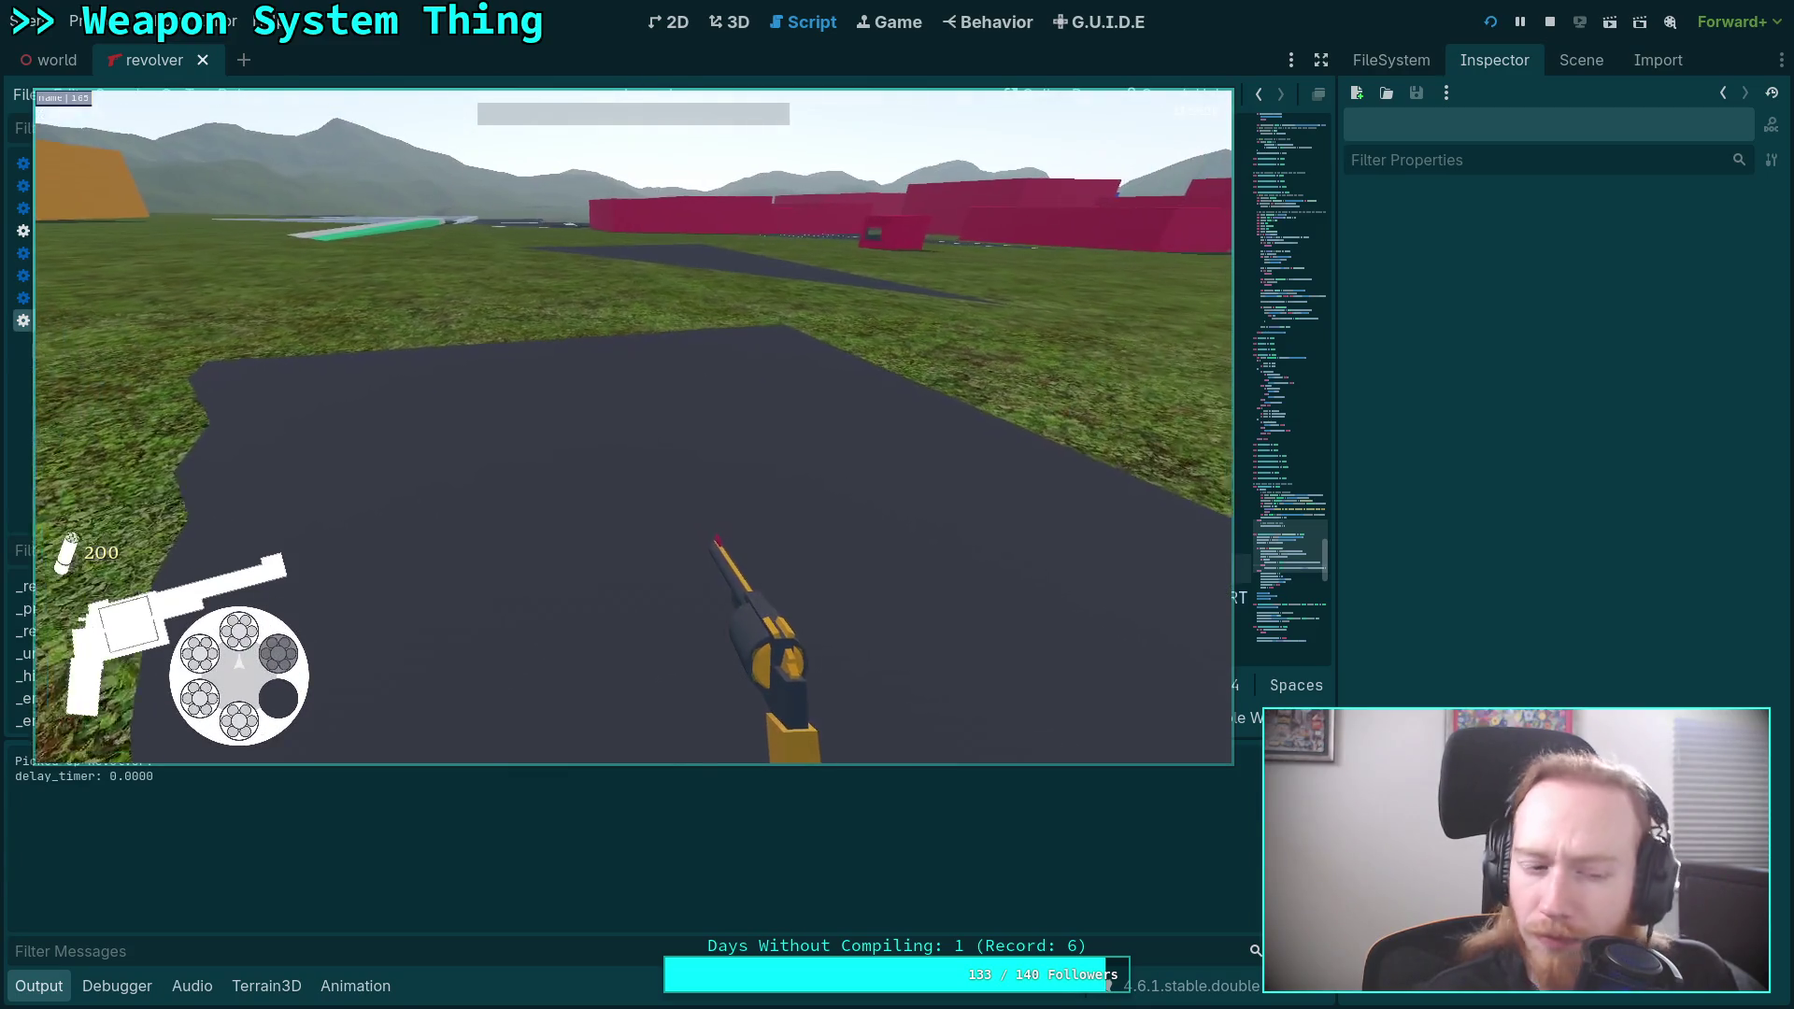
key(Escape)
click(643, 455)
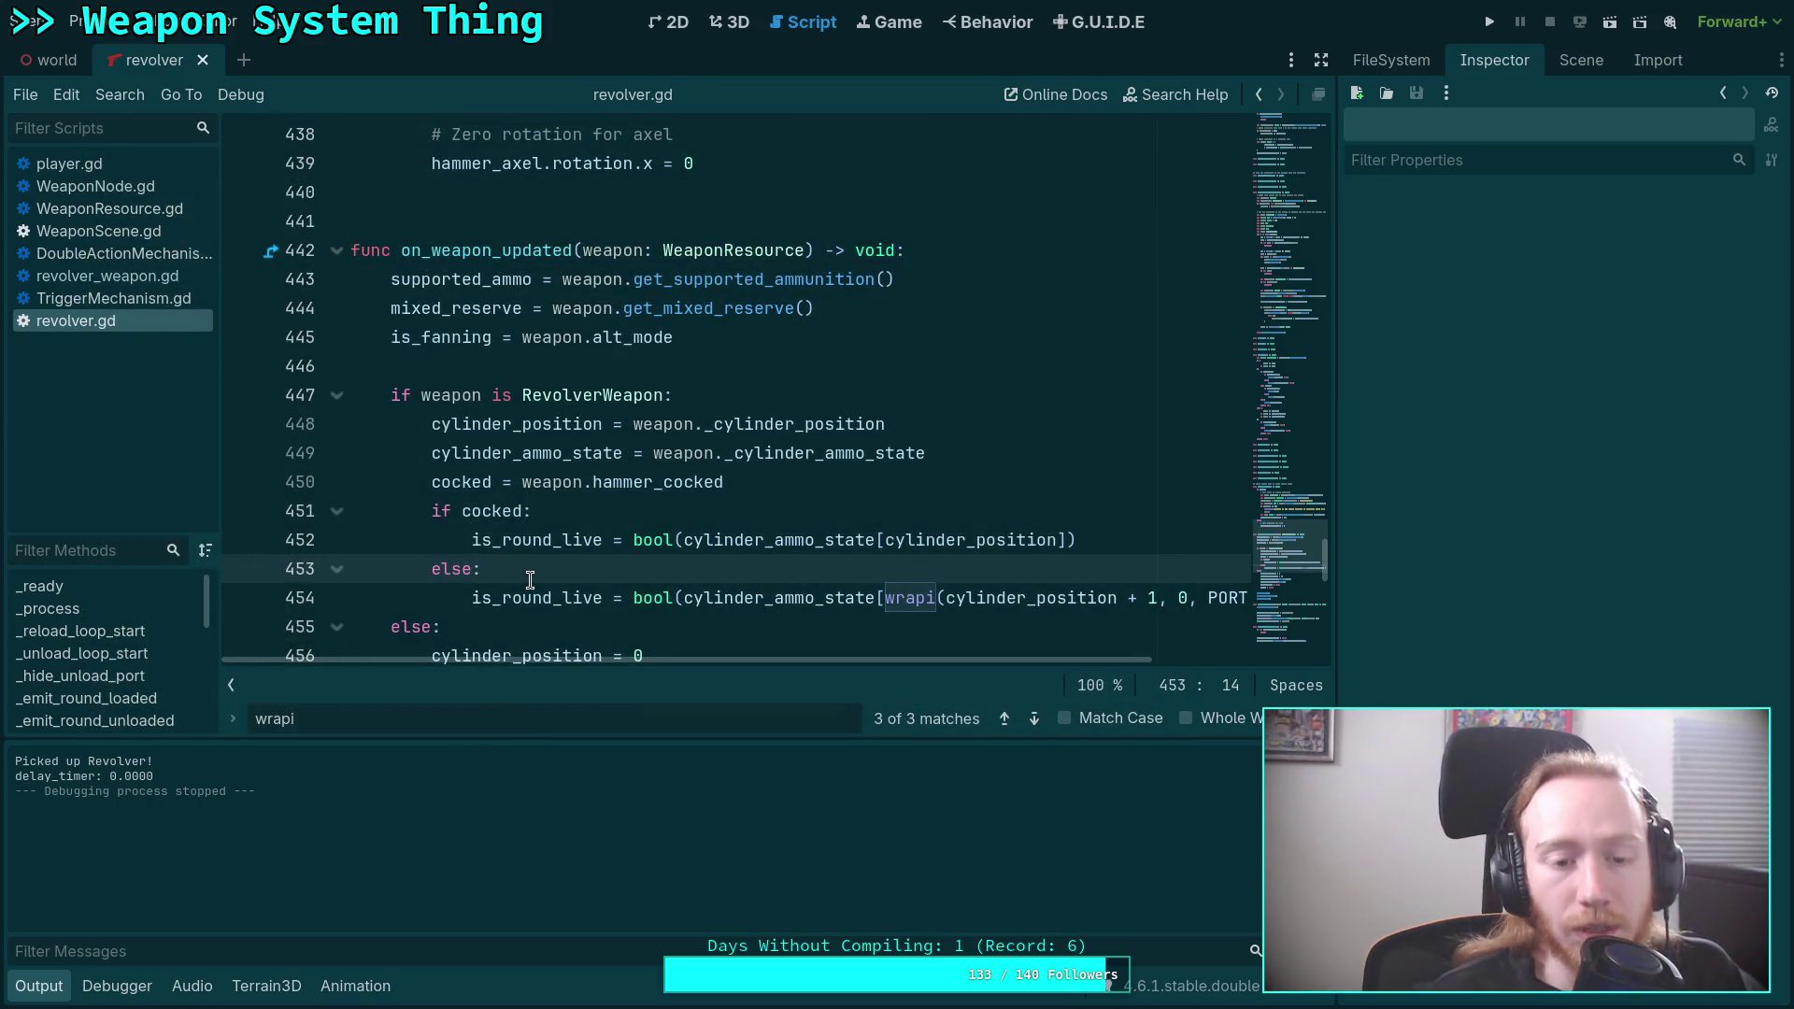
Open revolver_weapon.gd, place the caret in charge_weapon, and run the project with F5.
scroll(530, 579, down, 3)
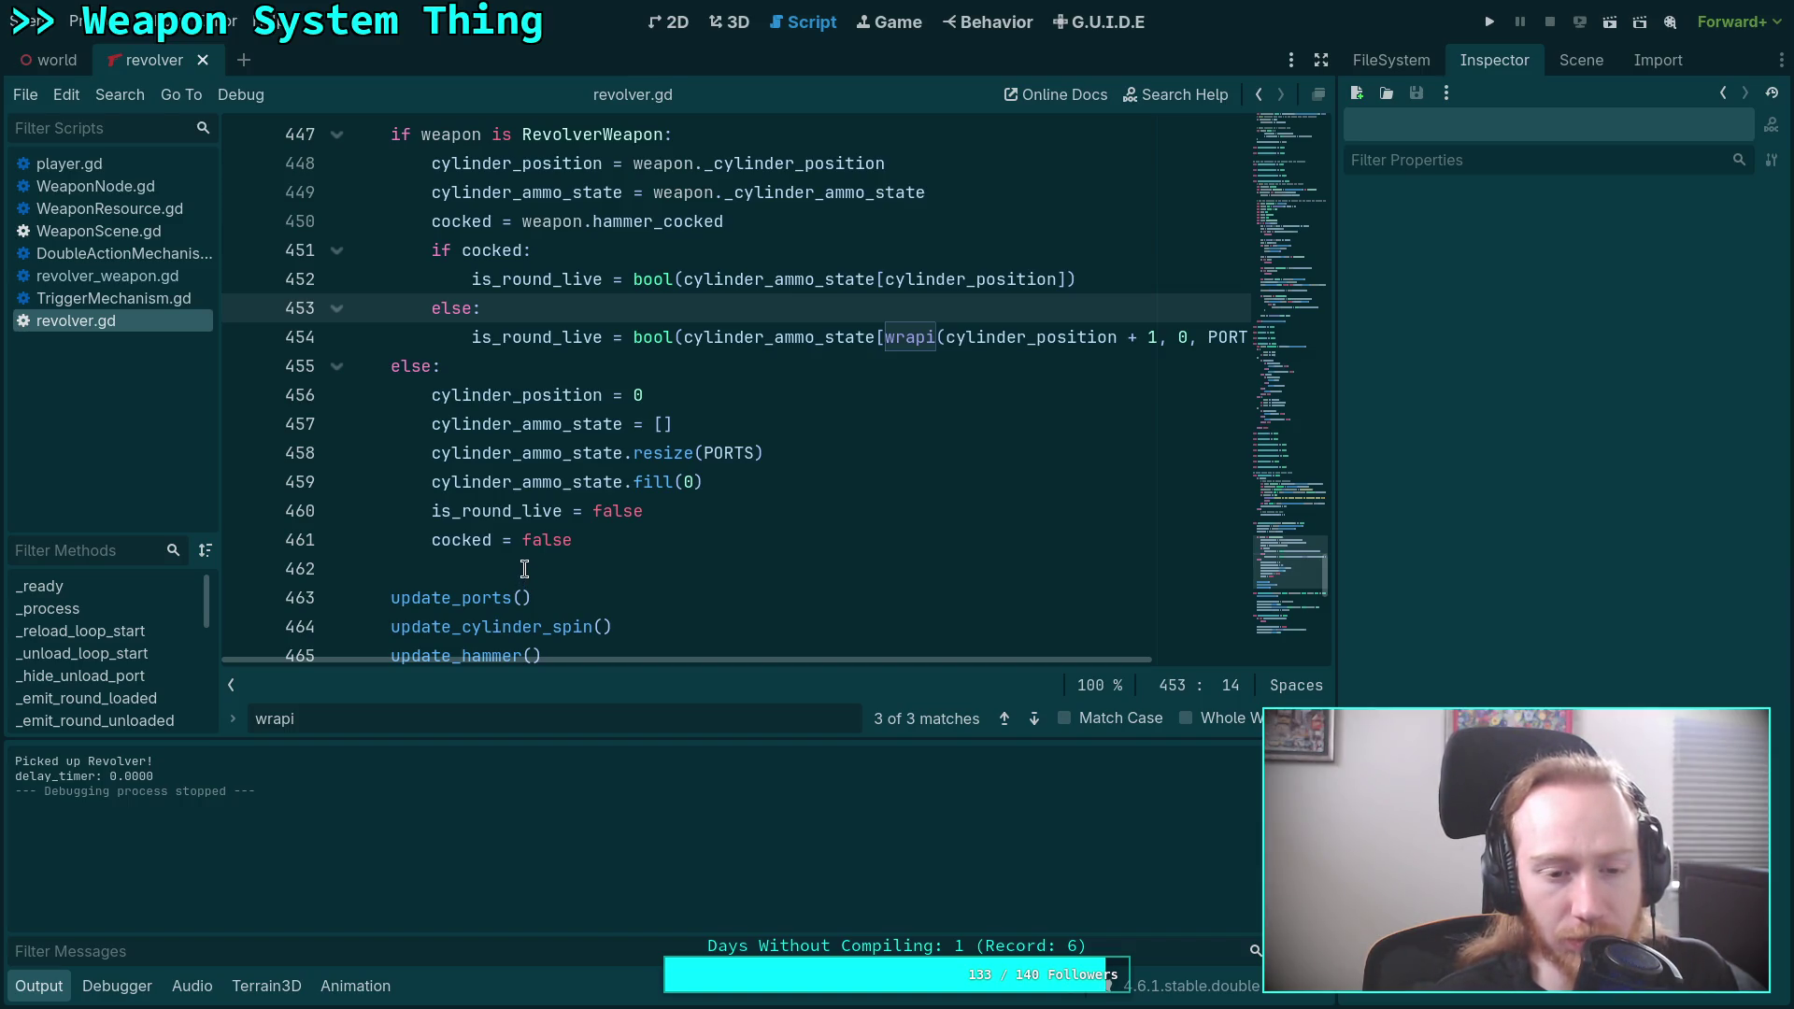
scroll(524, 569, down, 4)
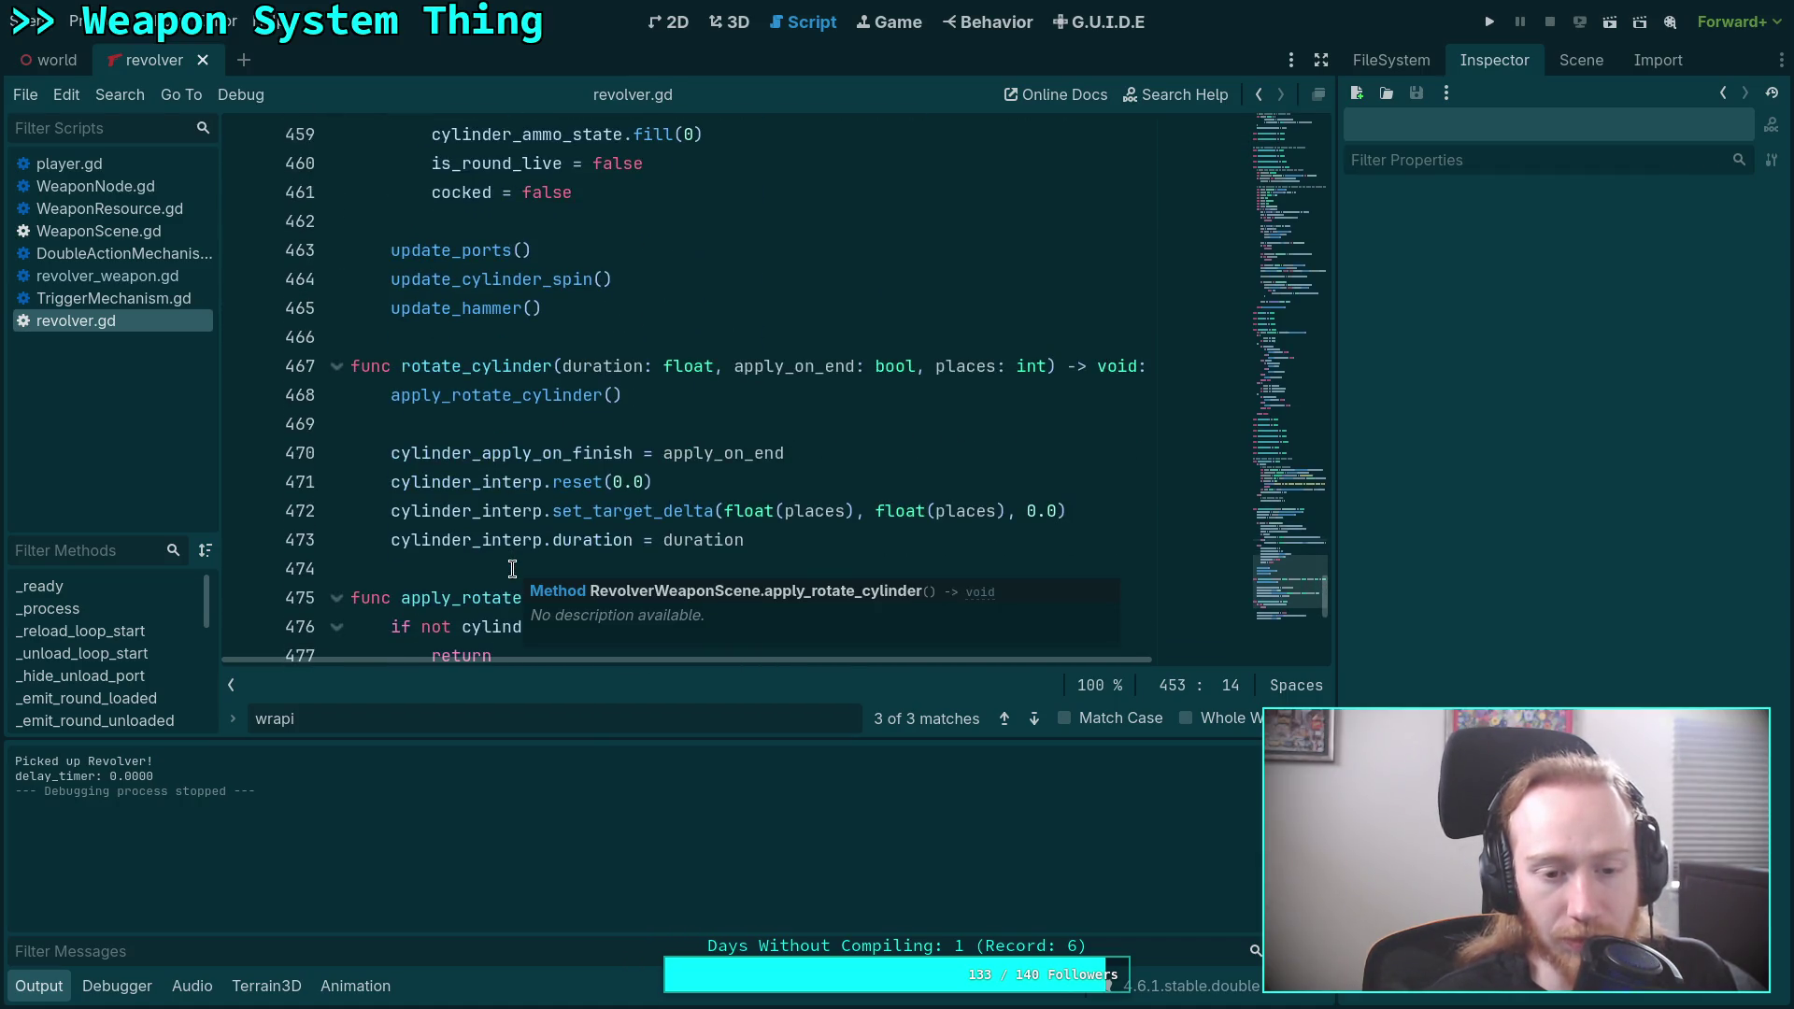
scroll(463, 570, down, 1)
scroll(464, 569, down, 2)
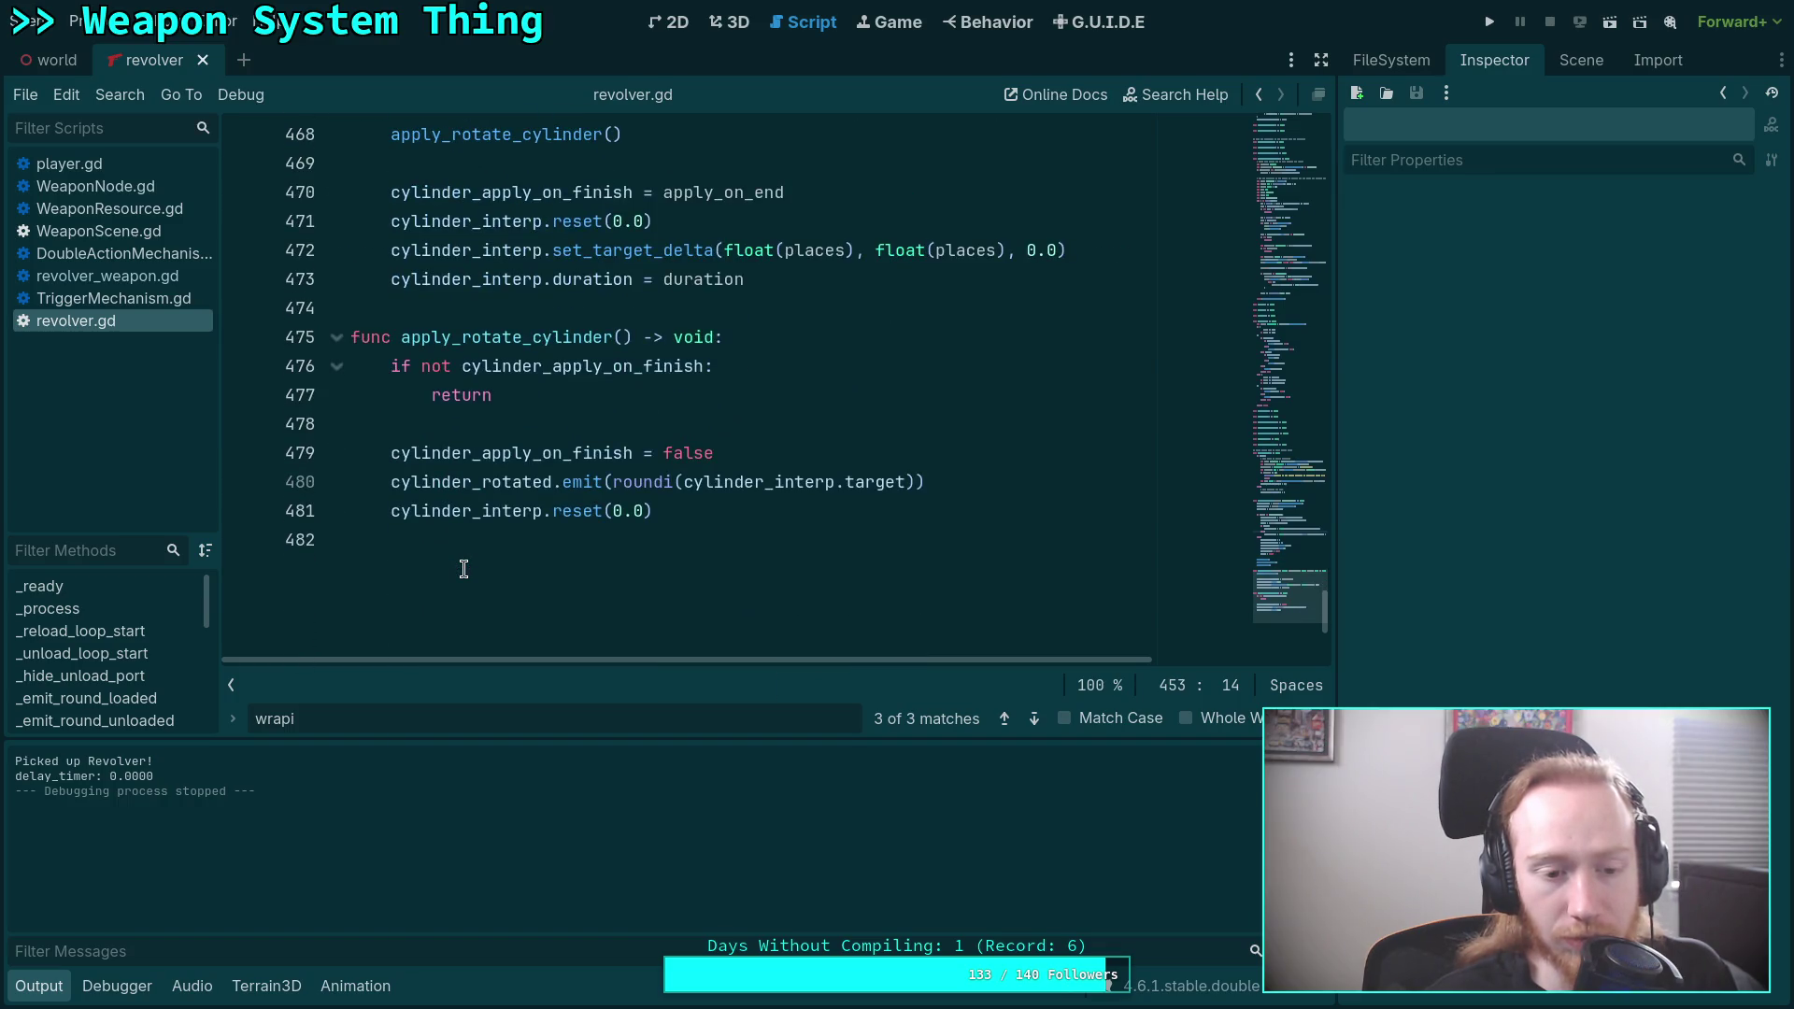
scroll(464, 569, up, 9)
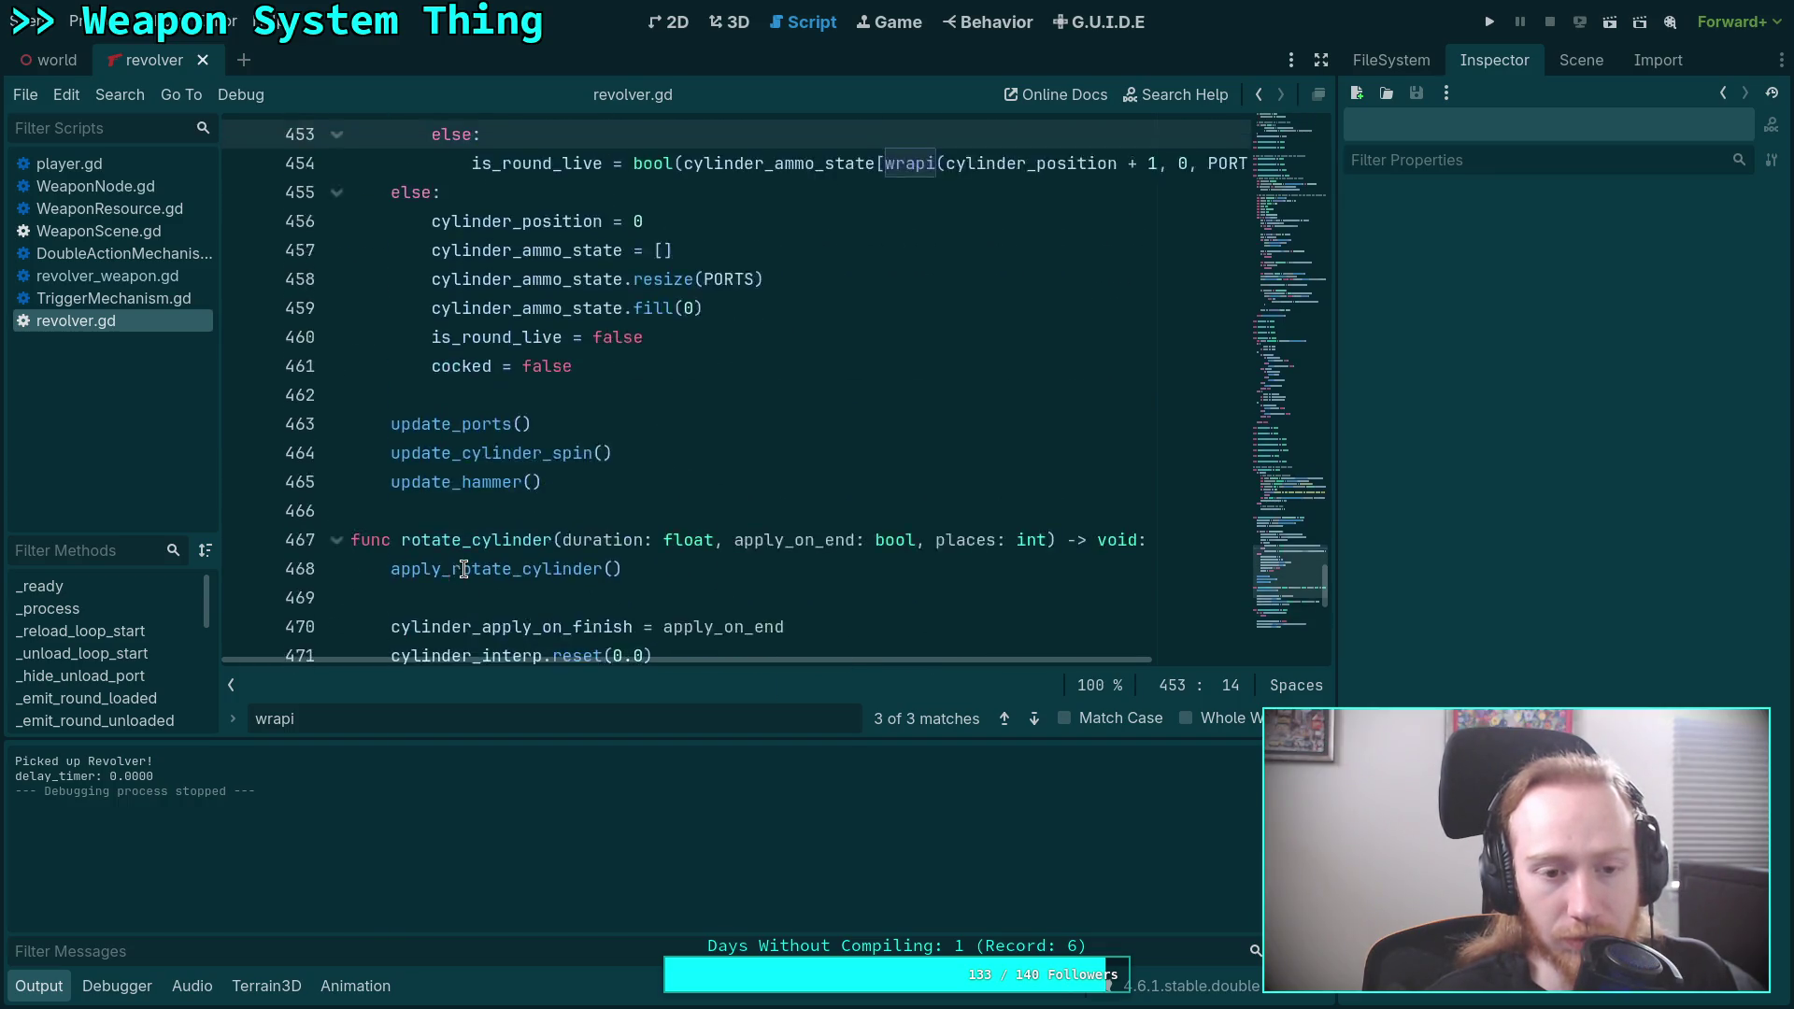
click(145, 274)
scroll(561, 403, up, 5)
scroll(561, 404, up, 7)
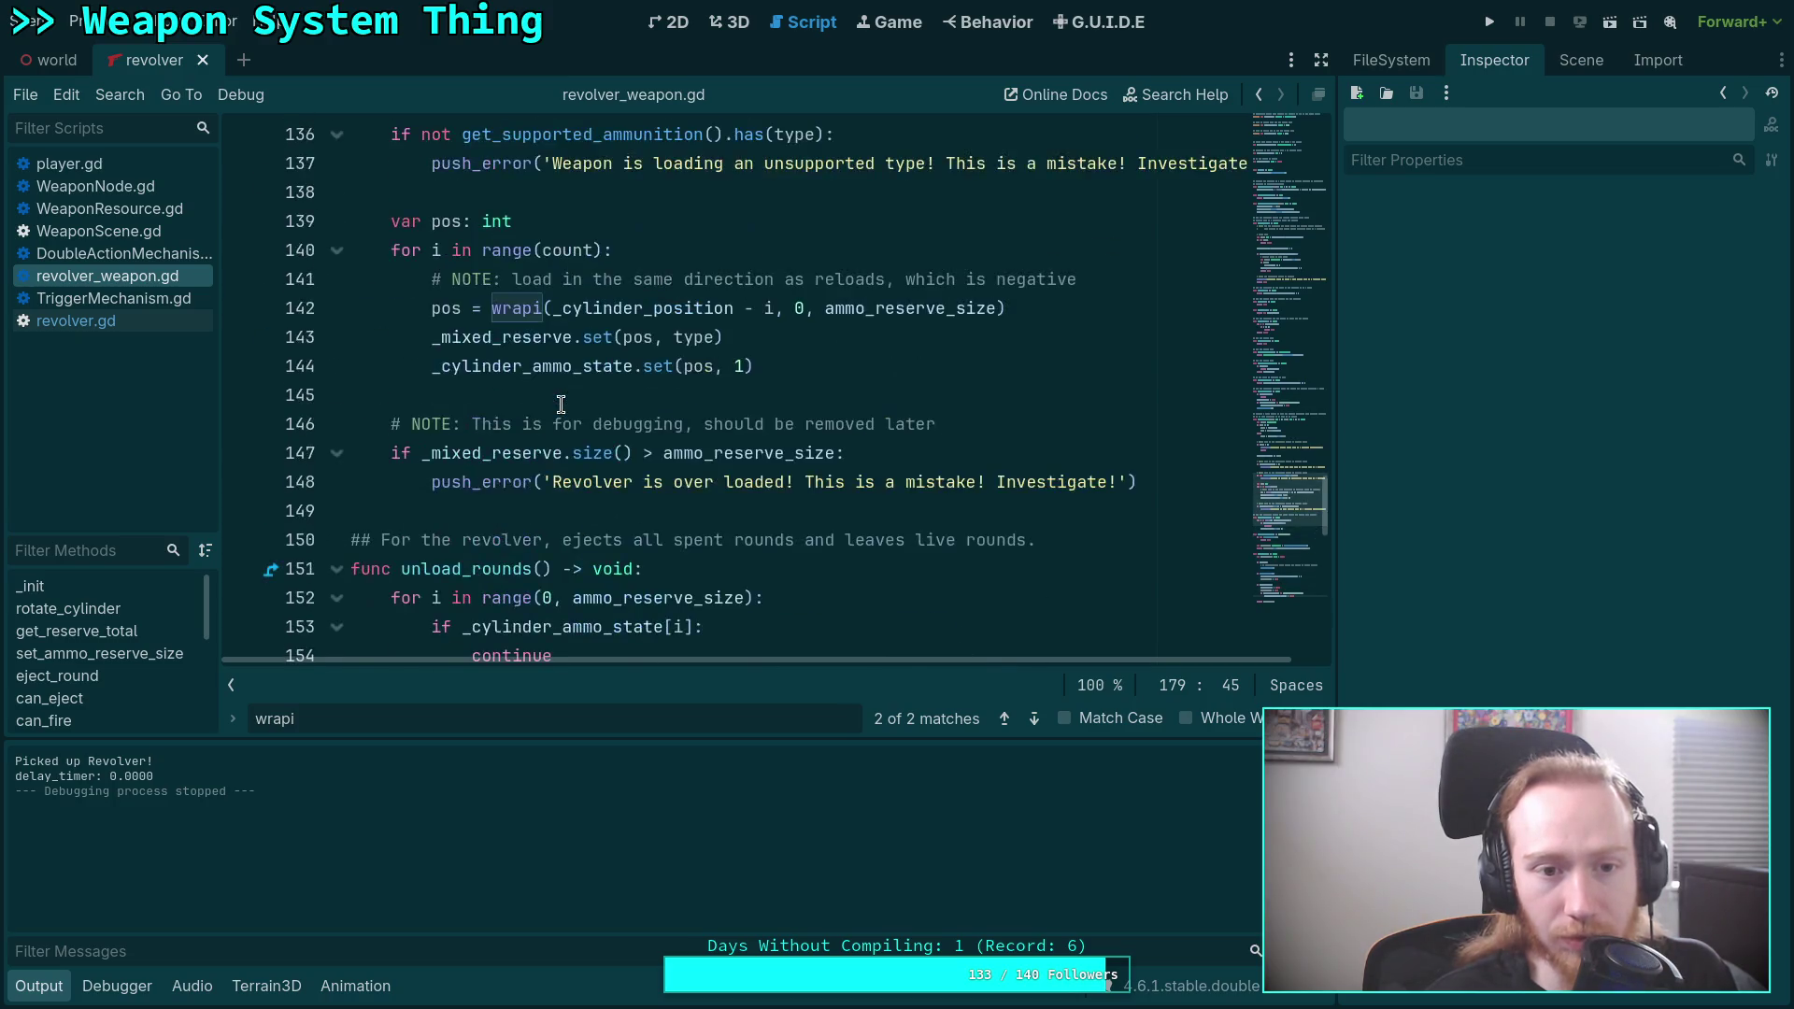
scroll(561, 403, up, 4)
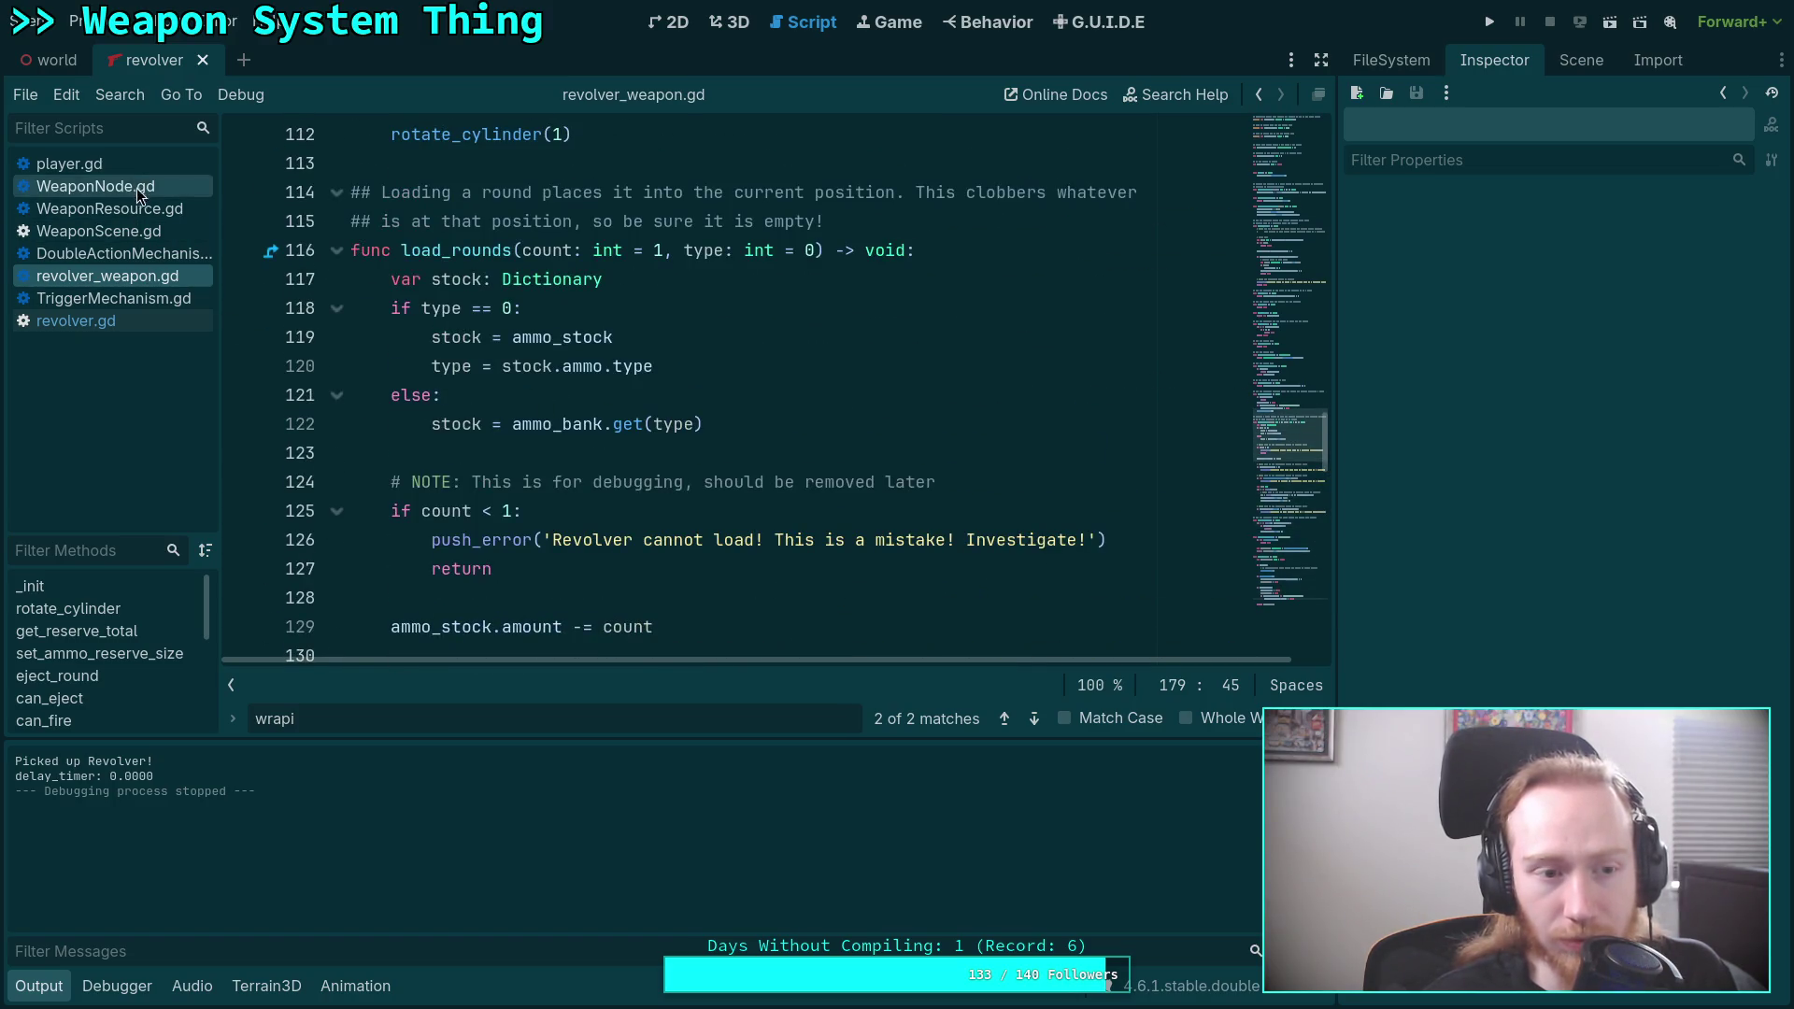
scroll(725, 394, up, 5)
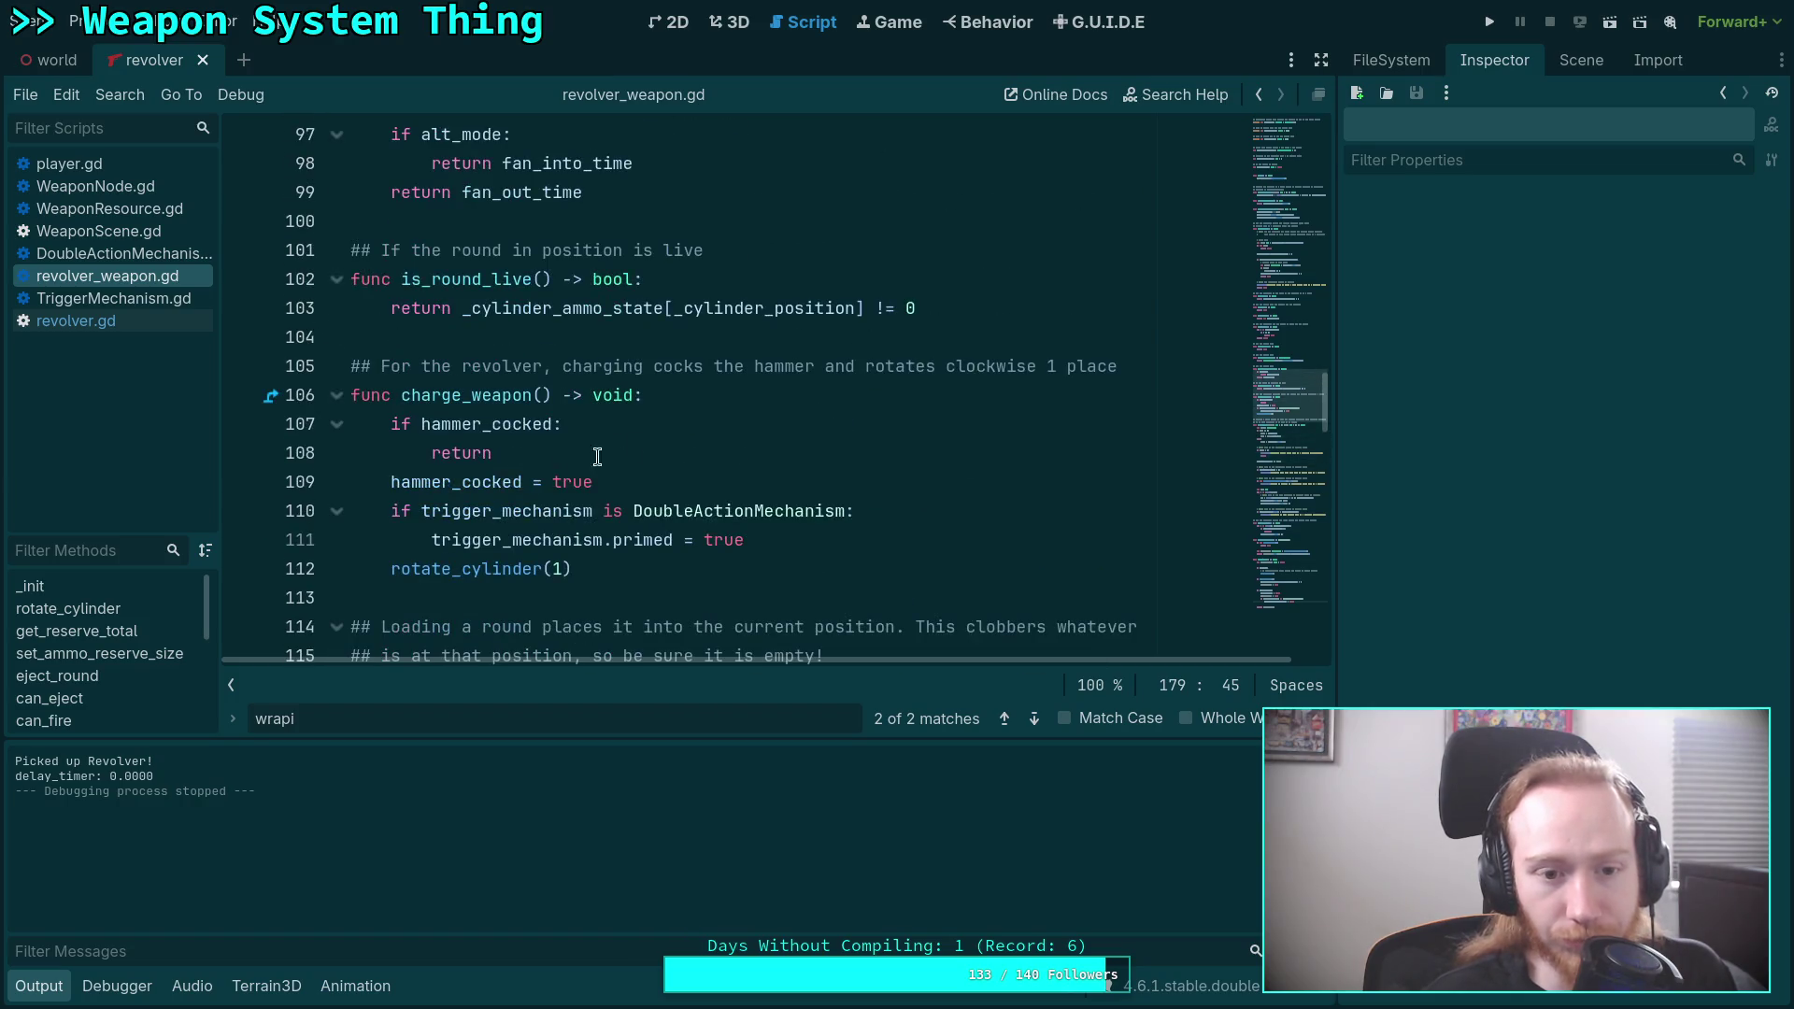
click(725, 395)
key(F5)
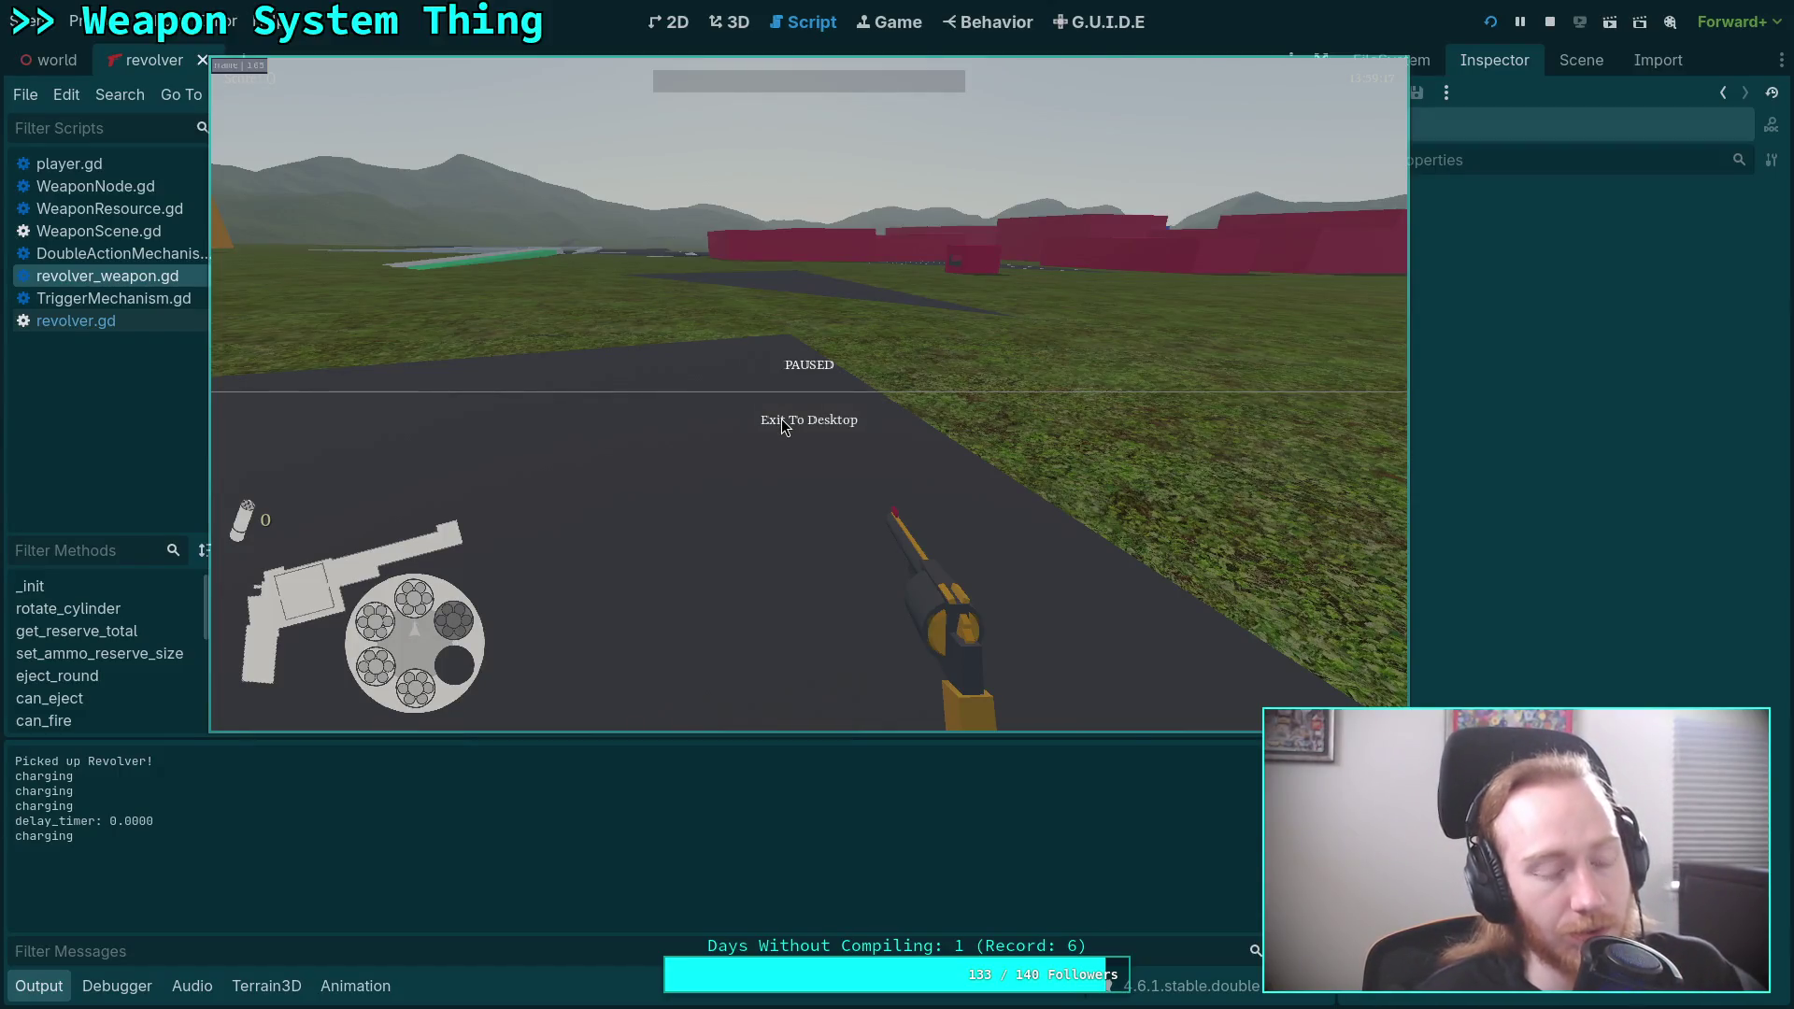
Quit the game, move print('charging') below the hammer_cocked early return, and rerun.
click(781, 419)
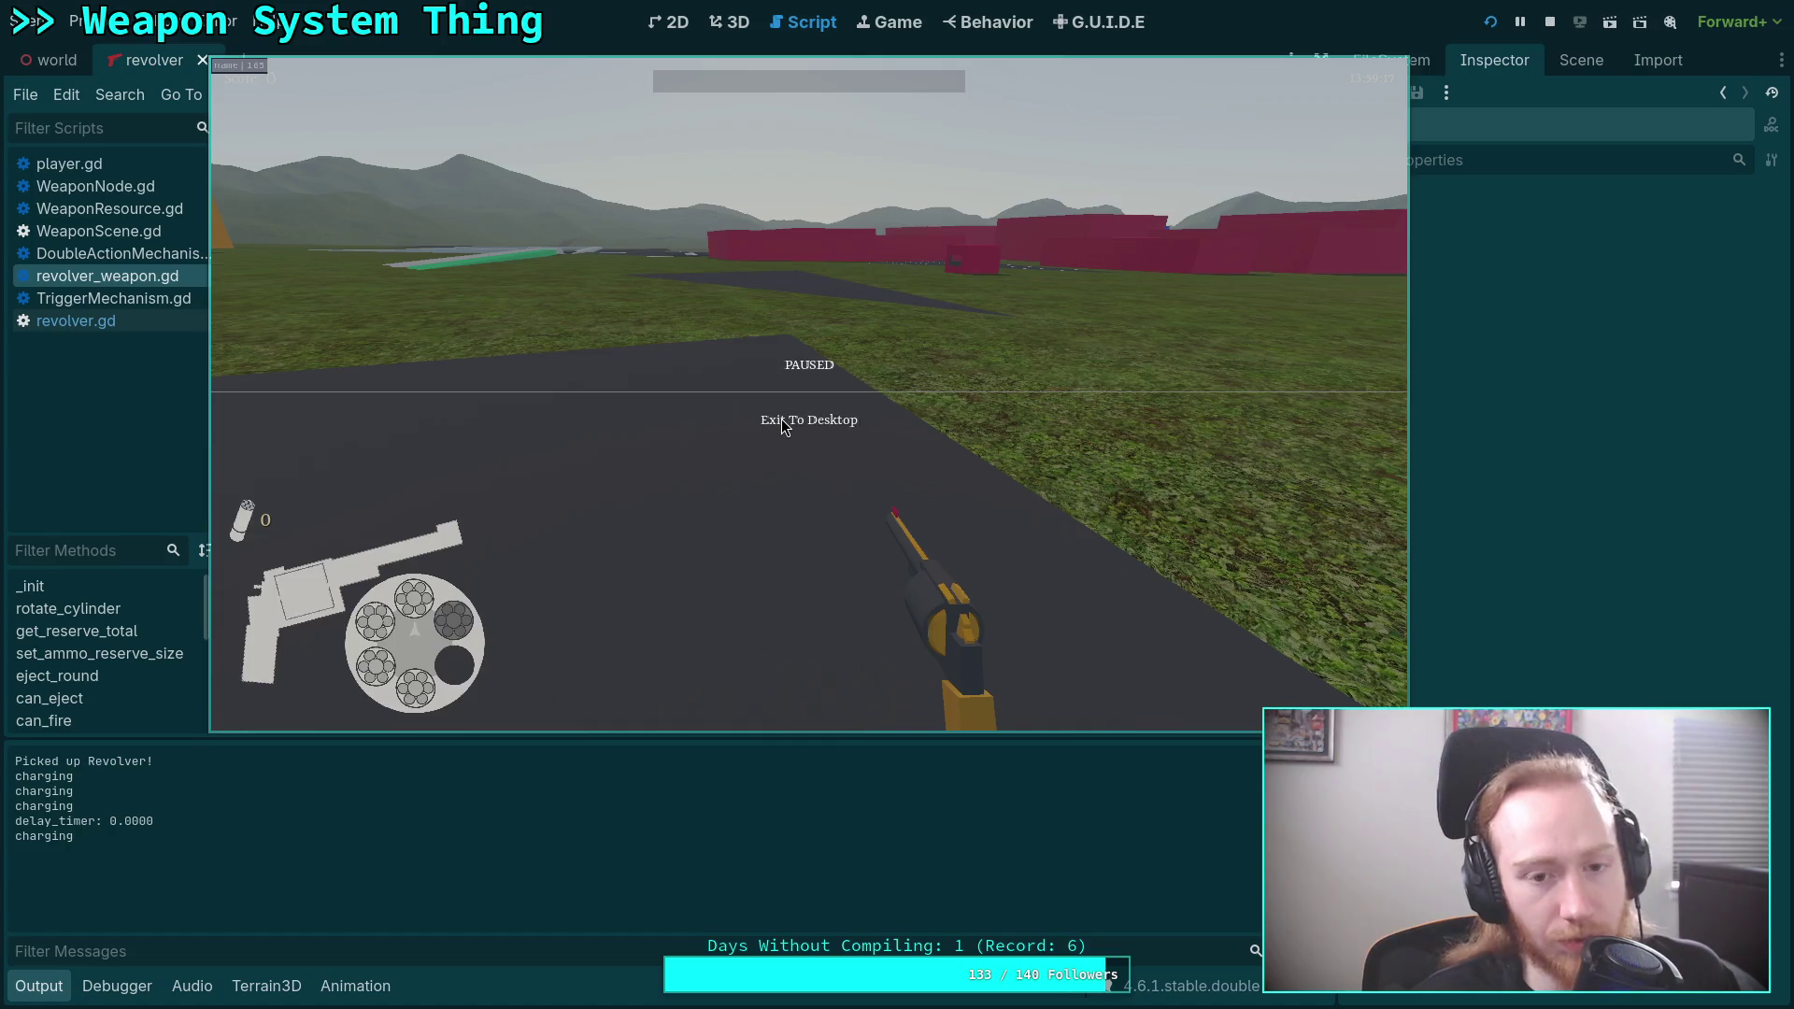
click(647, 422)
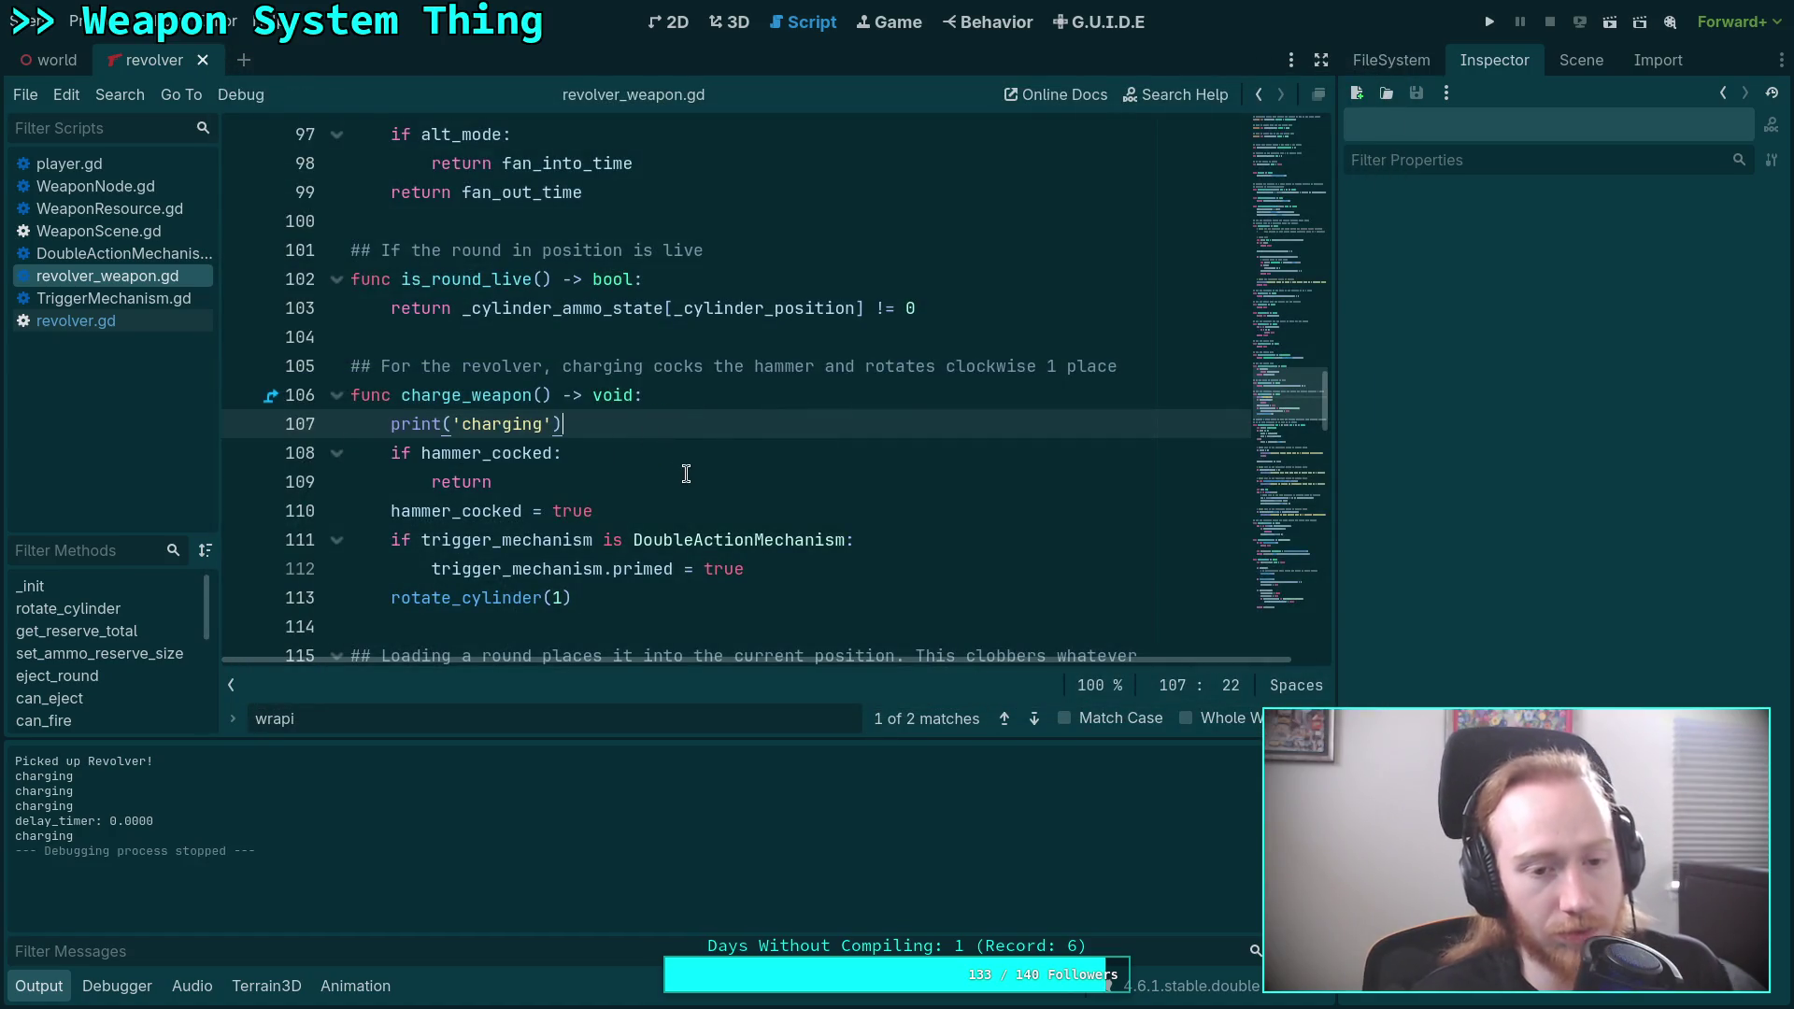
key(alt+Down)
key(alt+Down)
key(F5)
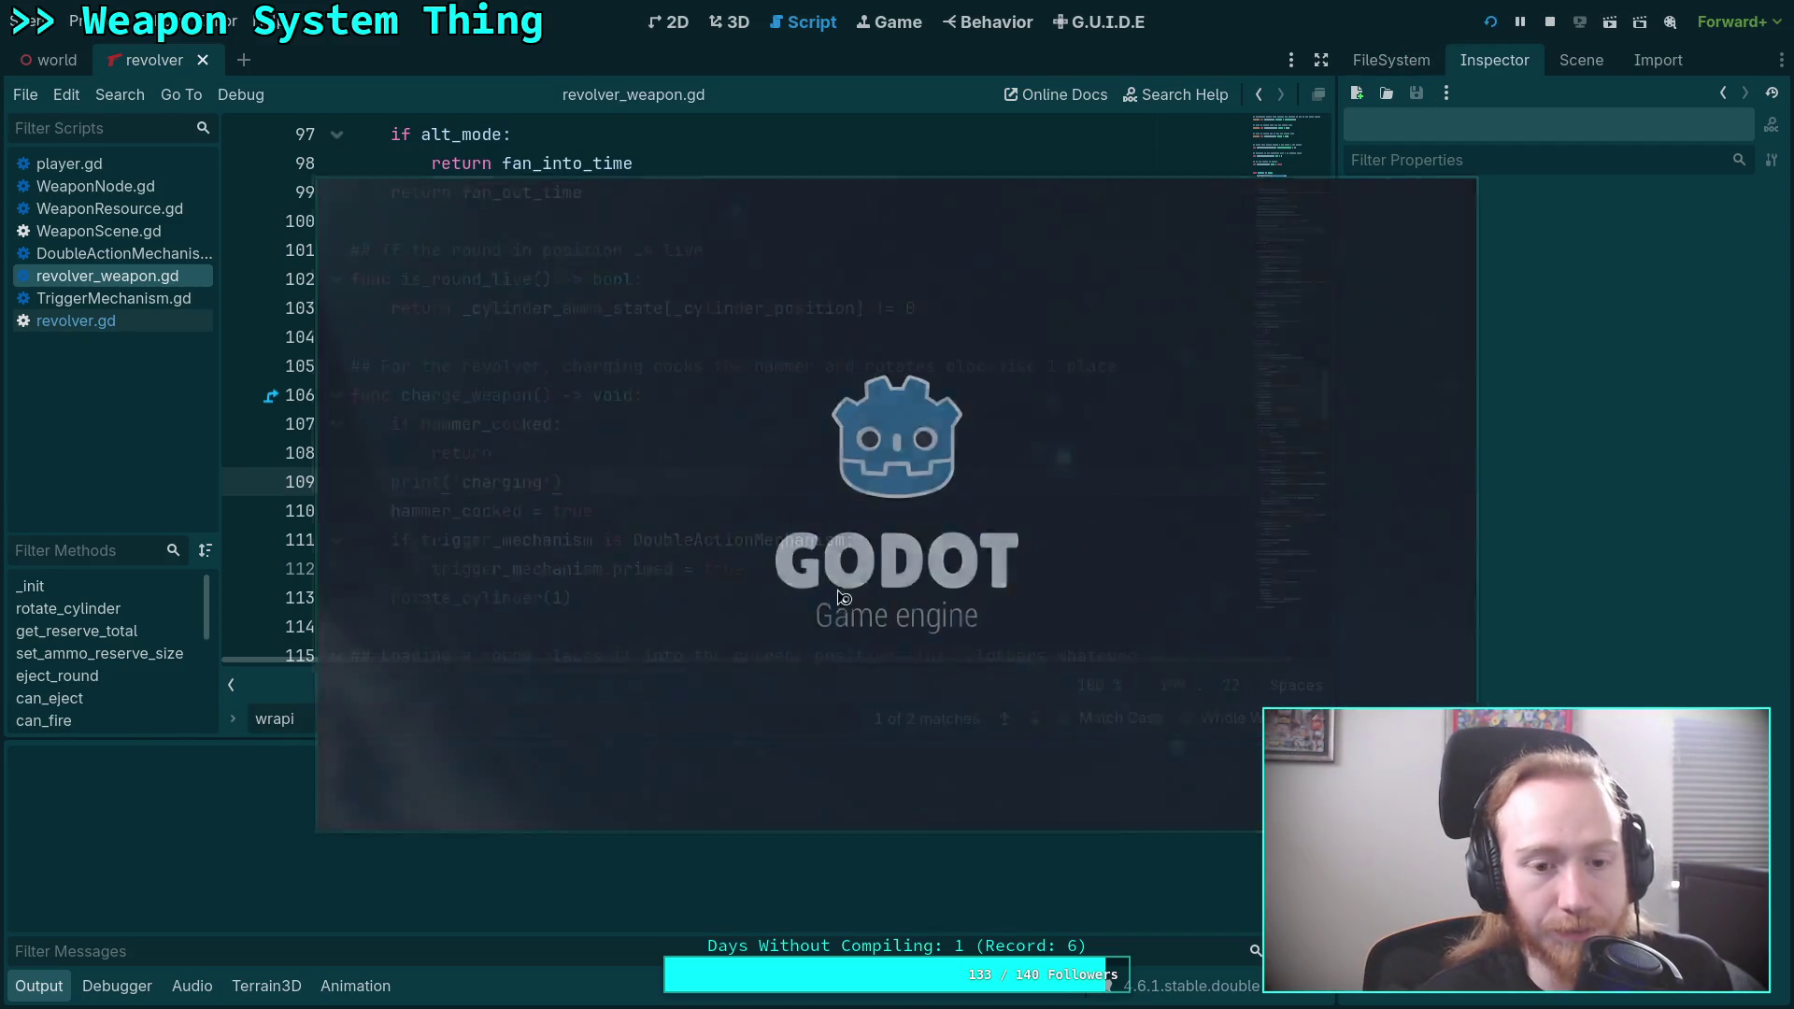
Pick up the revolver, fire it to trigger one charge, then stop the game with F8.
drag(627, 511, 498, 445)
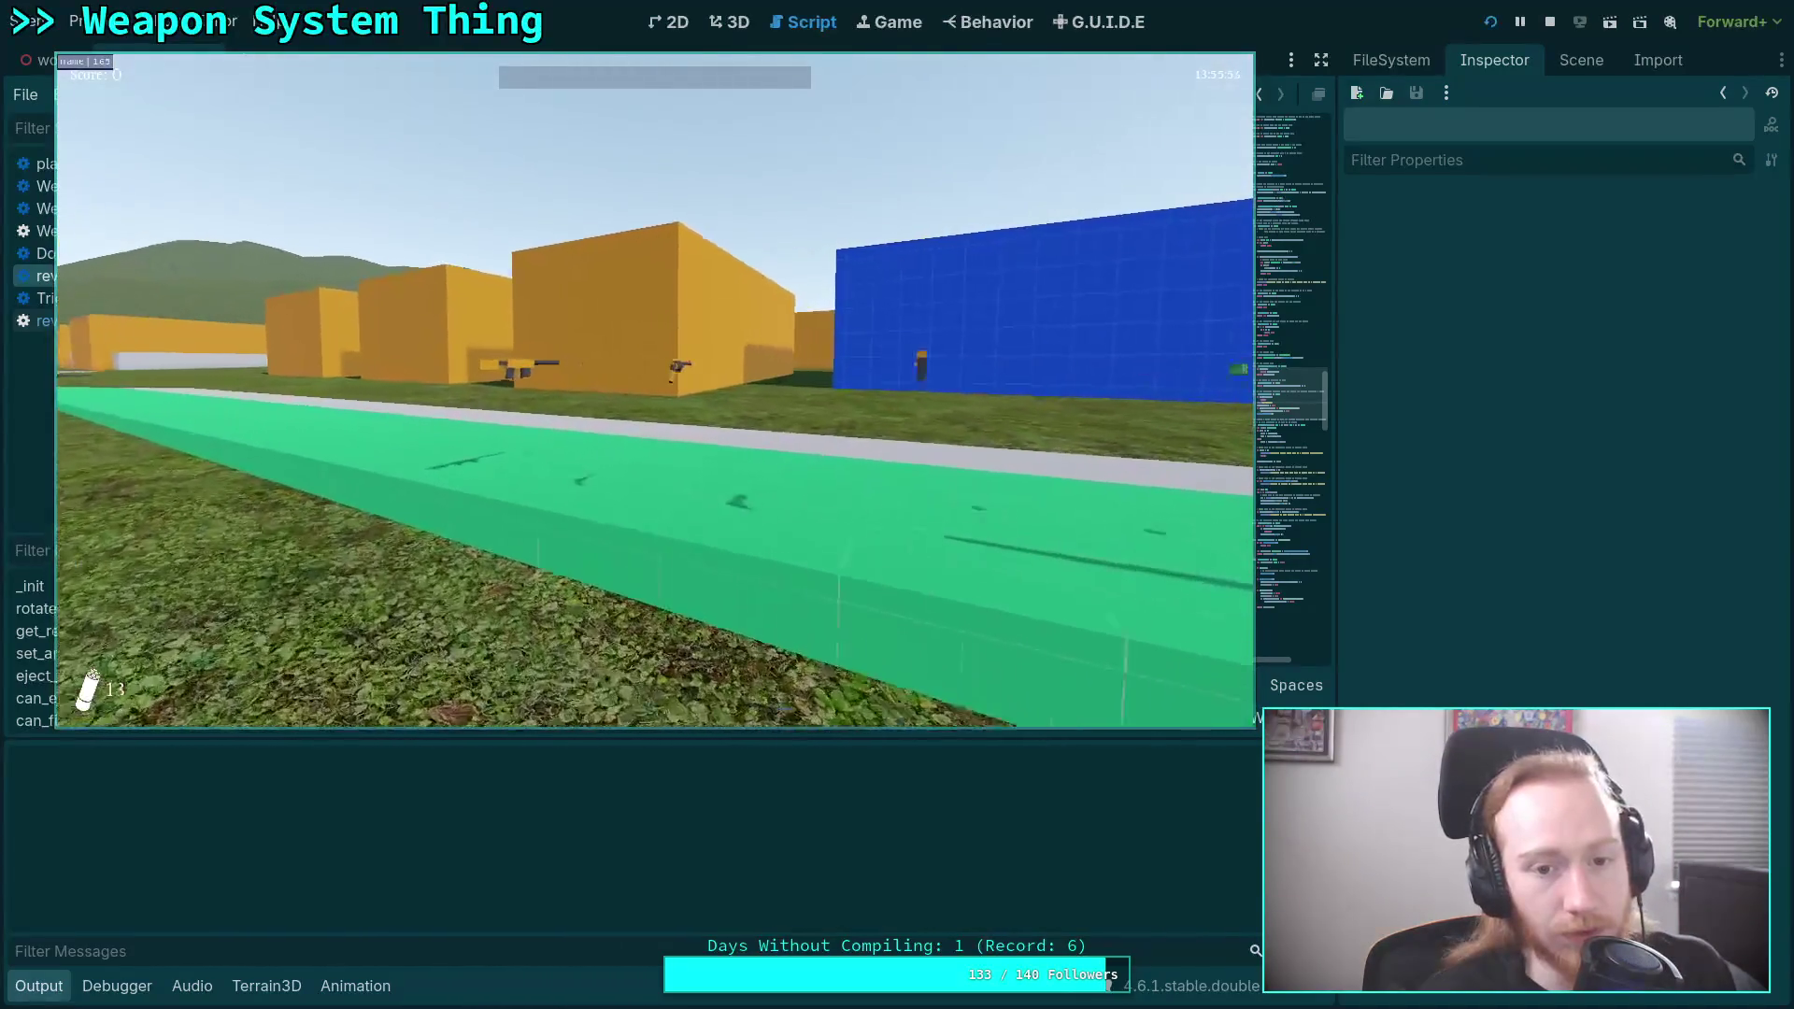
key(w)
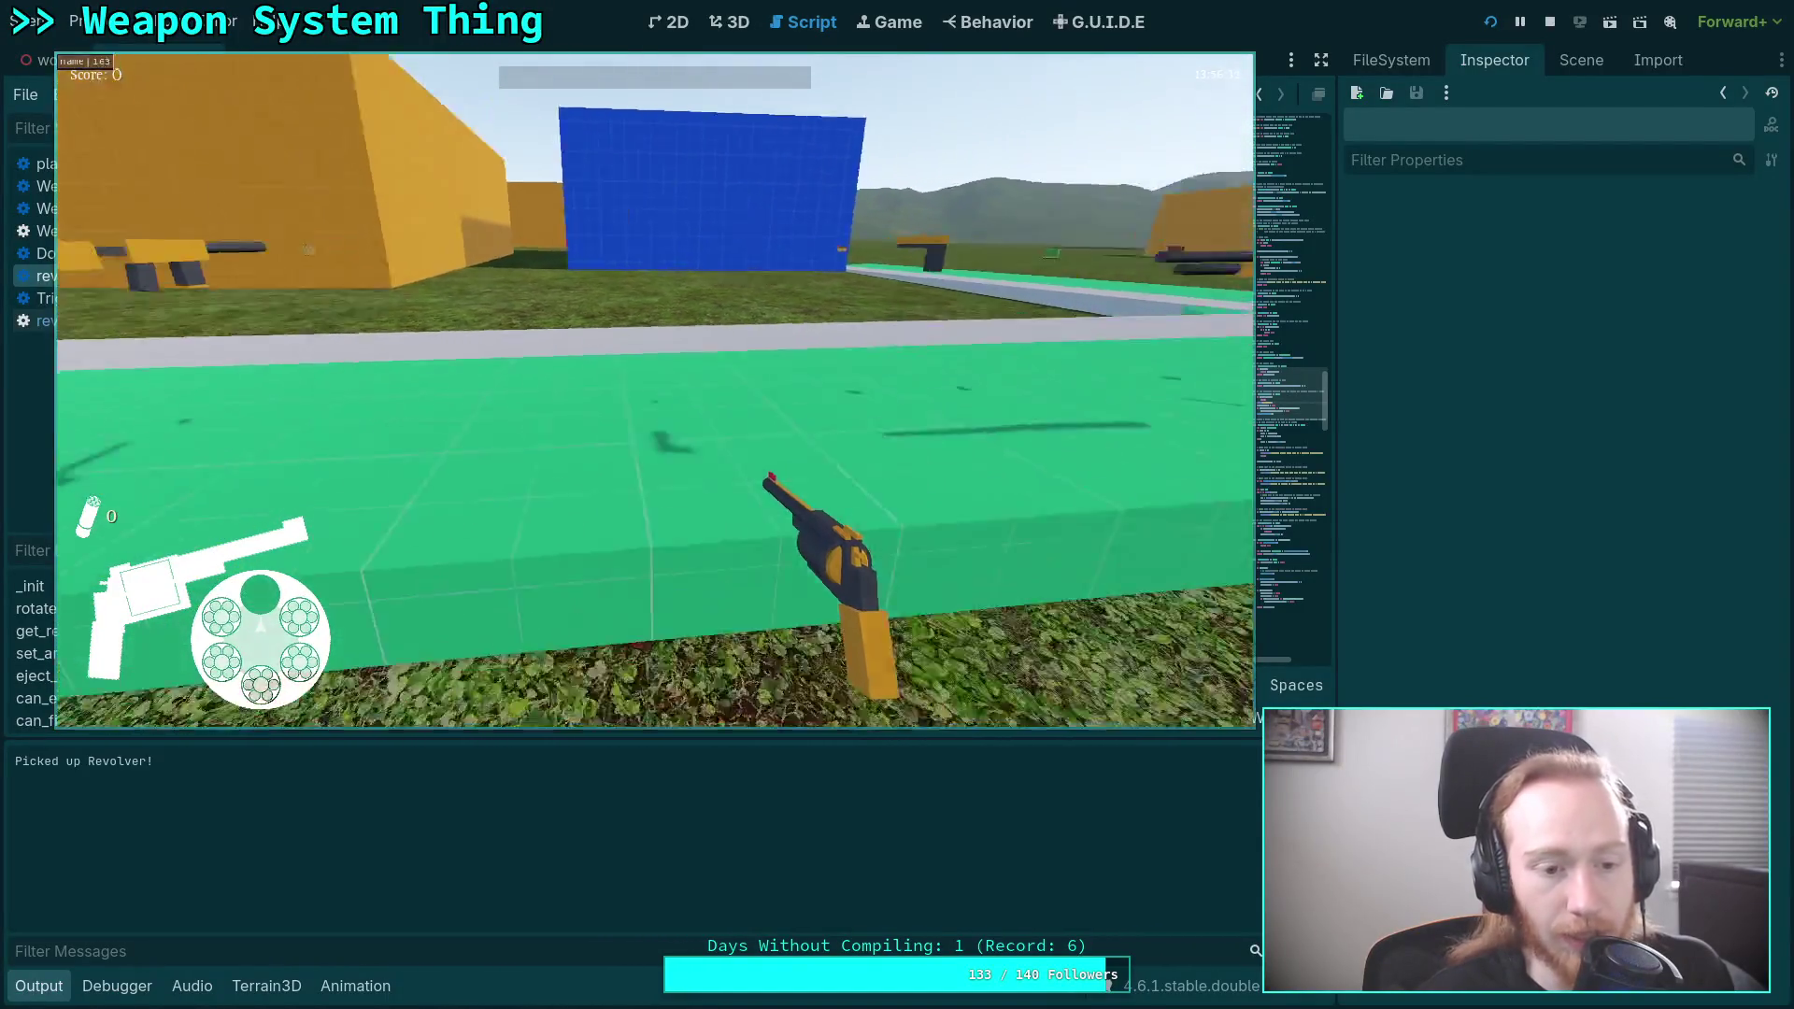
key(w)
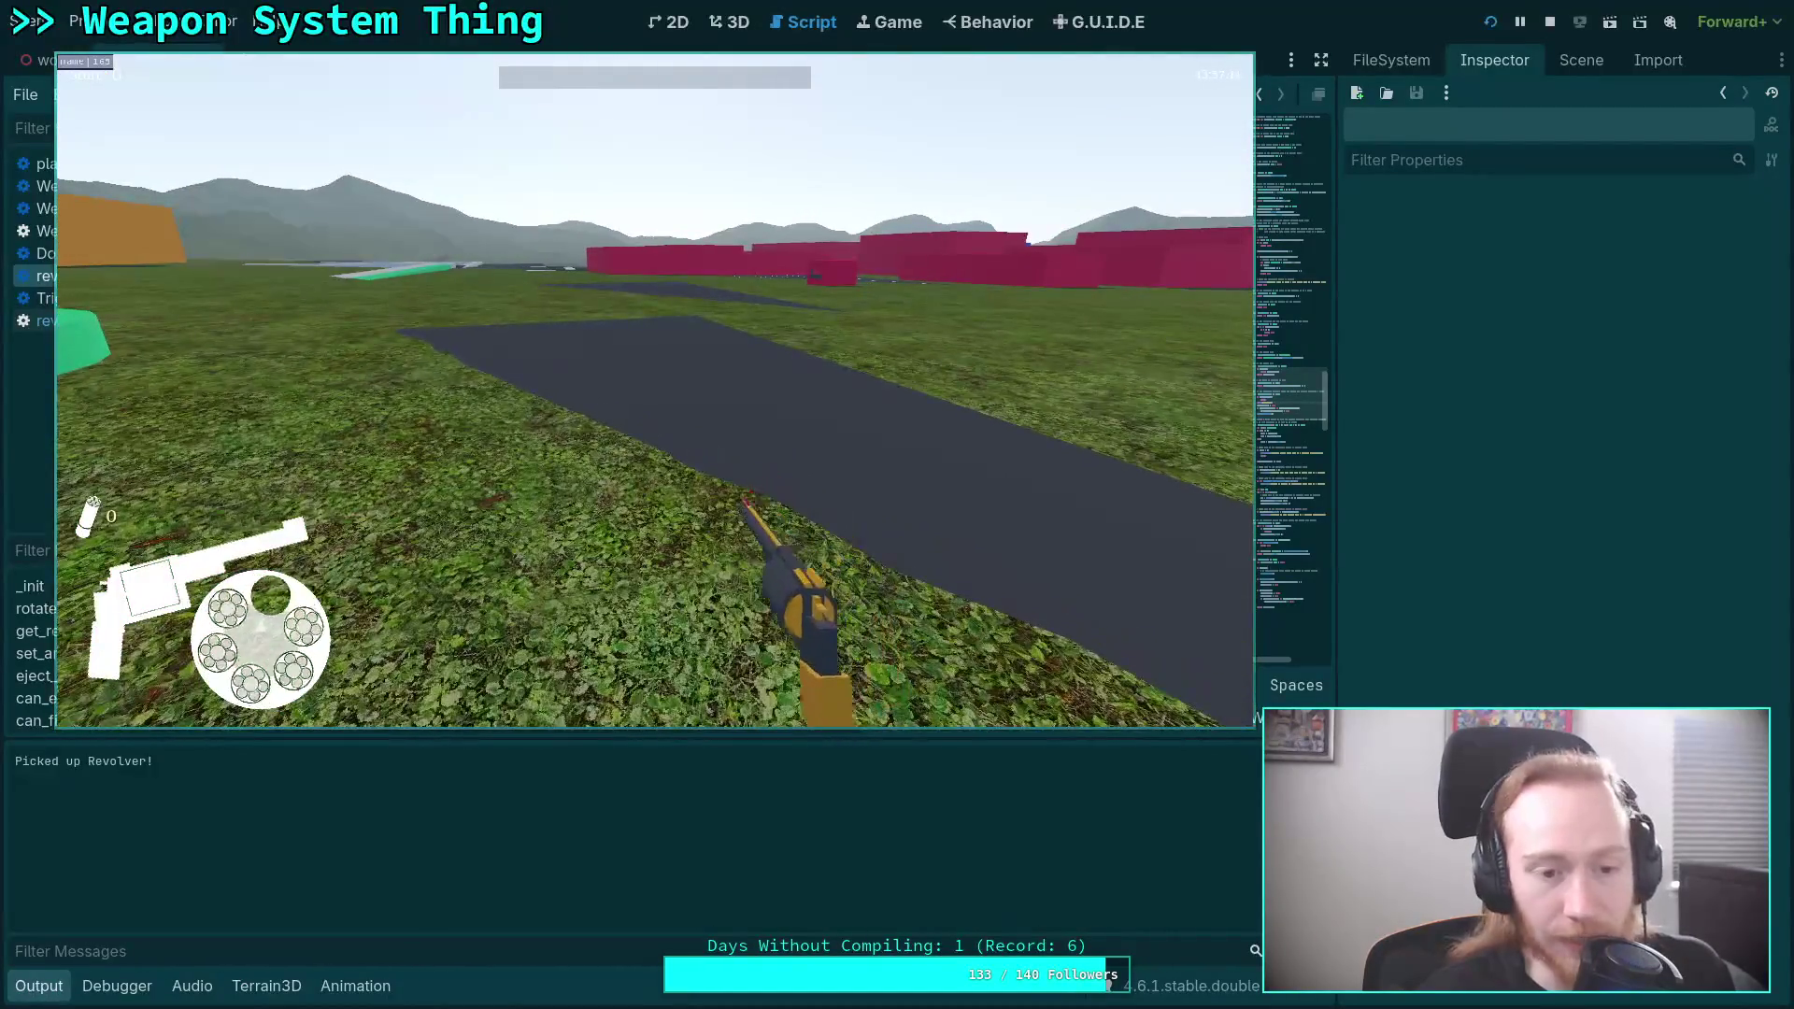
key(w)
click(654, 390)
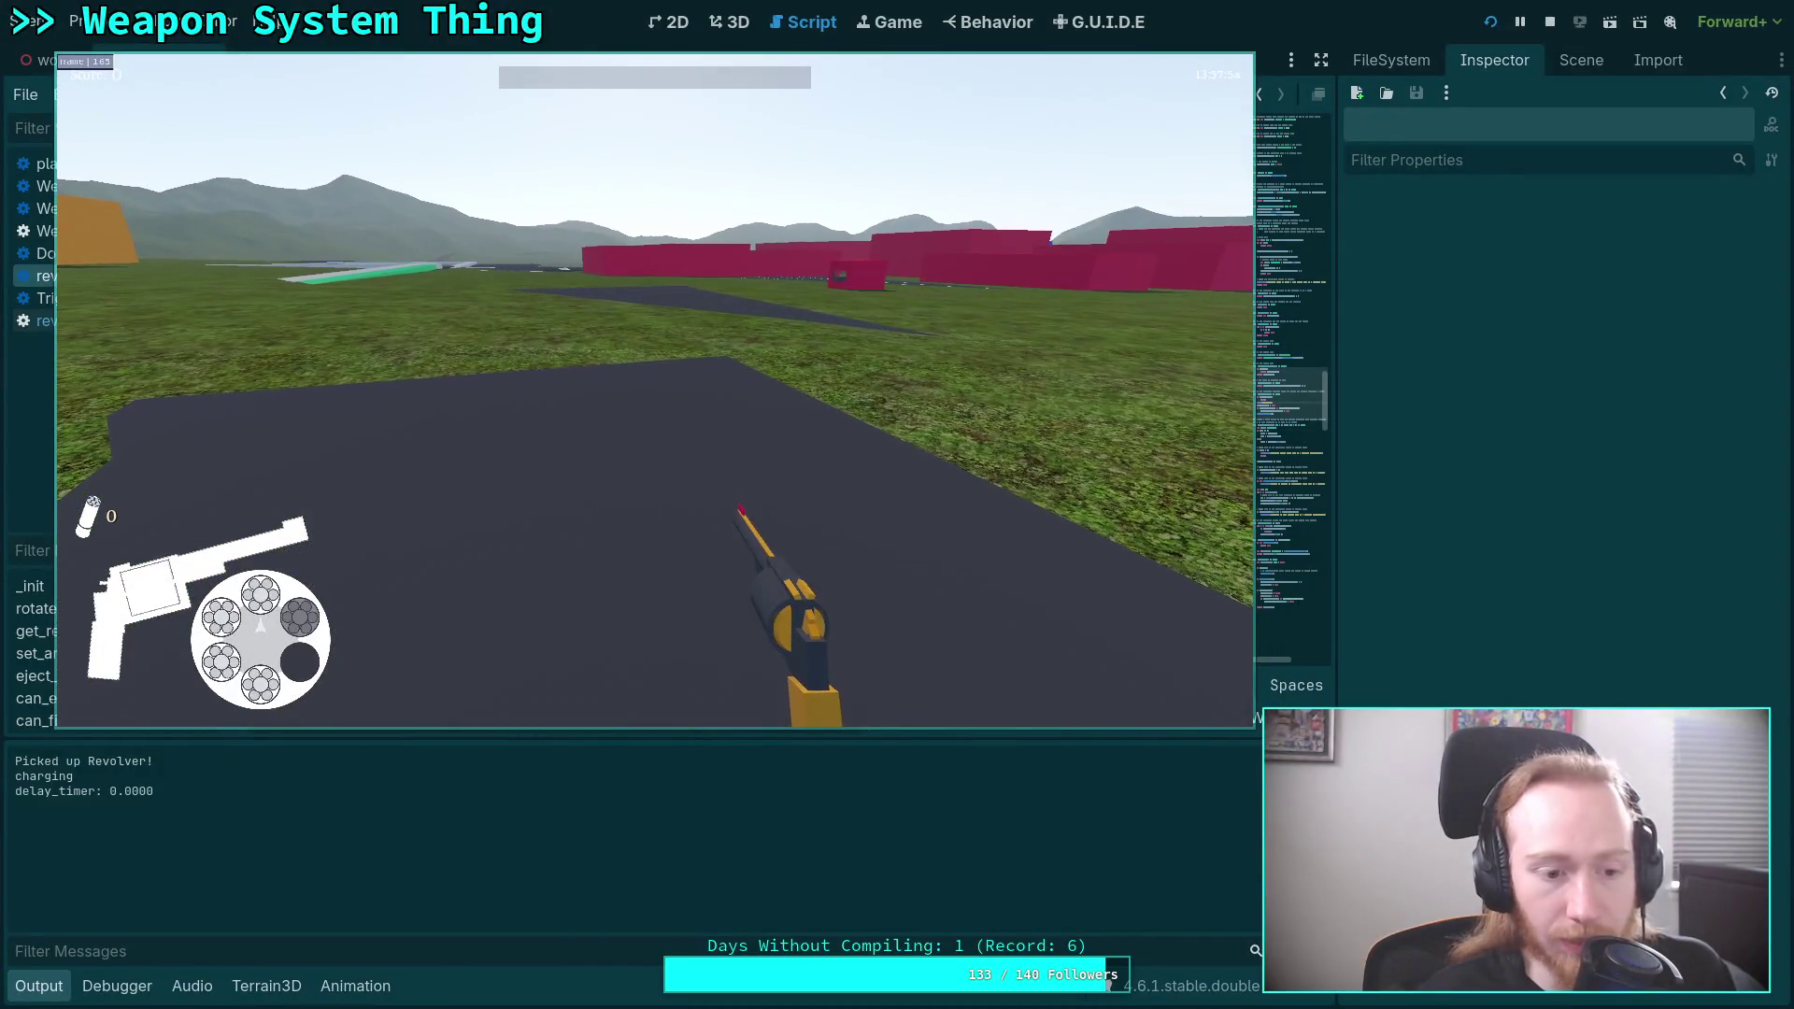
key(w)
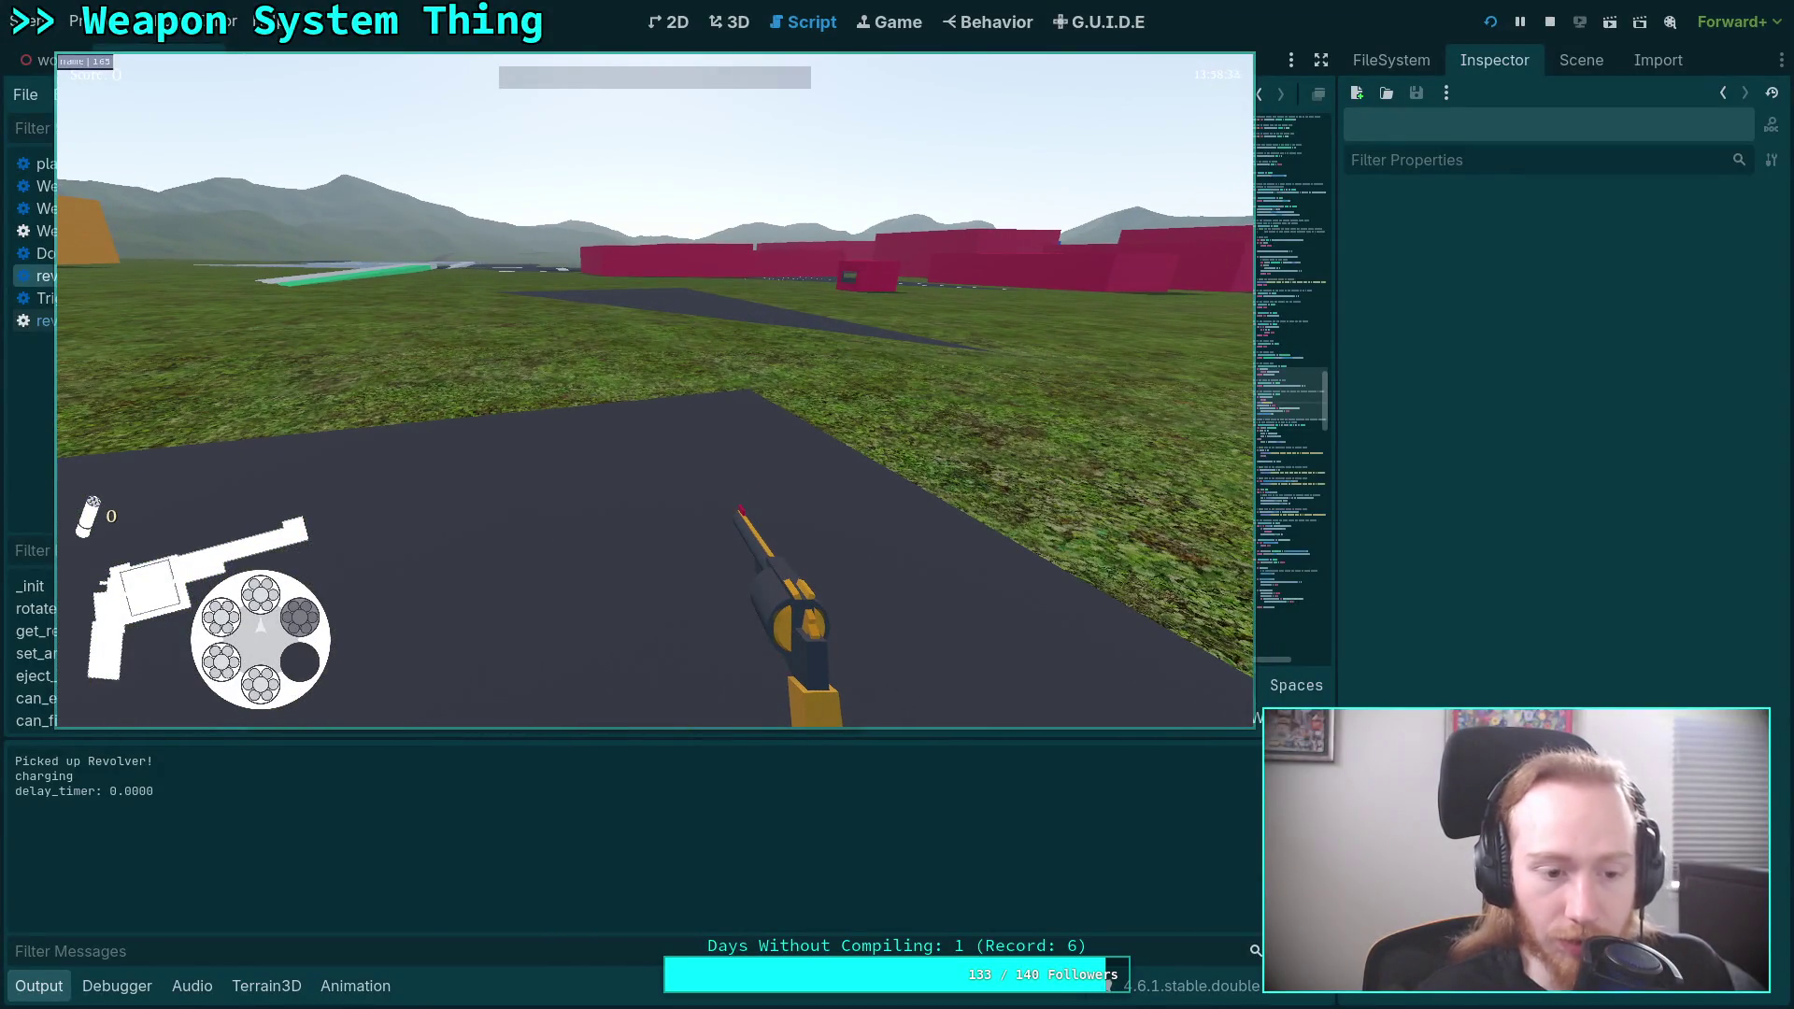
key(F8)
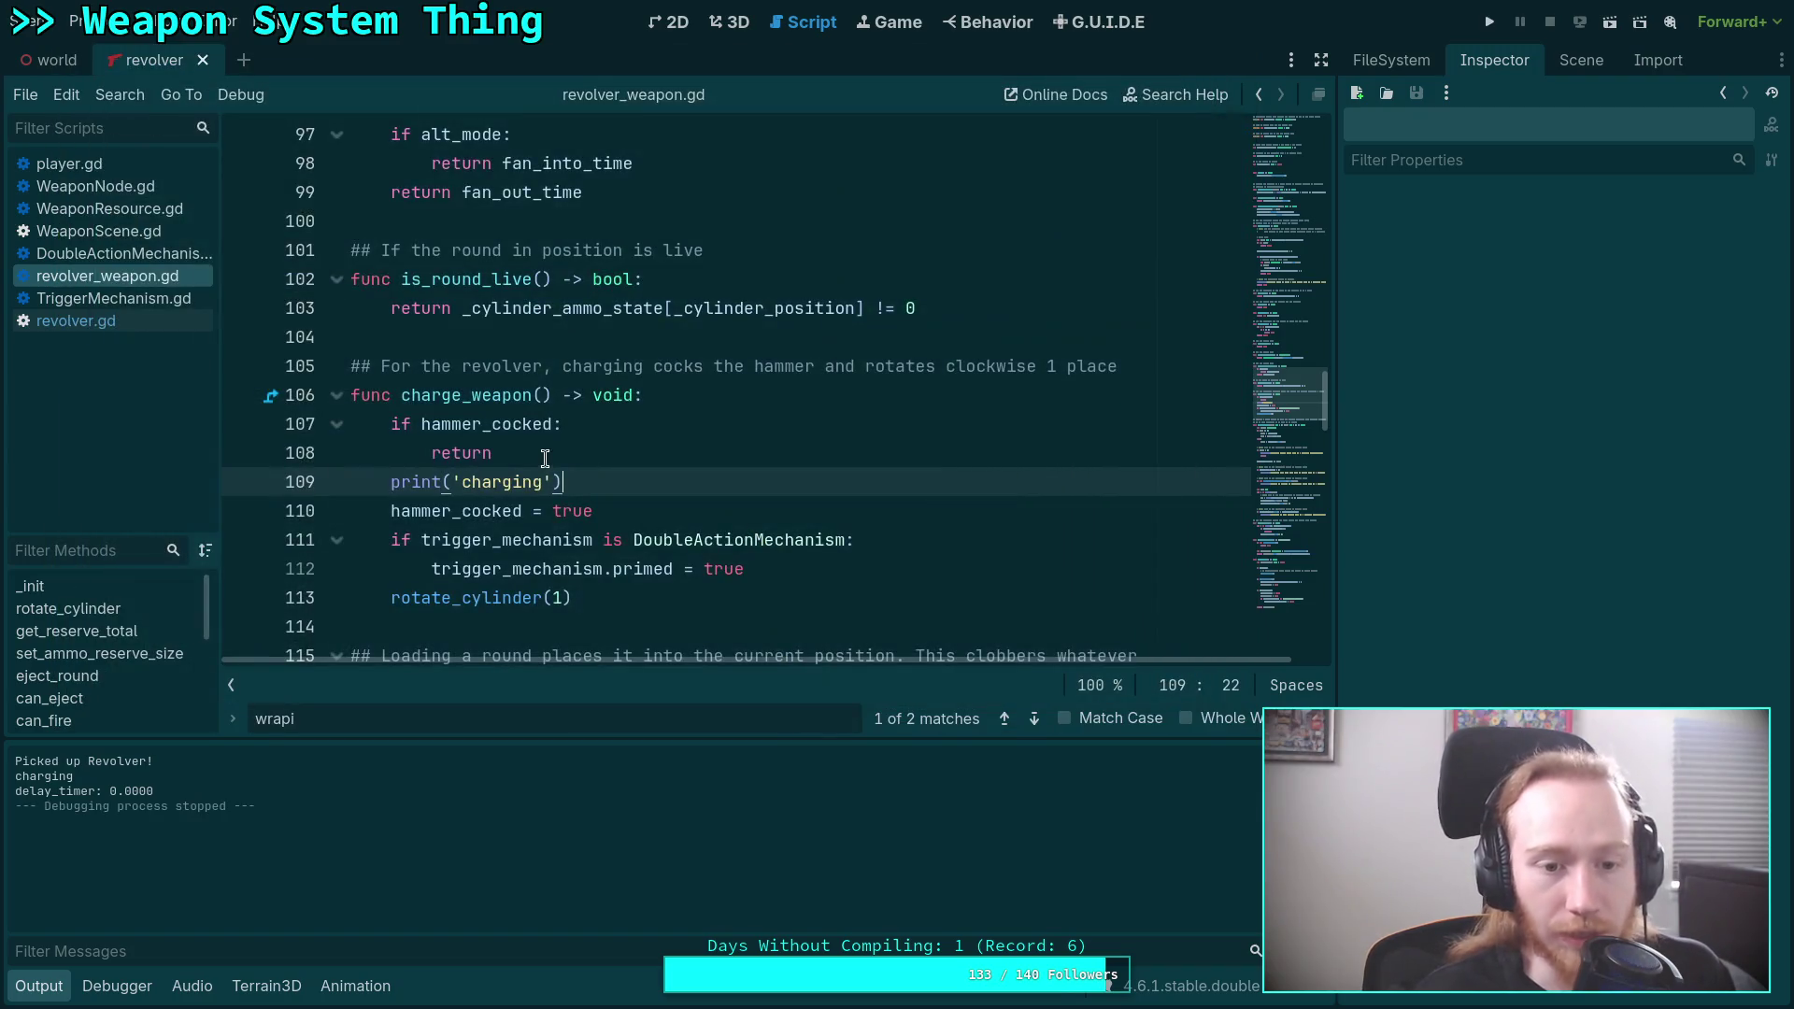
Inspect hammer_cocked in revolver_weapon.gd, then open WeaponNode.gd followed by player.gd.
double_click(529, 424)
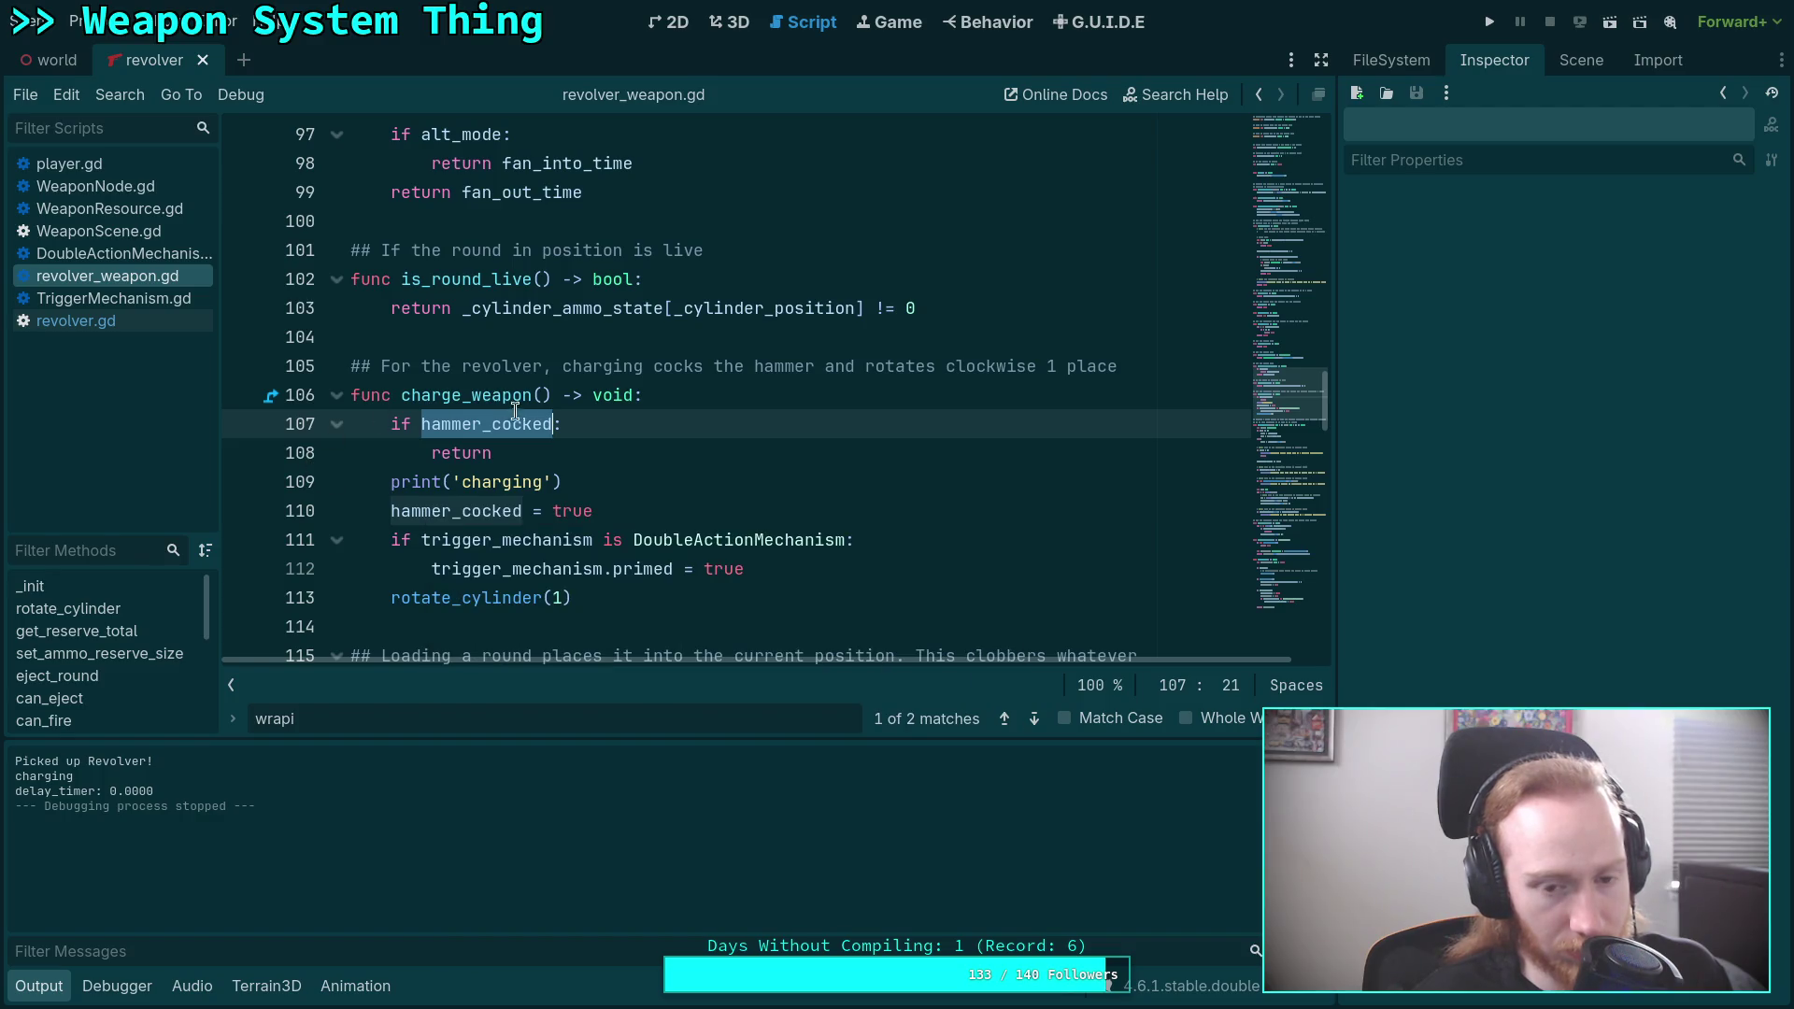
click(616, 598)
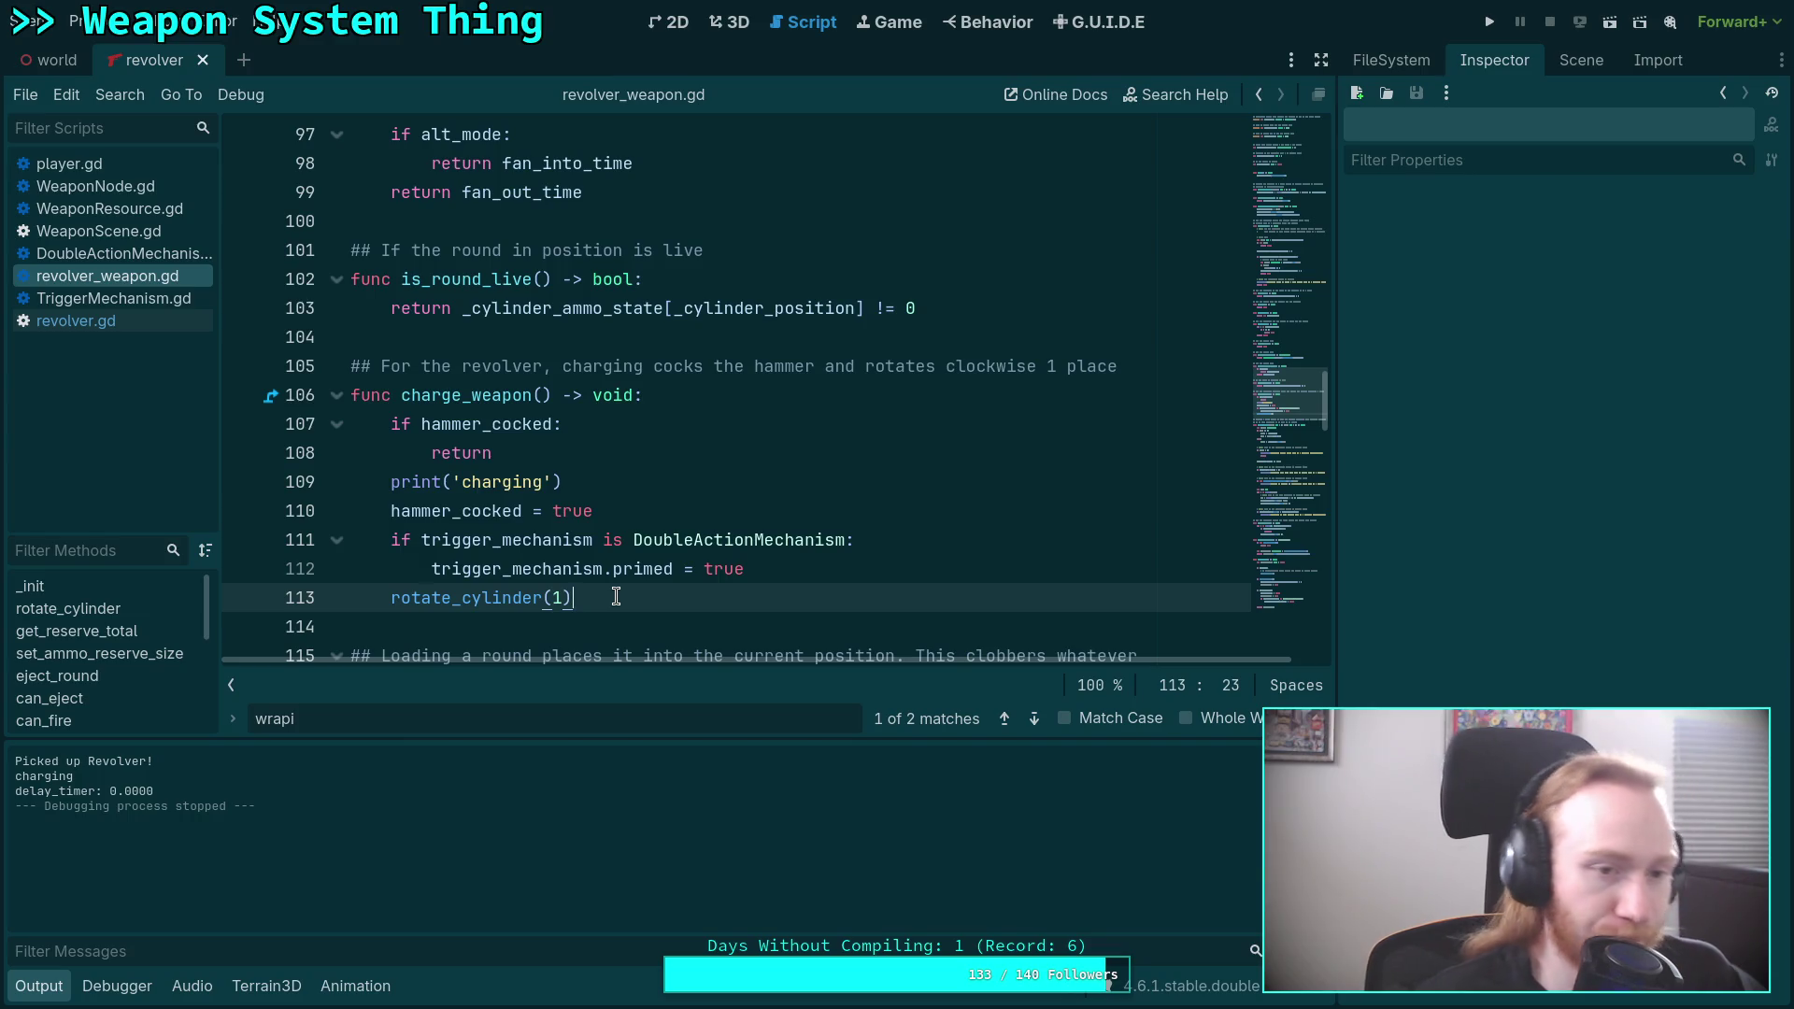
click(151, 186)
click(136, 164)
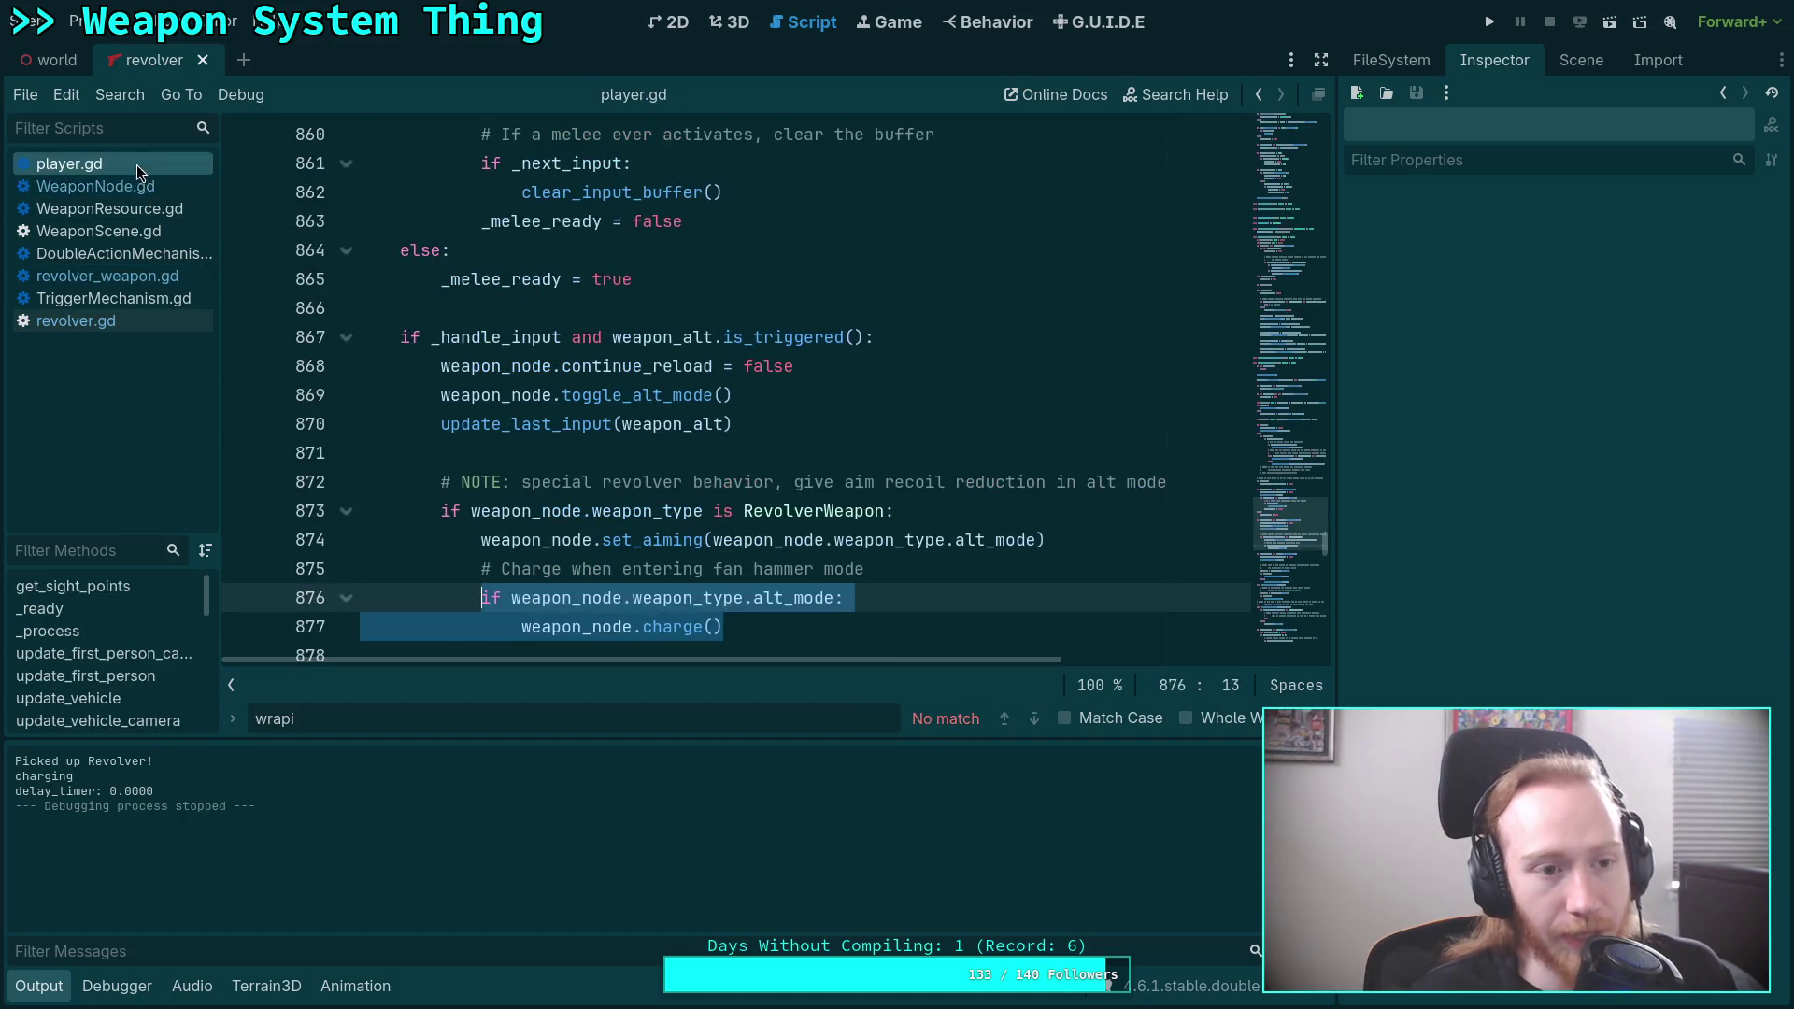
Delete the delay_timer, is_prime and prime_timer debug prints from DoubleActionMechanism.gd and save.
click(161, 274)
click(131, 253)
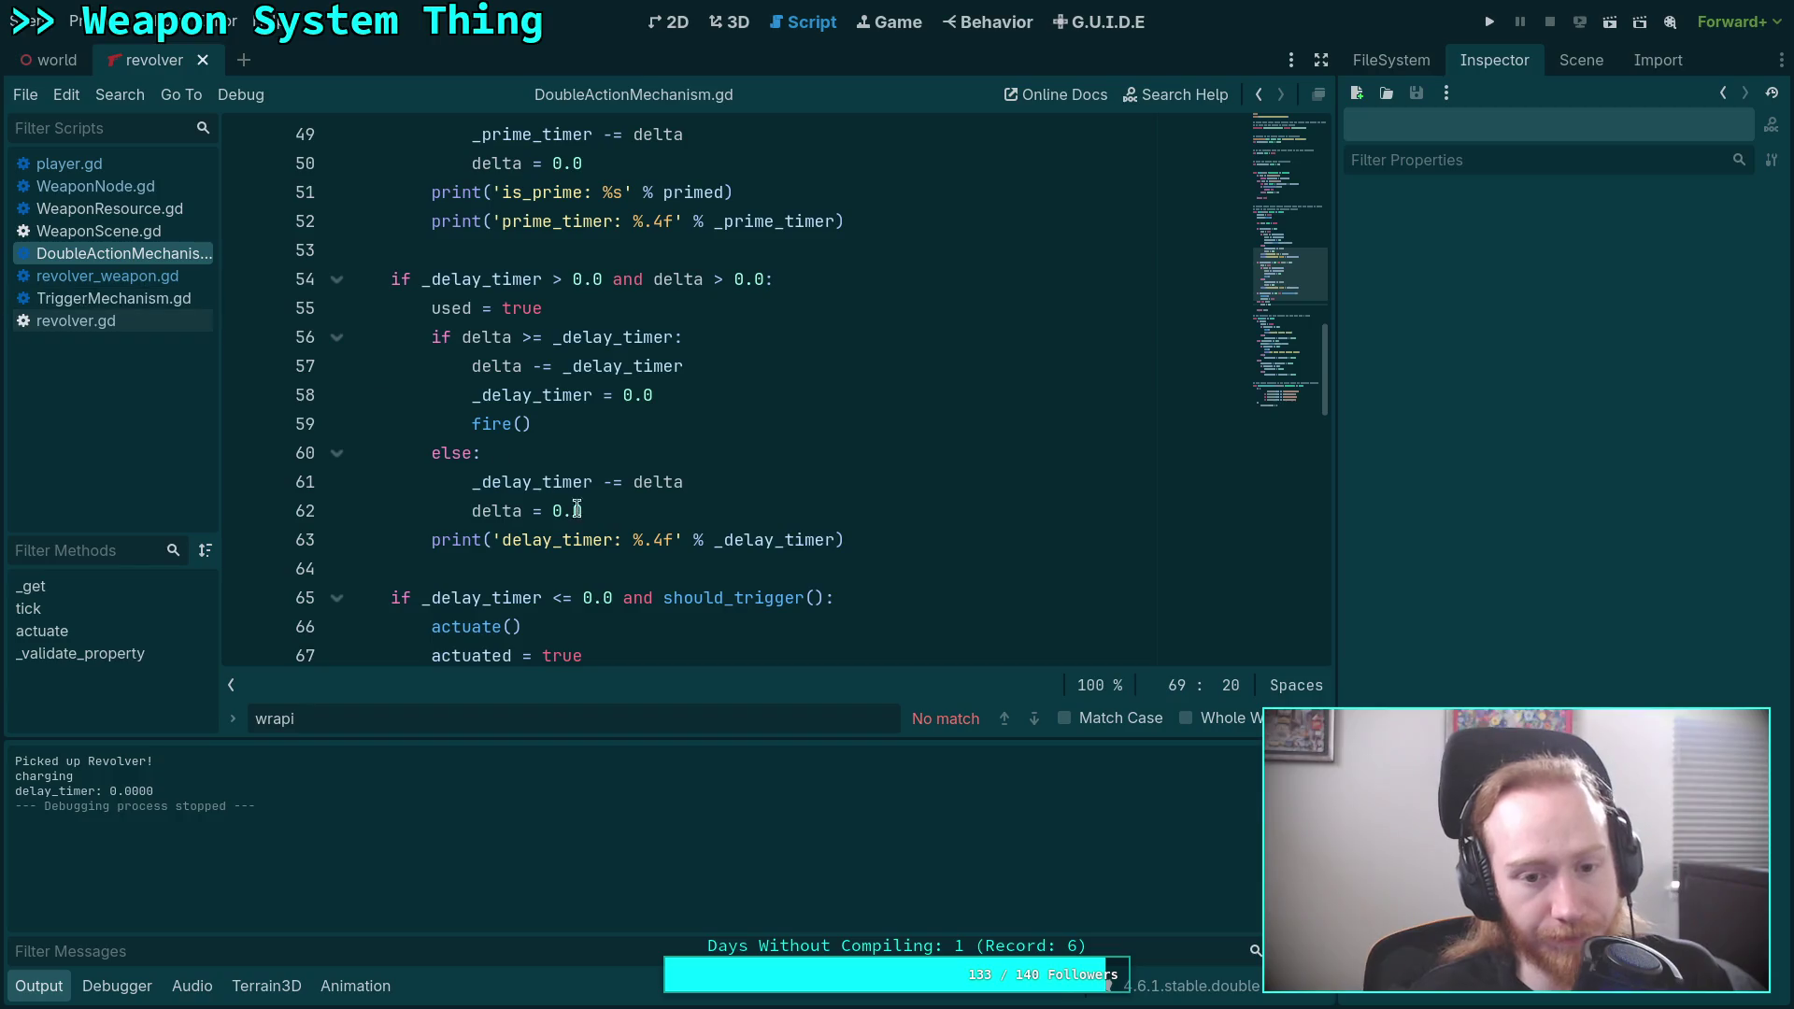
drag(875, 539, 869, 514)
key(BackSpace)
drag(854, 222, 854, 167)
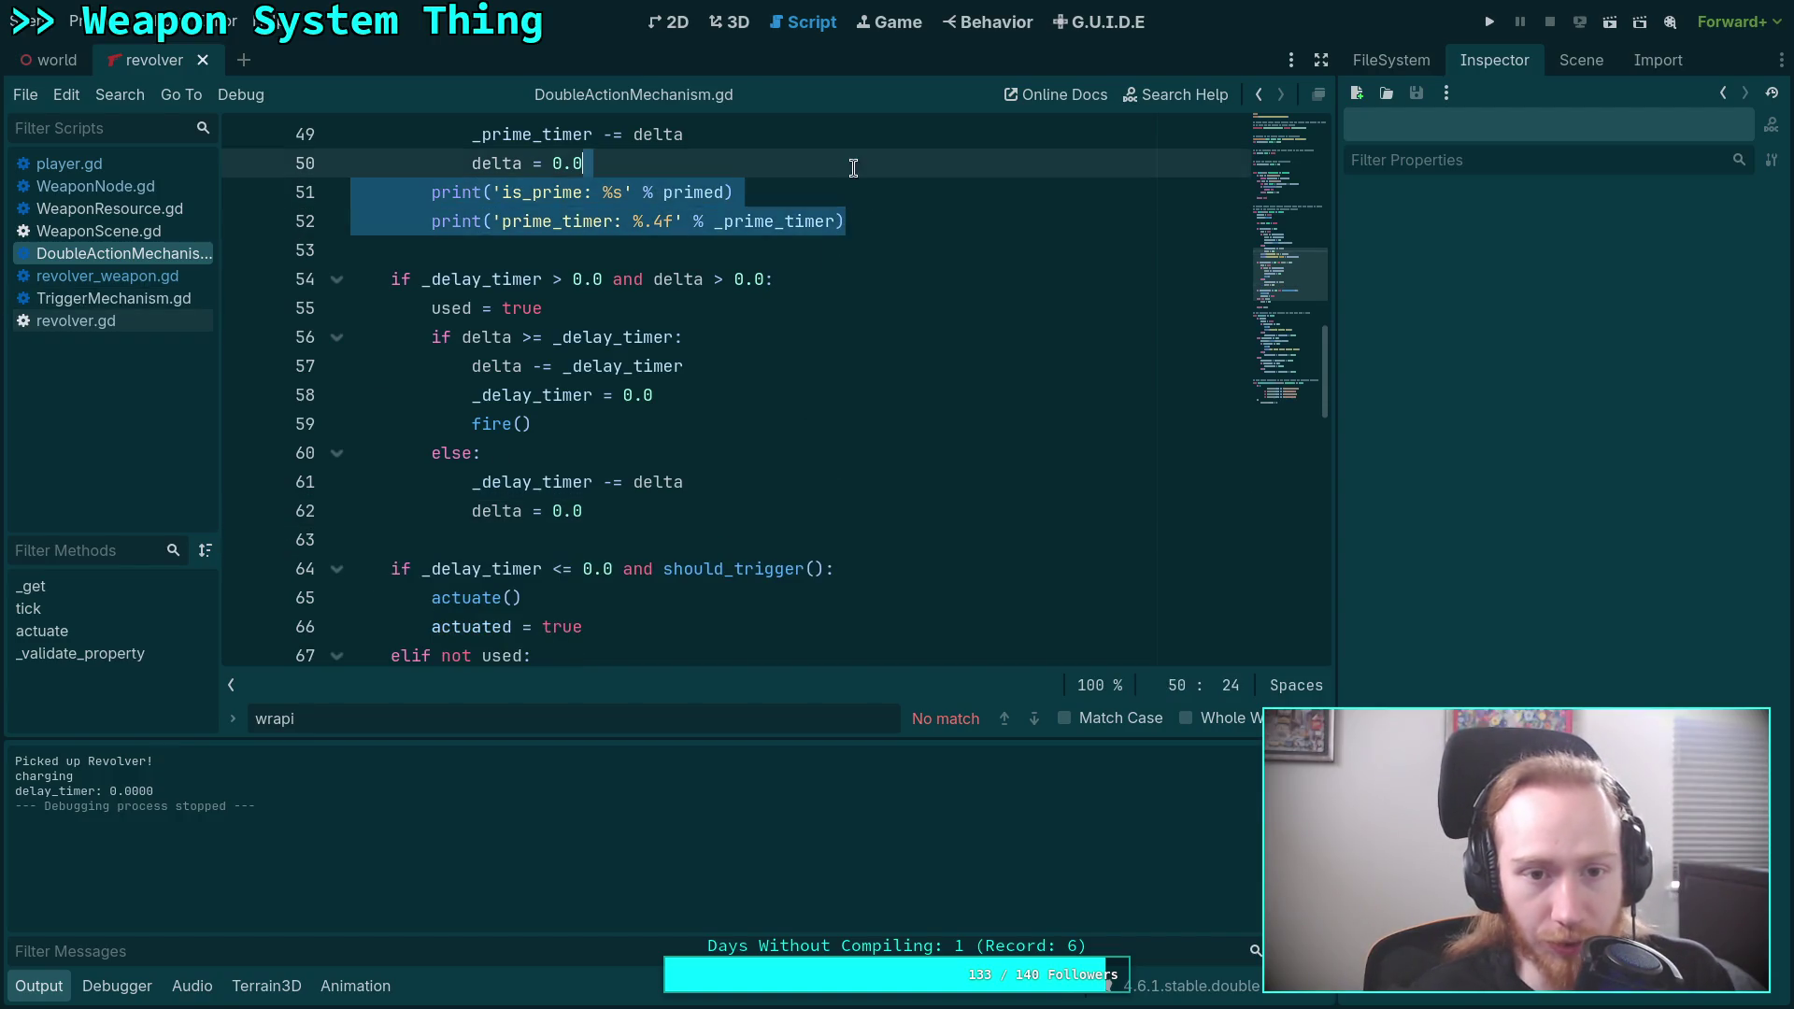
key(BackSpace)
scroll(845, 416, up, 4)
scroll(869, 448, down, 6)
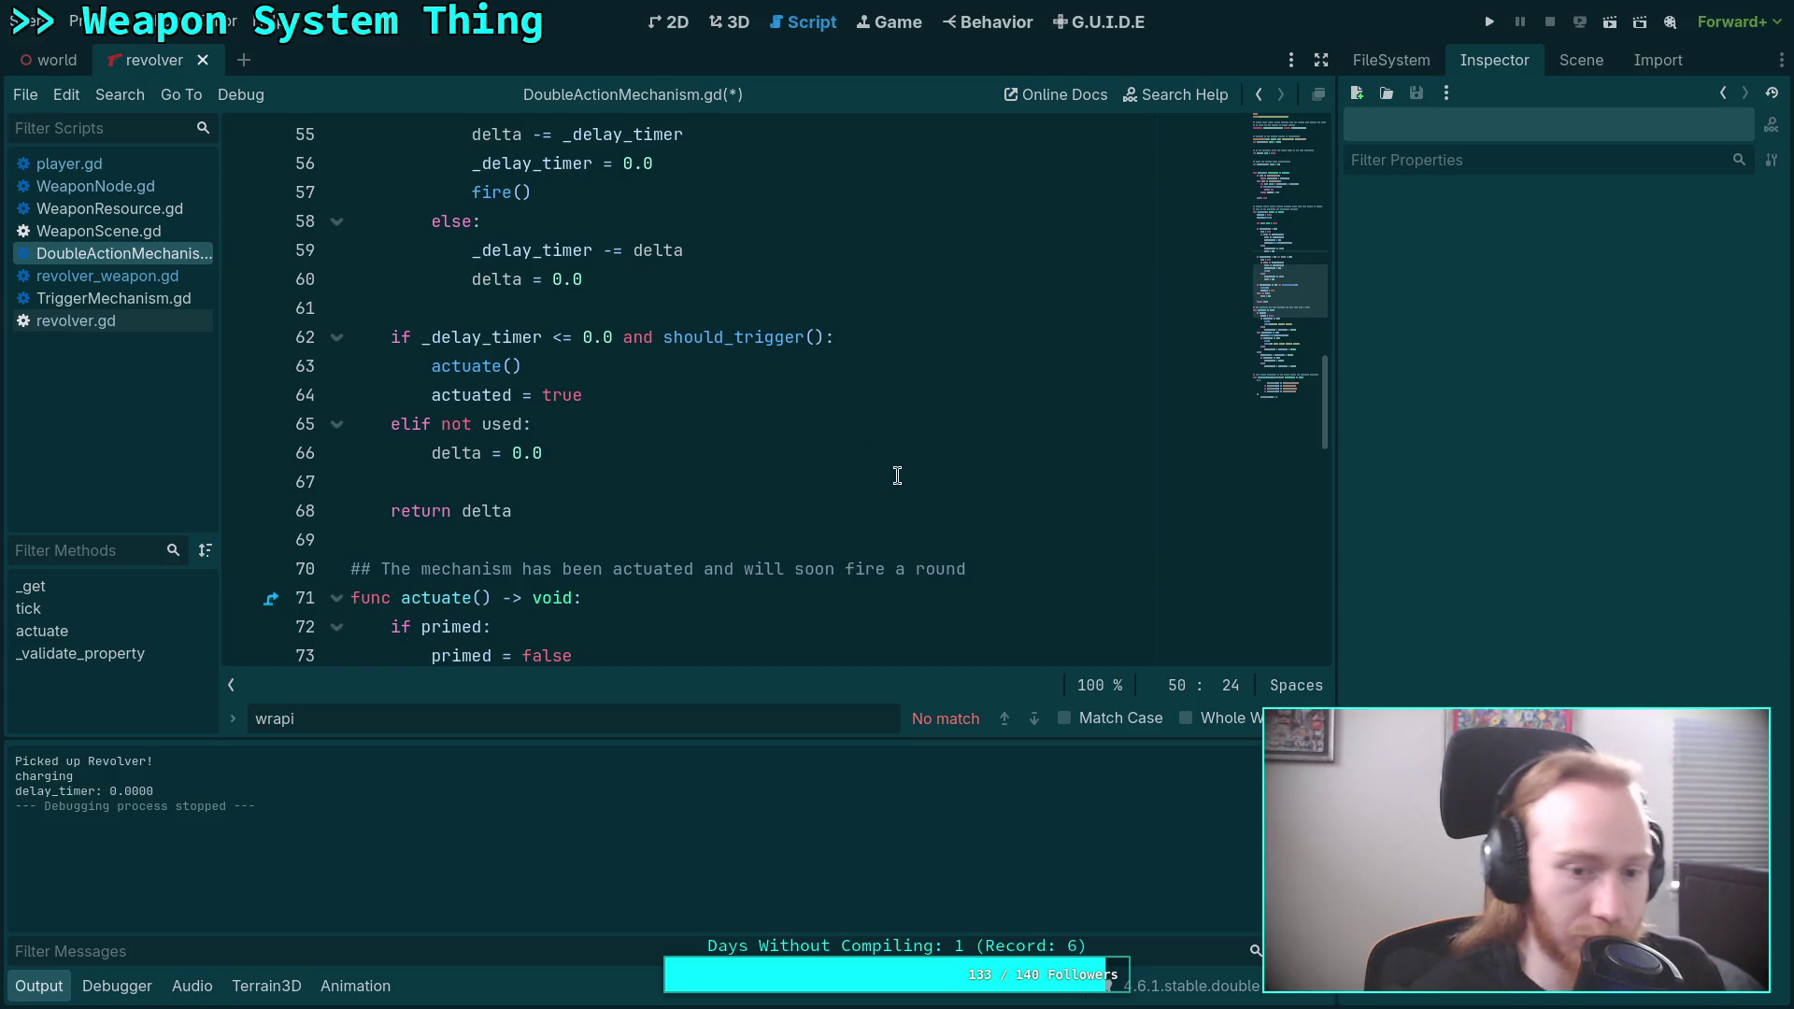
key(ctrl+s)
Close the find bar, then open WeaponScene.gd at its charged and uncharged signals.
click(804, 507)
click(777, 486)
scroll(748, 495, up, 3)
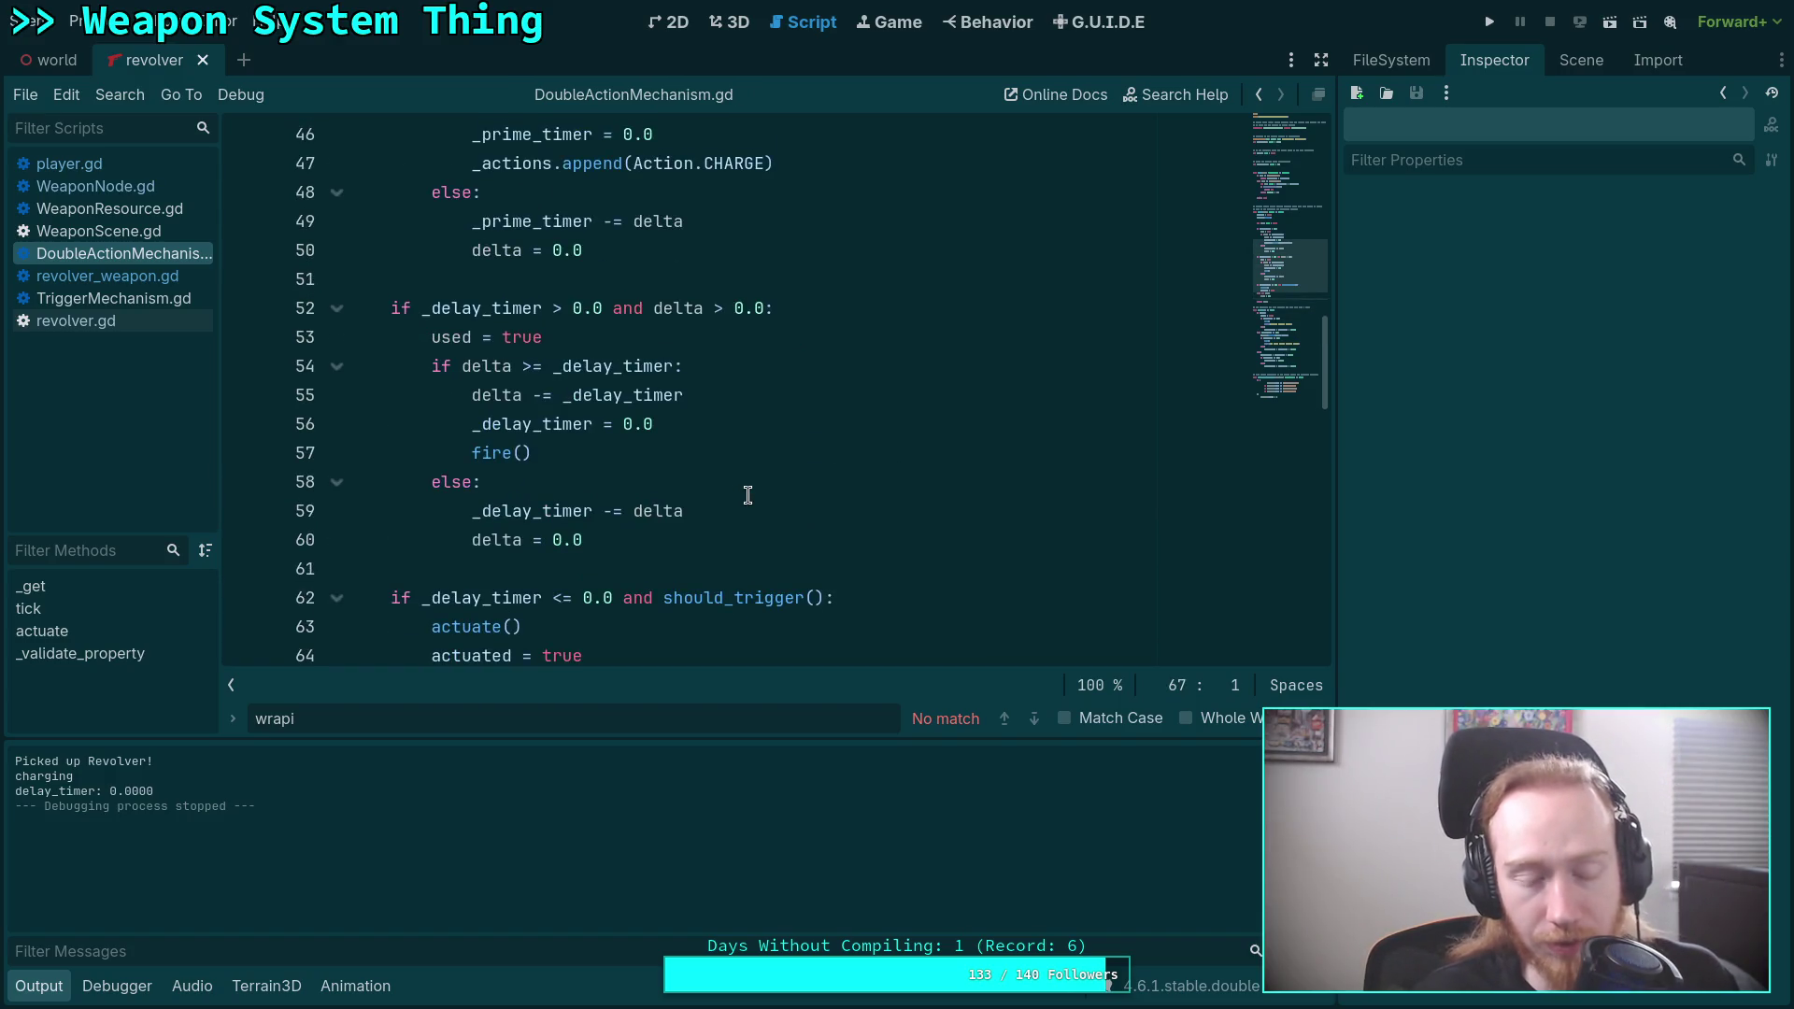
scroll(748, 495, up, 2)
key(Escape)
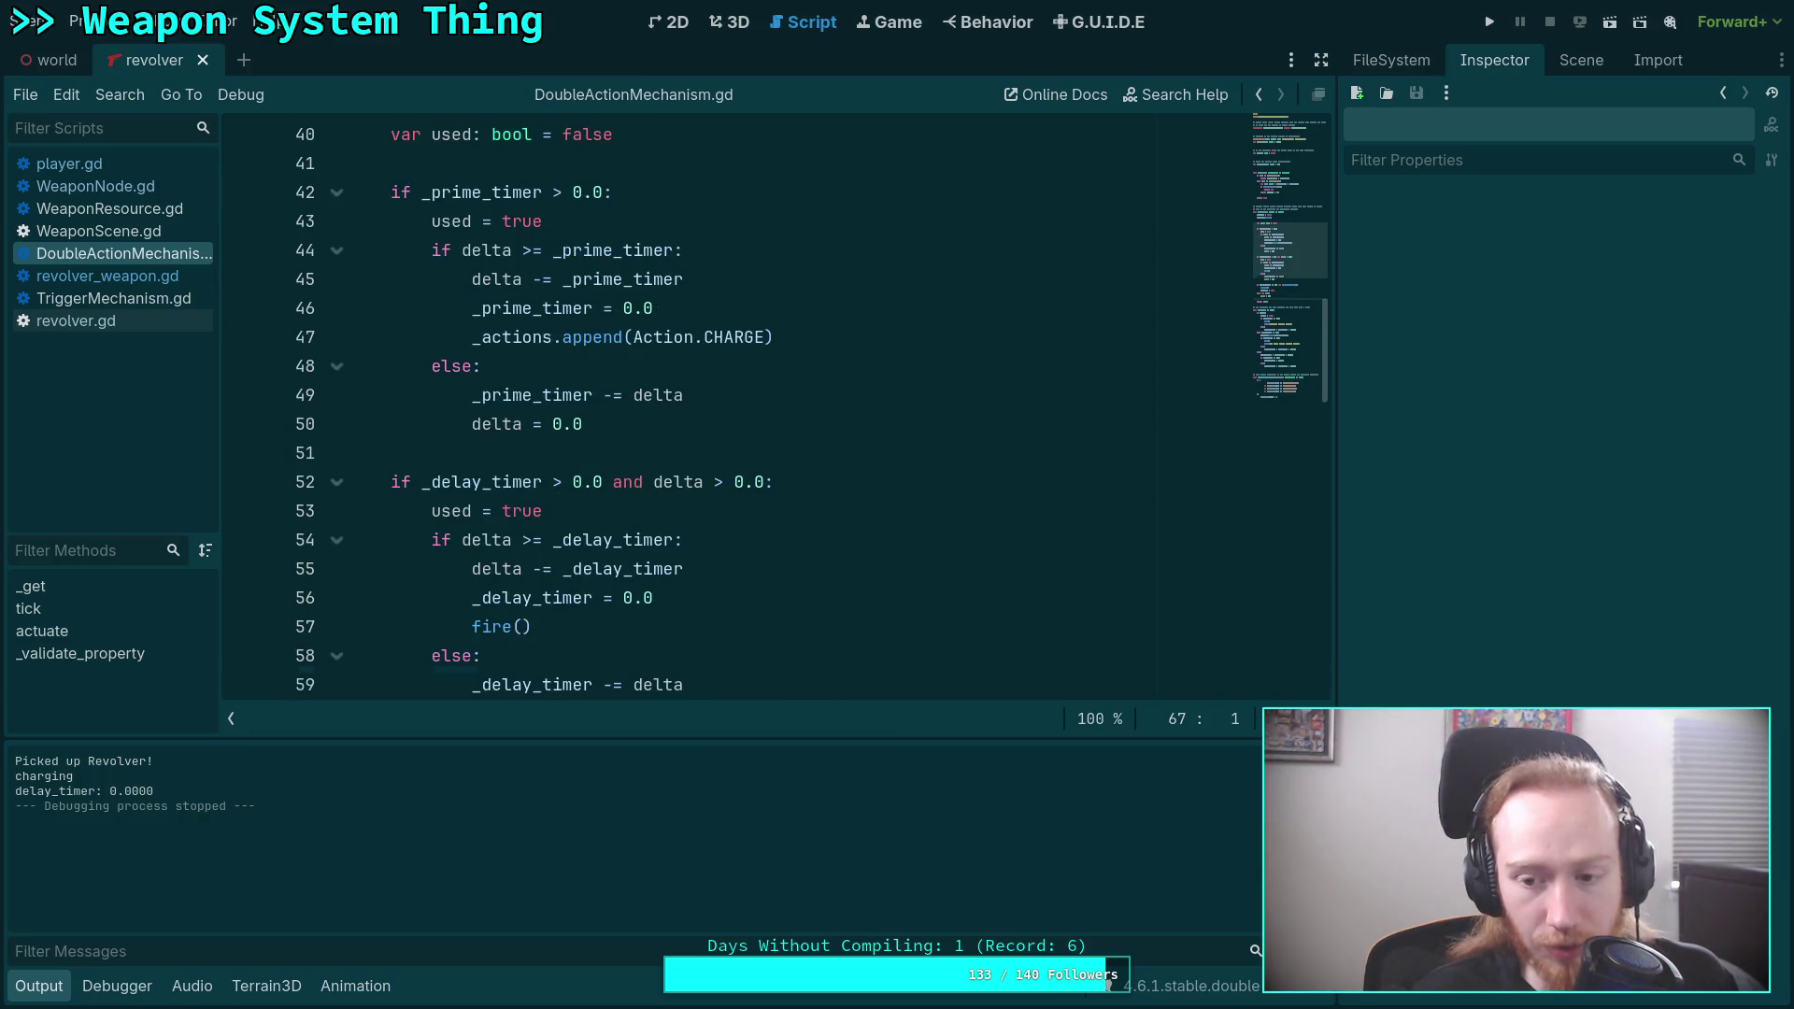
click(759, 542)
scroll(759, 547, up, 4)
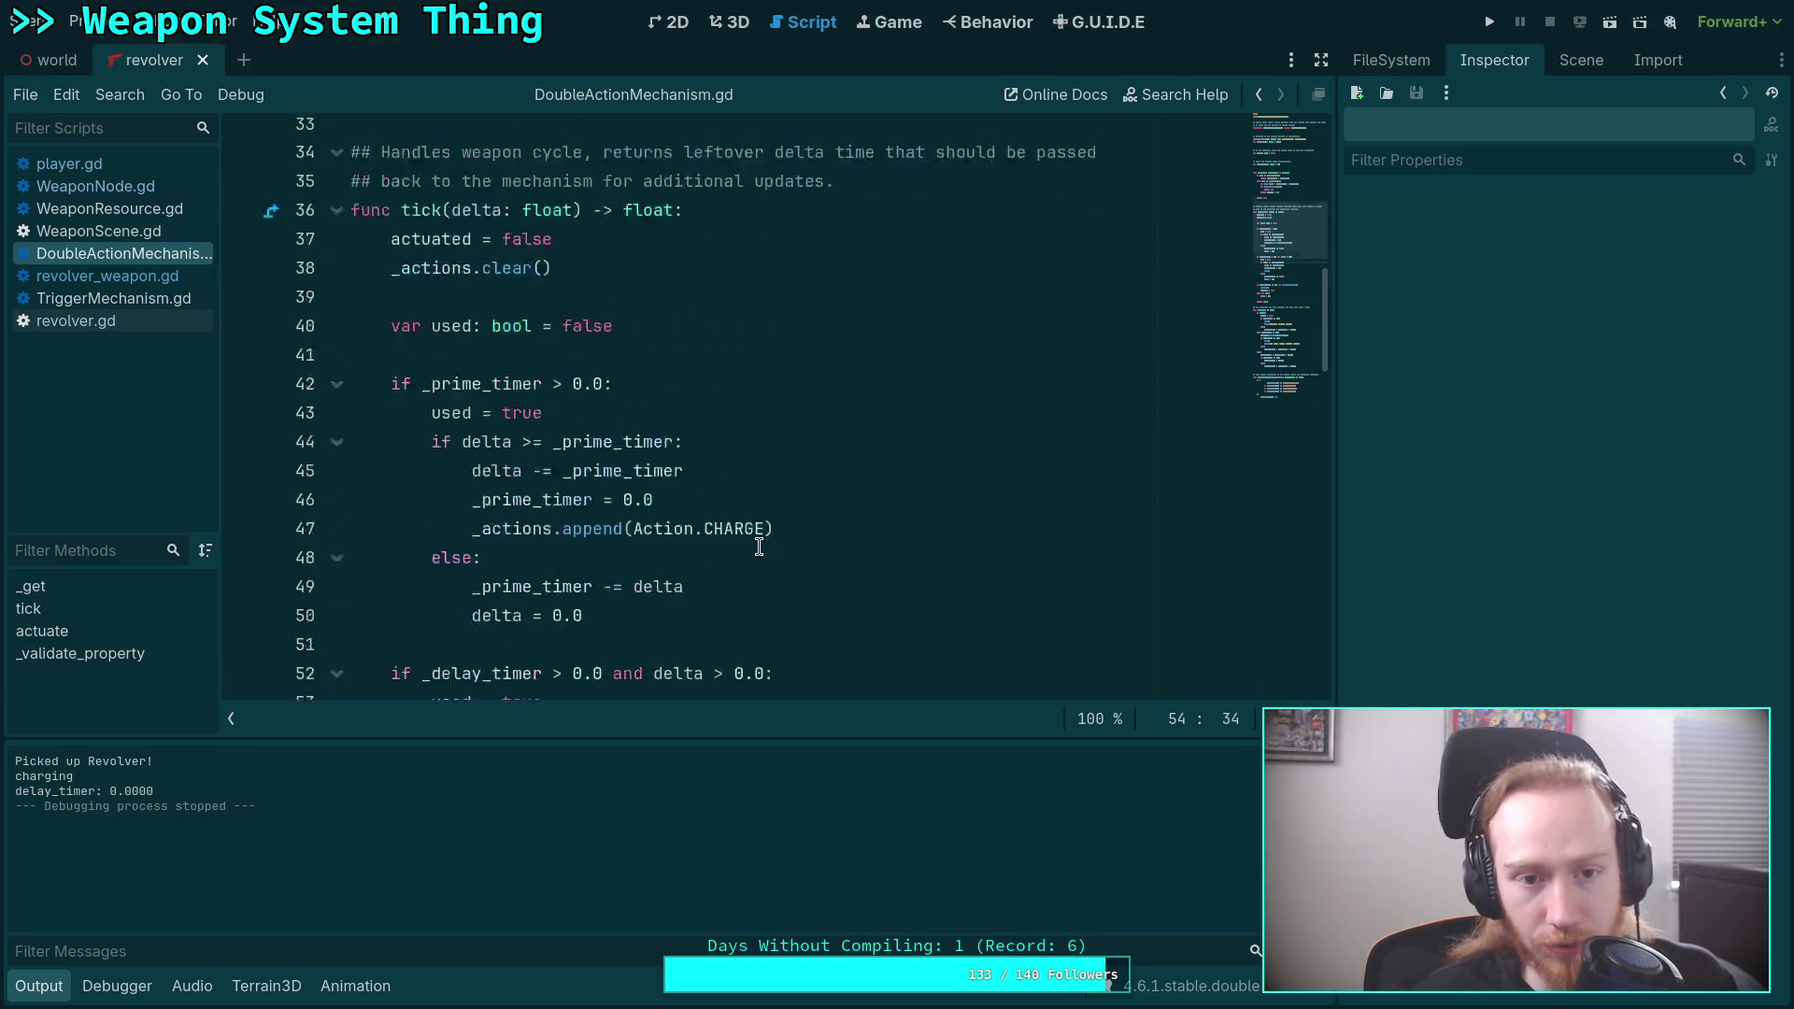
scroll(759, 542, down, 10)
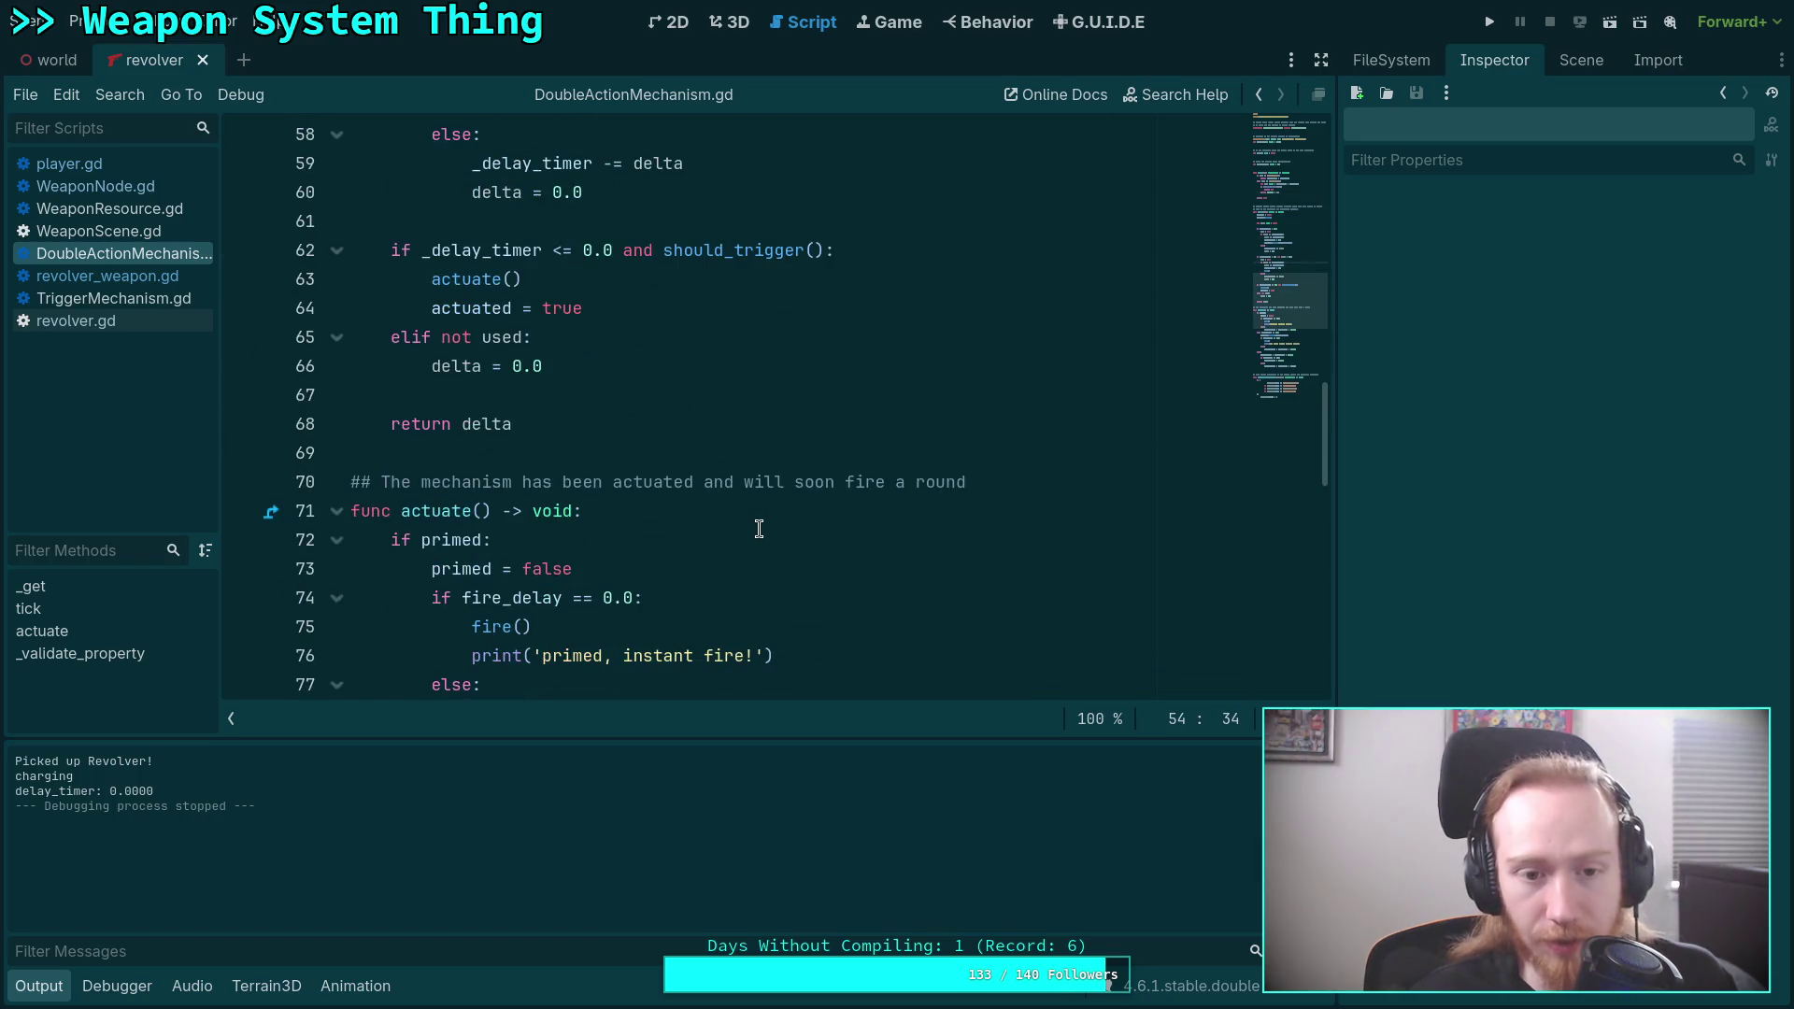
scroll(759, 529, down, 2)
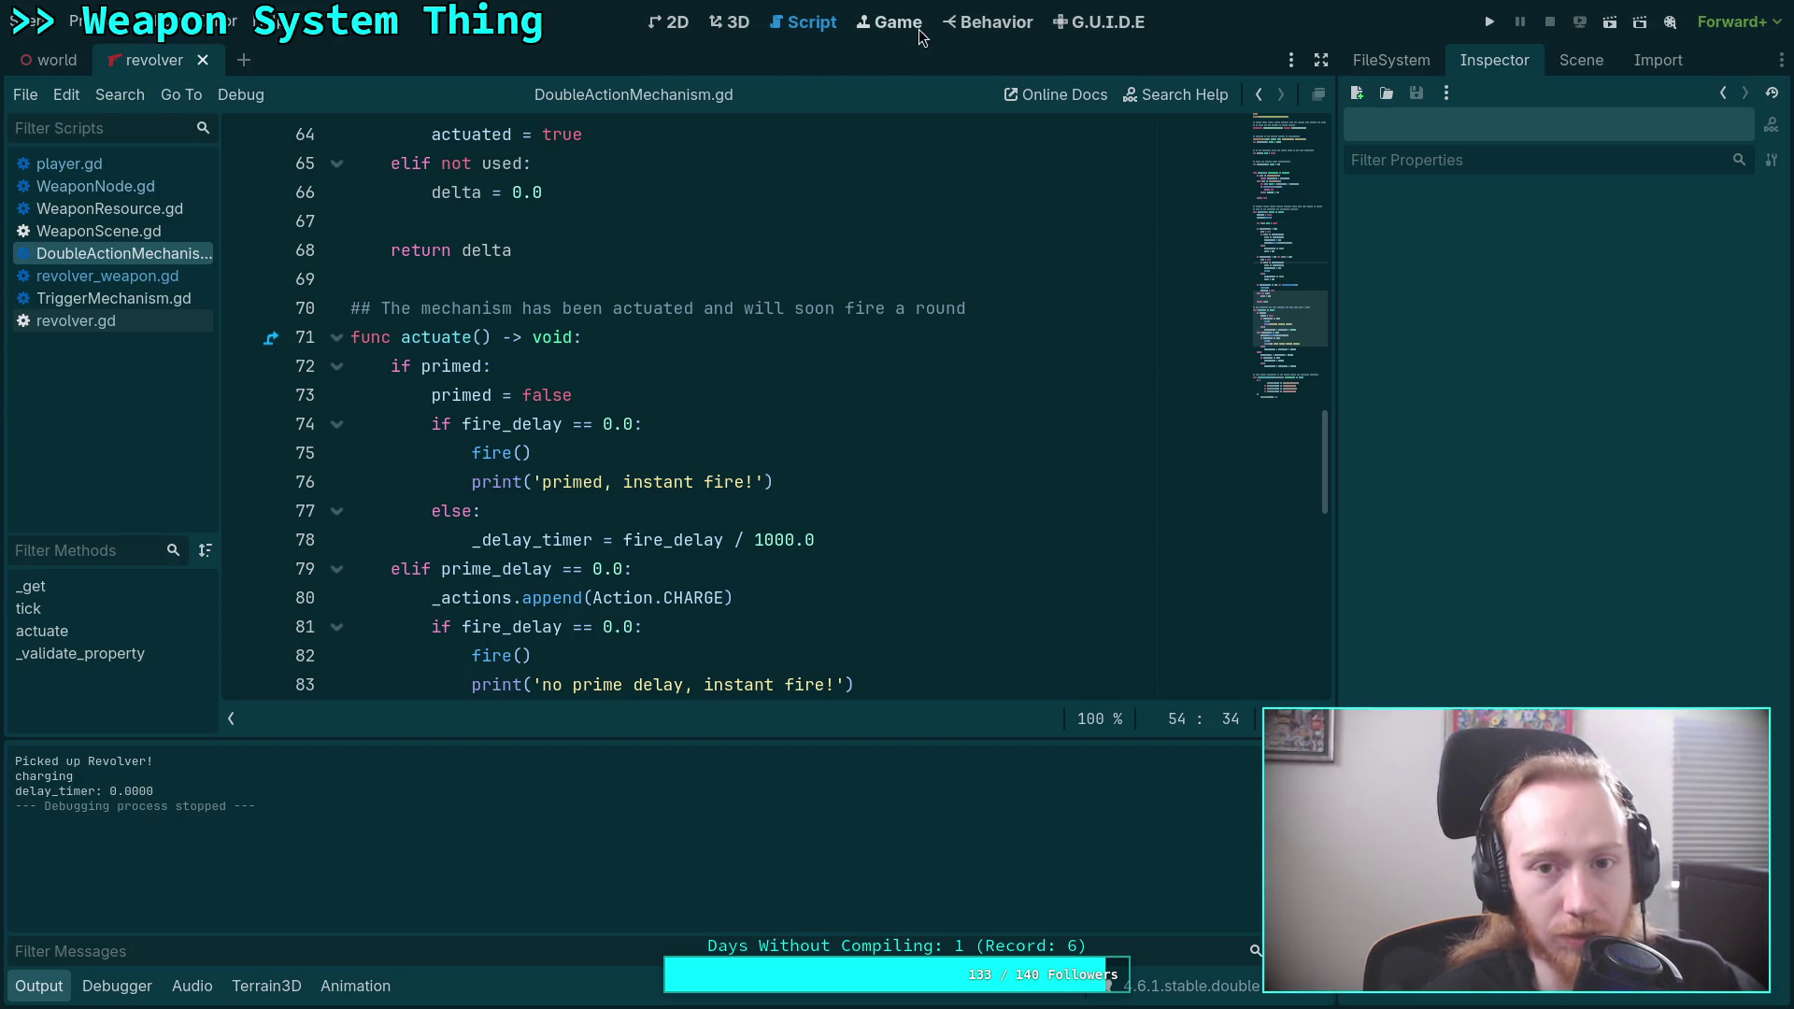
click(150, 231)
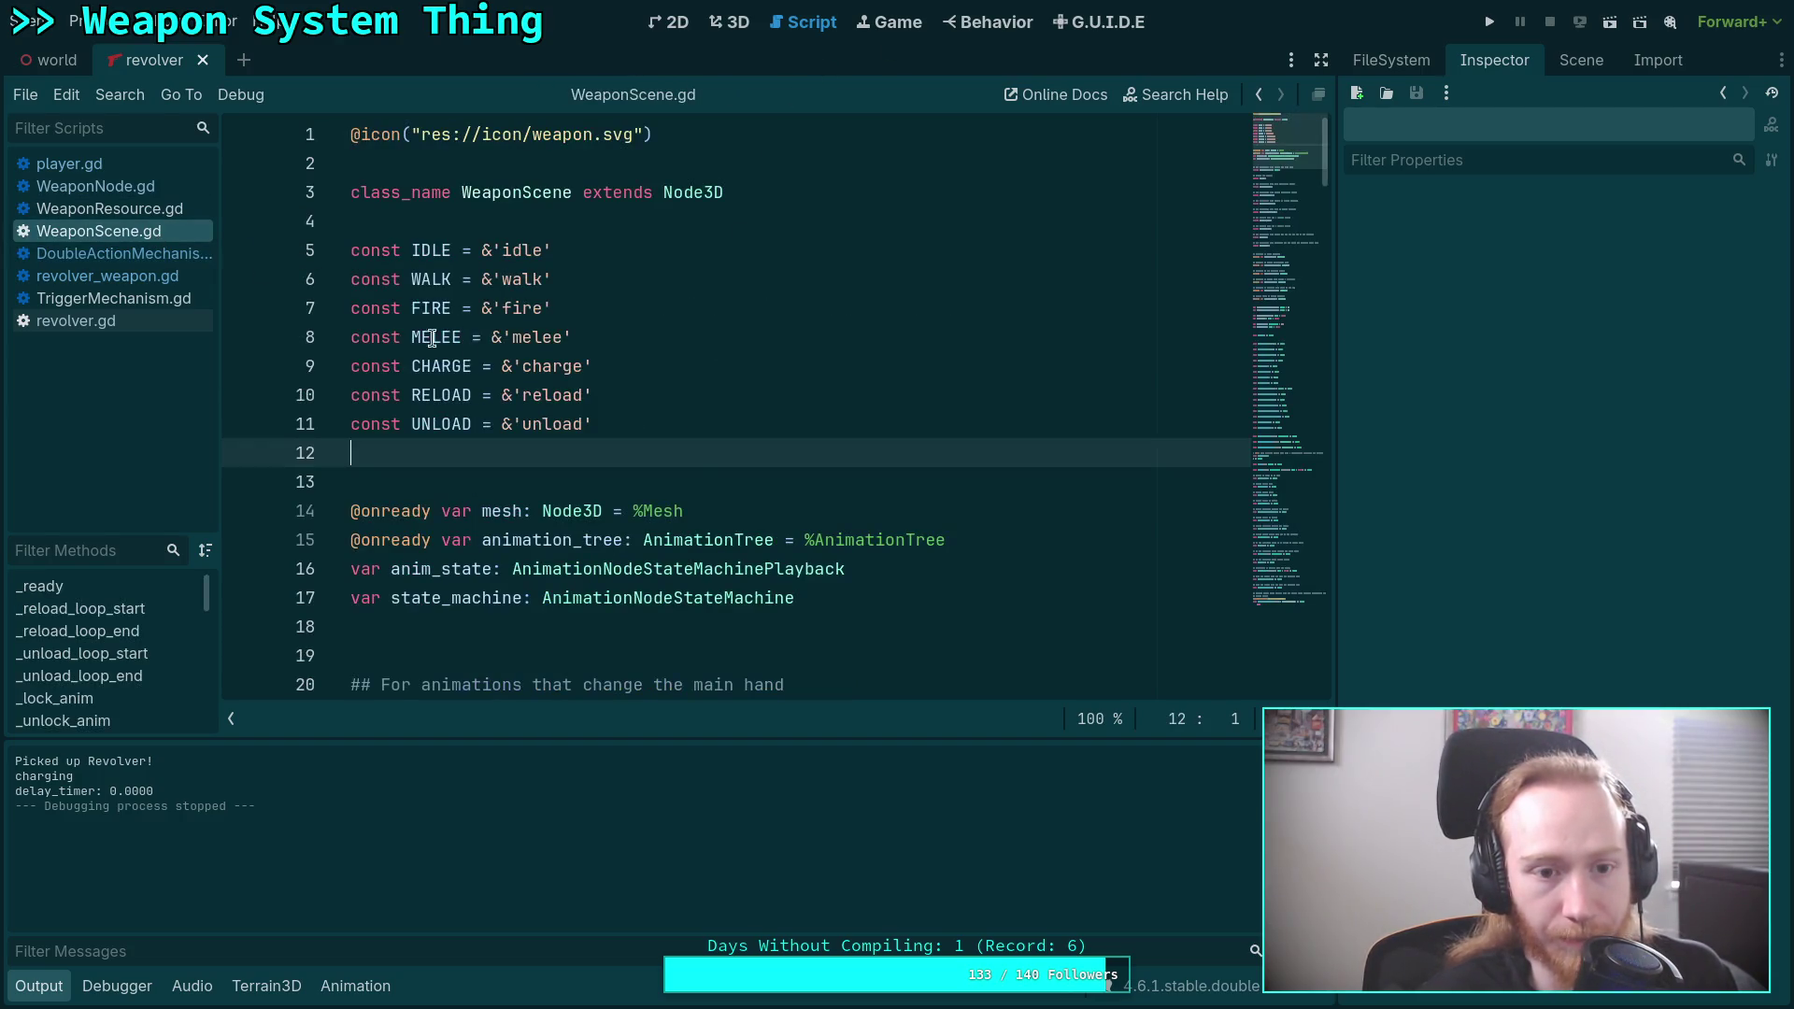
scroll(724, 470, down, 10)
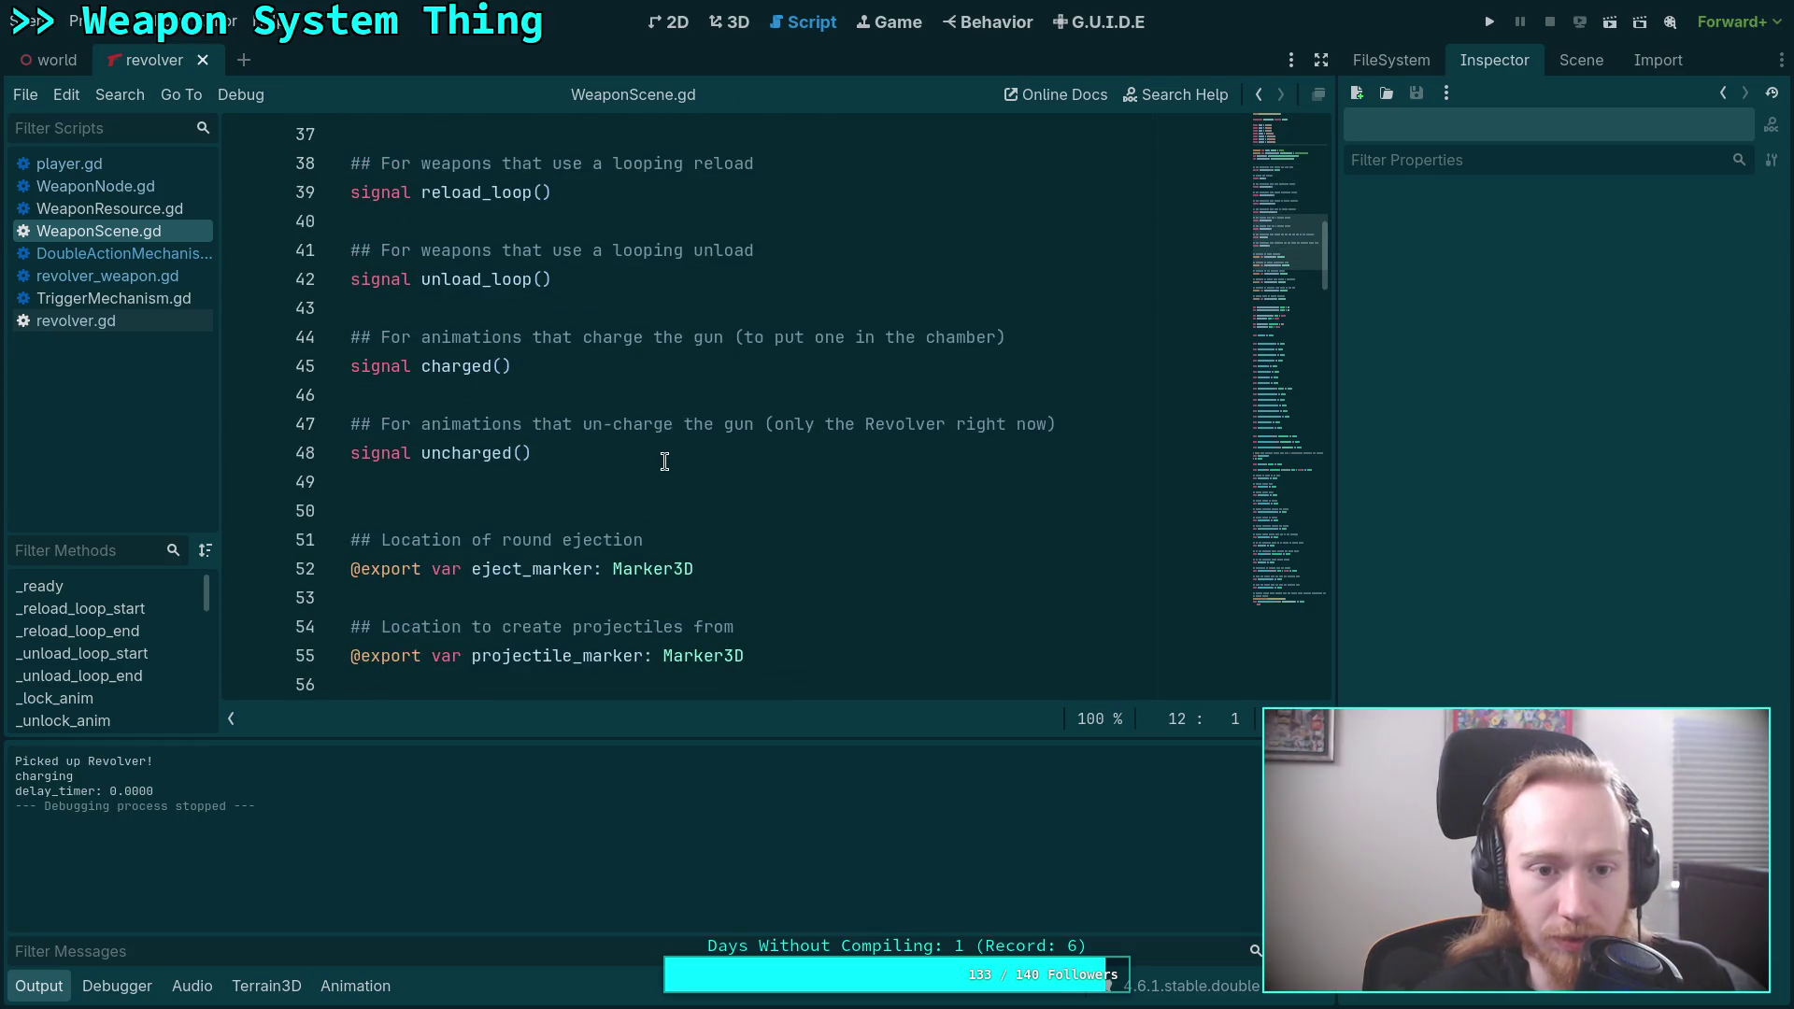
scroll(664, 462, down, 17)
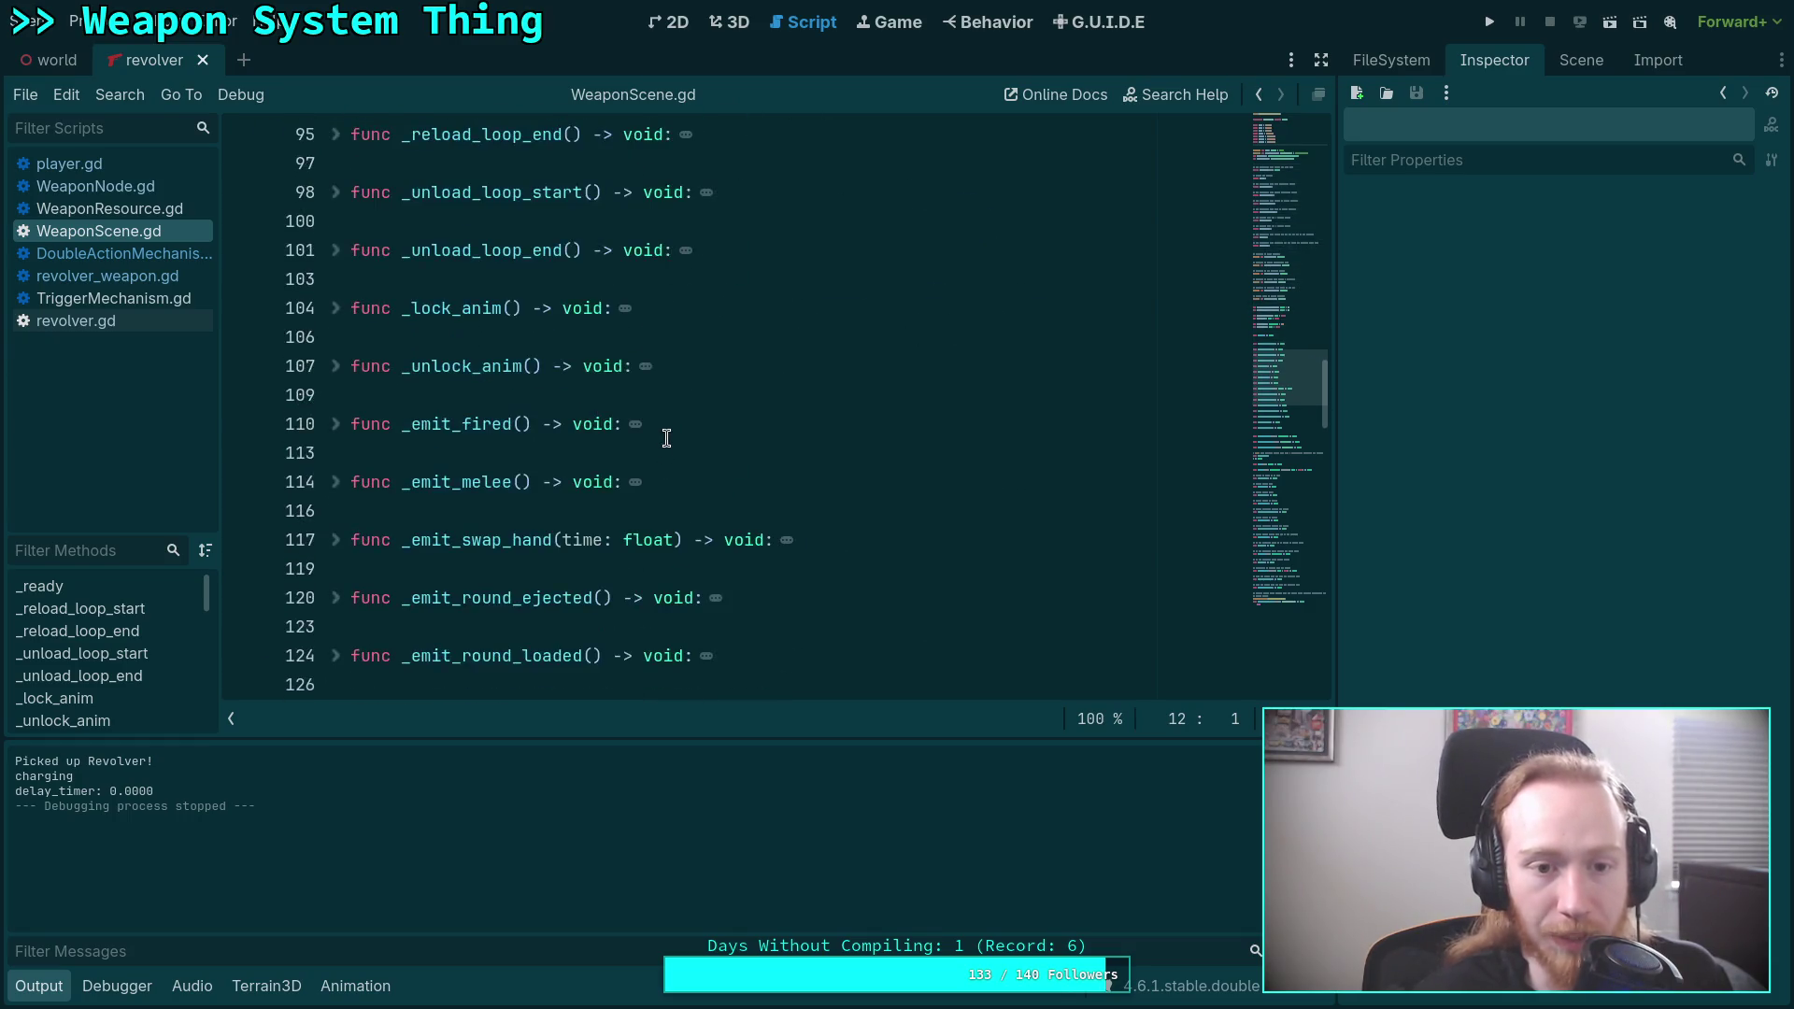
Add print('animation charge') after charged.emit() in _emit_charged, then save and run with F5.
scroll(666, 438, down, 4)
scroll(666, 439, down, 1)
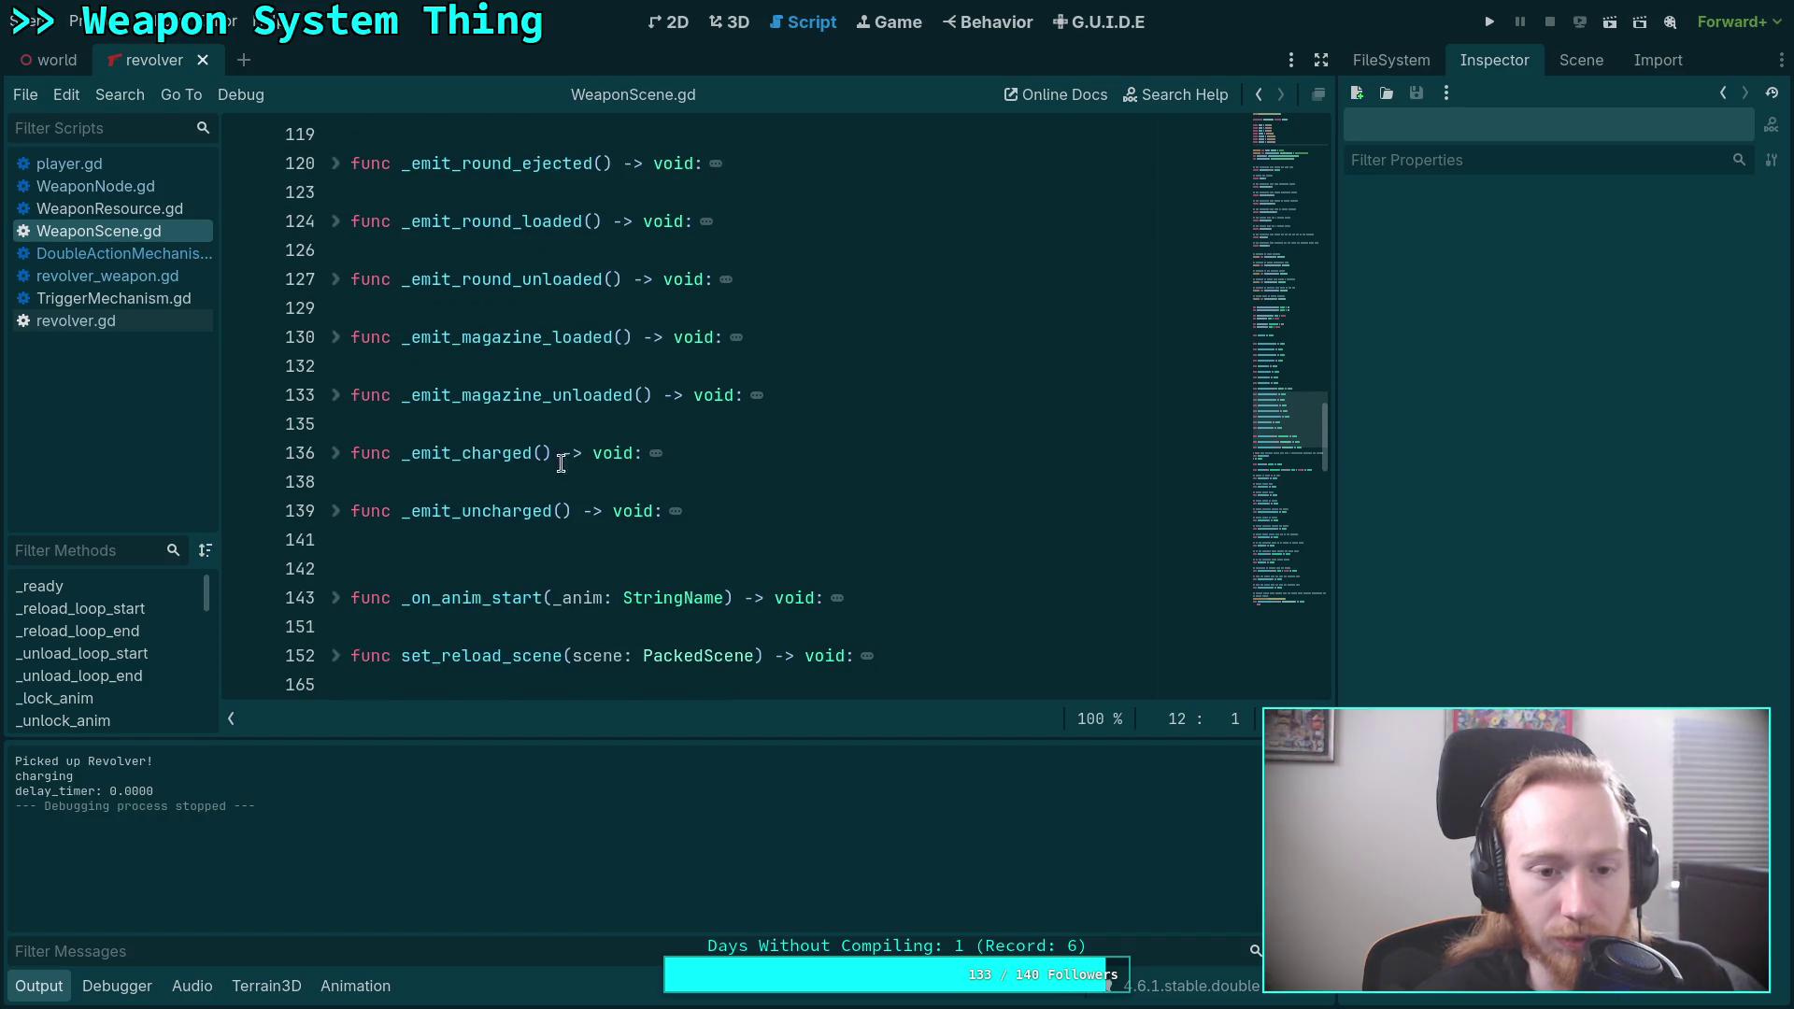
click(324, 460)
click(337, 458)
click(724, 478)
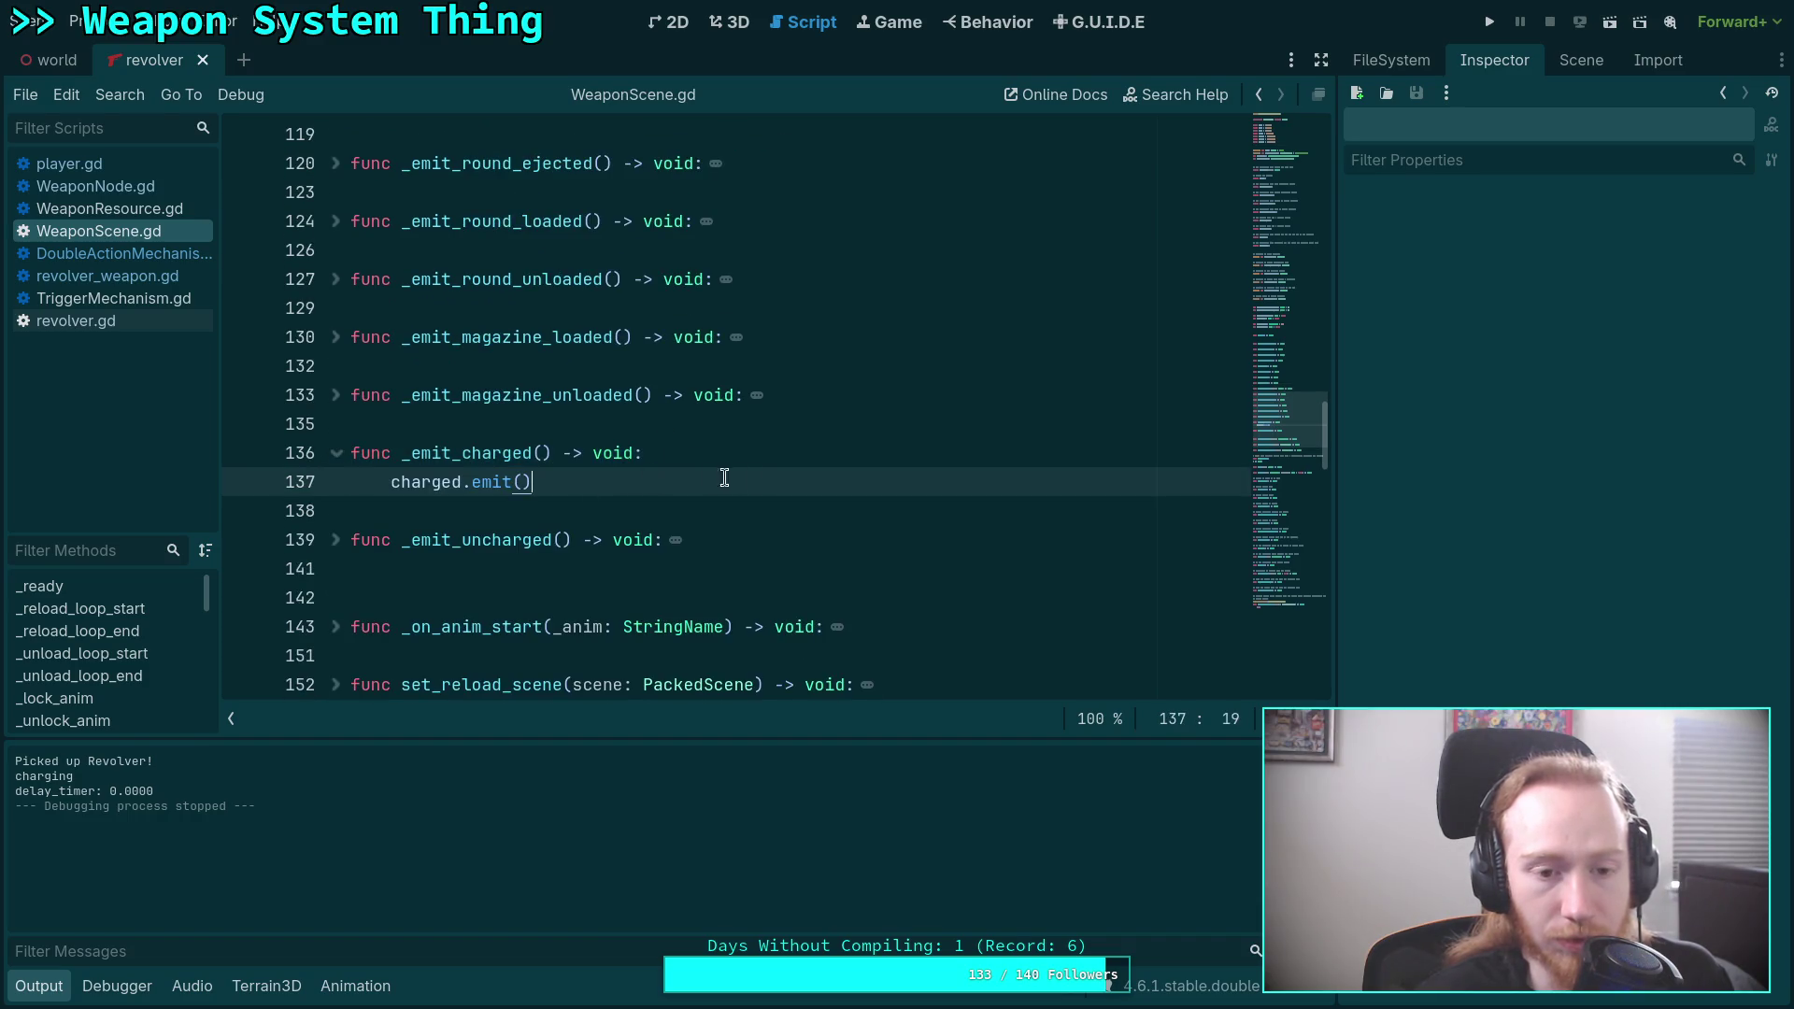
key(Return)
text(print(')
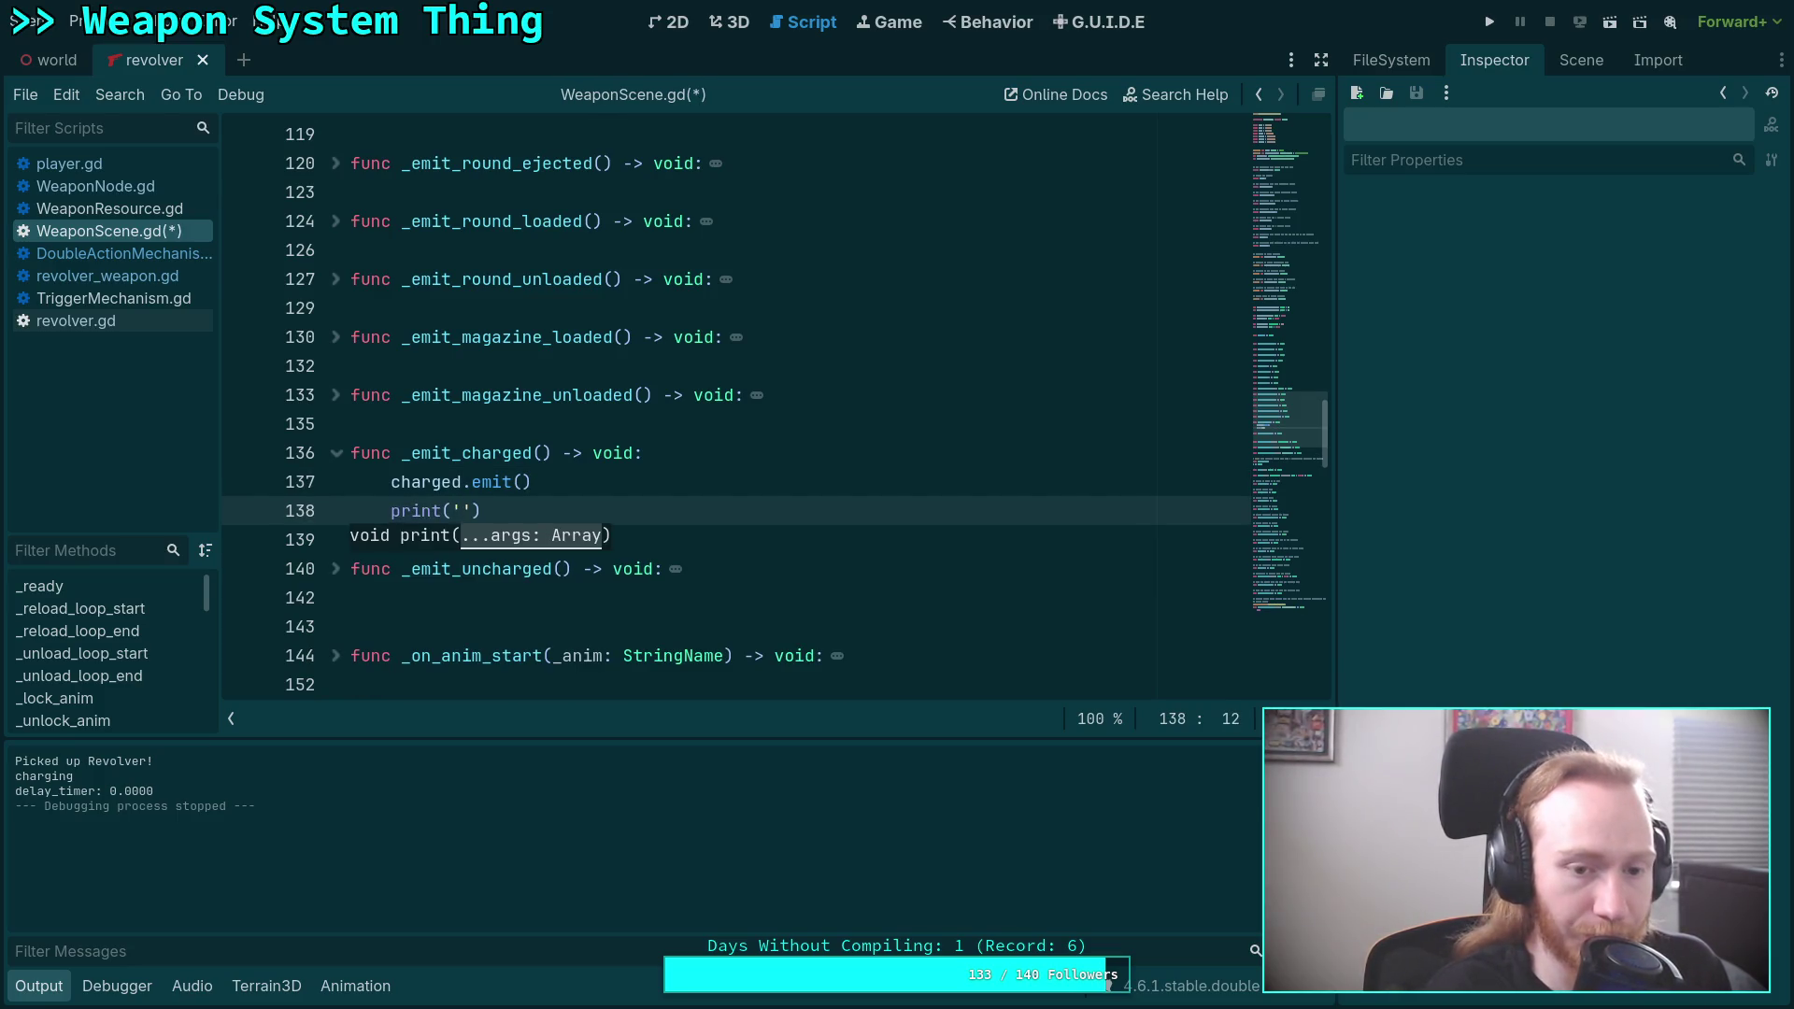
text(animation char)
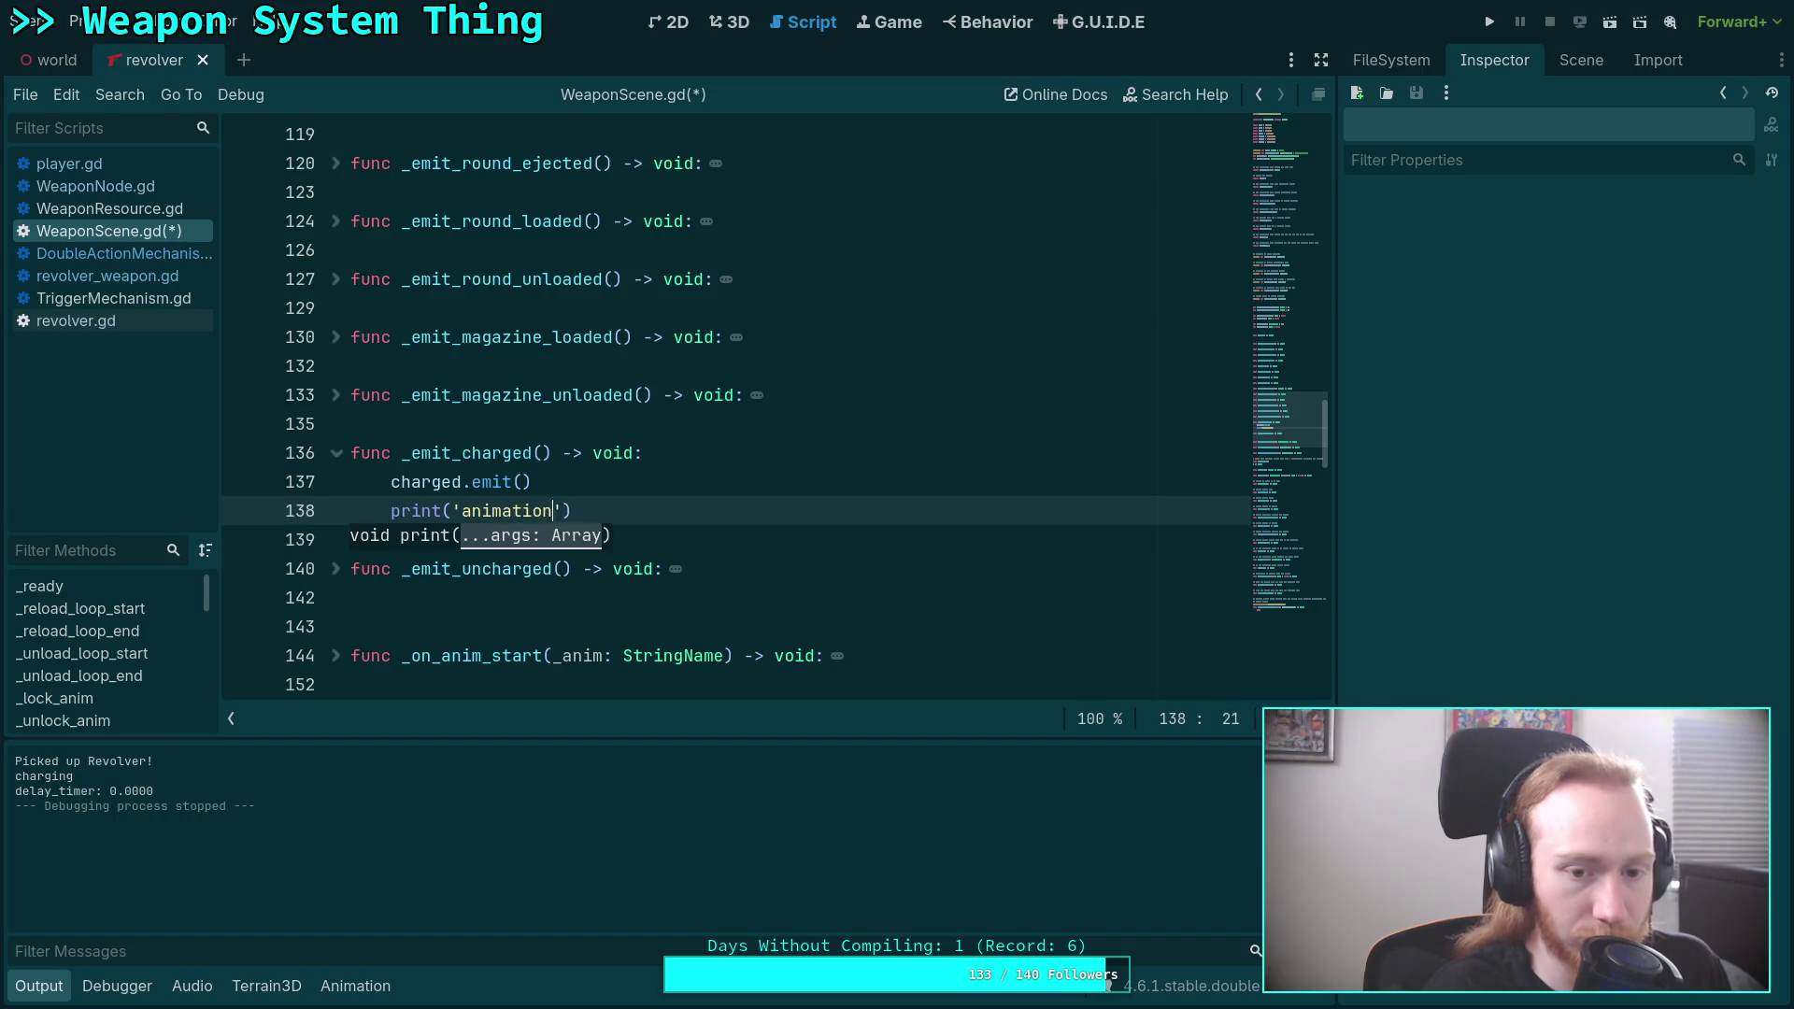
text(ged)
key(F5)
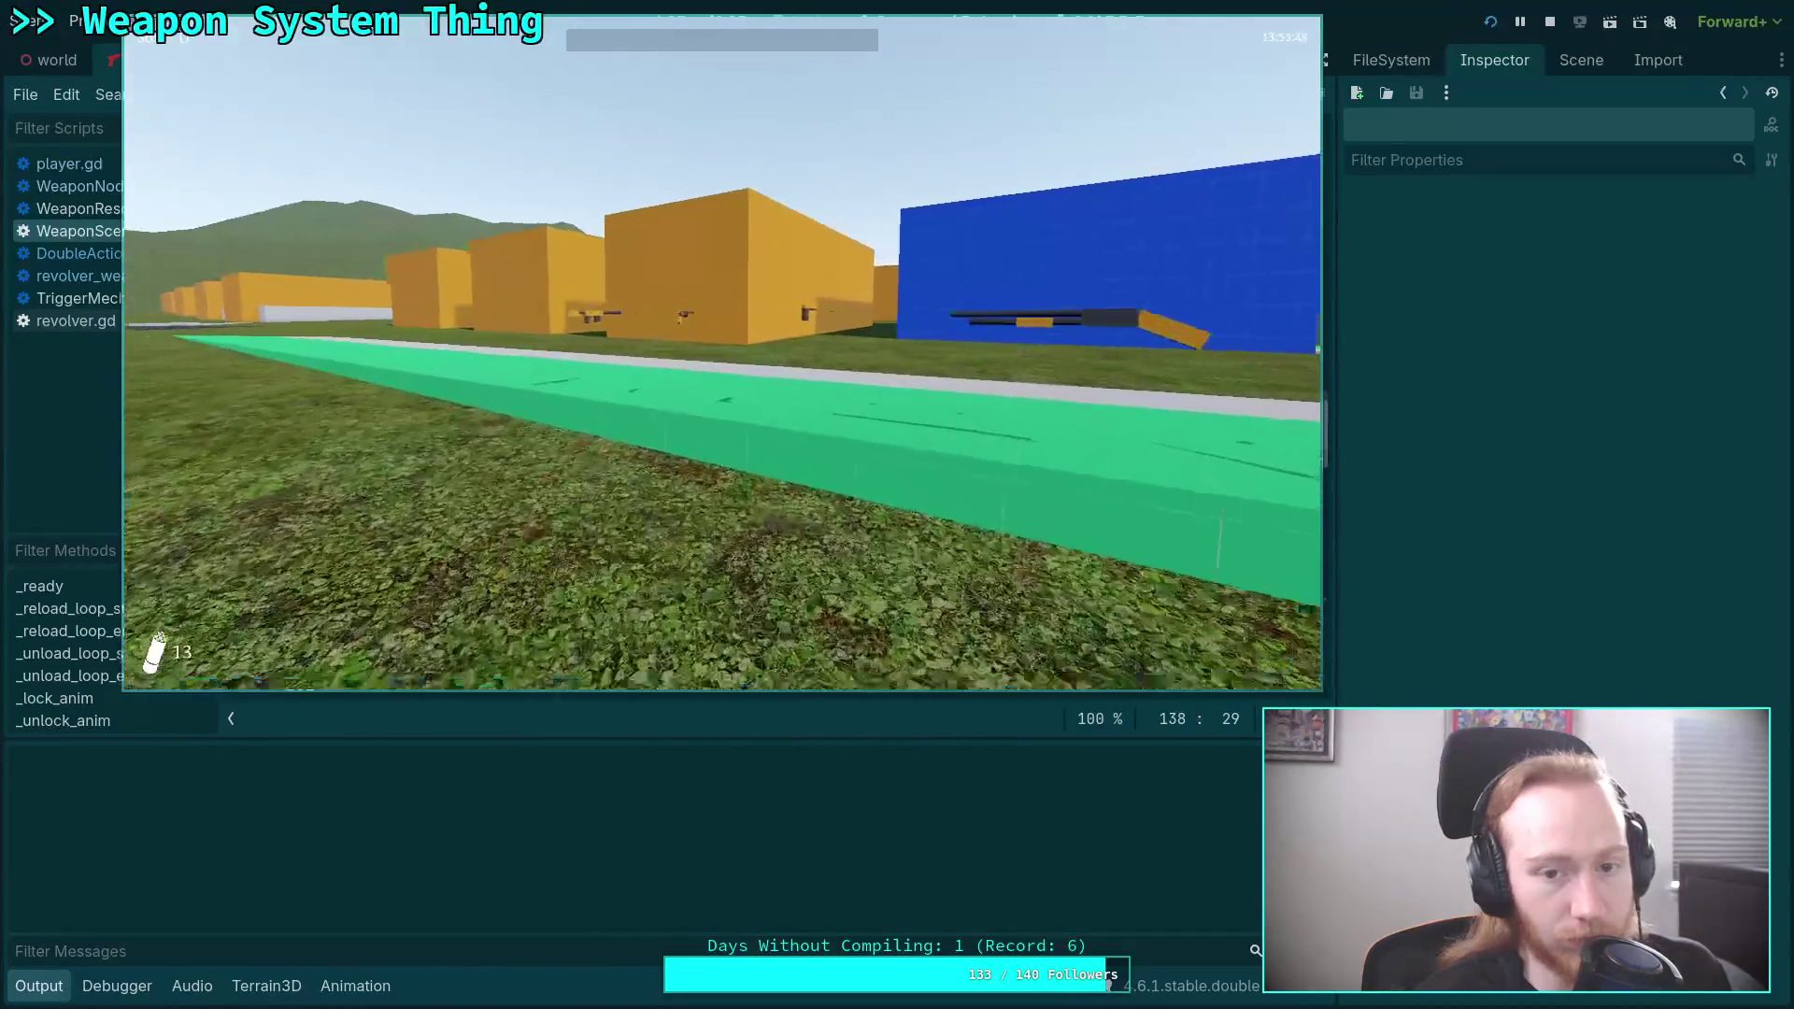
Pick up the revolver, charge it with R, fire, then exit to desktop from the pause menu.
key(e)
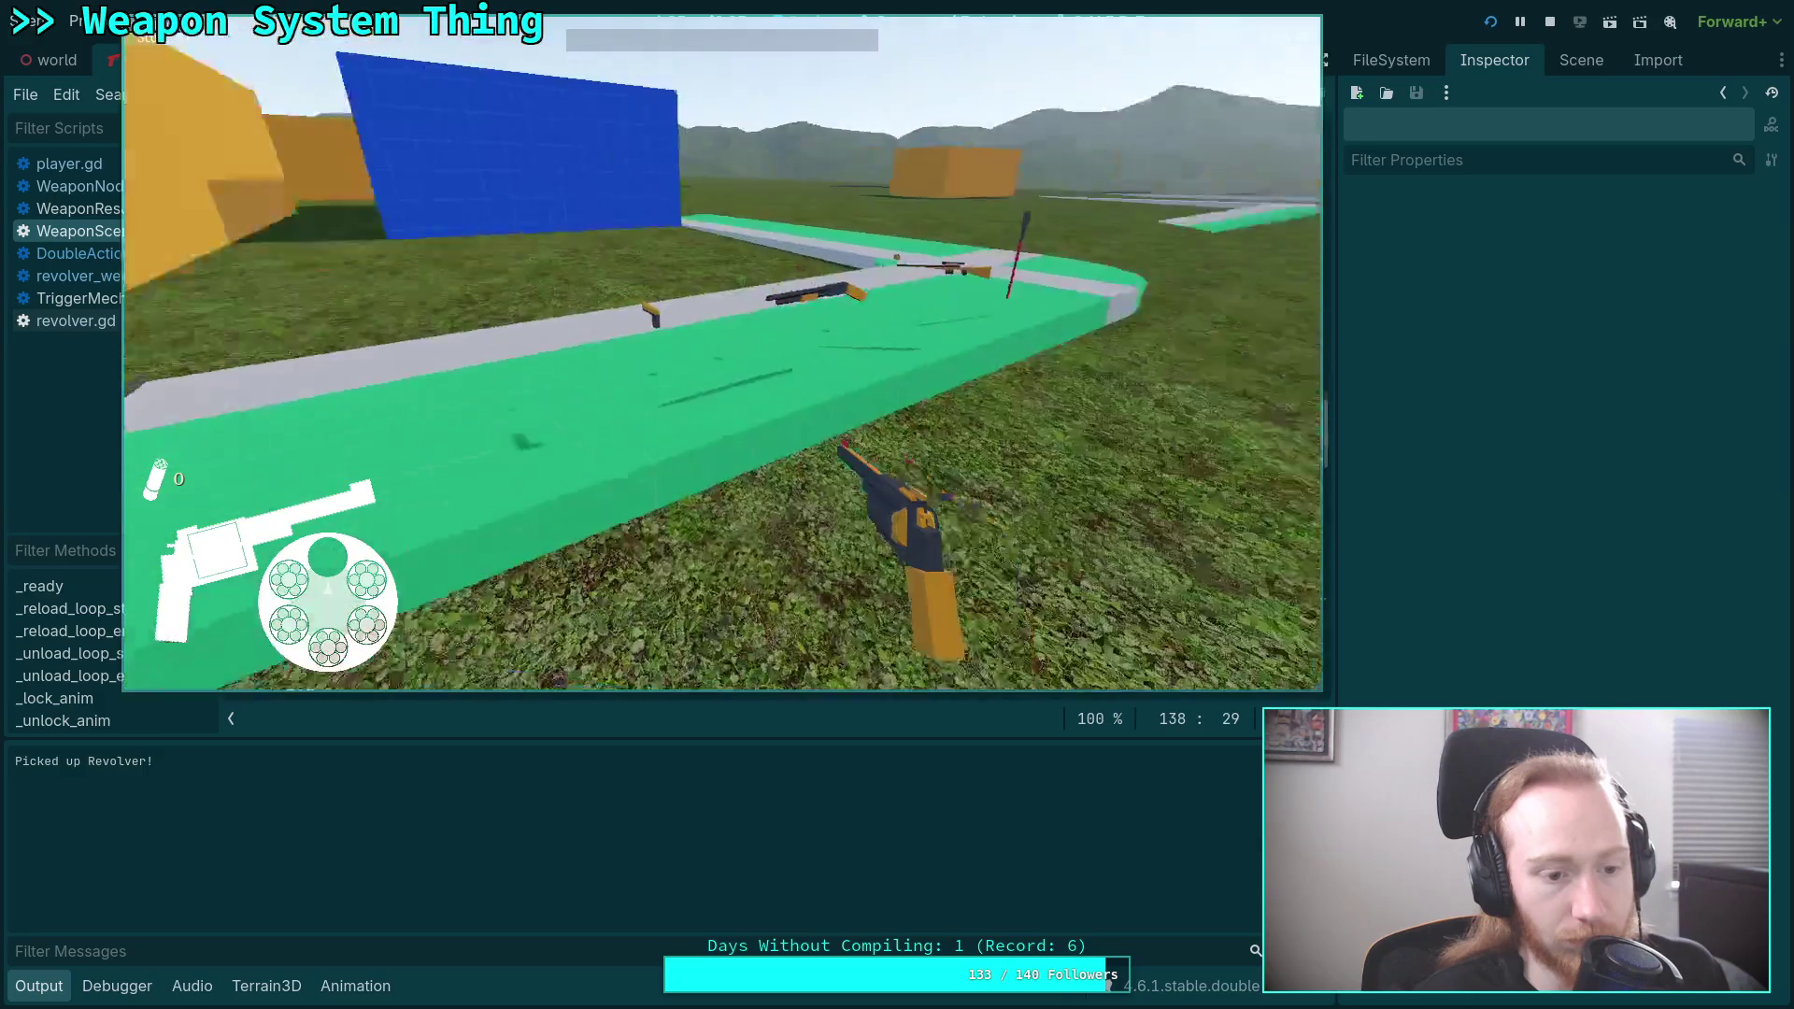
key(w)
key(r)
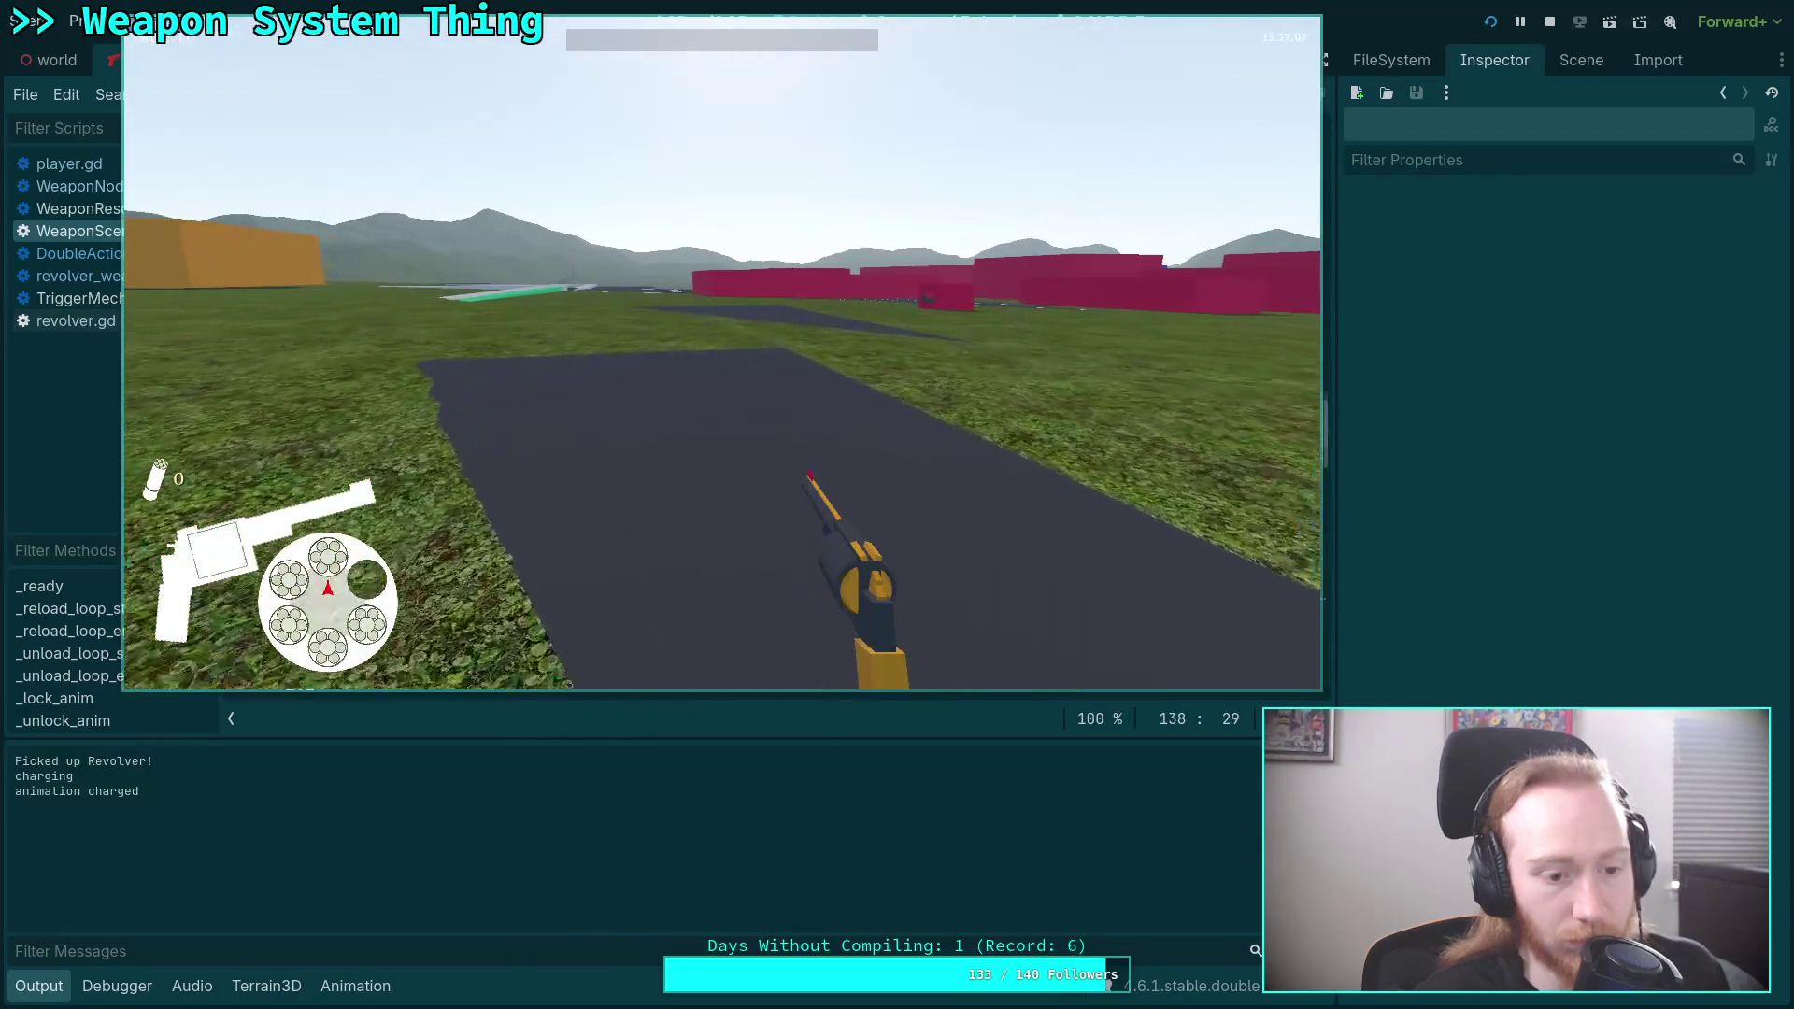
click(722, 353)
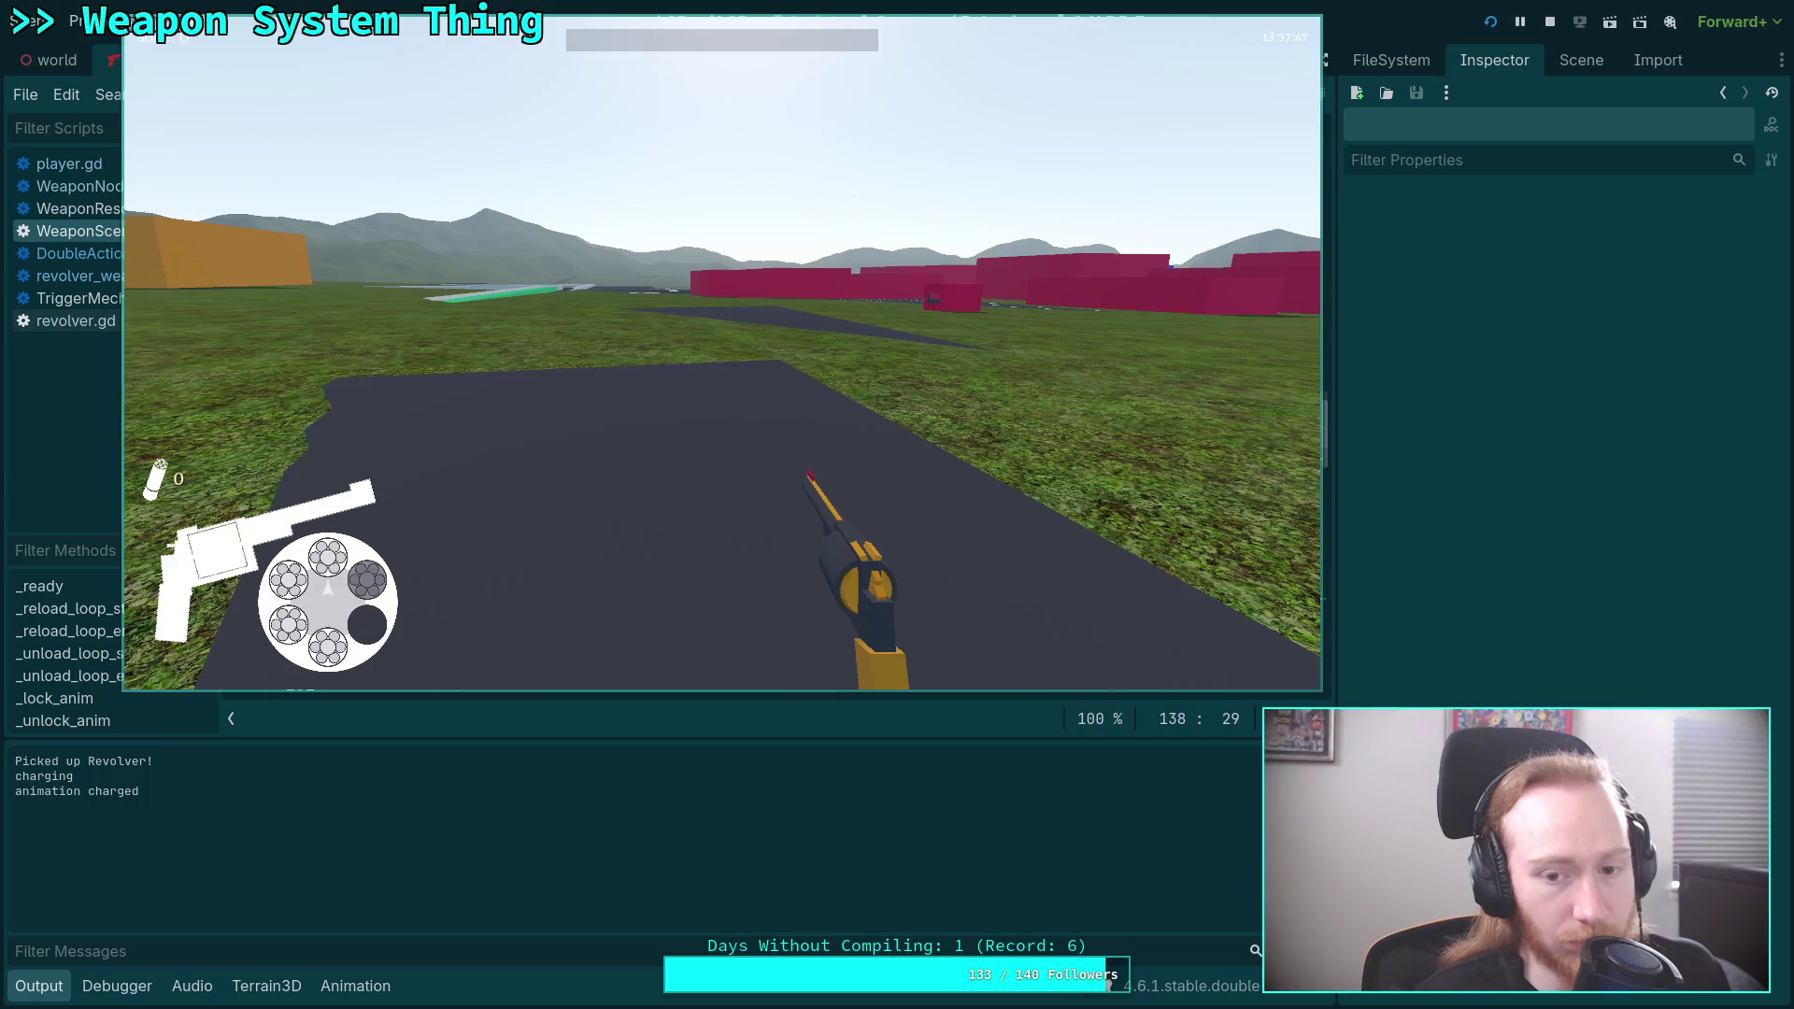
key(Escape)
click(717, 381)
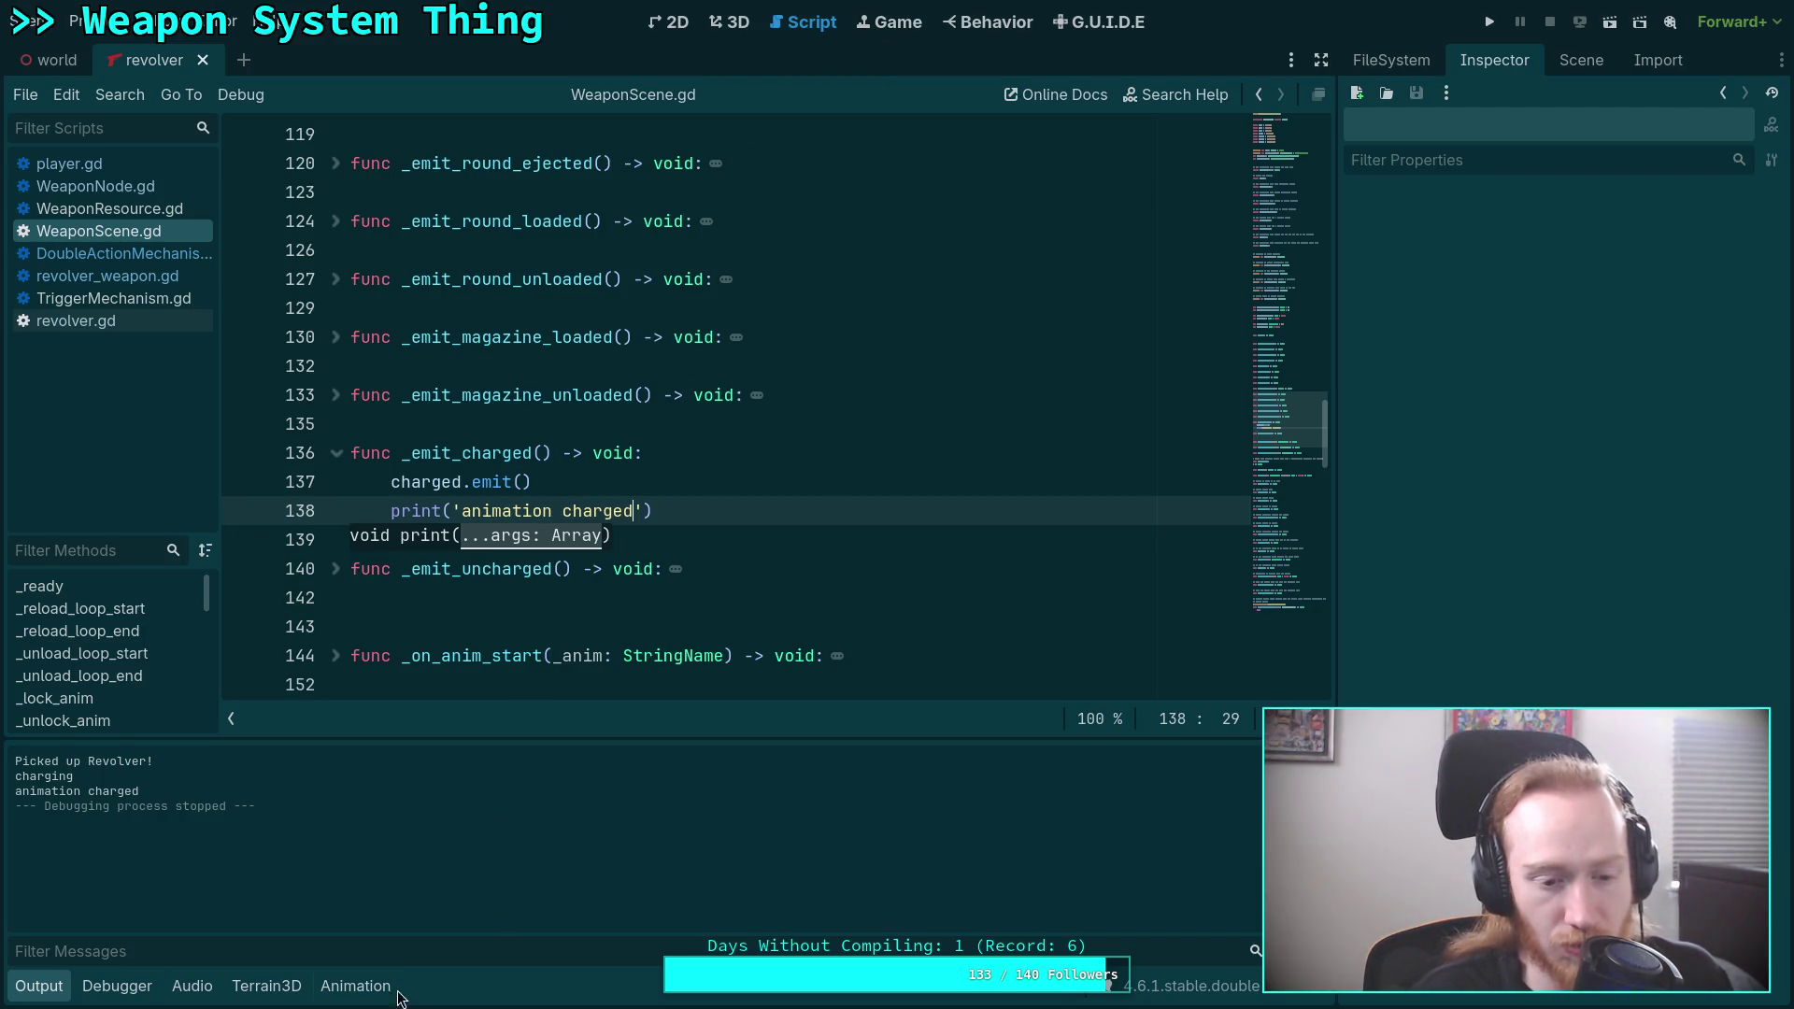
Select the Revolver's AnimationTree node, view its StateMachine graph, then close the panel.
click(1563, 73)
click(1461, 293)
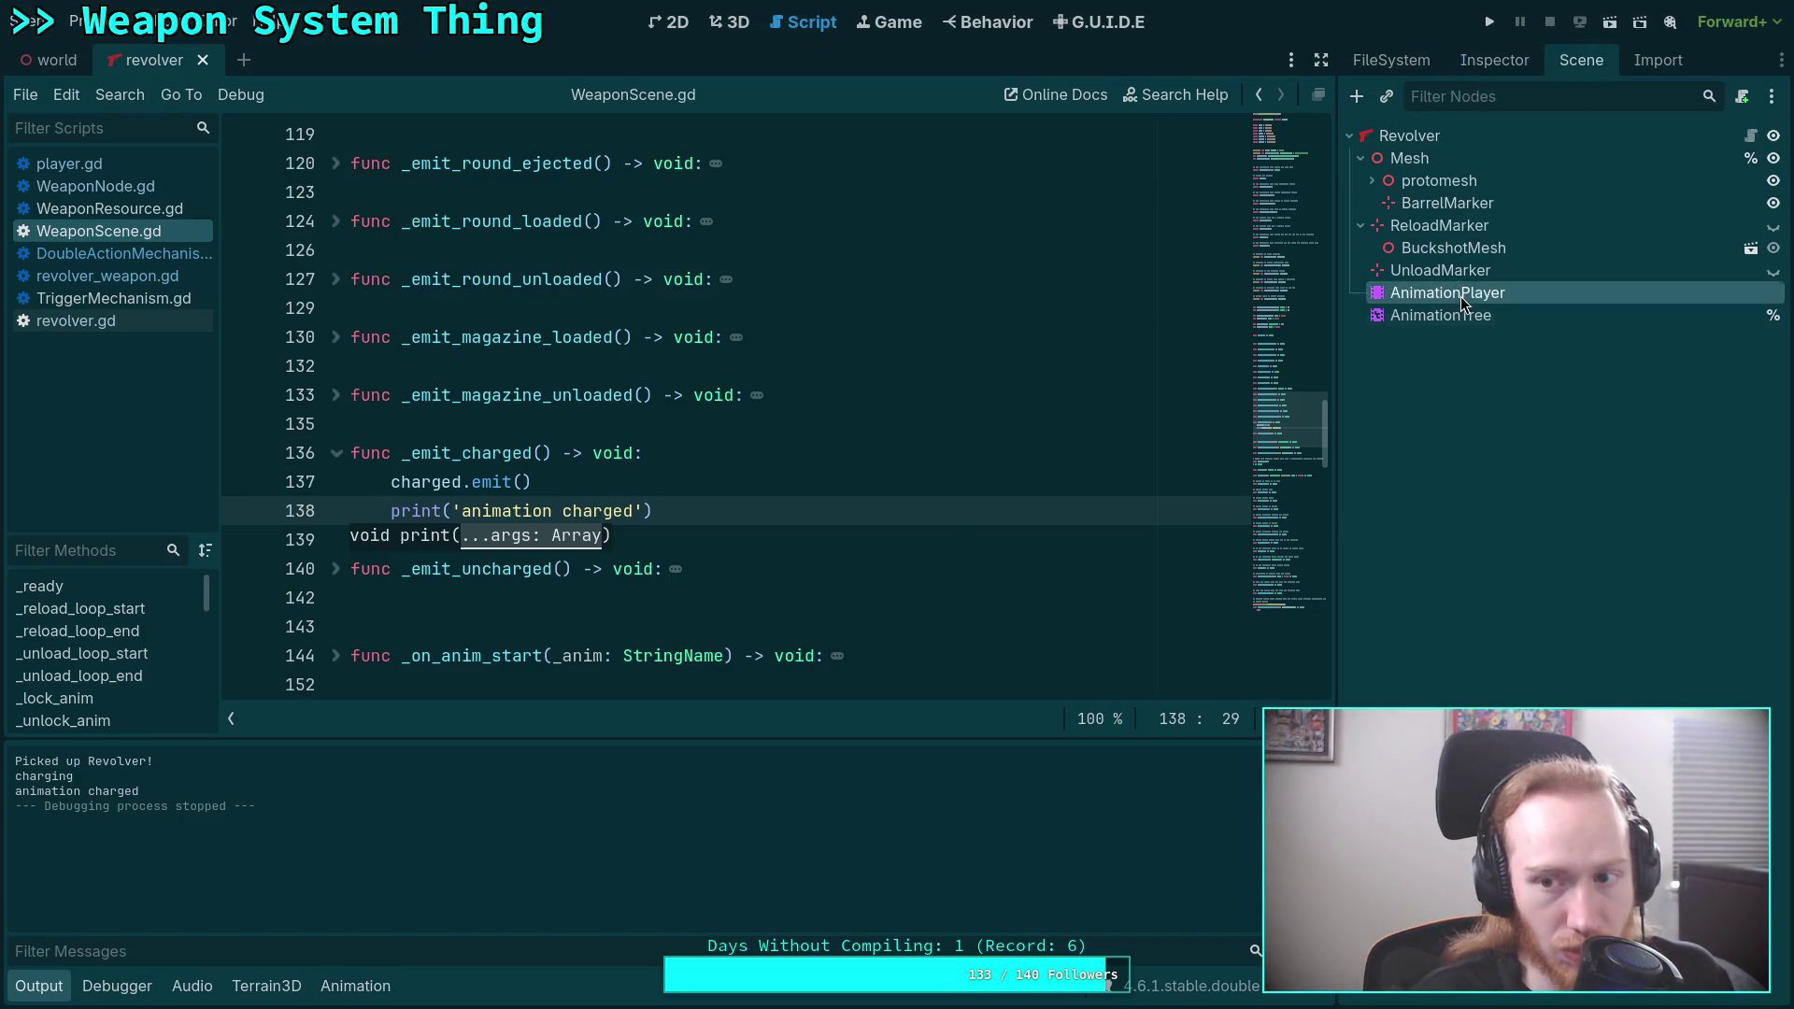
click(1458, 315)
click(109, 746)
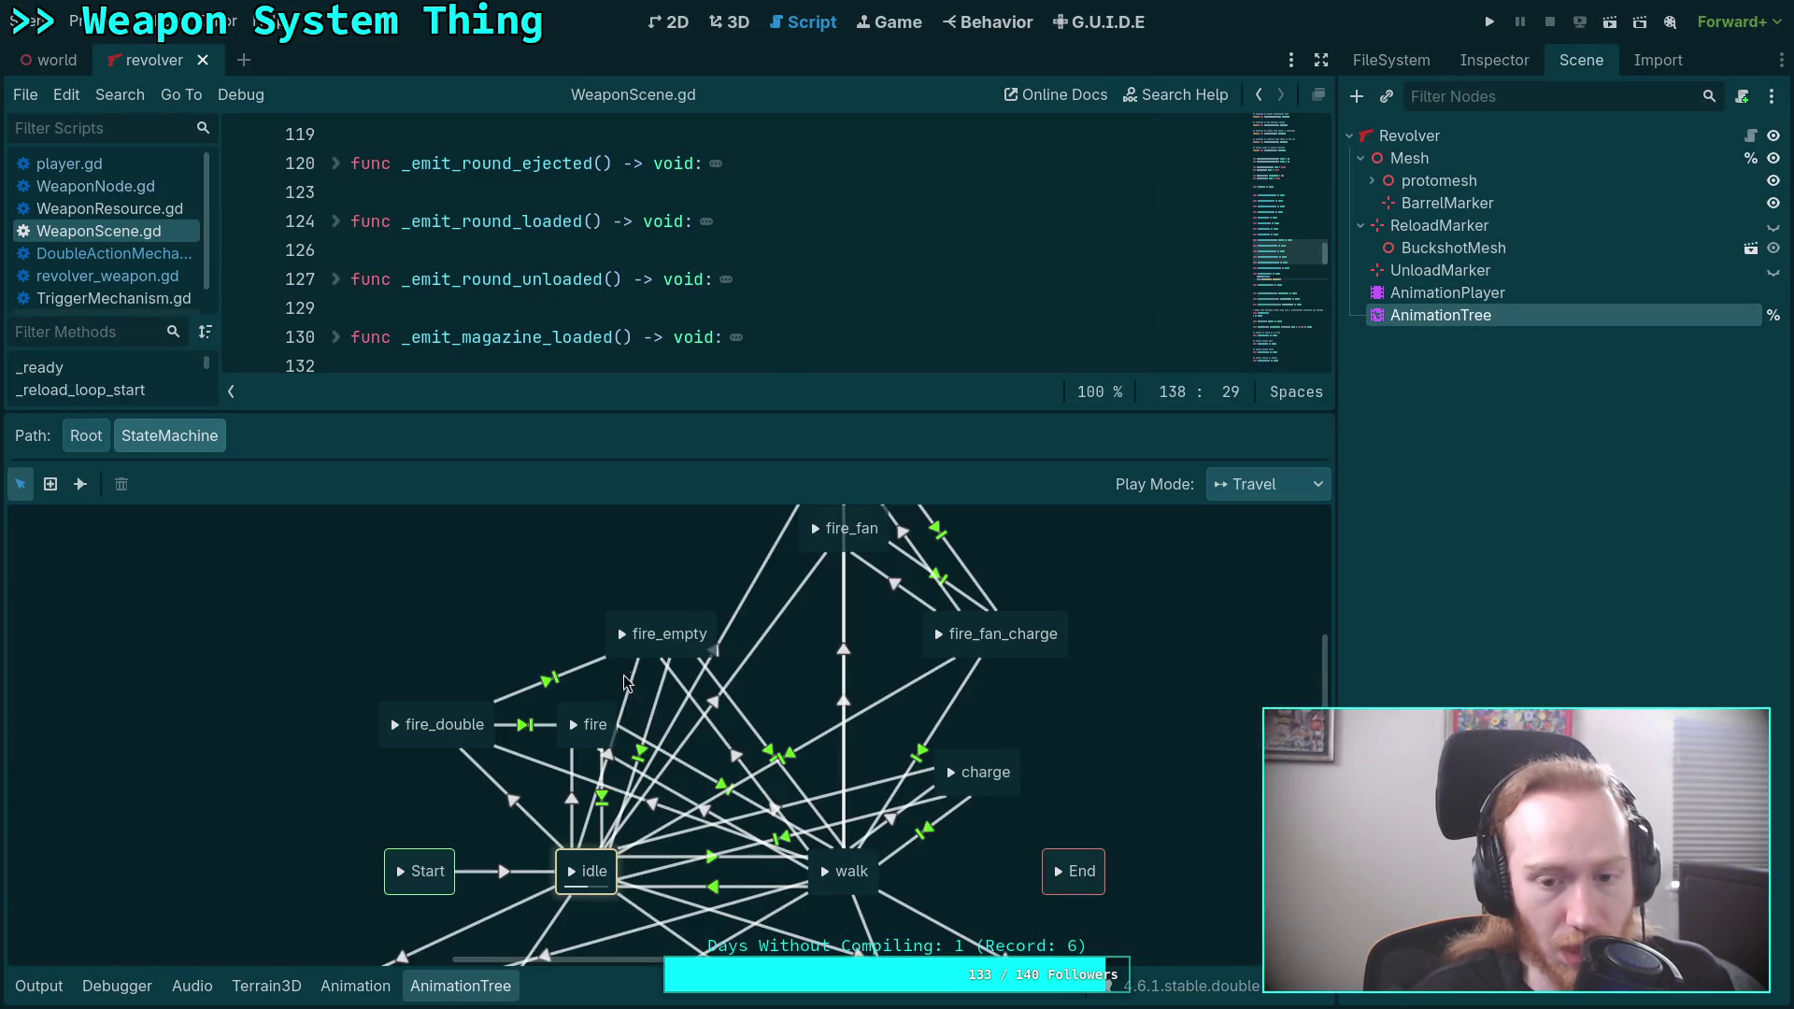
scroll(624, 782, up, 2)
scroll(612, 739, down, 3)
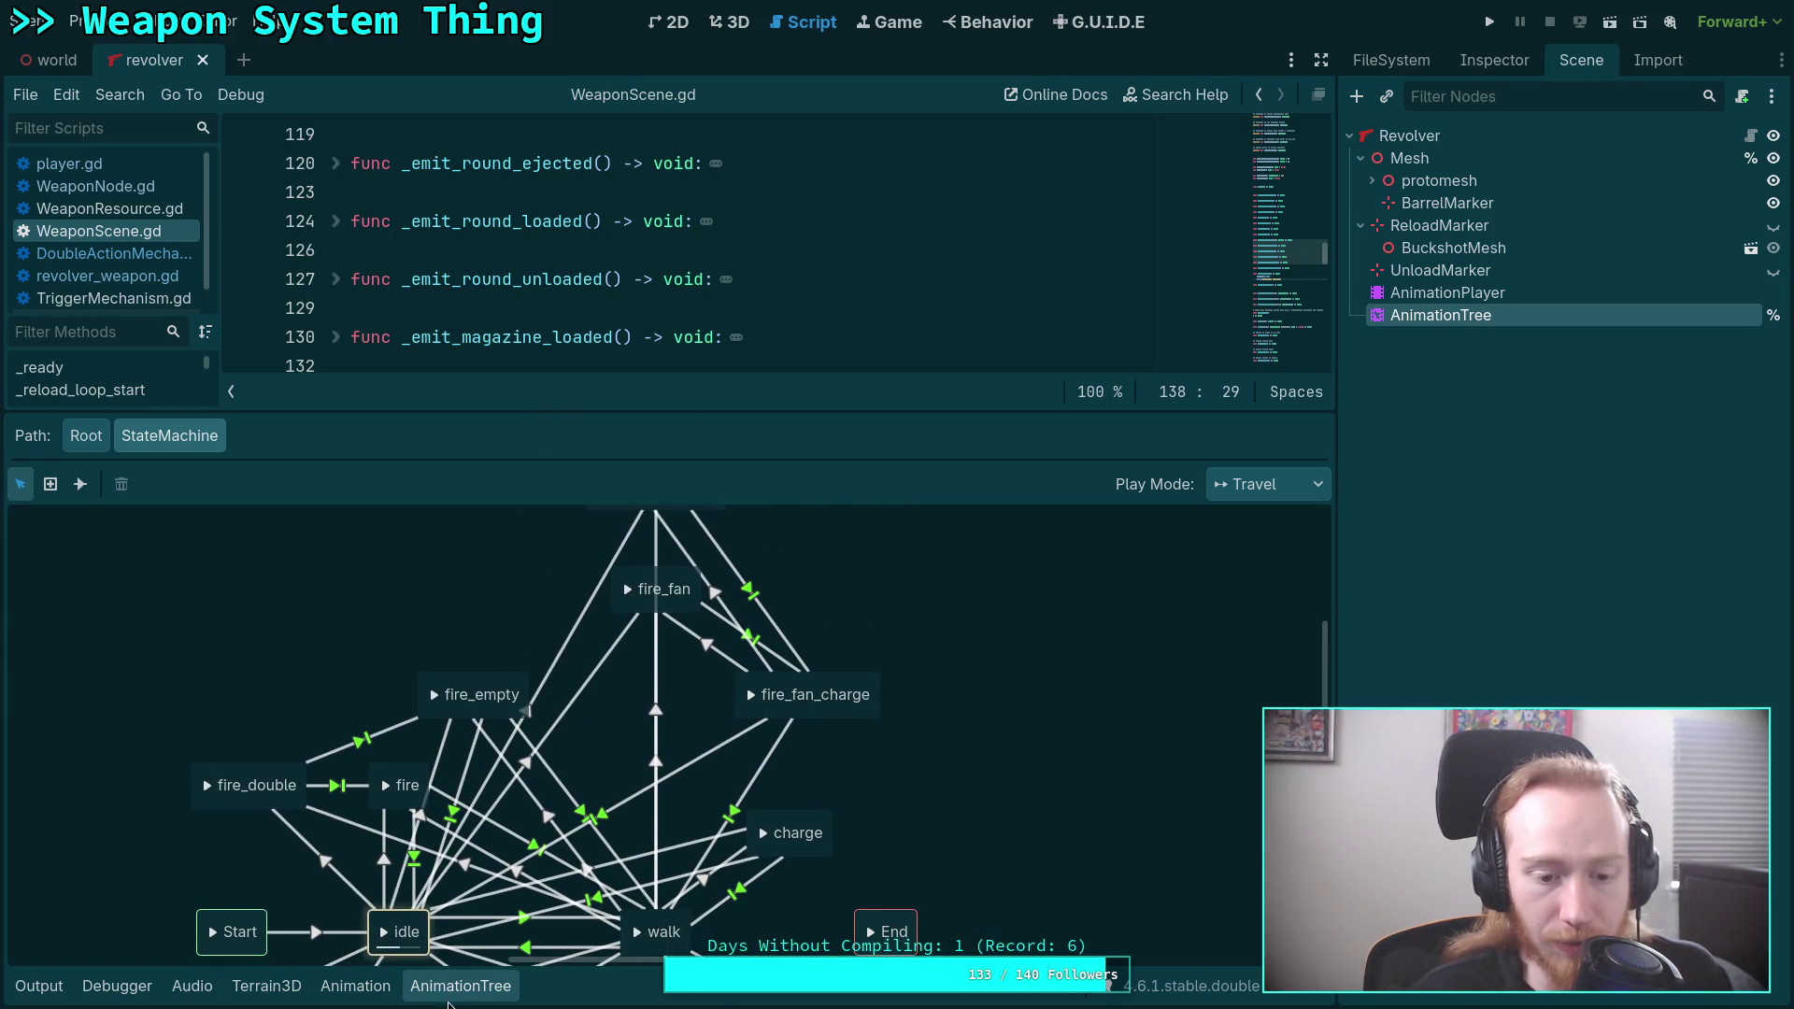
click(460, 986)
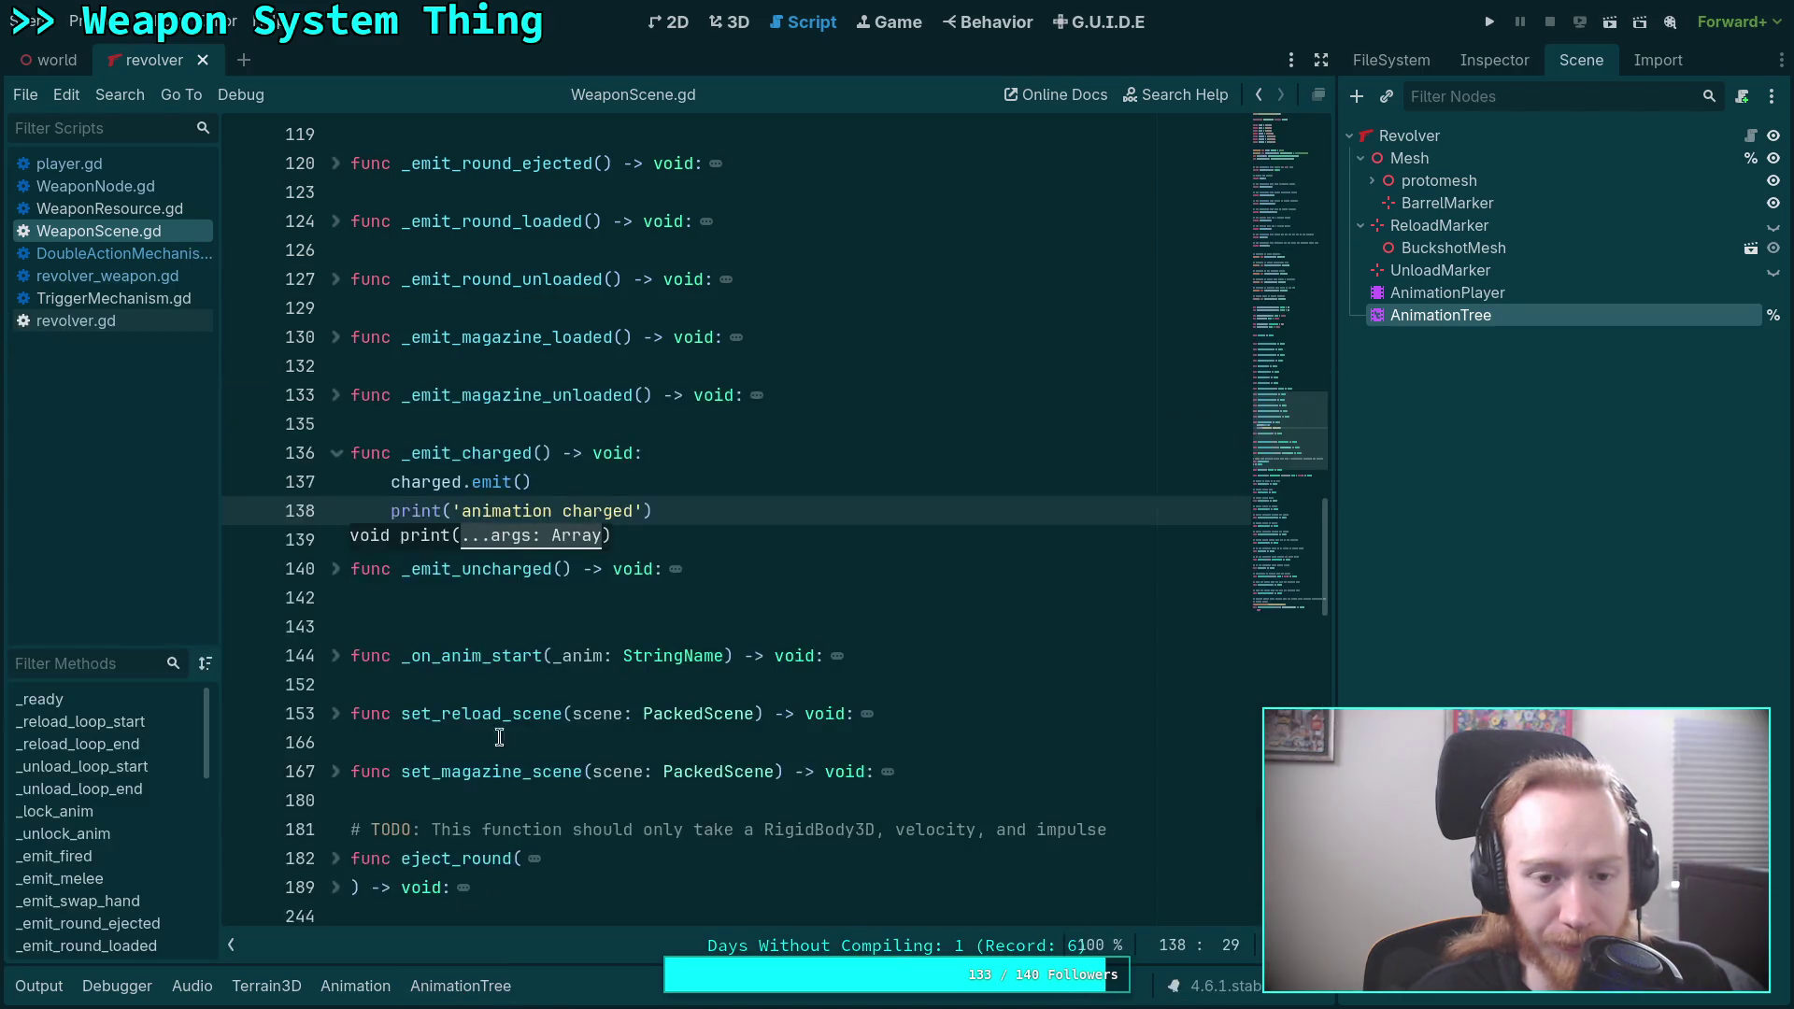
scroll(502, 545, up, 4)
scroll(504, 540, down, 10)
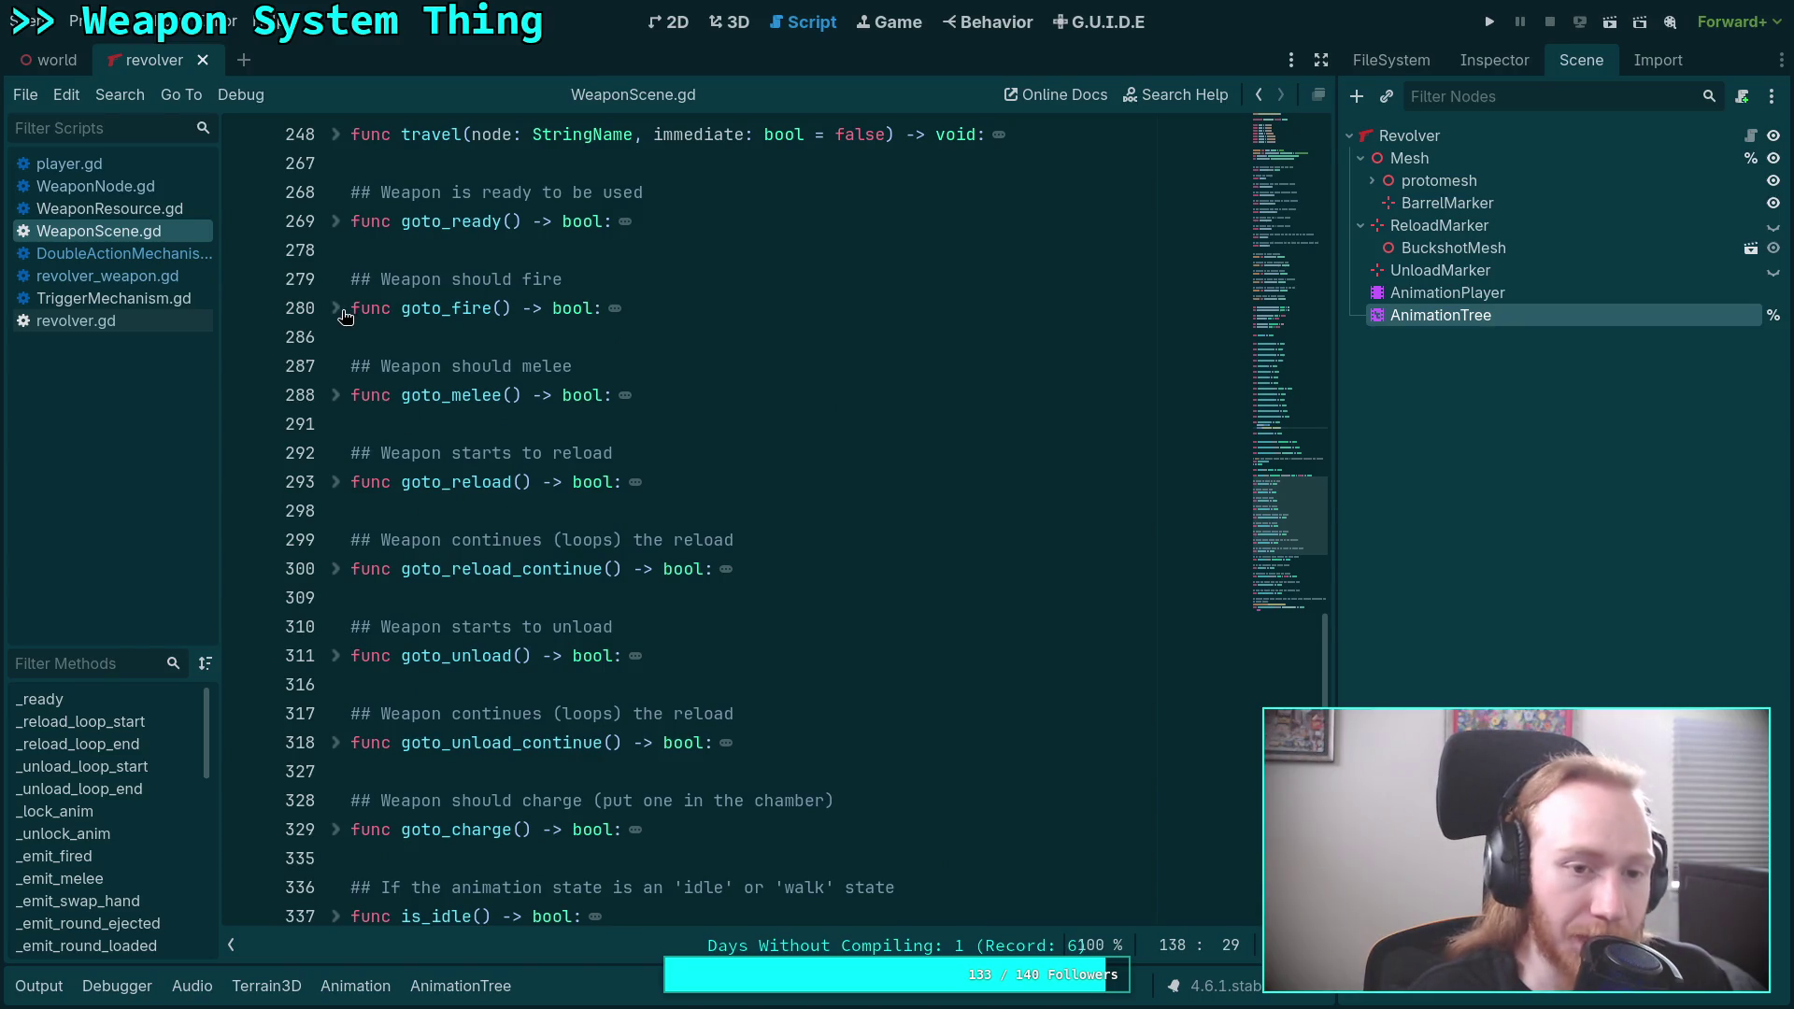
click(335, 309)
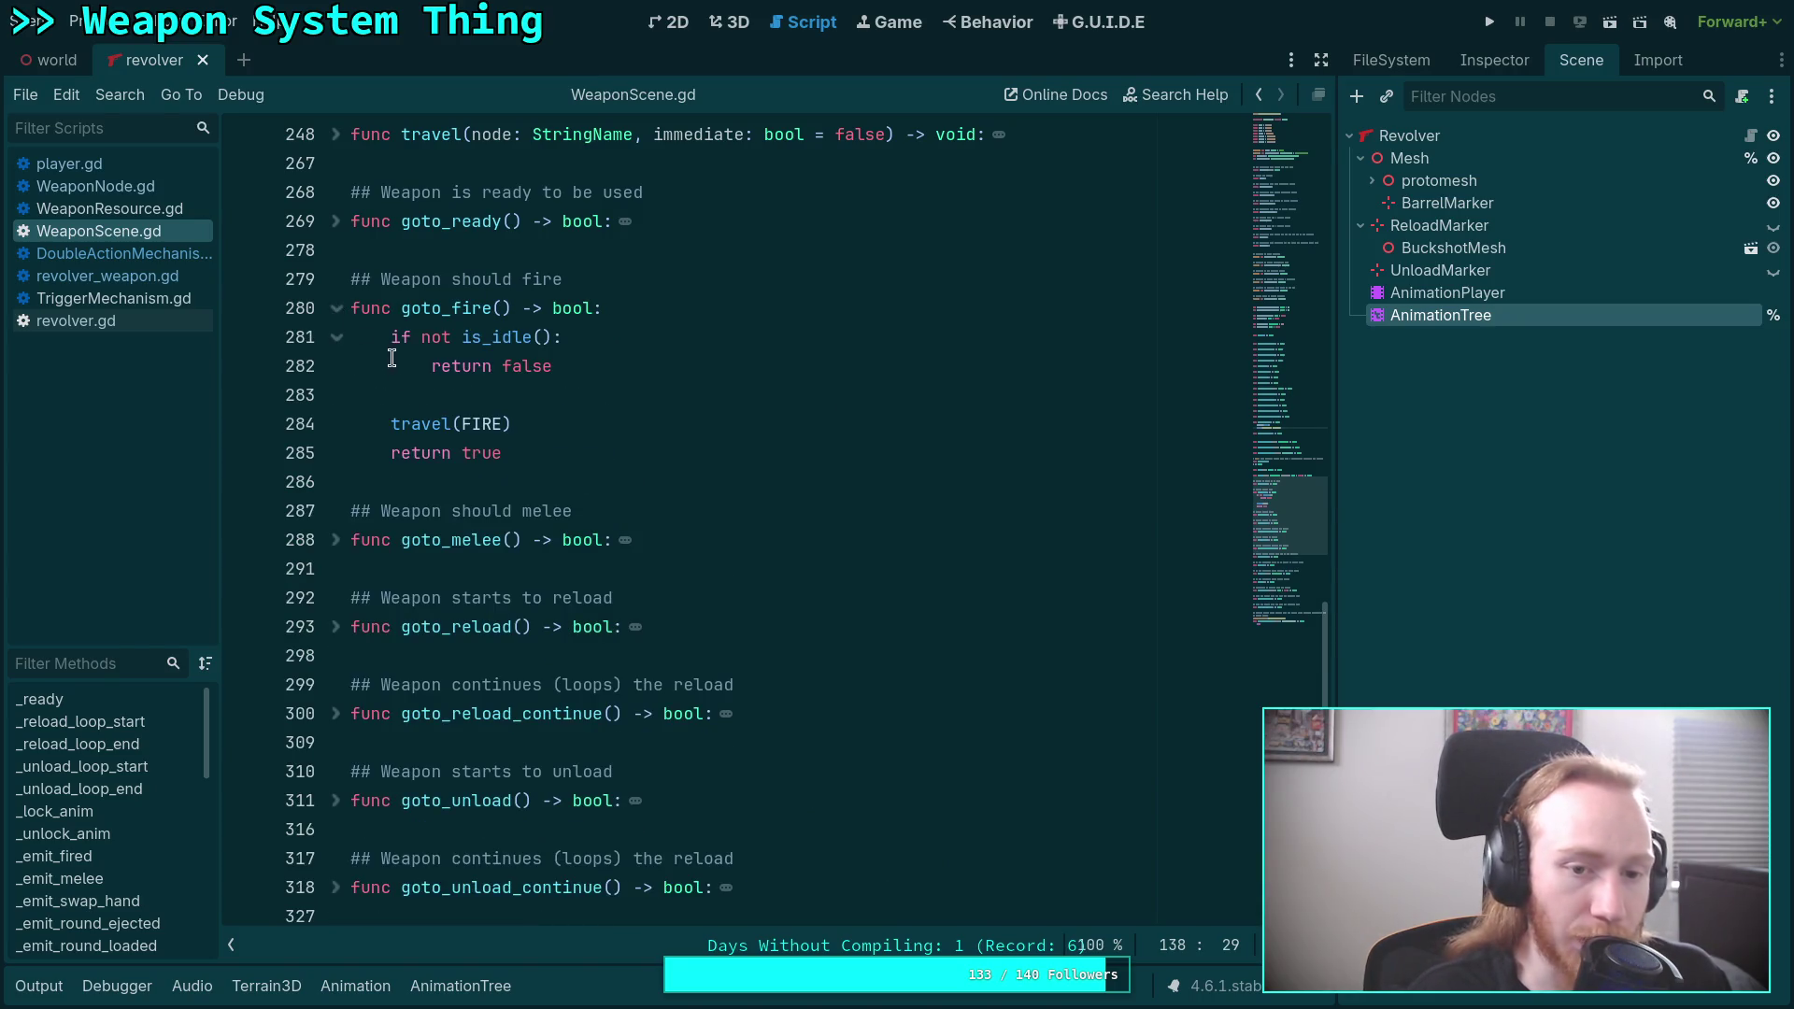
click(335, 309)
click(84, 321)
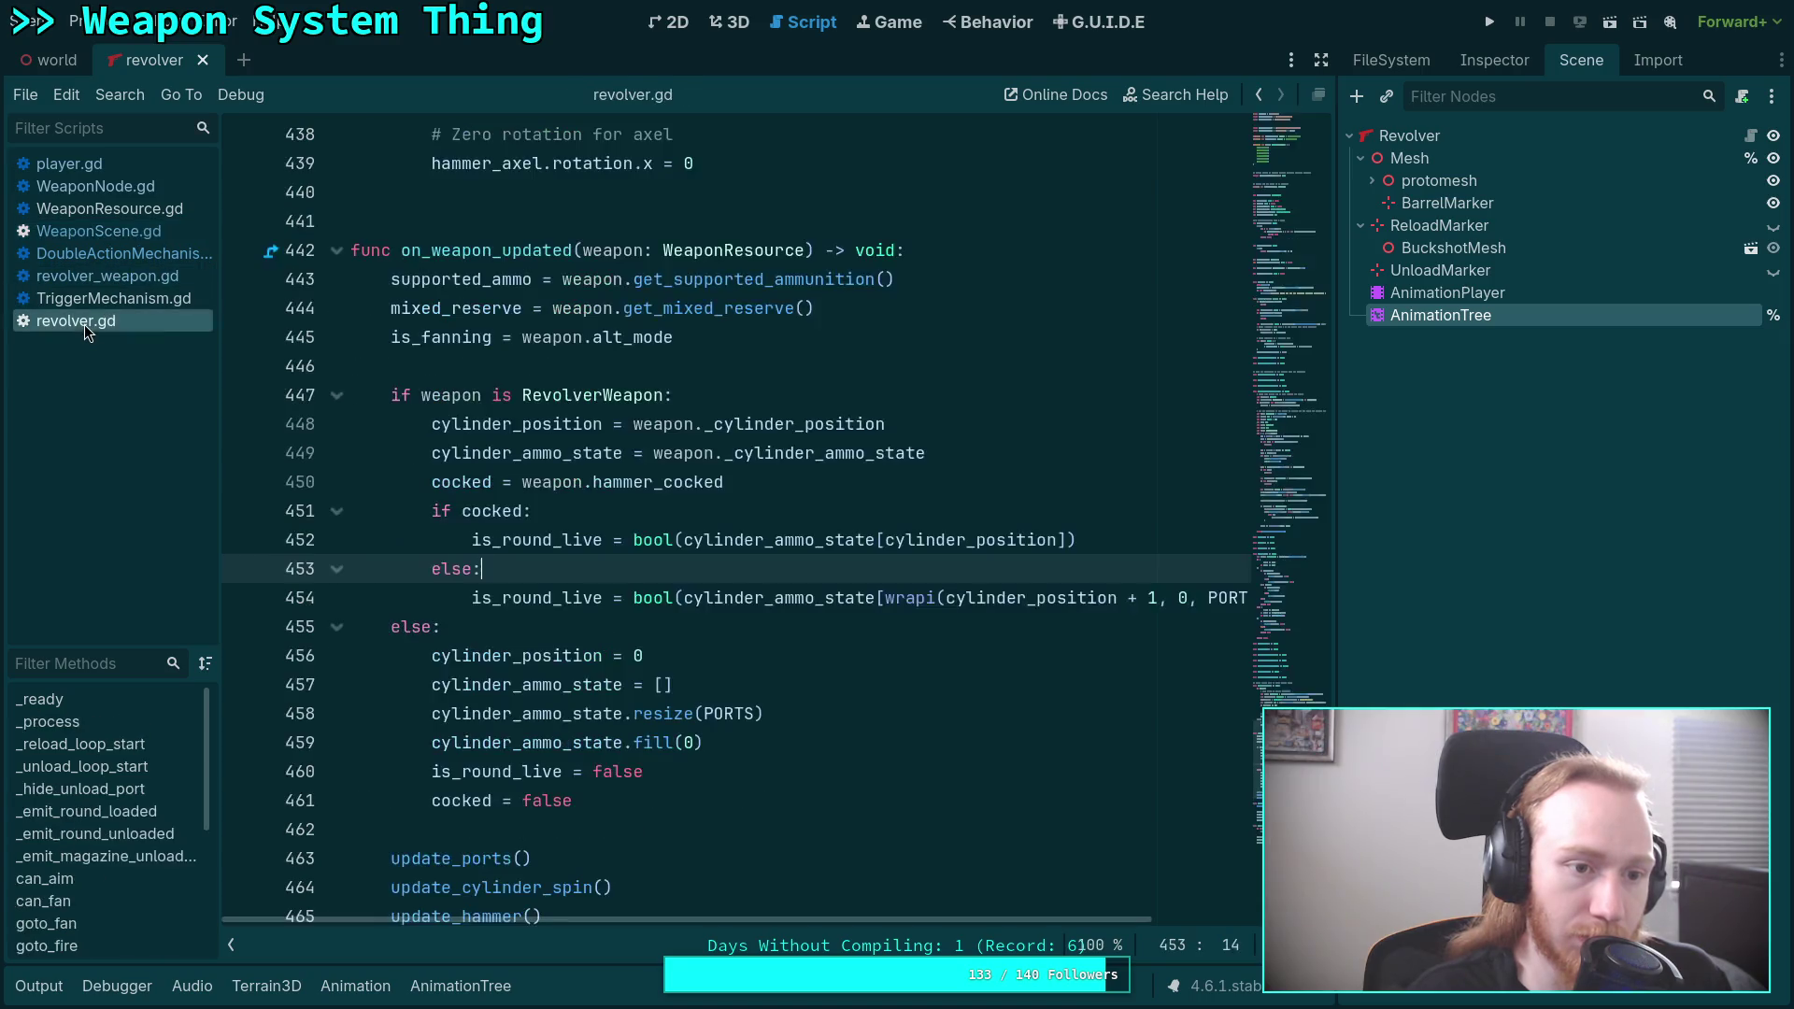
scroll(538, 537, up, 5)
scroll(538, 538, up, 15)
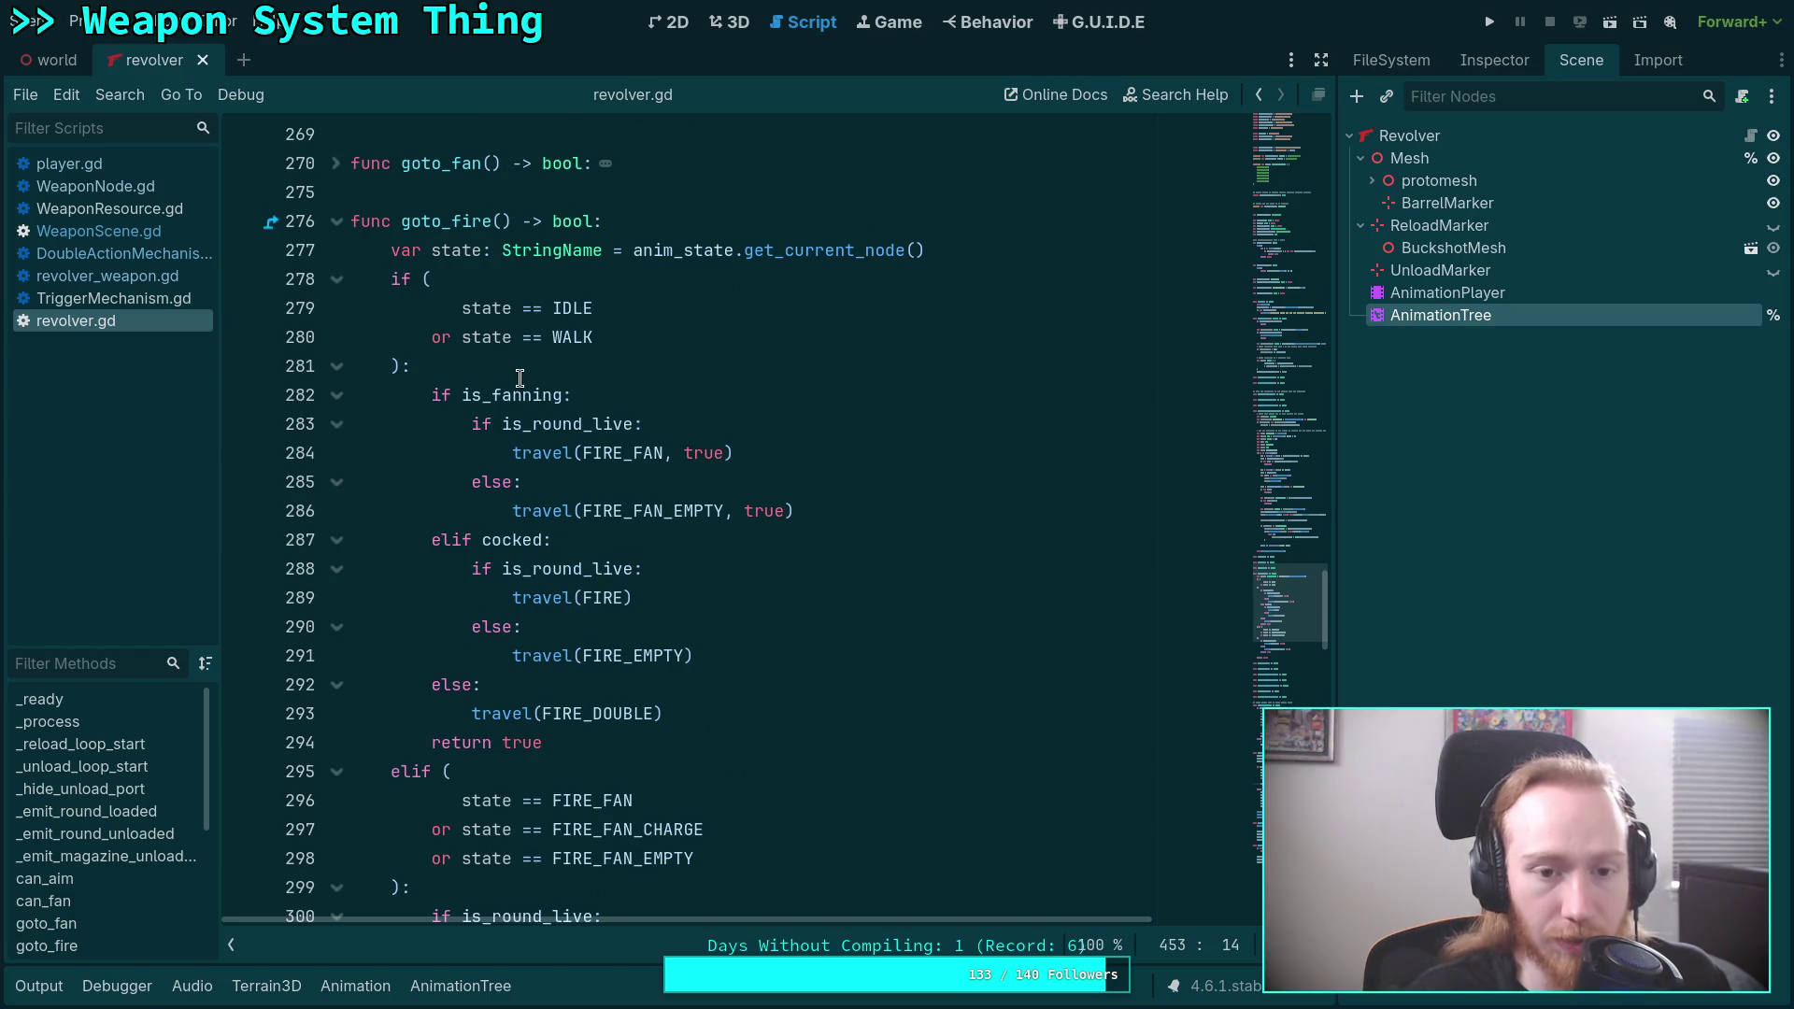
click(515, 388)
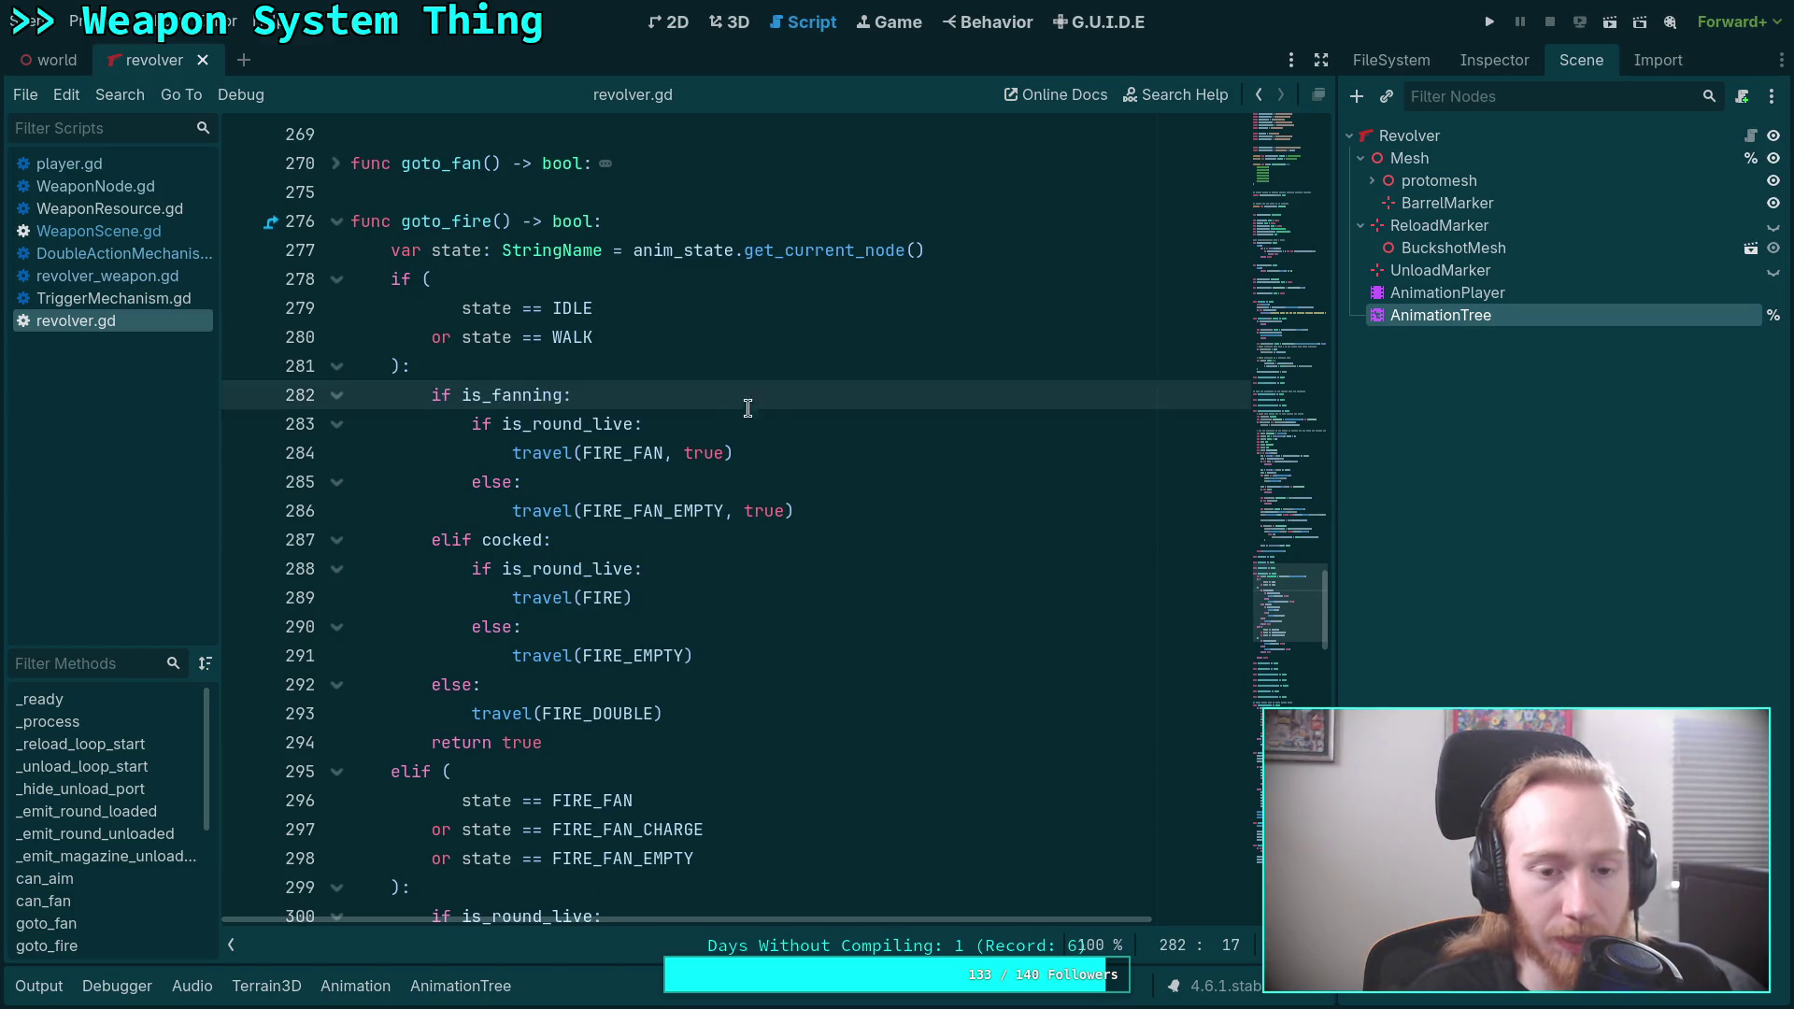
scroll(823, 430, down, 1)
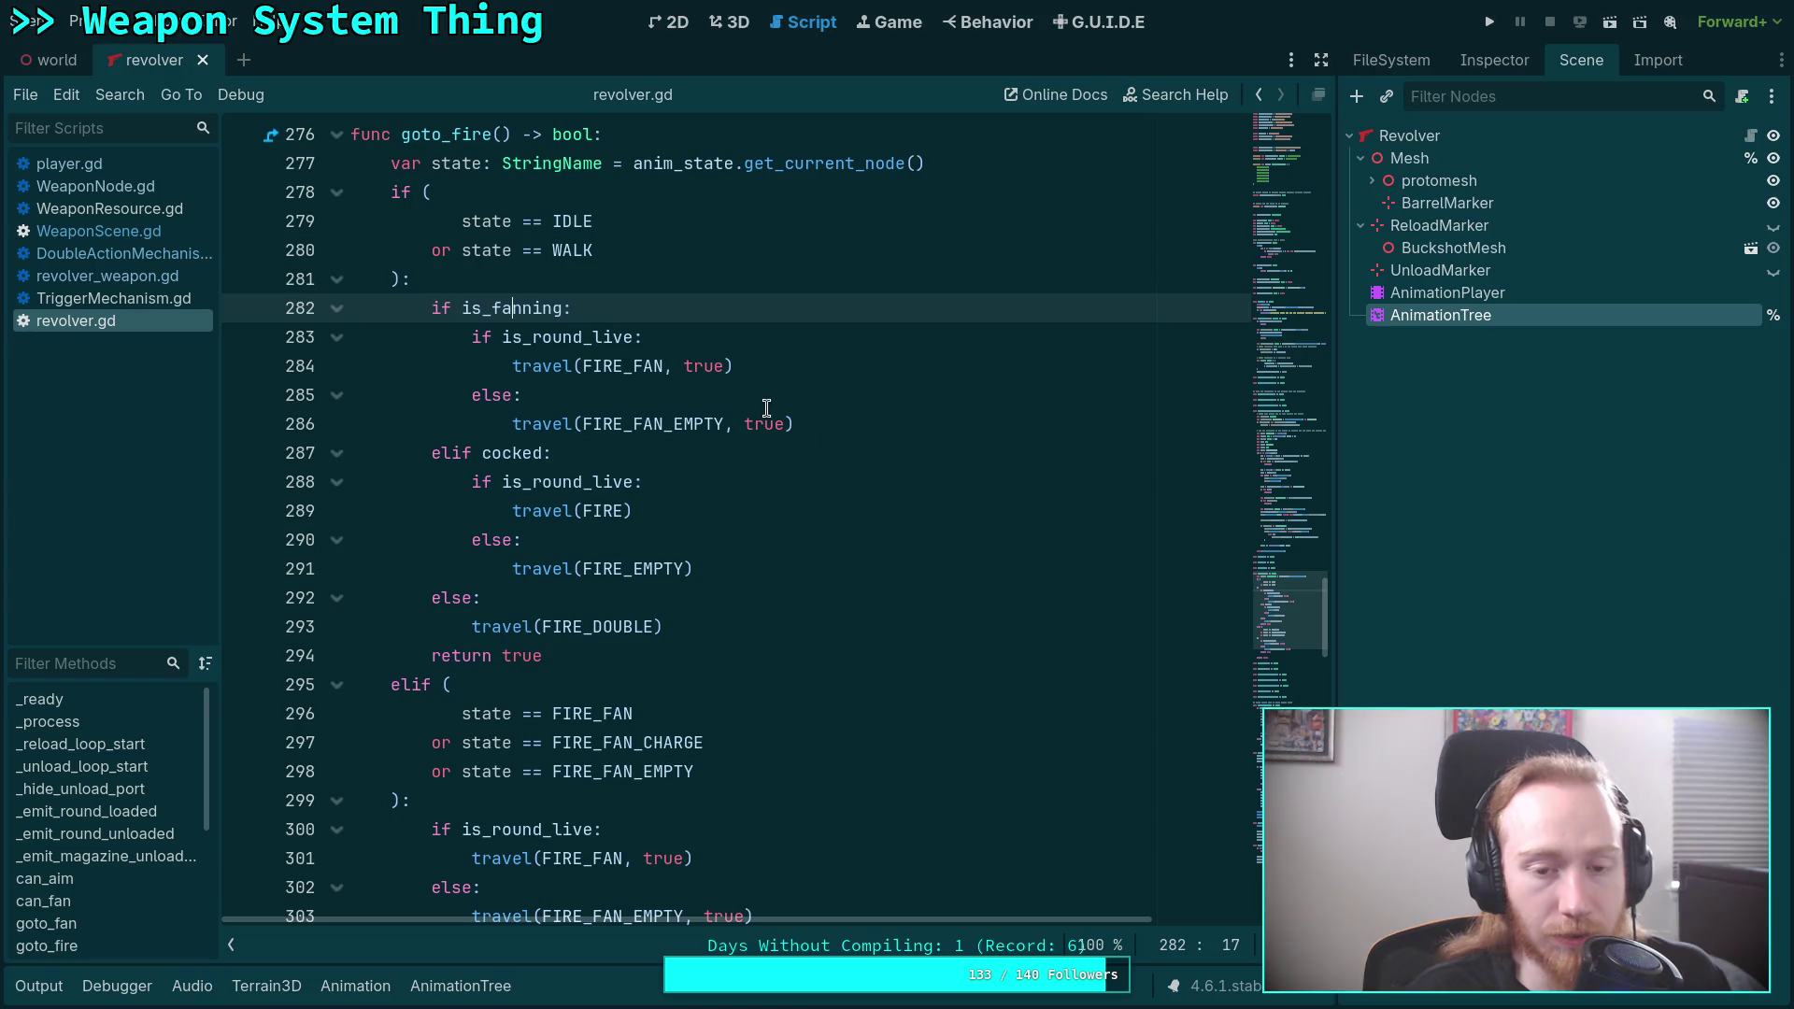
click(854, 373)
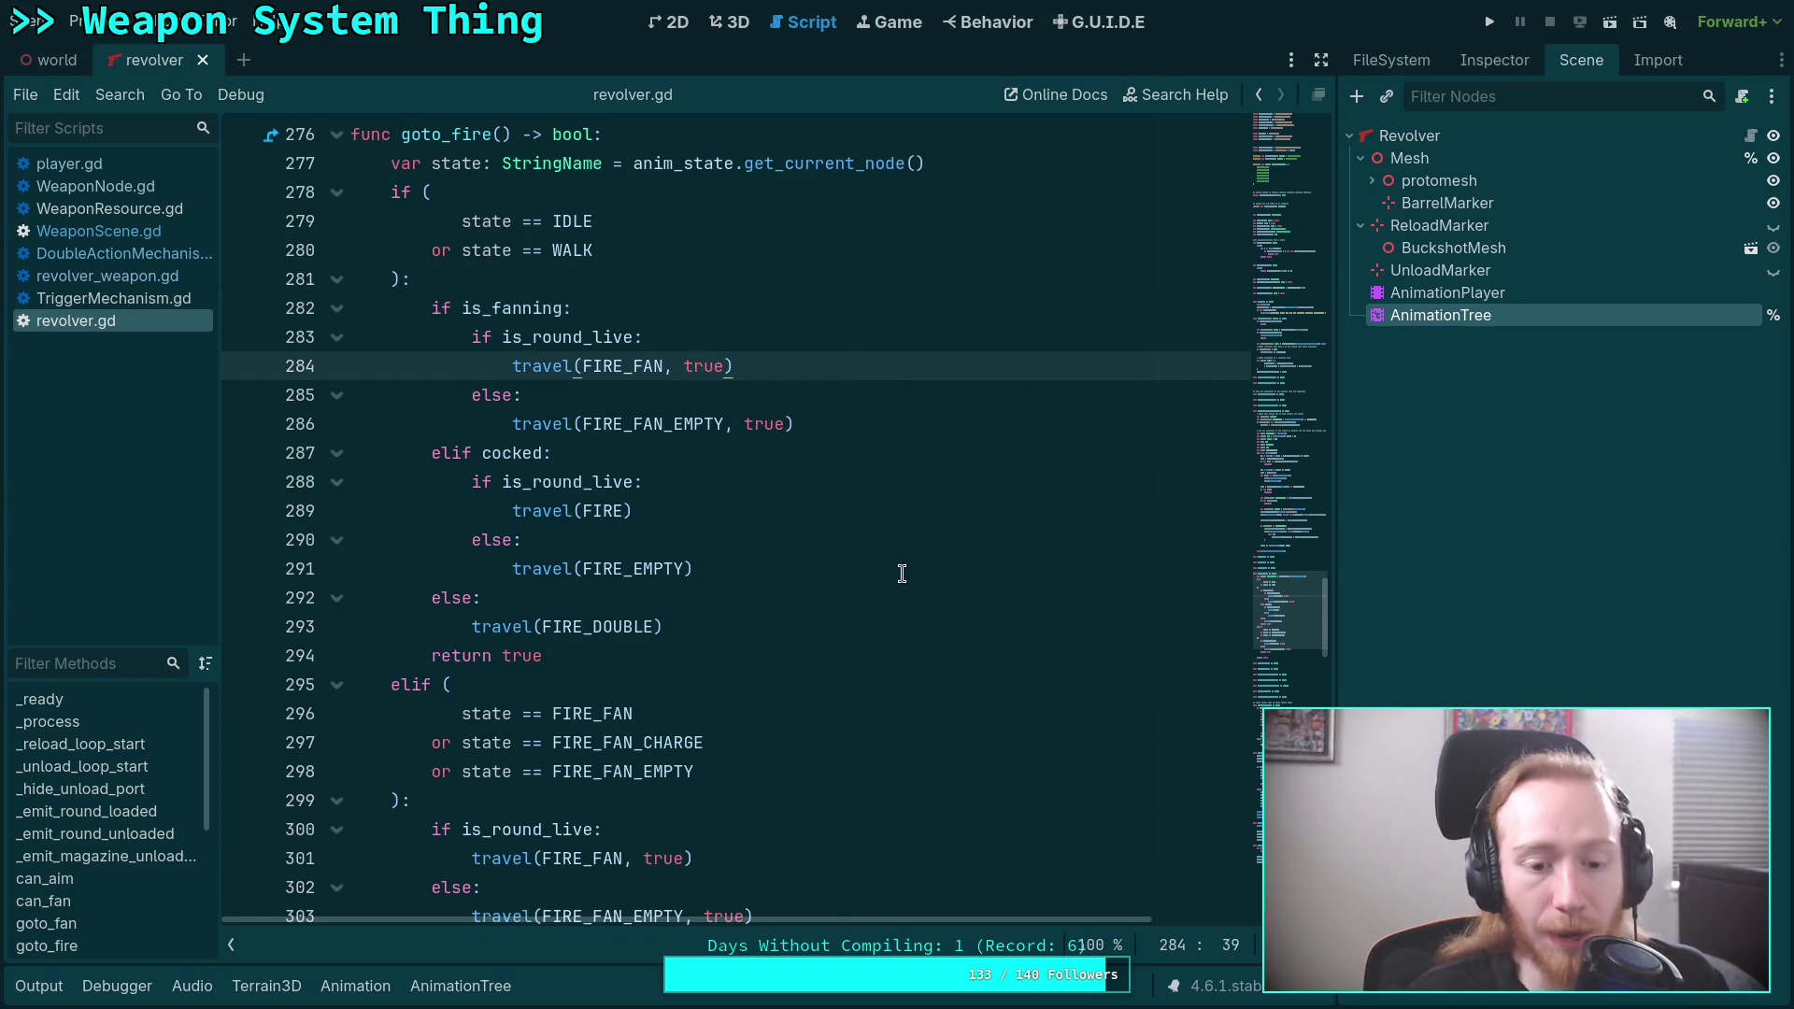
scroll(887, 566, up, 20)
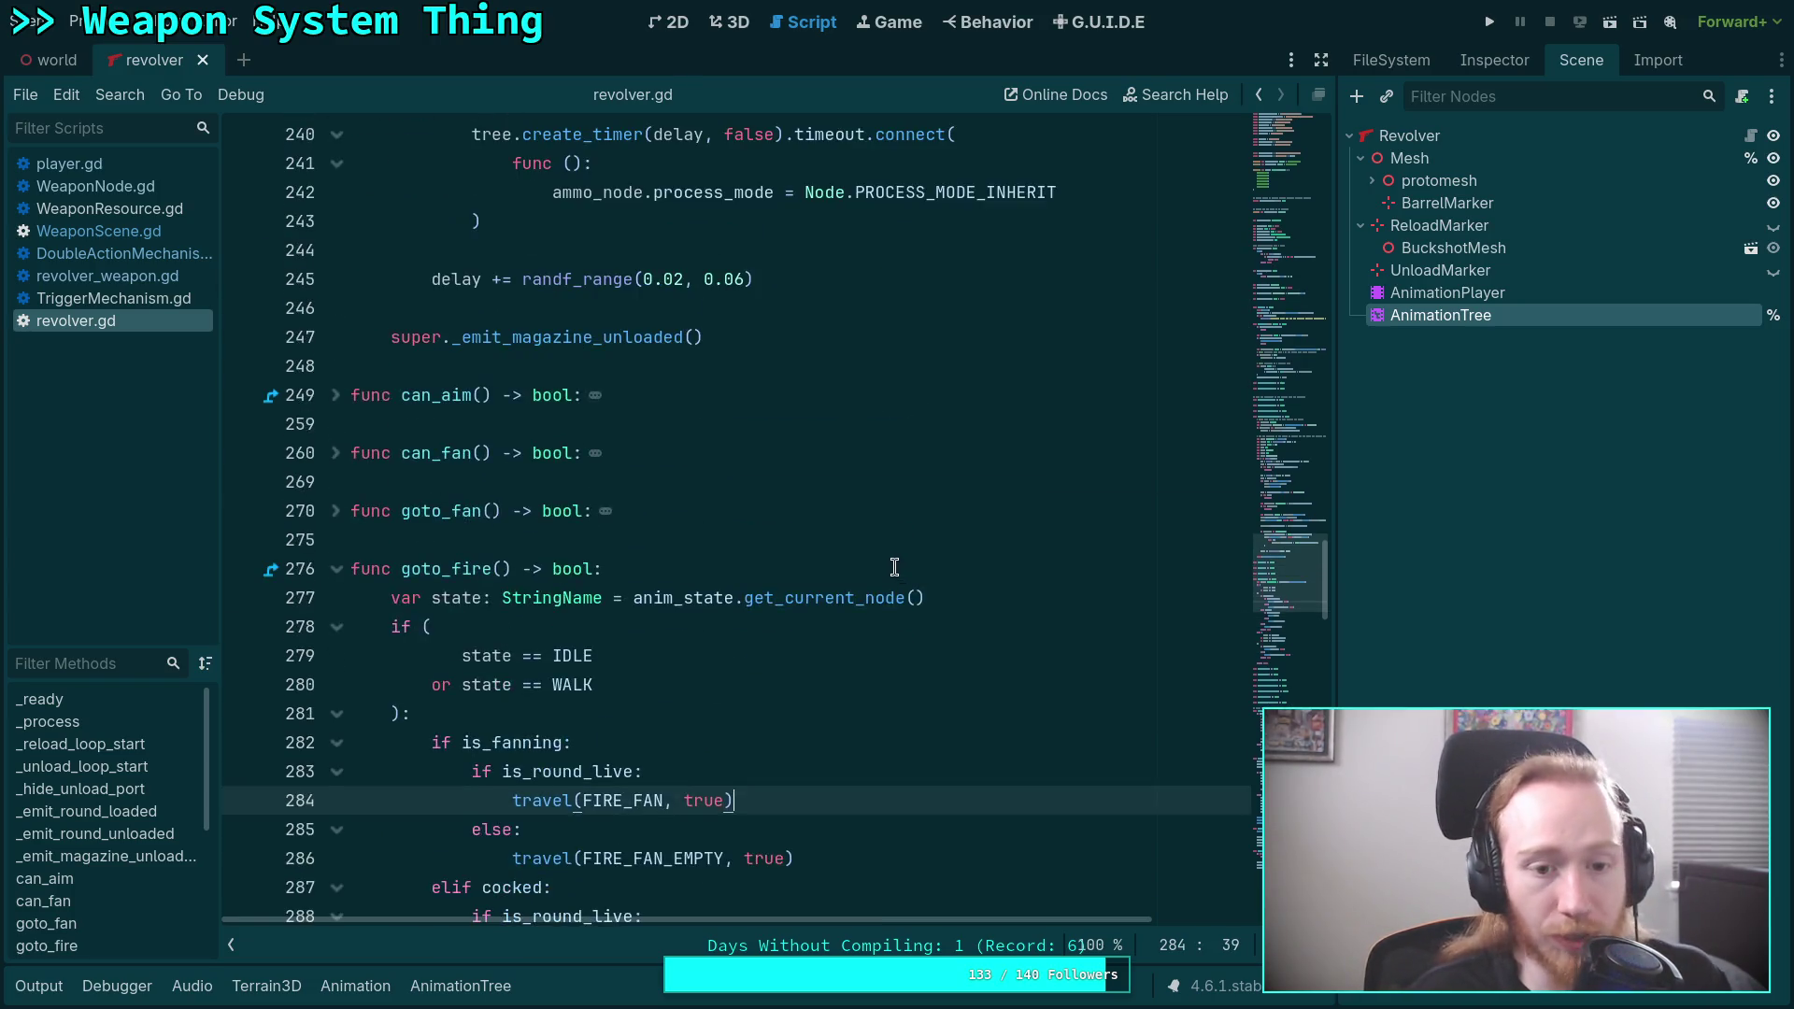
click(116, 233)
scroll(641, 568, up, 2)
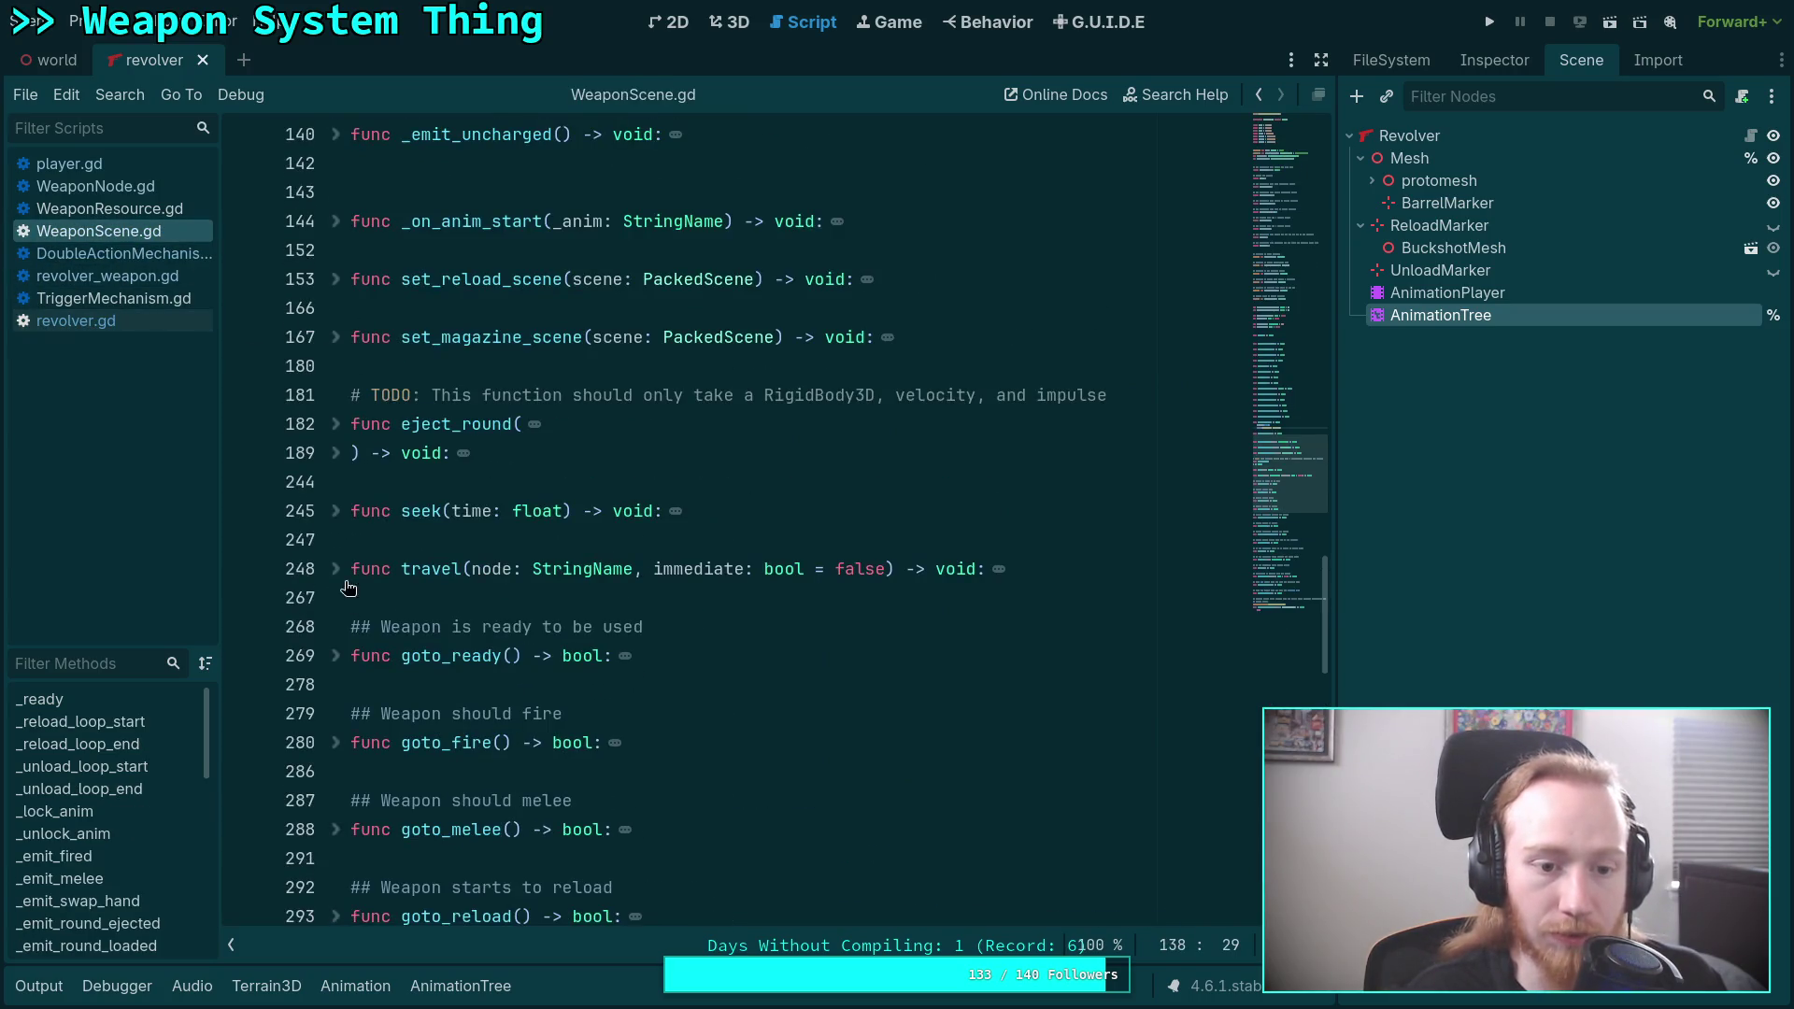
Uncomment the 'Traveling to' and 'Teleporting to' prints in travel() with Ctrl+K and save.
click(336, 580)
scroll(421, 575, down, 4)
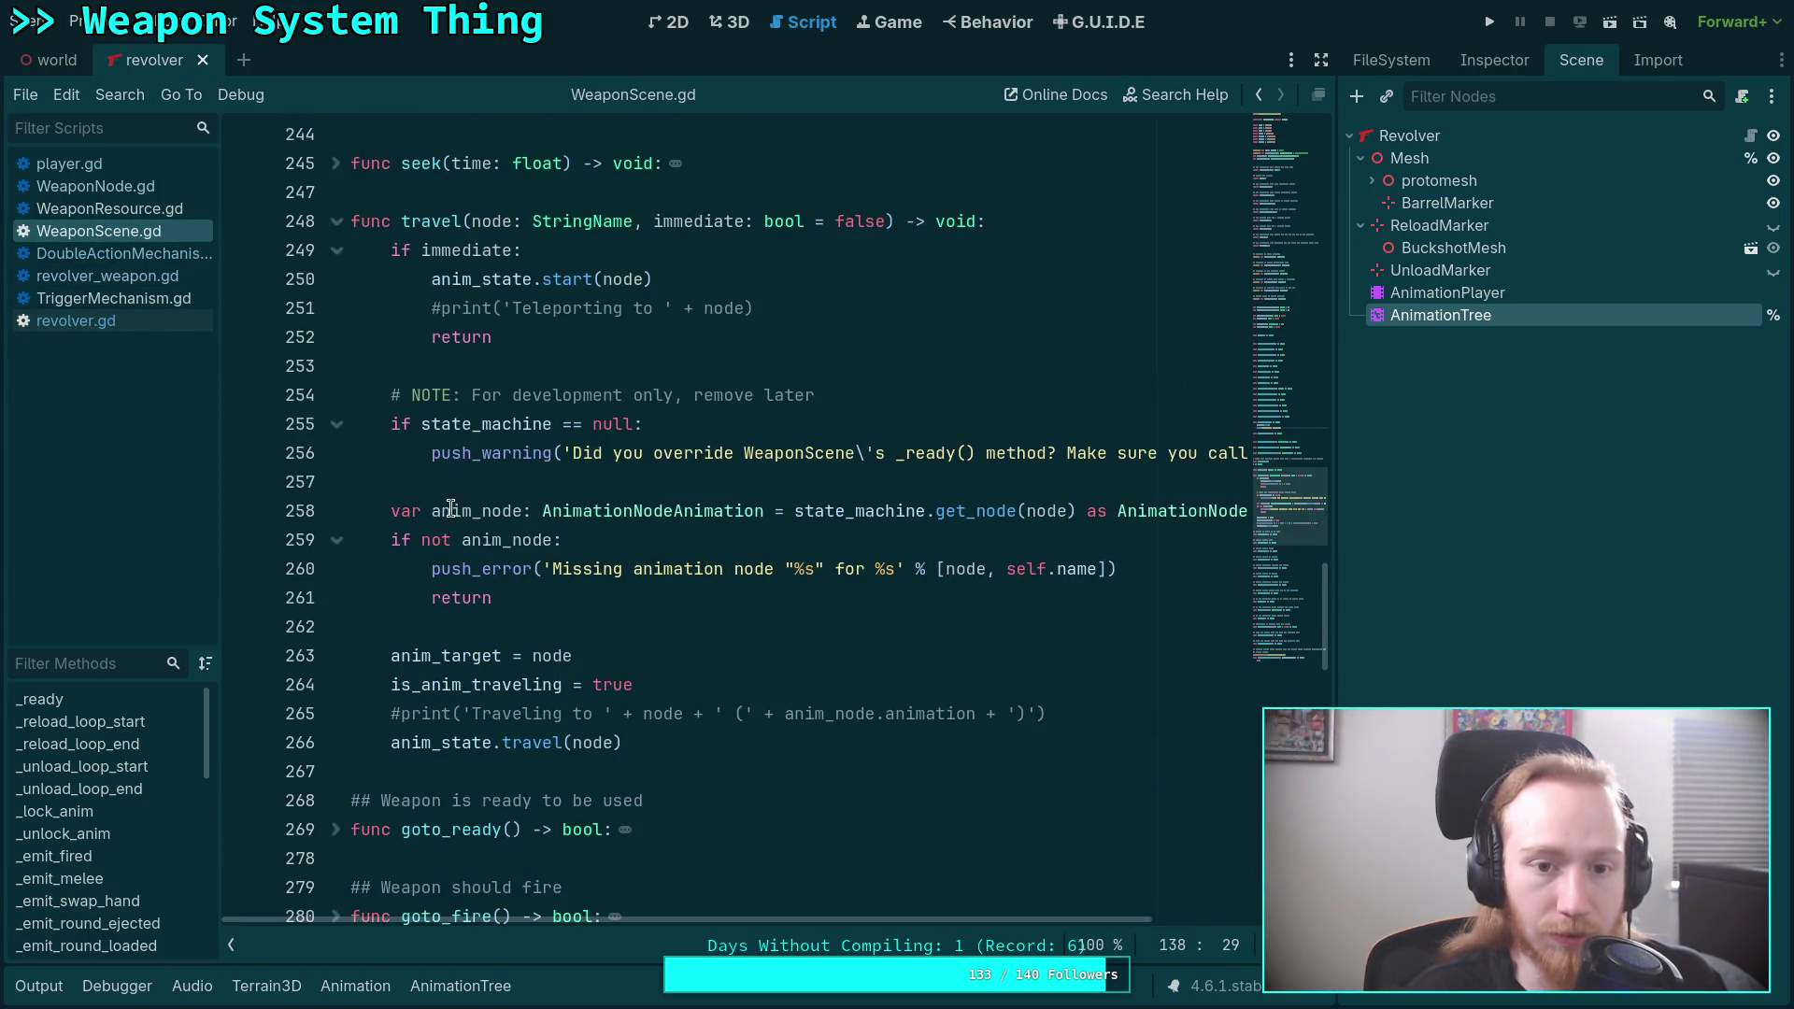
click(405, 713)
key(ctrl+k)
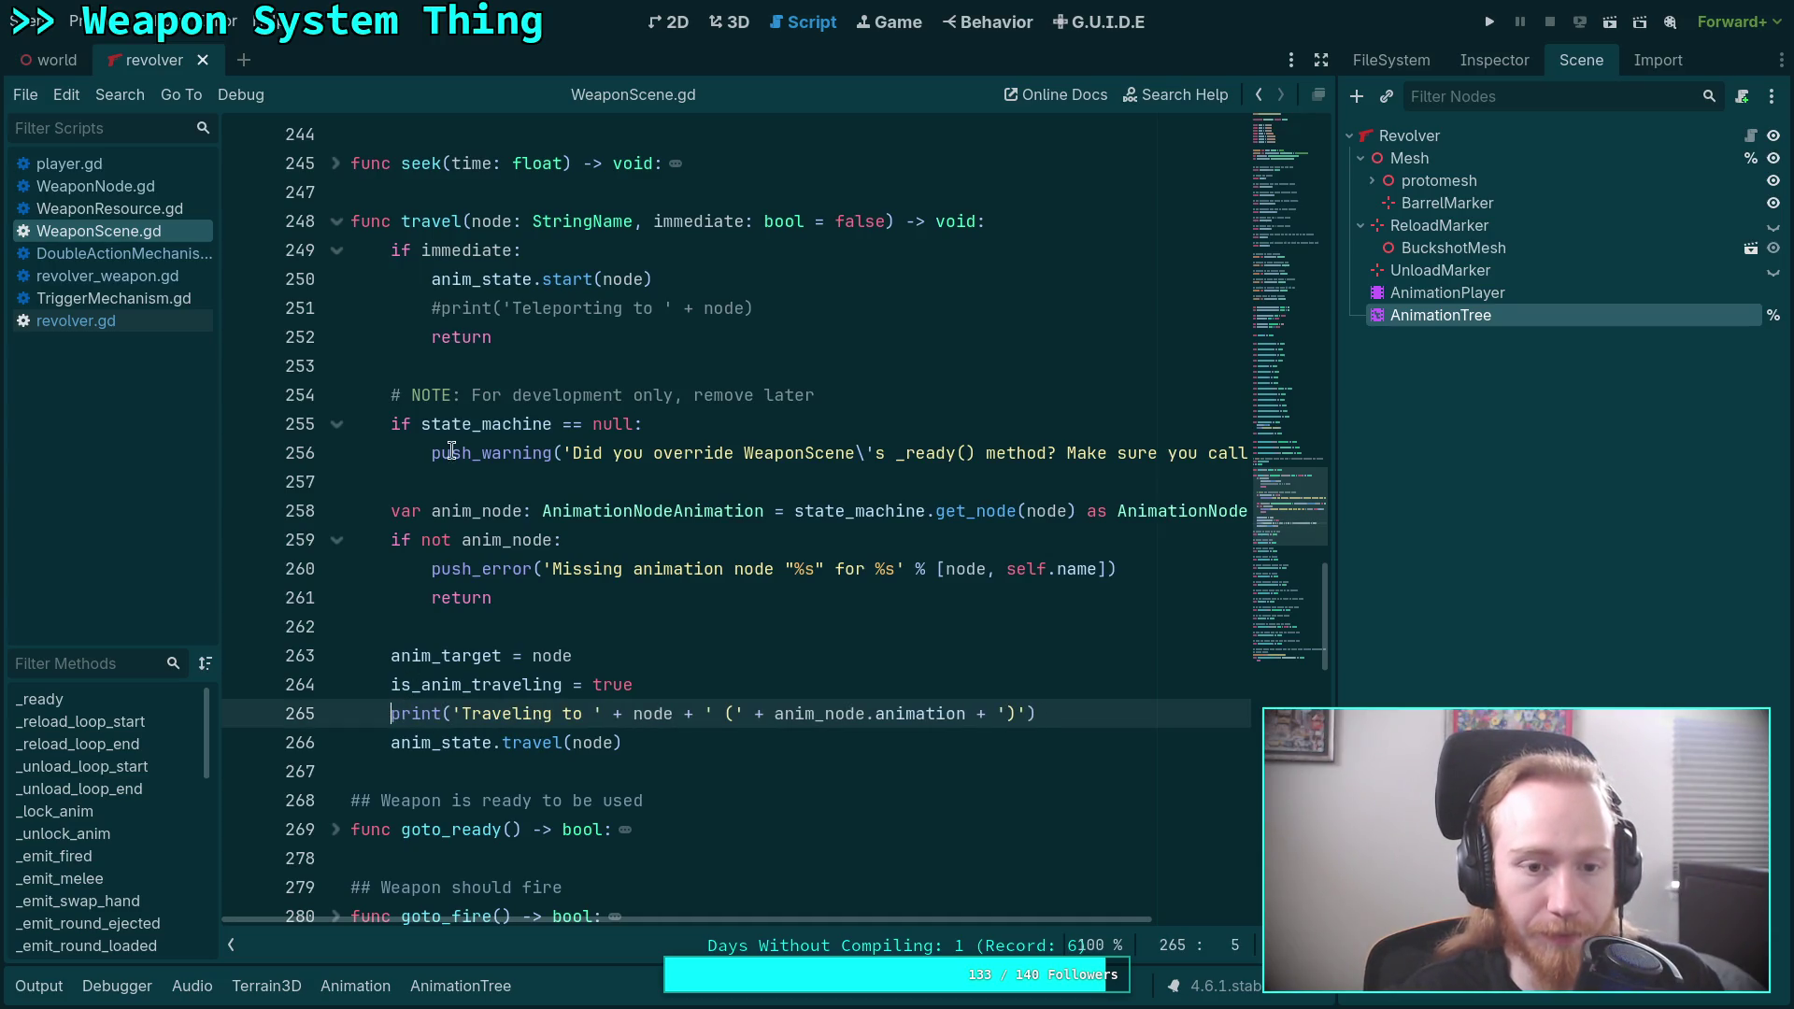
click(443, 312)
key(ctrl+k)
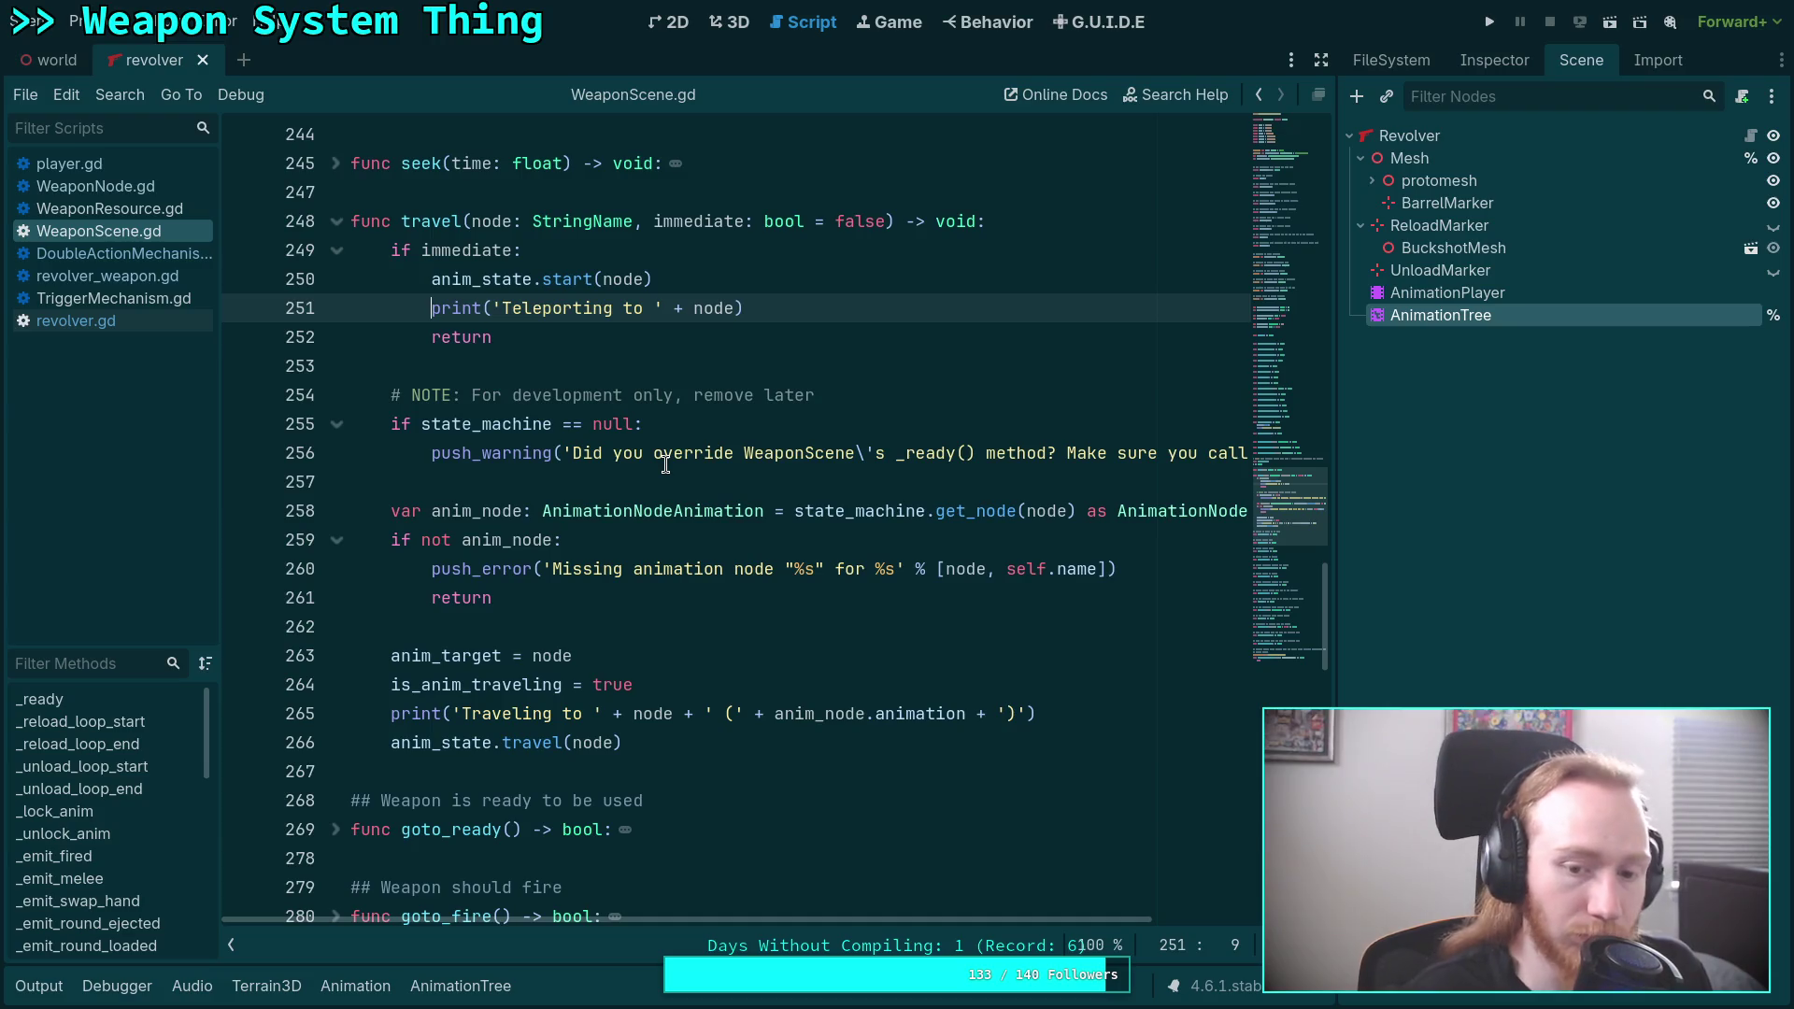
key(ctrl+s)
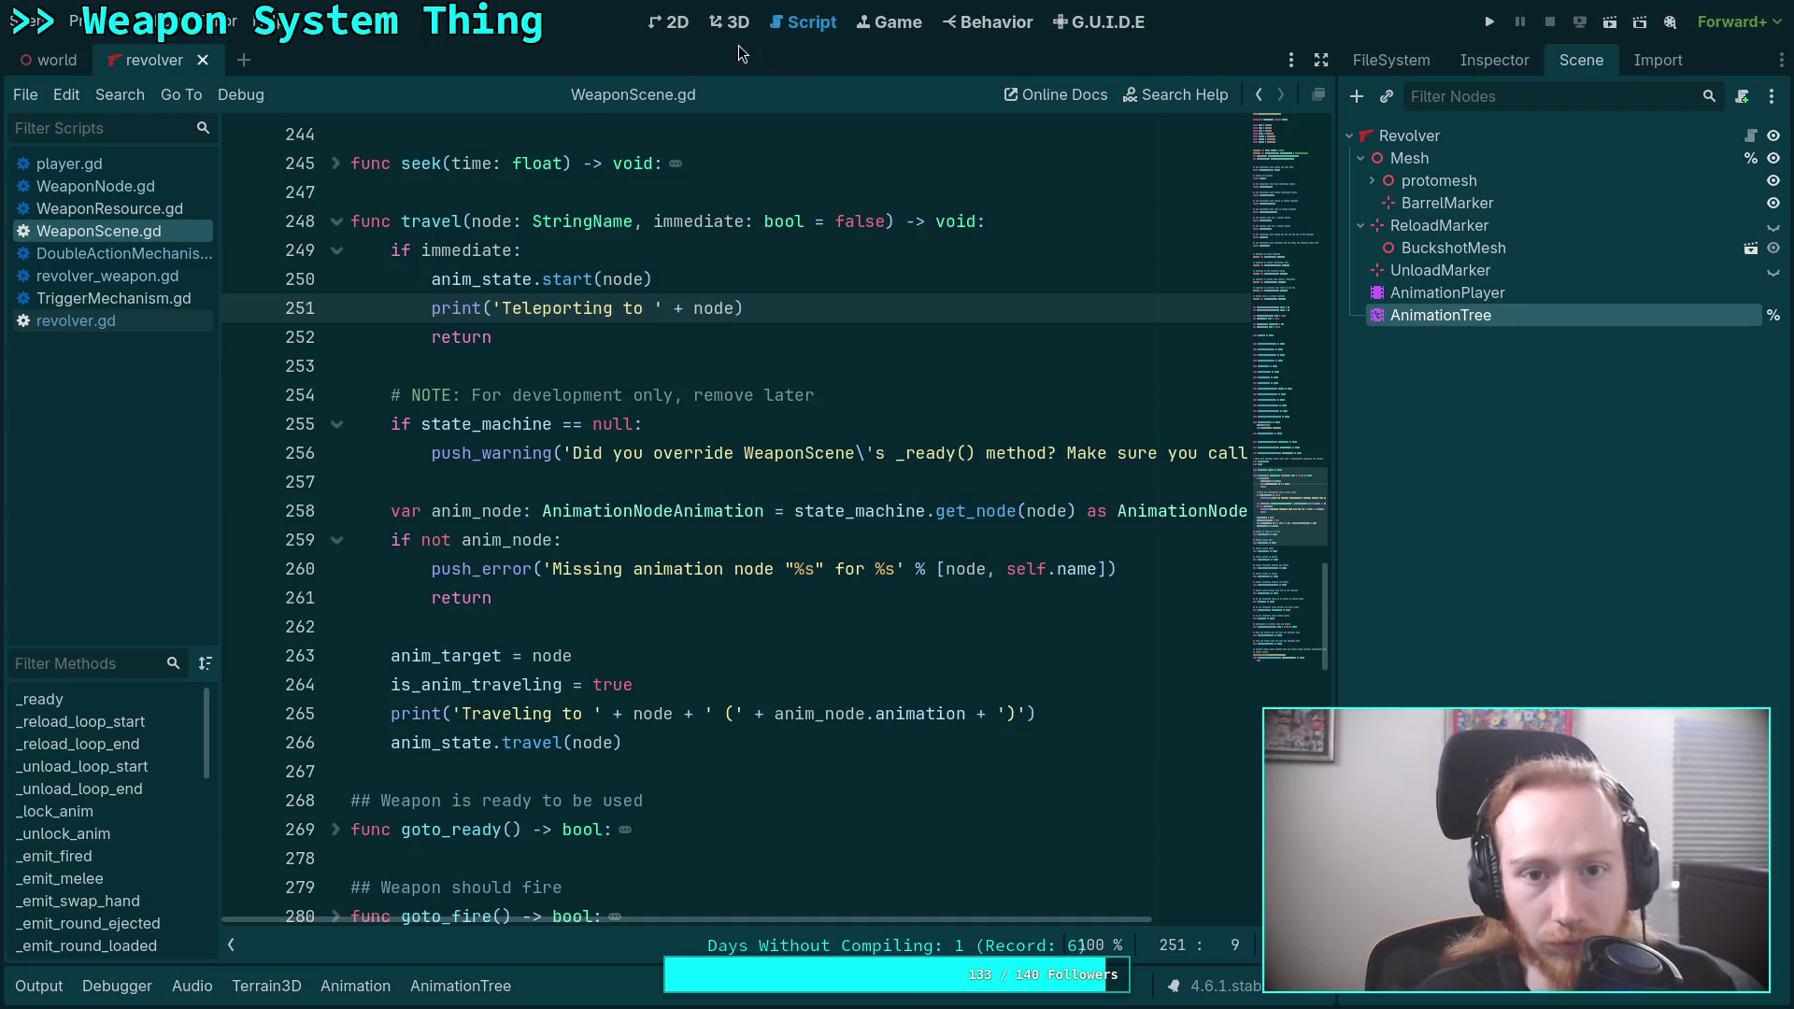
Switch to the 3D view and back to the script, then run the game.
click(731, 22)
click(804, 22)
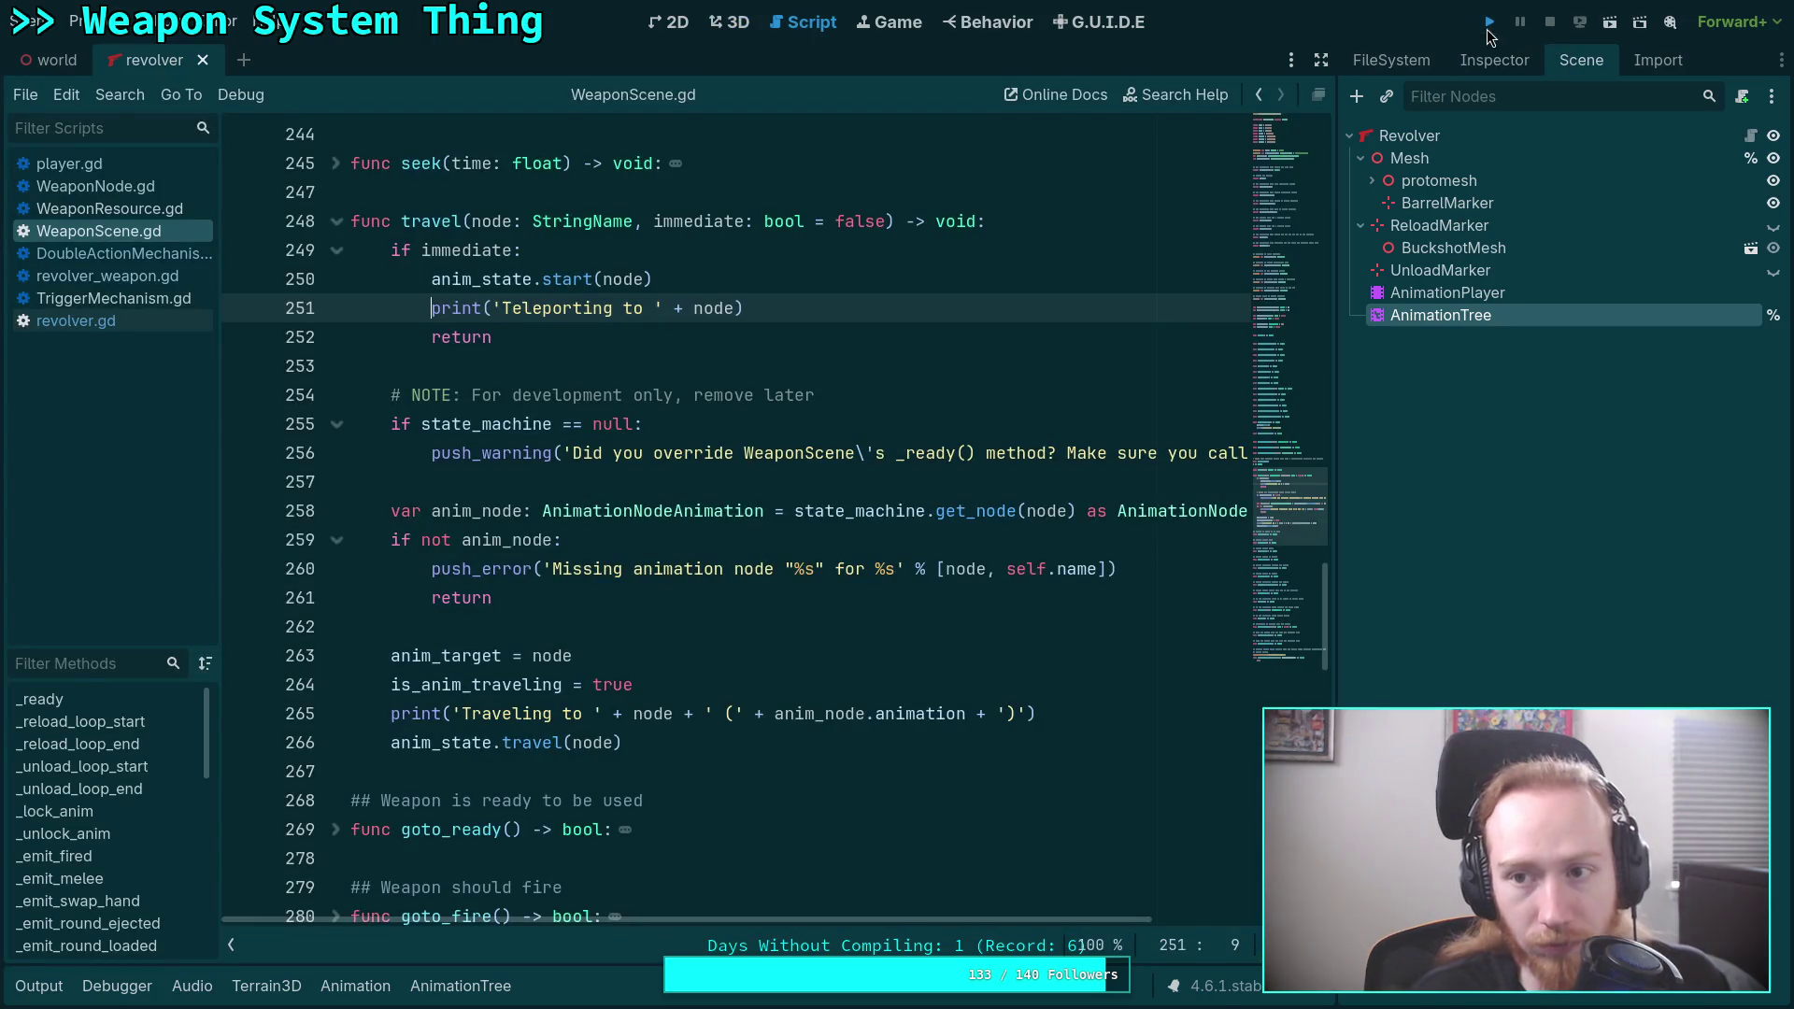
click(1489, 27)
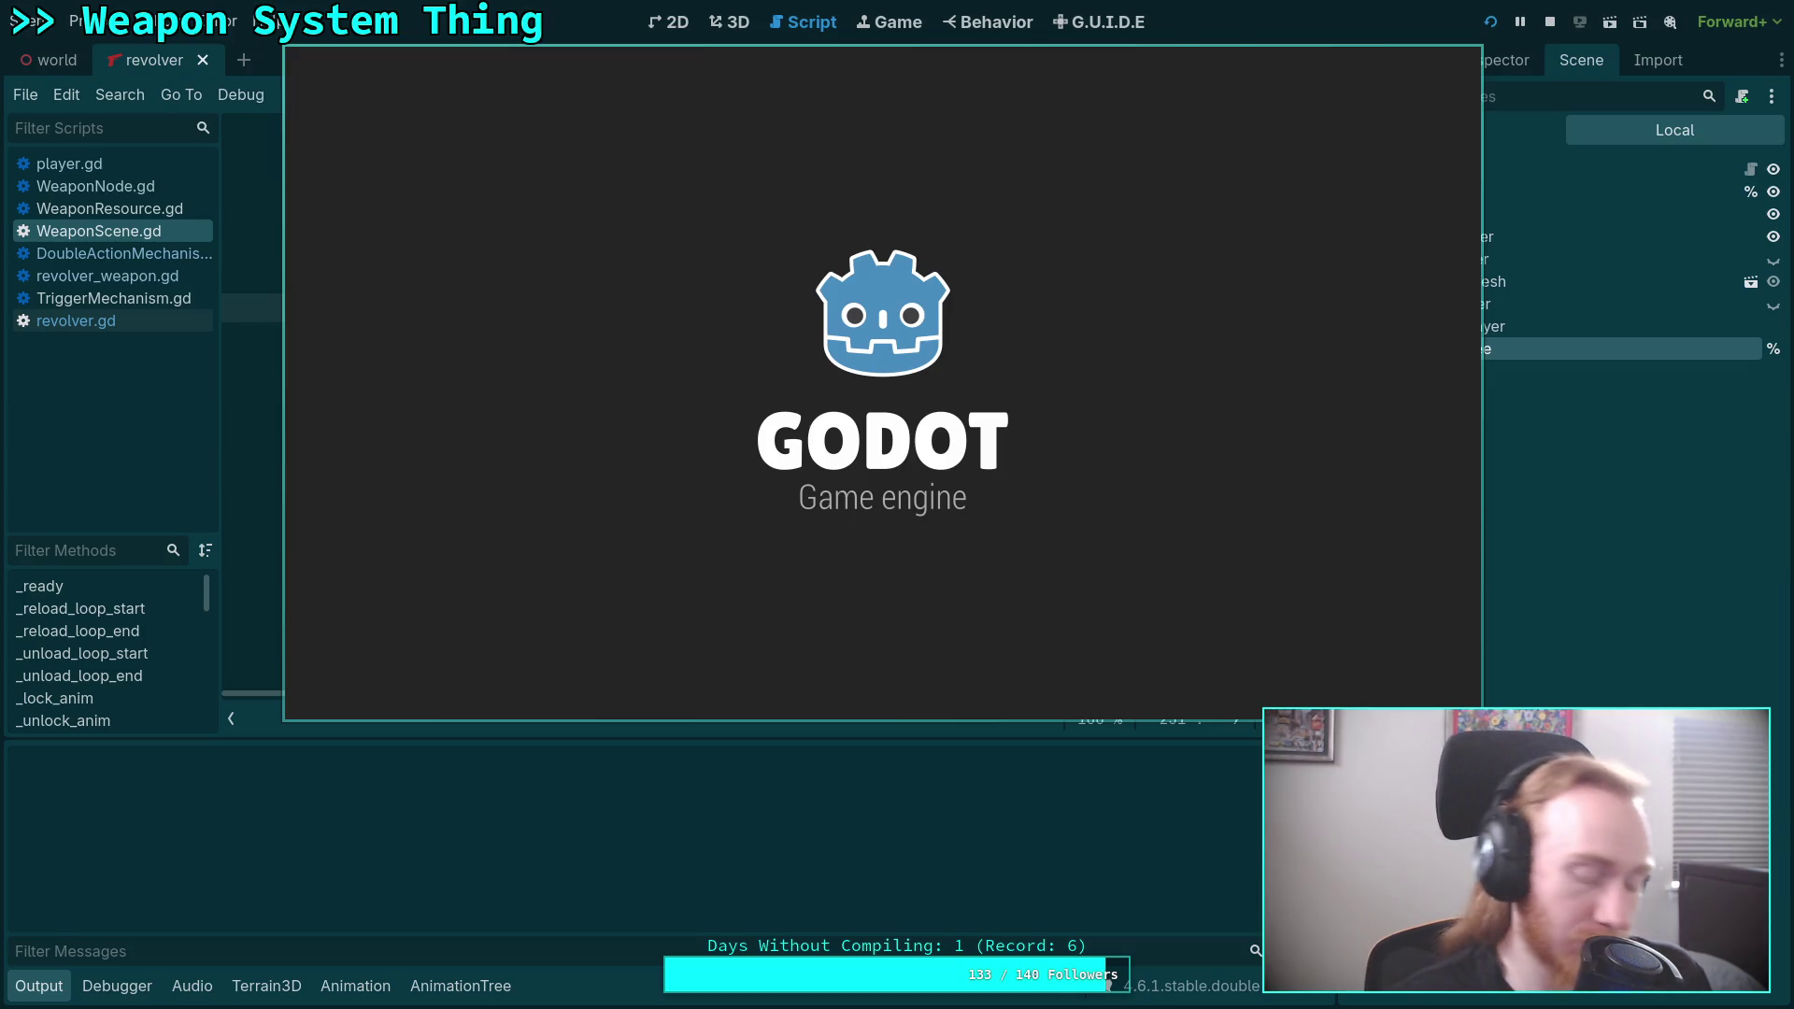
Pick up the revolver, charge it with R, fan-fire it, then exit the game from the pause menu.
key(w)
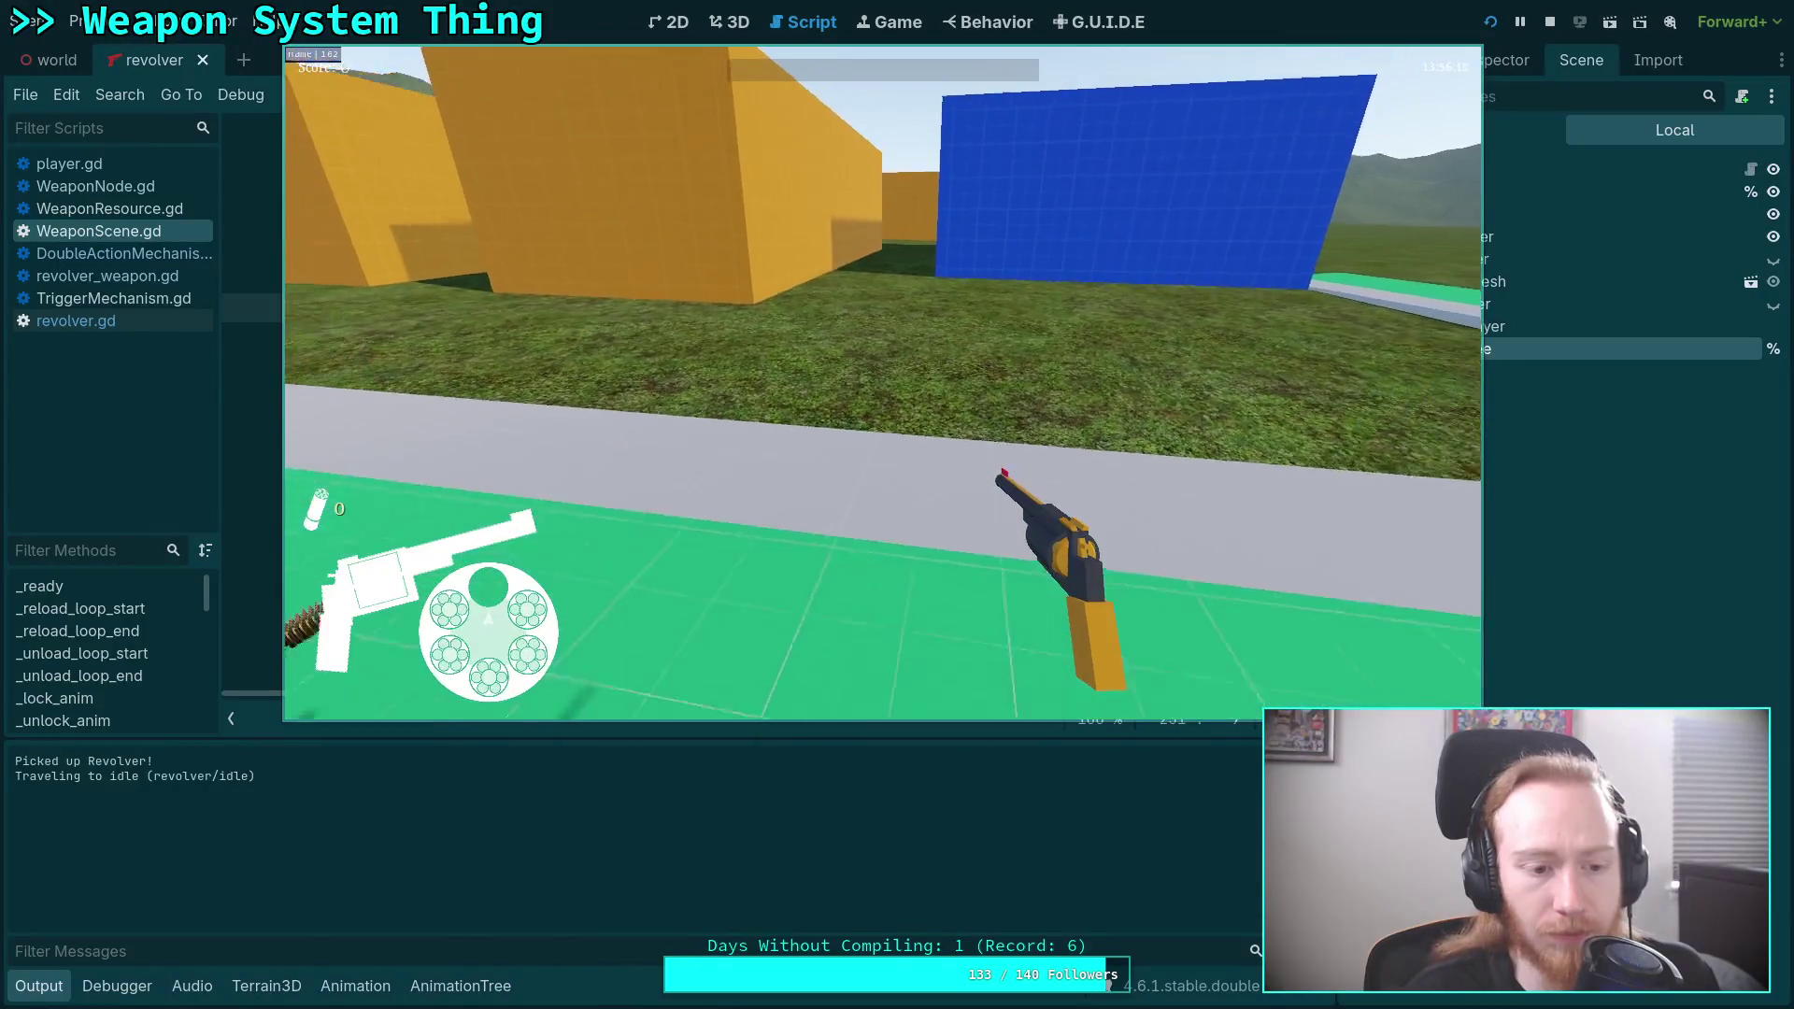
key(r)
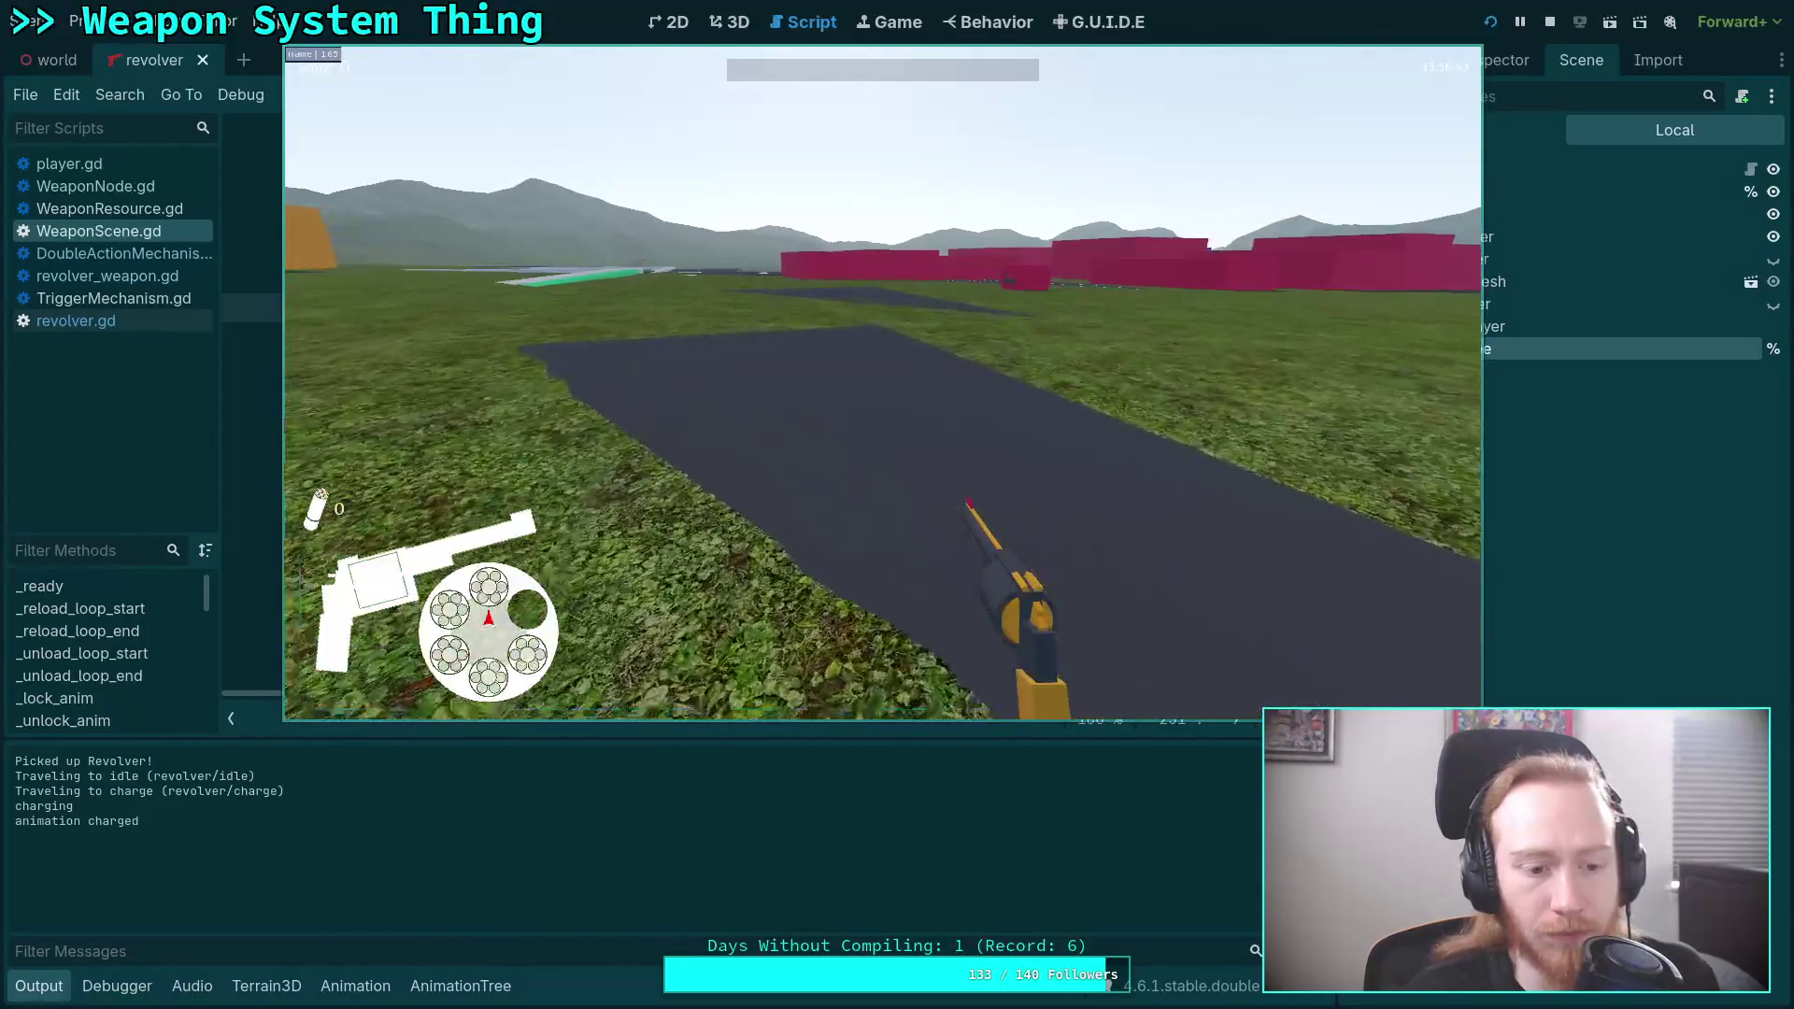
click(882, 383)
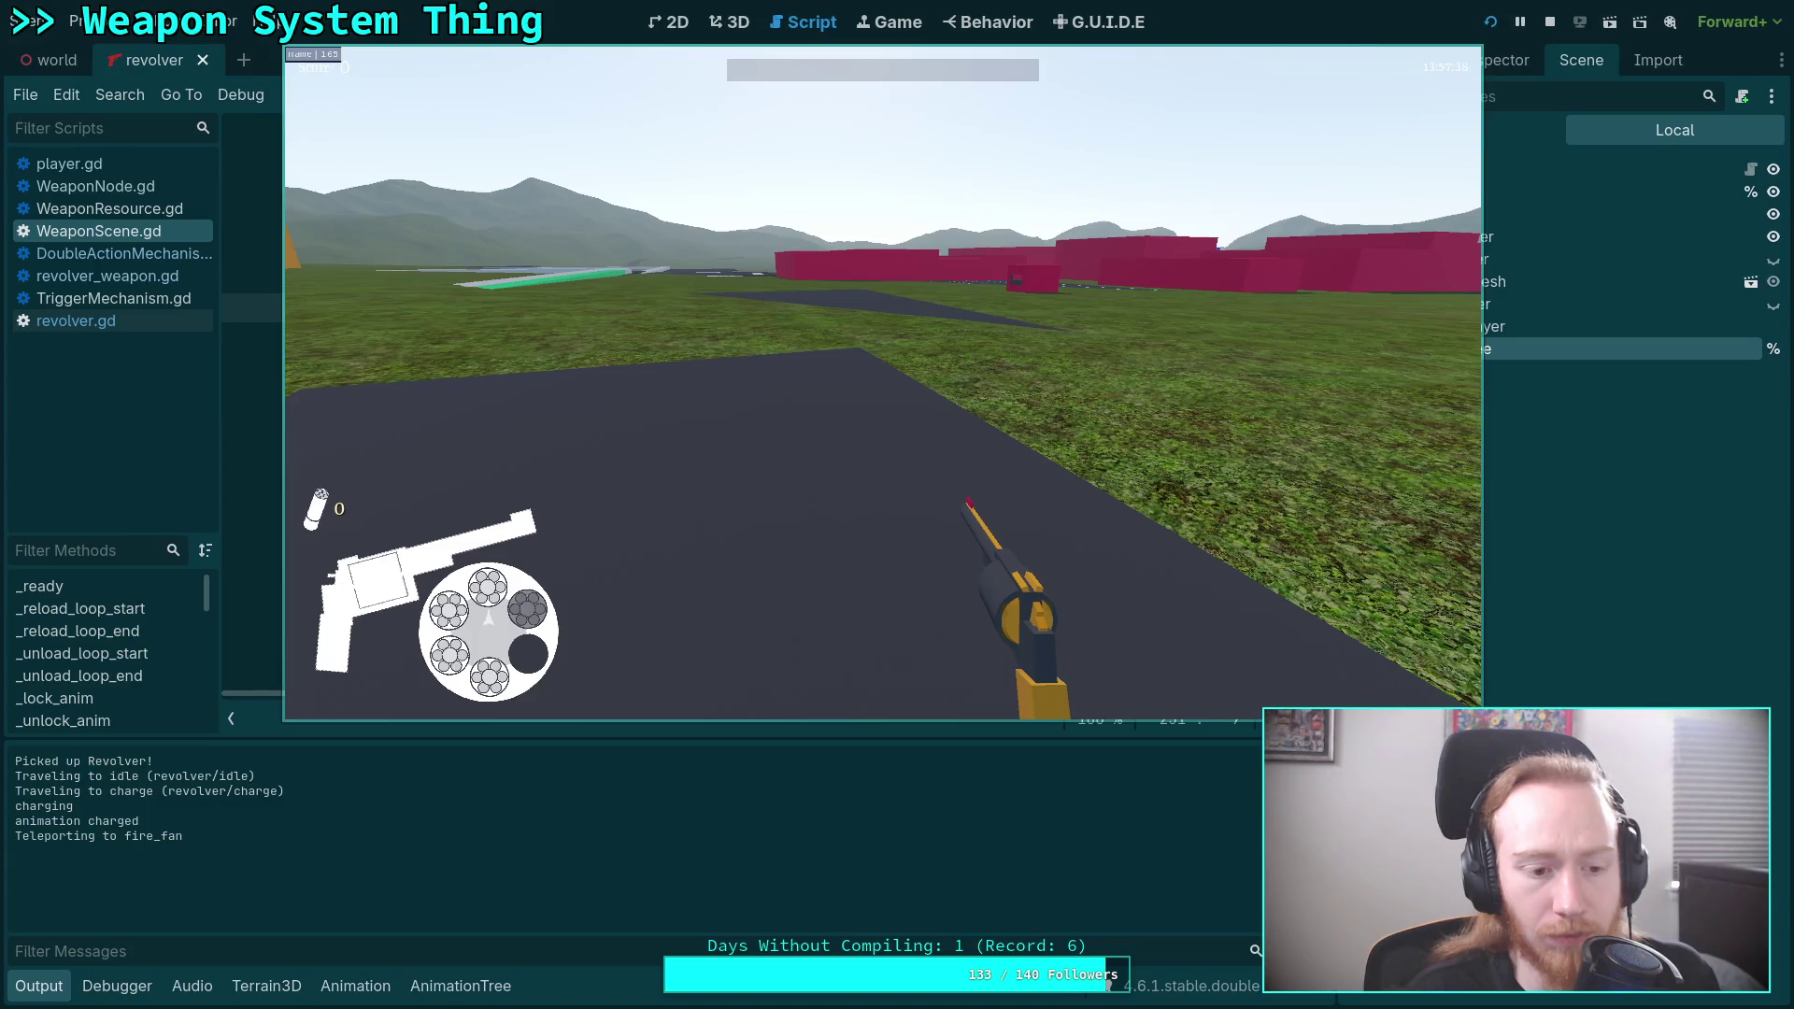
key(Escape)
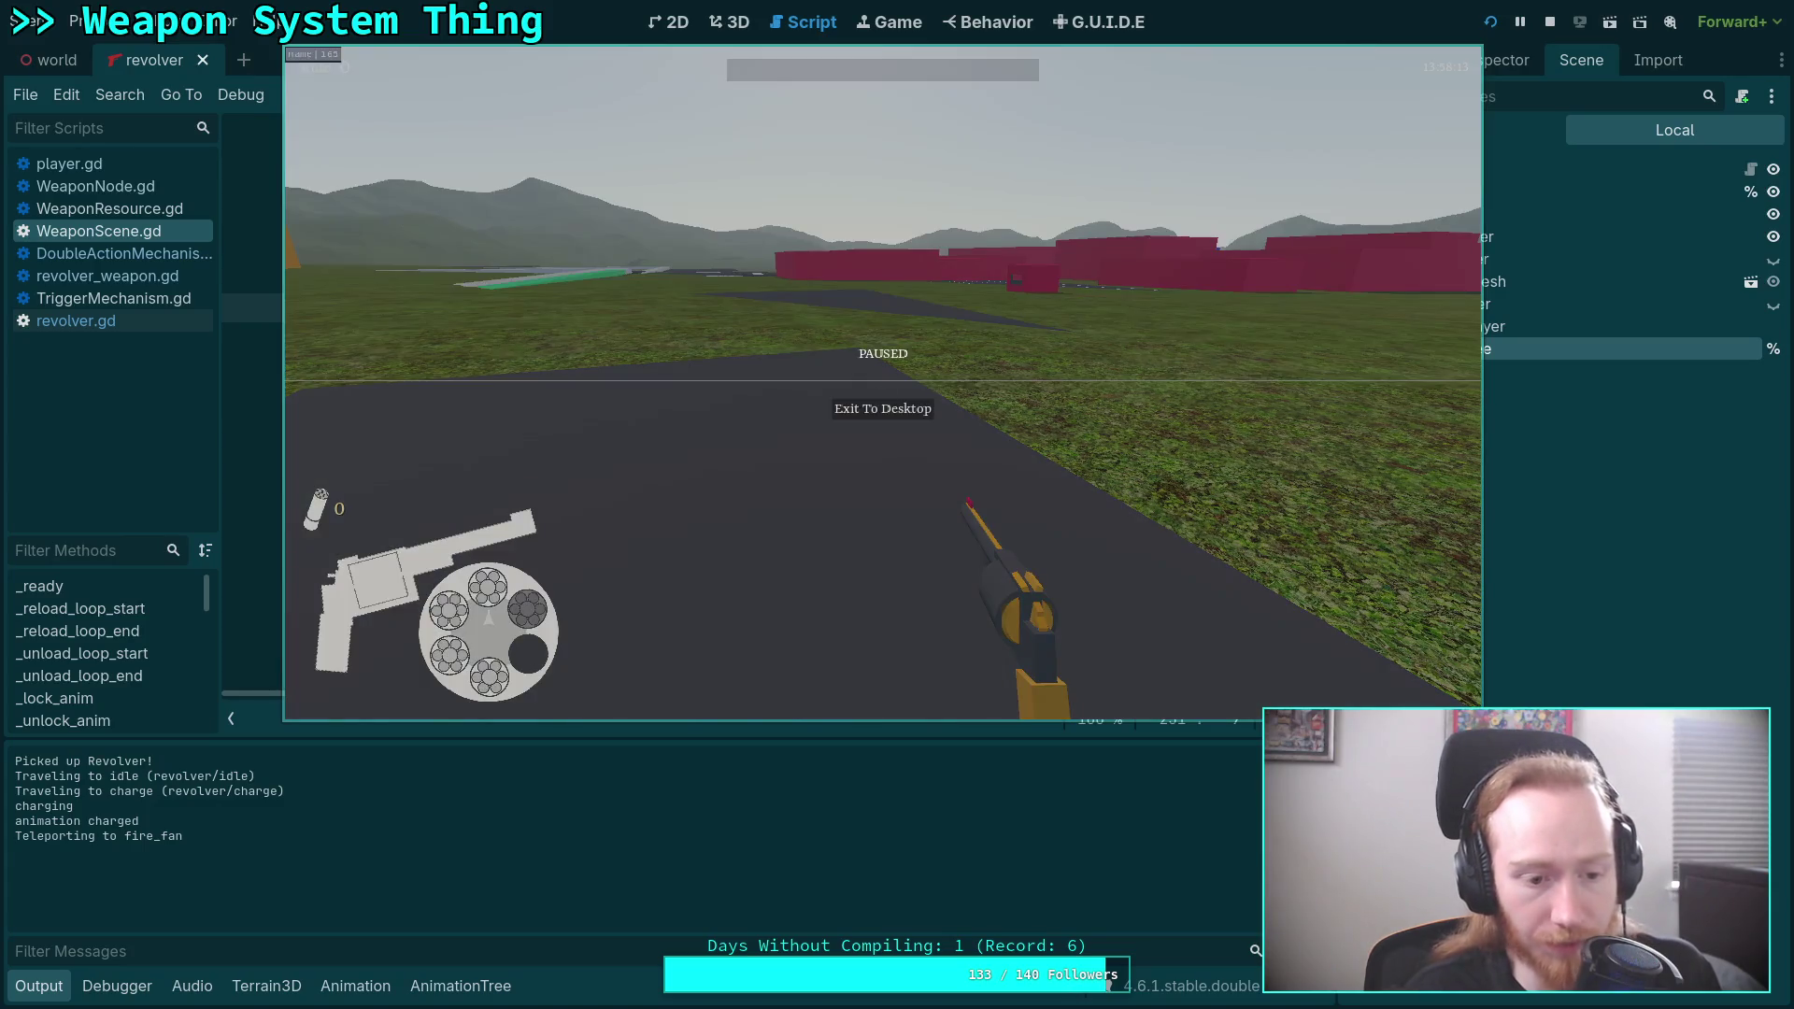
click(884, 409)
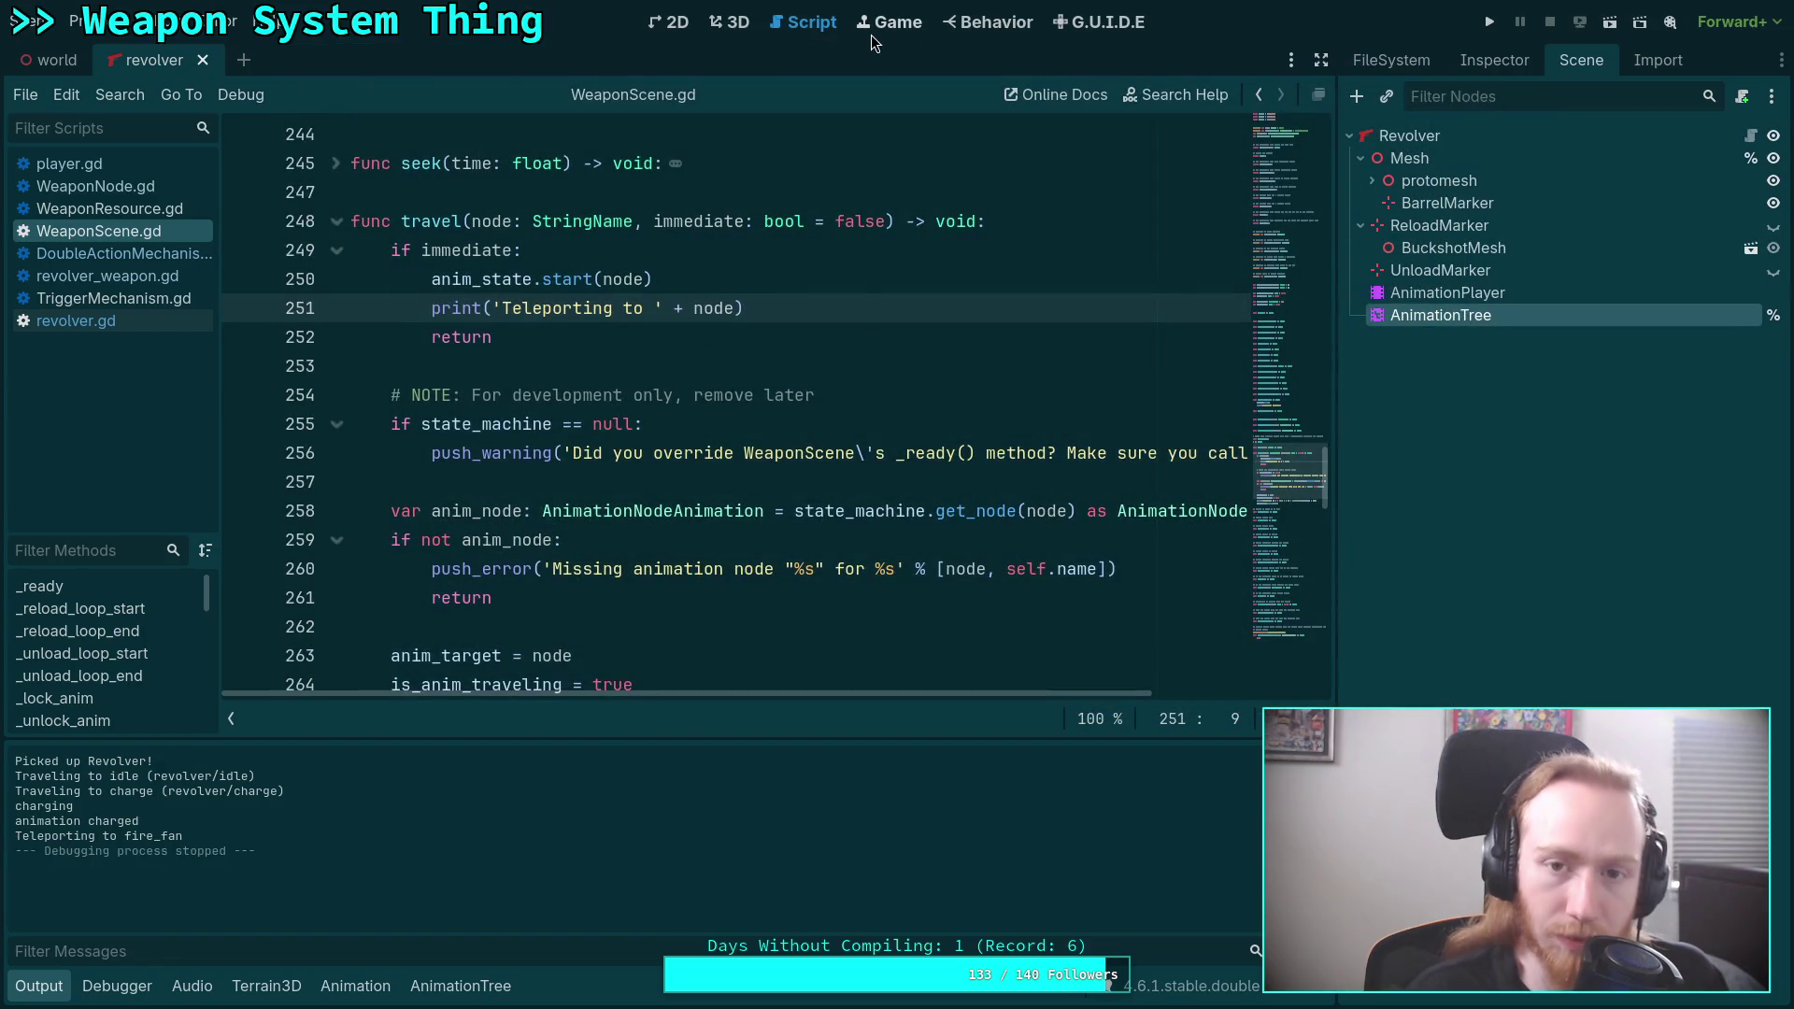
Inspect the fire_fan to fire_fan_charge transition's Switch and Advance settings in the state graph.
click(461, 986)
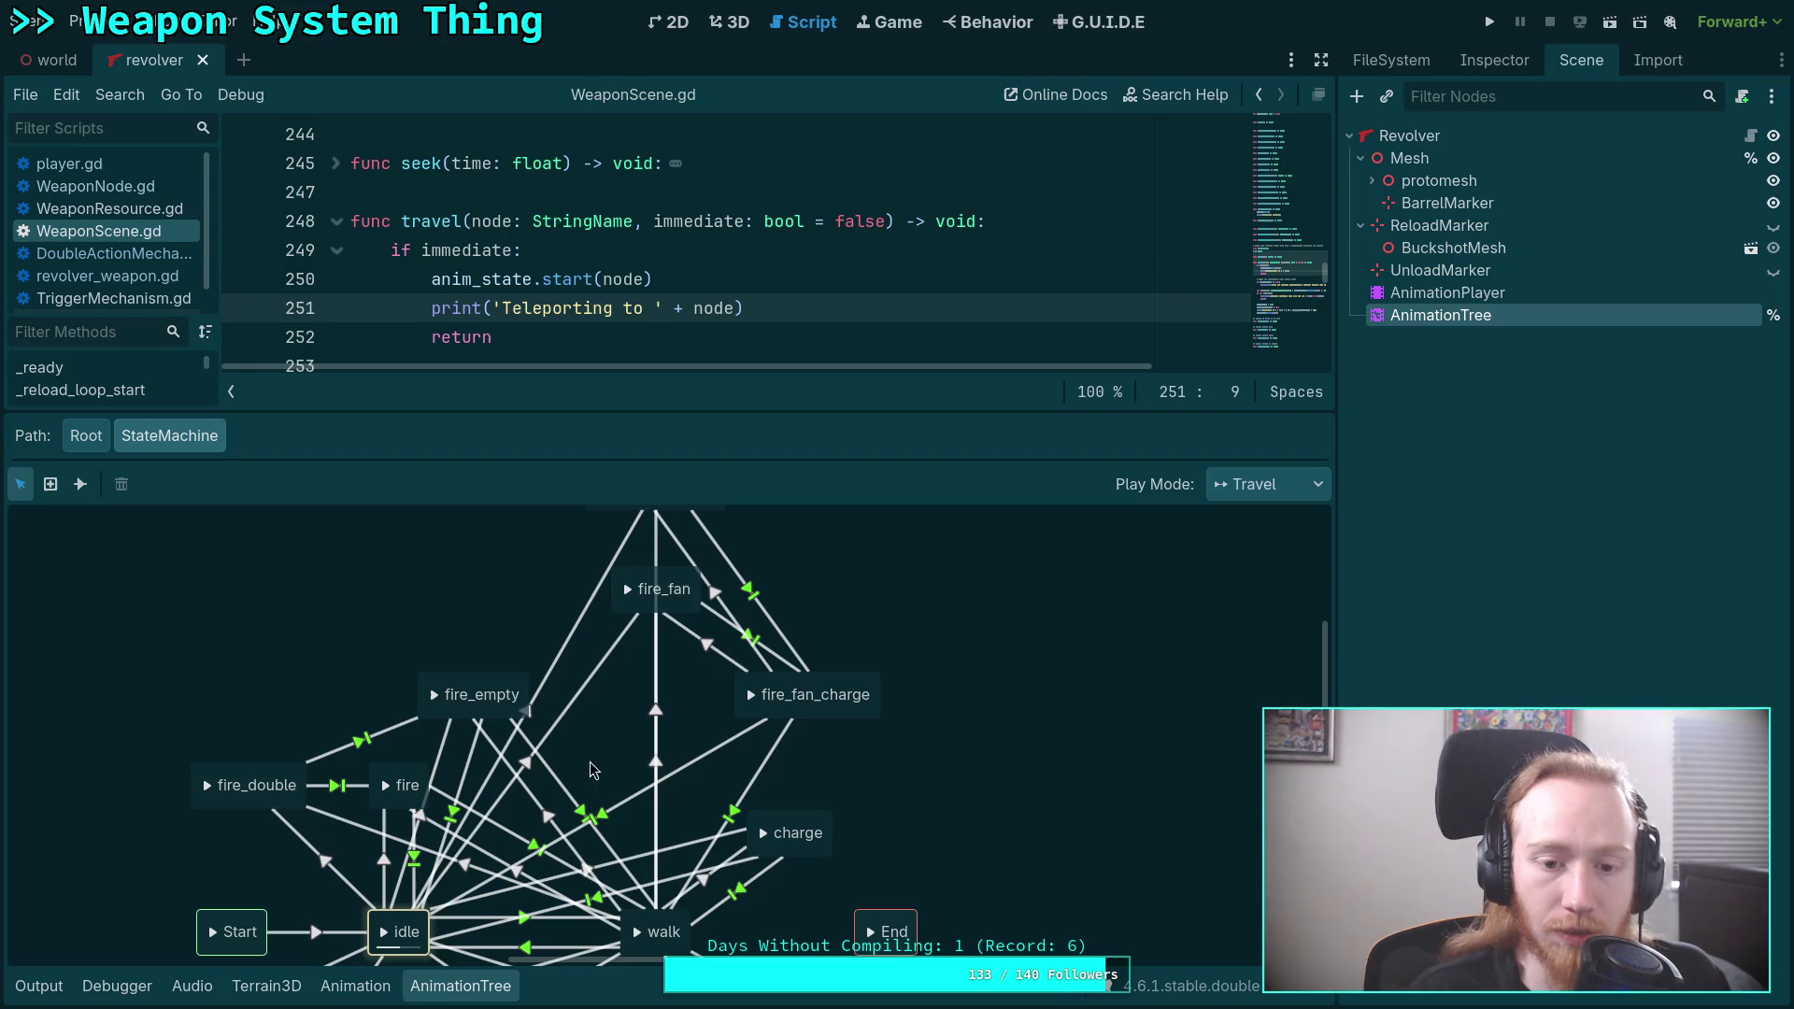
click(633, 581)
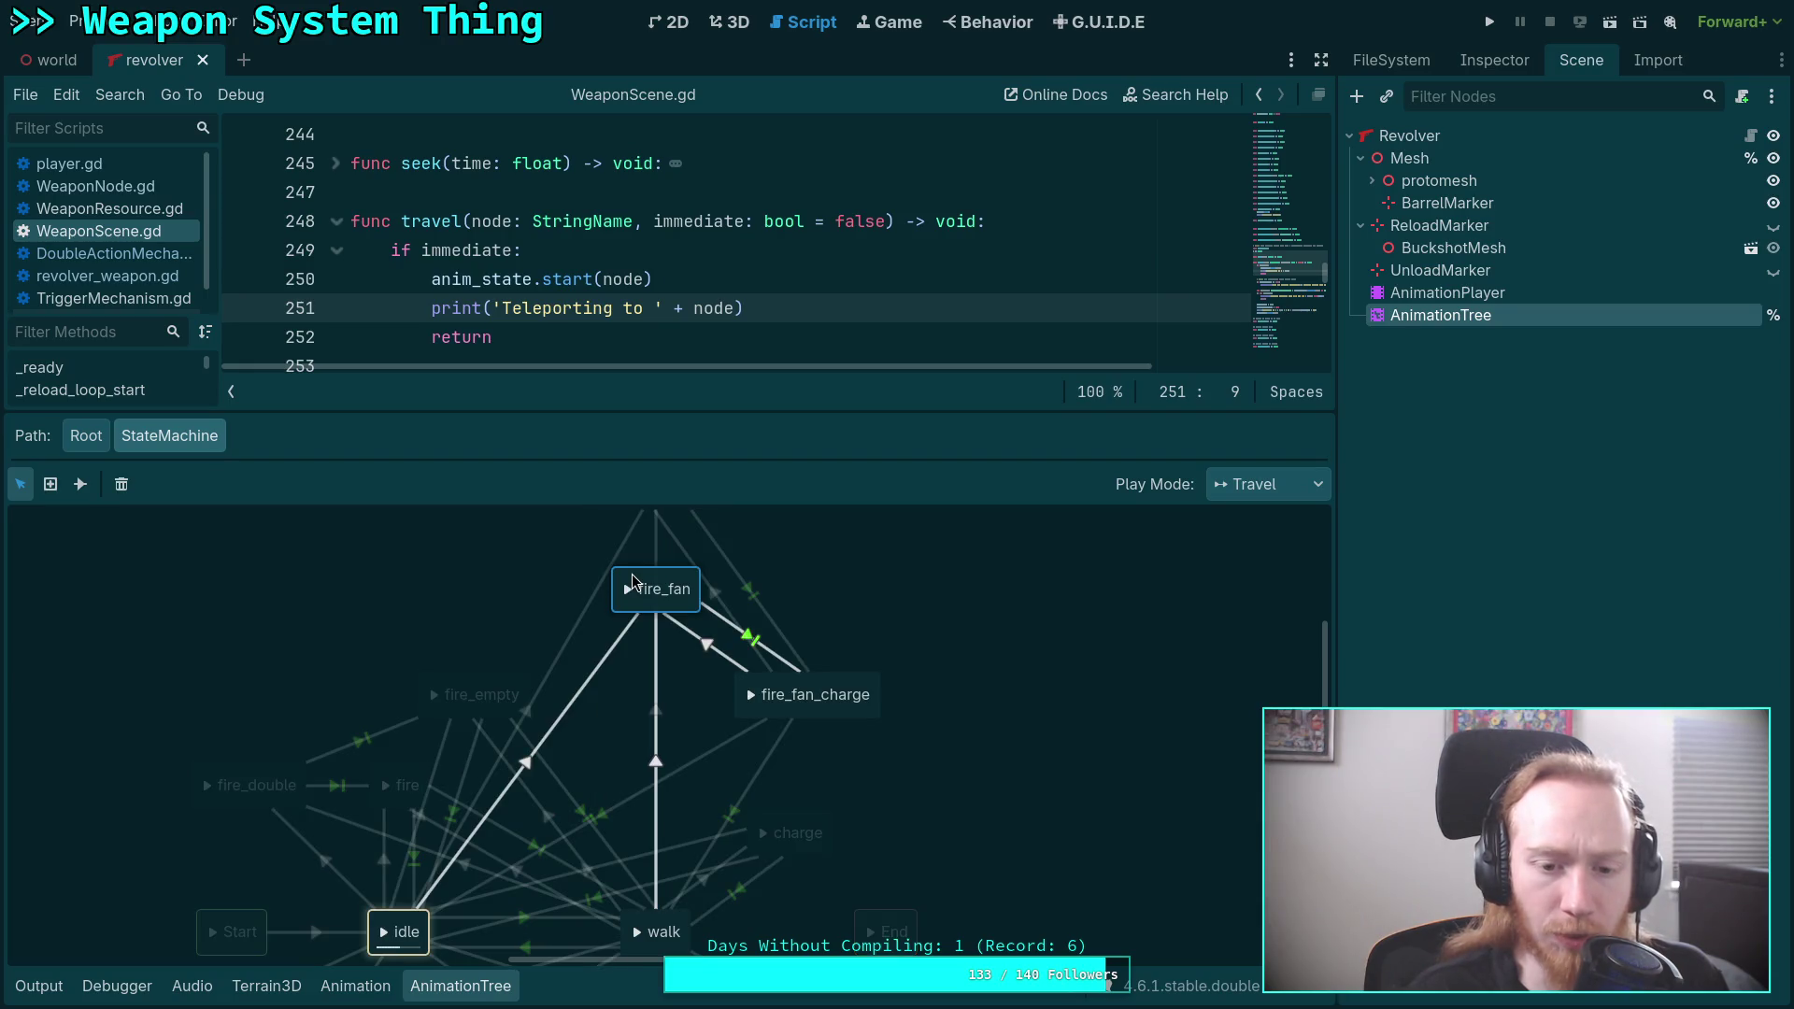
mouse_move(888, 645)
mouse_down()
mouse_move(866, 699)
mouse_move(865, 607)
mouse_up()
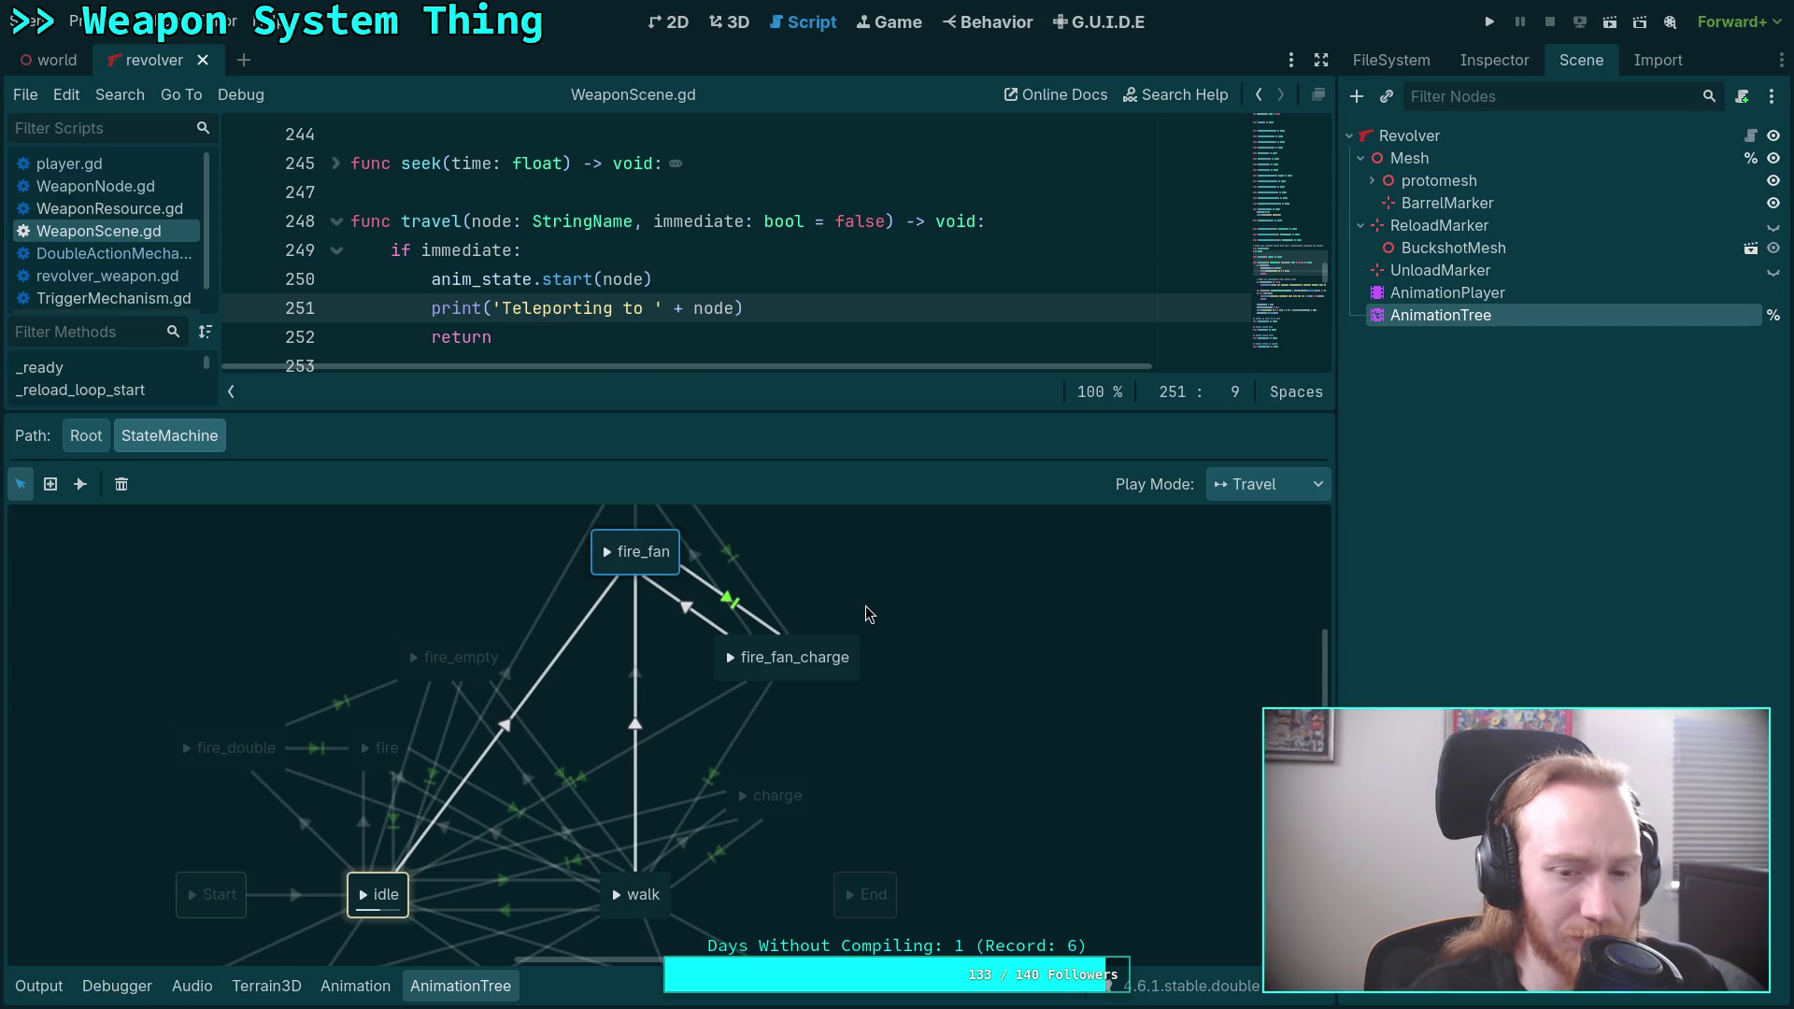
click(768, 626)
click(1469, 60)
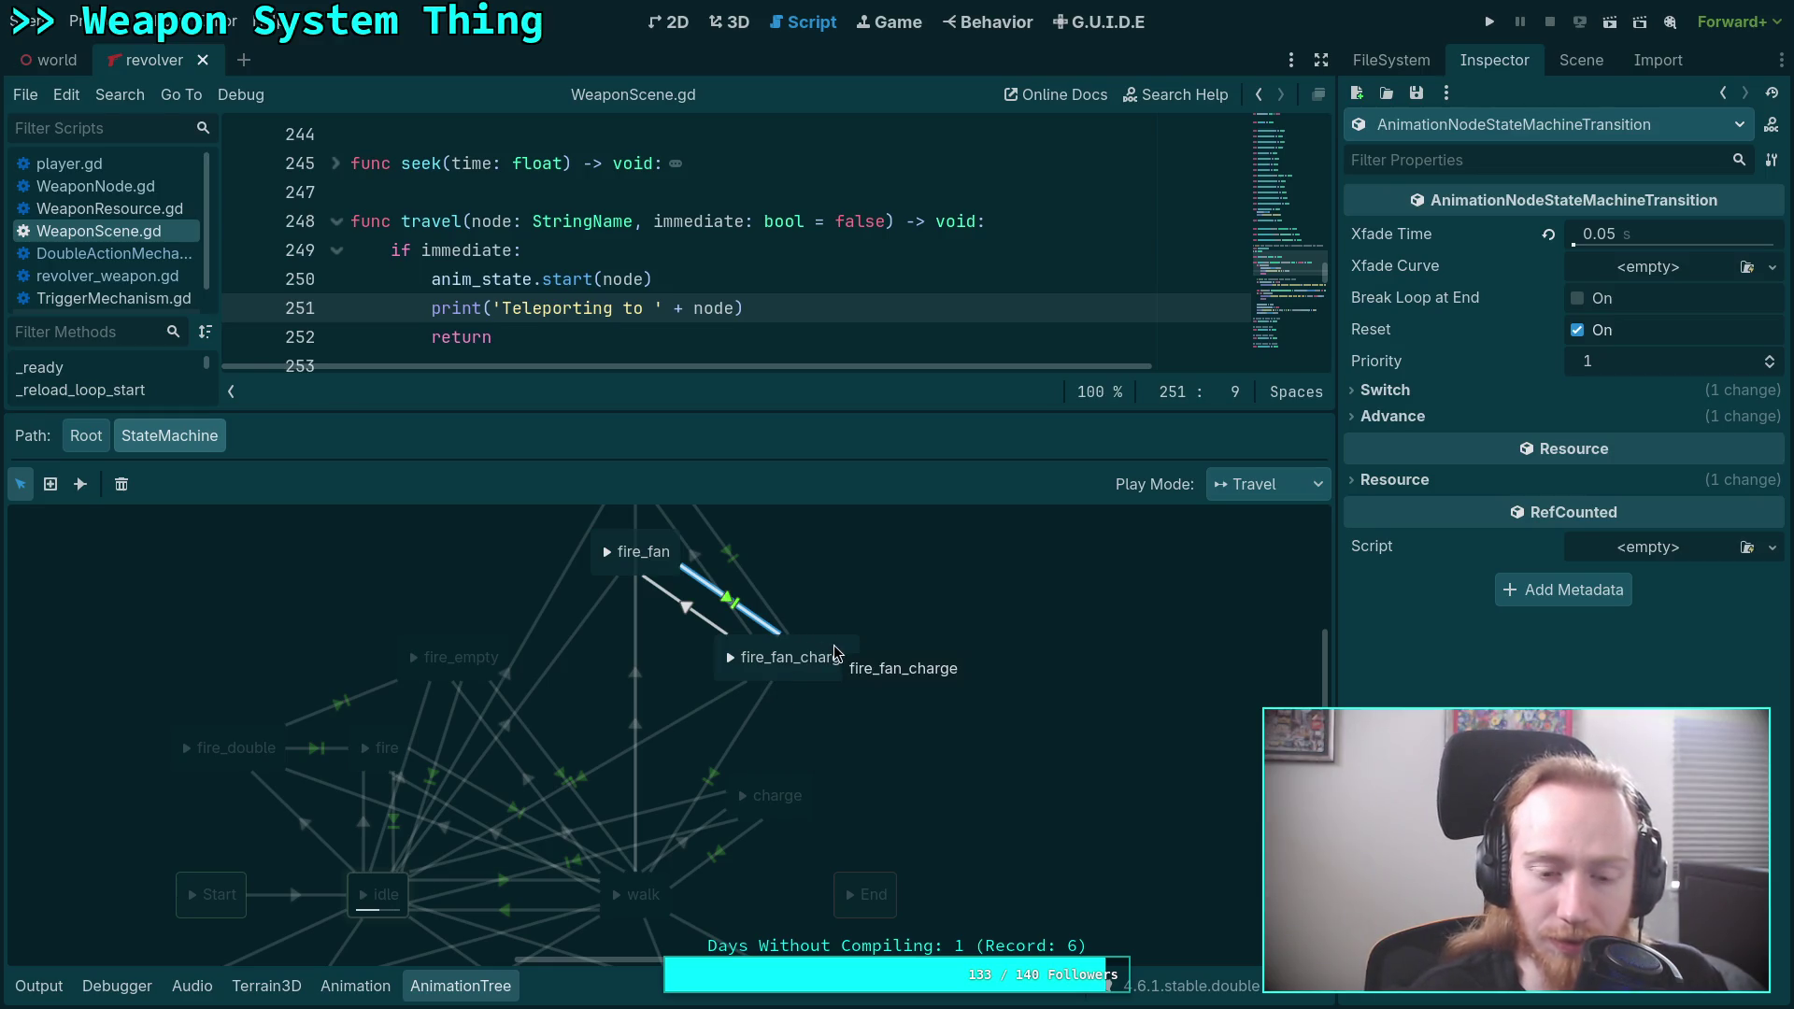
click(1385, 417)
click(1383, 390)
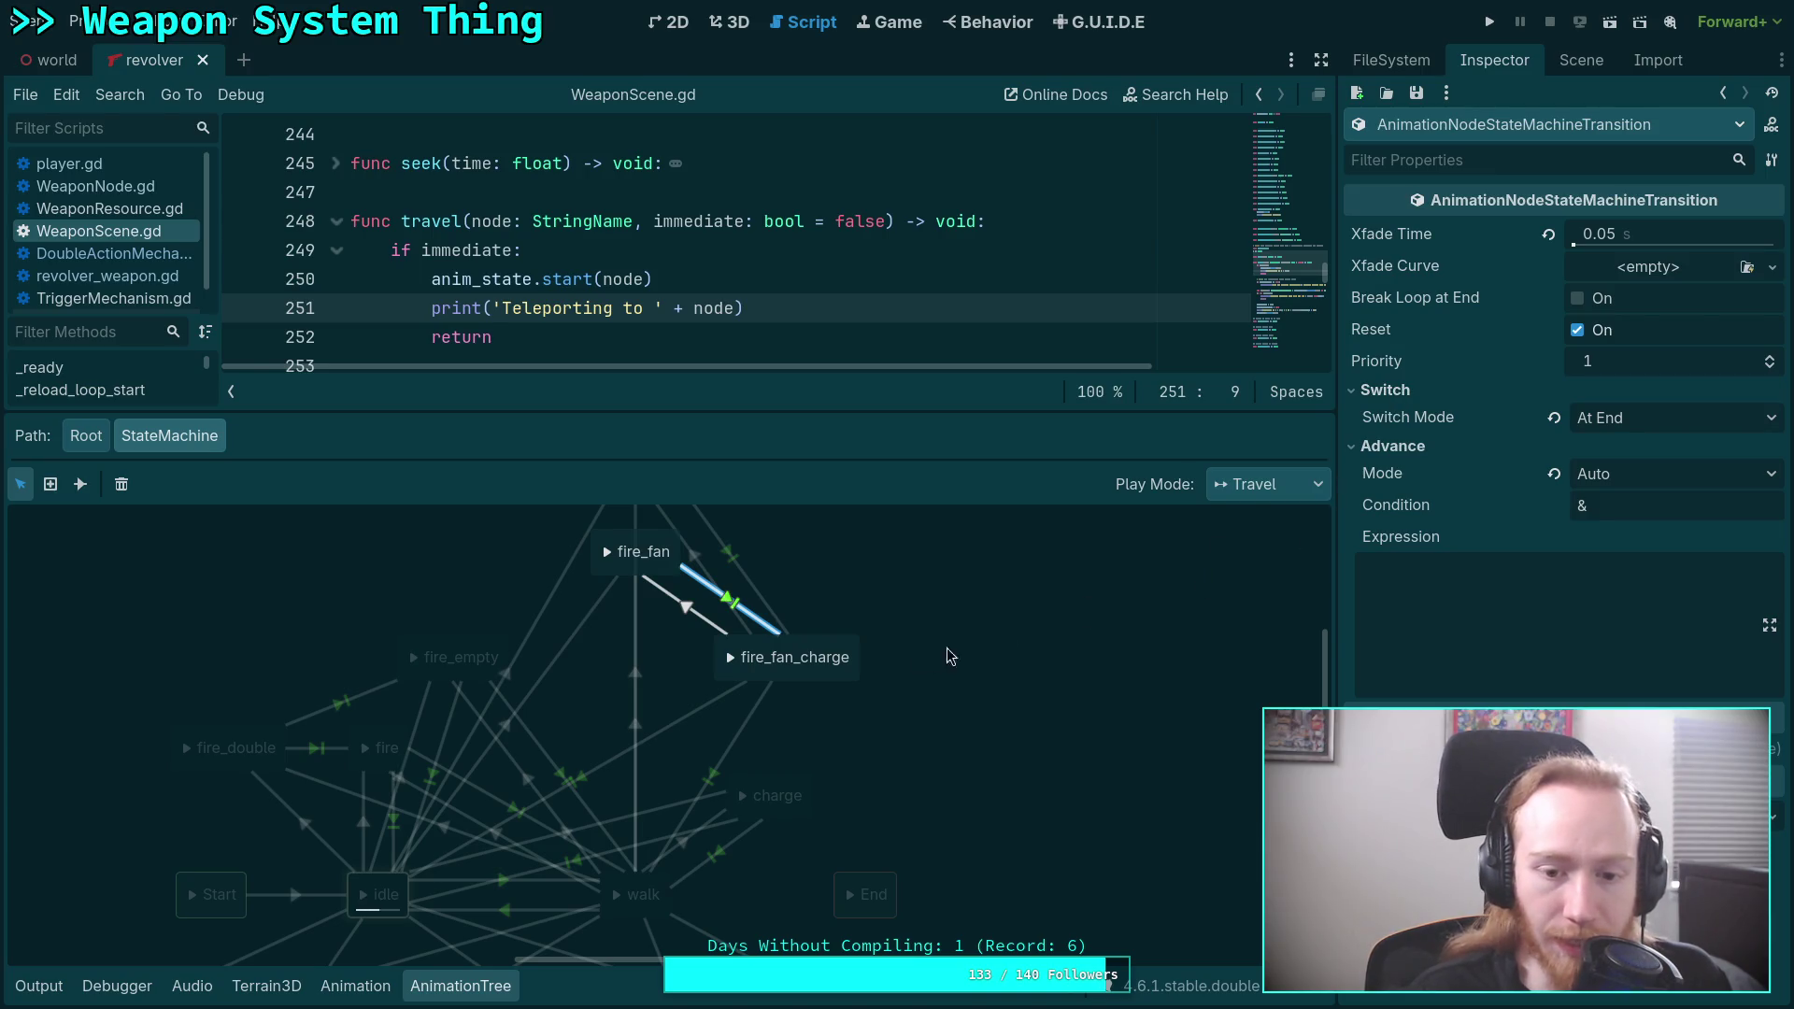
Compare the idle, walk (is_walking) and fire_double transitions around fire_fan_charge.
click(791, 650)
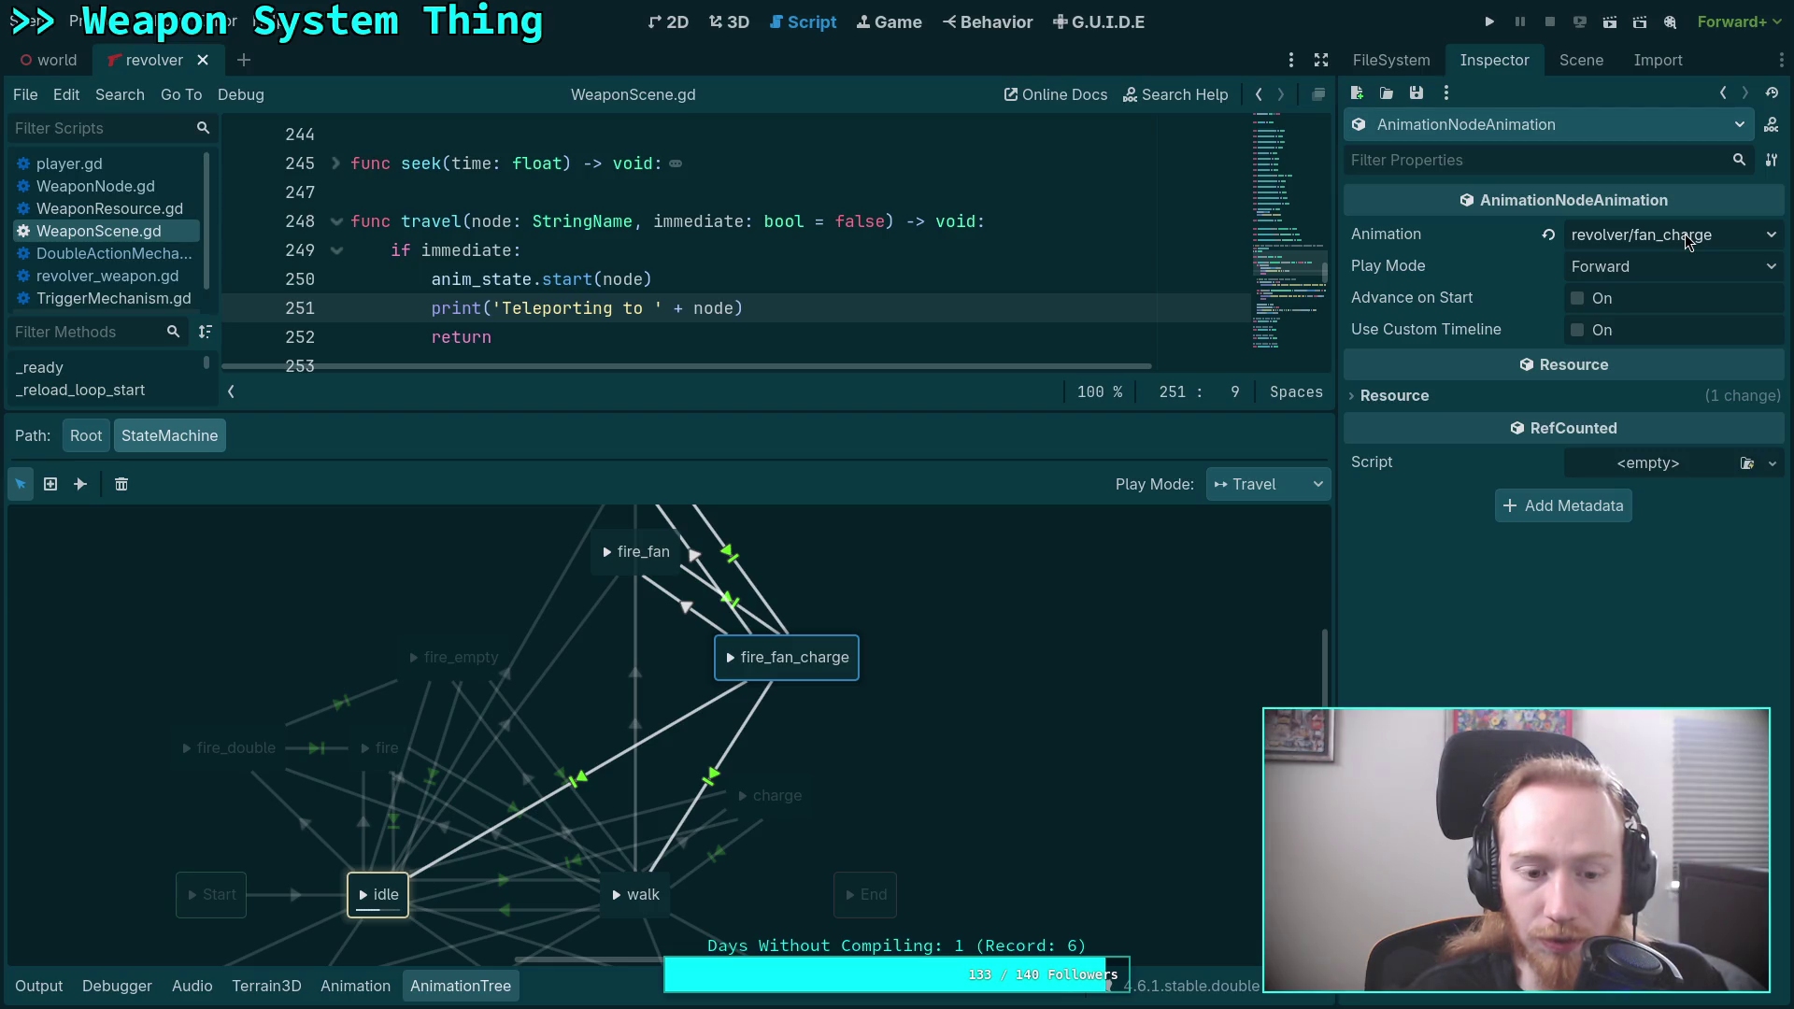
click(708, 704)
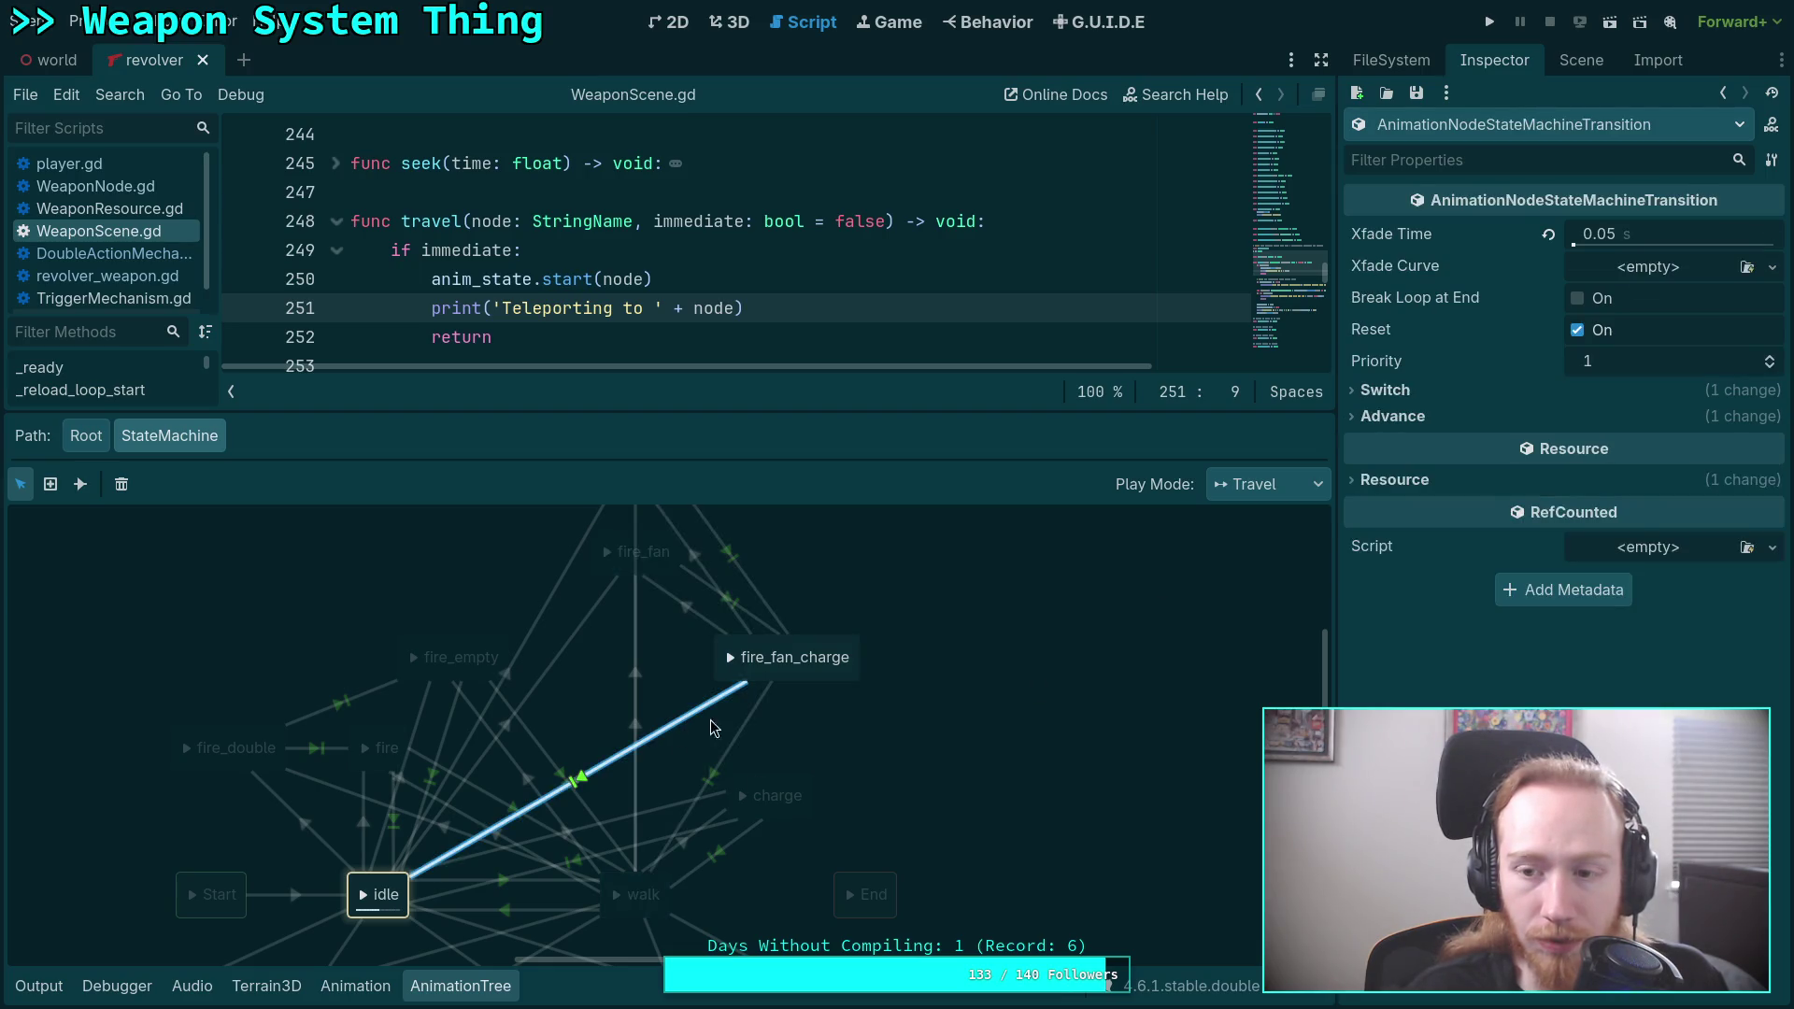
click(777, 725)
click(710, 706)
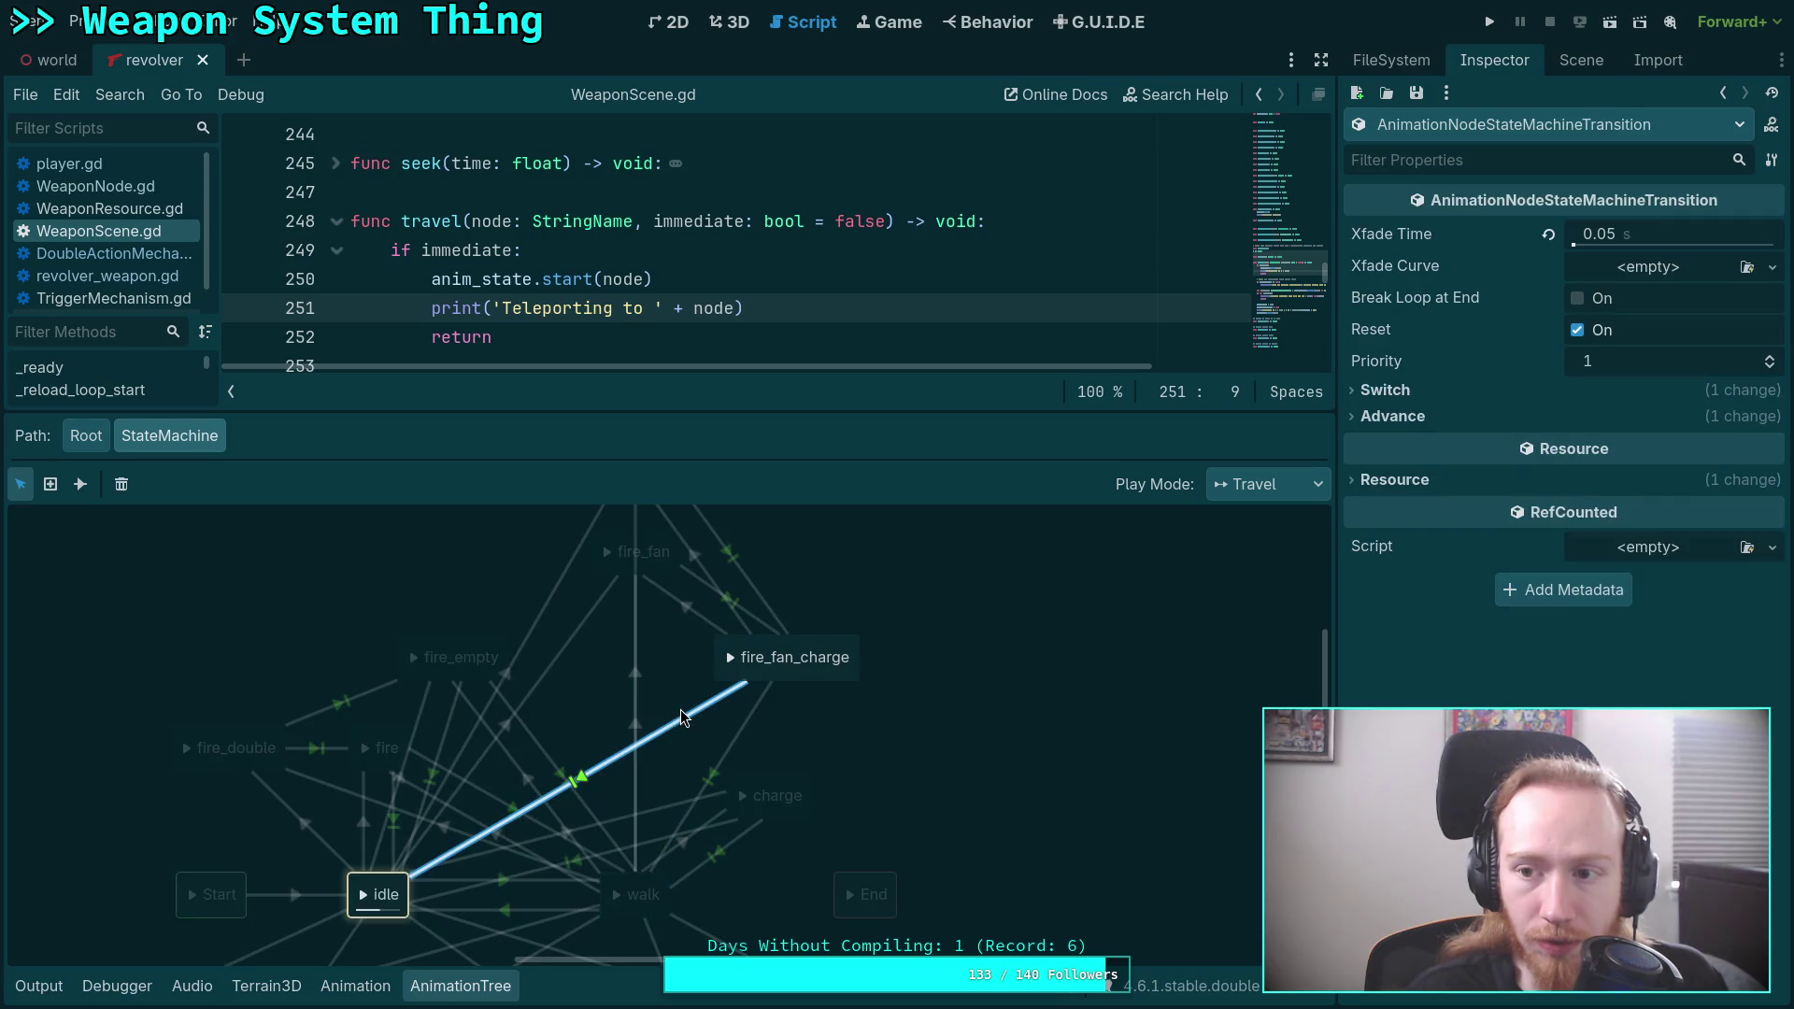
click(737, 738)
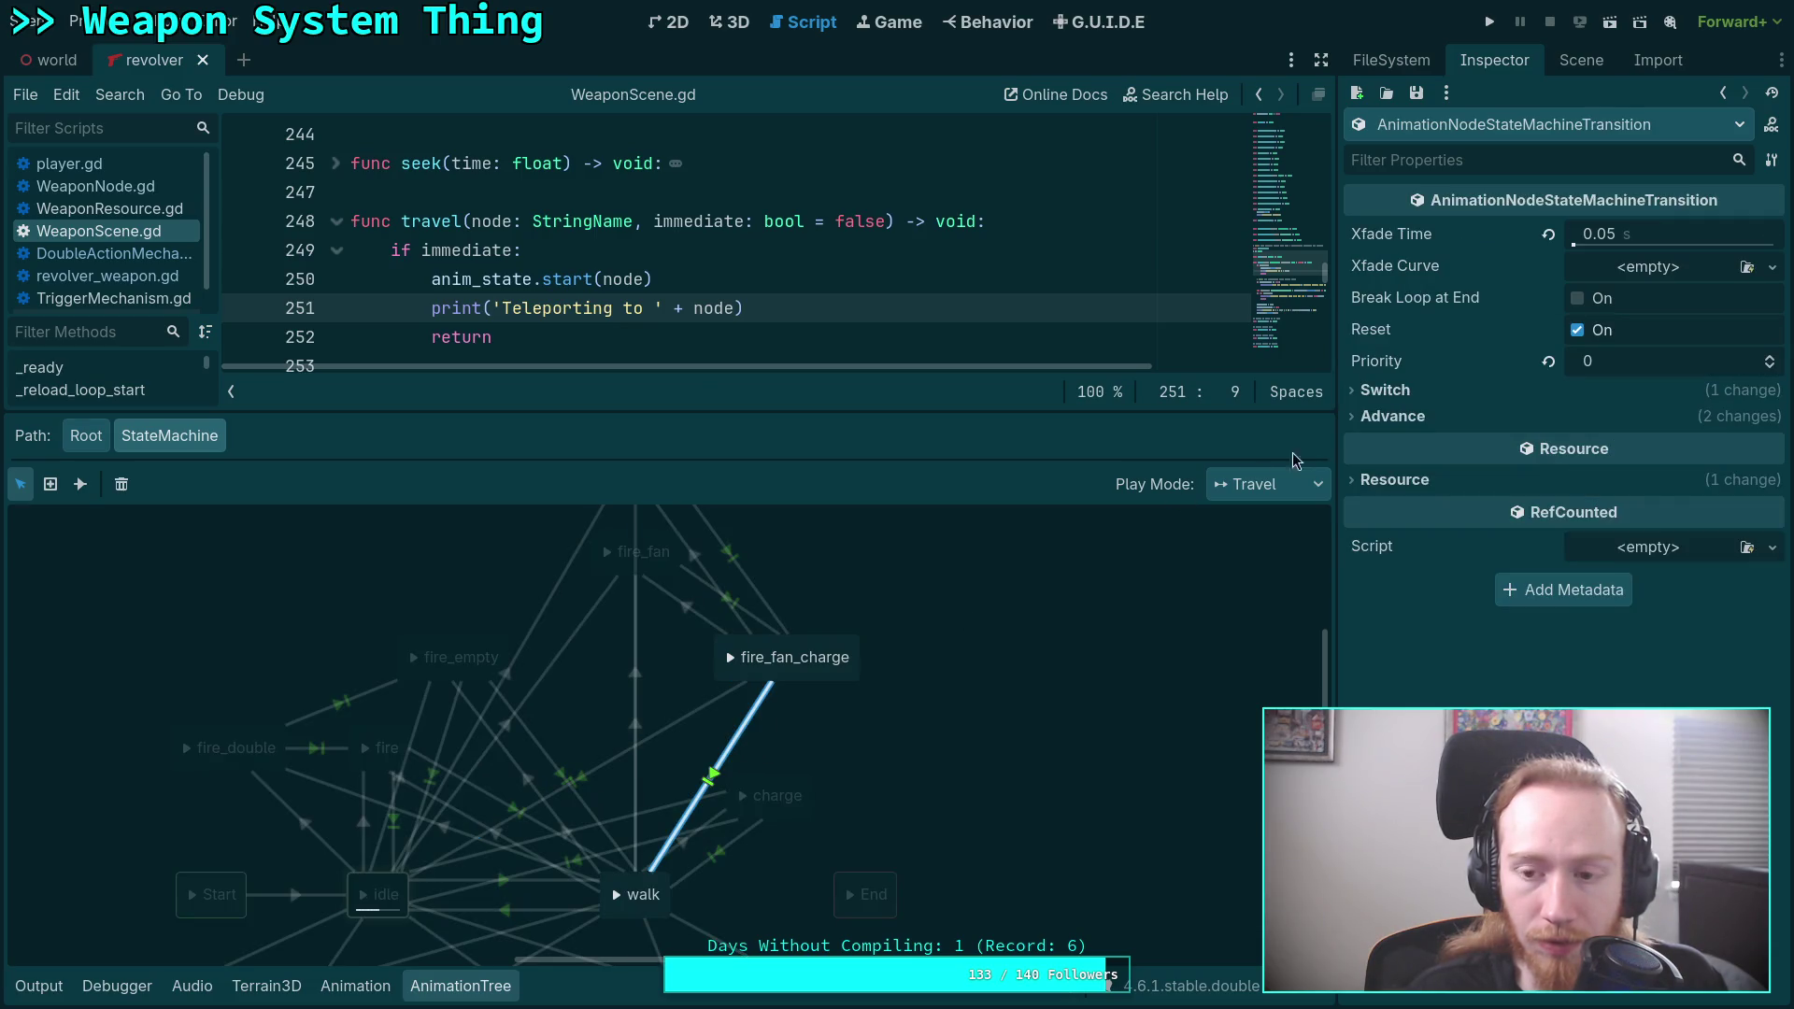
click(1366, 417)
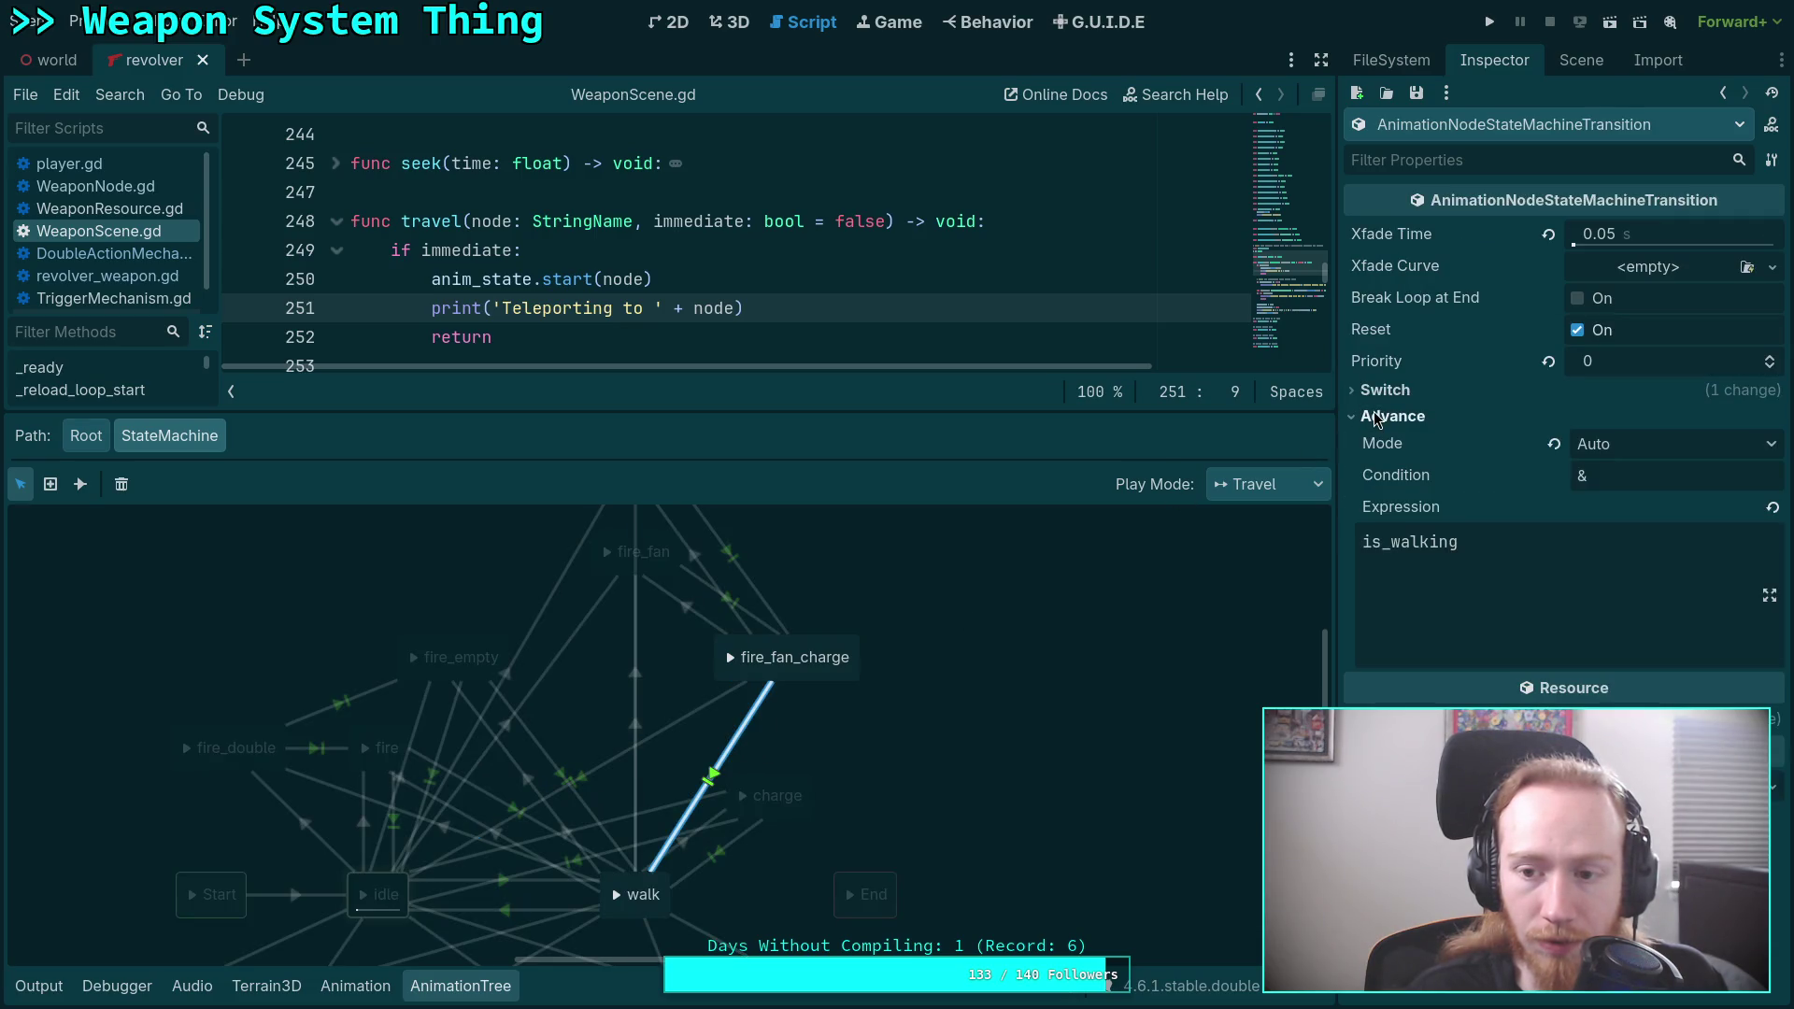
click(669, 730)
click(323, 716)
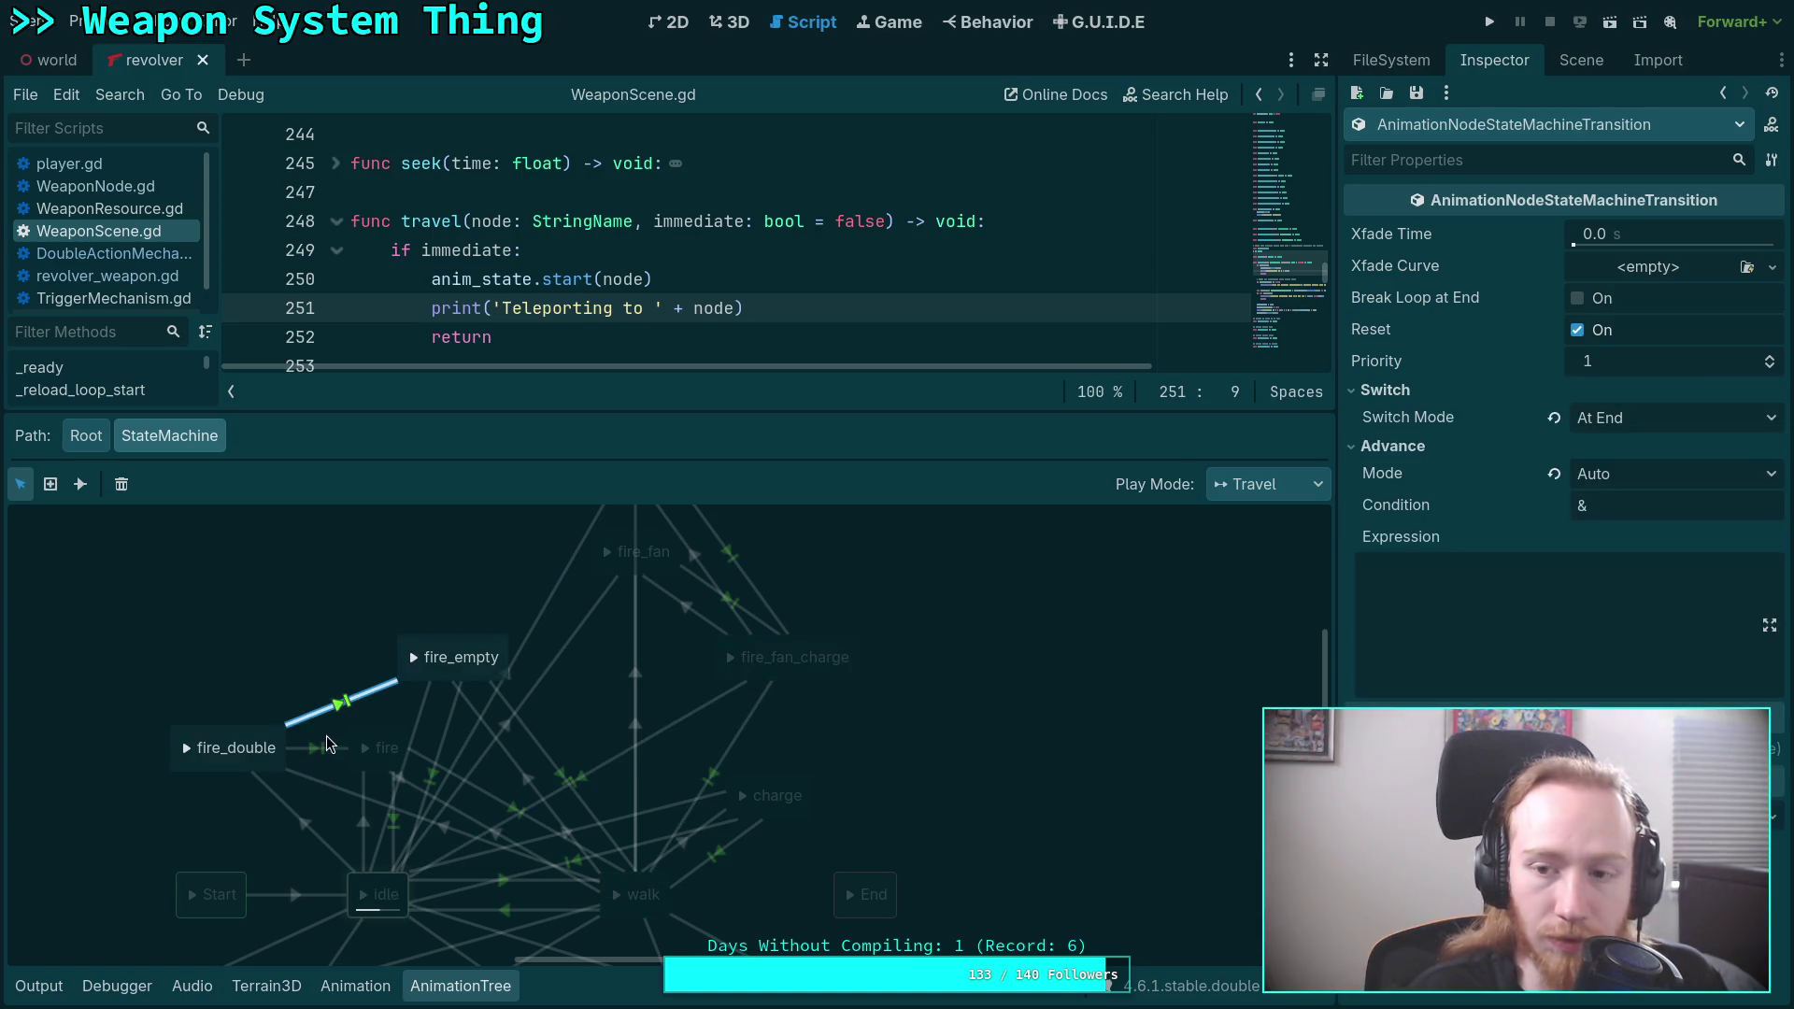
click(332, 747)
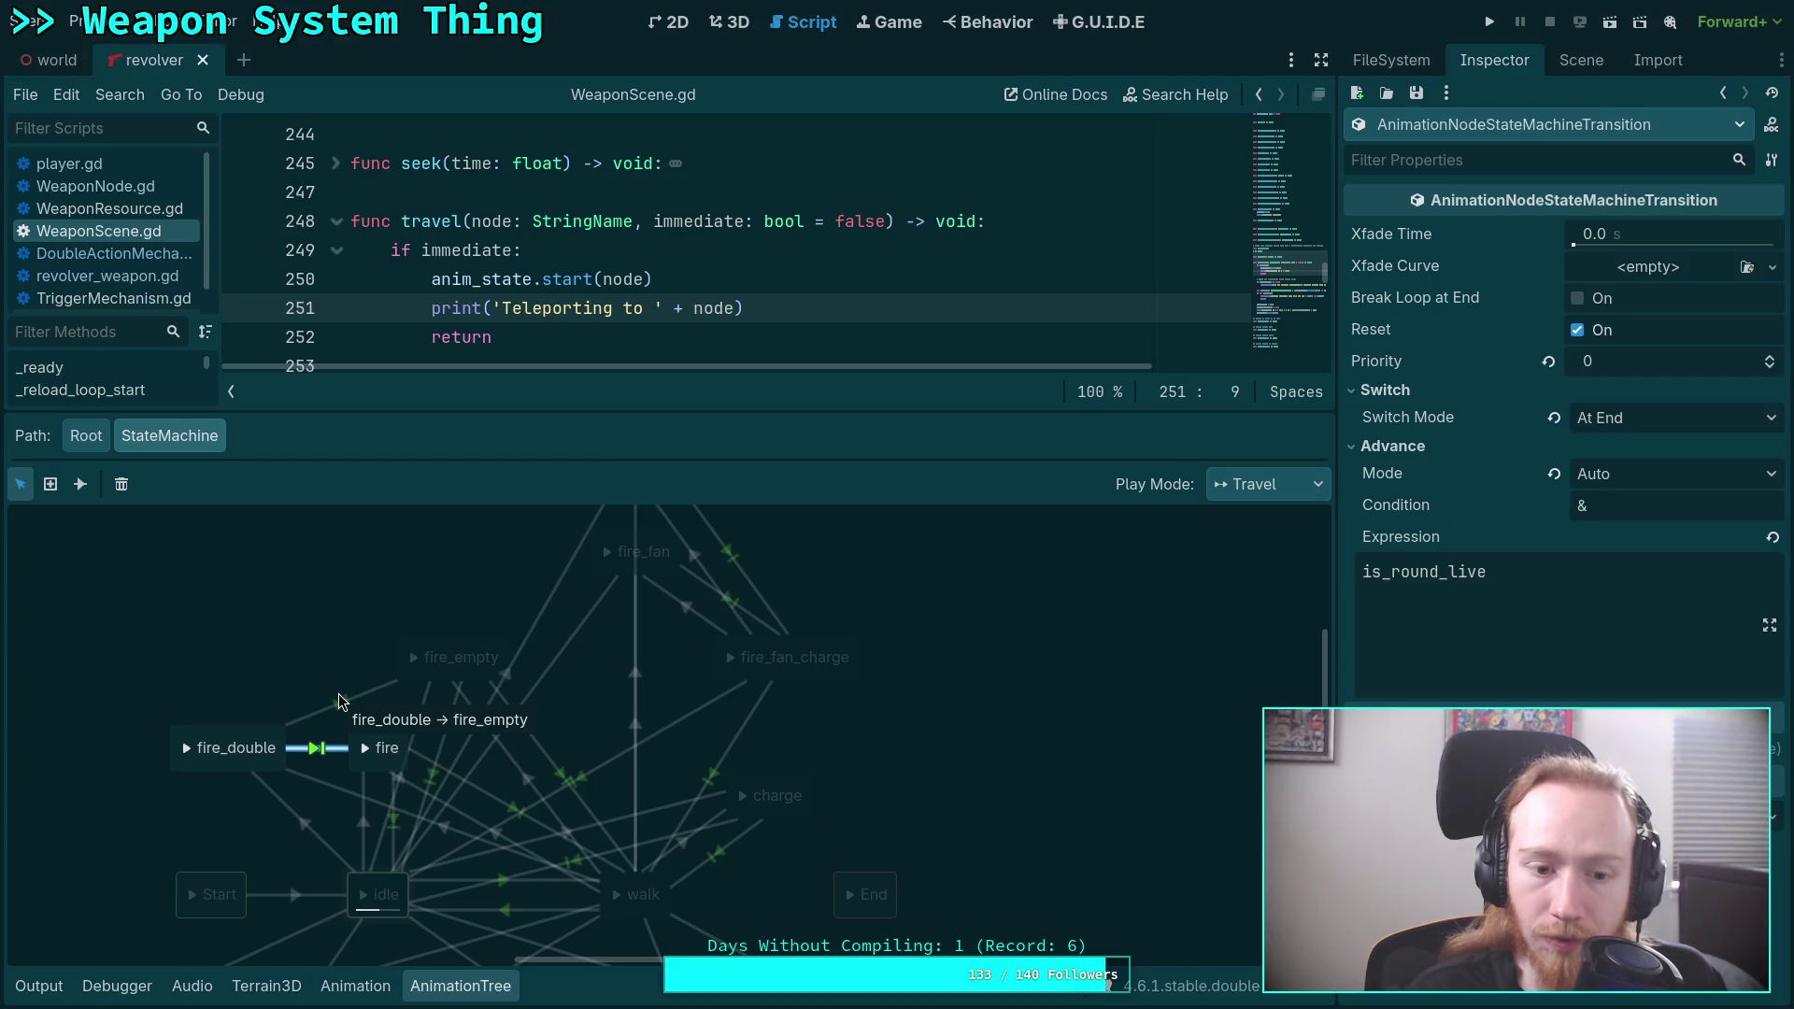
click(352, 708)
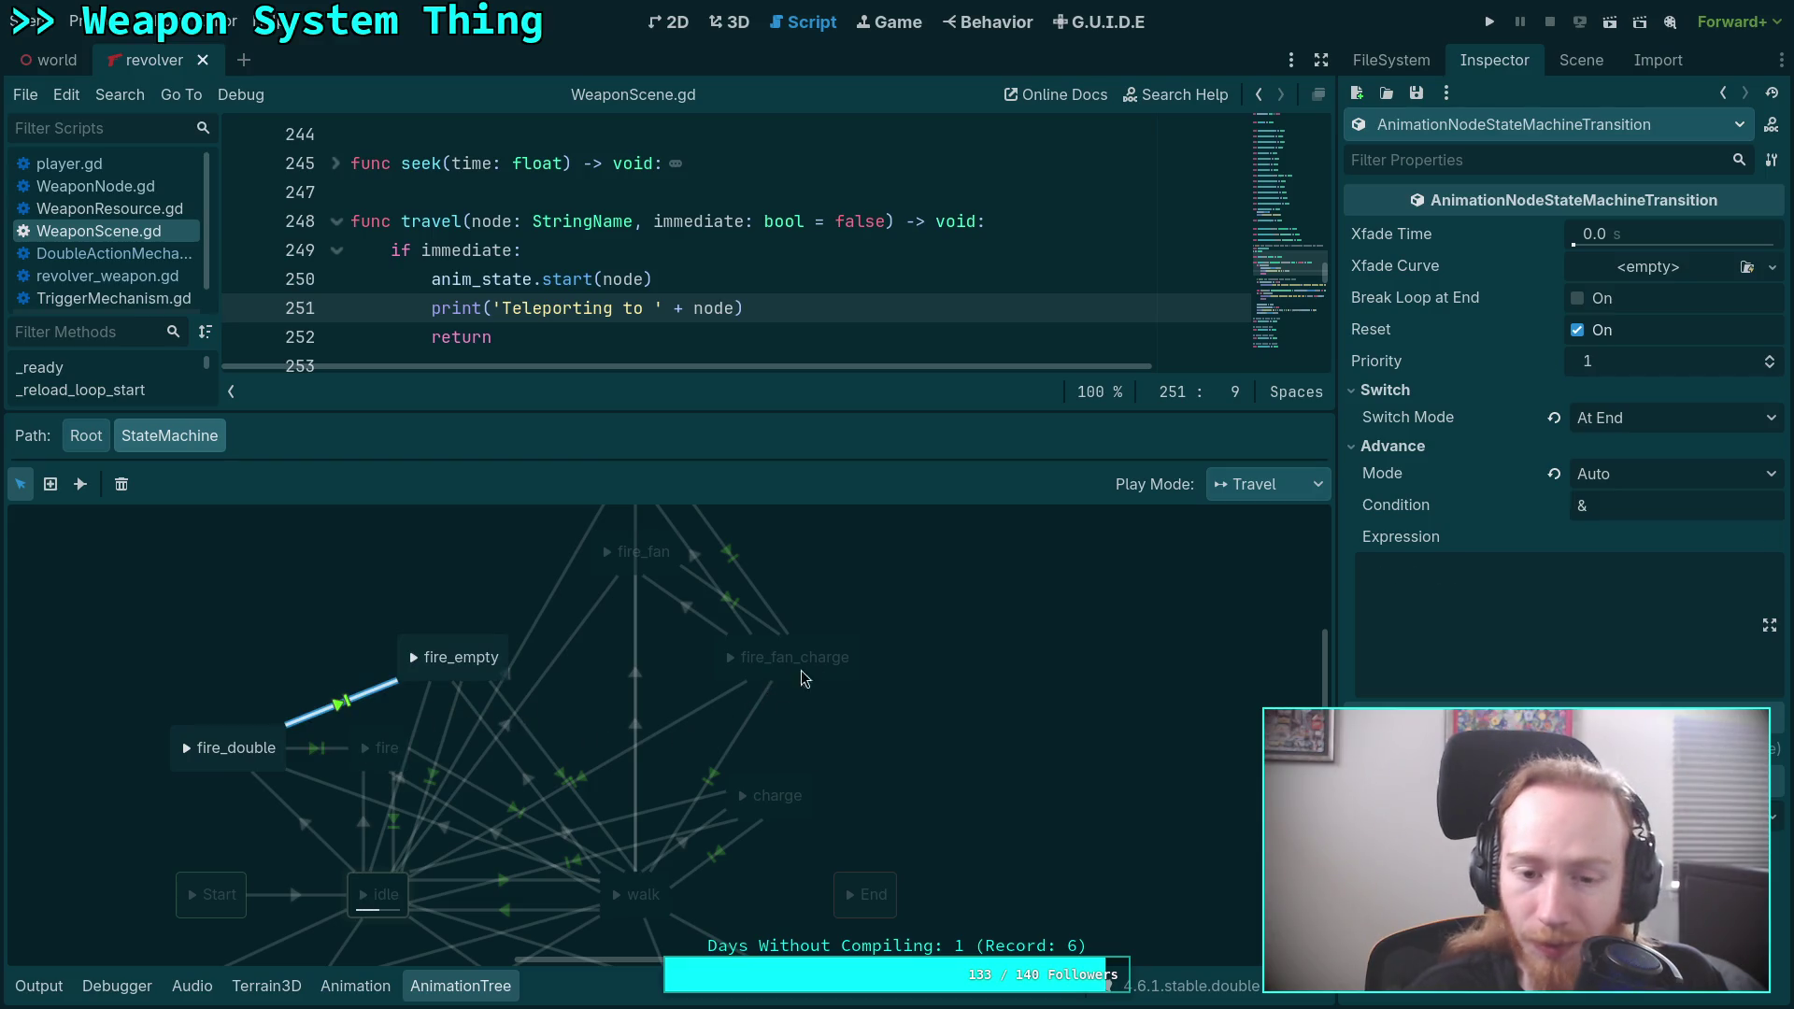
Try fire_fan_charge options: Forward play mode, fan_charge animation, and a 0.1 s custom timeline, then revert.
click(800, 670)
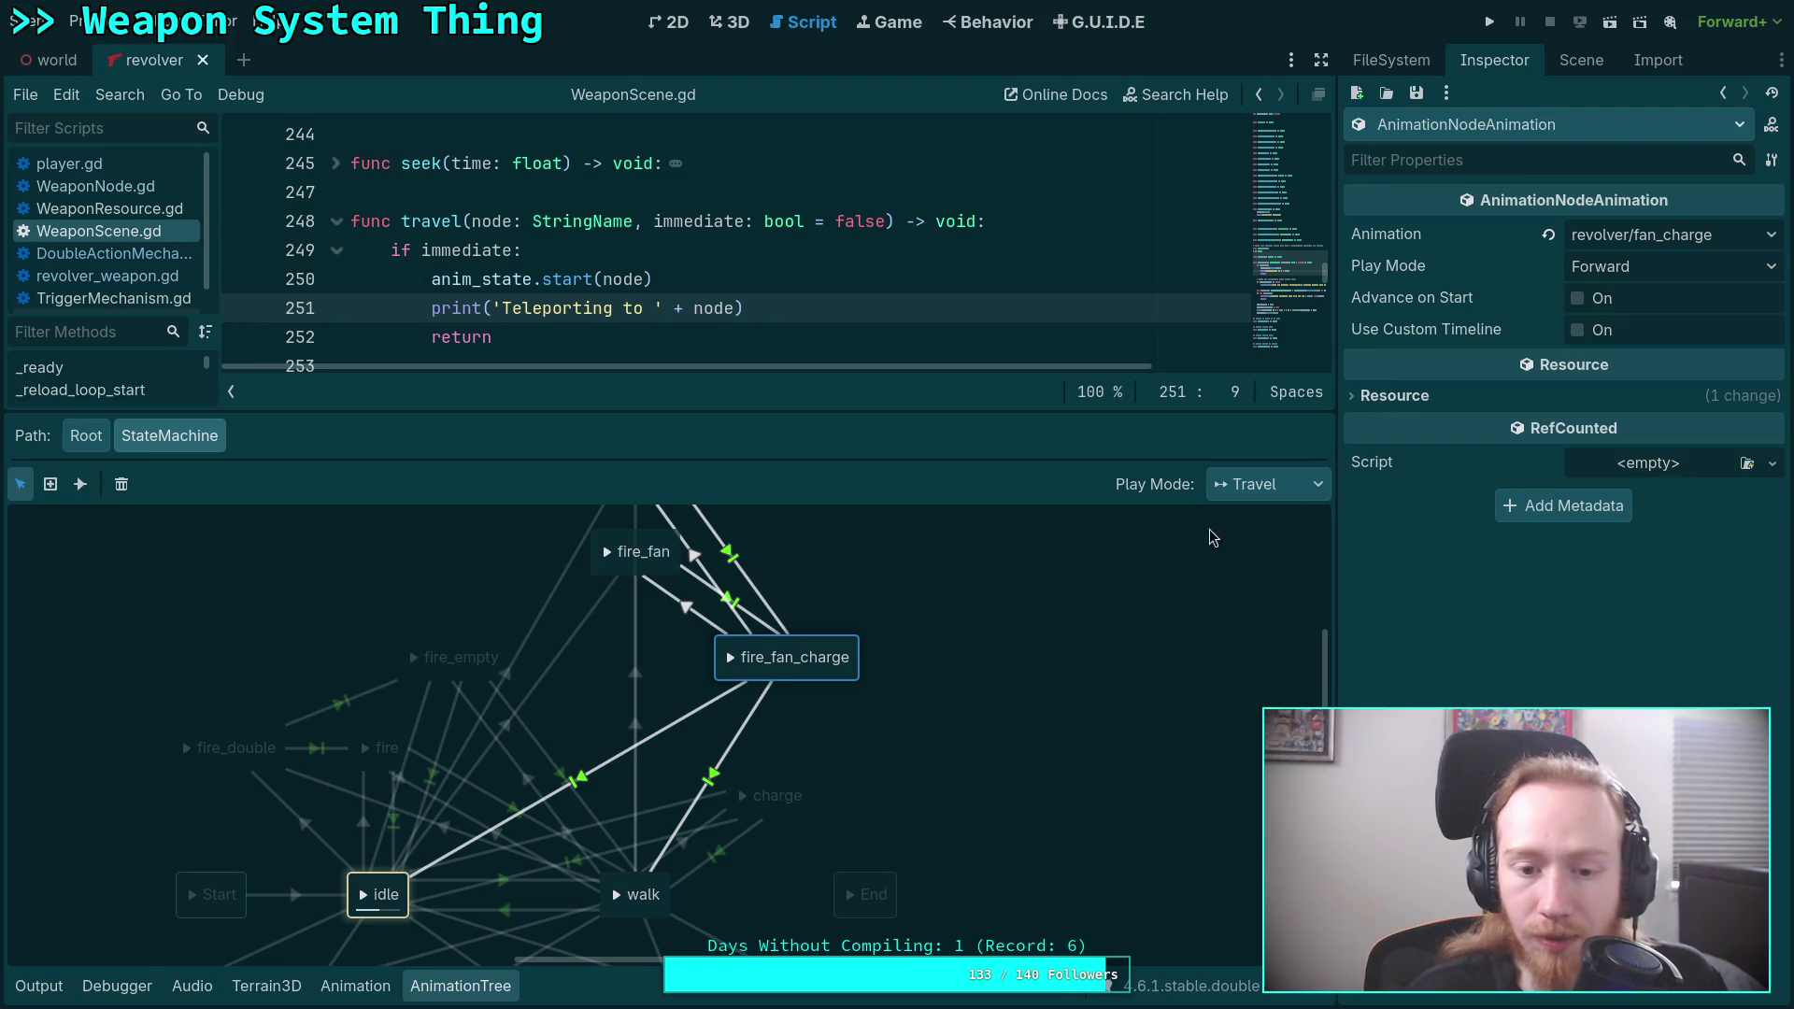
click(1675, 273)
click(1702, 268)
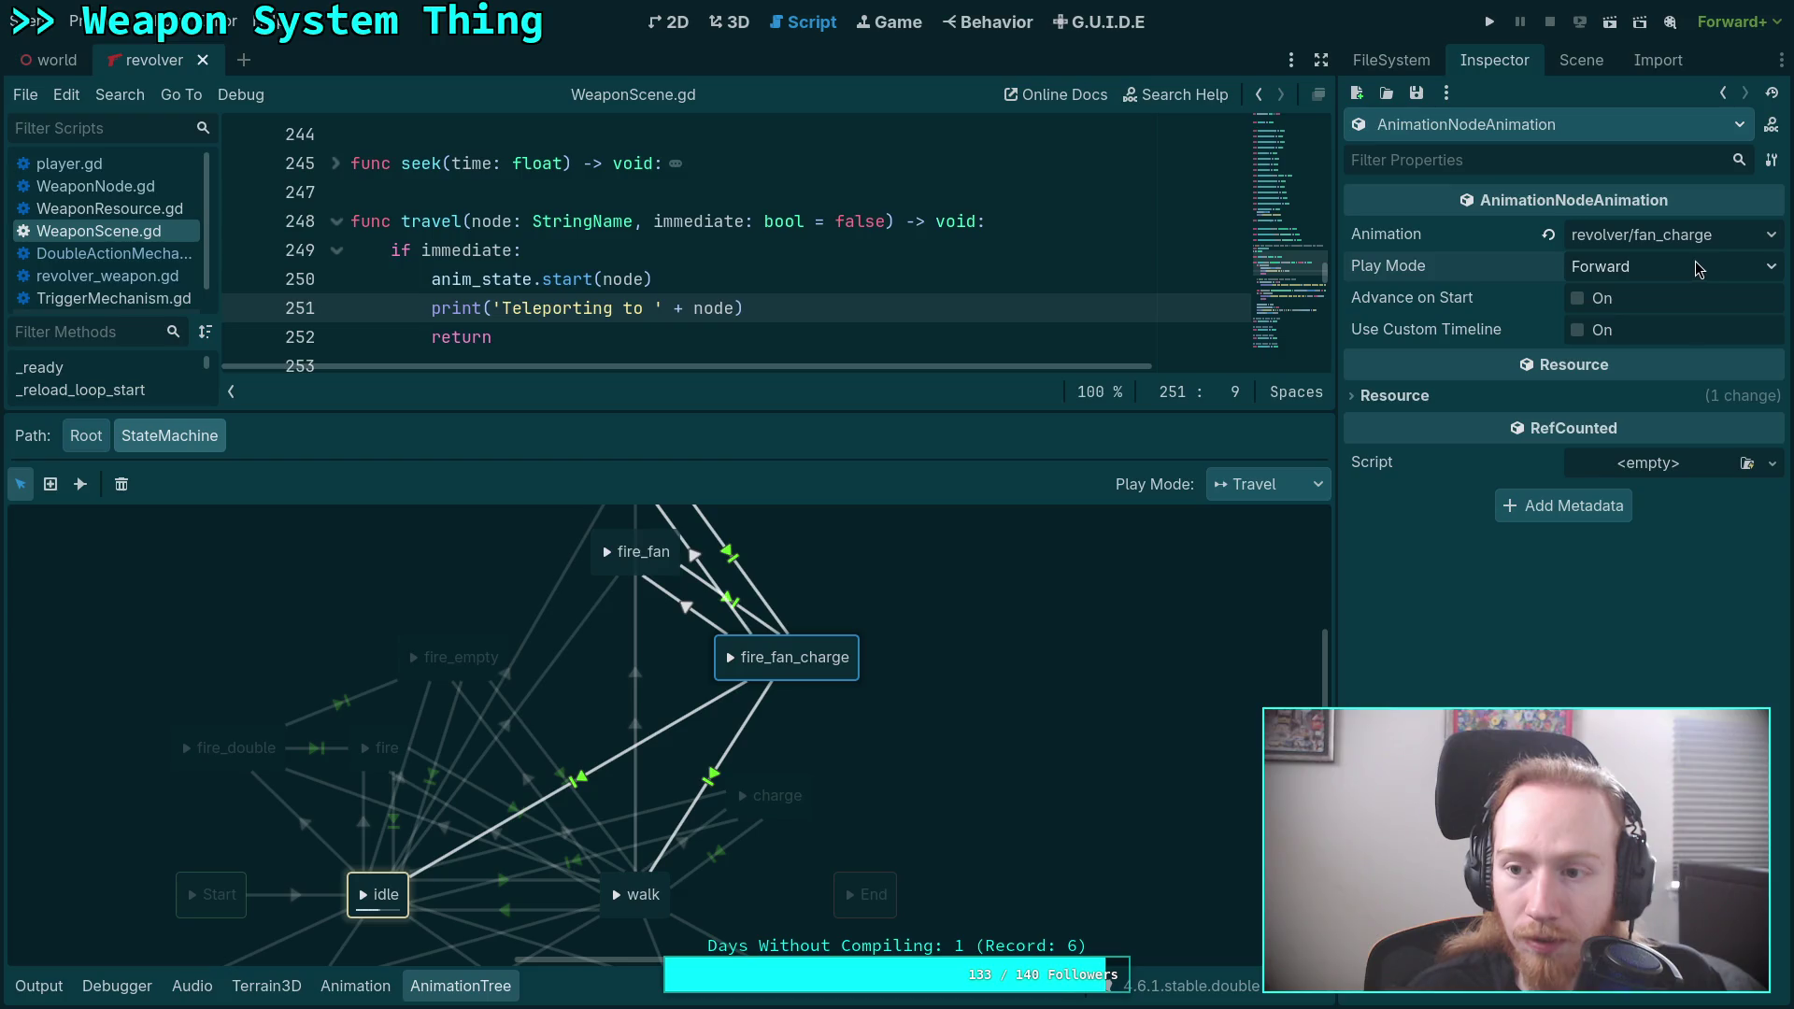
click(1712, 240)
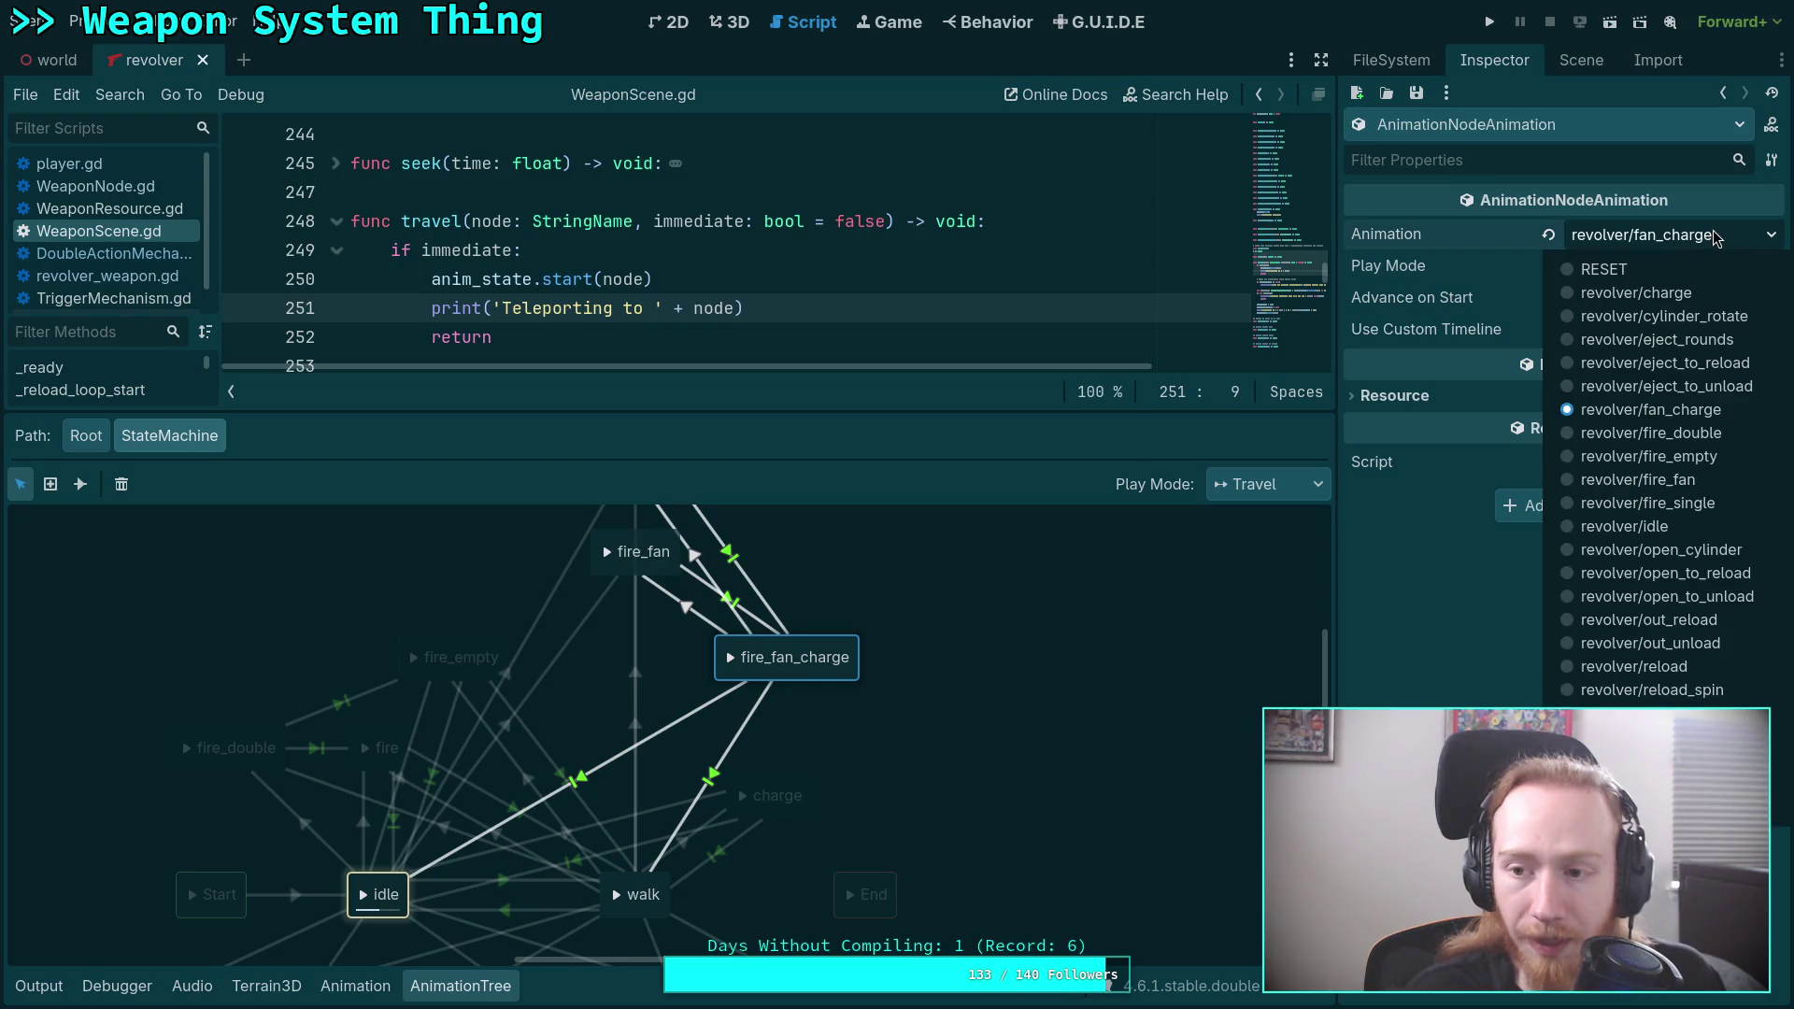
click(1717, 241)
click(1578, 299)
click(1575, 300)
click(1579, 330)
click(1609, 409)
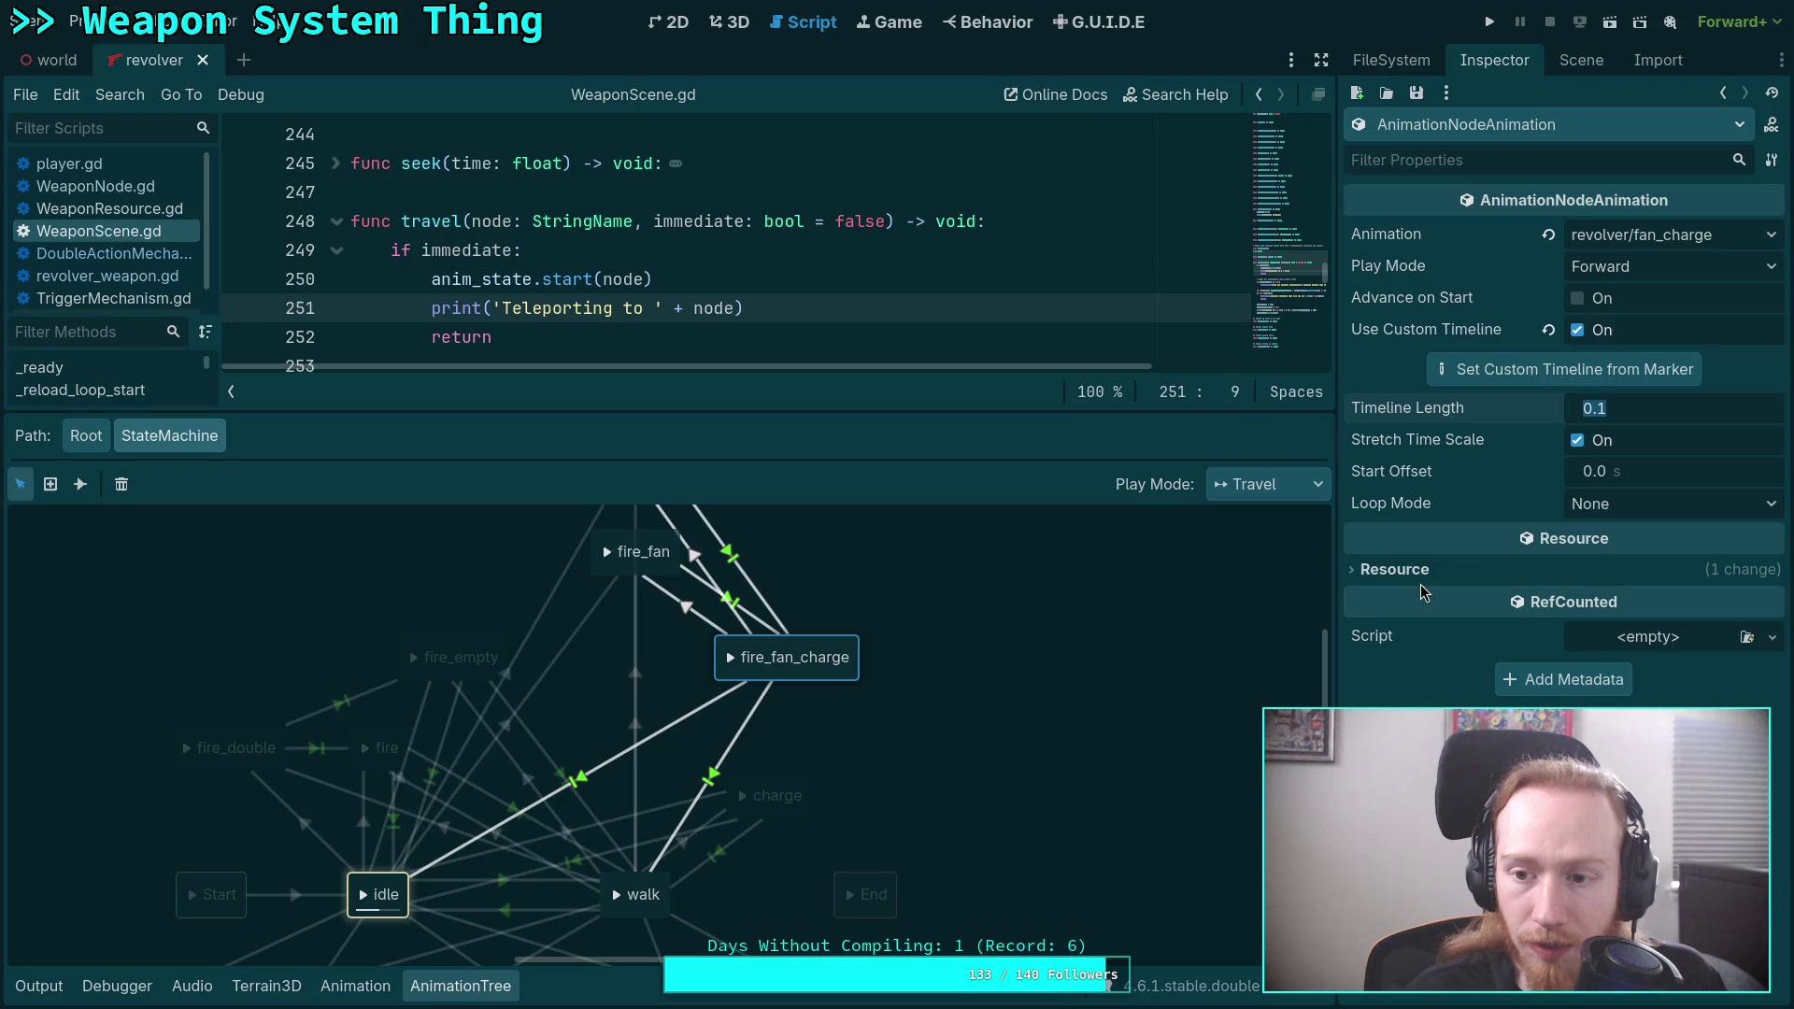
click(1455, 458)
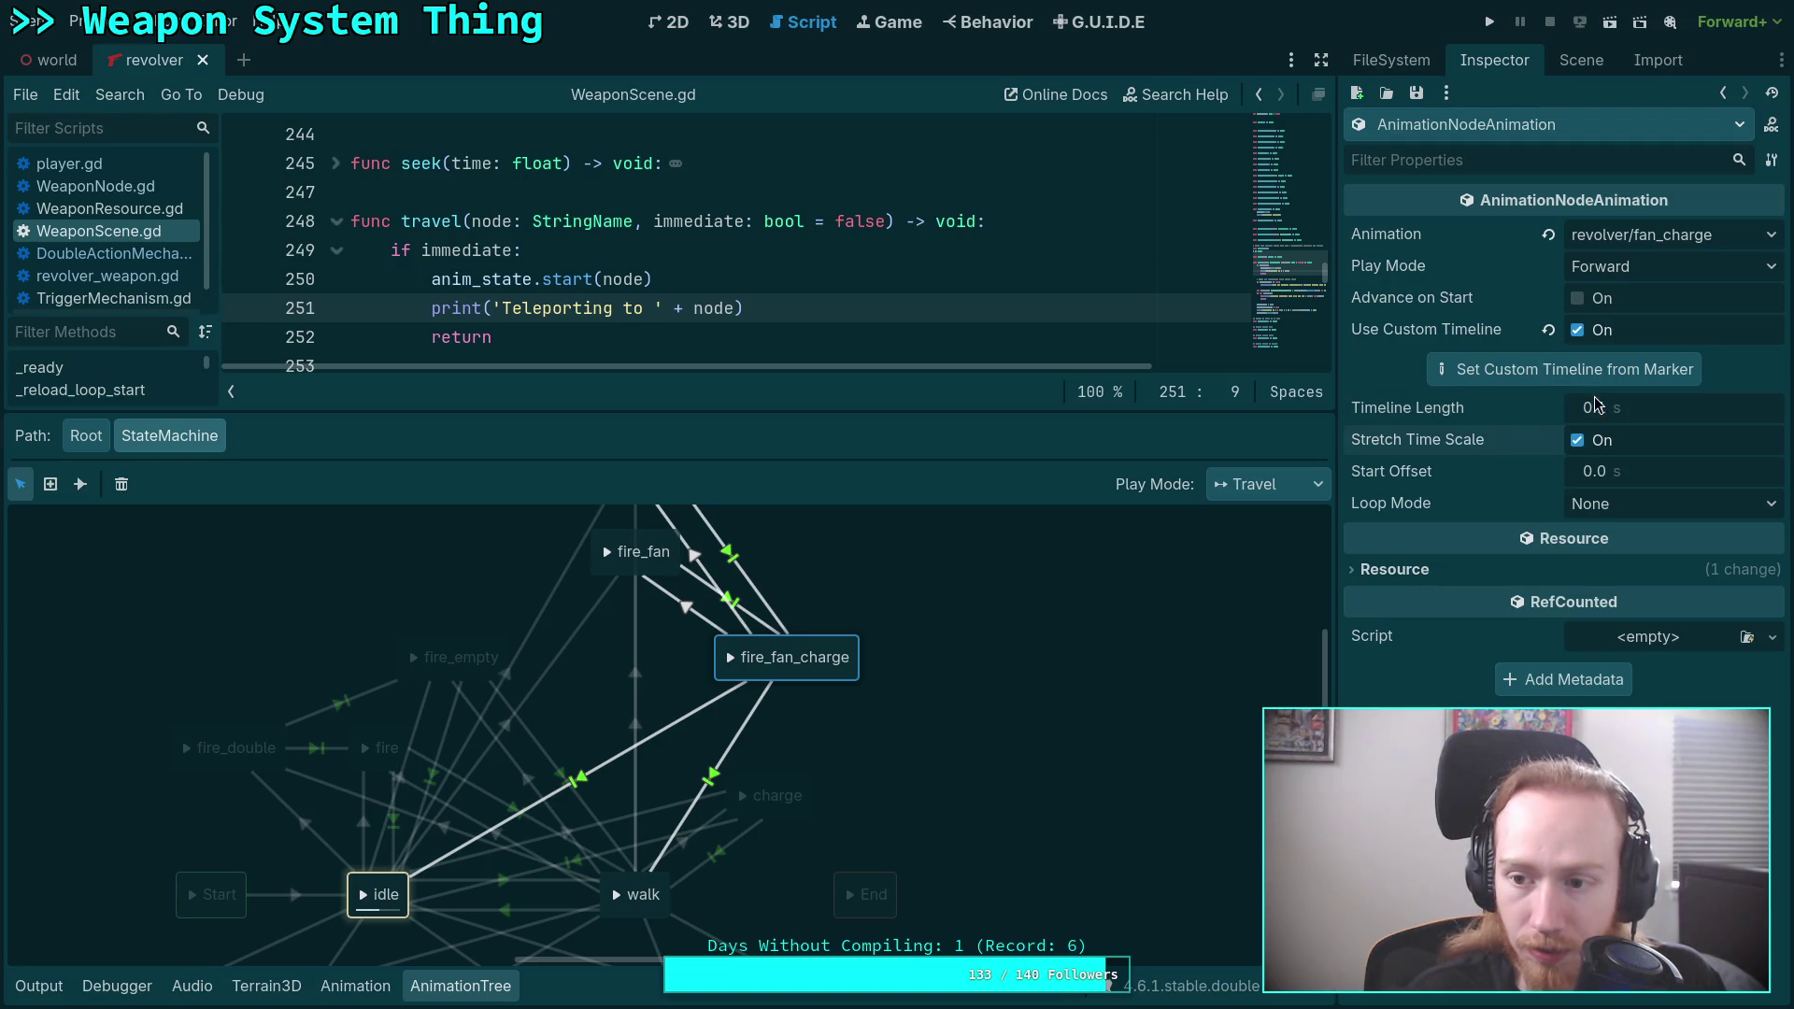
click(1577, 330)
Compare fire_fan's custom timeline, leave fan_charge's custom timeline off, save the scene and run the game.
click(657, 551)
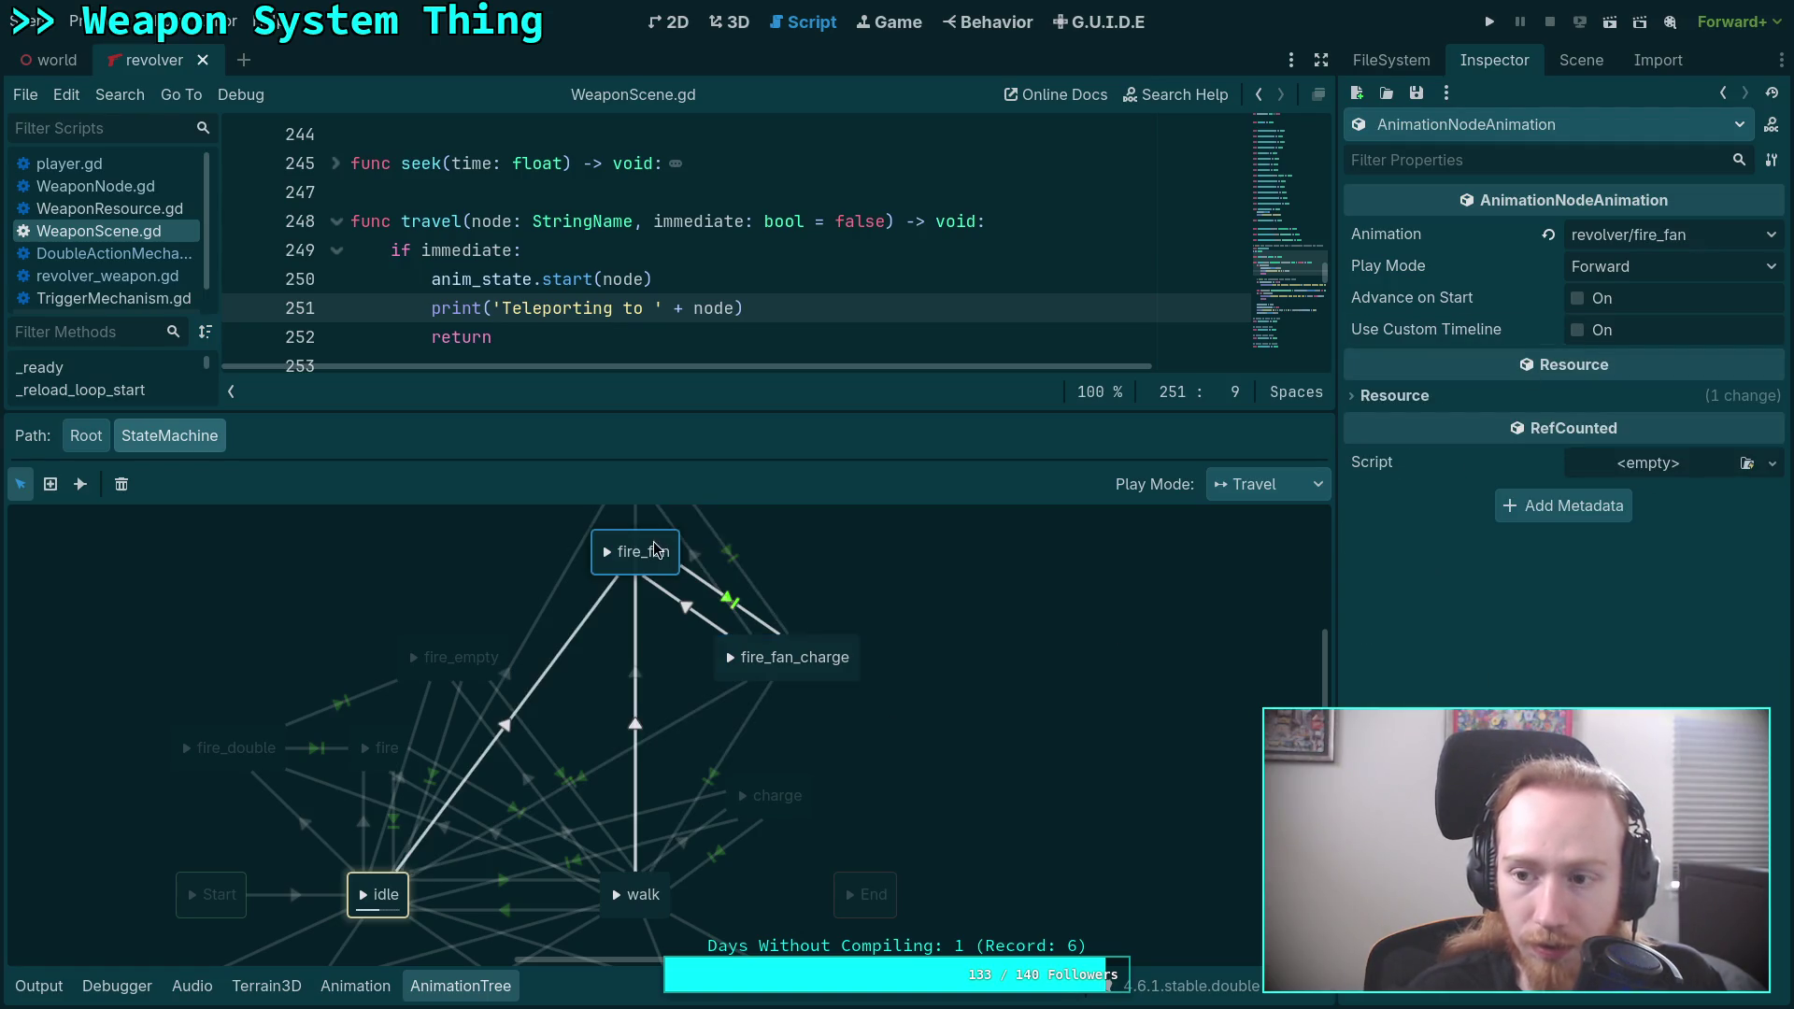
click(1578, 332)
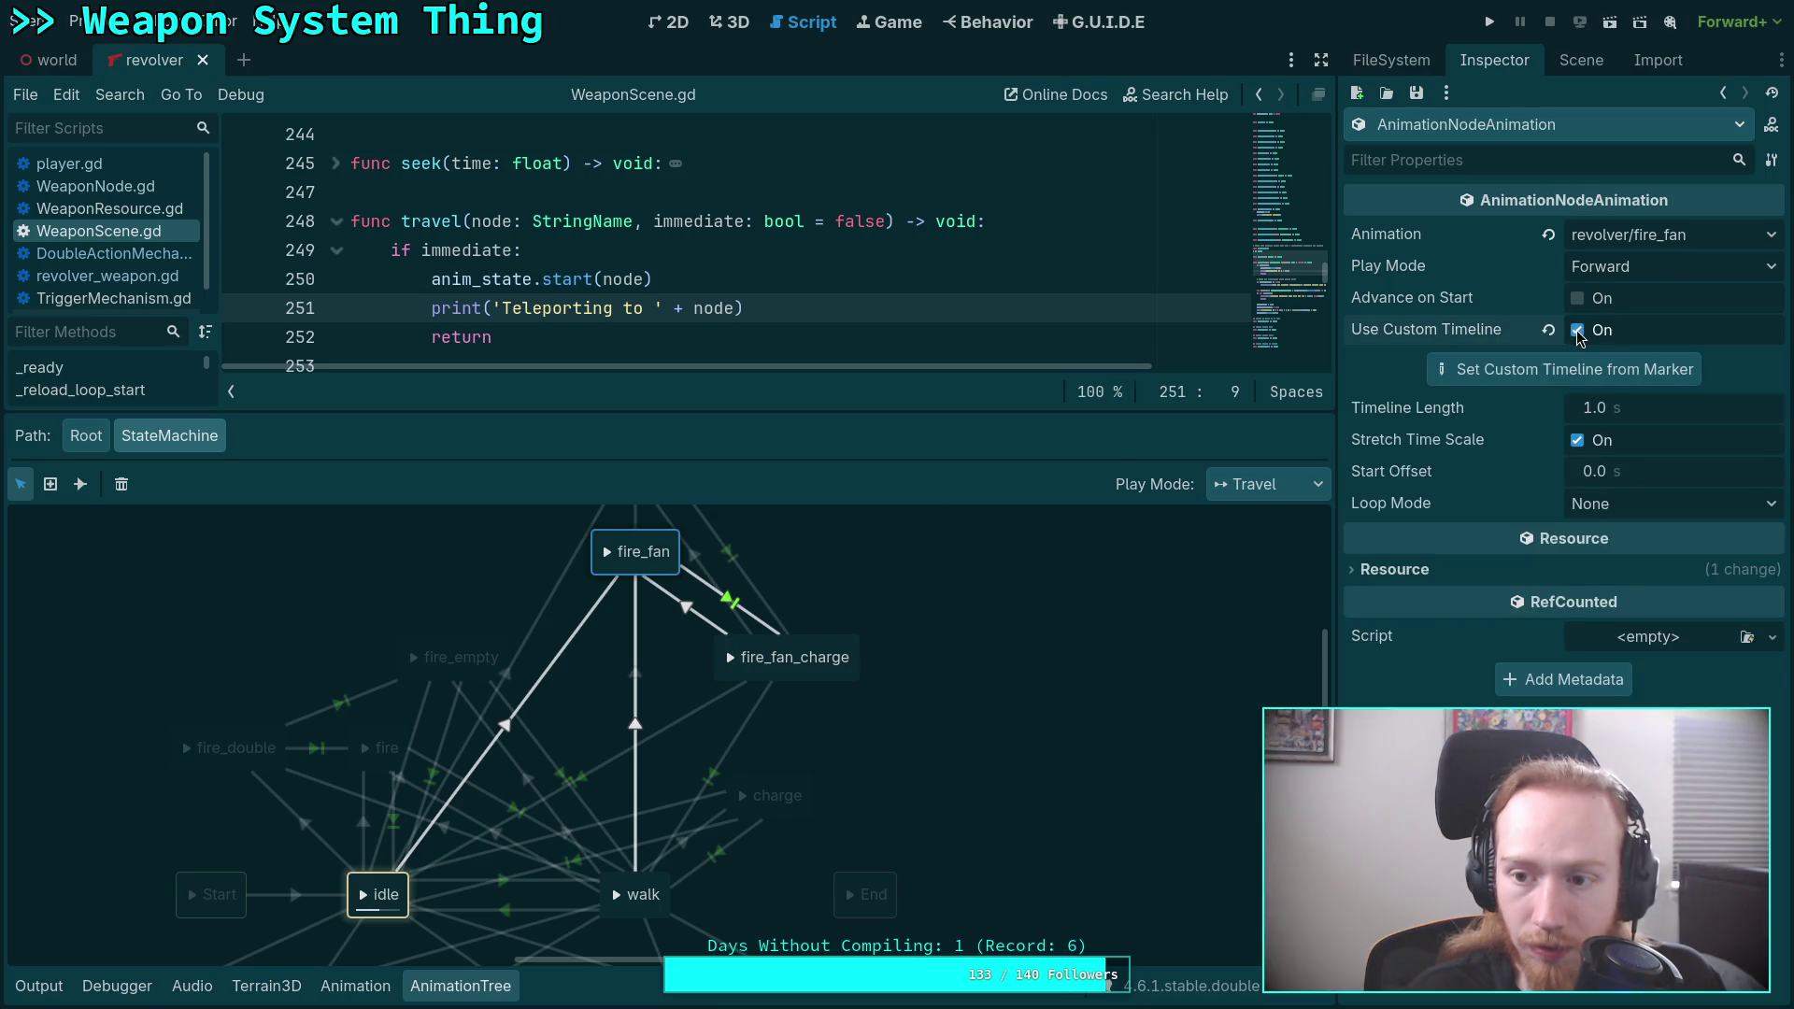
click(1578, 332)
click(838, 655)
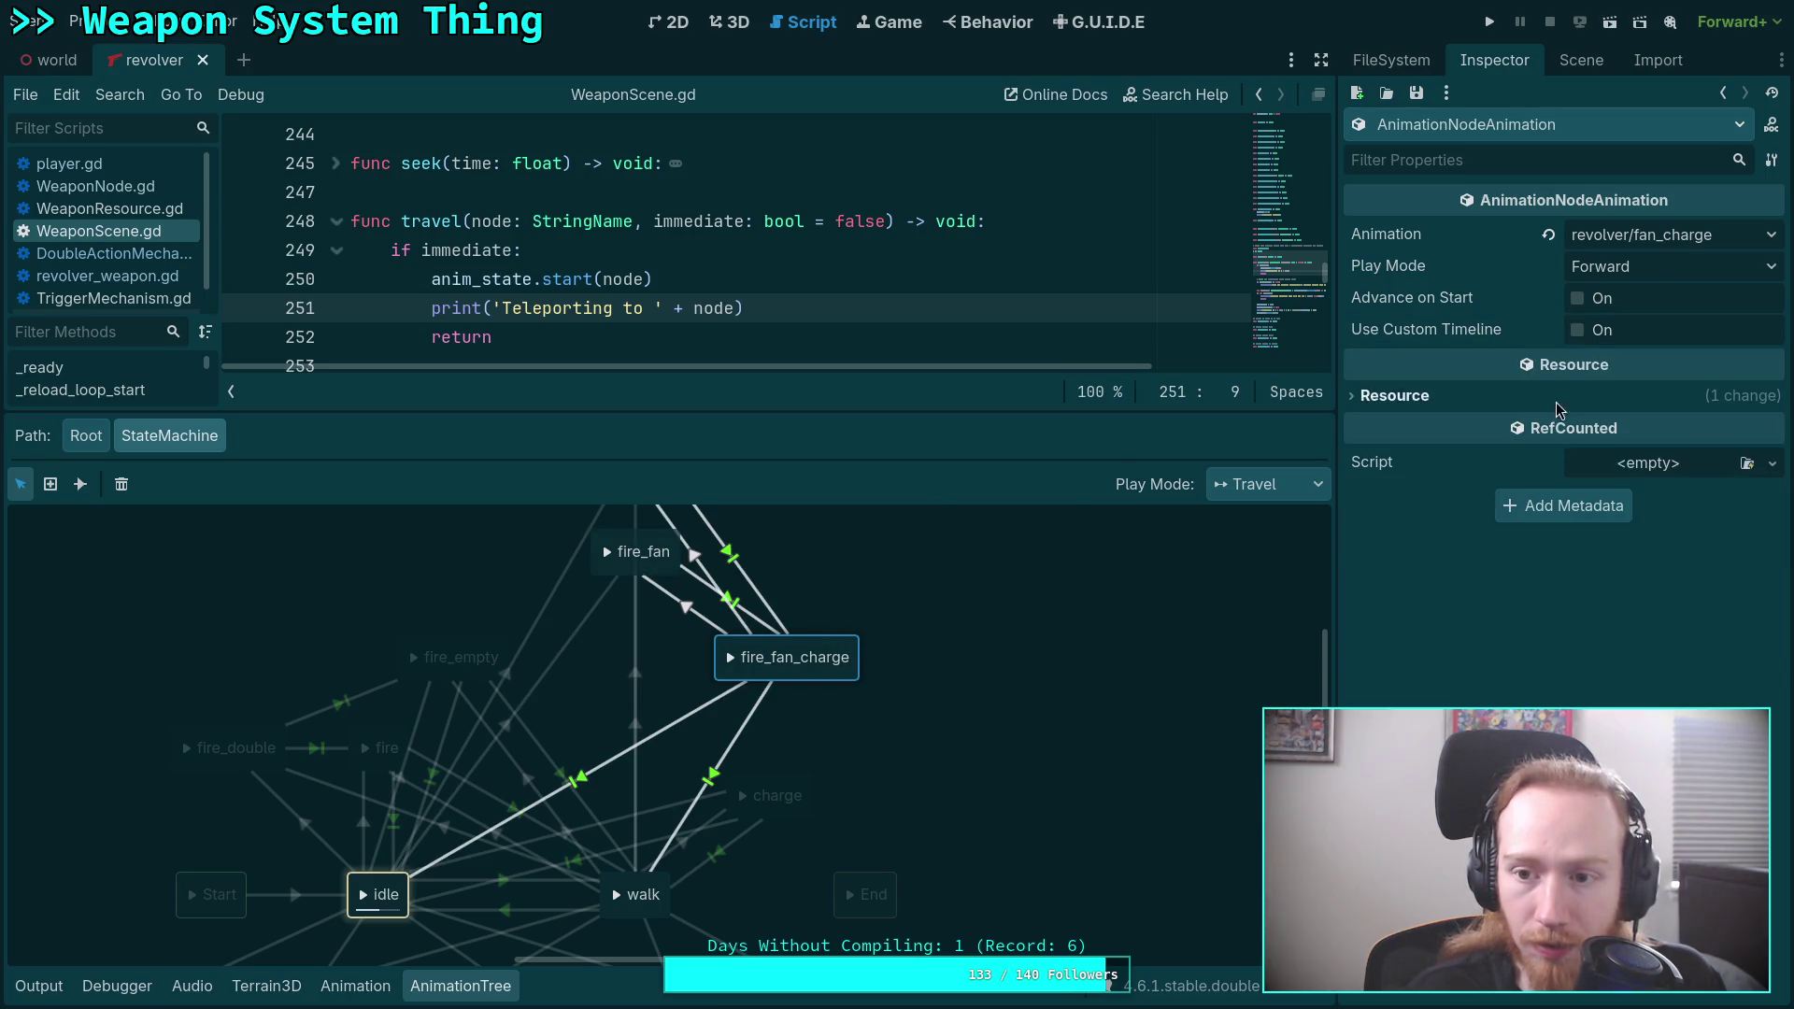
click(1579, 330)
click(1655, 417)
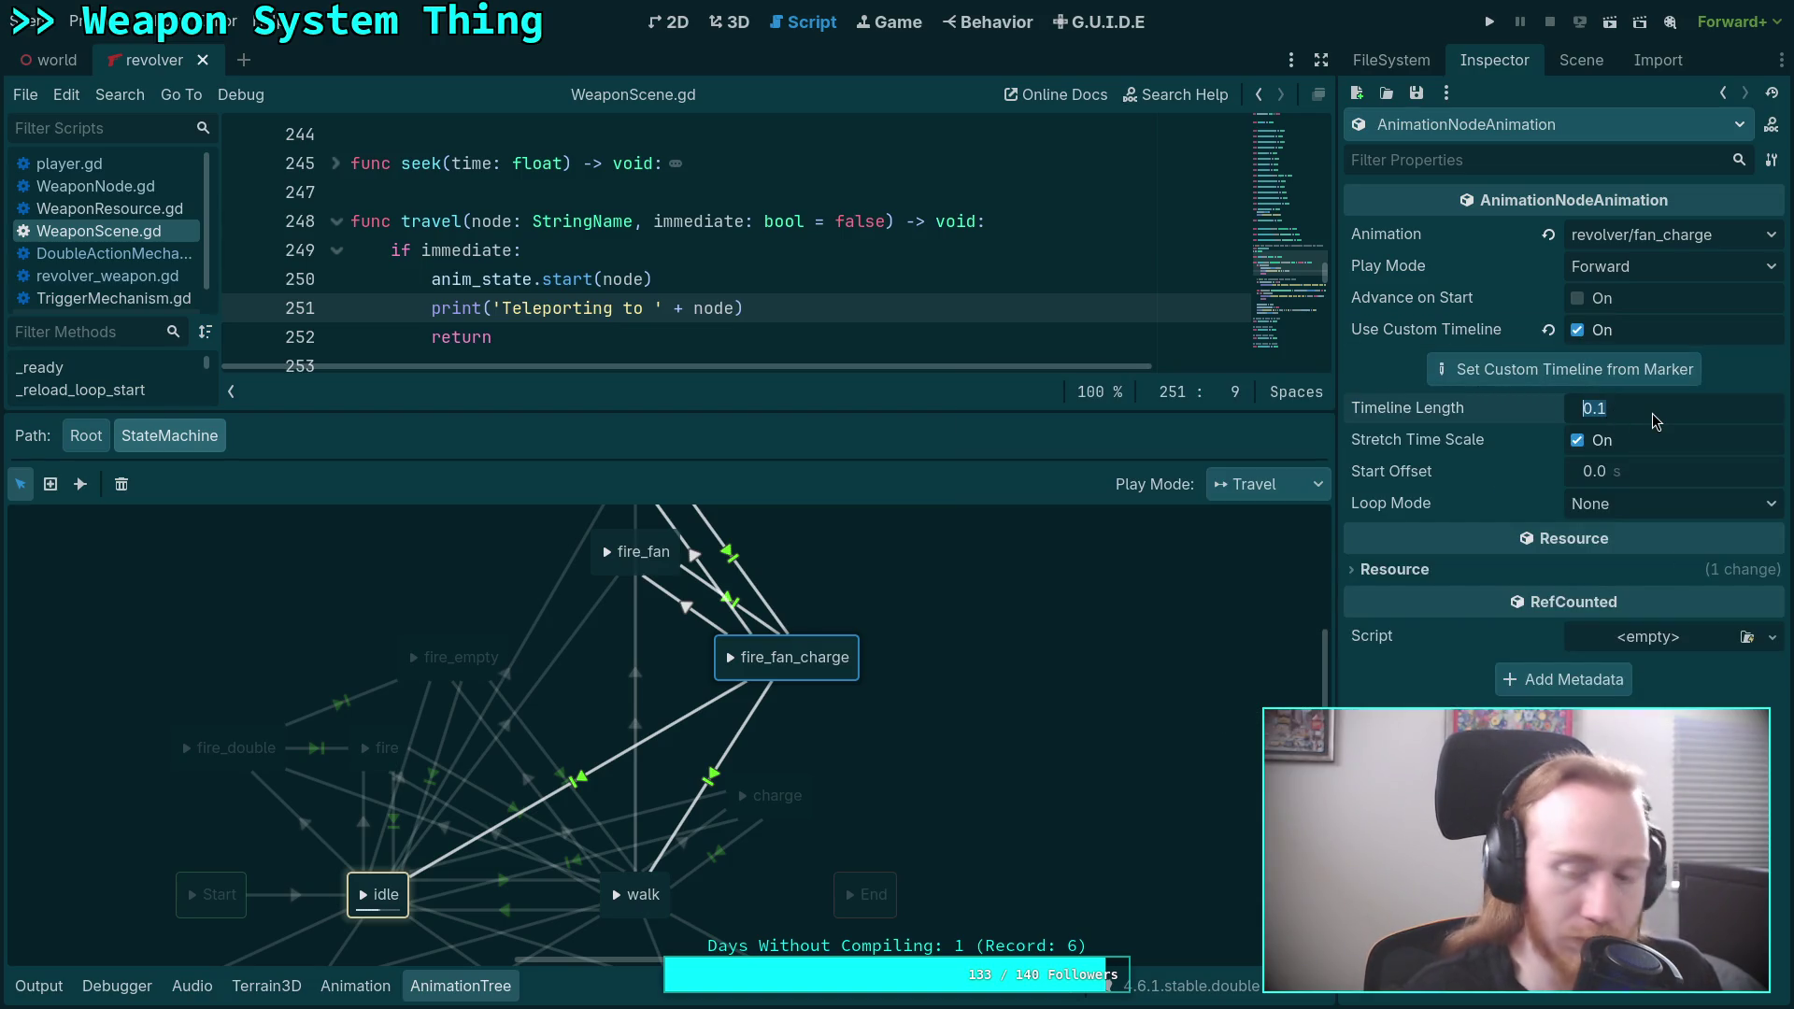
click(1578, 330)
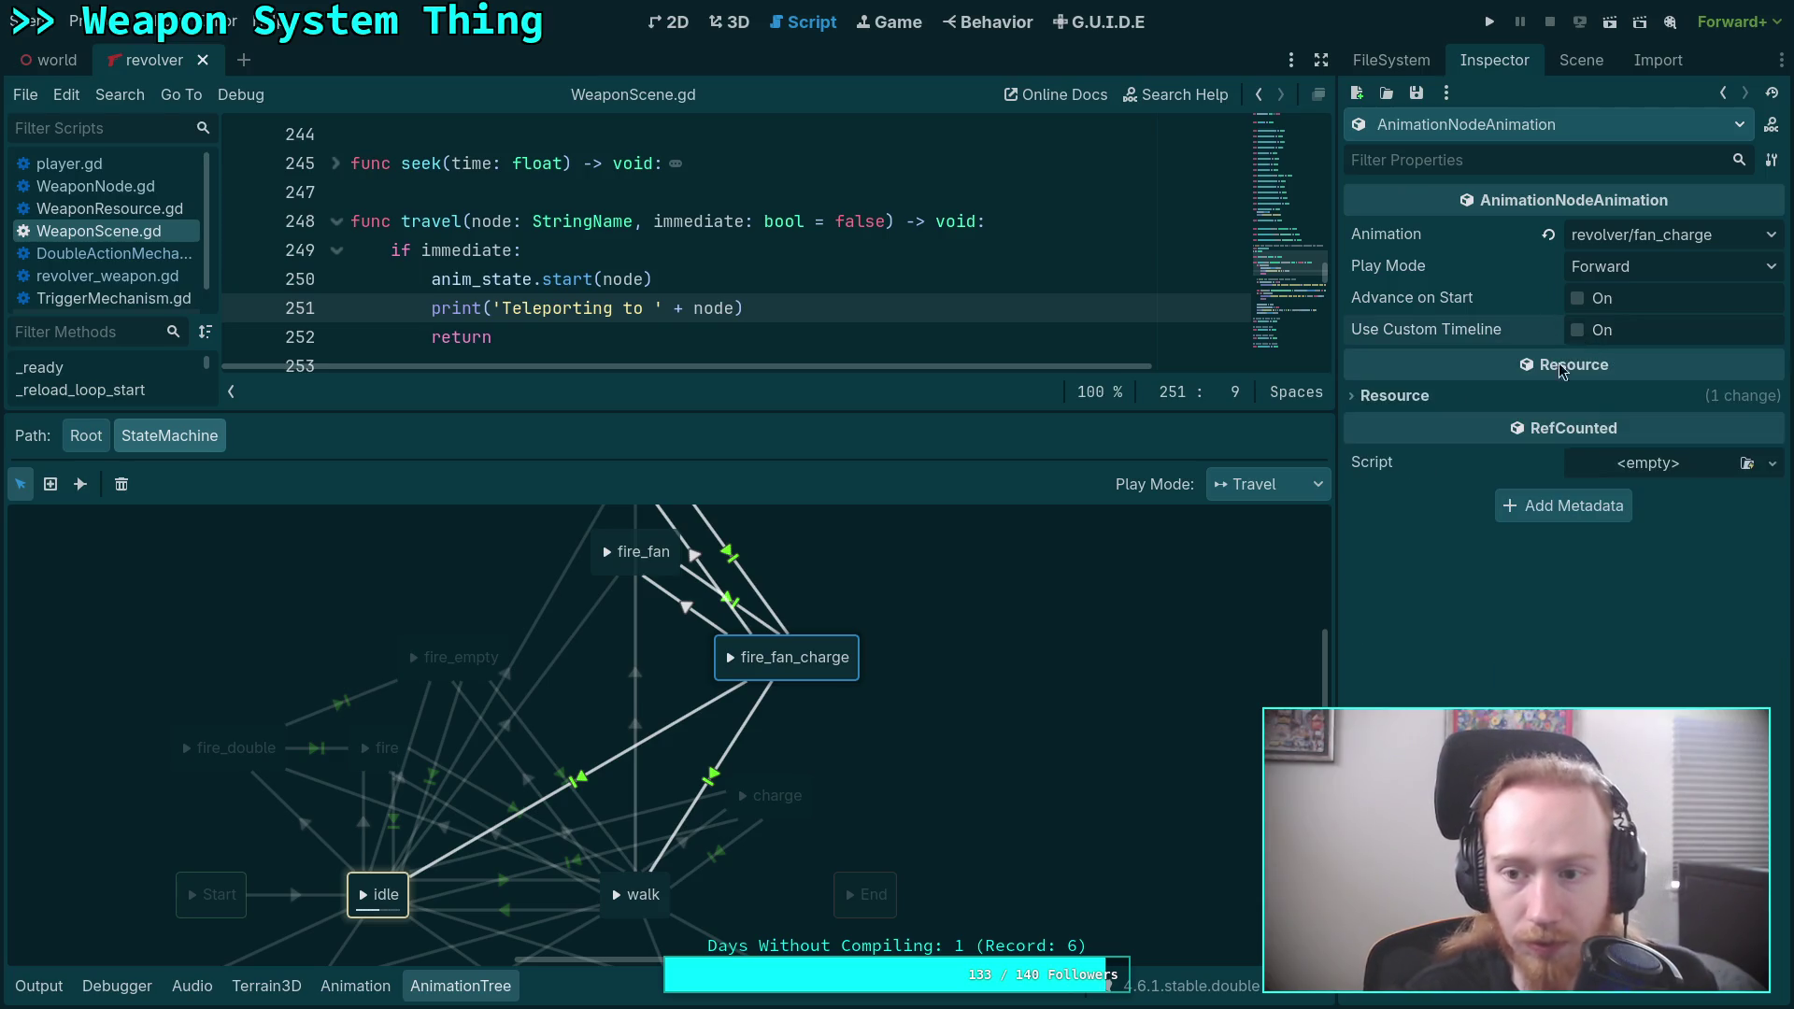
key(ctrl+s)
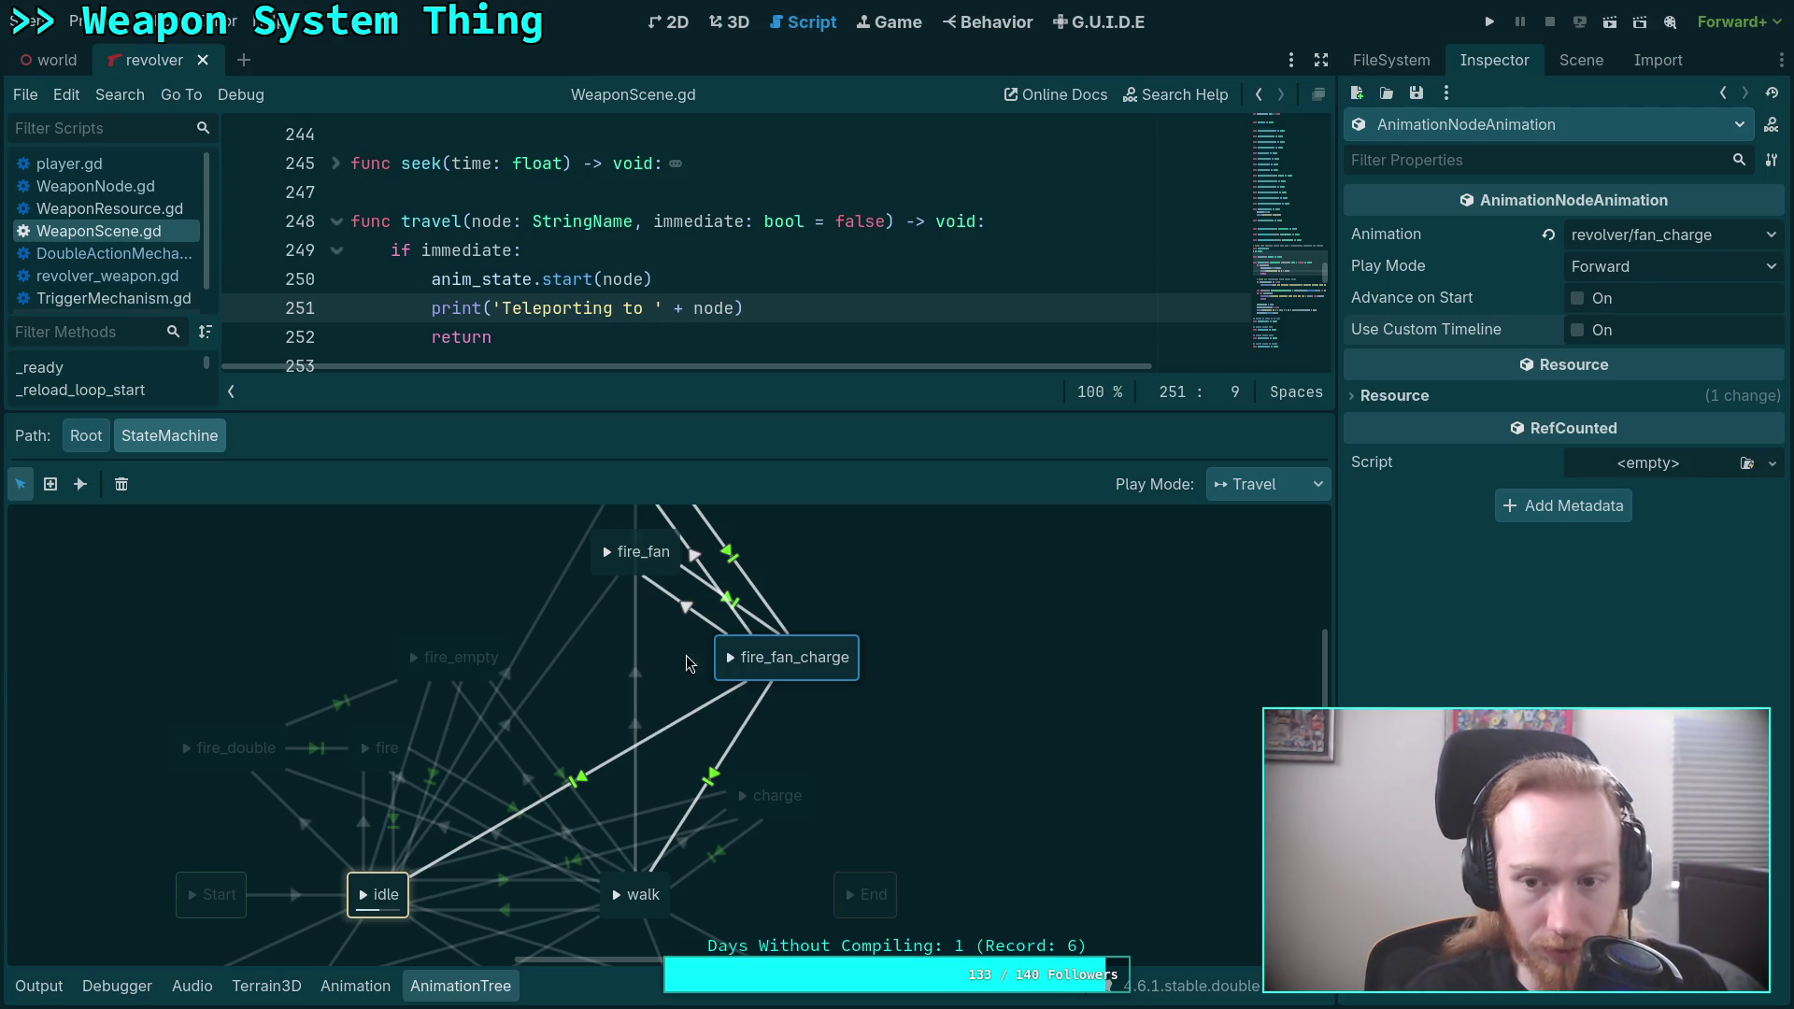
click(1499, 28)
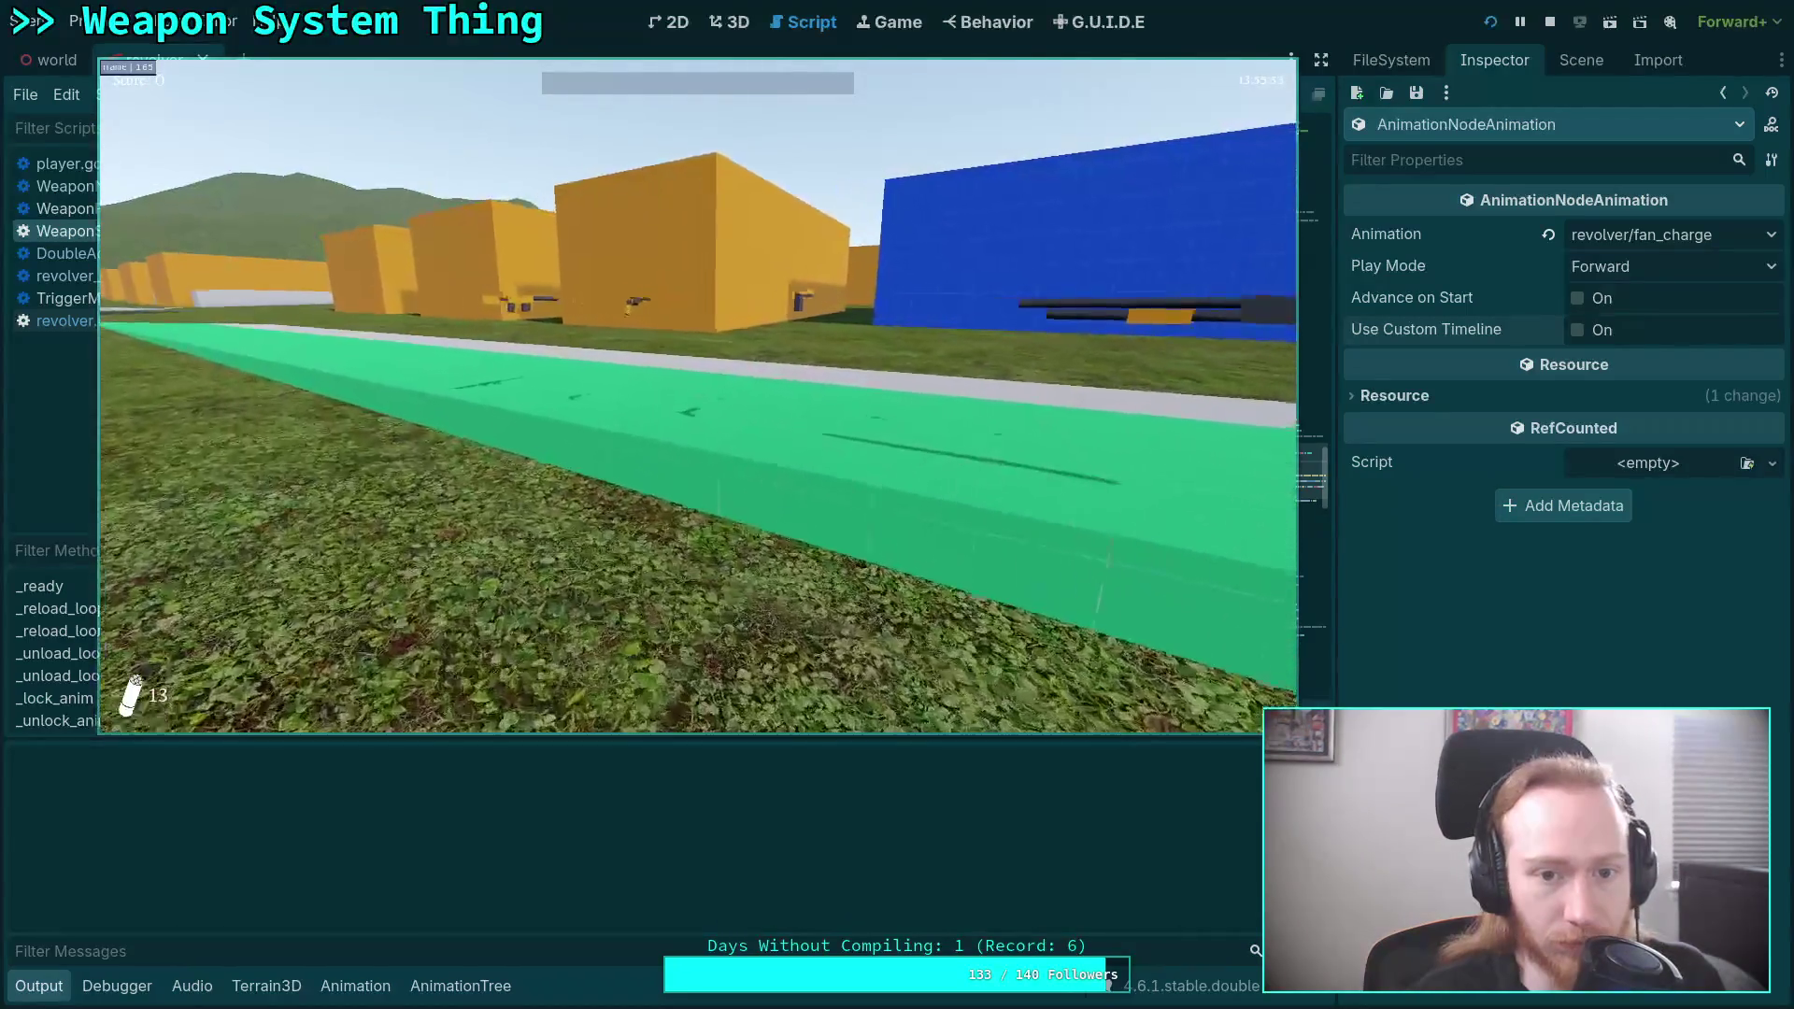
Walk to and pick up the revolver, charge it with R, fan-fire, then quit from the pause menu.
key(w)
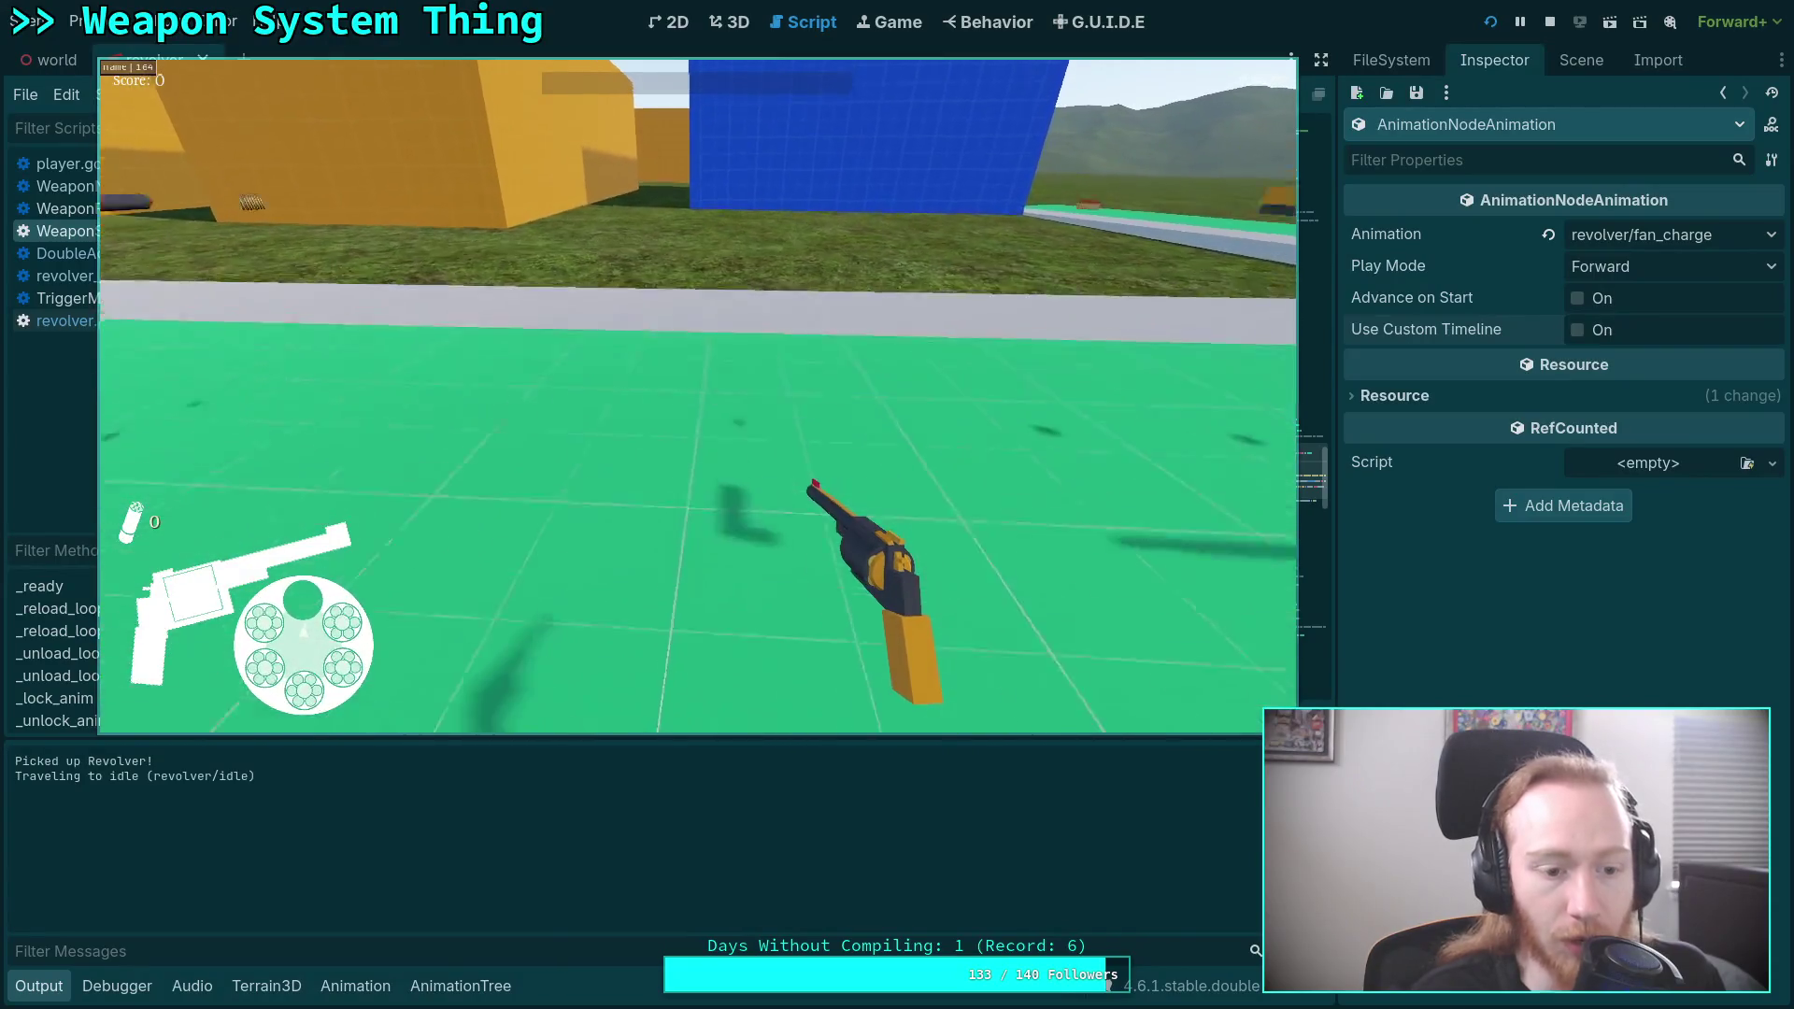
key(w)
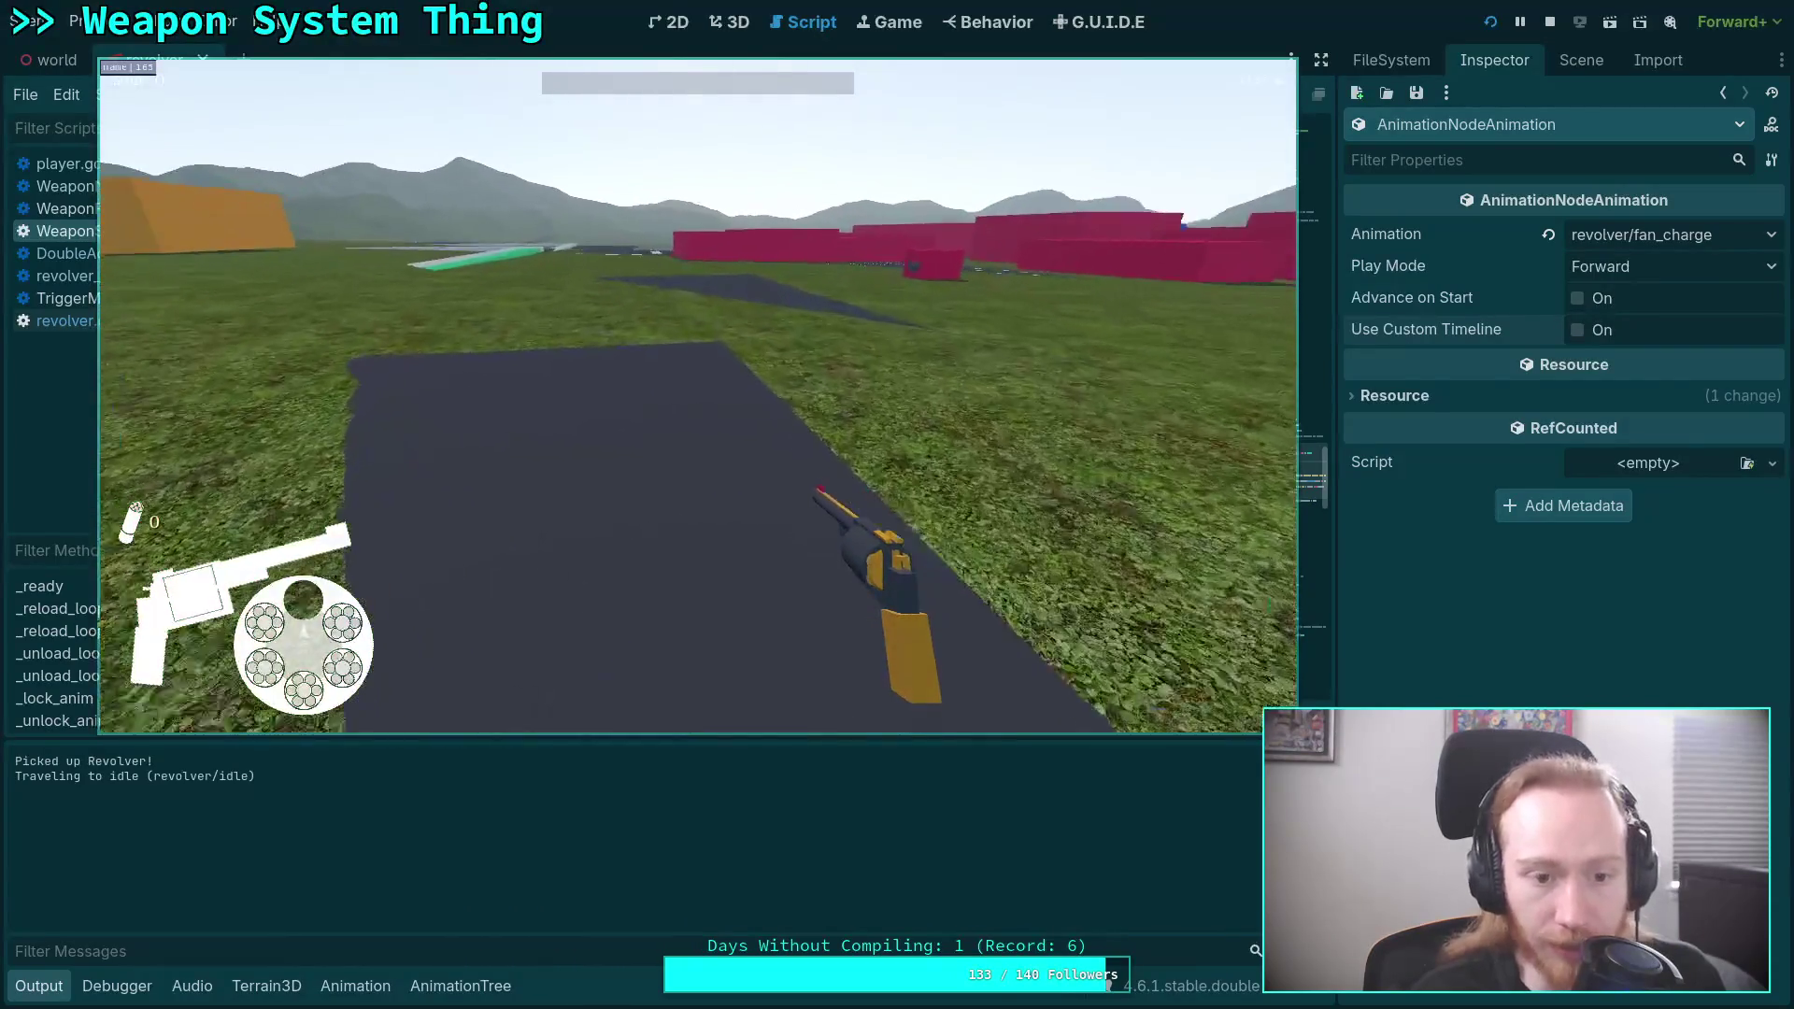
key(w)
key(r)
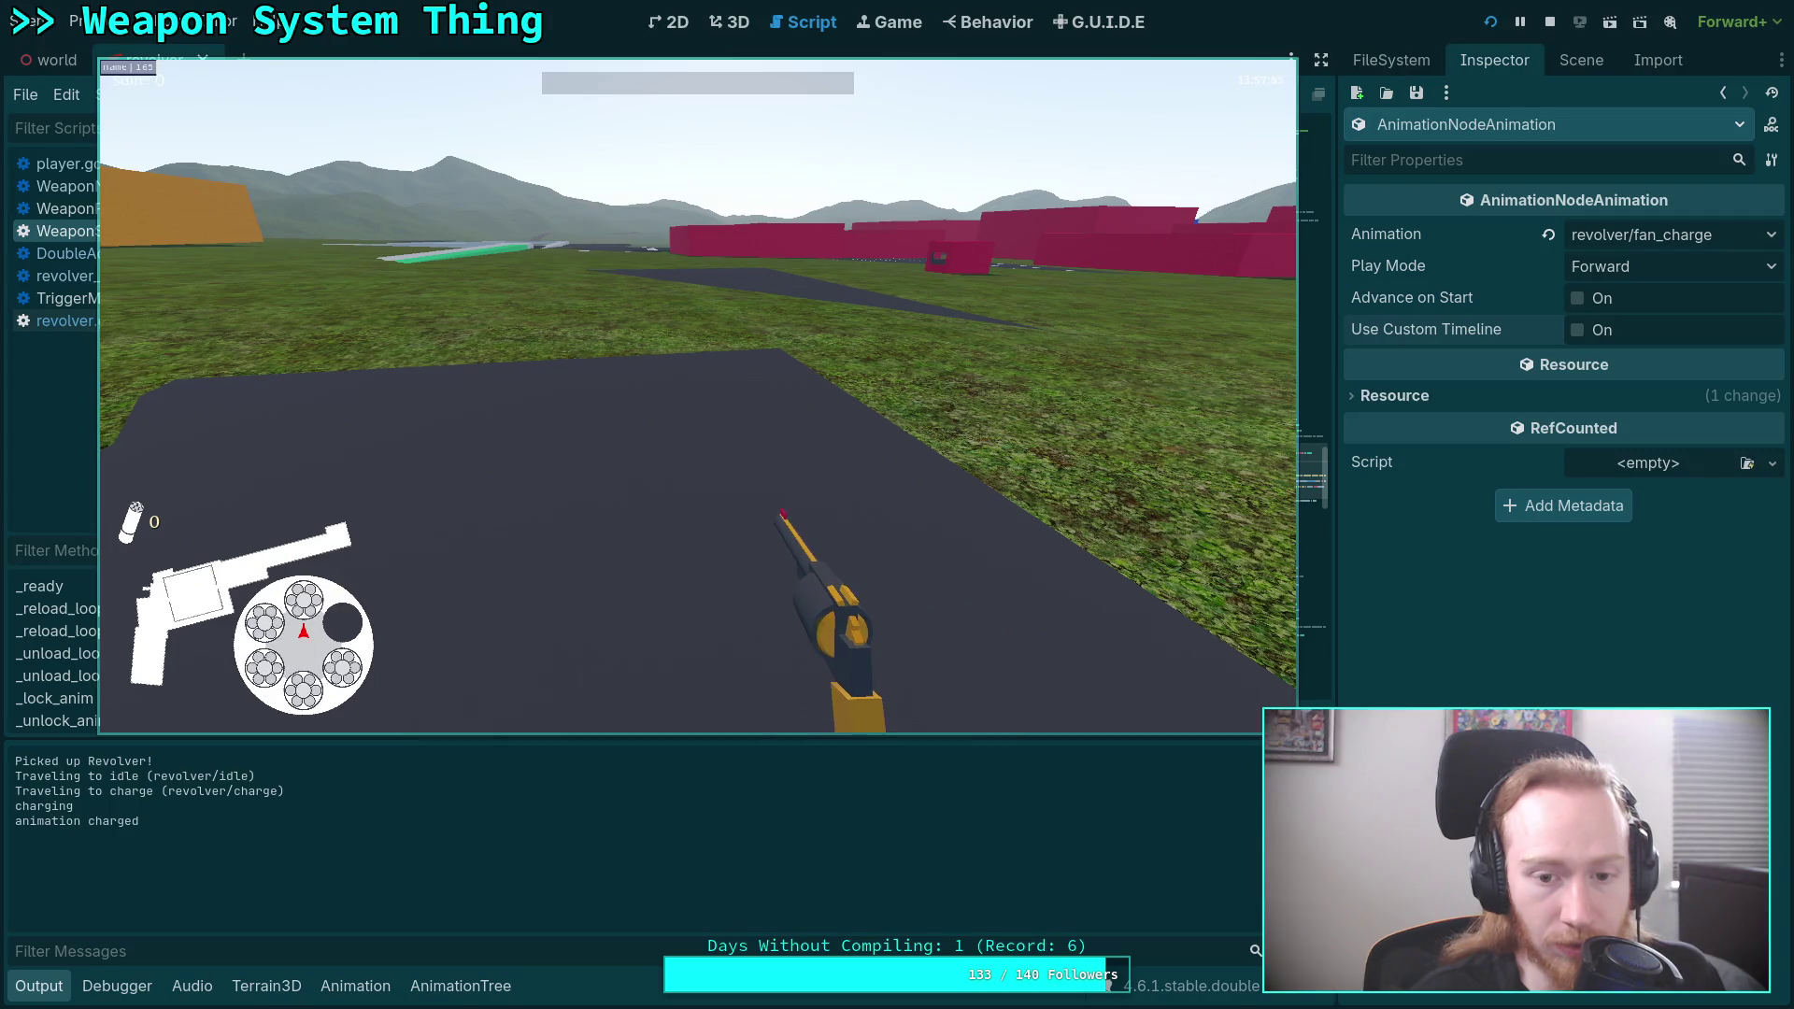
click(697, 396)
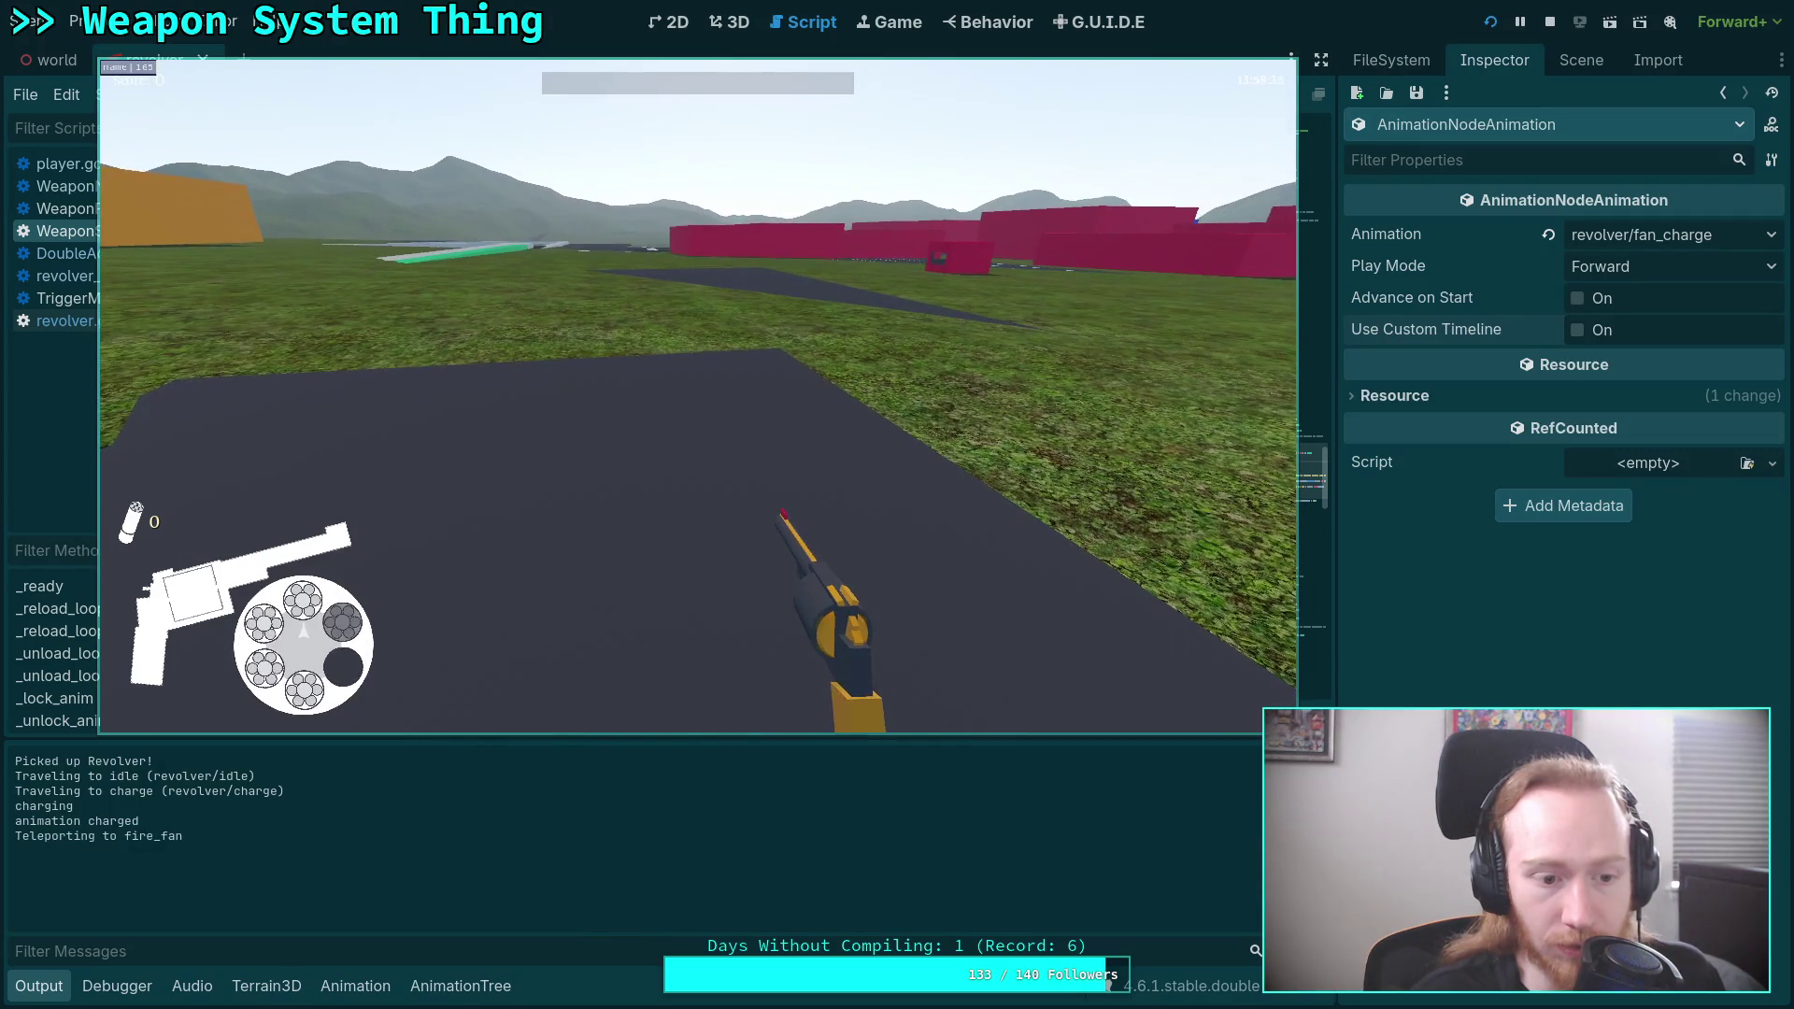
key(a)
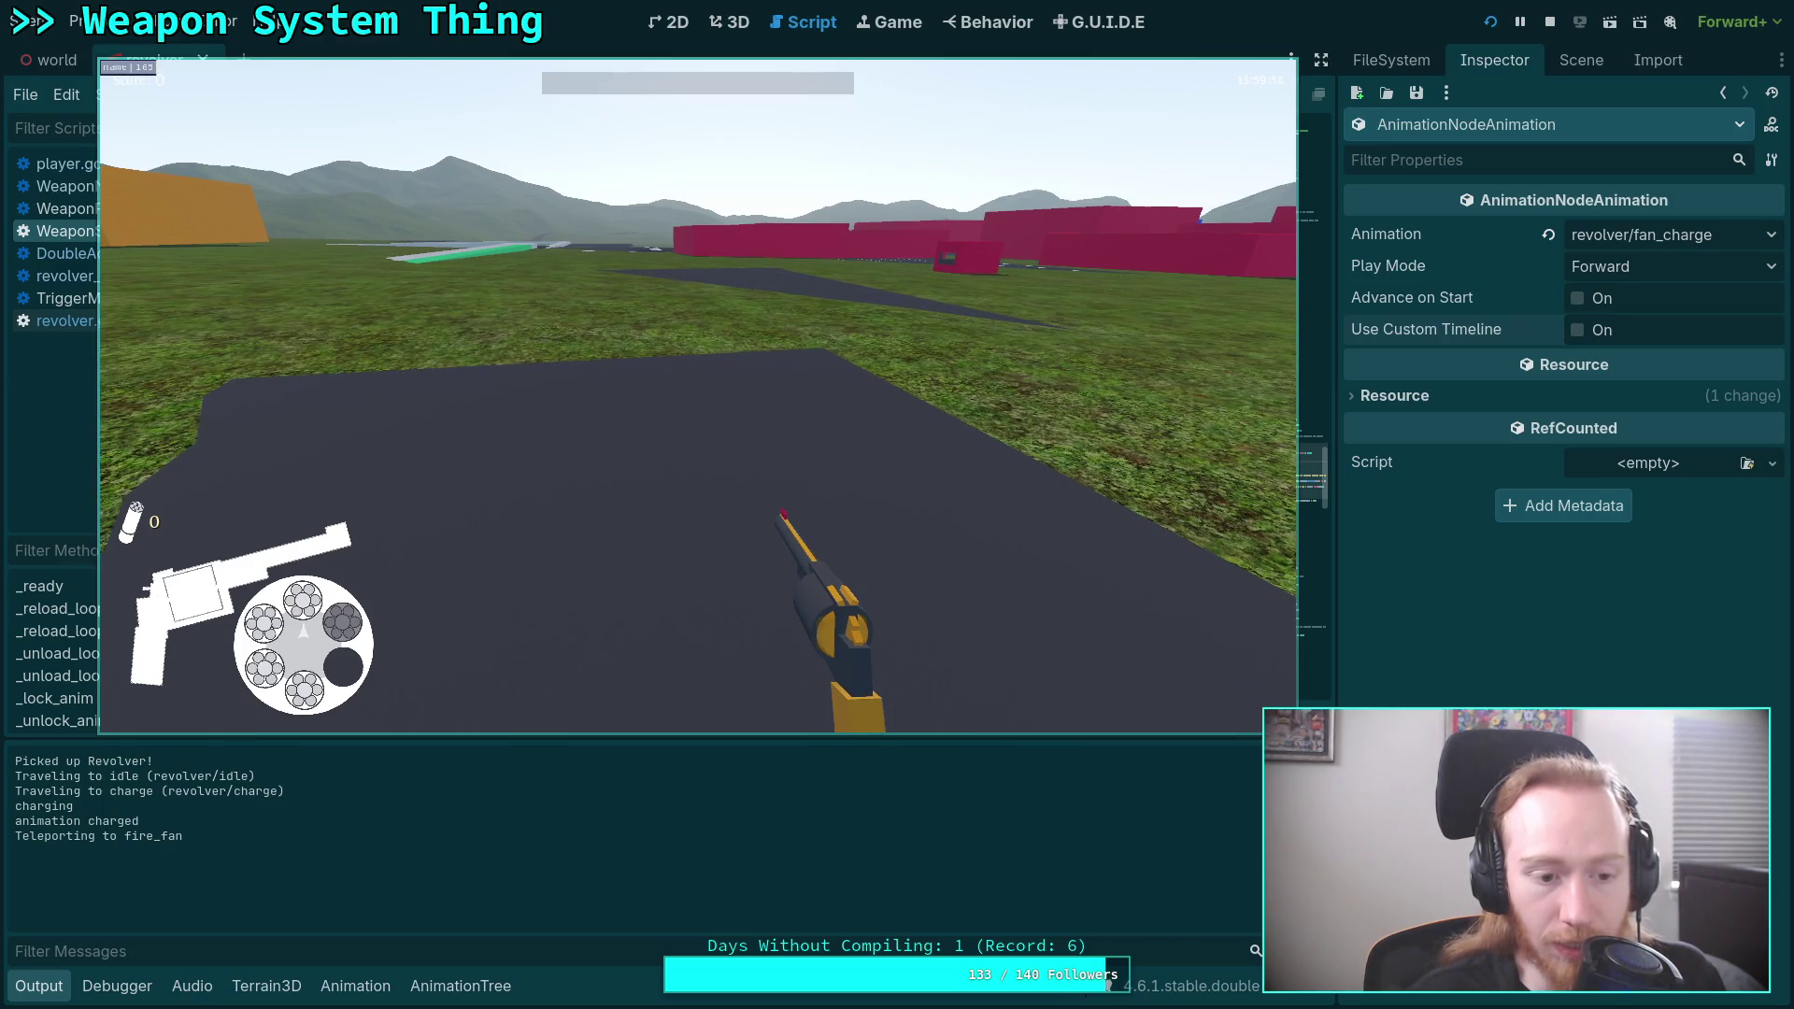
key(Escape)
click(699, 429)
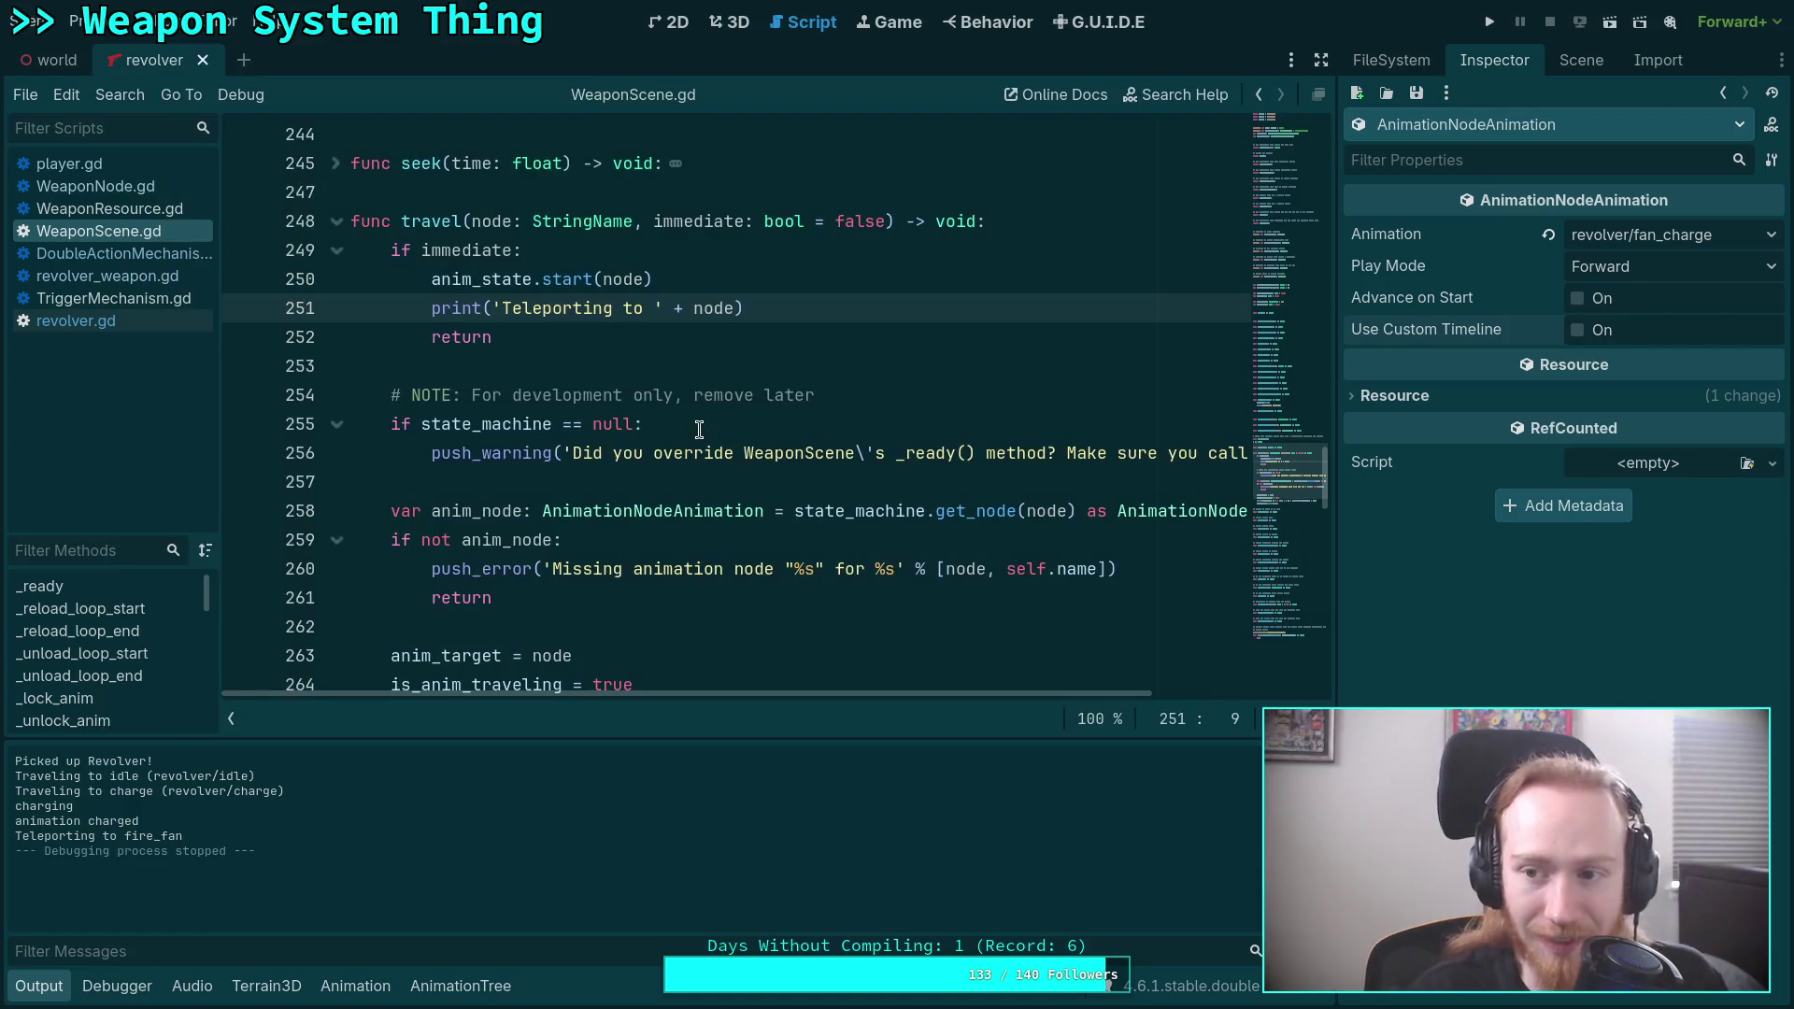
In the AnimationTree graph, check the animations assigned to the fire_fan and fire_fan_charge states.
click(908, 21)
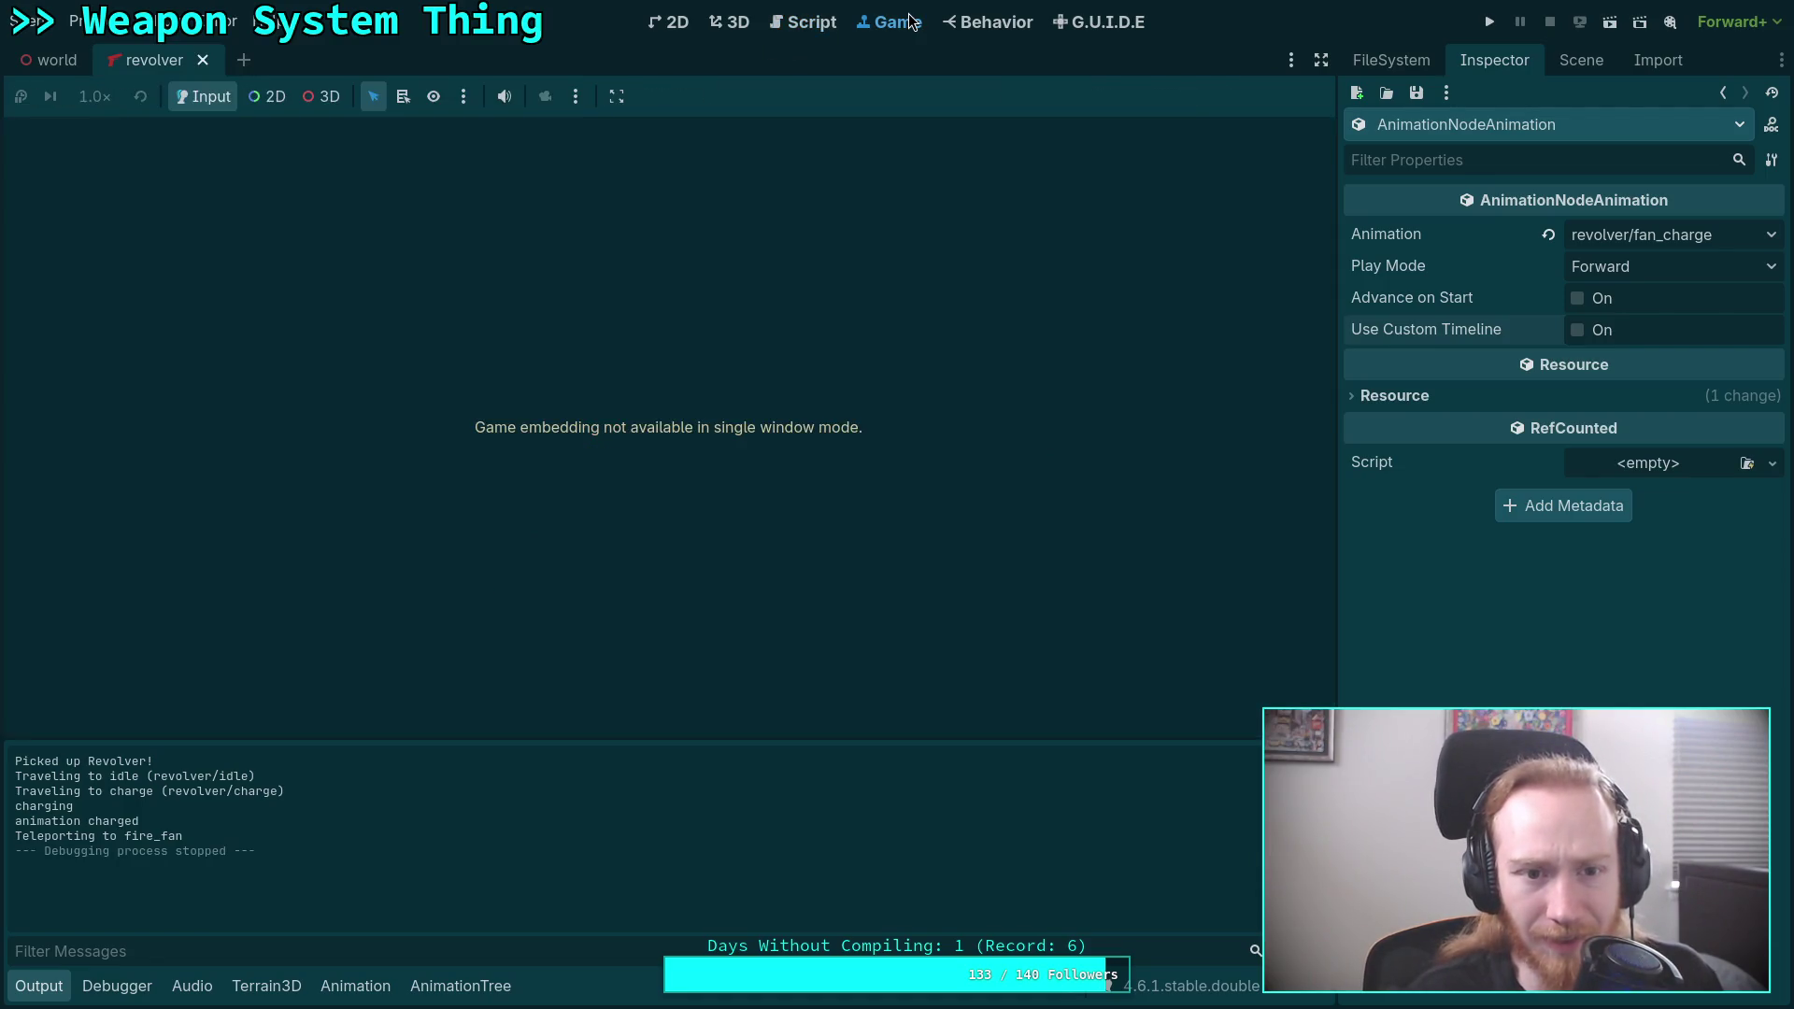
click(804, 22)
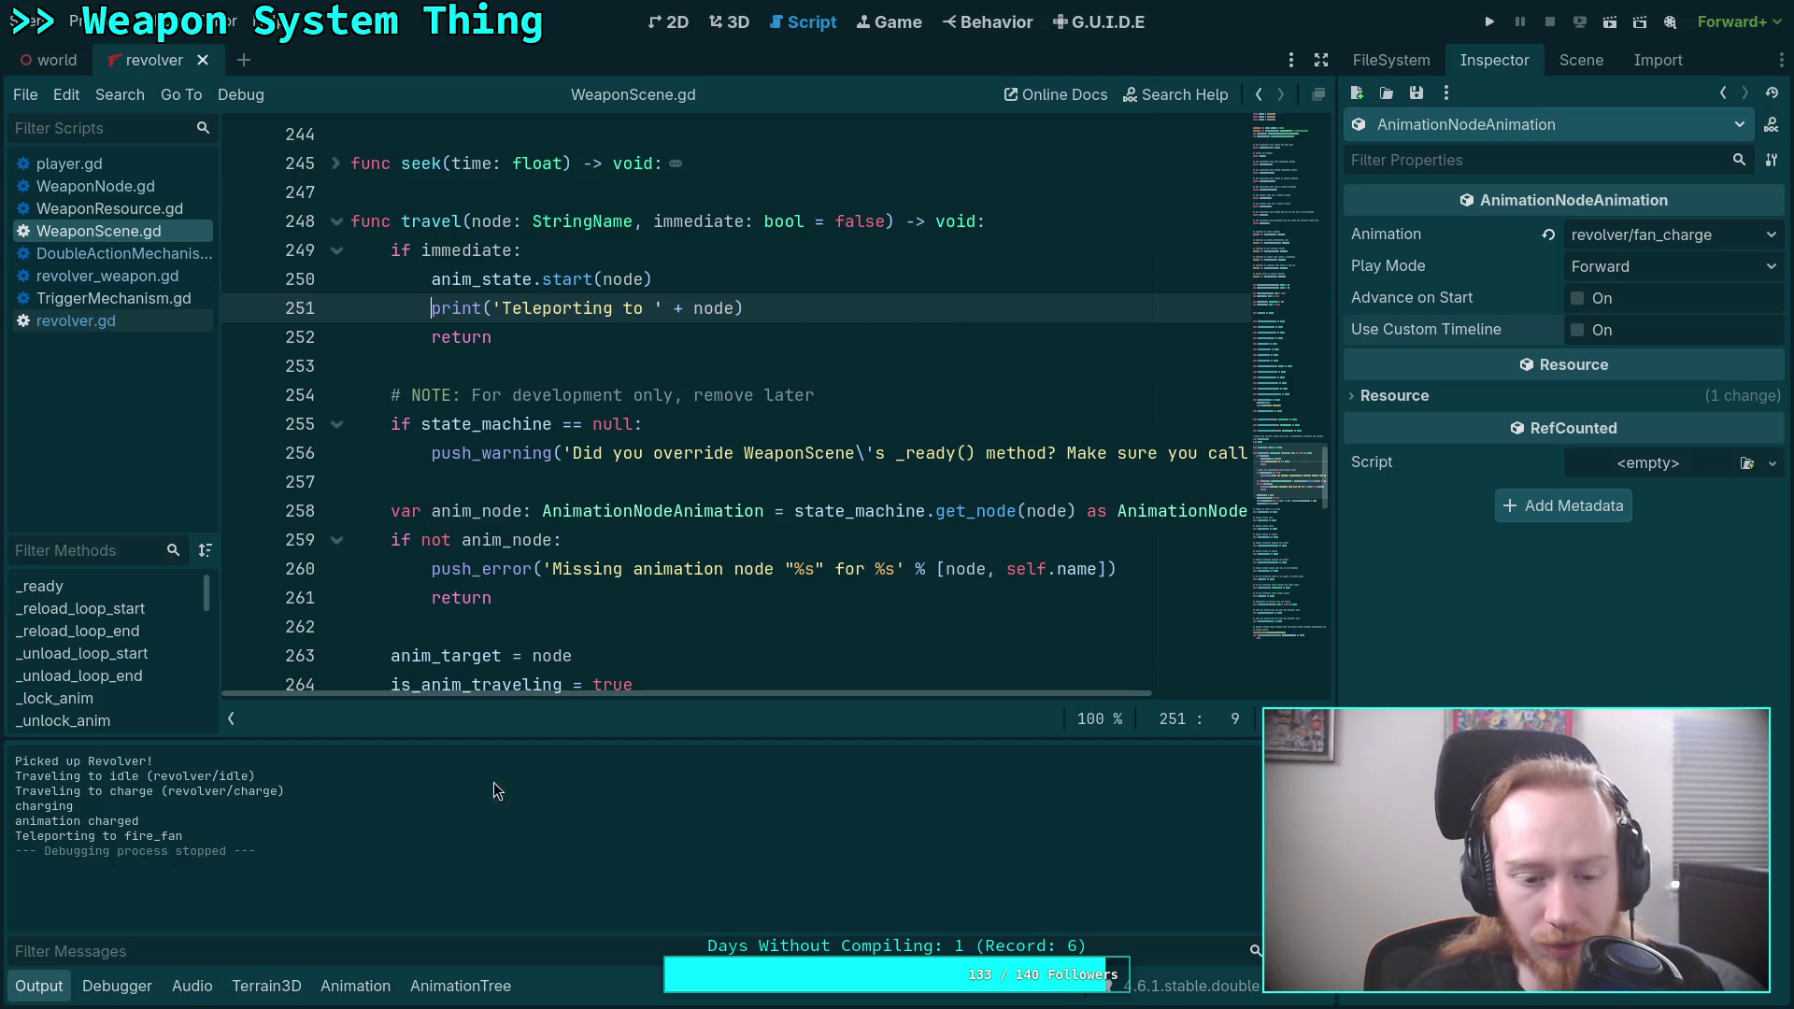
click(461, 986)
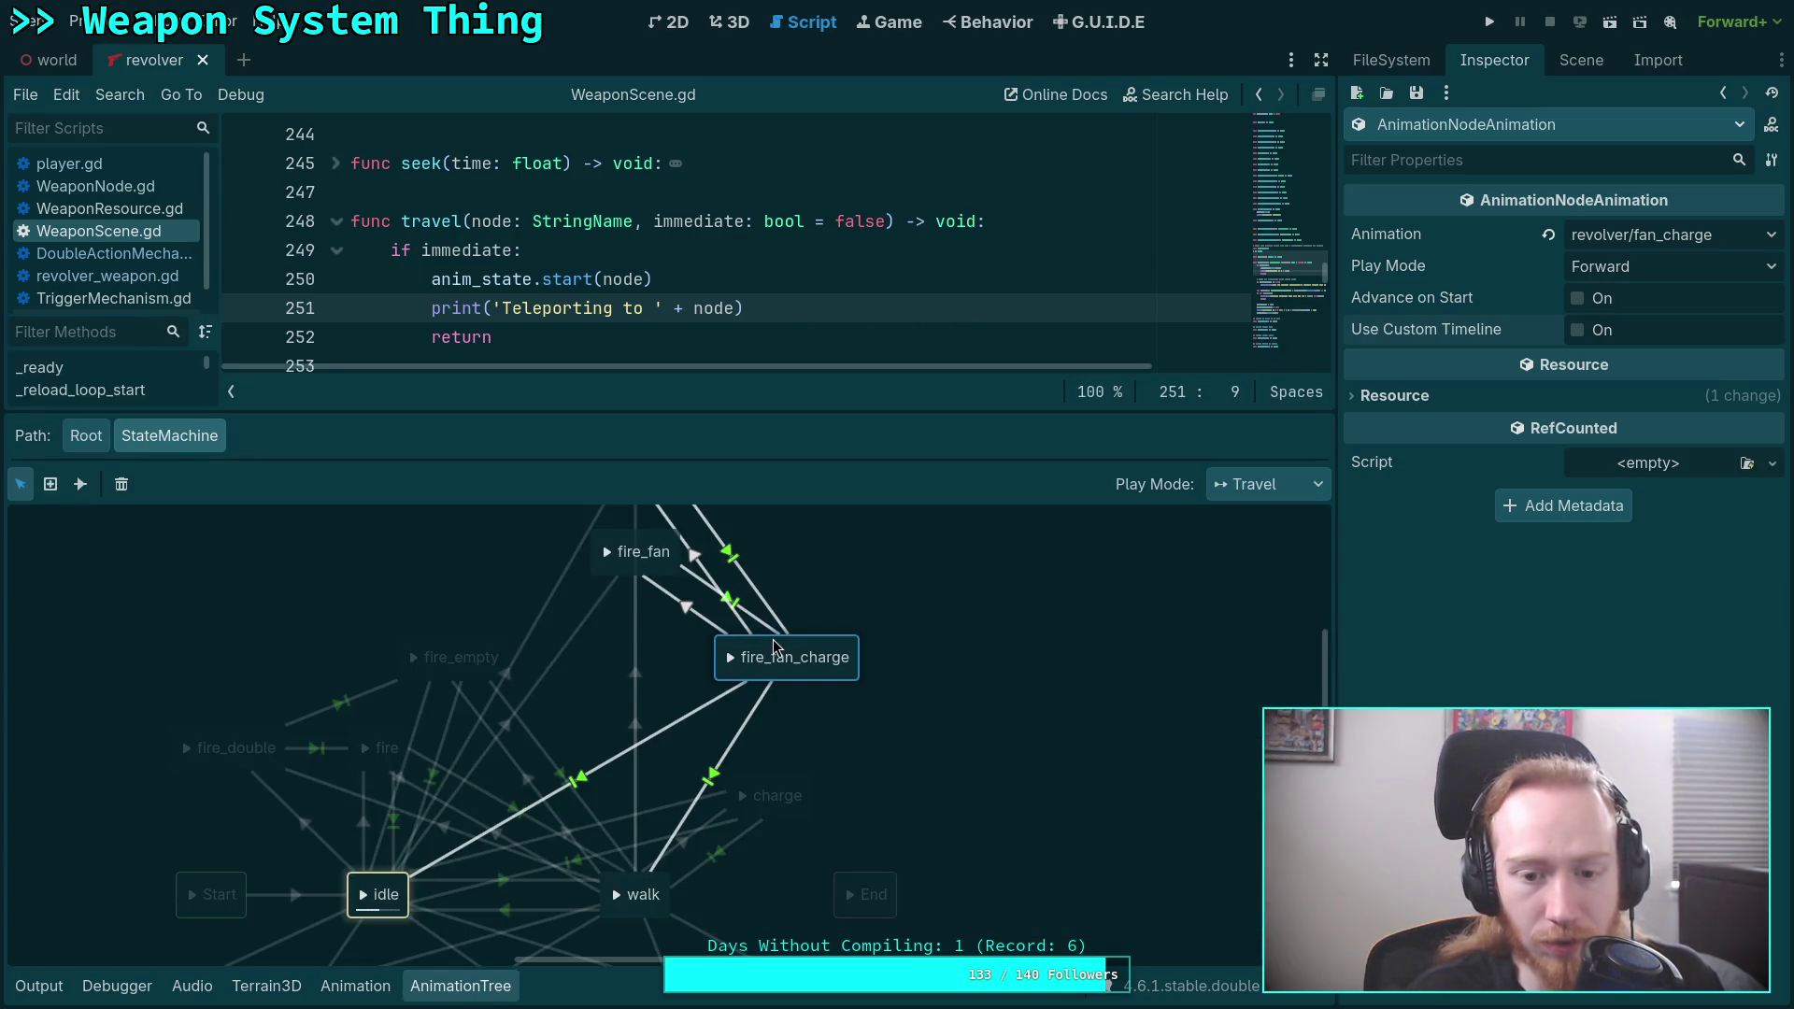
scroll(858, 588, up, 3)
click(624, 638)
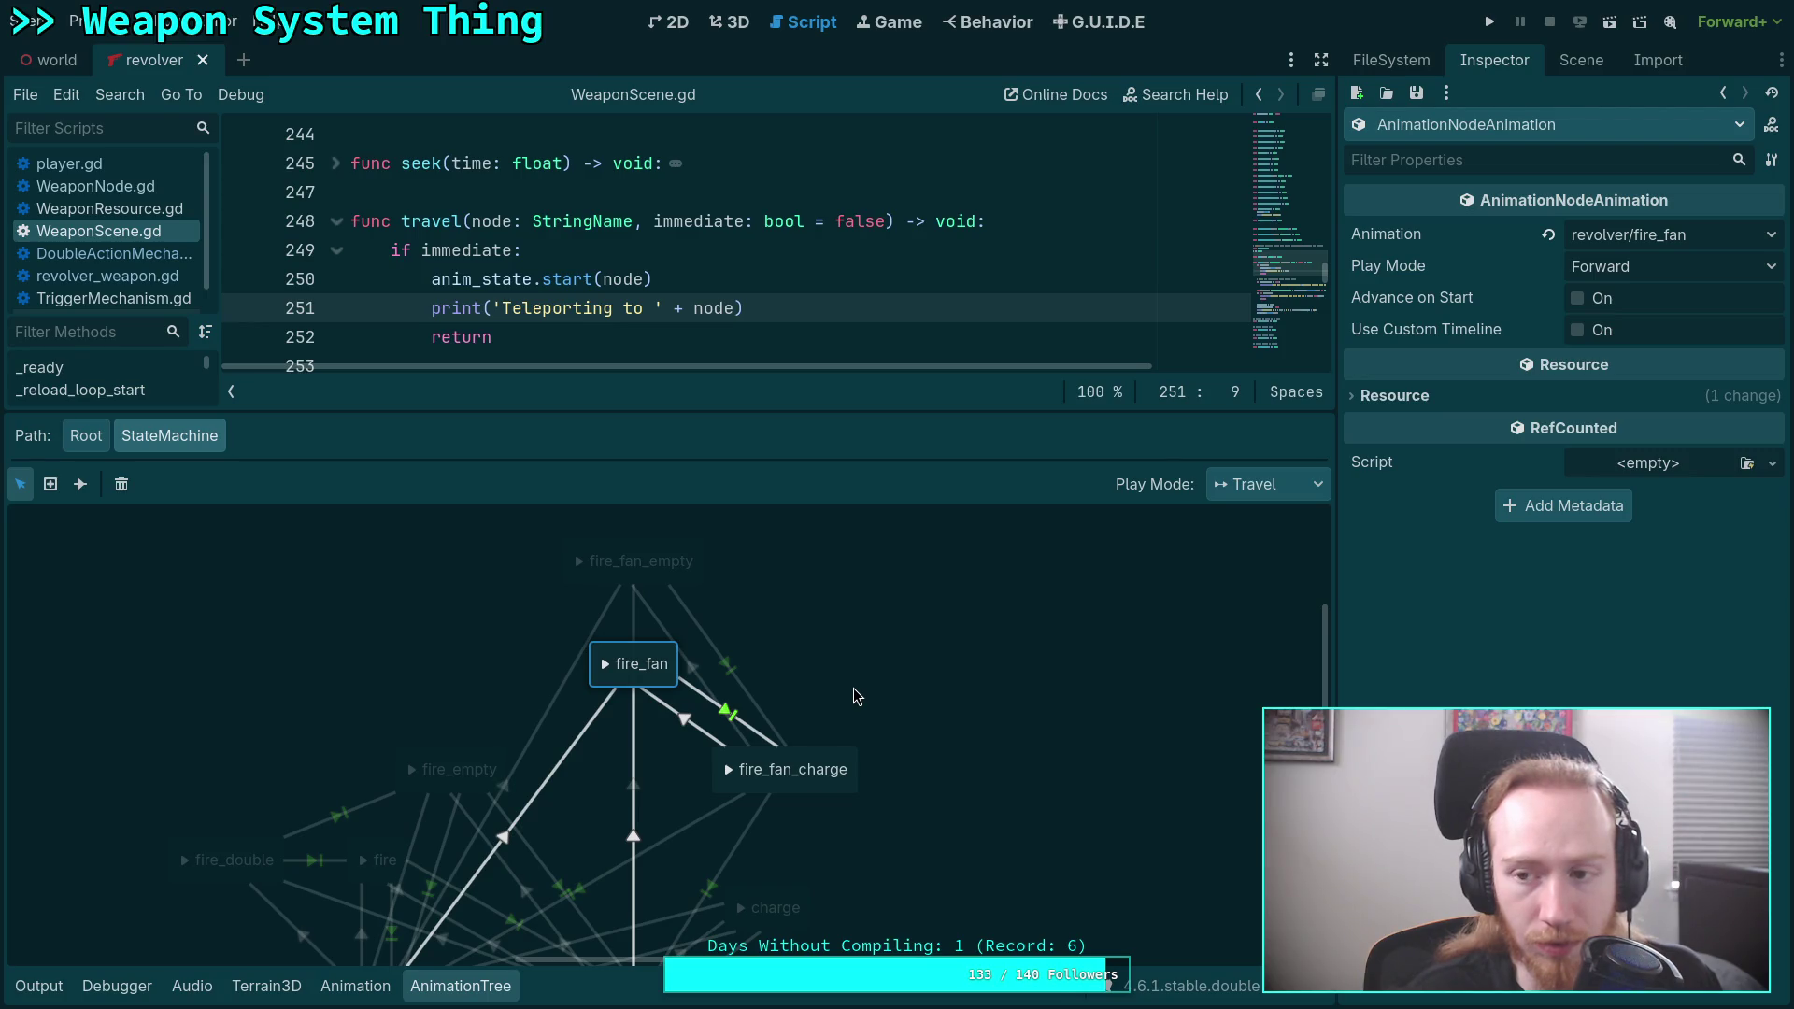
click(809, 762)
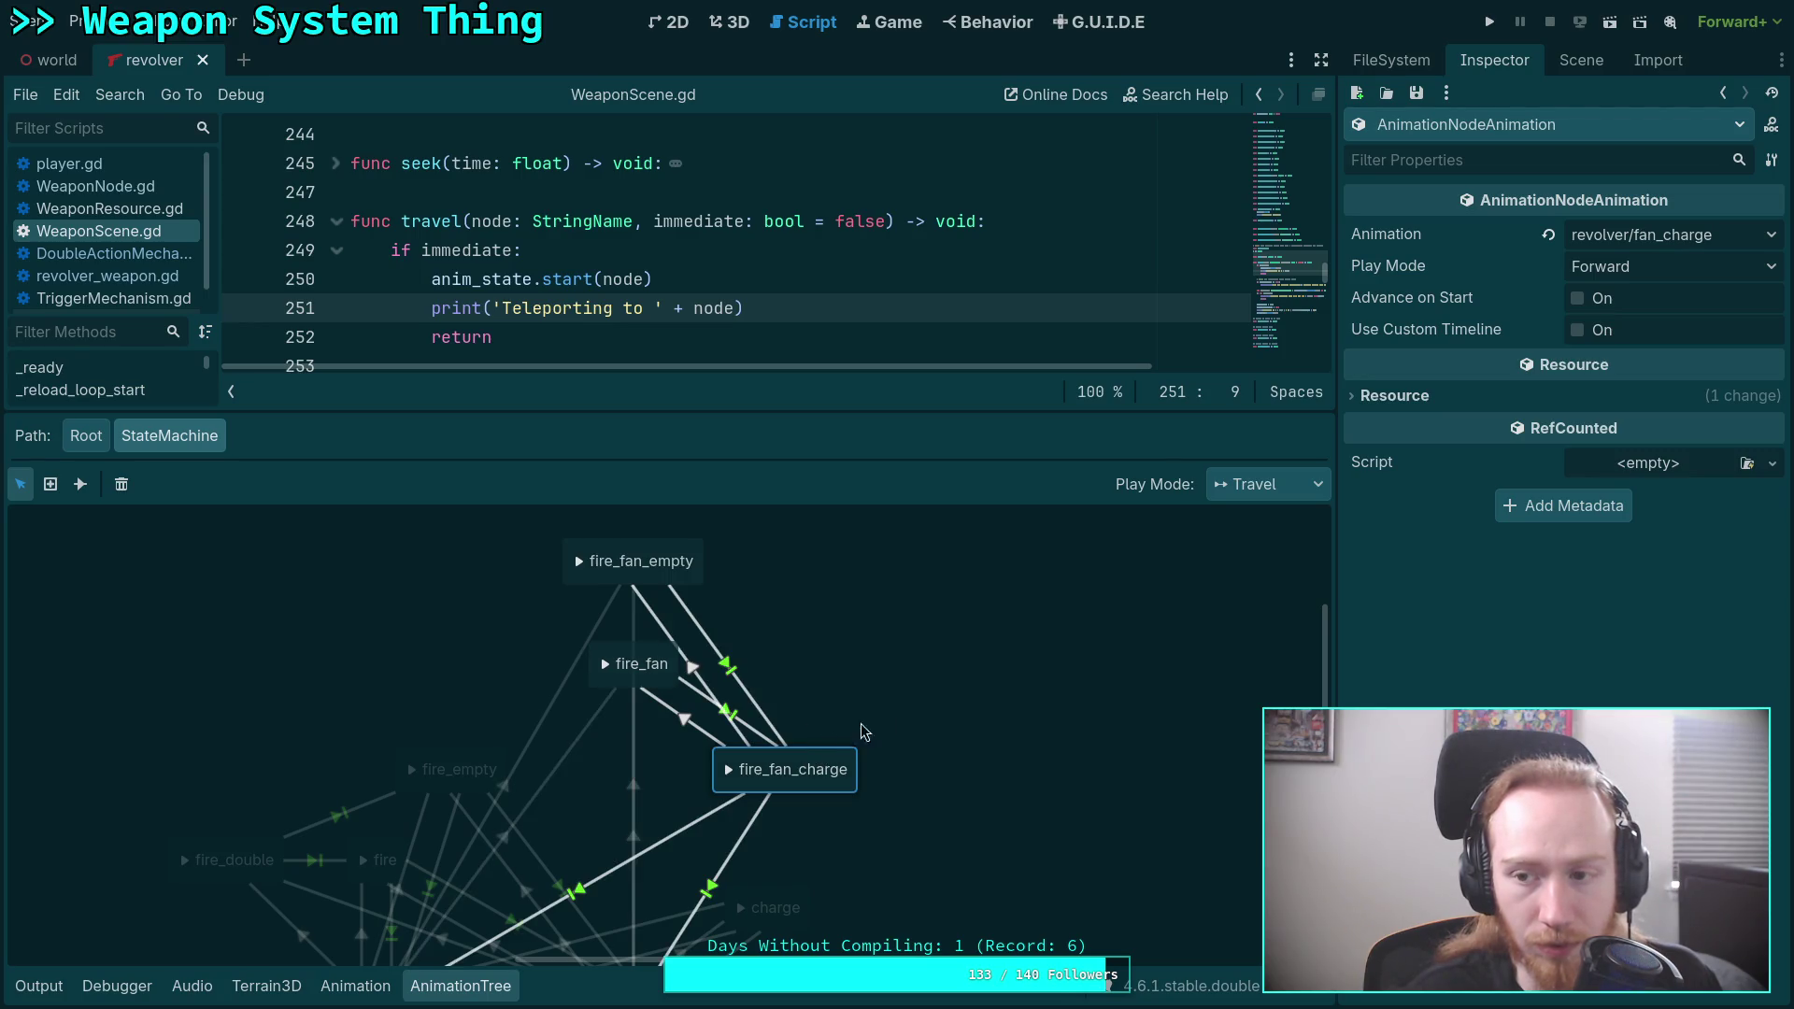
click(1657, 241)
click(1657, 241)
Load revolver/fan_charge in the Animation panel and save it to its file via Manage Animations.
click(383, 988)
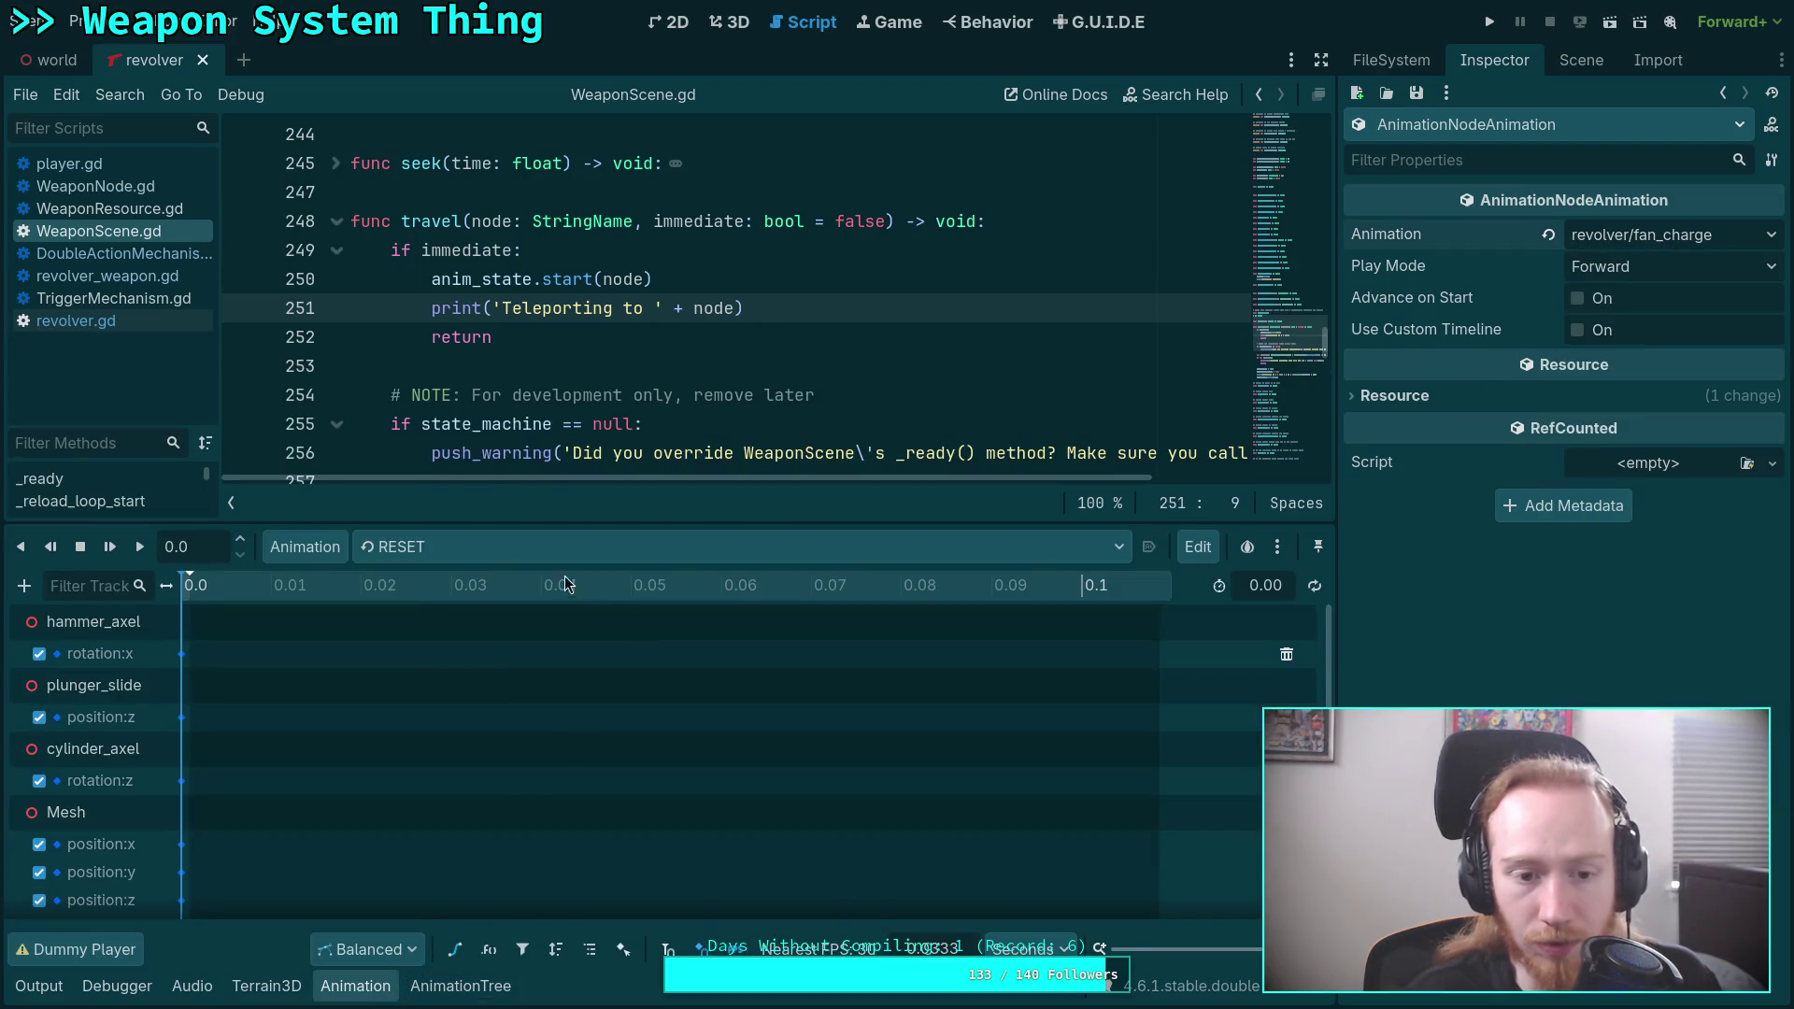
click(564, 548)
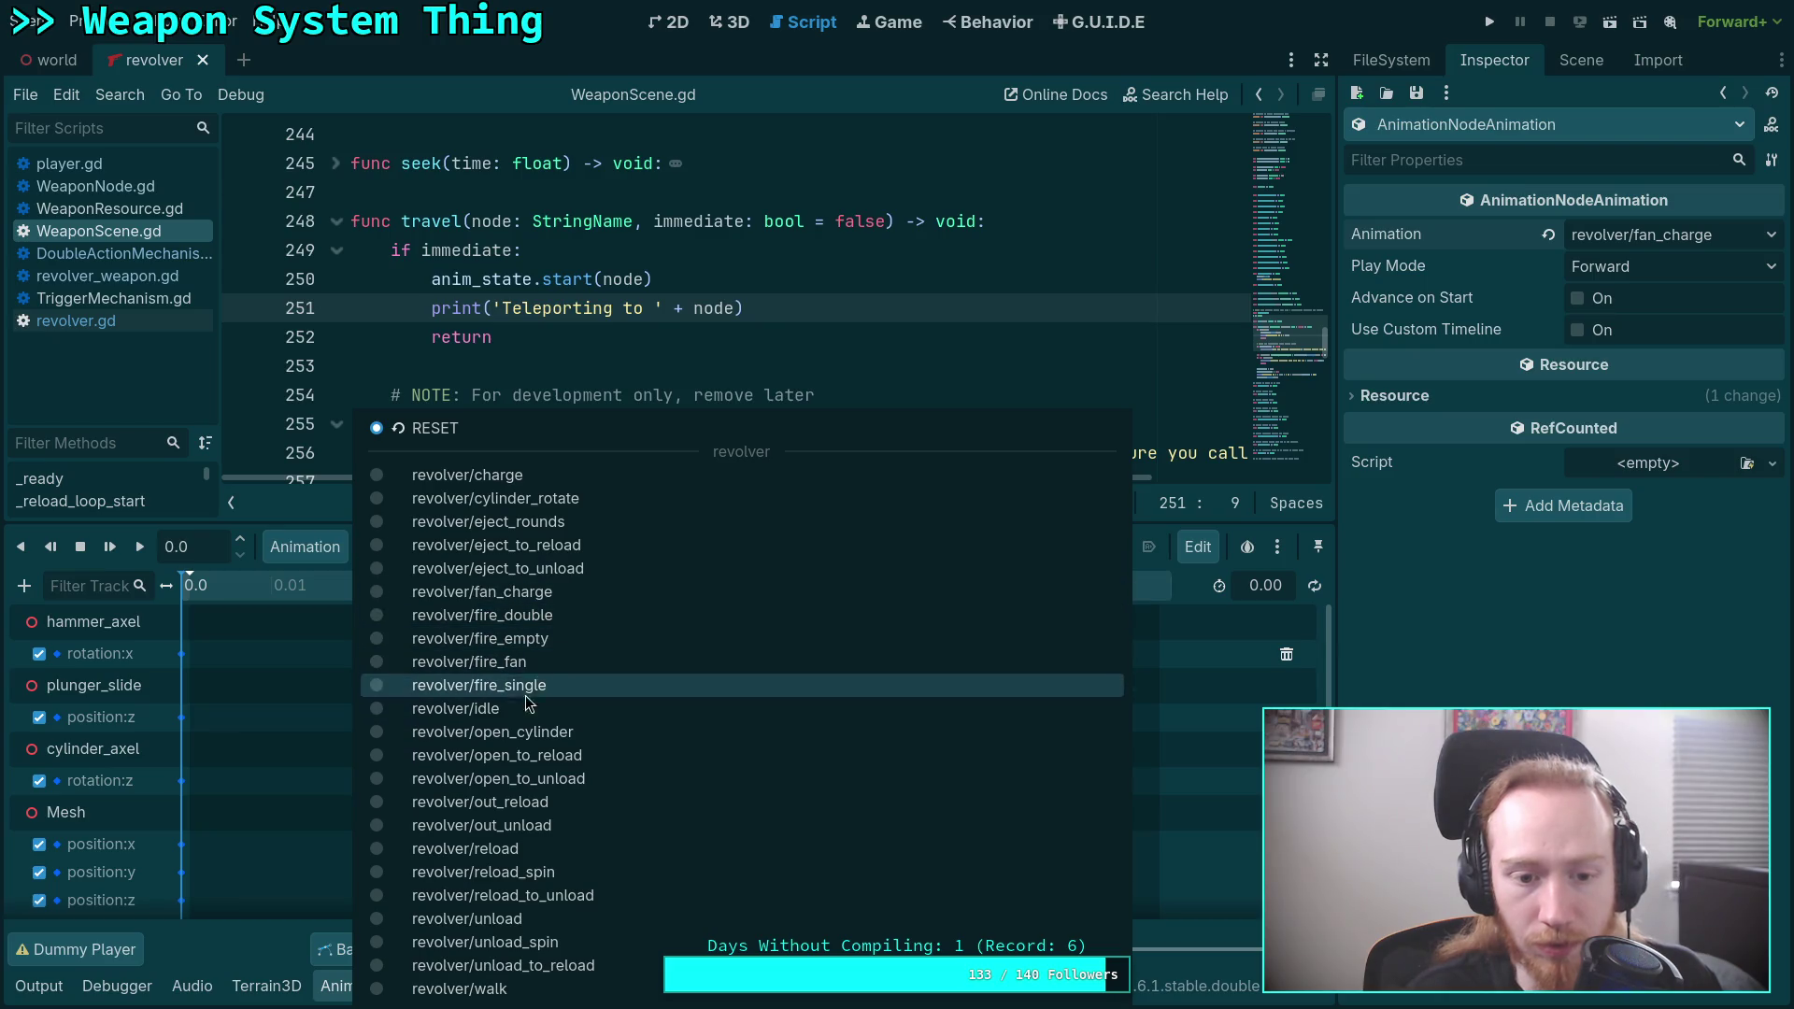
click(574, 594)
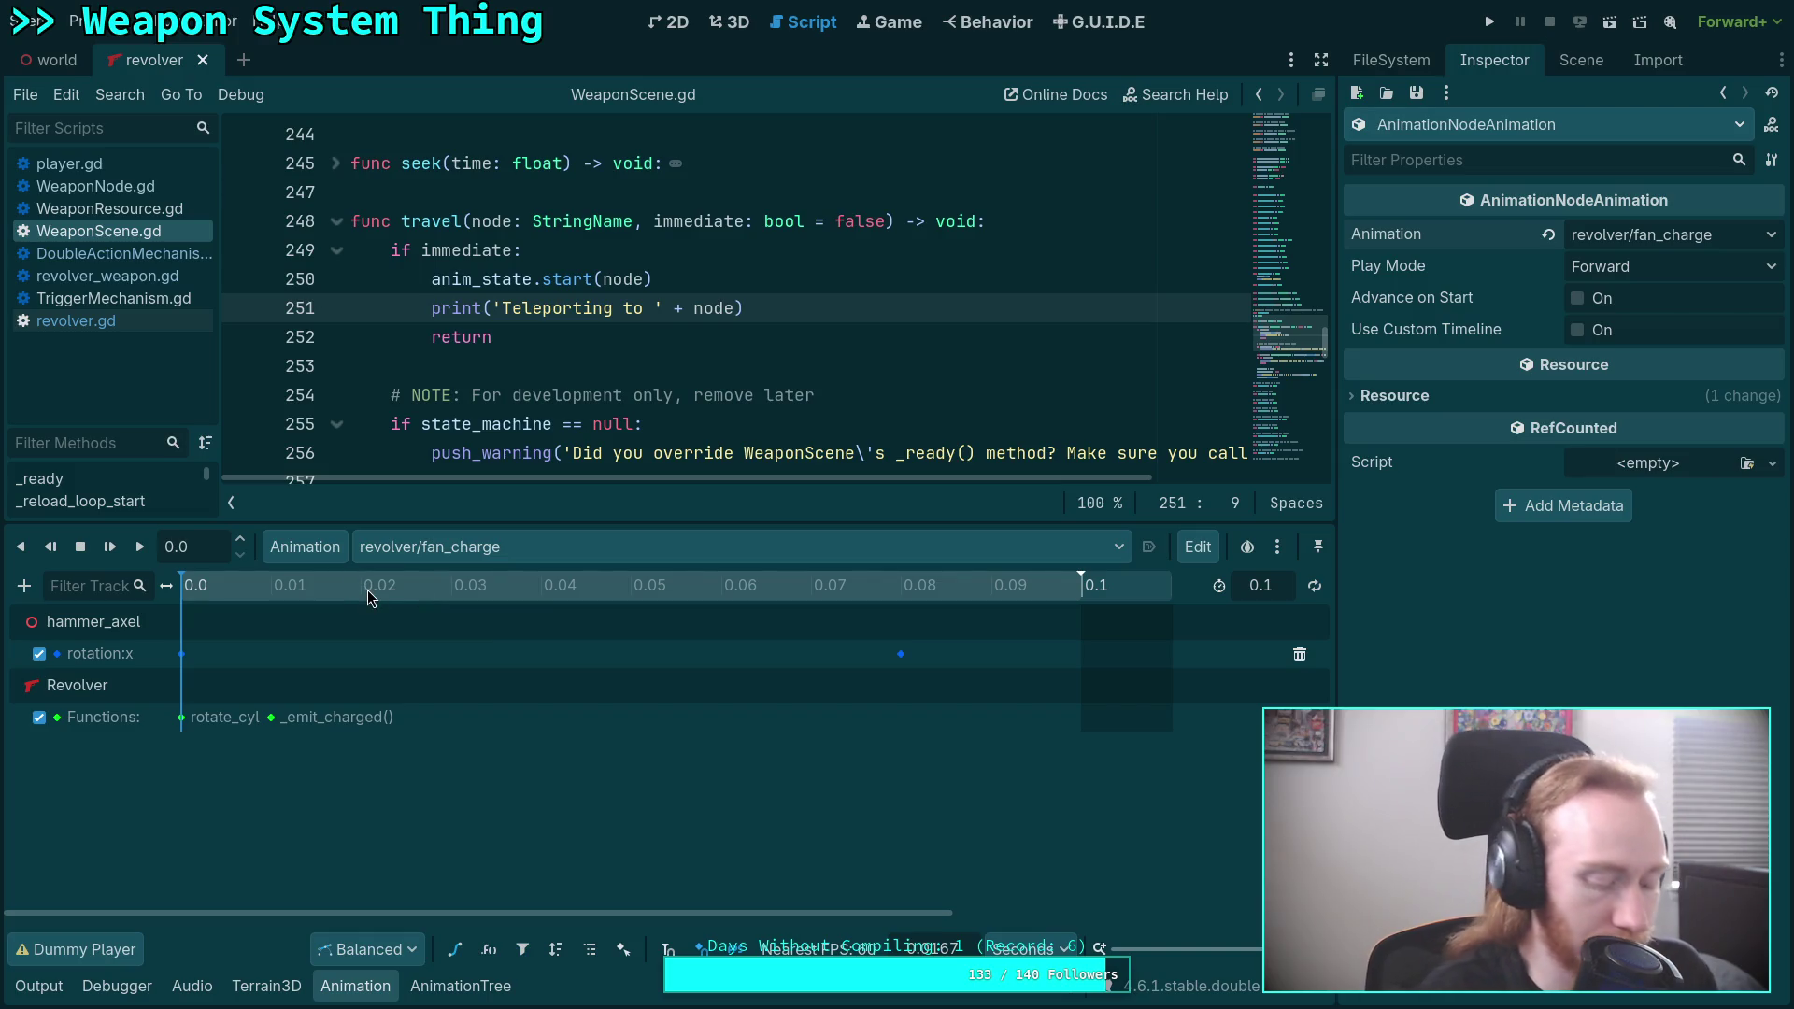
click(305, 549)
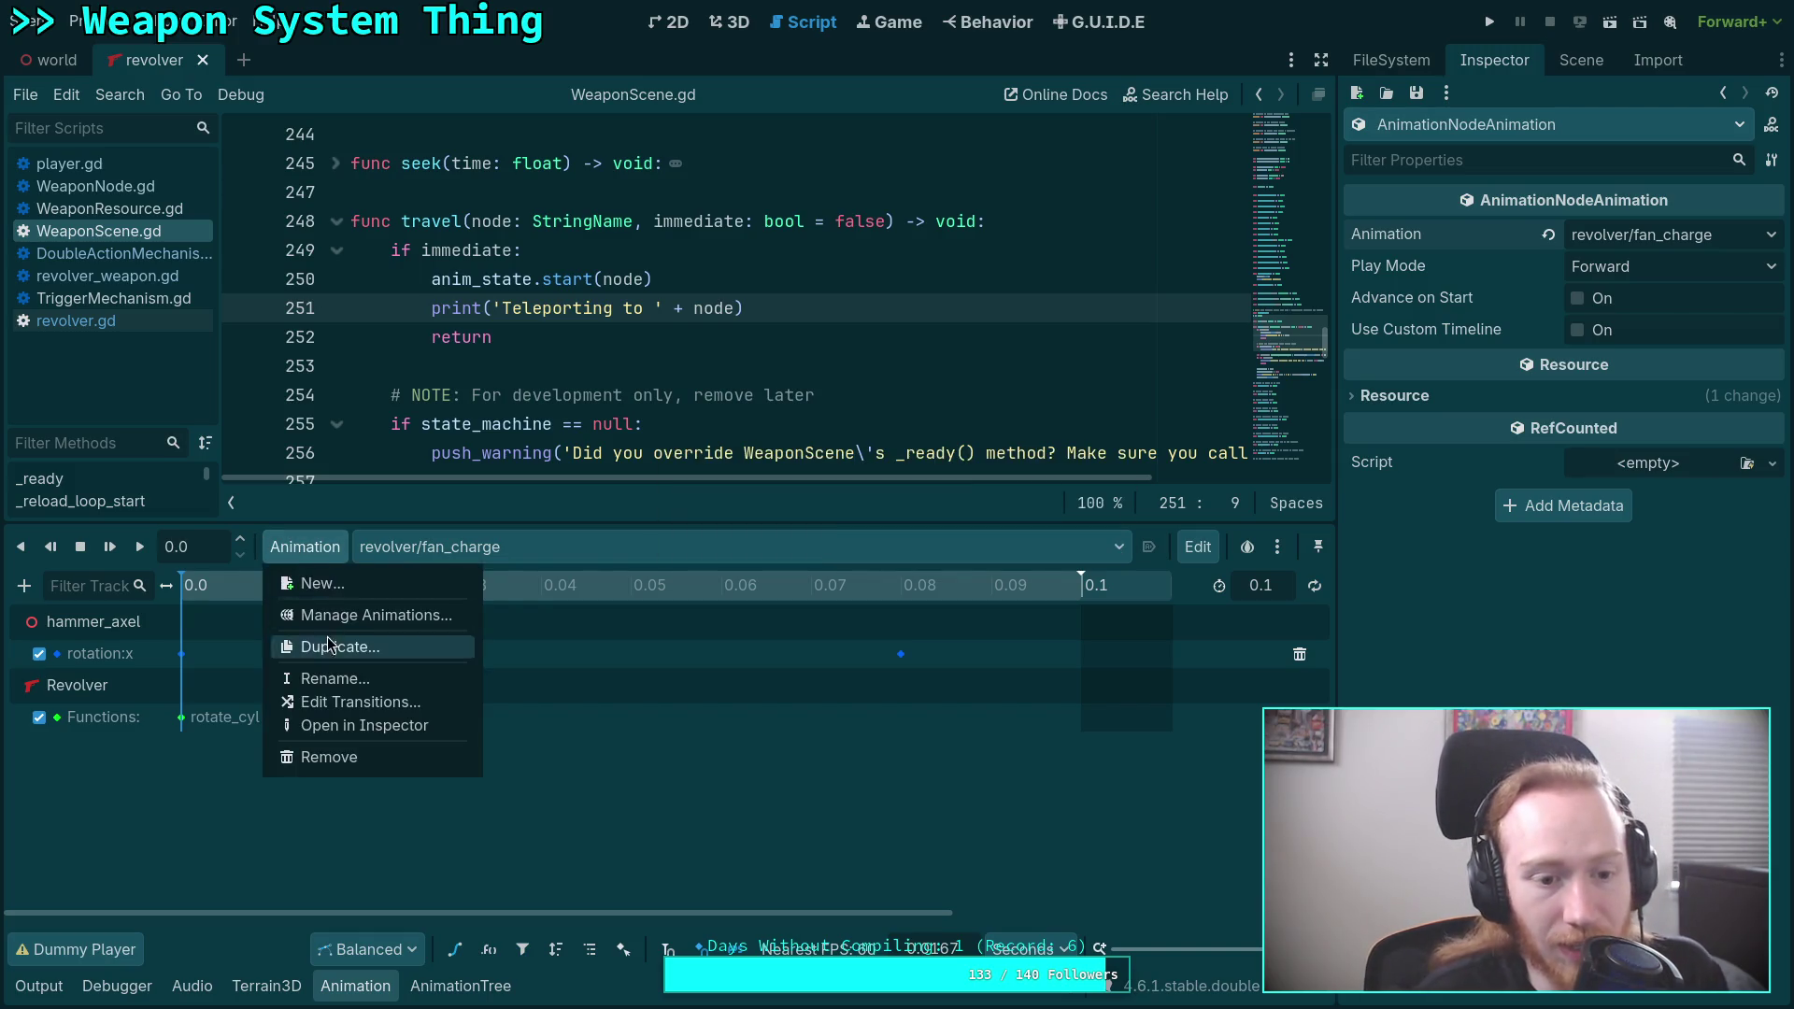
click(402, 614)
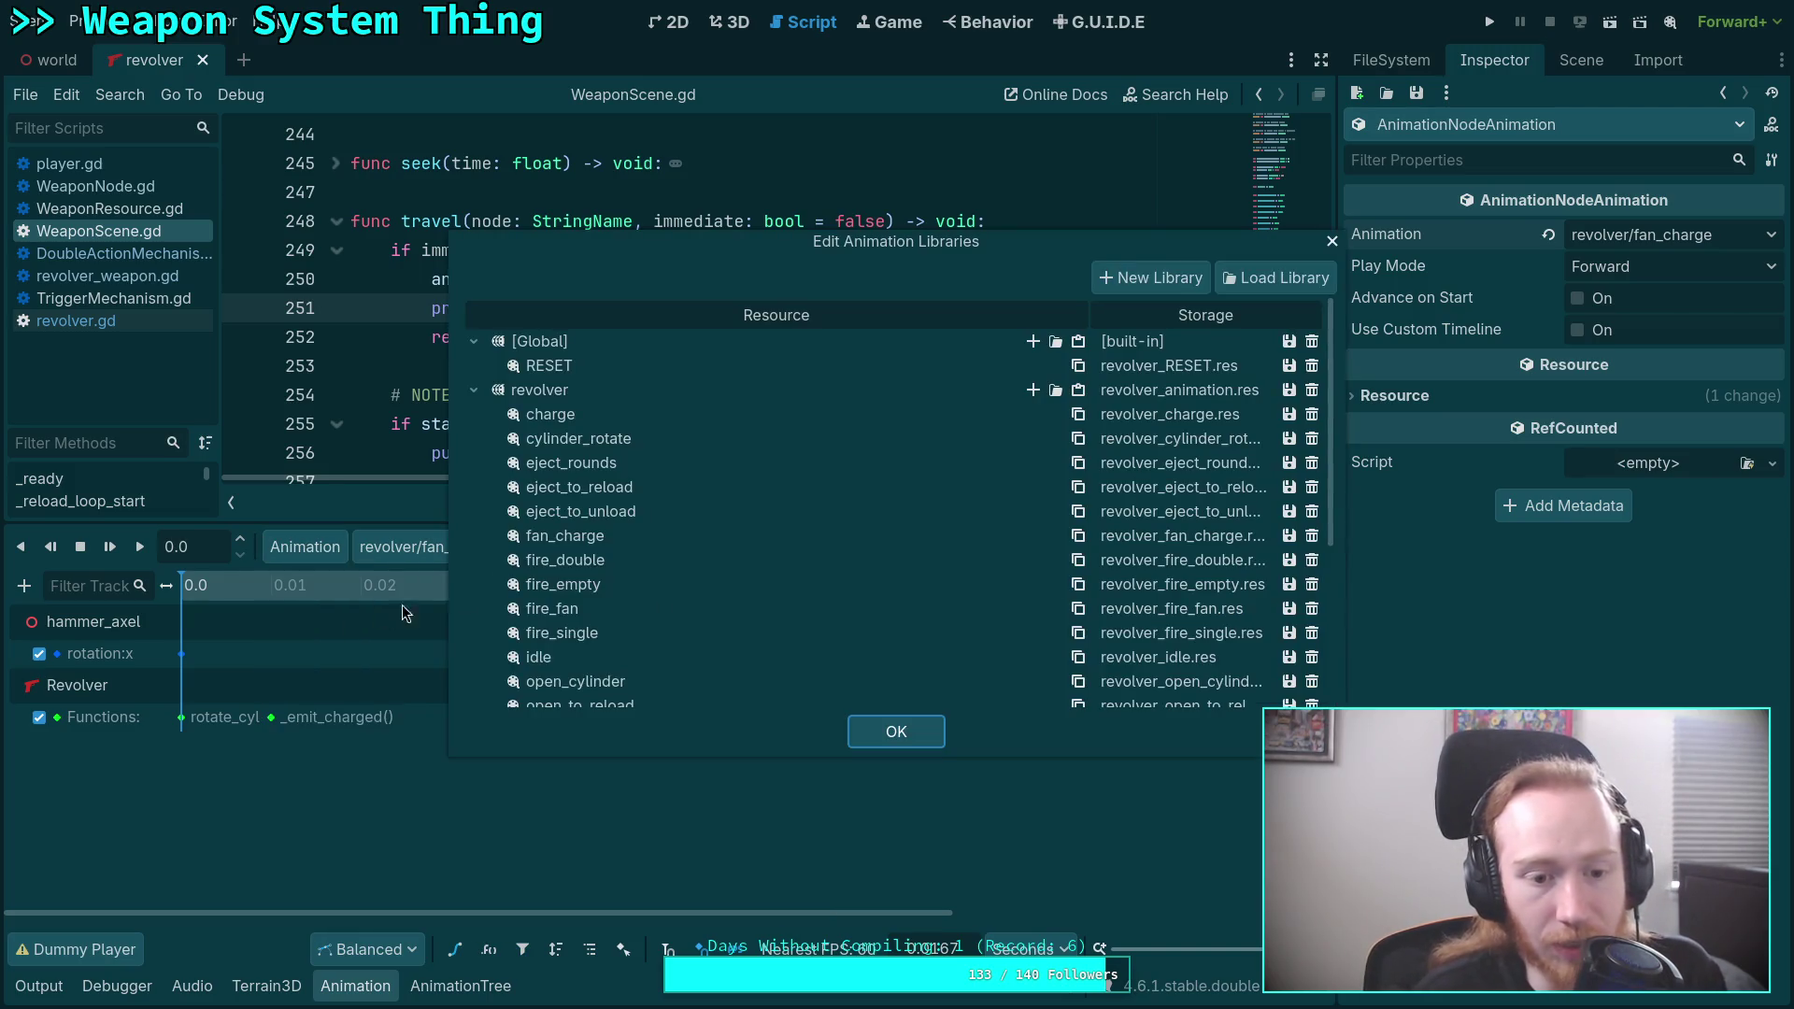
click(1288, 540)
click(1303, 557)
click(1291, 400)
click(1308, 417)
click(896, 732)
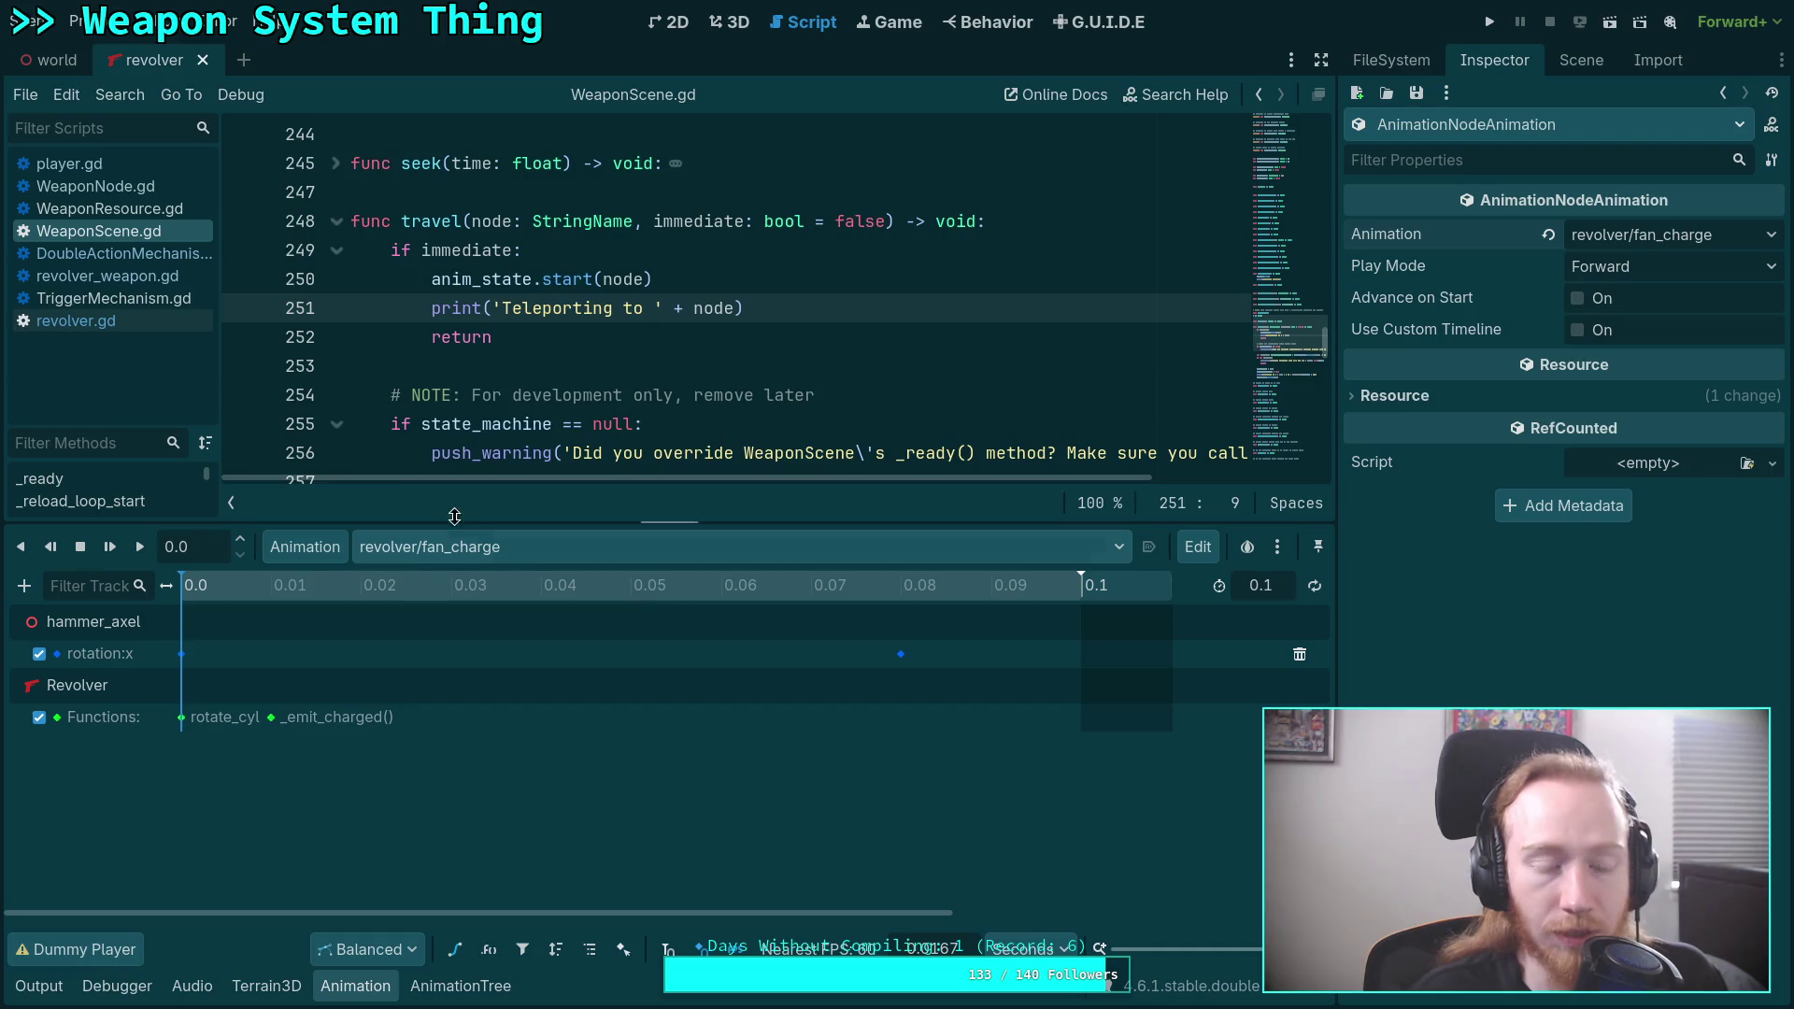
Reload the current project from the Project menu.
click(25, 22)
mouse_move(80, 22)
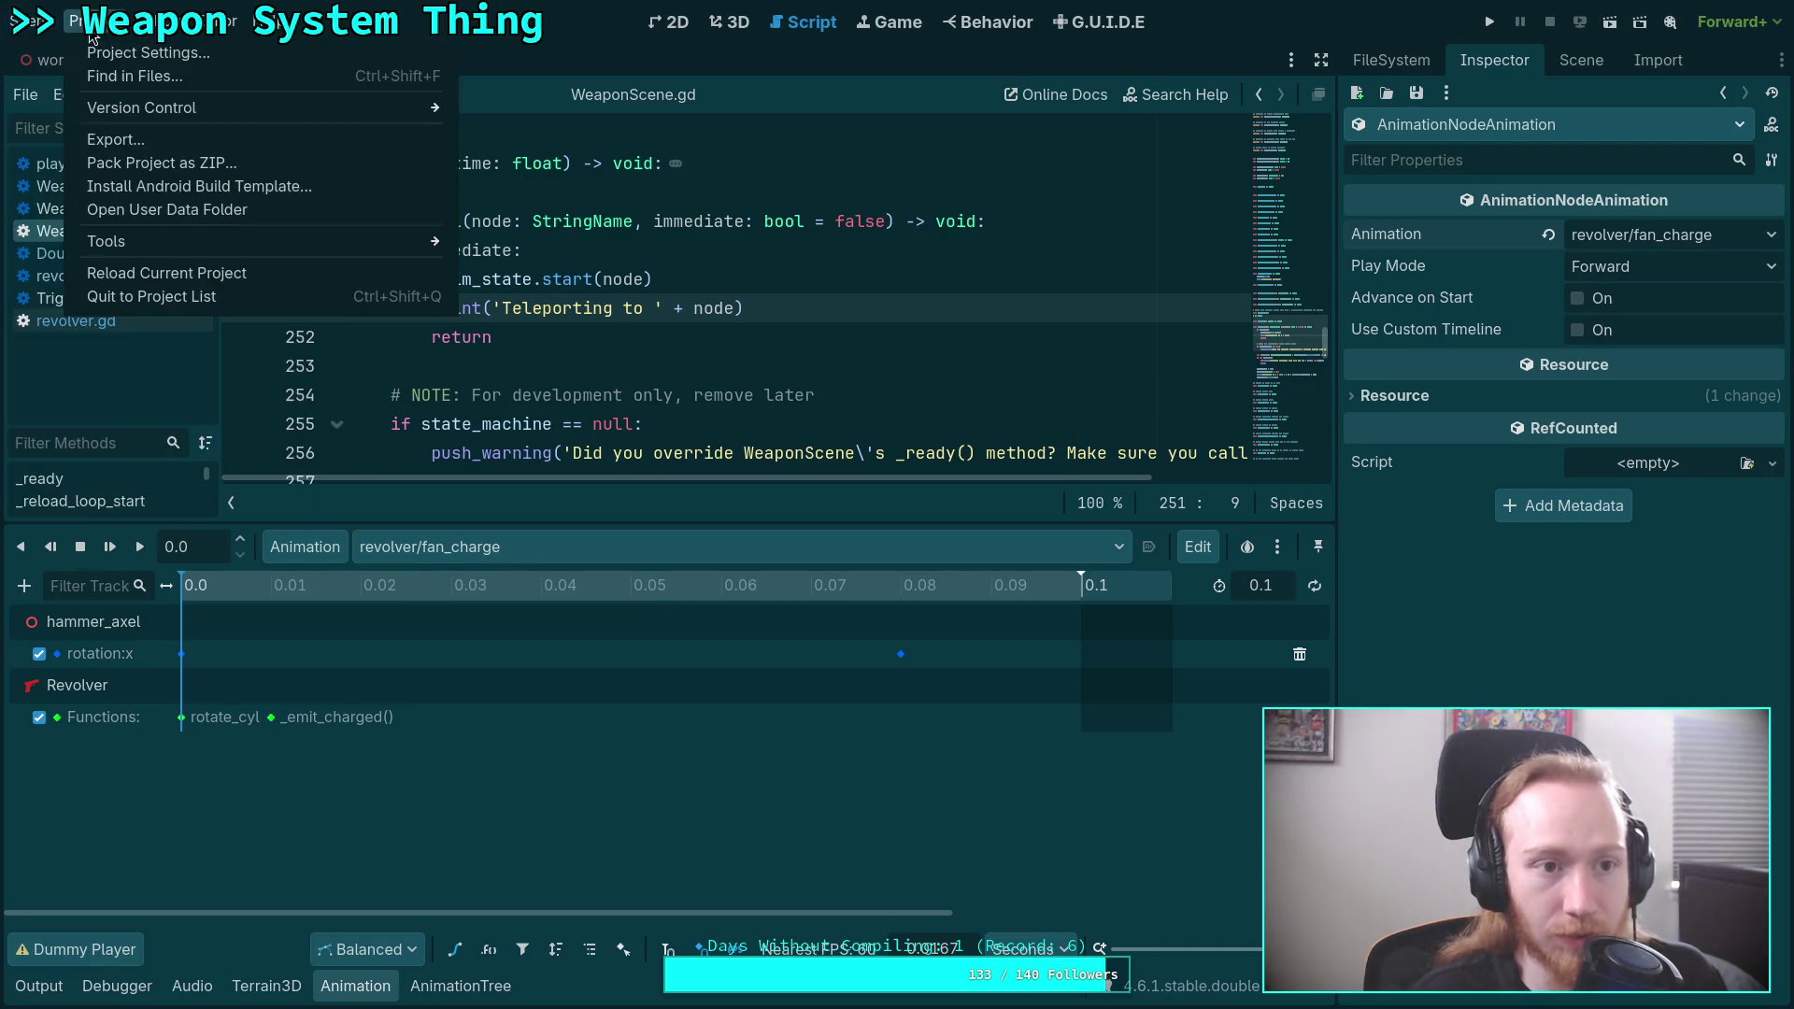
click(355, 269)
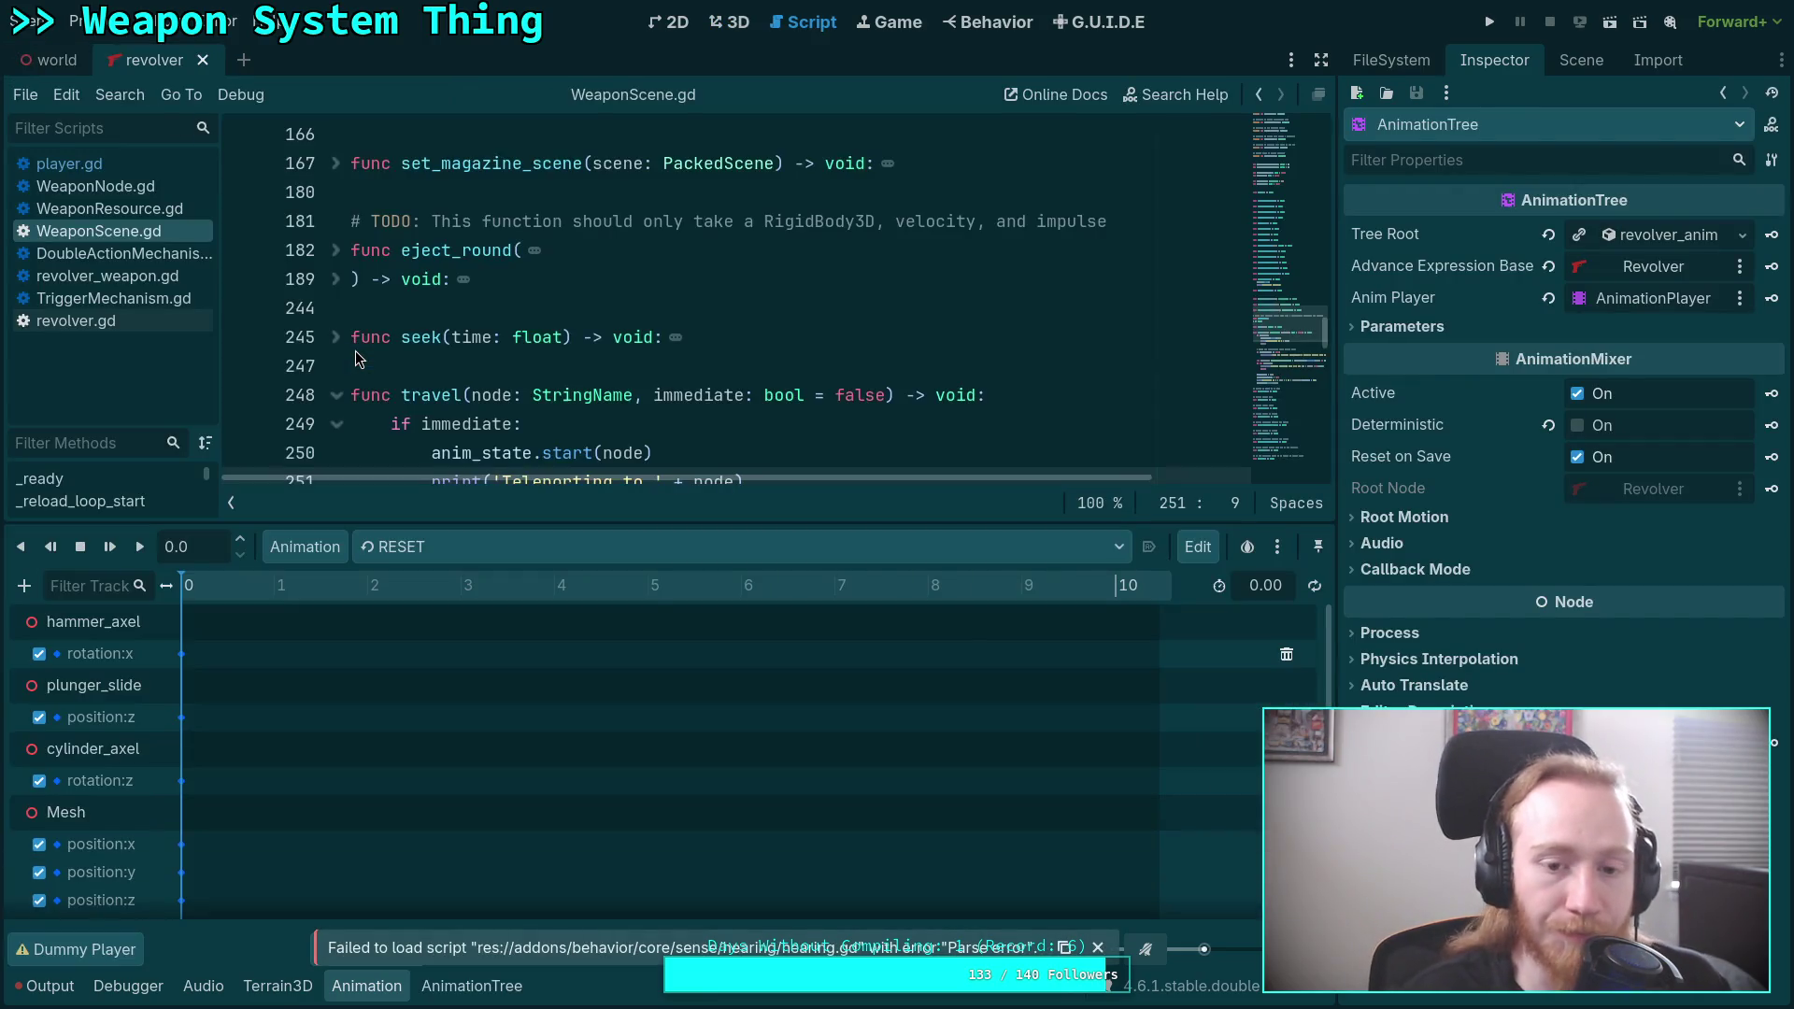
Load fan_charge and inspect its _emit_charged and rotate_cyl function keys.
click(508, 559)
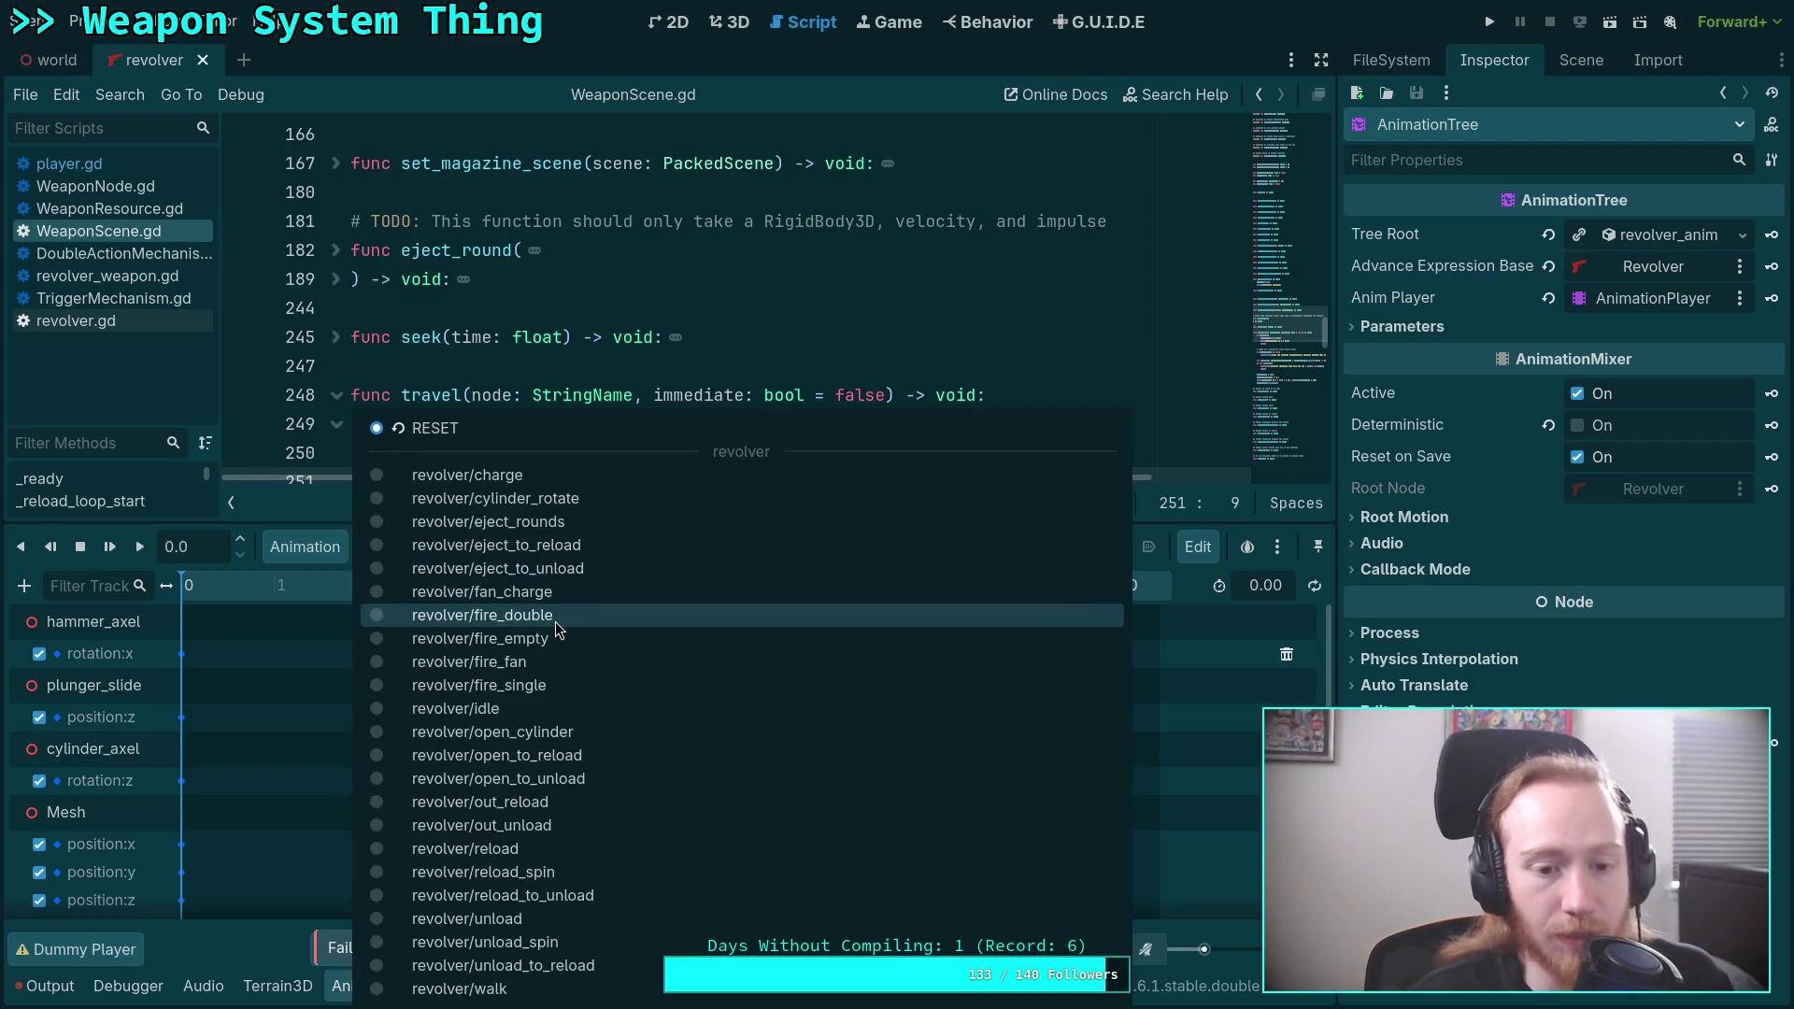
click(551, 593)
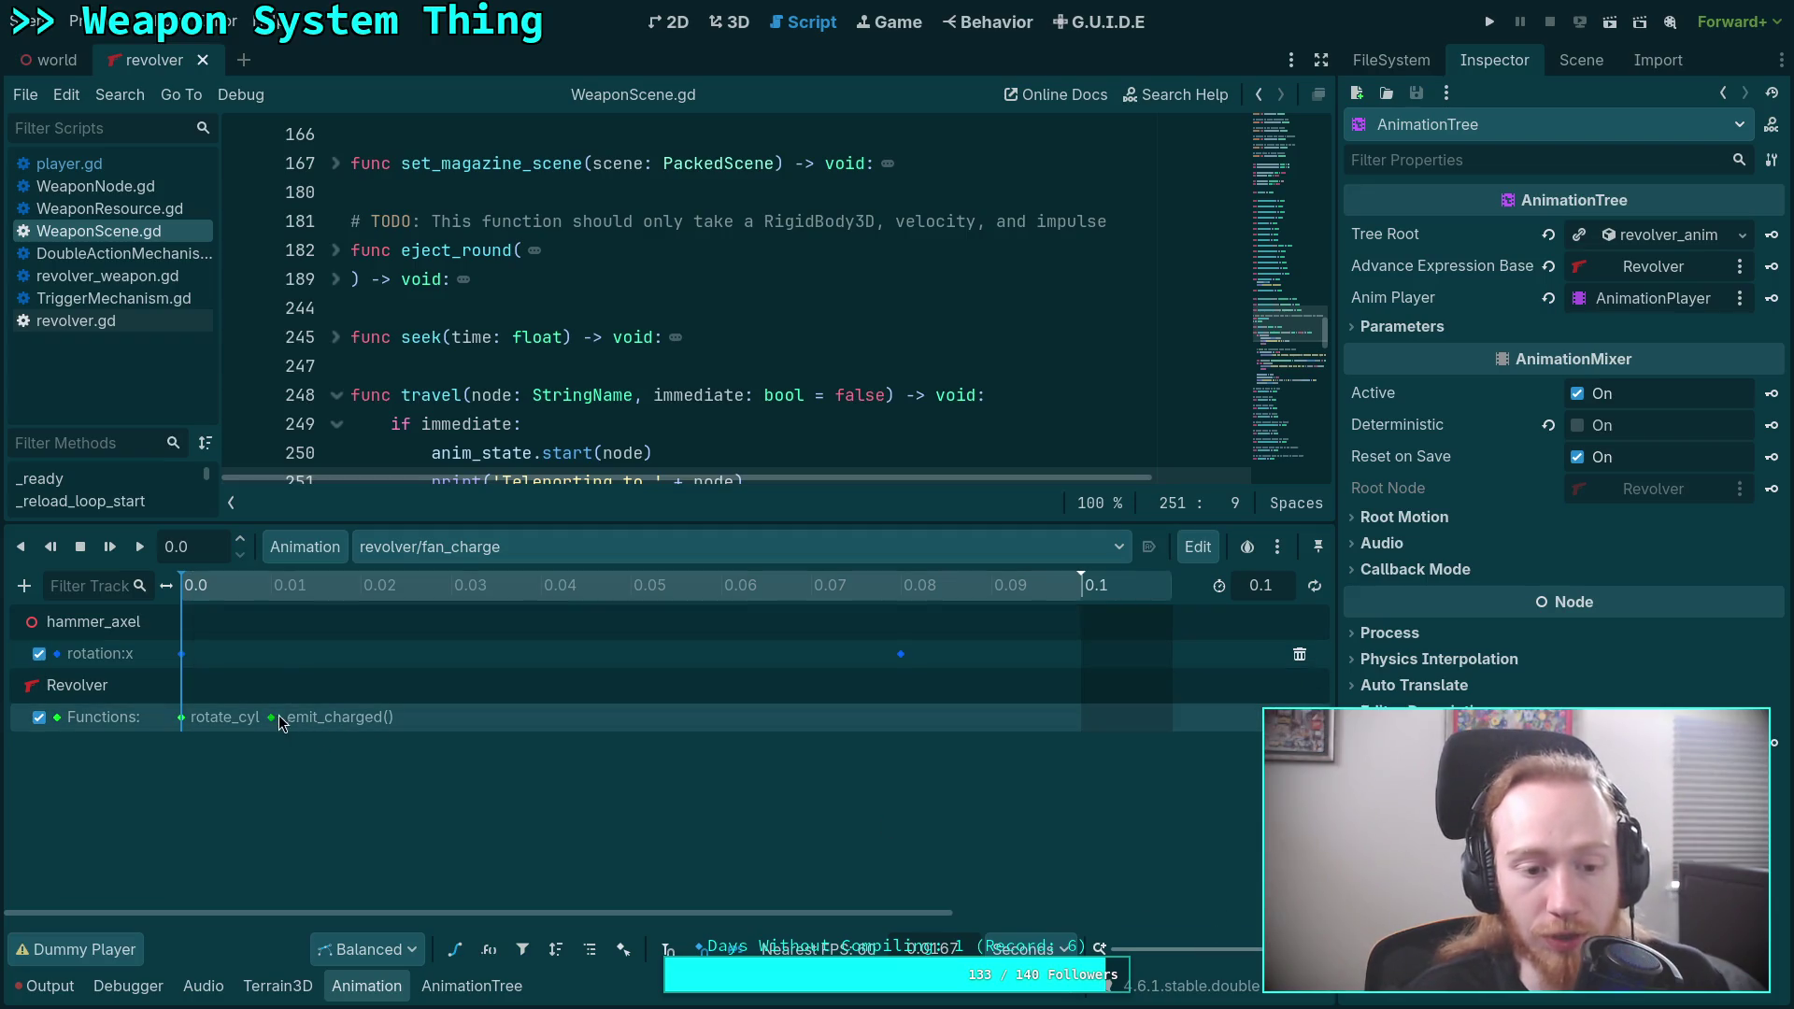
click(270, 717)
click(186, 727)
click(272, 718)
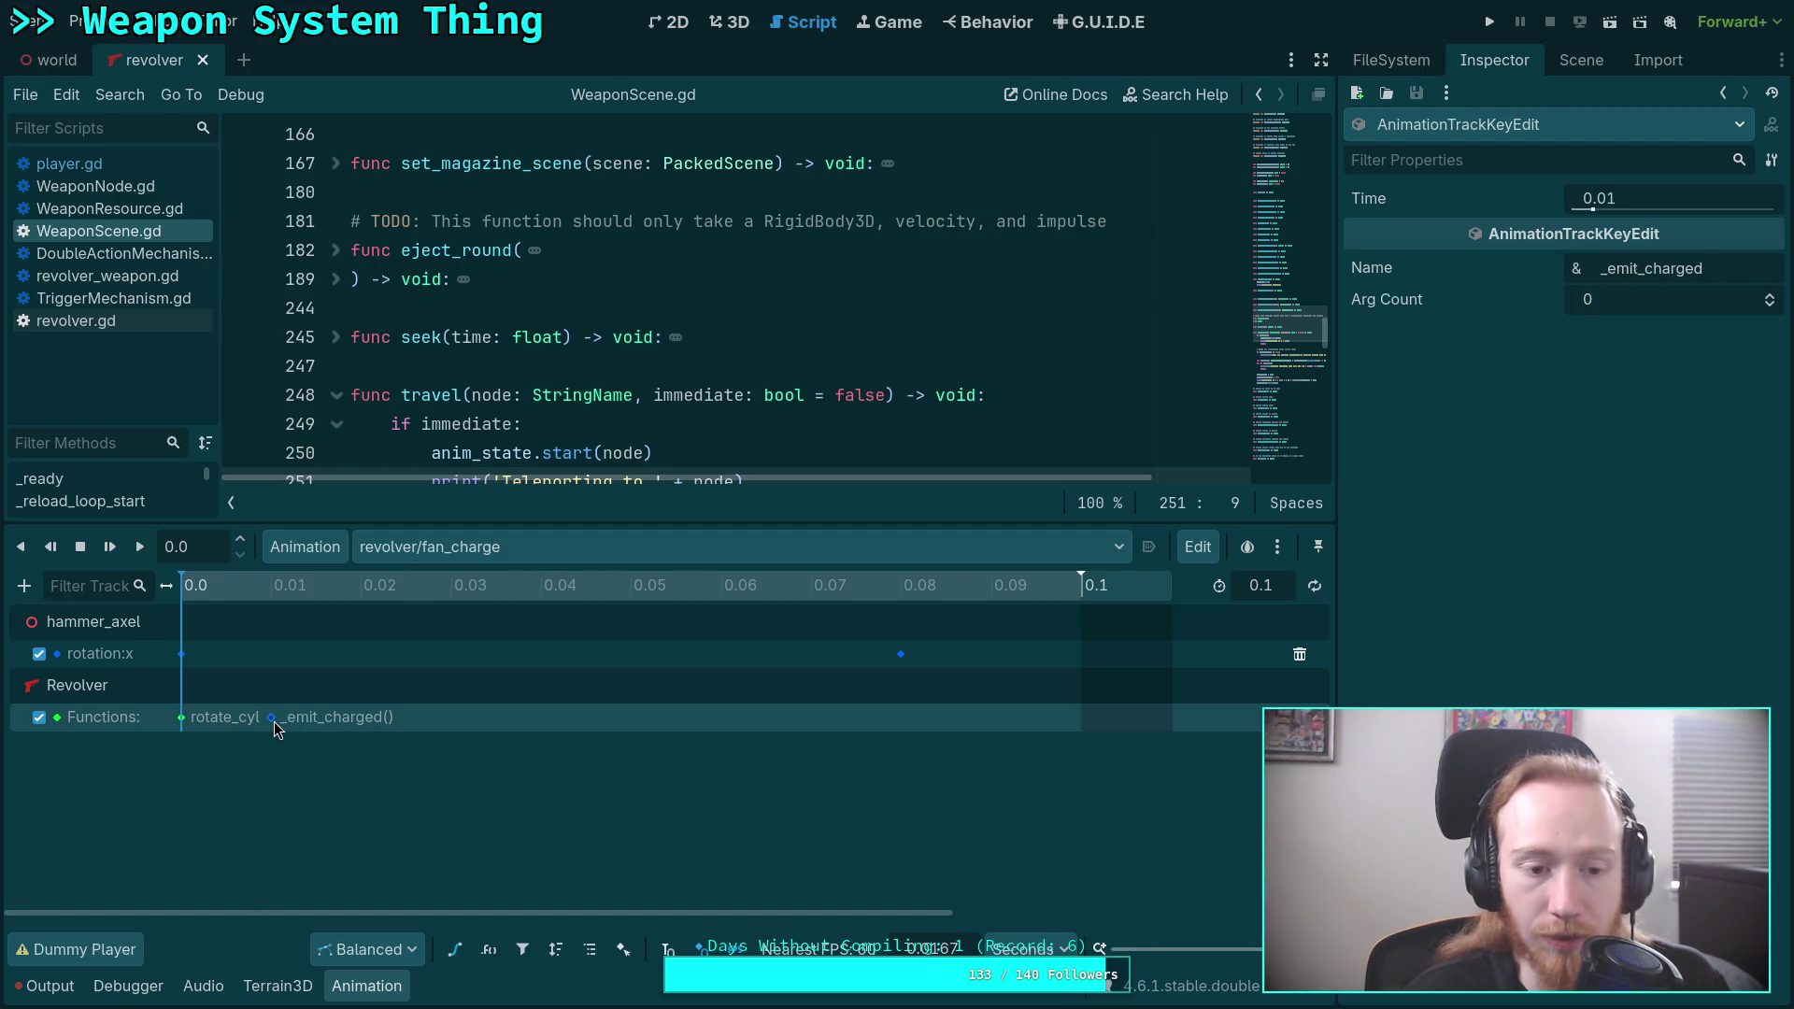
Select the AnimationTree node and bring up its state-machine graph with fire_fan selected.
click(1581, 60)
click(1444, 315)
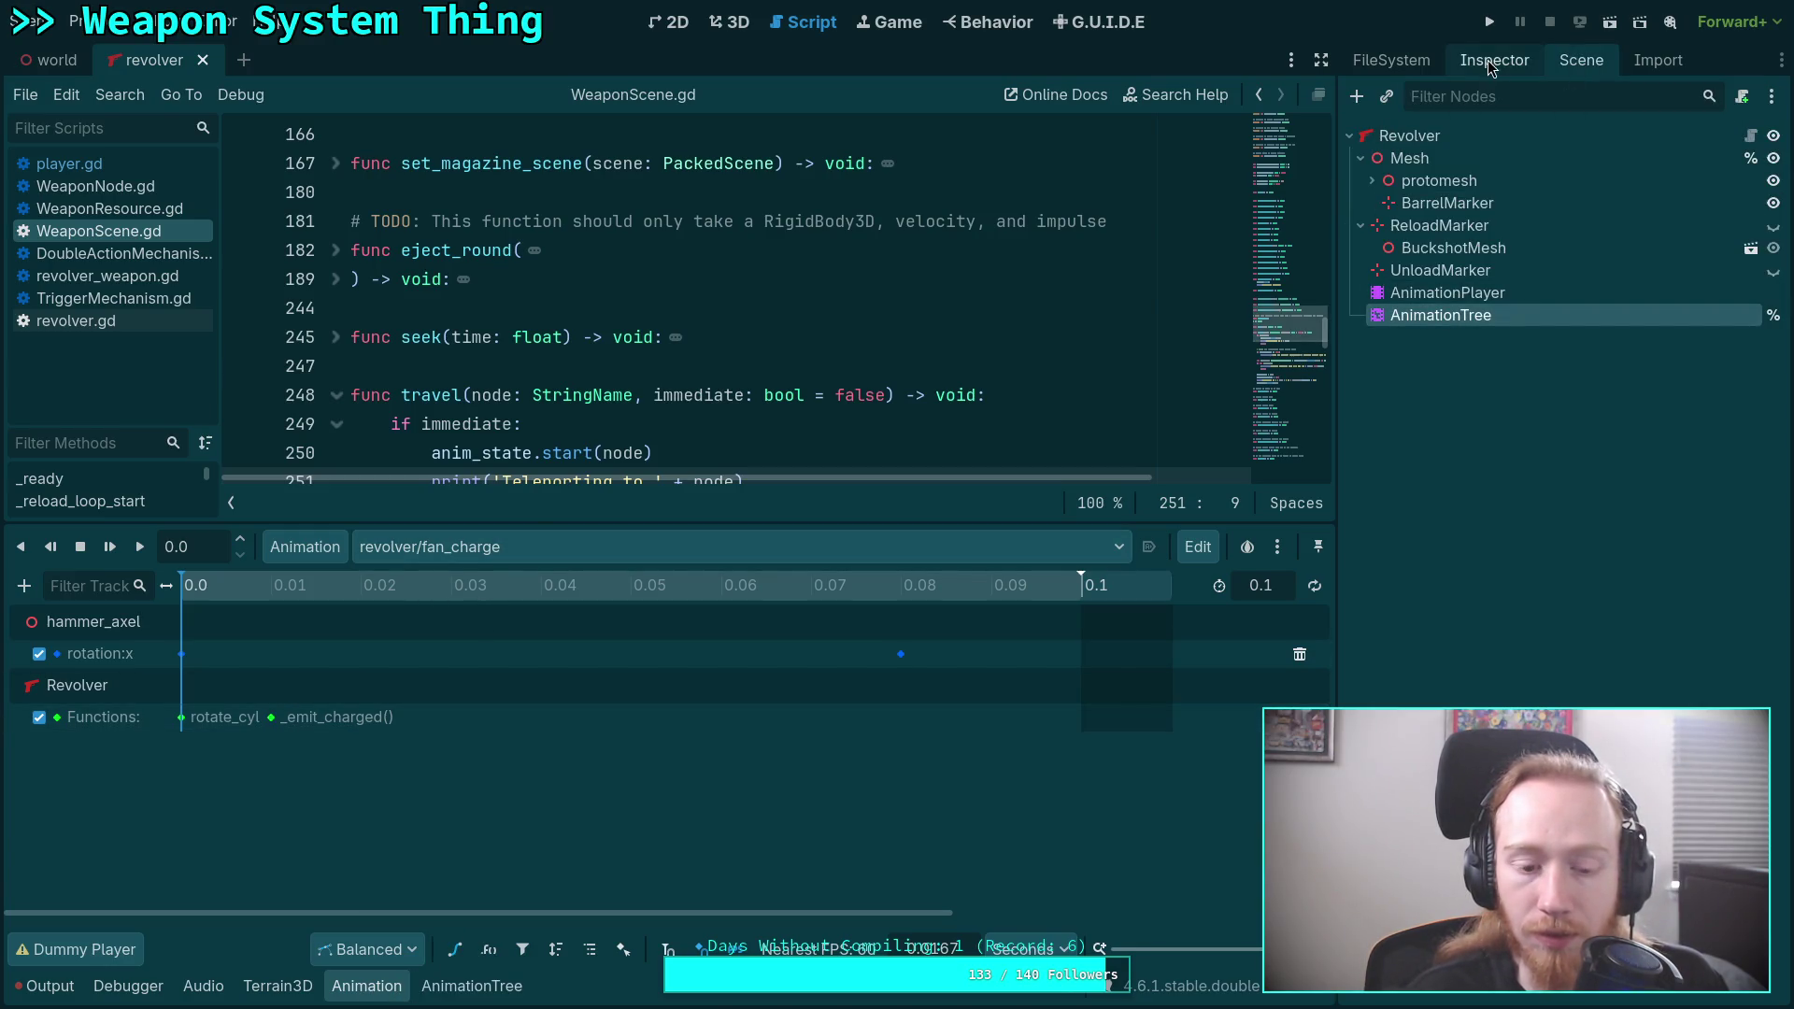
click(472, 986)
click(120, 748)
scroll(655, 680, up, 5)
scroll(654, 681, down, 2)
click(671, 699)
scroll(681, 599, up, 2)
scroll(698, 678, up, 1)
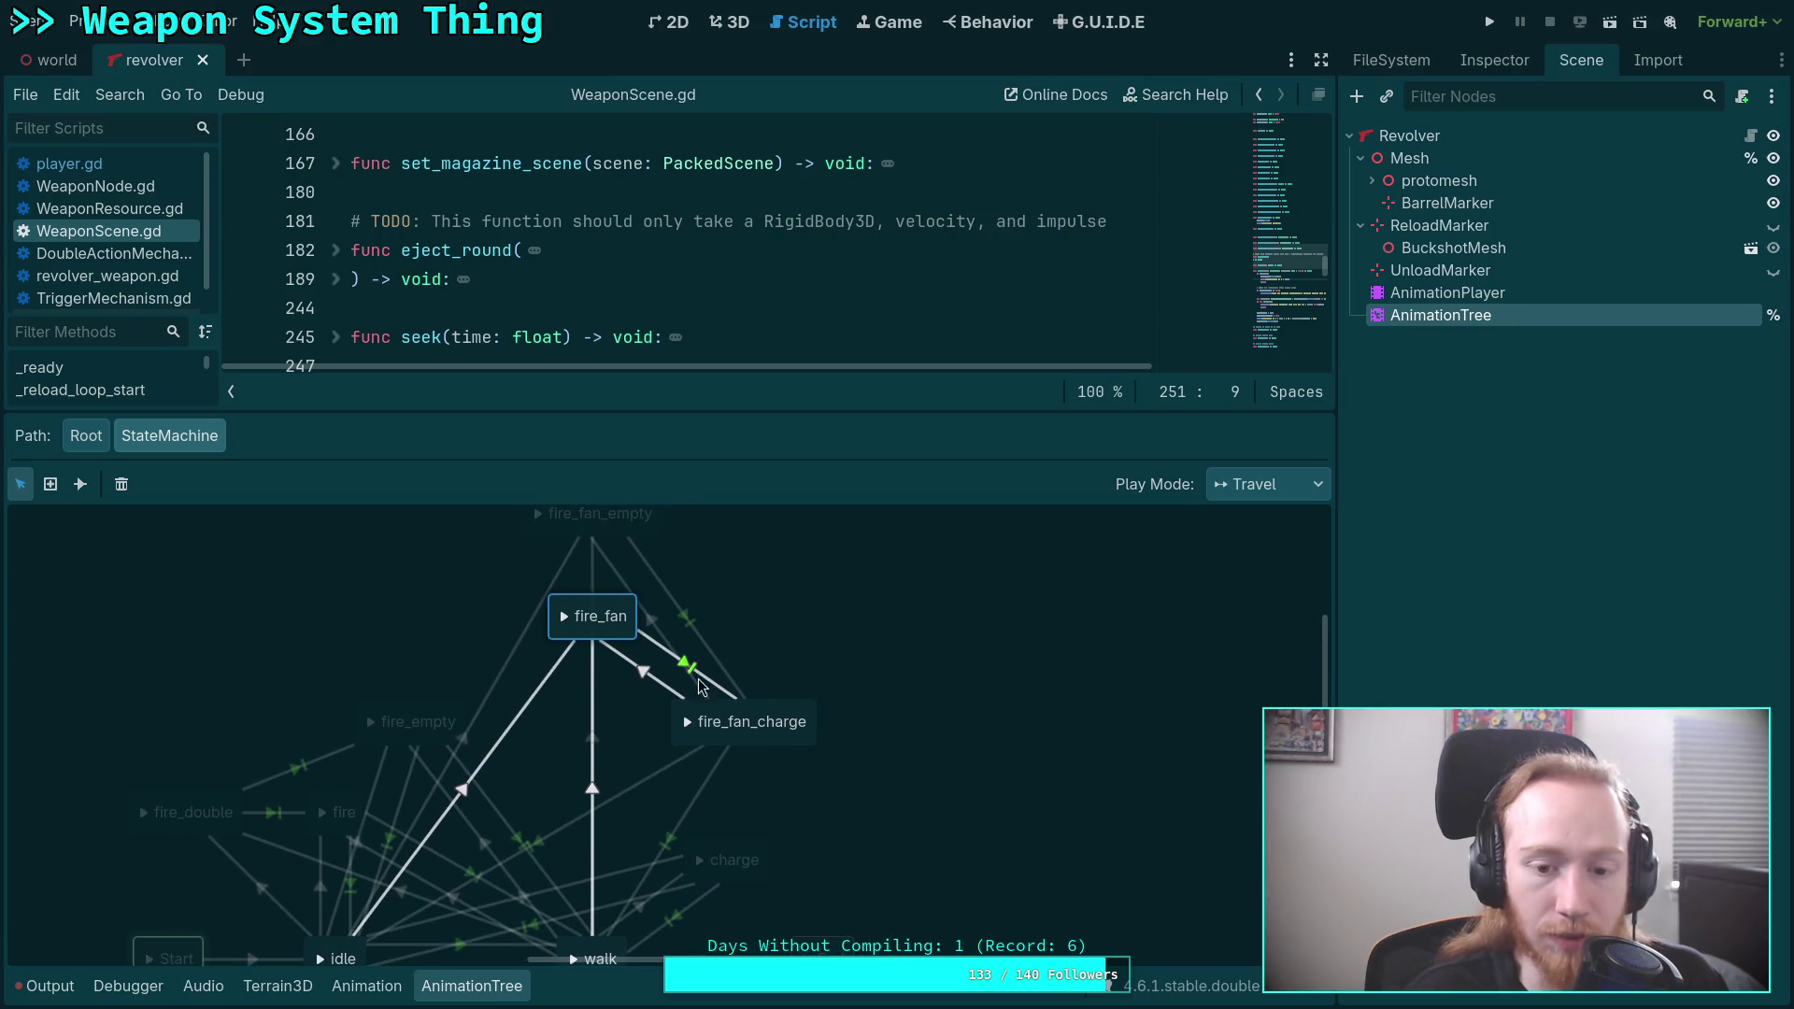
Turn off fire_fan_charge's custom timeline and set its animation to revolver/fan_charge.
click(801, 710)
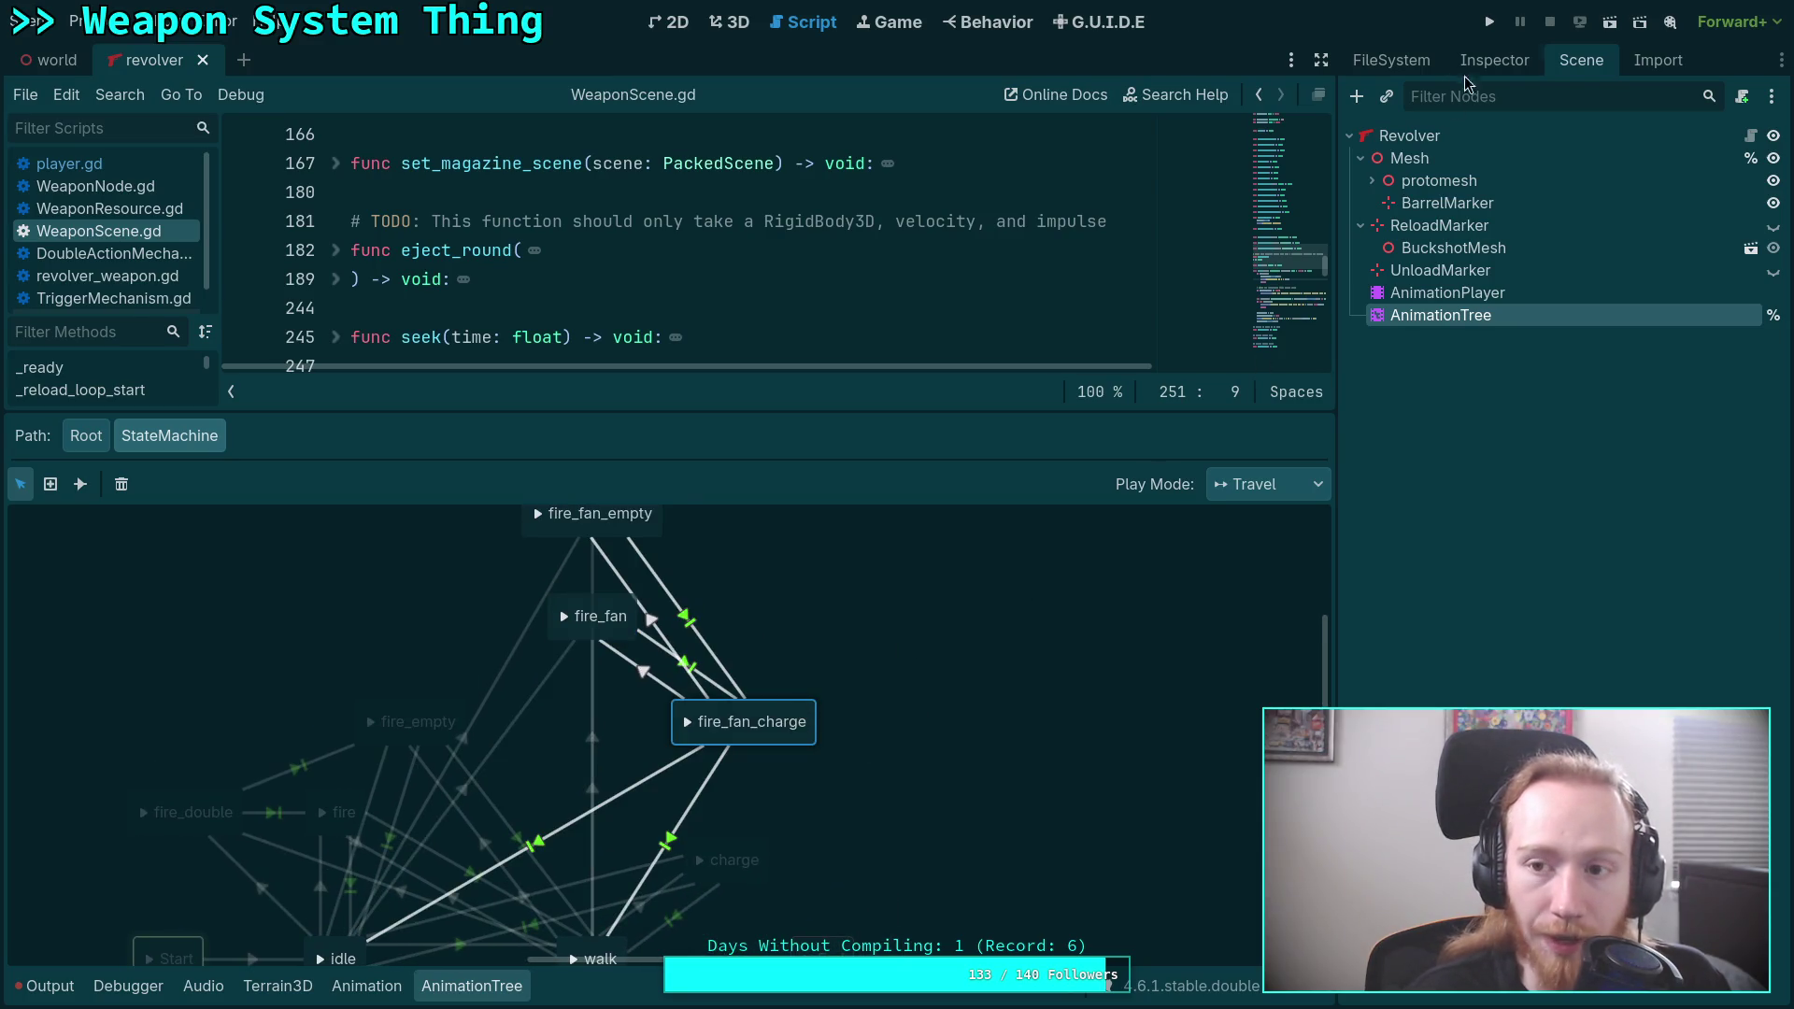
click(1486, 64)
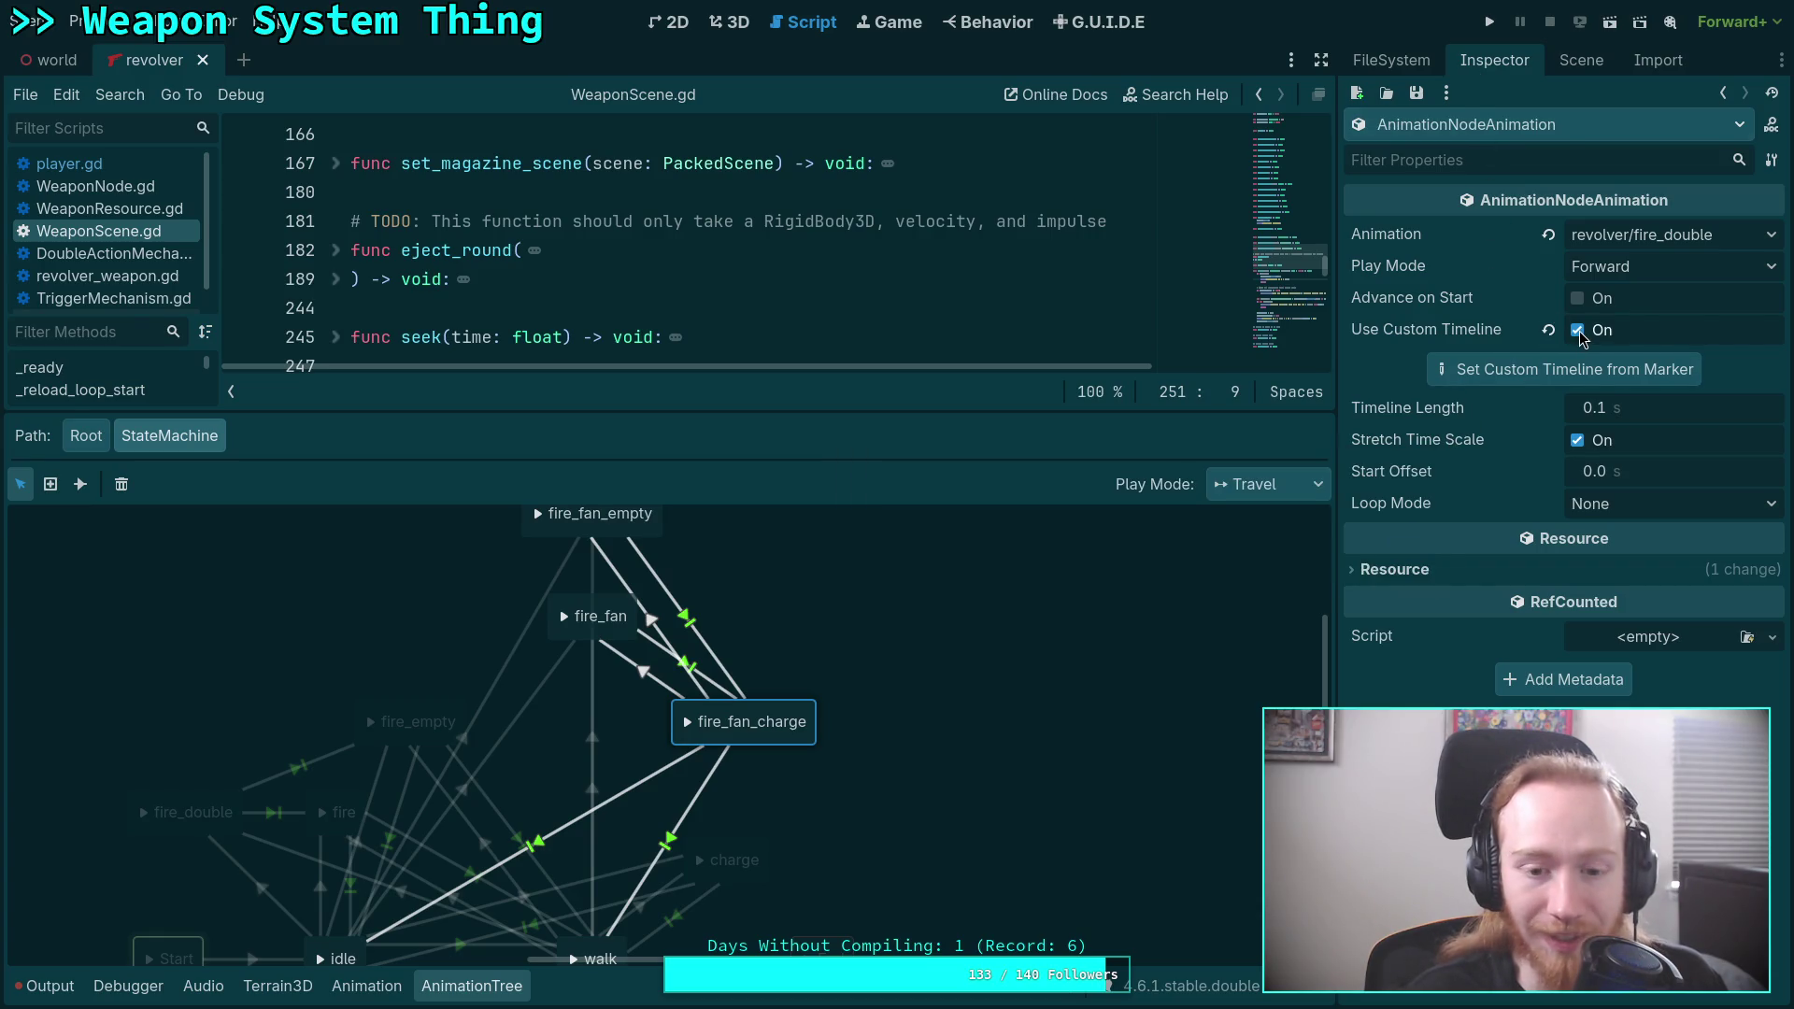
click(1578, 332)
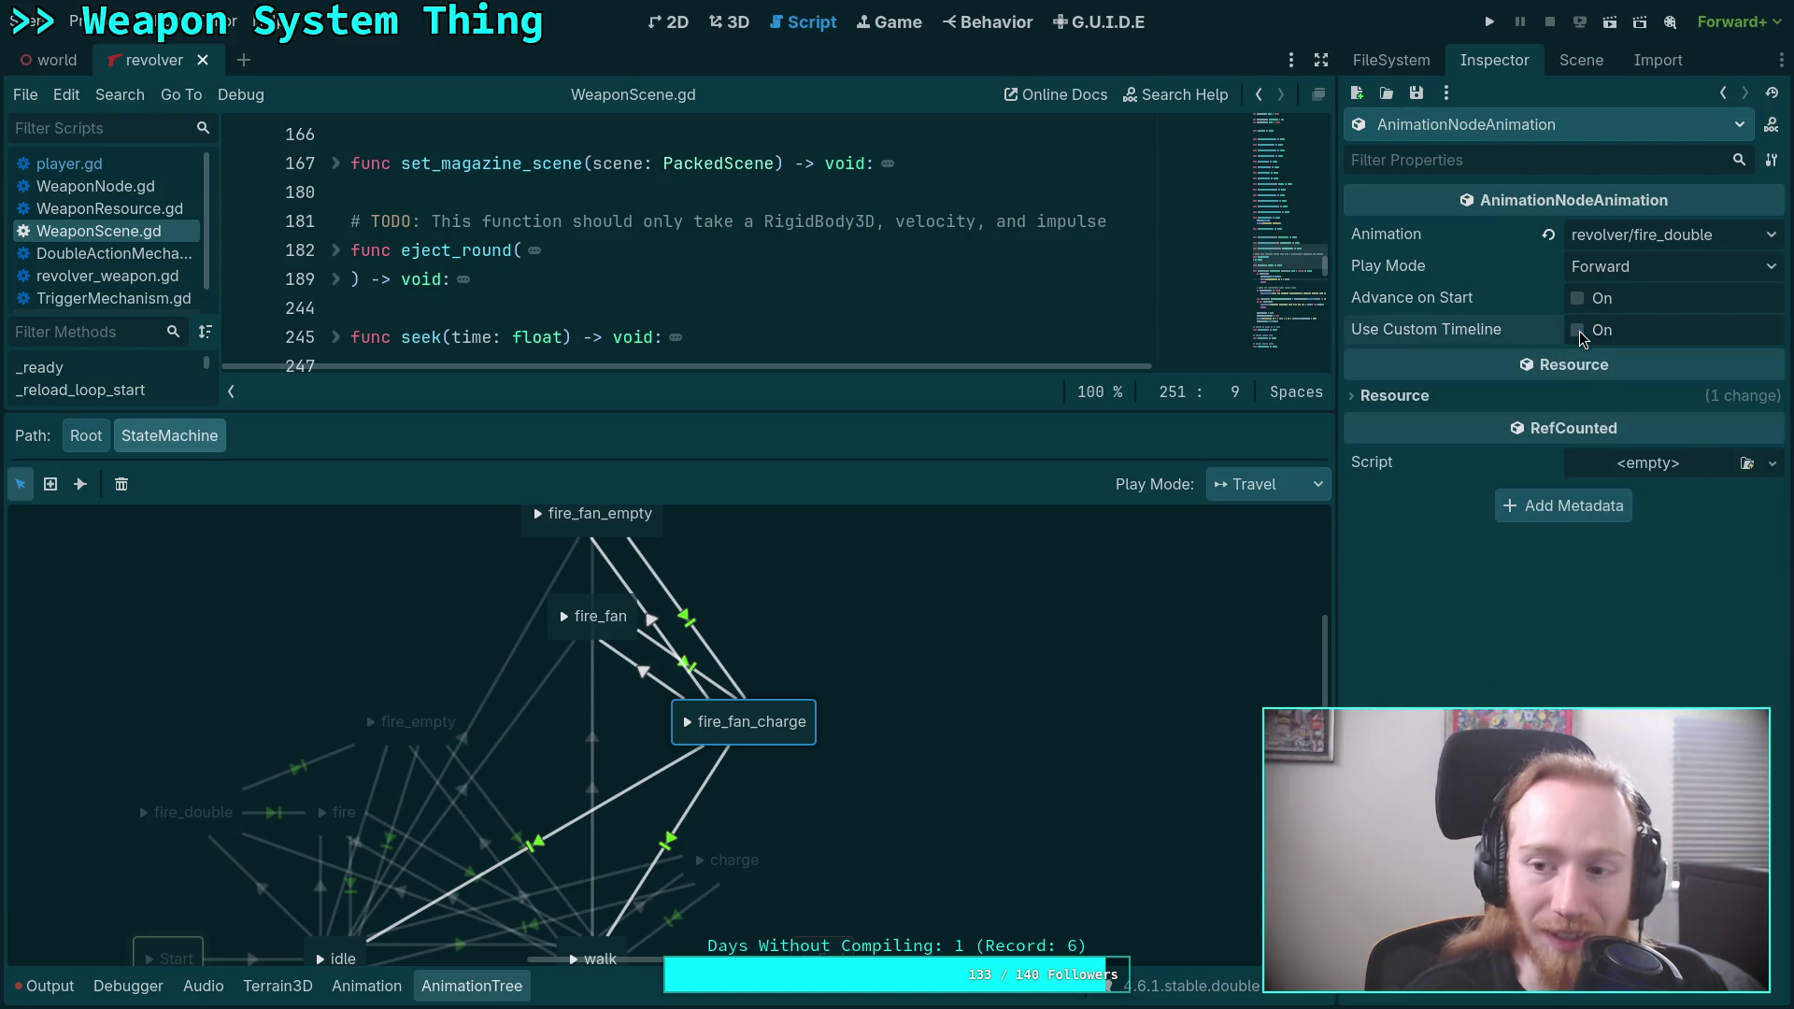
click(1686, 239)
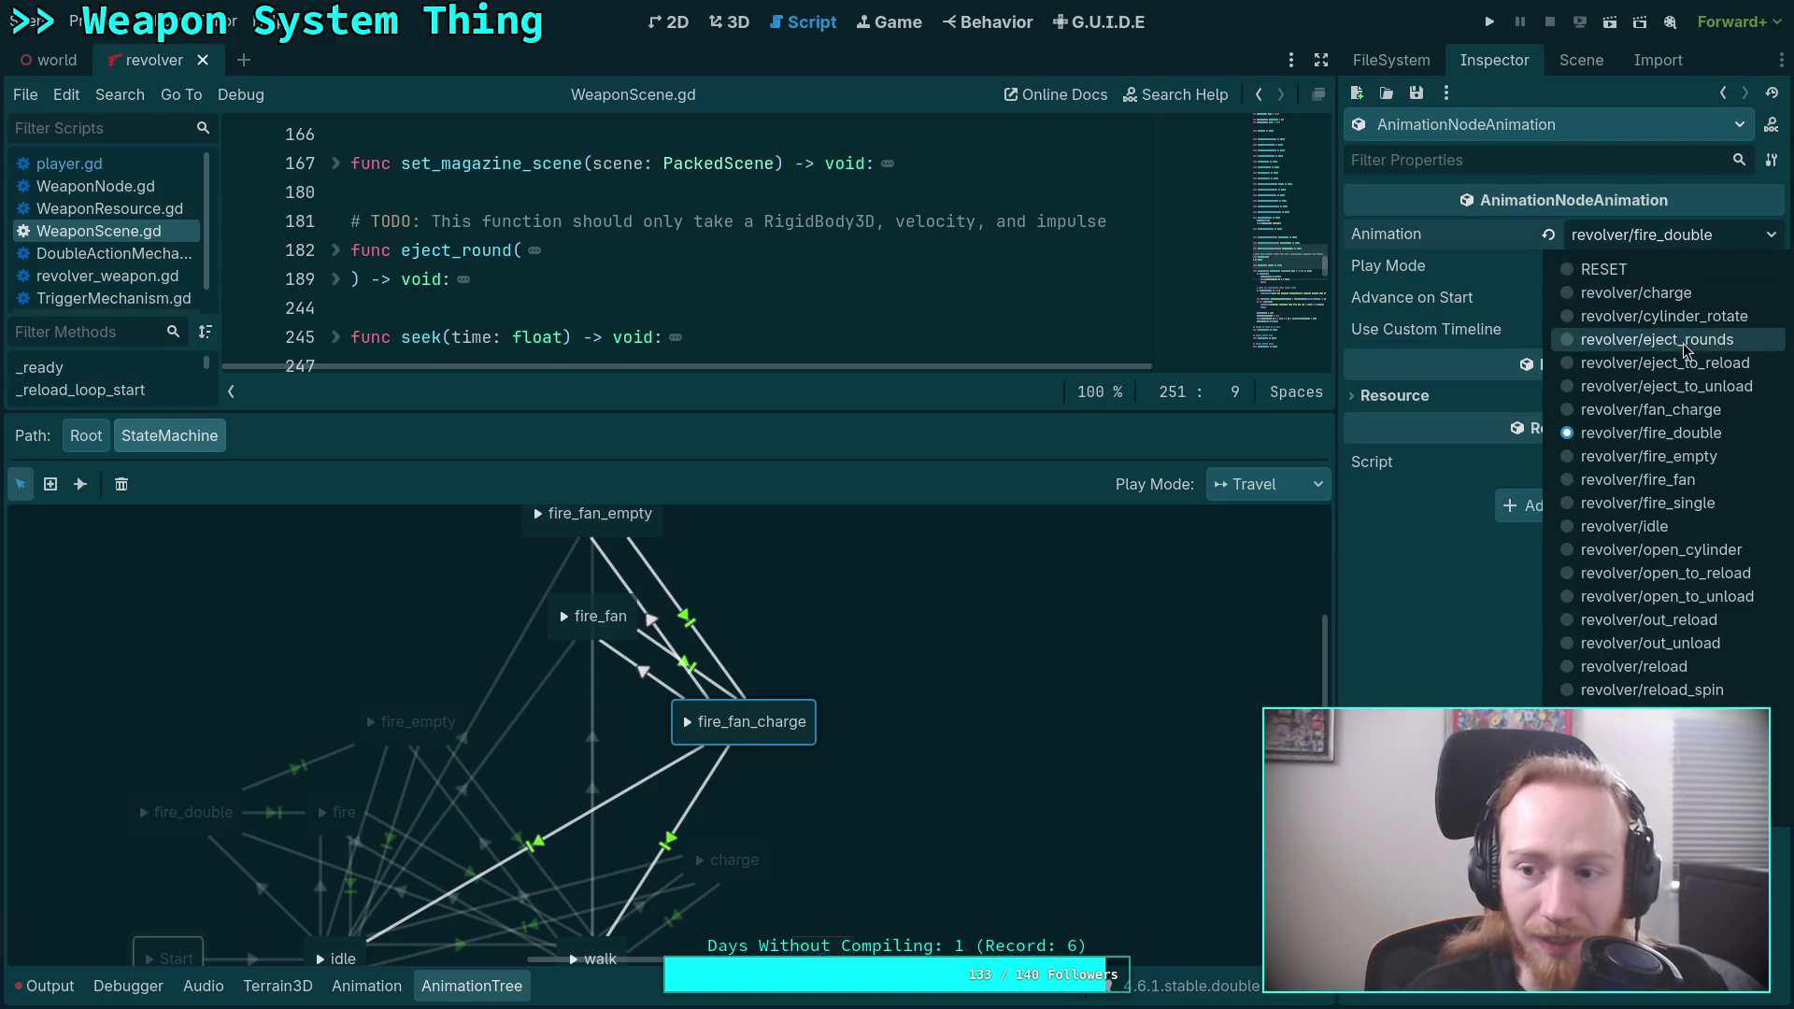
click(1696, 413)
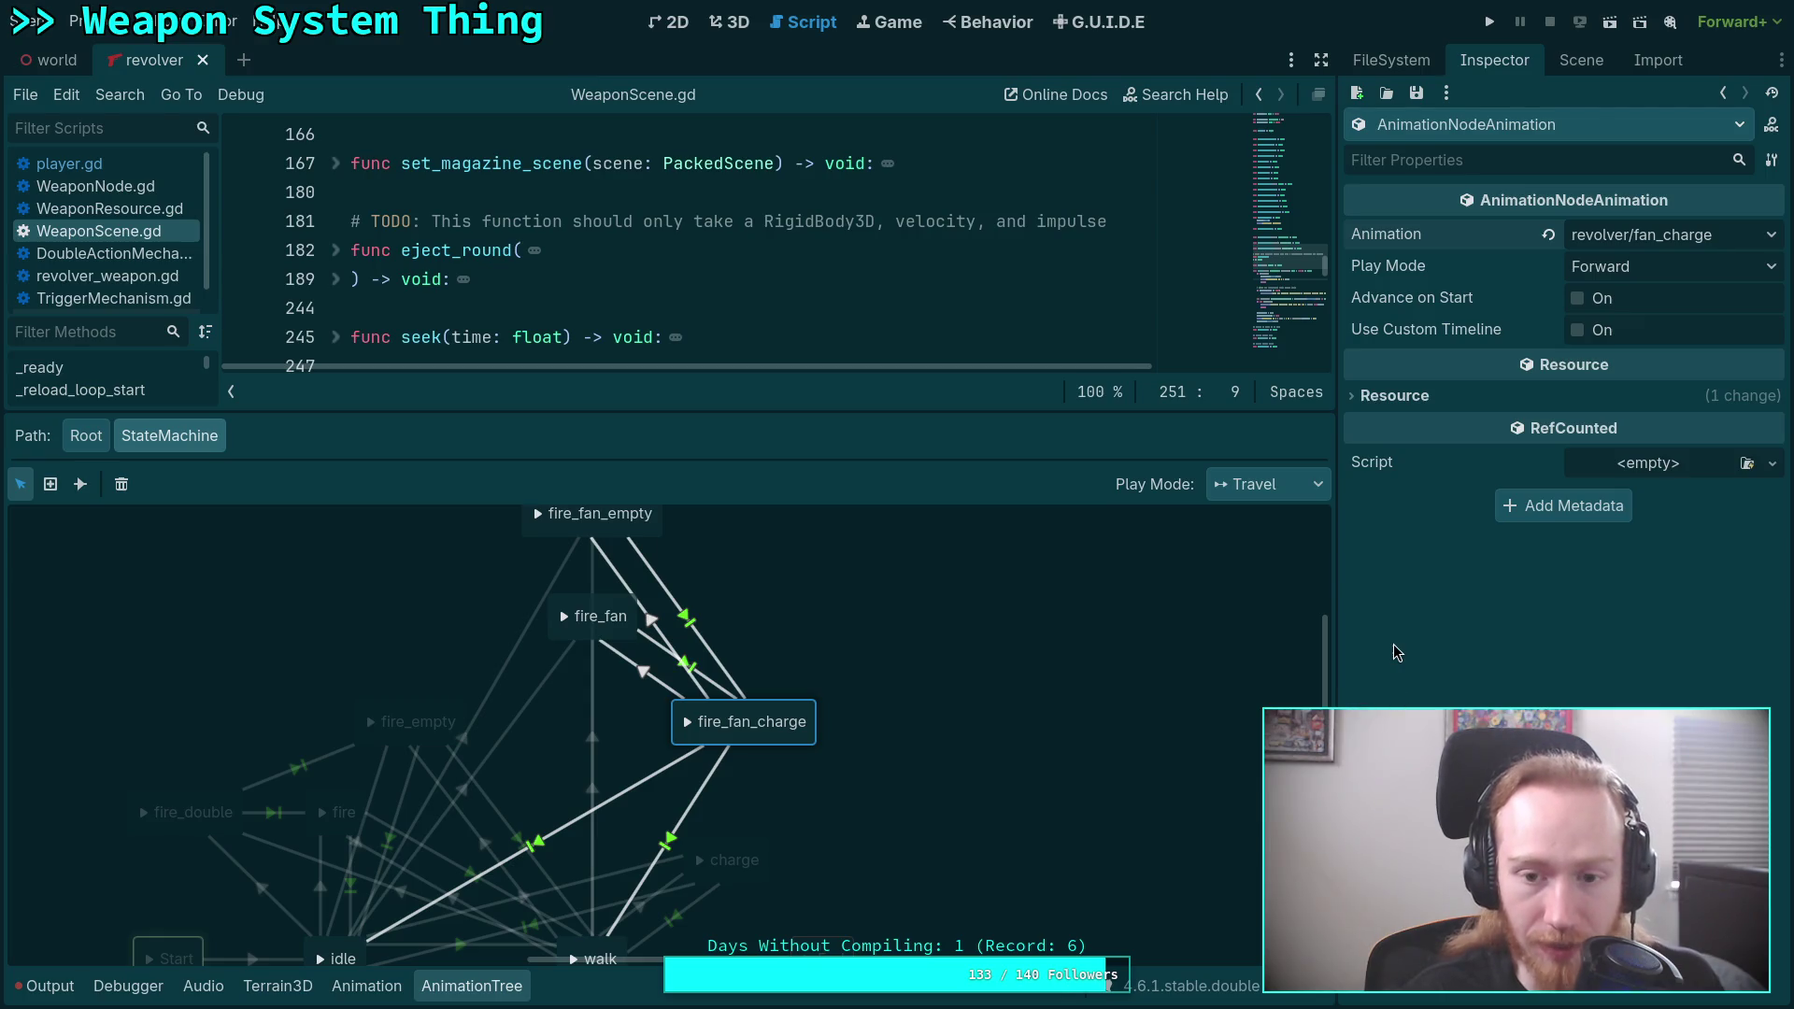
click(846, 693)
click(803, 716)
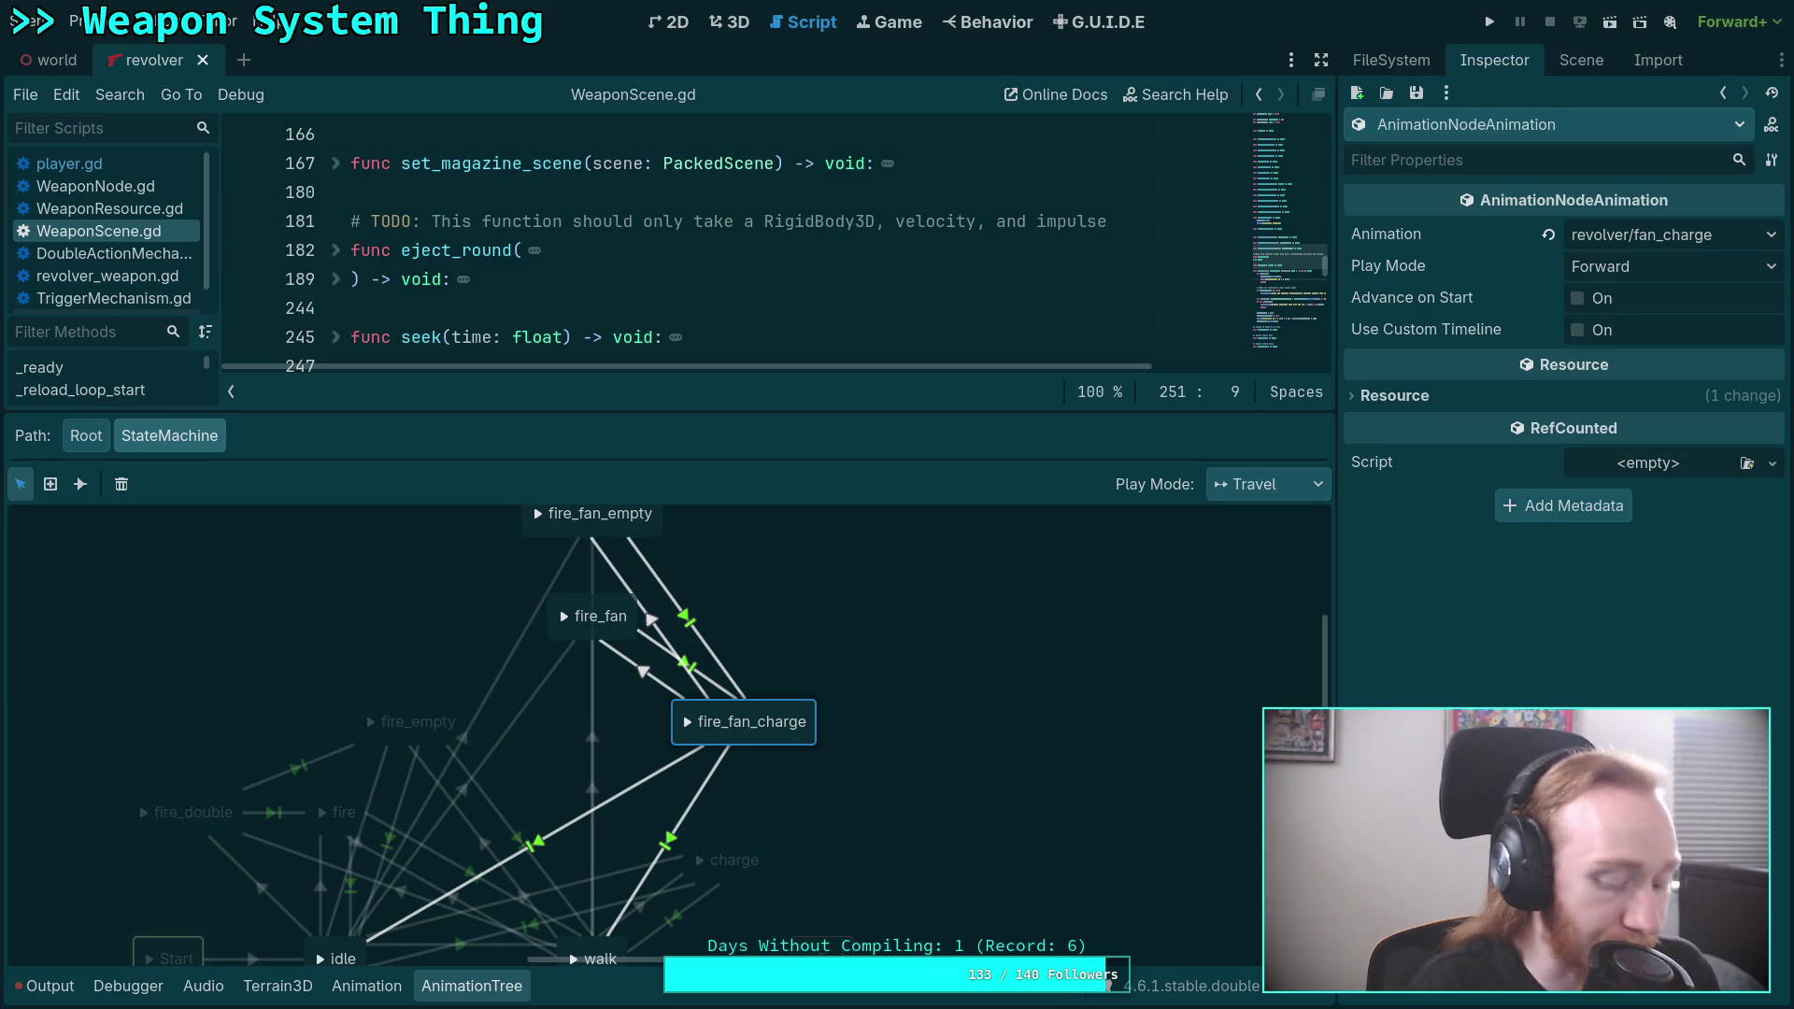
click(1086, 753)
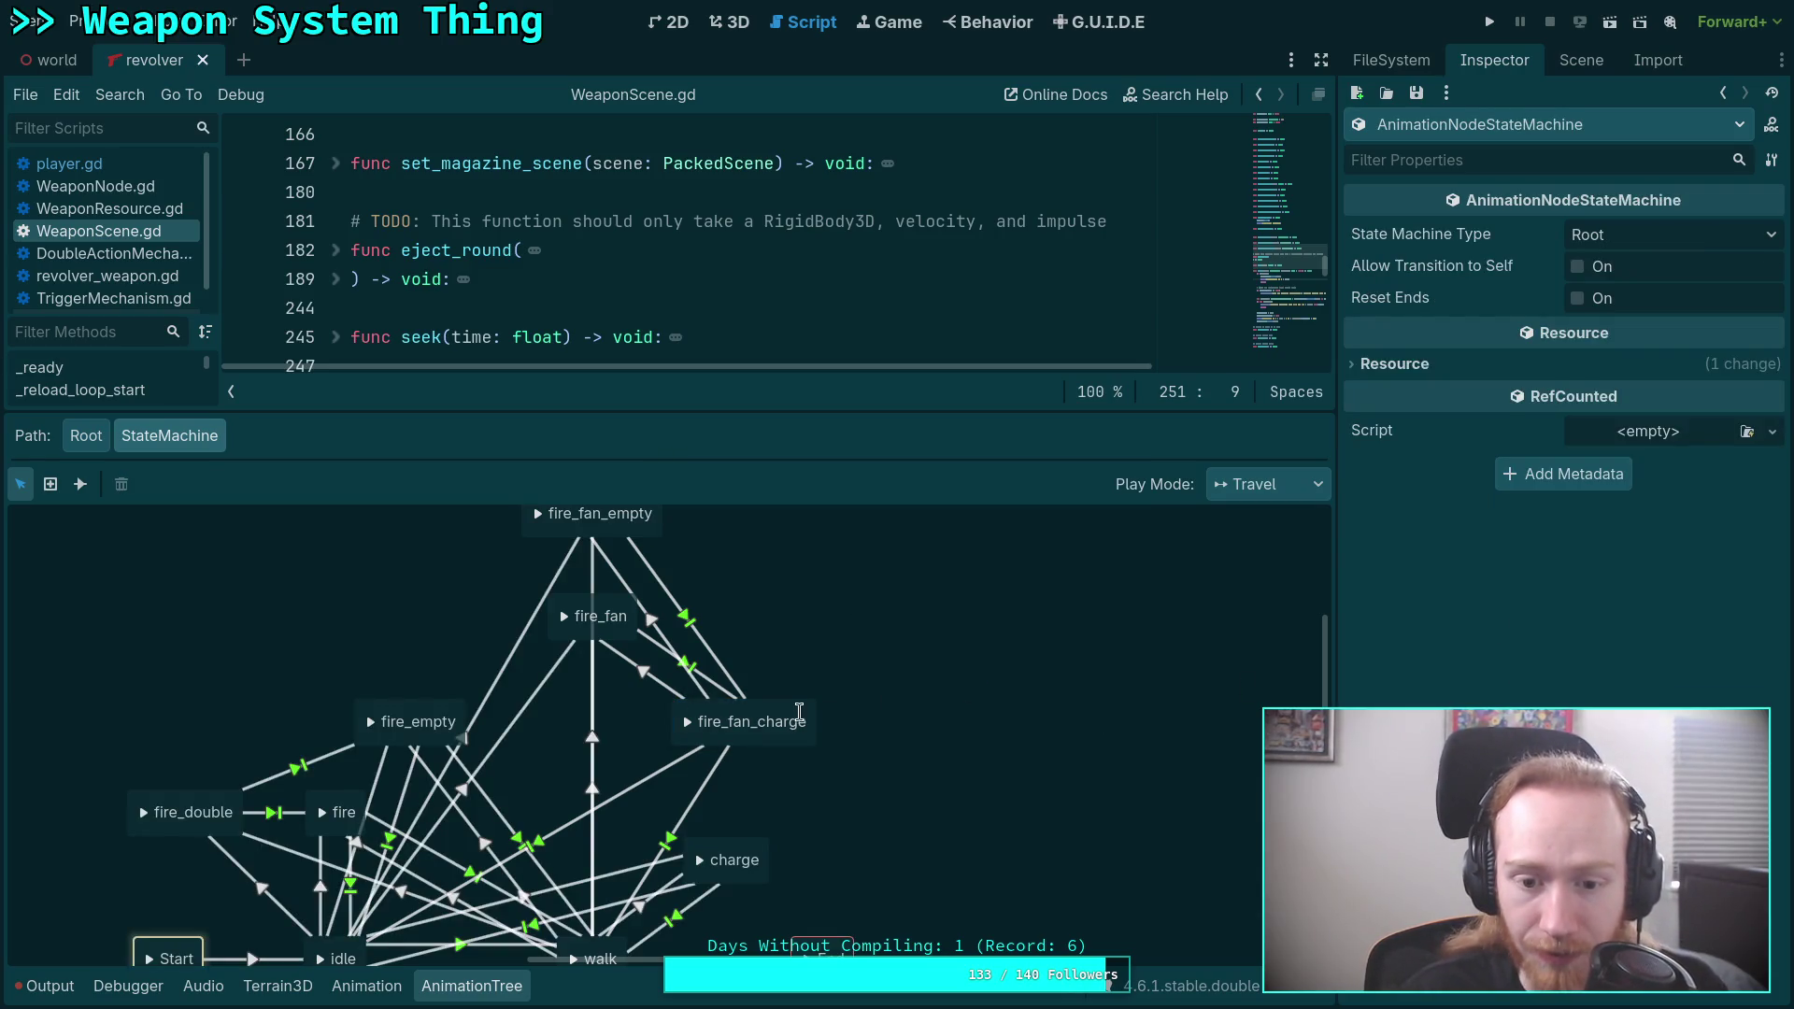
click(799, 715)
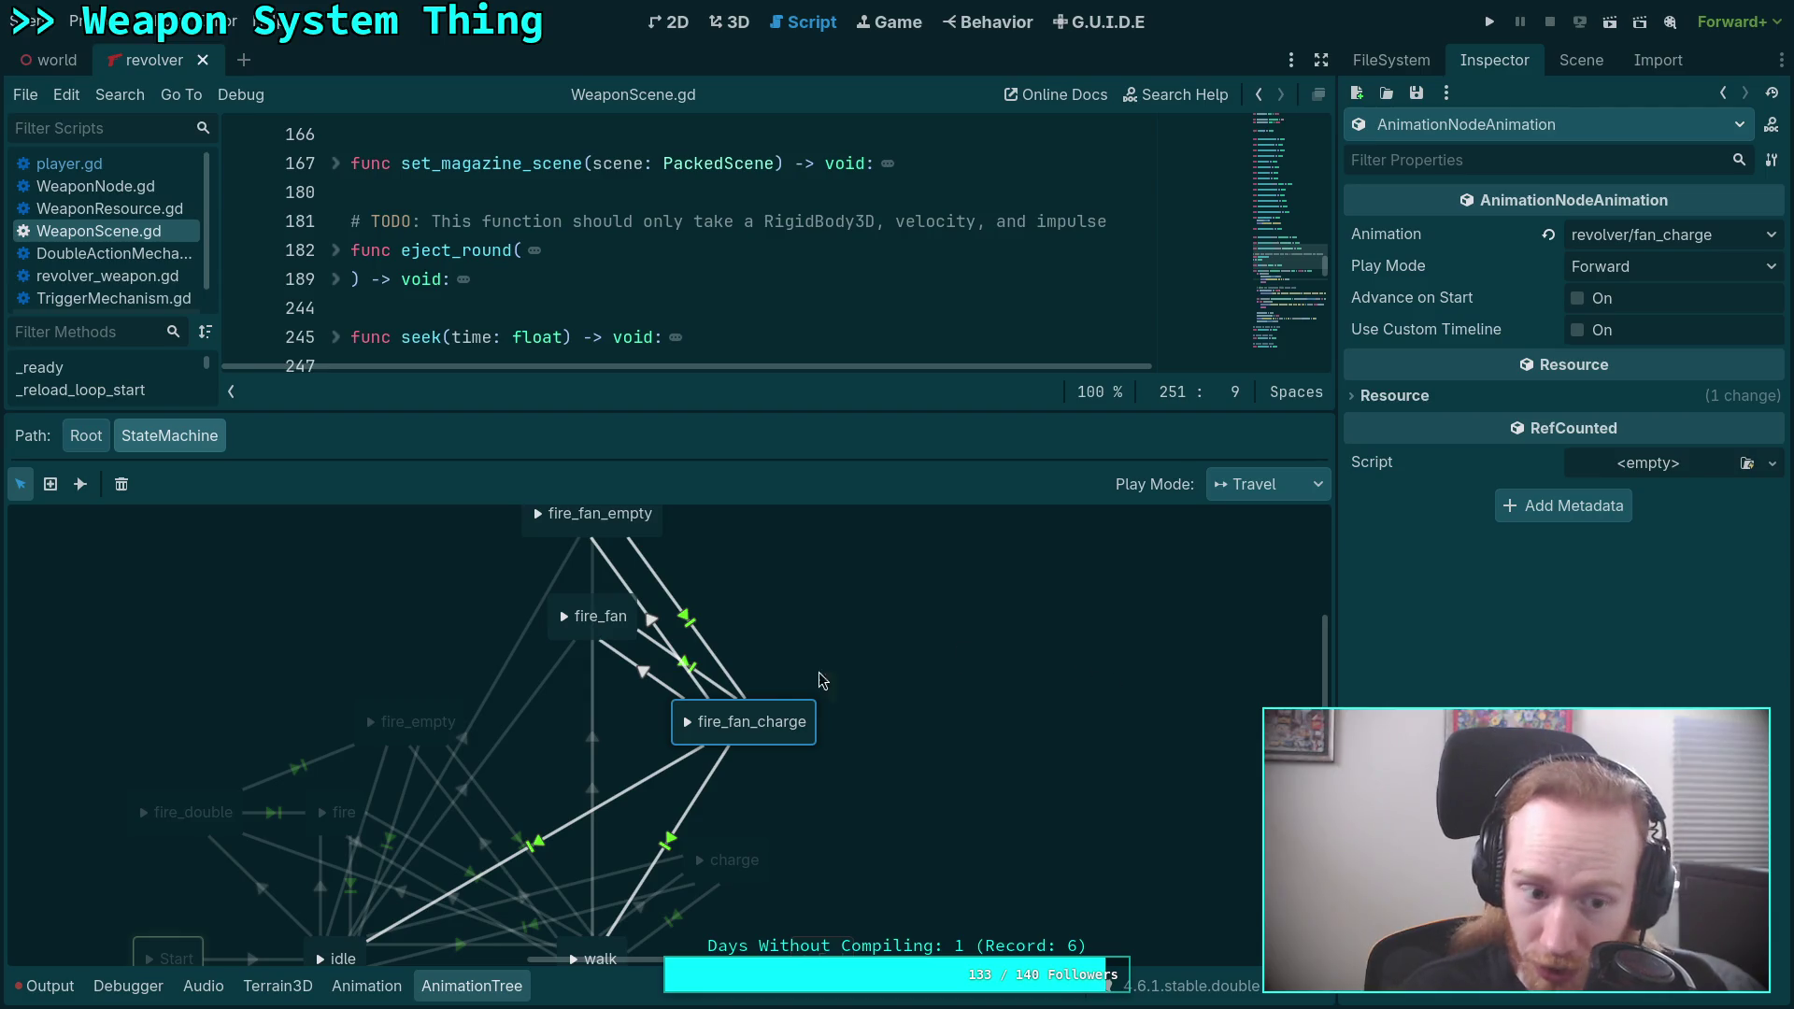
Switch to the 3D view, then quit the editor to the project list.
right_click(498, 990)
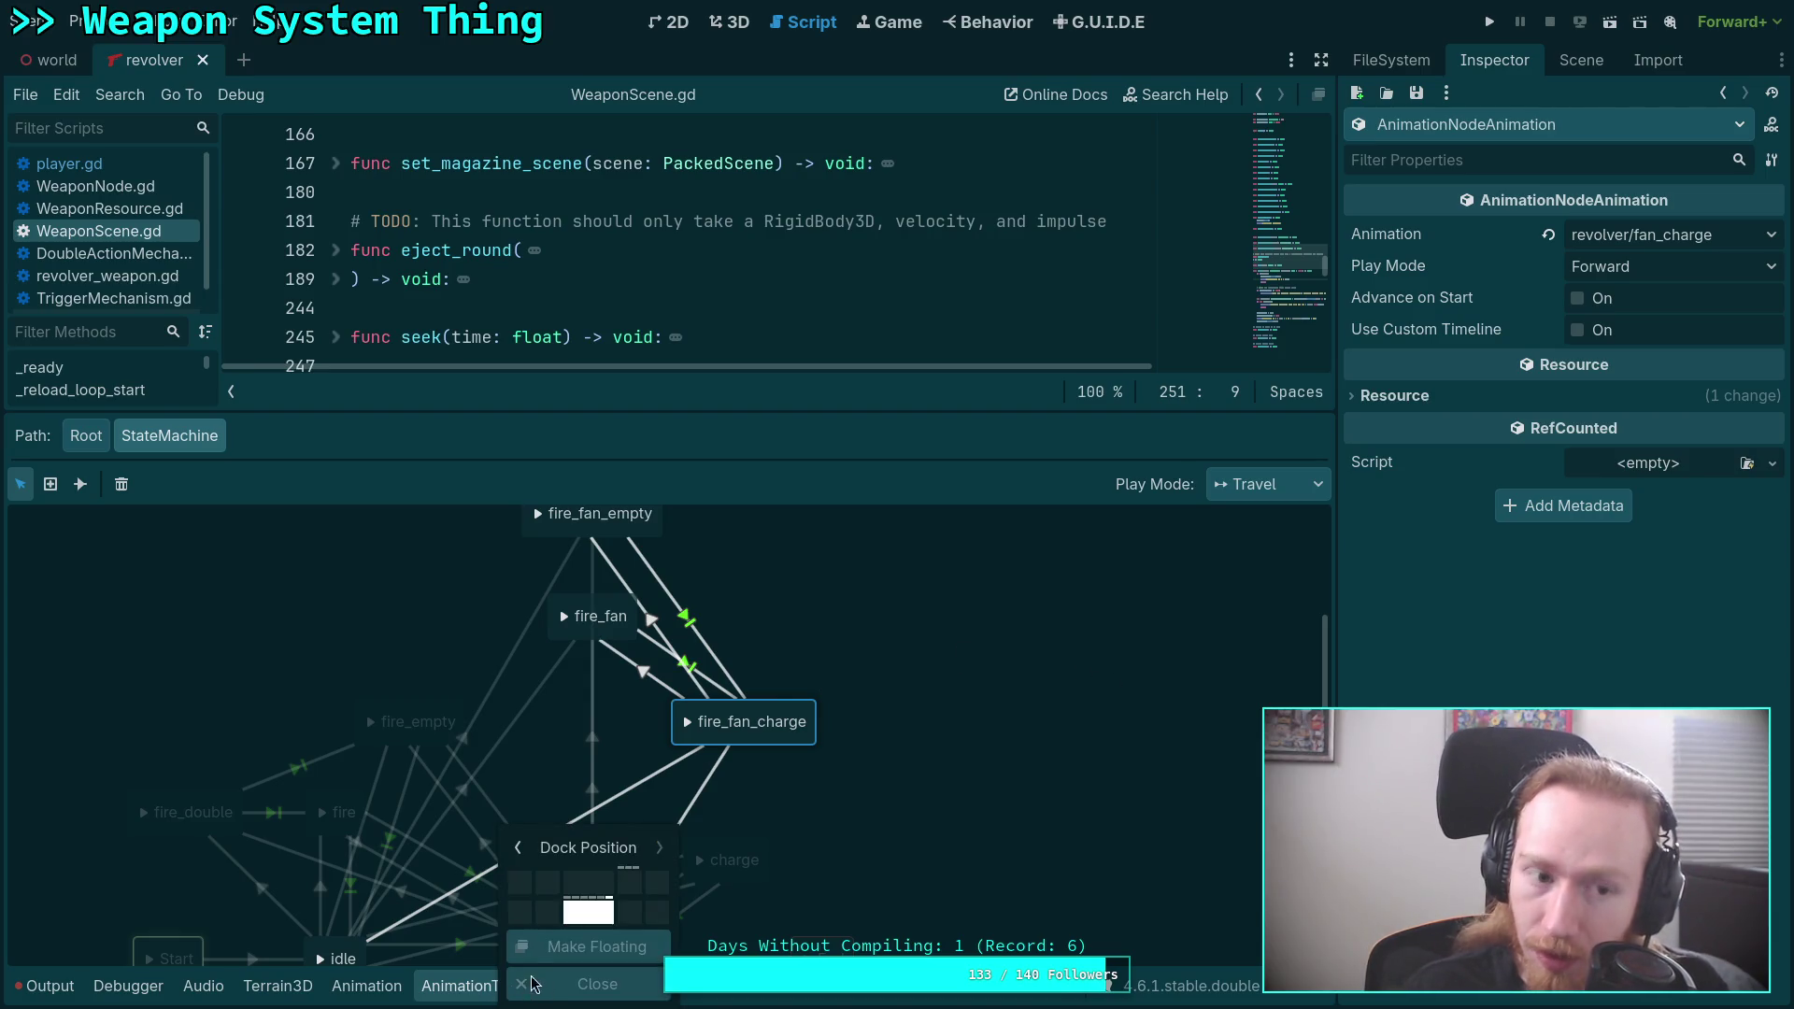
click(738, 21)
click(738, 21)
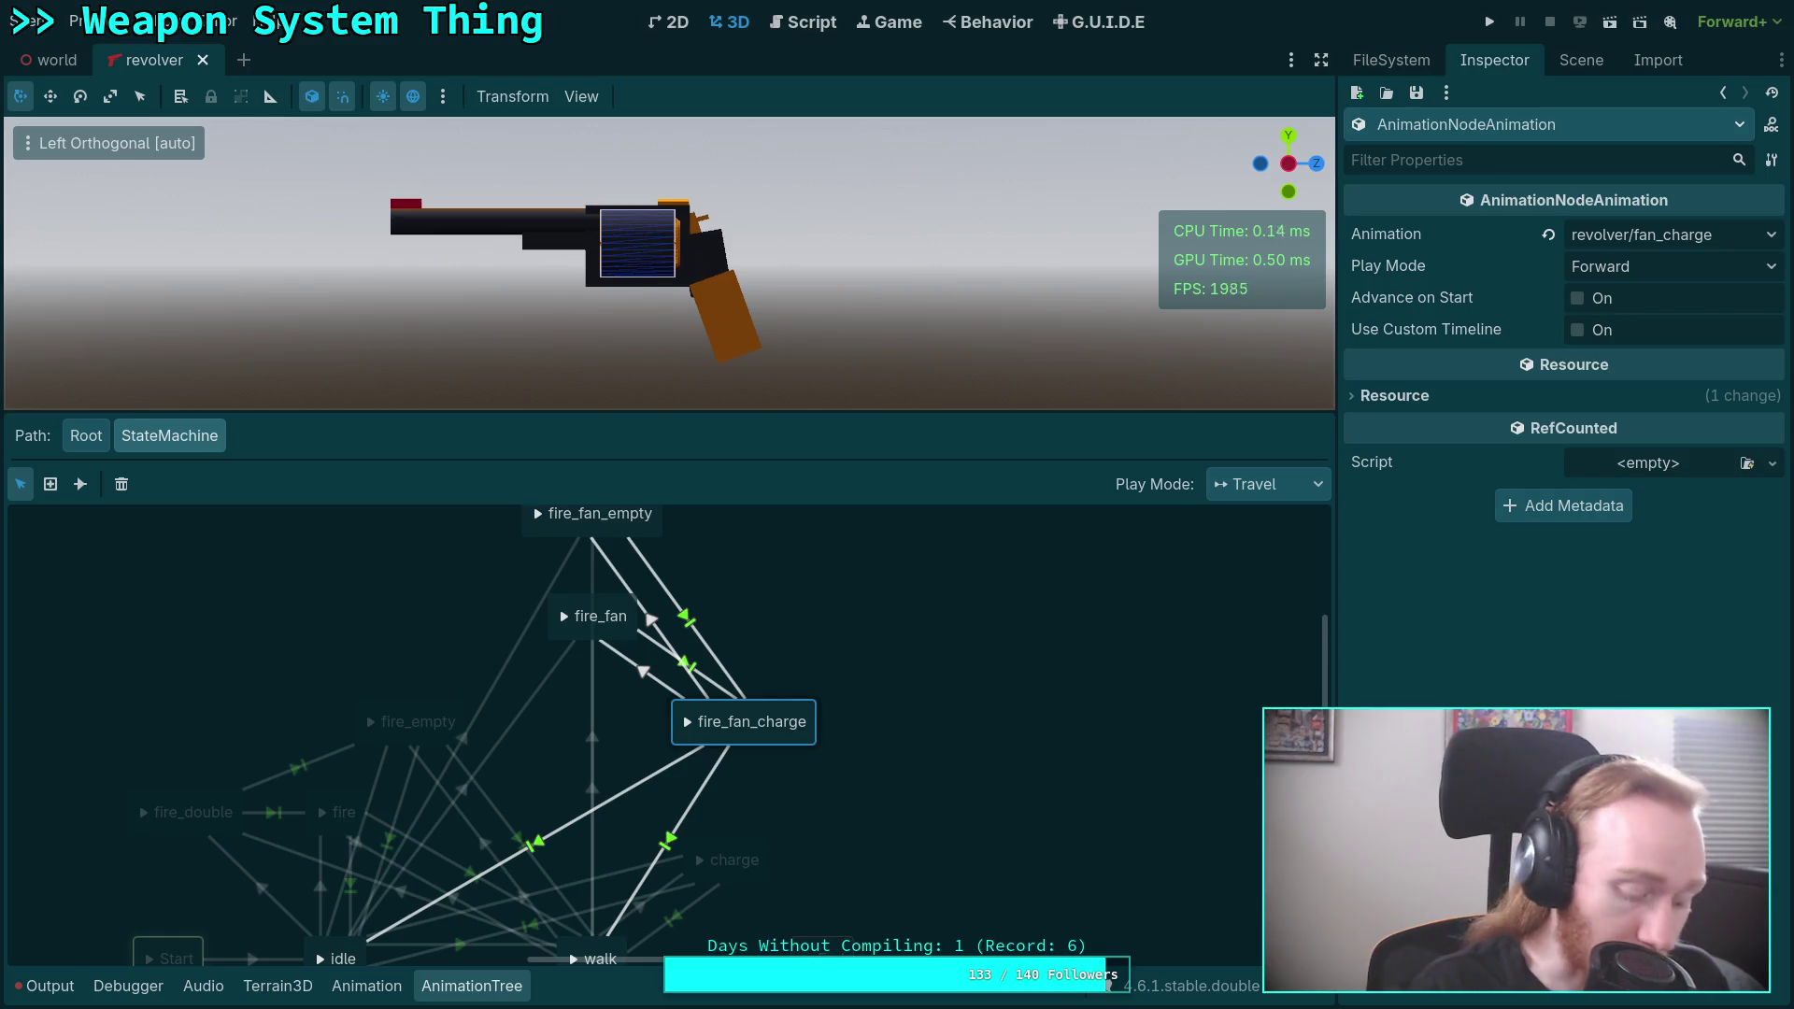
click(75, 21)
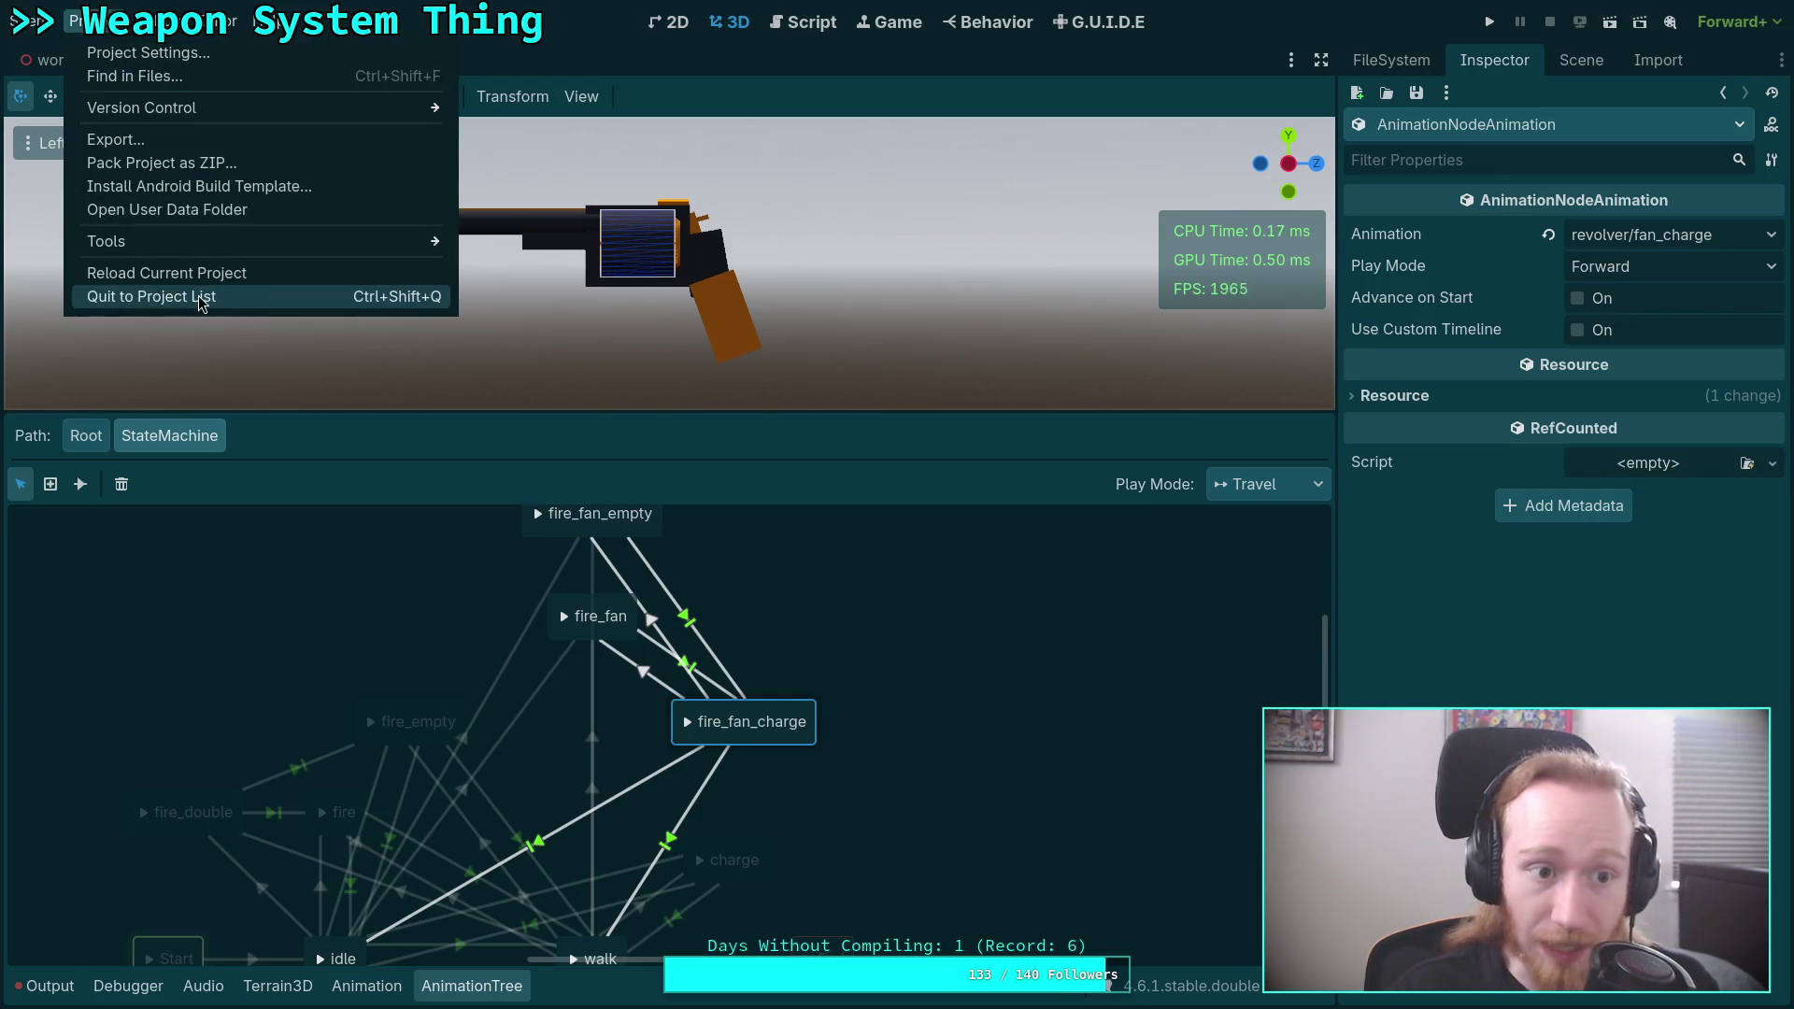
click(268, 286)
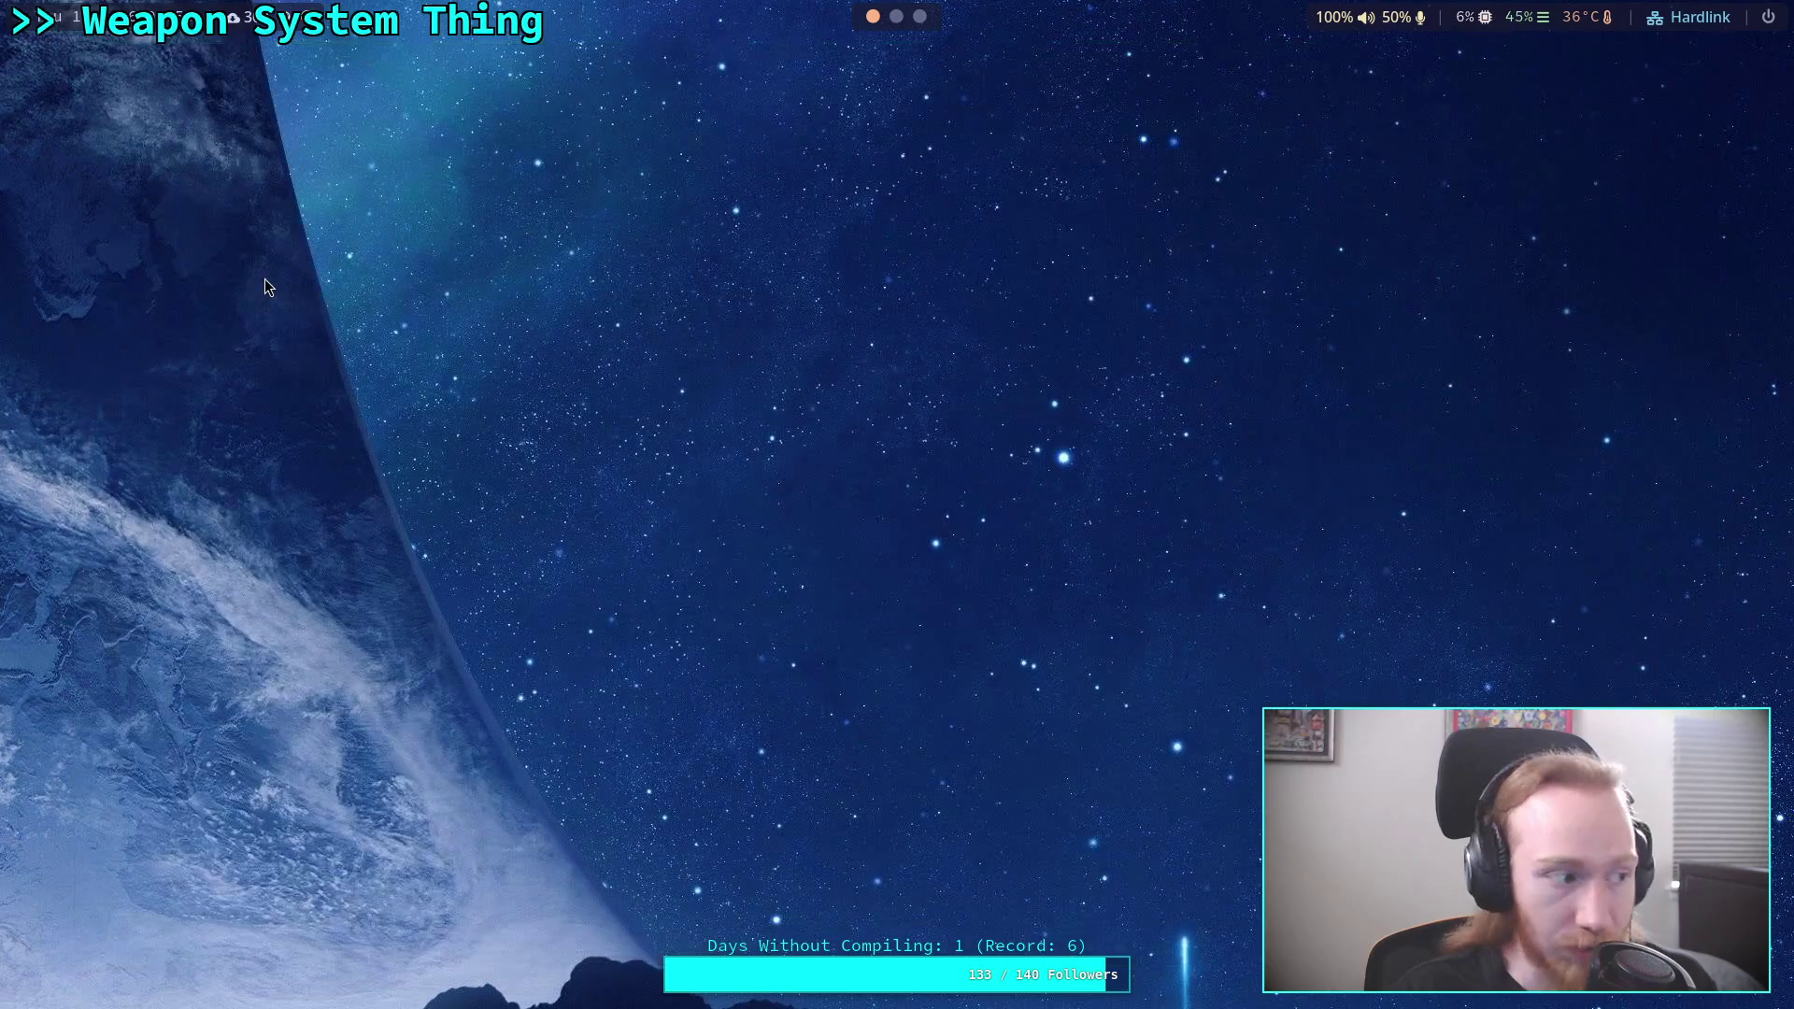
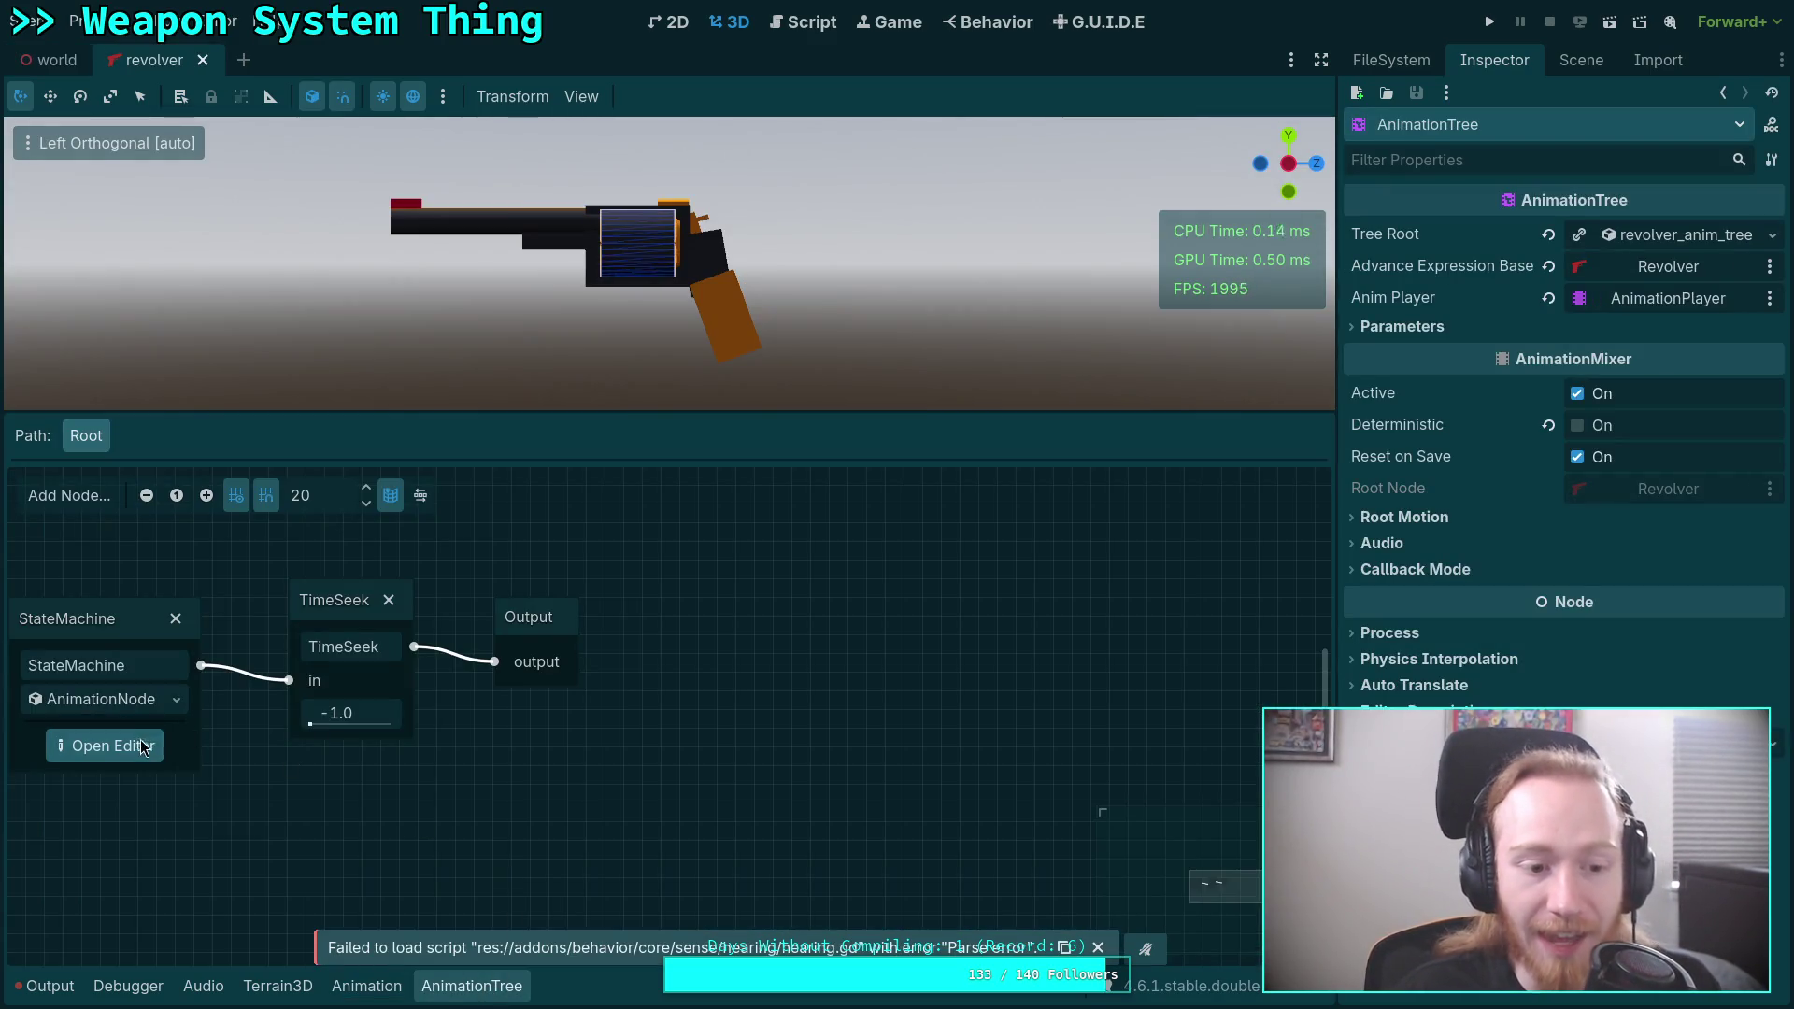
Open the revolver's state machine graph, inspect the fire_fan_charge state, and run the project.
click(103, 745)
click(739, 722)
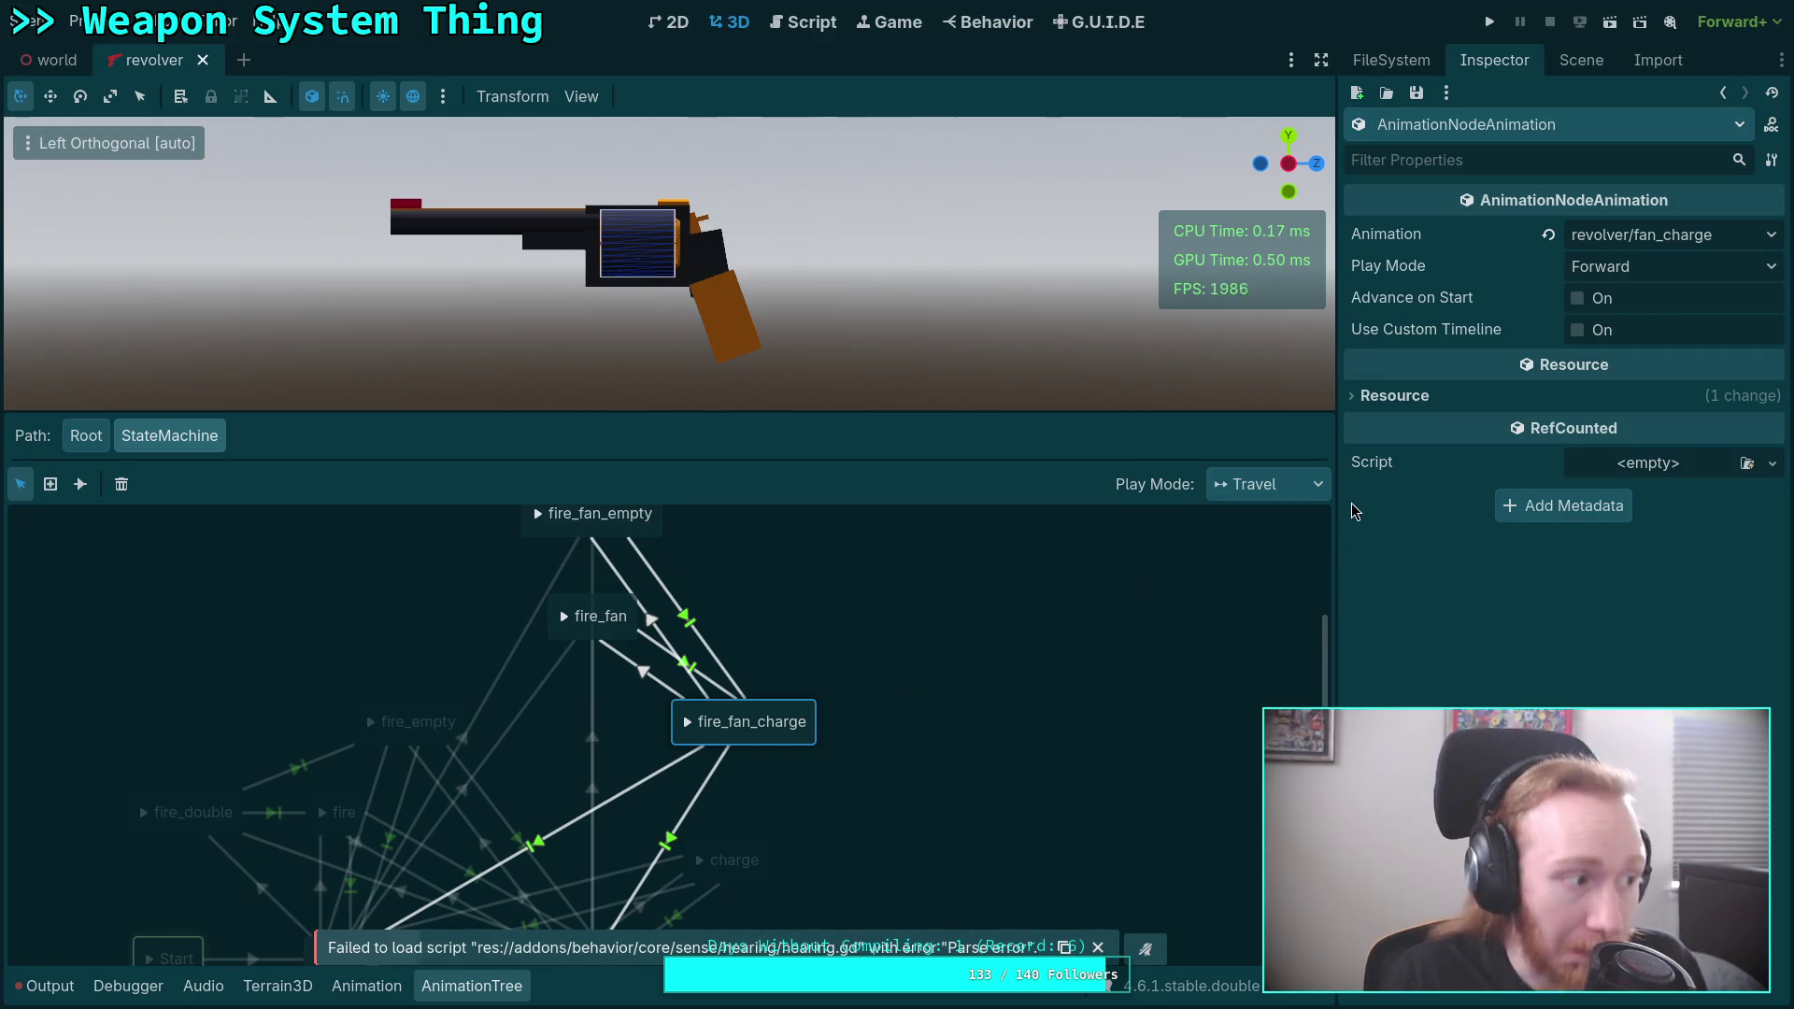
click(1490, 21)
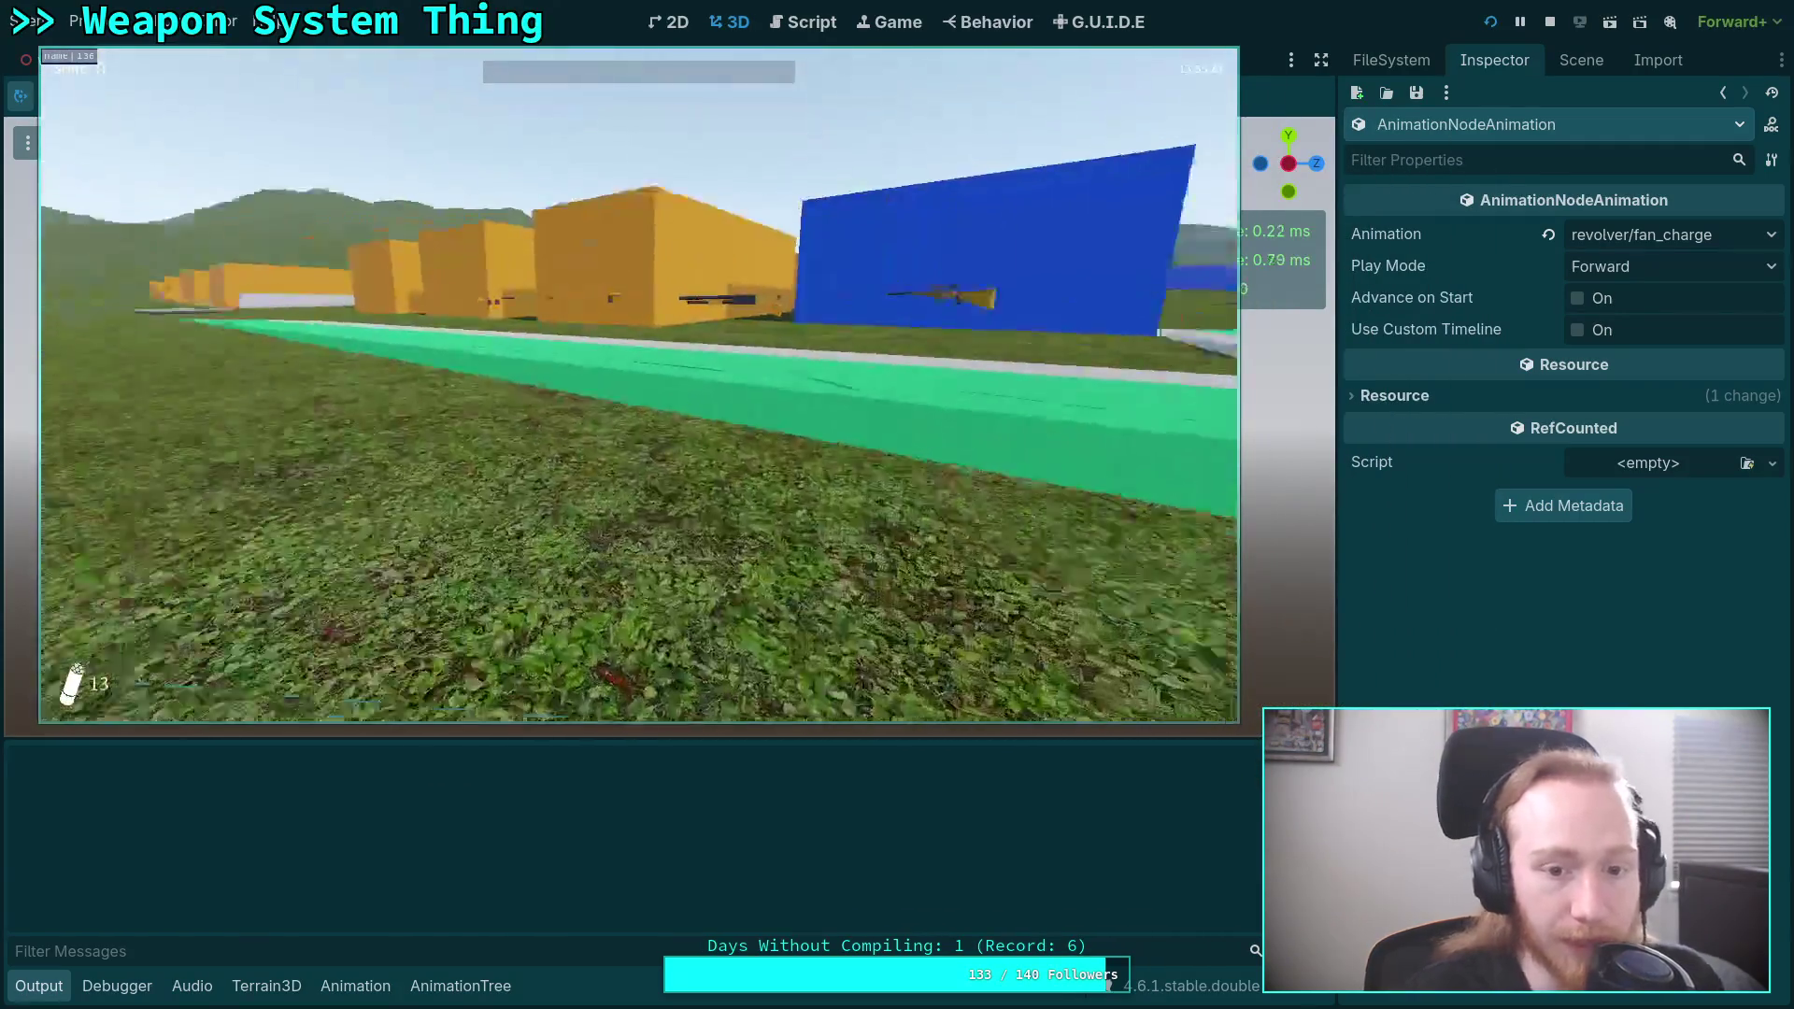
Pick up the revolver and shotgun, charge the revolver, and fan-fire the first shots.
key(e)
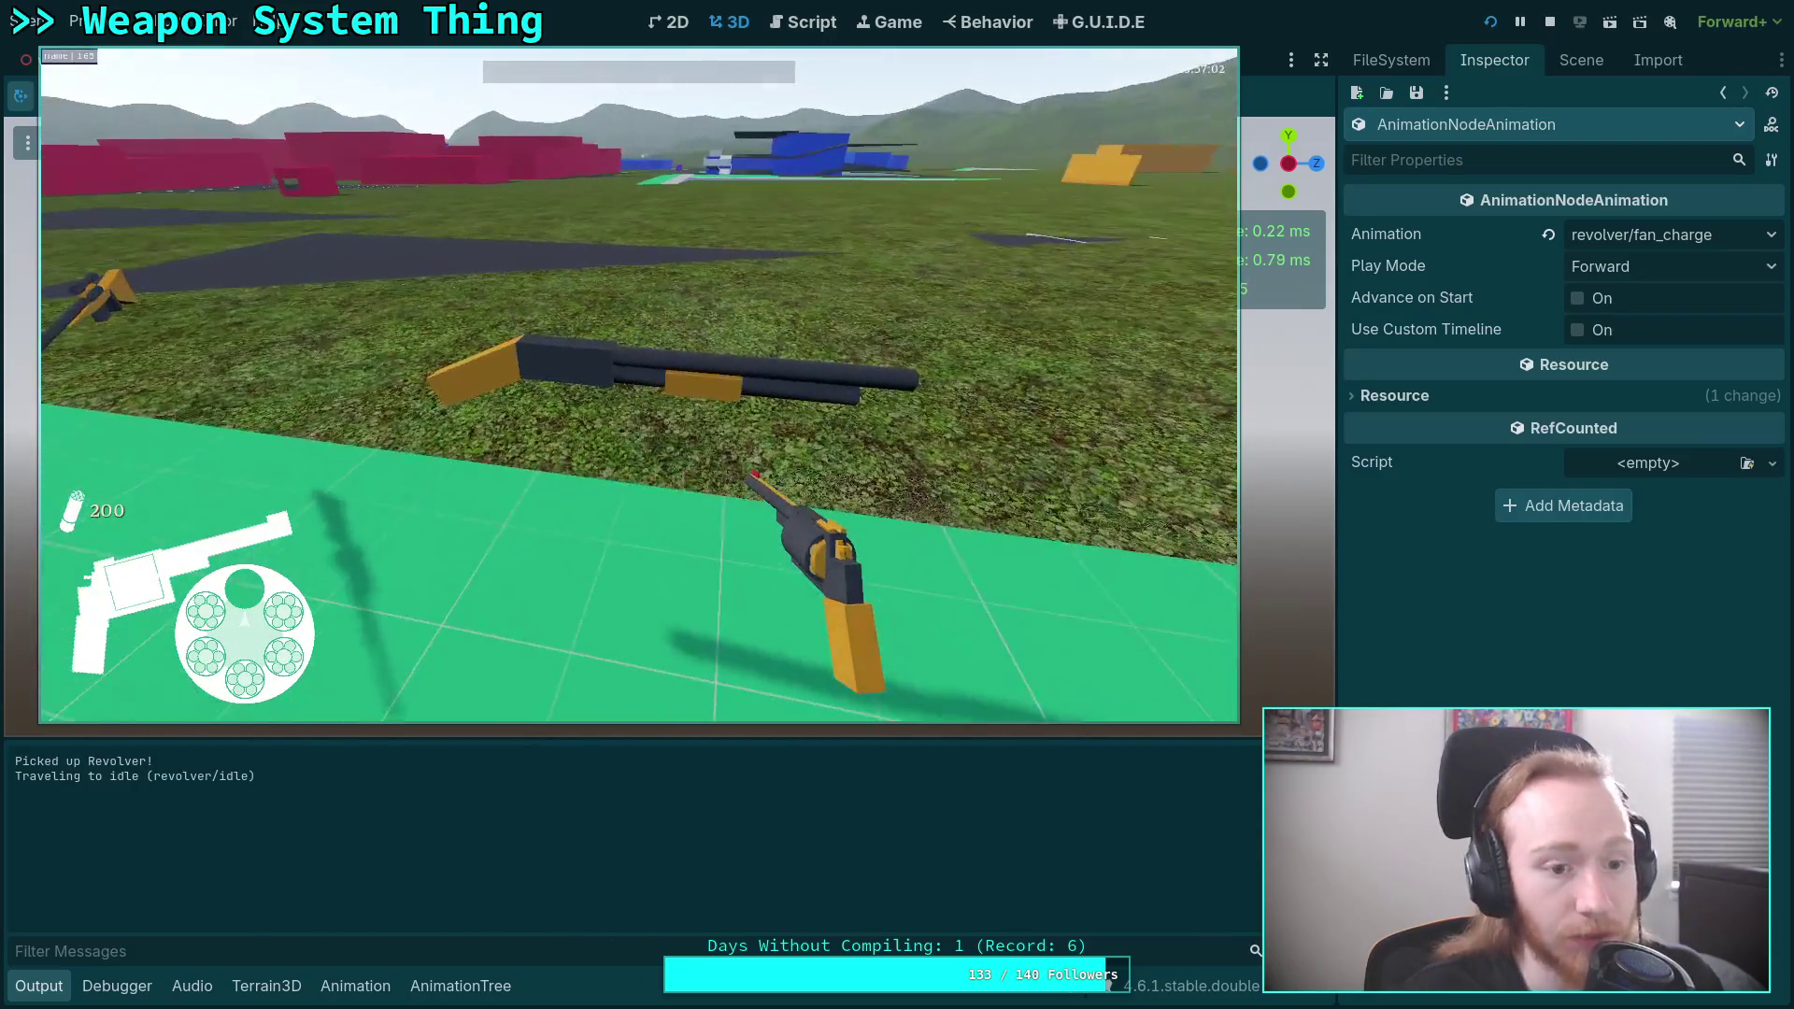
key(e)
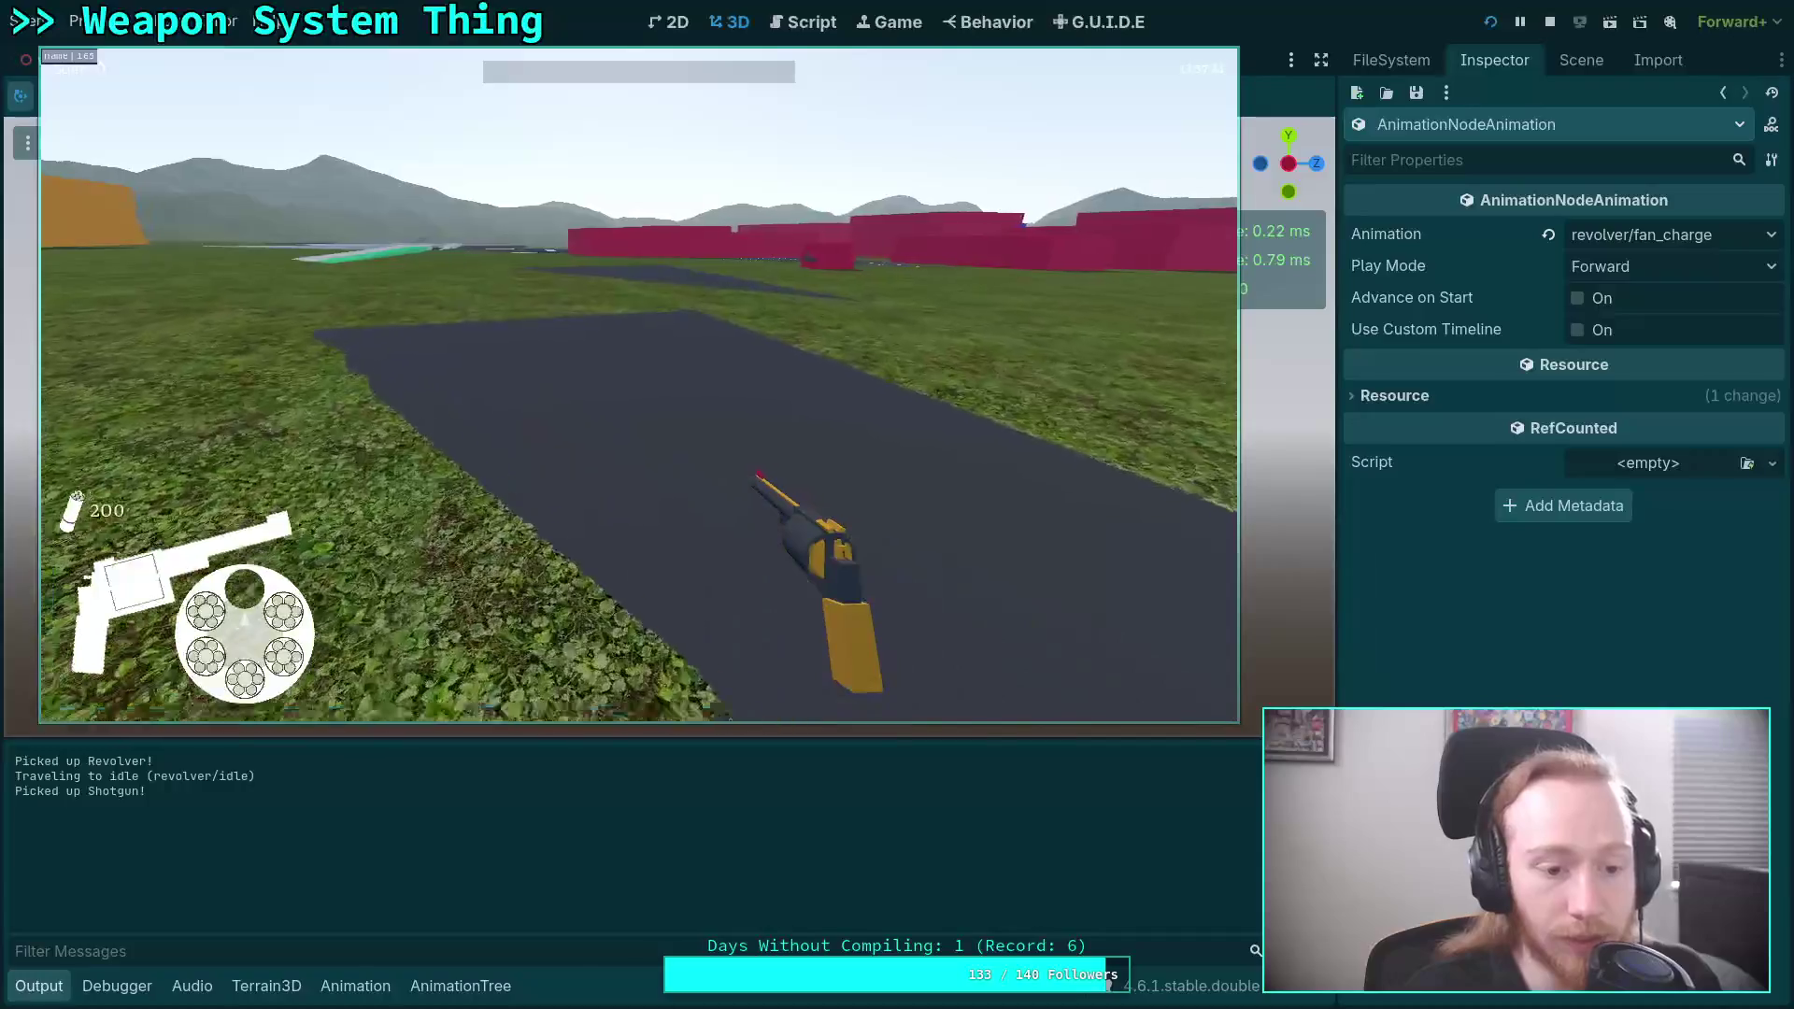
key(r)
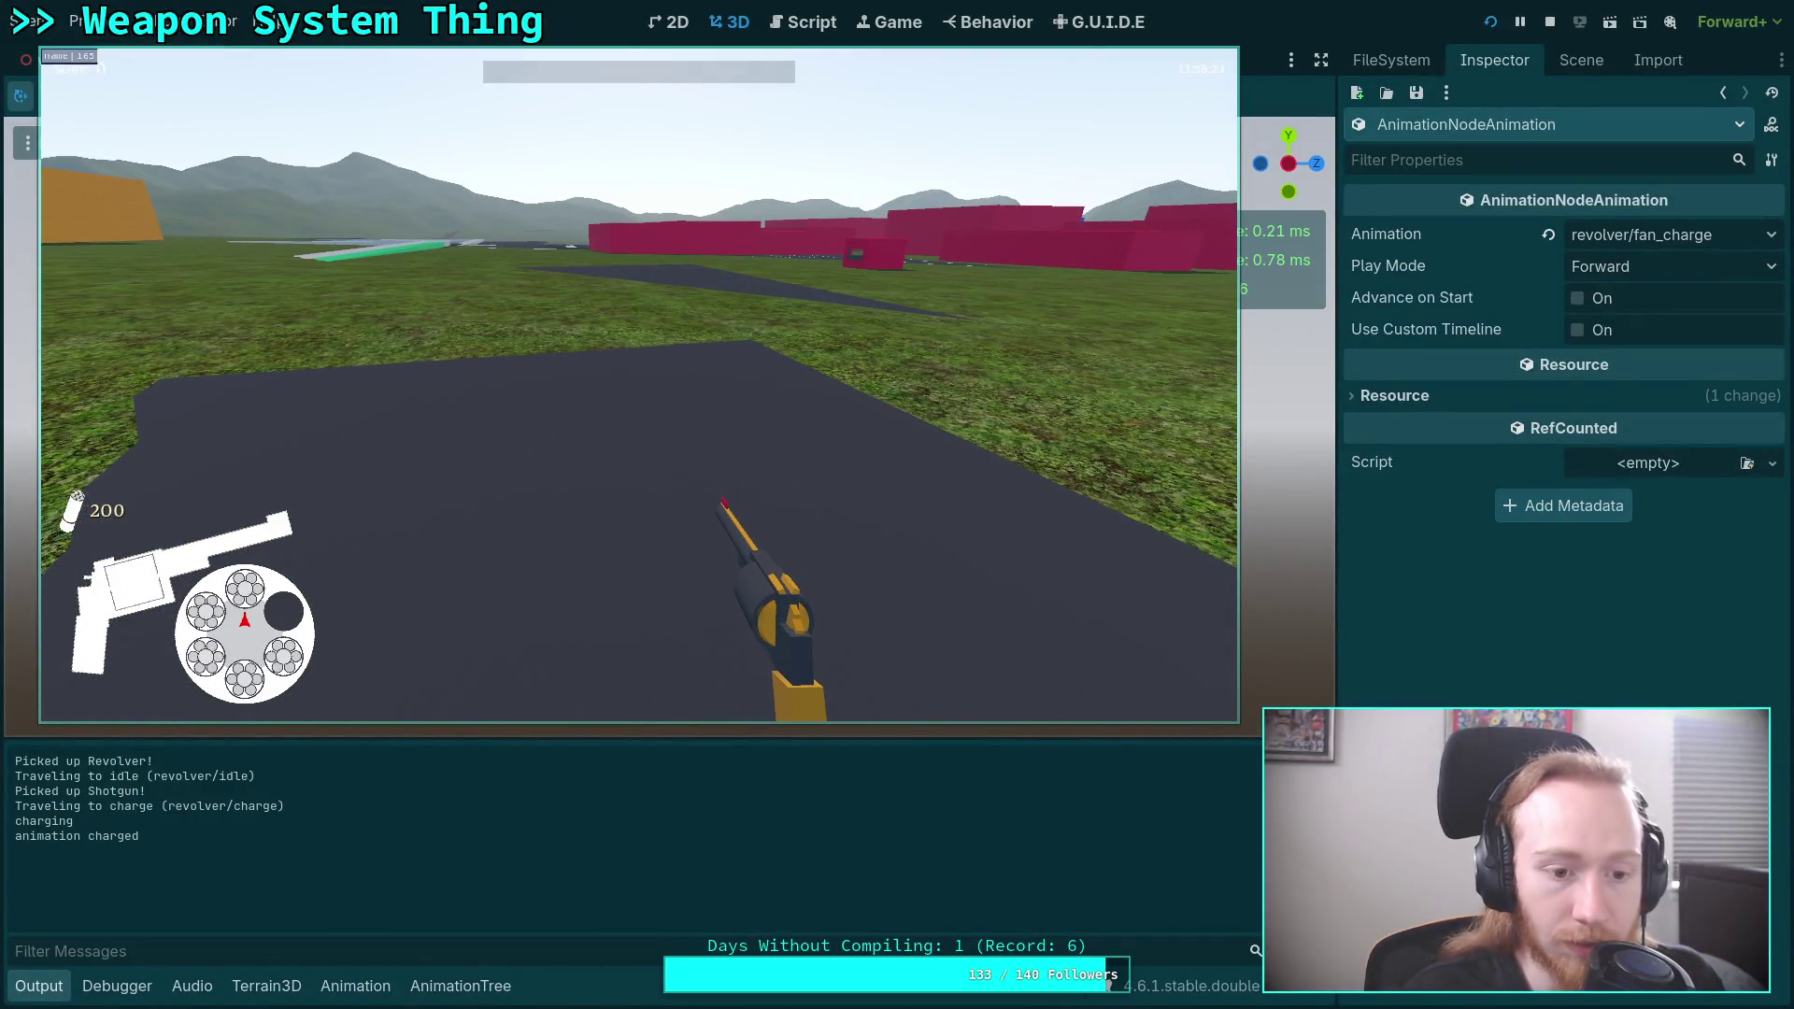
click(897, 505)
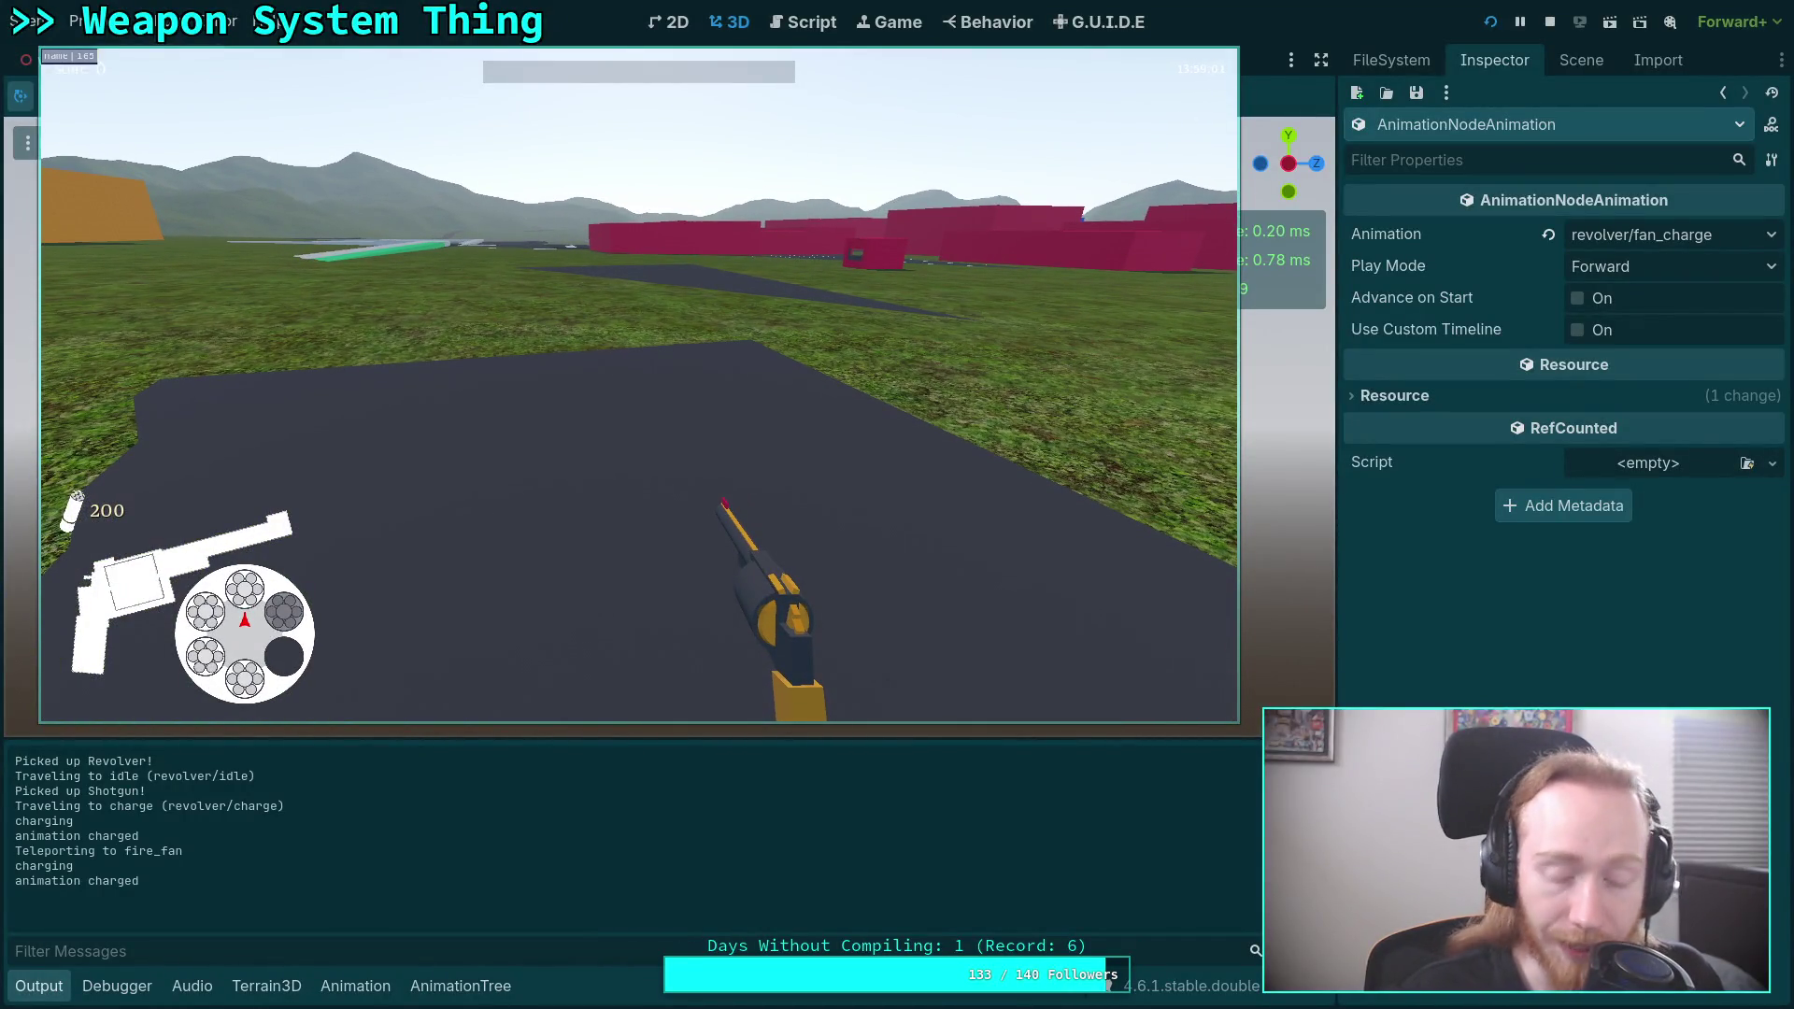
click(640, 385)
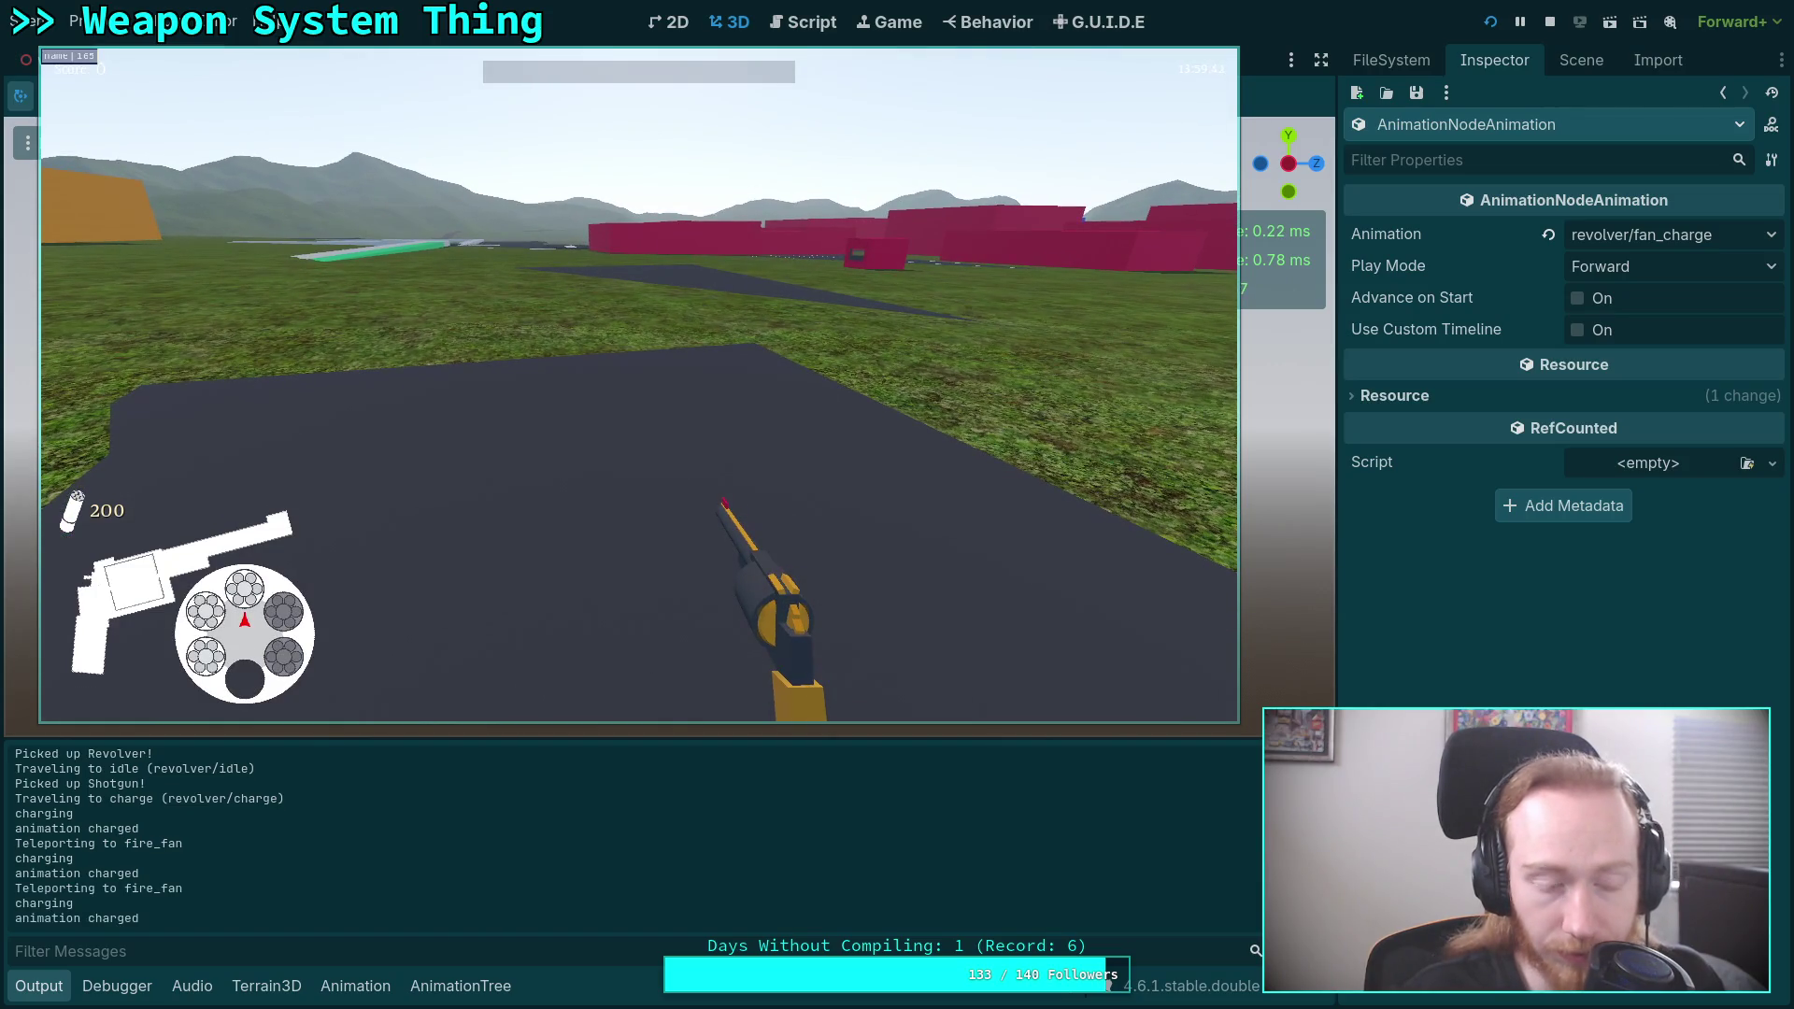
click(639, 385)
click(640, 385)
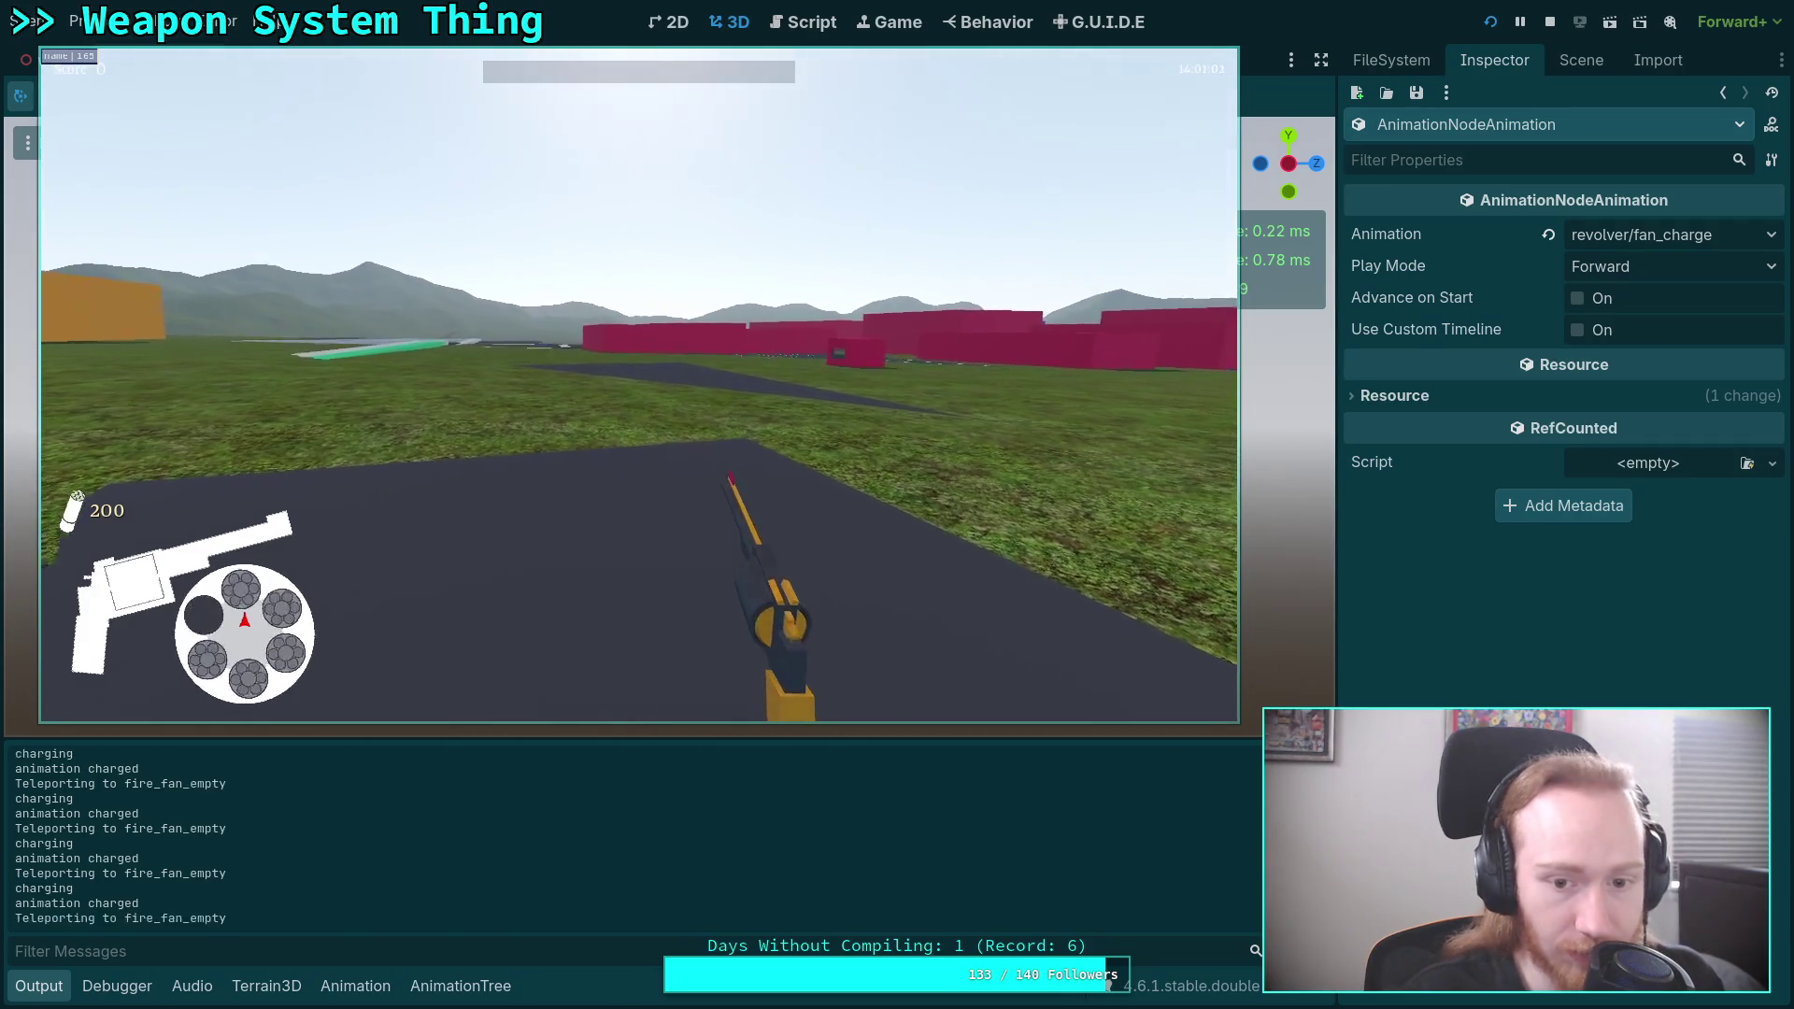
Keep firing on the empty cylinder until the revolver re-charges.
click(639, 385)
click(639, 385)
click(639, 385)
click(639, 385)
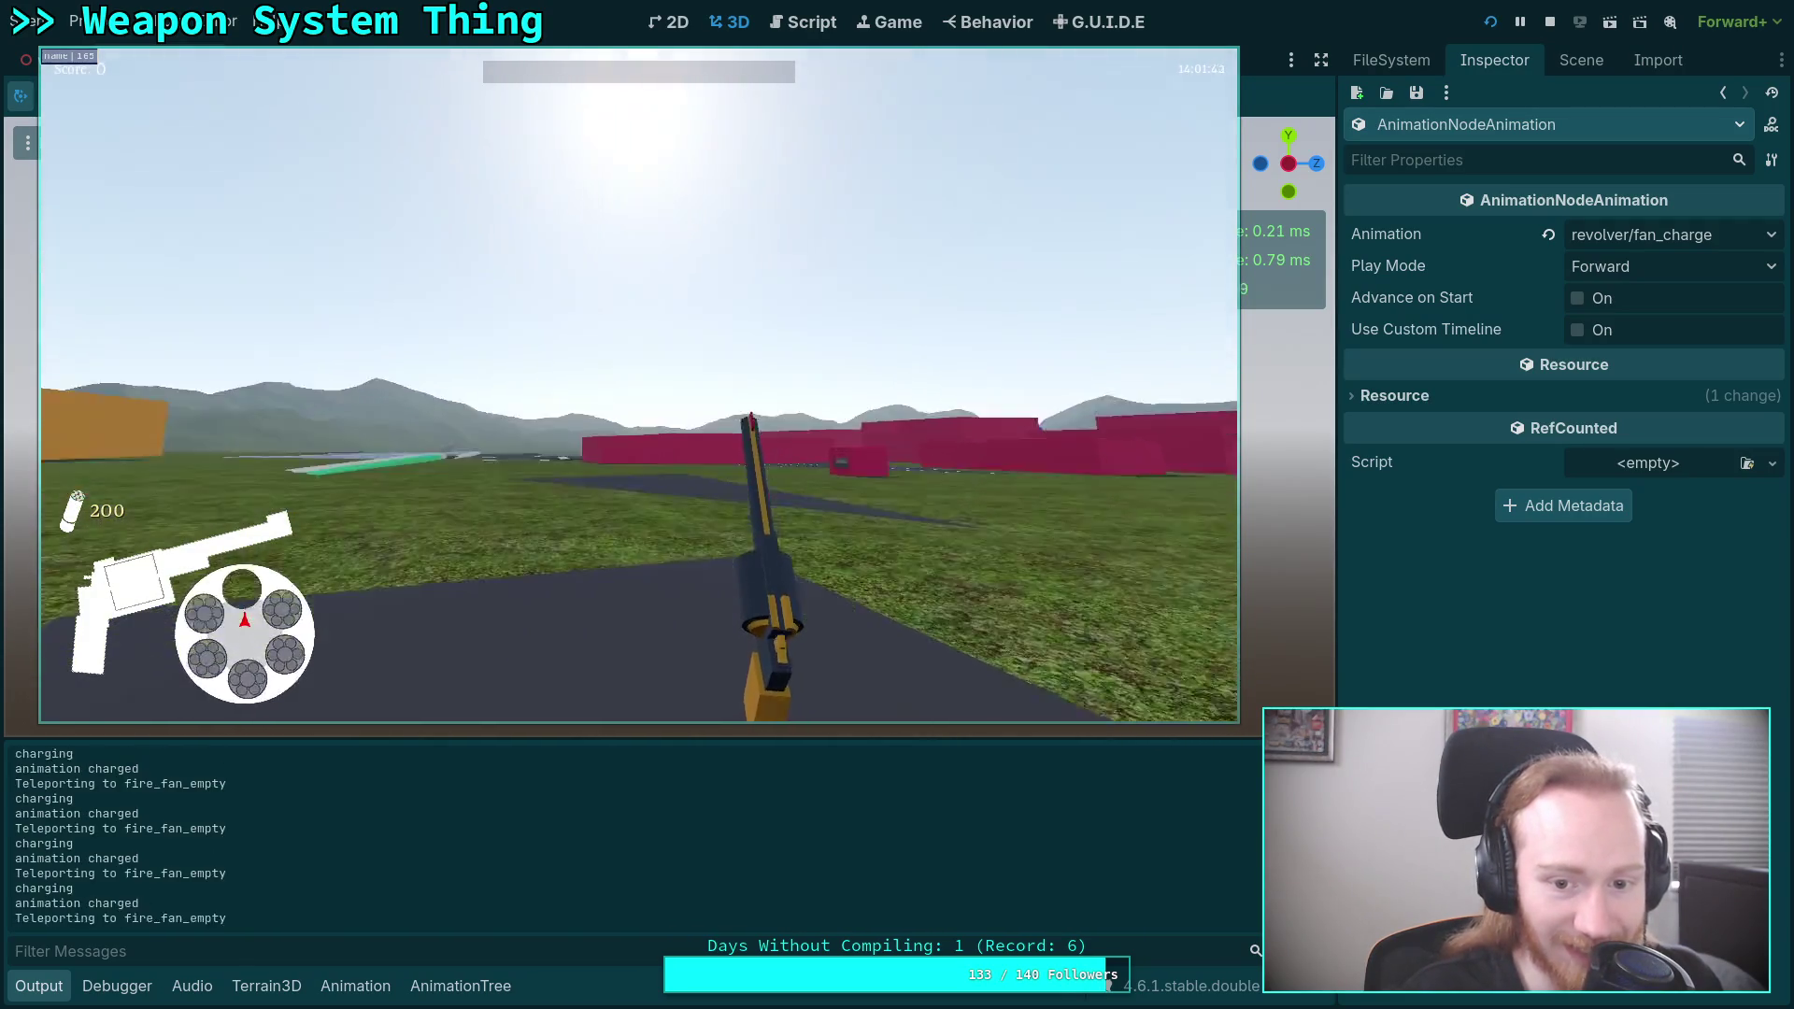
Fan-fire through the cylinder again until the revolver returns to a normal hold.
click(639, 385)
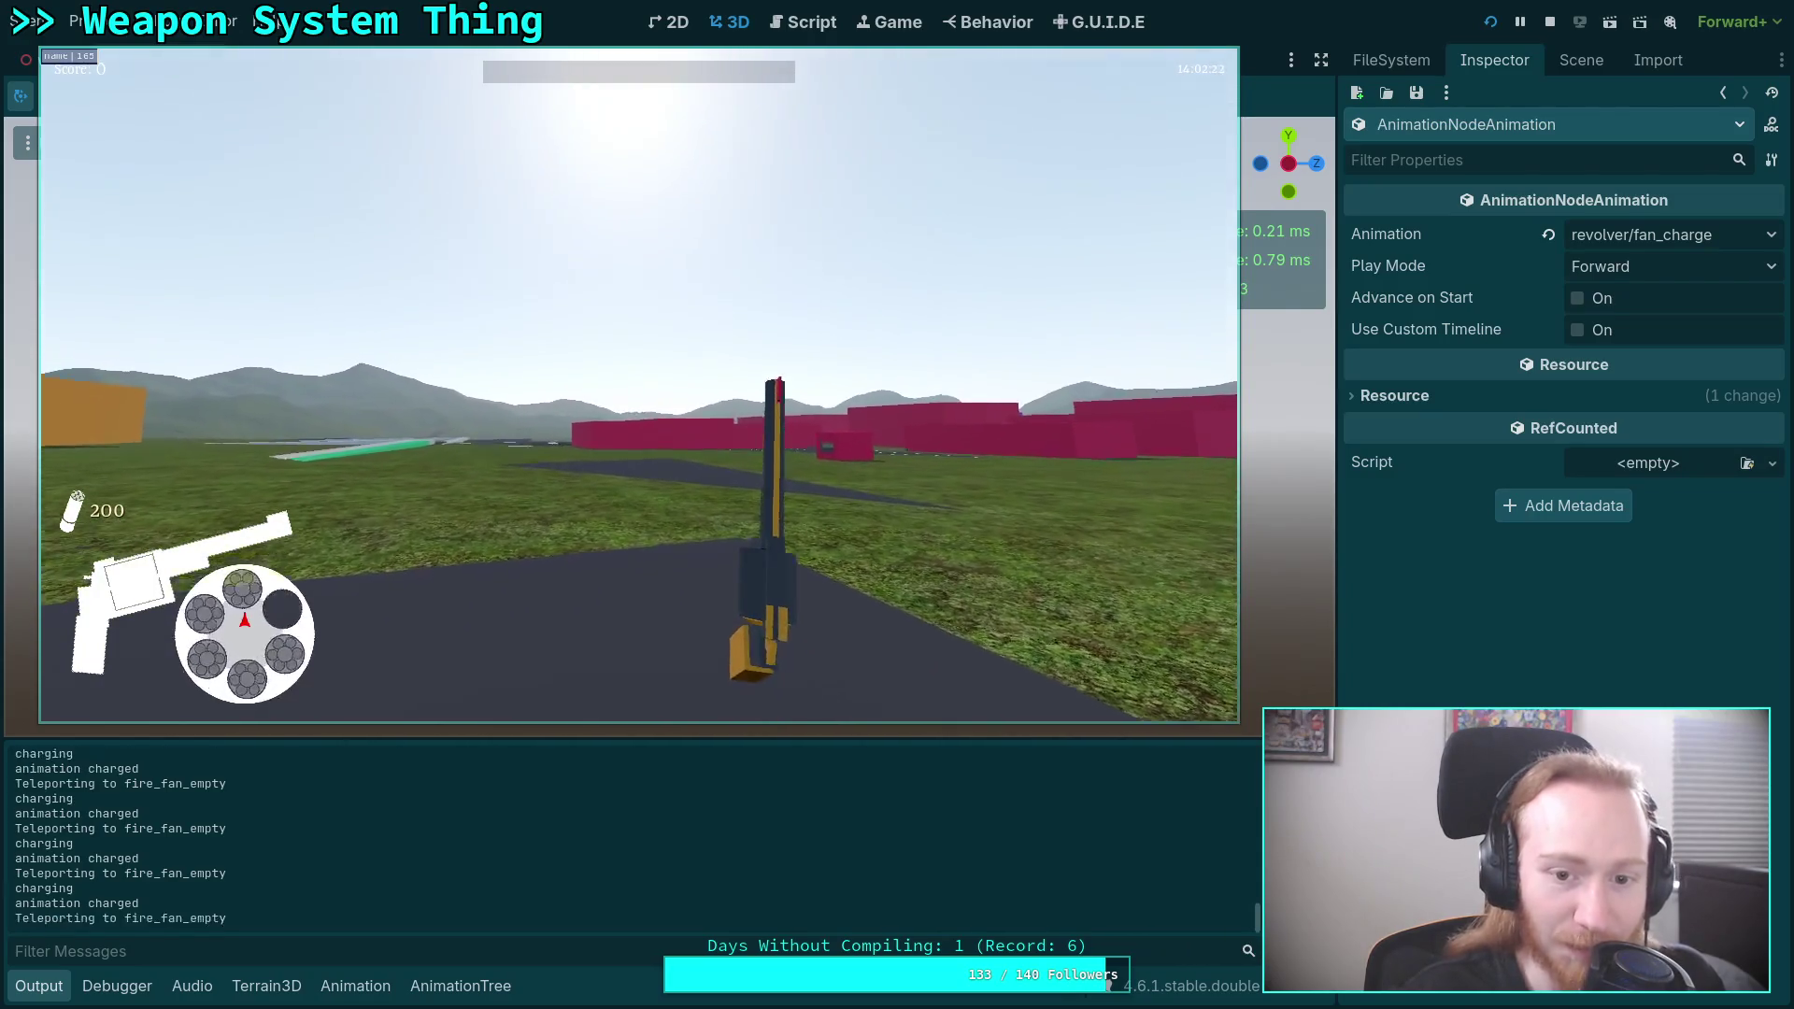
click(639, 386)
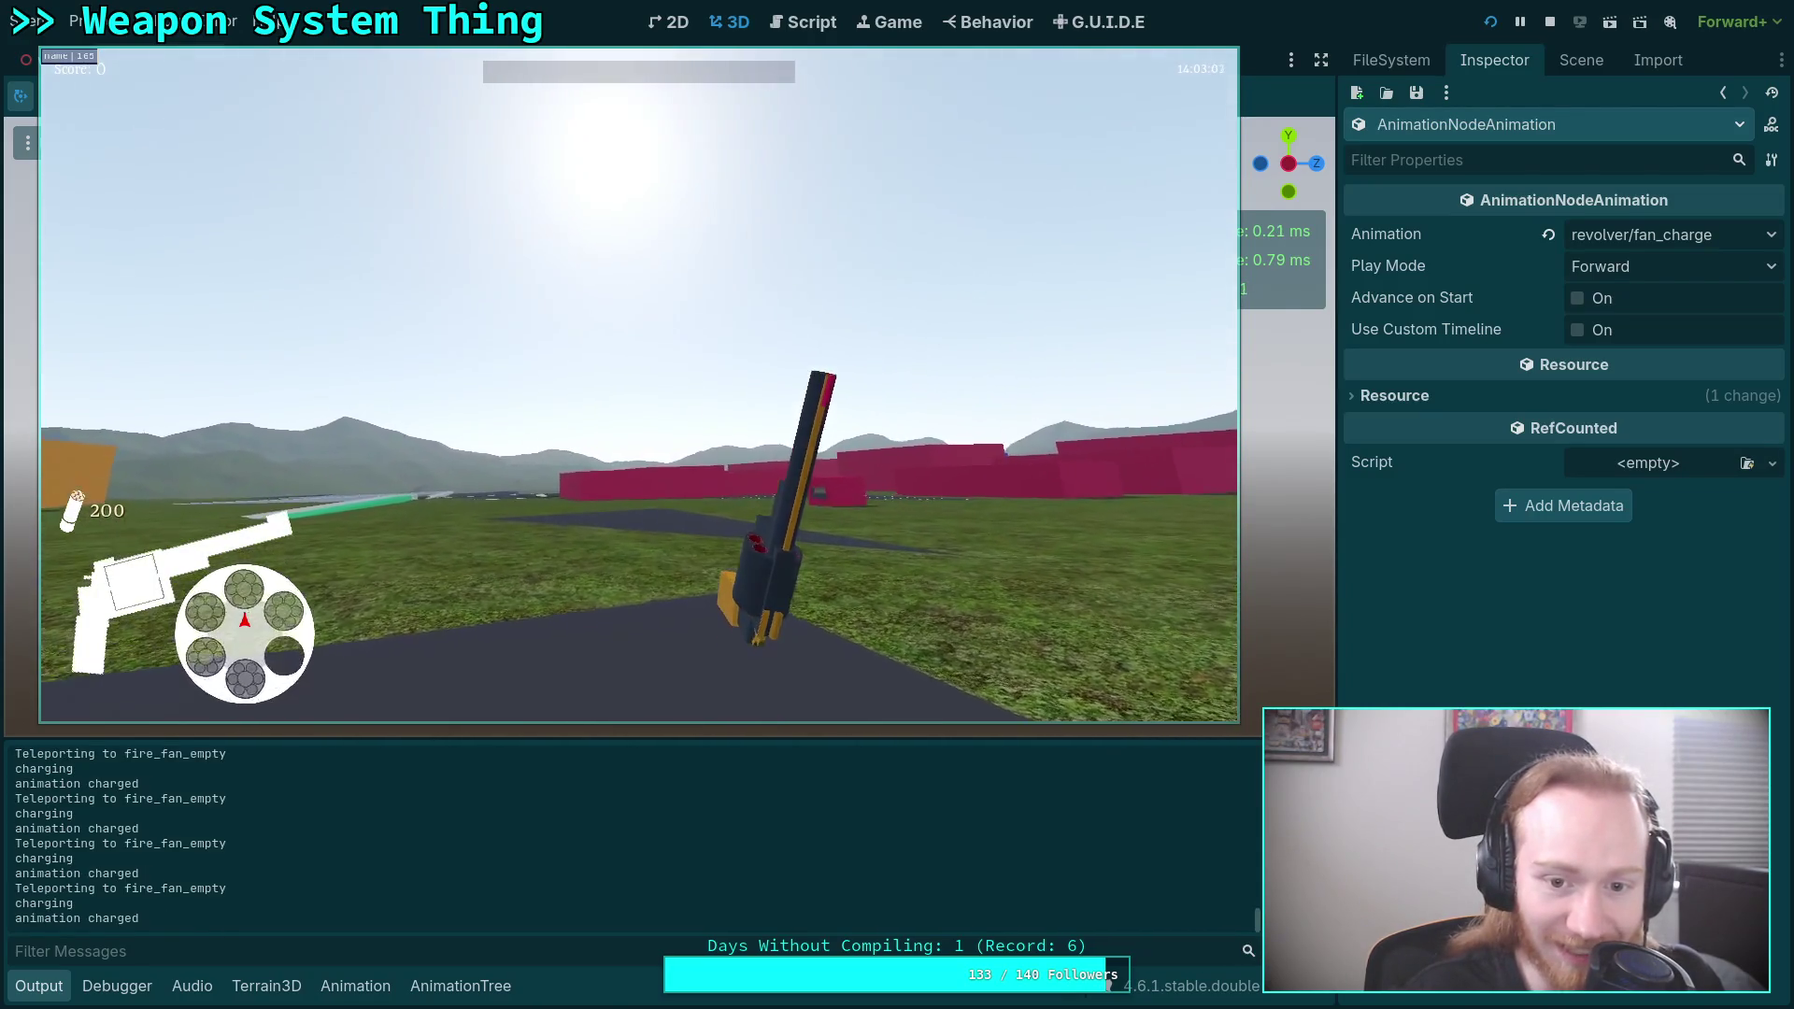
click(639, 386)
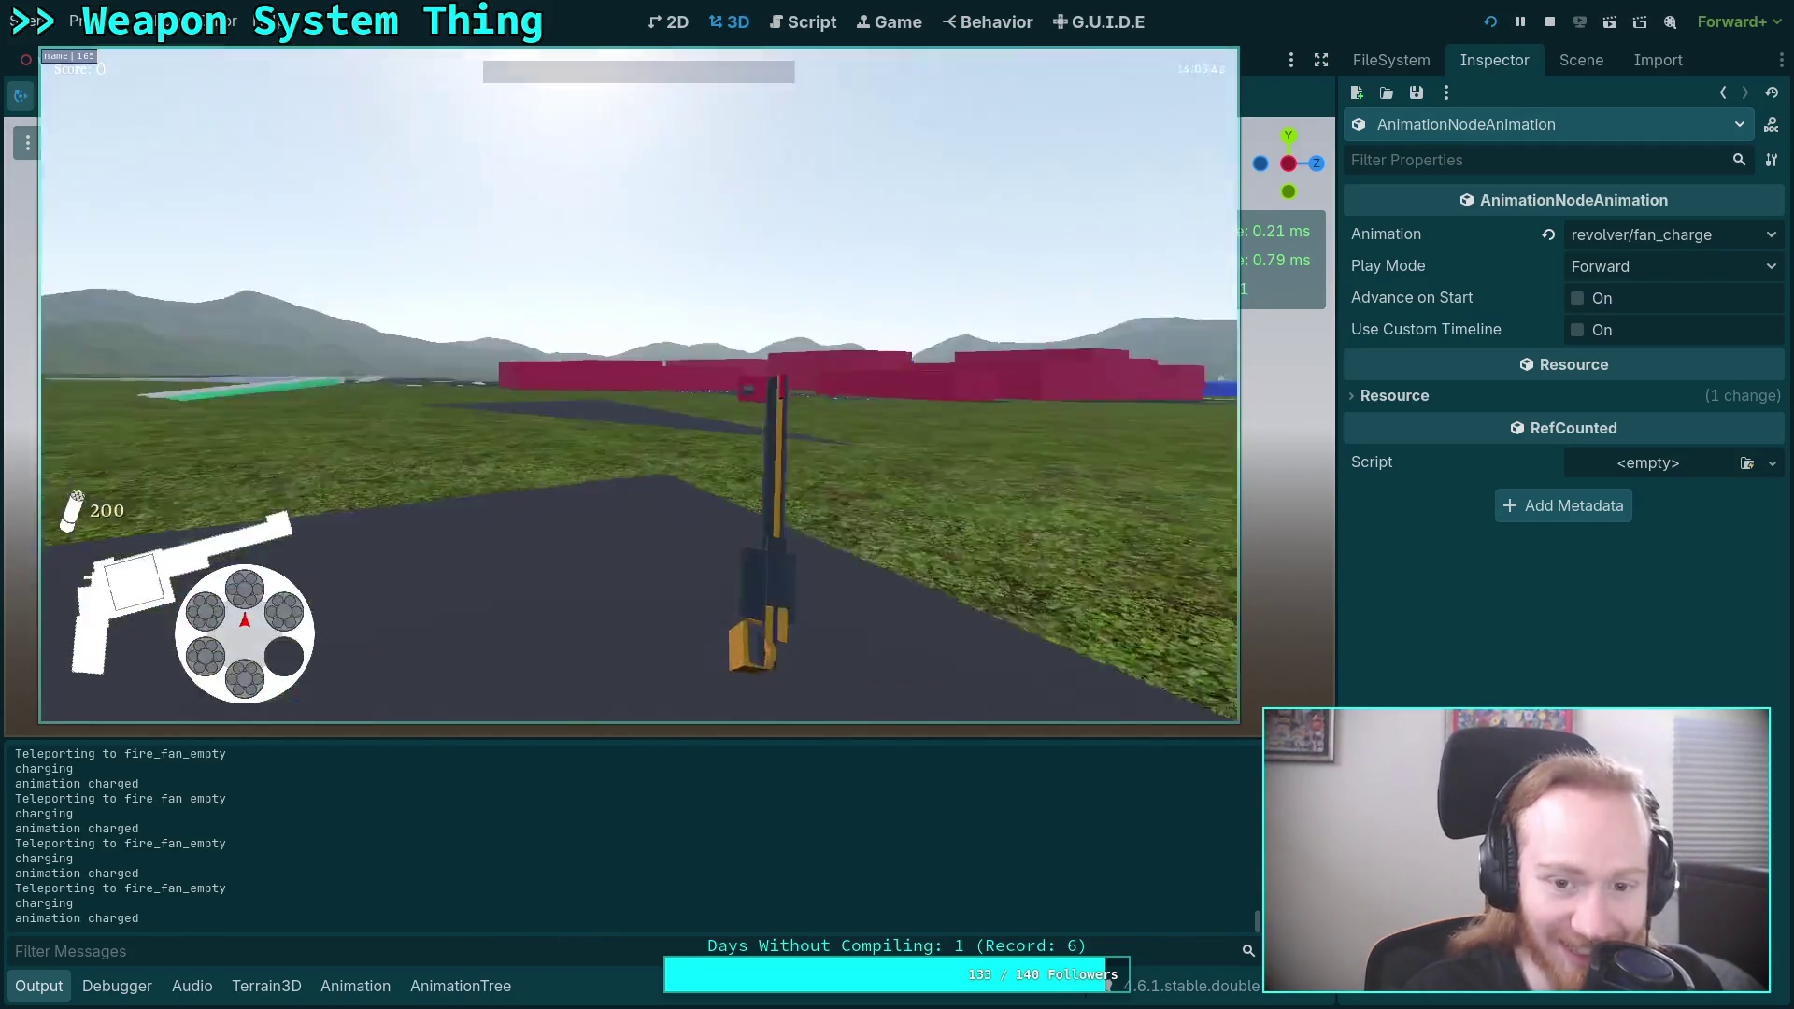
click(640, 385)
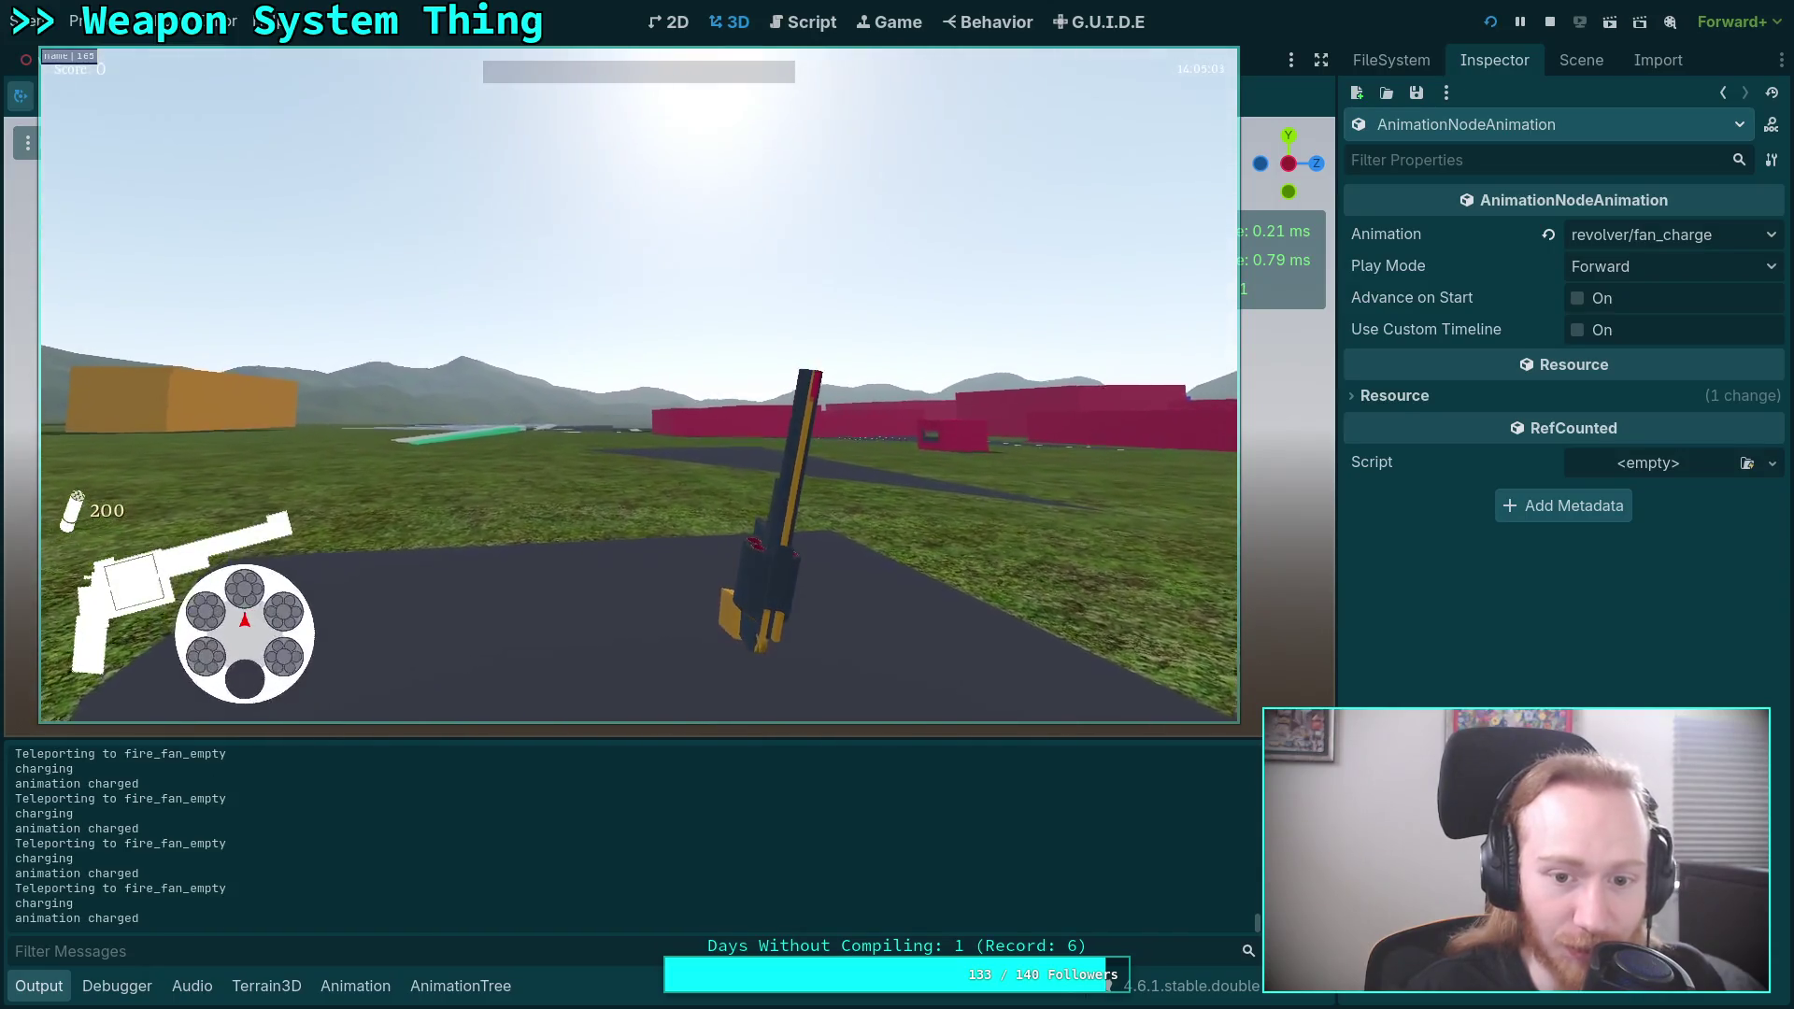
click(639, 385)
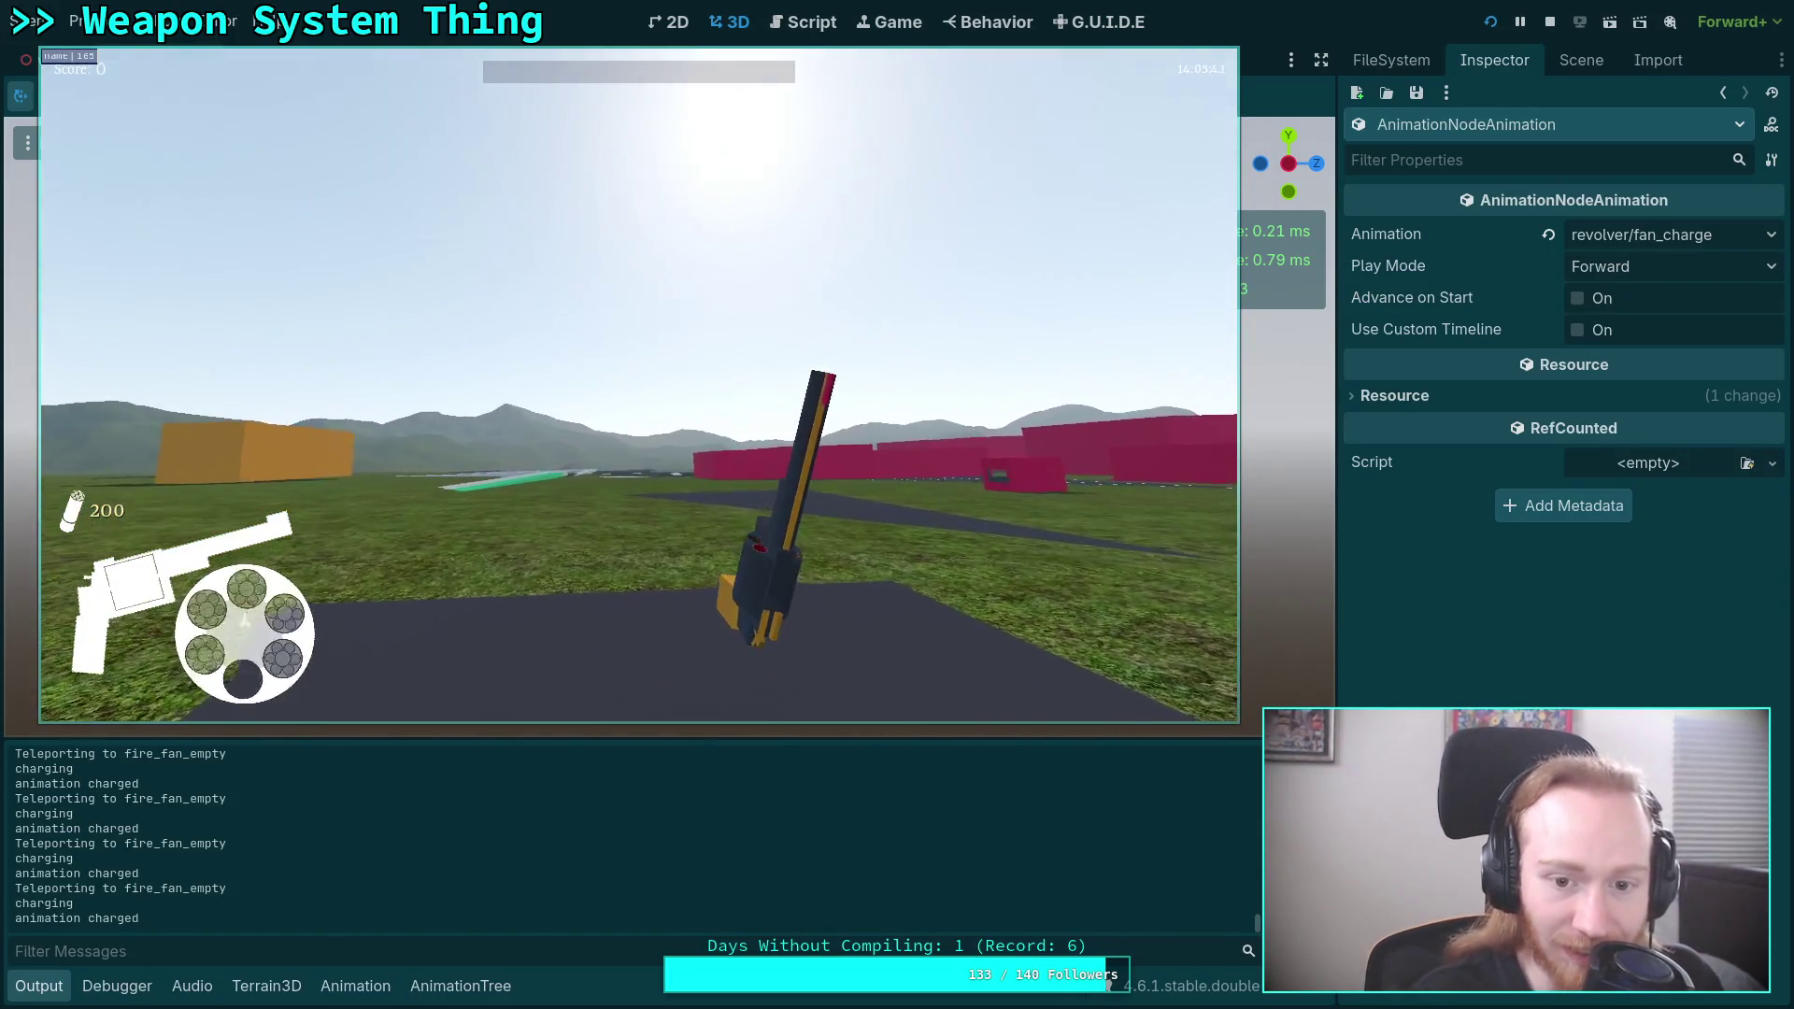
click(639, 385)
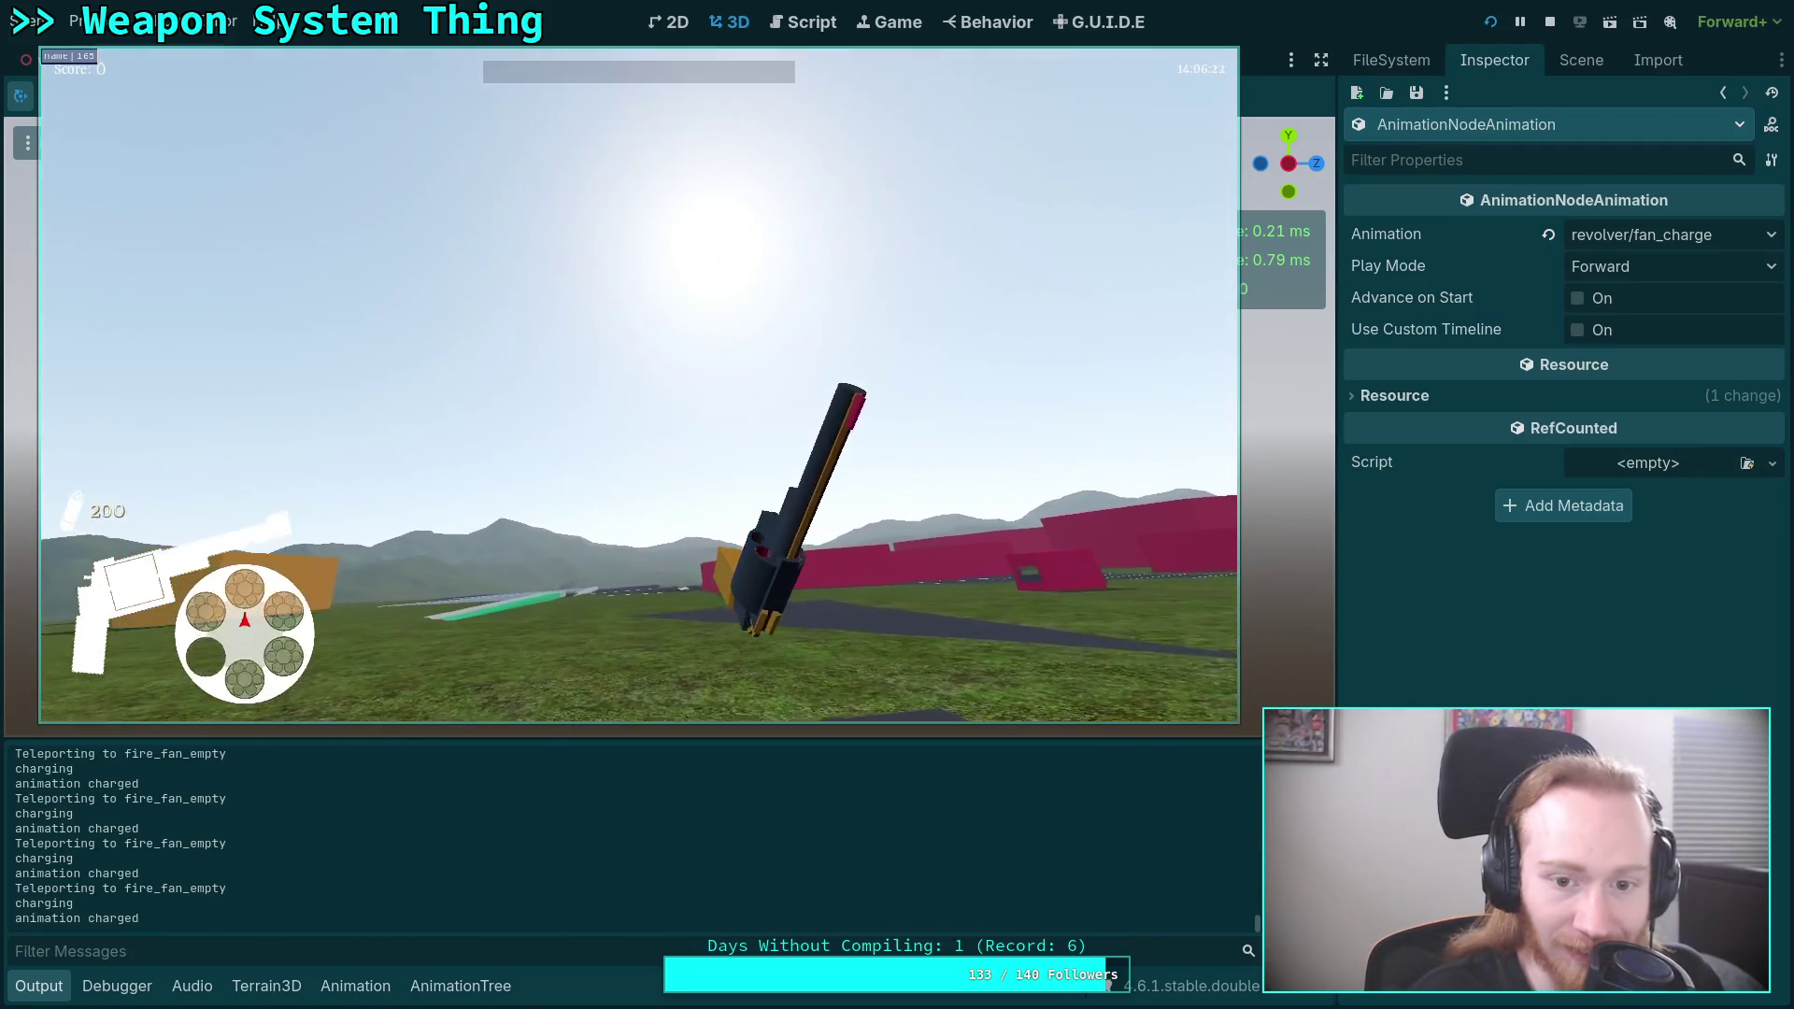
click(639, 385)
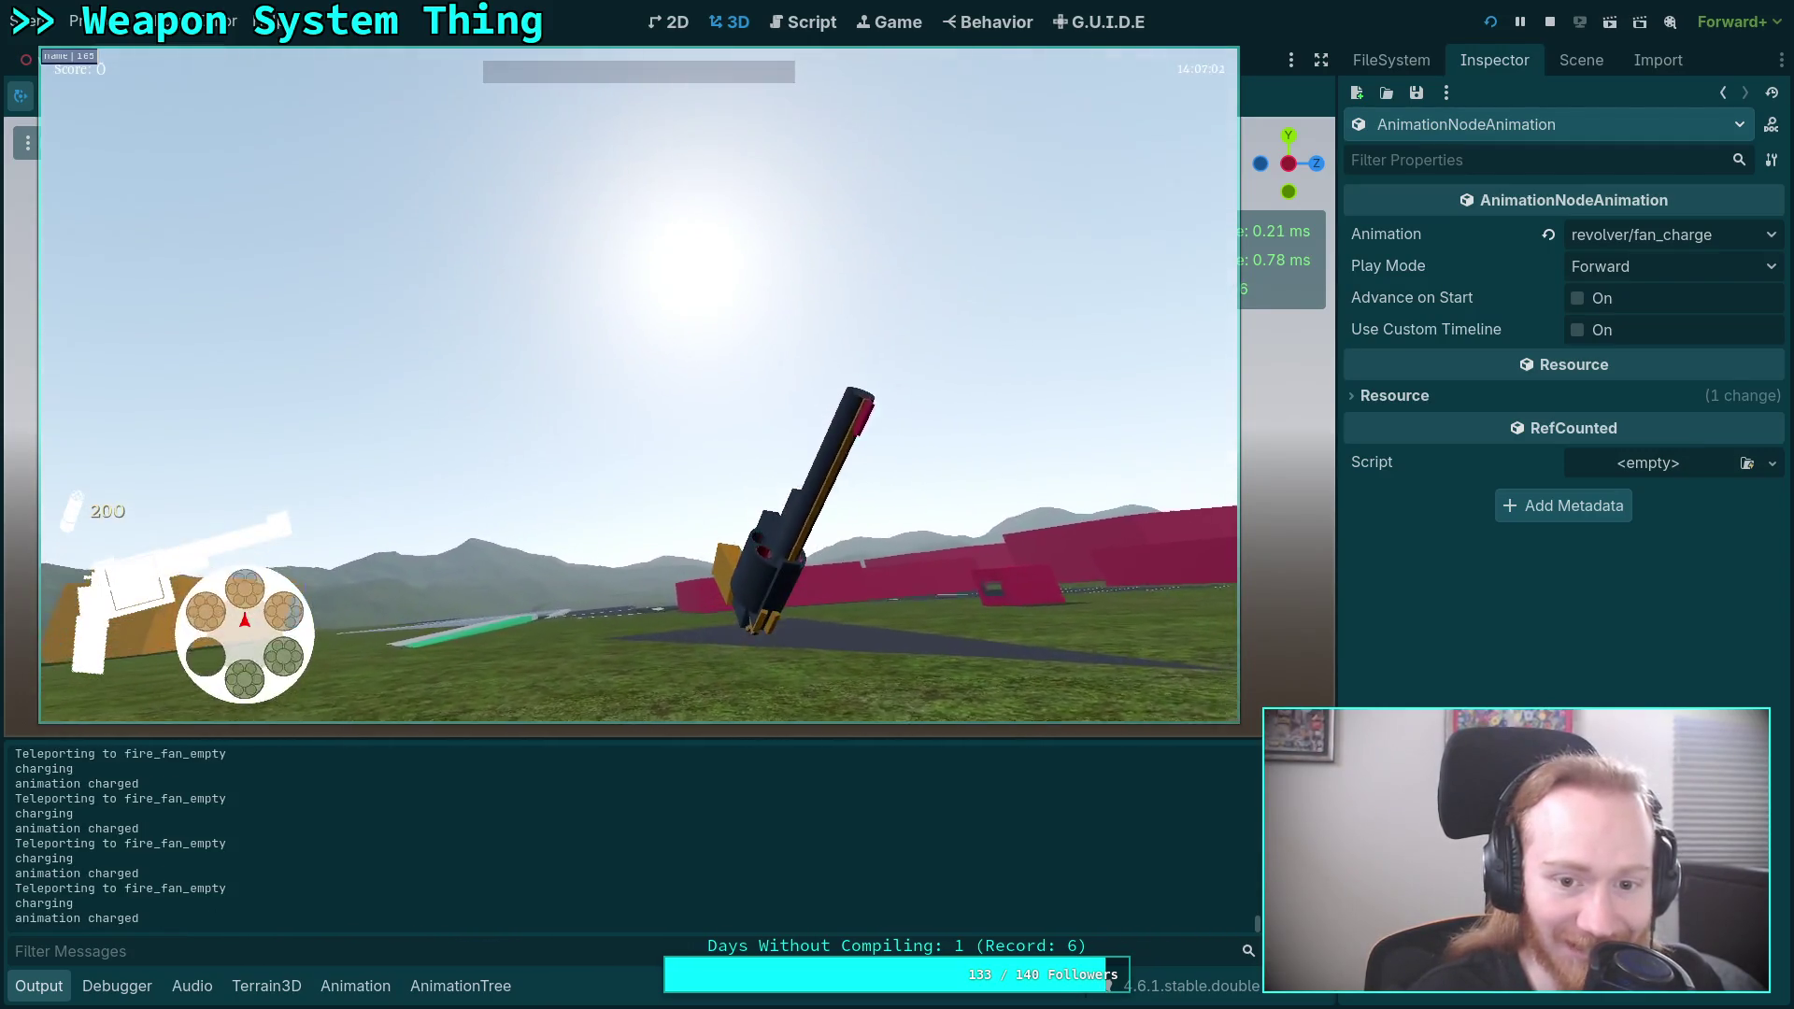
click(639, 385)
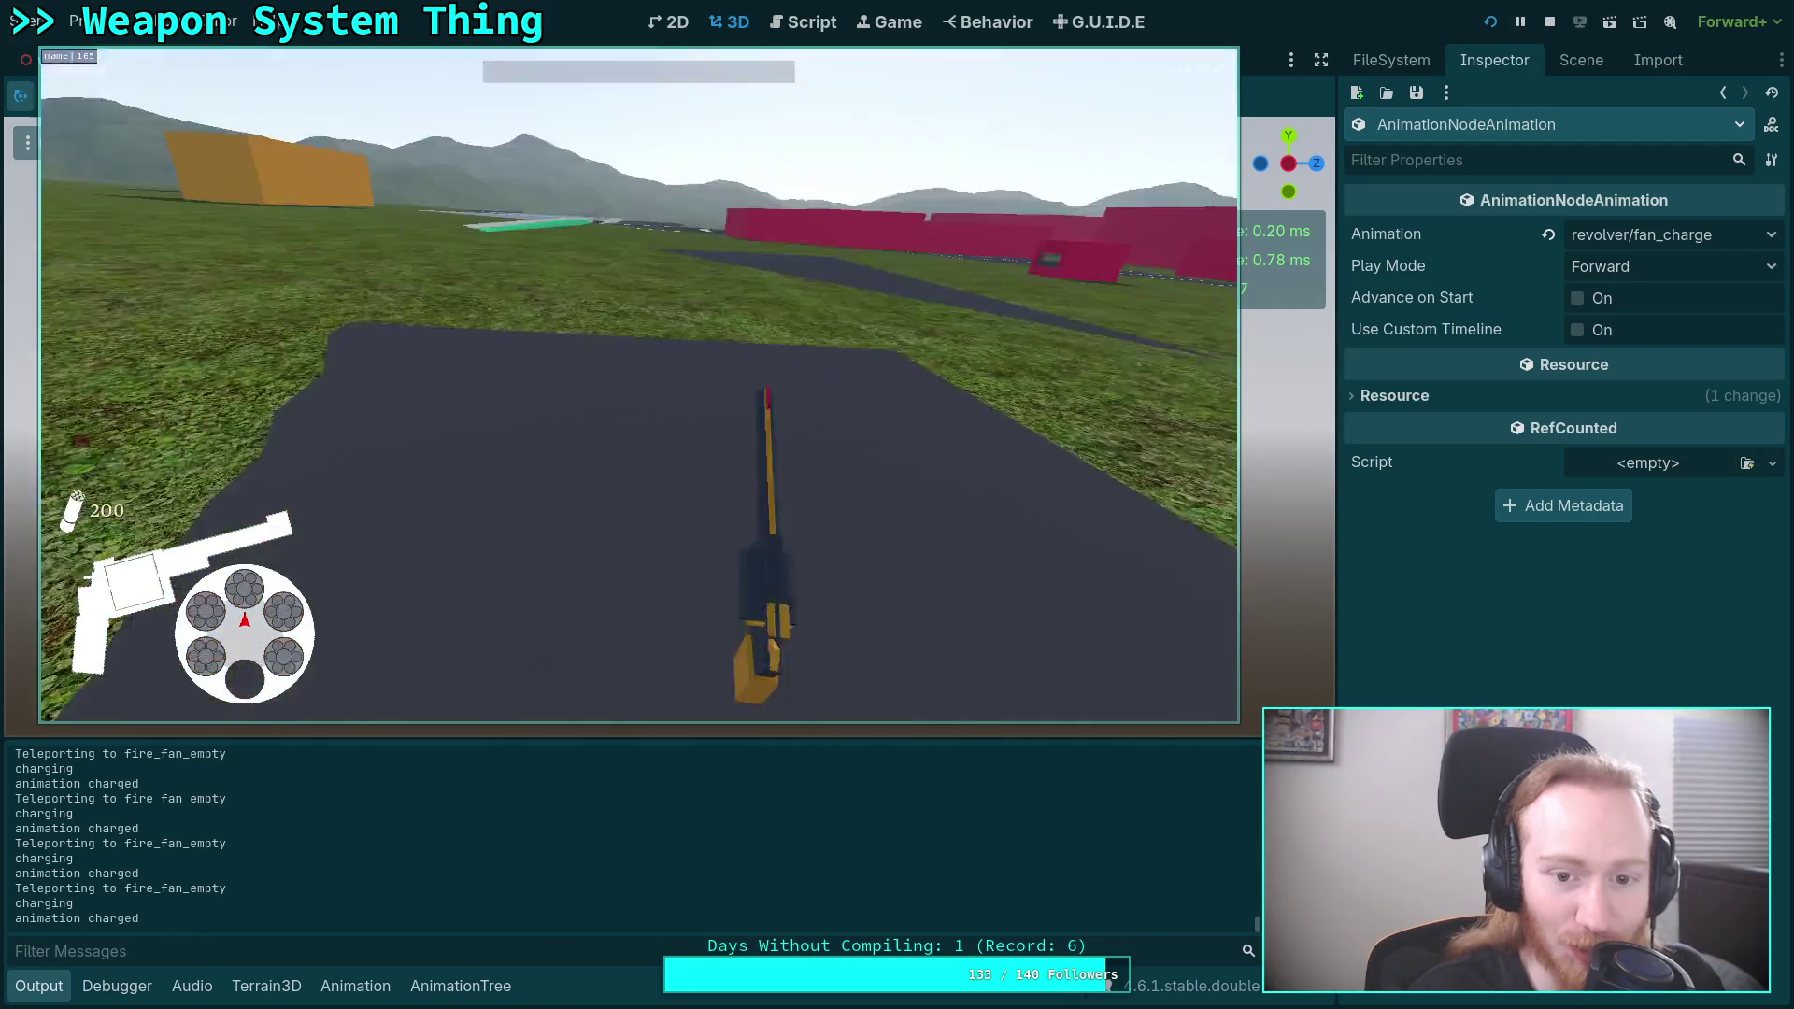
click(639, 386)
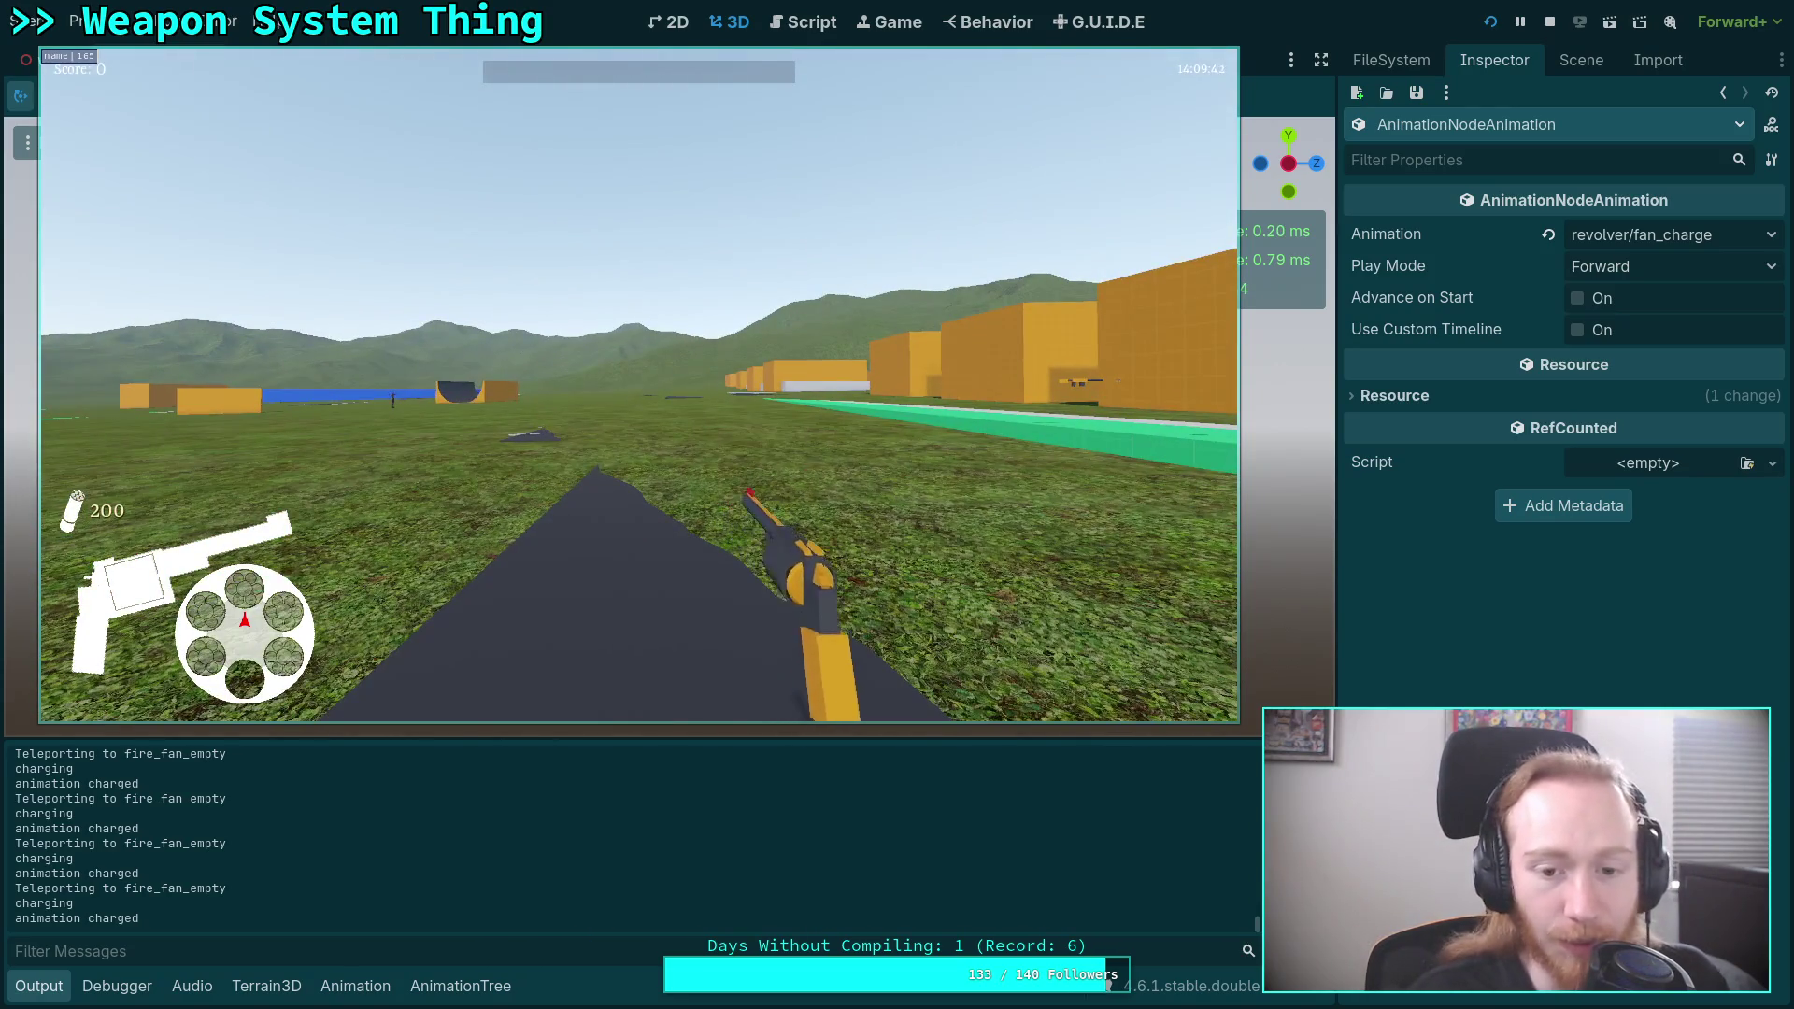
Test the revolver's aimed and hip fire while stepping backward.
right_click(640, 385)
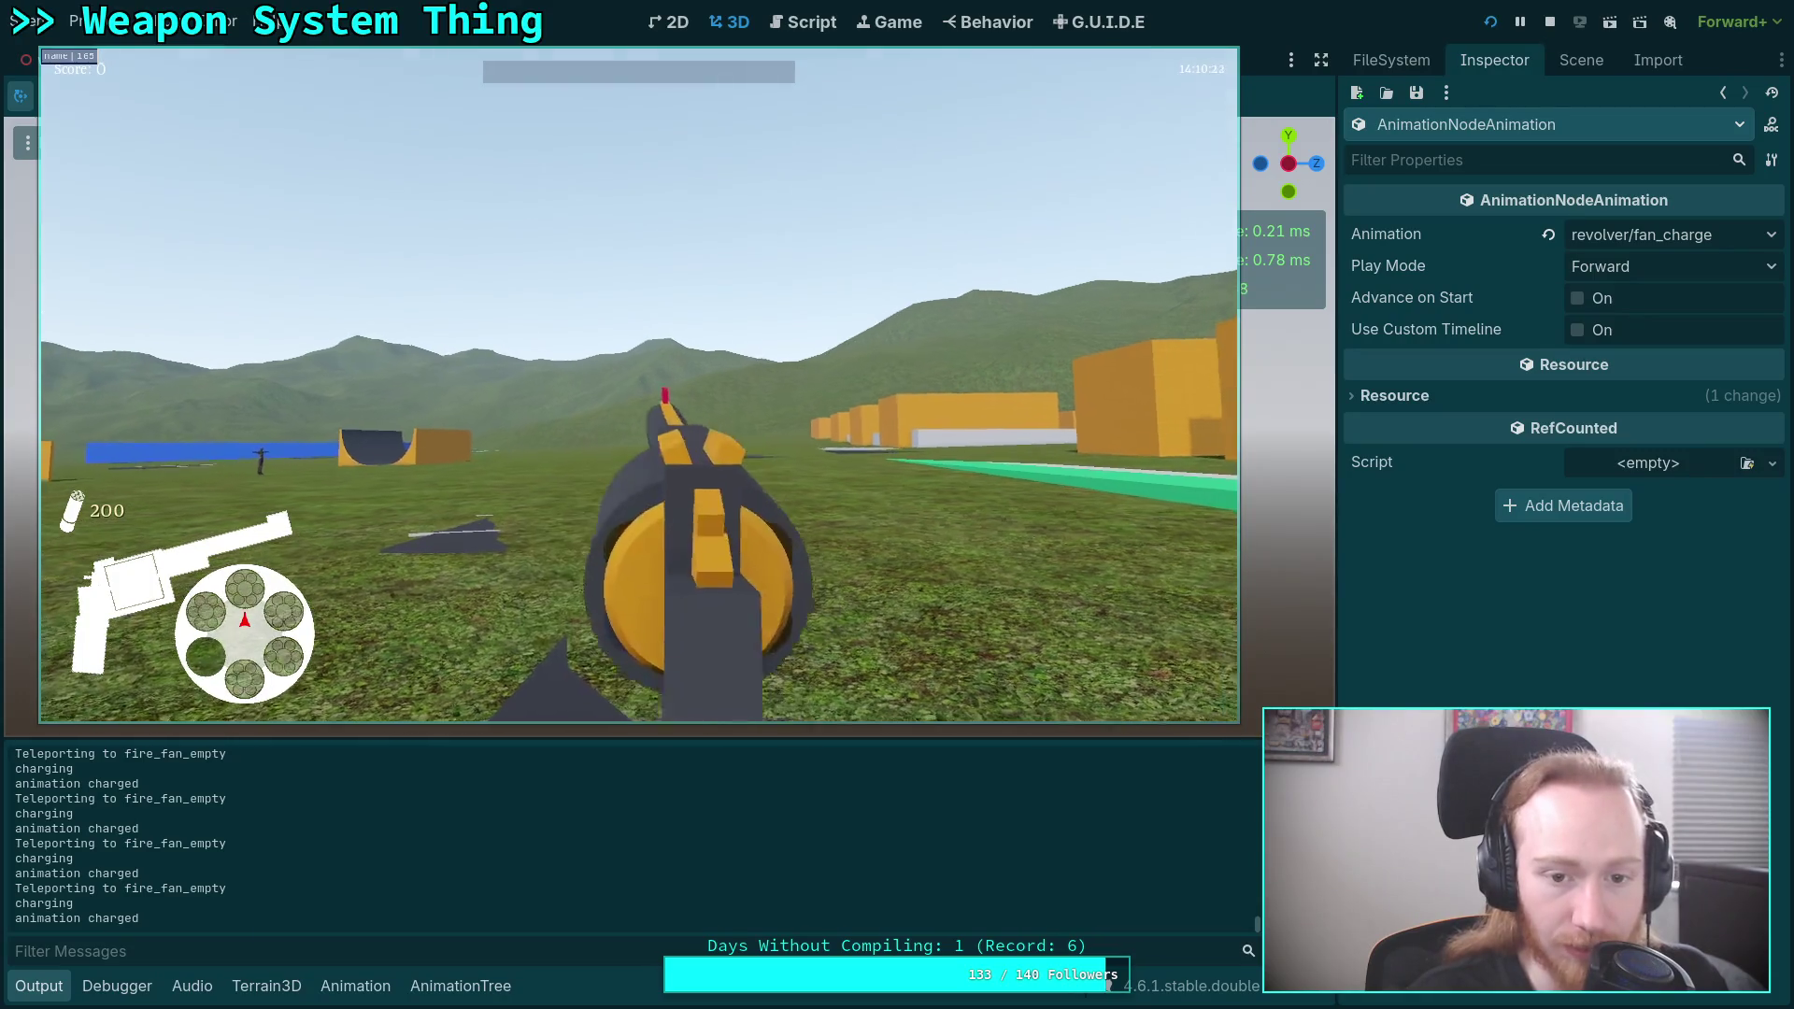
click(640, 385)
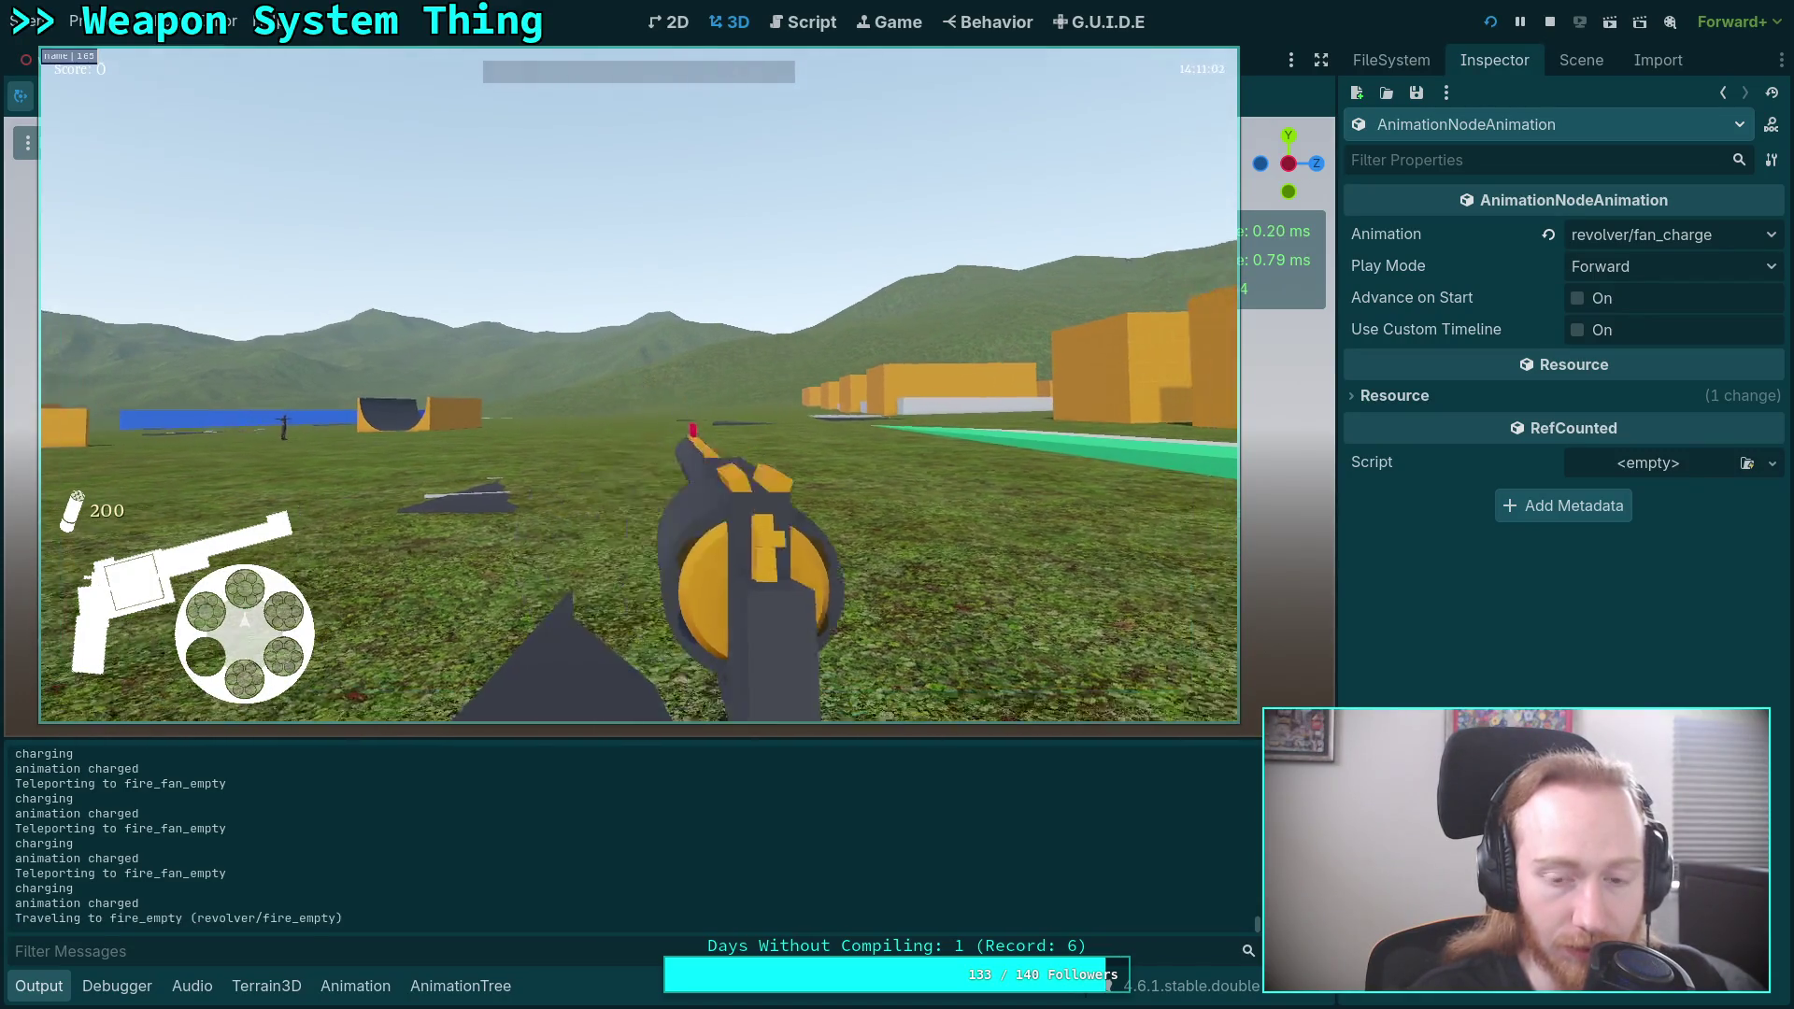
right_click(639, 385)
click(639, 385)
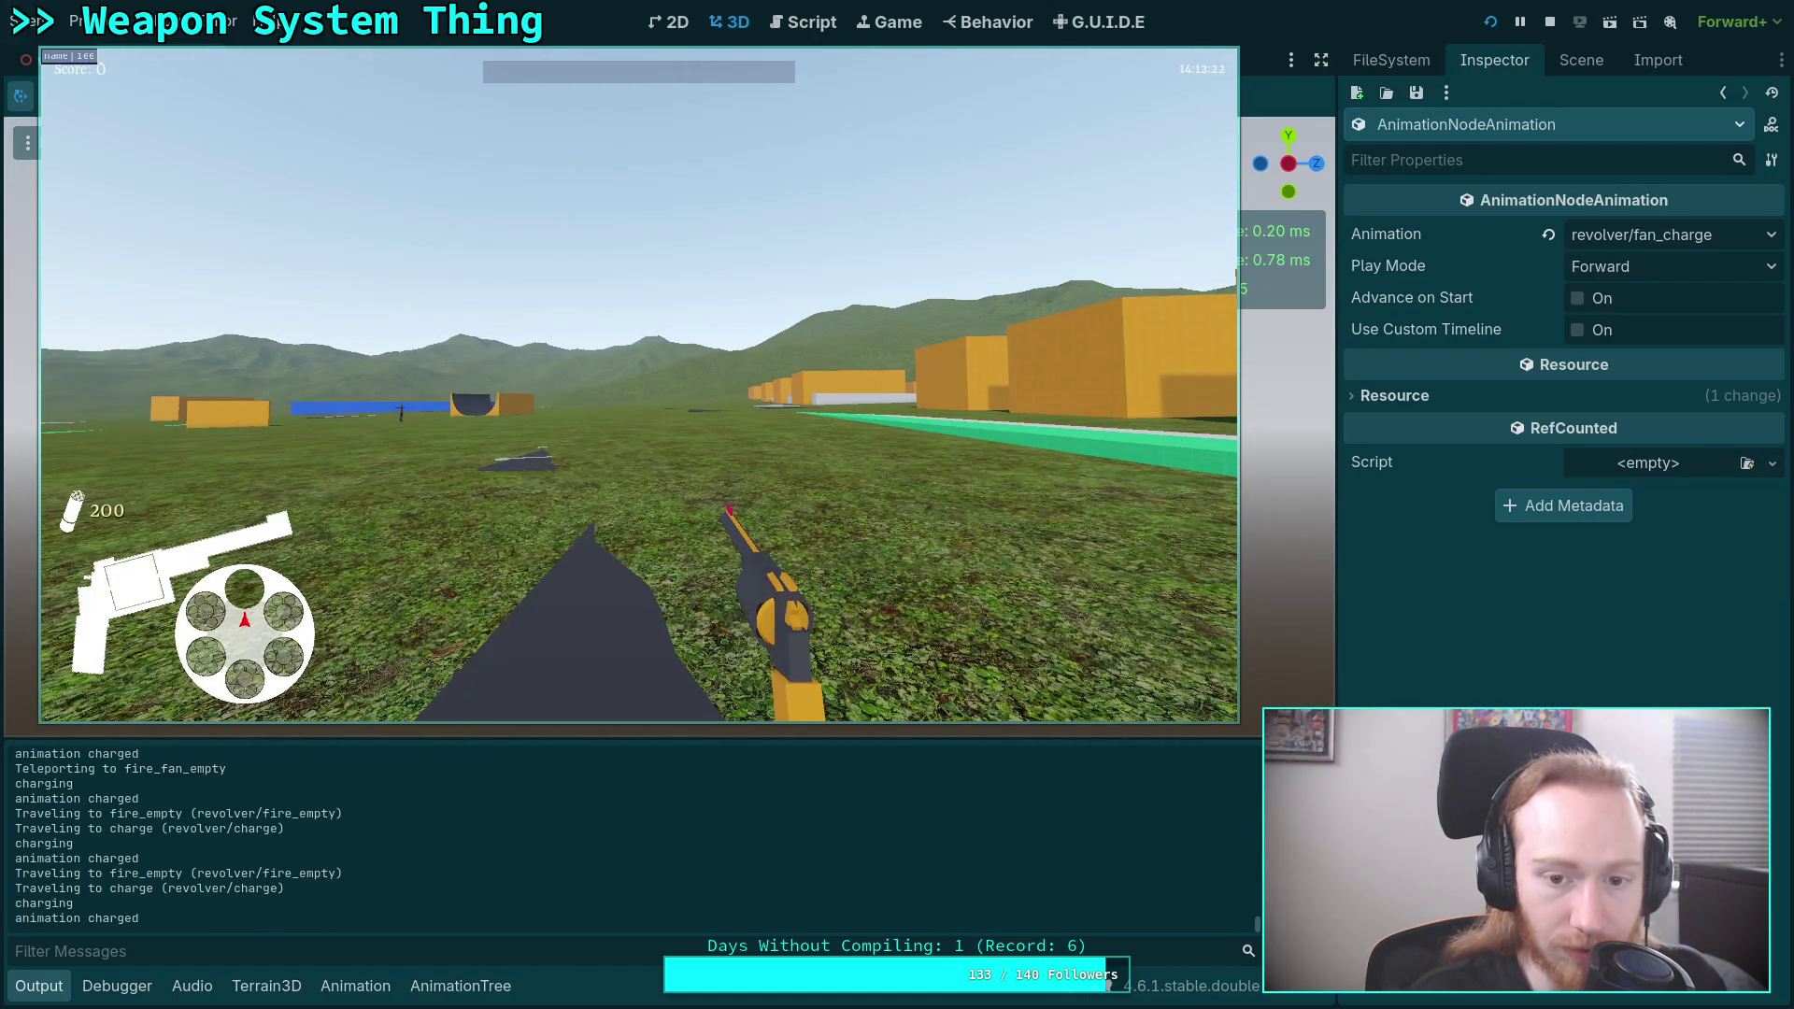
right_click(639, 385)
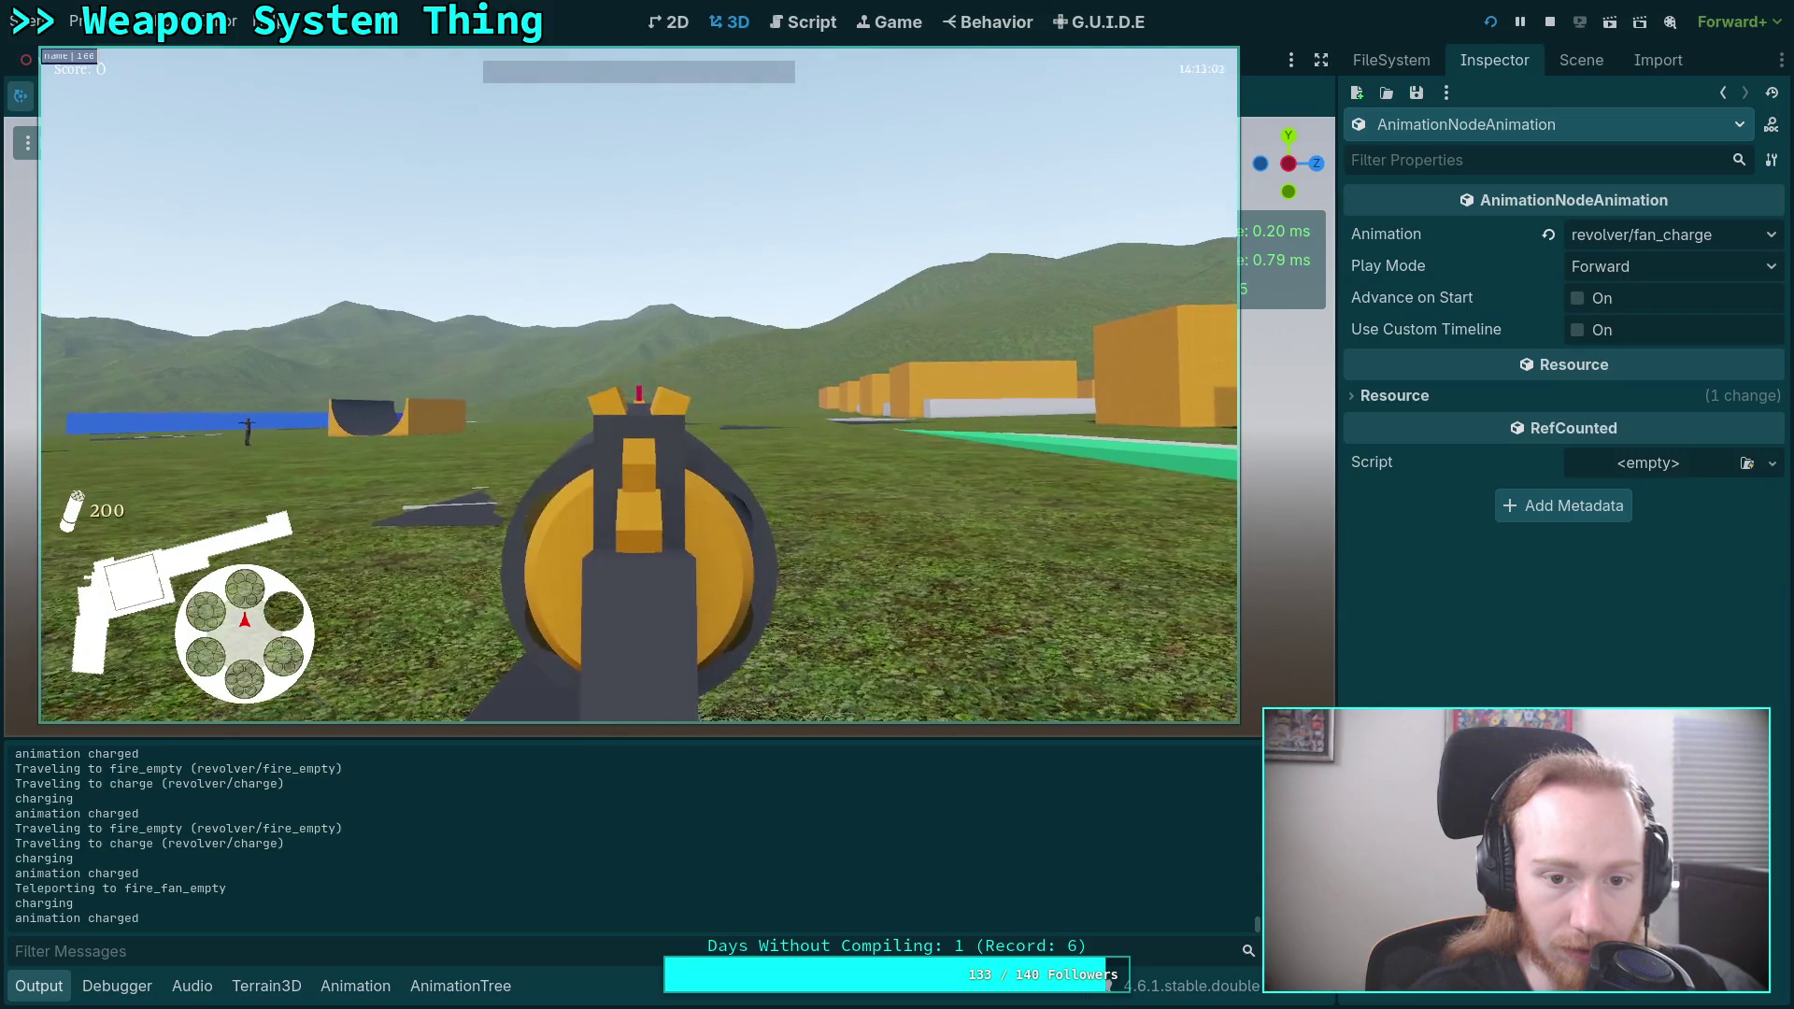
click(639, 385)
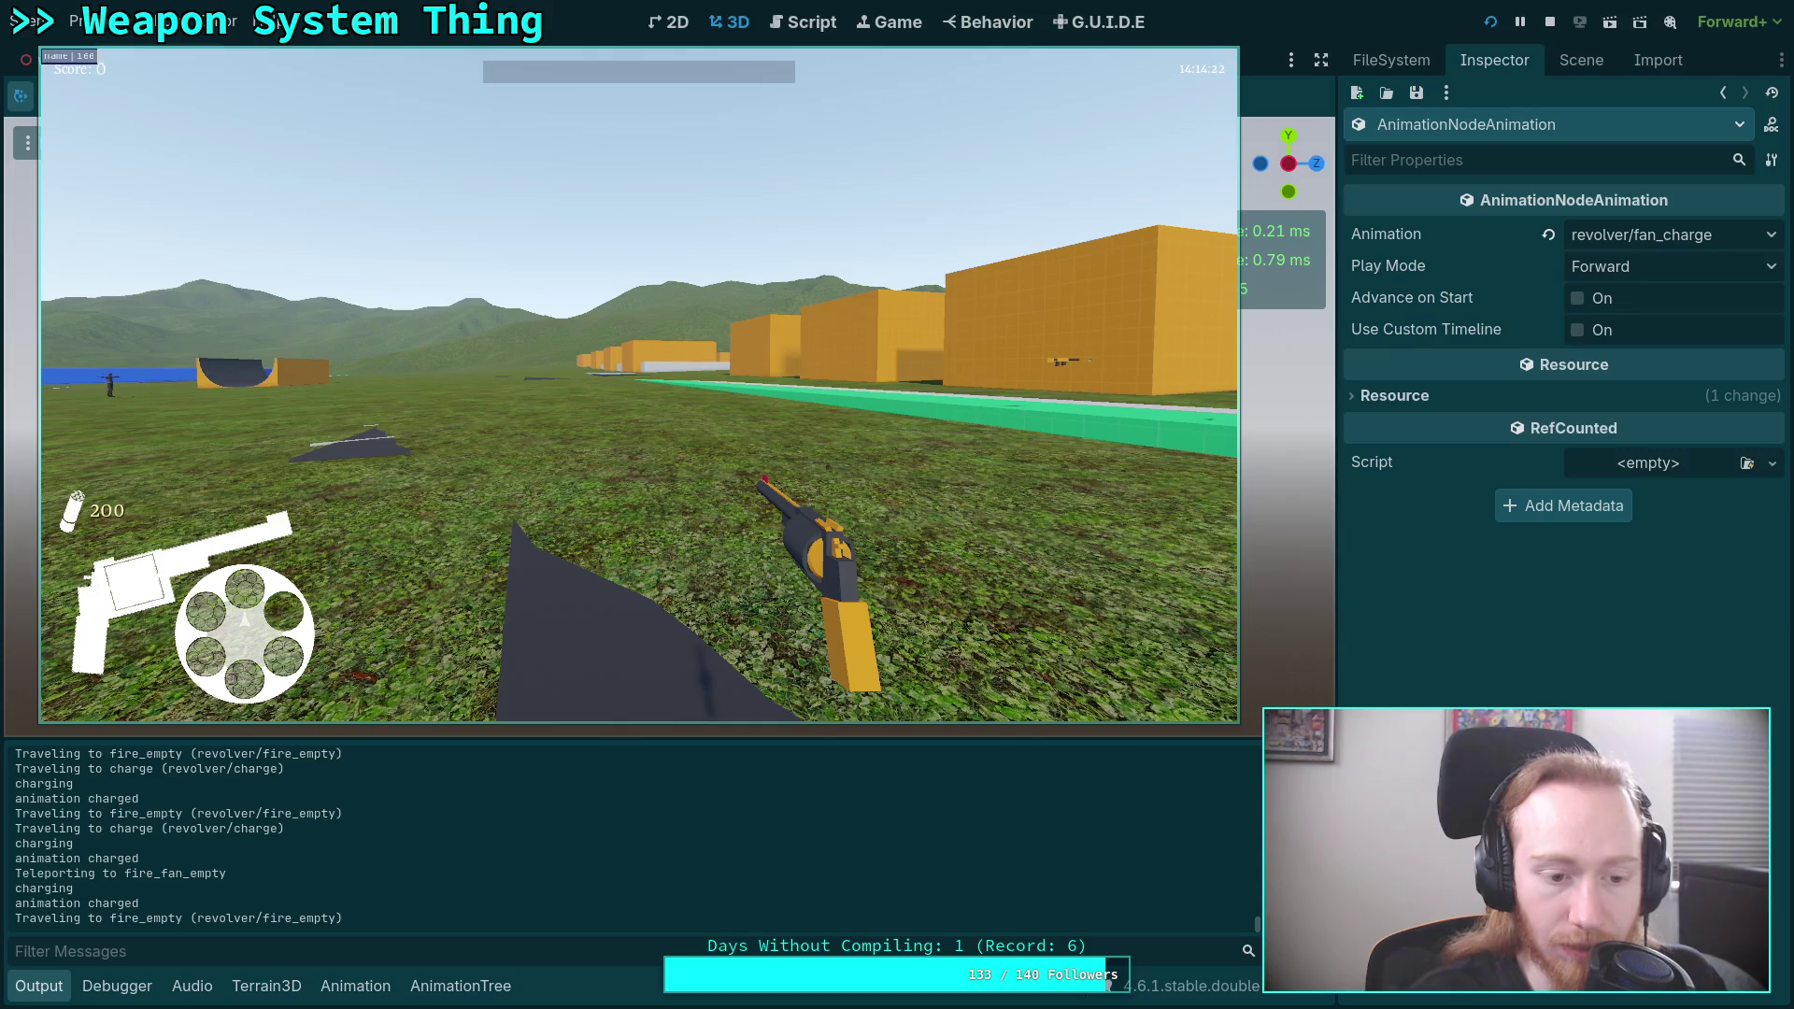
key(s)
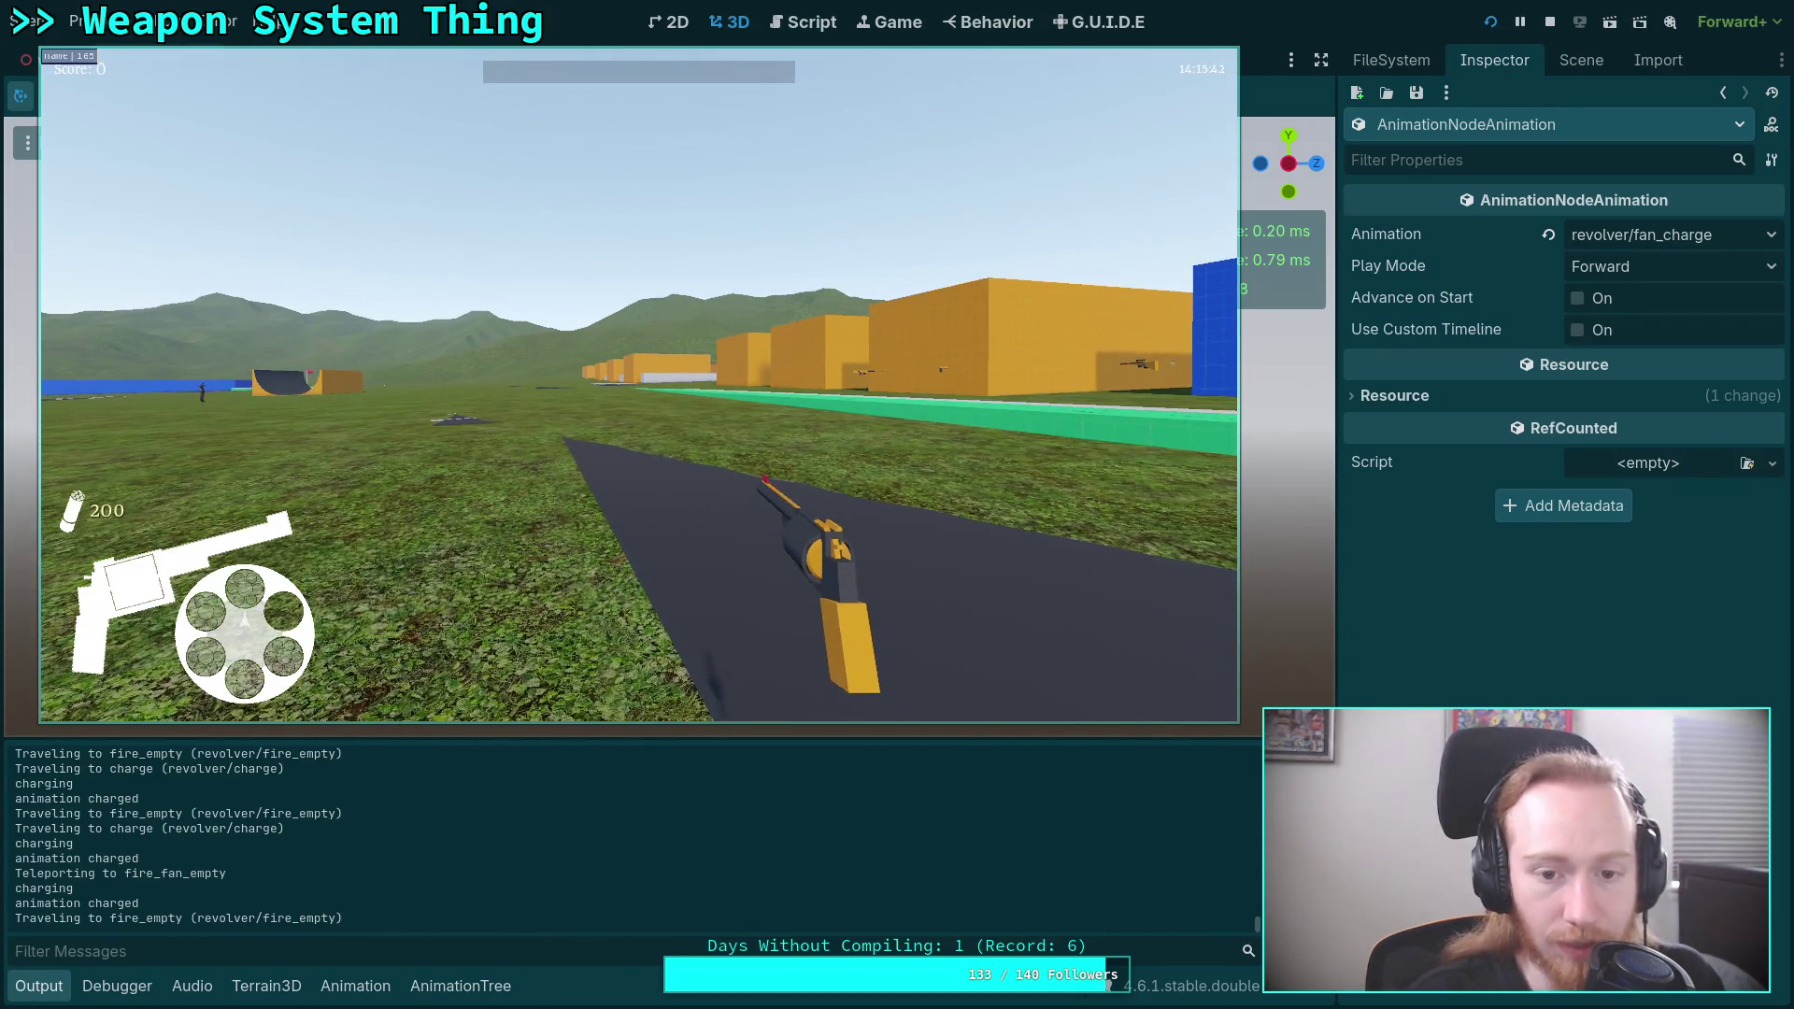
click(639, 386)
Aim and fan-fire the revolver, fire on an empty chamber, then exit to desktop.
right_click(639, 385)
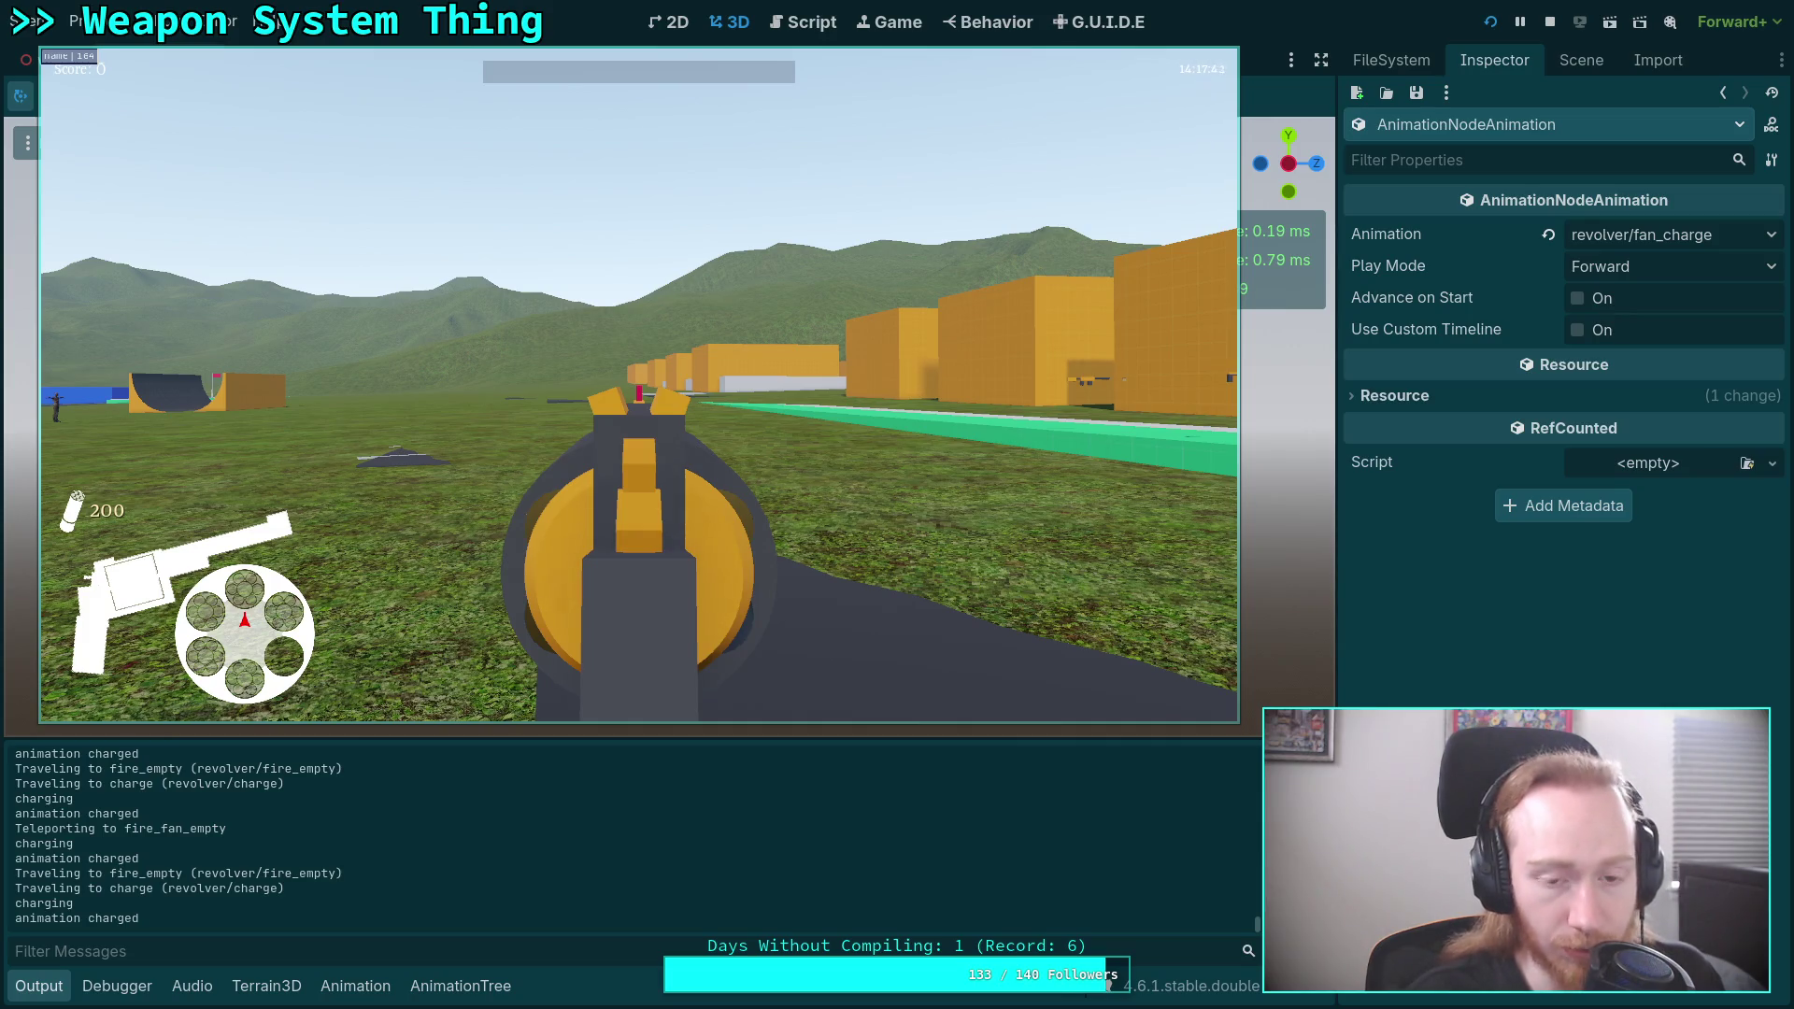
click(640, 385)
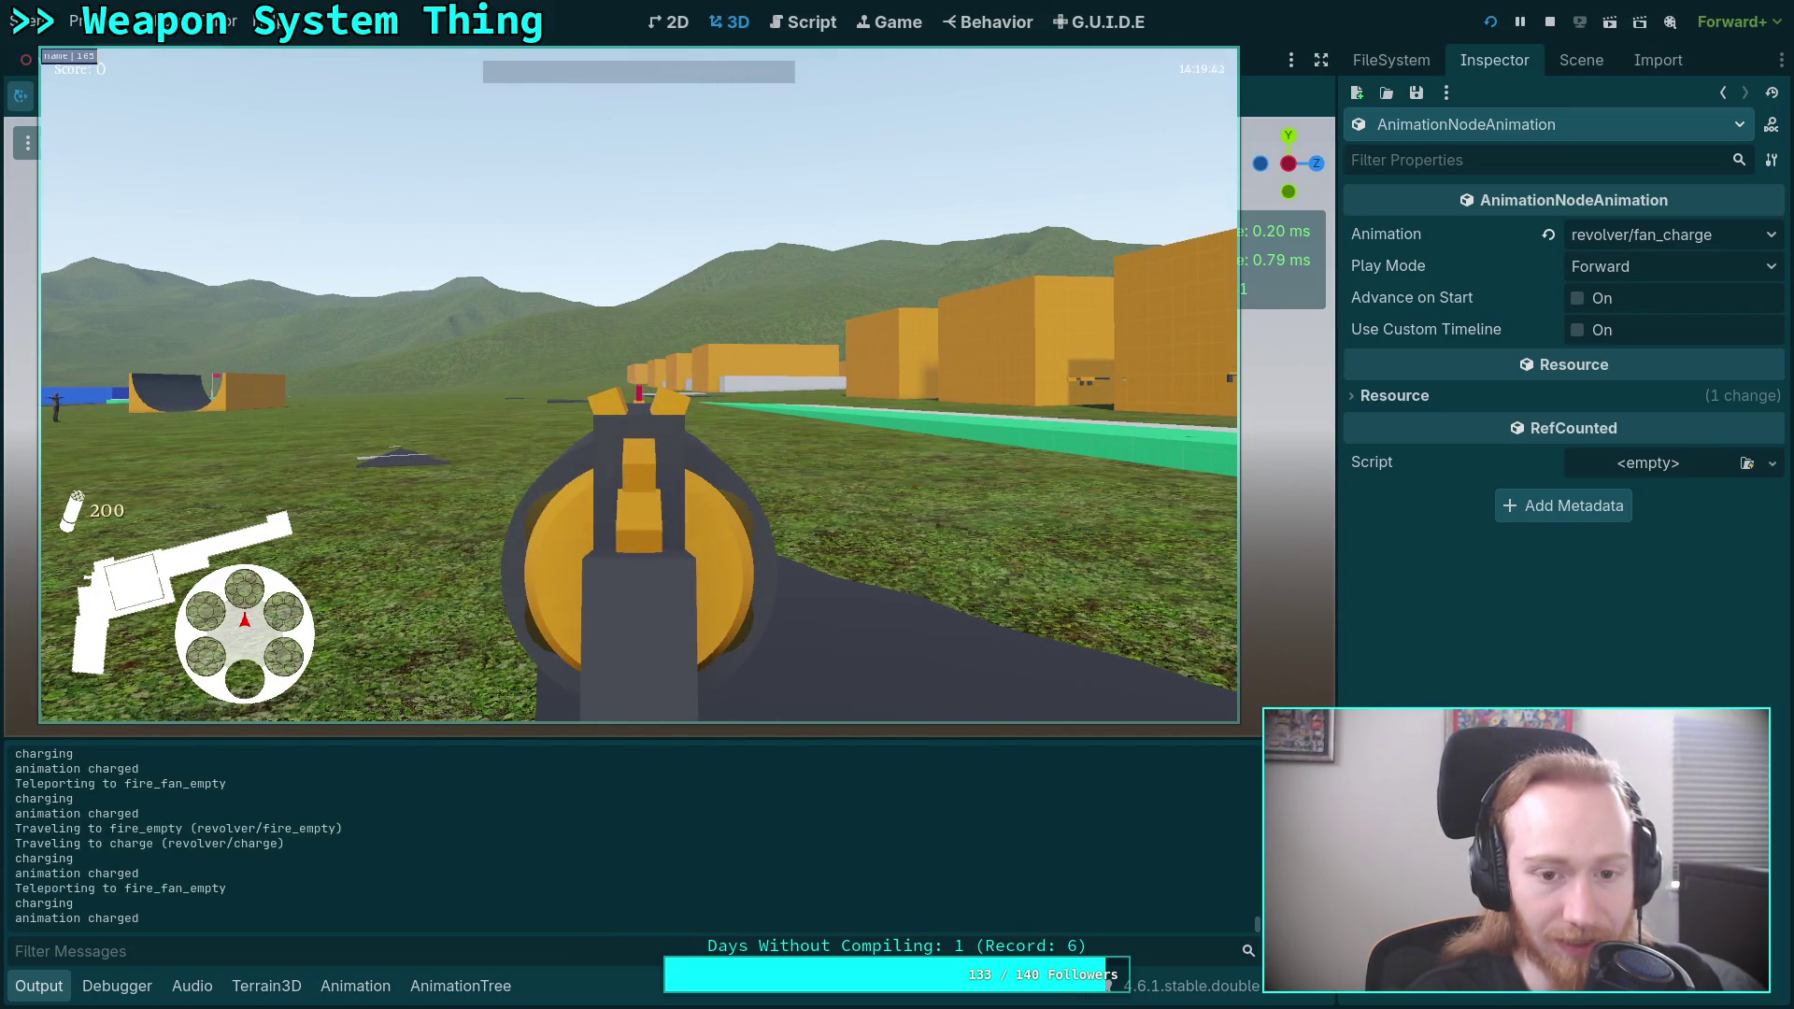
key(d)
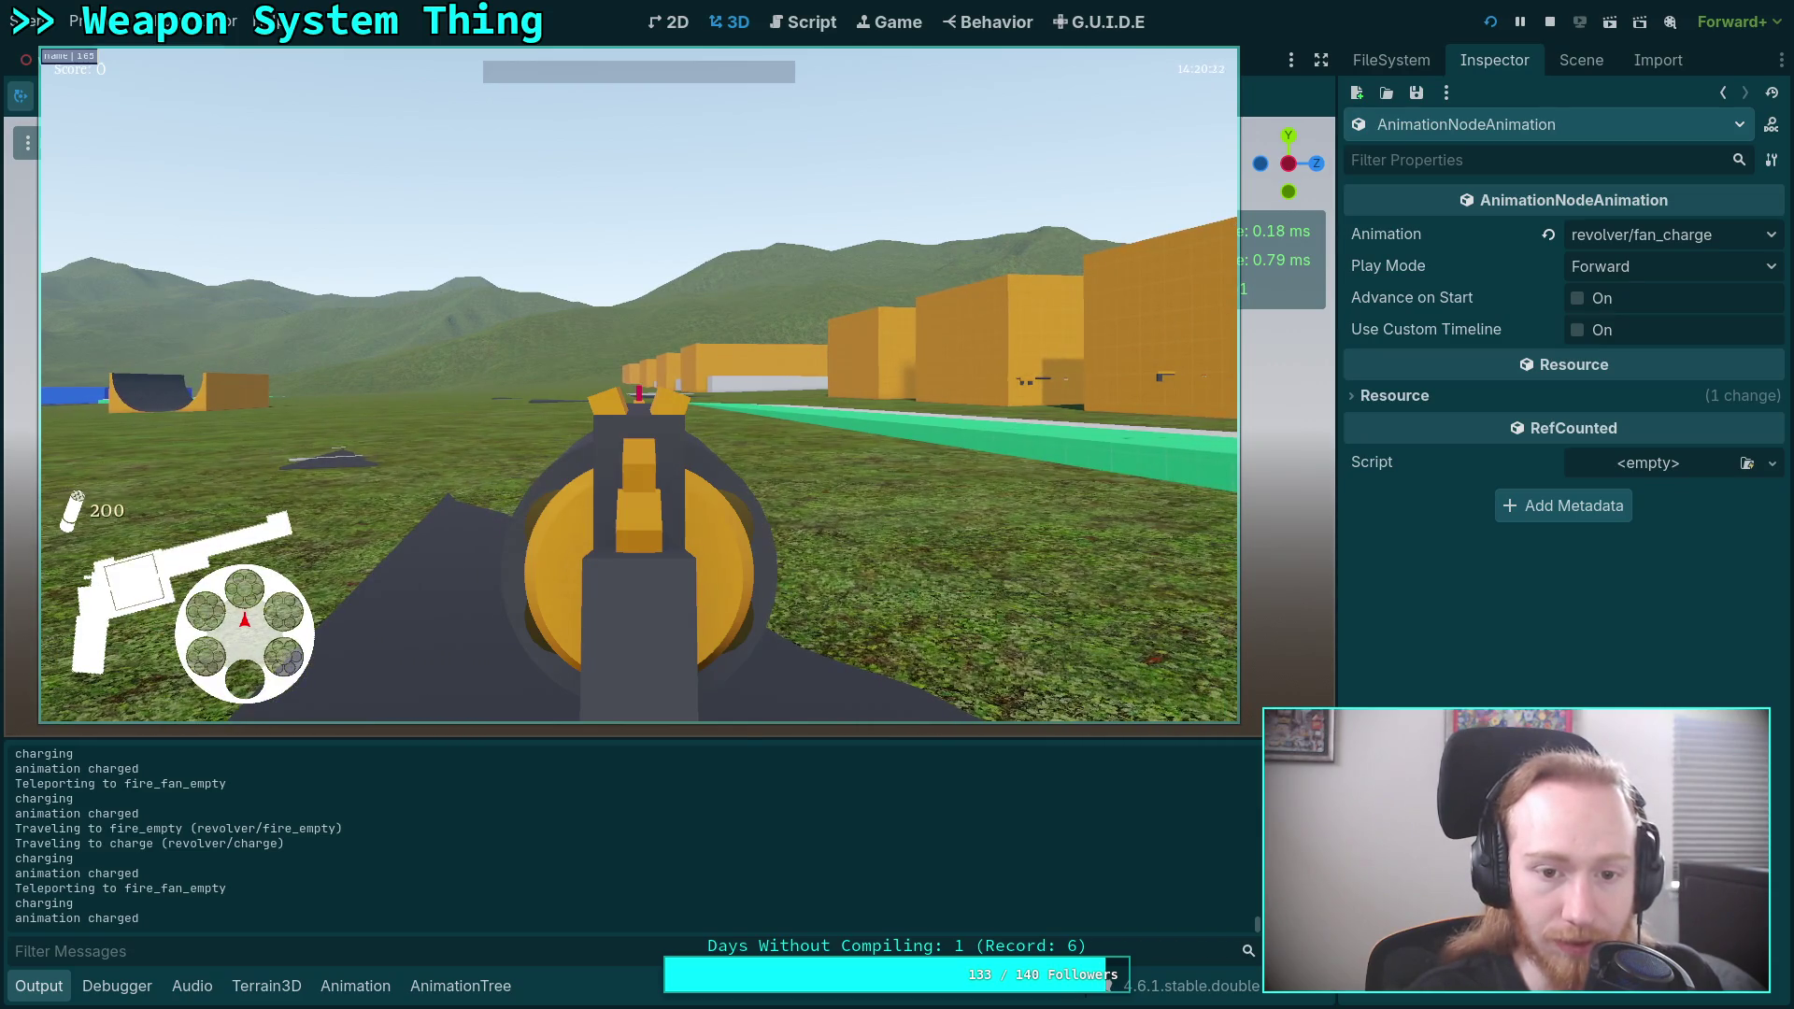
click(639, 385)
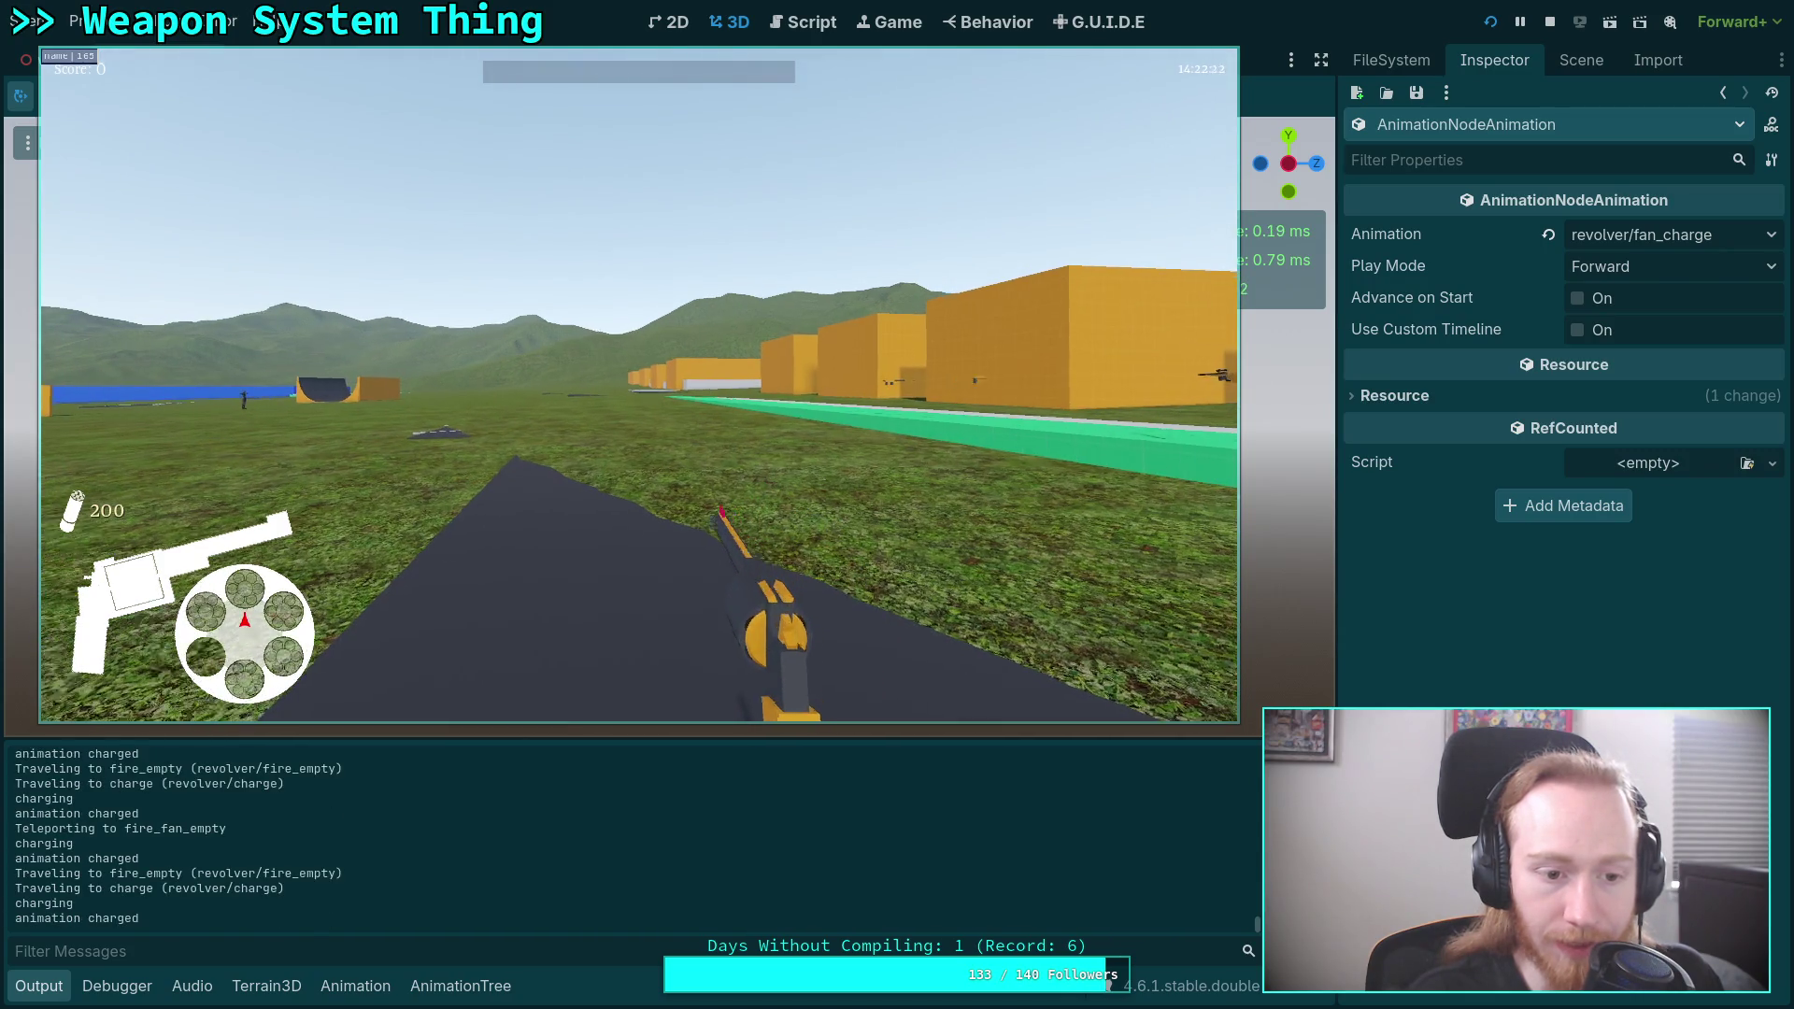
right_click(639, 385)
click(640, 385)
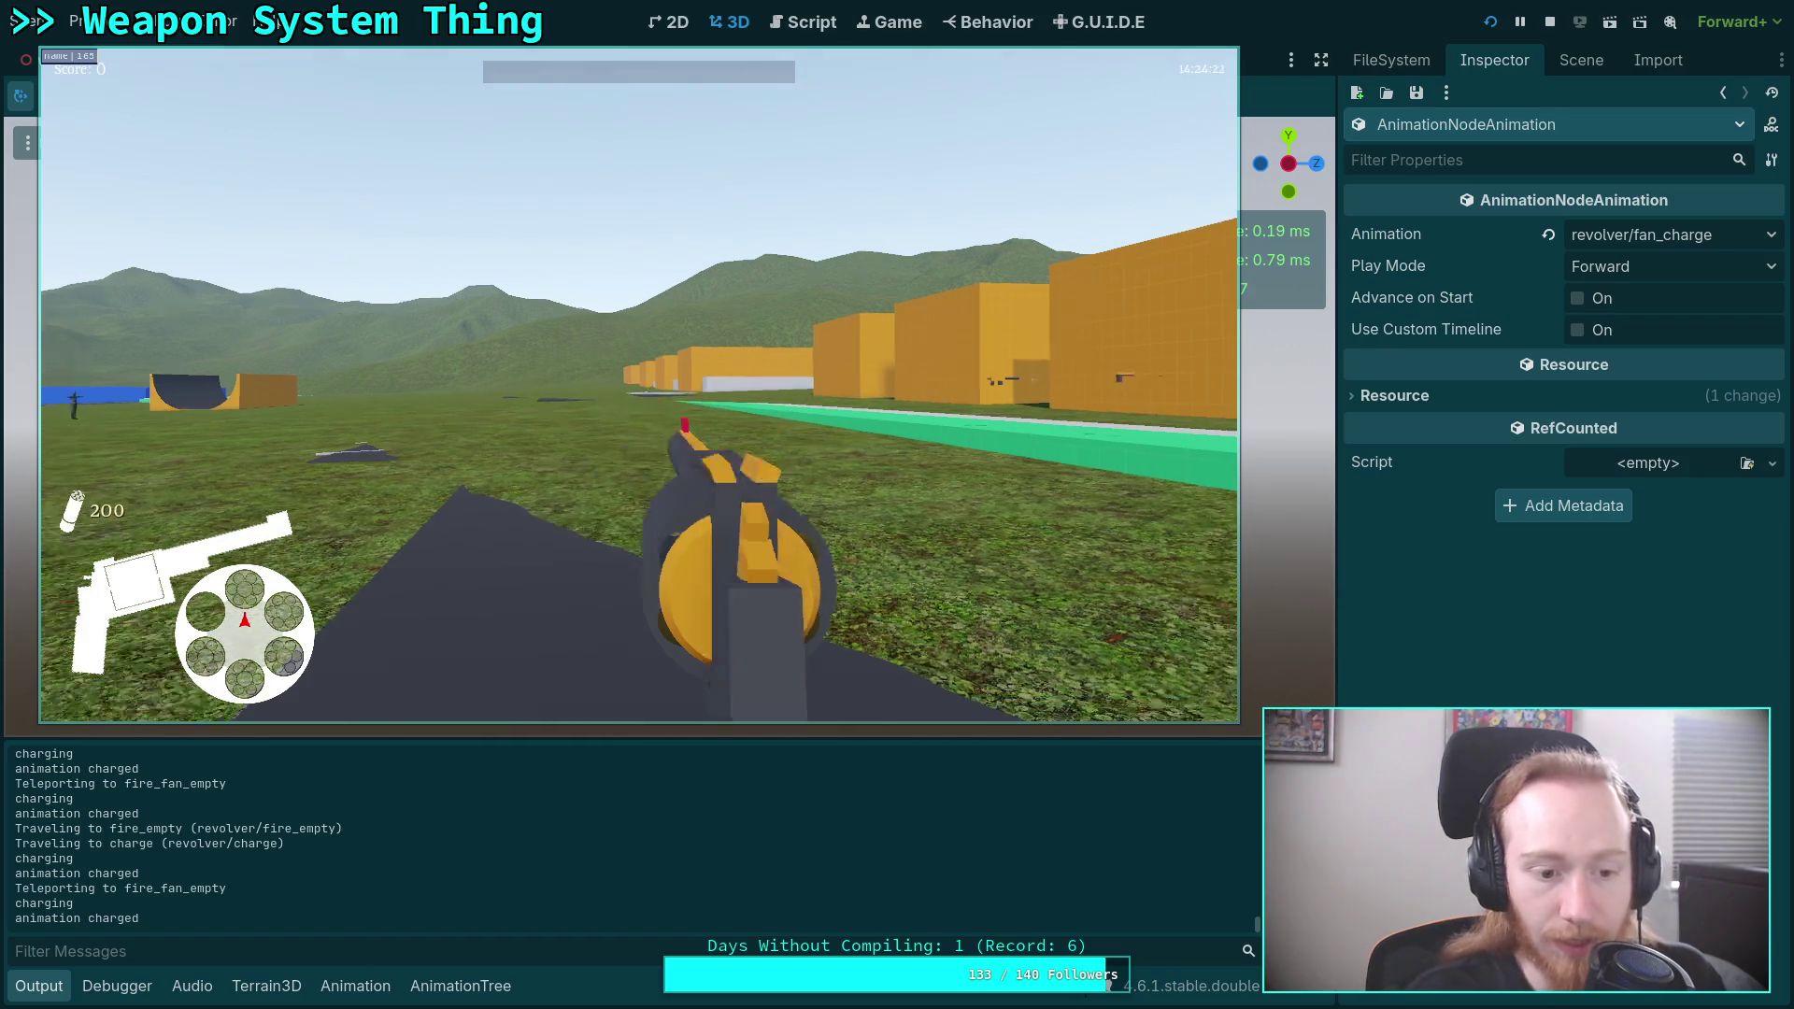
right_click(639, 385)
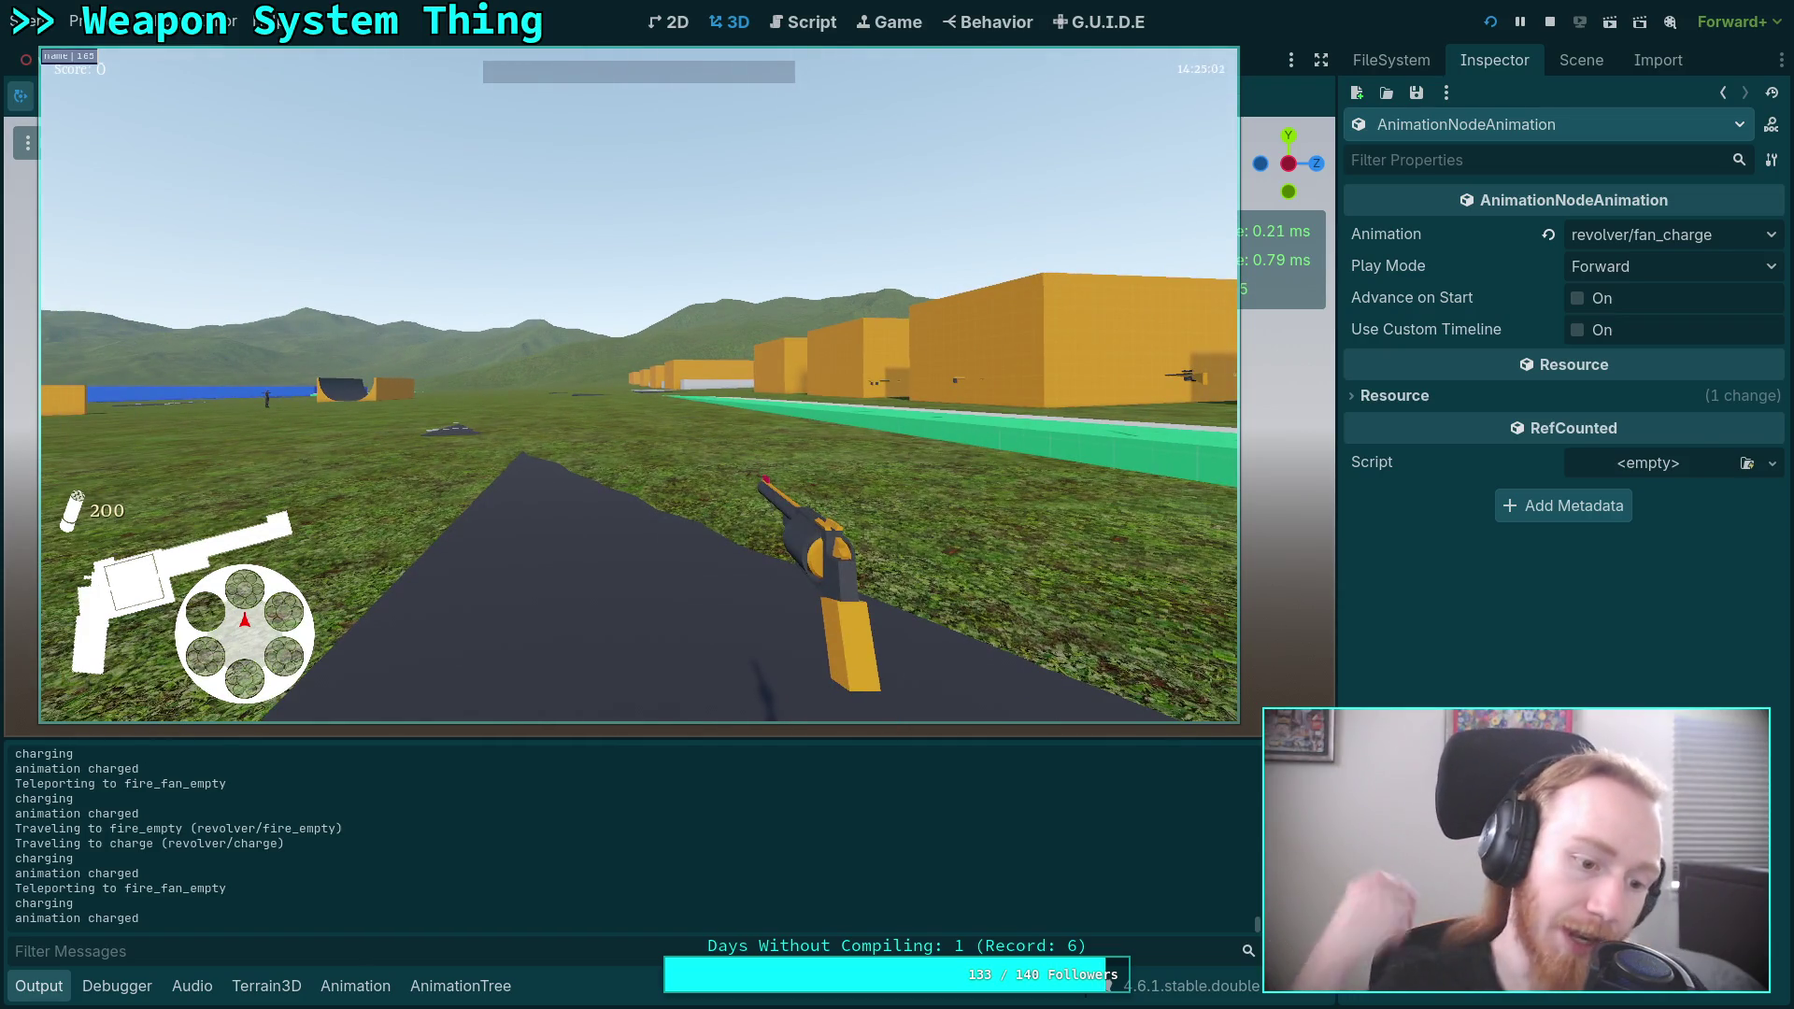
key(Escape)
click(643, 414)
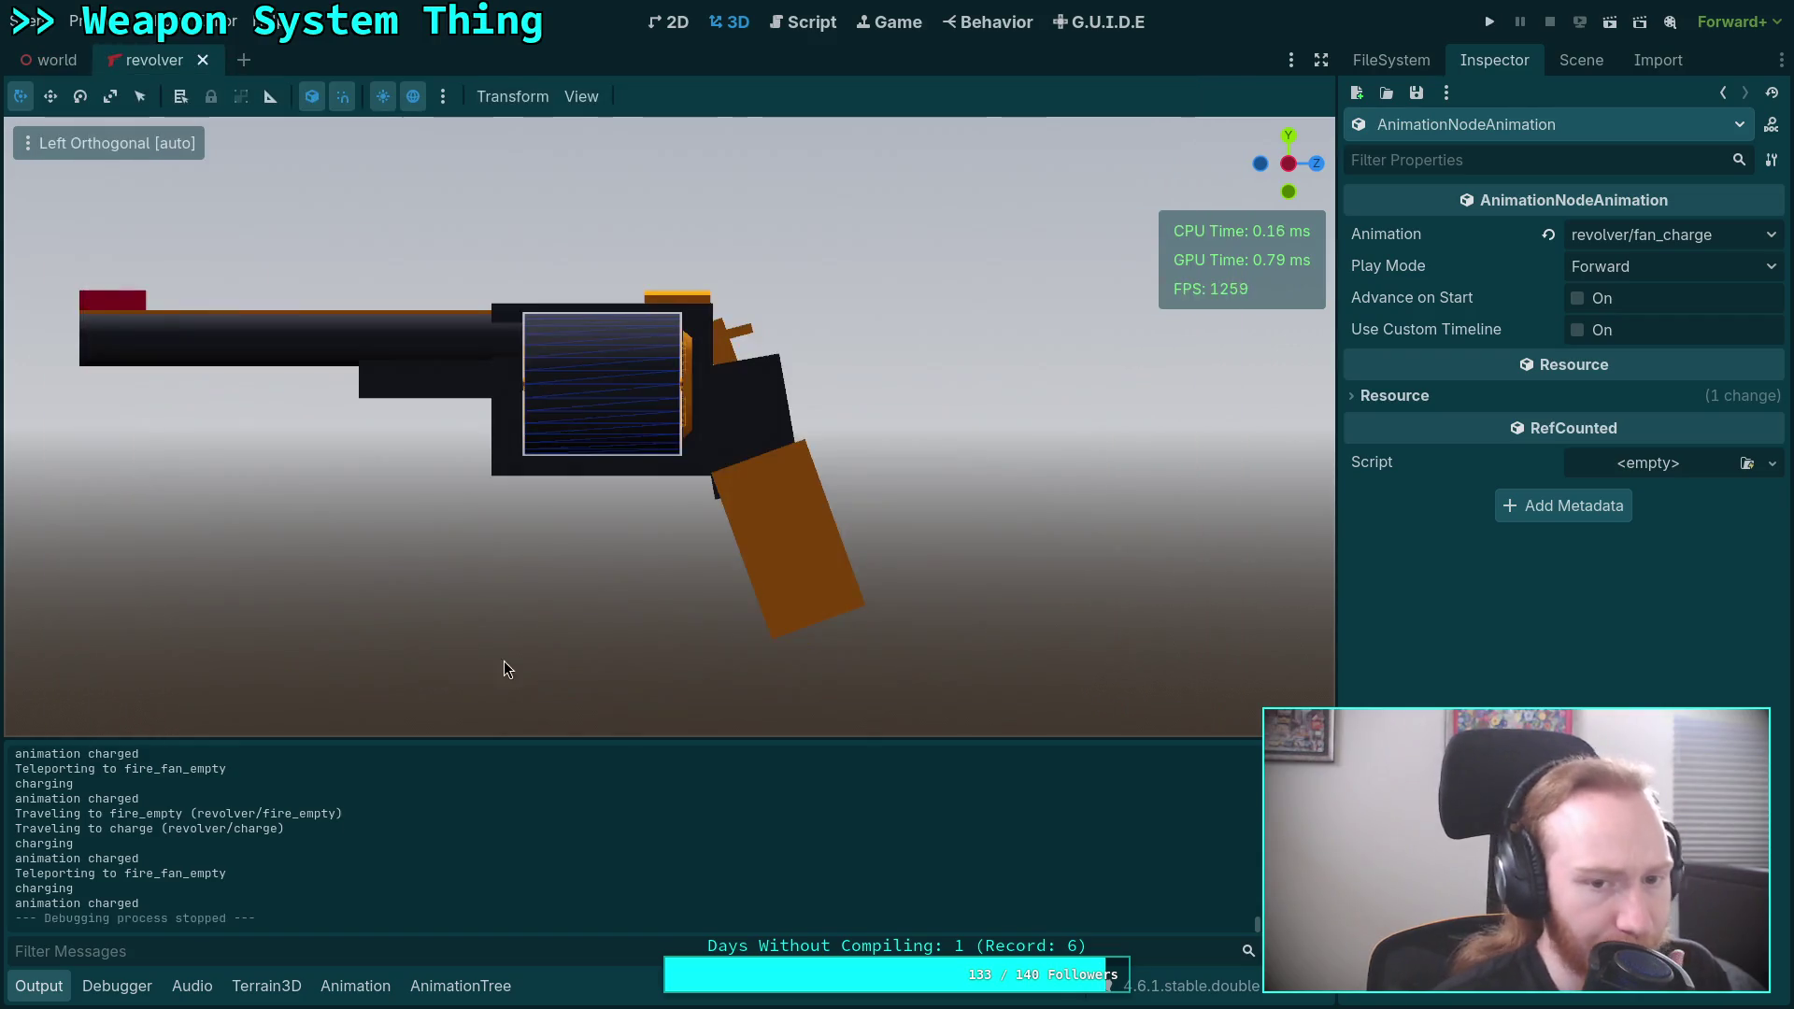
In the Script workspace, fold the travel() and goto_fire() functions in WeaponScene.gd.
click(805, 23)
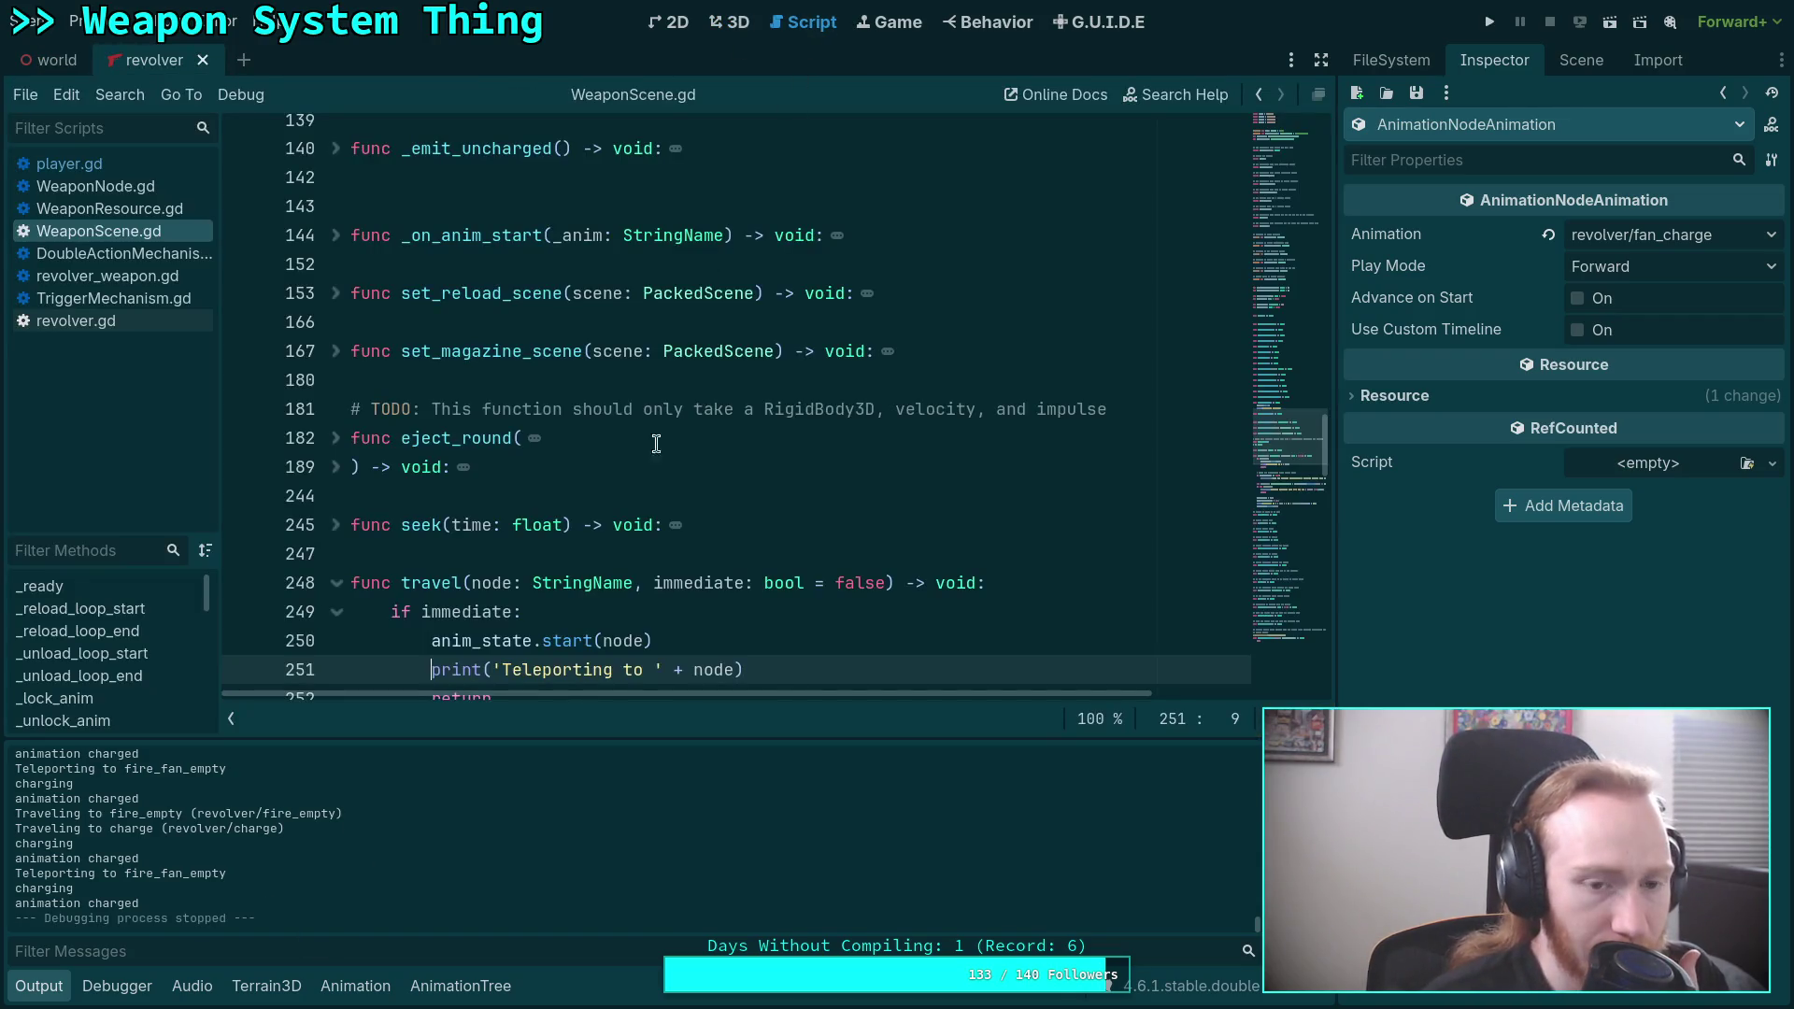
scroll(598, 550, down, 3)
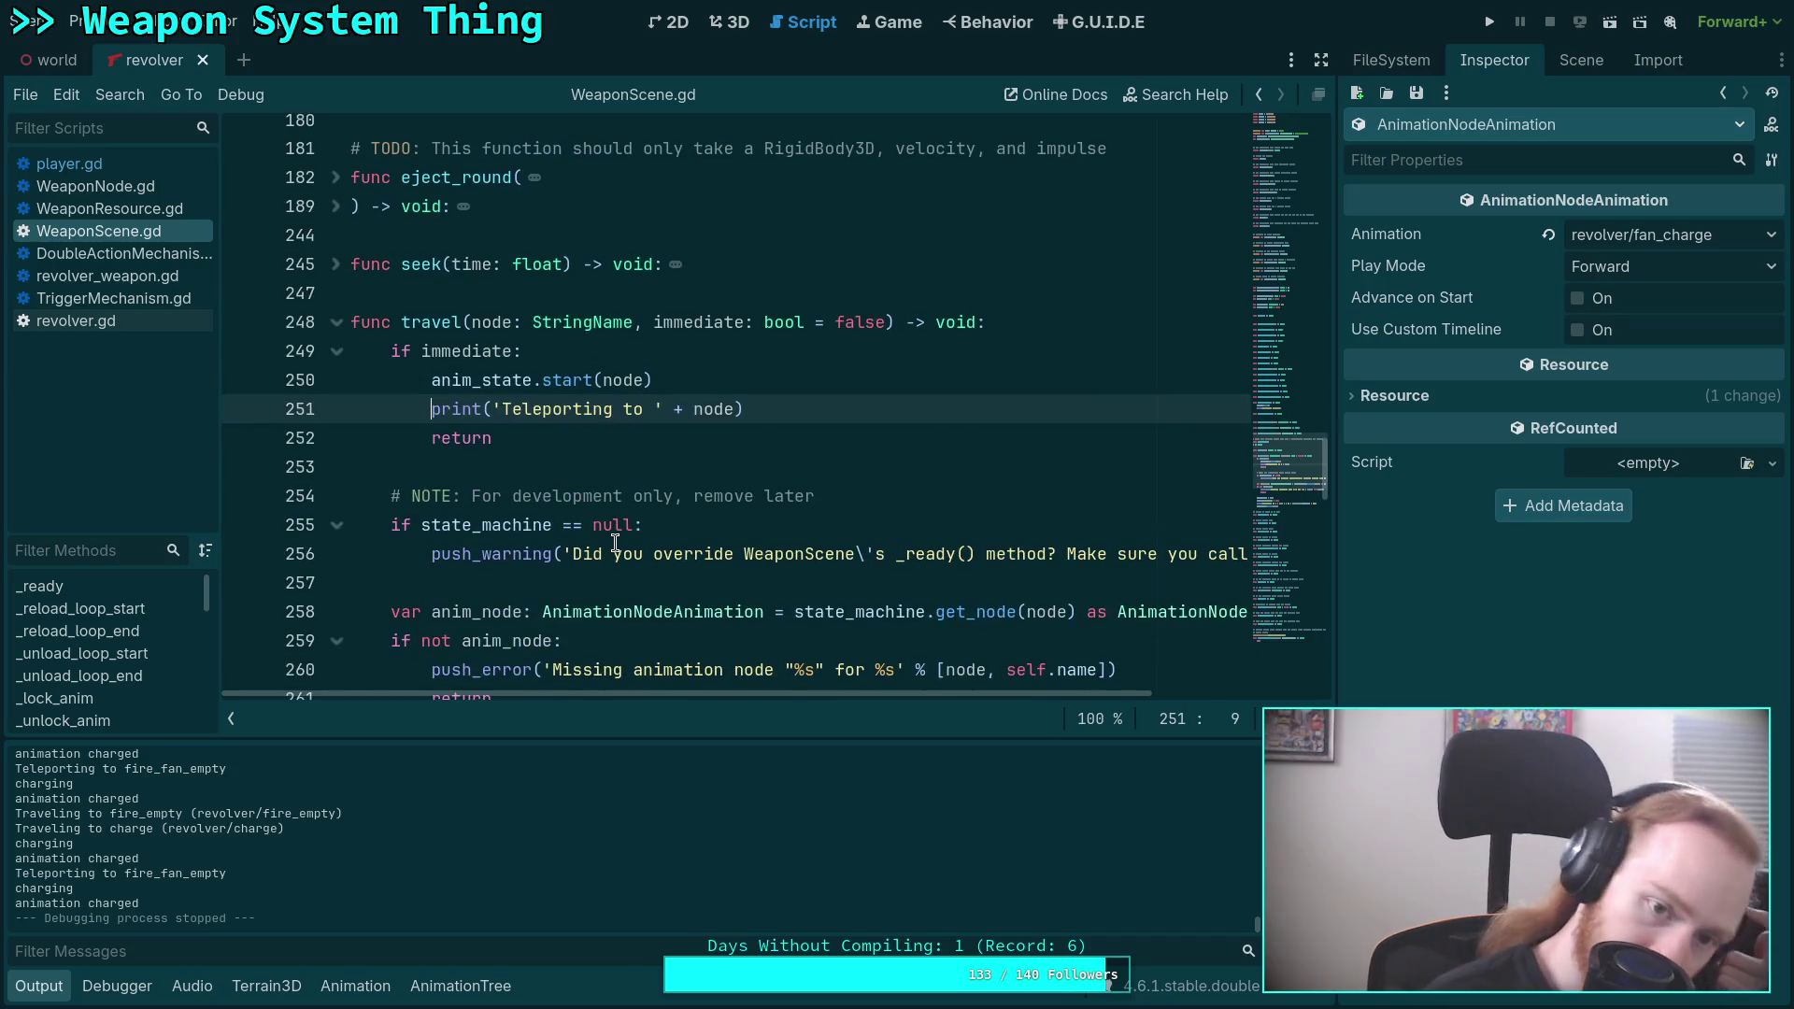
click(338, 322)
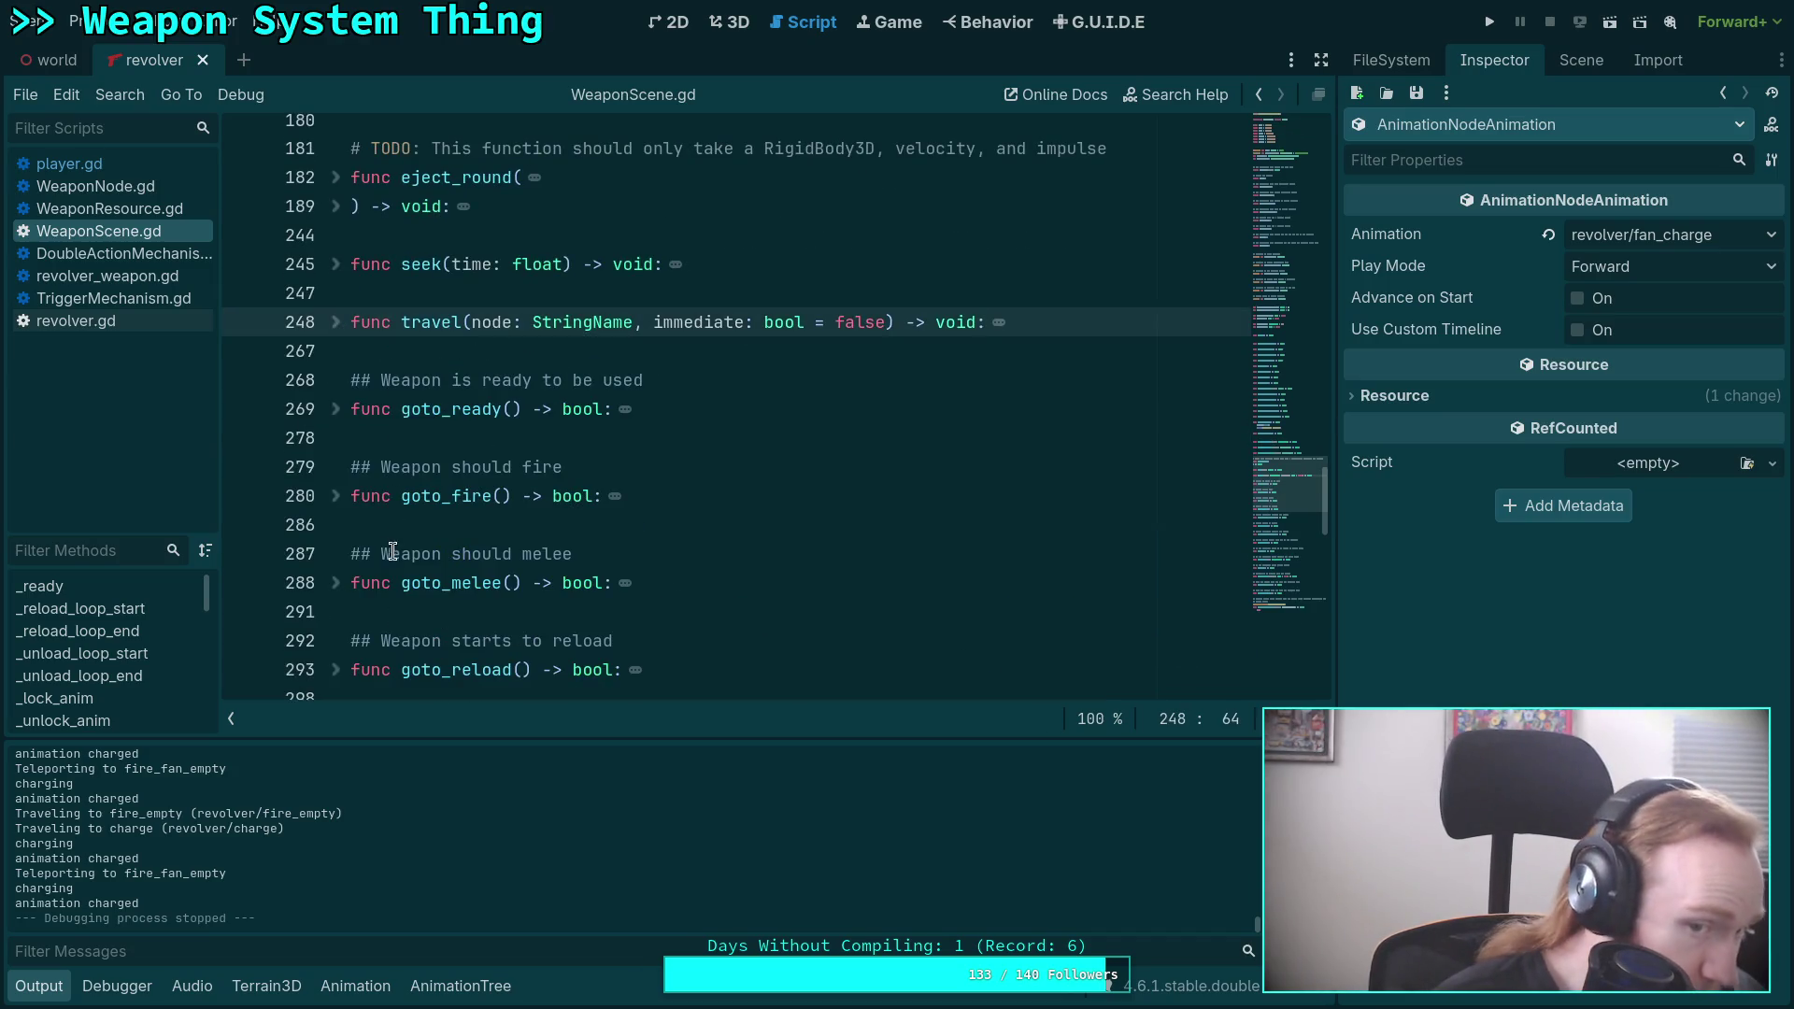
scroll(624, 575, down, 2)
scroll(623, 575, down, 3)
scroll(364, 353, up, 3)
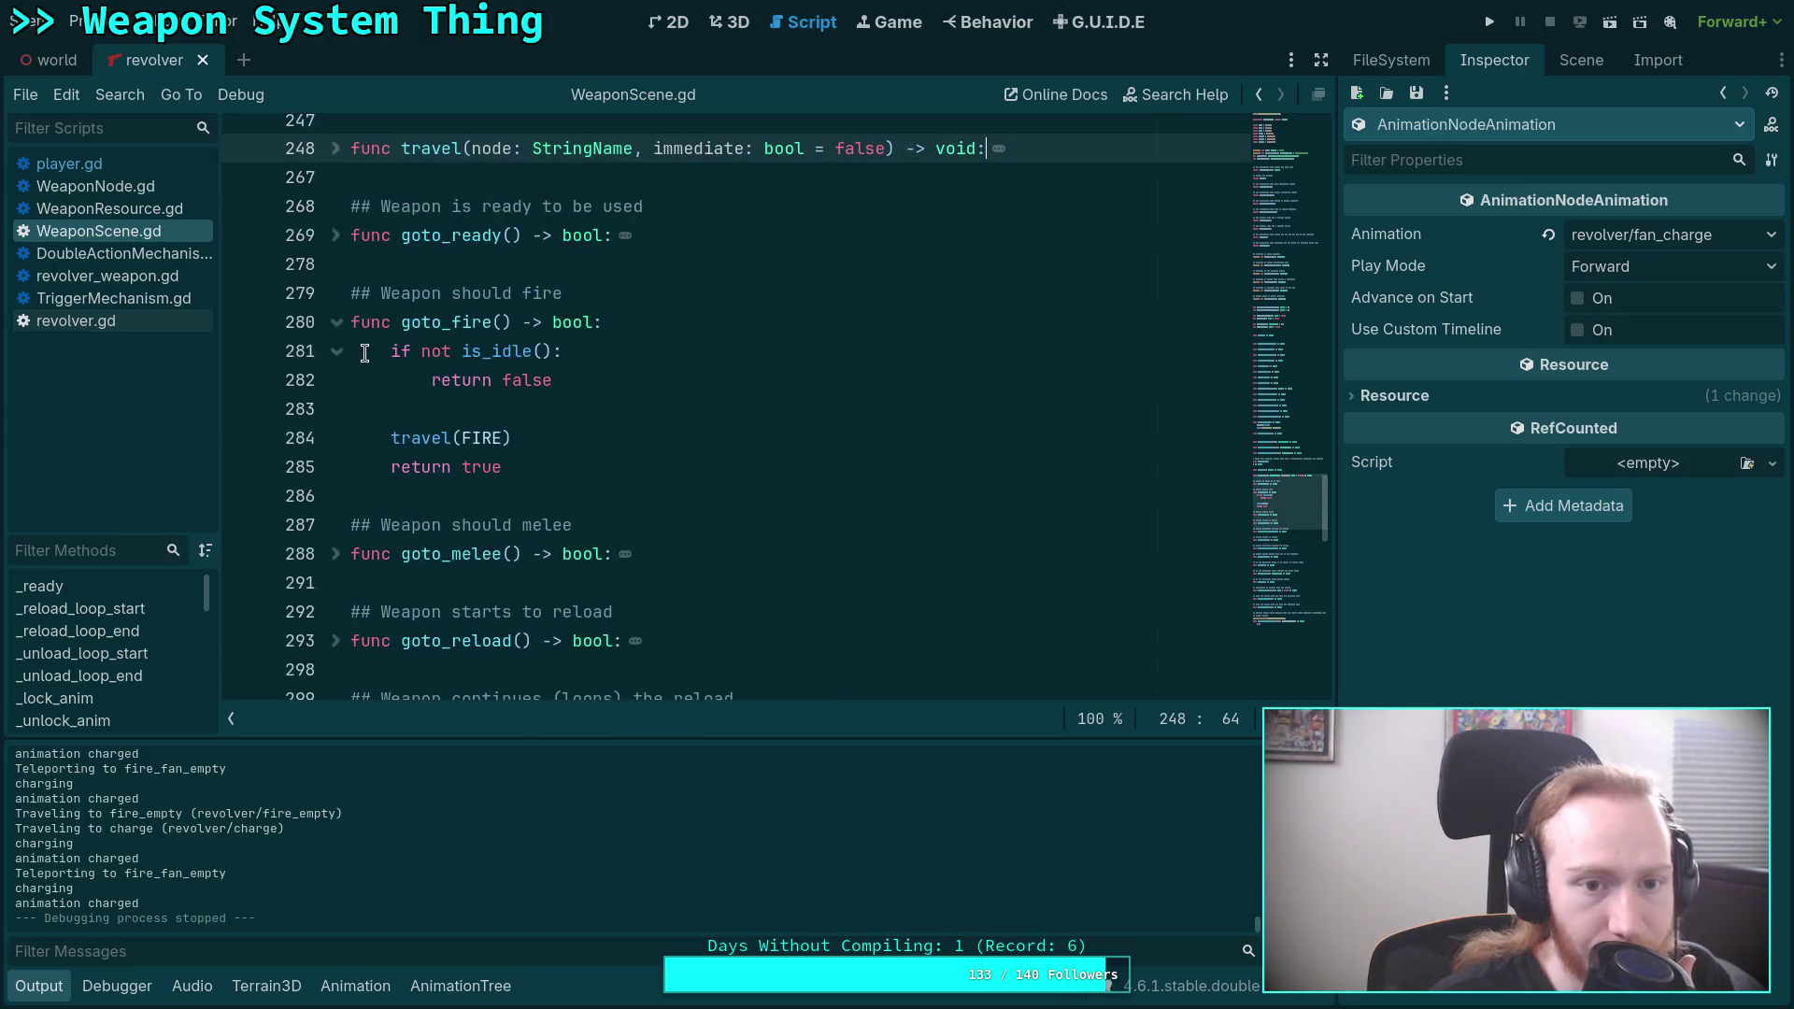
click(337, 322)
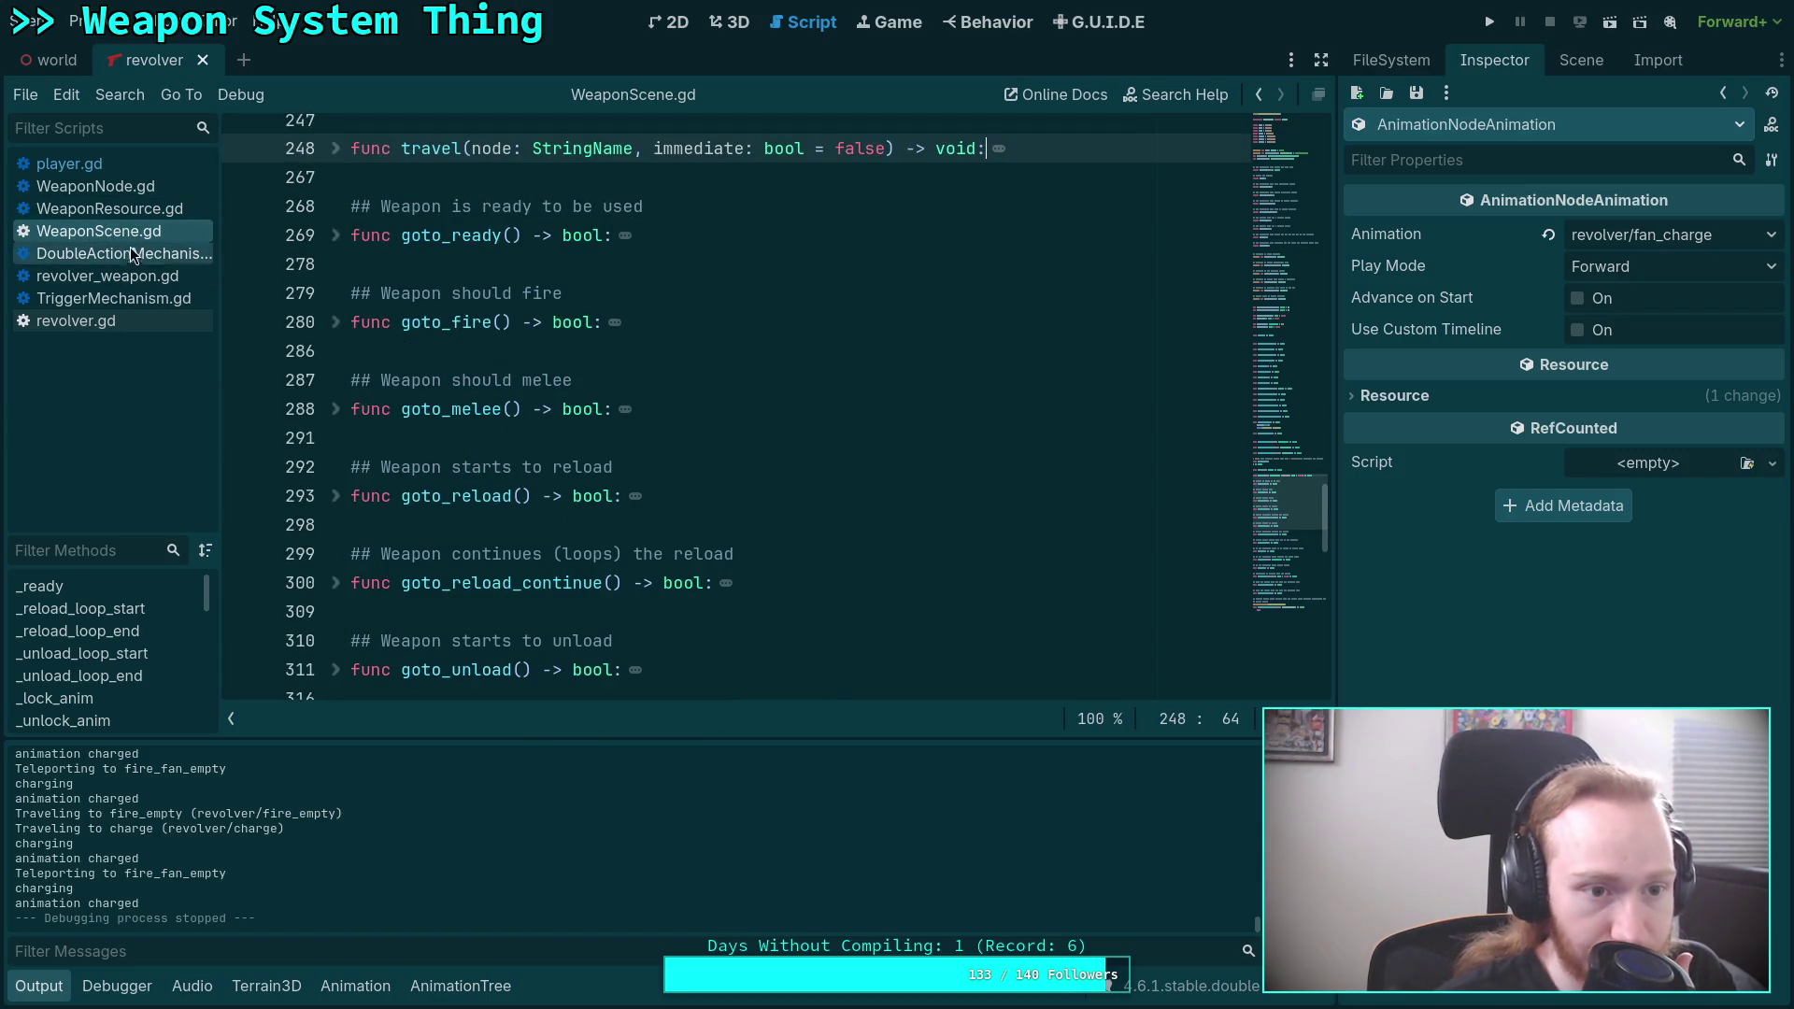
Review revolver.gd, highlighting FIRE_FAN_EMPTY on line 286 and alt_mode on line 445.
click(94, 321)
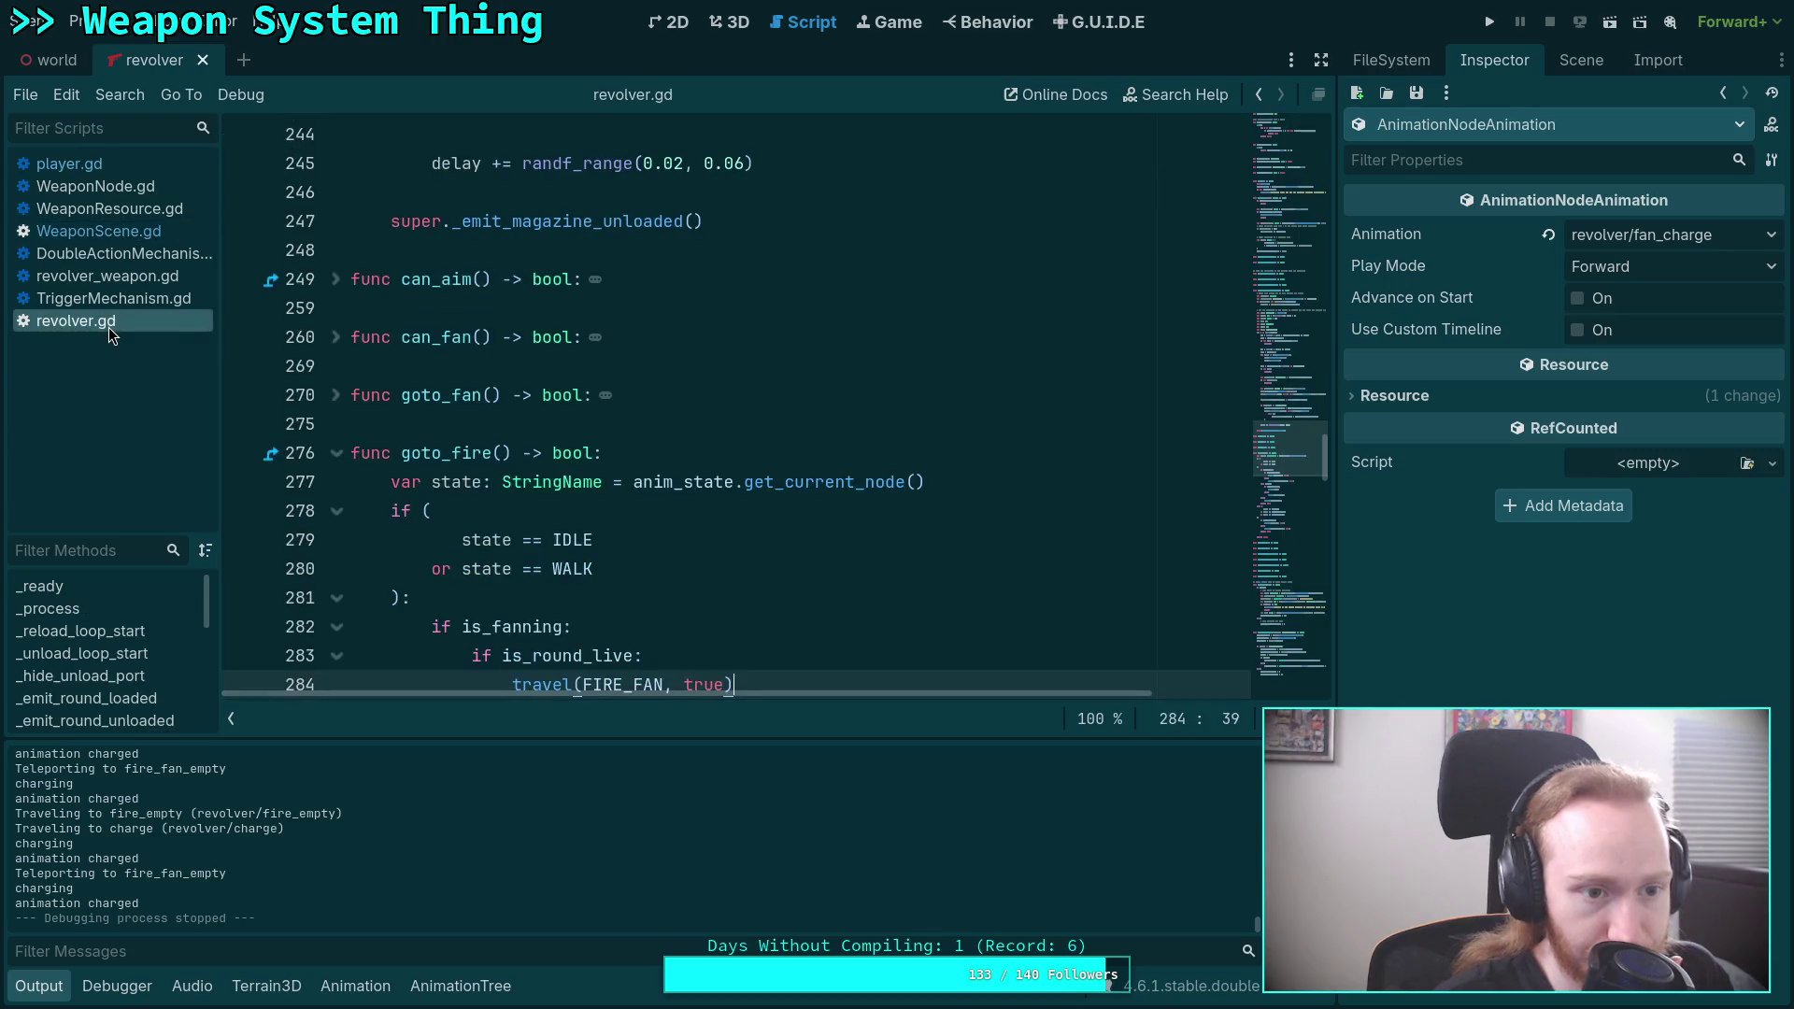
scroll(547, 507, down, 4)
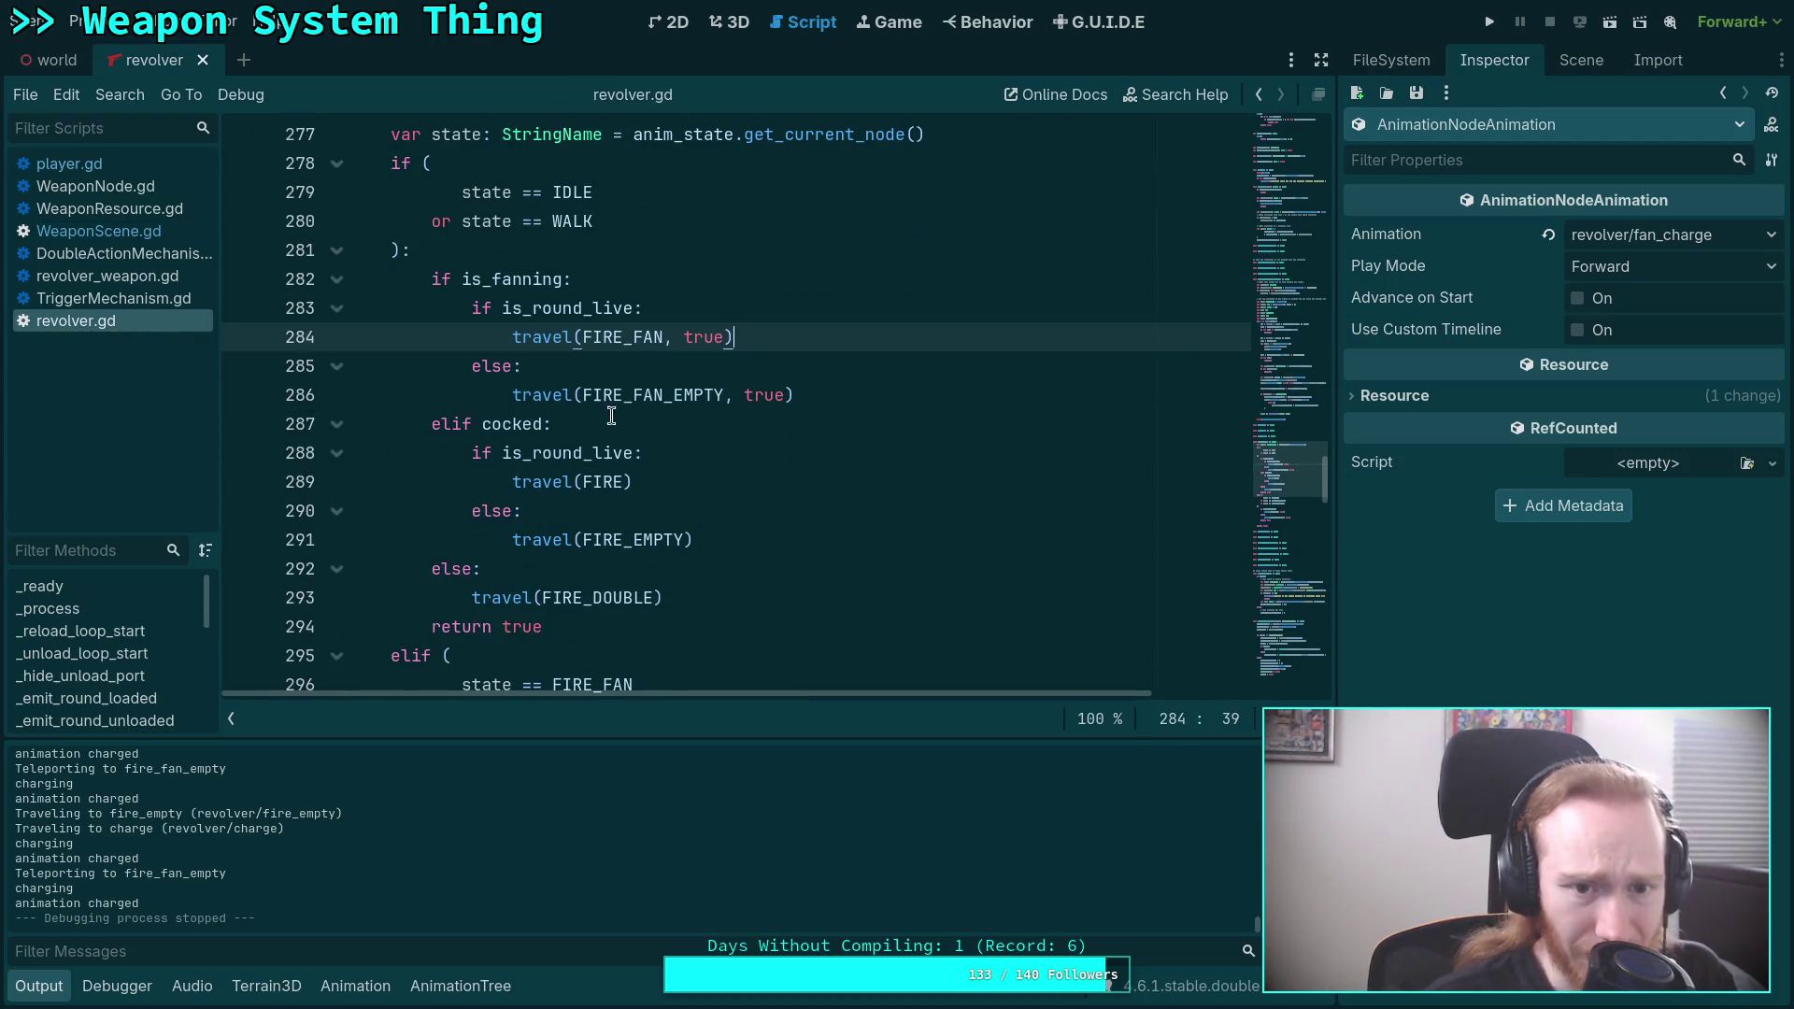
double_click(658, 404)
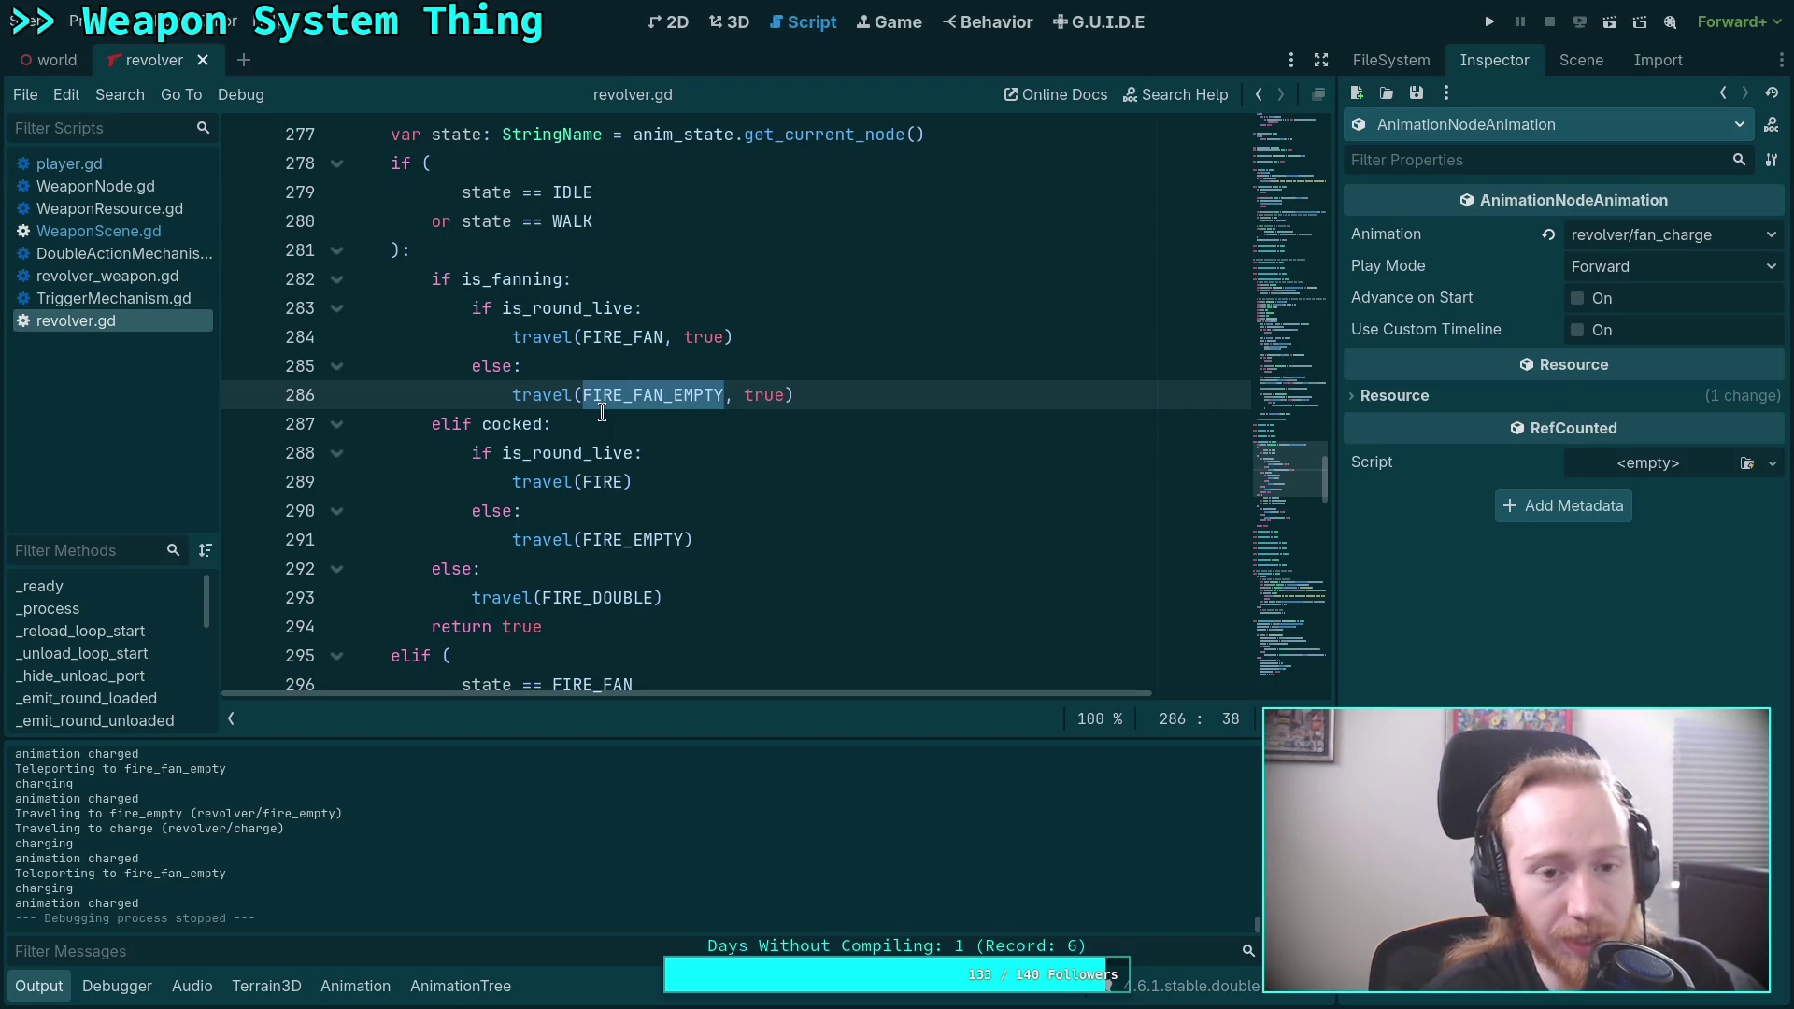
scroll(603, 412, down, 8)
scroll(669, 416, down, 5)
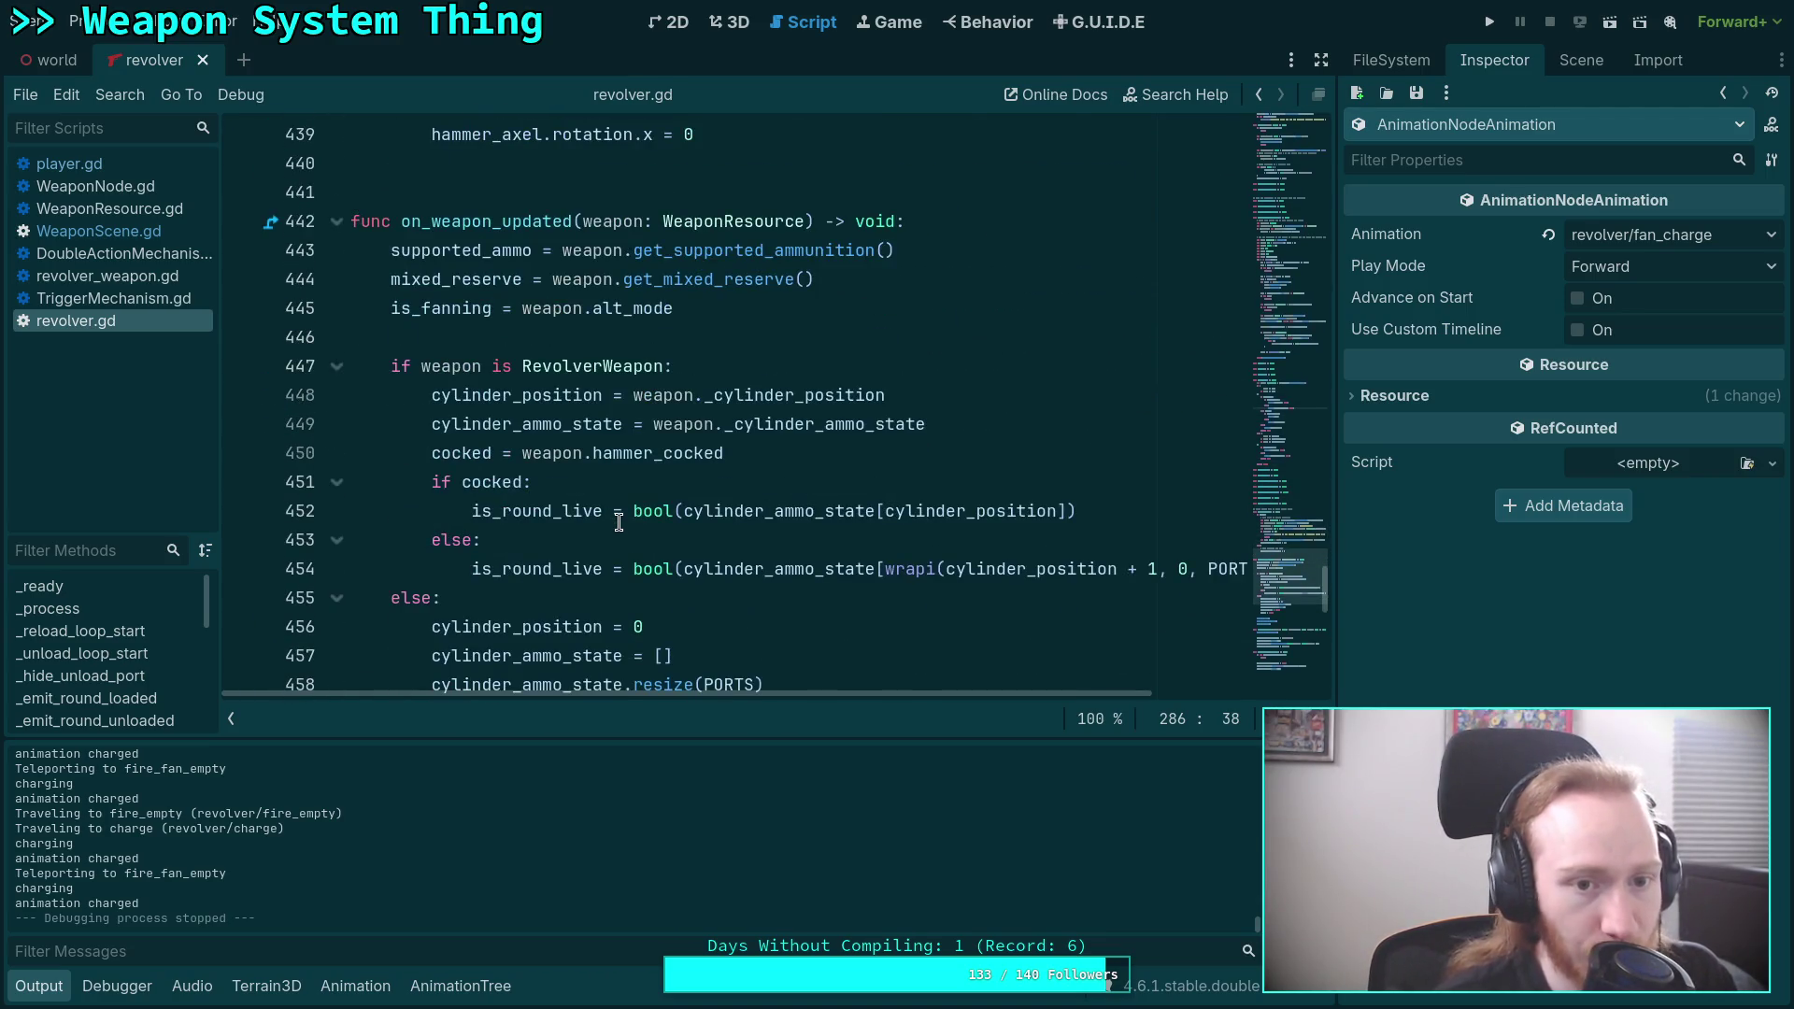
scroll(618, 521, down, 1)
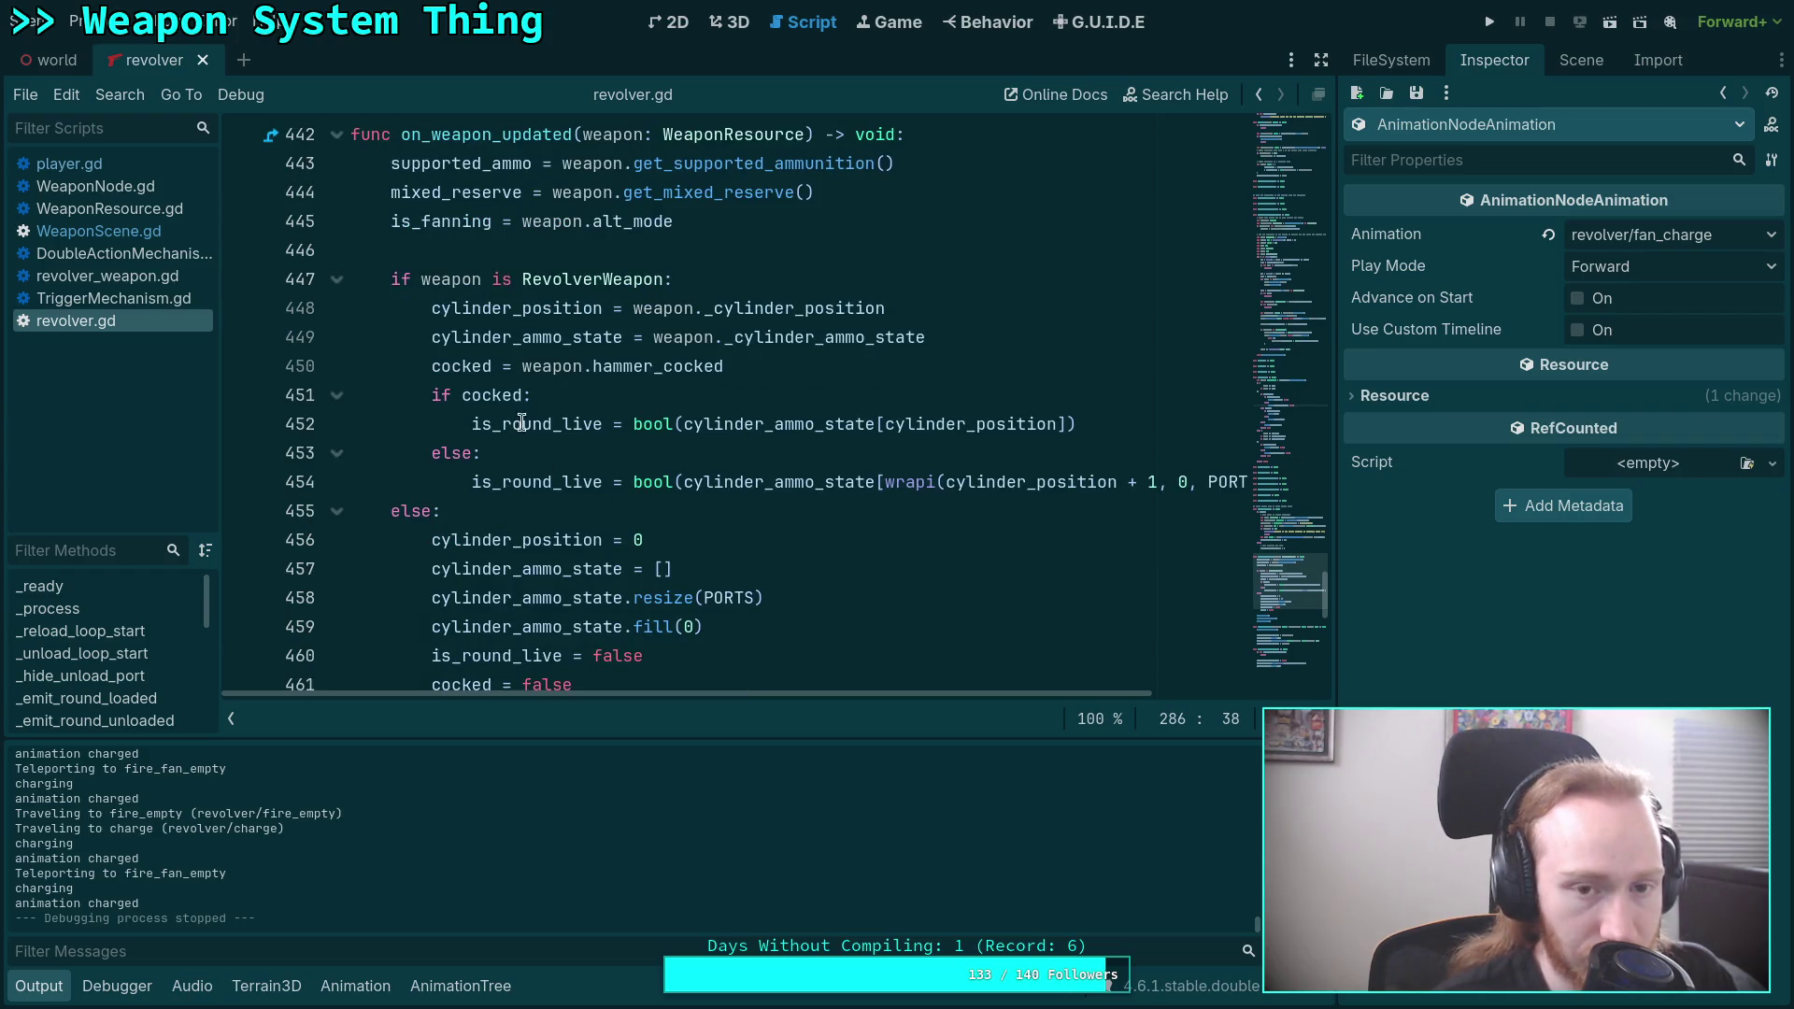
double_click(632, 213)
scroll(513, 447, up, 2)
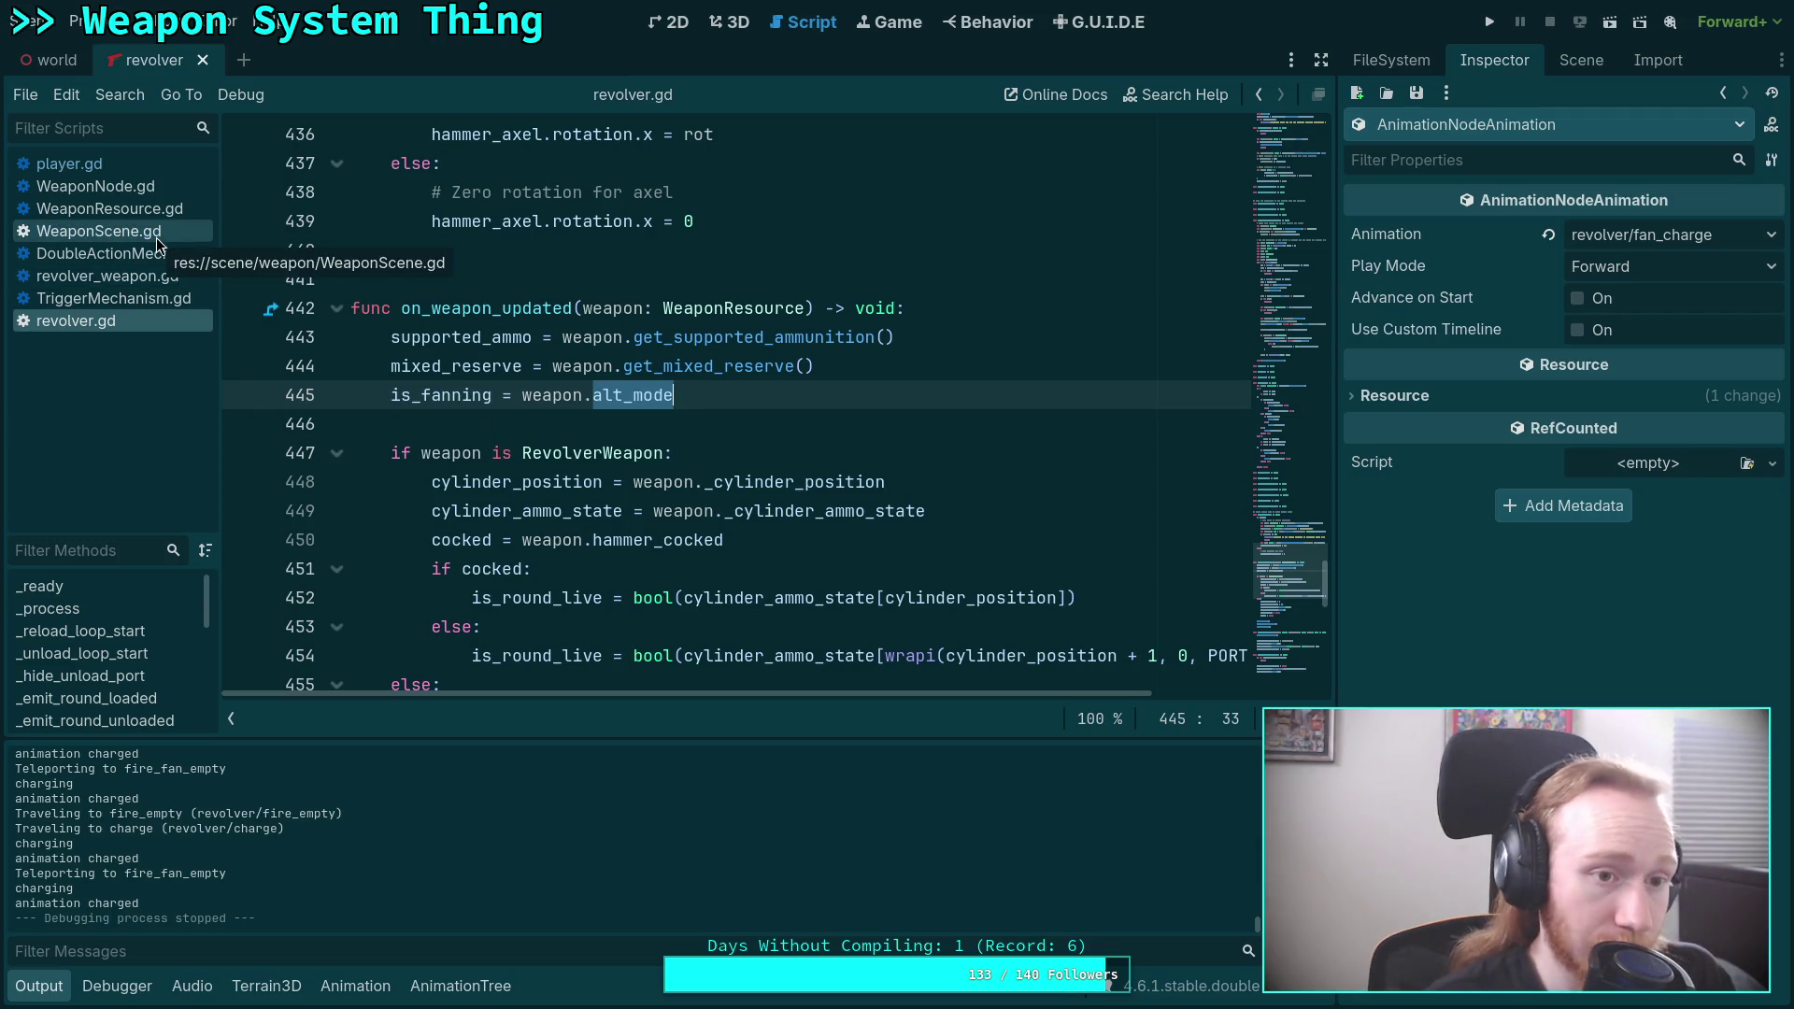
Open WeaponNode.gd and expand the toggle_alt_mode function.
click(166, 192)
scroll(575, 531, down, 5)
scroll(570, 542, down, 14)
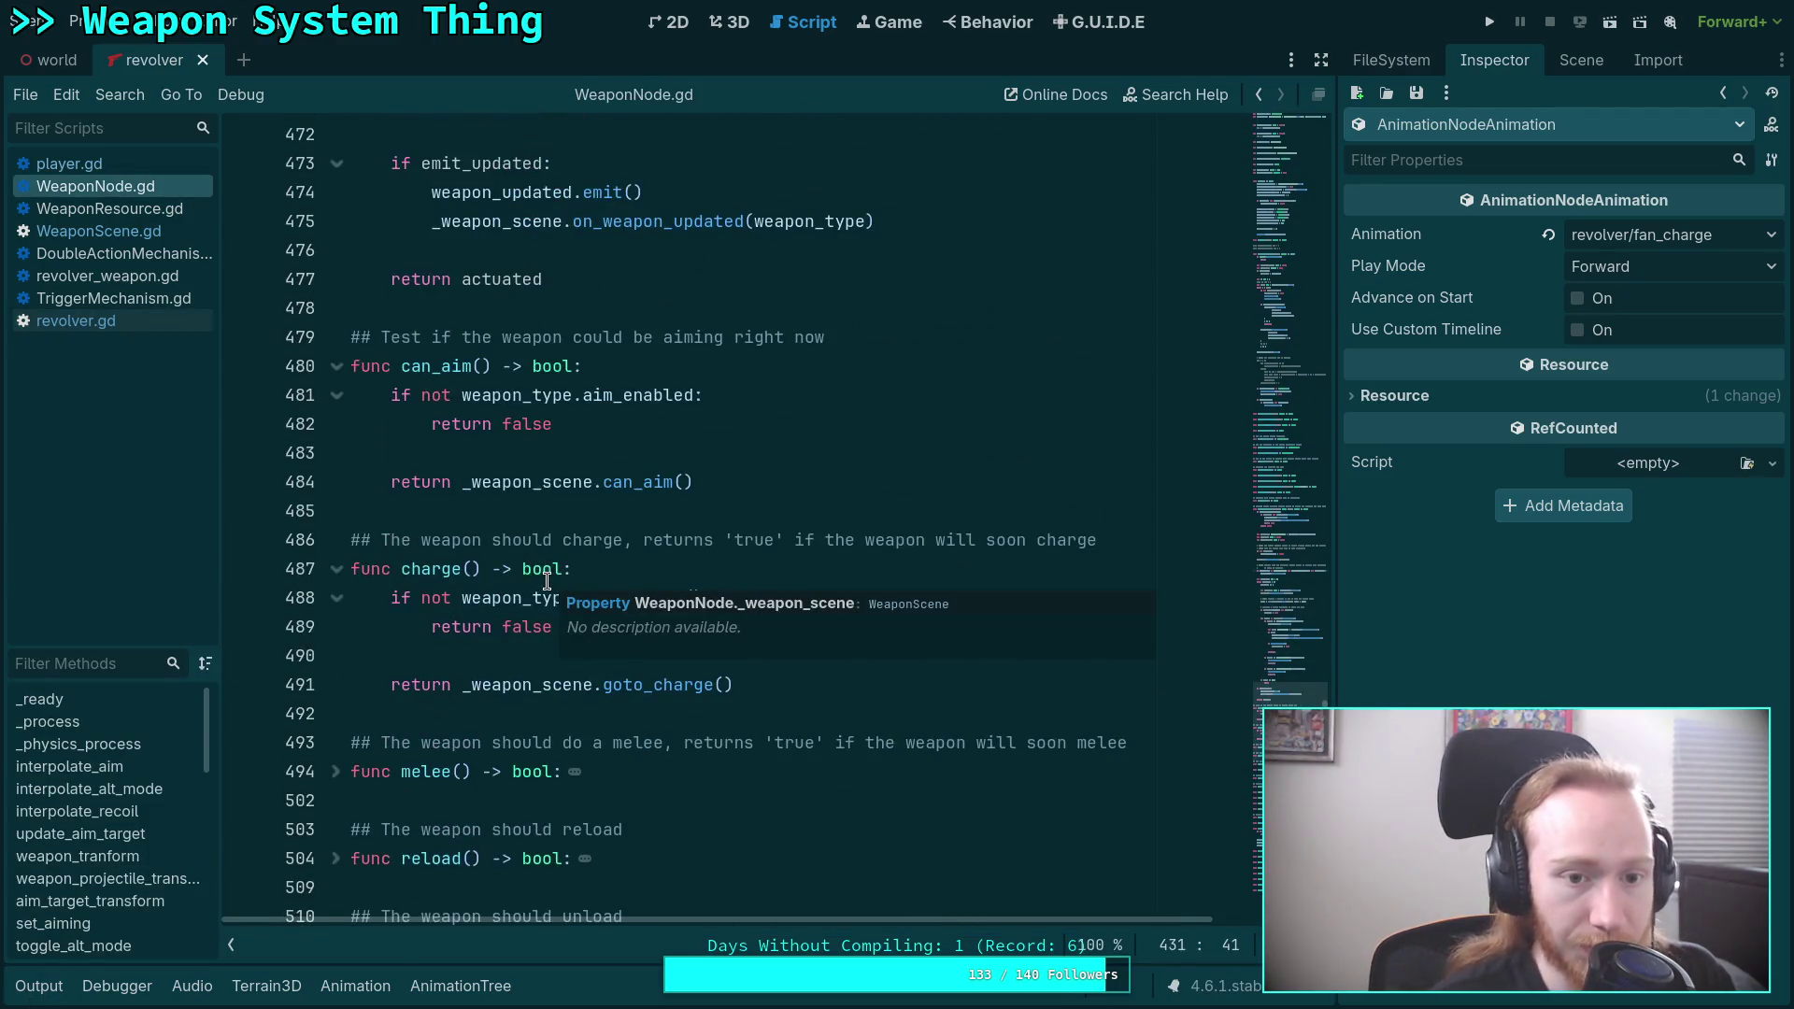
scroll(457, 467, down, 7)
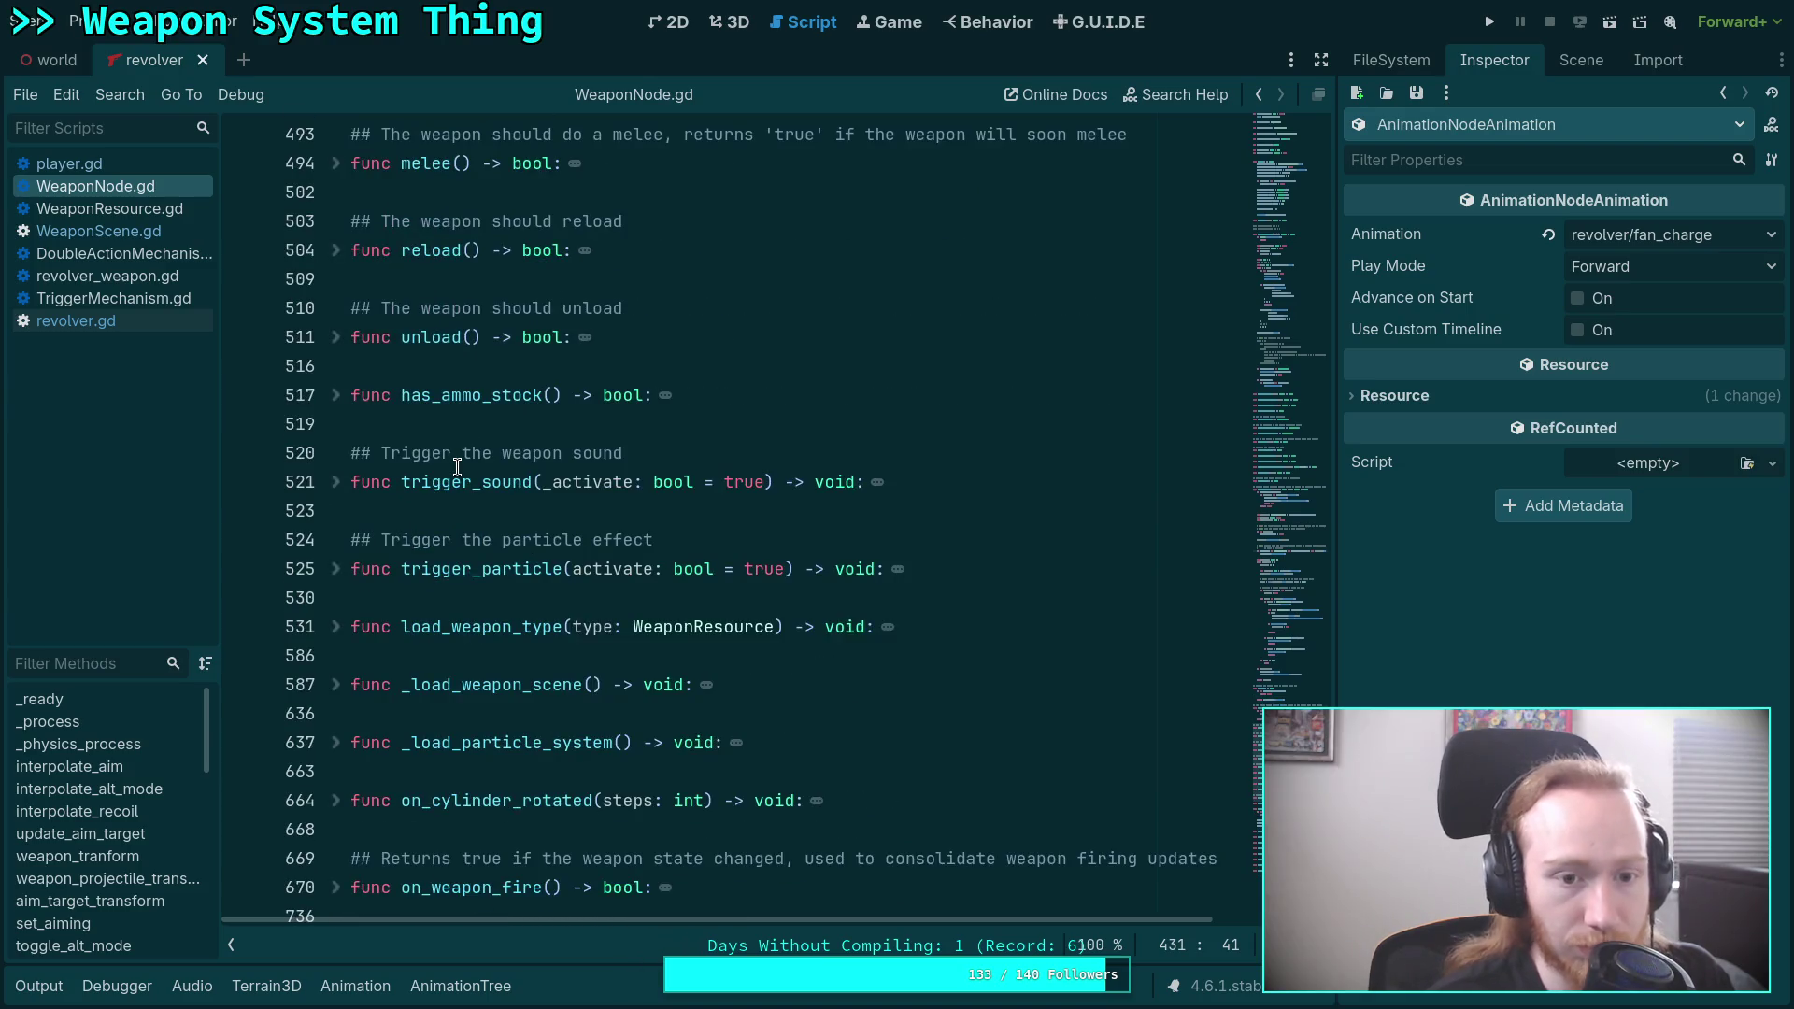
scroll(449, 458, down, 4)
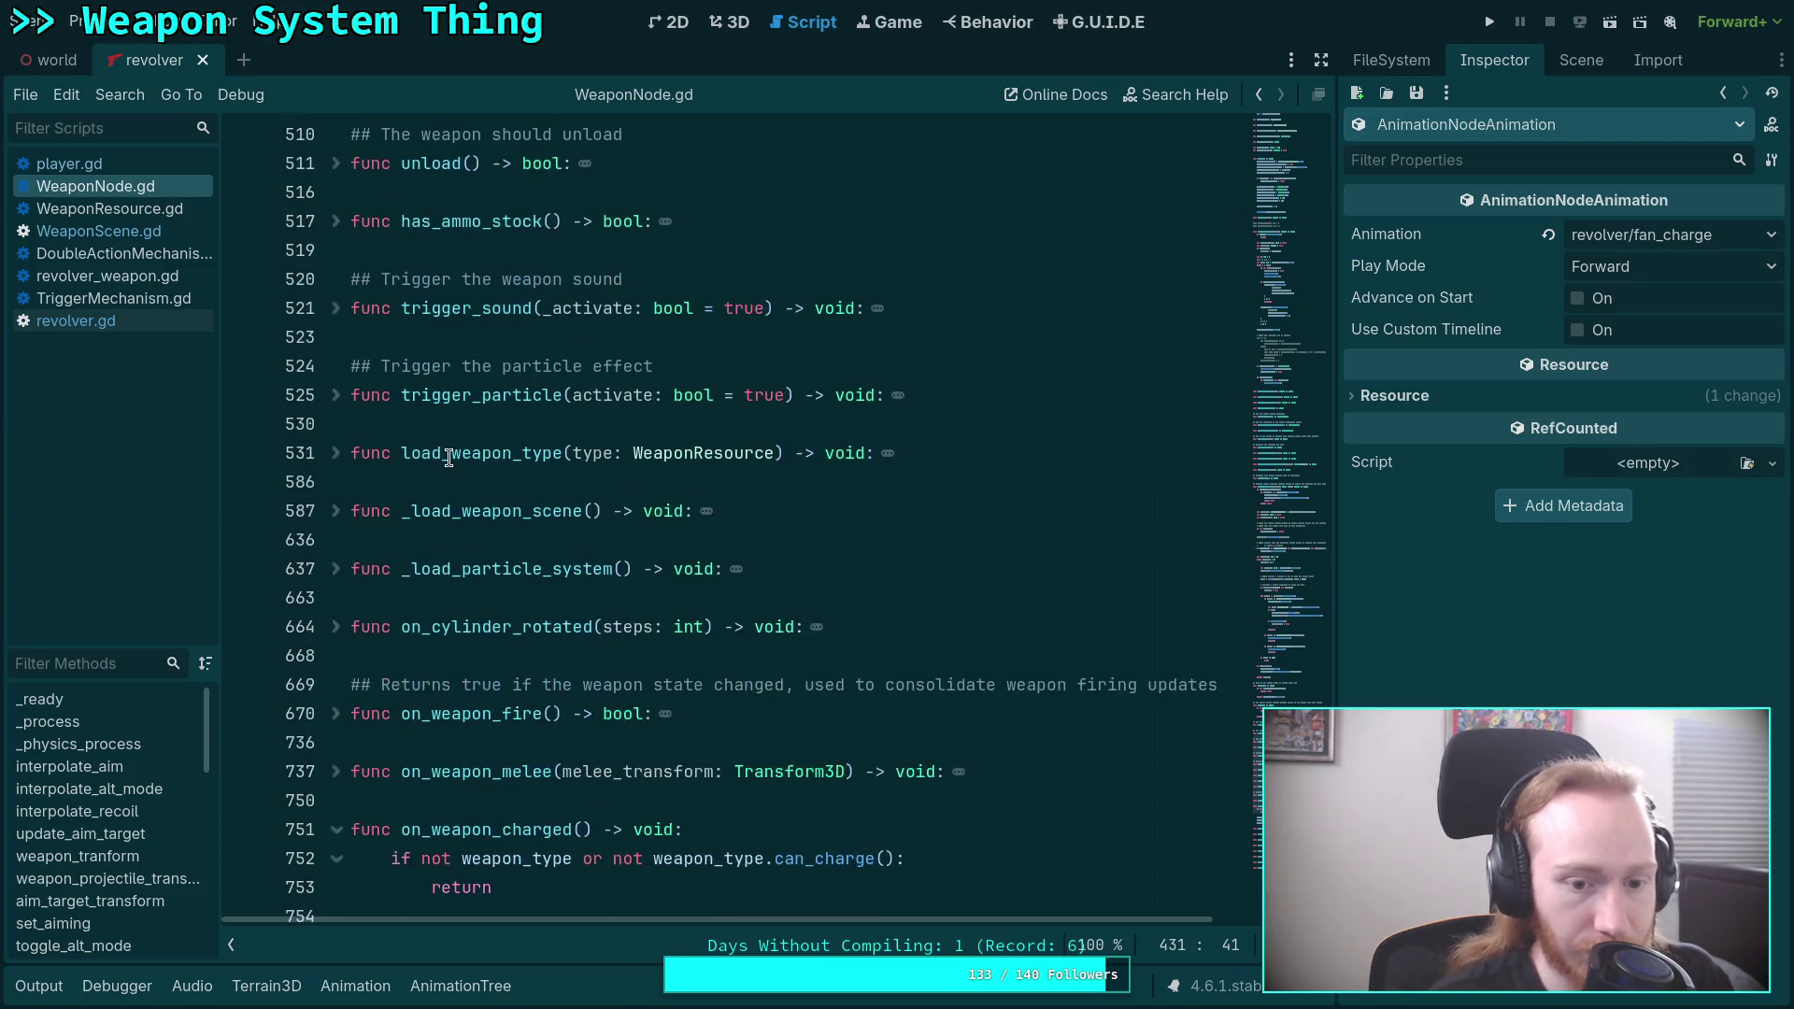
scroll(449, 458, up, 3)
scroll(449, 458, down, 9)
scroll(449, 458, up, 20)
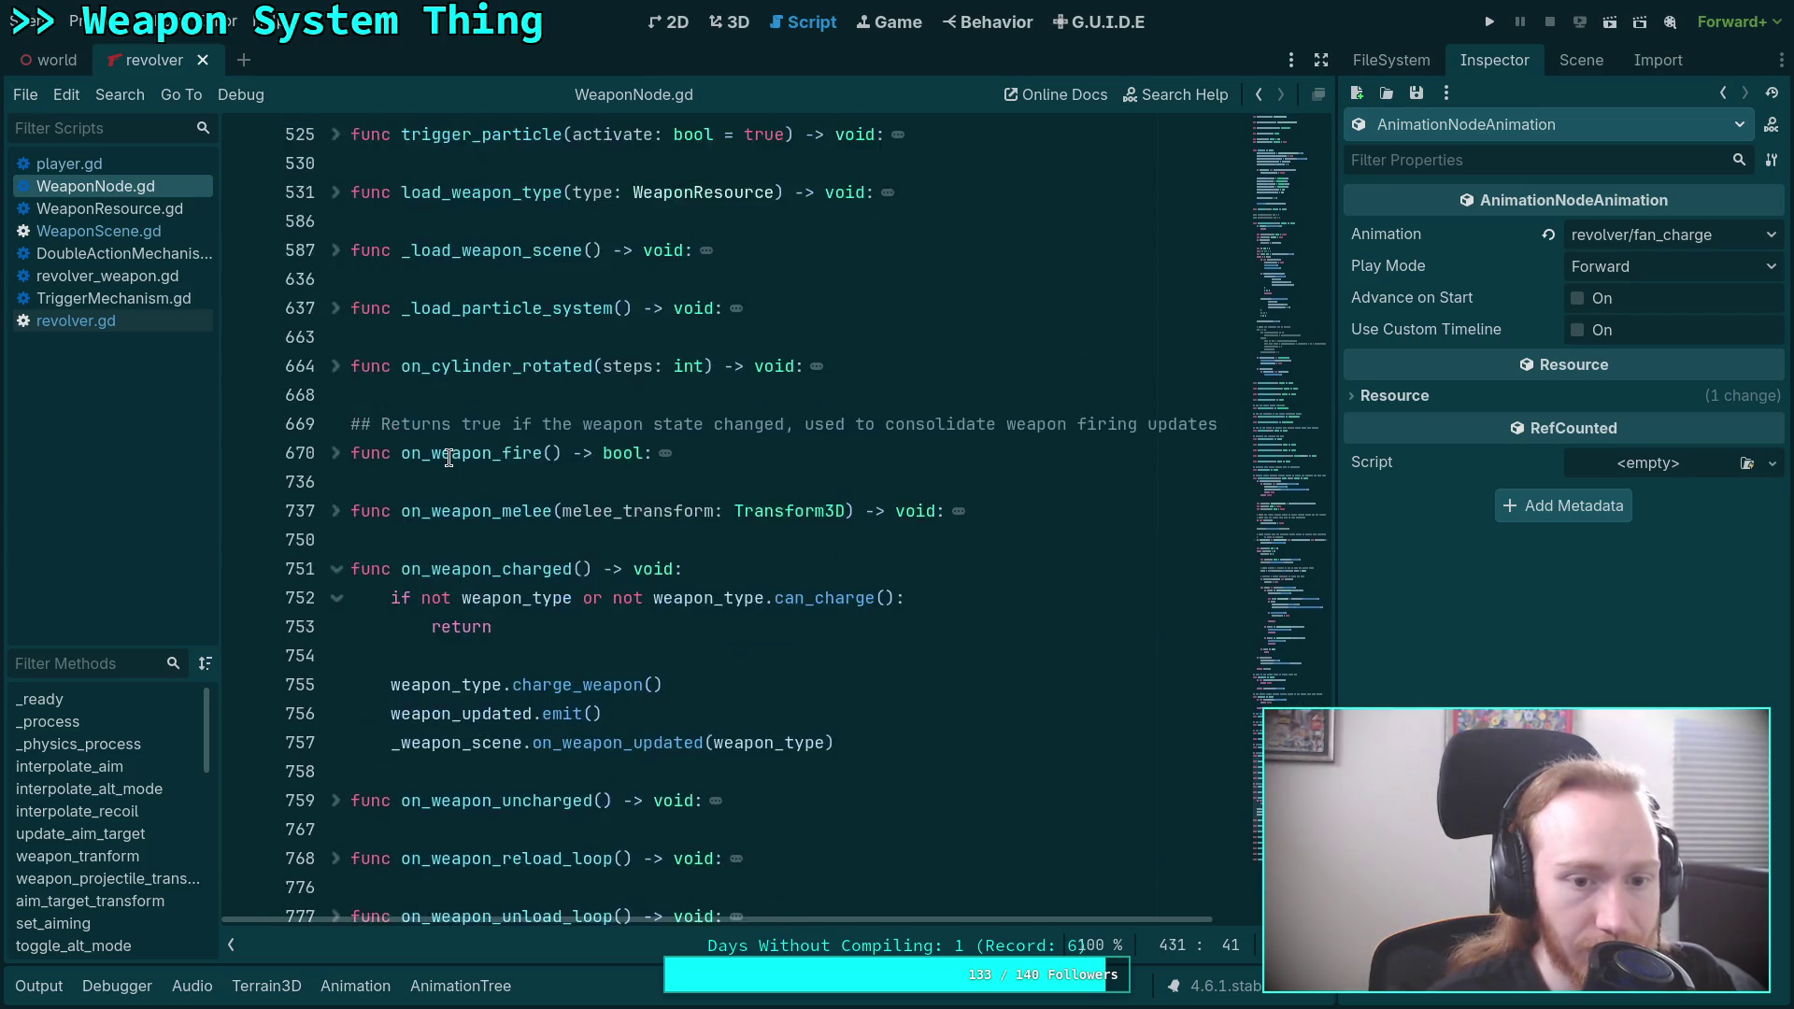
scroll(449, 458, up, 8)
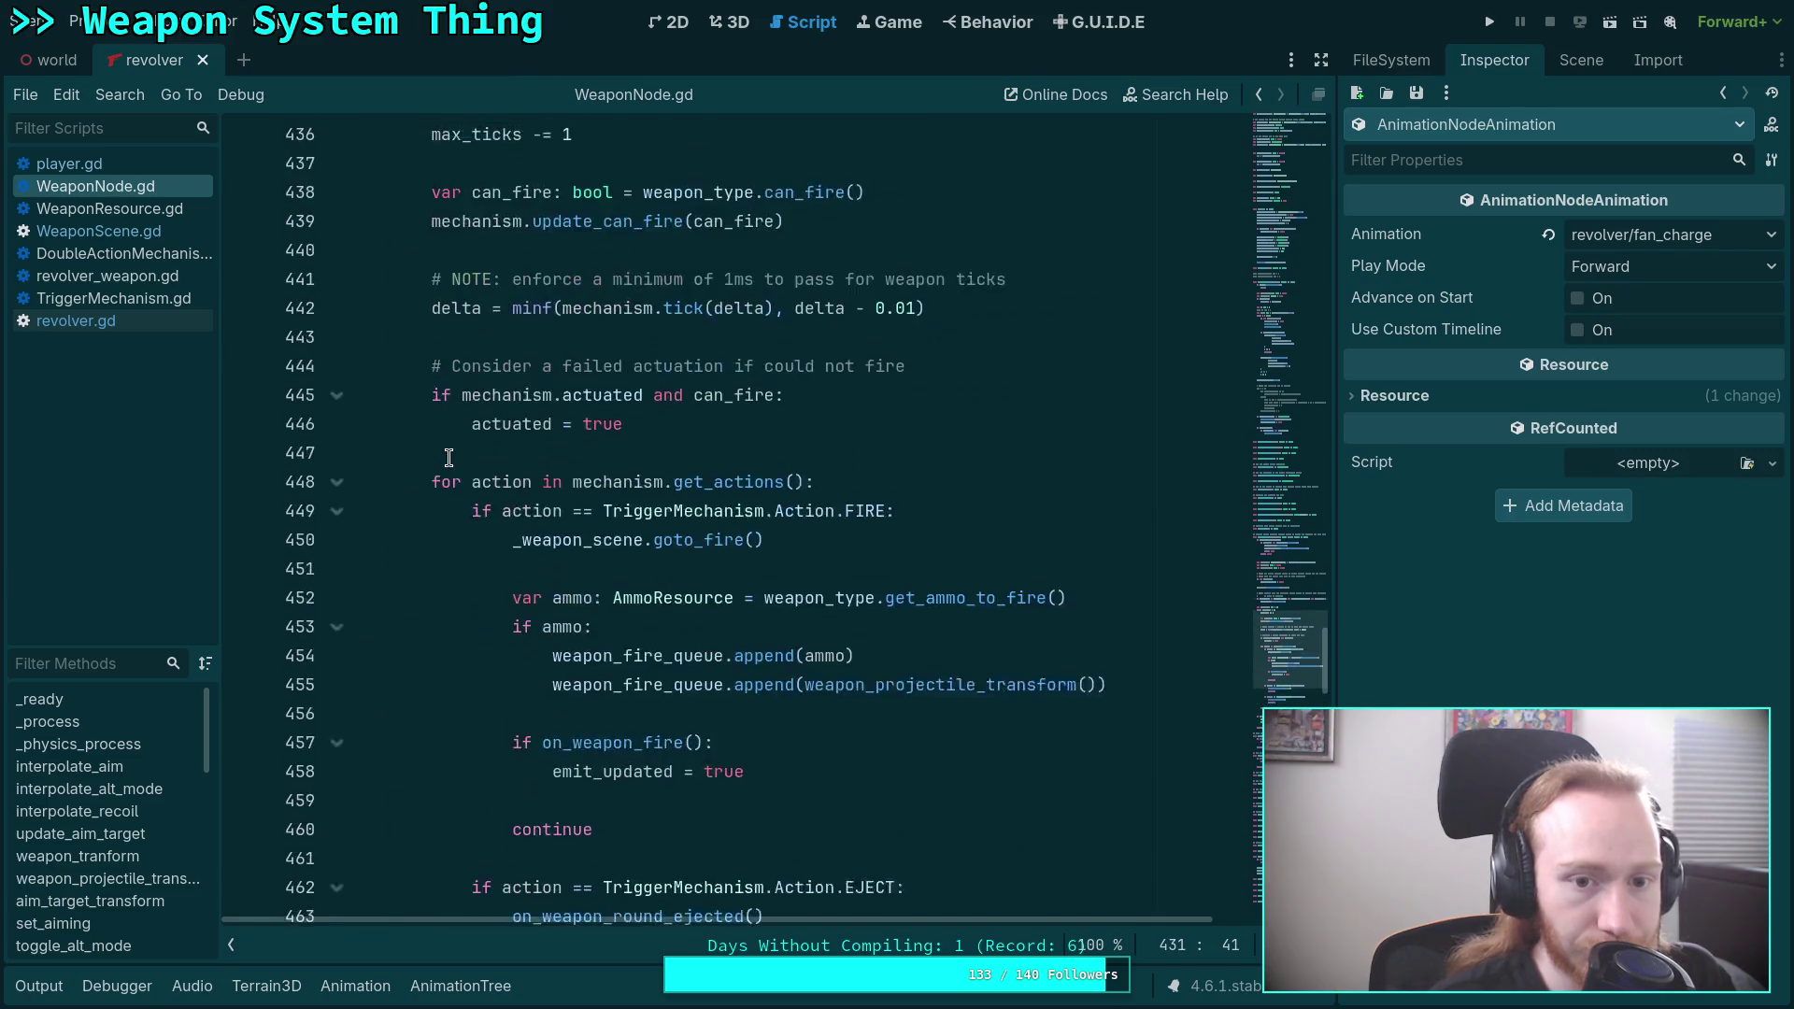
scroll(346, 446, up, 4)
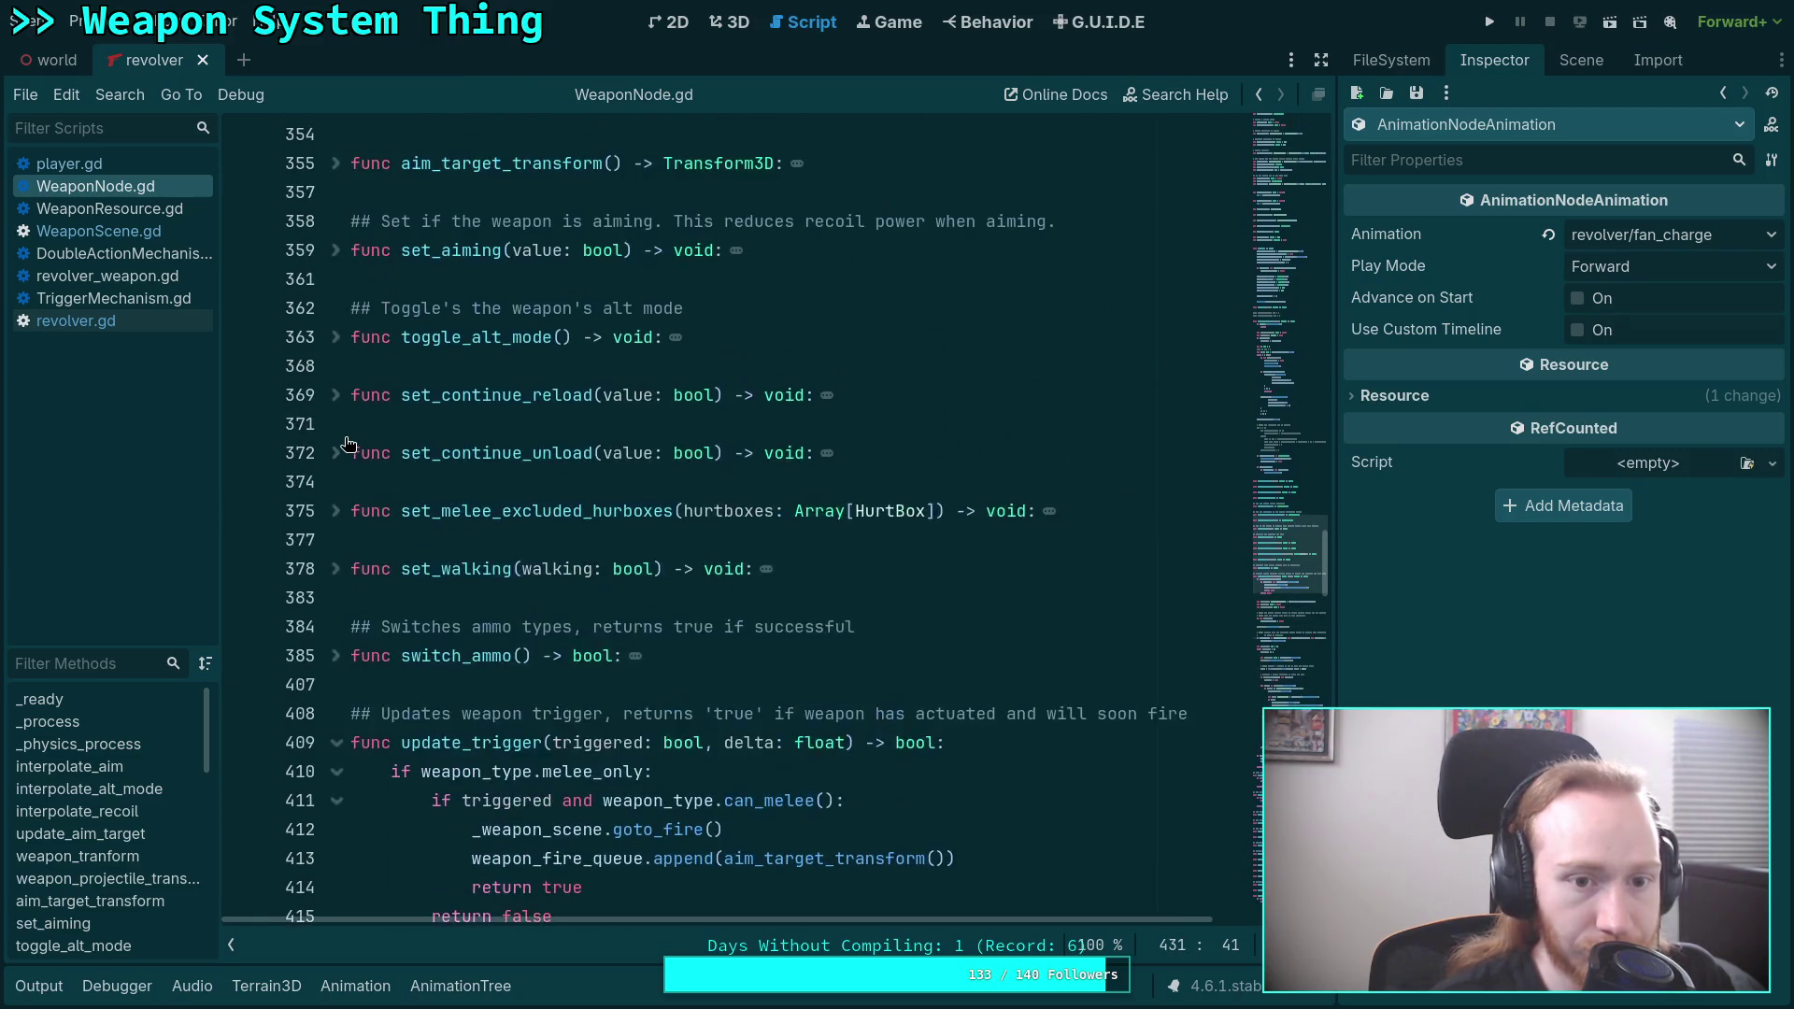
click(335, 337)
Add _weapon_scene.on_weapon_updated(weapon_type) after line 367, save WeaponNode.gd, and run the project.
click(1103, 450)
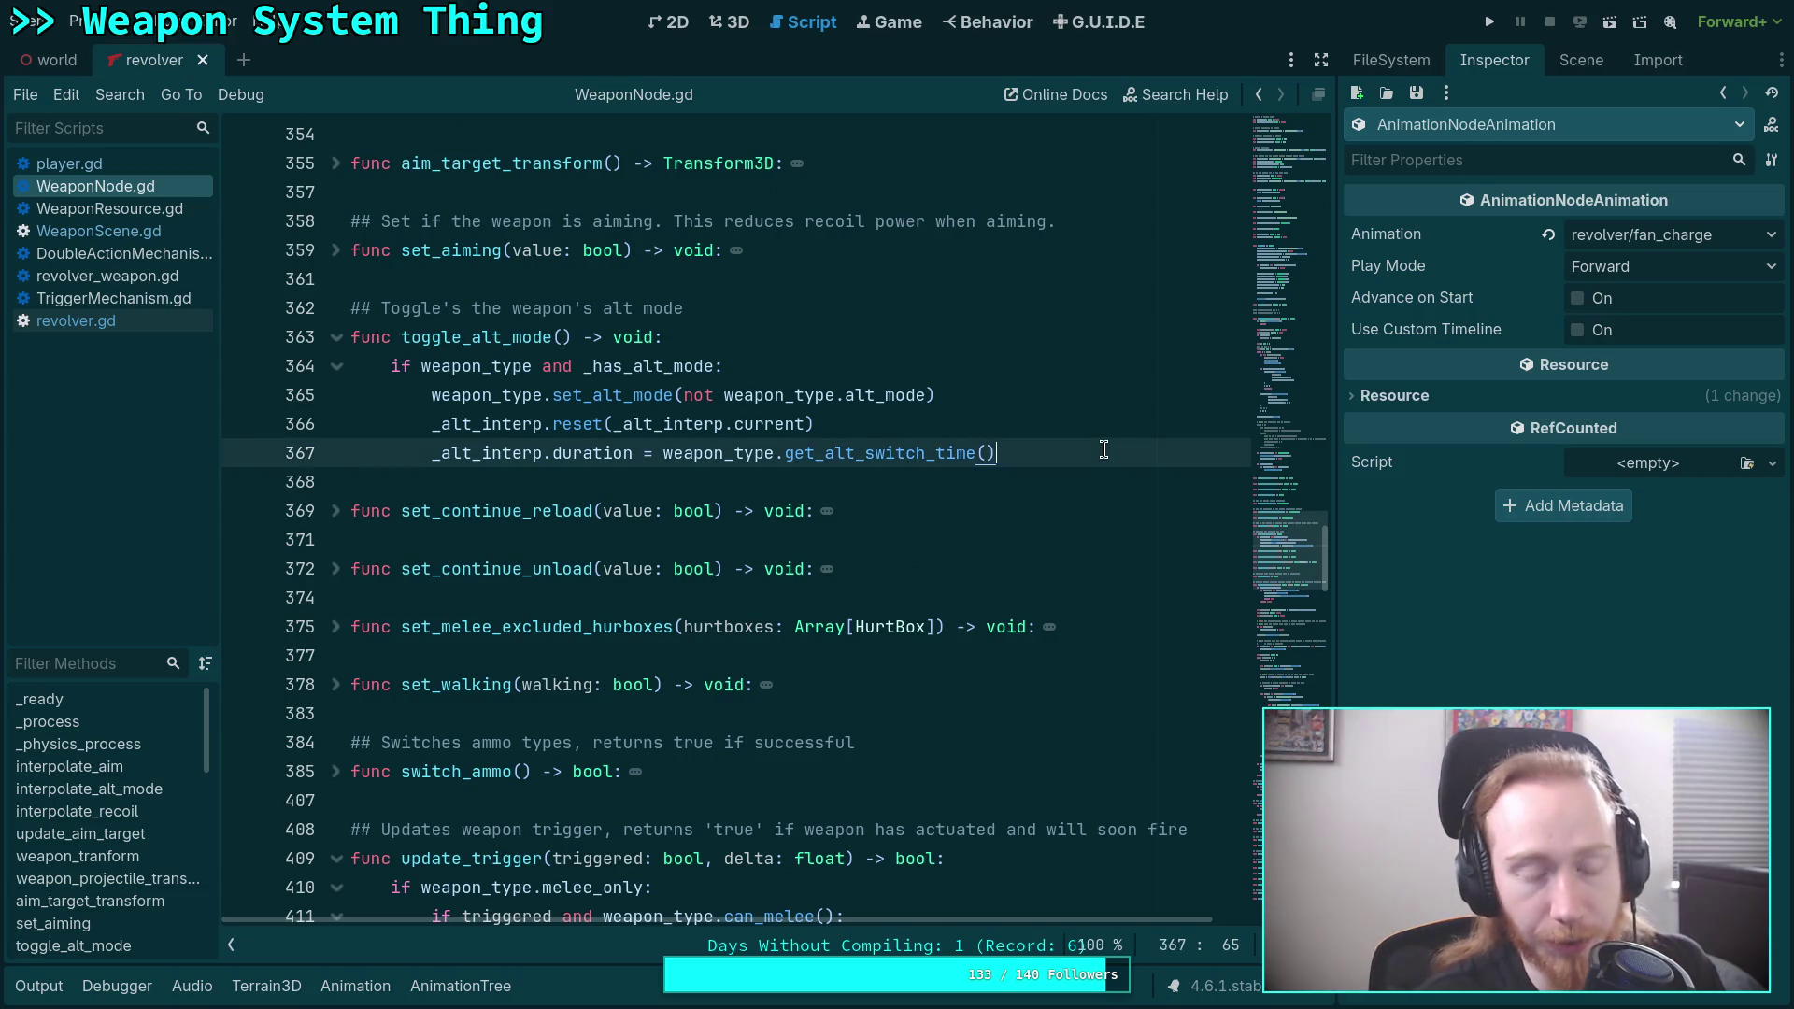
key(Return)
text(_weapon)
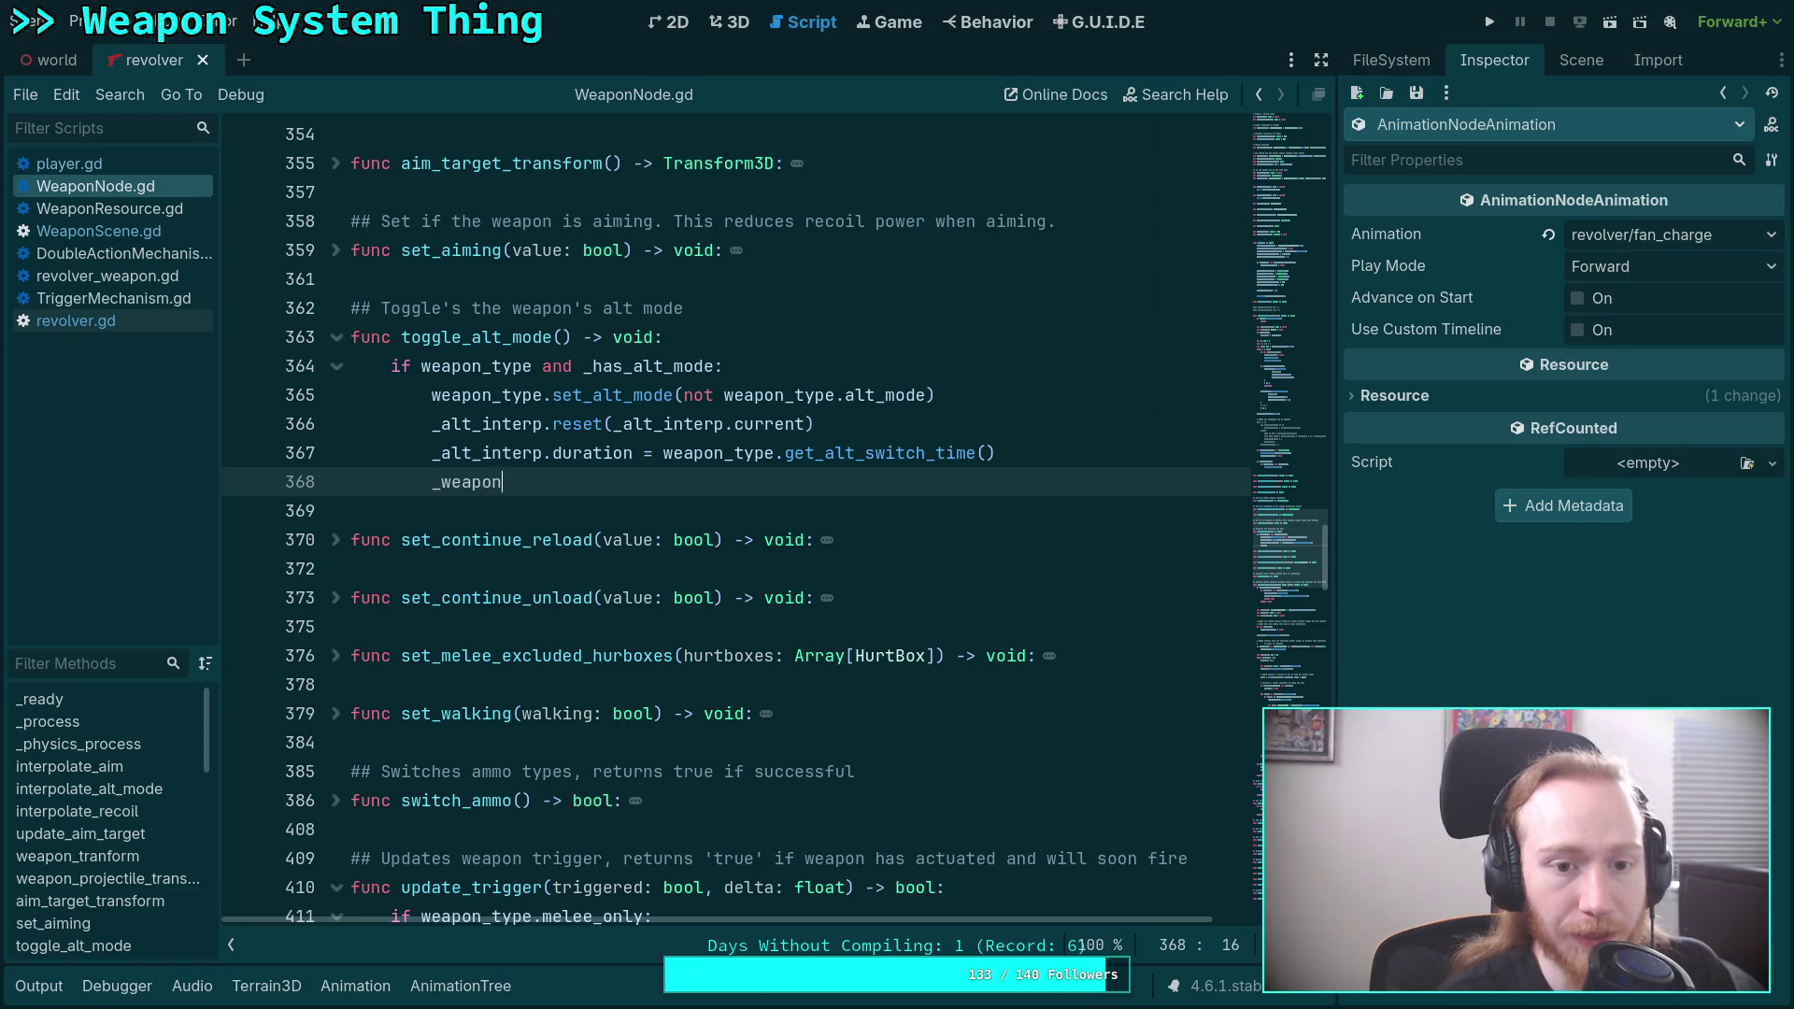
text(_scene.)
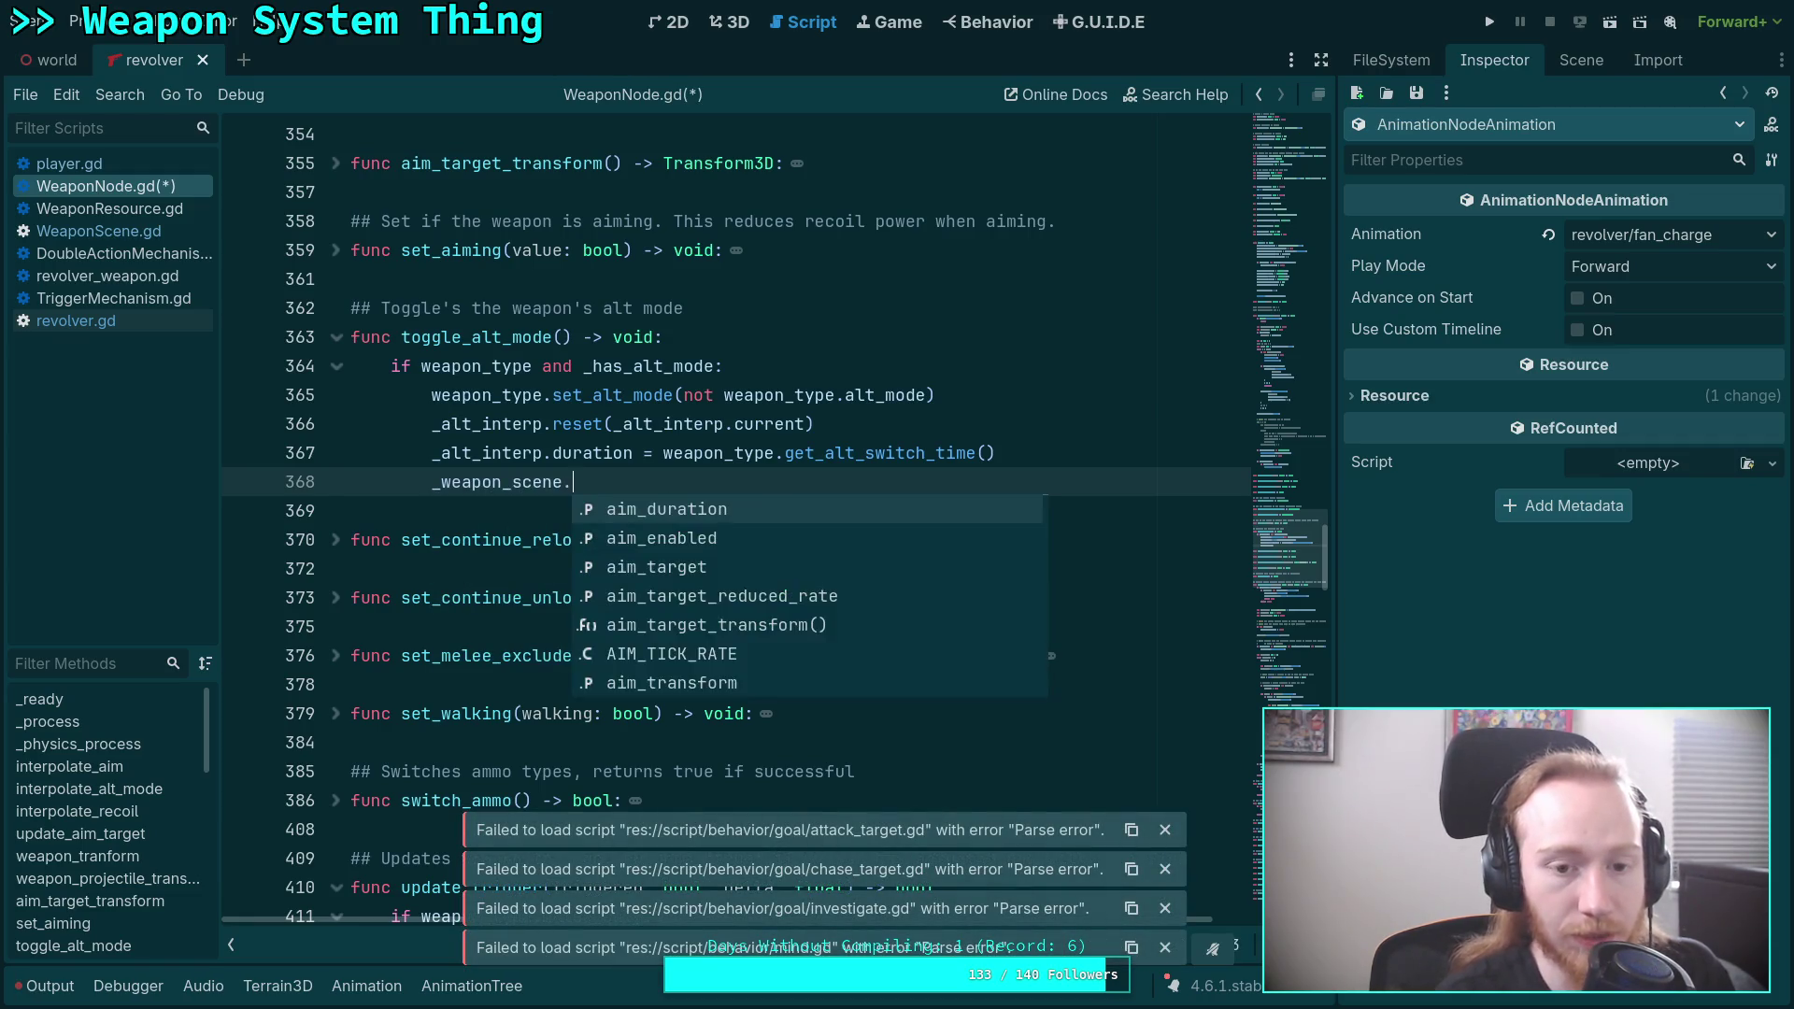
text(upd)
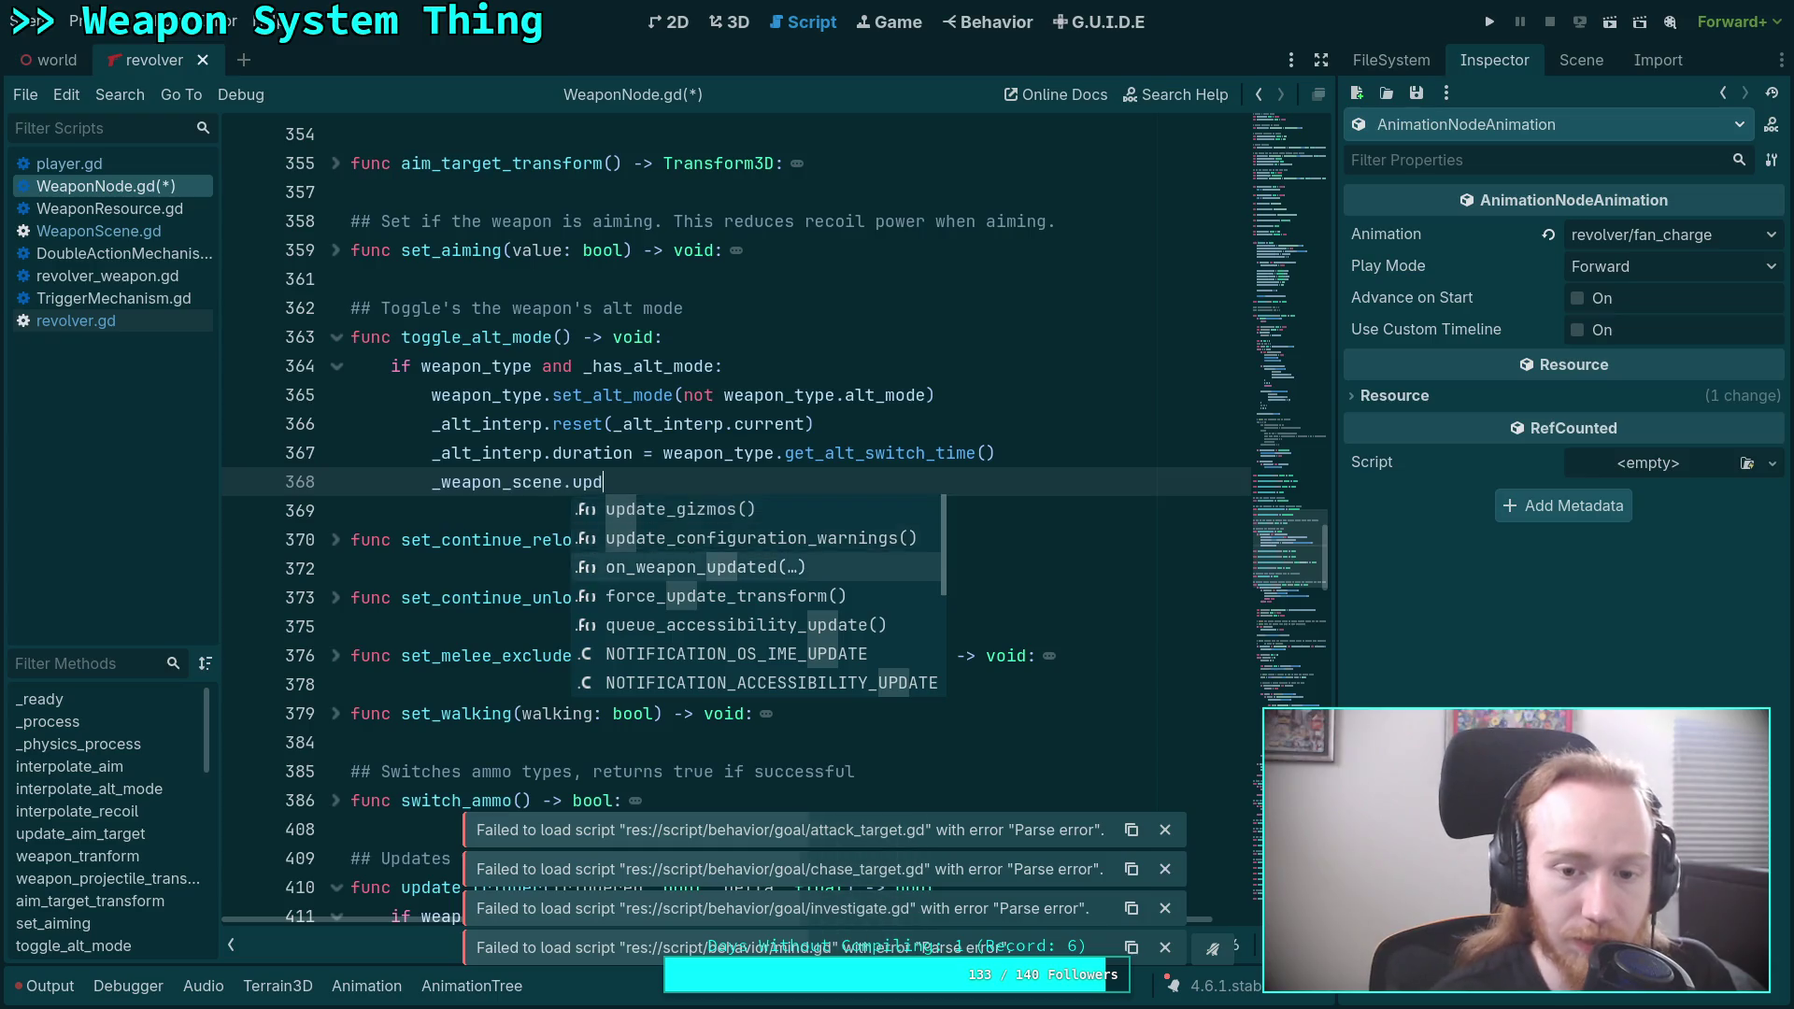
key(Return)
text(we)
key(Escape)
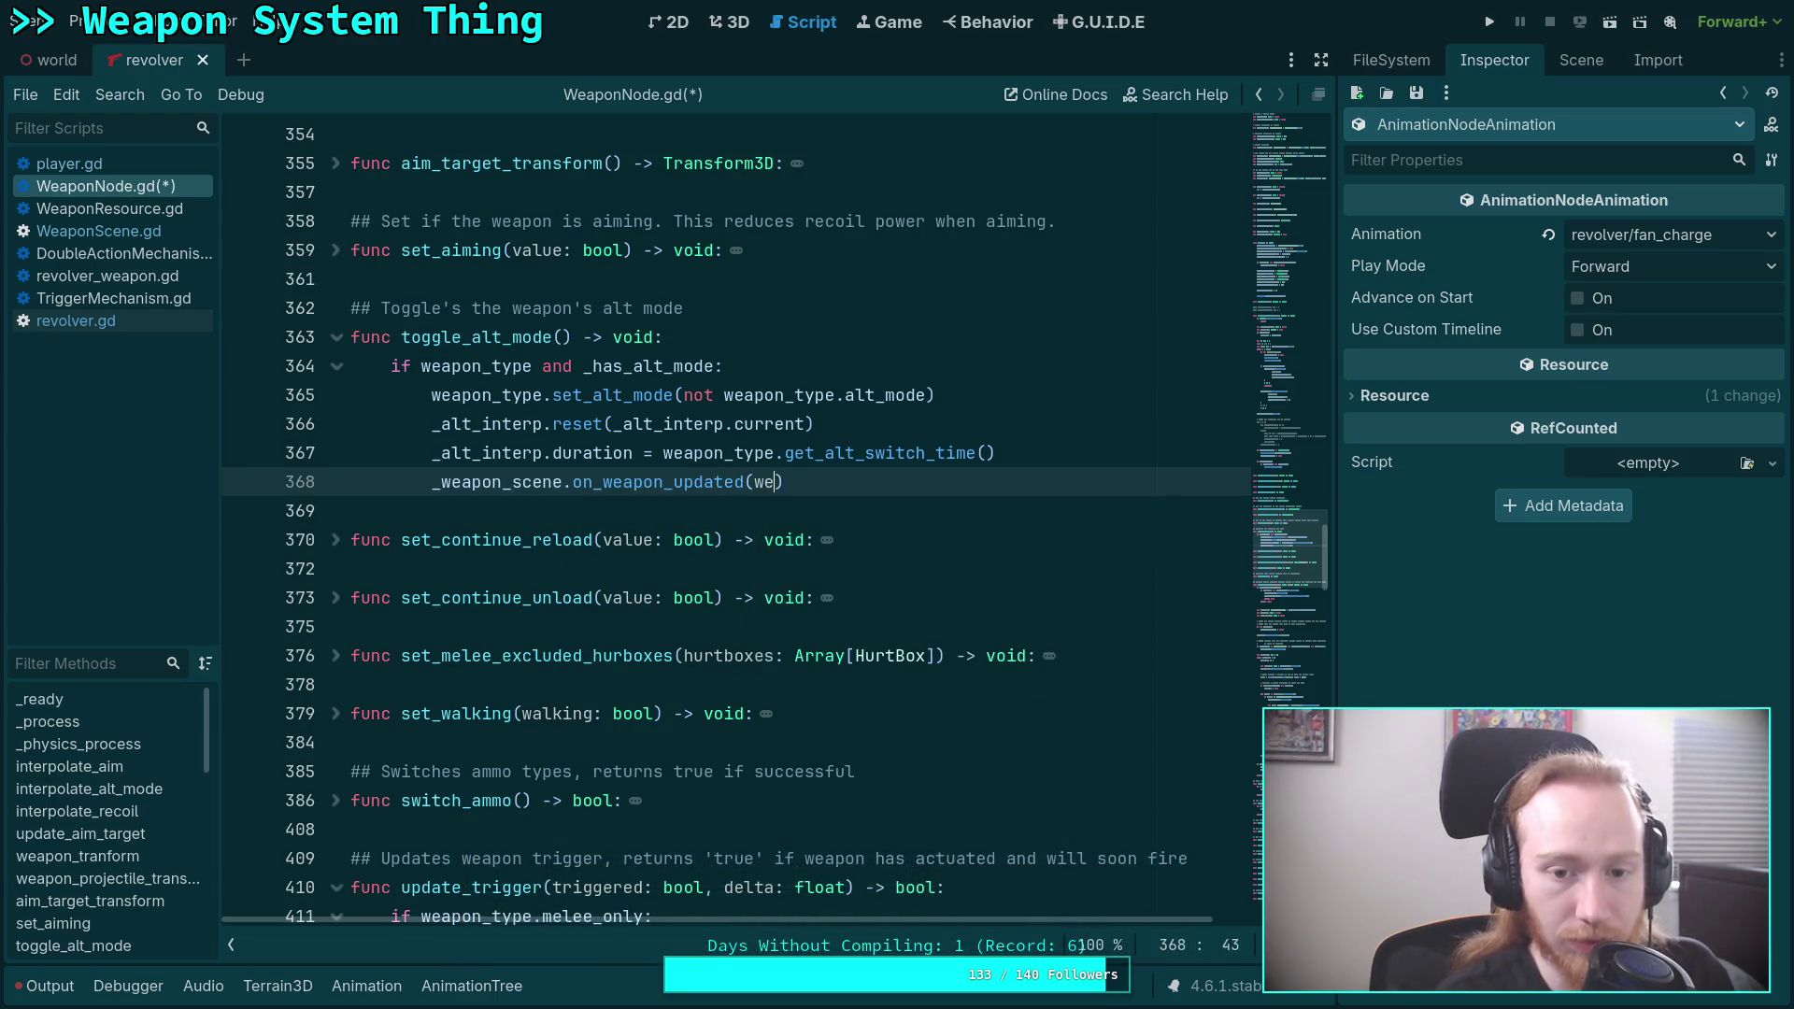
text(apon_type)
key(ctrl+s)
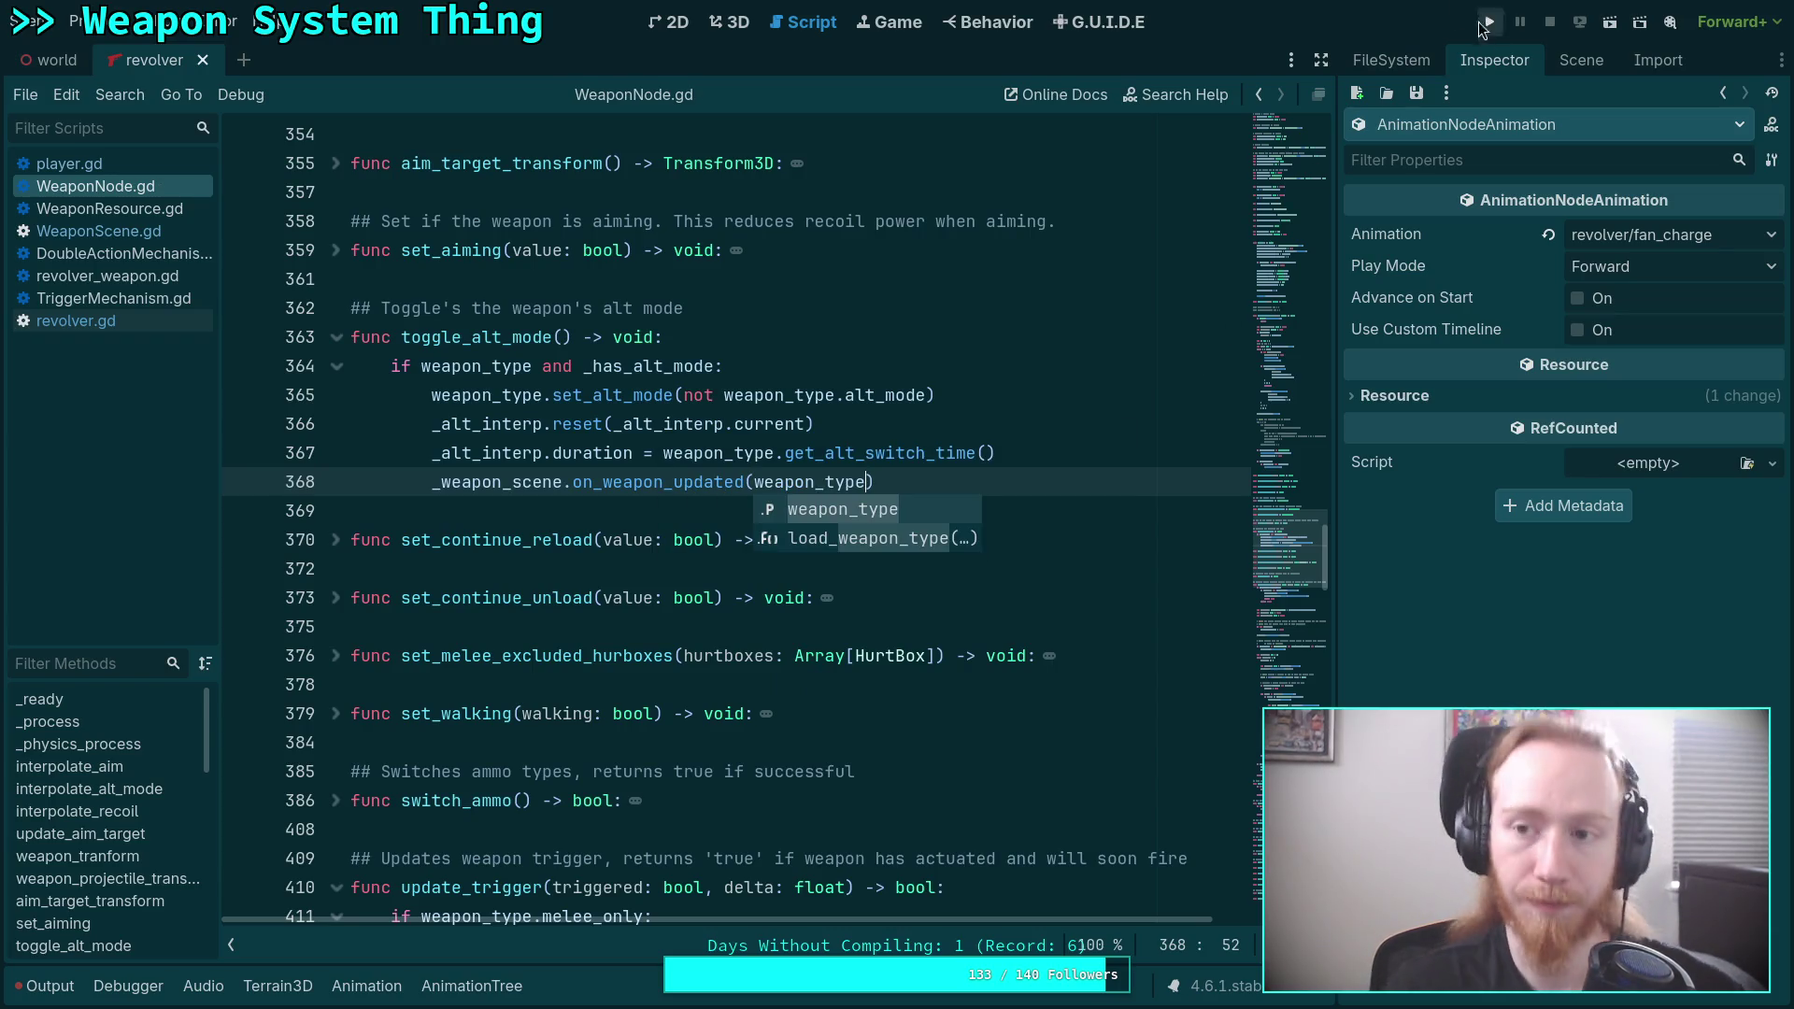
click(1490, 21)
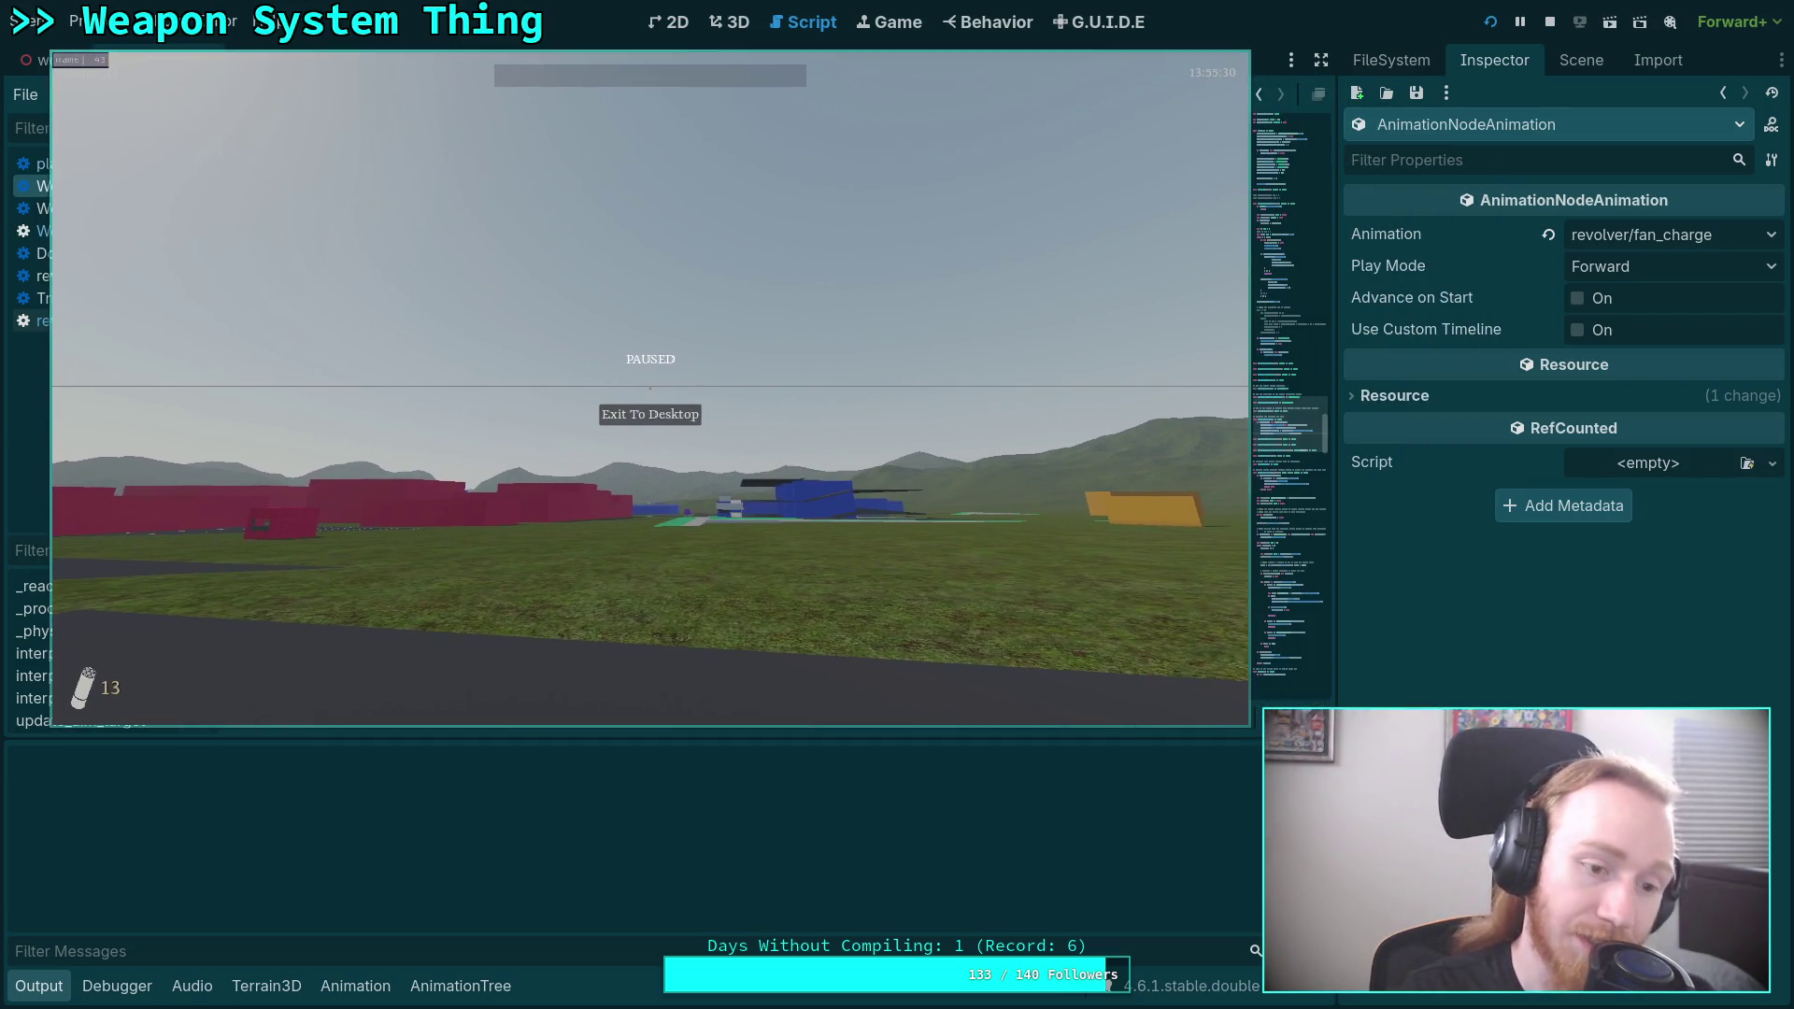
Unpause, walk to the green strip to pick up the revolver, then pause the game.
key(Escape)
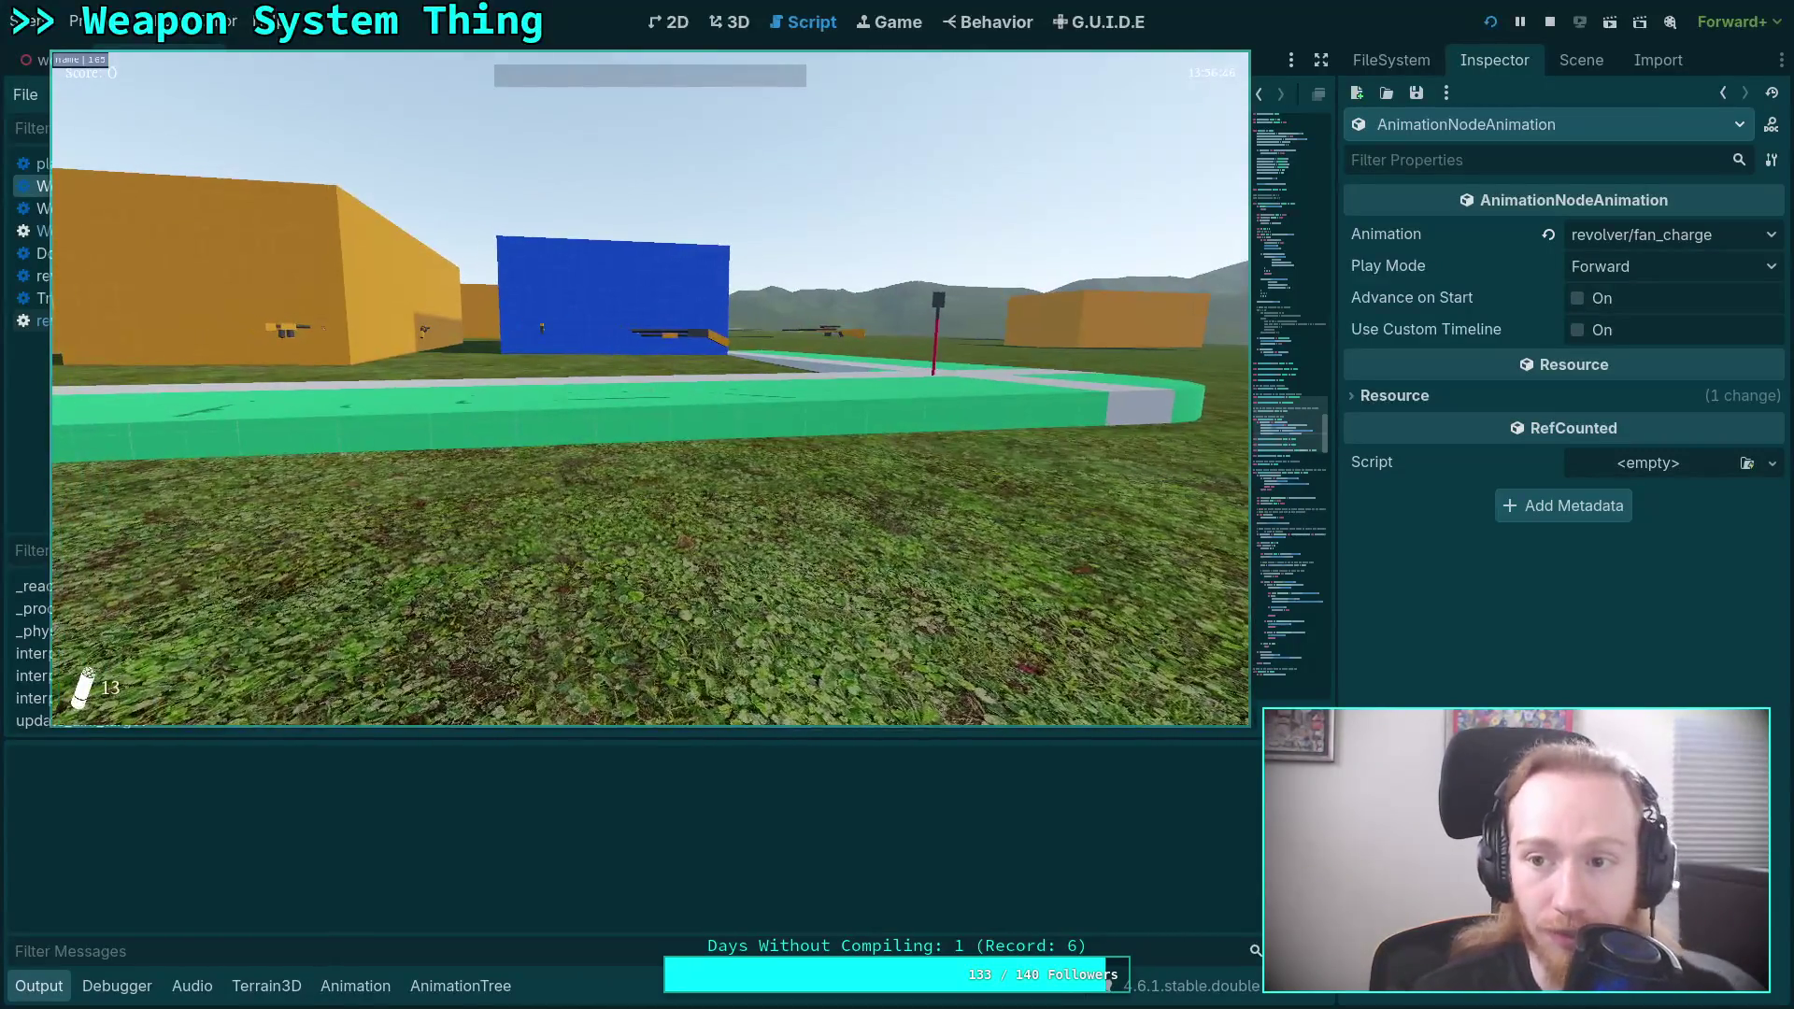
key(w)
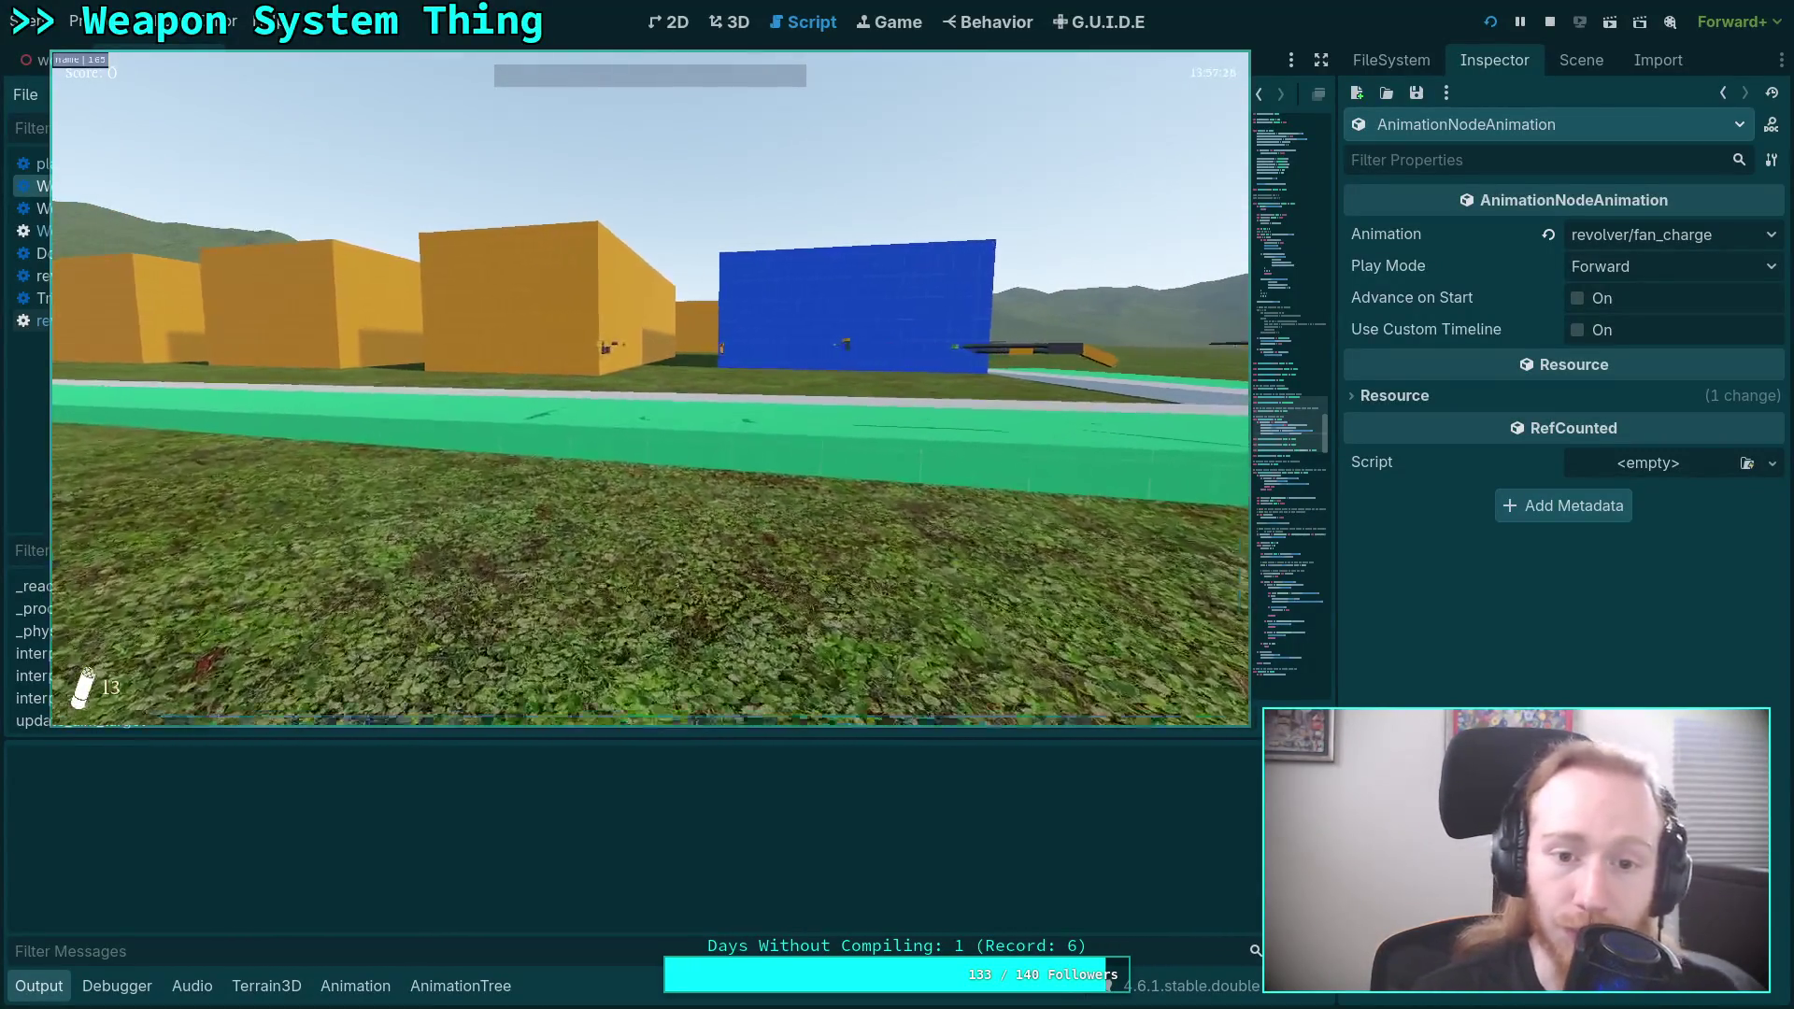
key(e)
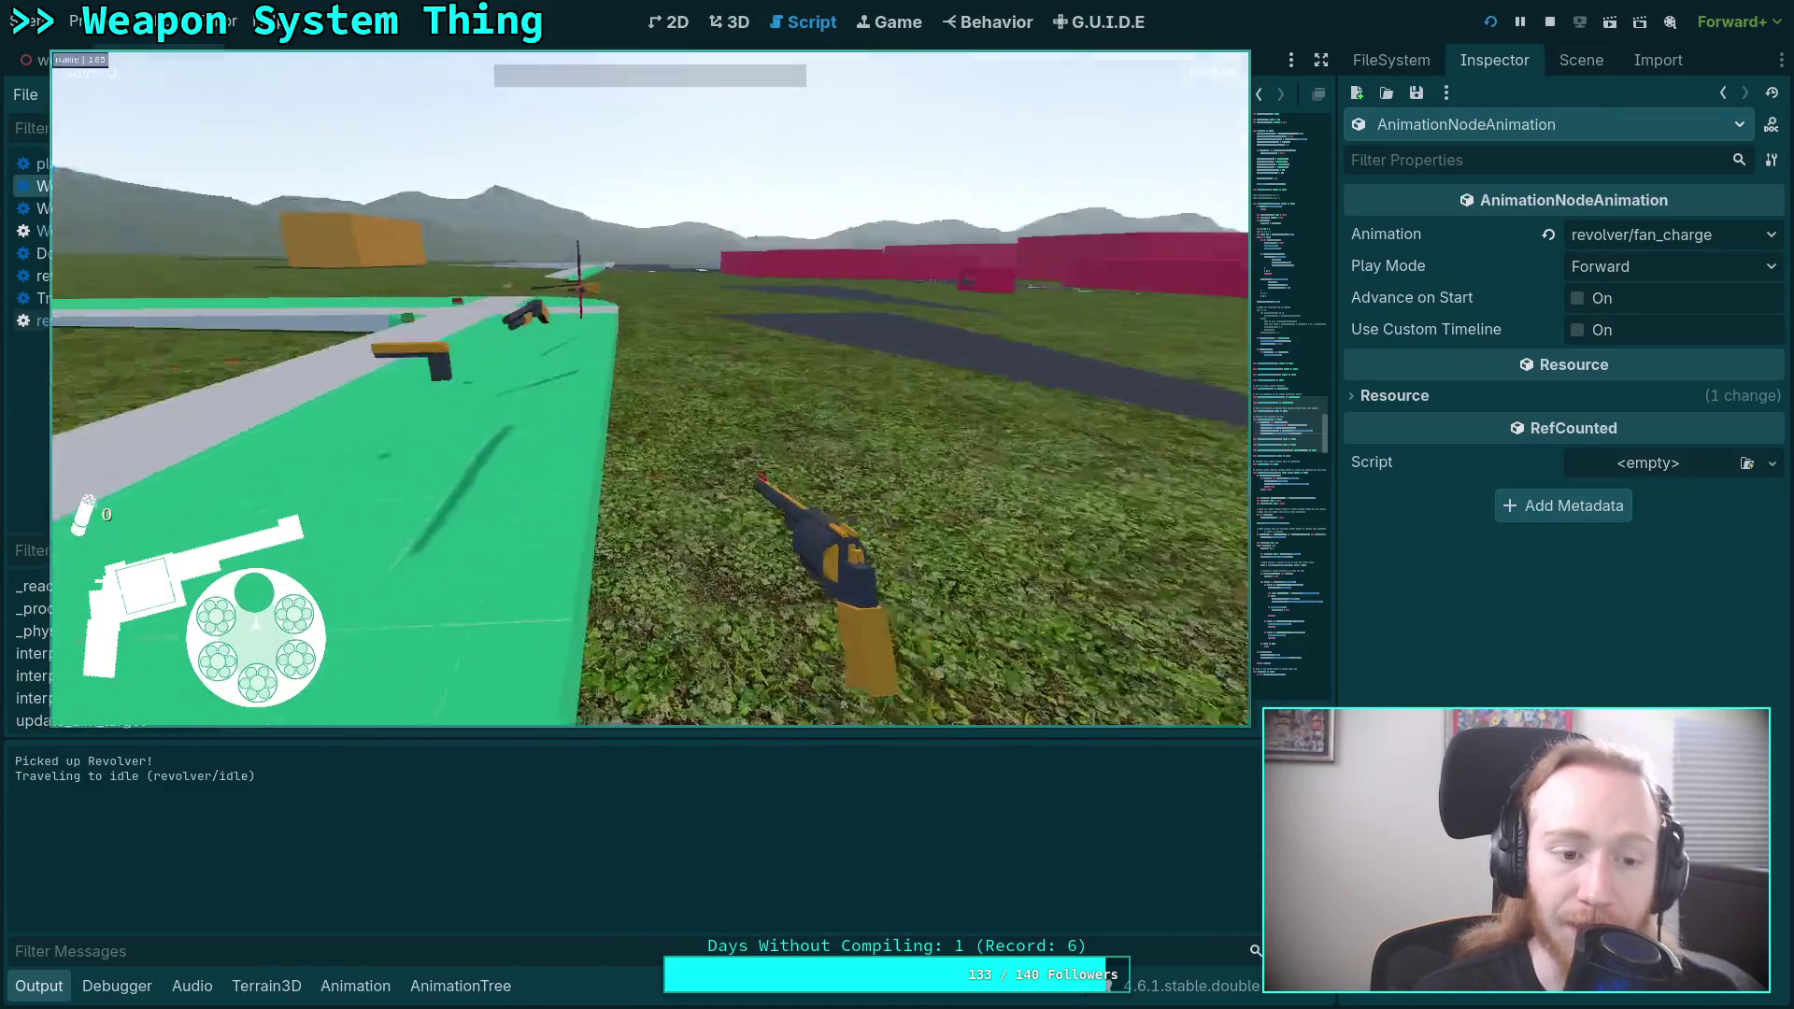
key(w)
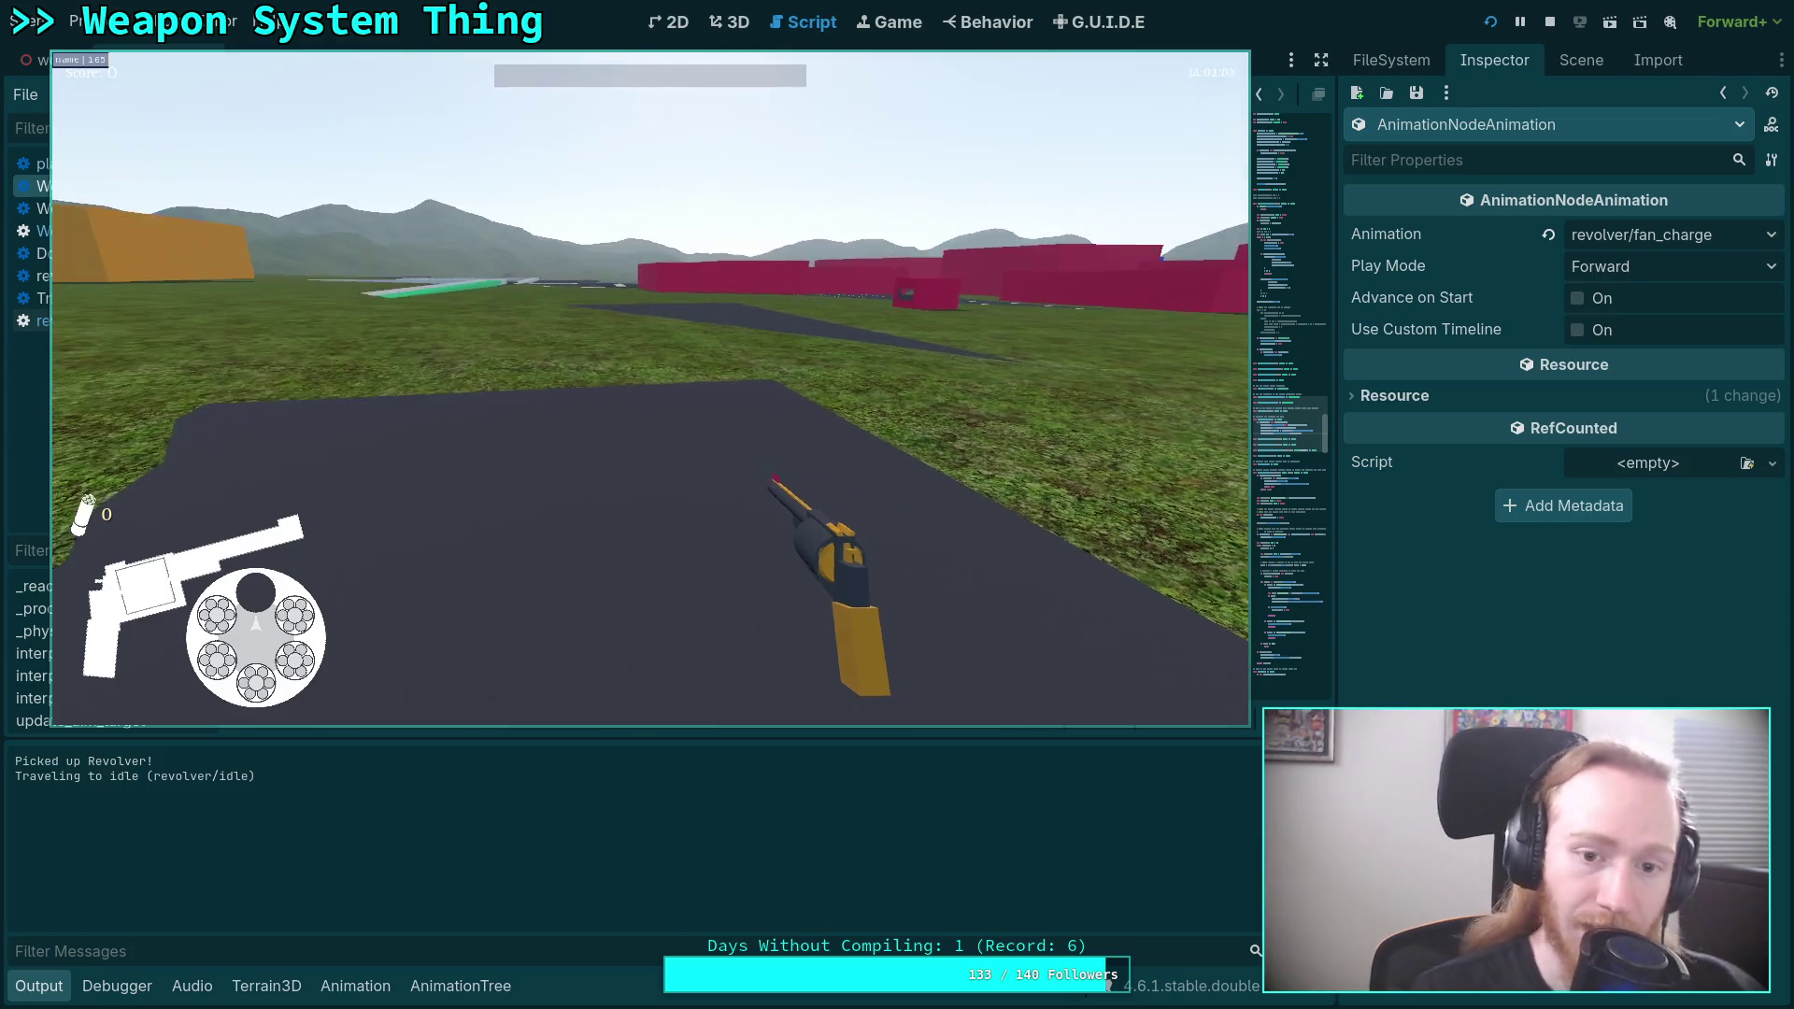
key(Escape)
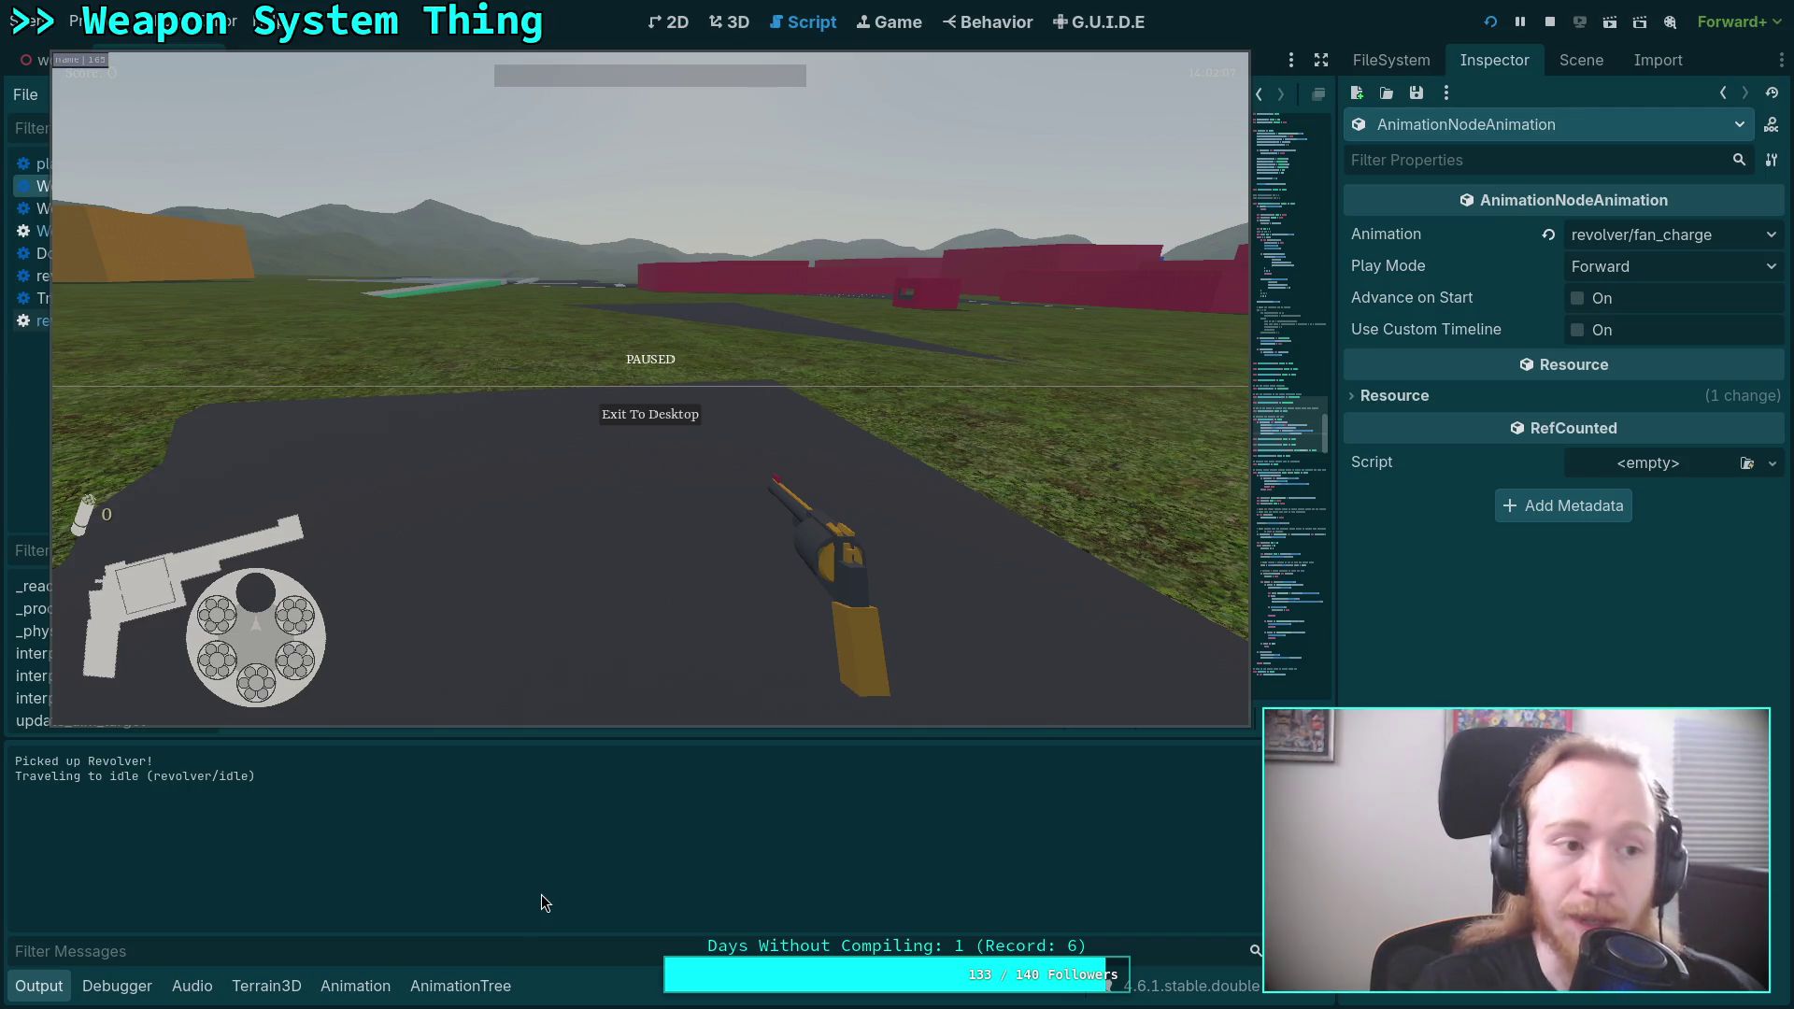
click(633, 540)
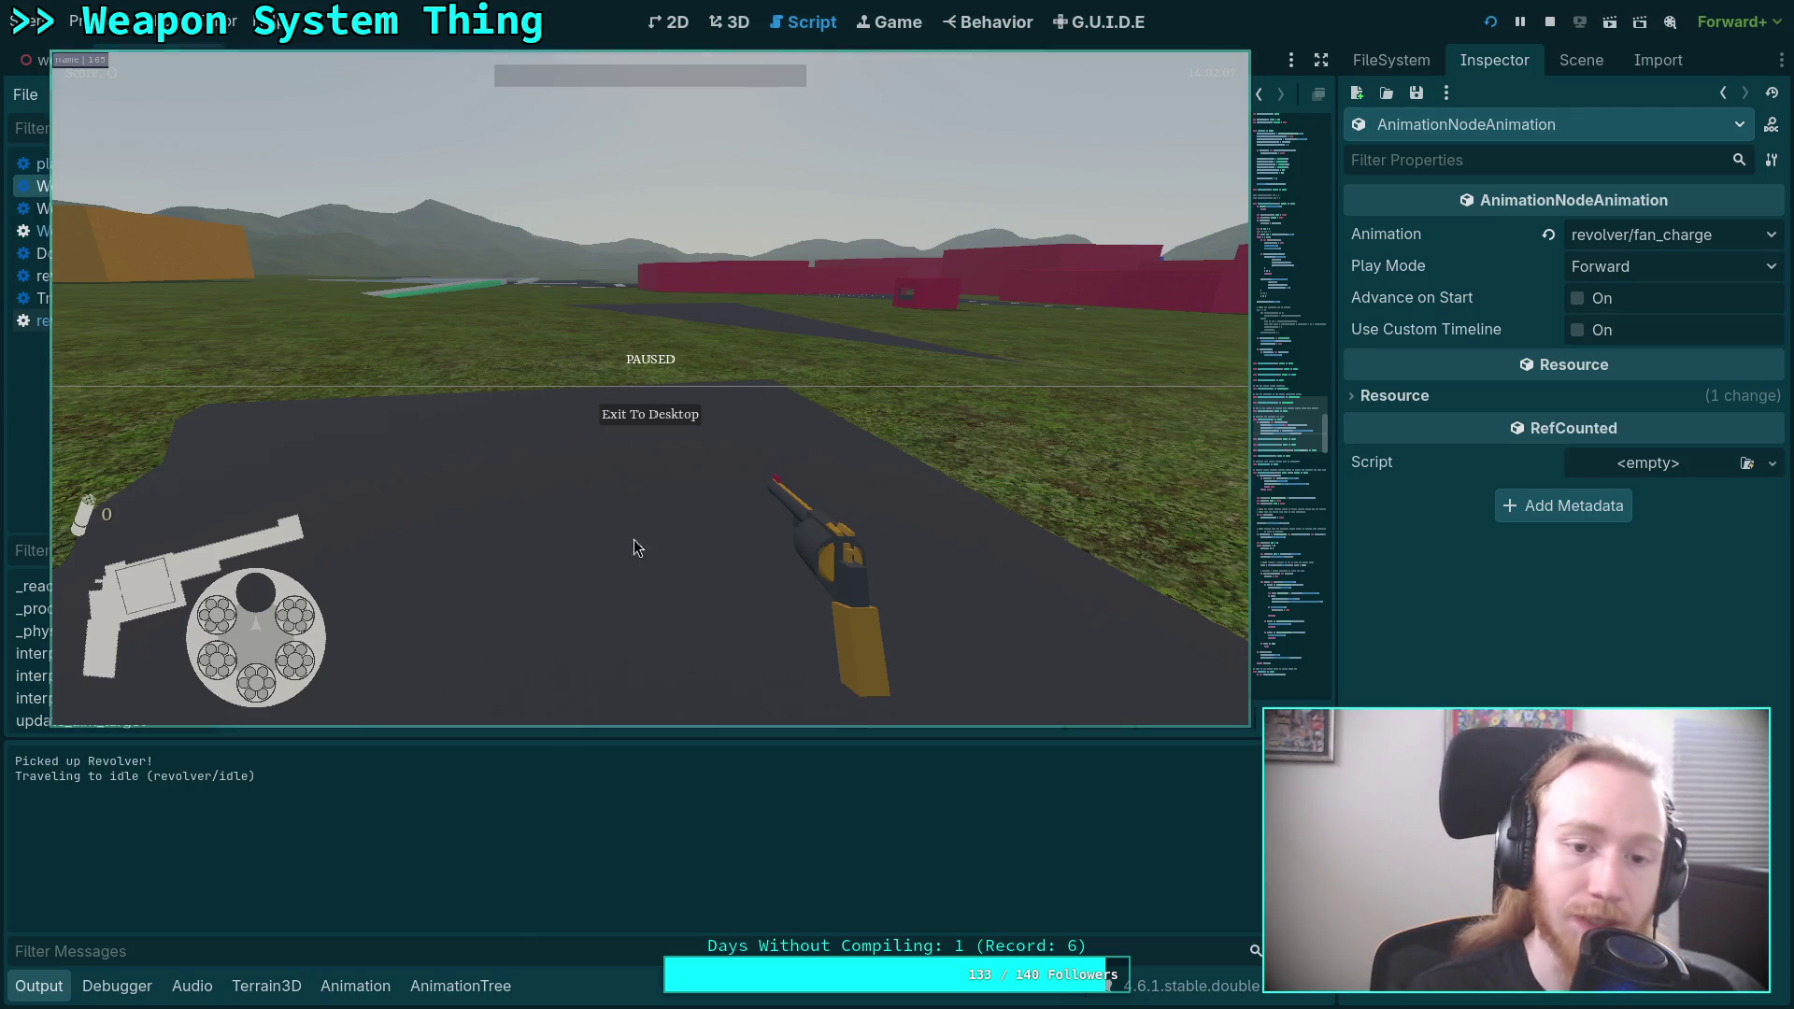
Resume, strafe left, charge the revolver, fire three single shots, then exit to desktop.
key(Escape)
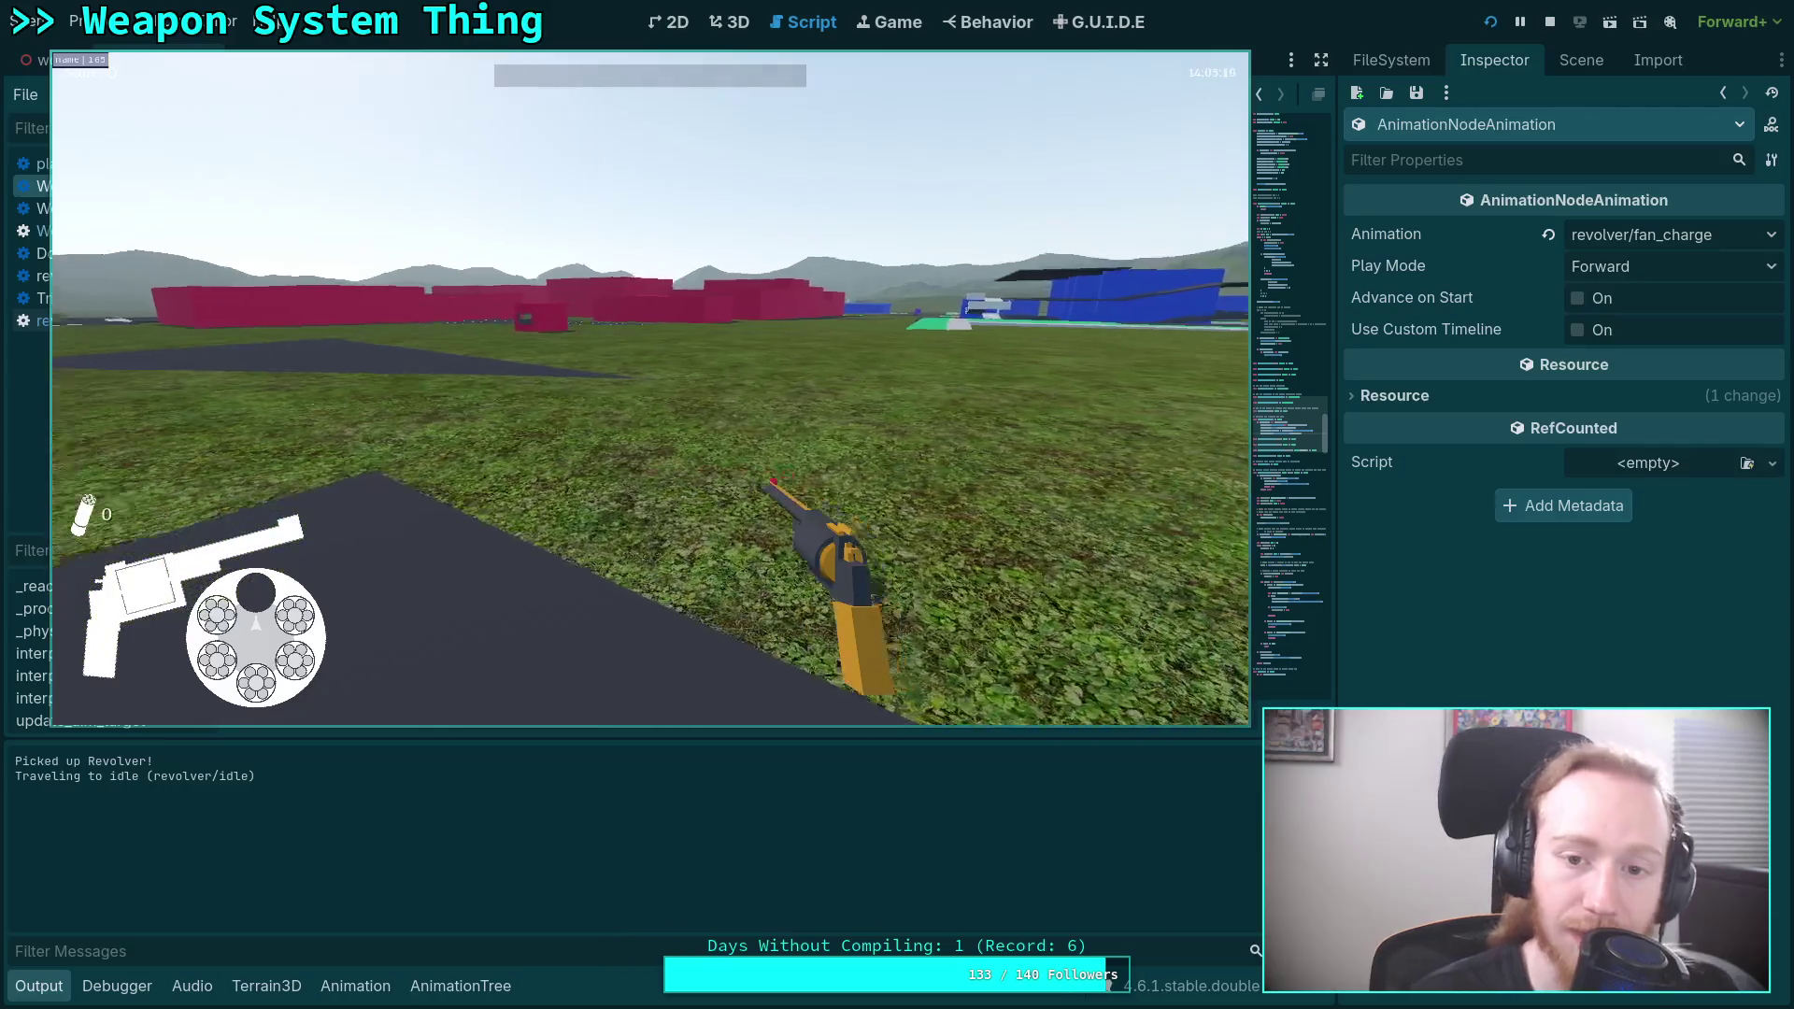
key(a)
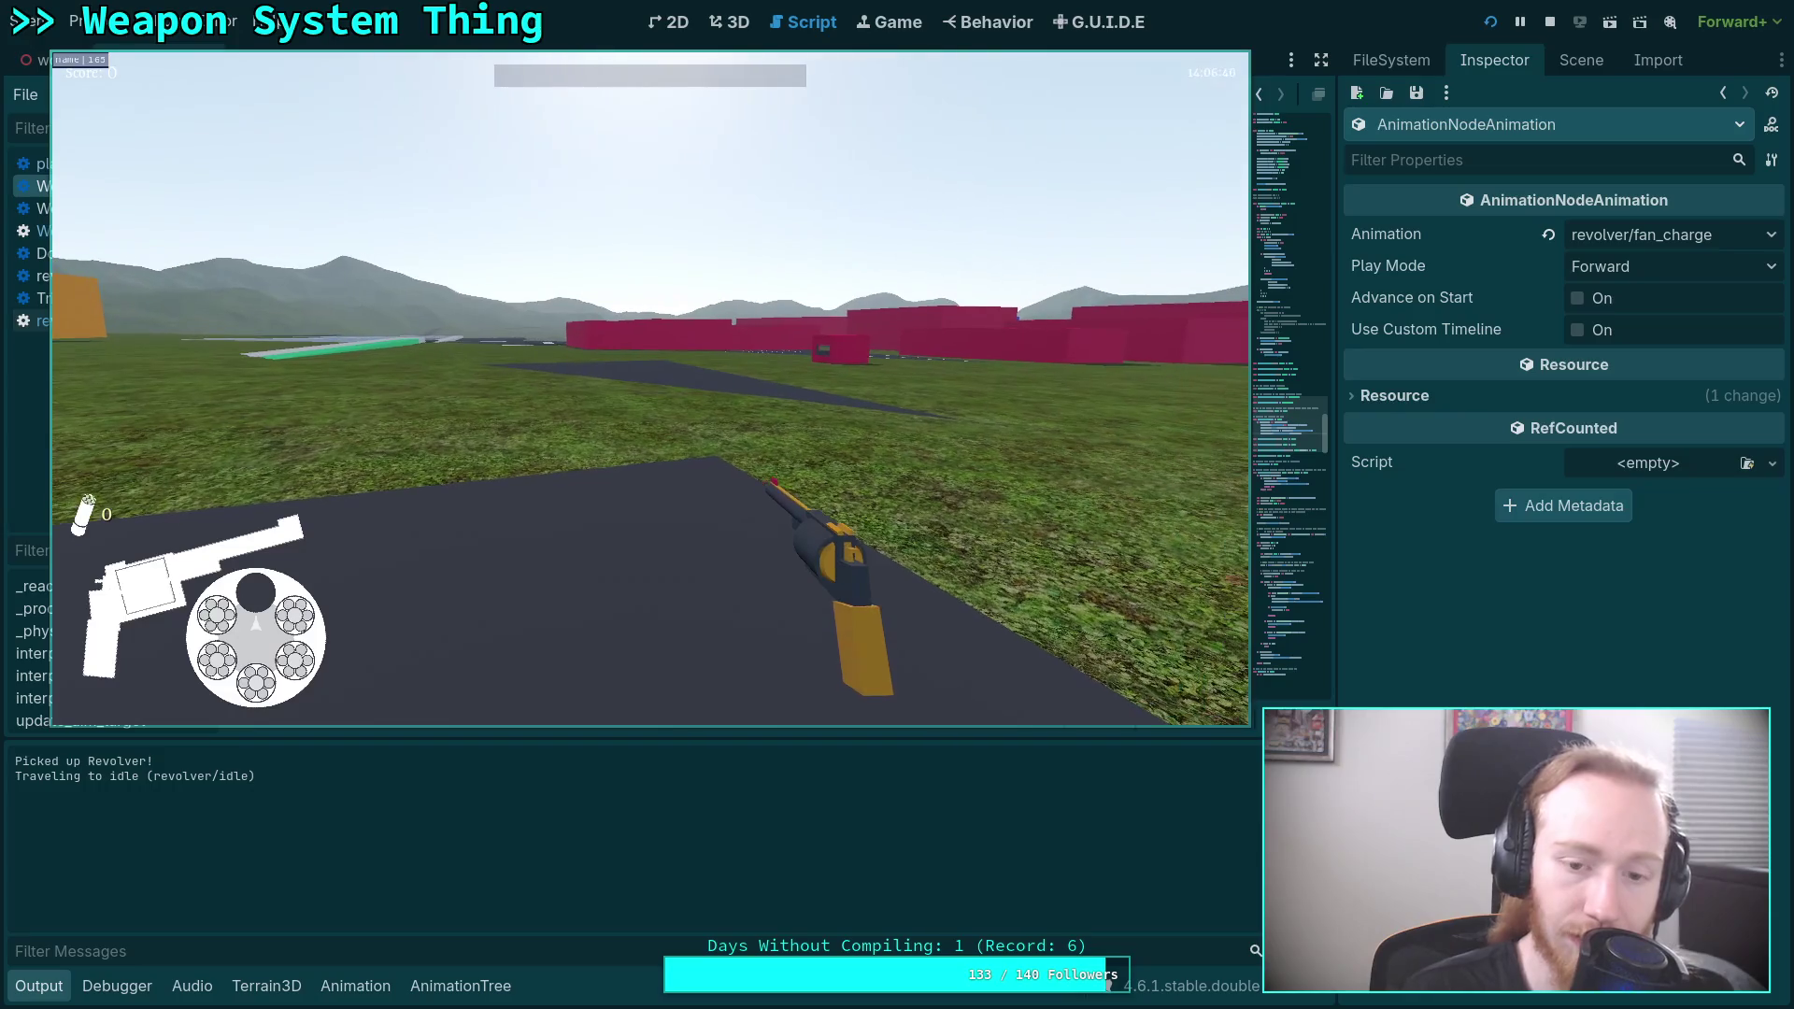
key(r)
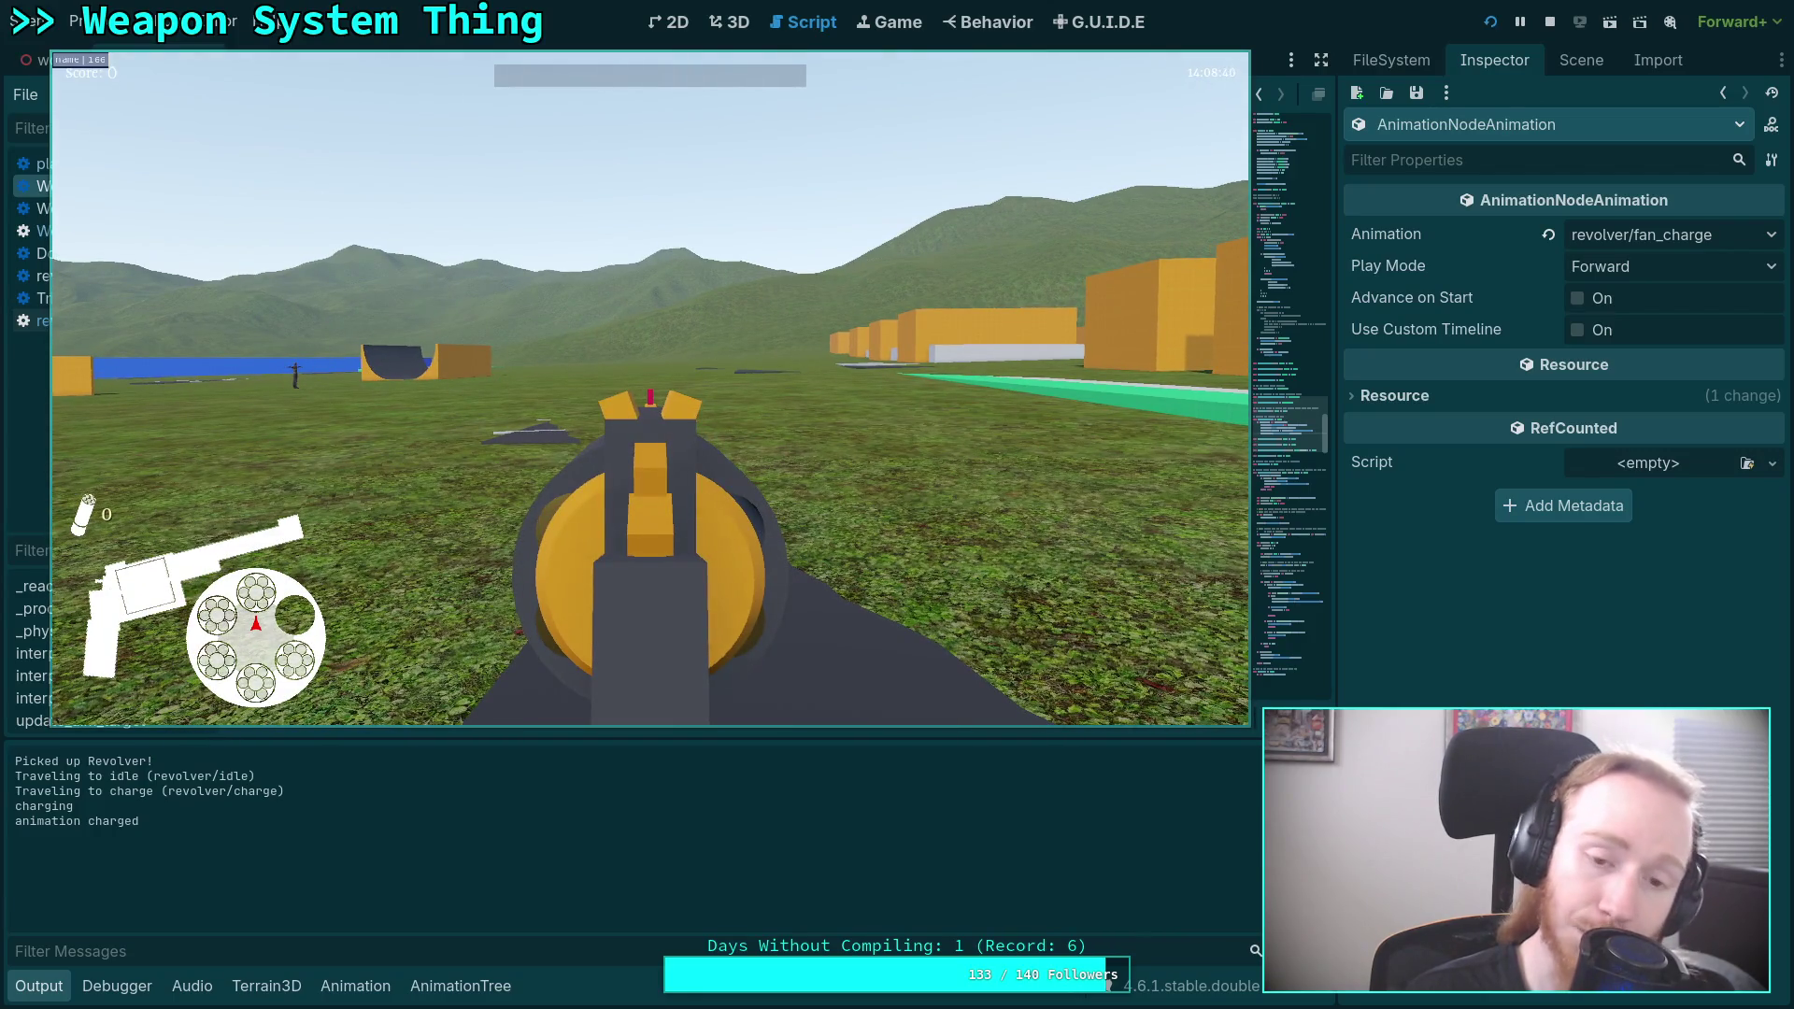
click(650, 402)
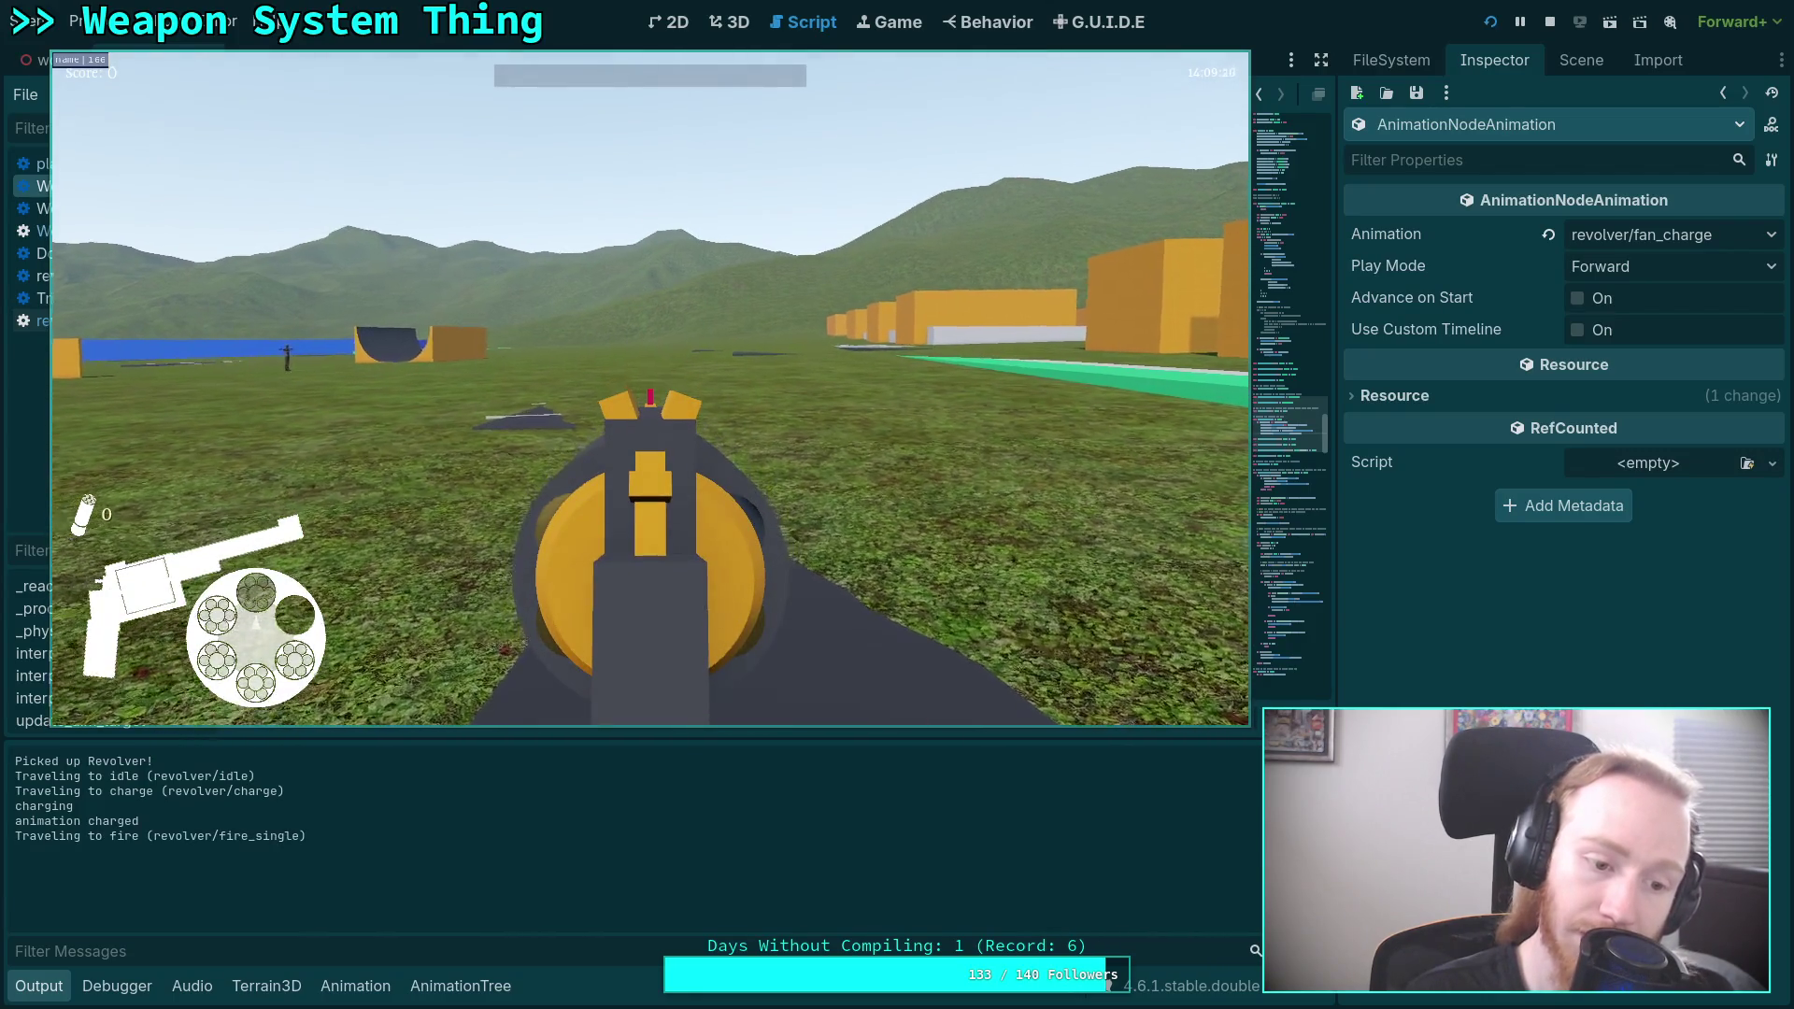
click(651, 402)
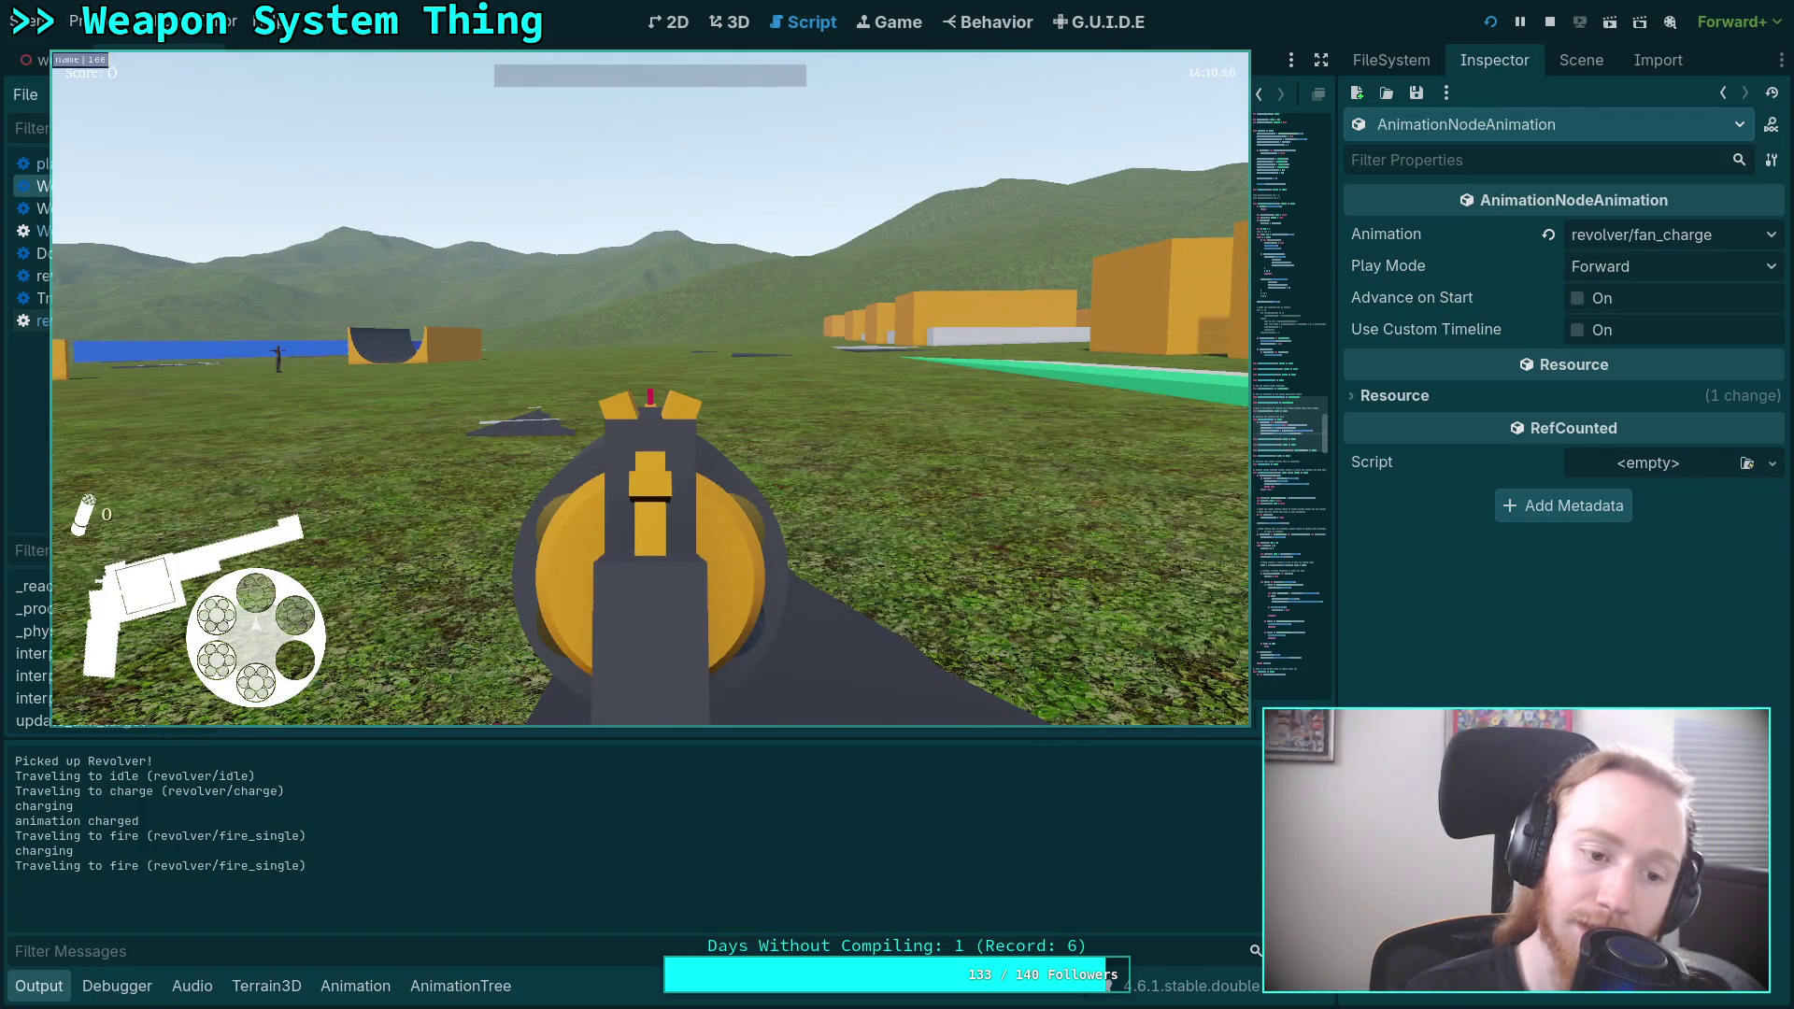
click(651, 402)
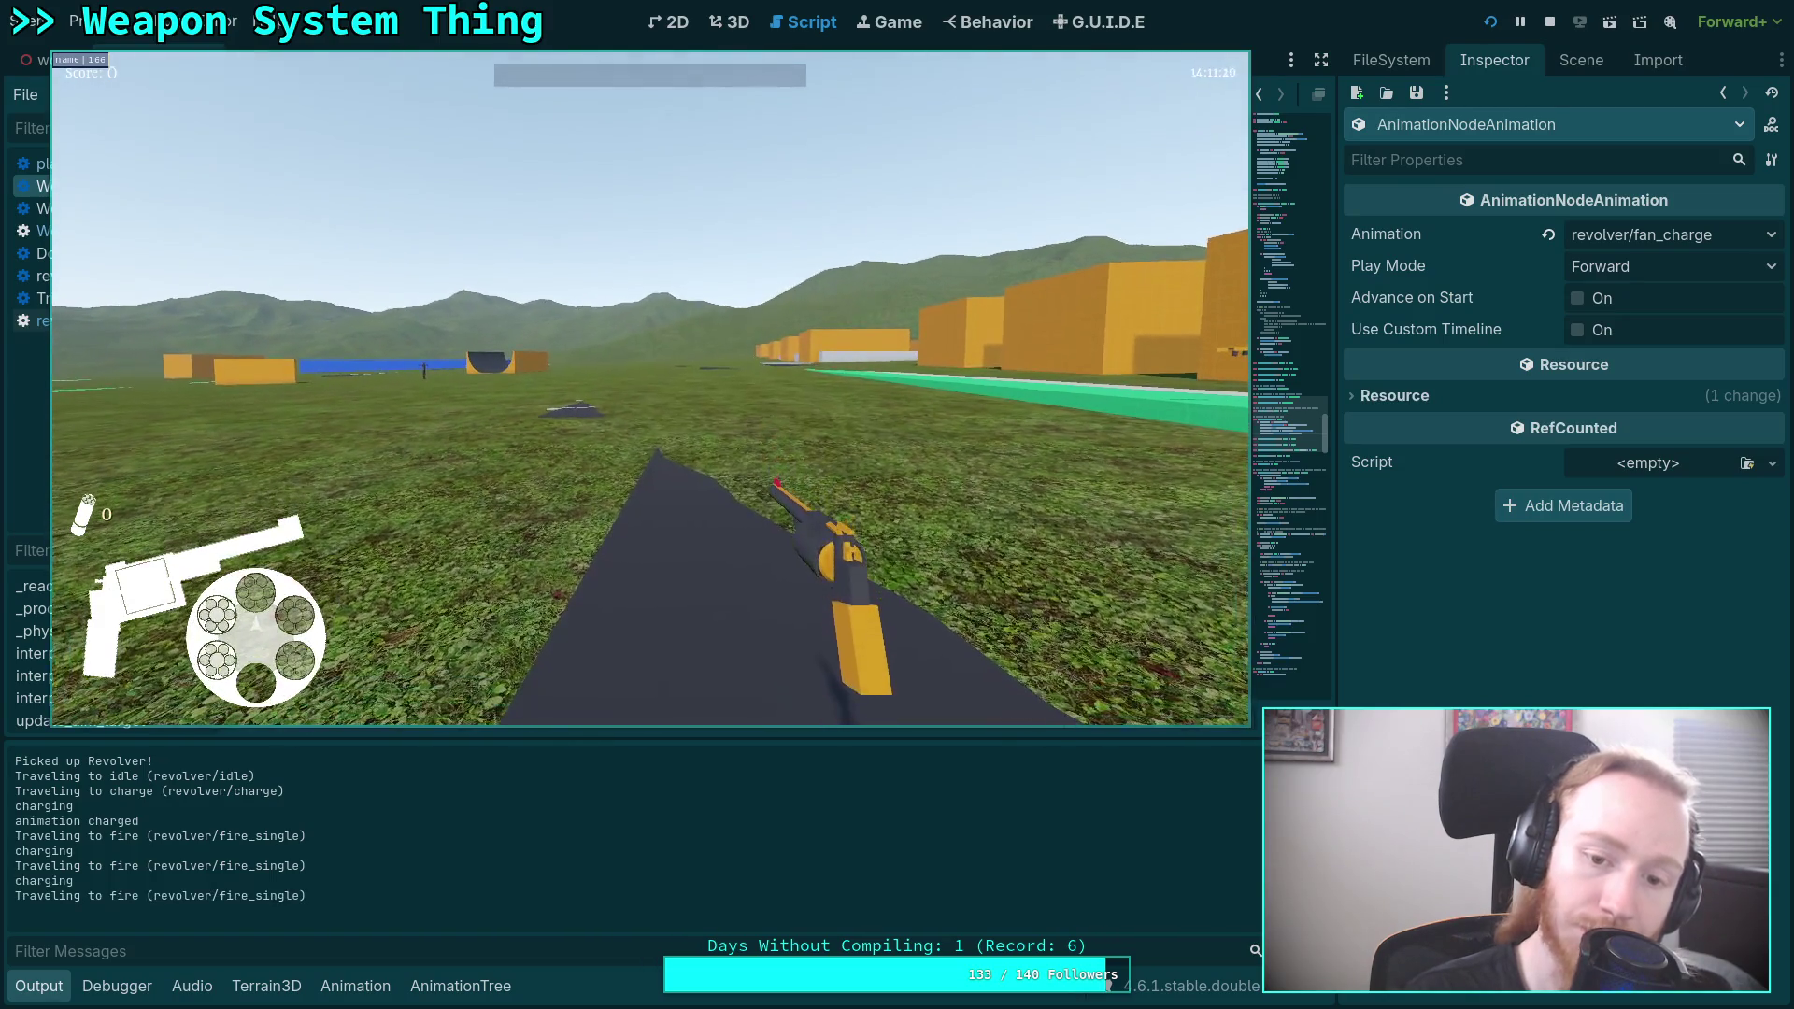
key(Escape)
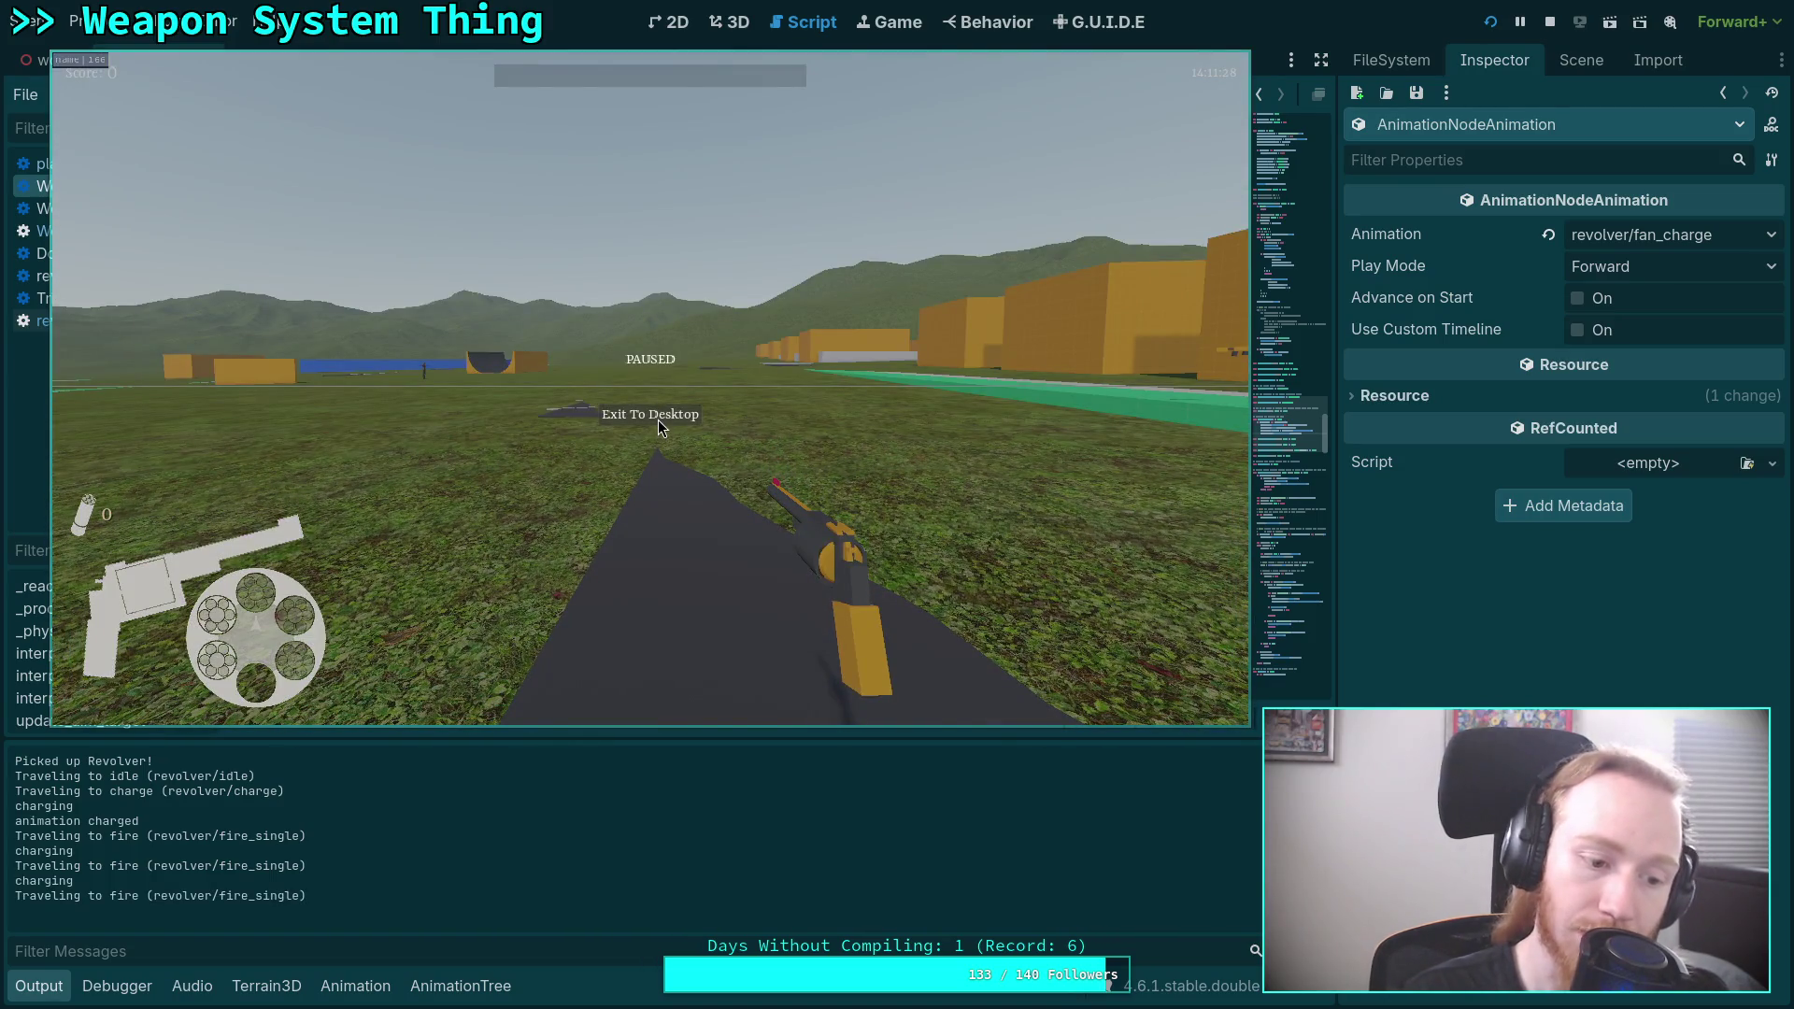
click(658, 421)
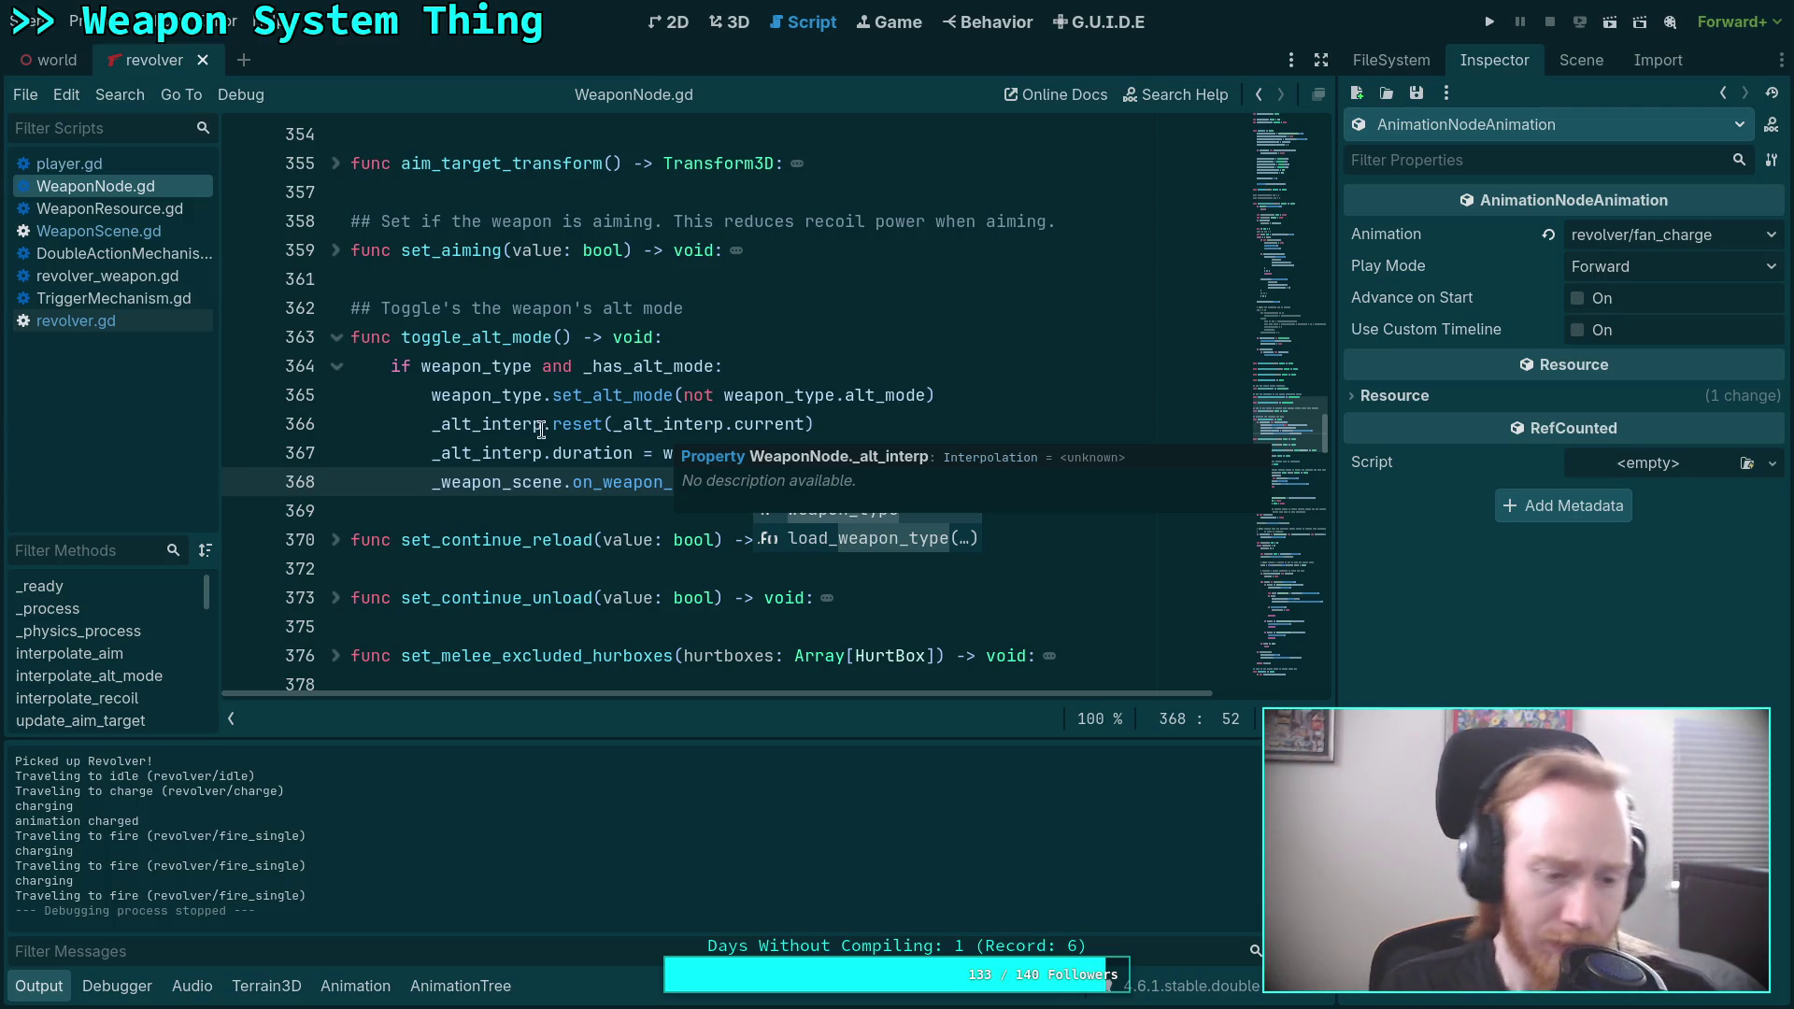
Collapse the Output panel and review WeaponNode.gd around lines 372–375.
click(38, 986)
click(477, 623)
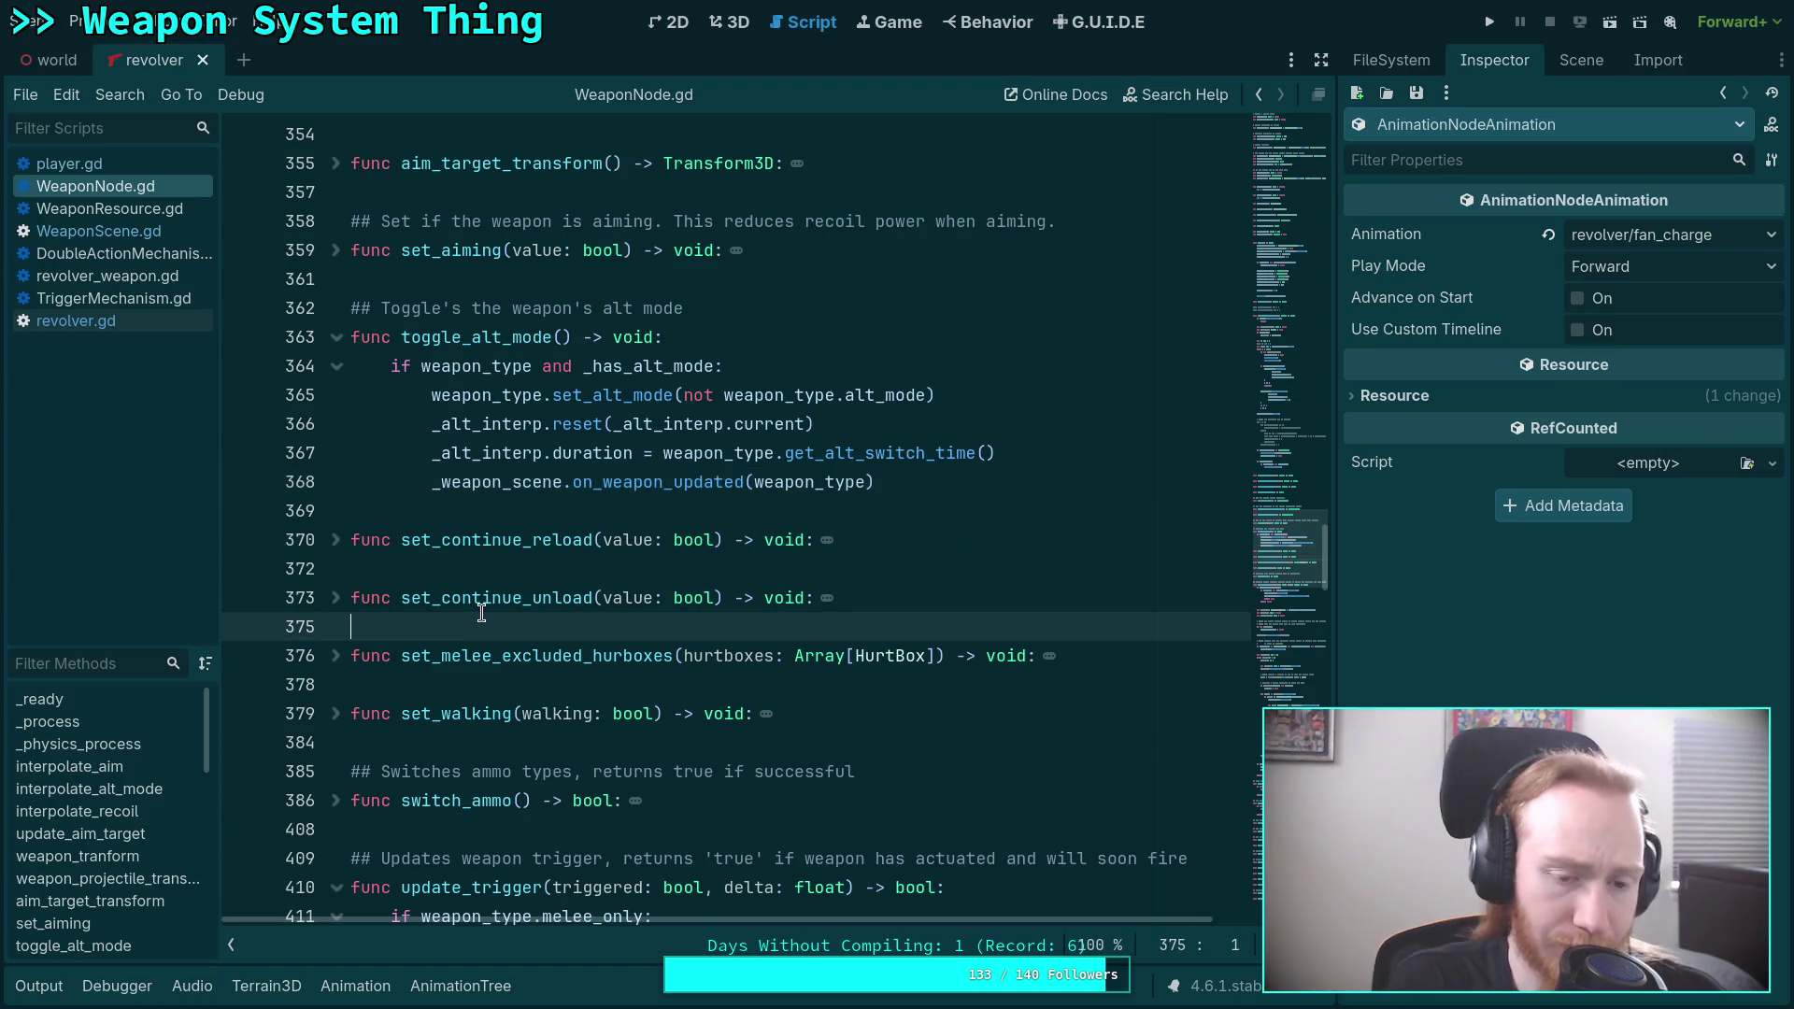
click(498, 569)
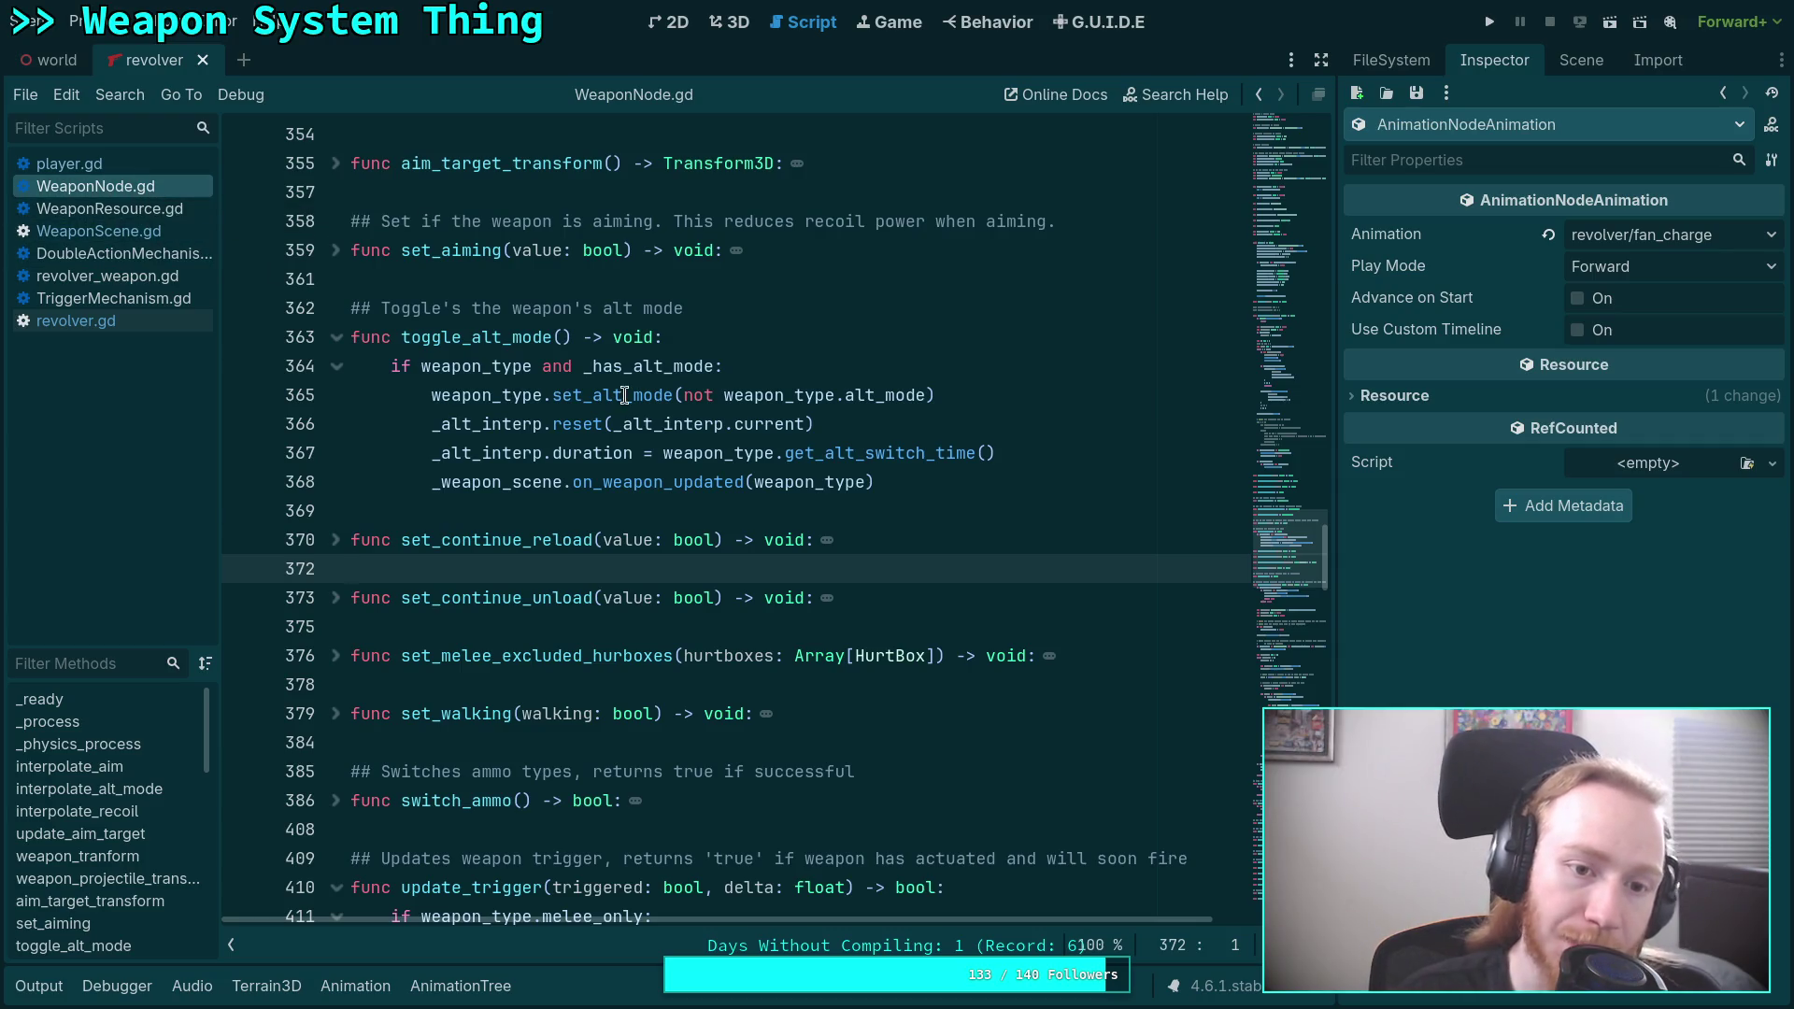
Tidy the blank line after return false on line 416, then scroll to the while max_ticks loop.
scroll(624, 394, down, 5)
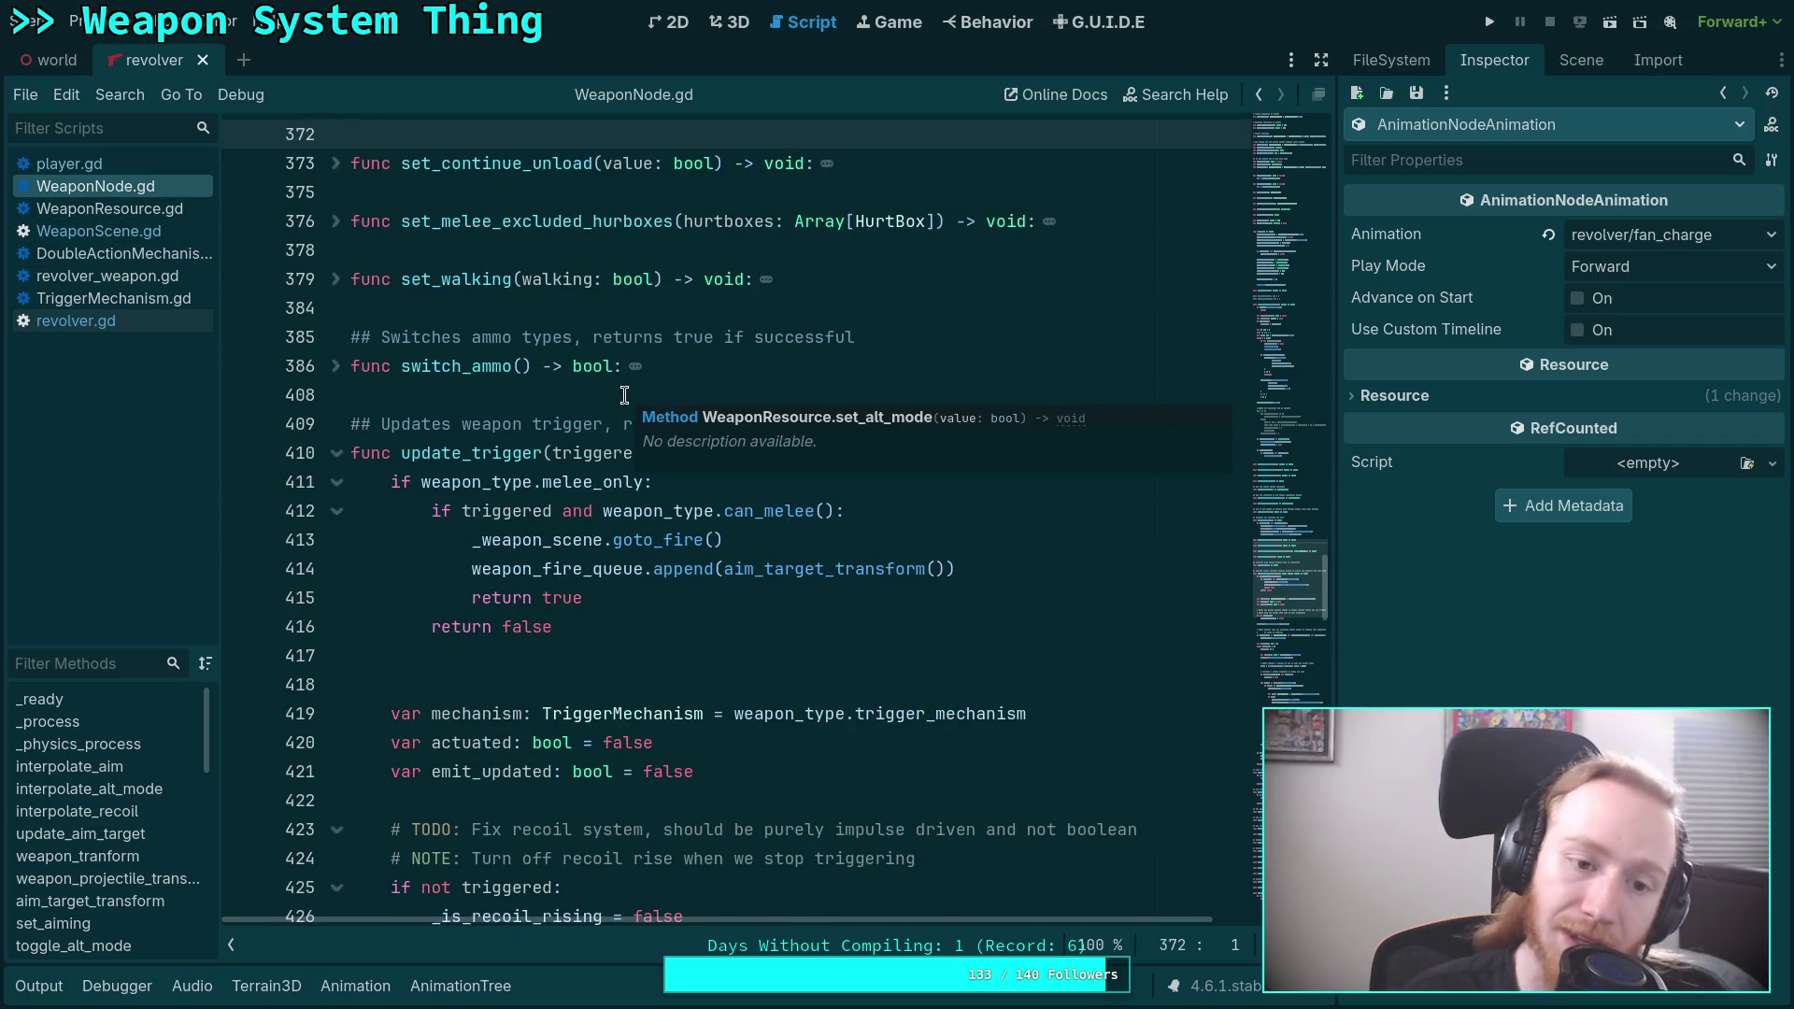
scroll(625, 394, down, 2)
click(559, 452)
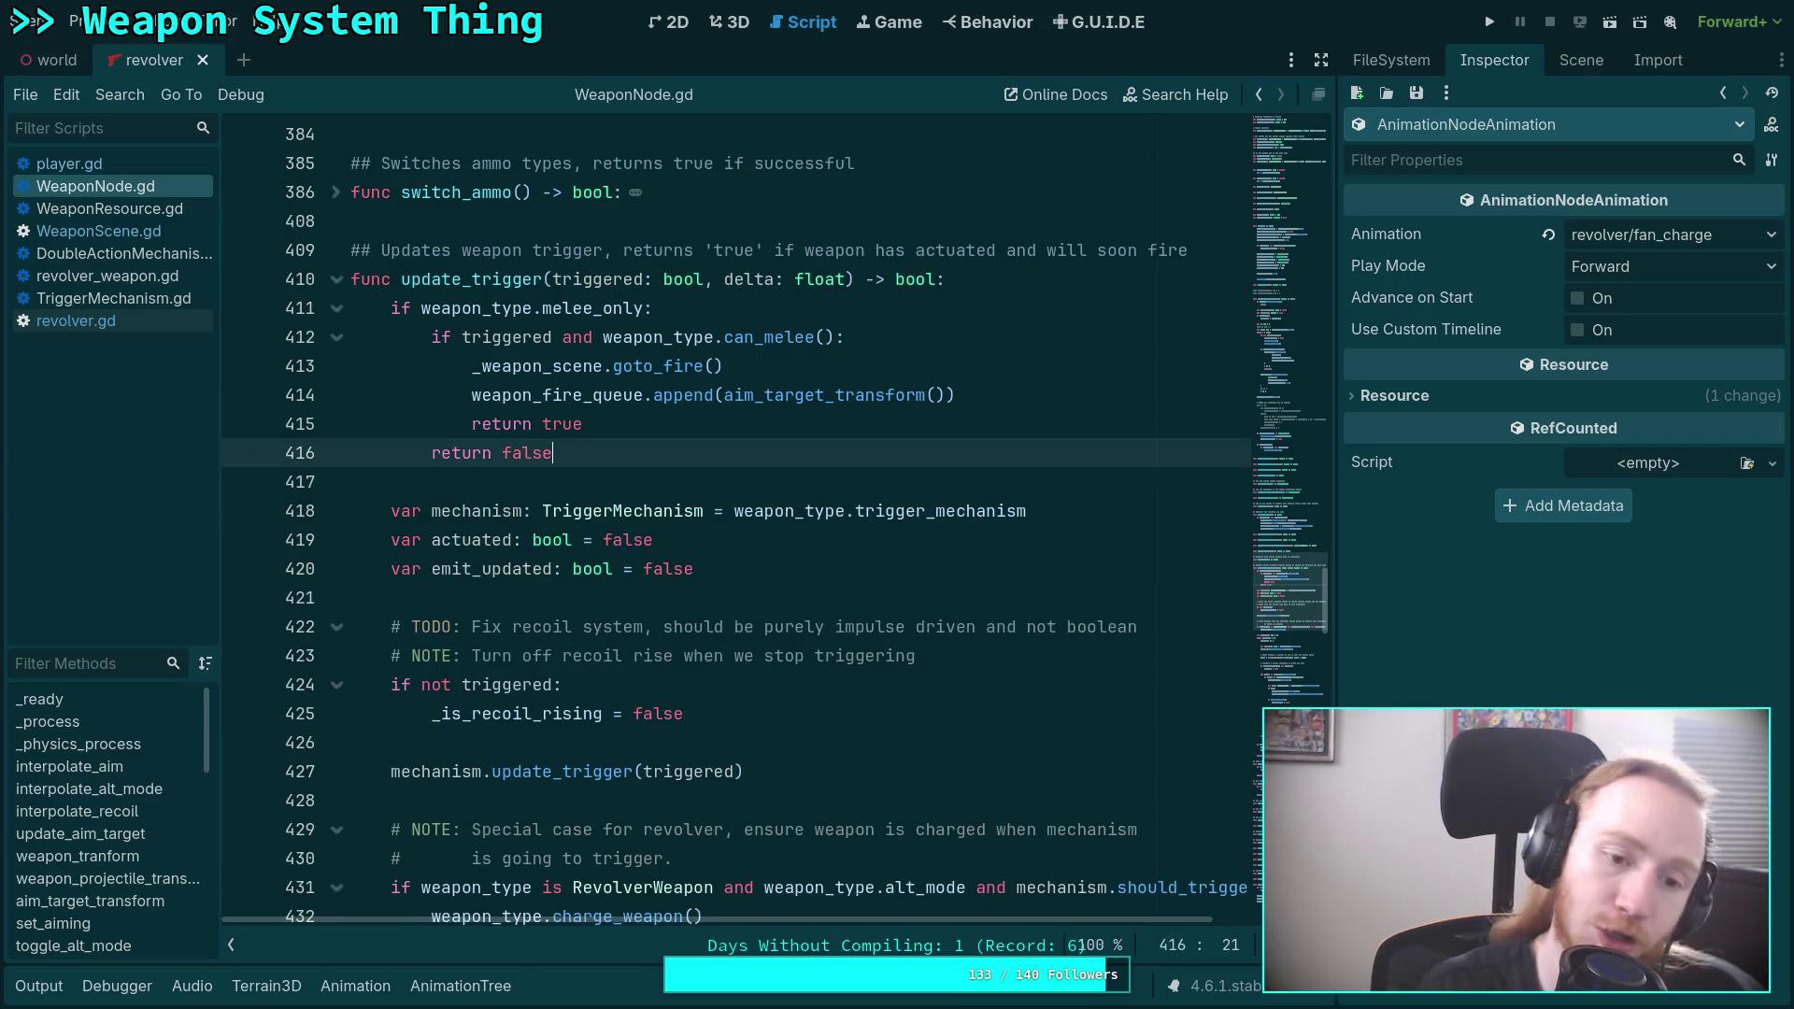
scroll(611, 545, down, 14)
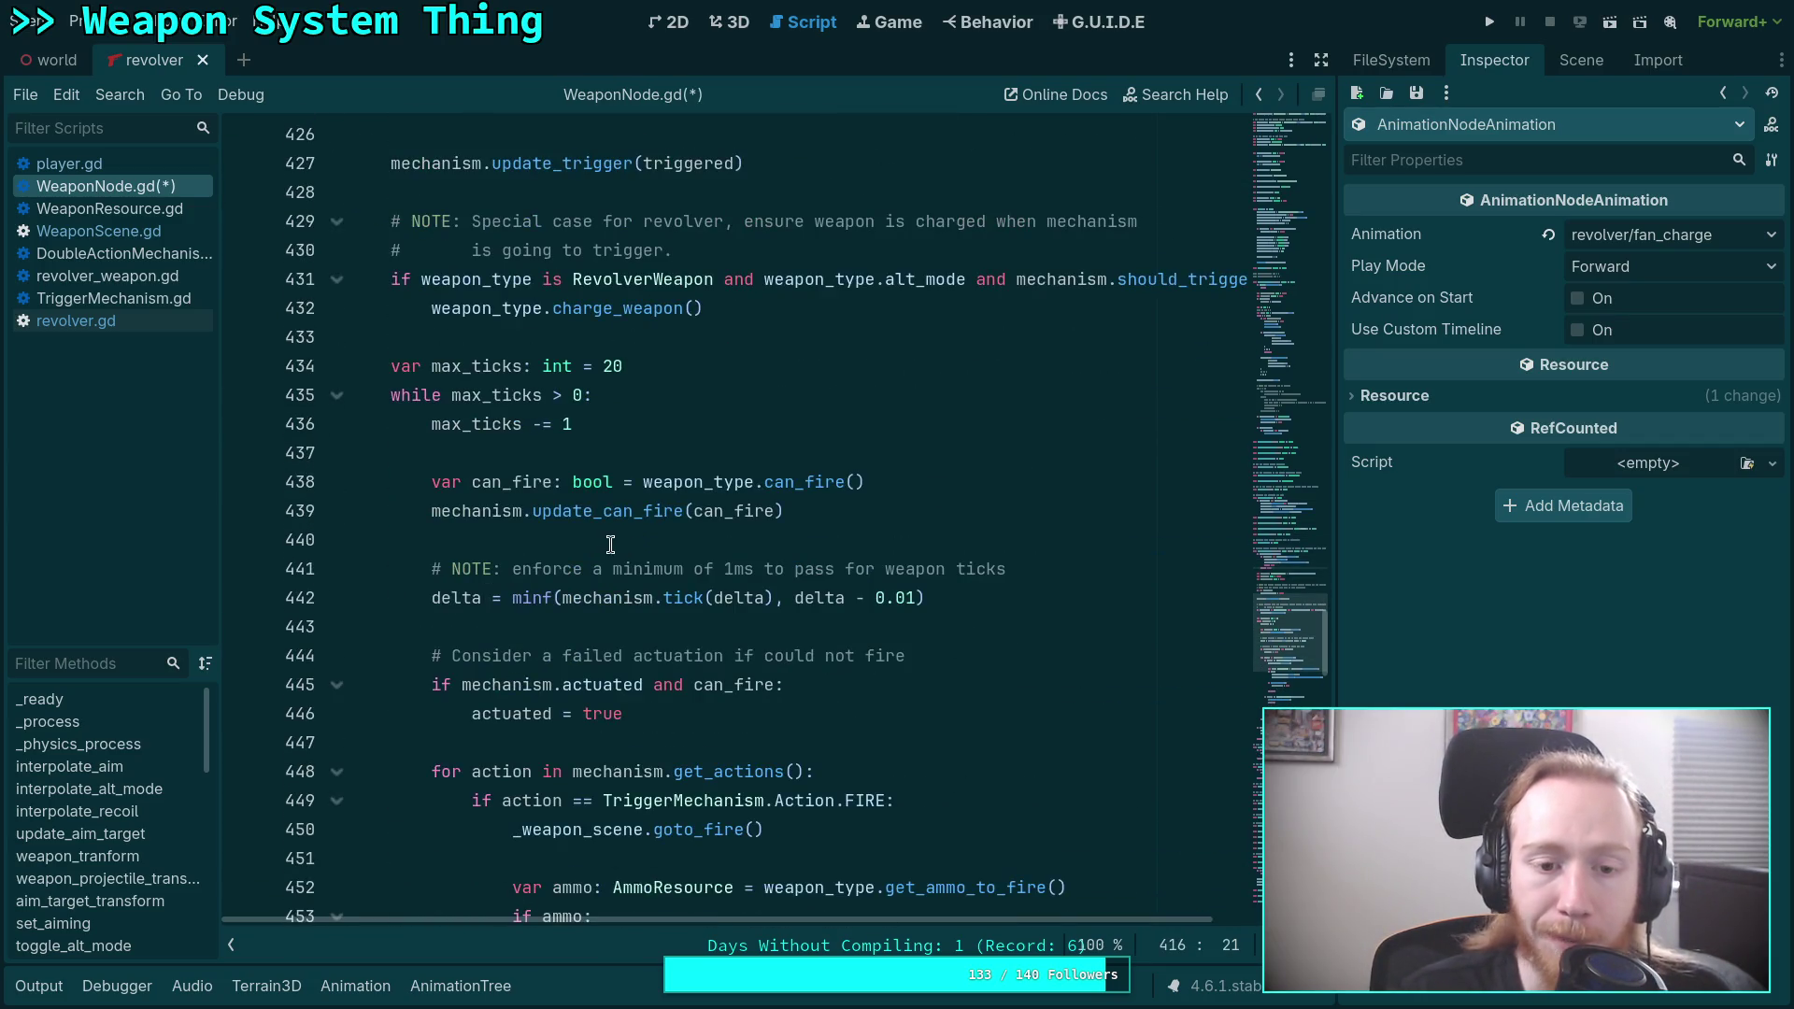
click(608, 545)
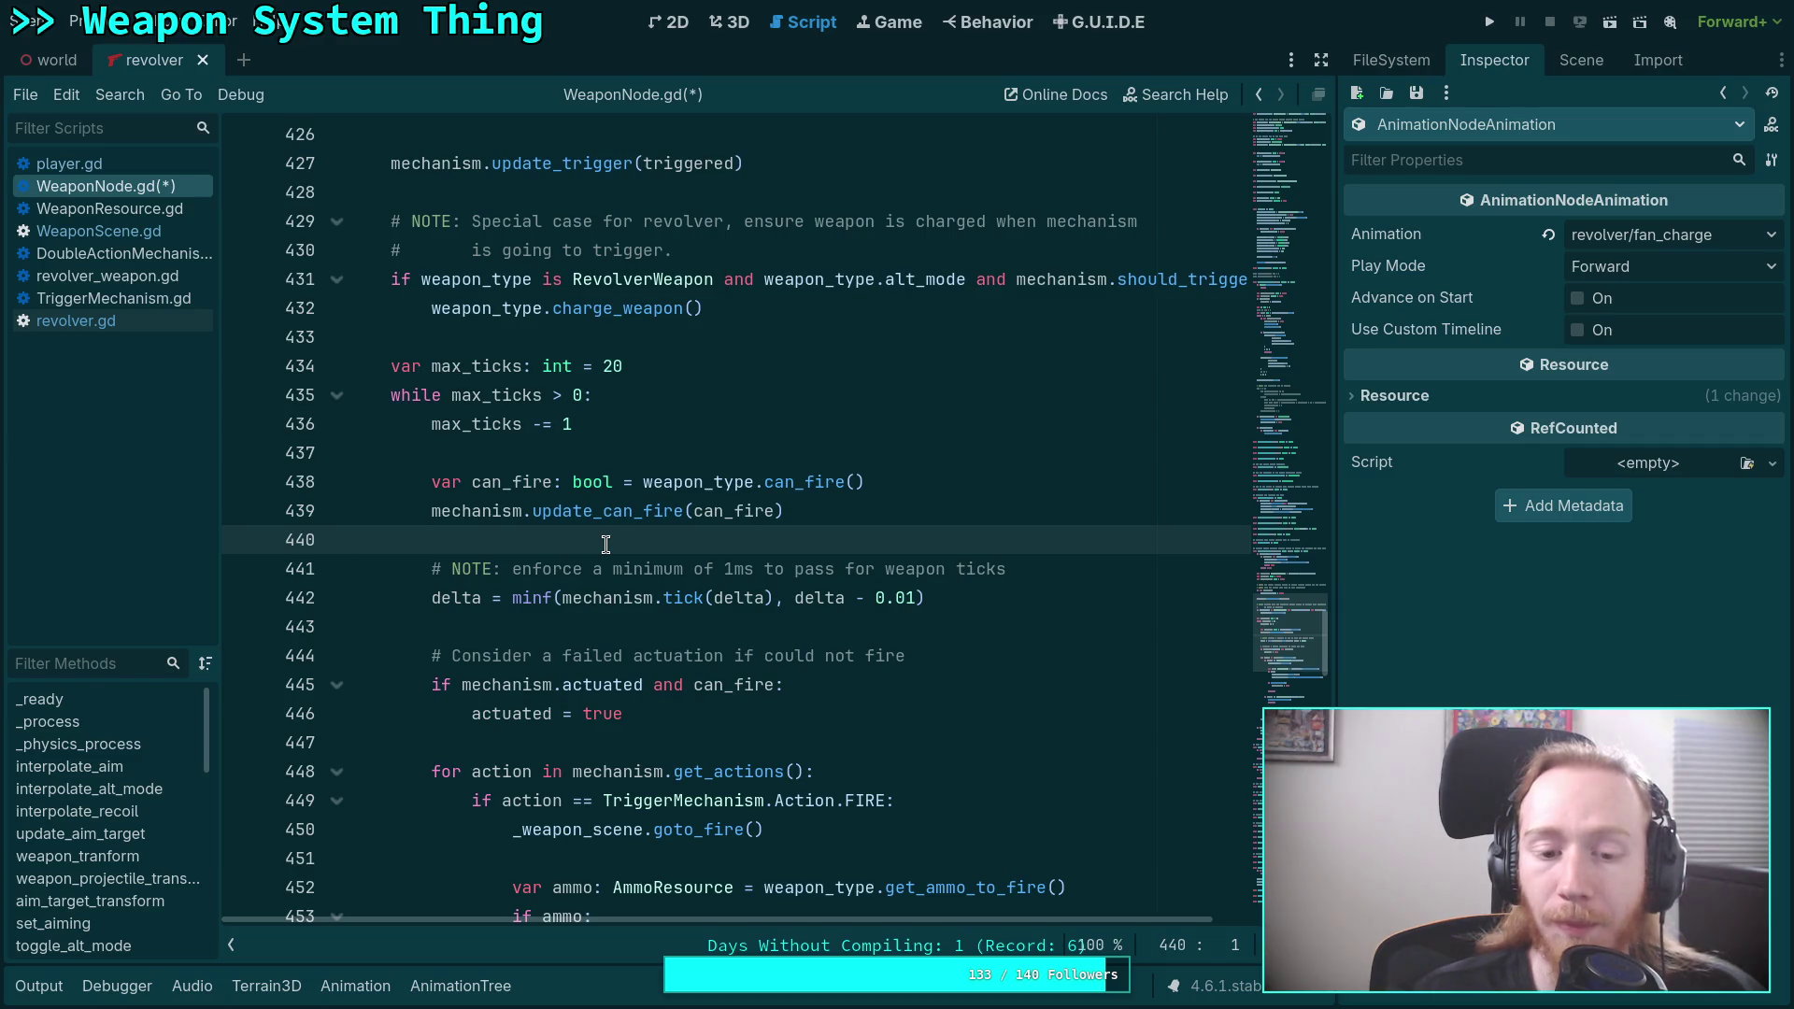
scroll(606, 545, down, 3)
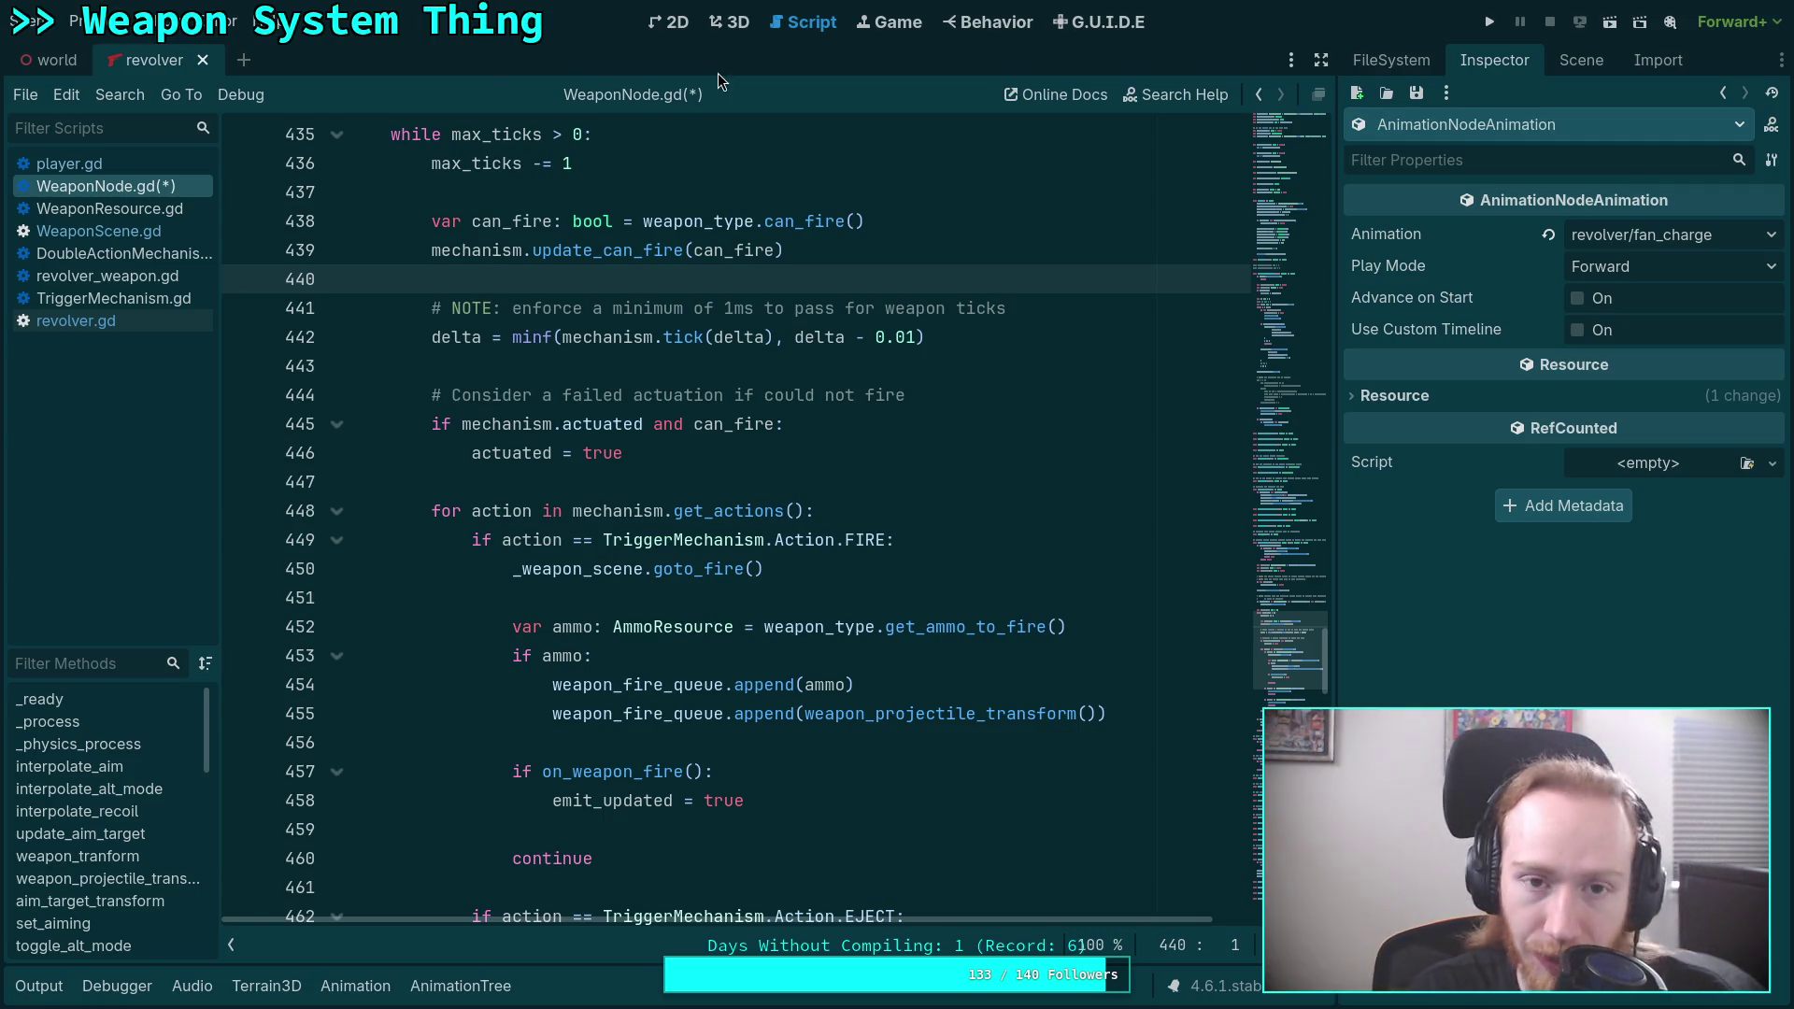
click(736, 27)
Open the AnimationTree graph and inspect the idle state and its transitions.
click(461, 986)
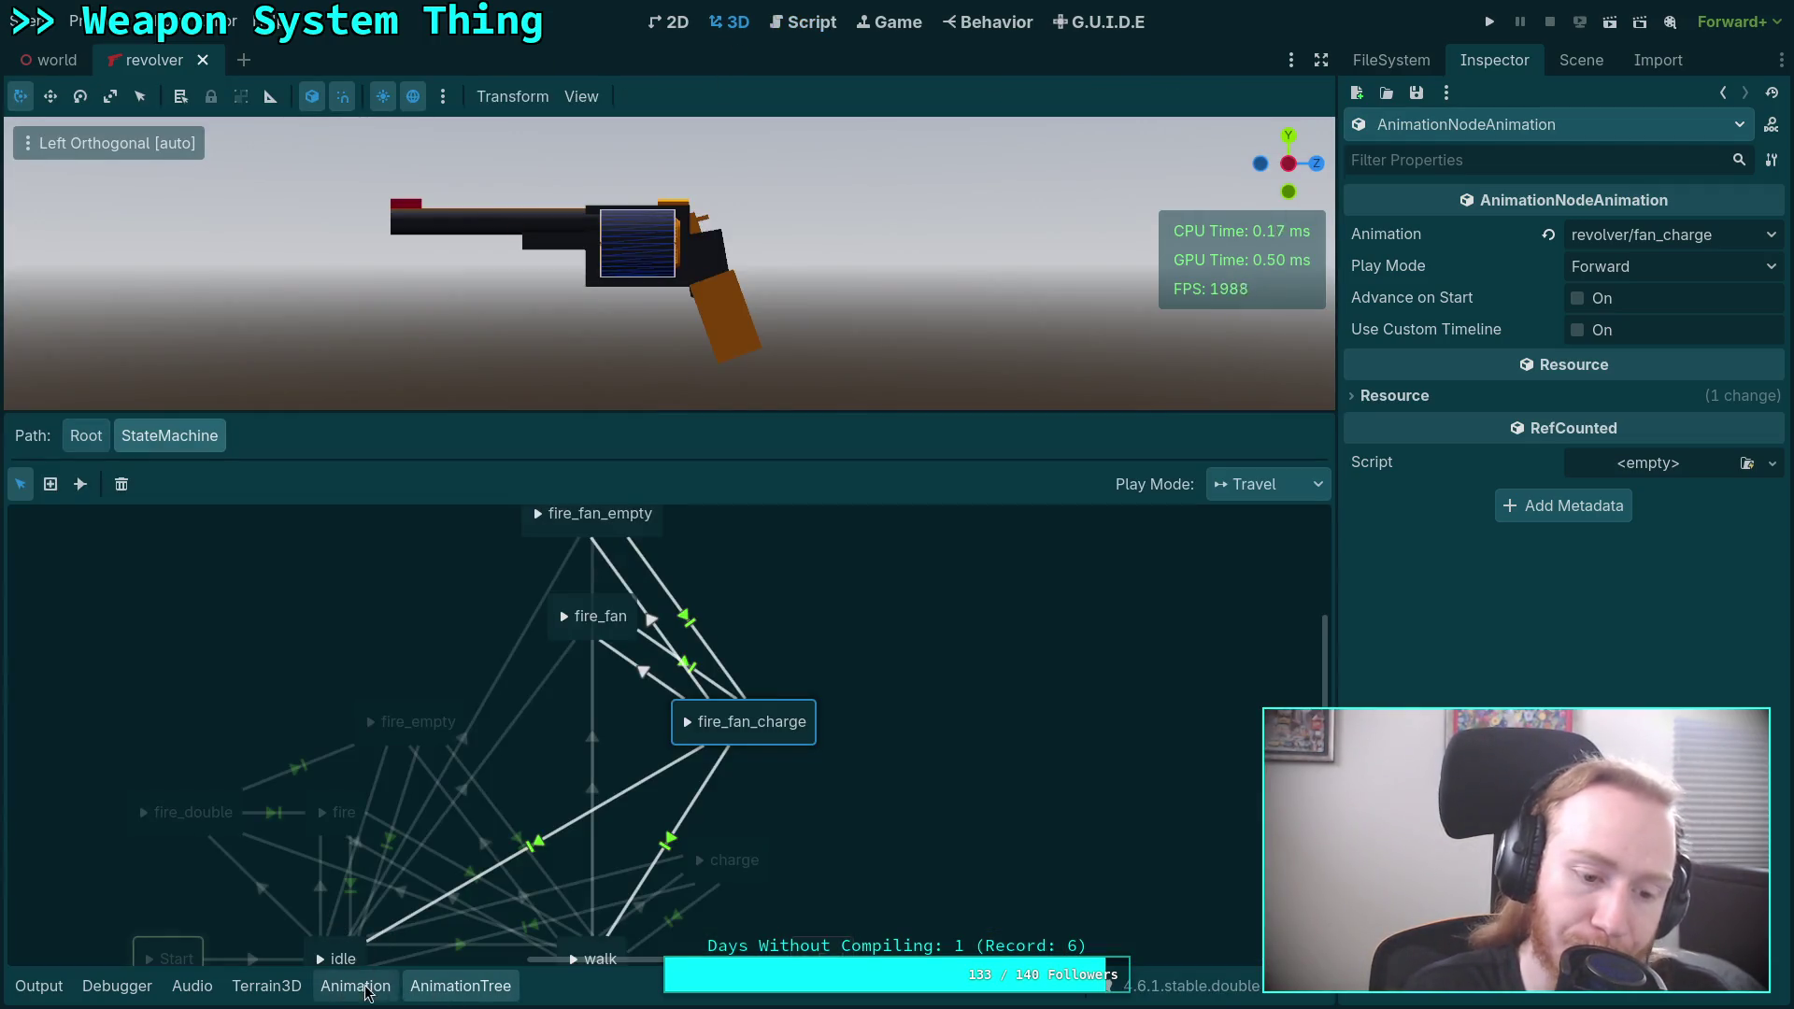
click(438, 734)
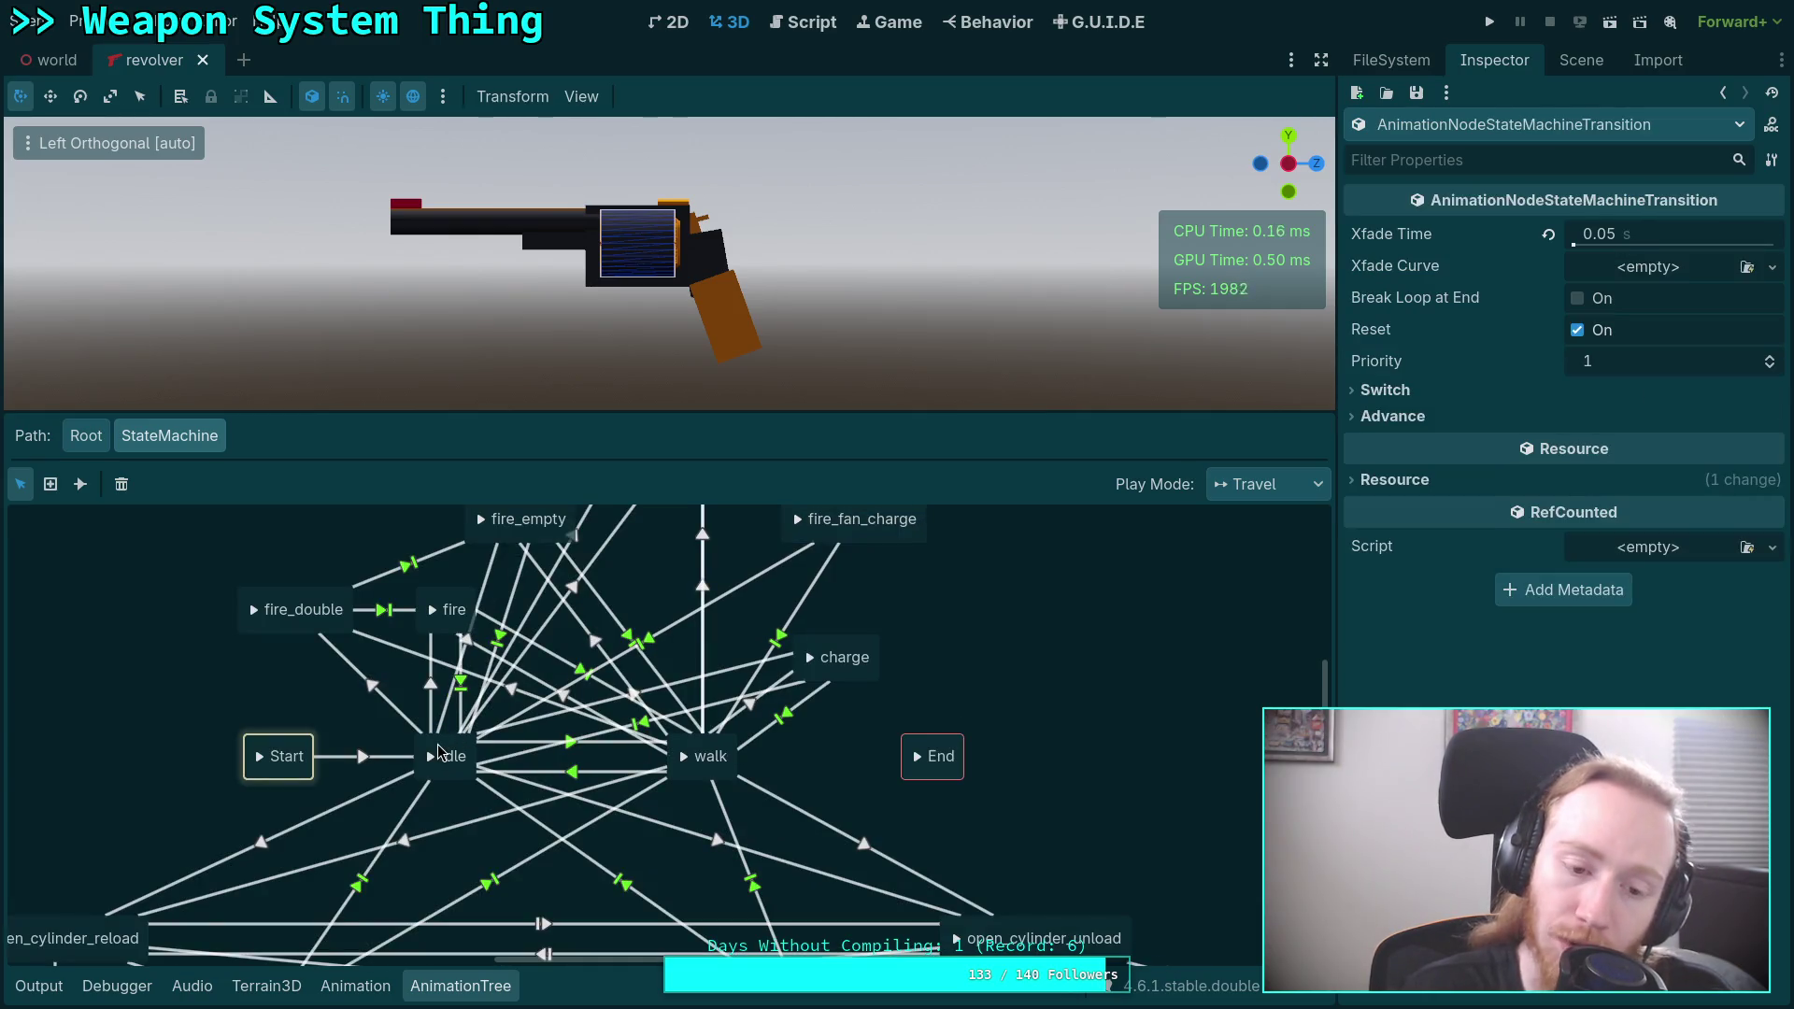
click(445, 753)
scroll(651, 755, up, 3)
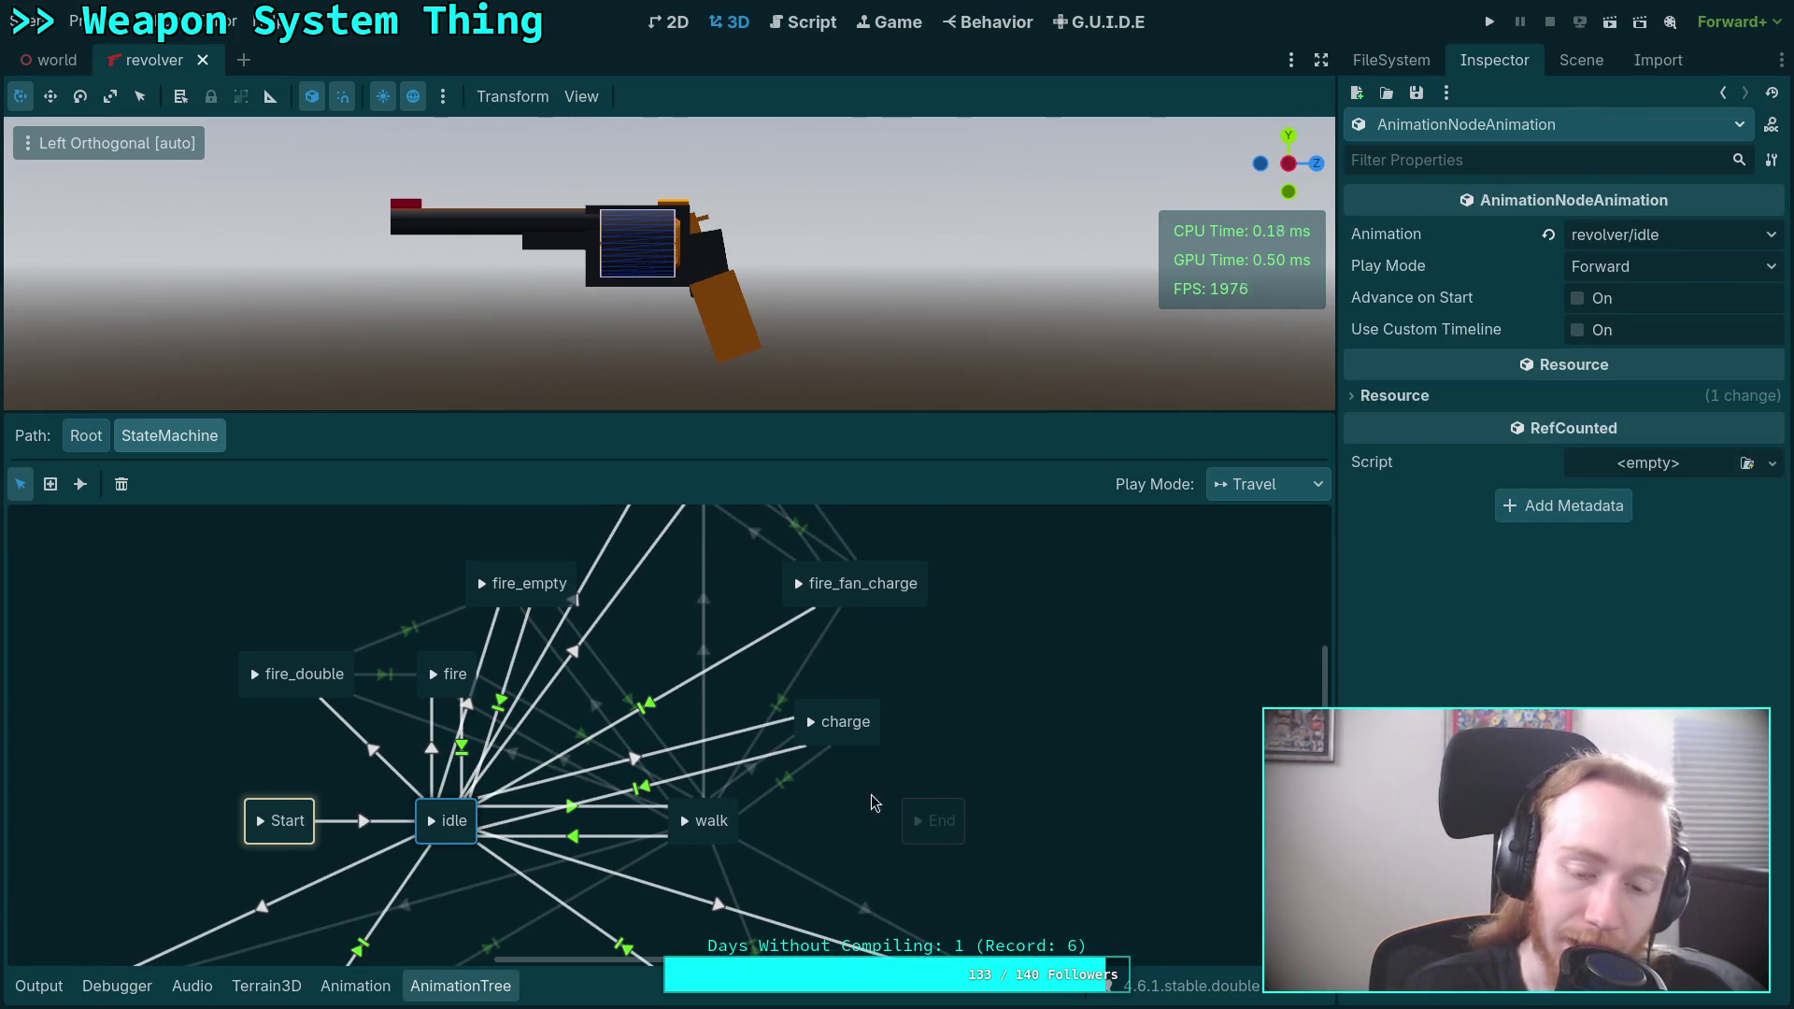
click(989, 753)
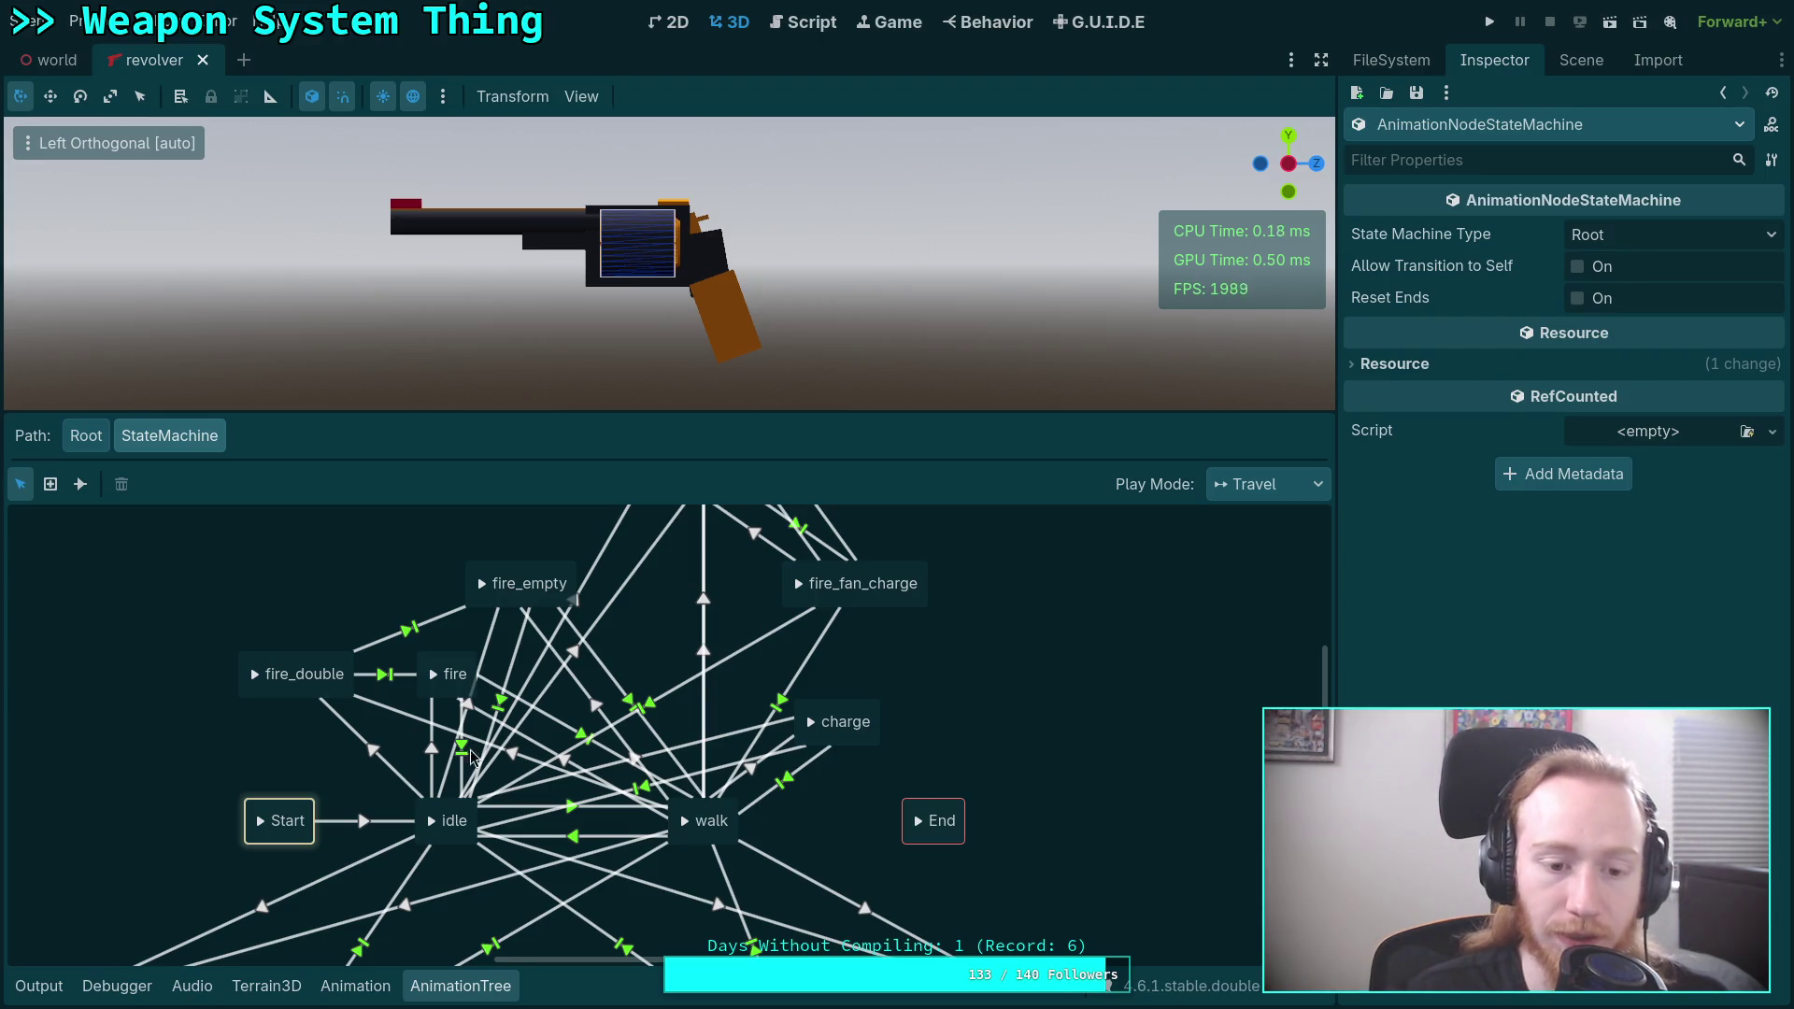
click(440, 795)
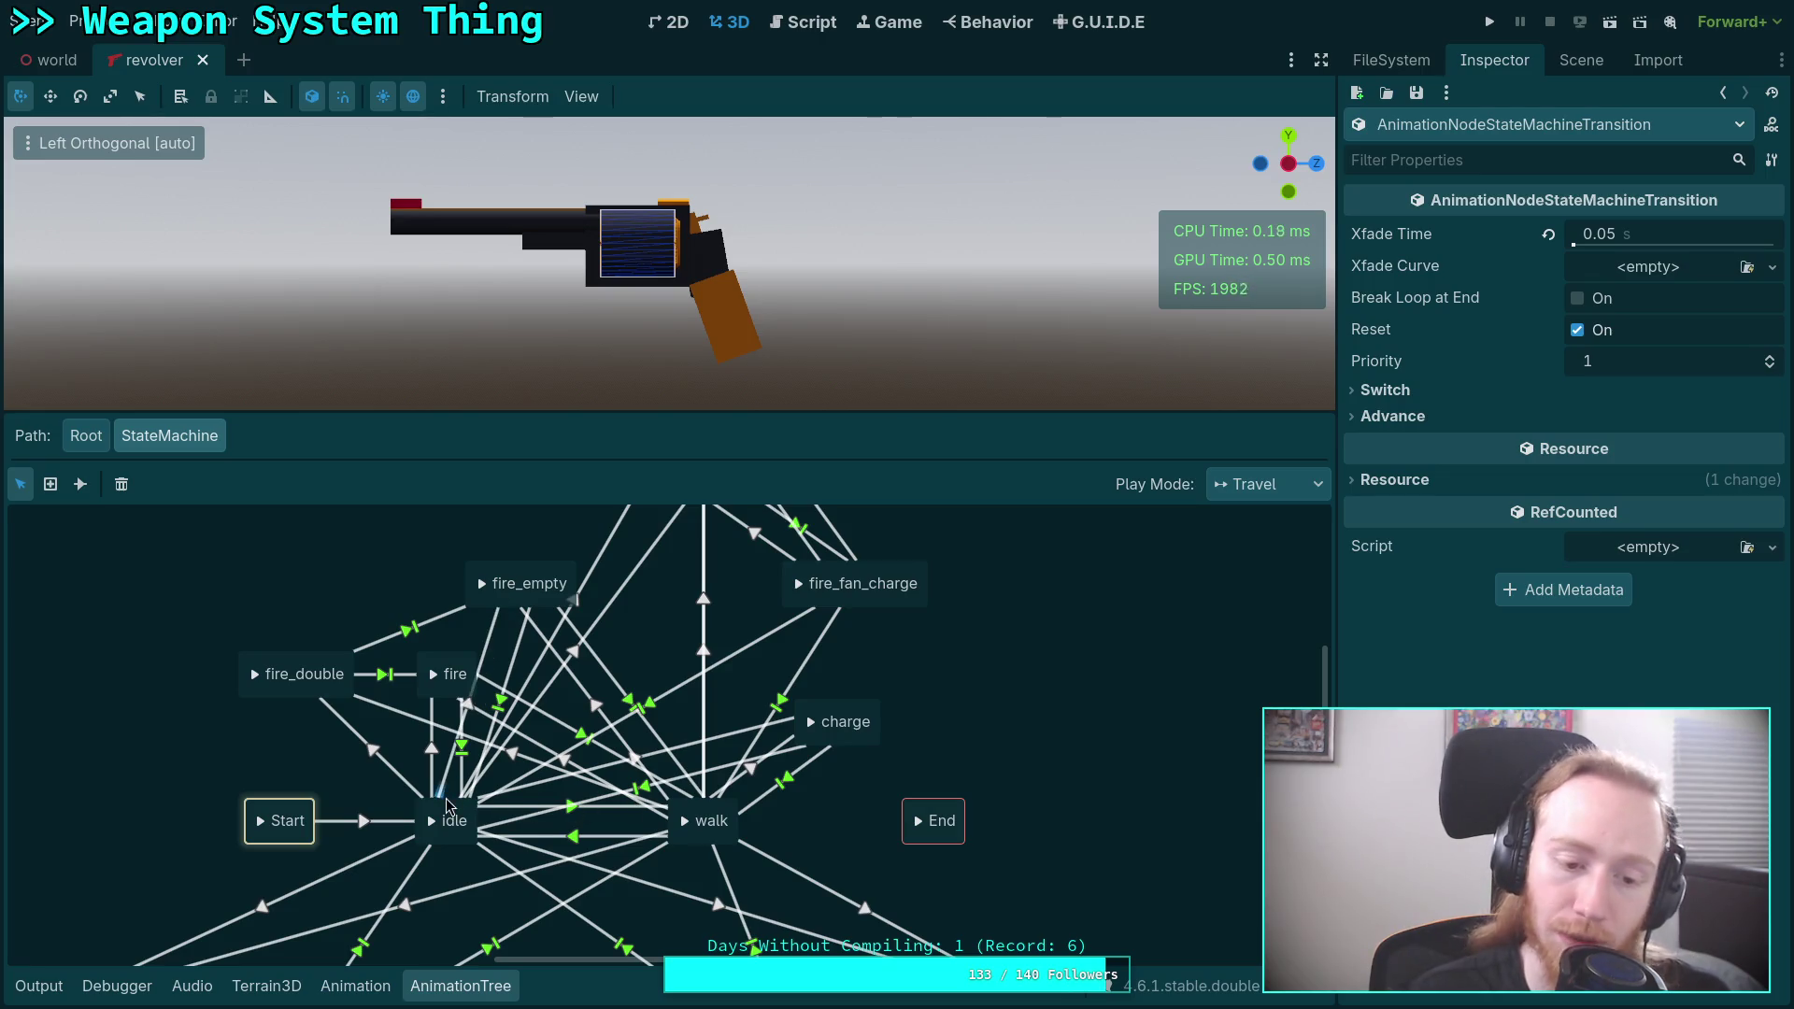
click(453, 813)
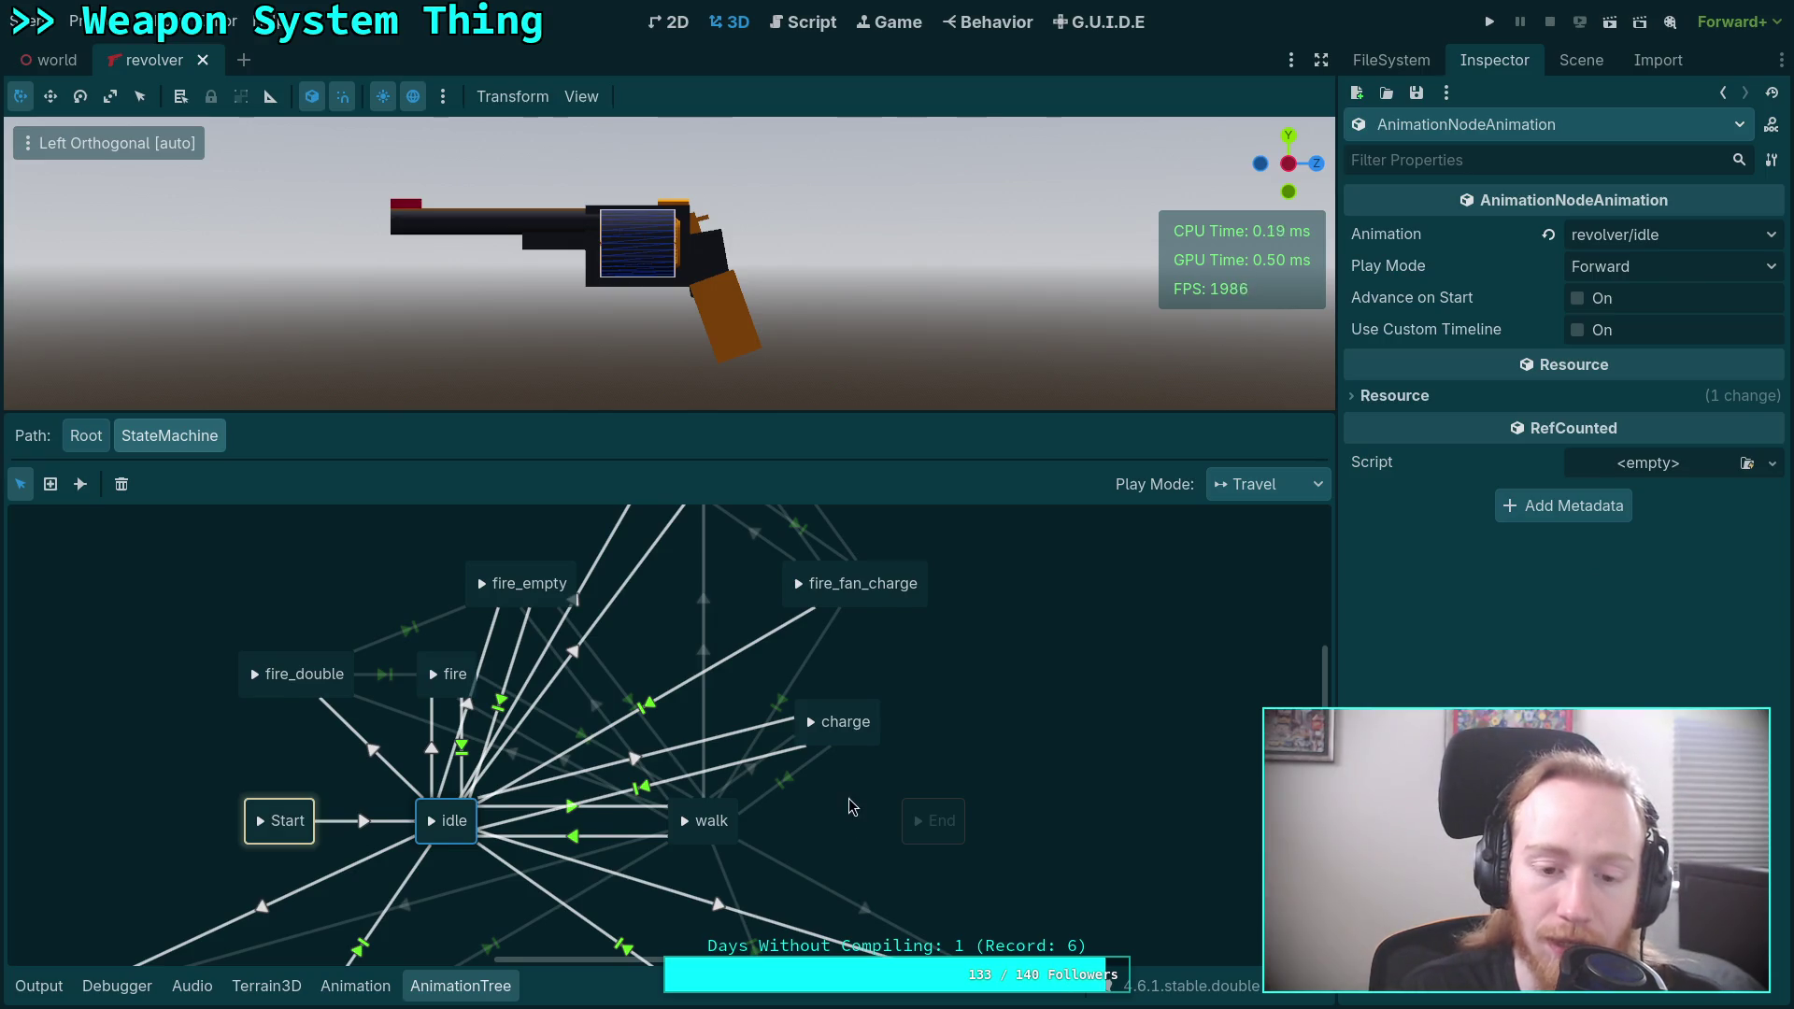
drag(851, 803, 894, 785)
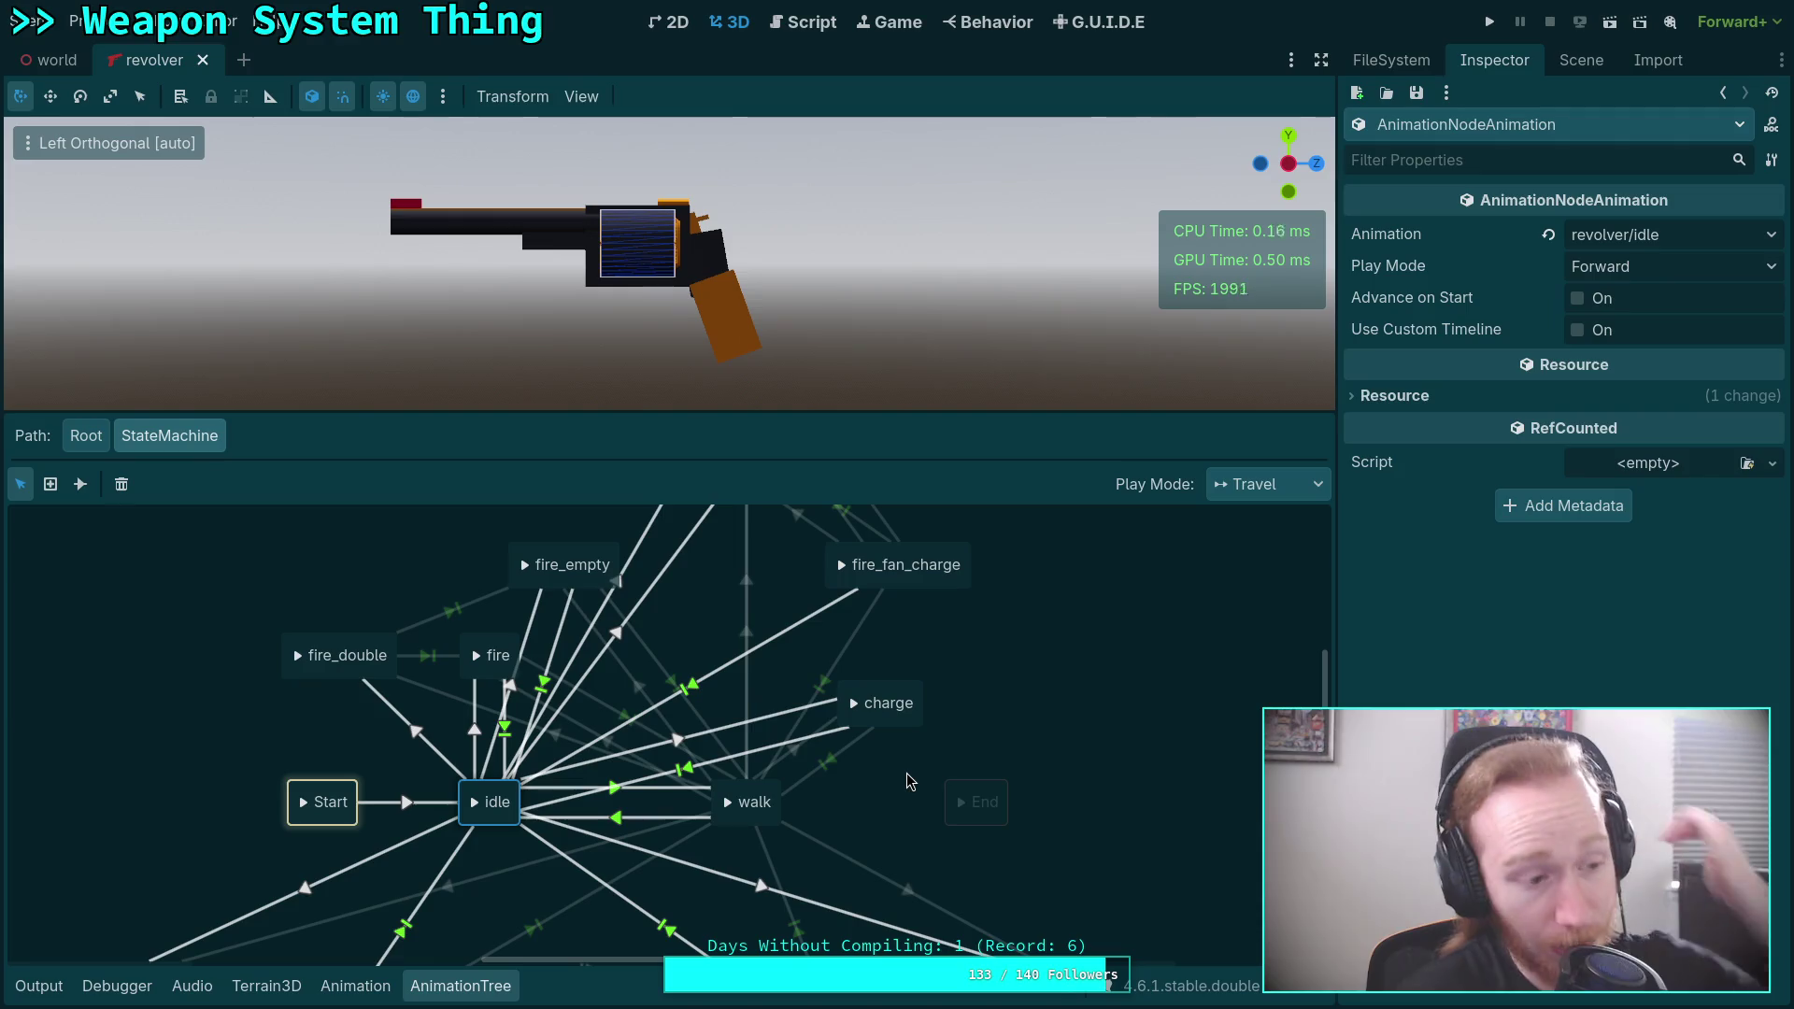
Inspect the walk state and the walk-to-charge transition's switch and advance settings.
scroll(865, 776, down, 1)
mouse_move(867, 762)
mouse_down()
mouse_move(889, 721)
mouse_move(692, 837)
mouse_up()
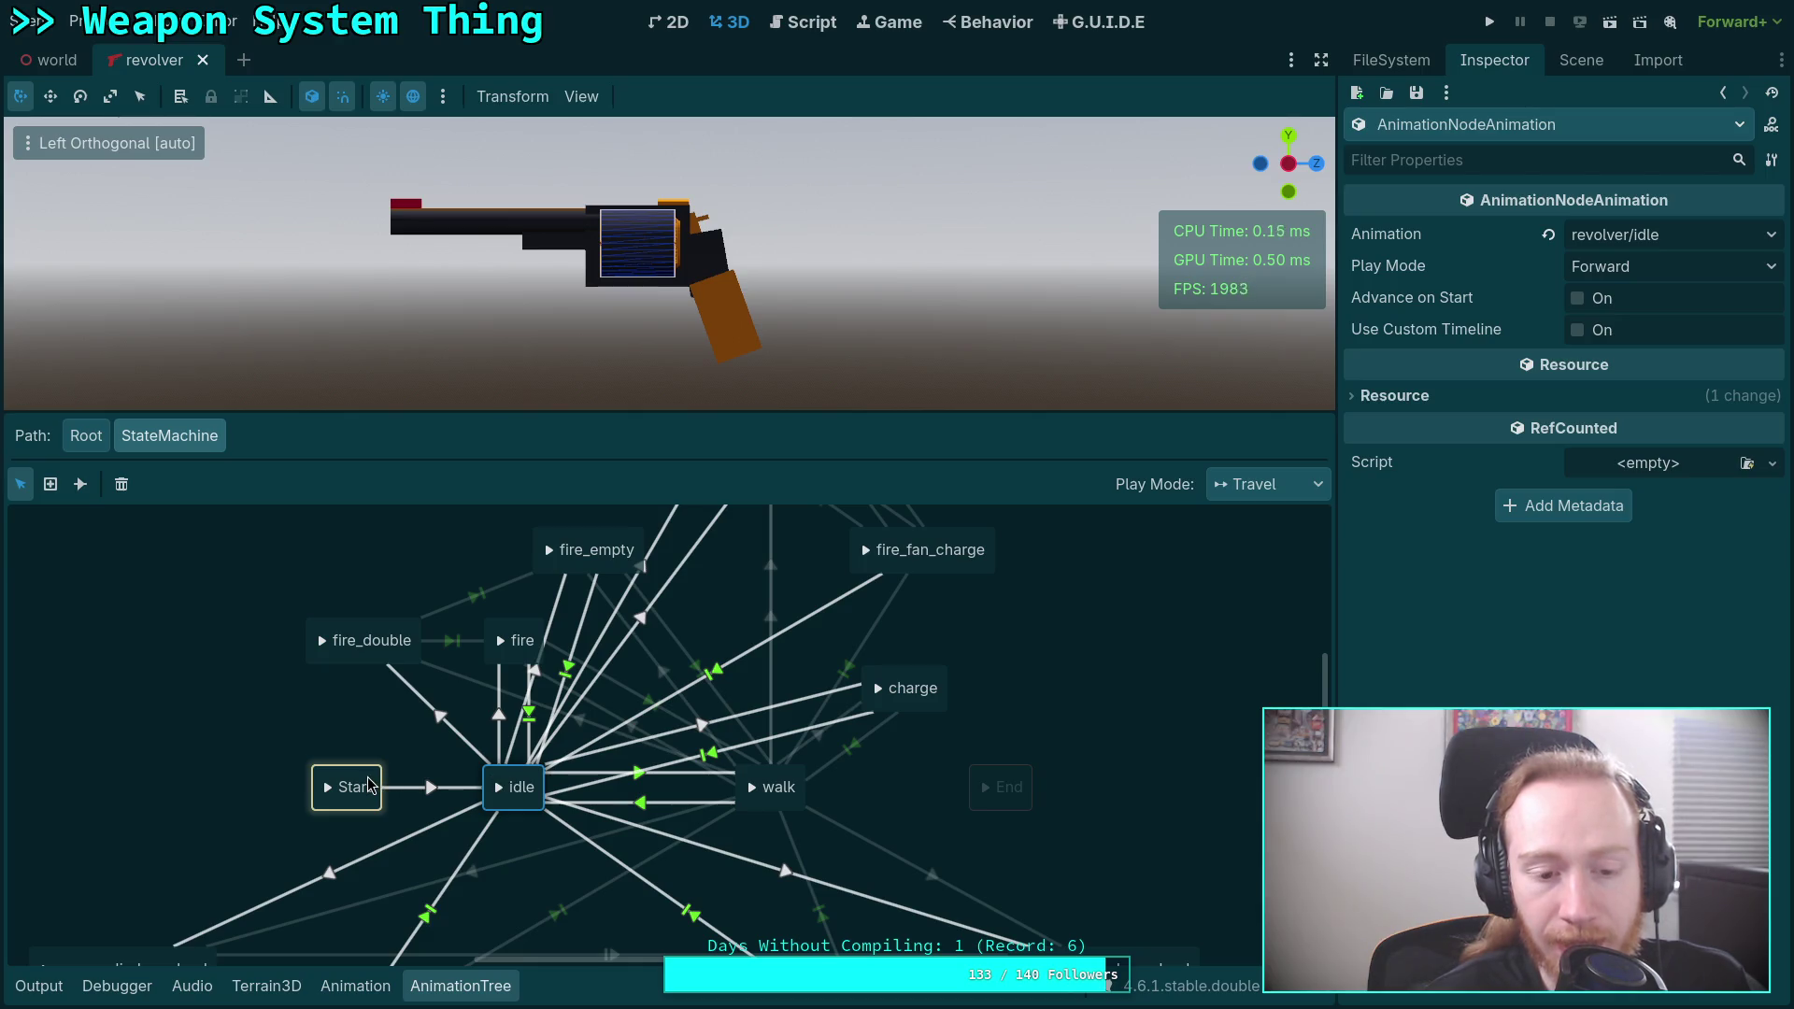
scroll(370, 785, left, 2)
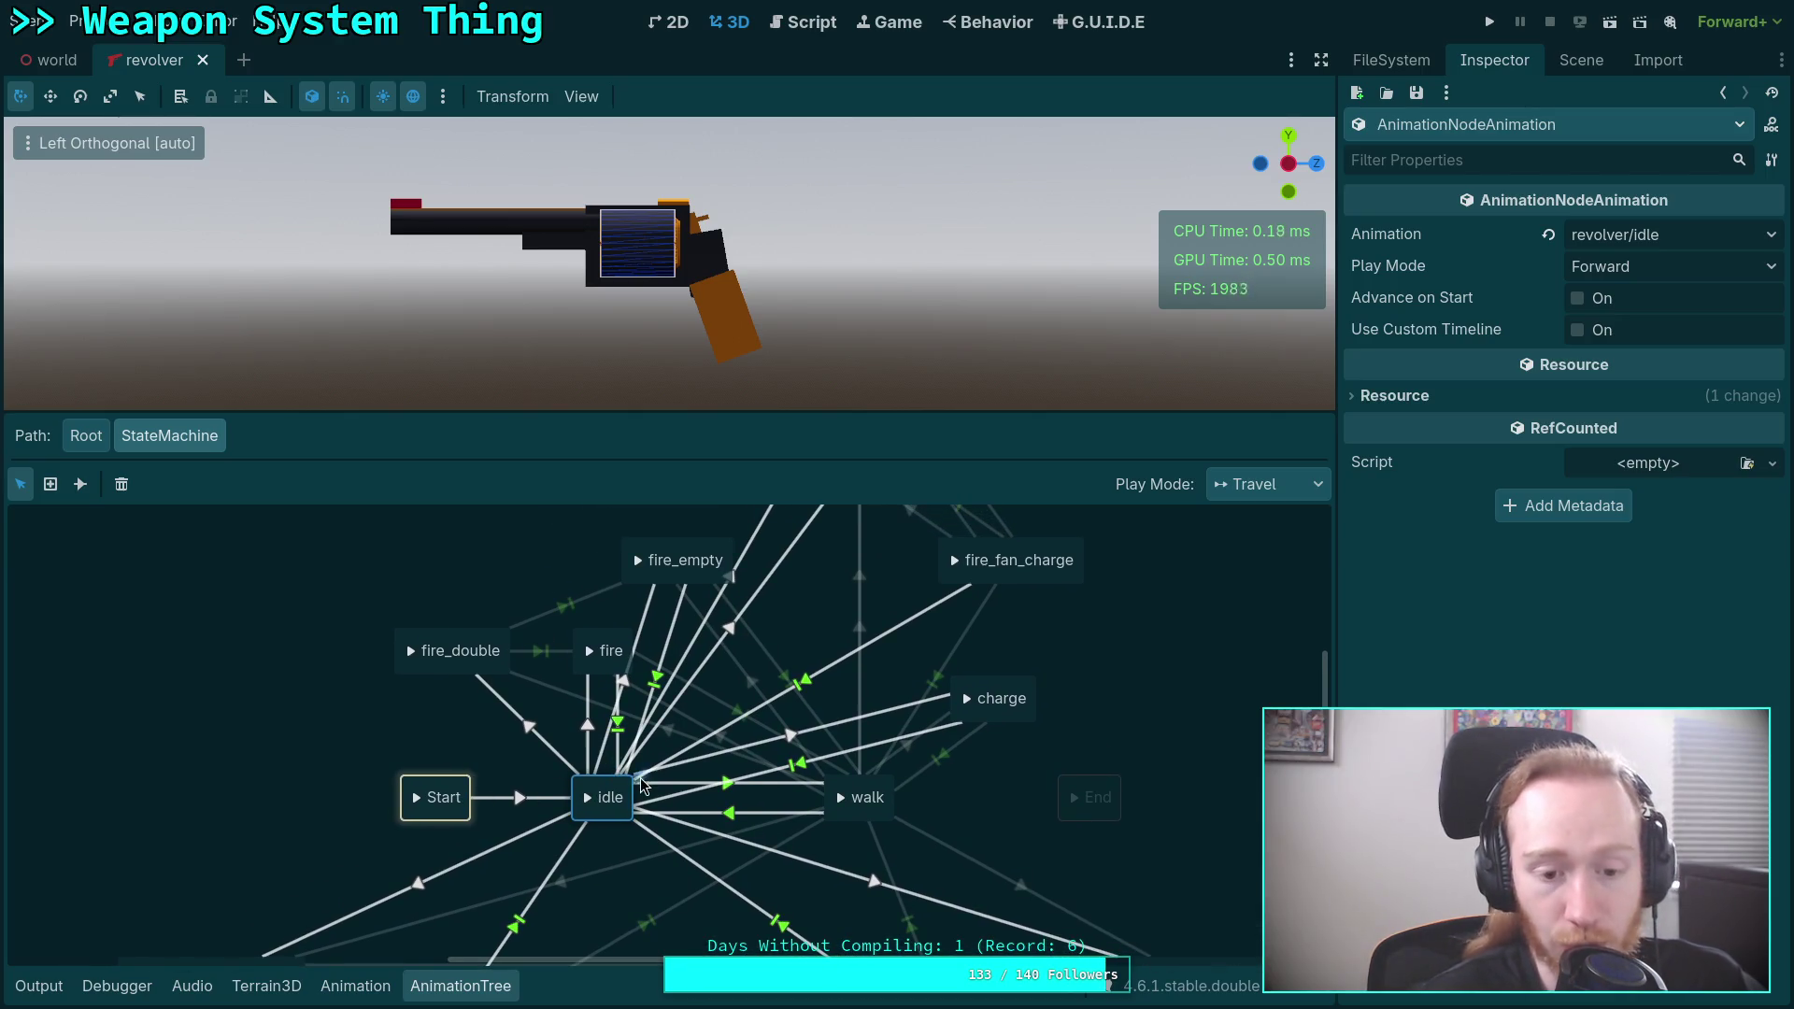
scroll(641, 785, right, 3)
scroll(928, 679, down, 3)
scroll(928, 679, up, 5)
scroll(789, 819, up, 1)
scroll(659, 666, down, 3)
click(720, 809)
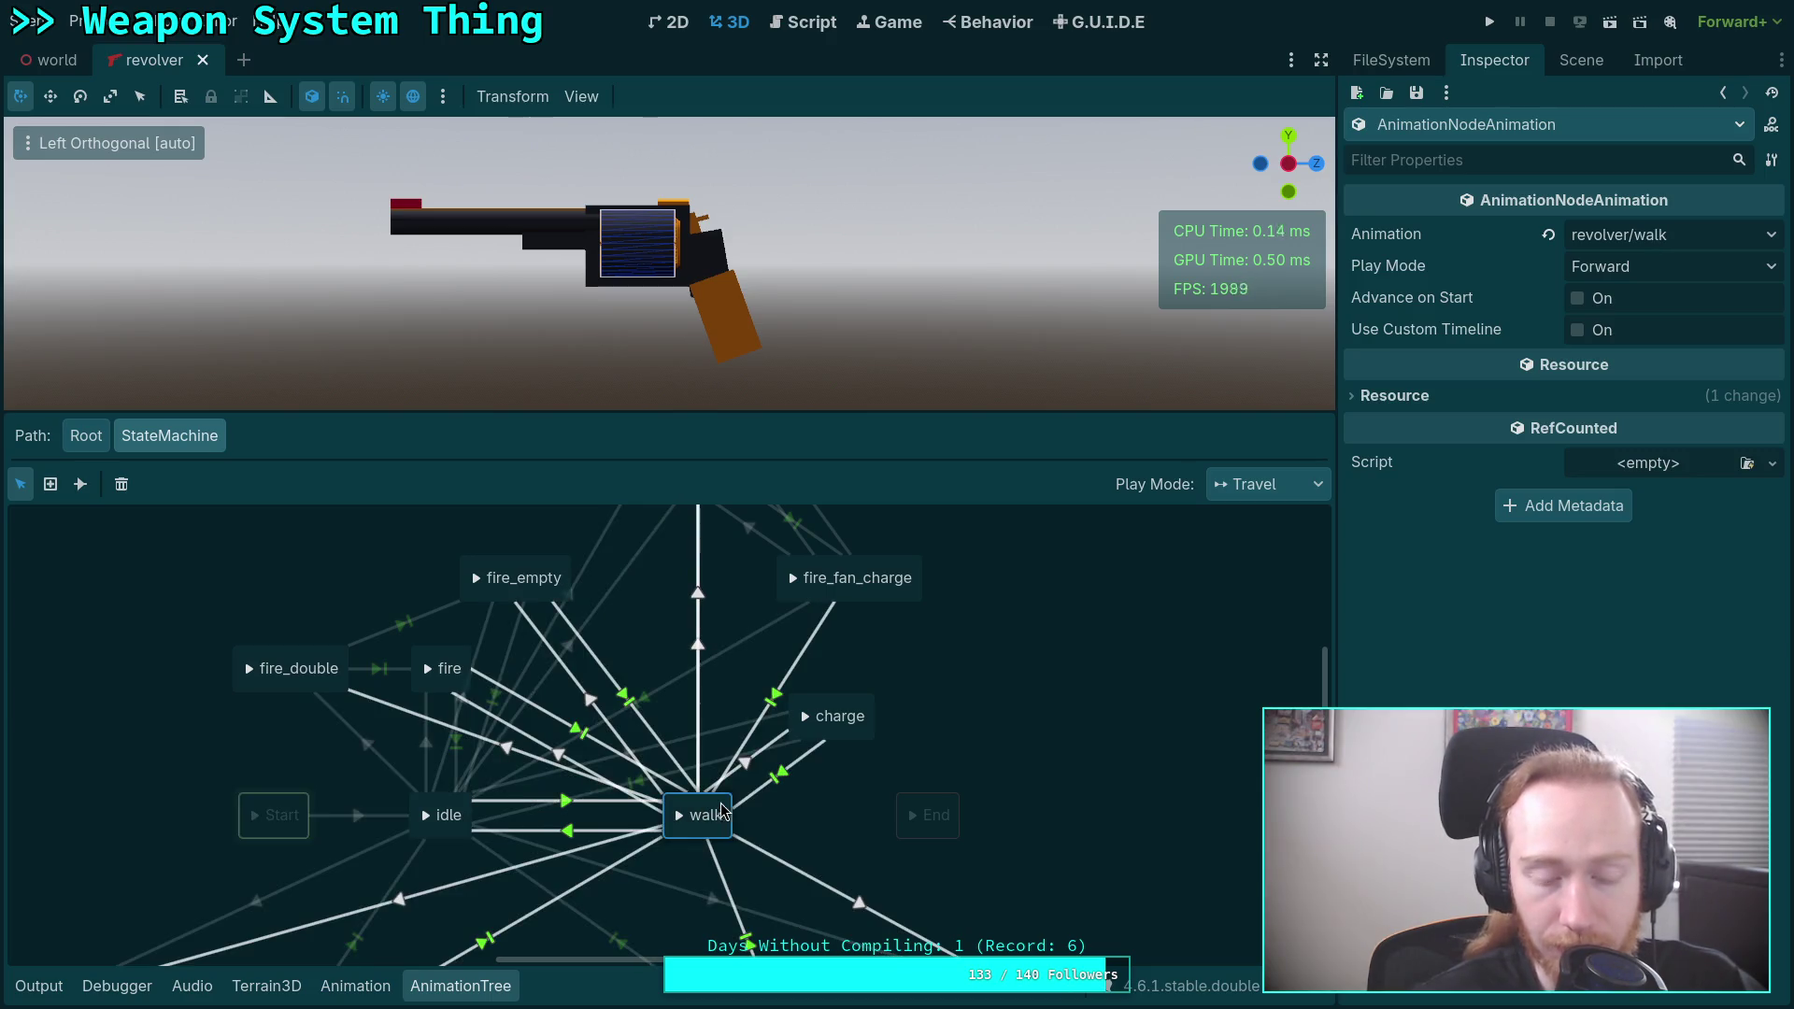
scroll(841, 775, down, 1)
scroll(869, 776, left, 2)
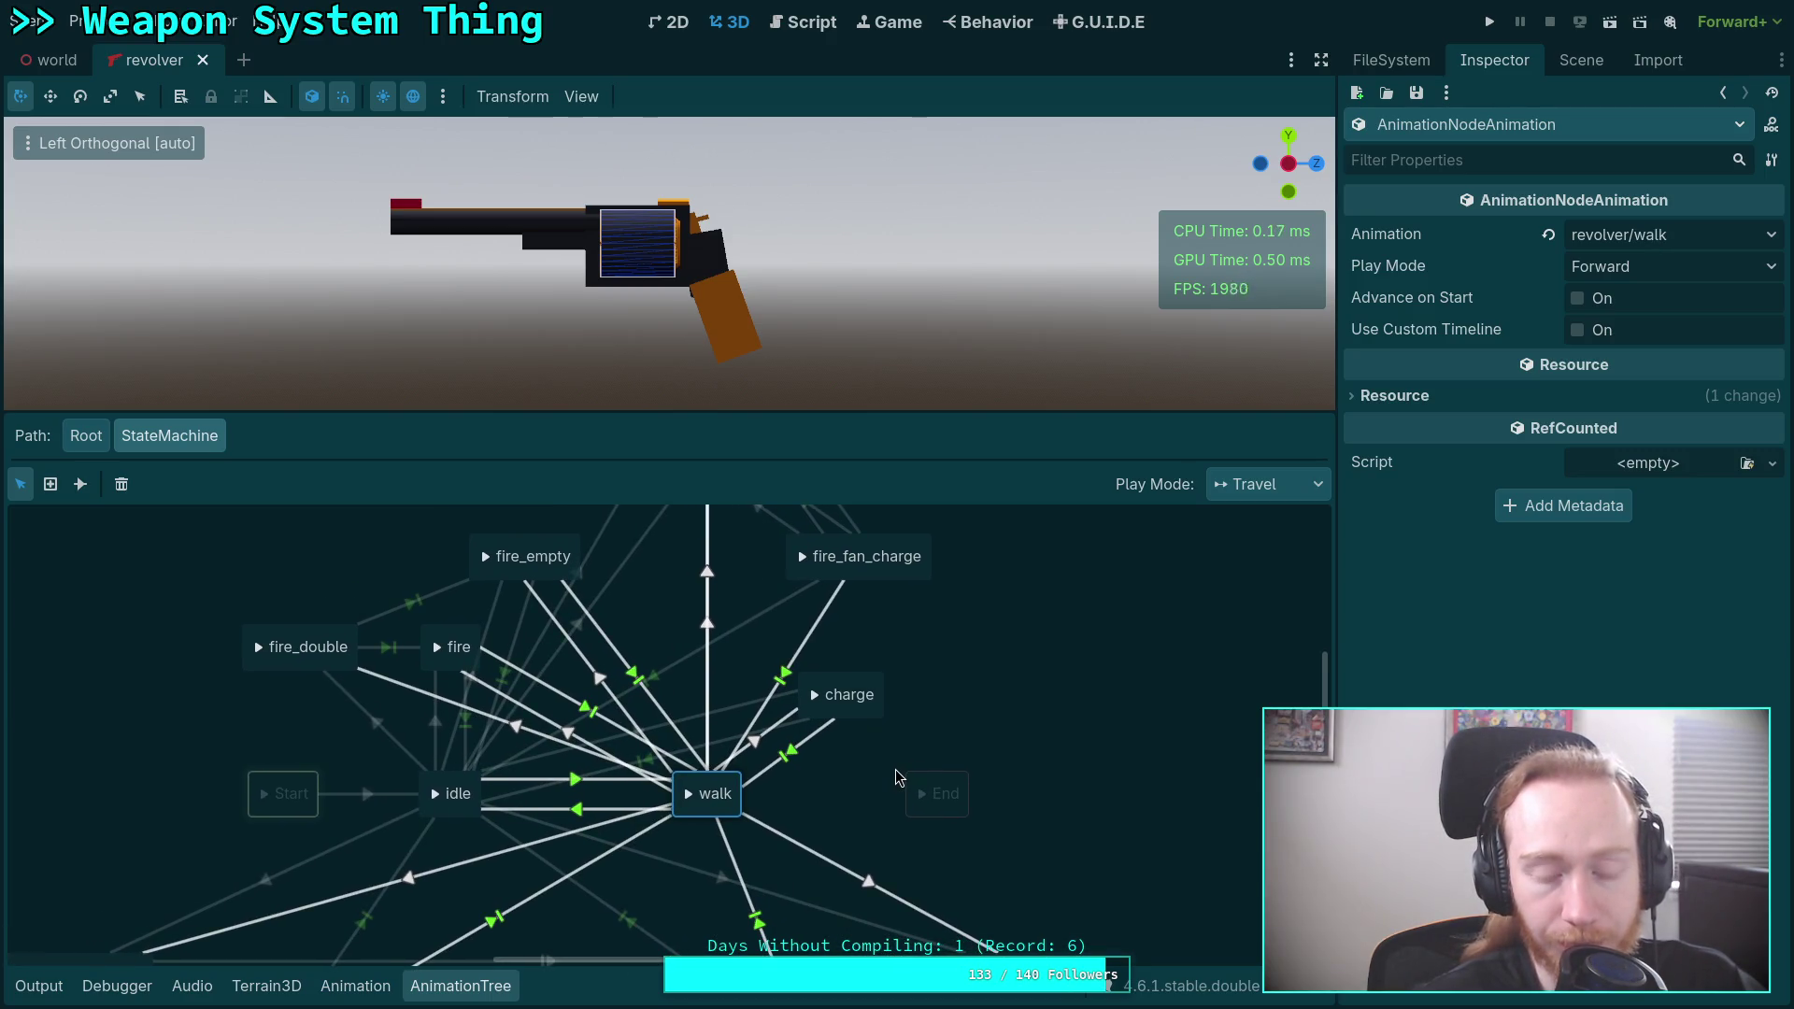
click(802, 775)
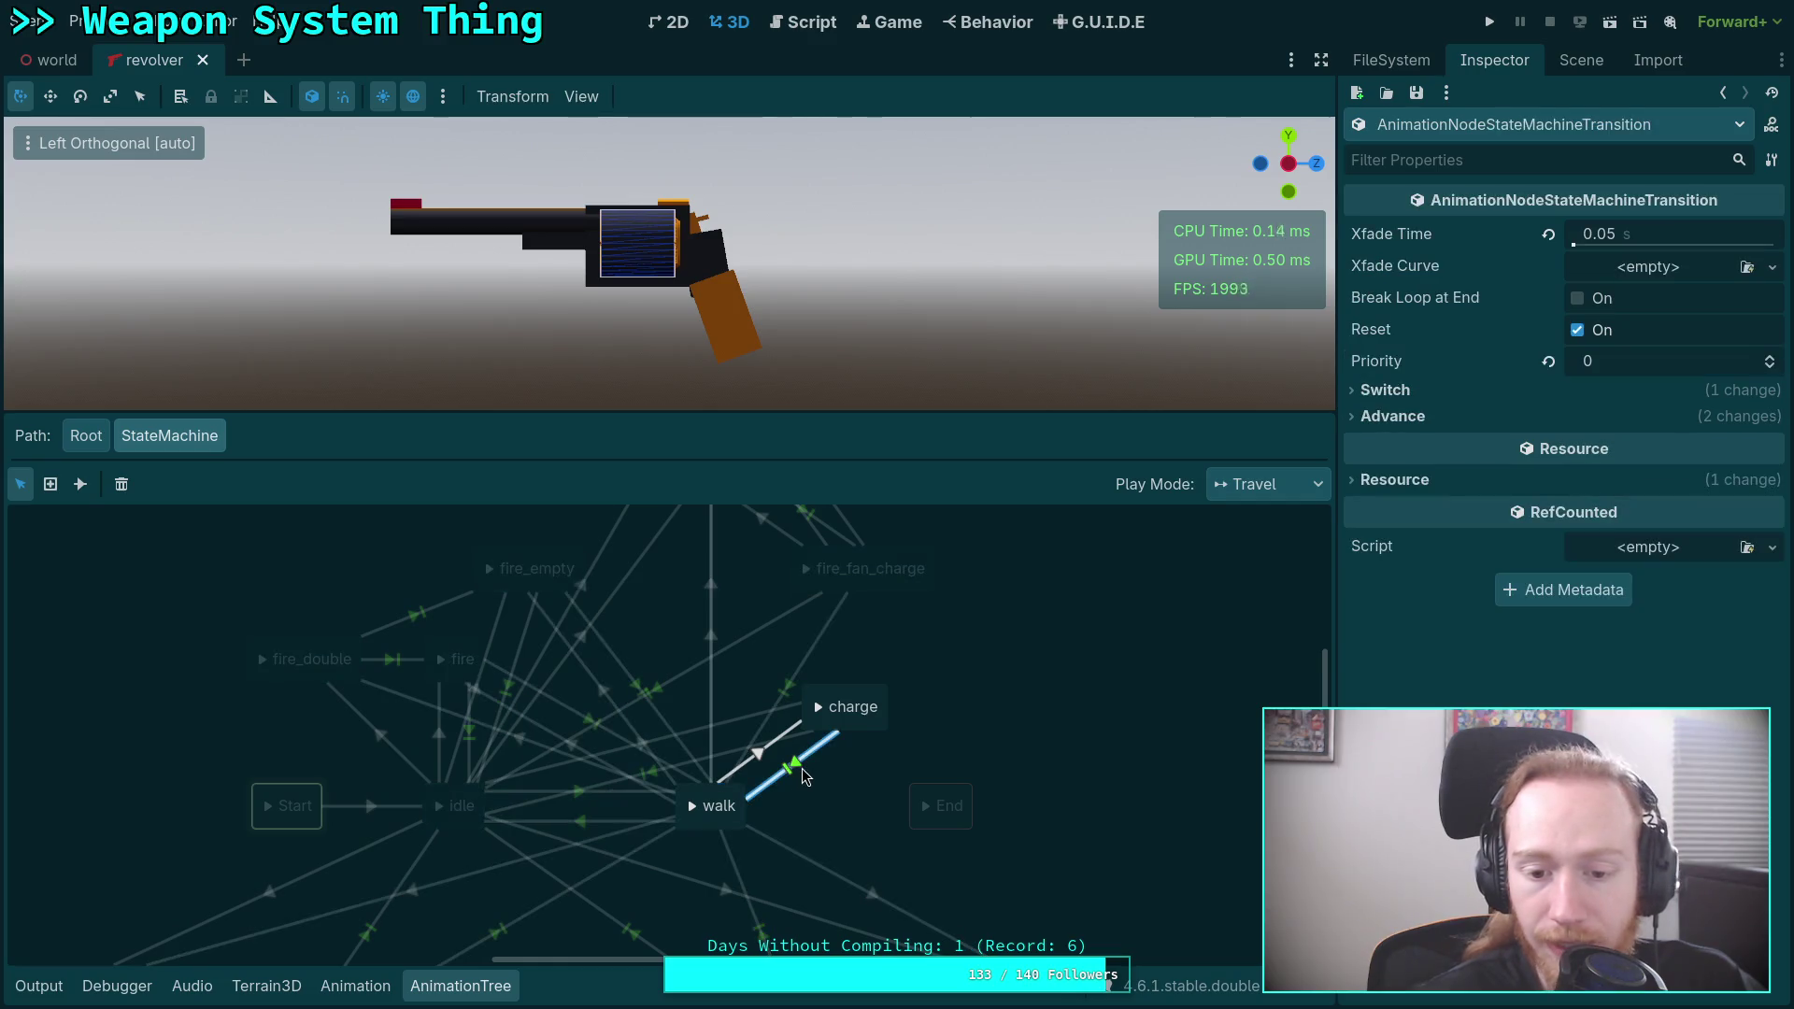
click(1426, 392)
click(1412, 445)
Check the idle-to-fire_fan_charge transition and pan to show fire, fire_double and charge.
click(464, 801)
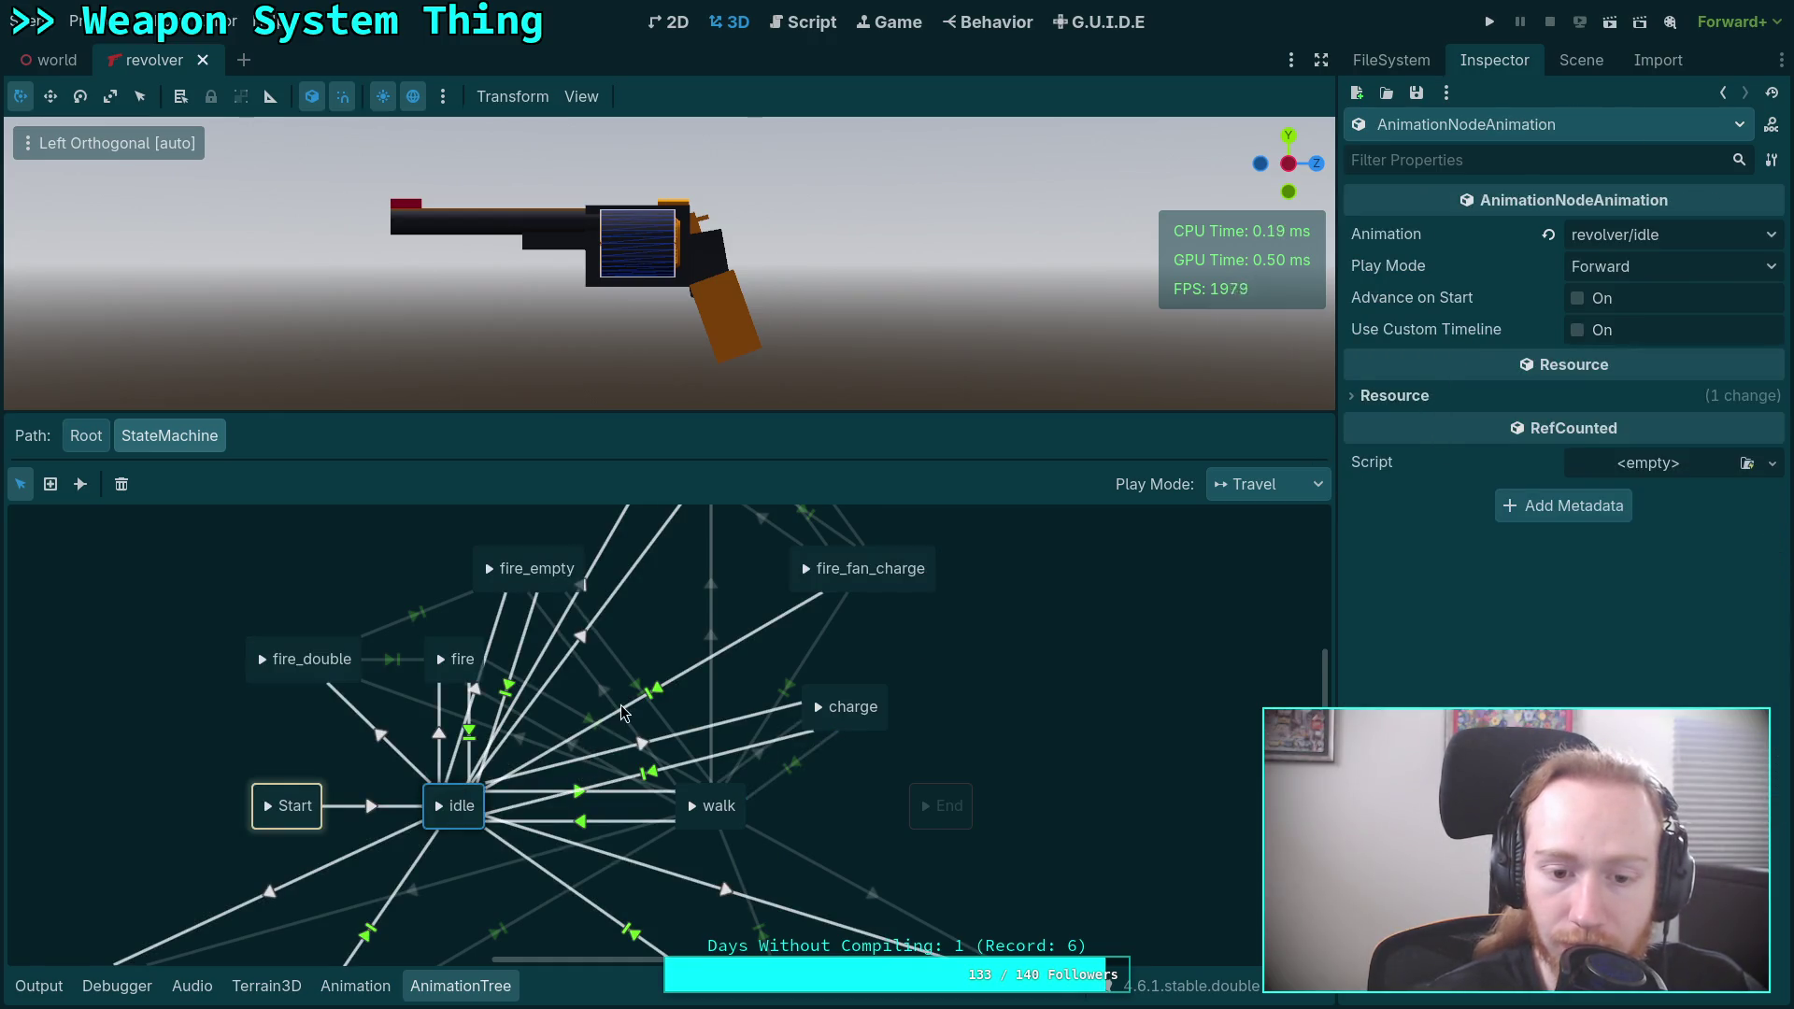
click(711, 661)
click(925, 617)
click(770, 619)
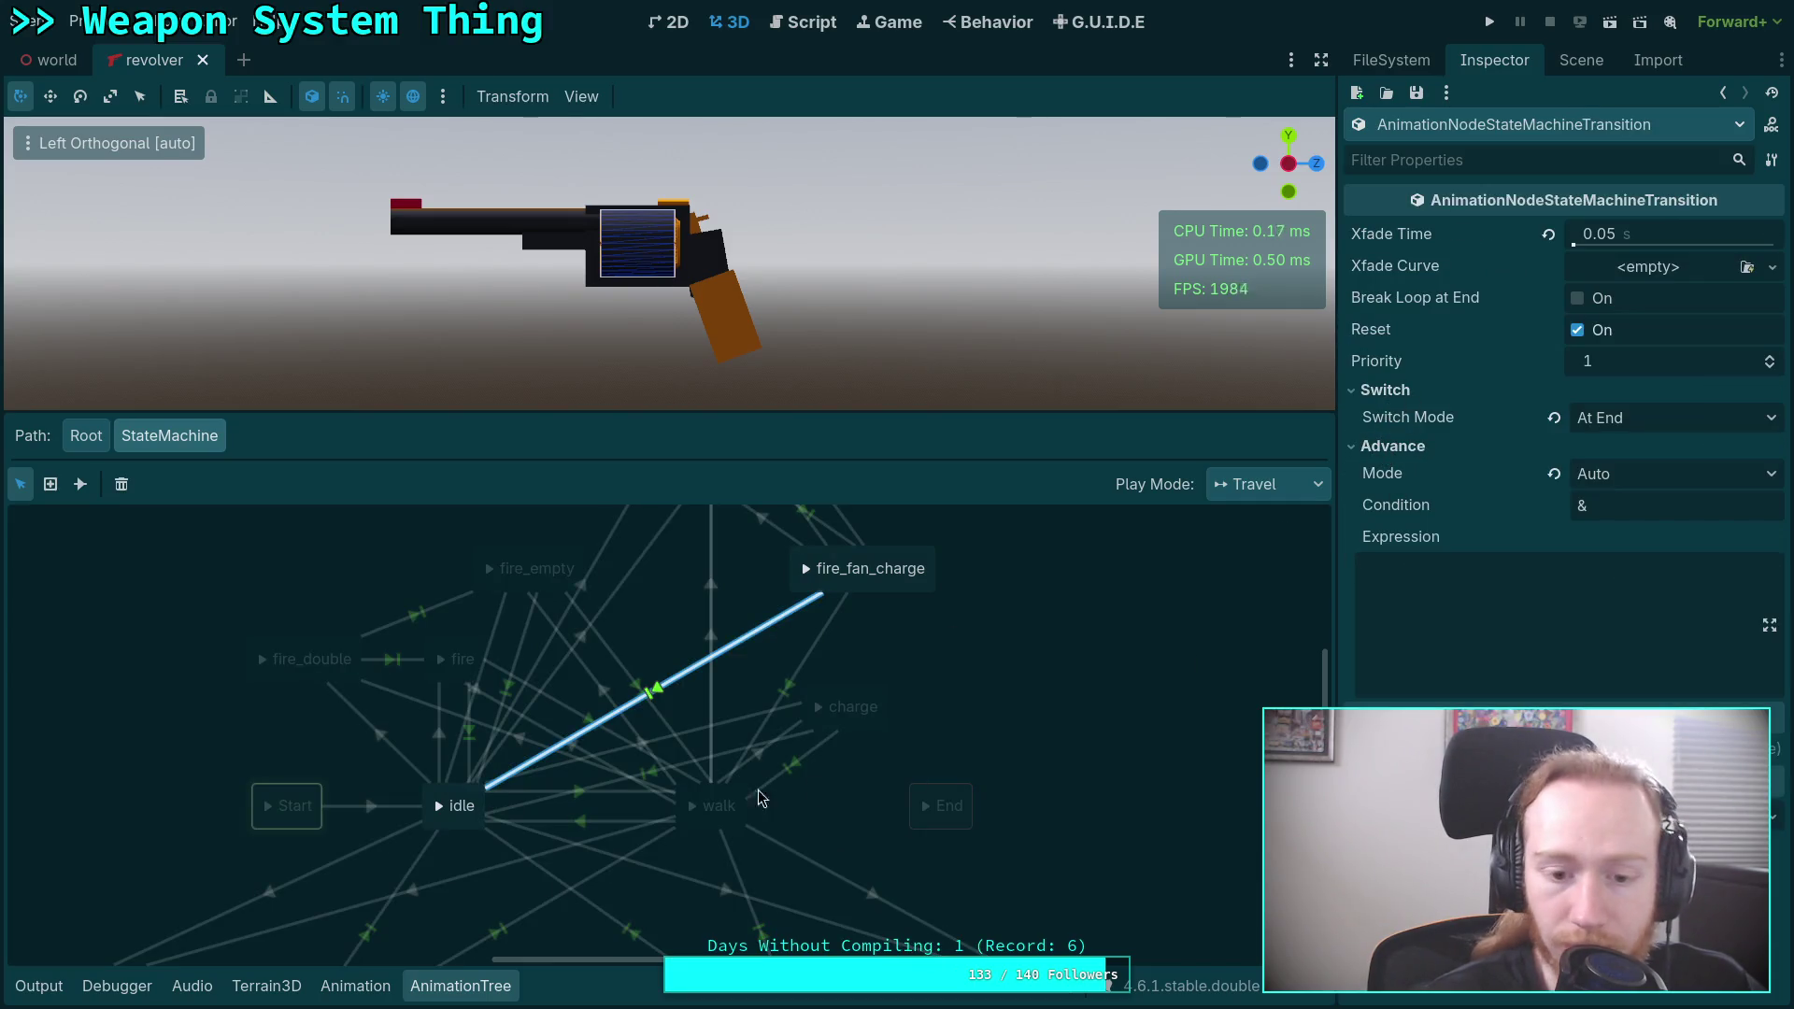
click(718, 803)
scroll(823, 748, down, 5)
mouse_move(823, 596)
mouse_down()
mouse_move(821, 721)
mouse_move(860, 729)
mouse_move(839, 793)
mouse_move(918, 730)
mouse_move(981, 736)
mouse_move(950, 735)
mouse_up()
mouse_move(492, 743)
mouse_down()
mouse_move(492, 788)
mouse_move(417, 714)
mouse_move(394, 748)
mouse_move(477, 827)
mouse_up()
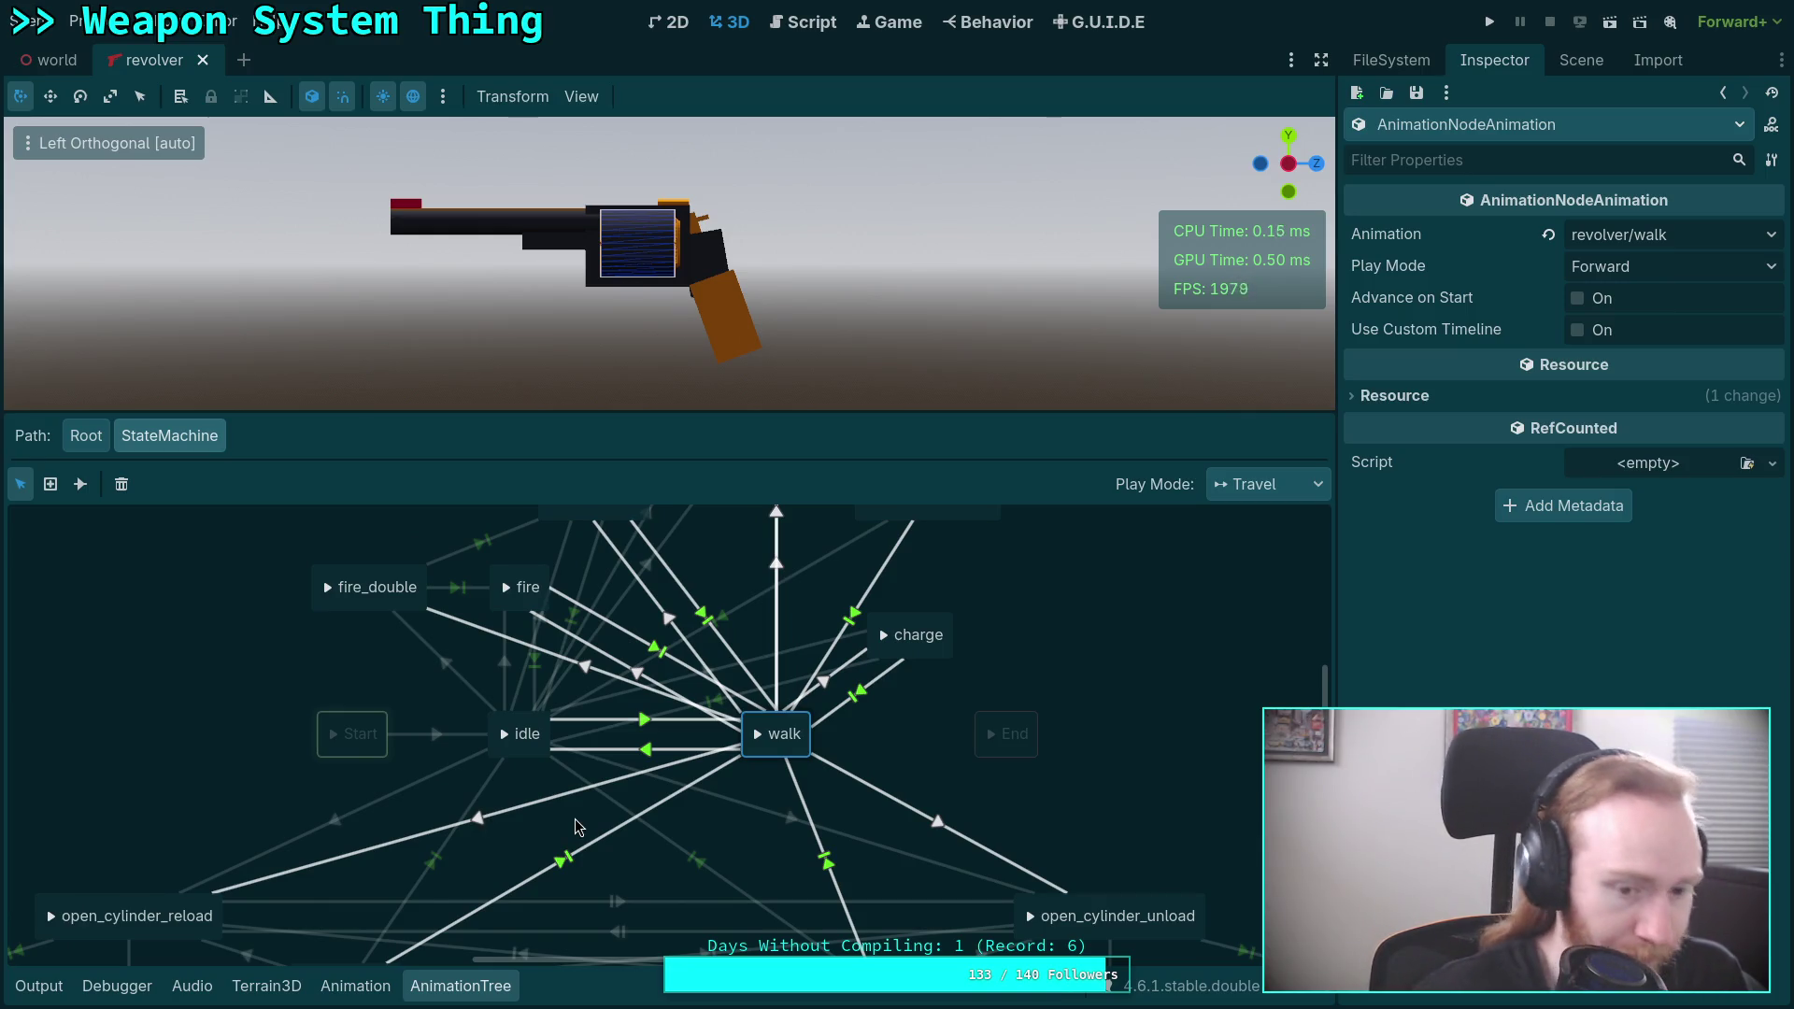
click(346, 717)
Move the Start state, undo the move, and close the AnimationTree panel.
mouse_move(365, 727)
mouse_down()
mouse_move(151, 727)
mouse_move(383, 709)
mouse_move(338, 709)
mouse_up()
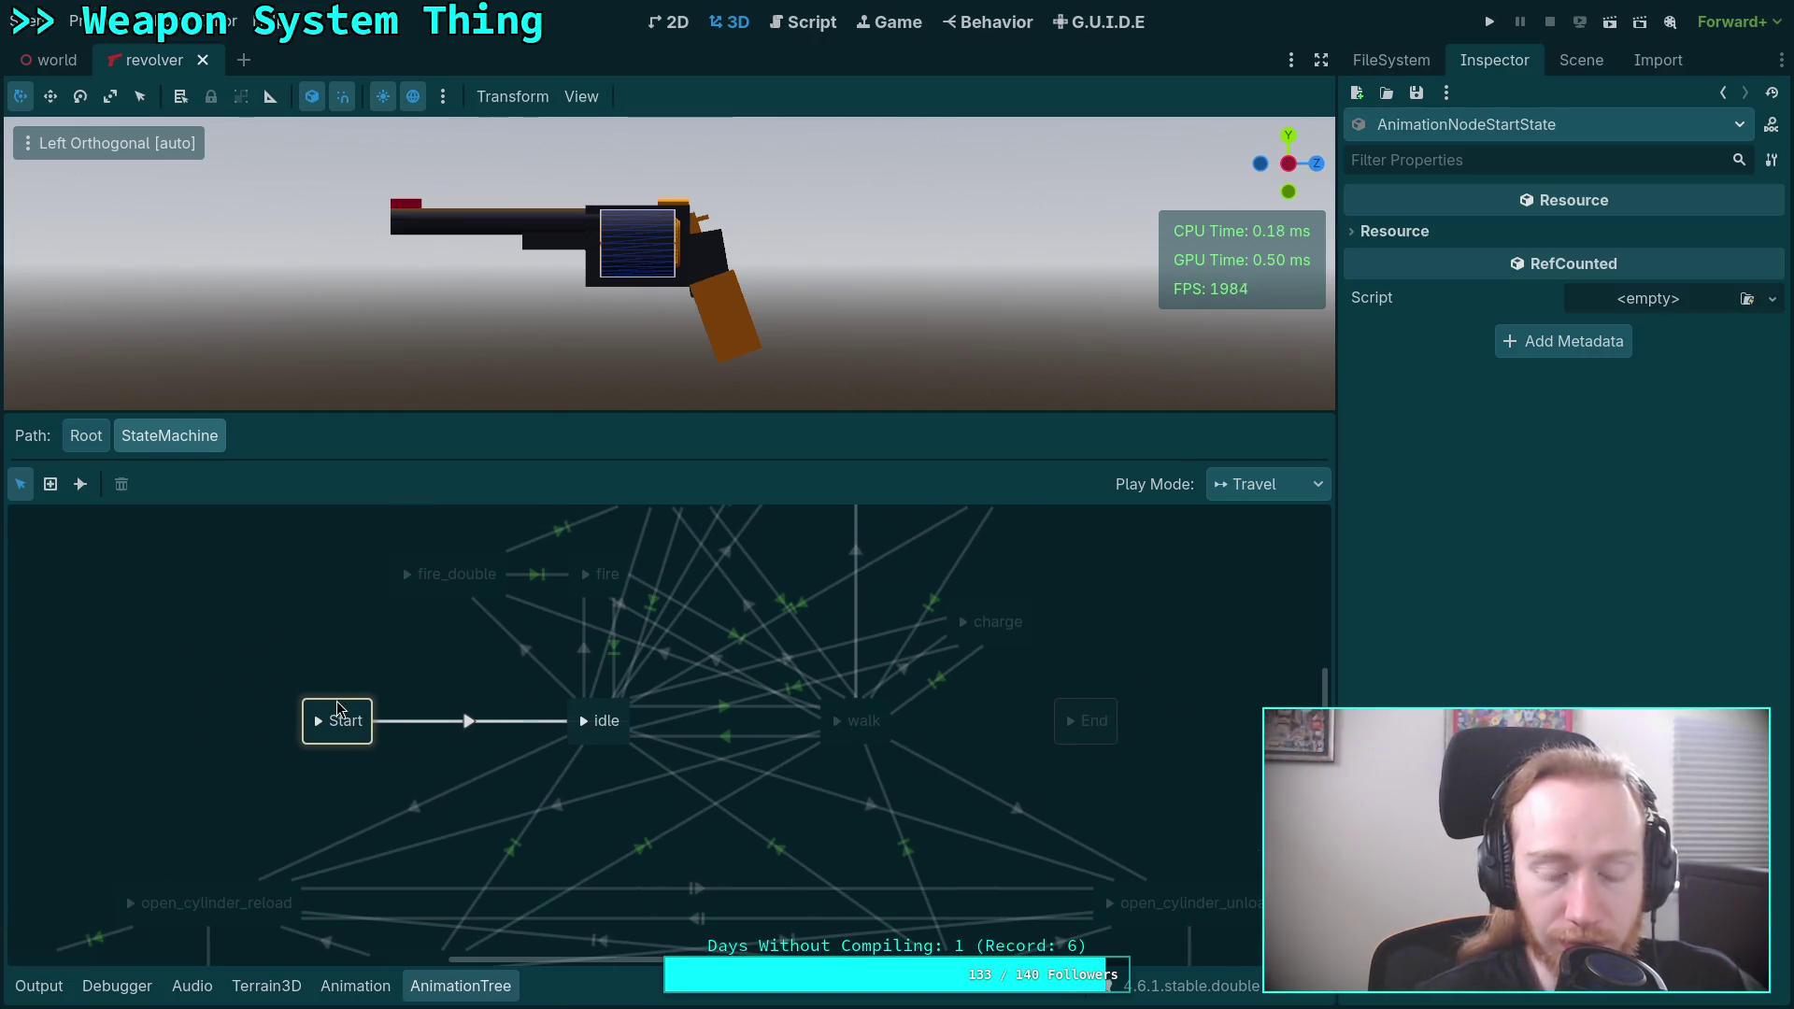
click(391, 671)
key(ctrl+z)
key(ctrl+shift+z)
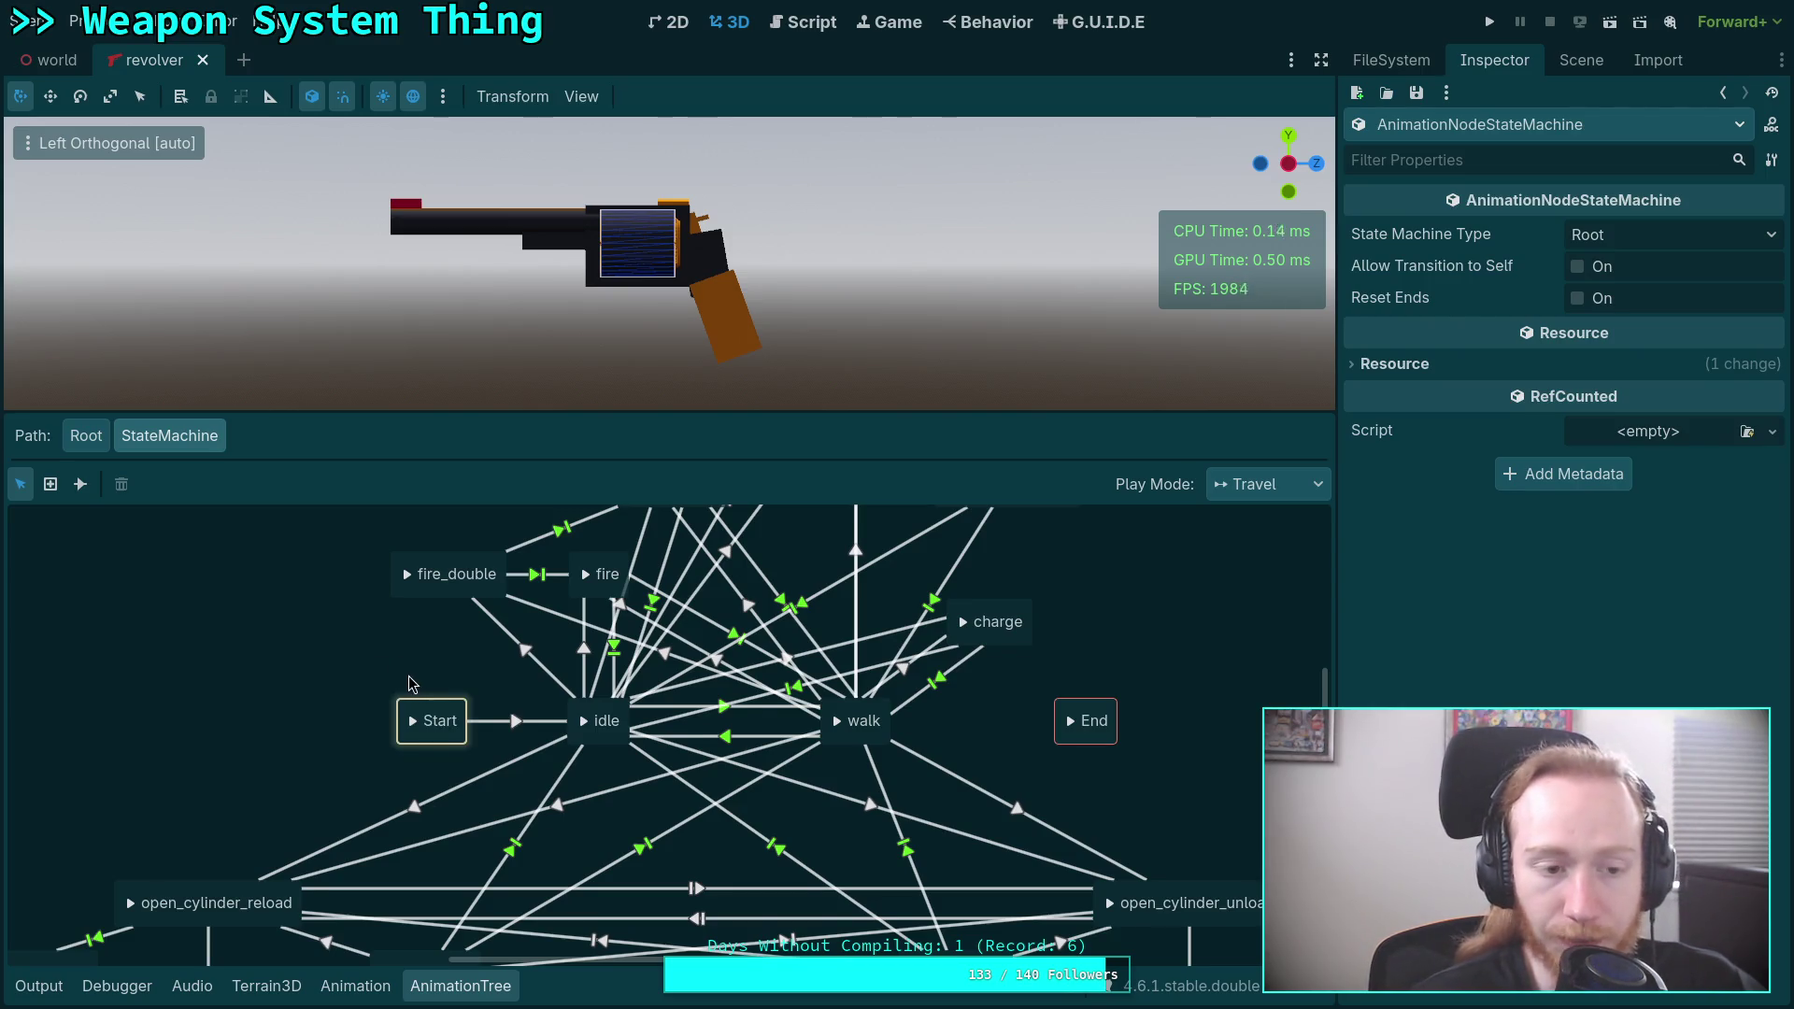
scroll(402, 566, up, 1)
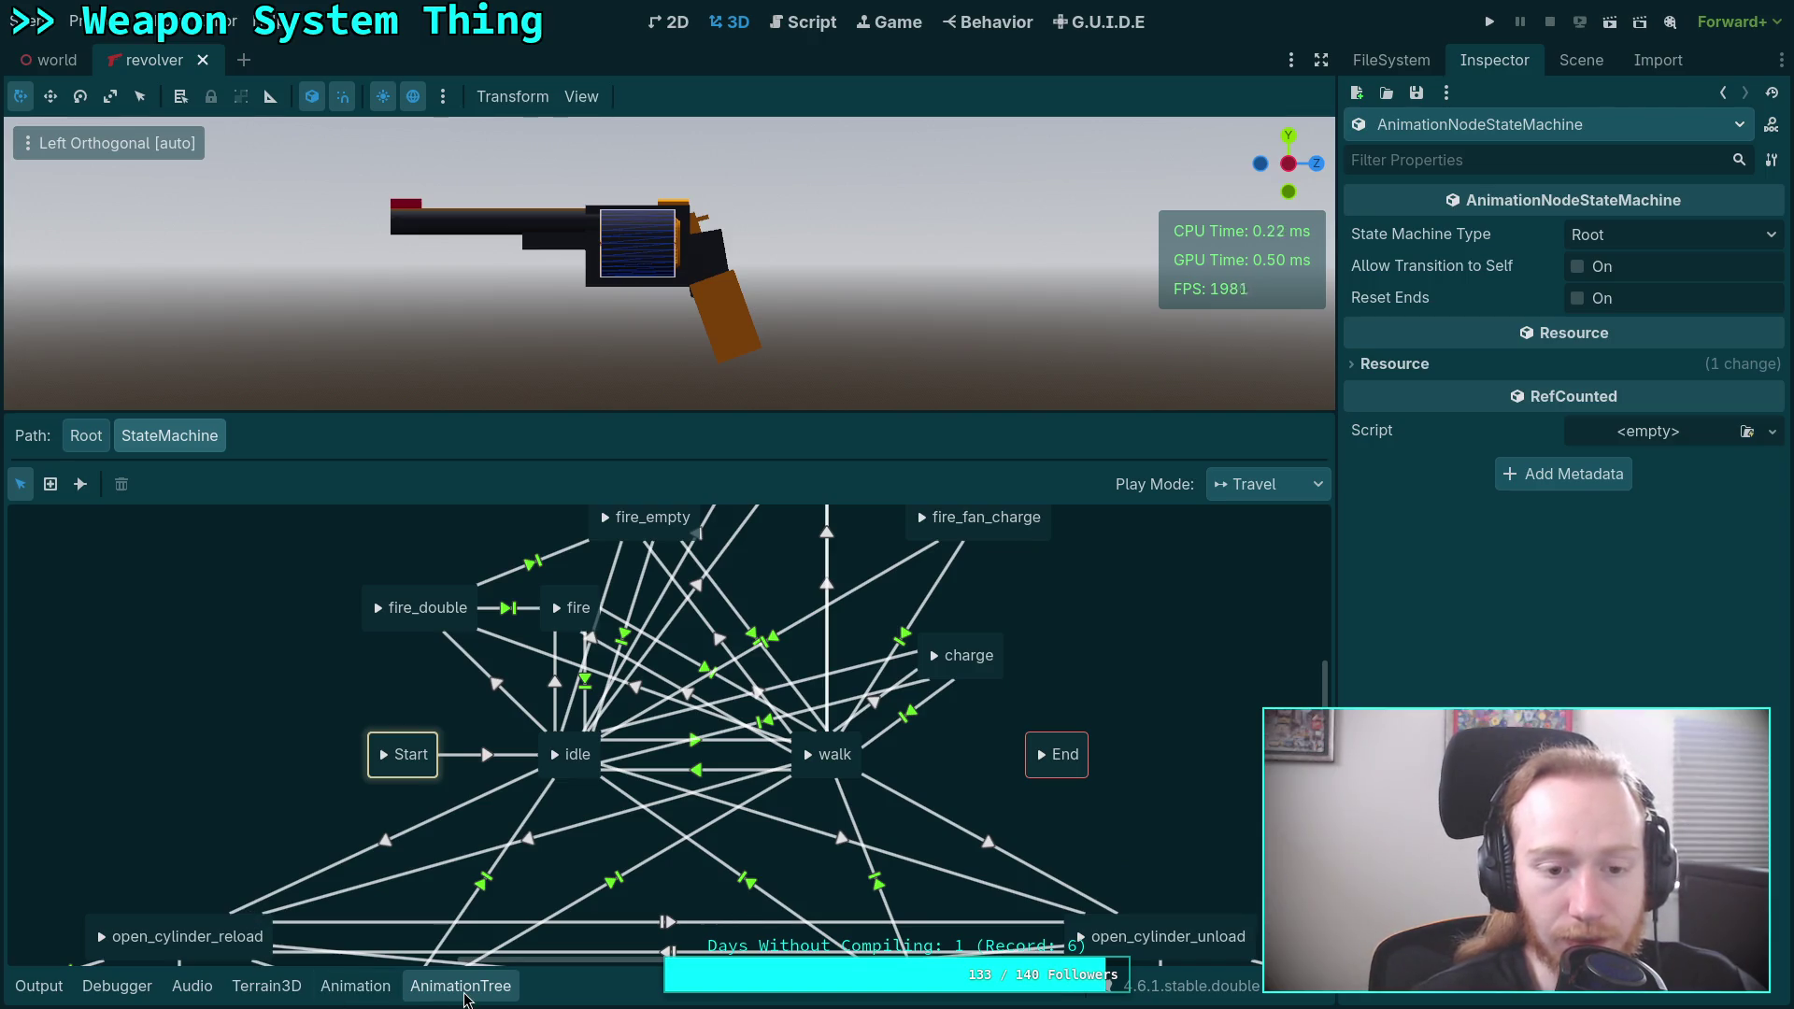
click(464, 995)
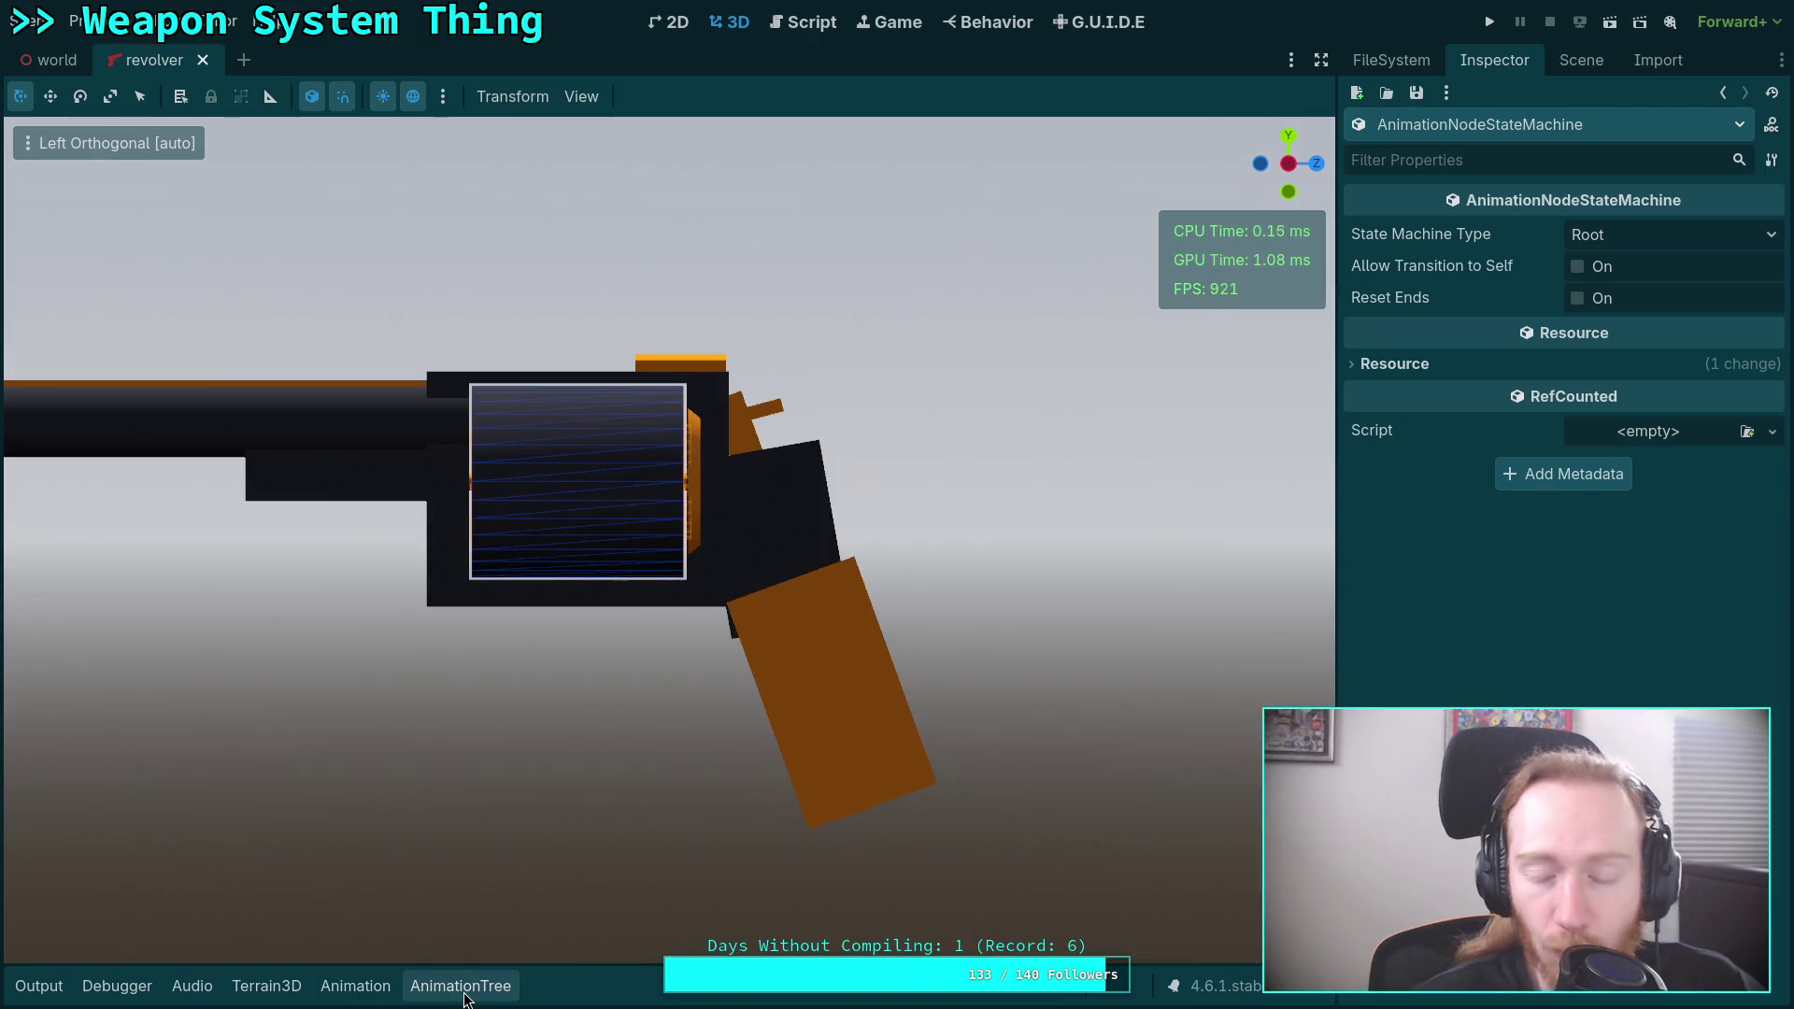
Switch to the script editor on WeaponNode.gd with the caret on empty line 447.
click(809, 28)
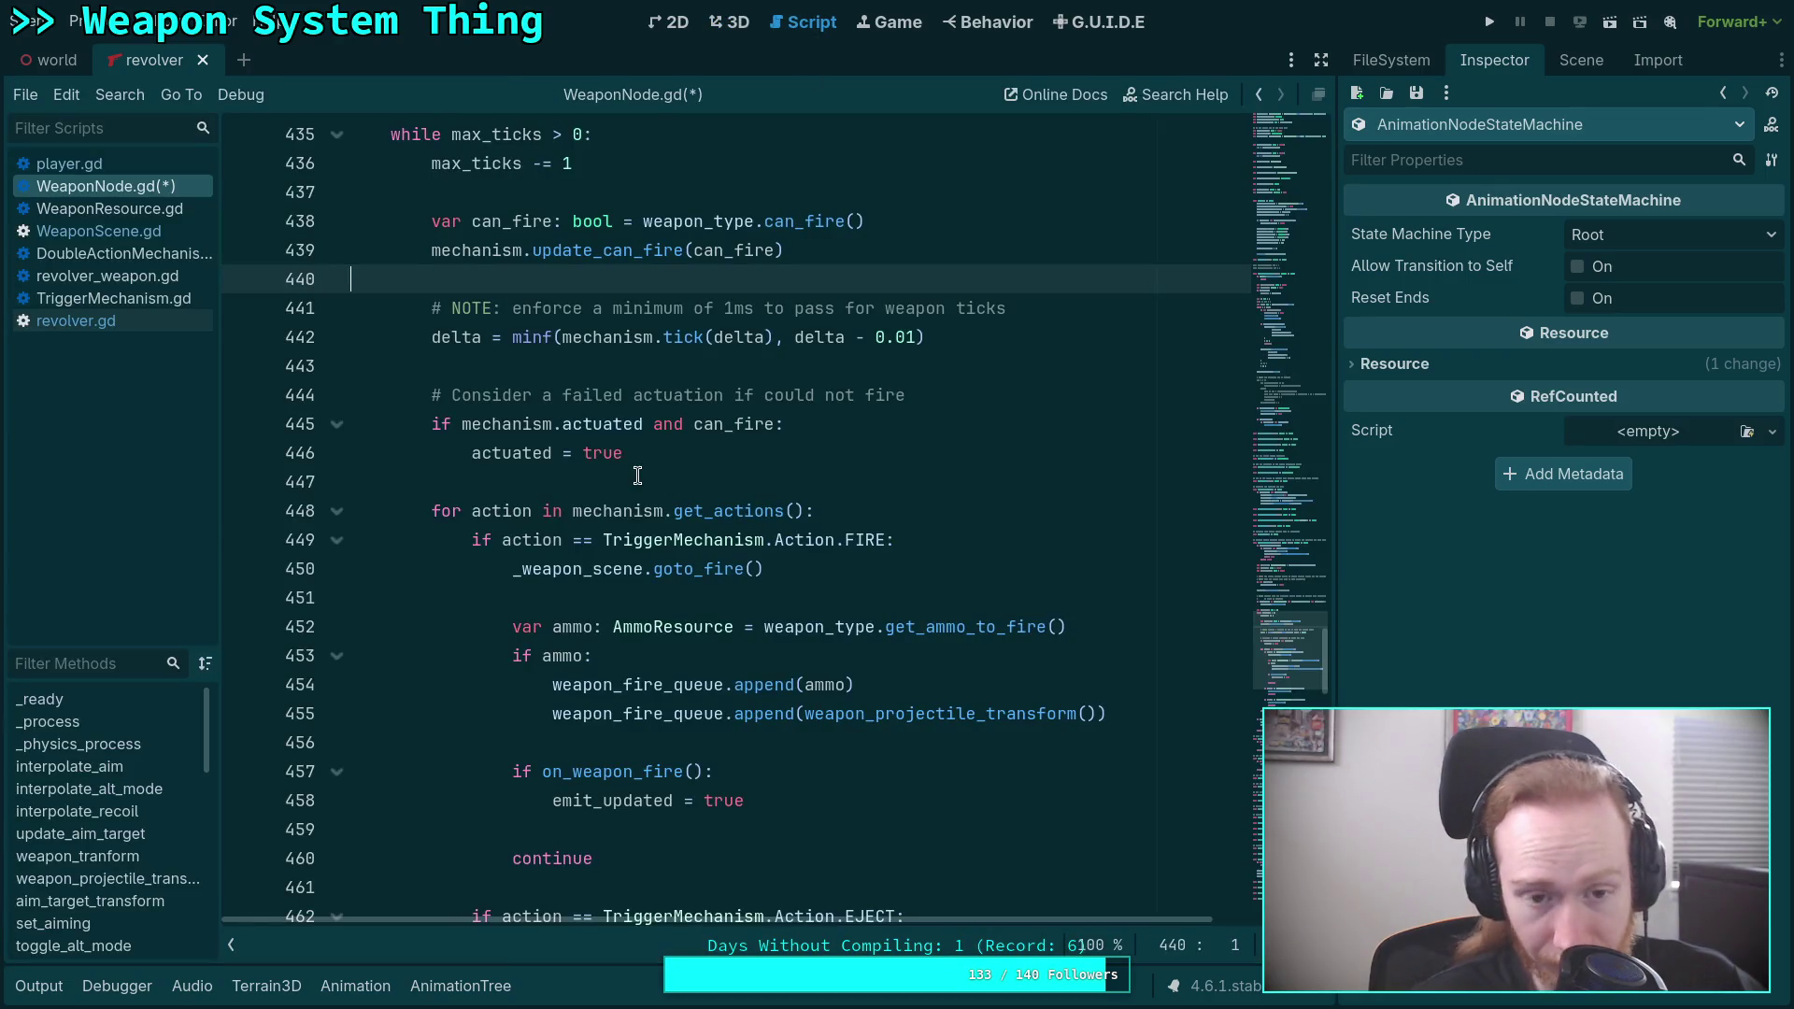
click(669, 488)
scroll(813, 628, up, 4)
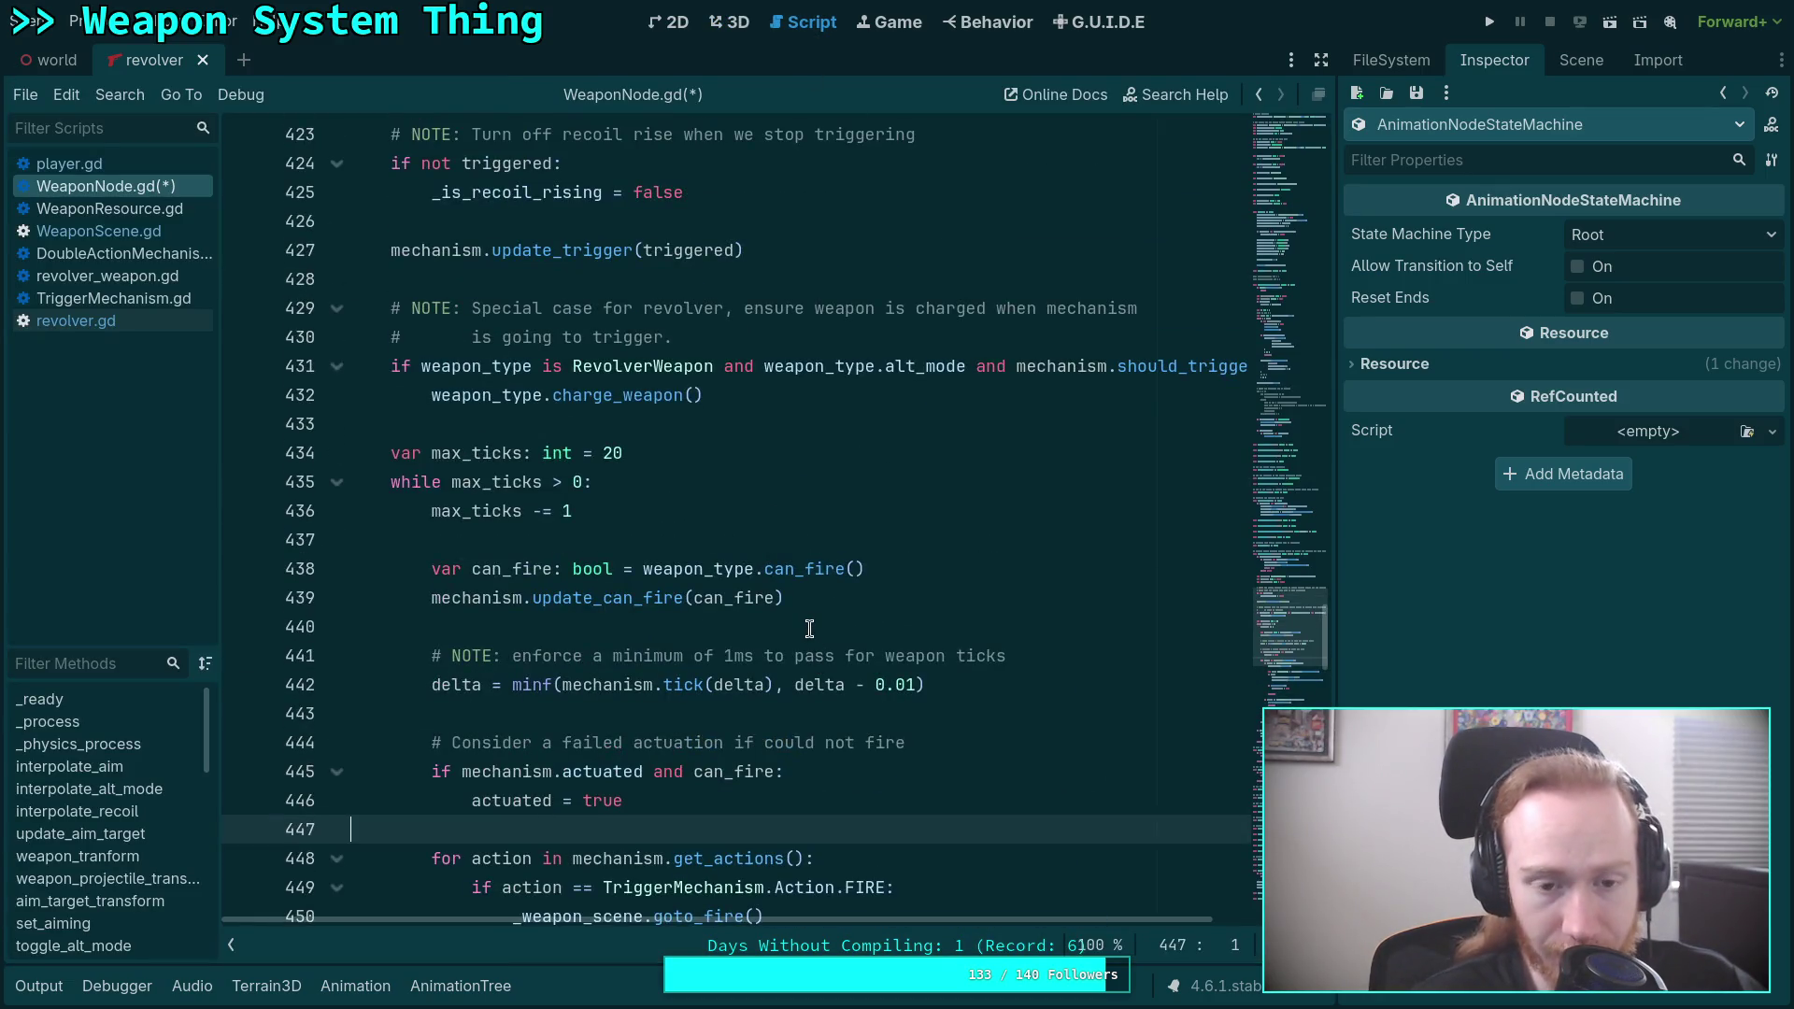
Reopen the AnimationTree graph and inspect the open_cylinder_unload and out_unload states.
click(460, 986)
drag(726, 834, 562, 903)
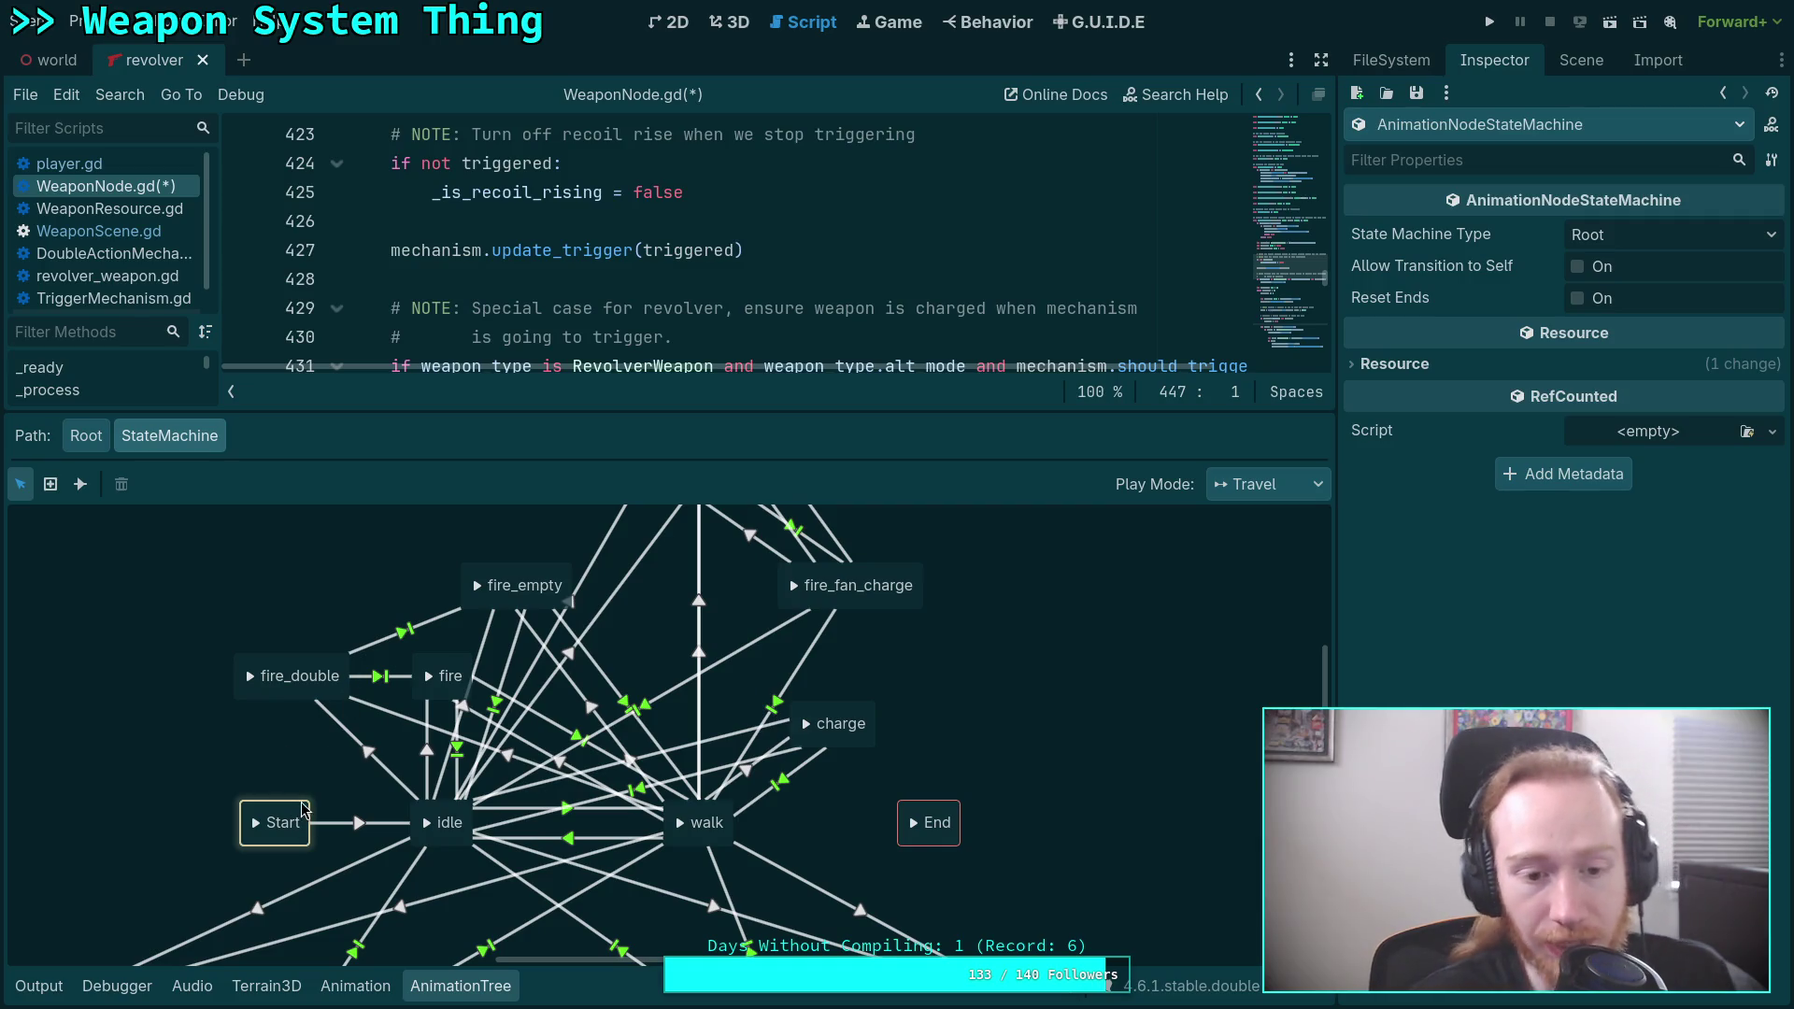
drag(428, 825, 571, 596)
drag(1097, 631, 970, 761)
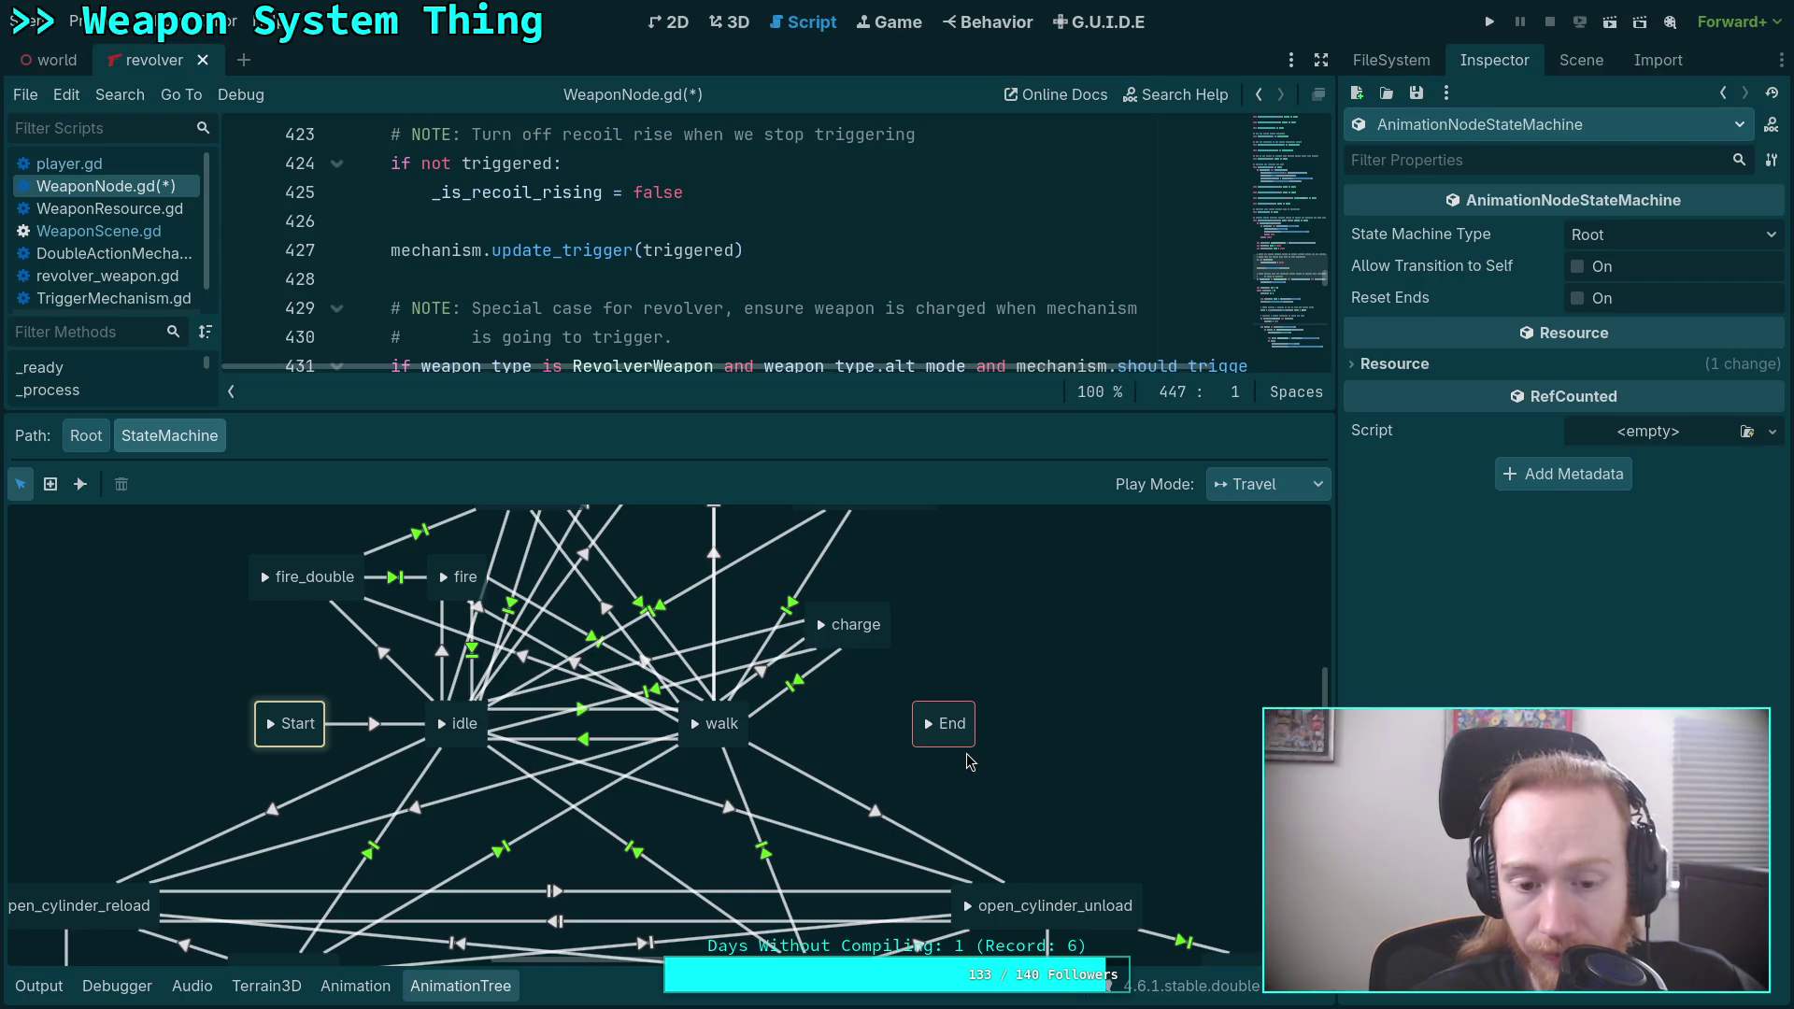
drag(833, 898, 738, 787)
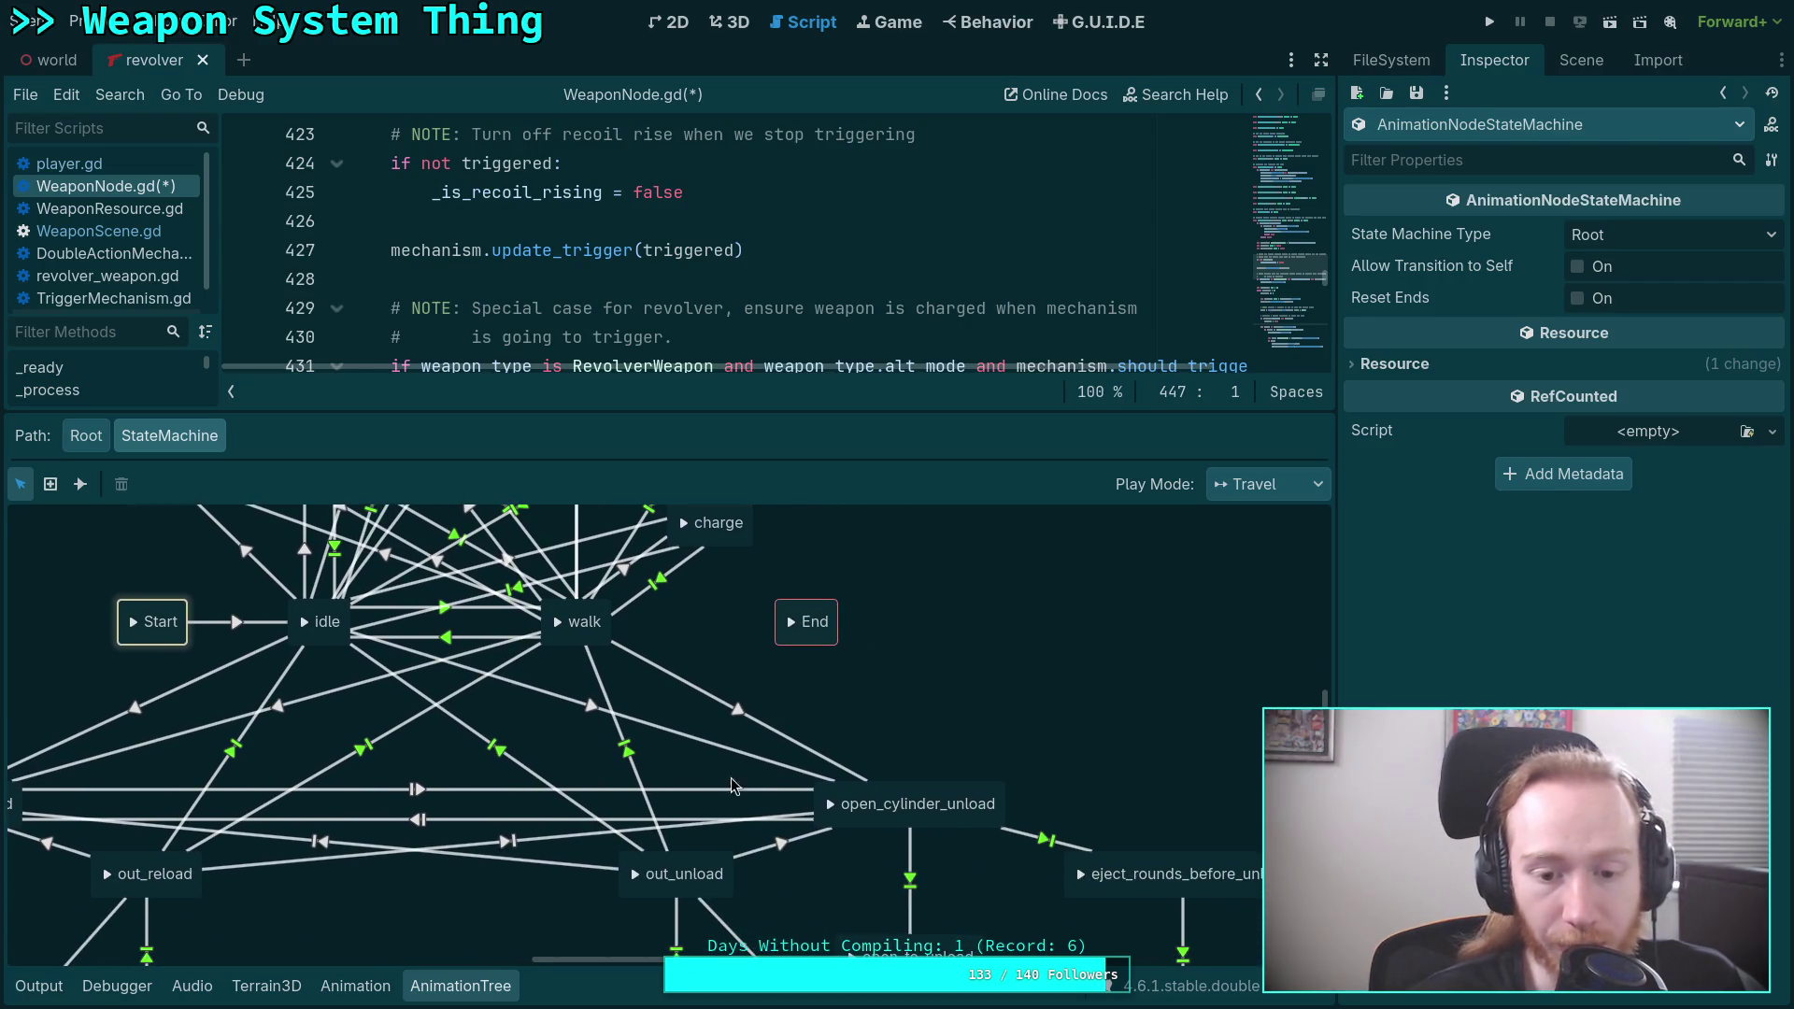
click(890, 801)
drag(689, 907, 783, 874)
click(804, 835)
mouse_move(767, 701)
mouse_down()
mouse_move(708, 595)
mouse_move(928, 762)
mouse_up()
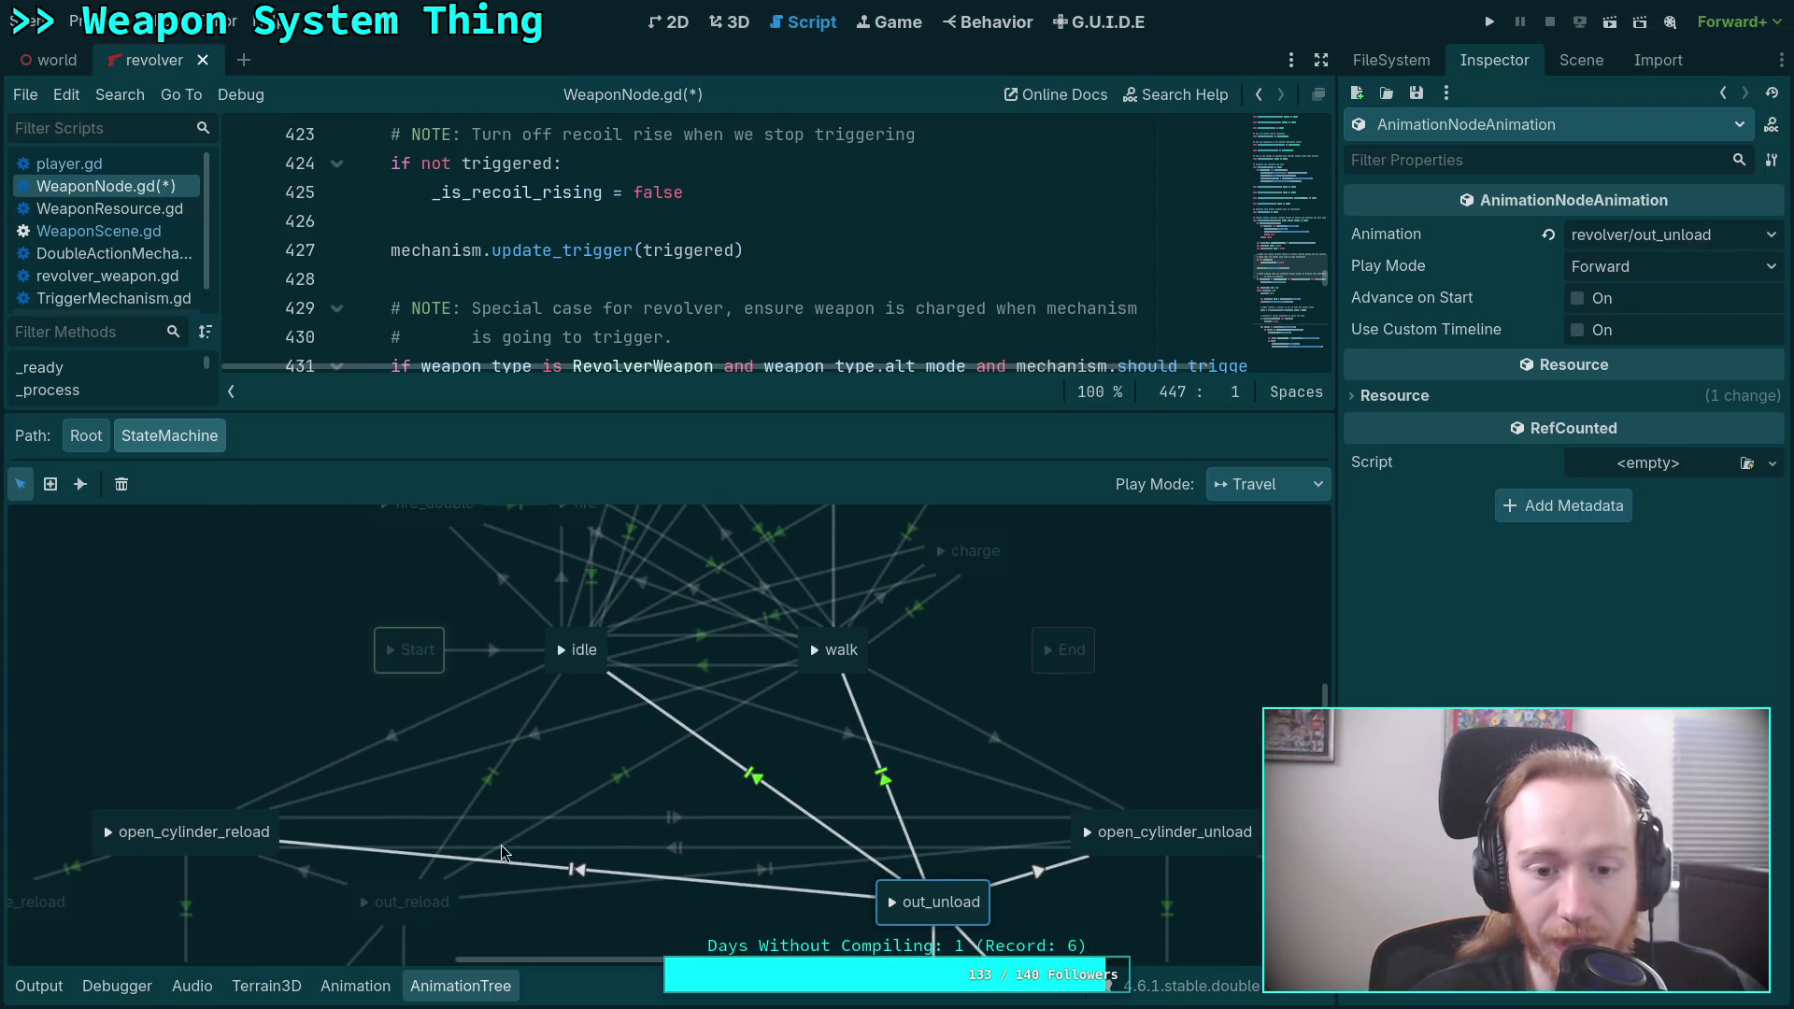
drag(502, 852, 523, 958)
mouse_move(754, 854)
mouse_down()
mouse_move(698, 602)
mouse_move(735, 691)
mouse_up()
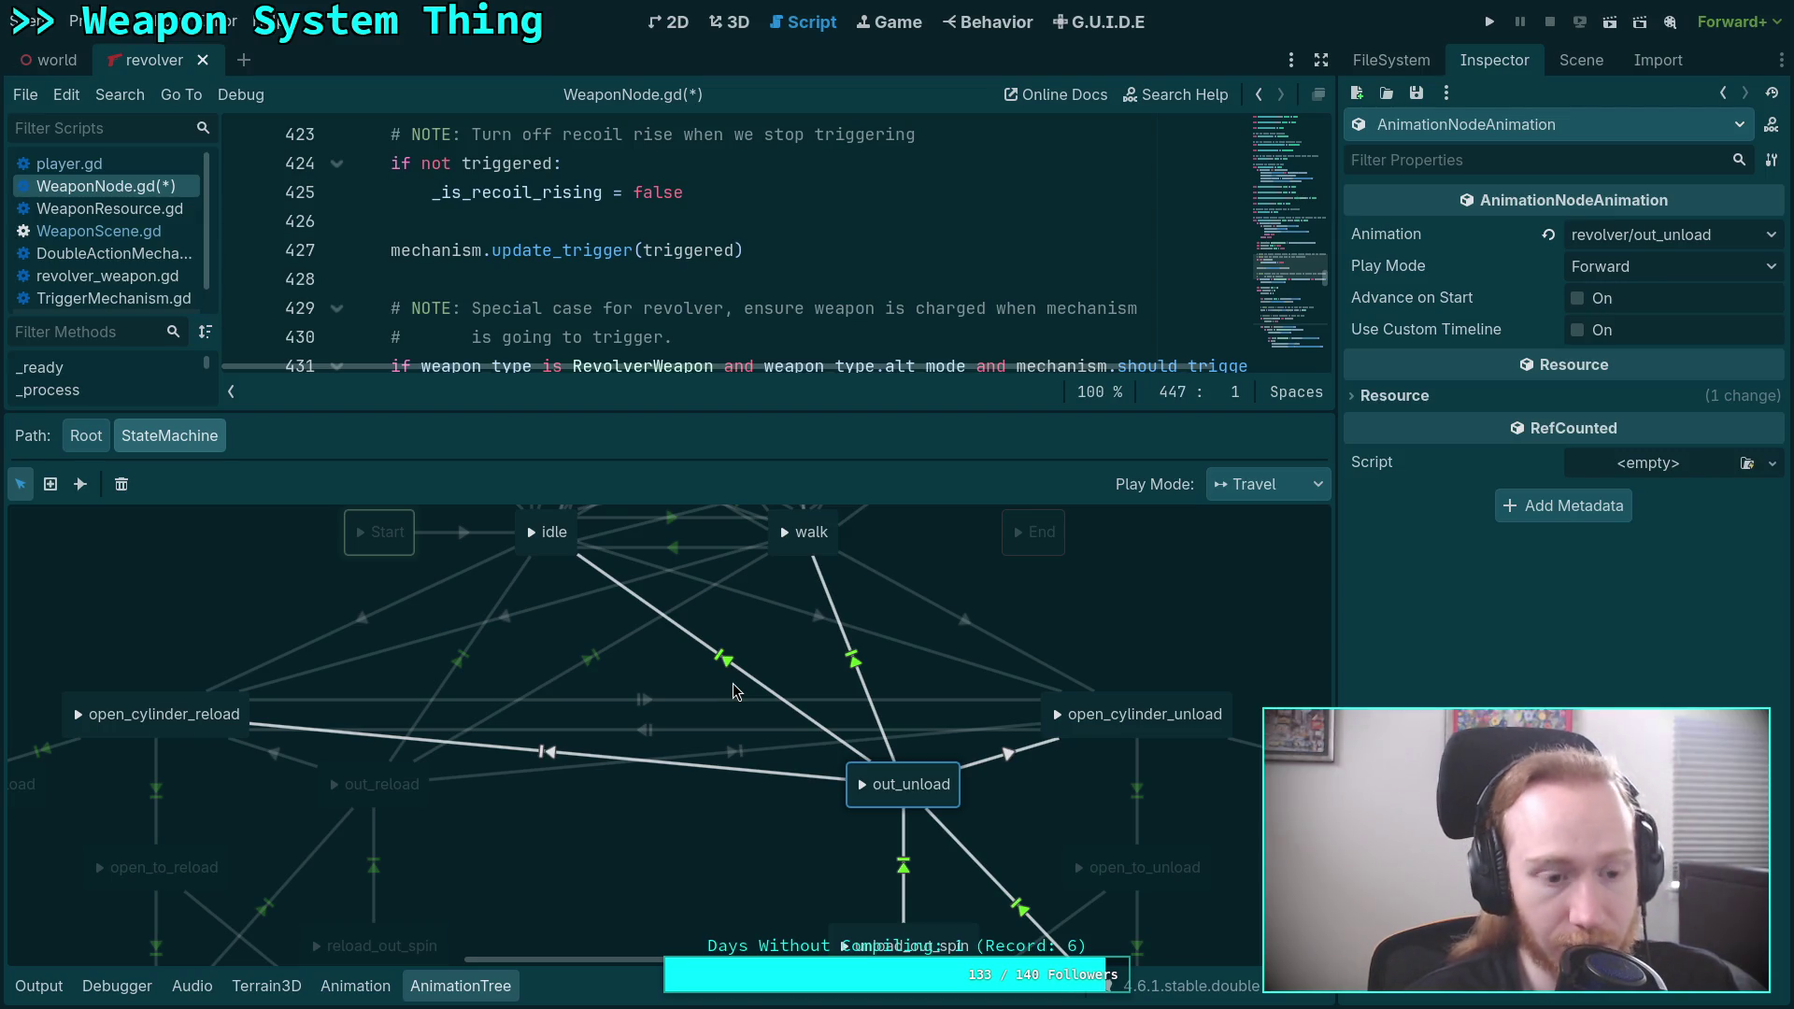
Collapse the AnimationTree panel and scroll the script back into view.
click(477, 989)
drag(1299, 617, 1303, 122)
scroll(713, 514, down, 10)
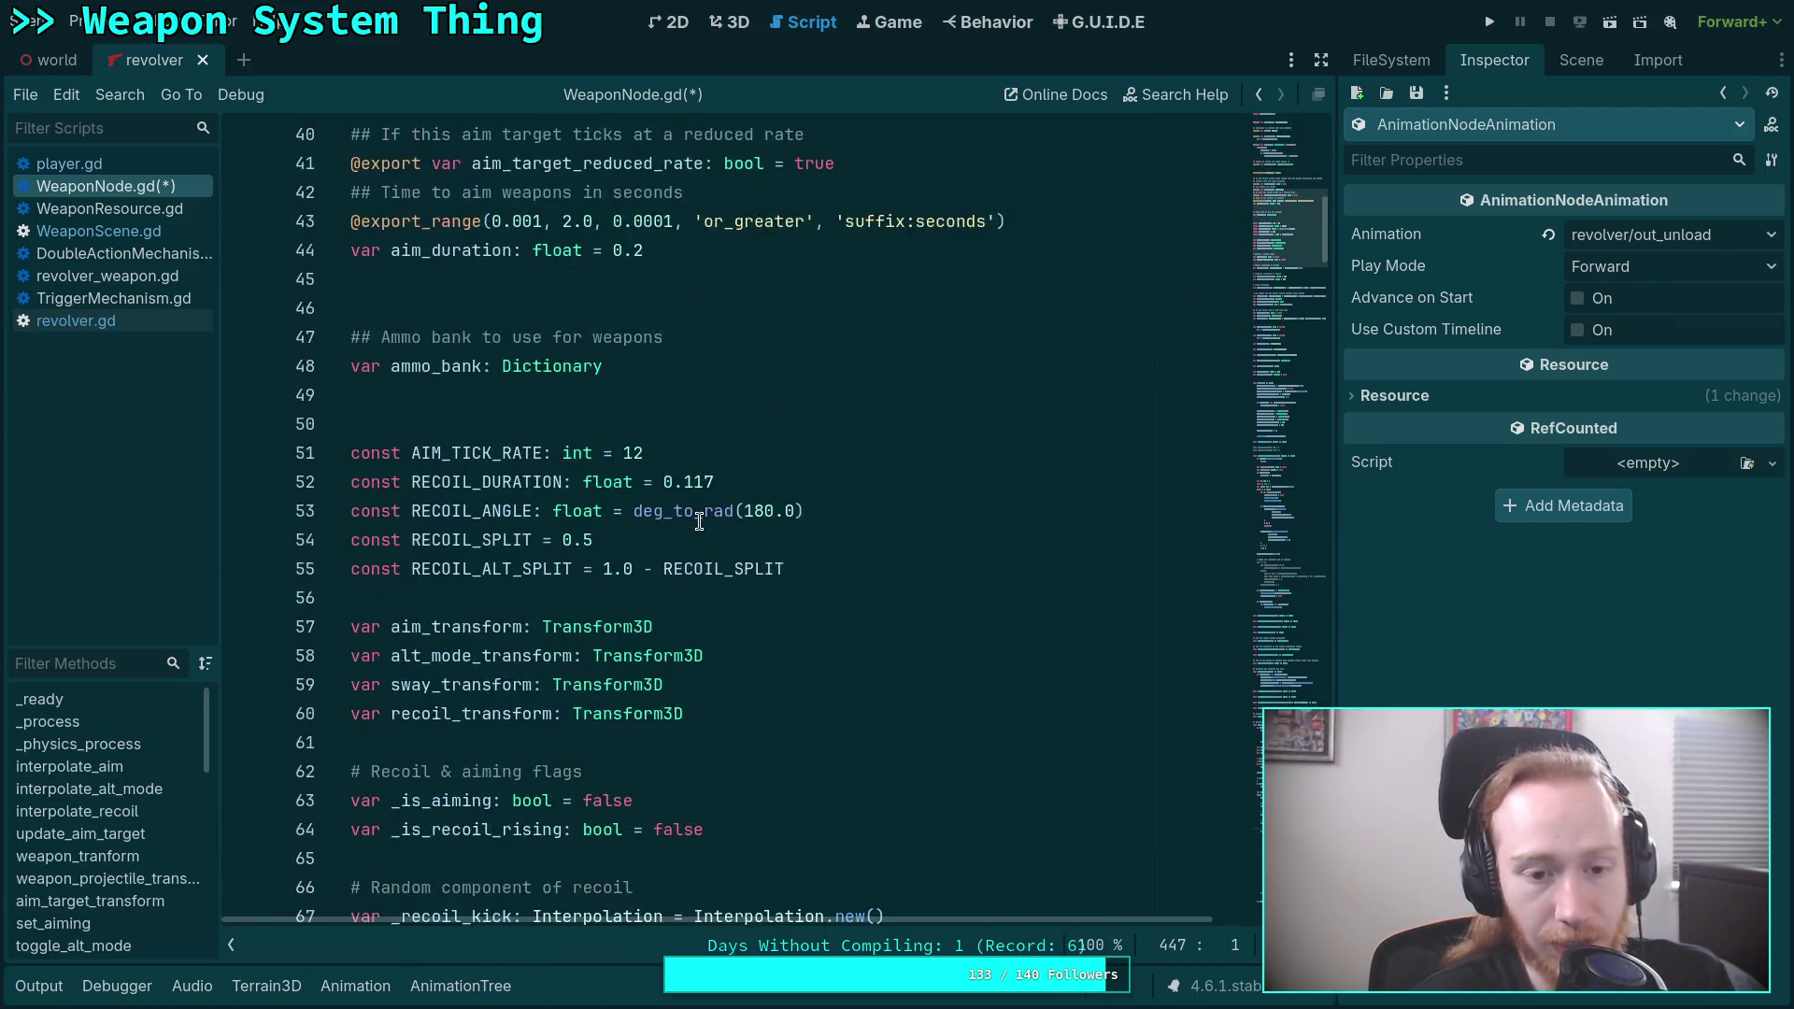
scroll(699, 522, down, 6)
scroll(699, 522, down, 7)
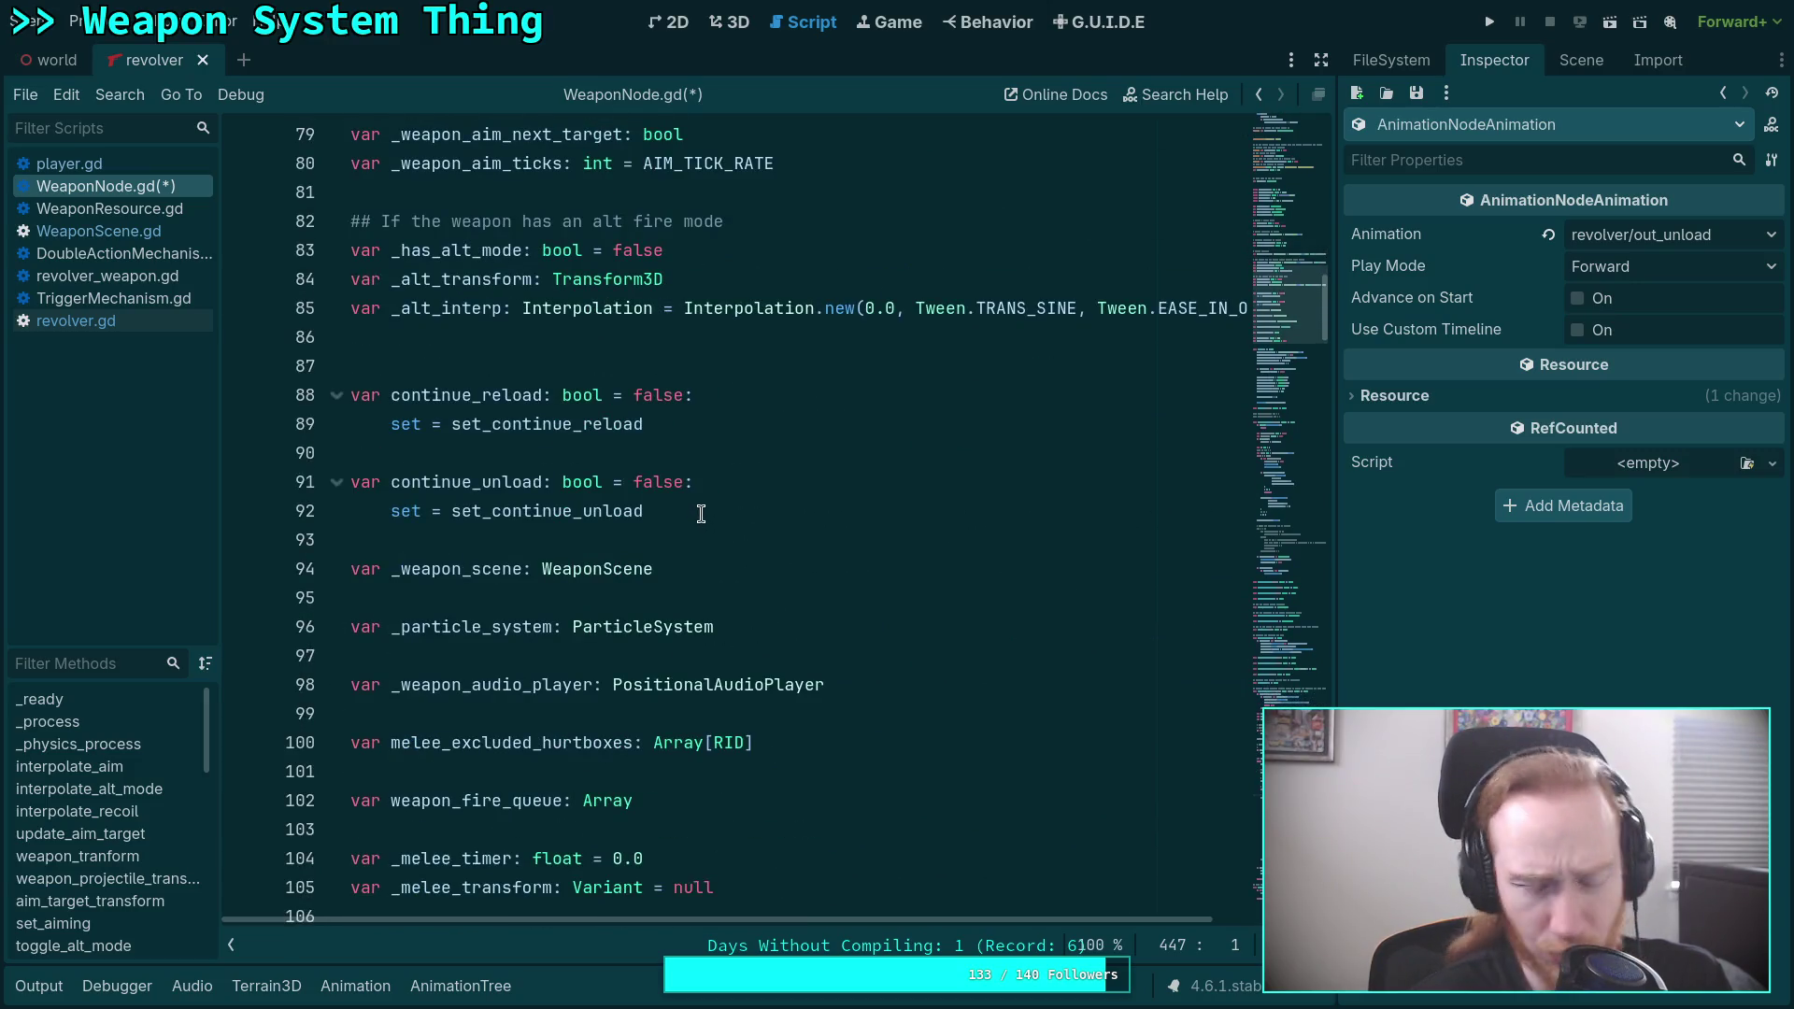
scroll(700, 523, down, 5)
scroll(701, 525, up, 10)
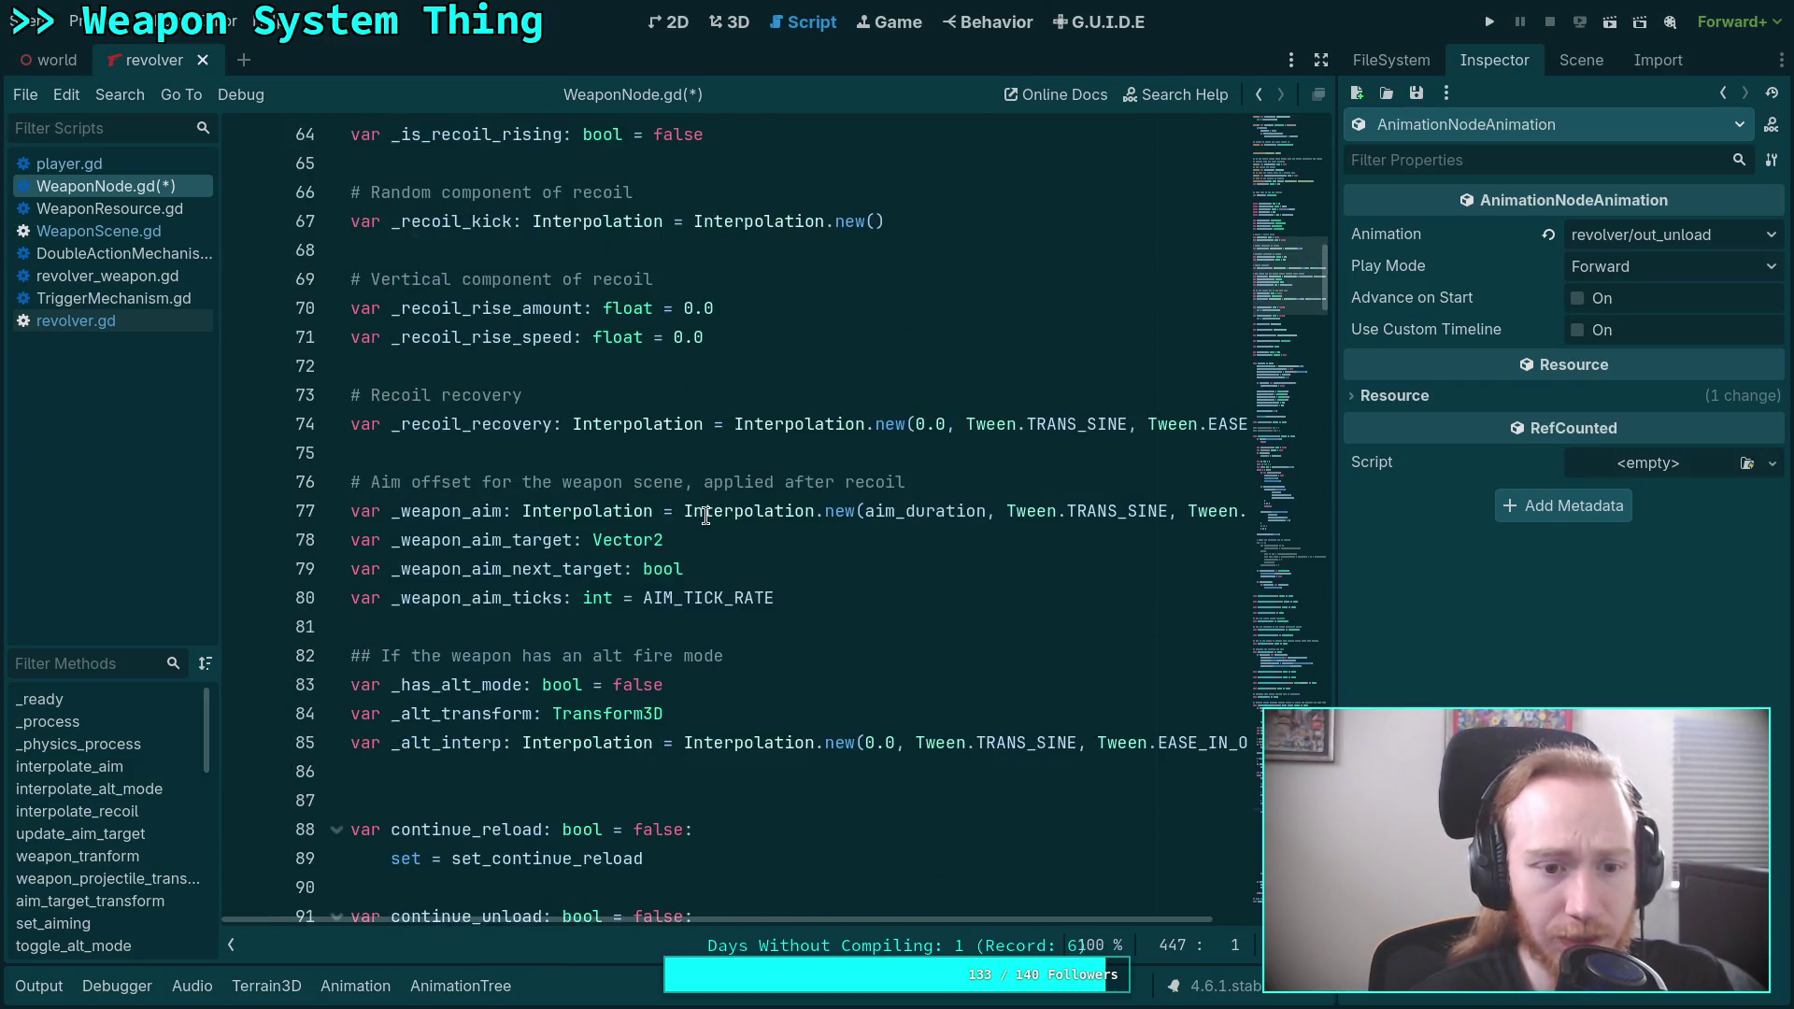
scroll(705, 515, up, 6)
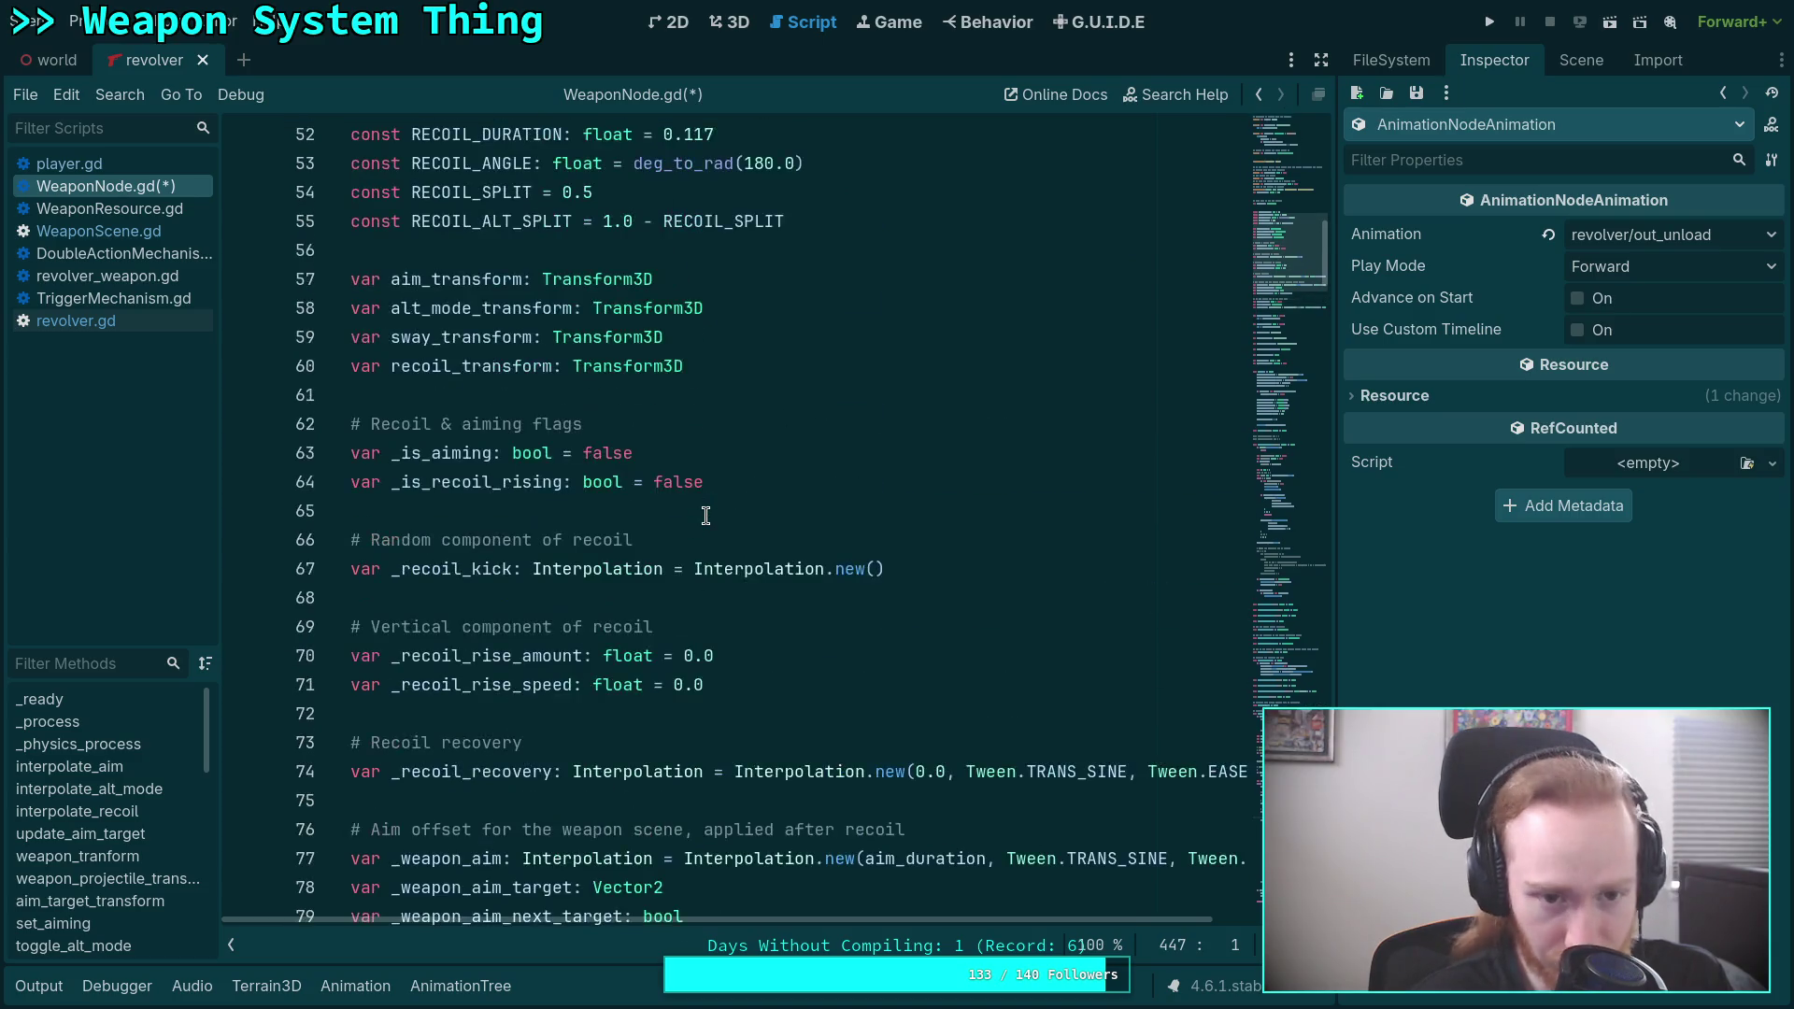
double_click(480, 511)
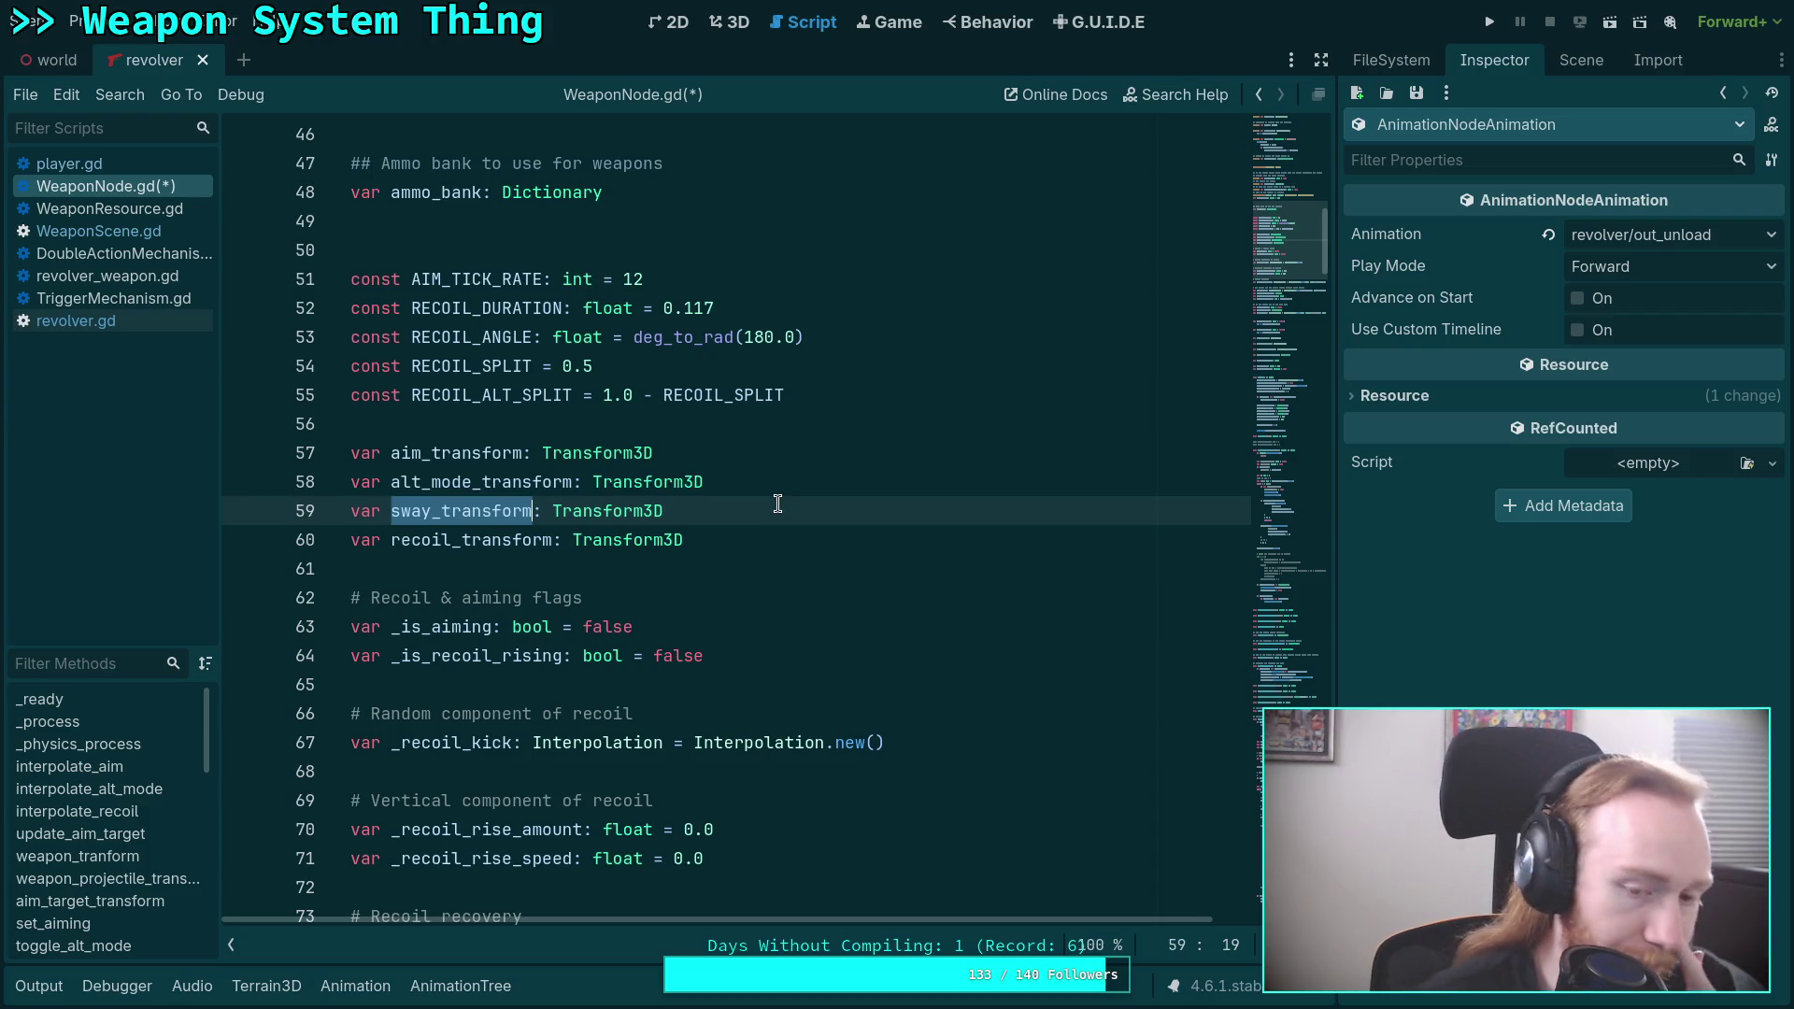
click(506, 569)
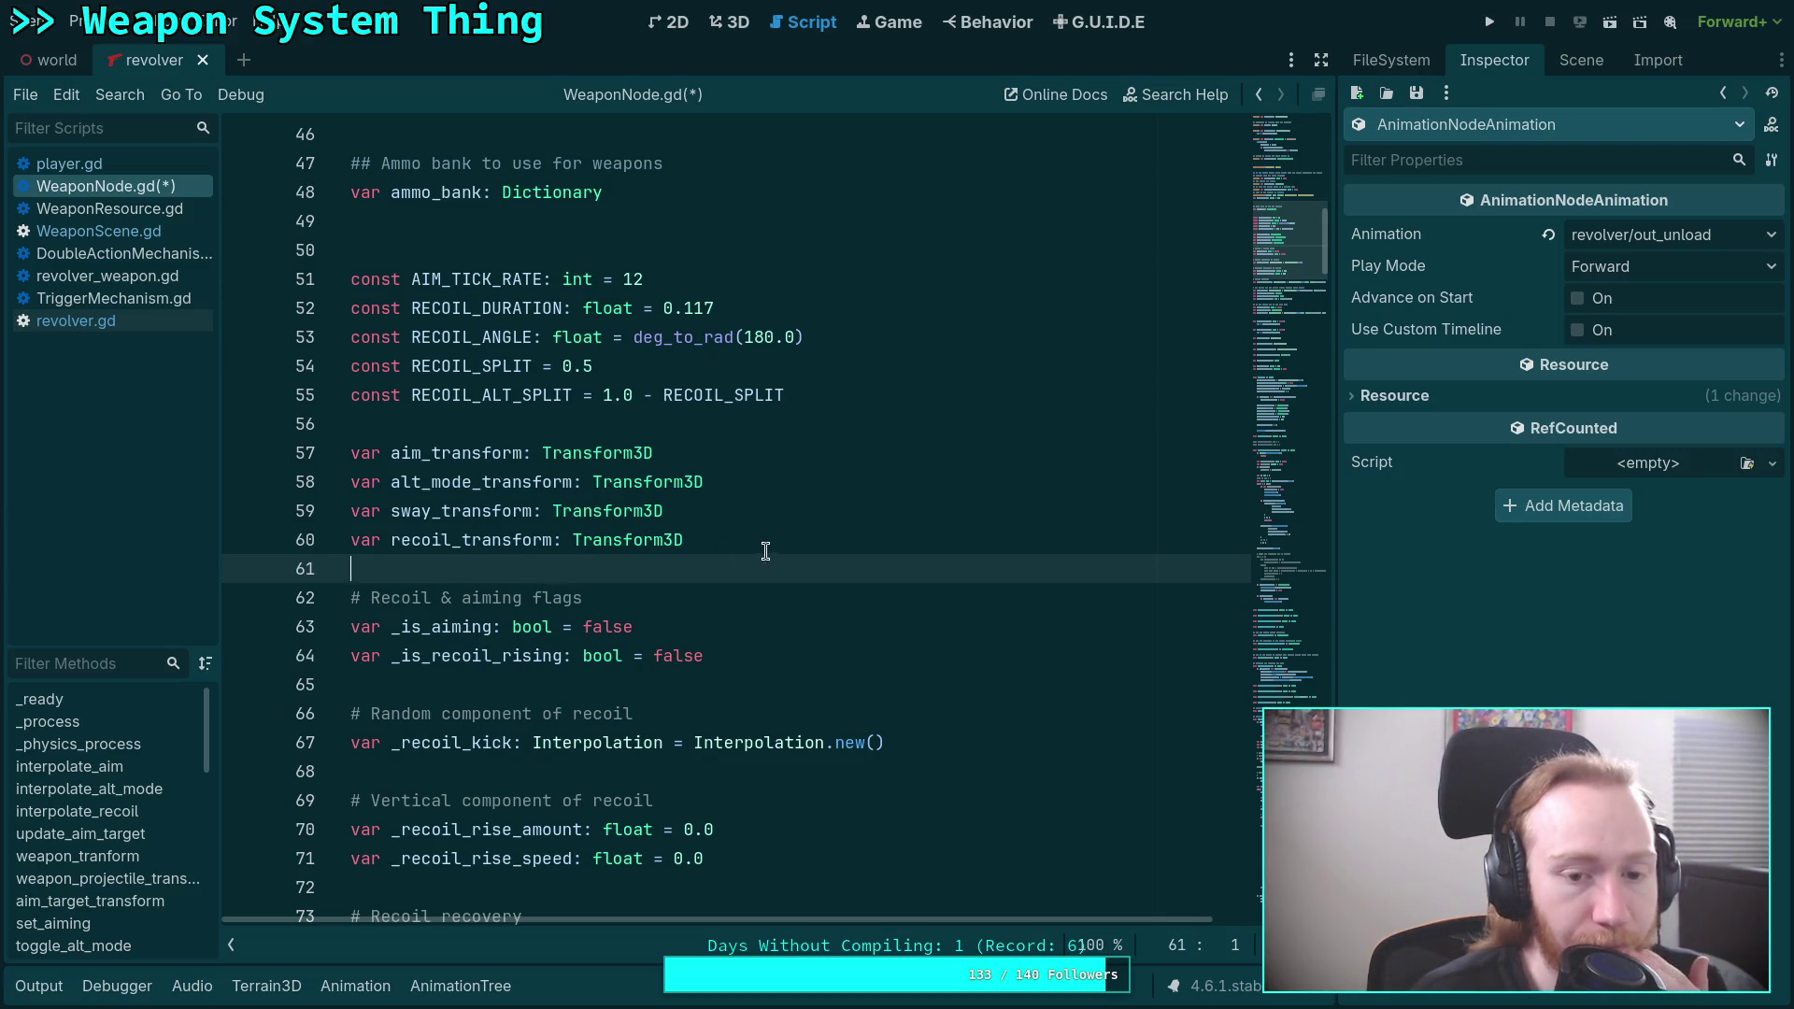
drag(407, 510, 609, 542)
click(461, 986)
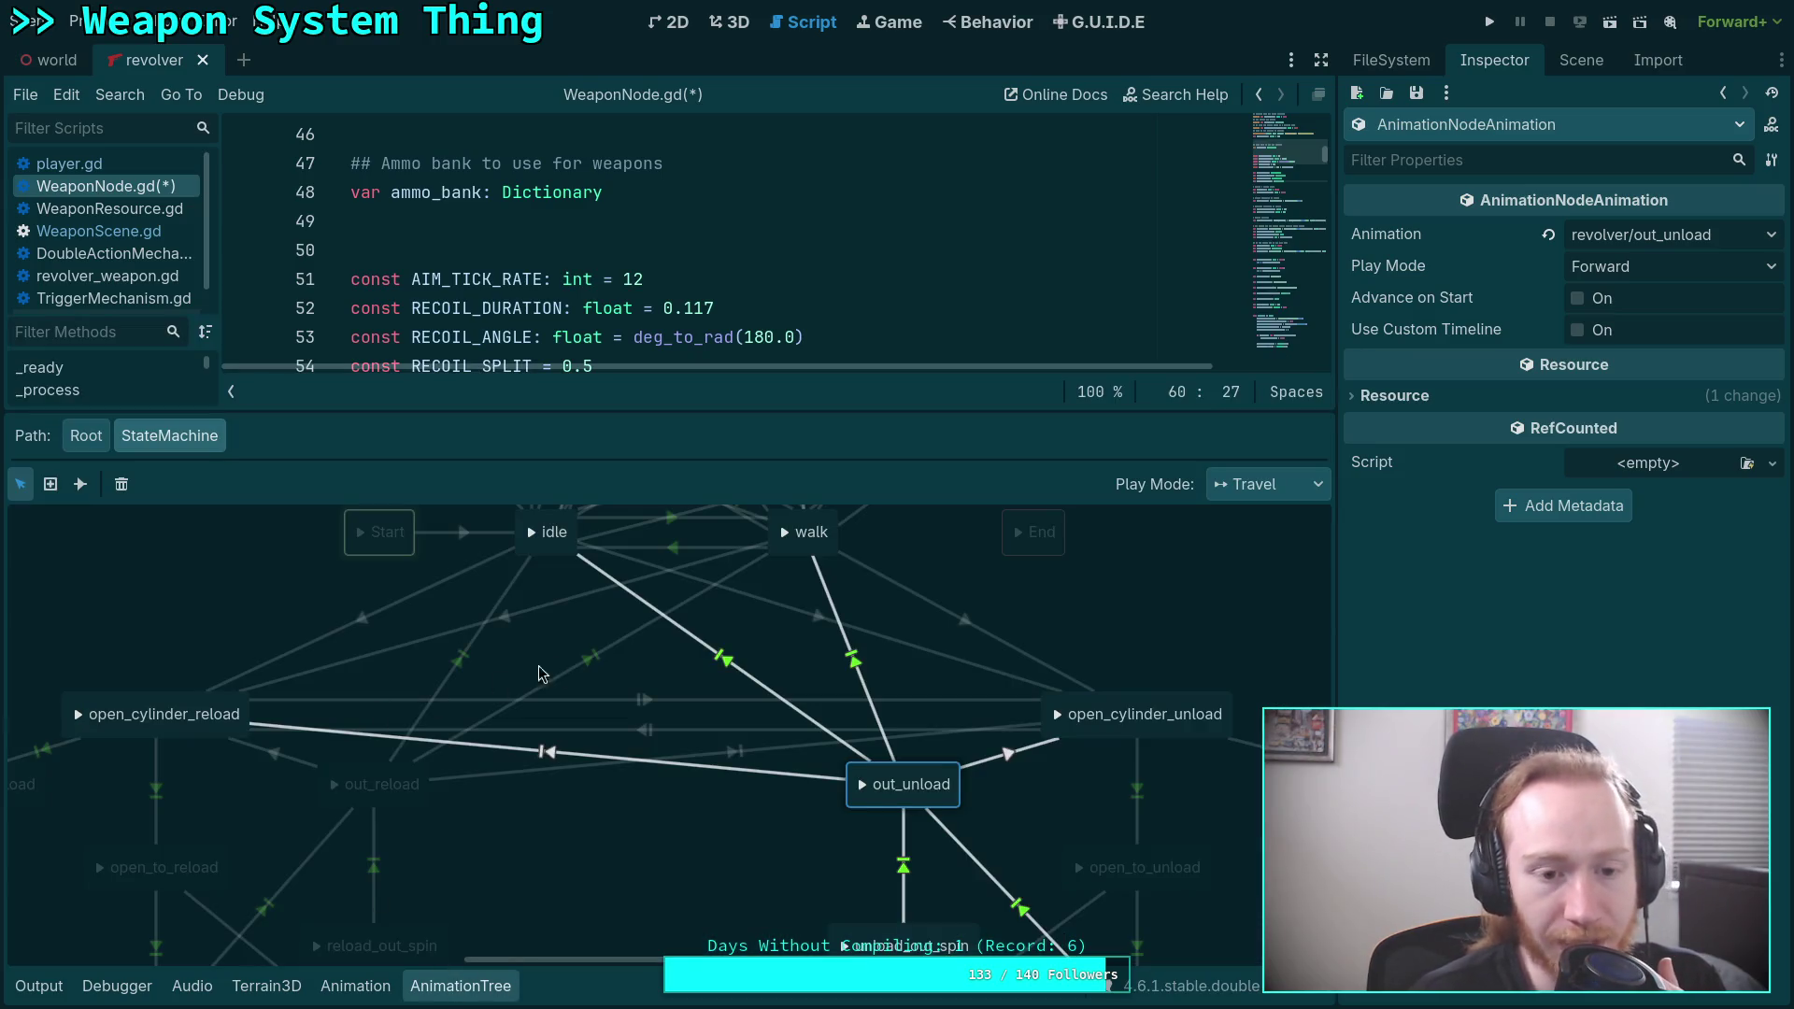
scroll(720, 772, up, 2)
scroll(467, 762, down, 4)
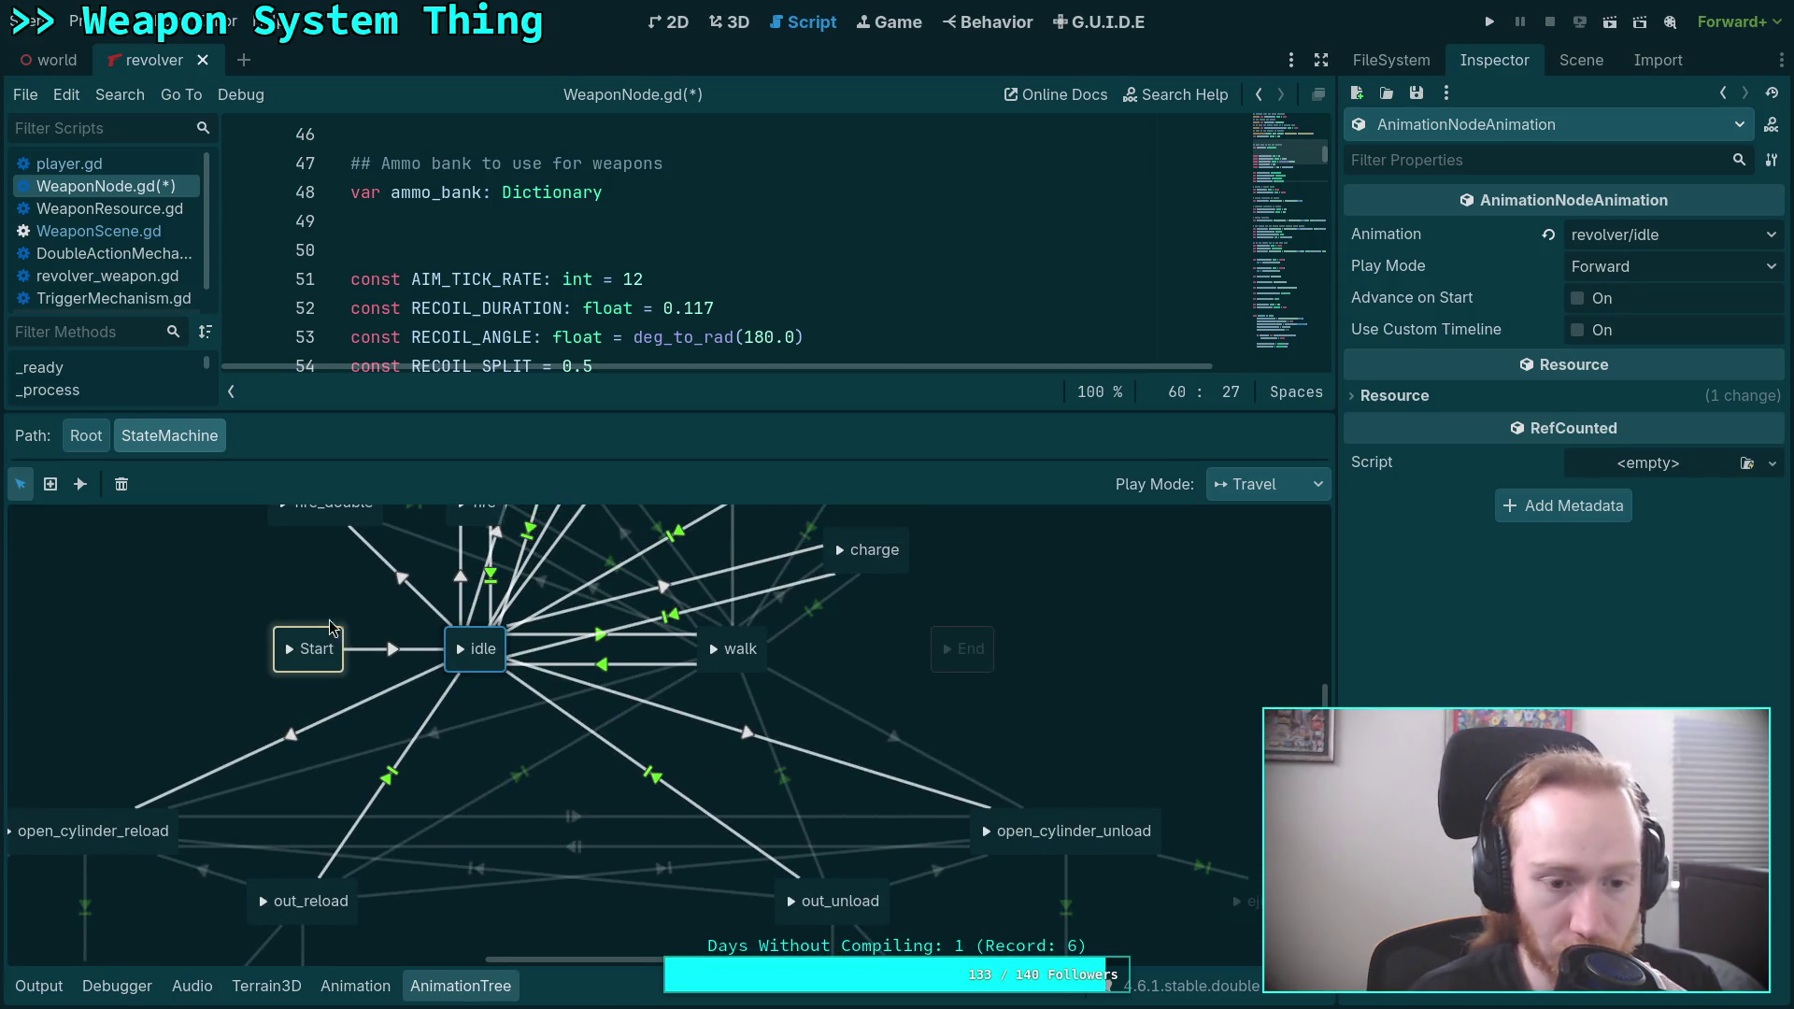
scroll(420, 624, up, 3)
scroll(420, 624, right, 2)
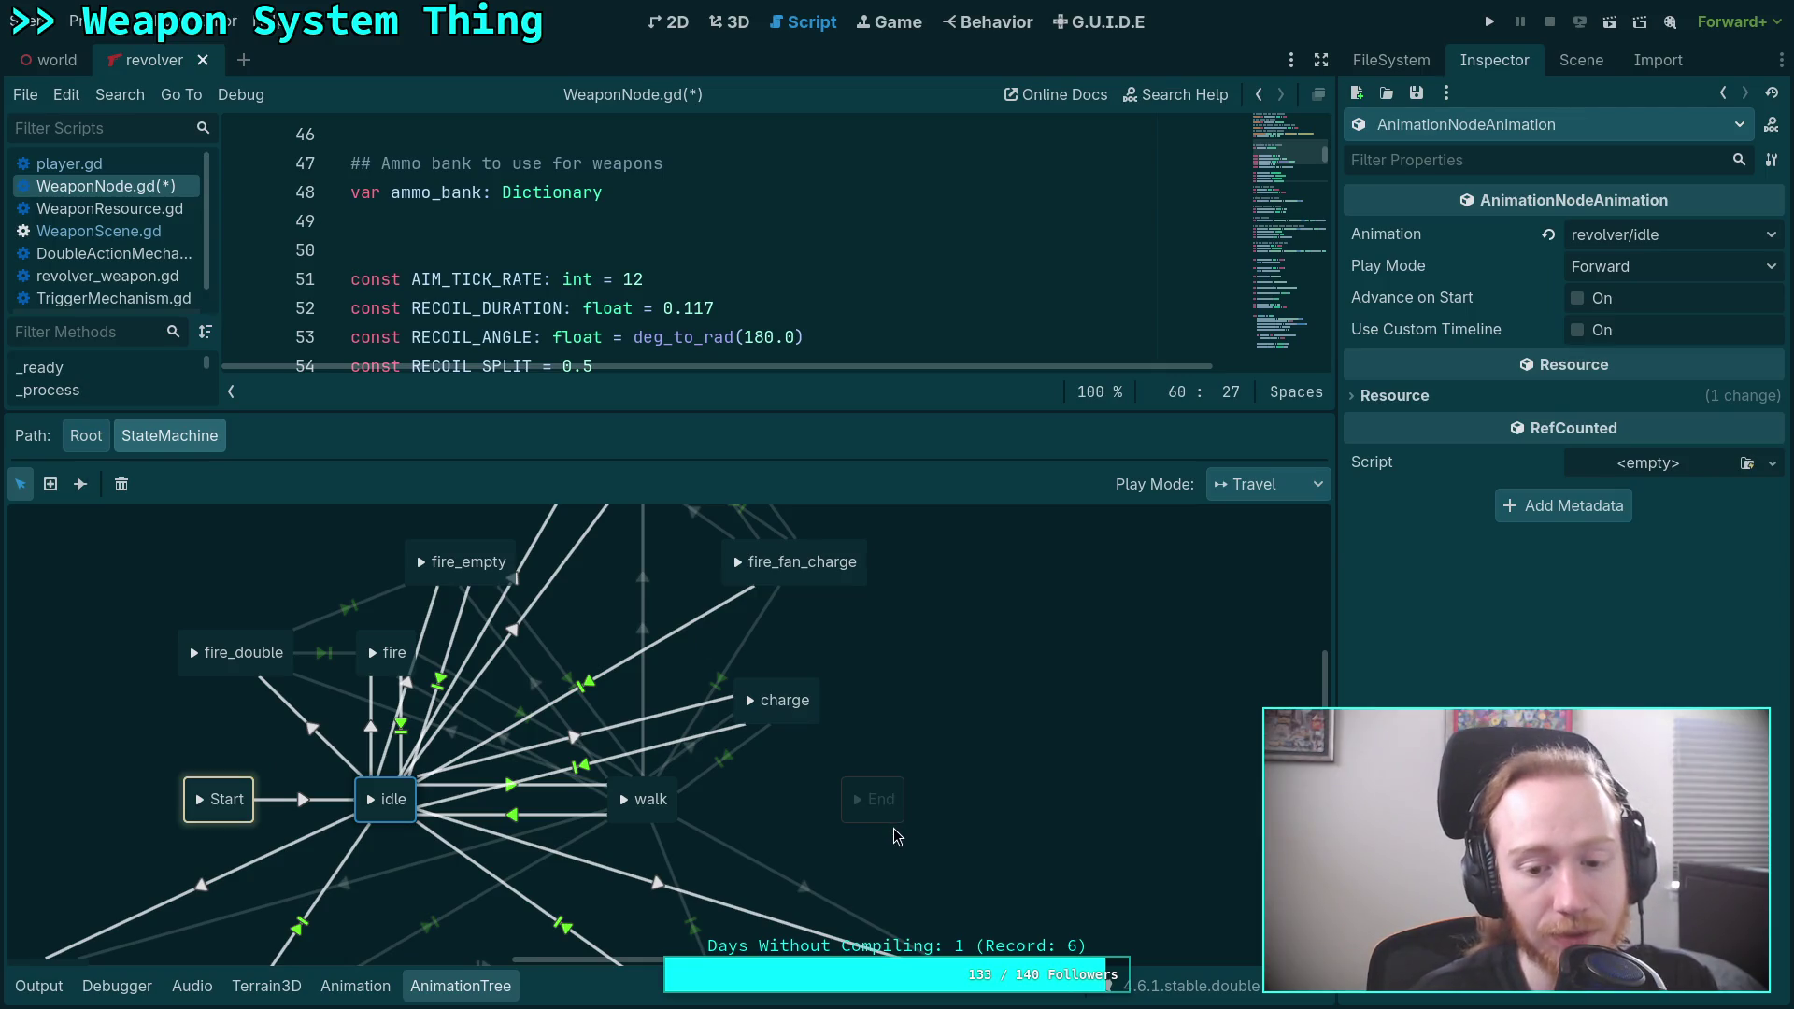
click(355, 986)
click(460, 986)
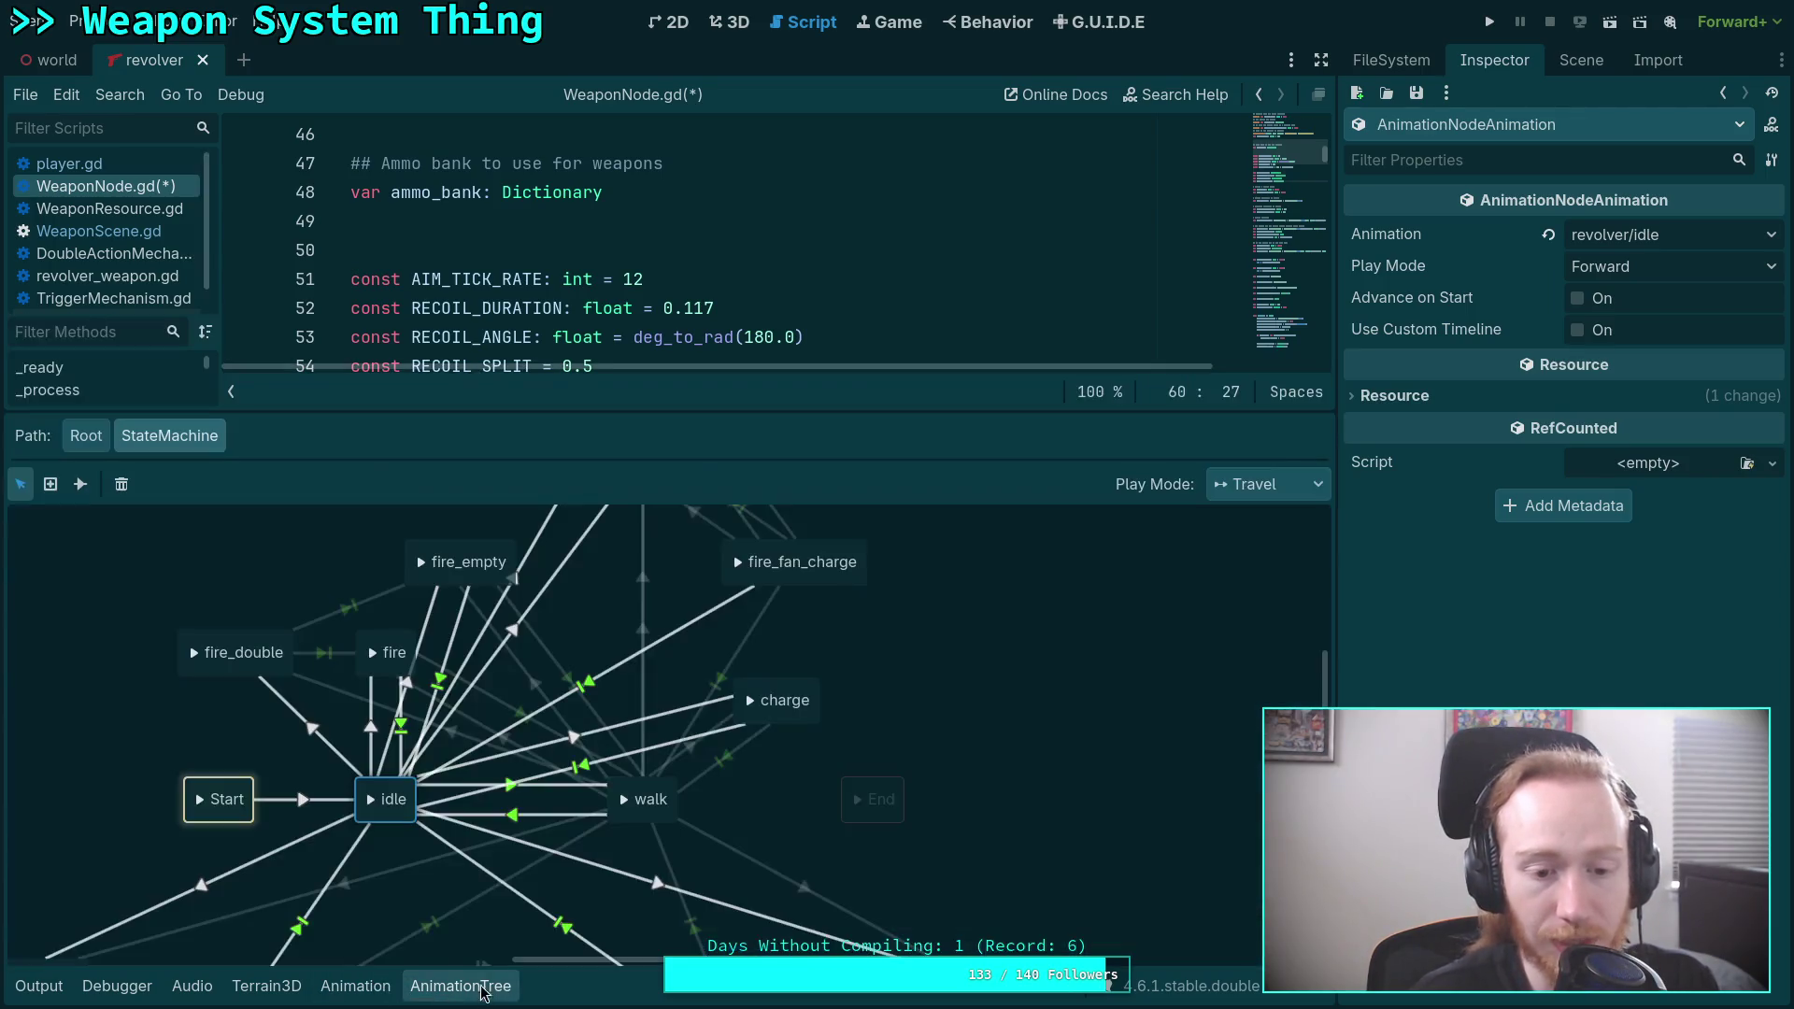
scroll(805, 754, up, 3)
scroll(999, 609, down, 6)
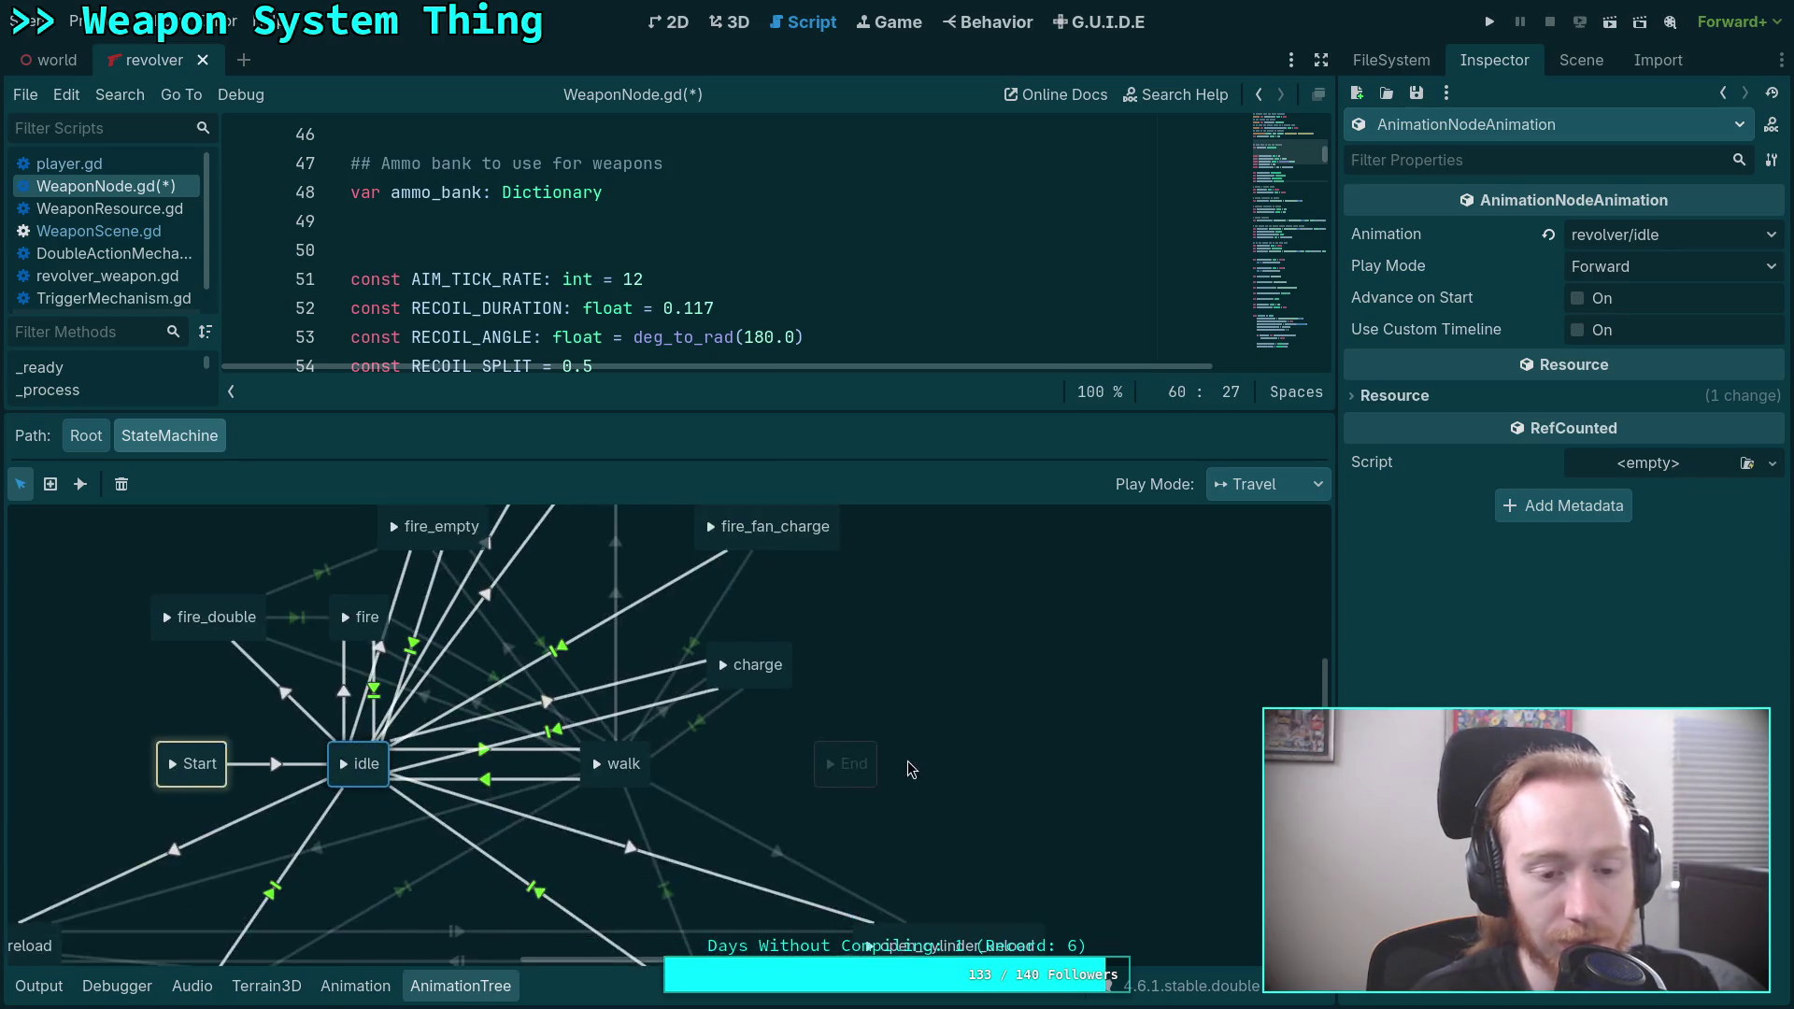
drag(999, 609, 744, 546)
scroll(598, 722, left, 5)
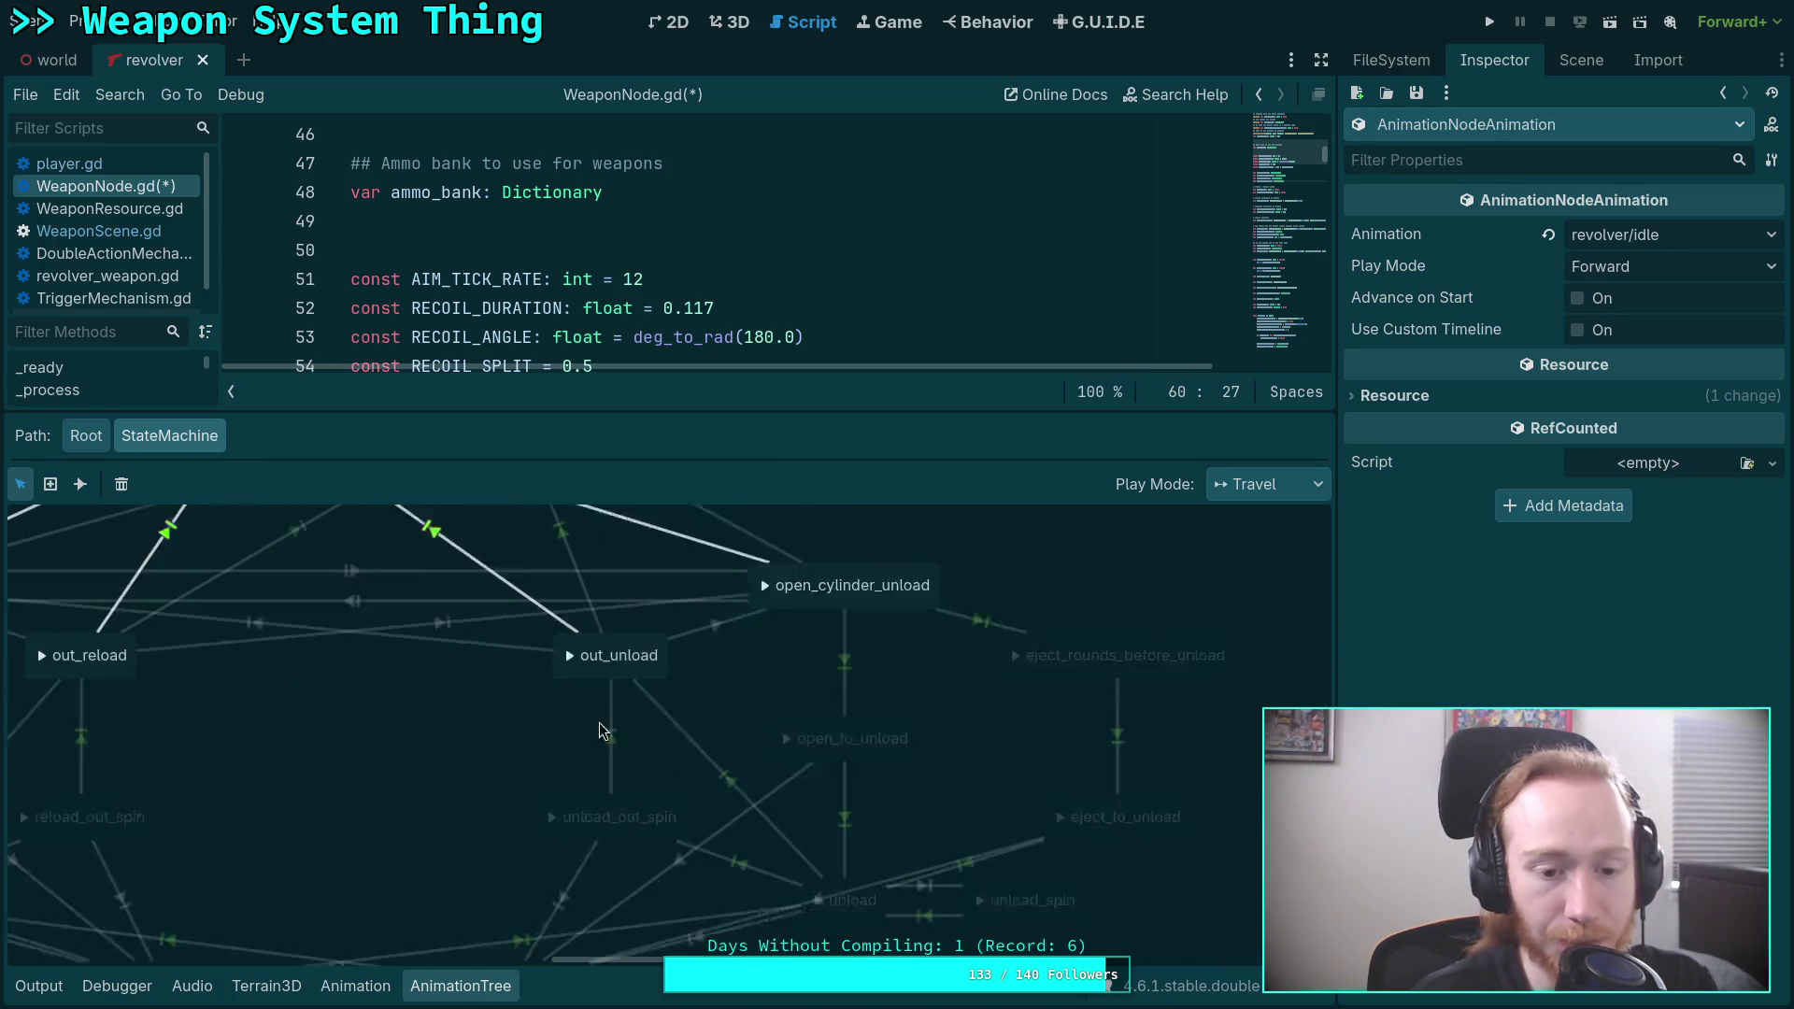
scroll(785, 645, down, 3)
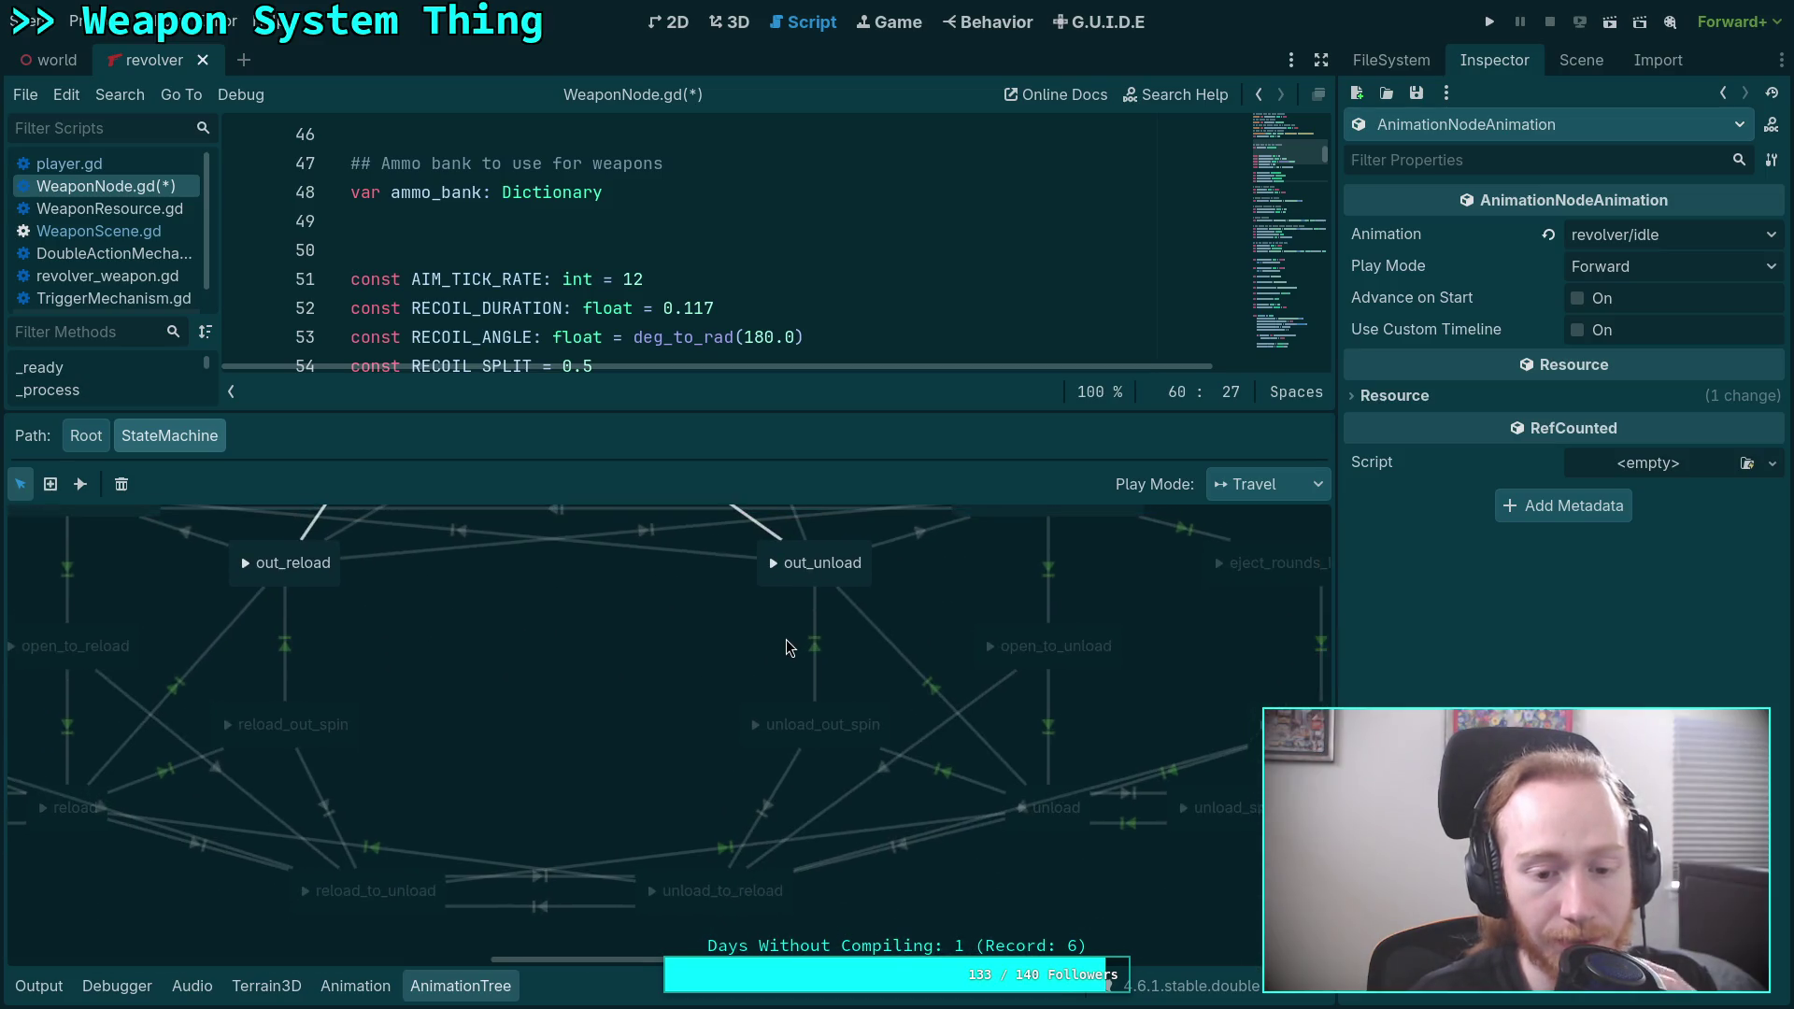
scroll(775, 673, up, 6)
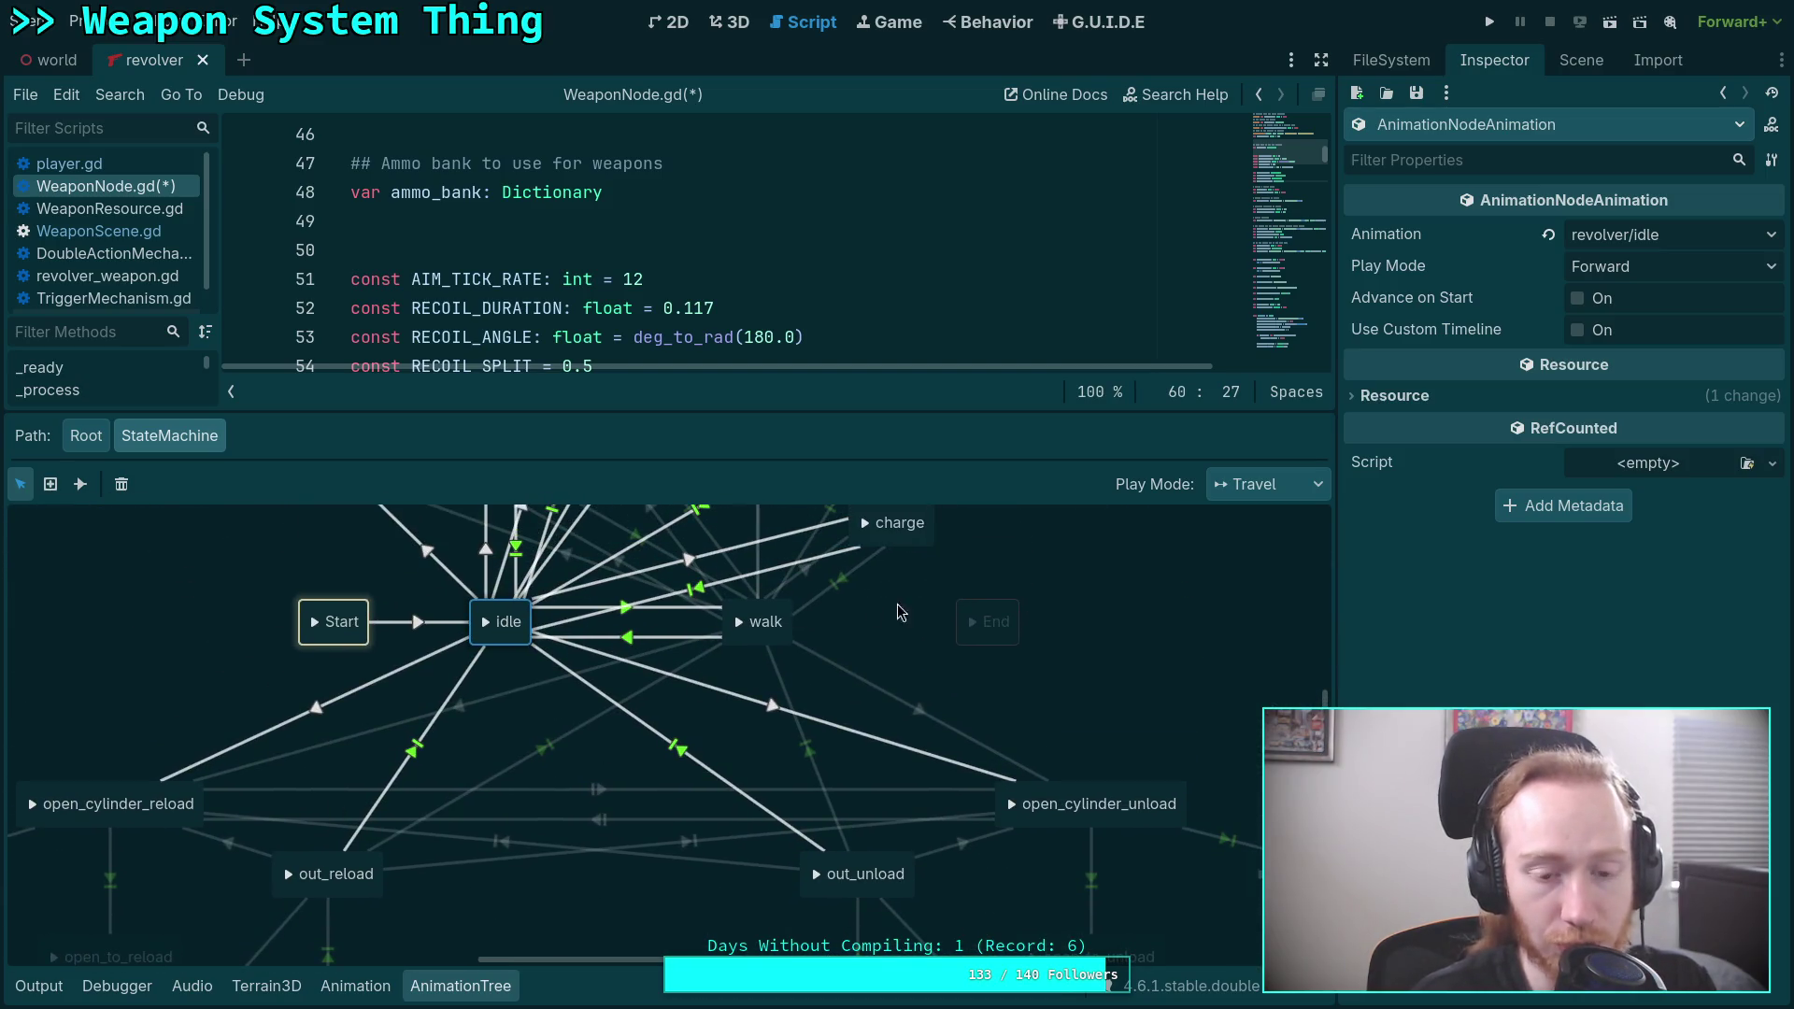
scroll(654, 706, down, 4)
scroll(654, 705, left, 2)
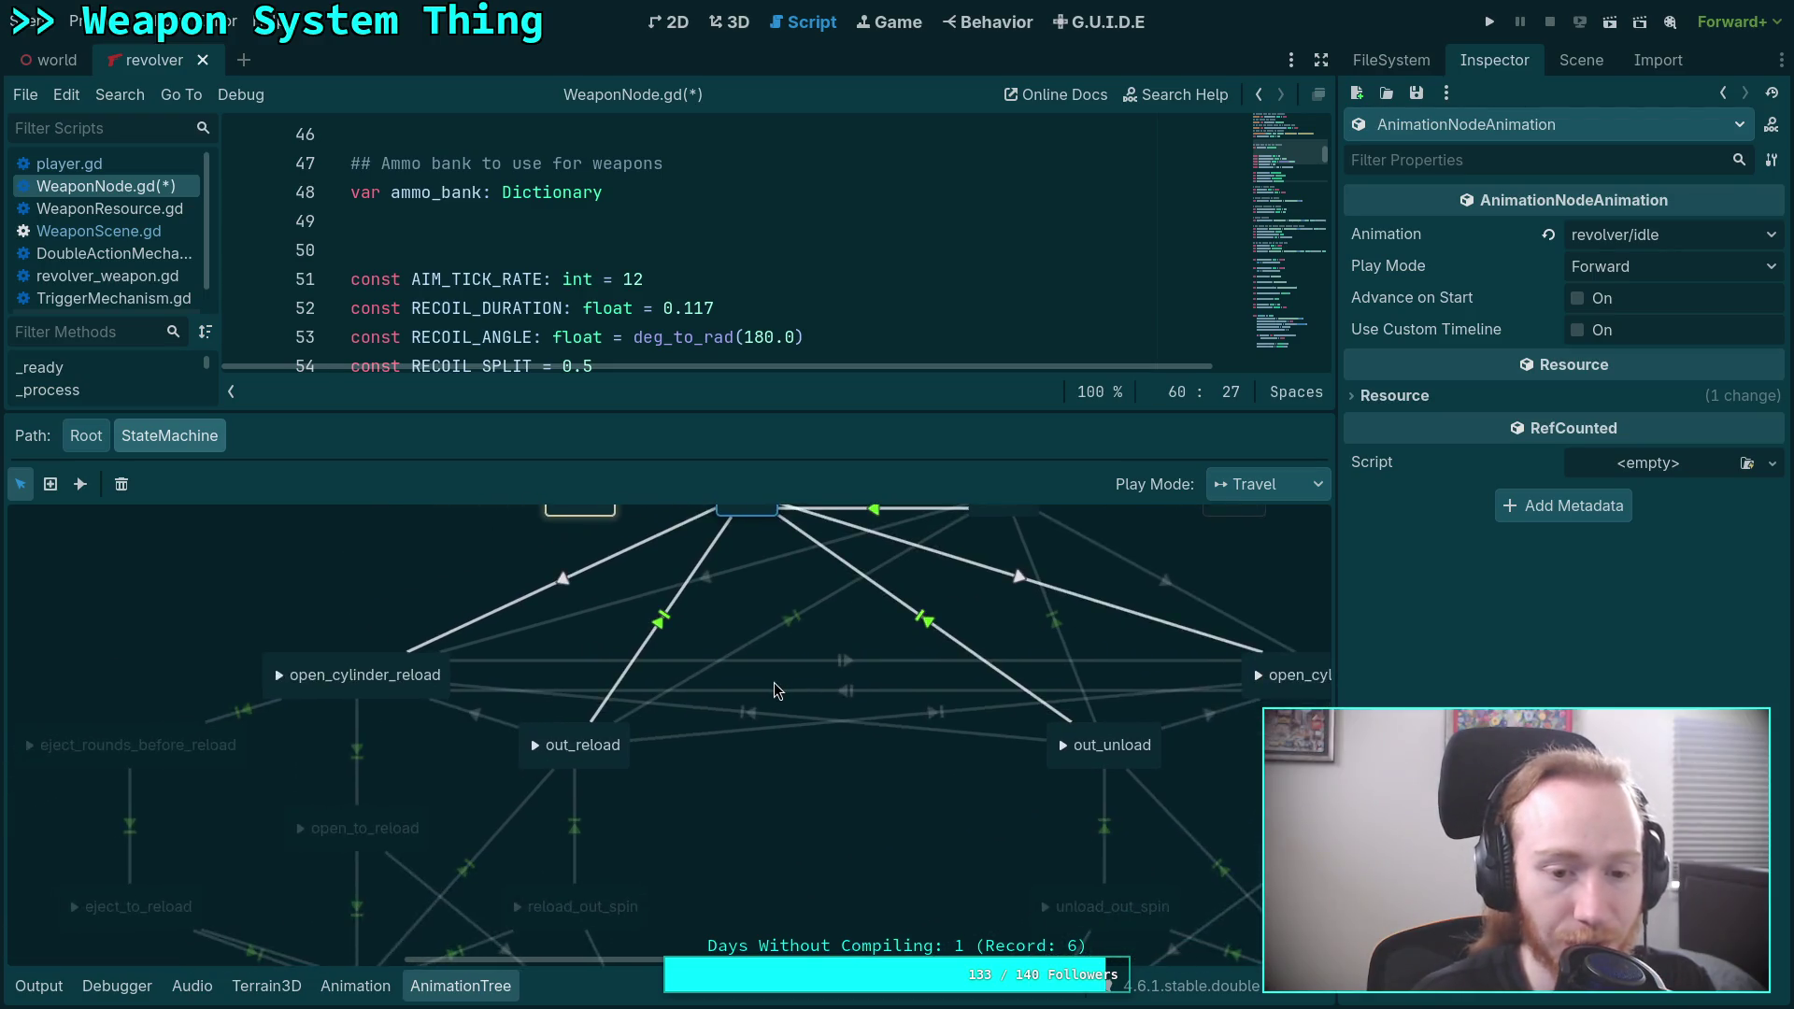
scroll(656, 707, down, 3)
scroll(691, 696, left, 1)
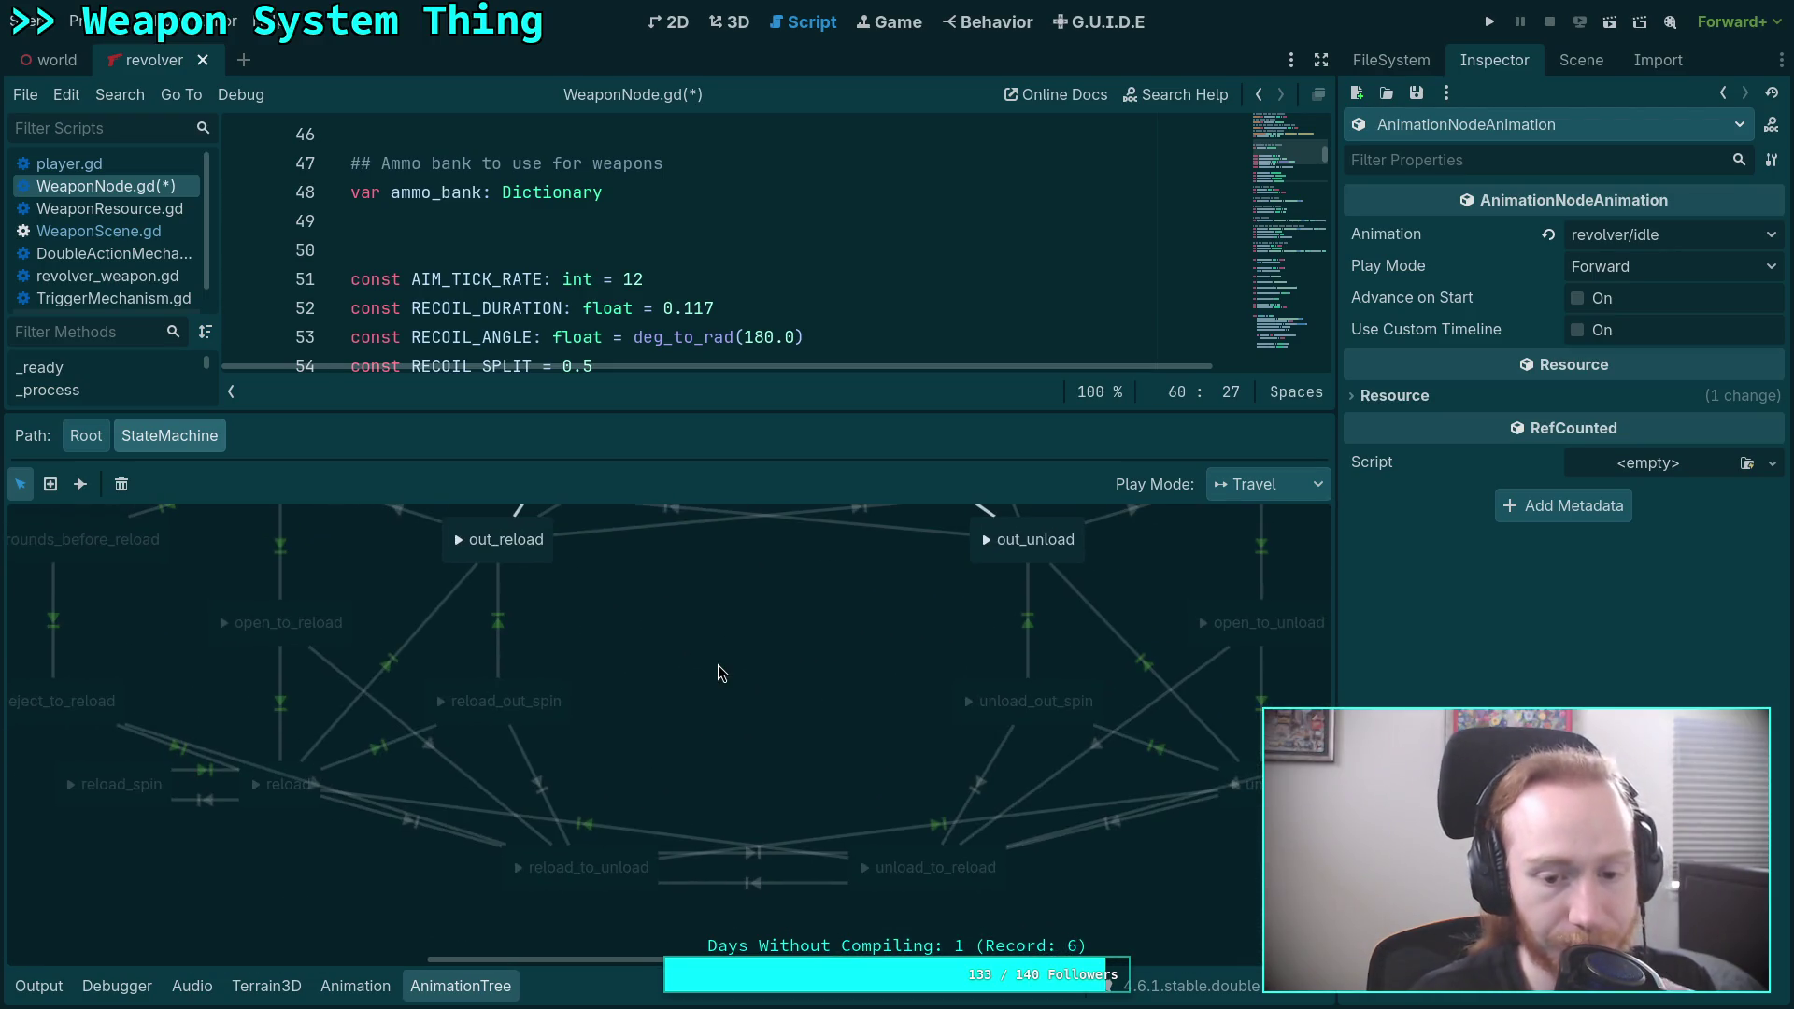
mouse_move(575, 411)
mouse_down()
mouse_move(551, 577)
mouse_move(523, 631)
mouse_up()
click(460, 986)
click(678, 587)
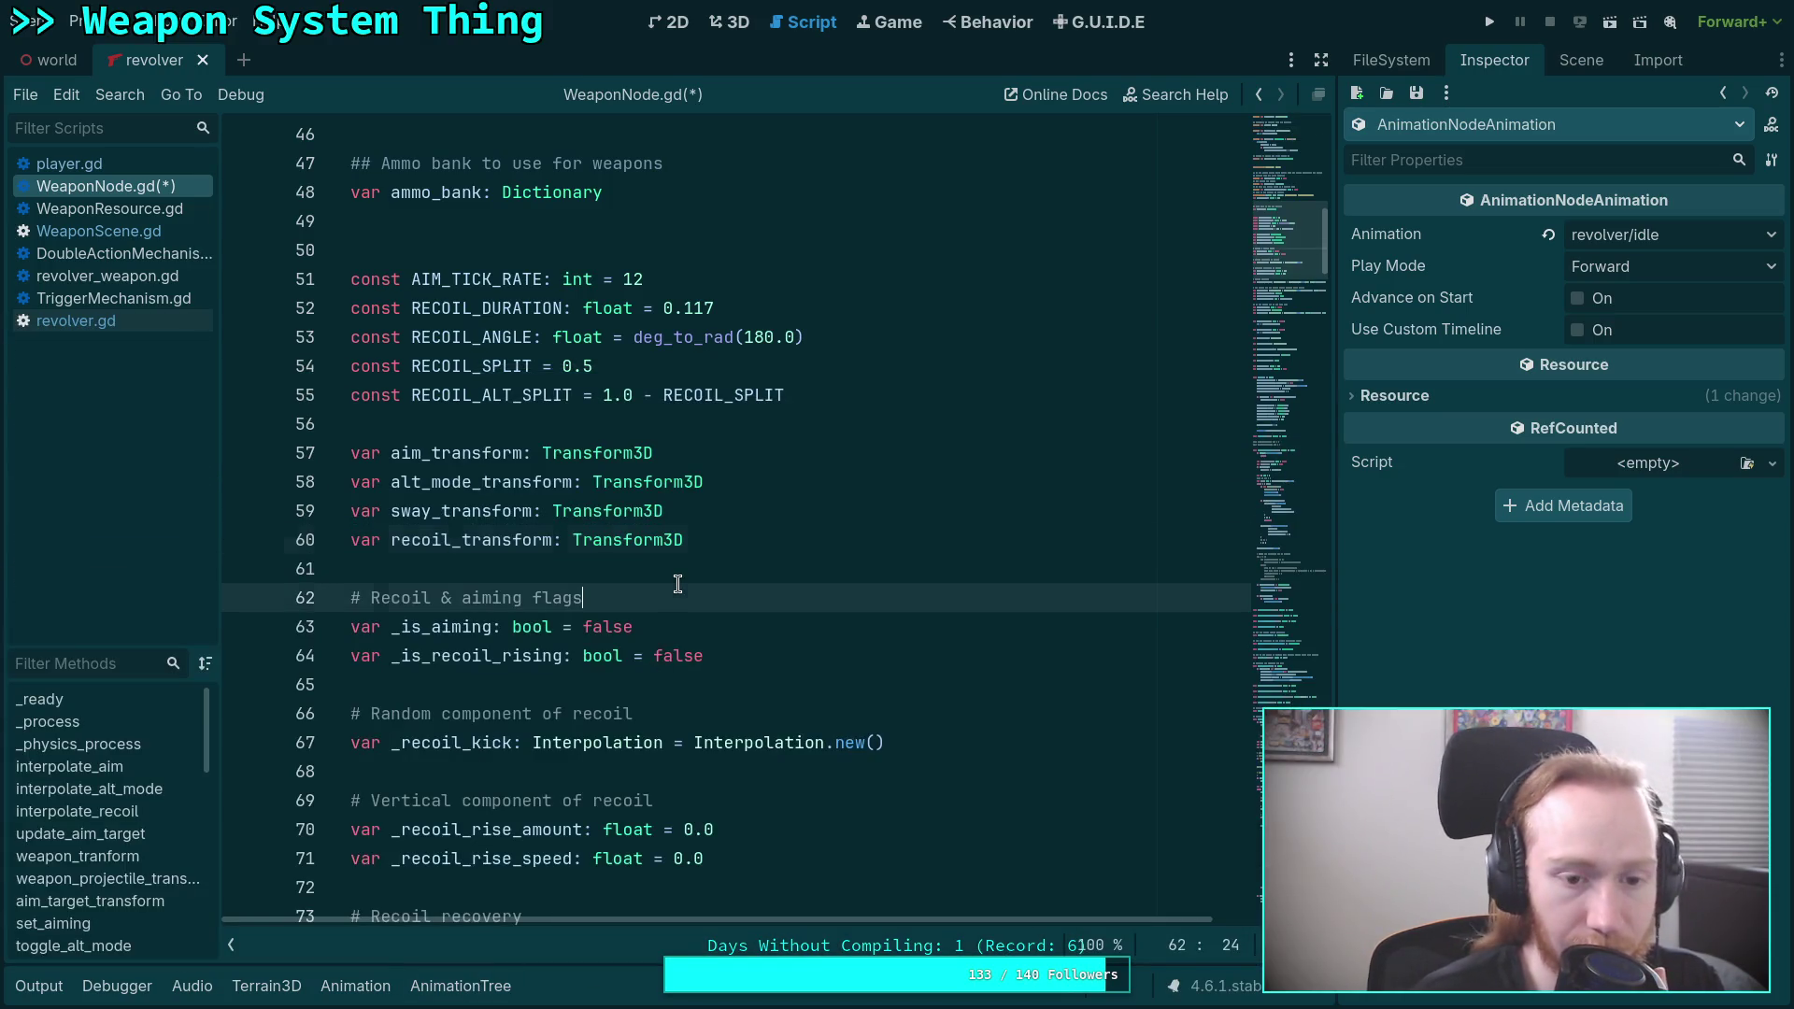
Save WeaponNode.gd at the line-448 firing loop and launch a test run of the project.
click(1258, 650)
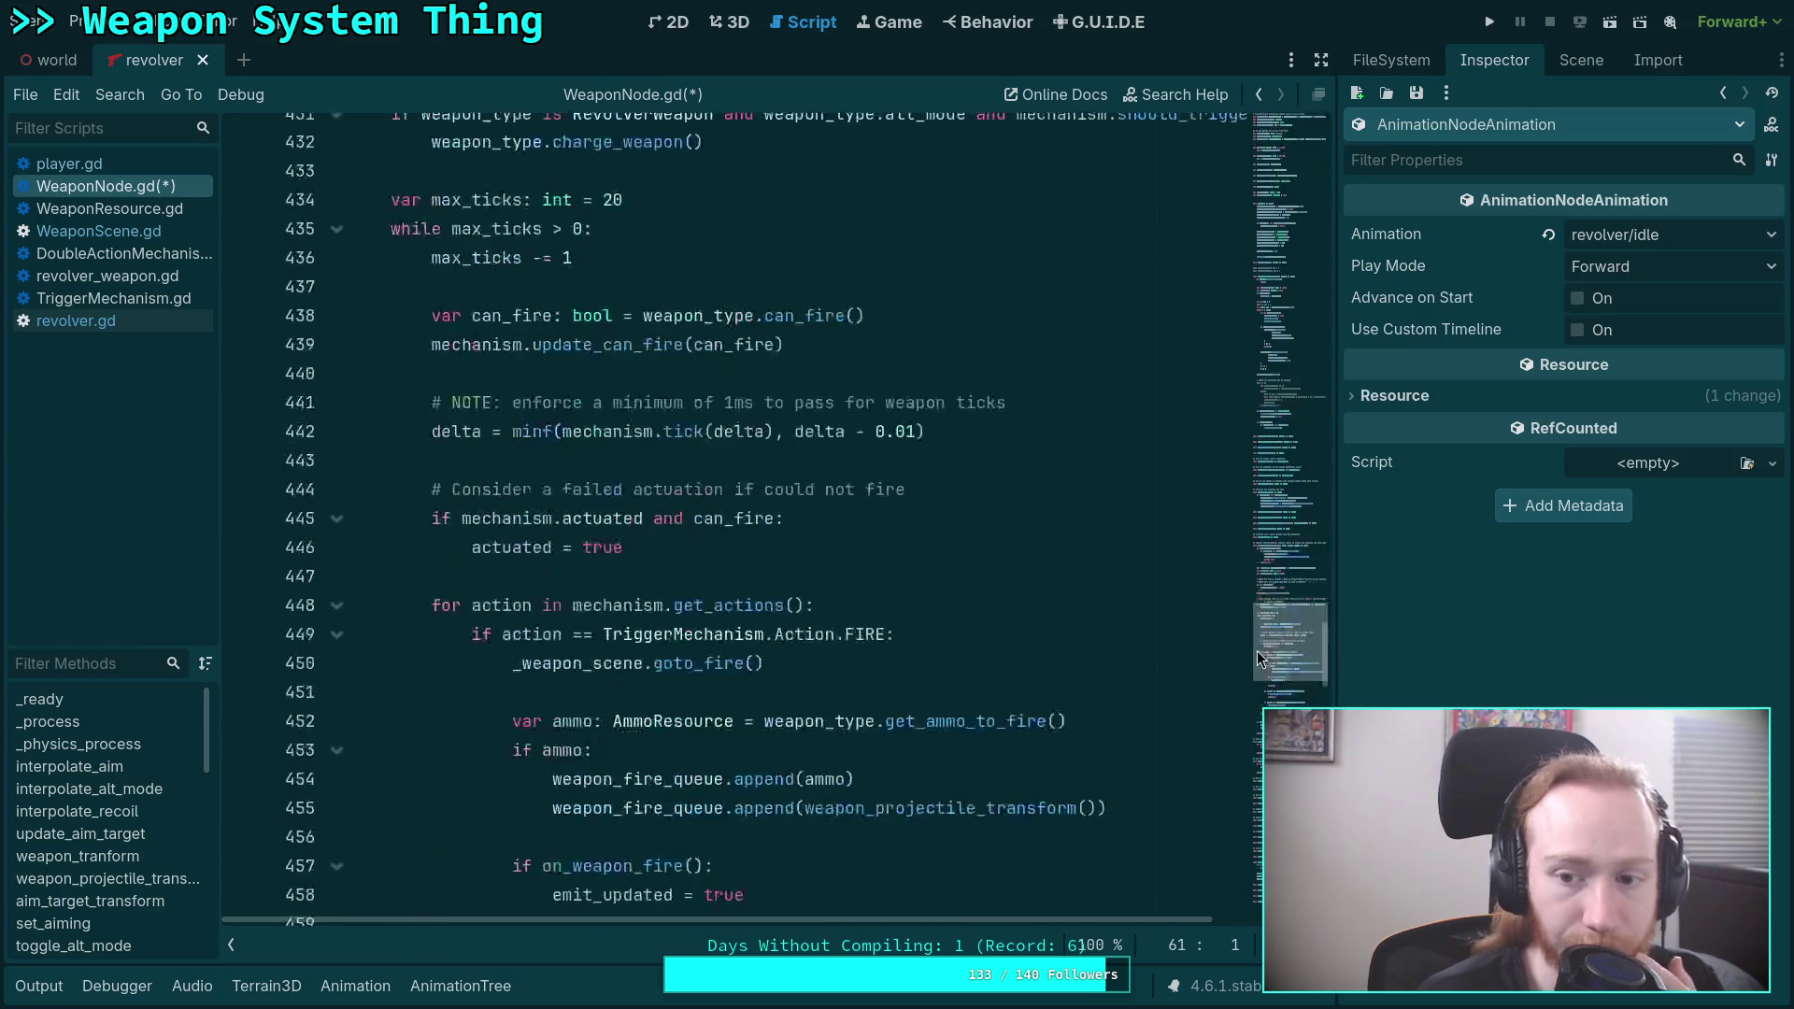
click(869, 601)
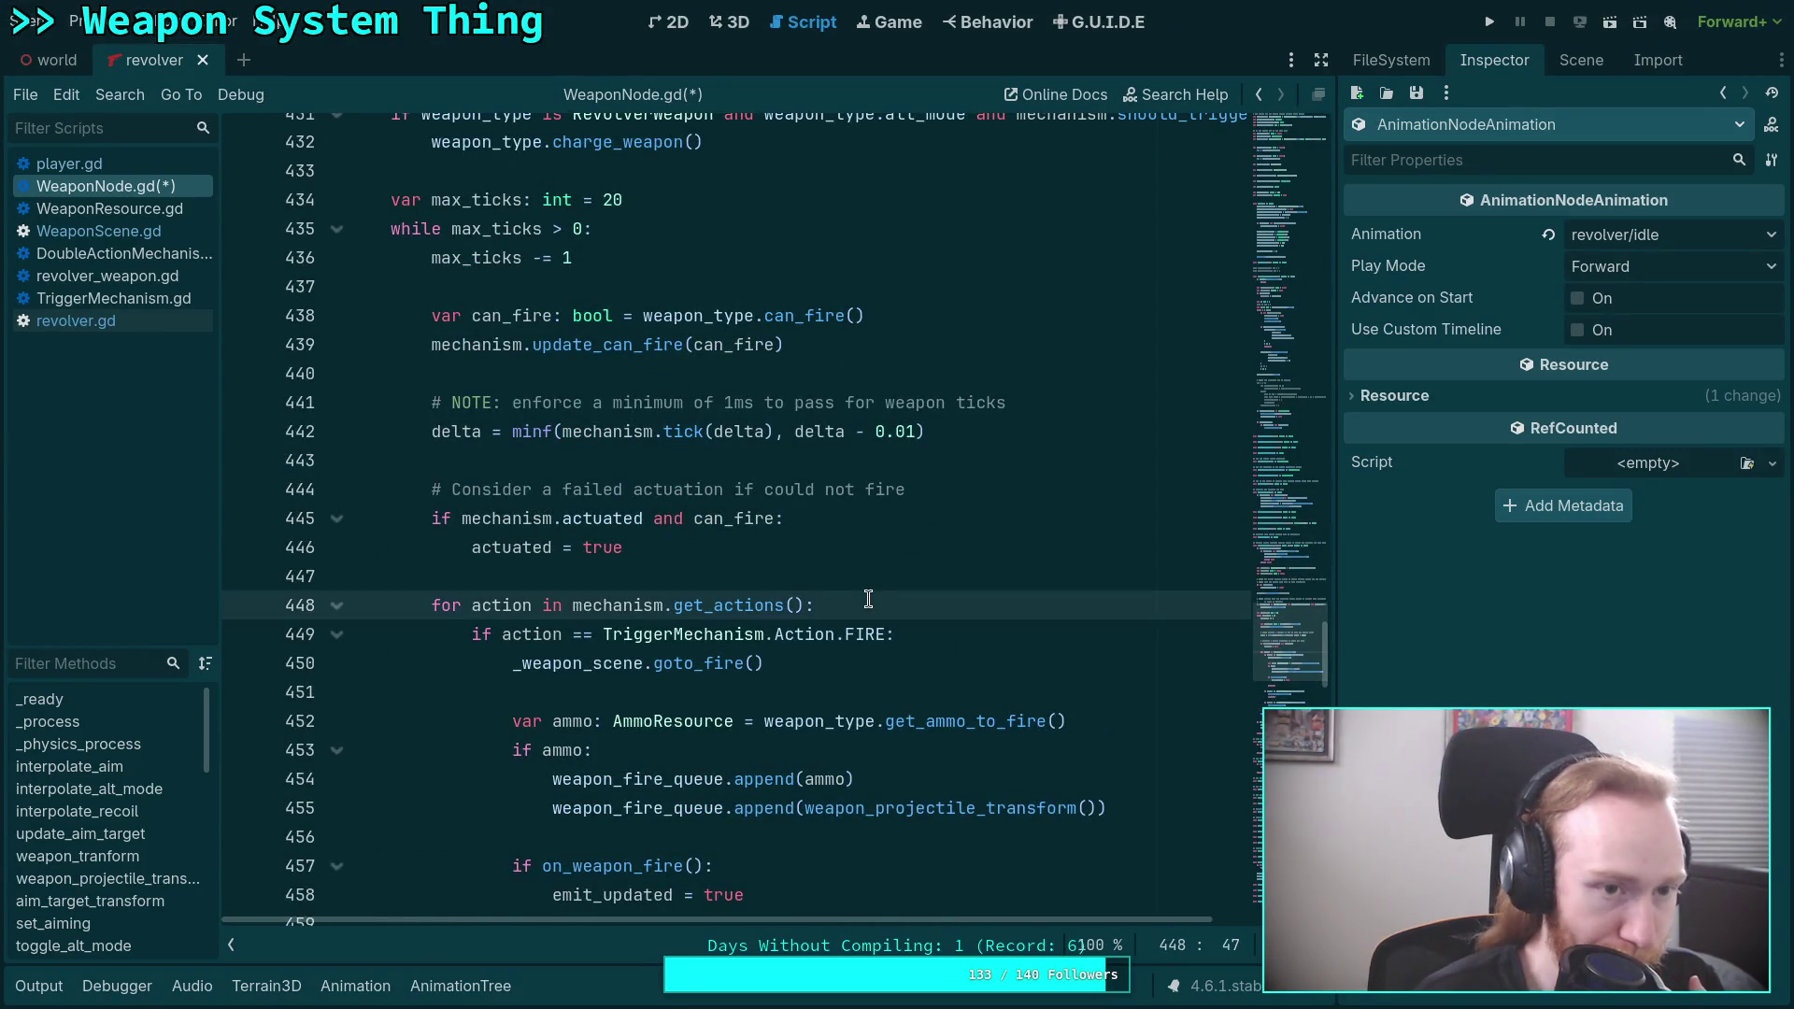
key(ctrl+s)
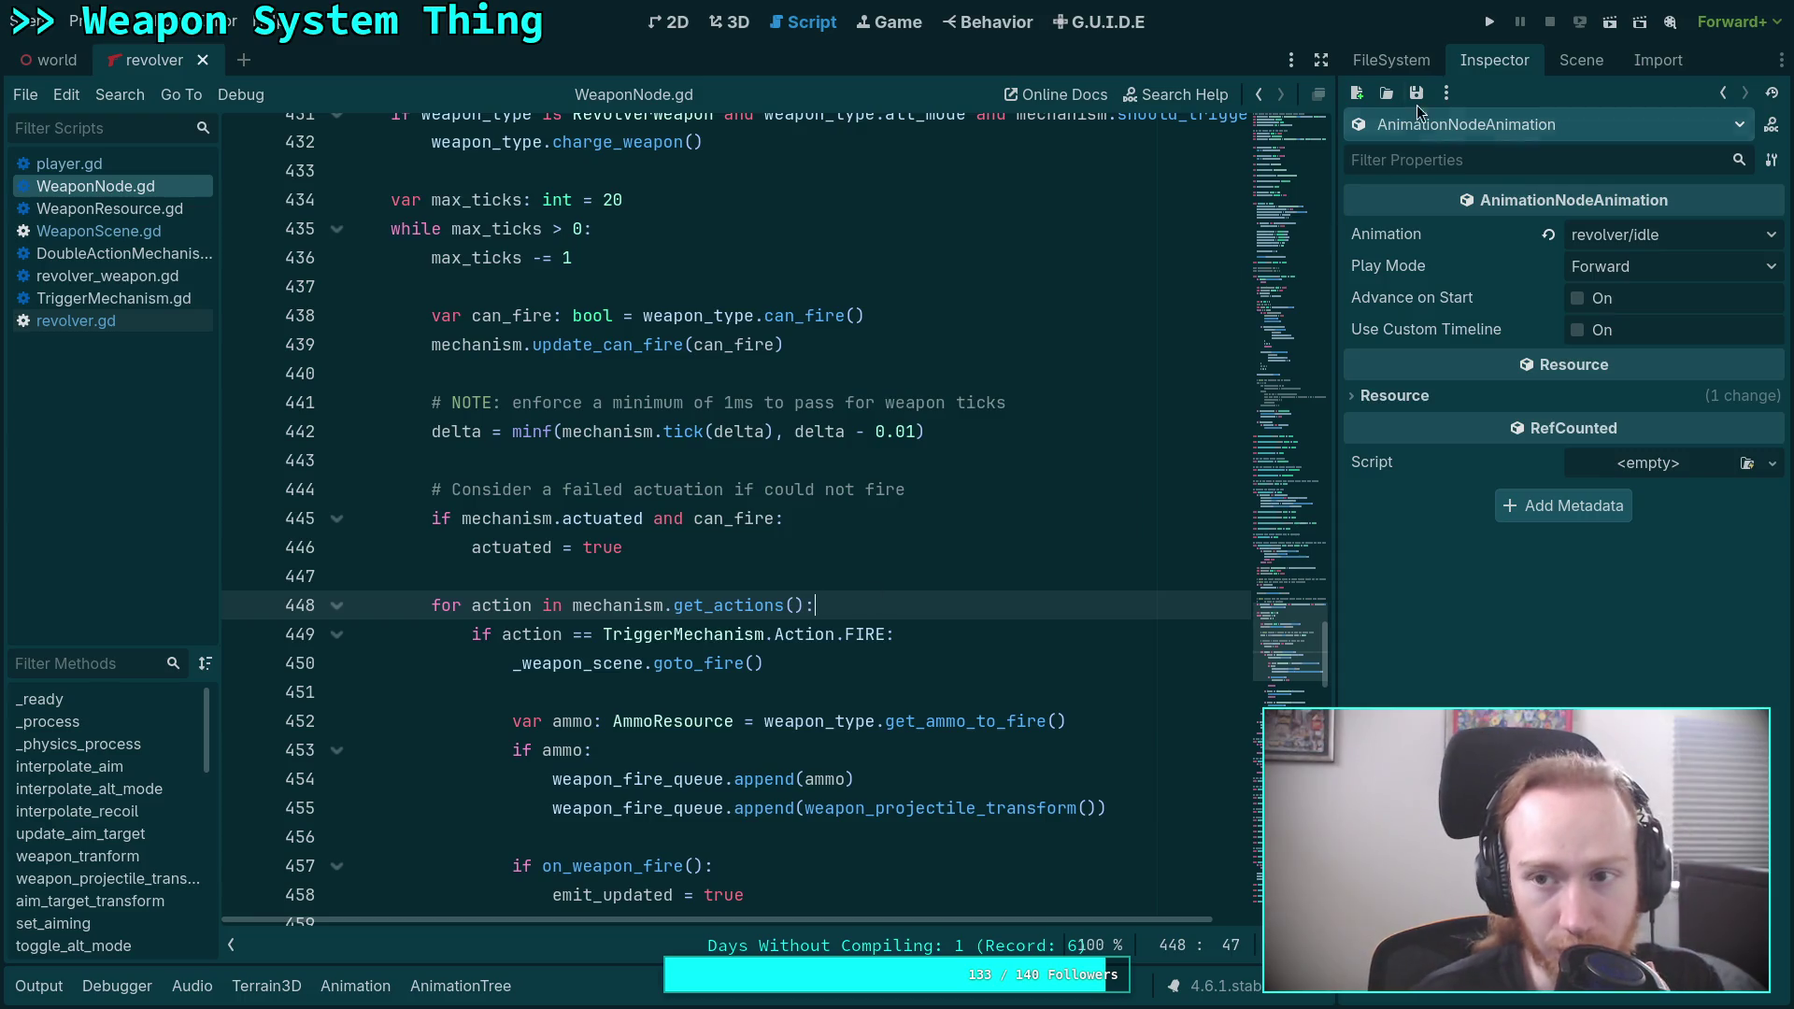
click(1493, 23)
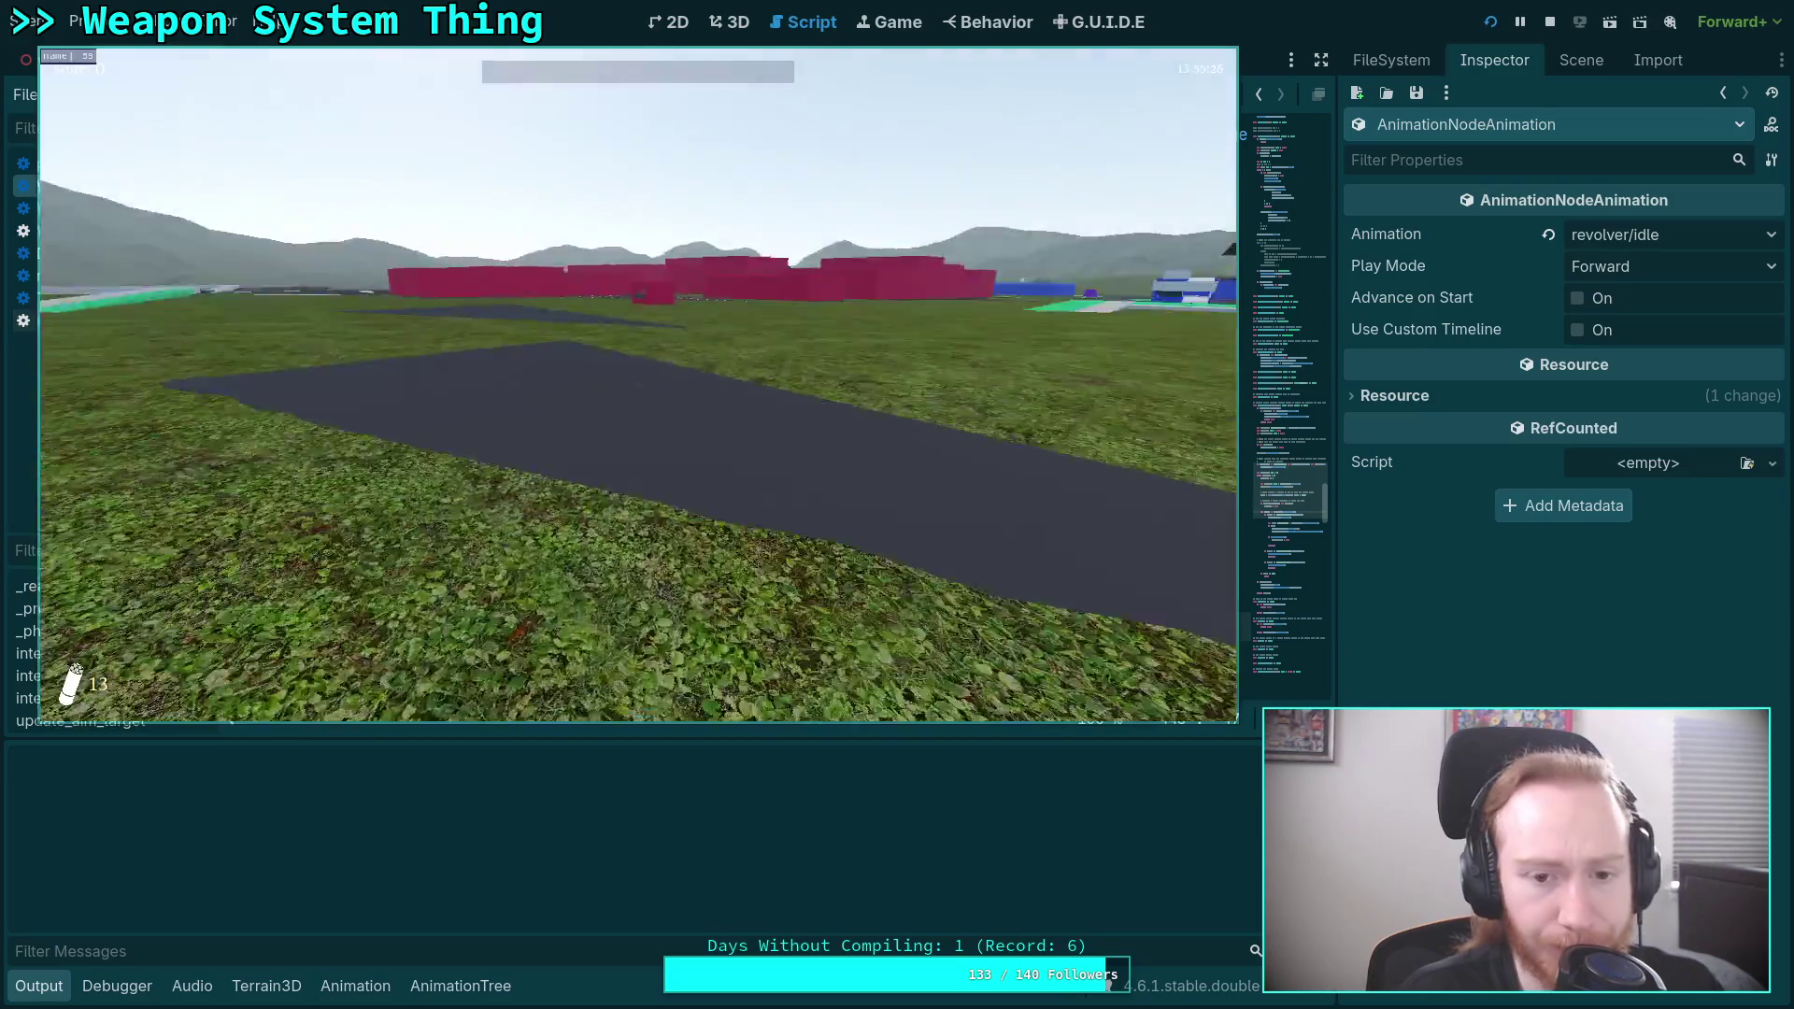
Pick up the pistol and revolver, fire an empty then a charged shot, stop the run, and hide Output.
key(w)
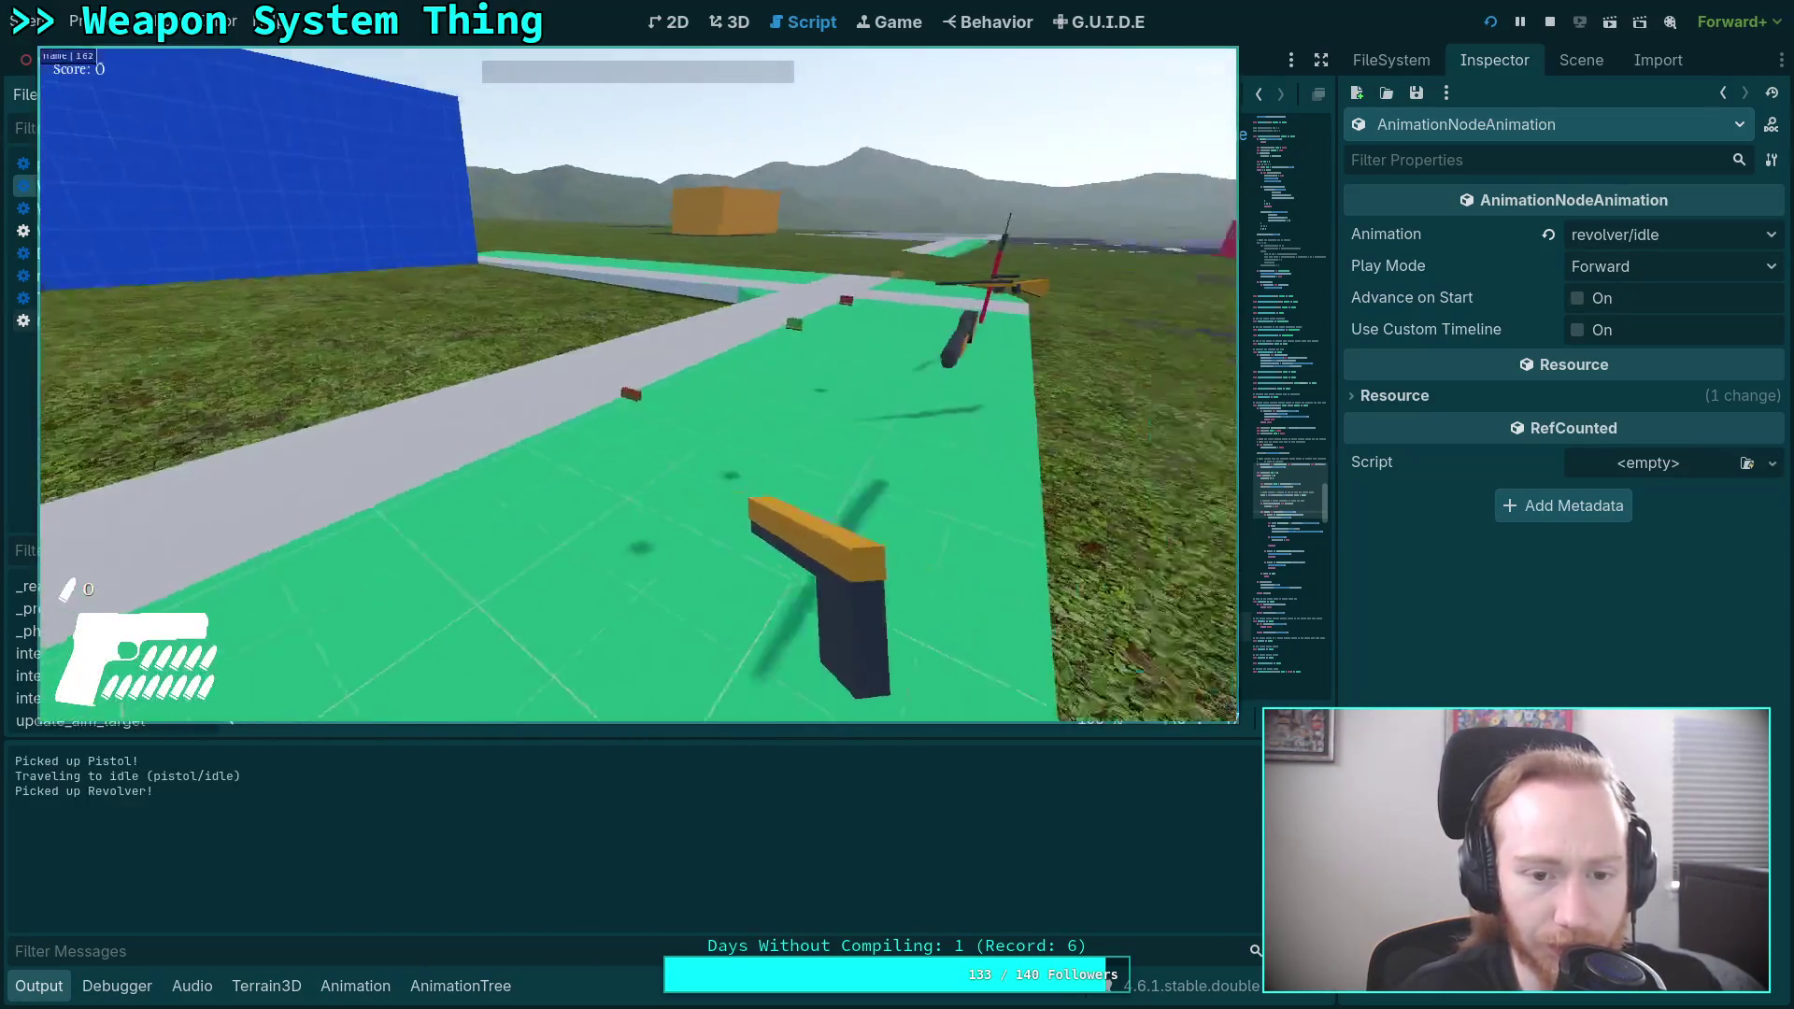
key(w)
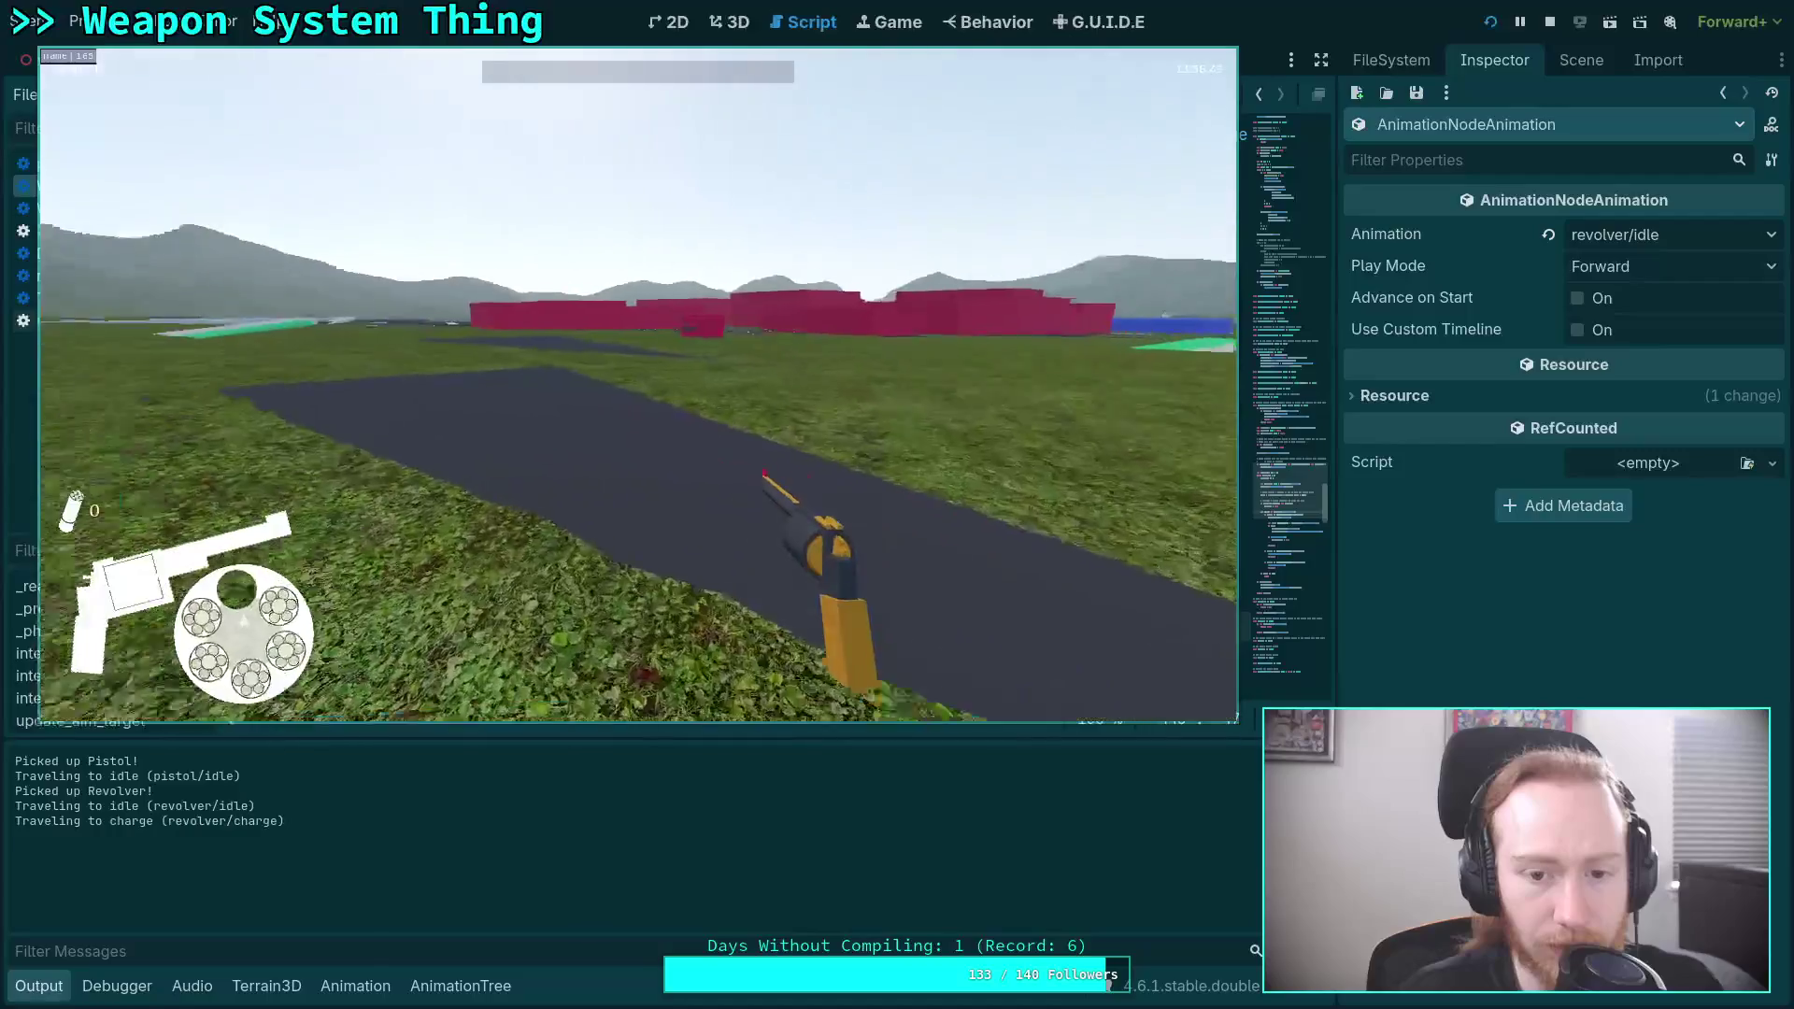
click(638, 385)
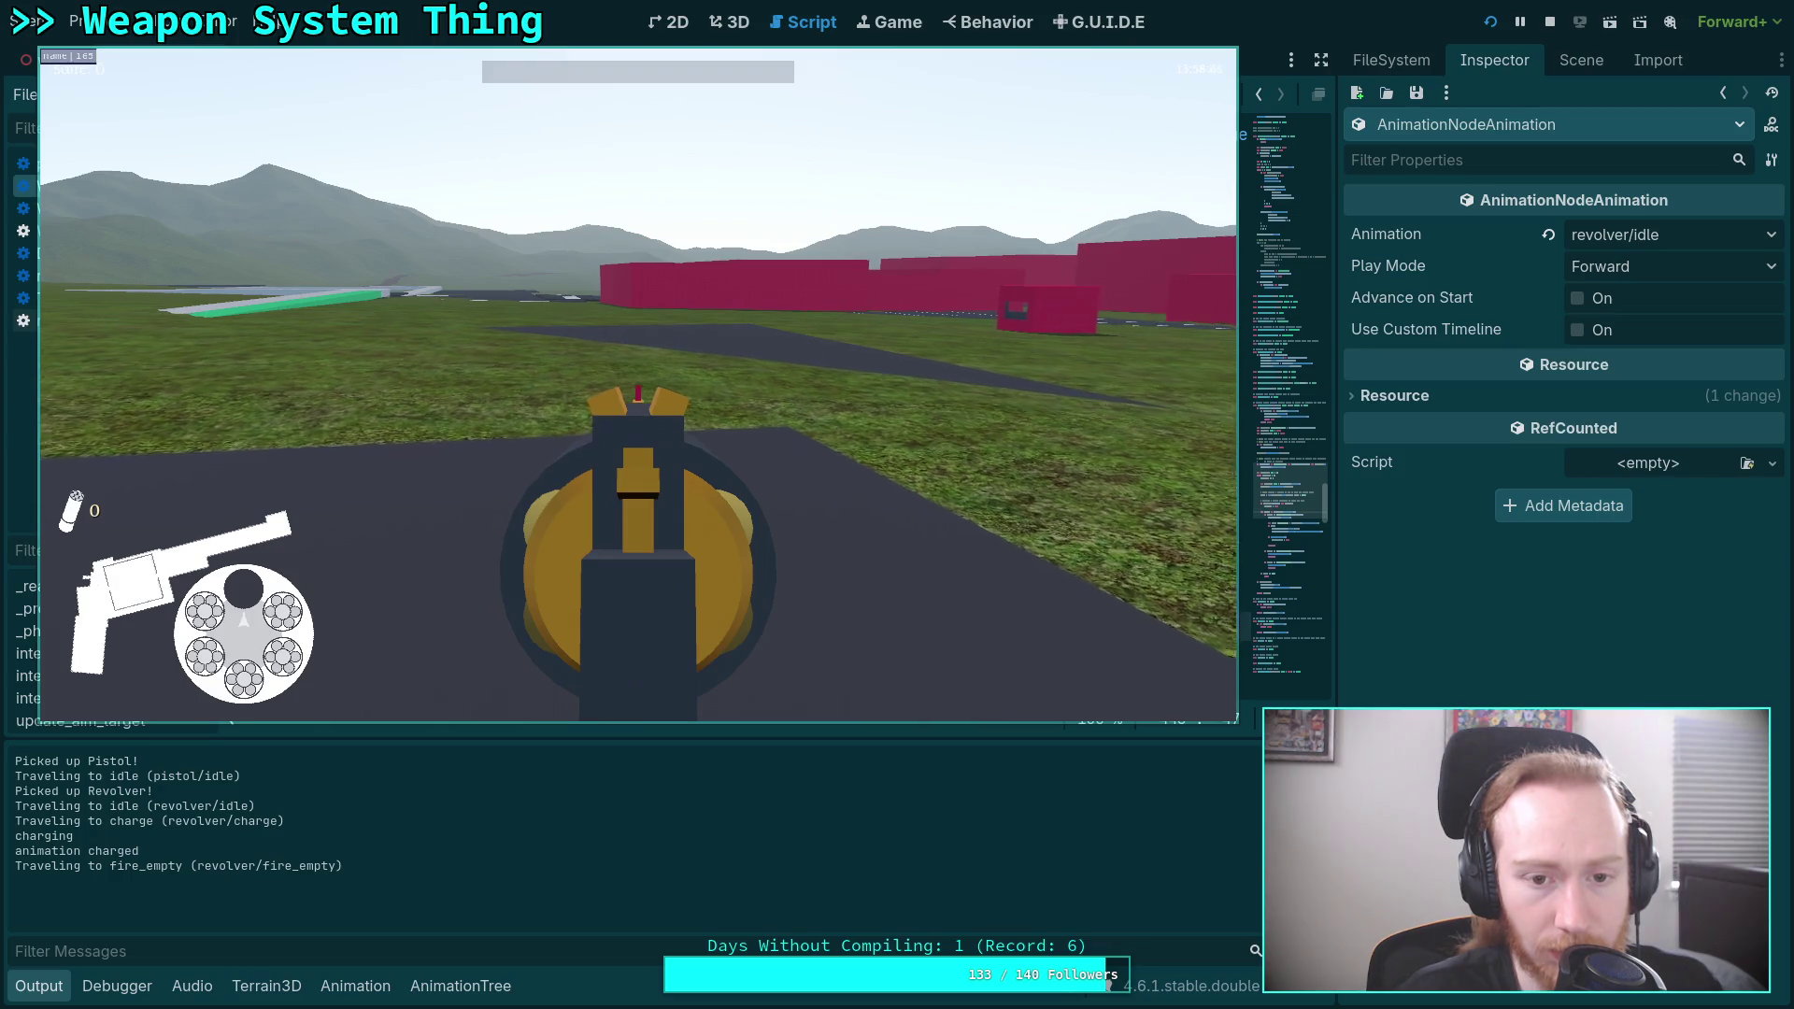
click(639, 385)
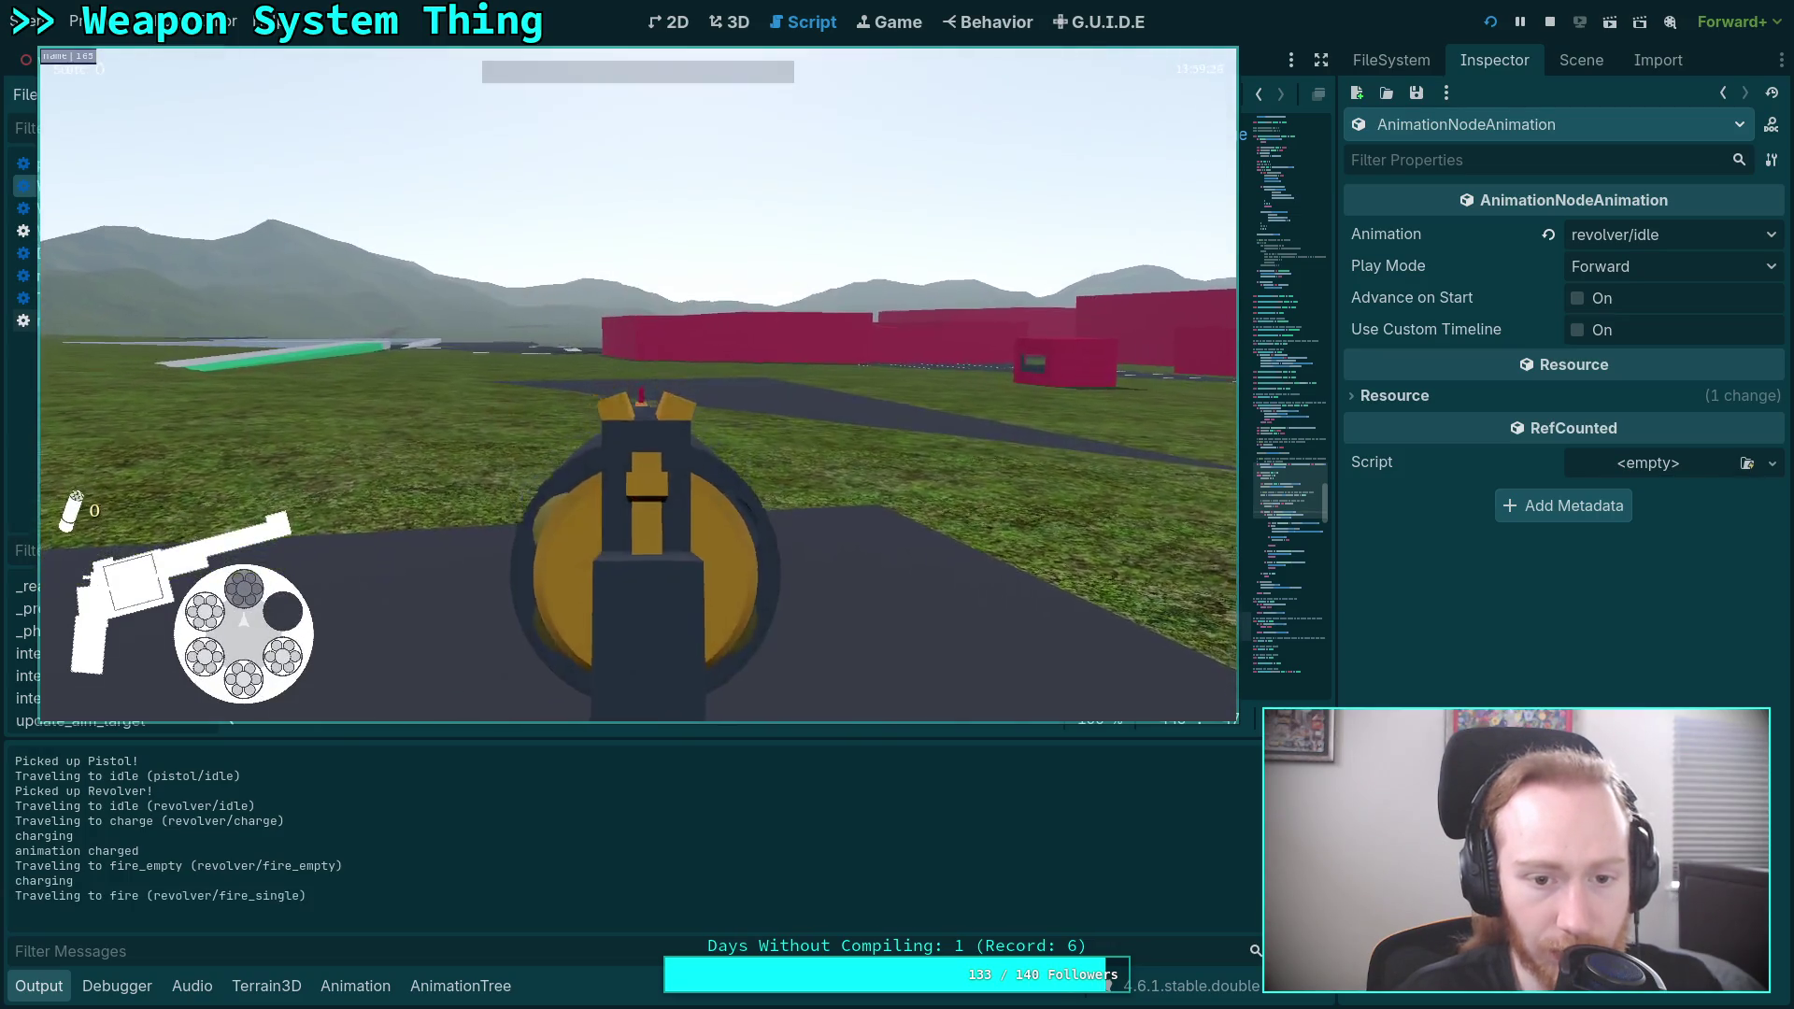
key(F8)
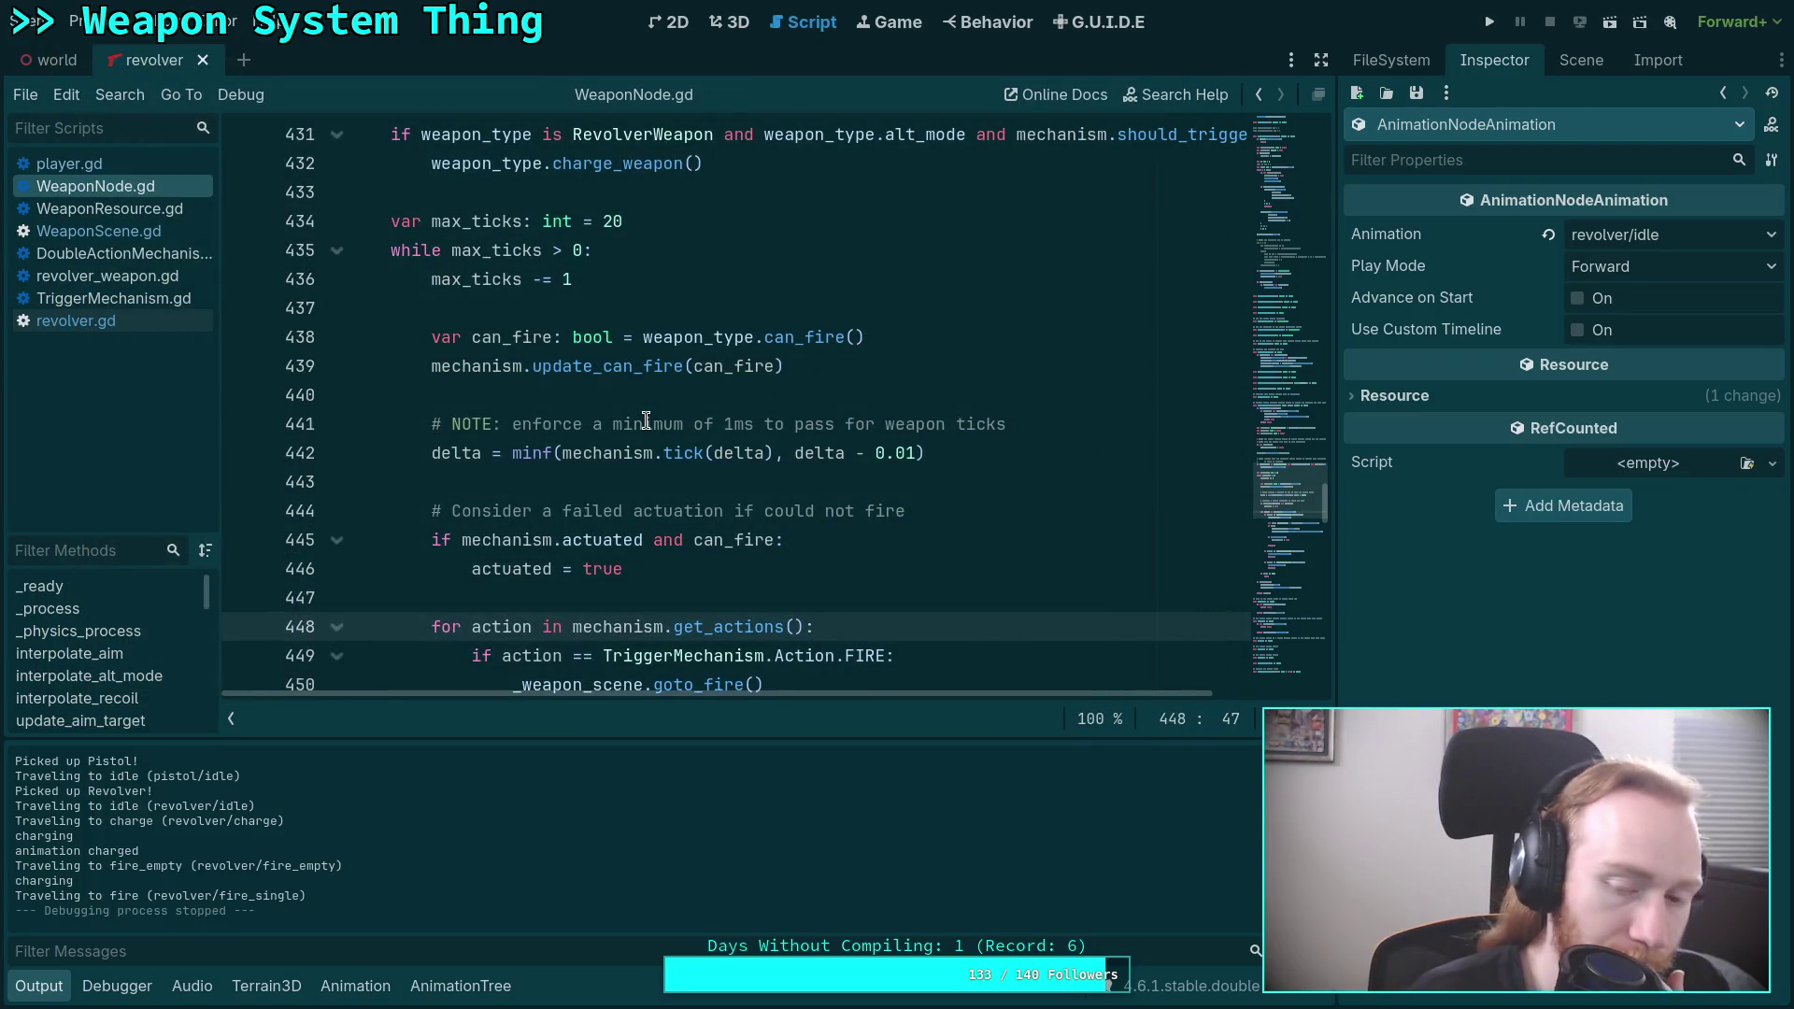
click(33, 990)
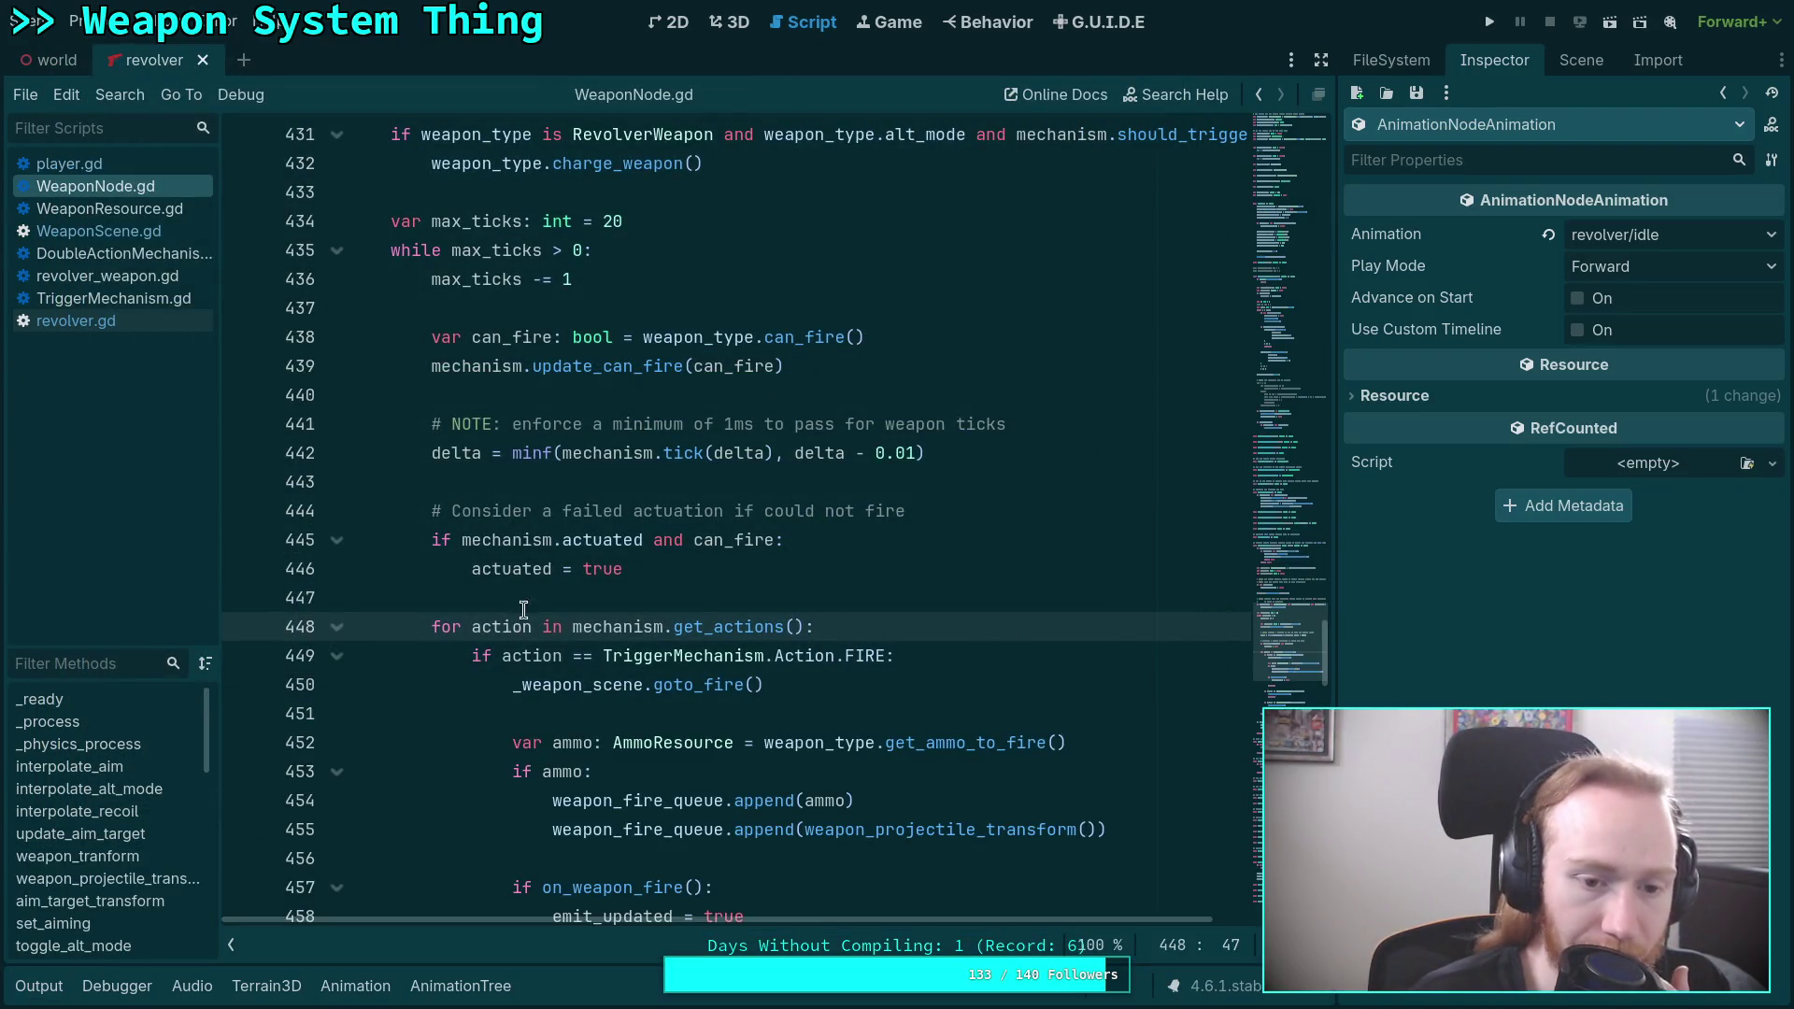